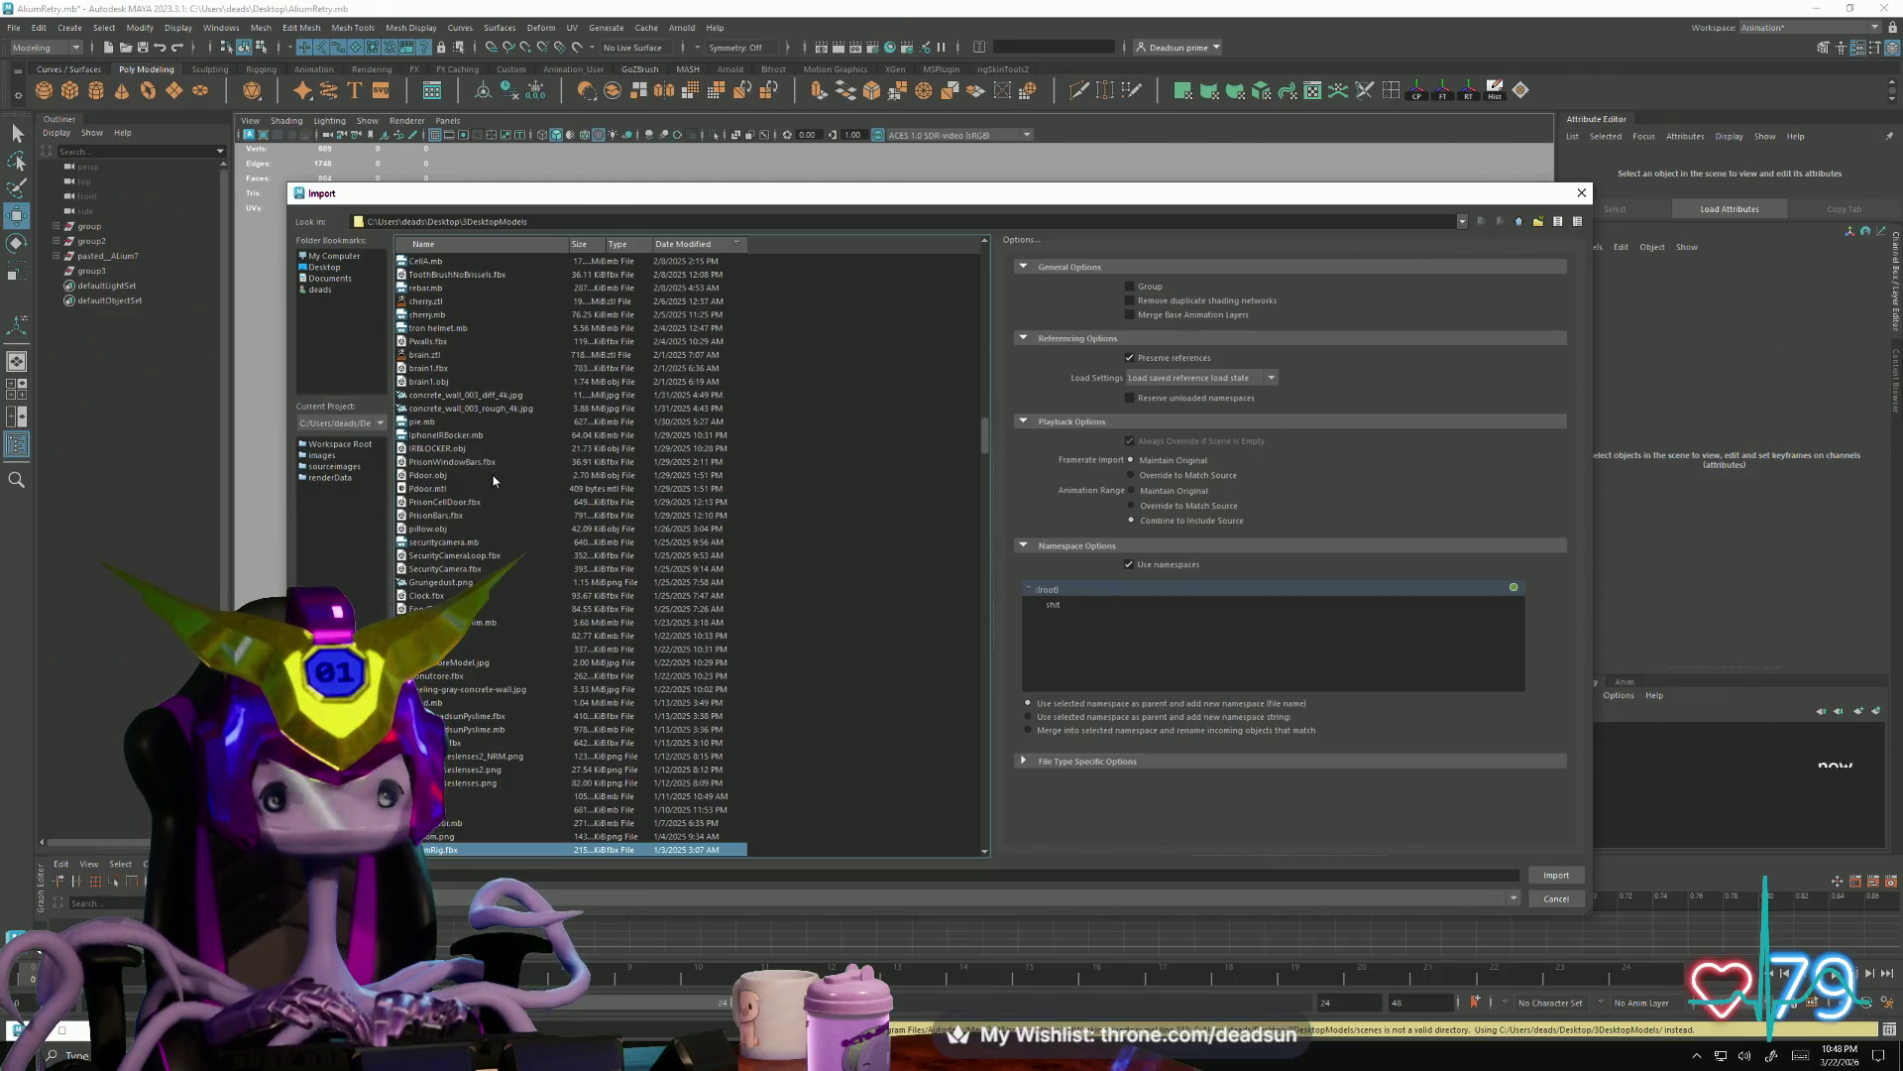
# Import the alien OBJ from the Desktop folder and select the new mesh in the viewport
pyautogui.press('Down')
pyautogui.press('Down')
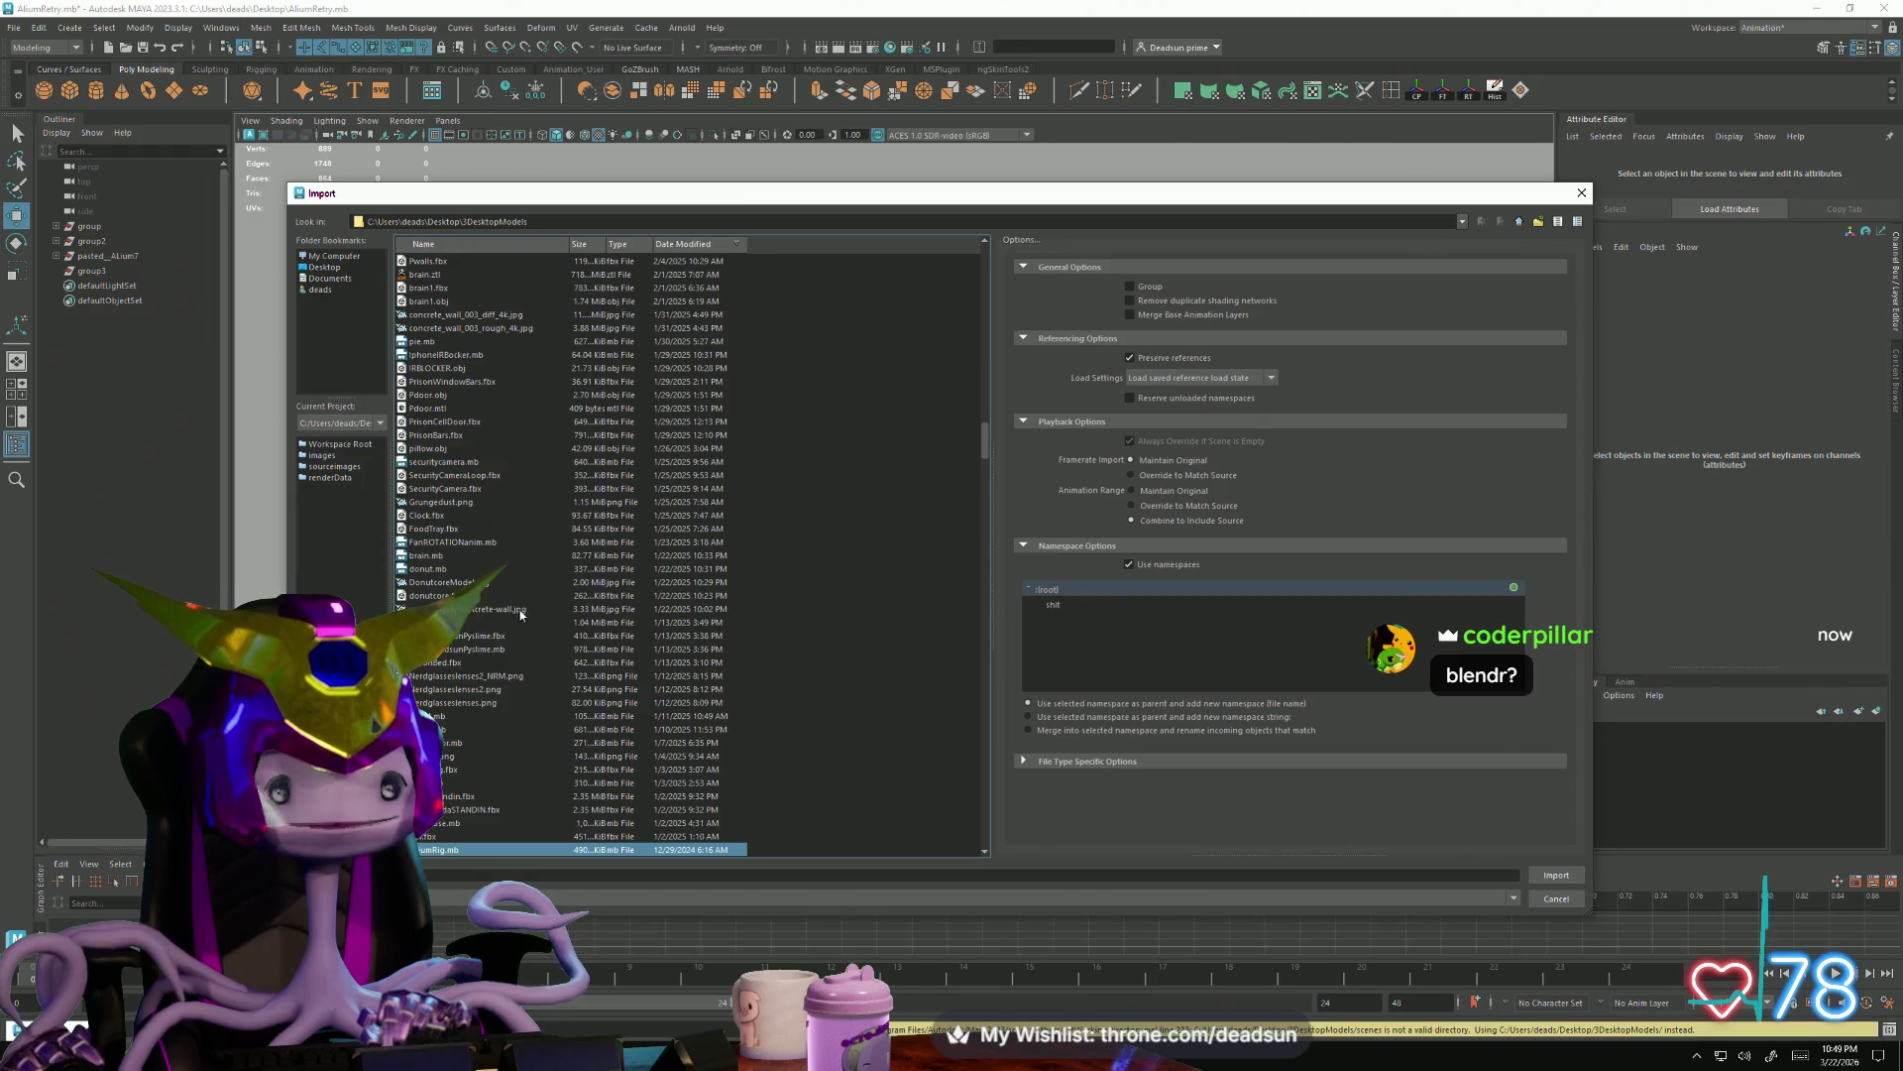
pyautogui.click(325, 266)
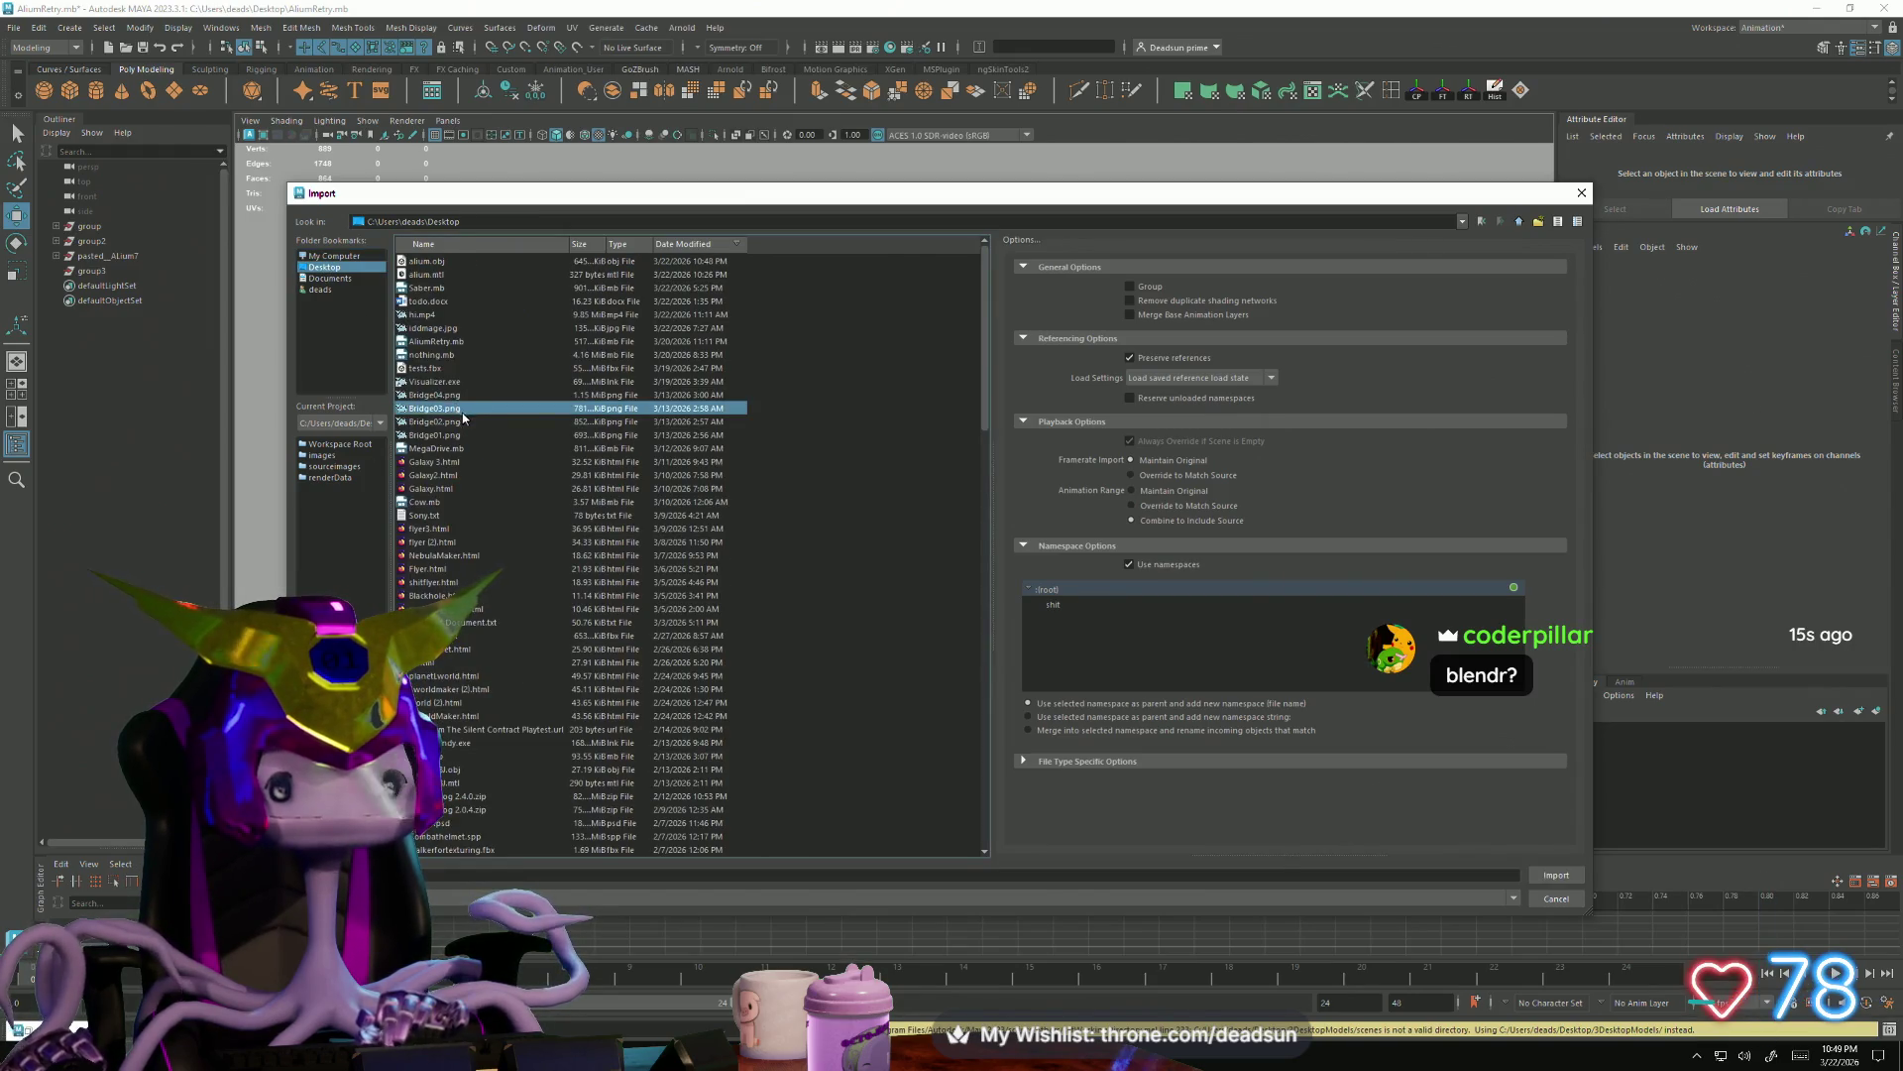
pyautogui.press('pagedown')
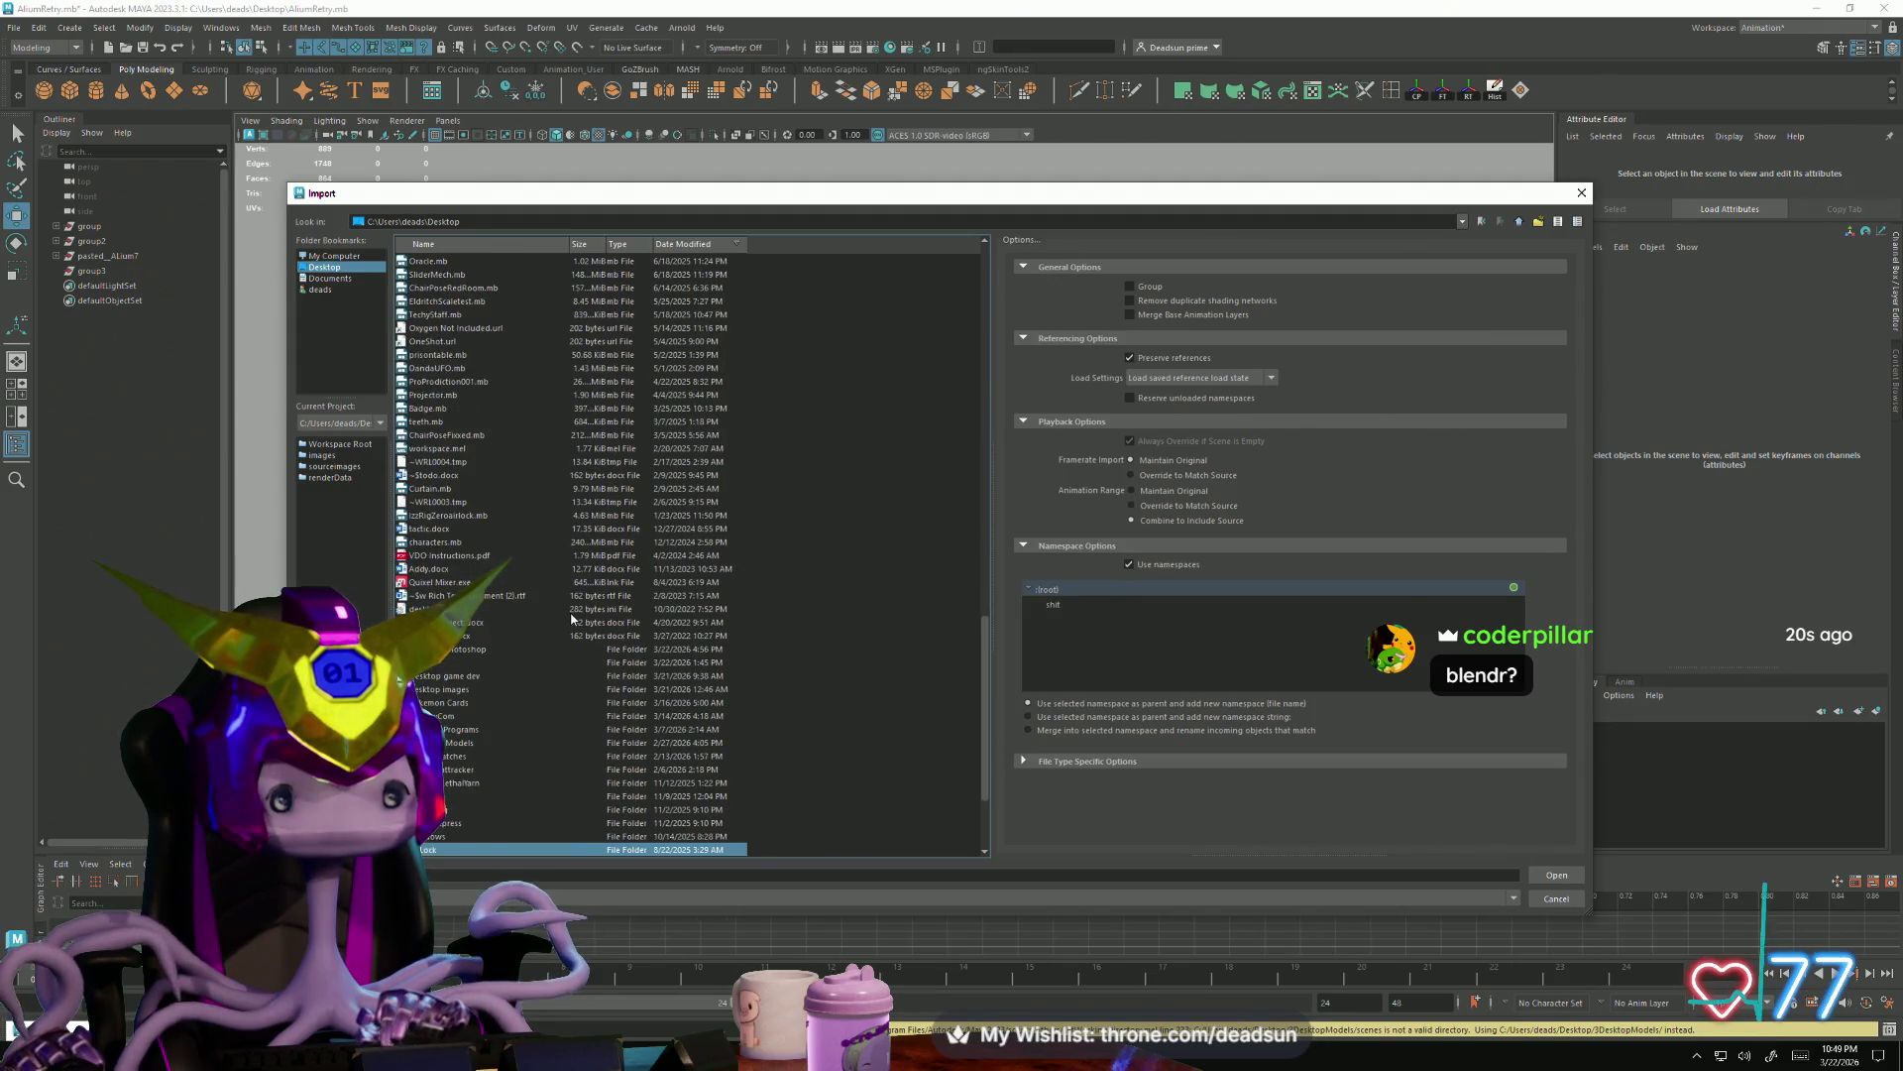
pyautogui.press('Home')
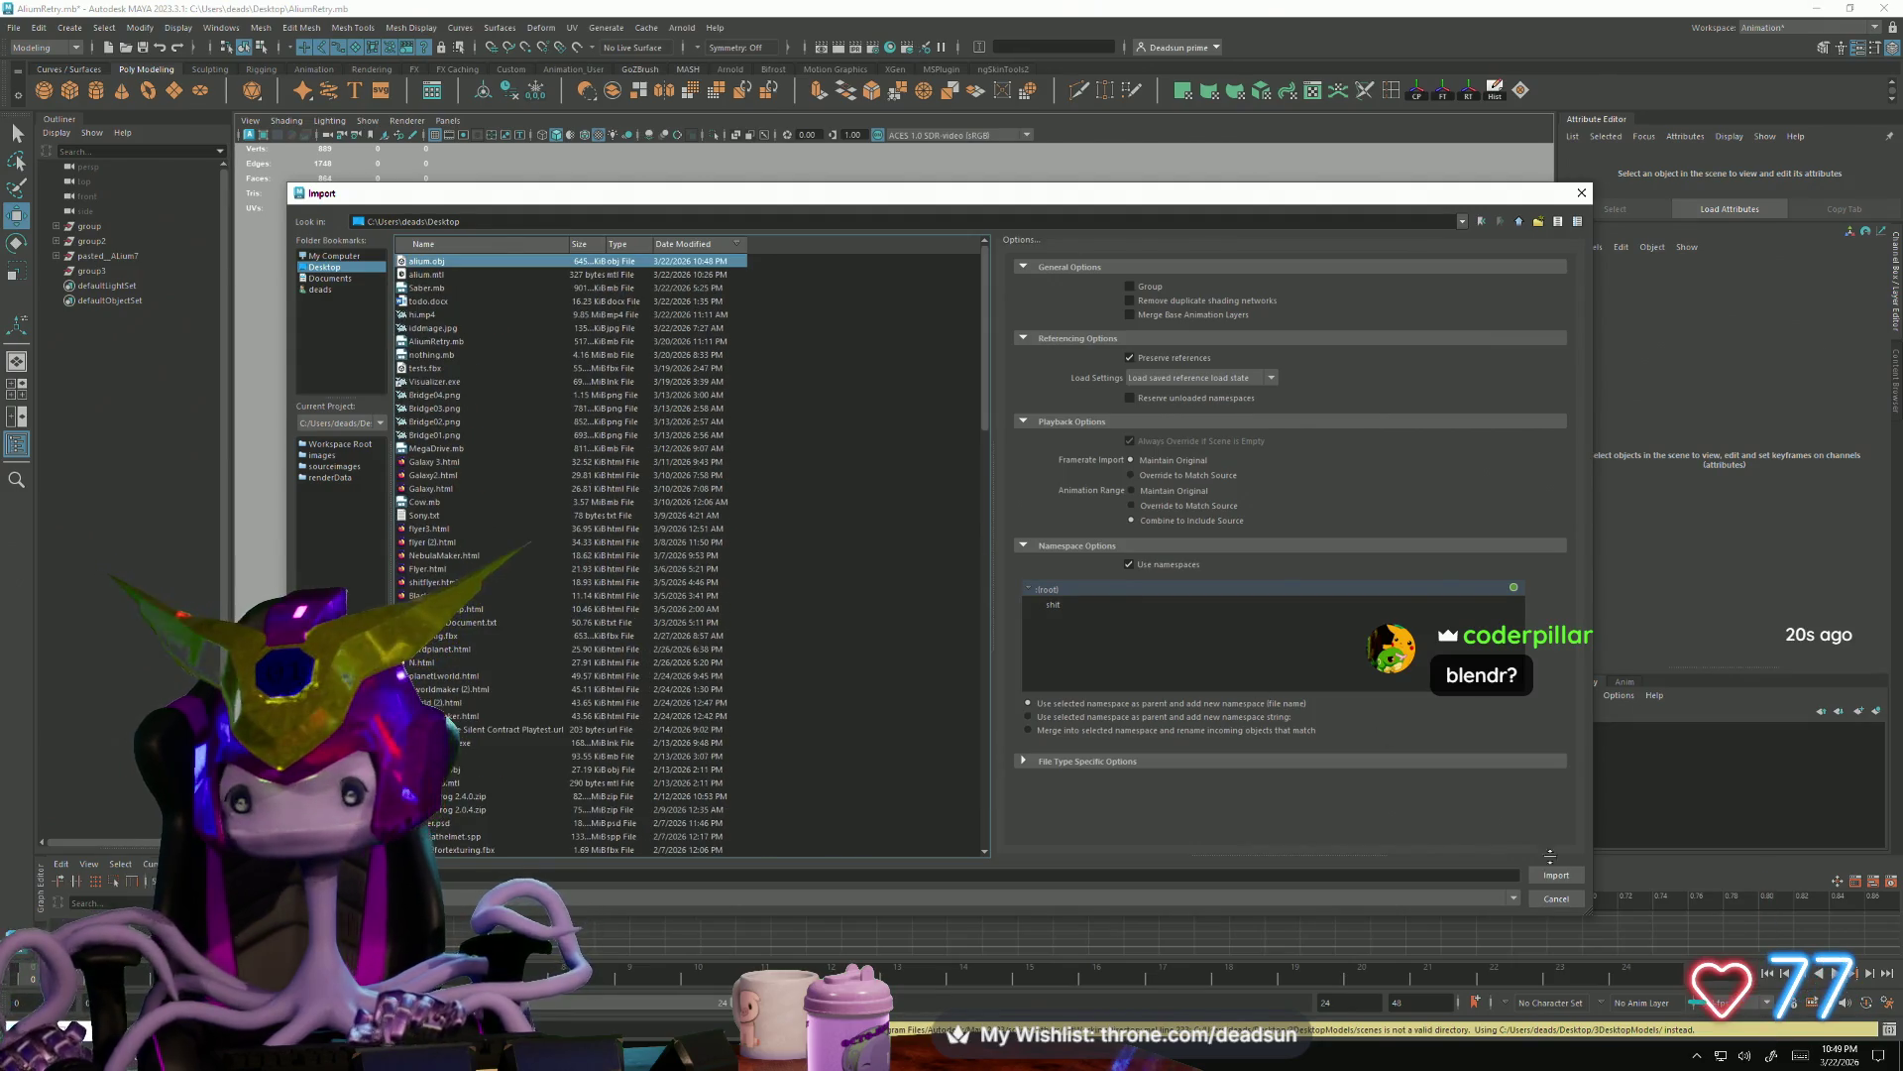
pyautogui.click(1555, 875)
pyautogui.moveTo(886, 688)
pyautogui.keyDown('alt'); pyautogui.mouseDown()
pyautogui.moveTo(845, 651)
pyautogui.moveTo(888, 722)
pyautogui.moveTo(938, 669)
pyautogui.moveTo(983, 661)
pyautogui.mouseUp(); pyautogui.keyUp('alt')
pyautogui.scroll(2, 888, 723)
pyautogui.click(938, 669)
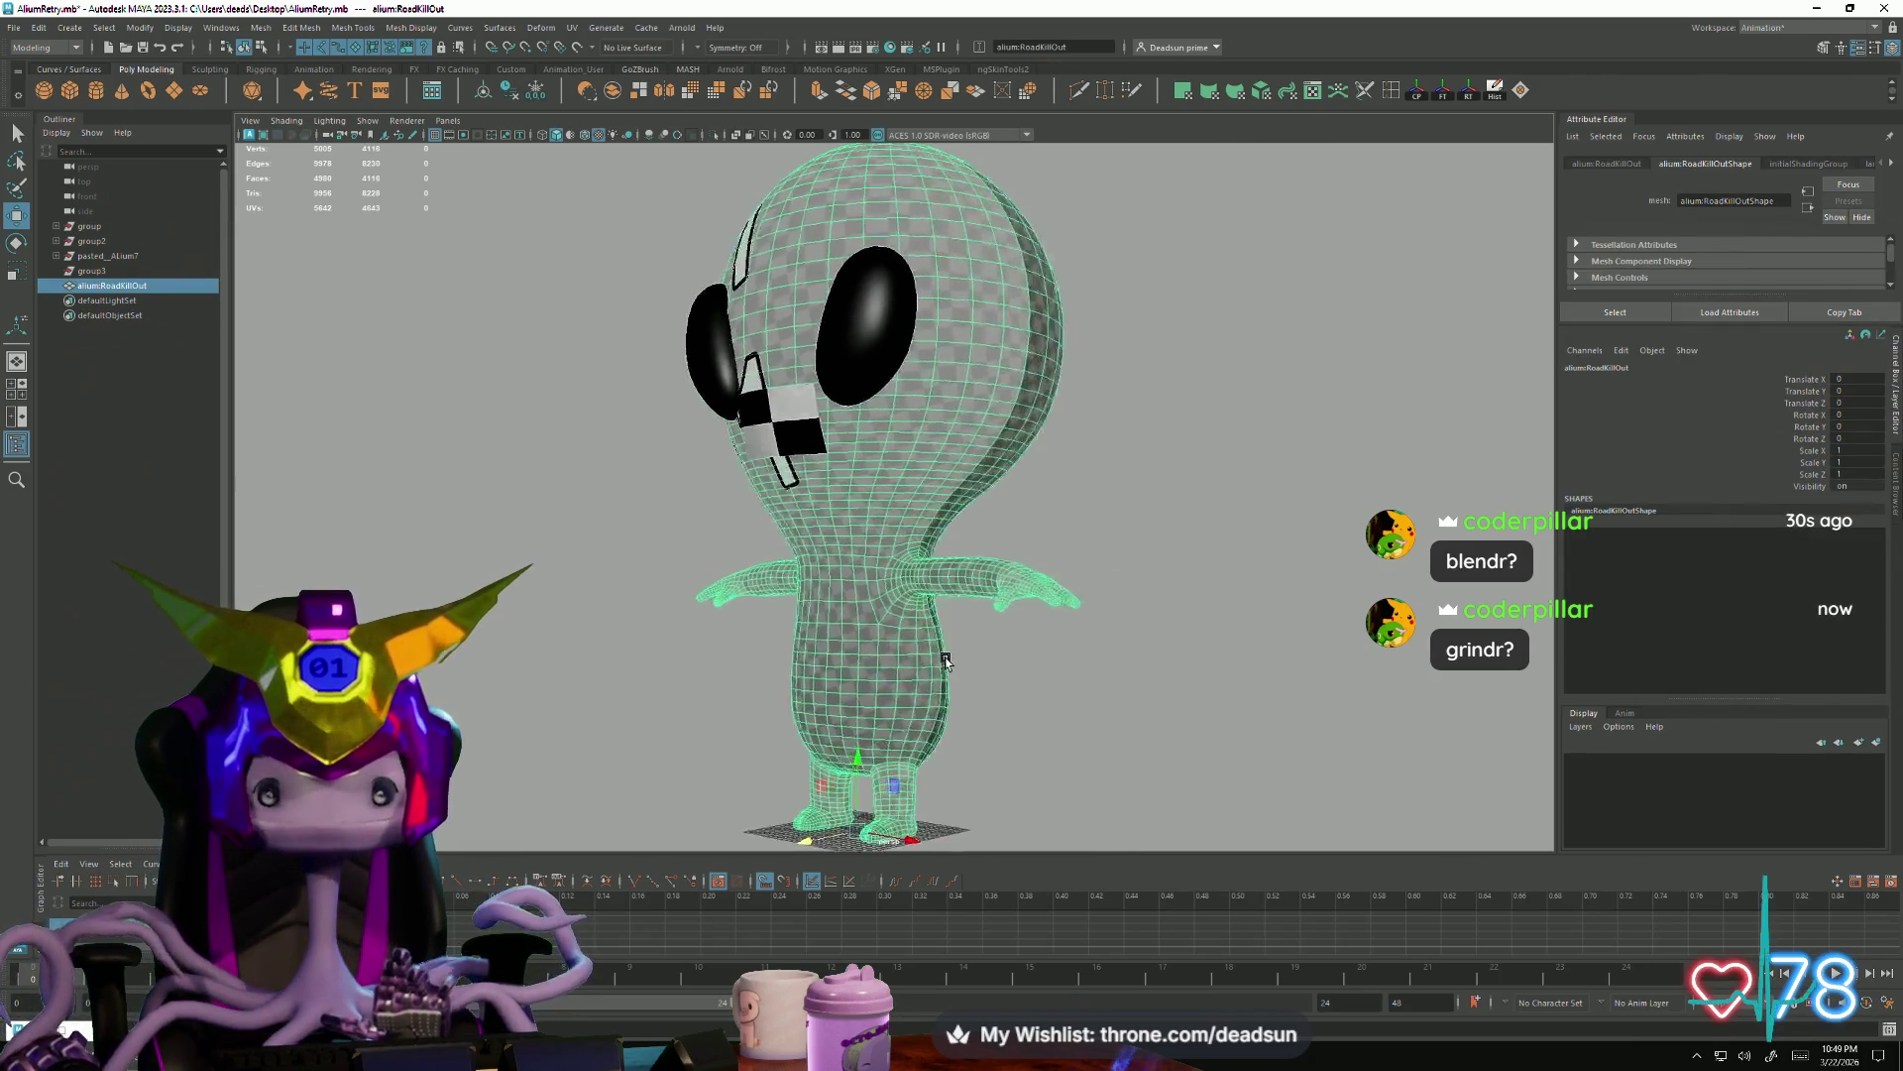
pyautogui.keyDown('alt'); pyautogui.moveTo(983, 661); pyautogui.dragTo(1202, 778, button='right'); pyautogui.keyUp('alt')
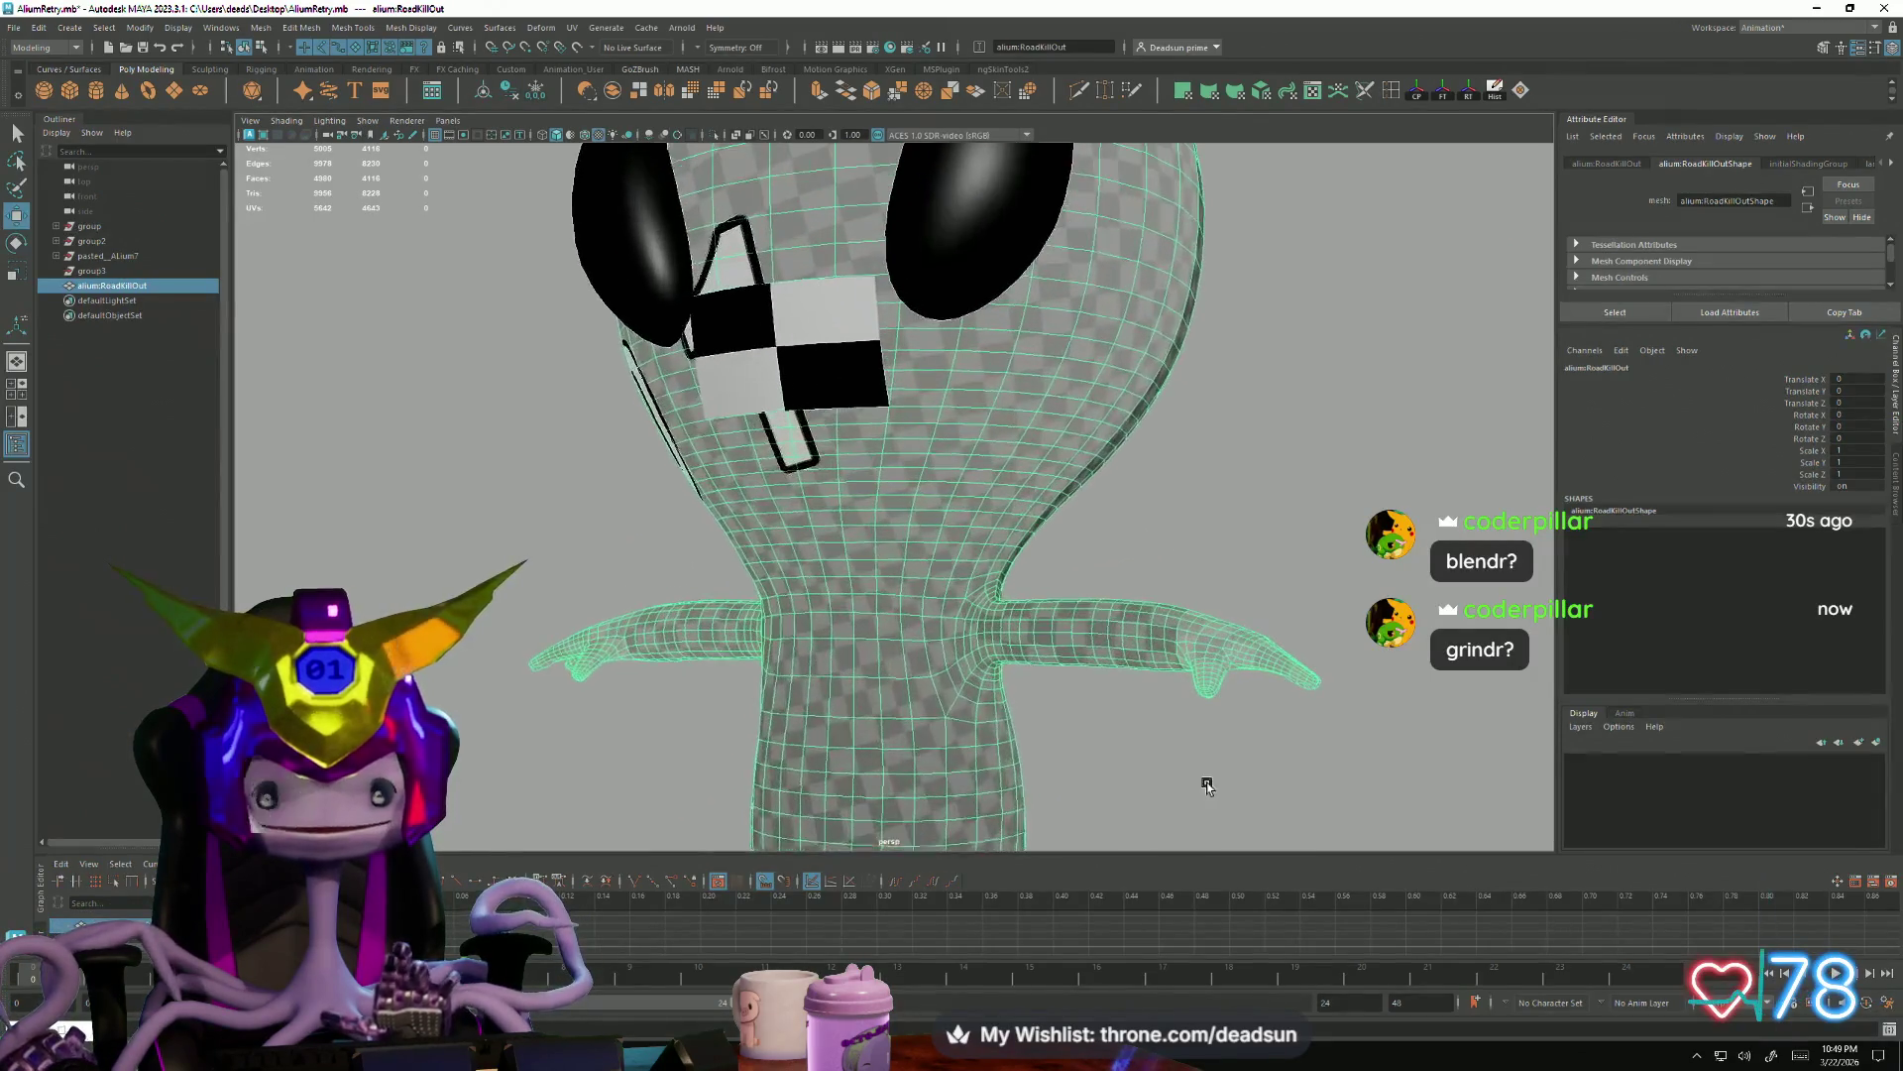
pyautogui.moveTo(968, 757)
pyautogui.keyDown('alt'); pyautogui.mouseDown()
pyautogui.moveTo(900, 713)
pyautogui.moveTo(927, 505)
pyautogui.mouseUp(); pyautogui.keyUp('alt')
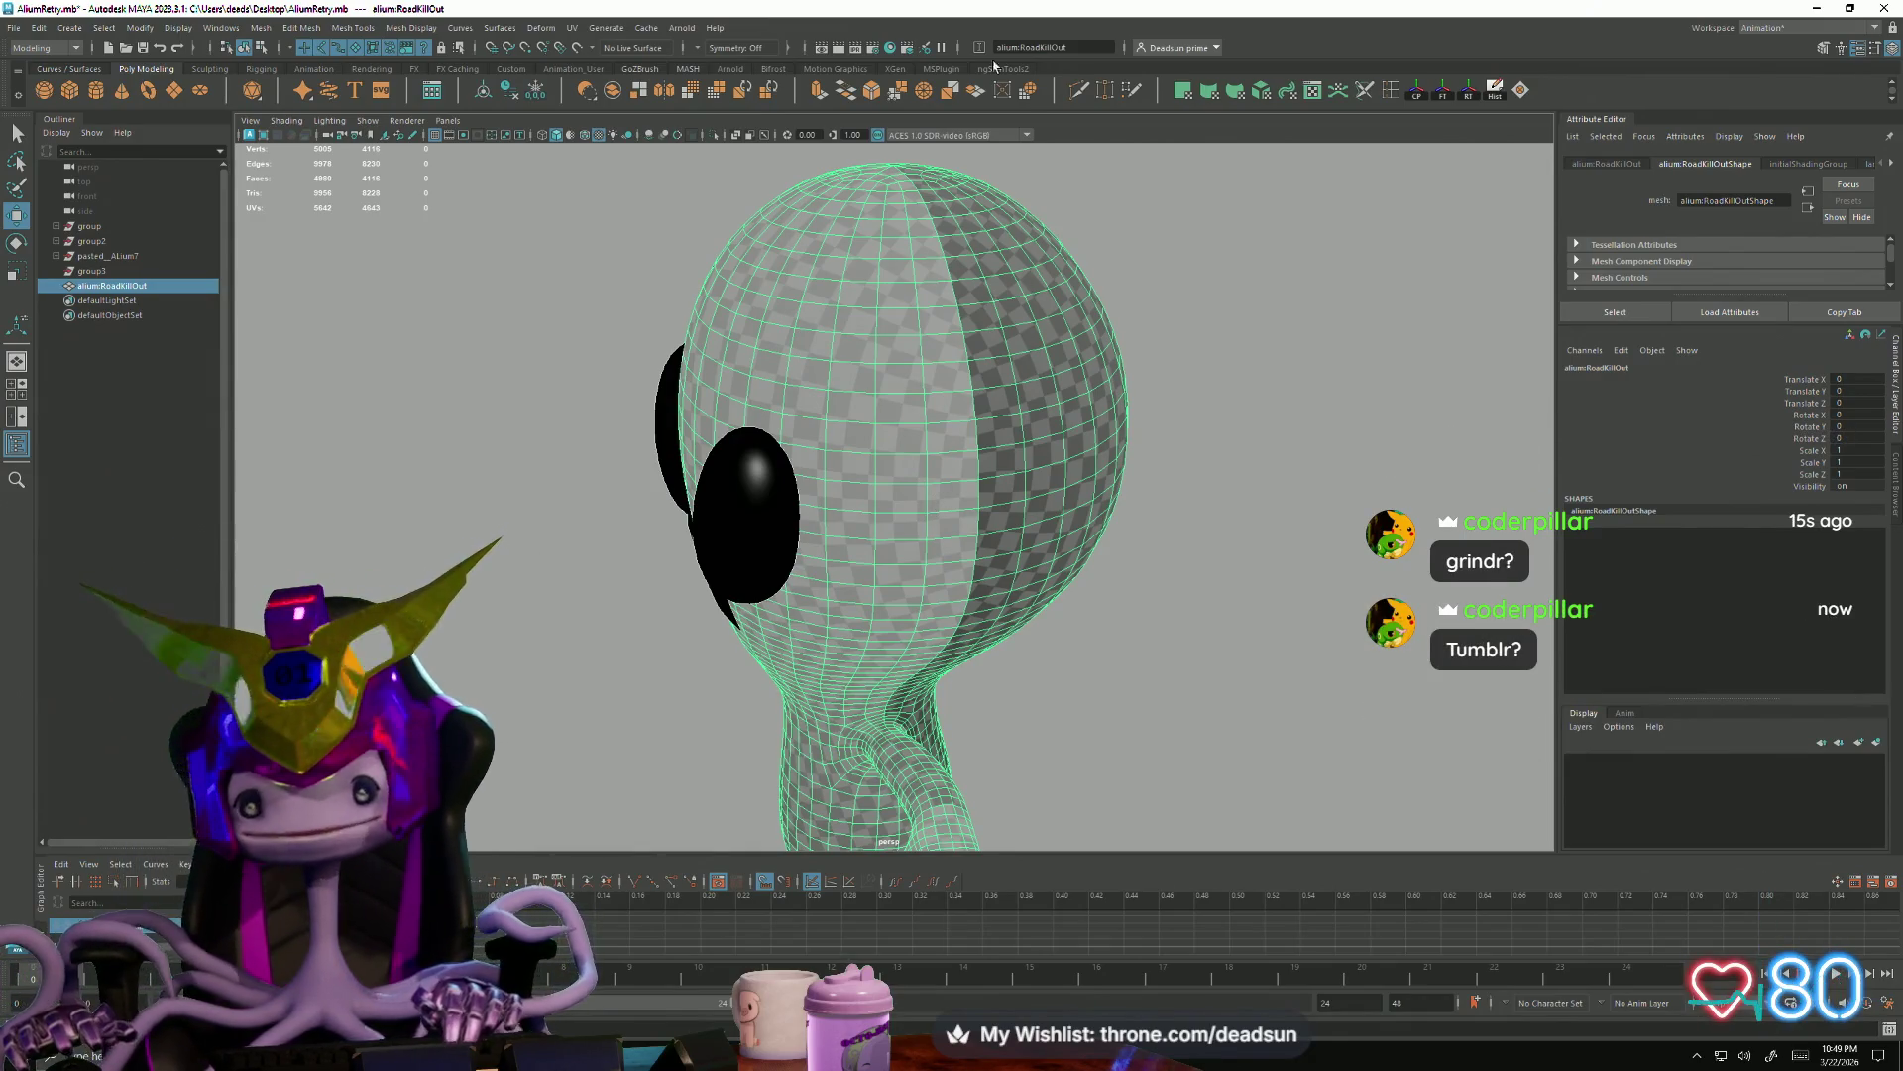
pyautogui.click(1232, 332)
pyautogui.moveTo(1233, 332)
pyautogui.keyDown('alt'); pyautogui.mouseDown()
pyautogui.moveTo(1019, 639)
pyautogui.moveTo(906, 520)
pyautogui.mouseUp(); pyautogui.keyUp('alt')
pyautogui.moveTo(893, 629)
pyautogui.keyDown('alt'); pyautogui.mouseDown()
pyautogui.moveTo(900, 691)
pyautogui.moveTo(729, 732)
pyautogui.mouseUp(); pyautogui.keyUp('alt')
pyautogui.click(899, 690)
pyautogui.click(748, 675)
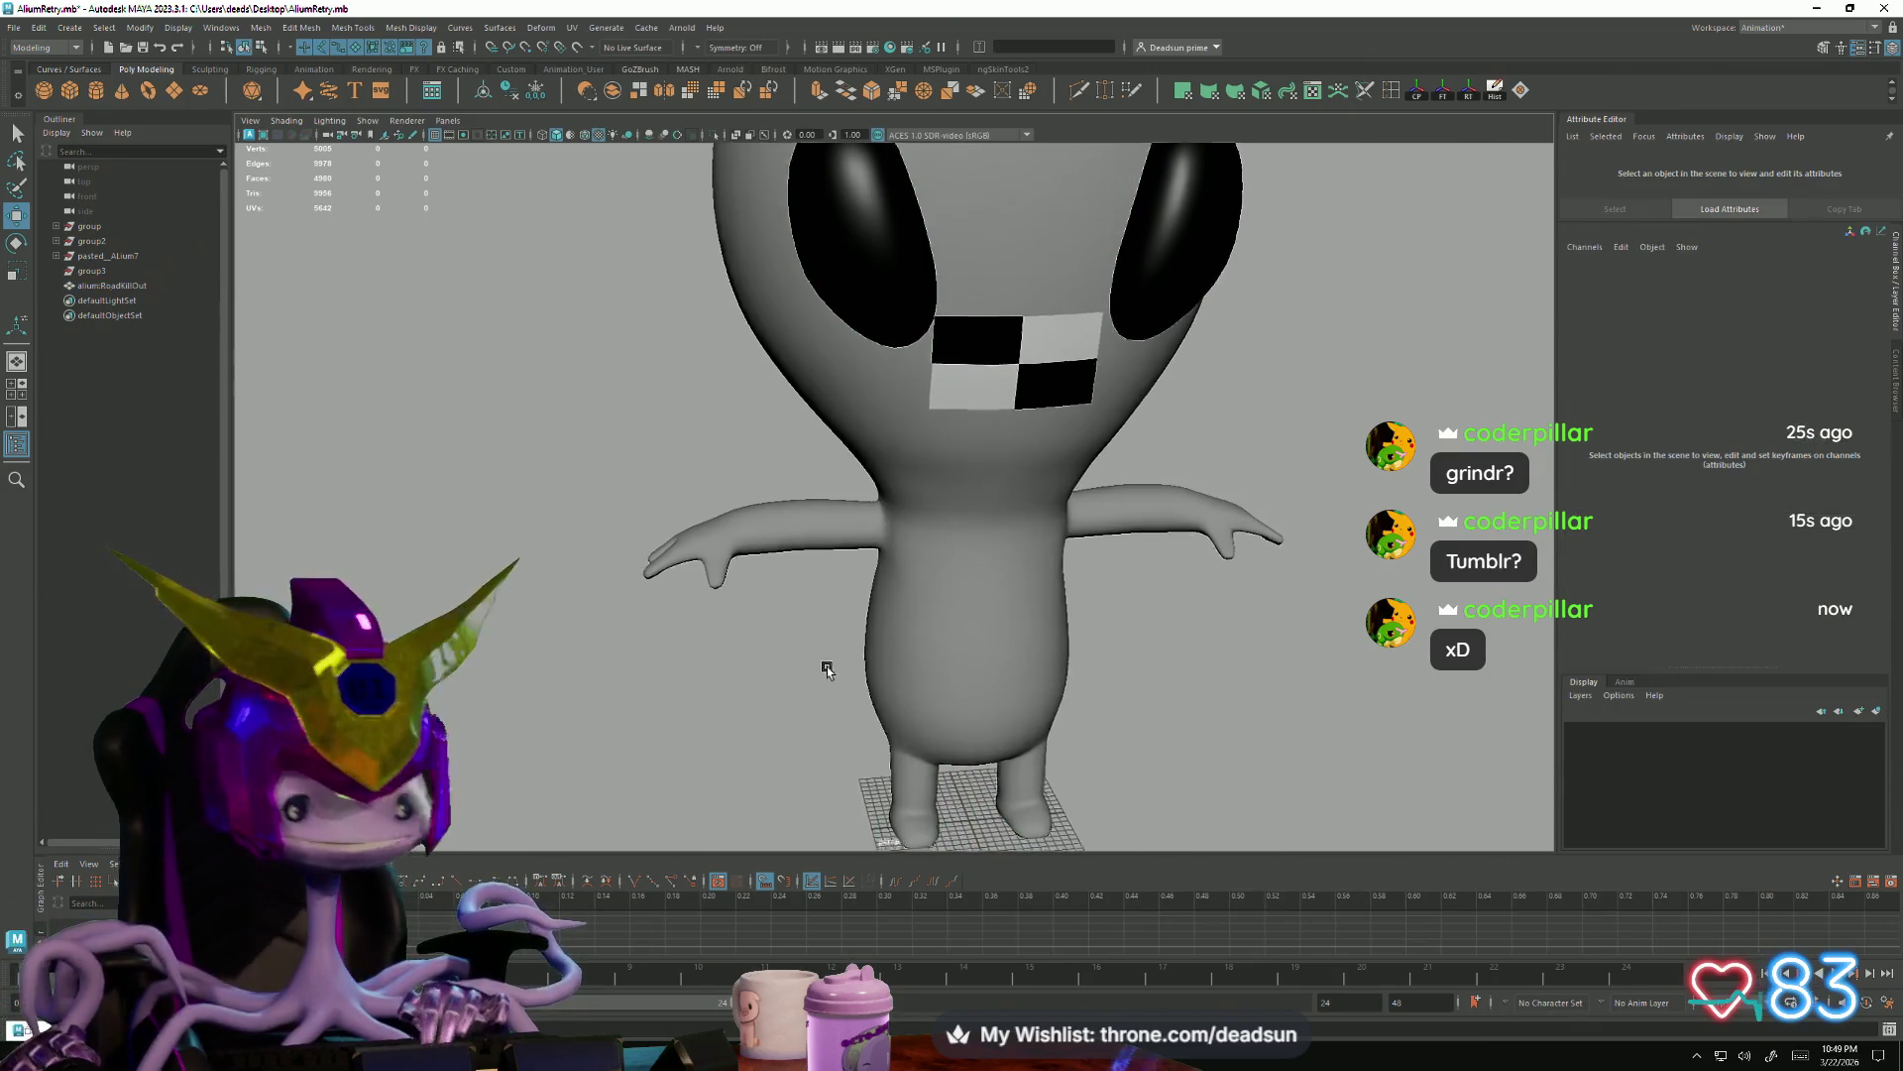
pyautogui.scroll(5, 820, 658)
pyautogui.moveTo(1083, 766)
pyautogui.keyDown('alt'); pyautogui.mouseDown()
pyautogui.moveTo(880, 677)
pyautogui.moveTo(859, 564)
pyautogui.moveTo(871, 685)
pyautogui.moveTo(833, 701)
pyautogui.moveTo(944, 691)
pyautogui.mouseUp(); pyautogui.keyUp('alt')
pyautogui.click(937, 700)
pyautogui.click(778, 709)
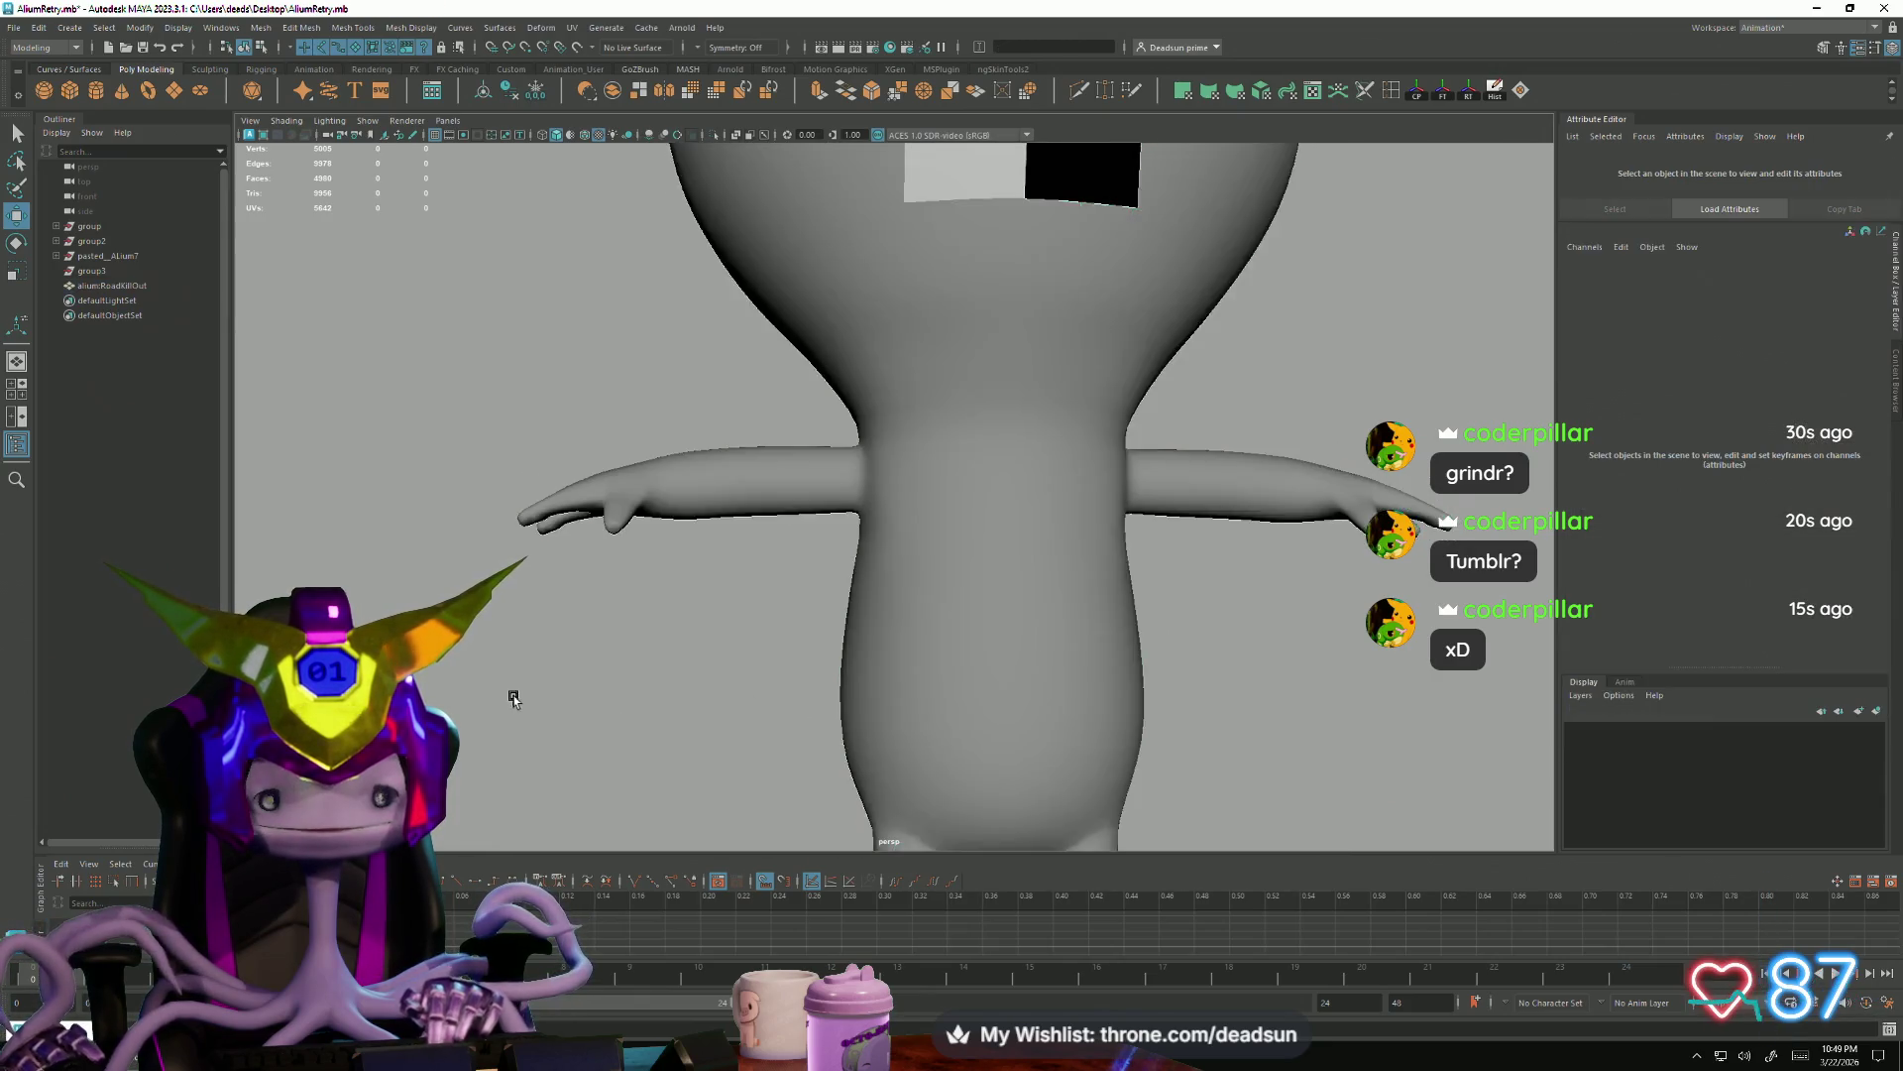
pyautogui.scroll(3, 688, 645)
pyautogui.scroll(3, 1111, 787)
pyautogui.scroll(2, 843, 659)
pyautogui.moveTo(841, 660)
pyautogui.keyDown('alt'); pyautogui.mouseDown()
pyautogui.moveTo(1013, 774)
pyautogui.moveTo(892, 447)
pyautogui.moveTo(851, 552)
pyautogui.moveTo(832, 537)
pyautogui.mouseUp(); pyautogui.keyUp('alt')
pyautogui.click(893, 447)
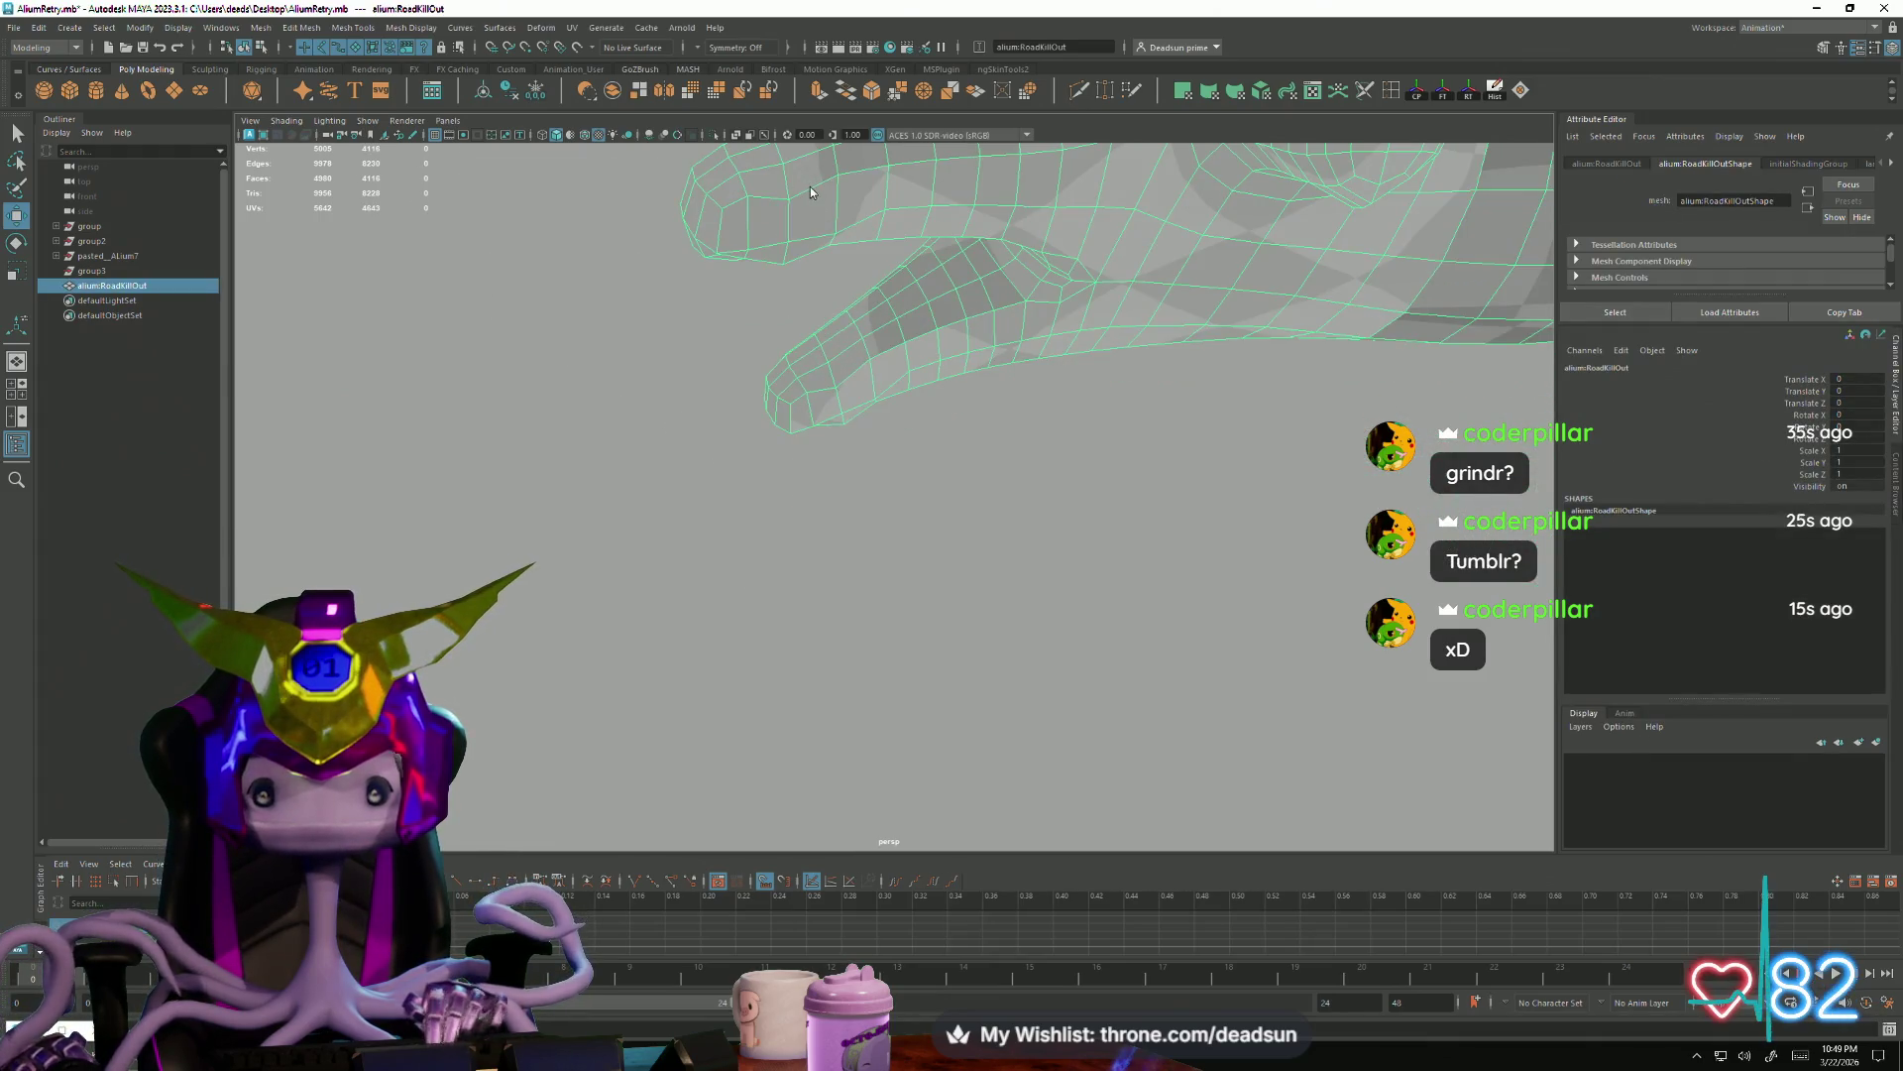
pyautogui.press('F9')
pyautogui.click(790, 238)
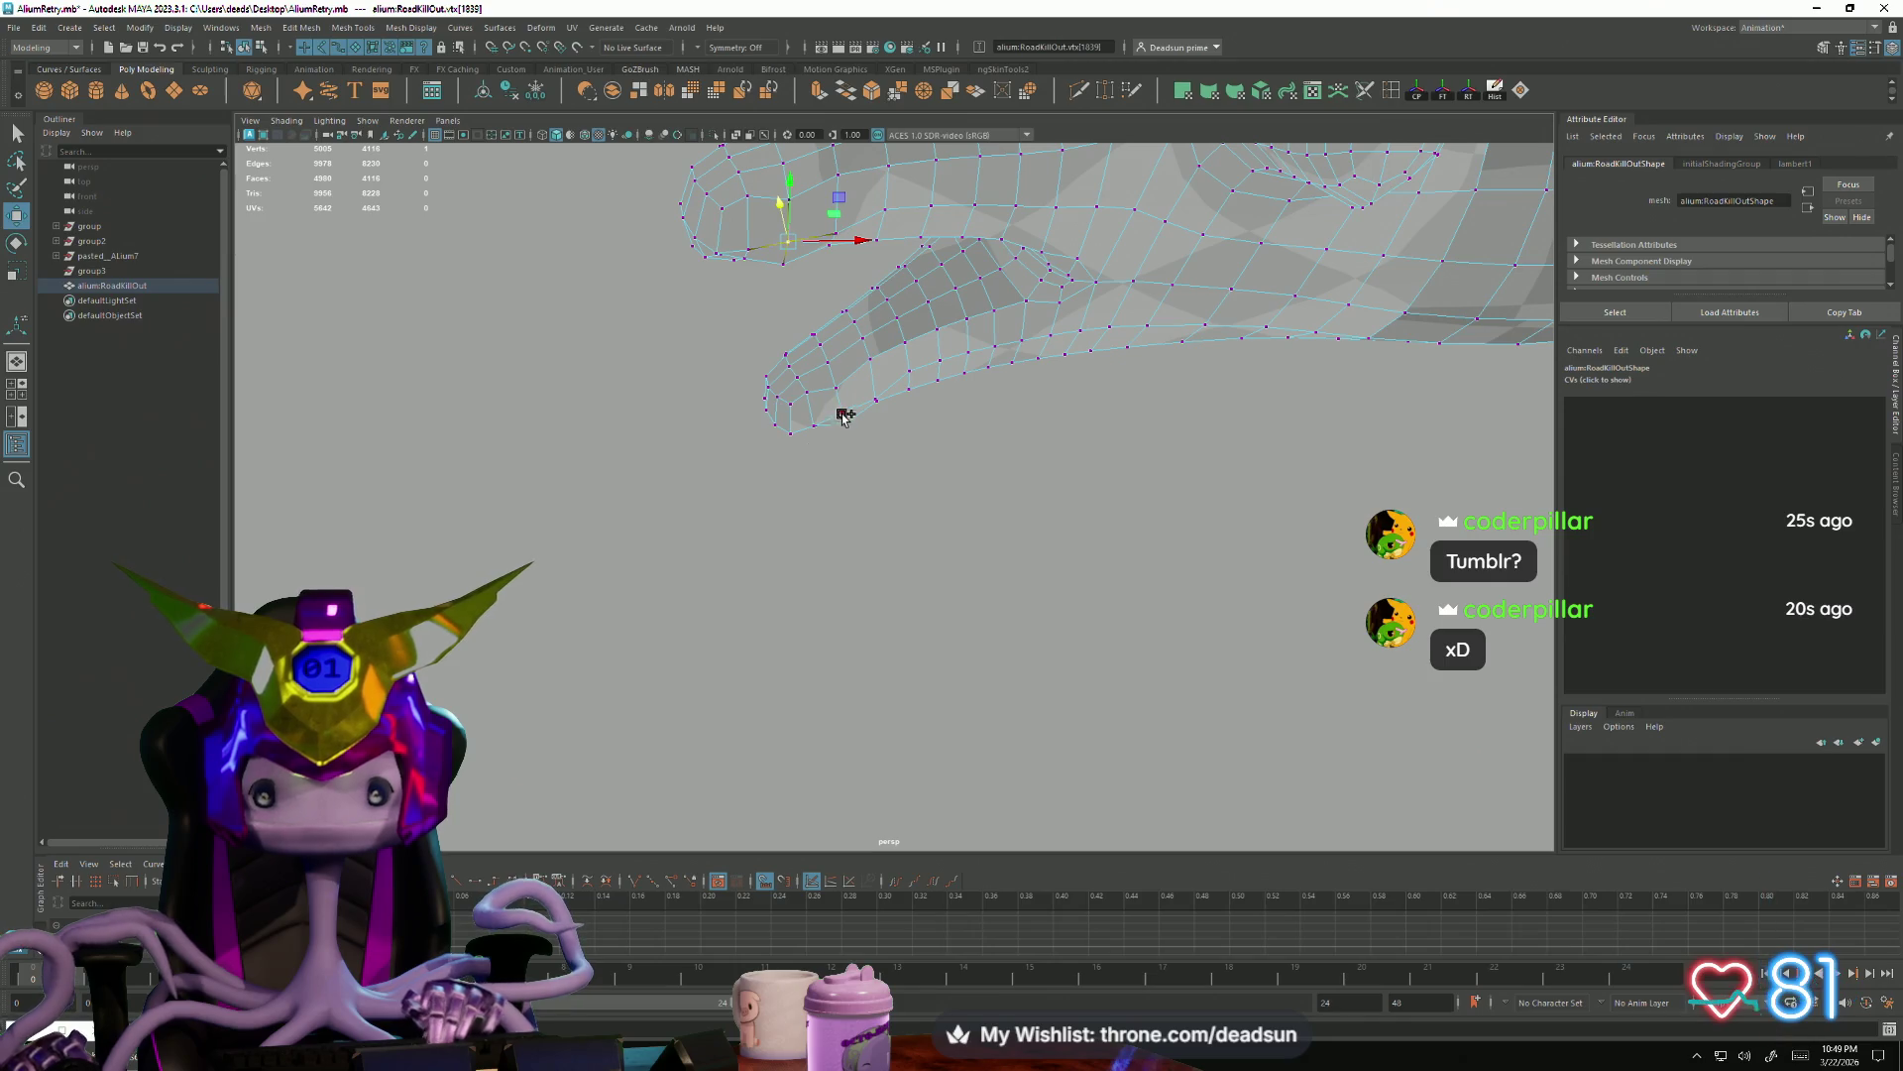
pyautogui.moveTo(976, 559)
pyautogui.keyDown('alt'); pyautogui.mouseDown()
pyautogui.moveTo(942, 586)
pyautogui.moveTo(817, 591)
pyautogui.moveTo(744, 654)
pyautogui.moveTo(728, 622)
pyautogui.mouseUp(); pyautogui.keyUp('alt')
pyautogui.moveTo(840, 648)
pyautogui.keyDown('alt'); pyautogui.mouseDown()
pyautogui.moveTo(669, 484)
pyautogui.moveTo(723, 480)
pyautogui.moveTo(913, 638)
pyautogui.moveTo(1057, 649)
pyautogui.moveTo(929, 664)
pyautogui.moveTo(980, 691)
pyautogui.mouseUp(); pyautogui.keyUp('alt')
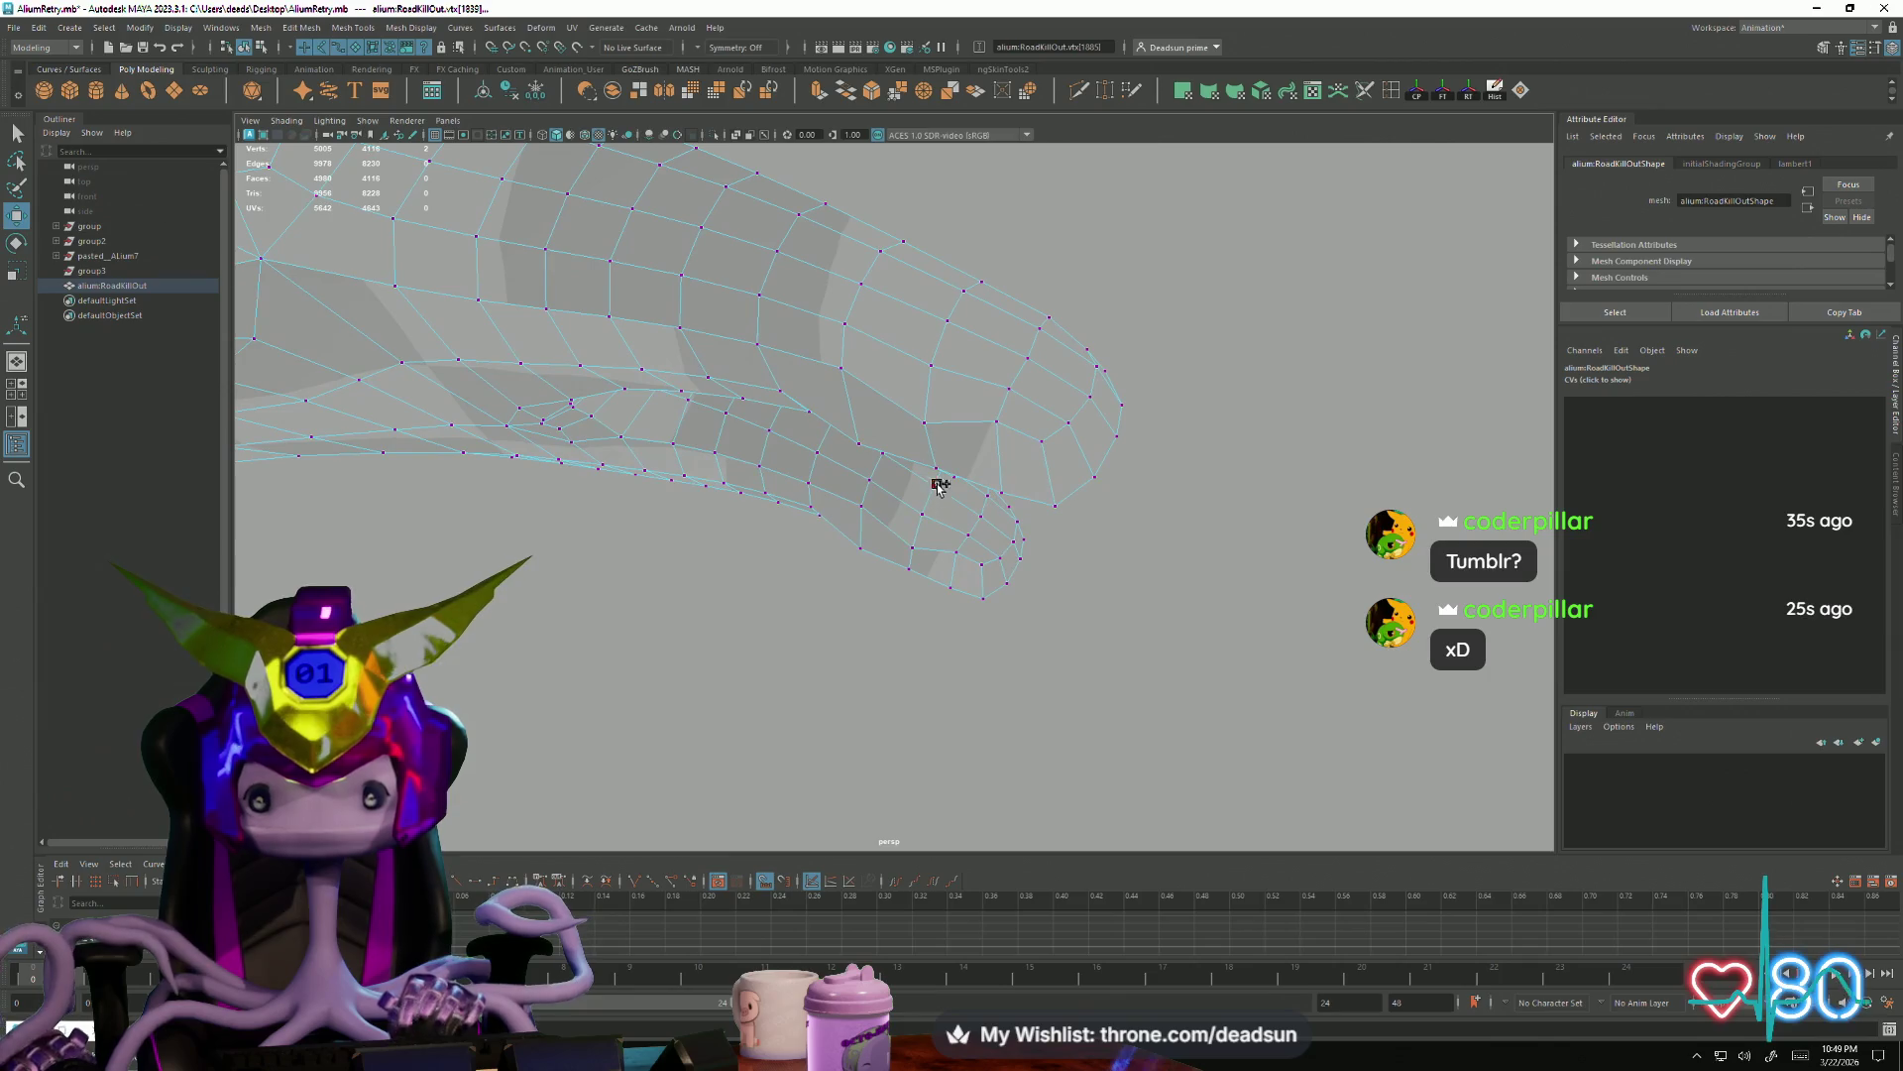
pyautogui.keyDown('alt'); pyautogui.moveTo(941, 470); pyautogui.dragTo(901, 602); pyautogui.keyUp('alt')
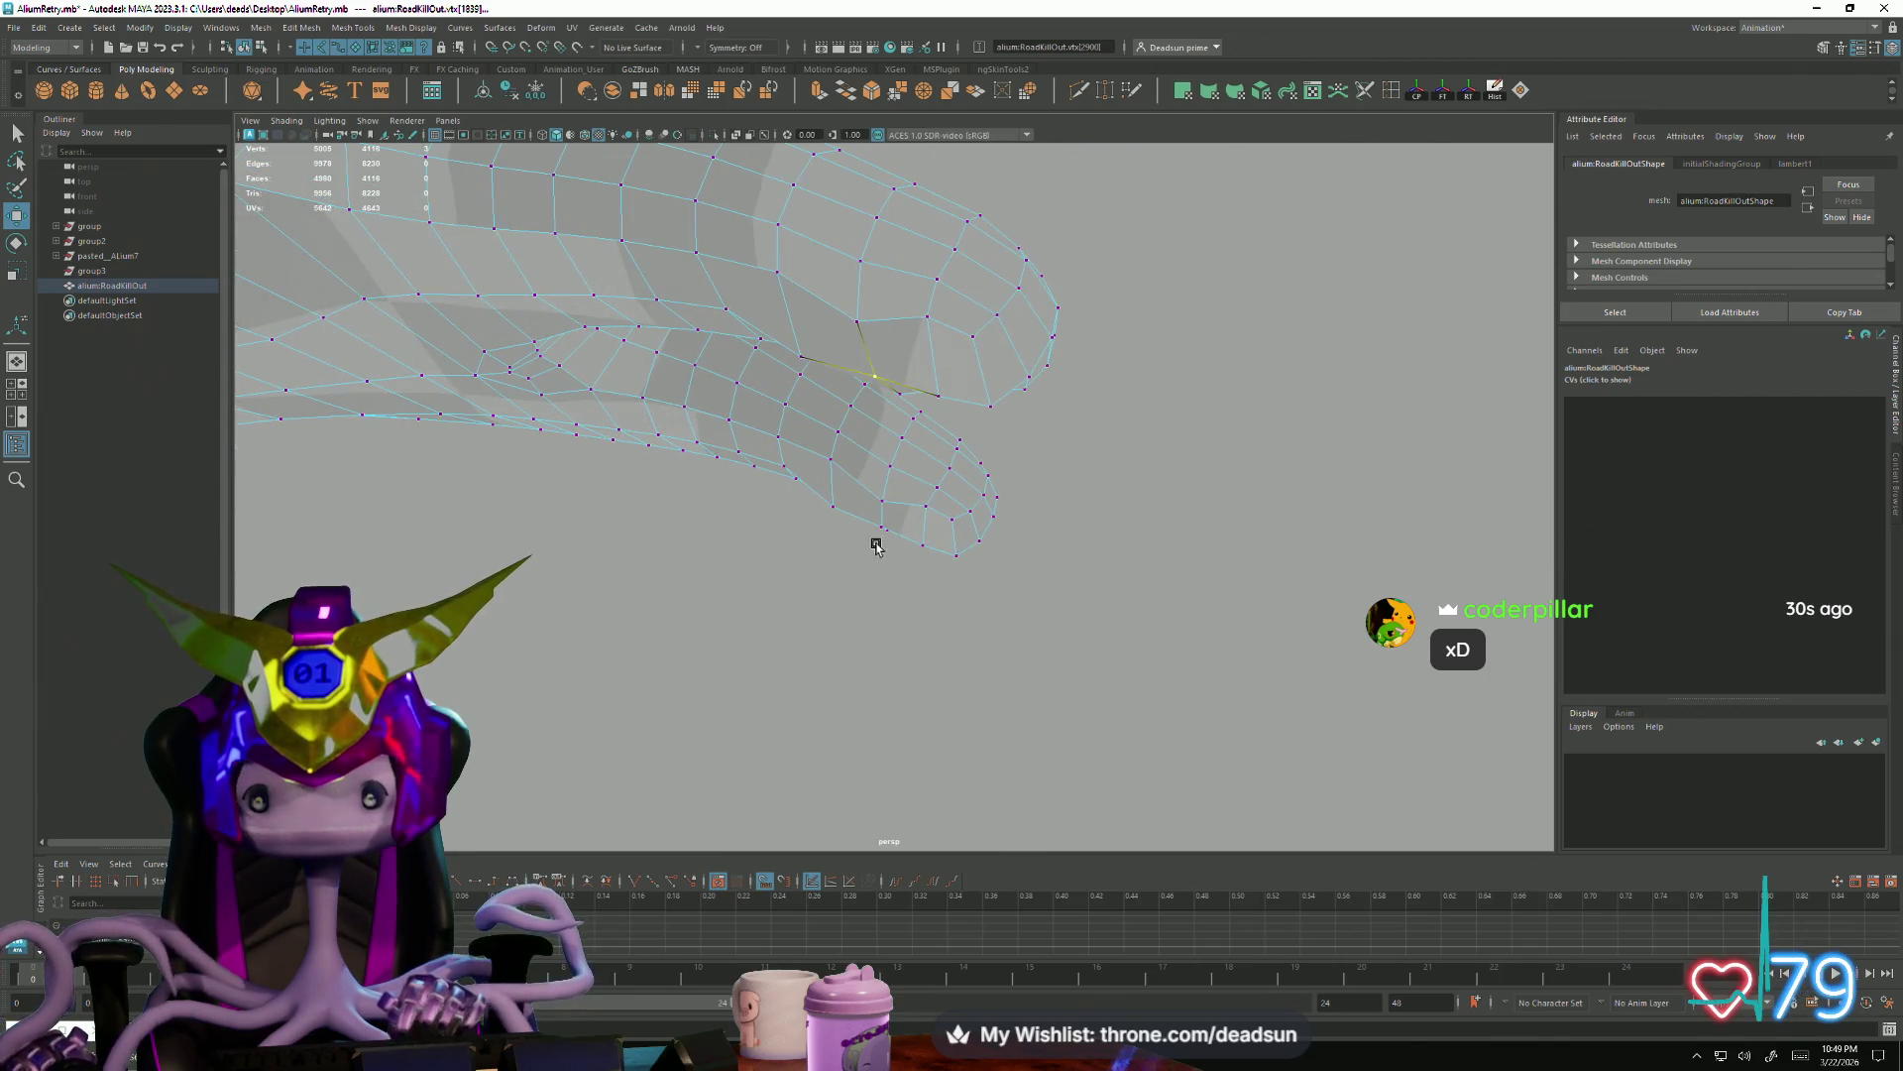
pyautogui.scroll(-5, 880, 516)
pyautogui.moveTo(680, 562)
pyautogui.keyDown('alt'); pyautogui.mouseDown()
pyautogui.moveTo(1126, 596)
pyautogui.moveTo(946, 622)
pyautogui.moveTo(1135, 692)
pyautogui.moveTo(1339, 622)
pyautogui.mouseUp(); pyautogui.keyUp('alt')
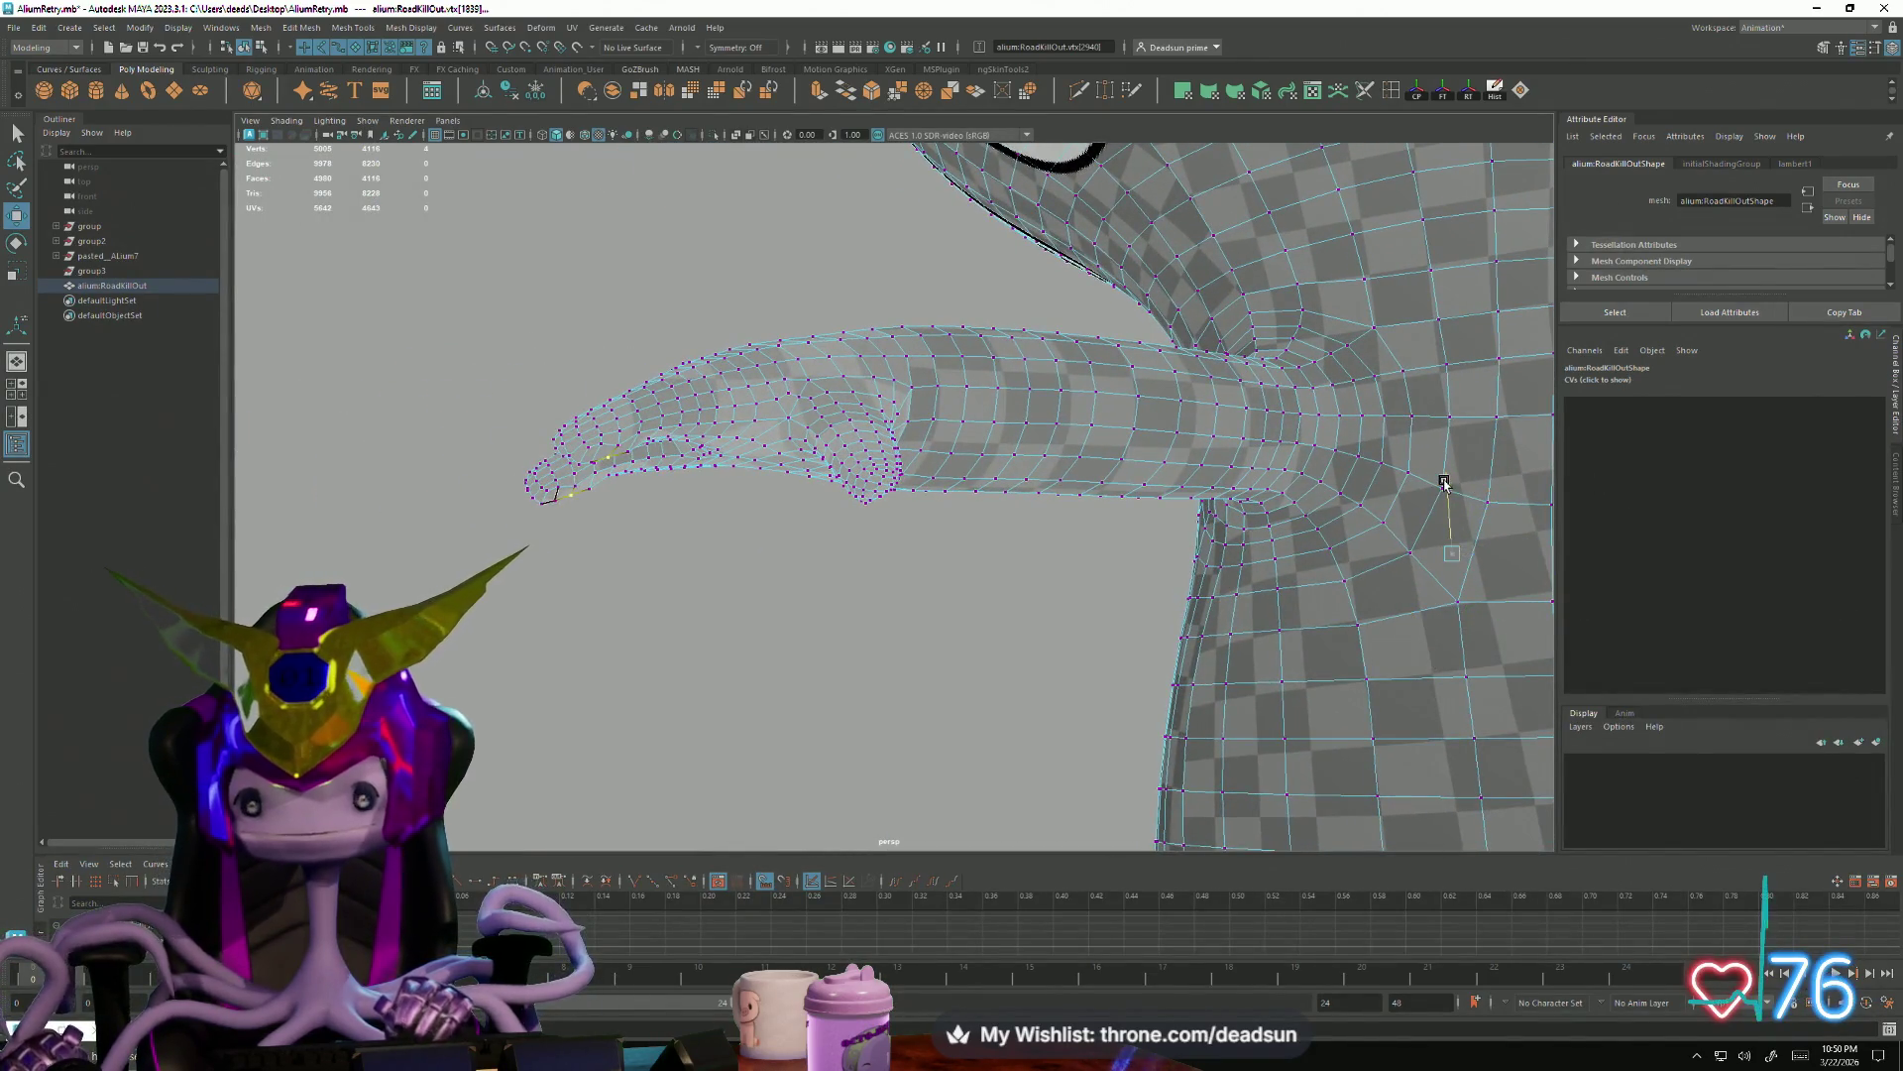
pyautogui.keyDown('alt'); pyautogui.moveTo(1444, 483); pyautogui.dragTo(1190, 460); pyautogui.keyUp('alt')
pyautogui.scroll(-3, 1190, 459)
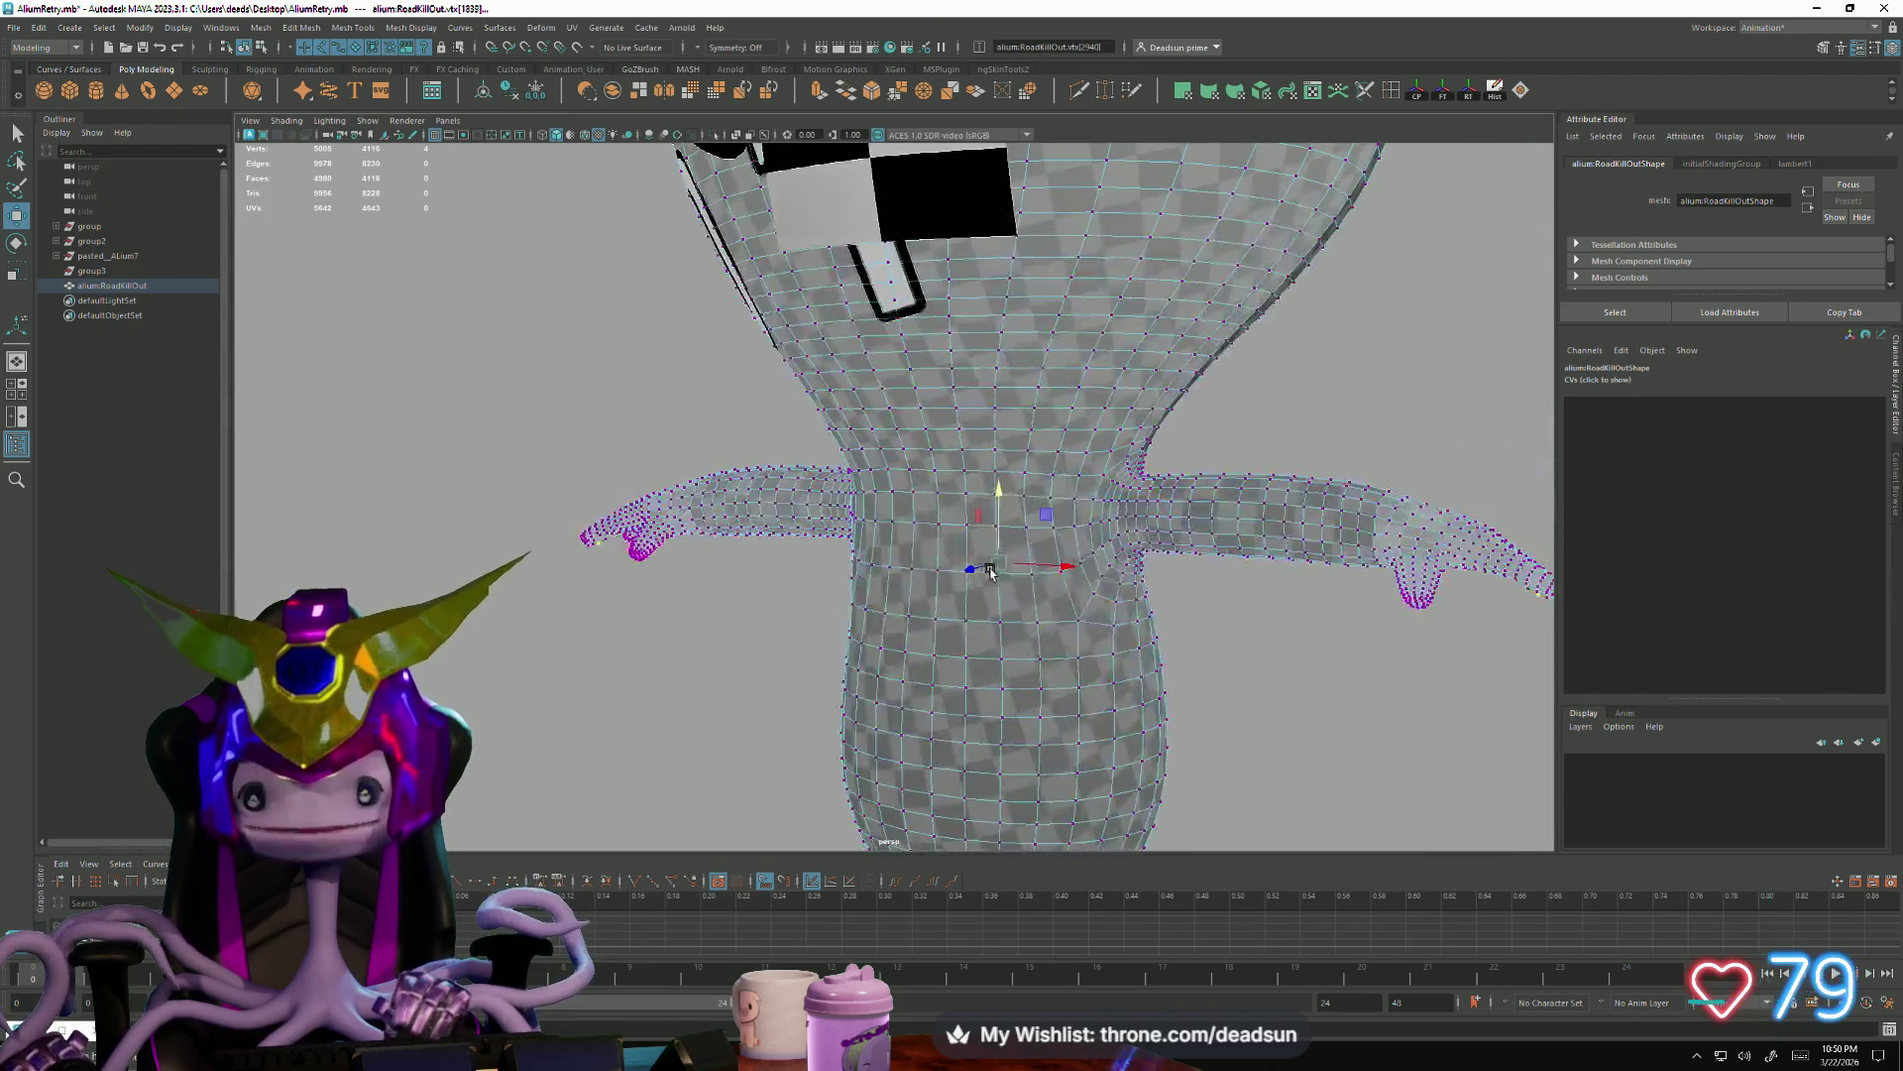
pyautogui.scroll(-3, 991, 510)
pyautogui.keyDown('alt'); pyautogui.moveTo(990, 510); pyautogui.dragTo(935, 617); pyautogui.keyUp('alt')
pyautogui.moveTo(935, 617); pyautogui.dragTo(914, 390, button='right')
pyautogui.moveTo(1066, 645)
pyautogui.keyDown('alt'); pyautogui.mouseDown()
pyautogui.moveTo(942, 616)
pyautogui.moveTo(919, 661)
pyautogui.moveTo(1091, 628)
pyautogui.moveTo(1055, 678)
pyautogui.moveTo(885, 567)
pyautogui.moveTo(898, 523)
pyautogui.moveTo(861, 575)
pyautogui.mouseUp(); pyautogui.keyUp('alt')
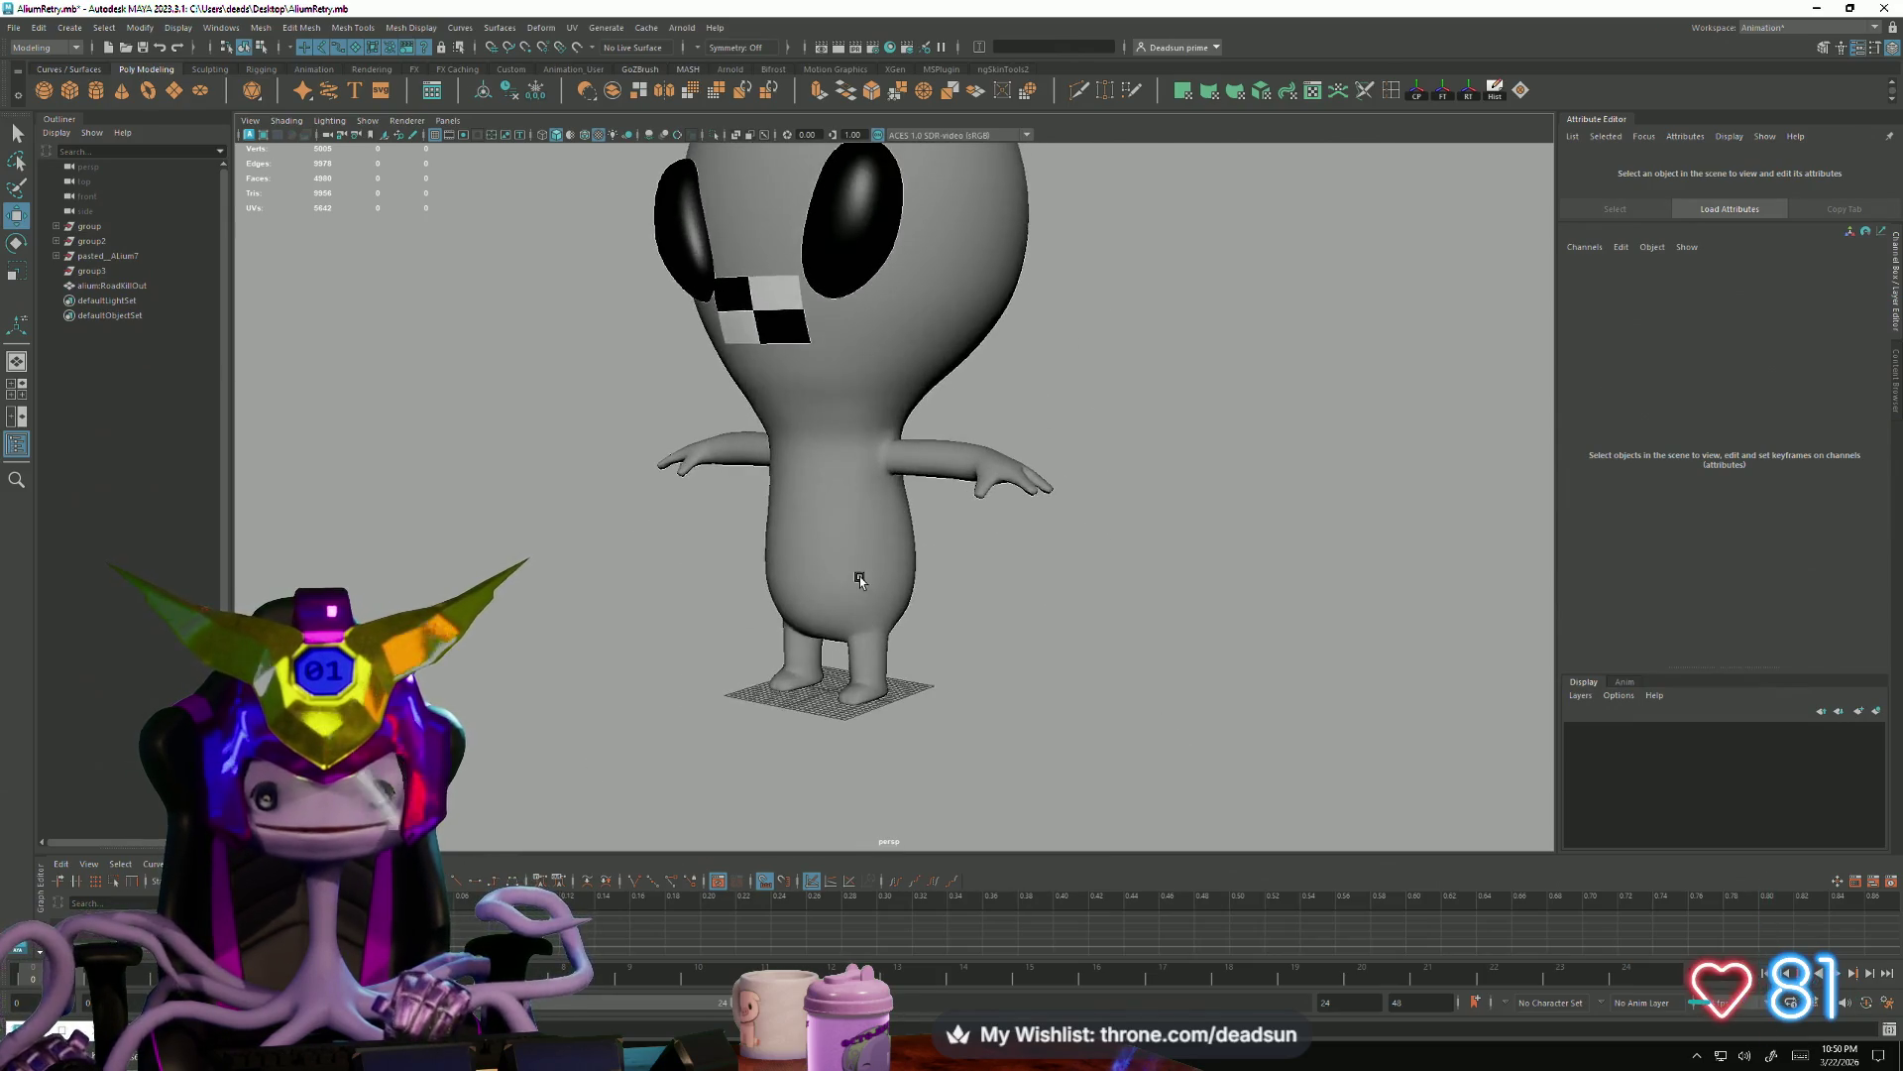
pyautogui.click(862, 575)
pyautogui.press('f')
pyautogui.click(680, 709)
pyautogui.keyDown('alt'); pyautogui.moveTo(680, 709); pyautogui.dragTo(819, 819); pyautogui.keyUp('alt')
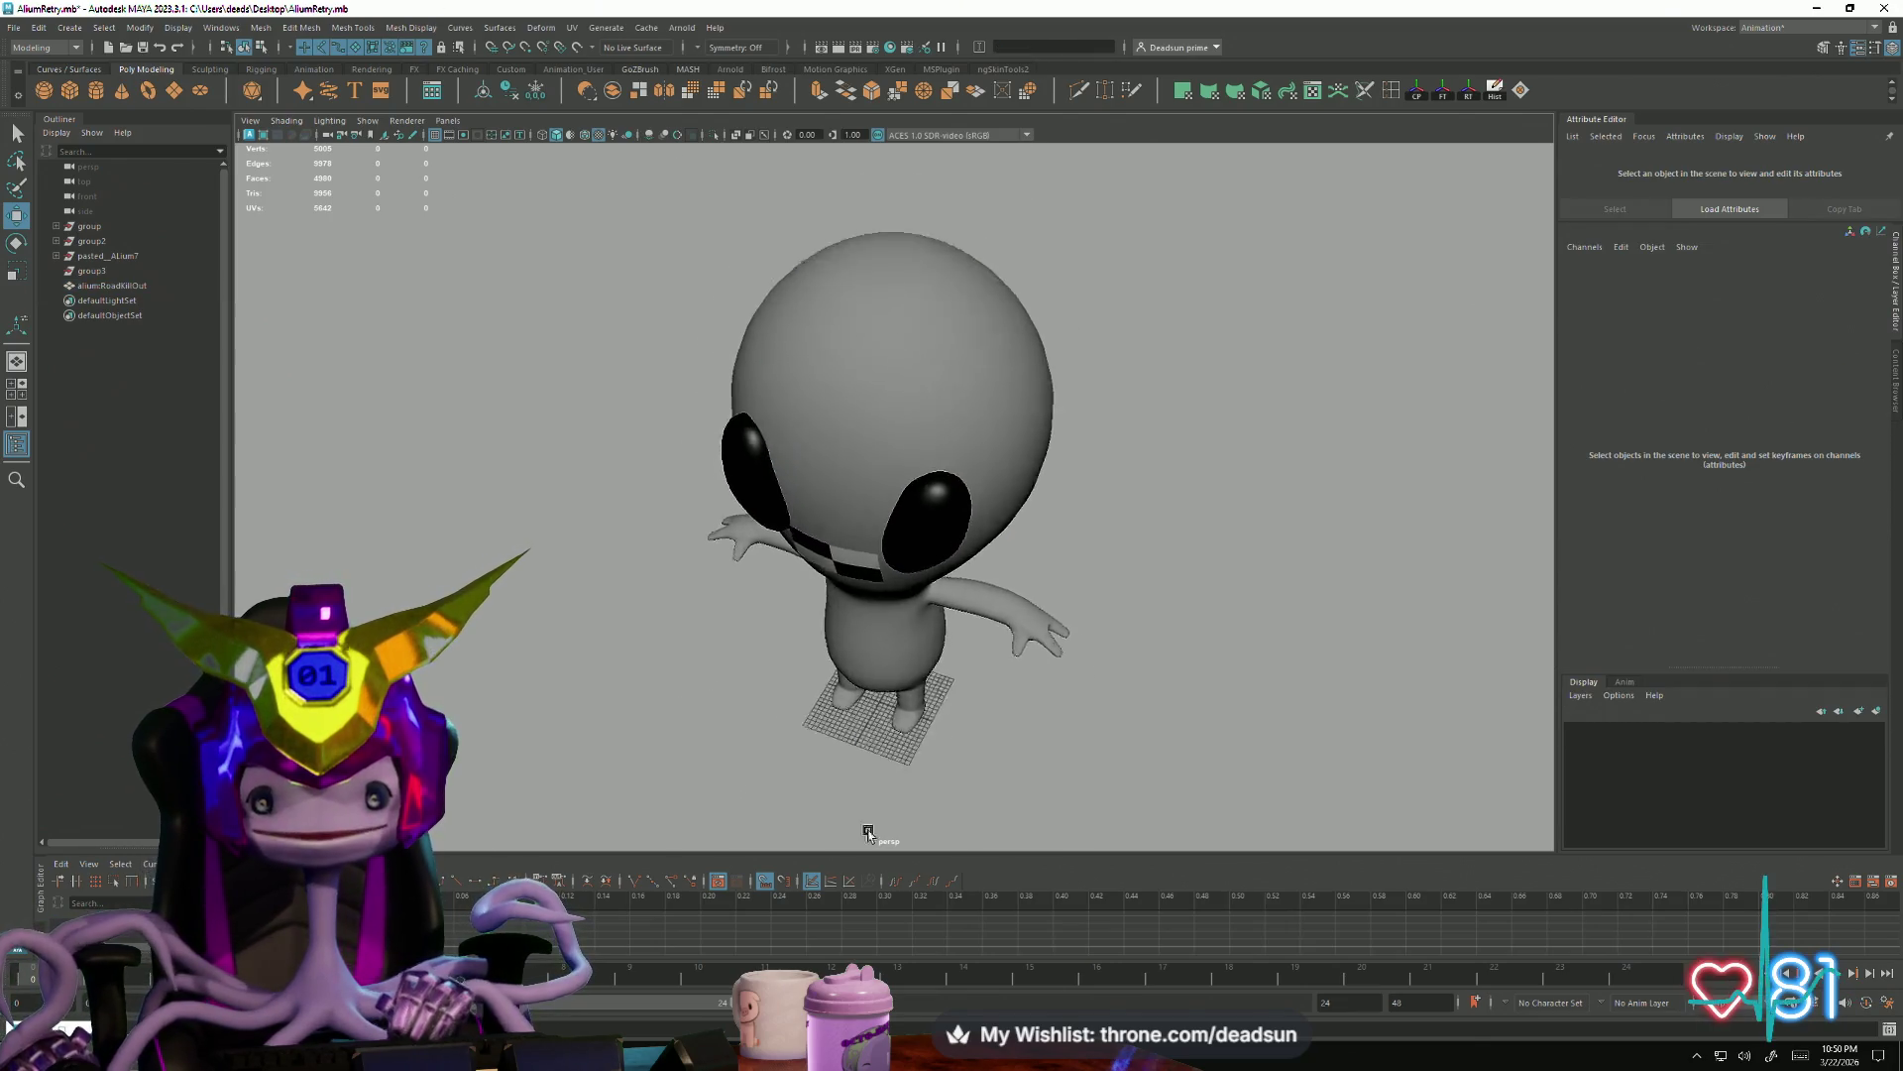
pyautogui.keyDown('alt'); pyautogui.moveTo(819, 820); pyautogui.dragTo(990, 714, button='right'); pyautogui.keyUp('alt')
pyautogui.moveTo(990, 714)
pyautogui.keyDown('alt'); pyautogui.mouseDown()
pyautogui.moveTo(814, 742)
pyautogui.moveTo(582, 729)
pyautogui.mouseUp(); pyautogui.keyUp('alt')
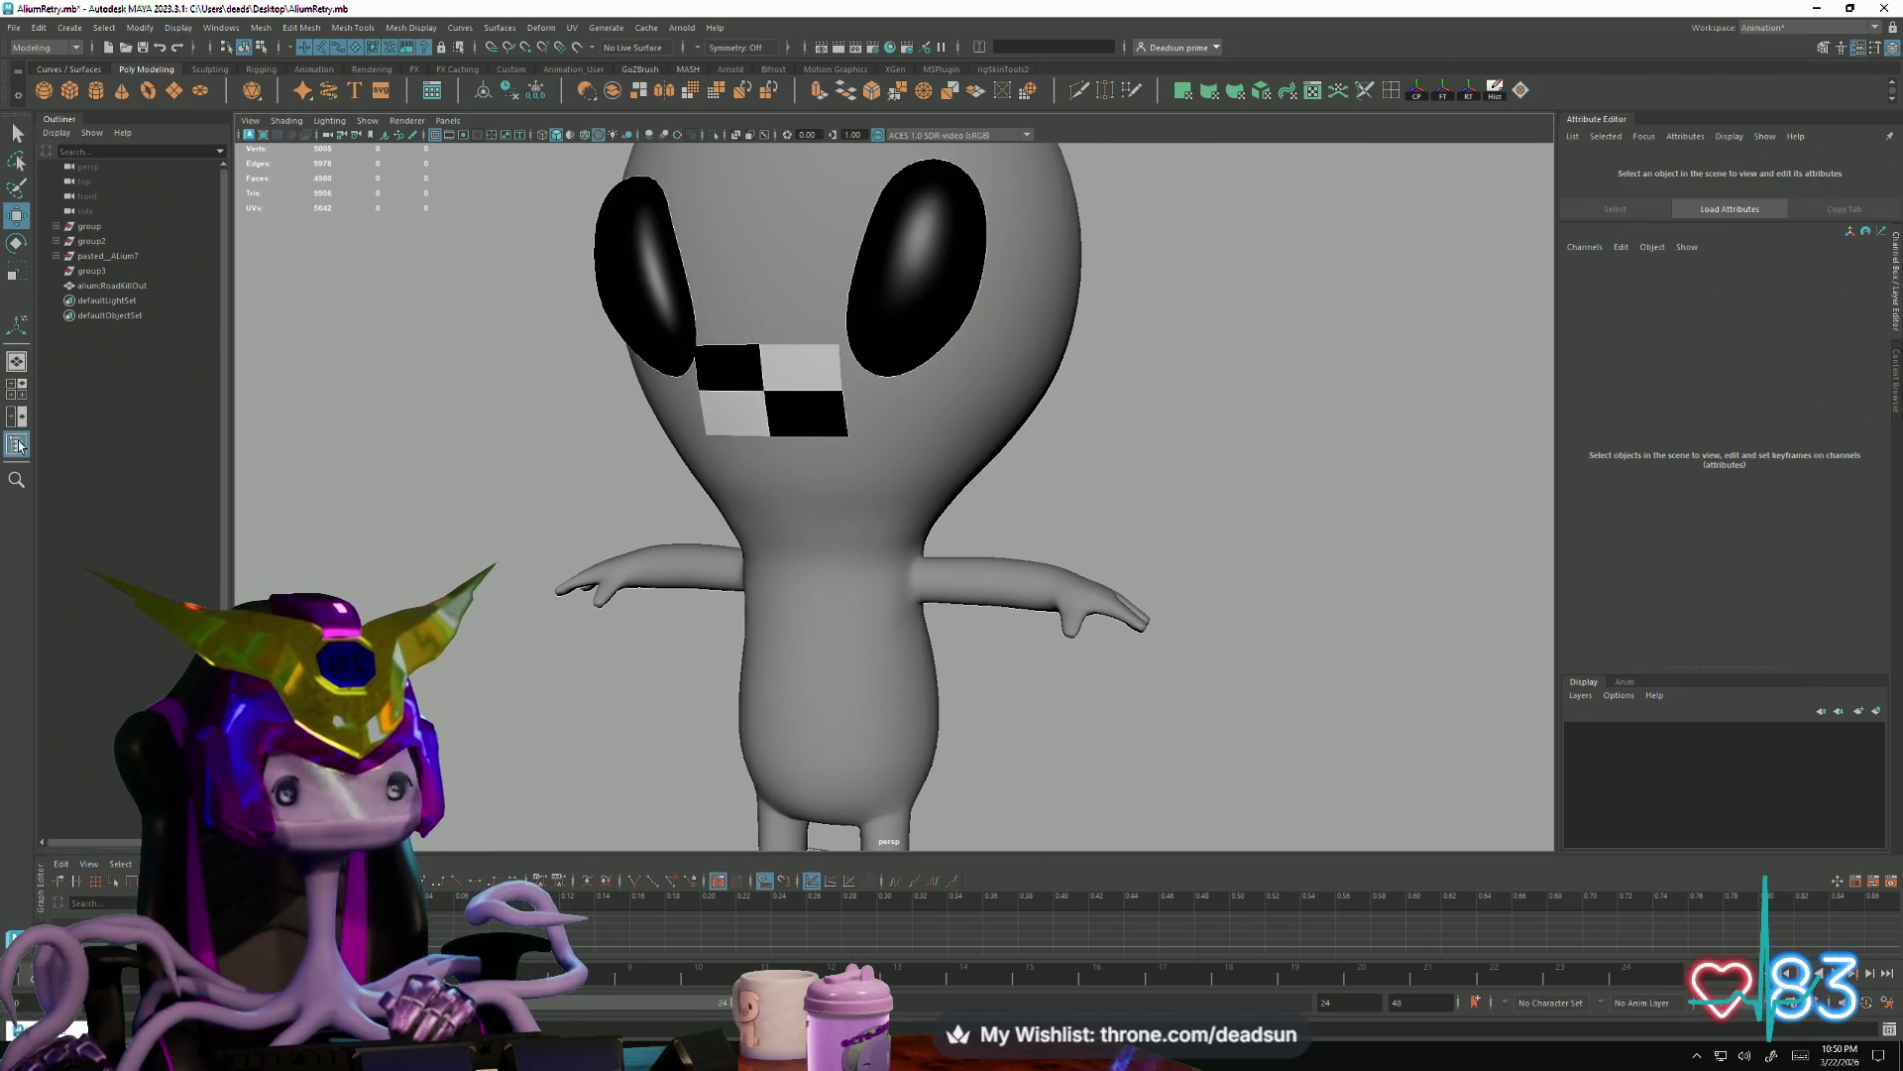
pyautogui.press('space')
pyautogui.press('space')
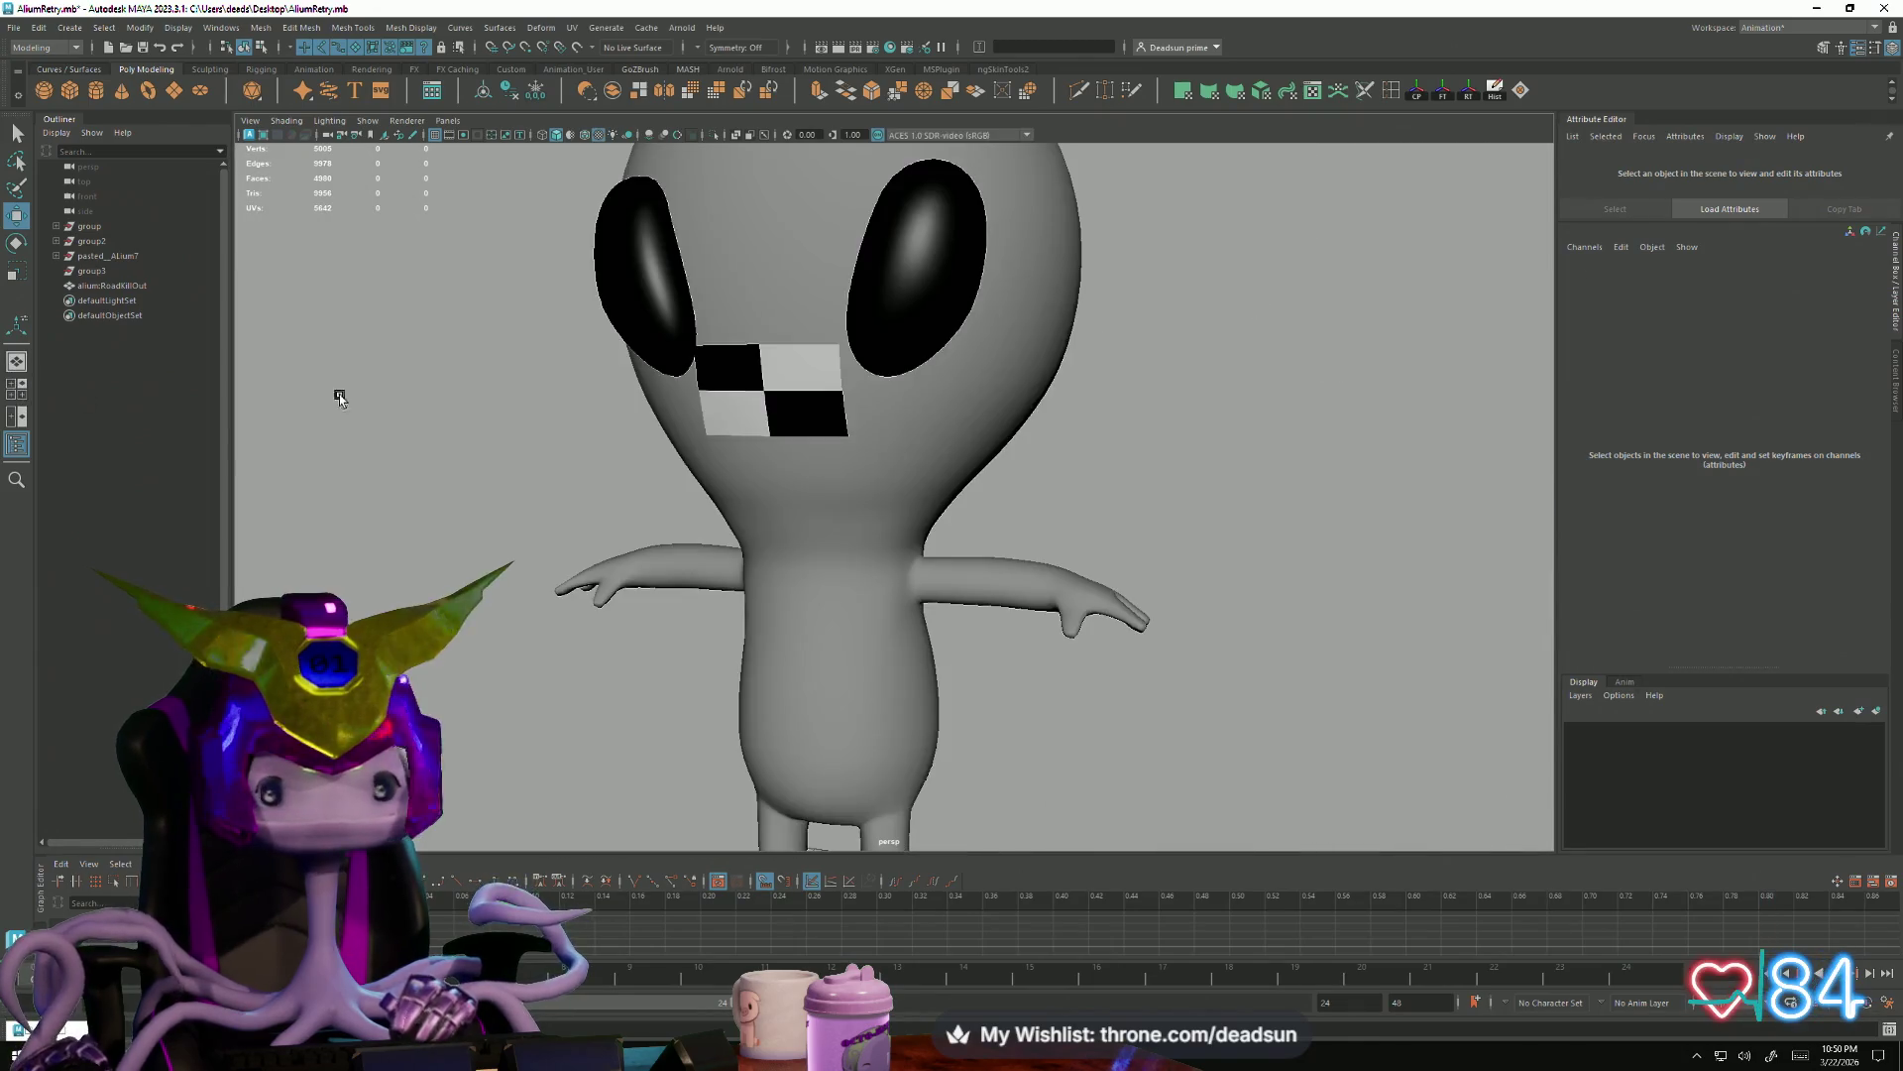
pyautogui.moveTo(570, 421)
pyautogui.keyDown('alt'); pyautogui.mouseDown(button='right')
pyautogui.moveTo(686, 576)
pyautogui.moveTo(828, 416)
pyautogui.mouseUp(button='right'); pyautogui.keyUp('alt')
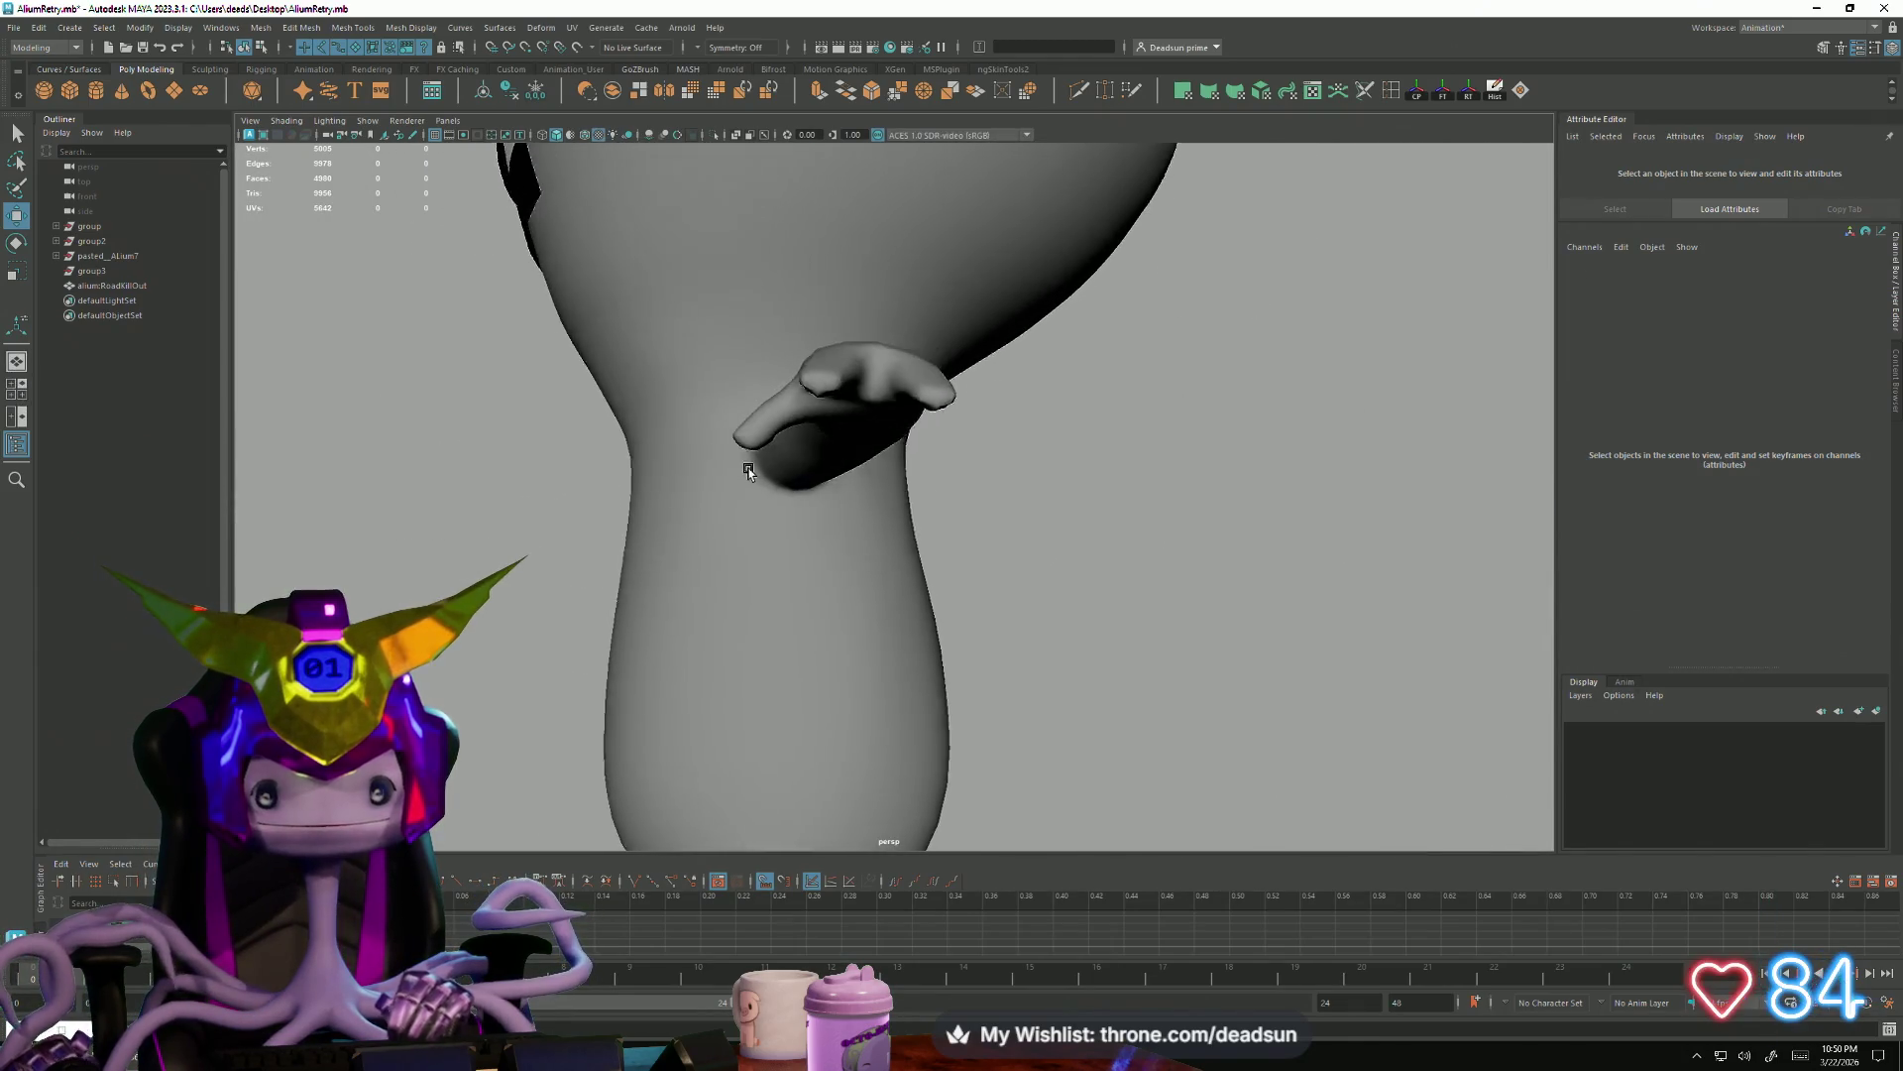
pyautogui.moveTo(829, 417)
pyautogui.keyDown('alt'); pyautogui.mouseDown()
pyautogui.moveTo(750, 480)
pyautogui.moveTo(778, 531)
pyautogui.mouseUp(); pyautogui.keyUp('alt')
pyautogui.moveTo(778, 532)
pyautogui.keyDown('alt'); pyautogui.mouseDown(button='right')
pyautogui.moveTo(1054, 575)
pyautogui.moveTo(835, 427)
pyautogui.mouseUp(button='right'); pyautogui.keyUp('alt')
pyautogui.click(836, 426)
pyautogui.press('6')
pyautogui.moveTo(836, 426)
pyautogui.keyDown('alt'); pyautogui.mouseDown()
pyautogui.moveTo(1034, 599)
pyautogui.moveTo(1080, 579)
pyautogui.moveTo(1076, 595)
pyautogui.moveTo(918, 596)
pyautogui.moveTo(1087, 605)
pyautogui.moveTo(934, 586)
pyautogui.moveTo(848, 617)
pyautogui.moveTo(993, 680)
pyautogui.moveTo(1067, 555)
pyautogui.mouseUp(); pyautogui.keyUp('alt')
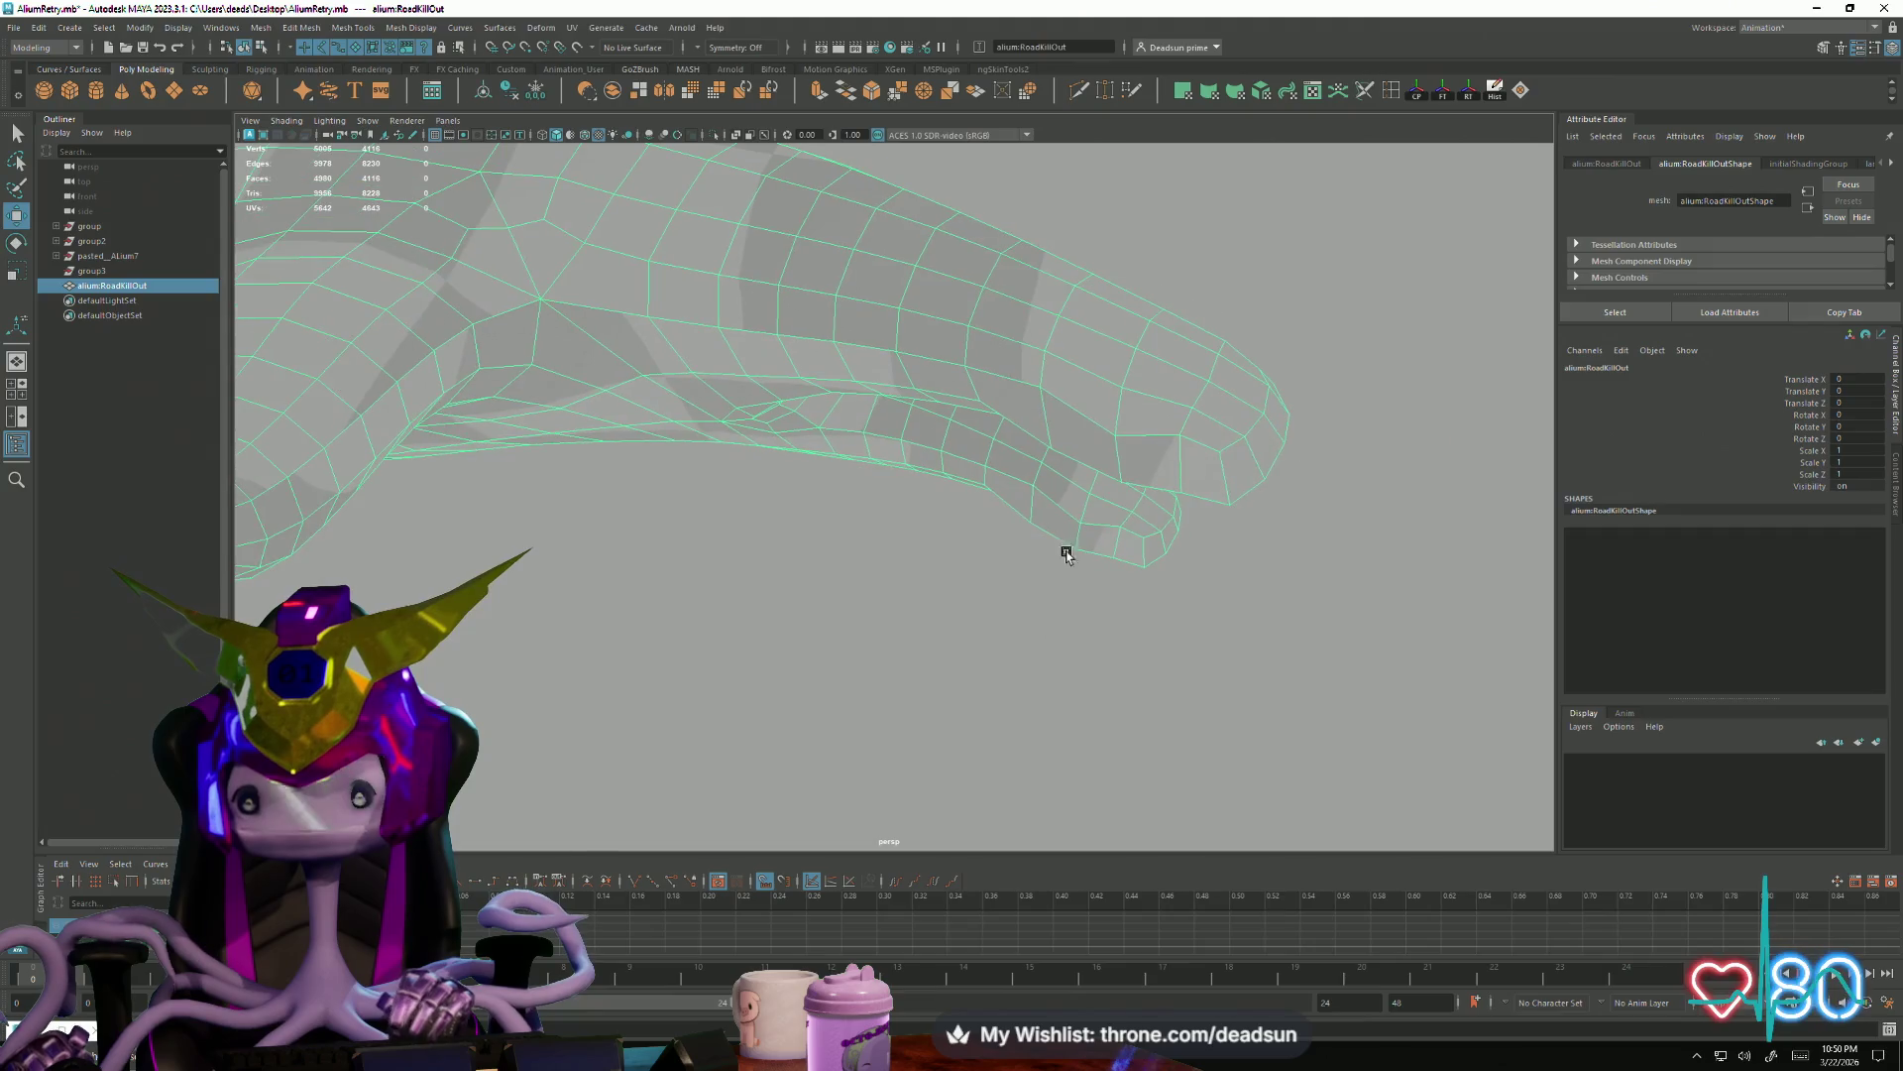
pyautogui.moveTo(1123, 470); pyautogui.dragTo(1117, 426, button='right')
pyautogui.click(1113, 446)
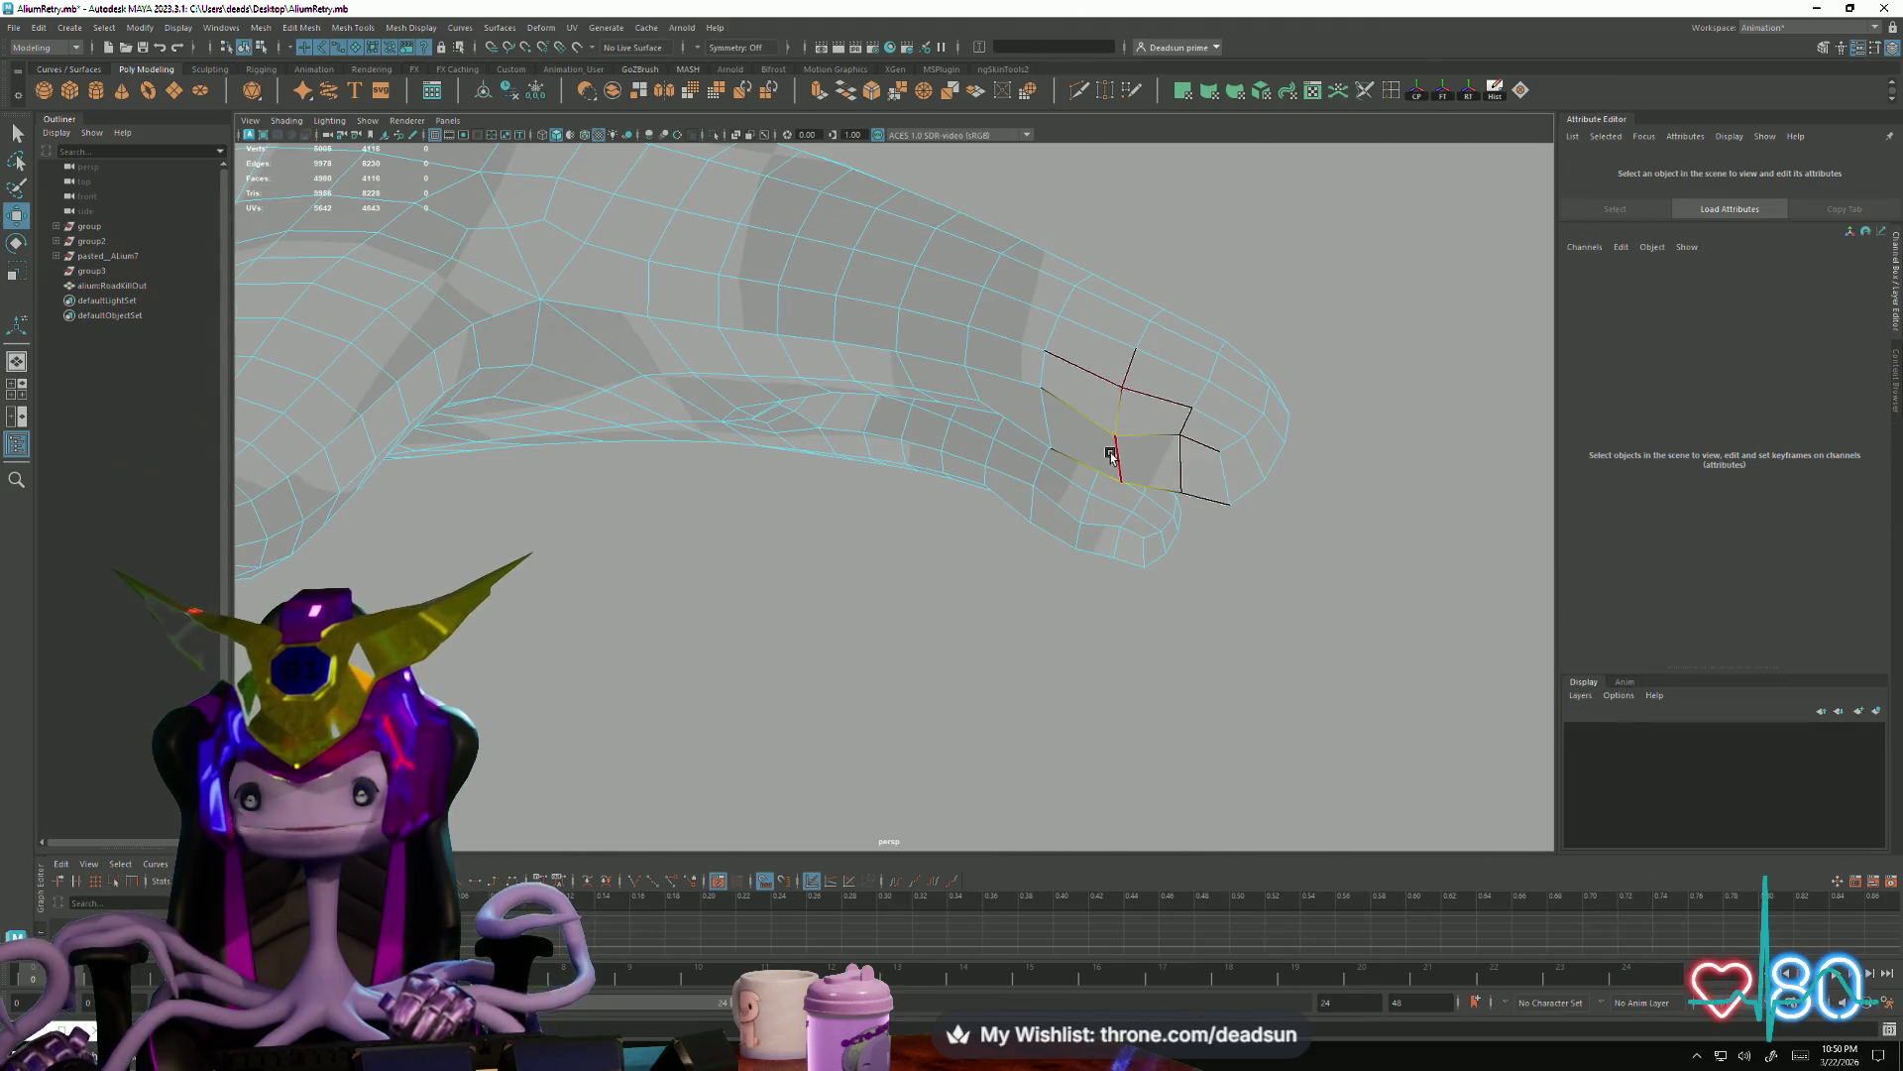
pyautogui.press('f')
pyautogui.moveTo(1105, 540)
pyautogui.keyDown('alt'); pyautogui.mouseDown(button='right')
pyautogui.moveTo(824, 586)
pyautogui.moveTo(968, 663)
pyautogui.mouseUp(button='right'); pyautogui.keyUp('alt')
pyautogui.moveTo(967, 664)
pyautogui.keyDown('alt'); pyautogui.mouseDown()
pyautogui.moveTo(973, 536)
pyautogui.moveTo(905, 694)
pyautogui.moveTo(907, 744)
pyautogui.moveTo(958, 377)
pyautogui.mouseUp(); pyautogui.keyUp('alt')
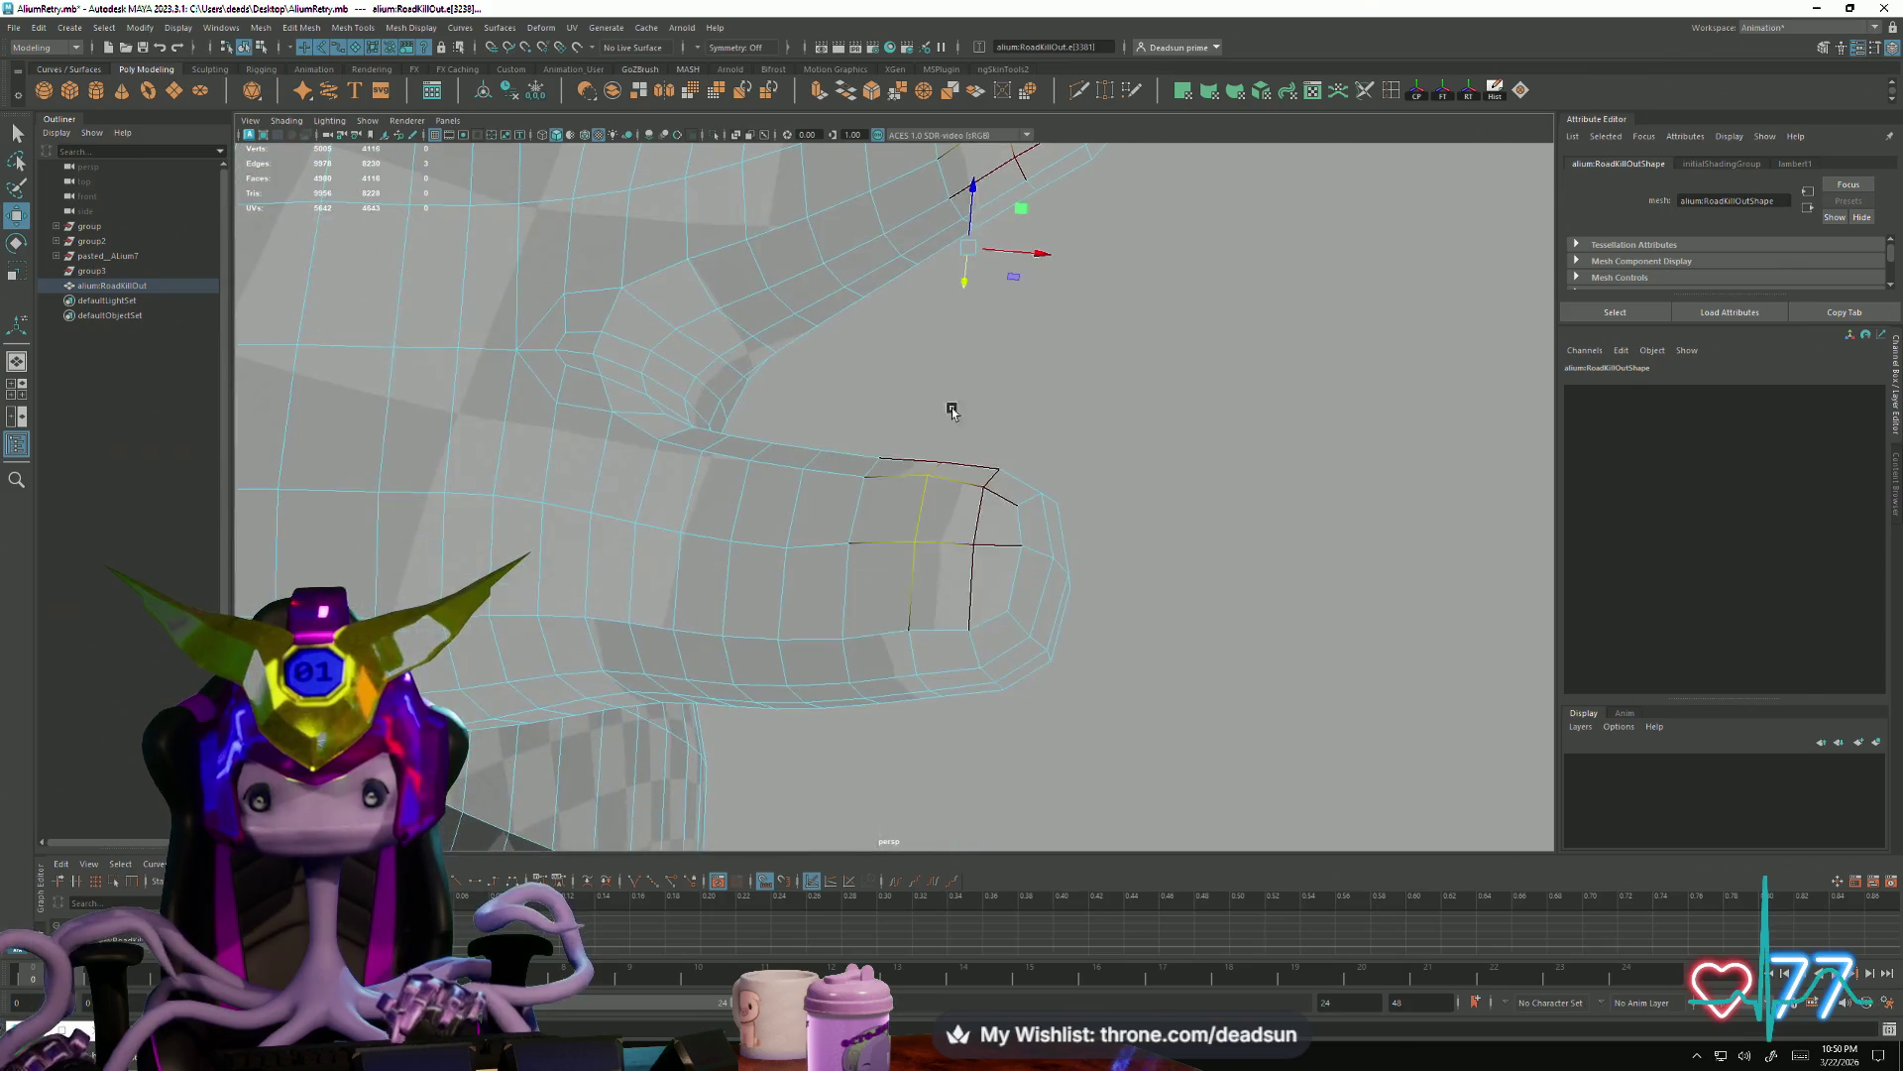
pyautogui.scroll(-5, 919, 598)
pyautogui.moveTo(919, 598)
pyautogui.keyDown('alt'); pyautogui.mouseDown()
pyautogui.moveTo(1070, 659)
pyautogui.moveTo(830, 600)
pyautogui.moveTo(878, 671)
pyautogui.moveTo(902, 600)
pyautogui.moveTo(858, 722)
pyautogui.moveTo(971, 737)
pyautogui.moveTo(828, 438)
pyautogui.mouseUp(); pyautogui.keyUp('alt')
pyautogui.moveTo(803, 373)
pyautogui.keyDown('alt'); pyautogui.mouseDown()
pyautogui.moveTo(872, 481)
pyautogui.moveTo(828, 602)
pyautogui.moveTo(730, 467)
pyautogui.moveTo(797, 703)
pyautogui.moveTo(774, 680)
pyautogui.moveTo(826, 581)
pyautogui.moveTo(656, 630)
pyautogui.moveTo(872, 731)
pyautogui.moveTo(596, 612)
pyautogui.moveTo(724, 713)
pyautogui.moveTo(1097, 694)
pyautogui.moveTo(842, 668)
pyautogui.moveTo(892, 719)
pyautogui.moveTo(1104, 715)
pyautogui.moveTo(1084, 756)
pyautogui.moveTo(985, 786)
pyautogui.moveTo(1375, 534)
pyautogui.mouseUp(); pyautogui.keyUp('alt')
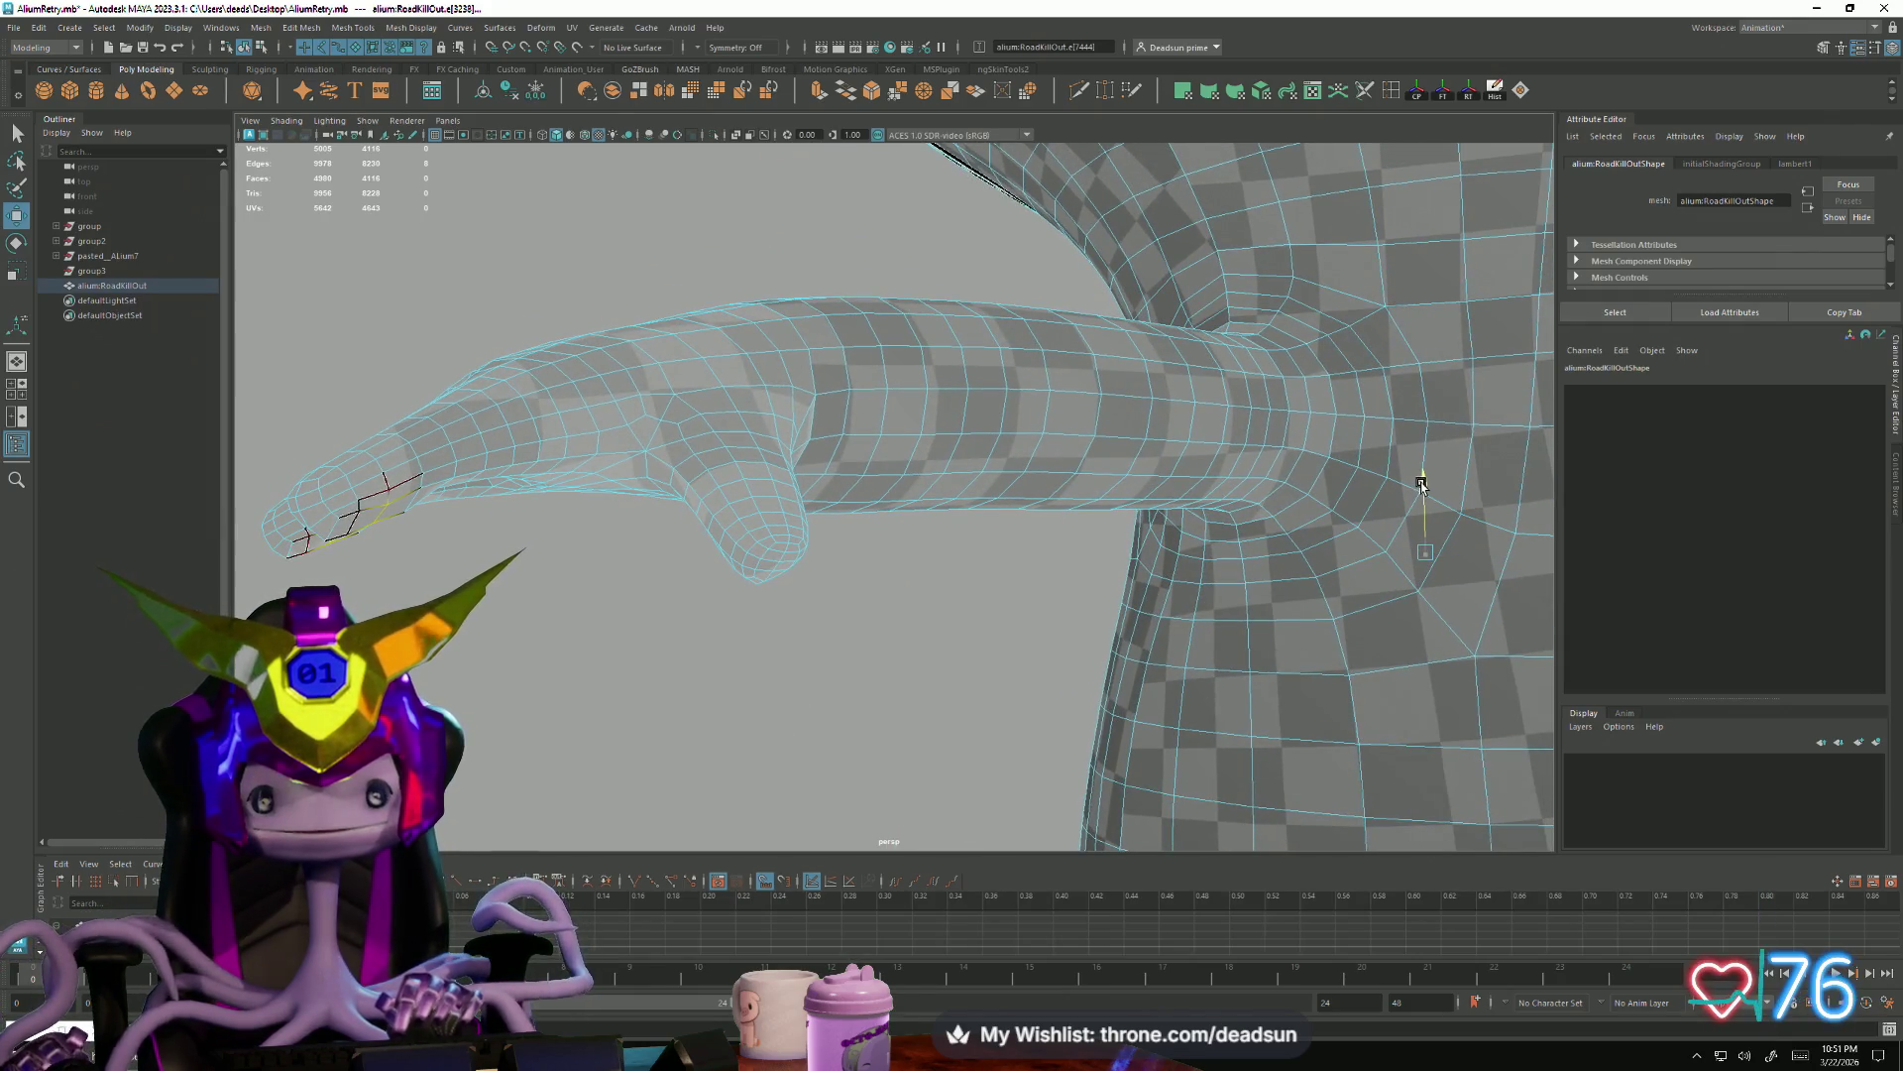
pyautogui.keyDown('alt'); pyautogui.moveTo(863, 649); pyautogui.dragTo(485, 515); pyautogui.keyUp('alt')
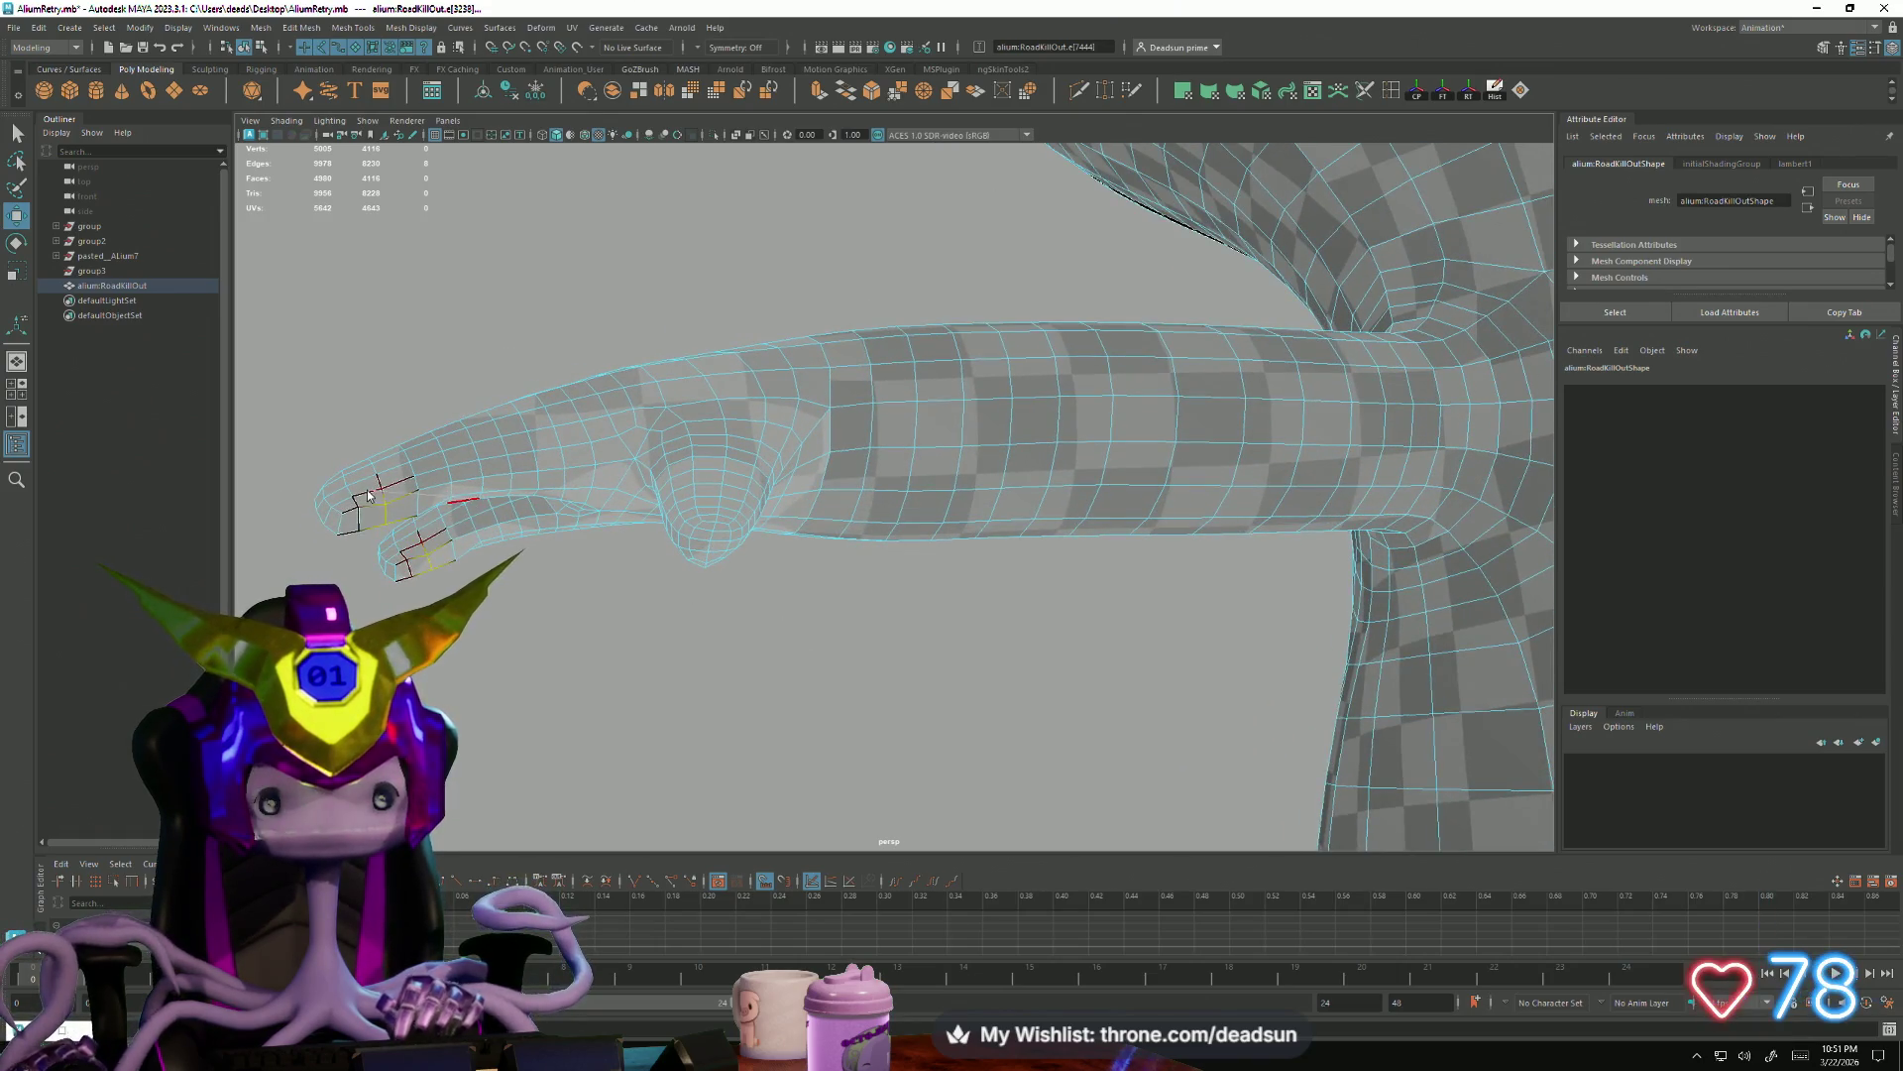
pyautogui.press('F9')
pyautogui.moveTo(475, 615)
pyautogui.keyDown('alt'); pyautogui.mouseDown()
pyautogui.moveTo(442, 664)
pyautogui.moveTo(441, 713)
pyautogui.mouseUp(); pyautogui.keyUp('alt')
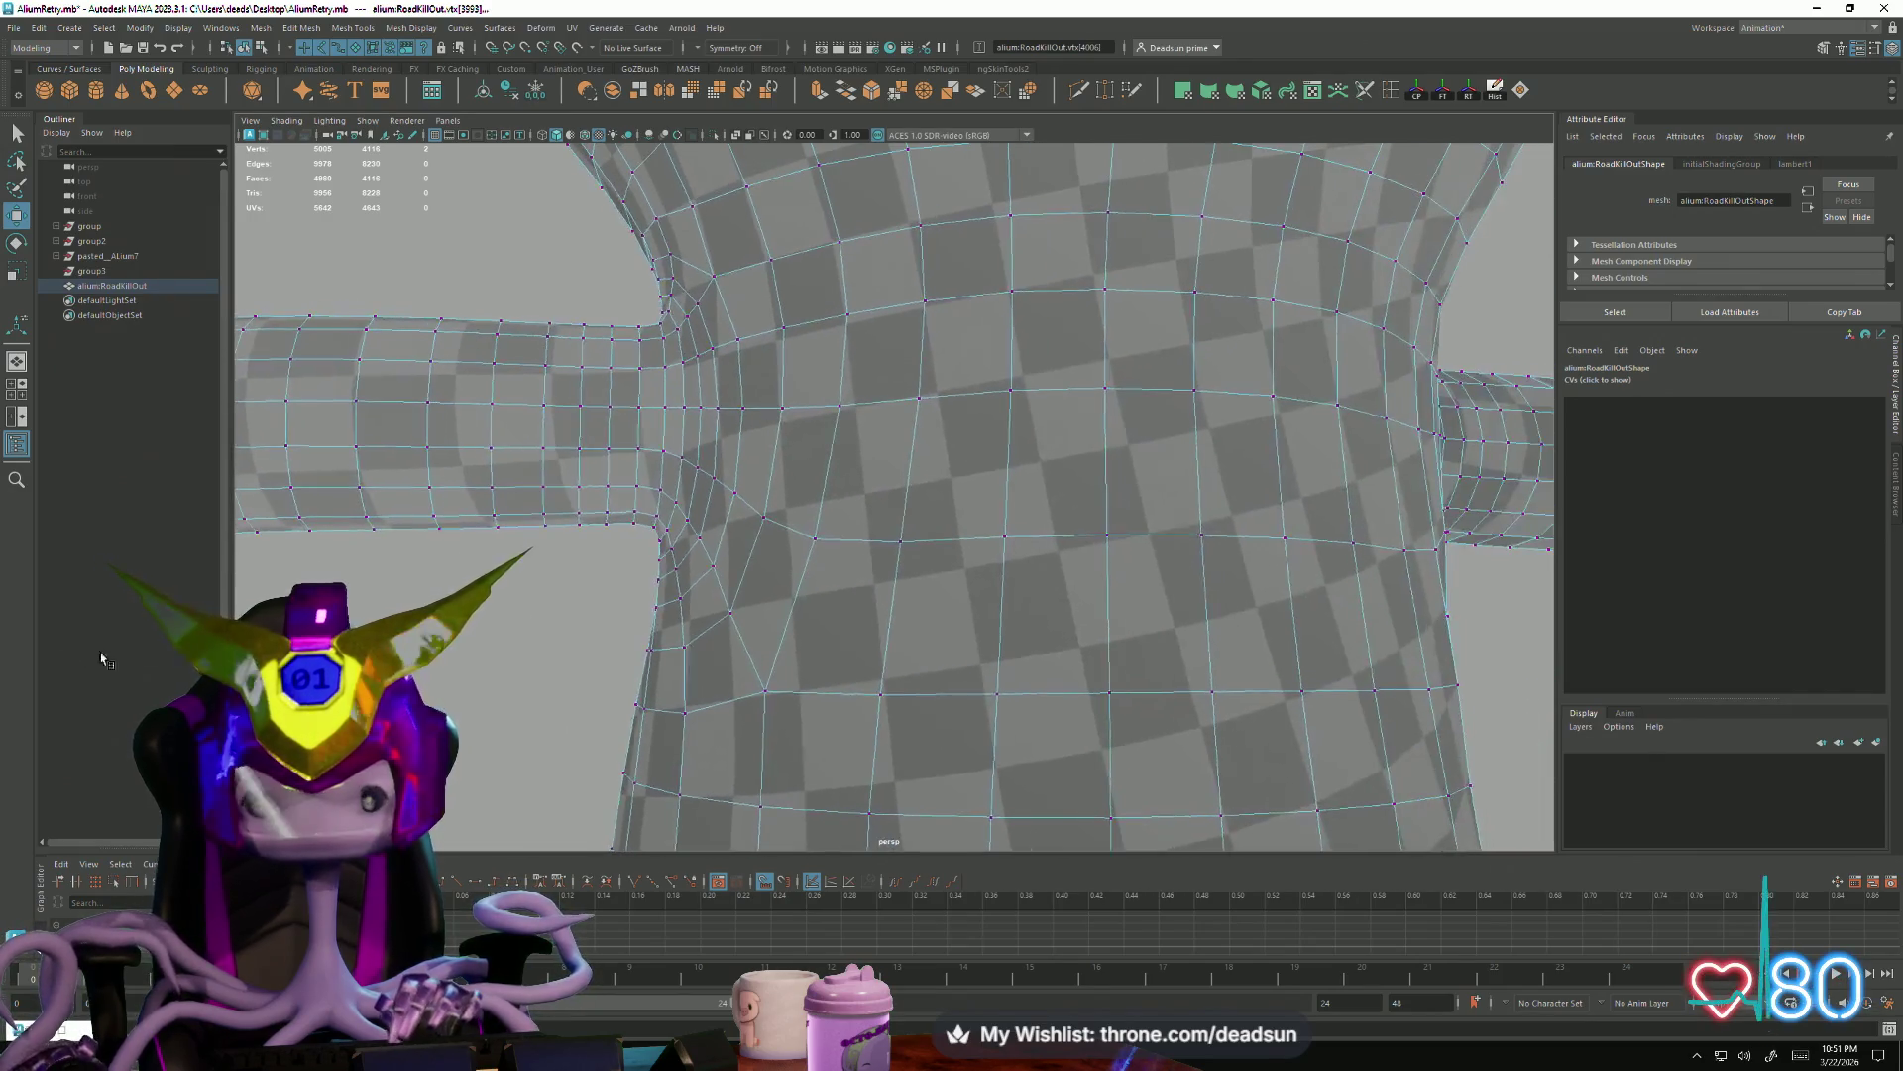
pyautogui.moveTo(625, 615)
pyautogui.keyDown('alt'); pyautogui.mouseDown()
pyautogui.moveTo(730, 630)
pyautogui.moveTo(956, 595)
pyautogui.moveTo(1146, 613)
pyautogui.moveTo(1360, 738)
pyautogui.mouseUp(); pyautogui.keyUp('alt')
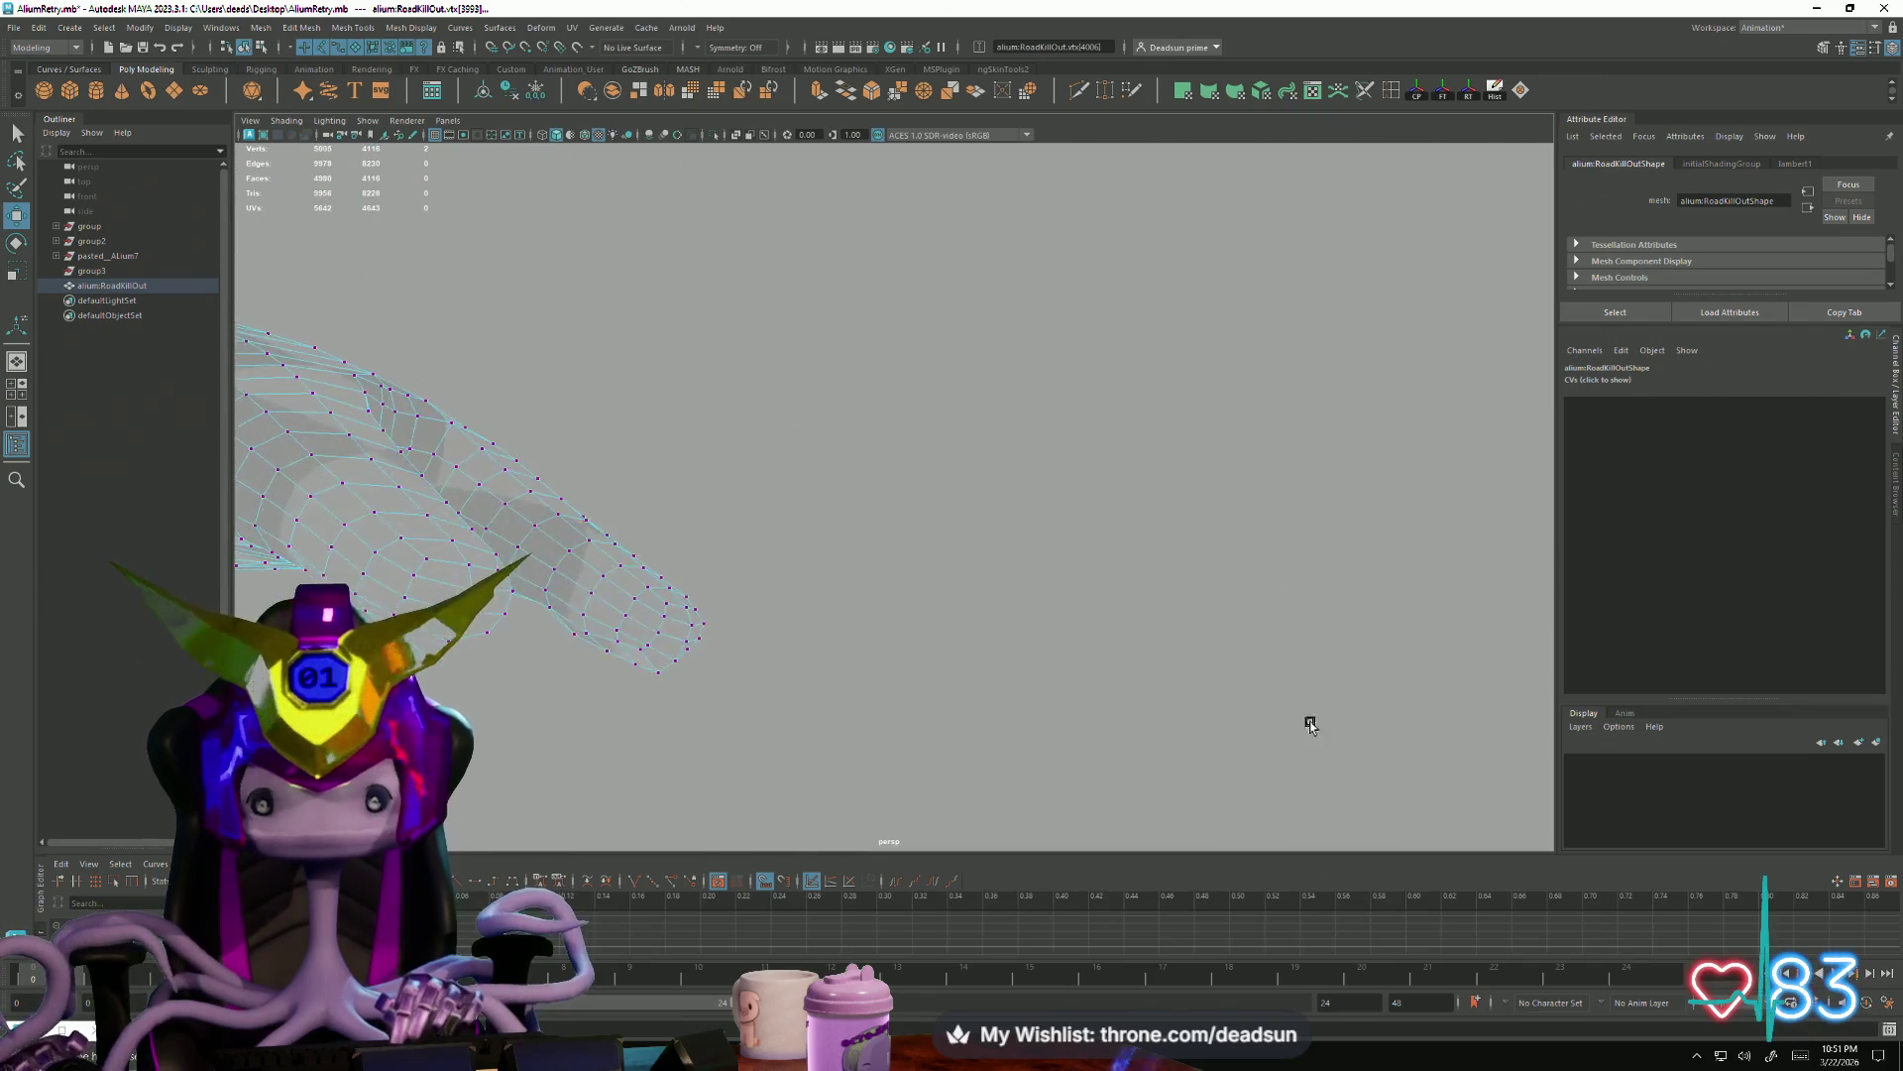
pyautogui.moveTo(661, 662)
pyautogui.keyDown('alt'); pyautogui.mouseDown()
pyautogui.moveTo(1323, 556)
pyautogui.moveTo(857, 559)
pyautogui.mouseUp(); pyautogui.keyUp('alt')
pyautogui.moveTo(771, 622)
pyautogui.keyDown('alt'); pyautogui.mouseDown()
pyautogui.moveTo(397, 586)
pyautogui.moveTo(1240, 570)
pyautogui.moveTo(1140, 541)
pyautogui.moveTo(646, 590)
pyautogui.moveTo(1403, 639)
pyautogui.moveTo(709, 677)
pyautogui.moveTo(956, 671)
pyautogui.moveTo(1020, 693)
pyautogui.moveTo(981, 720)
pyautogui.moveTo(925, 703)
pyautogui.mouseUp(); pyautogui.keyUp('alt')
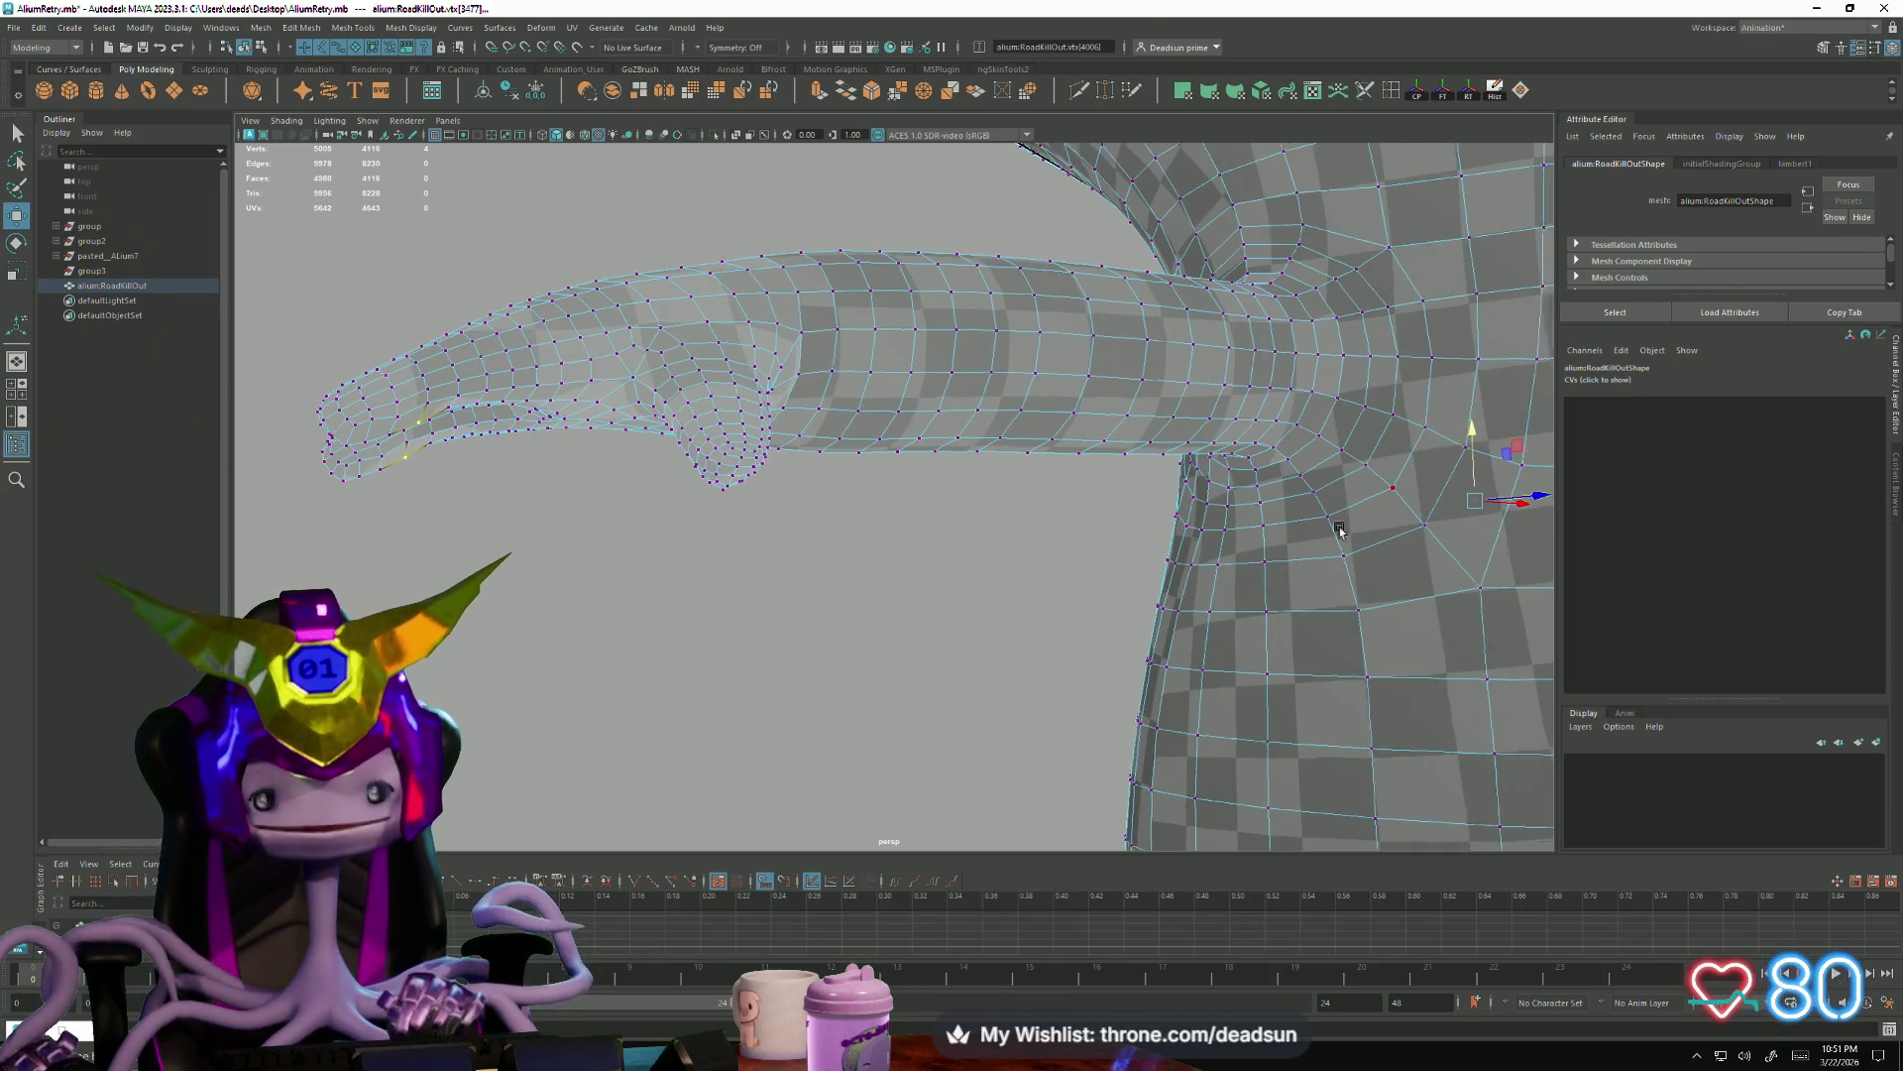
# Switch the alien from vertex editing to Object Mode and deselect it to show the plain shaded mesh
pyautogui.keyDown('alt'); pyautogui.moveTo(1352, 525); pyautogui.dragTo(1195, 591); pyautogui.keyUp('alt')
pyautogui.scroll(2, 1194, 591)
pyautogui.scroll(2, 1199, 612)
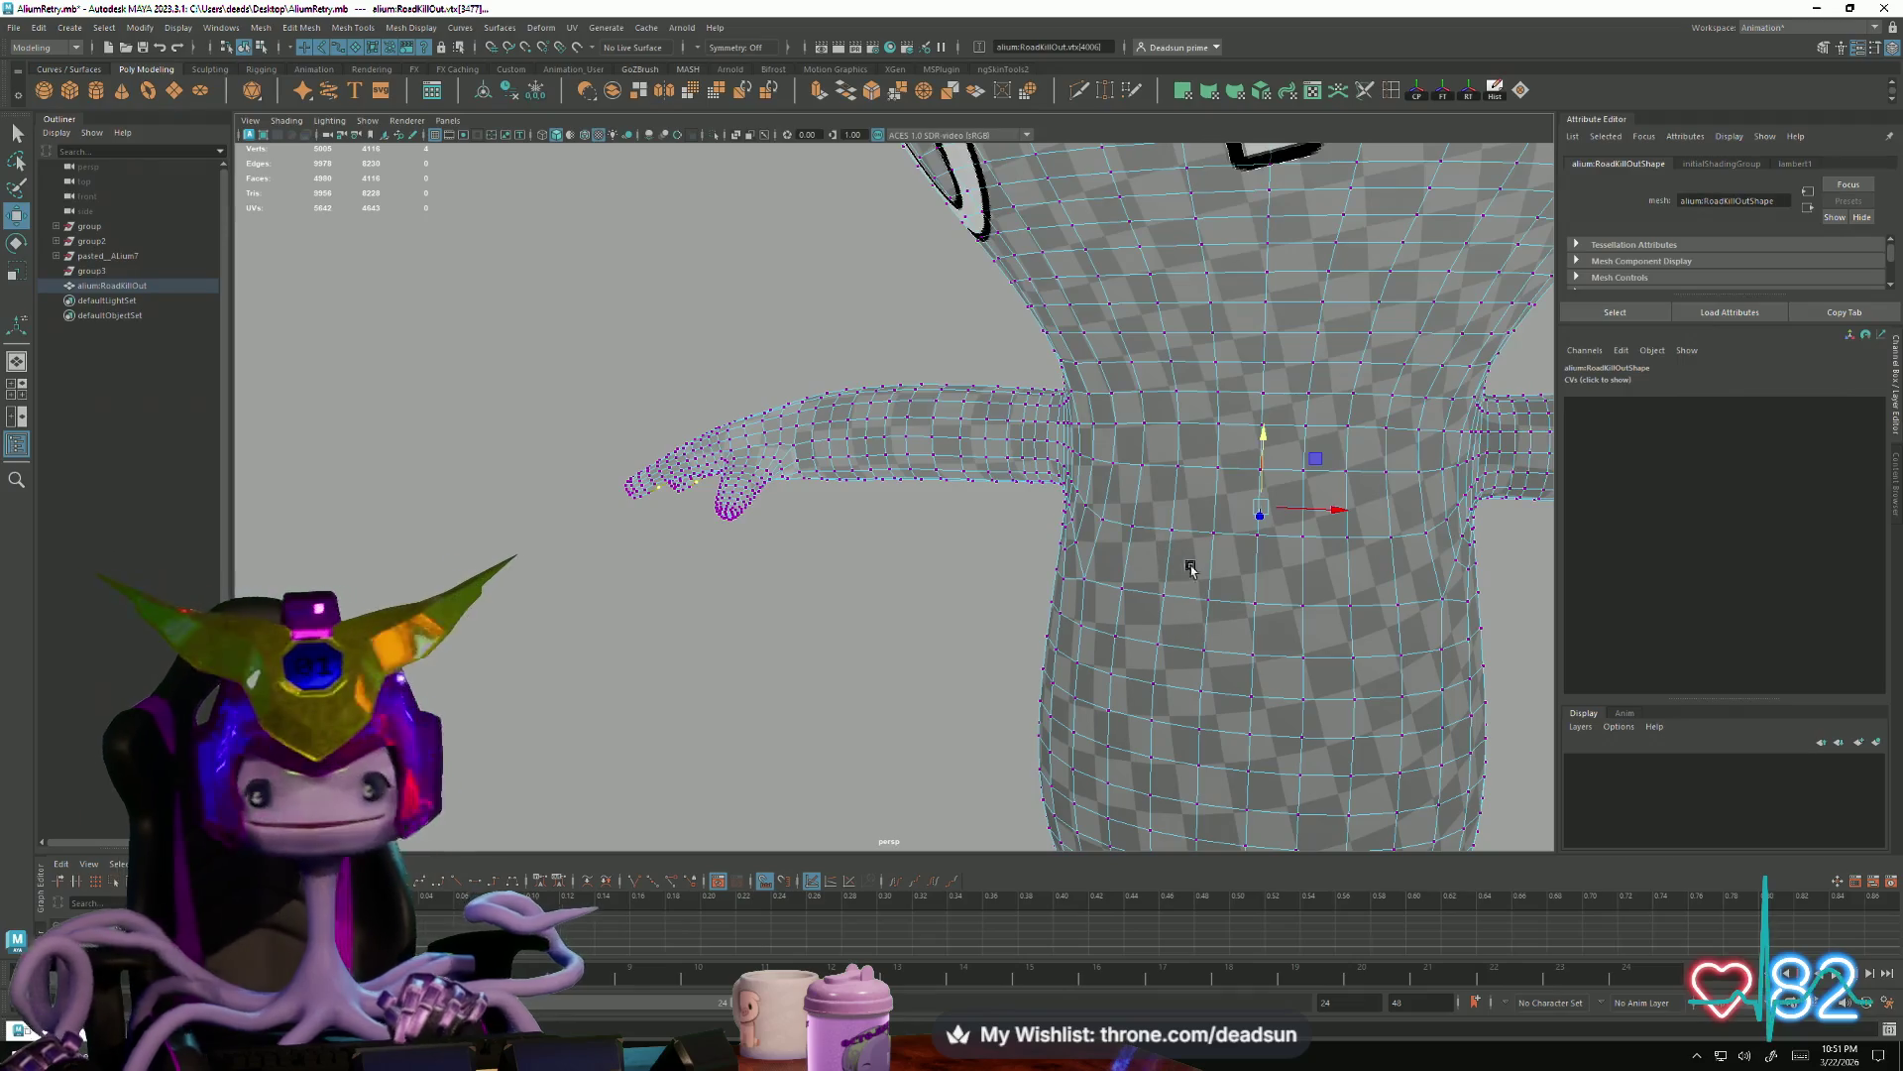
pyautogui.scroll(-3, 1183, 570)
pyautogui.scroll(-2, 1182, 570)
pyautogui.scroll(-1, 1041, 557)
pyautogui.moveTo(847, 552); pyautogui.dragTo(877, 548, button='right')
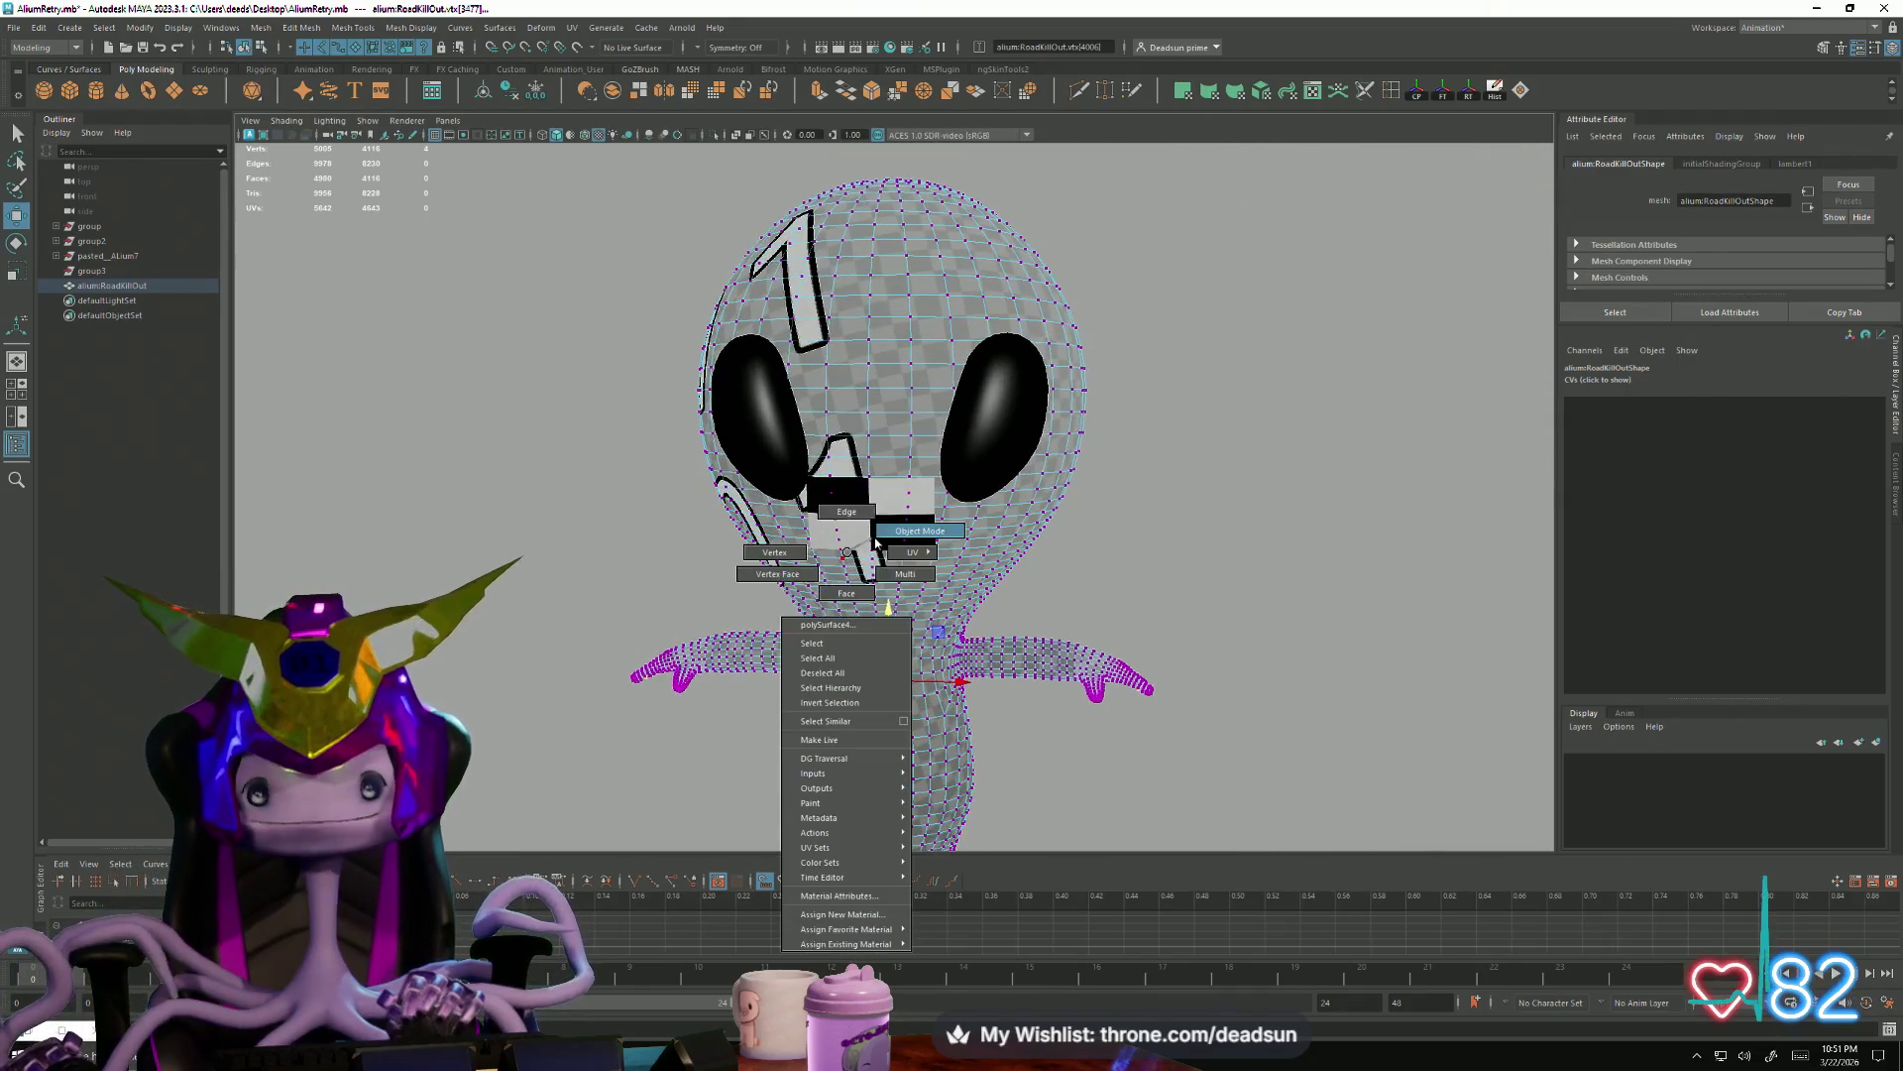
pyautogui.click(1177, 520)
pyautogui.moveTo(1175, 519)
pyautogui.keyDown('alt'); pyautogui.mouseDown()
pyautogui.moveTo(766, 735)
pyautogui.moveTo(883, 544)
pyautogui.moveTo(994, 632)
pyautogui.moveTo(860, 579)
pyautogui.mouseUp(); pyautogui.keyUp('alt')
pyautogui.scroll(2, 882, 542)
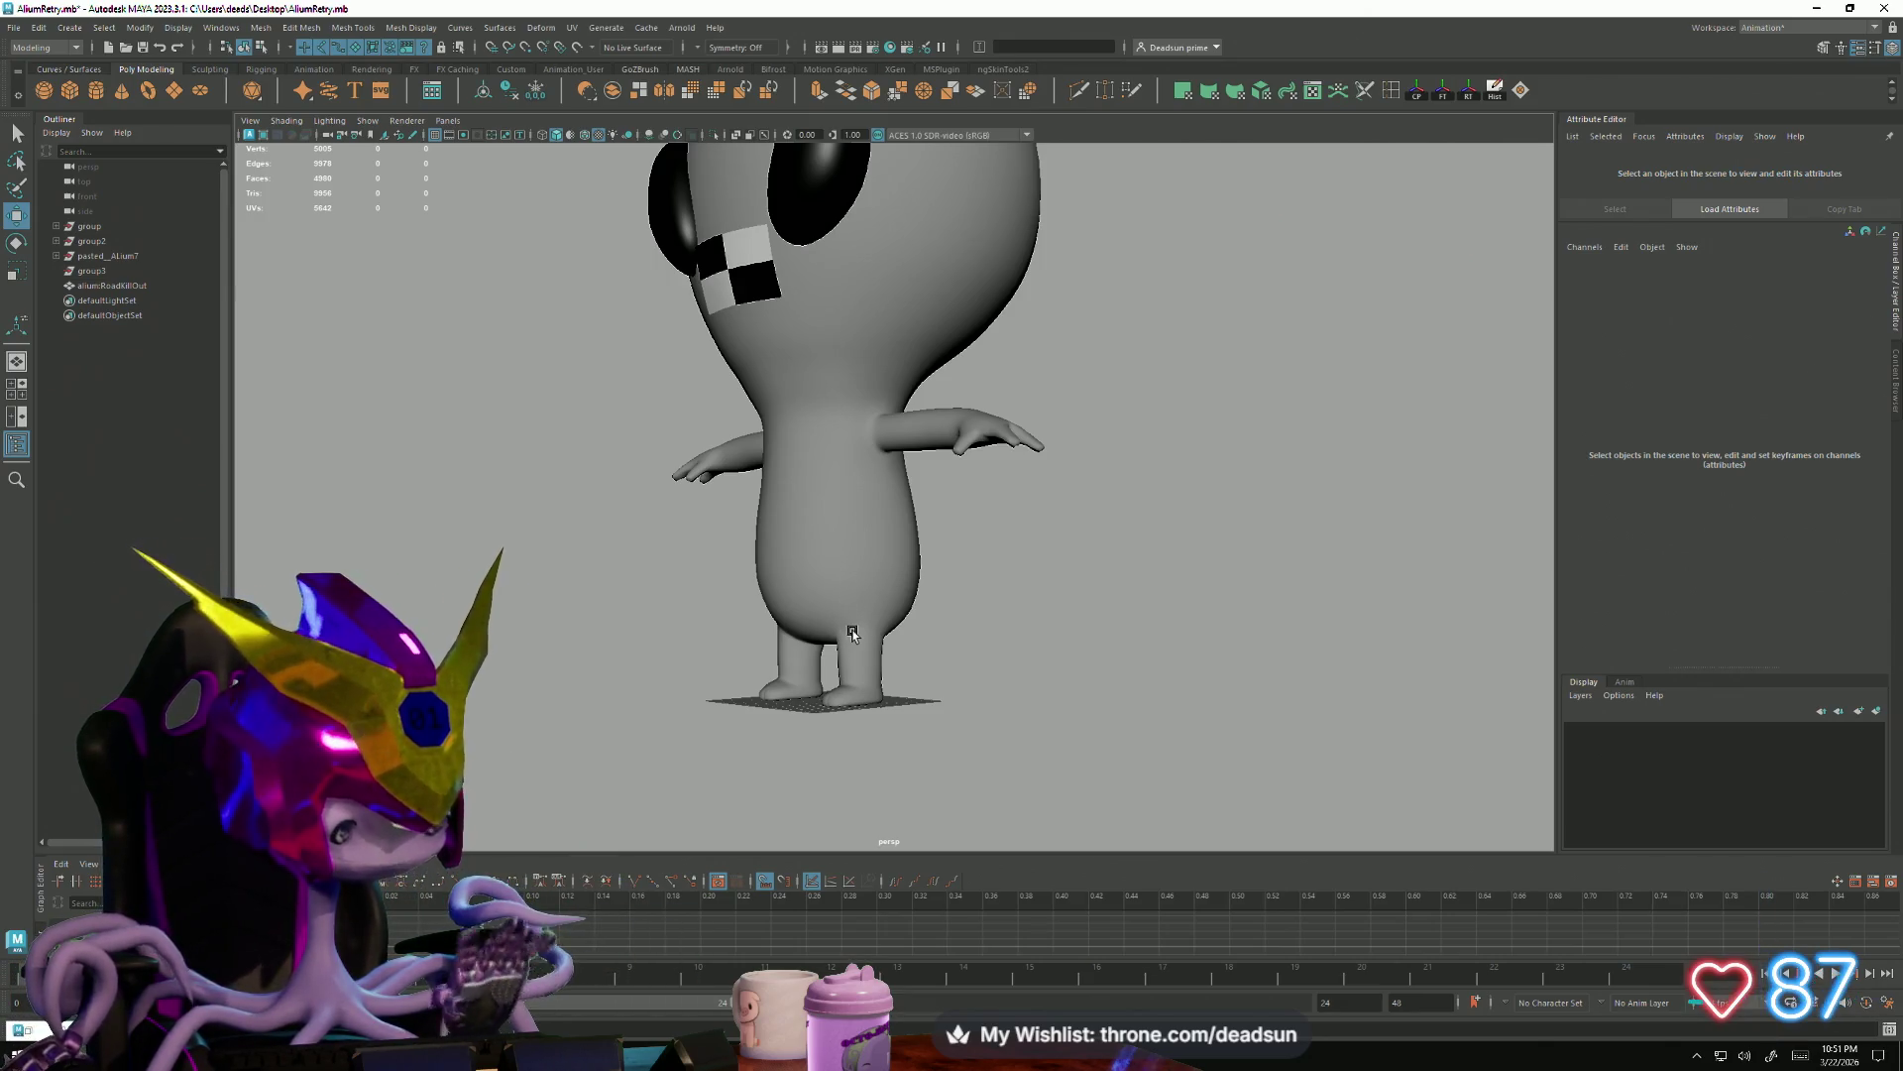
pyautogui.click(820, 607)
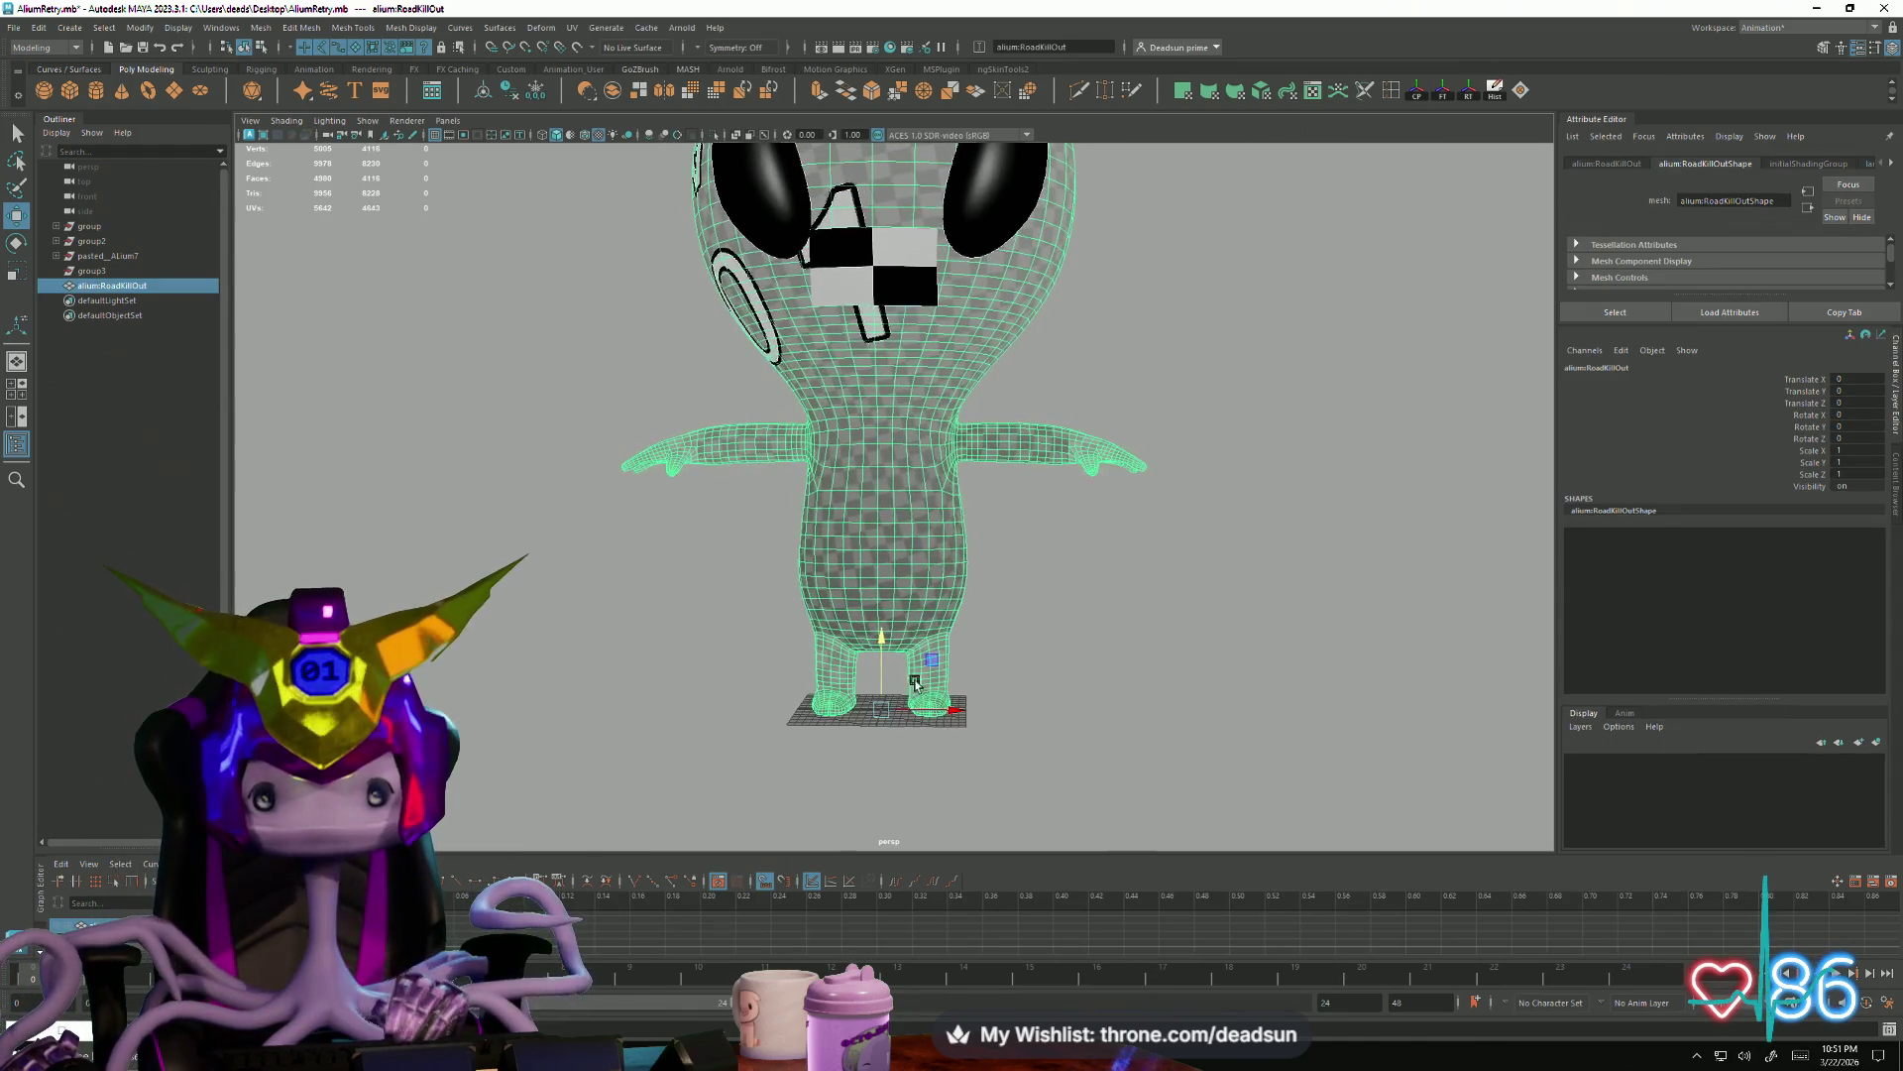
pyautogui.click(1098, 664)
pyautogui.moveTo(997, 668)
pyautogui.keyDown('alt'); pyautogui.mouseDown()
pyautogui.moveTo(878, 656)
pyautogui.moveTo(729, 677)
pyautogui.moveTo(849, 757)
pyautogui.moveTo(1022, 682)
pyautogui.moveTo(938, 721)
pyautogui.mouseUp(); pyautogui.keyUp('alt')
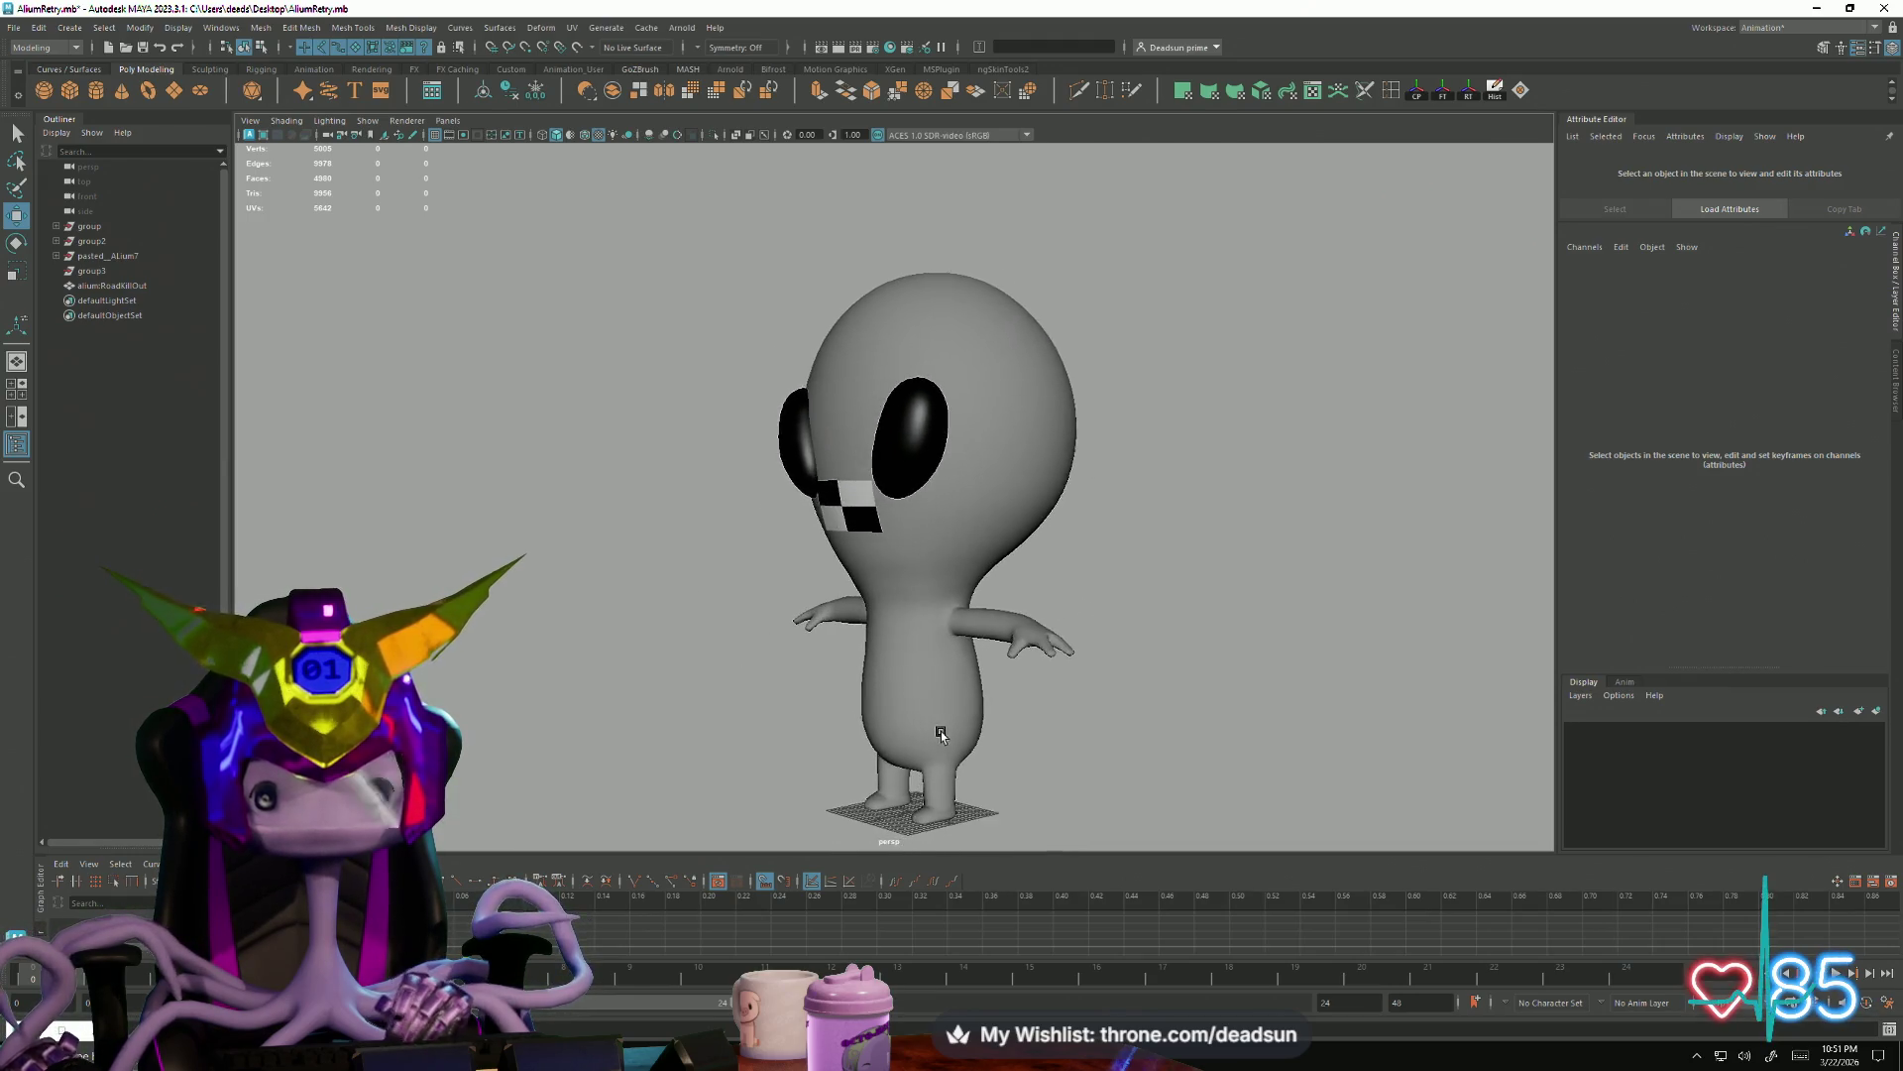
pyautogui.scroll(3, 938, 720)
pyautogui.click(938, 721)
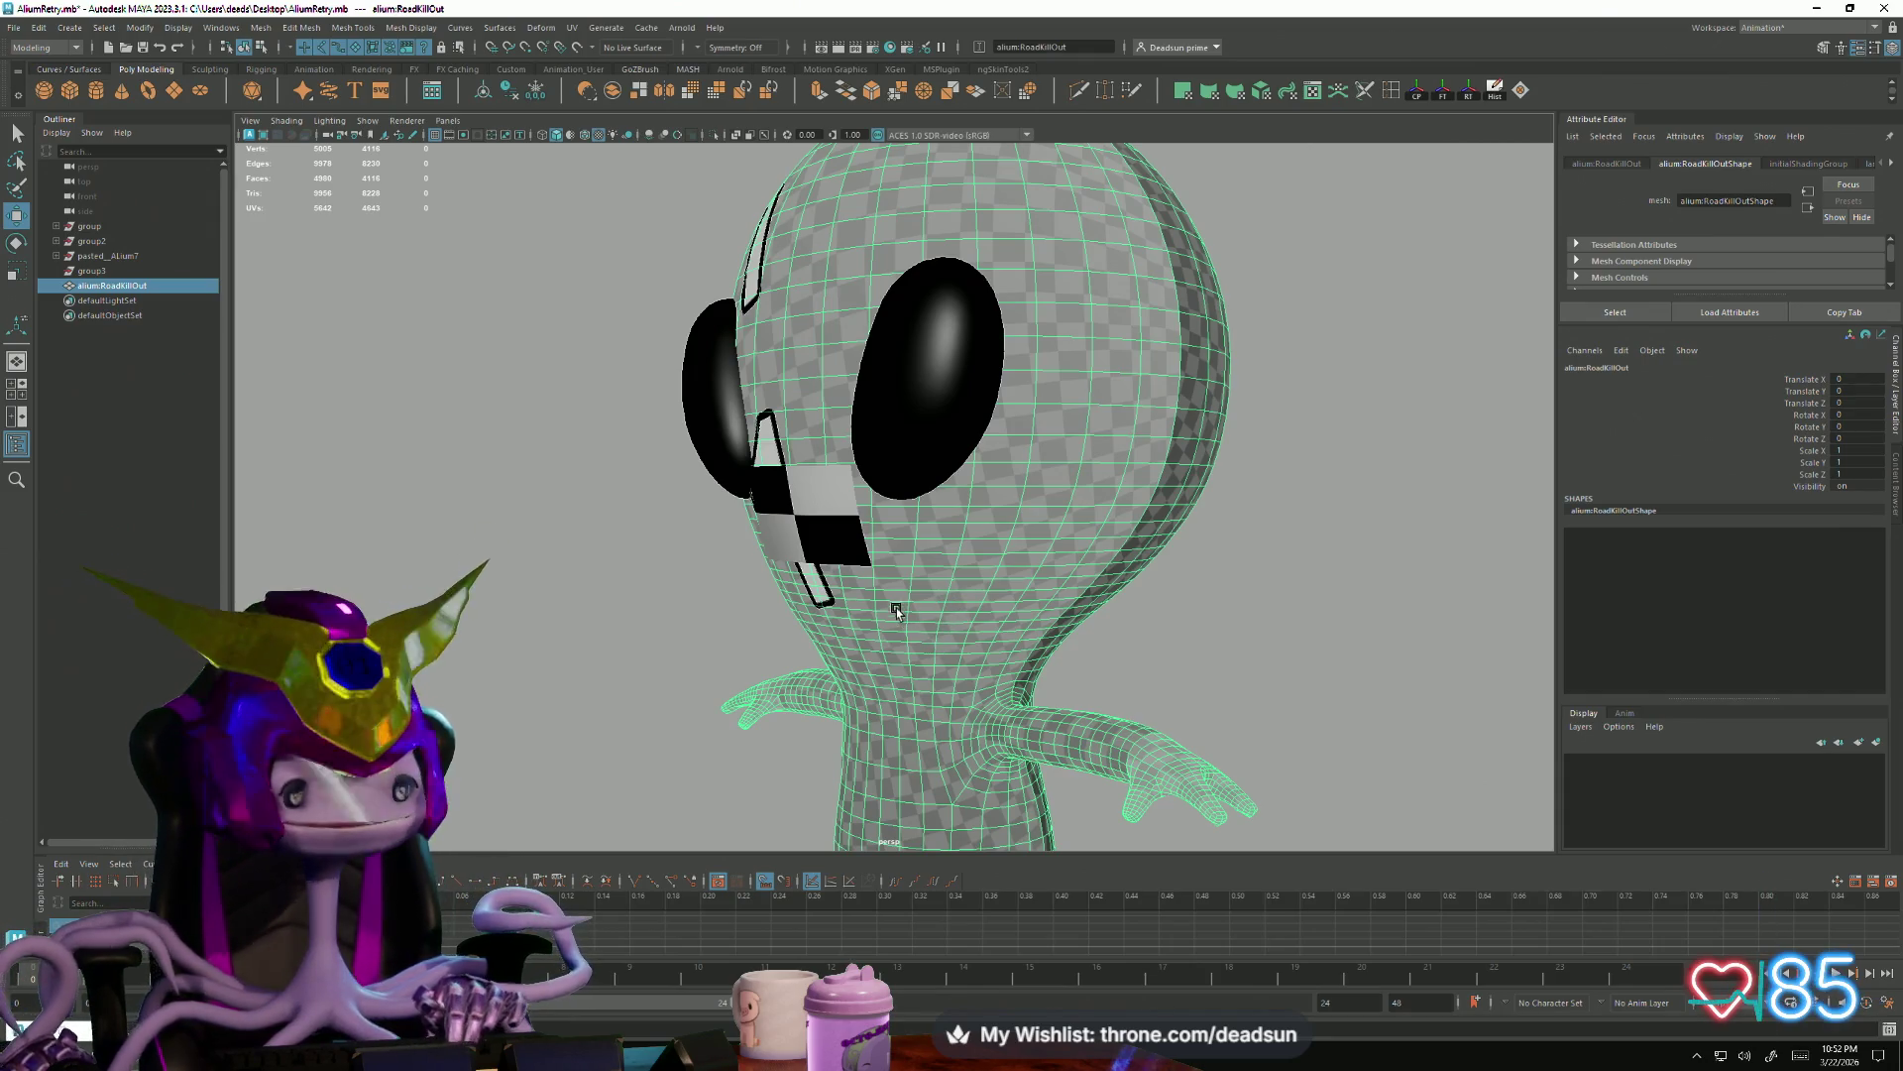
pyautogui.scroll(-1, 923, 649)
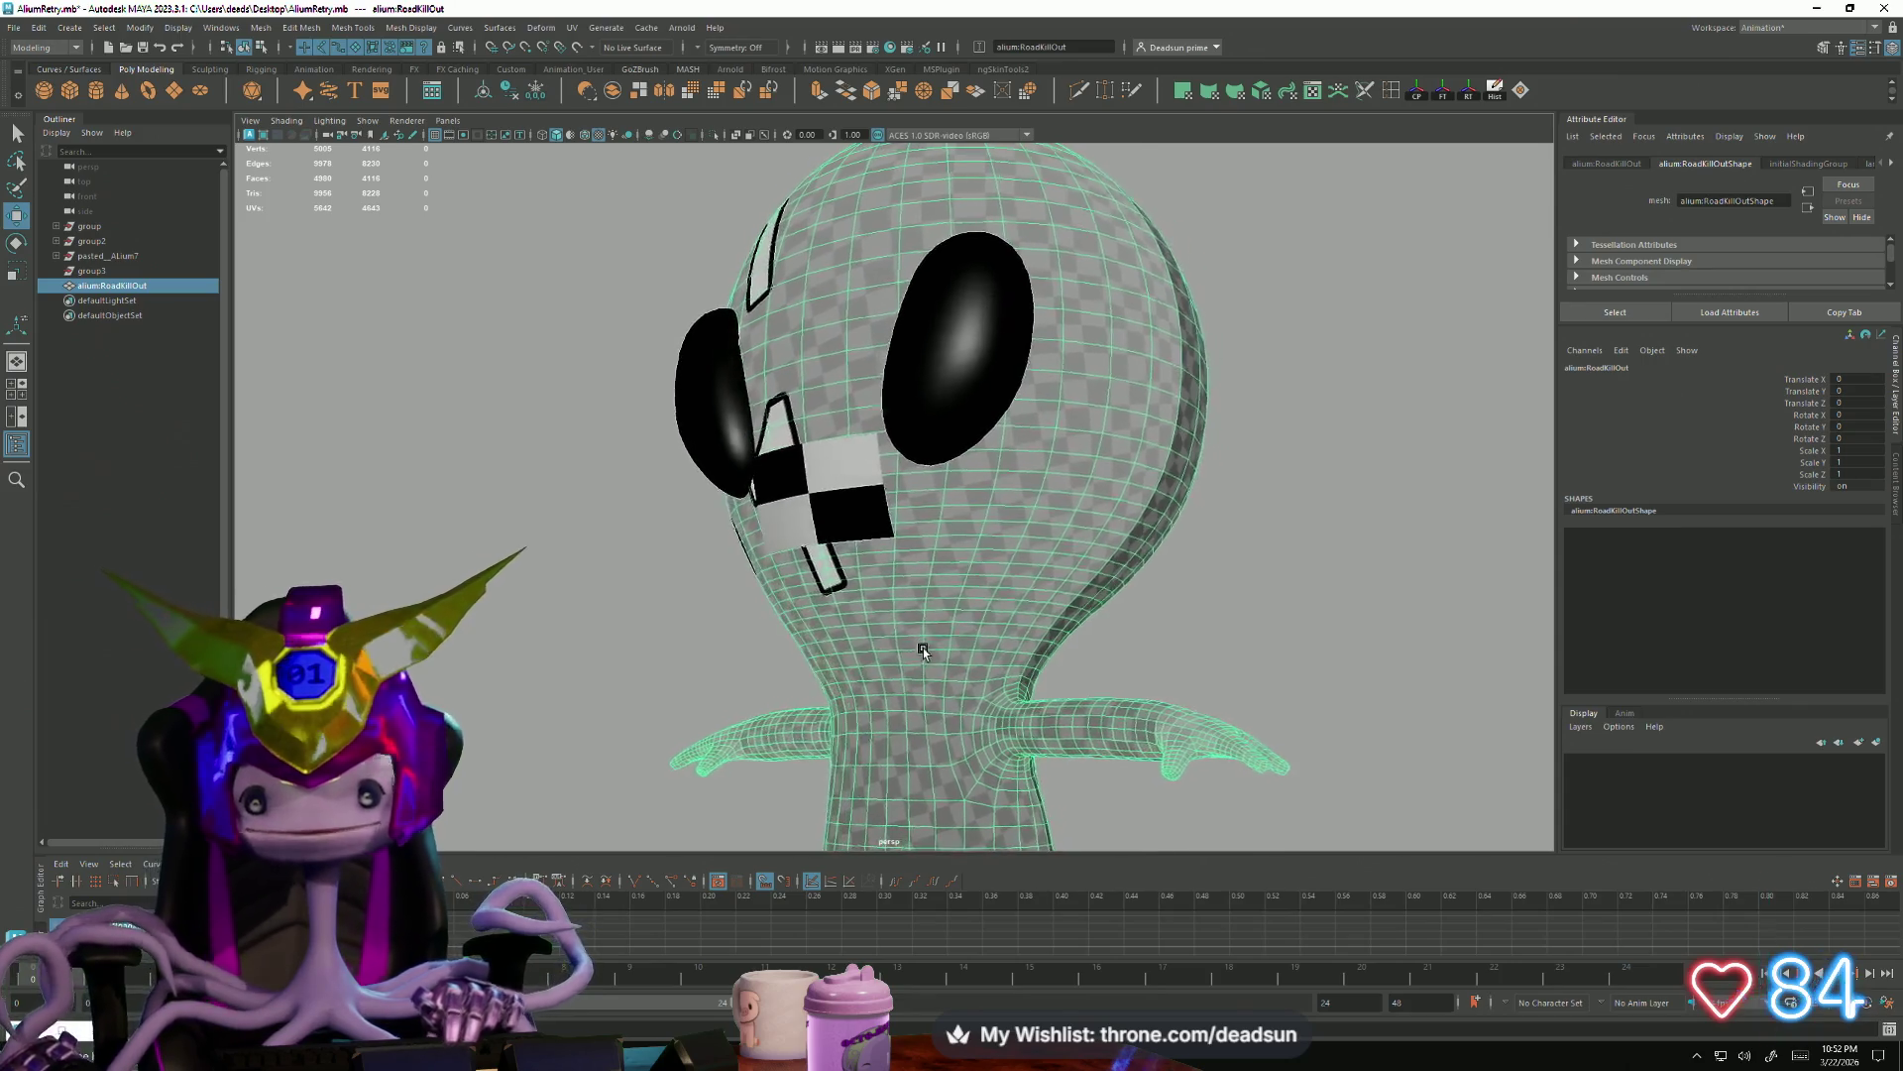
pyautogui.scroll(-3, 924, 649)
pyautogui.click(737, 624)
pyautogui.moveTo(737, 625)
pyautogui.keyDown('alt'); pyautogui.mouseDown()
pyautogui.moveTo(847, 565)
pyautogui.moveTo(1003, 679)
pyautogui.moveTo(1011, 659)
pyautogui.moveTo(951, 551)
pyautogui.moveTo(809, 693)
pyautogui.moveTo(729, 692)
pyautogui.moveTo(774, 693)
pyautogui.mouseUp(); pyautogui.keyUp('alt')
pyautogui.scroll(2, 892, 624)
pyautogui.scroll(2, 1008, 568)
pyautogui.click(1009, 568)
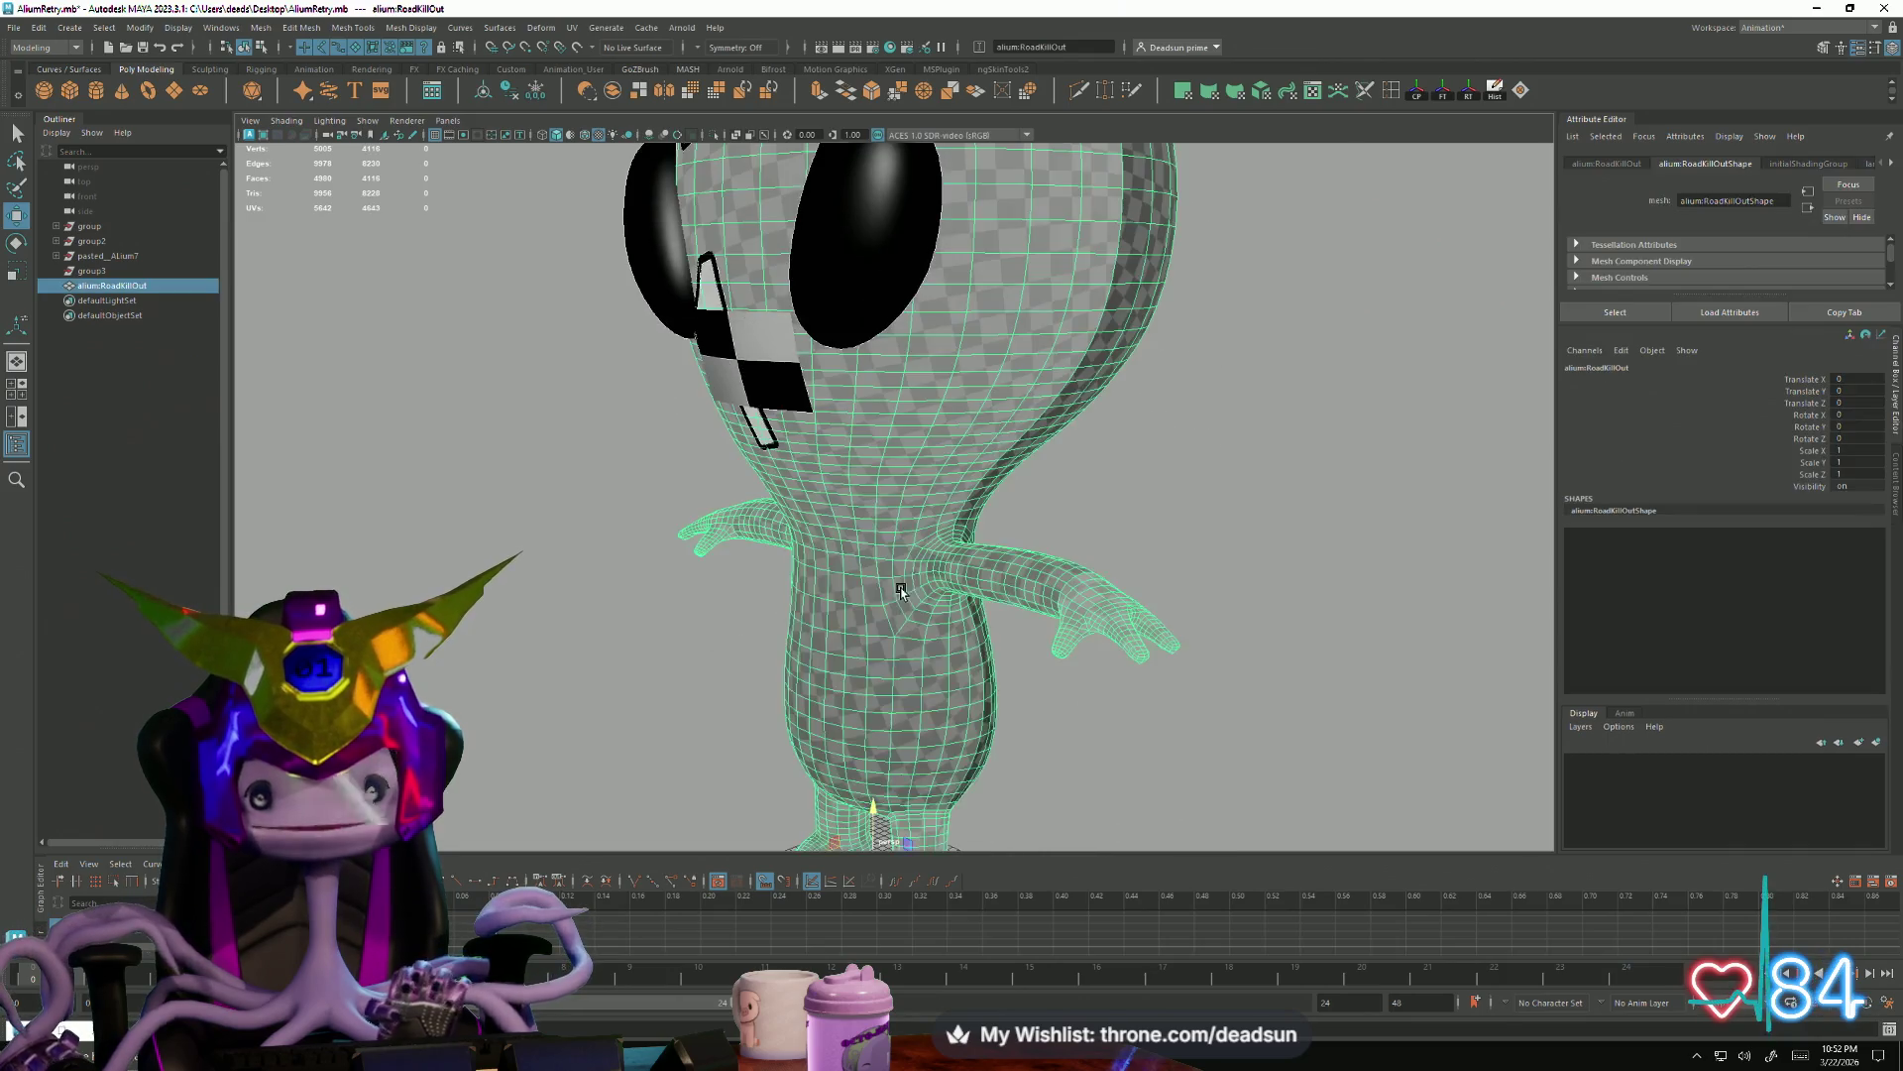
# Assign the existing ALIUM skin material to the alien body so it turns yellow, then reselect it
pyautogui.rightClick(851, 560)
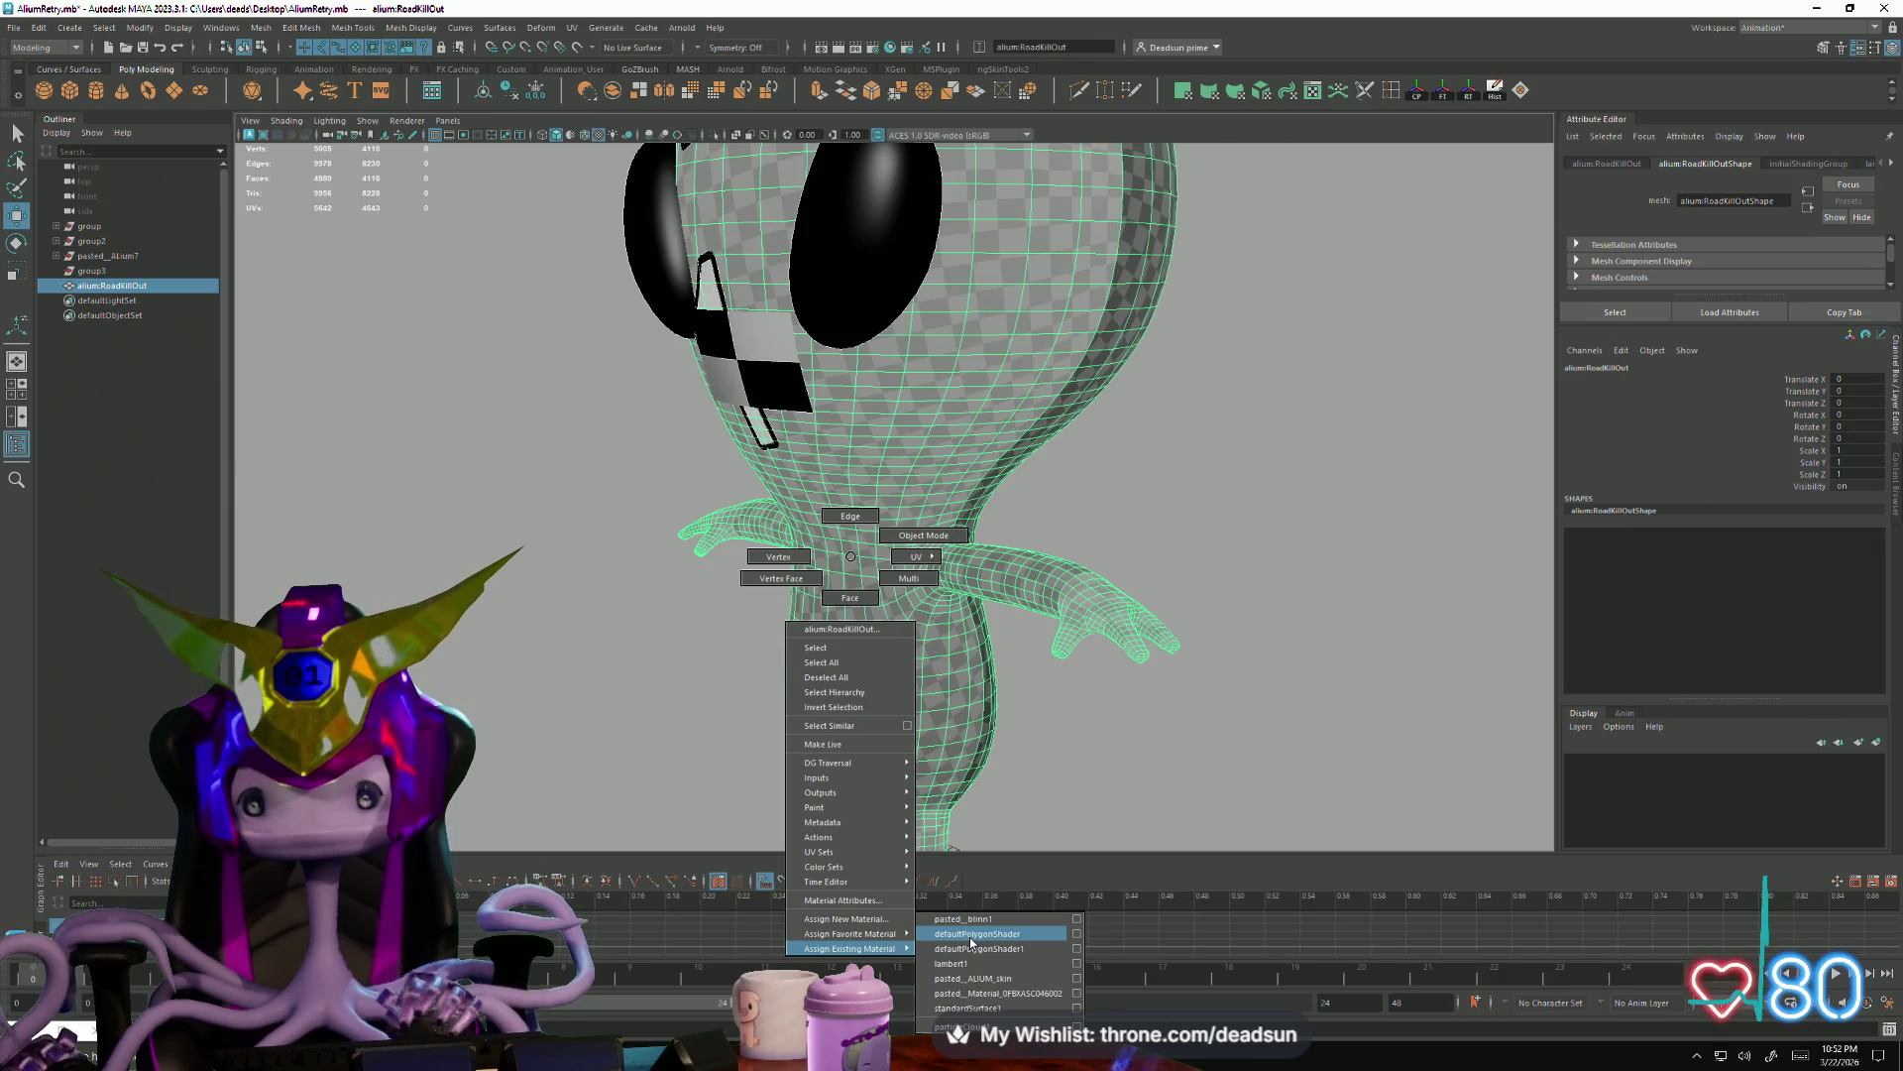
pyautogui.click(1008, 979)
pyautogui.click(1147, 779)
pyautogui.scroll(-3, 936, 714)
pyautogui.scroll(-2, 894, 722)
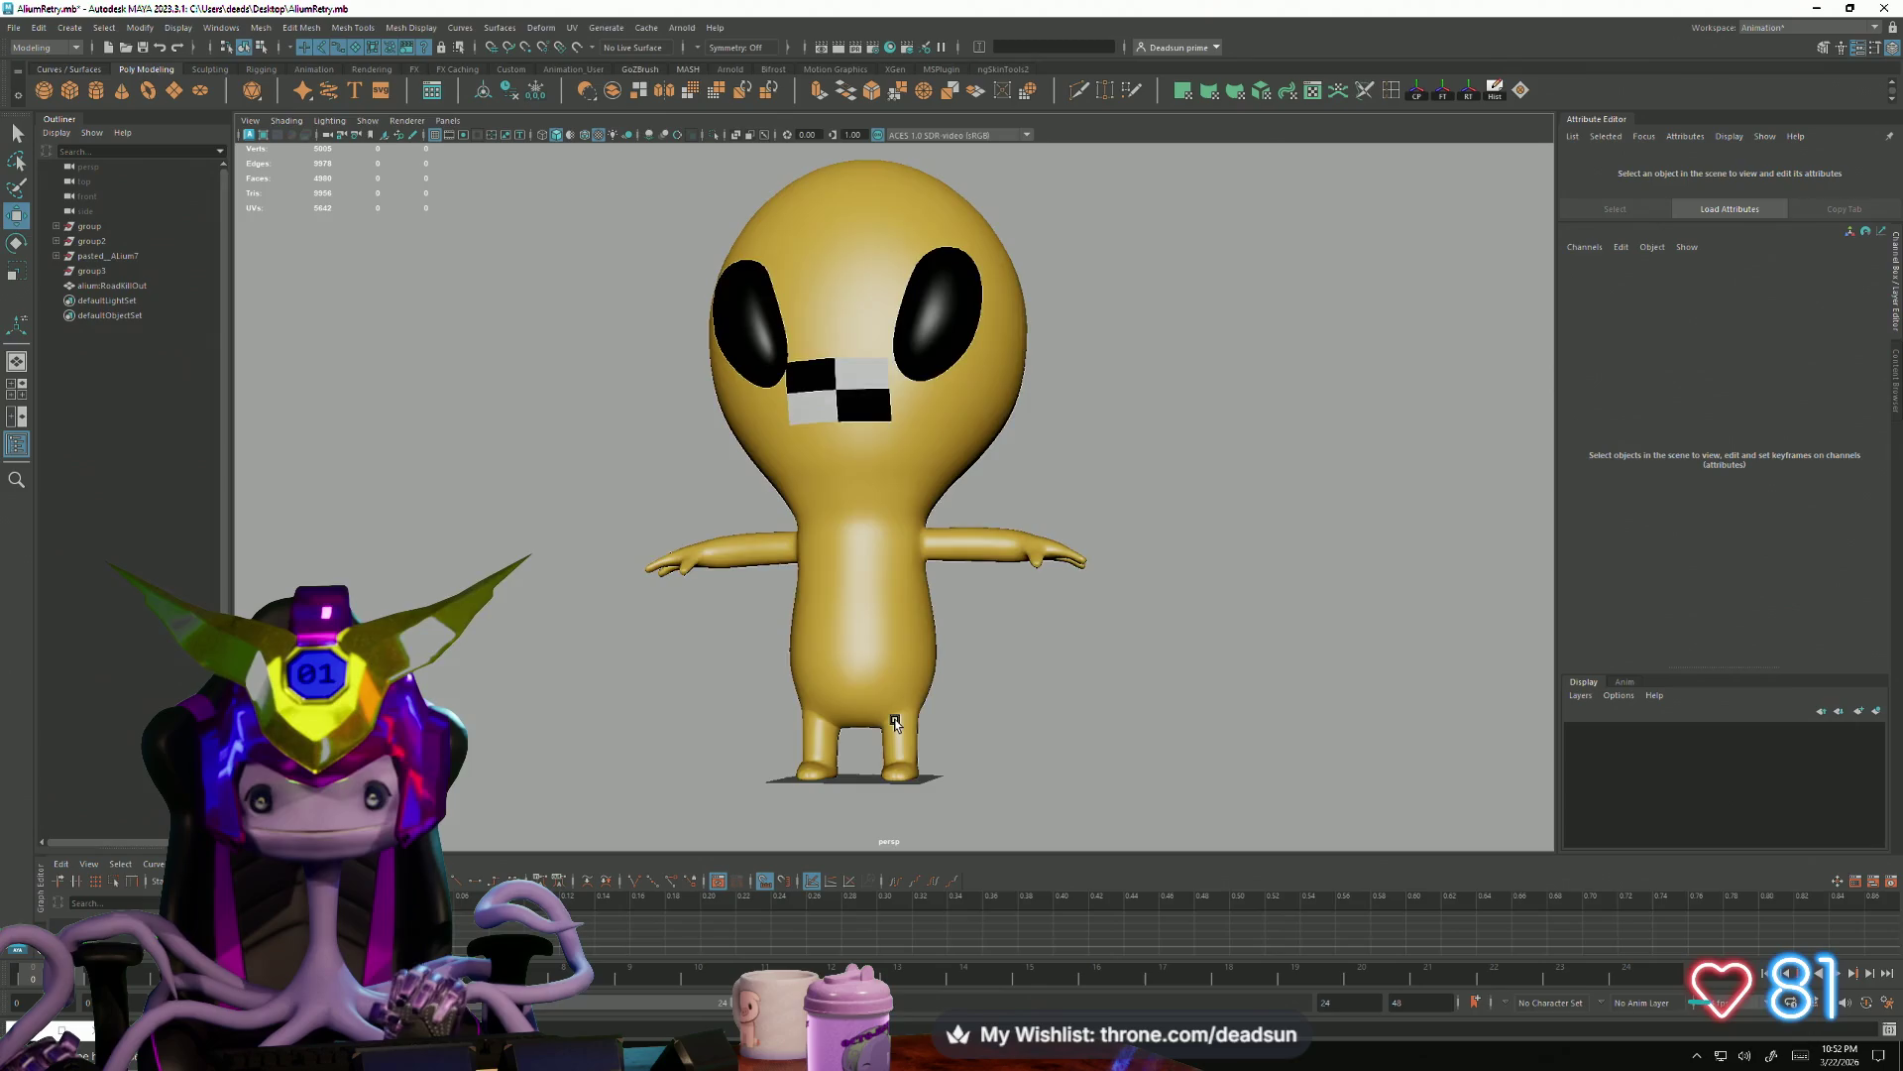
pyautogui.moveTo(893, 723)
pyautogui.keyDown('alt'); pyautogui.mouseDown()
pyautogui.moveTo(870, 724)
pyautogui.moveTo(958, 749)
pyautogui.mouseUp(); pyautogui.keyUp('alt')
pyautogui.click(871, 723)
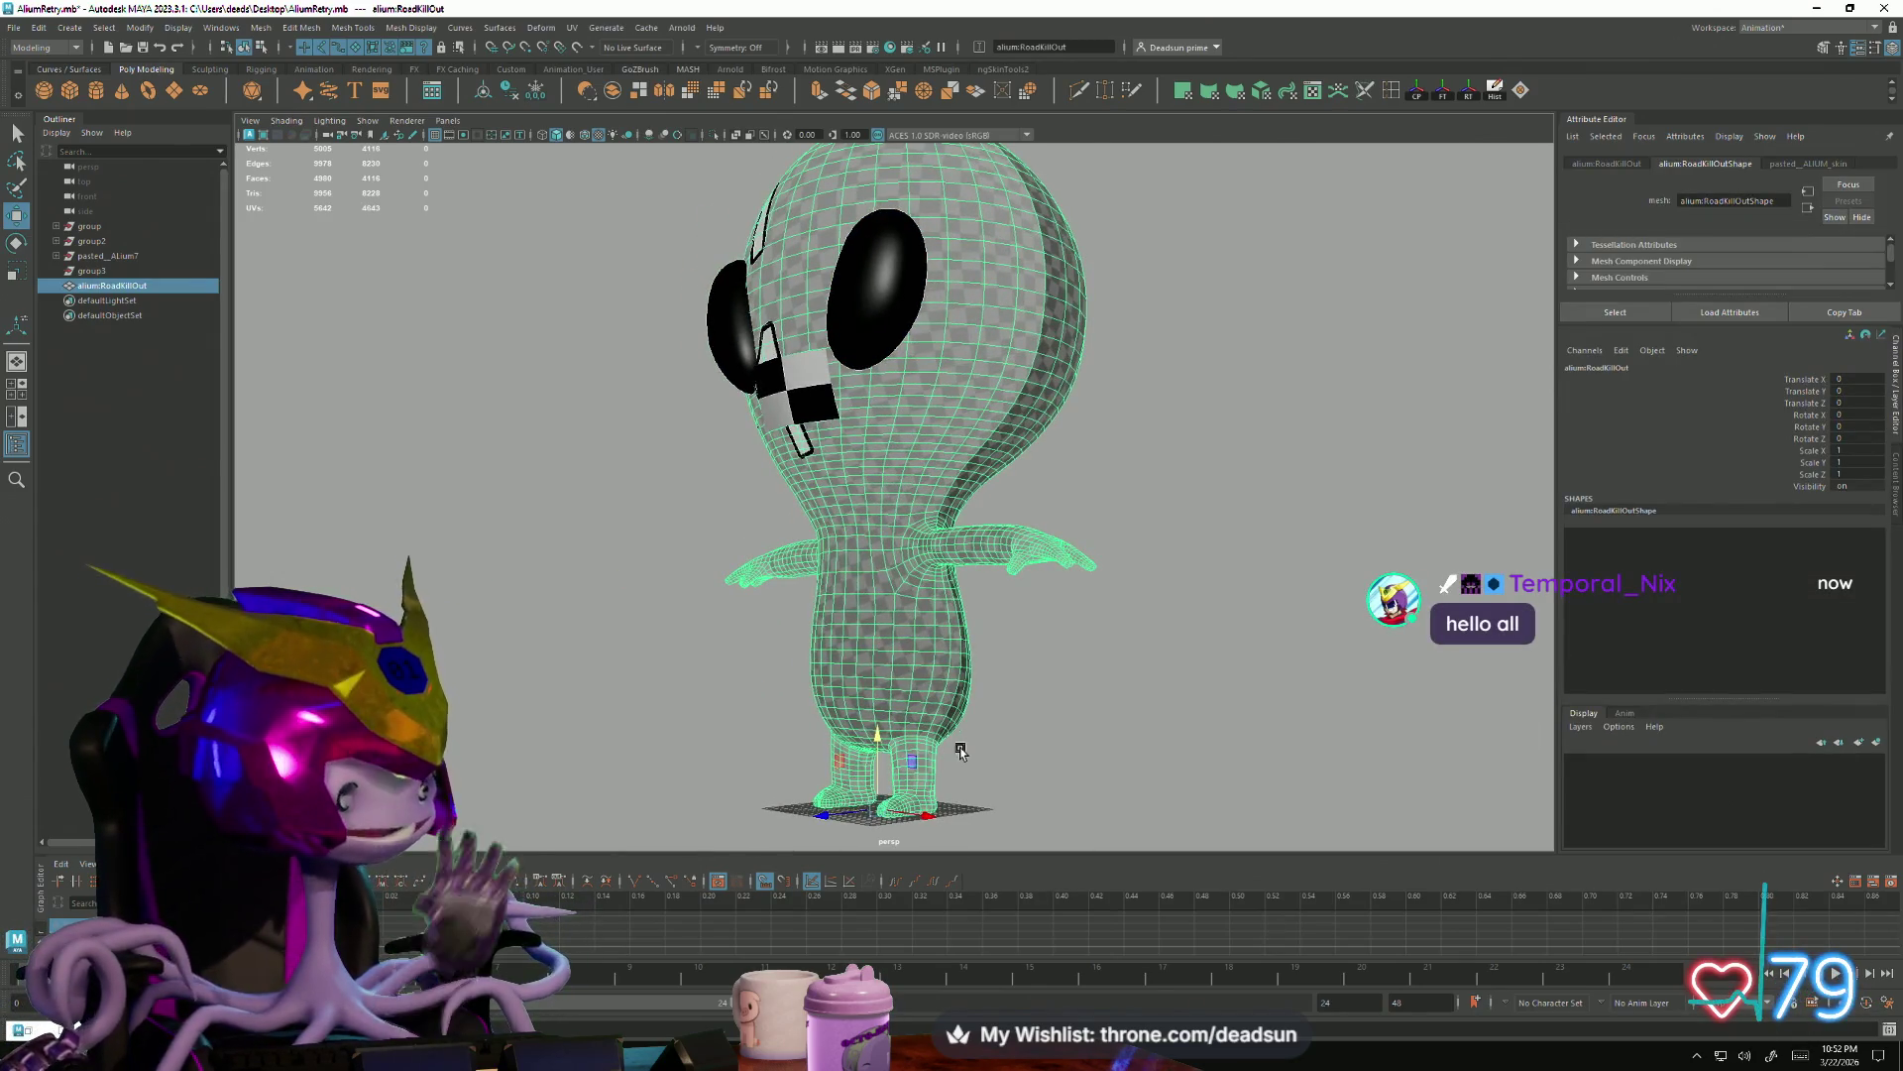
pyautogui.moveTo(722, 727)
pyautogui.keyDown('alt'); pyautogui.mouseDown()
pyautogui.moveTo(841, 702)
pyautogui.moveTo(863, 753)
pyautogui.mouseUp(); pyautogui.keyUp('alt')
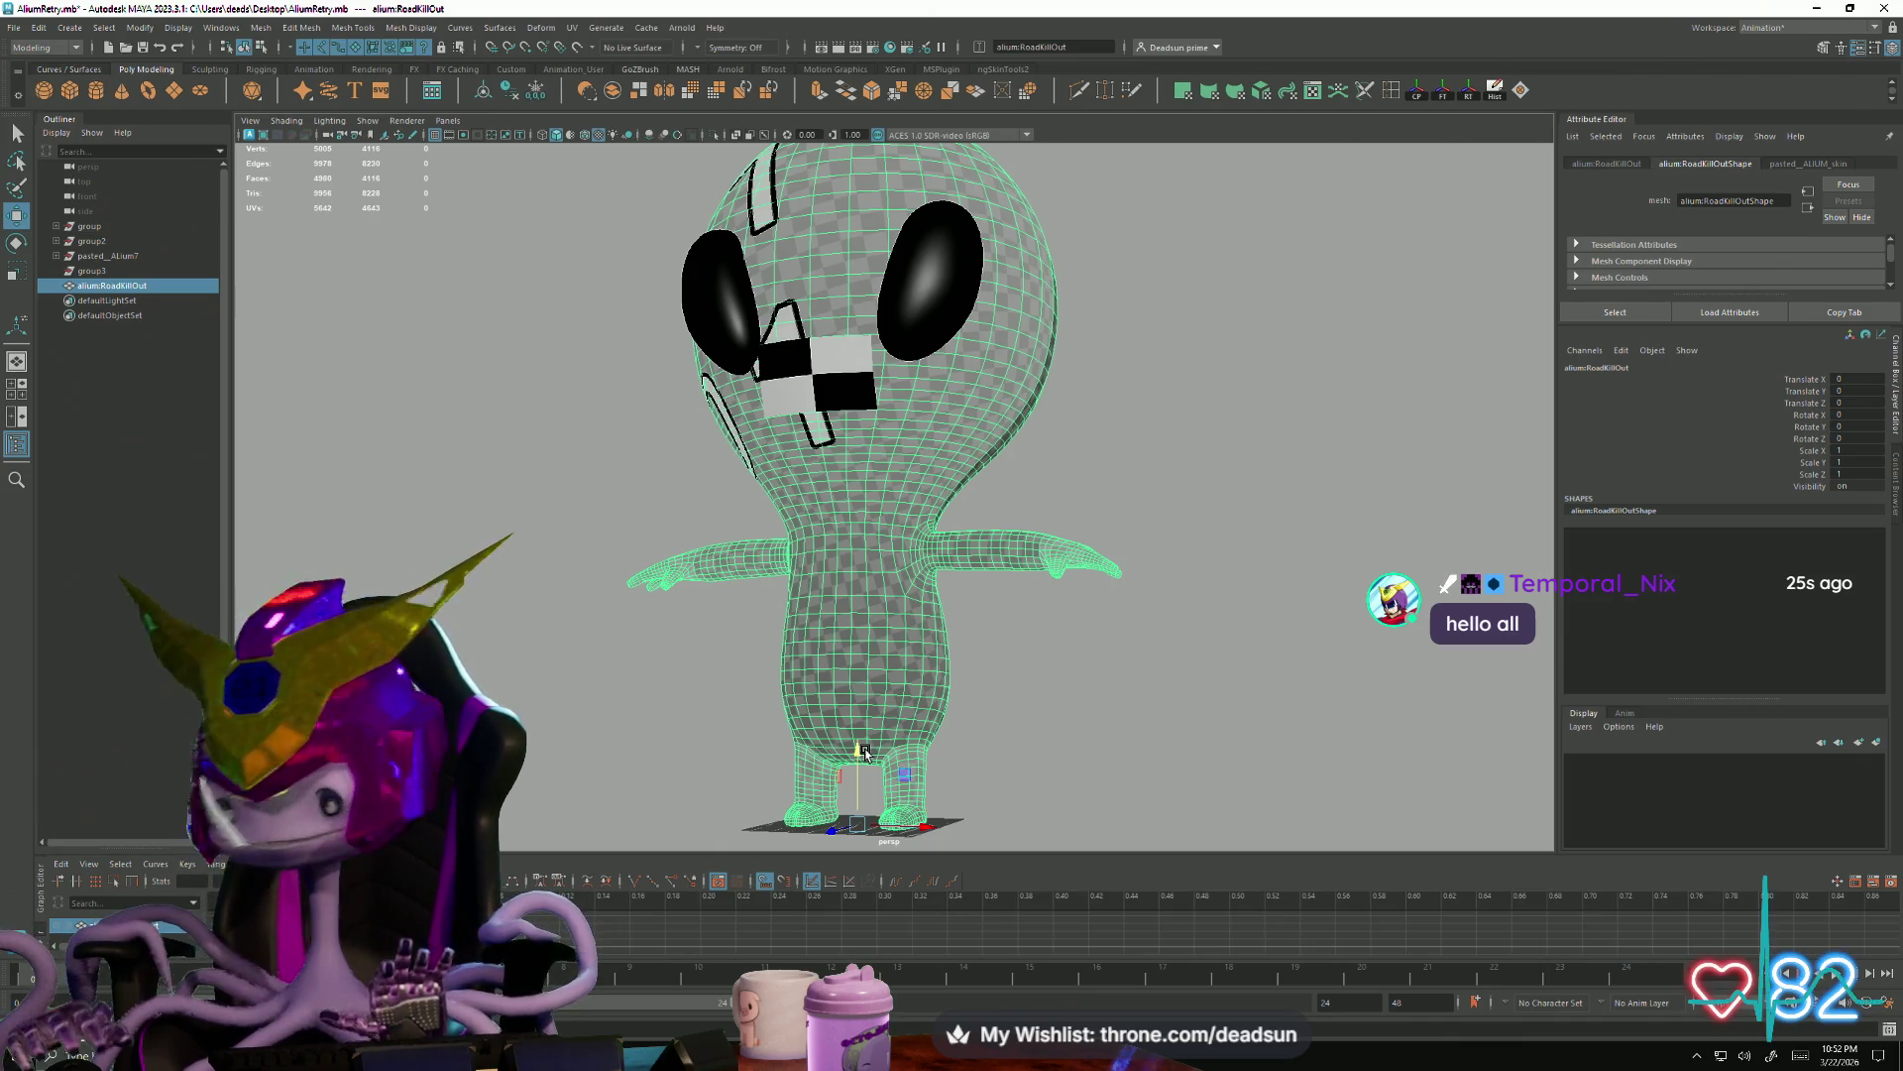
pyautogui.rightClick(854, 671)
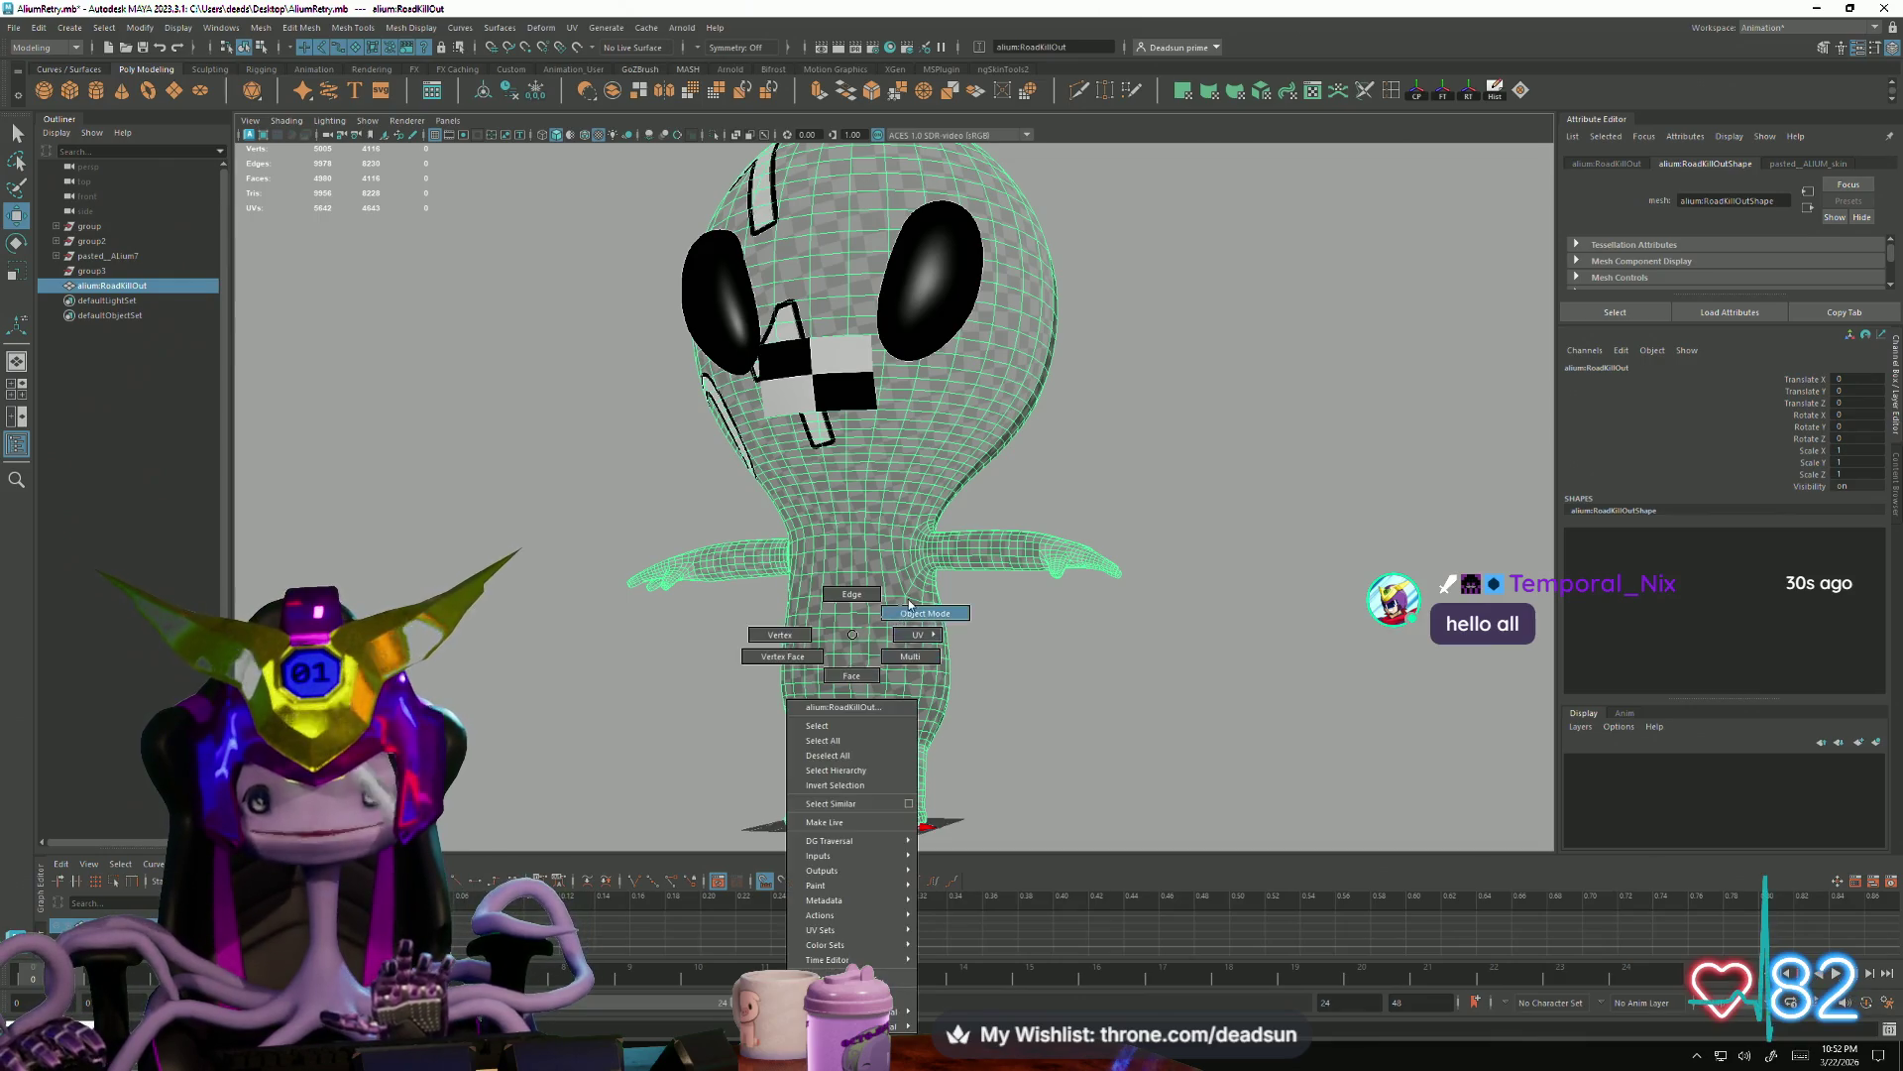
pyautogui.keyDown('alt'); pyautogui.moveTo(883, 646); pyautogui.dragTo(910, 755); pyautogui.keyUp('alt')
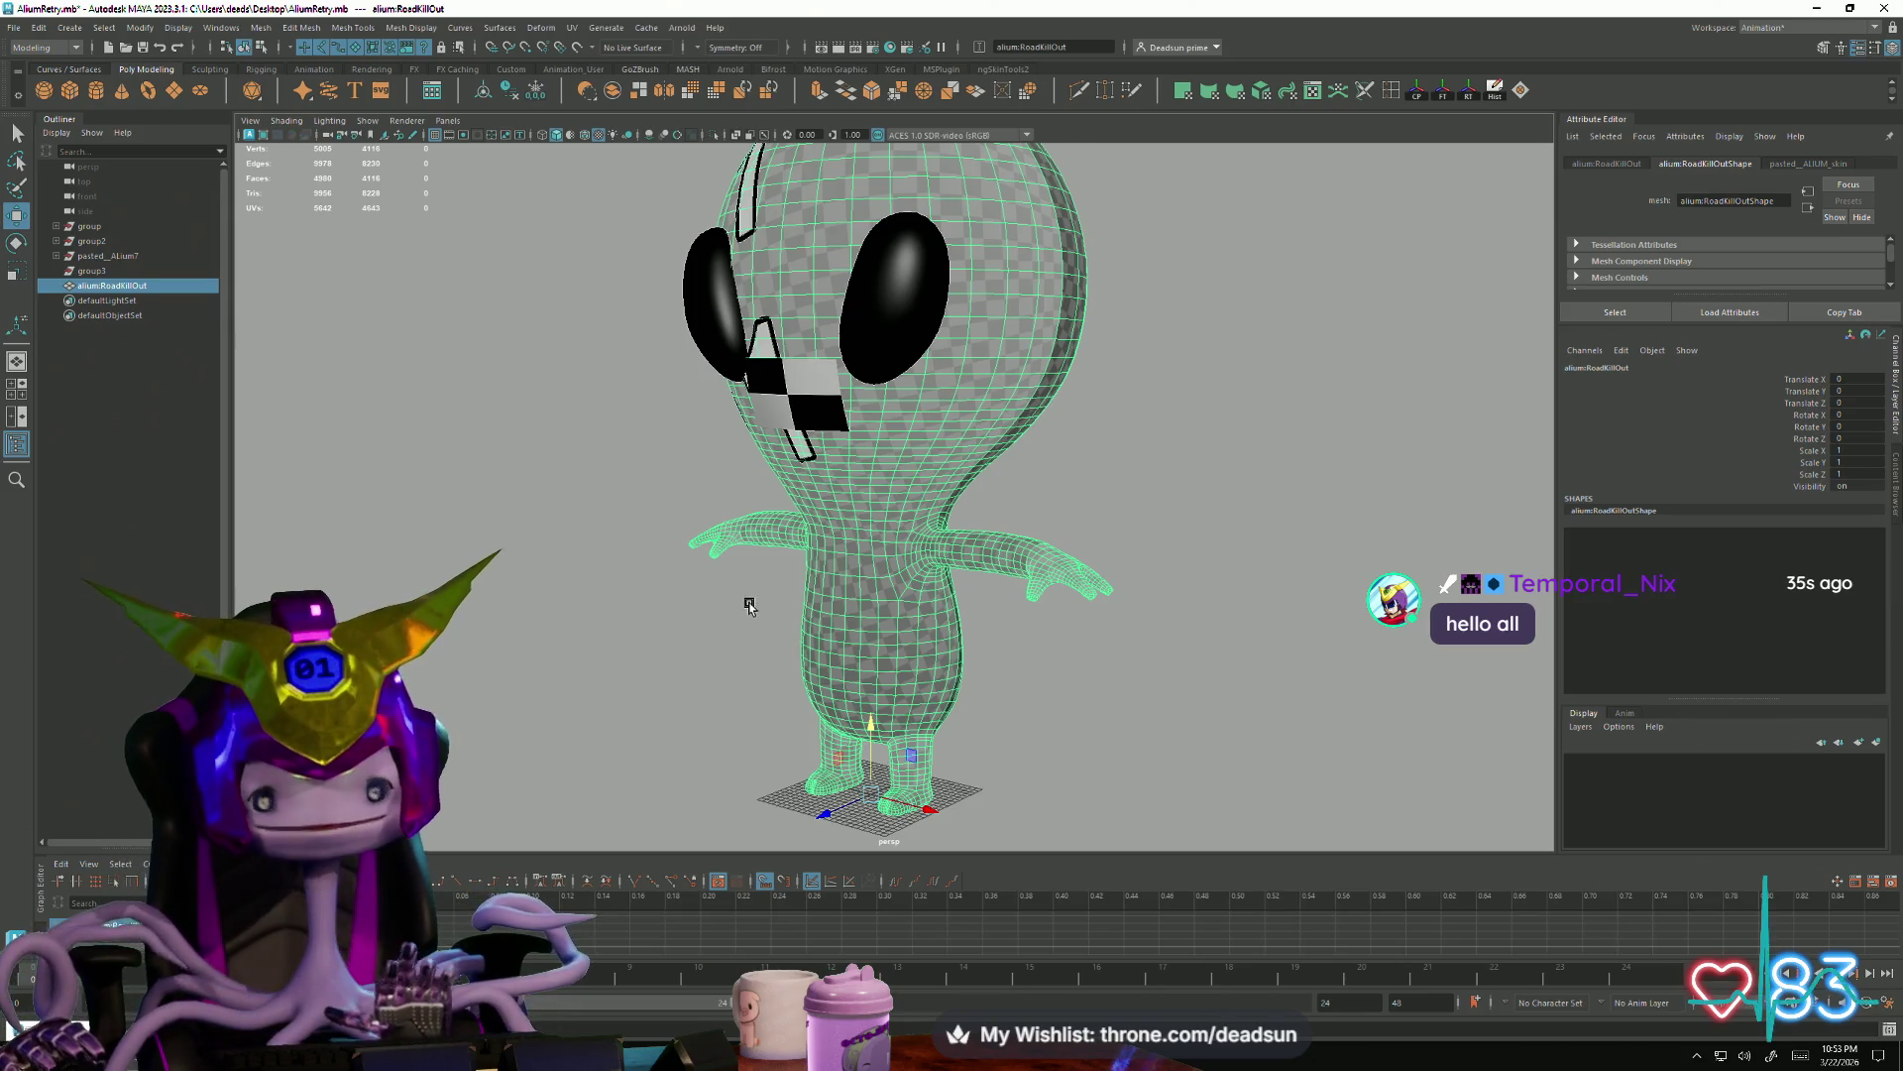
pyautogui.moveTo(861, 577)
pyautogui.keyDown('alt'); pyautogui.mouseDown()
pyautogui.moveTo(751, 630)
pyautogui.moveTo(753, 711)
pyautogui.moveTo(781, 693)
pyautogui.mouseUp(); pyautogui.keyUp('alt')
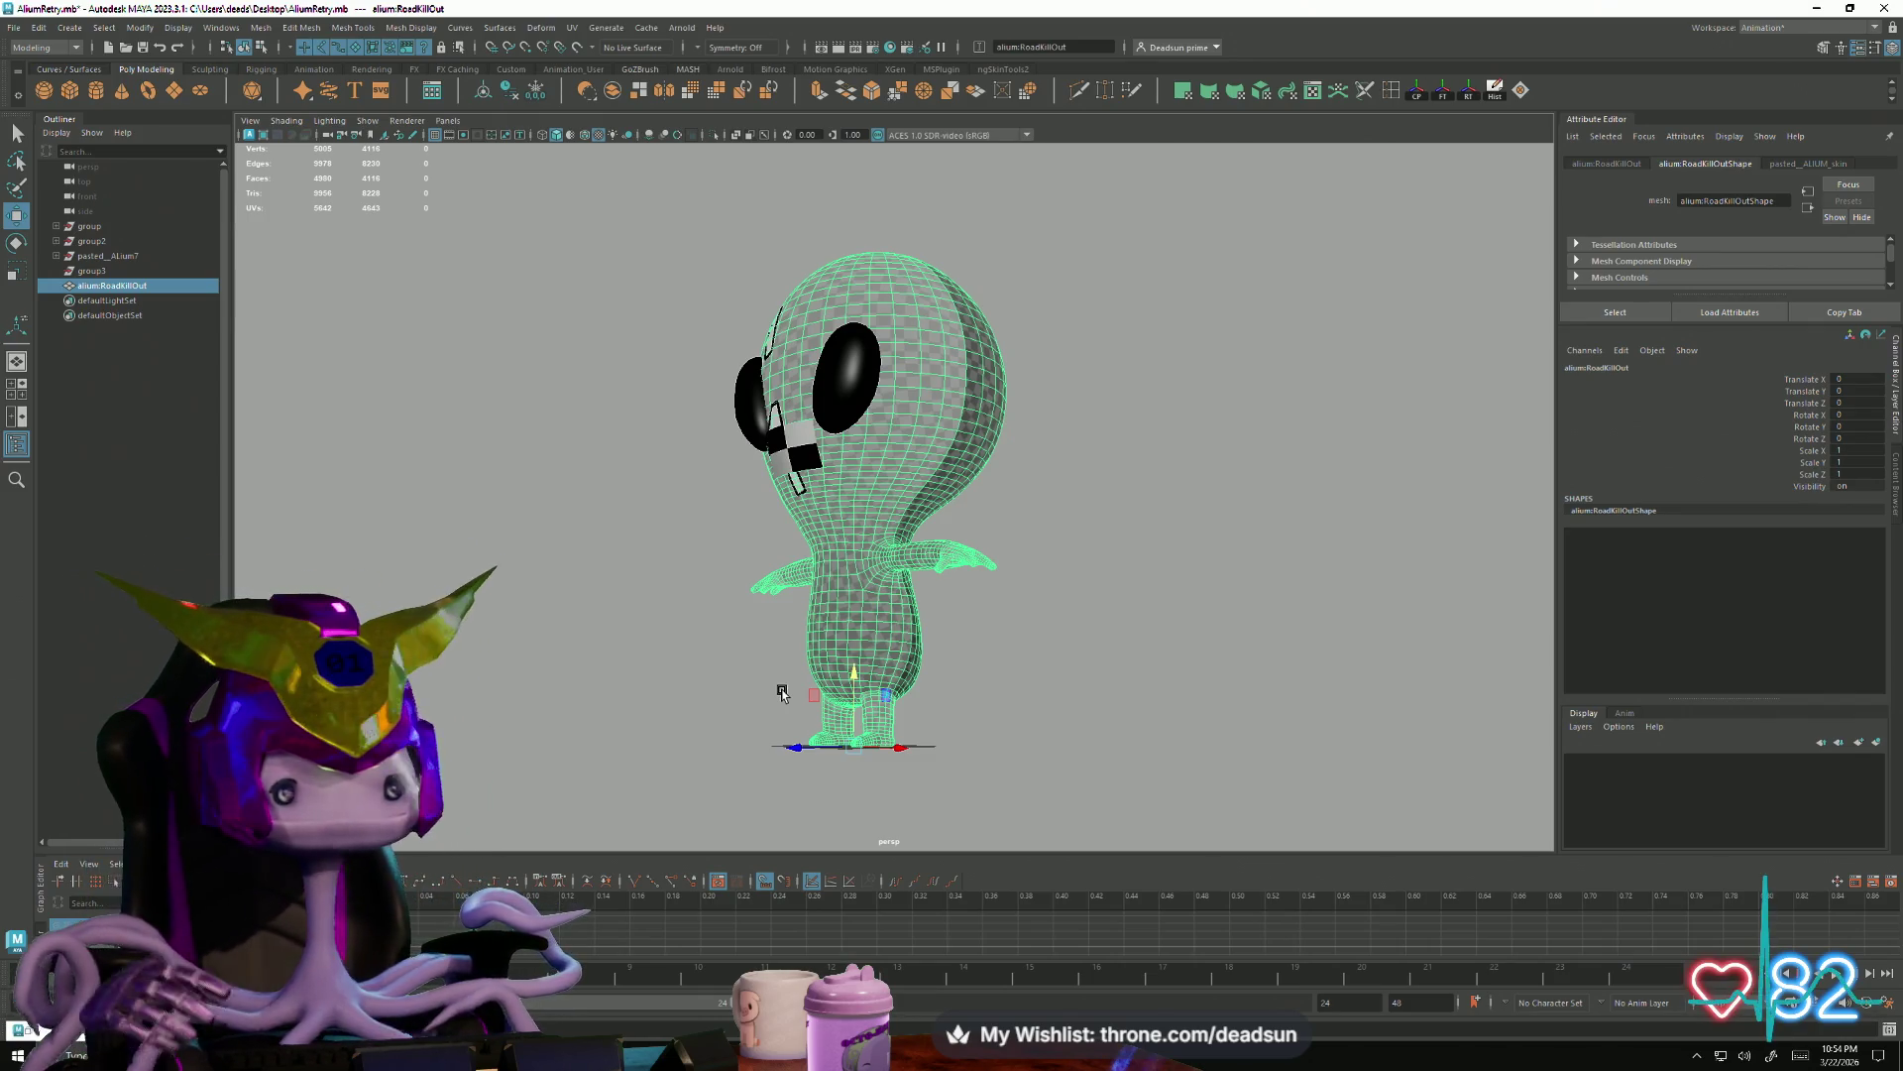
pyautogui.keyDown('alt'); pyautogui.moveTo(783, 693); pyautogui.dragTo(767, 767); pyautogui.keyUp('alt')
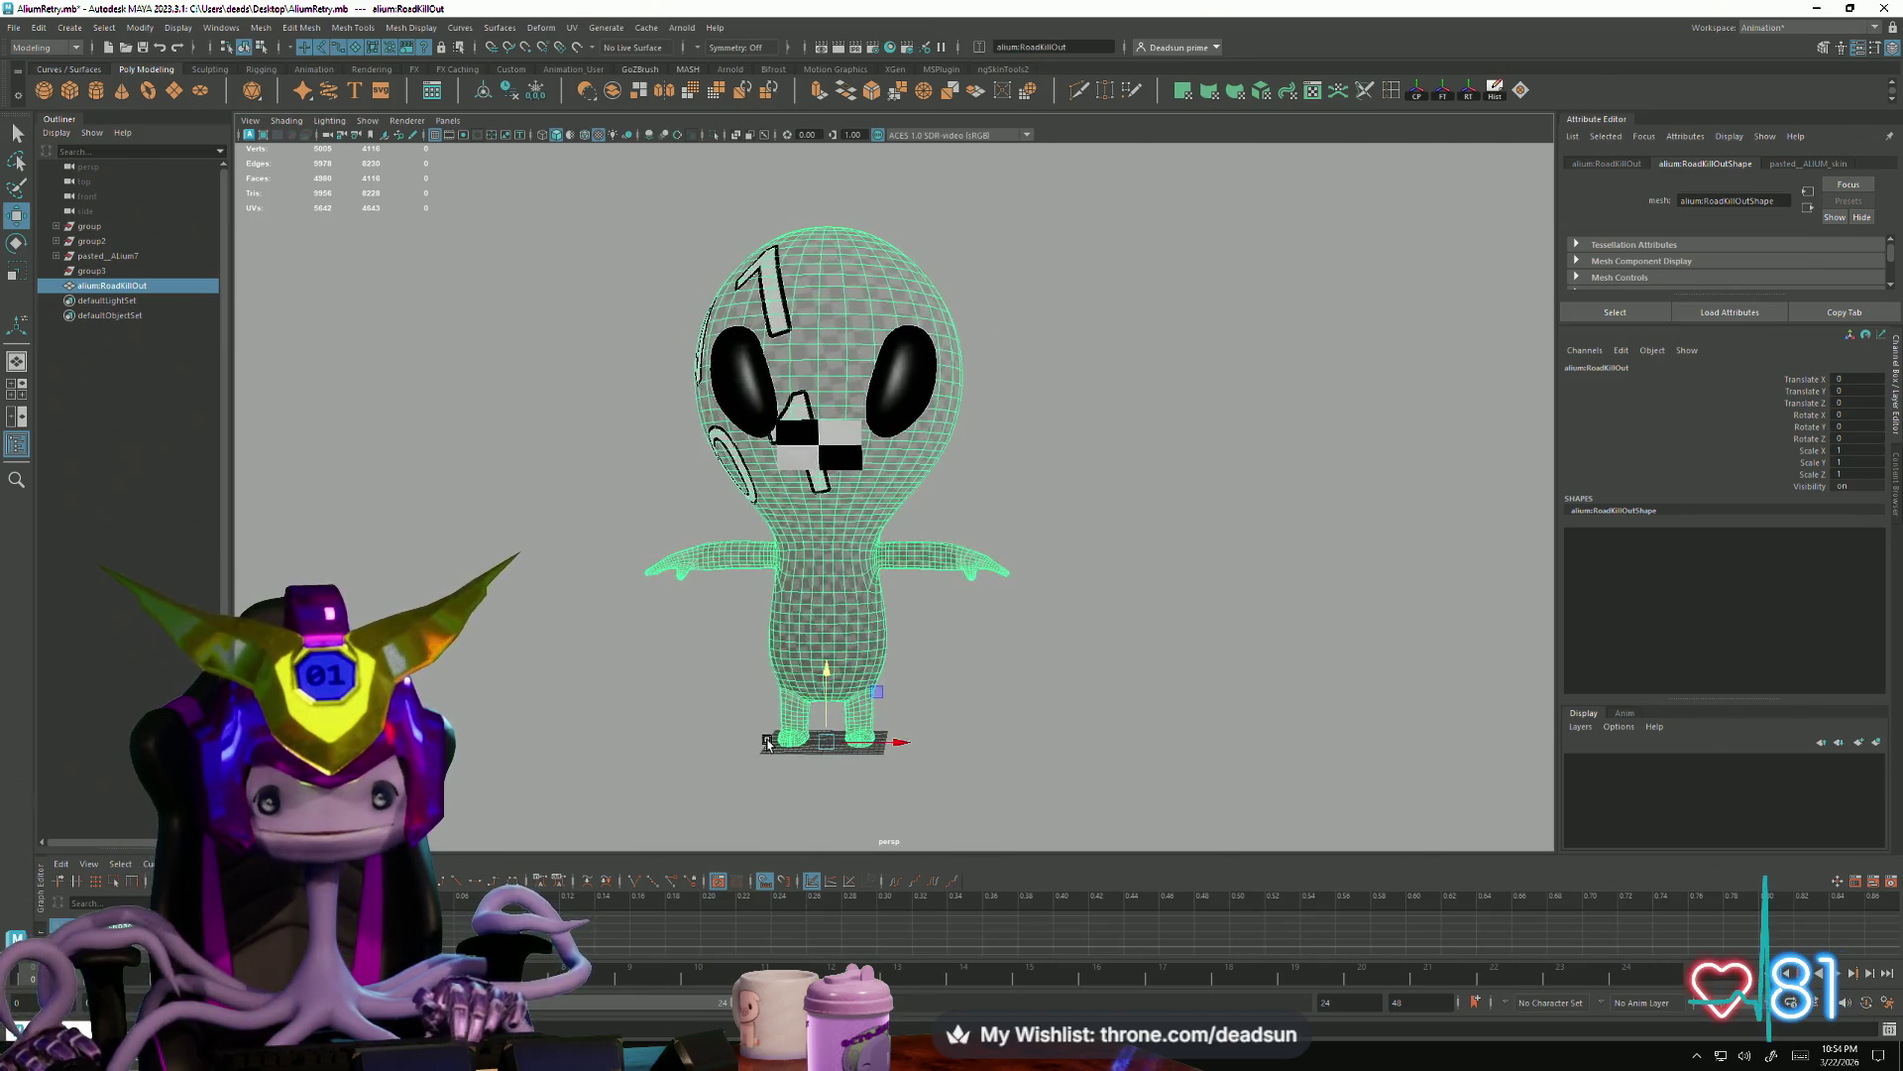
pyautogui.scroll(3, 893, 751)
pyautogui.moveTo(826, 639); pyautogui.dragTo(1001, 495, button='right')
pyautogui.click(1001, 496)
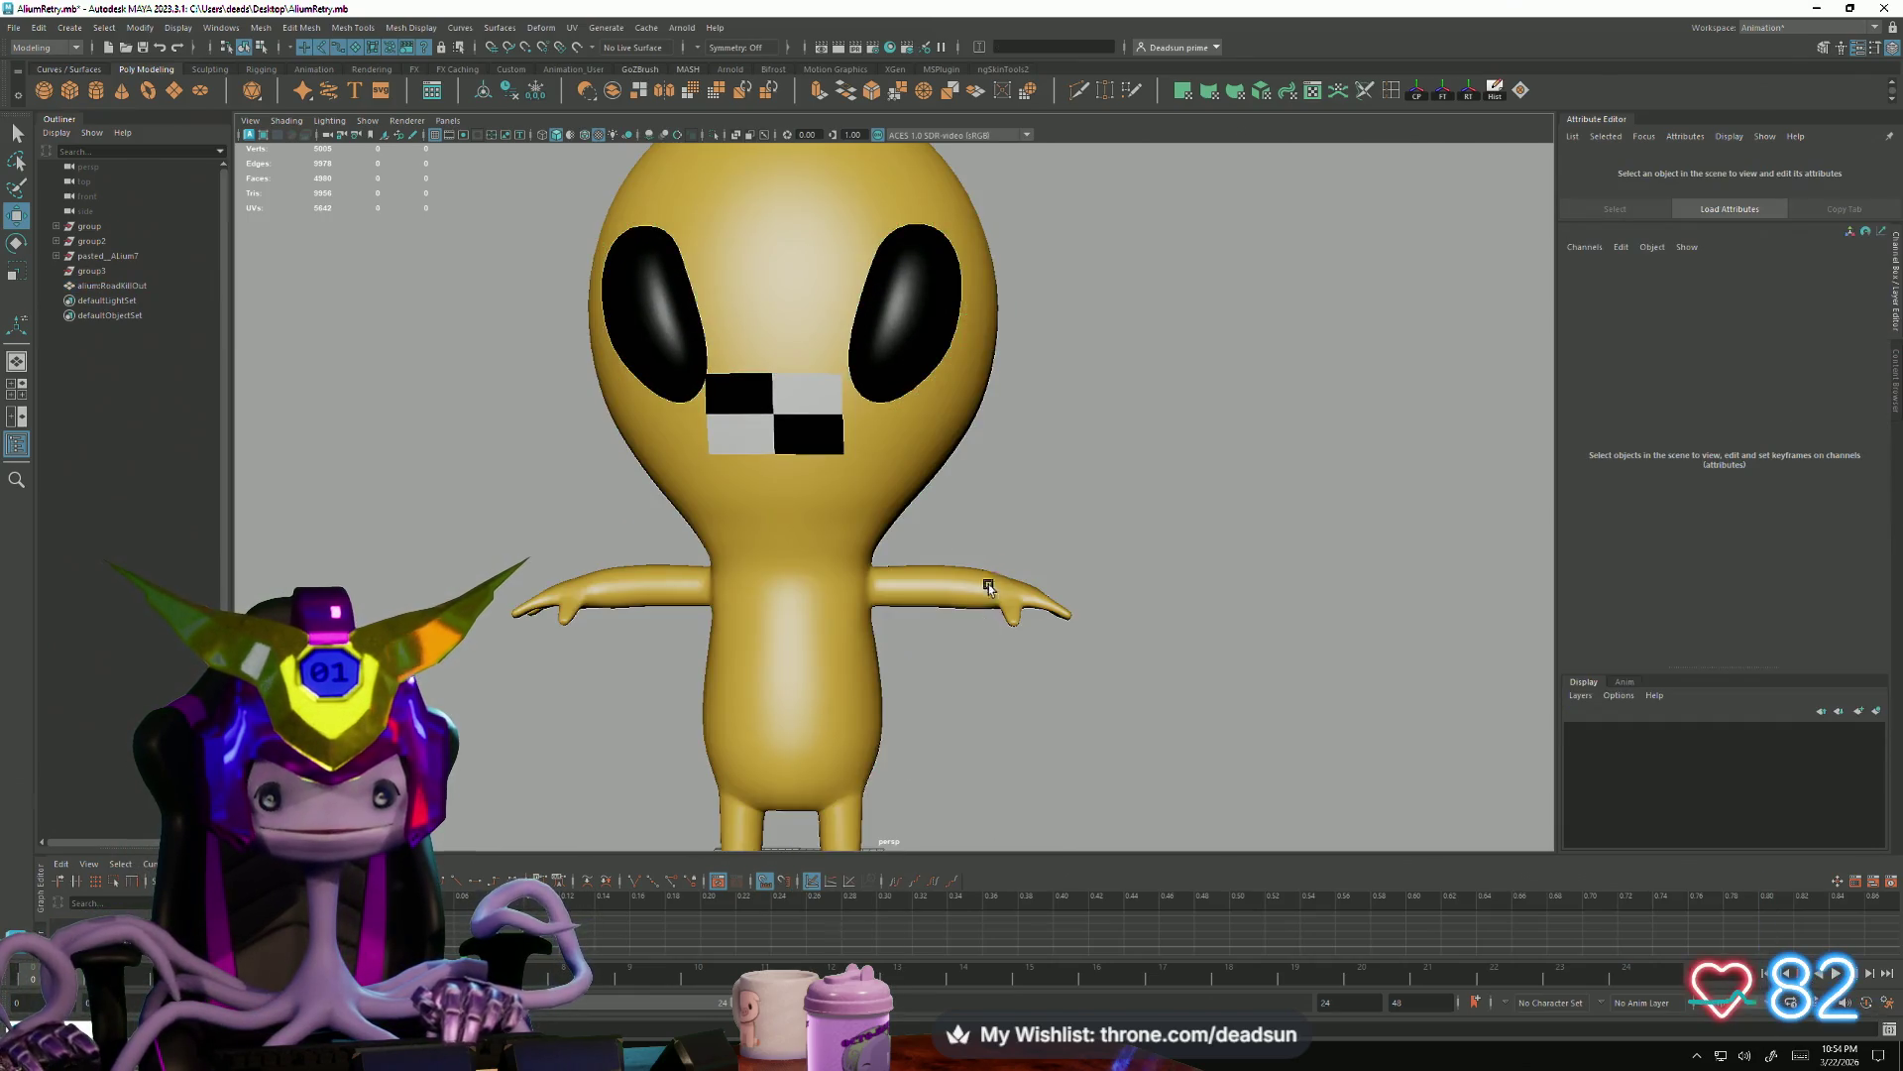
pyautogui.moveTo(990, 580)
pyautogui.keyDown('alt'); pyautogui.mouseDown()
pyautogui.moveTo(784, 617)
pyautogui.moveTo(903, 496)
pyautogui.moveTo(984, 529)
pyautogui.moveTo(844, 641)
pyautogui.mouseUp(); pyautogui.keyUp('alt')
pyautogui.click(797, 642)
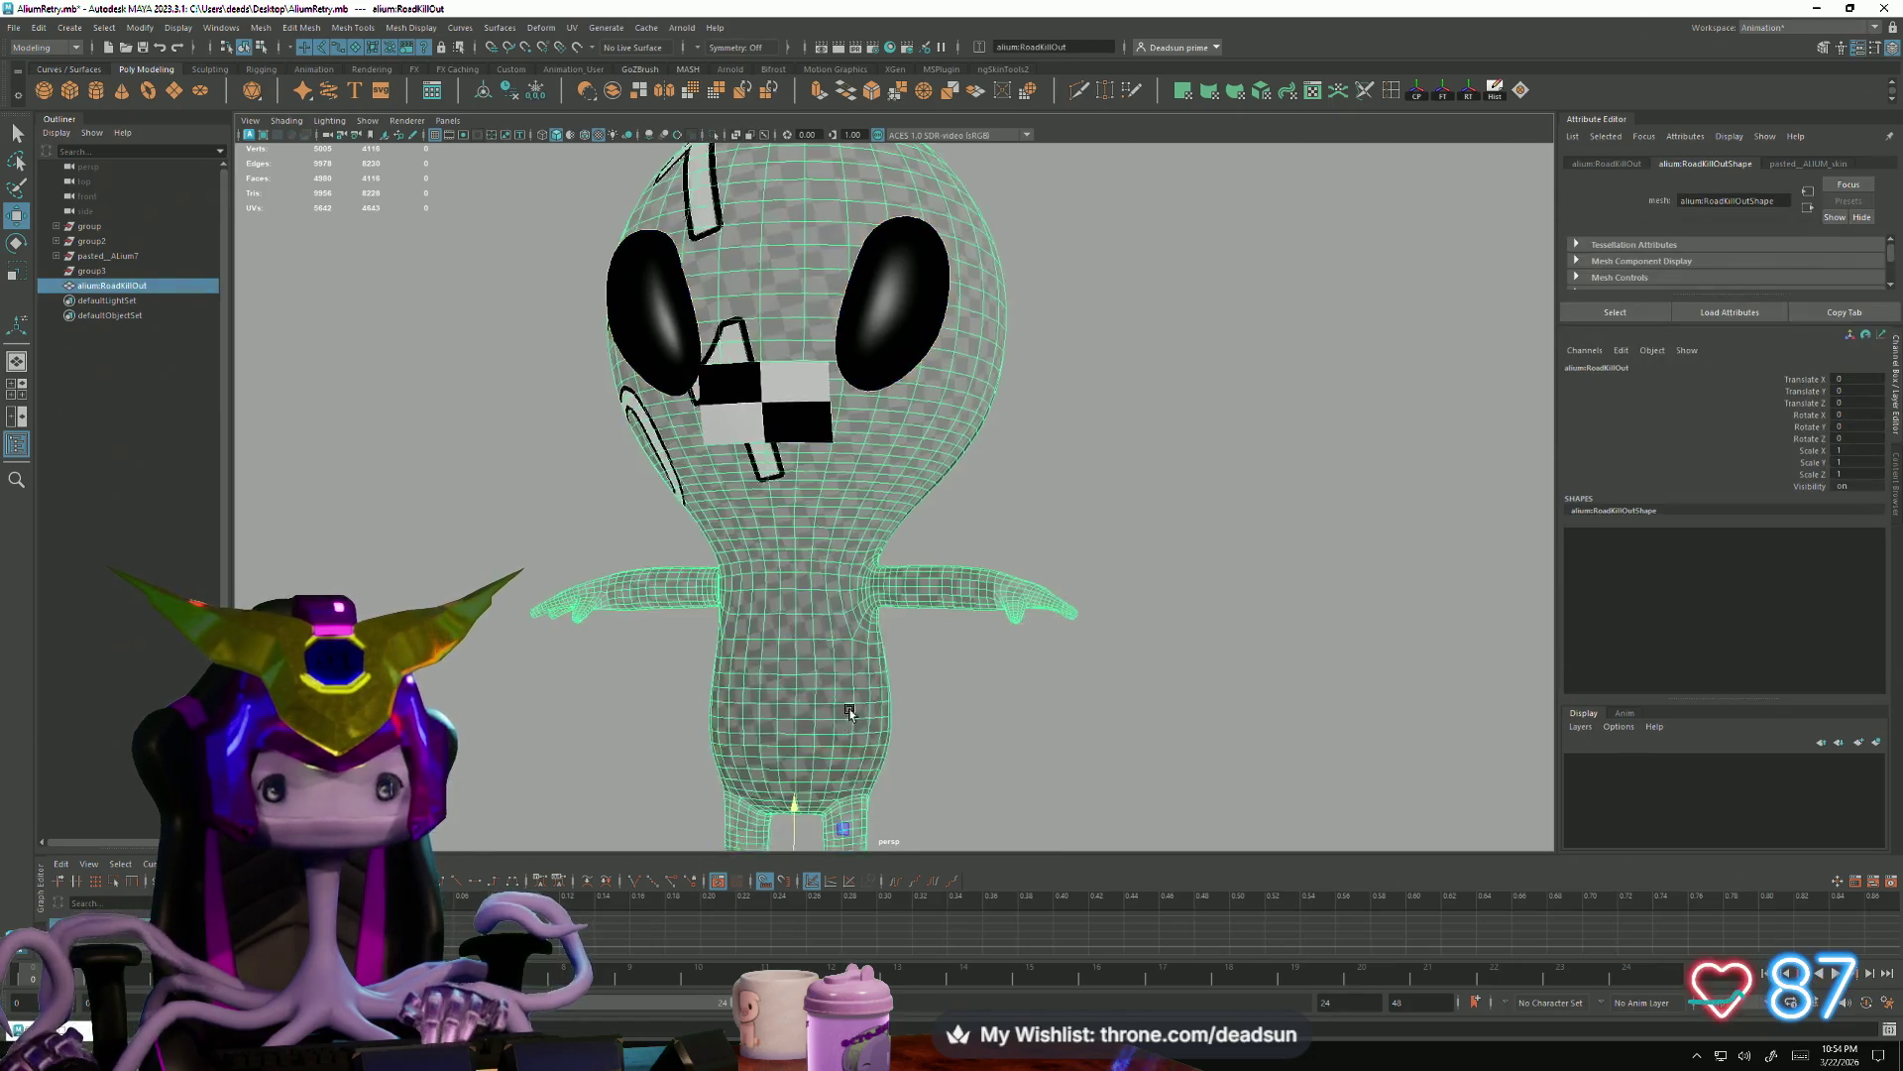
pyautogui.keyDown('alt'); pyautogui.moveTo(844, 717); pyautogui.dragTo(803, 666); pyautogui.keyUp('alt')
pyautogui.click(1095, 730)
pyautogui.moveTo(1139, 752)
pyautogui.keyDown('alt'); pyautogui.mouseDown()
pyautogui.moveTo(899, 742)
pyautogui.moveTo(955, 789)
pyautogui.moveTo(1134, 753)
pyautogui.mouseUp(); pyautogui.keyUp('alt')
pyautogui.click(887, 633)
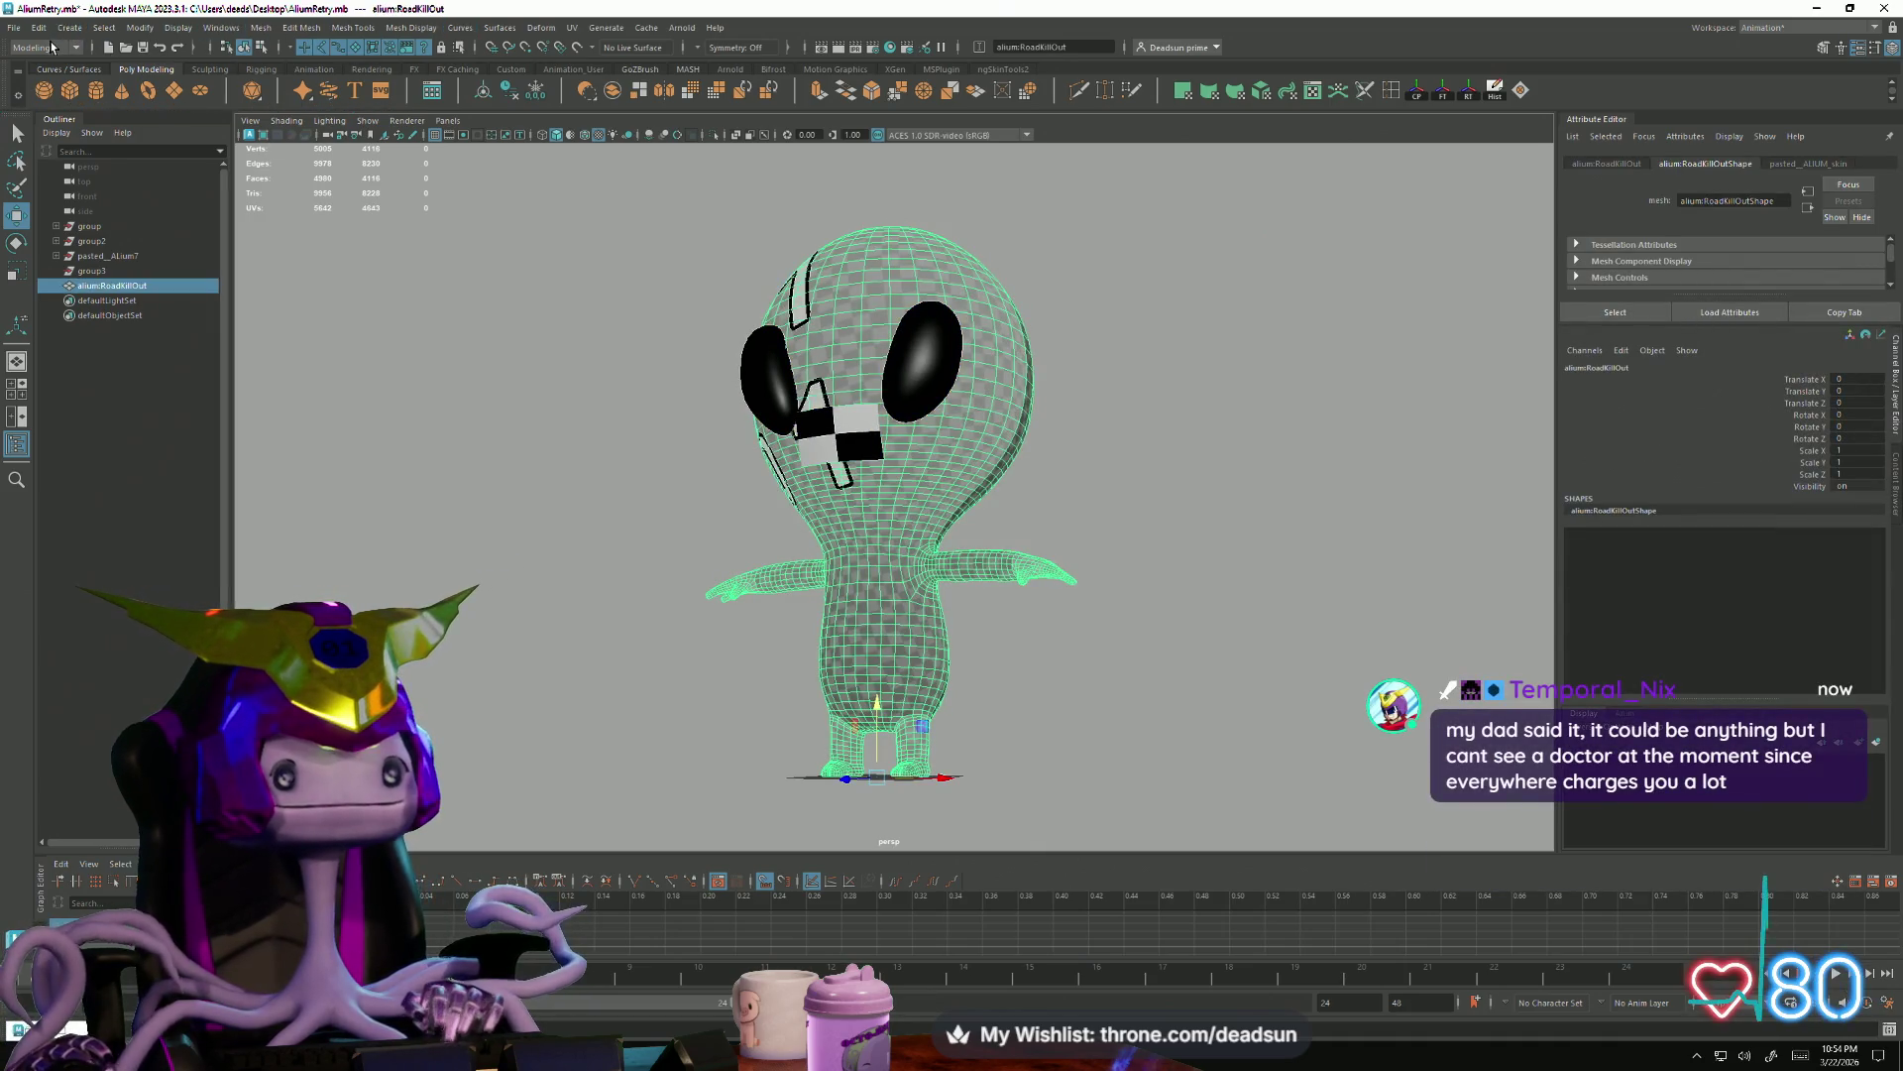
pyautogui.moveTo(833, 491)
pyautogui.keyDown('alt'); pyautogui.mouseDown()
pyautogui.moveTo(754, 577)
pyautogui.moveTo(846, 584)
pyautogui.moveTo(768, 648)
pyautogui.moveTo(1040, 626)
pyautogui.moveTo(956, 629)
pyautogui.moveTo(937, 528)
pyautogui.mouseUp(); pyautogui.keyUp('alt')
pyautogui.scroll(5, 755, 576)
pyautogui.scroll(2, 846, 584)
pyautogui.keyDown('alt'); pyautogui.moveTo(936, 529); pyautogui.dragTo(992, 615, button='right'); pyautogui.keyUp('alt')
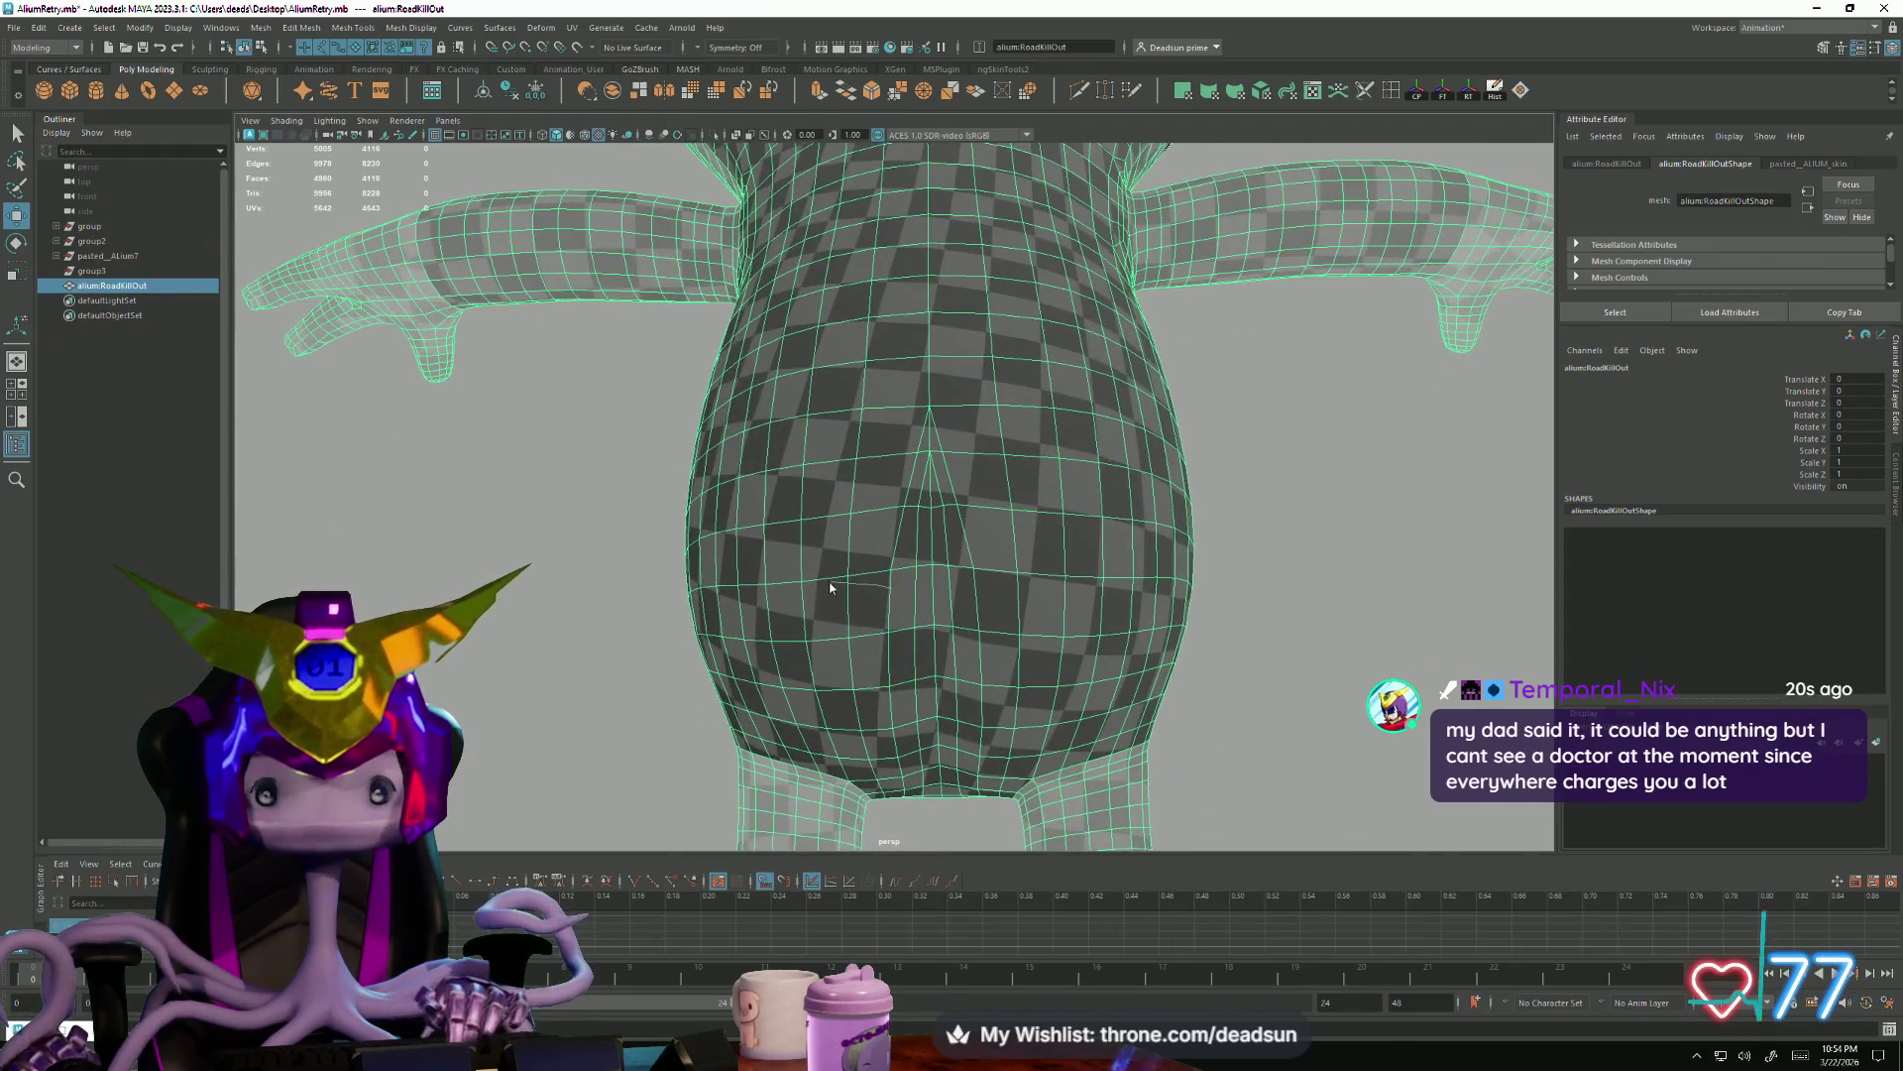
pyautogui.keyDown('alt'); pyautogui.moveTo(831, 588); pyautogui.dragTo(872, 492, button='right'); pyautogui.keyUp('alt')
pyautogui.click(1086, 404)
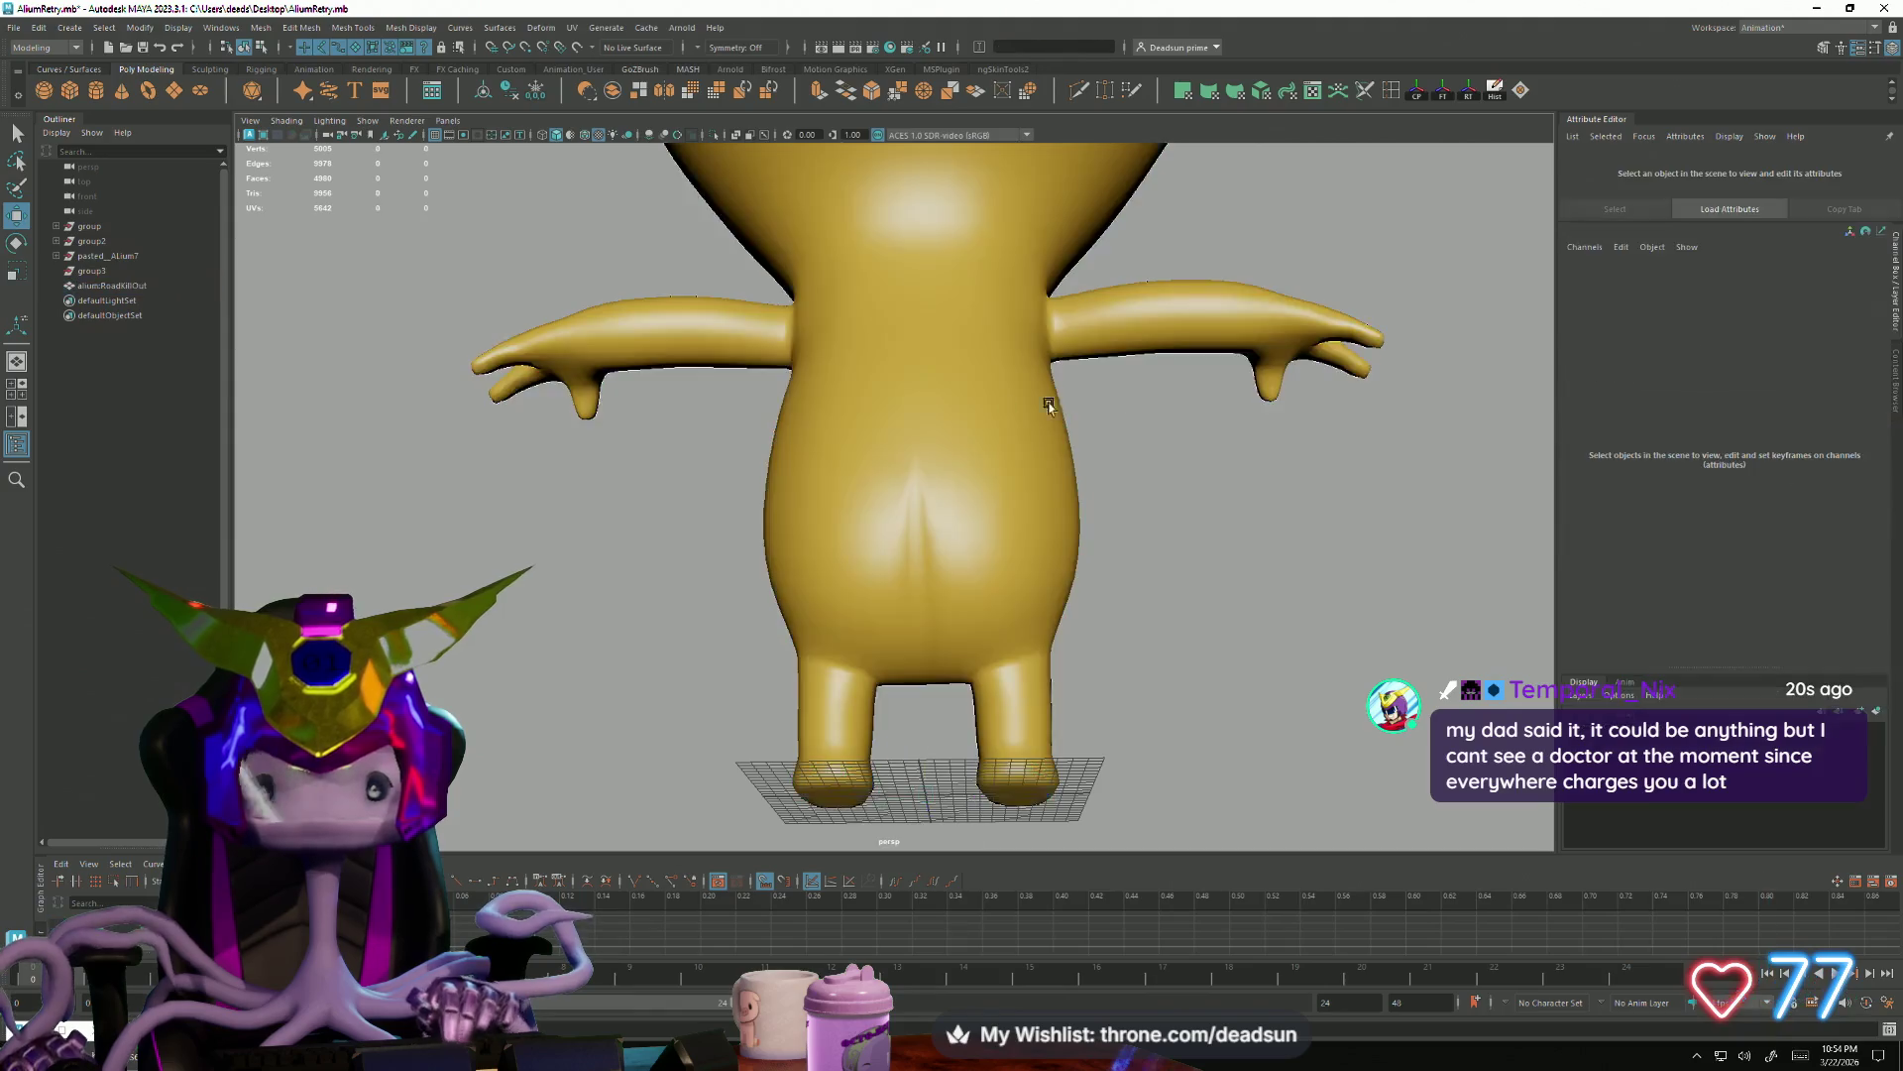
pyautogui.hotkey('ctrl', 'z')
pyautogui.click(573, 26)
pyautogui.click(573, 26)
pyautogui.click(617, 57)
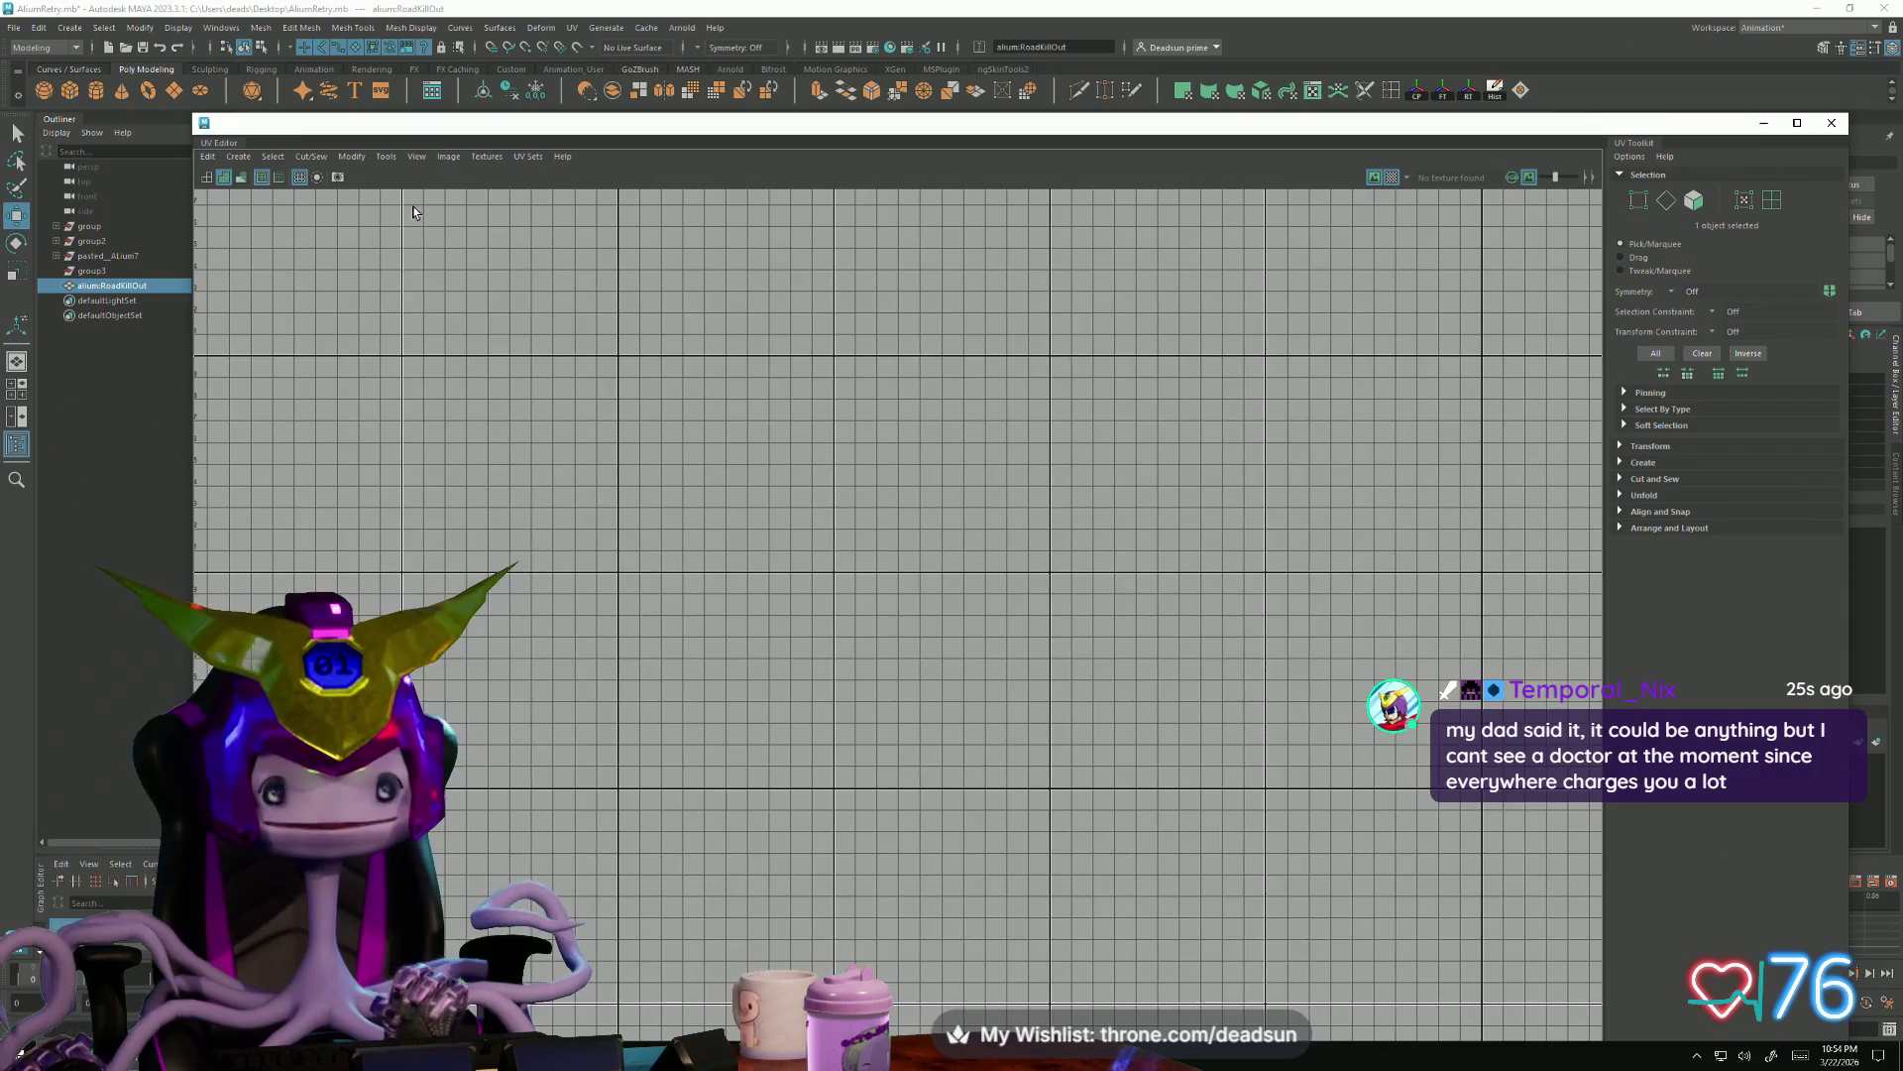
# Maximize the UV Editor window and frame the alien's body shells in the 1001 tile
pyautogui.moveTo(446, 122); pyautogui.dragTo(1214, 251)
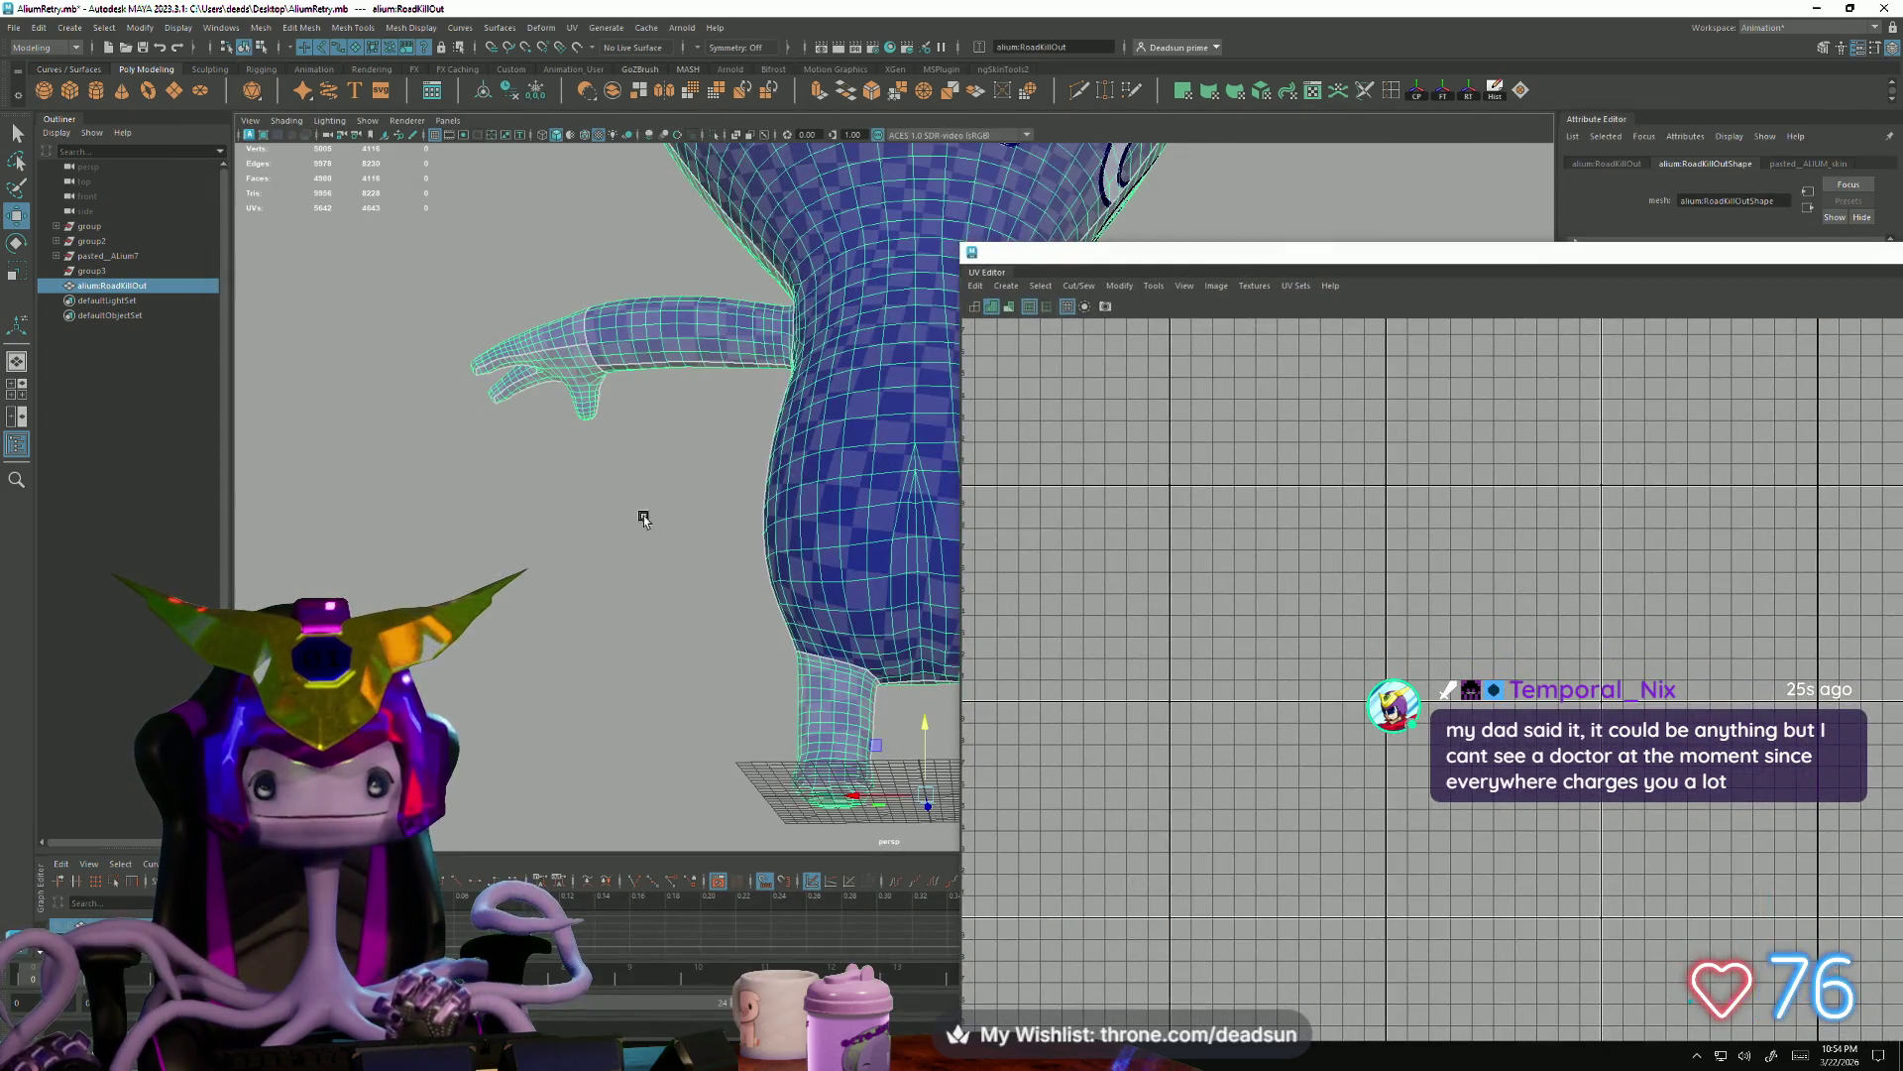
pyautogui.doubleClick(1190, 253)
pyautogui.scroll(-3, 646, 614)
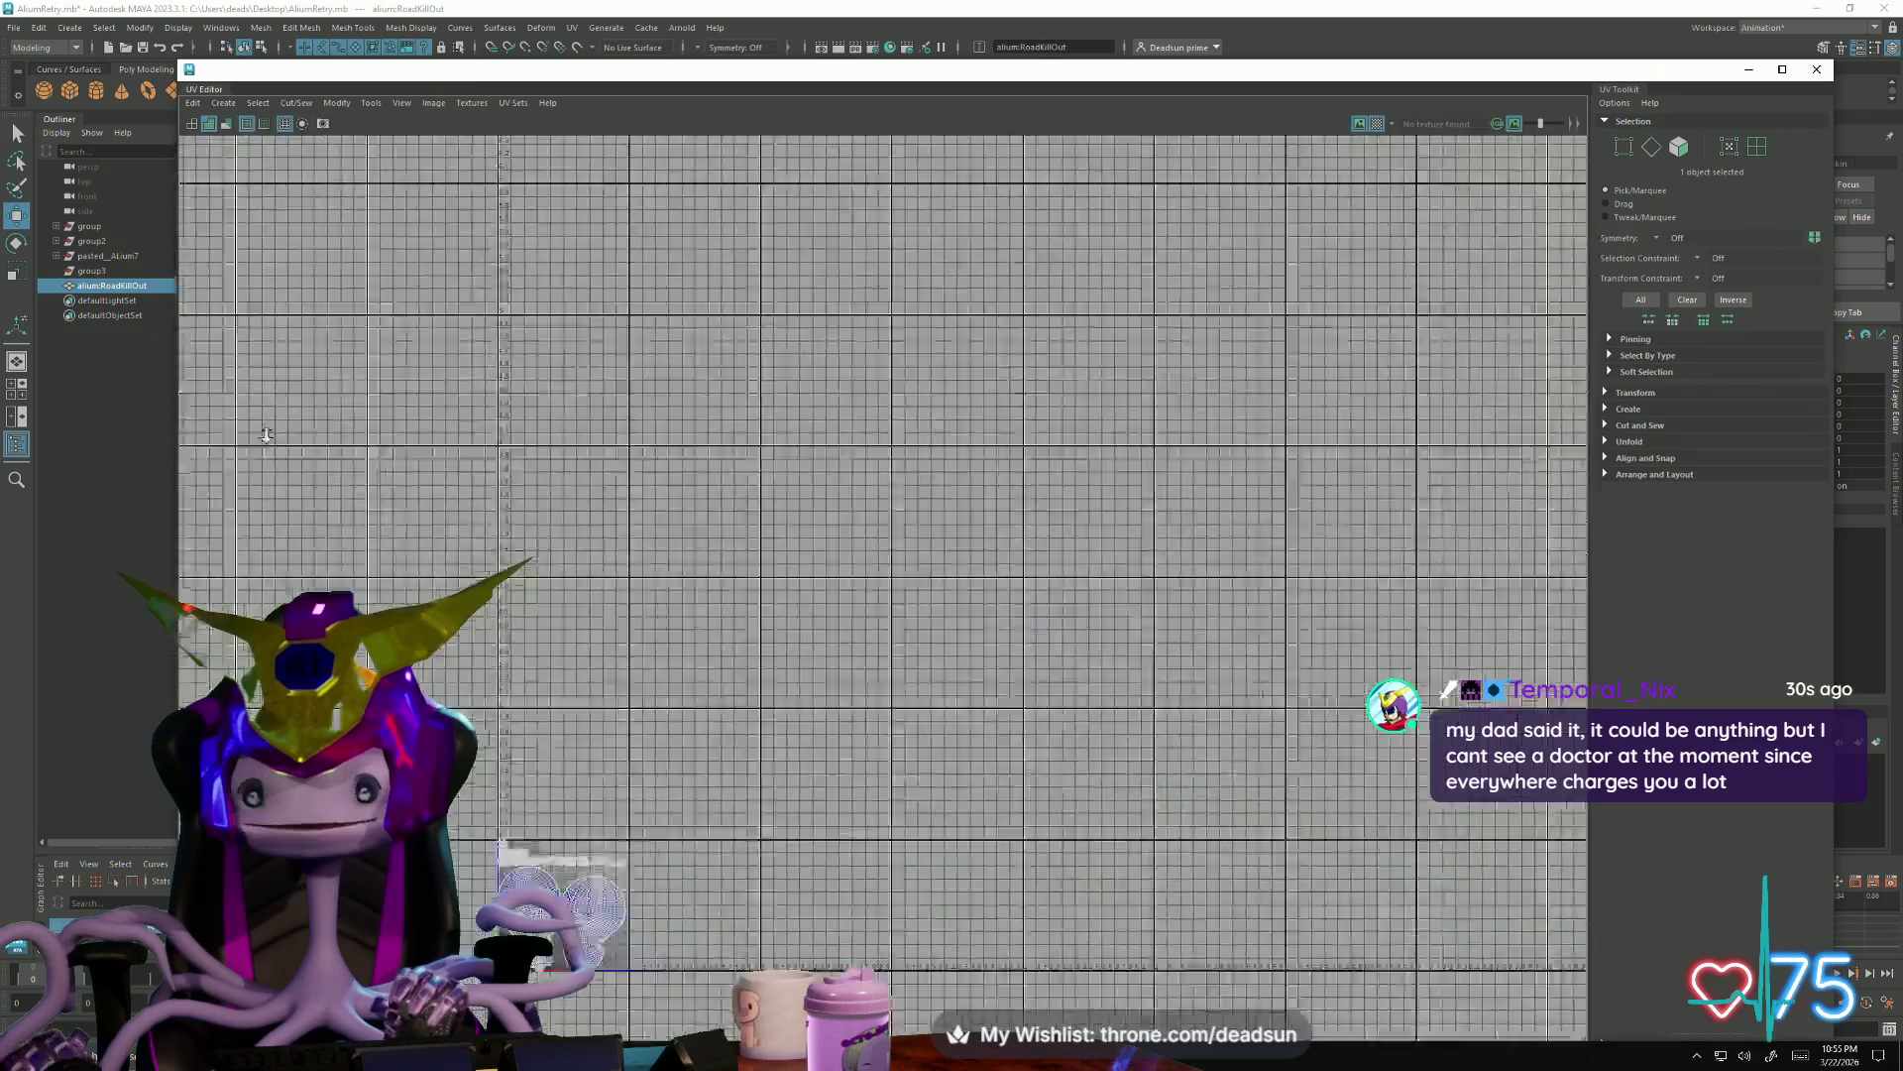
pyautogui.scroll(3, 904, 553)
pyautogui.scroll(2, 913, 498)
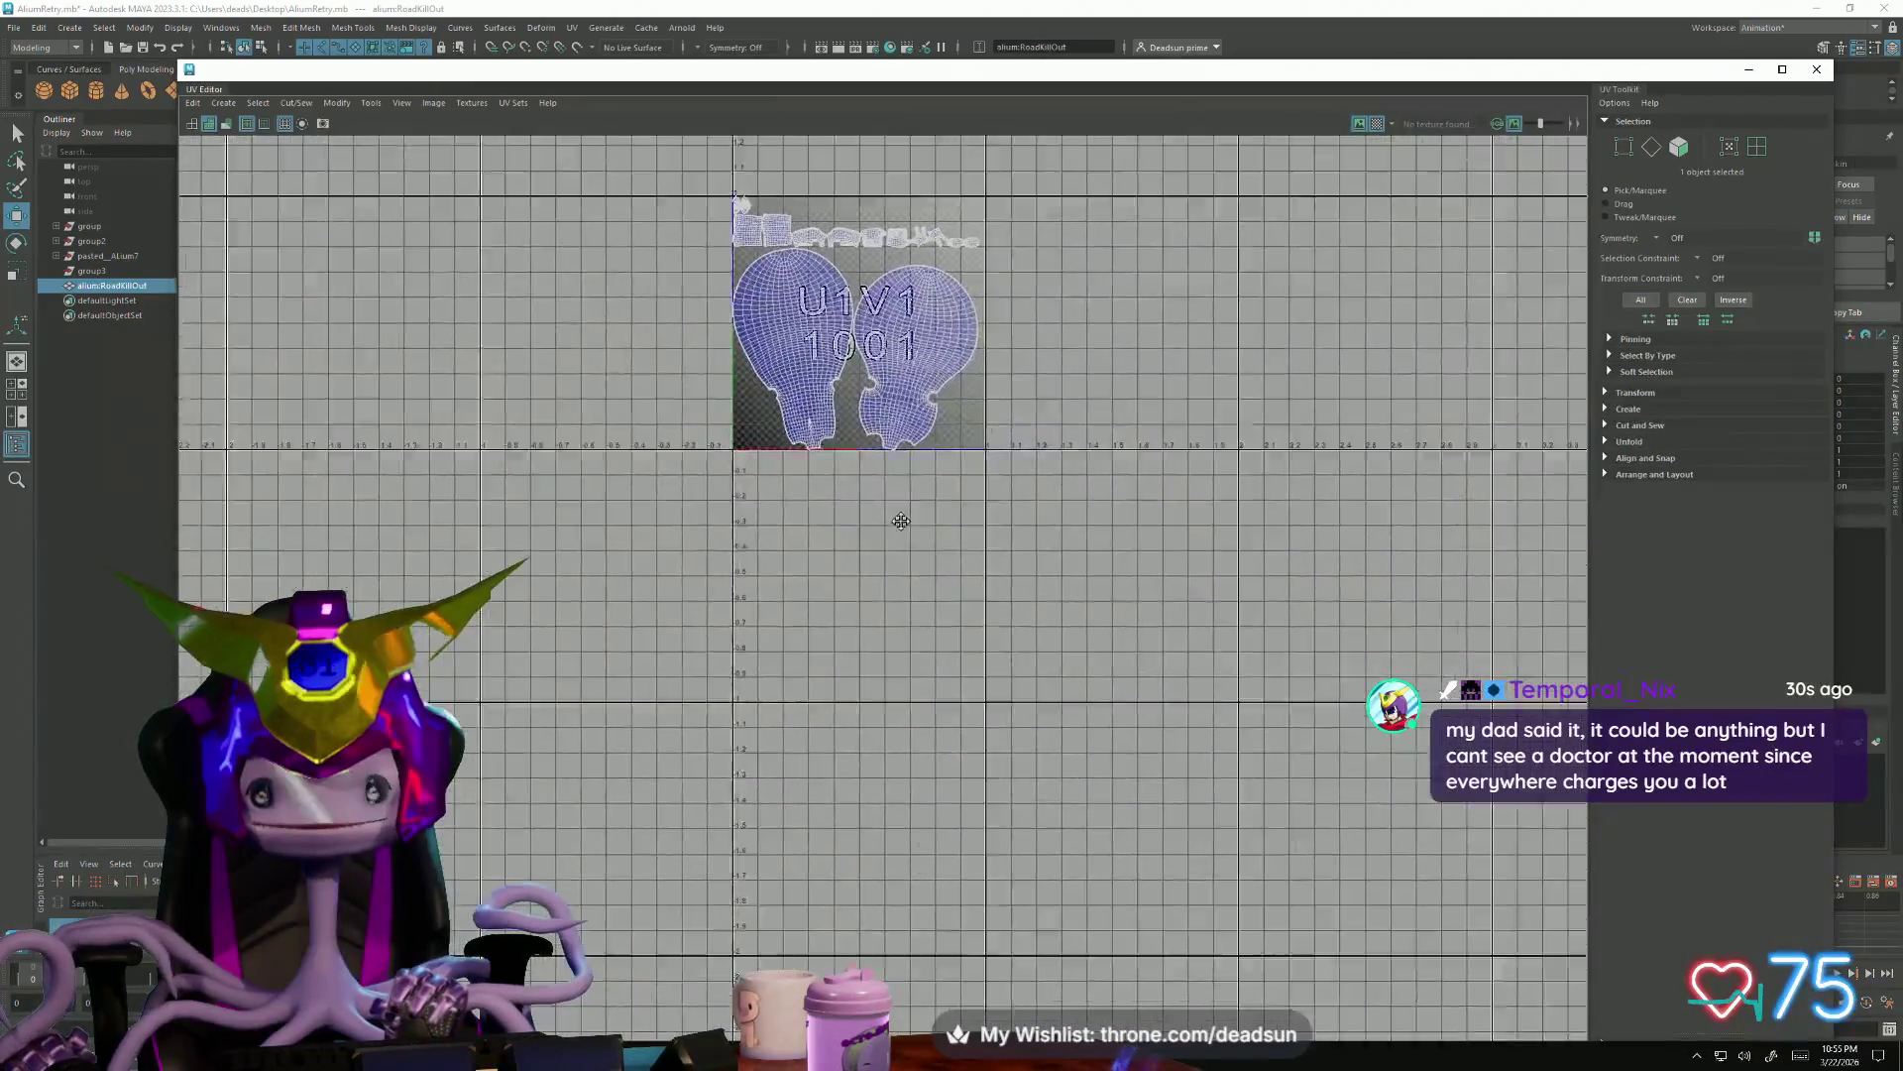
pyautogui.keyDown('alt'); pyautogui.moveTo(913, 497); pyautogui.dragTo(903, 797, button='middle'); pyautogui.keyUp('alt')
pyautogui.scroll(3, 902, 743)
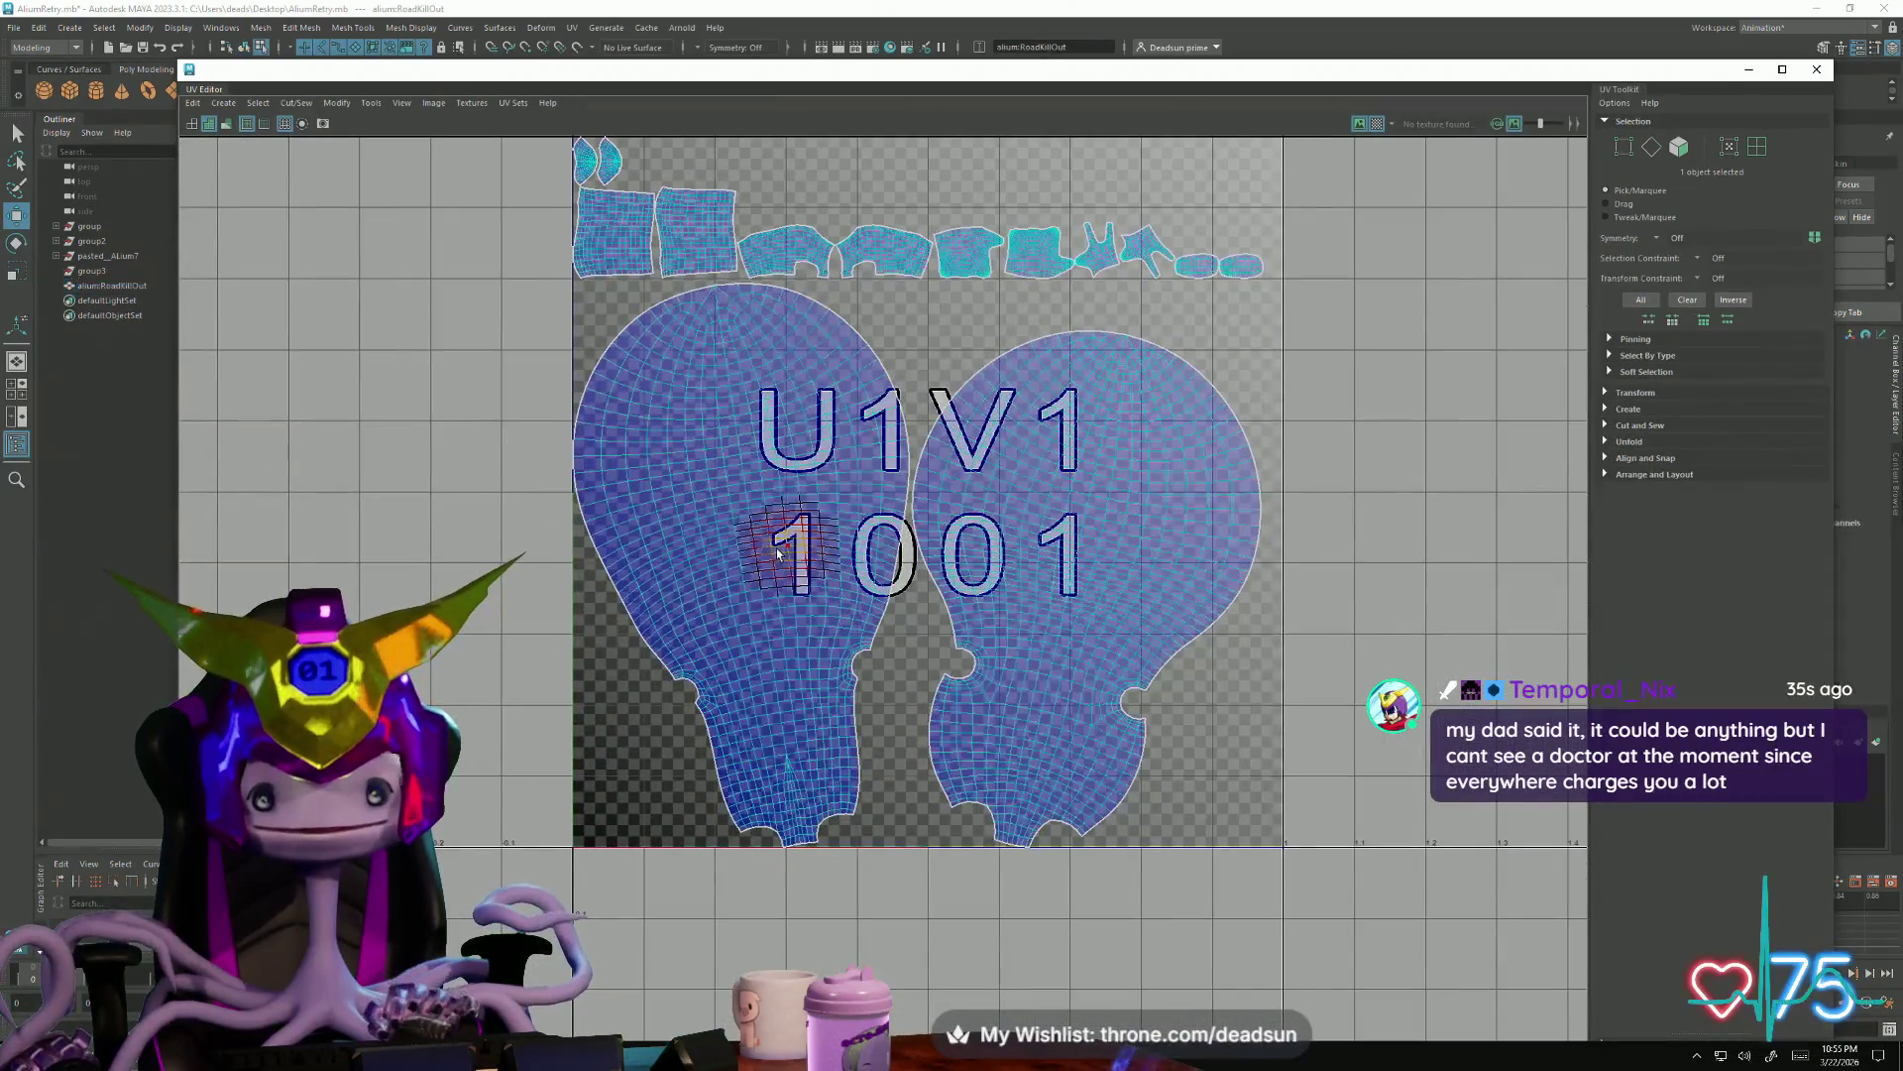
# Rotate the left and right body shells upright and shift the right shell slightly up and right
pyautogui.click(778, 556)
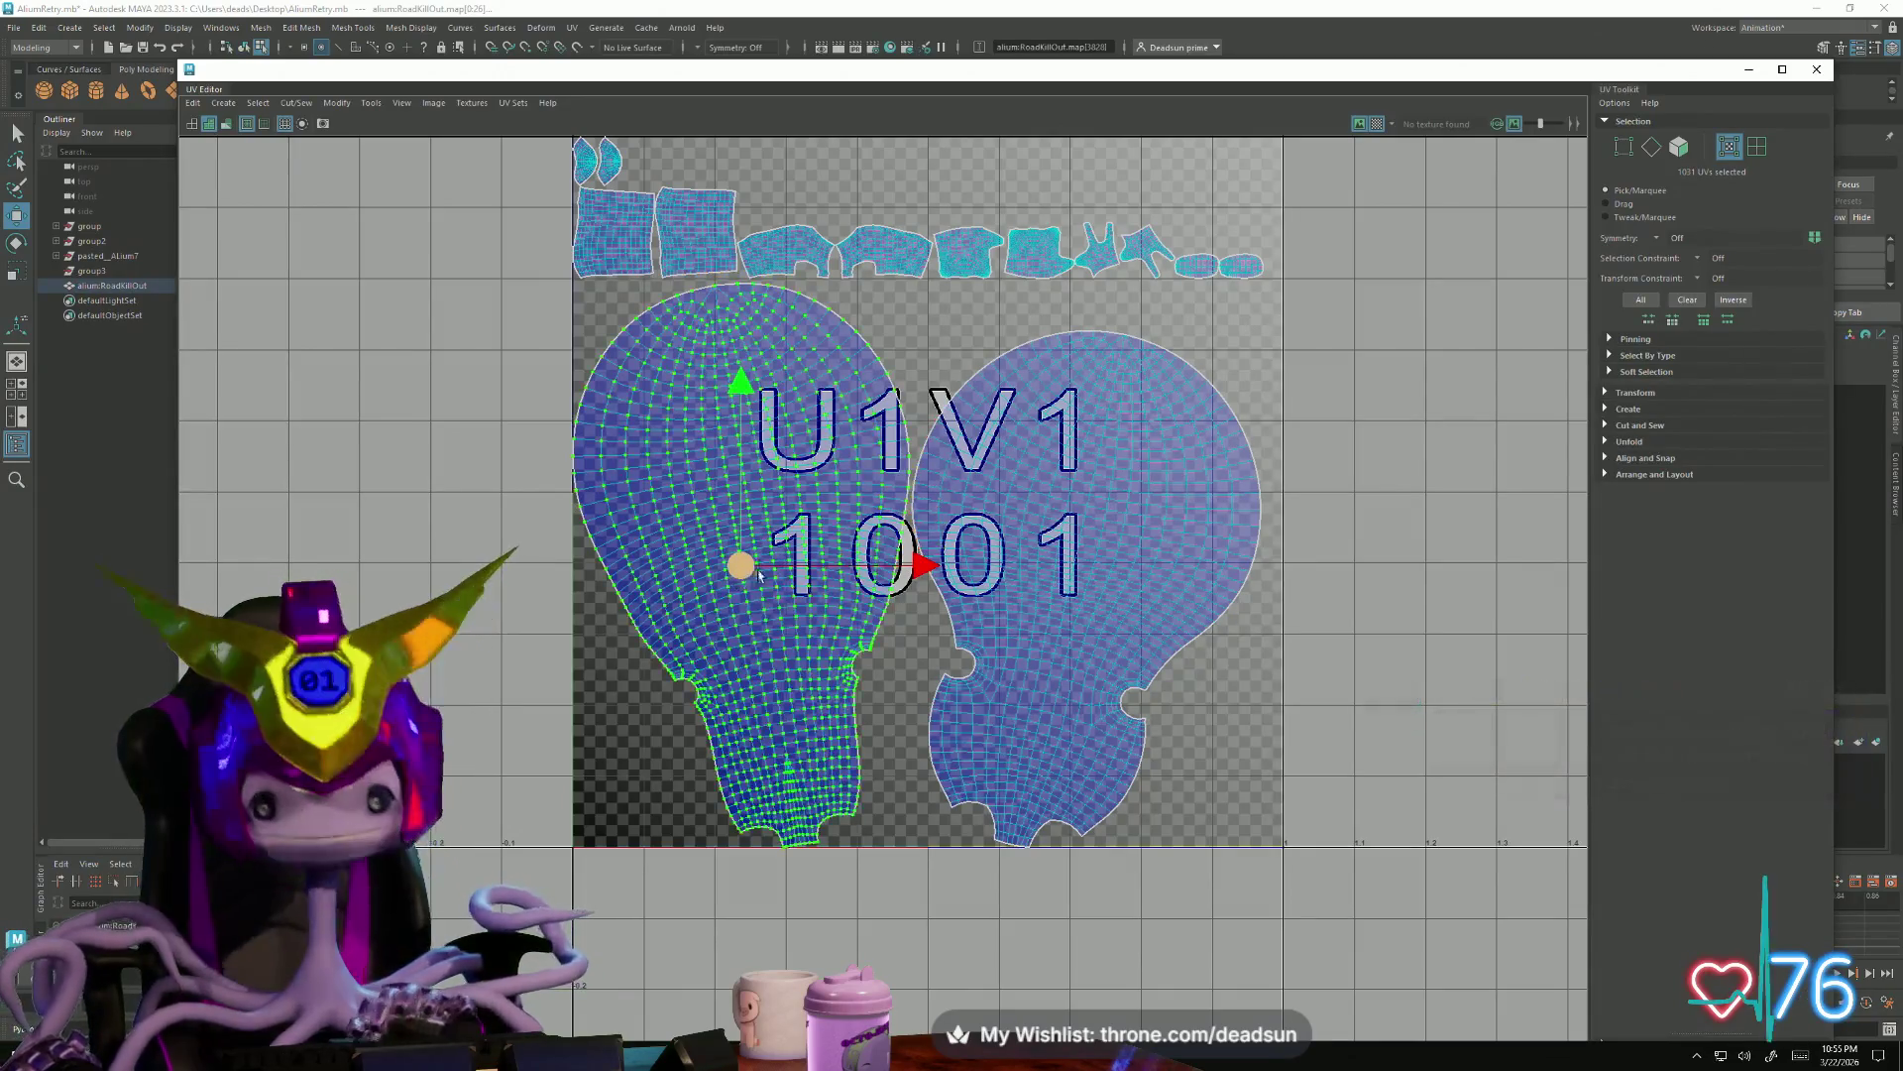
pyautogui.press('e')
pyautogui.moveTo(902, 625); pyautogui.dragTo(892, 646)
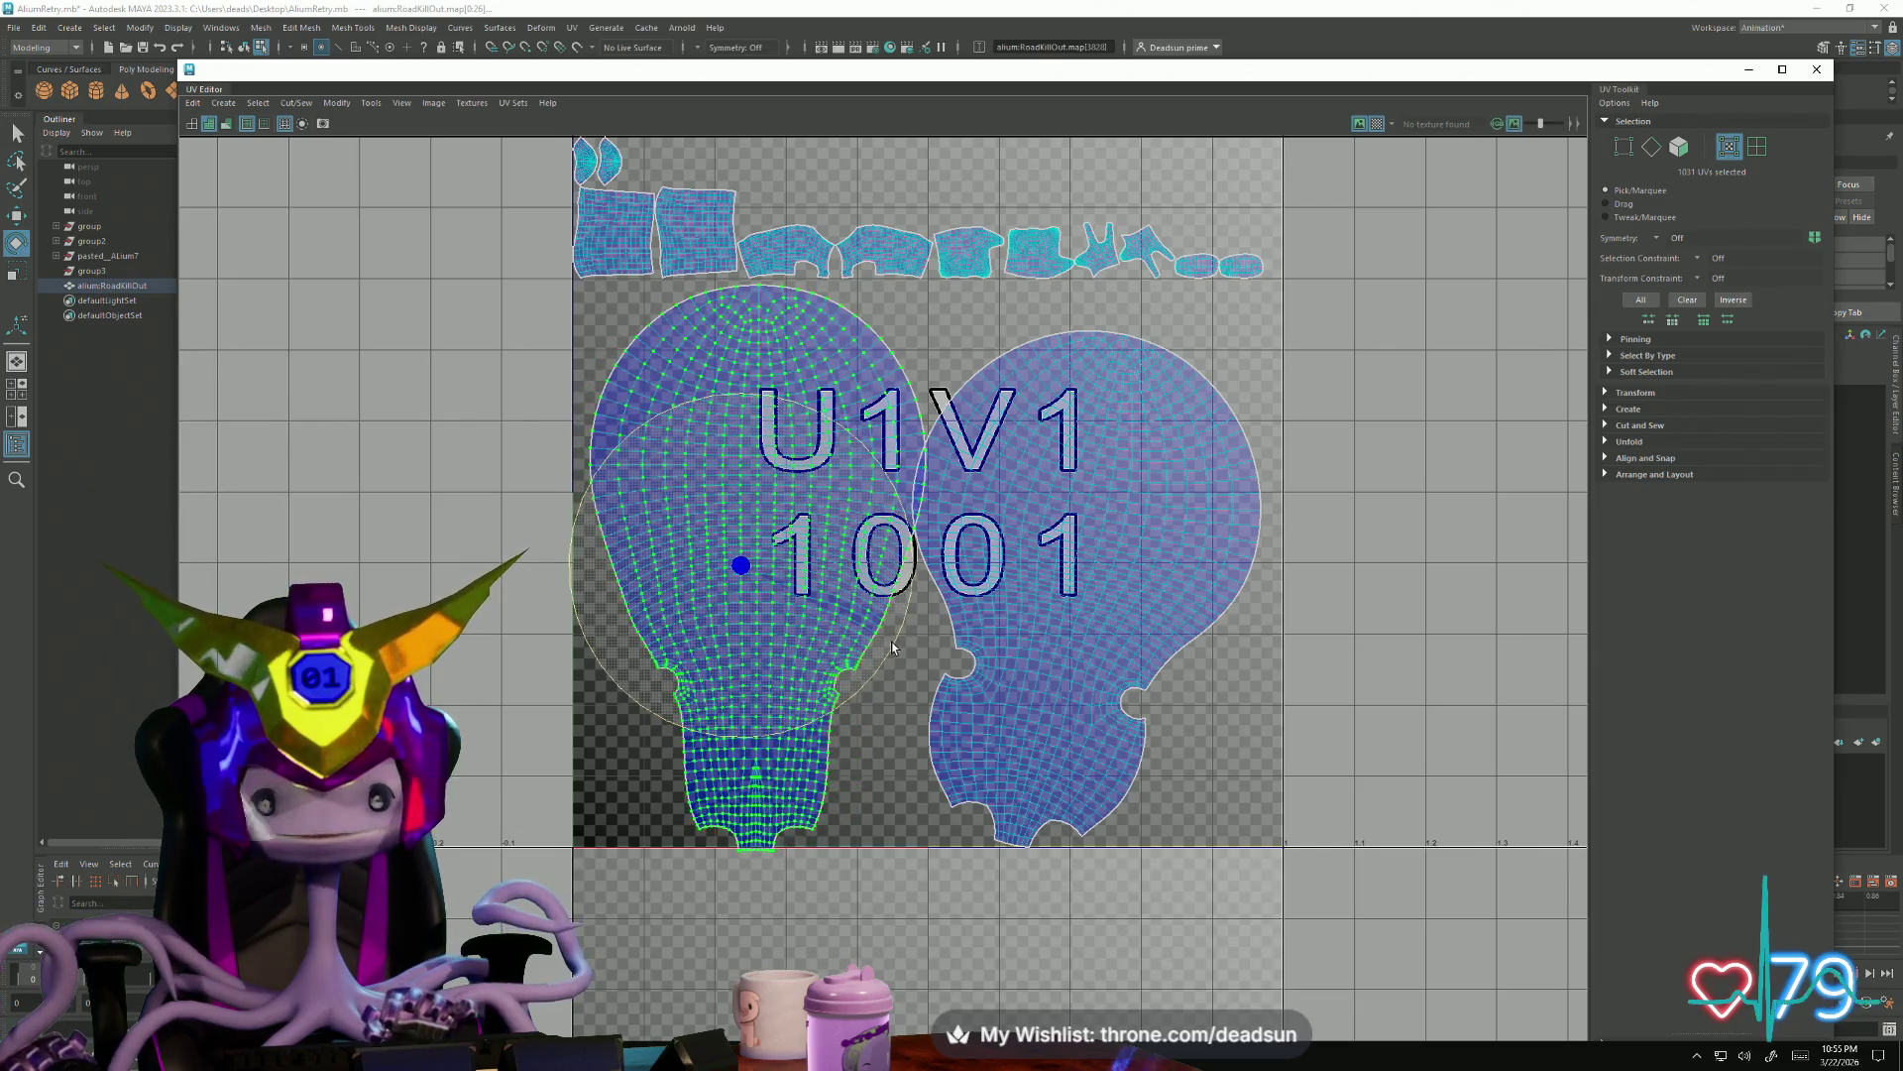
pyautogui.press('w')
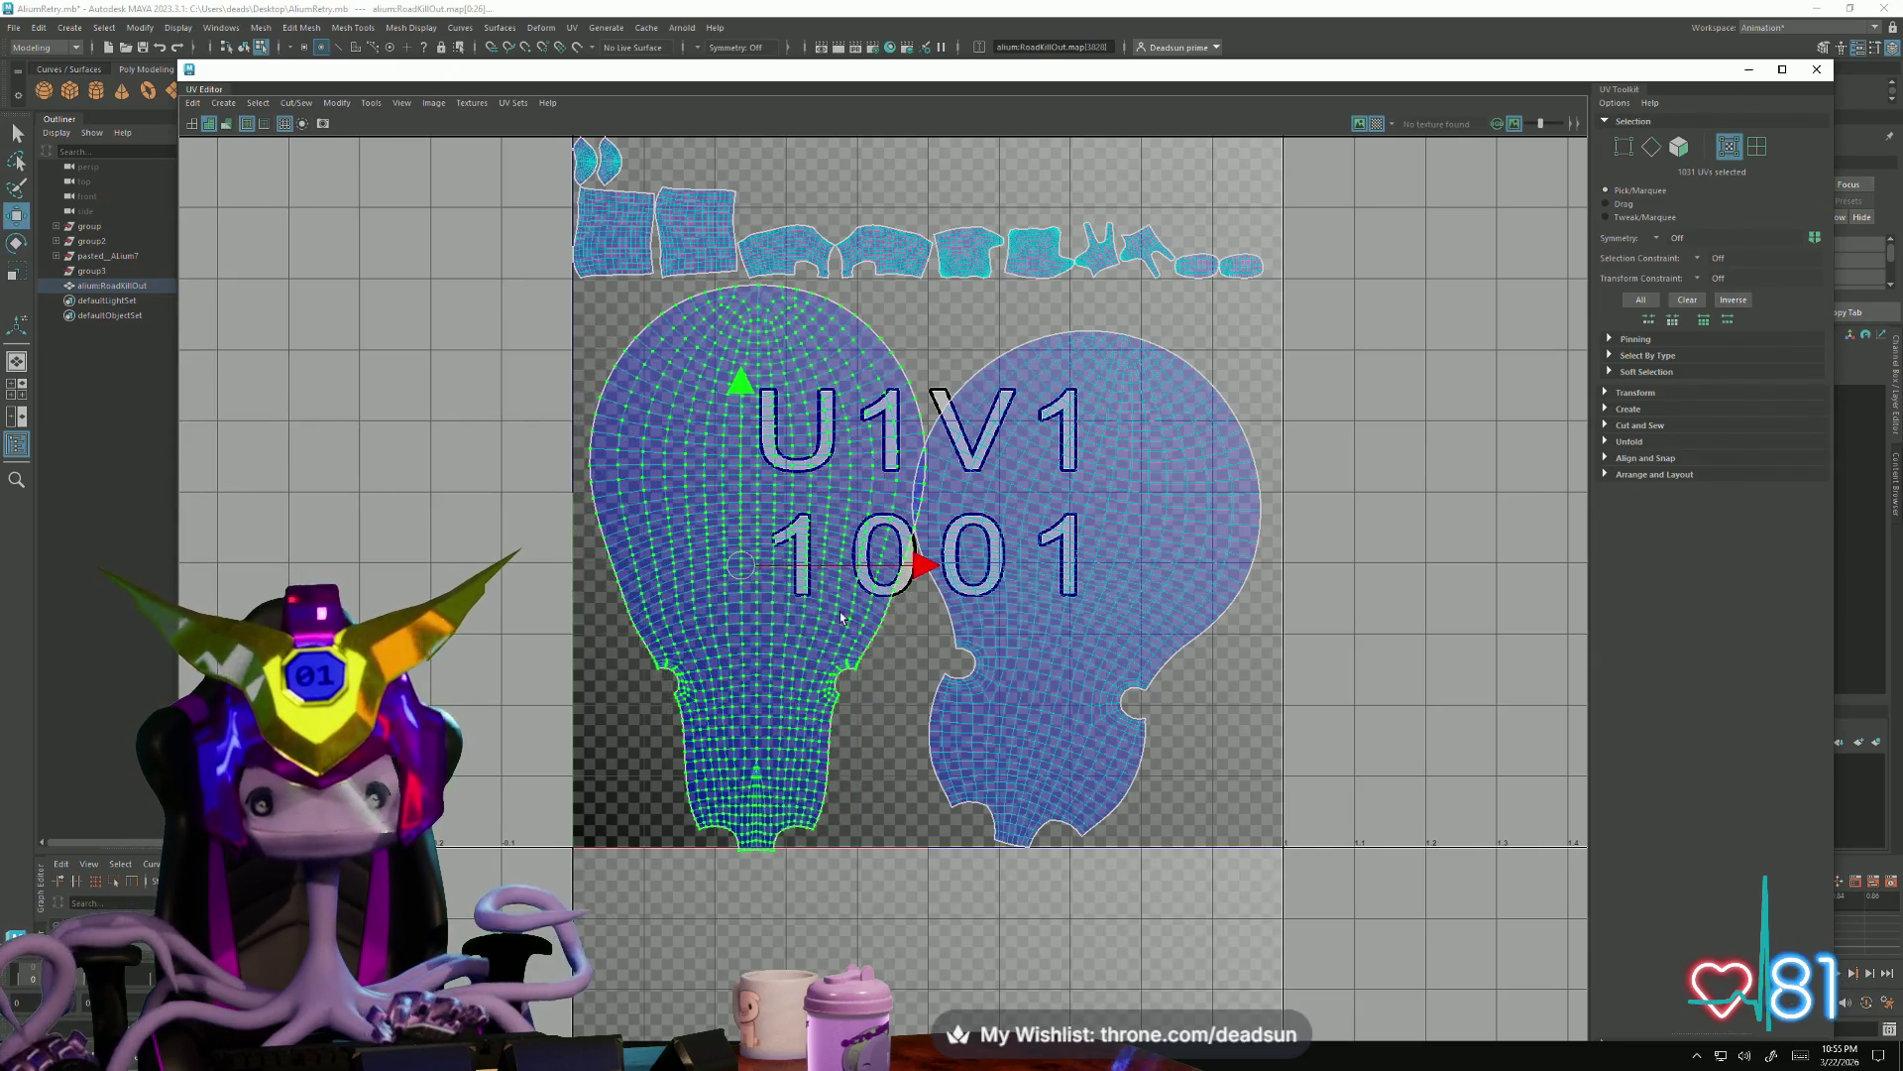
pyautogui.click(1051, 735)
pyautogui.press('e')
pyautogui.moveTo(1022, 753); pyautogui.dragTo(1054, 759)
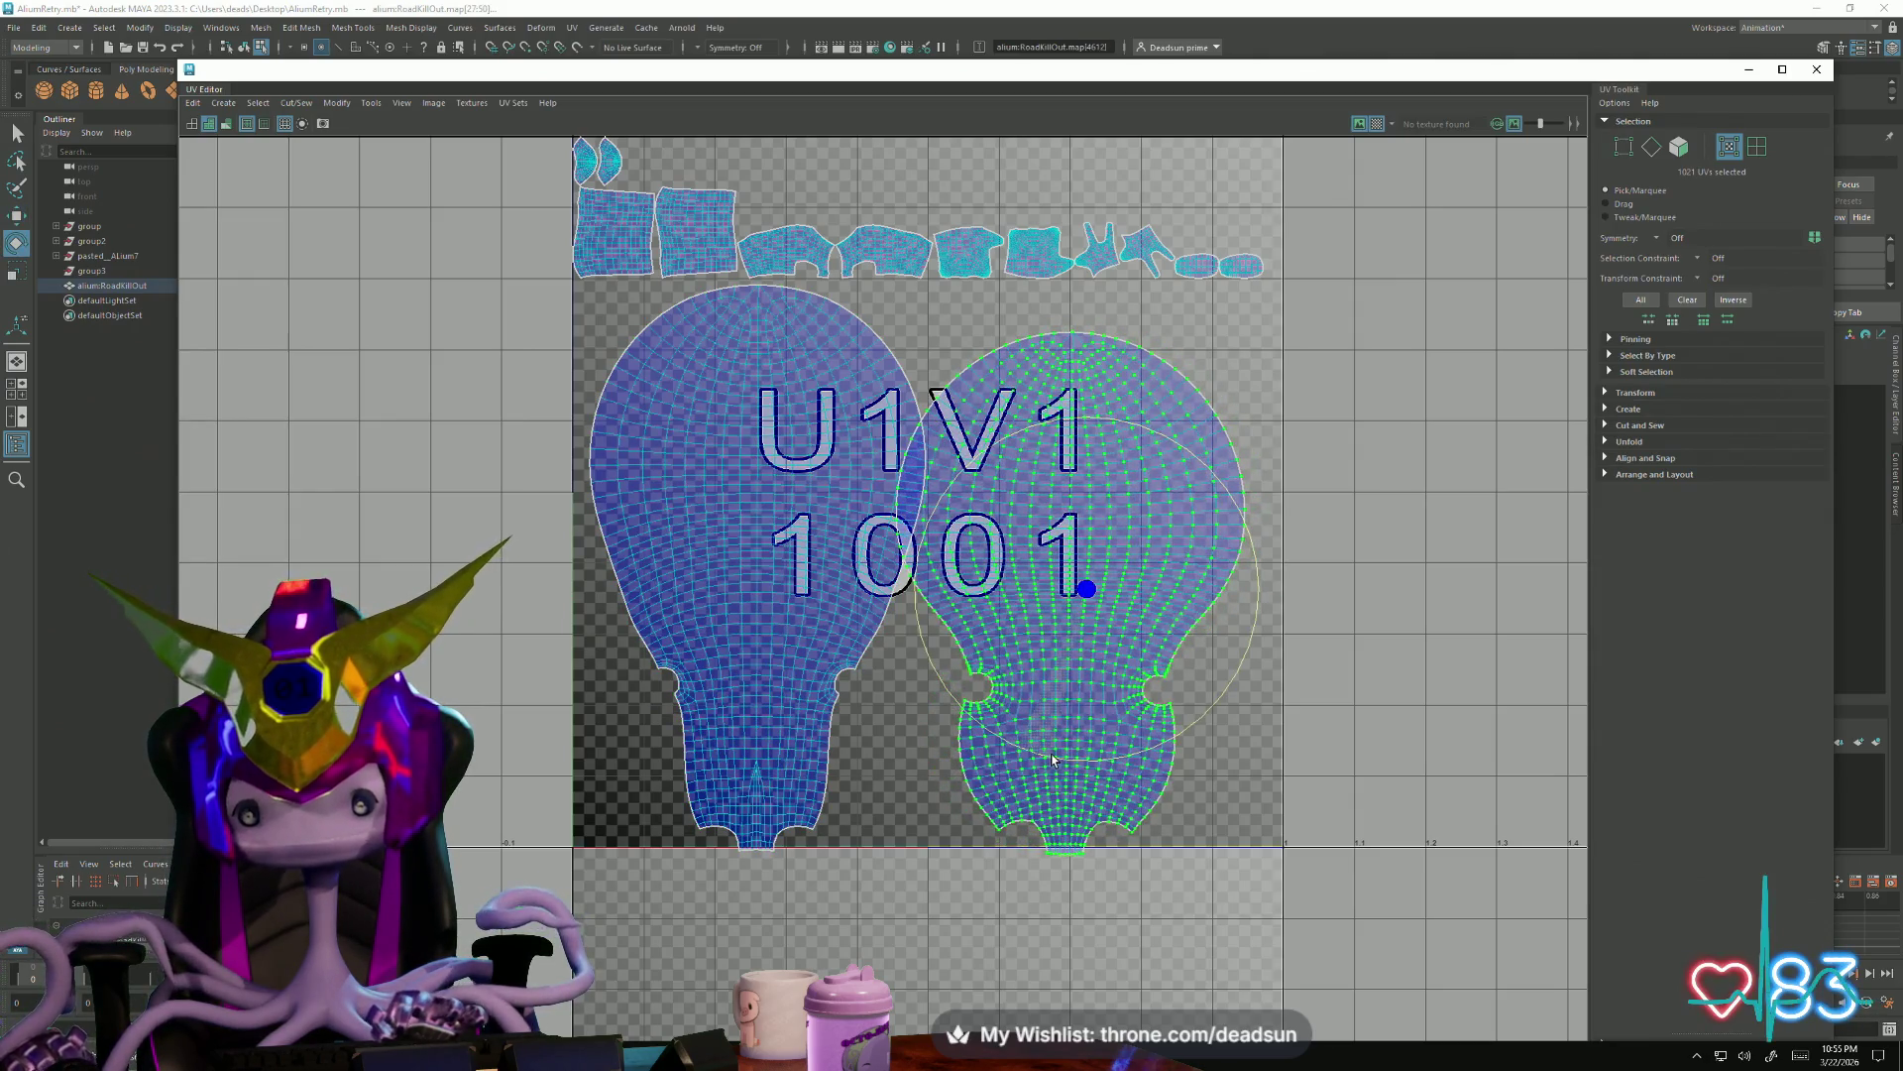
pyautogui.press('w')
pyautogui.moveTo(1083, 597); pyautogui.dragTo(1117, 585)
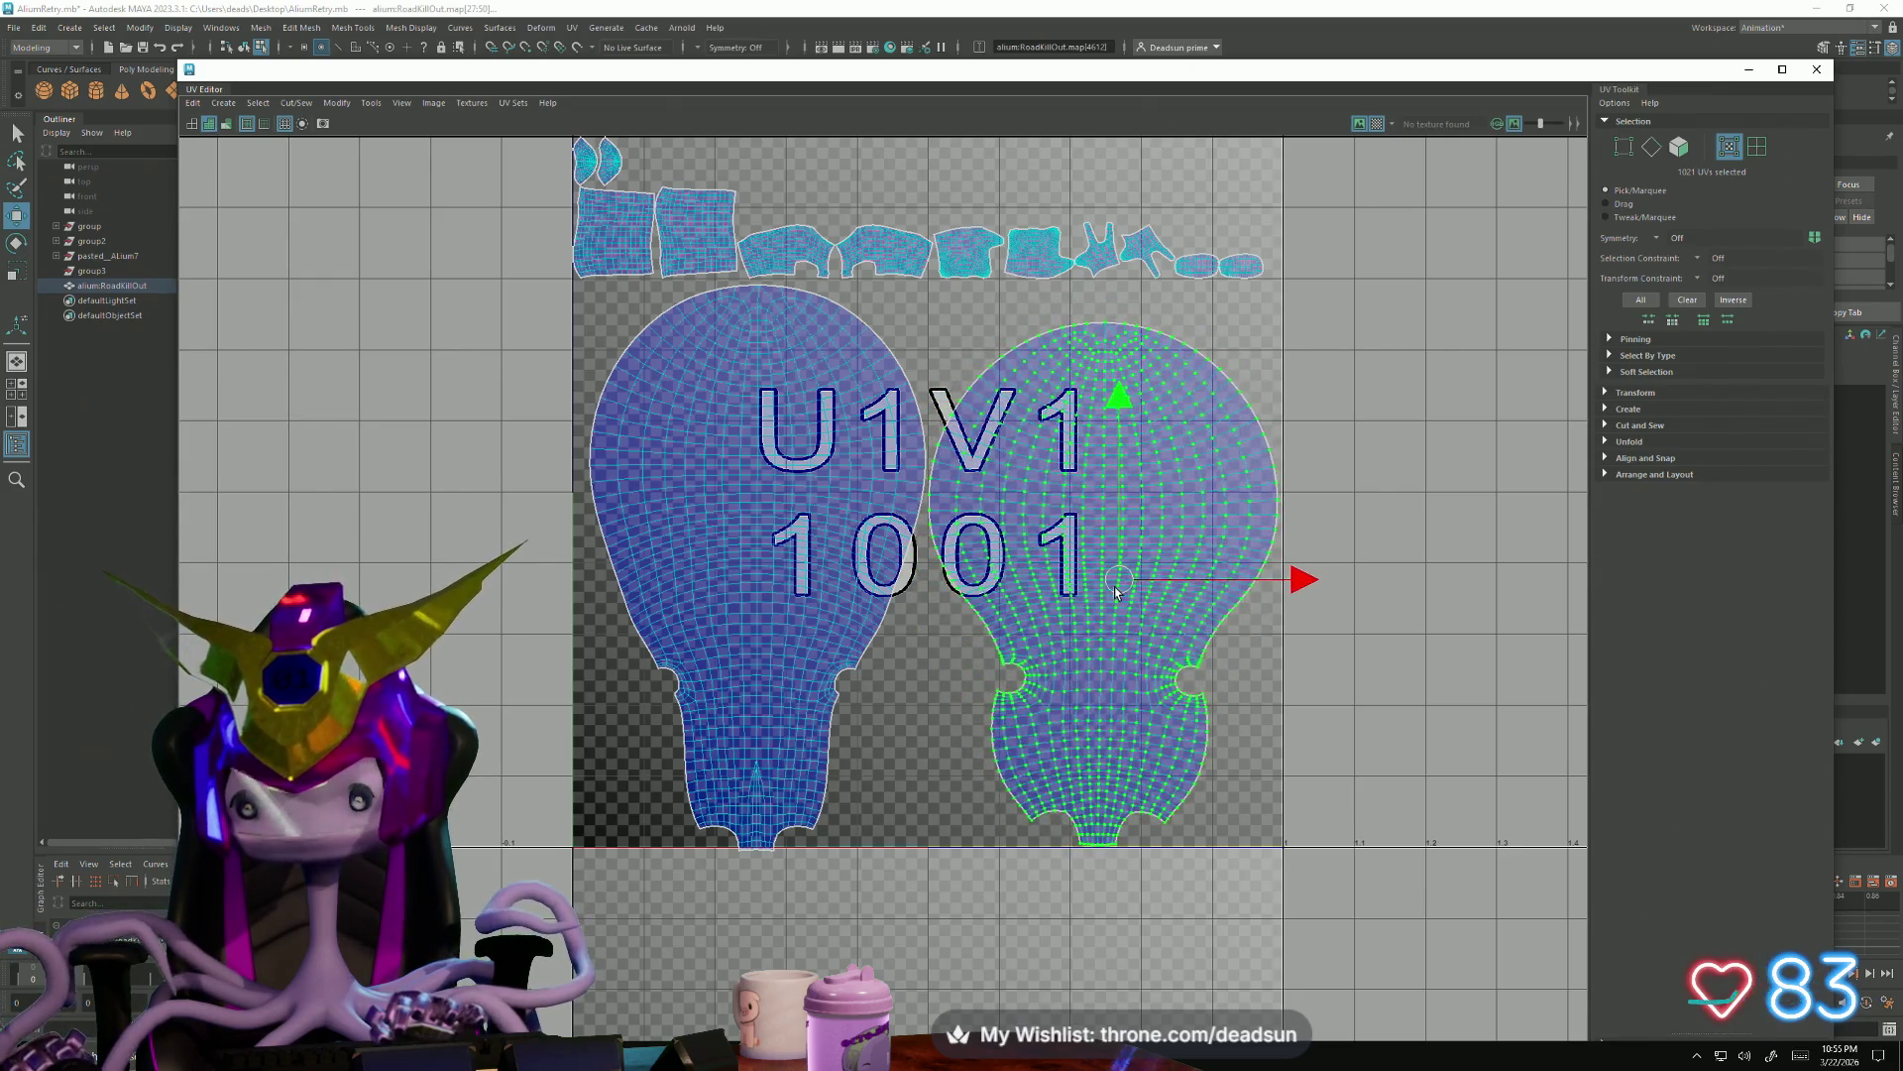
# Nudge the right bulb shell rightward, try rotating it around its pivot and undo that flip
pyautogui.press('e')
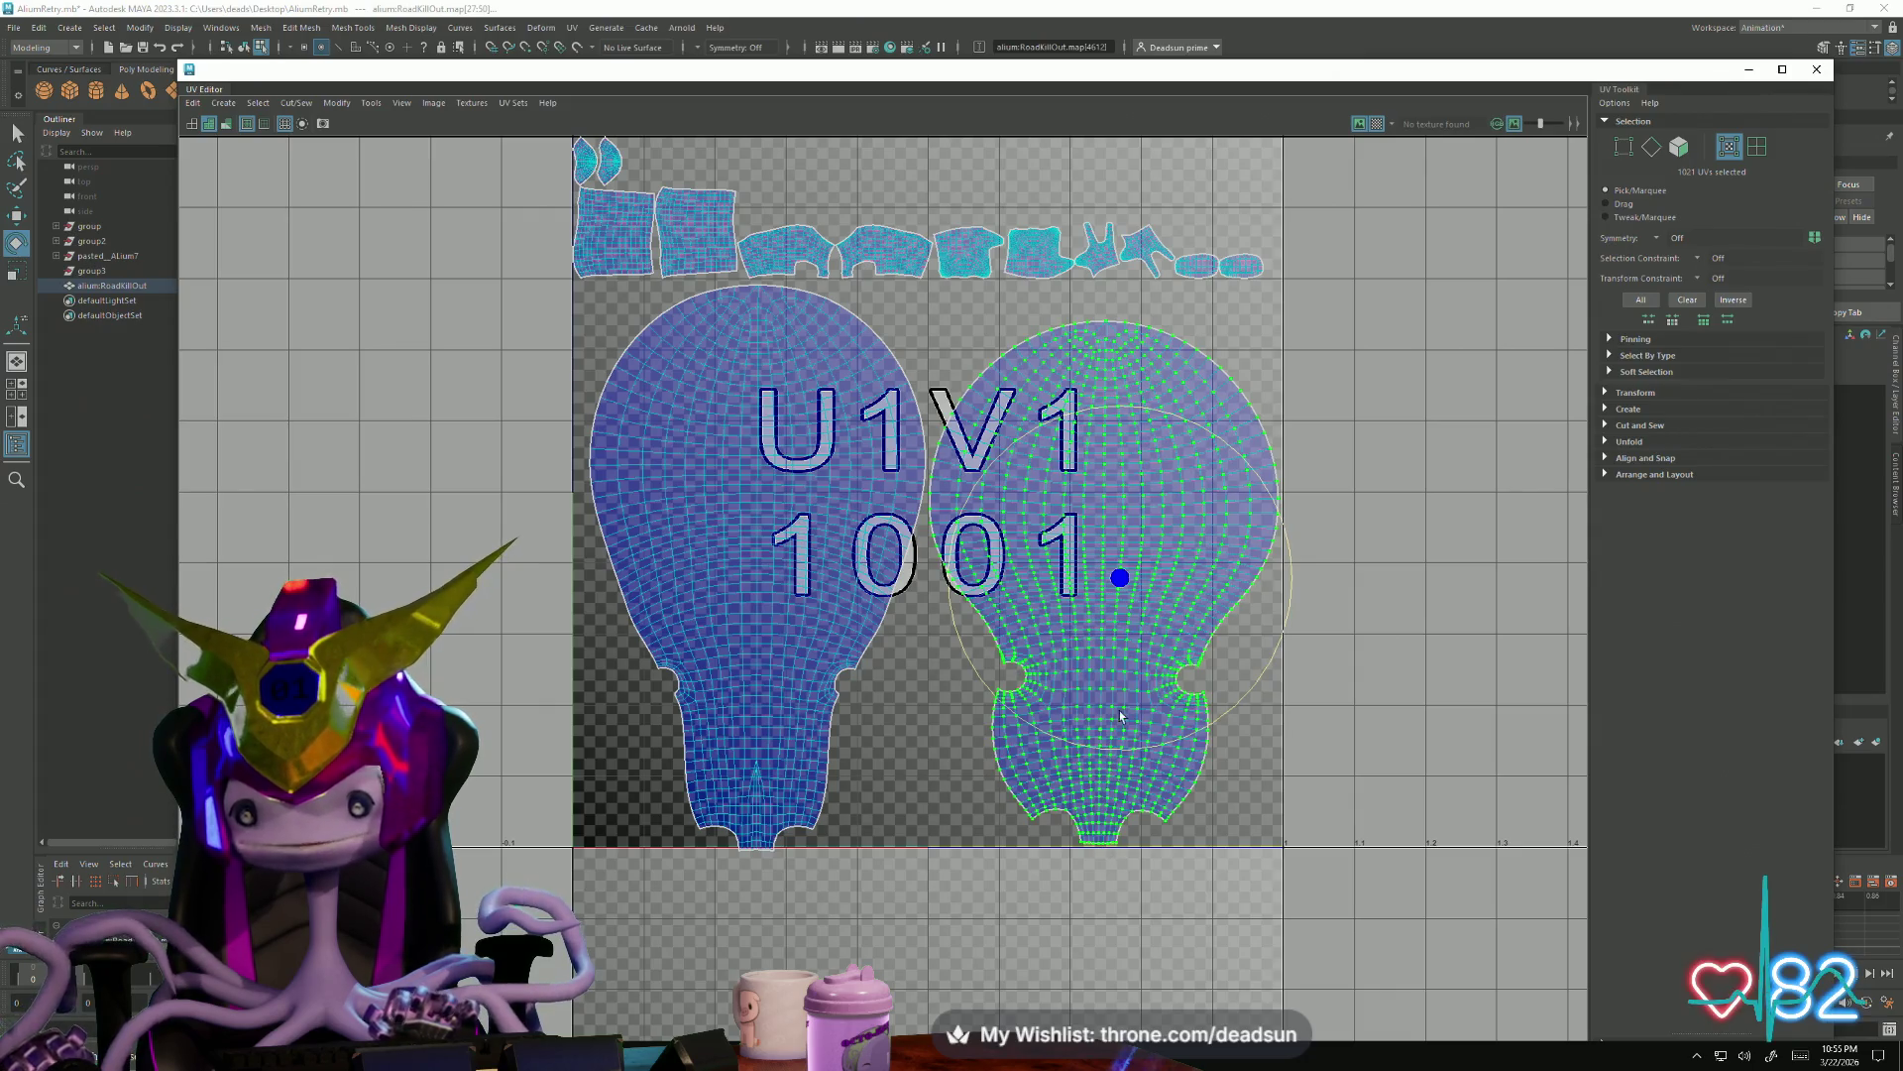
pyautogui.press('w')
pyautogui.scroll(2, 1158, 673)
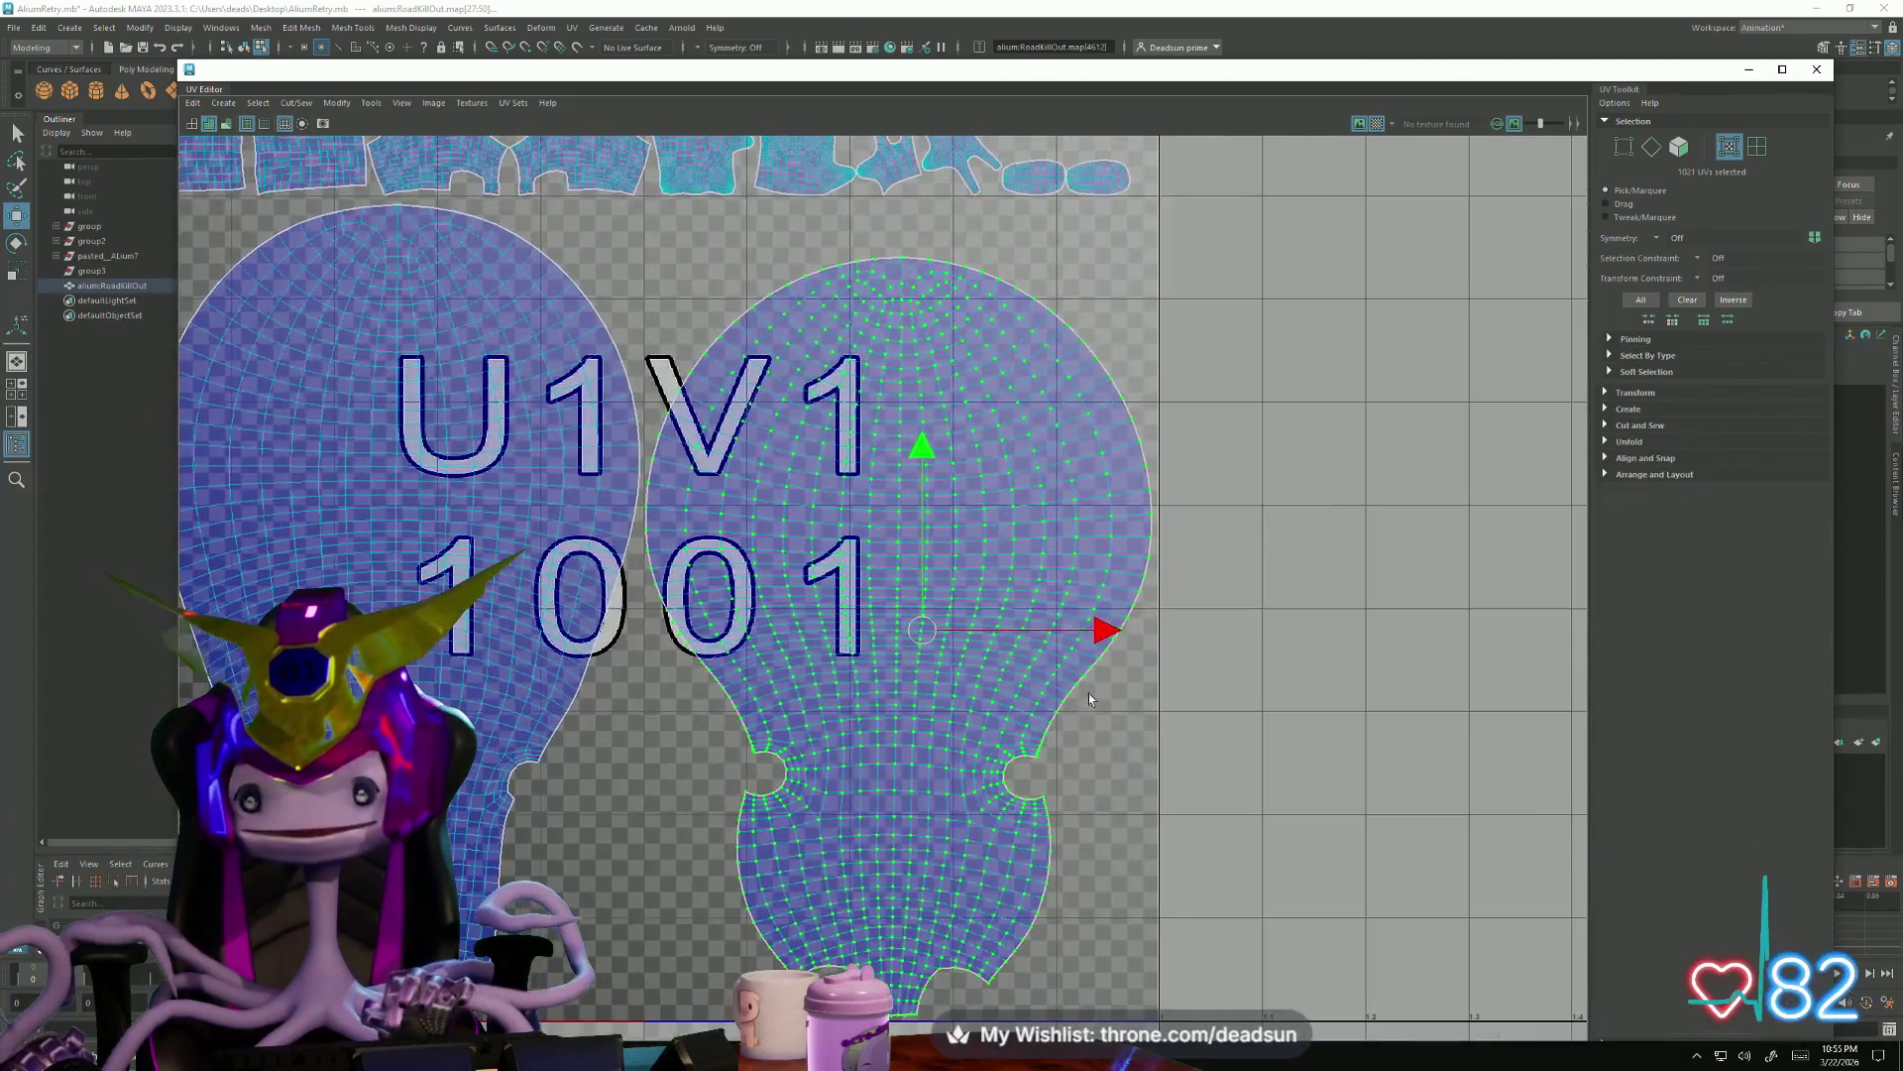
pyautogui.moveTo(933, 633); pyautogui.dragTo(987, 626)
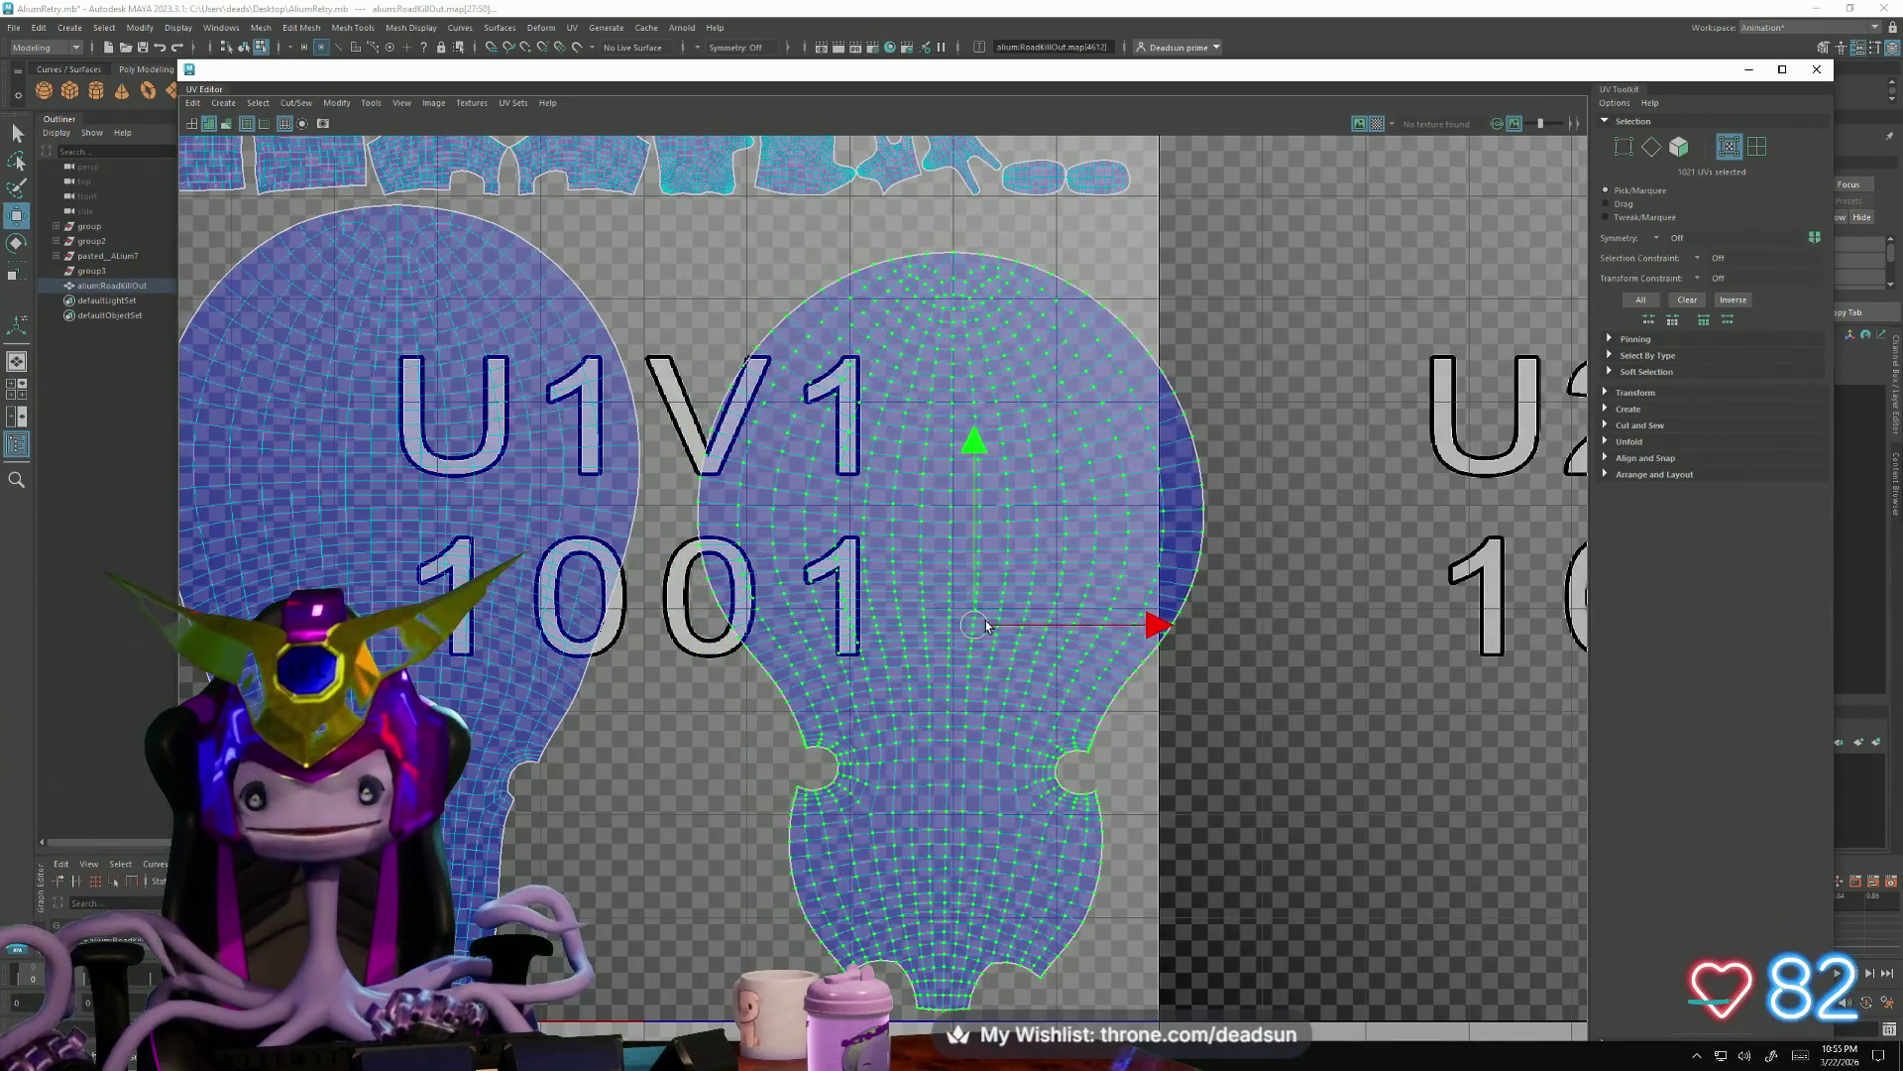
pyautogui.press('e')
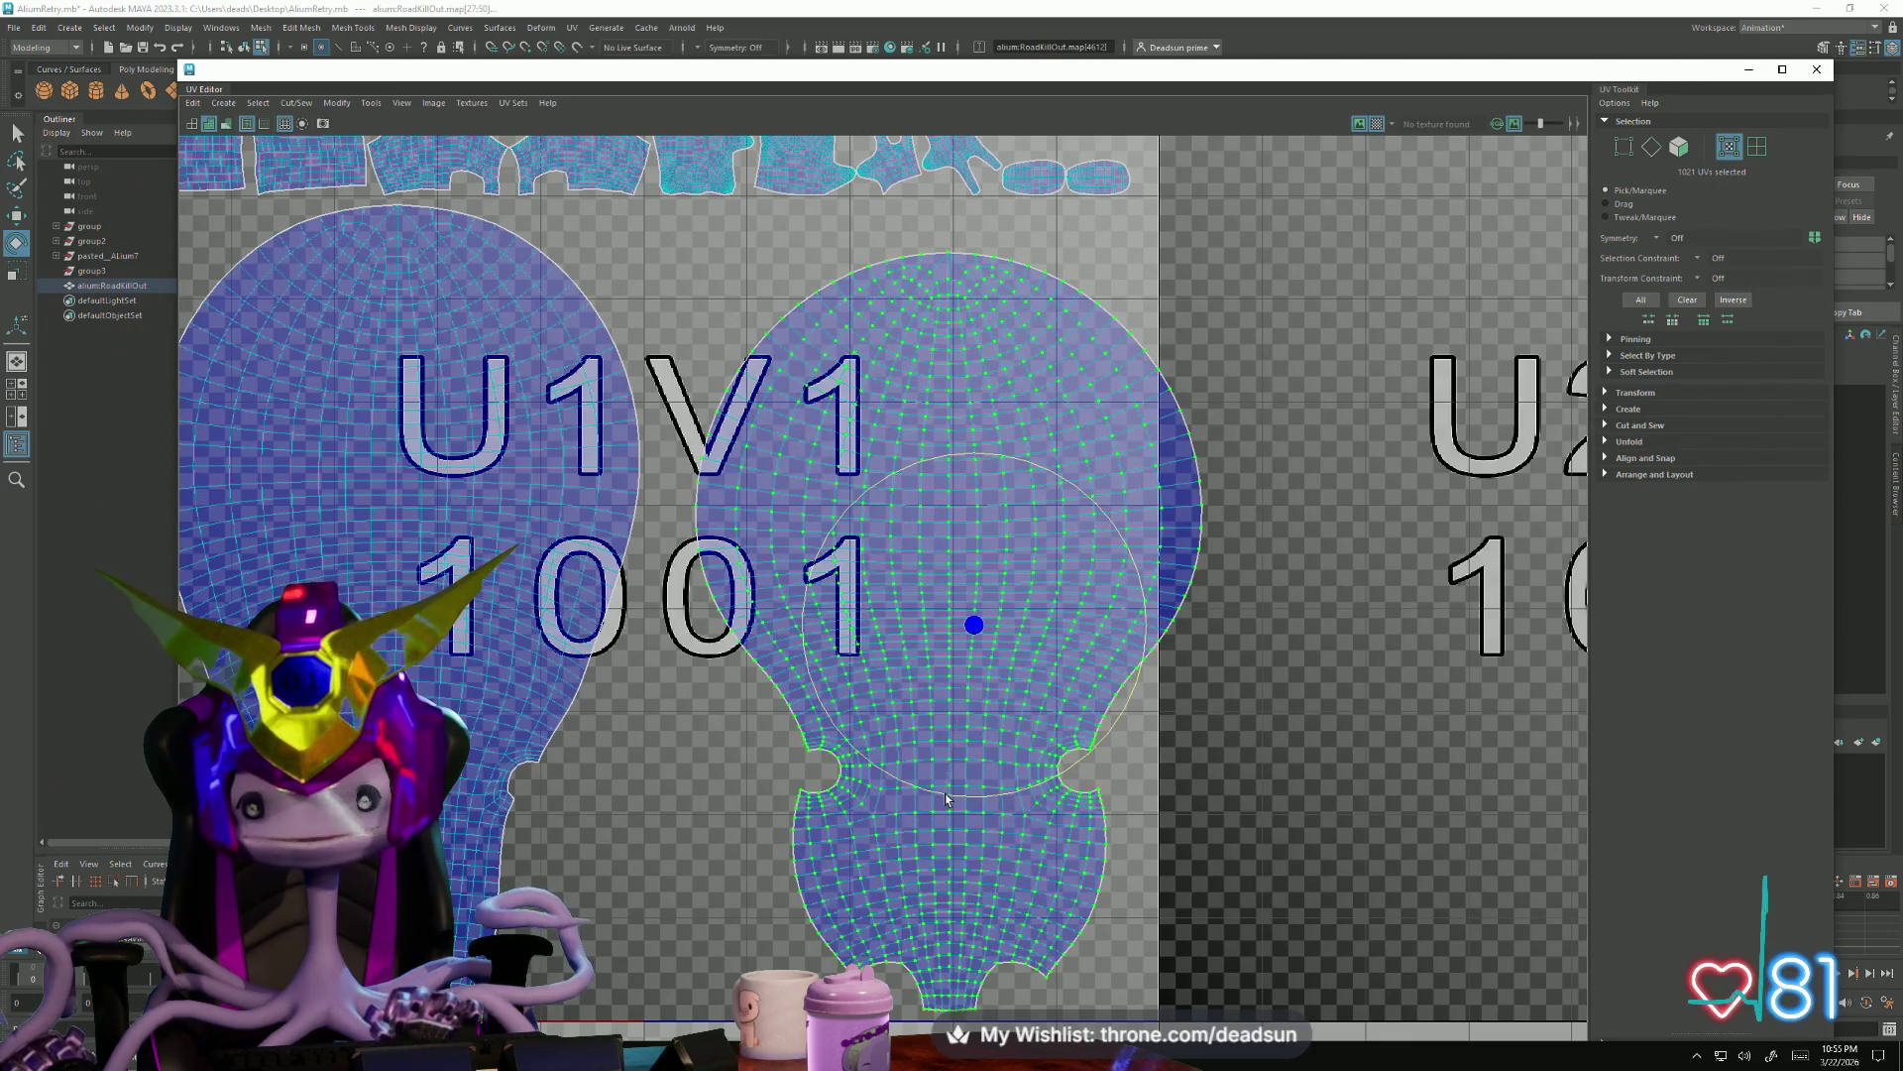
pyautogui.press('w')
pyautogui.moveTo(1150, 615)
pyautogui.mouseDown()
pyautogui.moveTo(1159, 631)
pyautogui.moveTo(1139, 621)
pyautogui.mouseUp()
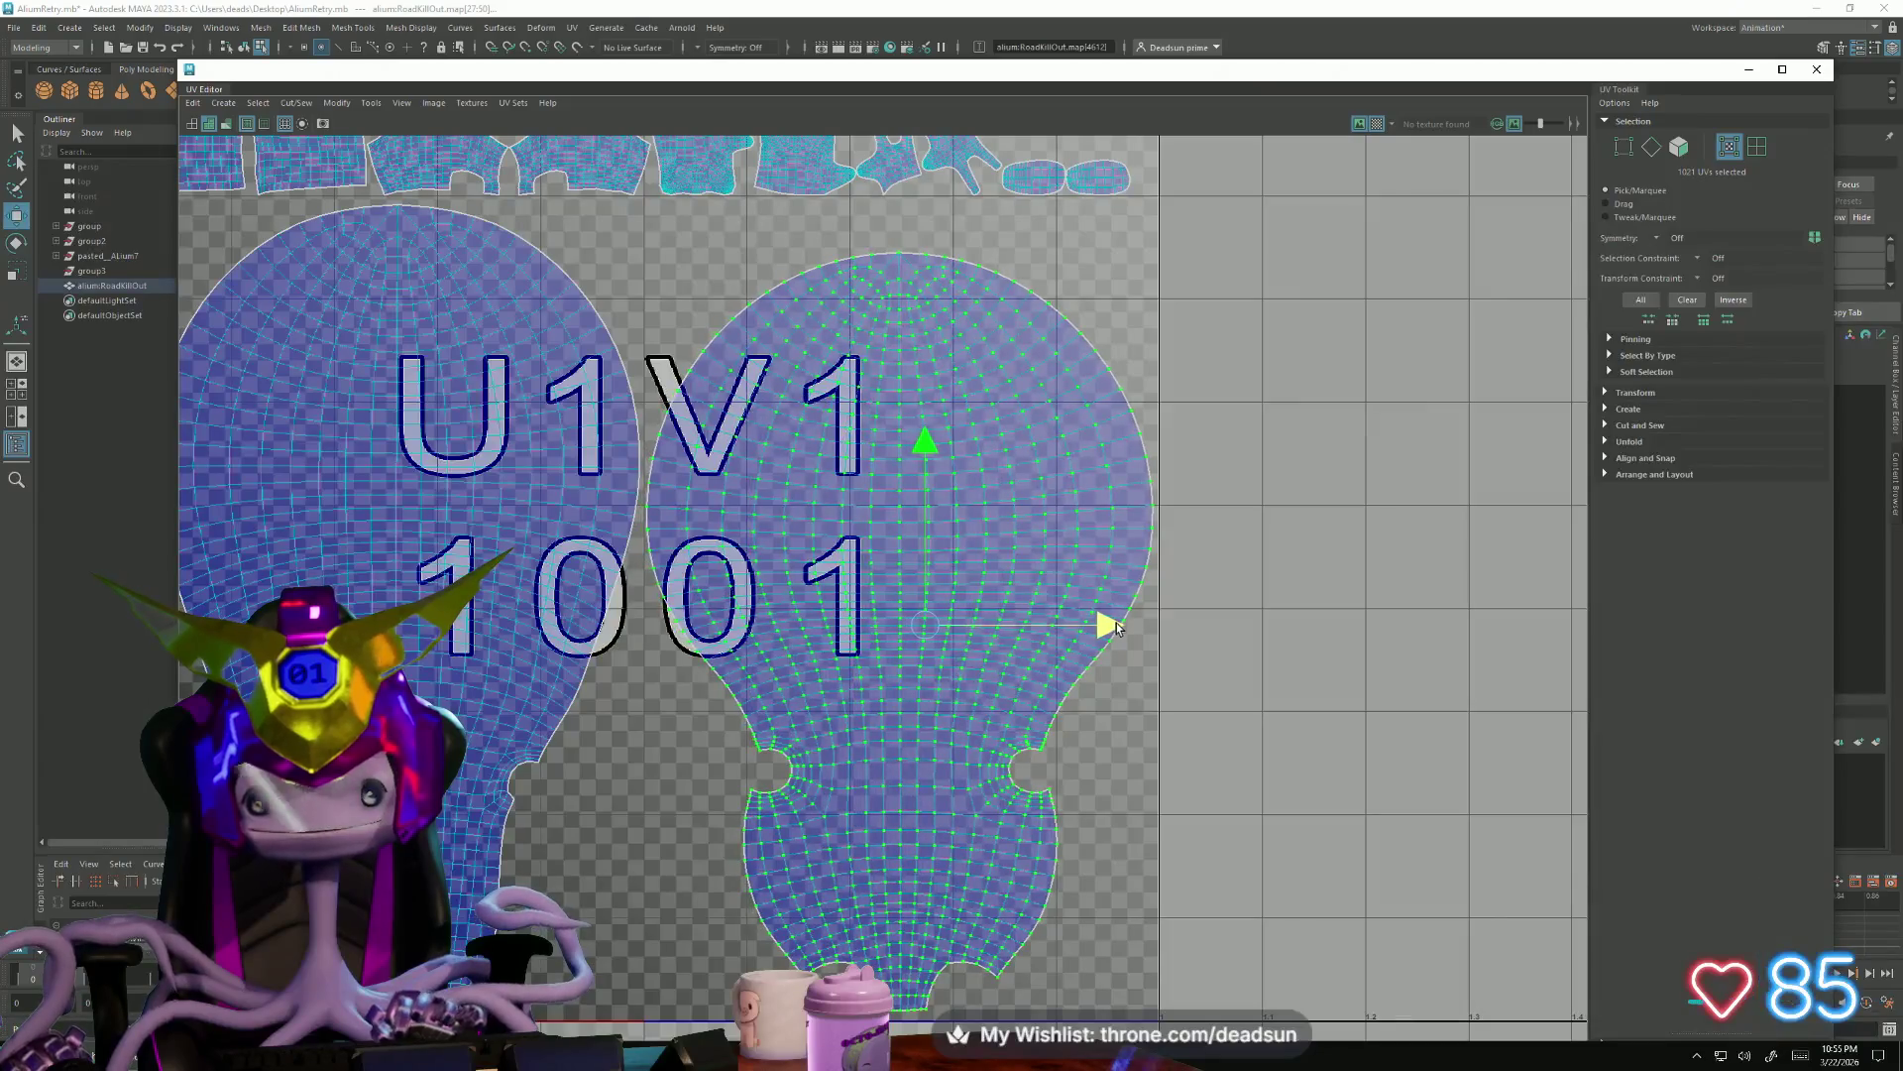
pyautogui.scroll(-1, 775, 713)
pyautogui.scroll(-1, 775, 713)
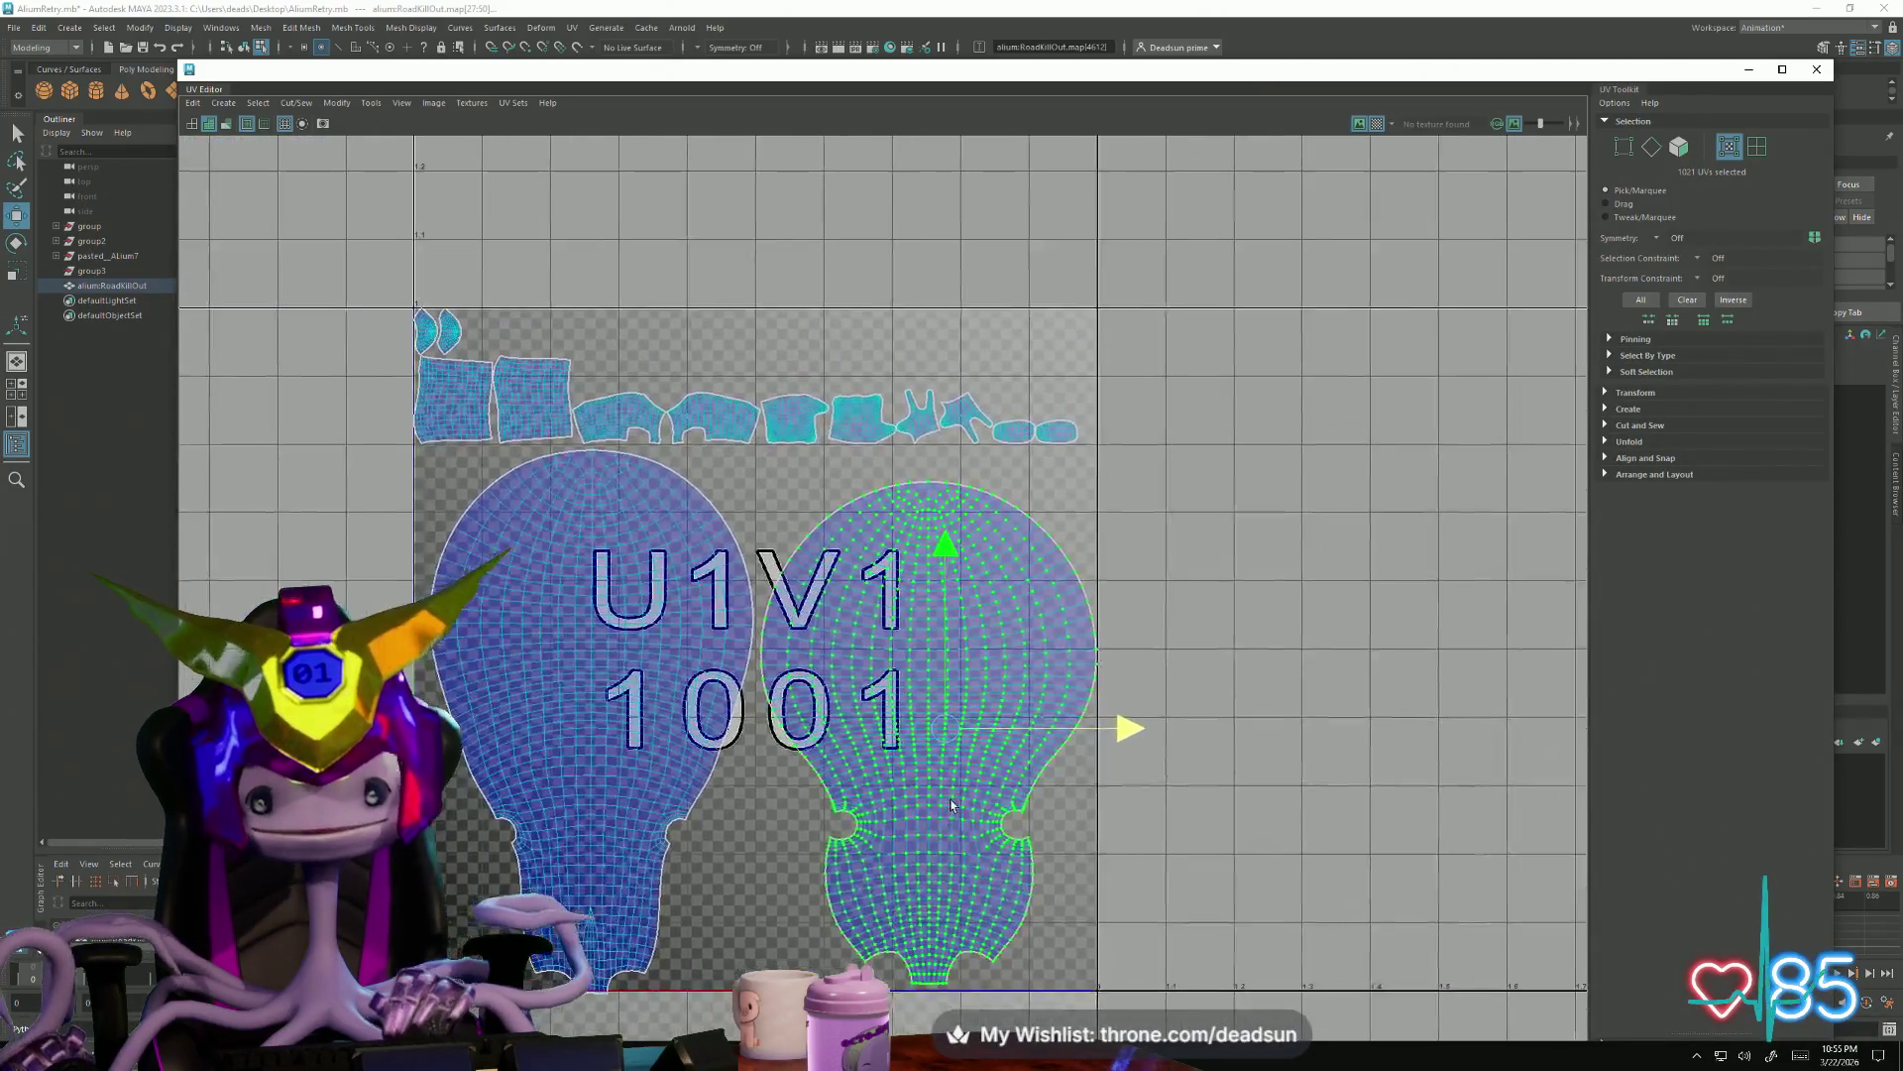
pyautogui.press('e')
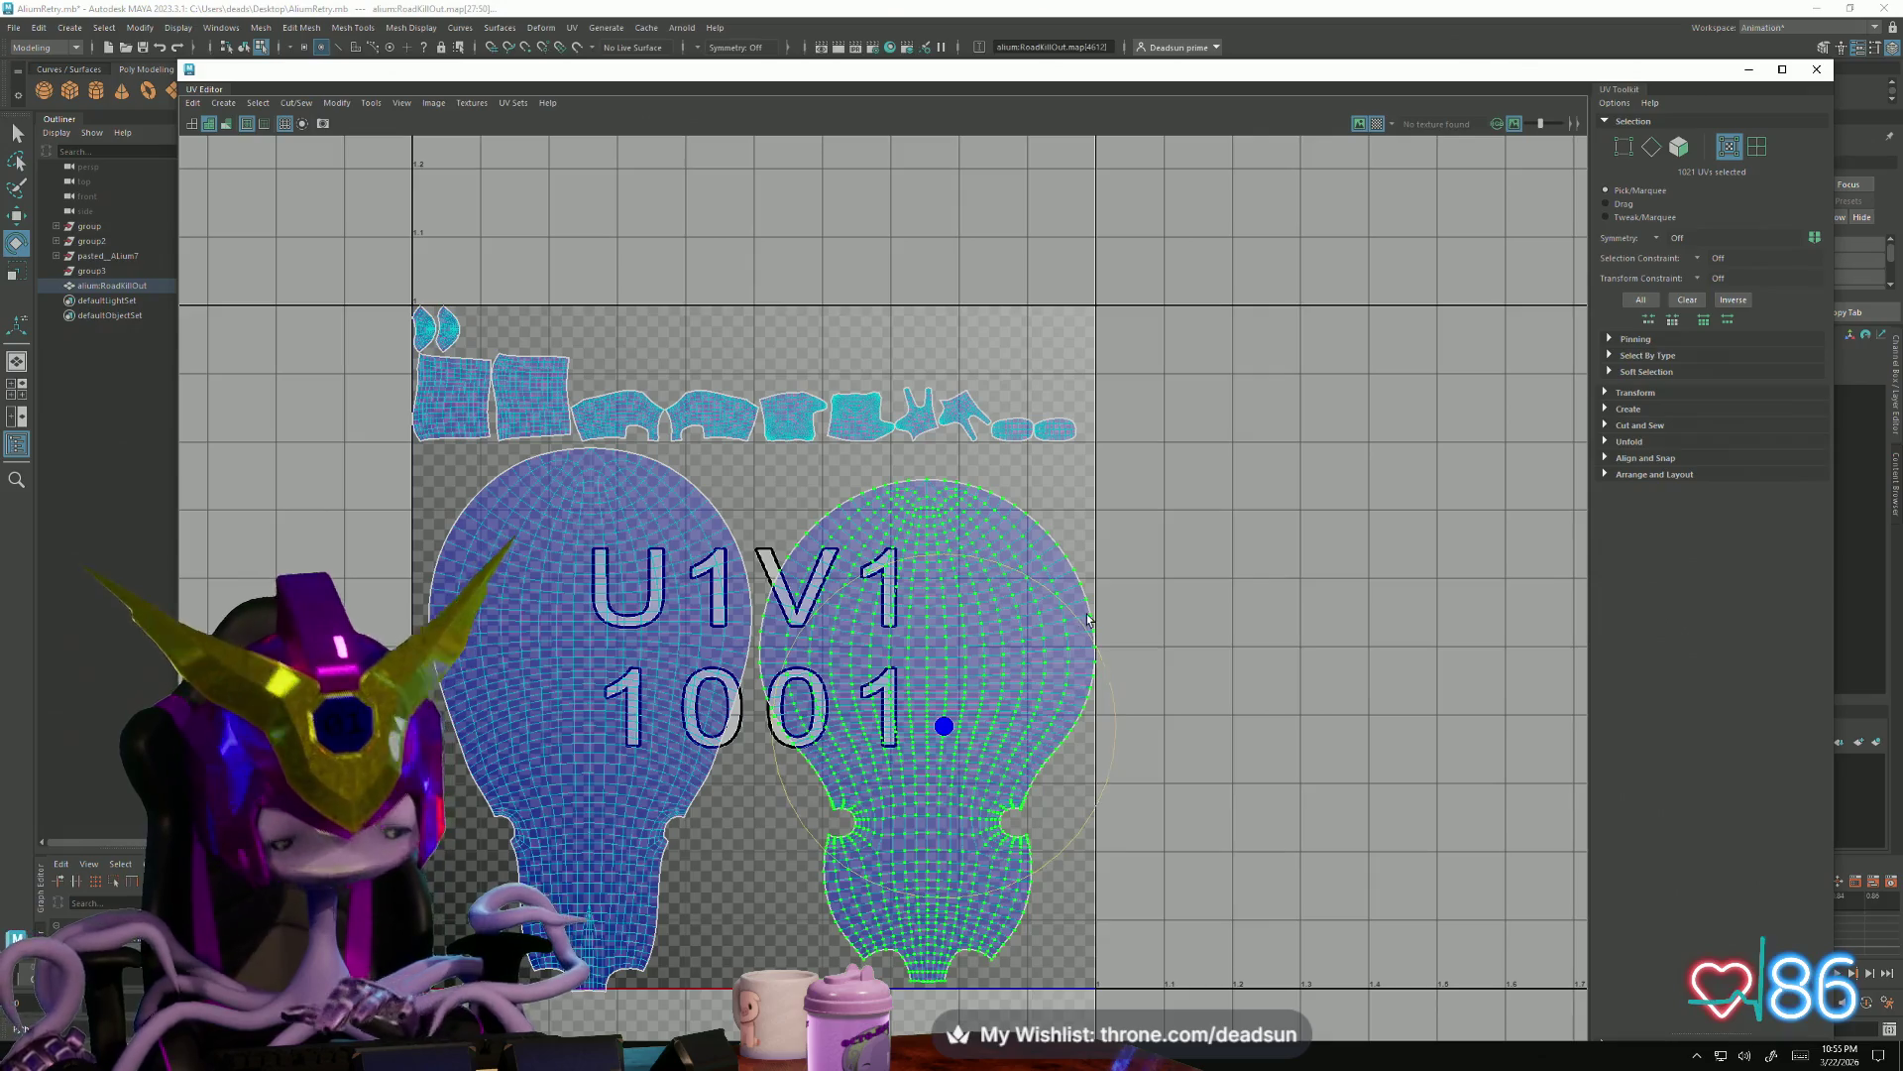
pyautogui.moveTo(892, 870)
pyautogui.mouseDown()
pyautogui.moveTo(934, 875)
pyautogui.moveTo(902, 808)
pyautogui.mouseUp()
pyautogui.press('w')
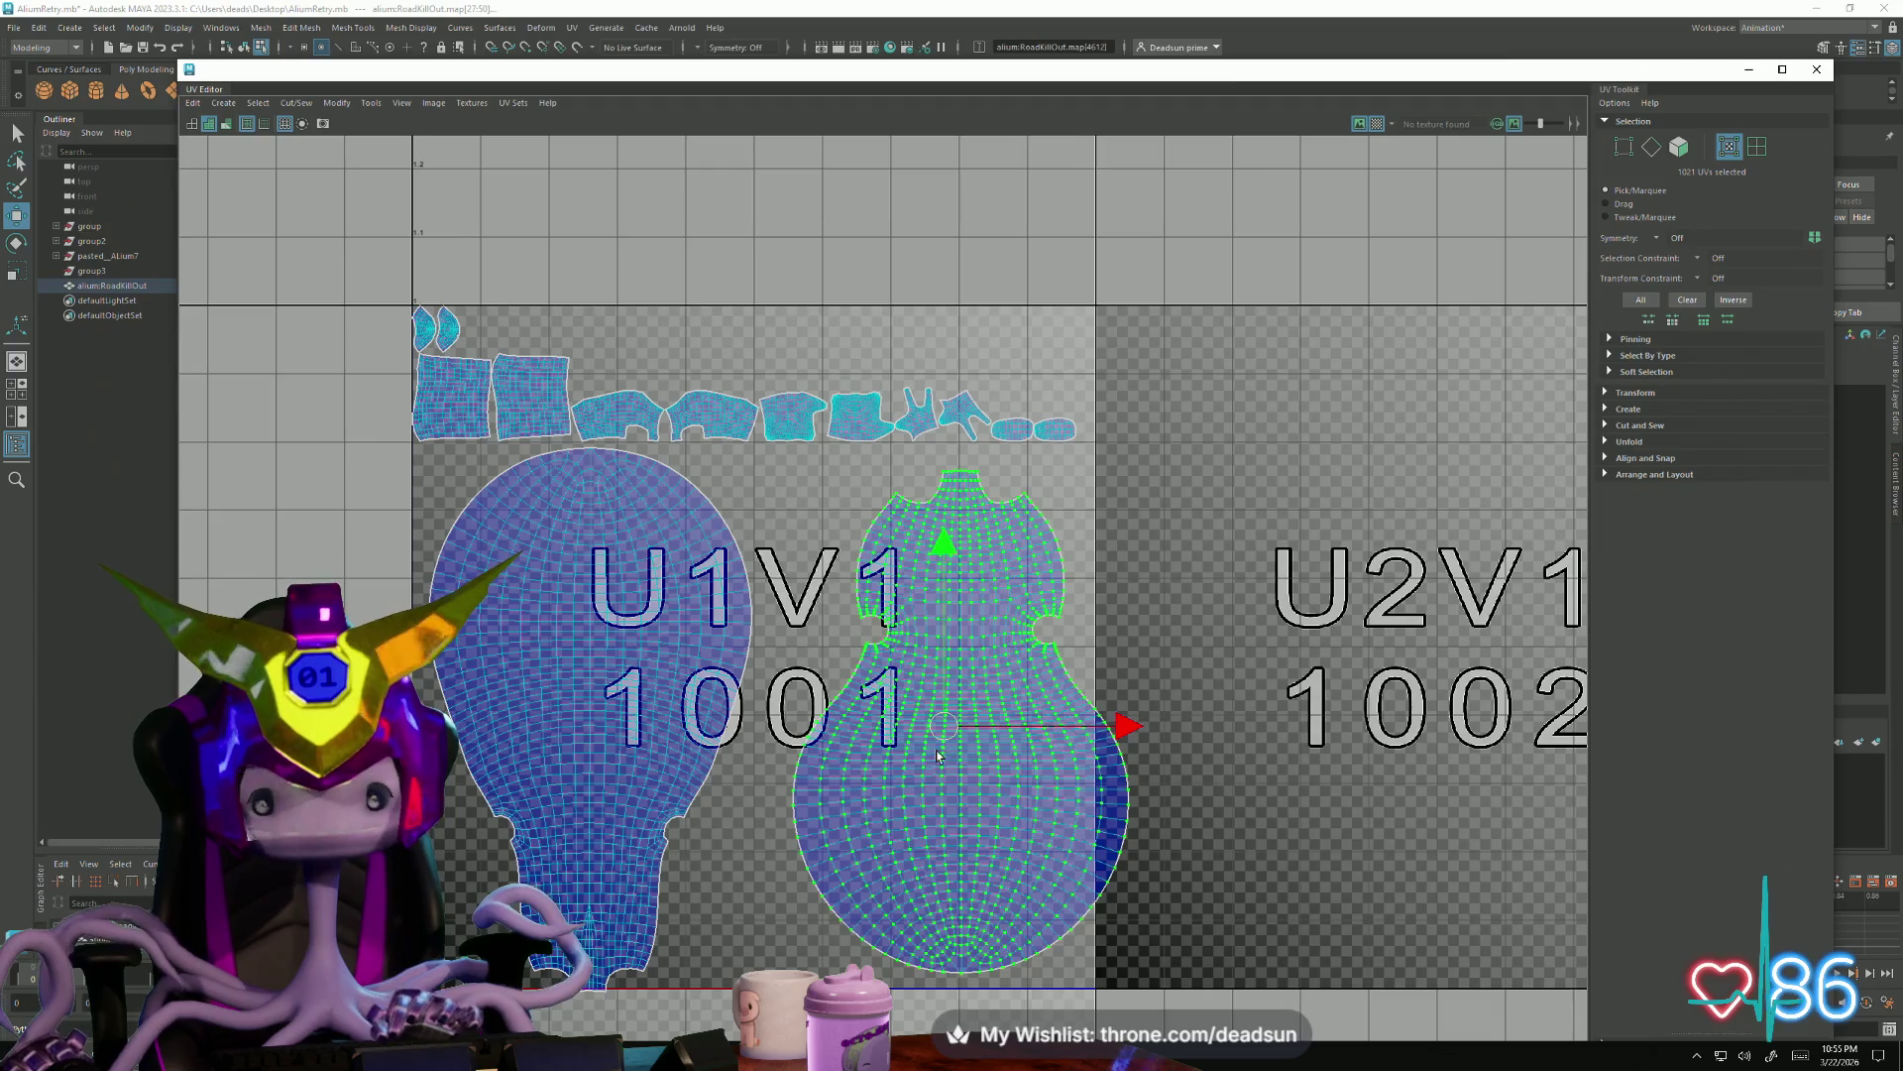
pyautogui.hotkey('ctrl', 'z')
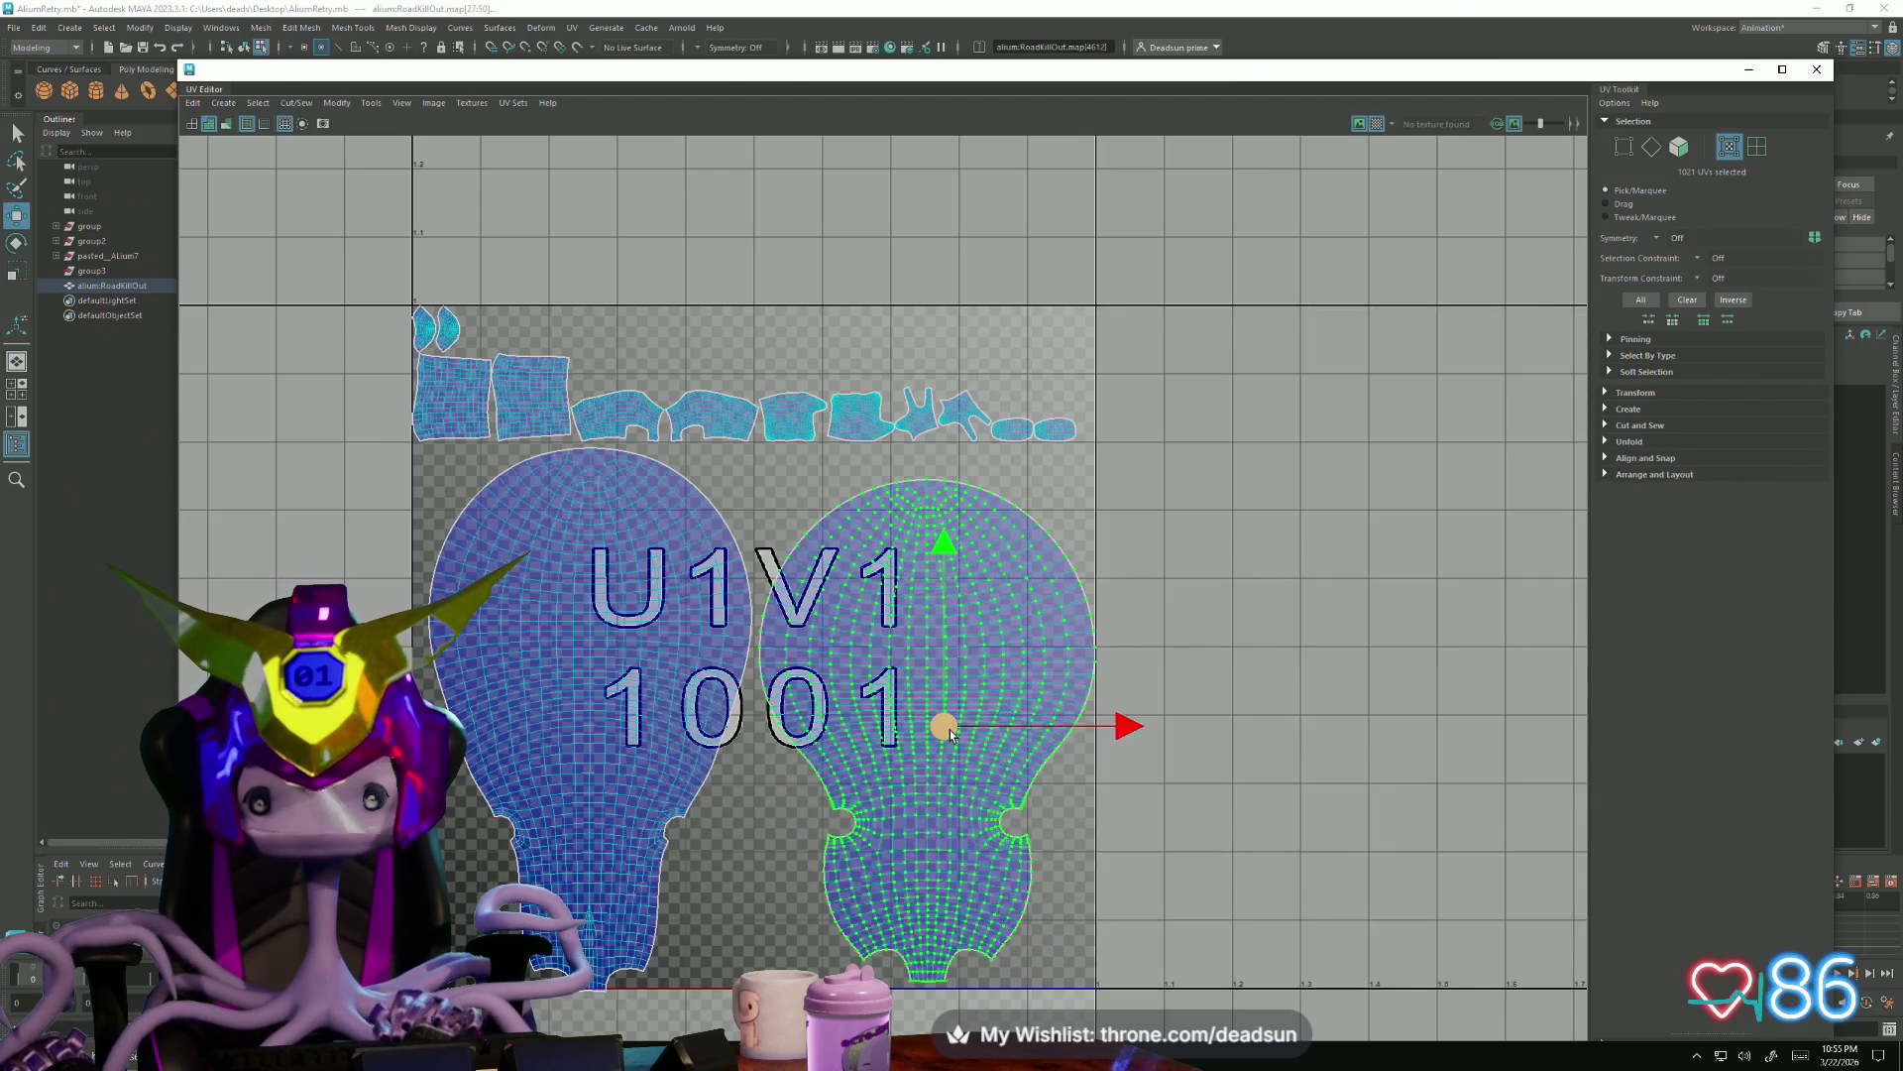
# Flip the left bulb shell upside down and move the right shell in close beside it
pyautogui.click(631, 639)
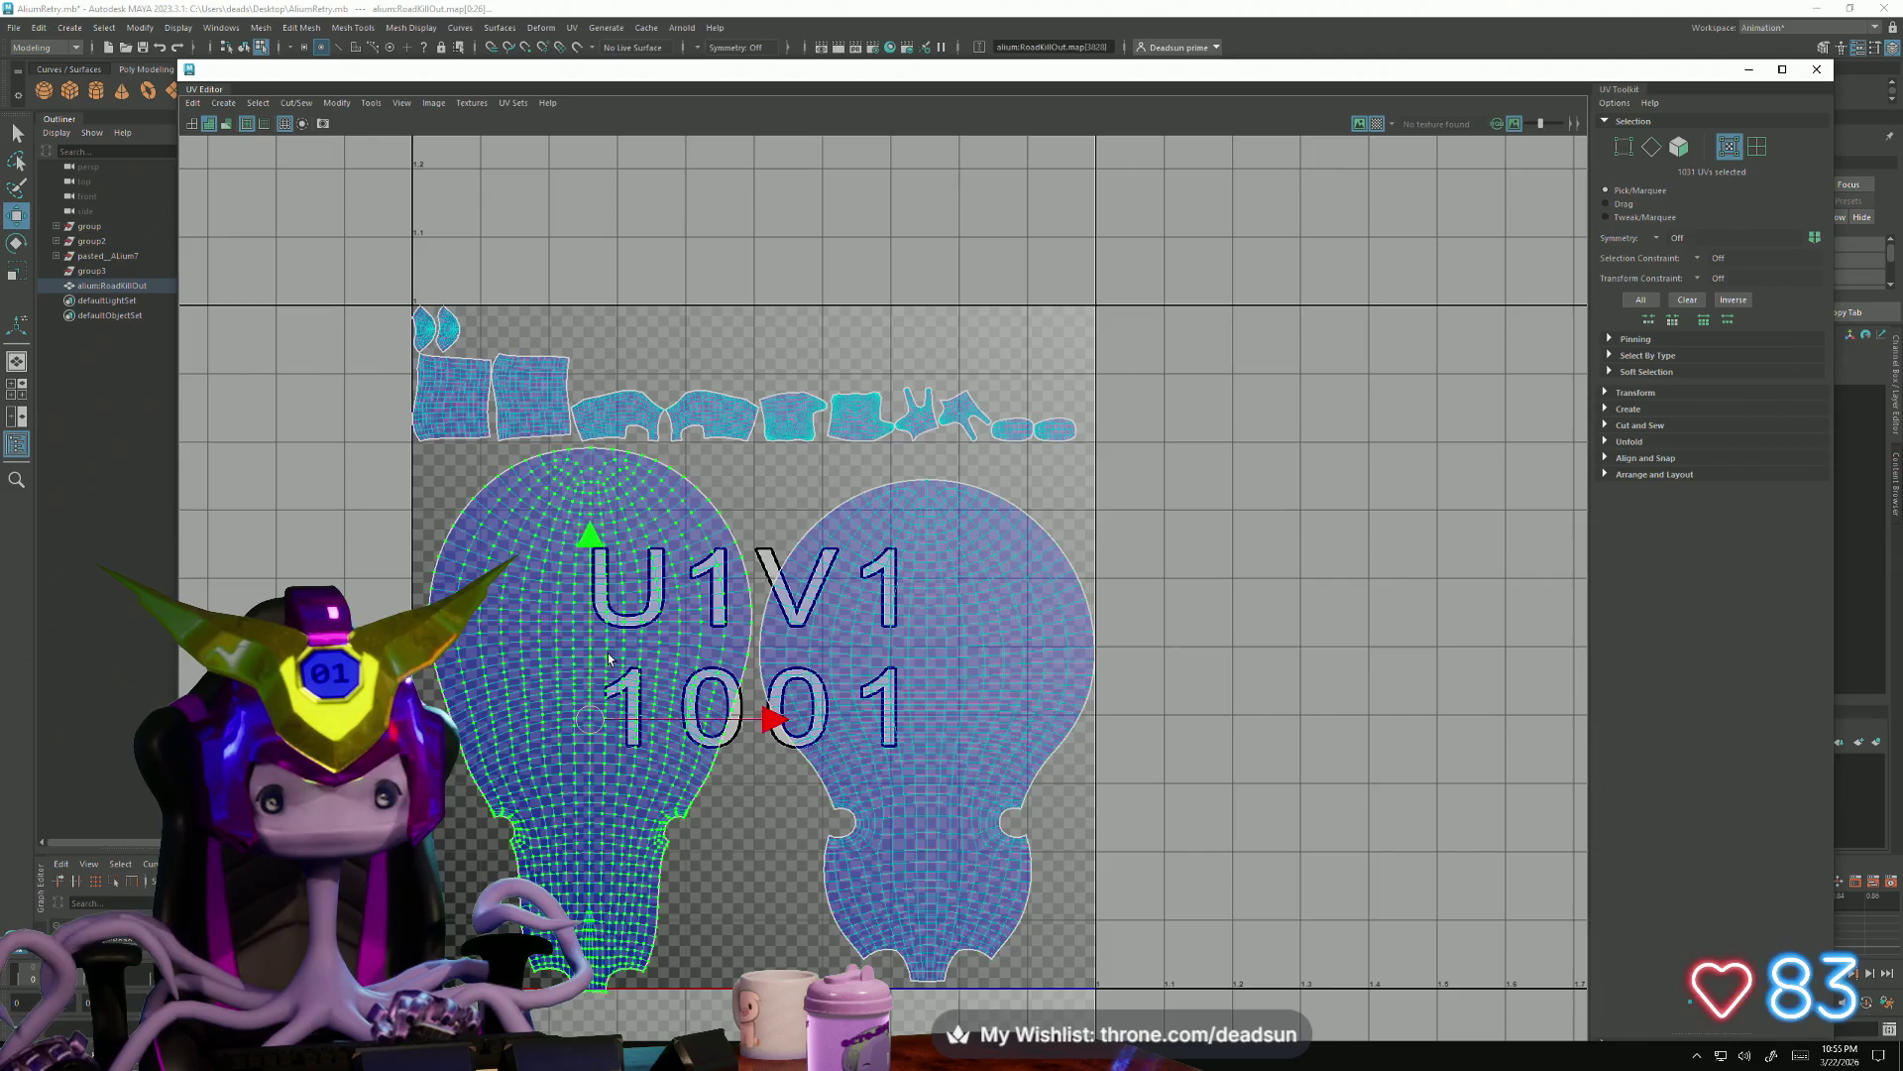
pyautogui.press('e')
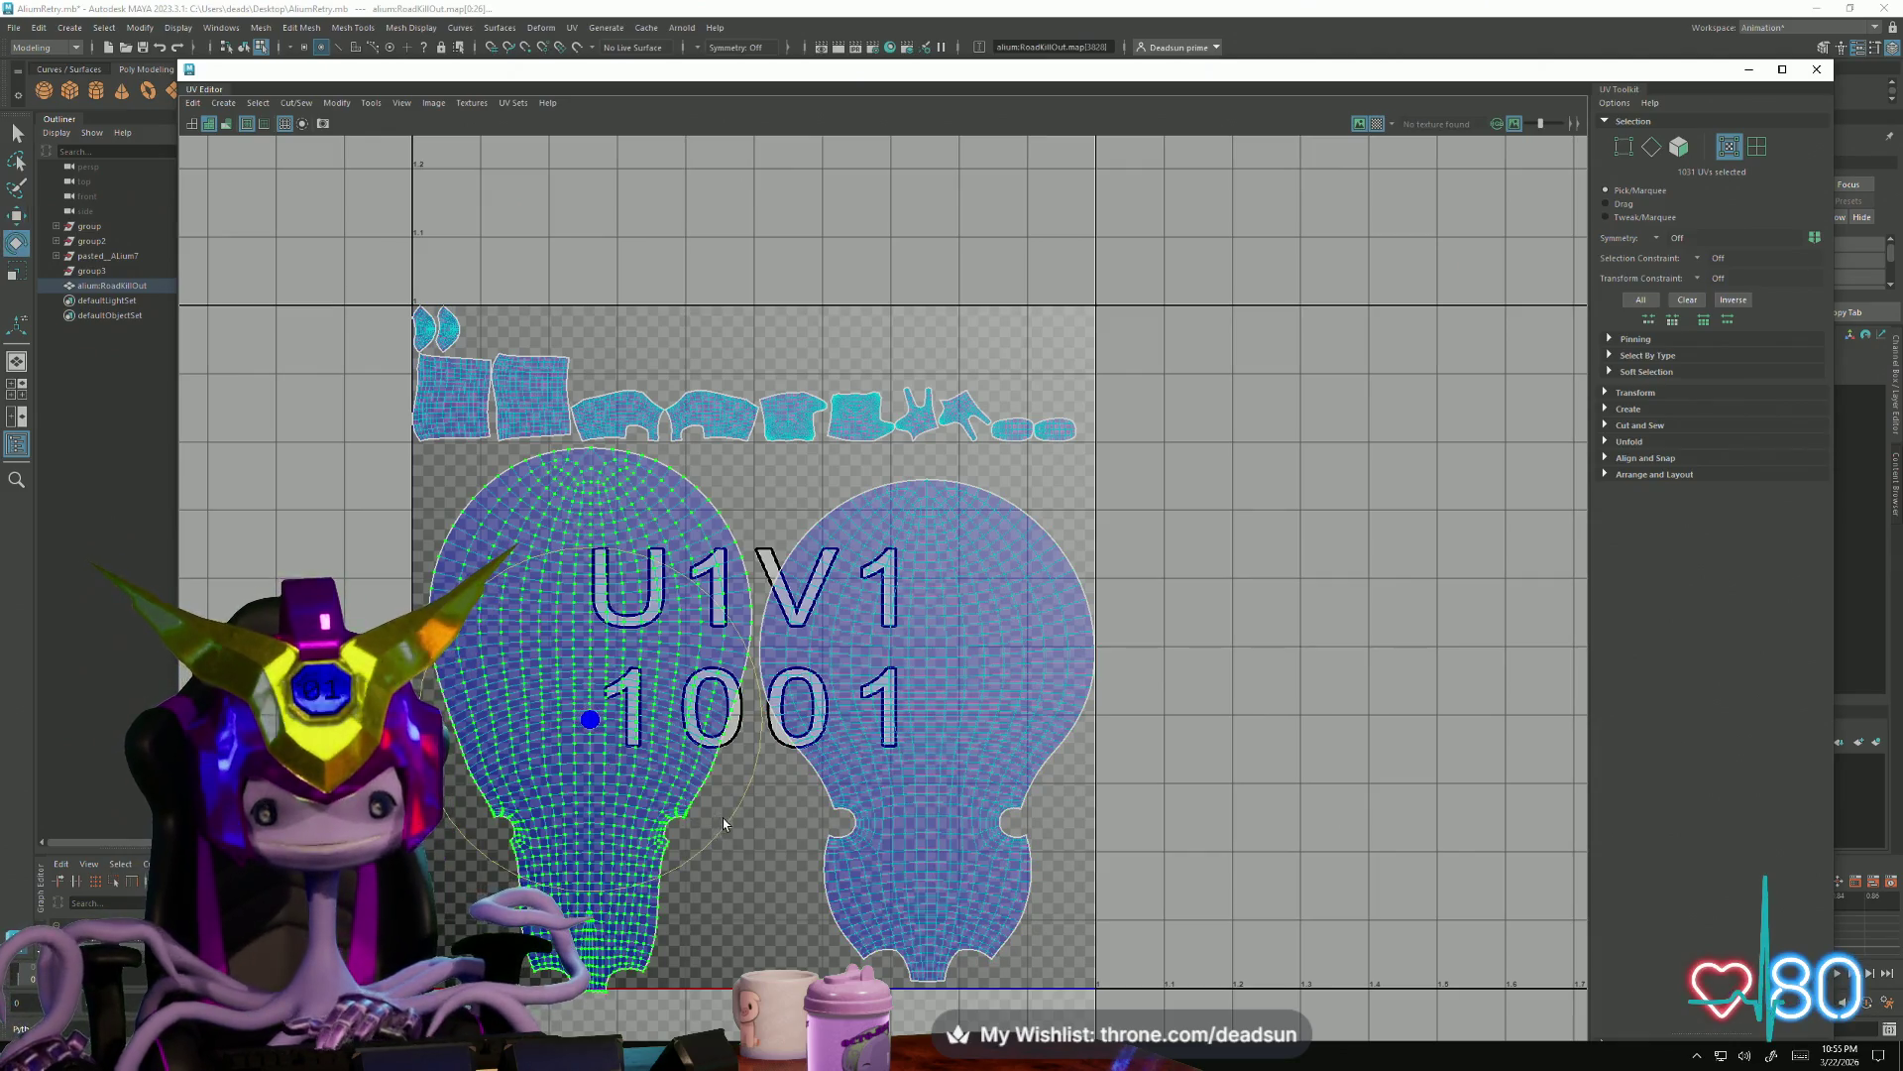
pyautogui.moveTo(722, 818); pyautogui.dragTo(349, 551)
pyautogui.press('w')
pyautogui.moveTo(589, 726); pyautogui.dragTo(581, 721)
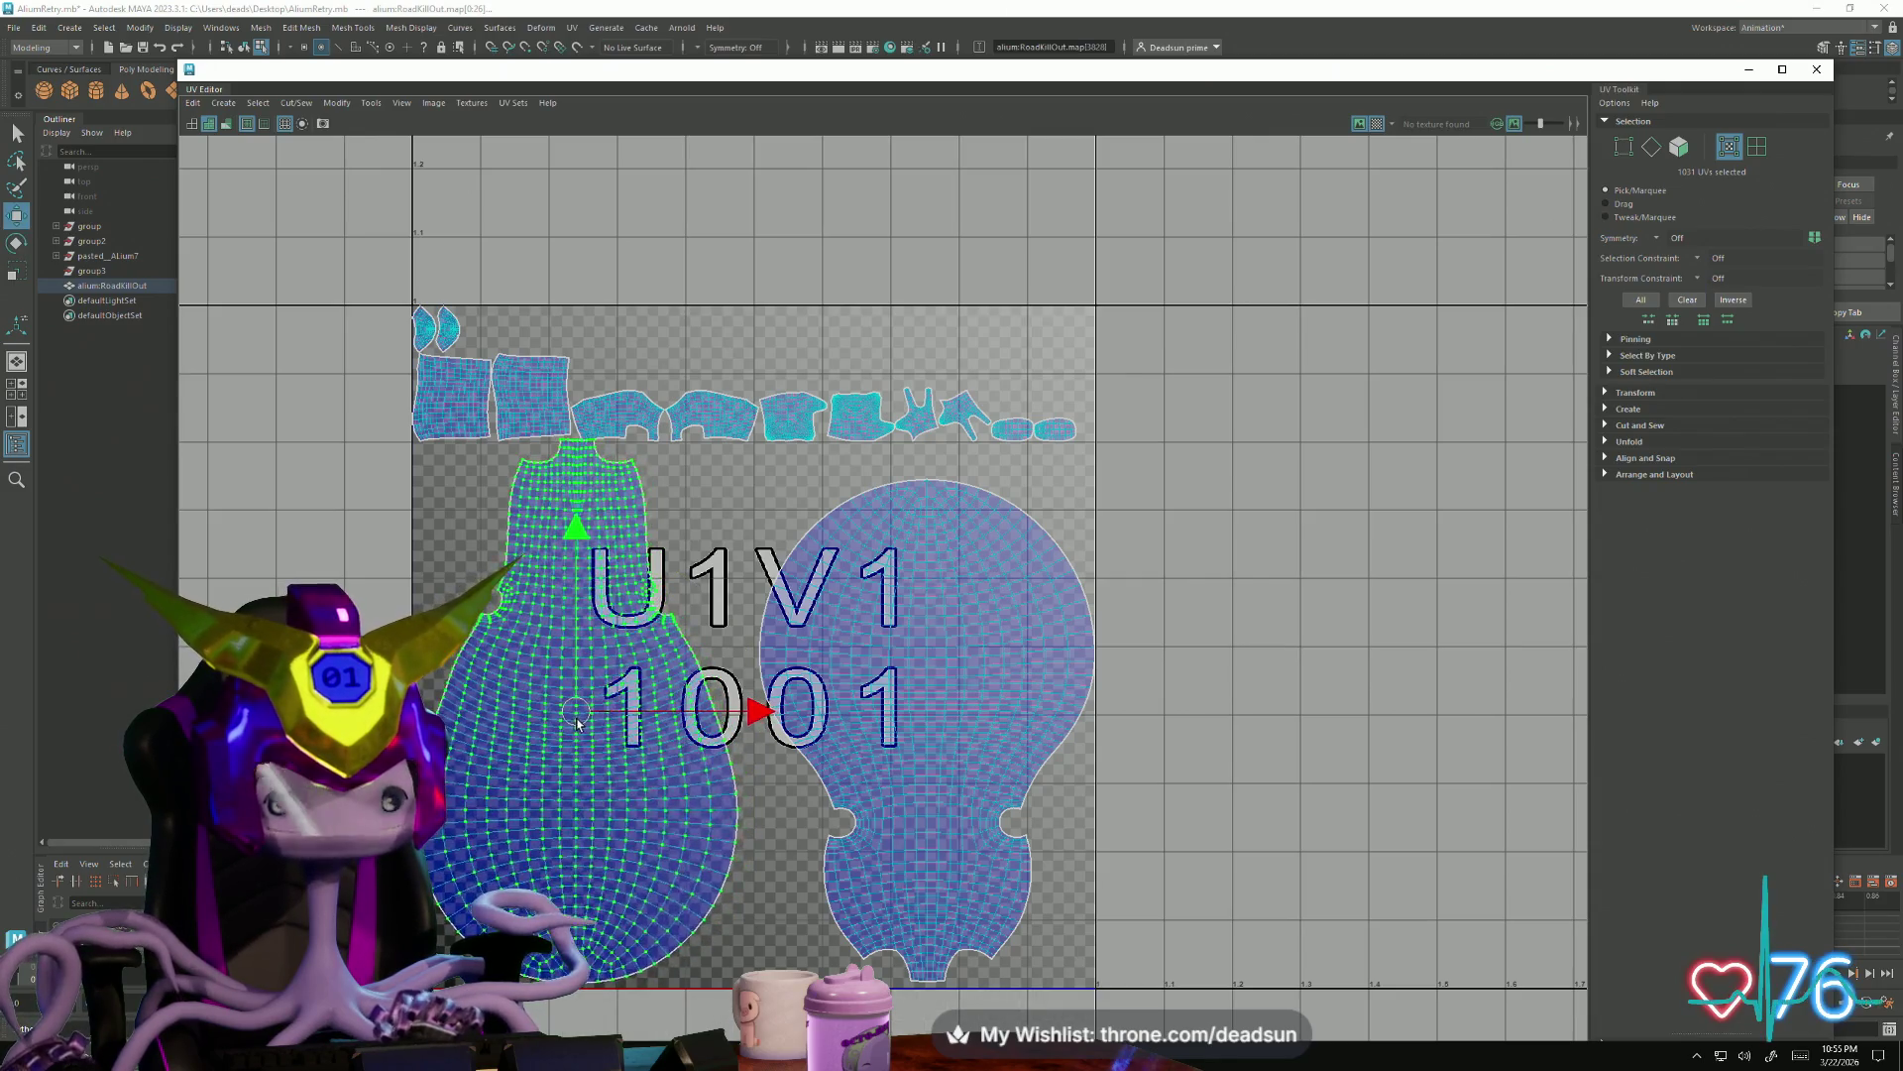
pyautogui.click(924, 724)
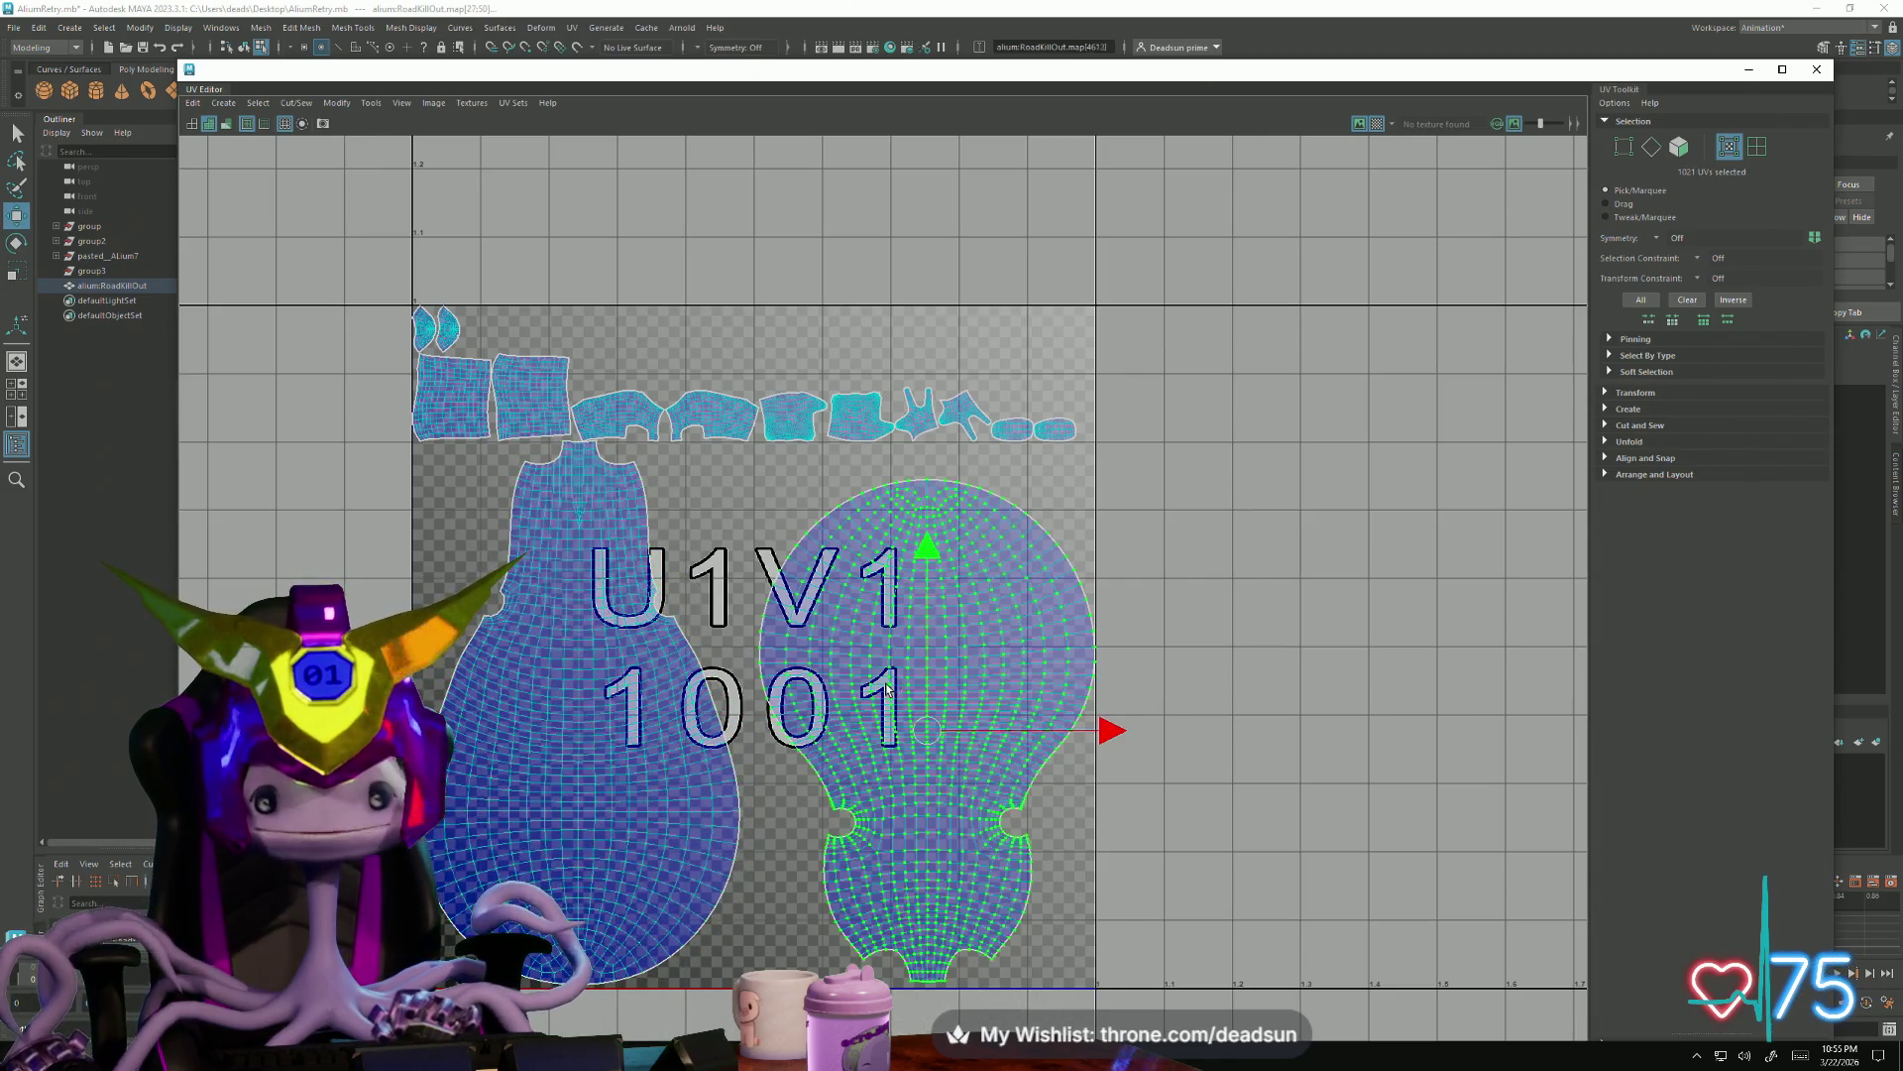
pyautogui.moveTo(924, 724); pyautogui.dragTo(873, 729)
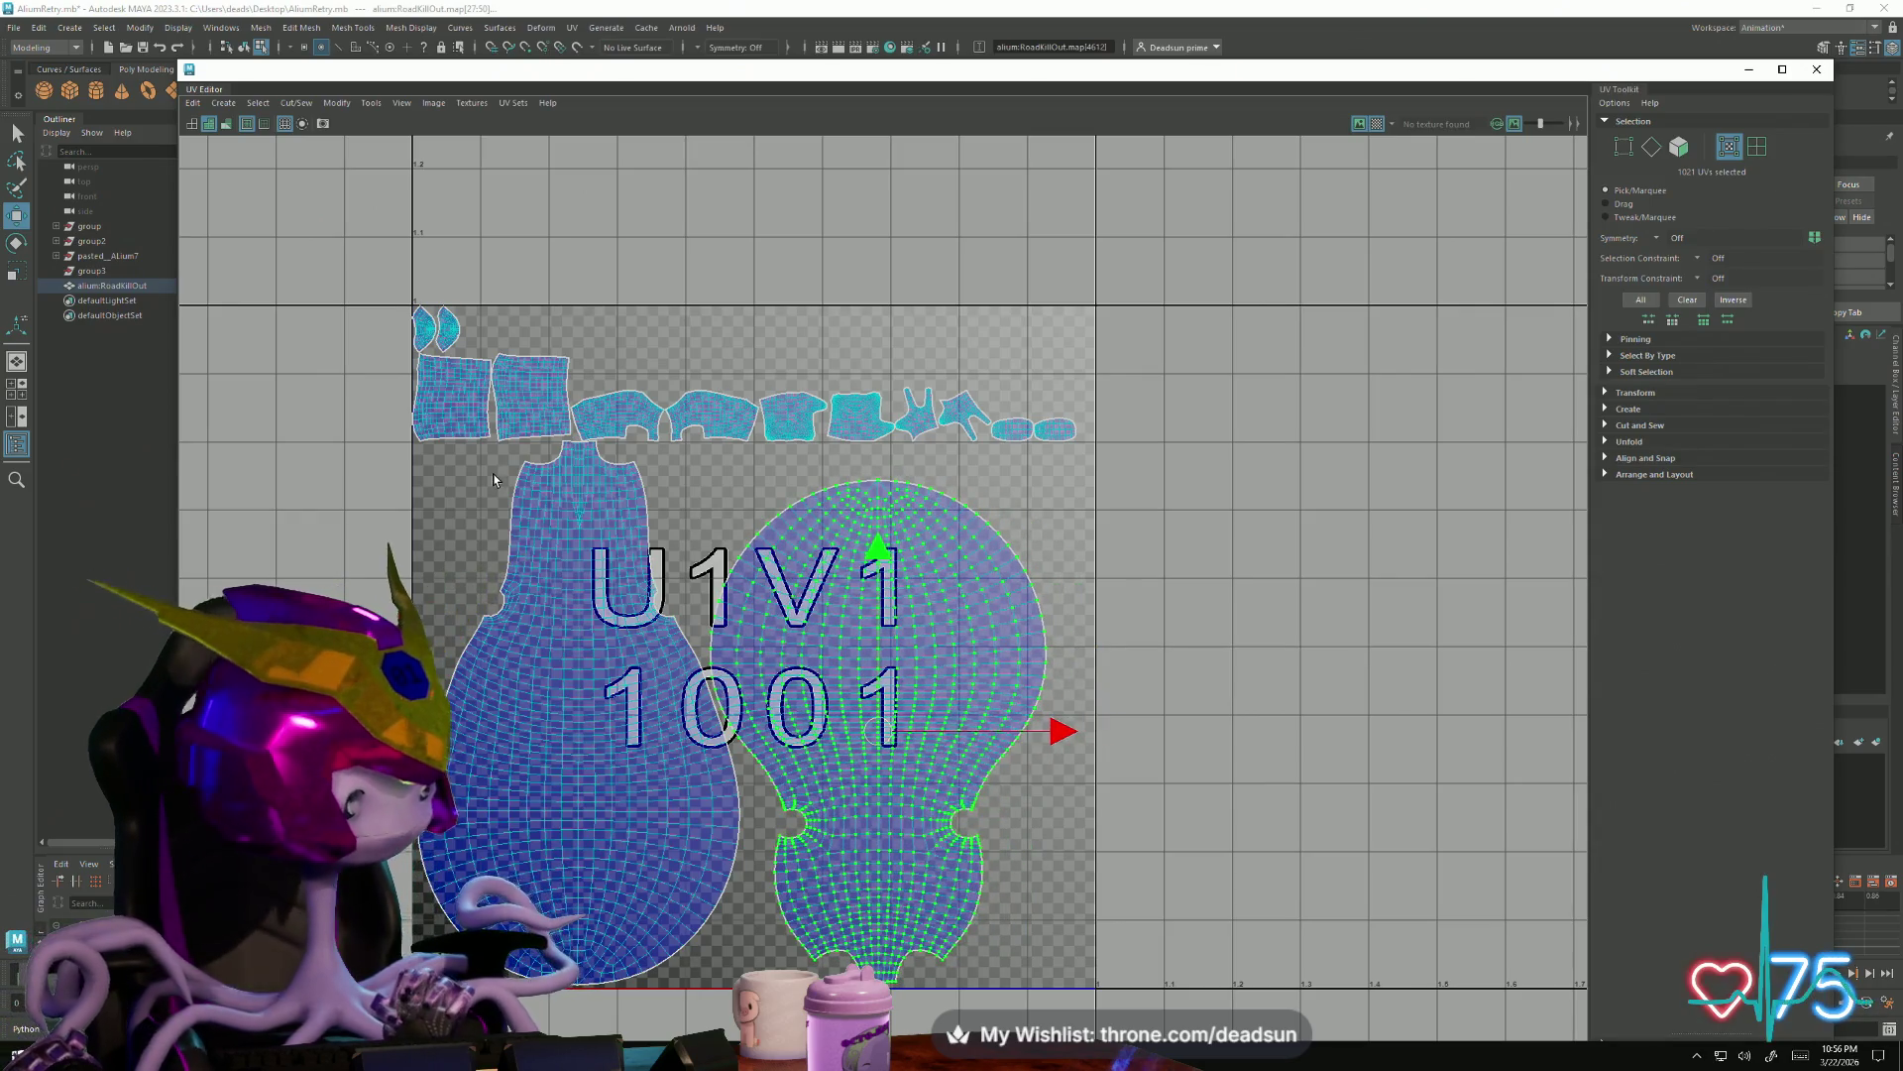
pyautogui.scroll(2, 491, 447)
pyautogui.scroll(2, 476, 438)
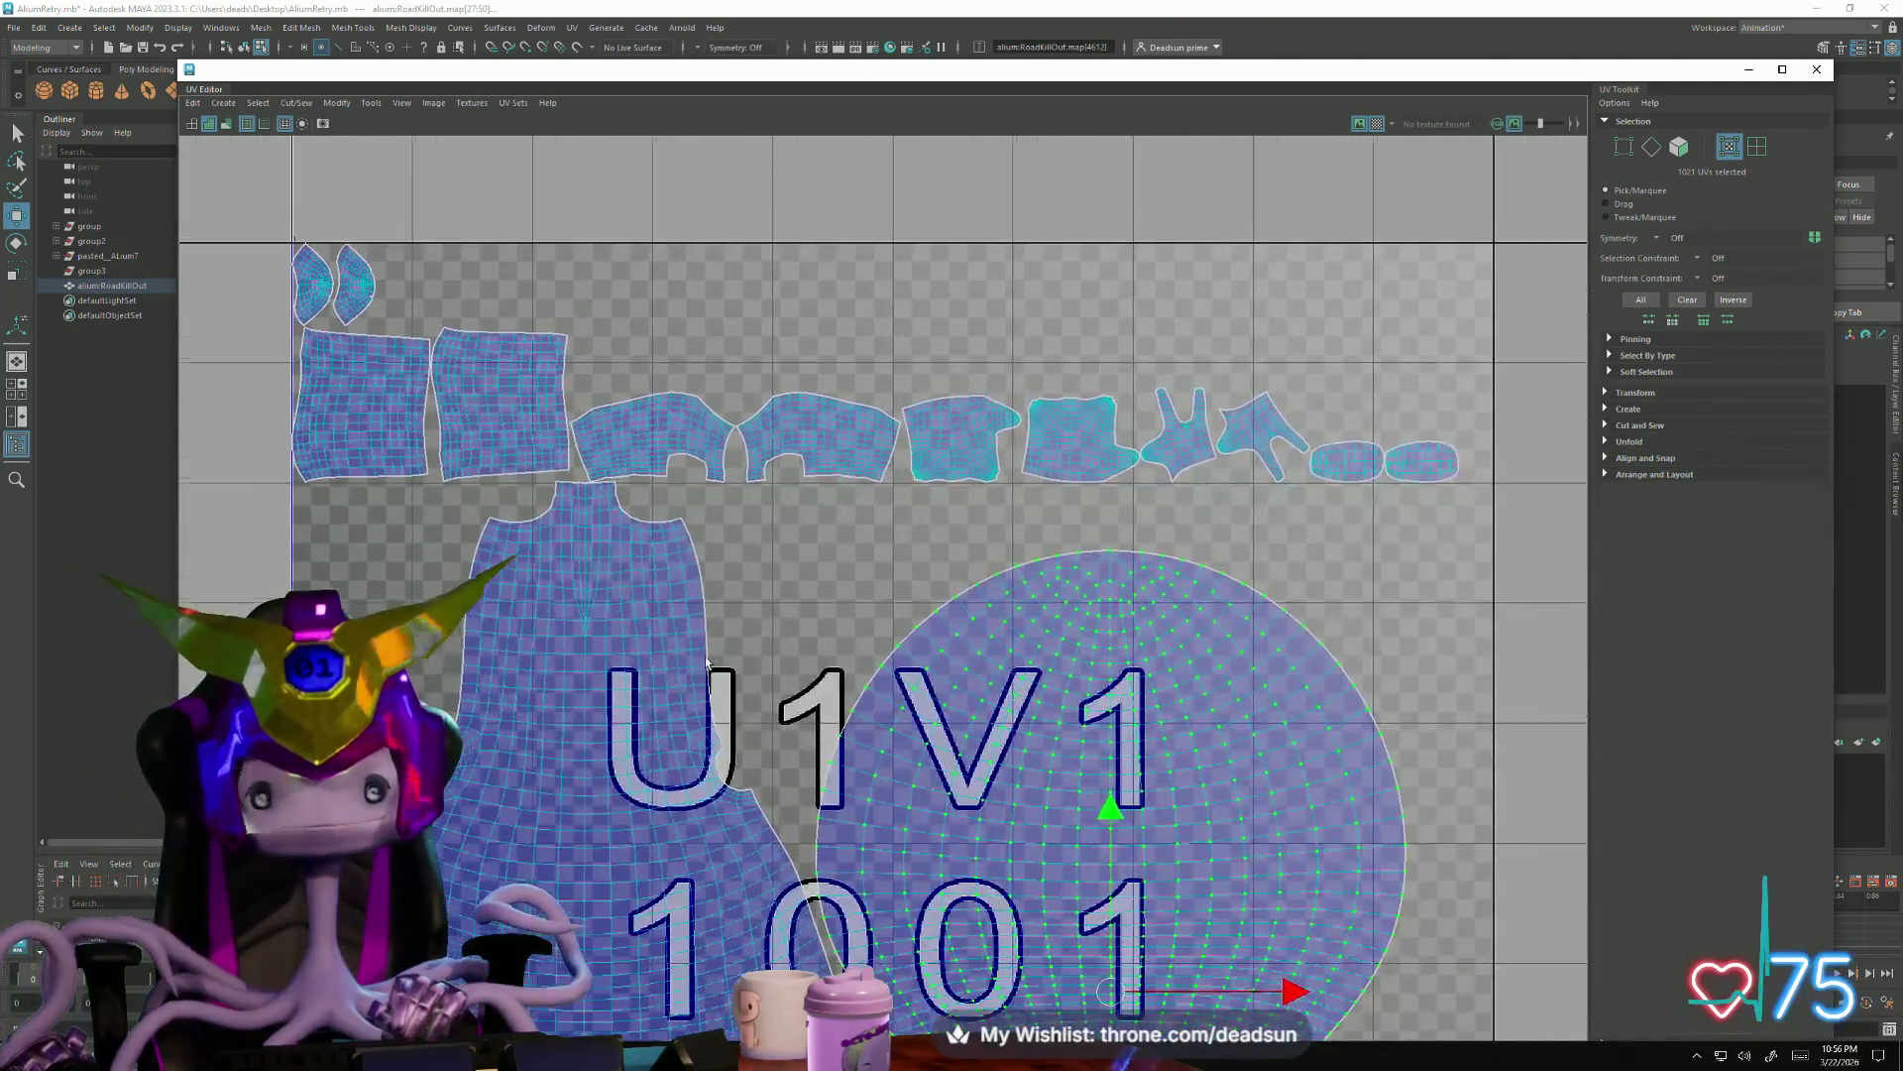
# Move the square shell and the small fan-shaped shells down the left edge of the tile
pyautogui.click(435, 427)
pyautogui.moveTo(434, 427)
pyautogui.mouseDown()
pyautogui.moveTo(299, 721)
pyautogui.moveTo(358, 423)
pyautogui.moveTo(373, 551)
pyautogui.mouseUp()
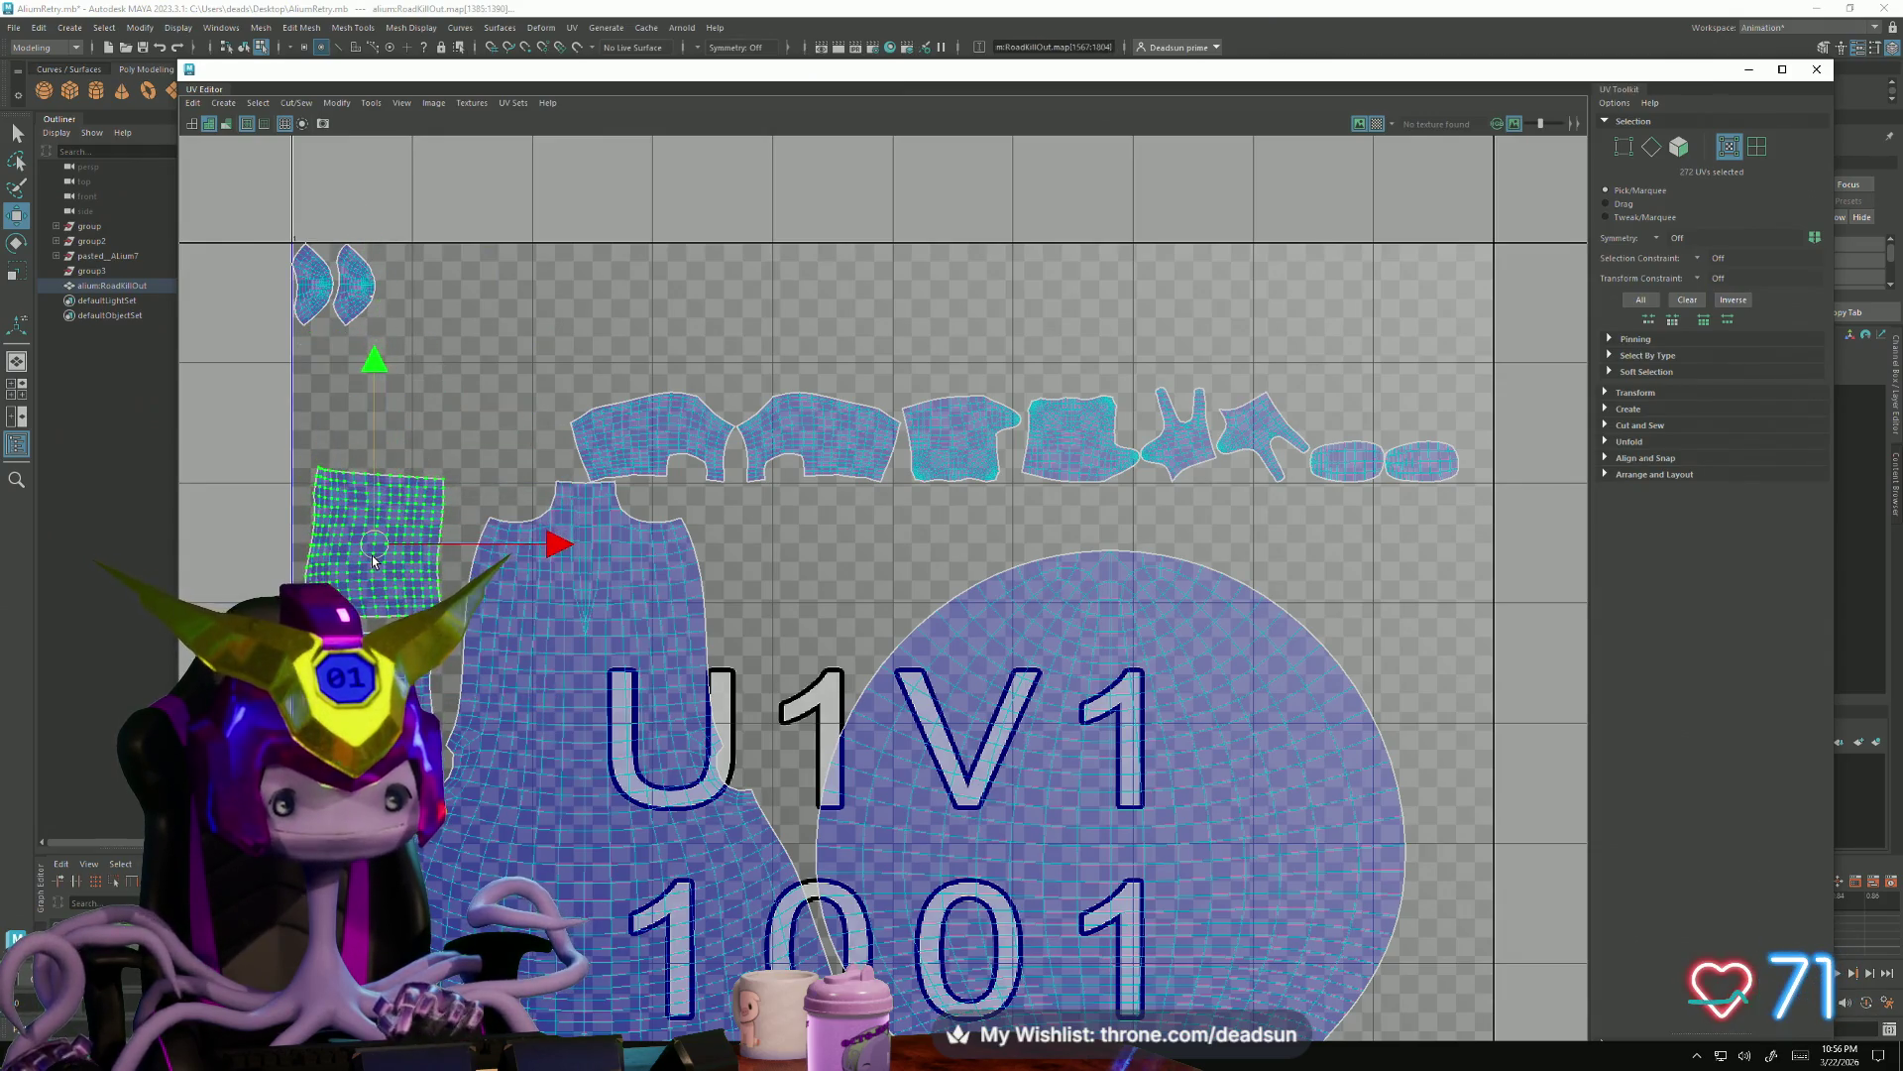
pyautogui.click(330, 298)
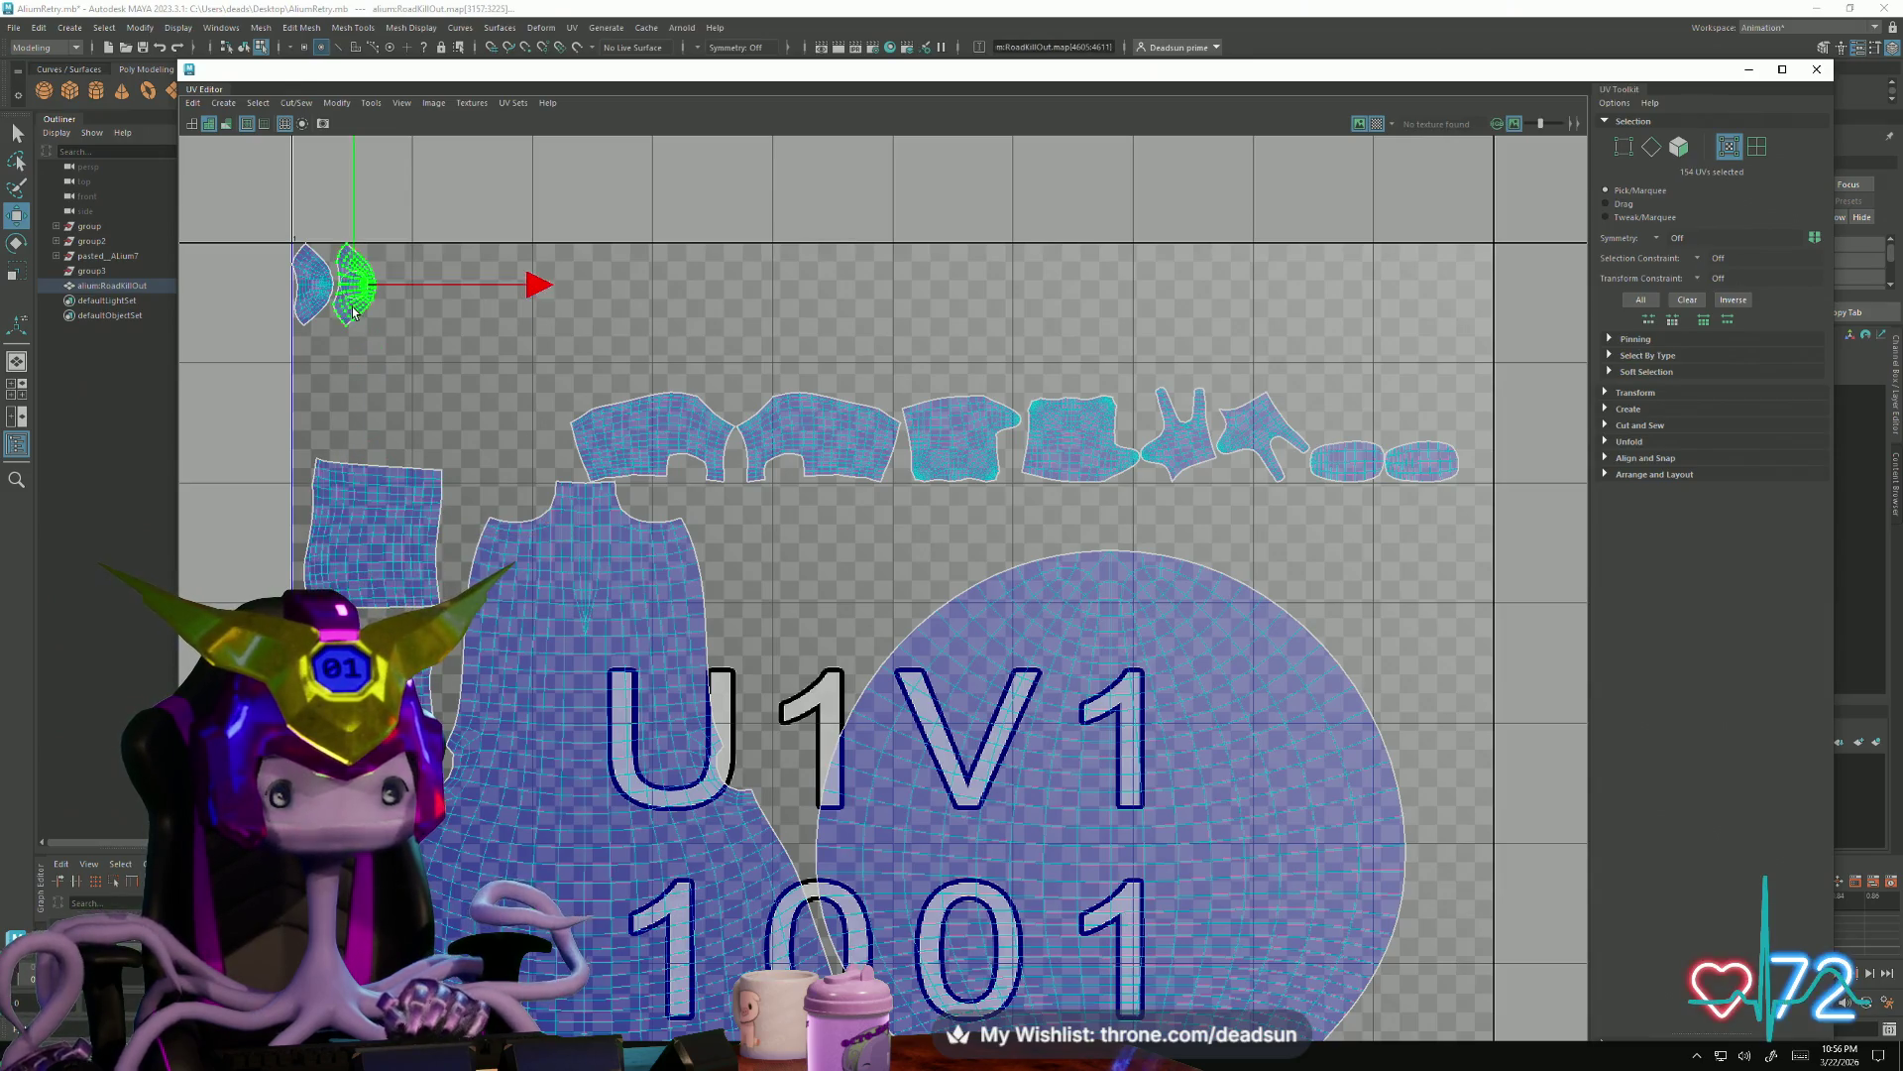
pyautogui.moveTo(330, 298); pyautogui.dragTo(333, 849)
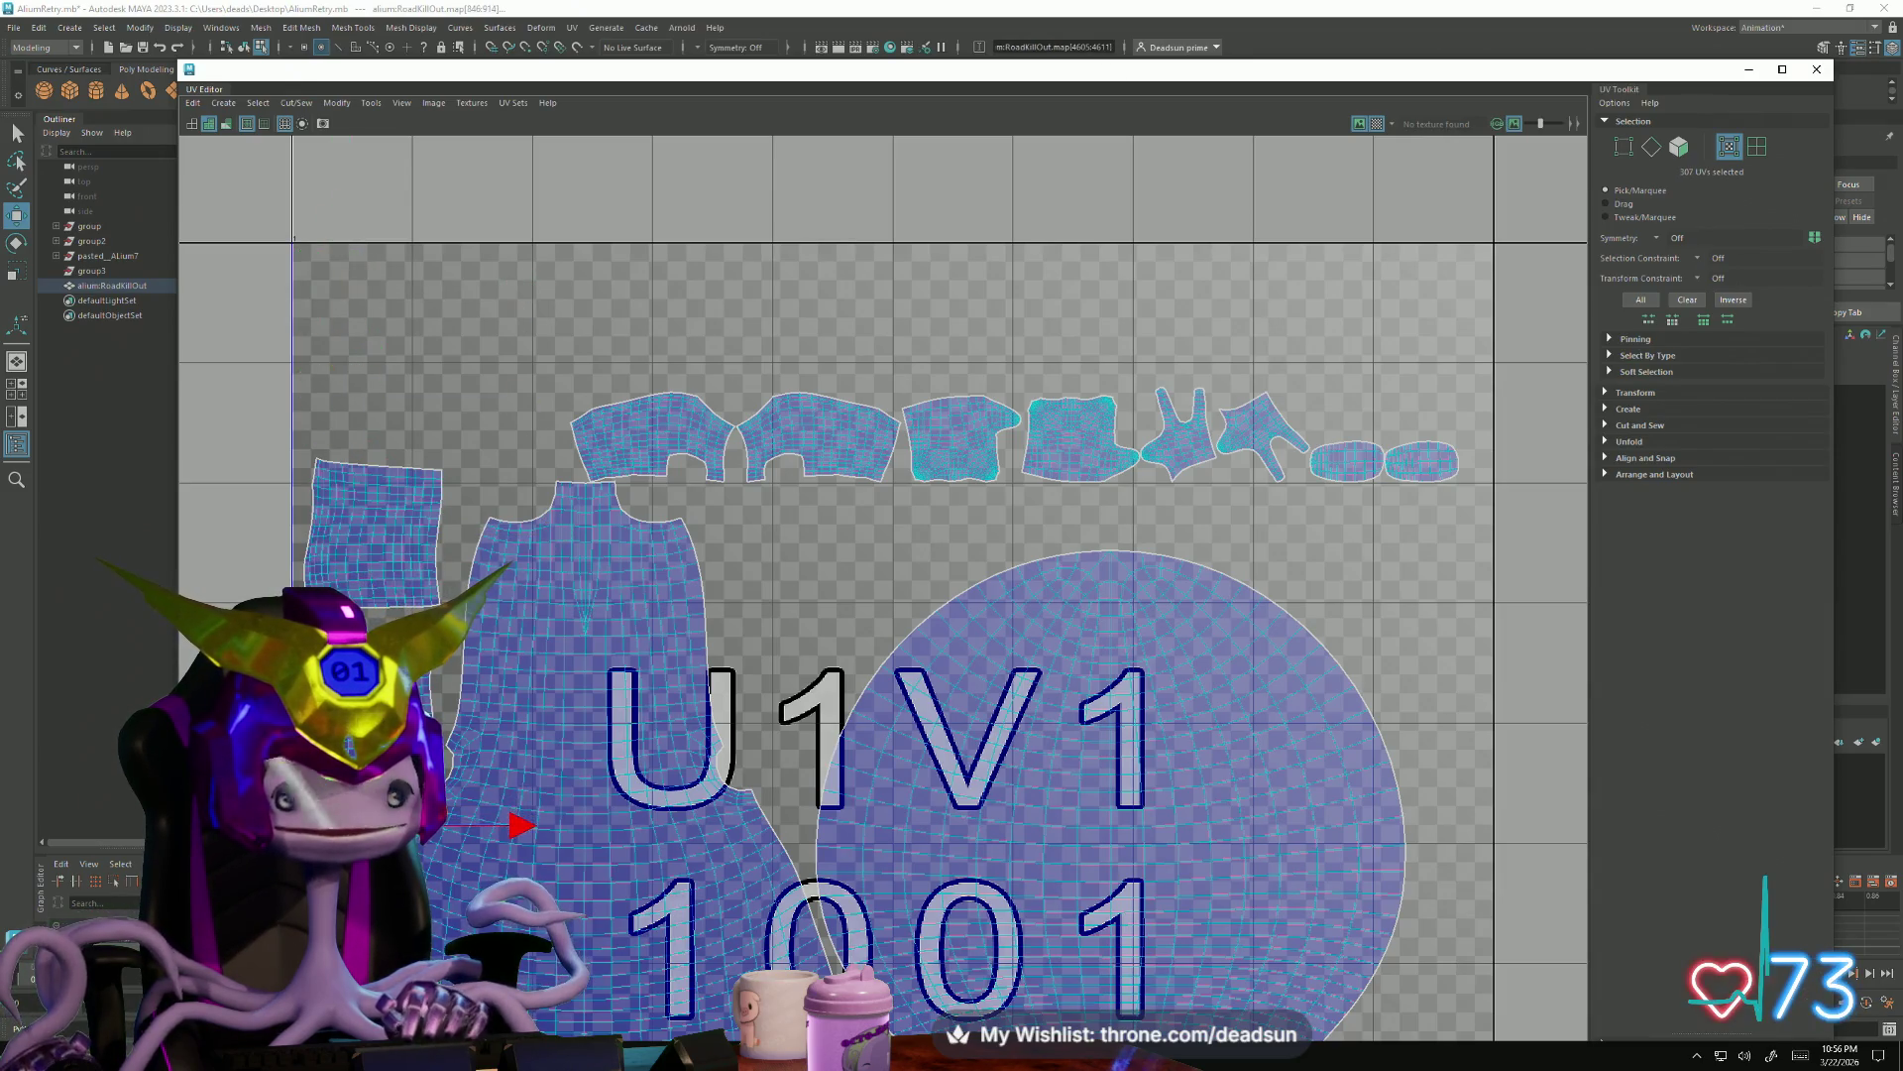
pyautogui.scroll(3, 428, 860)
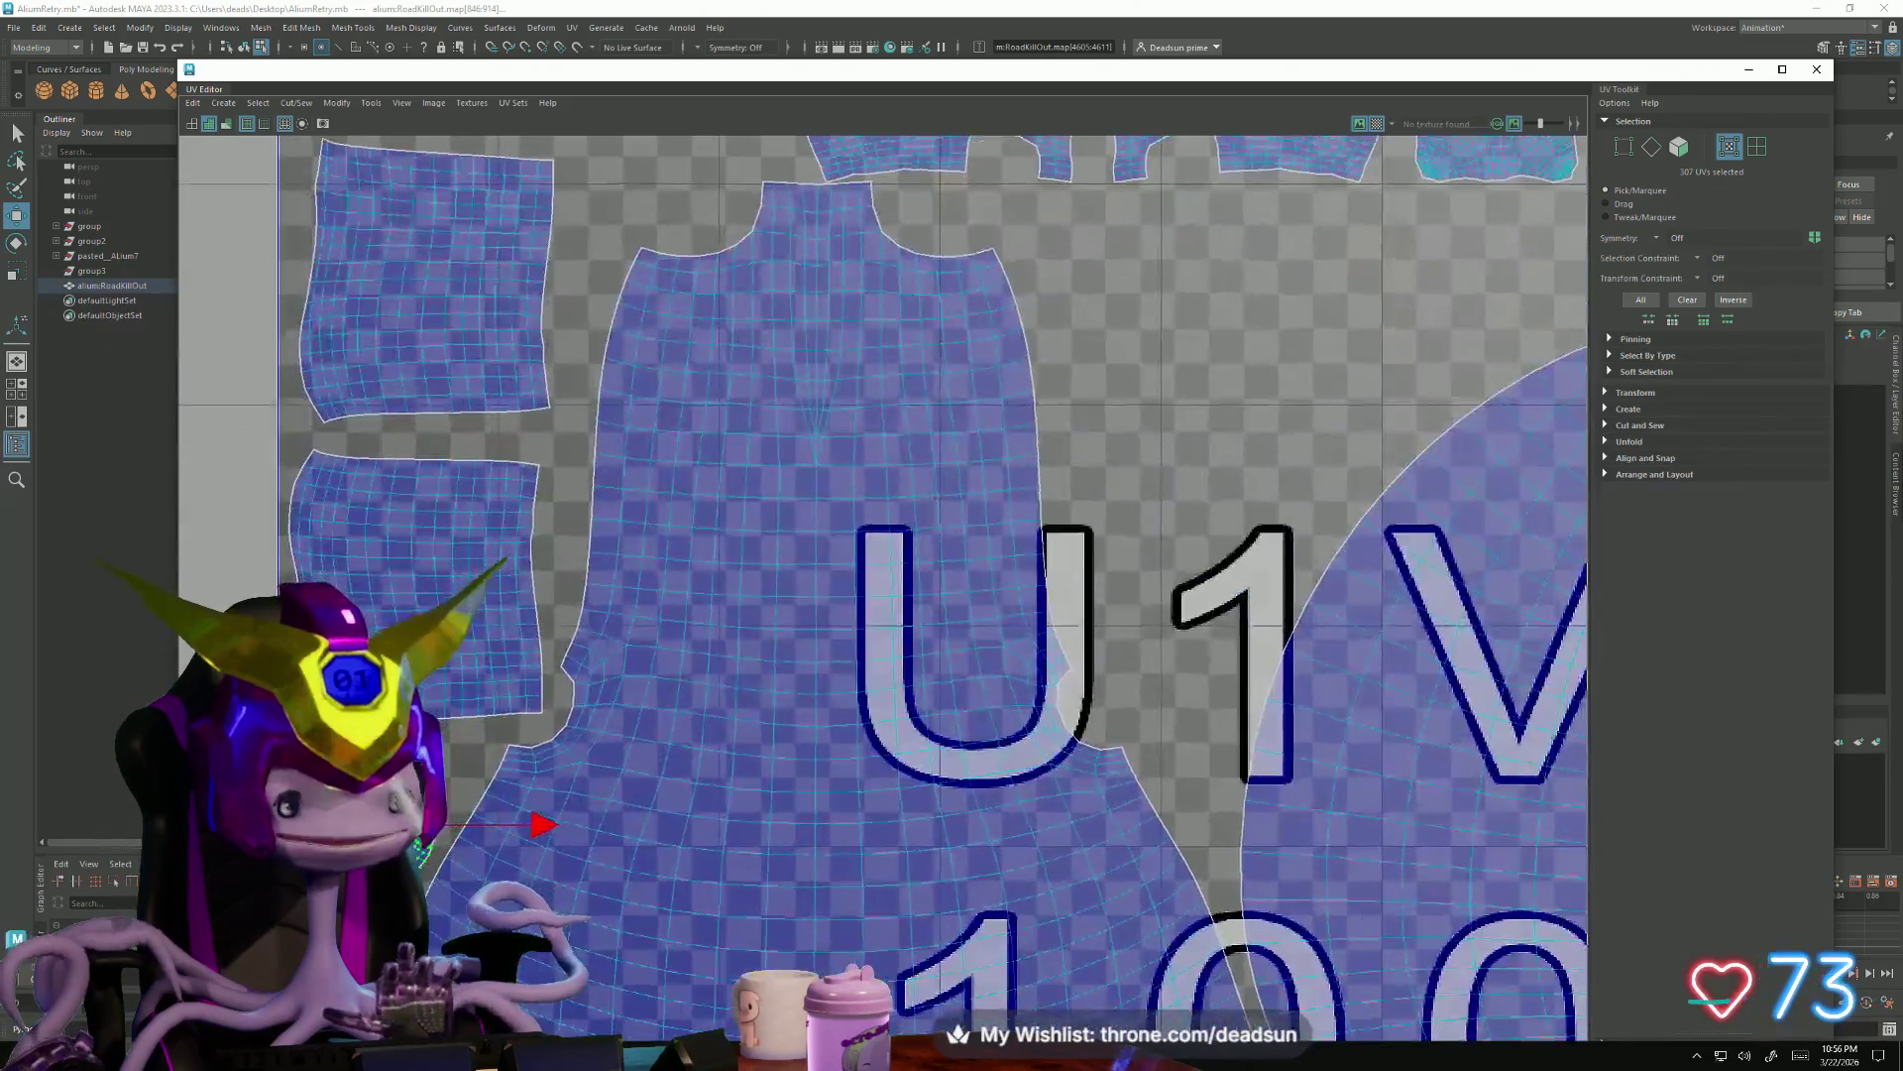
pyautogui.scroll(3, 428, 860)
pyautogui.click(465, 811)
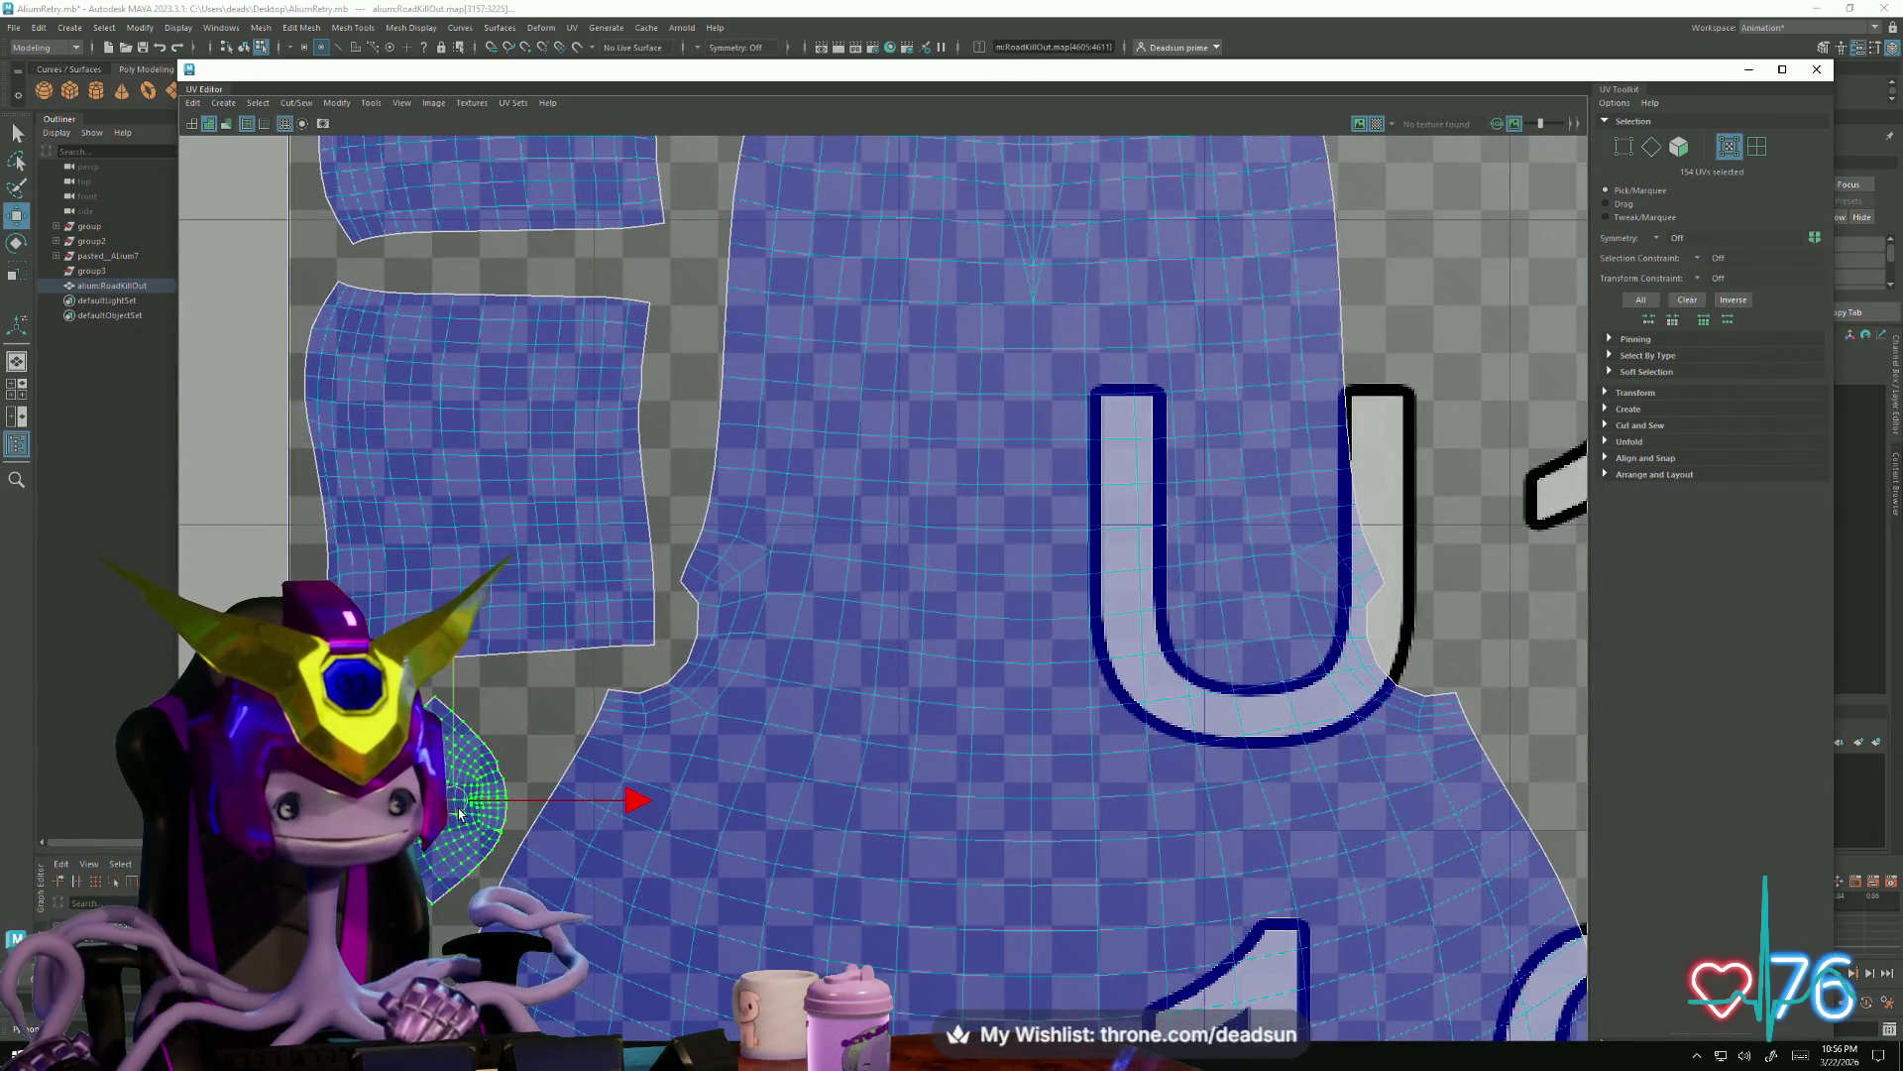
pyautogui.scroll(-3, 464, 810)
pyautogui.scroll(-3, 464, 811)
pyautogui.scroll(-3, 694, 492)
# Move two top-row shells into the left column and rotate the next shell straight
pyautogui.click(695, 492)
pyautogui.moveTo(693, 493); pyautogui.dragTo(432, 441)
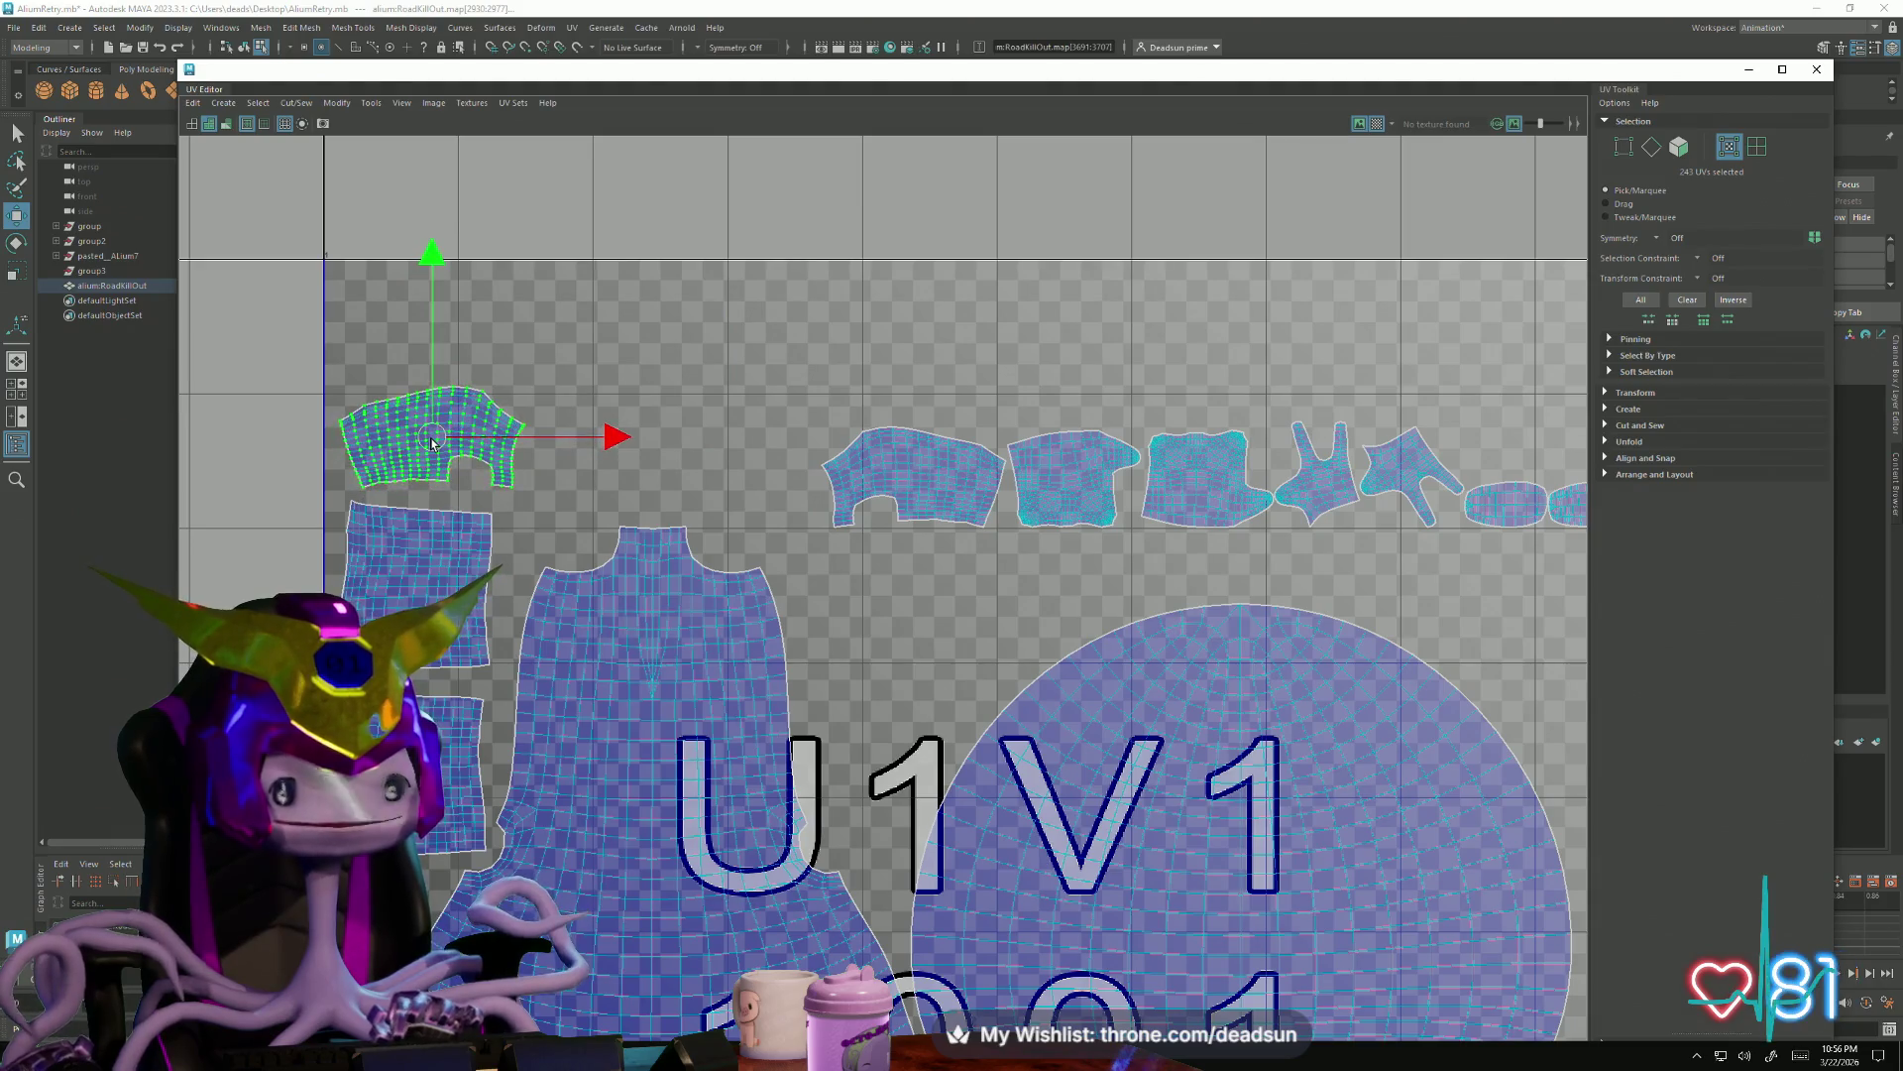
pyautogui.click(841, 472)
pyautogui.moveTo(916, 477)
pyautogui.mouseDown()
pyautogui.moveTo(417, 339)
pyautogui.moveTo(443, 336)
pyautogui.mouseUp()
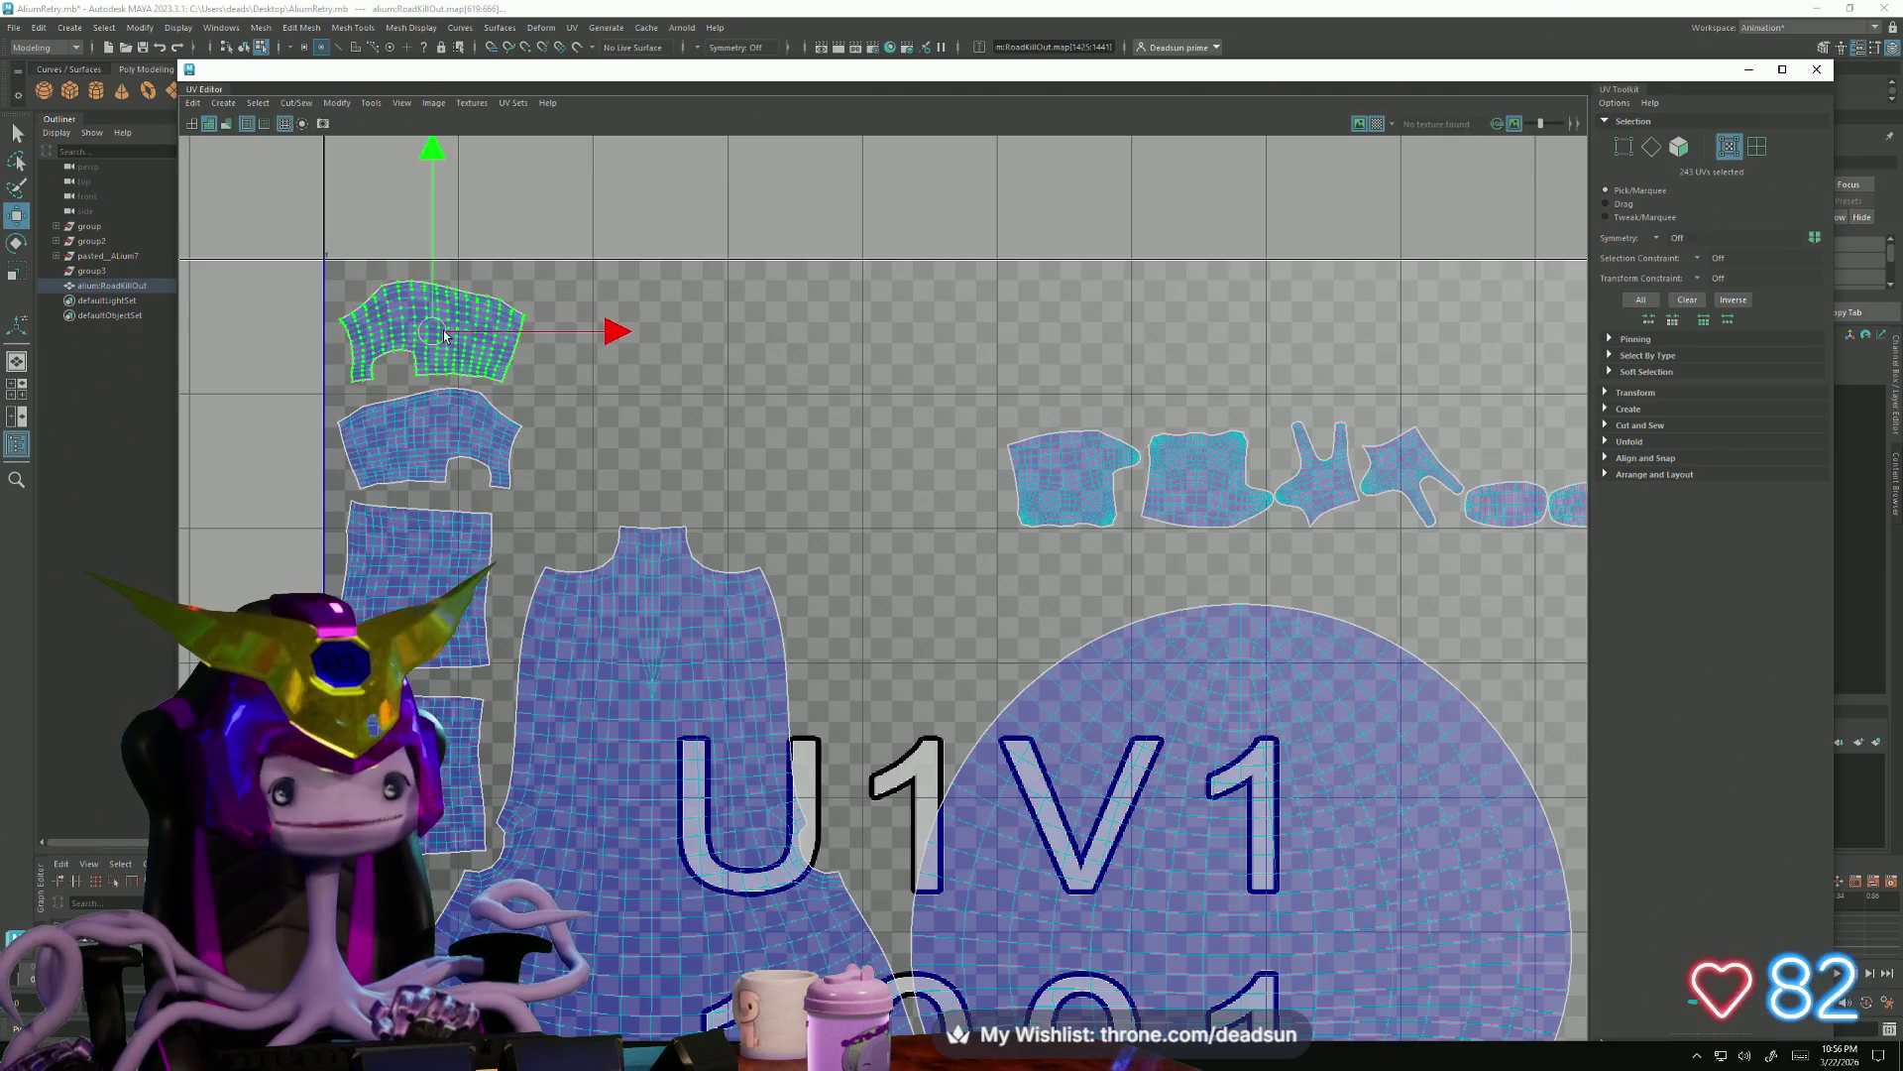
pyautogui.click(1012, 494)
pyautogui.press('e')
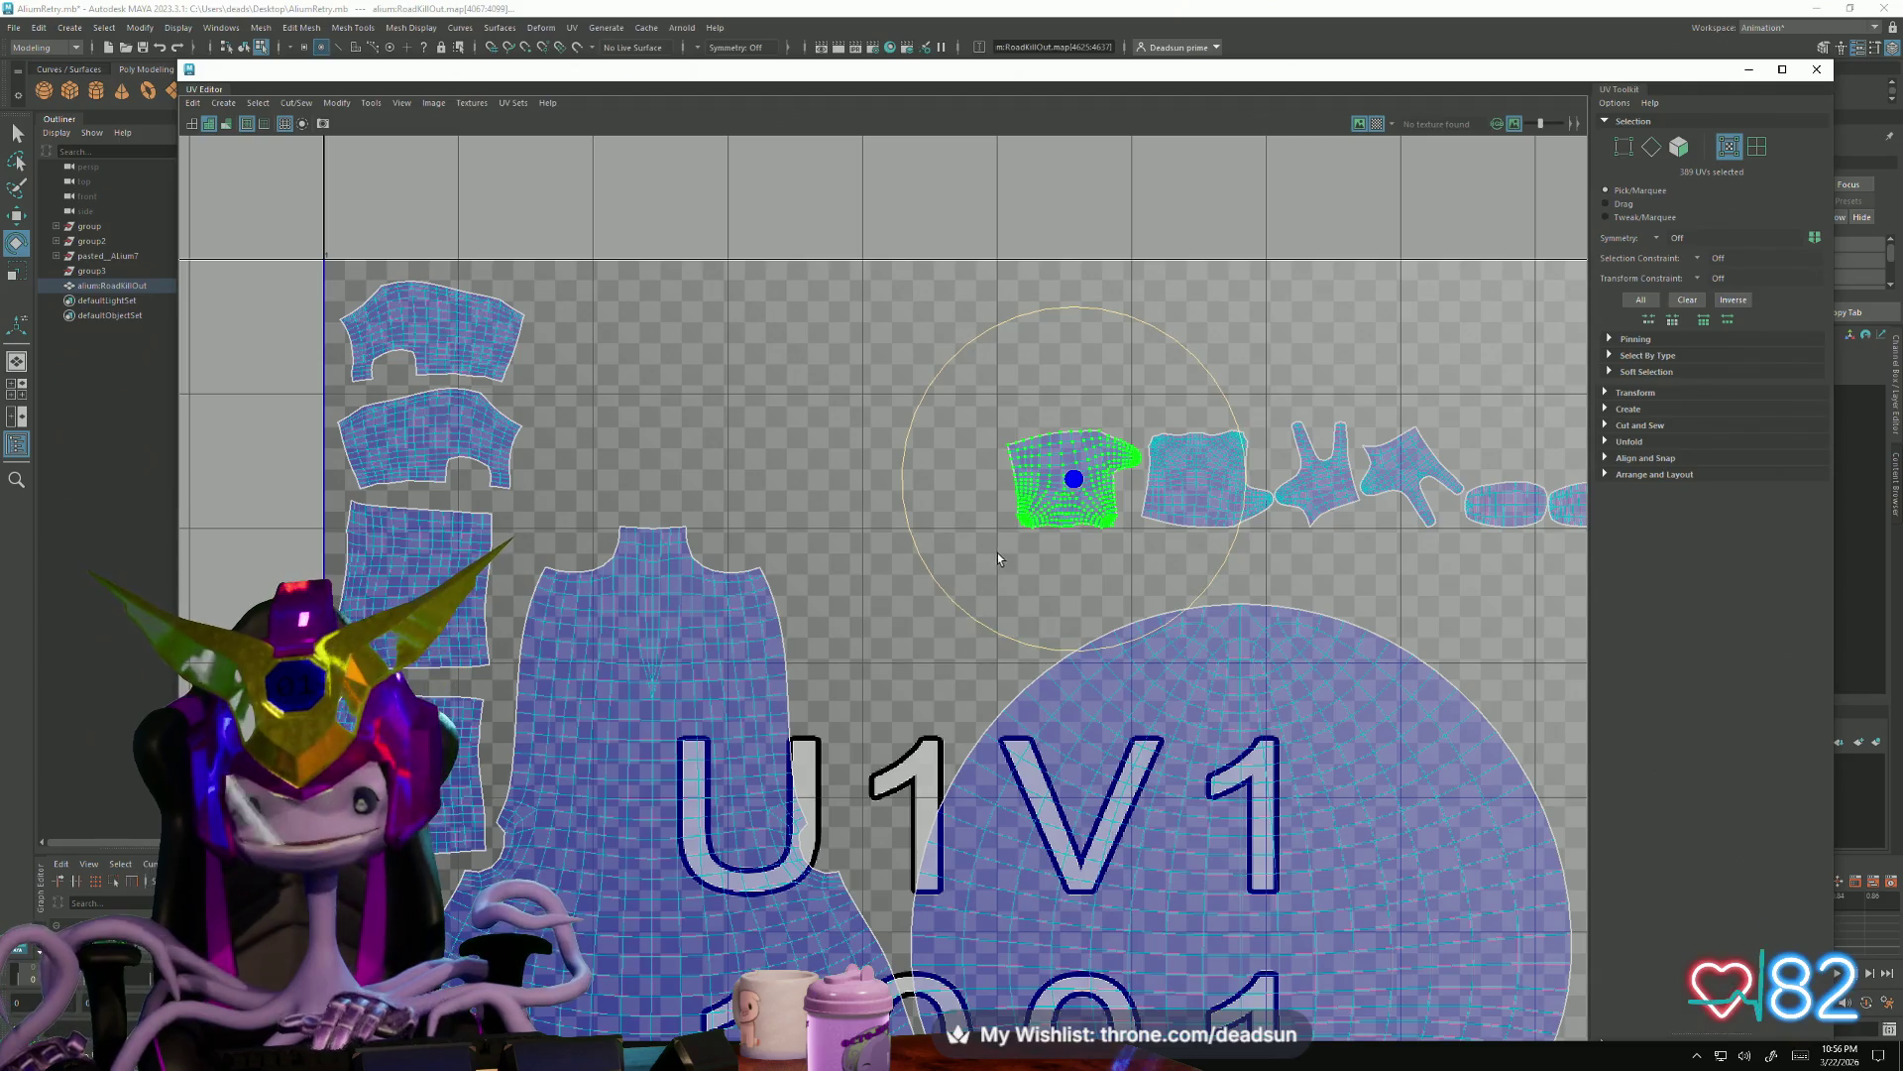
pyautogui.moveTo(963, 608); pyautogui.dragTo(1221, 347)
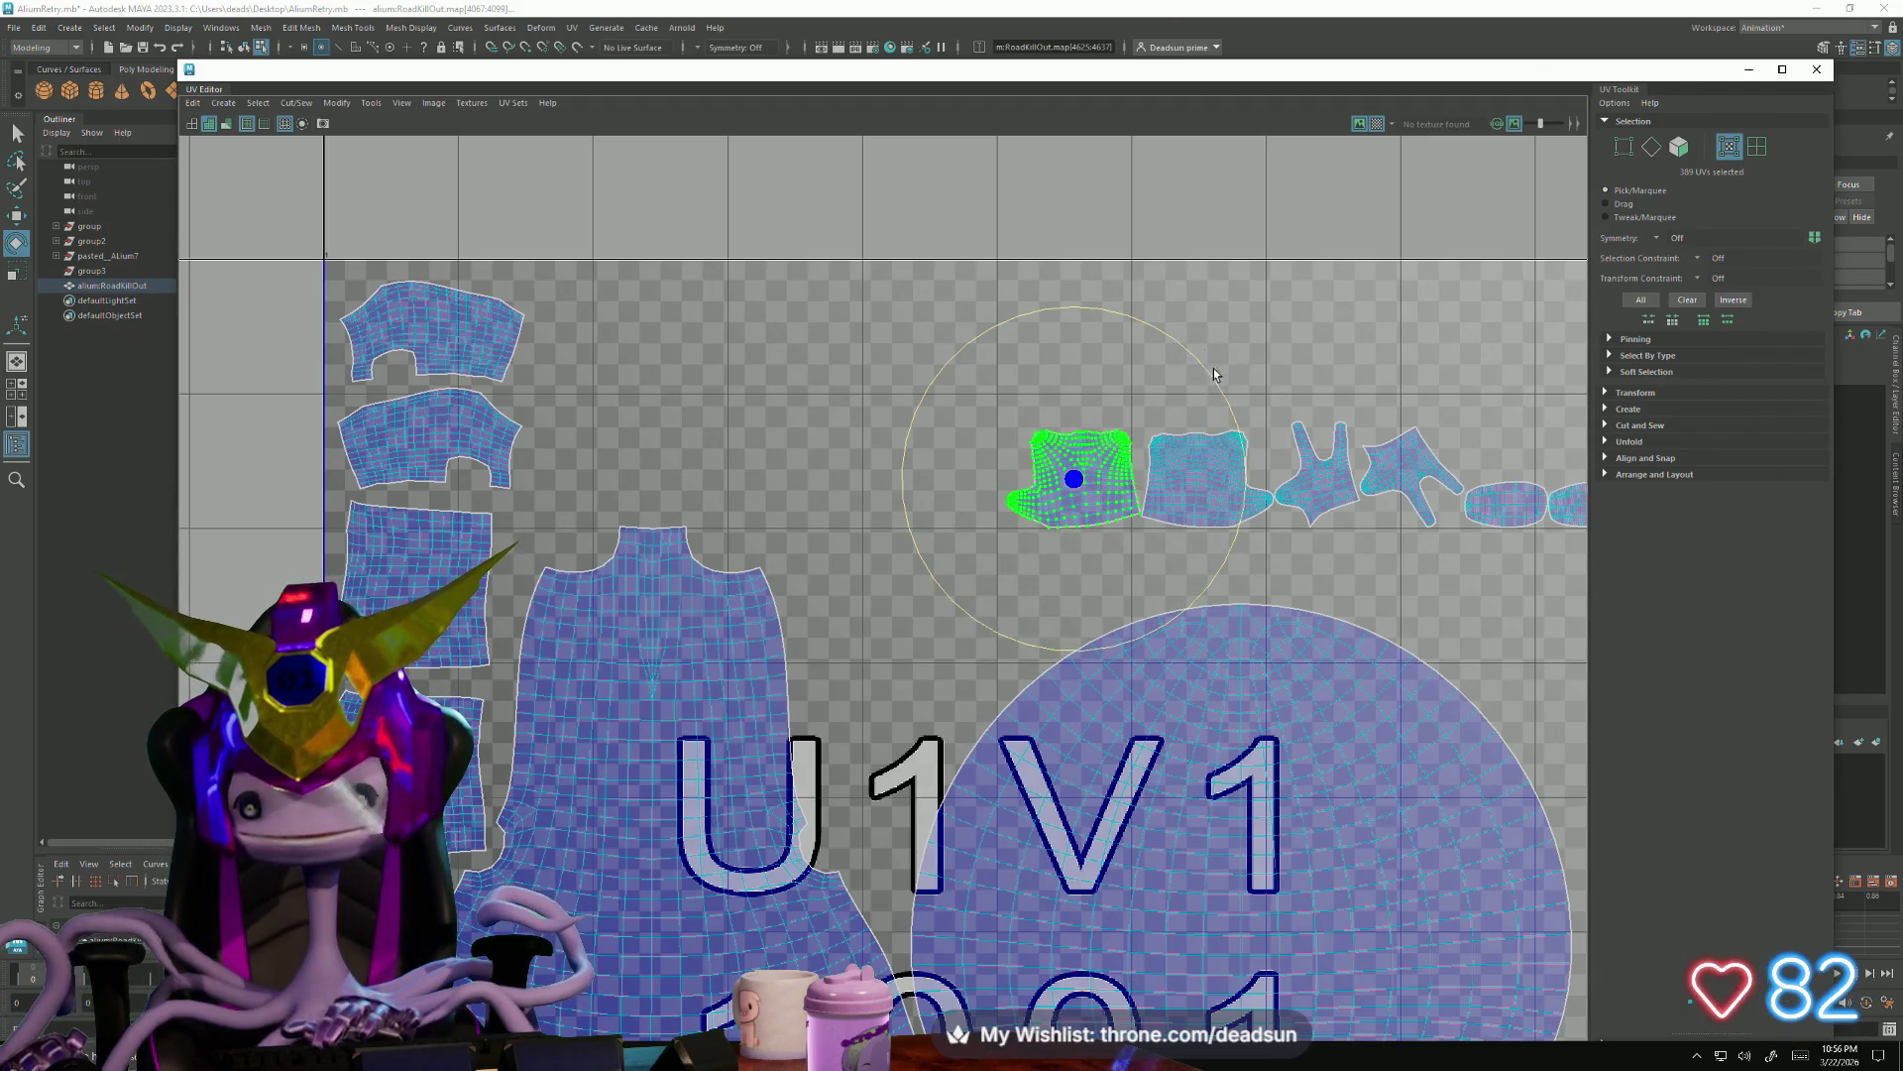
# Lift the pair of torso shells to the top edge, separate them slightly, and select the hand shell
pyautogui.click(1228, 479)
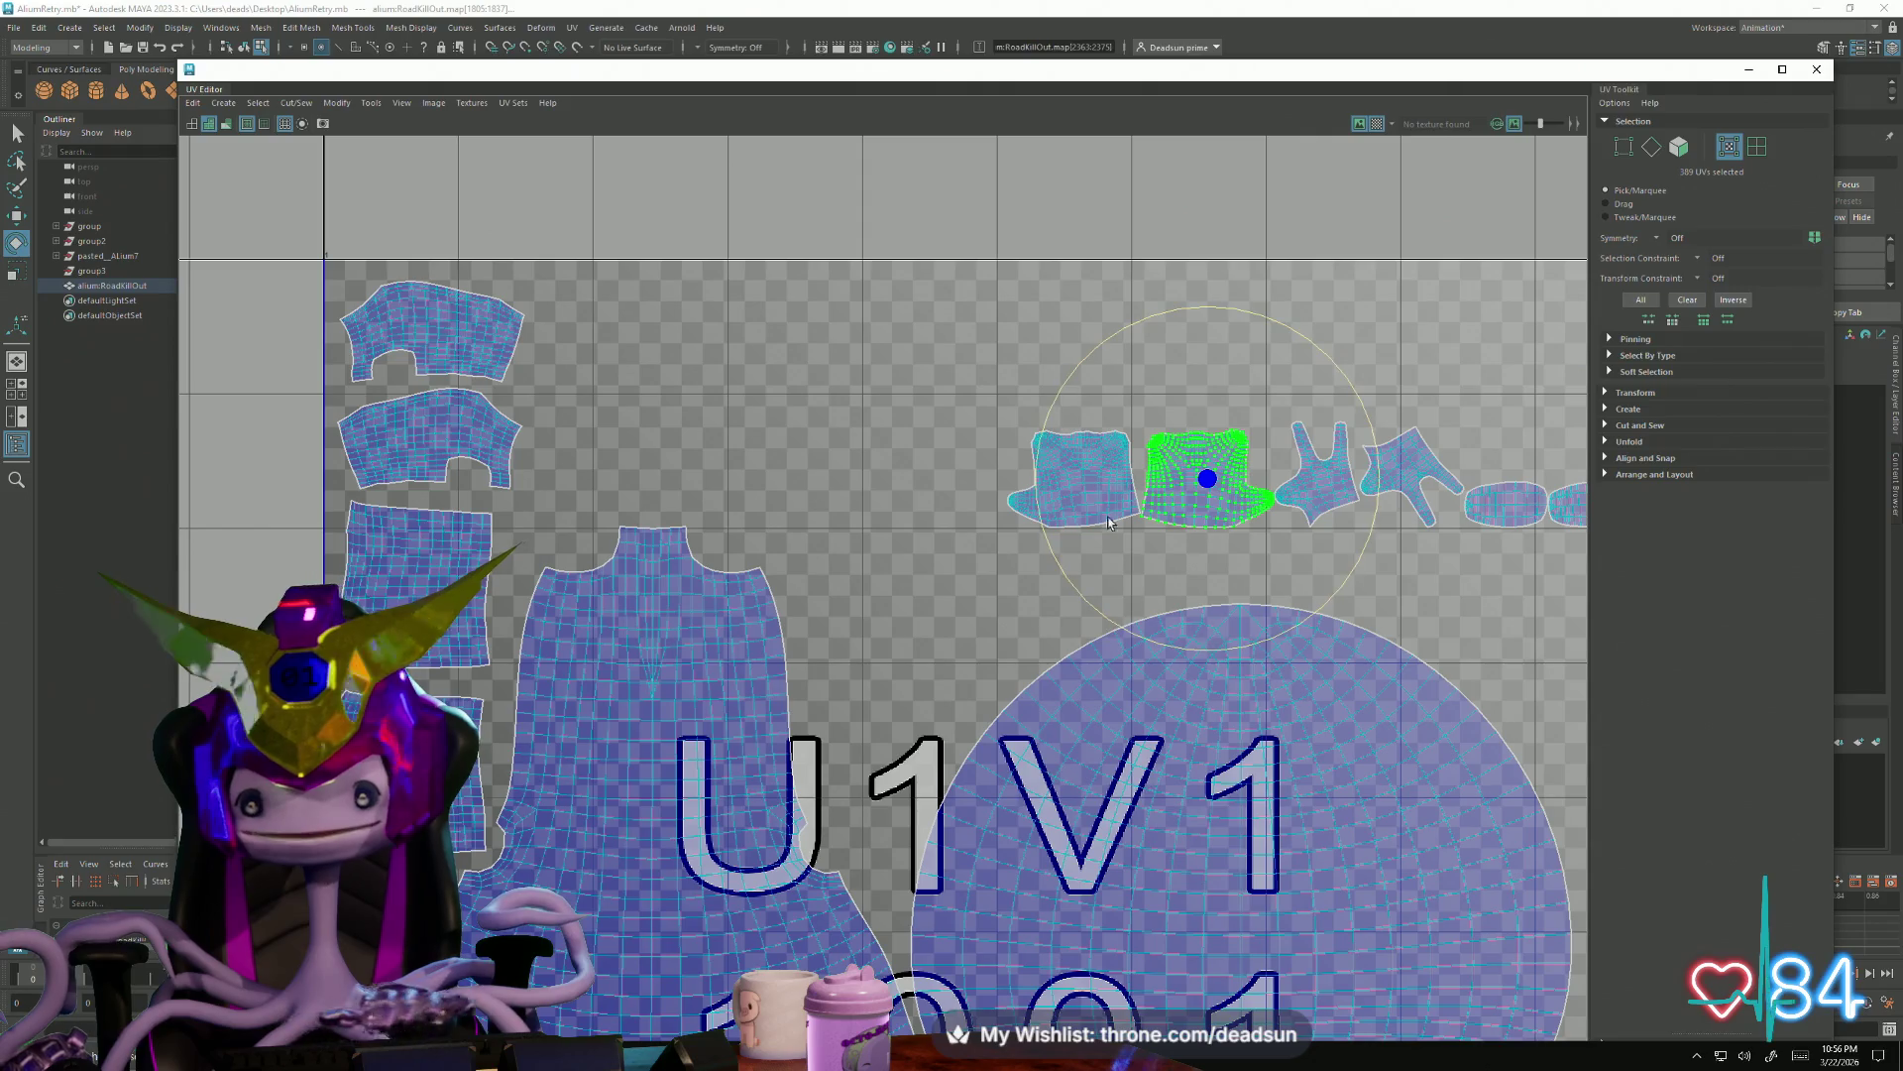
pyautogui.click(1091, 492)
pyautogui.keyDown('shift'); pyautogui.click(1198, 509); pyautogui.keyUp('shift')
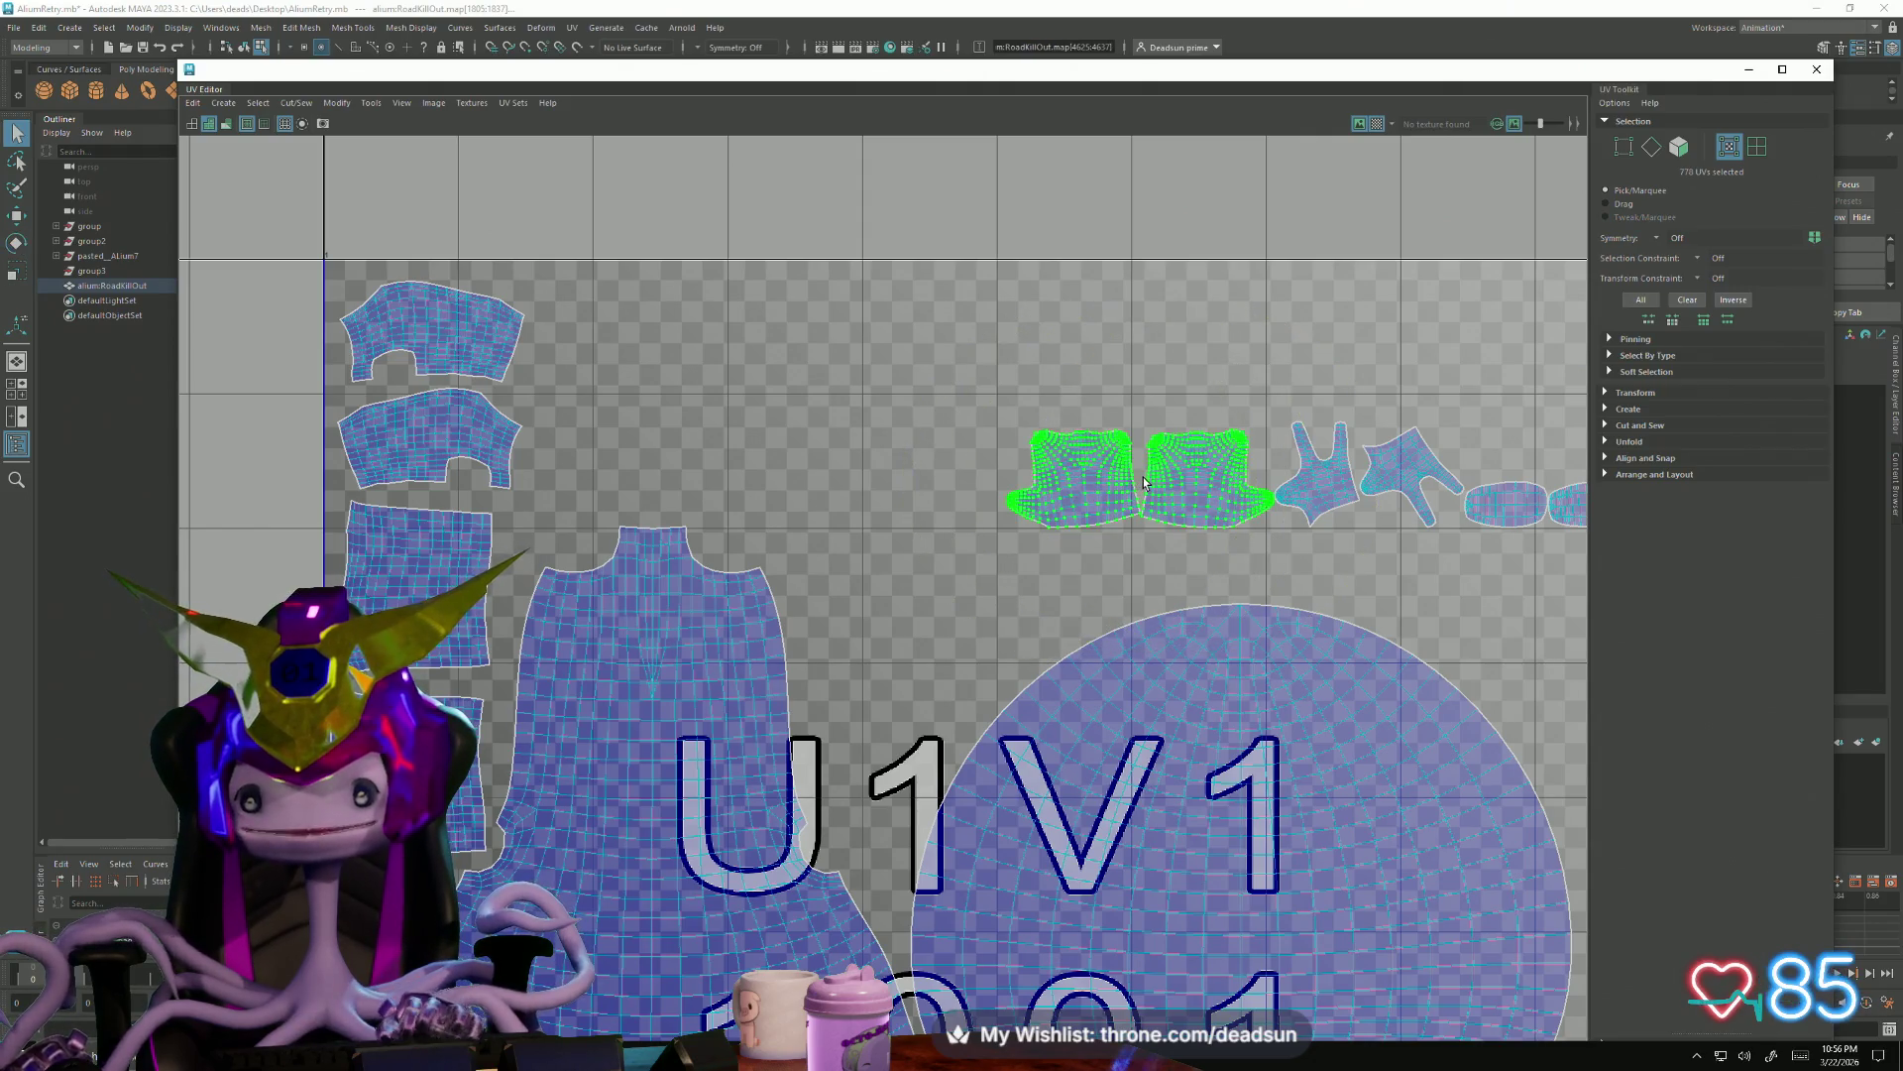
pyautogui.moveTo(1143, 488); pyautogui.dragTo(672, 322)
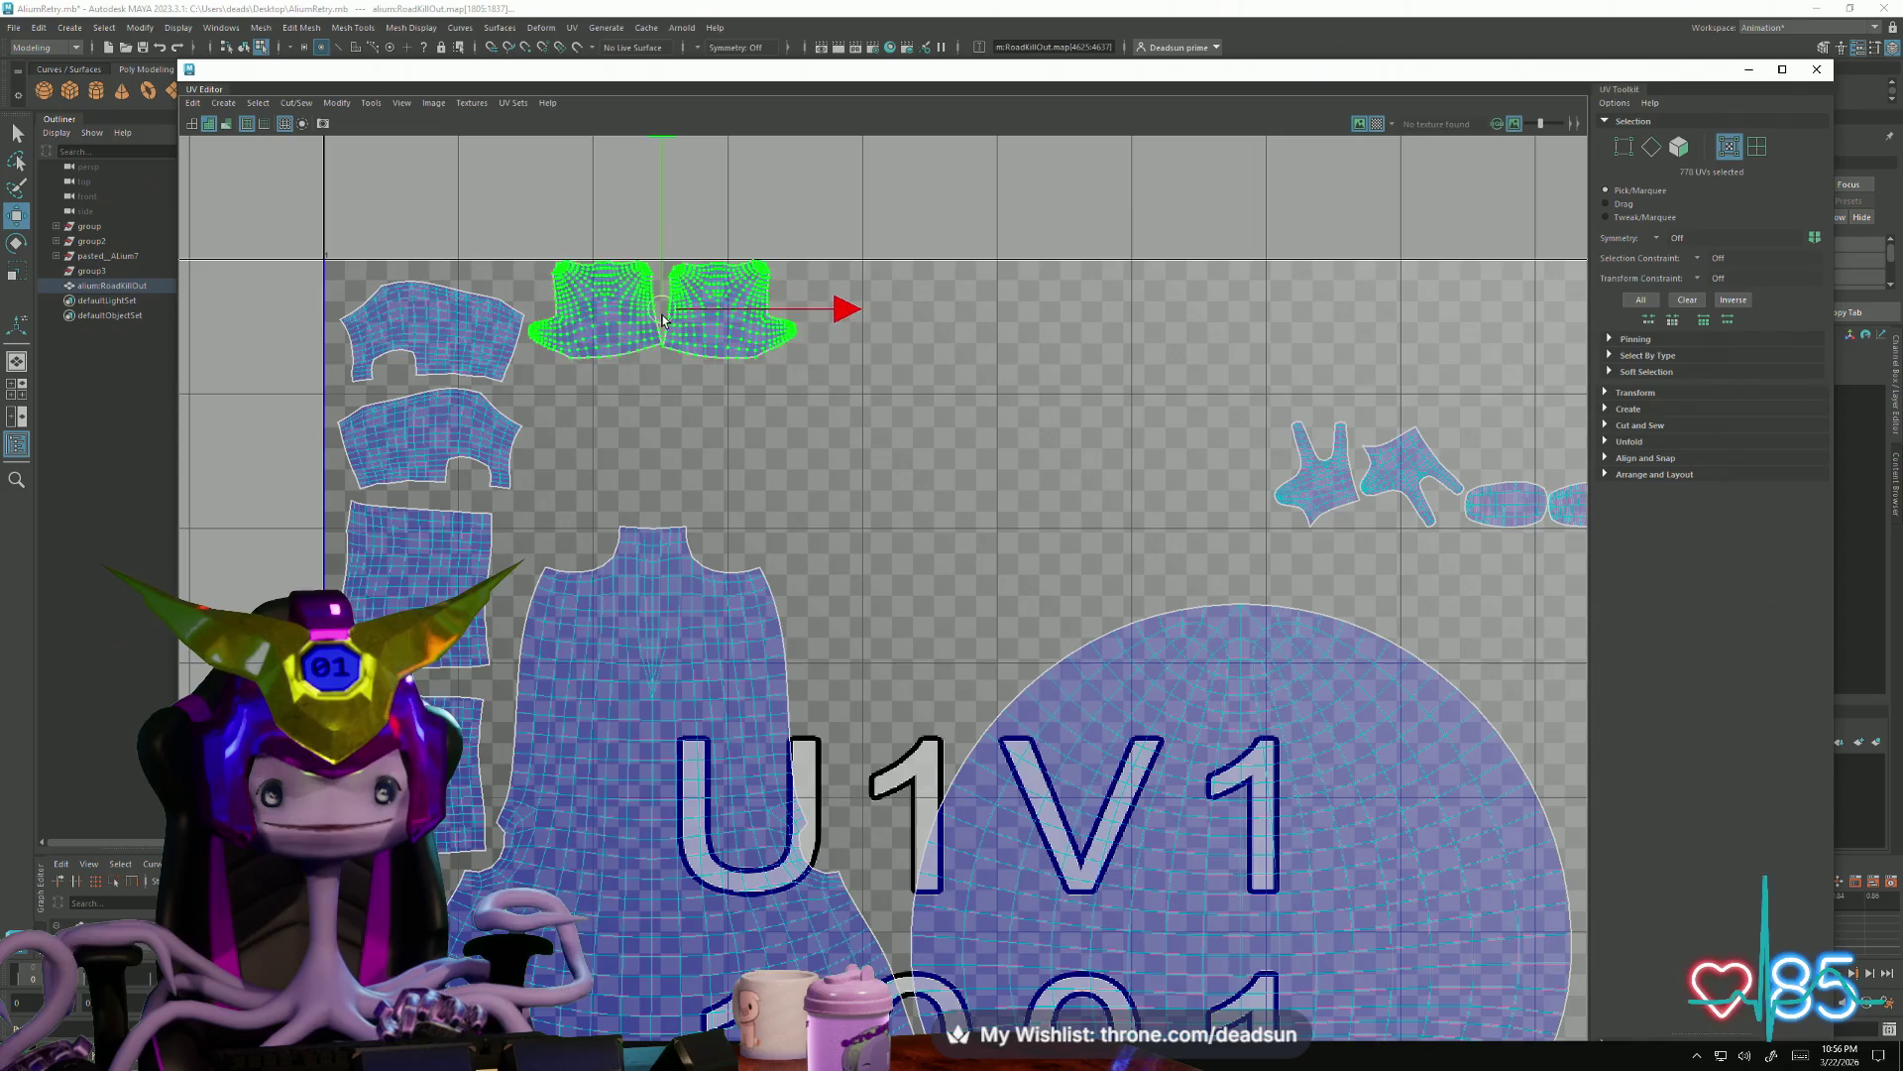
pyautogui.click(772, 263)
pyautogui.click(731, 308)
pyautogui.moveTo(729, 306); pyautogui.dragTo(751, 324)
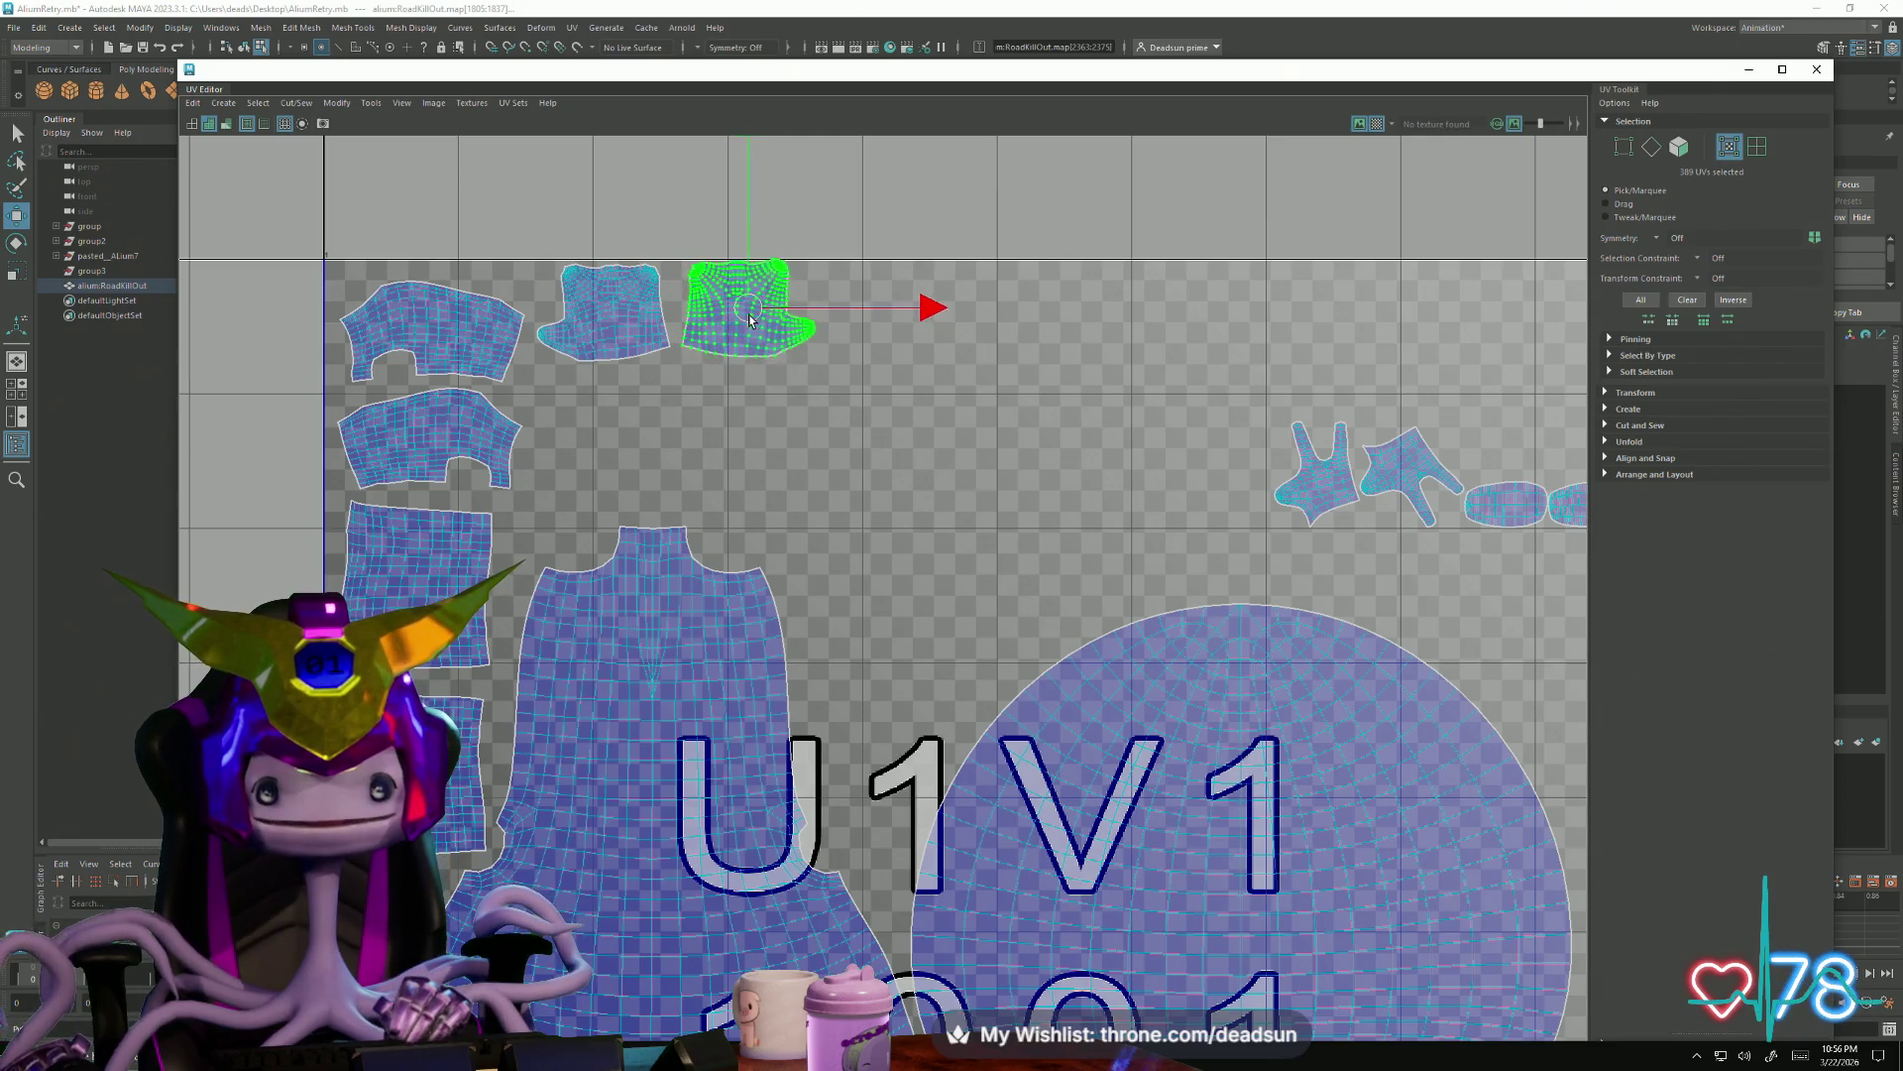
pyautogui.keyDown('alt'); pyautogui.moveTo(1084, 494); pyautogui.dragTo(668, 488, button='middle'); pyautogui.keyUp('alt')
pyautogui.click(873, 463)
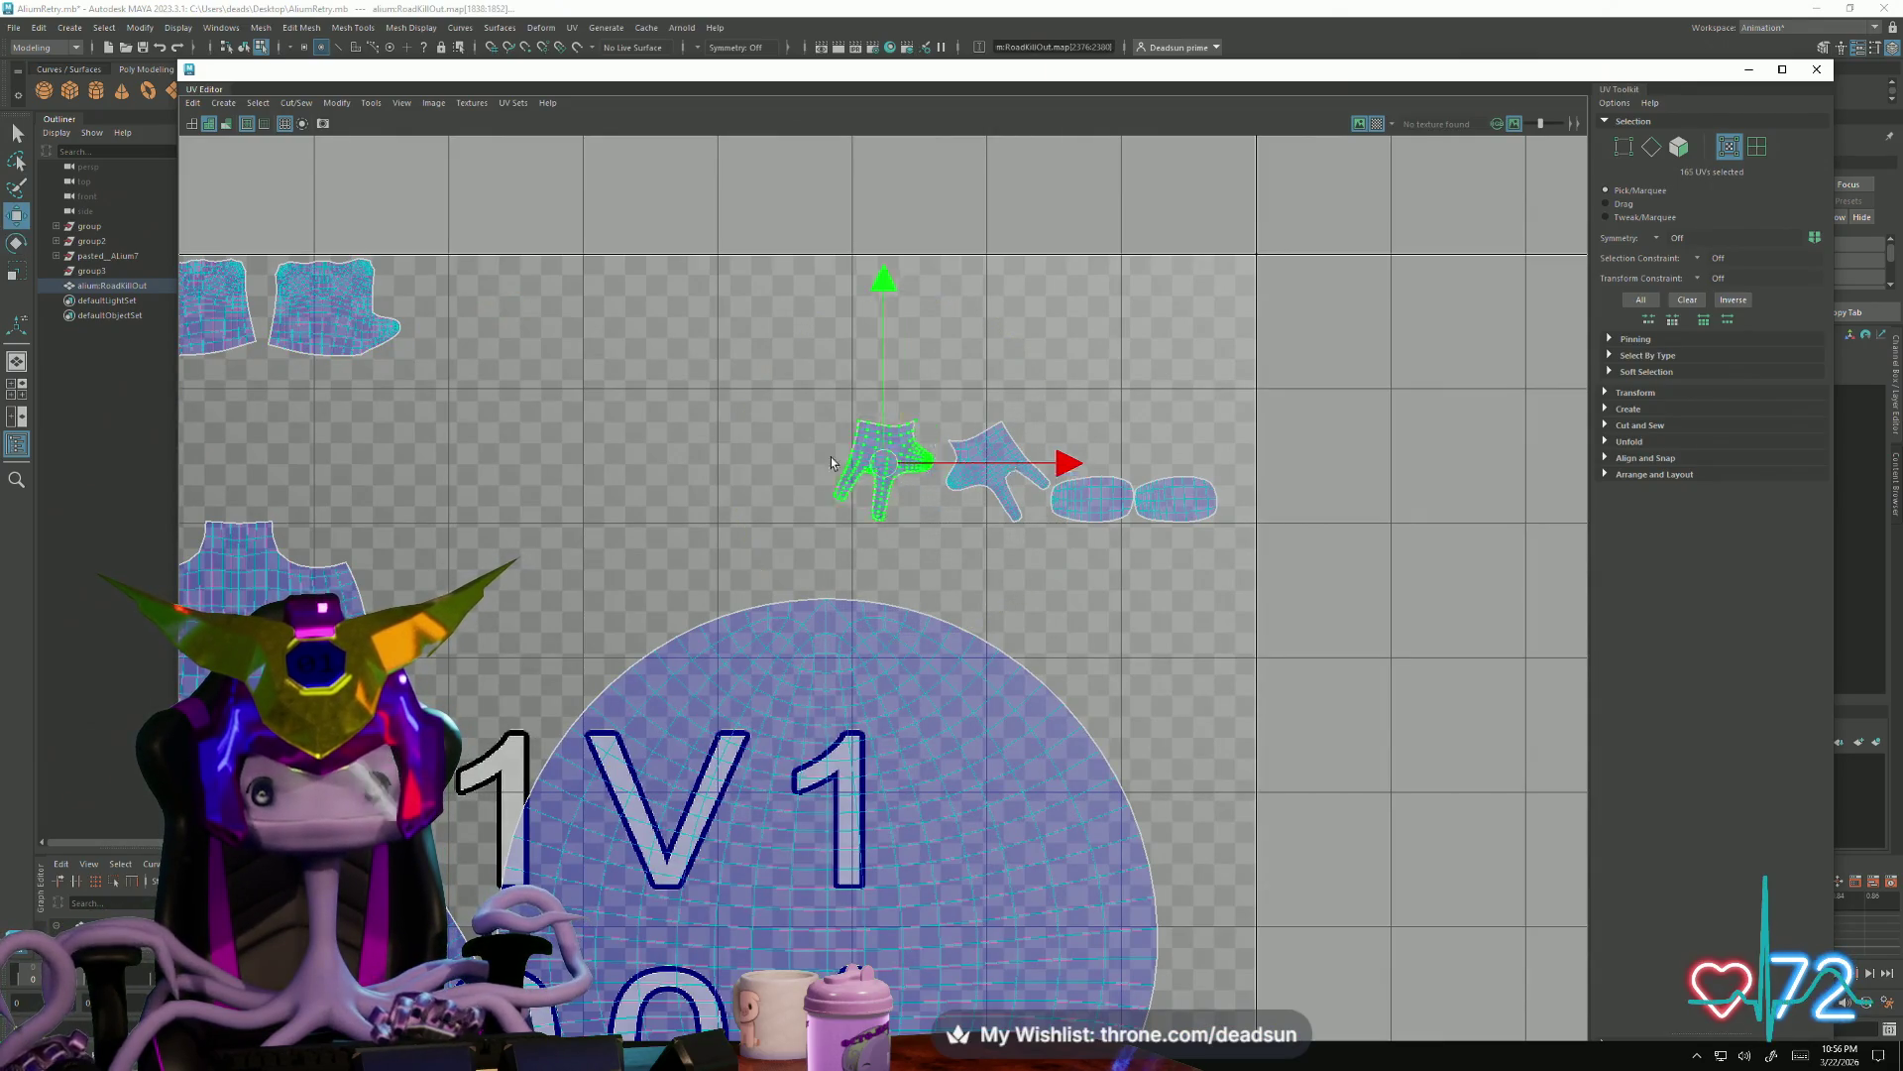
# Move the two hand shells and the small oval shells up into the top row
pyautogui.moveTo(859, 468); pyautogui.dragTo(457, 311)
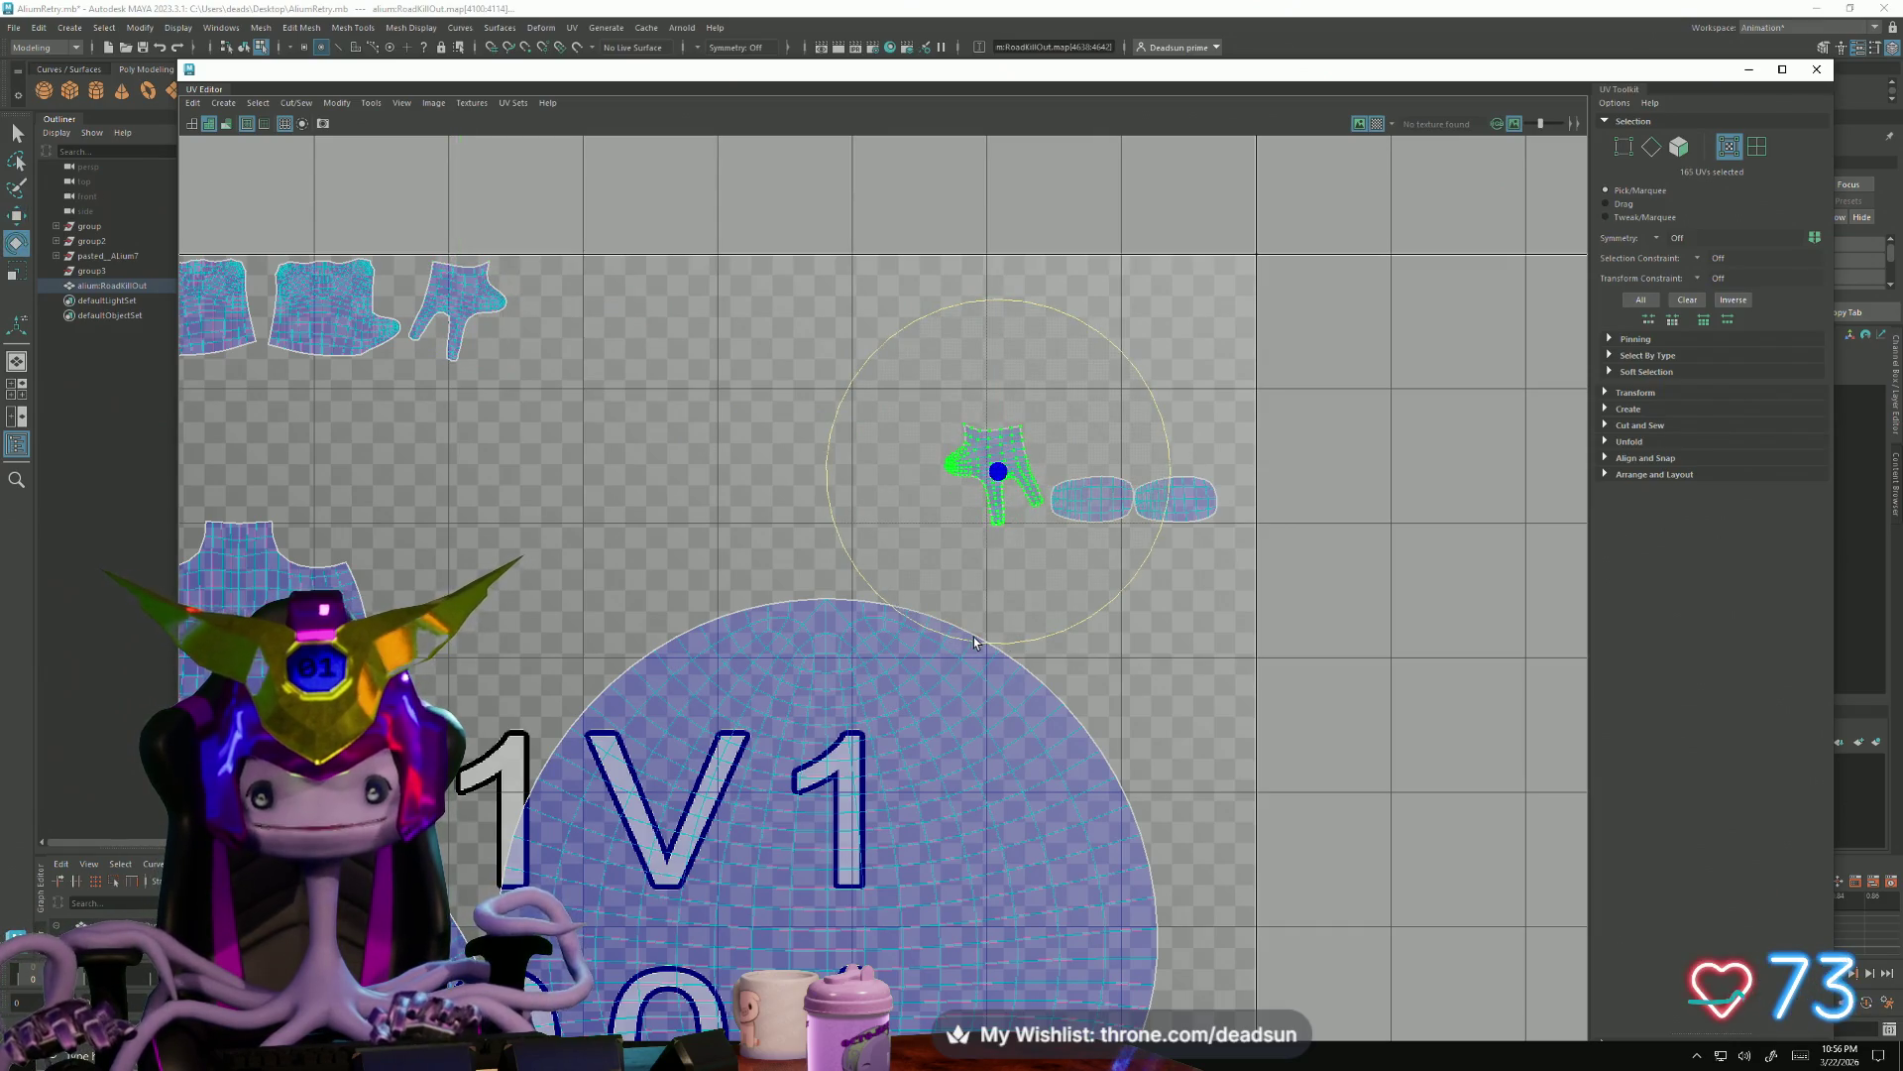
pyautogui.moveTo(1005, 514); pyautogui.dragTo(571, 310)
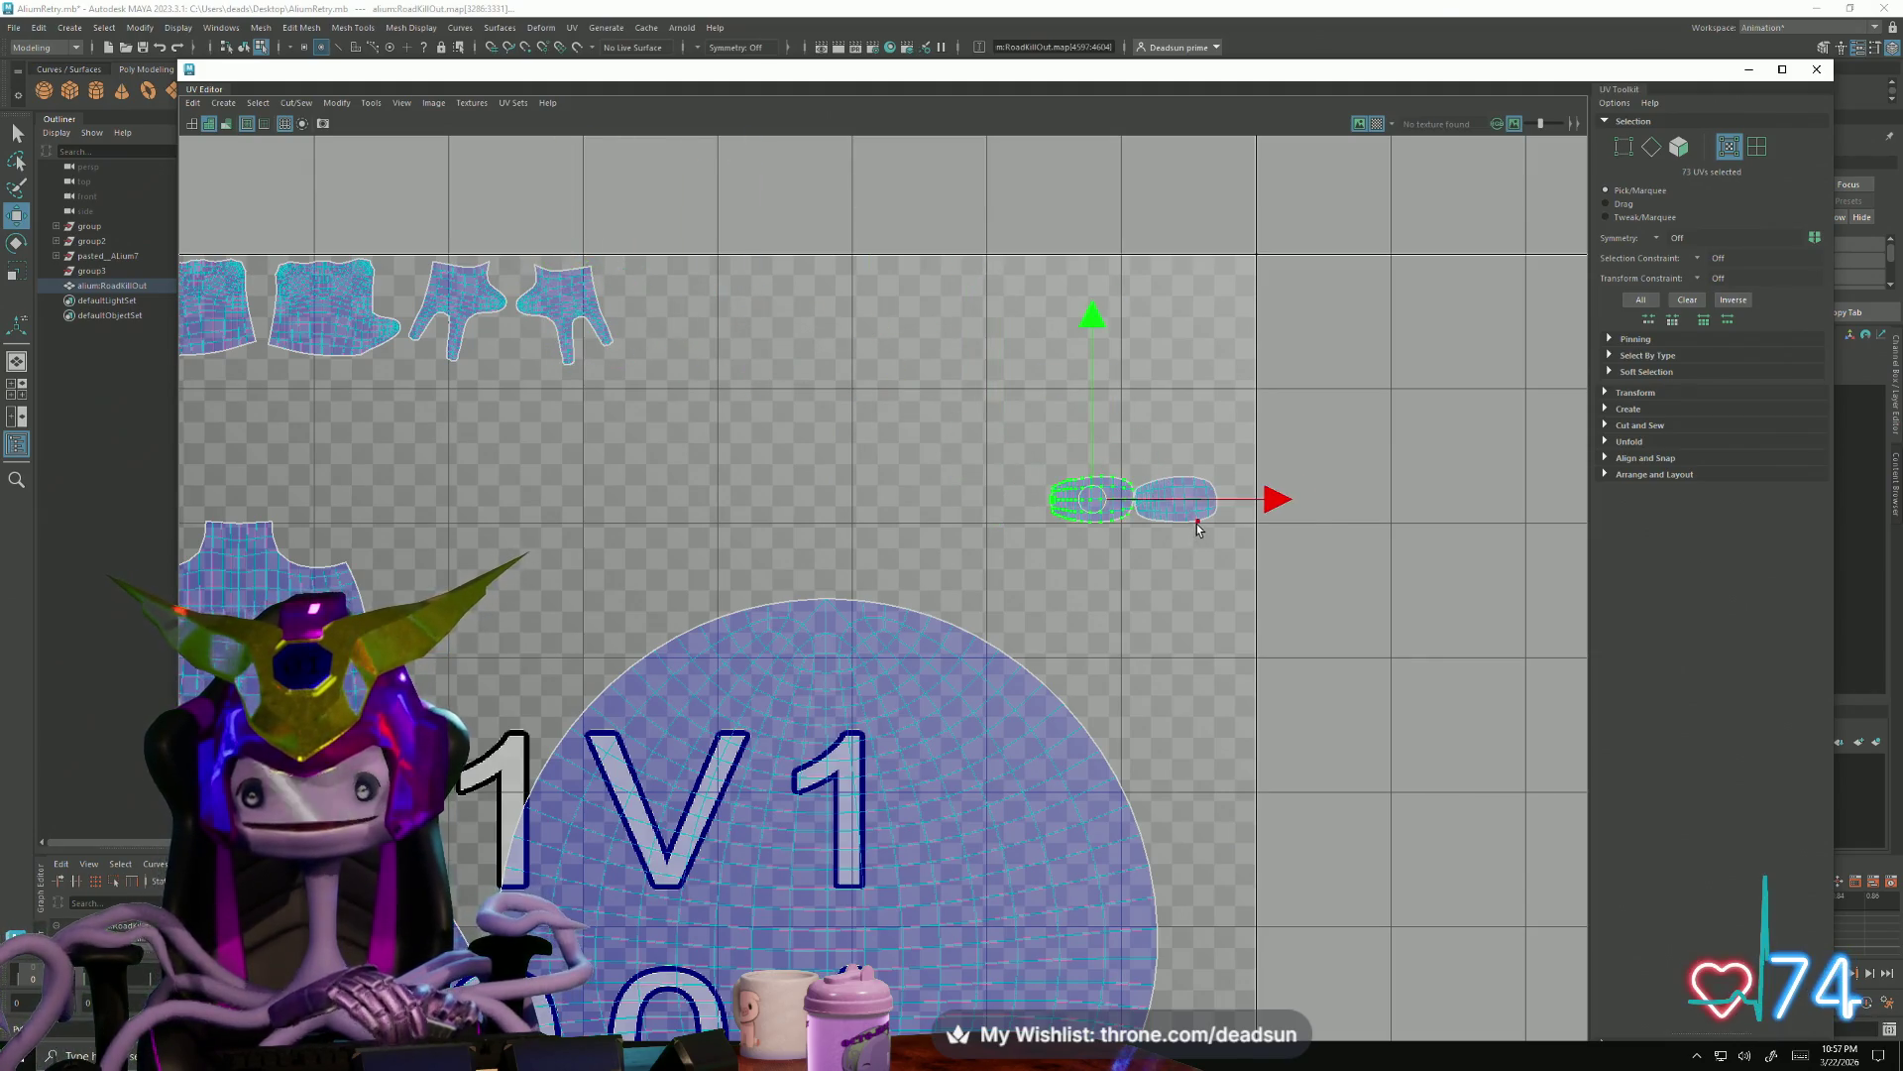
pyautogui.moveTo(1134, 517); pyautogui.dragTo(682, 293)
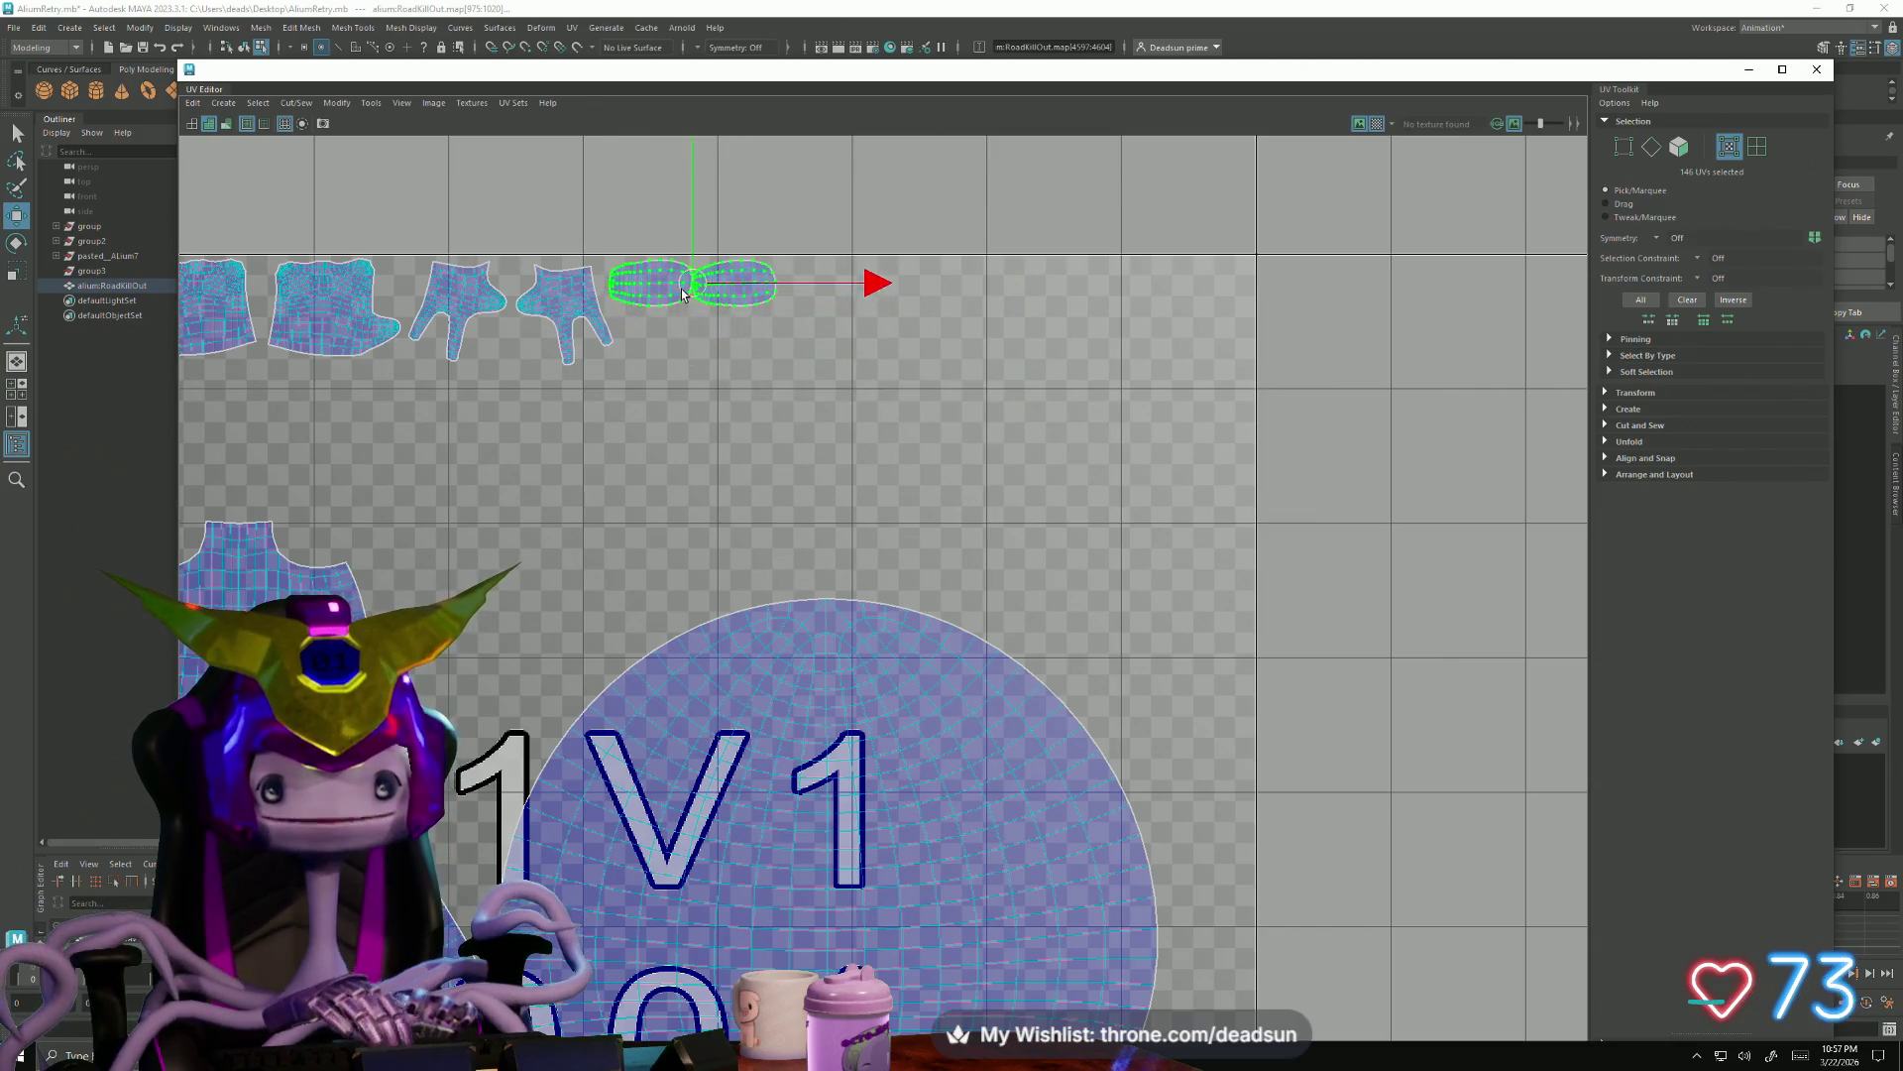
pyautogui.click(729, 302)
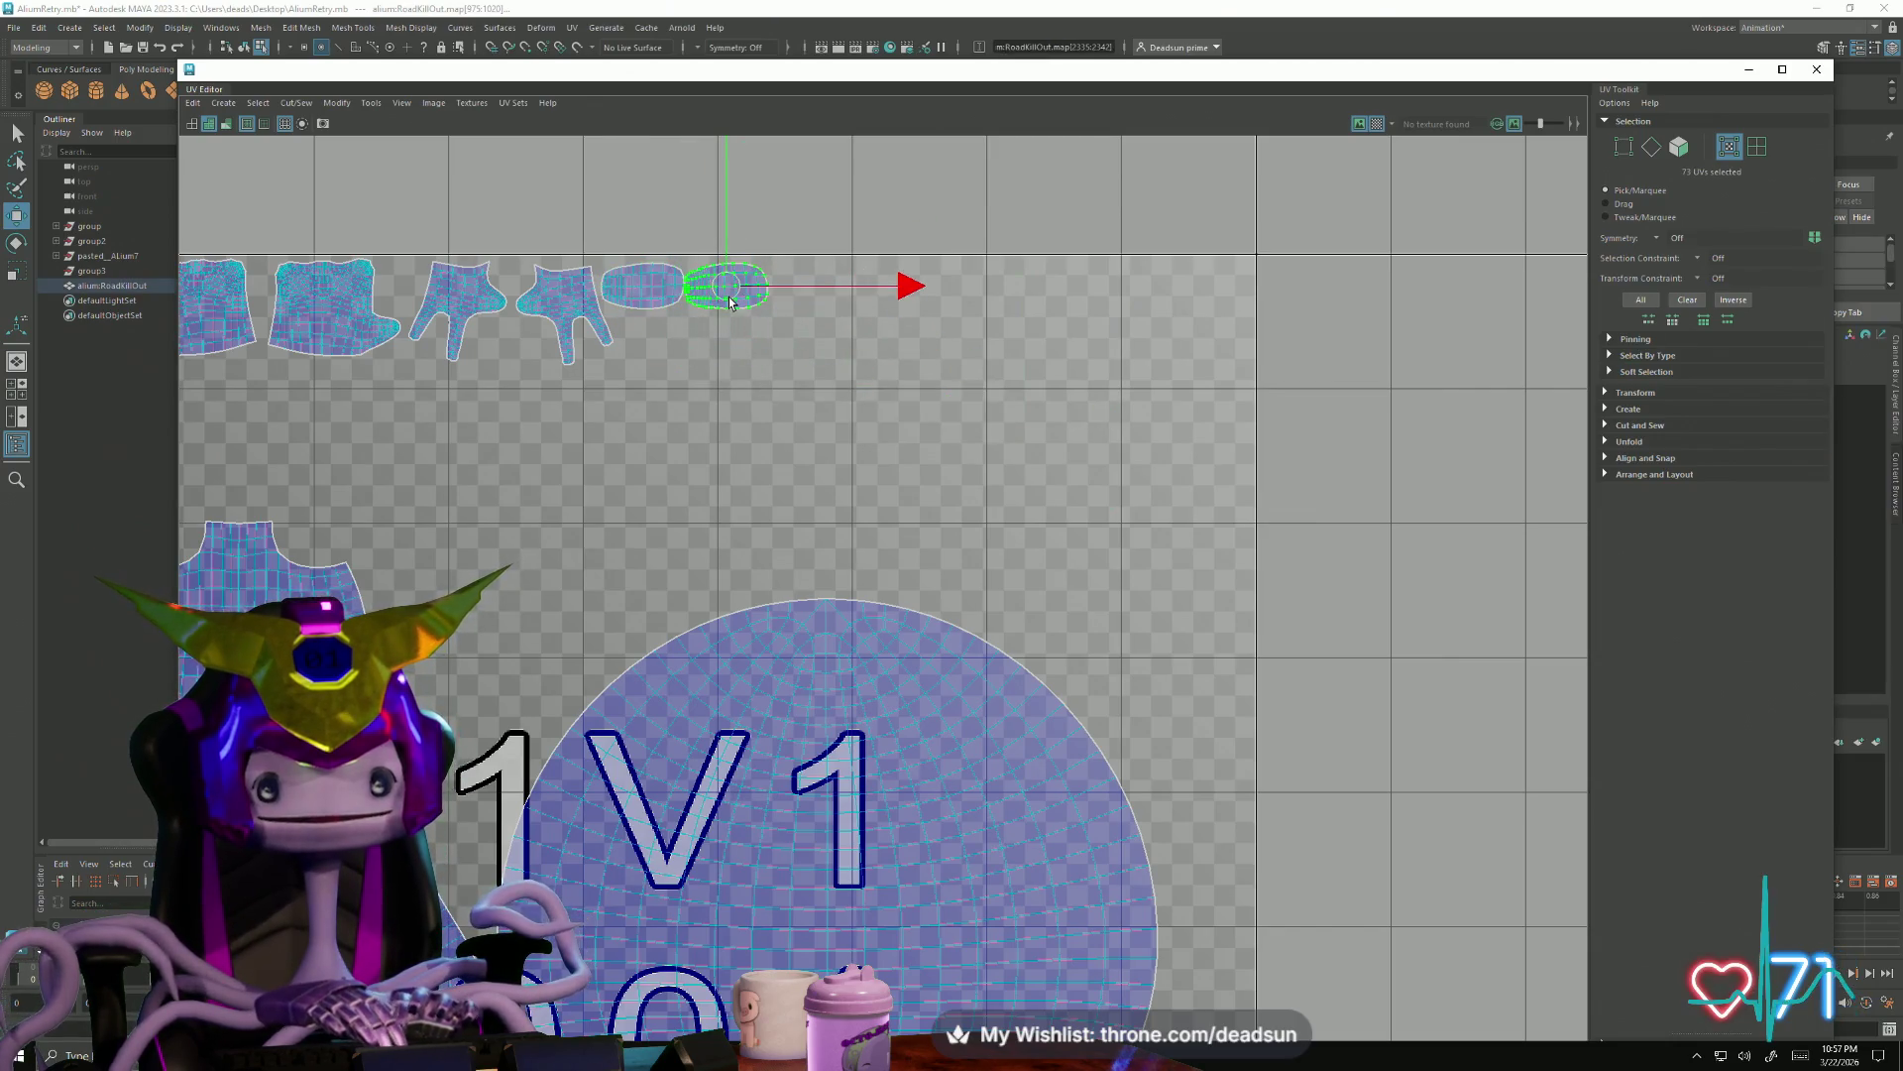
pyautogui.scroll(-4, 790, 696)
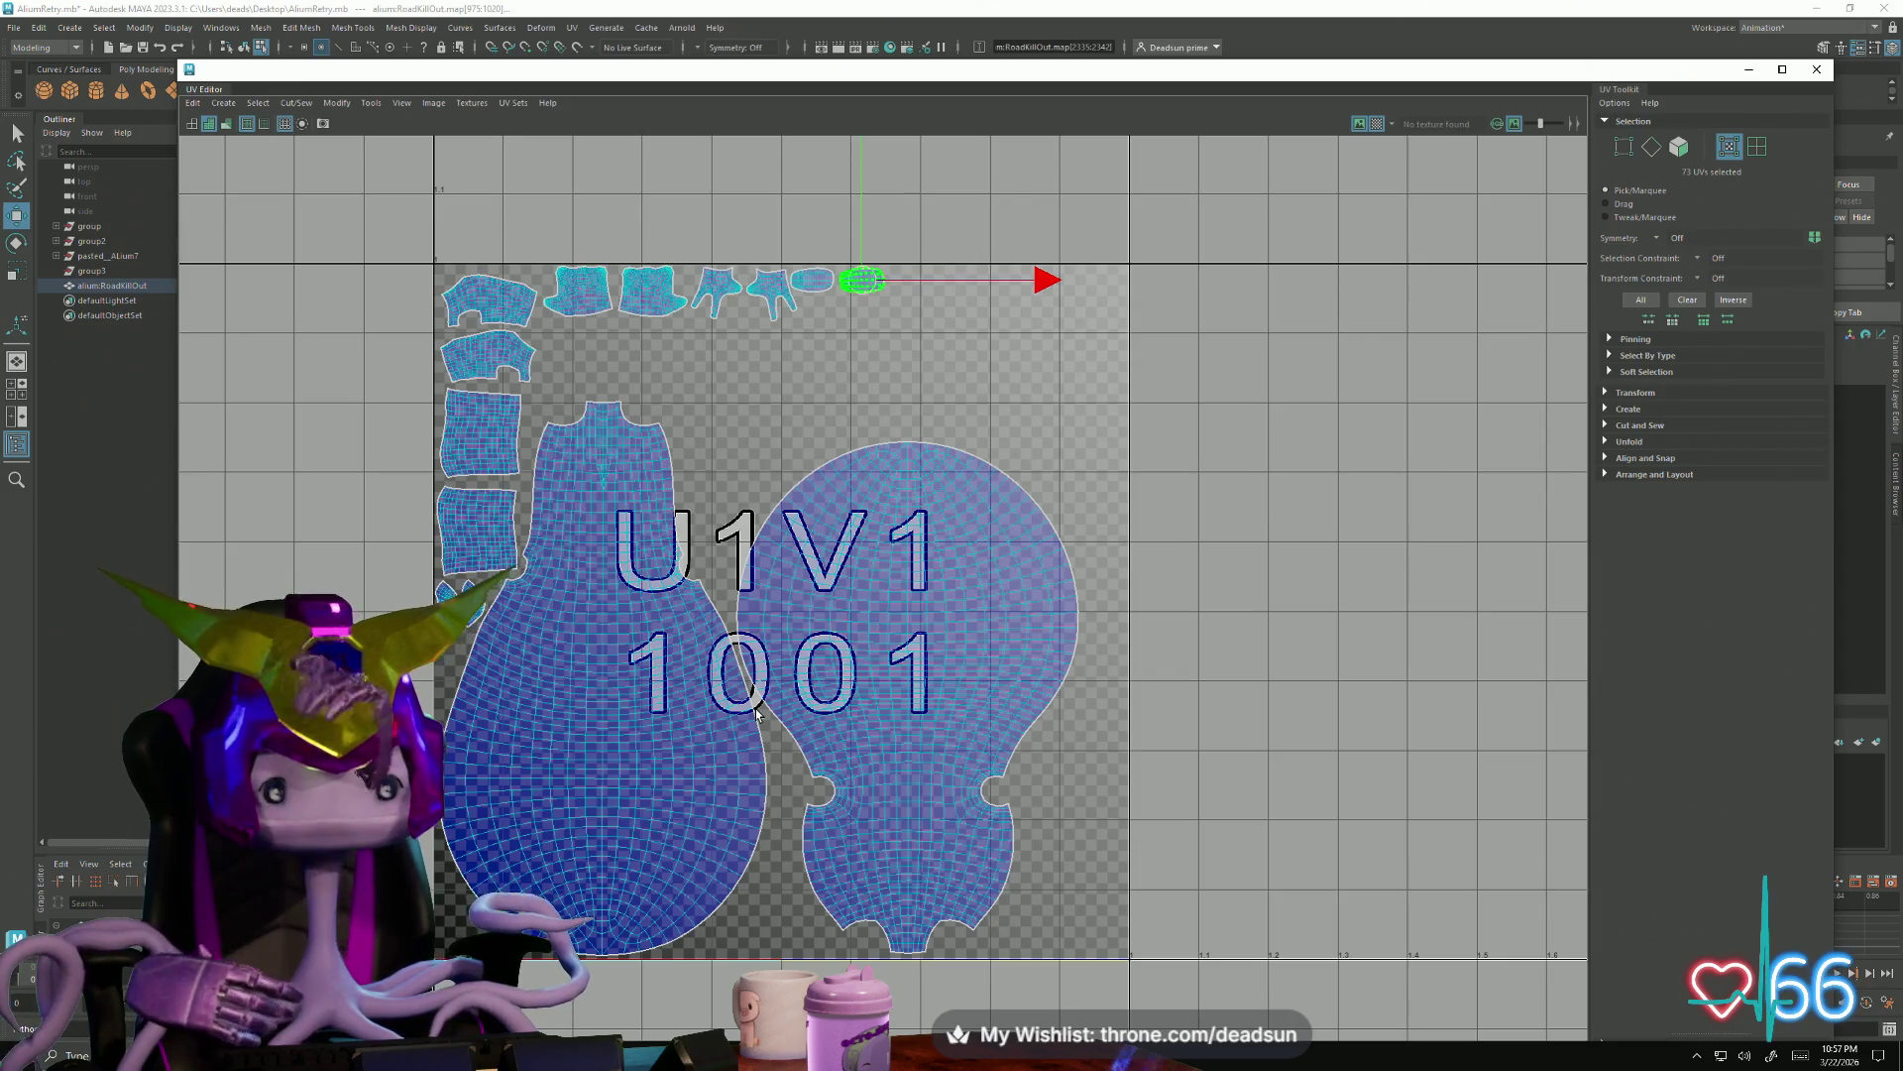
# Scale the large body shells up, then undo the extra transform steps
pyautogui.click(766, 711)
pyautogui.moveTo(767, 687); pyautogui.dragTo(768, 684)
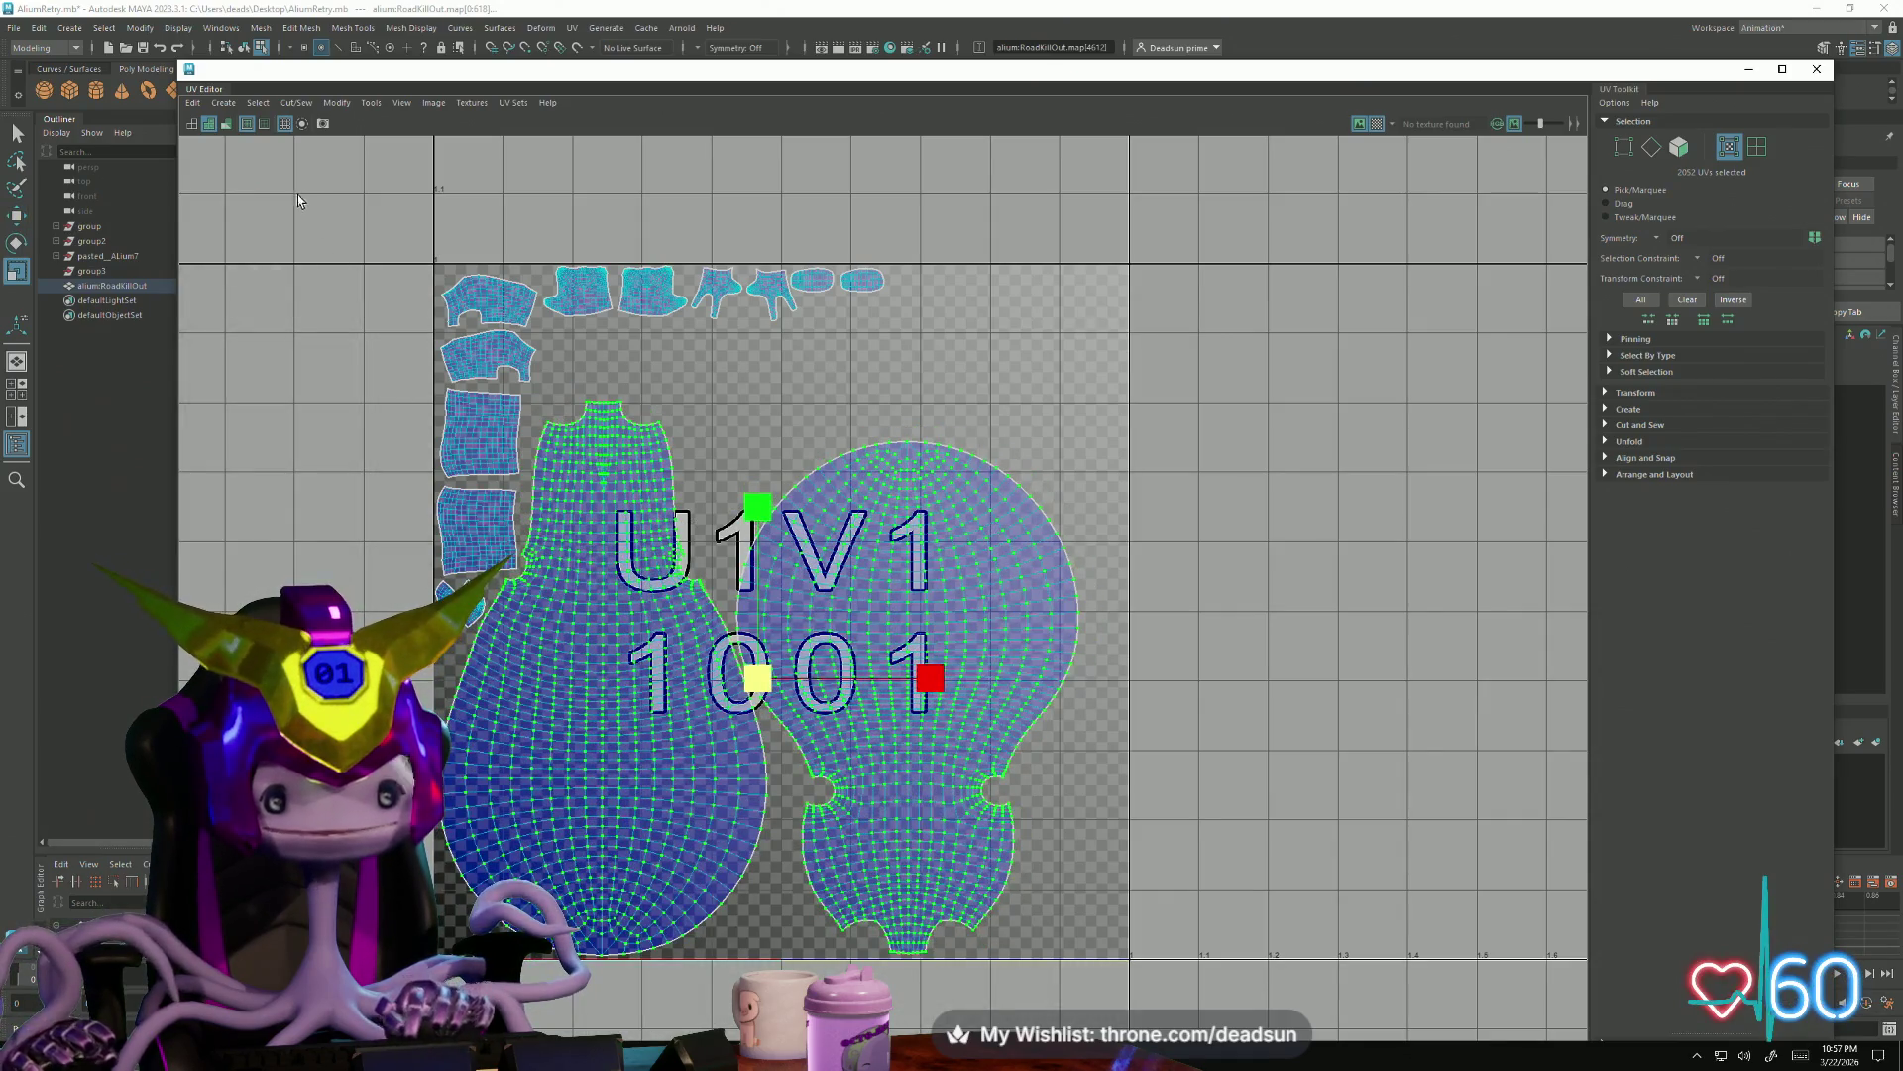
pyautogui.keyDown('shift'); pyautogui.moveTo(431, 261); pyautogui.dragTo(678, 721); pyautogui.keyUp('shift')
pyautogui.moveTo(757, 610)
pyautogui.mouseDown()
pyautogui.moveTo(775, 620)
pyautogui.moveTo(791, 575)
pyautogui.mouseUp()
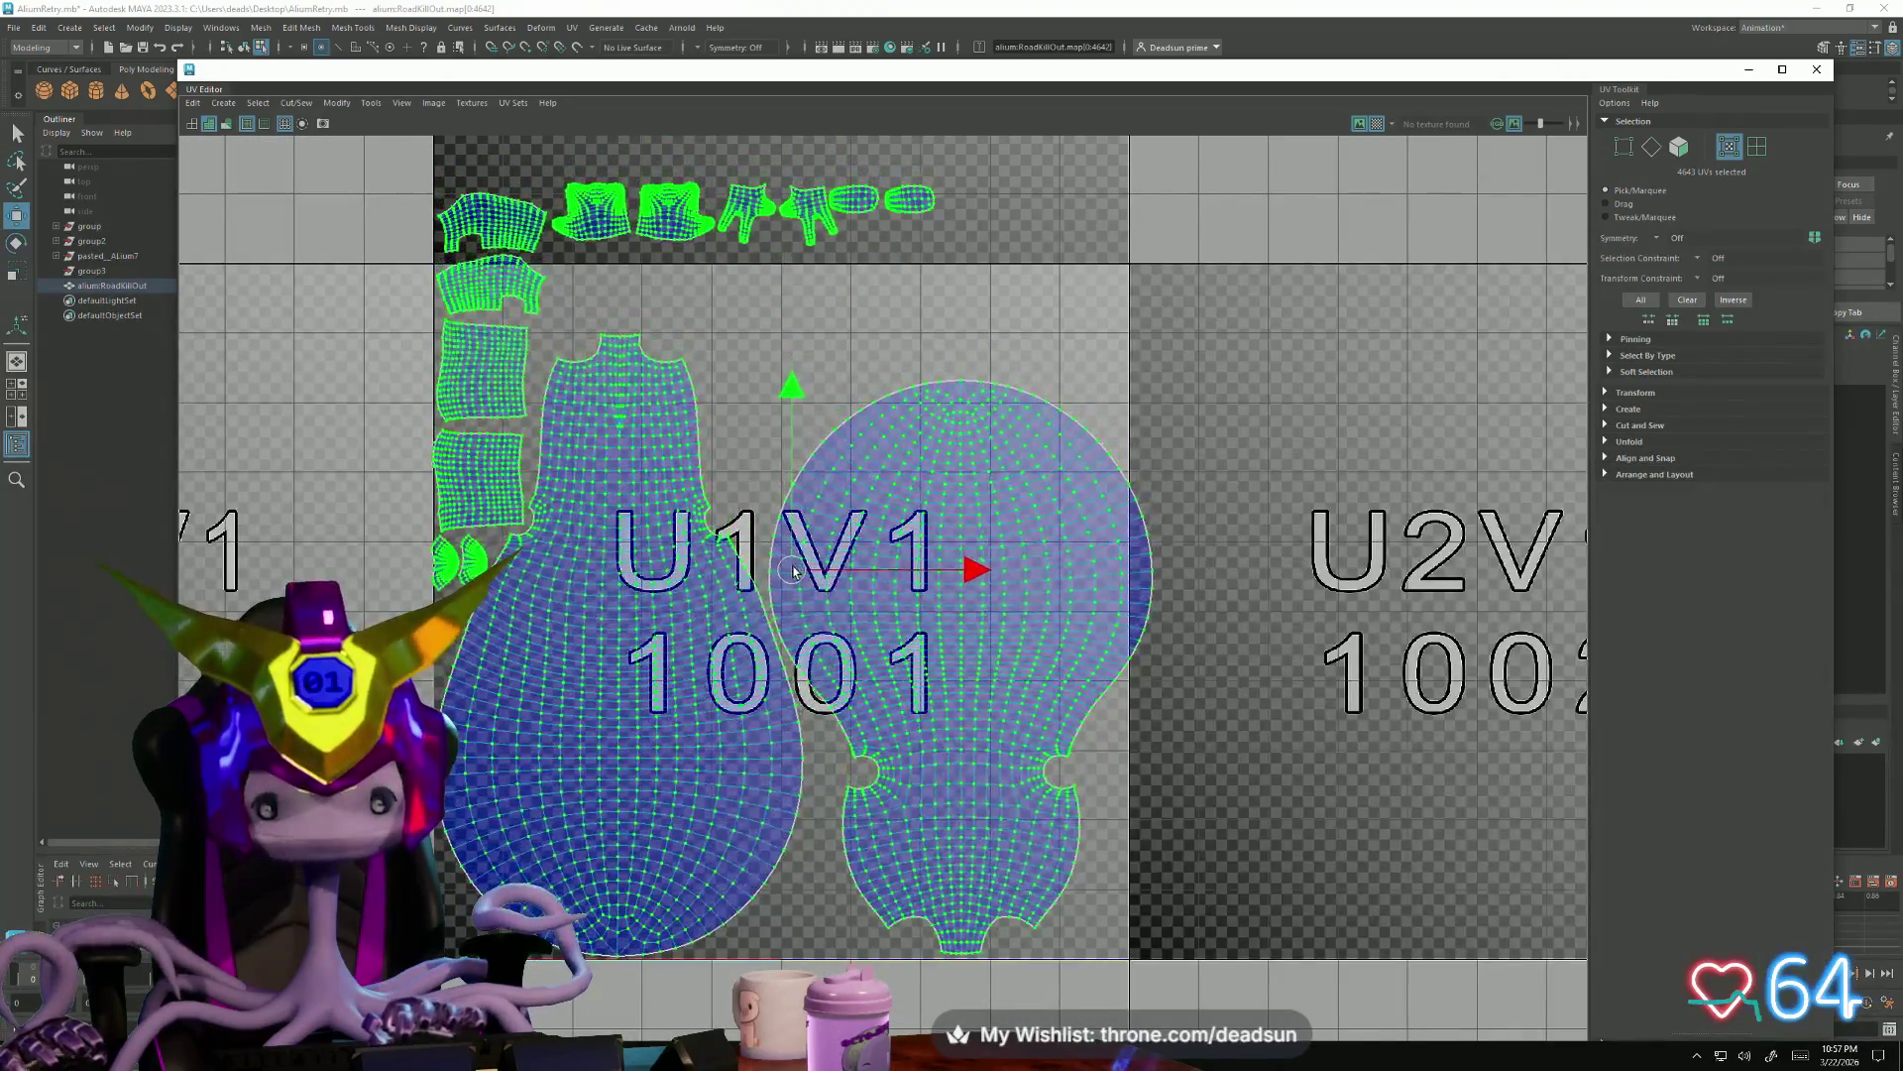
pyautogui.moveTo(791, 577); pyautogui.dragTo(771, 579)
pyautogui.press('r')
pyautogui.press('w')
pyautogui.hotkey('ctrl', 'z')
pyautogui.hotkey('ctrl', 'z')
pyautogui.hotkey('ctrl', 'z')
pyautogui.hotkey('ctrl', 'z')
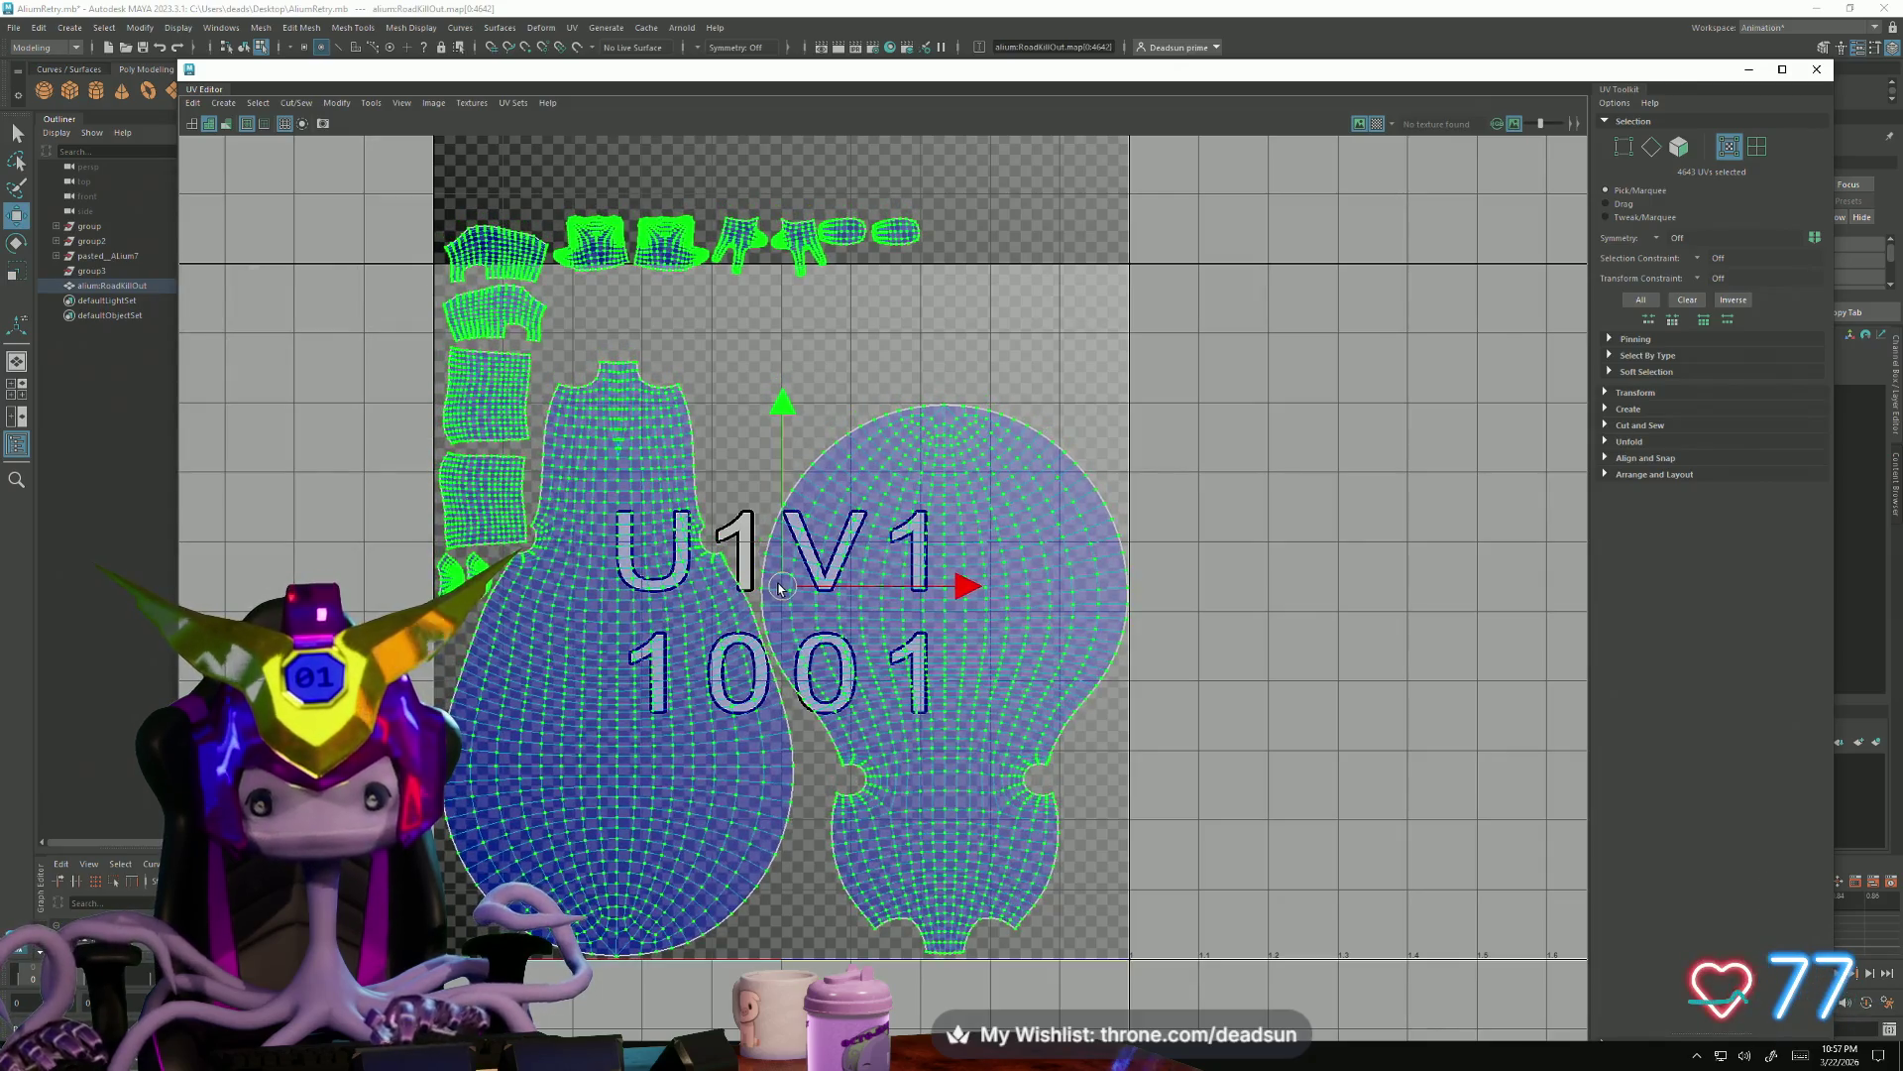
pyautogui.hotkey('ctrl', 'z')
pyautogui.hotkey('ctrl', 'z')
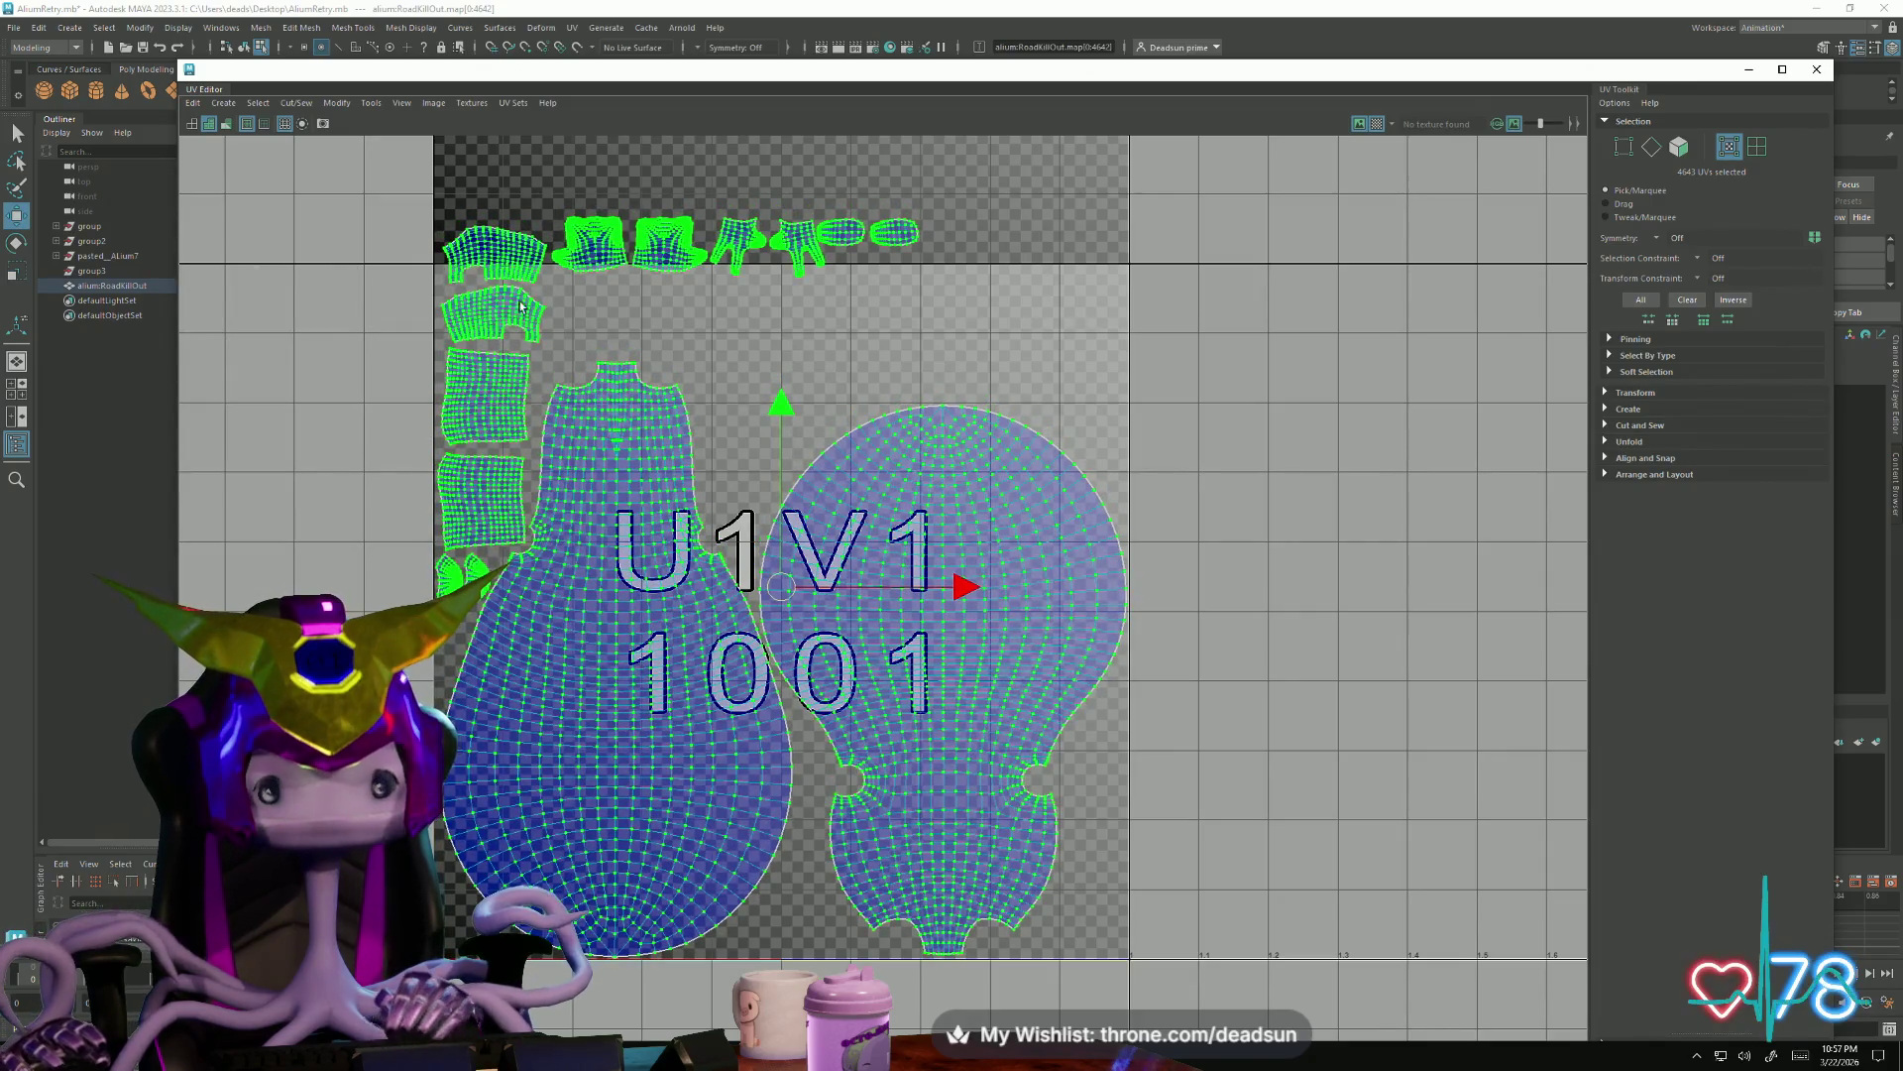
# Move the small shells down to the right and place the glove shells beside them
pyautogui.click(526, 303)
pyautogui.moveTo(506, 278); pyautogui.dragTo(1075, 331)
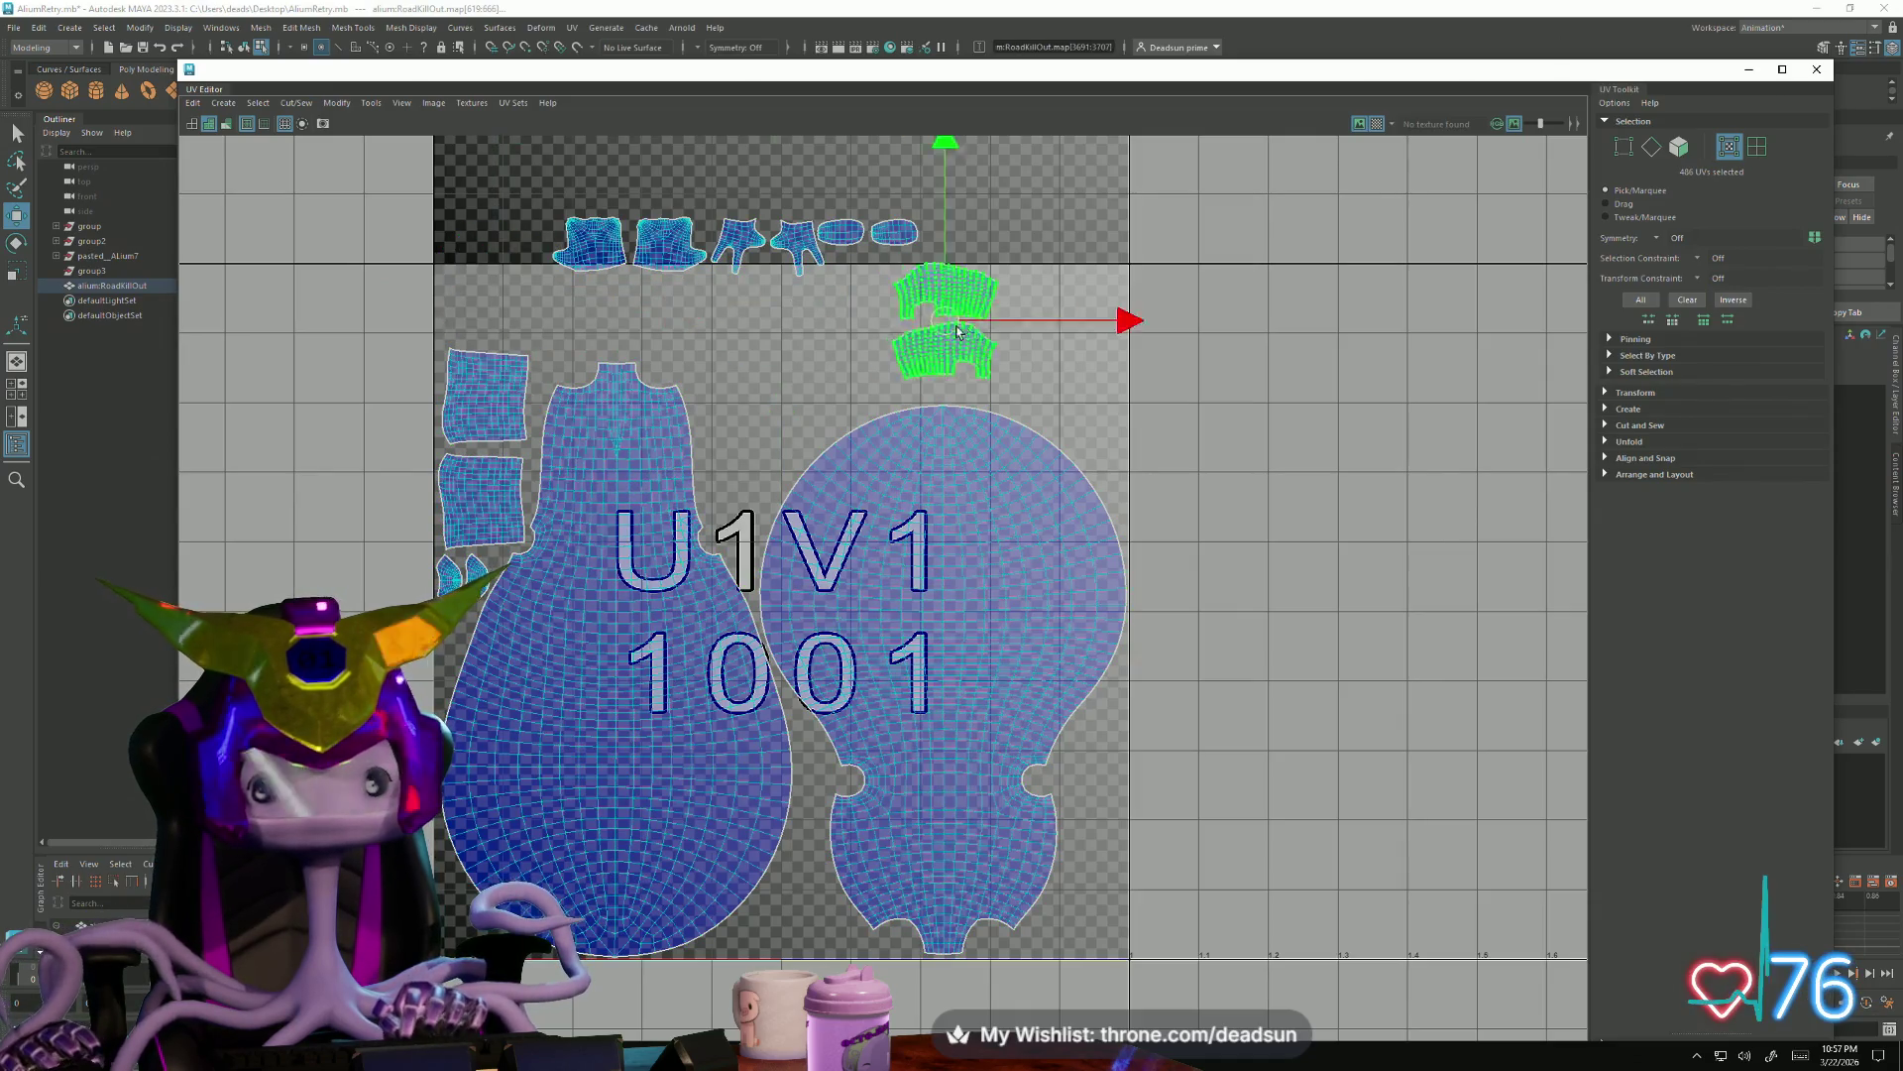
pyautogui.click(878, 234)
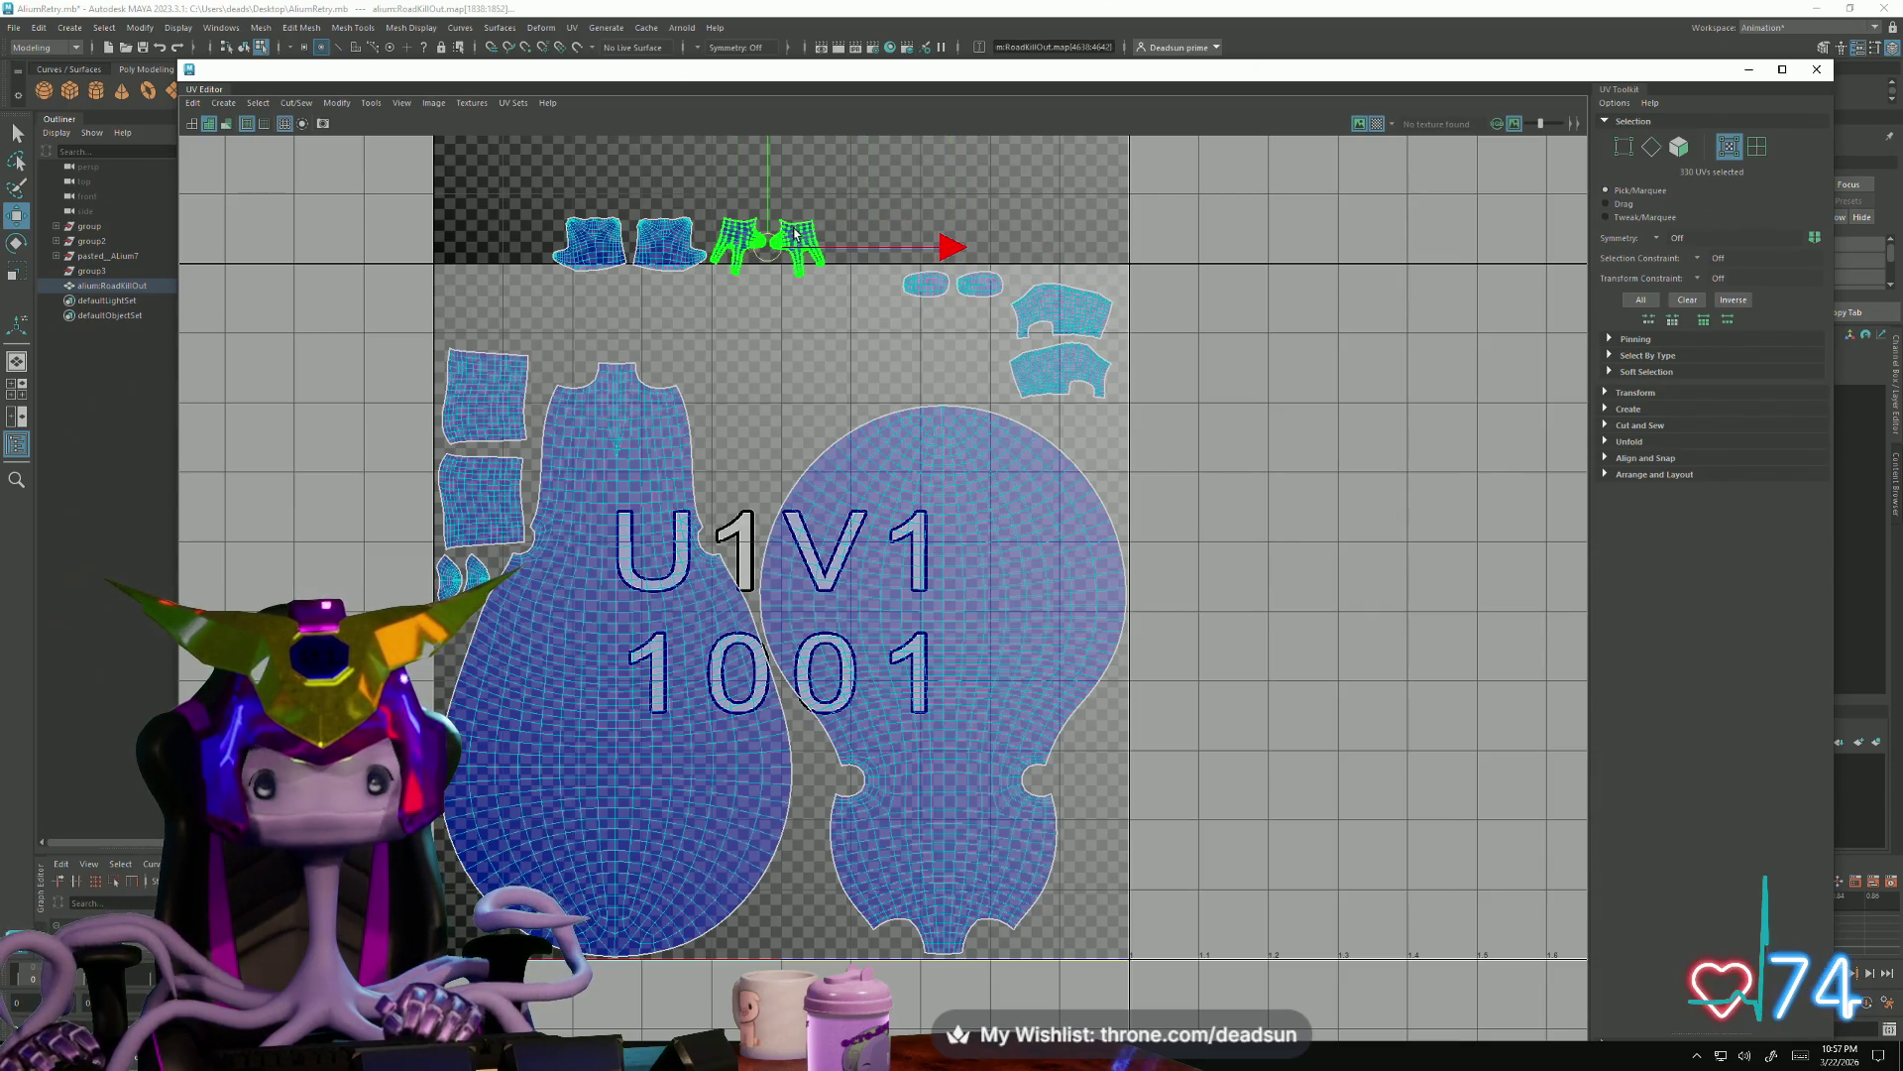
pyautogui.moveTo(795, 235); pyautogui.dragTo(942, 322)
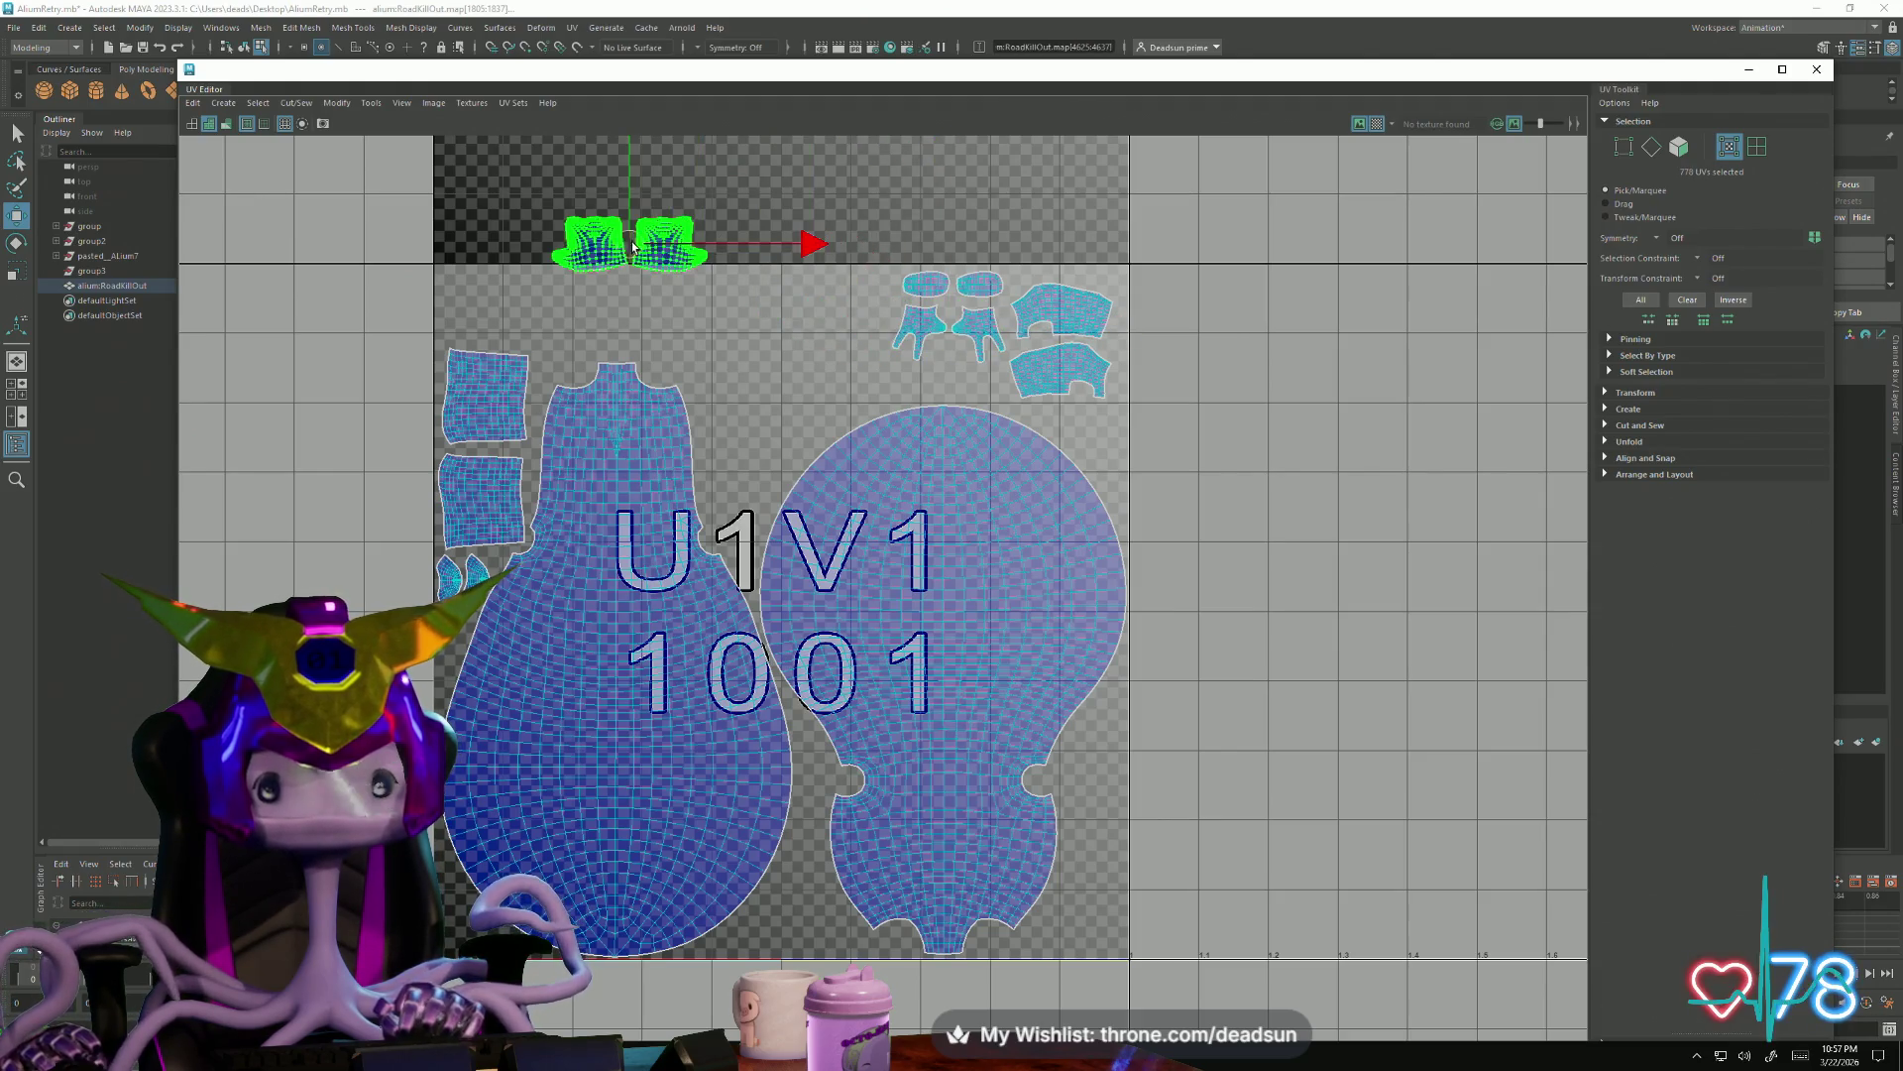
pyautogui.moveTo(633, 245); pyautogui.dragTo(815, 306)
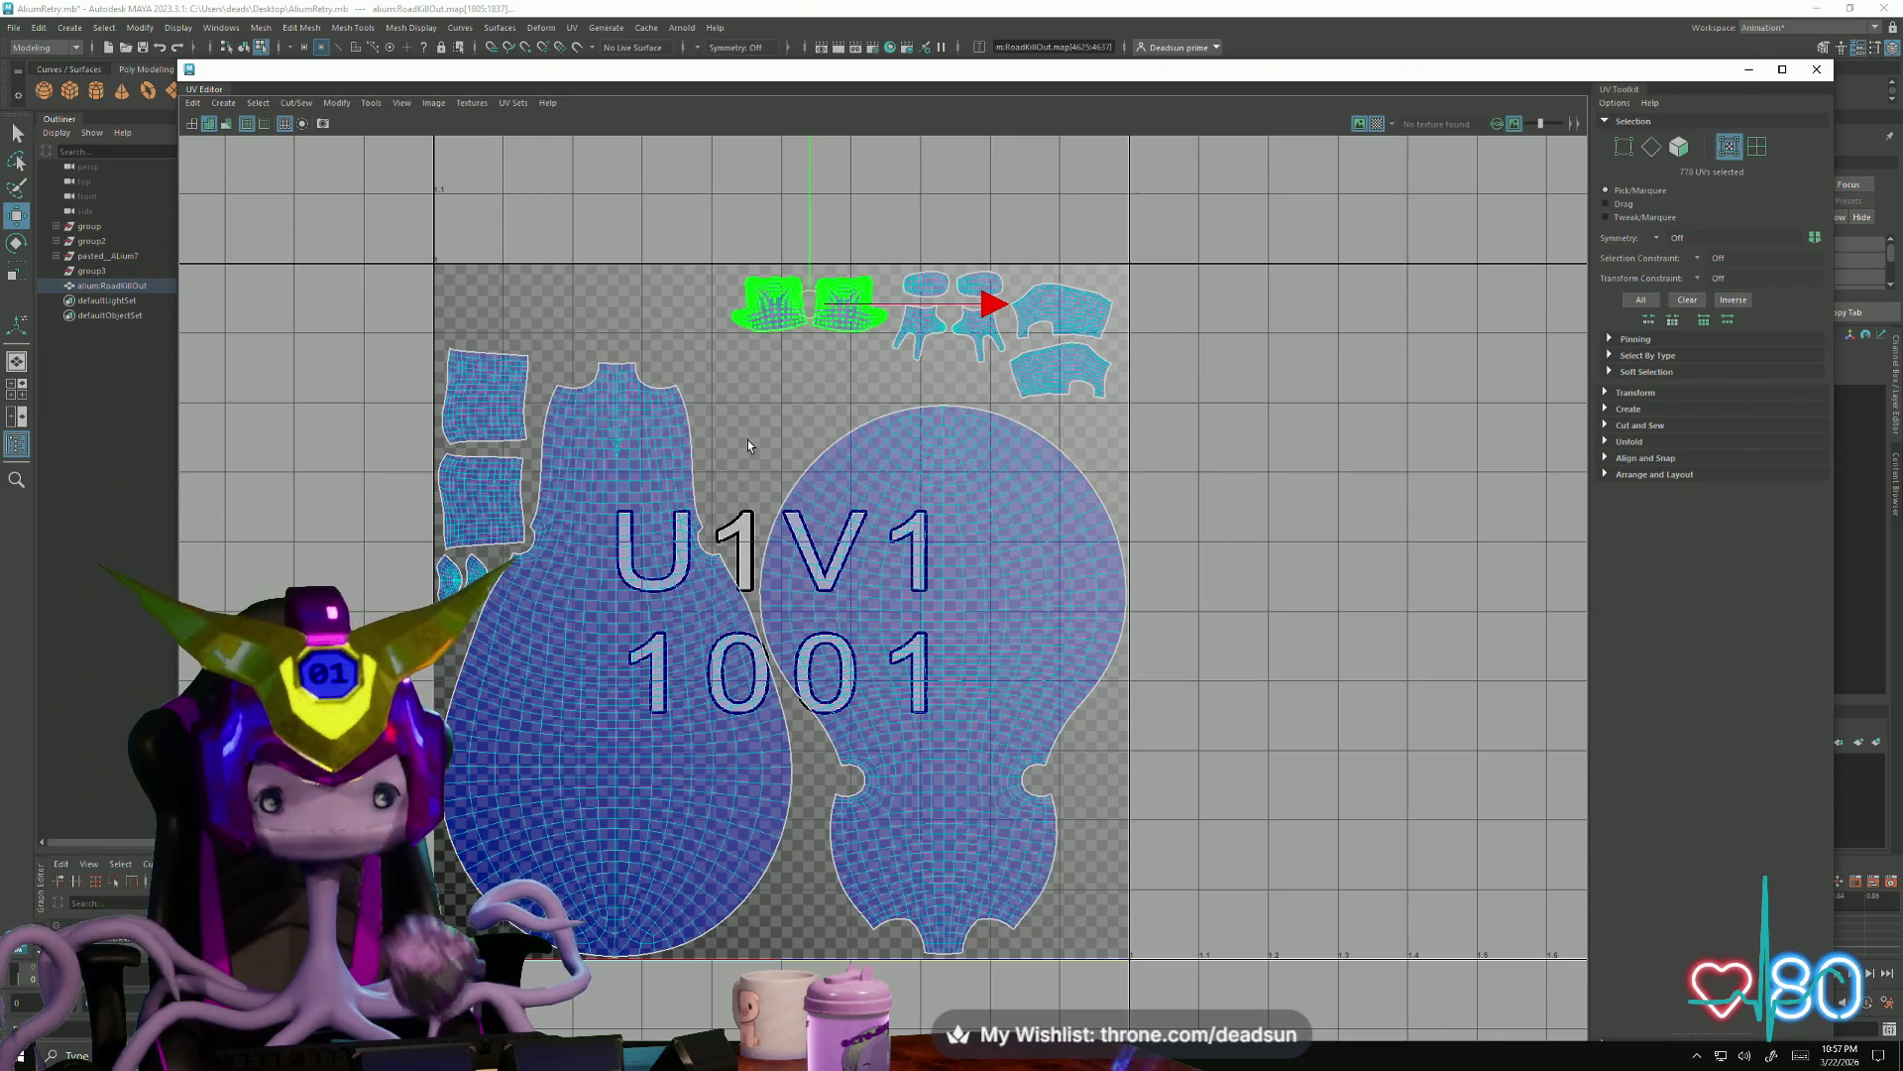
# Move the group of small shells up into the top row and shift the round shell upward
pyautogui.keyDown('shift'); pyautogui.moveTo(1202, 398); pyautogui.dragTo(893, 268); pyautogui.keyUp('shift')
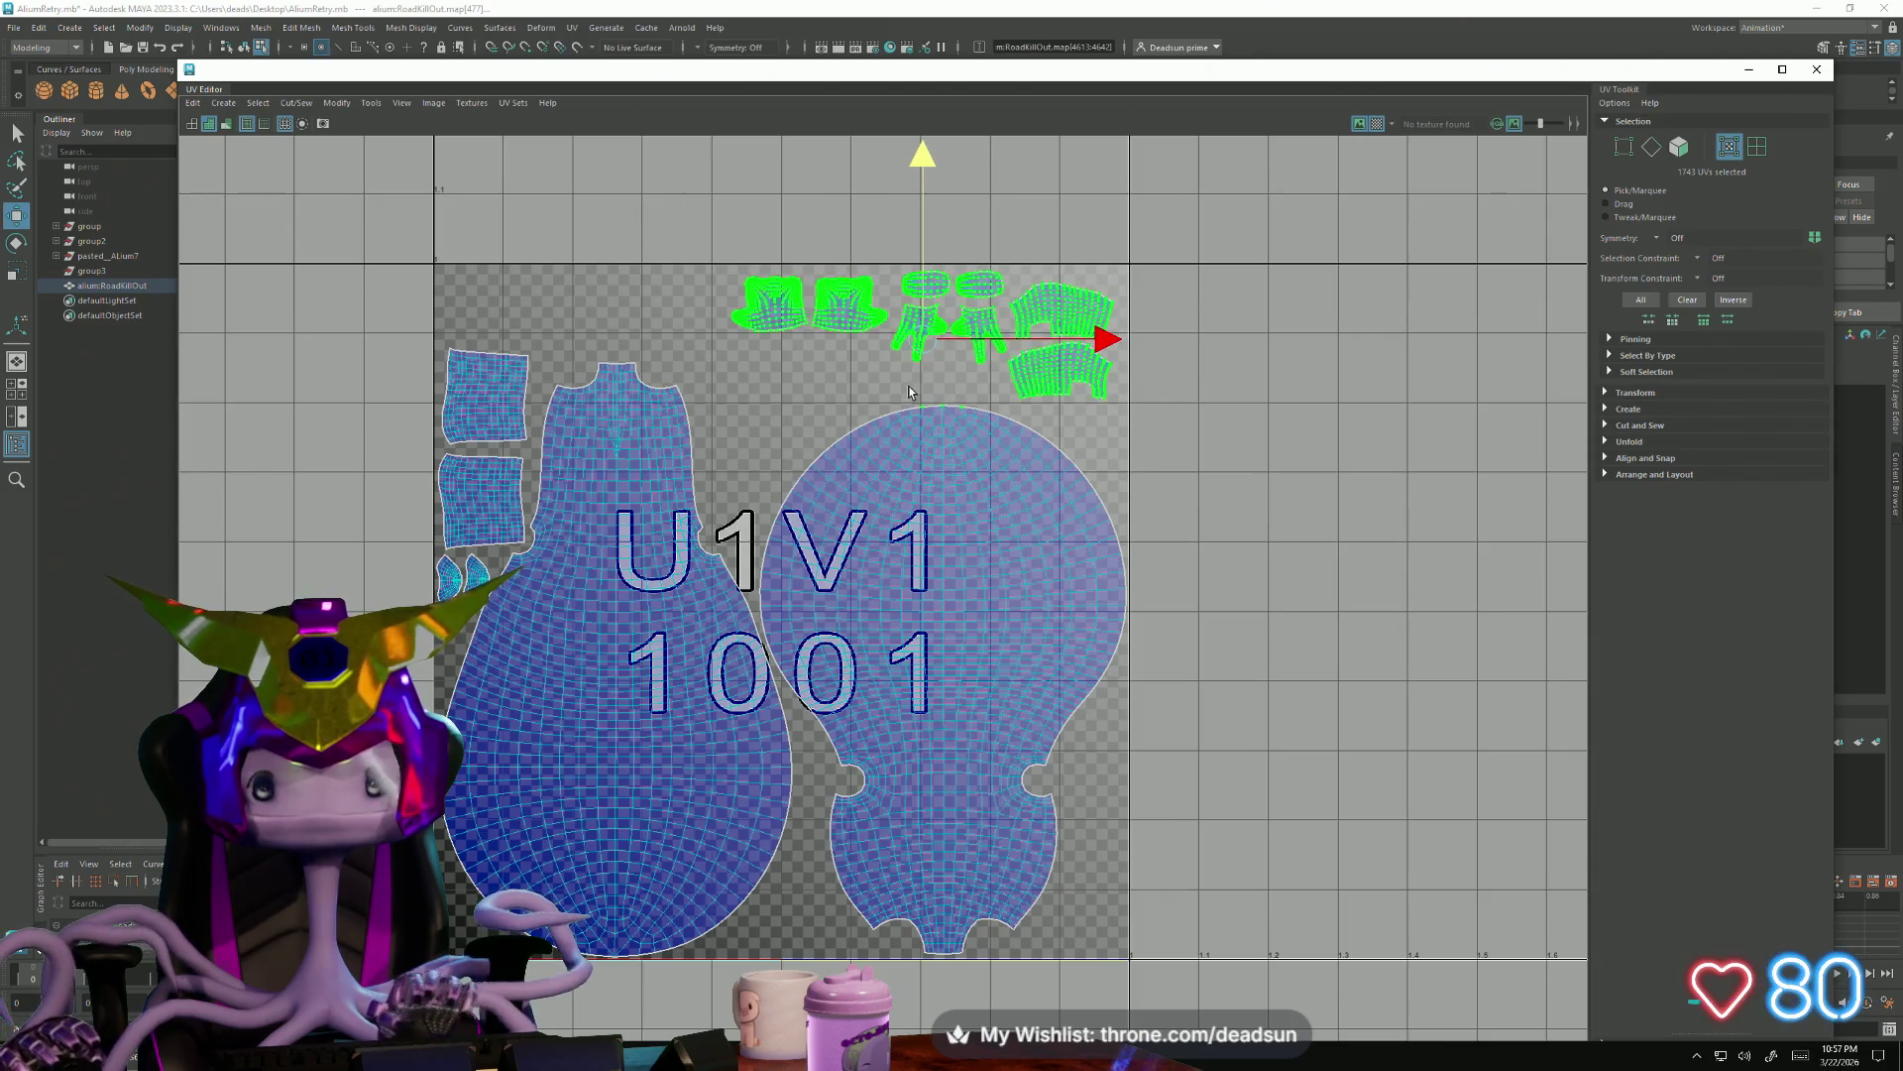
pyautogui.moveTo(931, 326); pyautogui.dragTo(584, 267)
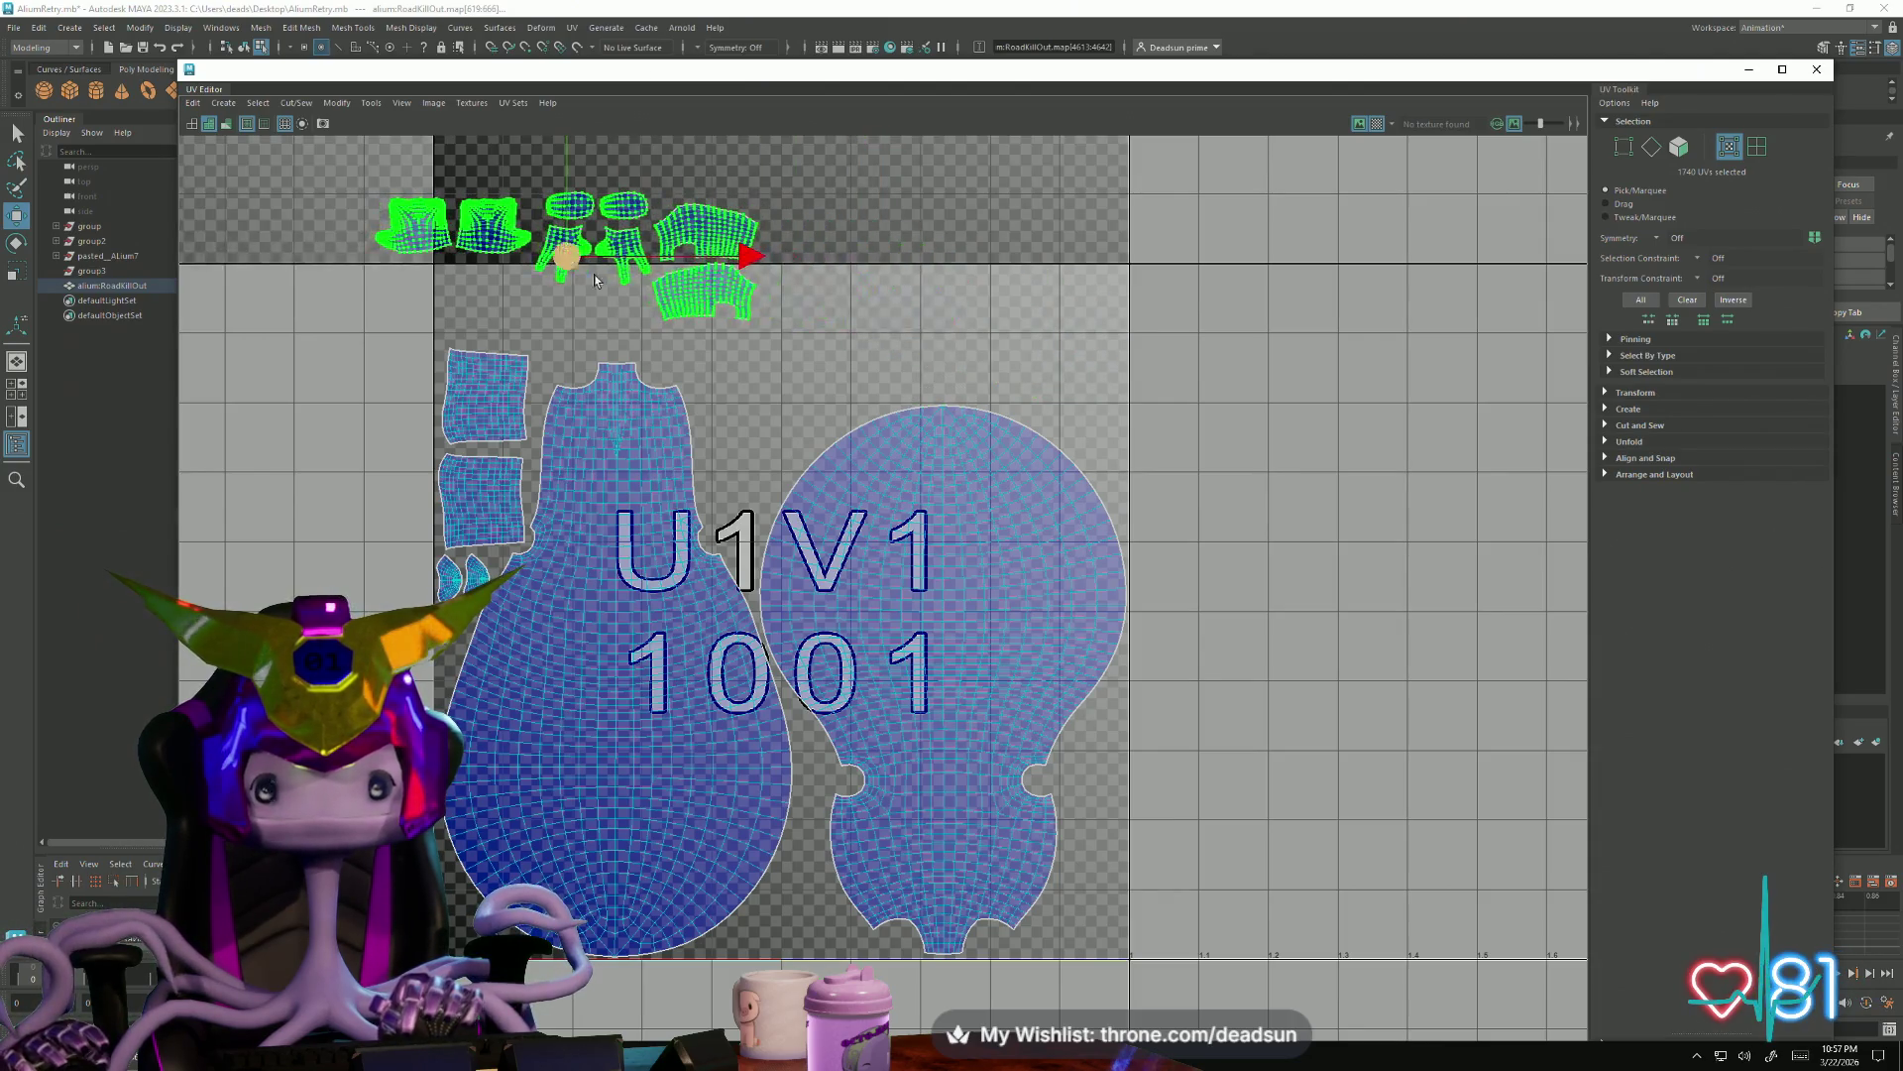
pyautogui.click(942, 463)
pyautogui.moveTo(948, 681)
pyautogui.mouseDown()
pyautogui.moveTo(913, 562)
pyautogui.moveTo(918, 582)
pyautogui.mouseUp()
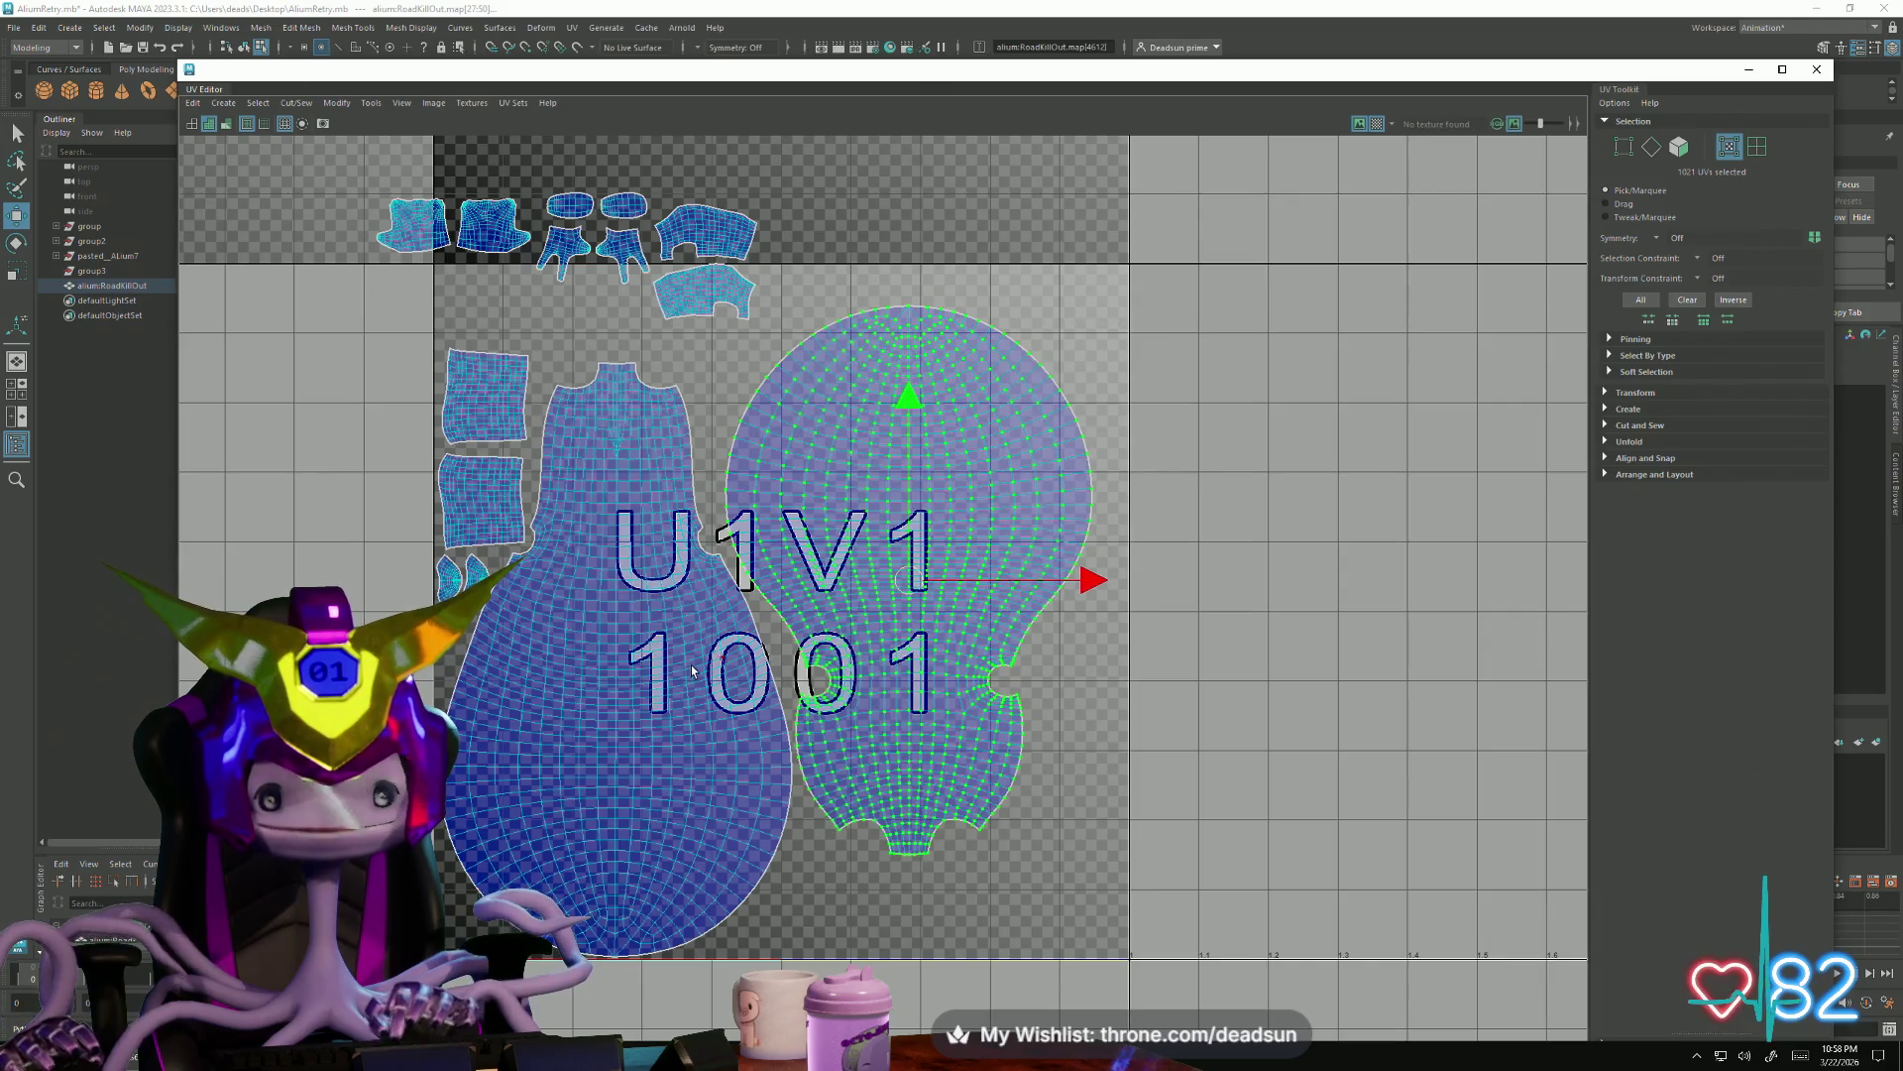
# Enlarge the body shells and set the two square shells side by side along the tile's bottom
pyautogui.moveTo(762, 649); pyautogui.dragTo(786, 610)
pyautogui.press('r')
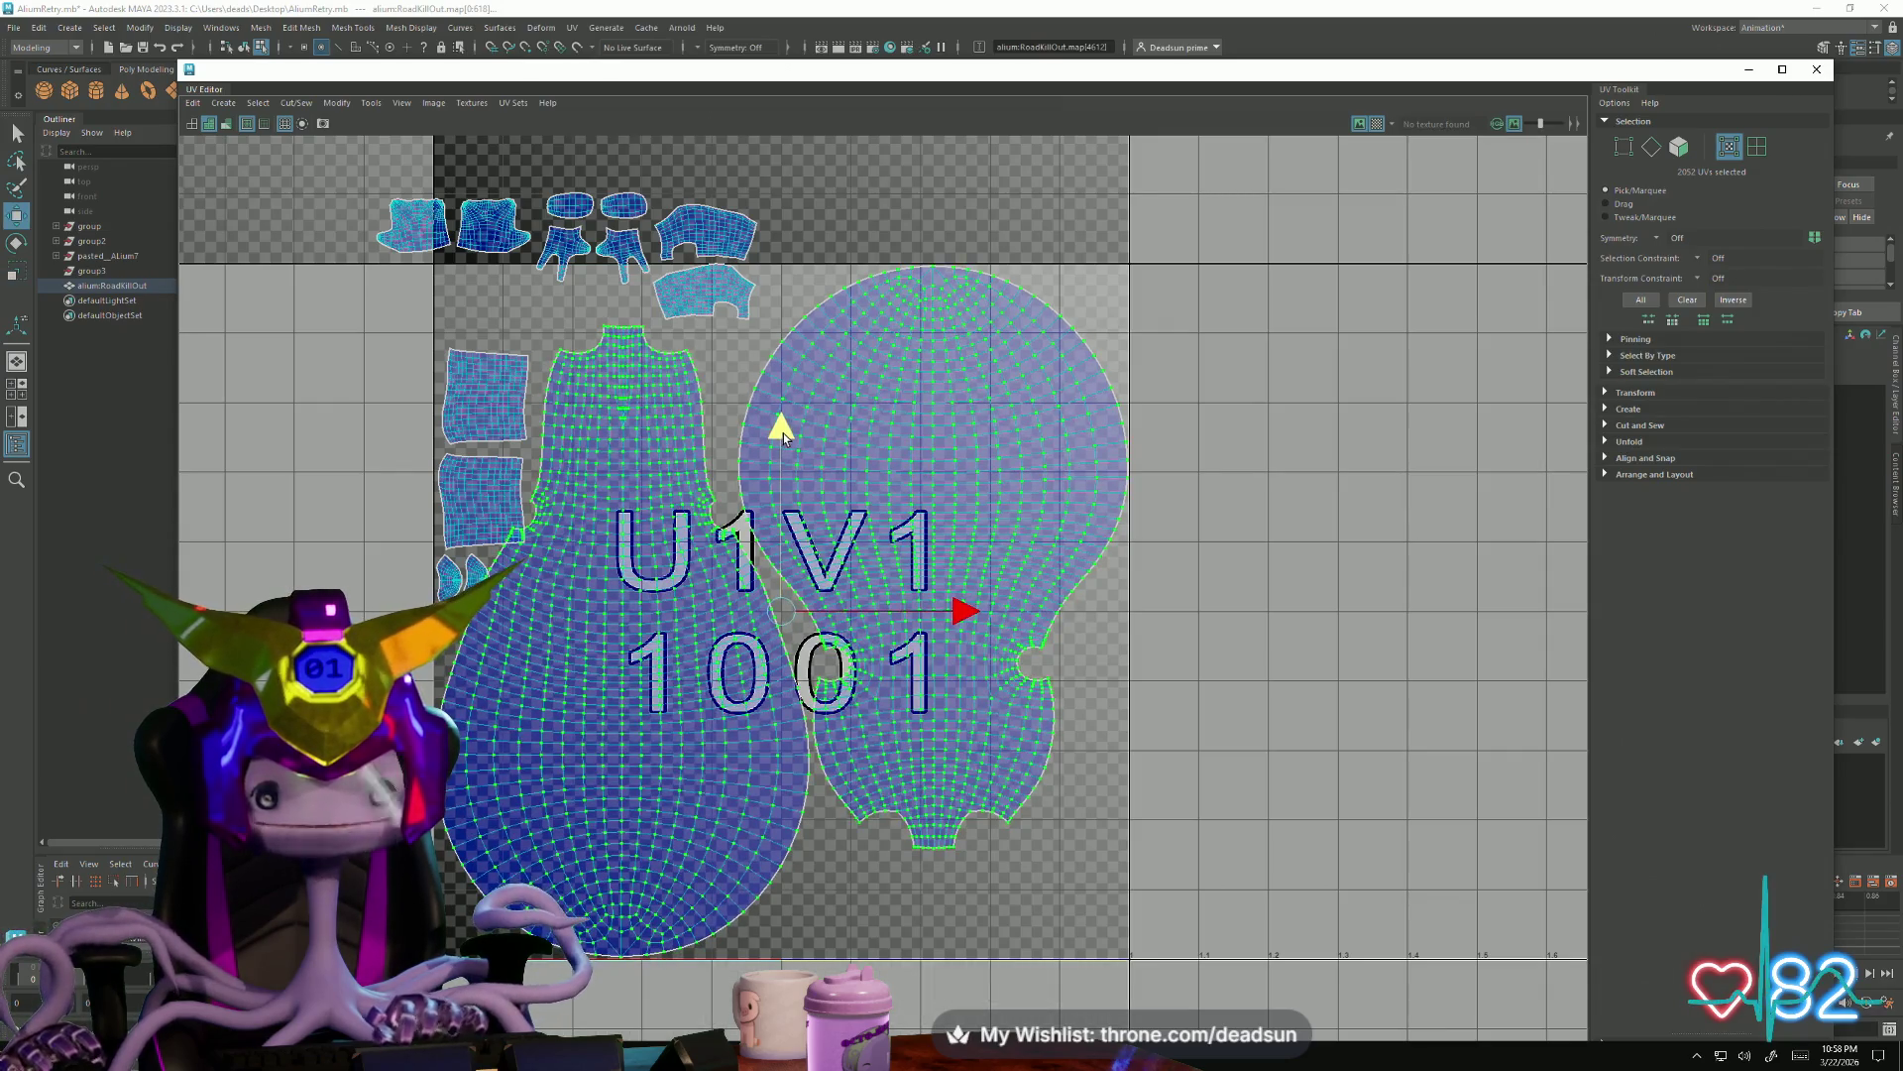
pyautogui.click(473, 404)
pyautogui.keyDown('shift'); pyautogui.click(484, 498); pyautogui.keyUp('shift')
pyautogui.moveTo(497, 454)
pyautogui.mouseDown()
pyautogui.moveTo(1050, 876)
pyautogui.moveTo(1090, 953)
pyautogui.moveTo(832, 969)
pyautogui.mouseUp()
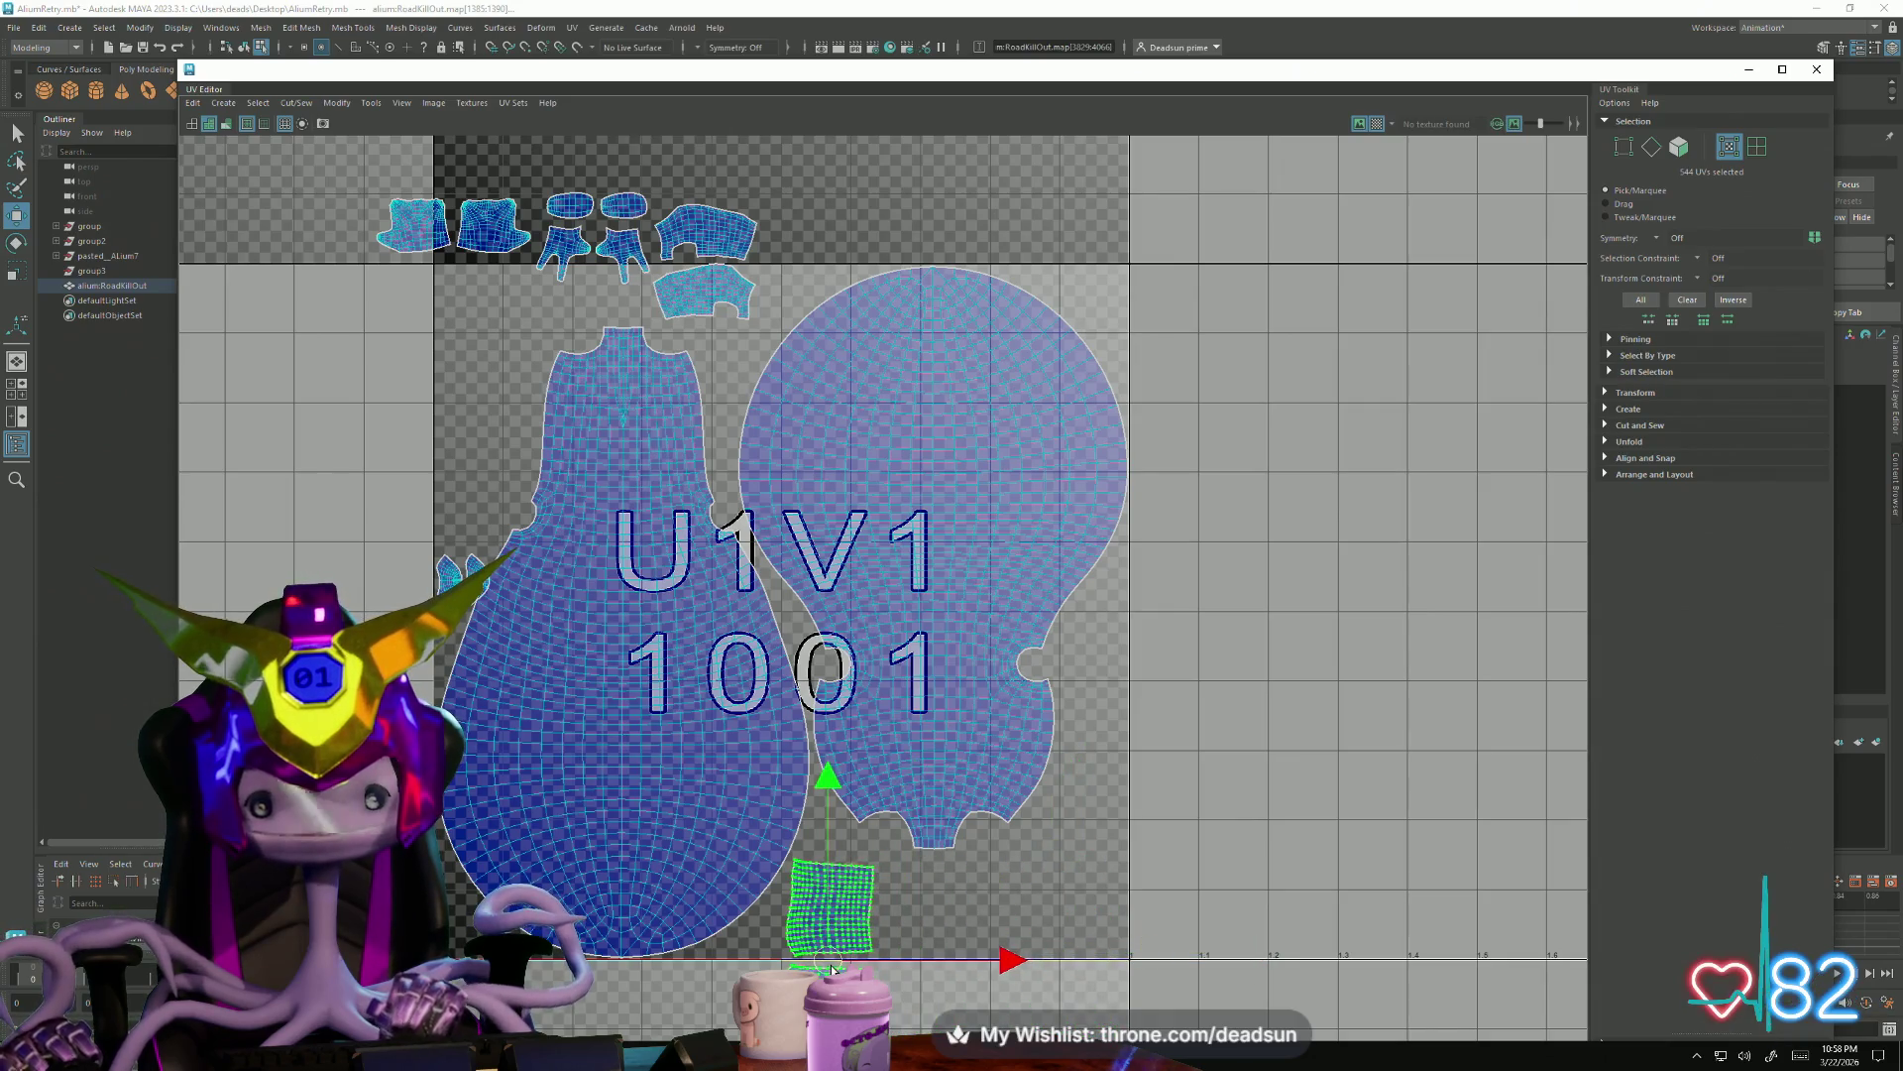
pyautogui.keyDown('alt'); pyautogui.moveTo(900, 950); pyautogui.dragTo(893, 885, button='middle'); pyautogui.keyUp('alt')
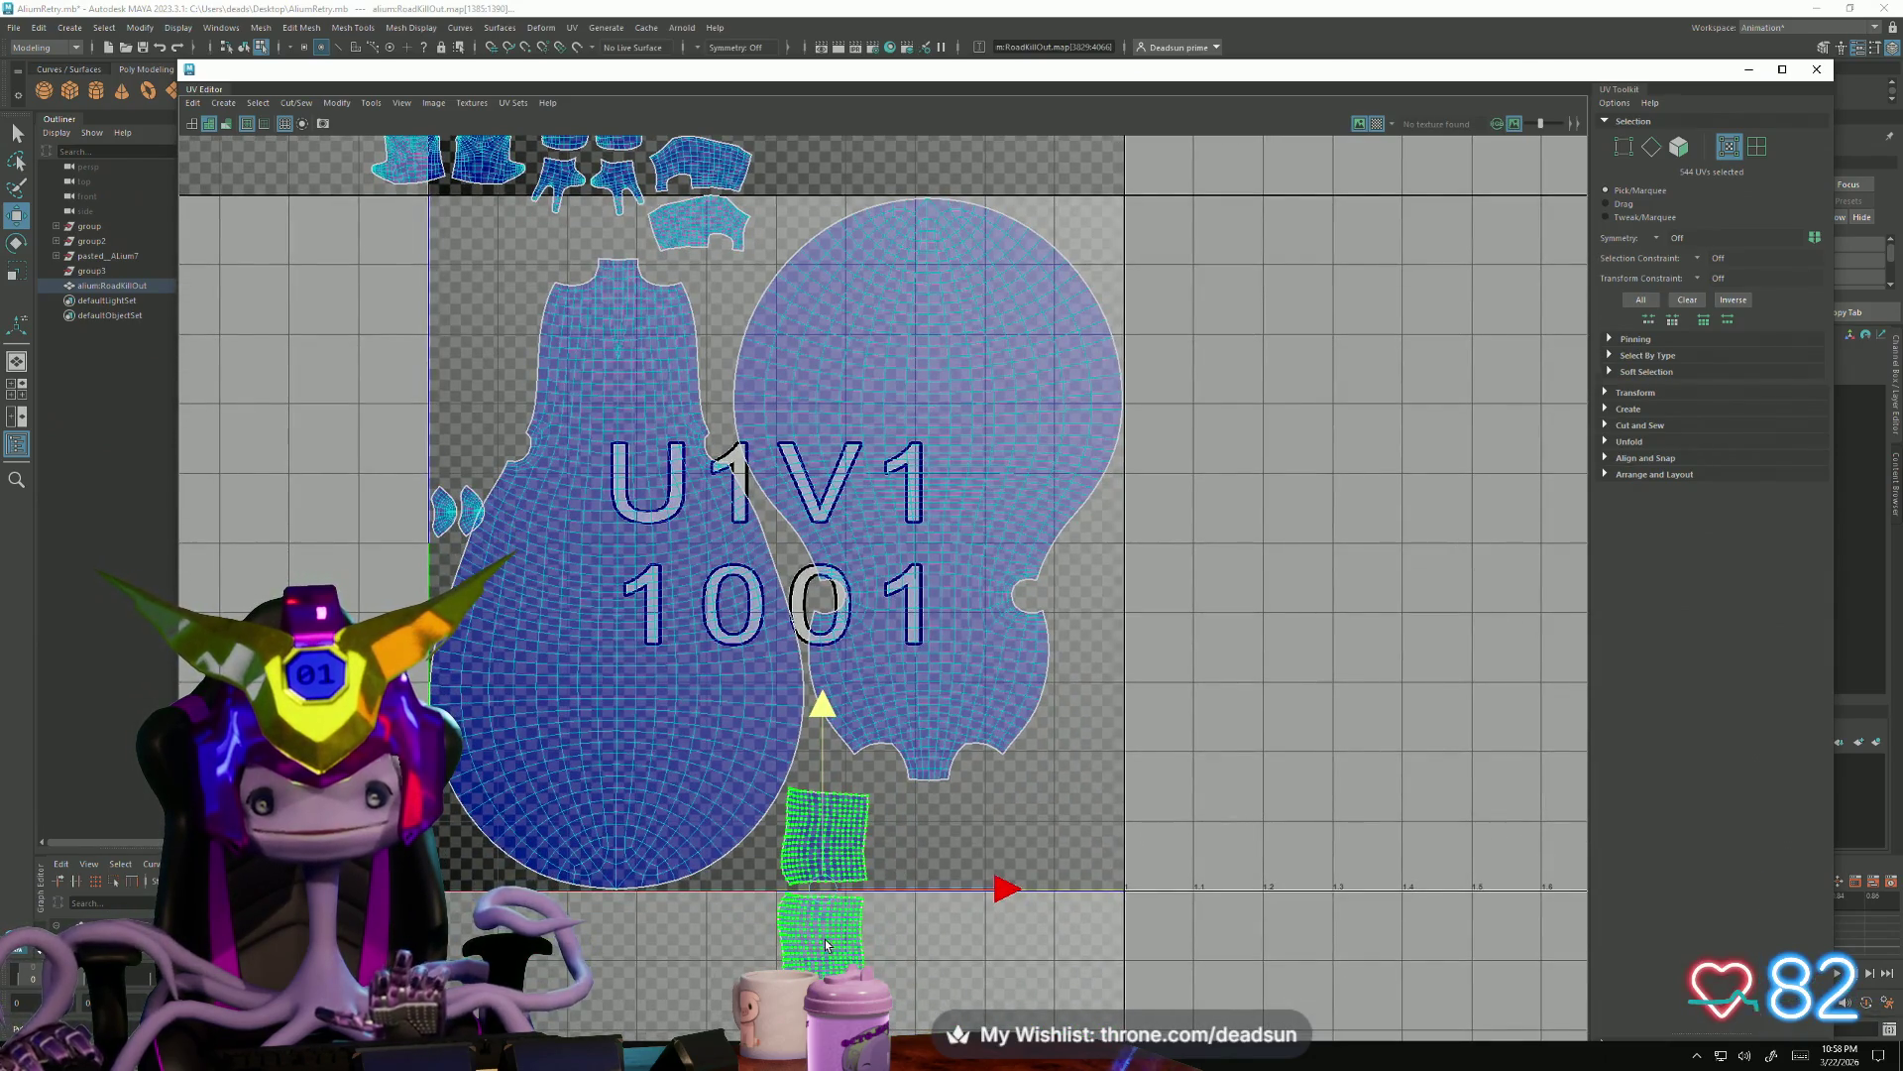
pyautogui.click(827, 946)
pyautogui.moveTo(827, 946); pyautogui.dragTo(927, 841)
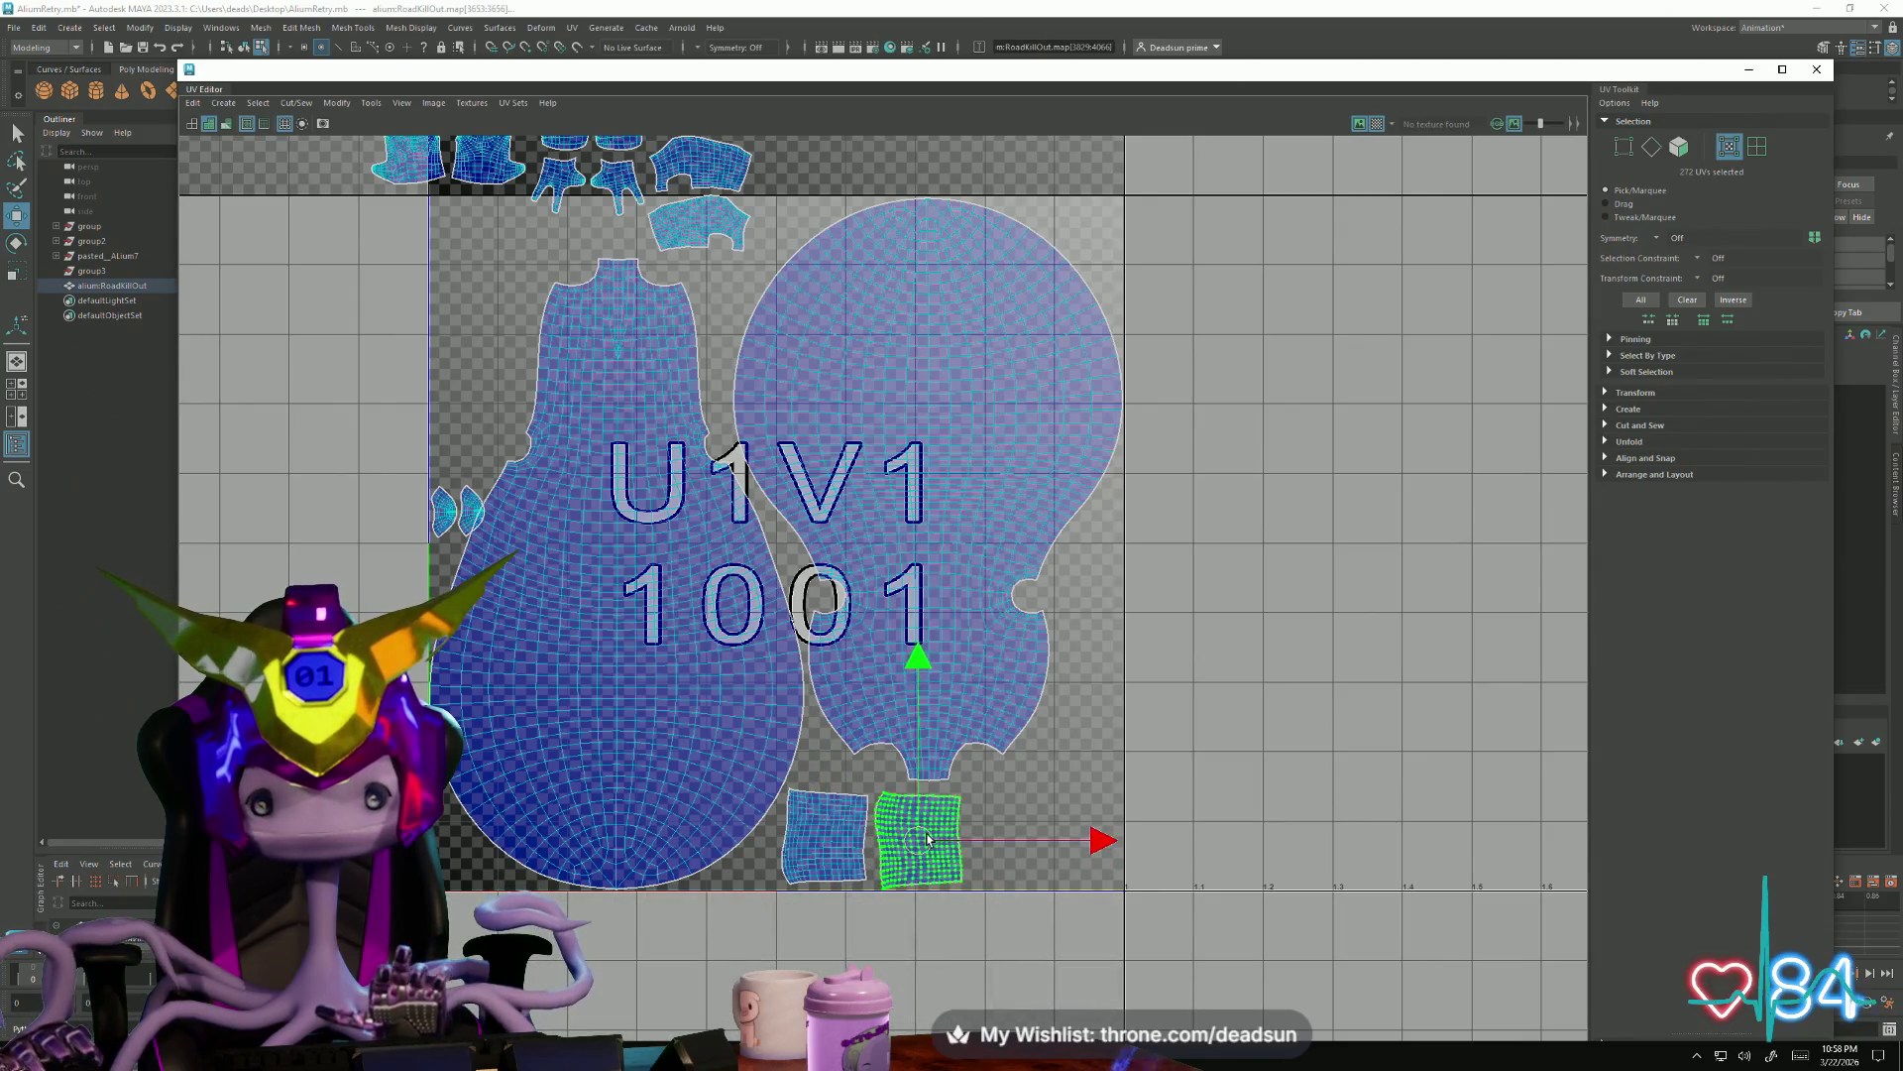
# Move the small crescent shell down to the right of the bottom squares
pyautogui.click(451, 511)
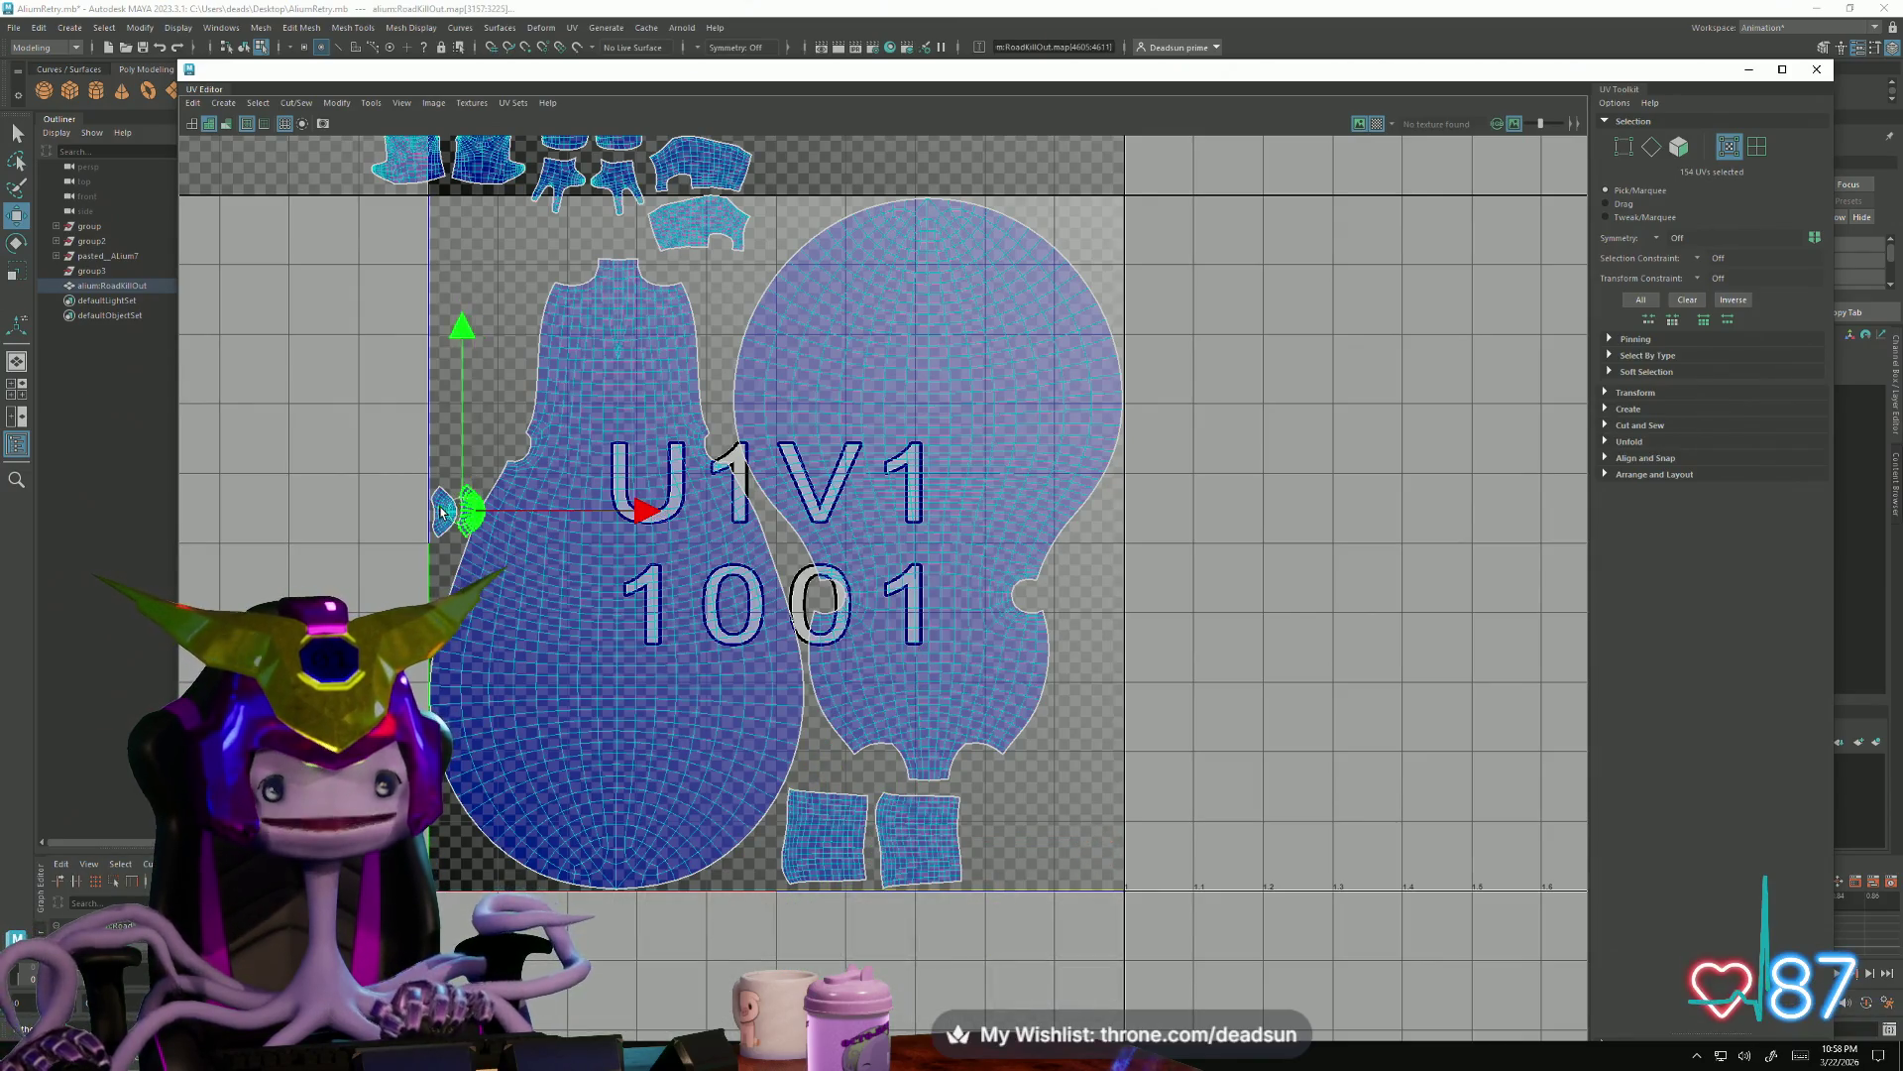
pyautogui.moveTo(451, 514)
pyautogui.mouseDown()
pyautogui.moveTo(990, 813)
pyautogui.moveTo(991, 867)
pyautogui.mouseUp()
pyautogui.scroll(1, 1012, 888)
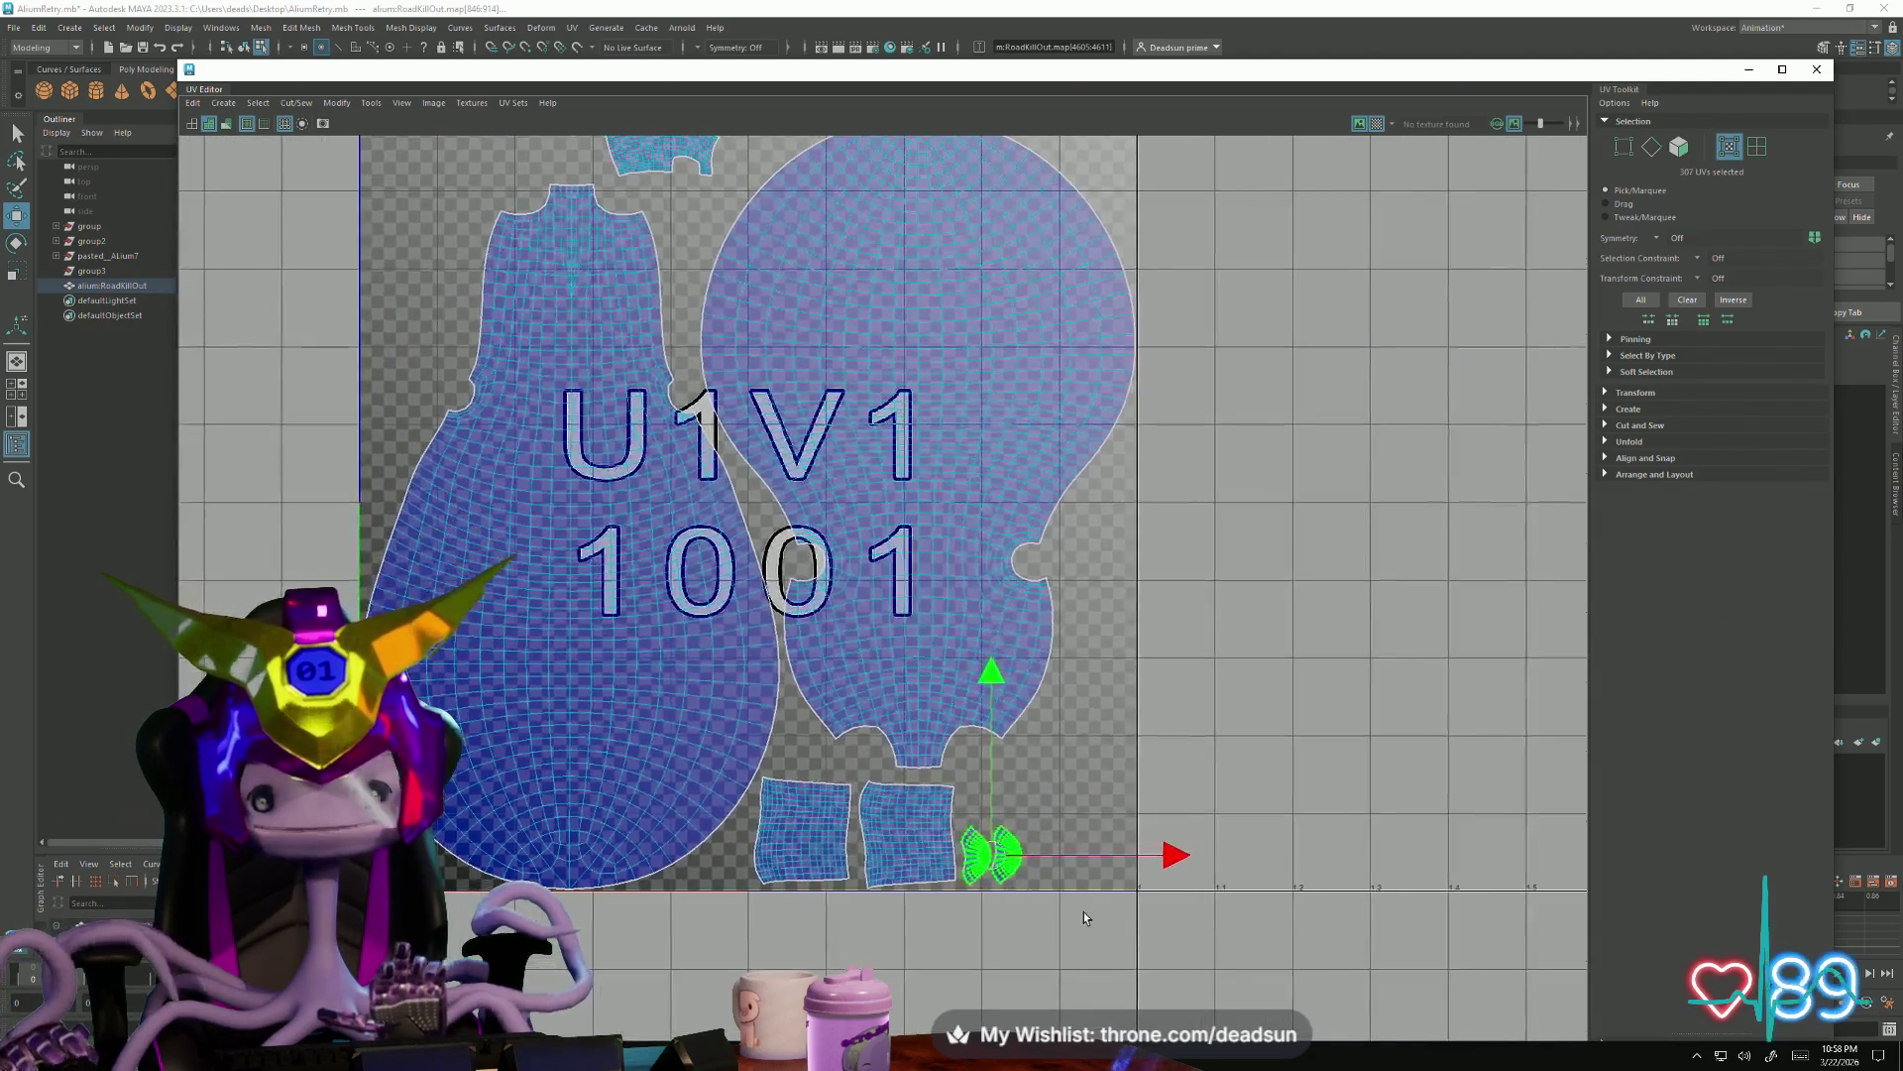
pyautogui.moveTo(953, 857)
pyautogui.mouseDown()
pyautogui.moveTo(722, 871)
pyautogui.moveTo(1007, 831)
pyautogui.mouseUp()
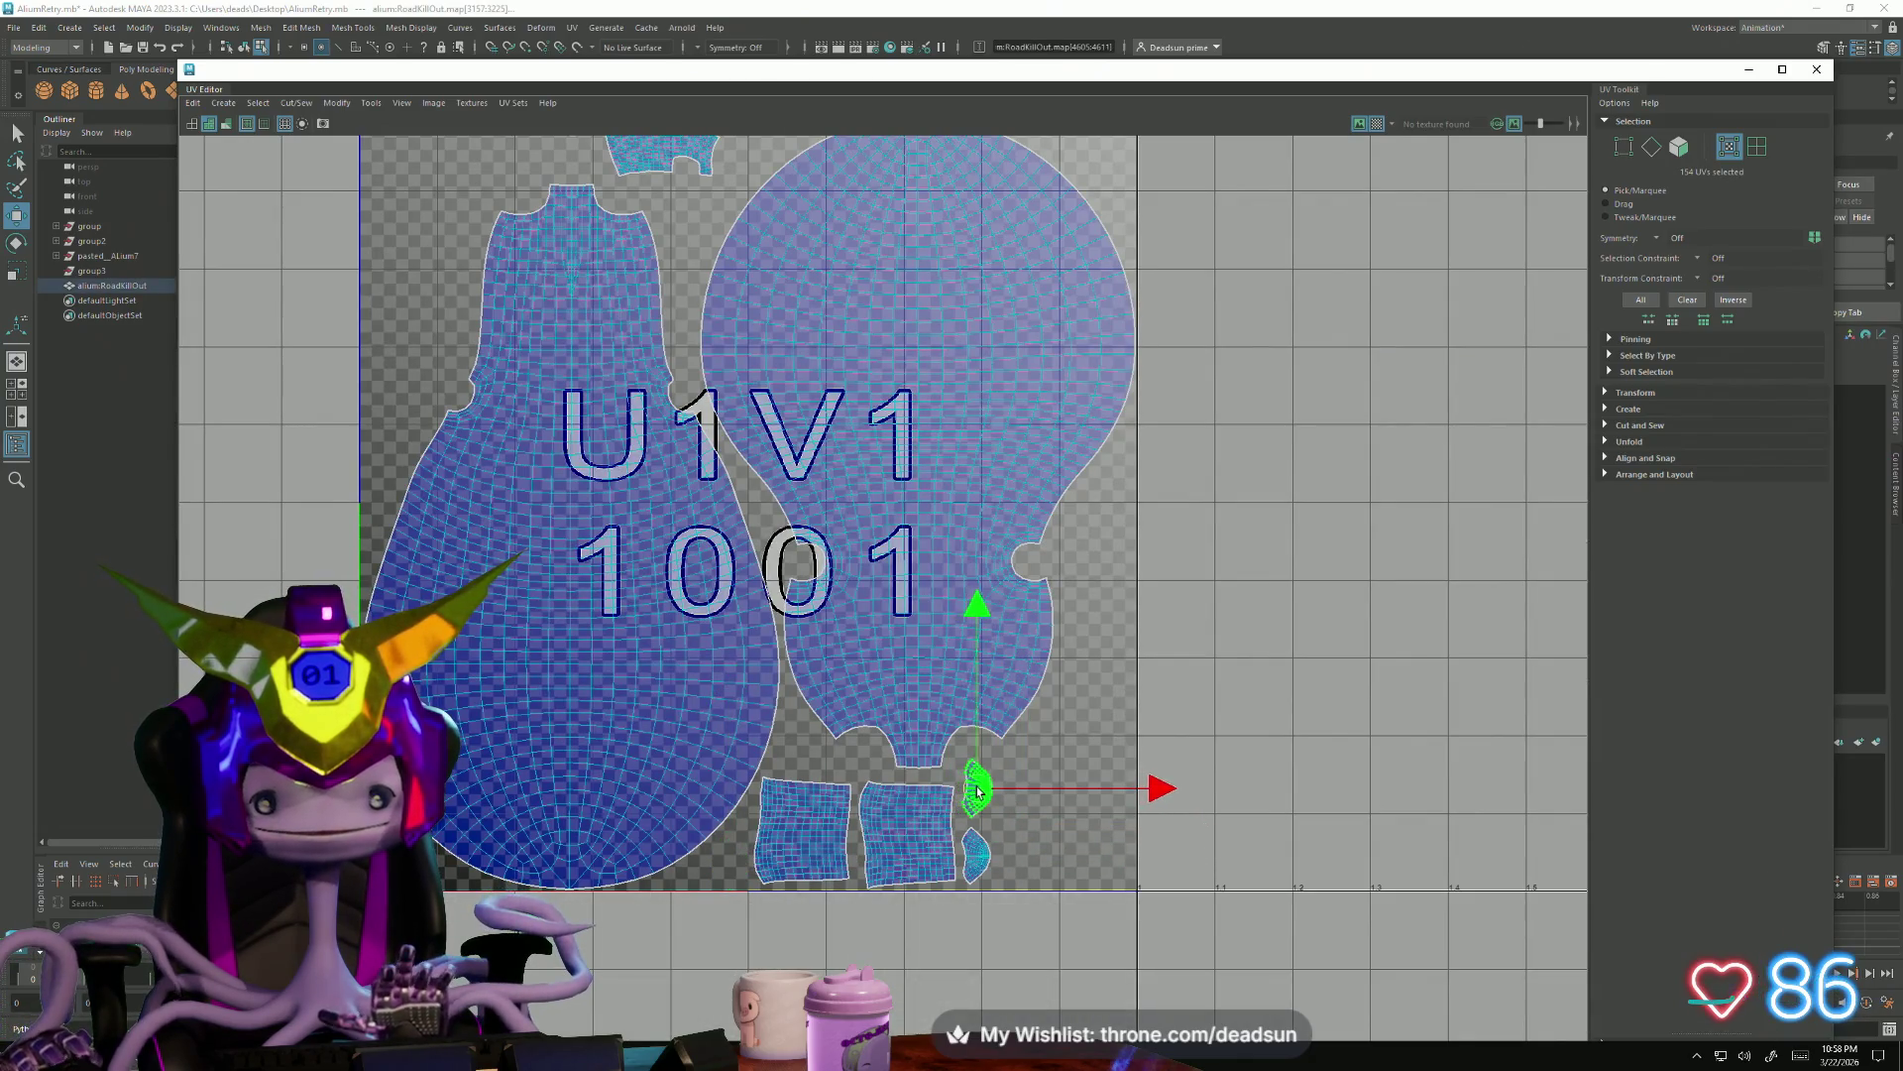
pyautogui.scroll(-3, 947, 790)
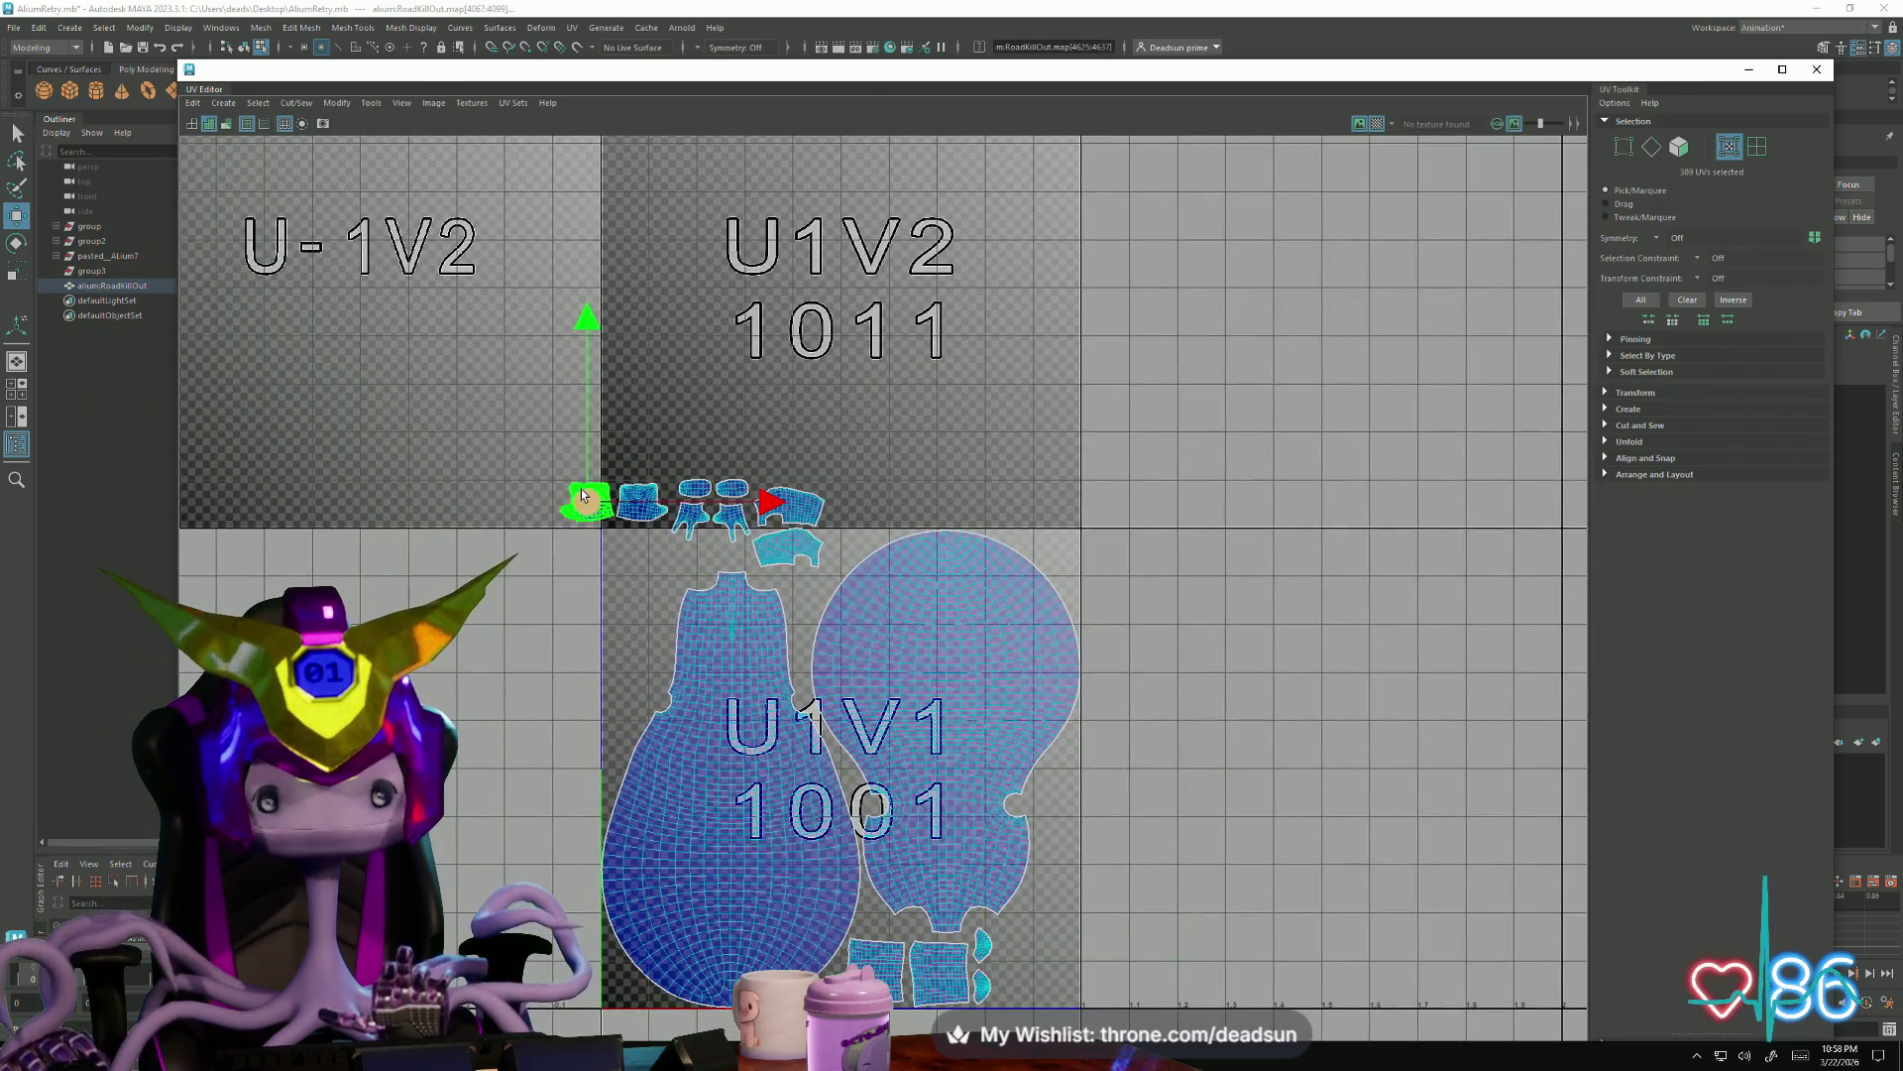
# Drag a top-row shell to the tile's lower right and reposition another near the top row
pyautogui.moveTo(585, 498); pyautogui.dragTo(1052, 982)
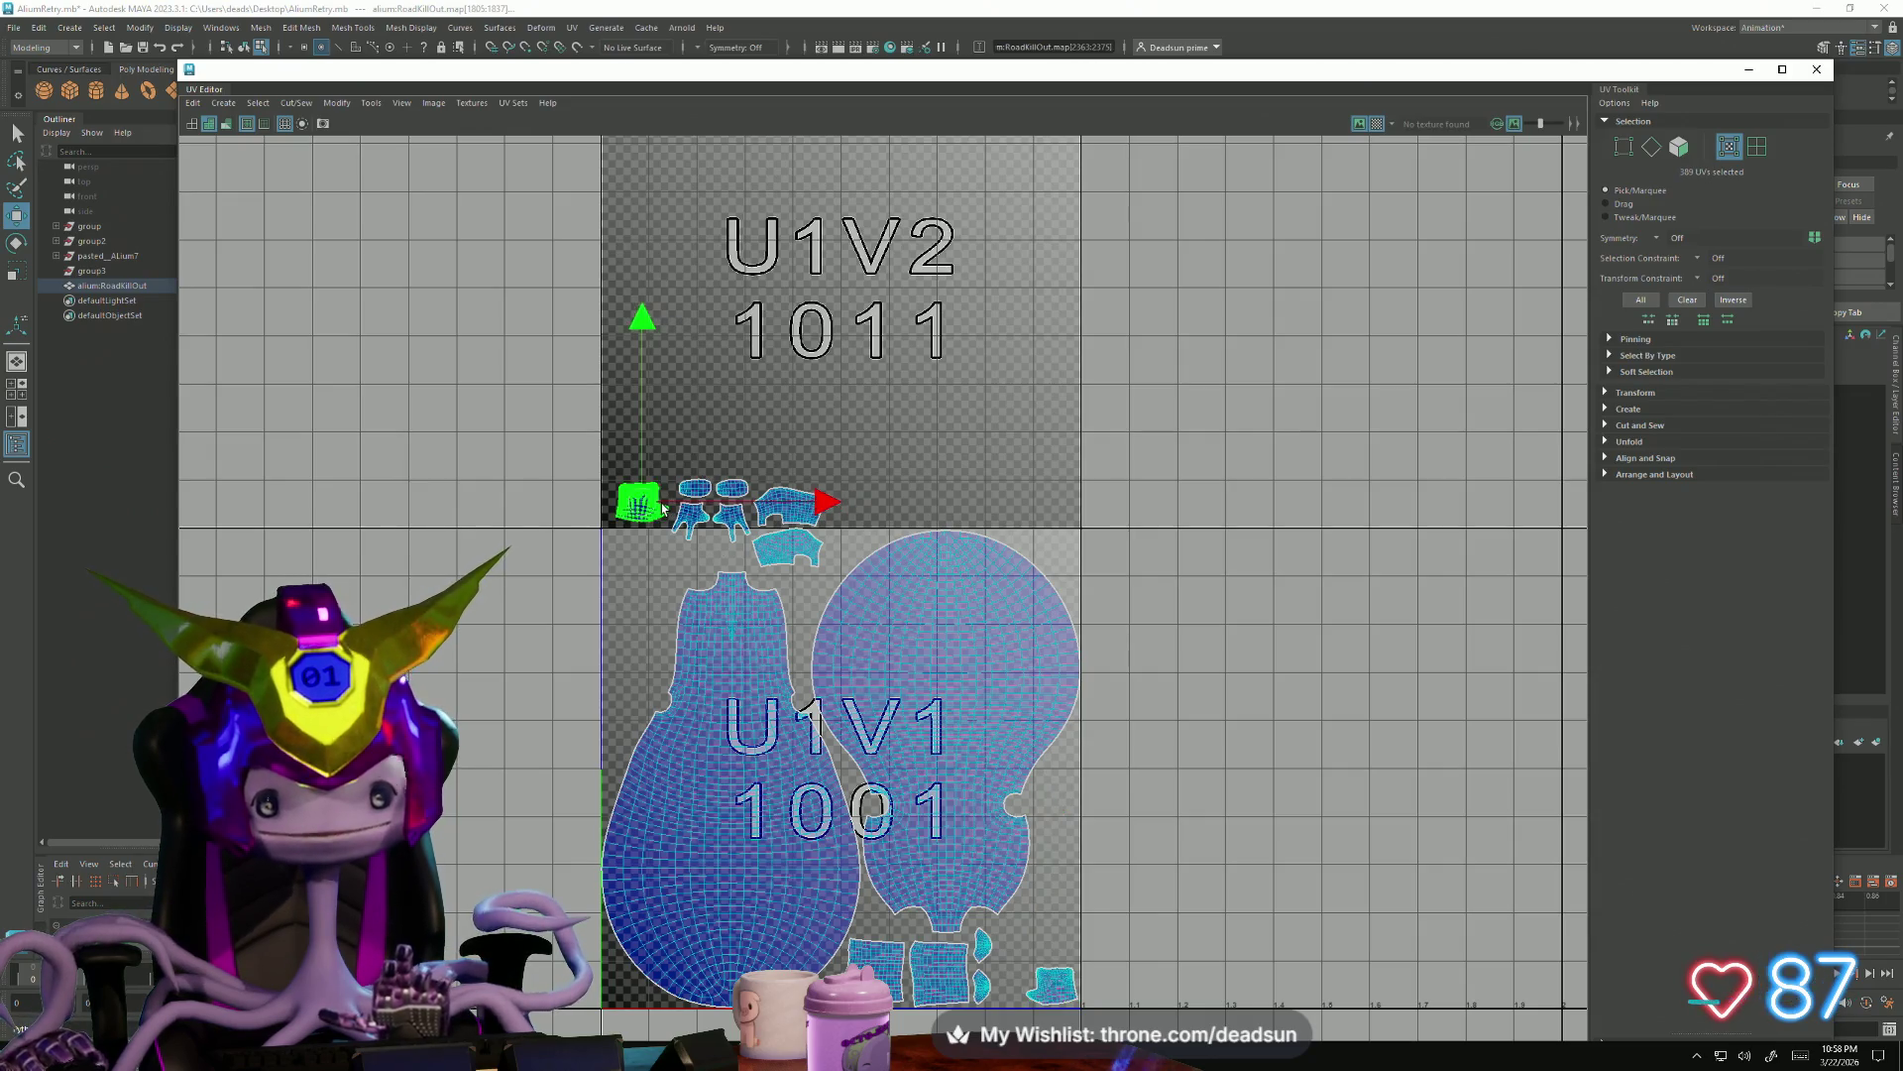
pyautogui.moveTo(708, 573); pyautogui.dragTo(1058, 952)
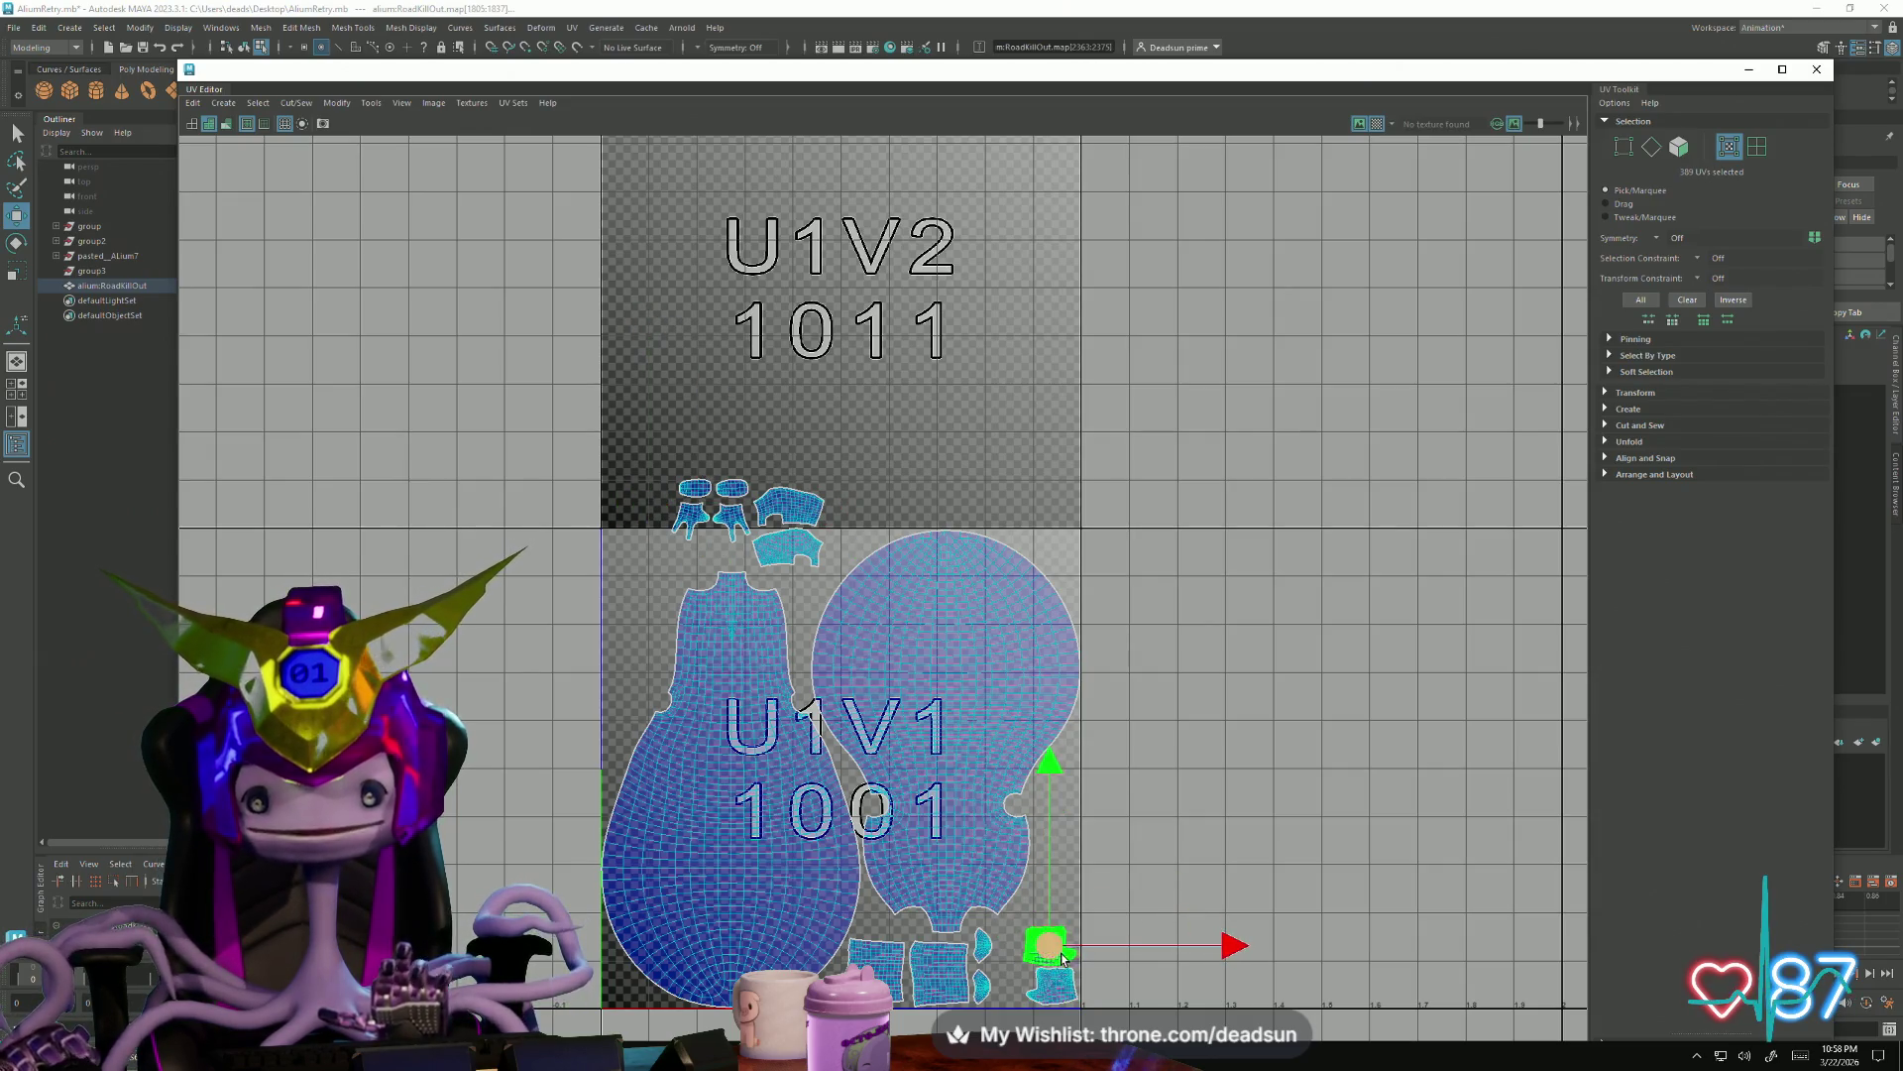
pyautogui.scroll(2, 1059, 956)
pyautogui.keyDown('alt'); pyautogui.moveTo(1061, 956); pyautogui.dragTo(859, 740, button='middle'); pyautogui.keyUp('alt')
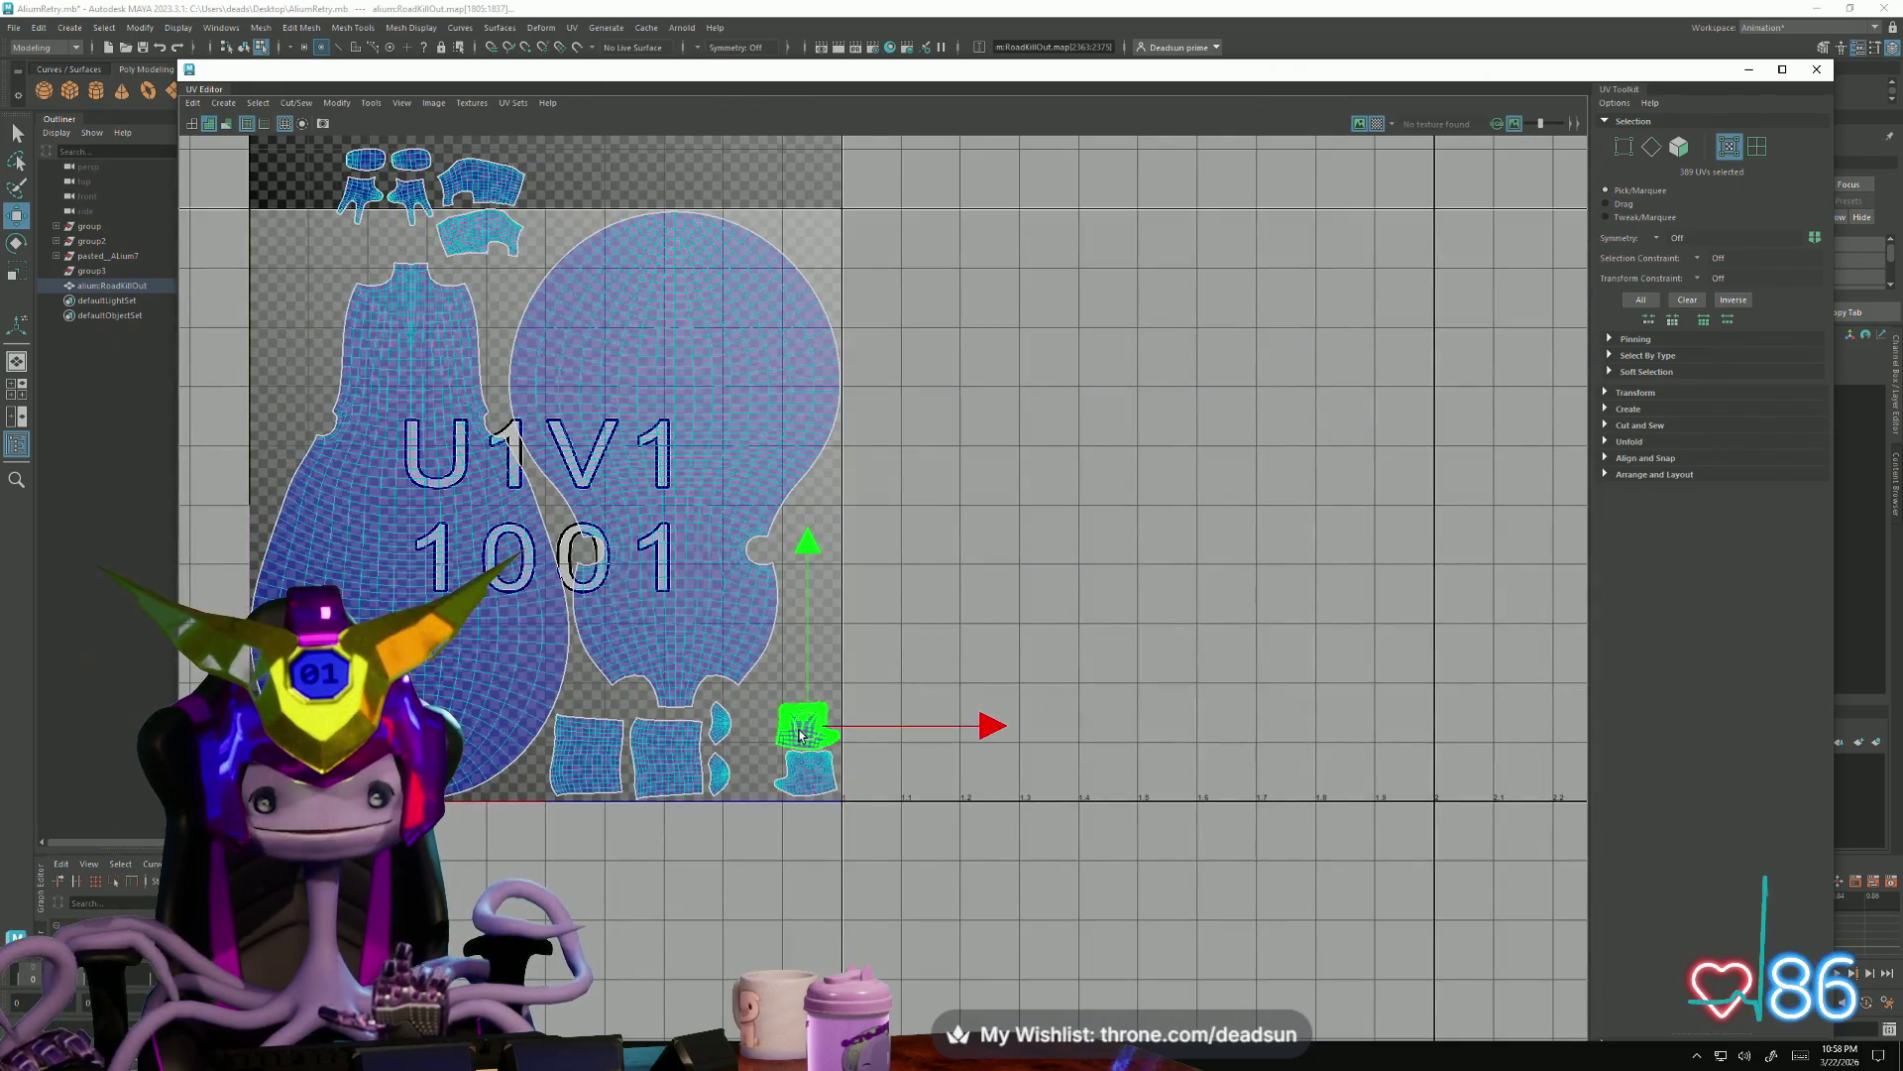
pyautogui.scroll(-1, 799, 727)
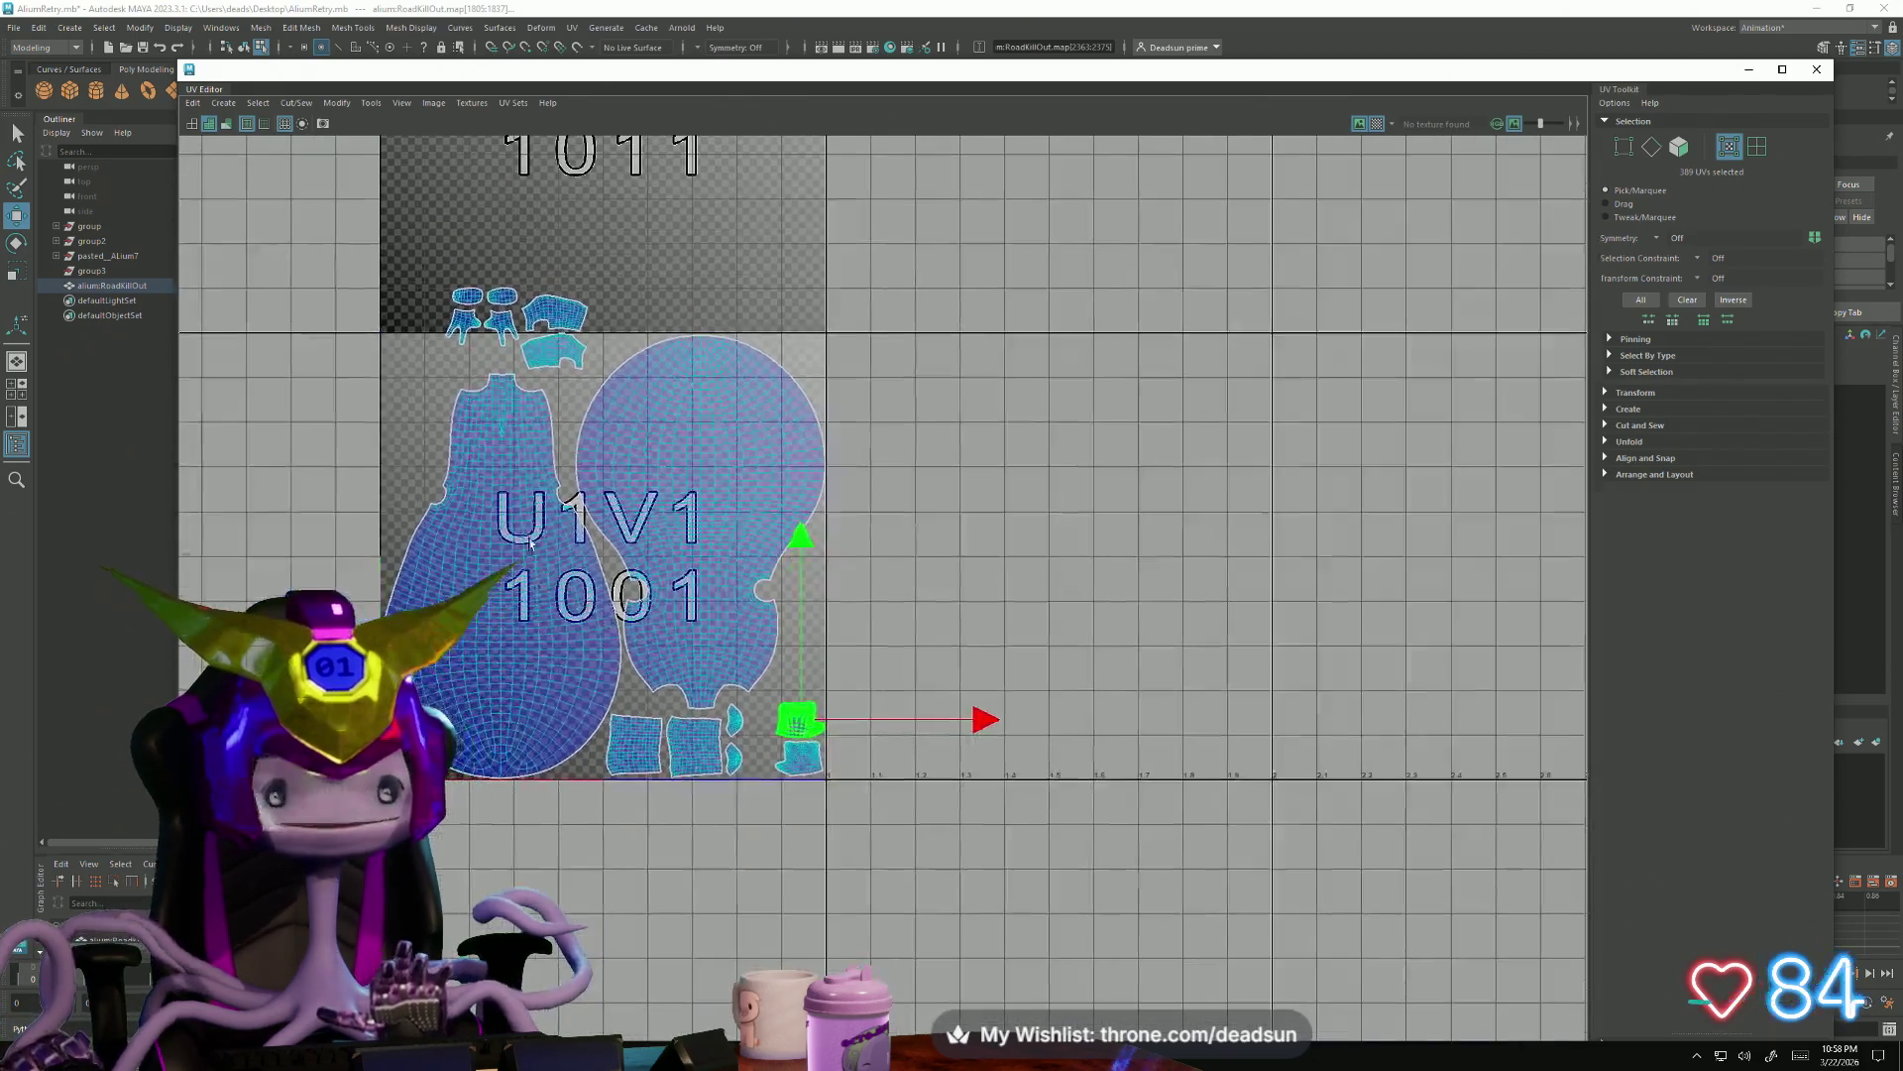
pyautogui.moveTo(551, 318)
pyautogui.mouseDown()
pyautogui.moveTo(409, 473)
pyautogui.moveTo(555, 311)
pyautogui.mouseUp()
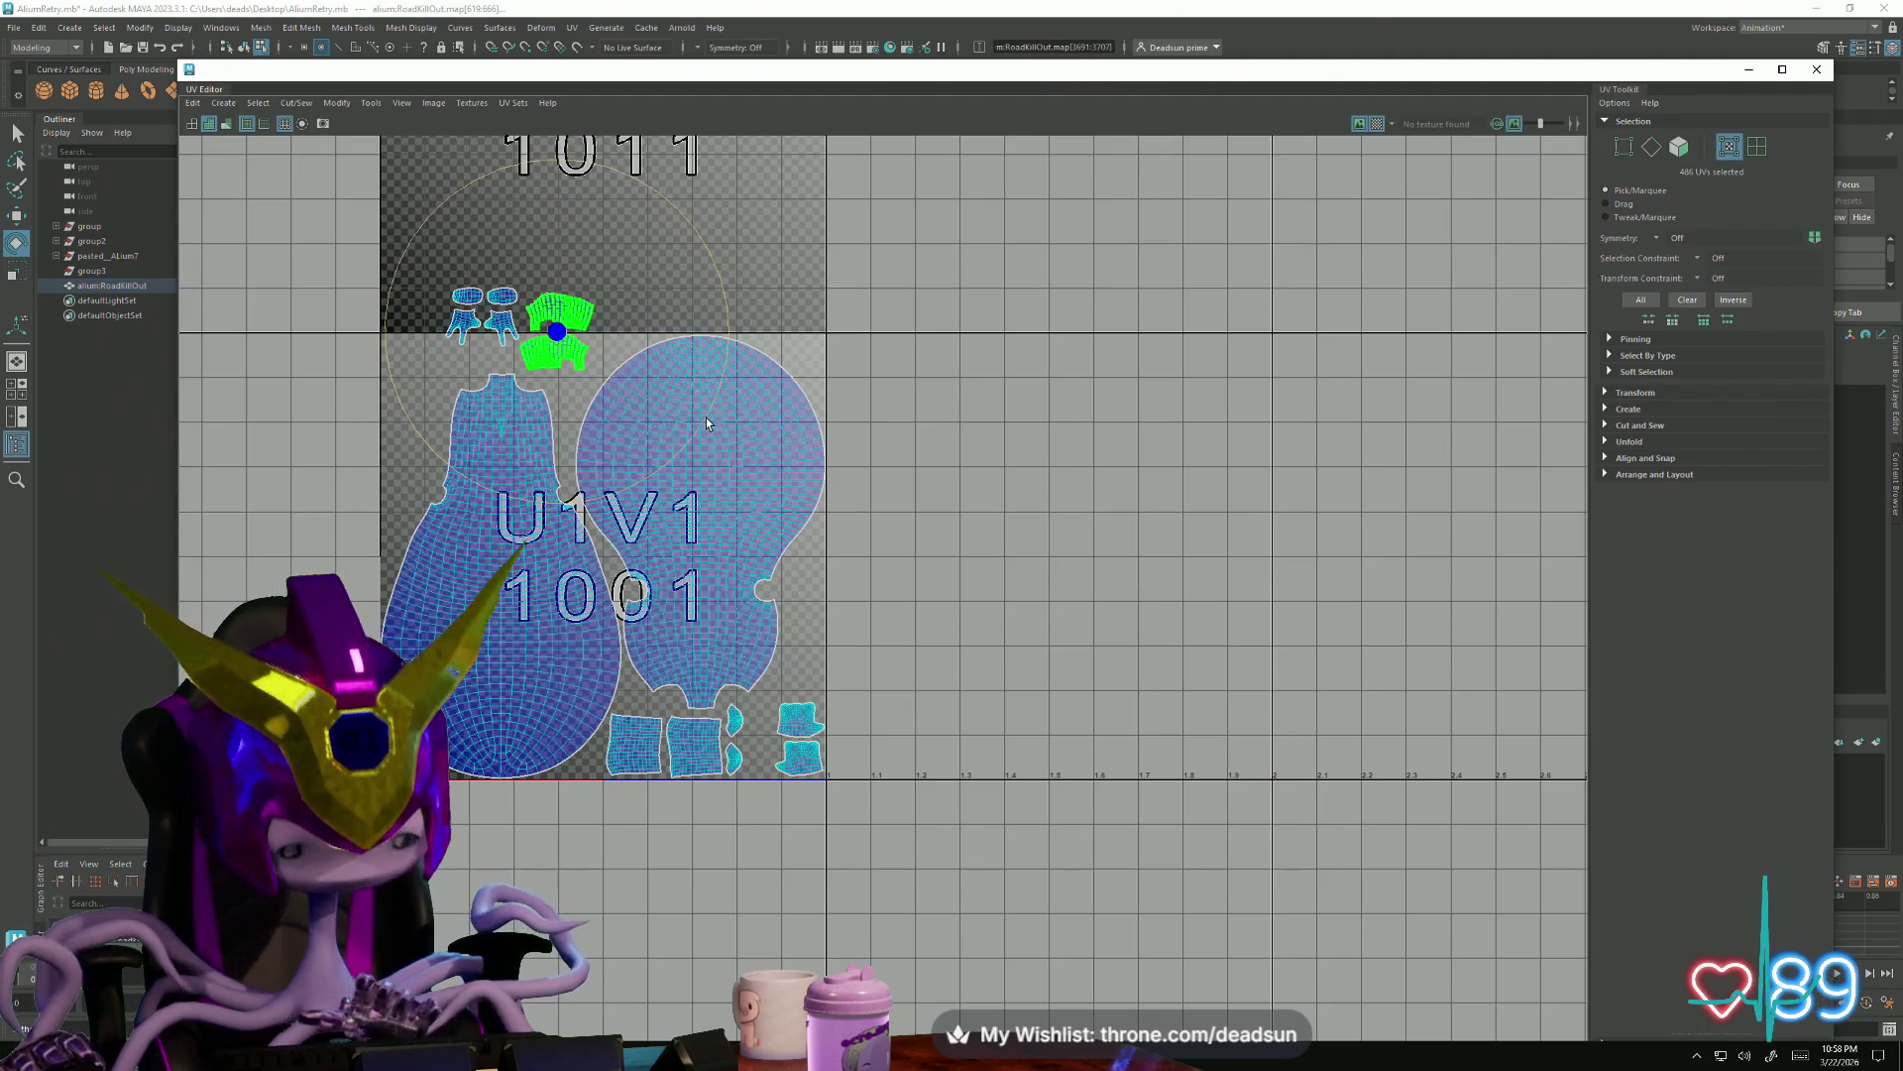
# Move the two left-side shells left and down with the Move tool, nudging them lower
pyautogui.press('q')
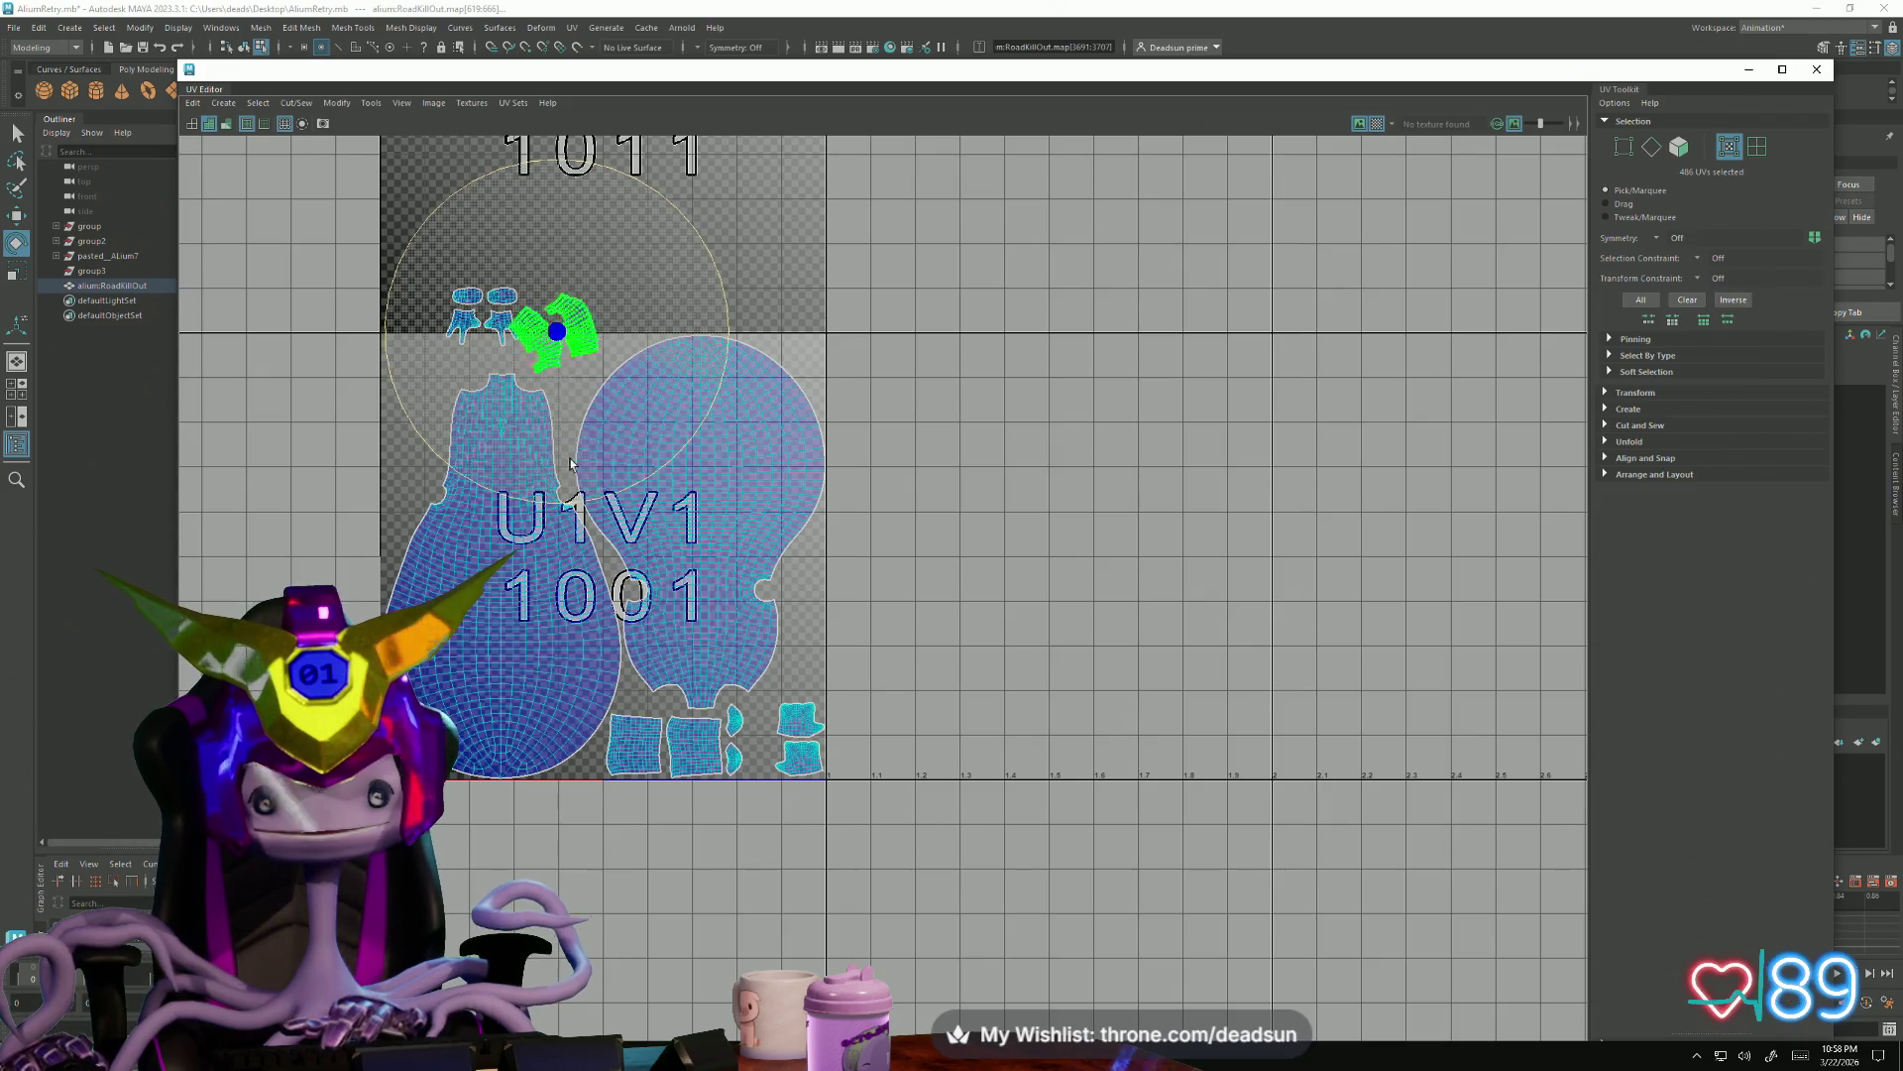
pyautogui.press('w')
pyautogui.moveTo(557, 338)
pyautogui.mouseDown()
pyautogui.moveTo(422, 382)
pyautogui.moveTo(410, 443)
pyautogui.mouseUp()
pyautogui.click(449, 402)
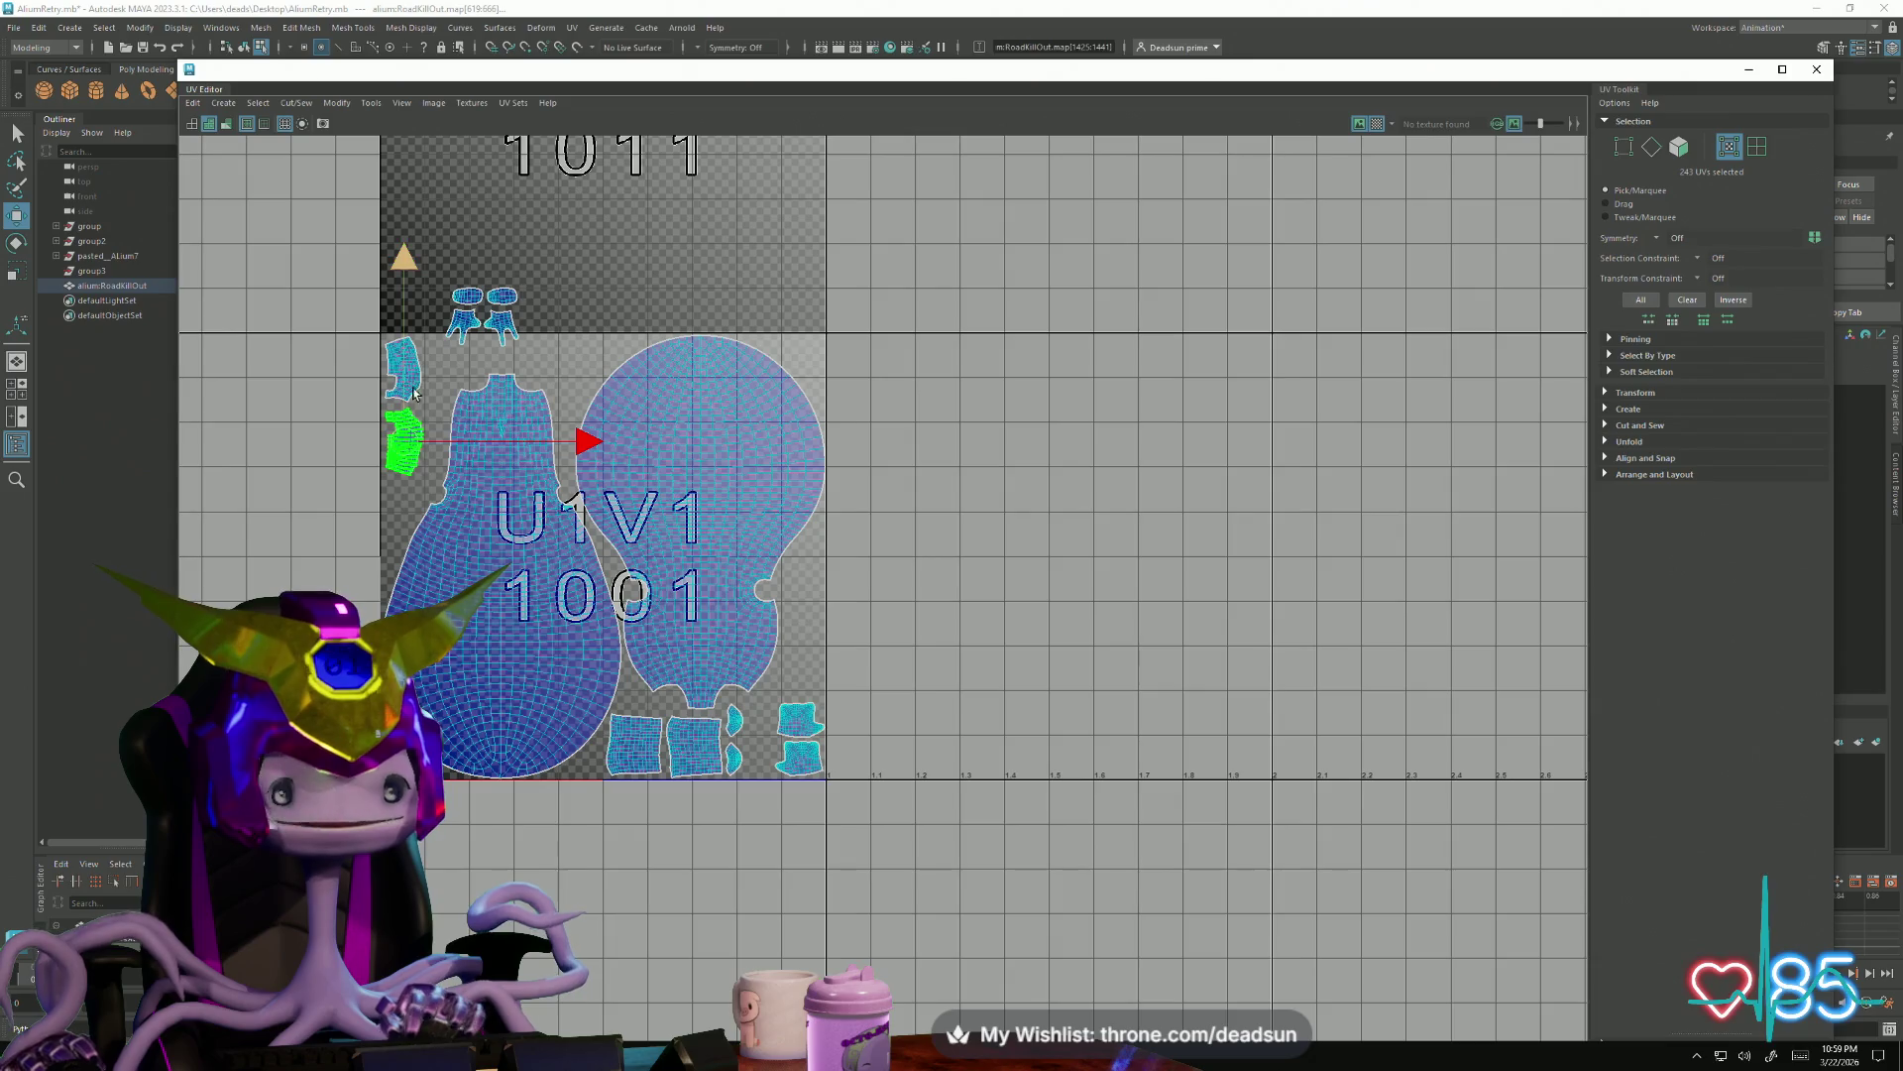
pyautogui.keyDown('shift'); pyautogui.click(408, 384); pyautogui.keyUp('shift')
pyautogui.moveTo(410, 415); pyautogui.dragTo(411, 454)
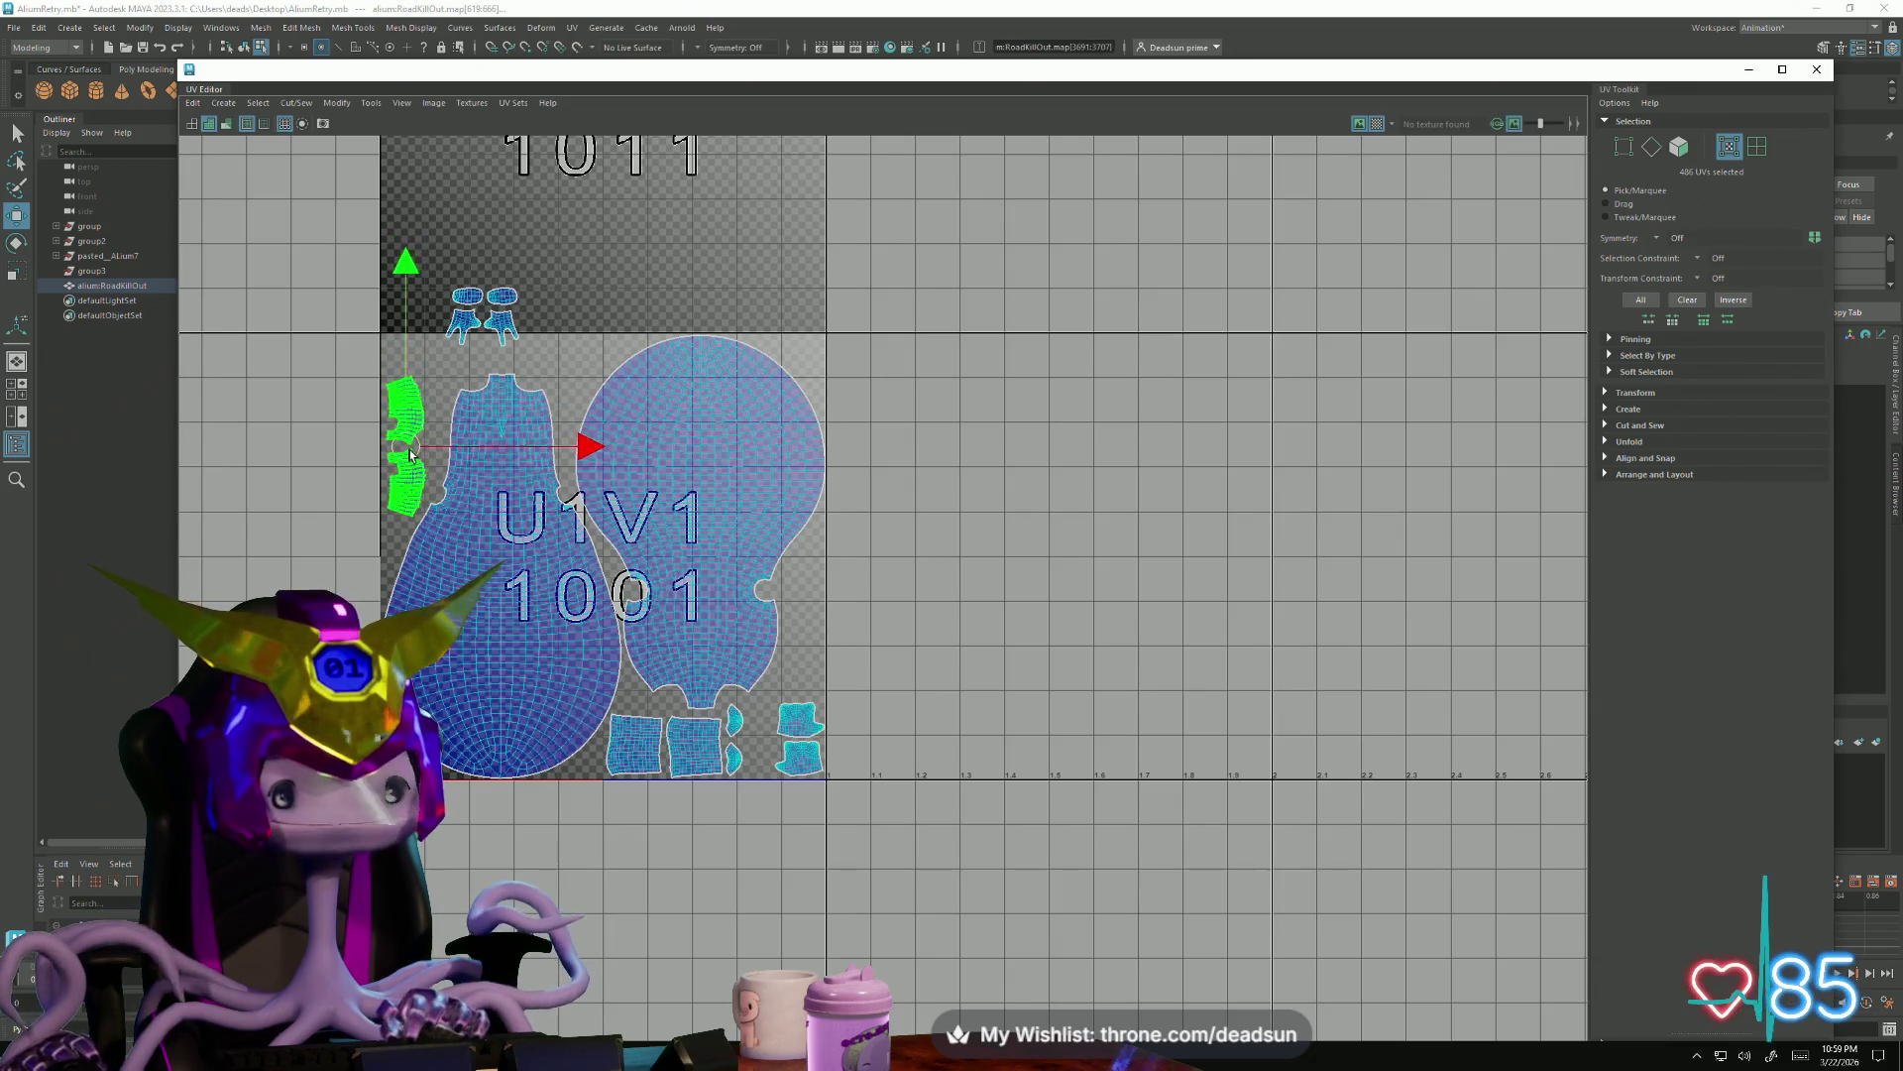
# Bring the small shells from the upper tile down onto the main tile's top edge
pyautogui.click(480, 318)
pyautogui.keyDown('shift'); pyautogui.click(506, 340); pyautogui.keyUp('shift')
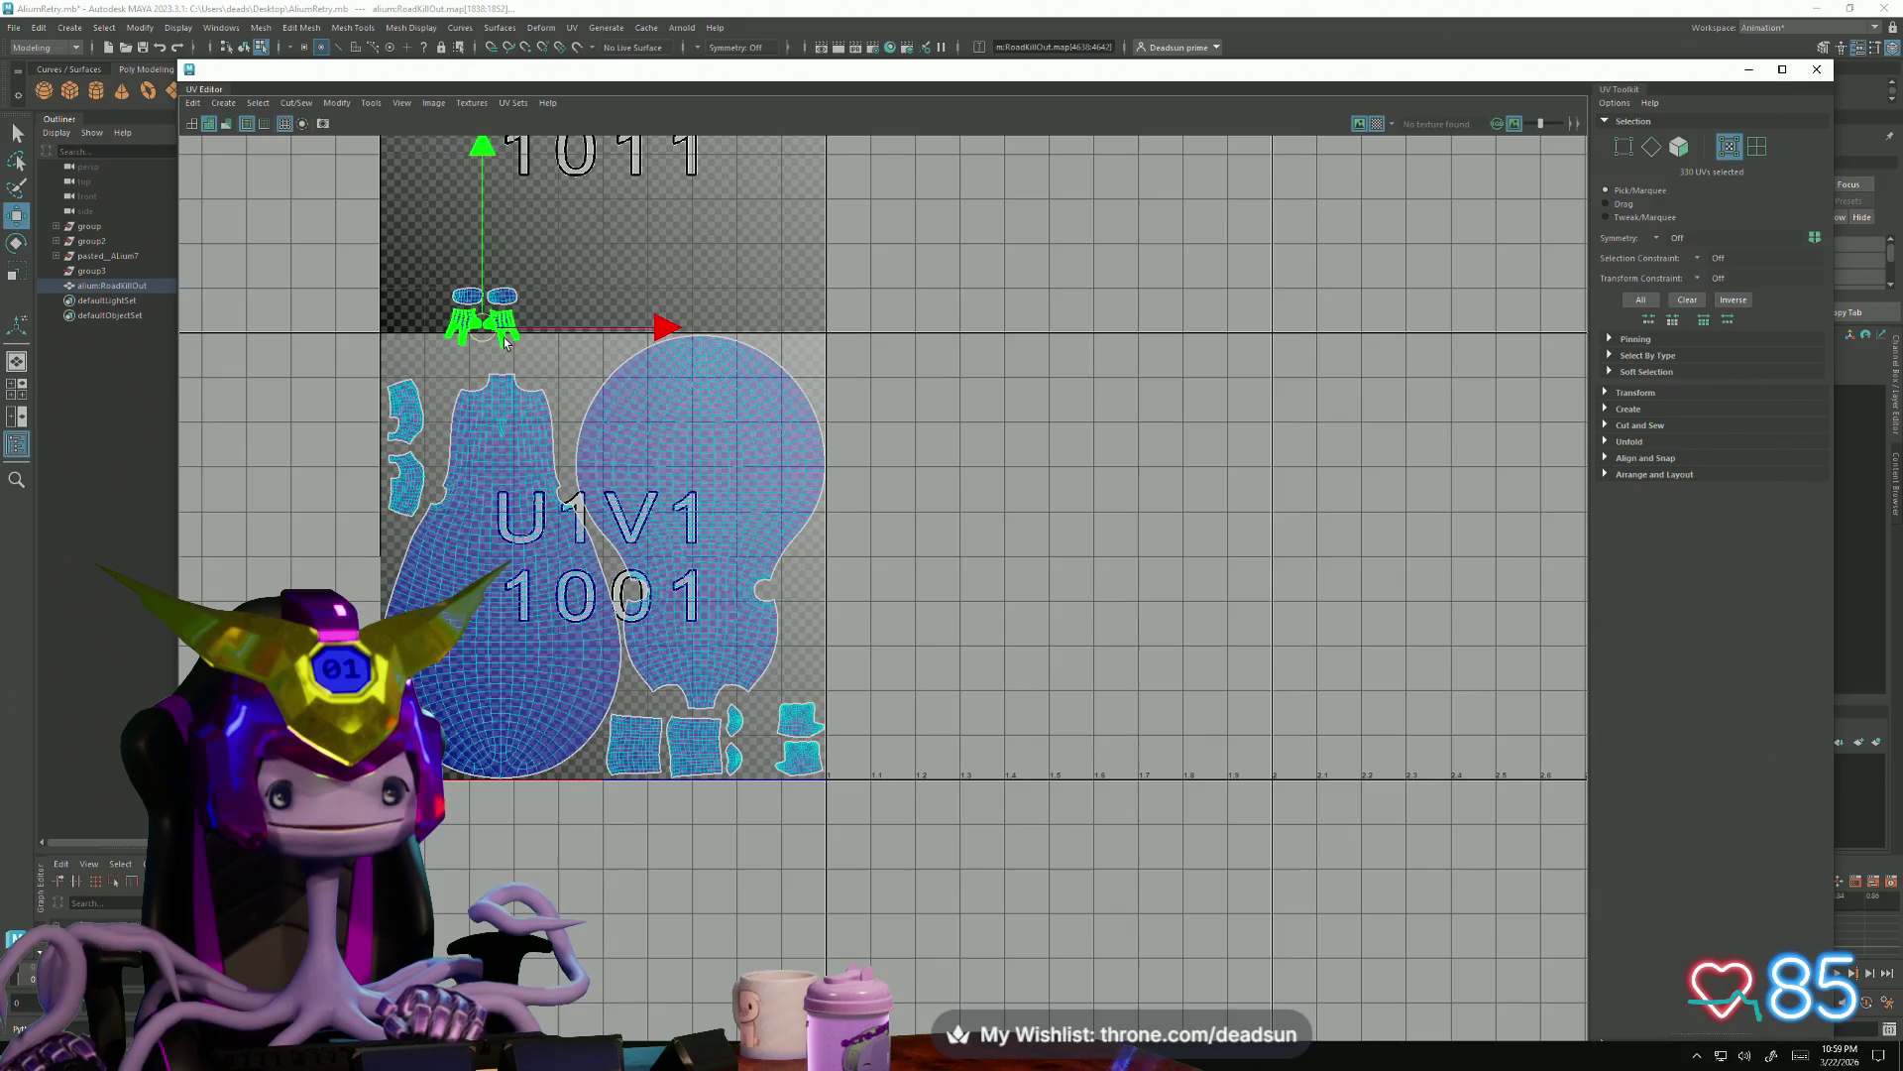
pyautogui.moveTo(506, 339); pyautogui.dragTo(569, 363)
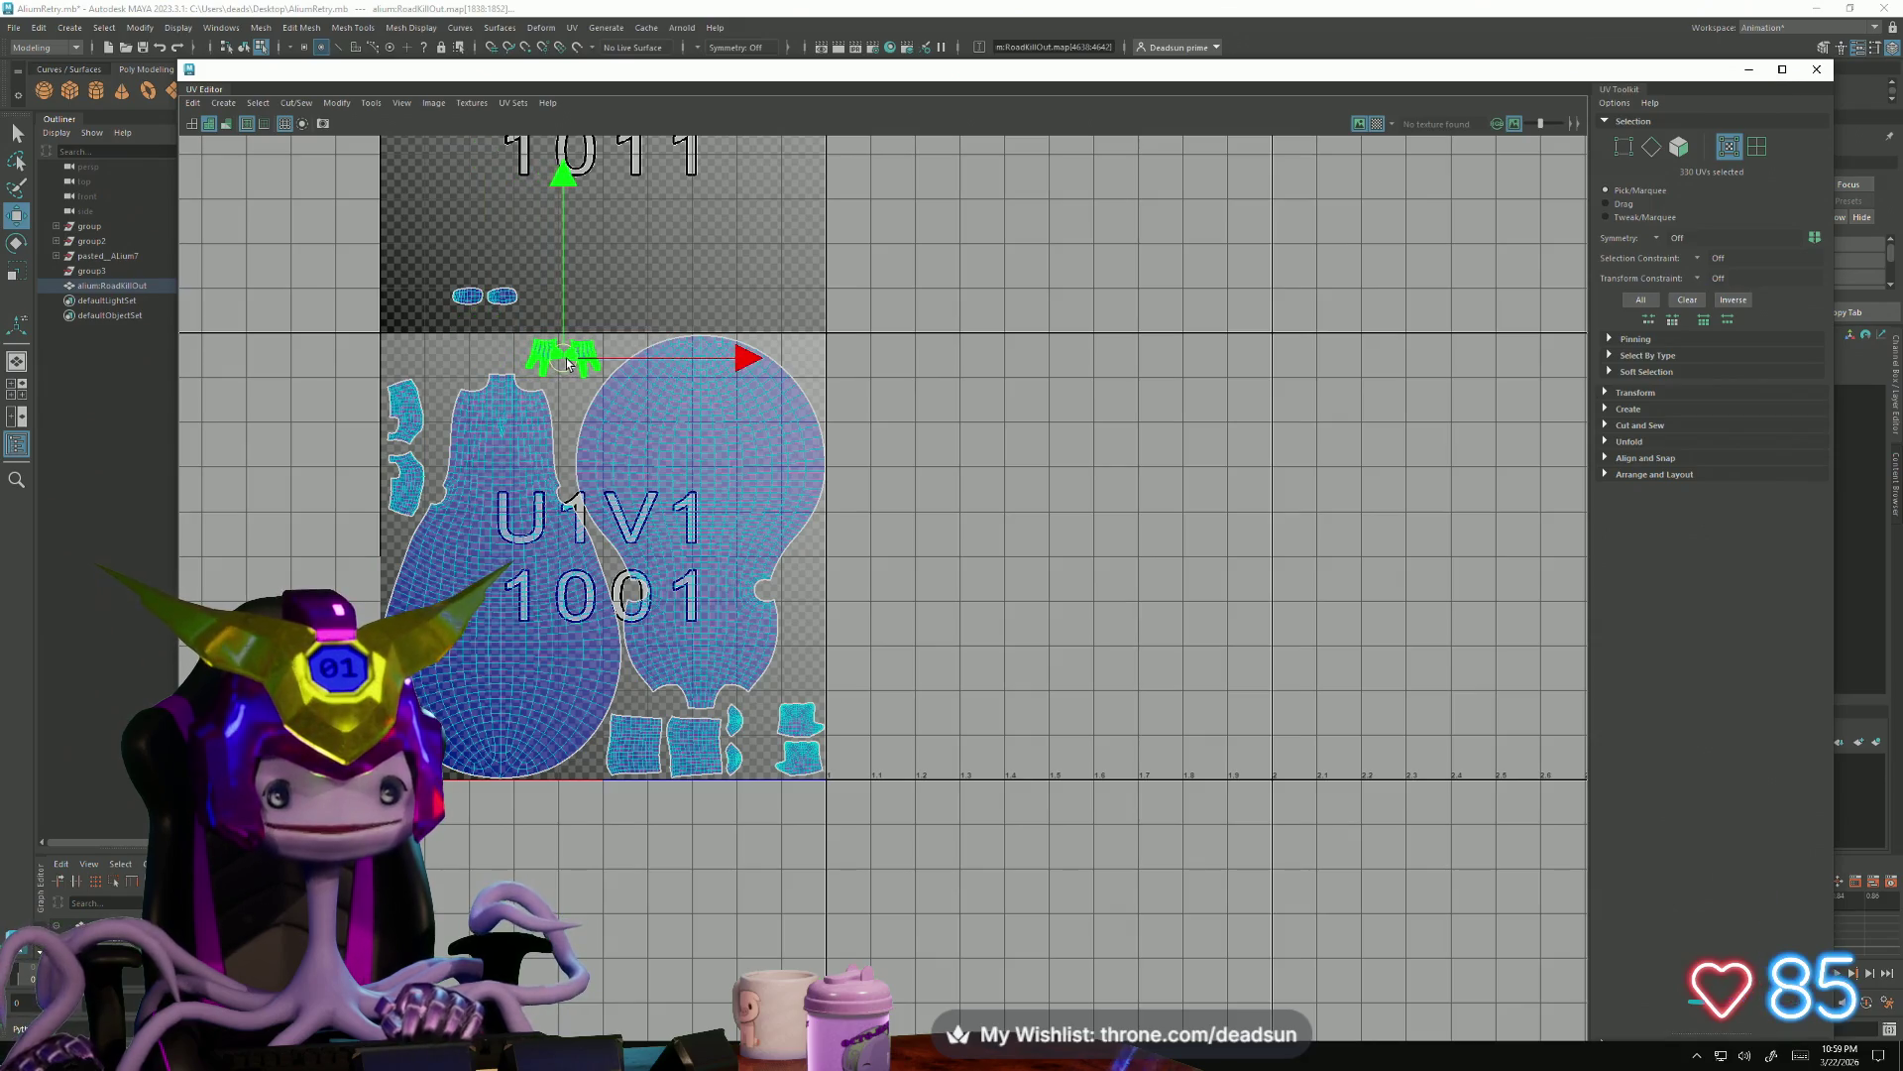
pyautogui.click(479, 302)
pyautogui.moveTo(483, 298); pyautogui.dragTo(429, 357)
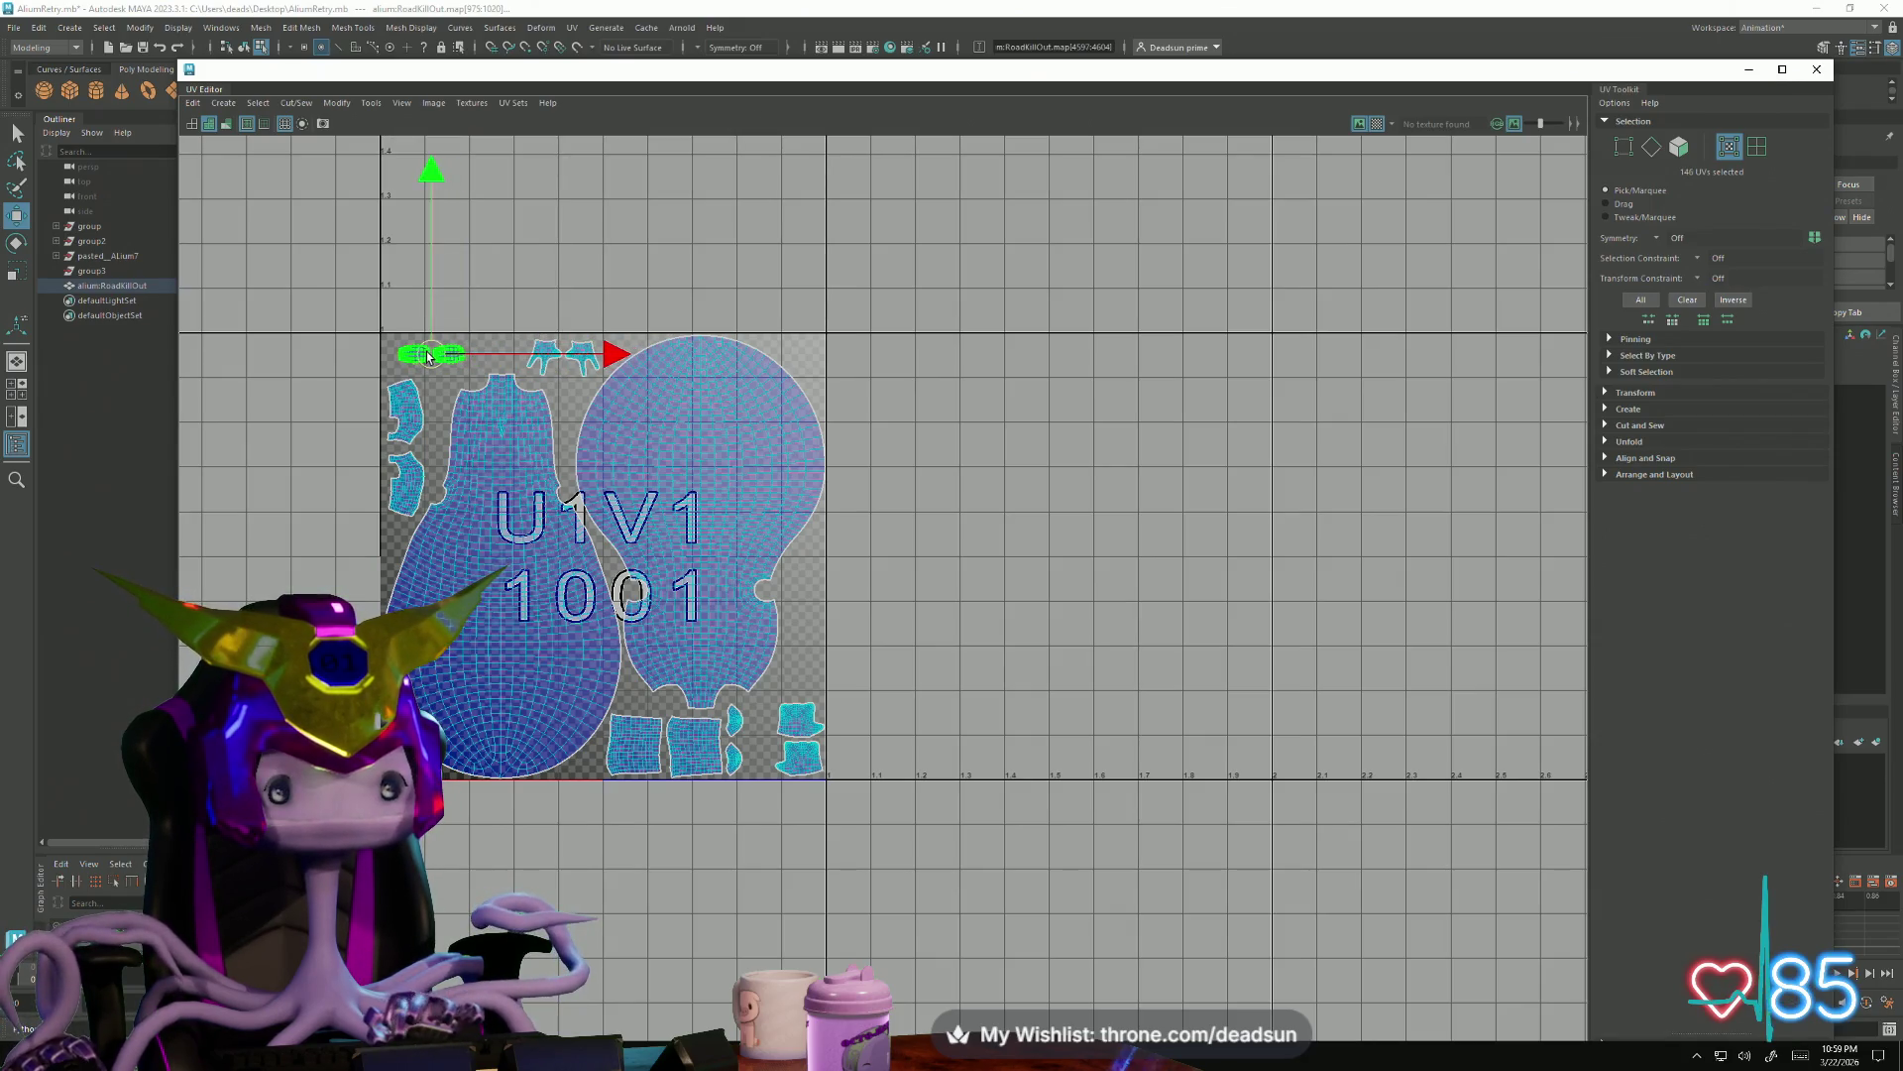
pyautogui.click(447, 353)
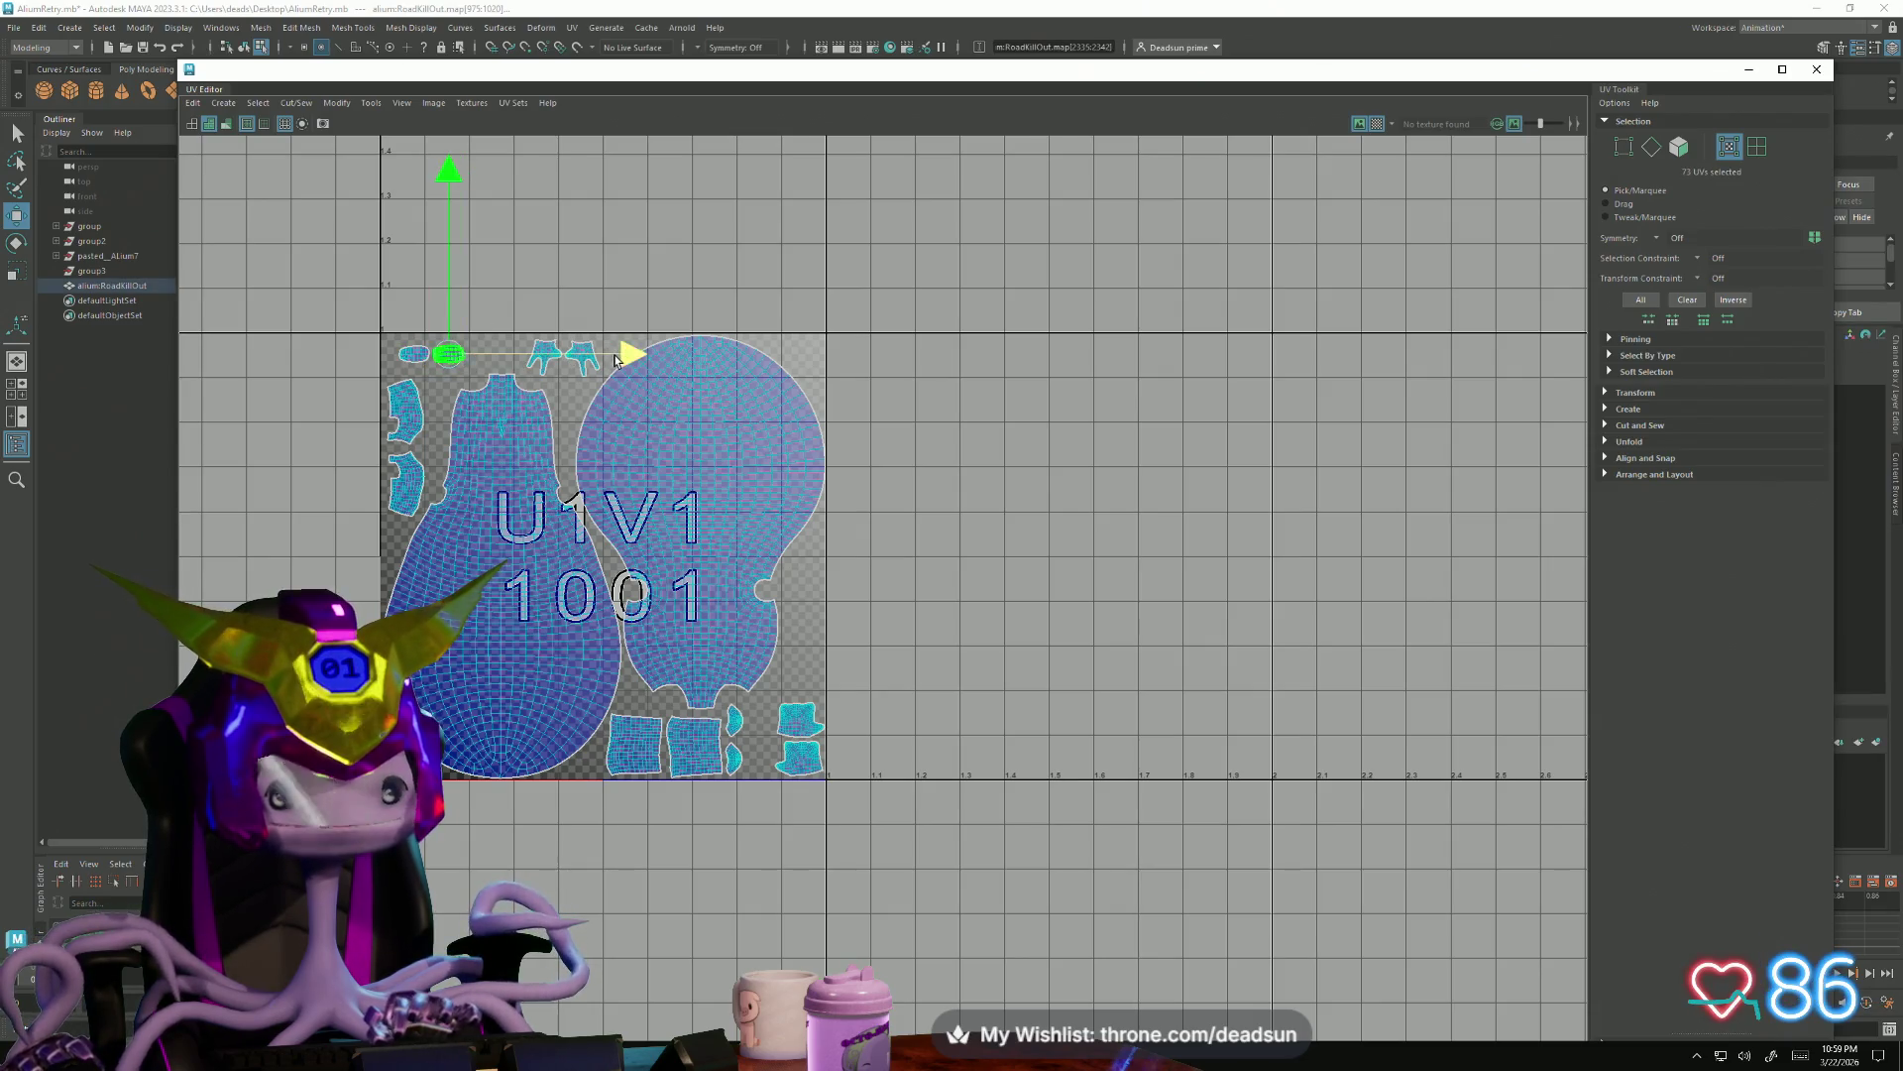
pyautogui.scroll(2, 714, 700)
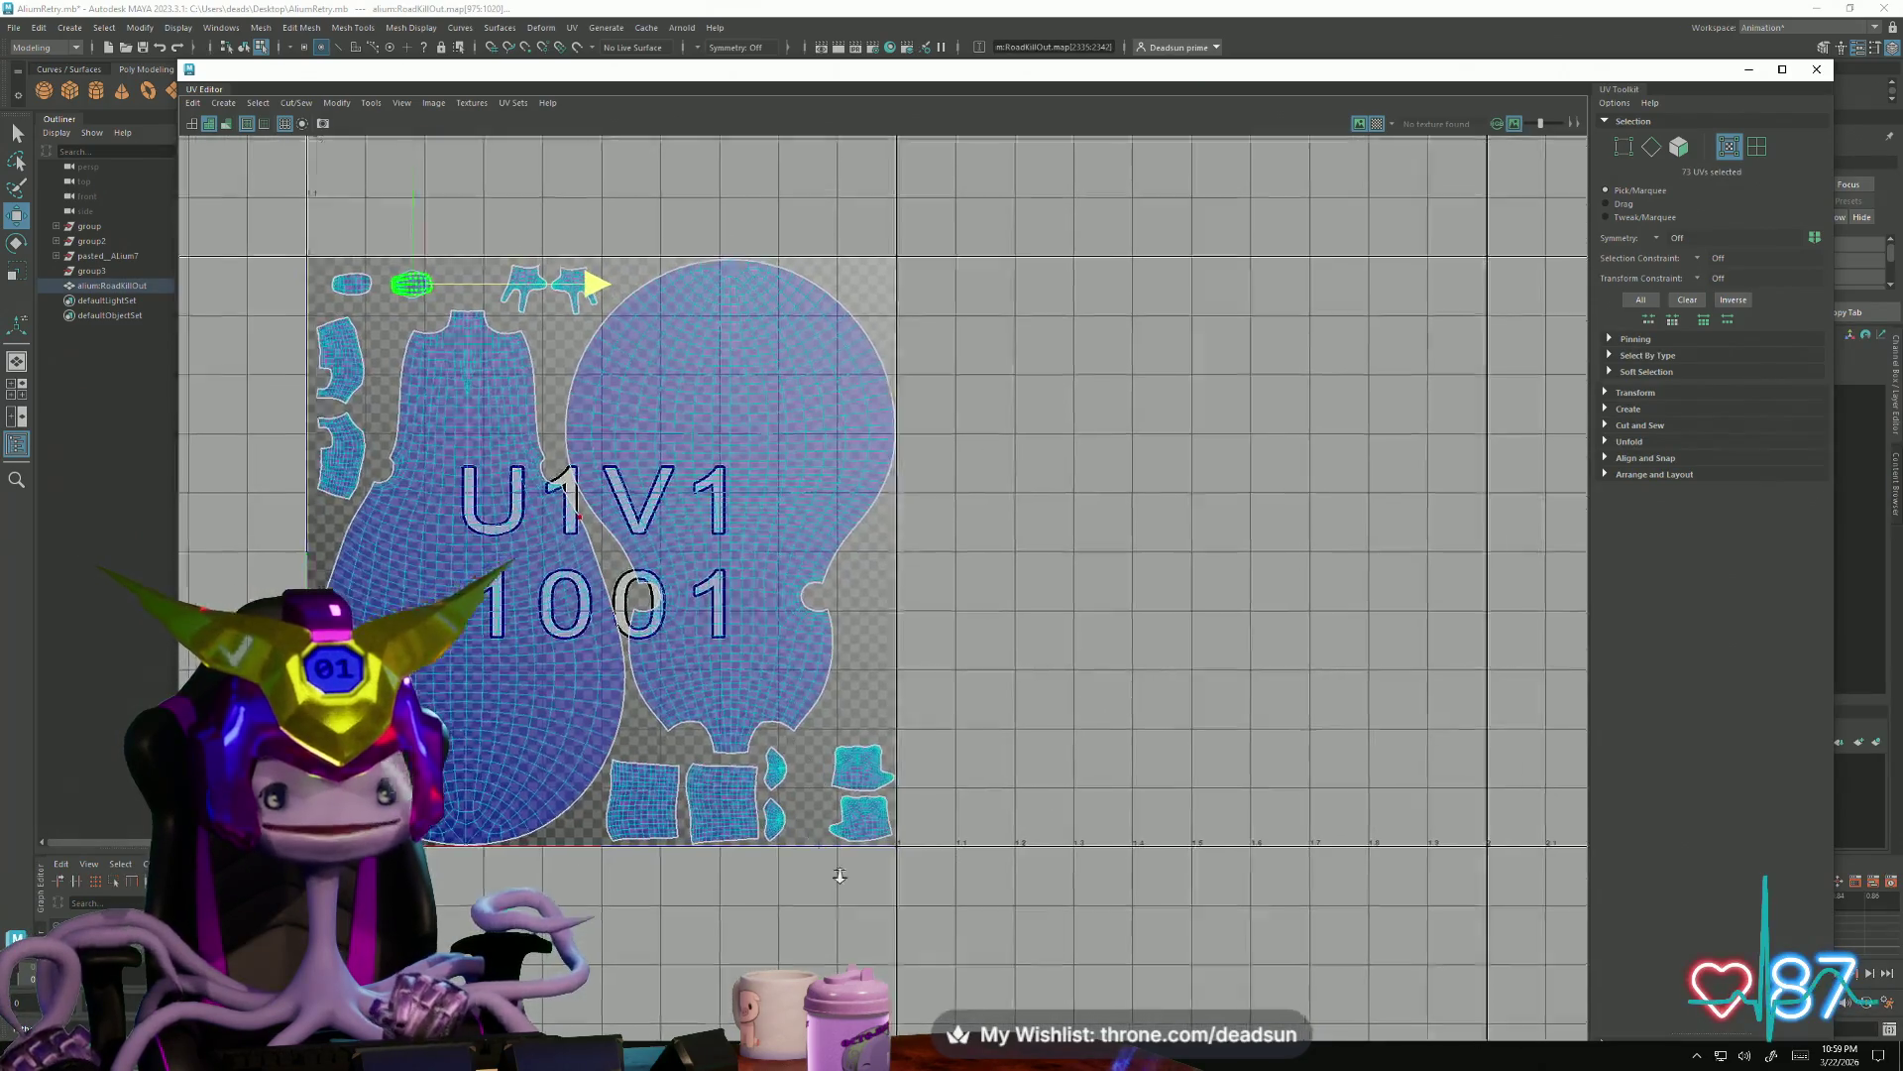
pyautogui.scroll(2, 743, 729)
pyautogui.keyDown('shift'); pyautogui.click(775, 820); pyautogui.keyUp('shift')
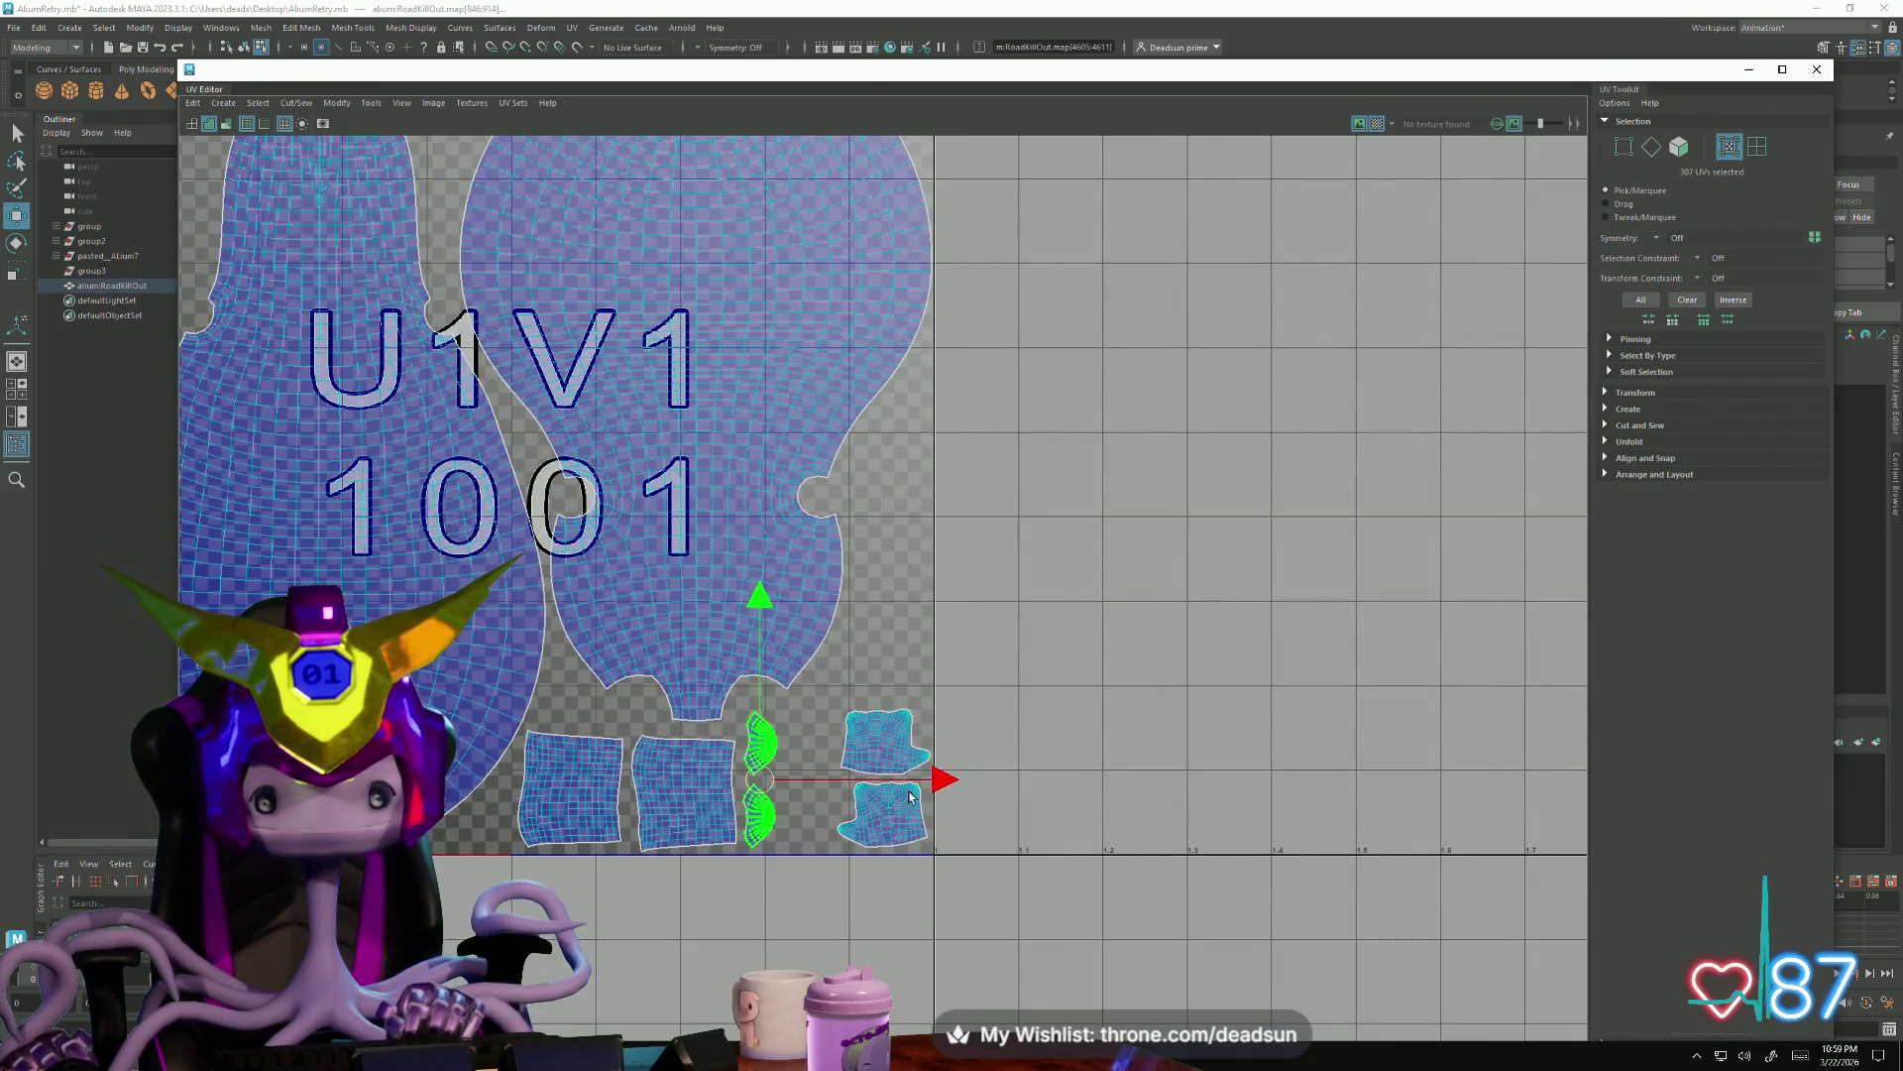
# Shift the crescent and square shells right and raise the squares so they sit side by side
pyautogui.moveTo(948, 787); pyautogui.dragTo(982, 786)
pyautogui.click(684, 790)
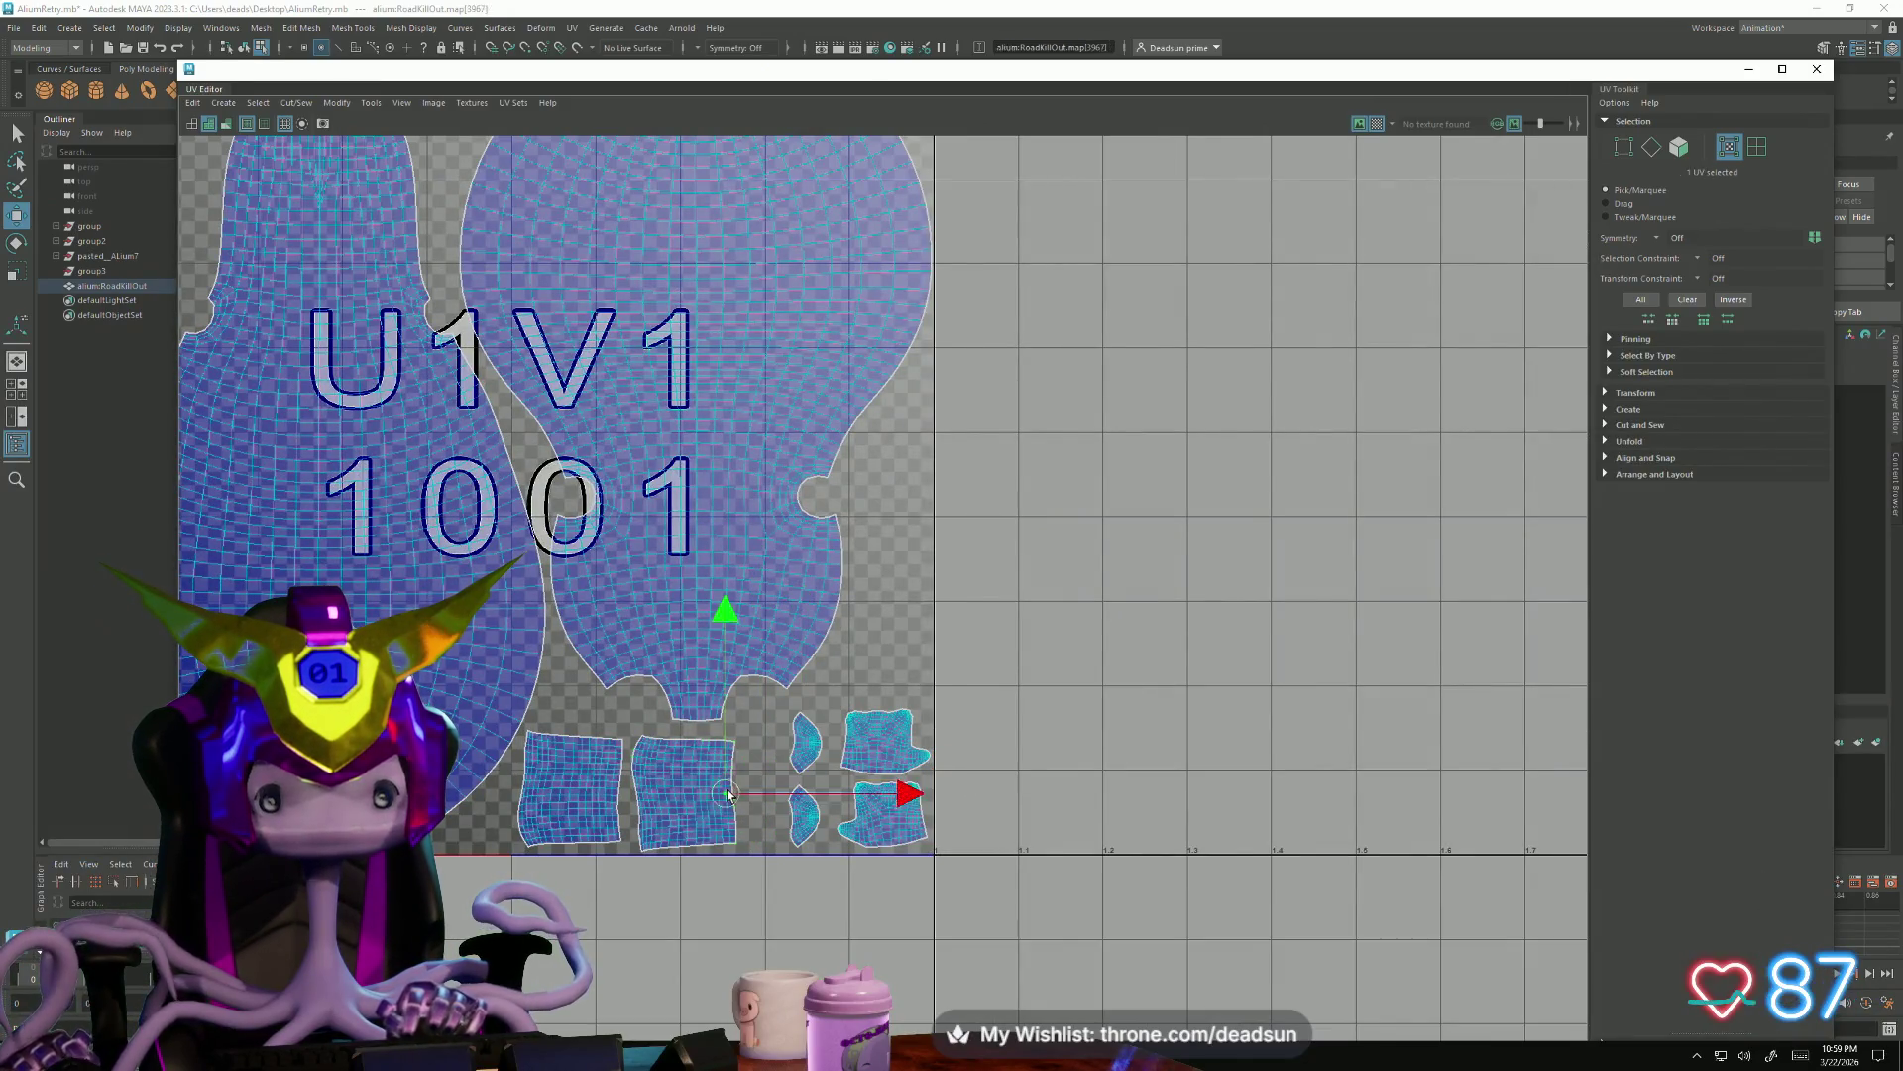
pyautogui.moveTo(866, 789); pyautogui.dragTo(888, 795)
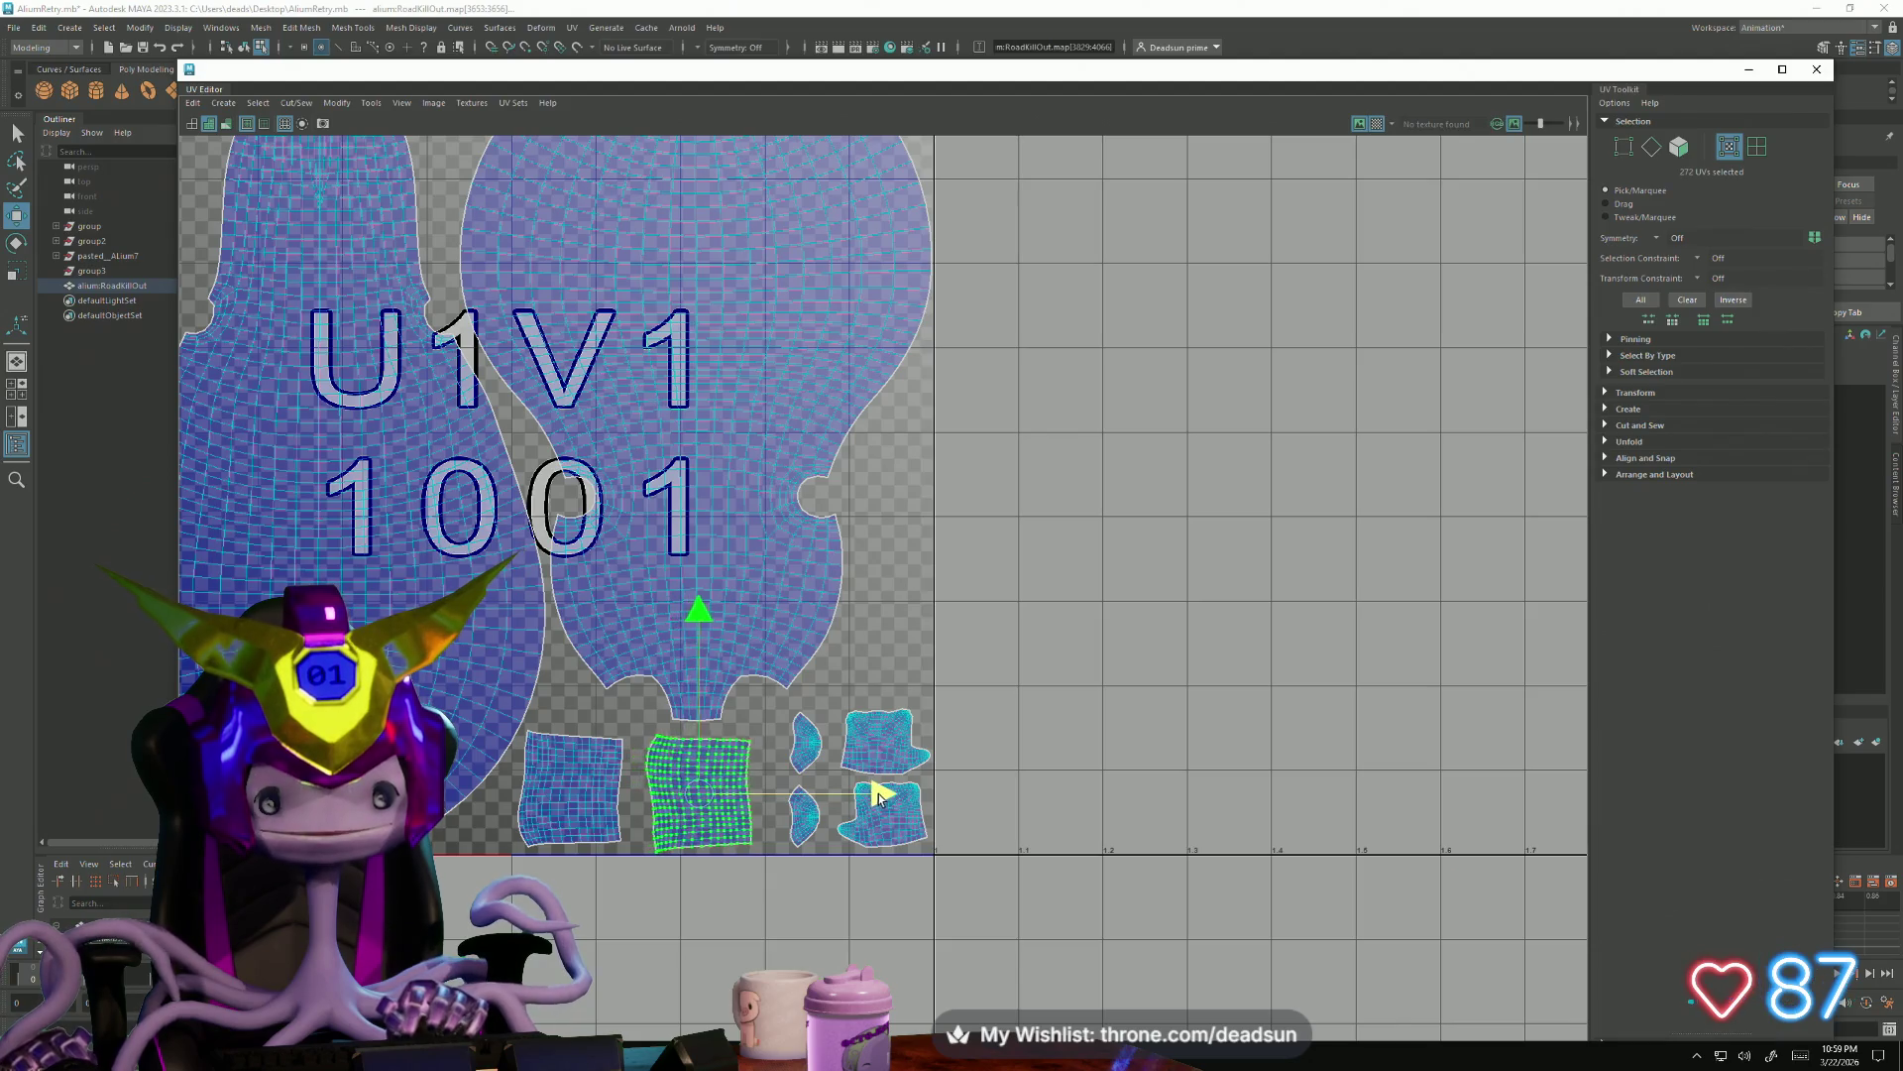
pyautogui.keyDown('shift'); pyautogui.click(577, 771); pyautogui.keyUp('shift')
pyautogui.moveTo(637, 727); pyautogui.dragTo(631, 716)
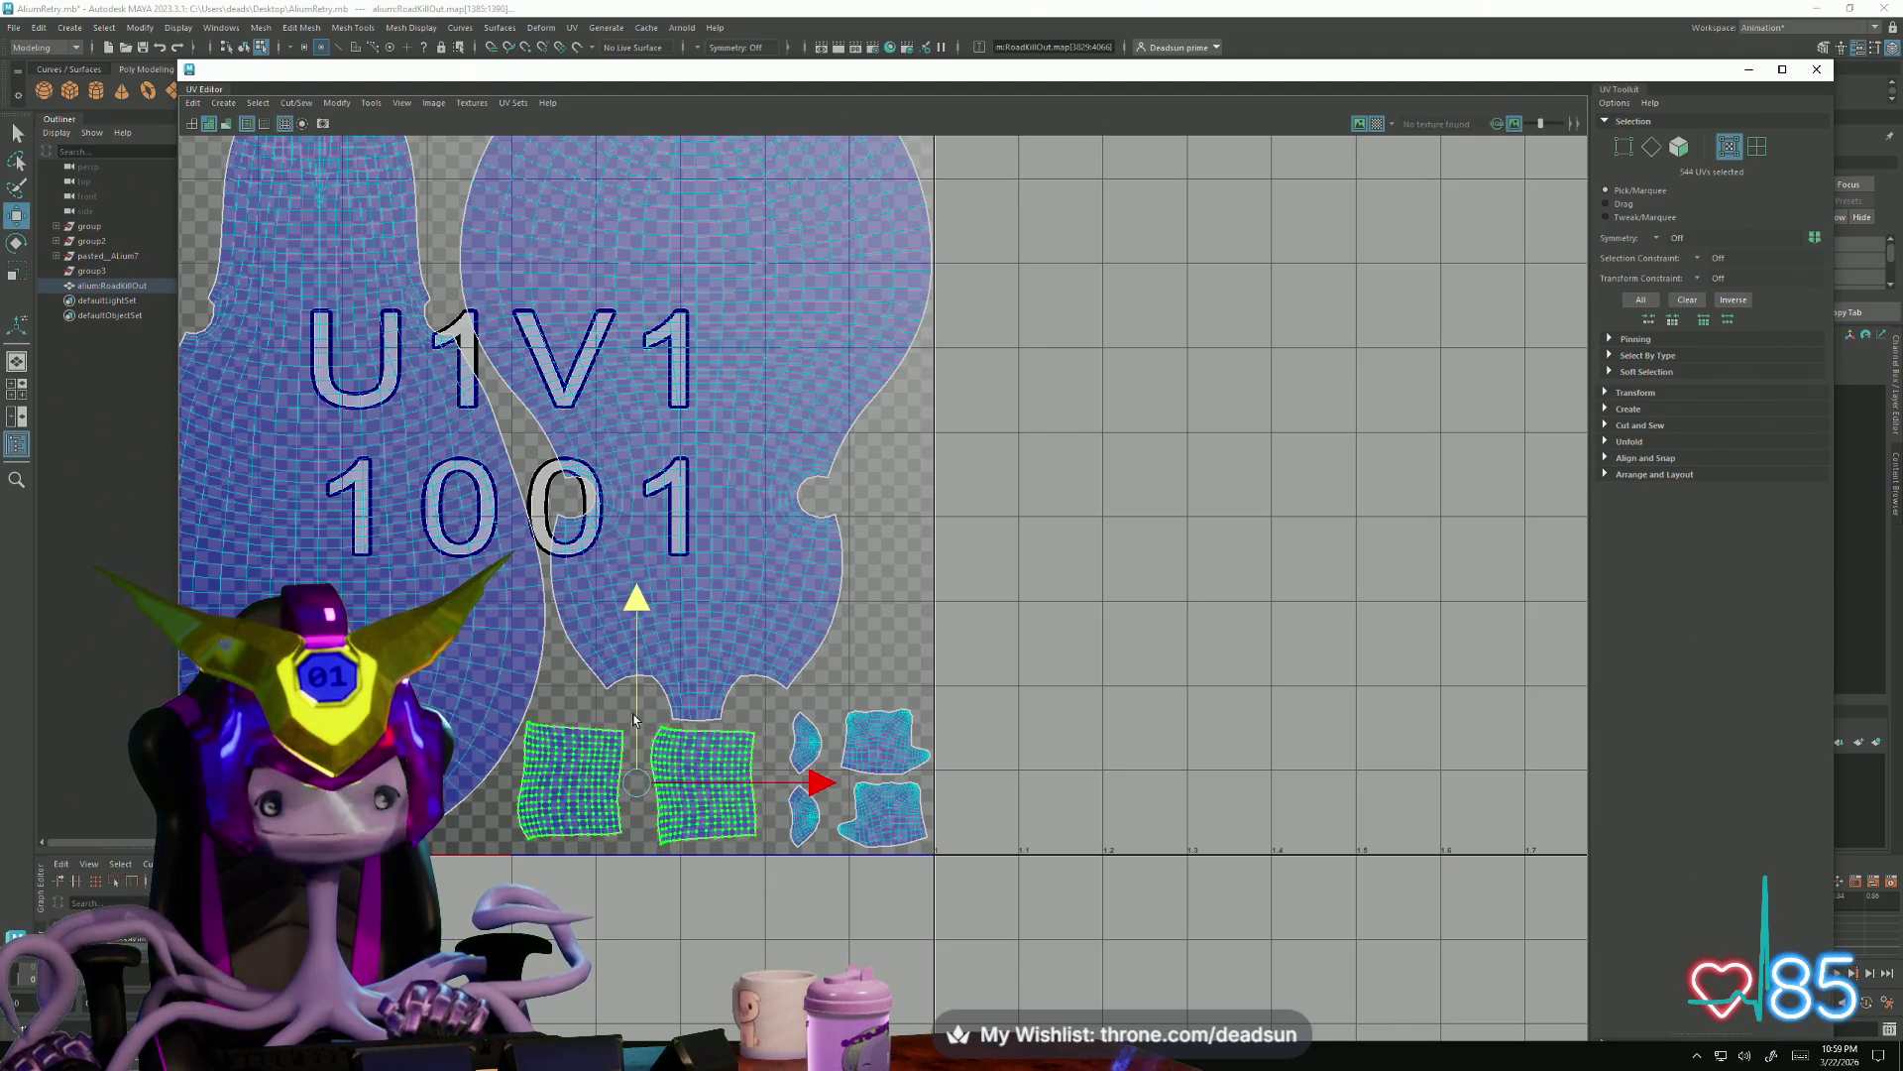
pyautogui.moveTo(822, 799)
pyautogui.mouseDown()
pyautogui.moveTo(842, 799)
pyautogui.moveTo(769, 799)
pyautogui.mouseUp()
pyautogui.keyDown('shift'); pyautogui.click(745, 789); pyautogui.keyUp('shift')
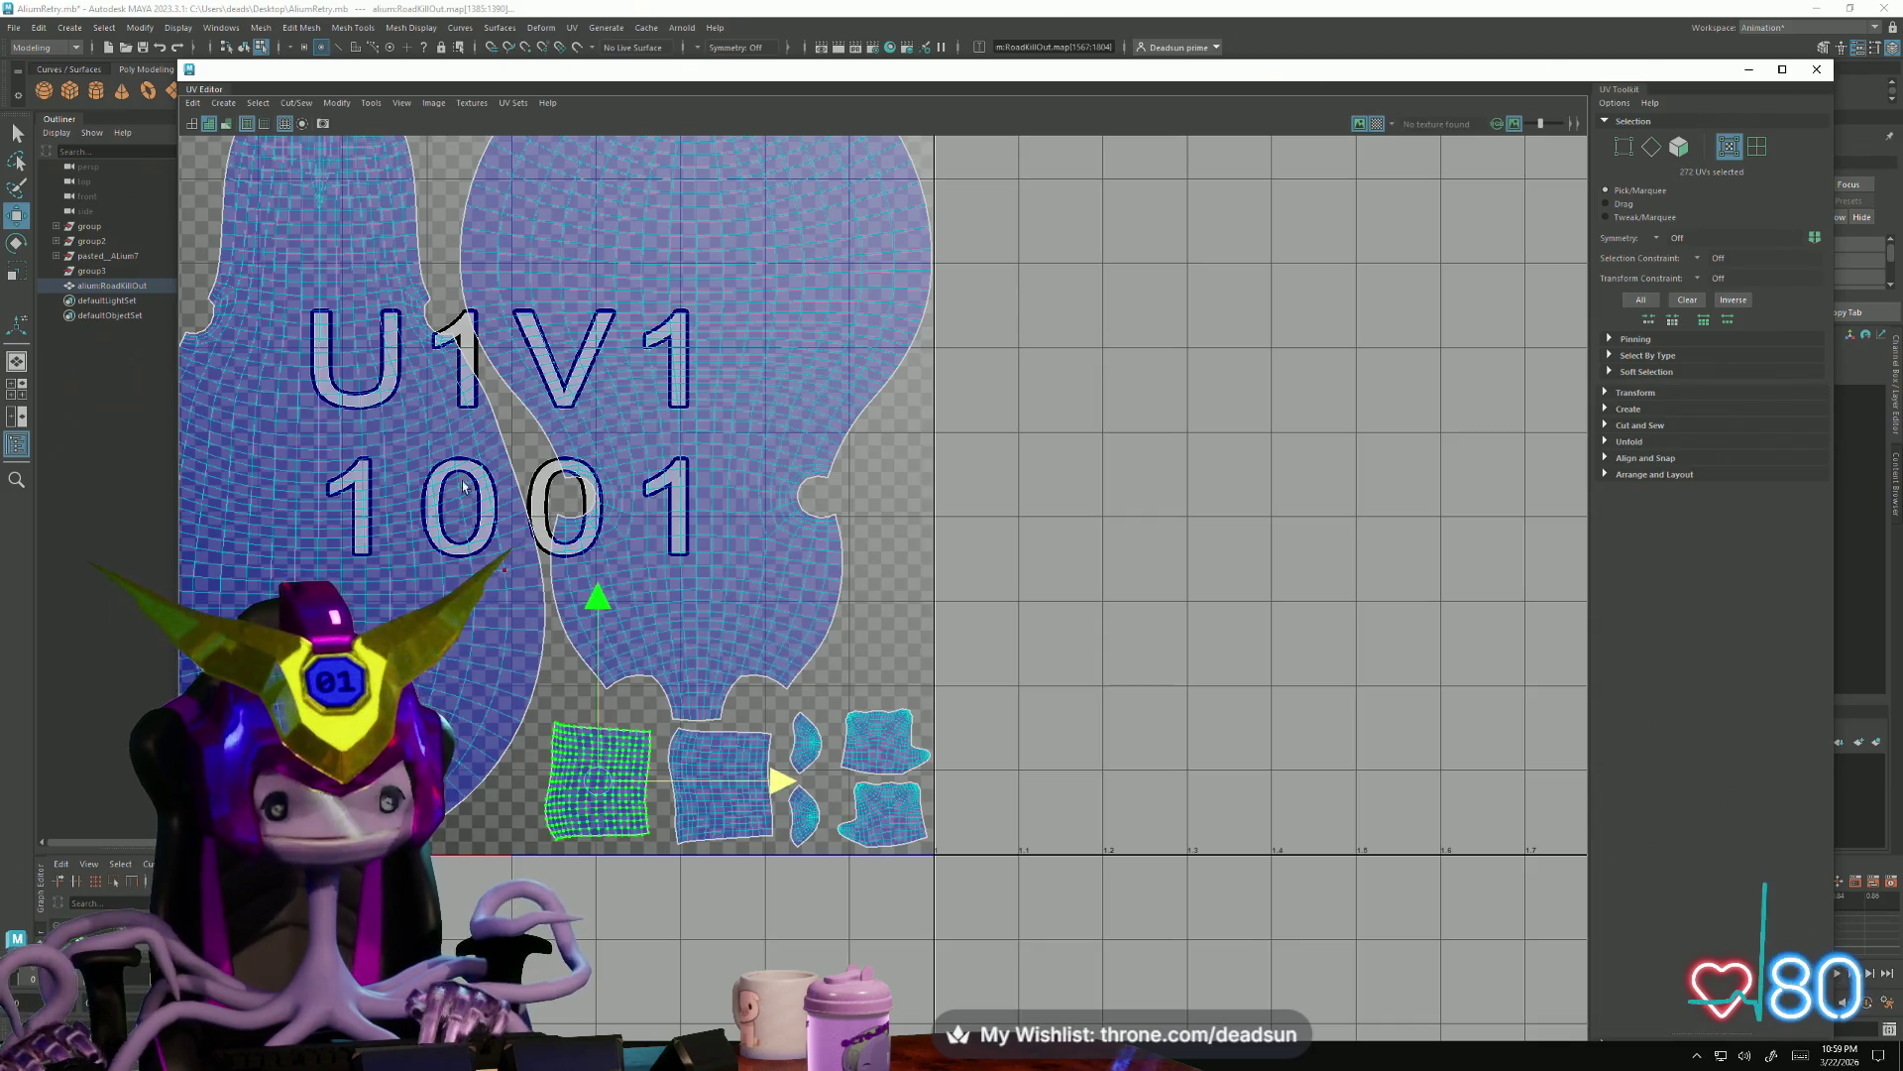
# Frame the whole tile and nudge the large head shell beside the body shell
pyautogui.keyDown('alt'); pyautogui.moveTo(574, 404); pyautogui.dragTo(792, 546, button='middle'); pyautogui.keyUp('alt')
pyautogui.click(793, 545)
pyautogui.moveTo(879, 606); pyautogui.dragTo(868, 613)
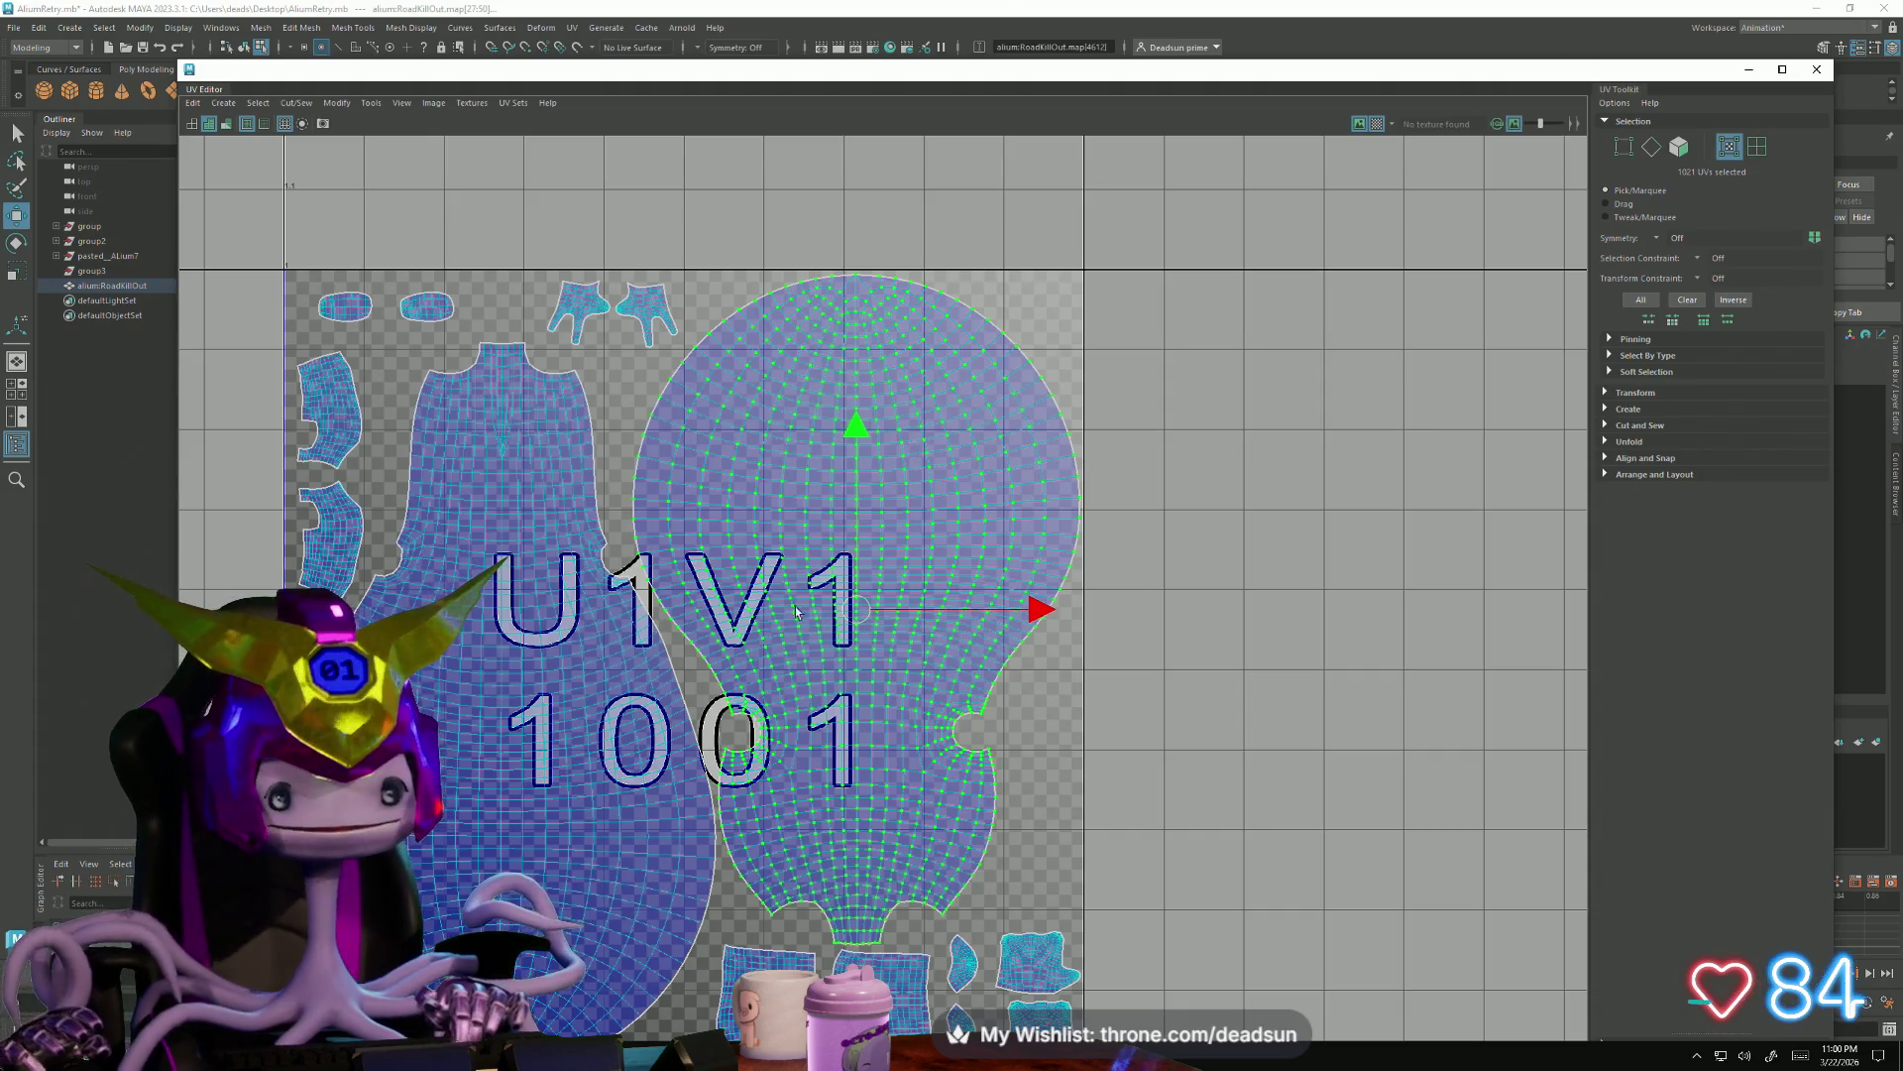
# Tuck the small oval into the top-left corner and lower the two left side shells
pyautogui.keyDown('alt'); pyautogui.moveTo(362, 439); pyautogui.dragTo(534, 376, button='middle'); pyautogui.keyUp('alt')
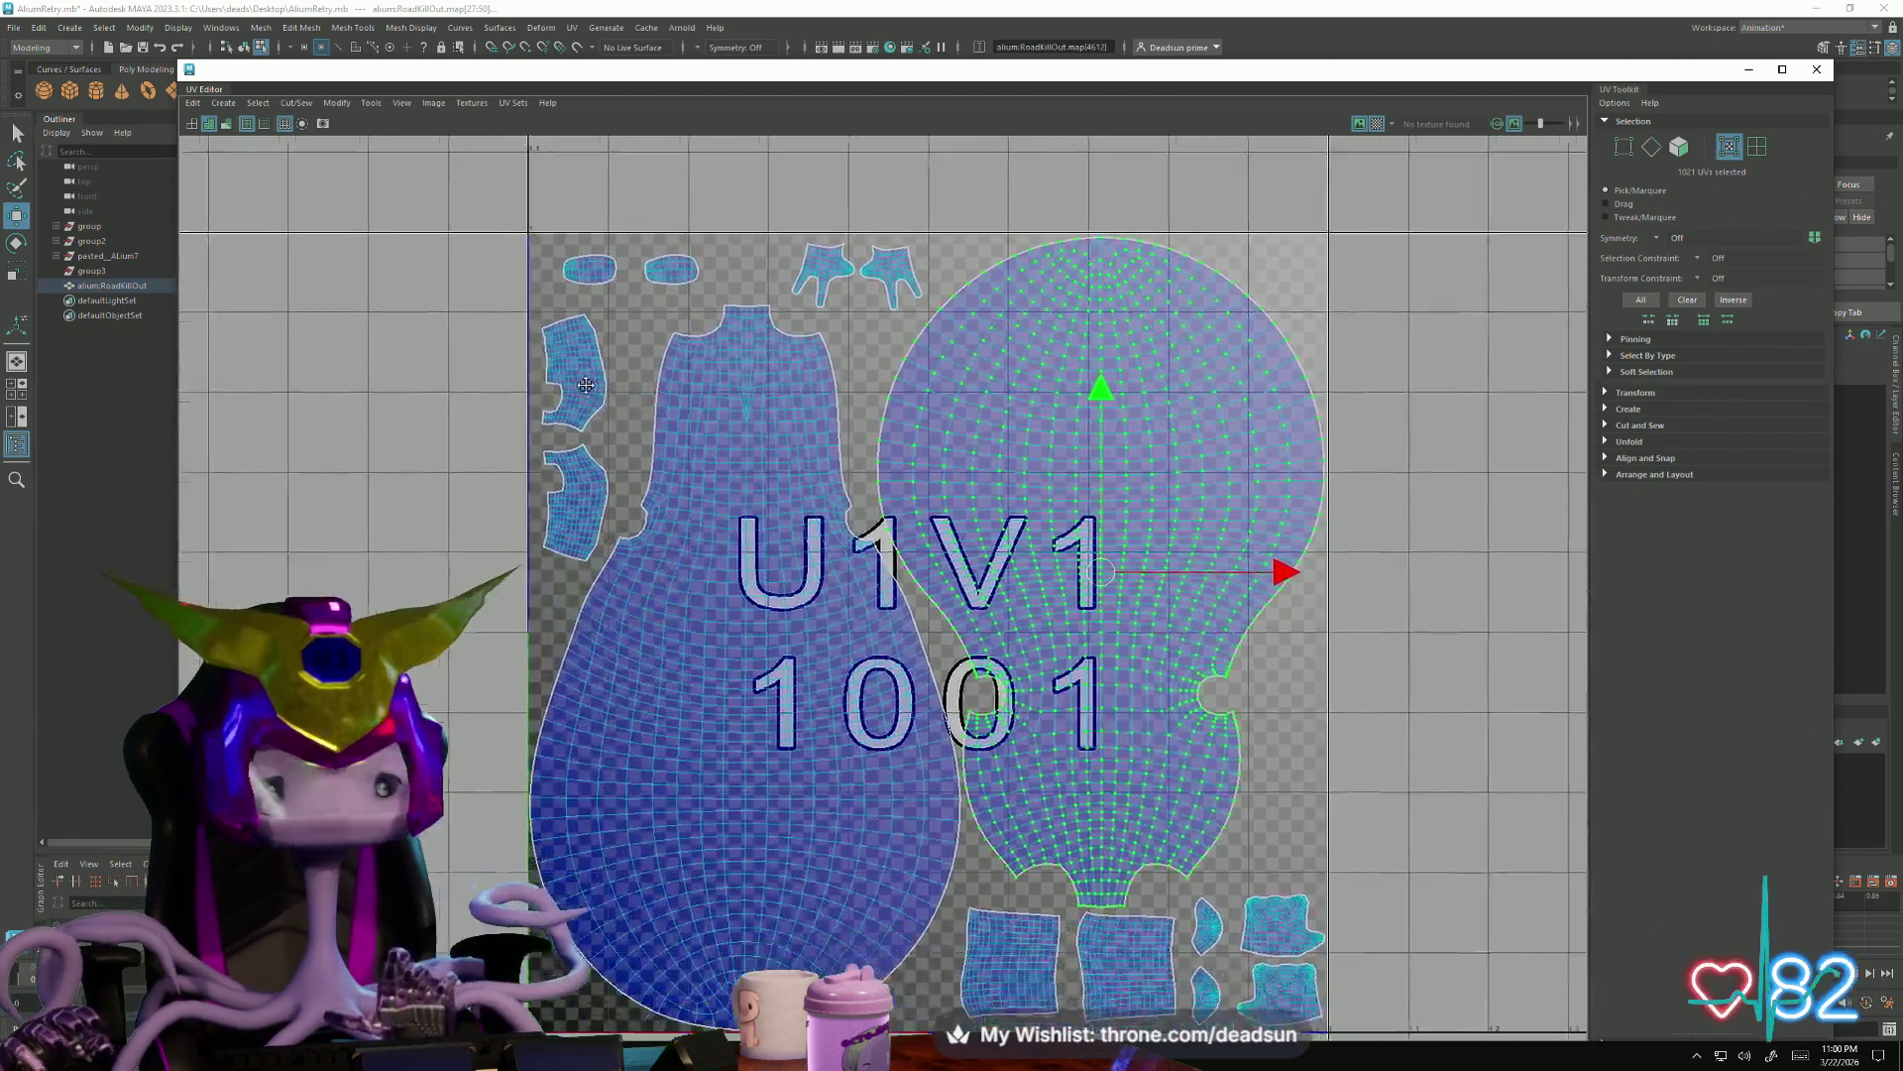
pyautogui.click(517, 245)
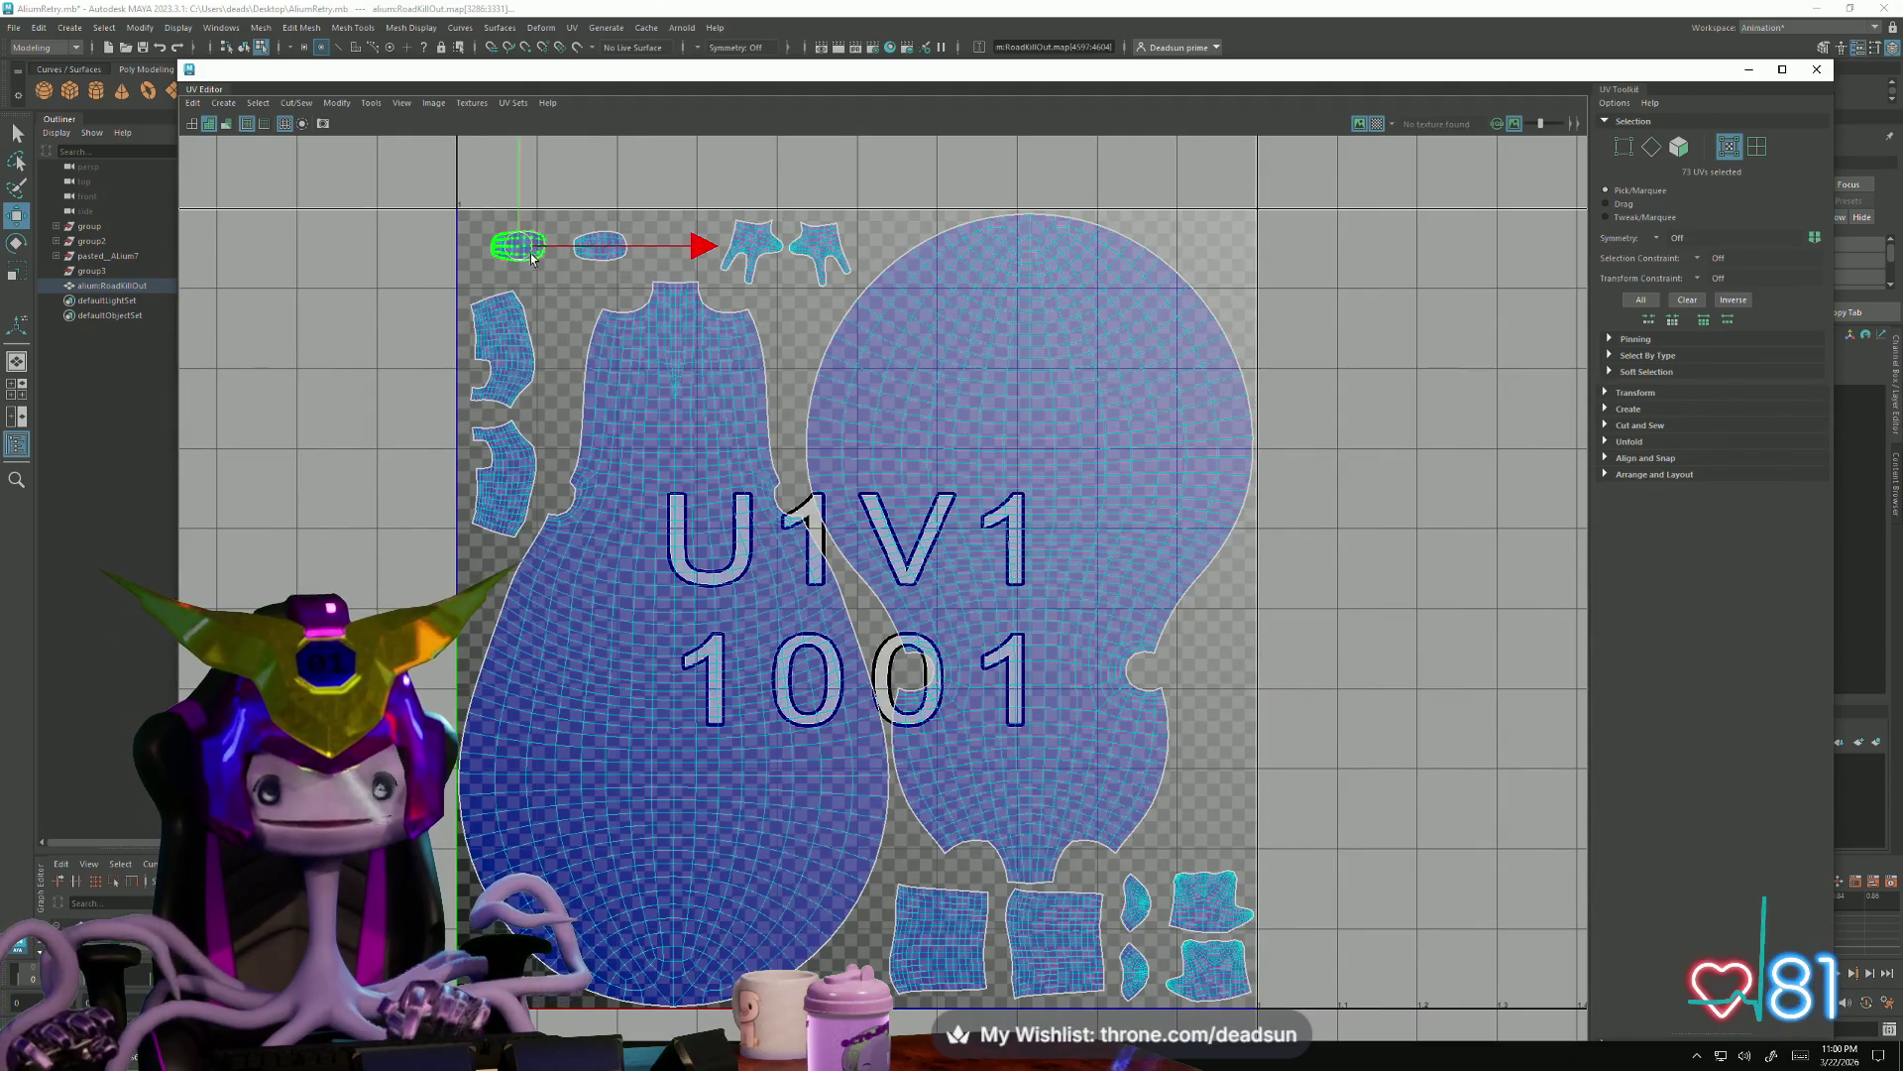
pyautogui.moveTo(520, 250); pyautogui.dragTo(501, 236)
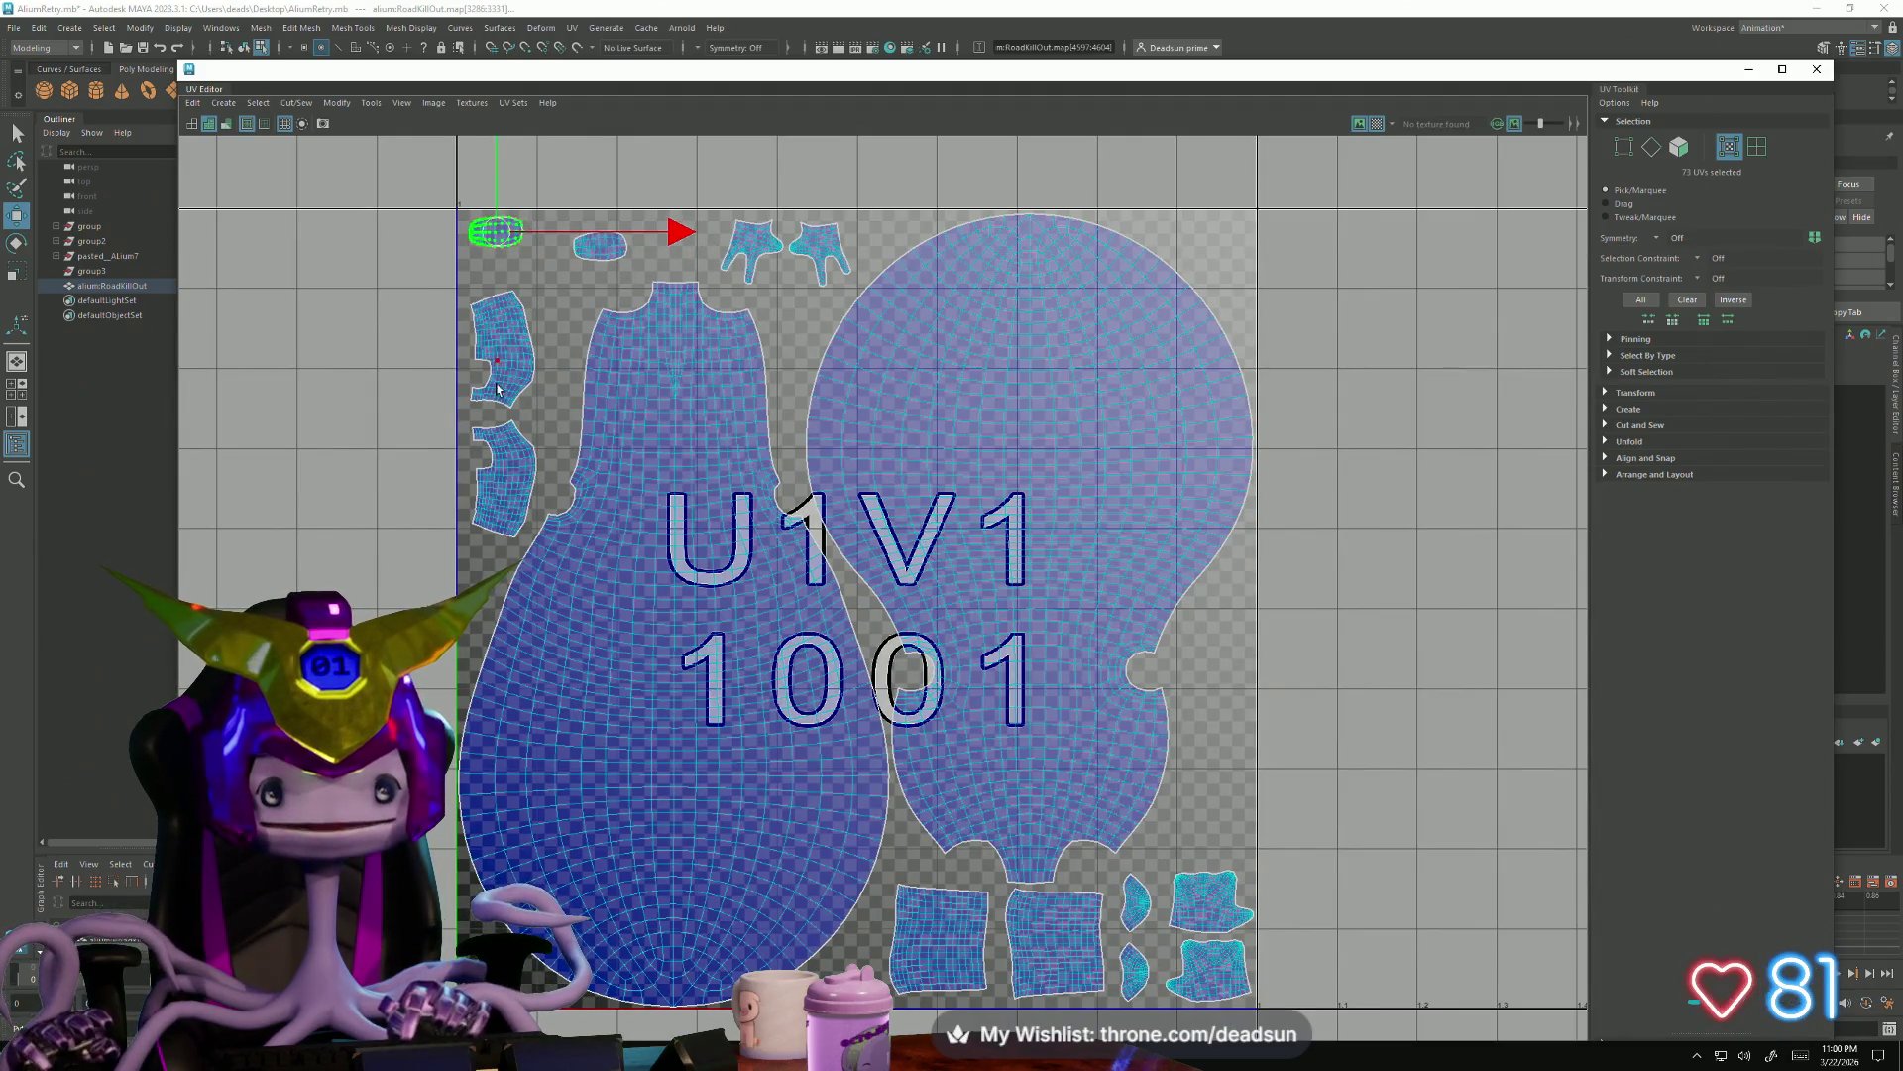
pyautogui.click(504, 478)
pyautogui.moveTo(503, 485); pyautogui.dragTo(503, 520)
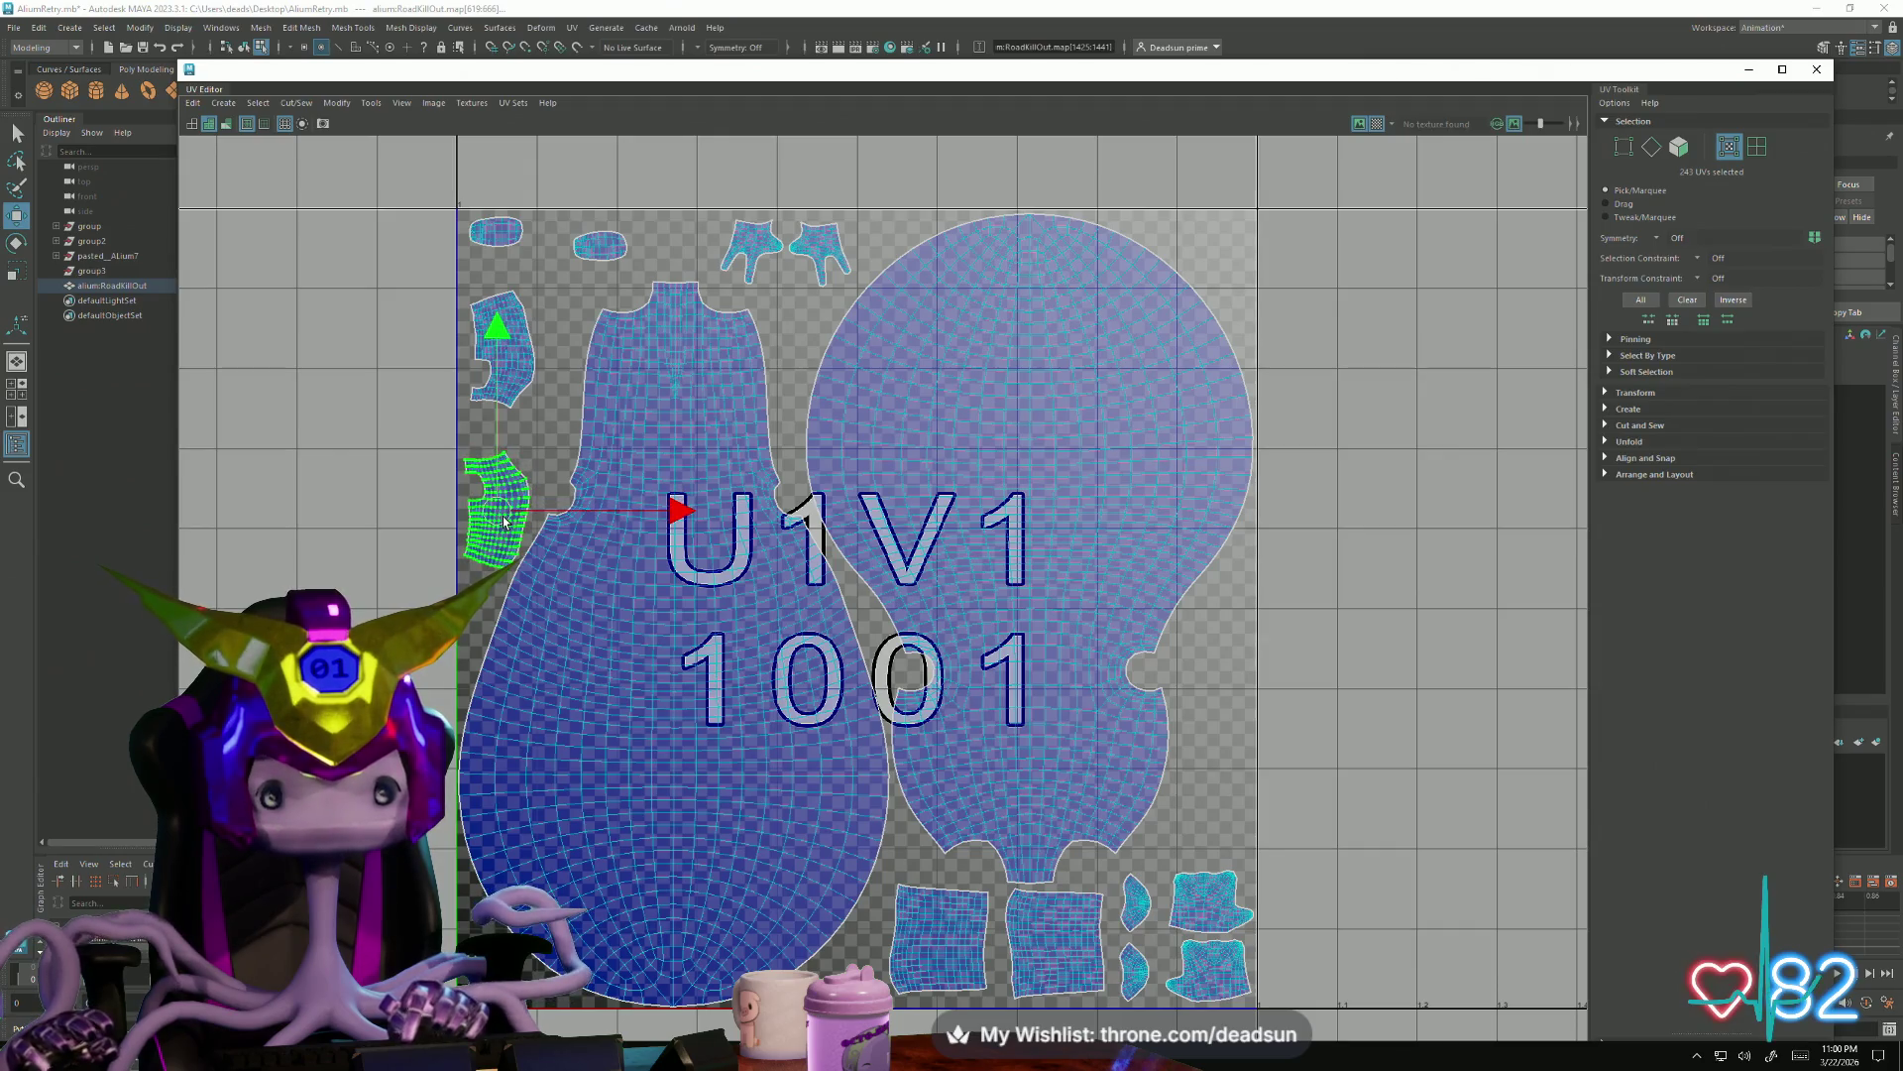
pyautogui.click(509, 391)
pyautogui.moveTo(508, 351); pyautogui.dragTo(507, 389)
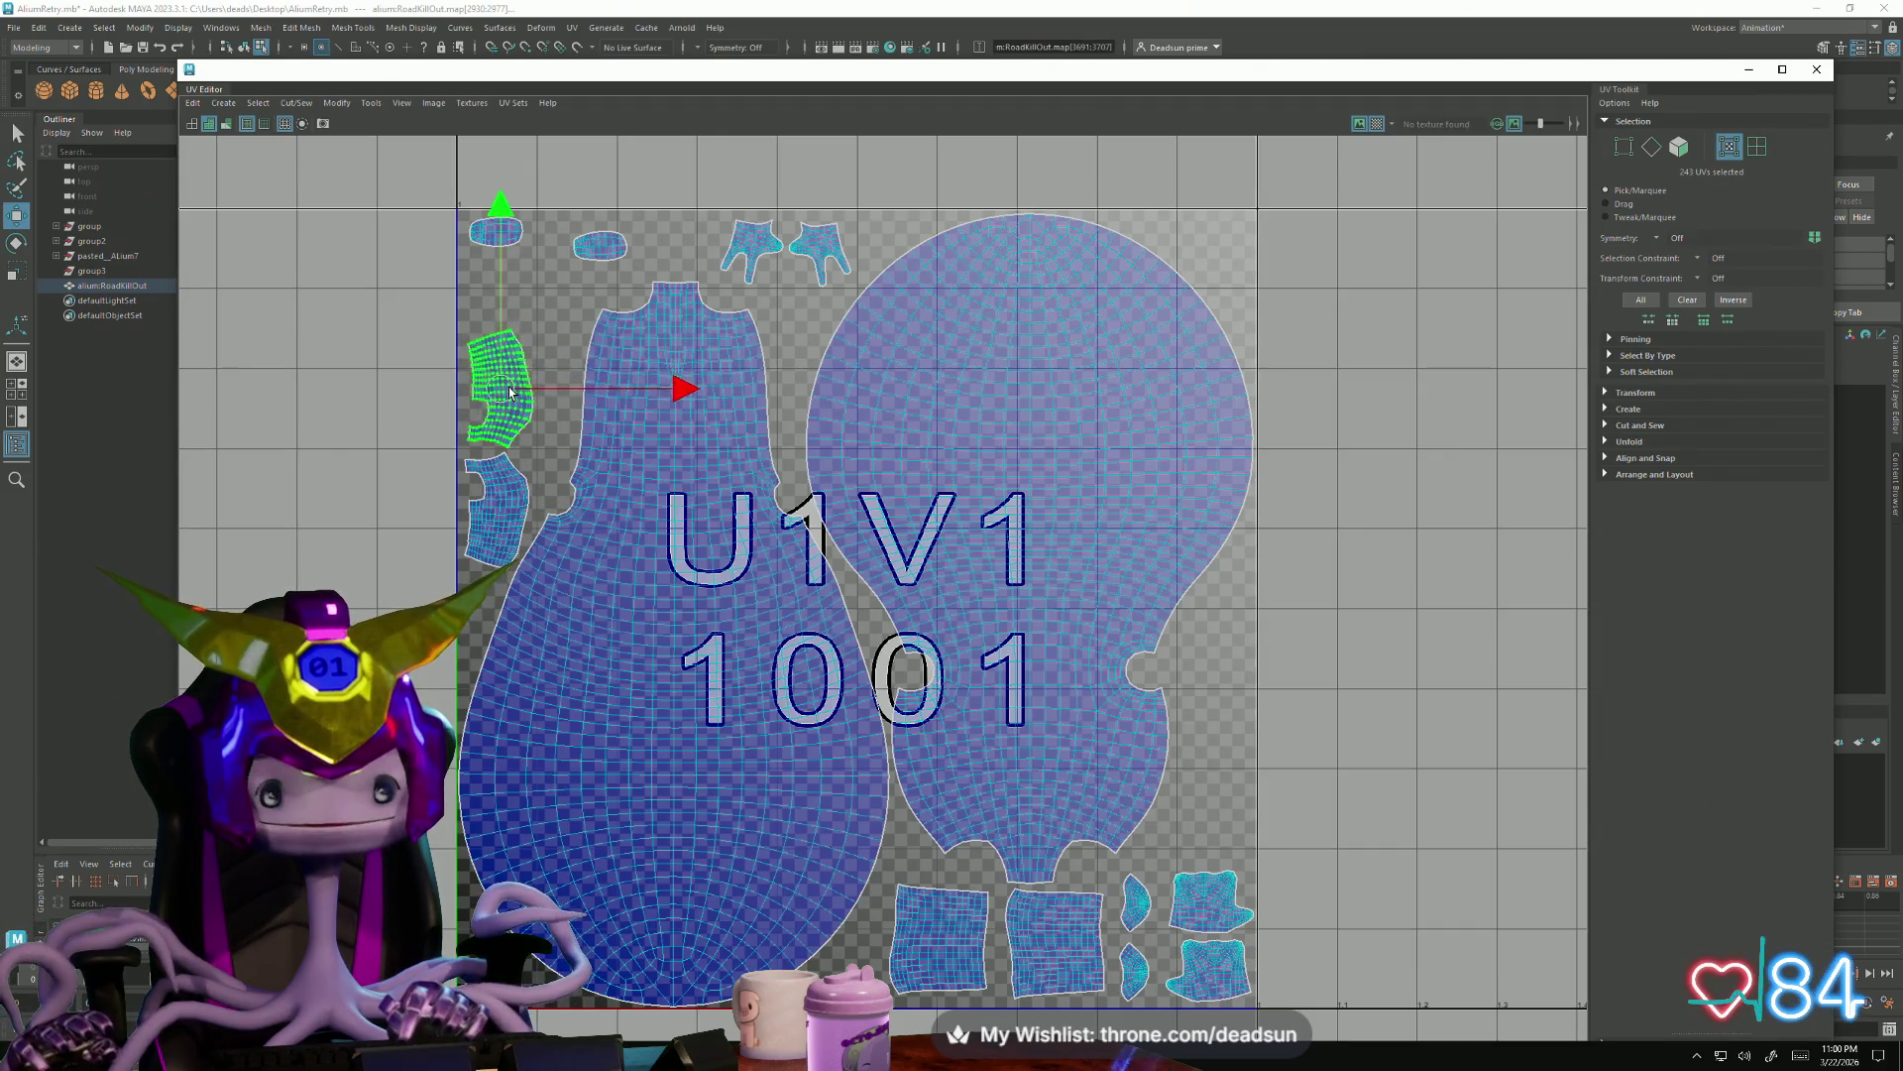
# Place the second oval below the first and line both hand shells up beside them
pyautogui.click(581, 239)
pyautogui.moveTo(603, 245); pyautogui.dragTo(498, 270)
pyautogui.click(749, 235)
pyautogui.moveTo(749, 238); pyautogui.dragTo(601, 241)
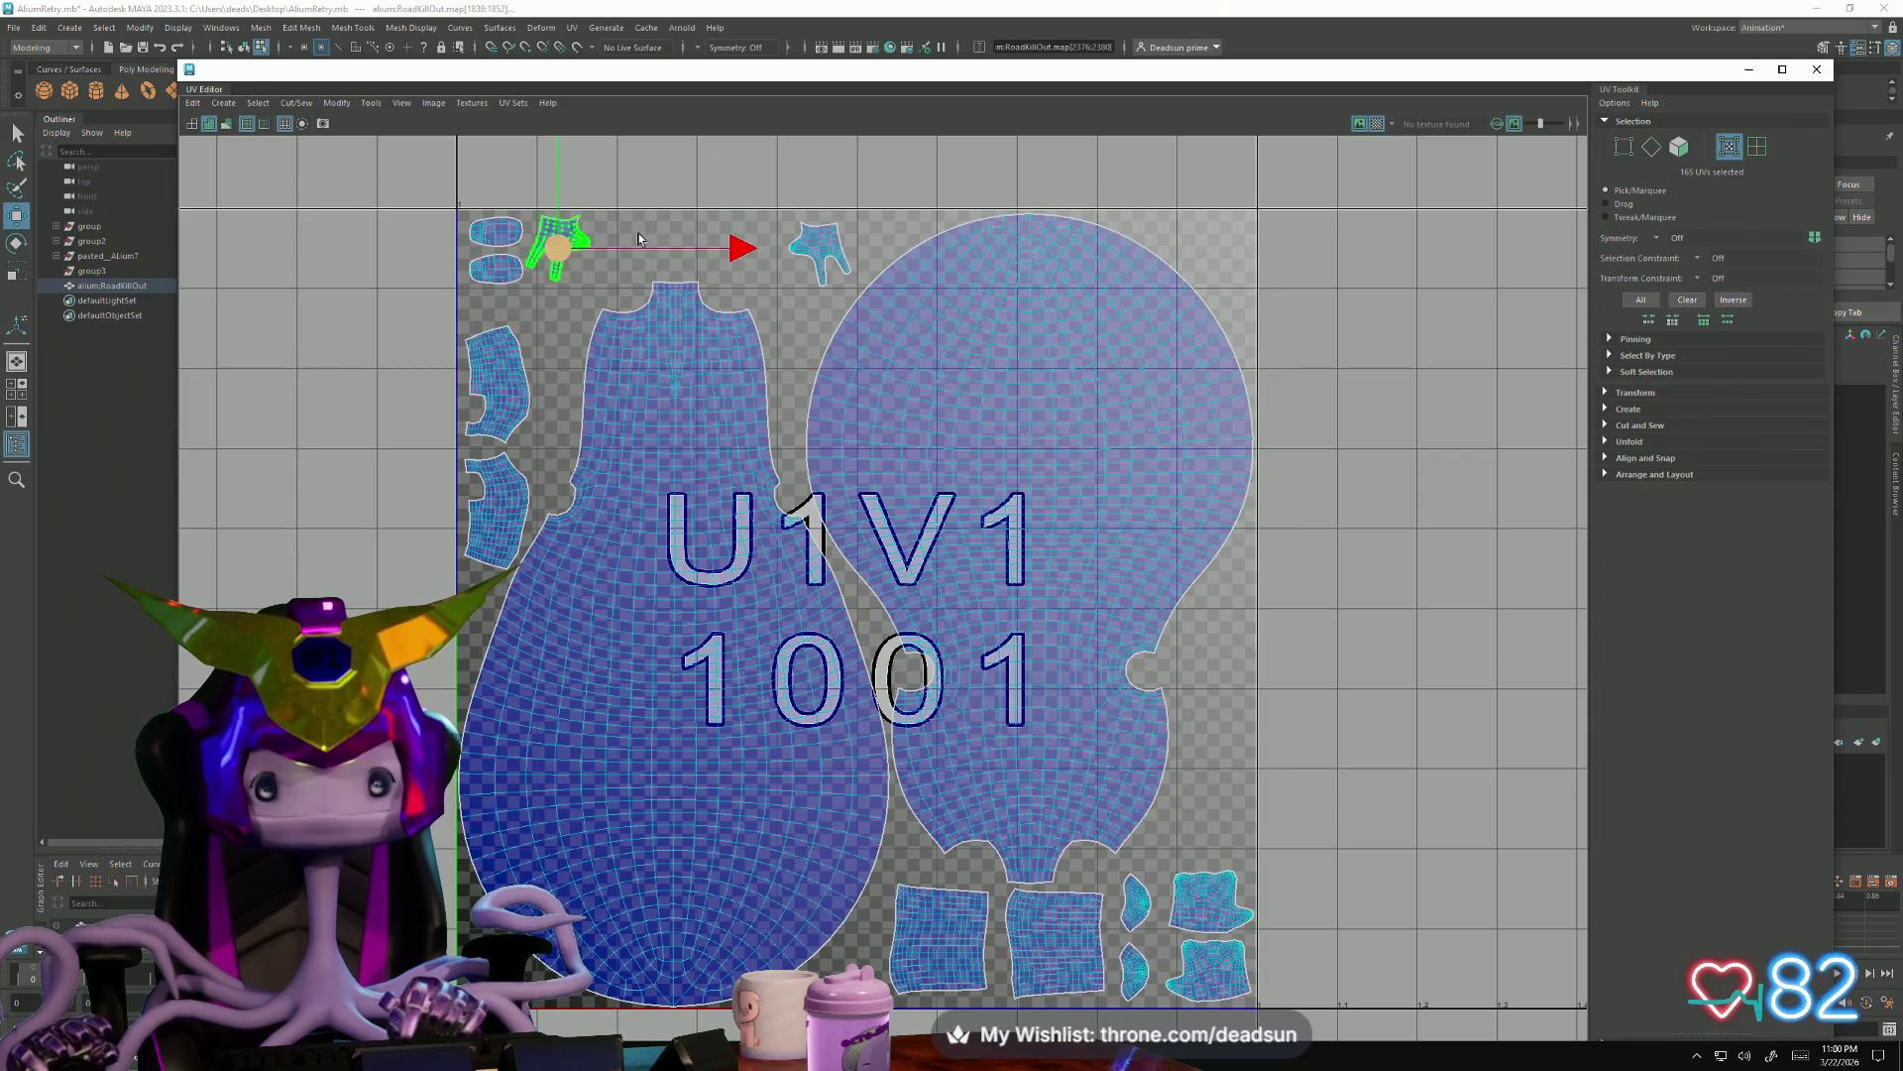
pyautogui.click(801, 235)
pyautogui.moveTo(803, 238); pyautogui.dragTo(621, 243)
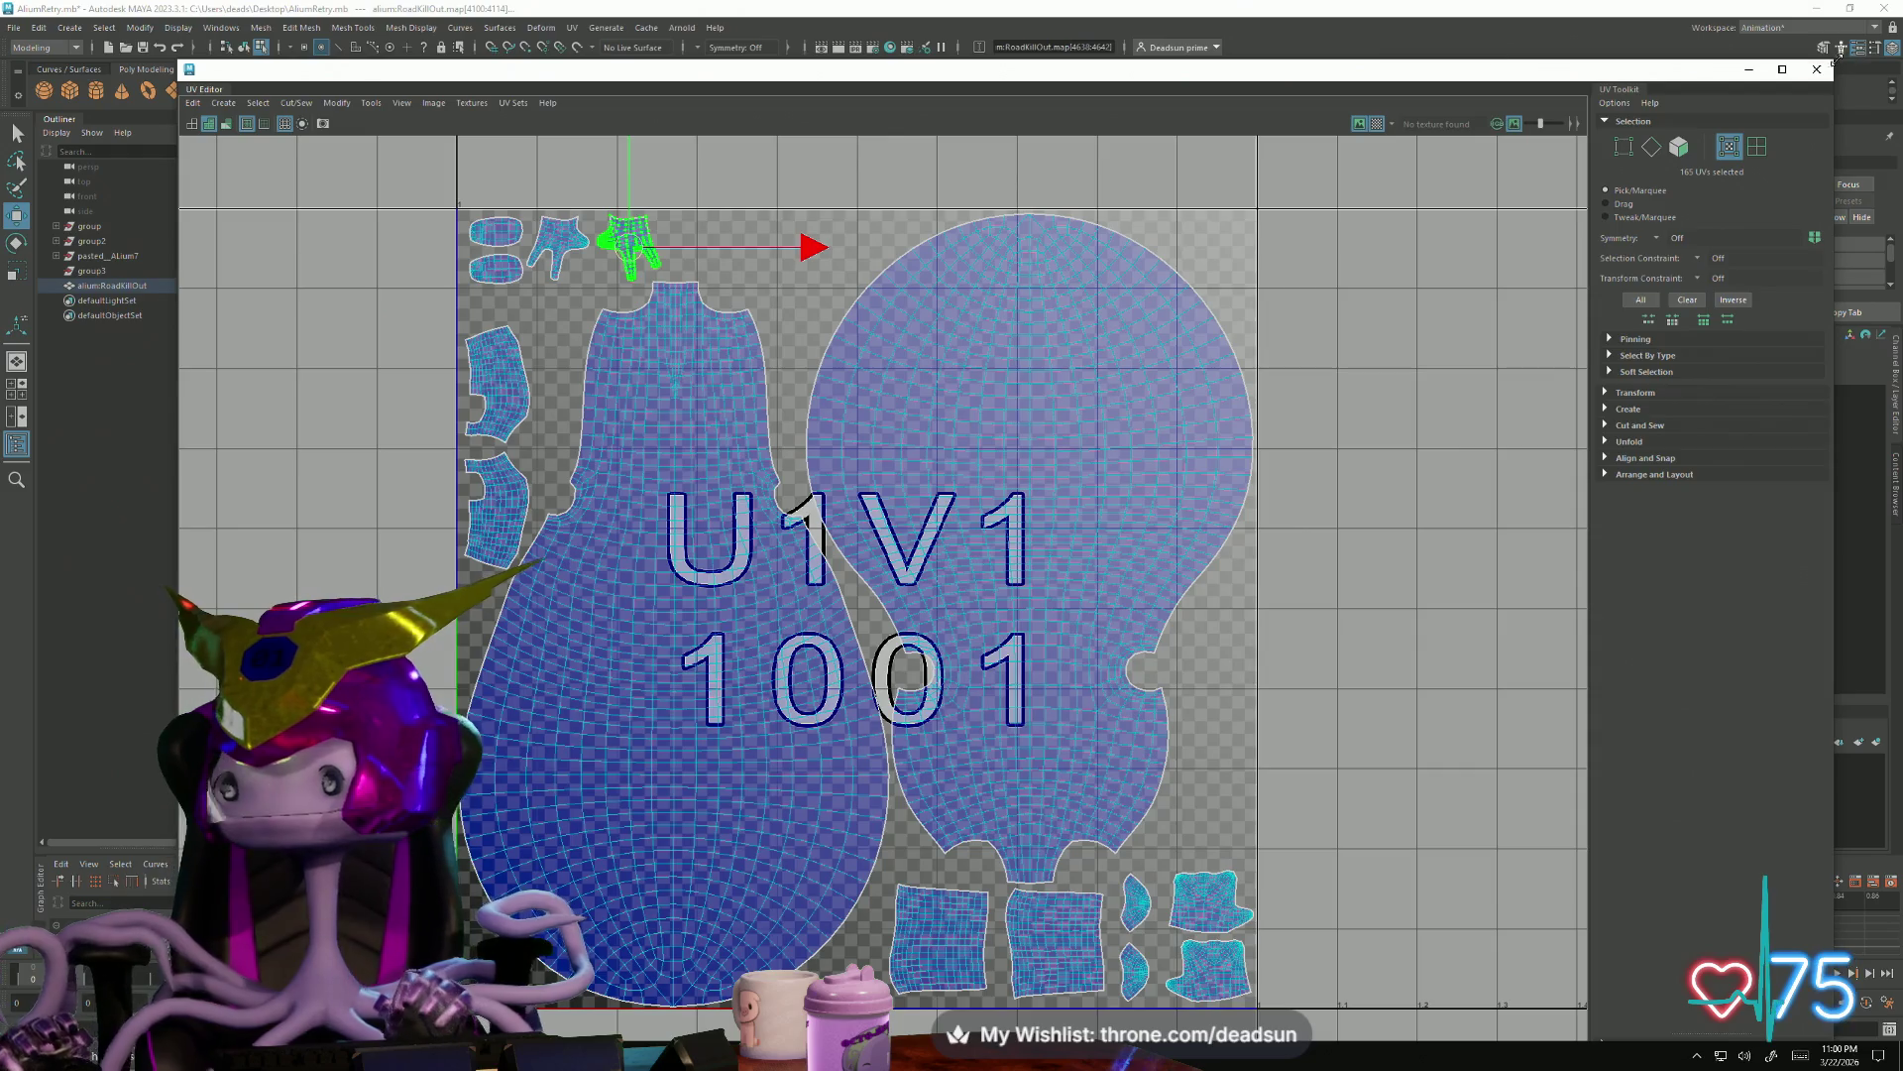
# Close the UV Editor and orbit the deselected alien to a three-quarter view
pyautogui.click(1816, 68)
pyautogui.moveTo(500, 553)
pyautogui.keyDown('alt'); pyautogui.mouseDown()
pyautogui.moveTo(748, 560)
pyautogui.moveTo(679, 426)
pyautogui.mouseUp(); pyautogui.keyUp('alt')
pyautogui.rightClick(827, 510)
pyautogui.click(1061, 297)
pyautogui.scroll(3, 1034, 578)
pyautogui.keyDown('alt'); pyautogui.moveTo(1034, 577); pyautogui.dragTo(823, 591); pyautogui.keyUp('alt')
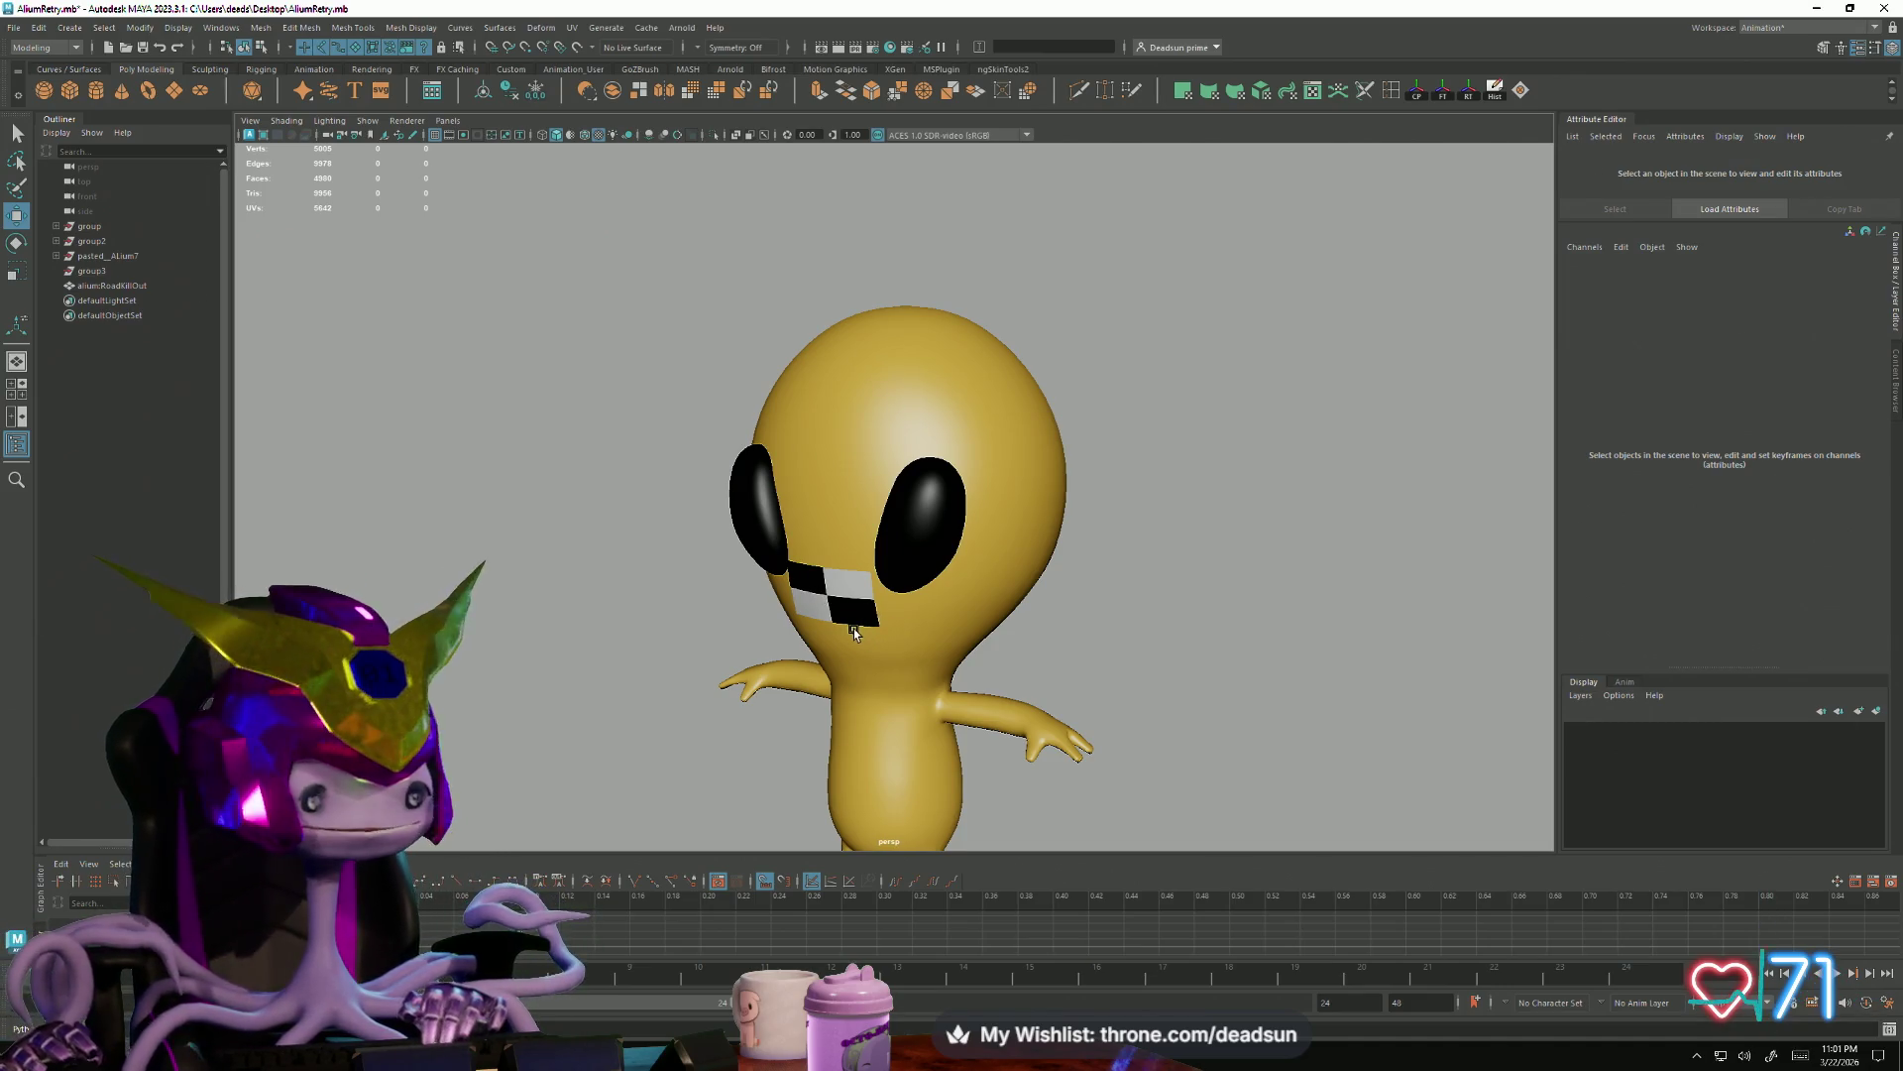
pyautogui.click(853, 628)
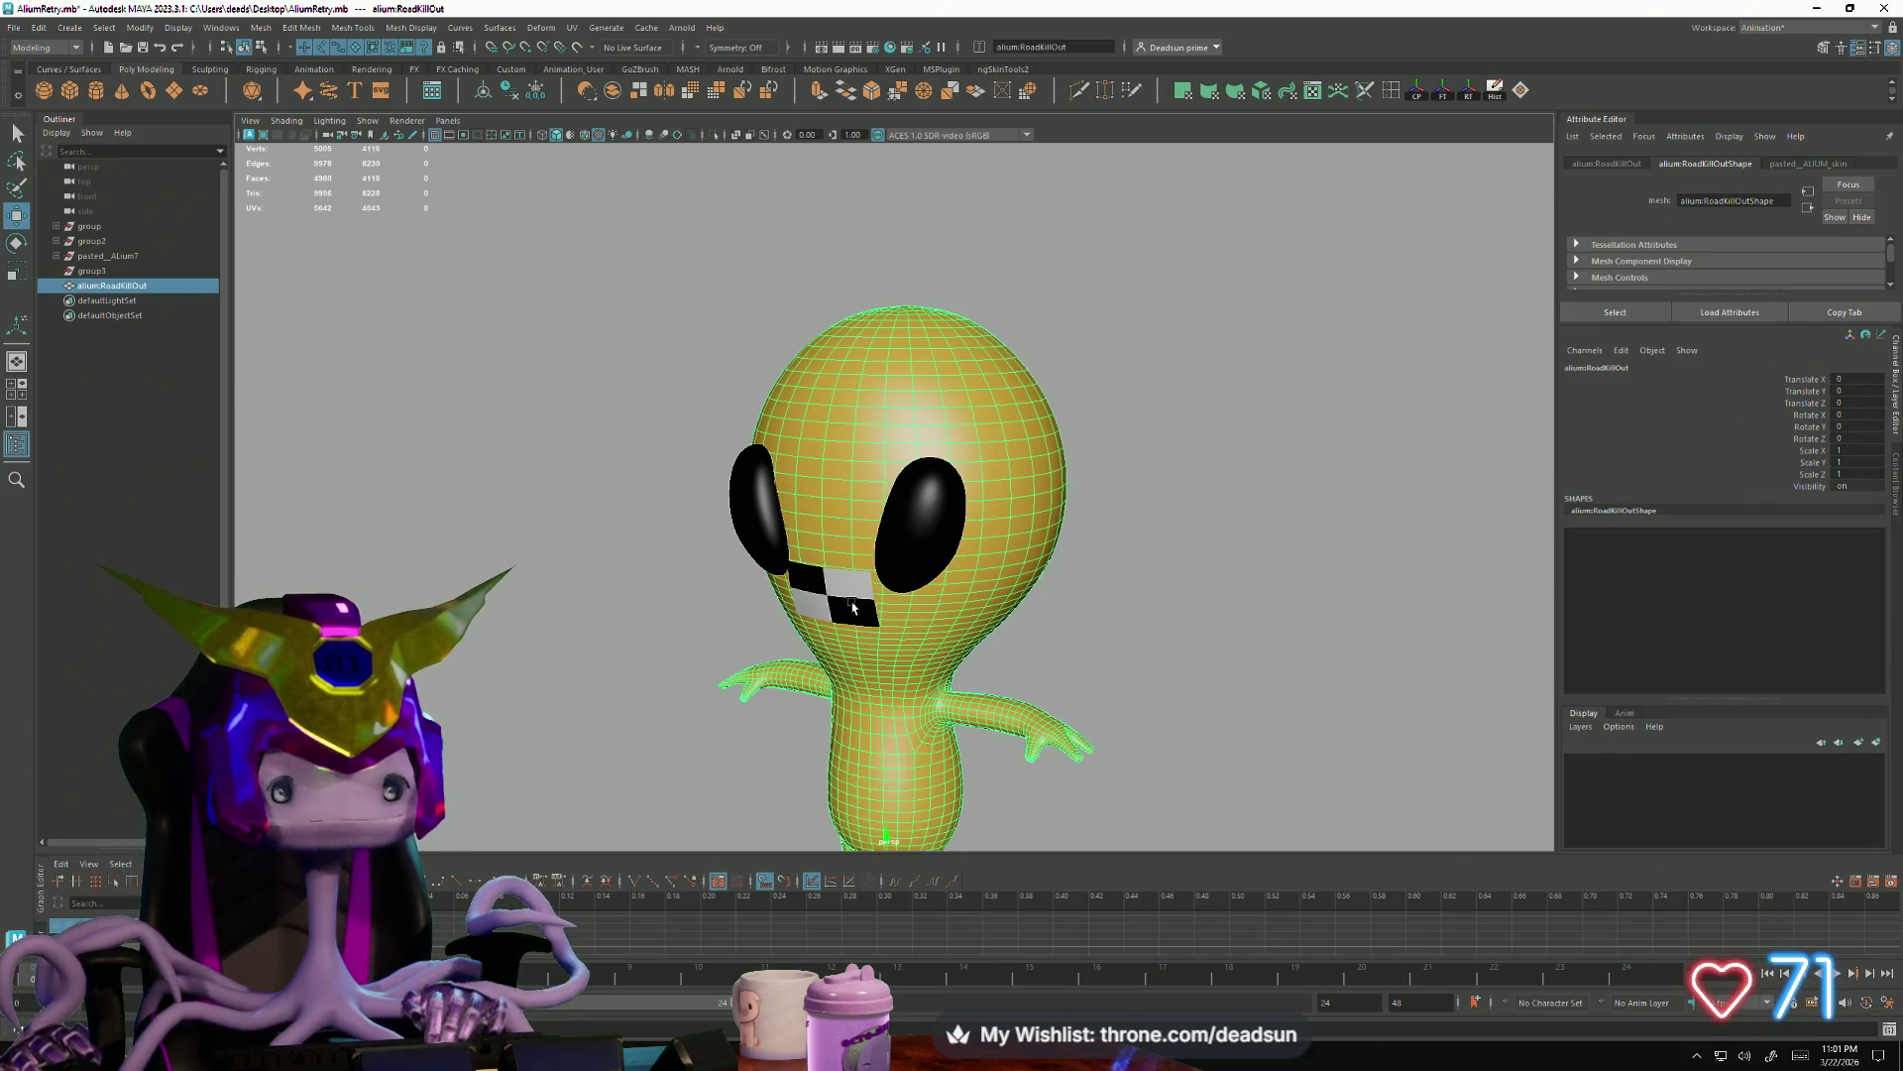
pyautogui.rightClick(915, 595)
pyautogui.click(977, 632)
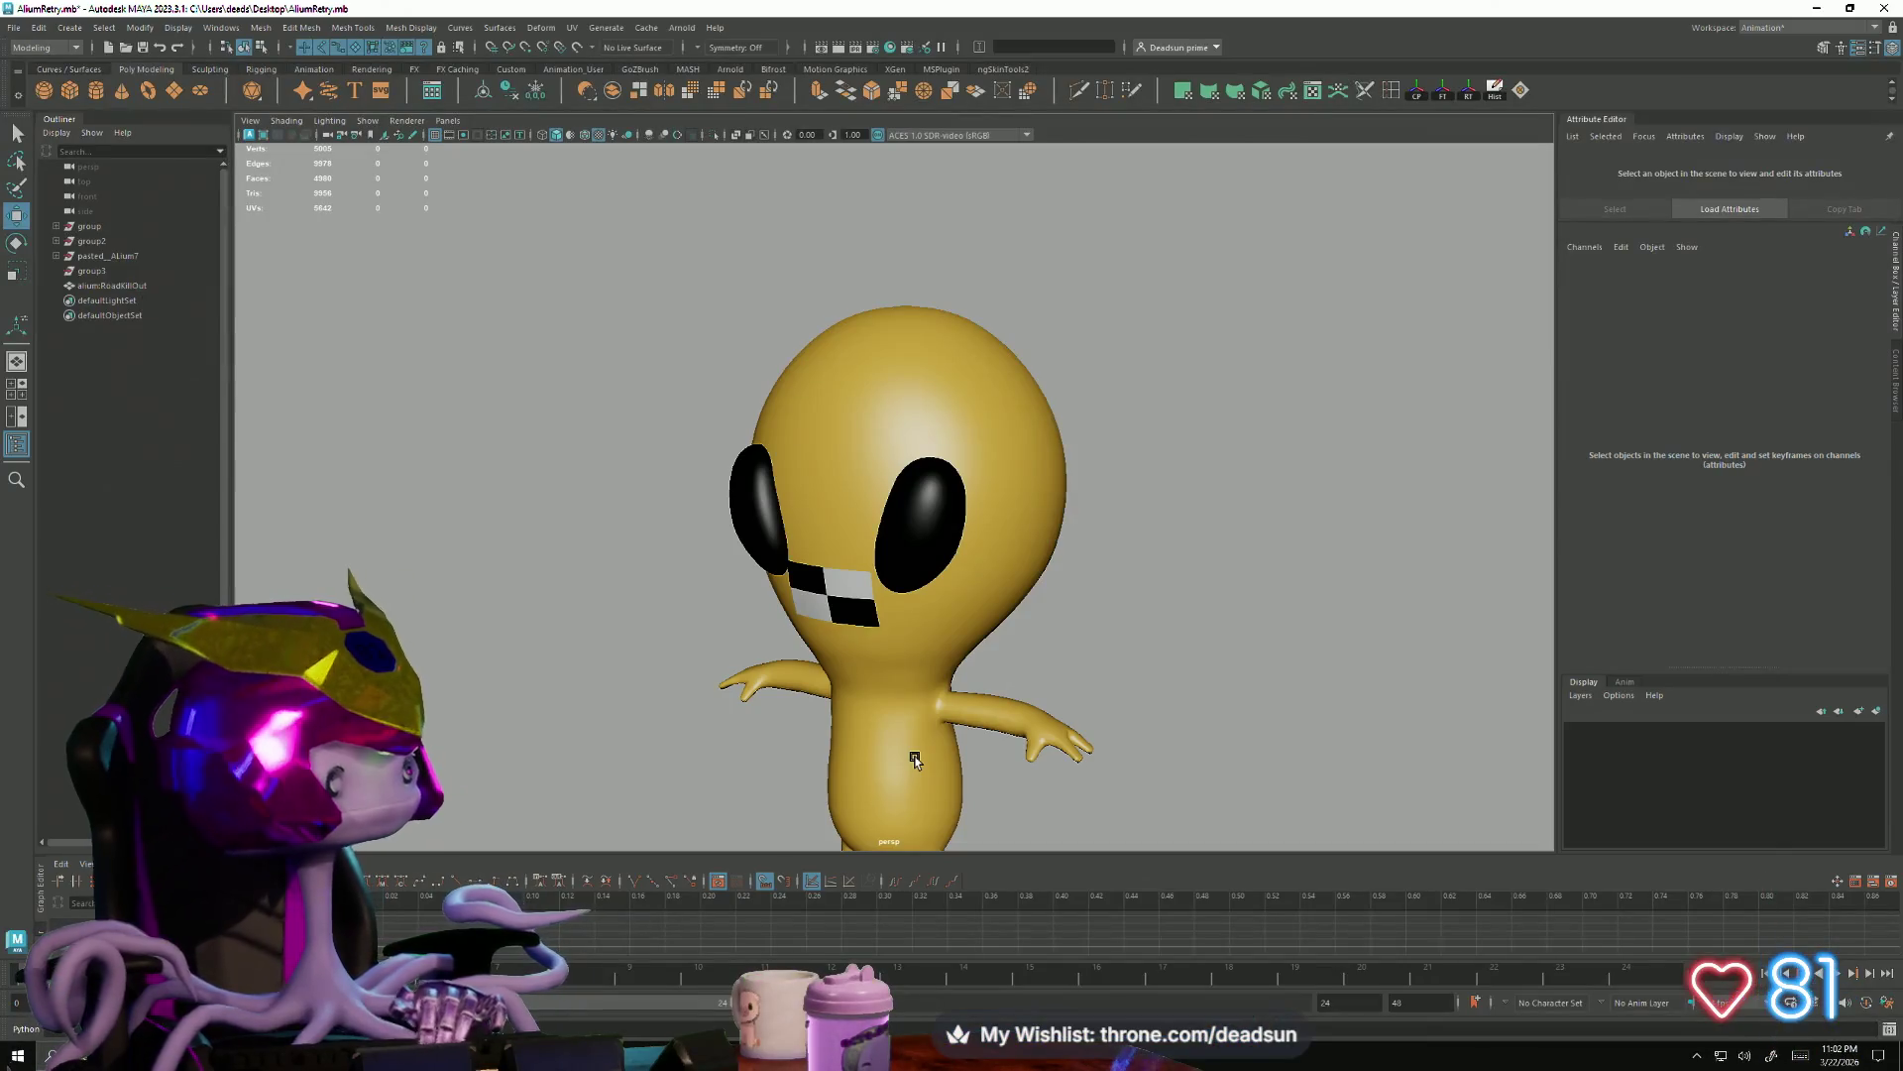
pyautogui.moveTo(1003, 668)
pyautogui.keyDown('alt'); pyautogui.mouseDown()
pyautogui.moveTo(1049, 595)
pyautogui.moveTo(1011, 604)
pyautogui.mouseUp(); pyautogui.keyUp('alt')
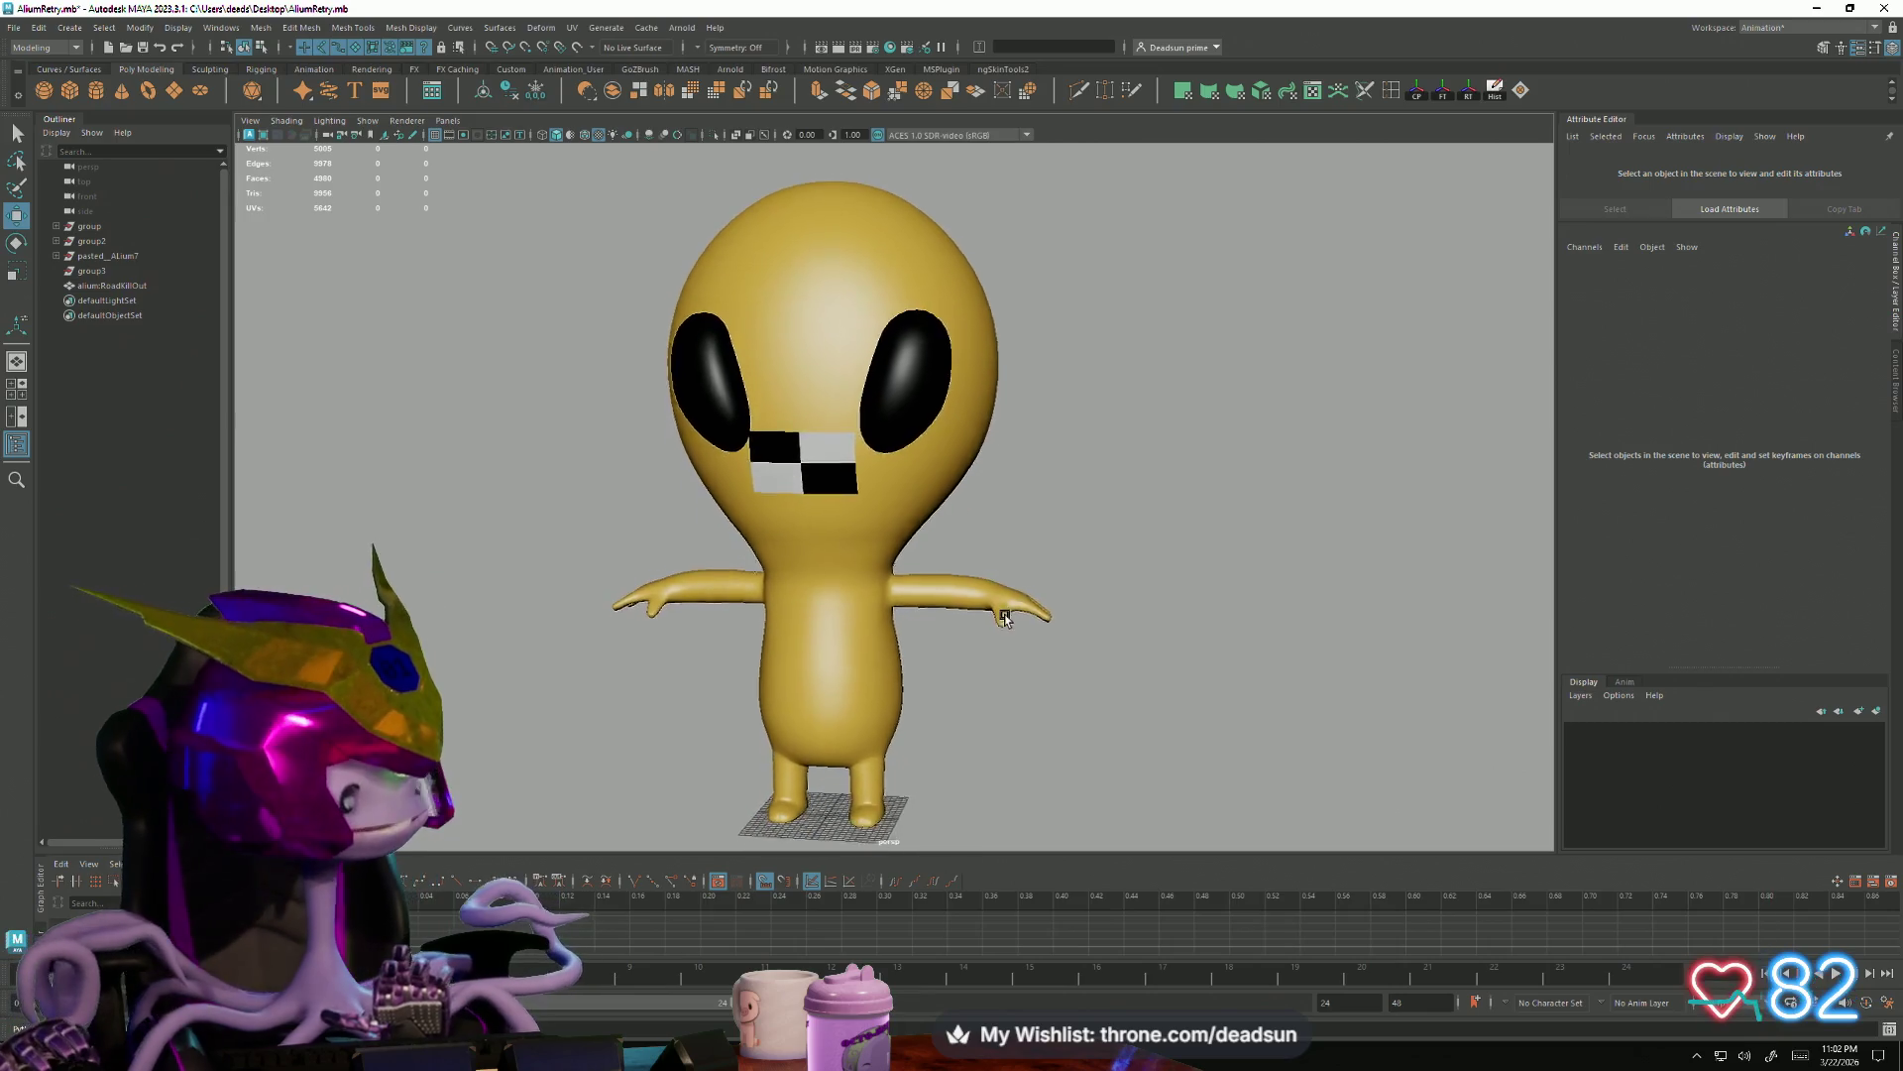
pyautogui.keyDown('alt'); pyautogui.moveTo(1012, 604); pyautogui.dragTo(1066, 719, button='right'); pyautogui.keyUp('alt')
pyautogui.keyDown('alt'); pyautogui.moveTo(1065, 719); pyautogui.dragTo(951, 532); pyautogui.keyUp('alt')
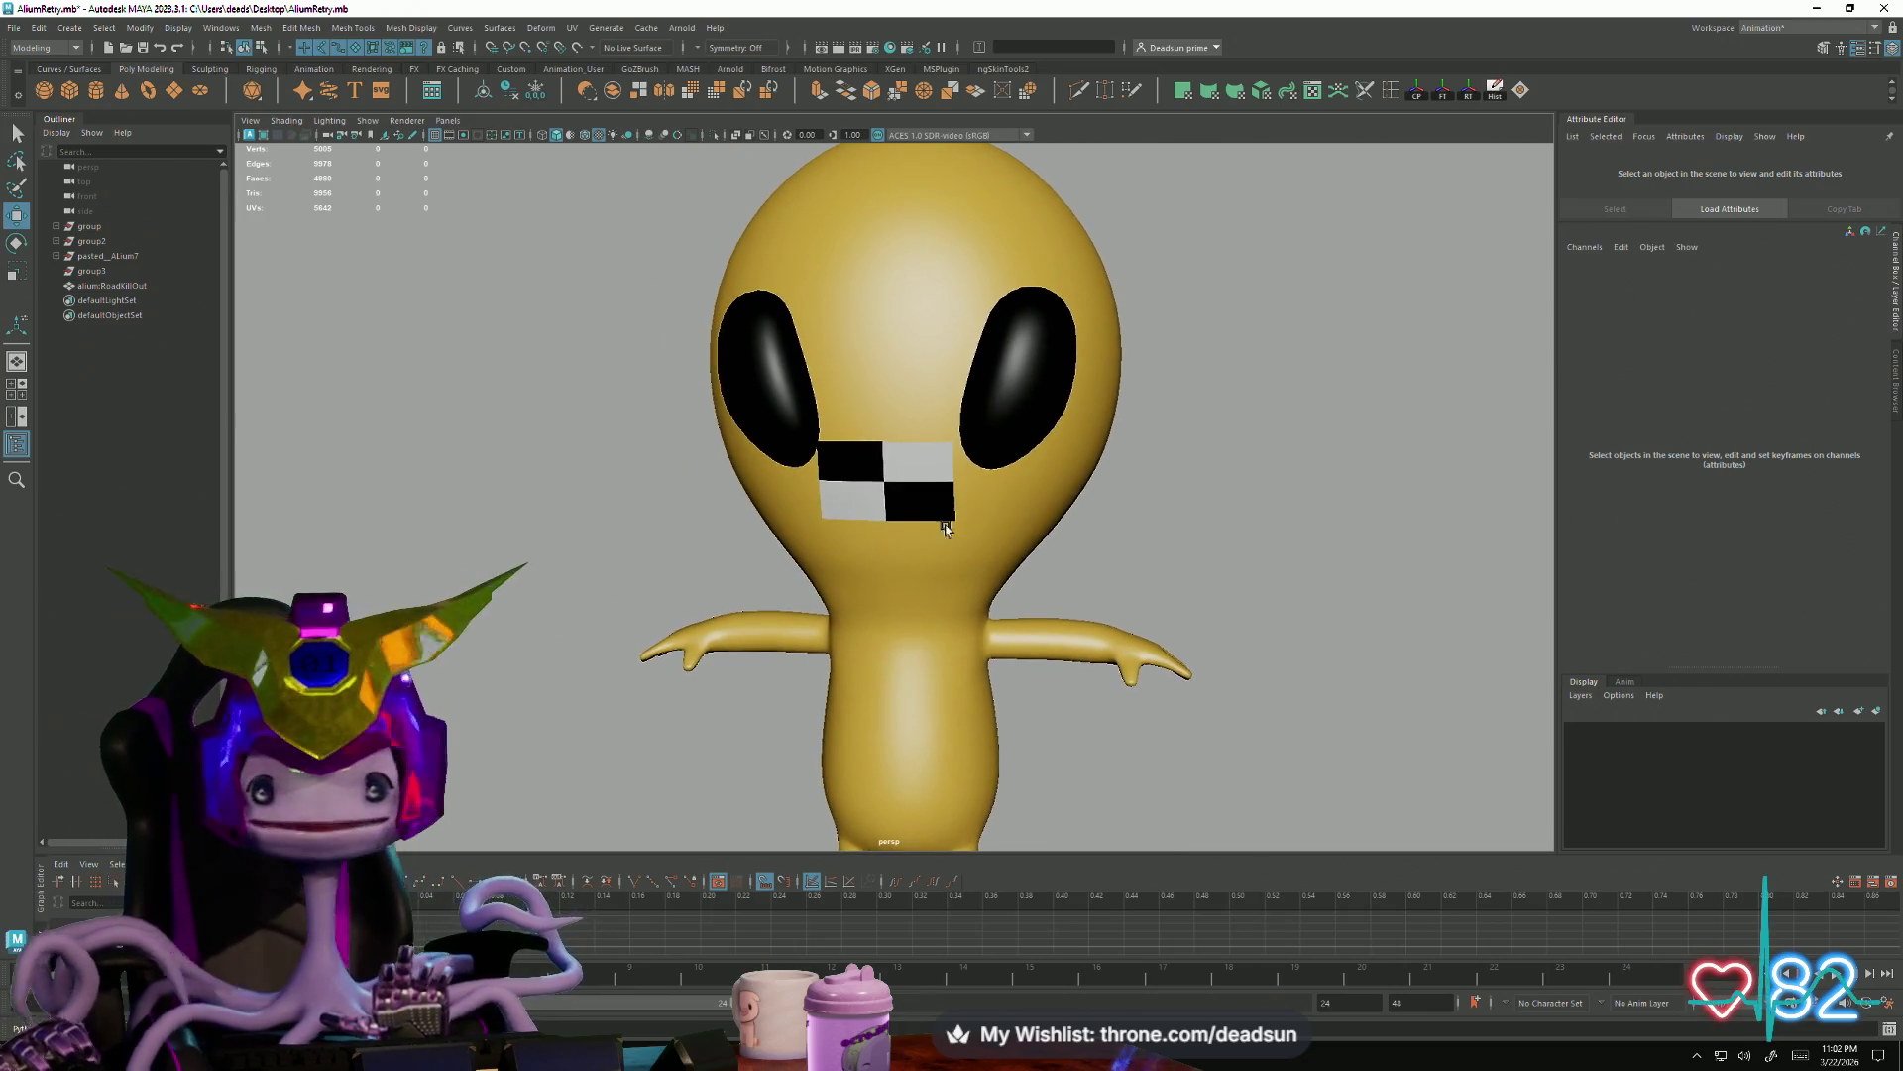
pyautogui.click(884, 630)
pyautogui.moveTo(884, 630)
pyautogui.keyDown('alt'); pyautogui.mouseDown()
pyautogui.moveTo(1009, 610)
pyautogui.moveTo(878, 447)
pyautogui.mouseUp(); pyautogui.keyUp('alt')
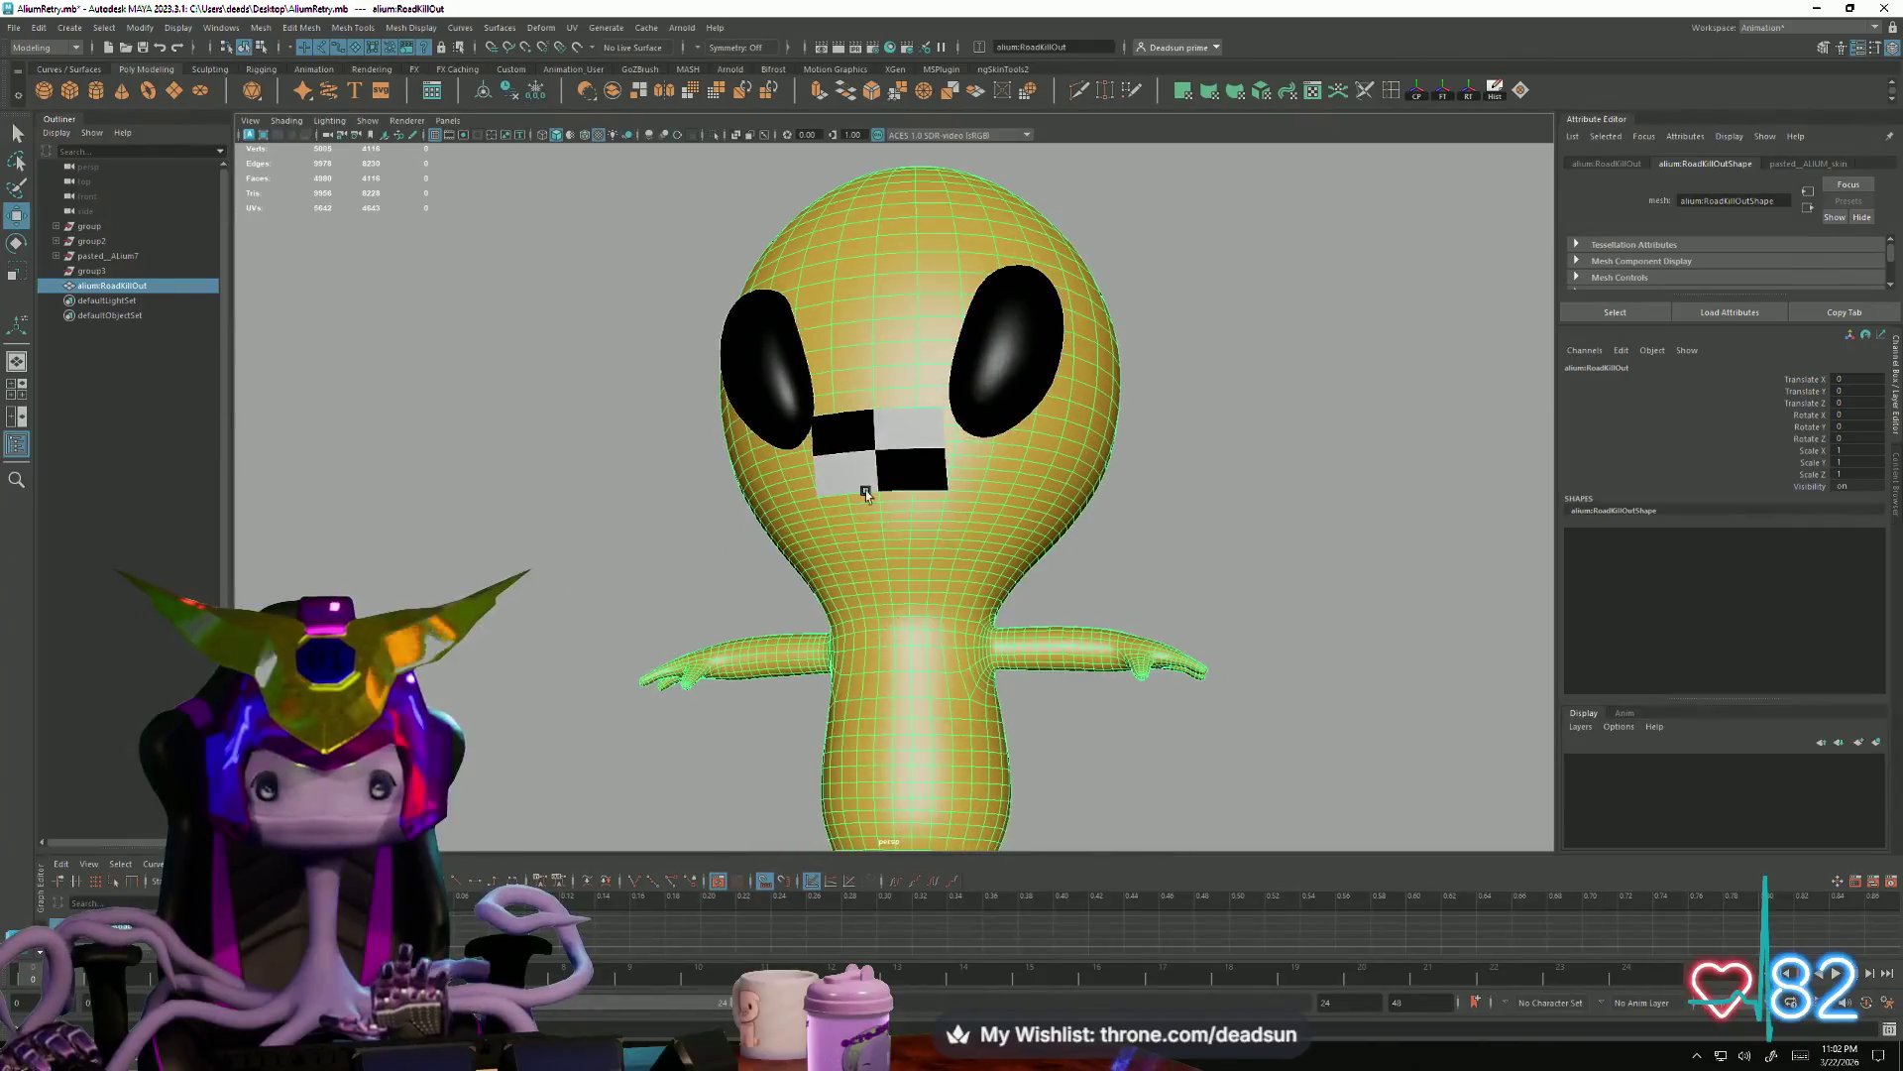
# Move polySurface4 and the eyes object out of their pasted groups to the top level
pyautogui.click(857, 429)
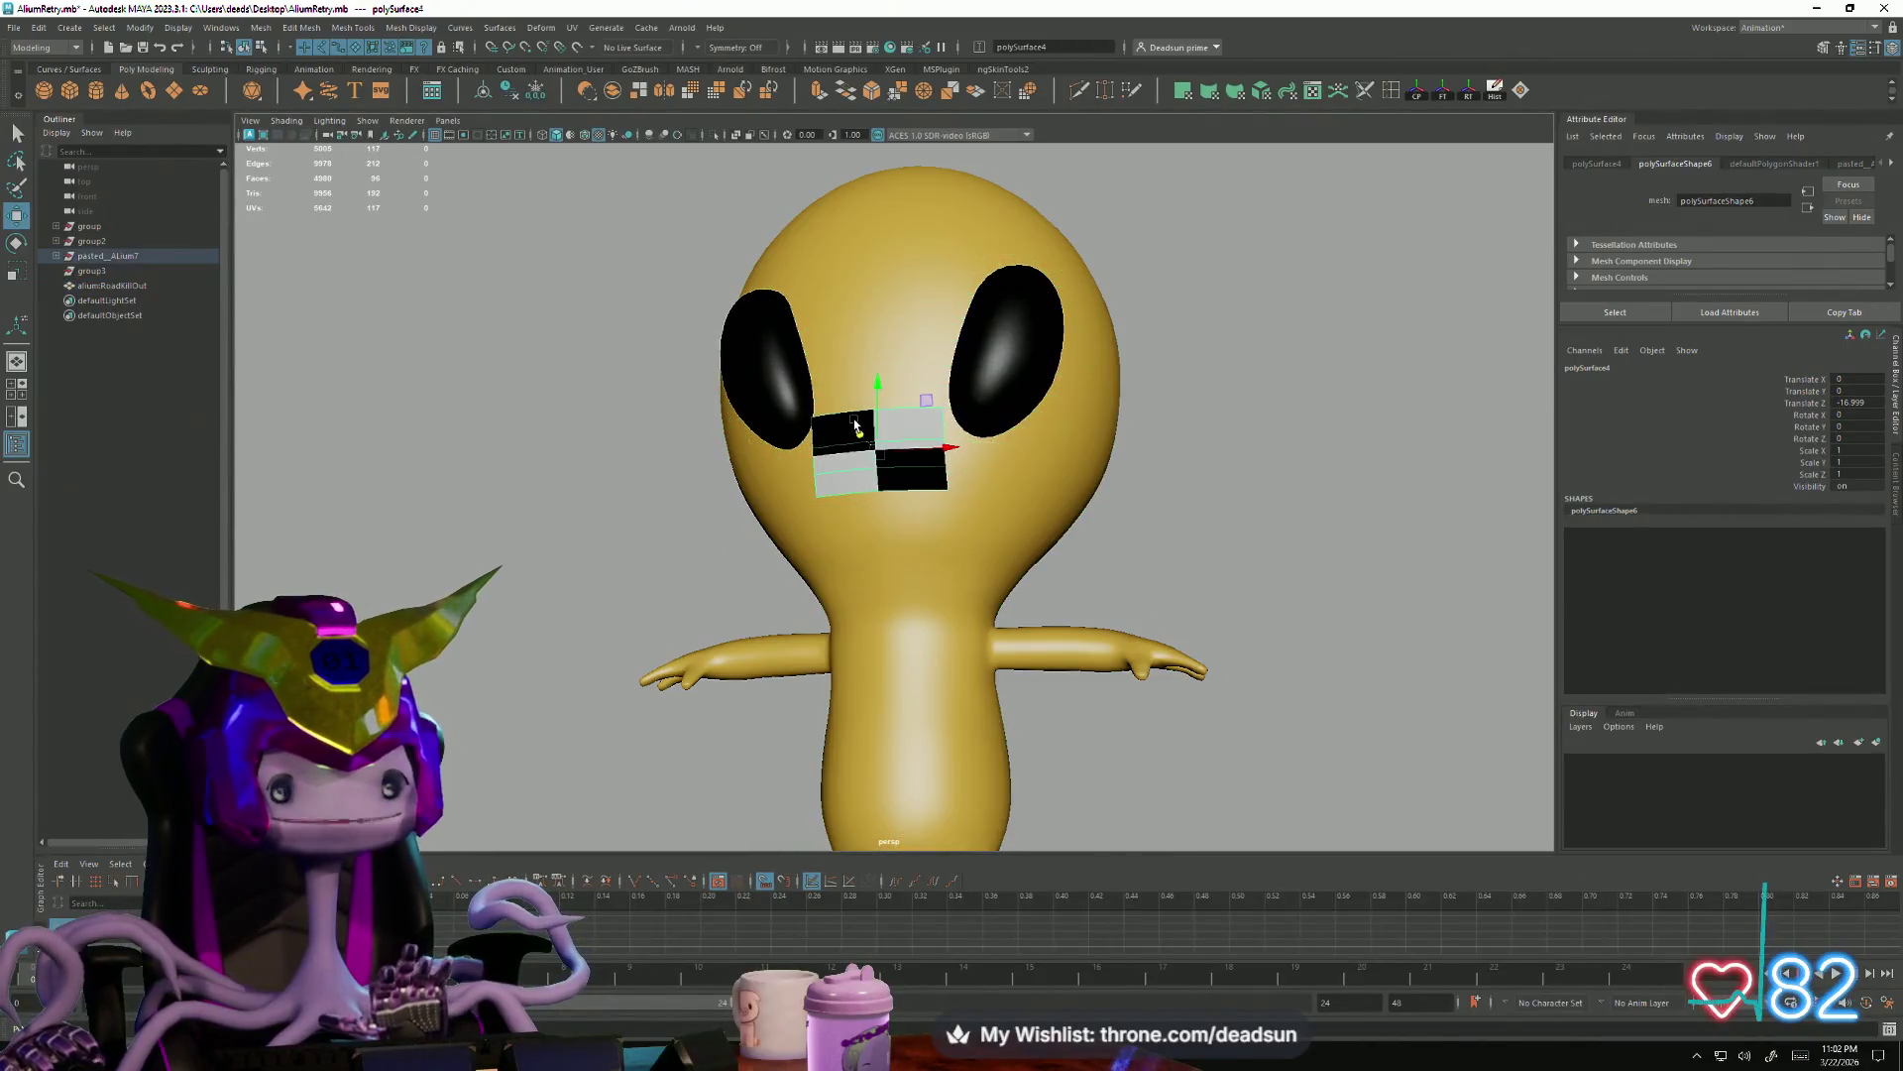
pyautogui.doubleClick(109, 256)
pyautogui.click(57, 258)
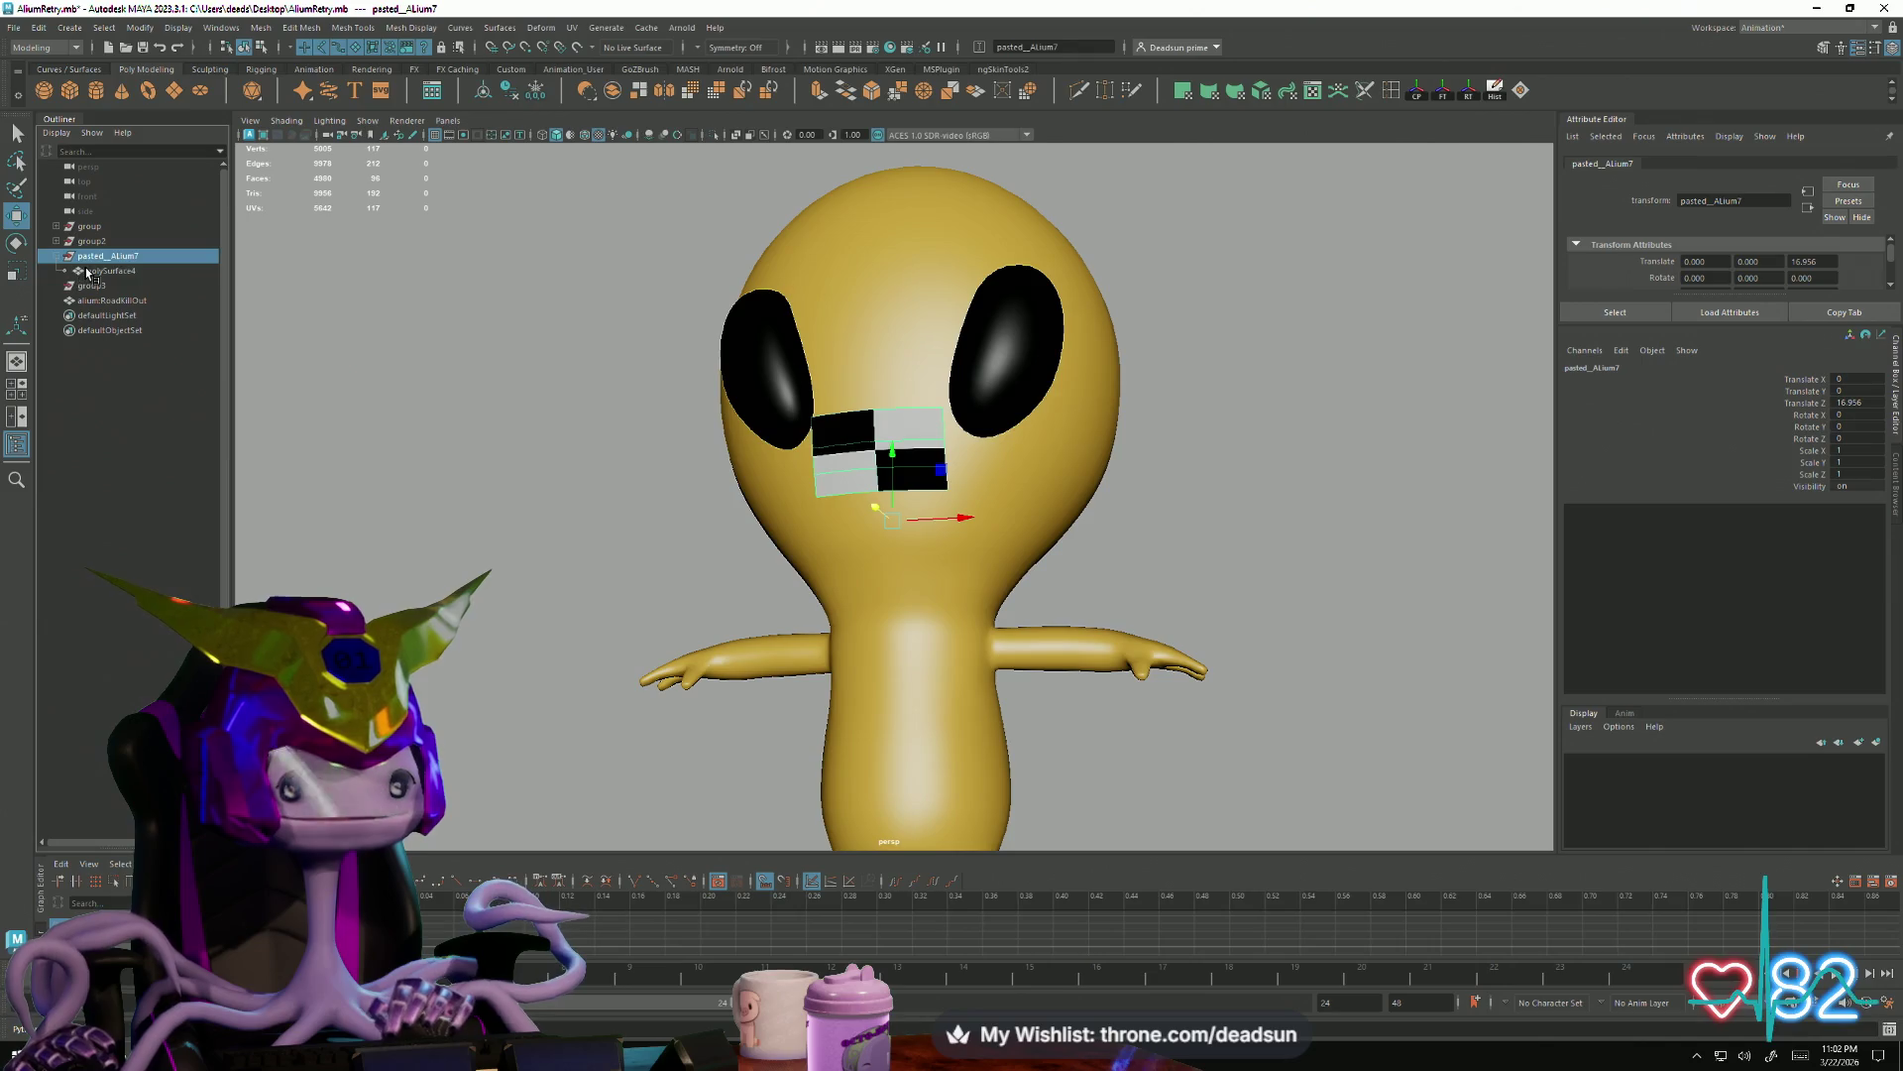
pyautogui.click(91, 271)
pyautogui.moveTo(109, 273); pyautogui.dragTo(144, 226)
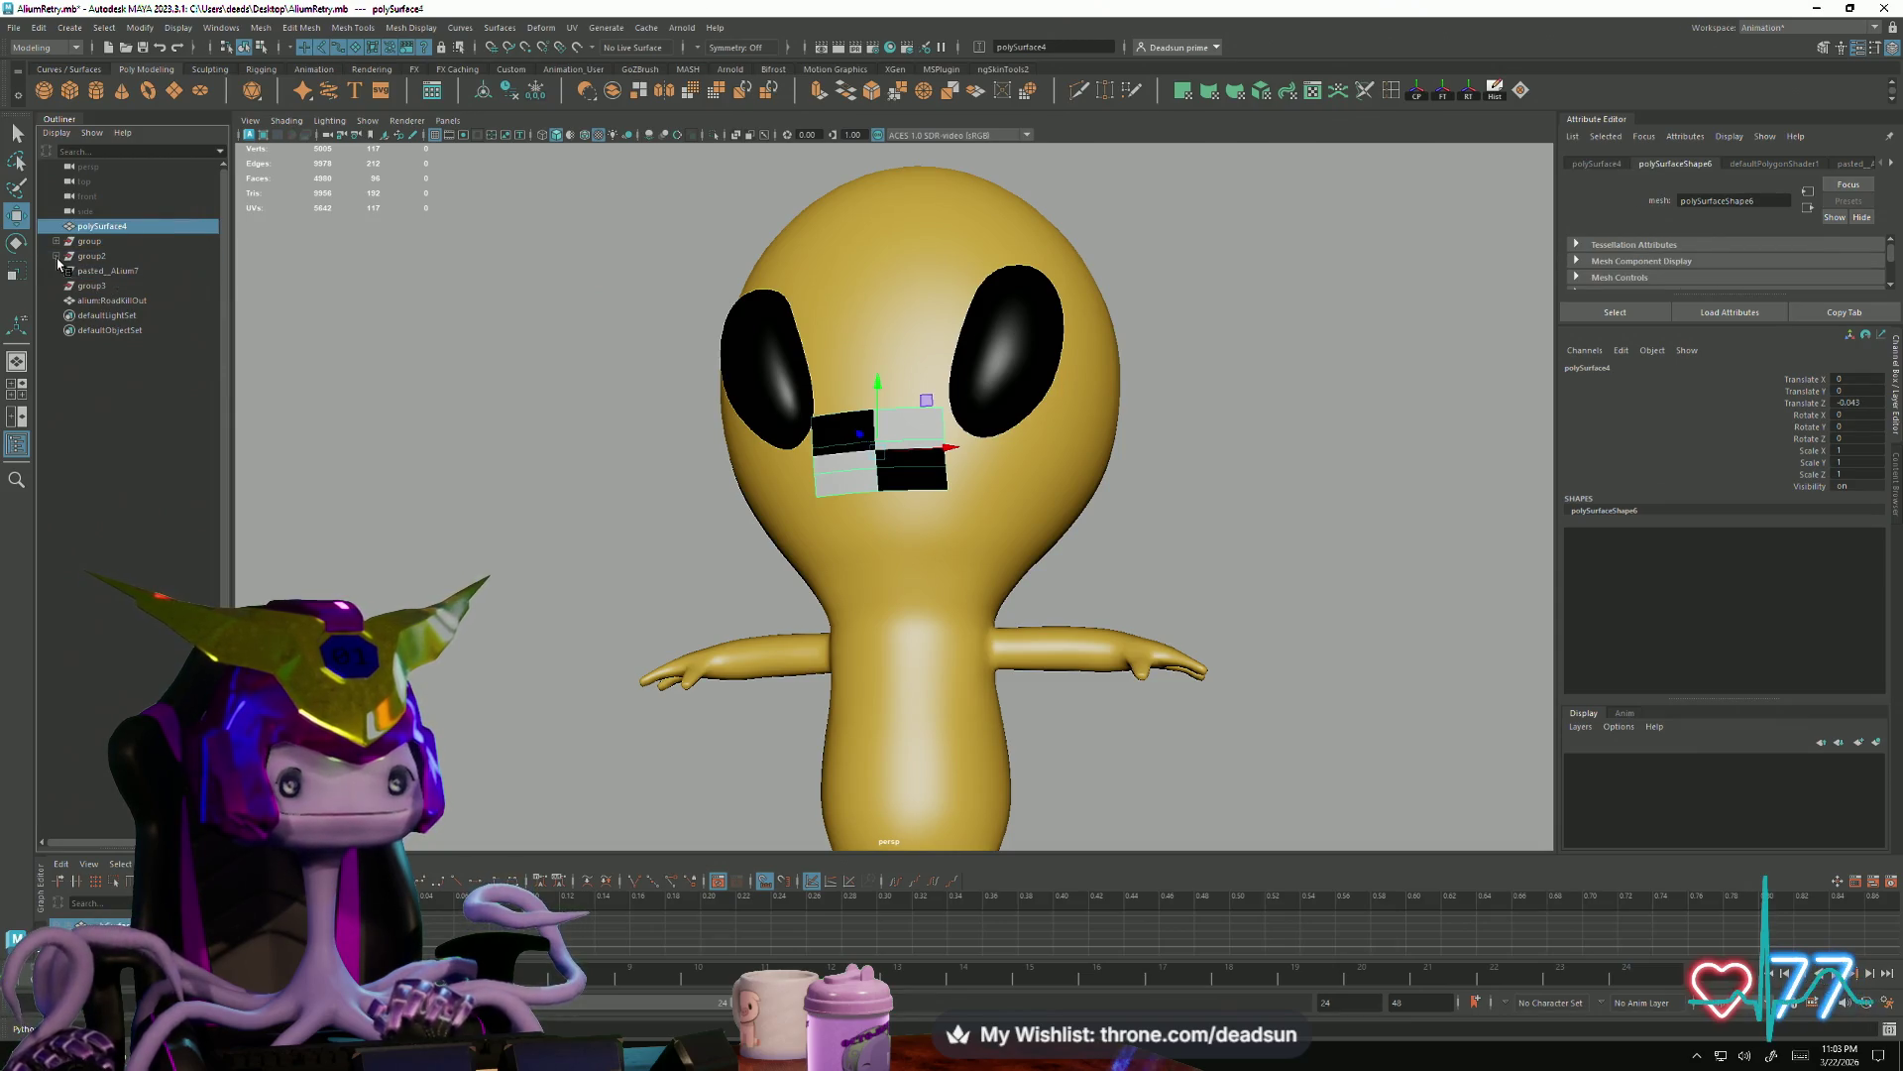
pyautogui.click(69, 271)
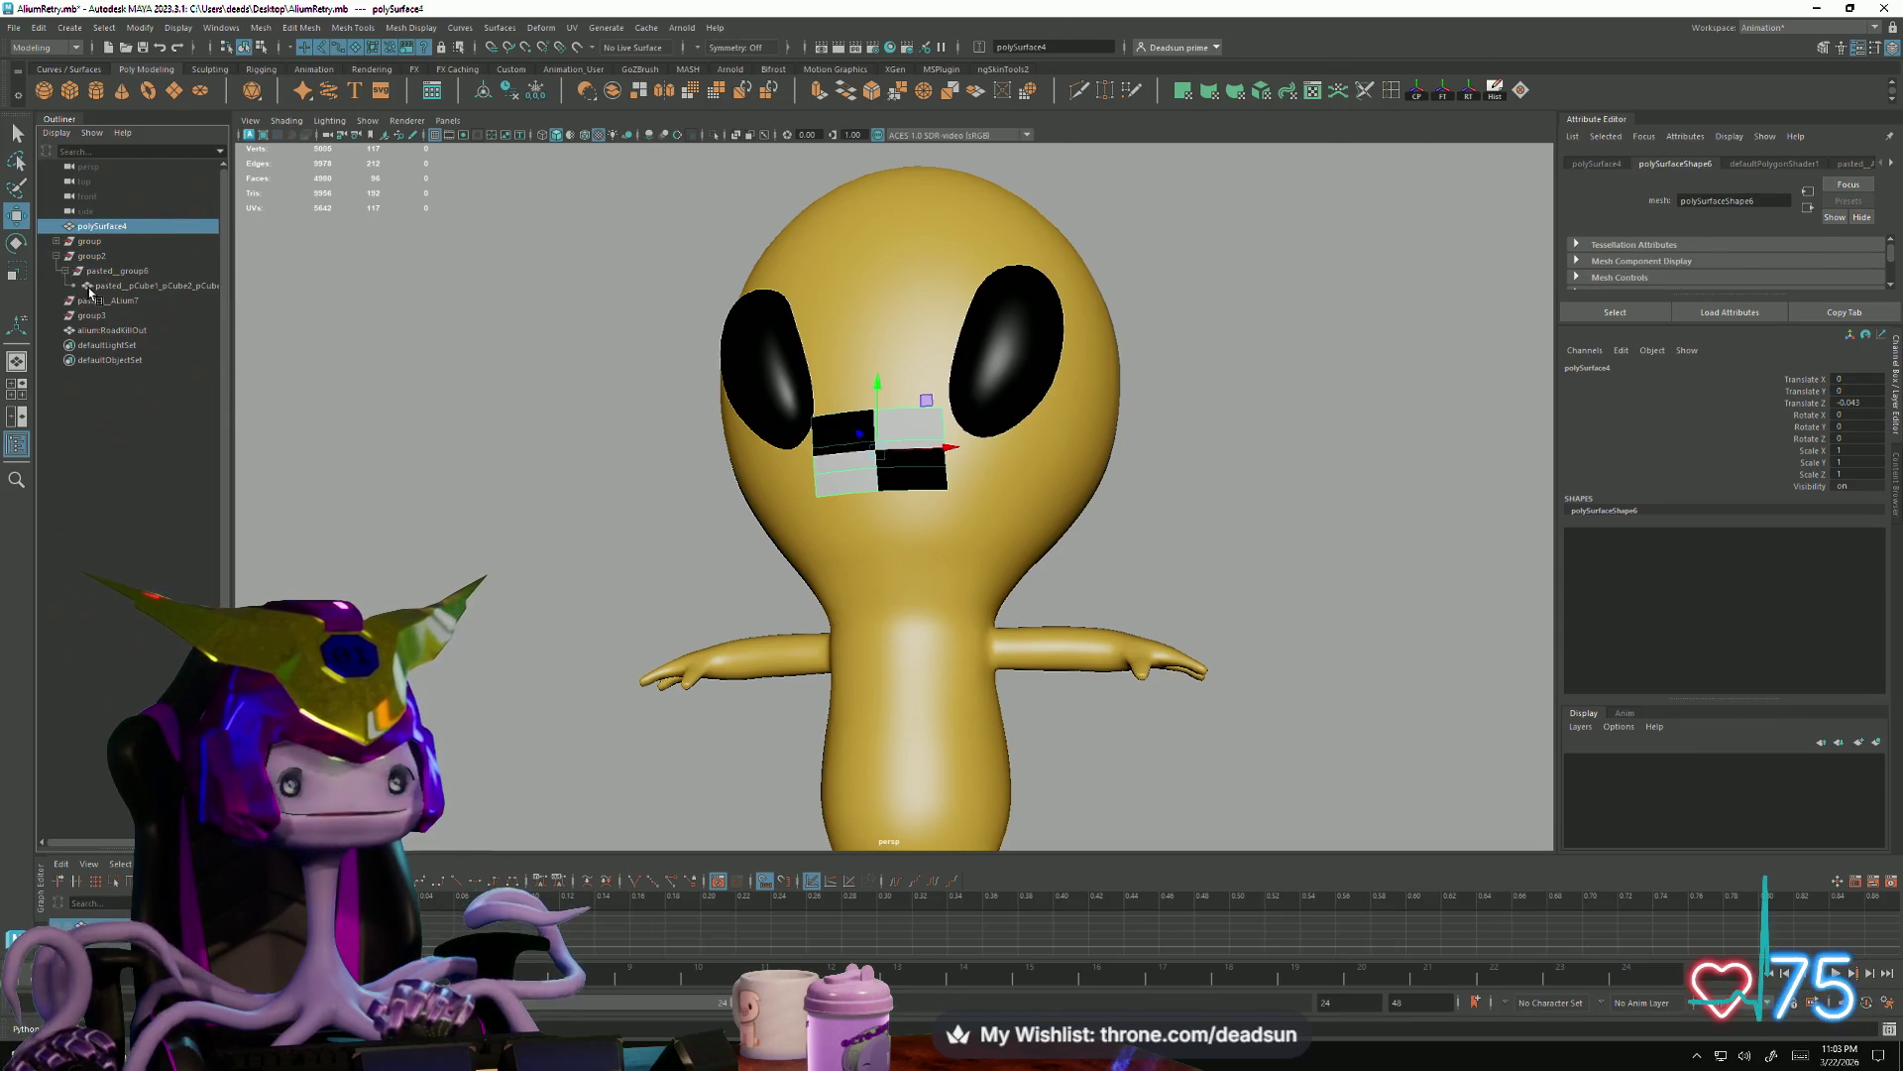
pyautogui.click(110, 285)
pyautogui.moveTo(136, 241); pyautogui.dragTo(90, 249)
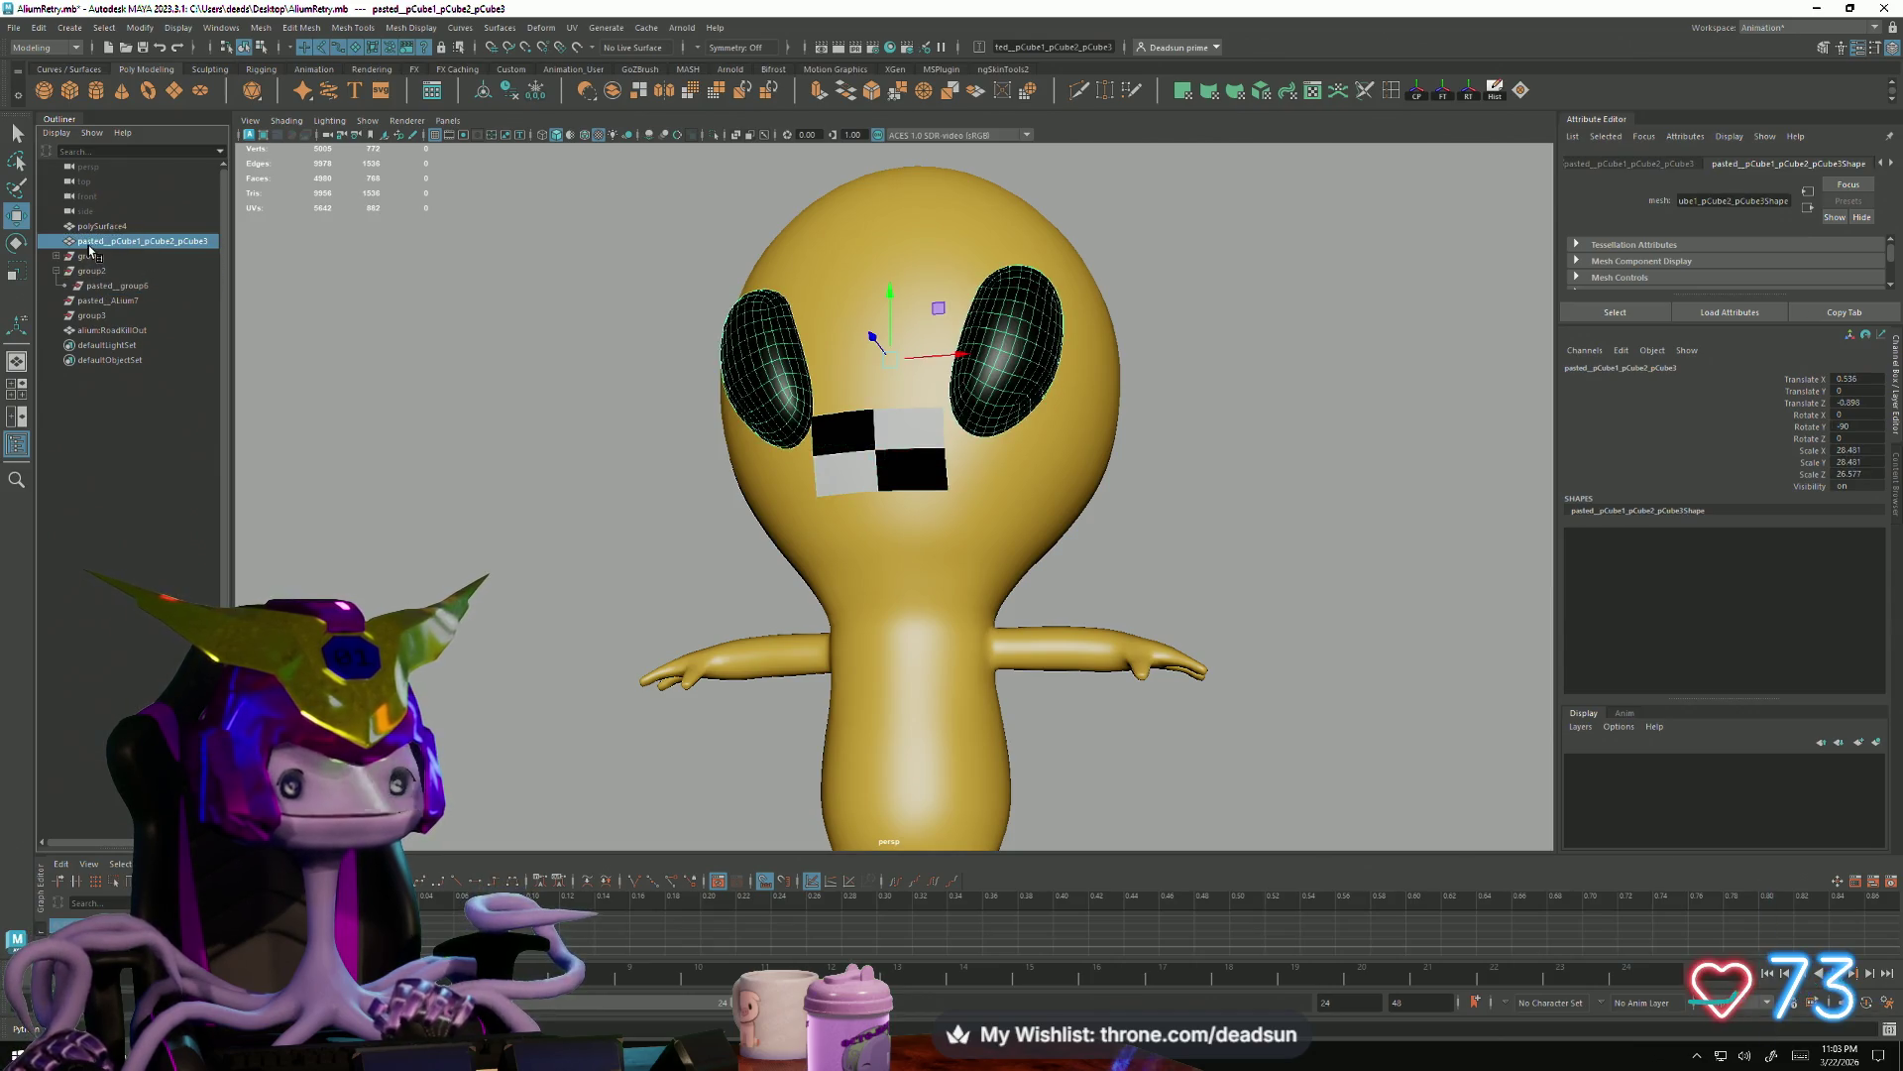
# Delete the leftover group nodes so only the mesh pieces remain in the Outliner
pyautogui.click(41, 25)
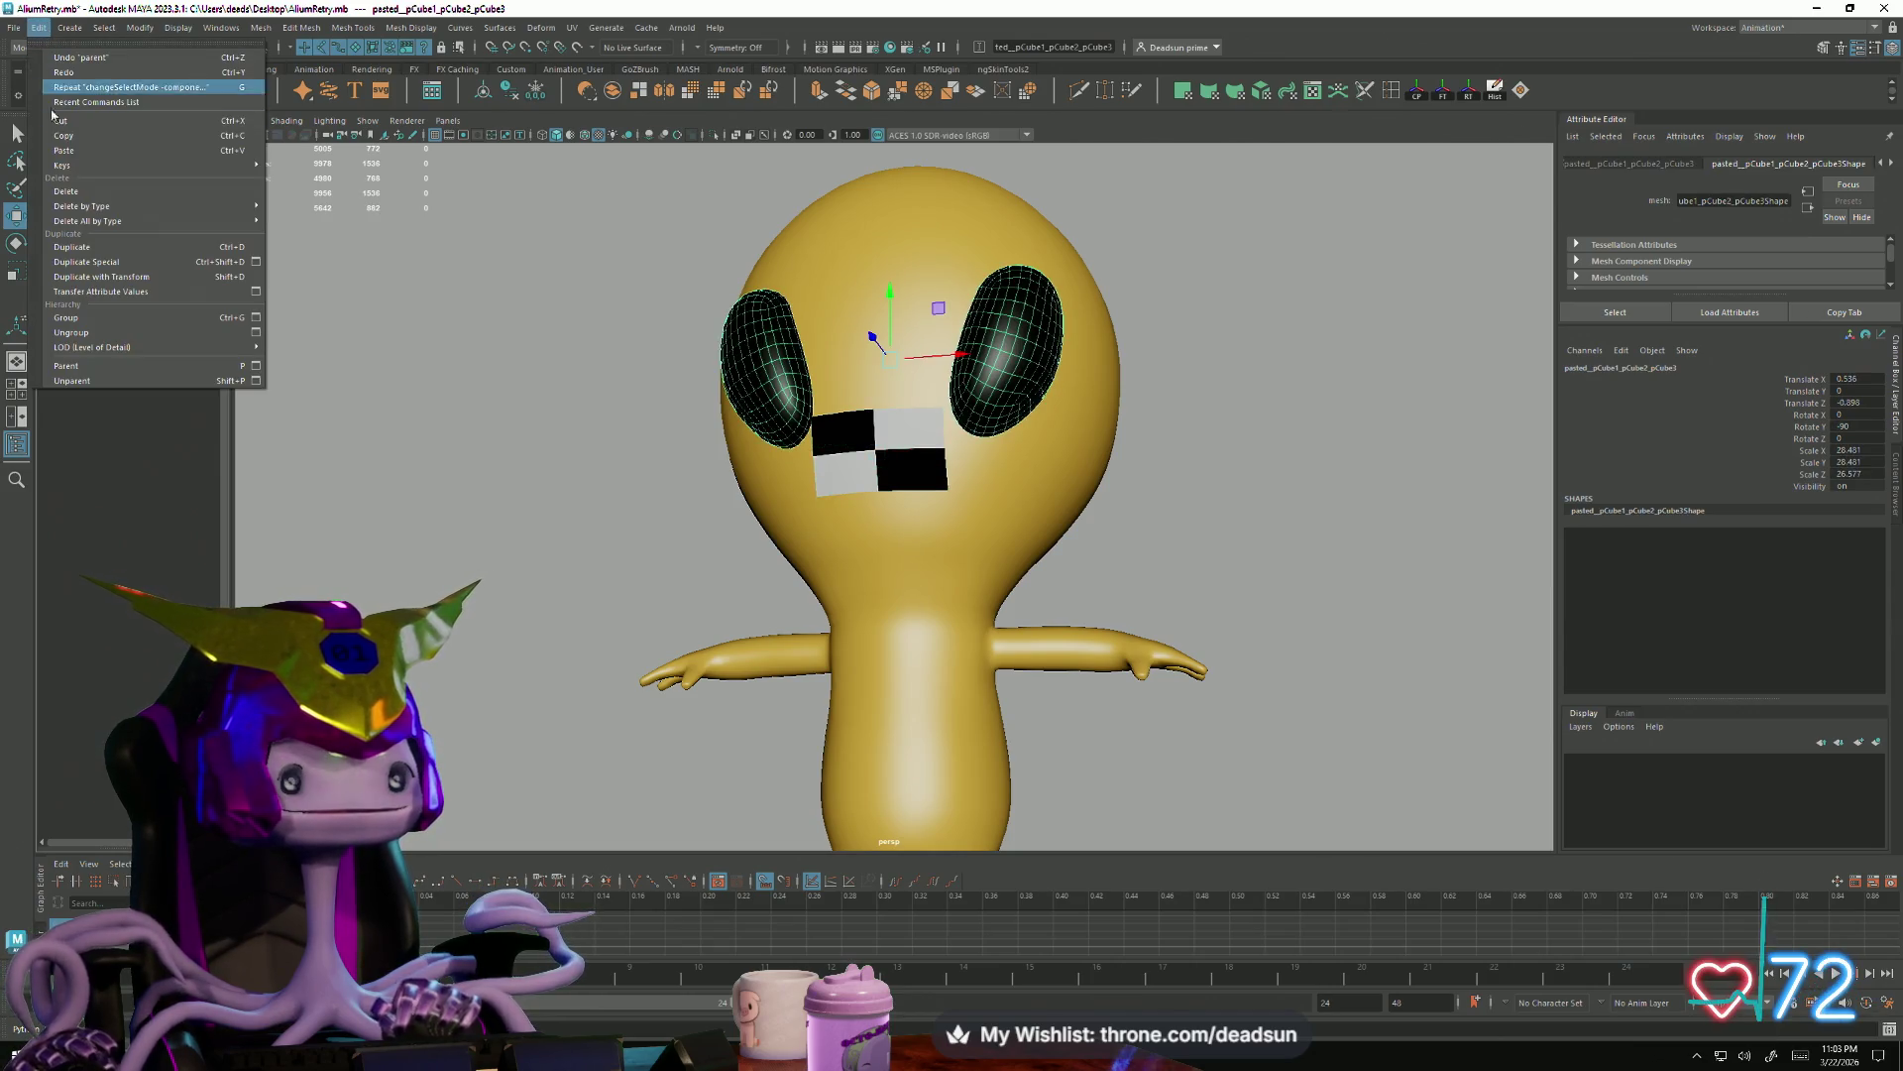
pyautogui.click(175, 249)
pyautogui.click(91, 258)
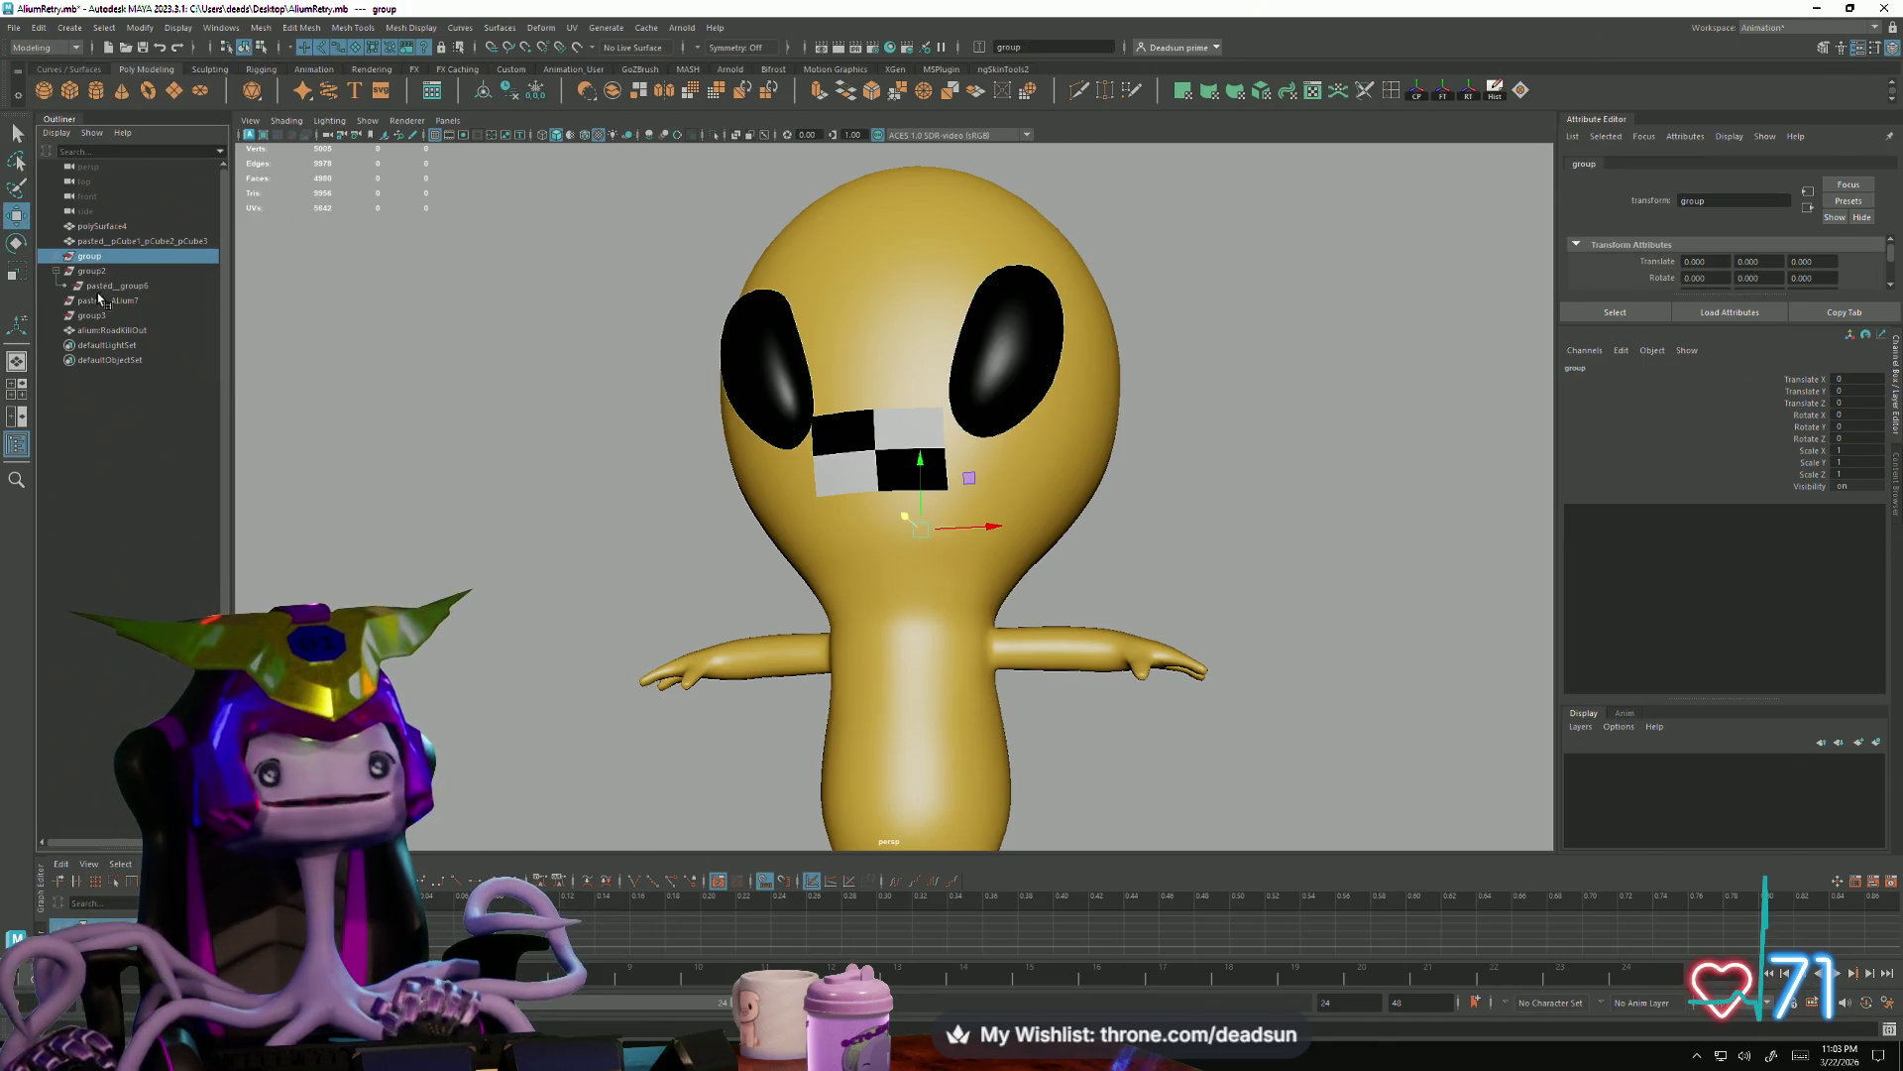
pyautogui.keyDown('shift'); pyautogui.click(114, 317); pyautogui.keyUp('shift')
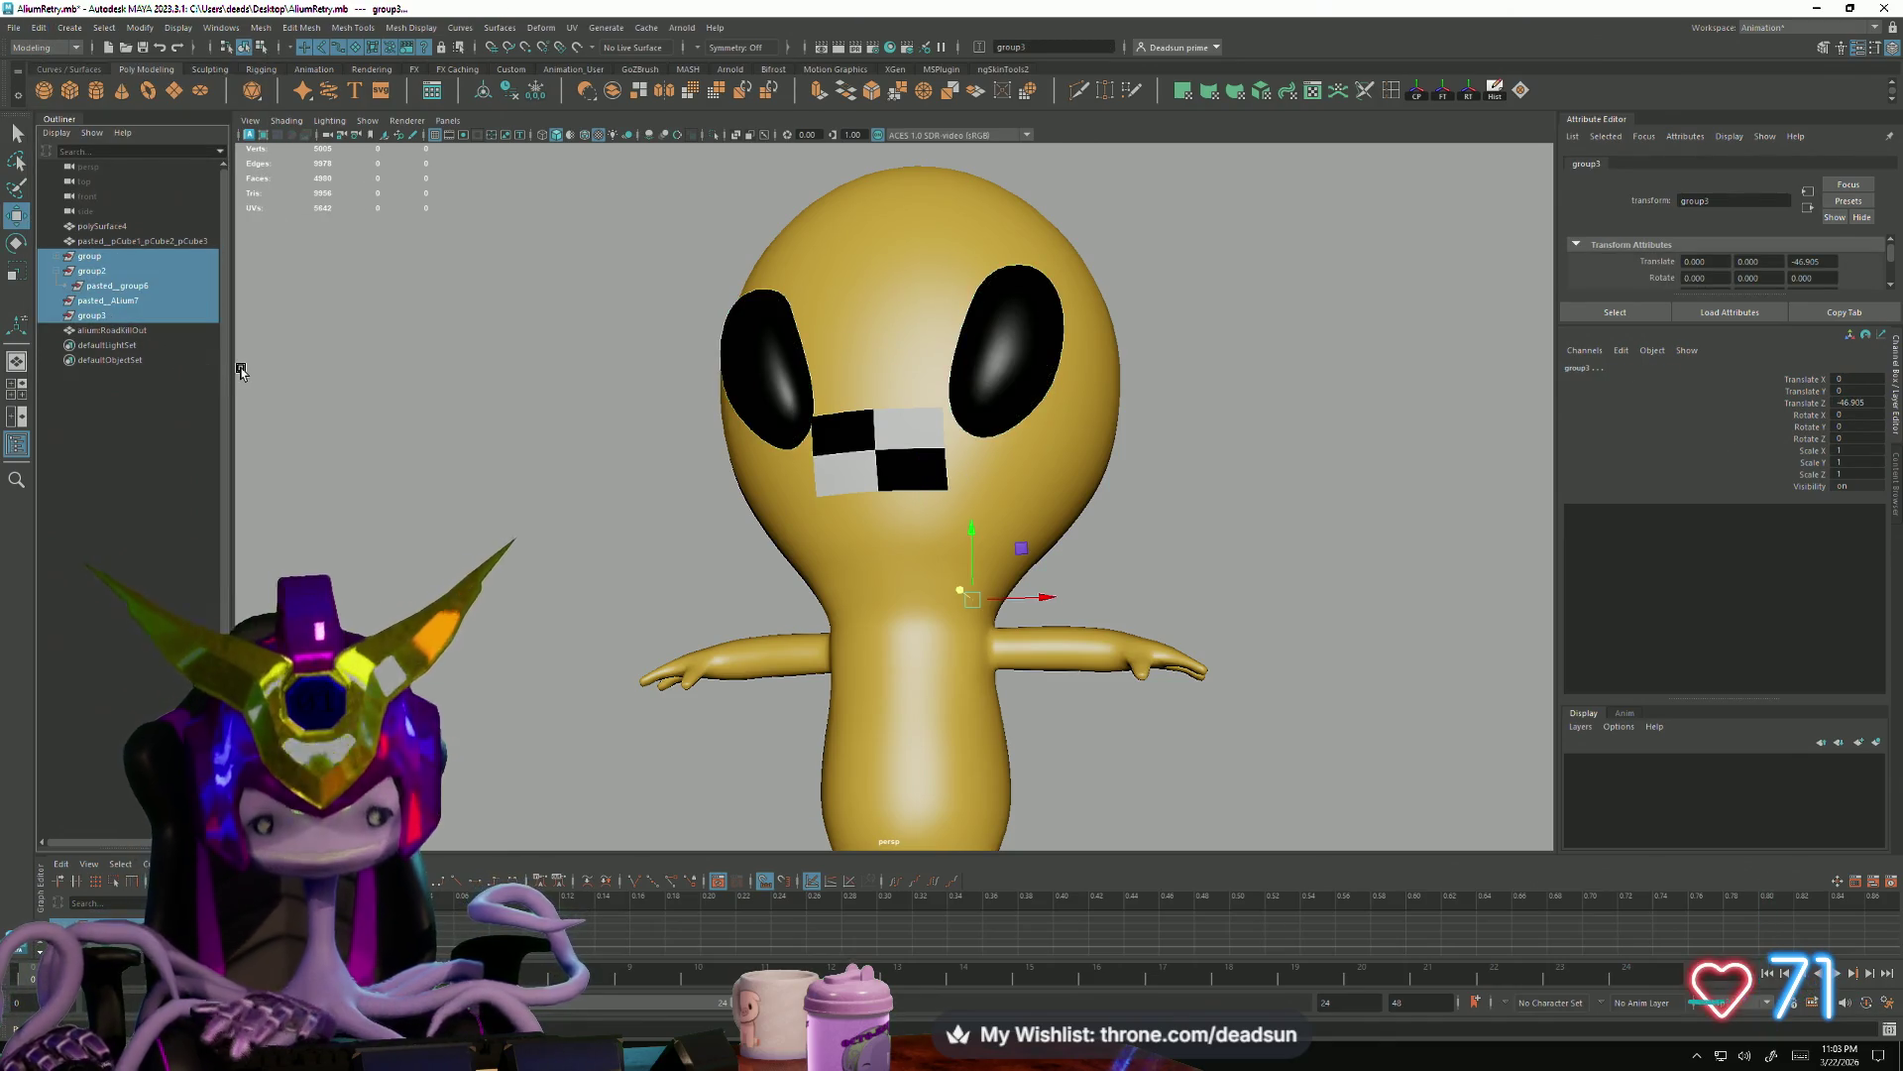
pyautogui.press('Delete')
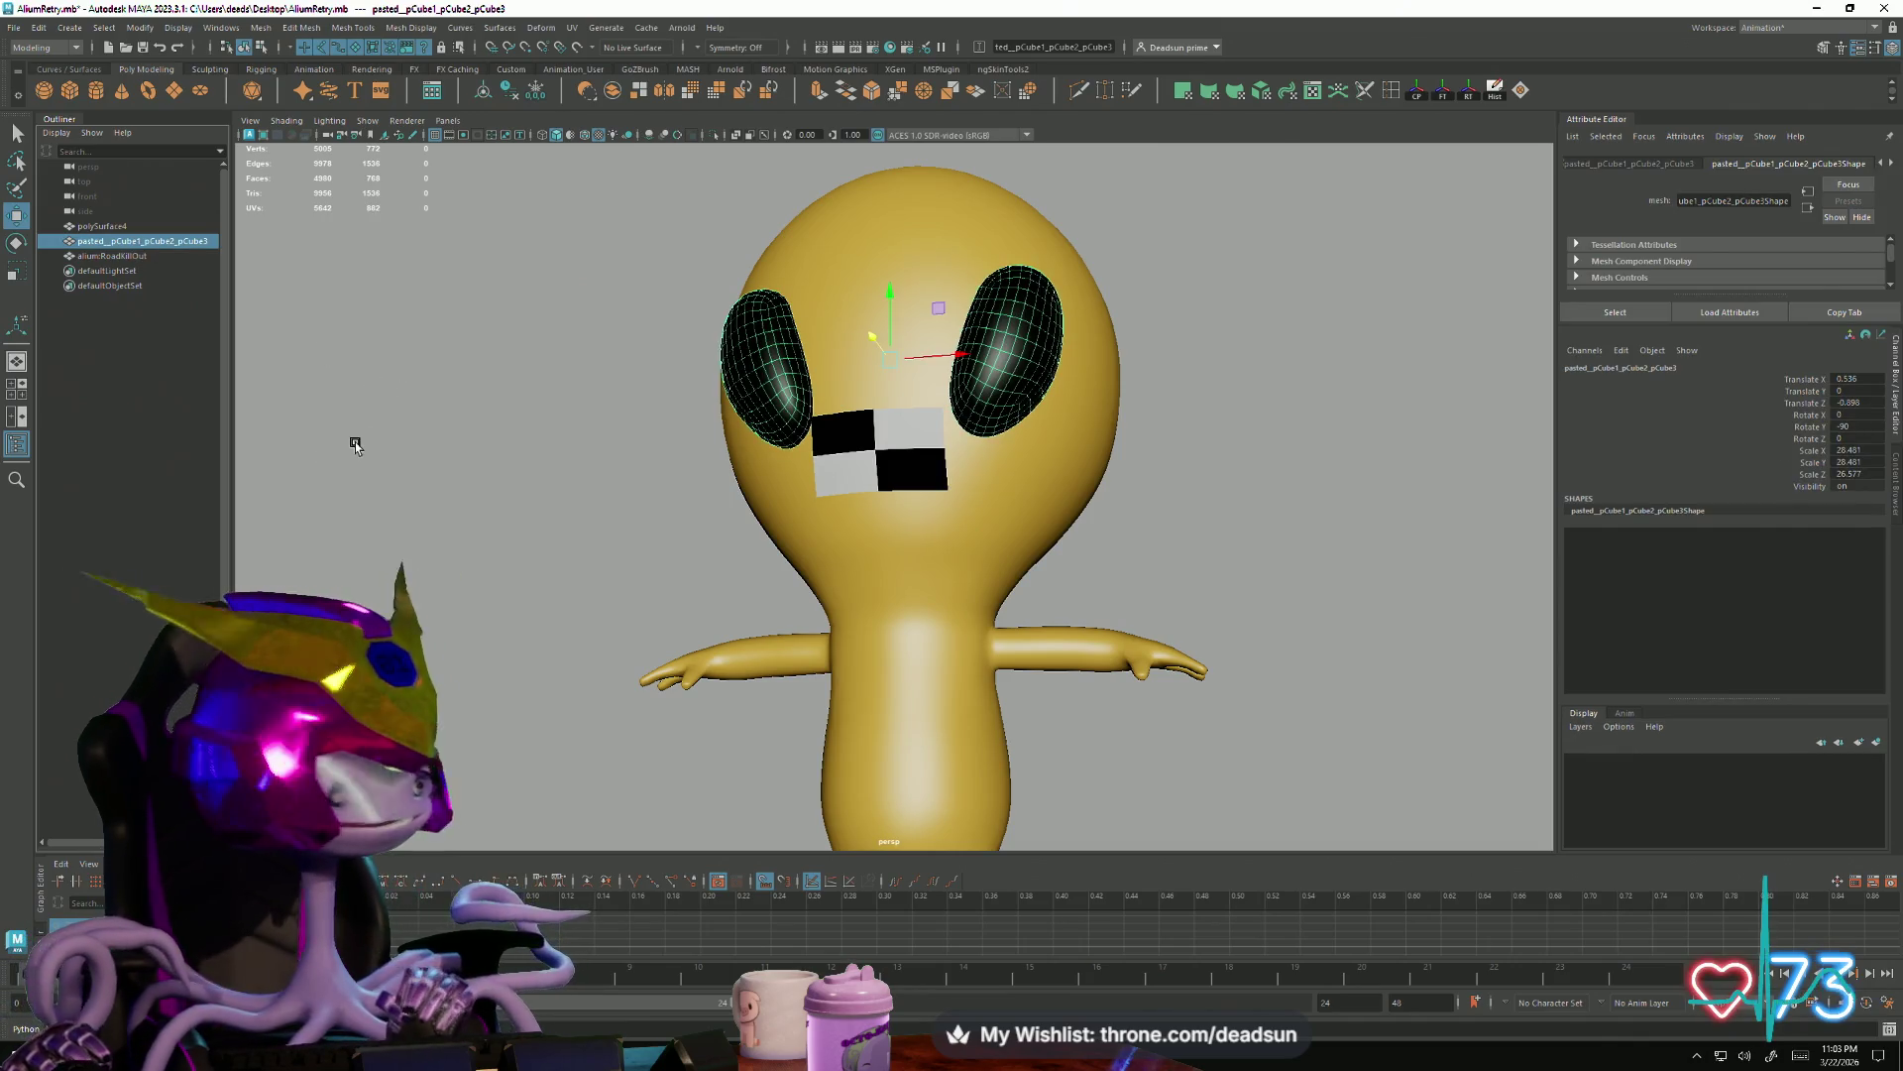
# Select the alien body mesh and pull back to frame the whole alien
pyautogui.click(630, 446)
pyautogui.click(93, 255)
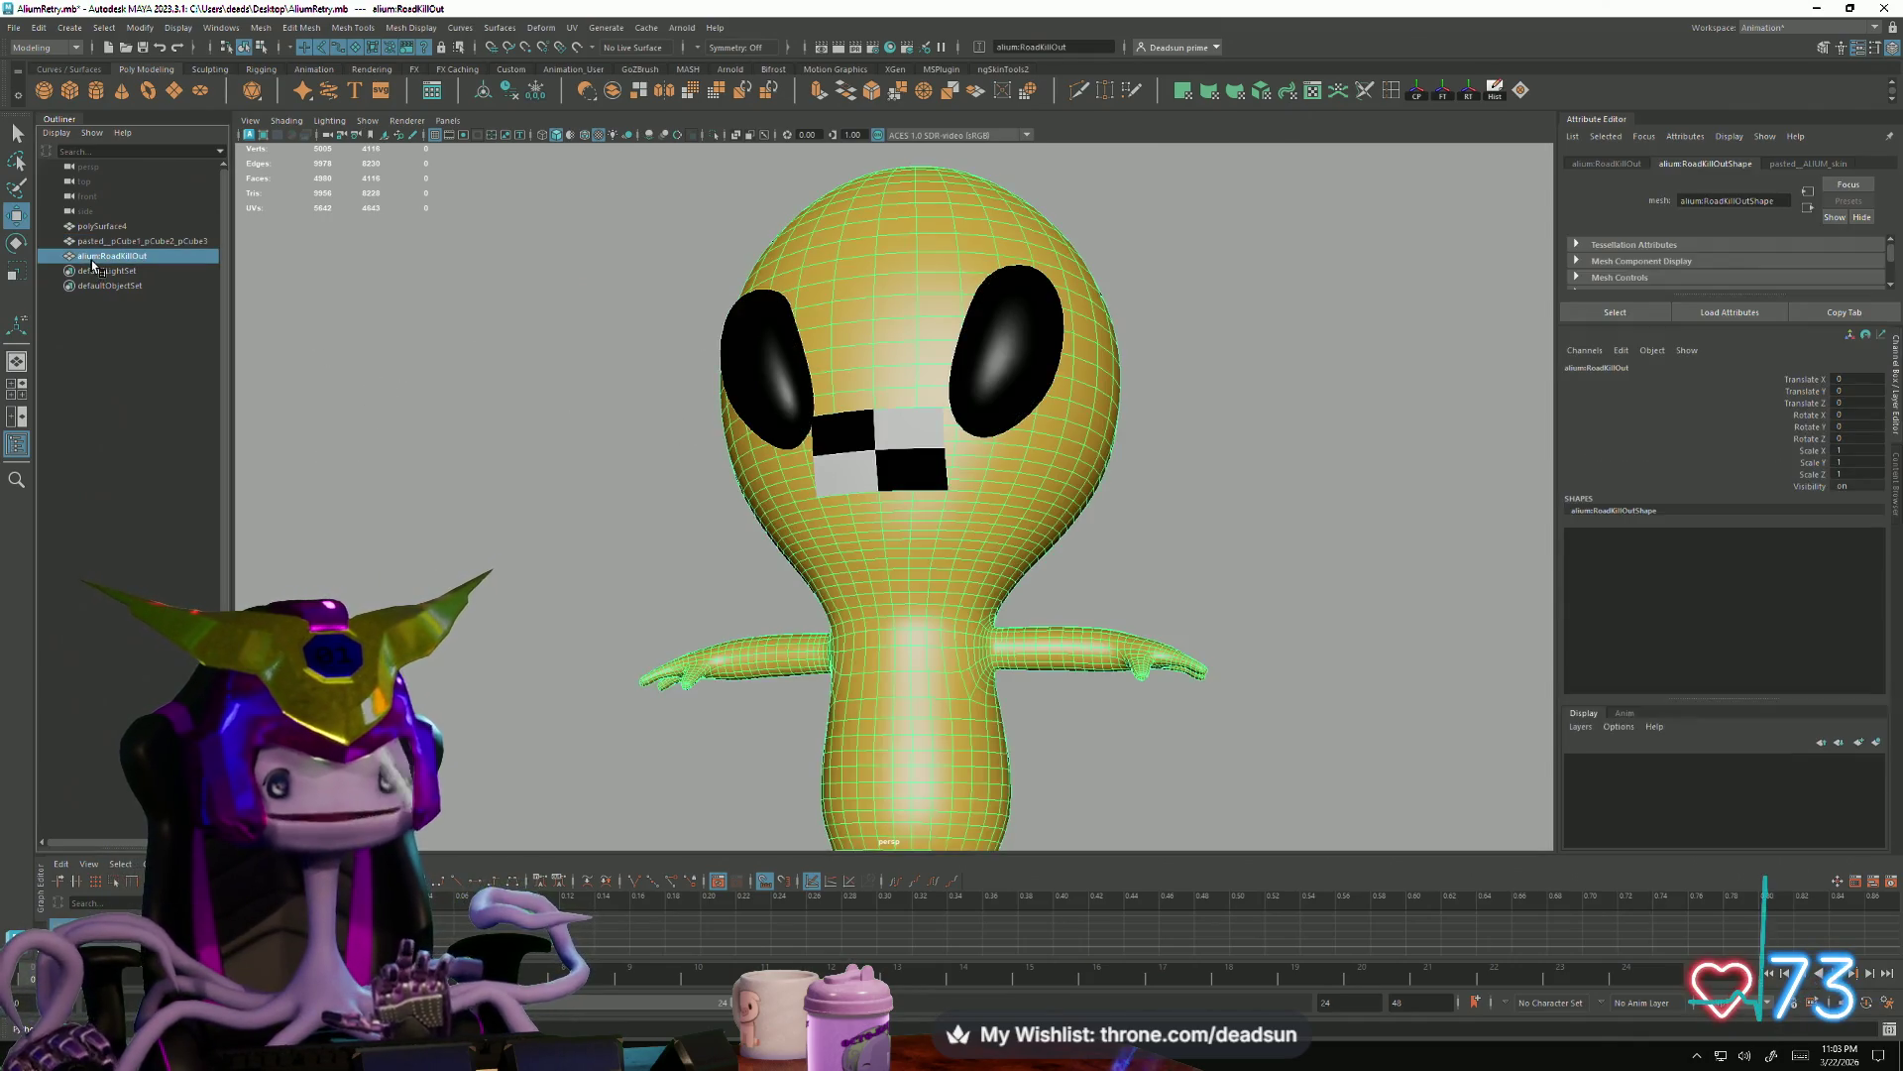
pyautogui.moveTo(581, 442)
pyautogui.keyDown('alt'); pyautogui.mouseDown()
pyautogui.moveTo(723, 467)
pyautogui.moveTo(539, 497)
pyautogui.mouseUp(); pyautogui.keyUp('alt')
pyautogui.scroll(-3, 540, 496)
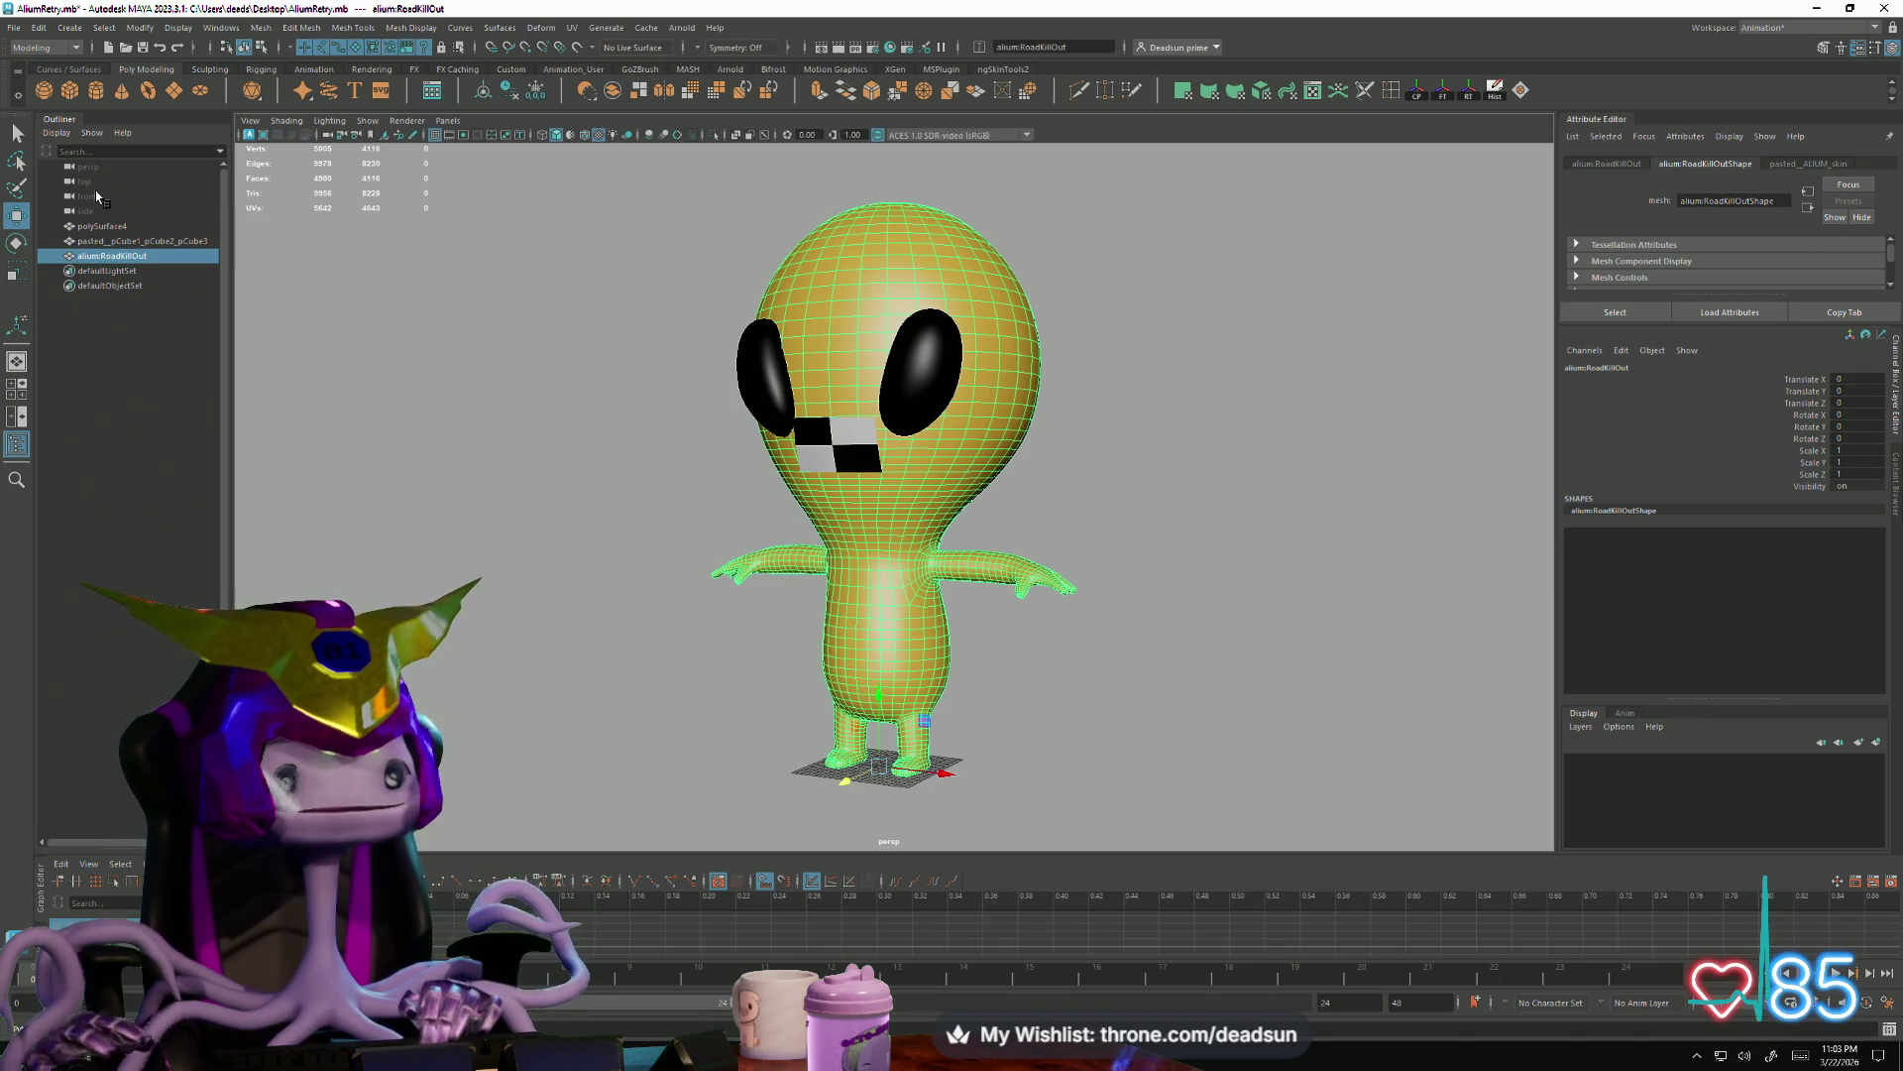
# Rename the mouth mesh polySurface4 to AliumMouth, fixing its capitalisation
pyautogui.click(116, 242)
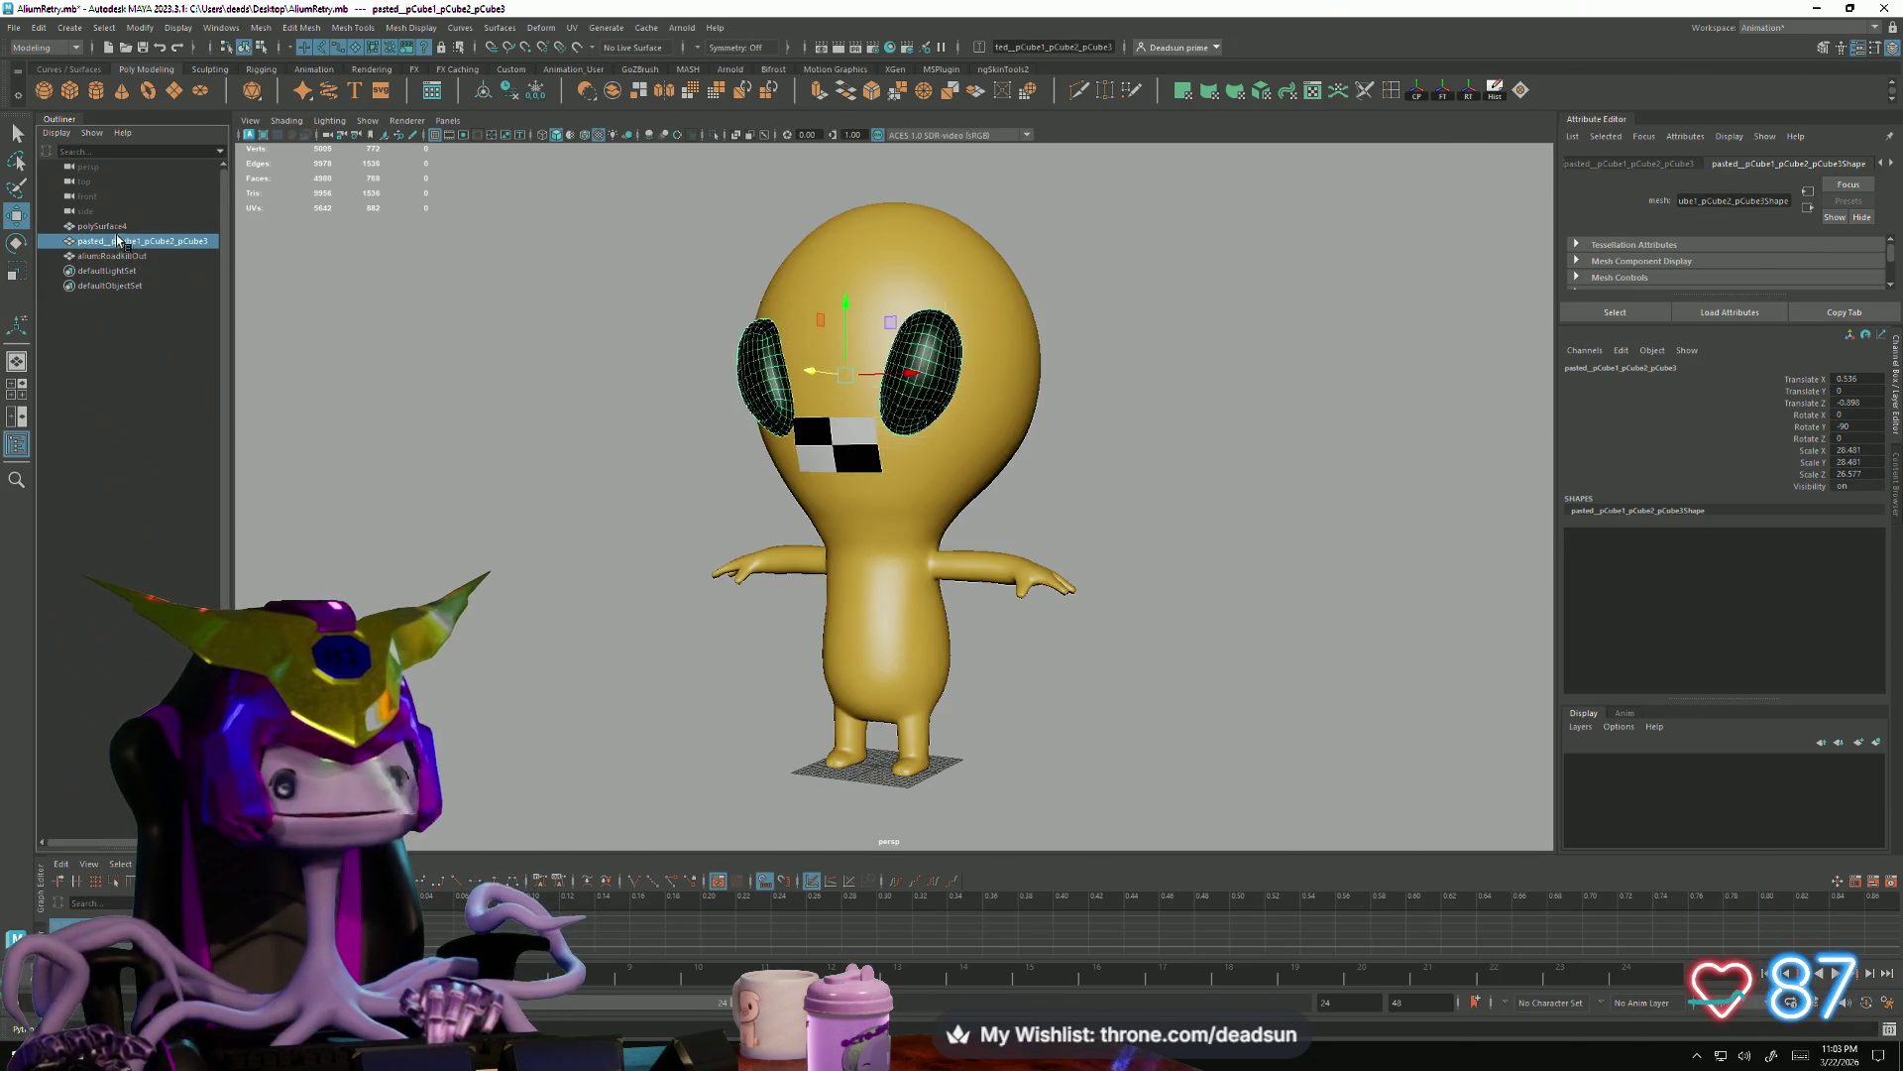
pyautogui.click(117, 227)
pyautogui.doubleClick(109, 228)
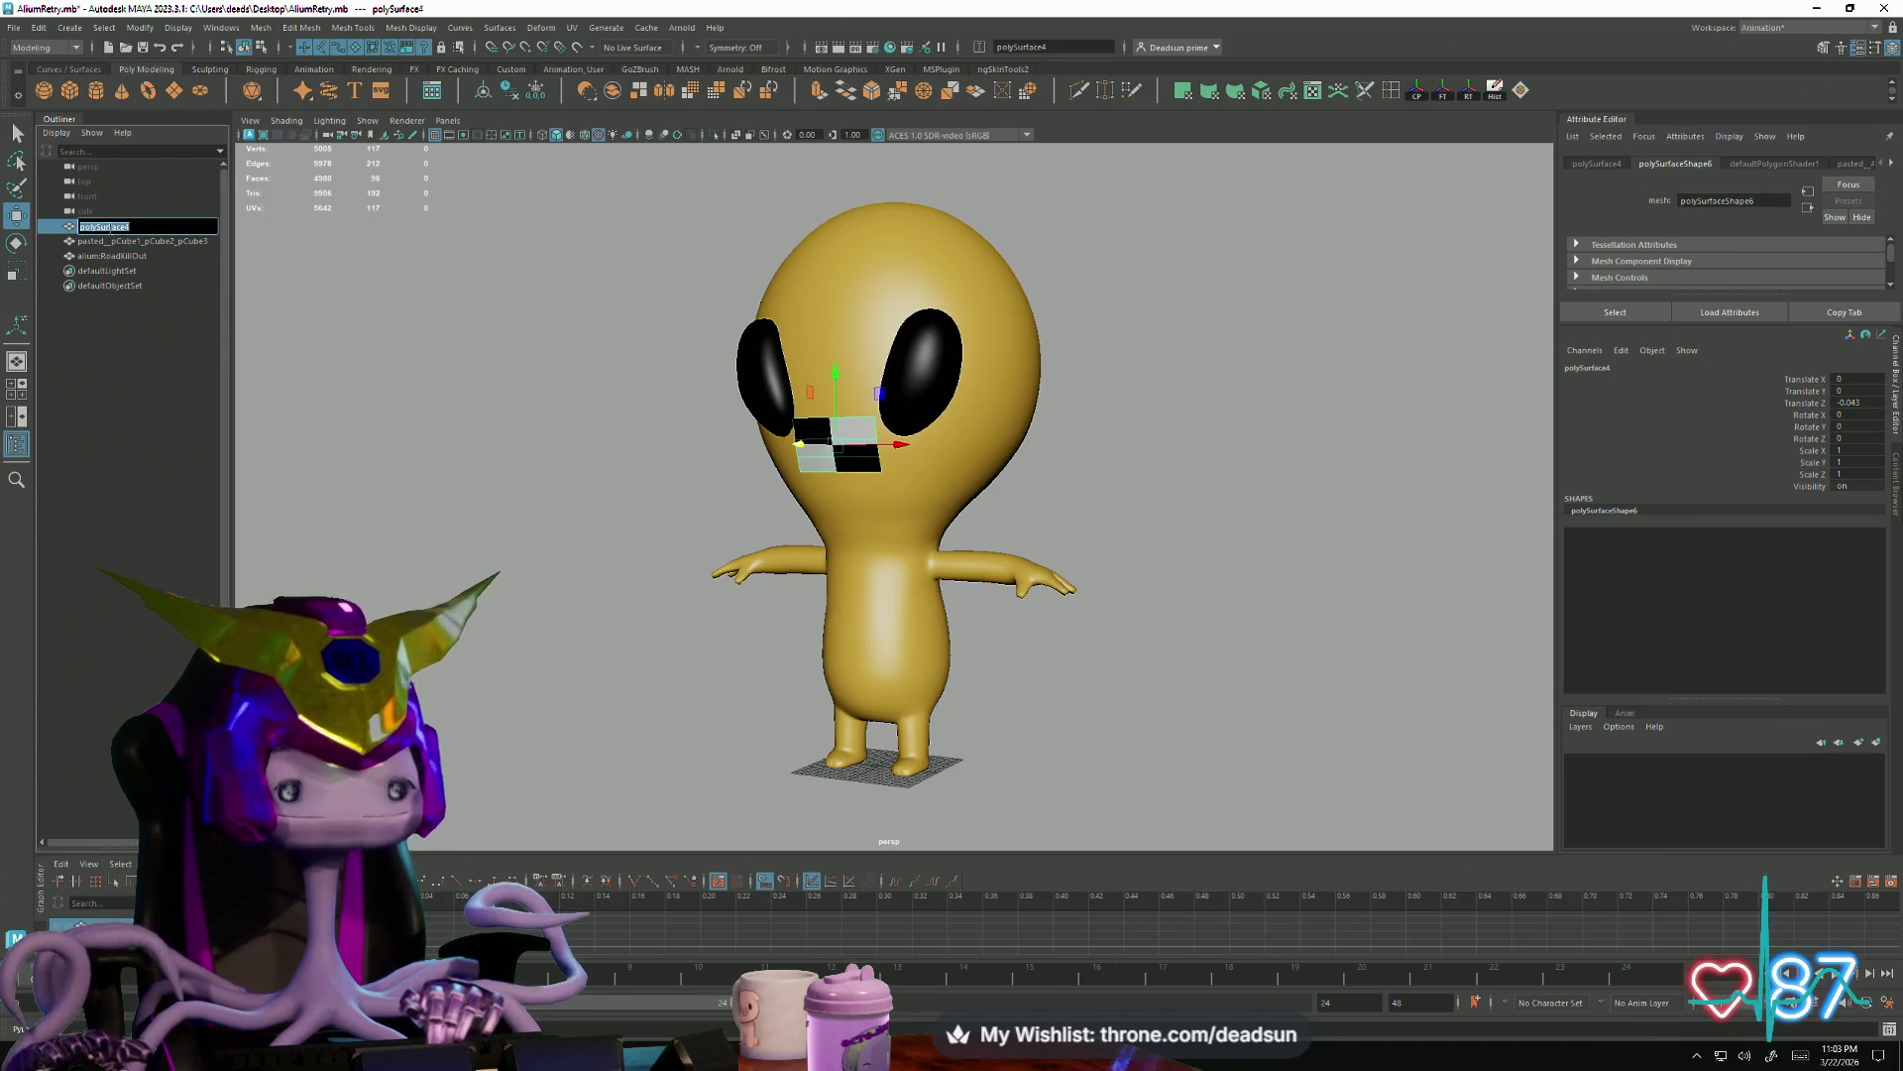
pyautogui.write('Mhe')
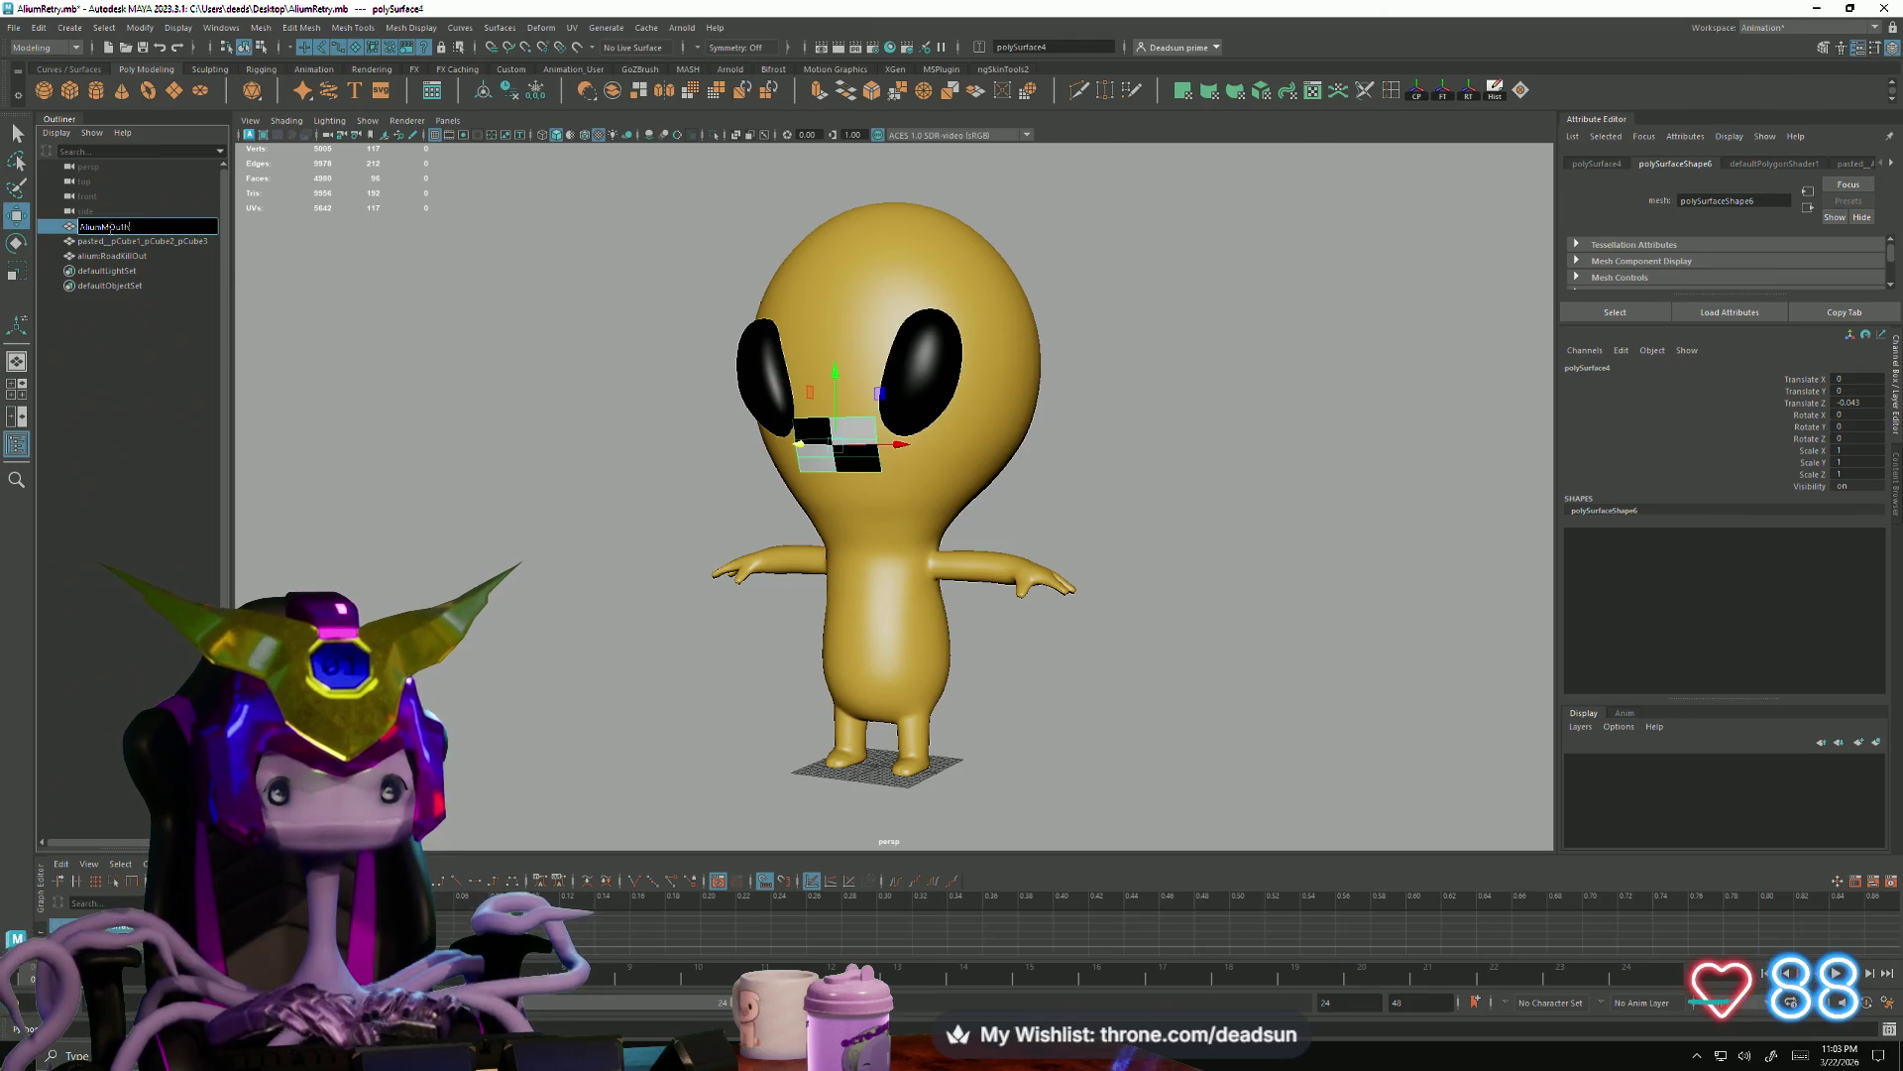
pyautogui.press('Return')
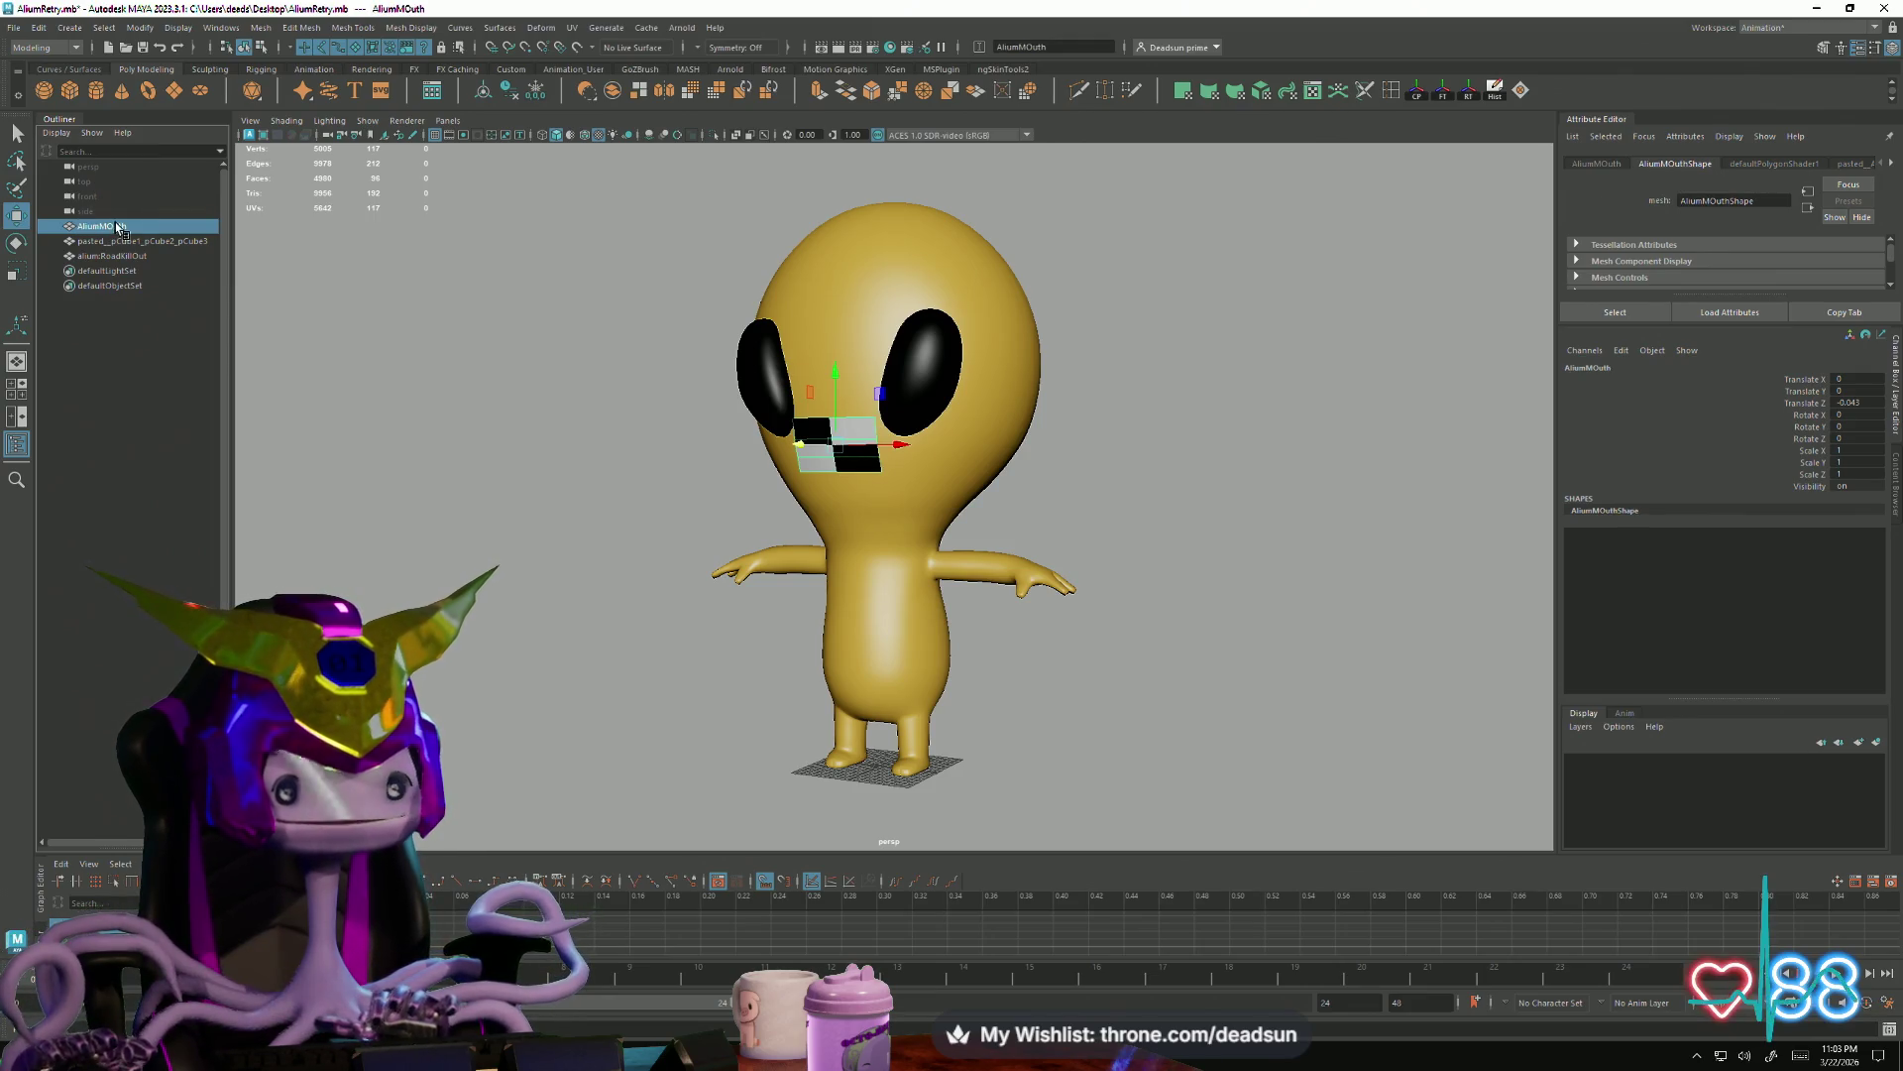
pyautogui.doubleClick(116, 227)
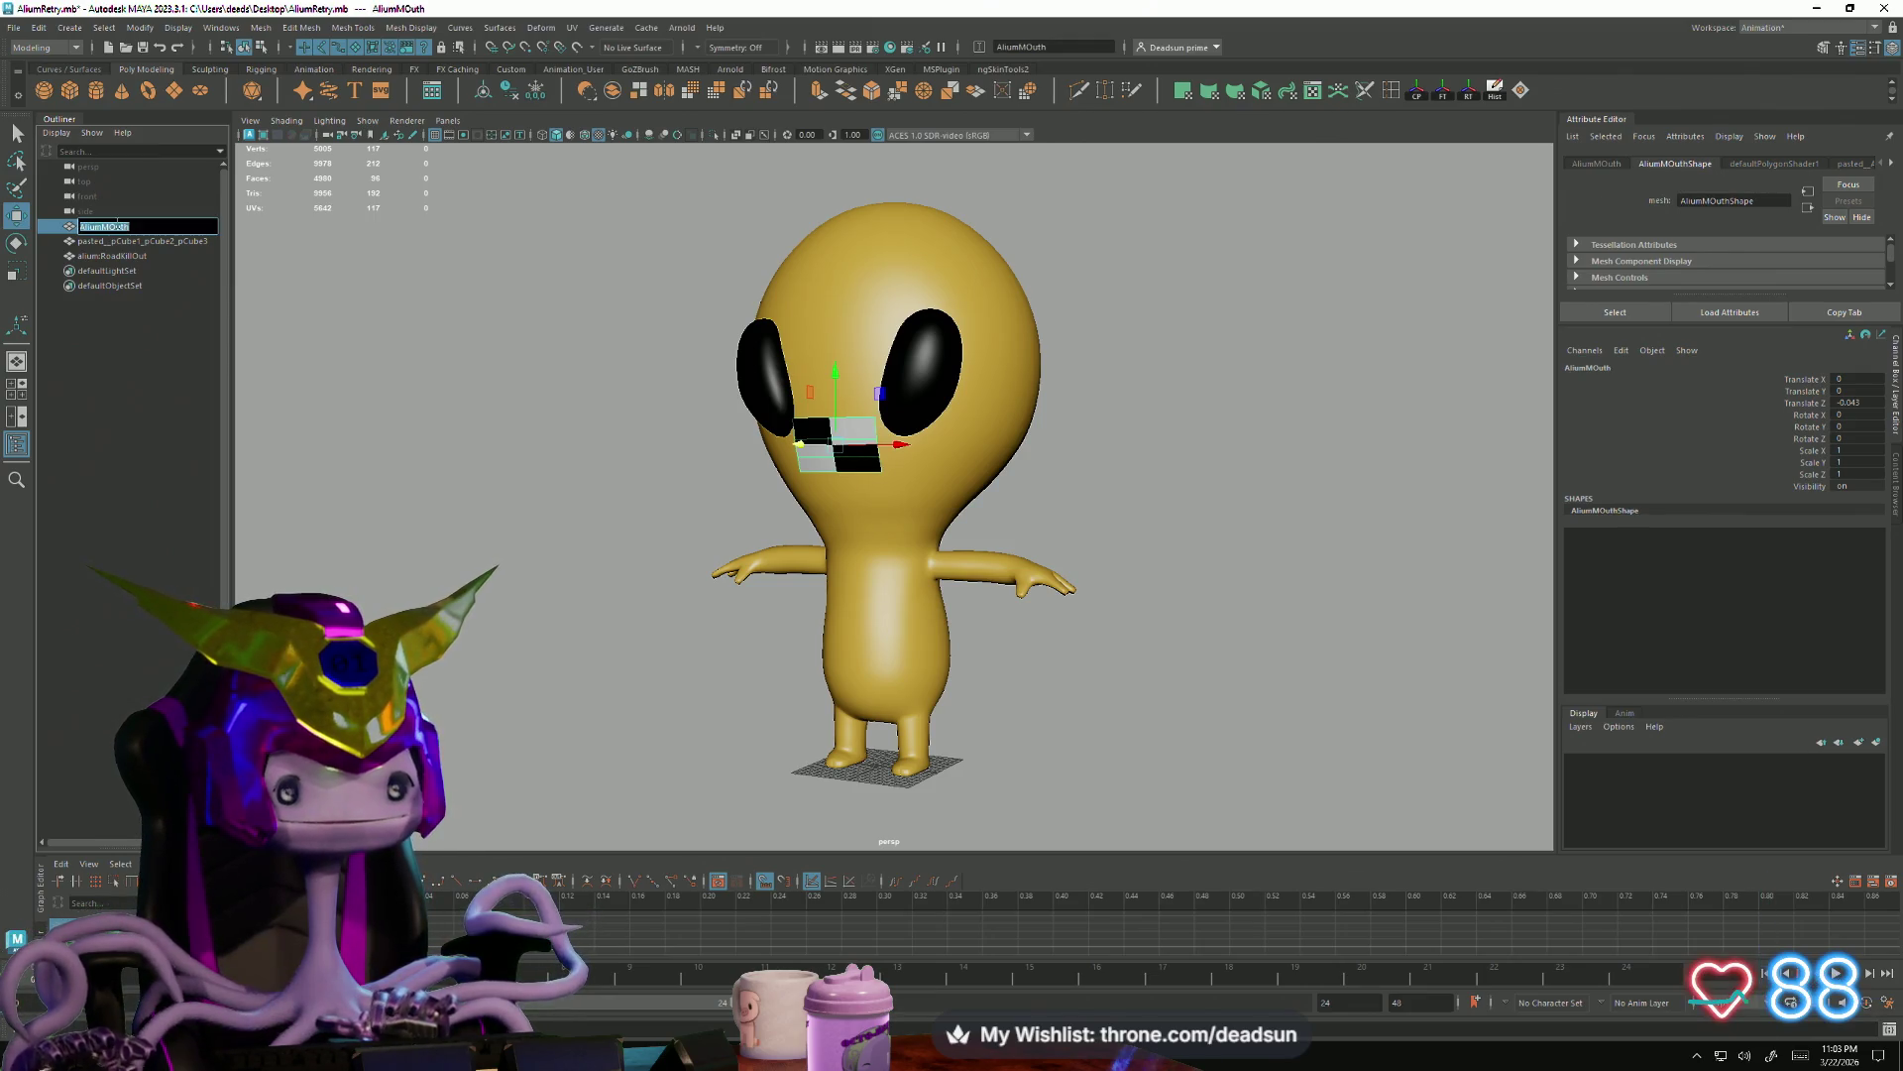
pyautogui.write('o')
pyautogui.click(119, 255)
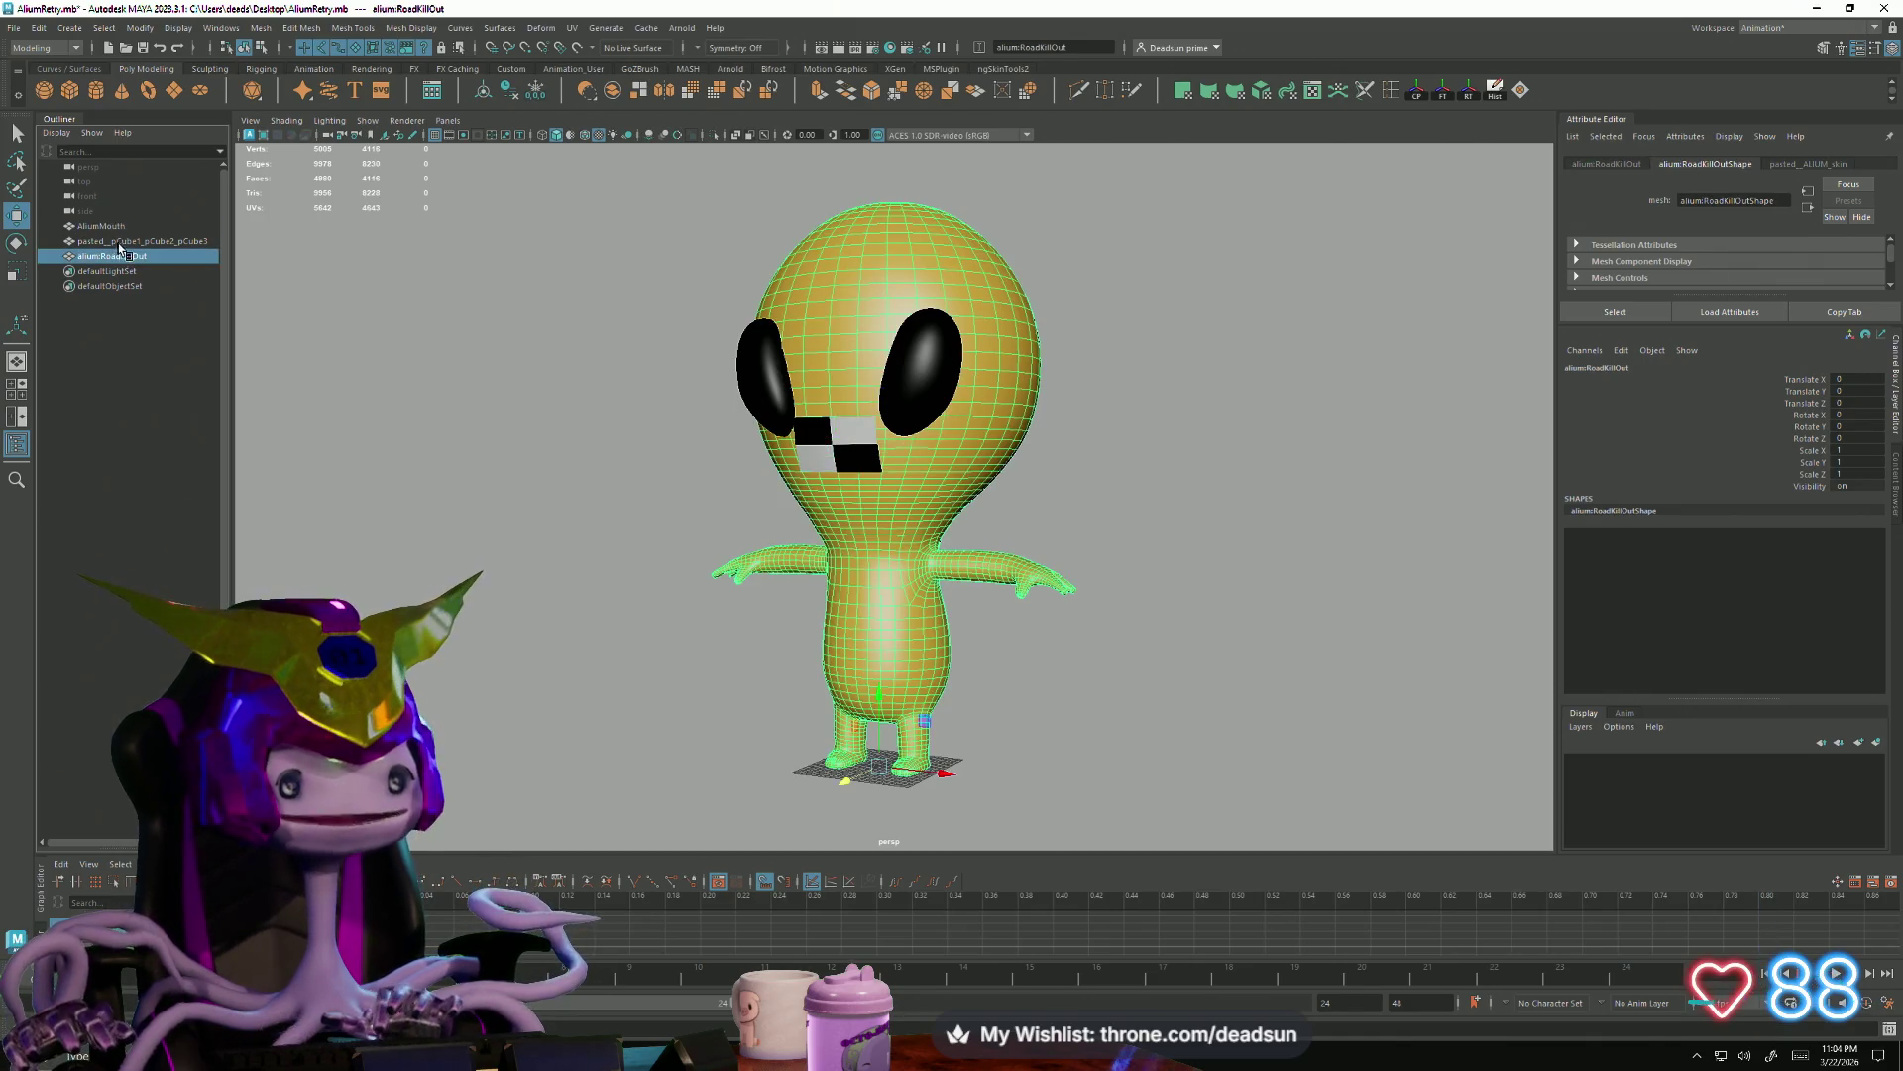
# Rename the eye meshes to AliumEyes
pyautogui.click(116, 241)
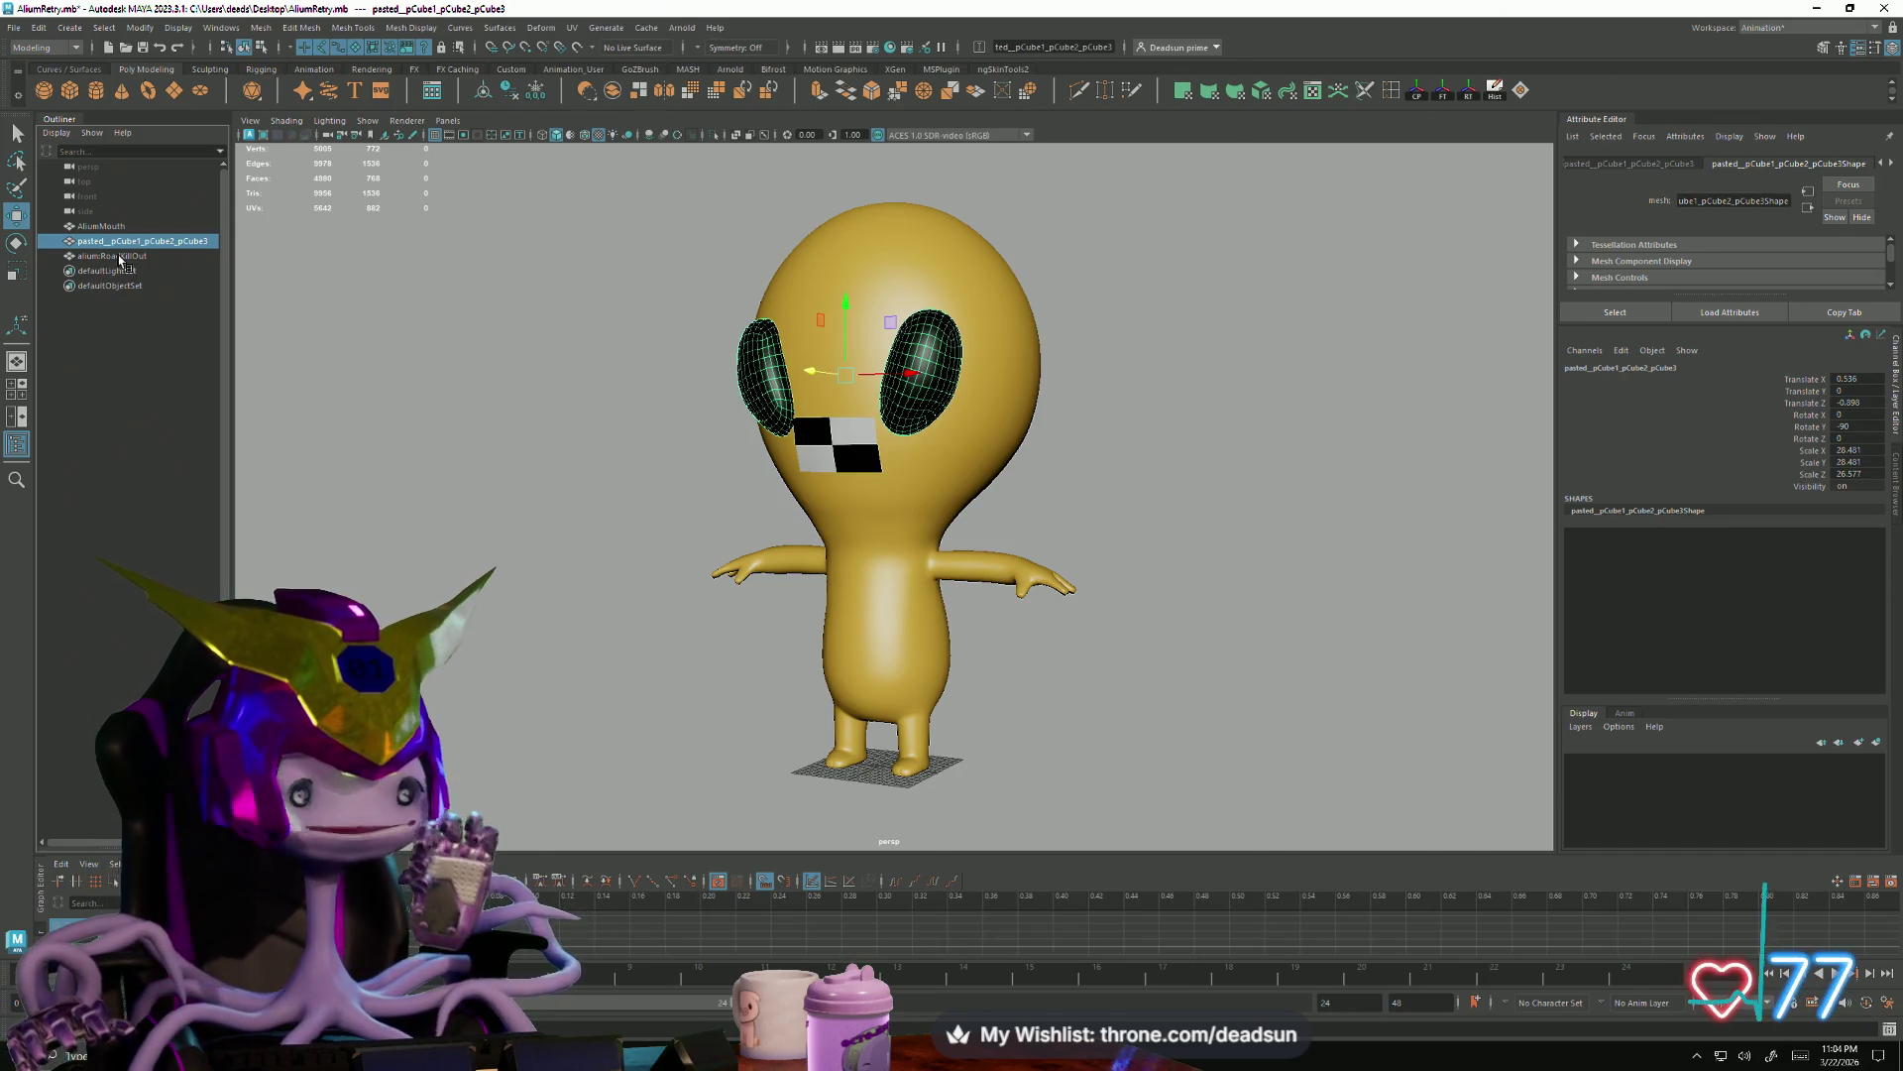
pyautogui.click(126, 256)
pyautogui.doubleClick(136, 242)
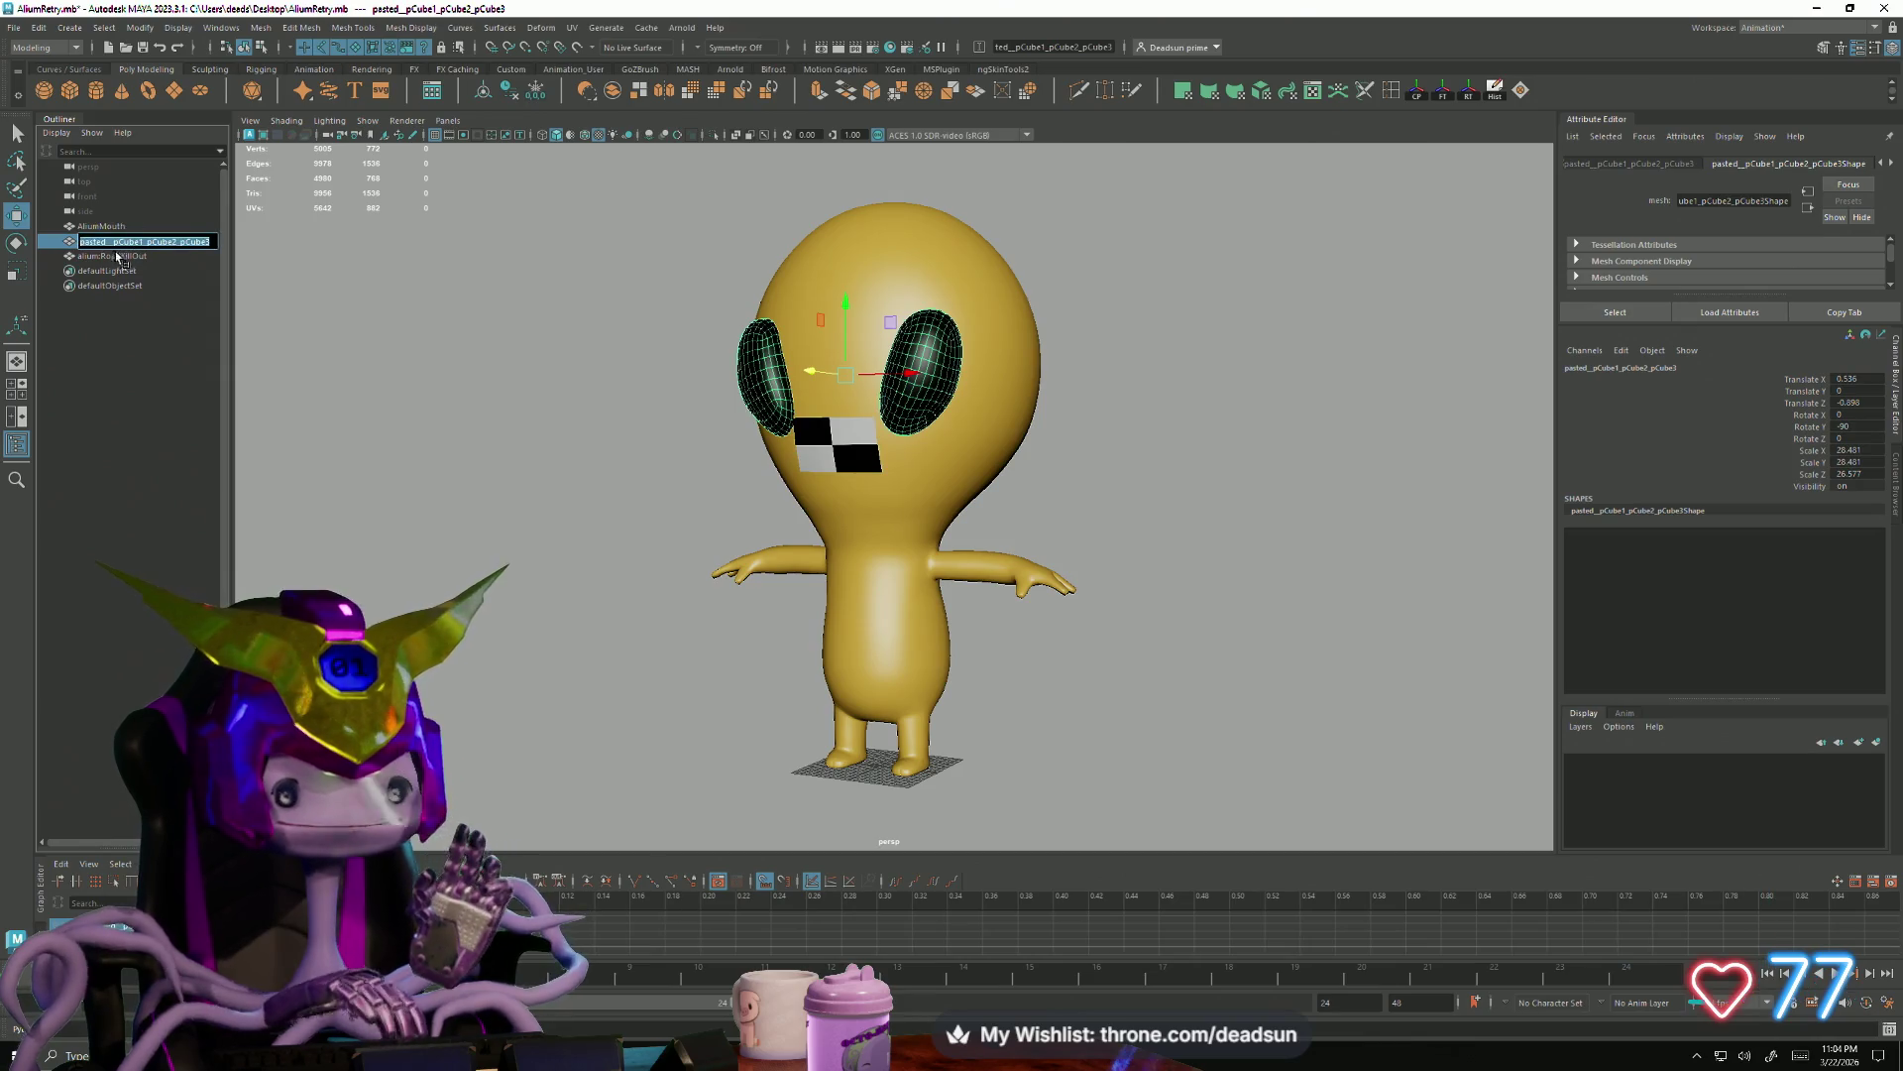
pyautogui.write('AliumEy')
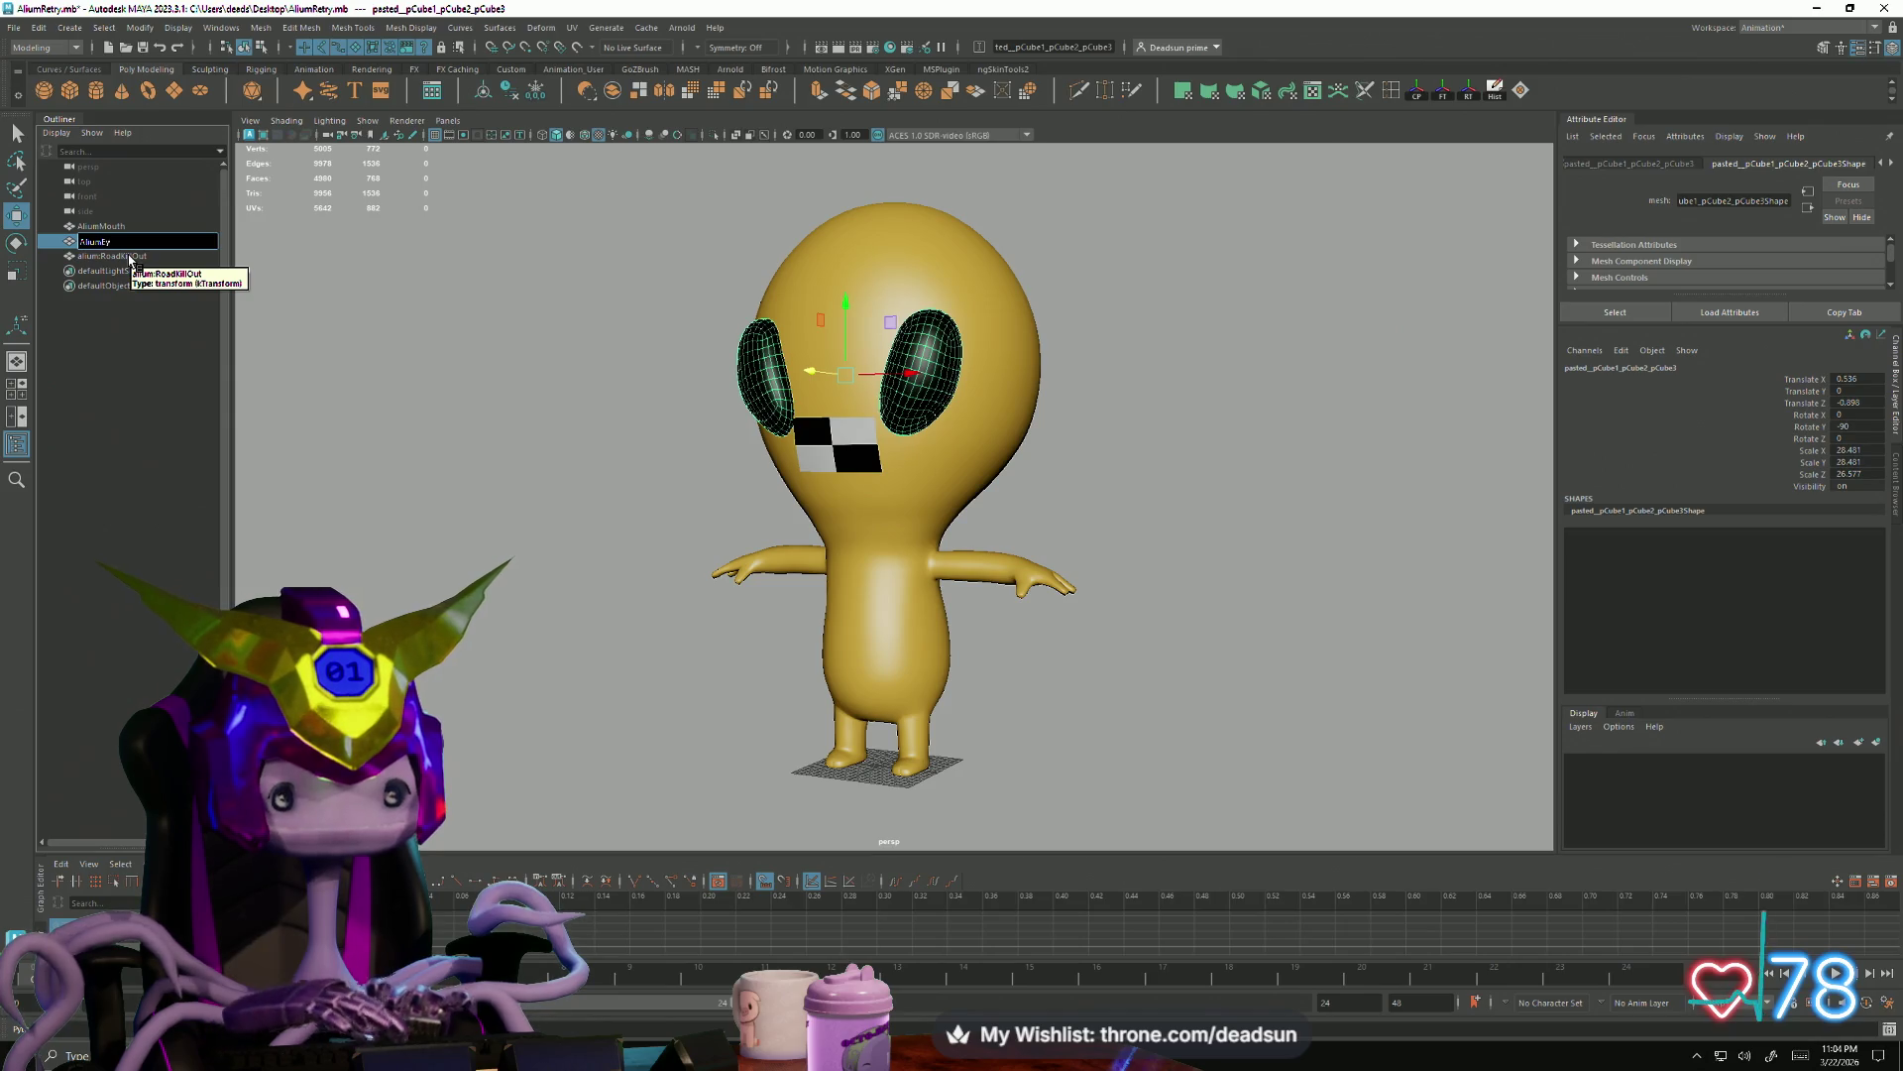
pyautogui.write('es')
pyautogui.press('Return')
# Rename the body mesh to Aliumbody
pyautogui.doubleClick(128, 254)
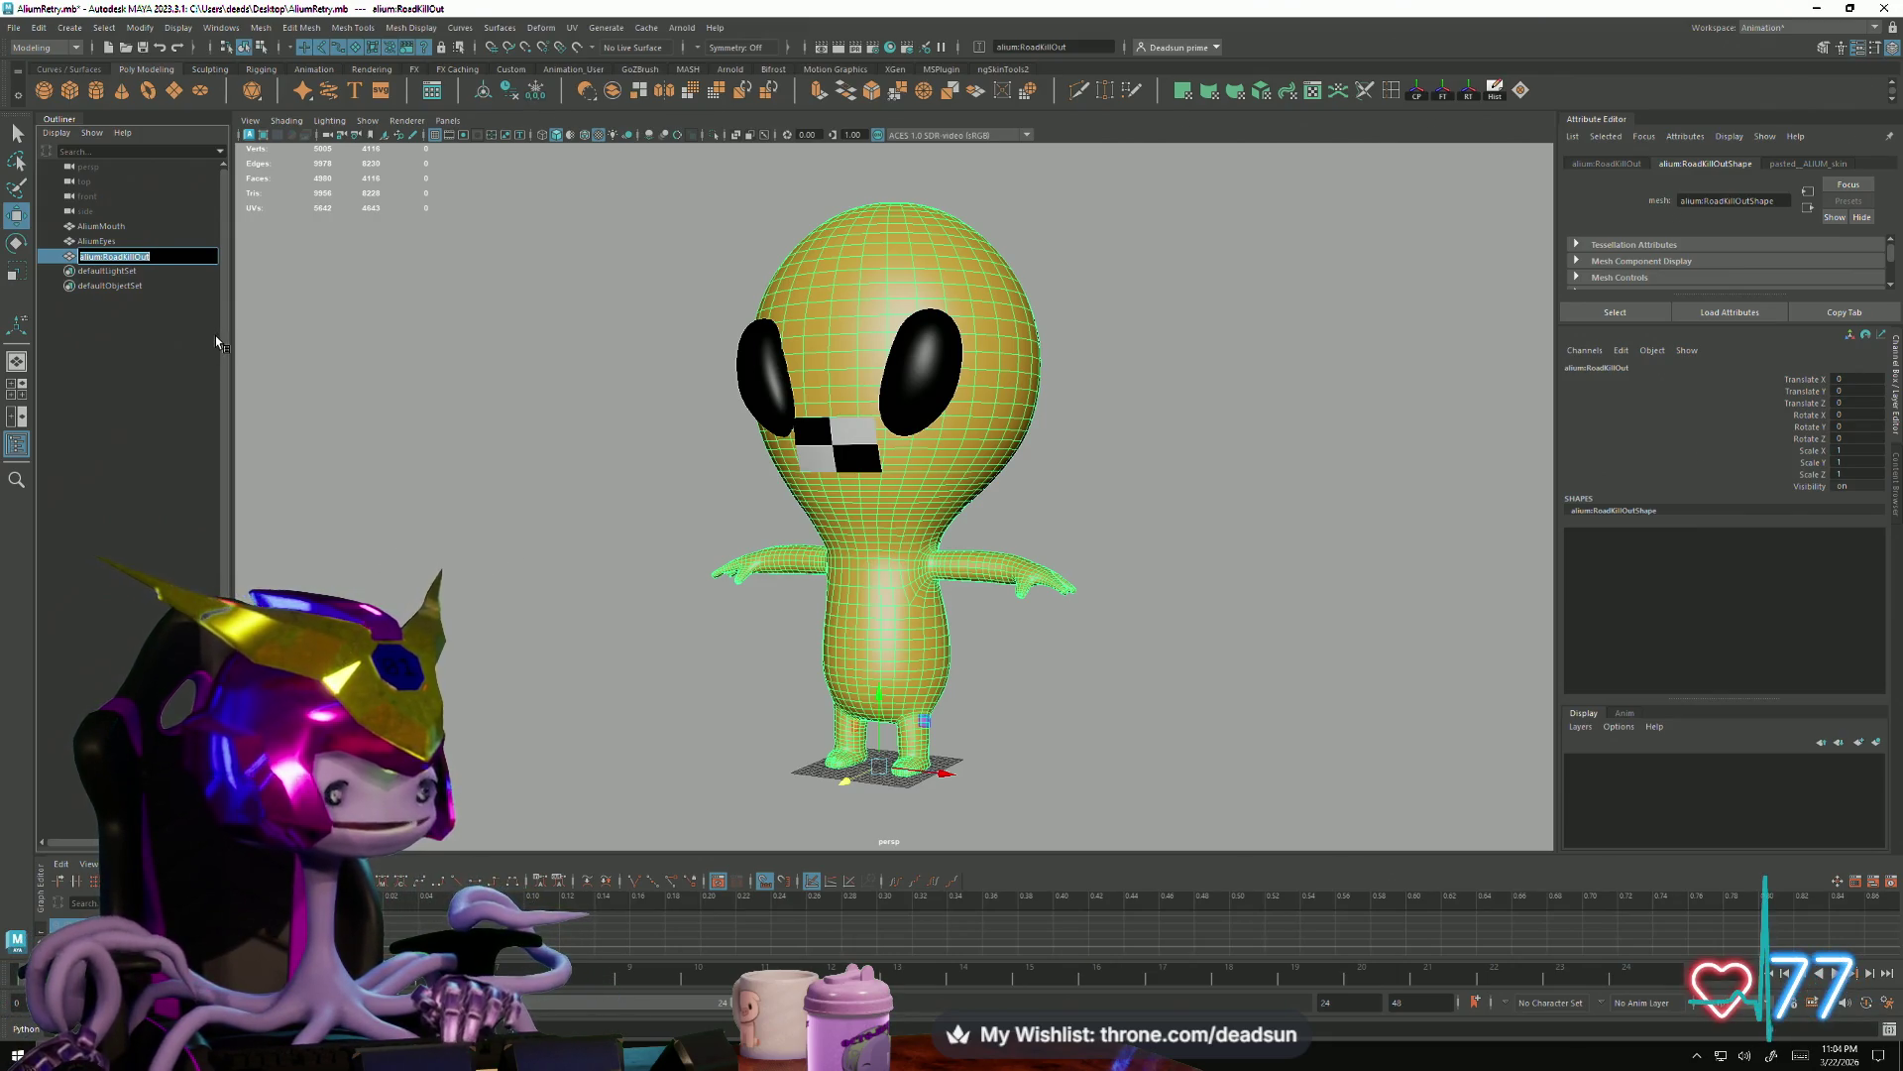
pyautogui.click(134, 271)
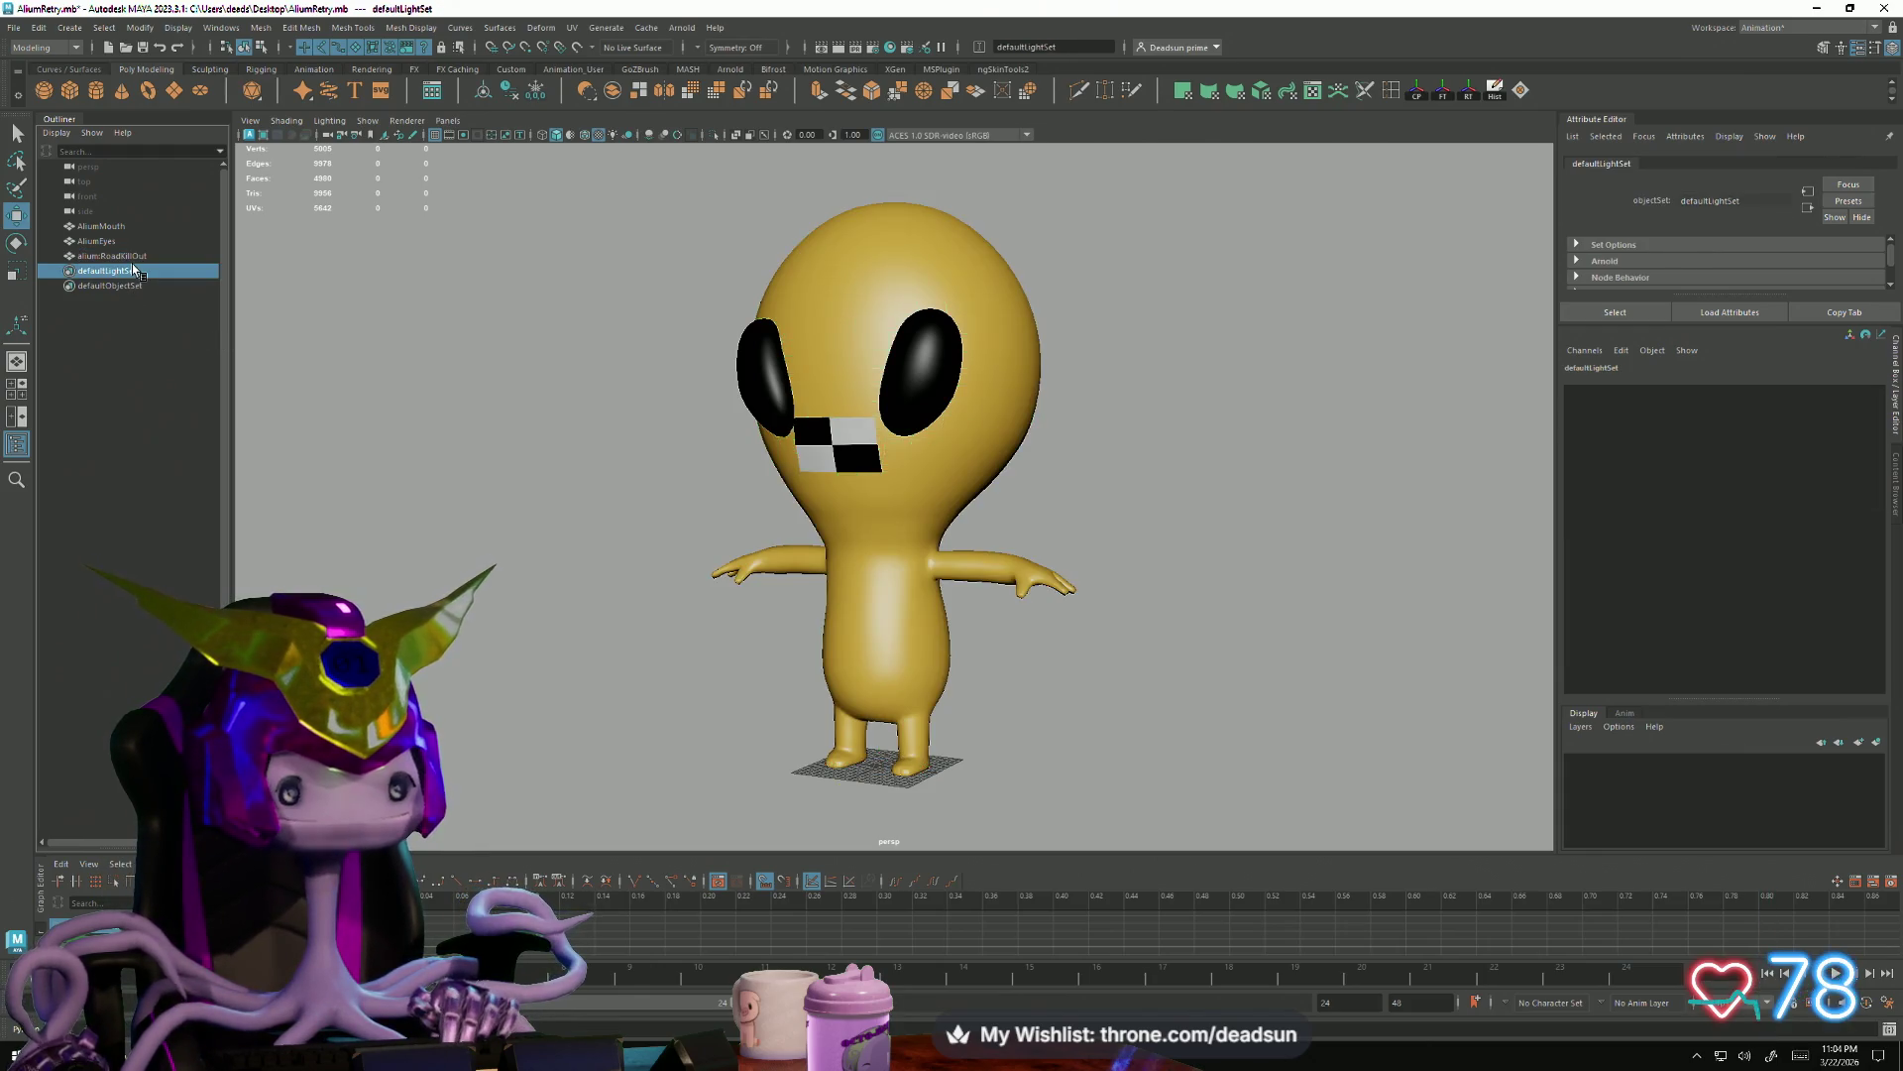
pyautogui.doubleClick(143, 256)
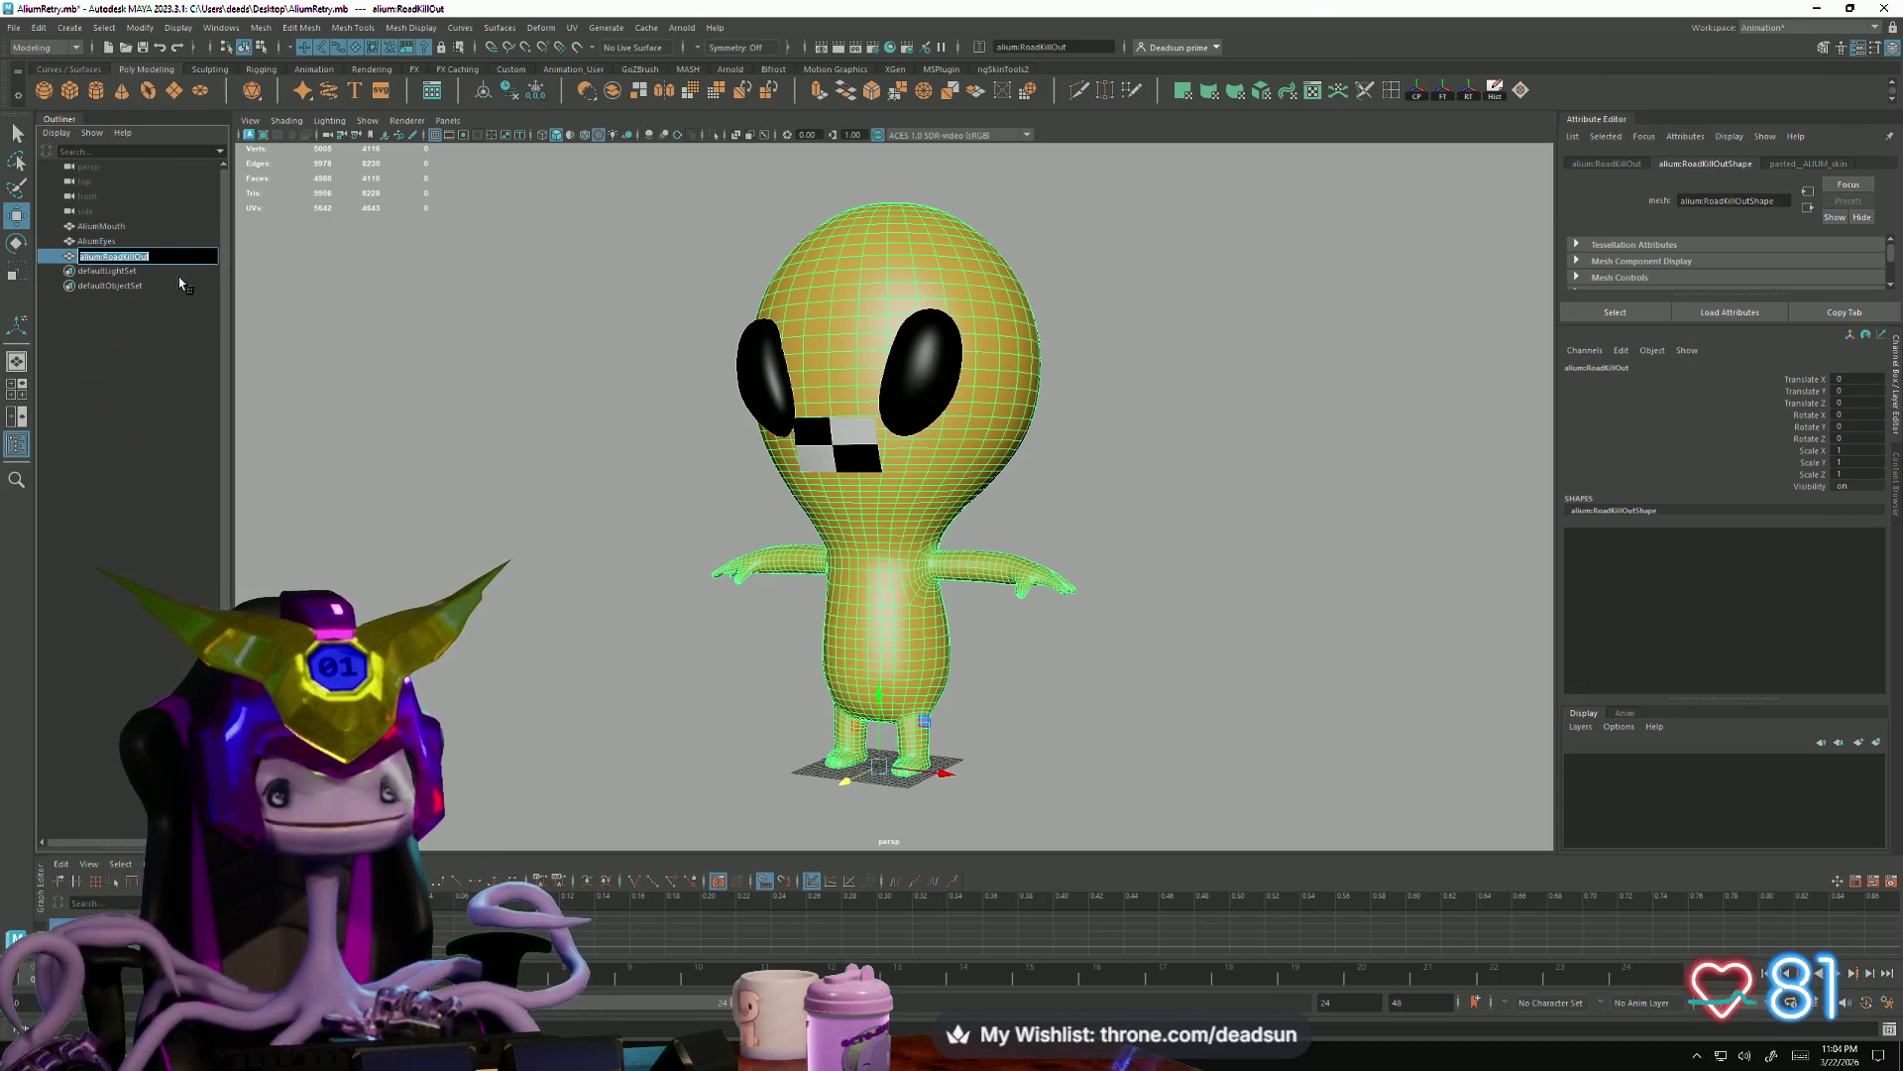
pyautogui.write('Ali')
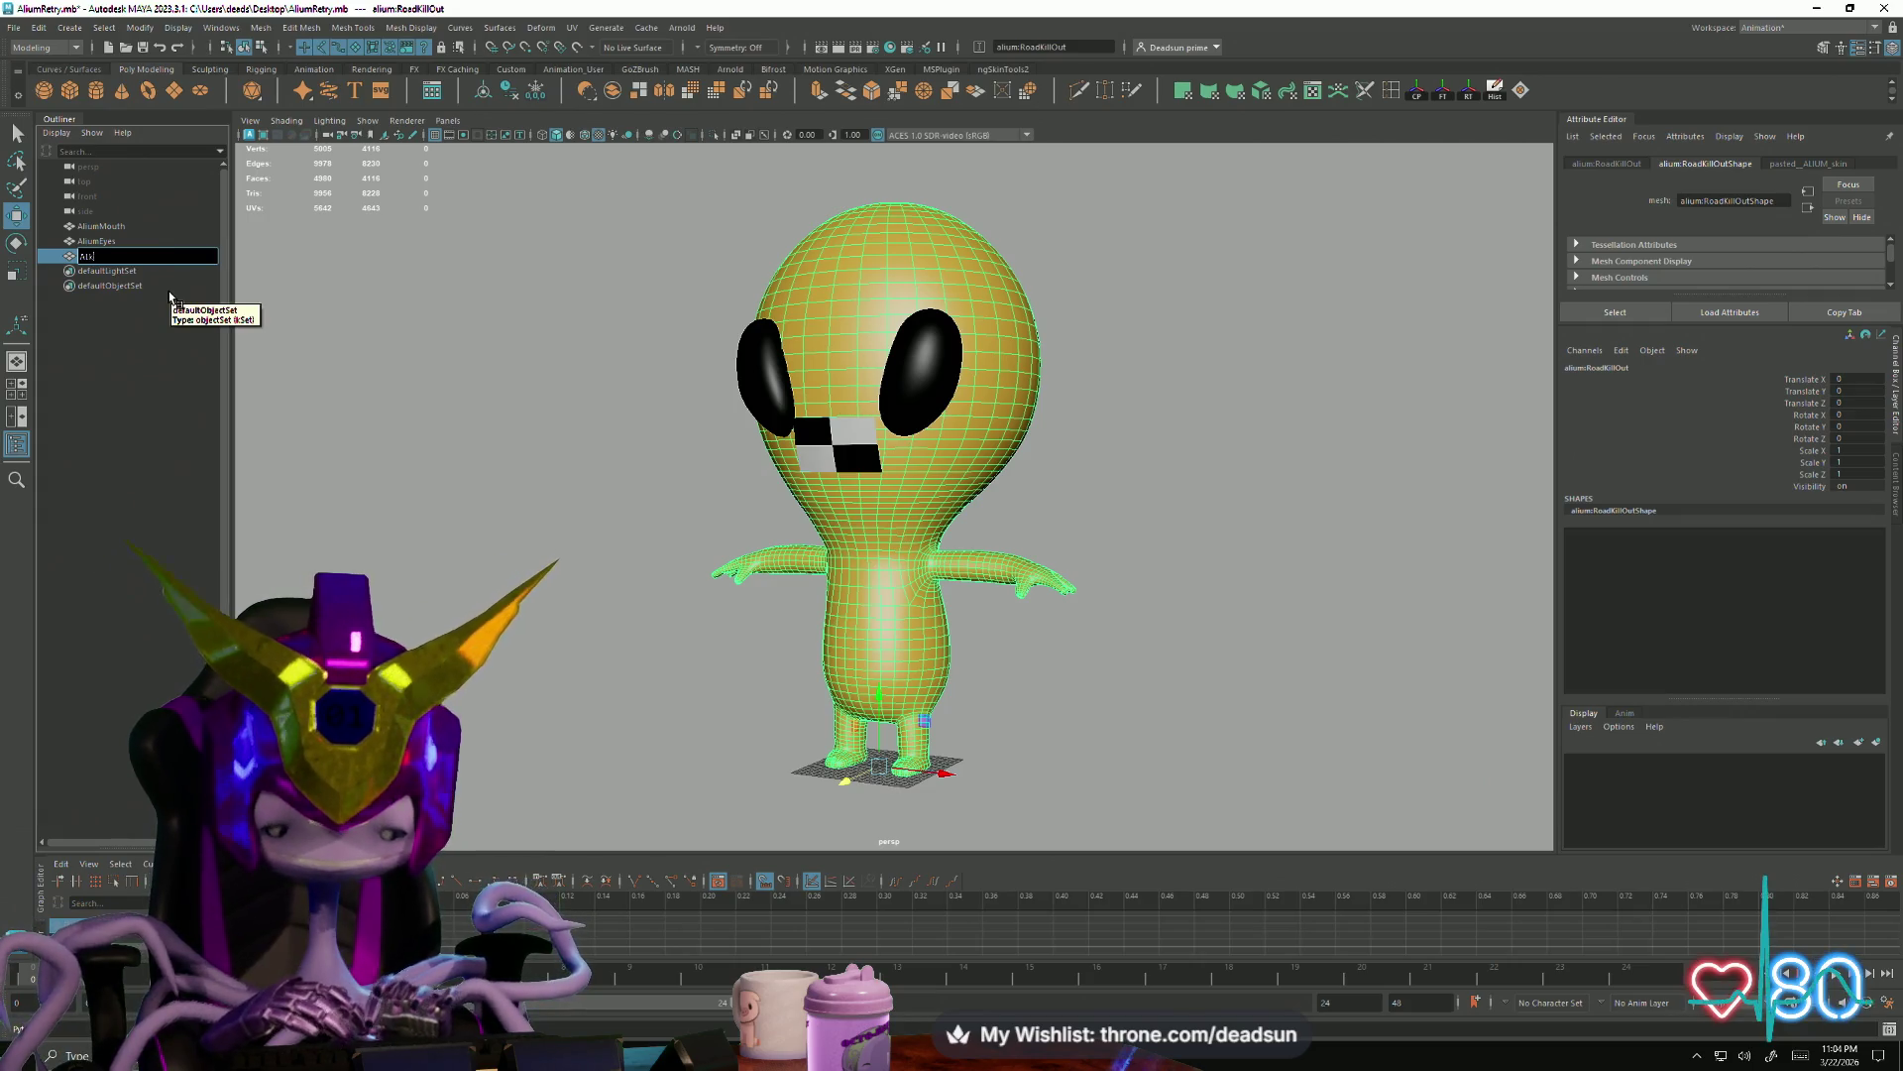
pyautogui.write('um')
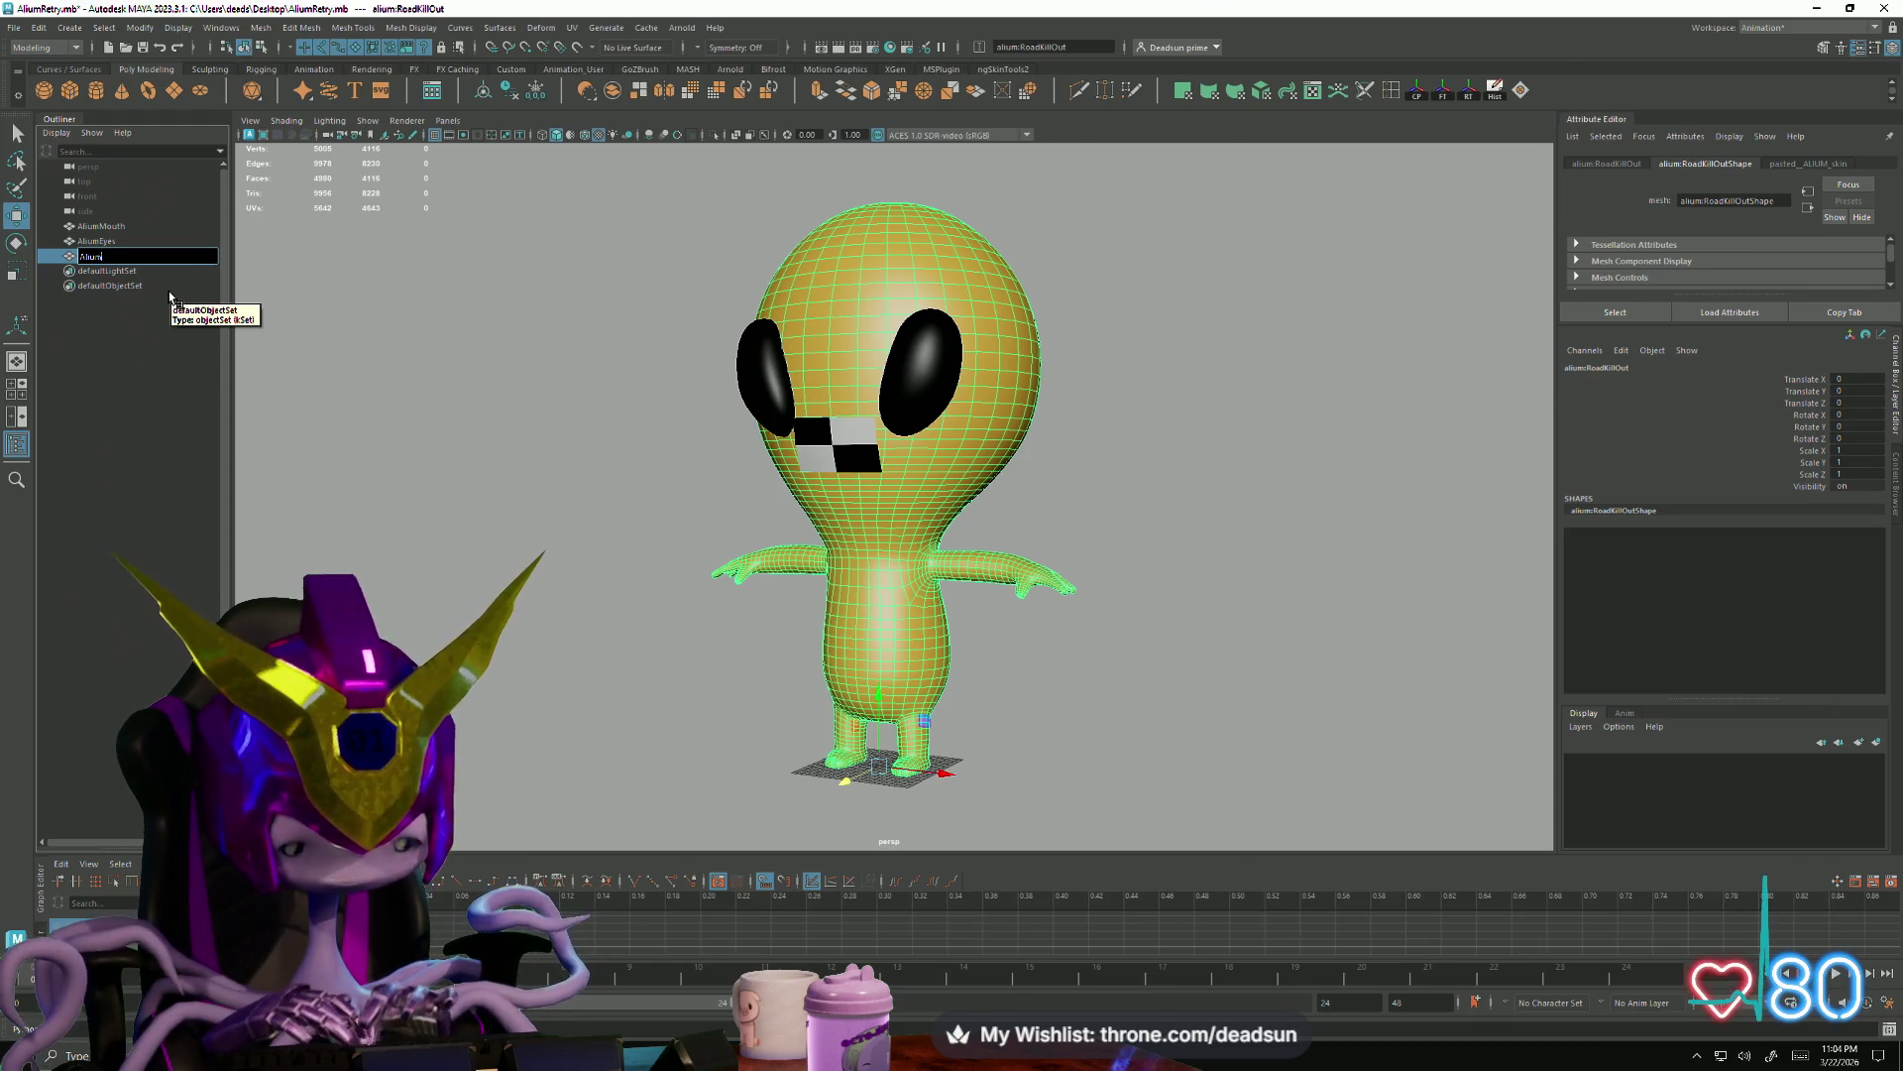
pyautogui.write('body')
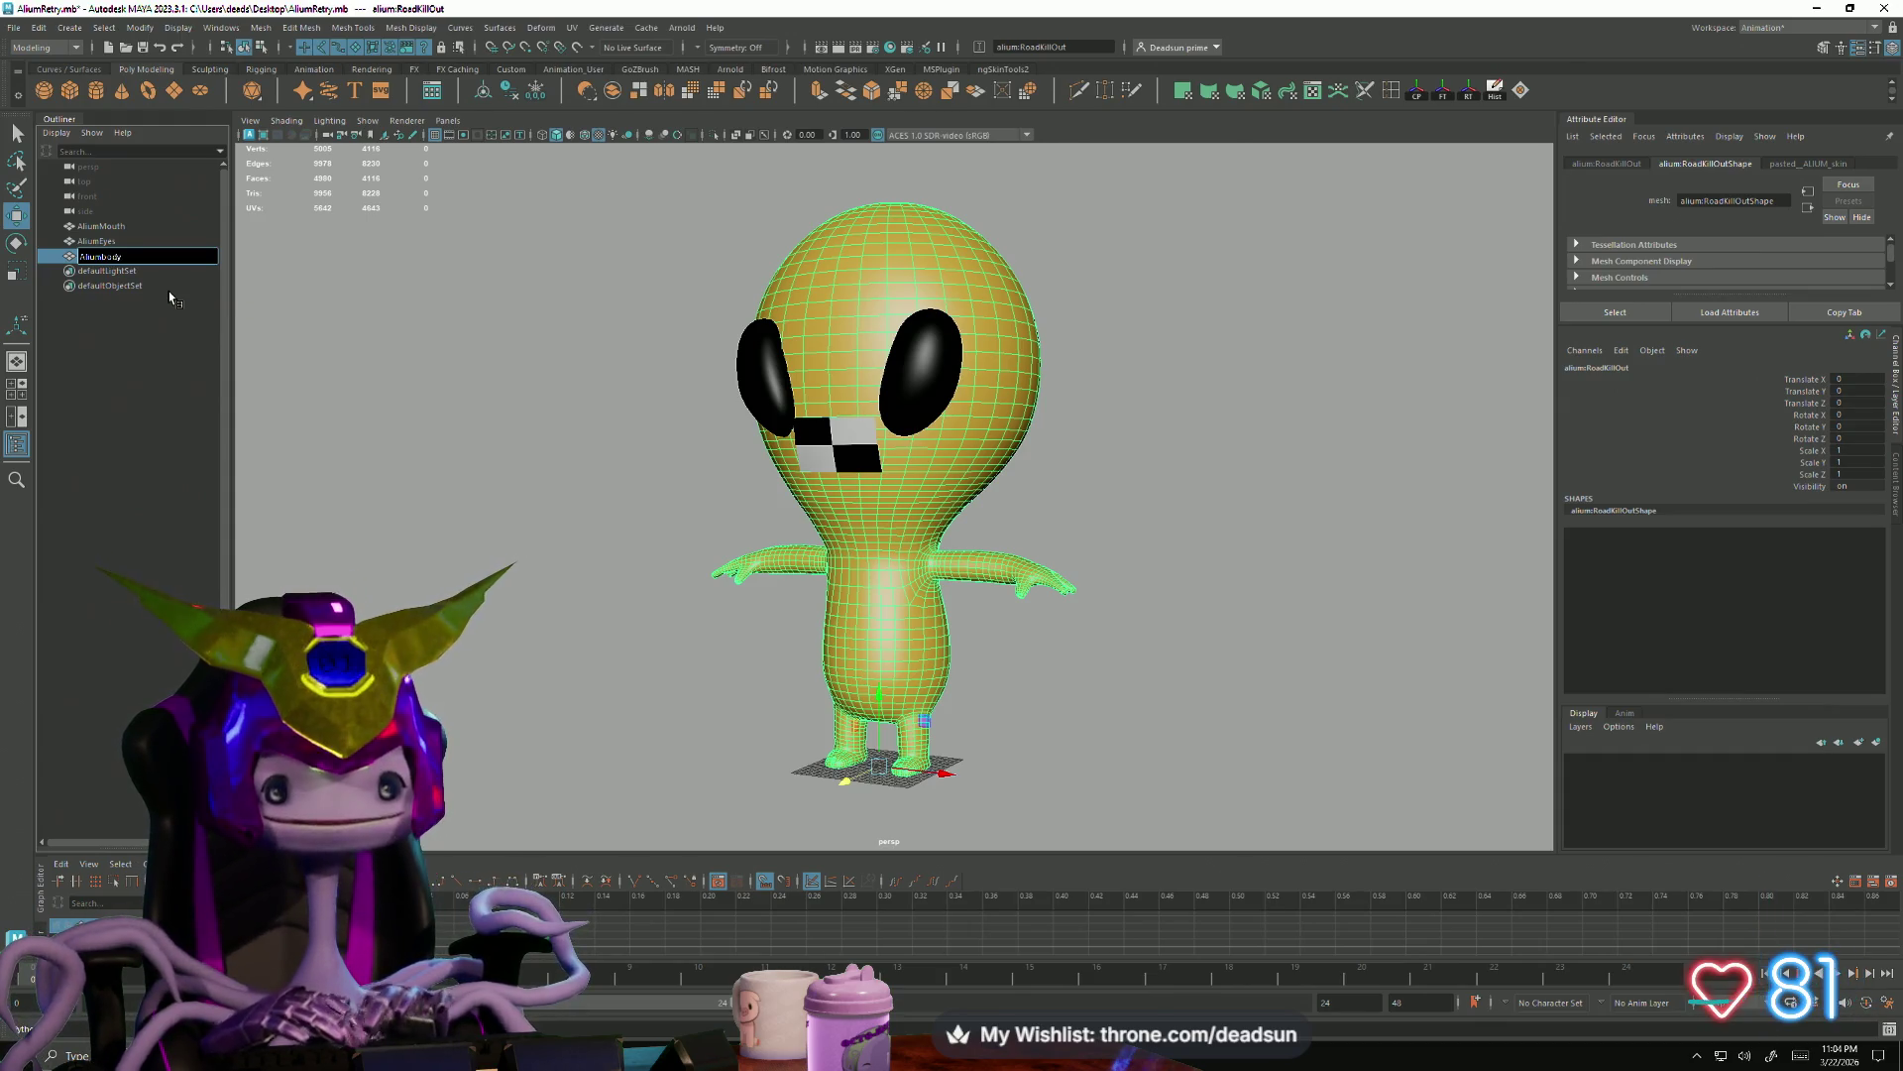
pyautogui.press('Return')
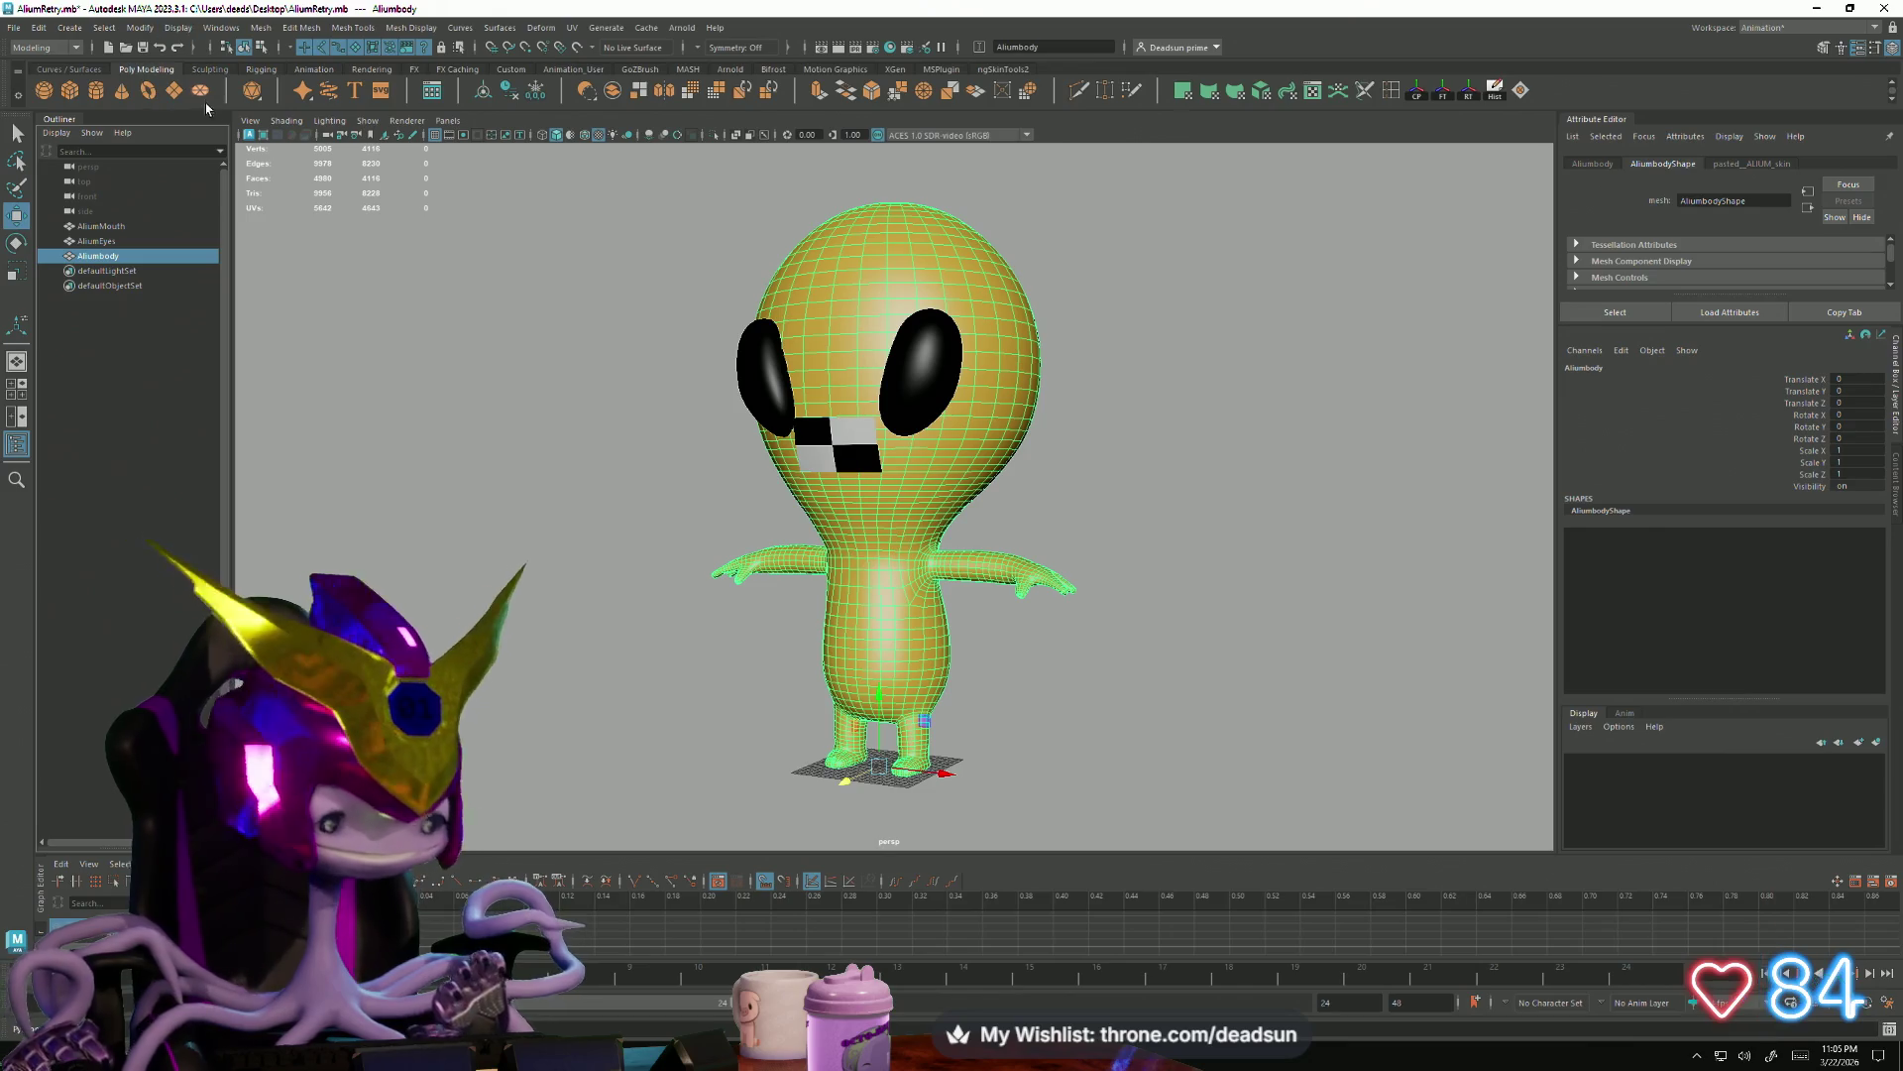
# Orbit around the alien front, close and rear to look it over
pyautogui.moveTo(308, 169)
pyautogui.keyDown('alt'); pyautogui.mouseDown()
pyautogui.moveTo(490, 353)
pyautogui.moveTo(427, 326)
pyautogui.mouseUp(); pyautogui.keyUp('alt')
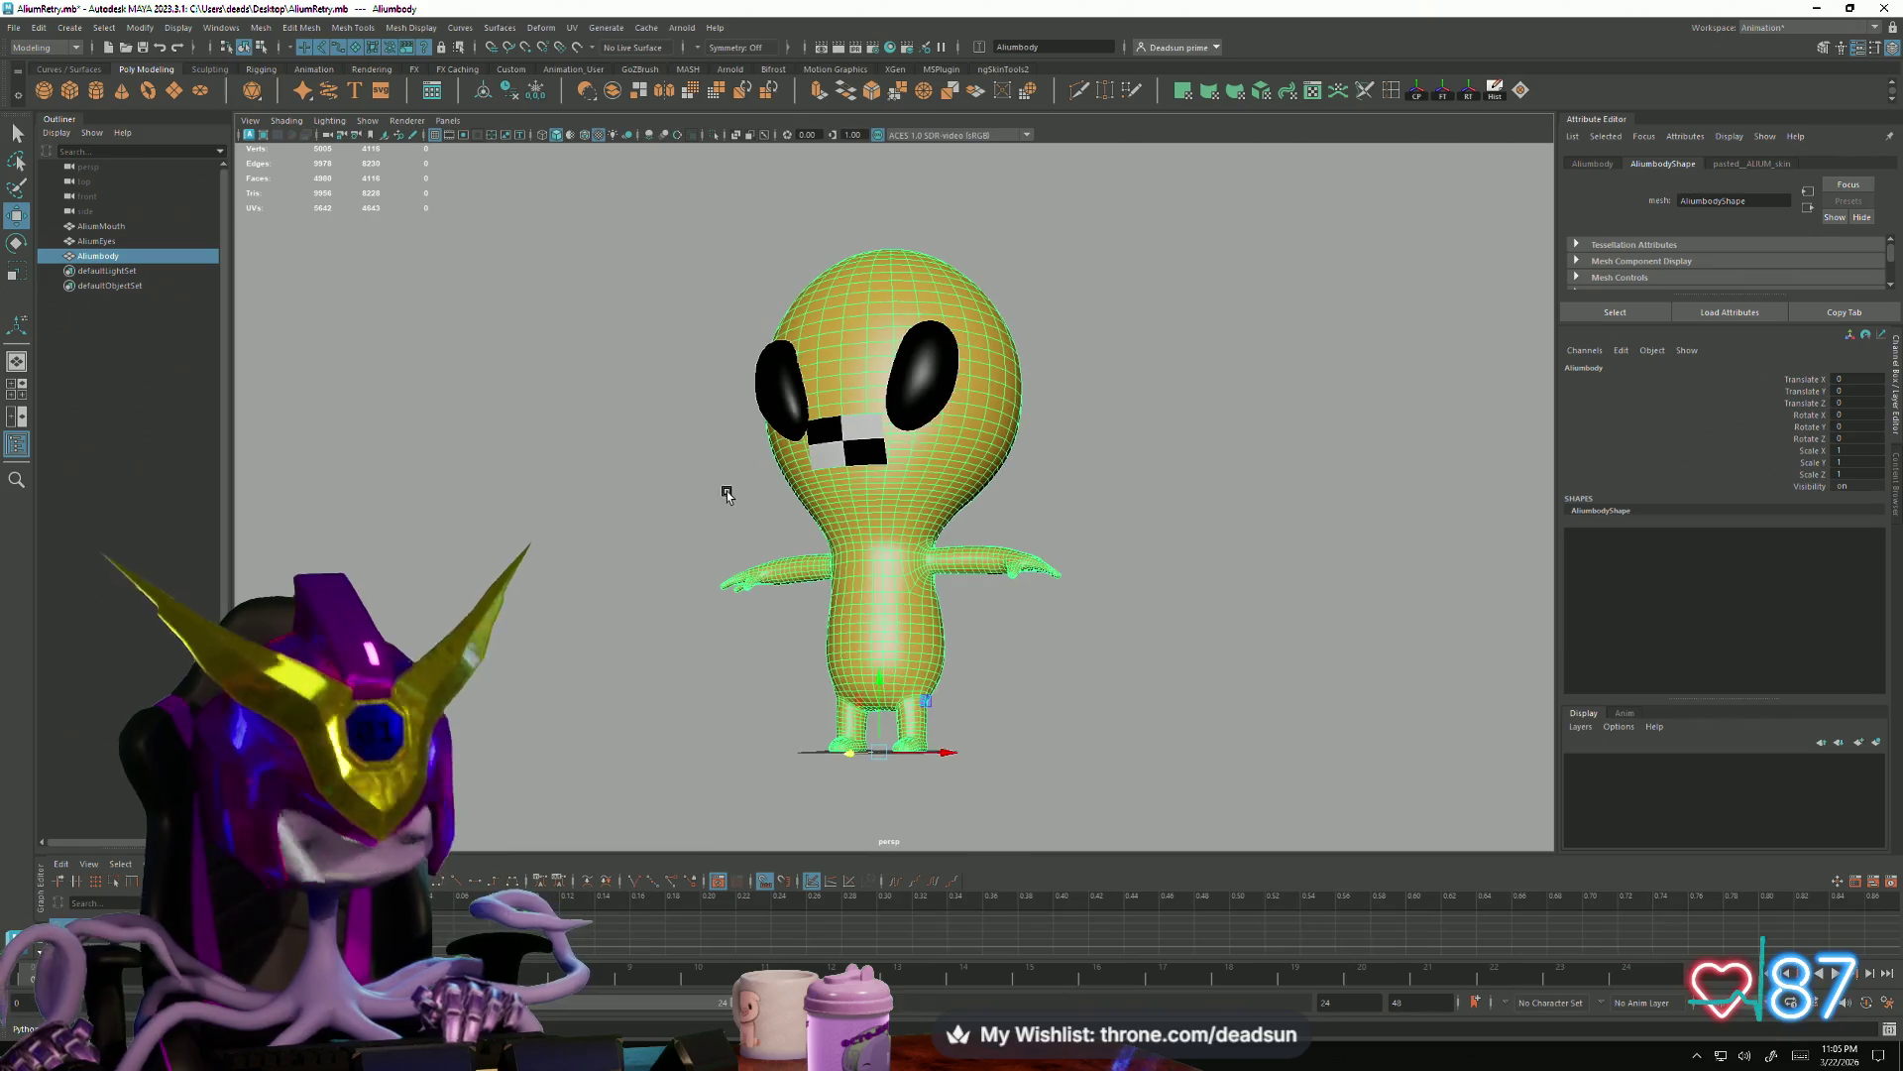
pyautogui.keyDown('alt'); pyautogui.moveTo(726, 492); pyautogui.dragTo(846, 667); pyautogui.keyUp('alt')
pyautogui.scroll(3, 847, 668)
pyautogui.click(566, 636)
pyautogui.moveTo(565, 636)
pyautogui.keyDown('alt'); pyautogui.mouseDown()
pyautogui.moveTo(552, 575)
pyautogui.moveTo(668, 625)
pyautogui.moveTo(853, 643)
pyautogui.moveTo(556, 630)
pyautogui.moveTo(817, 597)
pyautogui.mouseUp(); pyautogui.keyUp('alt')
pyautogui.click(817, 597)
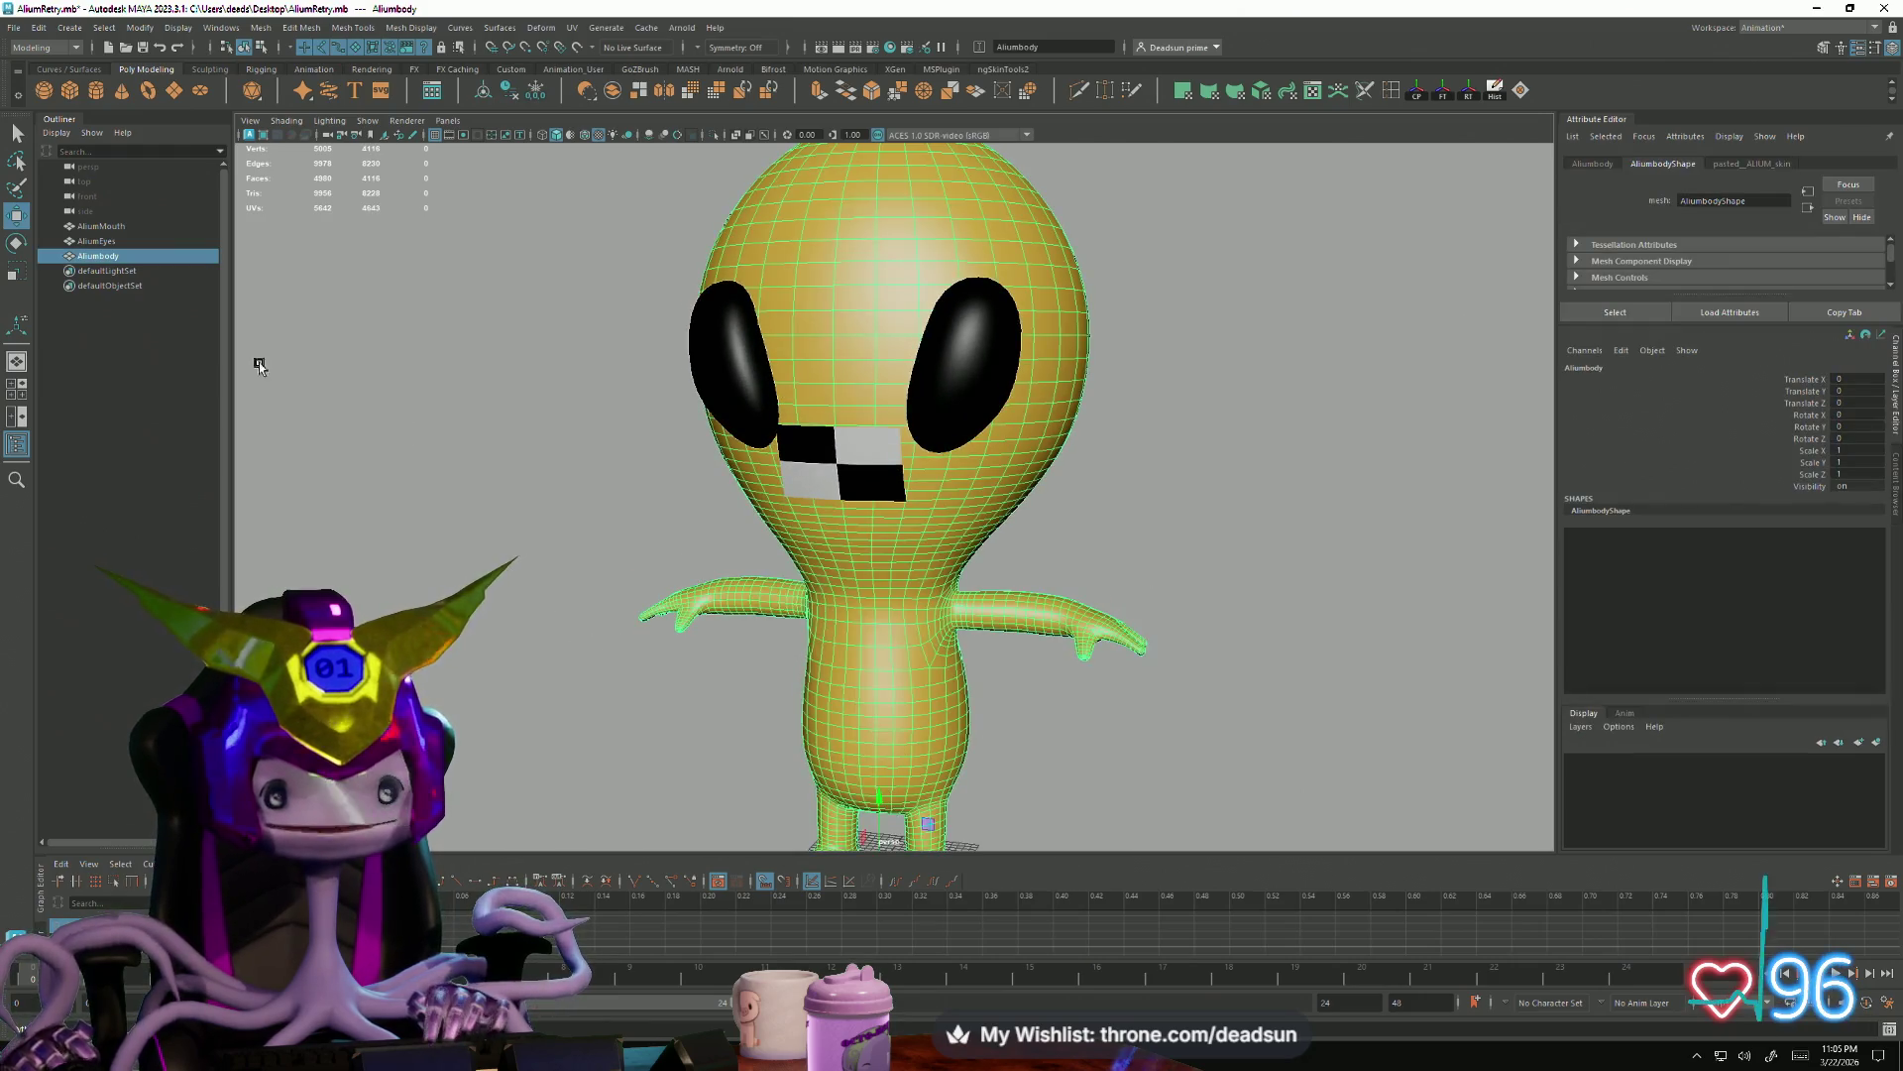
# Select the body mesh and save the scene
pyautogui.click(105, 225)
pyautogui.click(98, 256)
pyautogui.click(16, 28)
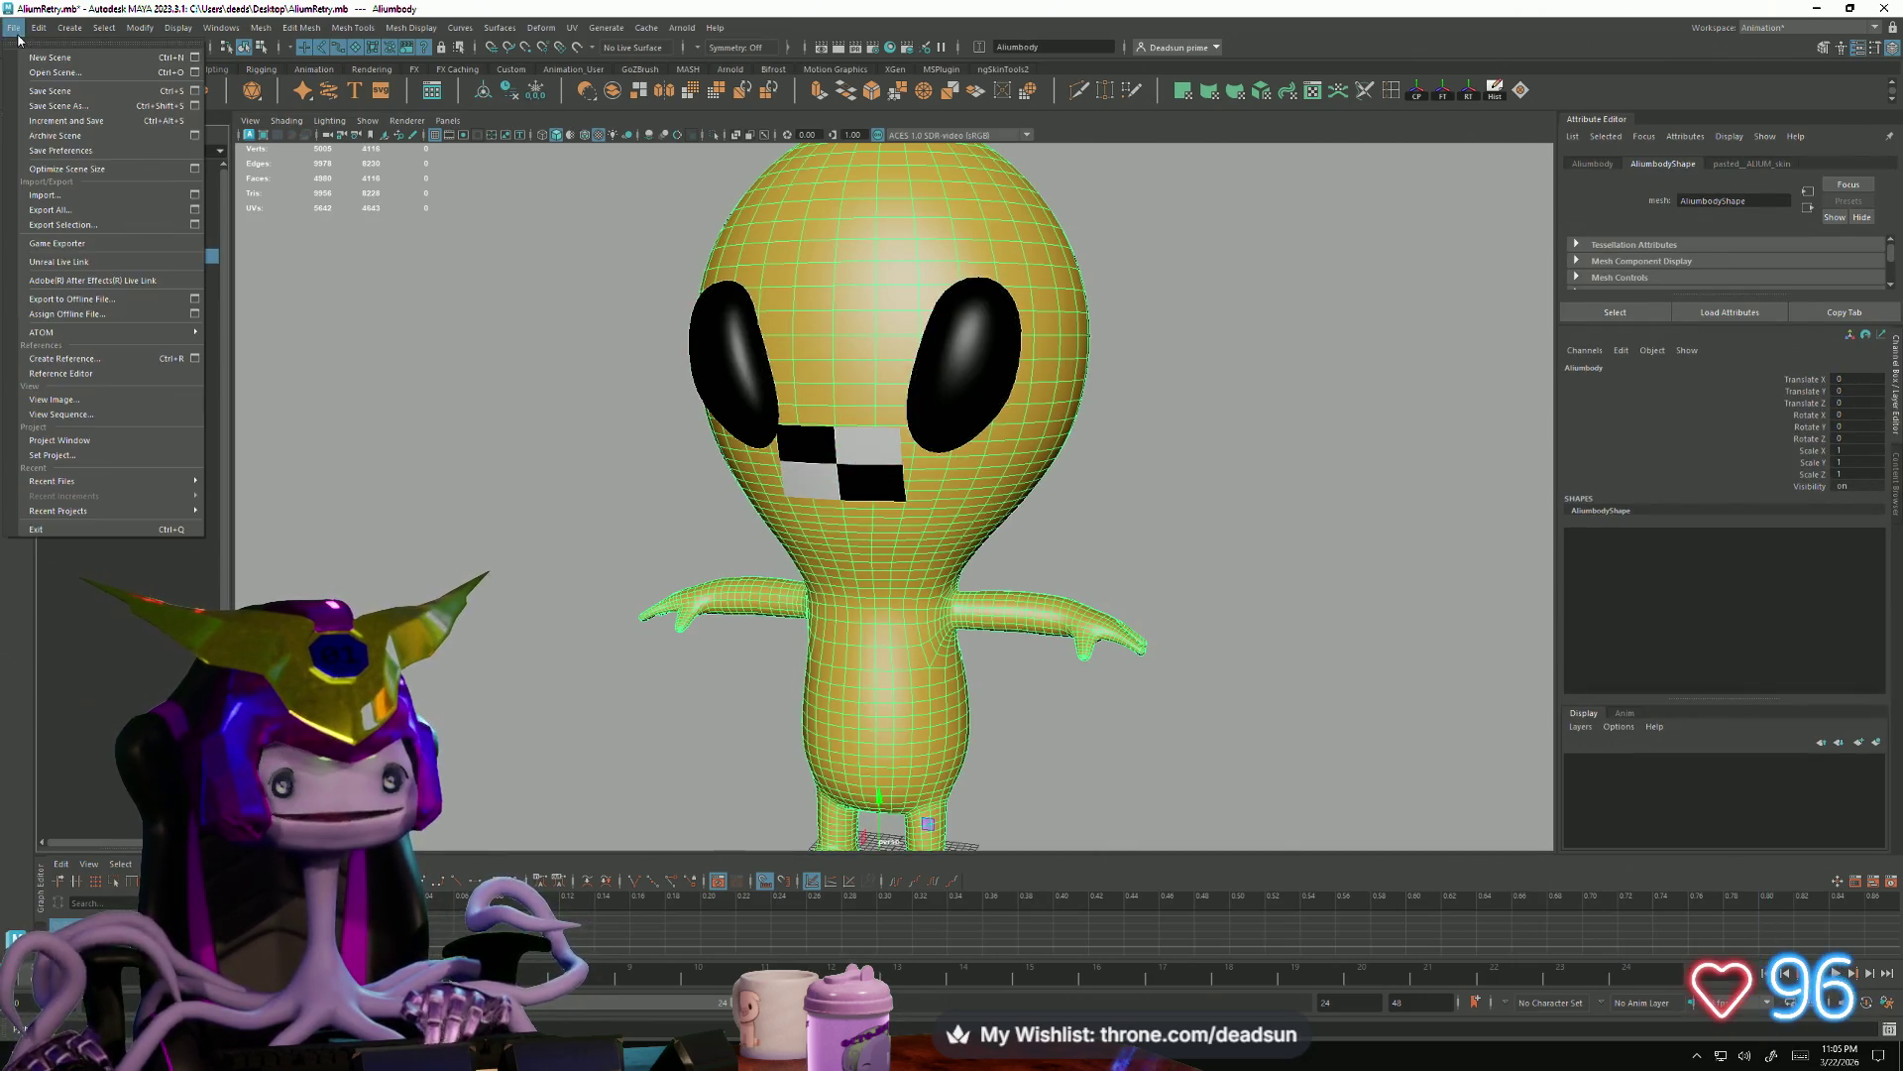
pyautogui.click(48, 92)
# Orbit around the alien's head and back, deselecting the body afterwards
pyautogui.moveTo(833, 447)
pyautogui.keyDown('alt'); pyautogui.mouseDown()
pyautogui.moveTo(888, 402)
pyautogui.moveTo(521, 556)
pyautogui.moveTo(632, 554)
pyautogui.moveTo(646, 536)
pyautogui.moveTo(610, 585)
pyautogui.moveTo(777, 615)
pyautogui.moveTo(792, 558)
pyautogui.moveTo(907, 484)
pyautogui.mouseUp(); pyautogui.keyUp('alt')
pyautogui.scroll(3, 887, 402)
pyautogui.click(522, 558)
pyautogui.scroll(3, 778, 616)
pyautogui.click(899, 596)
pyautogui.moveTo(899, 596)
pyautogui.keyDown('alt'); pyautogui.mouseDown()
pyautogui.moveTo(1042, 456)
pyautogui.moveTo(893, 492)
pyautogui.moveTo(808, 552)
pyautogui.moveTo(785, 539)
pyautogui.moveTo(915, 561)
pyautogui.moveTo(874, 540)
pyautogui.moveTo(986, 520)
pyautogui.moveTo(962, 567)
pyautogui.mouseUp(); pyautogui.keyUp('alt')
pyautogui.click(976, 528)
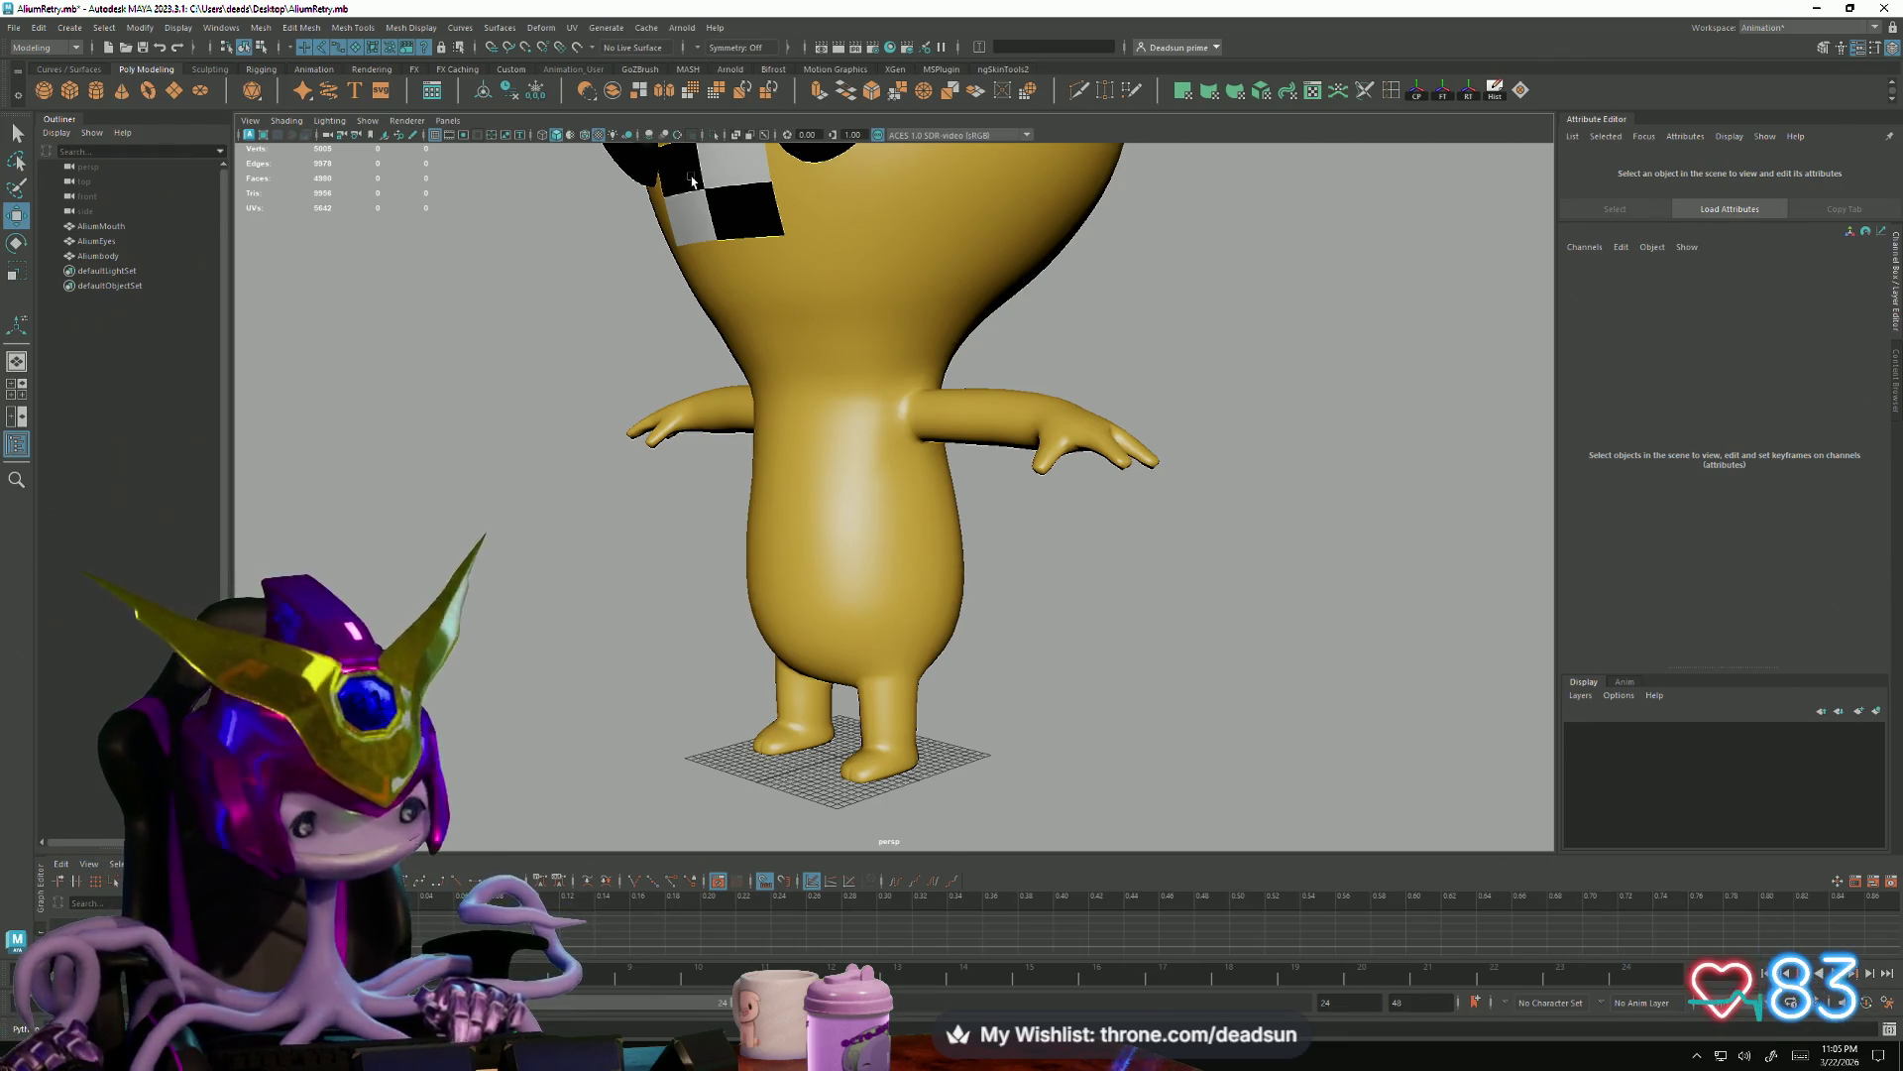
pyautogui.moveTo(977, 452)
pyautogui.keyDown('alt'); pyautogui.mouseDown()
pyautogui.moveTo(1178, 462)
pyautogui.moveTo(1018, 338)
pyautogui.moveTo(994, 516)
pyautogui.moveTo(894, 378)
pyautogui.moveTo(809, 415)
pyautogui.mouseUp(); pyautogui.keyUp('alt')
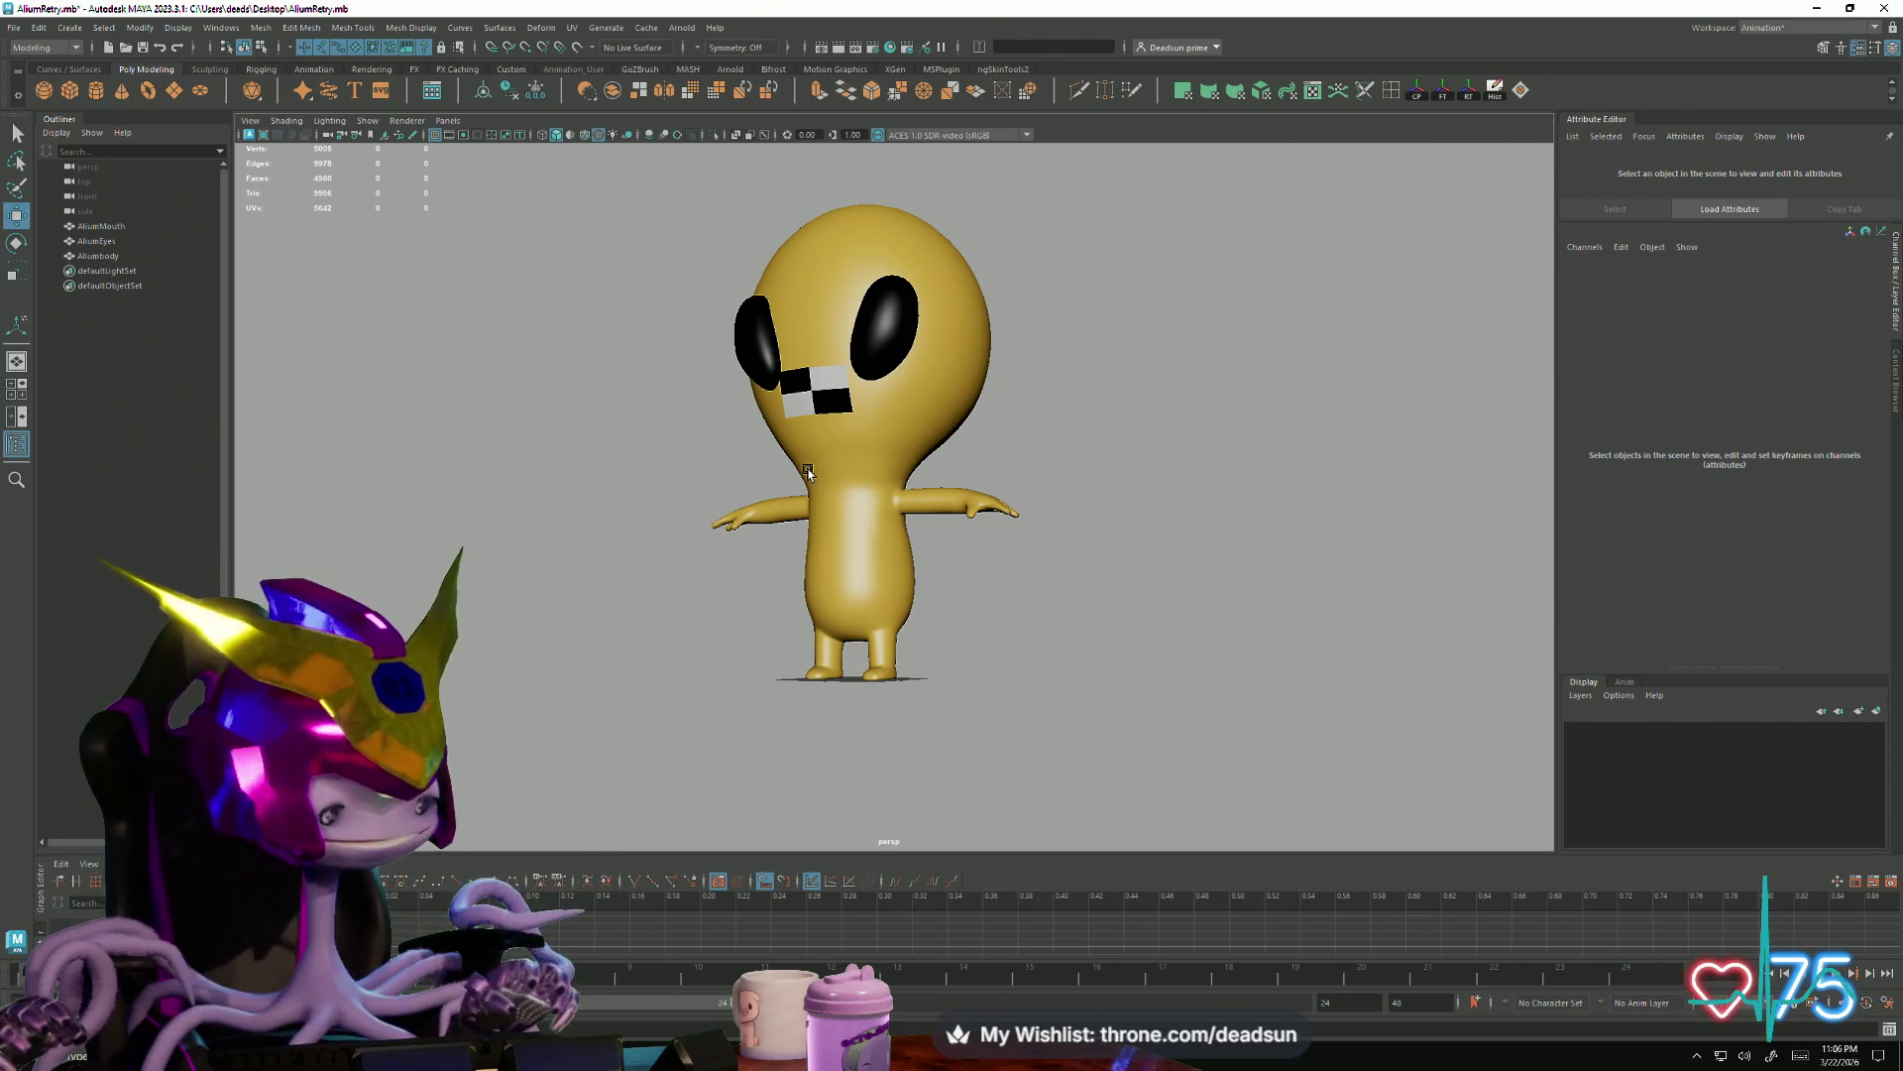
# Orbit to a low side view and select the body mesh to show its shape attributes
pyautogui.click(848, 534)
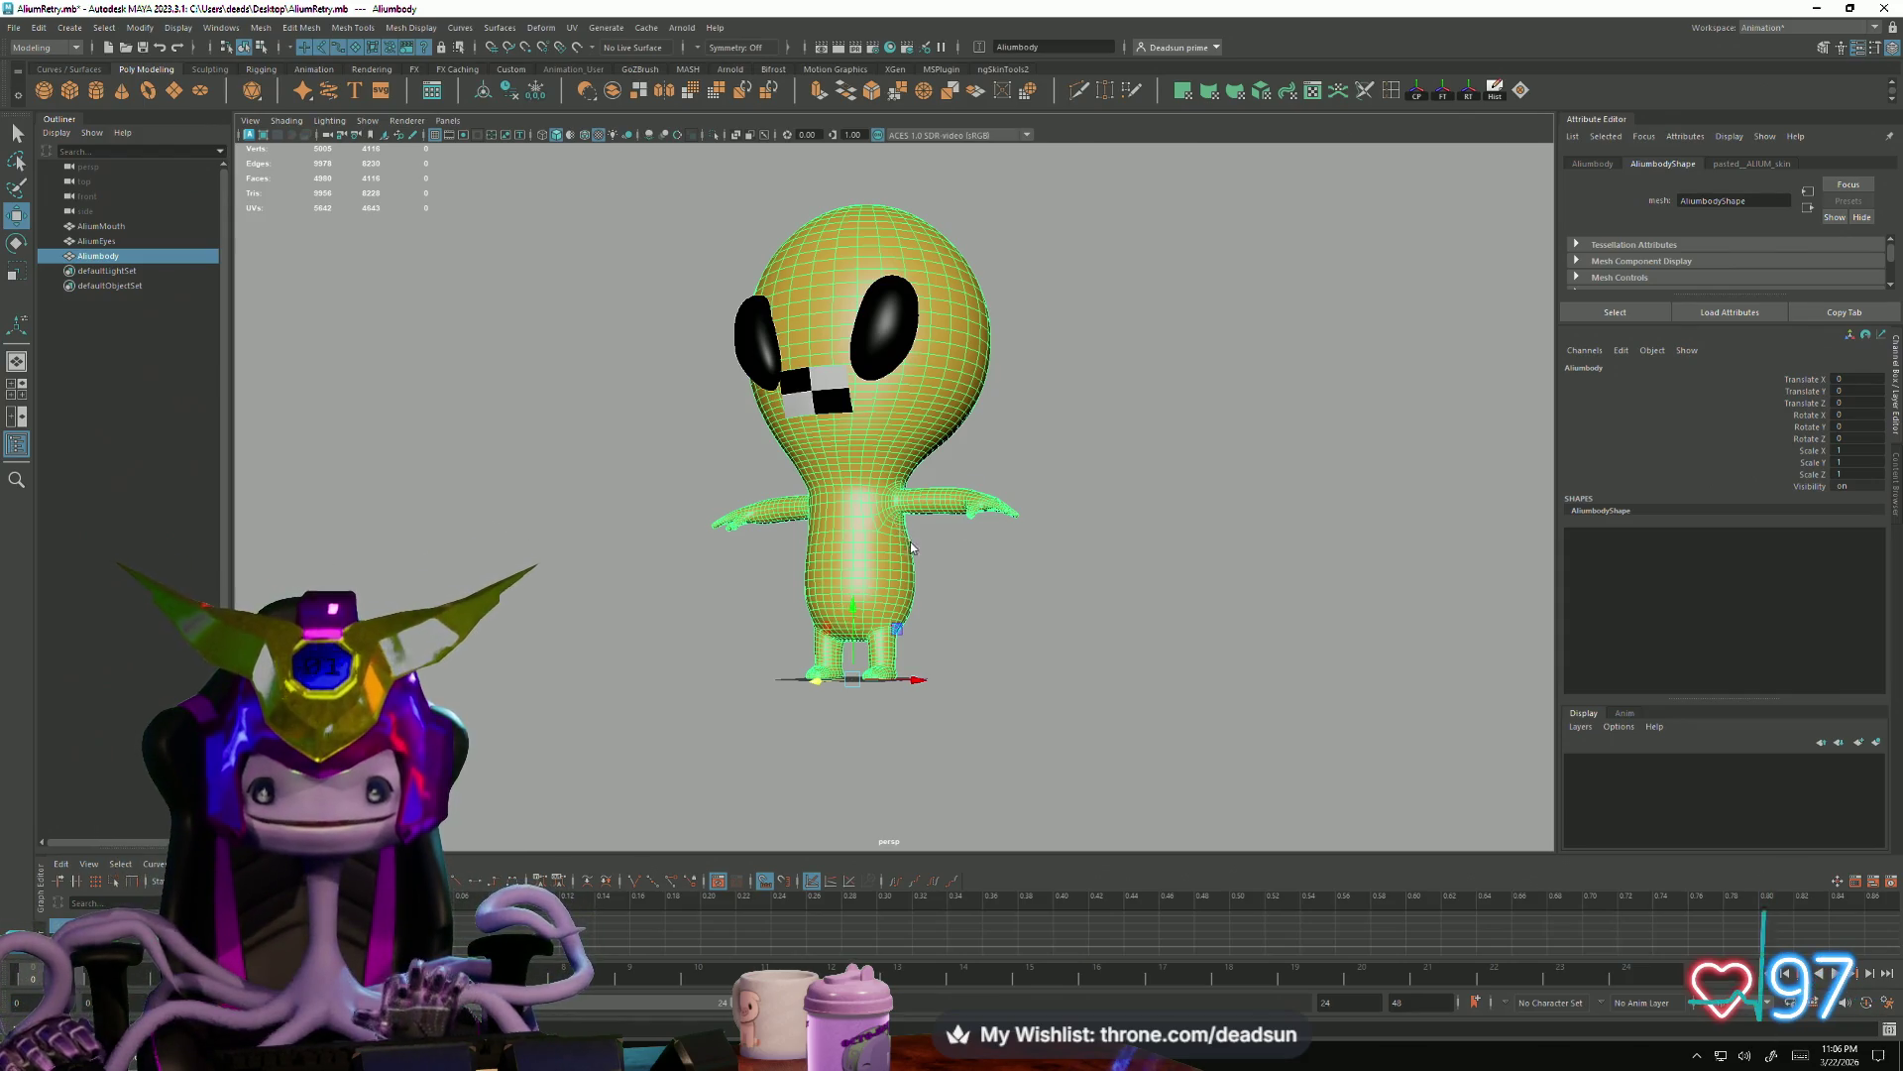
pyautogui.moveTo(889, 511); pyautogui.dragTo(914, 545, button='right')
pyautogui.click(985, 671)
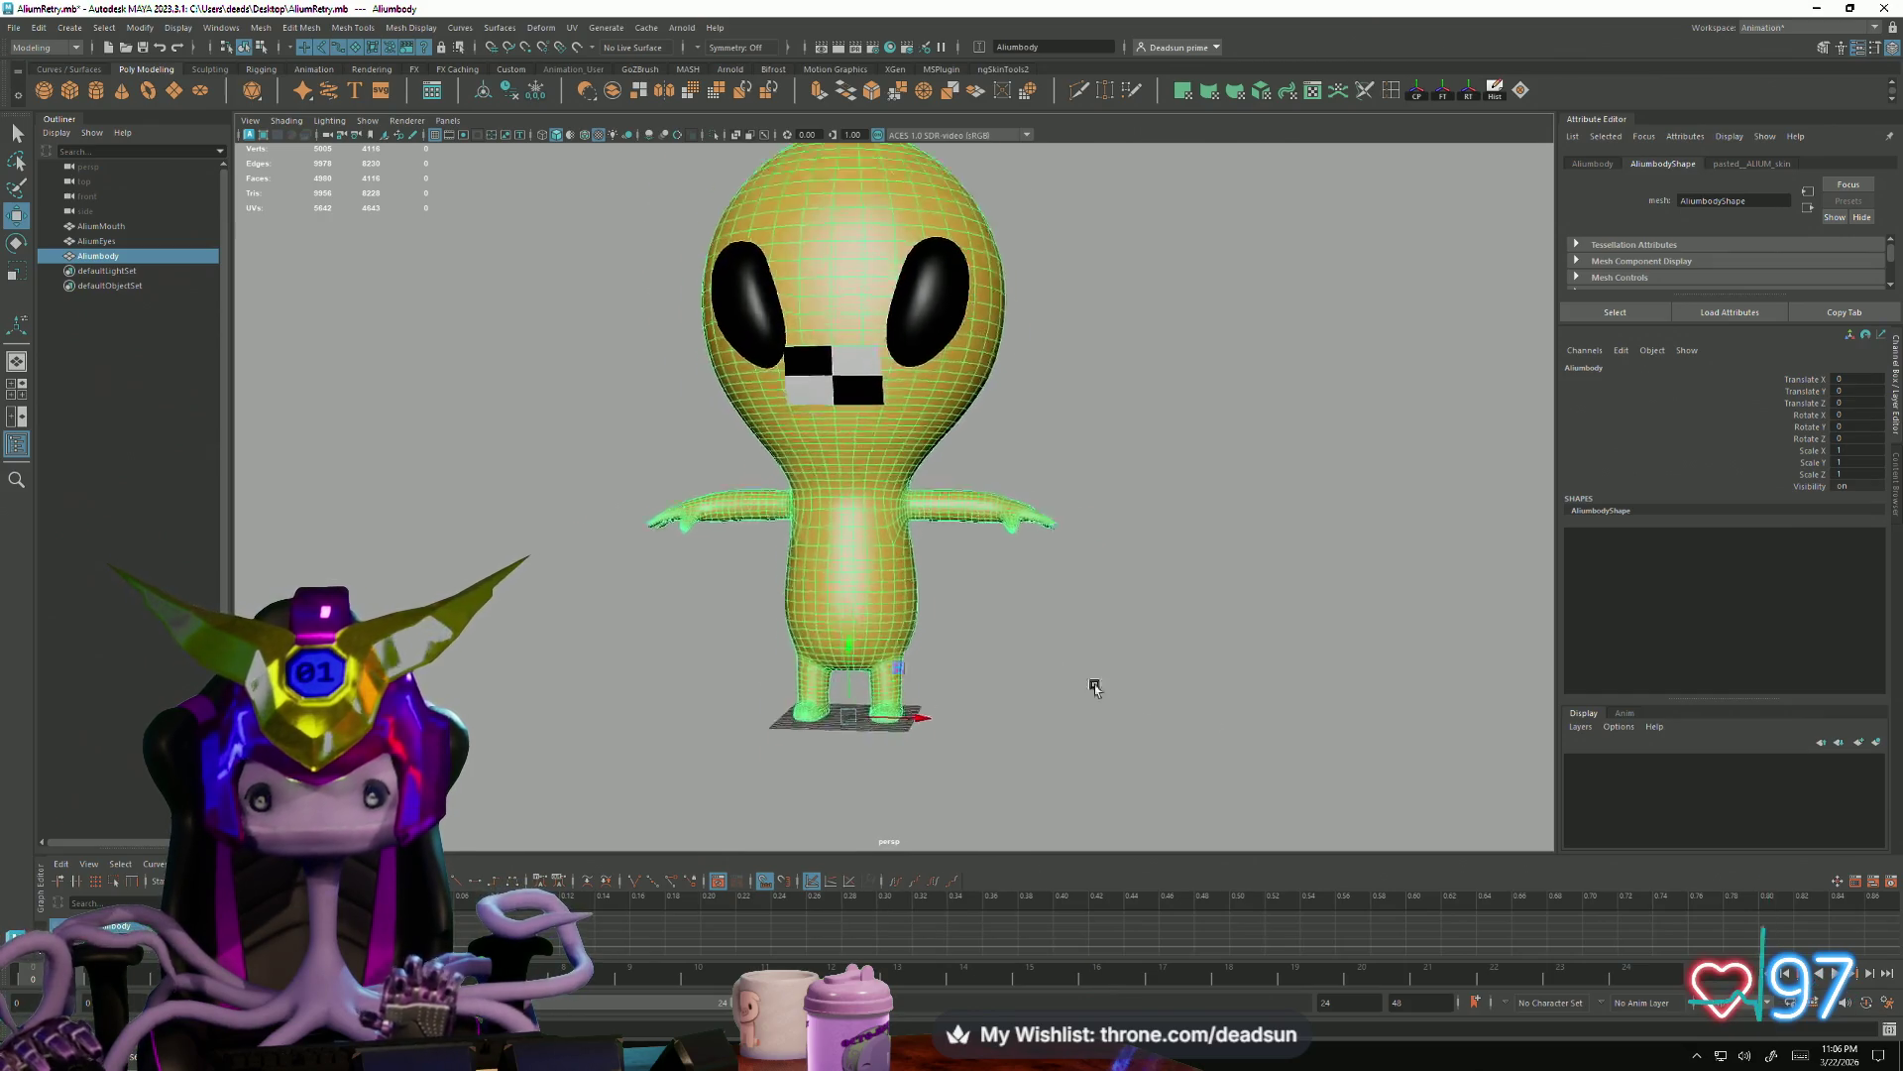
pyautogui.scroll(3, 994, 663)
pyautogui.moveTo(993, 663)
pyautogui.keyDown('alt'); pyautogui.mouseDown()
pyautogui.moveTo(876, 637)
pyautogui.moveTo(853, 693)
pyautogui.moveTo(957, 674)
pyautogui.mouseUp(); pyautogui.keyUp('alt')
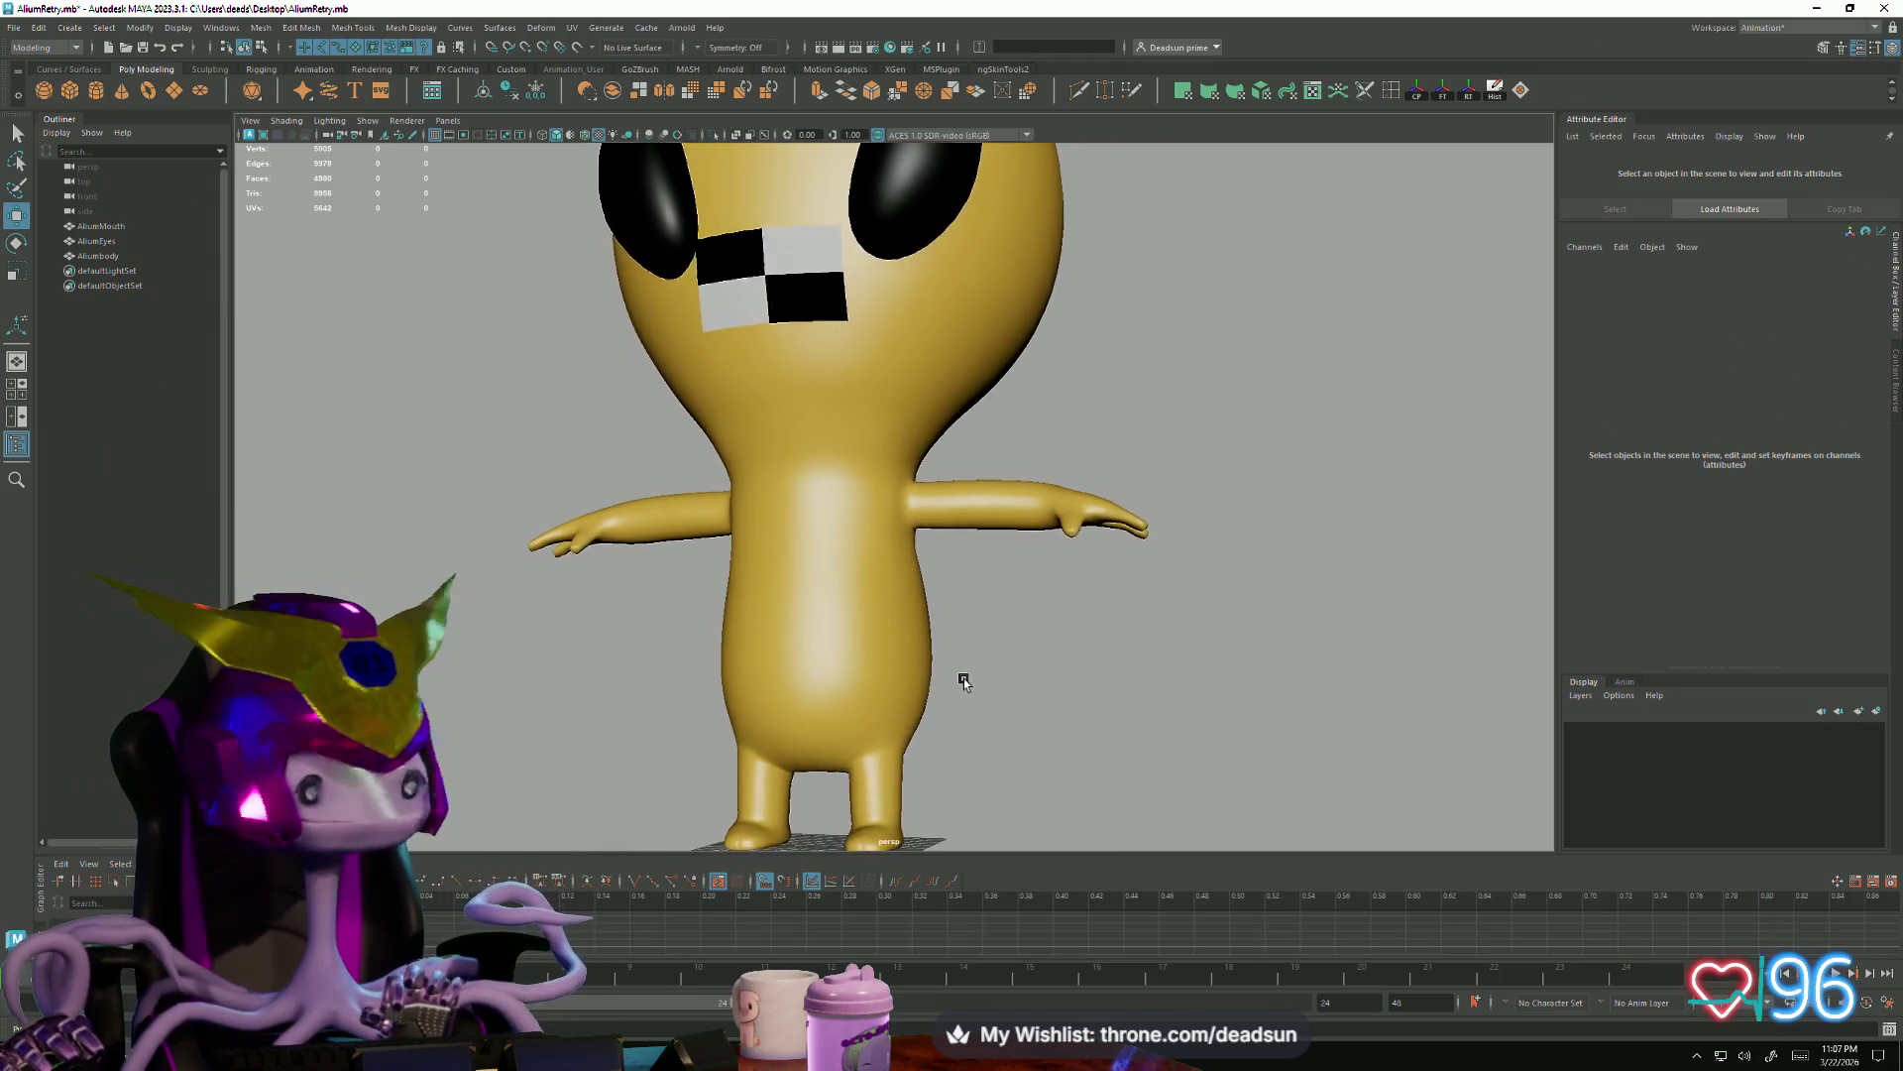
pyautogui.scroll(2, 973, 660)
pyautogui.scroll(-2, 1021, 693)
pyautogui.scroll(-1, 927, 659)
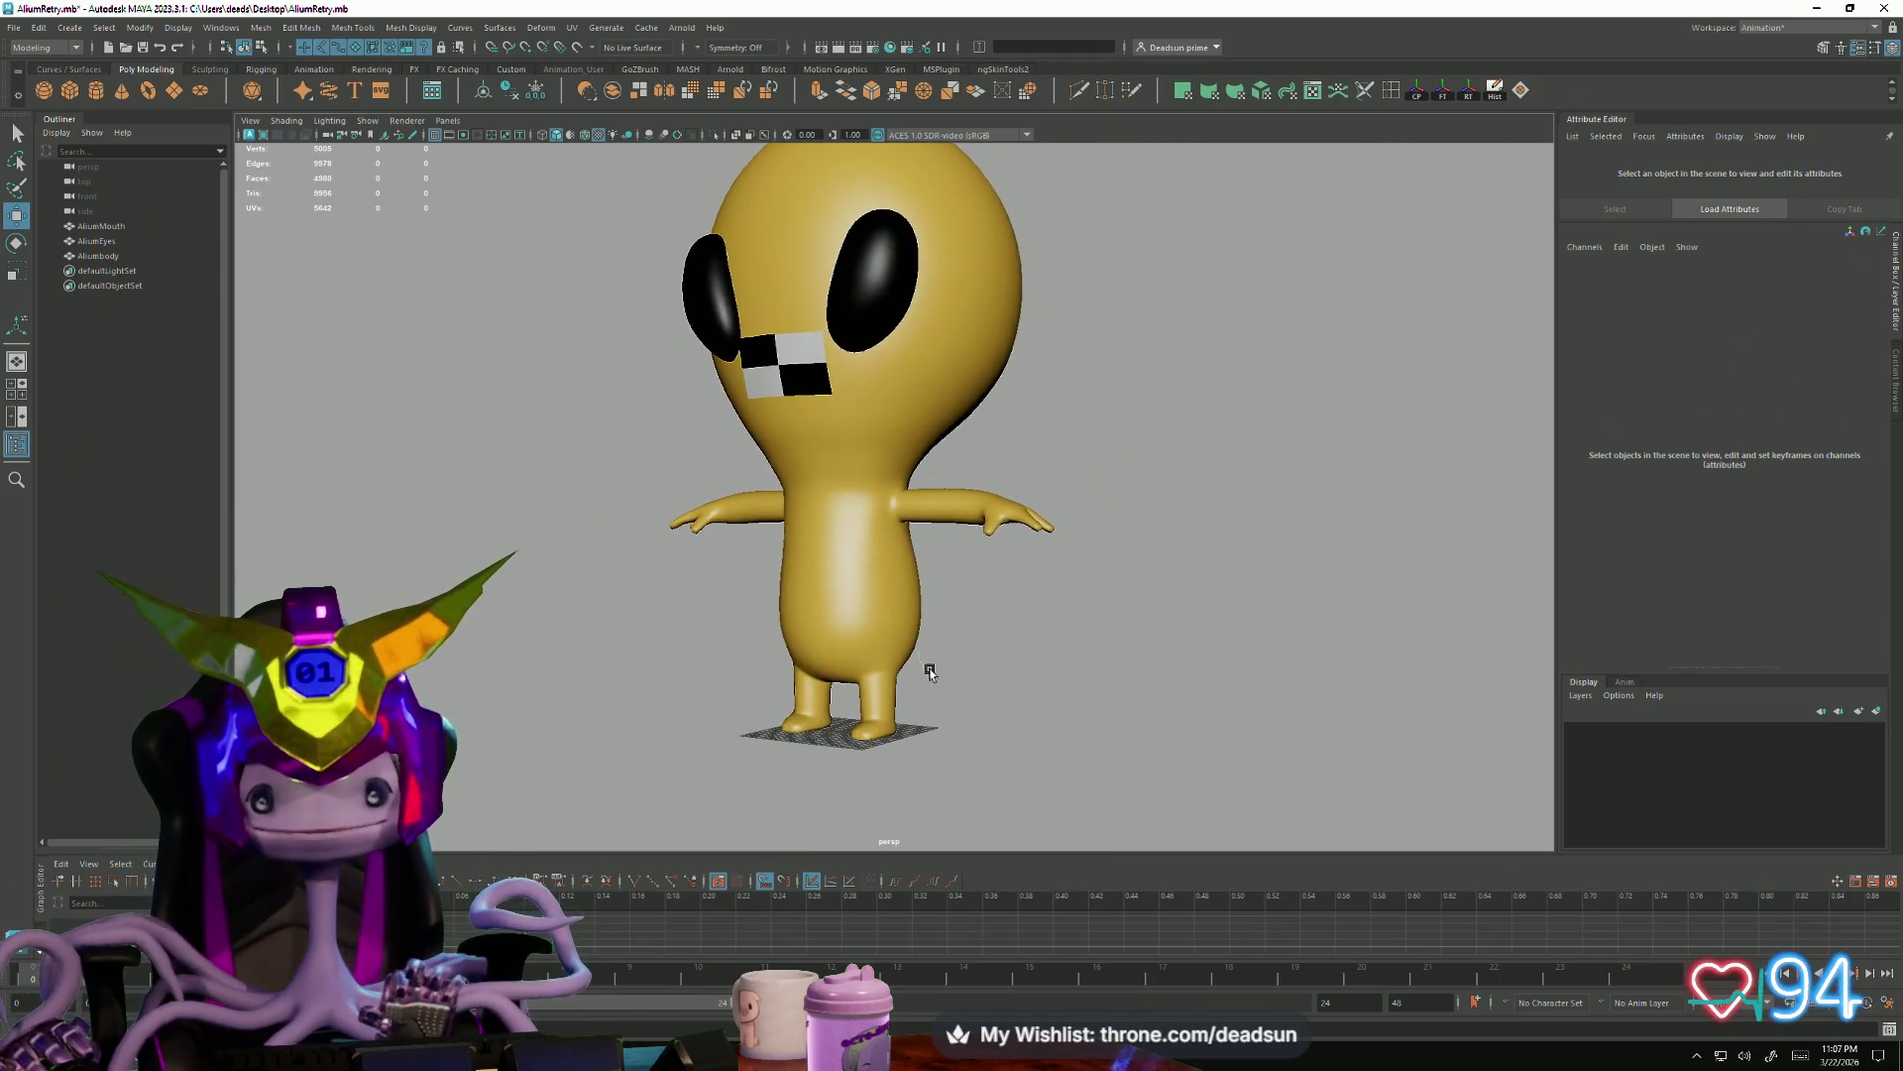
pyautogui.scroll(3, 883, 647)
pyautogui.scroll(-3, 883, 648)
pyautogui.keyDown('alt'); pyautogui.moveTo(884, 648); pyautogui.dragTo(952, 612); pyautogui.keyUp('alt')
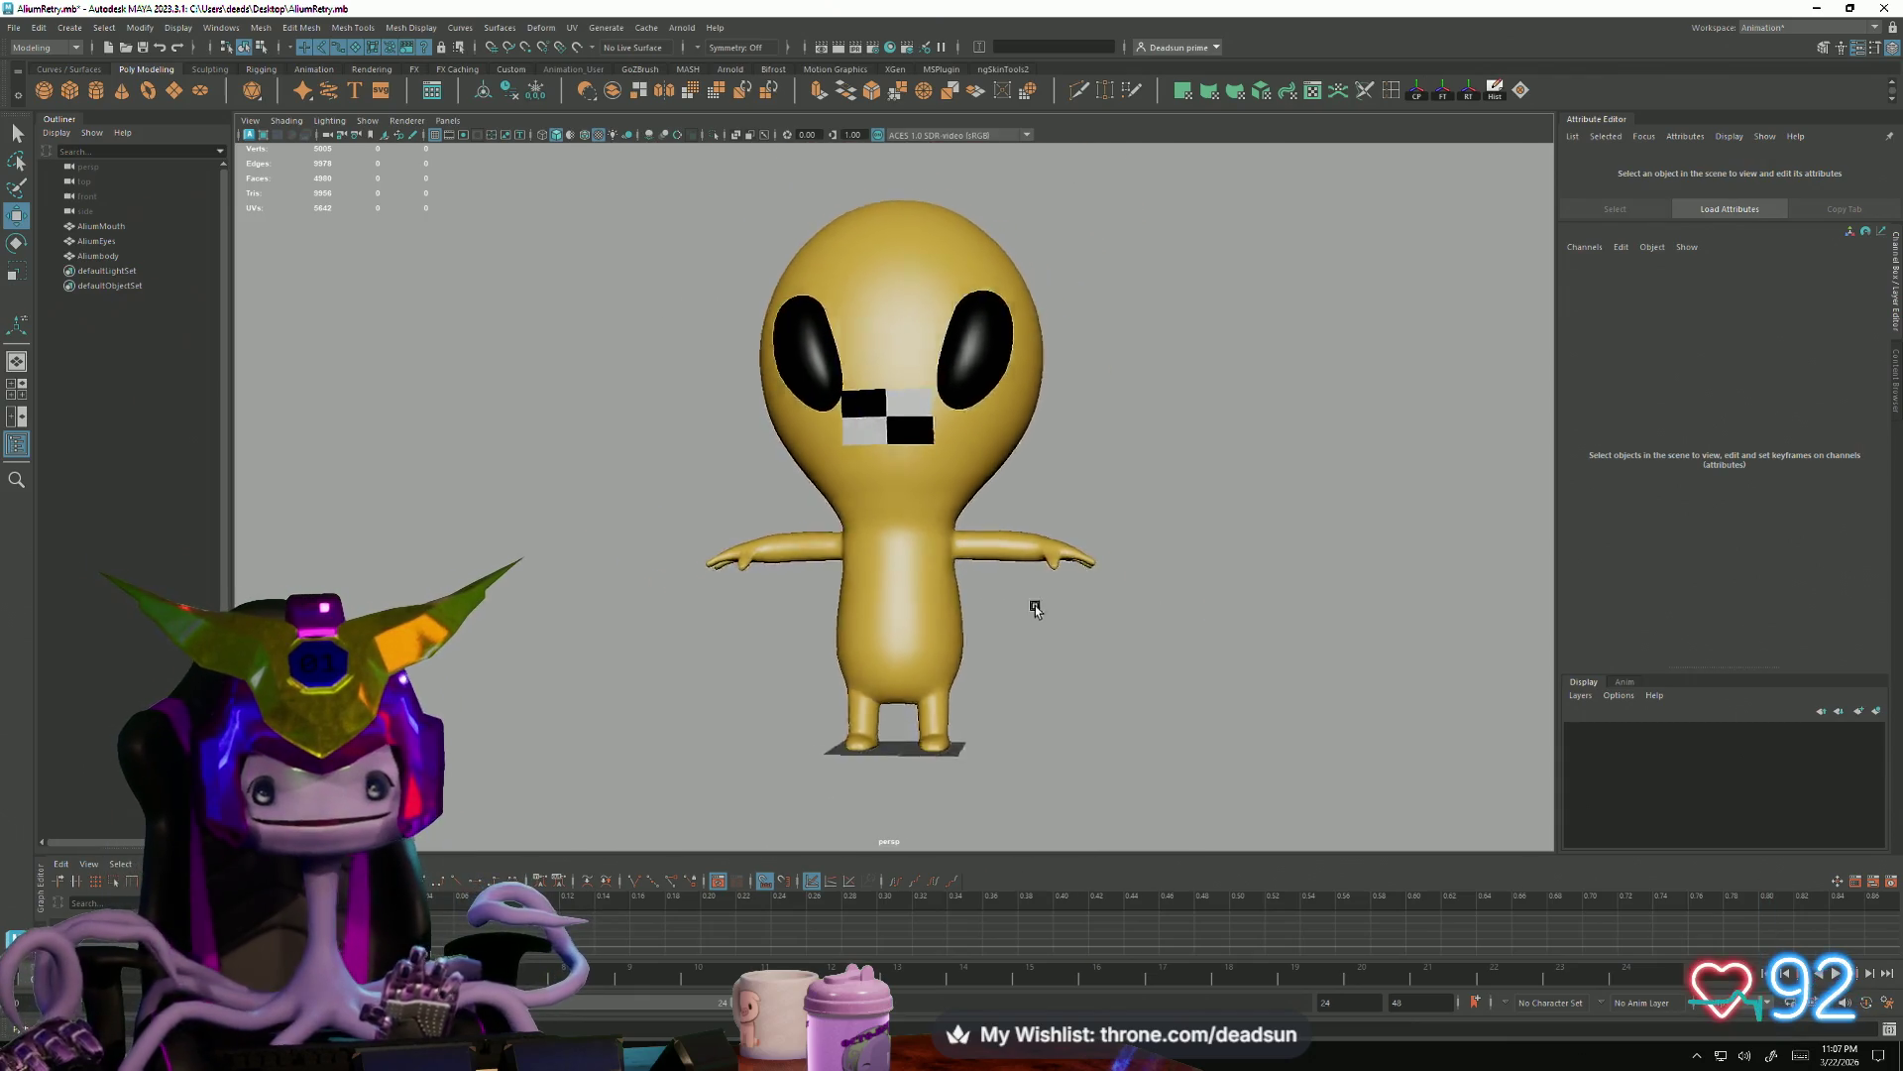
pyautogui.click(949, 616)
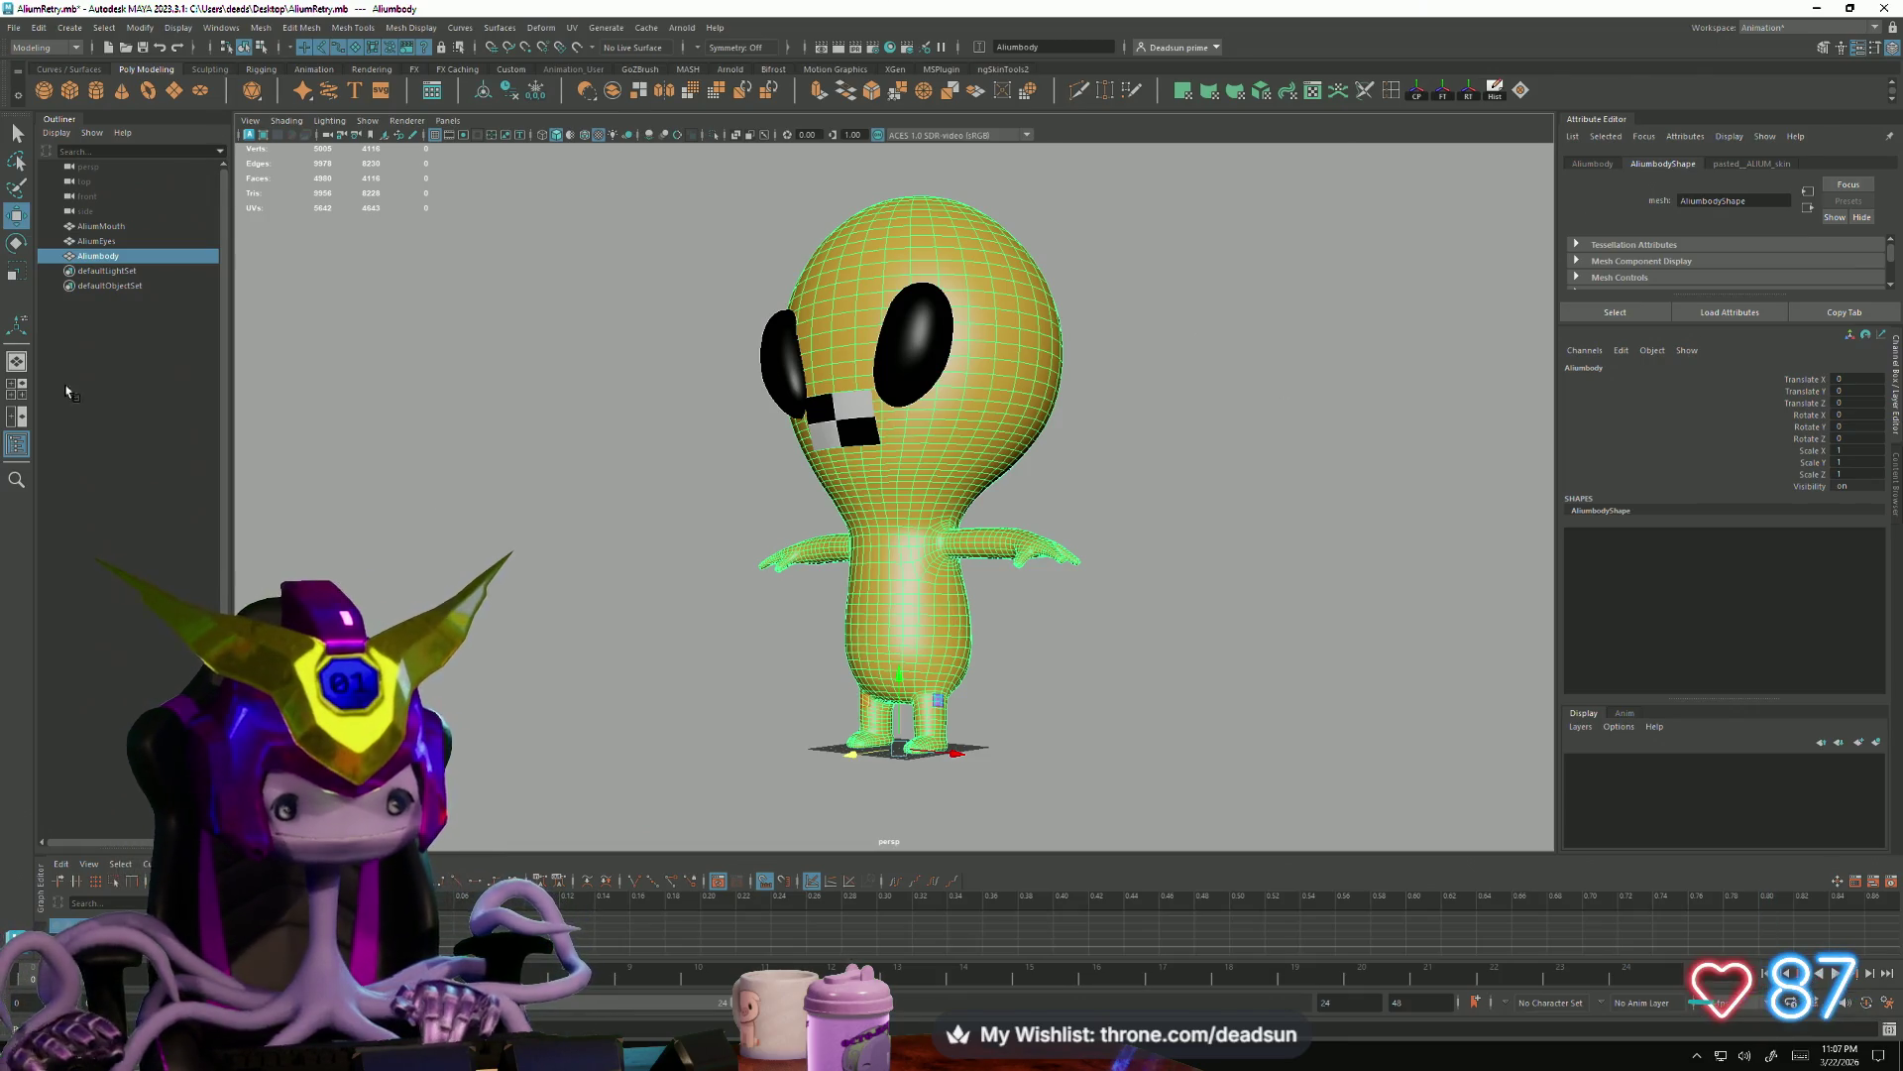
# Launch Balatro from Windows Start search by typing 'bal'
pyautogui.press('super')
pyautogui.write('v')
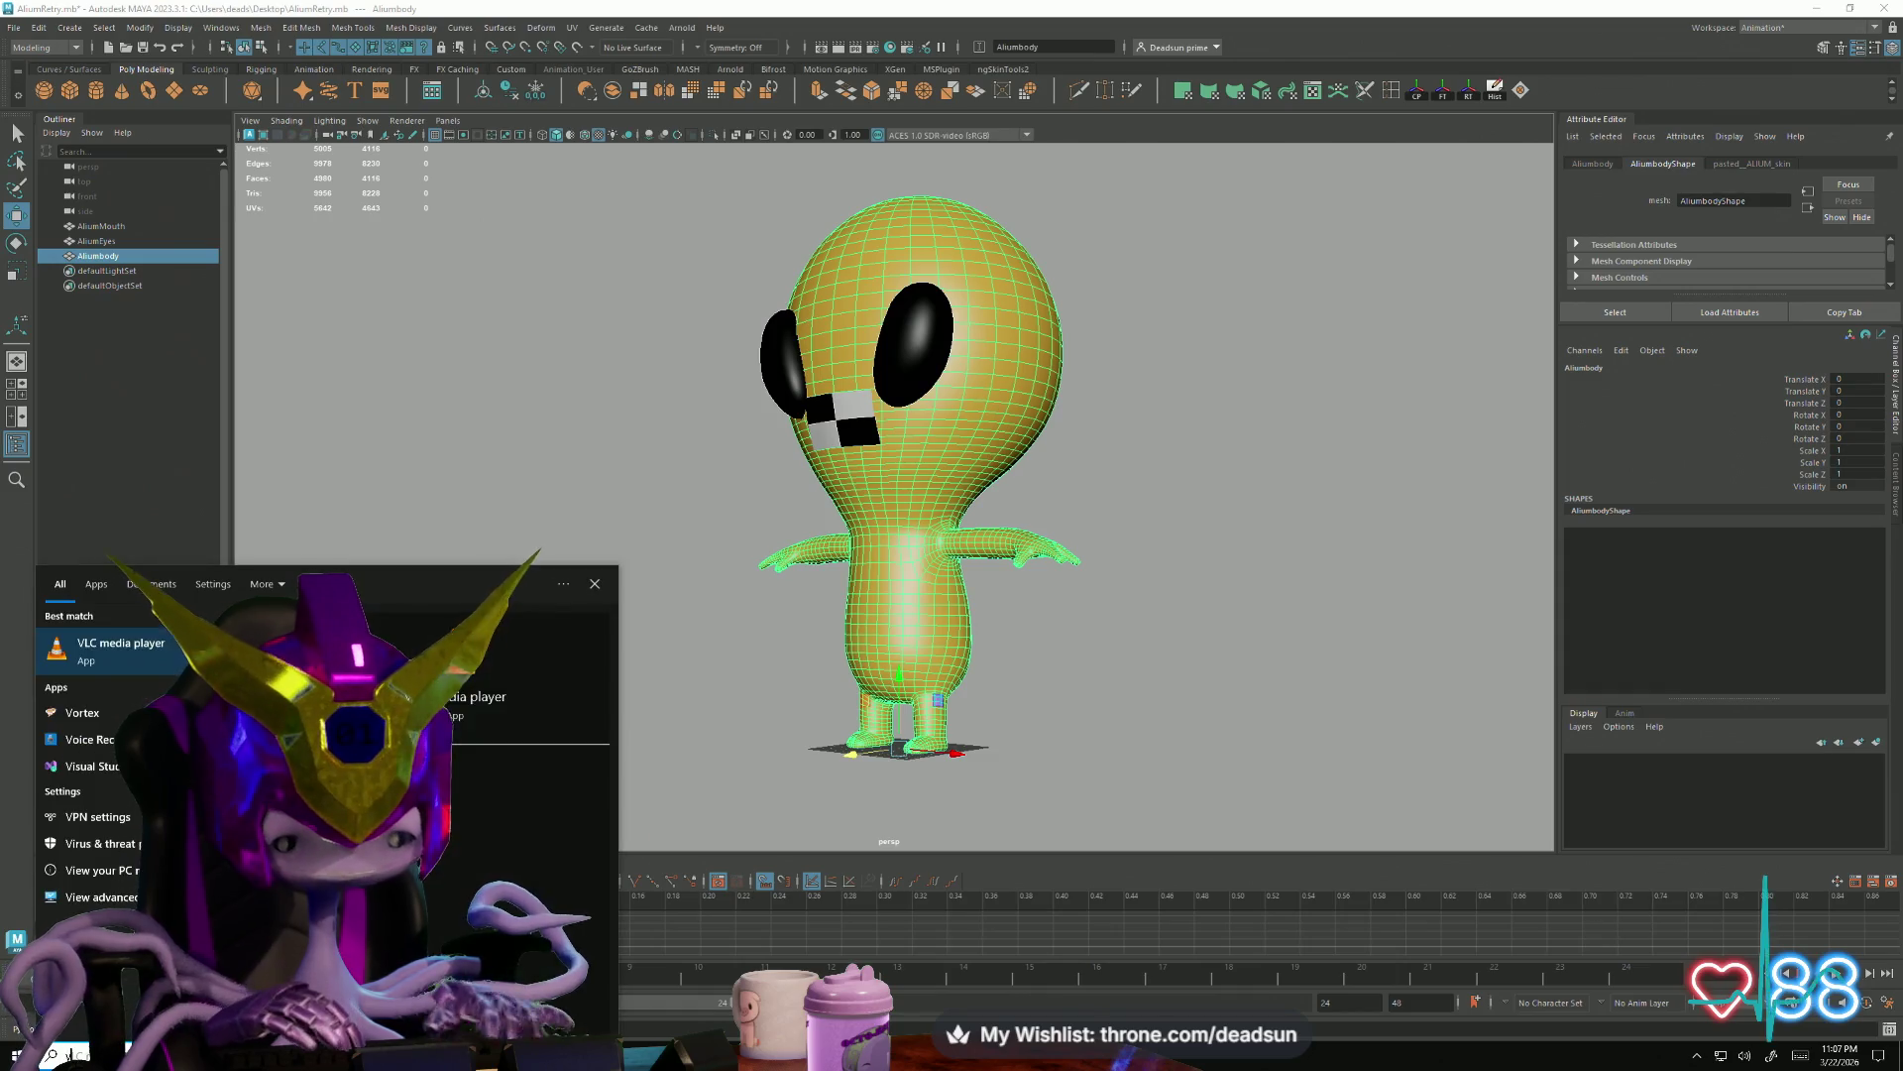
pyautogui.press('BackSpace')
pyautogui.write('bal')
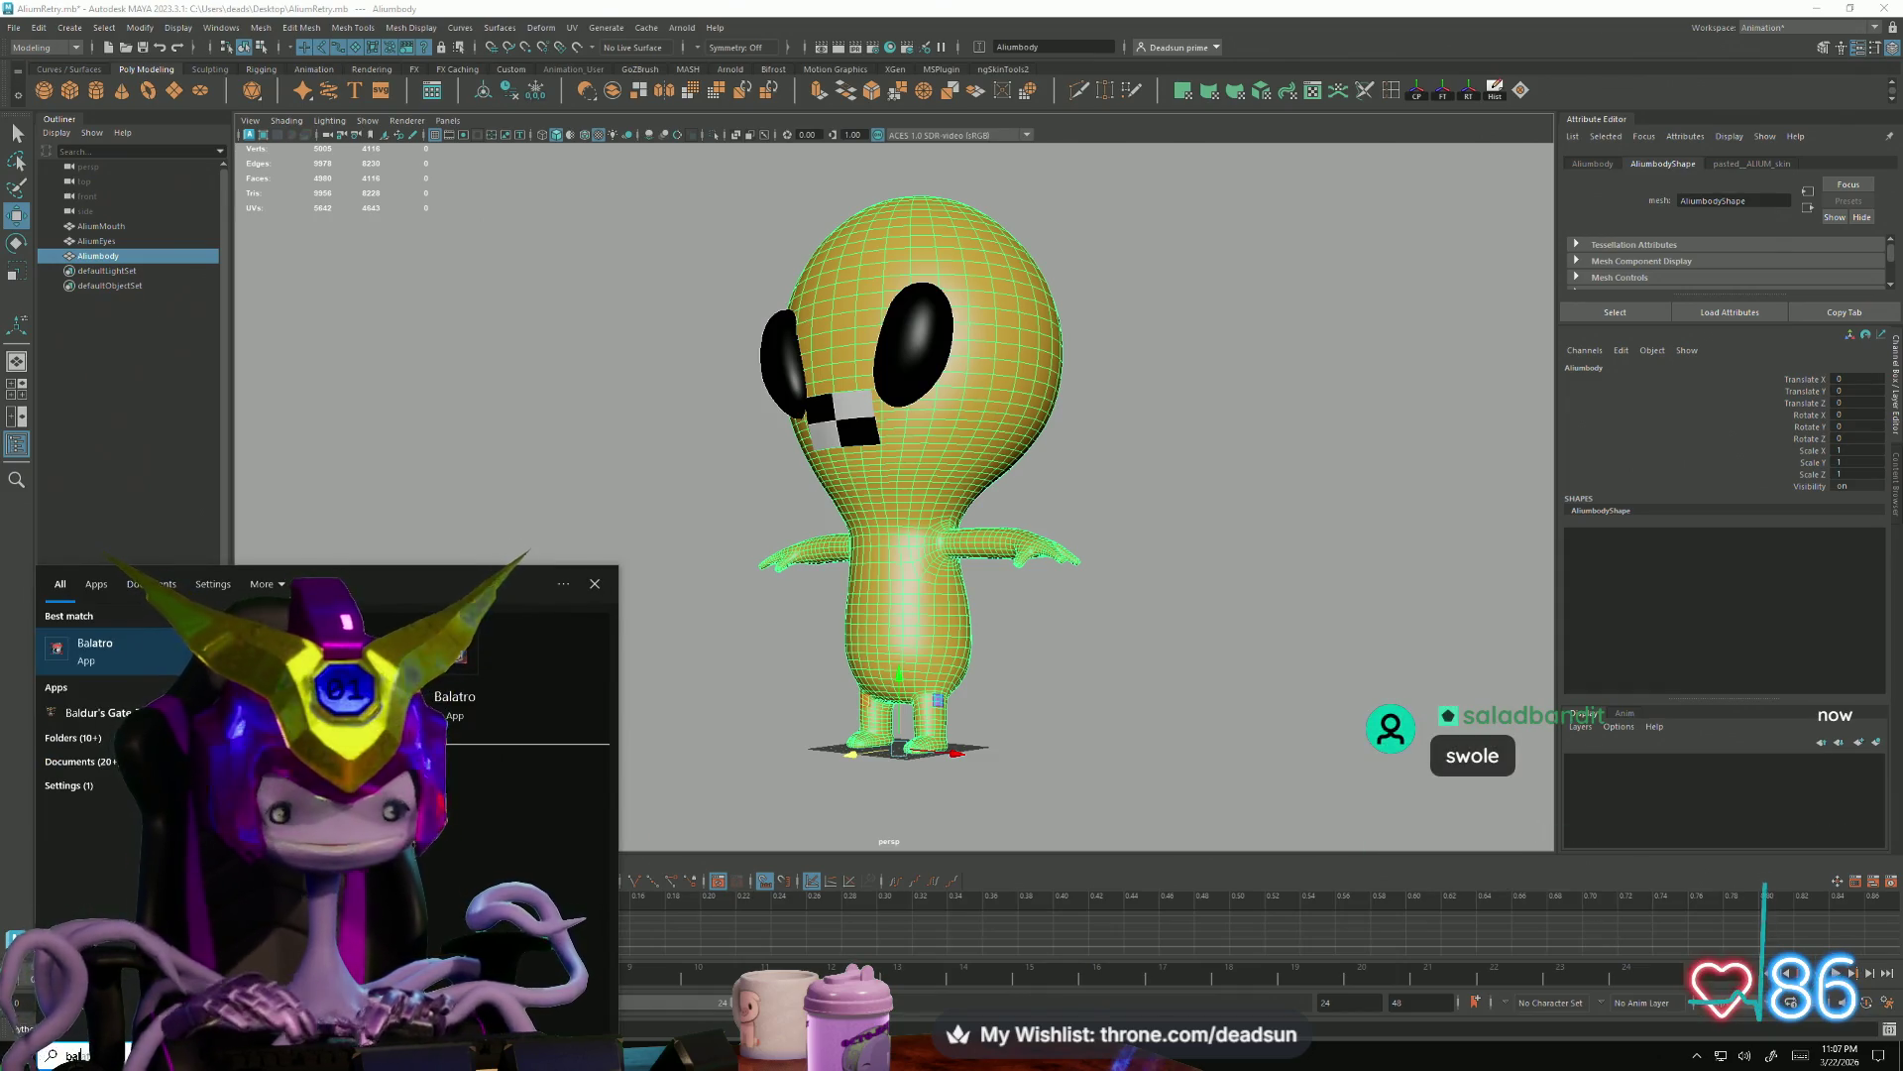
pyautogui.click(132, 643)
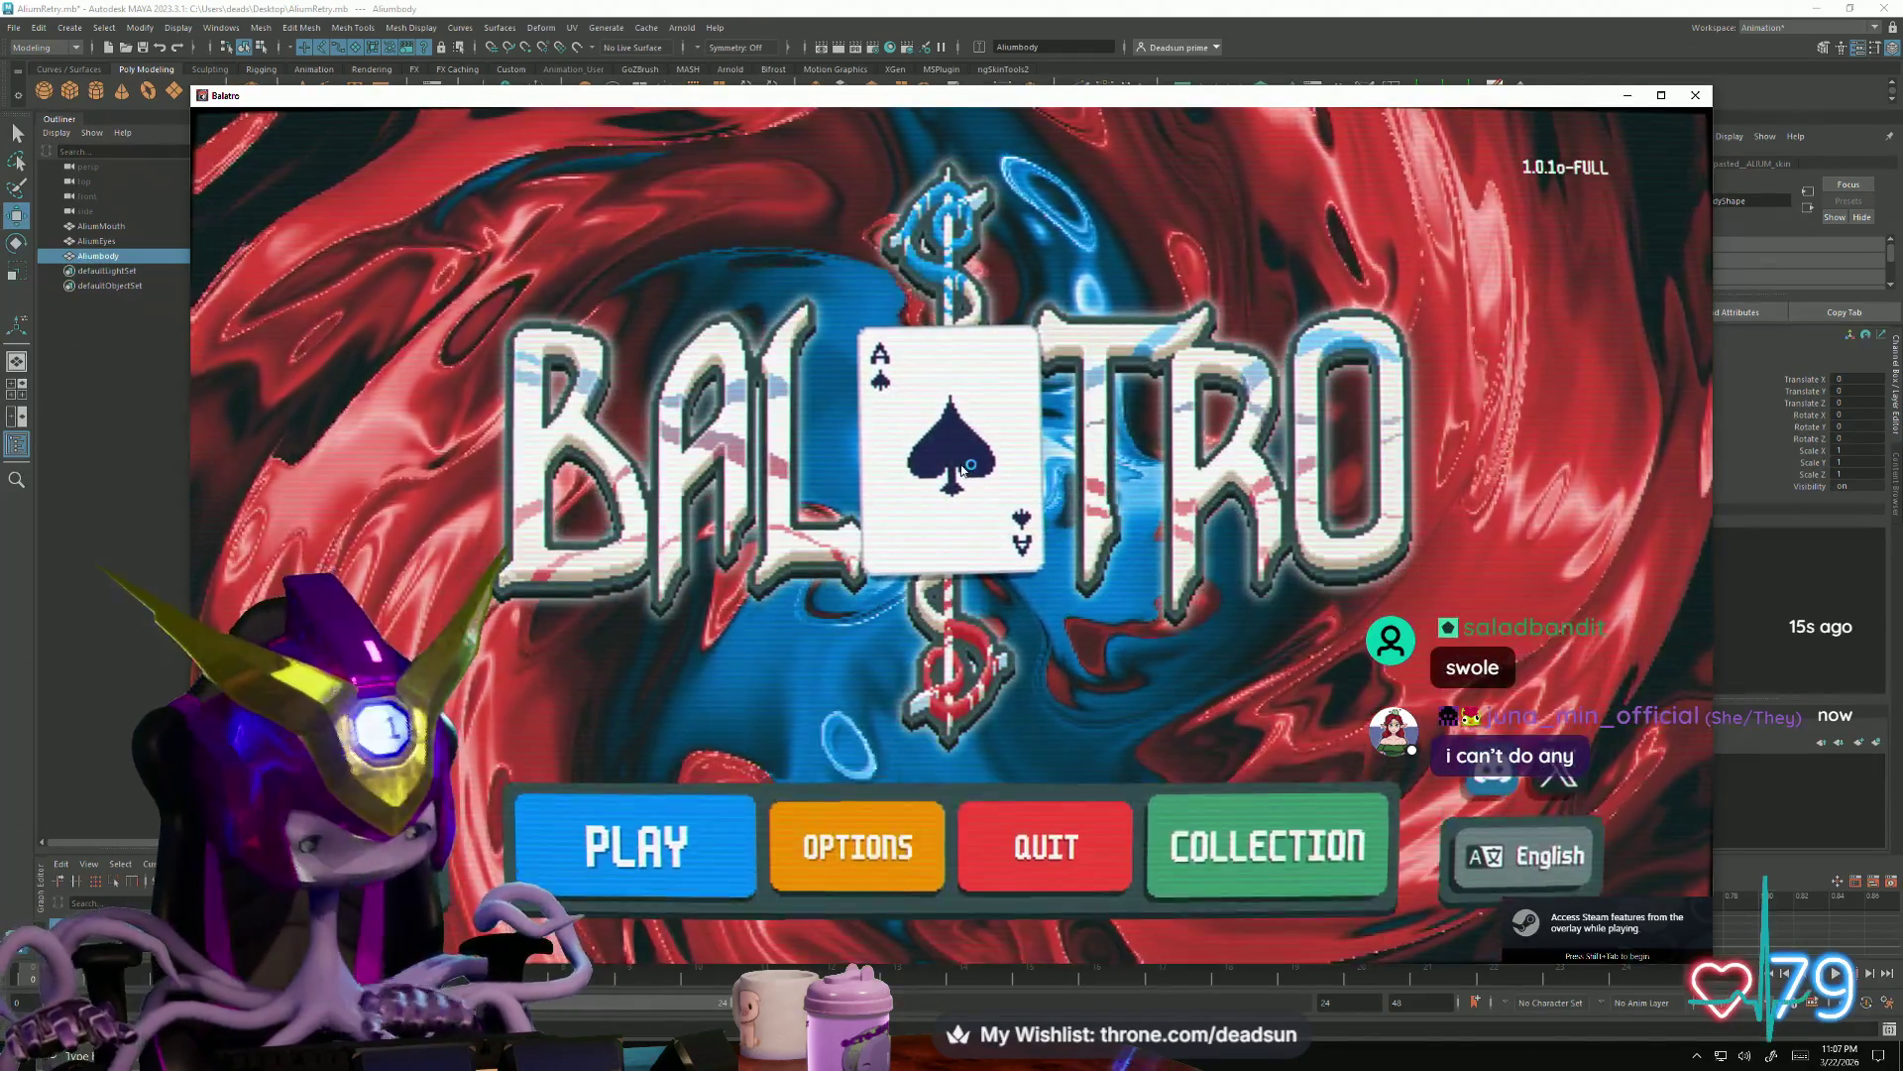
# Lower the Music Volume to 7 in the Audio settings and return to the title screen
pyautogui.press('Escape')
pyautogui.press('Escape')
pyautogui.press('Escape')
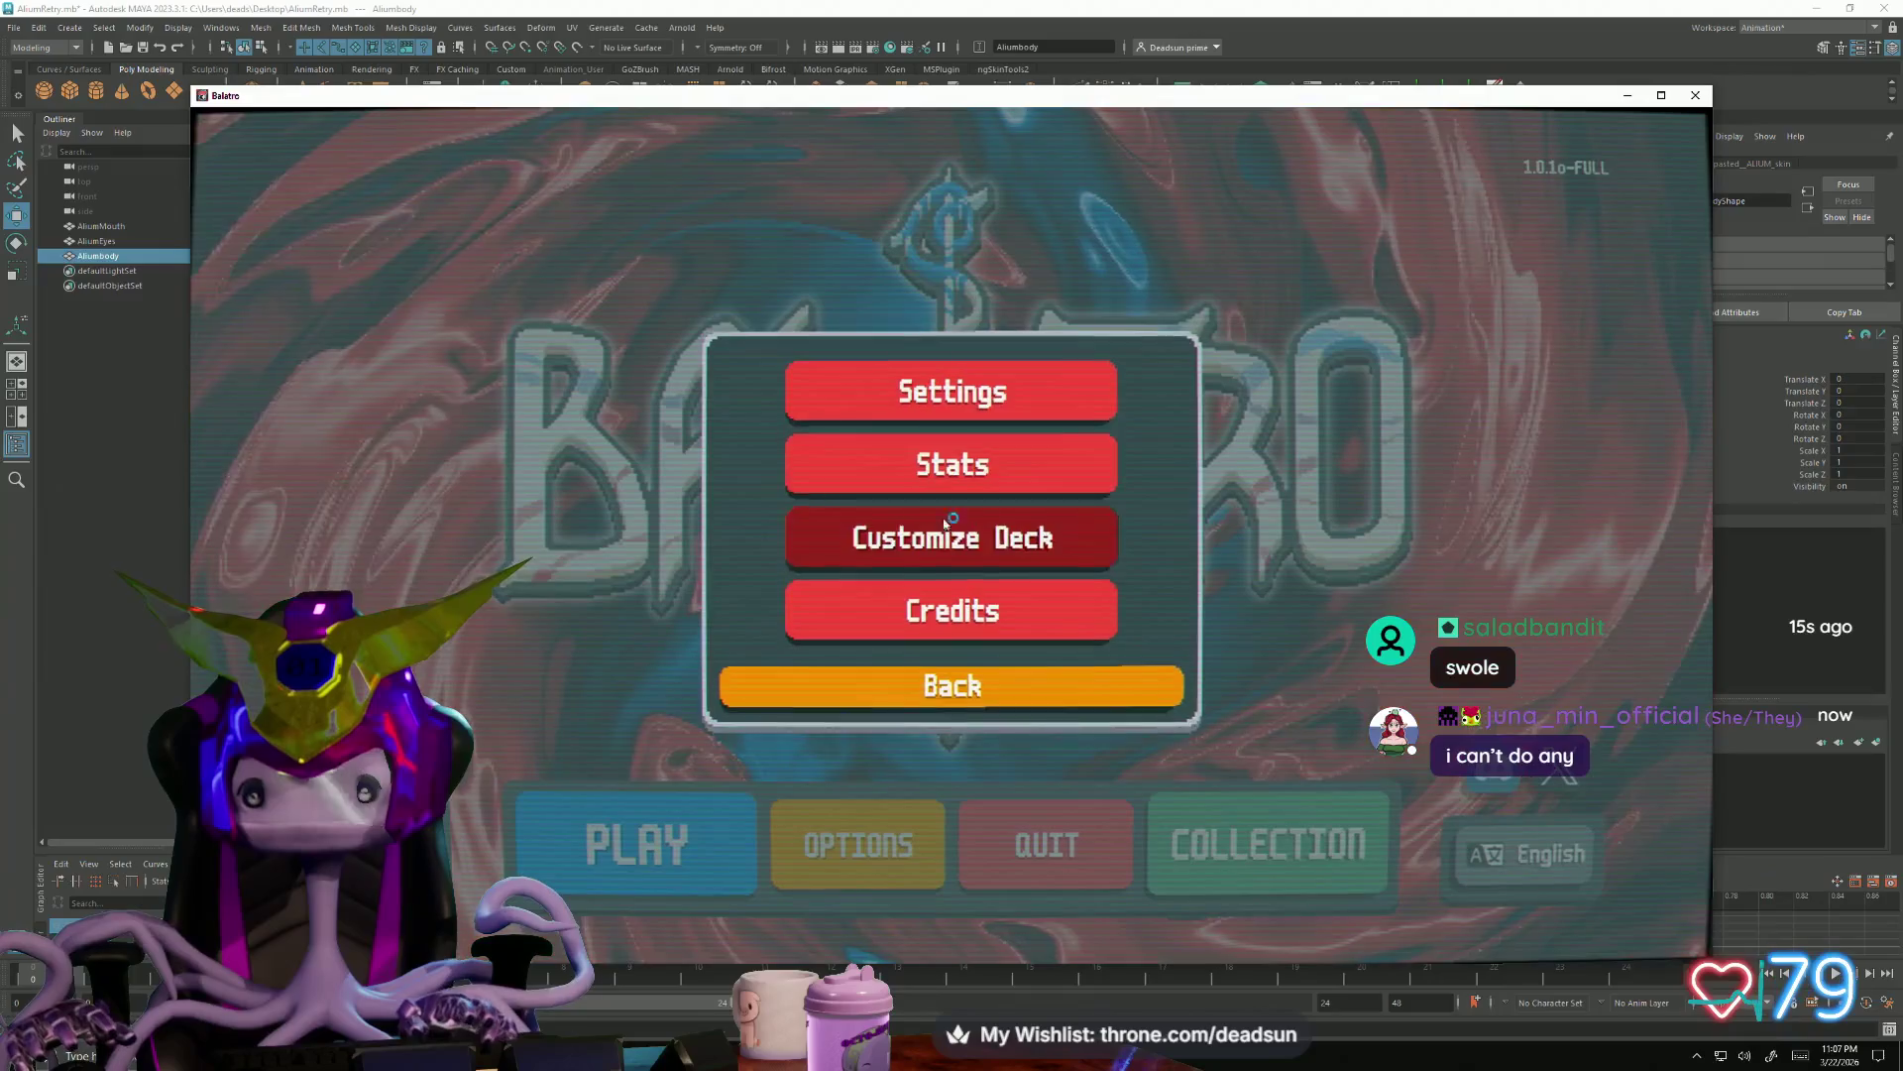
pyautogui.click(893, 390)
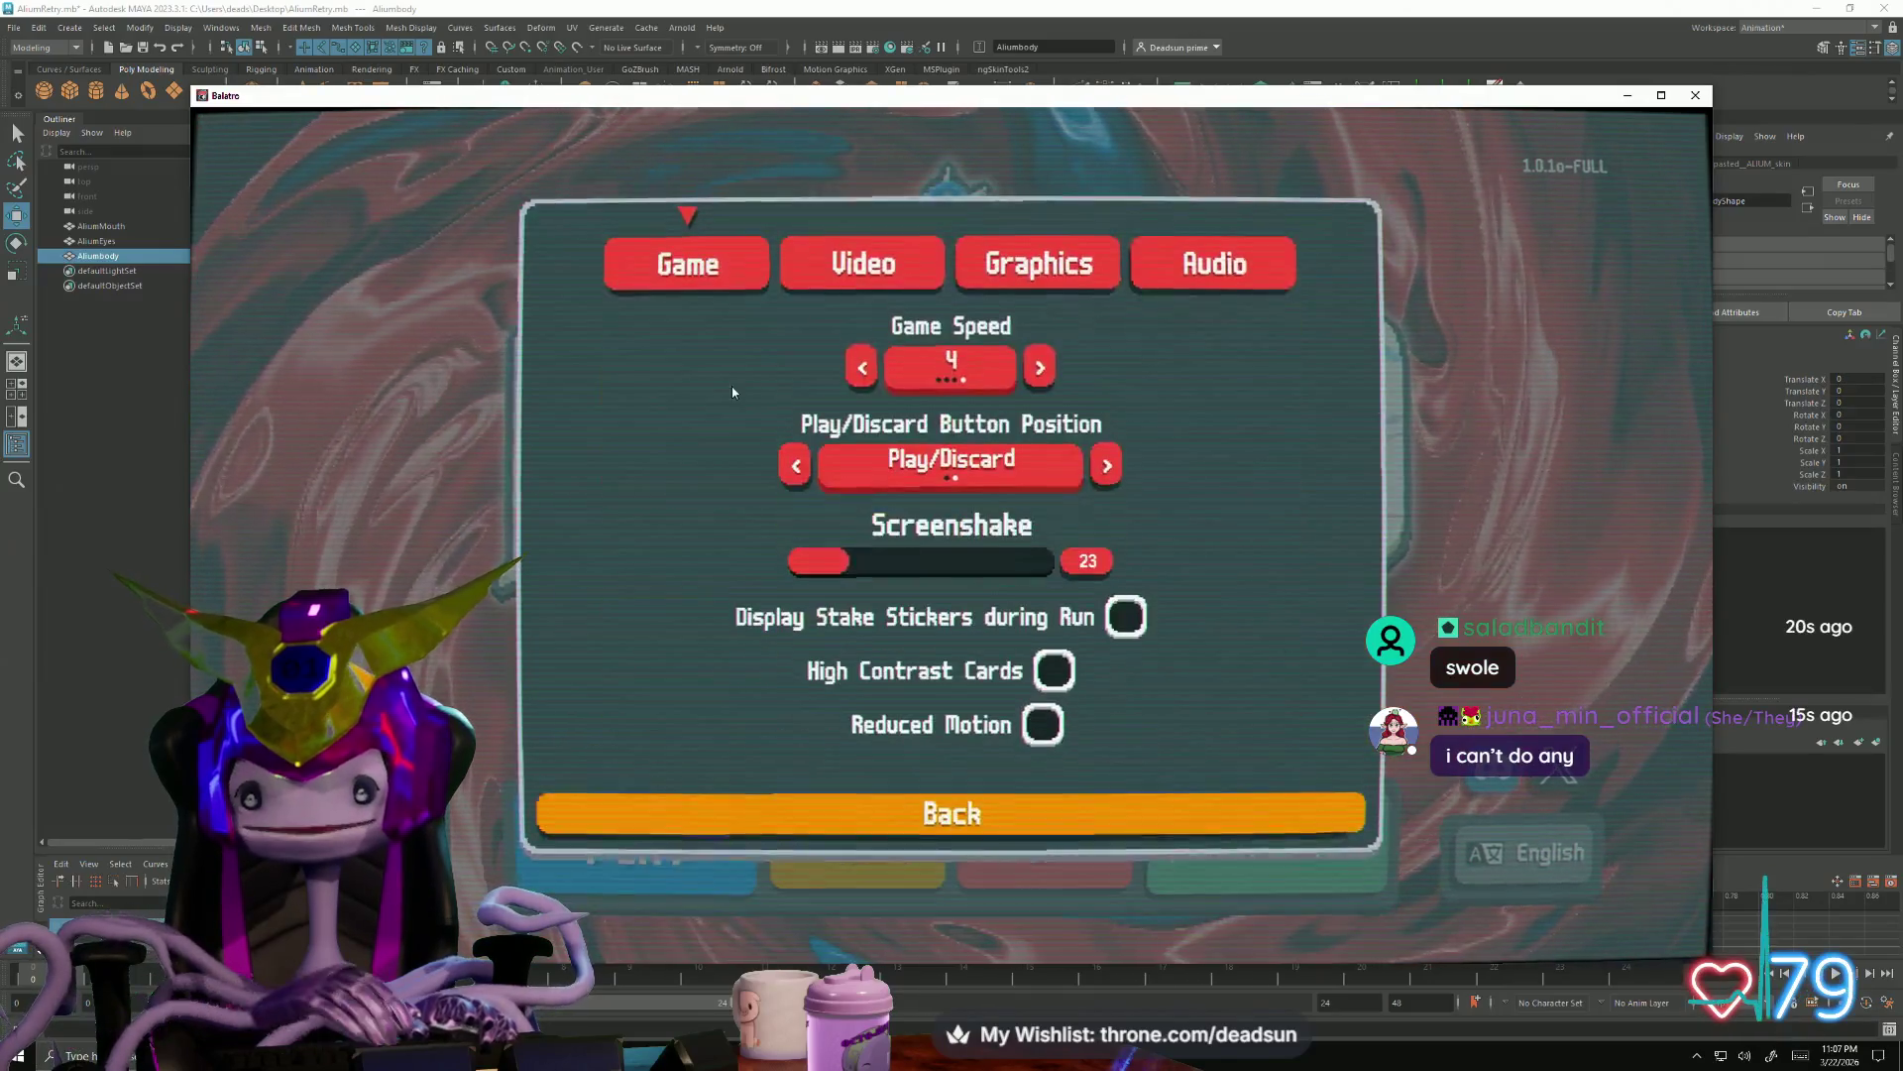
pyautogui.click(1138, 292)
pyautogui.click(773, 462)
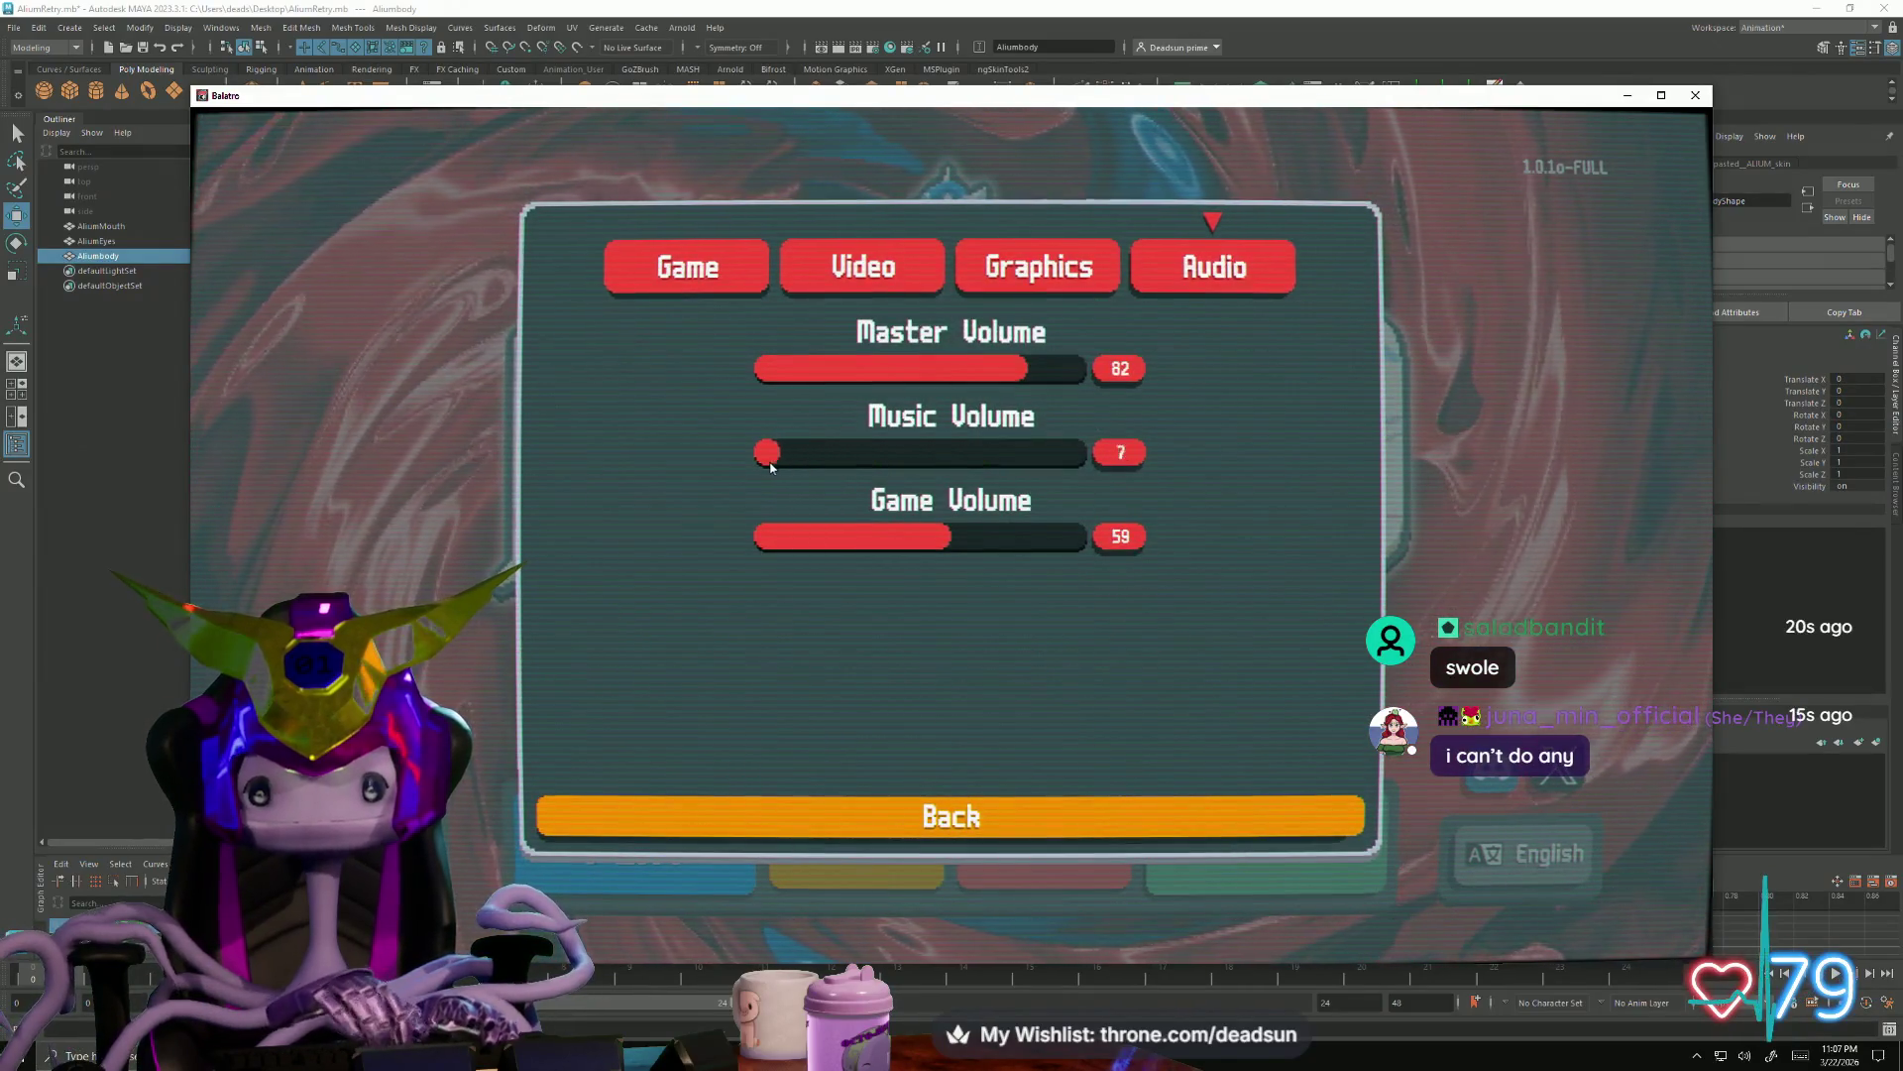
pyautogui.press('Escape')
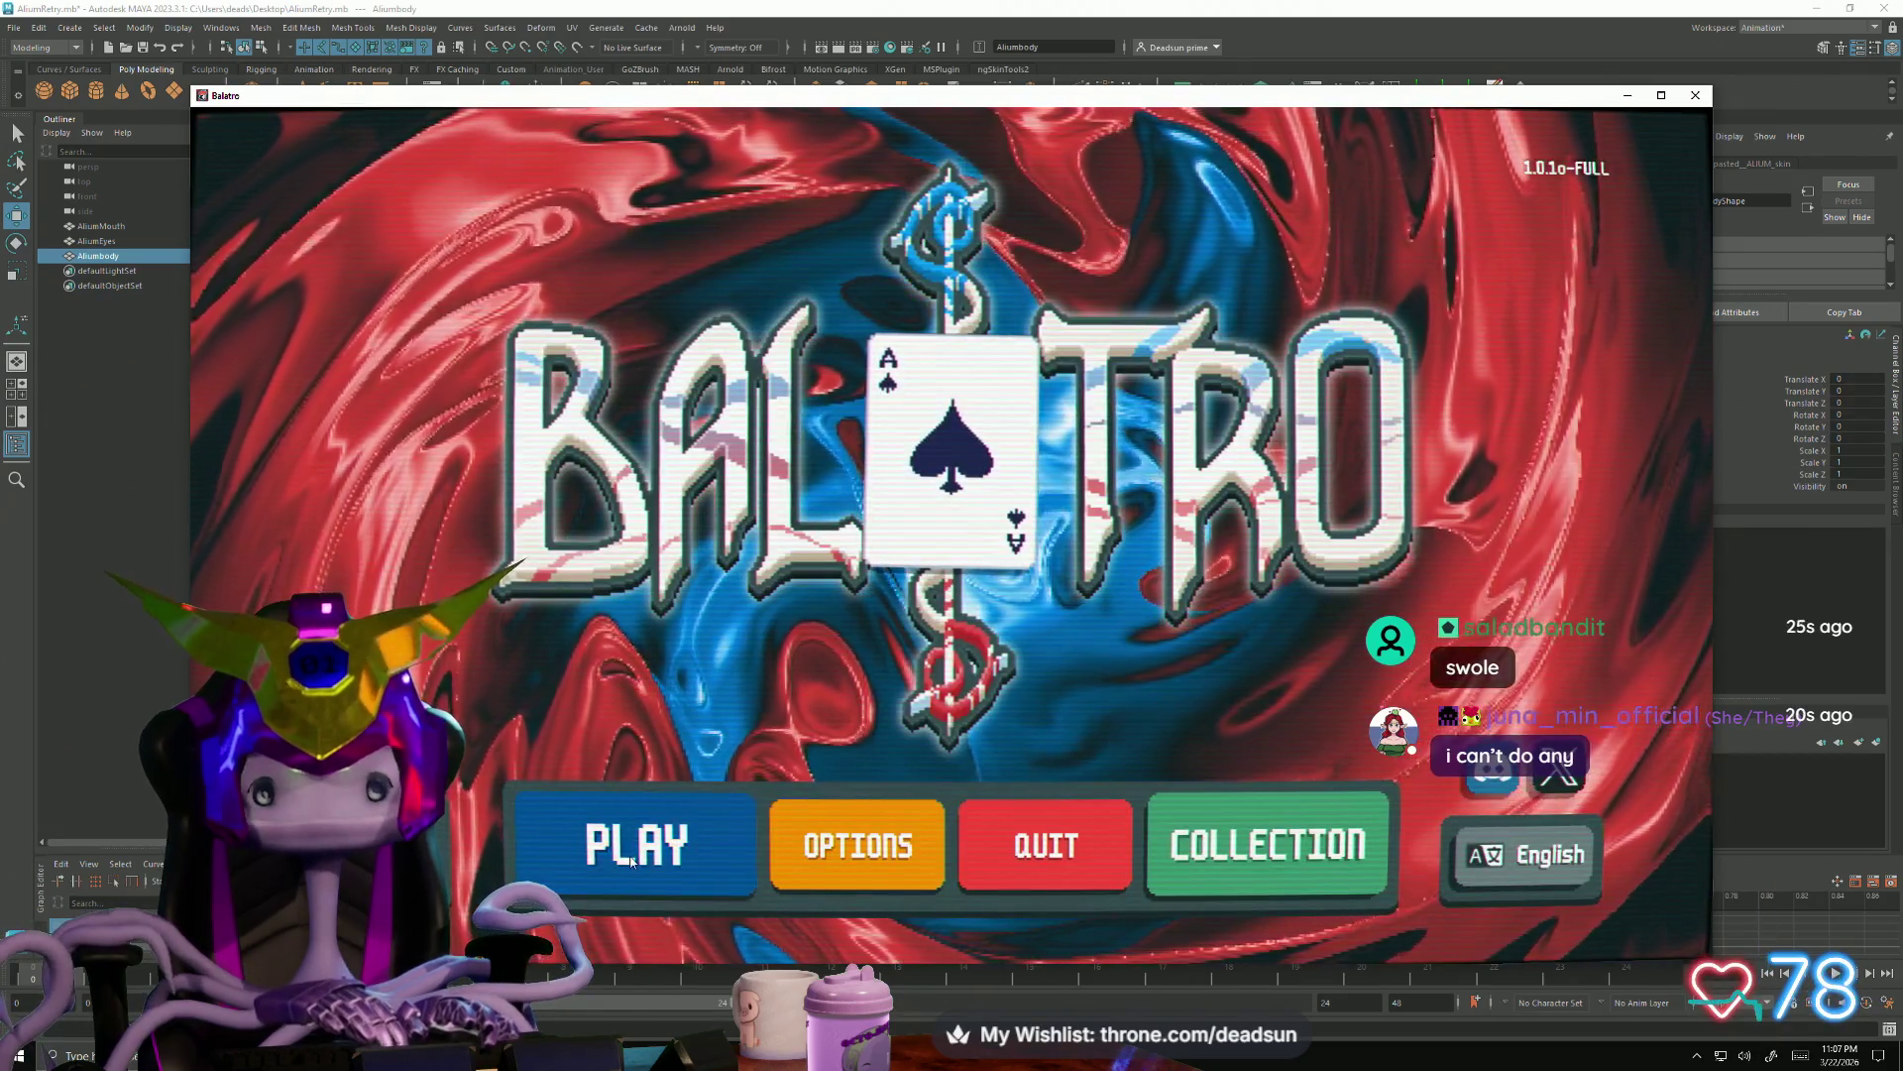
# Start a new run setup and browse the decks and stakes forward to the Black Deck
pyautogui.click(634, 848)
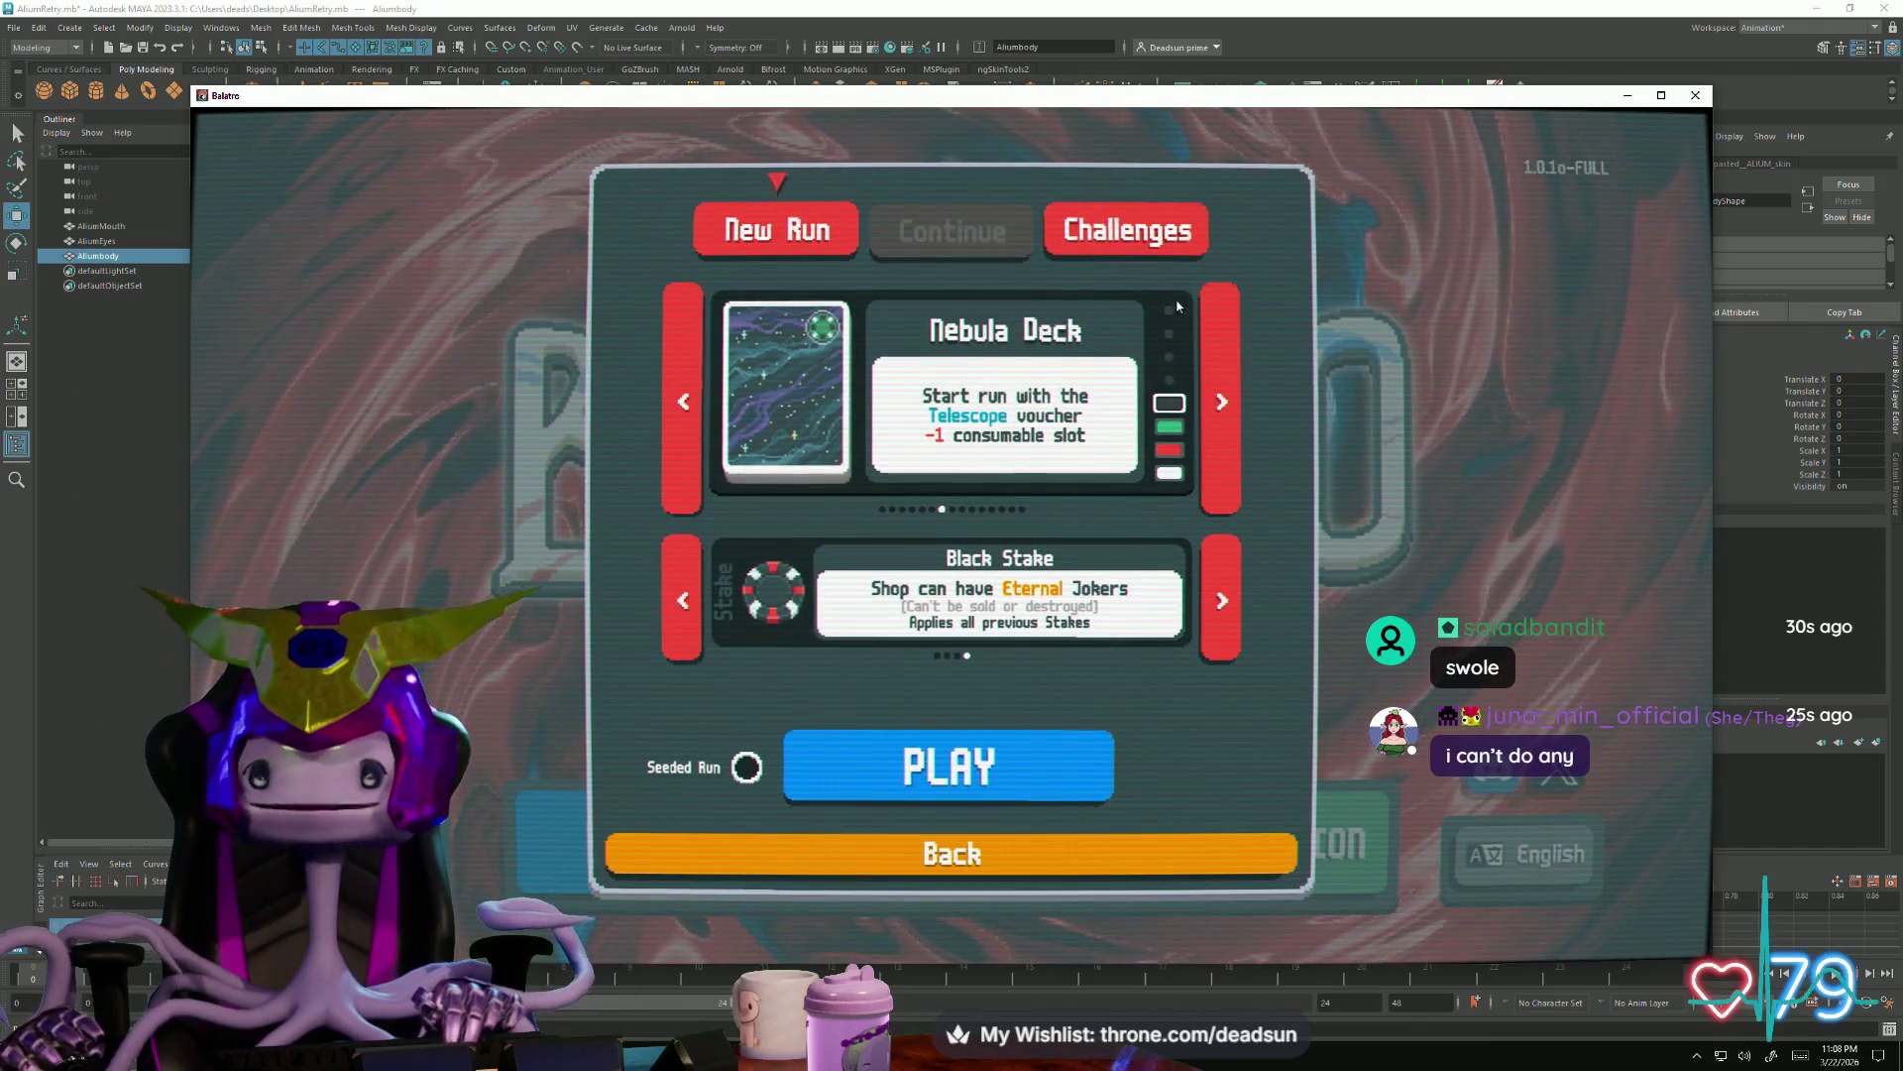
pyautogui.click(1222, 447)
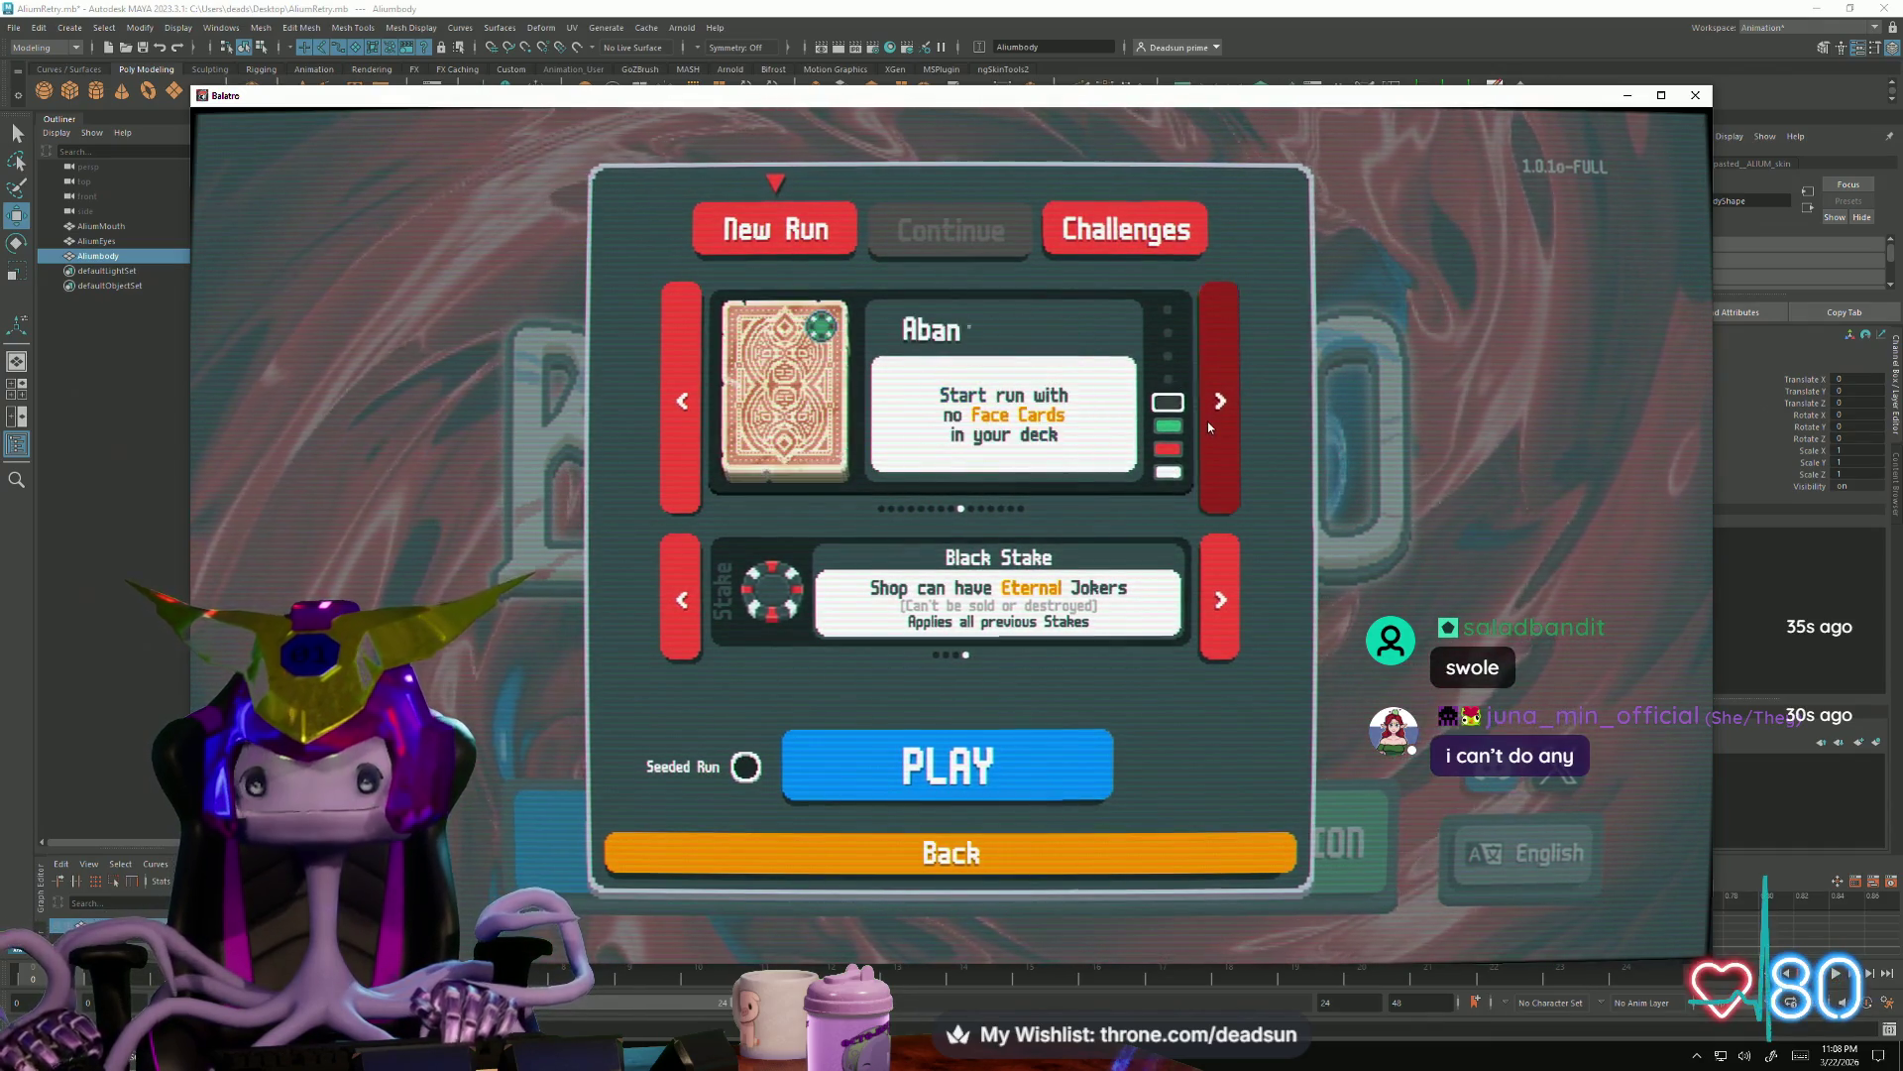
pyautogui.click(1210, 426)
pyautogui.click(1208, 421)
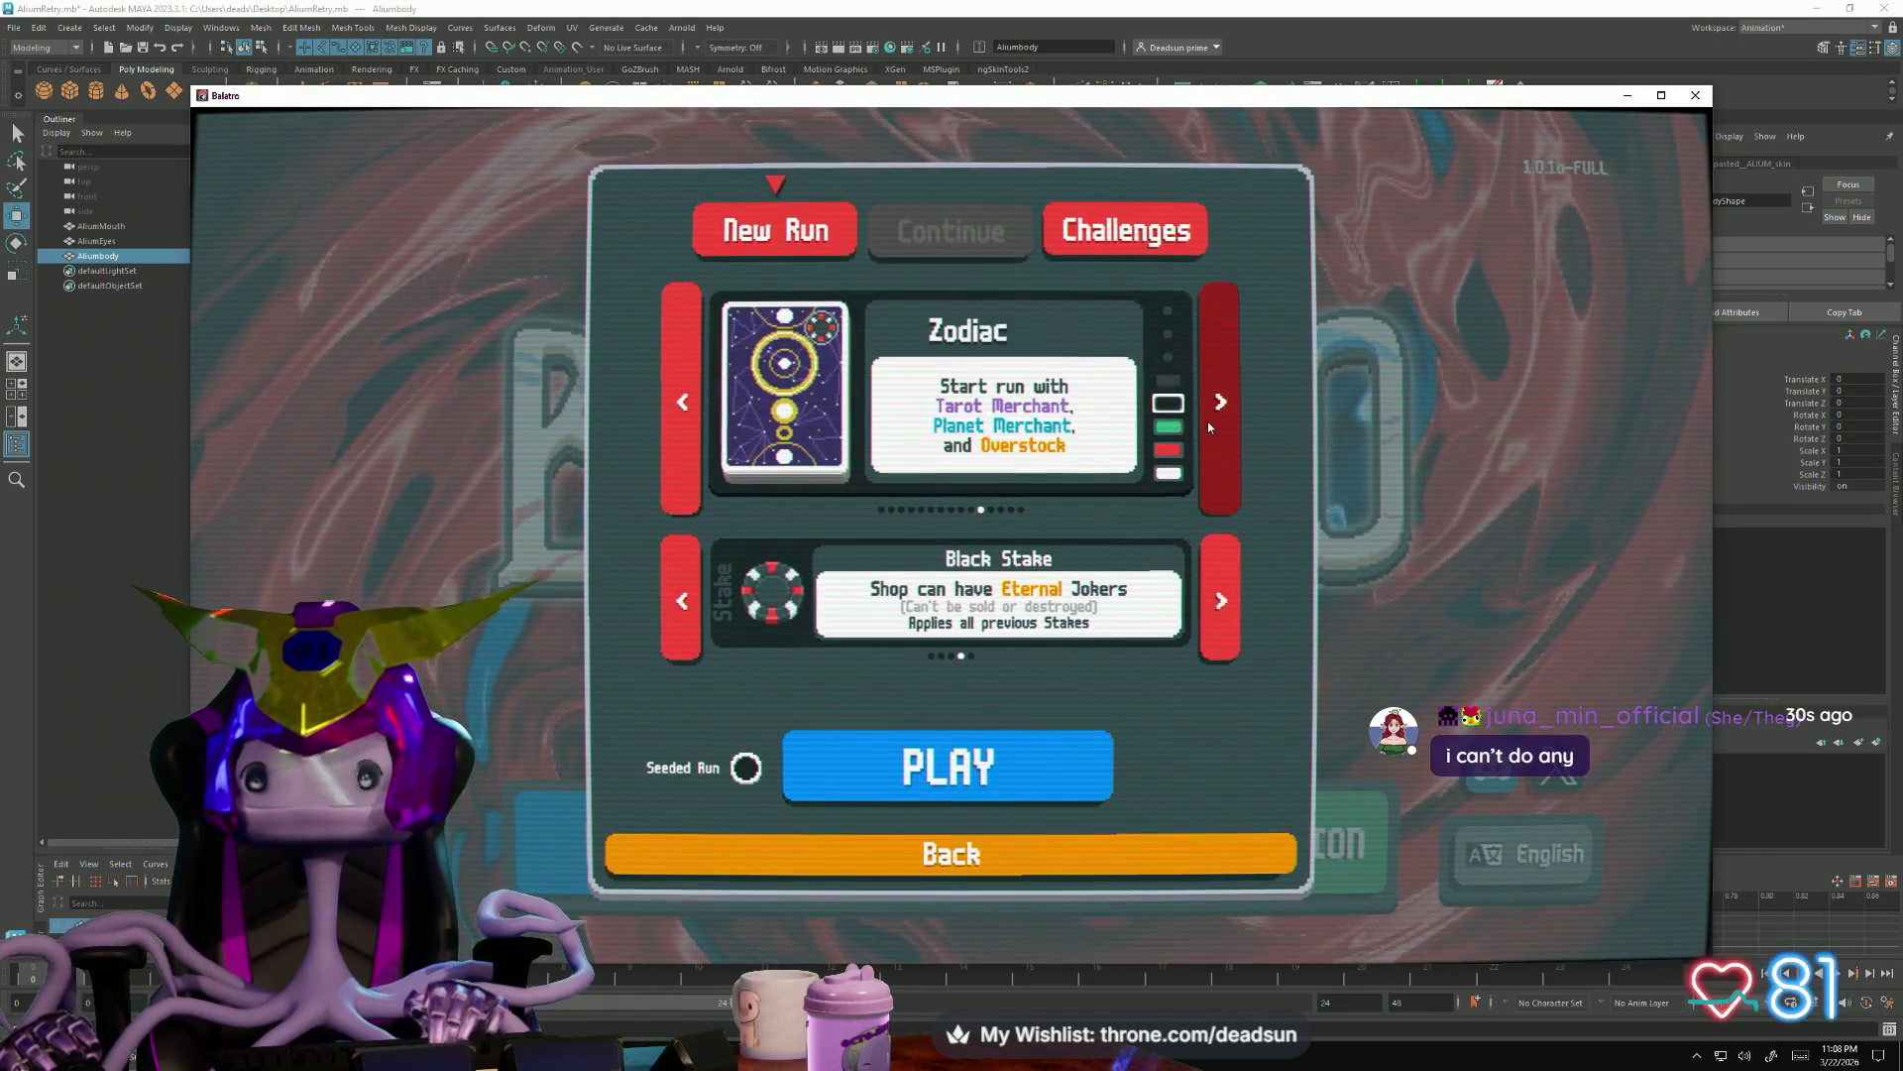
pyautogui.click(1221, 598)
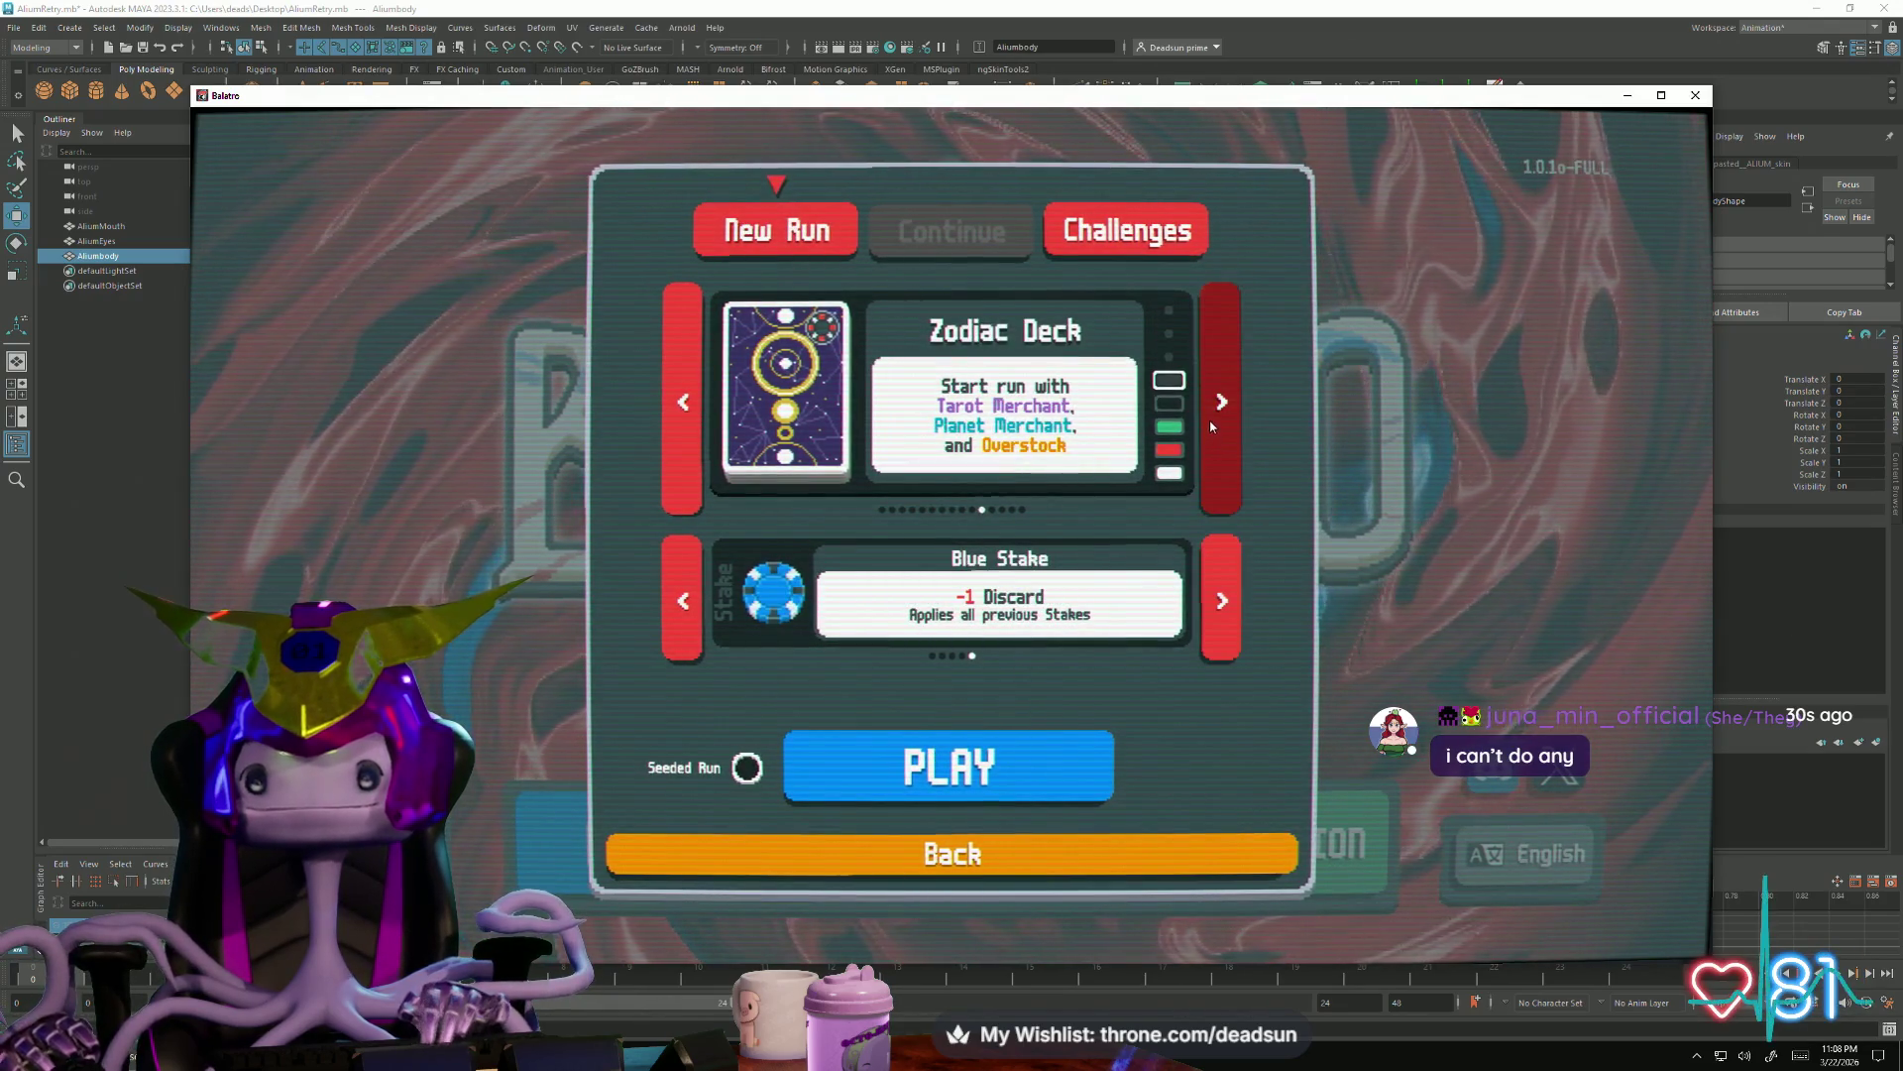
pyautogui.click(1210, 425)
pyautogui.click(1221, 599)
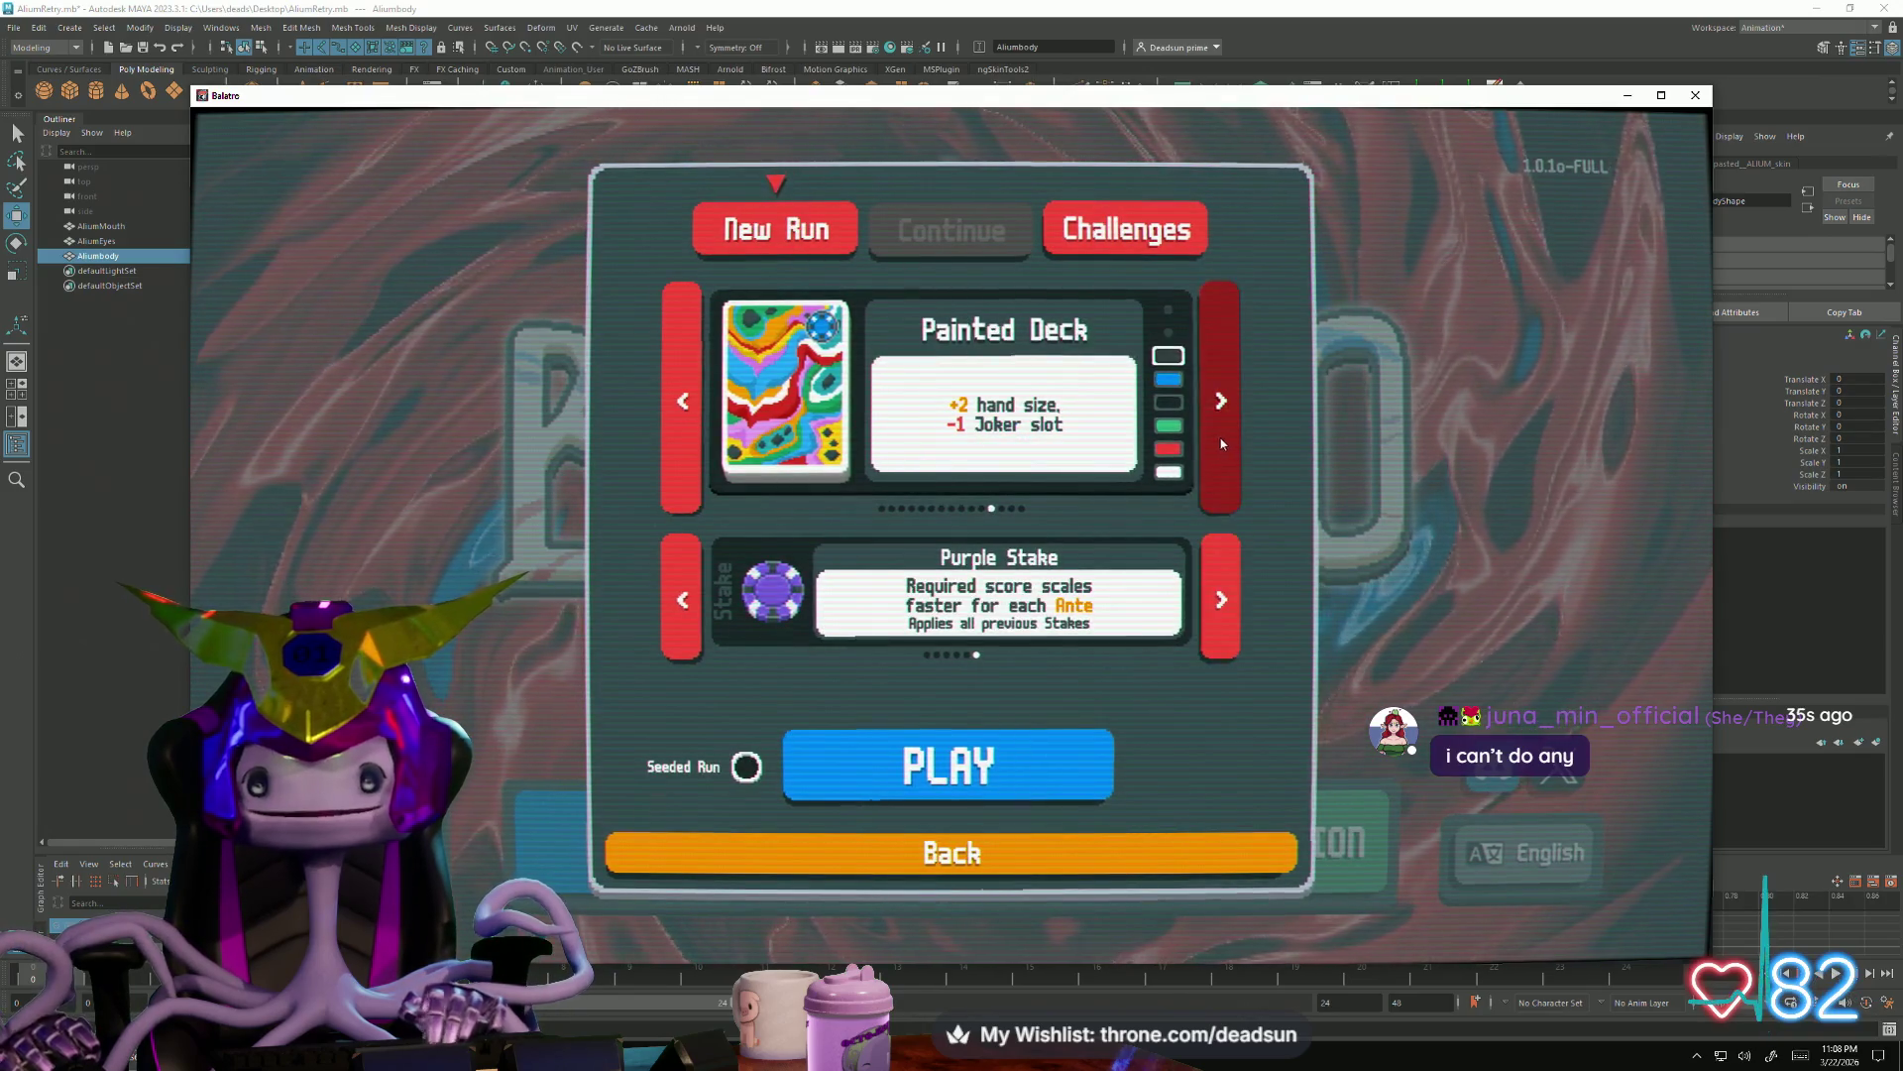
pyautogui.click(1220, 435)
pyautogui.click(1221, 601)
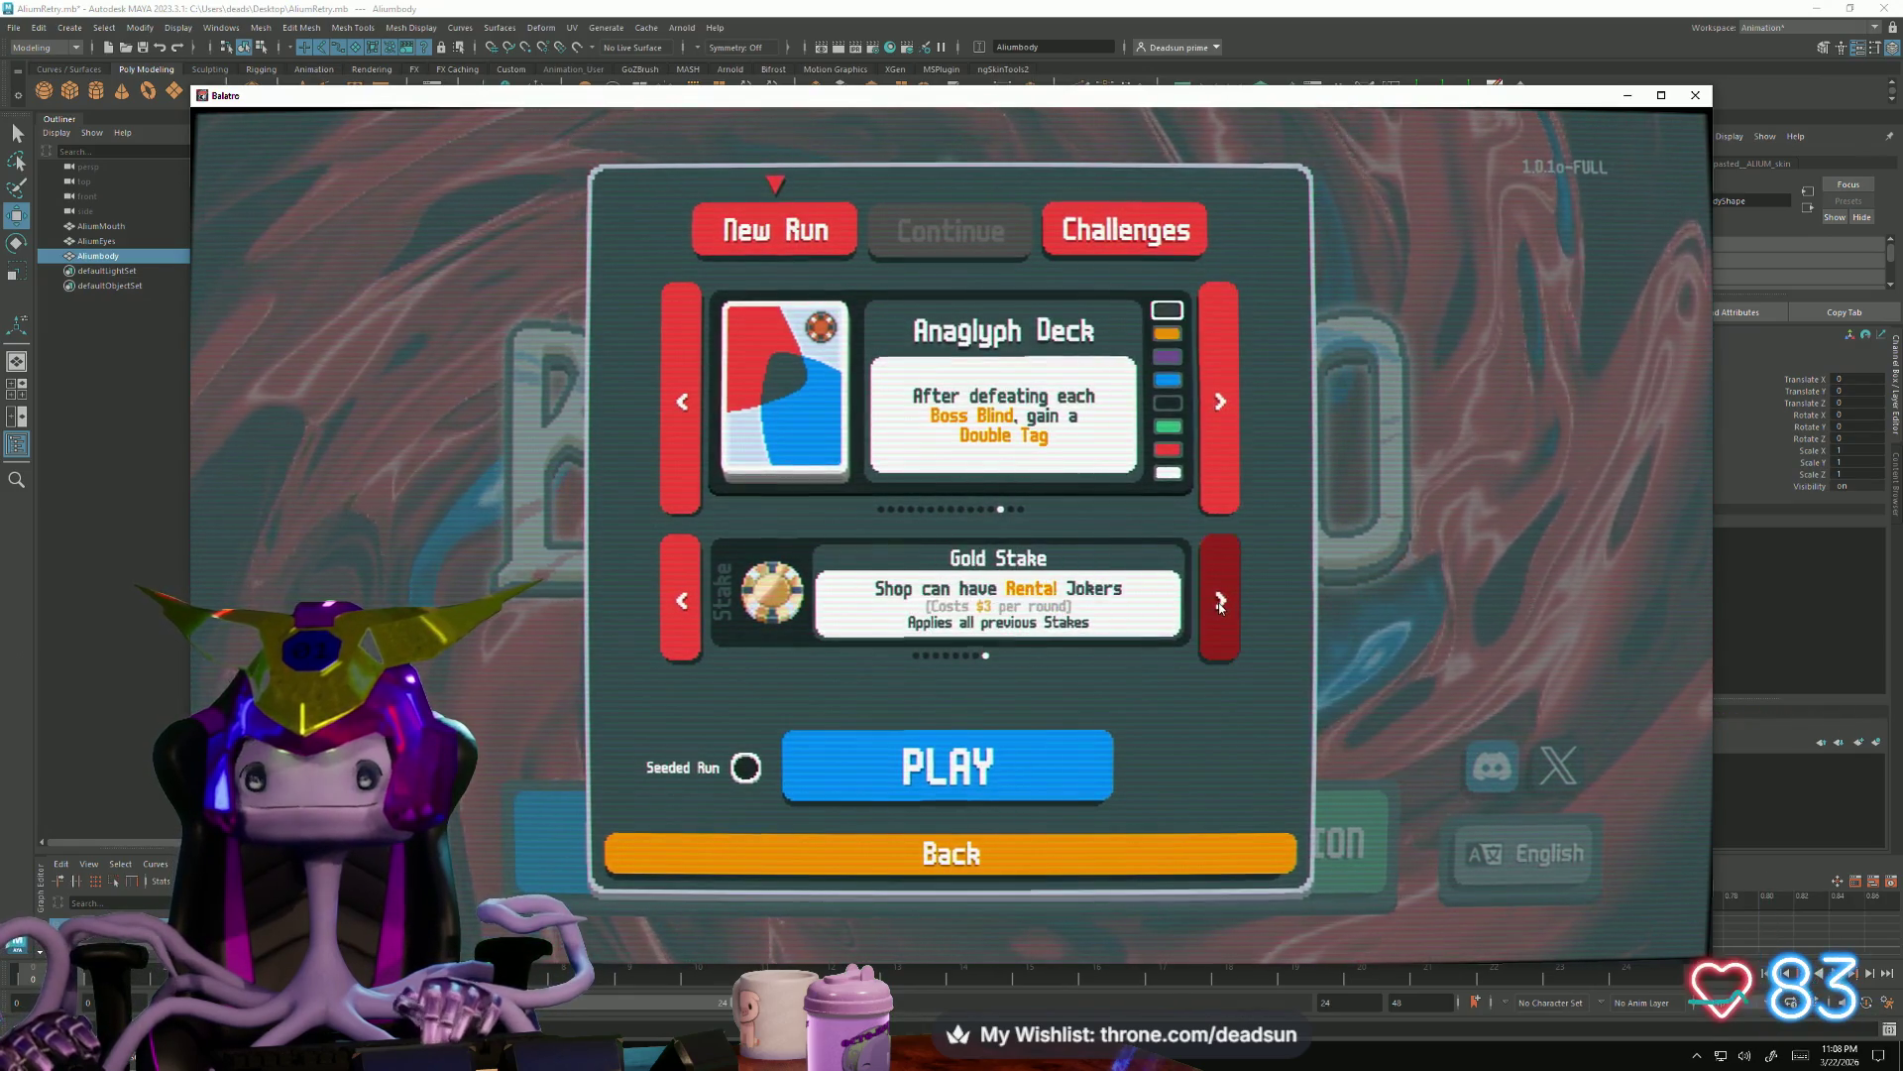
pyautogui.click(1216, 448)
pyautogui.click(1215, 483)
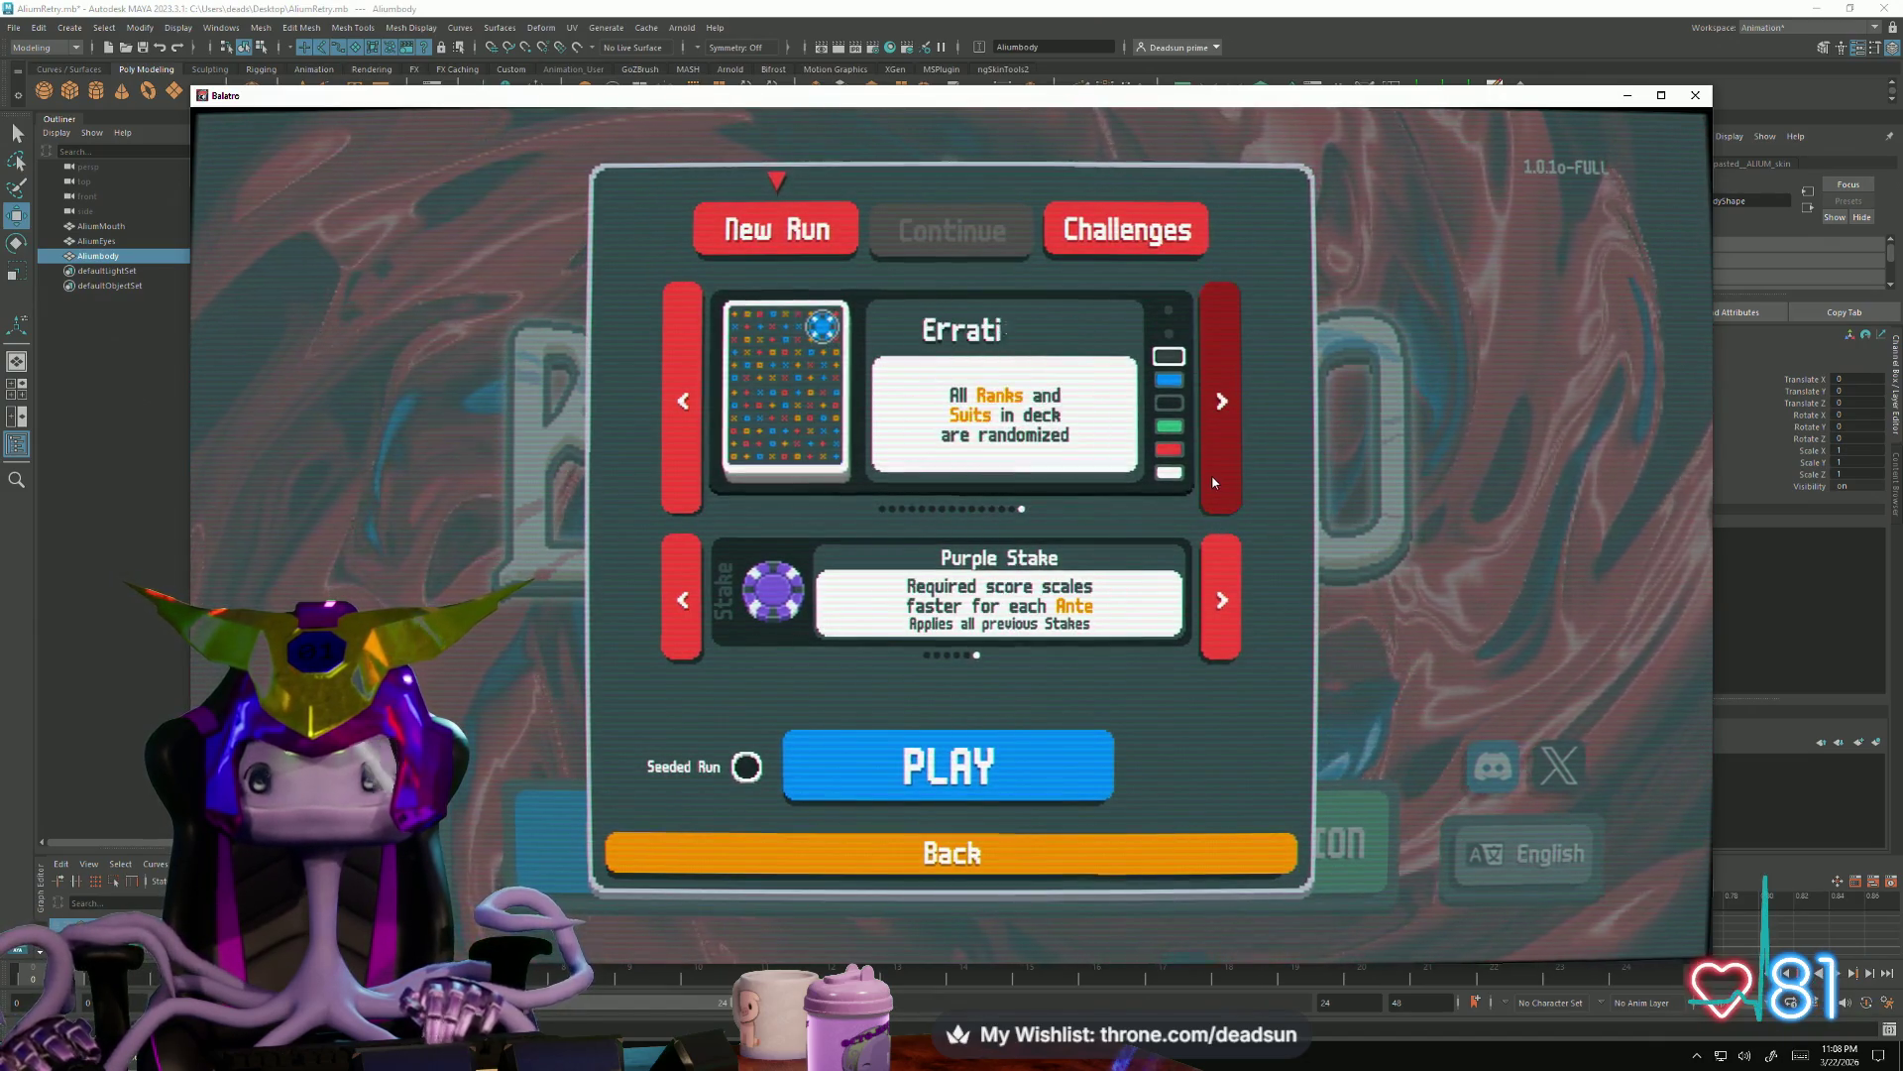
pyautogui.click(1213, 470)
pyautogui.click(1214, 471)
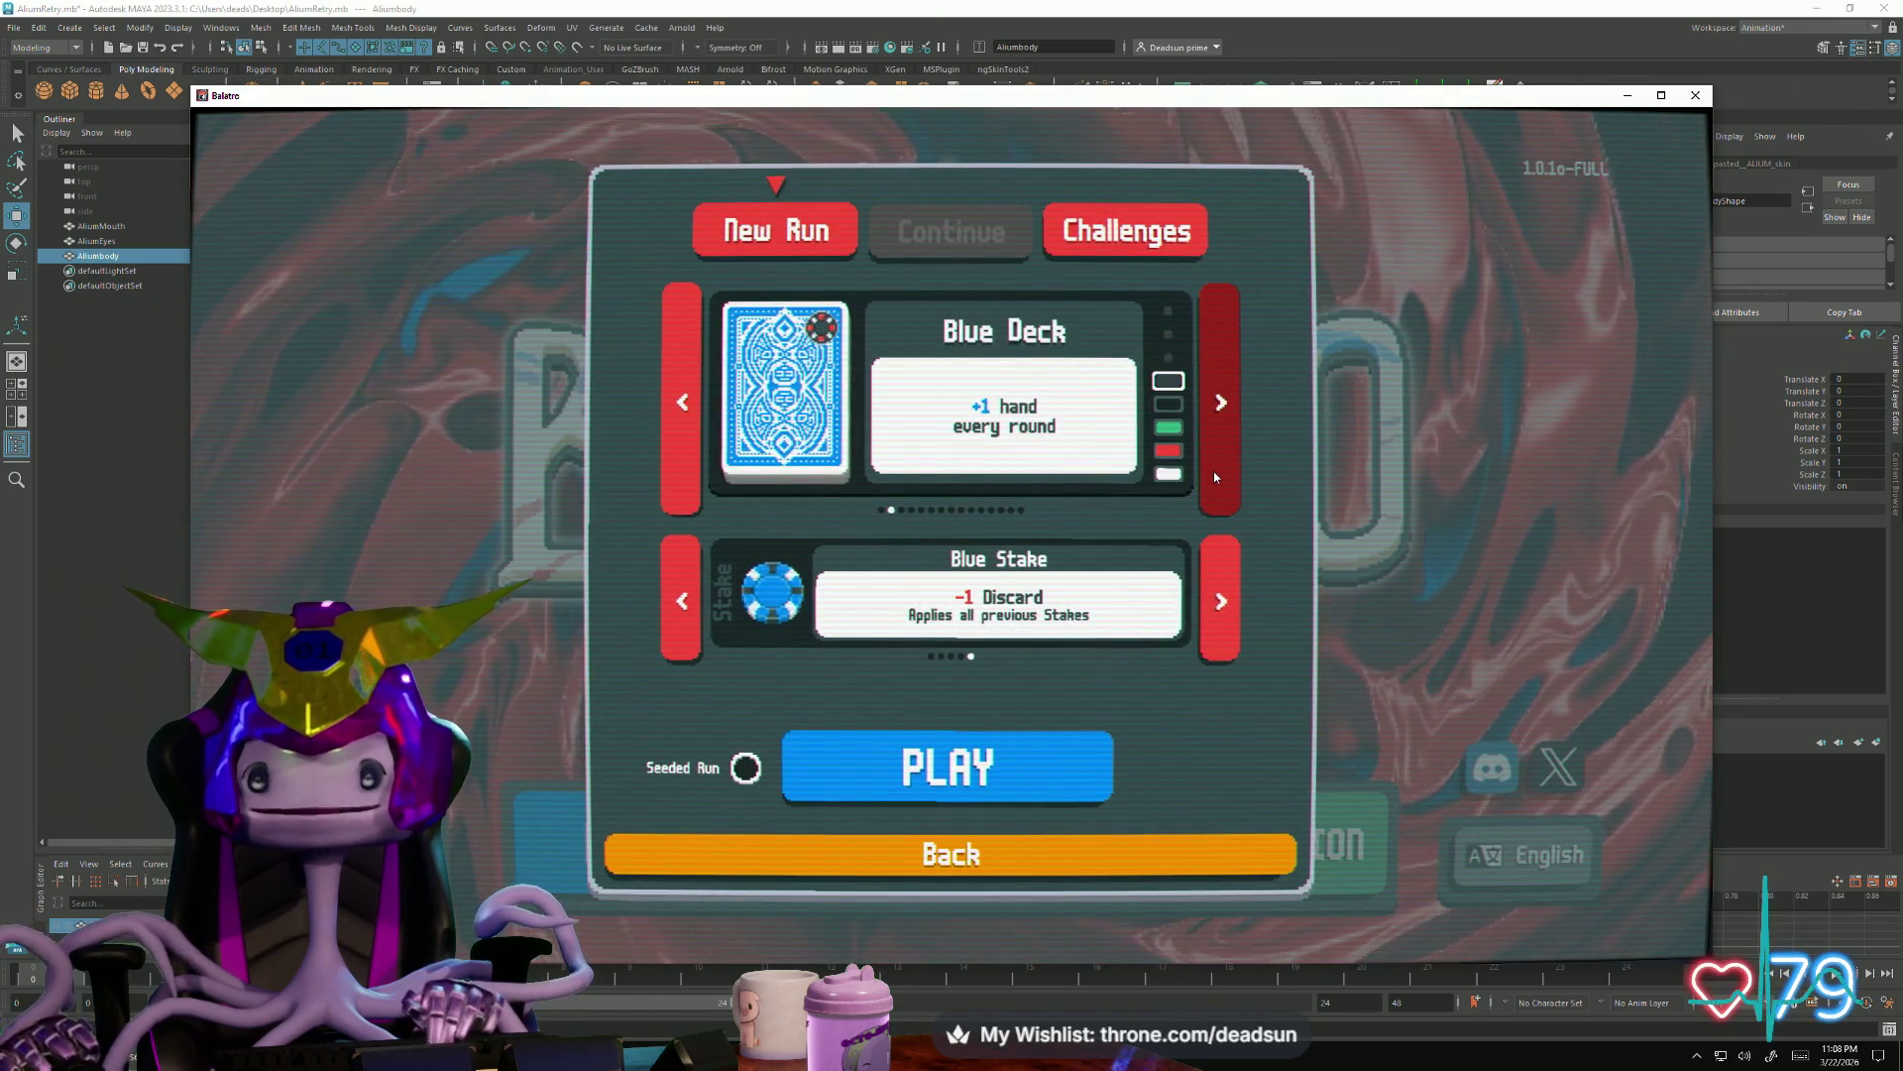
pyautogui.click(1220, 457)
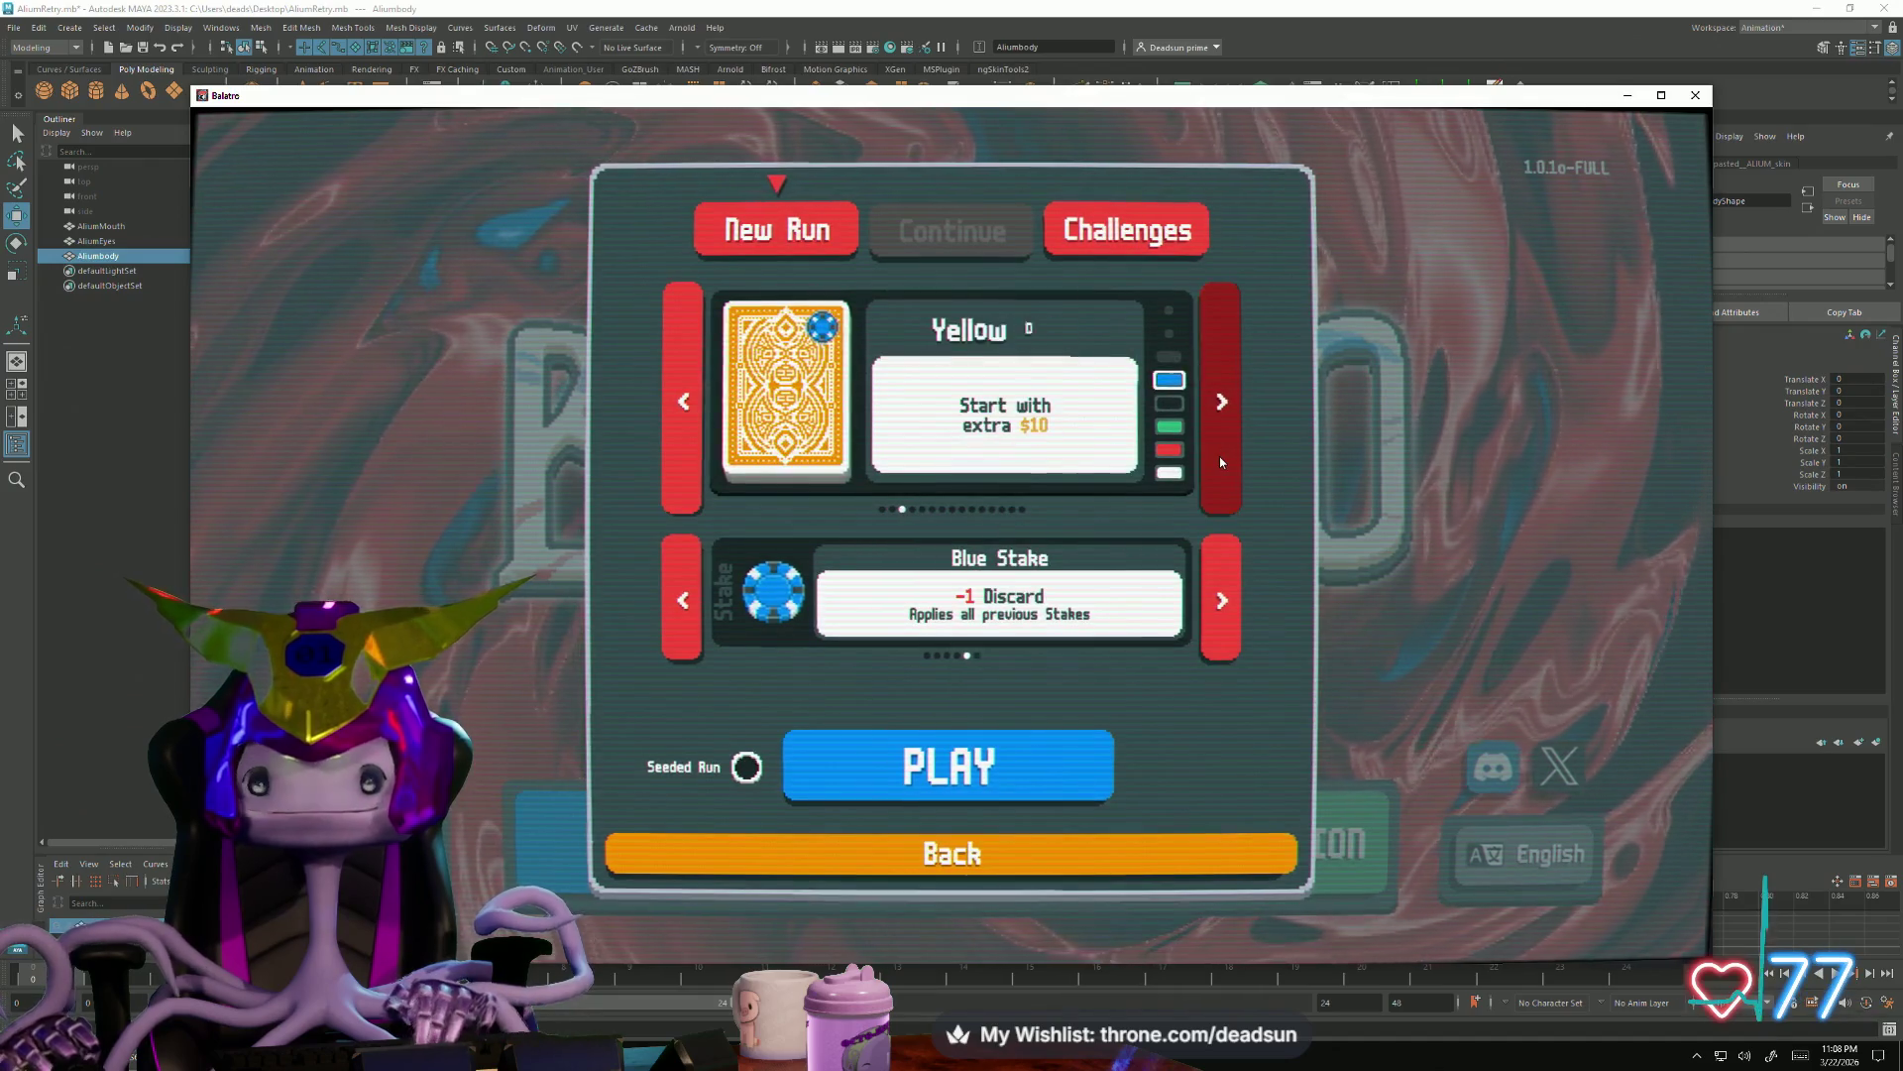
pyautogui.click(694, 465)
pyautogui.click(1217, 431)
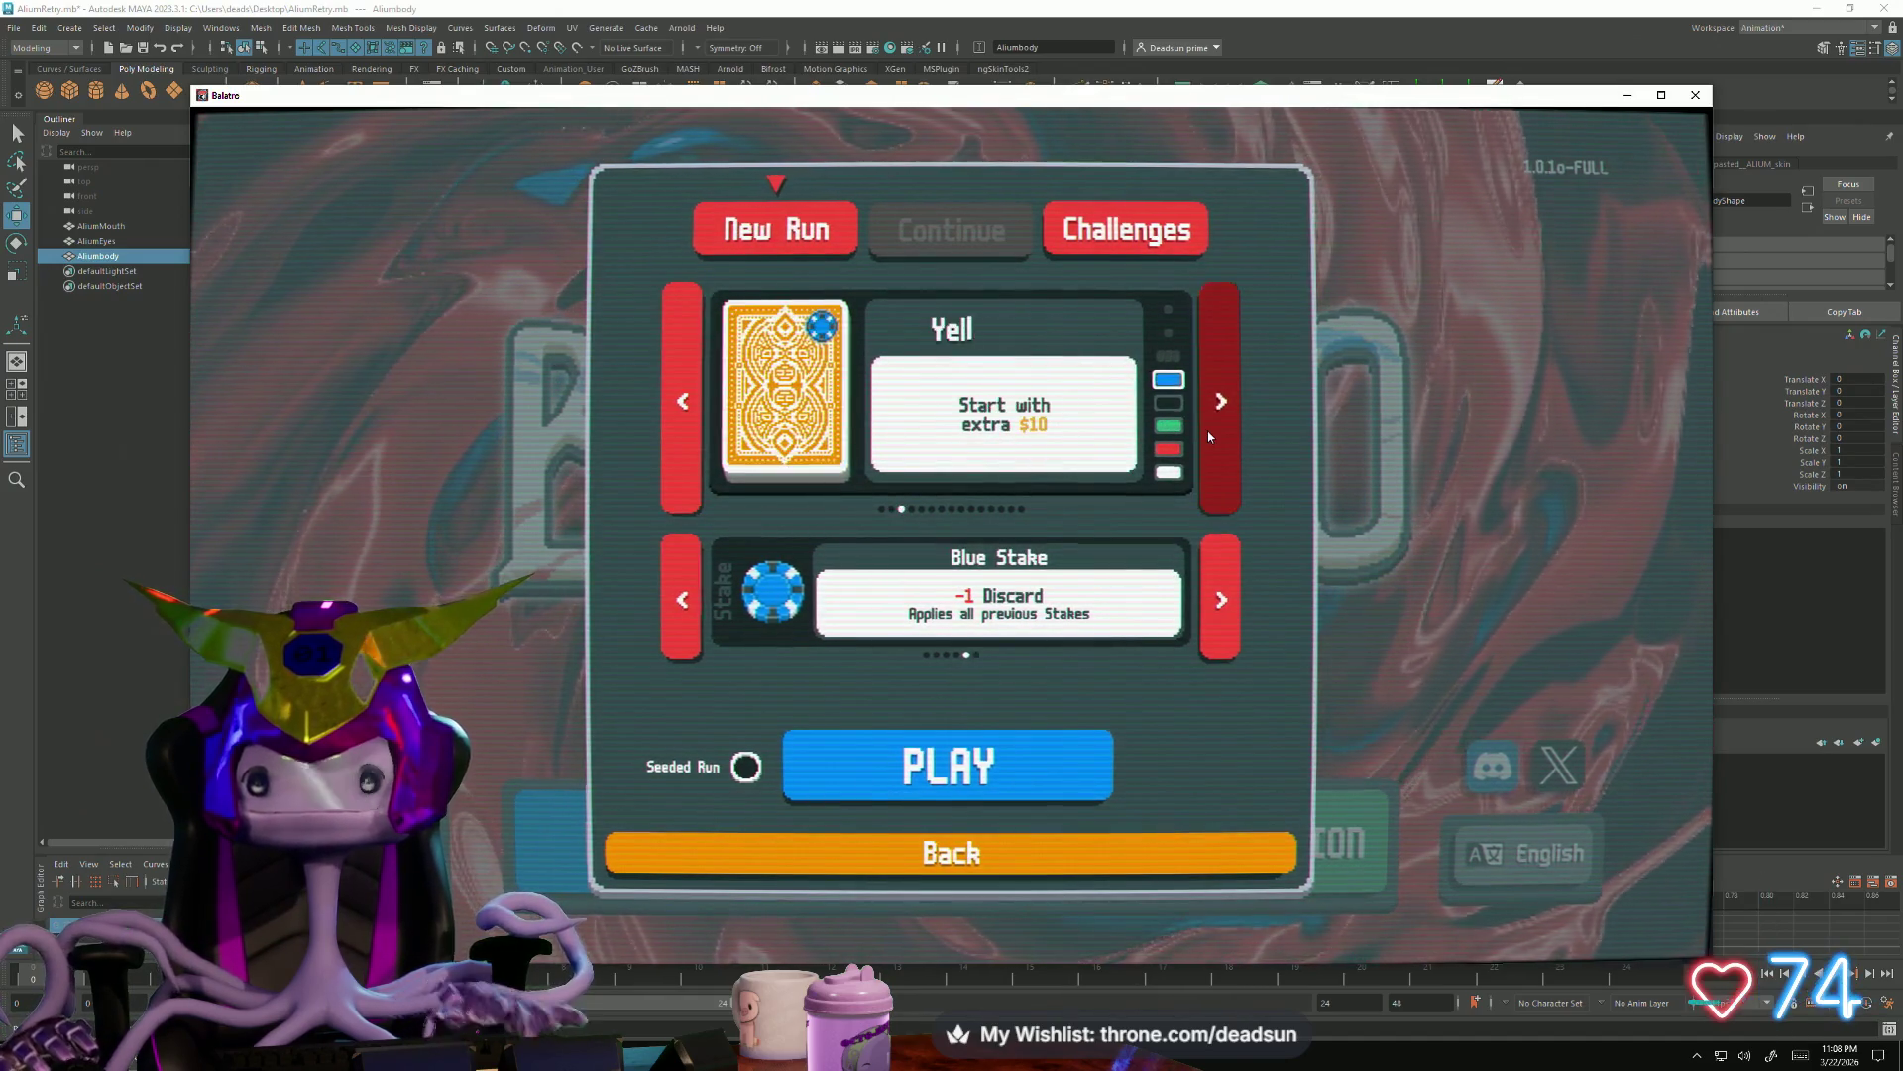
pyautogui.click(1217, 426)
pyautogui.click(1225, 424)
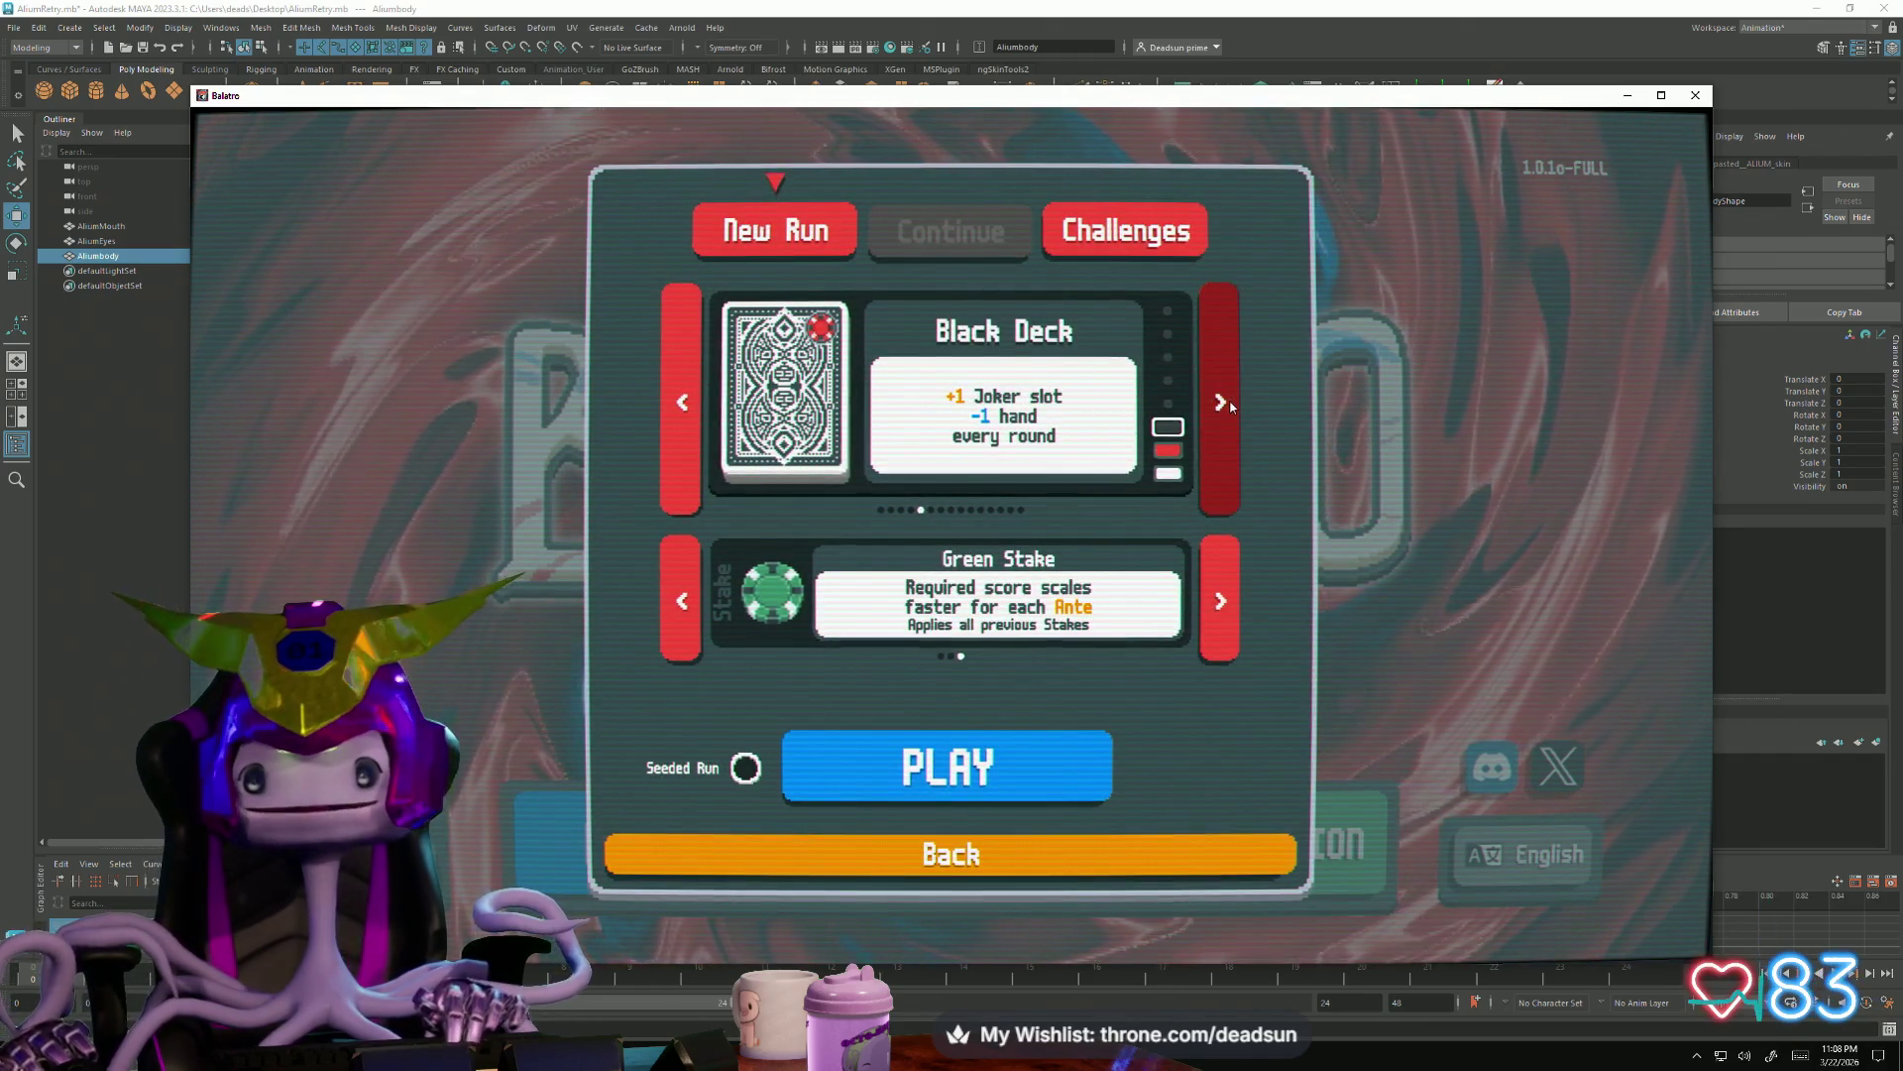
# Browse on past the Magic Deck and cycle the stake difficulty
pyautogui.click(1228, 404)
pyautogui.click(1217, 568)
pyautogui.click(1220, 461)
pyautogui.click(1222, 444)
pyautogui.click(1222, 444)
pyautogui.click(681, 424)
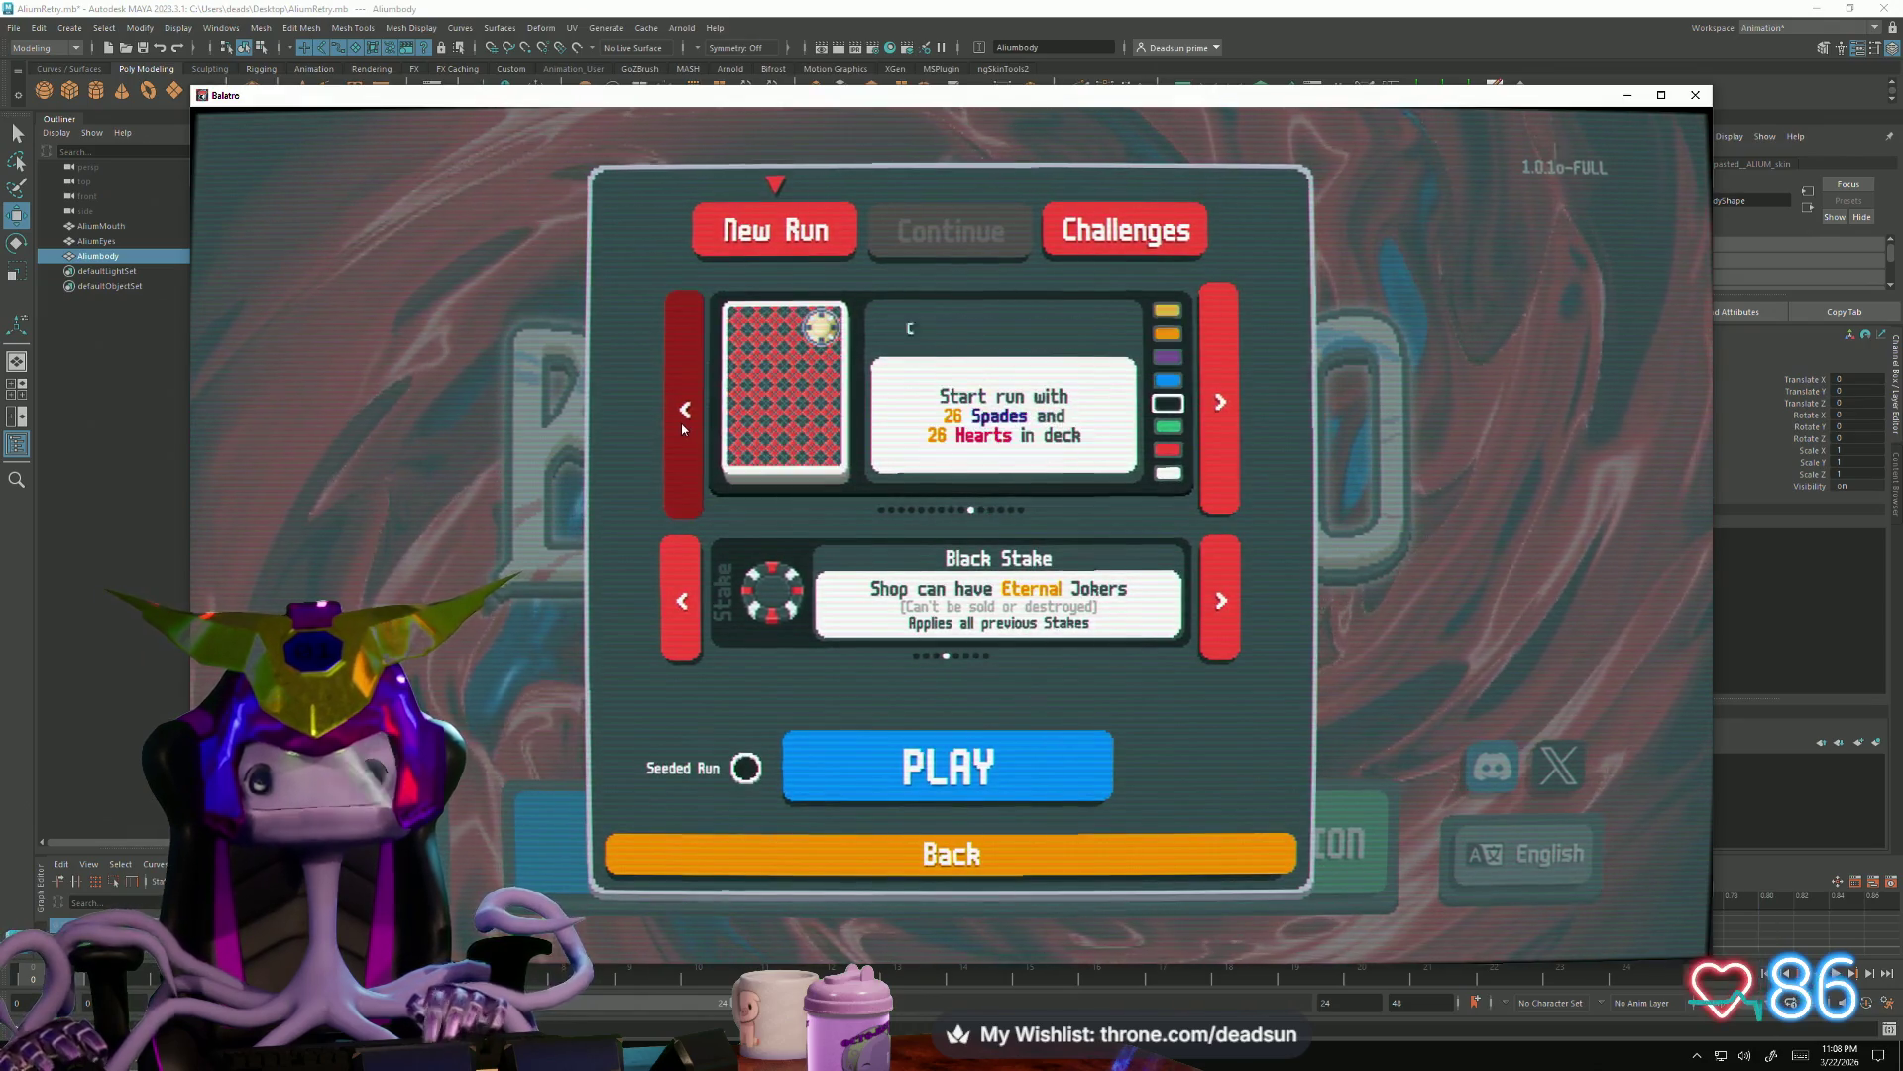
pyautogui.click(1212, 573)
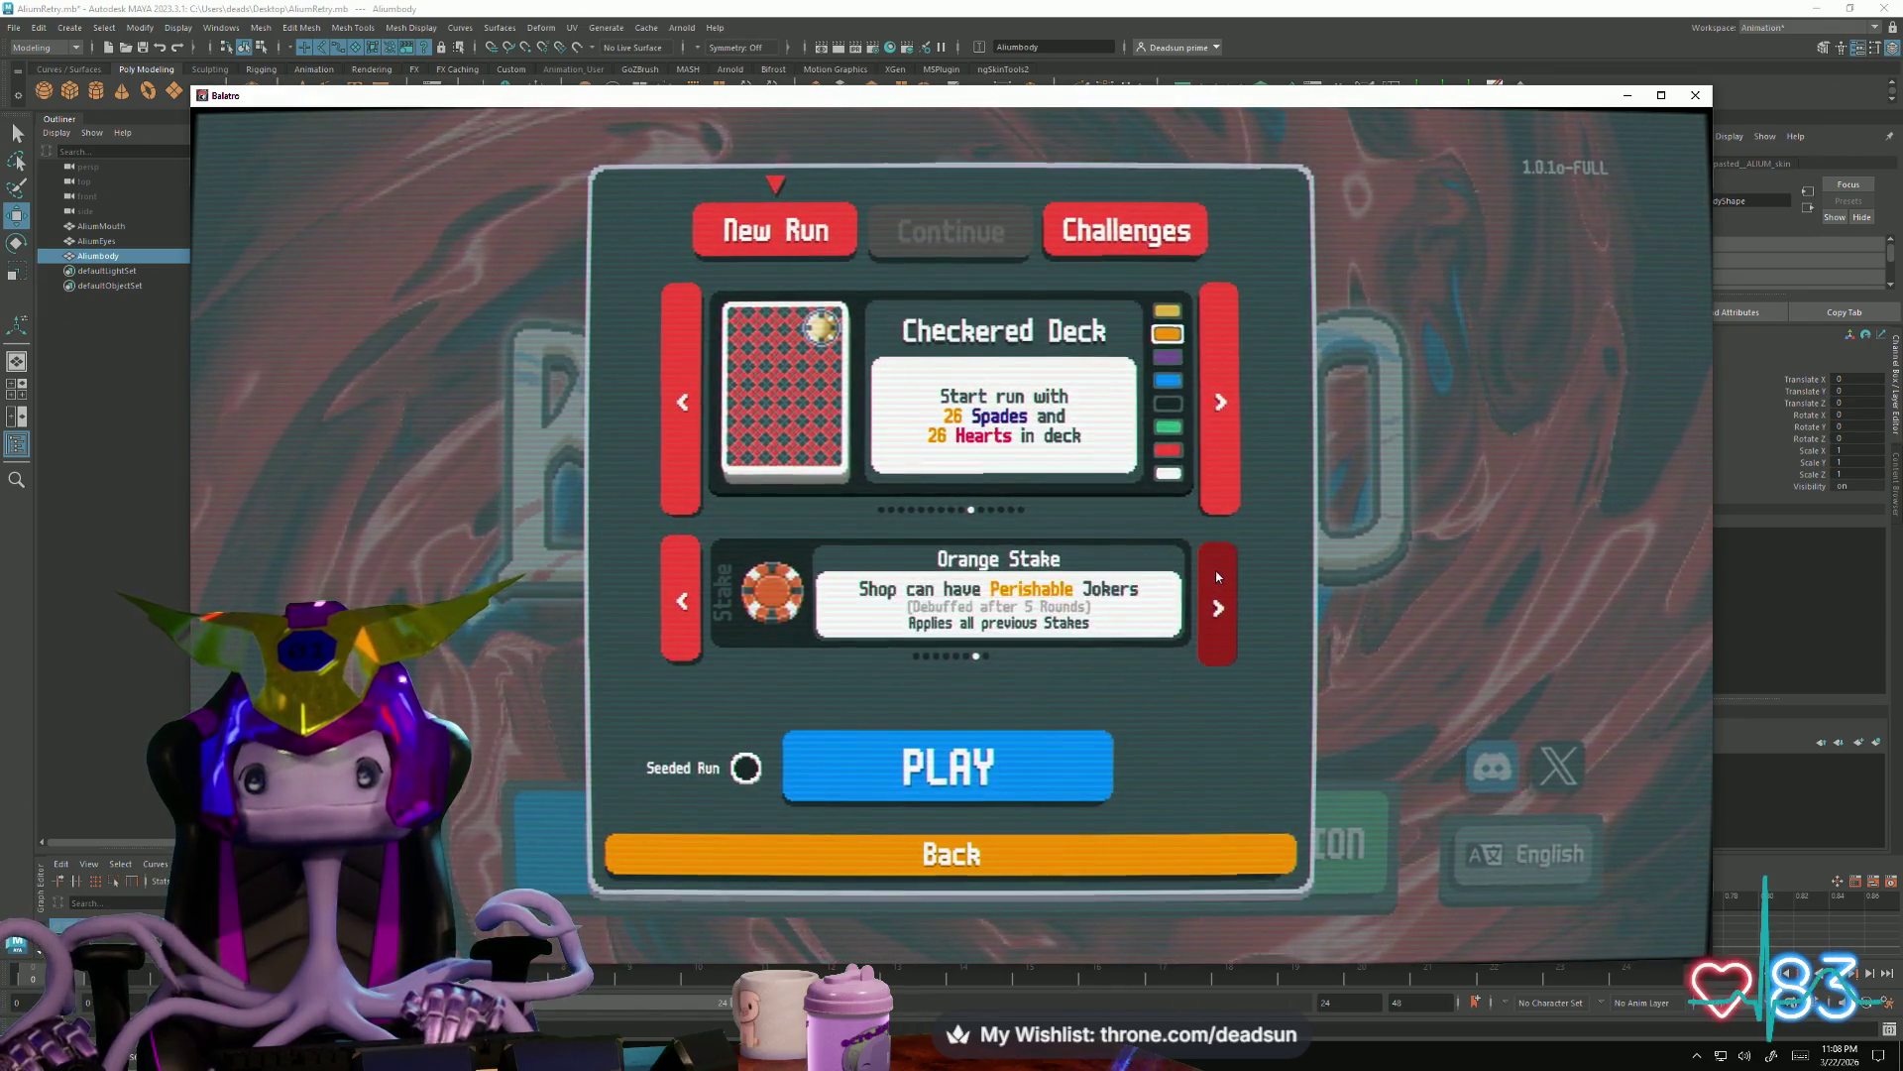
pyautogui.click(1213, 573)
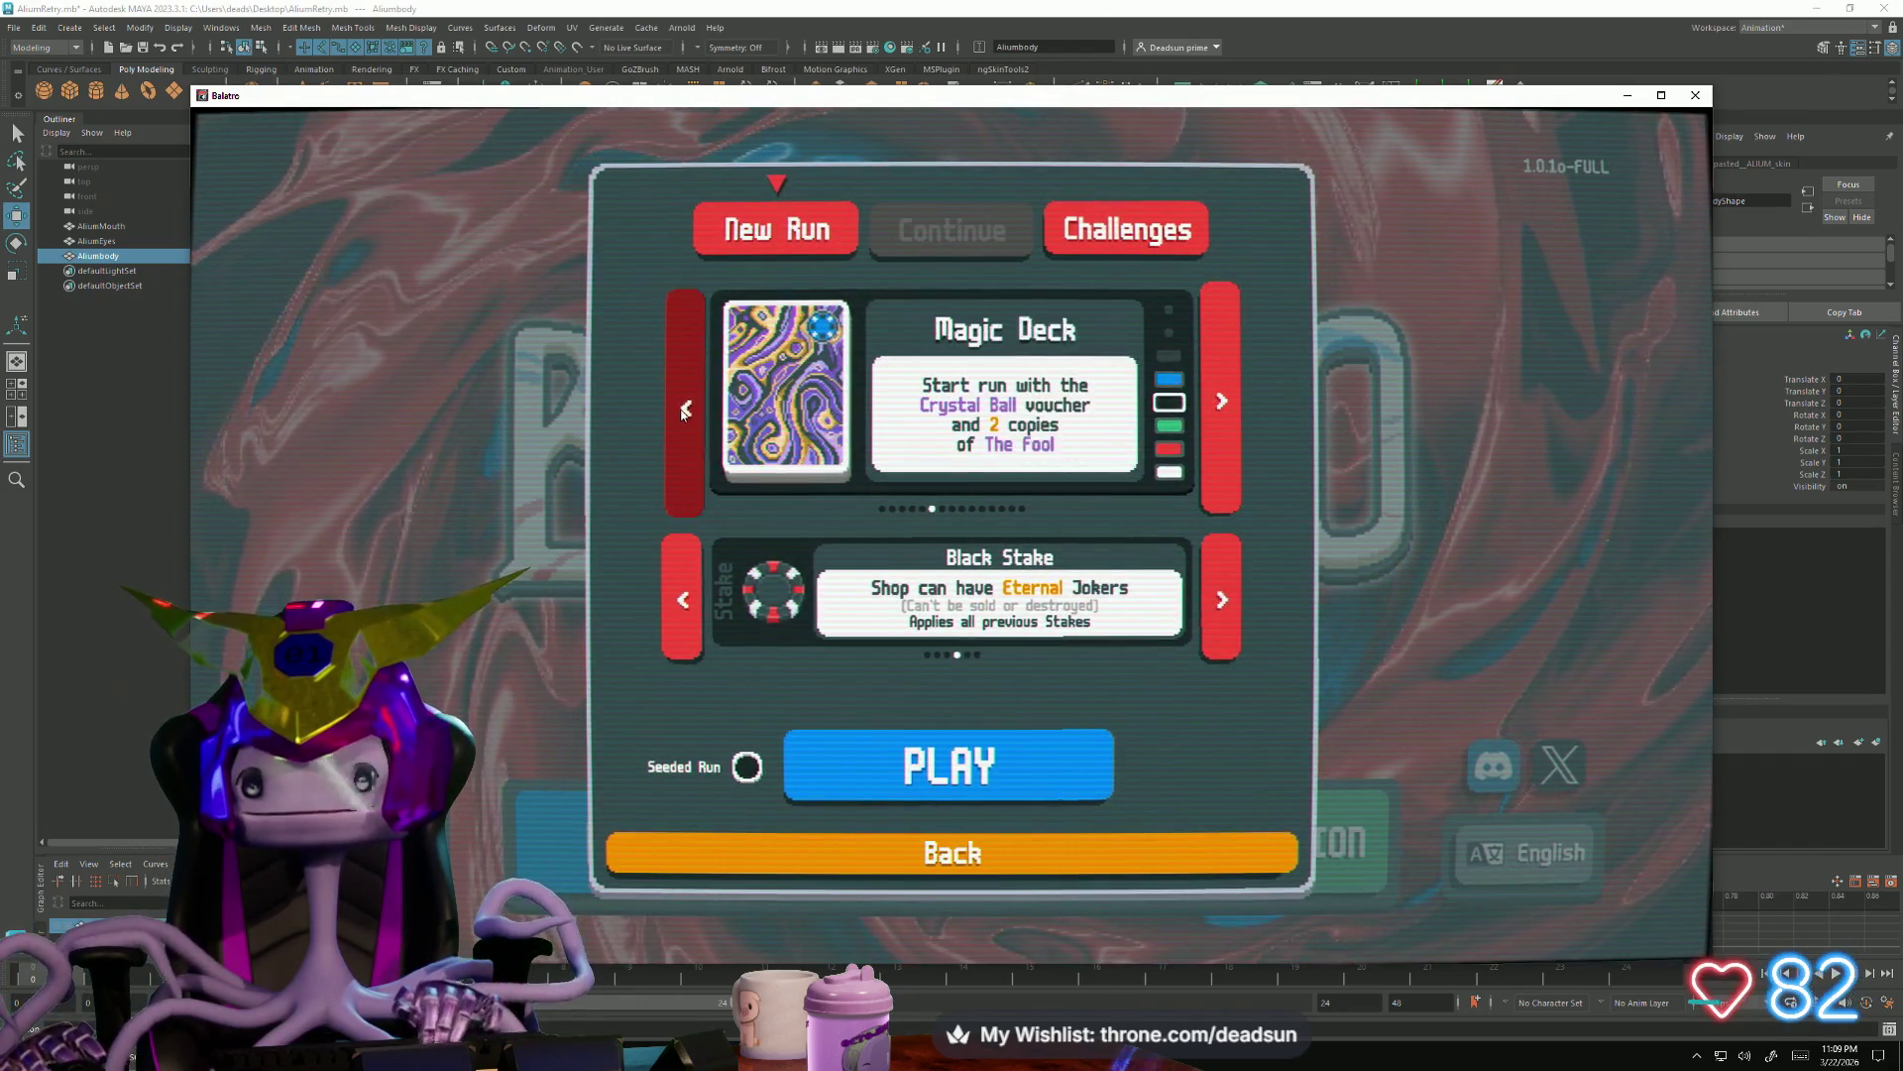
# Step back to the Black Deck and start the run on Green Stake
pyautogui.click(676, 411)
pyautogui.click(676, 413)
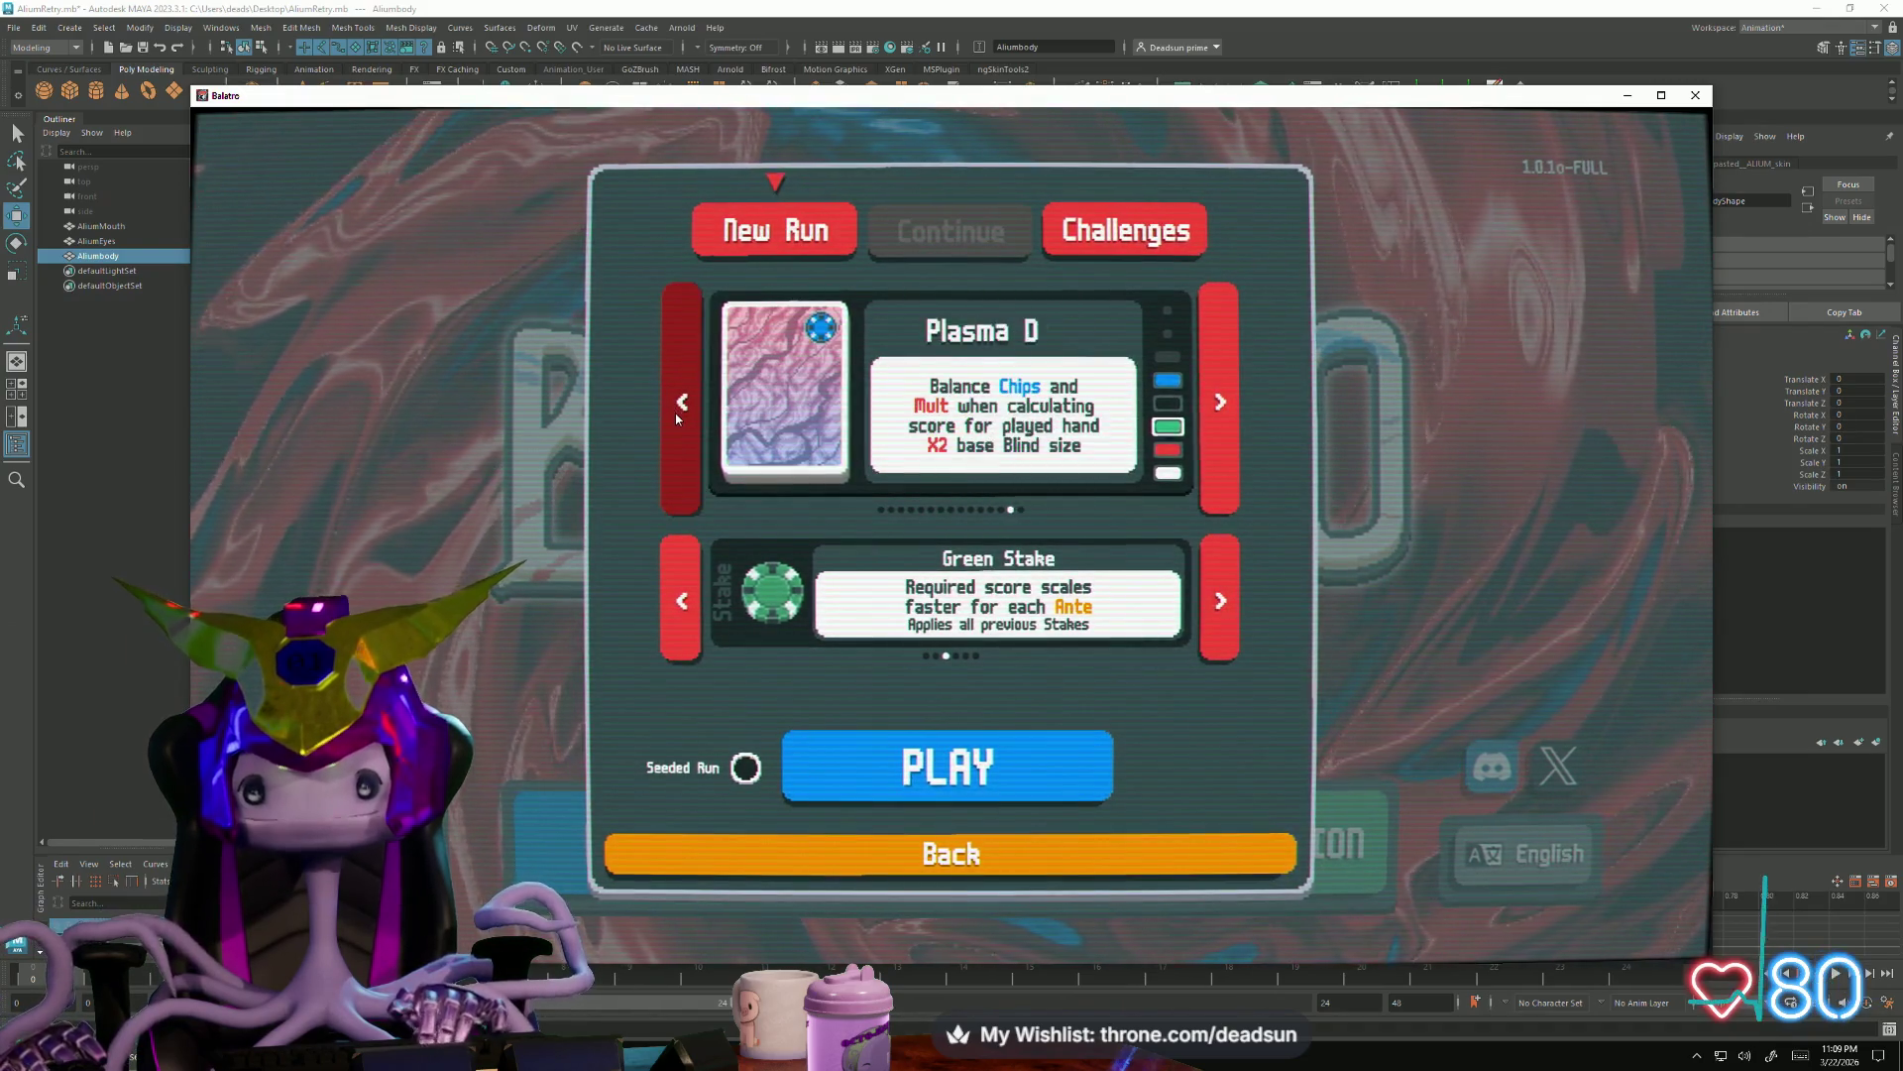
pyautogui.click(676, 412)
pyautogui.click(675, 413)
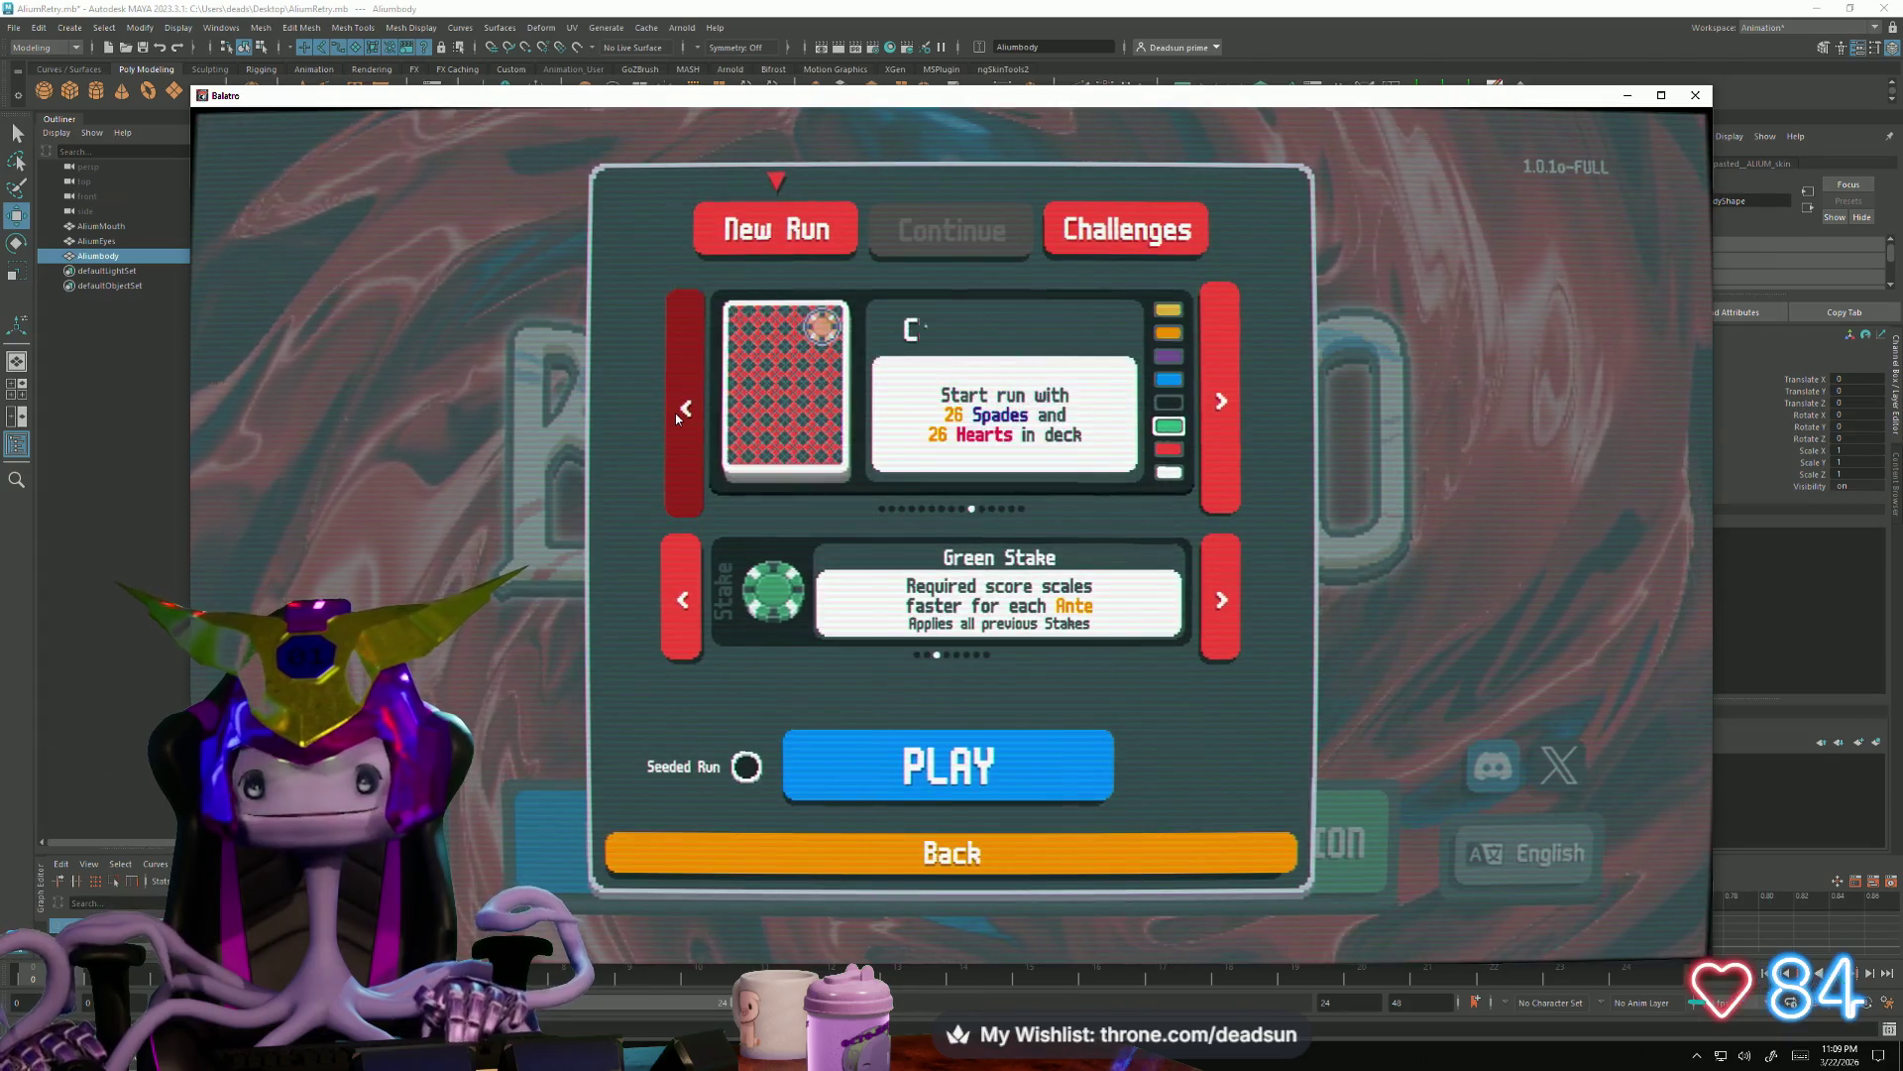
pyautogui.click(675, 412)
pyautogui.click(675, 413)
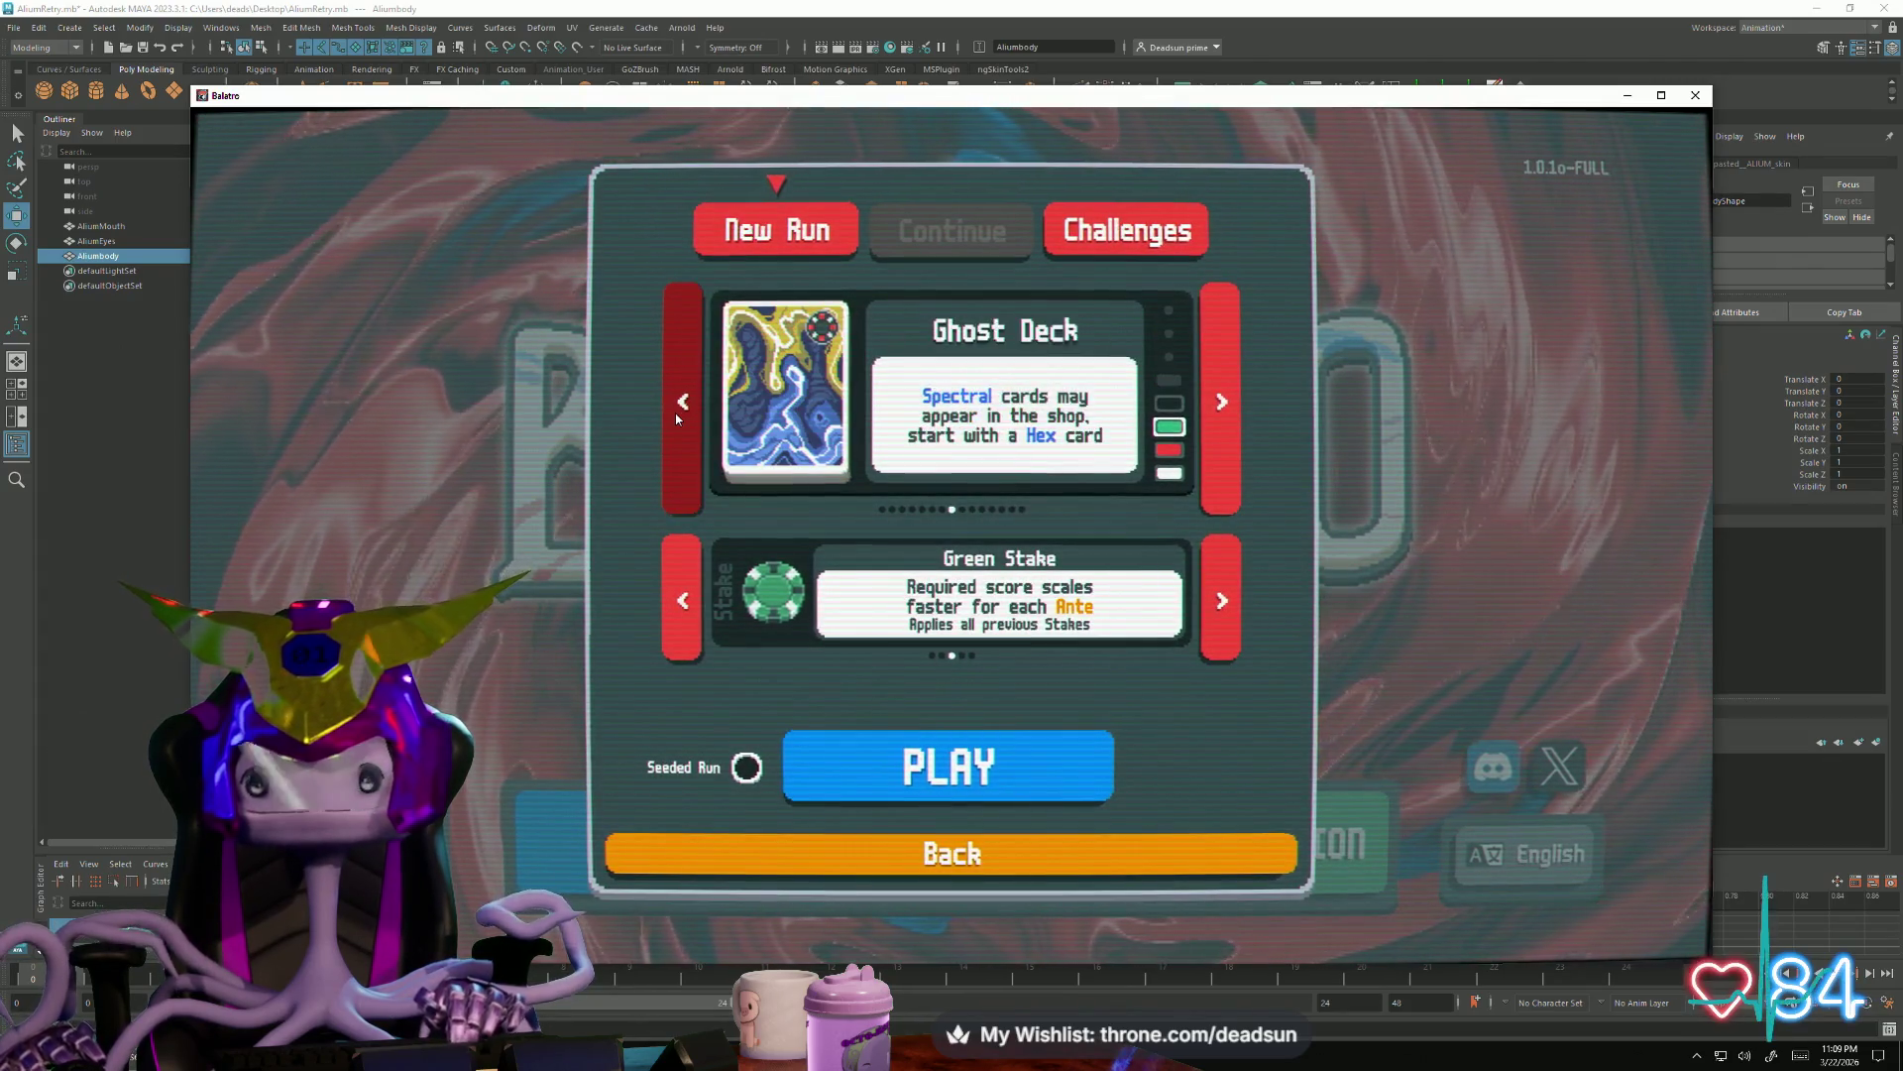
pyautogui.click(675, 412)
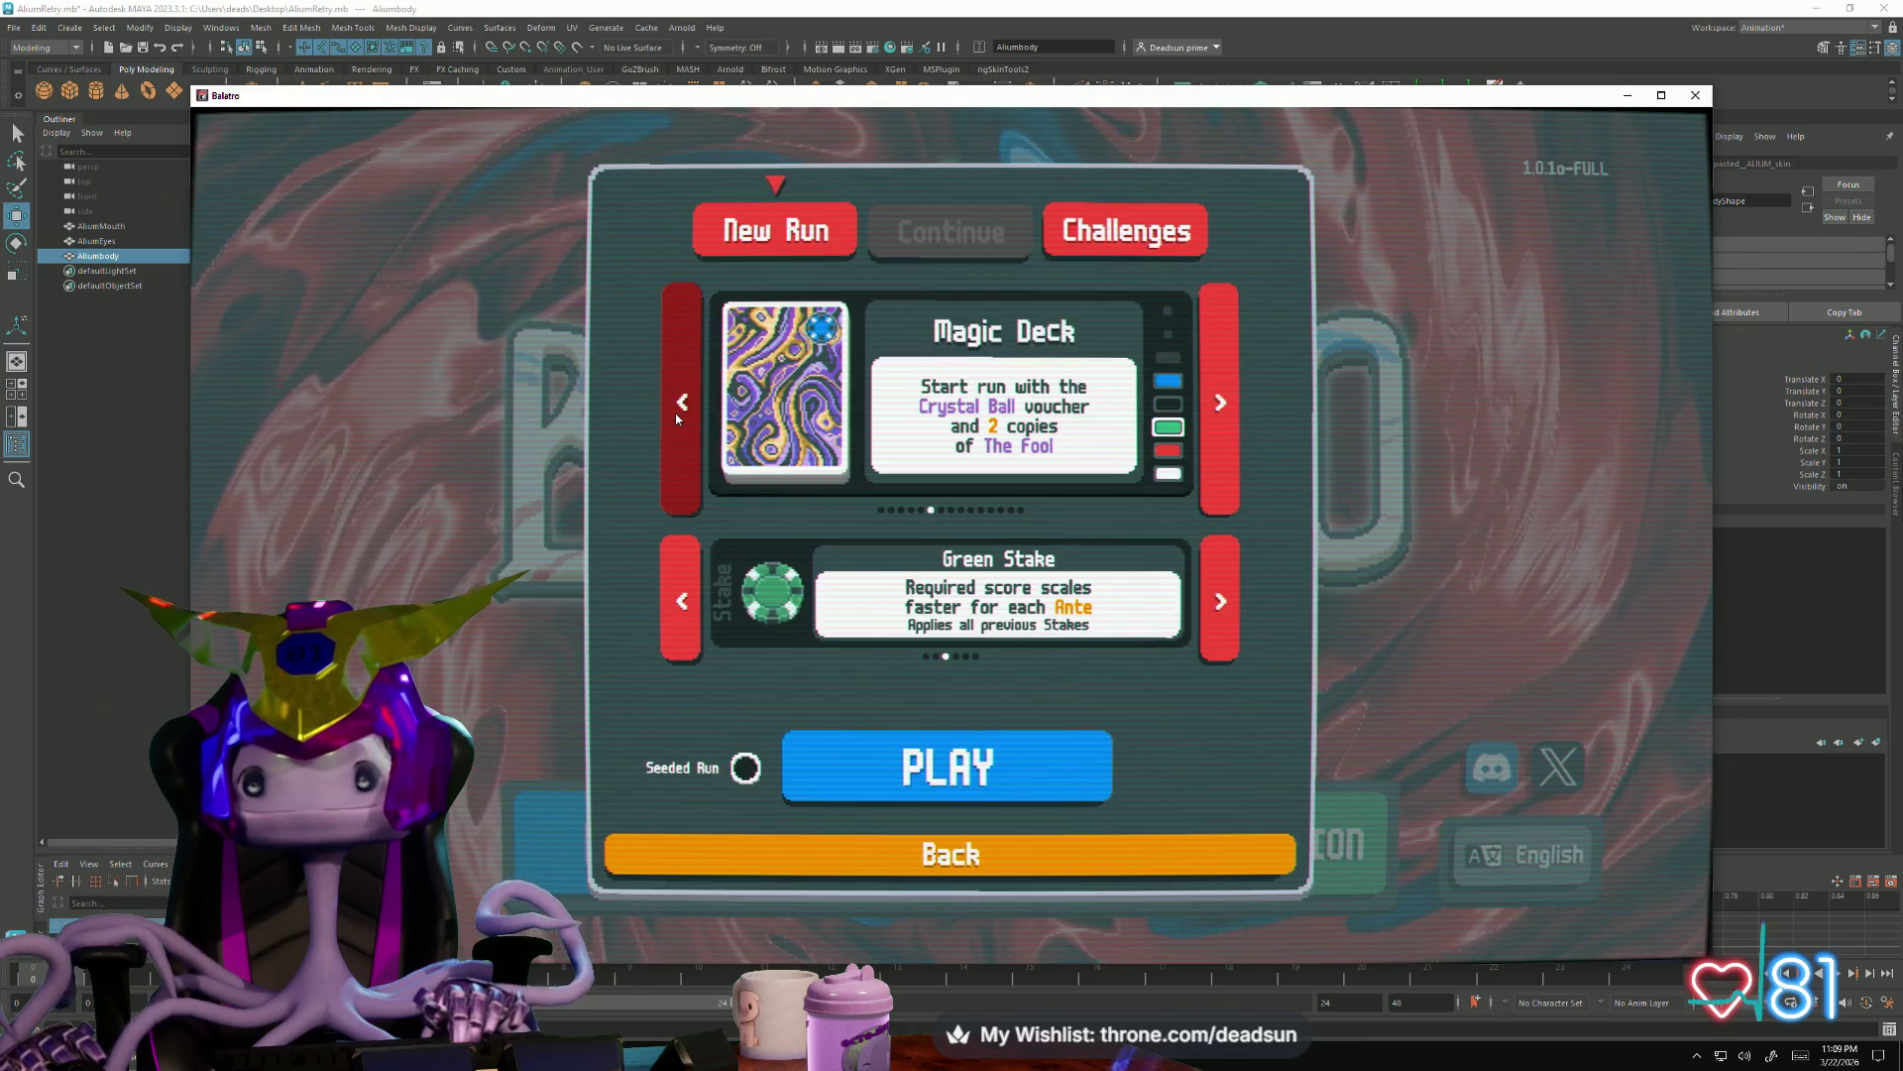
pyautogui.click(675, 411)
pyautogui.click(954, 733)
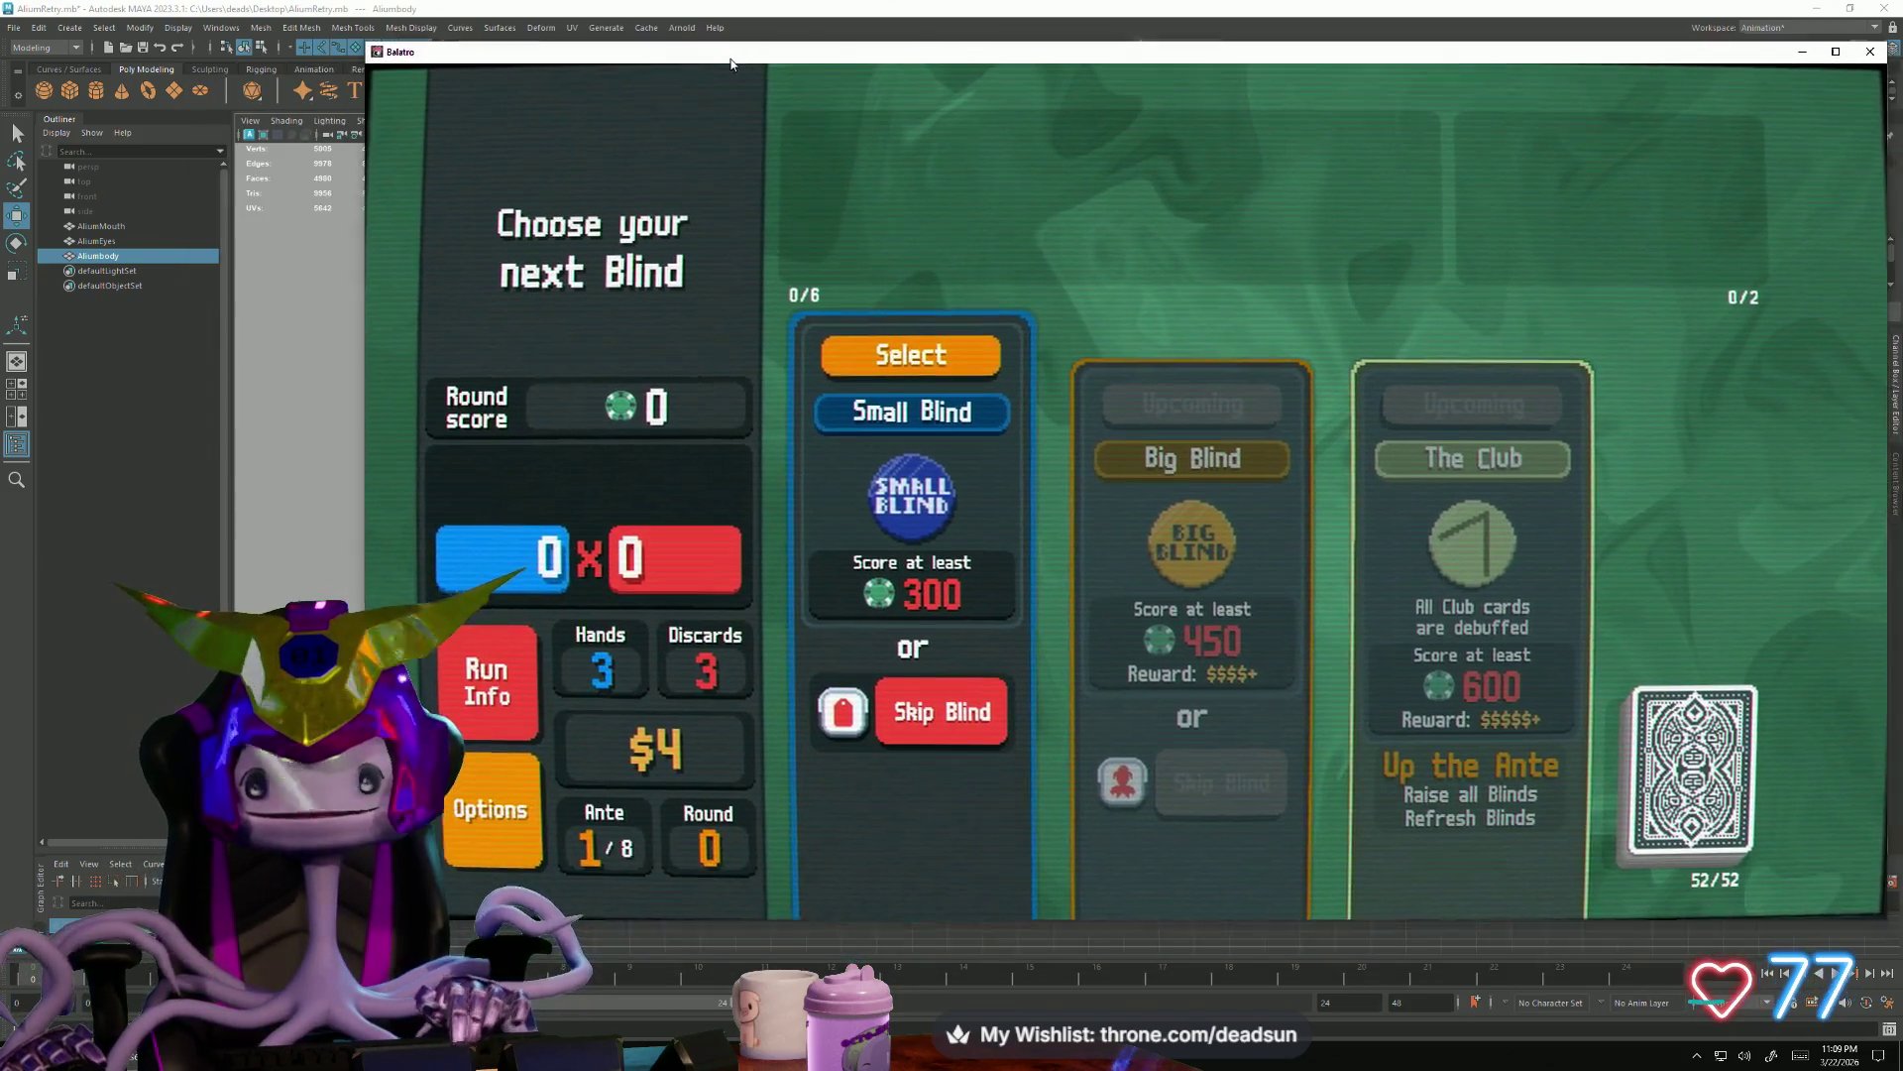
# Skip the Small Blind for its tag and start the Big Blind round
pyautogui.moveTo(560, 106); pyautogui.dragTo(694, 55)
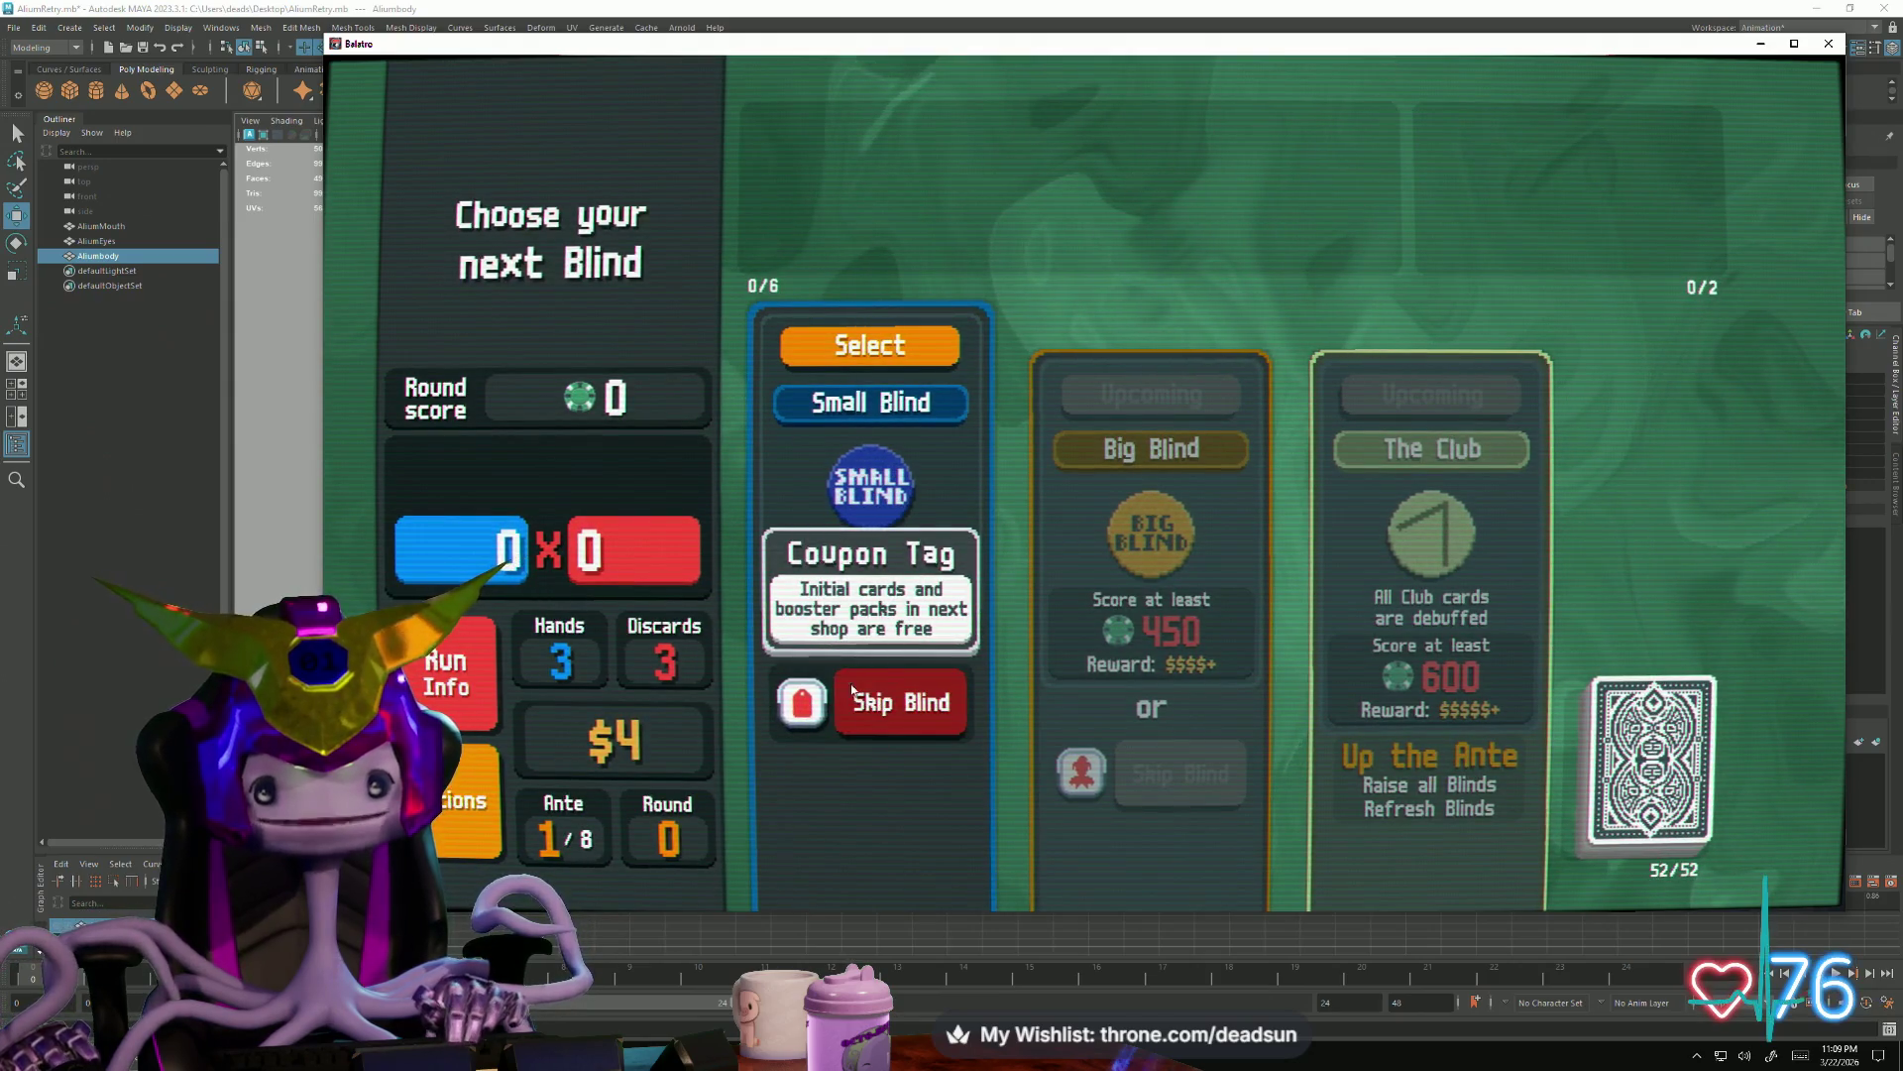
pyautogui.click(851, 724)
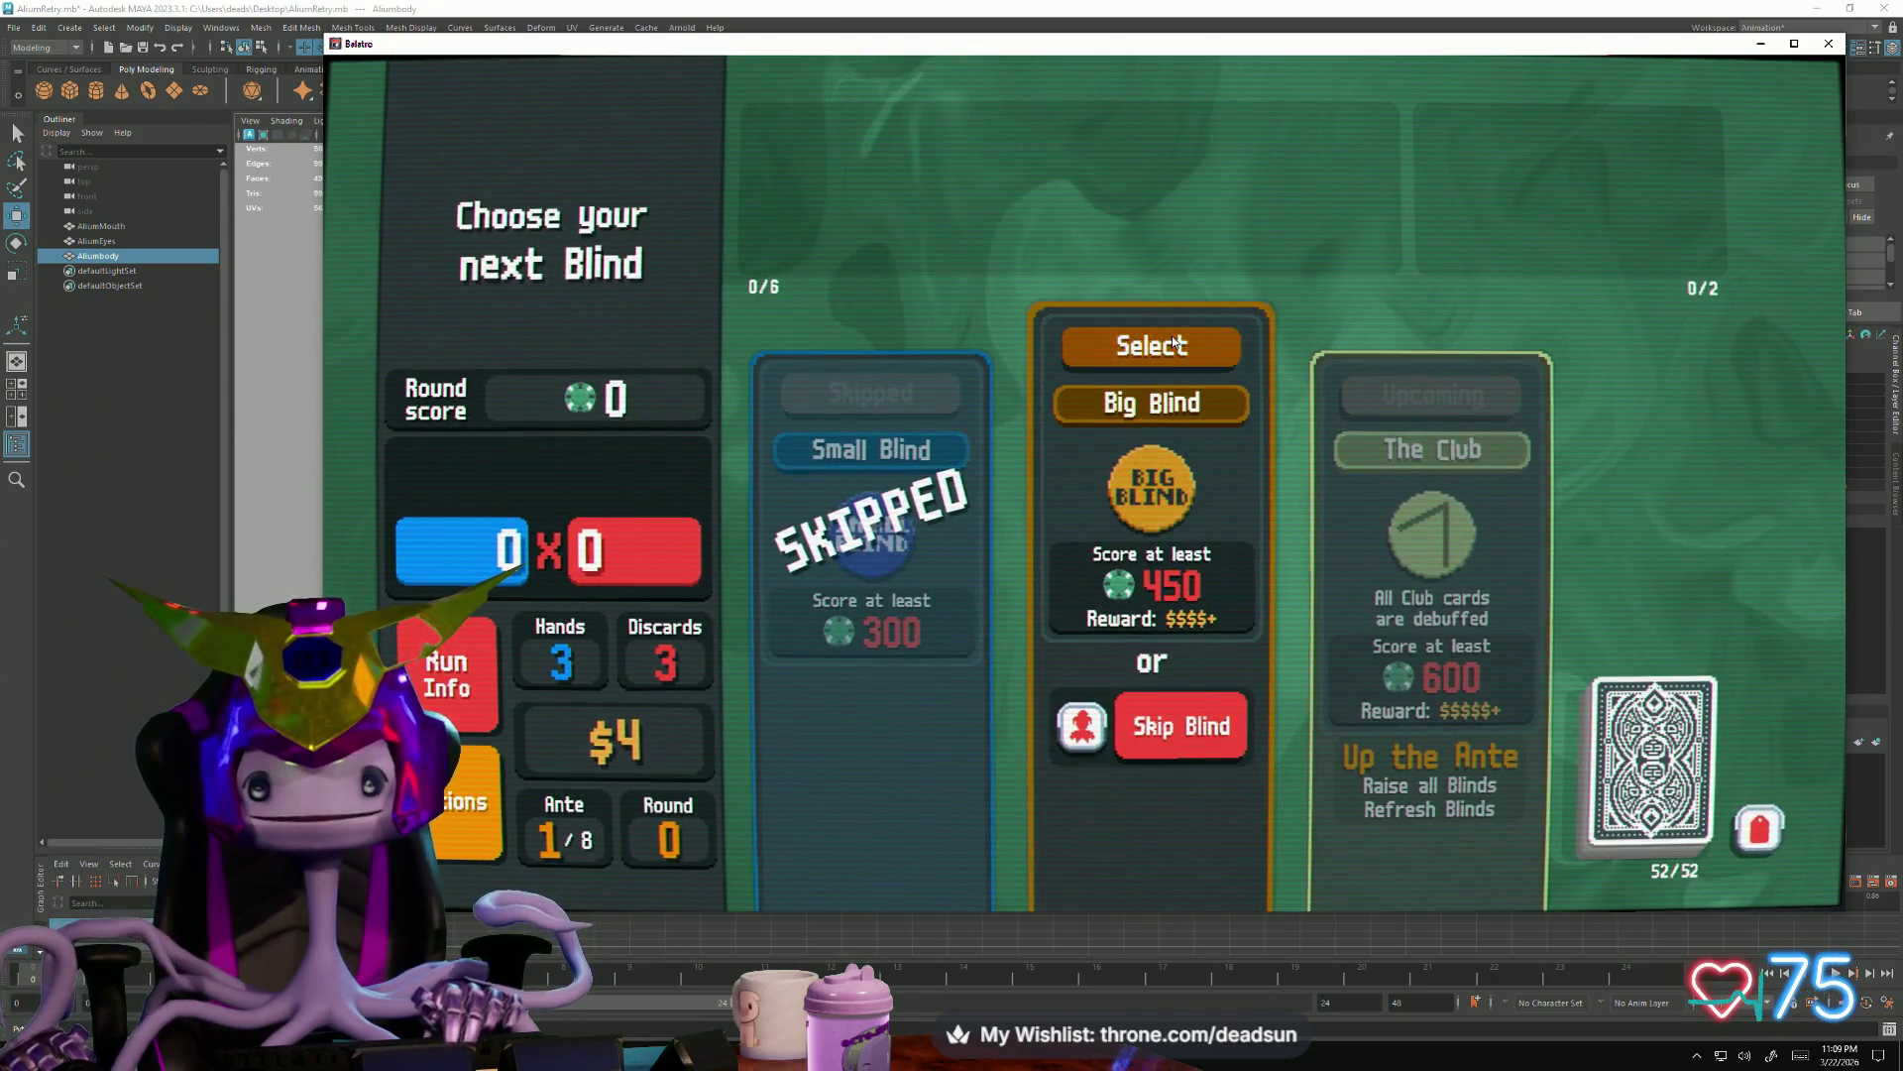
pyautogui.click(1102, 357)
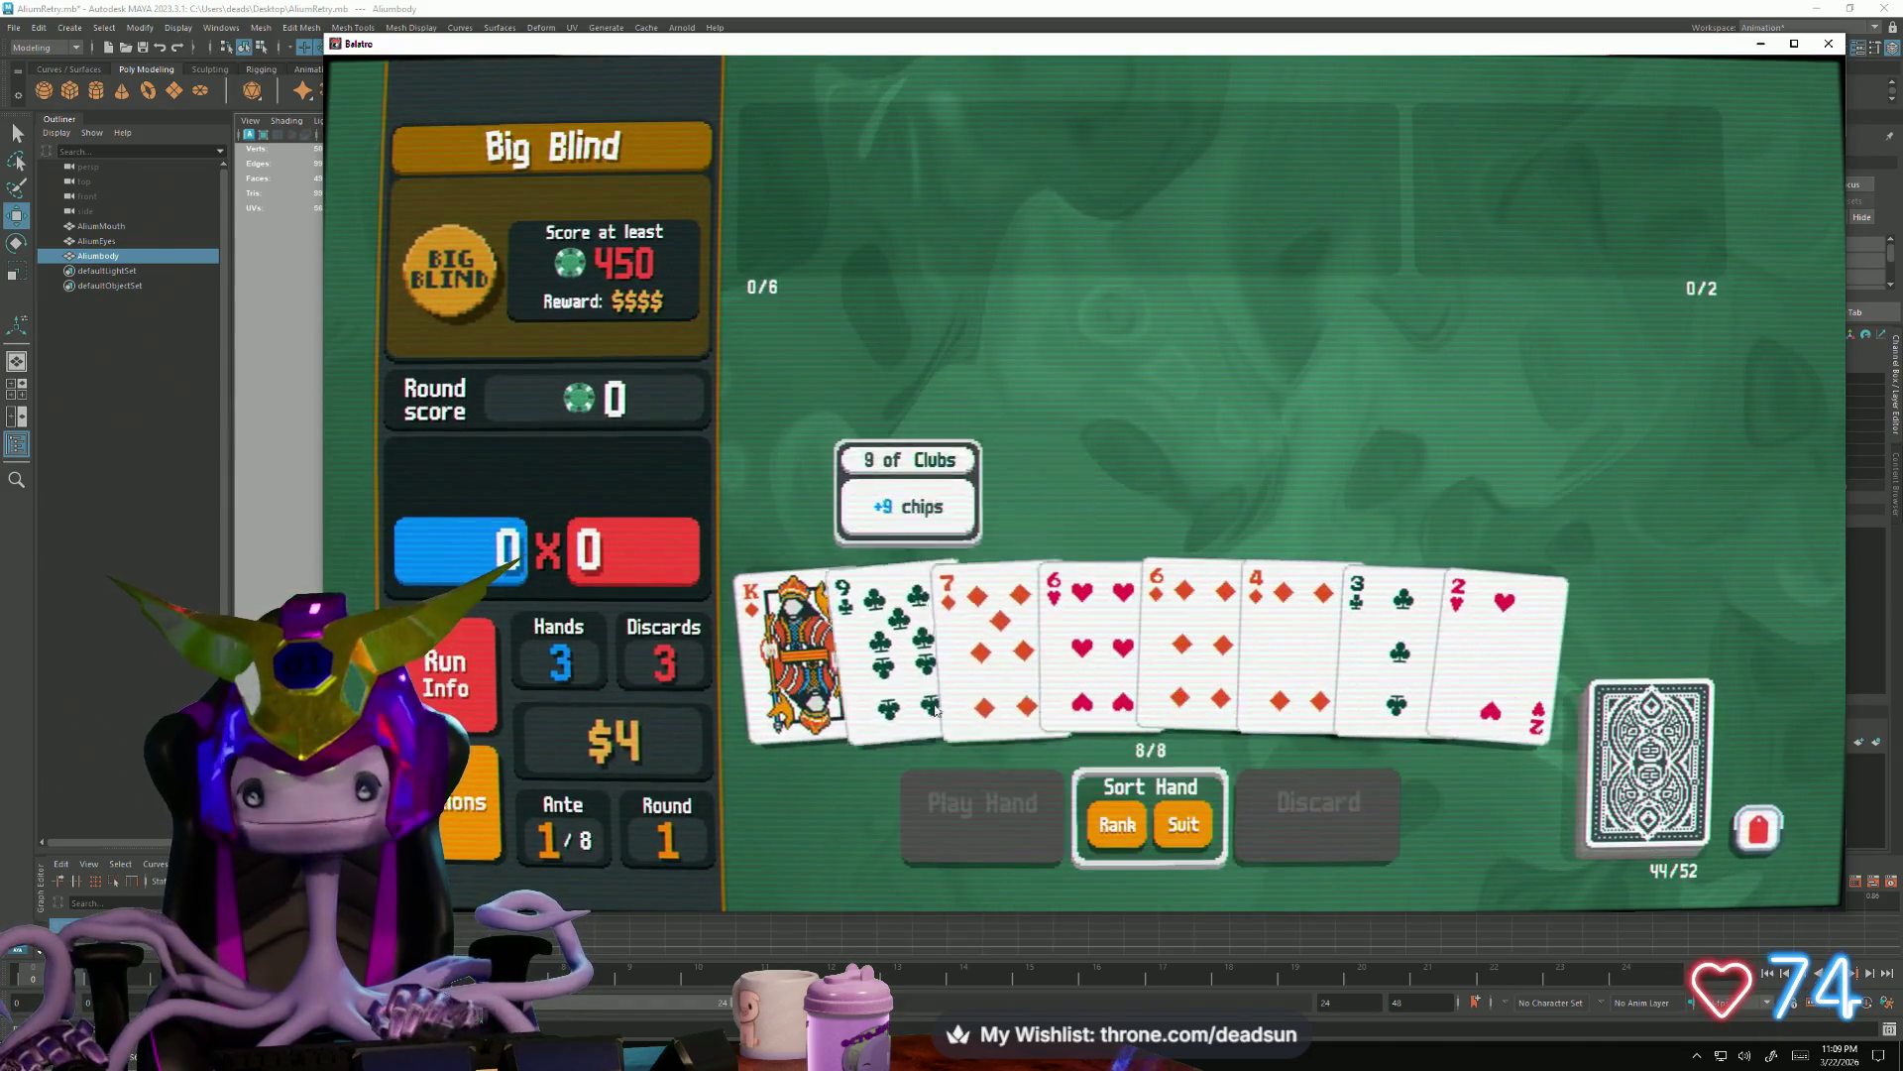
# Discard low cards twice, throwing away the 5, 7 and 8 of Diamonds and others
pyautogui.click(1473, 658)
pyautogui.click(1395, 640)
pyautogui.click(1283, 640)
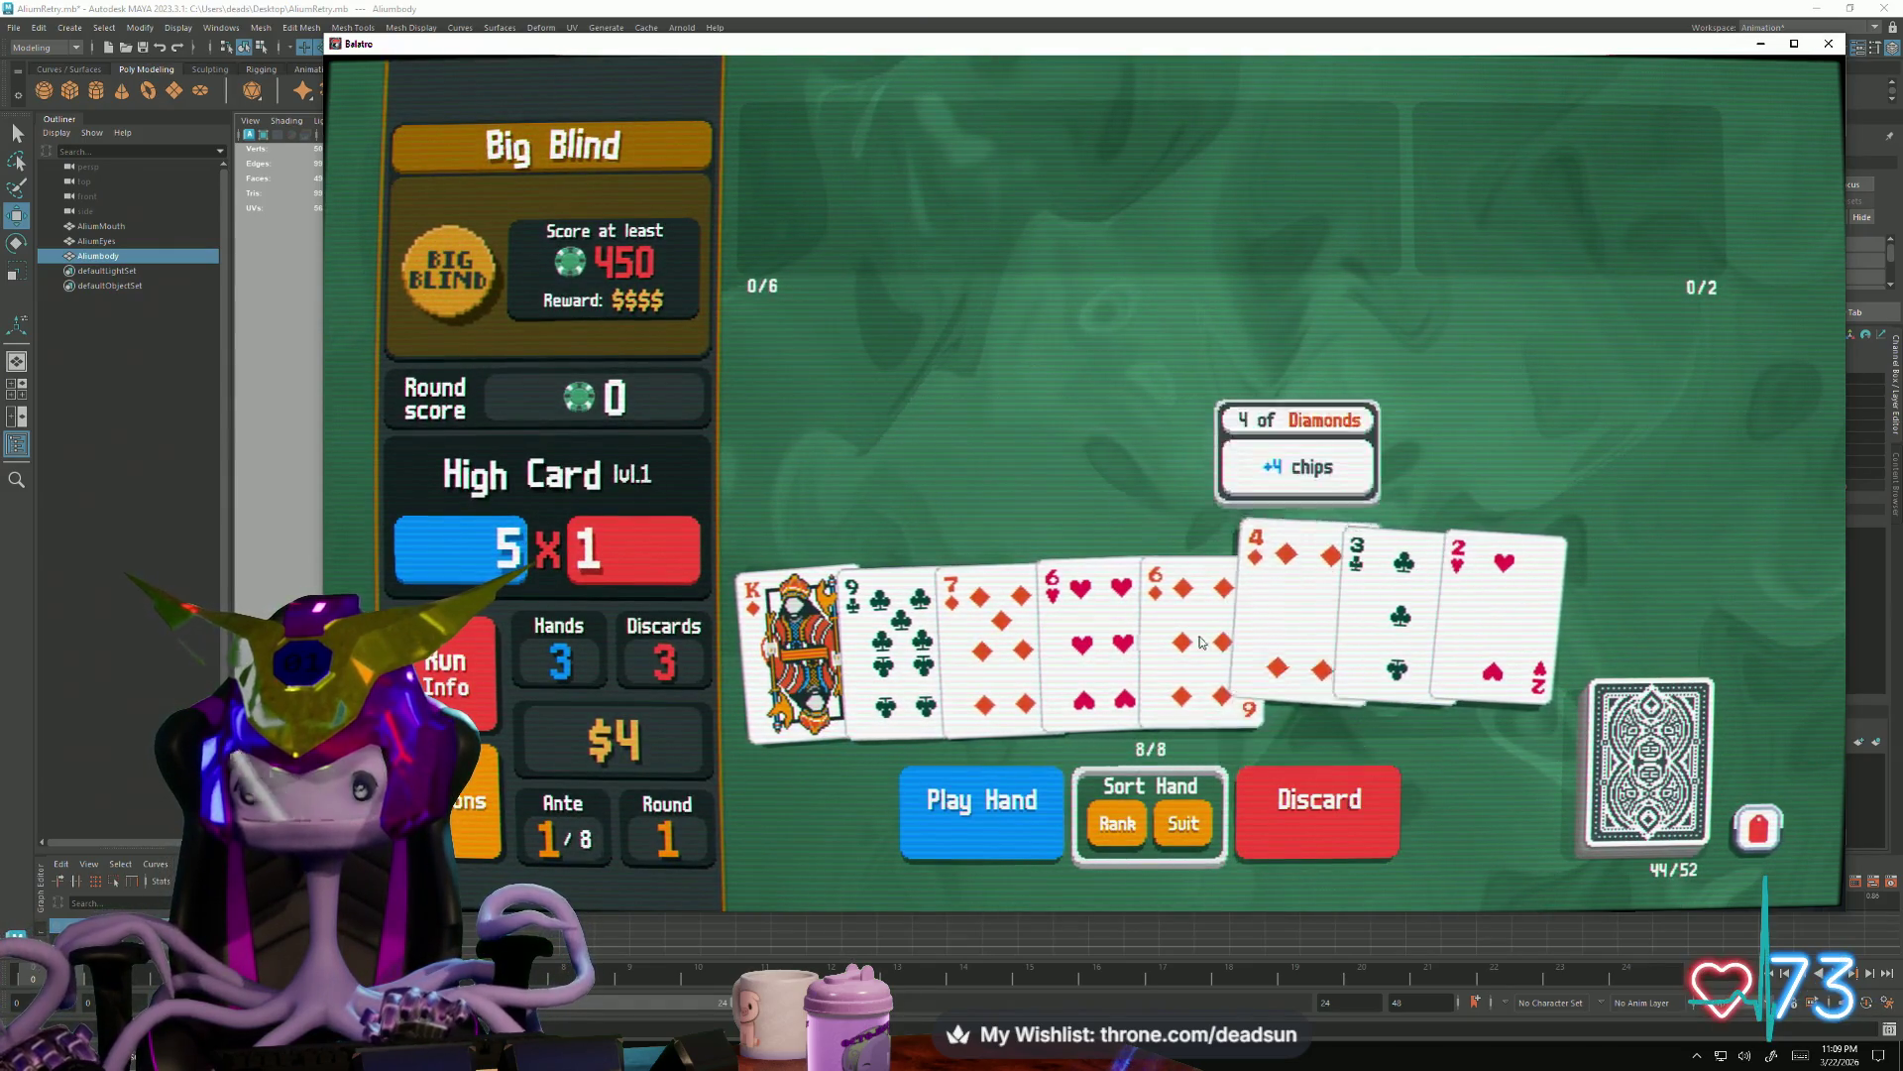
pyautogui.click(1324, 822)
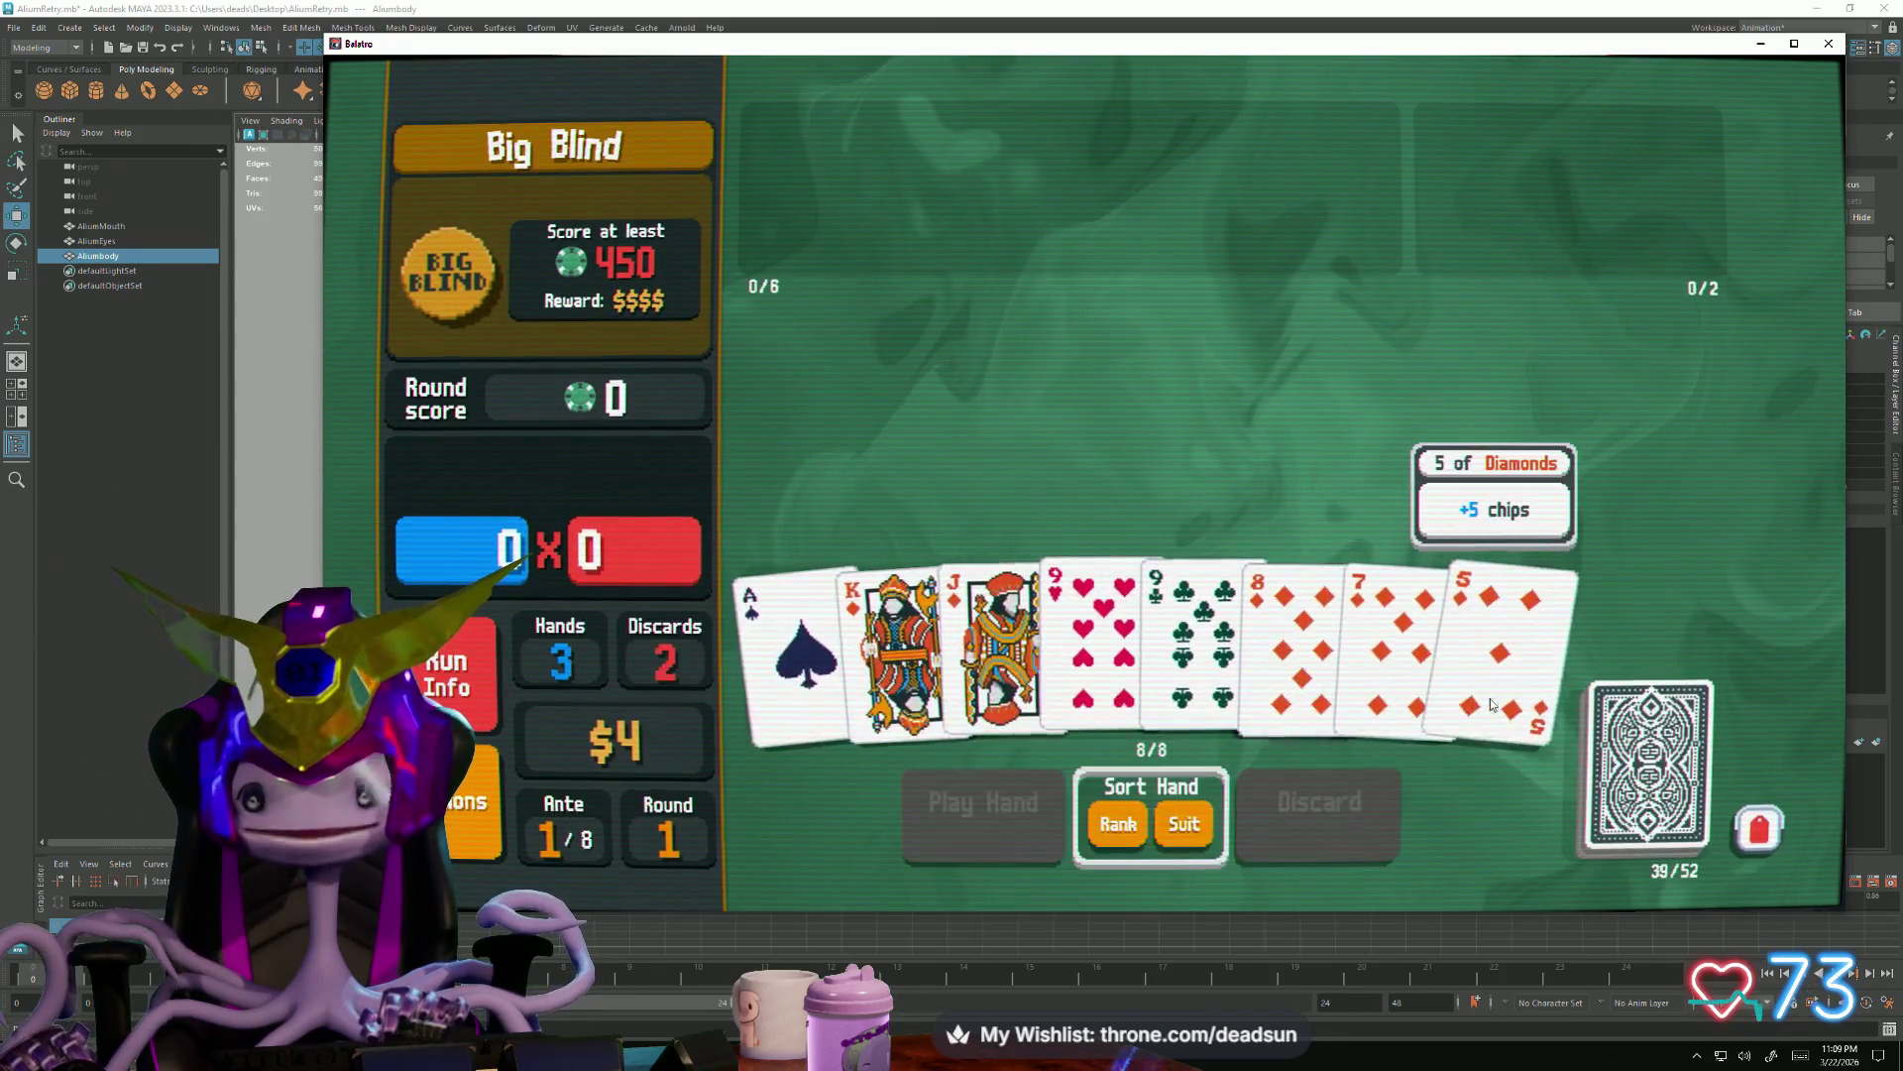
pyautogui.click(1528, 700)
pyautogui.click(1528, 700)
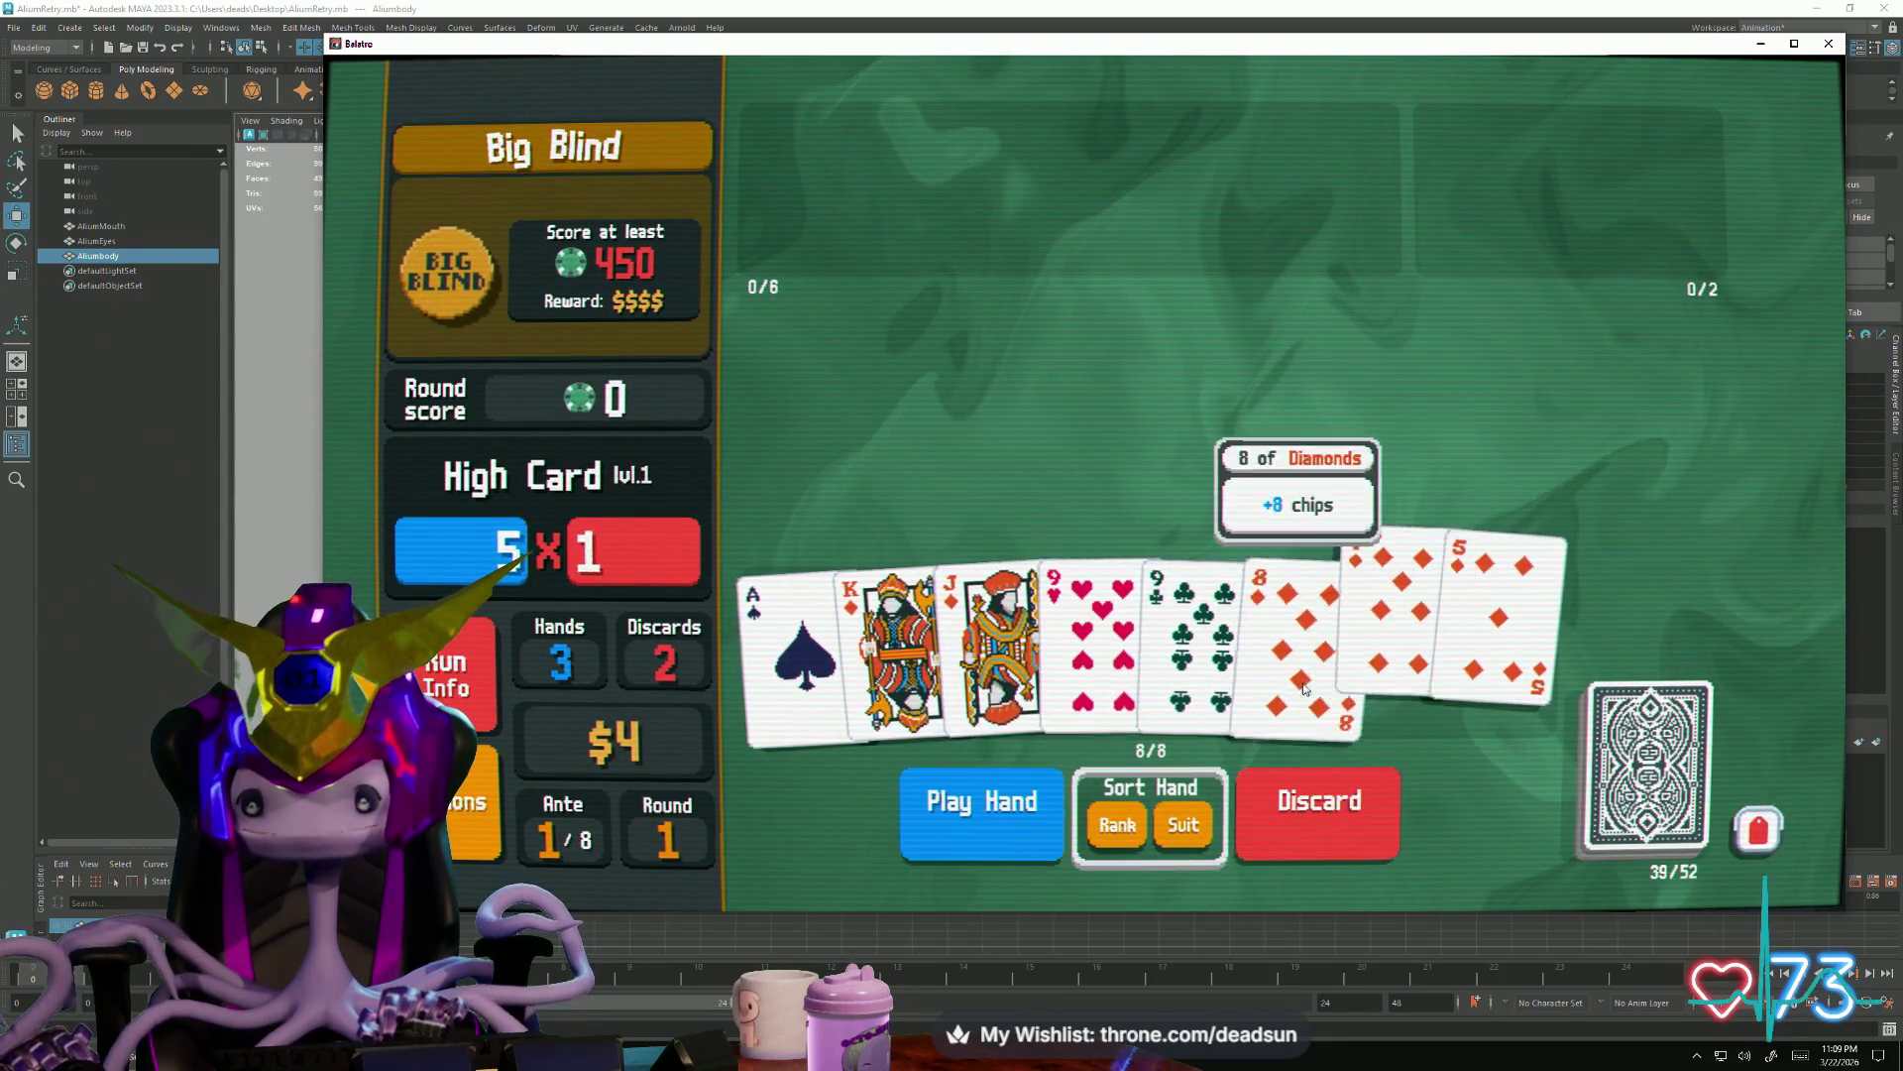
pyautogui.click(1391, 640)
pyautogui.click(1294, 640)
pyautogui.click(1239, 784)
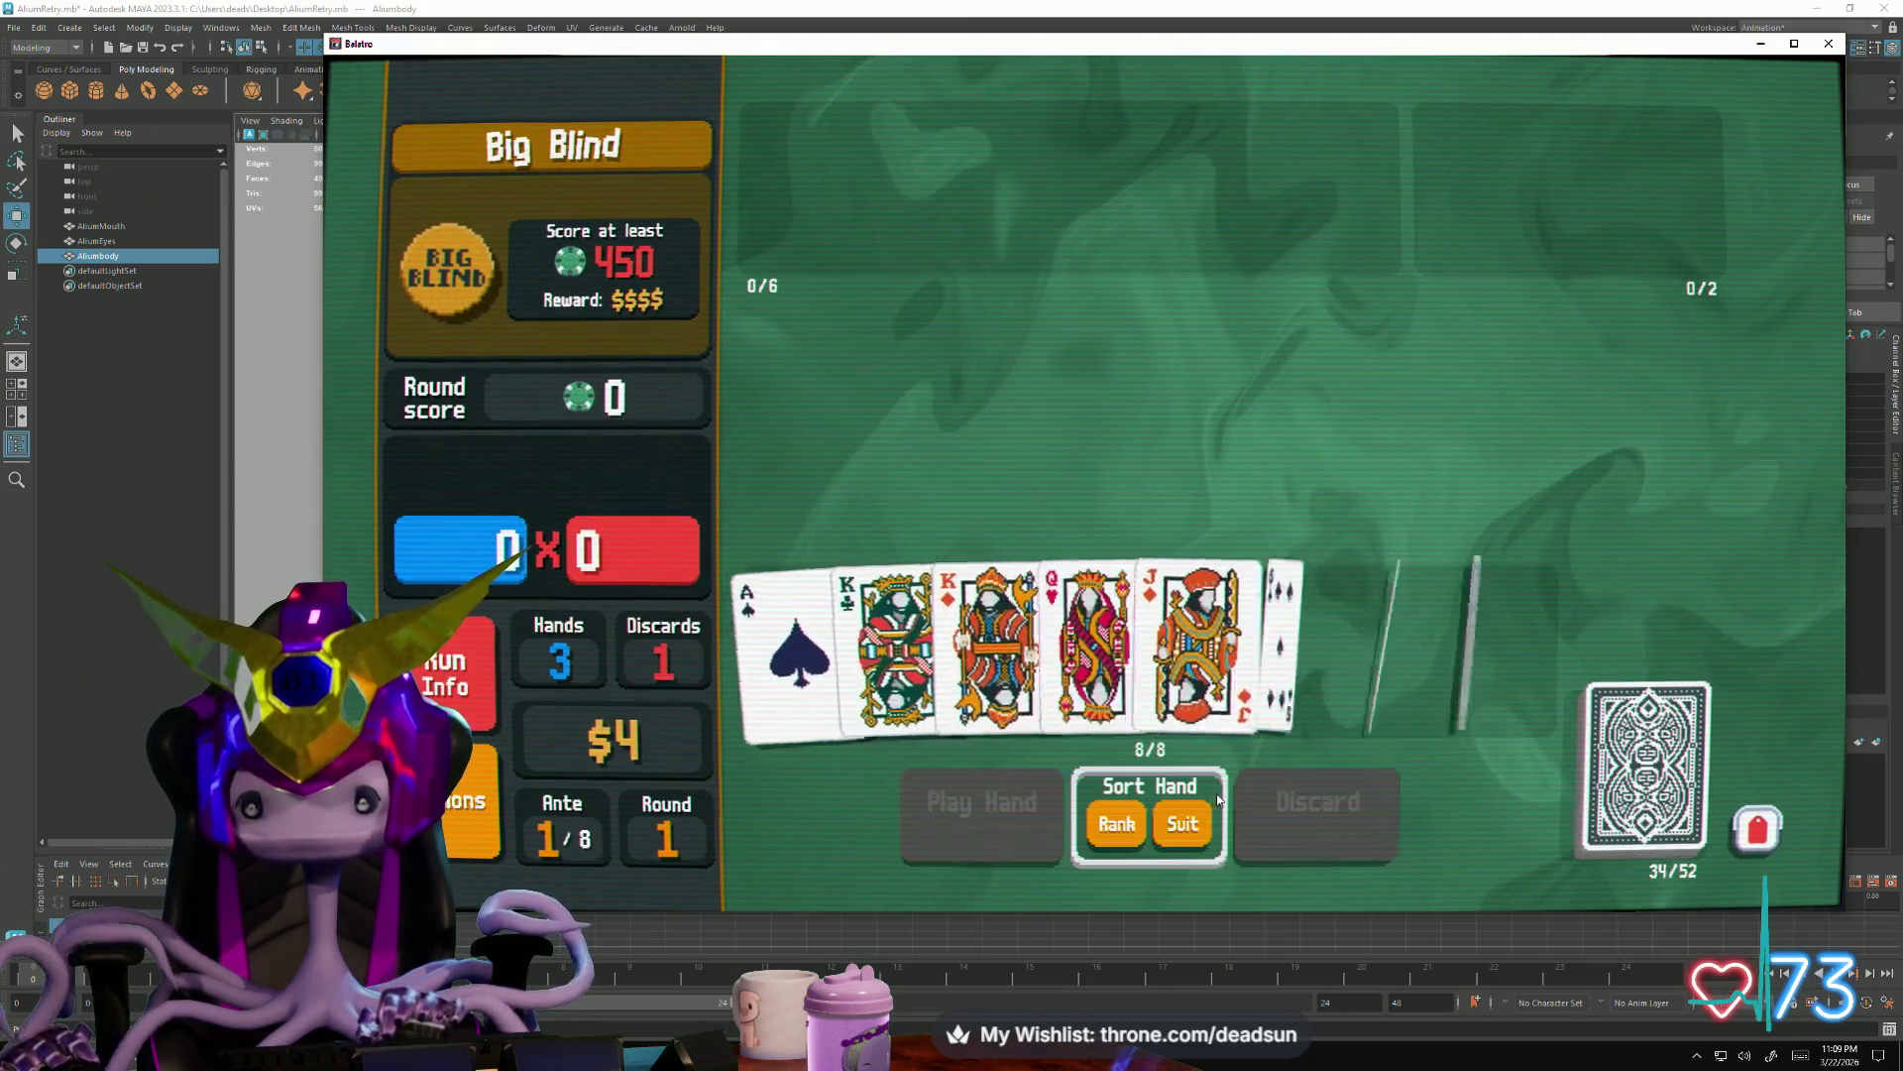
# Play a Full House of three fives and two Kings
pyautogui.click(1294, 640)
pyautogui.click(1497, 639)
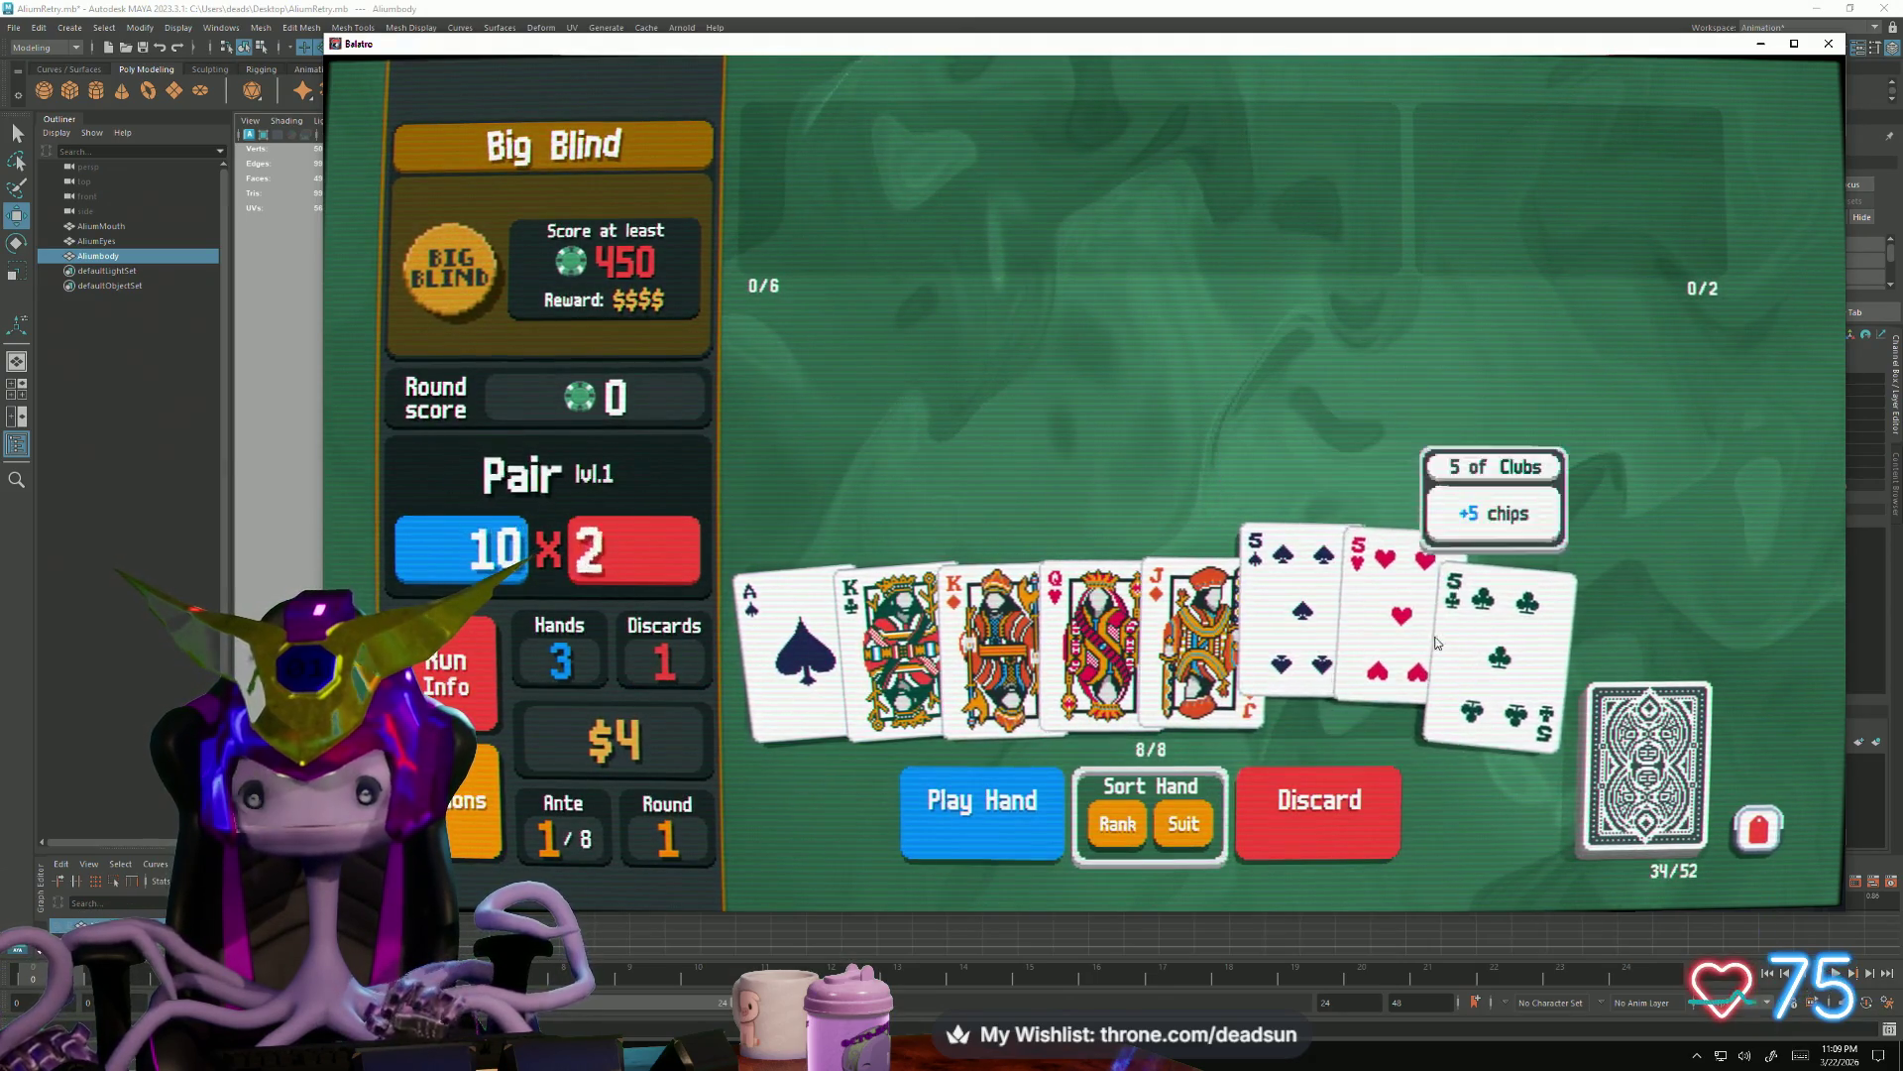
pyautogui.click(1398, 640)
pyautogui.click(996, 625)
pyautogui.click(896, 626)
pyautogui.click(982, 789)
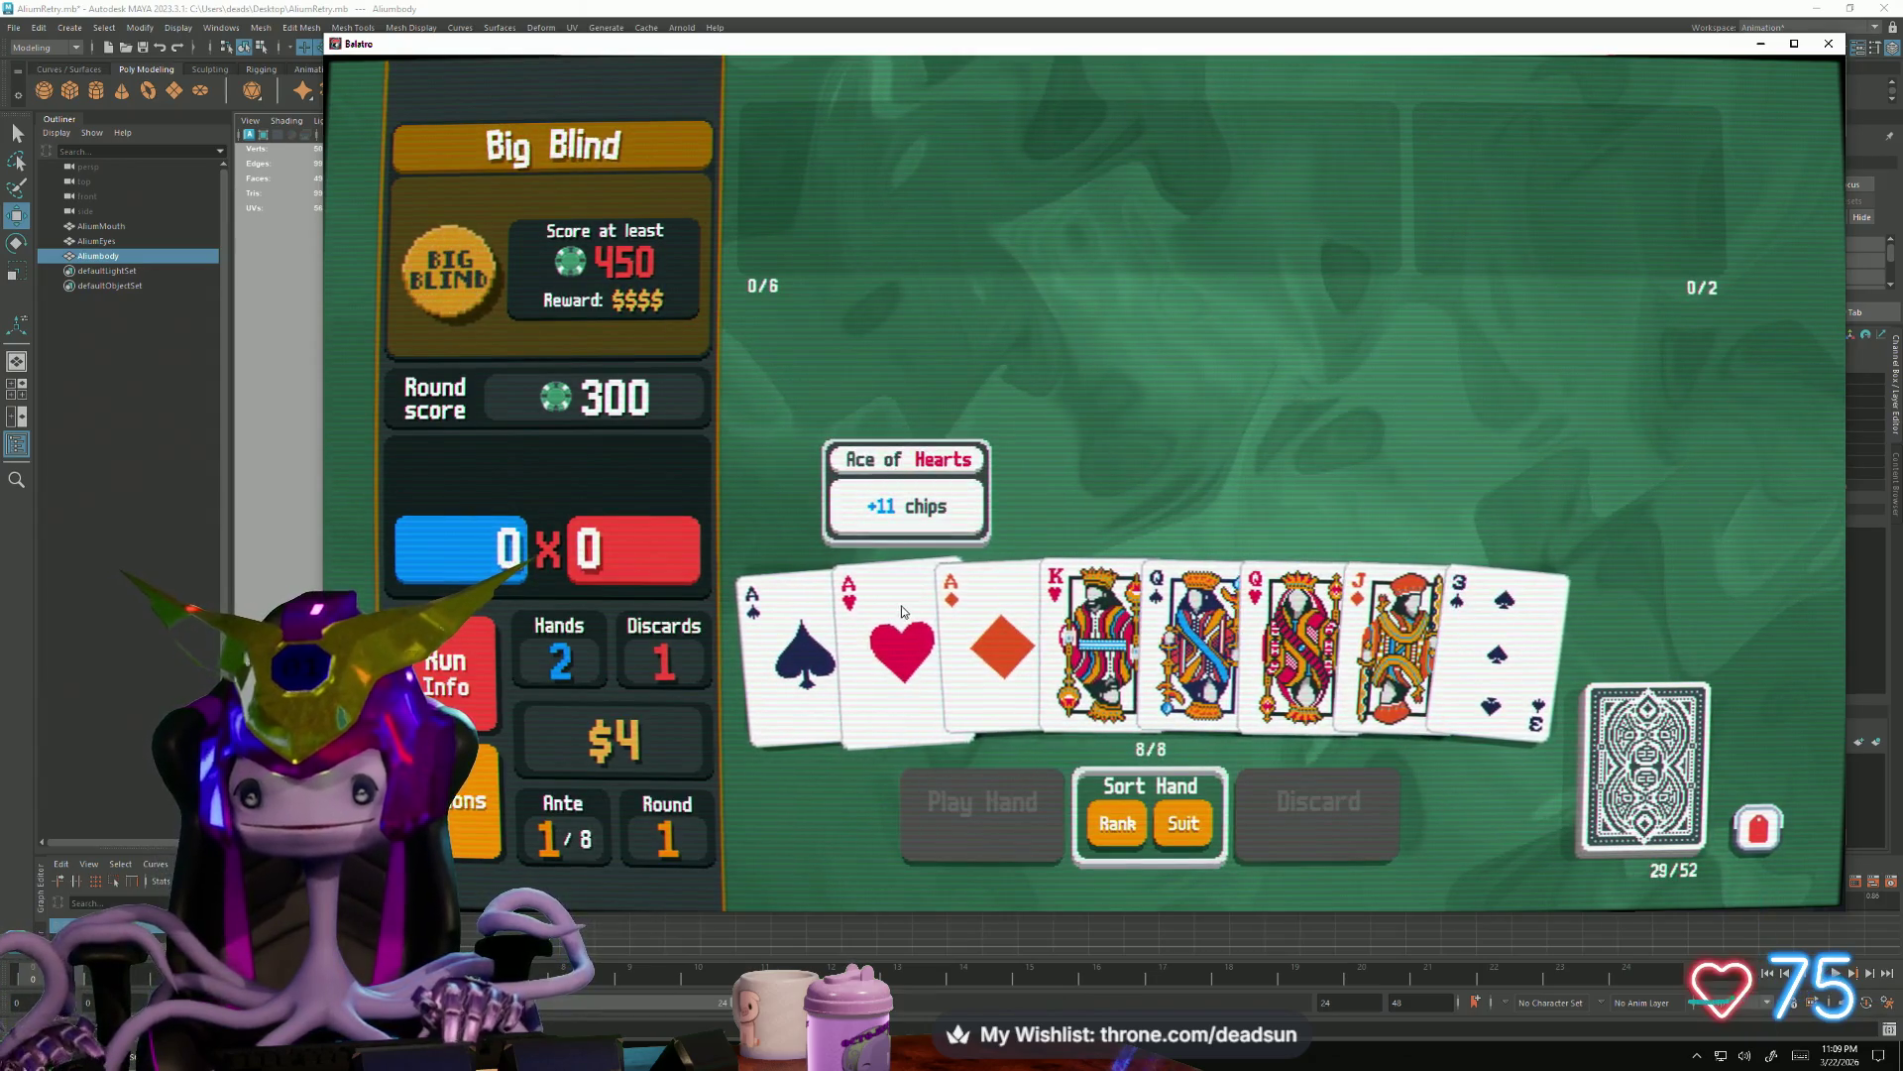
# Play a Full House of three Aces and two Queens to reach 672, then collect the winnings
pyautogui.click(811, 618)
pyautogui.click(903, 640)
pyautogui.click(999, 640)
pyautogui.click(1197, 640)
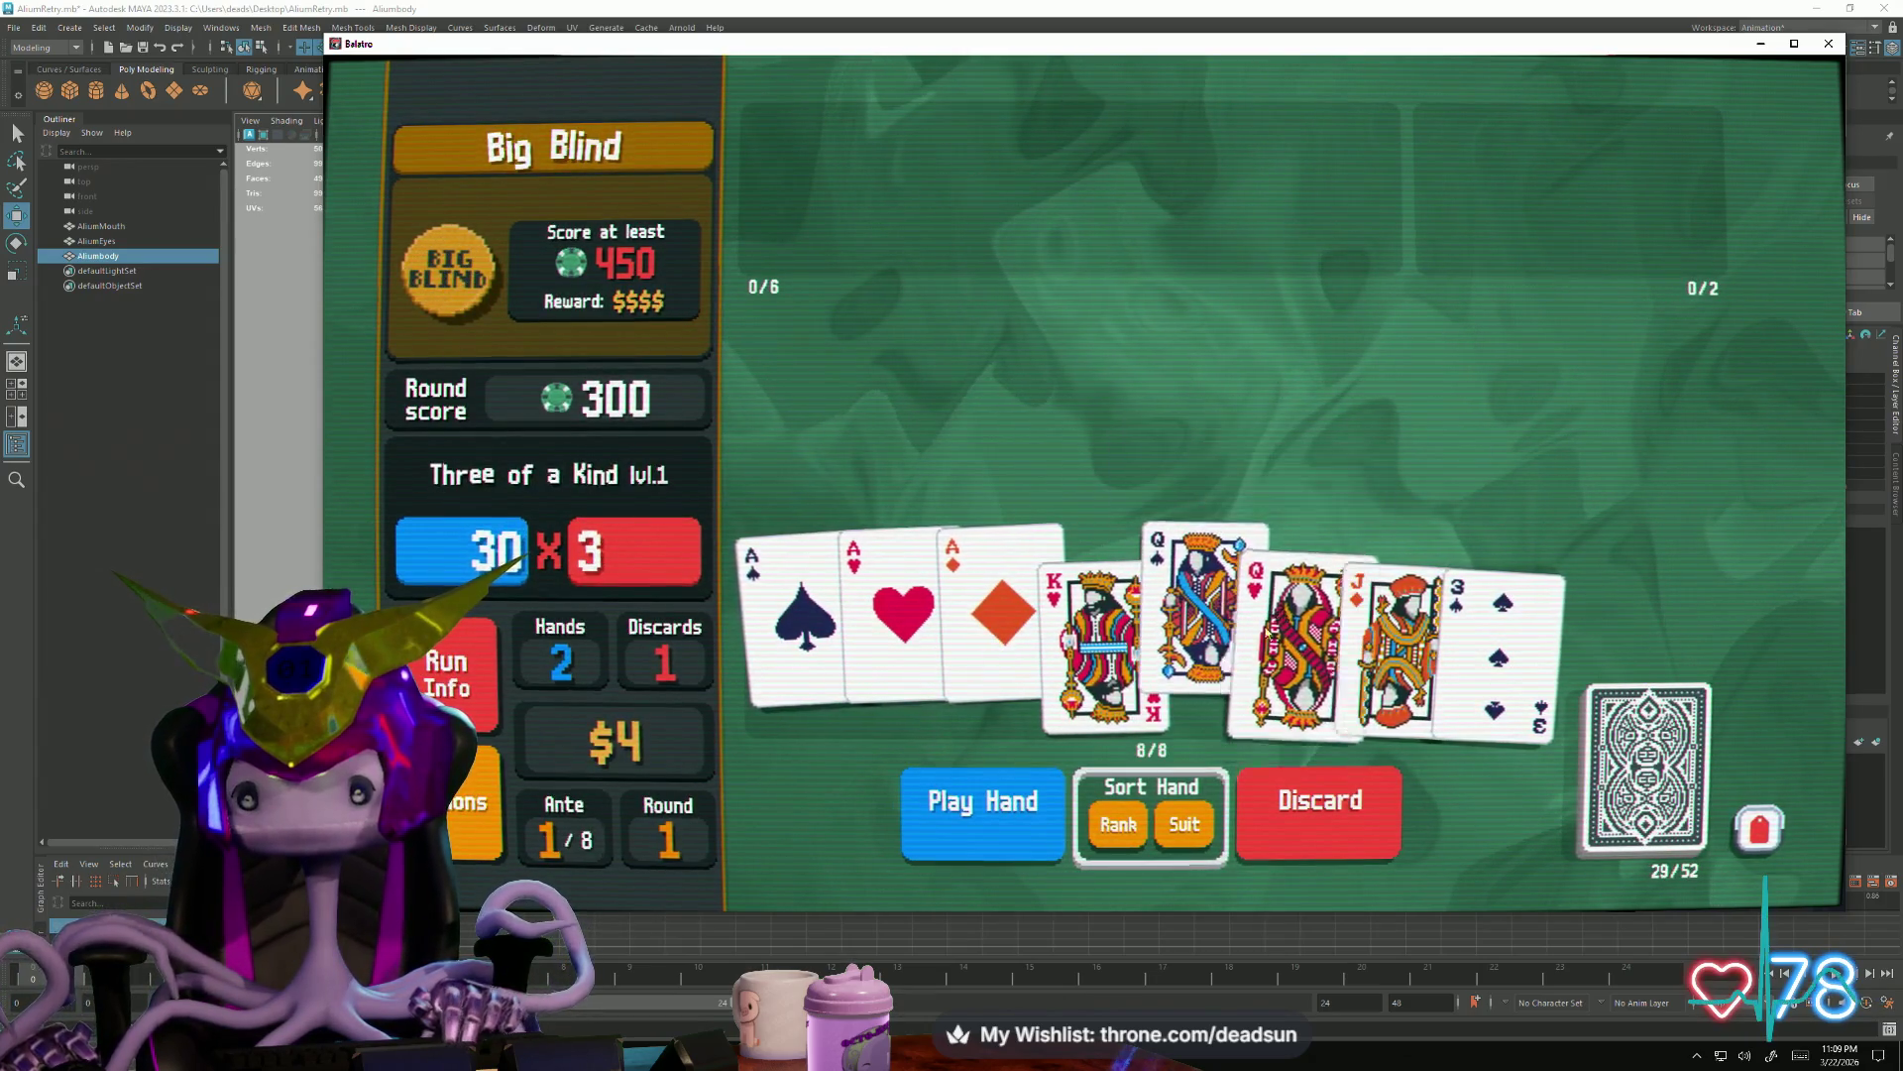
pyautogui.click(1298, 640)
pyautogui.click(982, 833)
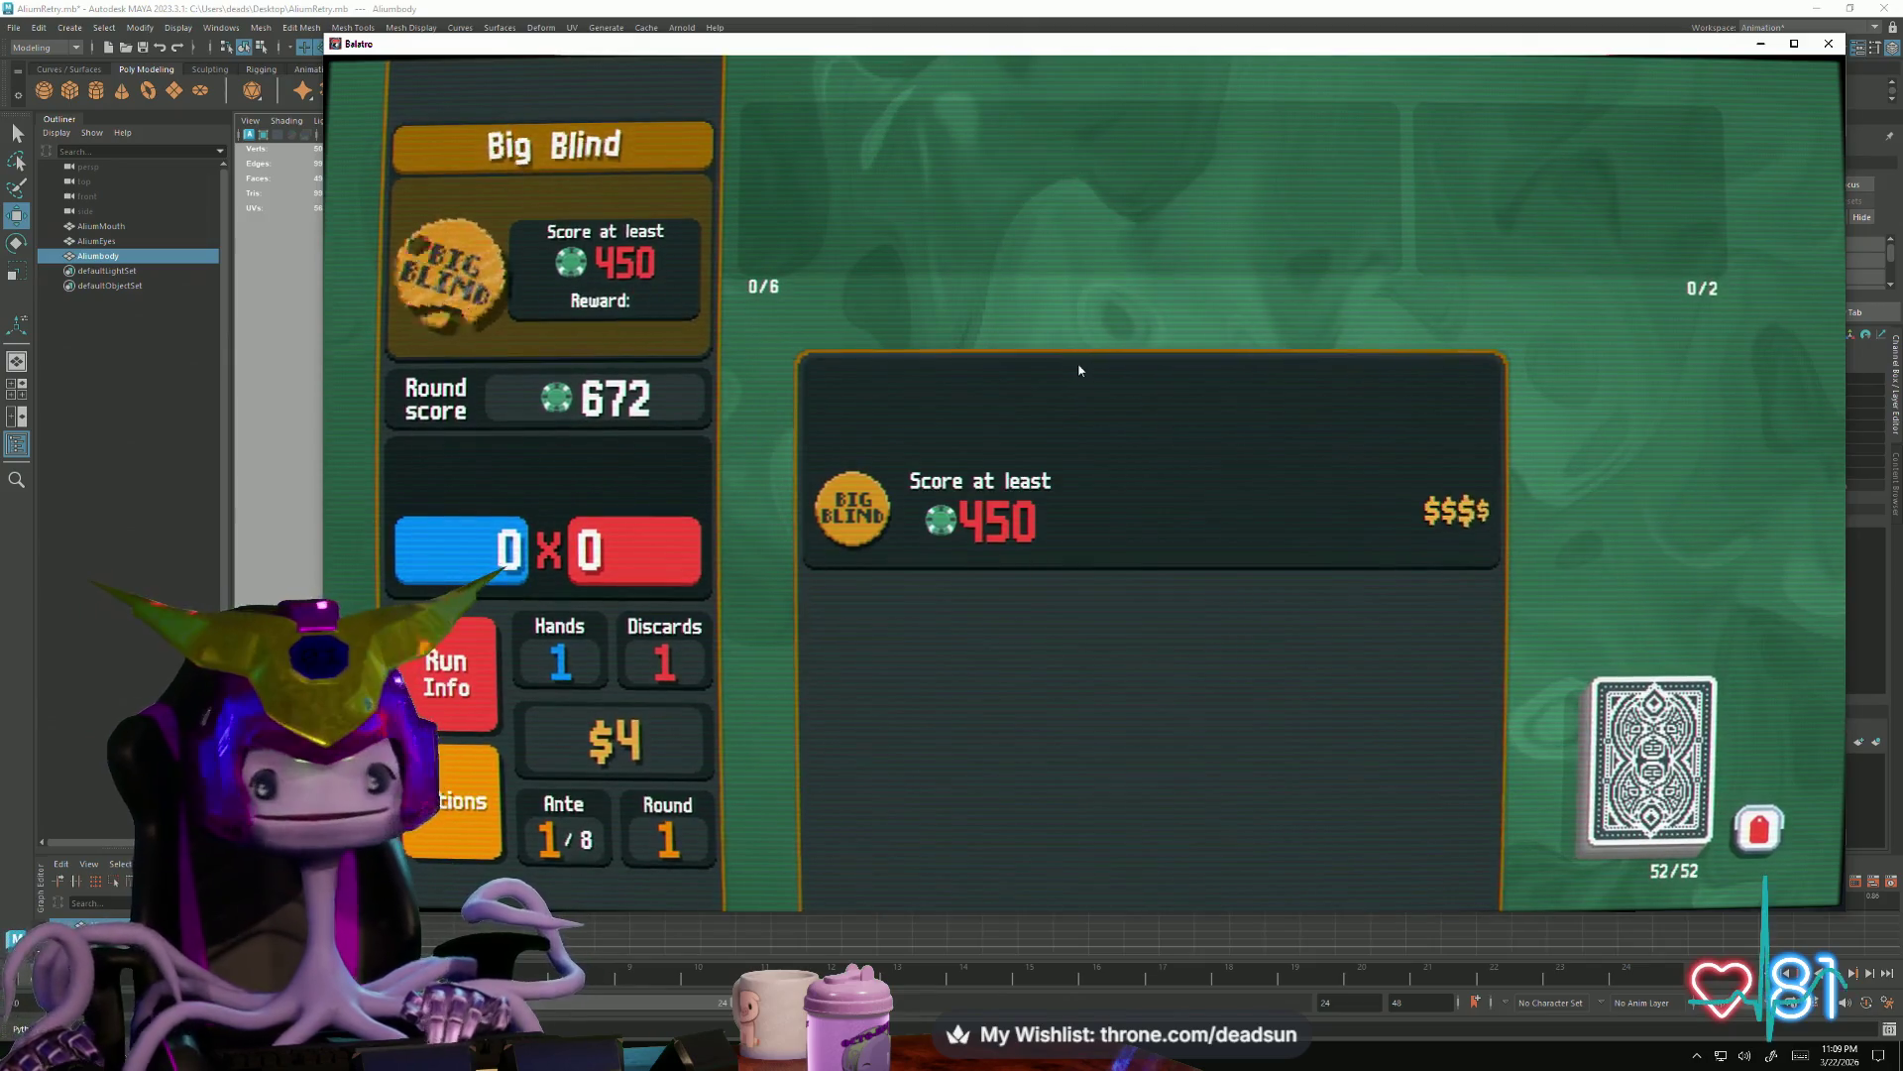
pyautogui.click(1257, 431)
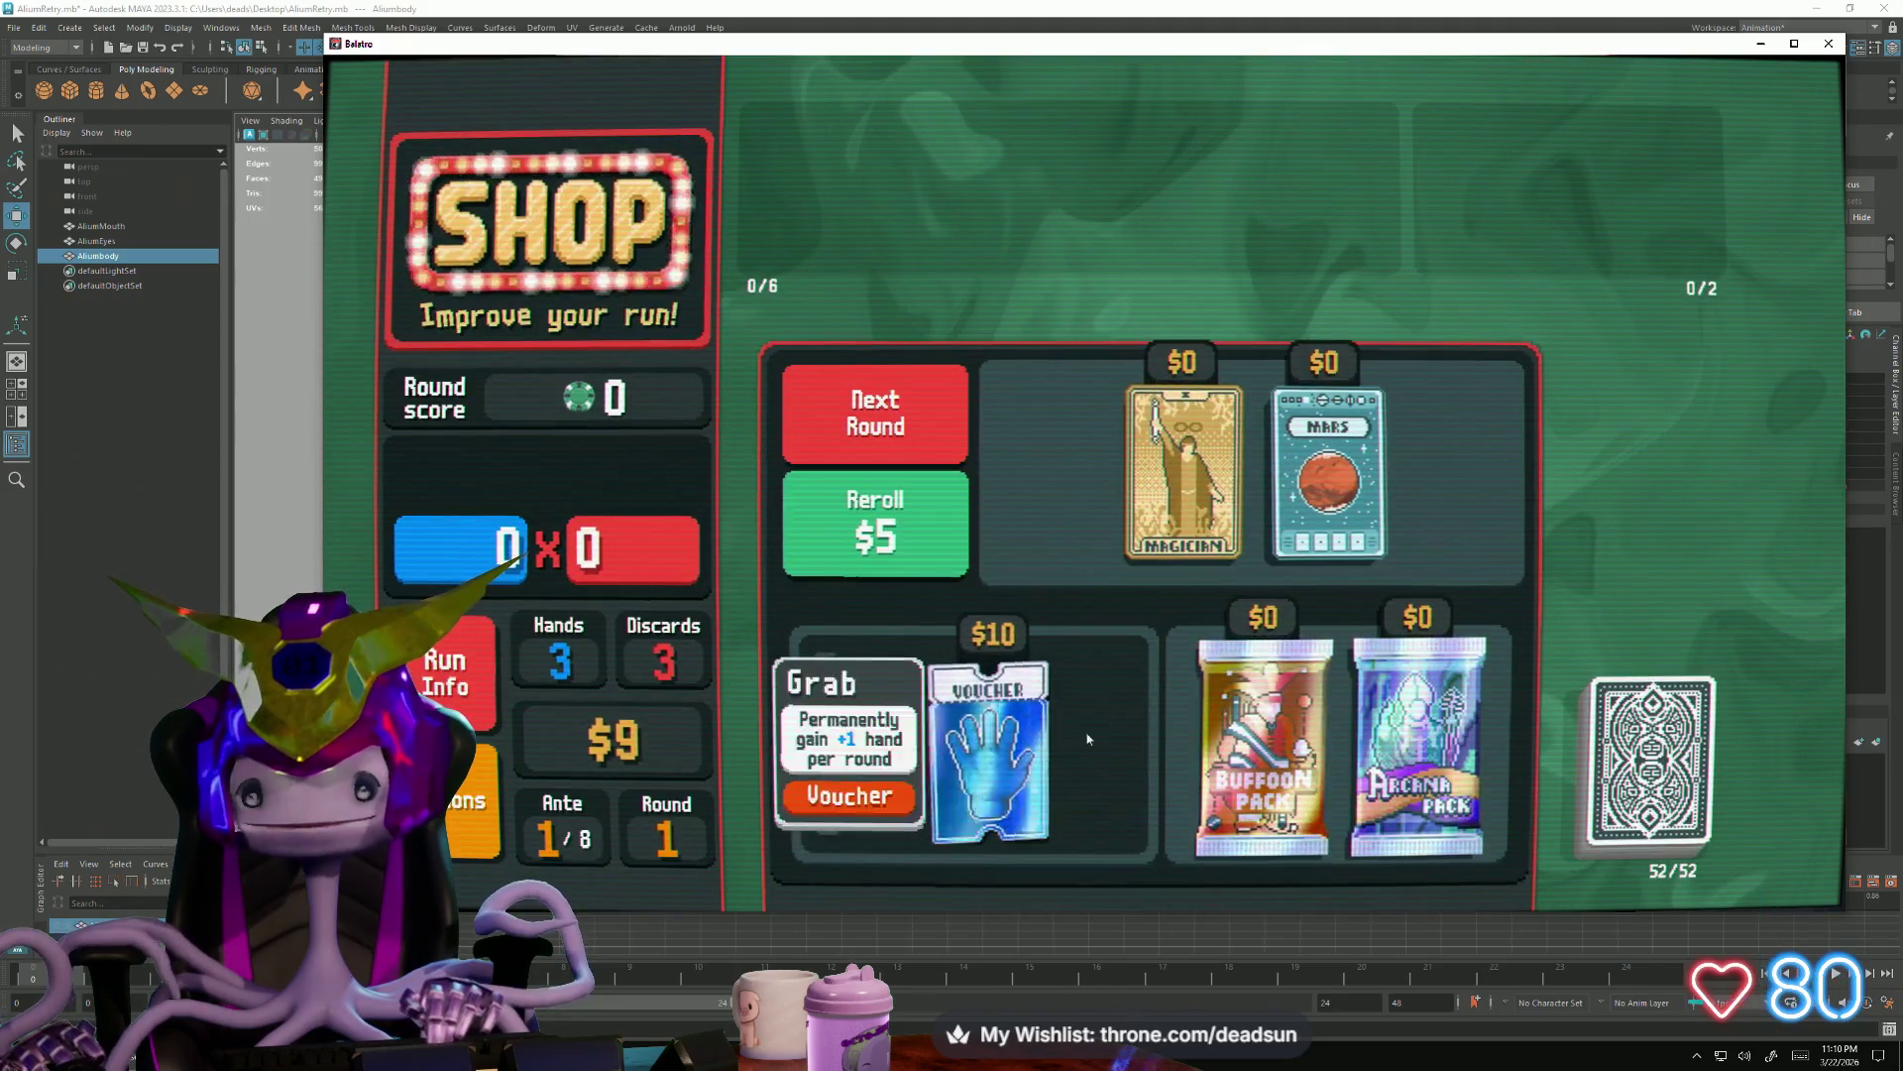
# Buy and use the Mars planet, then take the left Joker from the Buffoon Pack
pyautogui.moveTo(1327, 473)
pyautogui.click(1356, 553)
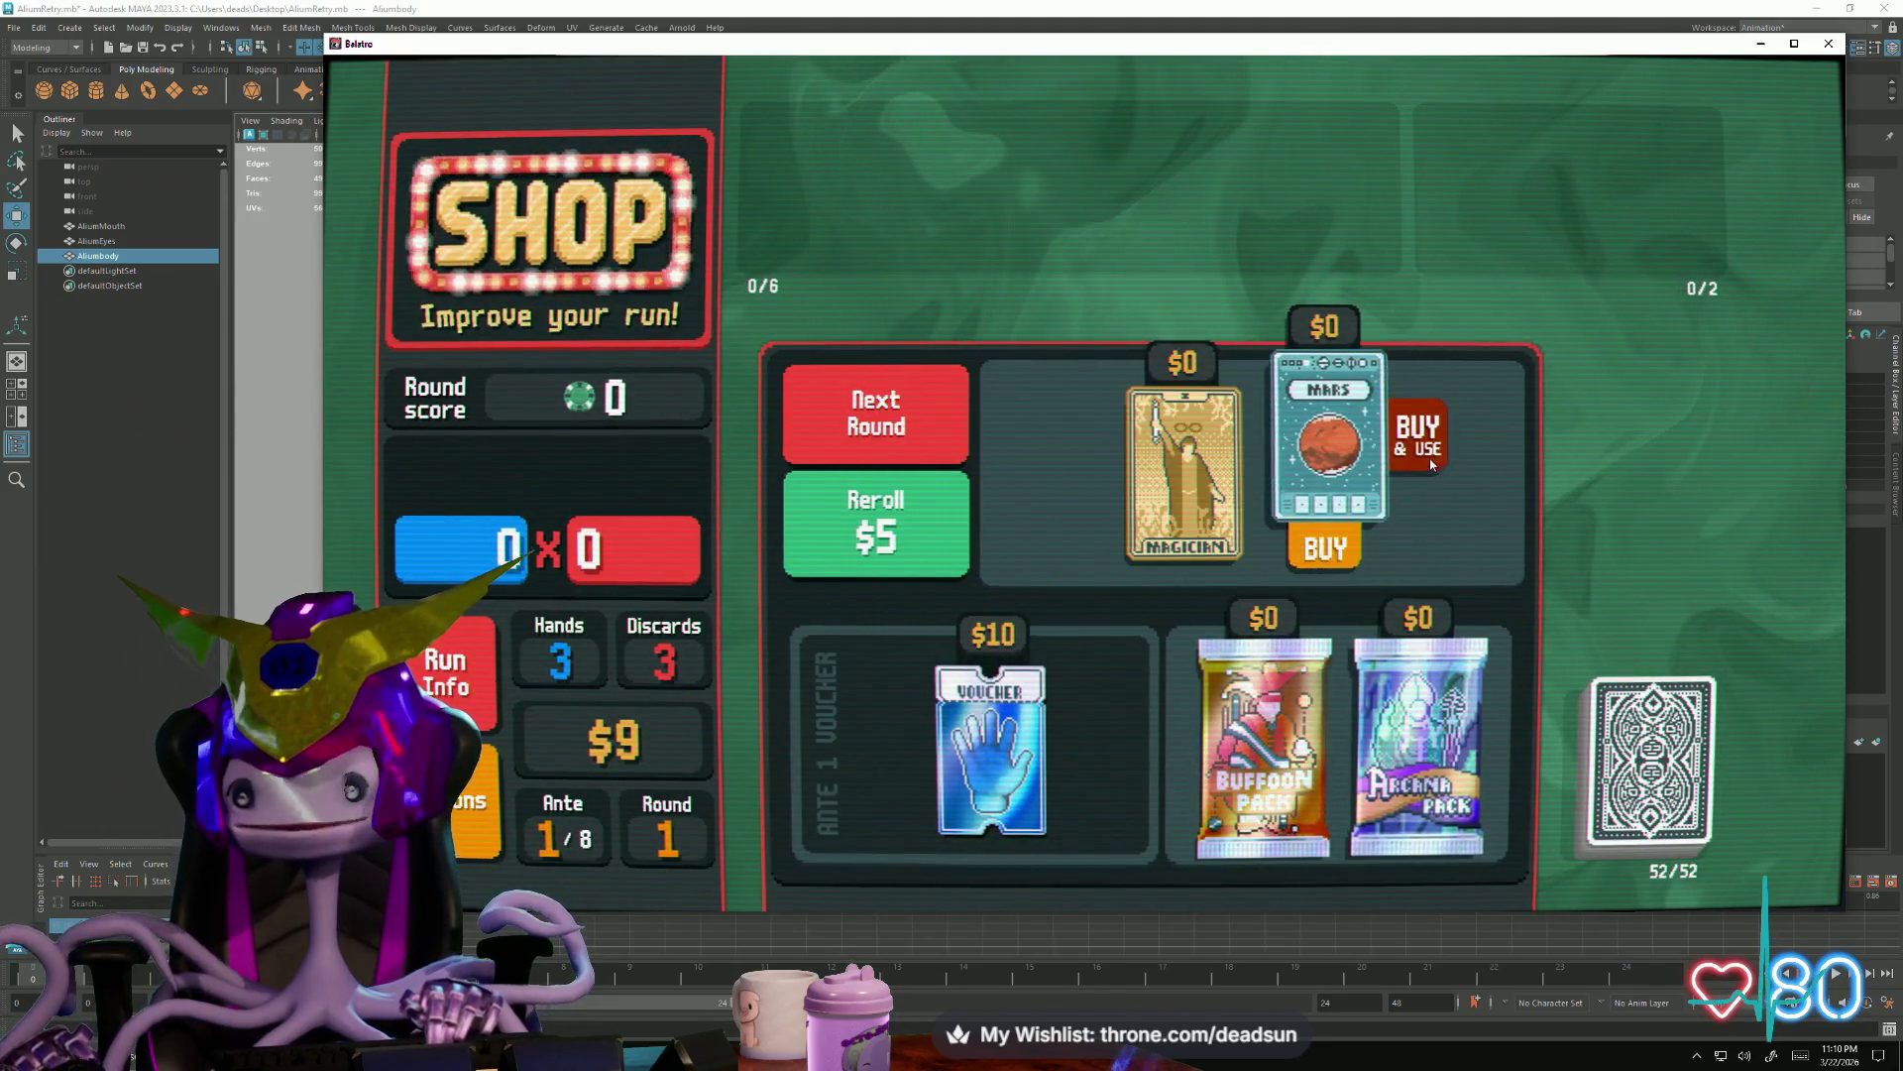
pyautogui.click(1417, 429)
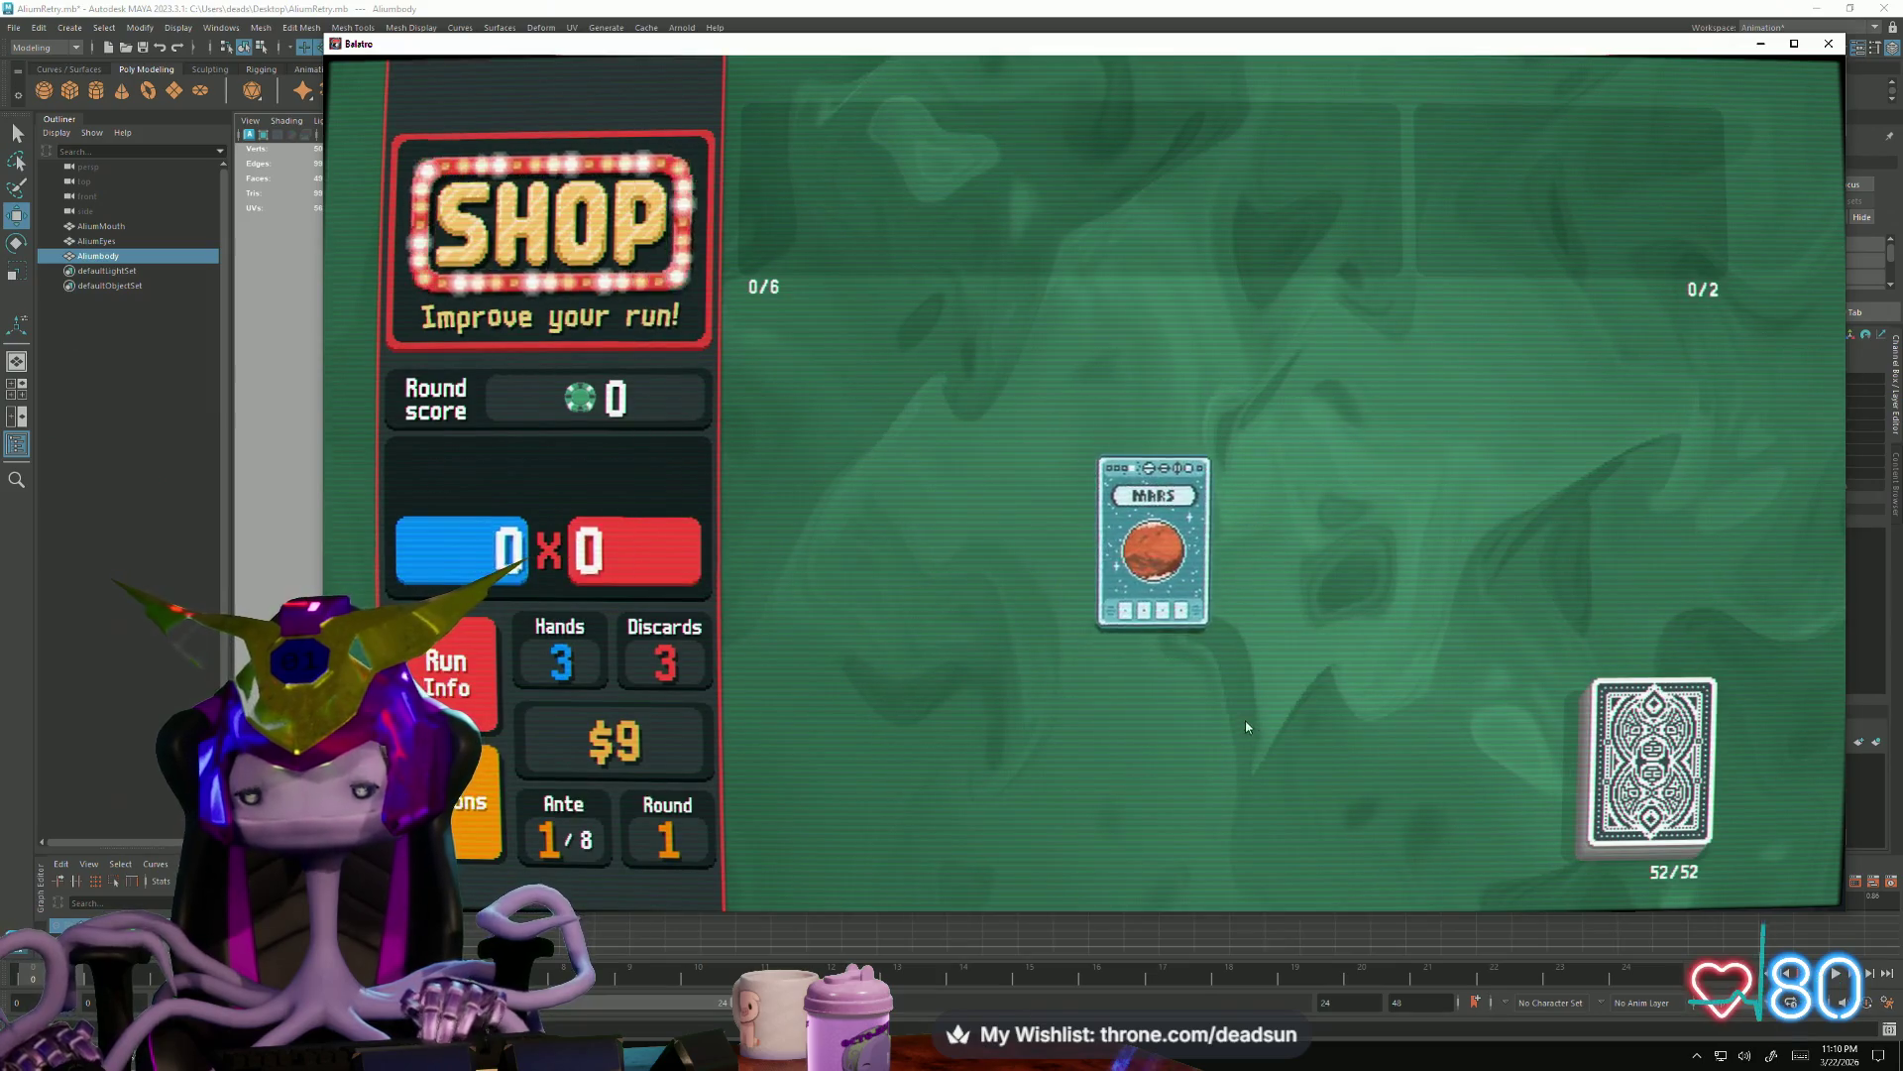
pyautogui.click(1258, 870)
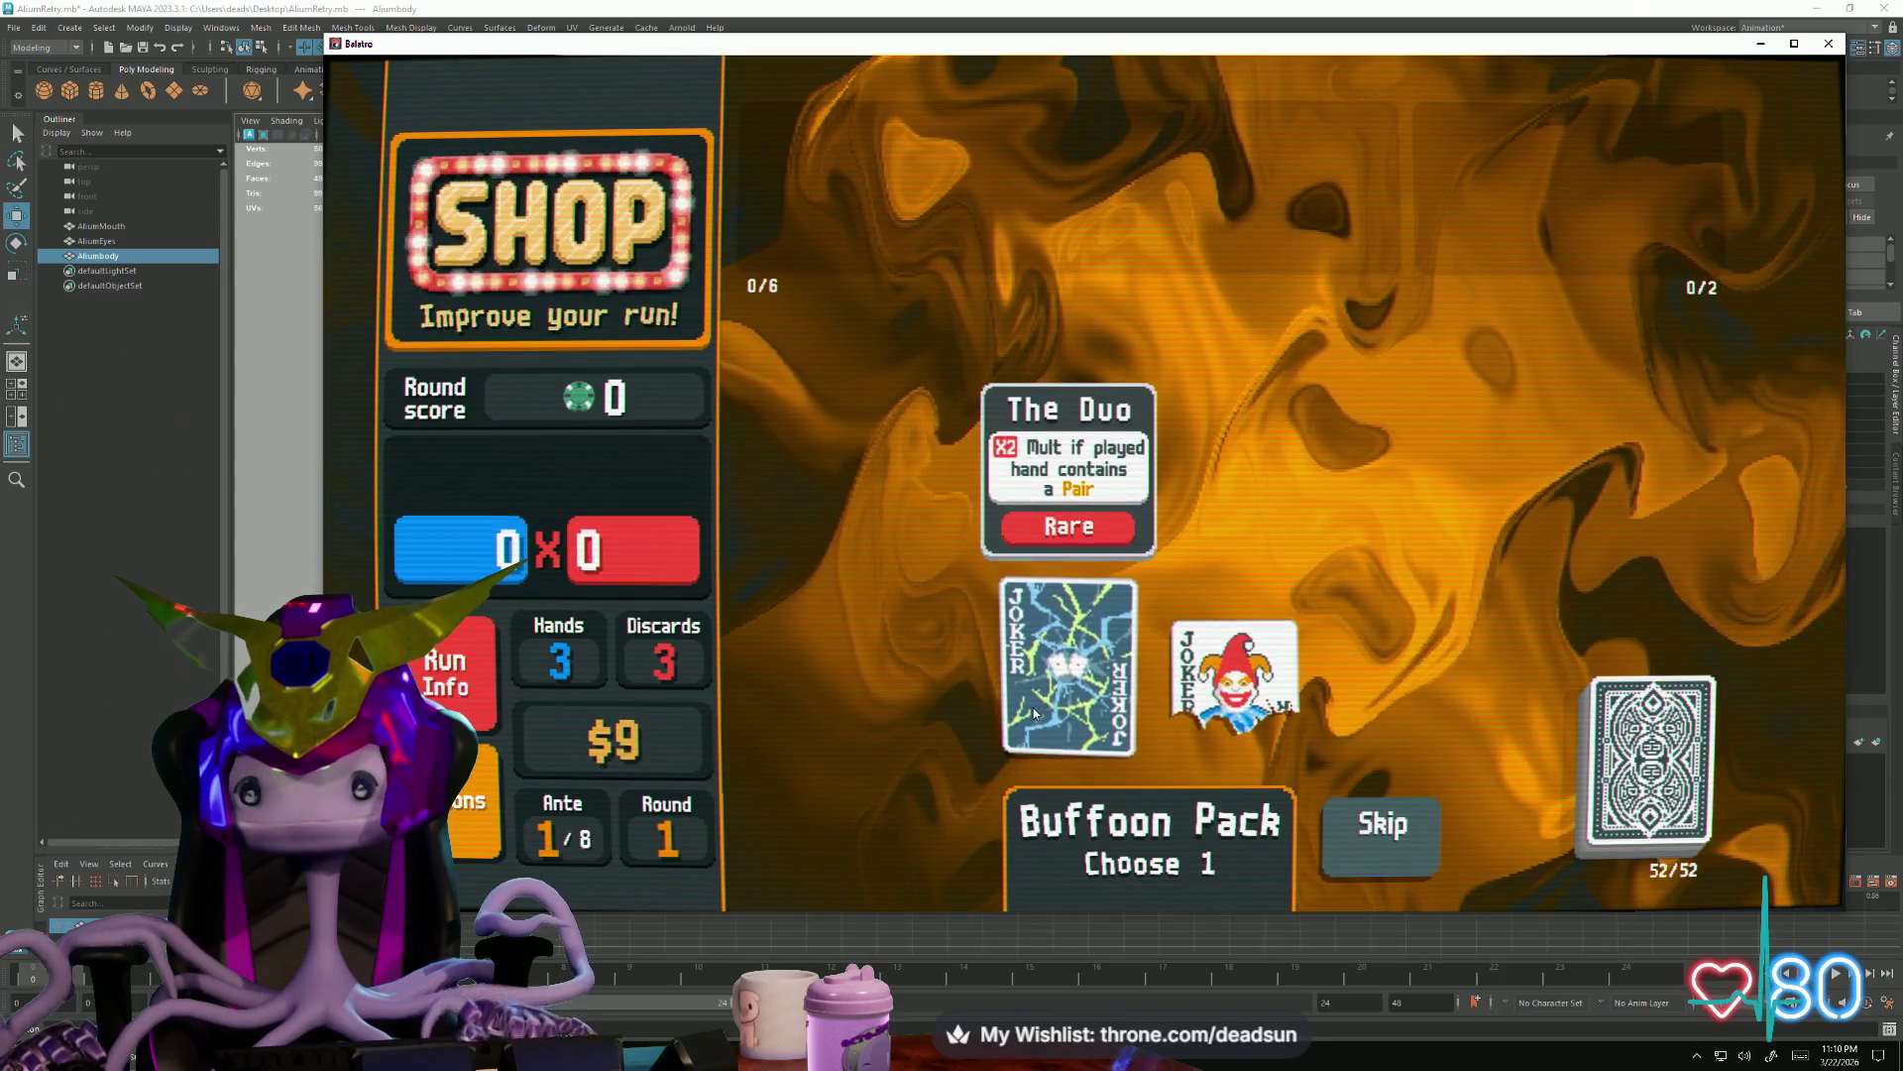
pyautogui.click(1068, 666)
pyautogui.click(1071, 768)
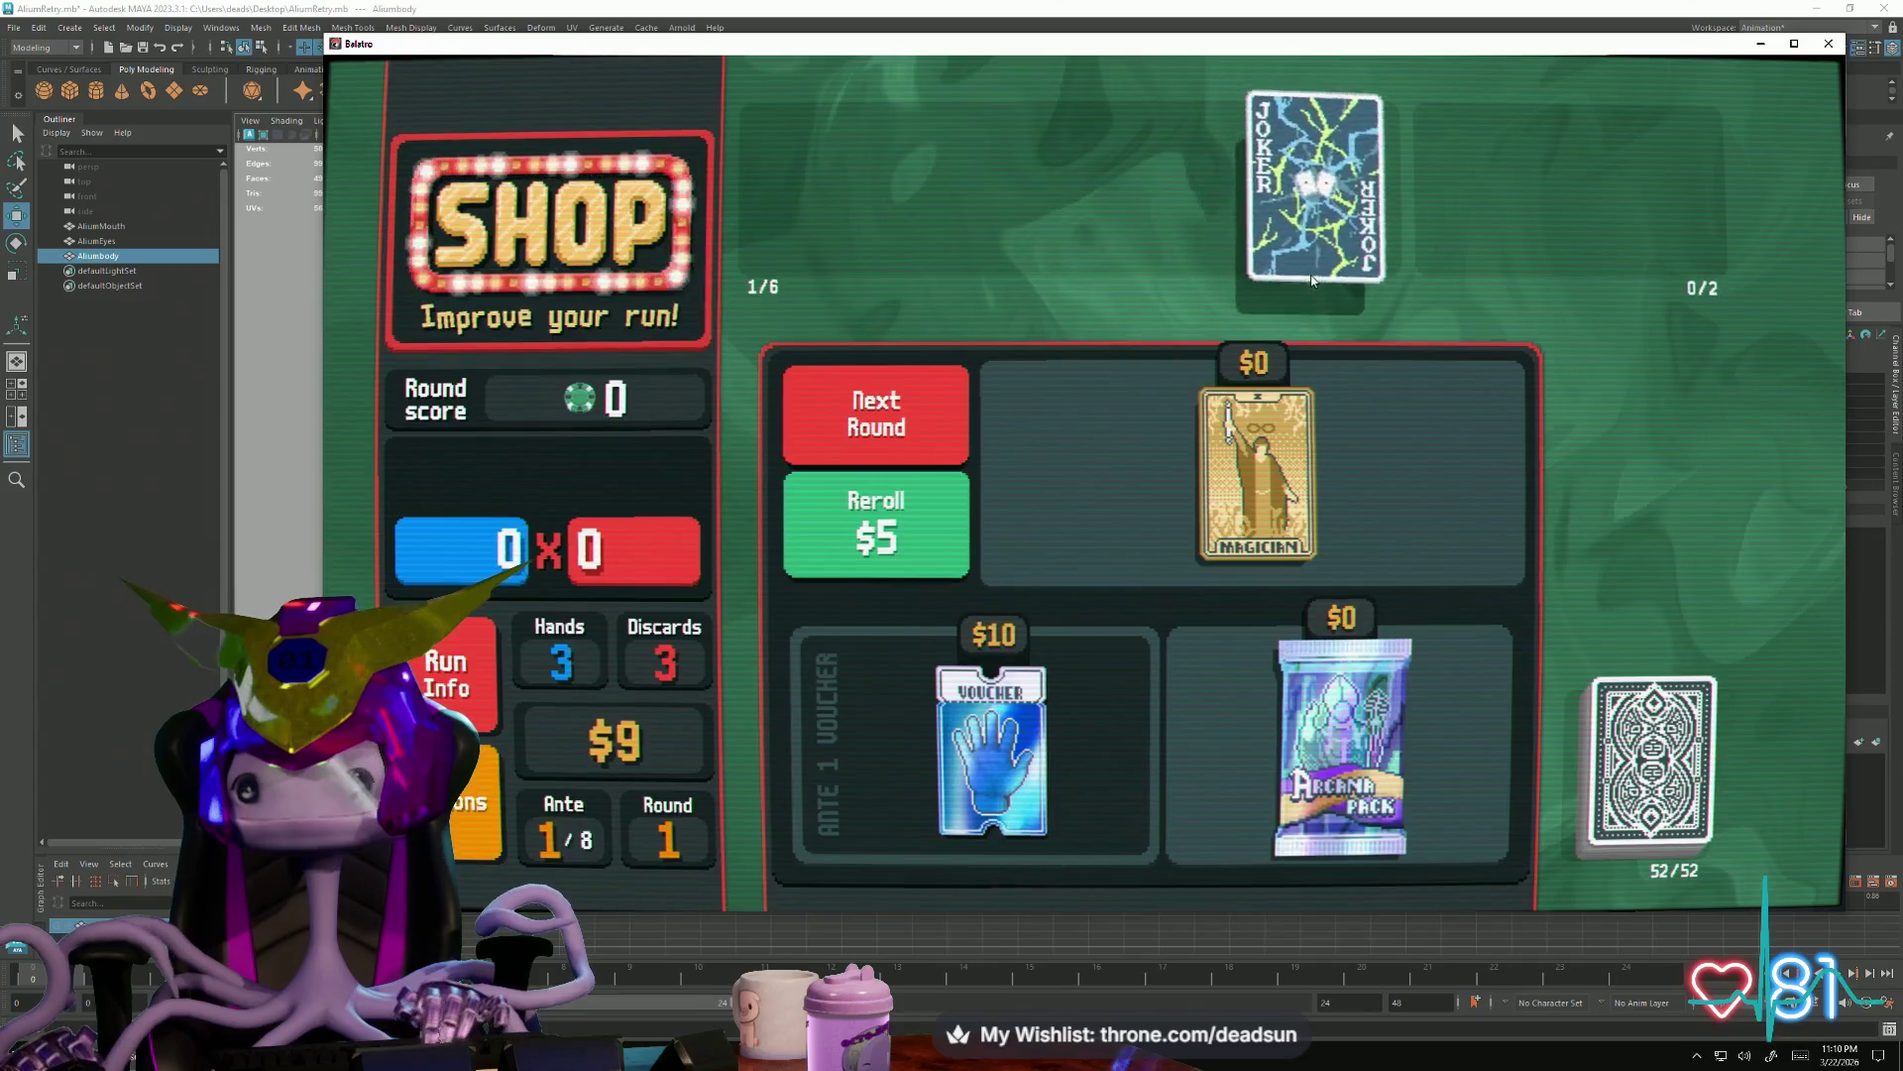
# Open the Arcana Pack and use the Empress on the Ace and Queen
pyautogui.click(1339, 815)
pyautogui.click(1345, 855)
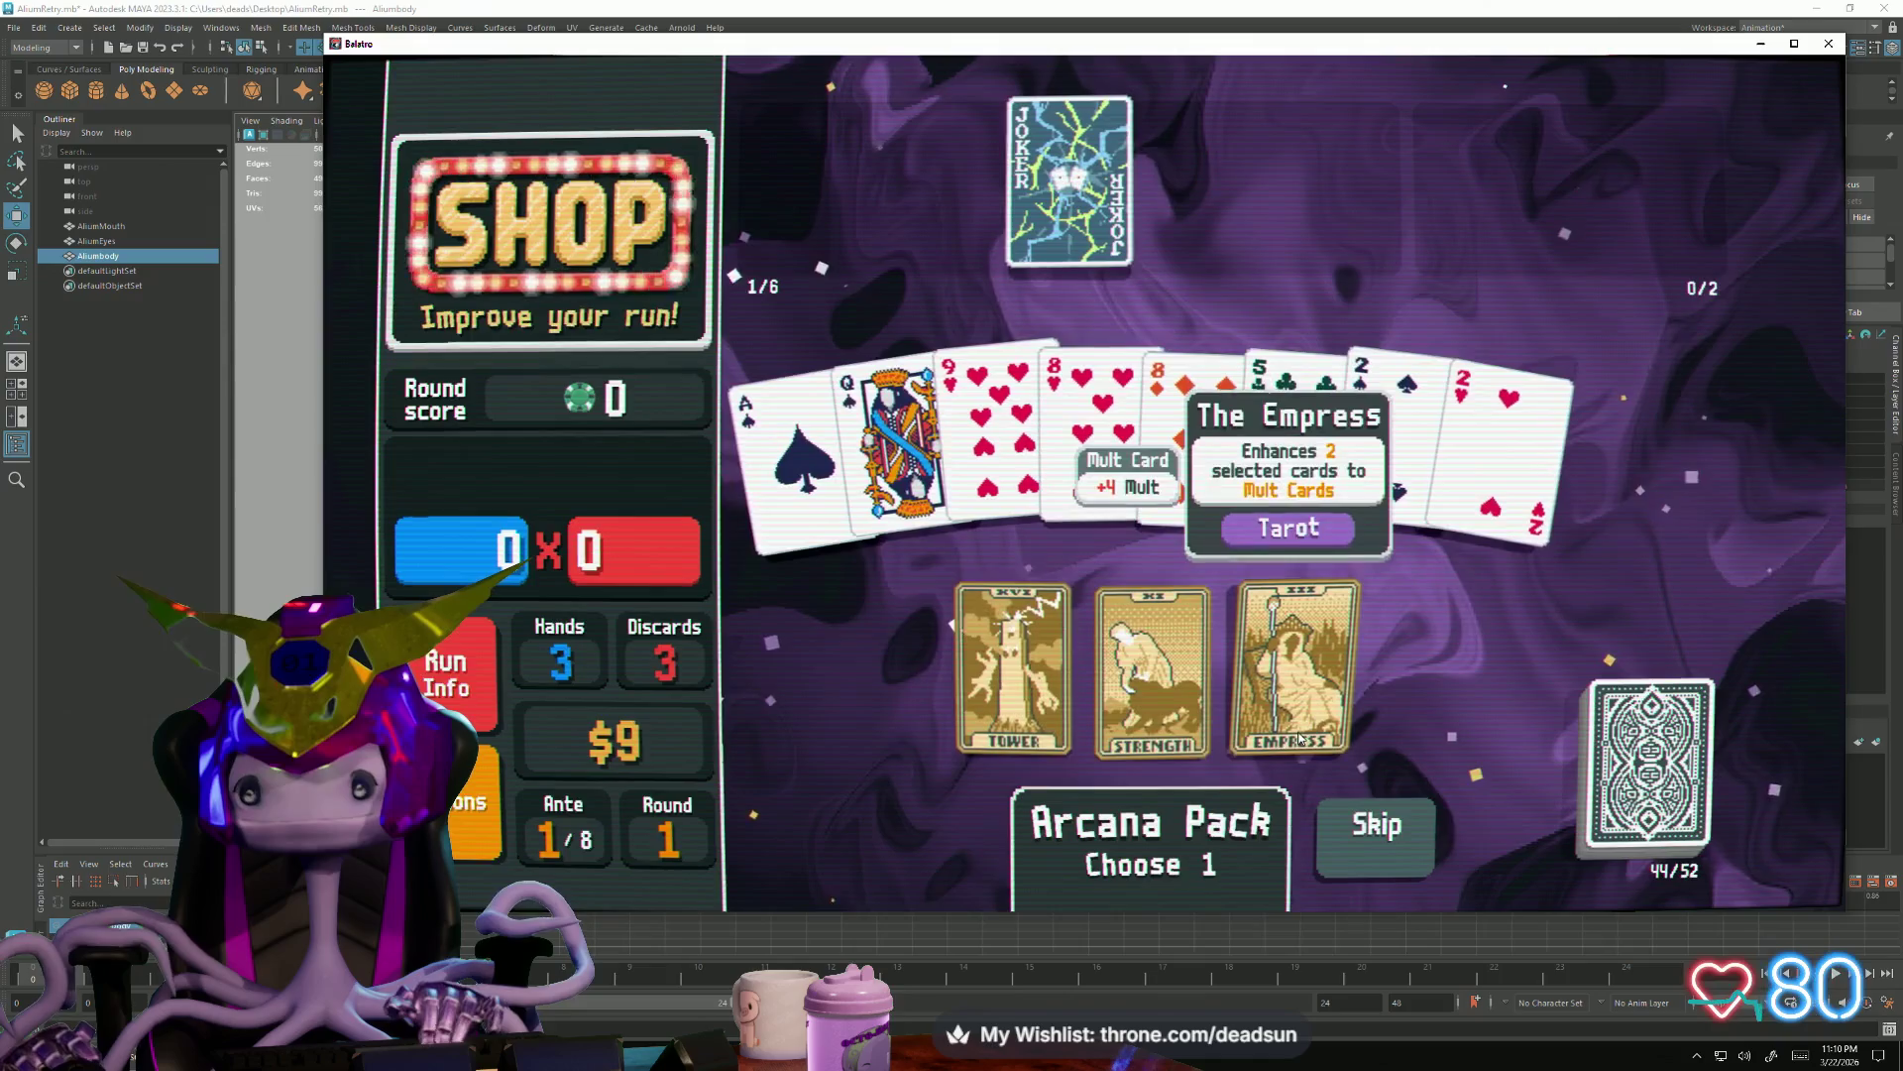
pyautogui.click(788, 495)
pyautogui.click(893, 446)
pyautogui.click(1291, 669)
pyautogui.click(1292, 781)
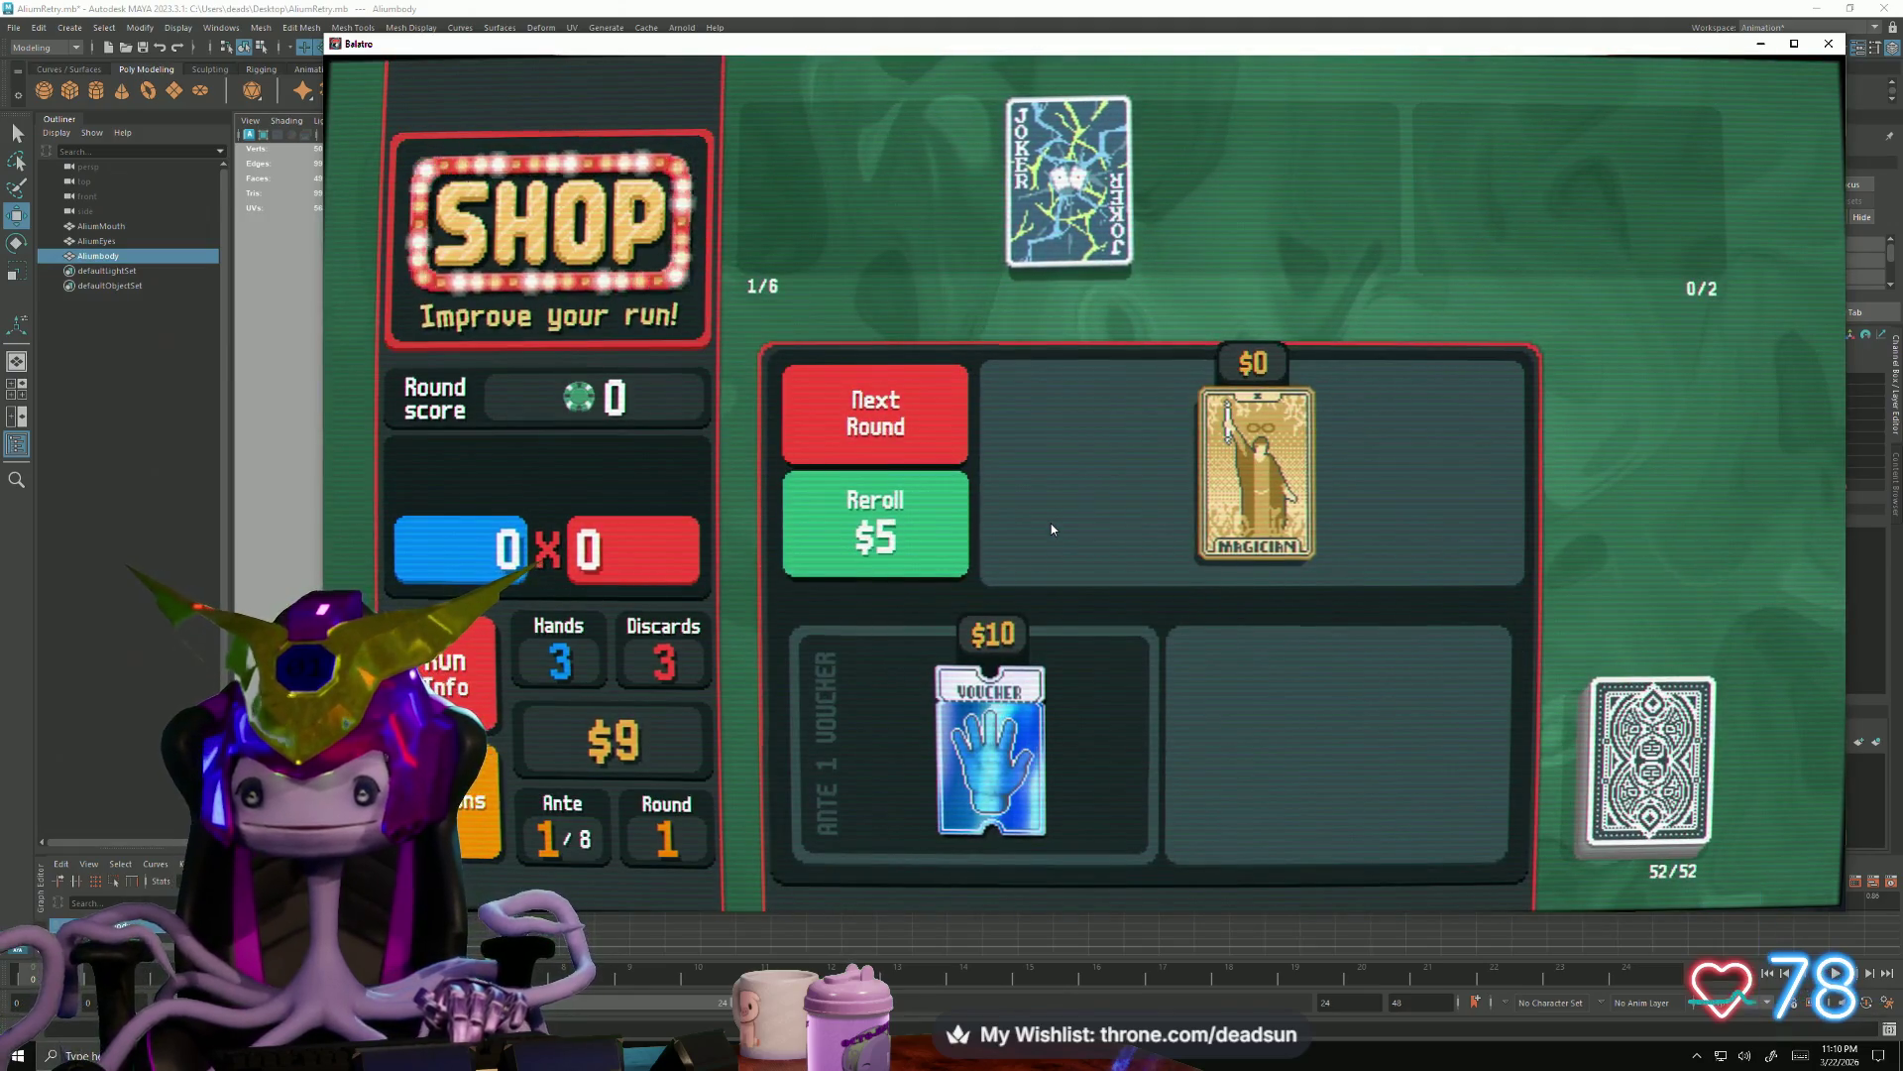
# Buy the Magician tarot and start The Club boss round
pyautogui.click(1276, 552)
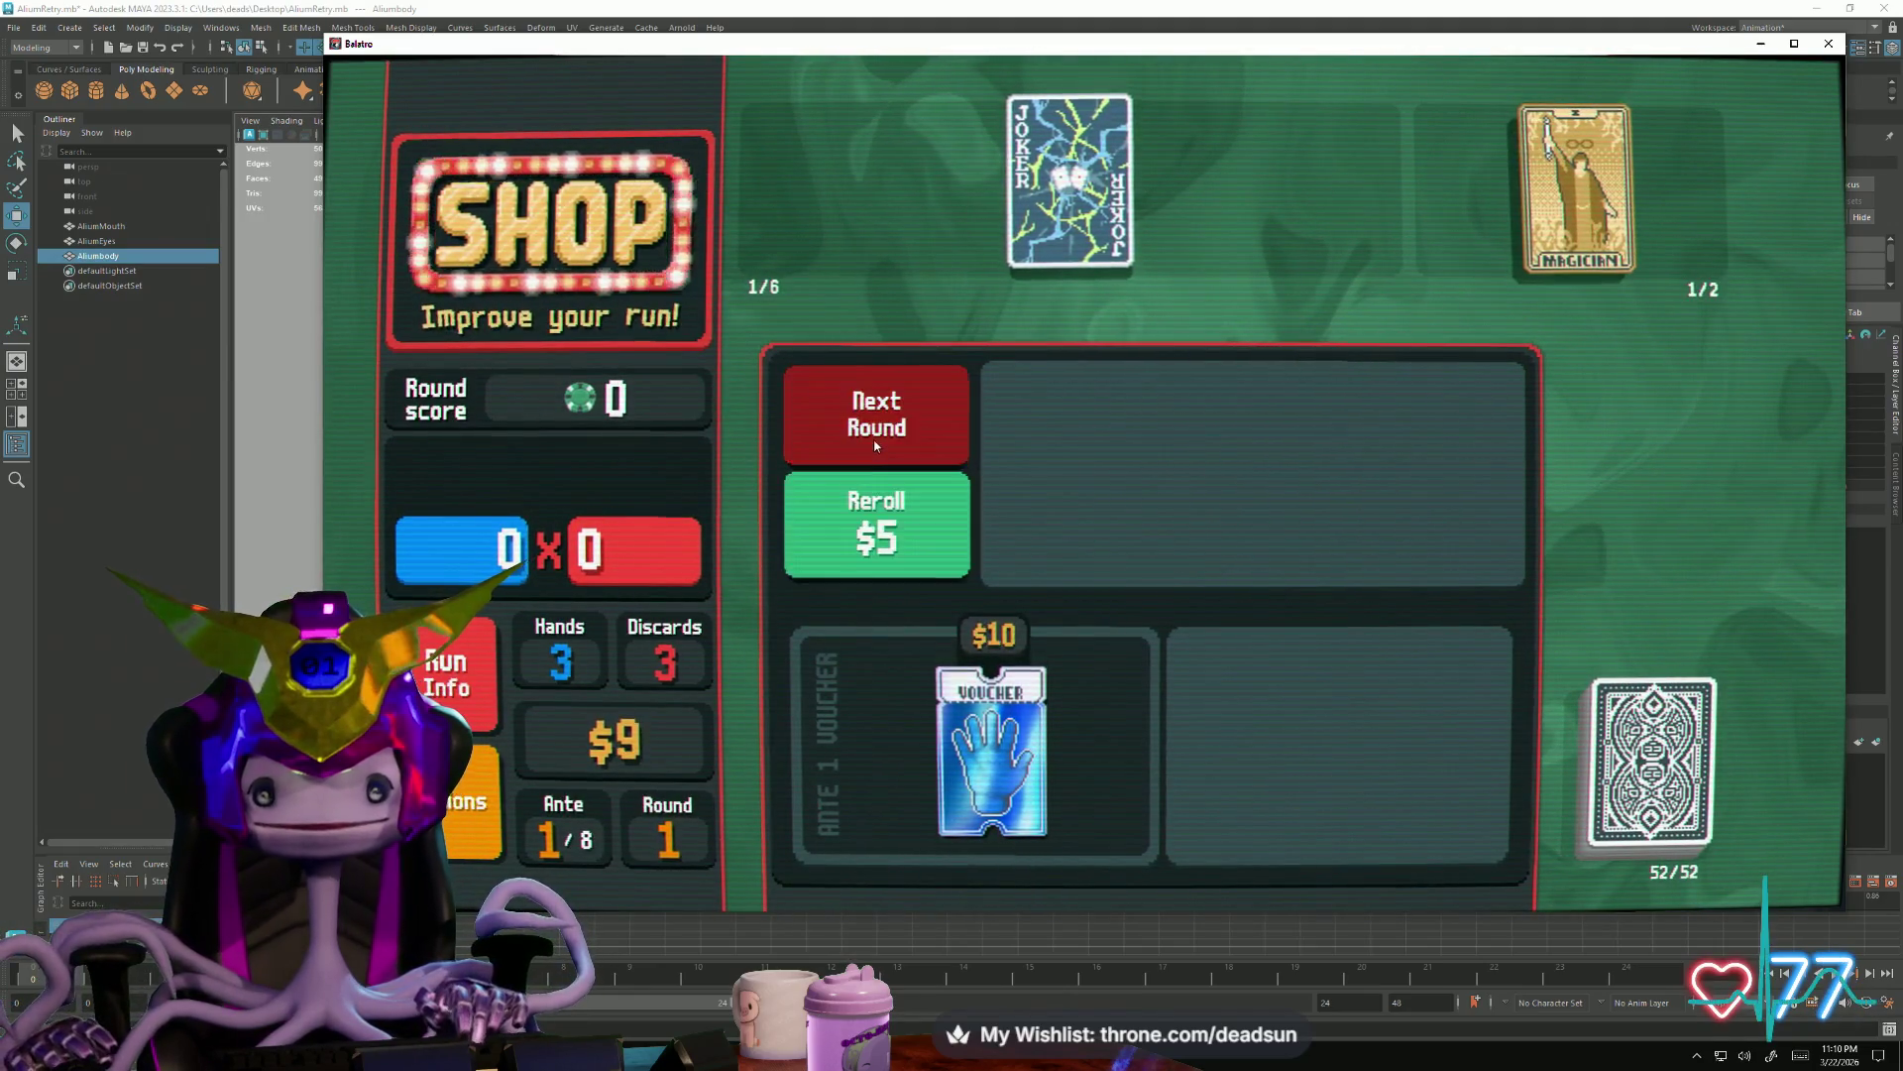
pyautogui.click(876, 443)
pyautogui.click(1432, 345)
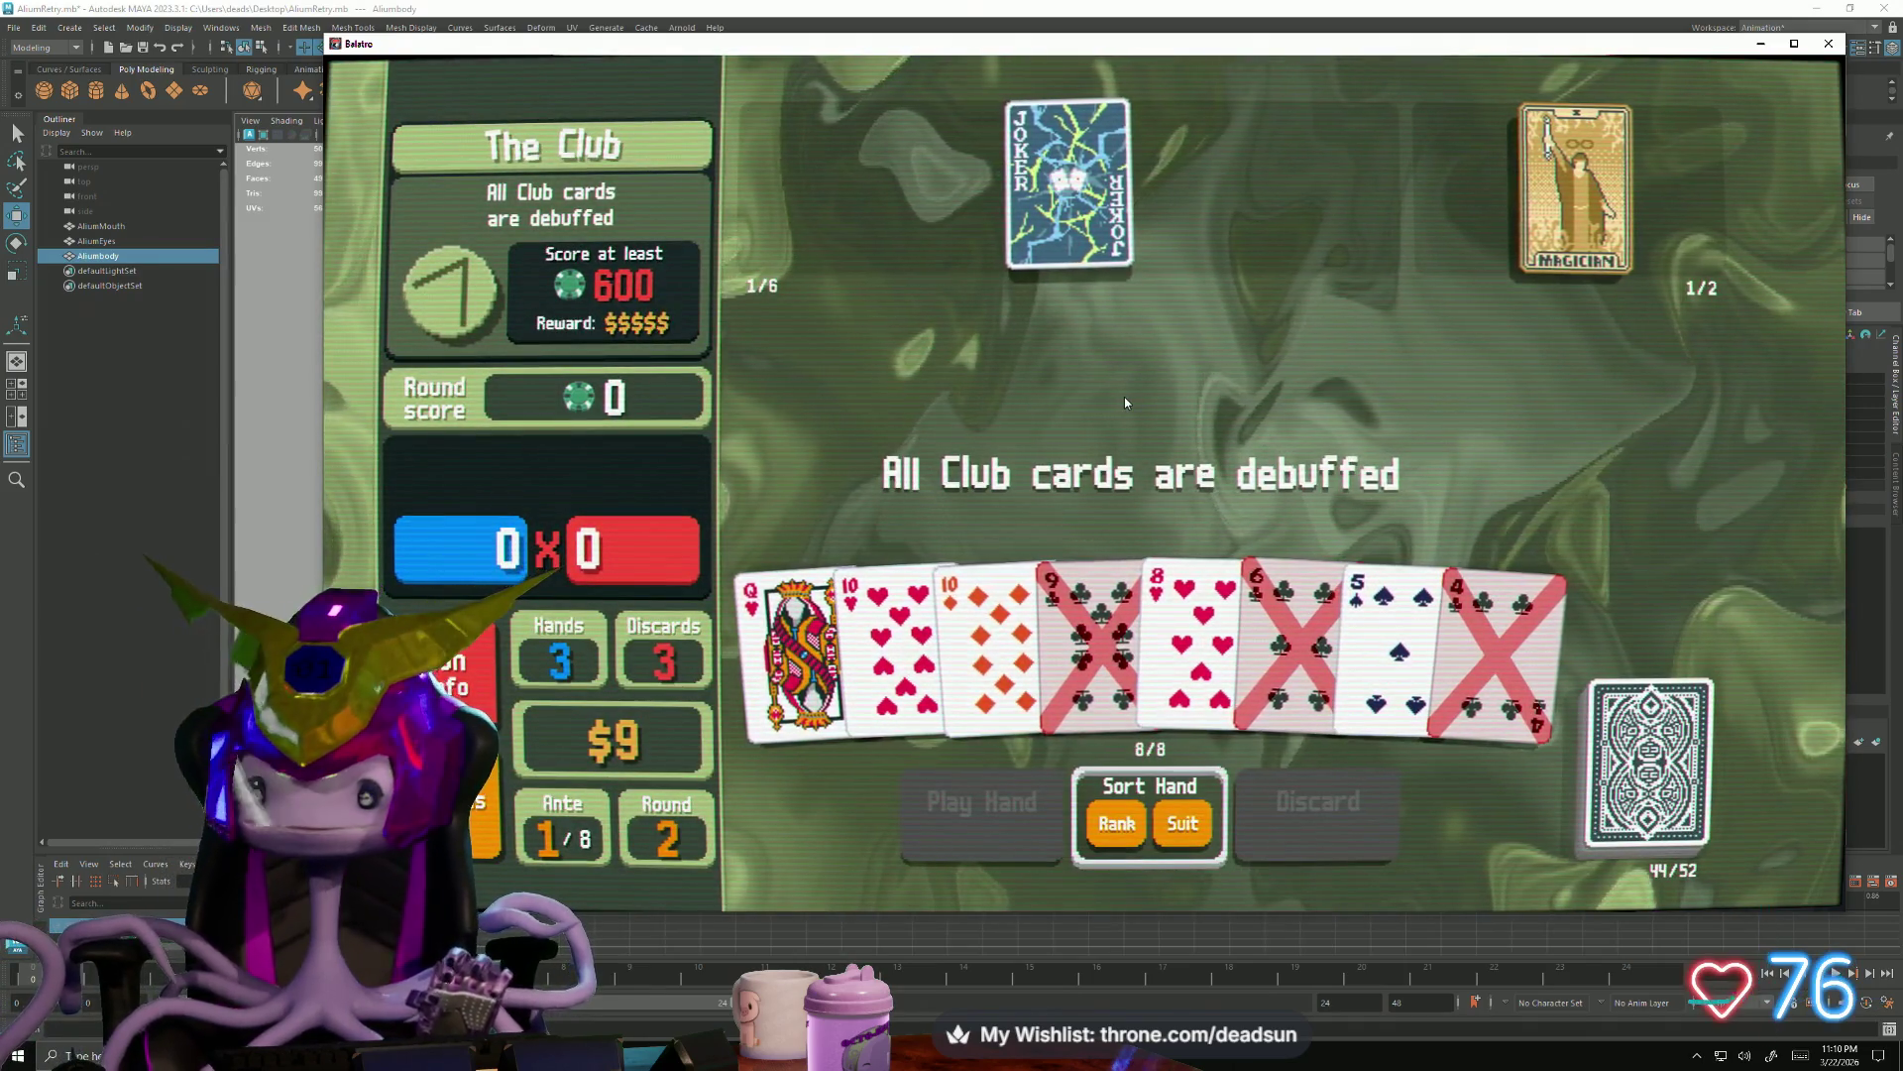
pyautogui.moveTo(1069, 181)
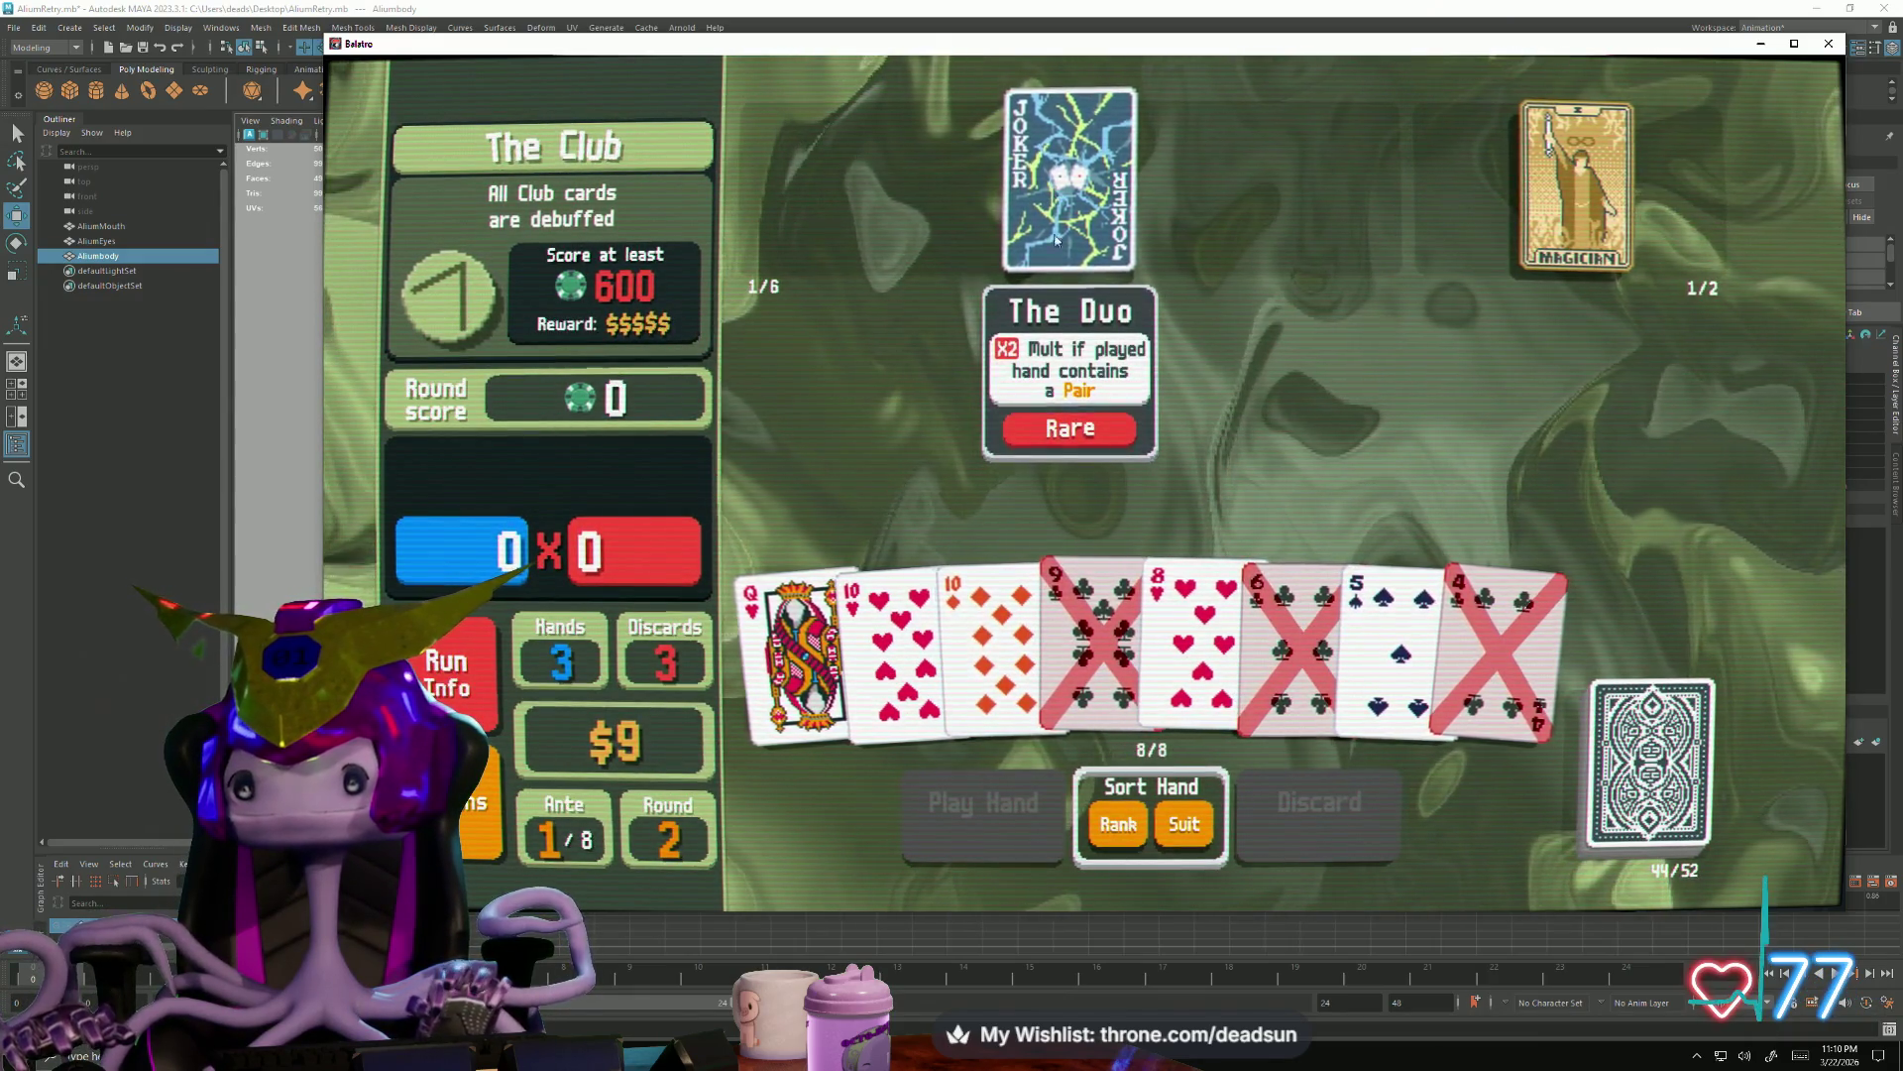
# Discard three times, throwing away the 5 of Spades, 8 of Hearts, 9 of Clubs, 7s, 5 of Clubs and 4 of Spades
pyautogui.click(1395, 639)
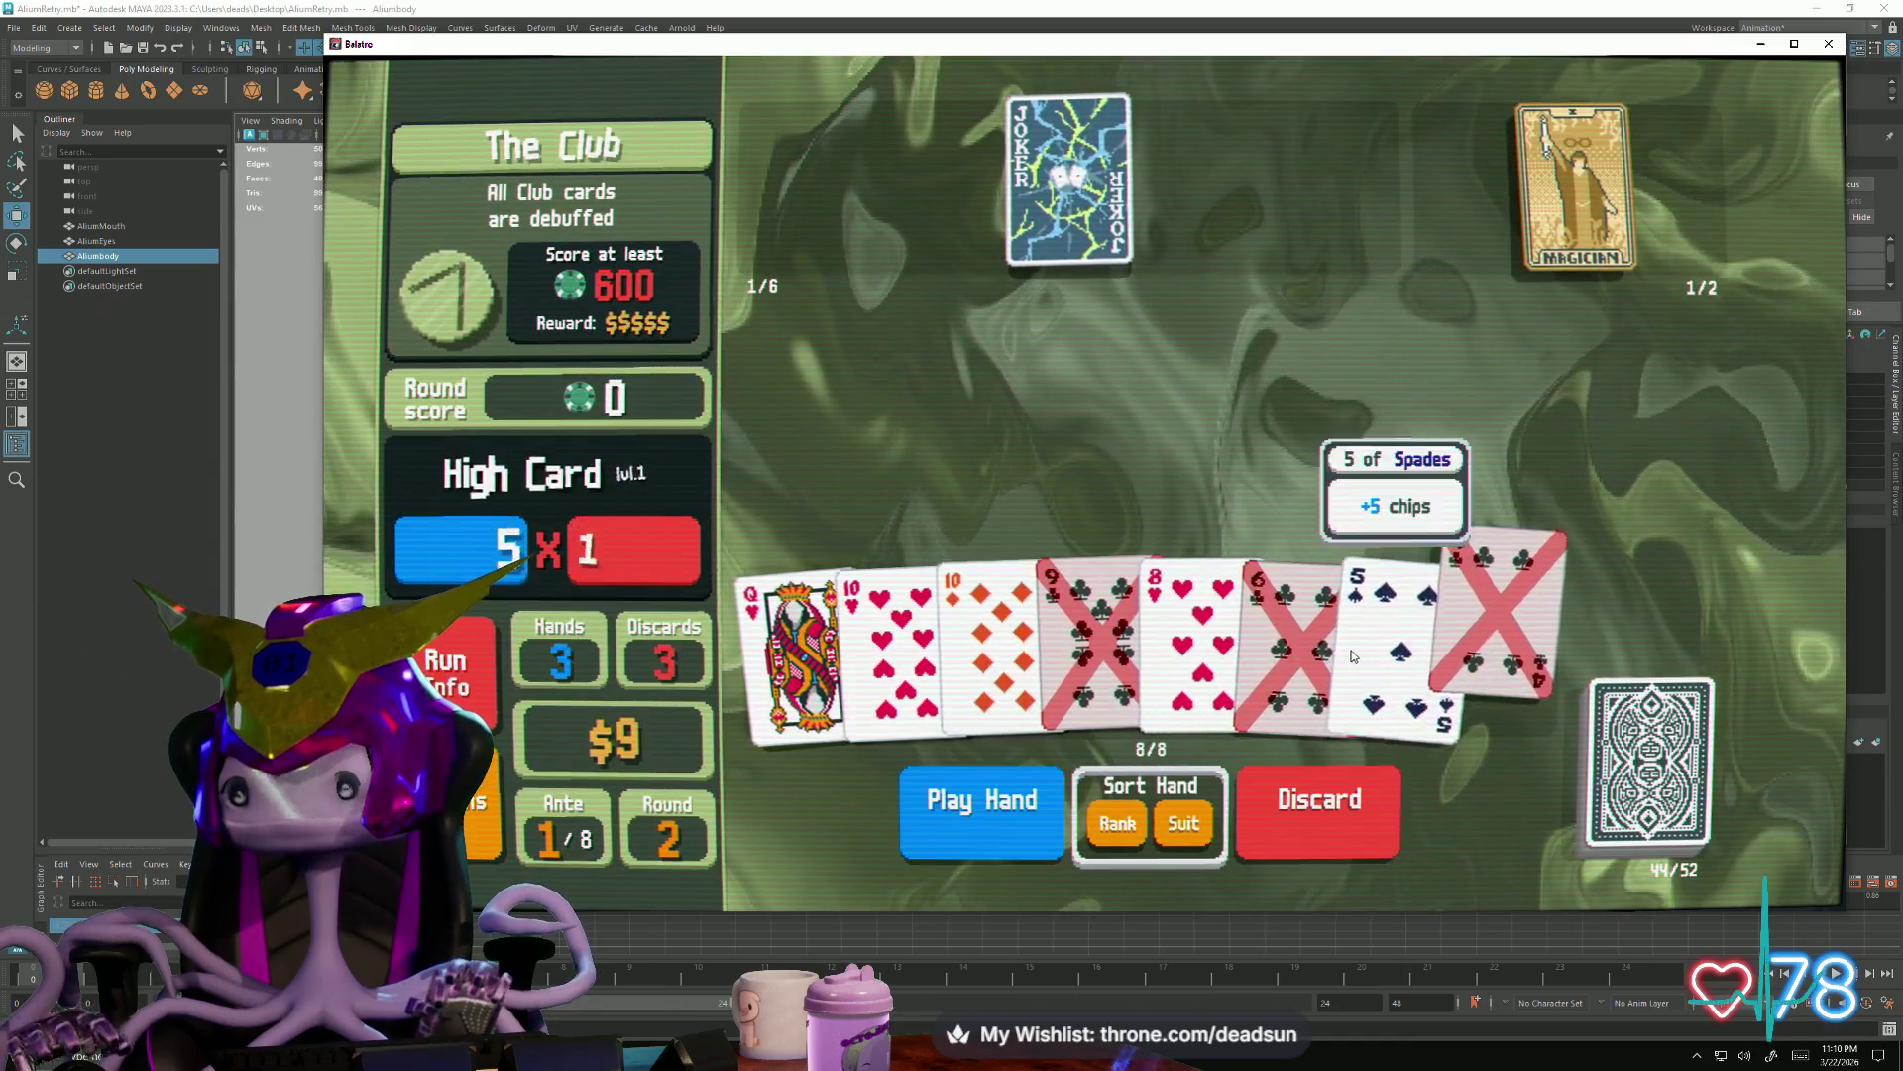
pyautogui.click(1217, 657)
pyautogui.click(1094, 625)
pyautogui.click(1289, 817)
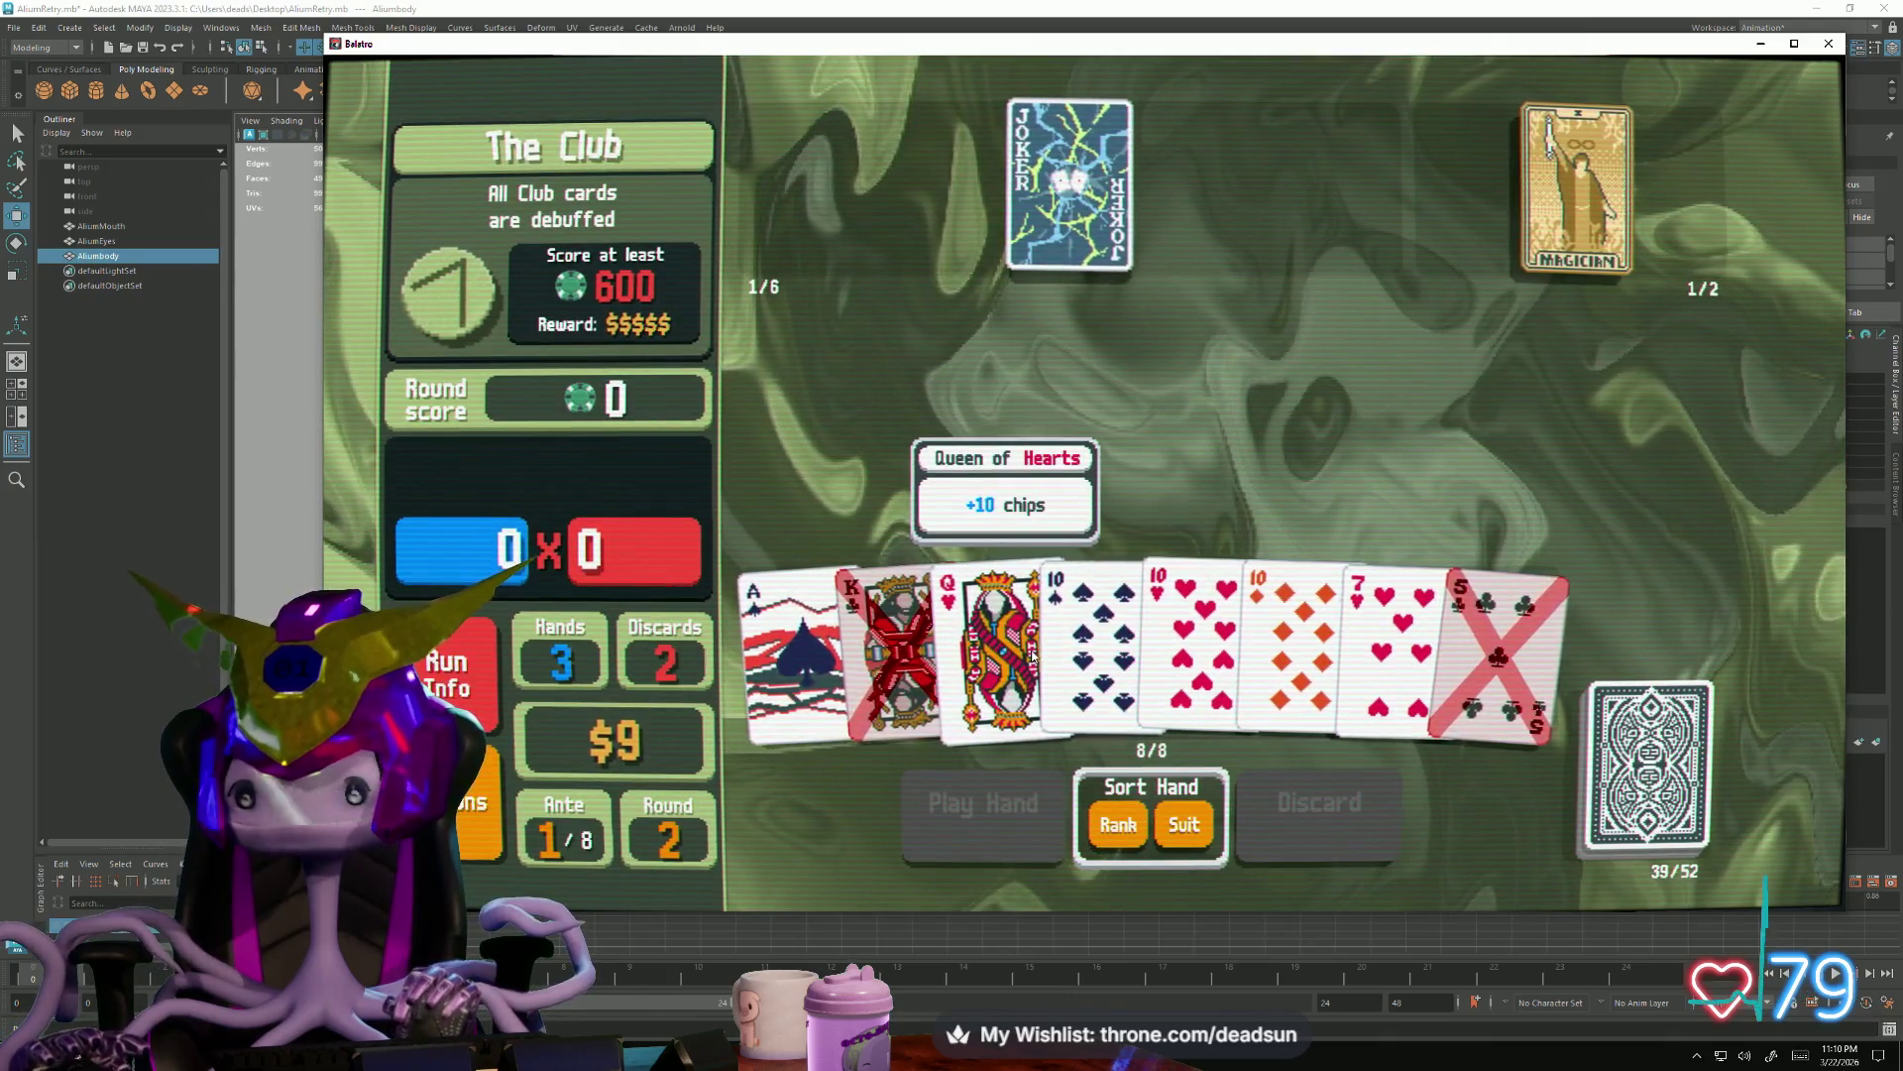
pyautogui.click(1368, 626)
pyautogui.click(1320, 804)
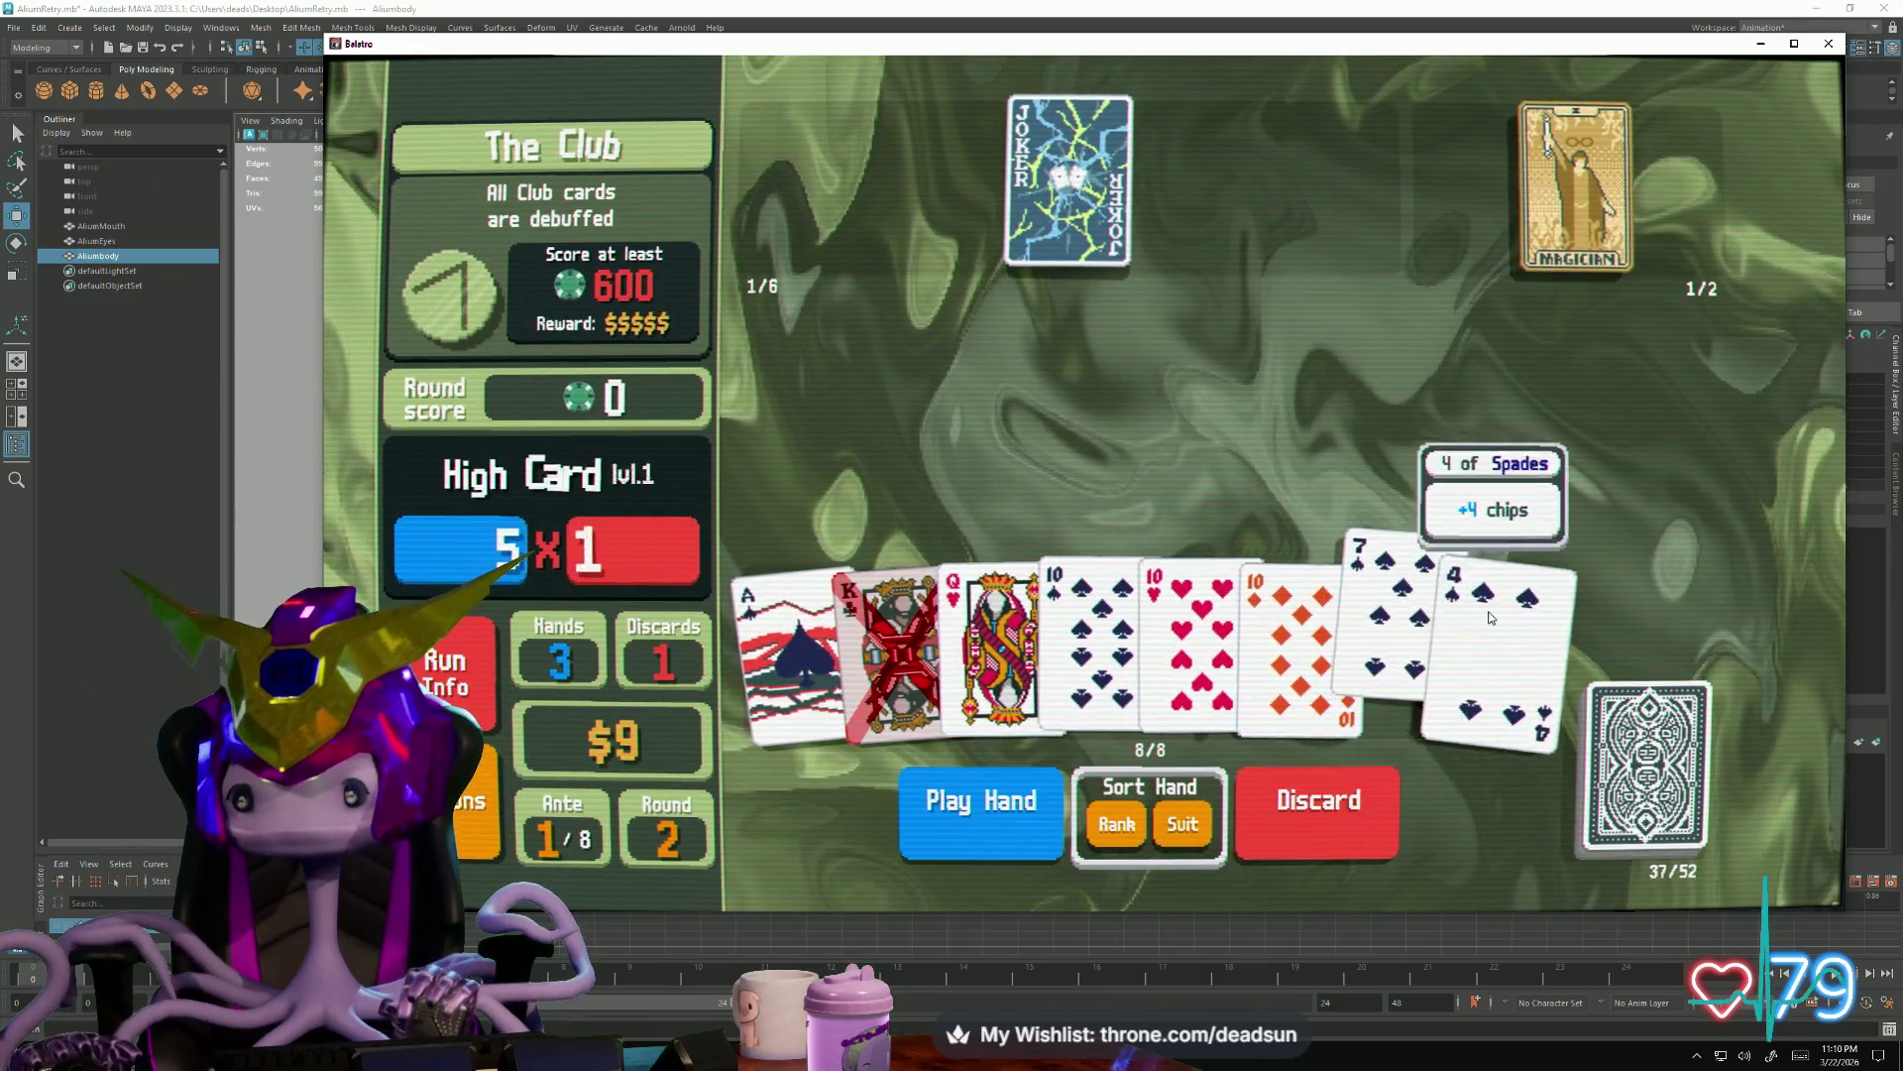
pyautogui.click(1320, 803)
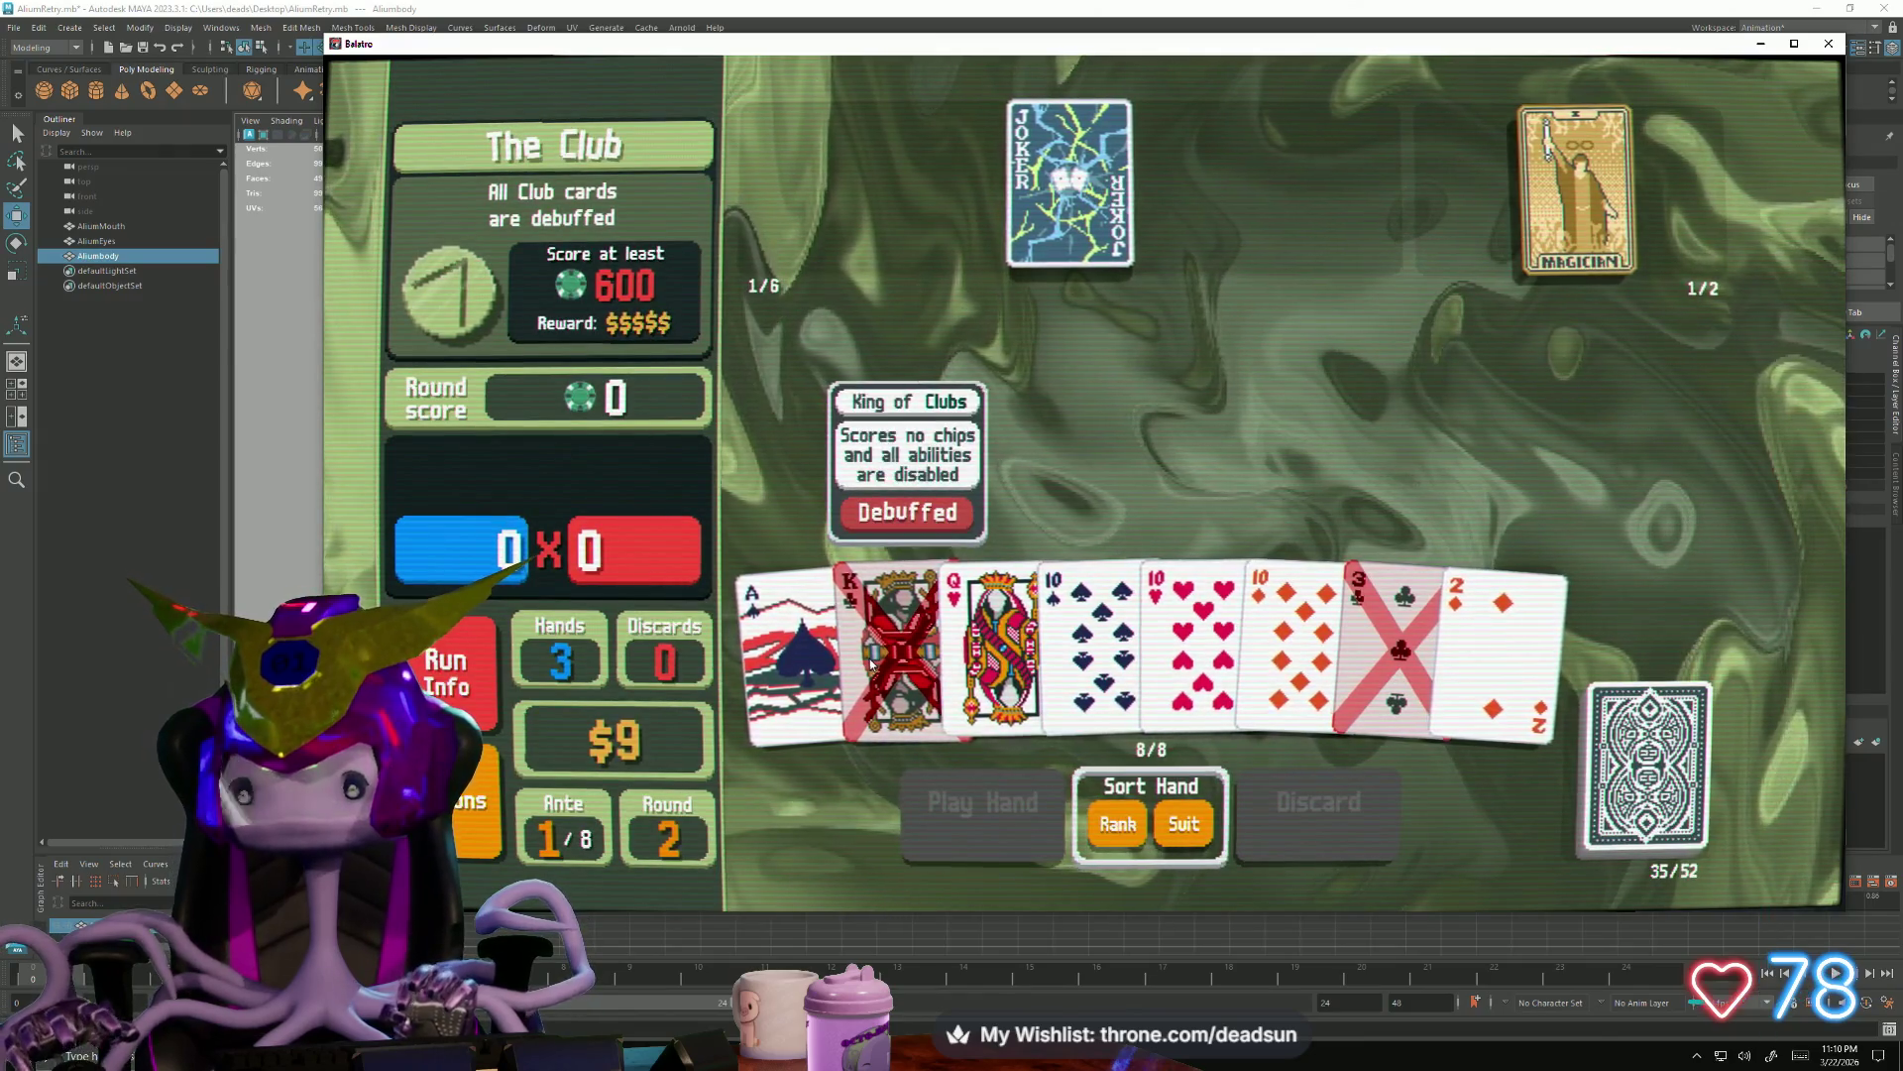
# Make the 10 of Spades and 10 of Hearts Lucky with the Magician, then select three tens plus a kicker
pyautogui.click(1094, 625)
pyautogui.click(1189, 625)
pyautogui.click(1573, 186)
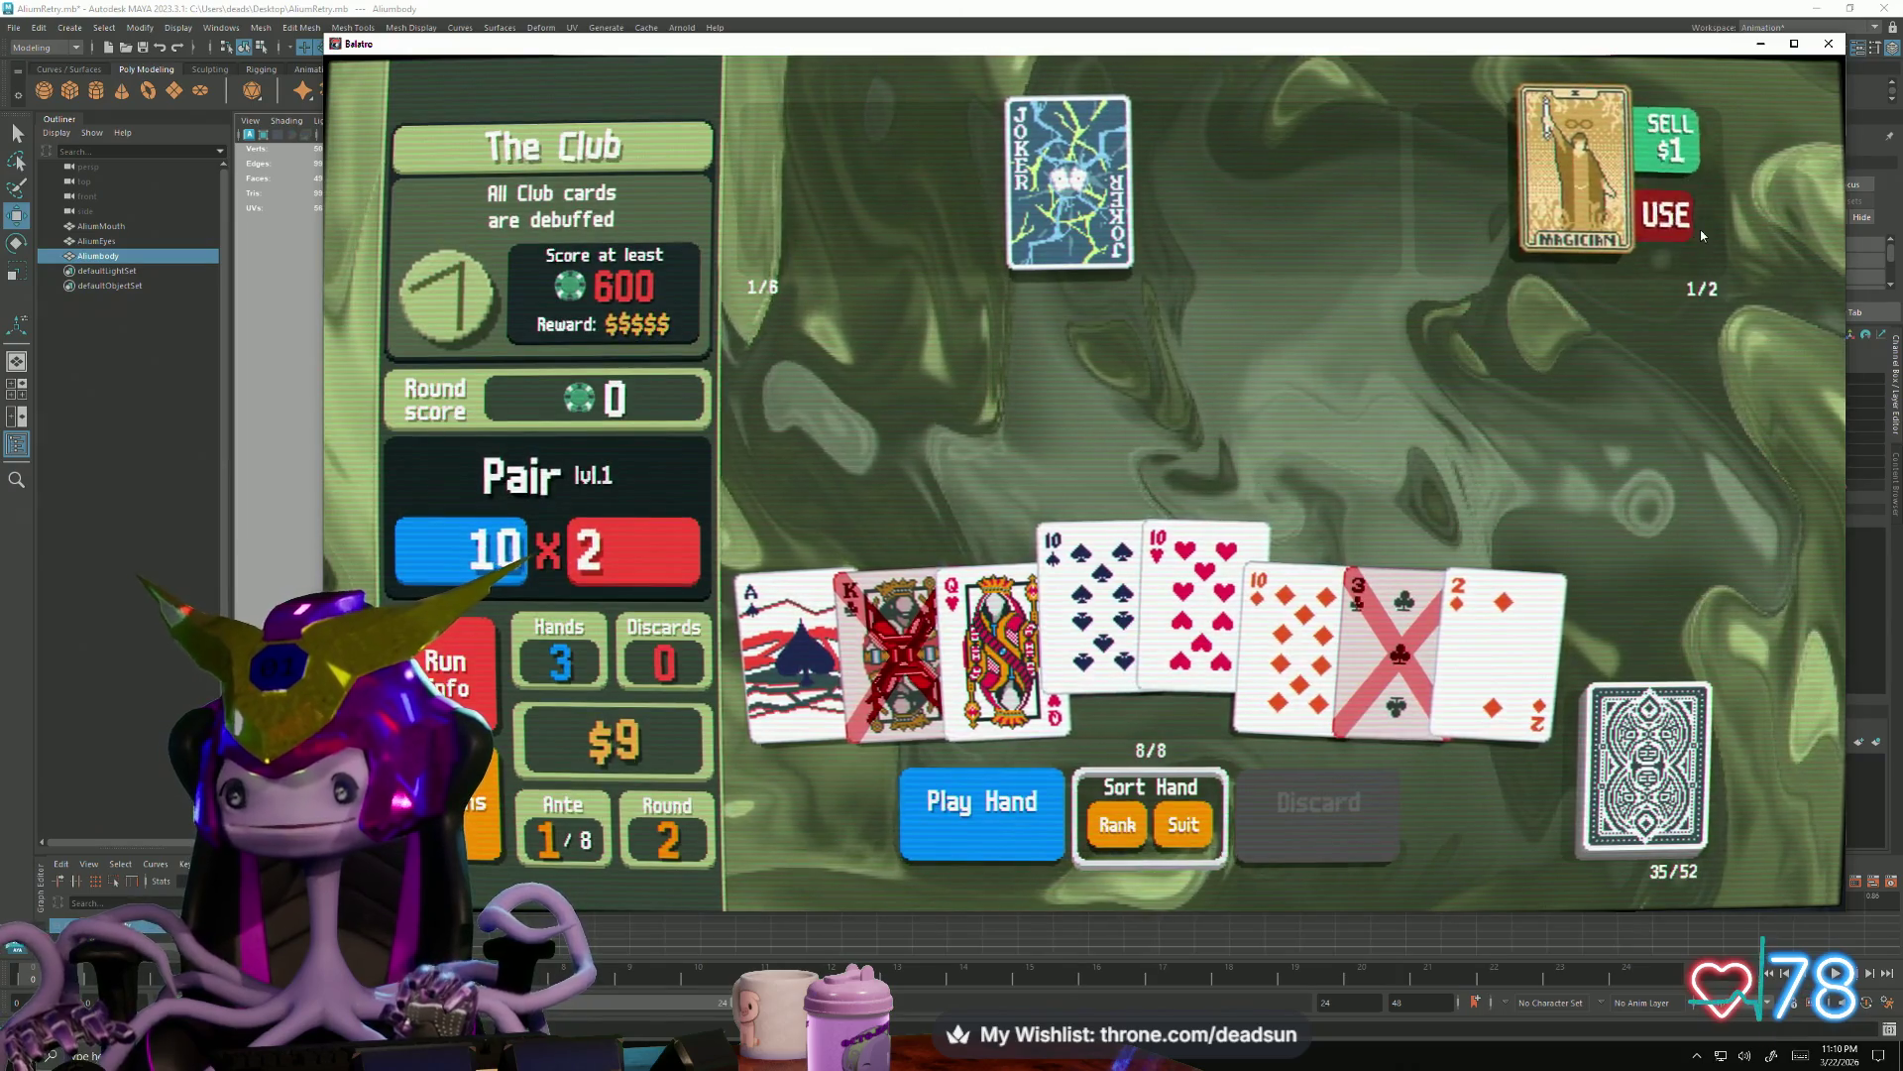
pyautogui.click(1696, 226)
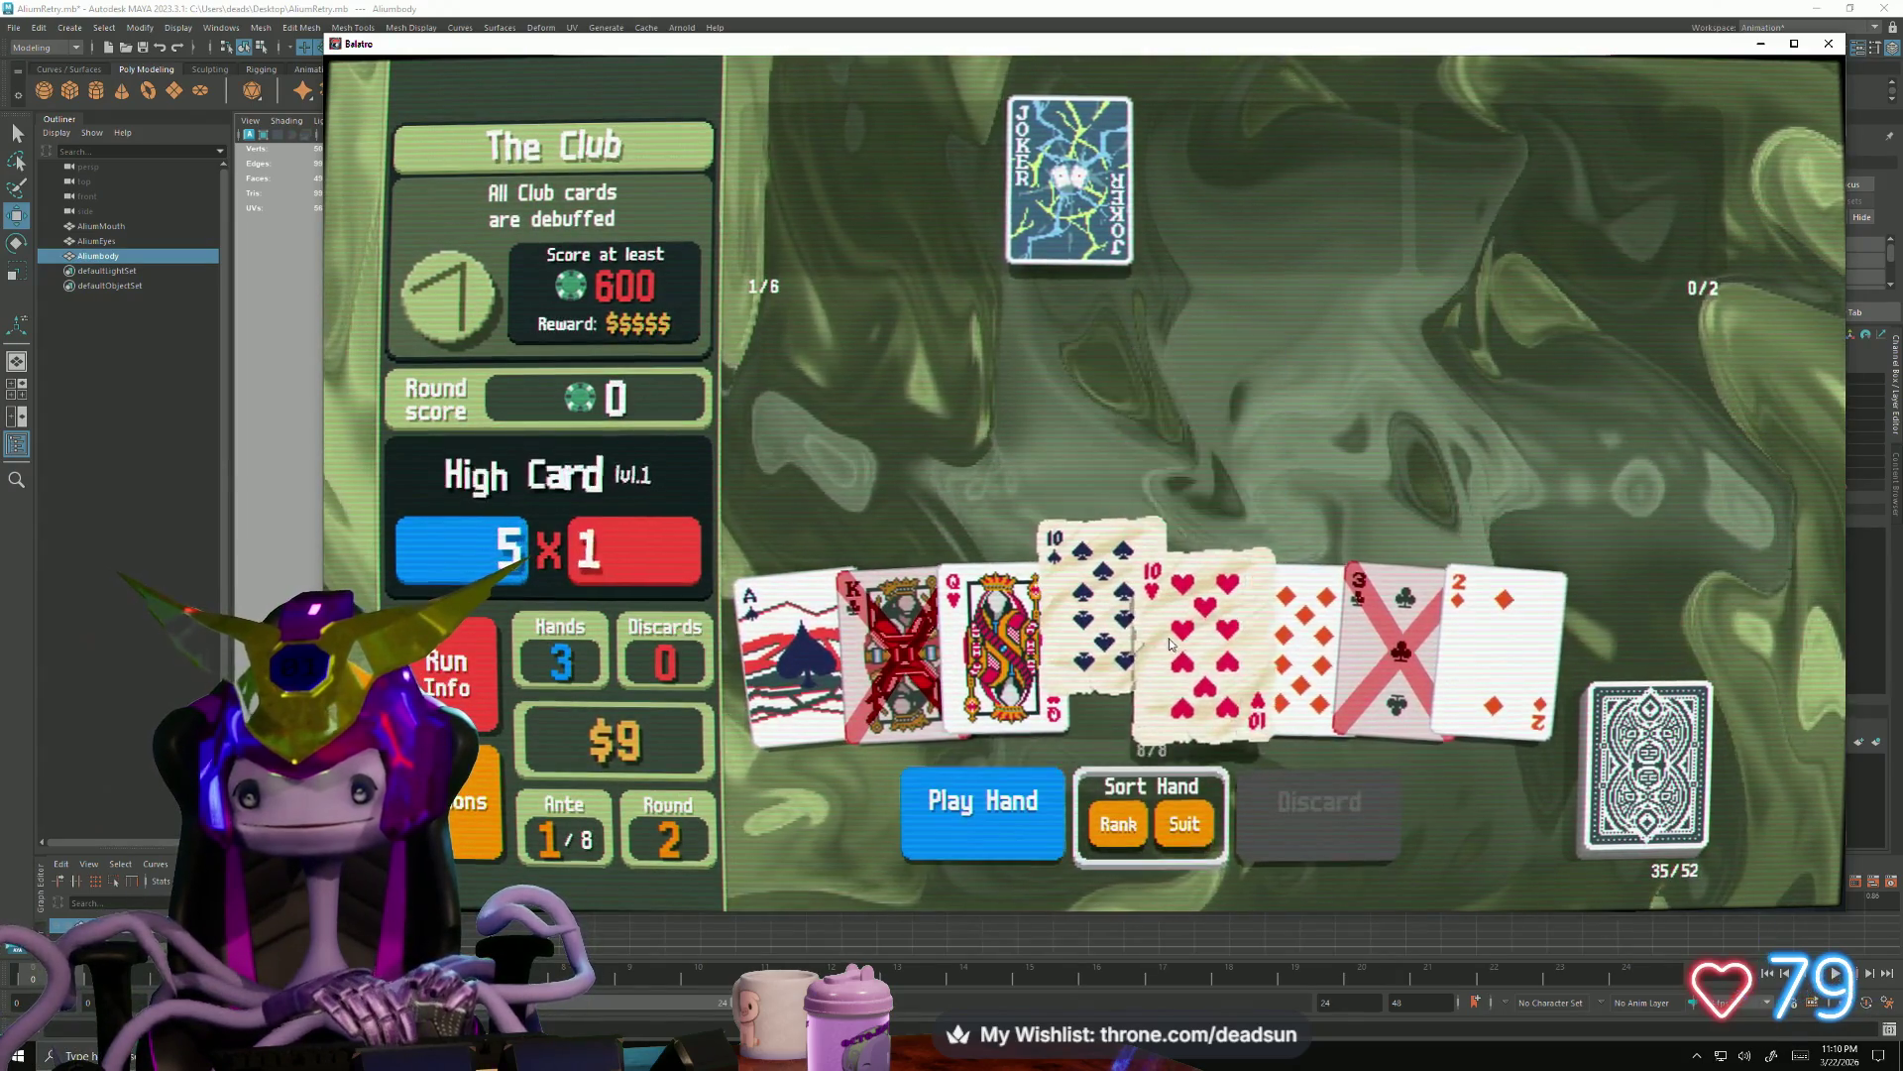
pyautogui.click(1295, 625)
pyautogui.click(1502, 640)
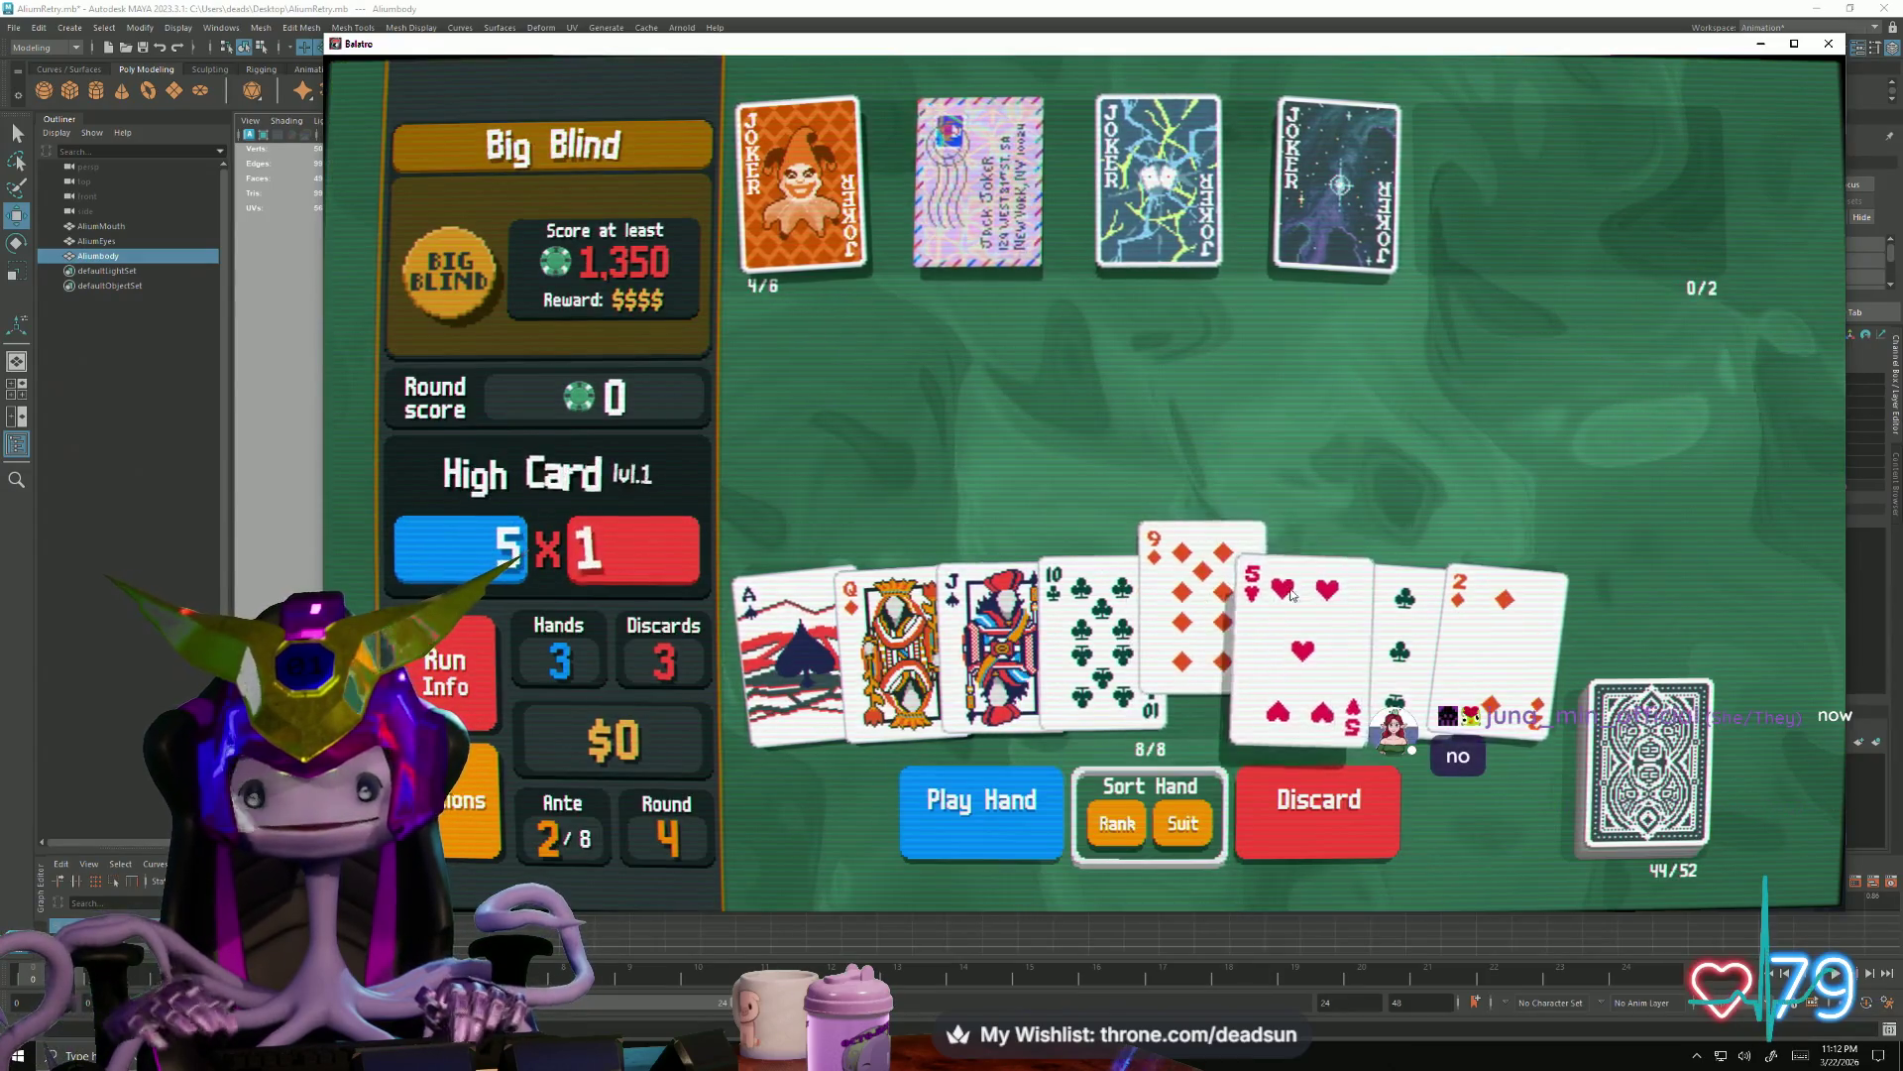
# Discard the chosen cards, then pick and discard four more unwanted cards
pyautogui.click(1334, 813)
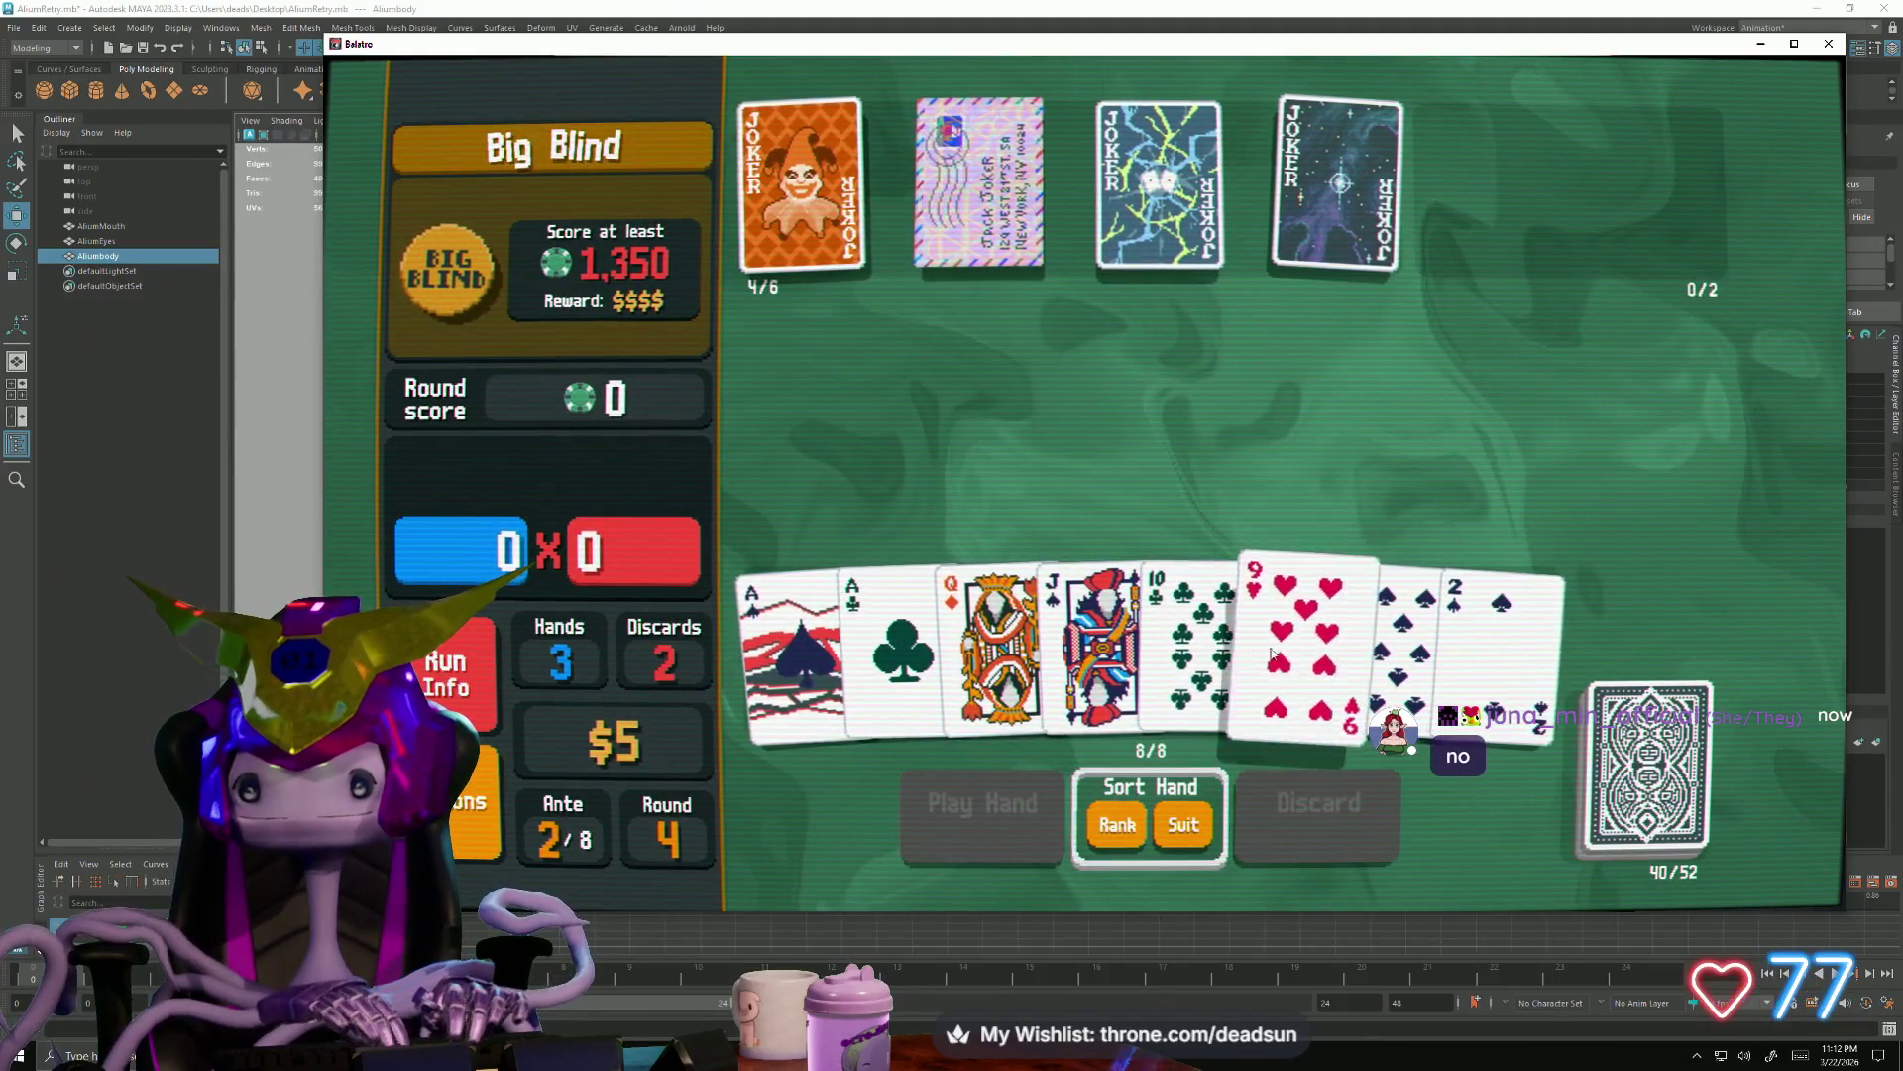
pyautogui.click(1250, 656)
pyautogui.click(897, 654)
pyautogui.click(1406, 641)
pyautogui.click(1494, 640)
pyautogui.click(1317, 803)
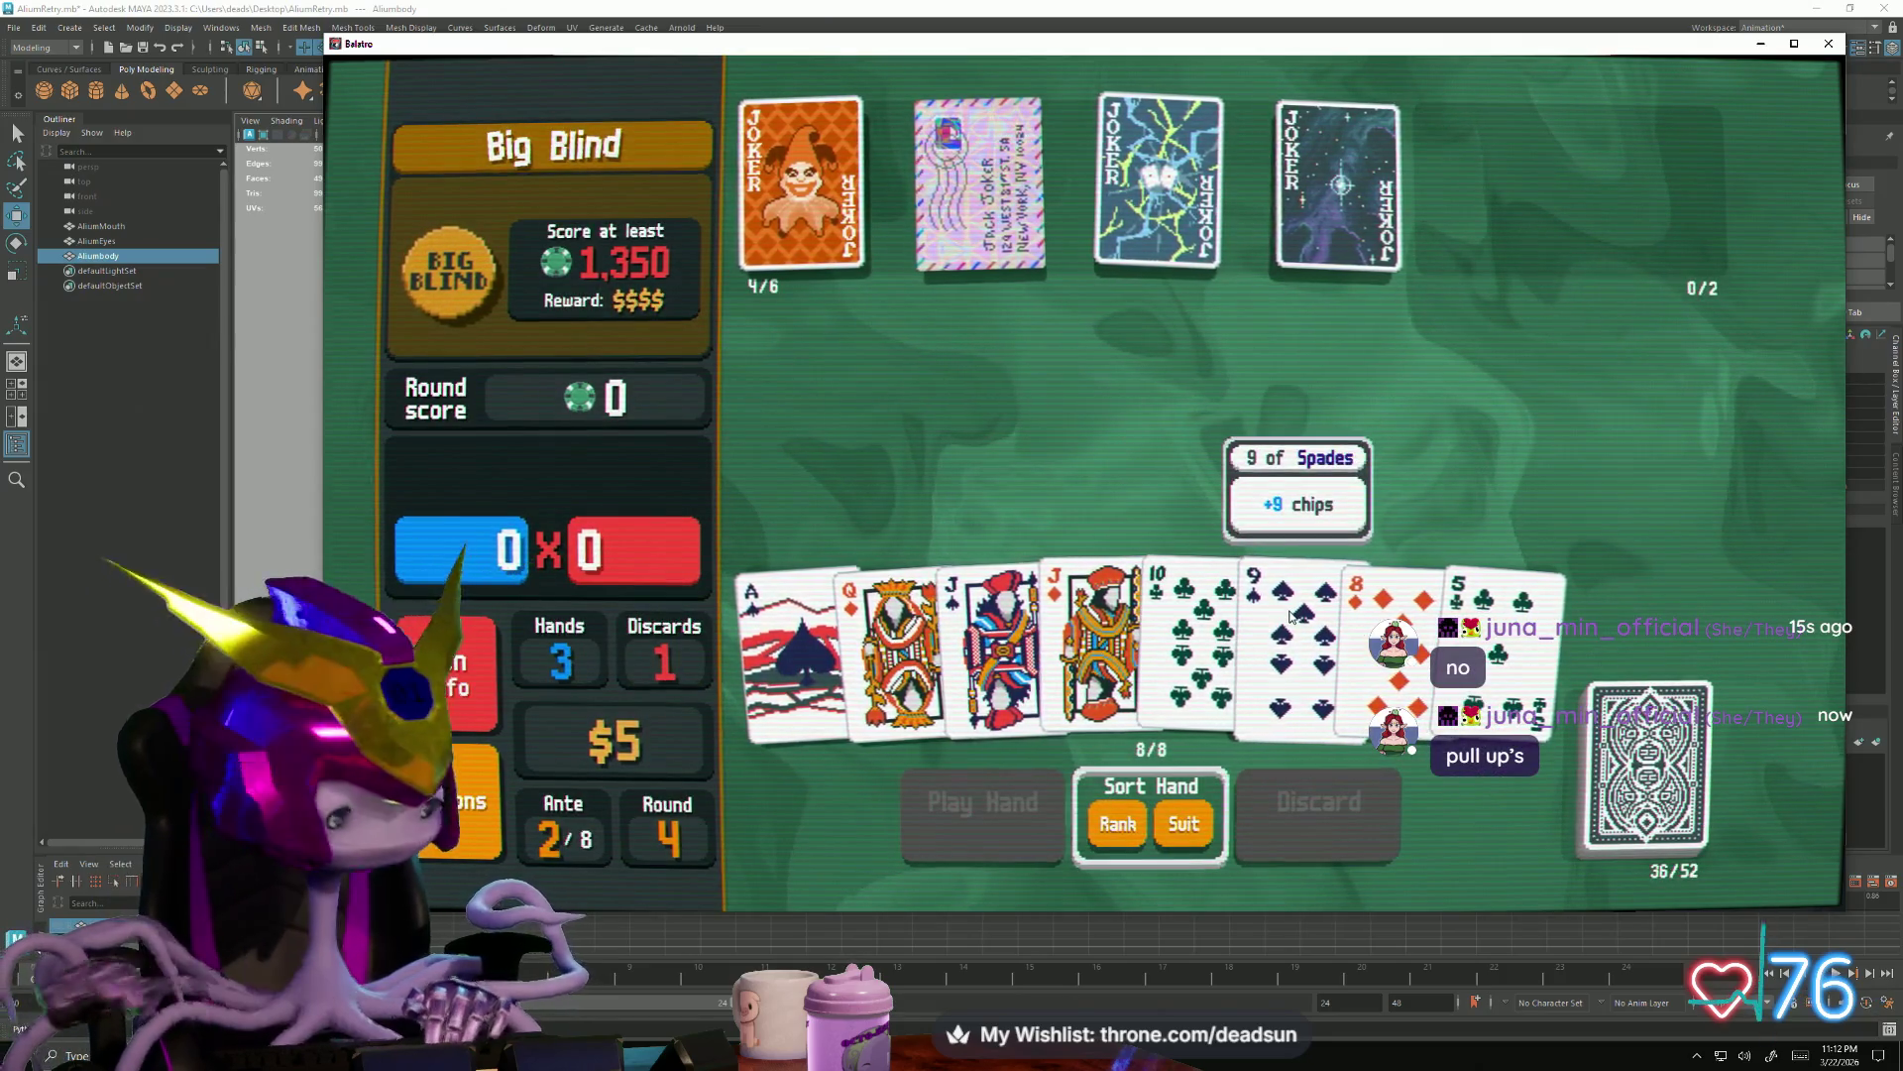
# Discard the 9 of Spades, 8 of Diamonds, 5 of Clubs and a Jack
pyautogui.click(1290, 615)
pyautogui.click(1398, 625)
pyautogui.click(1501, 625)
pyautogui.click(1312, 844)
pyautogui.click(1331, 833)
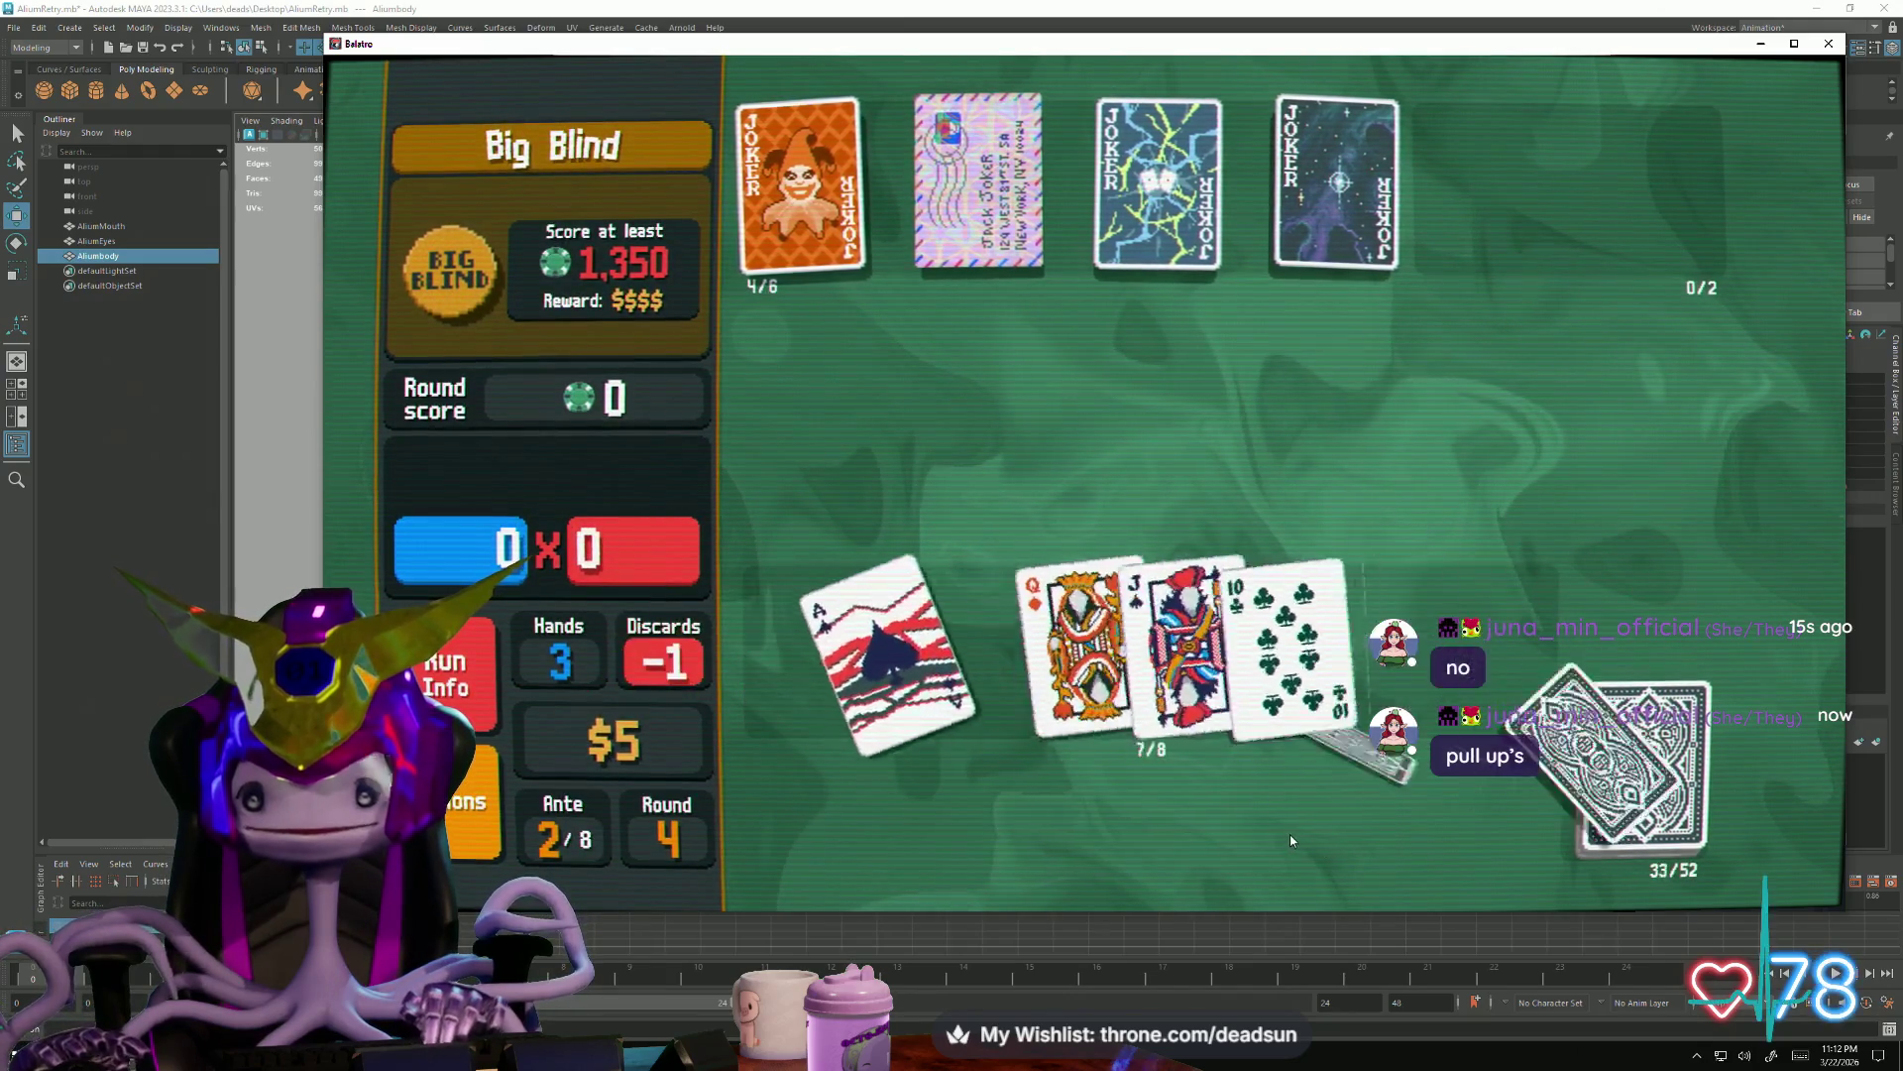
# Play the Ace-to-Ten Straight of Ace, King, Queen, Jack and 10
pyautogui.click(900, 641)
pyautogui.click(996, 624)
pyautogui.click(1197, 625)
pyautogui.click(1295, 625)
pyautogui.click(1044, 778)
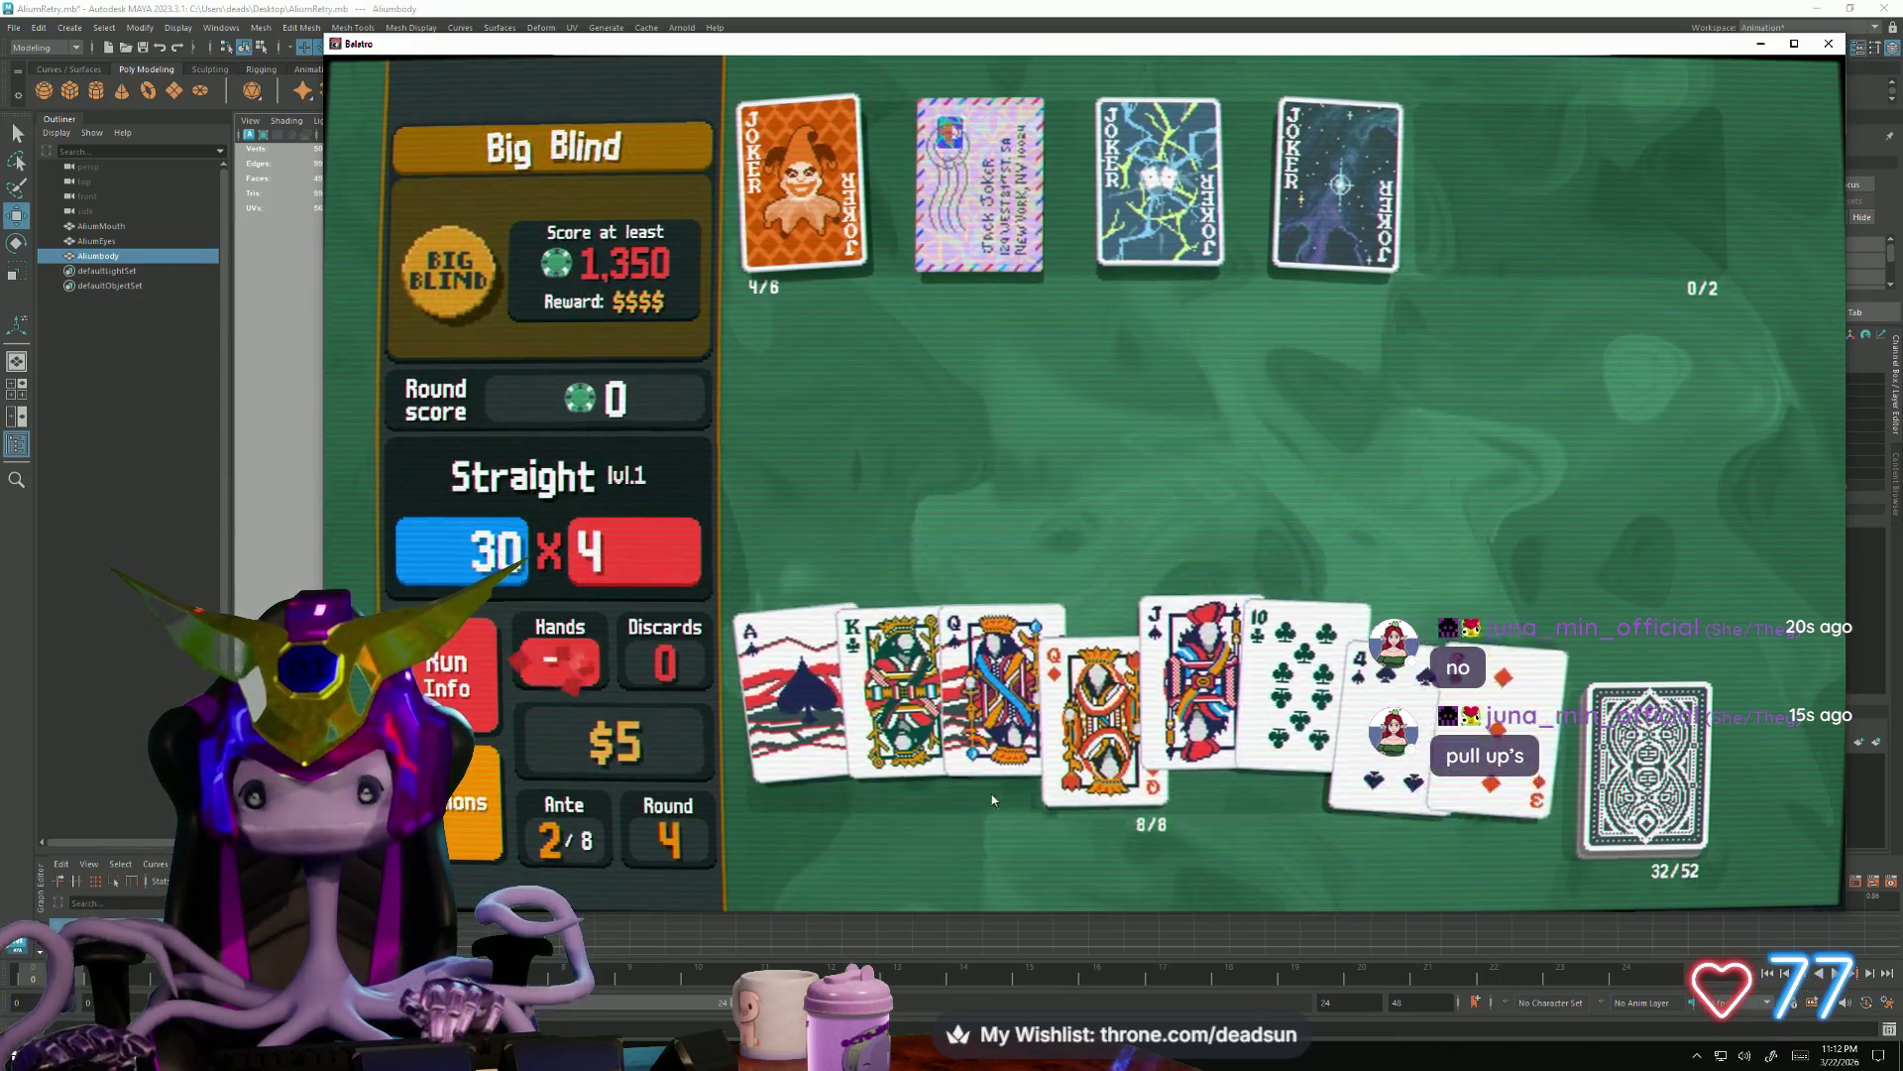
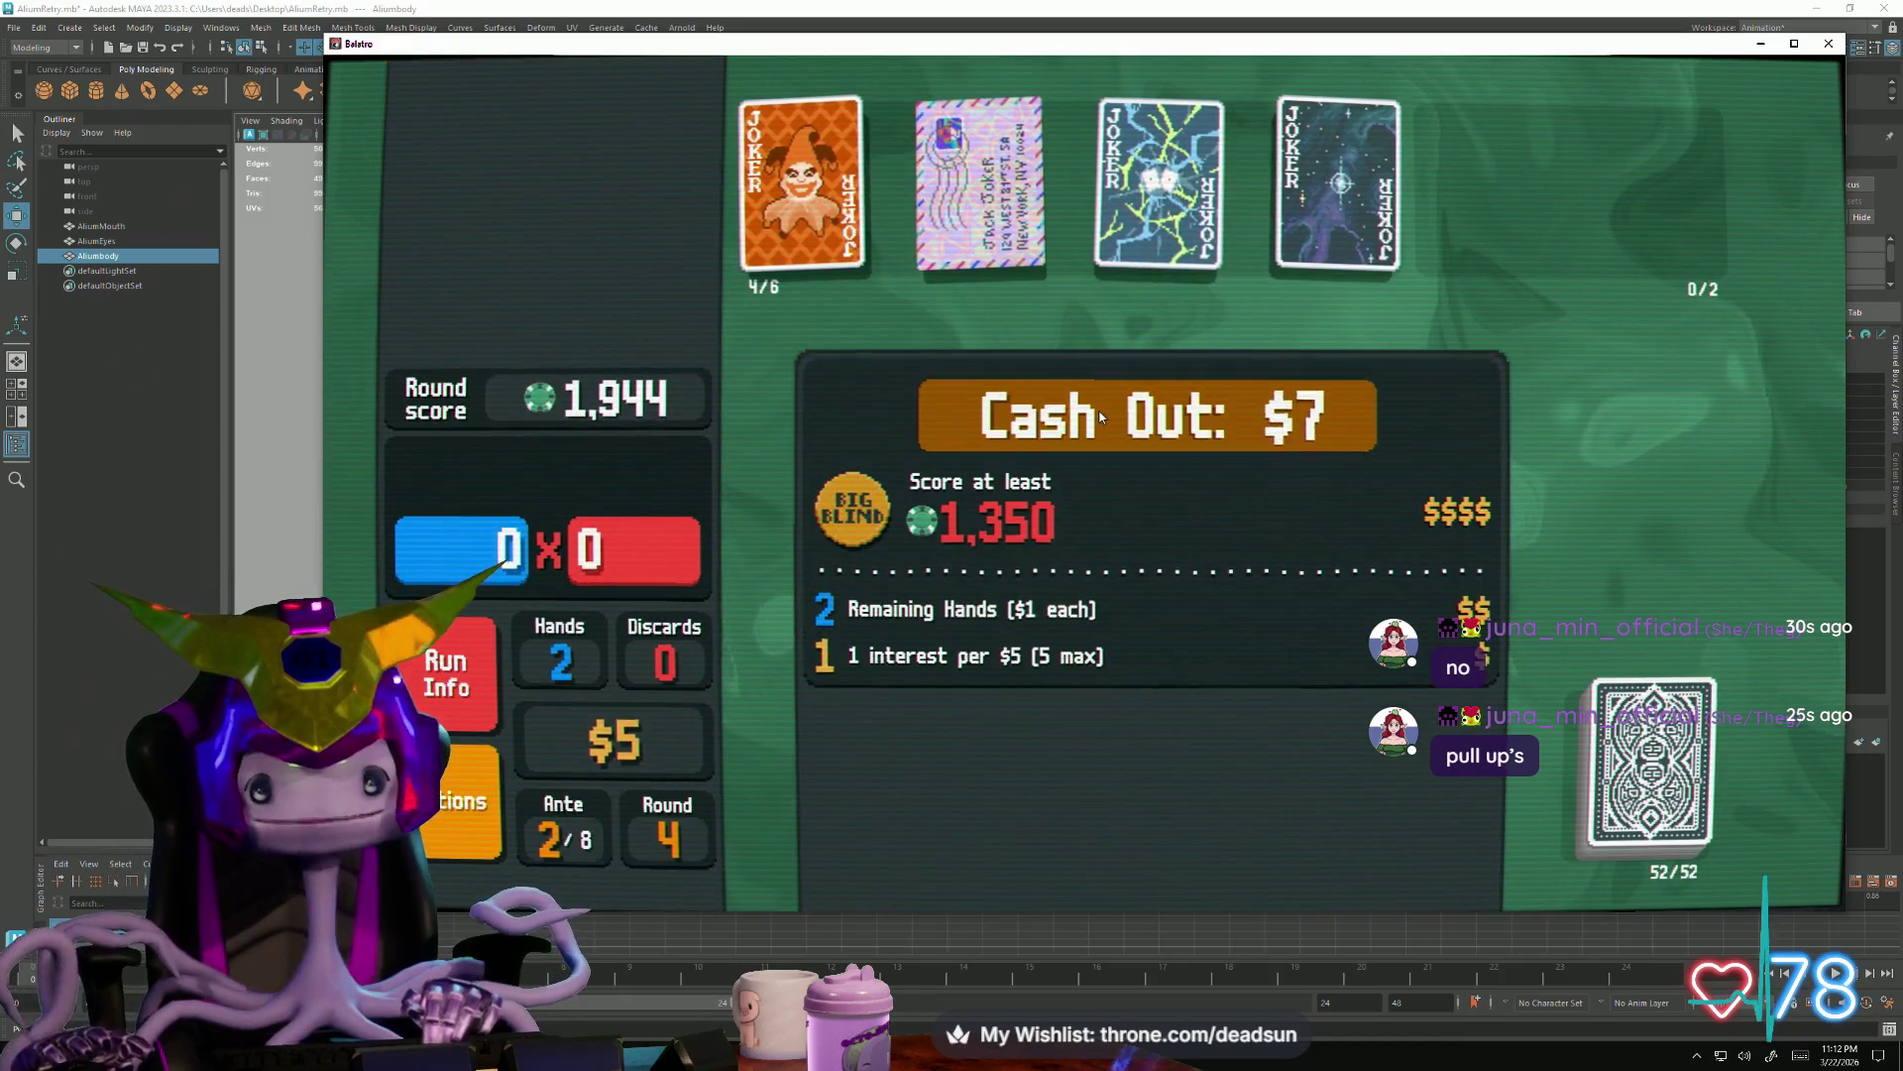
# Collect the Big Blind winnings, buy Zany and Wily Jokers, and place Wily in the second slot
pyautogui.click(1102, 417)
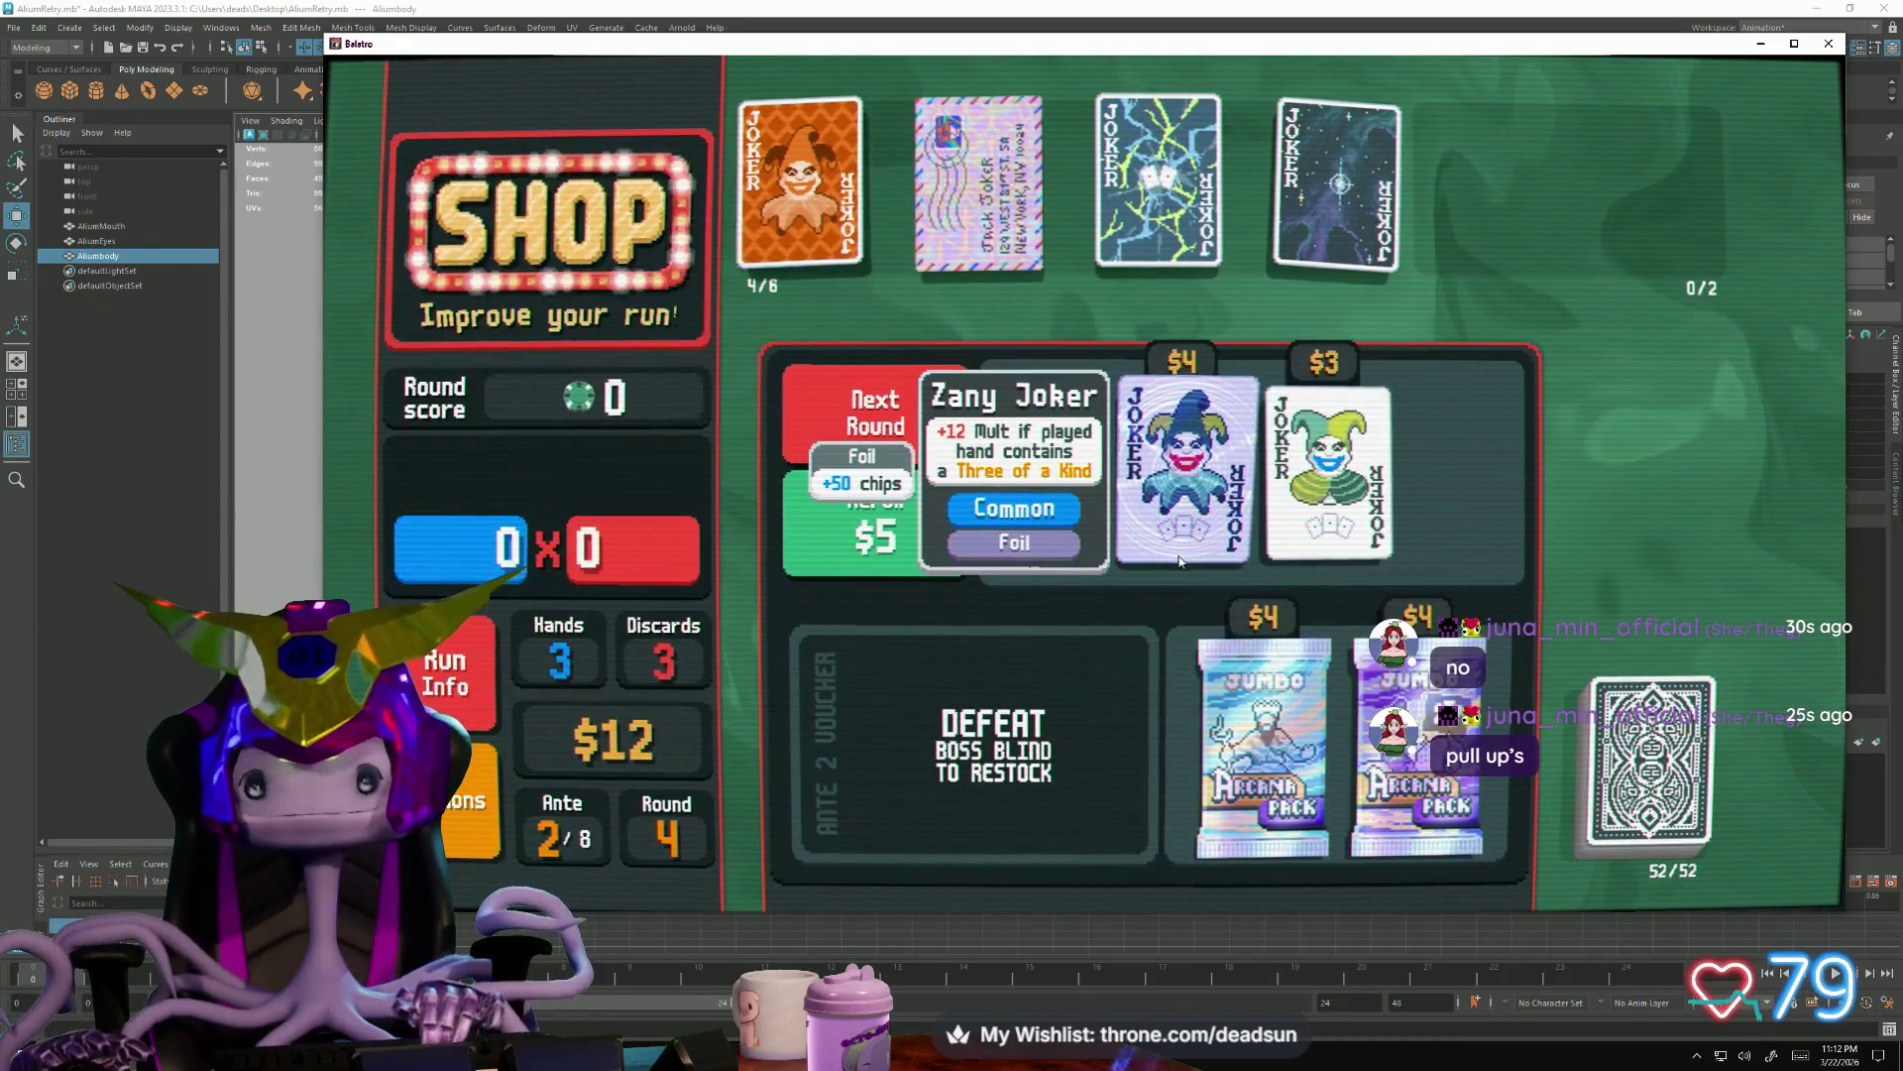
pyautogui.click(1177, 566)
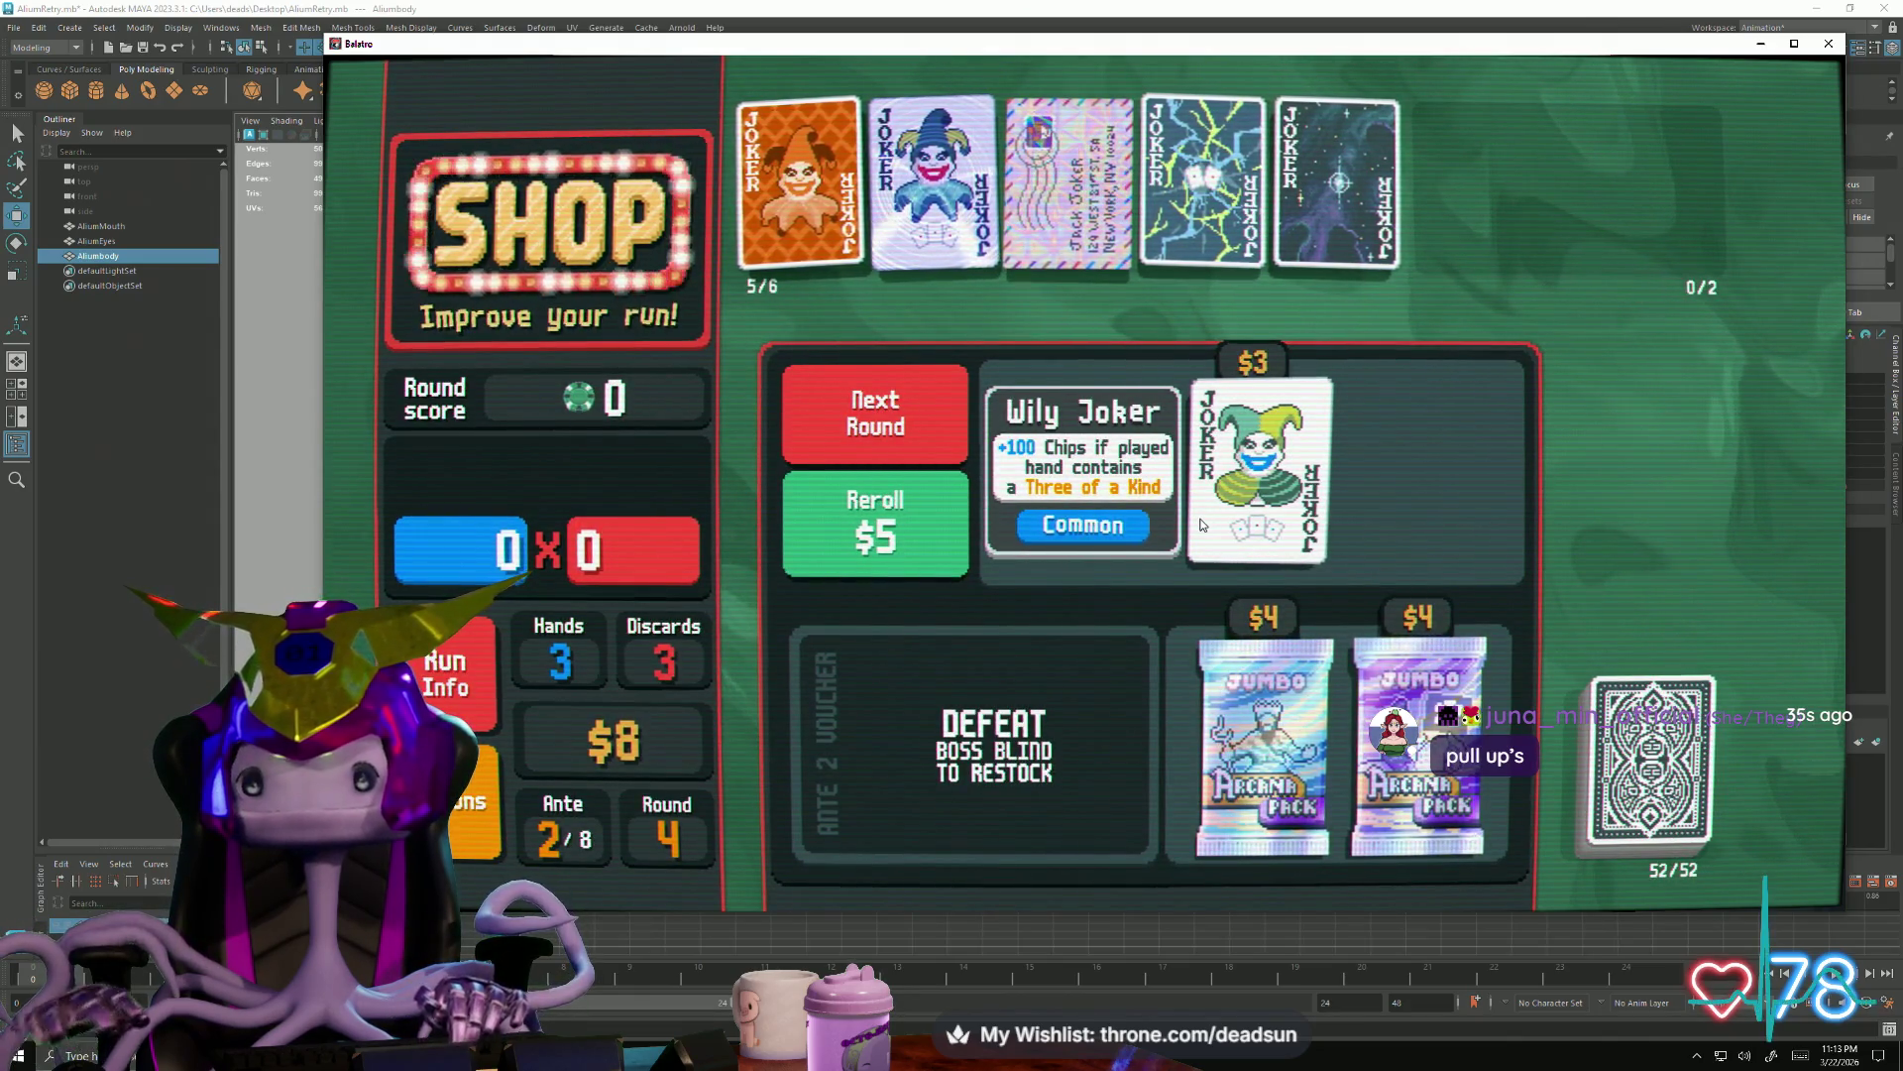
pyautogui.click(1253, 558)
pyautogui.click(1254, 555)
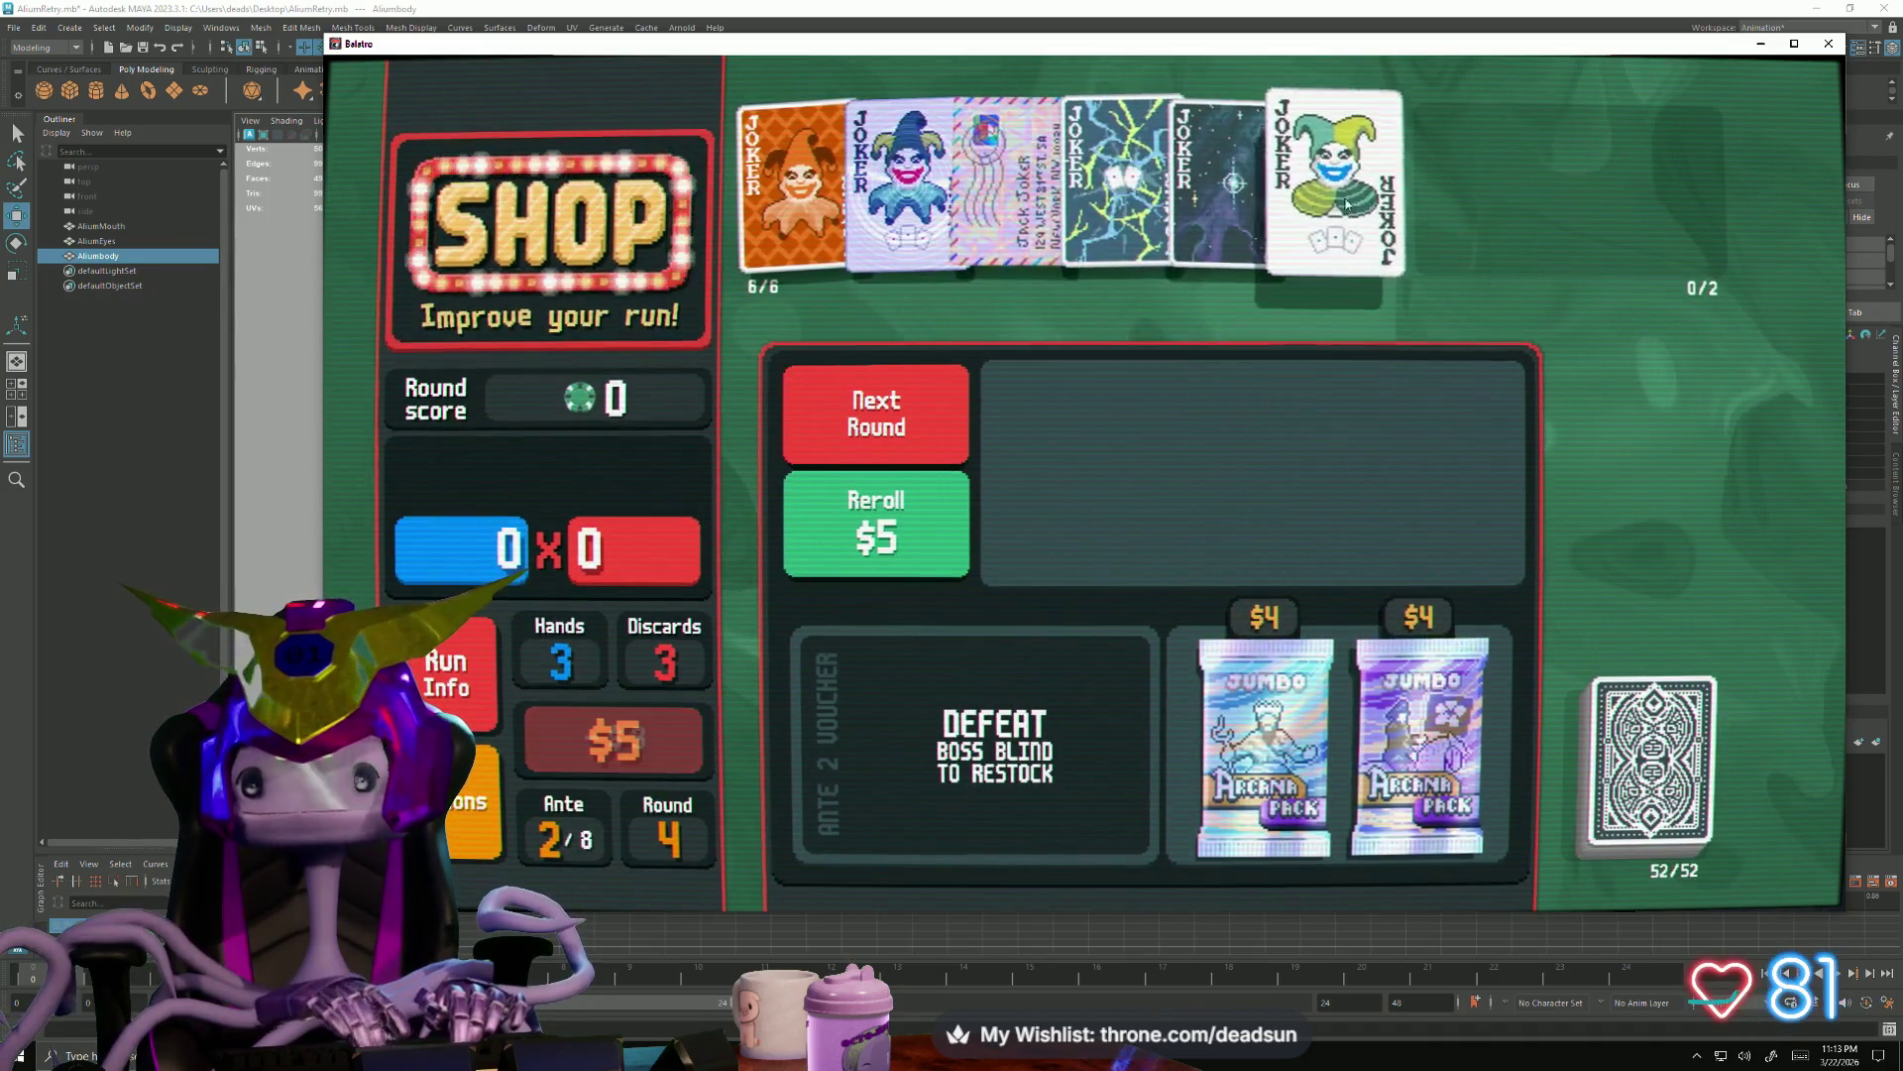
pyautogui.moveTo(1330, 181); pyautogui.dragTo(952, 194)
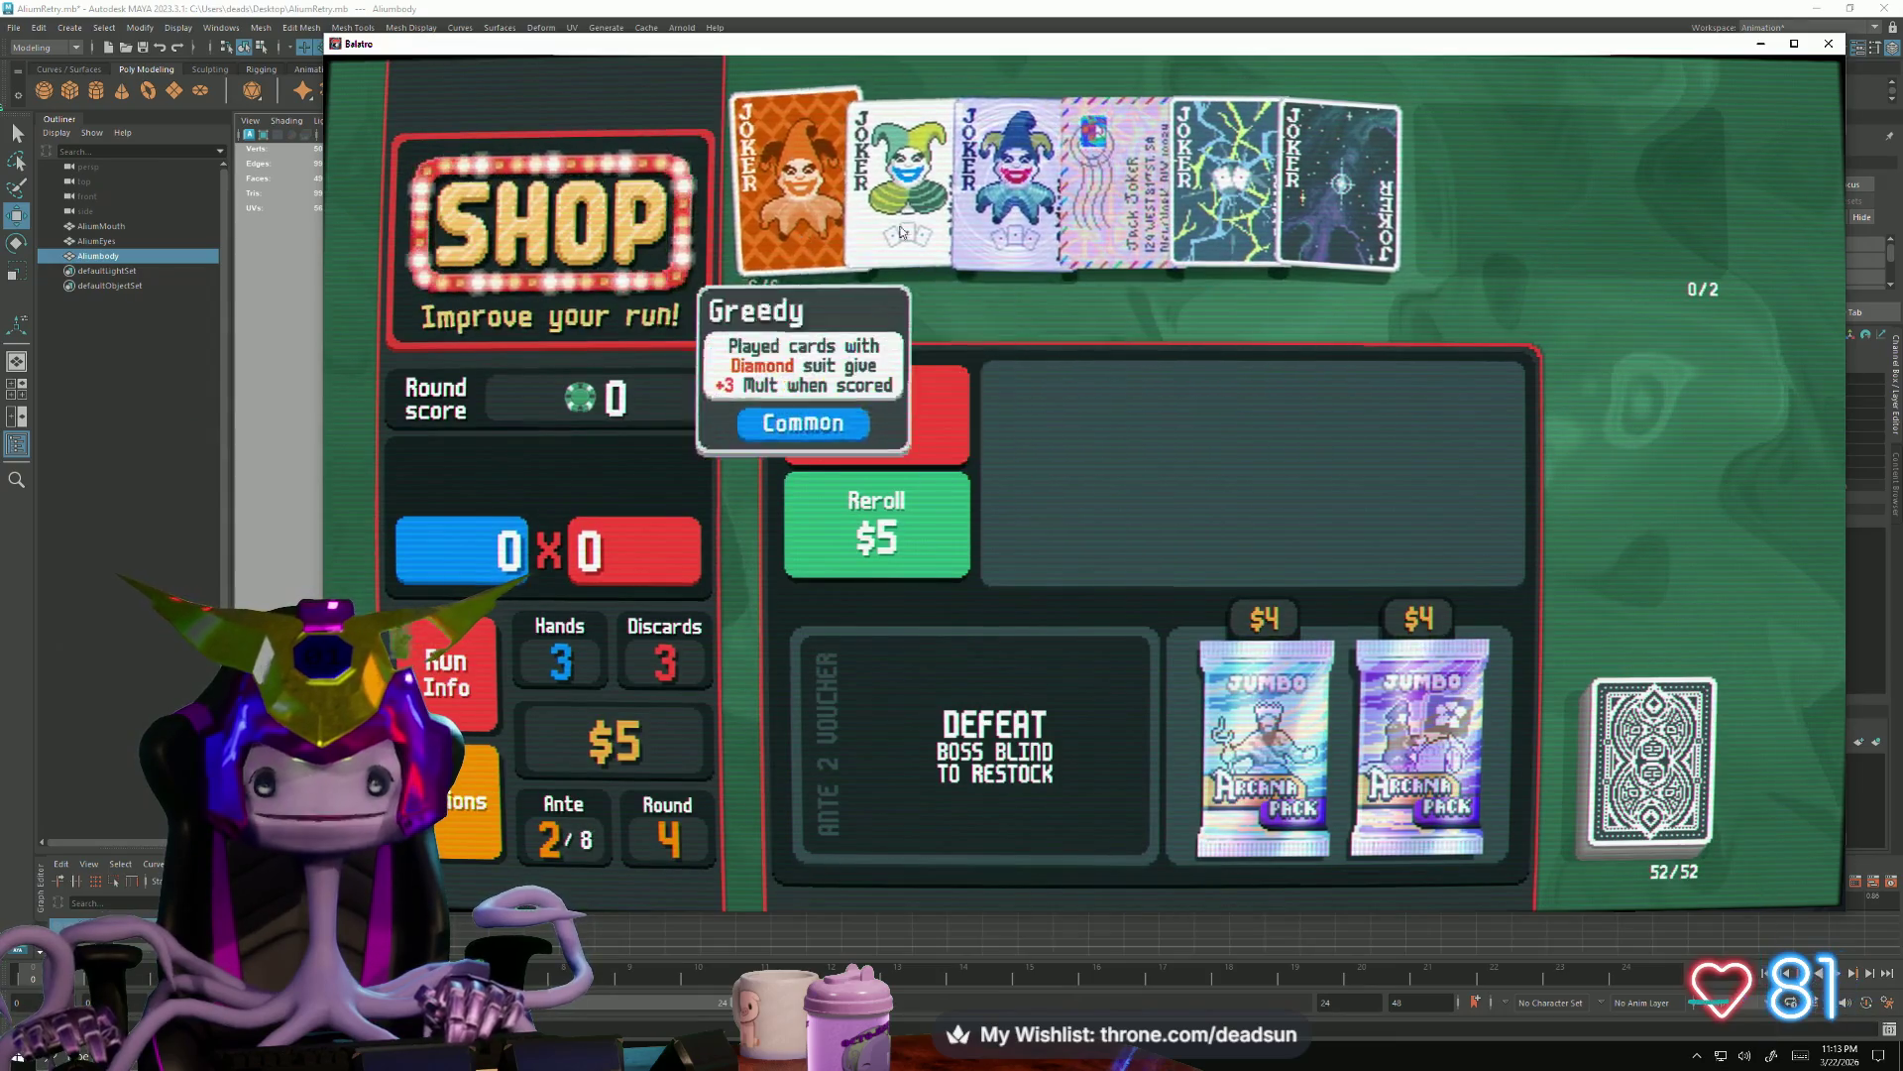
# Buy the Jumbo Arcana Pack, take The Emperor, and leave the shop for blind selection
pyautogui.click(1421, 743)
pyautogui.click(1412, 851)
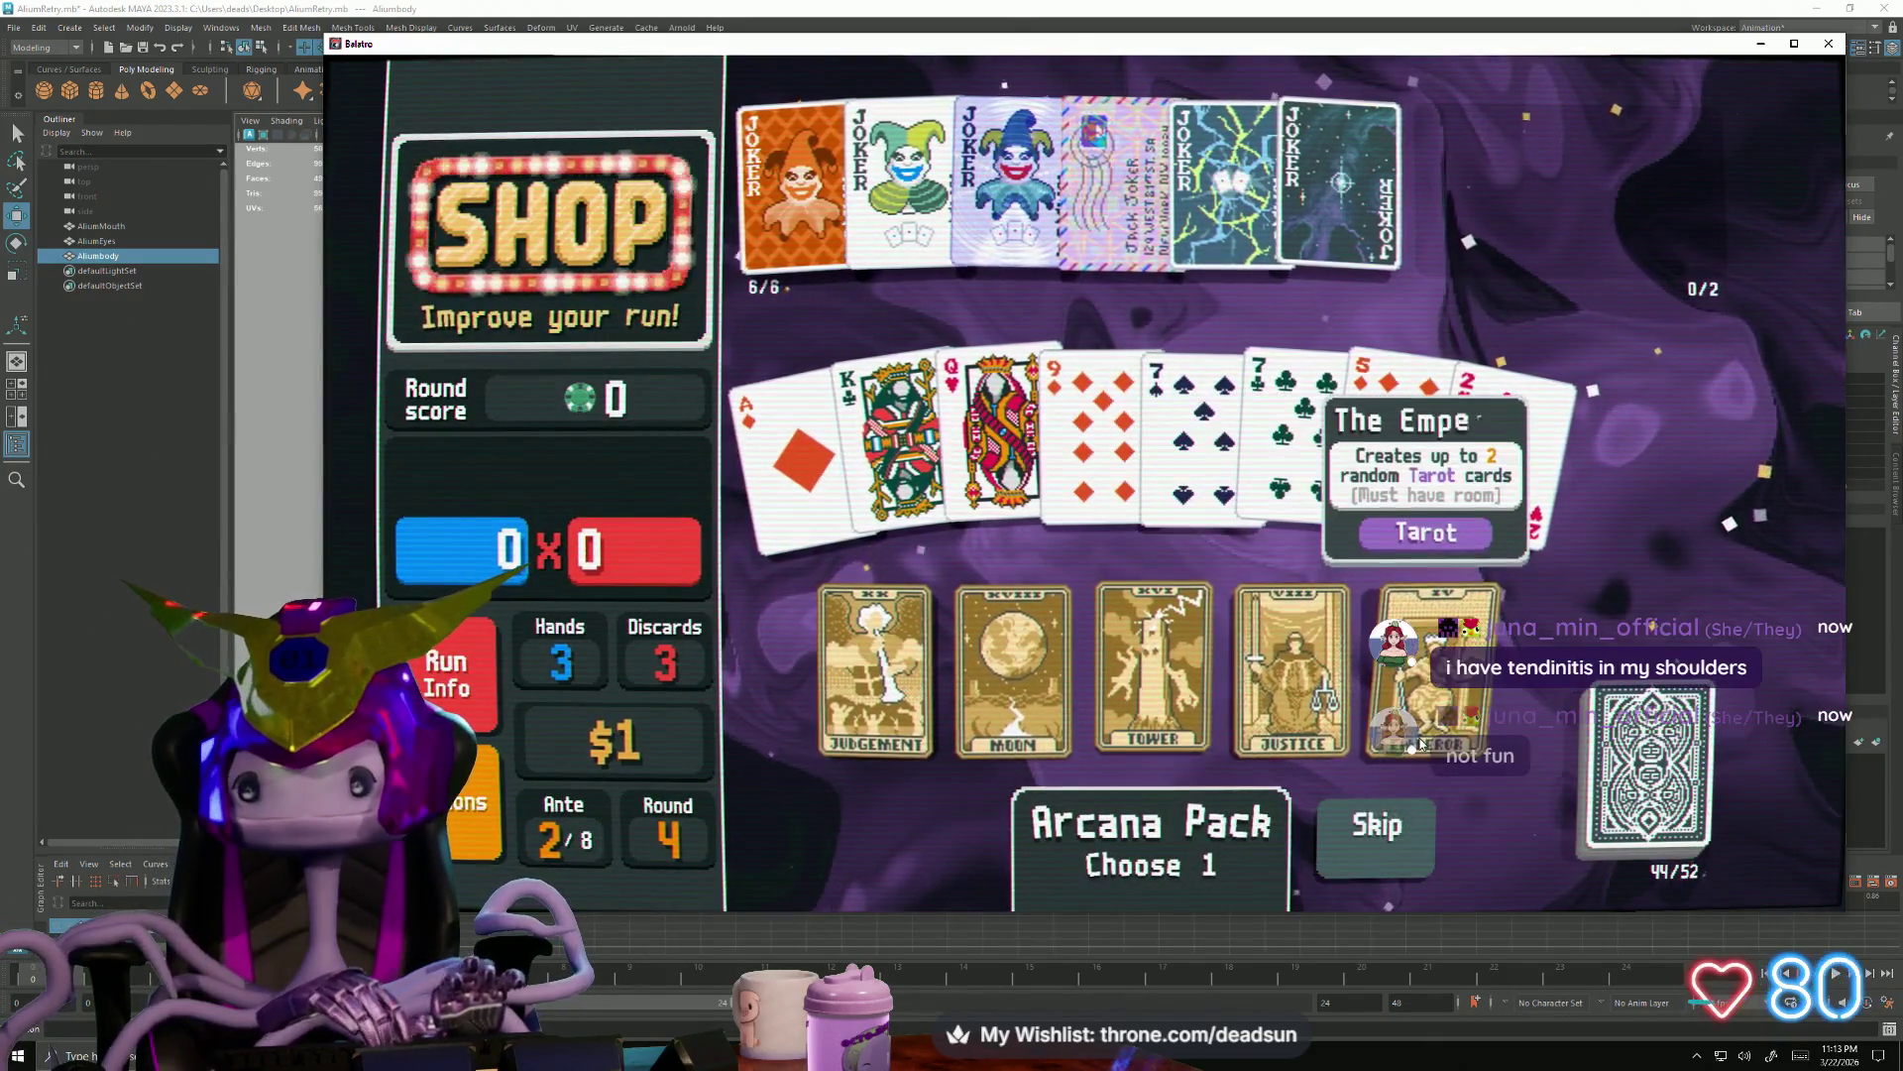
pyautogui.moveTo(1428, 698); pyautogui.dragTo(1425, 754)
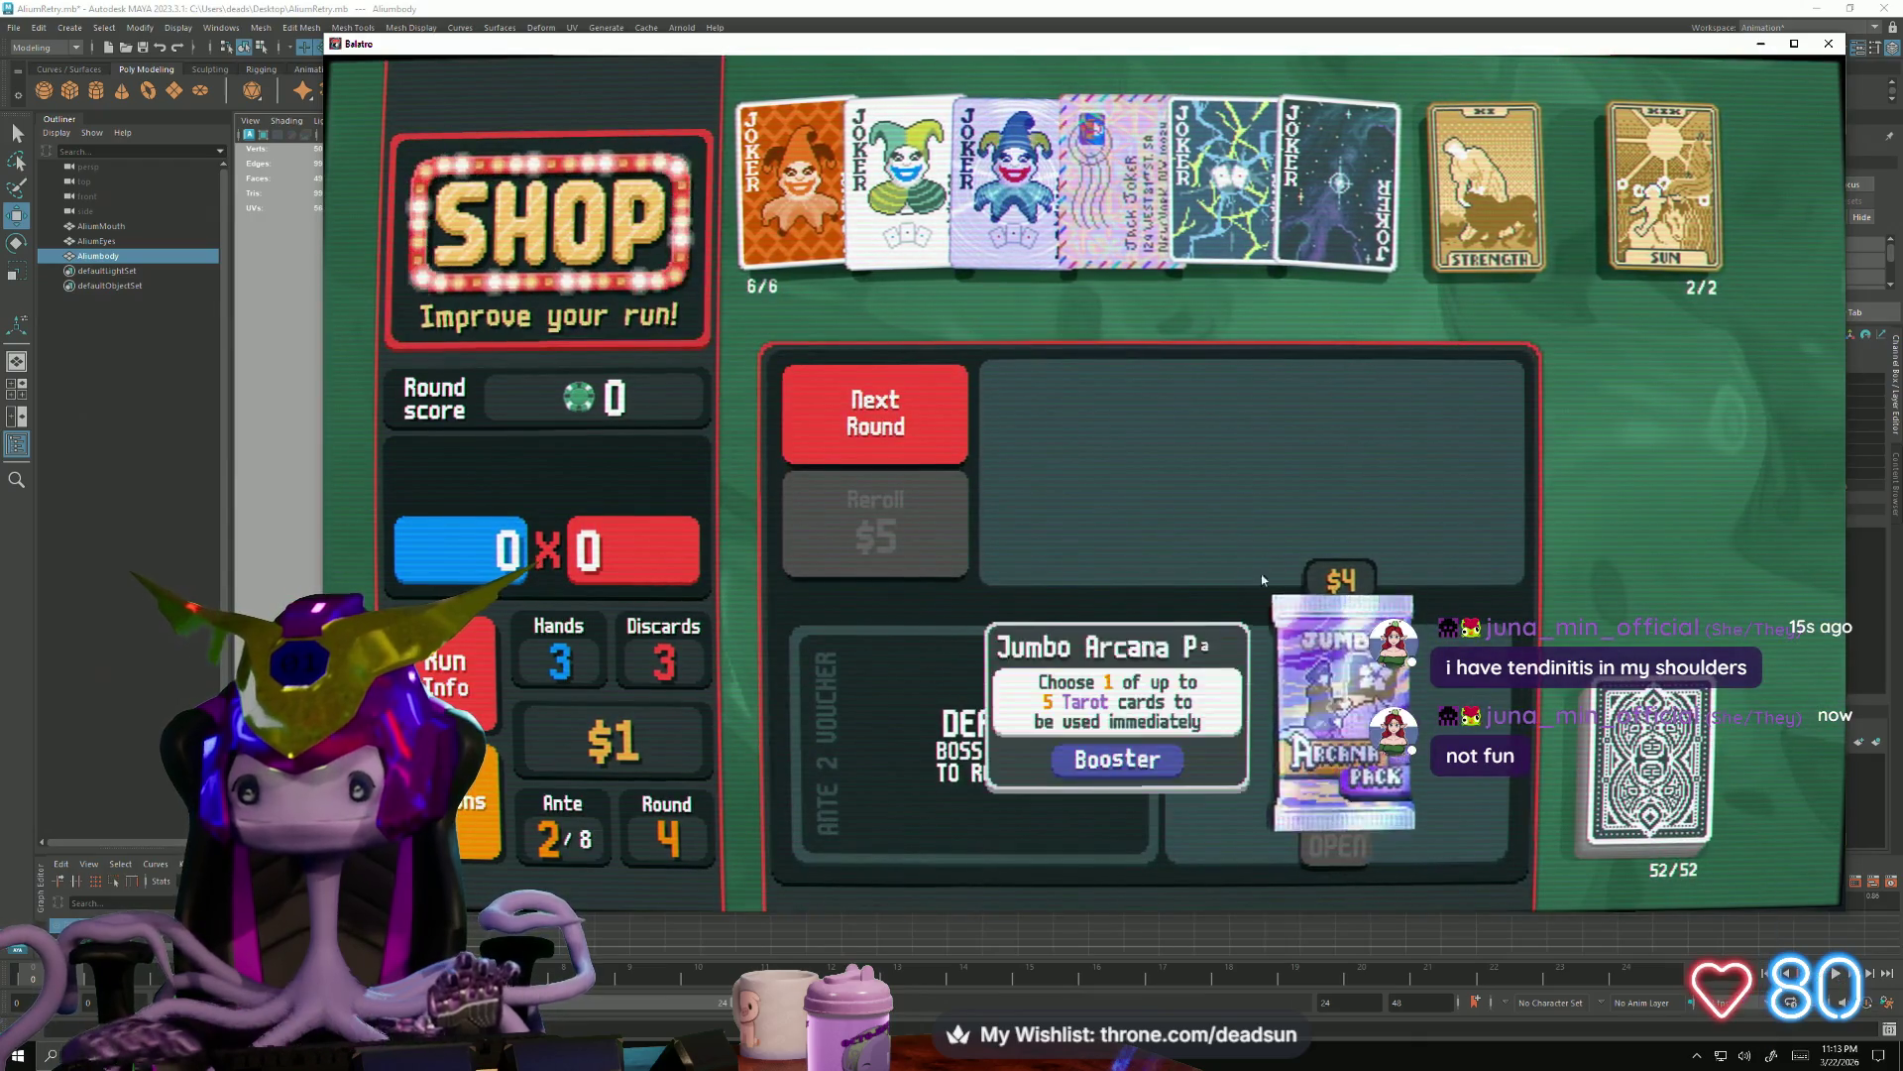
pyautogui.click(877, 412)
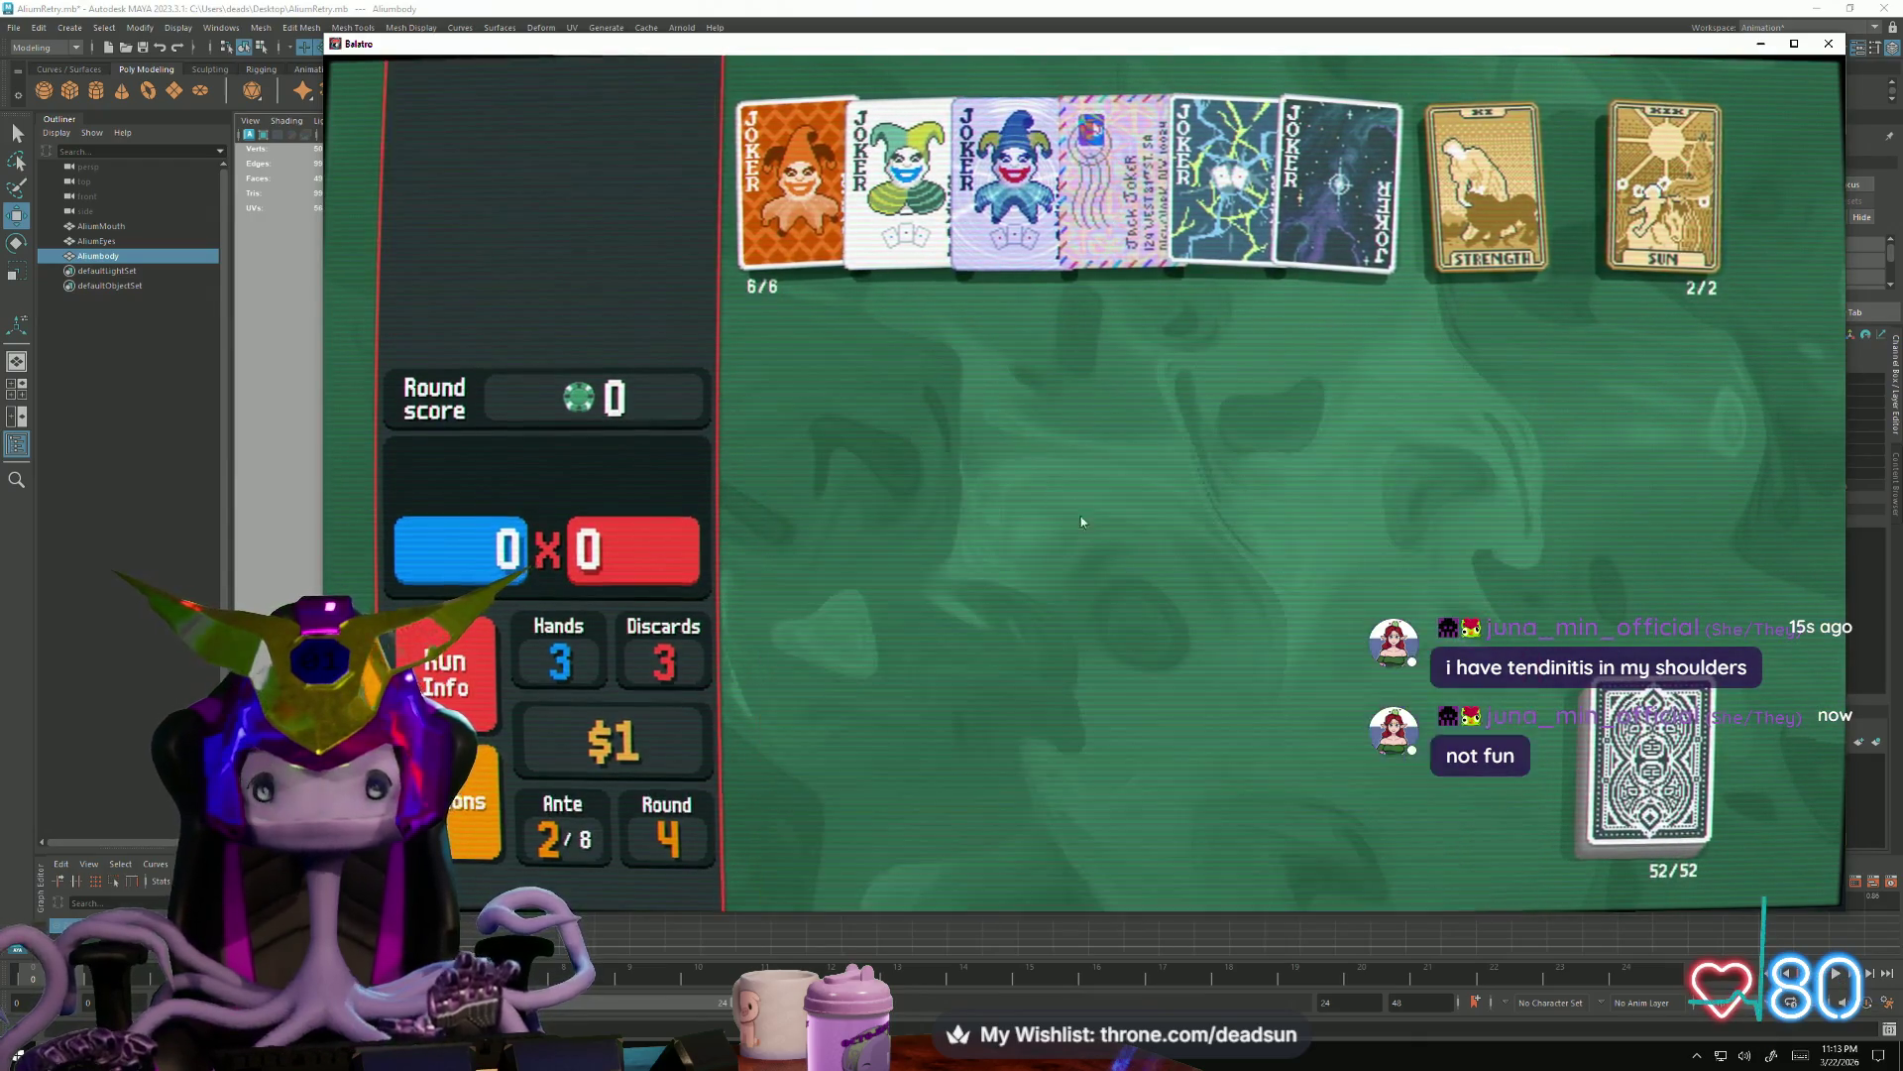
# Start The Wall boss blind and discard the 9 and 6 of spades
pyautogui.click(1465, 347)
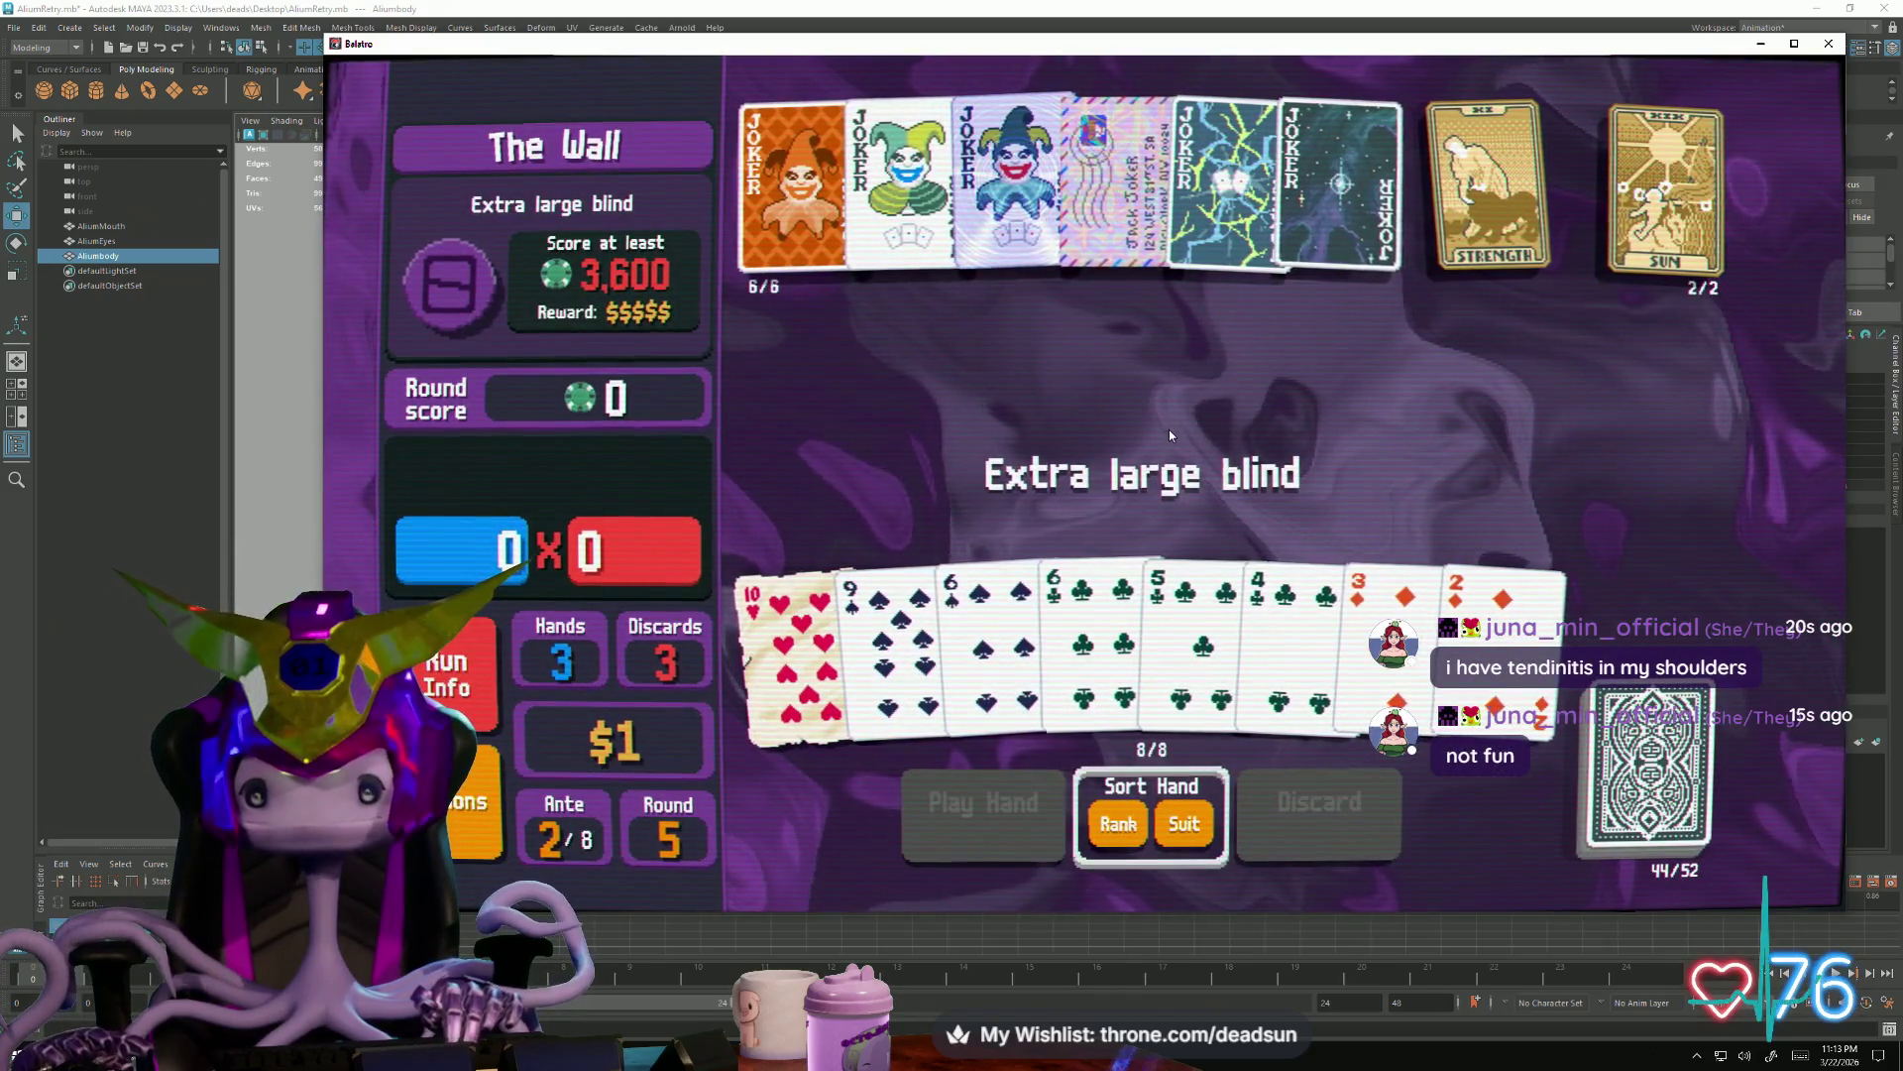
pyautogui.click(1021, 579)
pyautogui.click(893, 641)
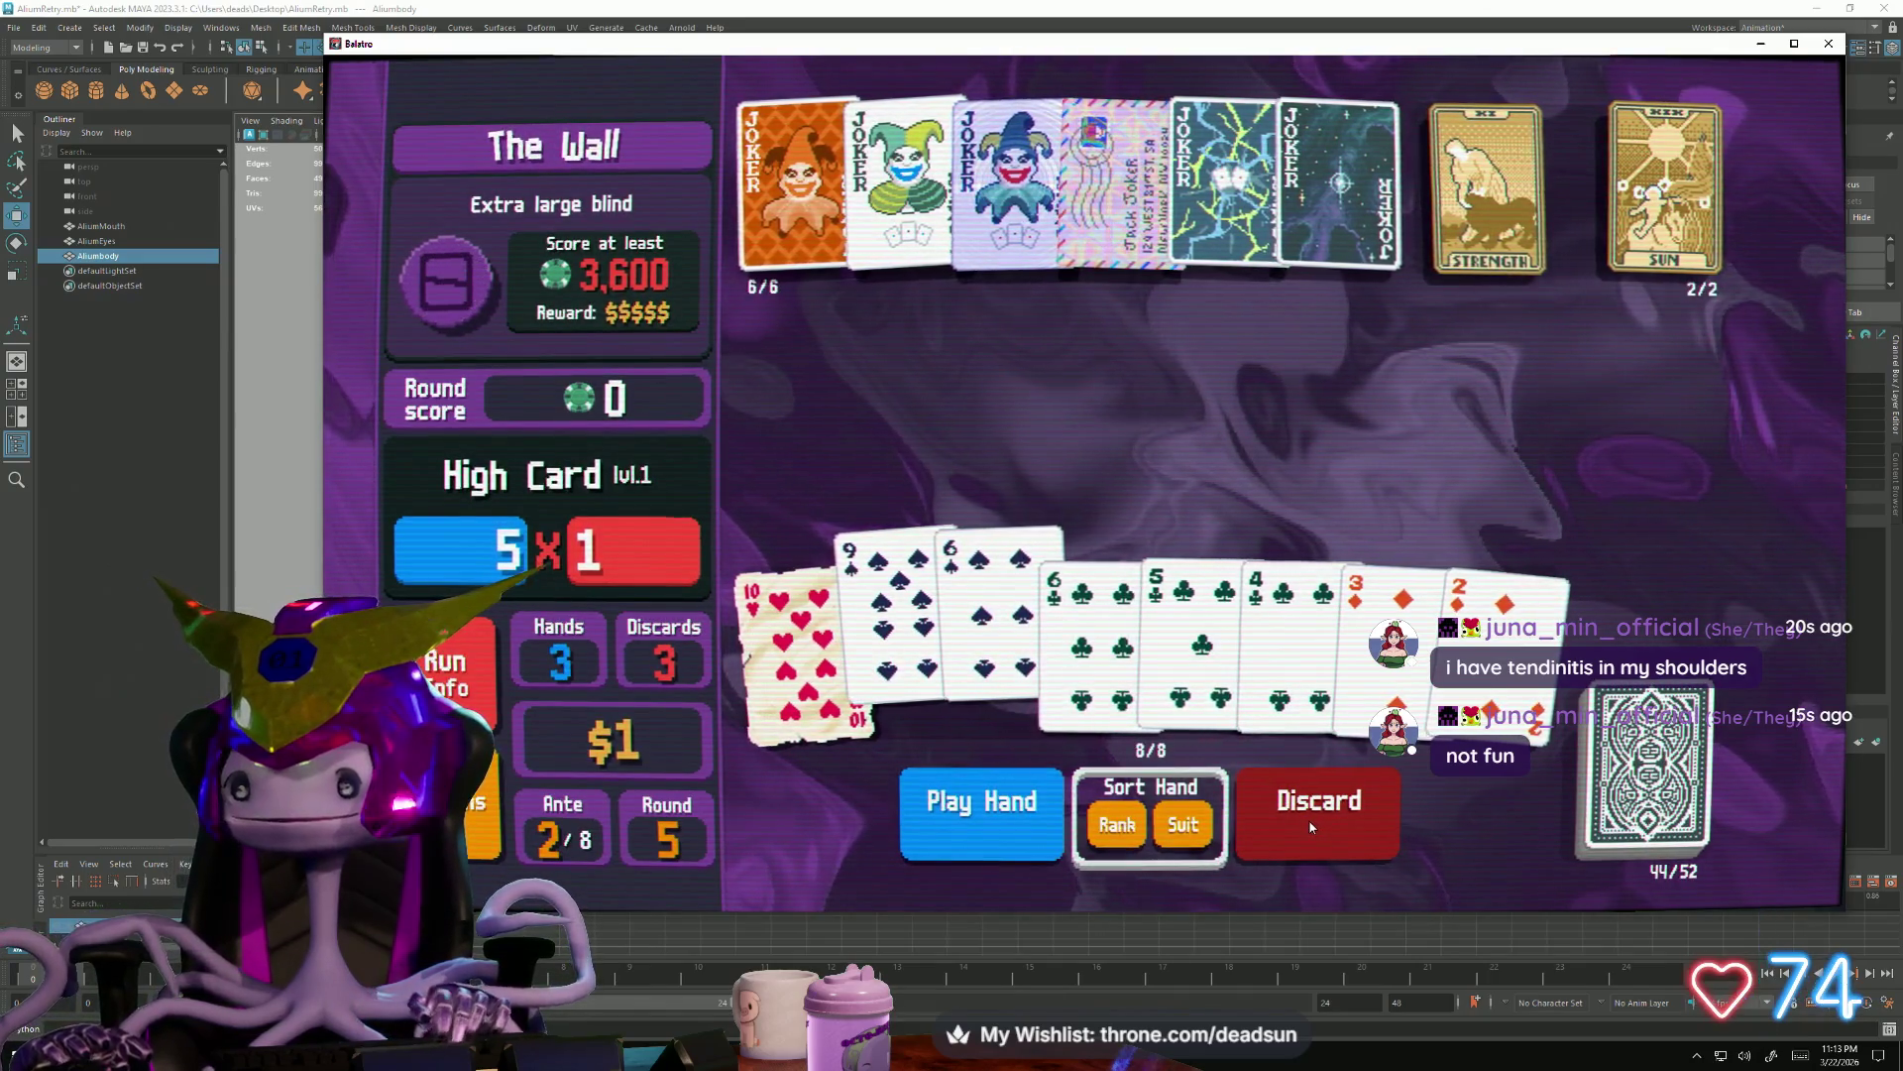
pyautogui.click(1308, 822)
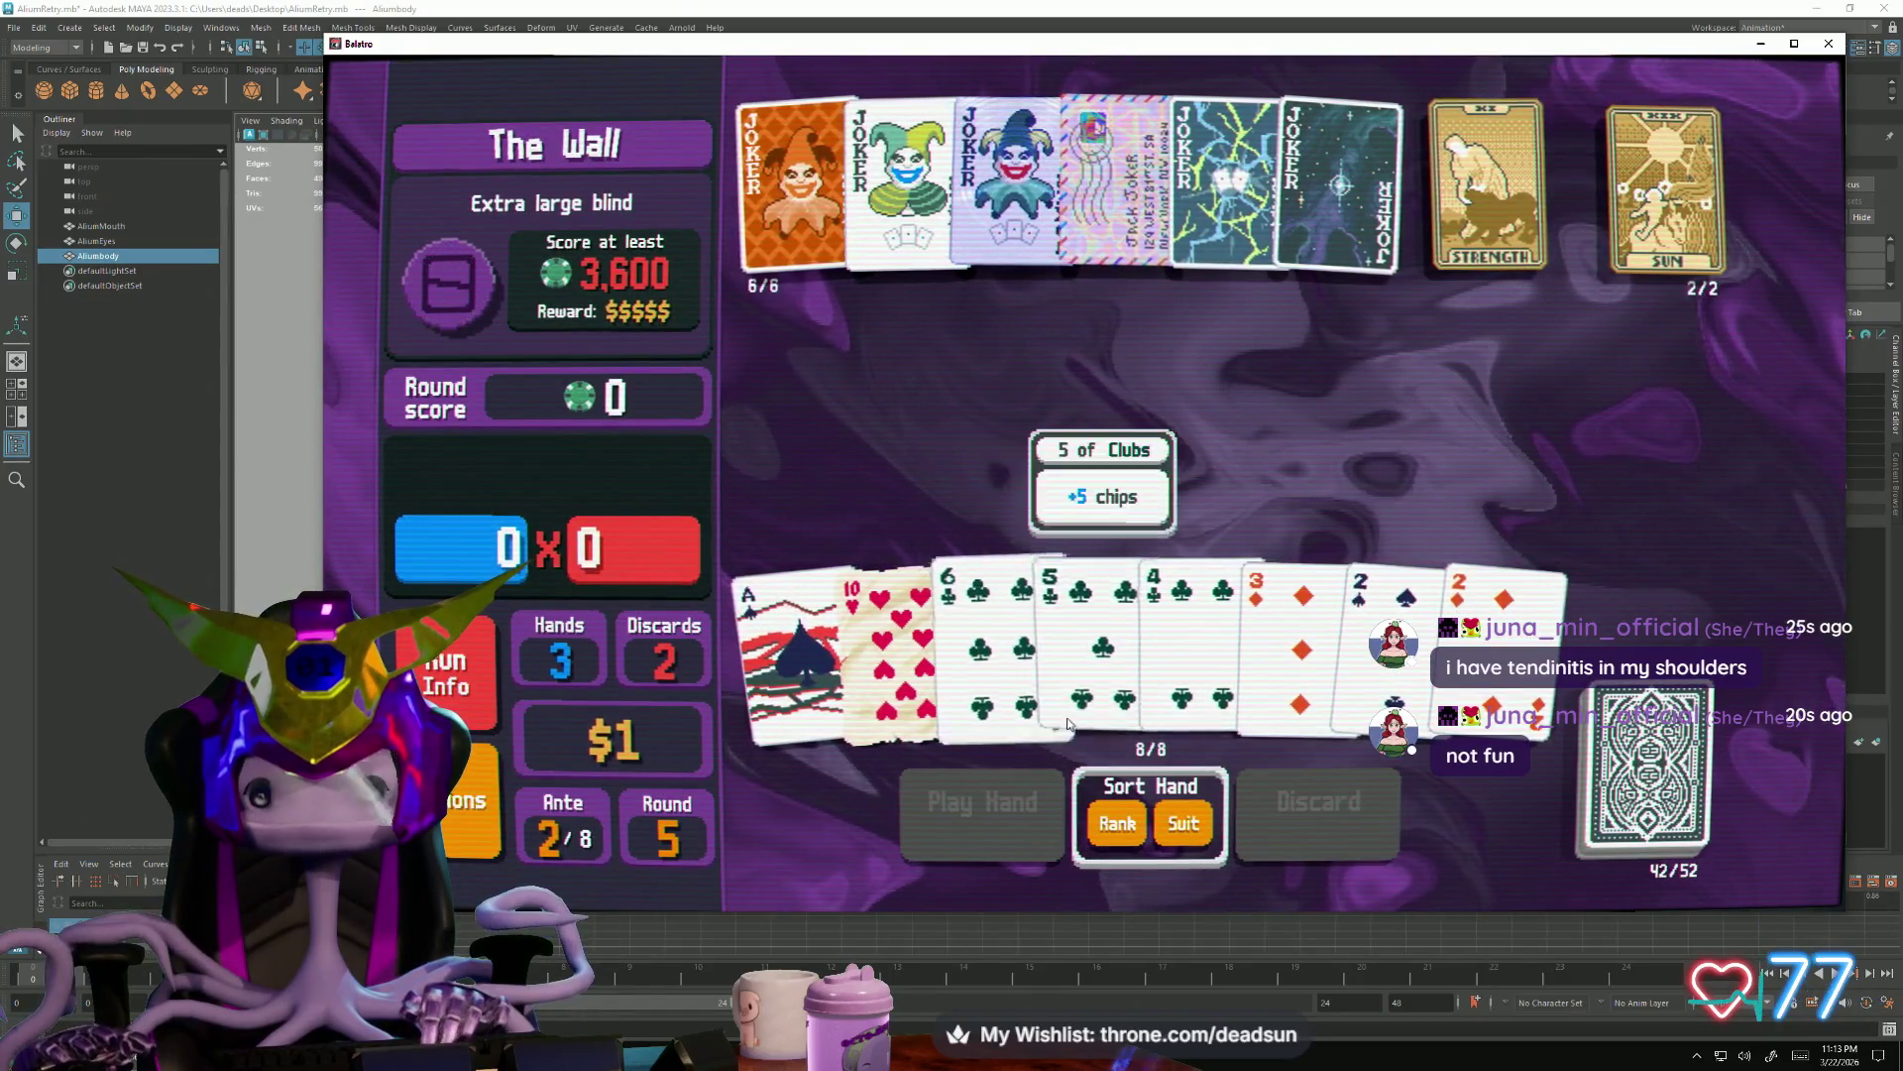
# Play a pair of twos alongside the 6, 5 and 3 filler cards
pyautogui.click(1005, 633)
pyautogui.click(1100, 625)
pyautogui.click(1253, 610)
pyautogui.click(1376, 609)
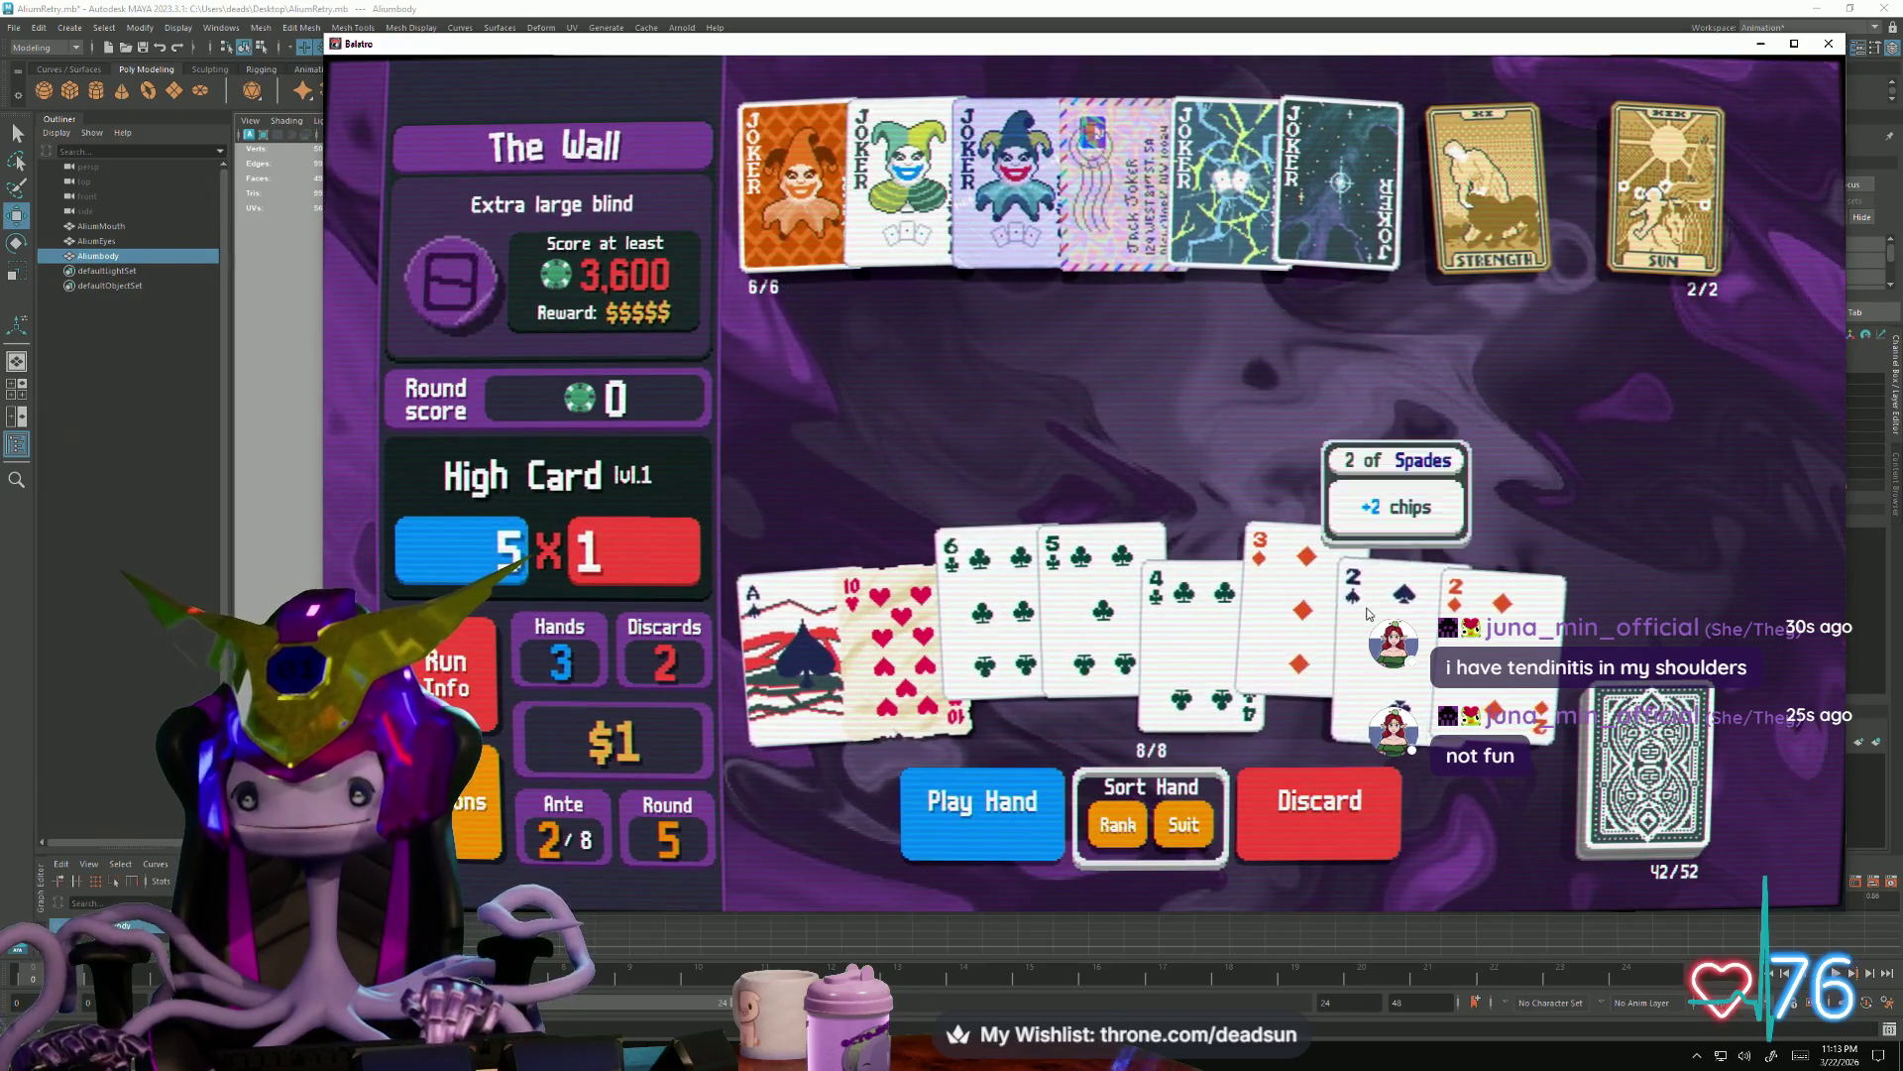
pyautogui.click(1481, 605)
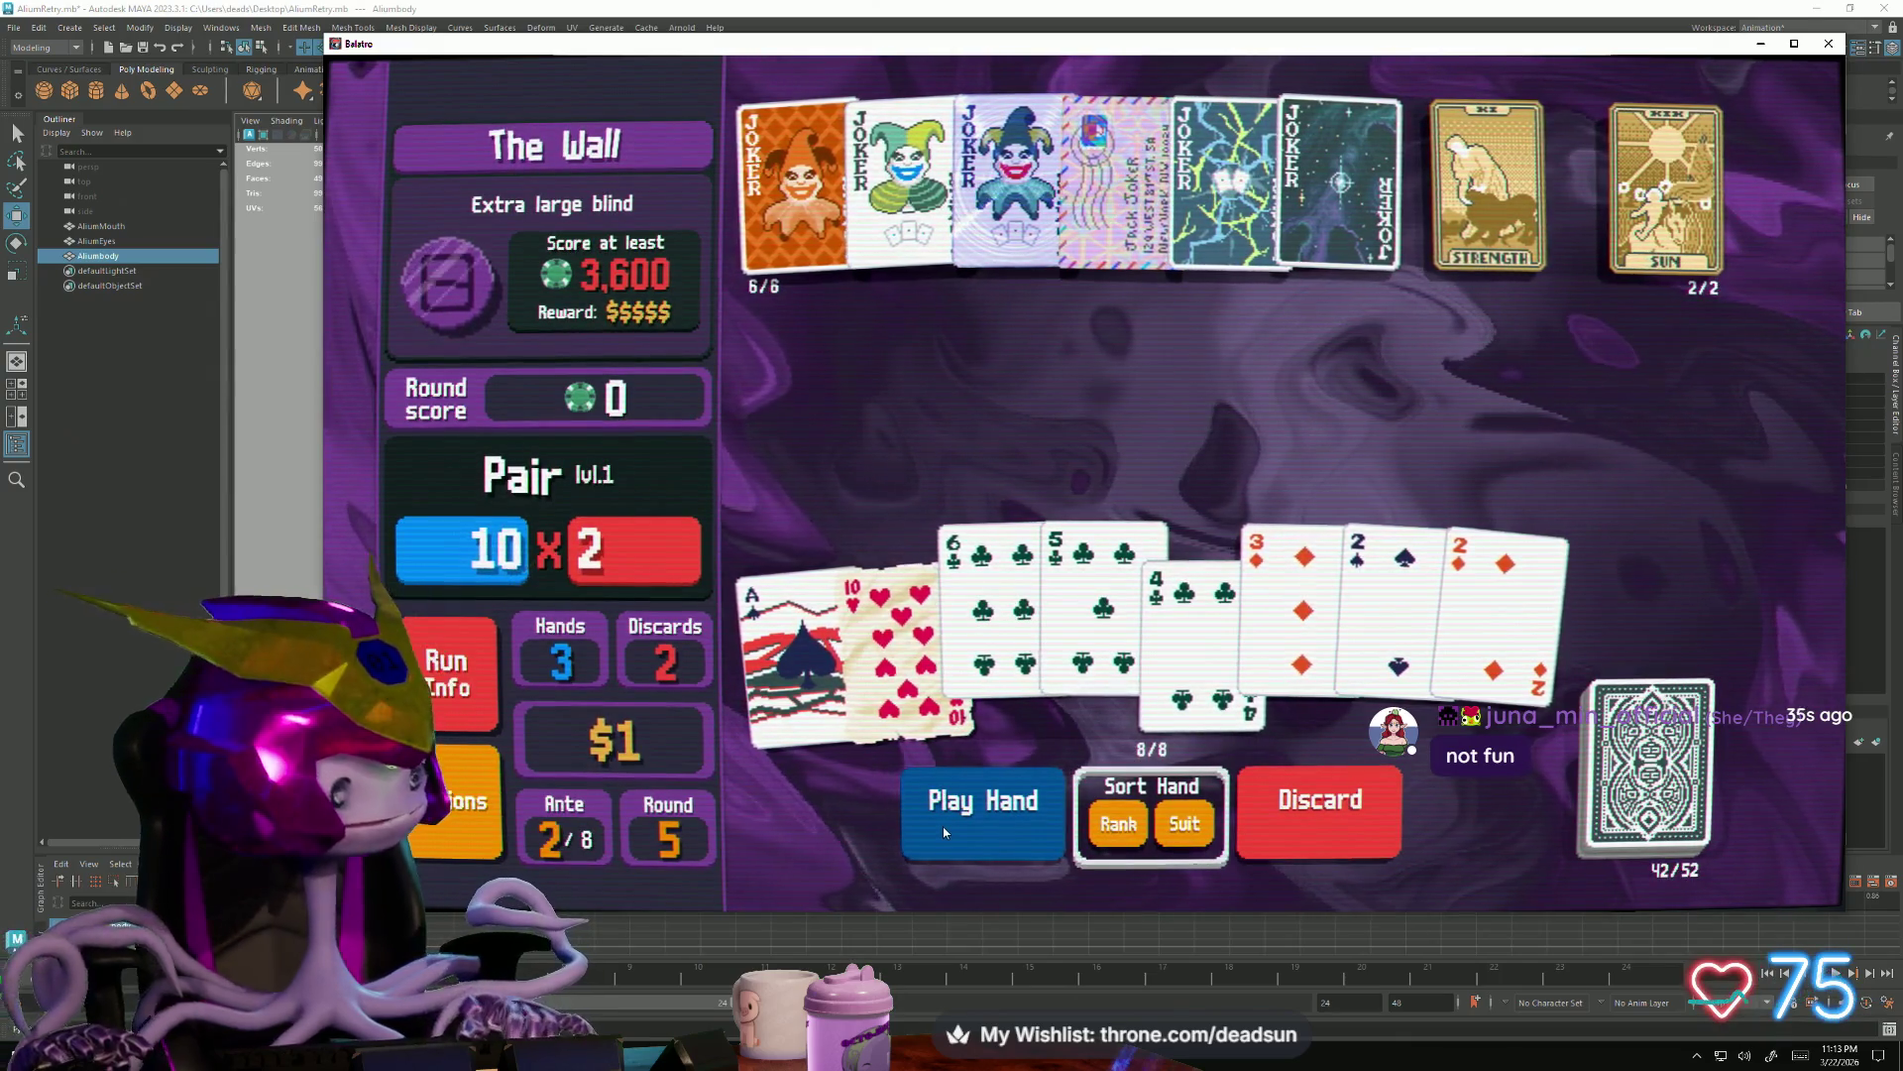
pyautogui.click(942, 825)
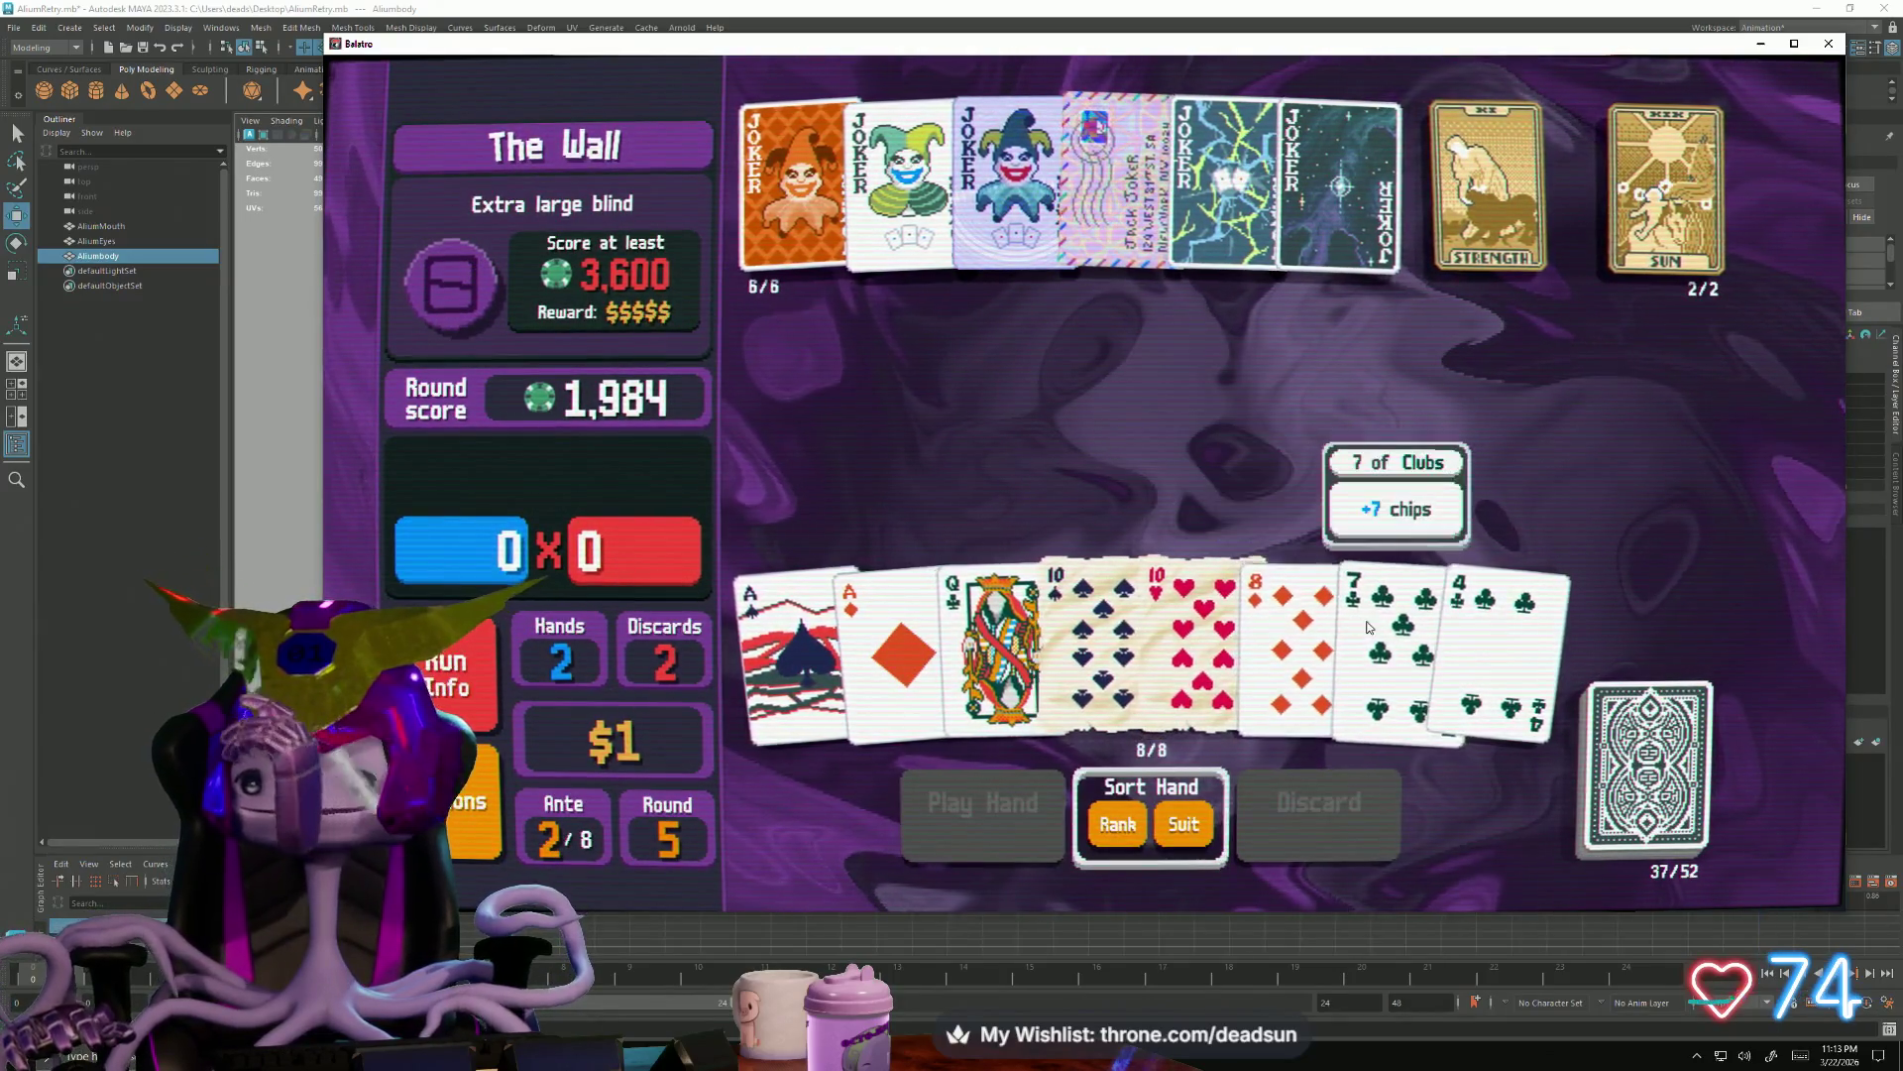
# Discard the 8, 7 and 4, then the 7 and 3 of spades
pyautogui.click(1294, 640)
pyautogui.click(1389, 641)
pyautogui.click(1494, 639)
pyautogui.click(1293, 790)
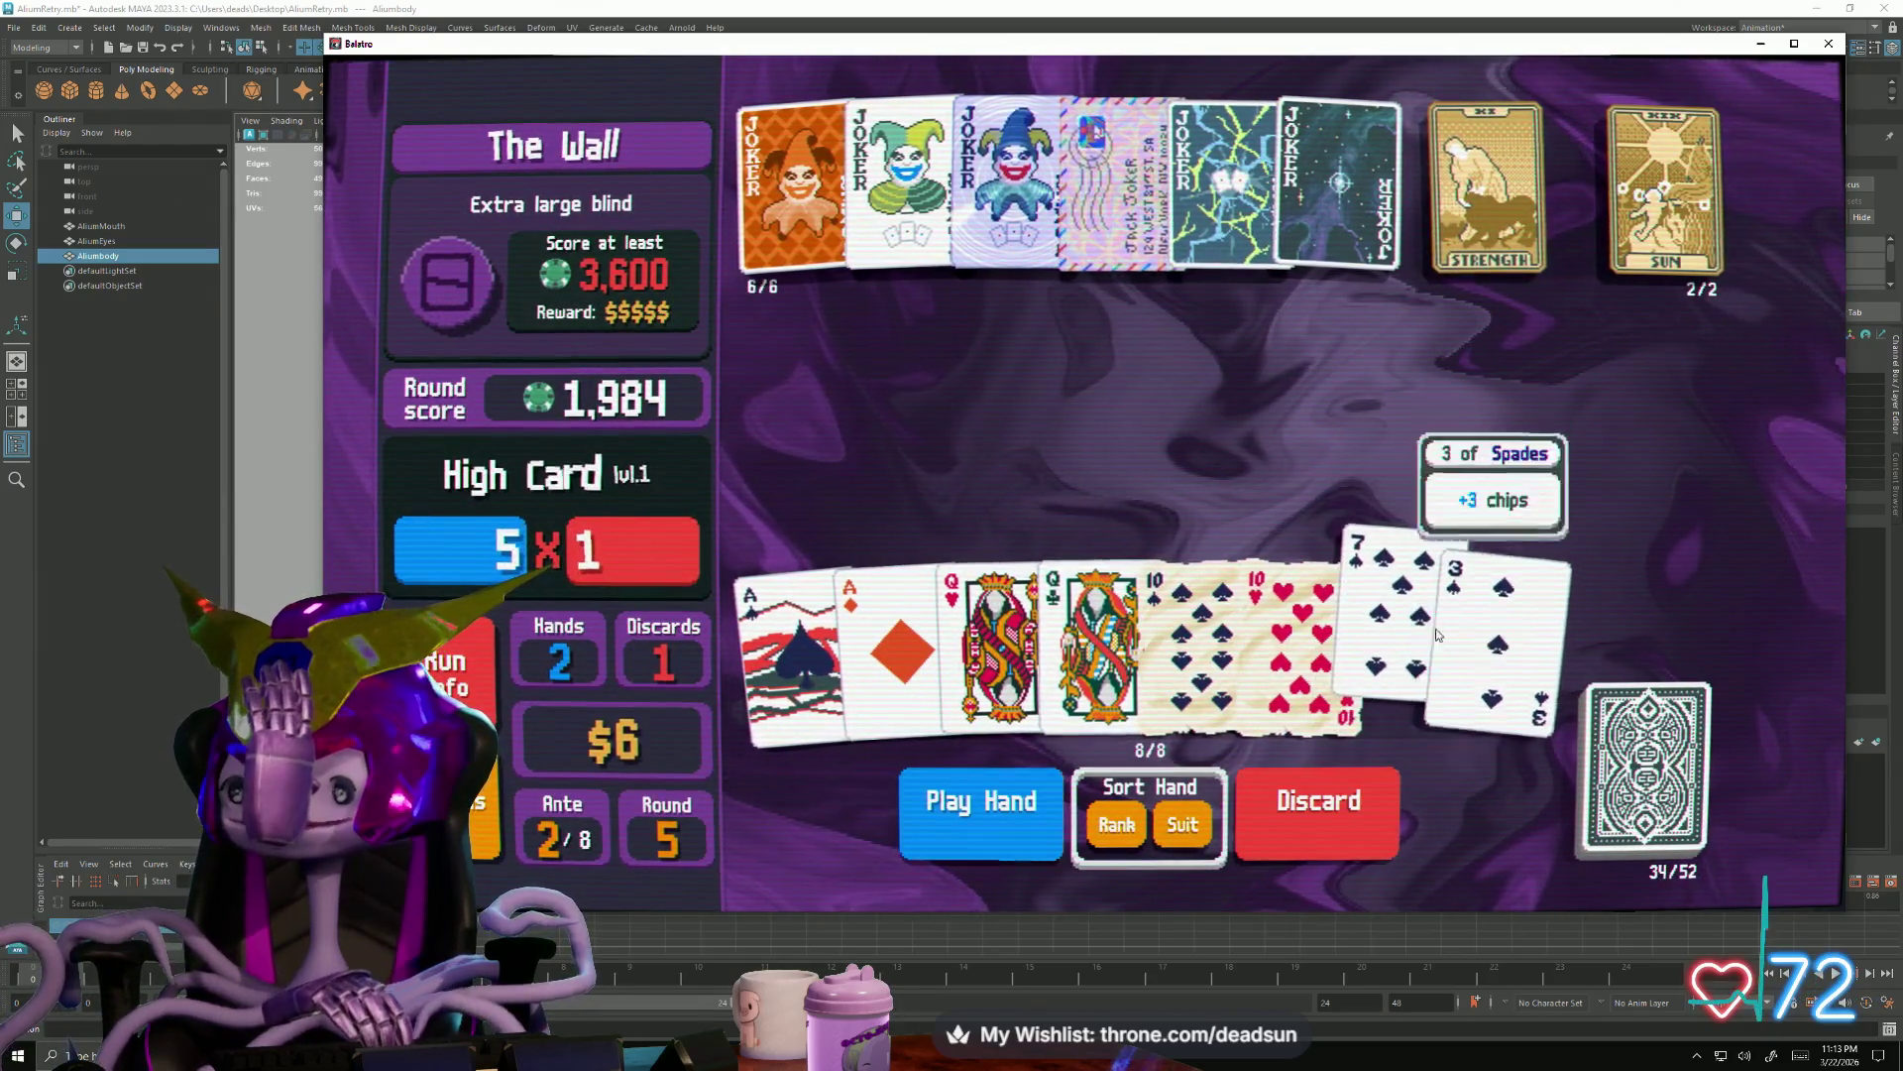
pyautogui.click(1276, 772)
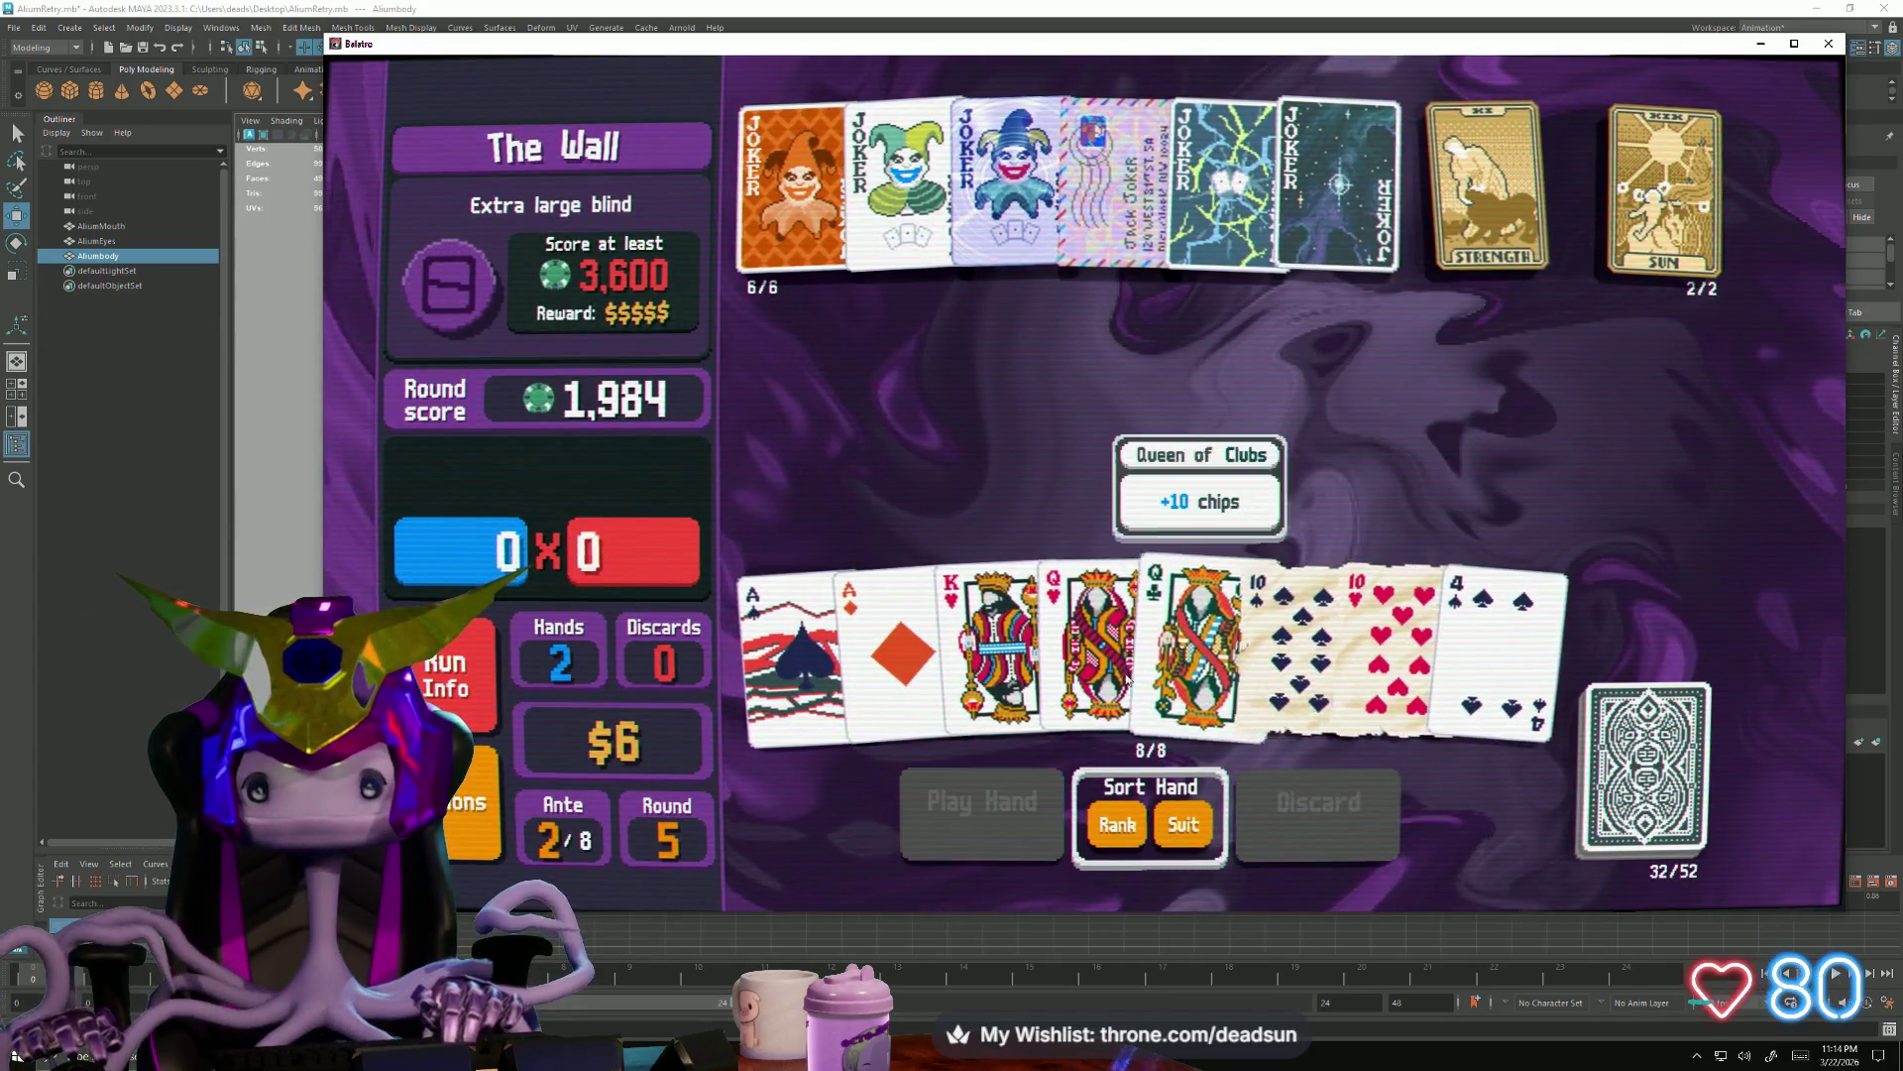
# Play Two Pair with aces and tens to reach 6,352 and beat The Wall
pyautogui.click(795, 648)
pyautogui.click(897, 643)
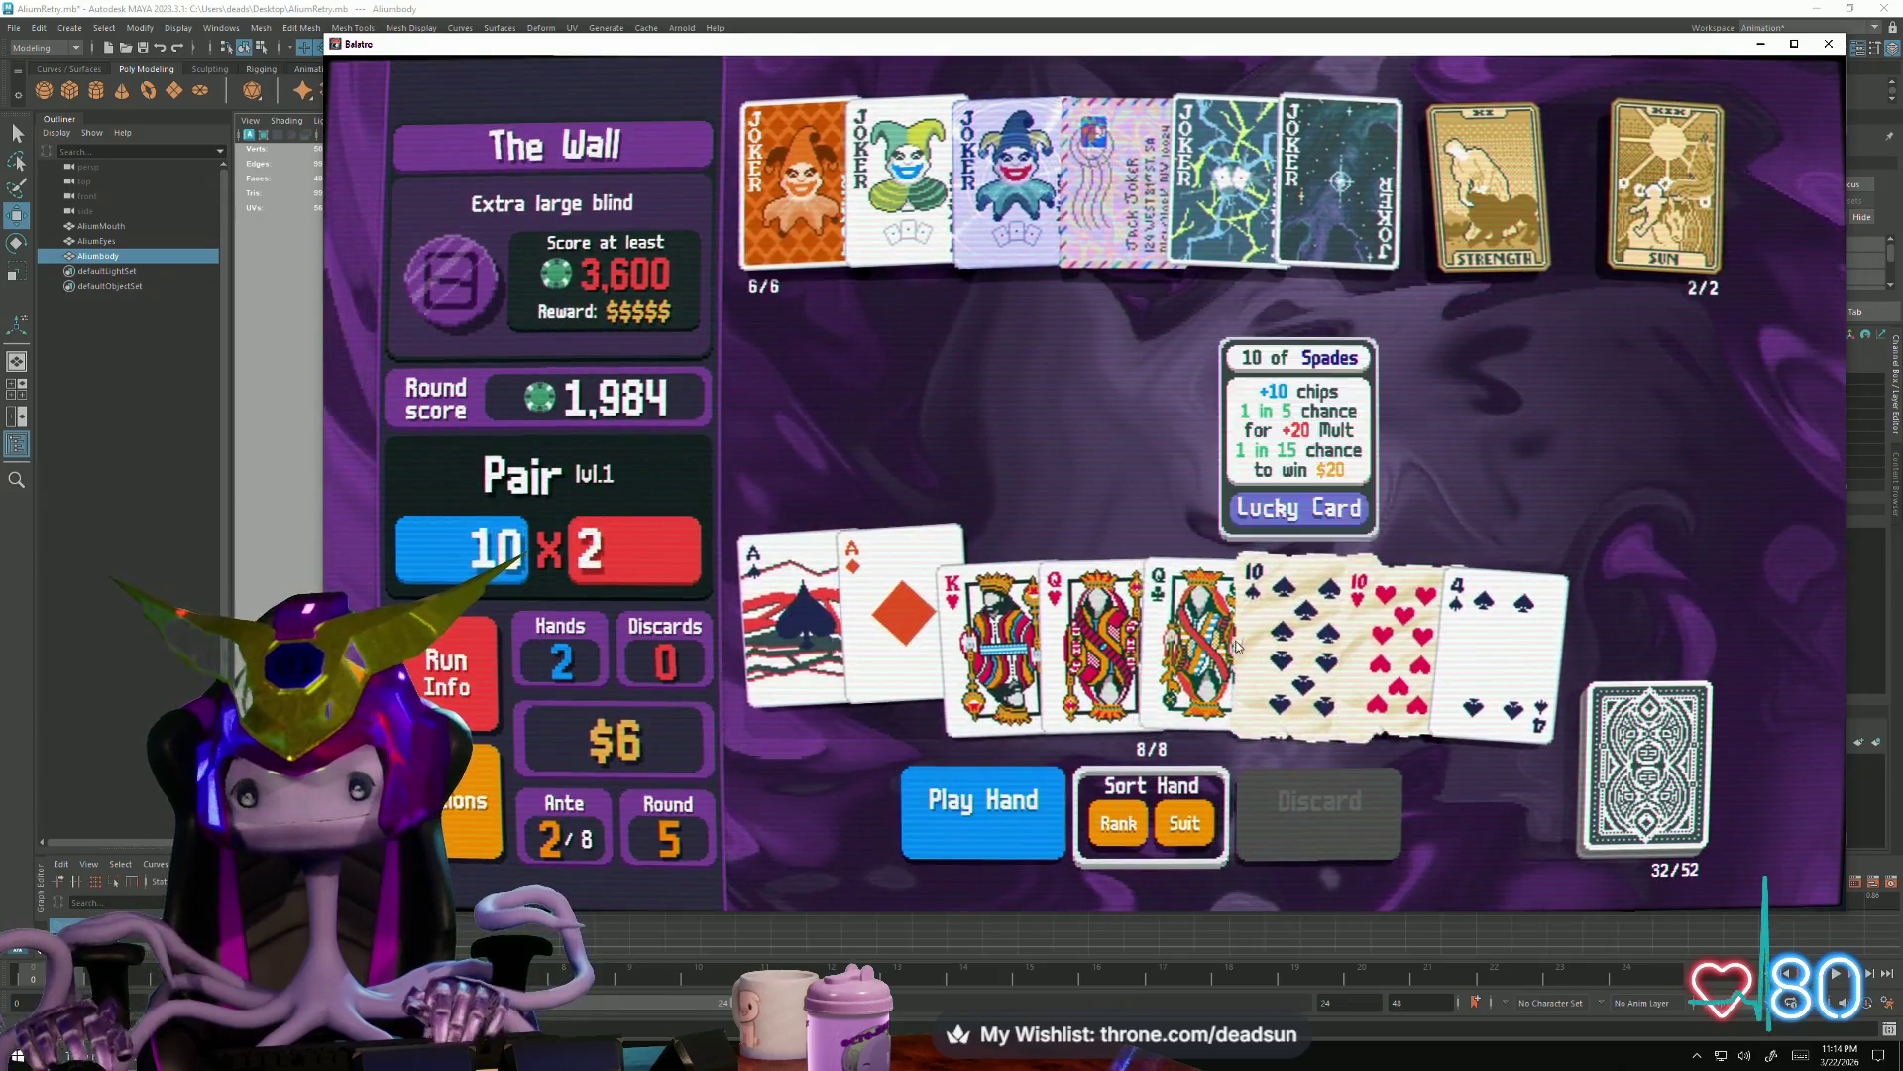
pyautogui.click(1378, 624)
pyautogui.click(981, 841)
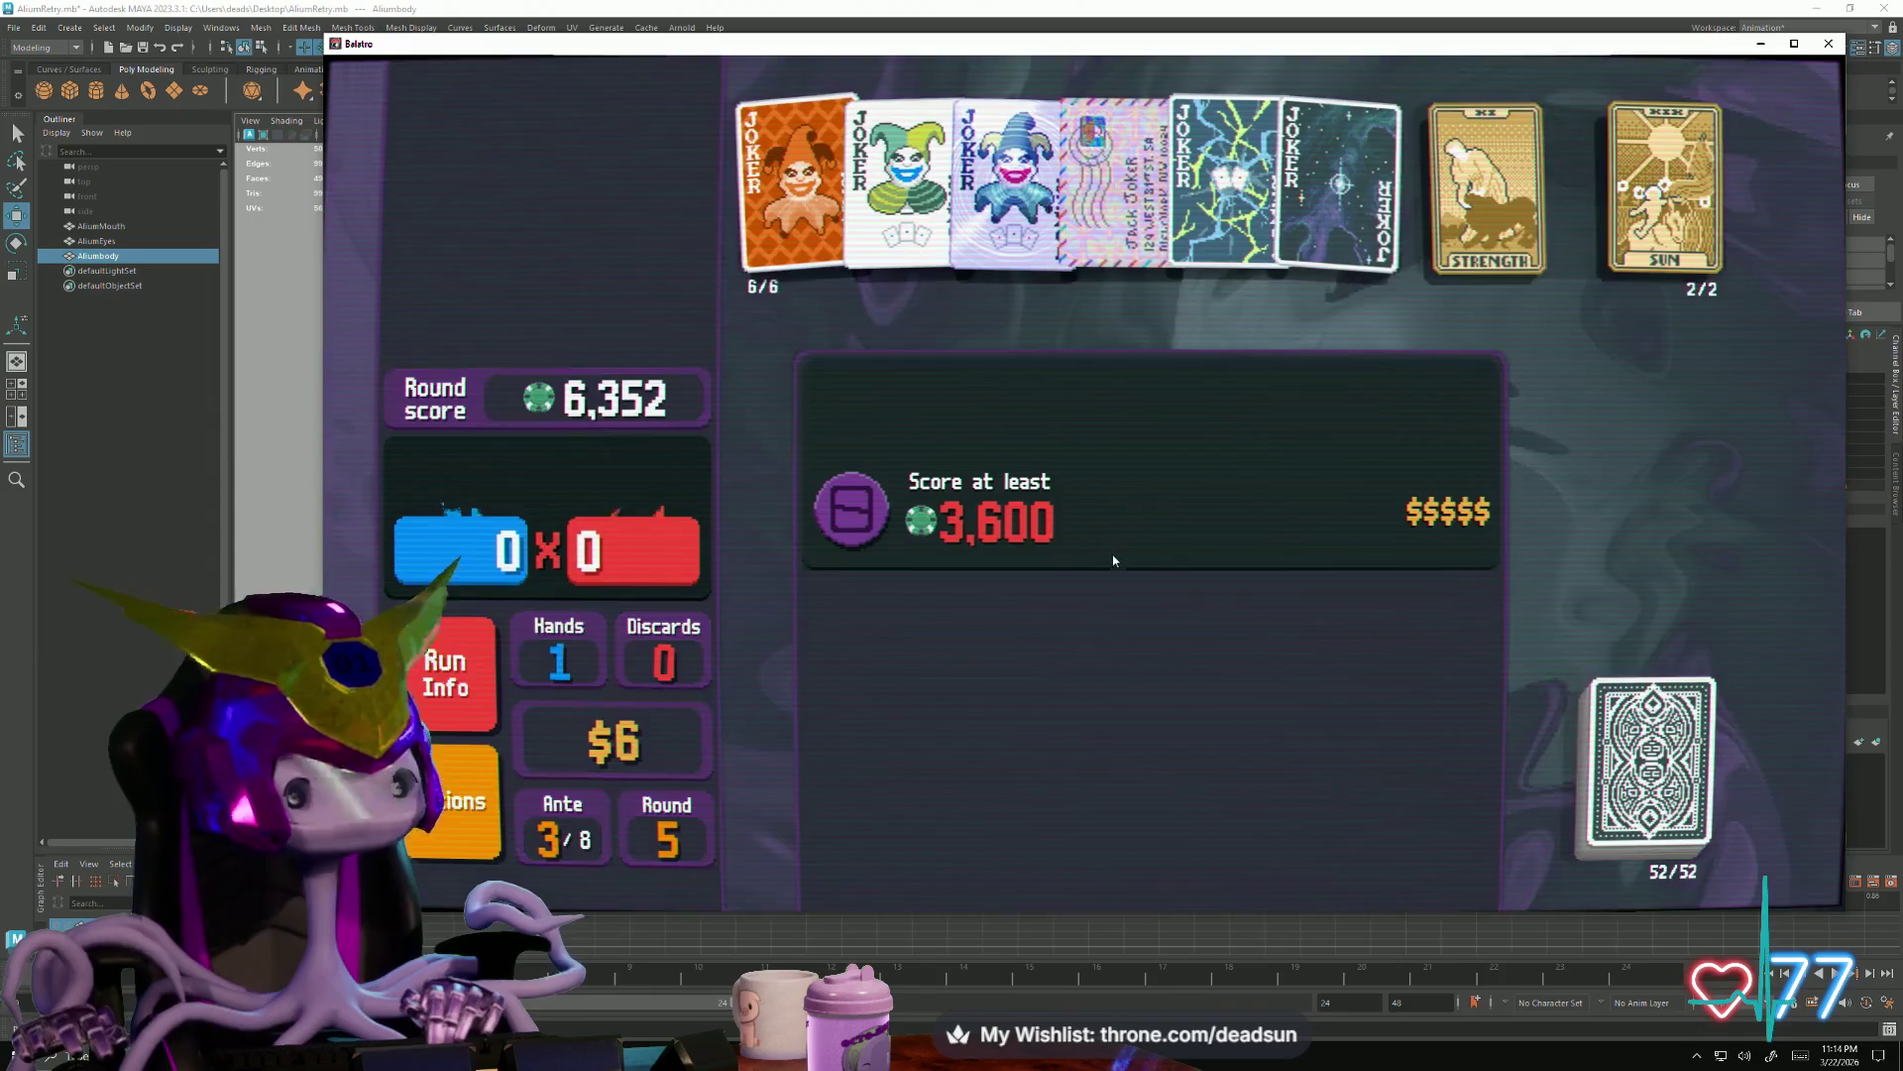
# Cash out The Wall, buy and use Earth on Full House, and open the Jumbo Arcana Pack
pyautogui.click(1144, 426)
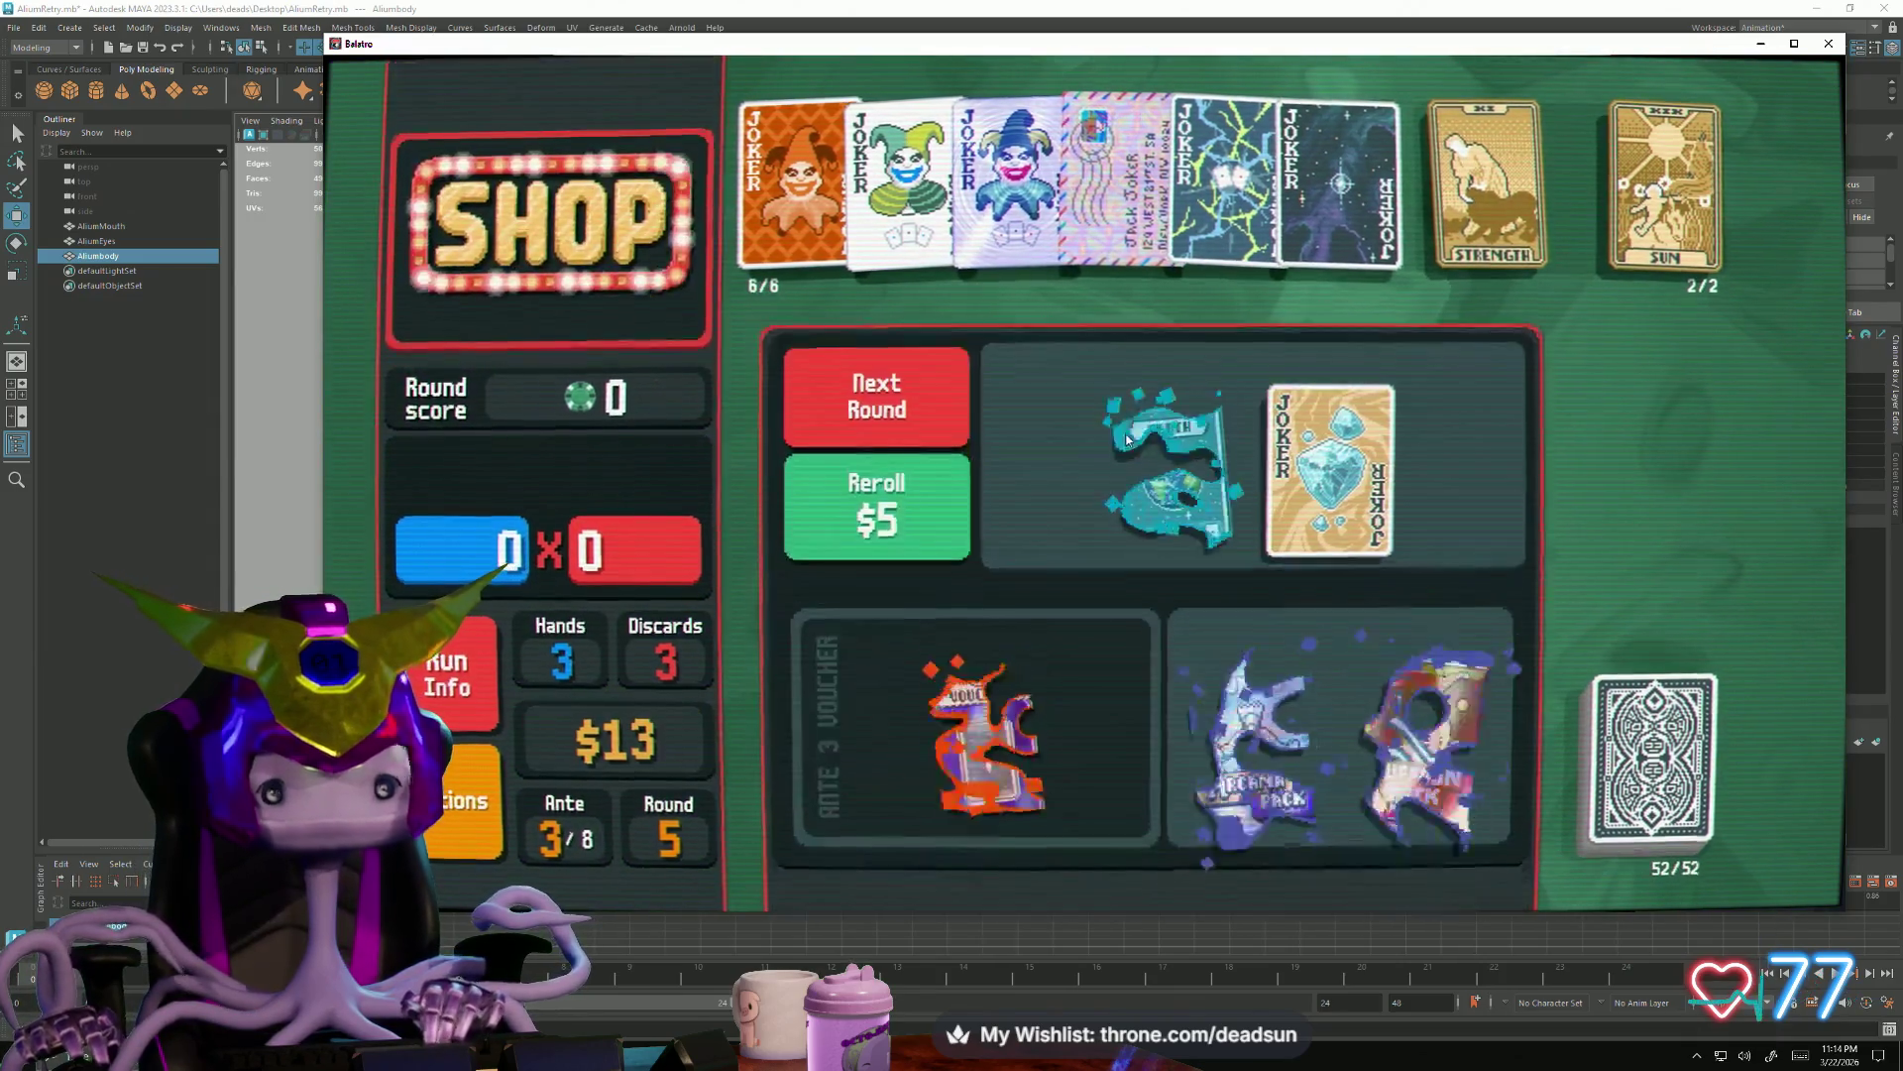
pyautogui.click(1198, 496)
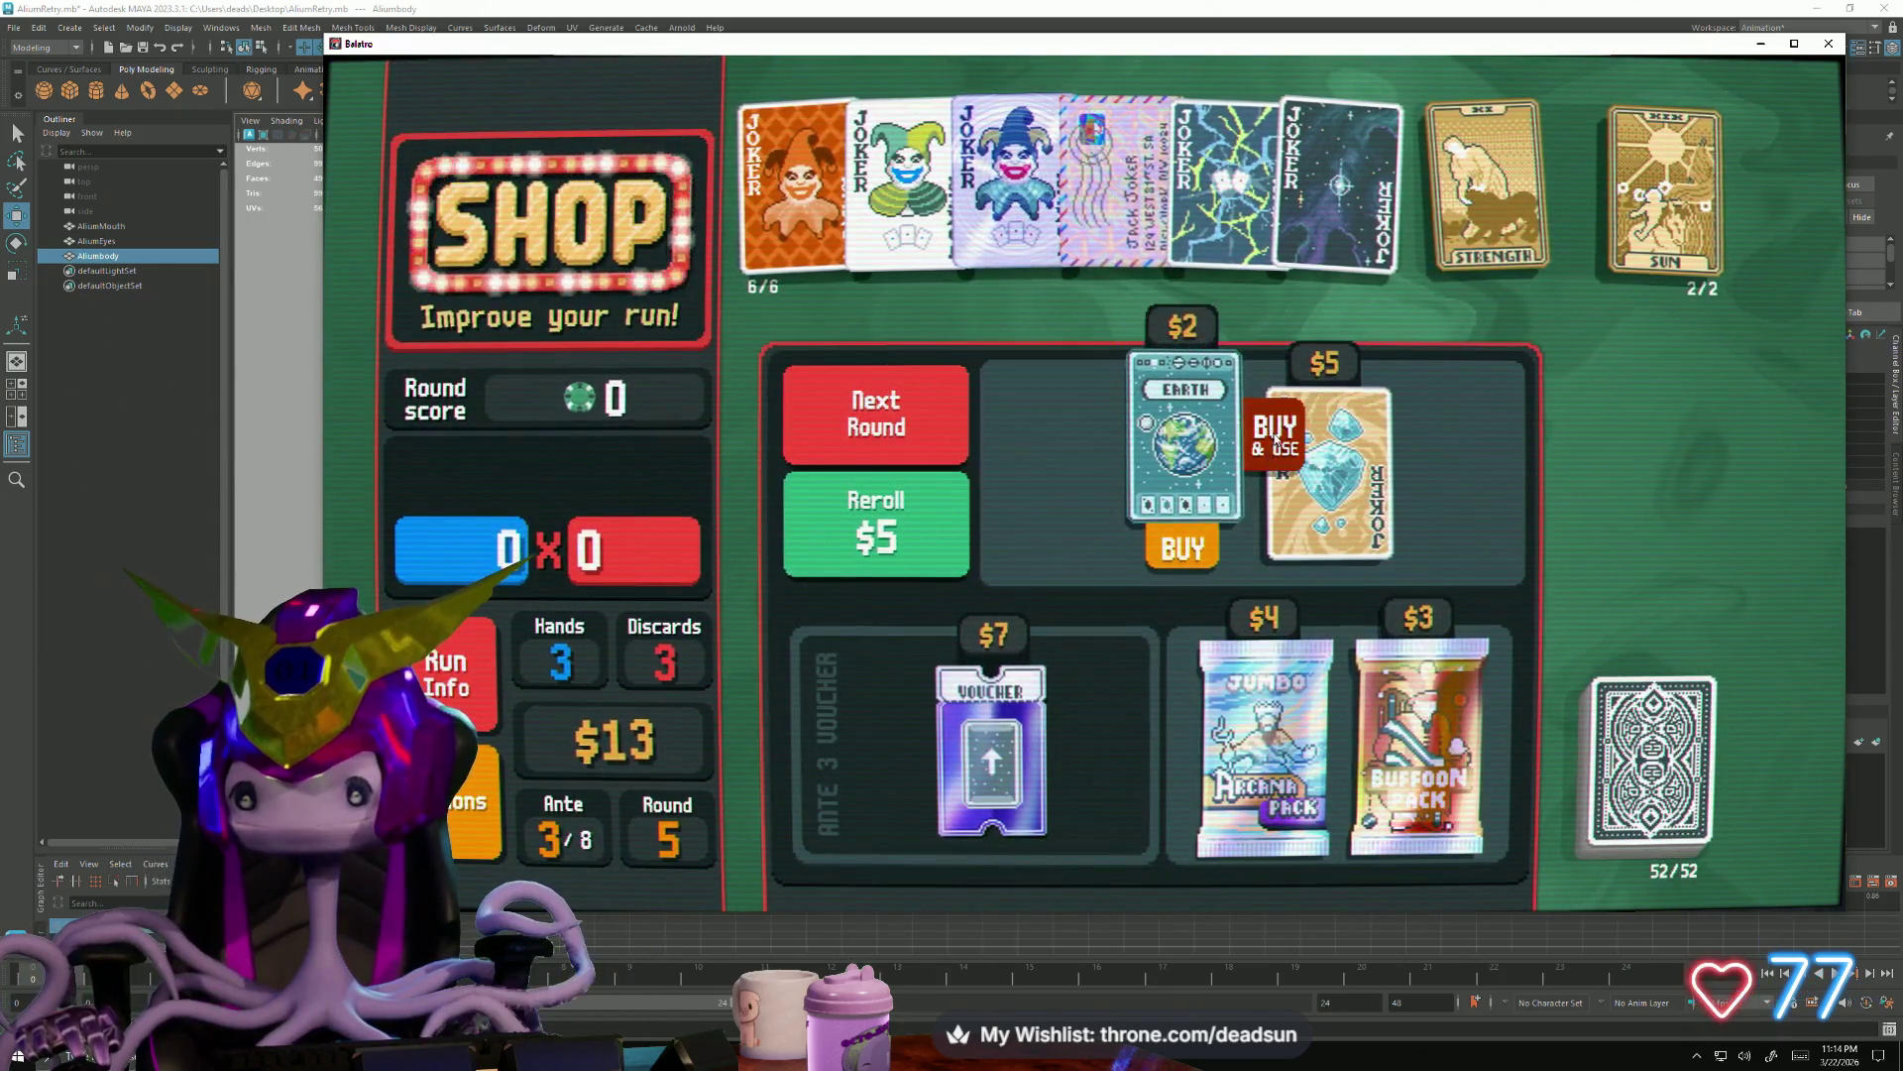
pyautogui.click(1270, 446)
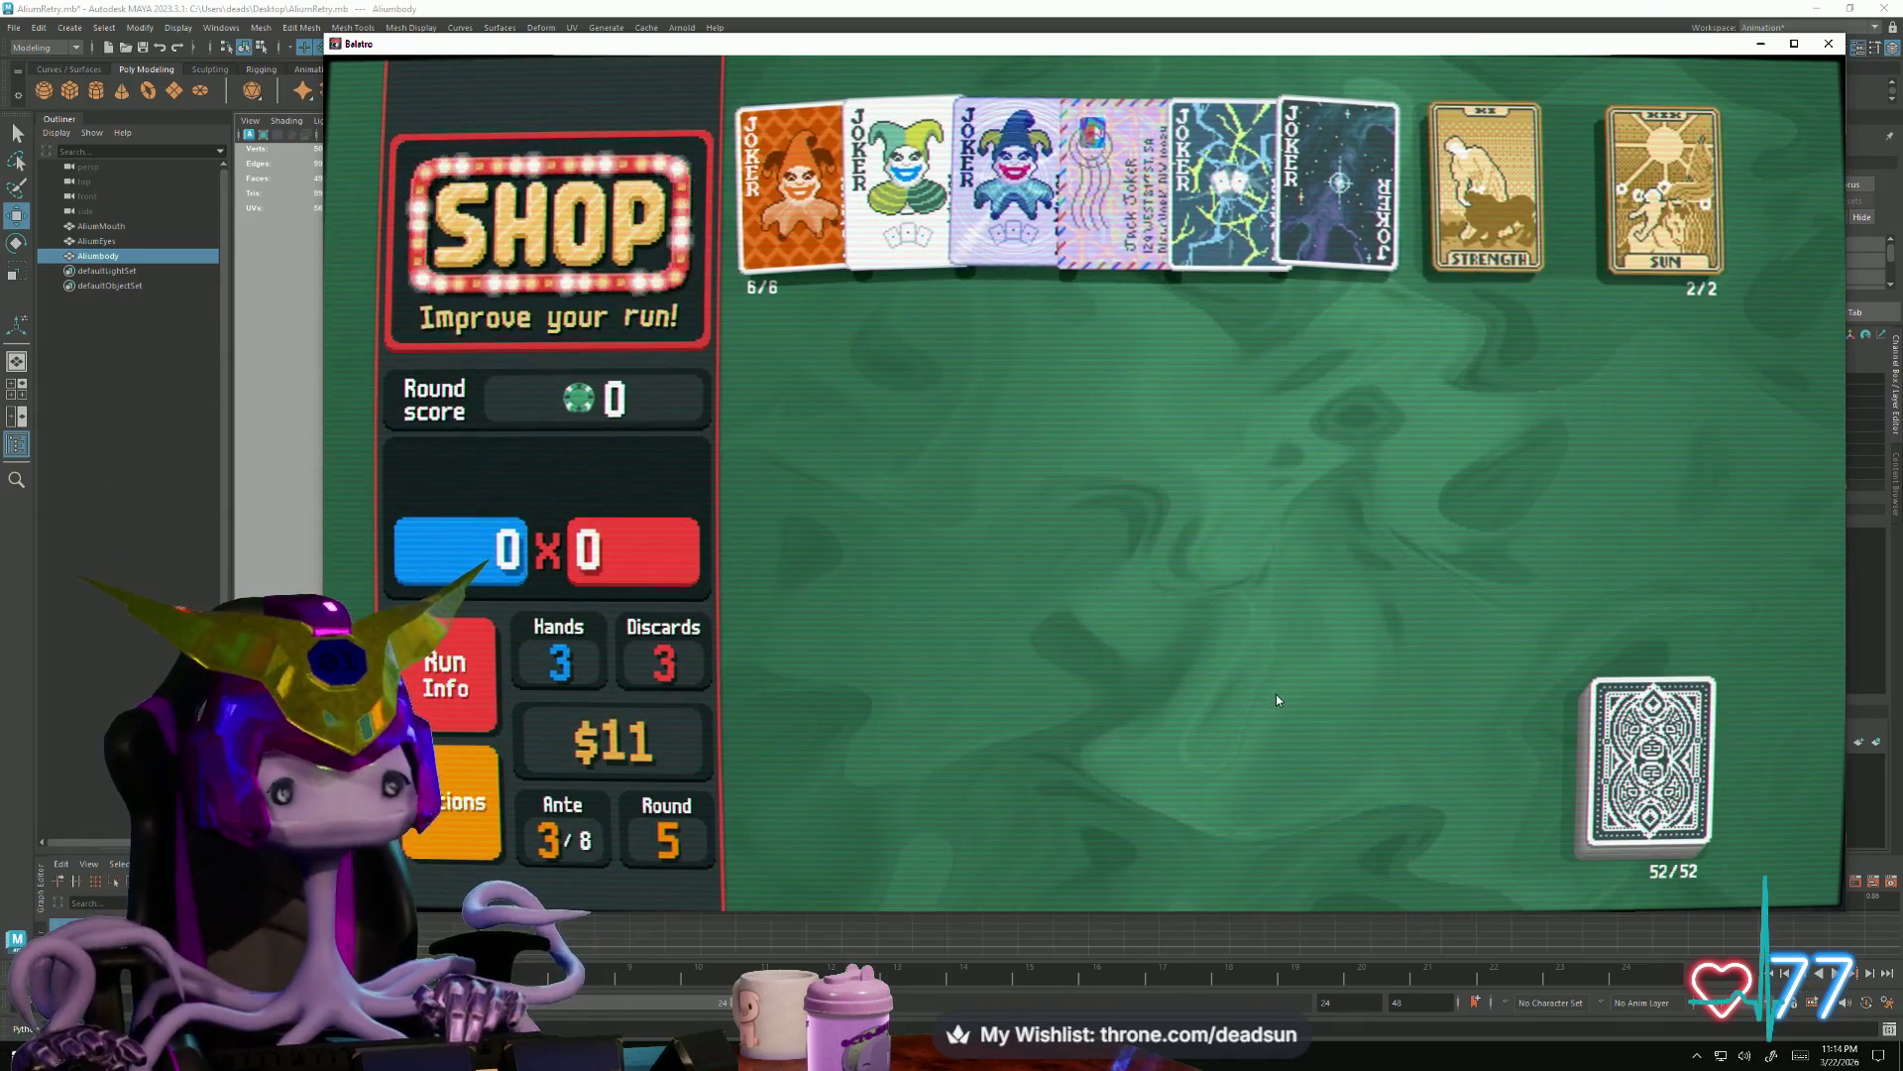
pyautogui.moveTo(1265, 738)
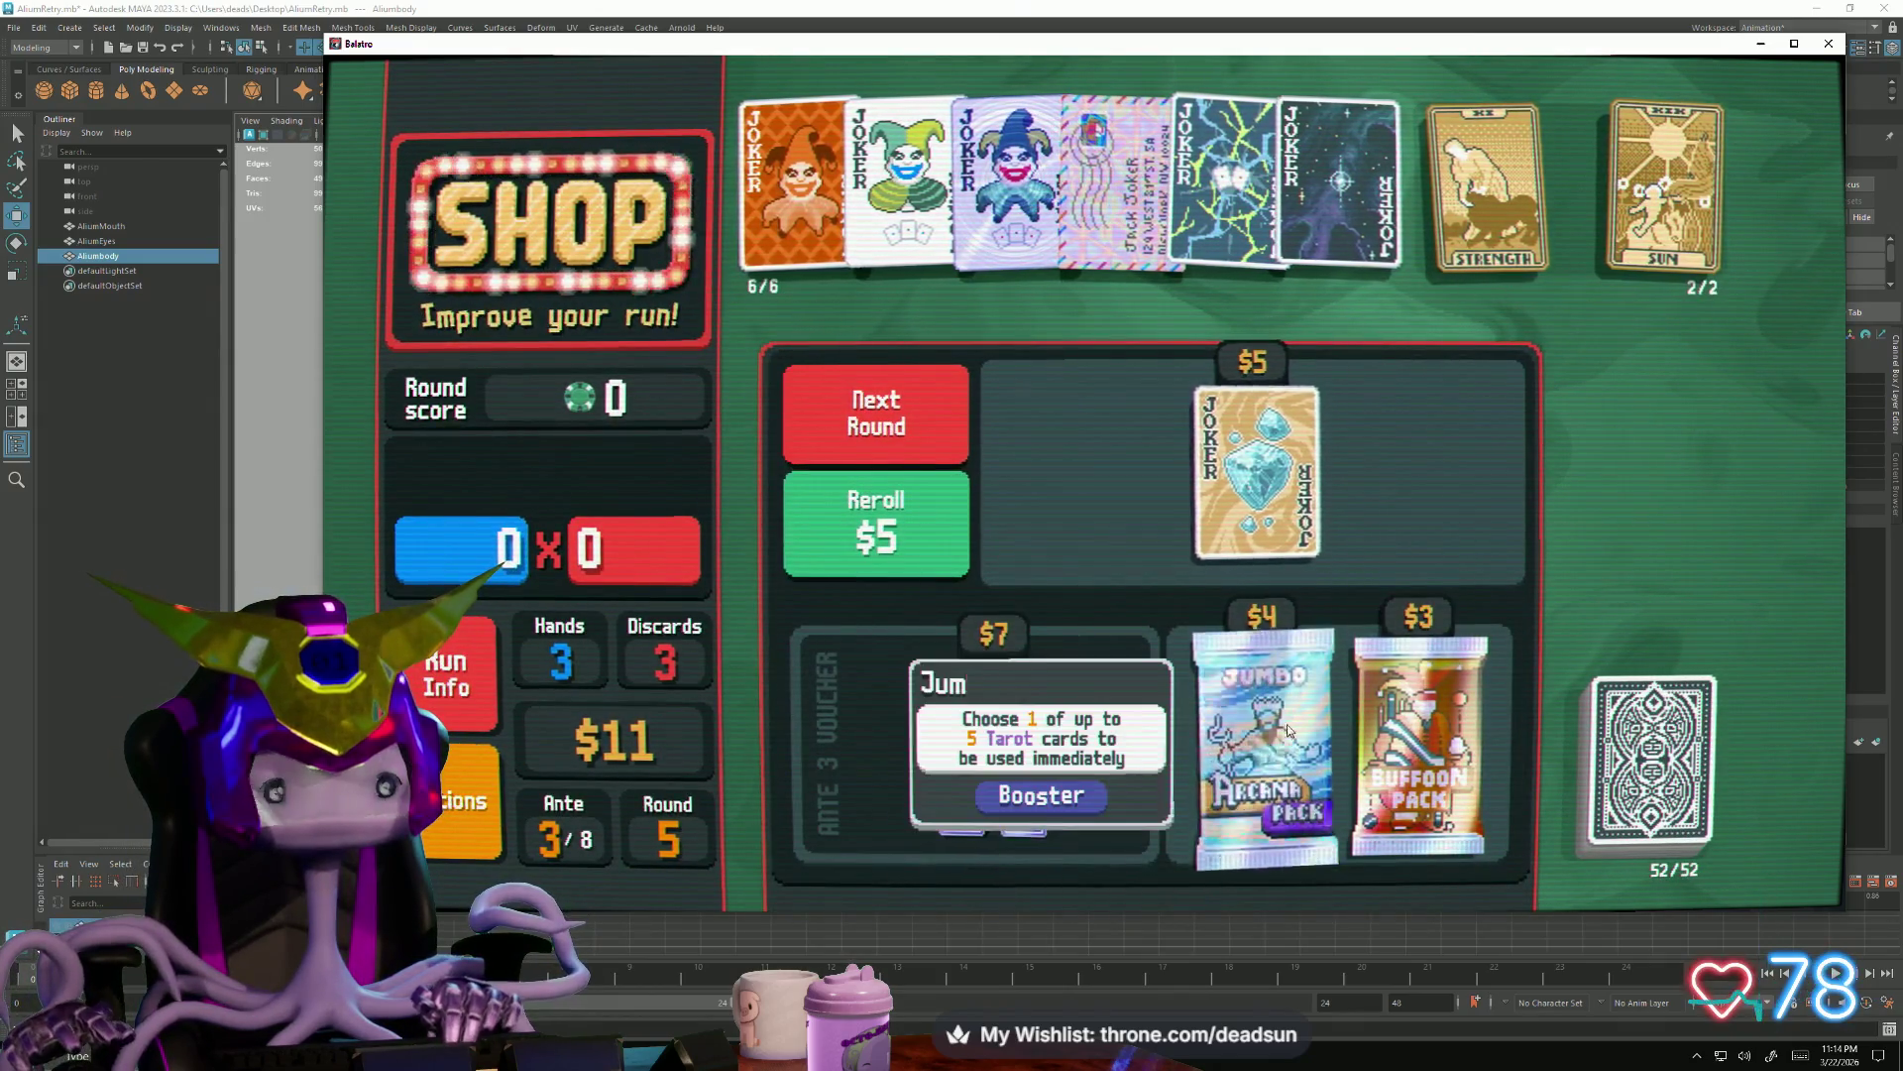
pyautogui.click(1271, 834)
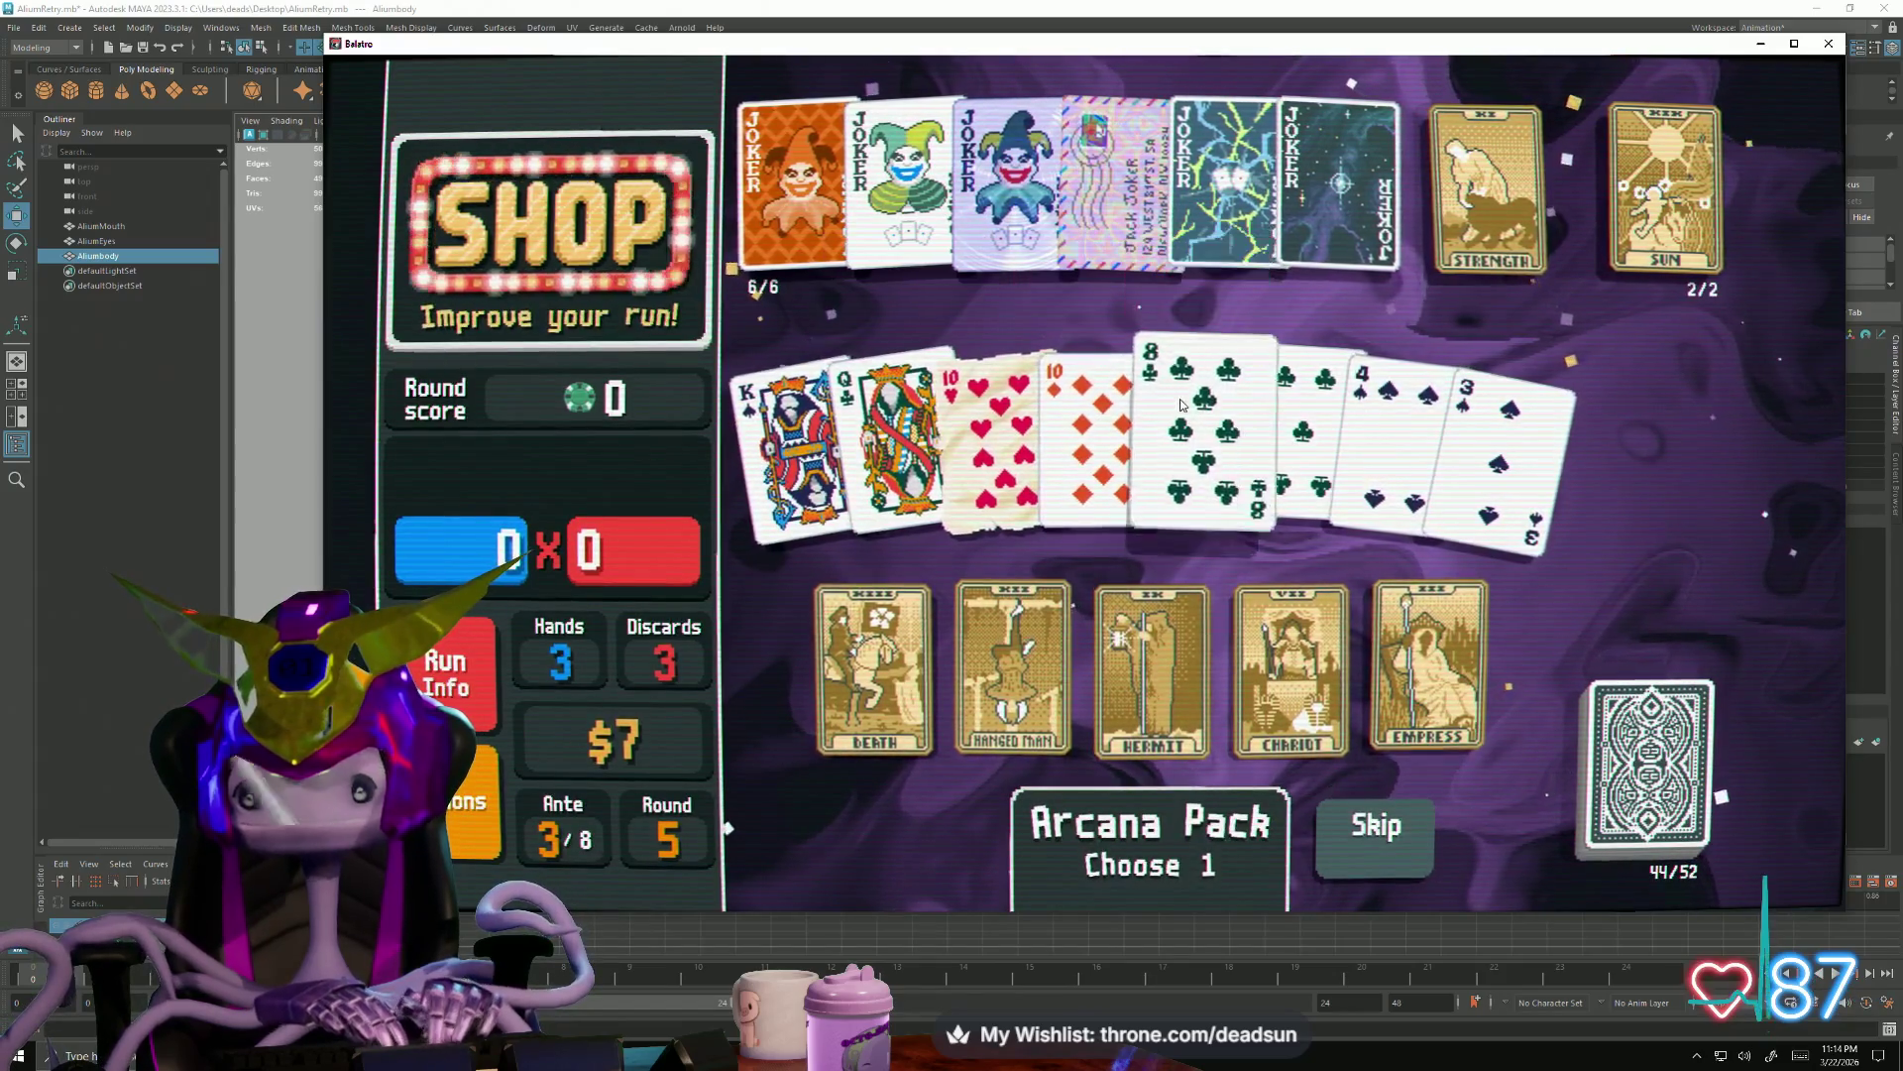
# Use Sun to turn three clubs into hearts and The Chariot to make the King of Spades steel
pyautogui.click(1688, 231)
pyautogui.click(1769, 232)
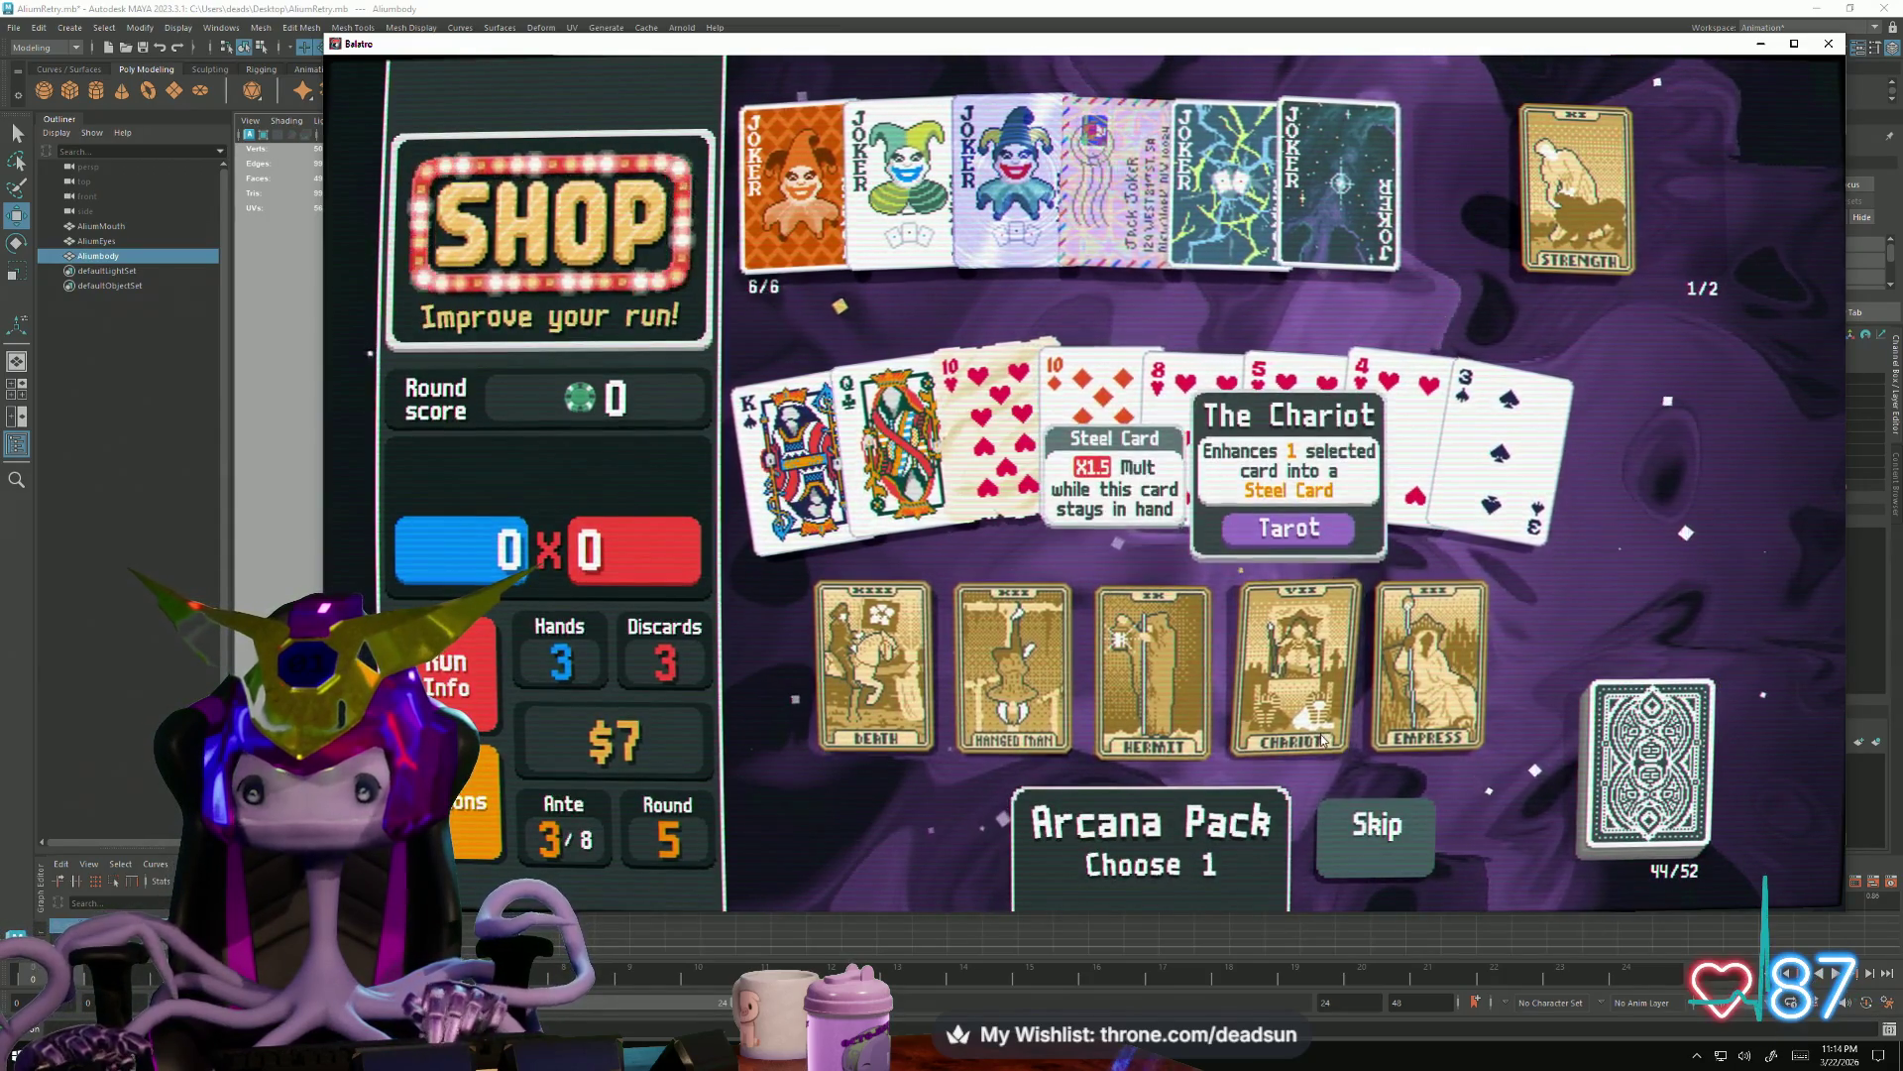
pyautogui.click(788, 447)
pyautogui.click(1298, 728)
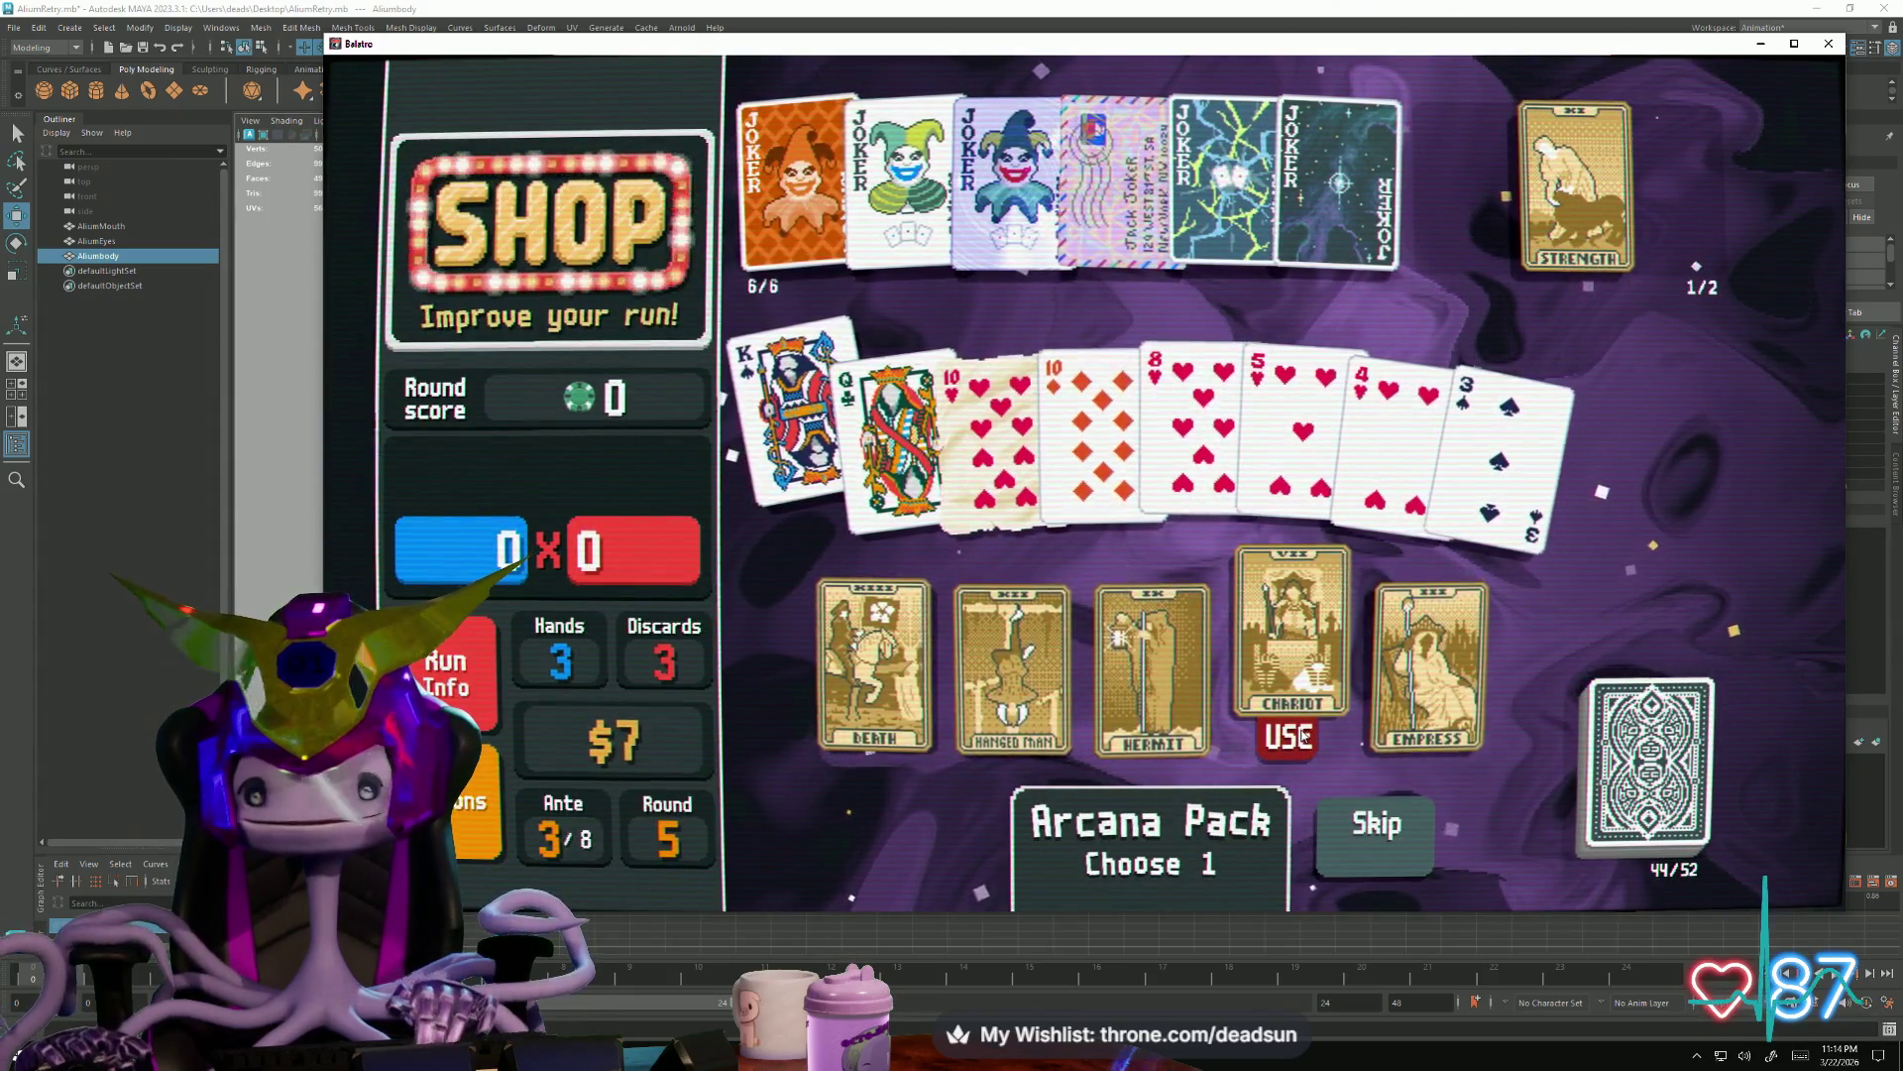
pyautogui.click(1304, 737)
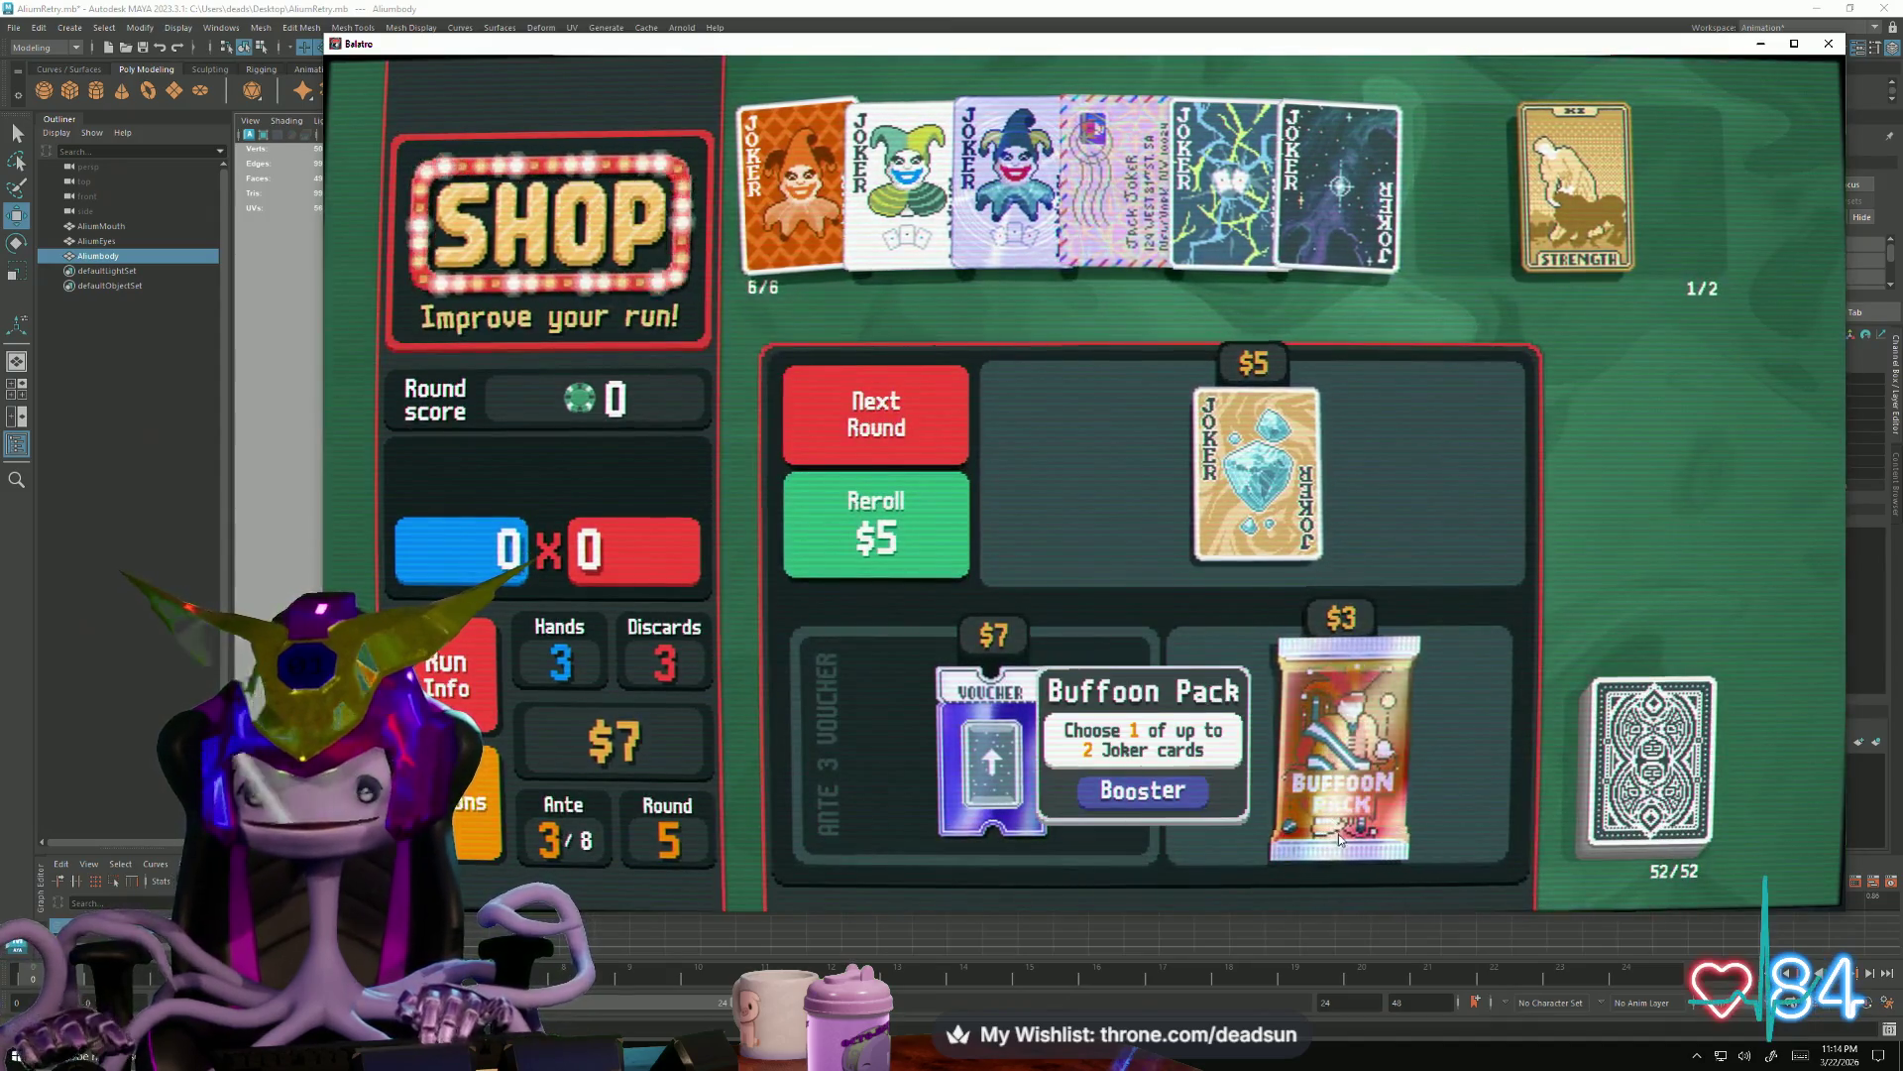
# Open the Buffoon Pack, skip its jokers, and move on to the Ante 3 blind choice
pyautogui.click(1339, 811)
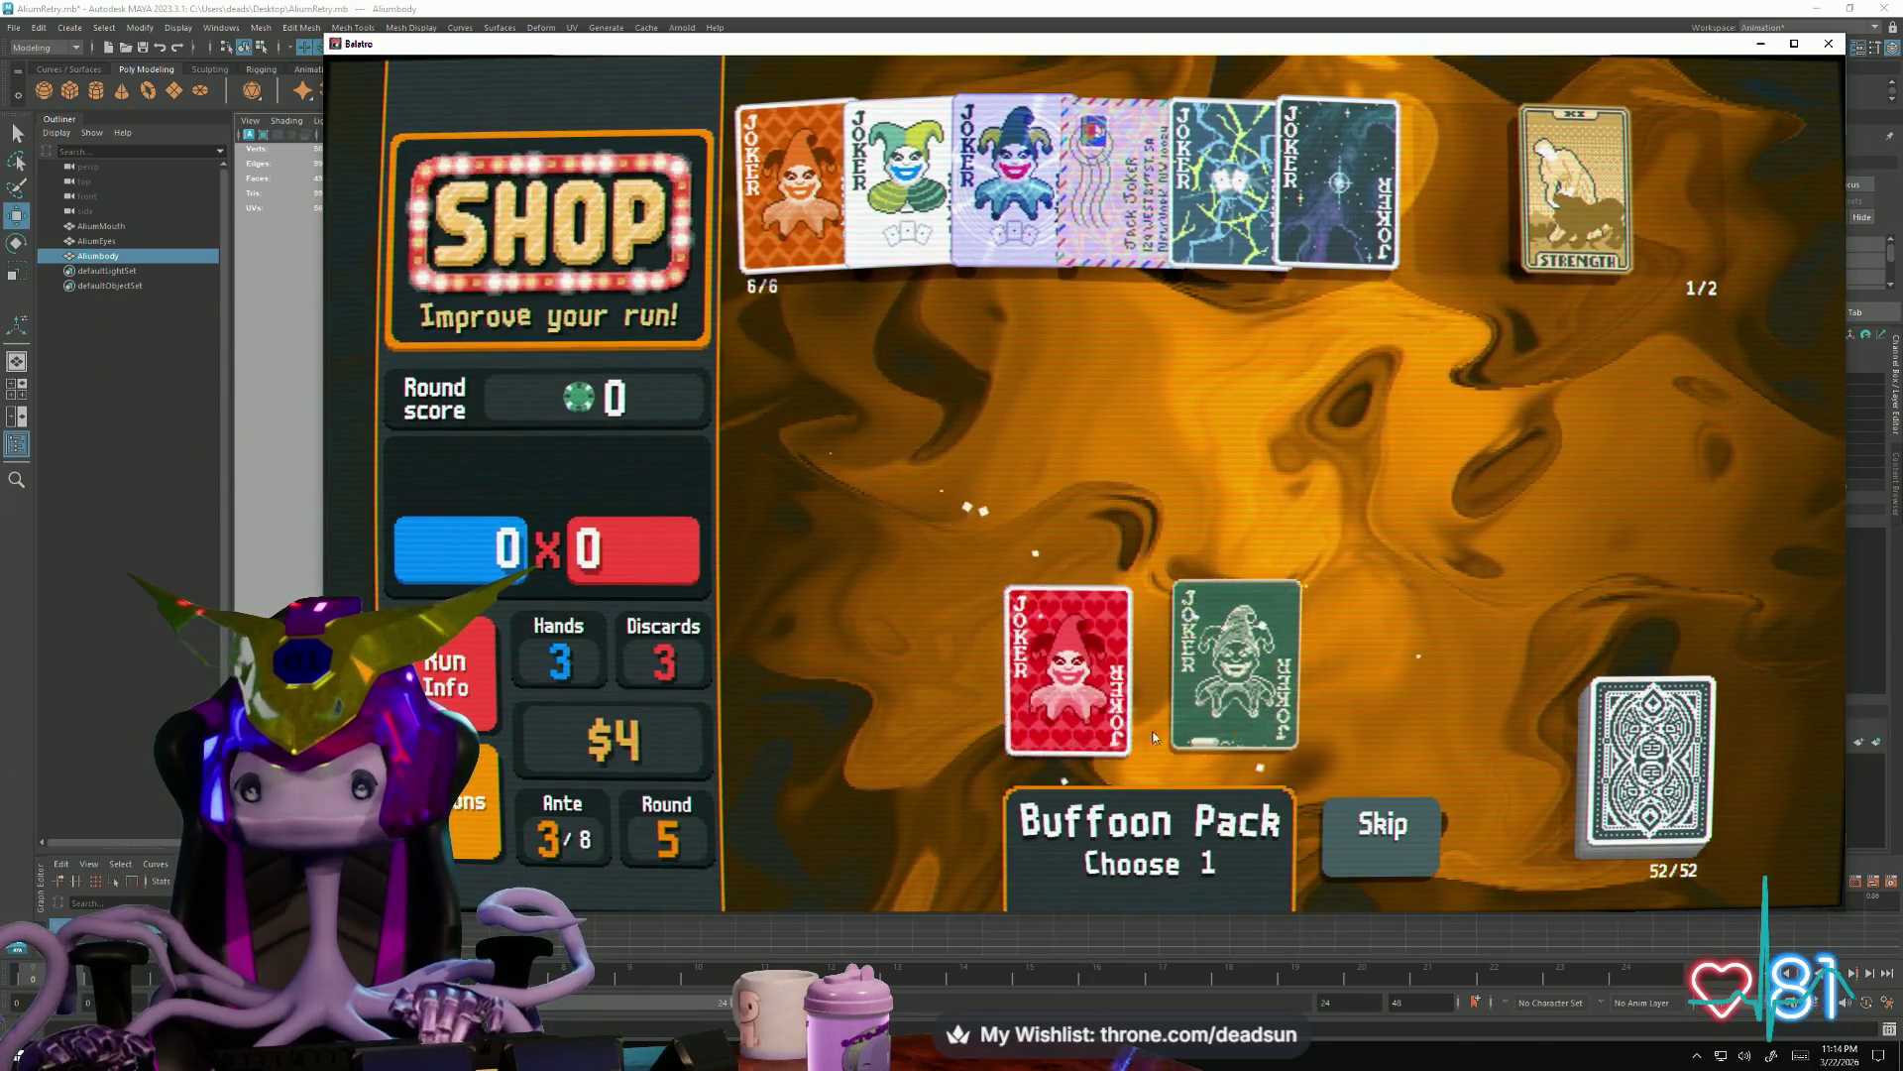
pyautogui.click(1326, 829)
pyautogui.click(877, 422)
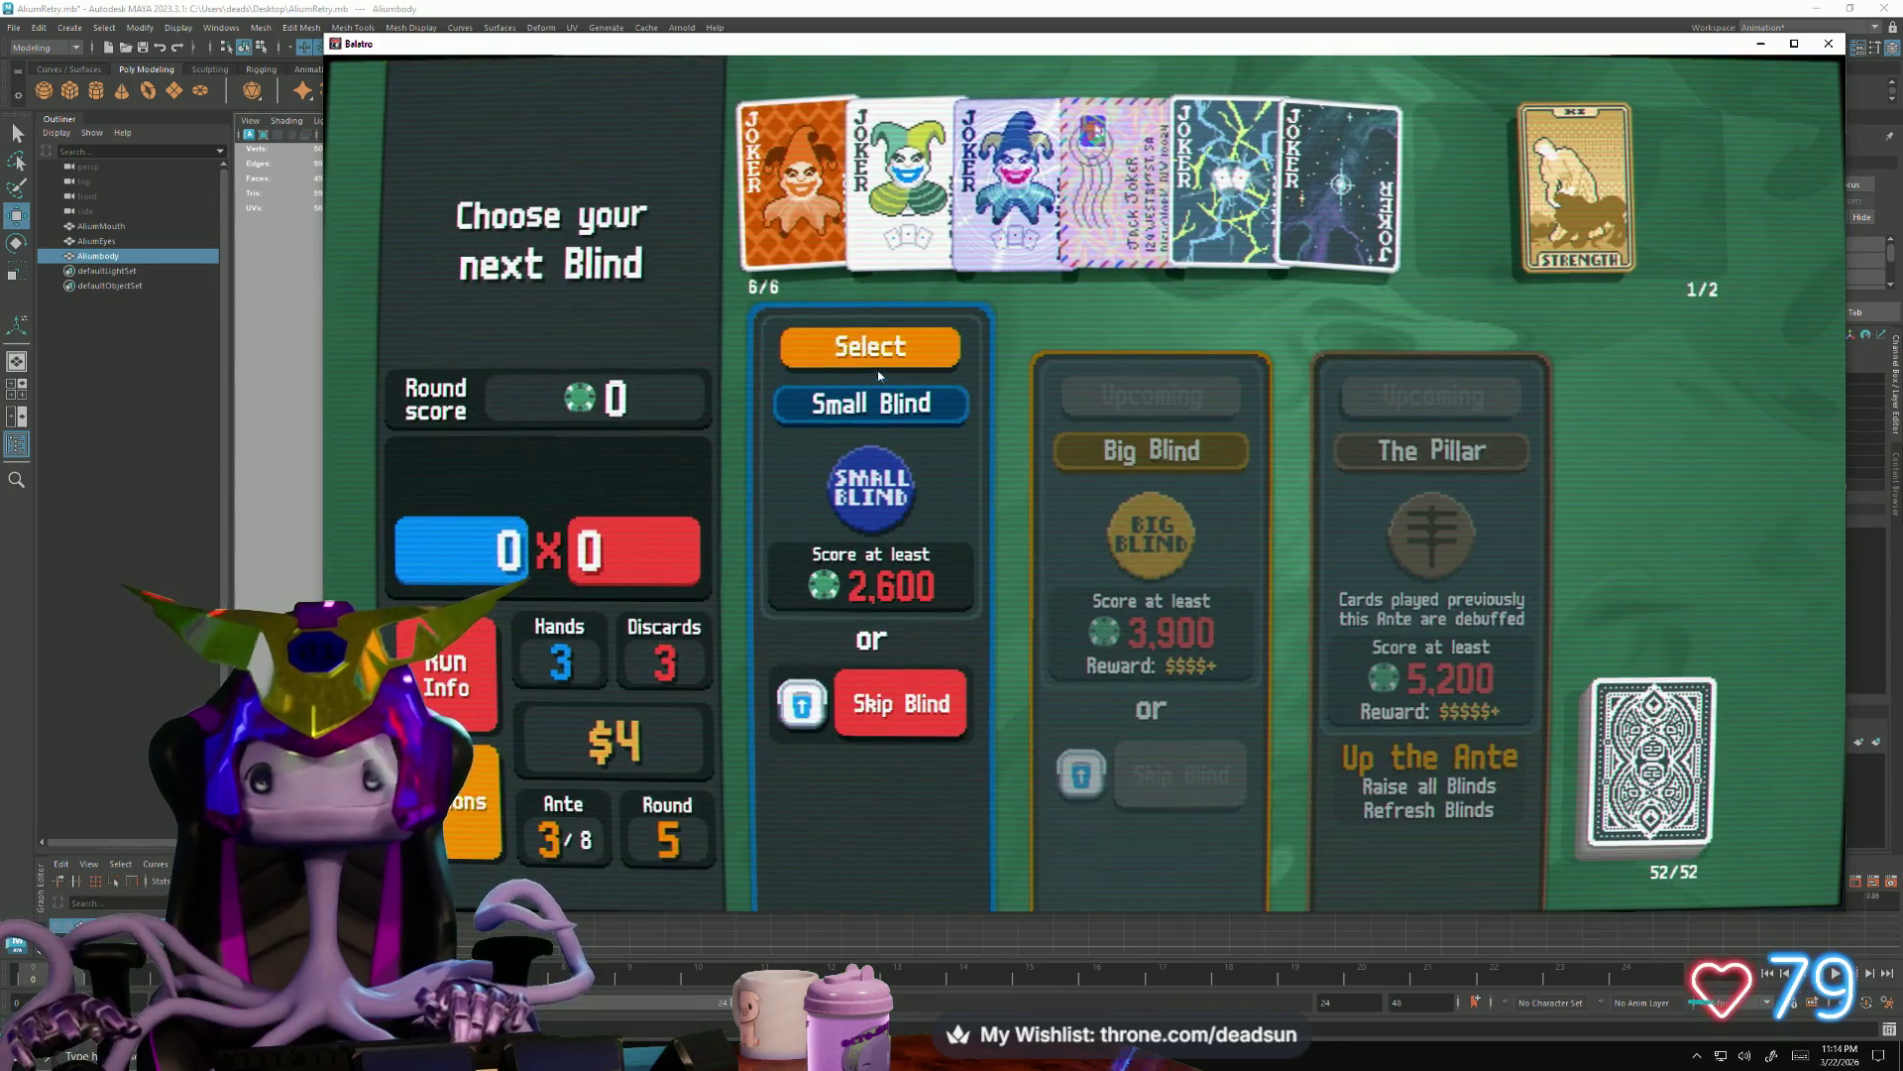
# Start the Small Blind and discard the 9 and 2 of Diamonds
pyautogui.click(874, 365)
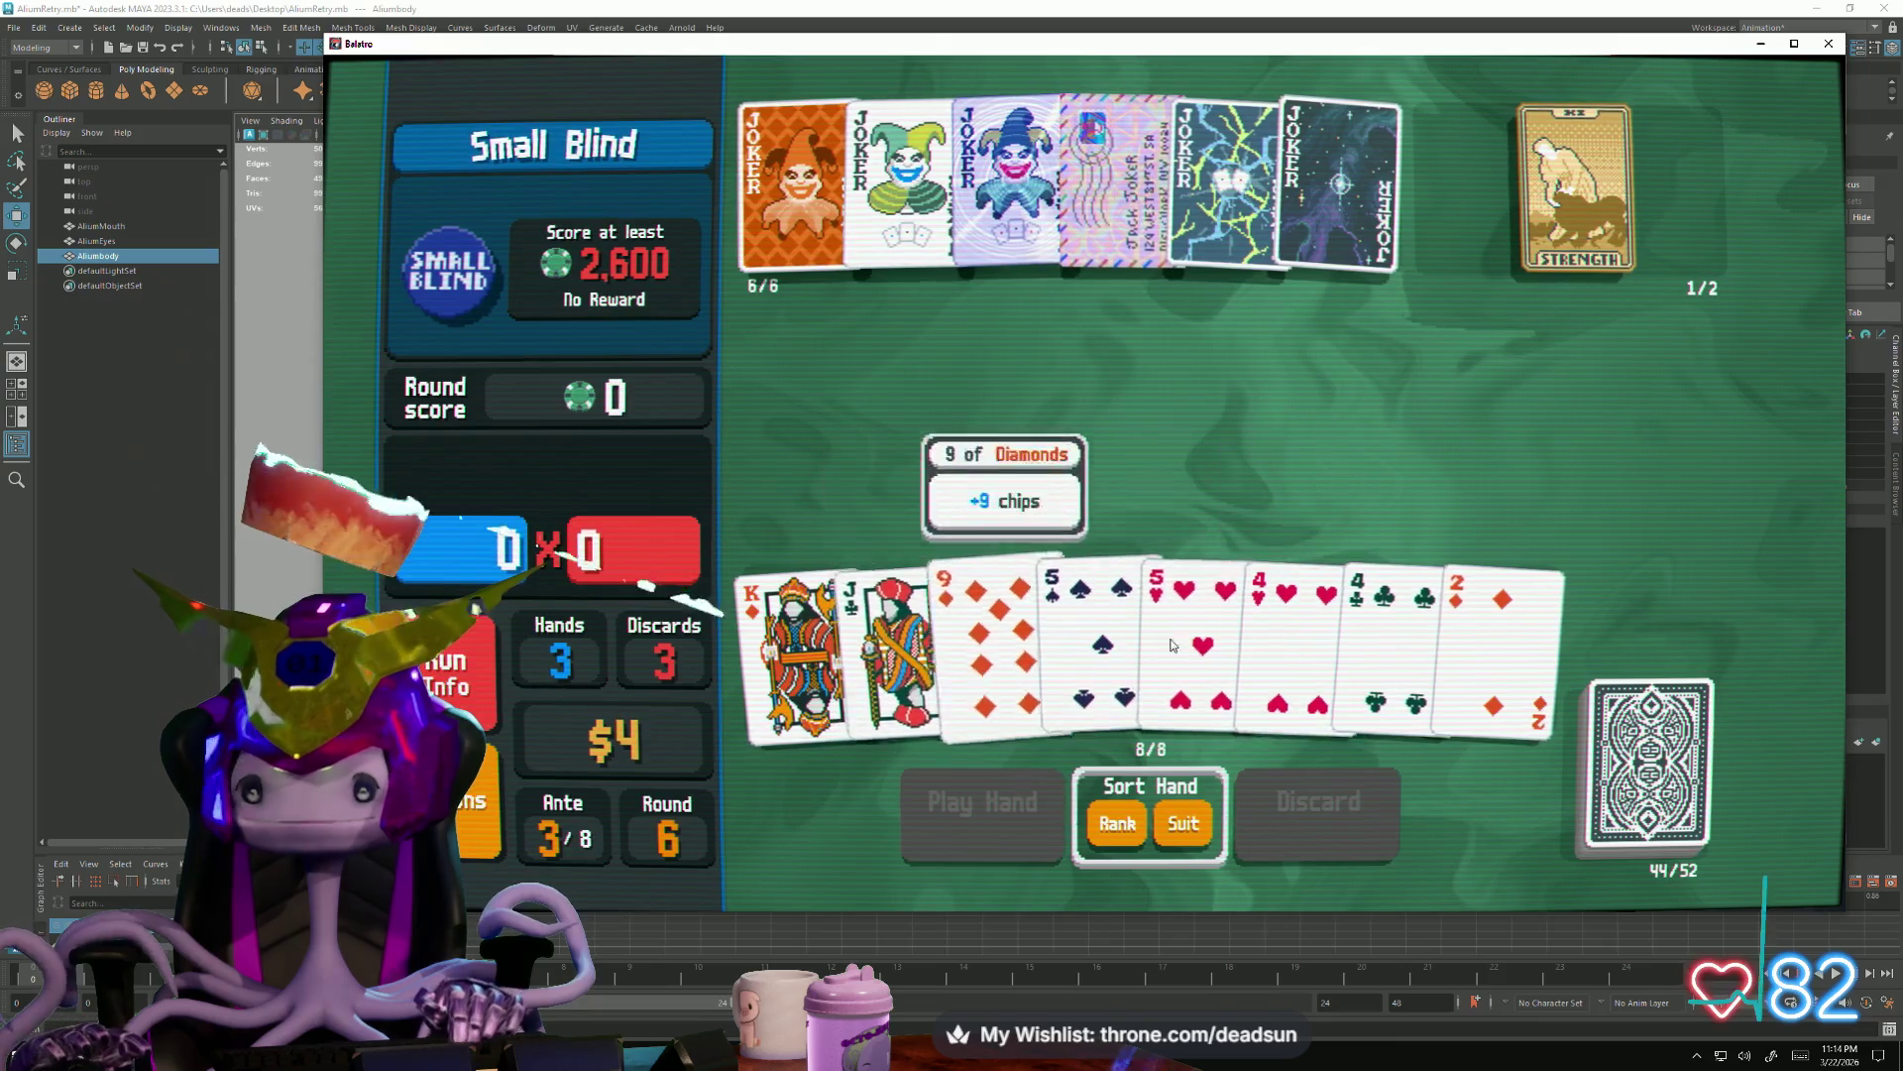
pyautogui.click(1494, 625)
pyautogui.click(994, 626)
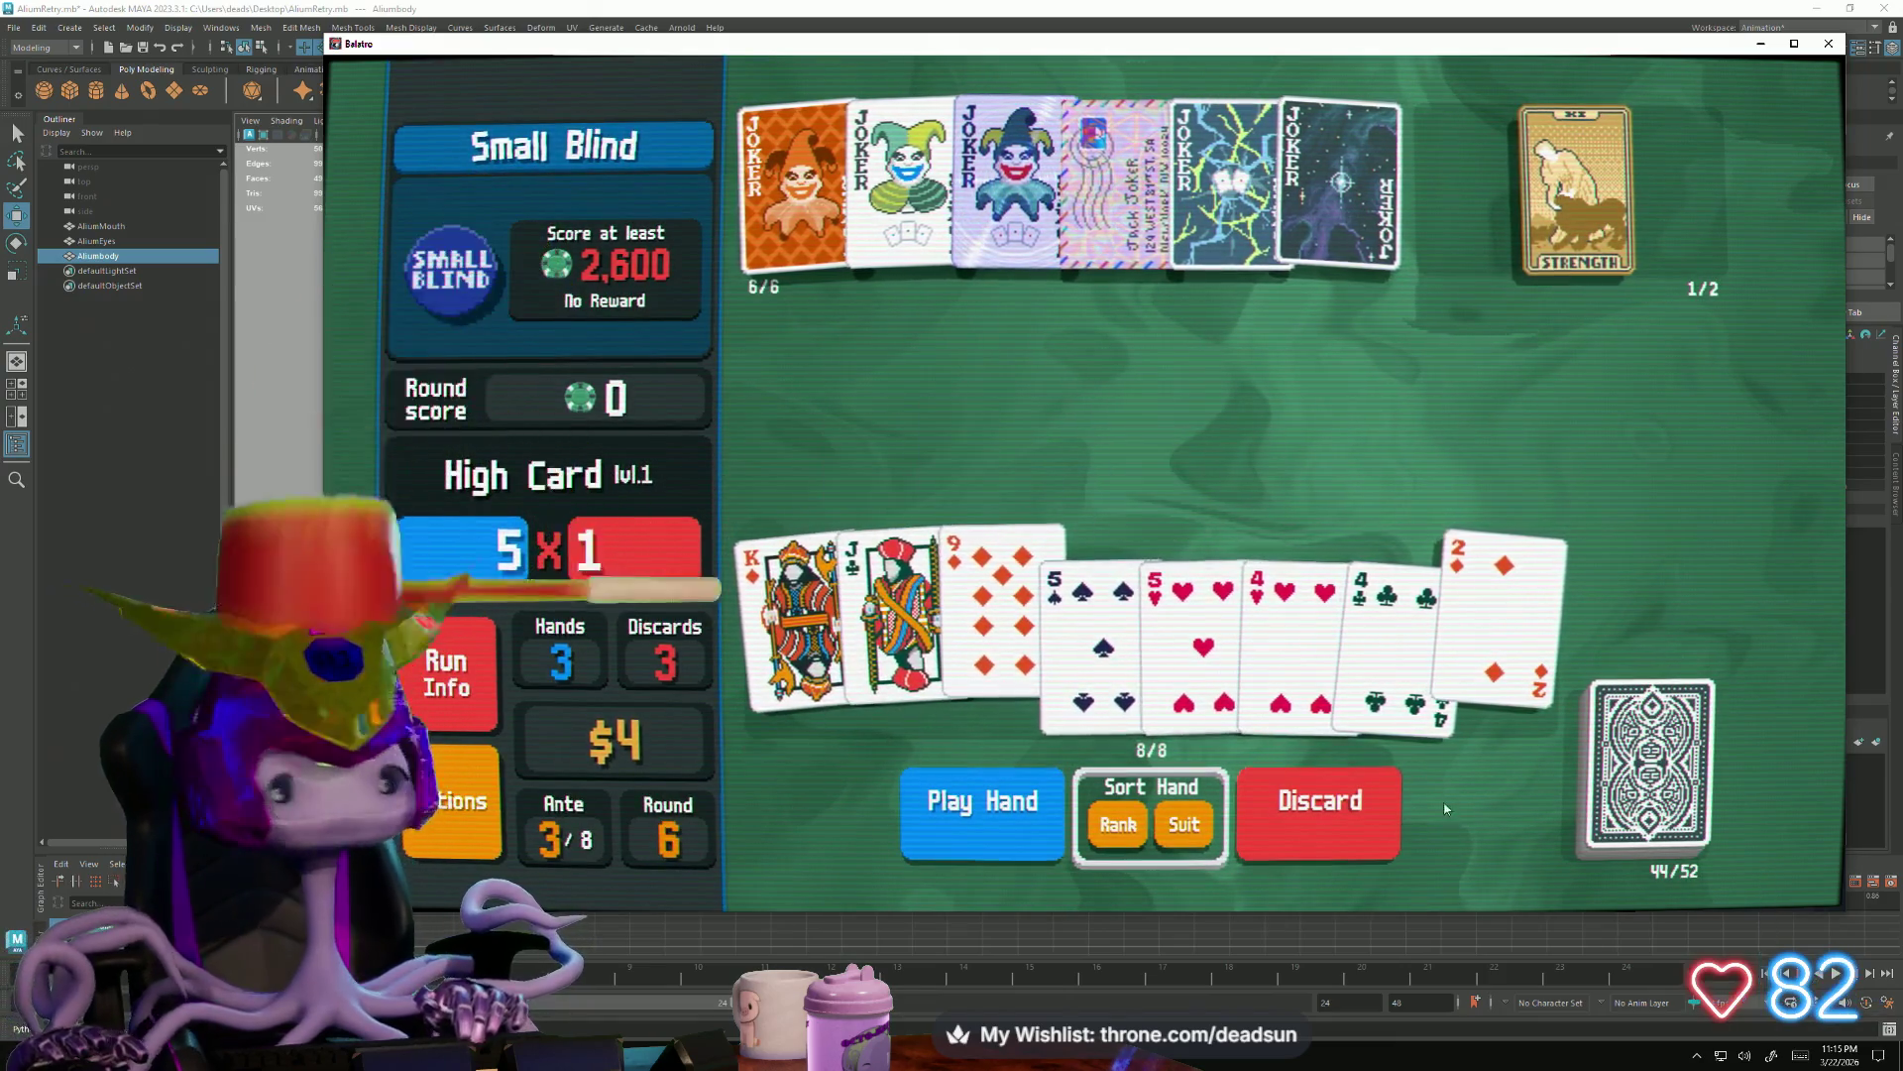
pyautogui.click(1343, 810)
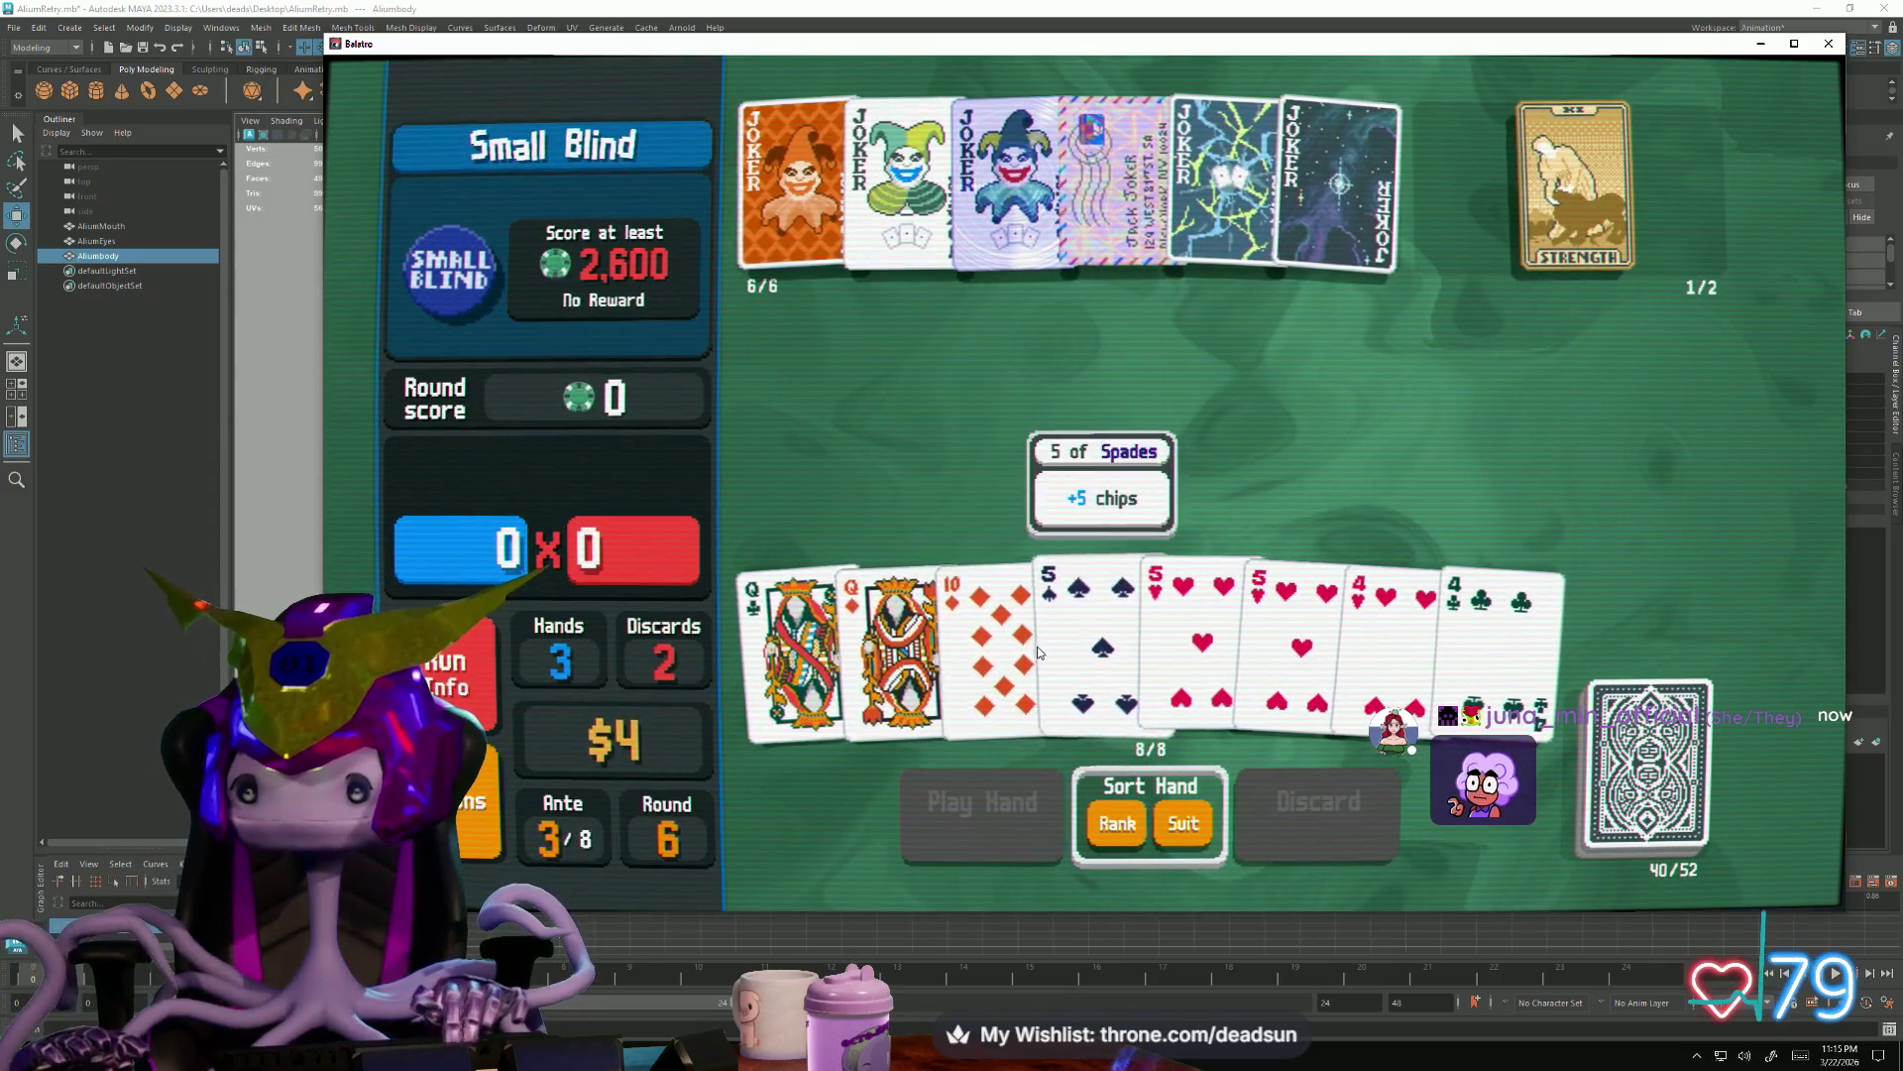
# Use Strength on the 4 of Hearts and 4 of Clubs to raise them to fives
pyautogui.click(803, 639)
pyautogui.click(816, 642)
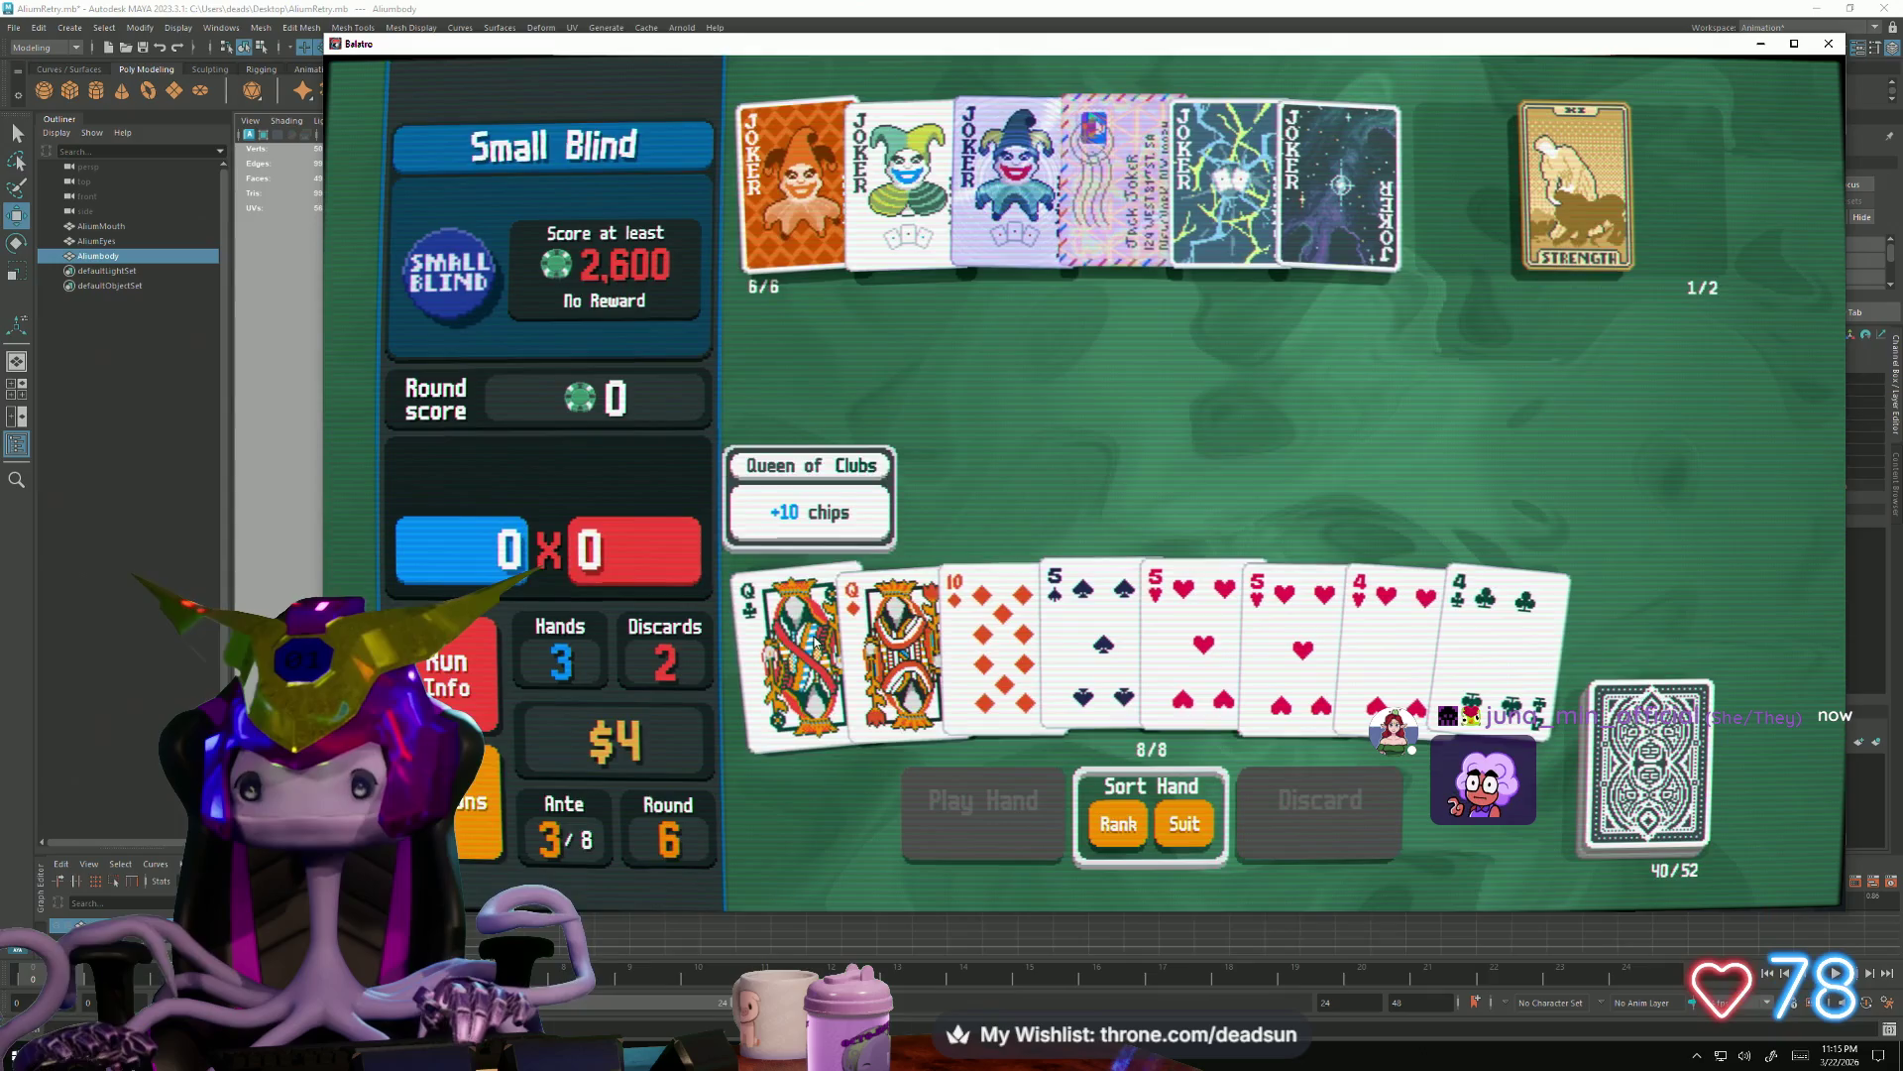
pyautogui.click(1395, 625)
pyautogui.click(1503, 625)
pyautogui.click(1577, 186)
pyautogui.click(1665, 335)
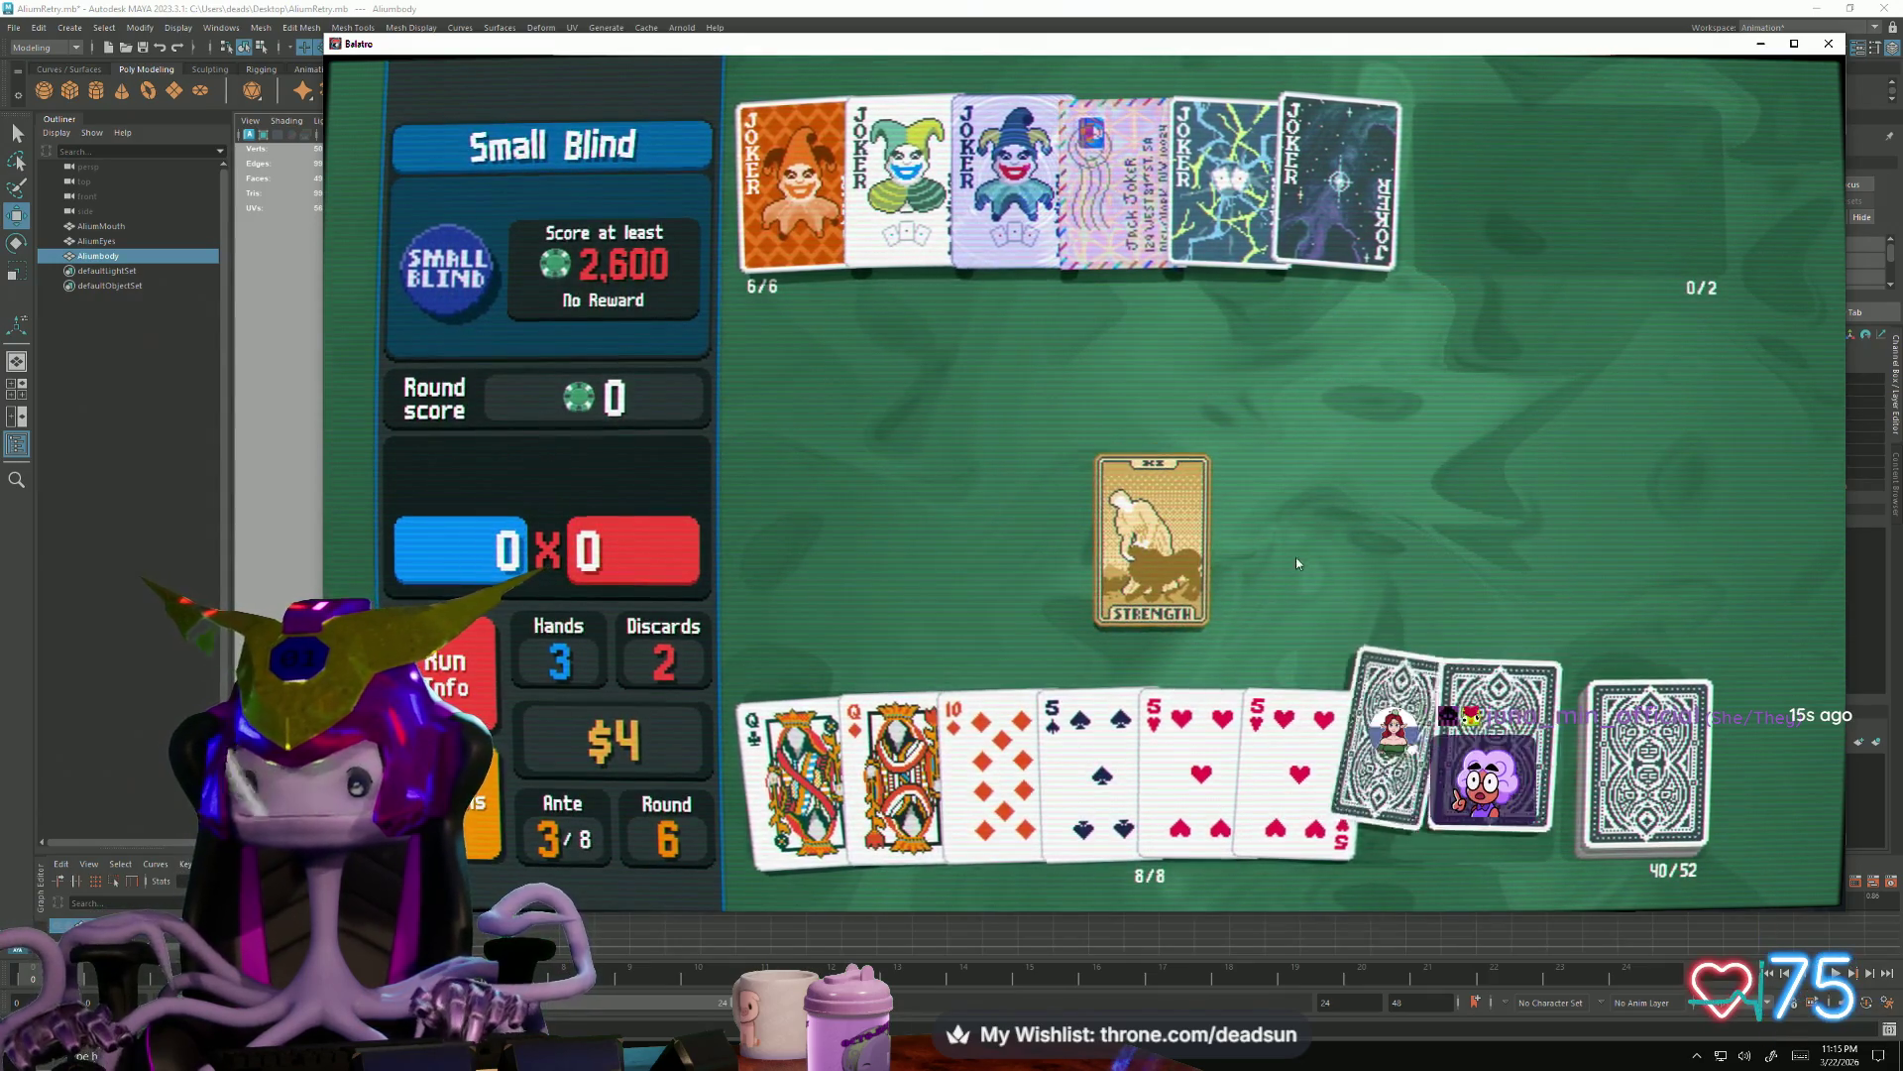
# Play Five of a Kind with the fives for 20,355 and collect the winnings
pyautogui.click(1130, 656)
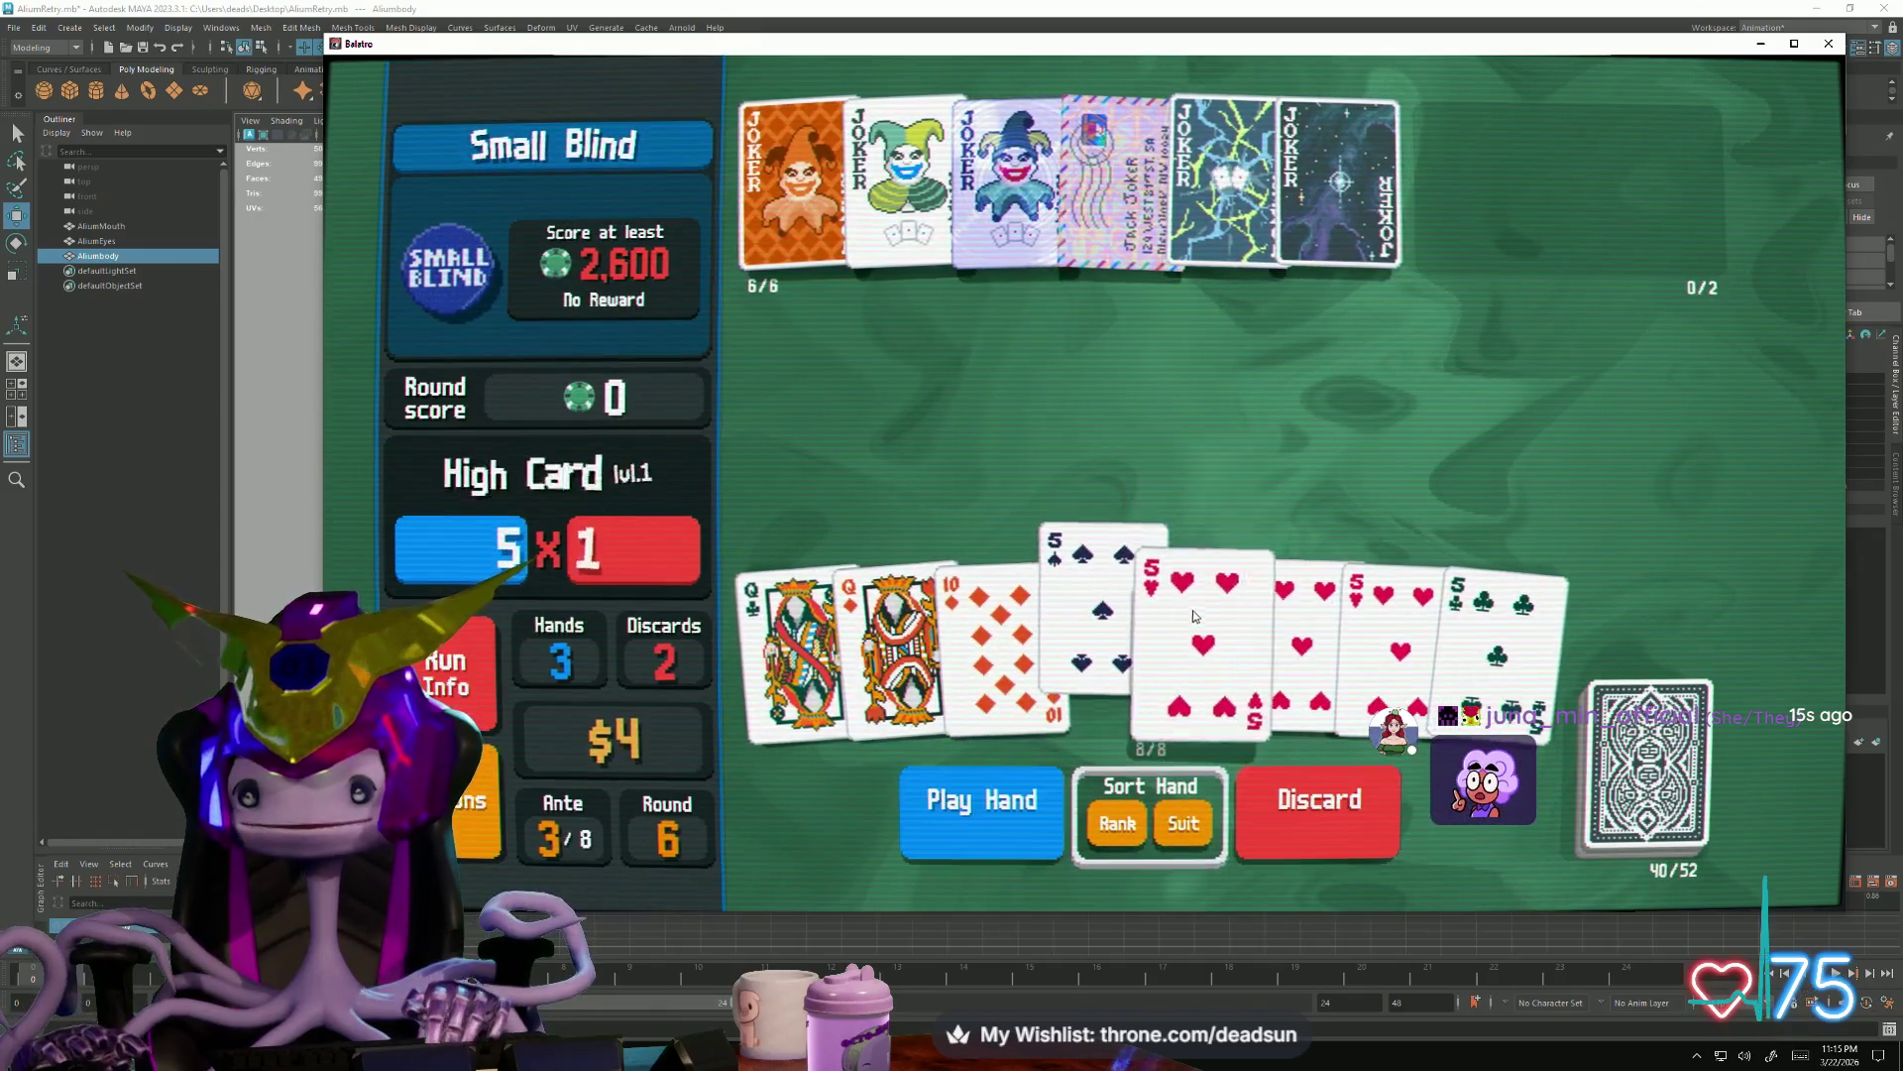
pyautogui.click(1350, 582)
pyautogui.click(1502, 625)
pyautogui.click(981, 798)
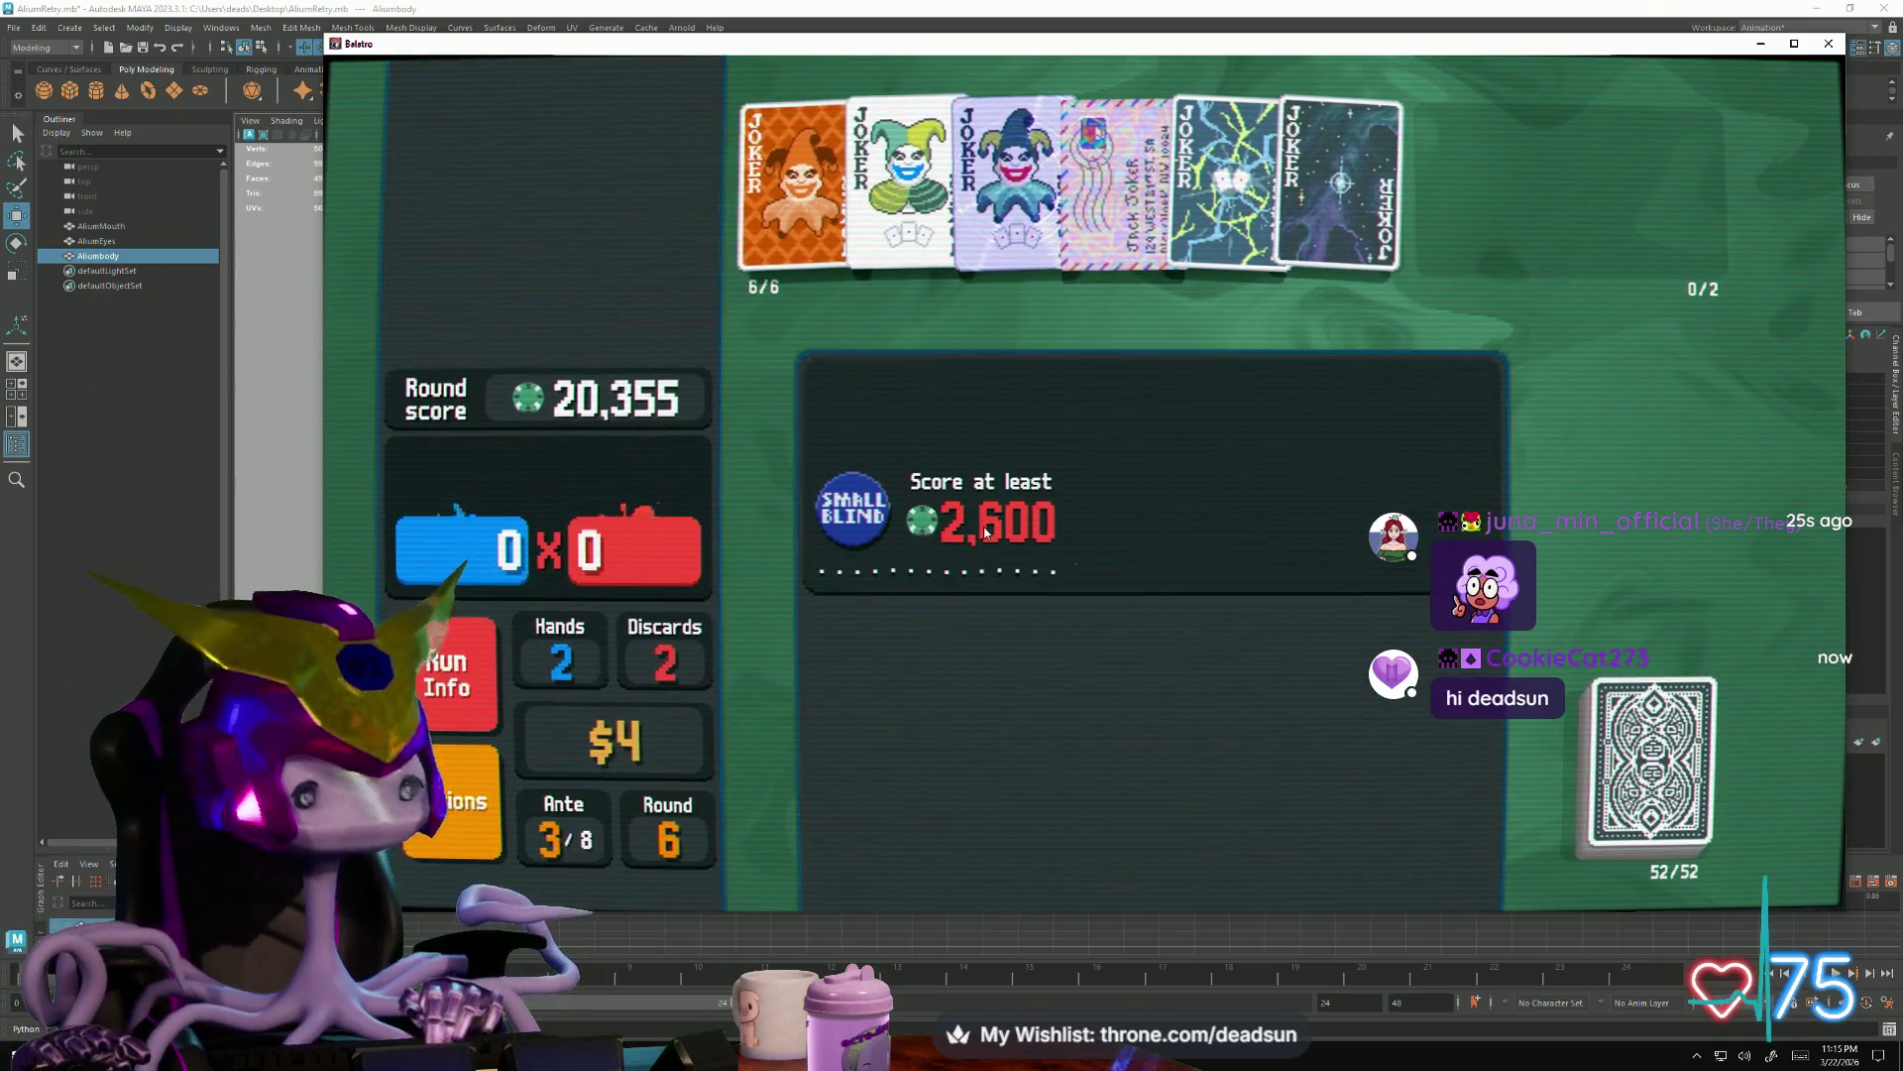
pyautogui.click(1164, 418)
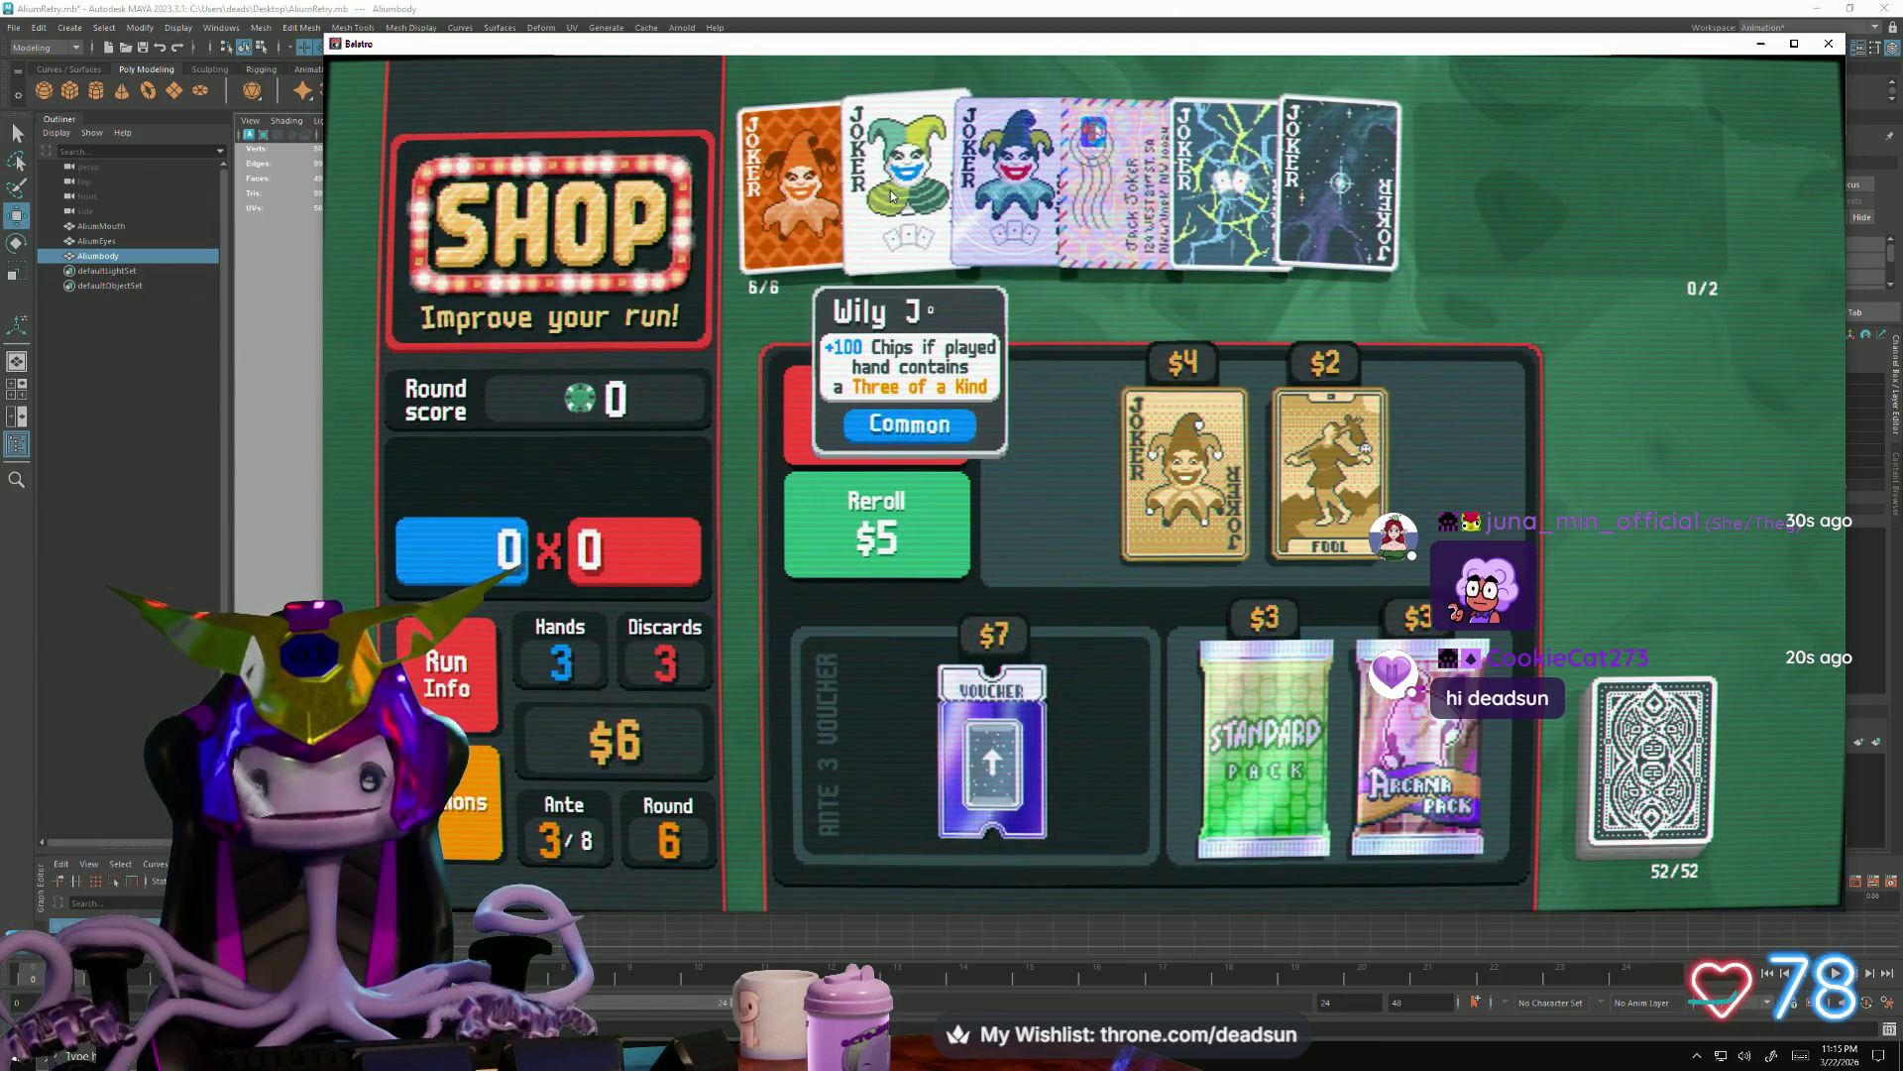
# Buy the $4 joker and The Fool for $2, then start the 3,900-point Big Blind
pyautogui.click(1171, 514)
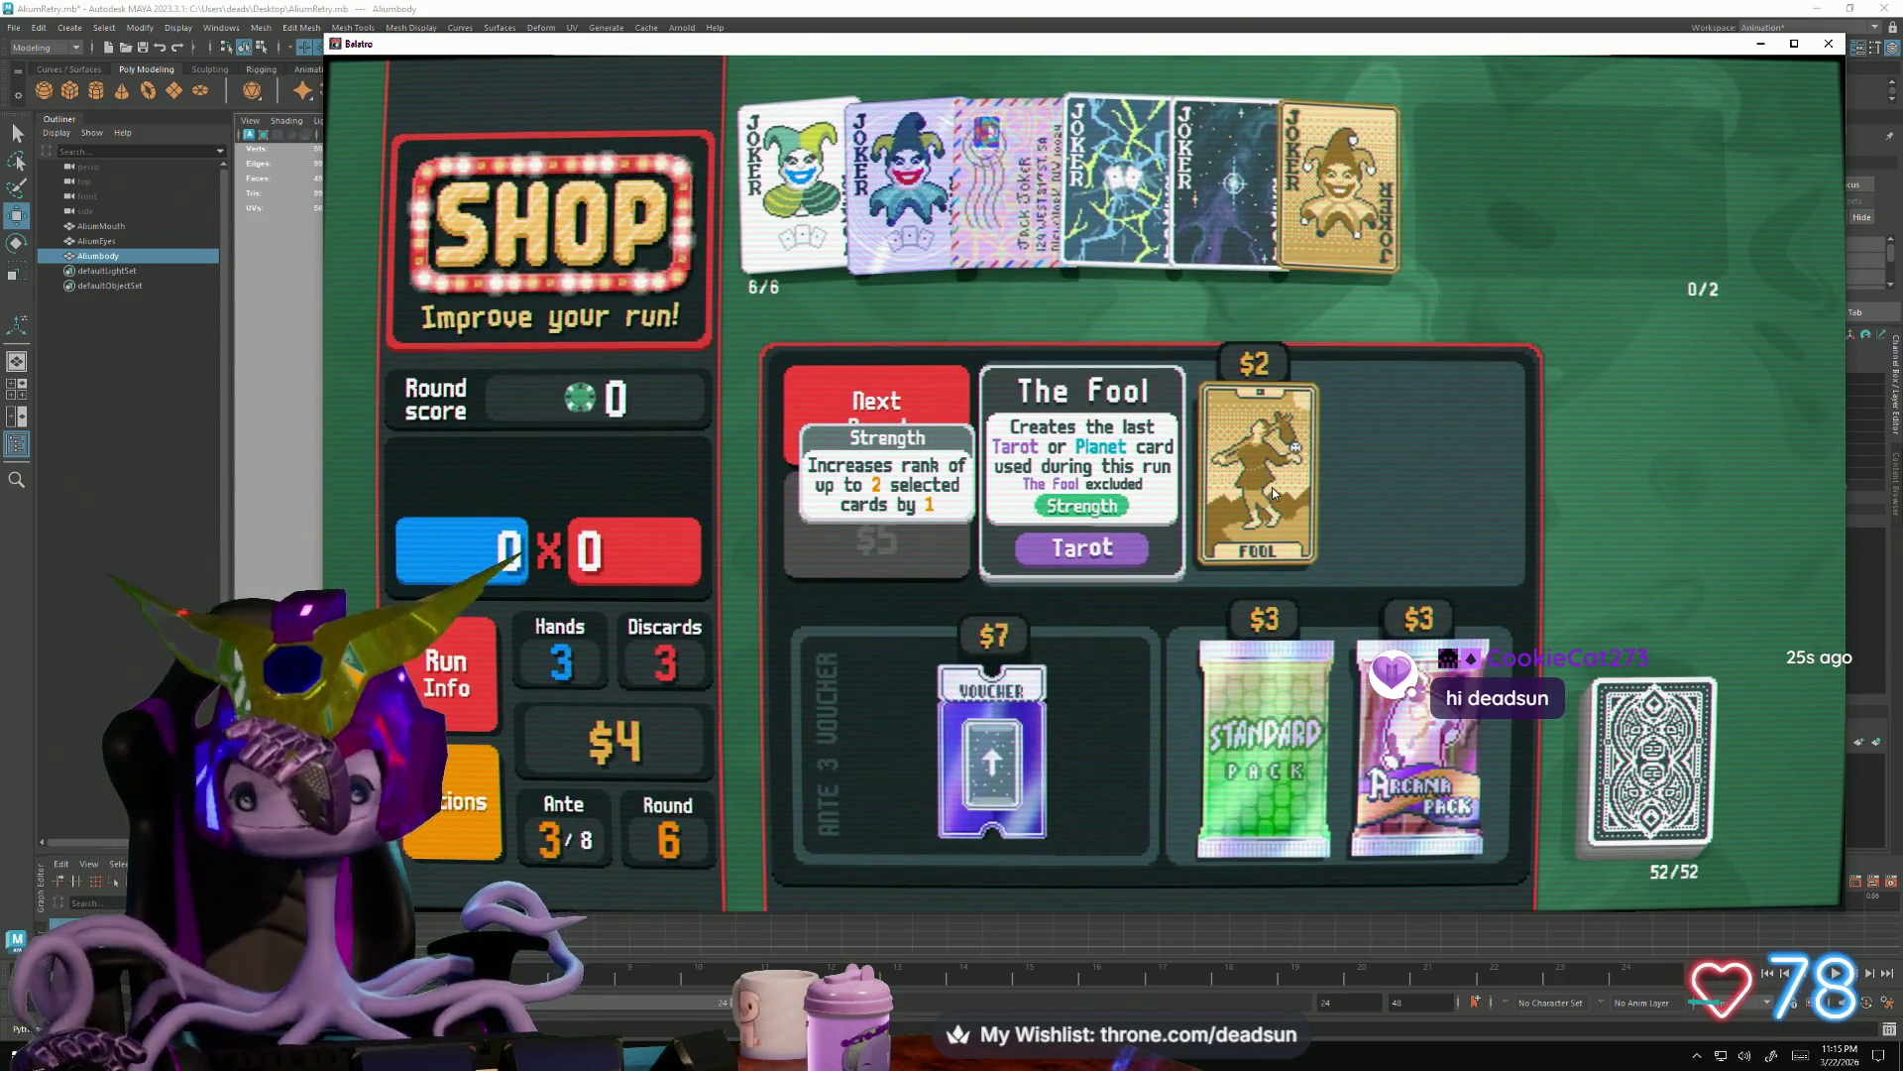
pyautogui.moveTo(1329, 472)
pyautogui.click(1405, 841)
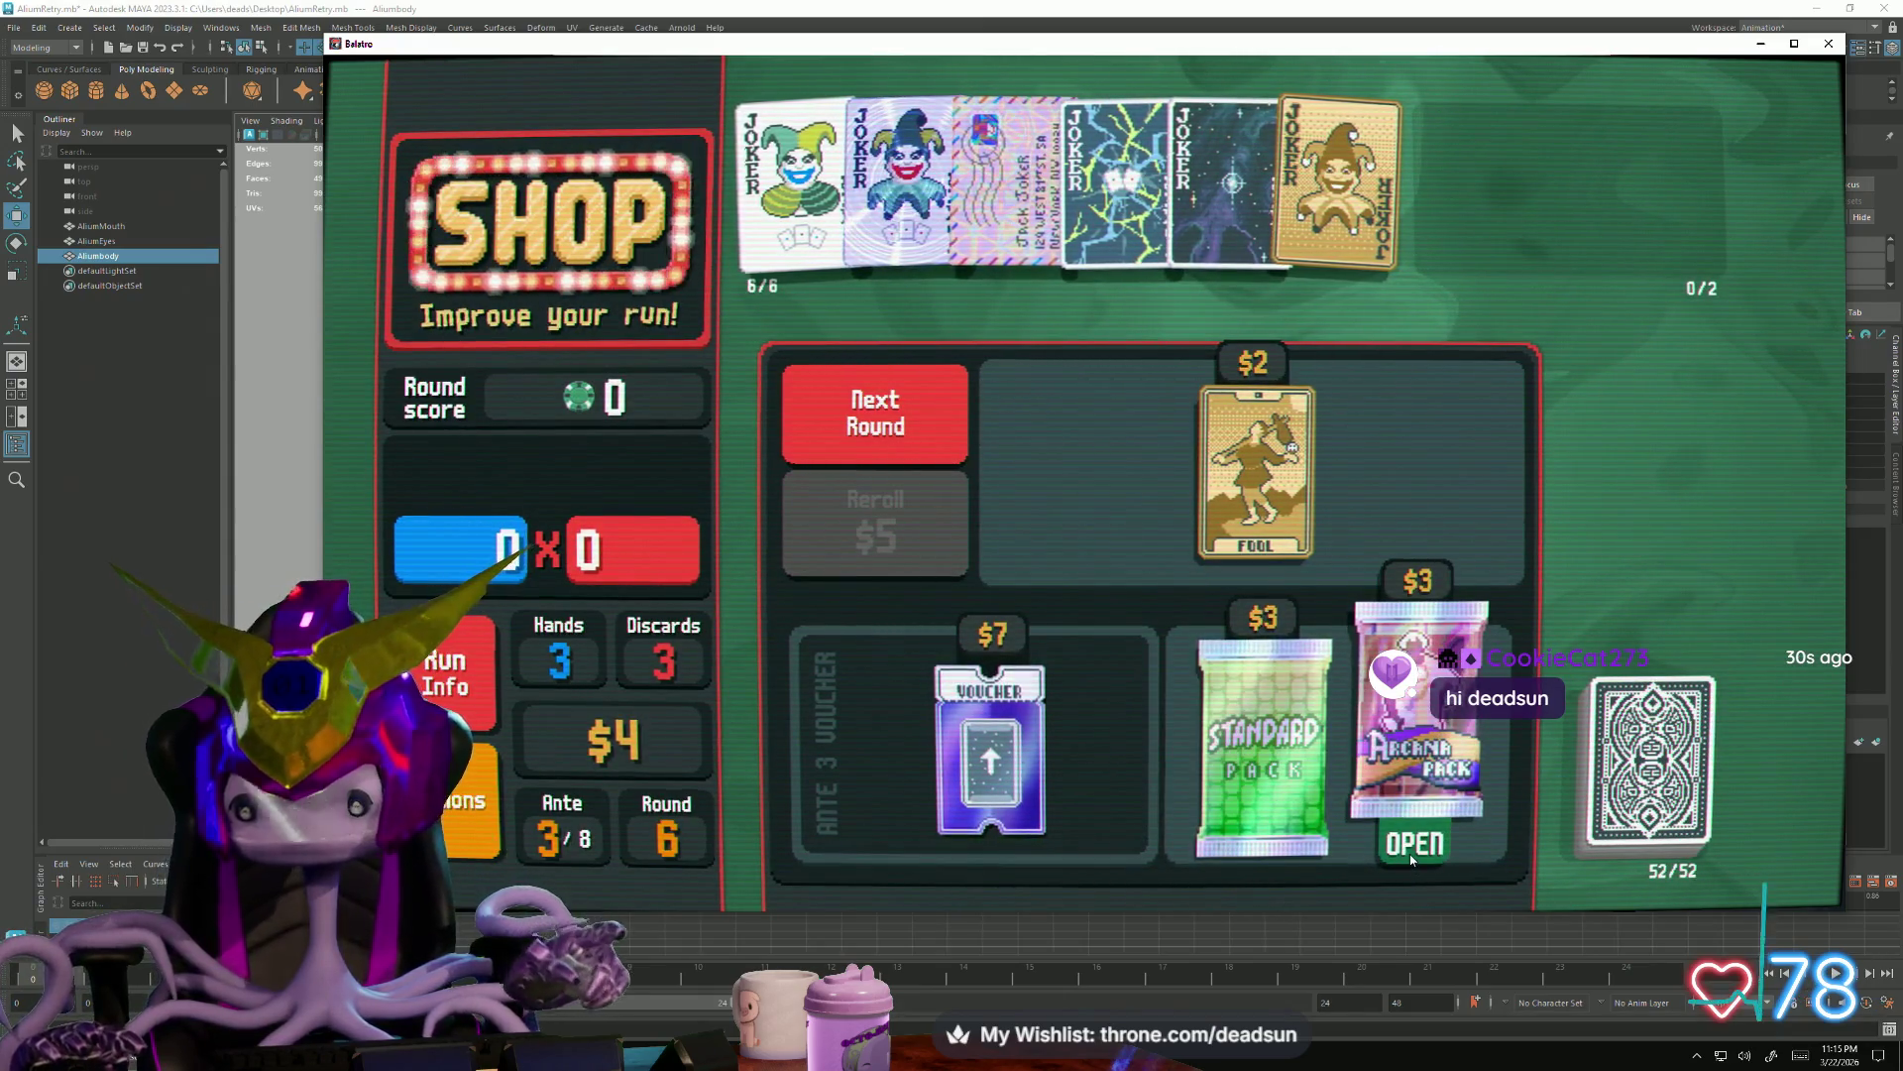
pyautogui.click(1256, 468)
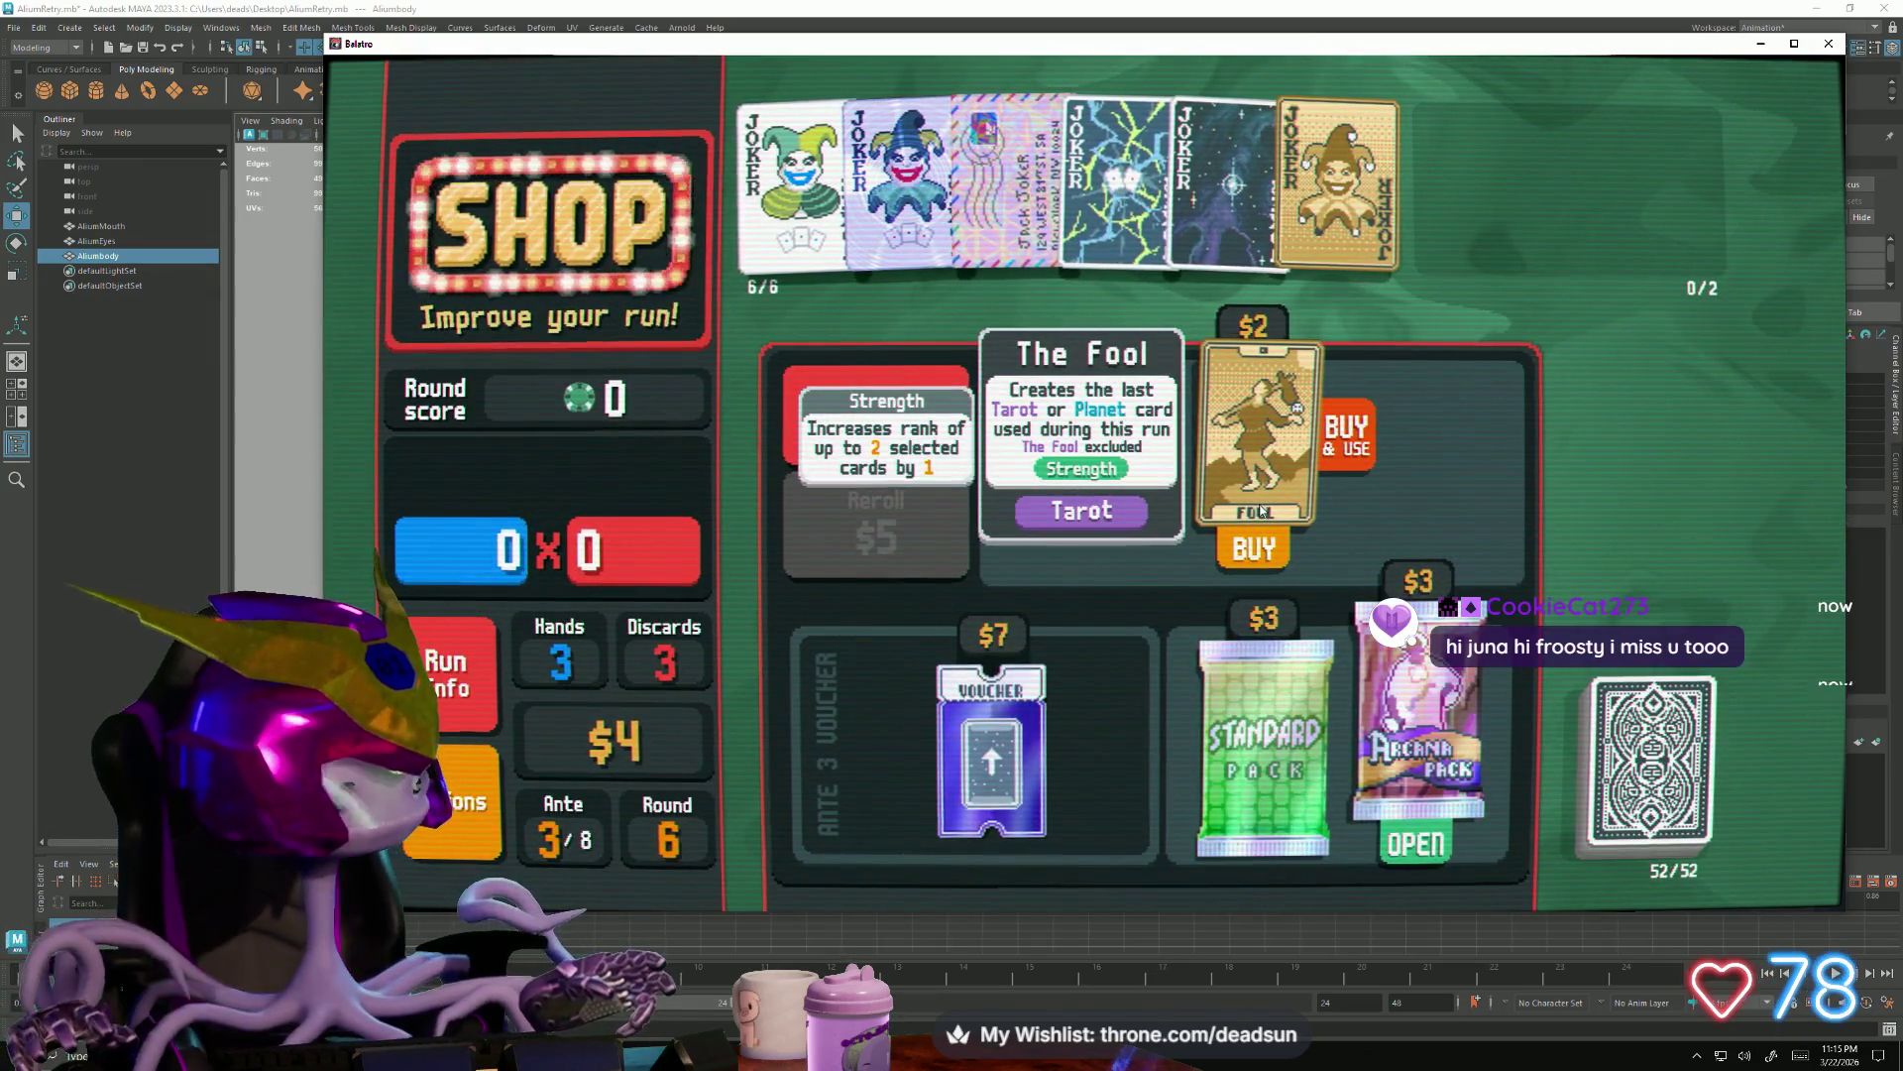
pyautogui.click(892, 419)
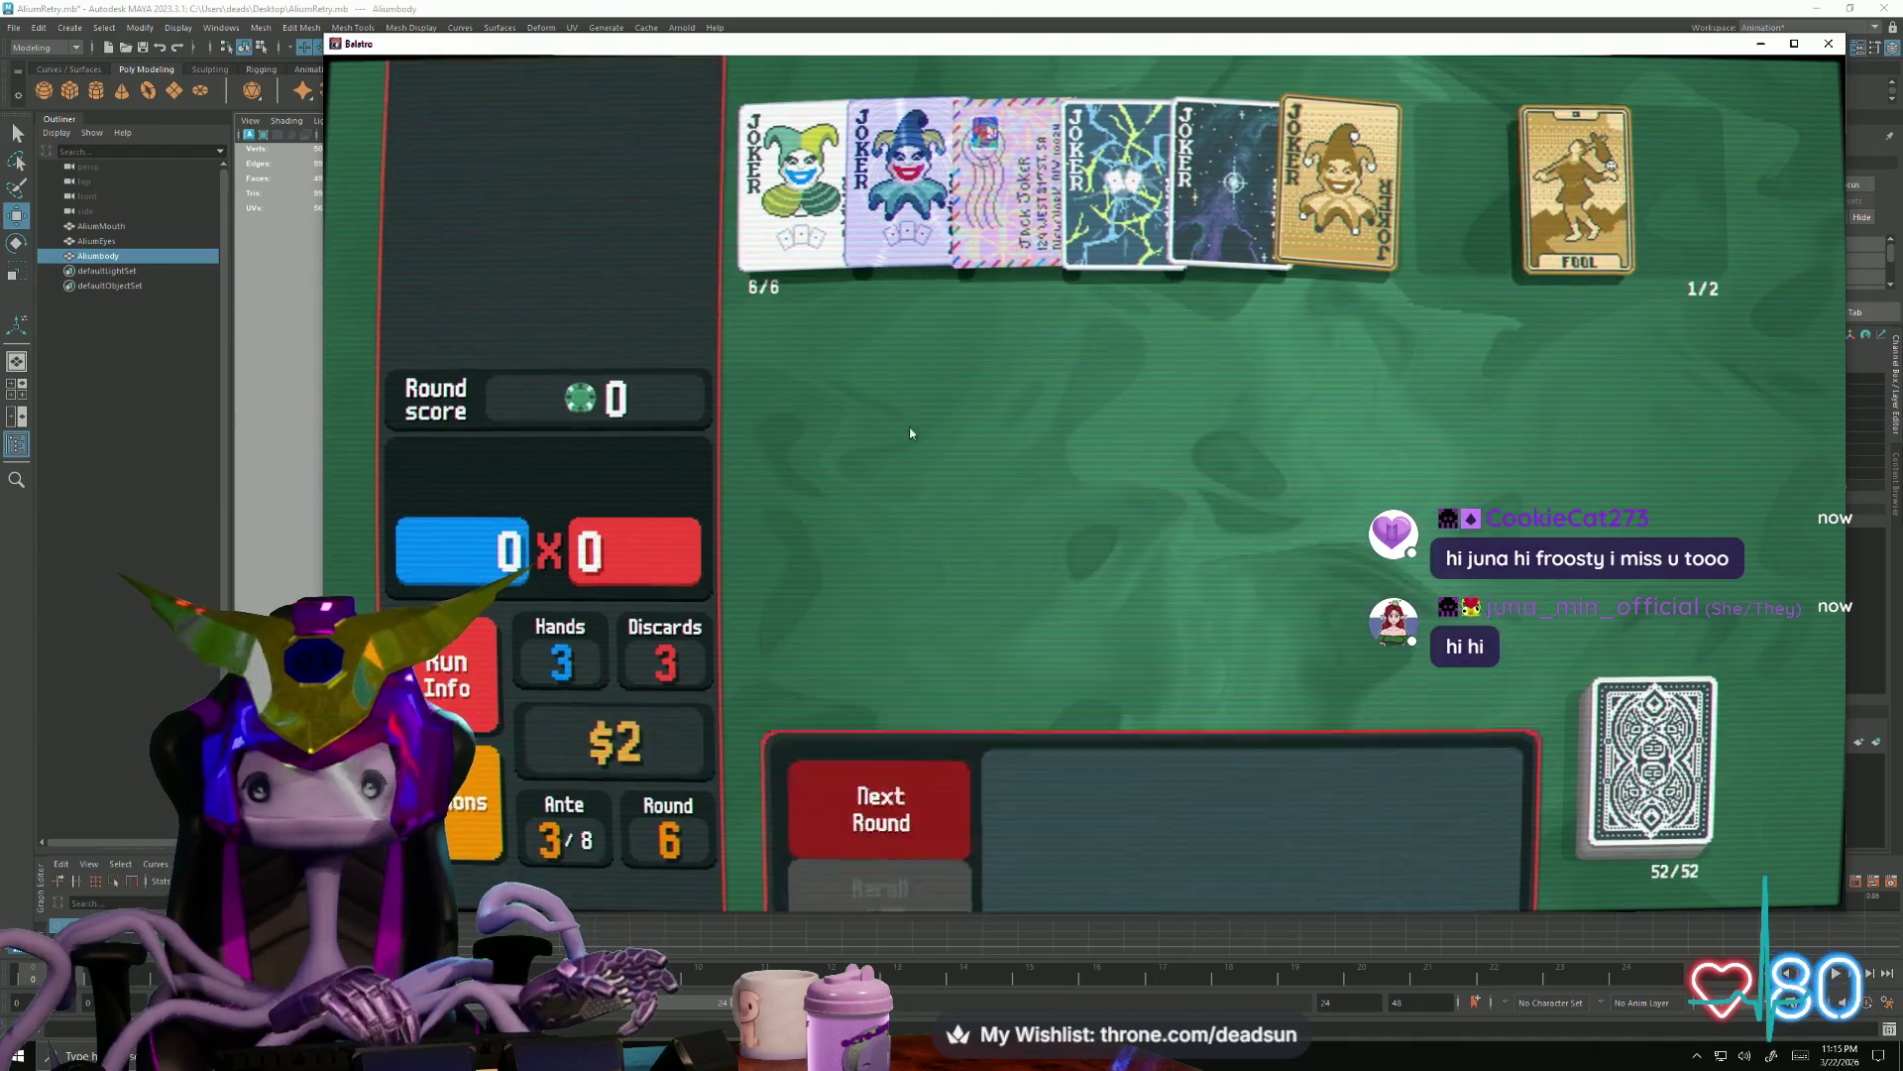
pyautogui.click(1195, 357)
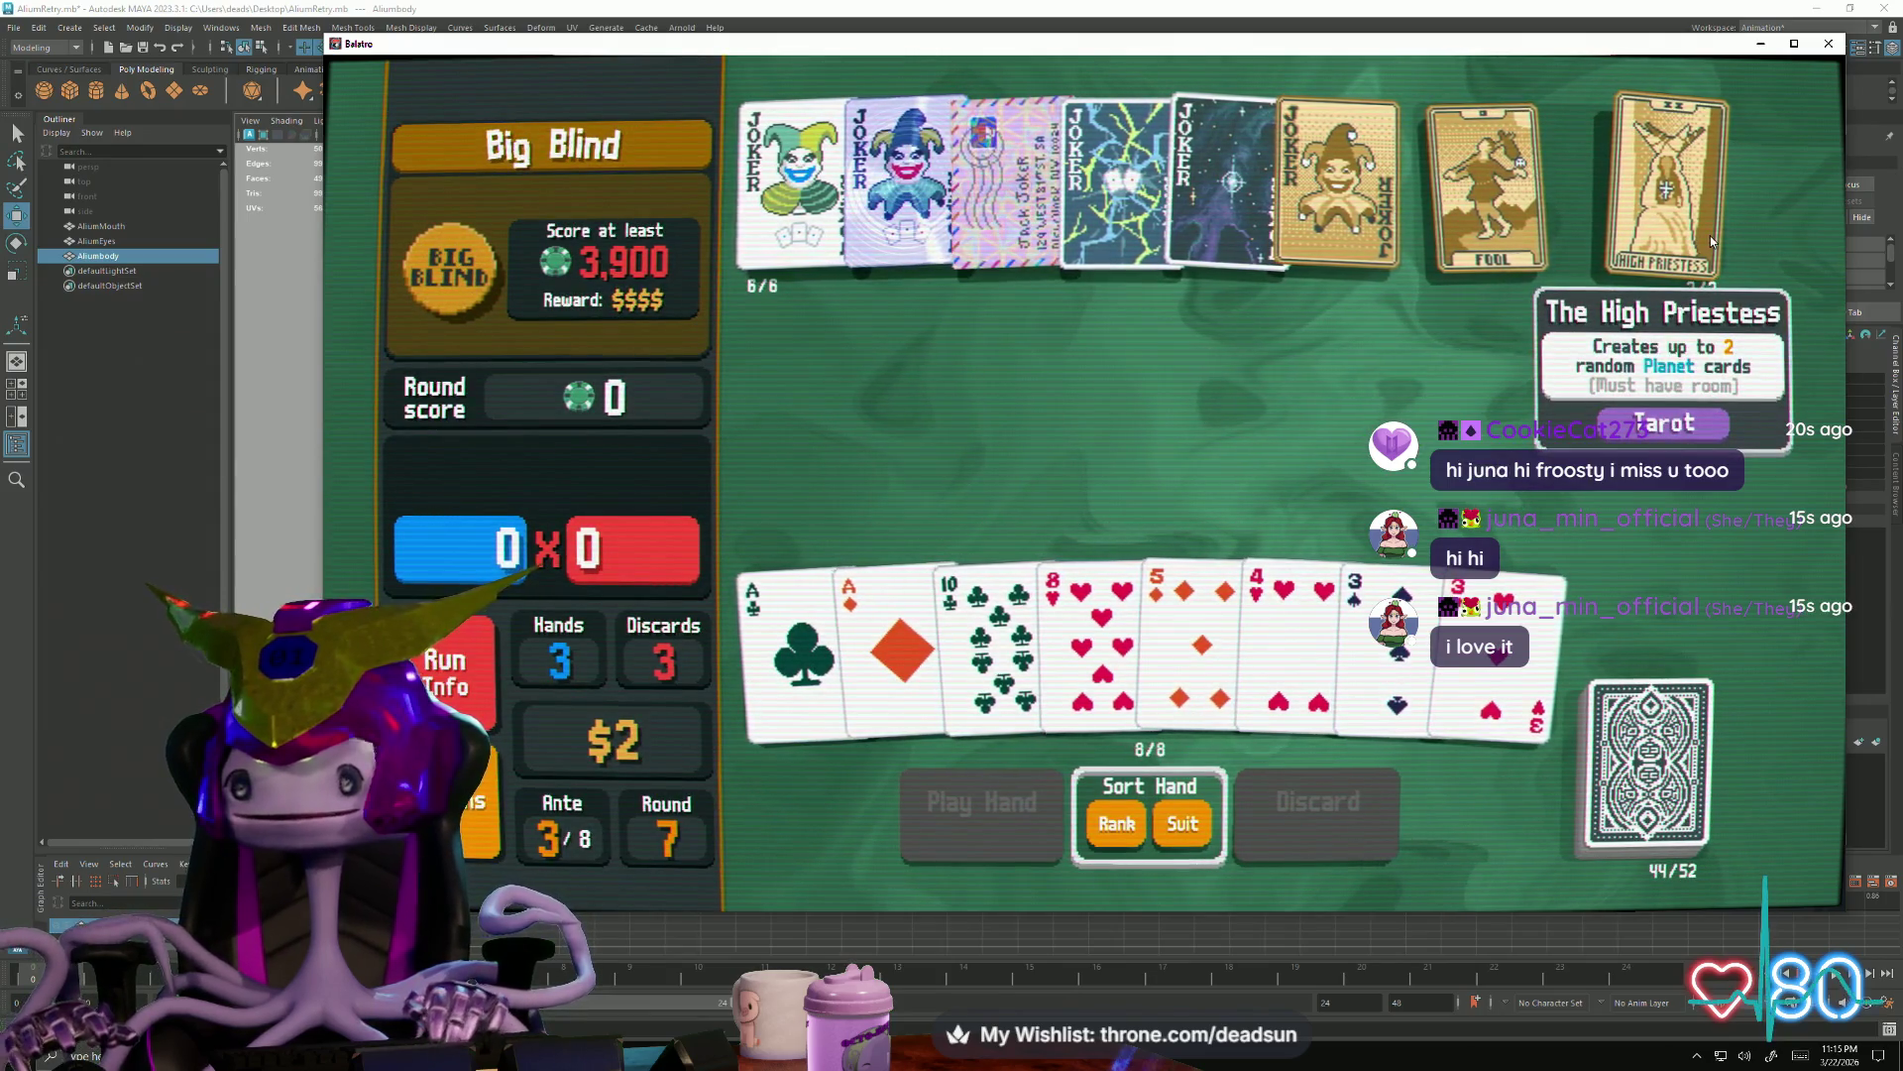
# Use the High Priestess twice and The Fool with Uranus to generate planet cards
pyautogui.moveTo(1710, 236); pyautogui.dragTo(1712, 241)
pyautogui.click(1768, 218)
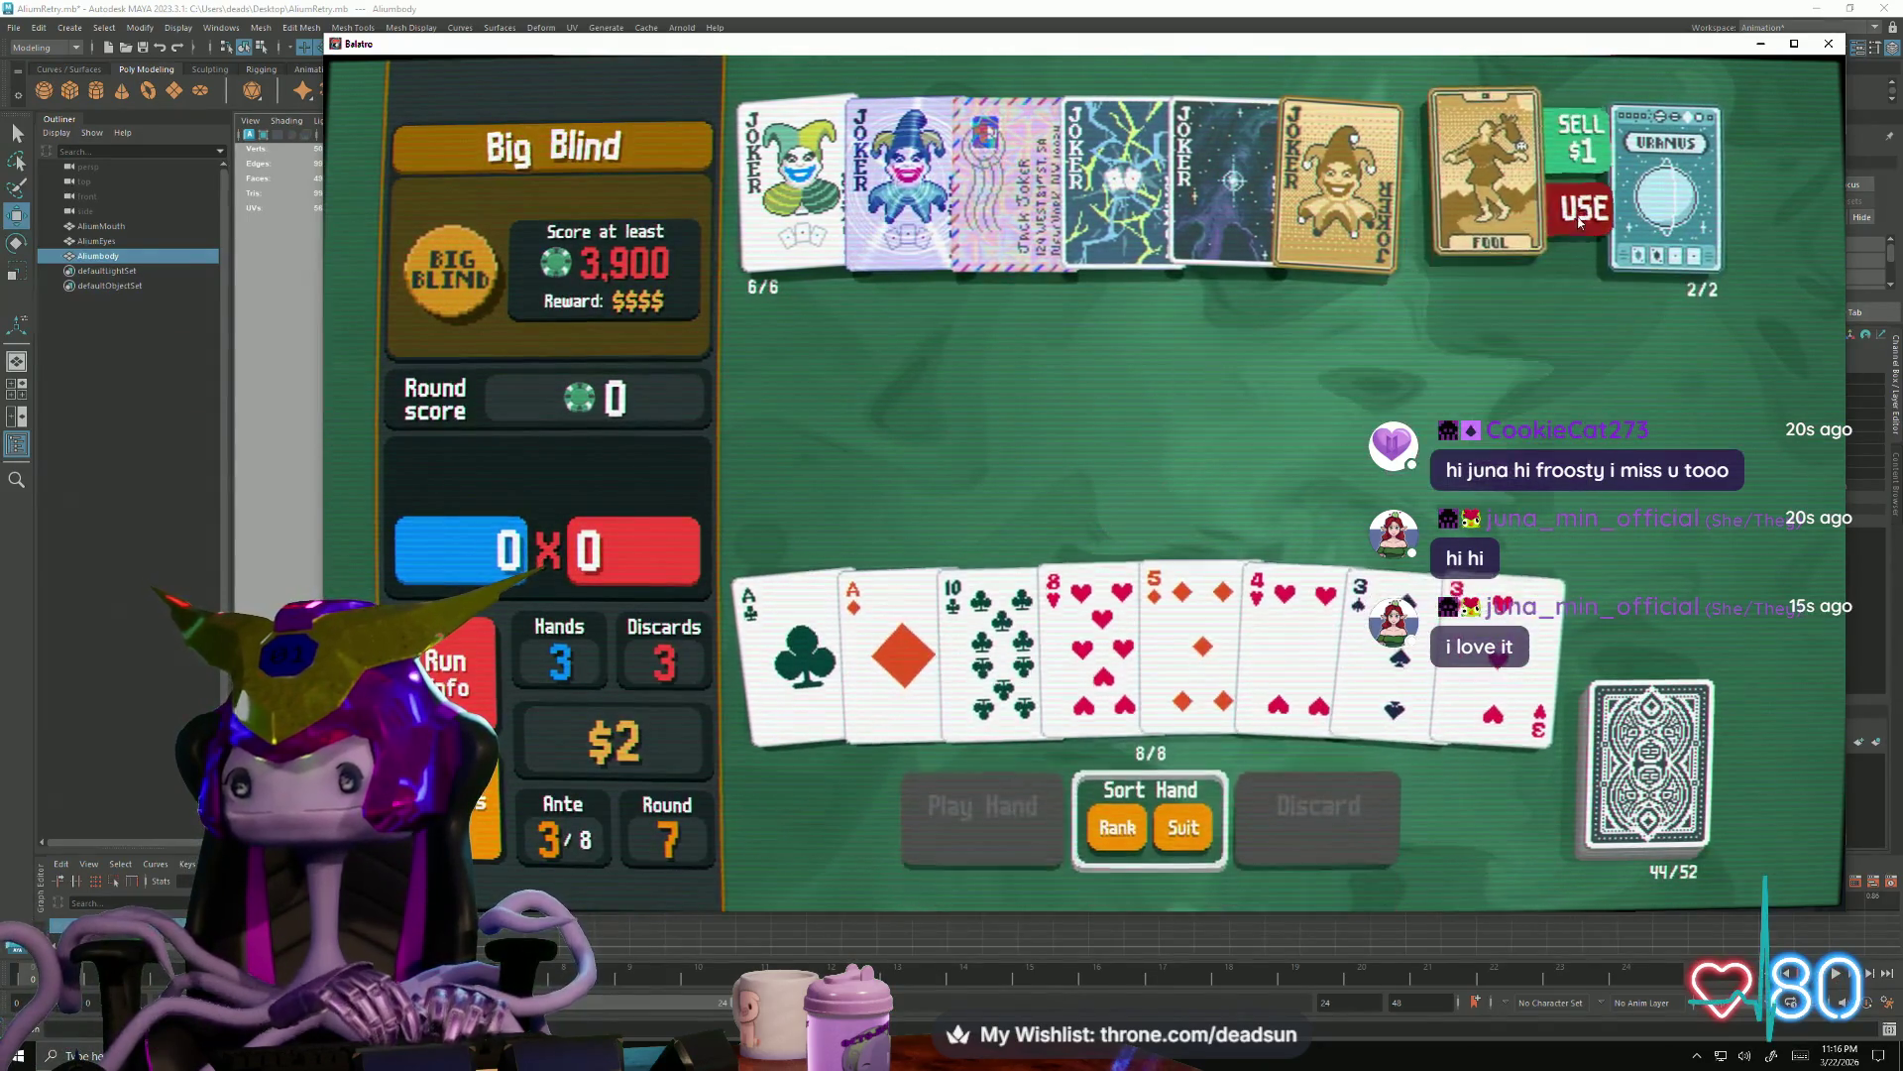
pyautogui.click(1545, 209)
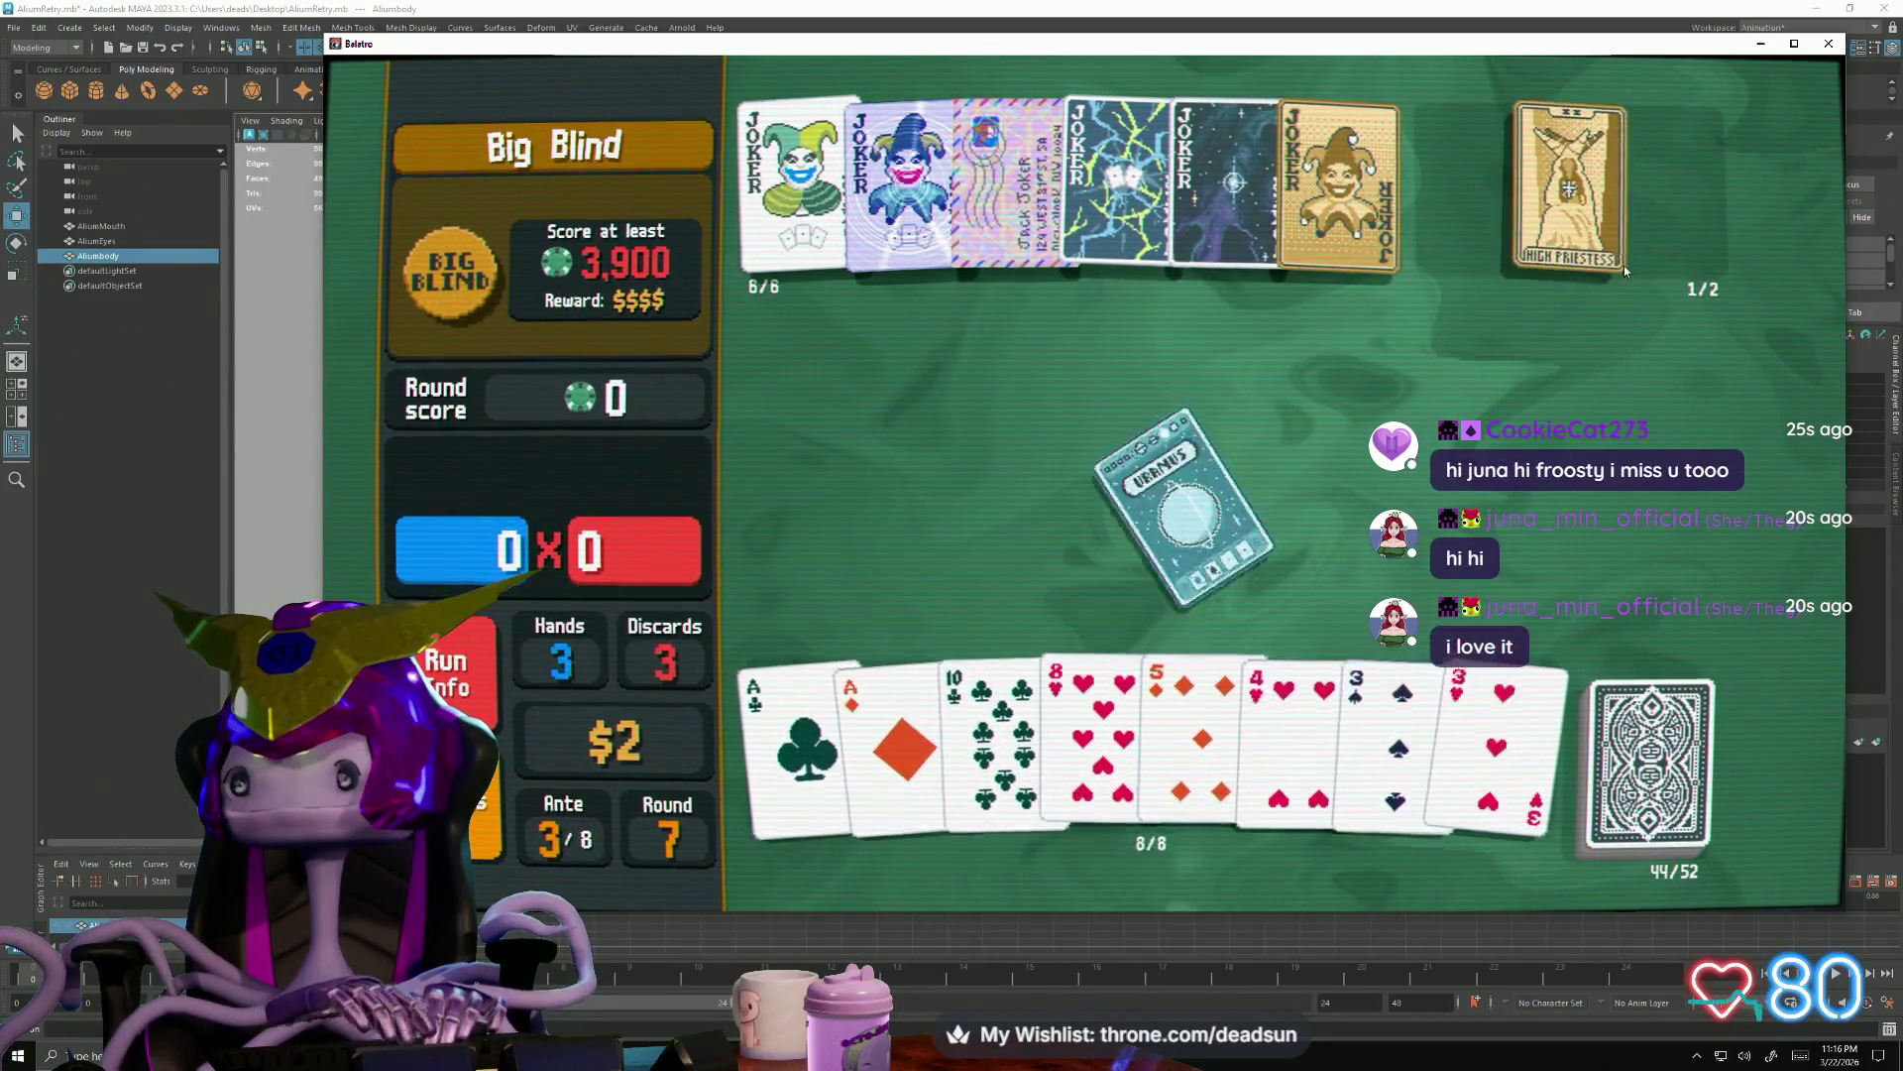
pyautogui.click(1584, 208)
pyautogui.click(1777, 208)
# Use Jupiter to level up Flush and Saturn to level up Straight
pyautogui.click(1480, 201)
pyautogui.click(1581, 203)
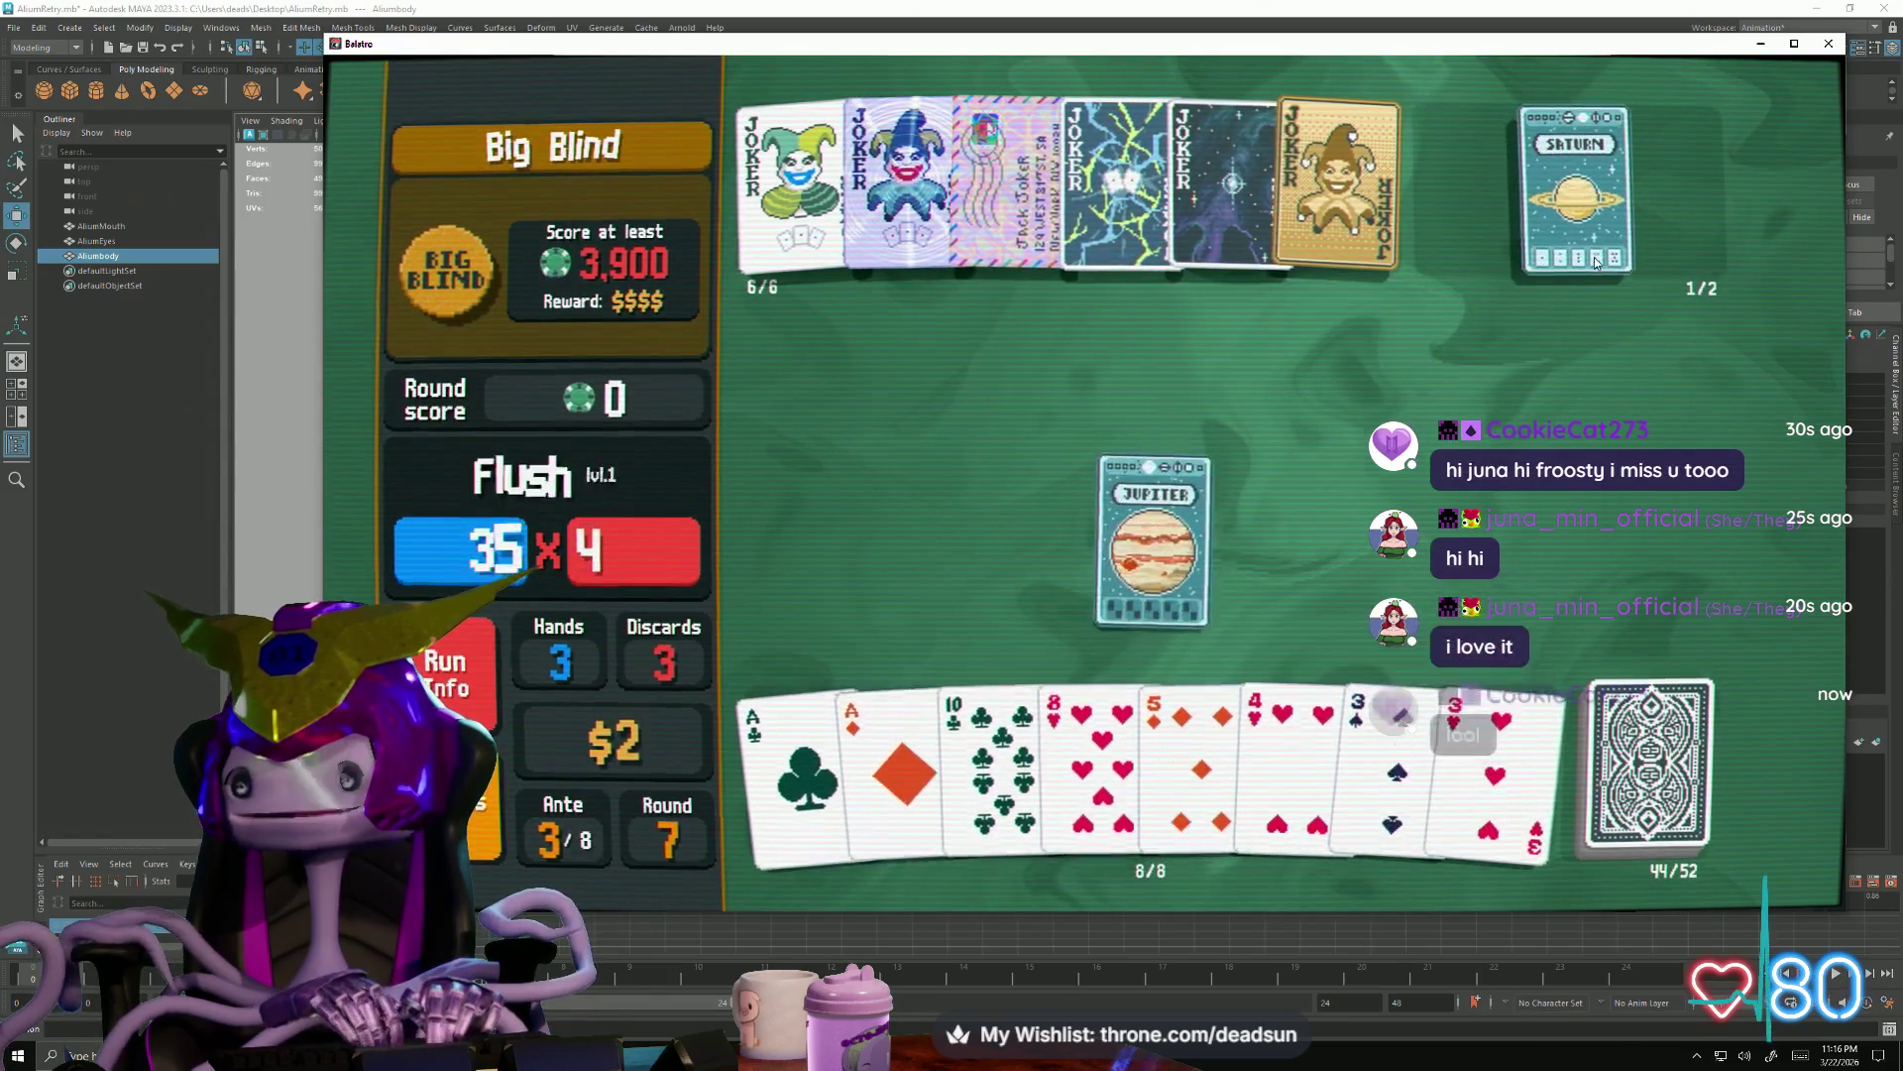
pyautogui.click(1601, 221)
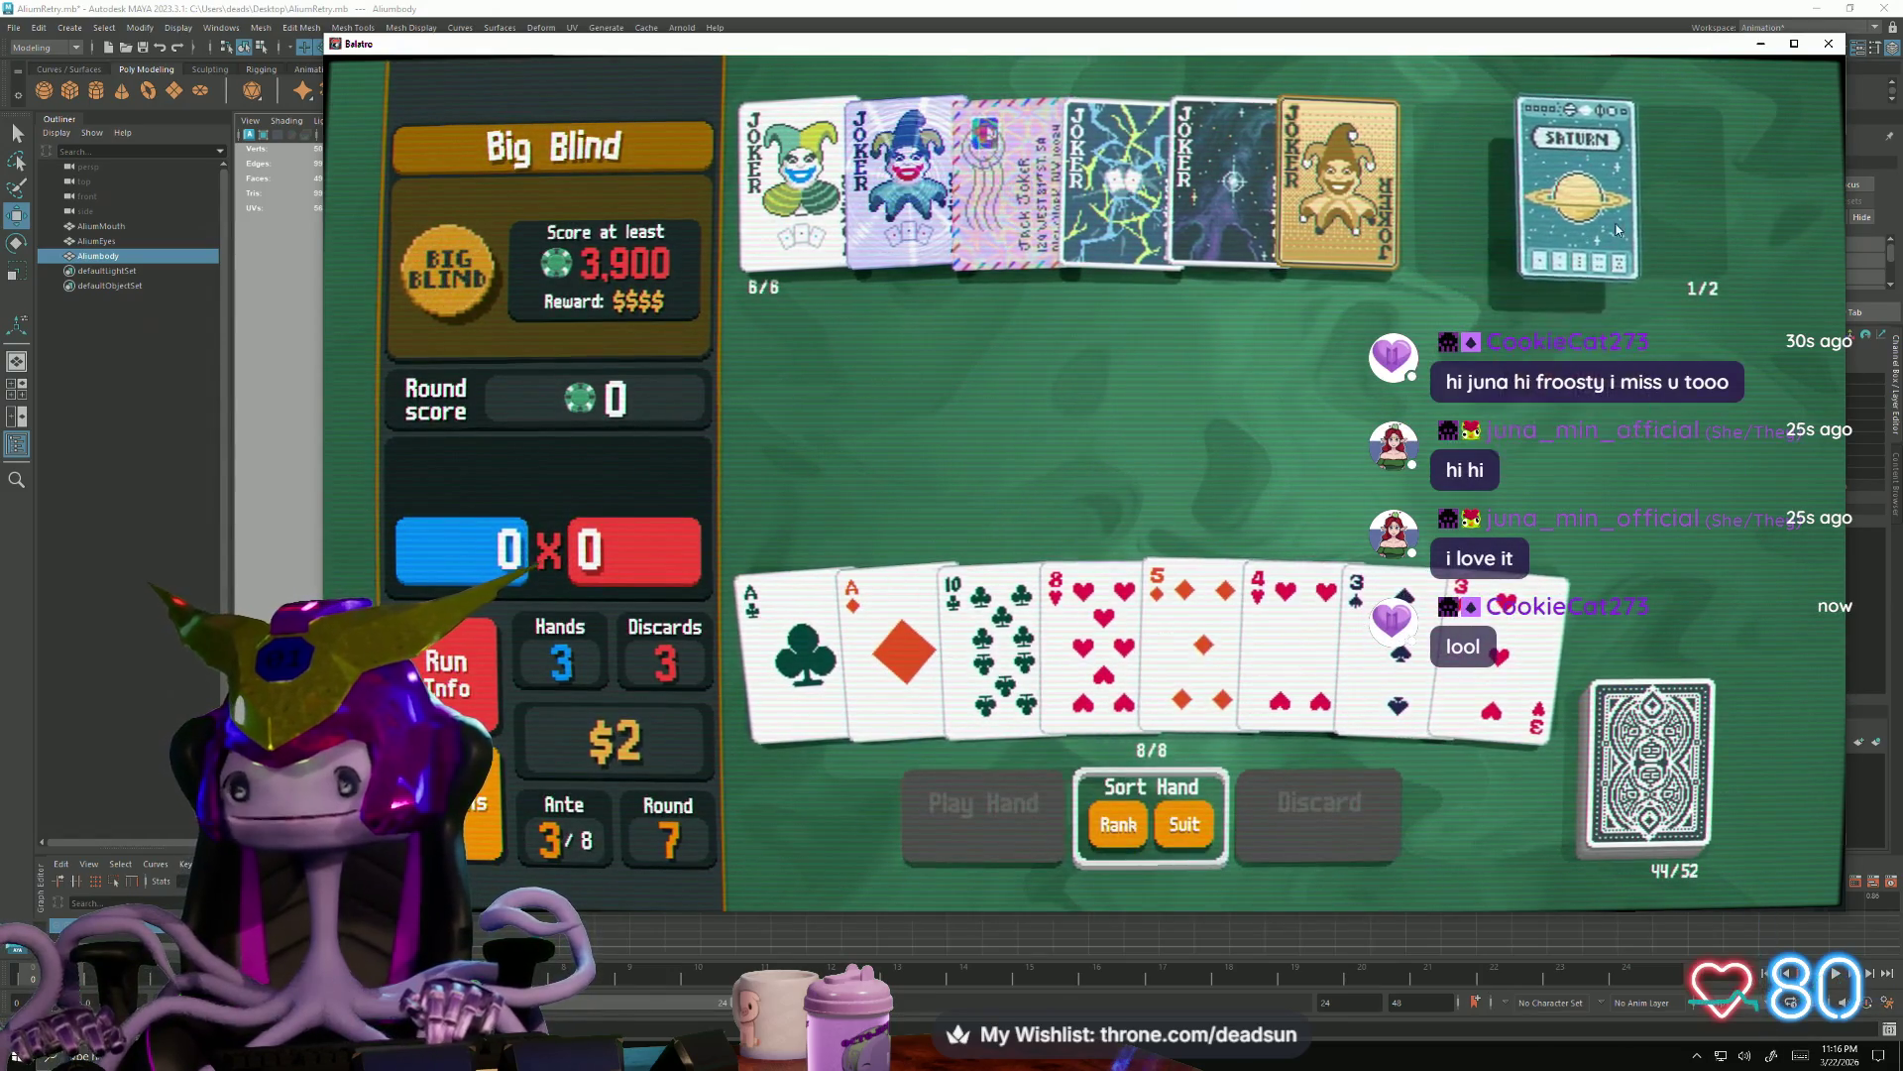
pyautogui.click(1665, 208)
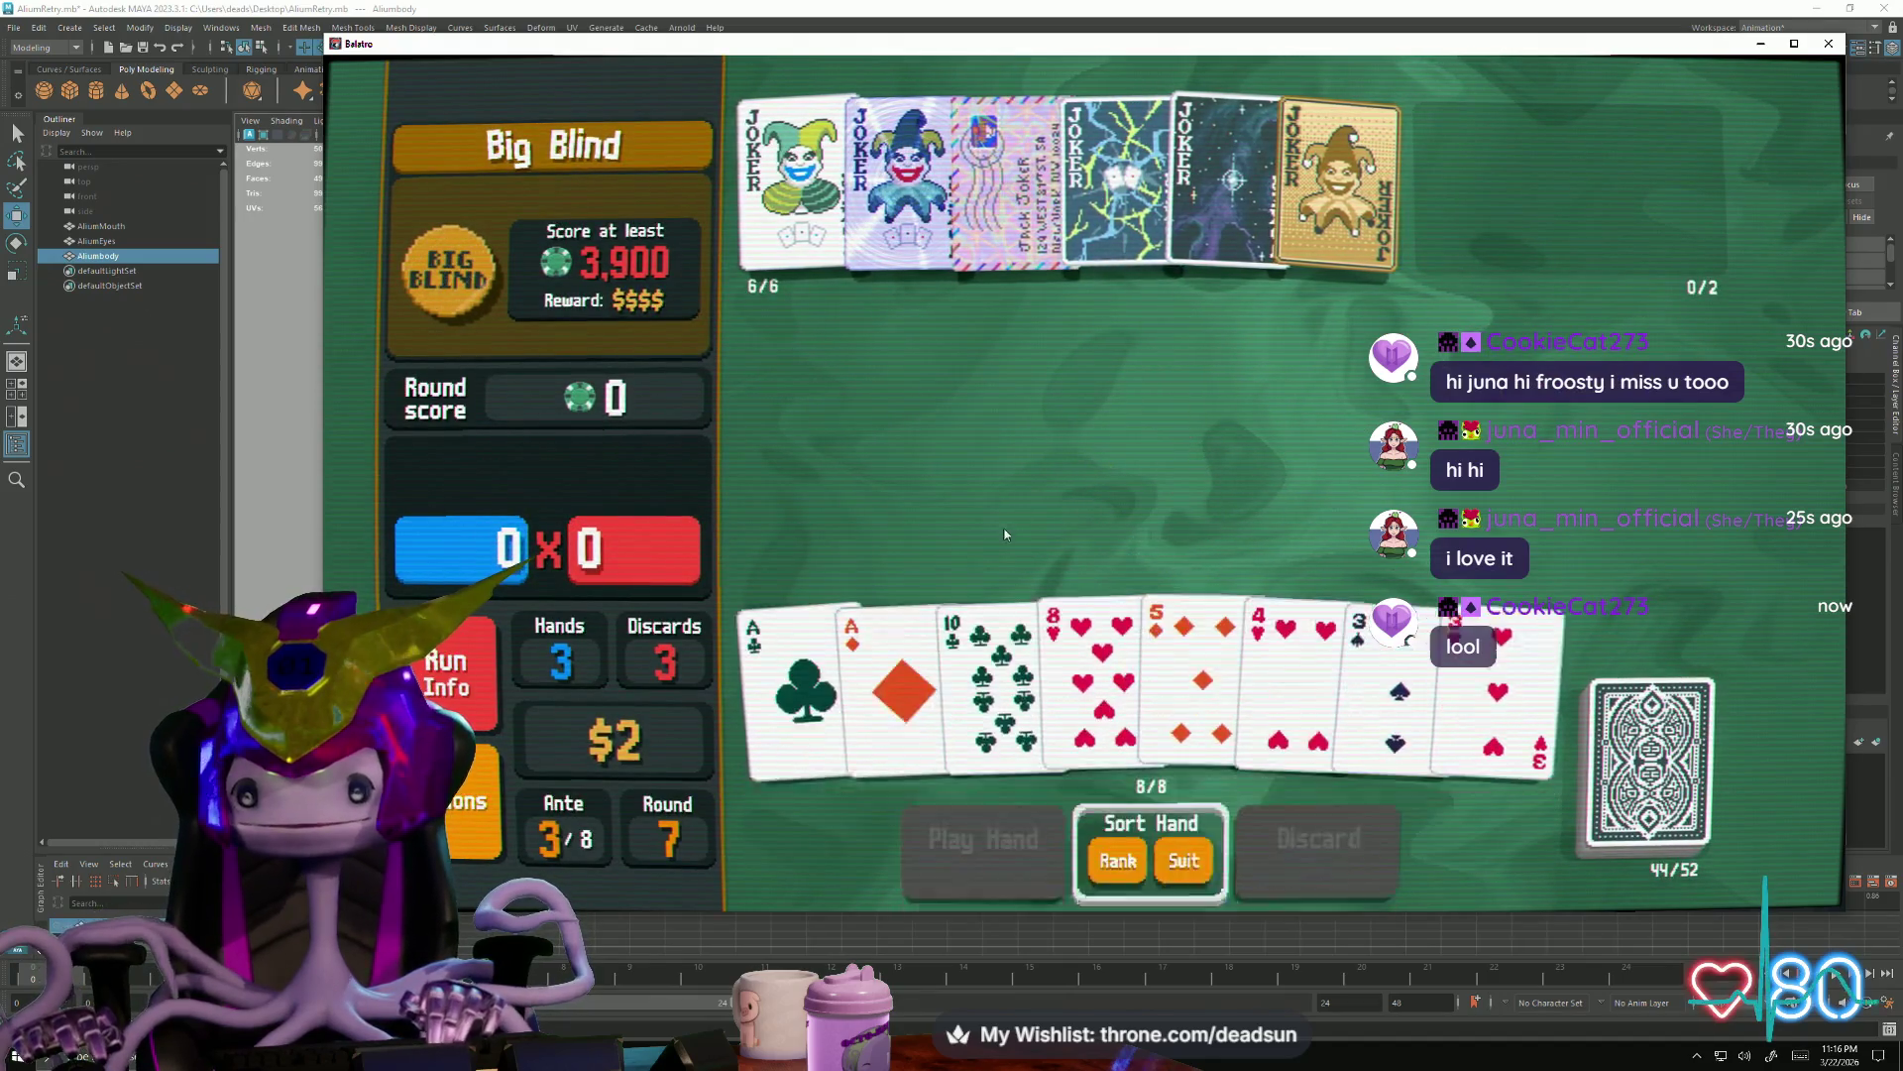
# Discard the 10 of Clubs, 8 of Hearts and 5 of Diamonds
pyautogui.click(965, 663)
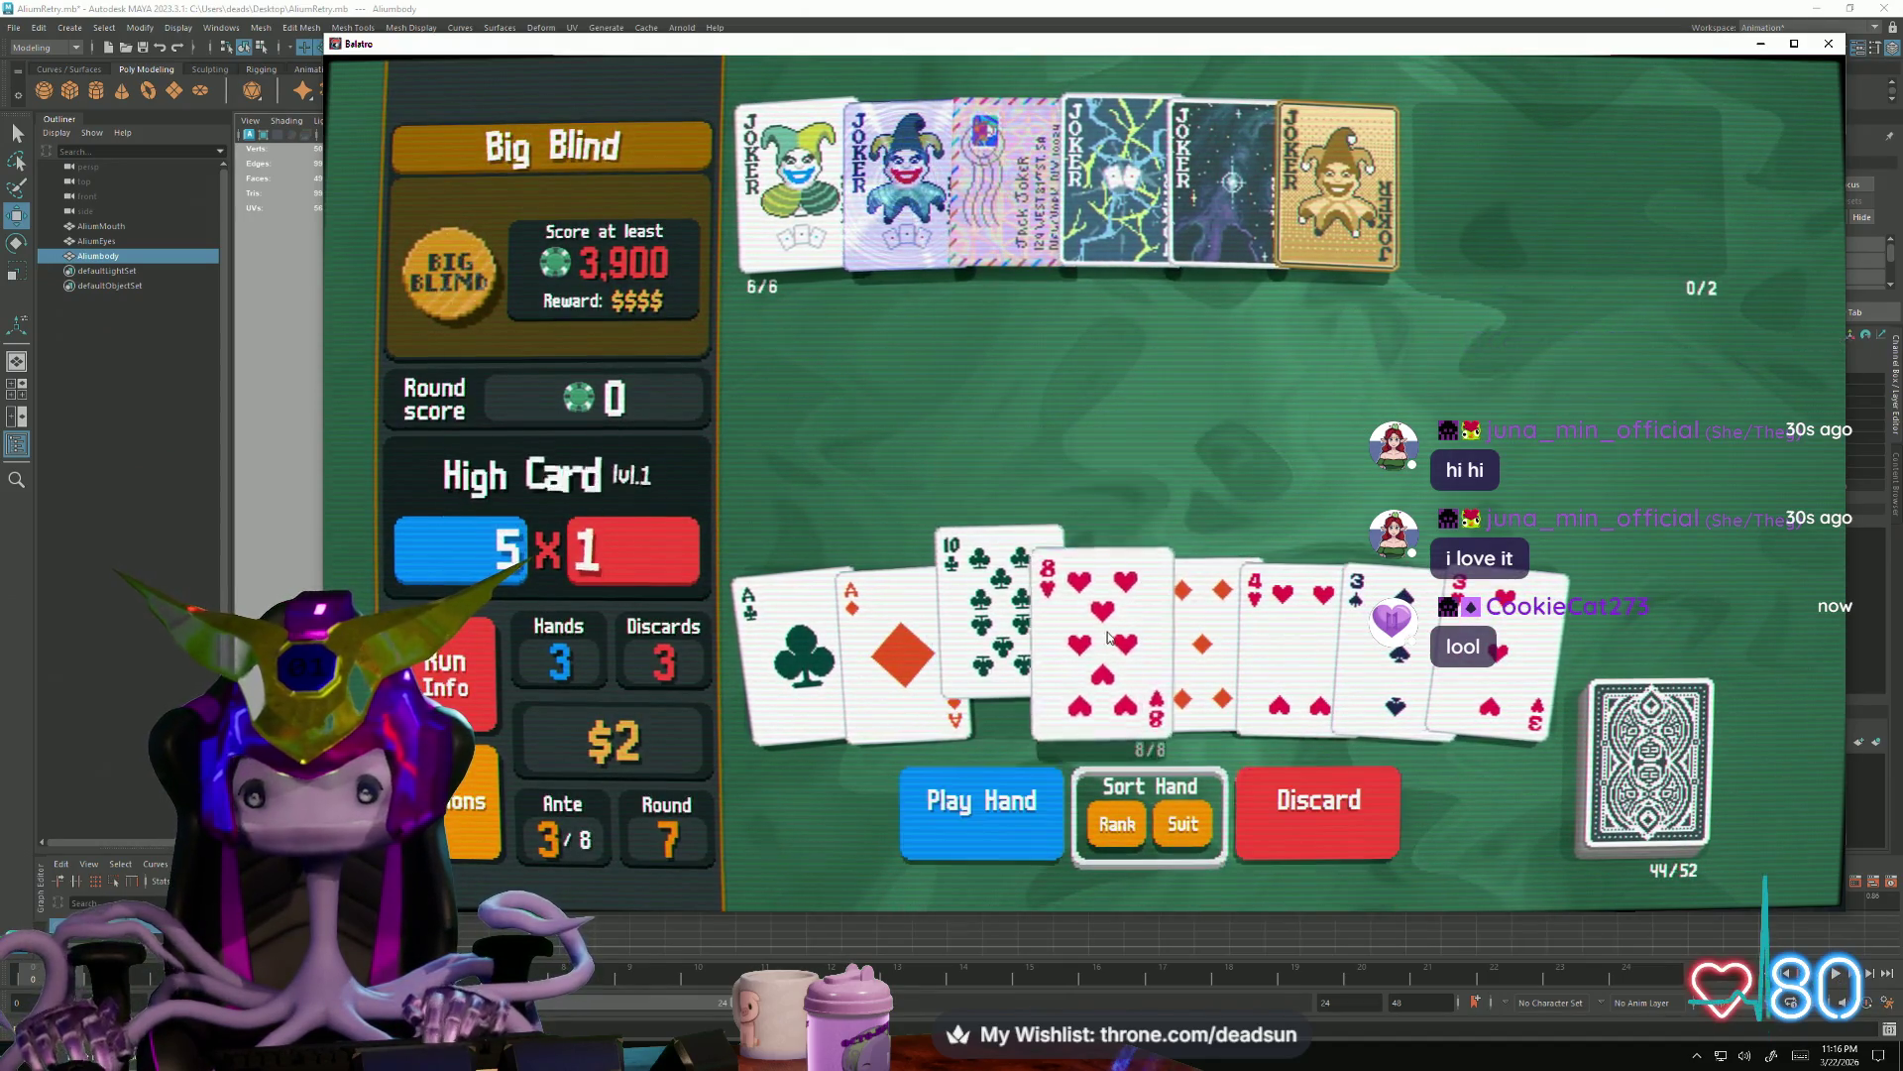
pyautogui.click(1100, 639)
pyautogui.click(1191, 633)
pyautogui.click(1324, 823)
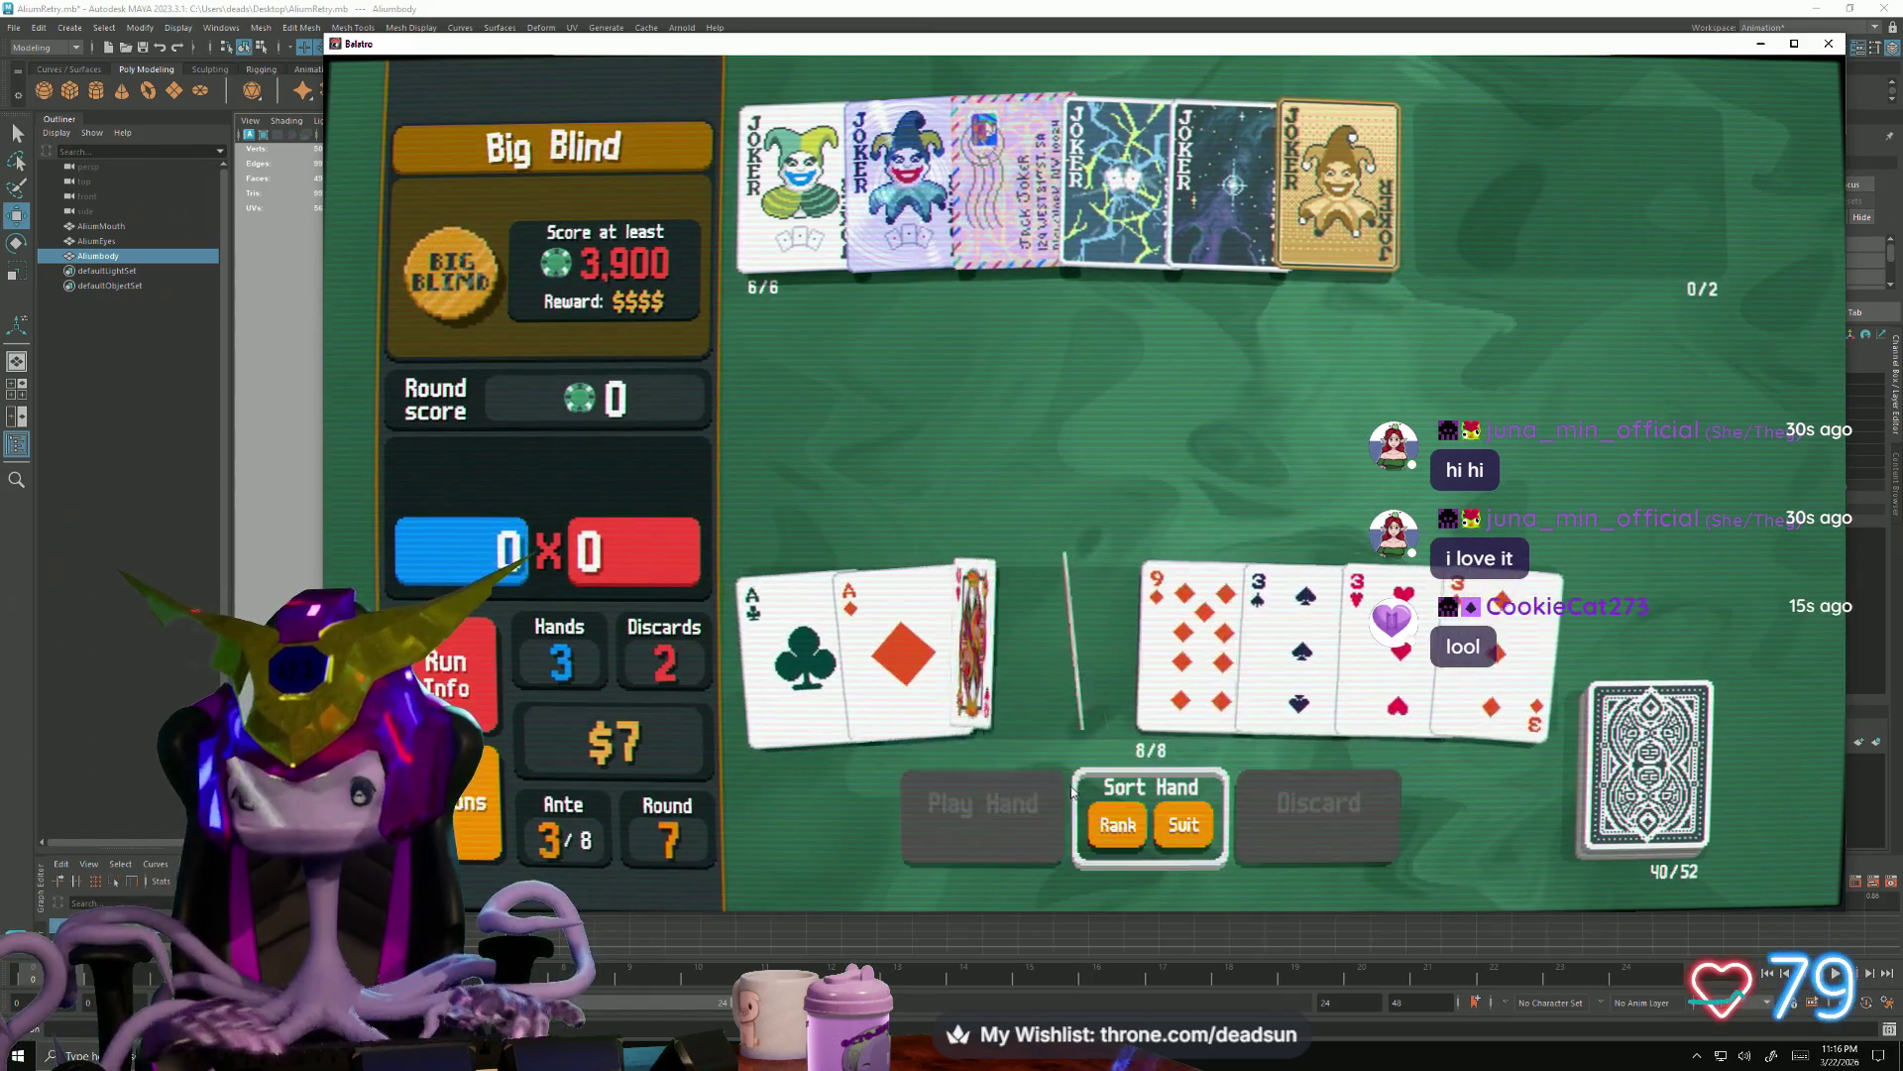
# Play a Full House of aces and threes for 14,514, then move the lightning joker to the row's end
pyautogui.click(796, 654)
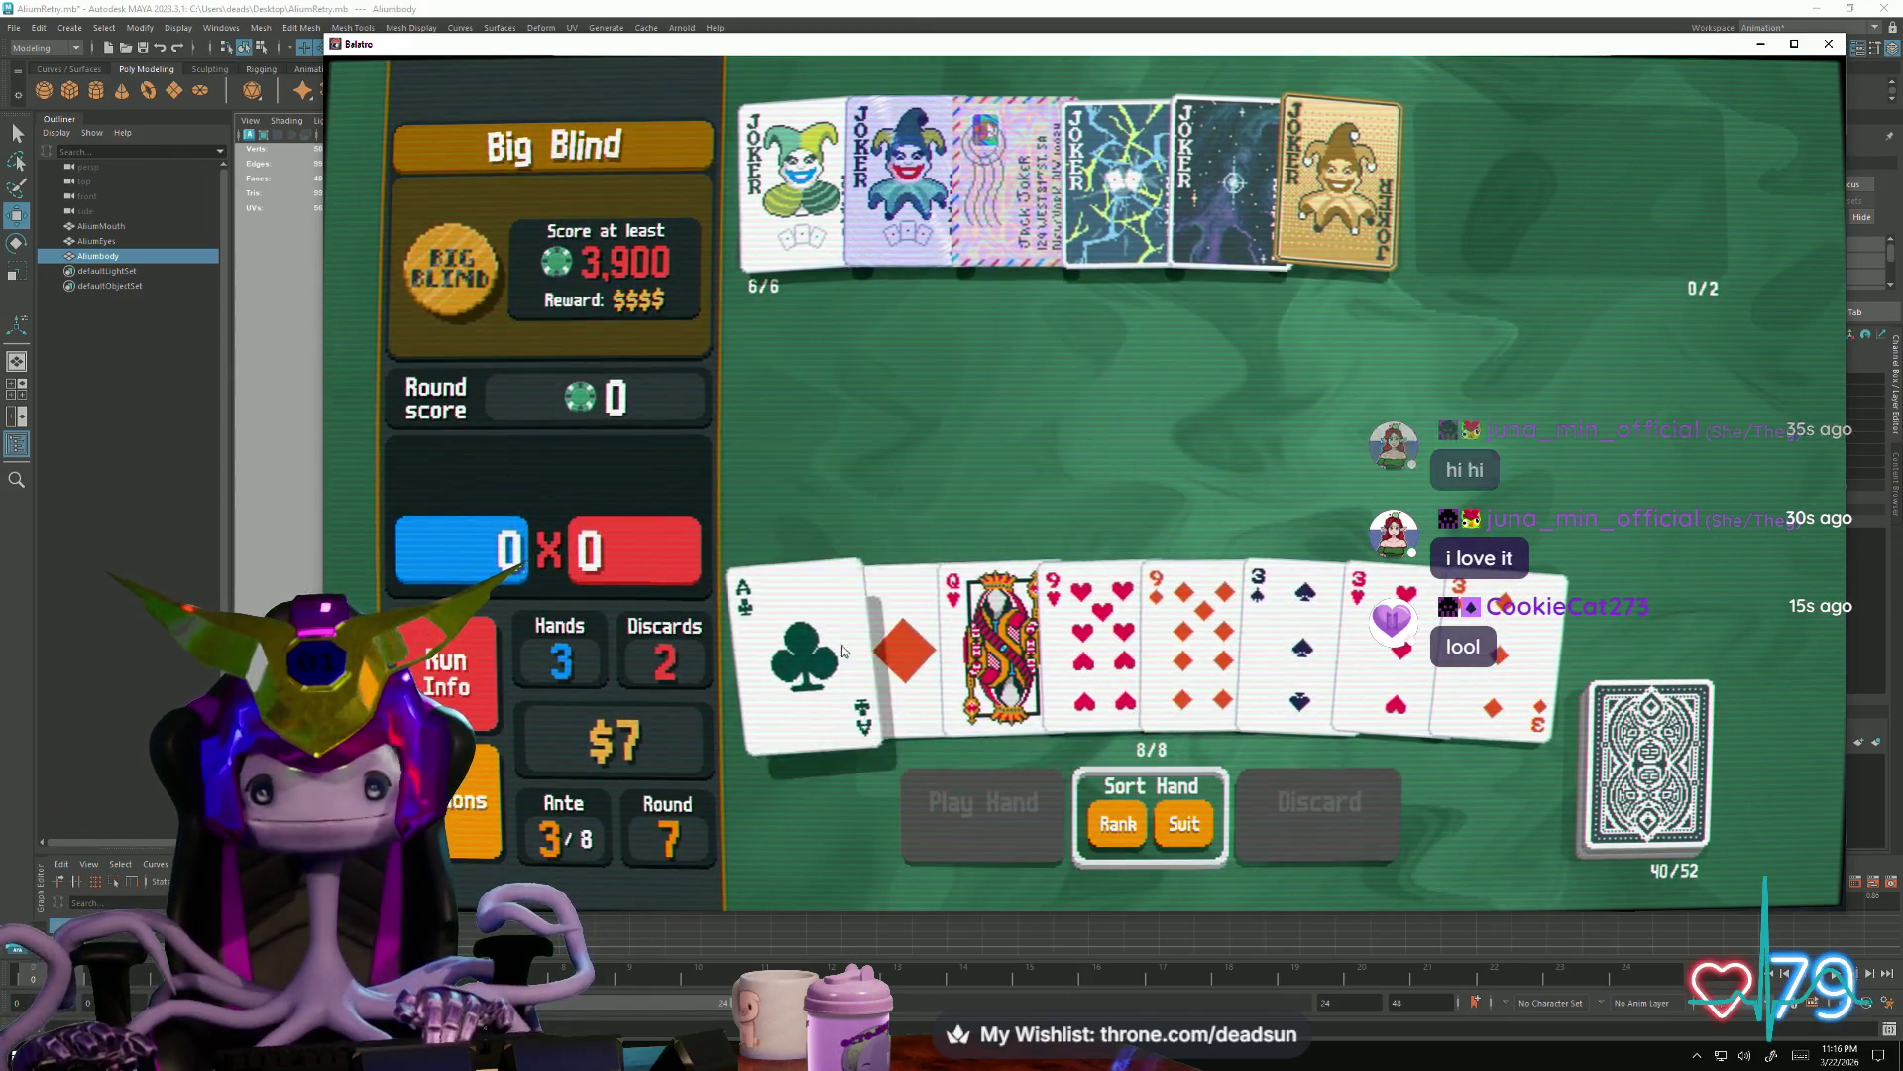
pyautogui.click(892, 655)
pyautogui.click(1315, 603)
pyautogui.click(1383, 631)
pyautogui.click(1519, 593)
pyautogui.click(974, 788)
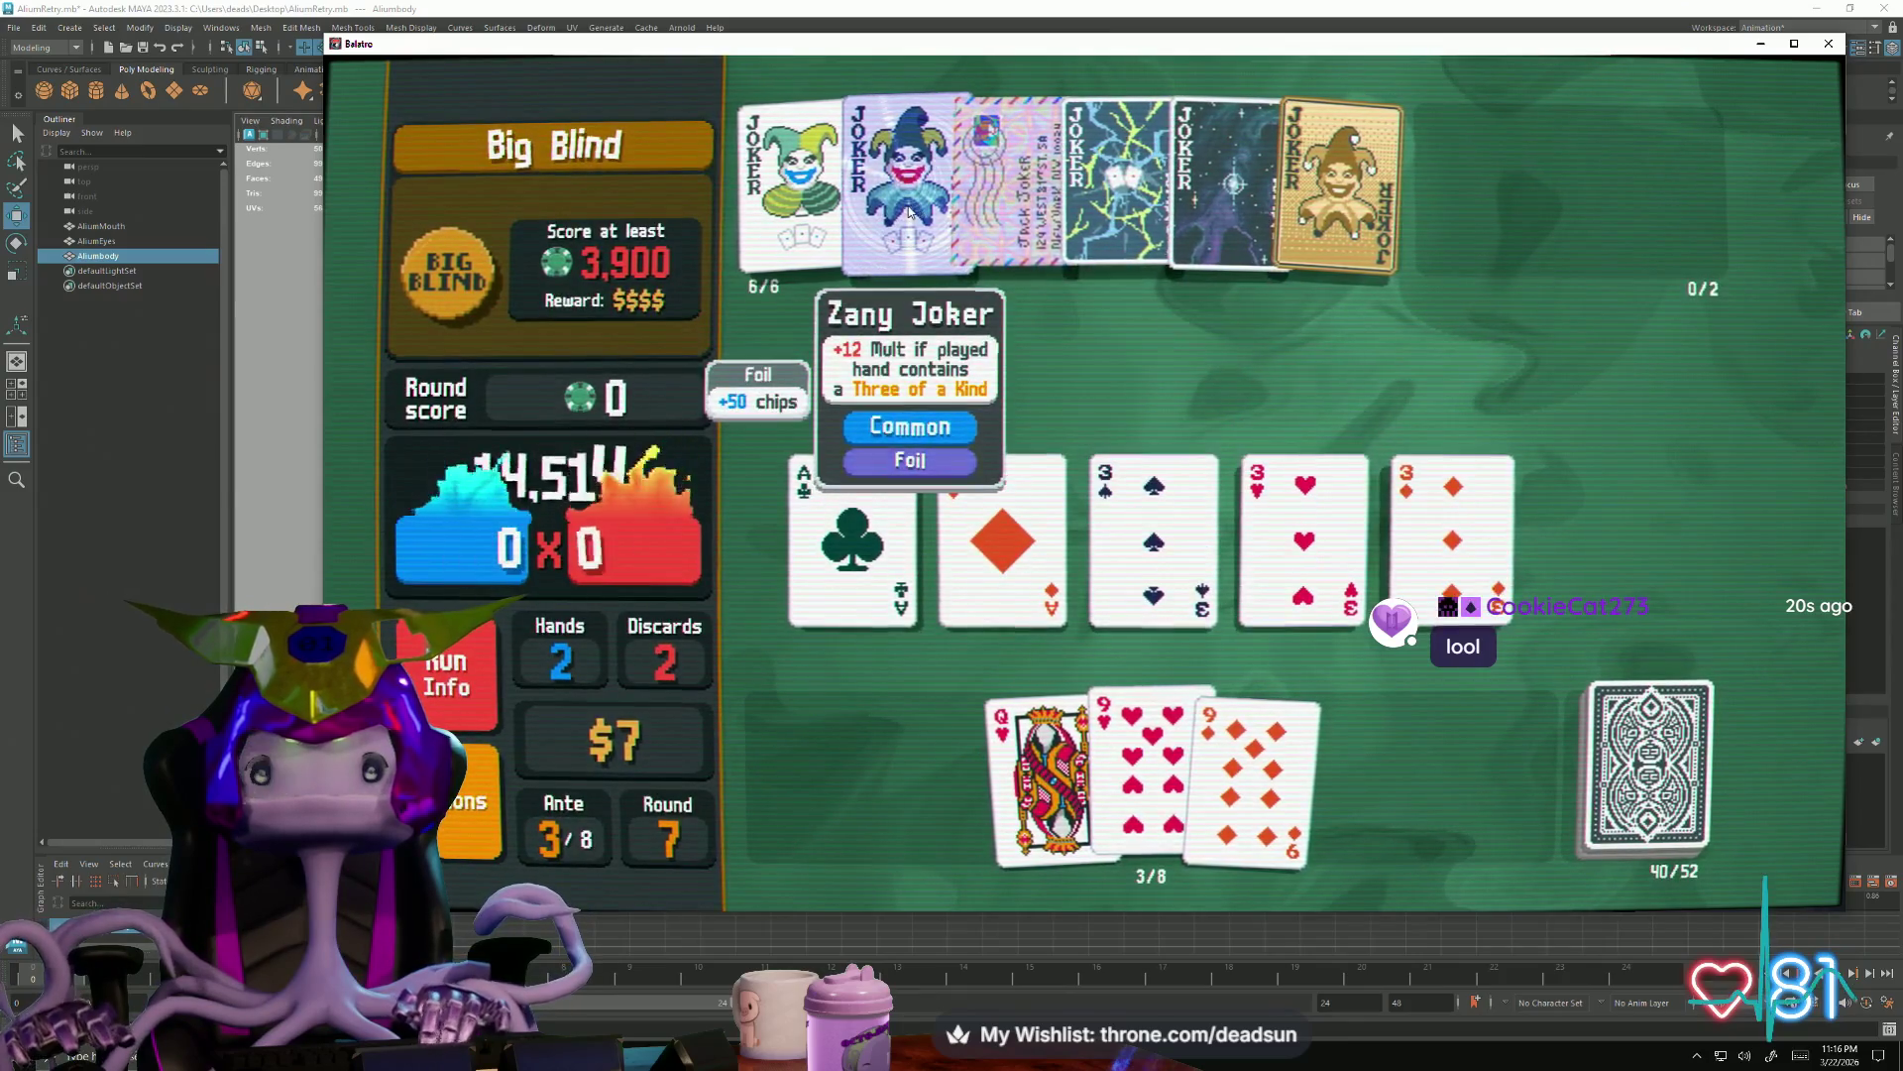
pyautogui.moveTo(1118, 178); pyautogui.dragTo(1267, 317)
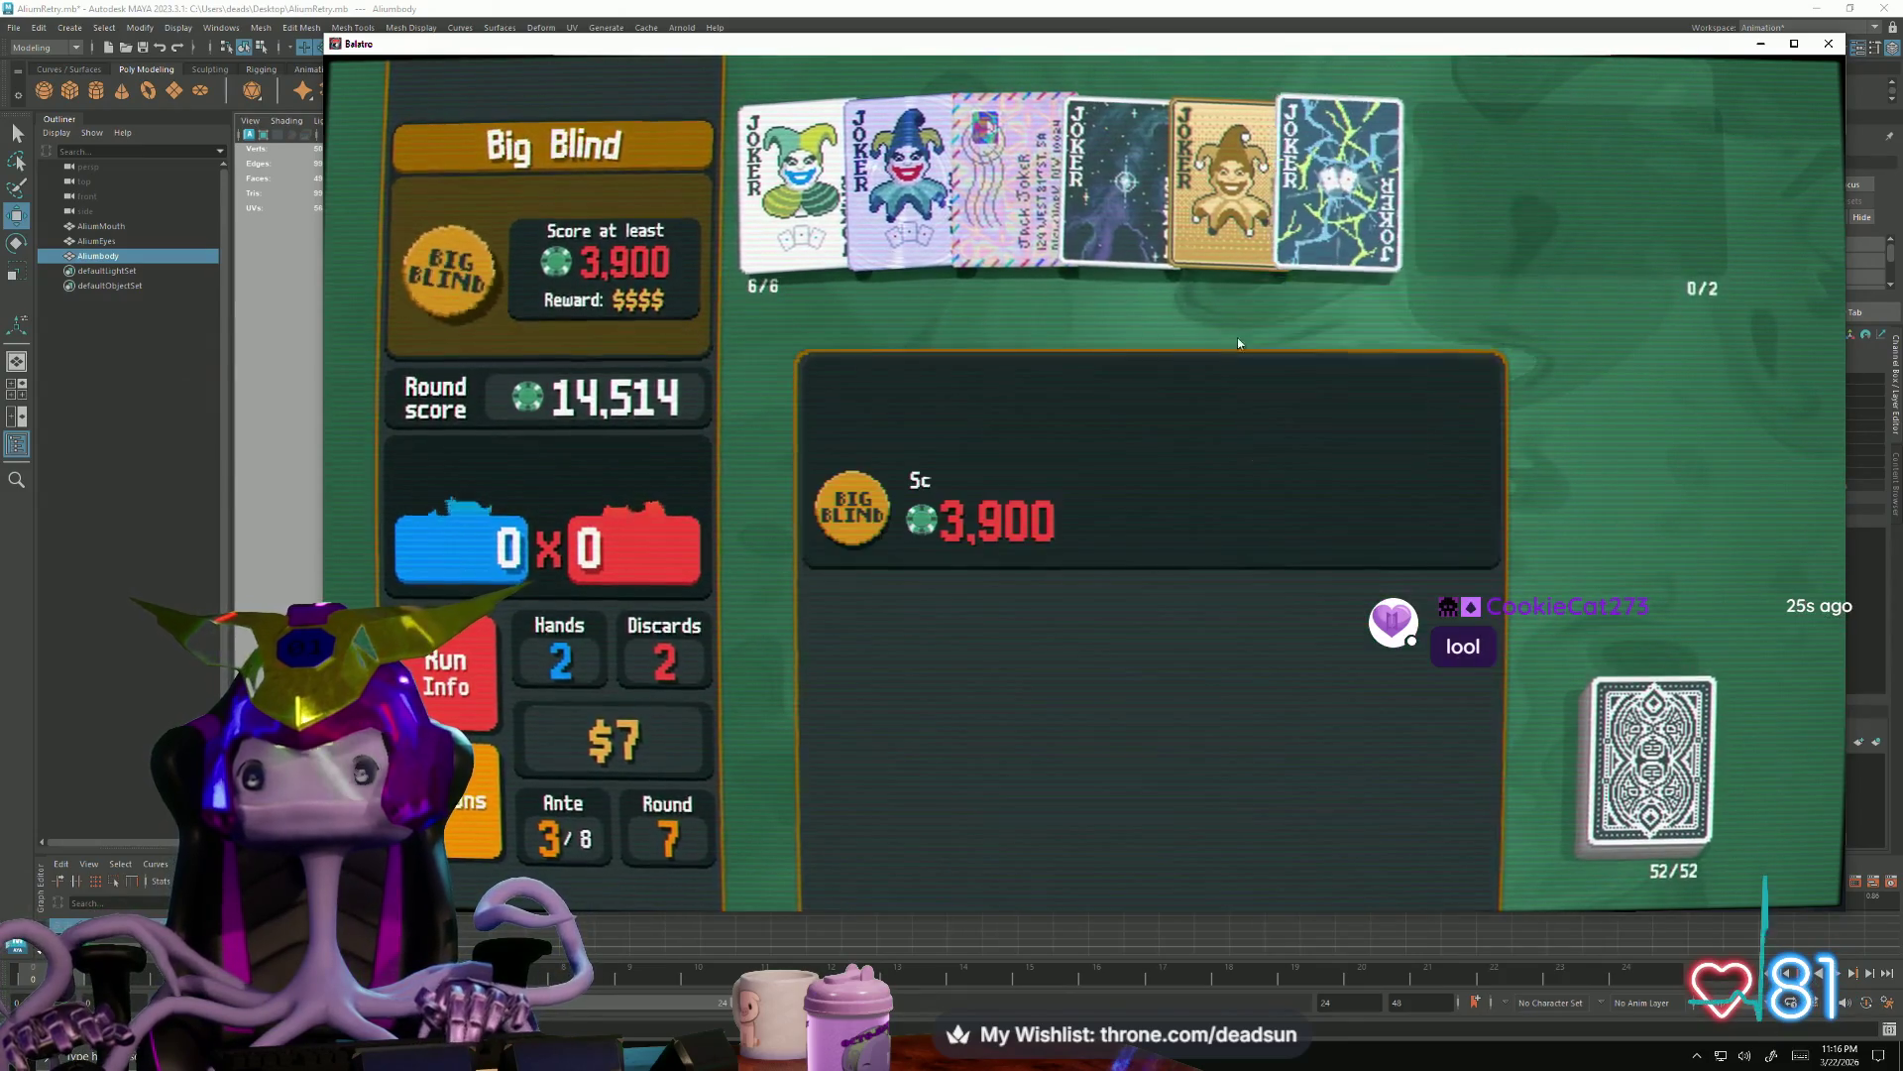
# Cash out, buy and use Saturn on Straight, and skip the Buffoon Pack's jokers
pyautogui.click(1122, 415)
pyautogui.click(1185, 446)
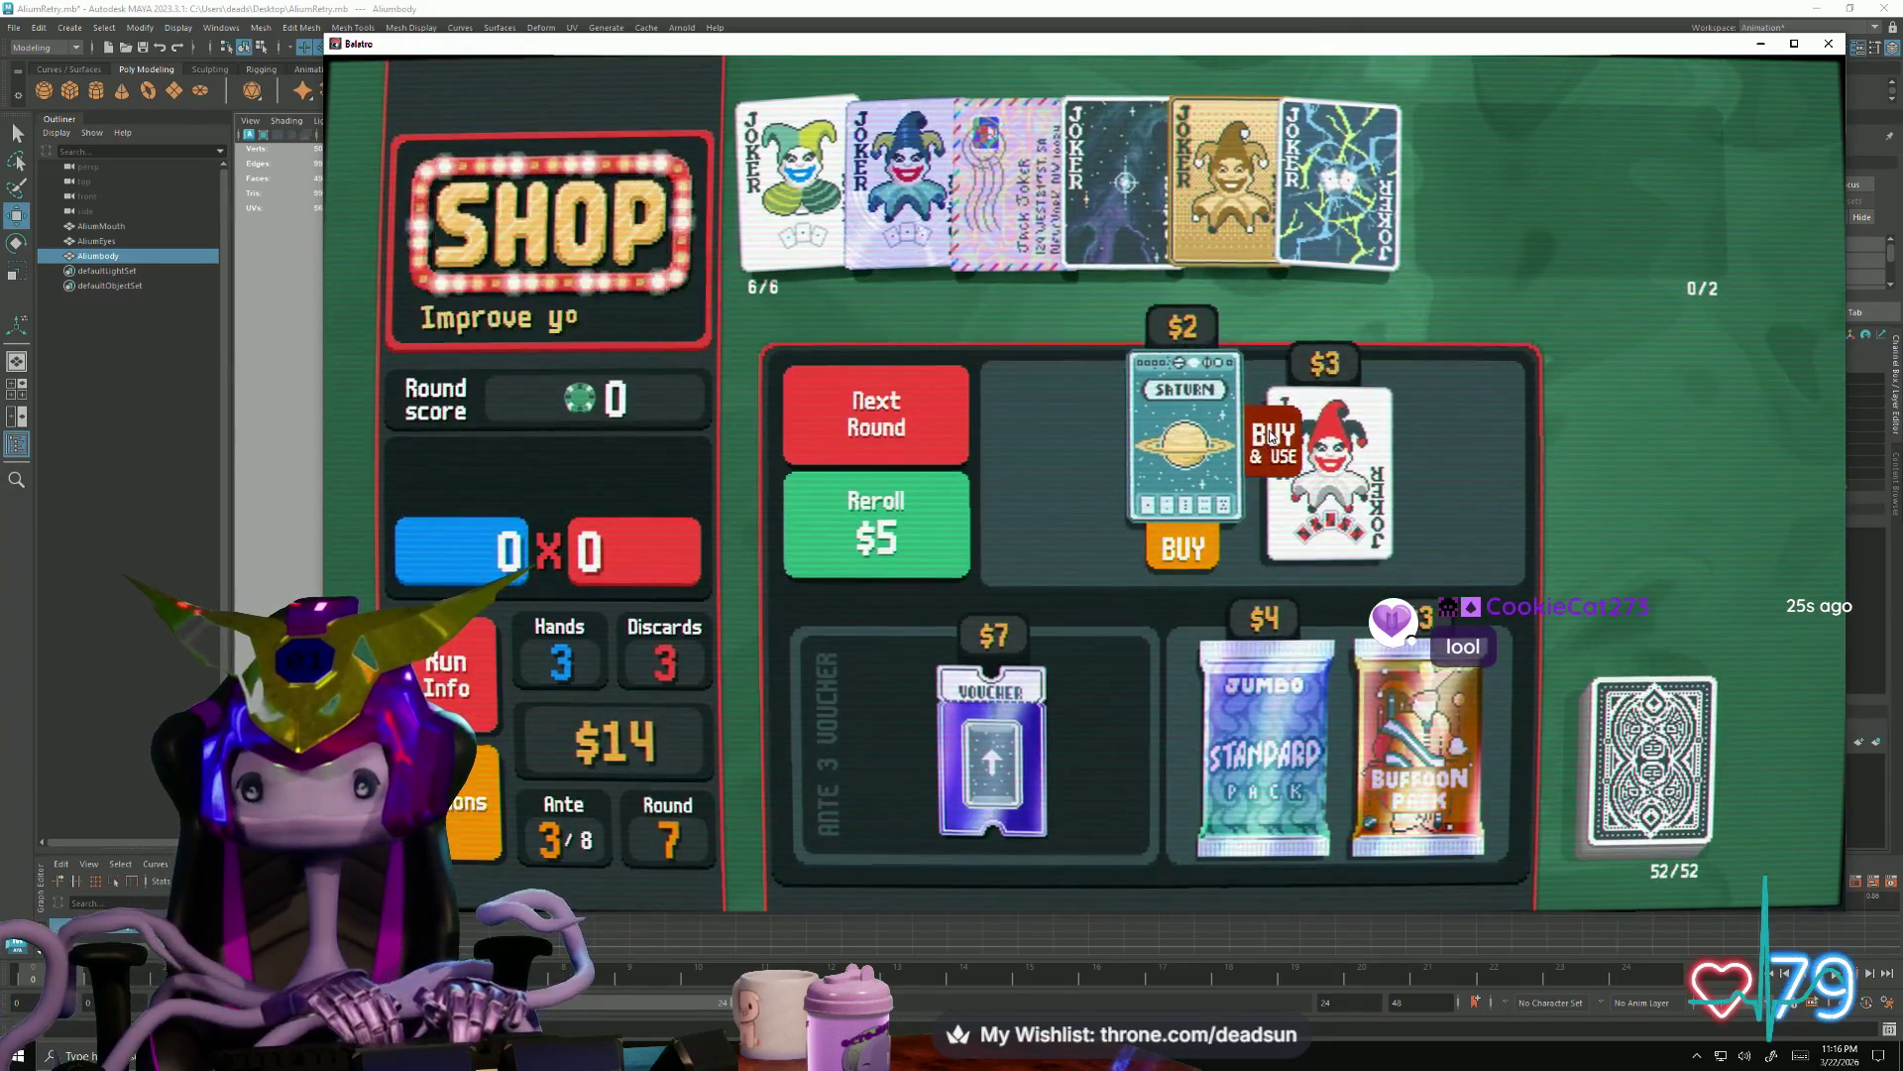
pyautogui.click(1273, 437)
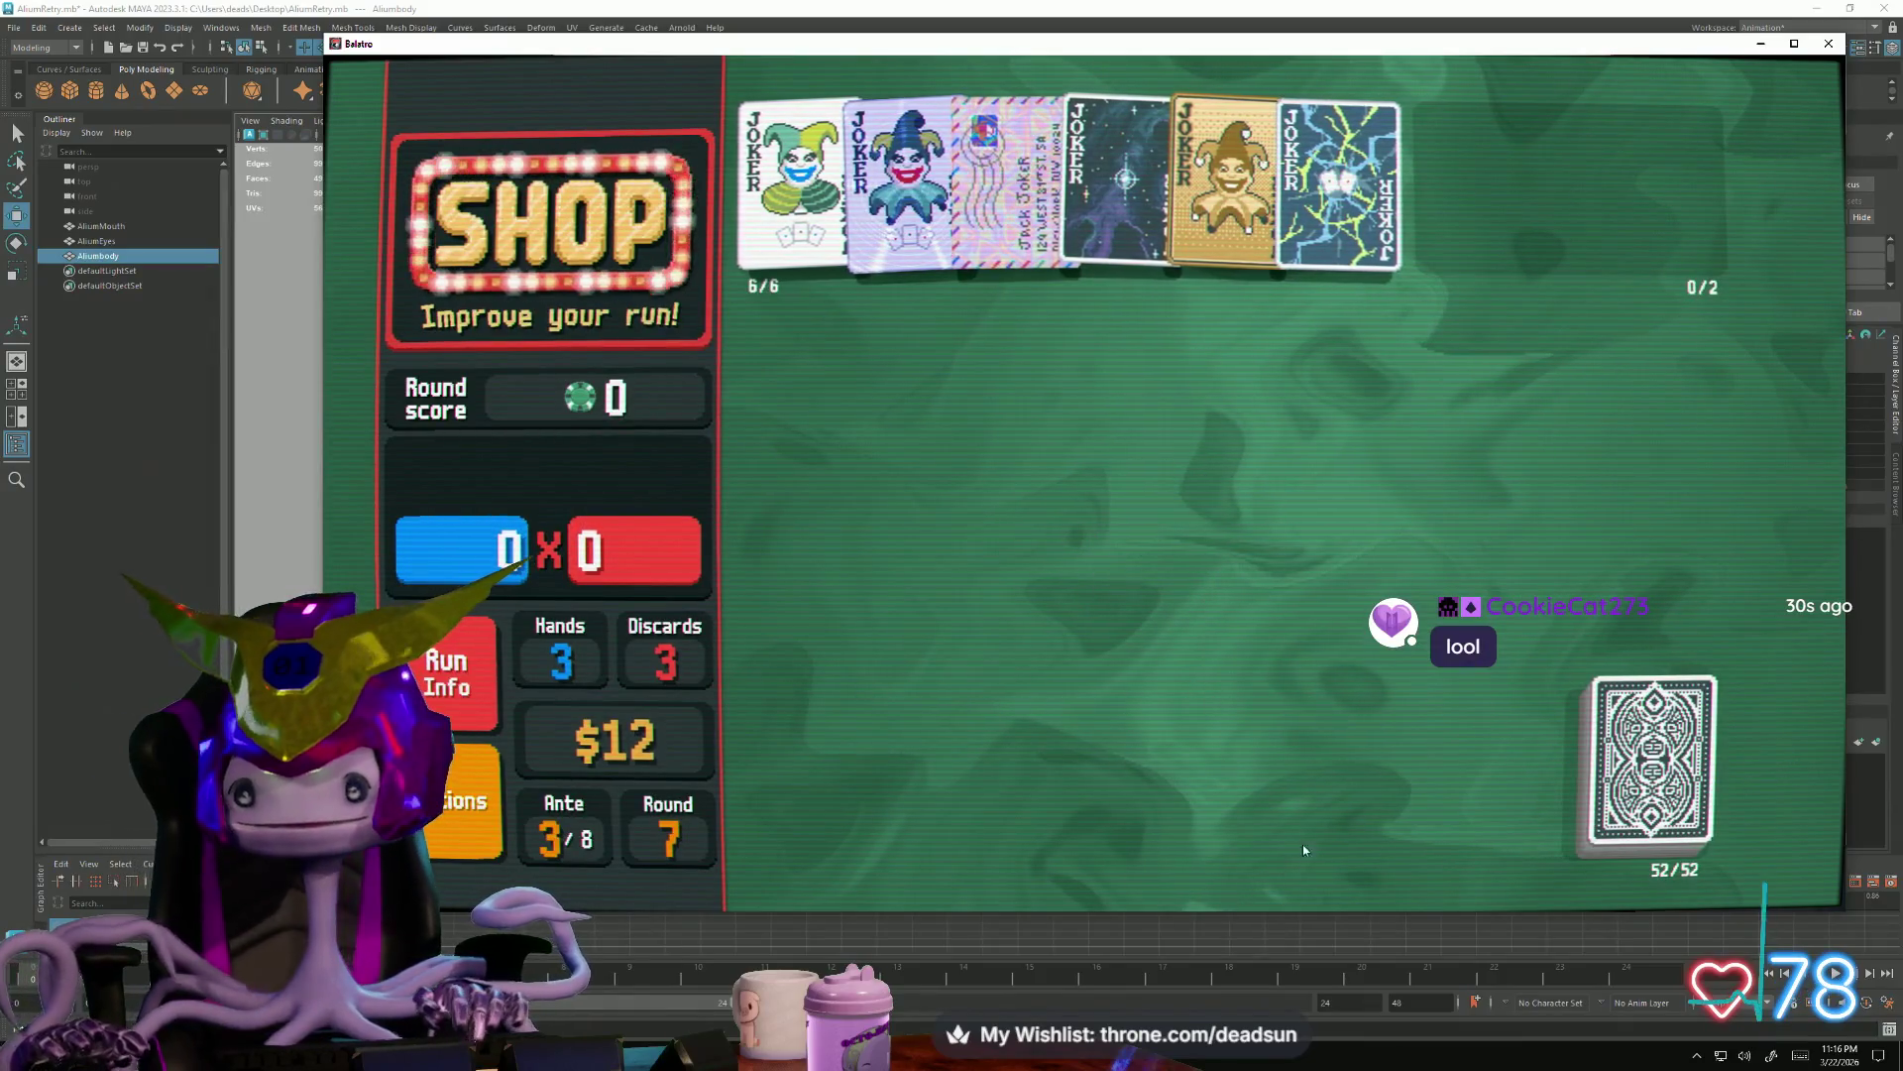
pyautogui.click(1391, 781)
pyautogui.click(1390, 842)
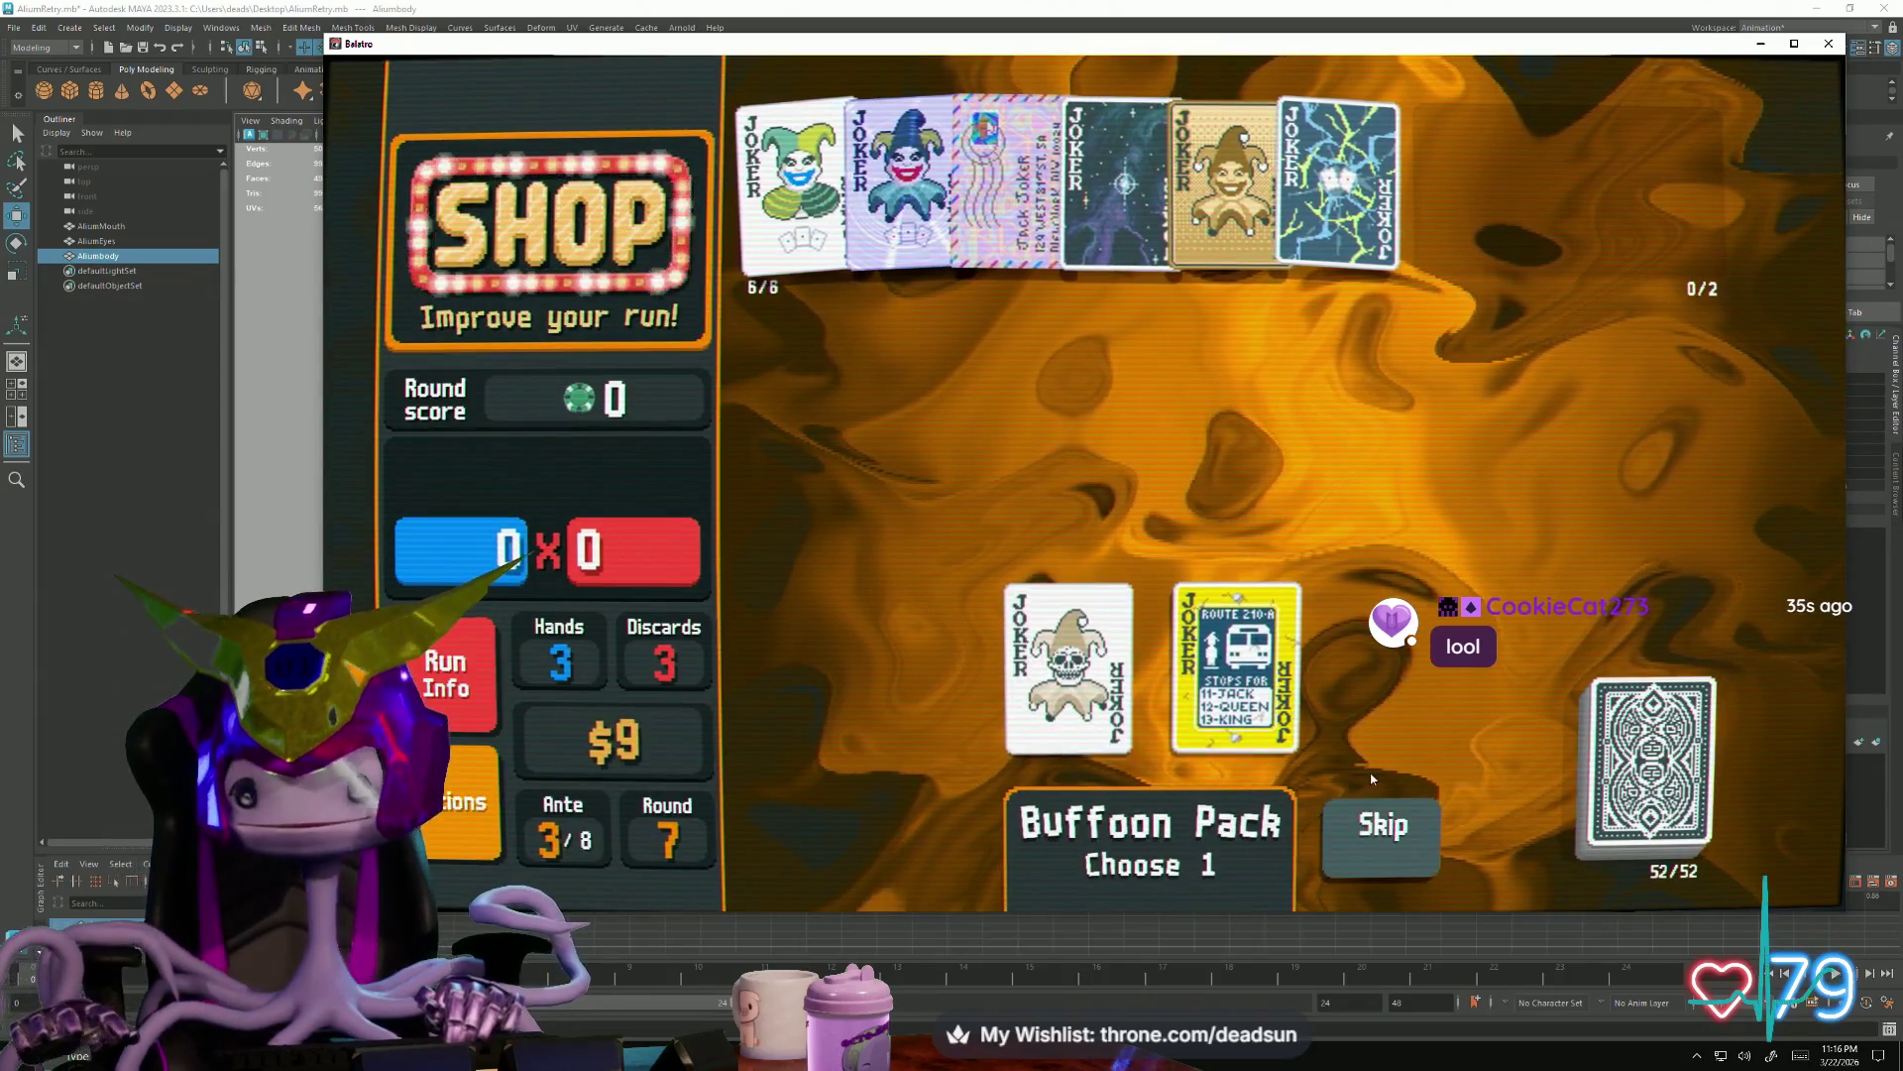
pyautogui.click(1353, 827)
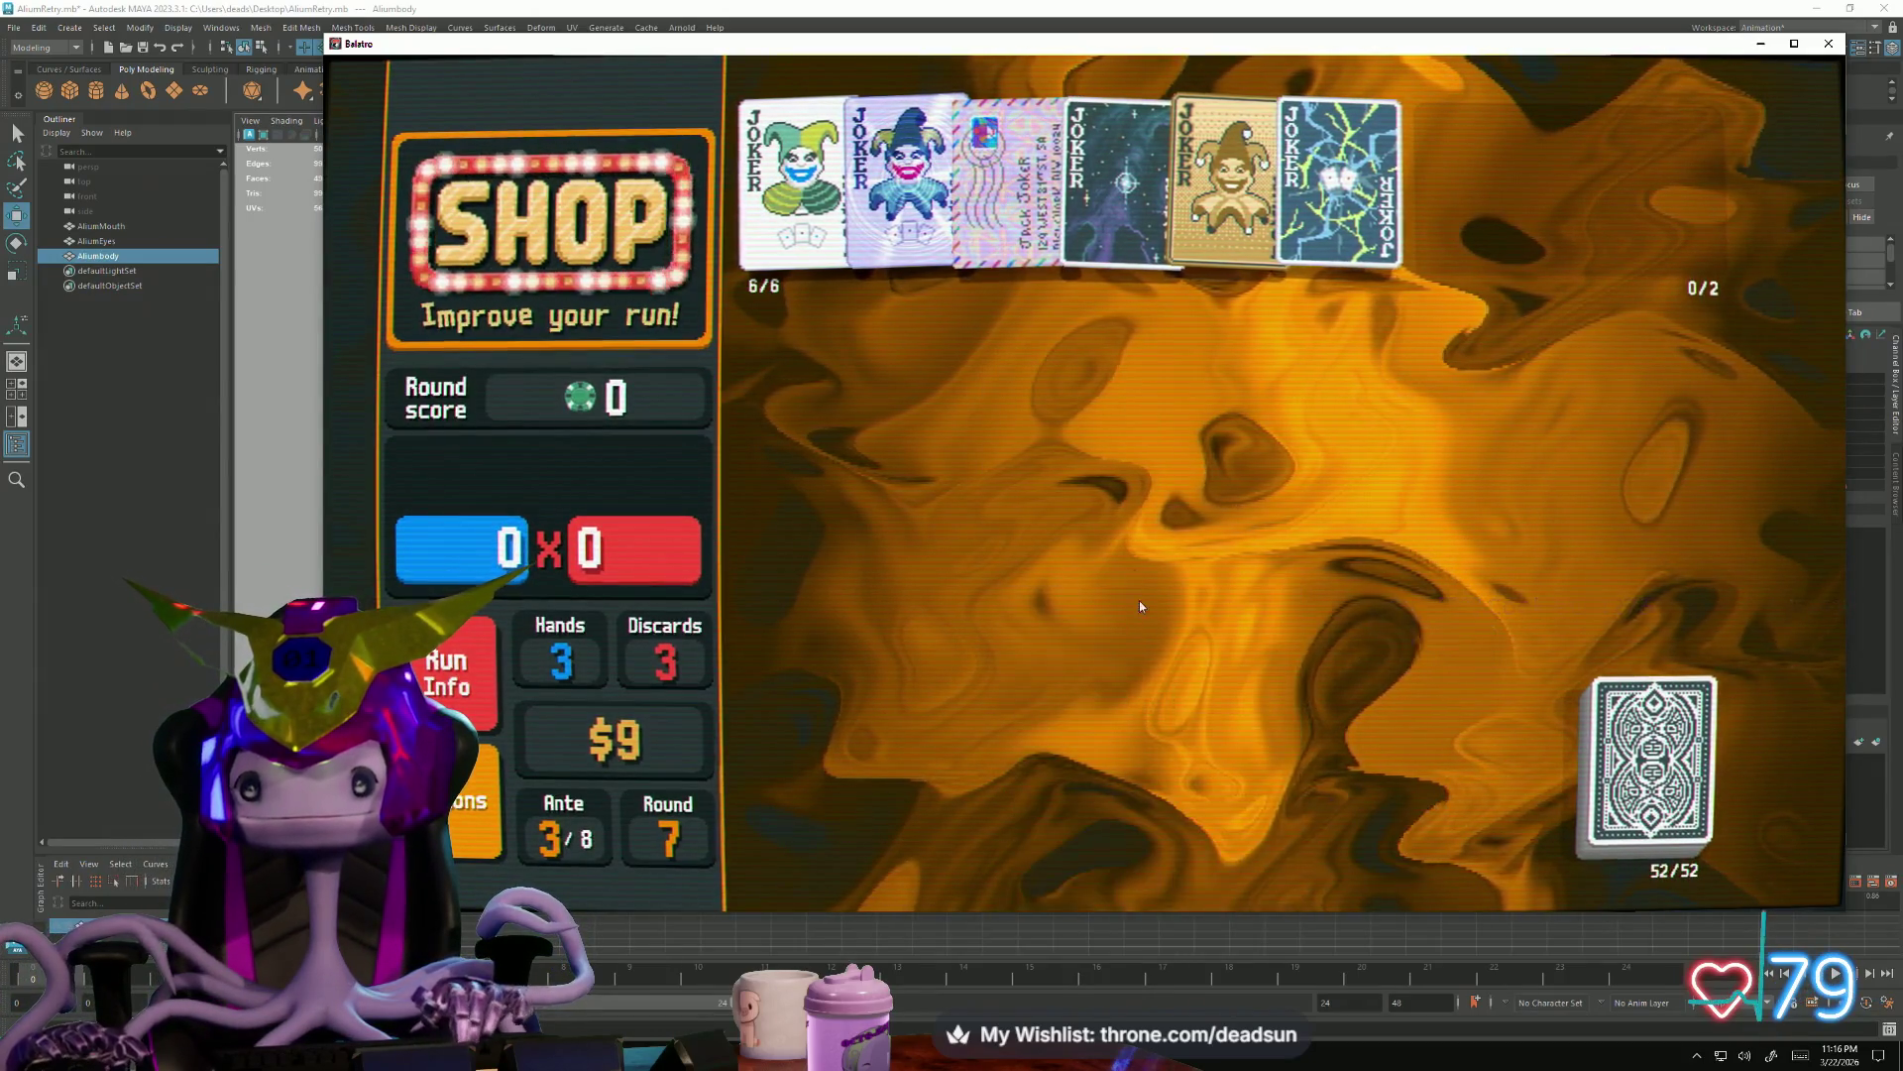
# Add a 2 of Clubs from the Jumbo Standard Pack, then start The Pillar boss blind
pyautogui.click(1336, 799)
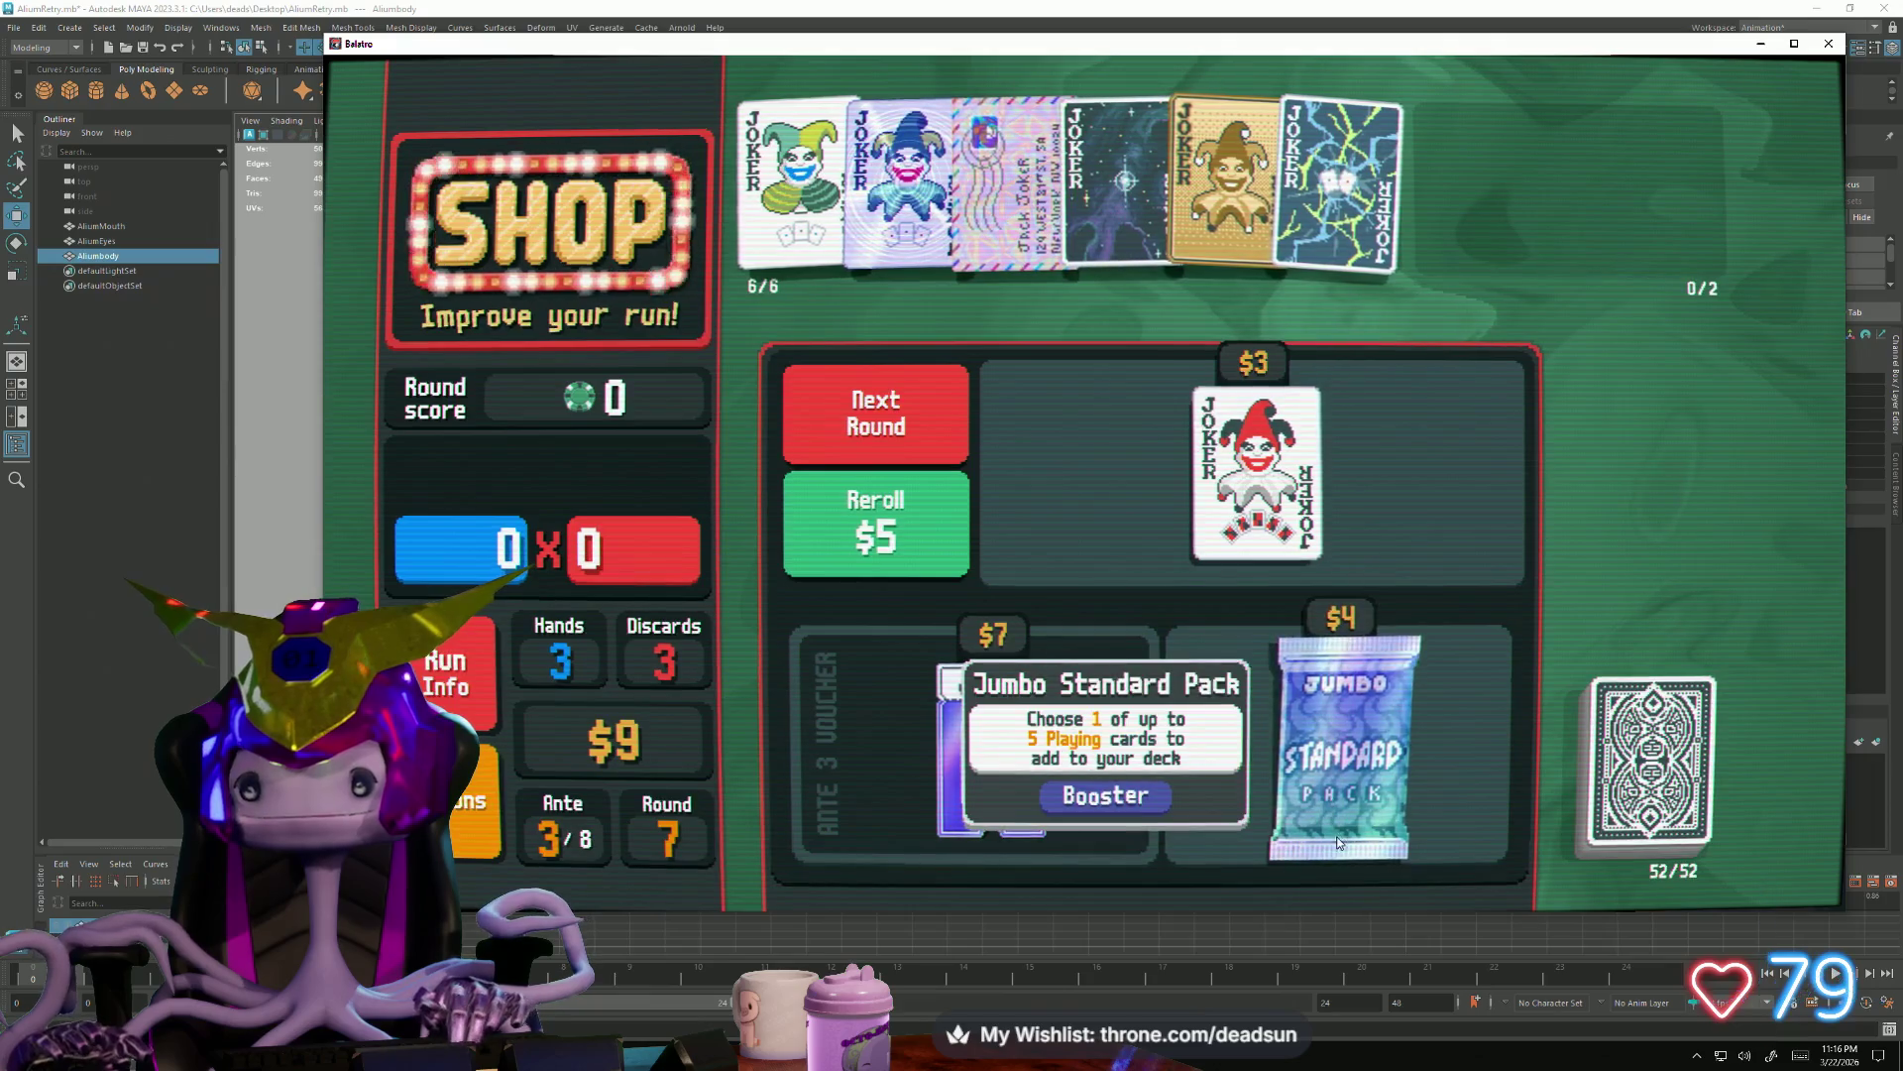
pyautogui.click(1342, 880)
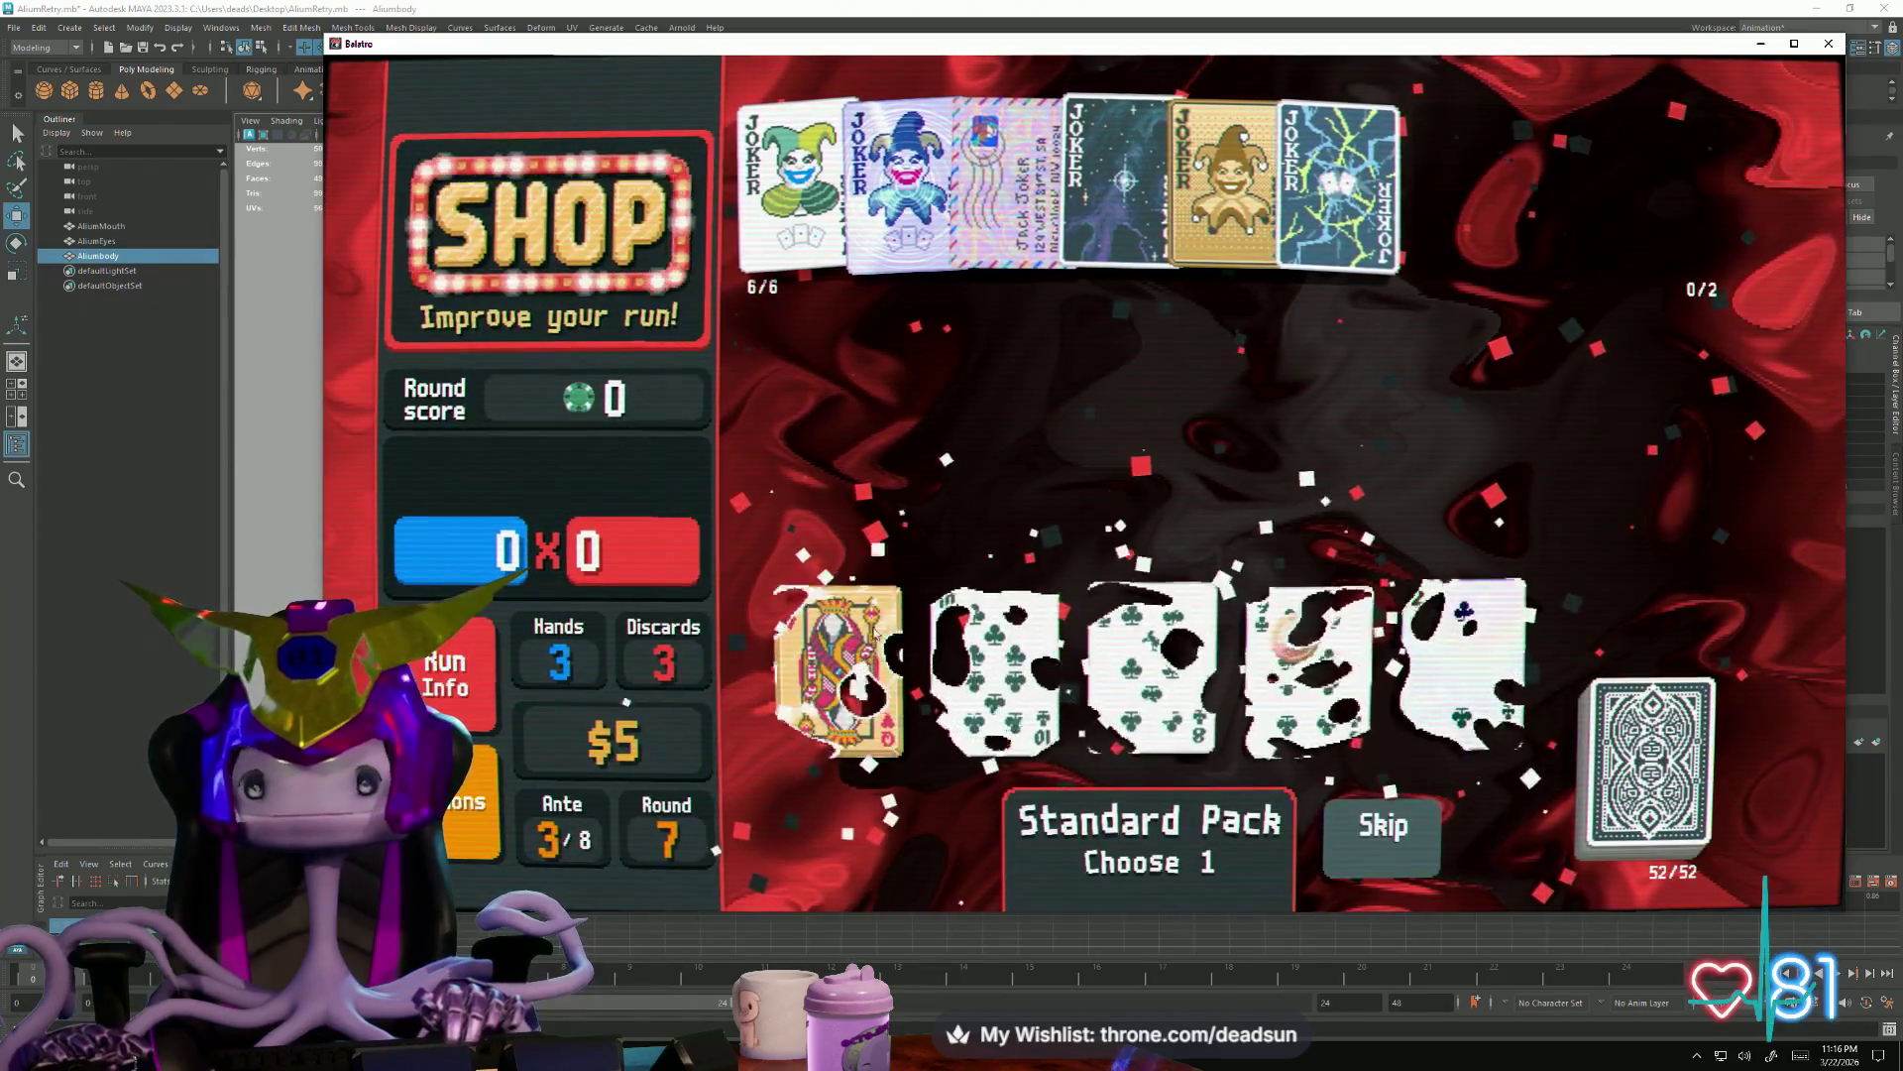
pyautogui.click(1465, 669)
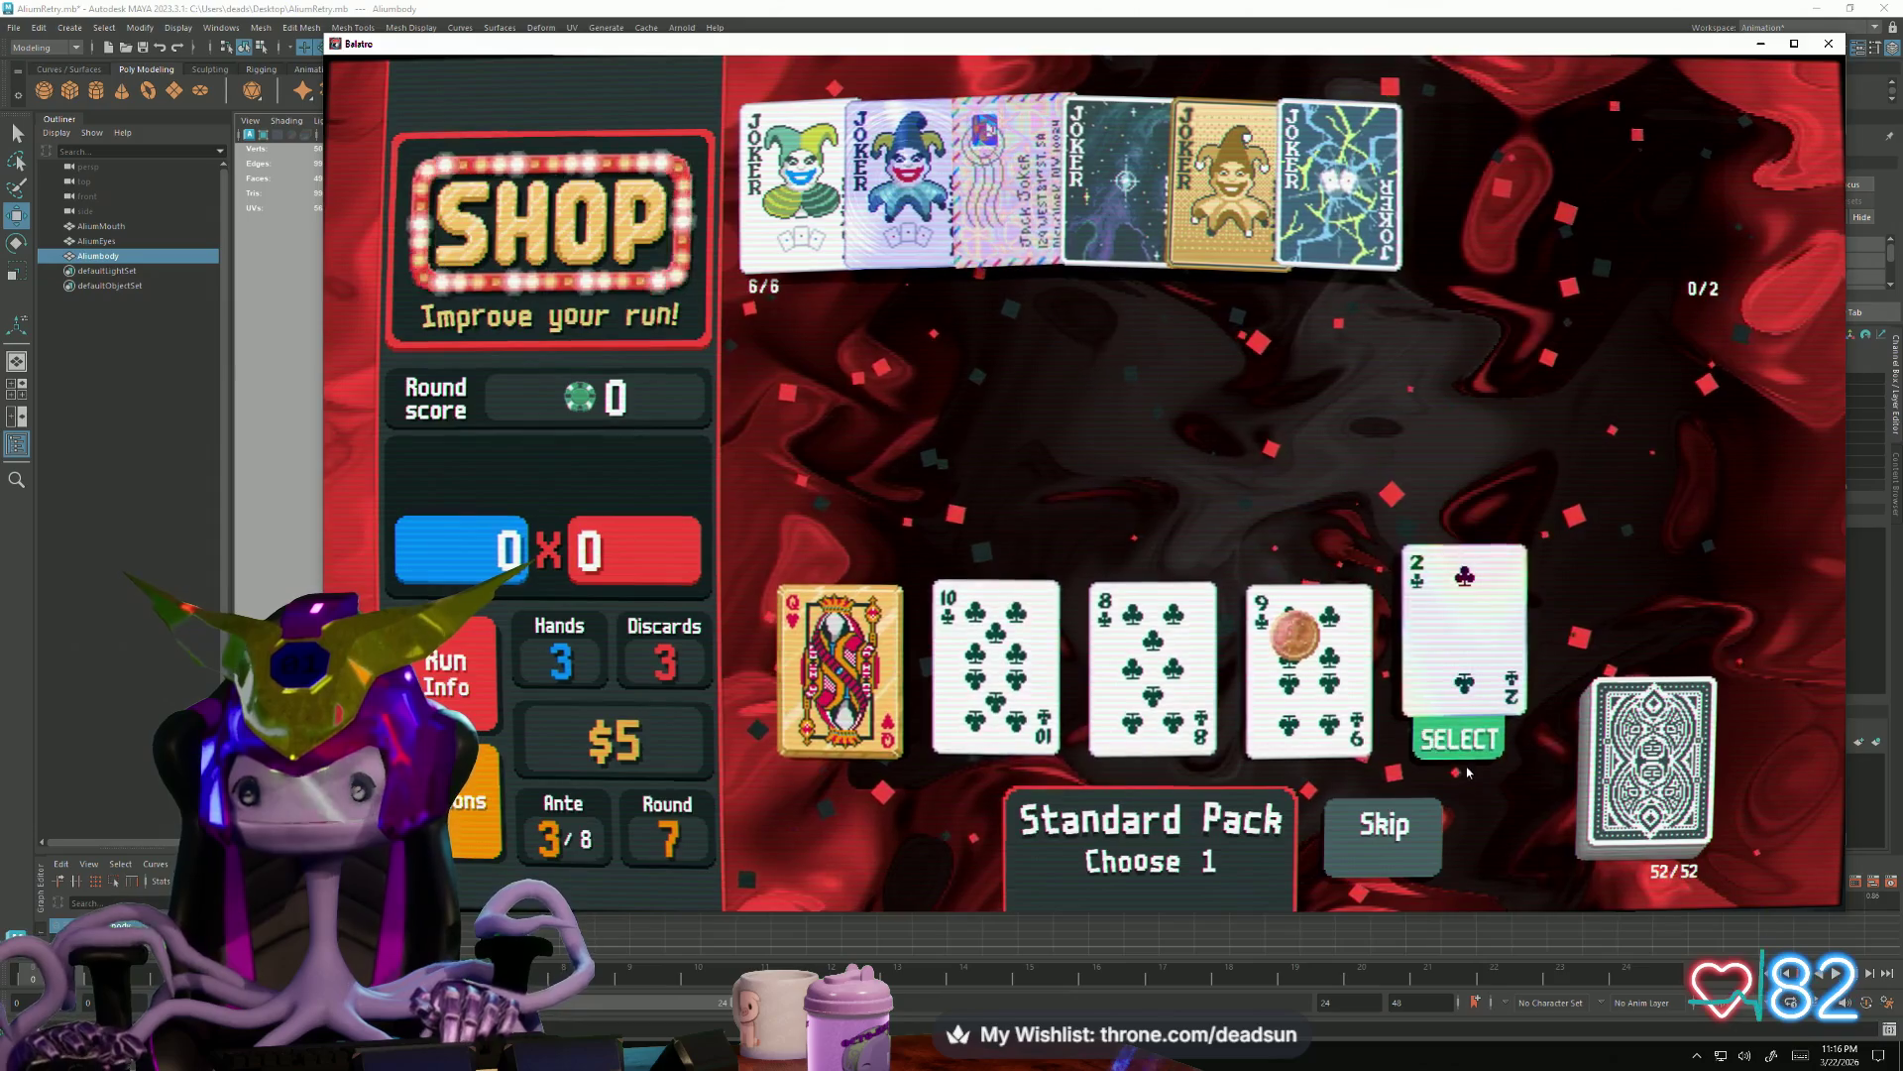
pyautogui.click(1457, 734)
pyautogui.click(878, 411)
pyautogui.click(1390, 350)
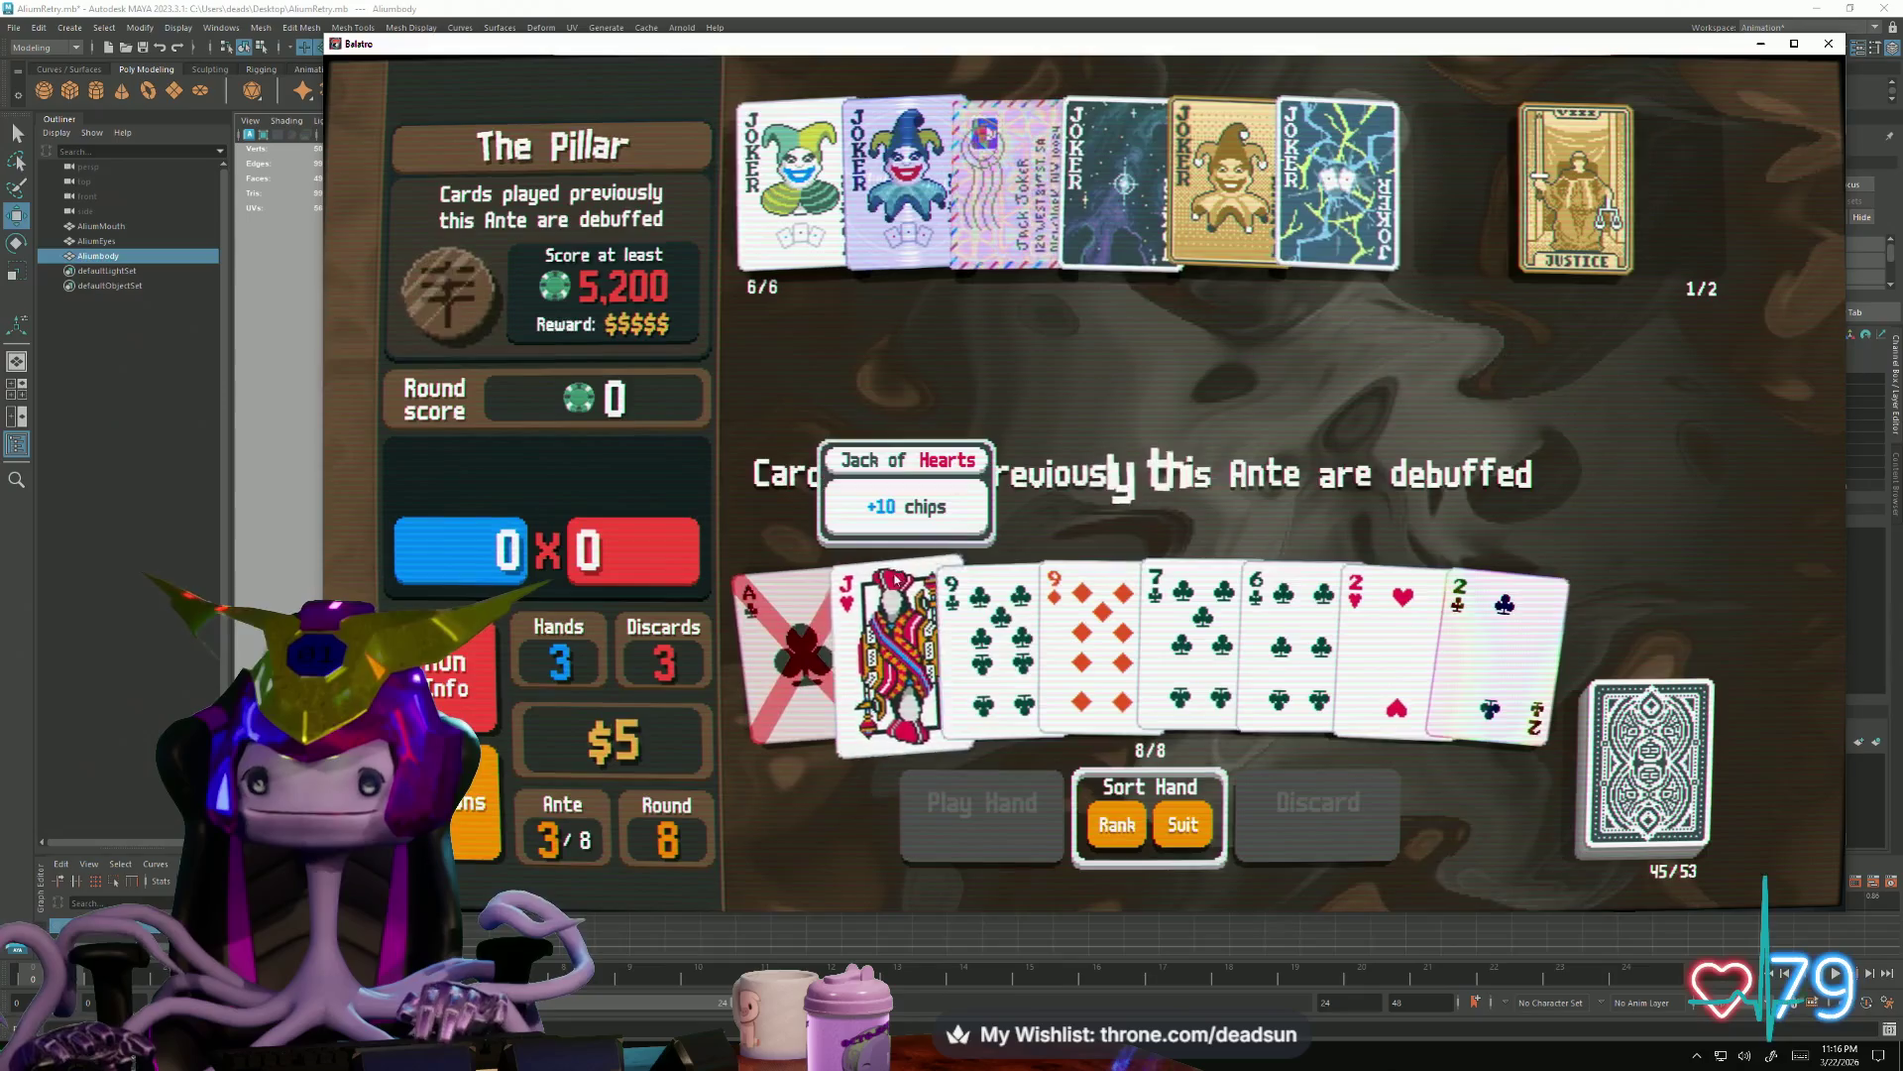
# Use Justice to make the 2 of Hearts glass and discard the four clubs
pyautogui.click(1398, 632)
pyautogui.click(1576, 193)
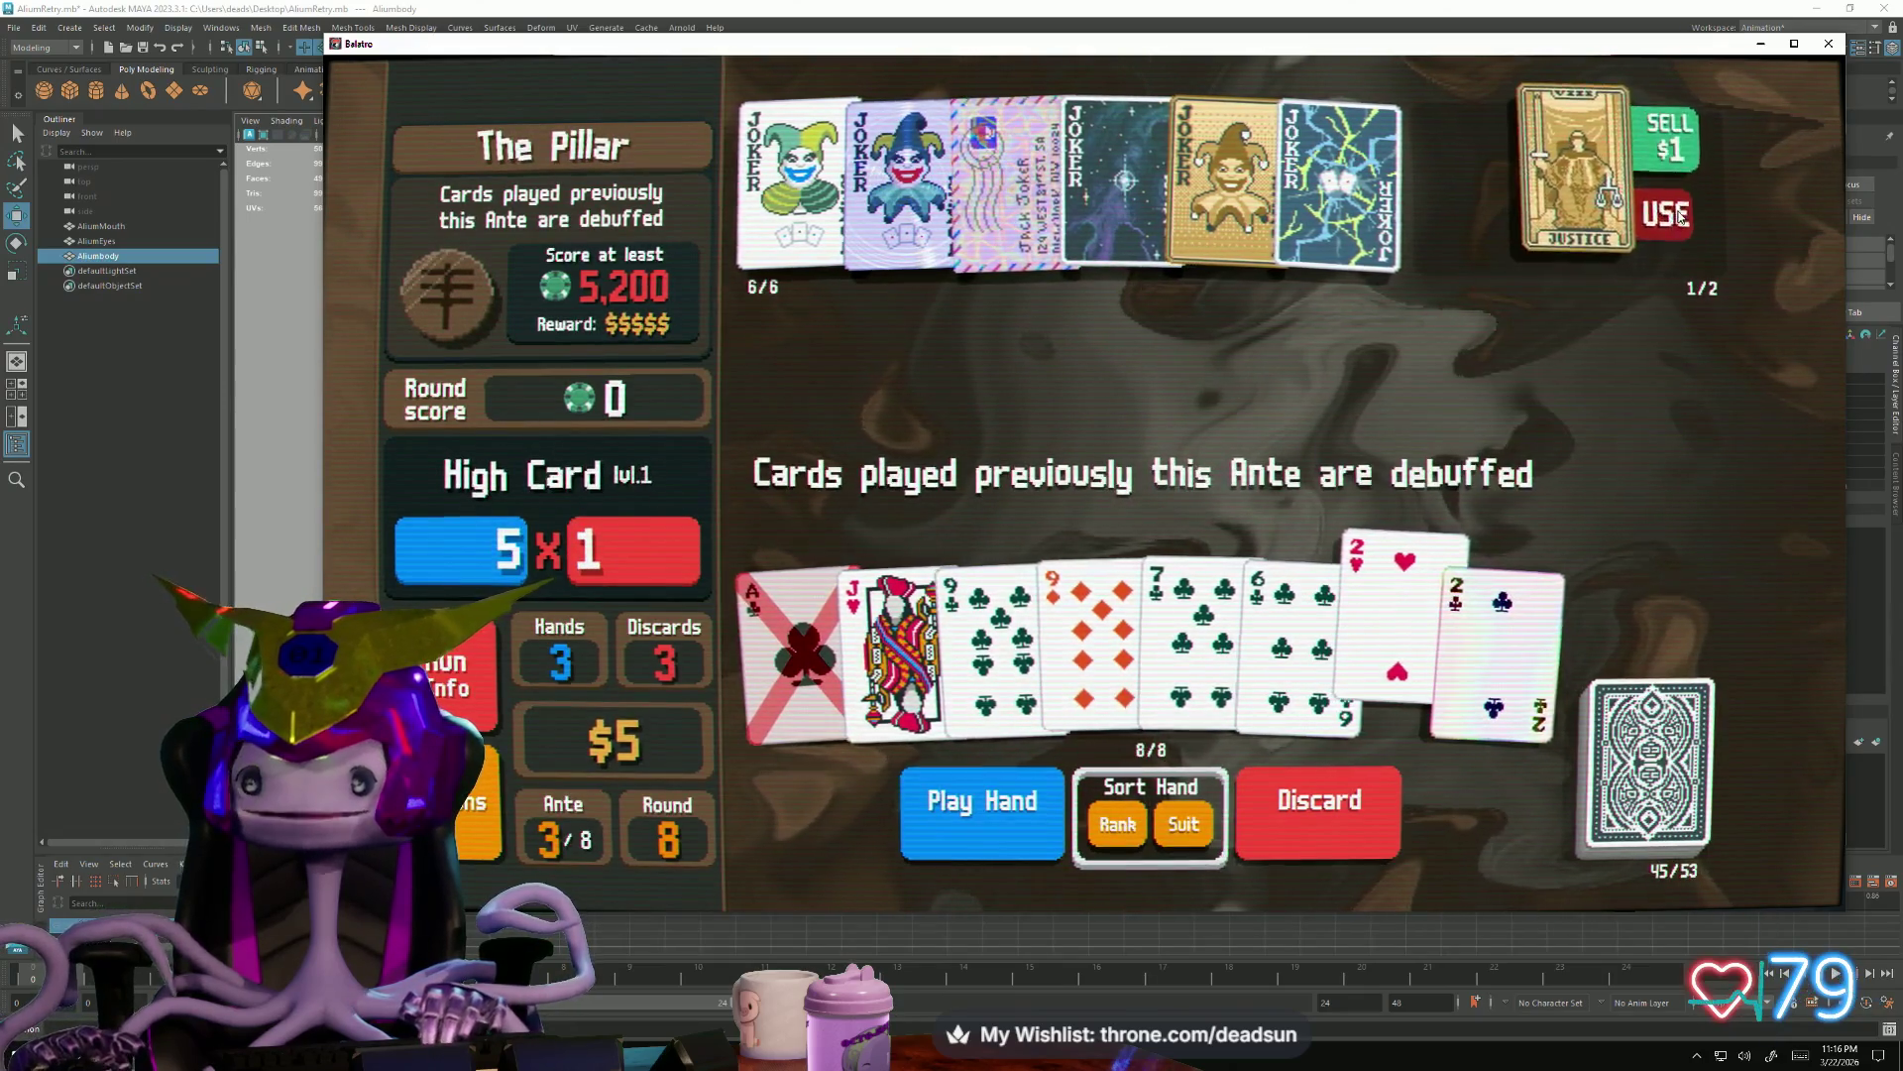
pyautogui.click(1666, 214)
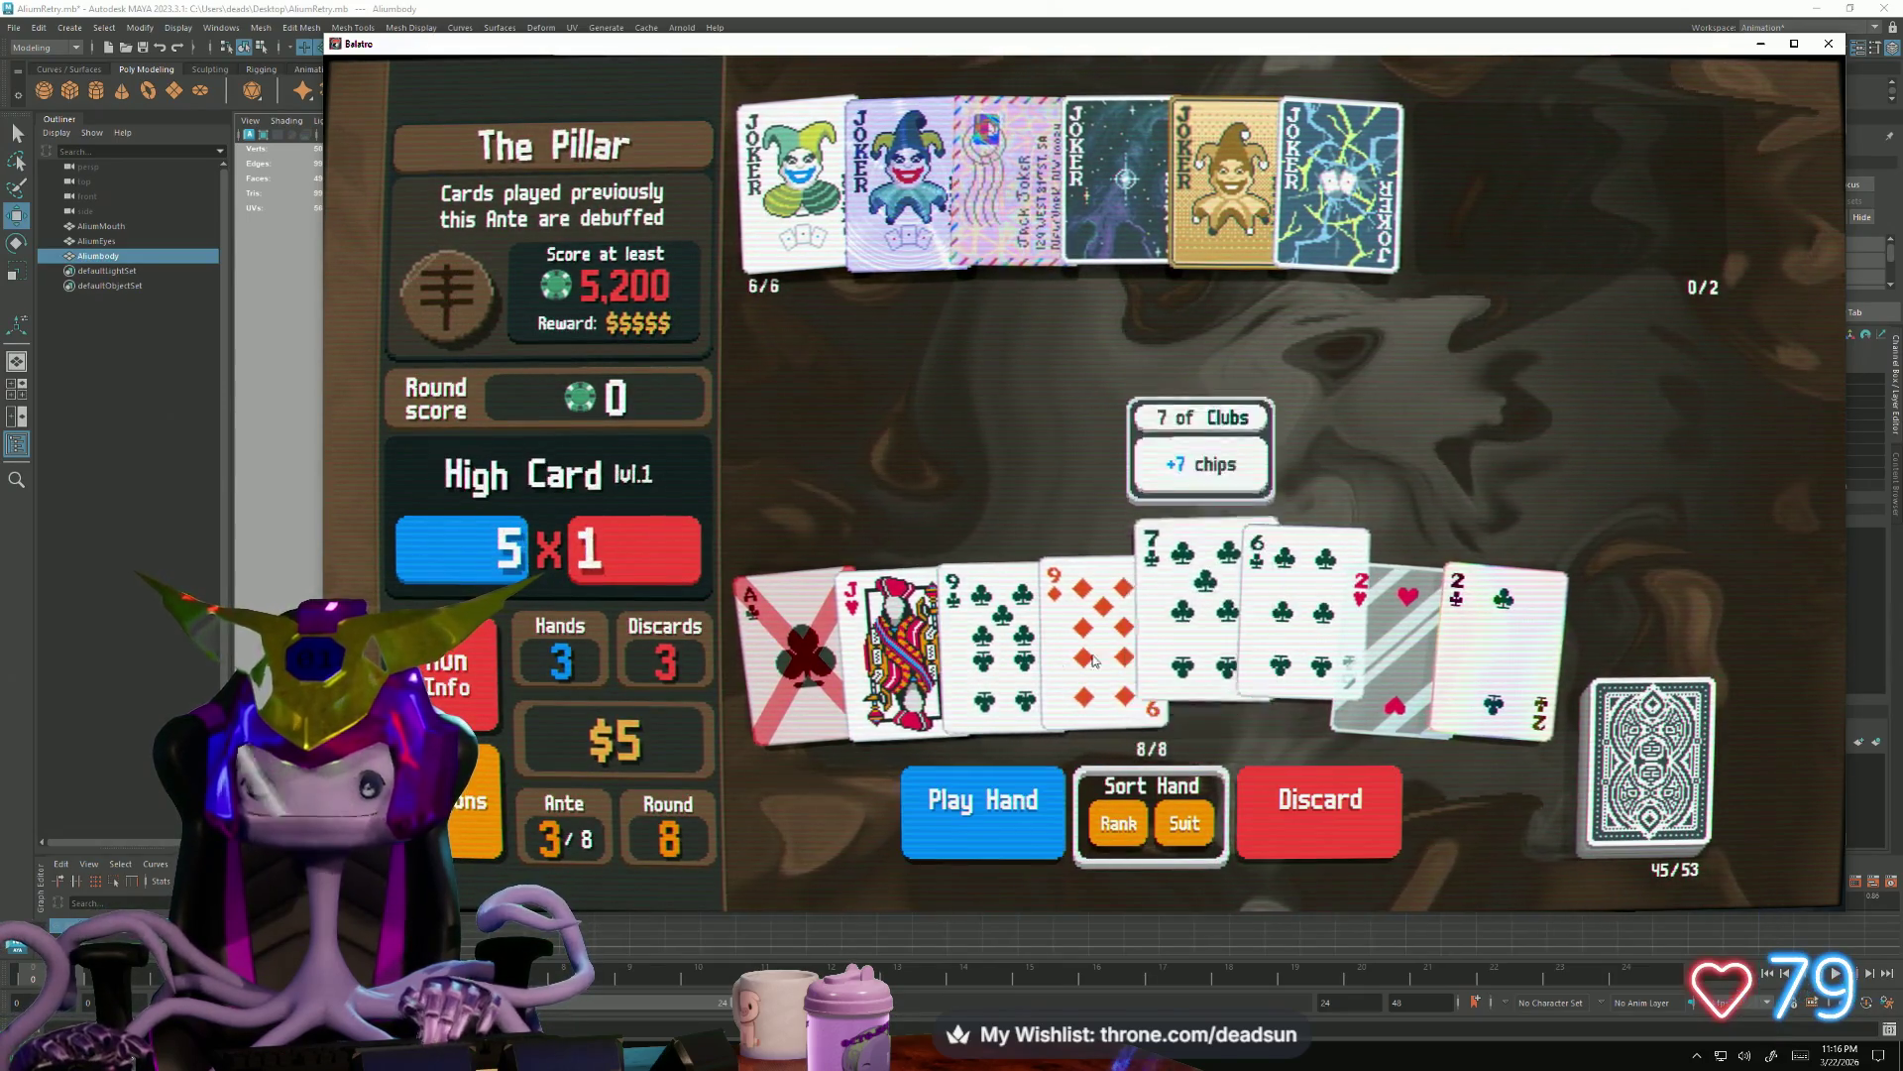
pyautogui.press('d')
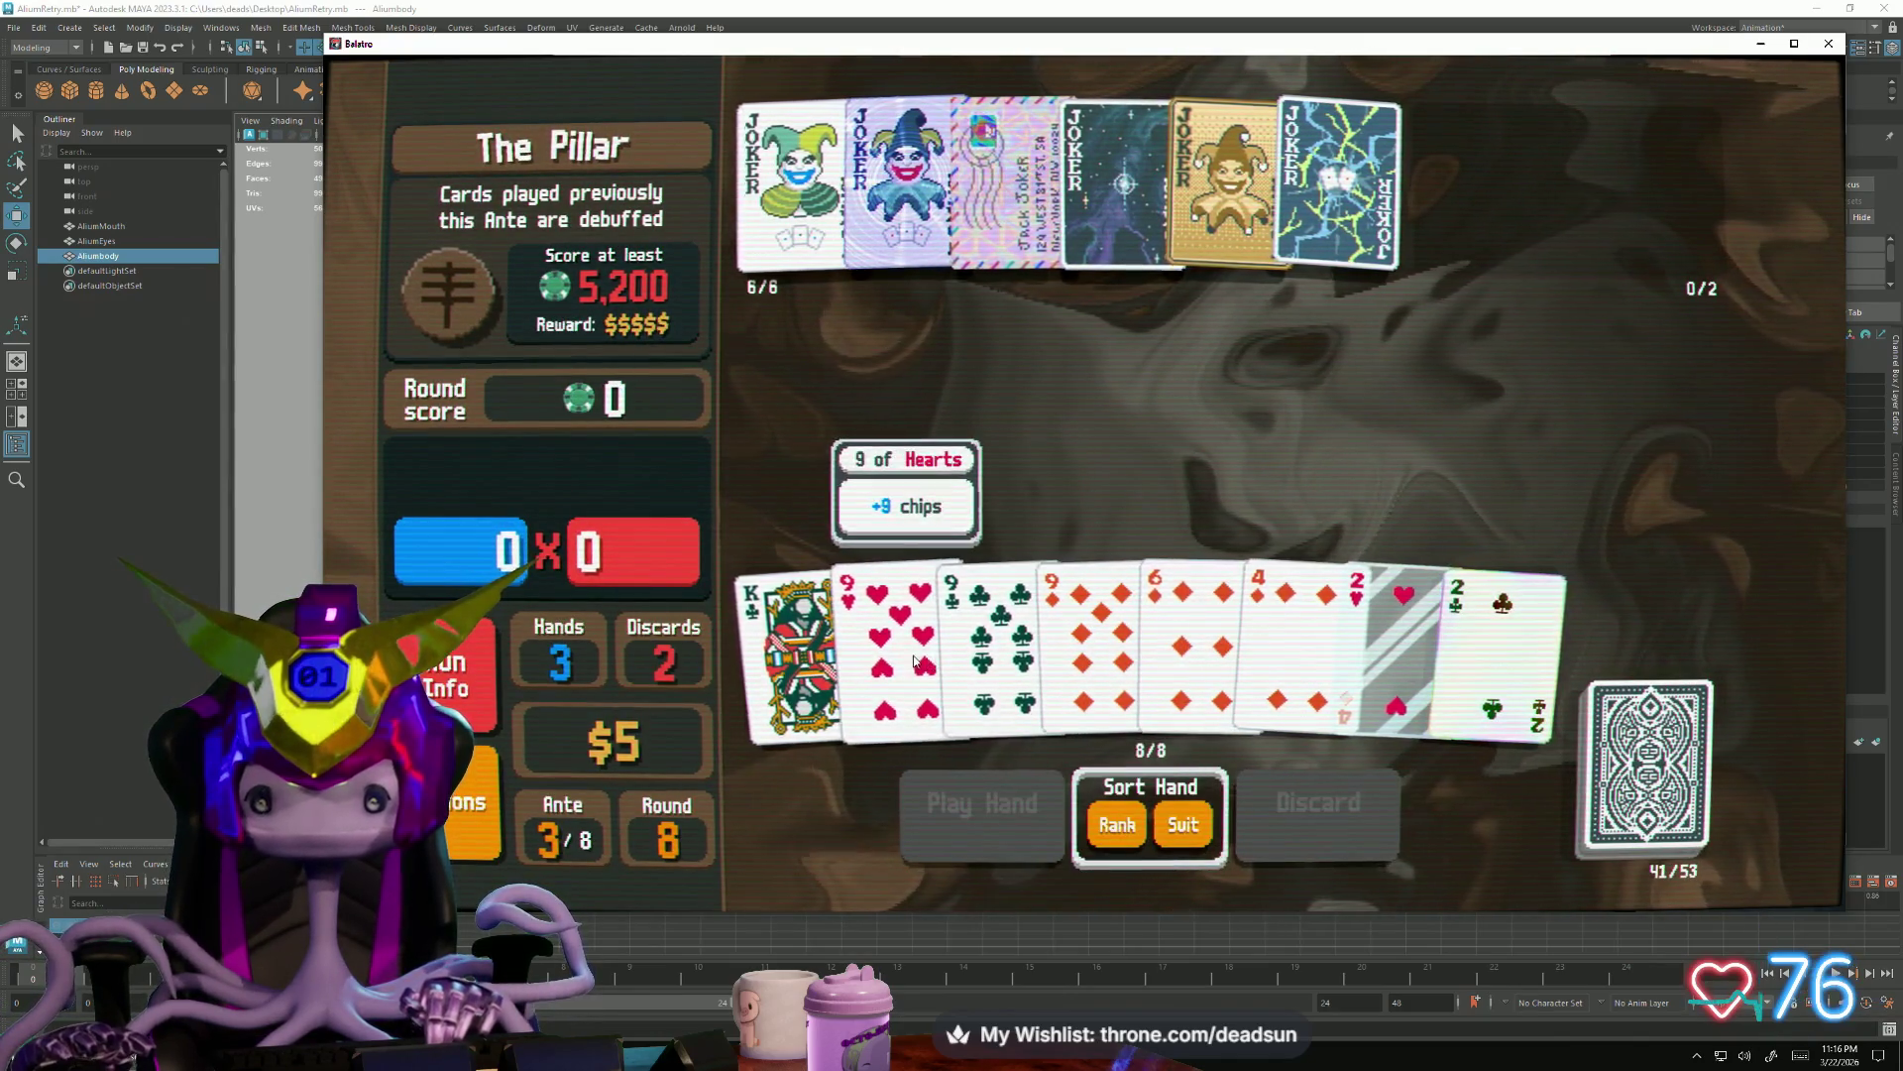
# Play three nines and two twos as a Full House for 21,648 against The Pillar
pyautogui.click(915, 661)
pyautogui.click(989, 639)
pyautogui.click(1093, 639)
pyautogui.click(1399, 639)
pyautogui.click(1494, 640)
pyautogui.click(1017, 820)
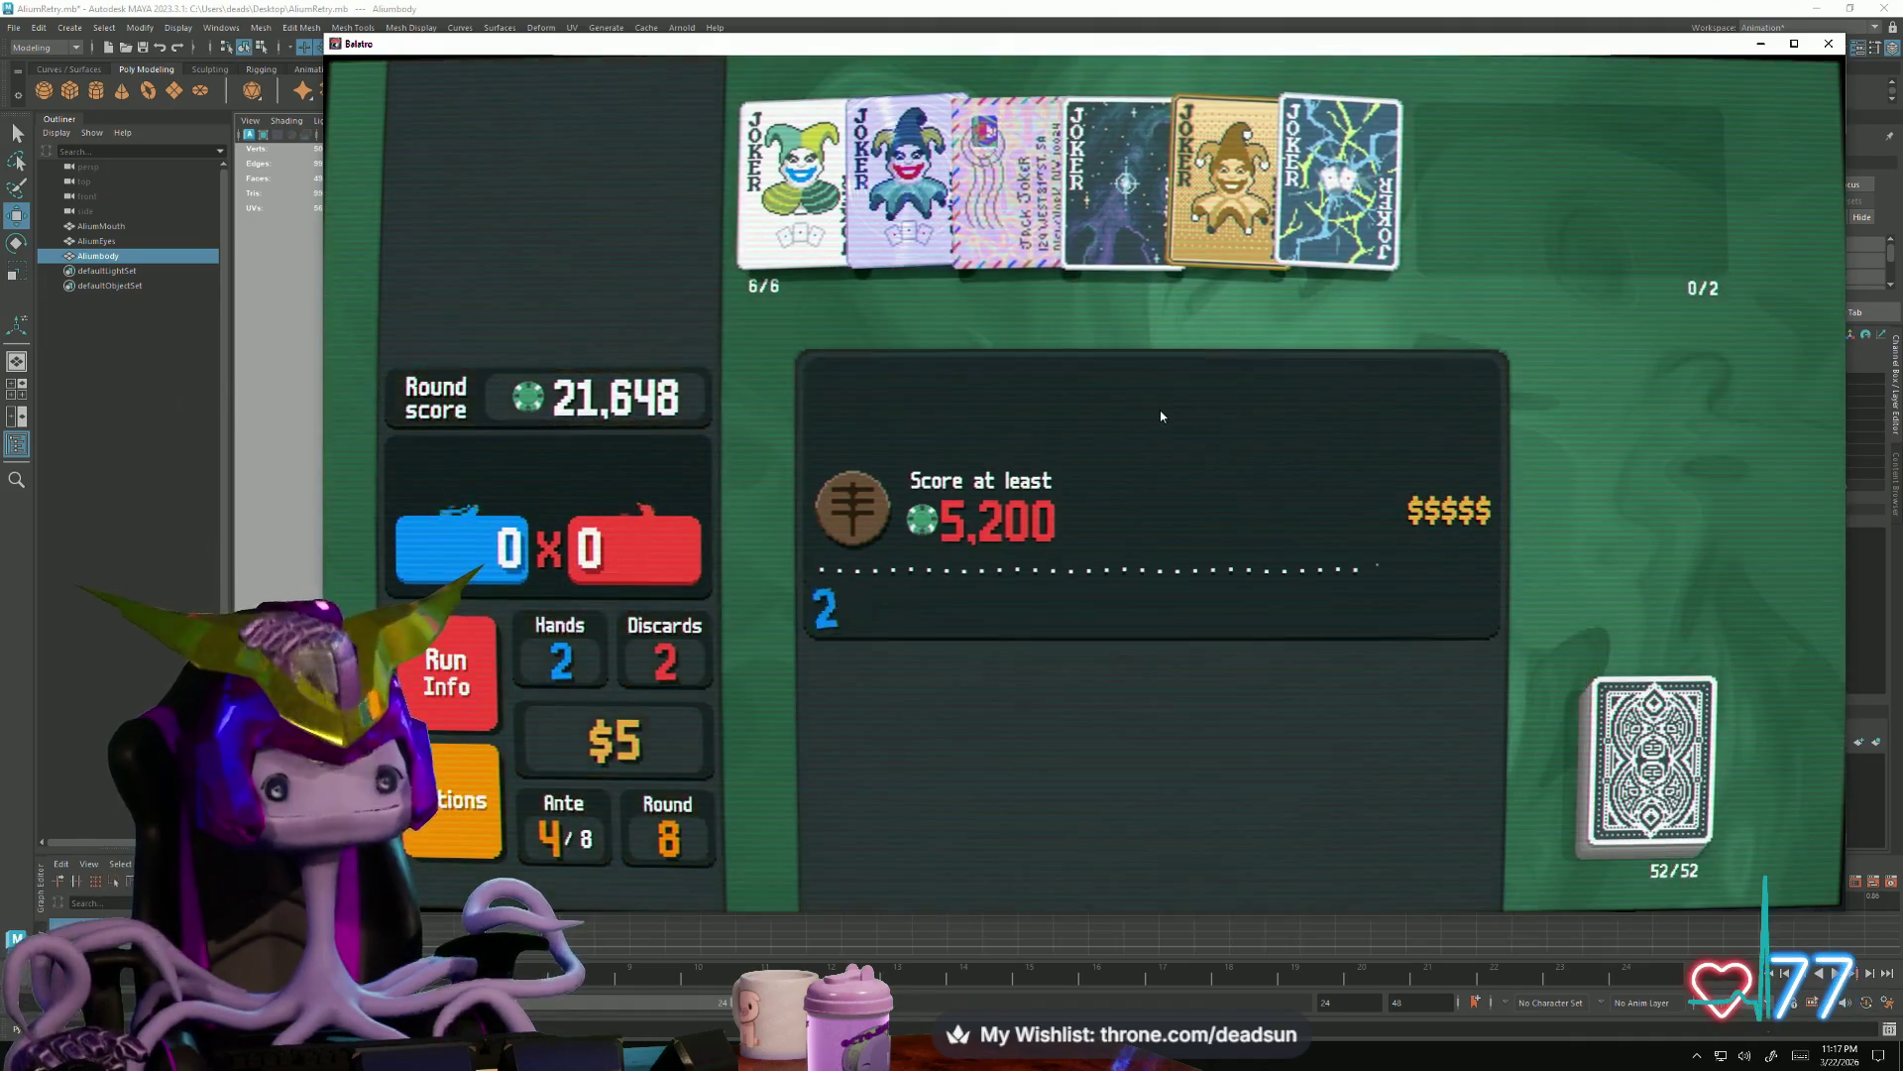
# Cash out the win and move the gold joker to the first slot
pyautogui.moveTo(1125, 228); pyautogui.dragTo(1213, 231)
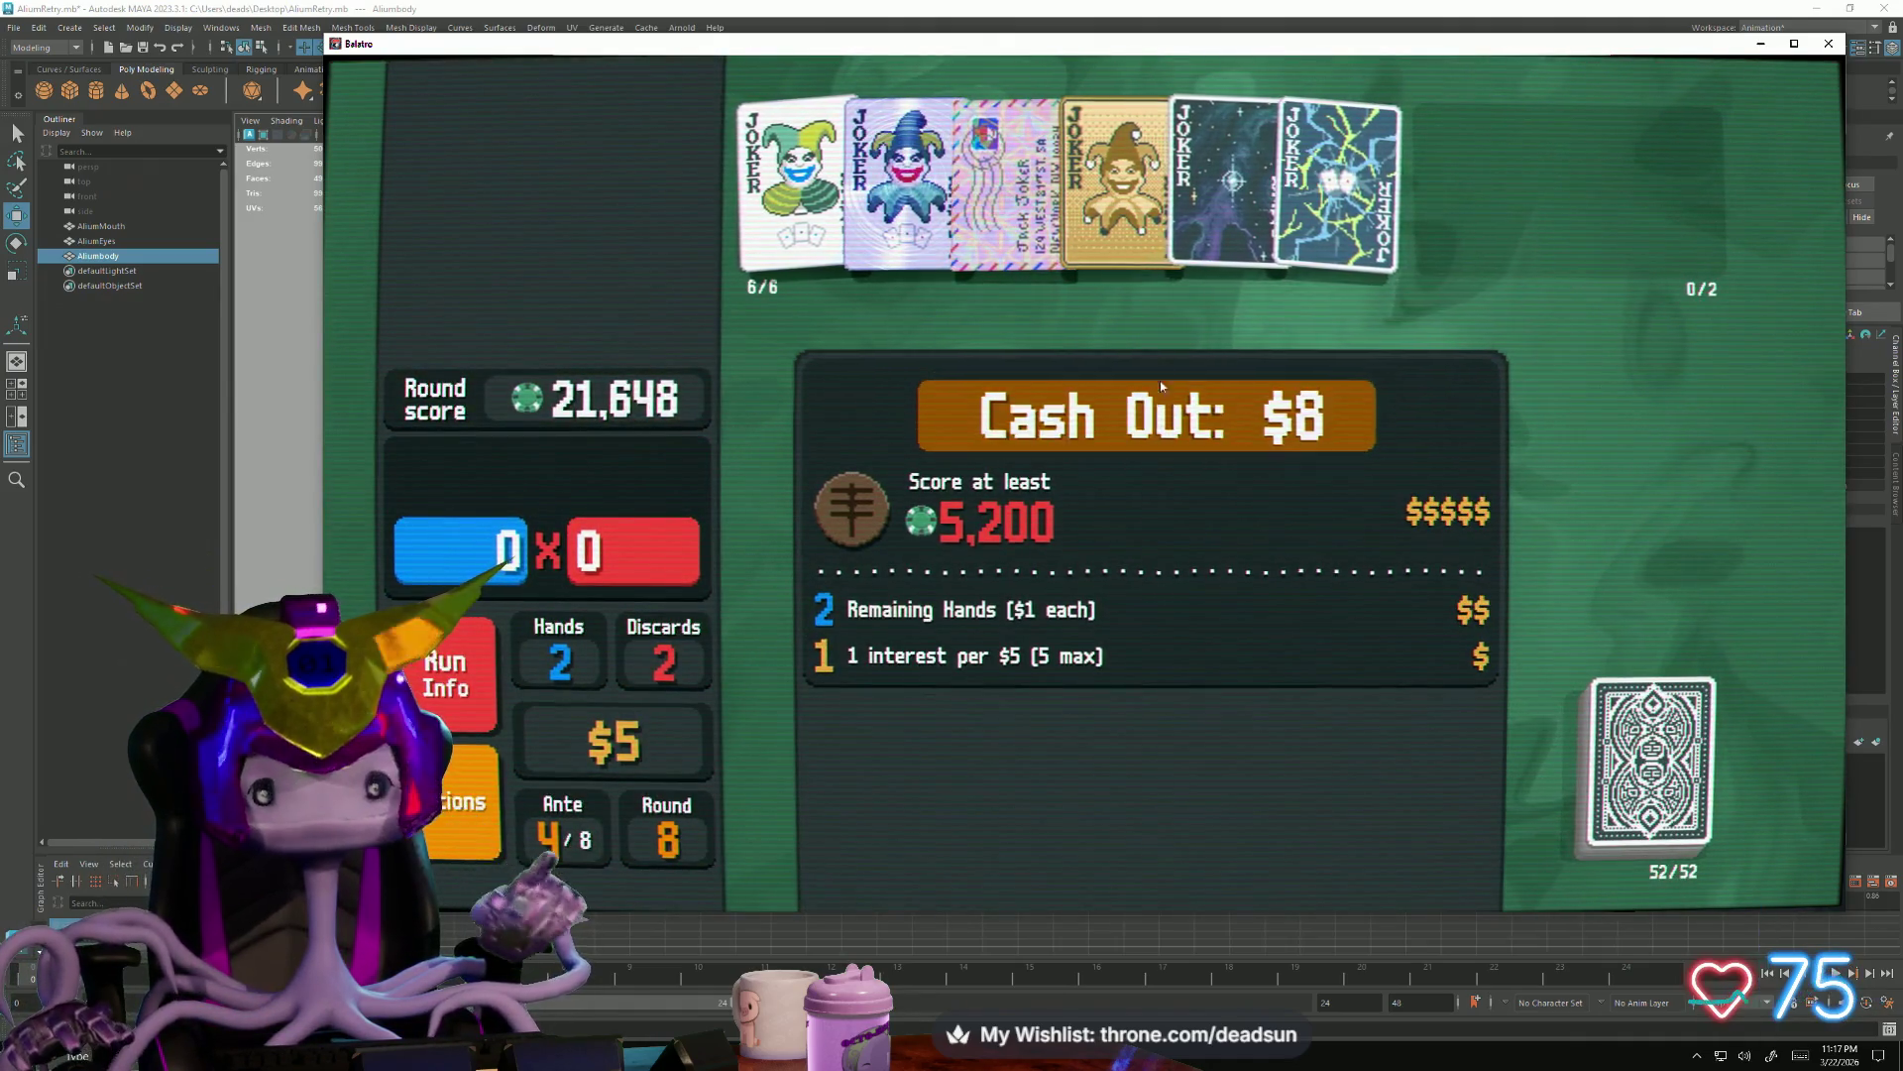
pyautogui.click(1145, 413)
pyautogui.moveTo(1115, 179); pyautogui.dragTo(795, 179)
# Buy and use Earth, then open the Jumbo Arcana Pack with $7 left
pyautogui.click(1181, 481)
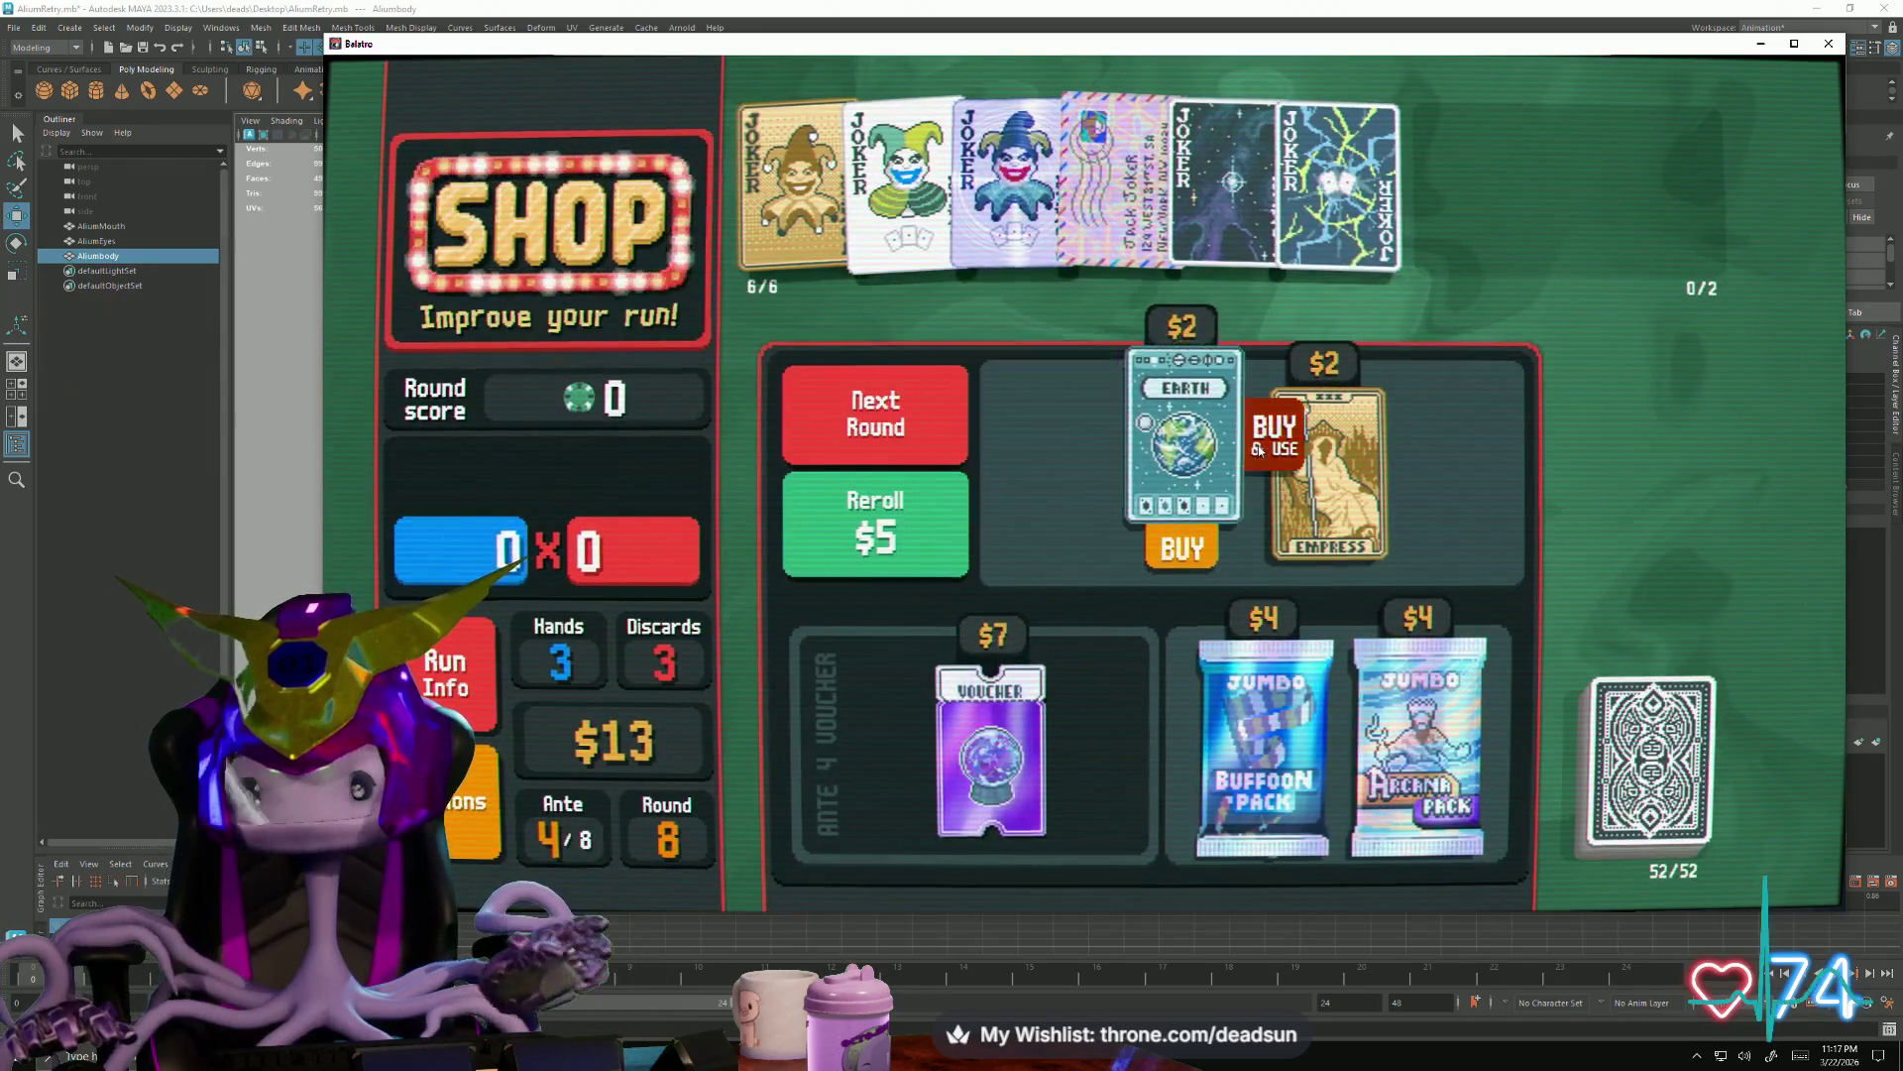
pyautogui.click(1199, 544)
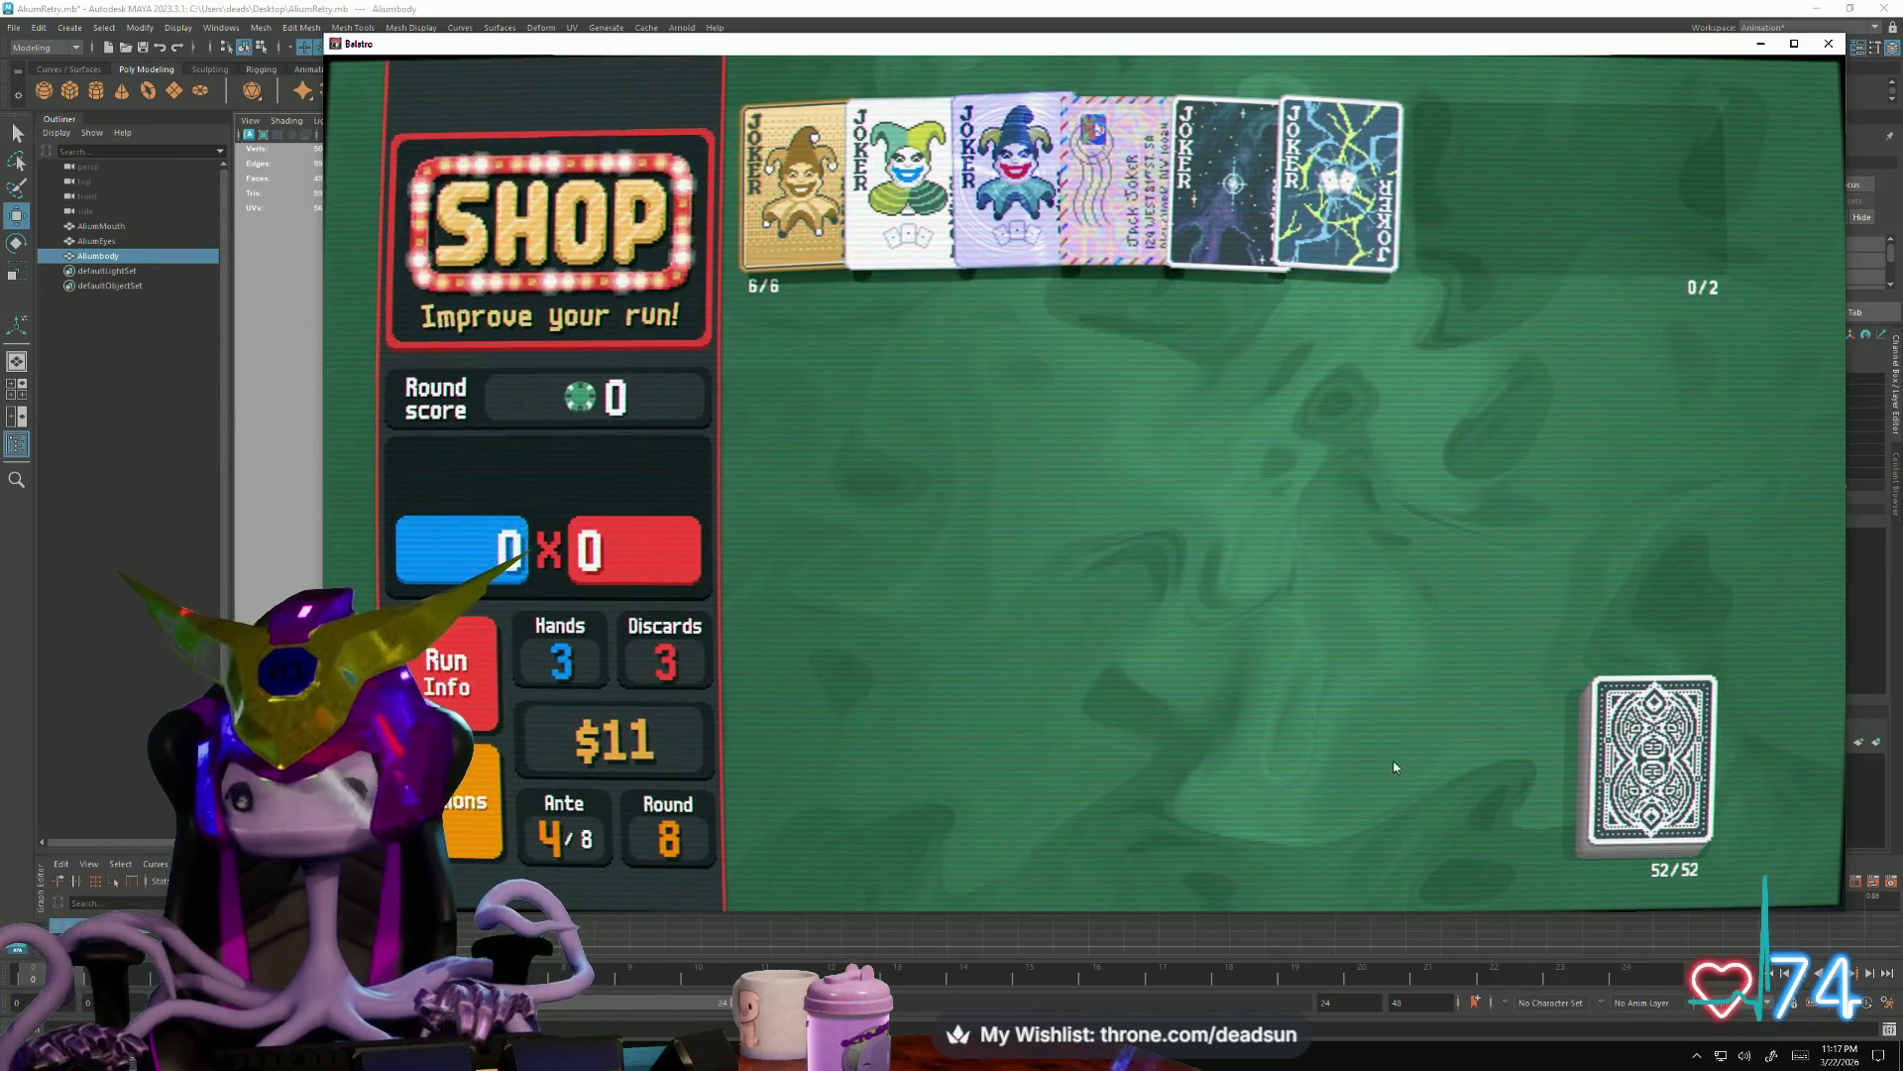
pyautogui.click(1397, 760)
pyautogui.click(1357, 815)
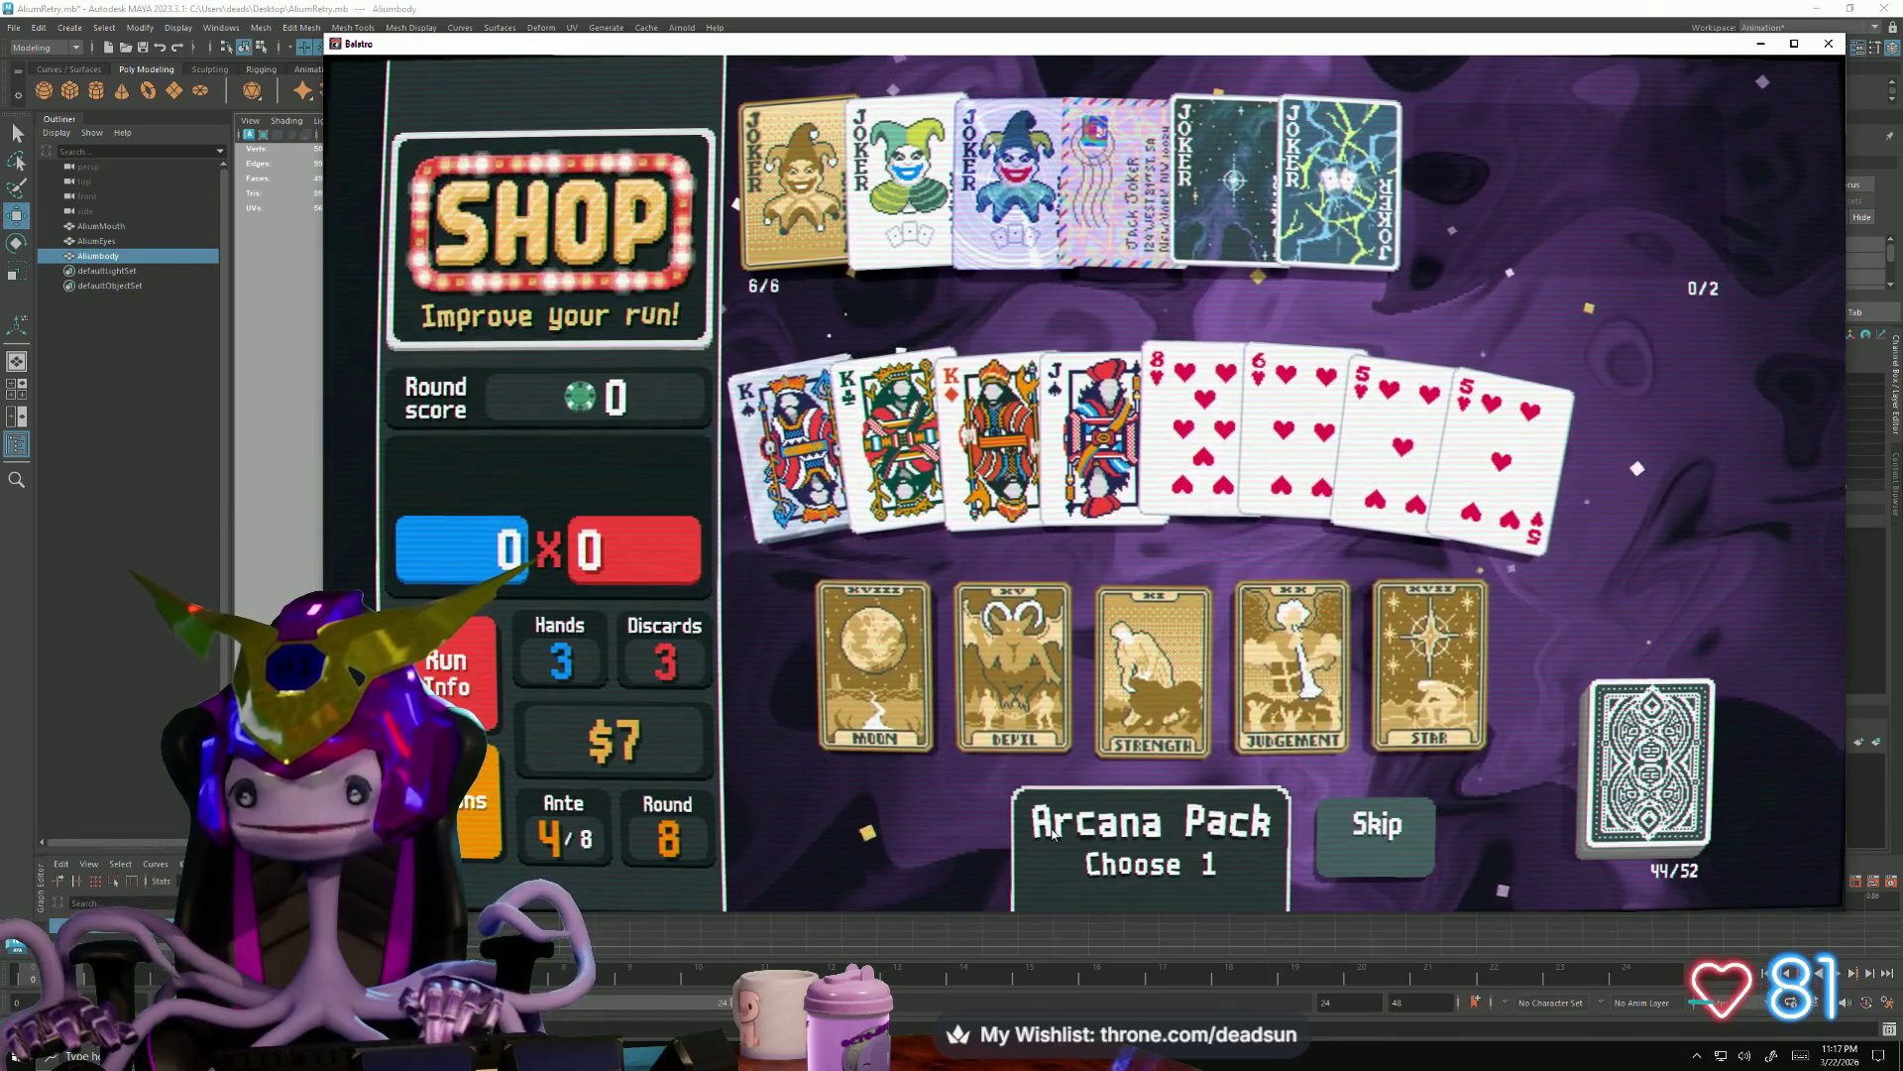
pyautogui.moveTo(1010, 669)
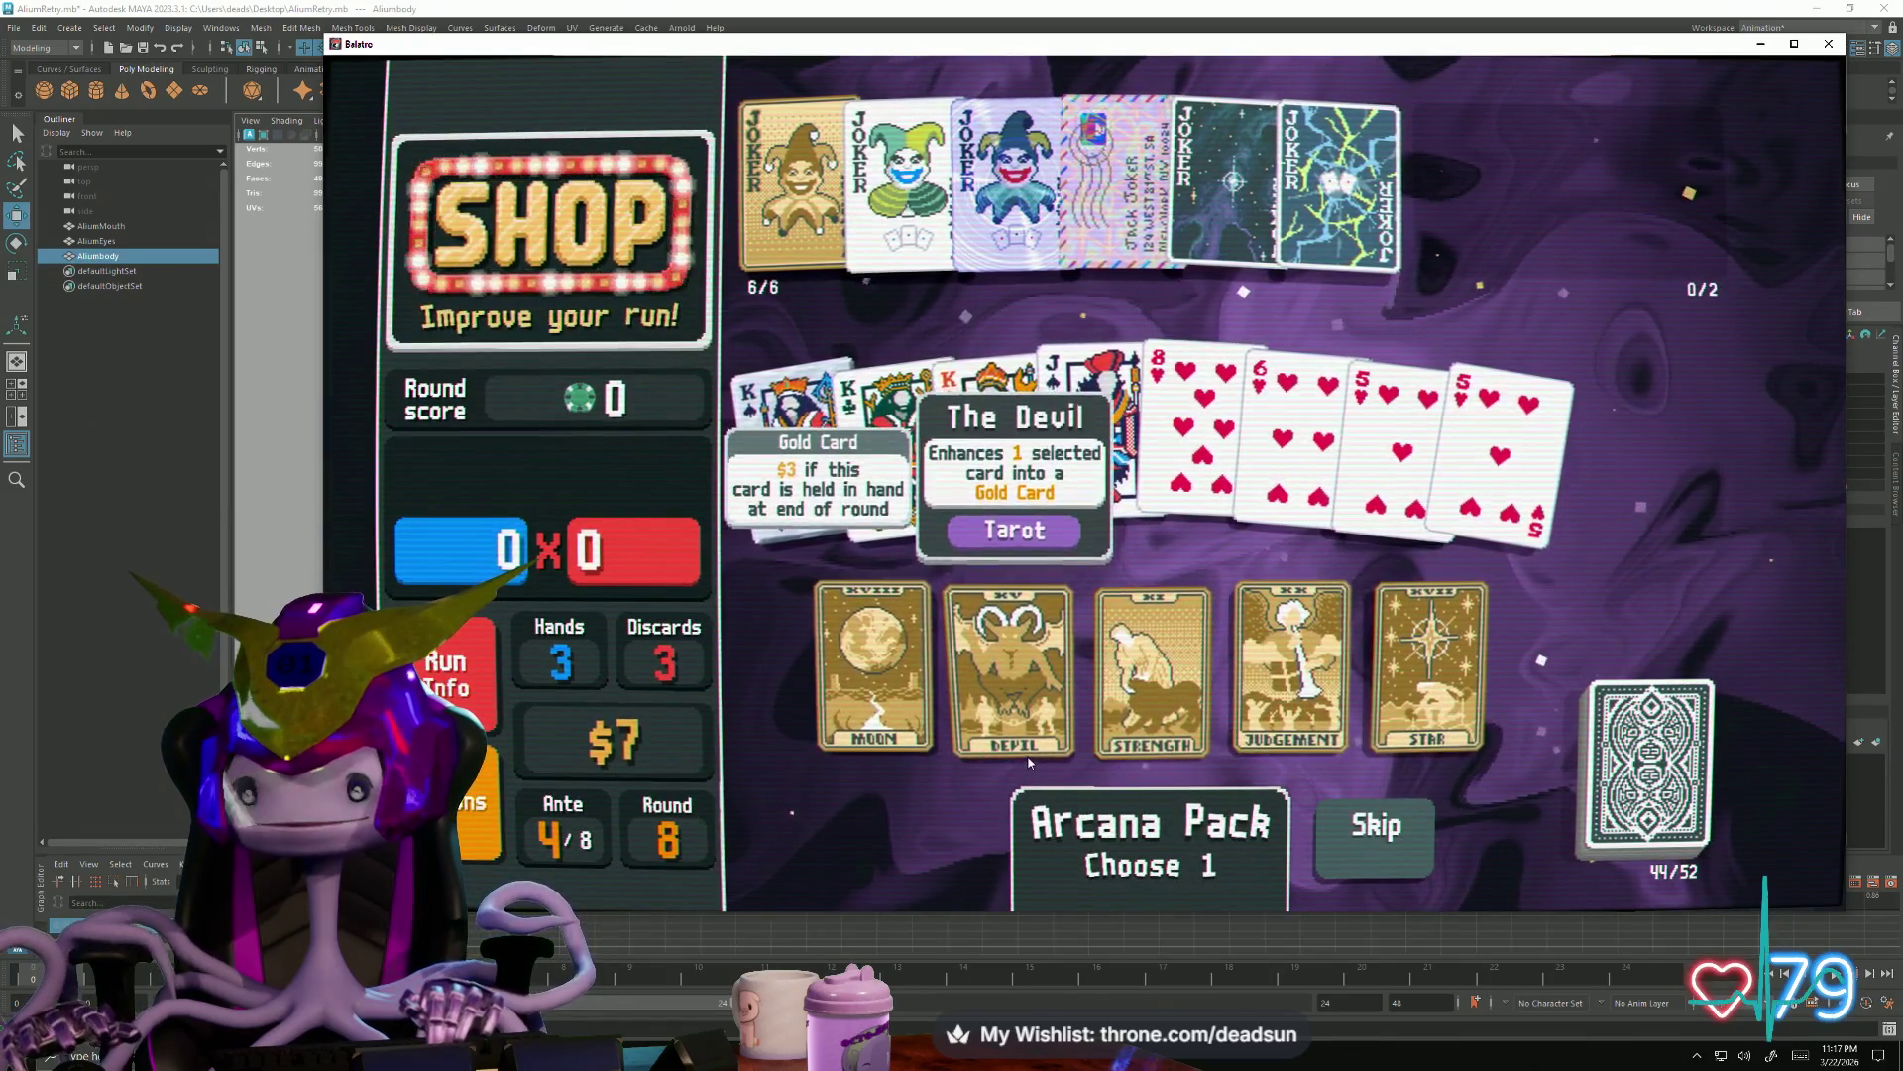
# Pick The Devil from the pack and sell the Supernova joker
pyautogui.click(1001, 755)
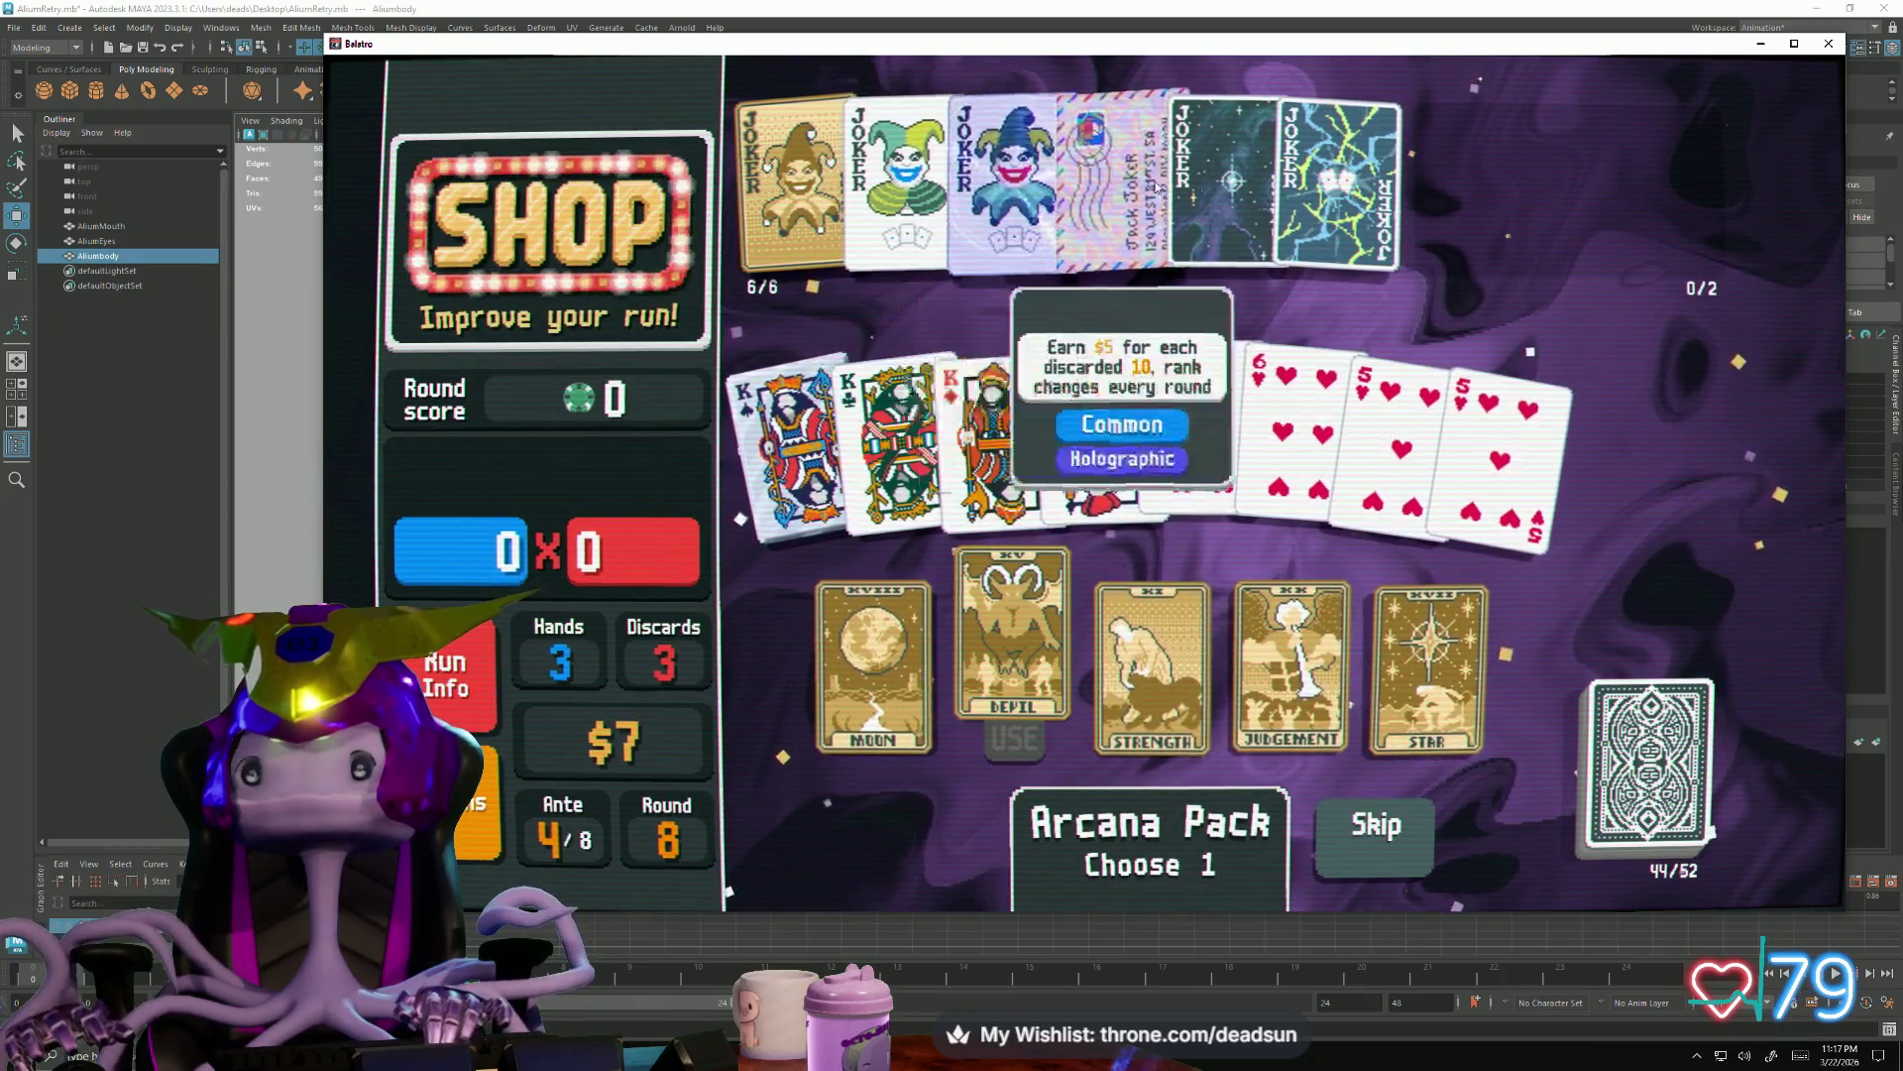
pyautogui.click(1250, 178)
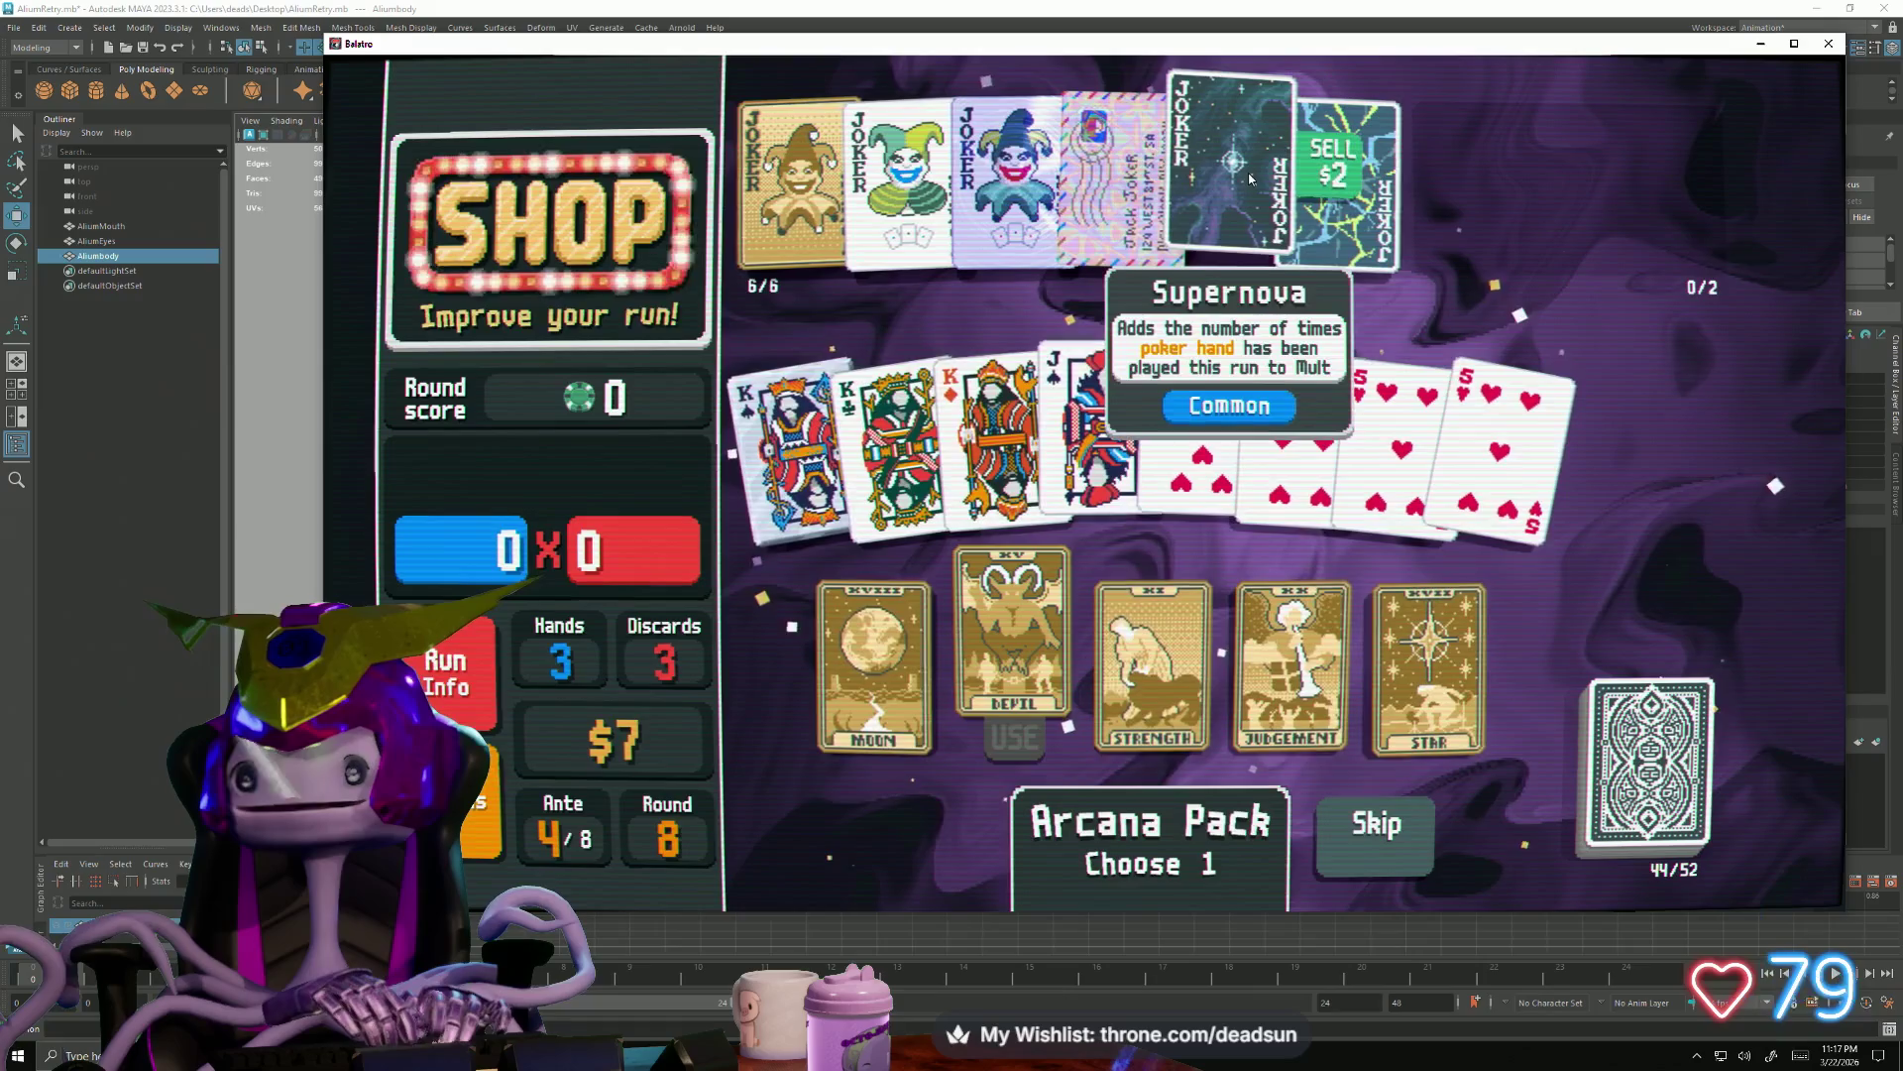
pyautogui.click(1251, 178)
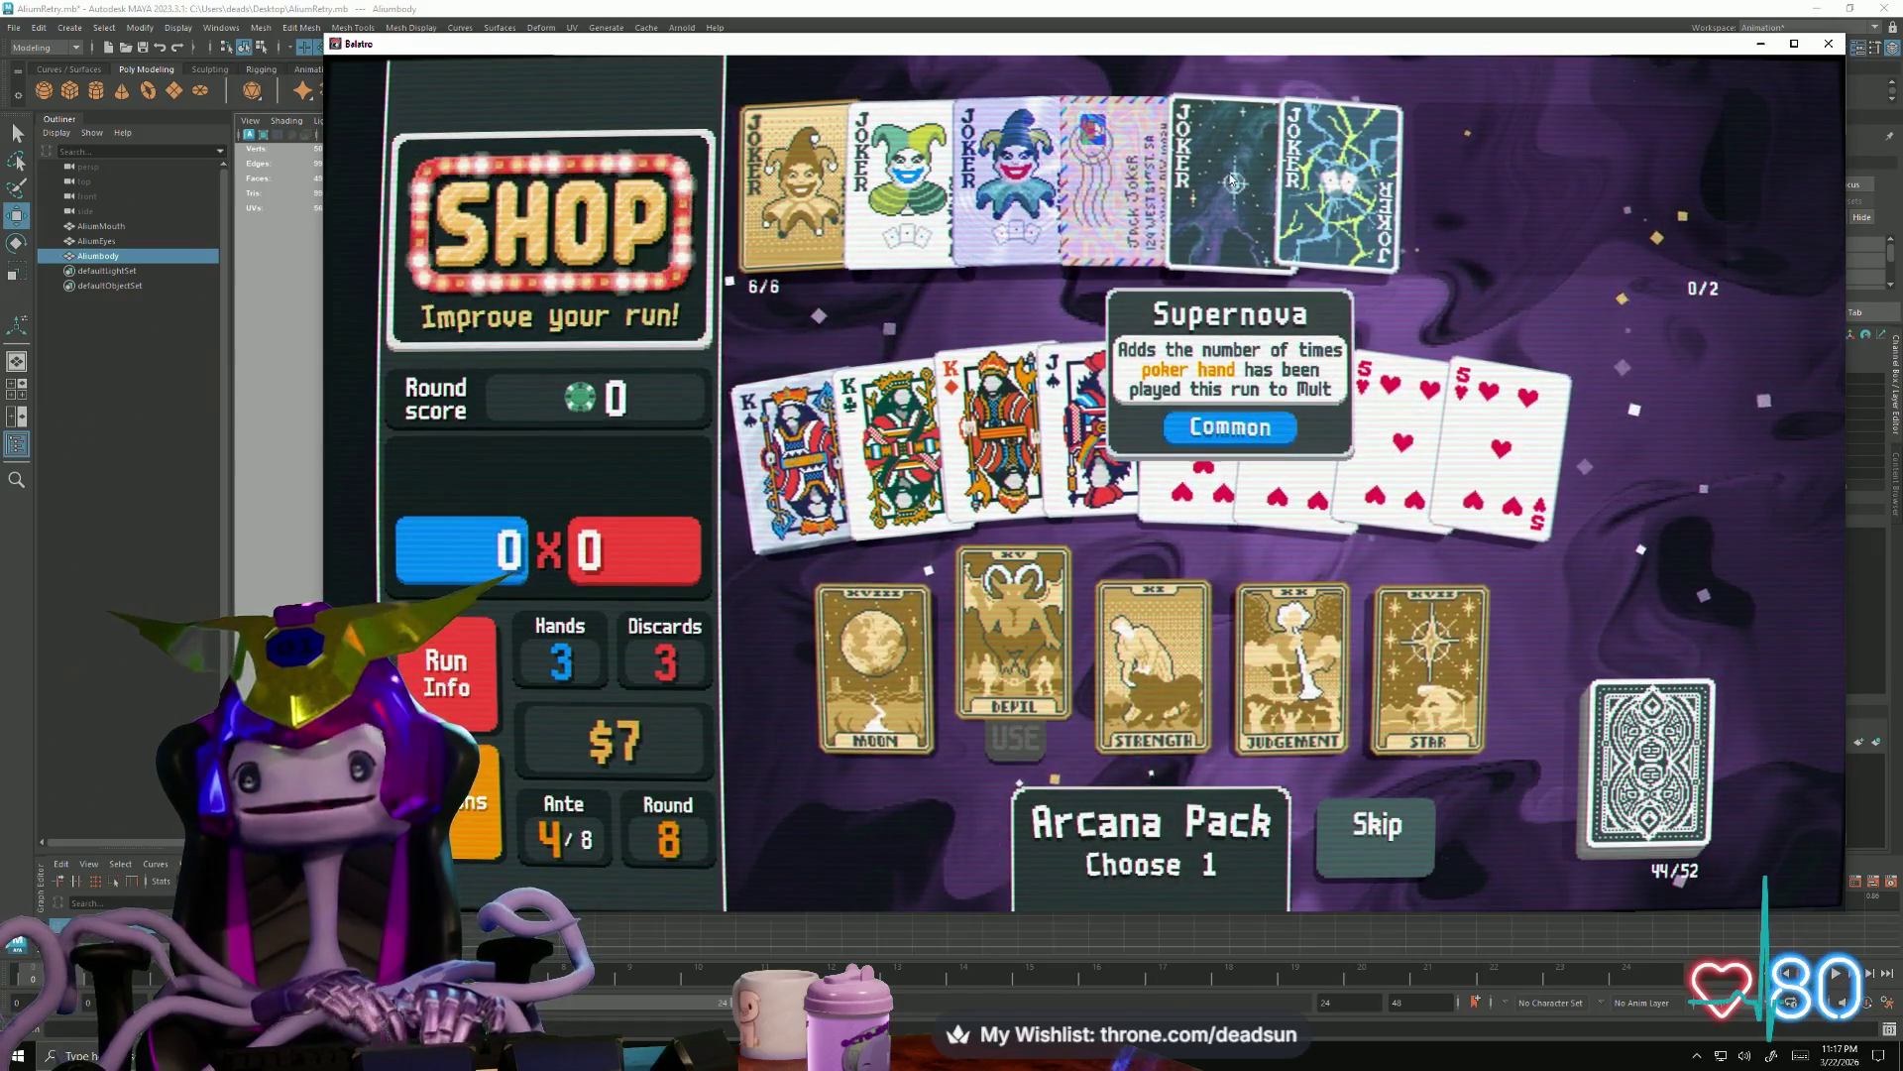
pyautogui.click(1338, 177)
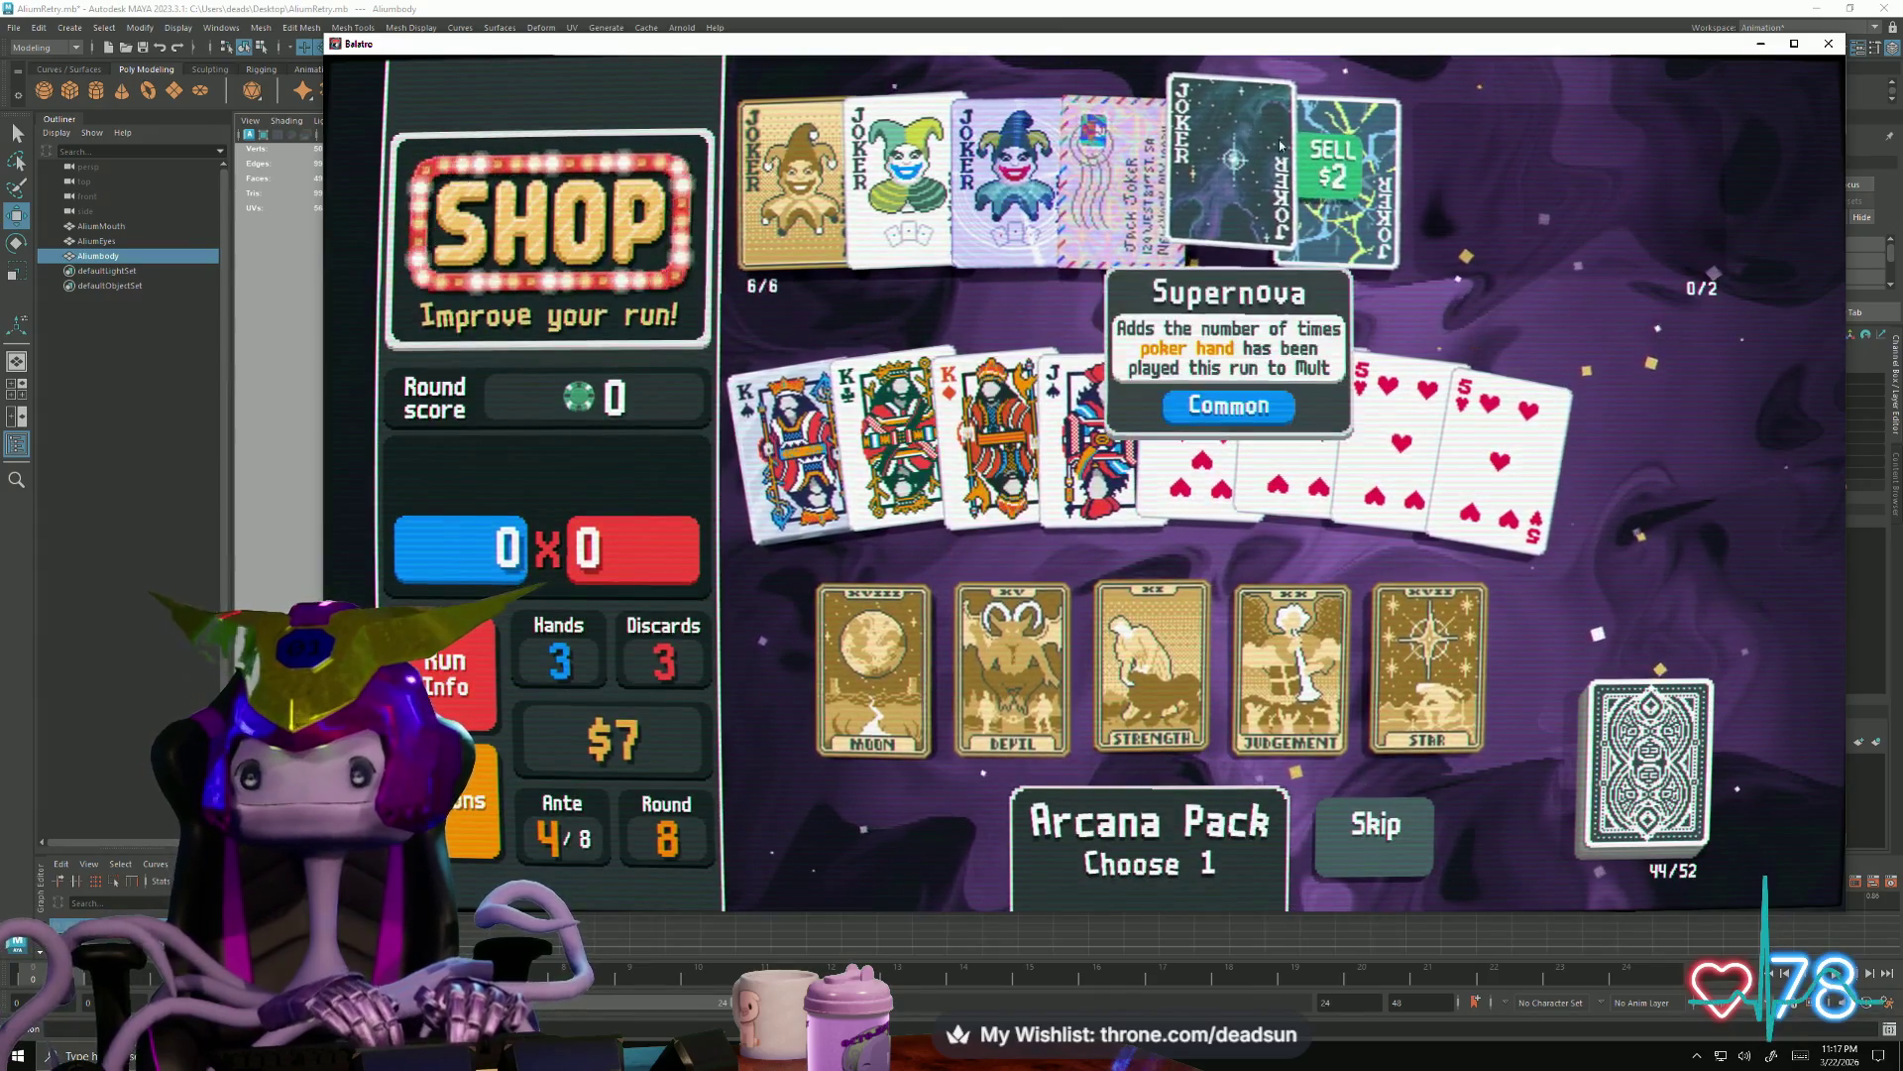
pyautogui.click(1331, 167)
# Use Judgement to gain Odd Todd, place it in slot two, and start the 8,000-point Small Blind
pyautogui.click(1290, 662)
pyautogui.click(1288, 731)
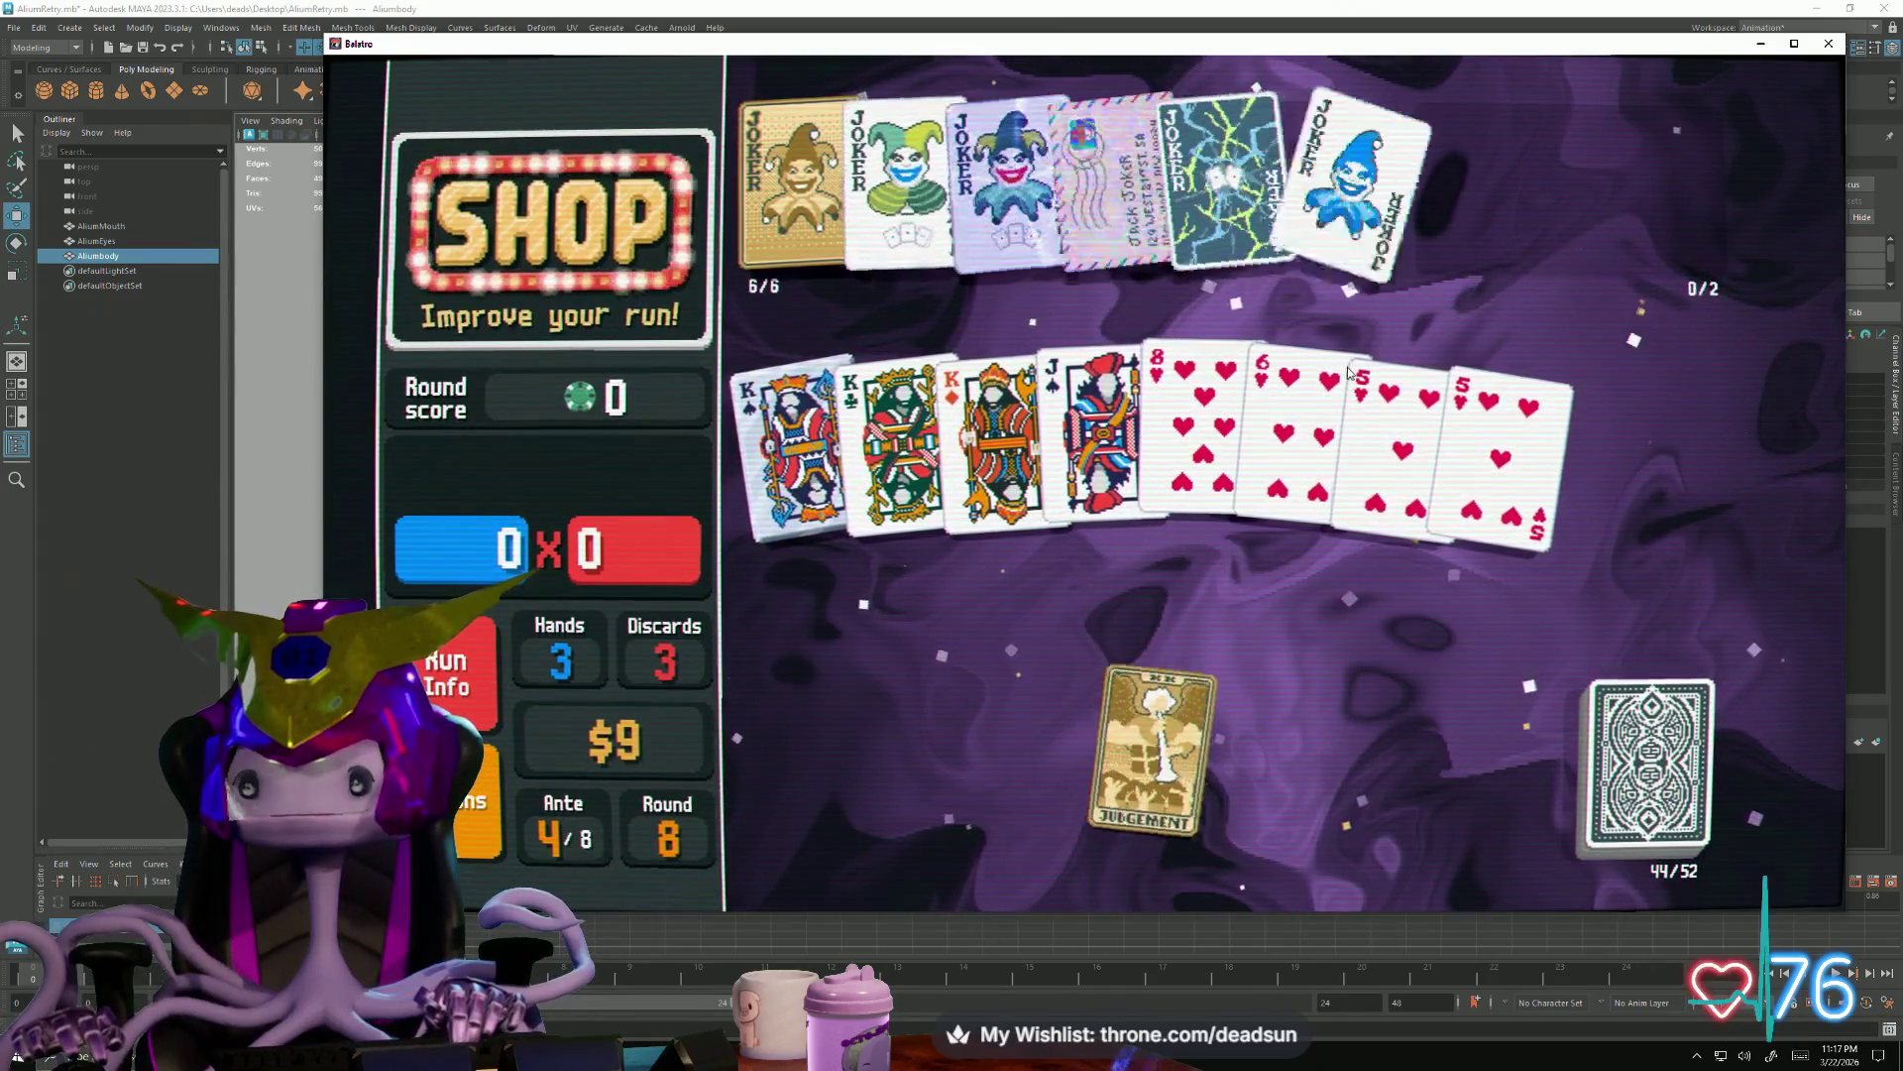
pyautogui.moveTo(1314, 228); pyautogui.dragTo(904, 186)
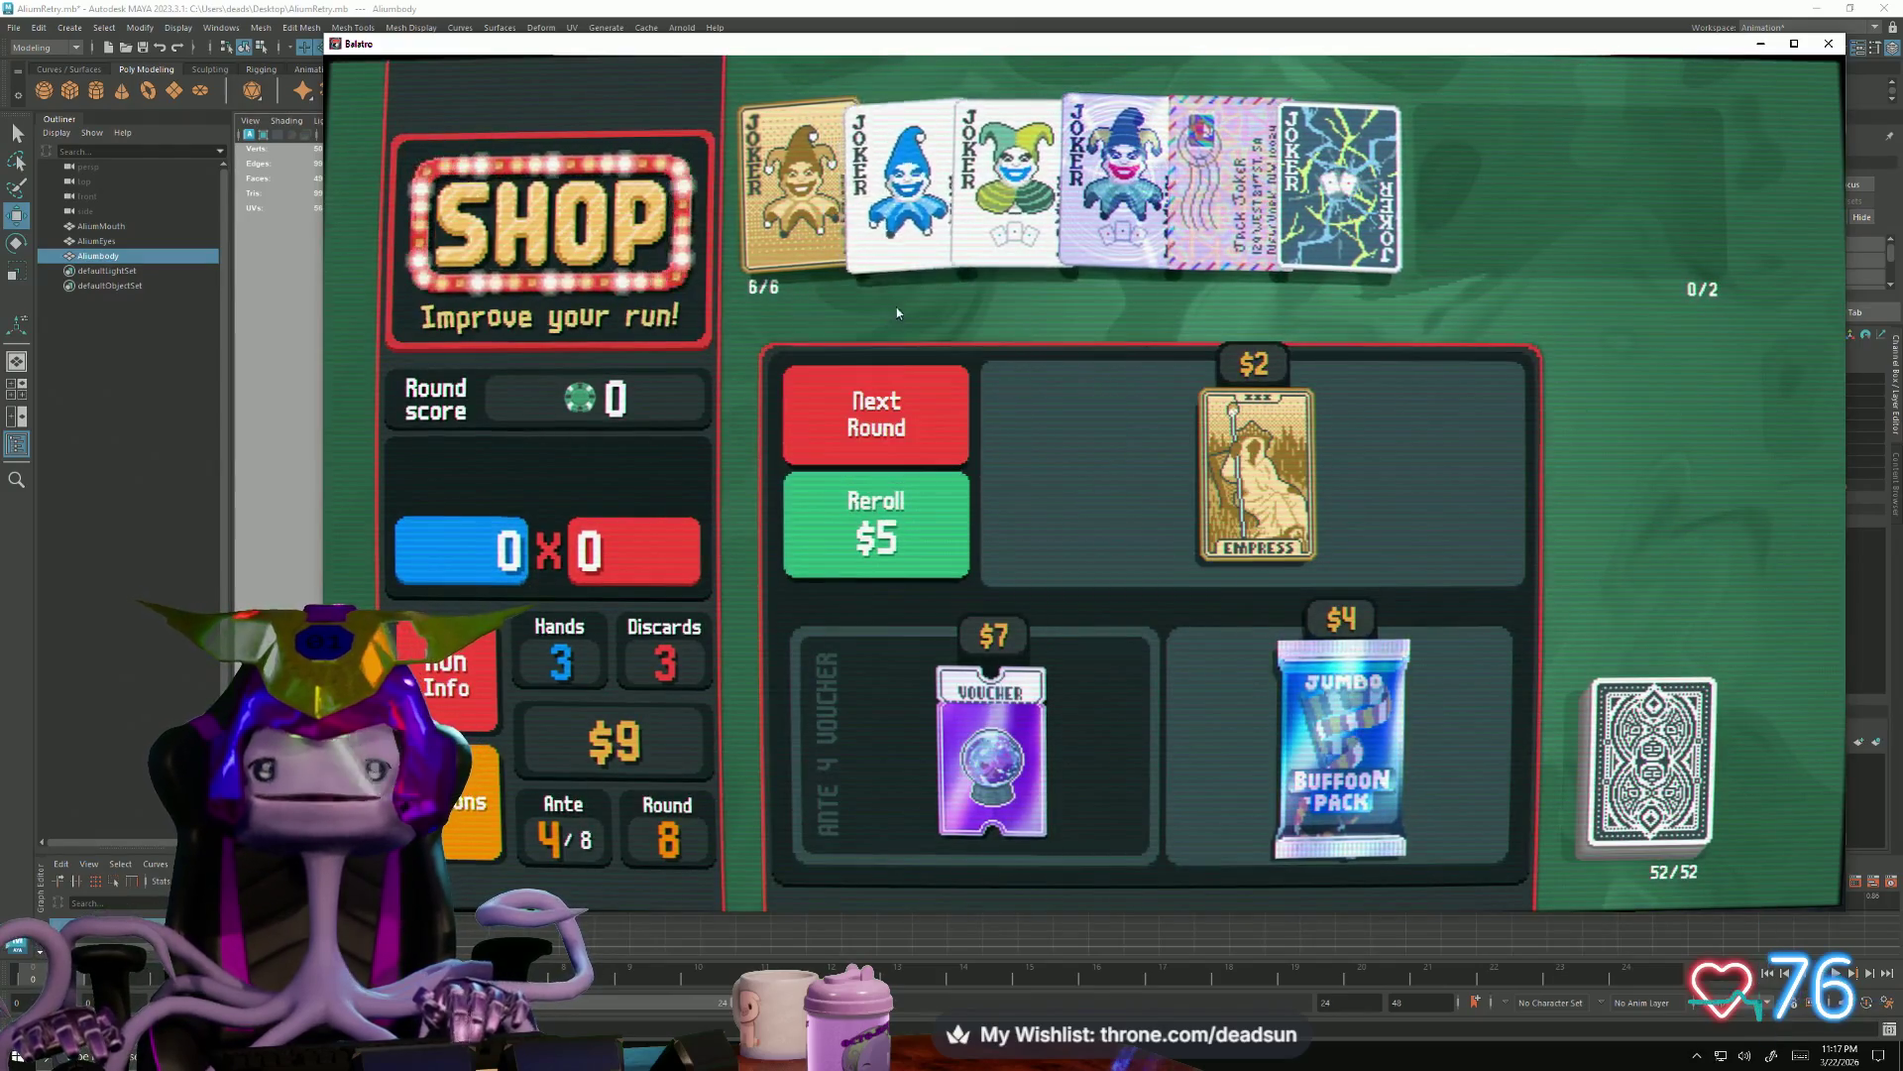
pyautogui.moveTo(905, 186)
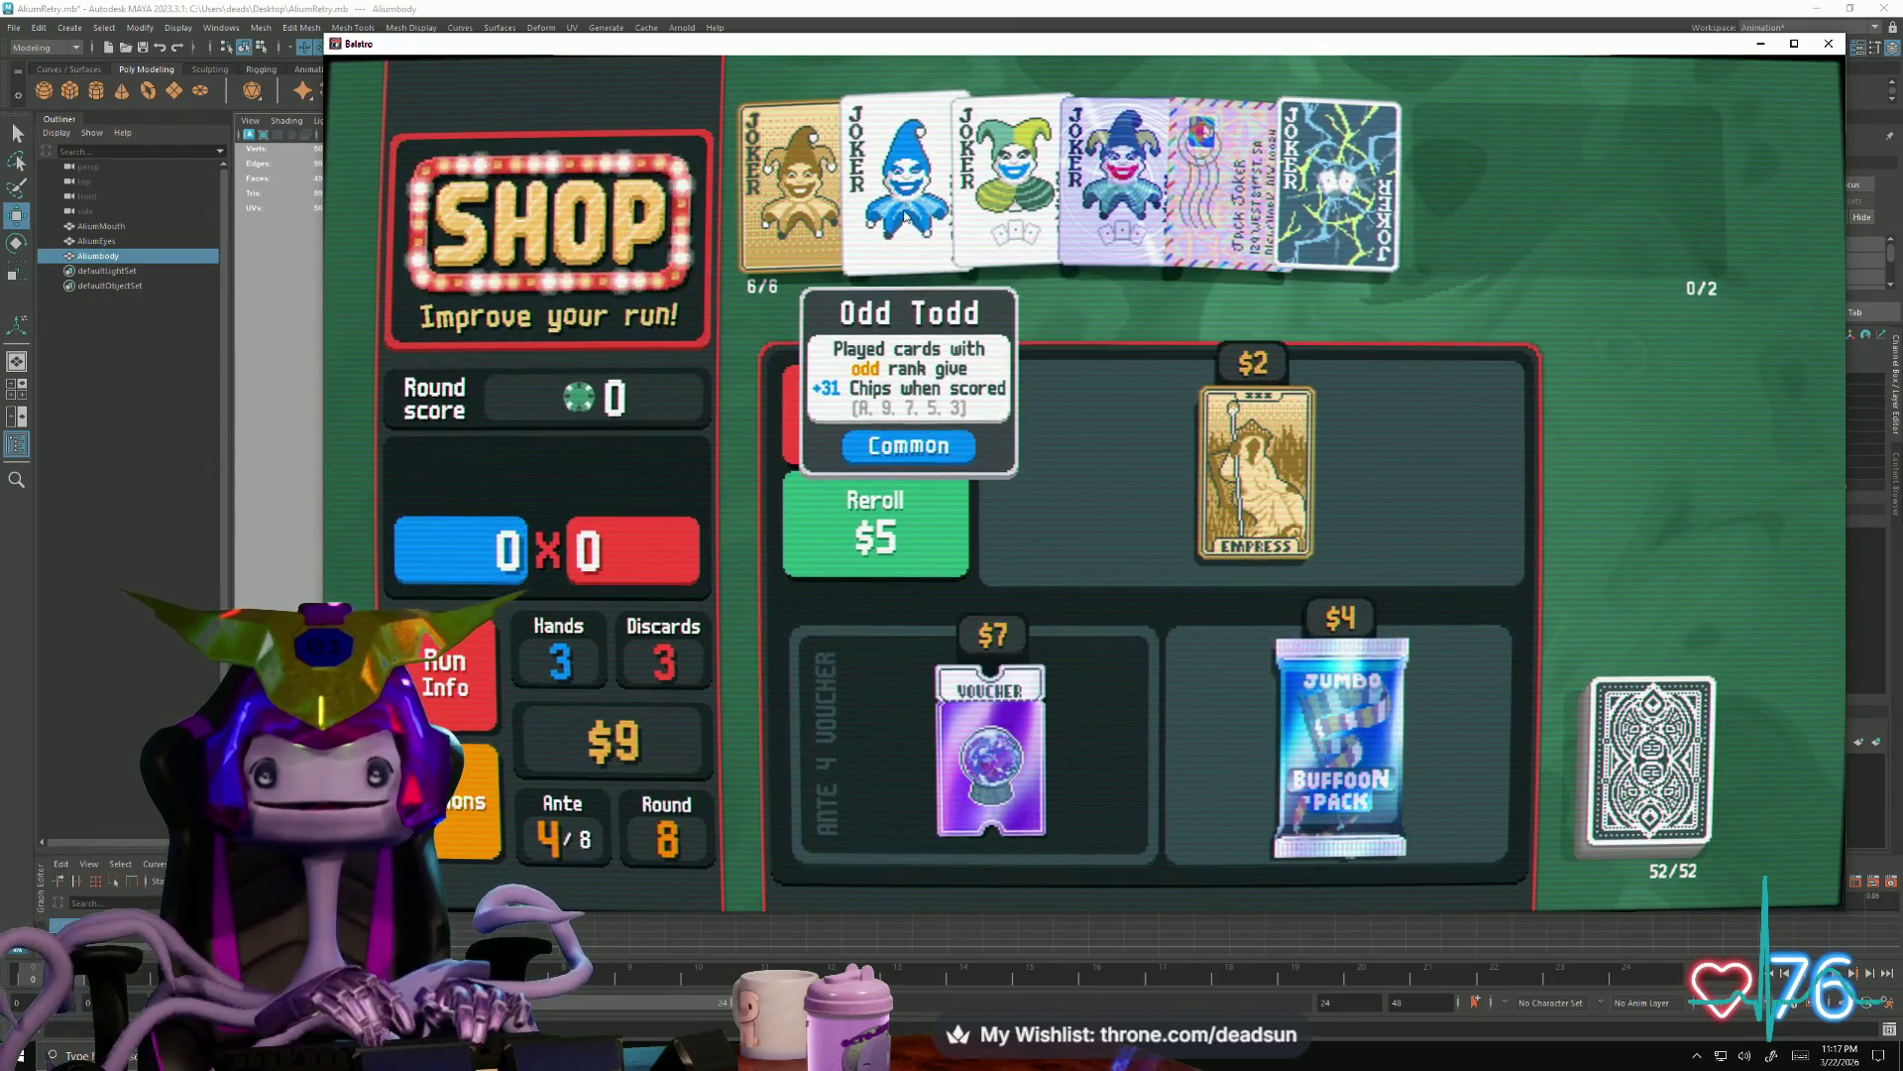
pyautogui.click(833, 414)
pyautogui.click(825, 348)
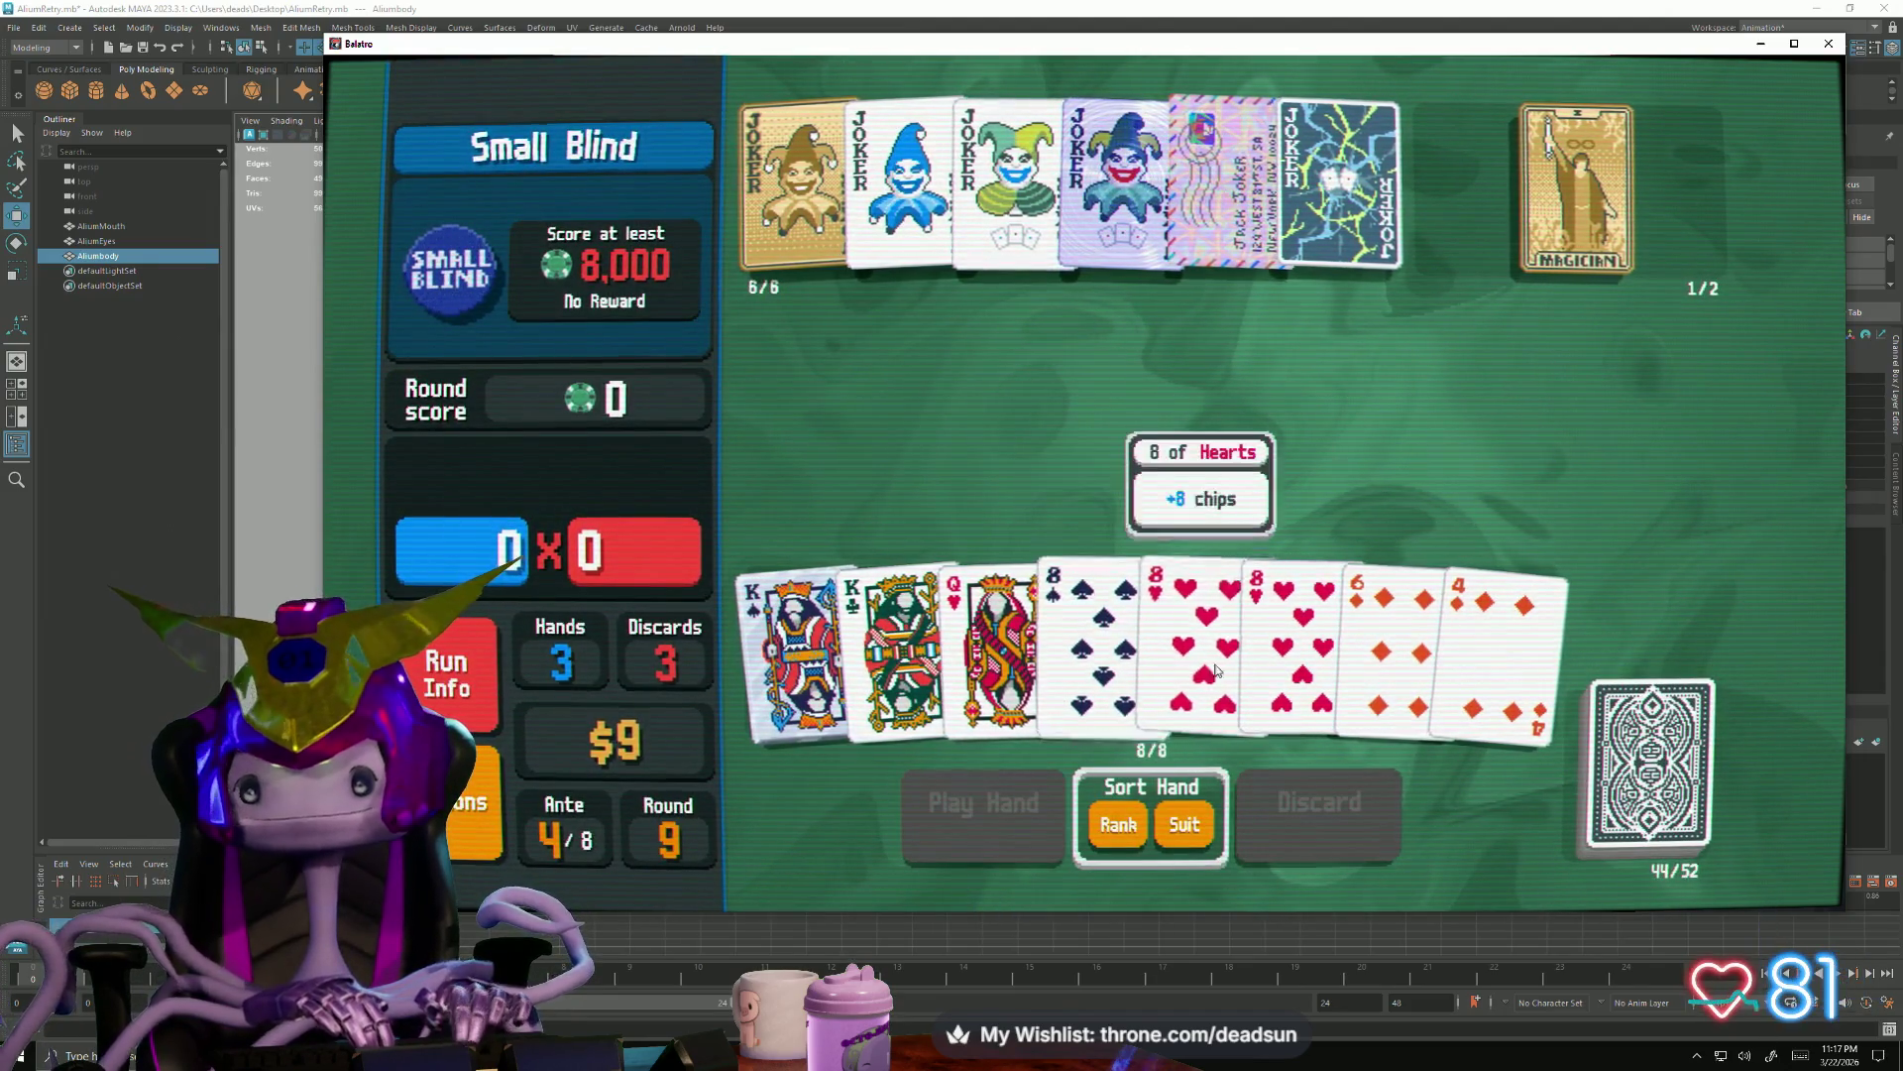
# Discard the 4 of Diamonds and 6 of Diamonds
pyautogui.click(1499, 644)
pyautogui.click(1391, 632)
pyautogui.click(1326, 803)
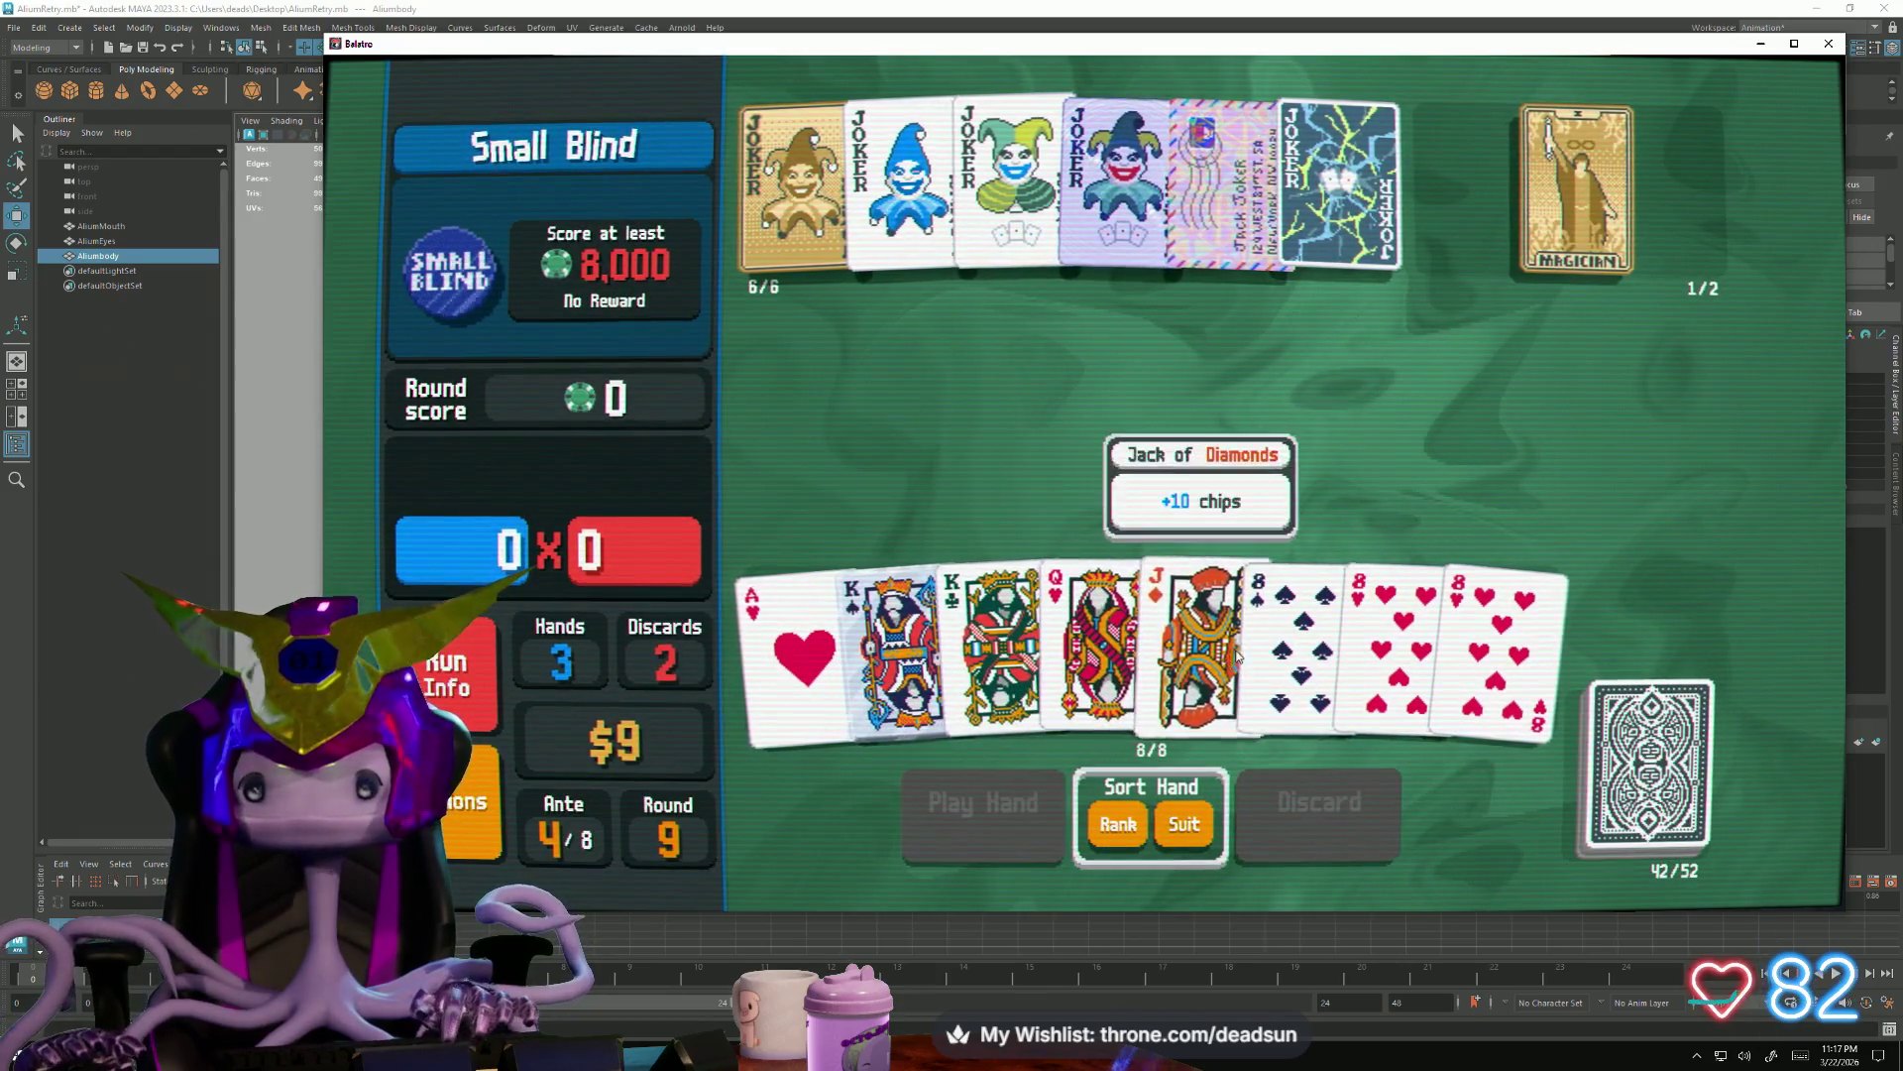
# Use The Magician tarot on the 8 of Spades and an 8 of Hearts
pyautogui.click(1211, 682)
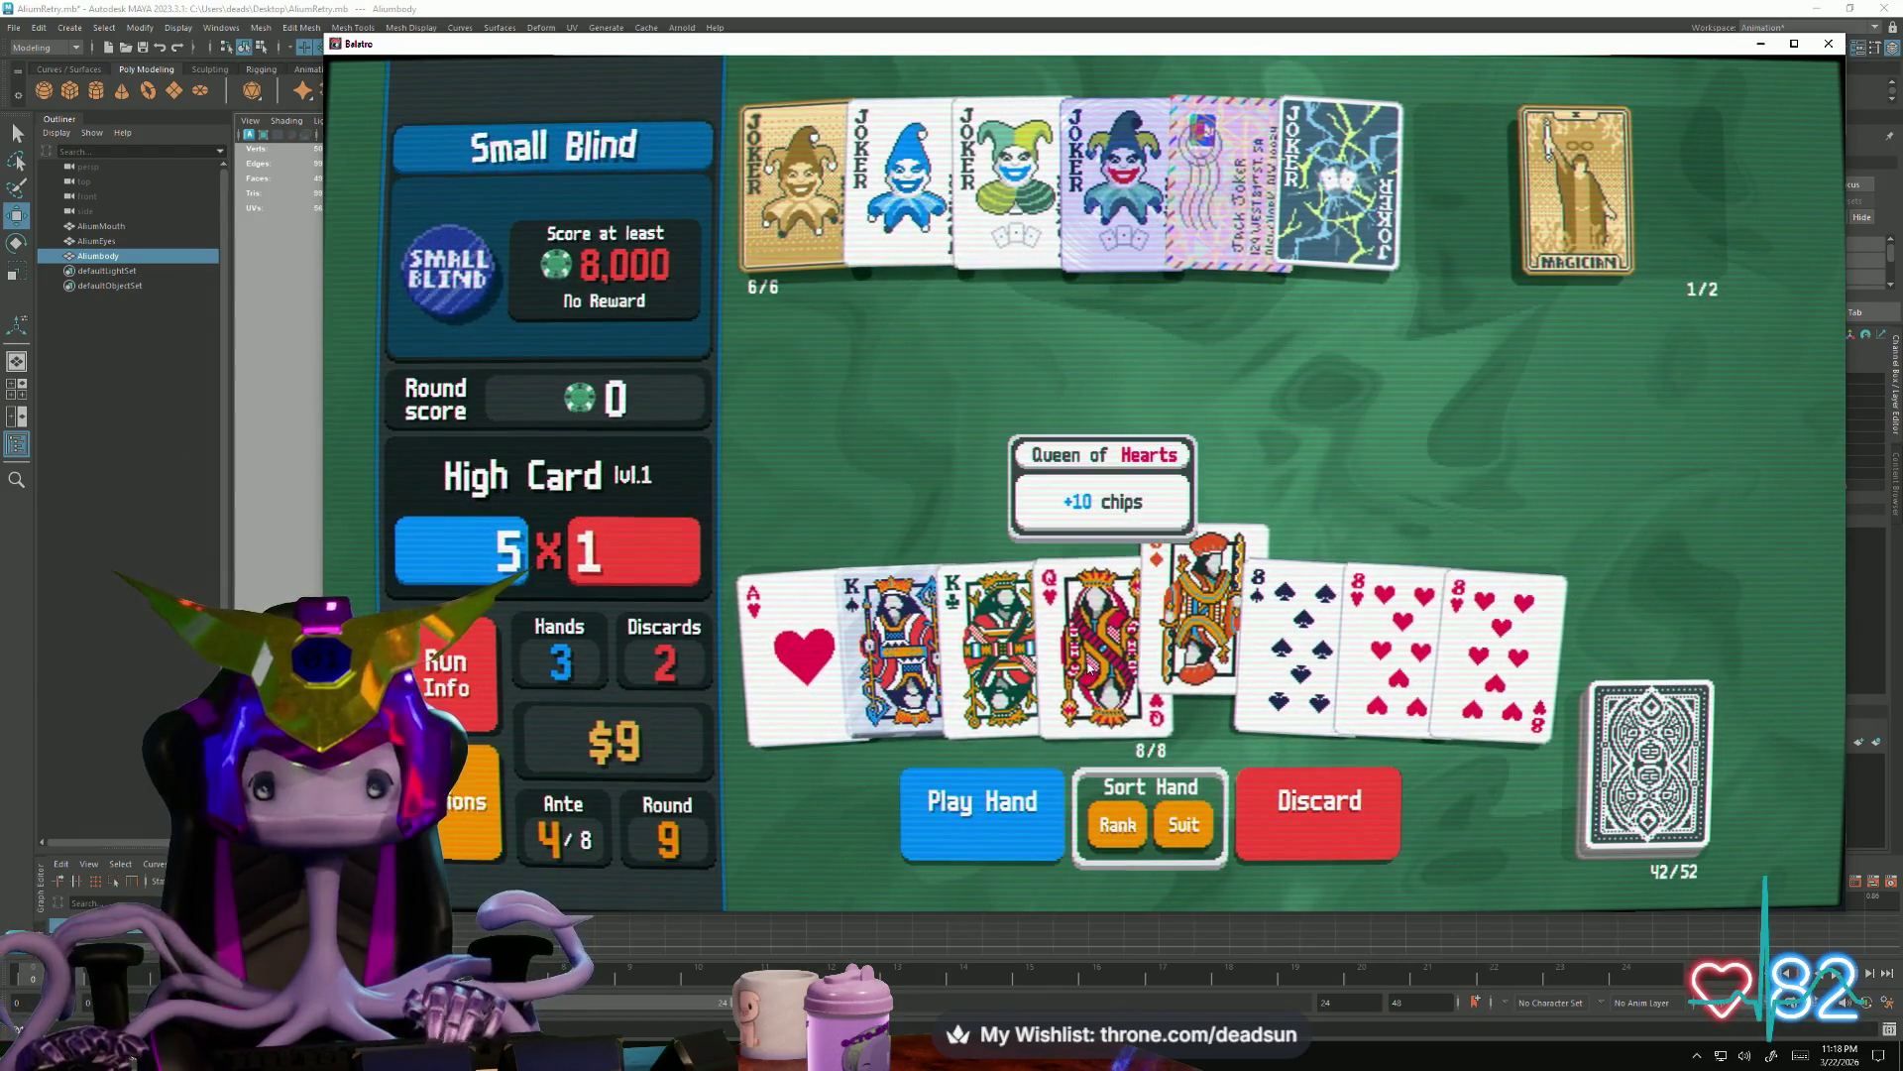
pyautogui.click(1204, 624)
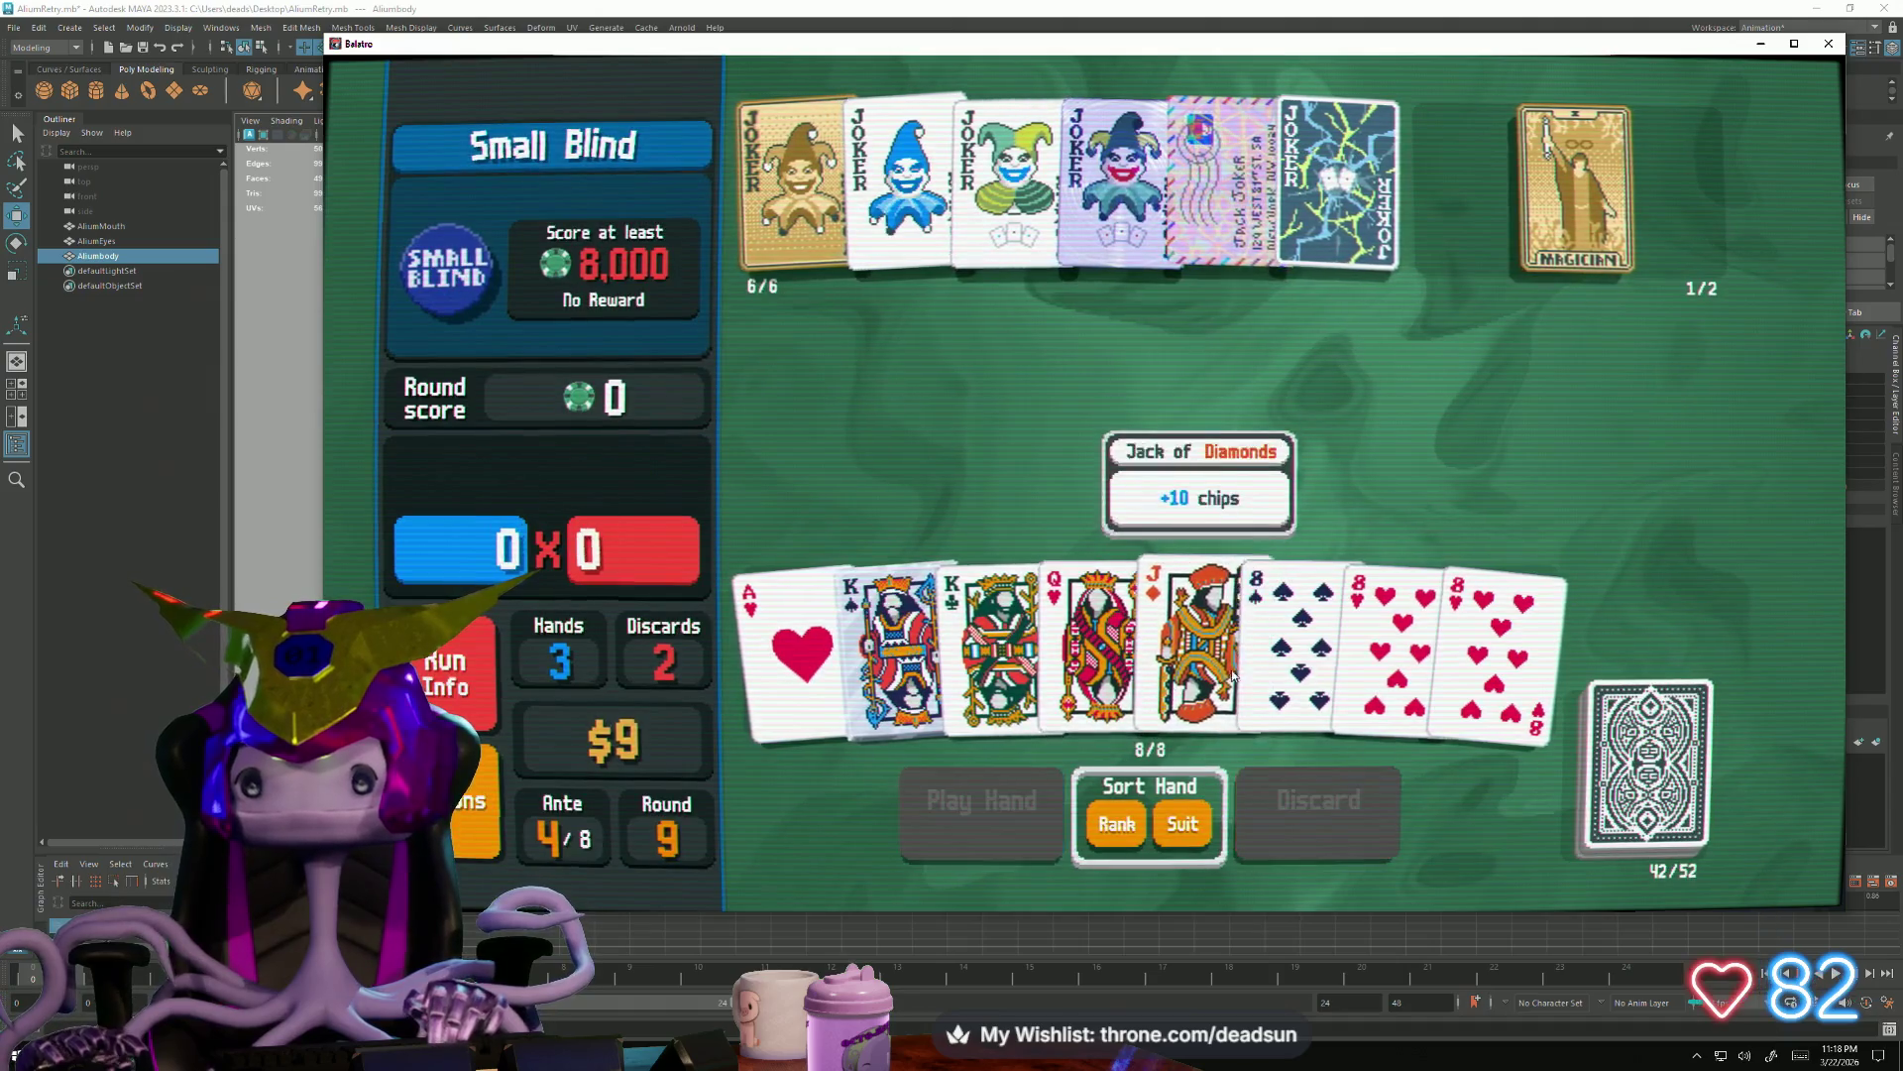
pyautogui.click(1295, 640)
pyautogui.click(1390, 639)
pyautogui.click(1576, 187)
pyautogui.click(1674, 219)
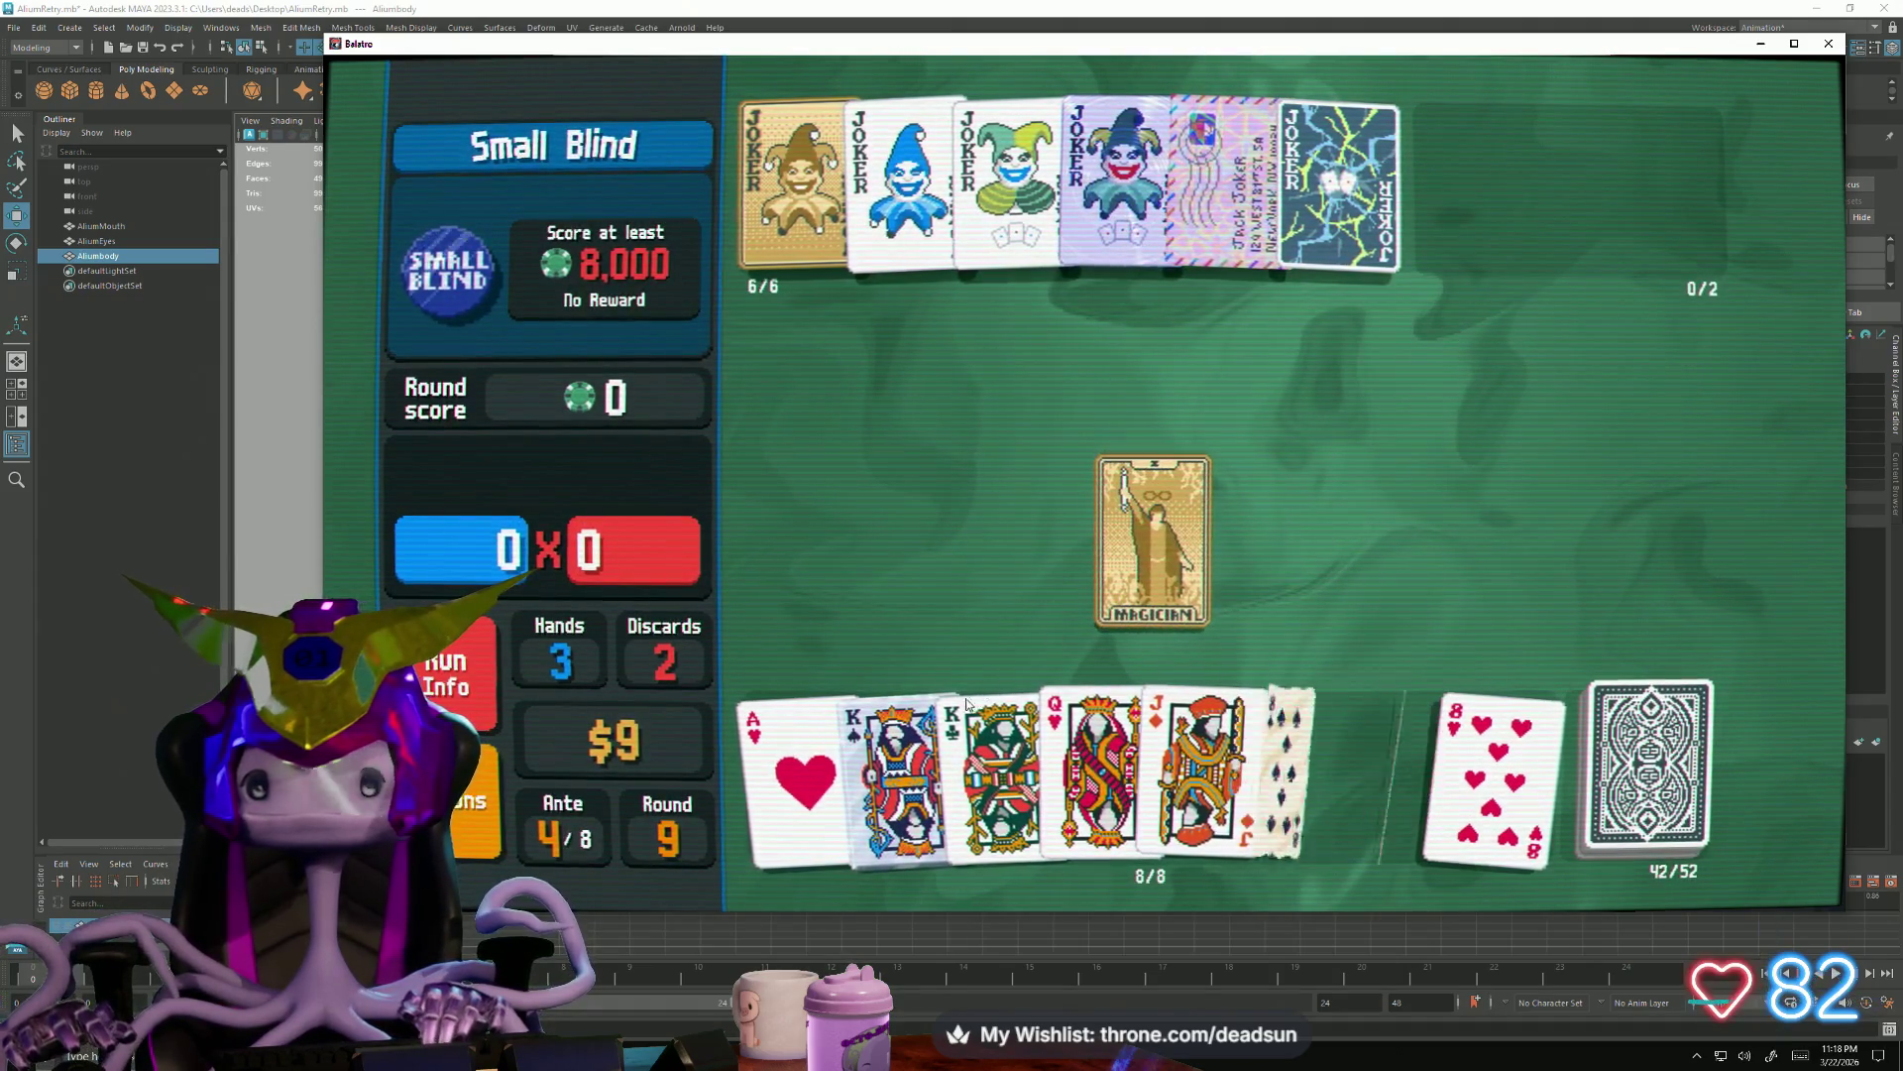
# Play a kings-and-eights Full House to clear the 8,000-point Small Blind
pyautogui.click(893, 640)
pyautogui.click(982, 625)
pyautogui.click(1302, 639)
pyautogui.click(1384, 640)
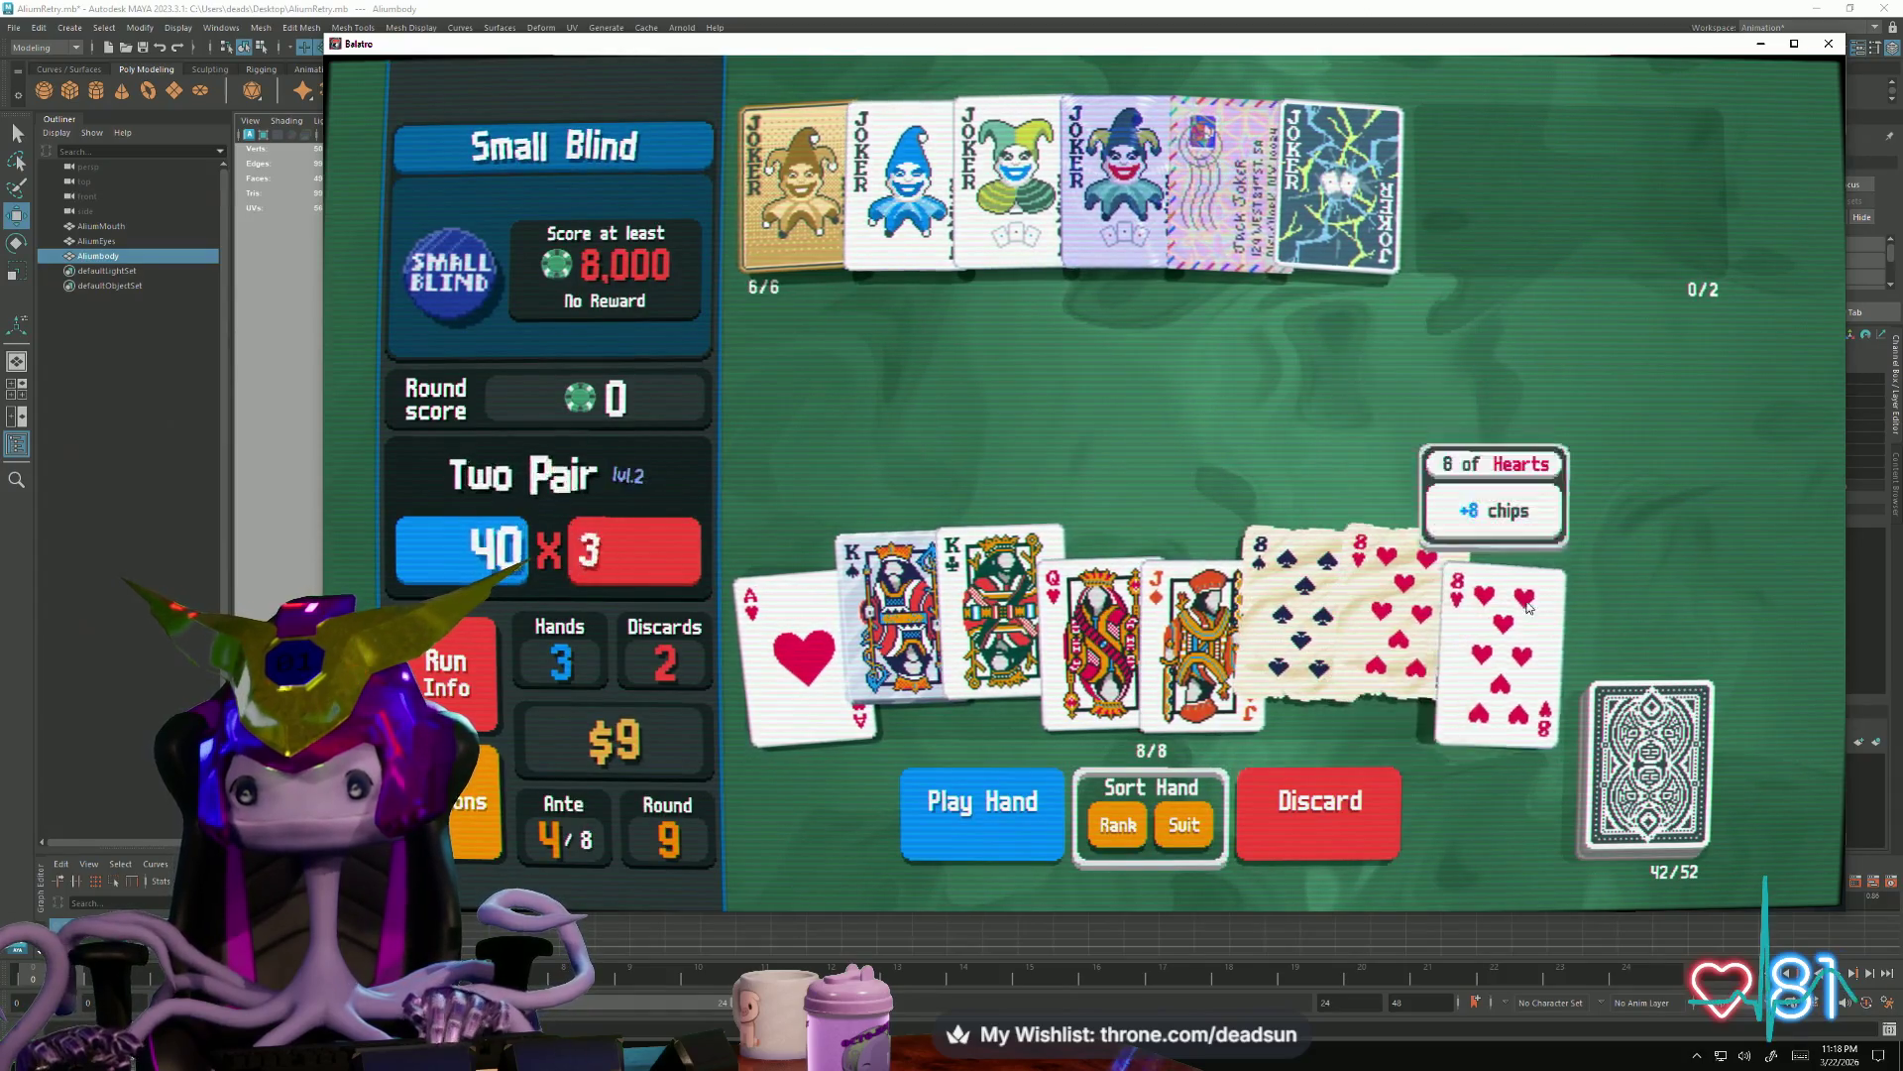
pyautogui.click(1494, 639)
pyautogui.click(944, 818)
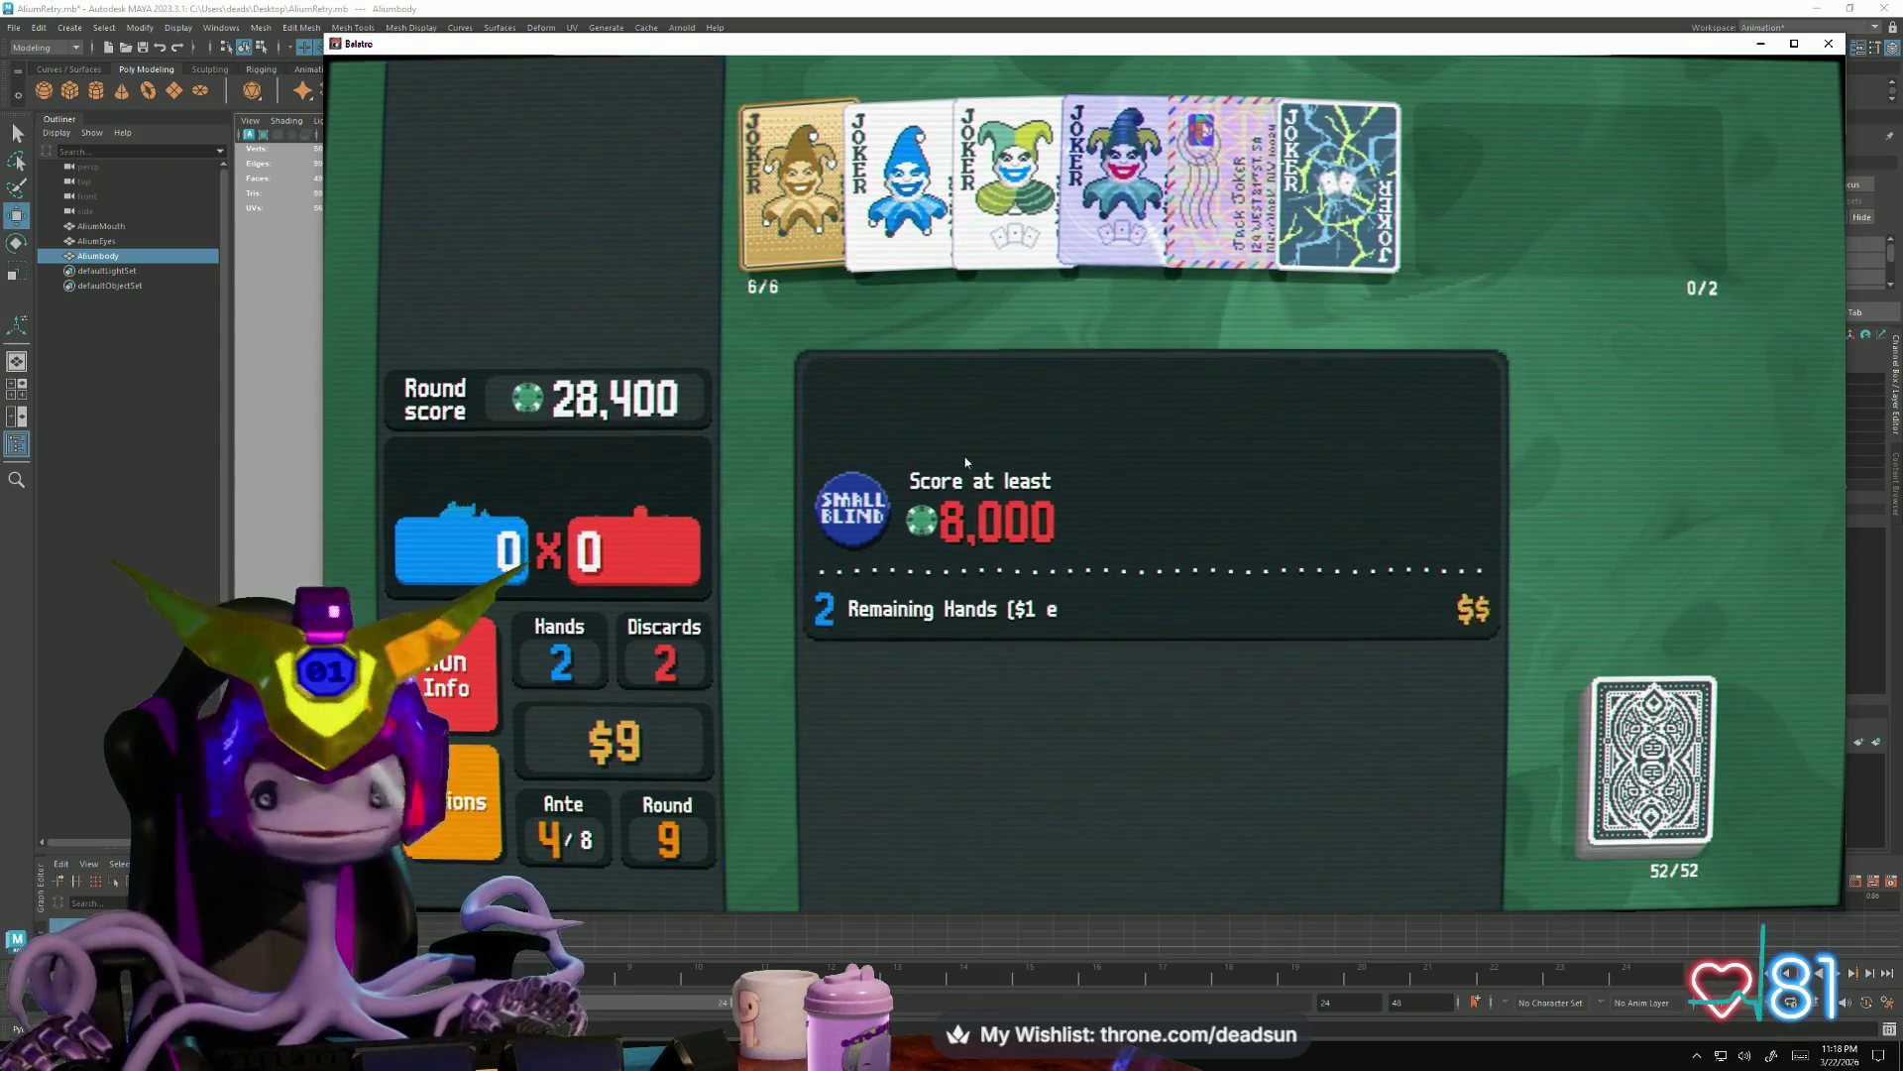
# Cash out, buy and use Mars, then take Saturn from the Jumbo Celestial Pack
pyautogui.click(1120, 430)
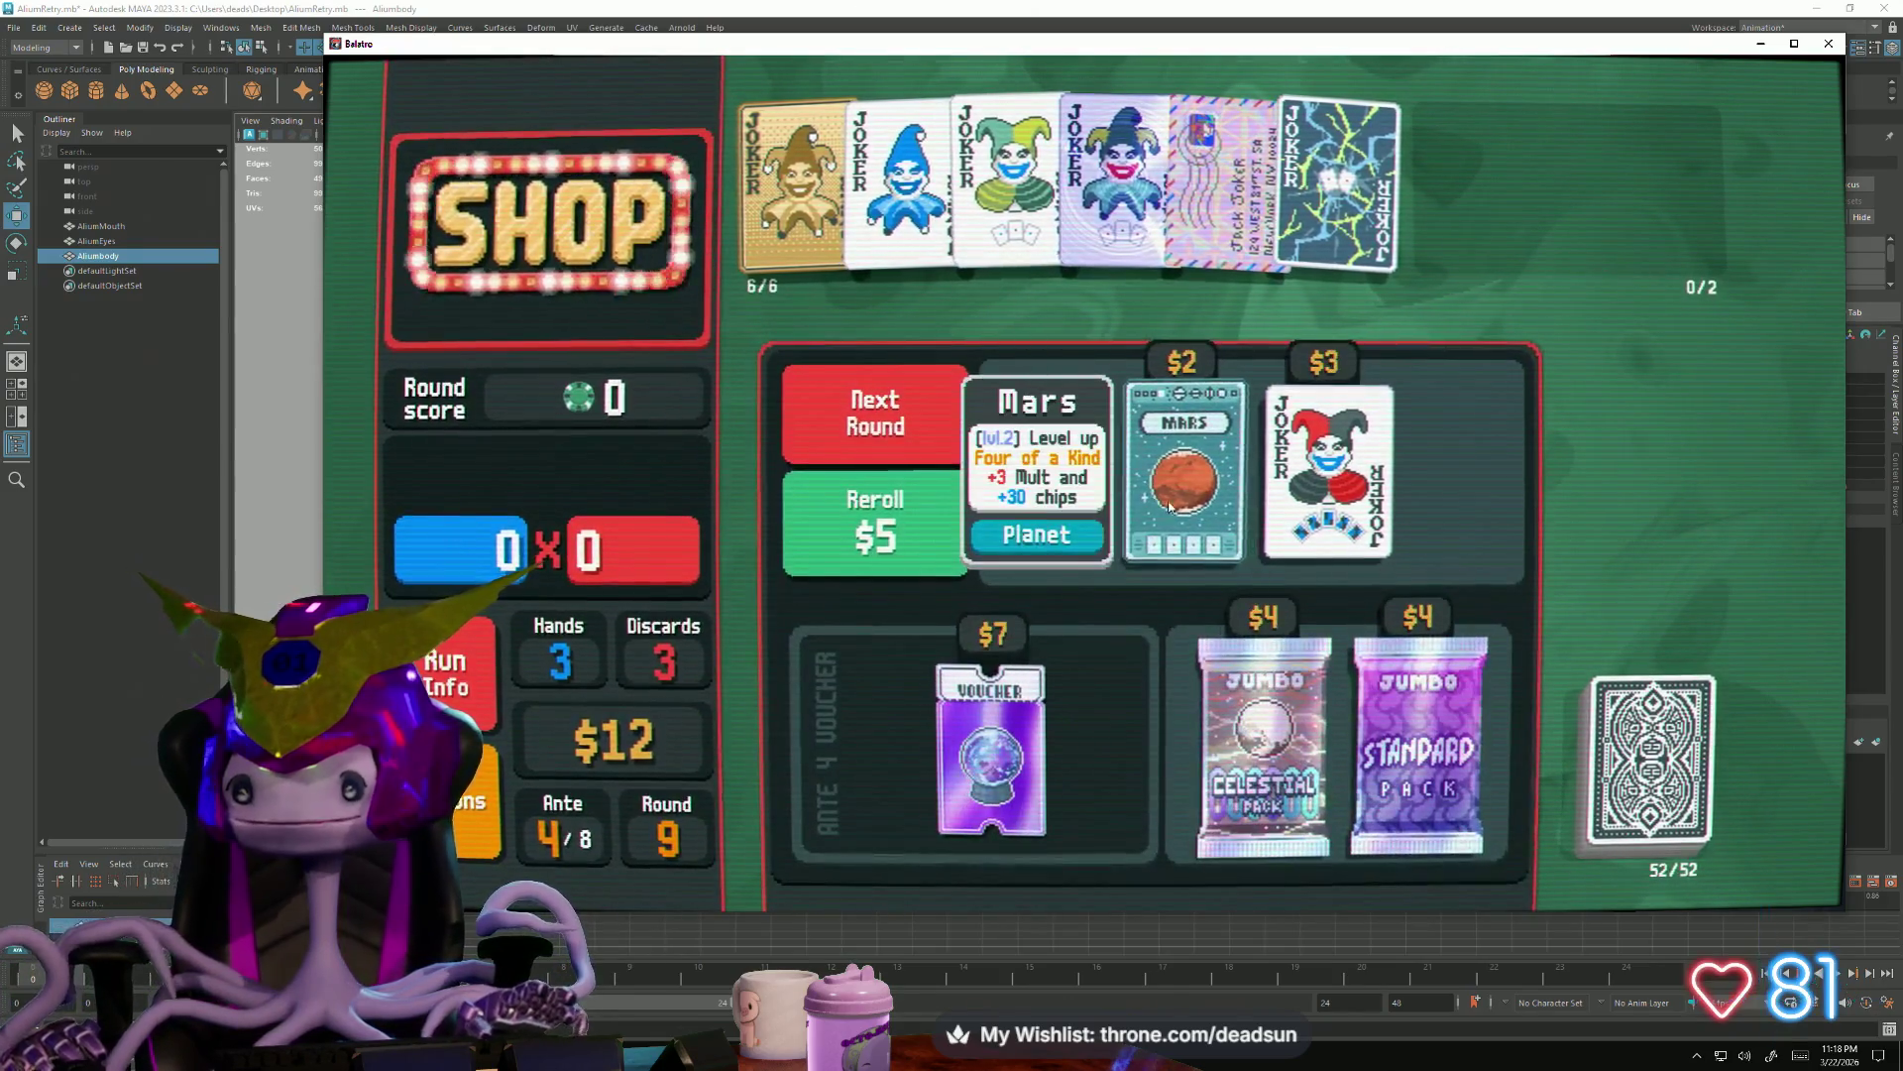
pyautogui.click(1257, 448)
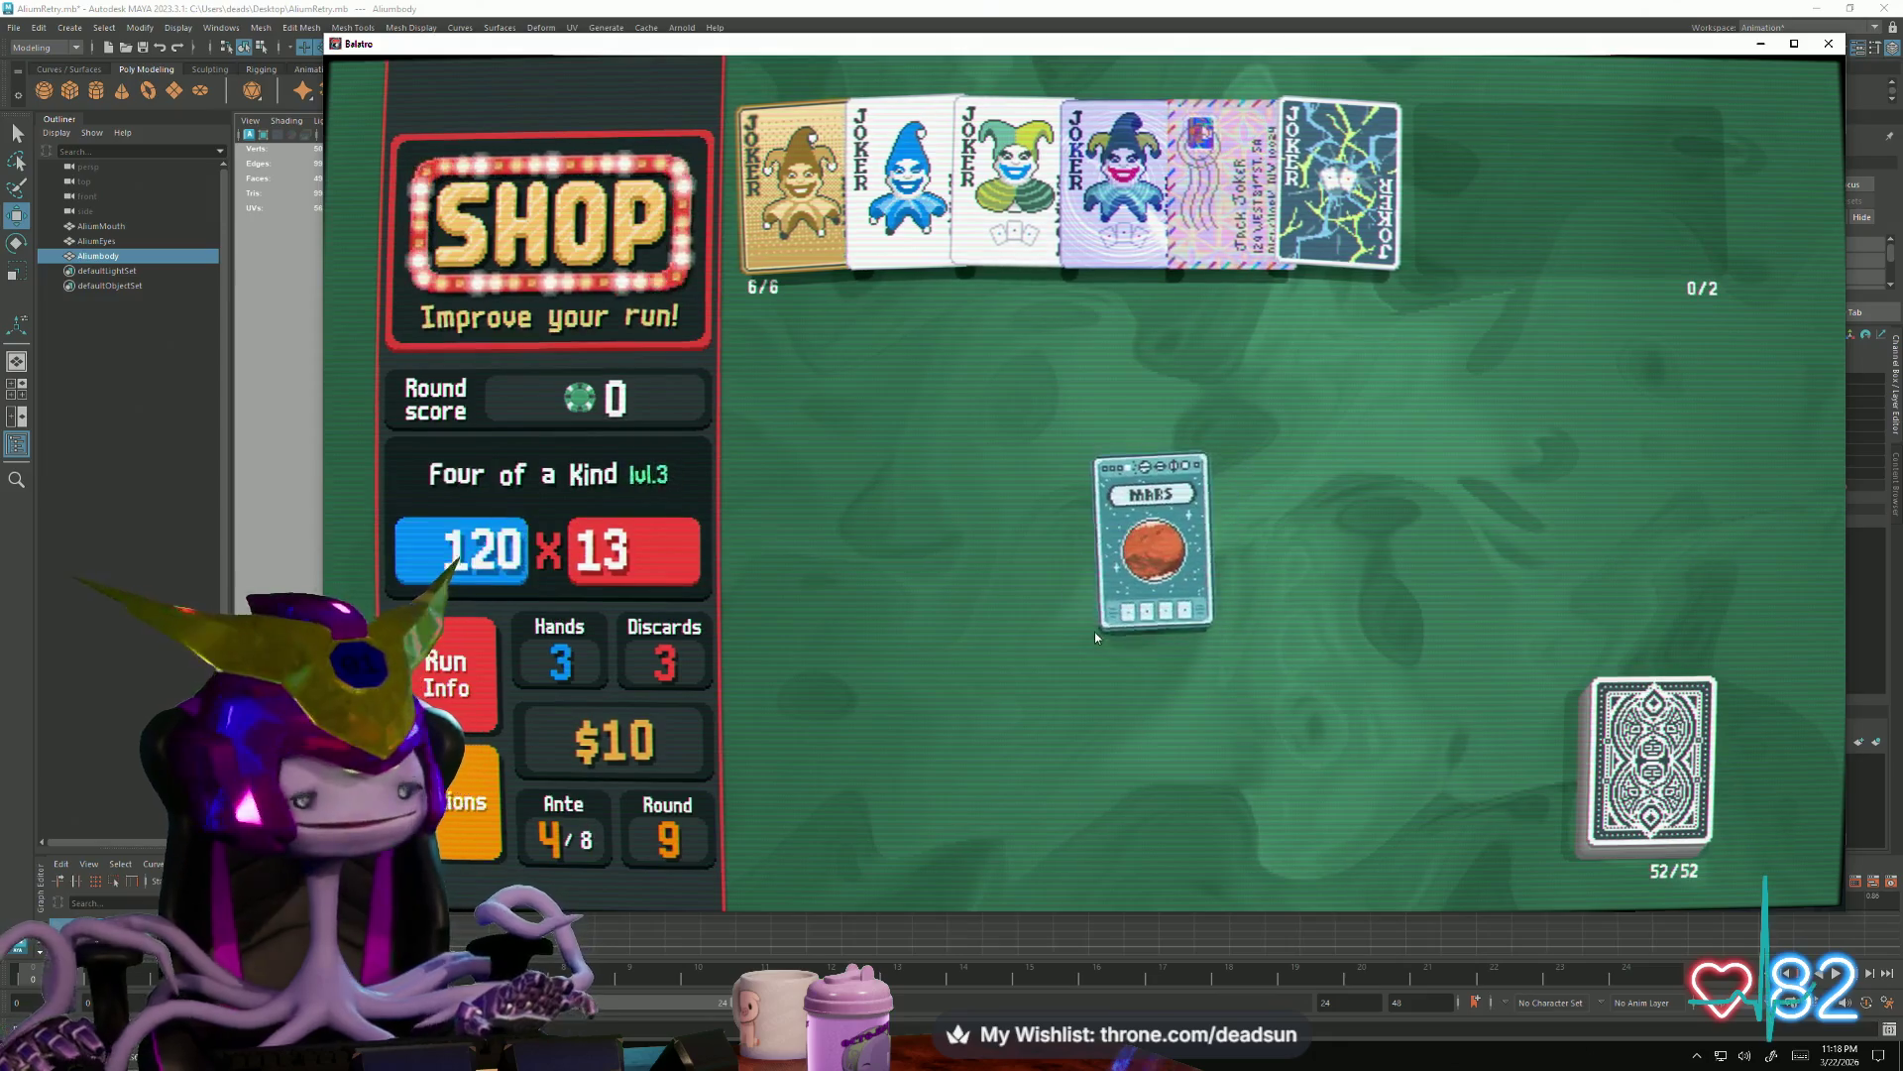
pyautogui.click(1264, 726)
pyautogui.click(1235, 892)
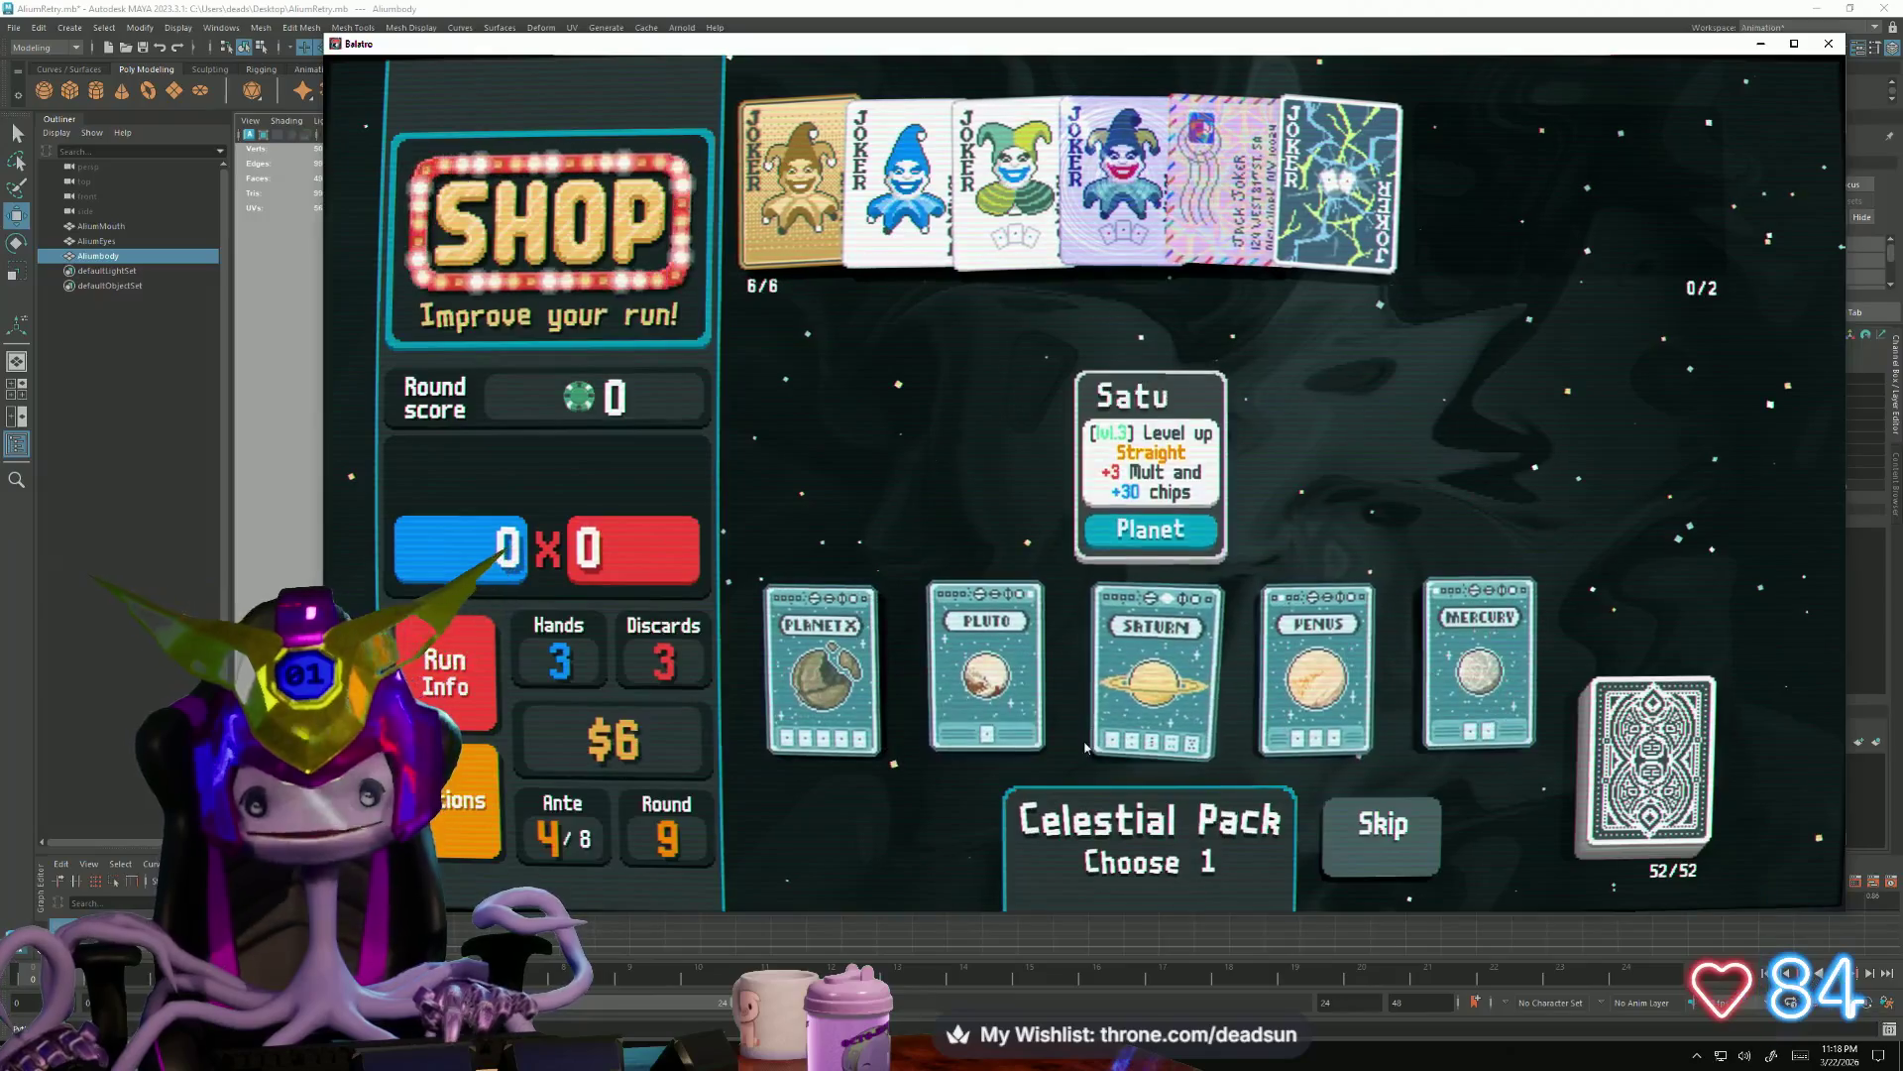
pyautogui.click(1153, 669)
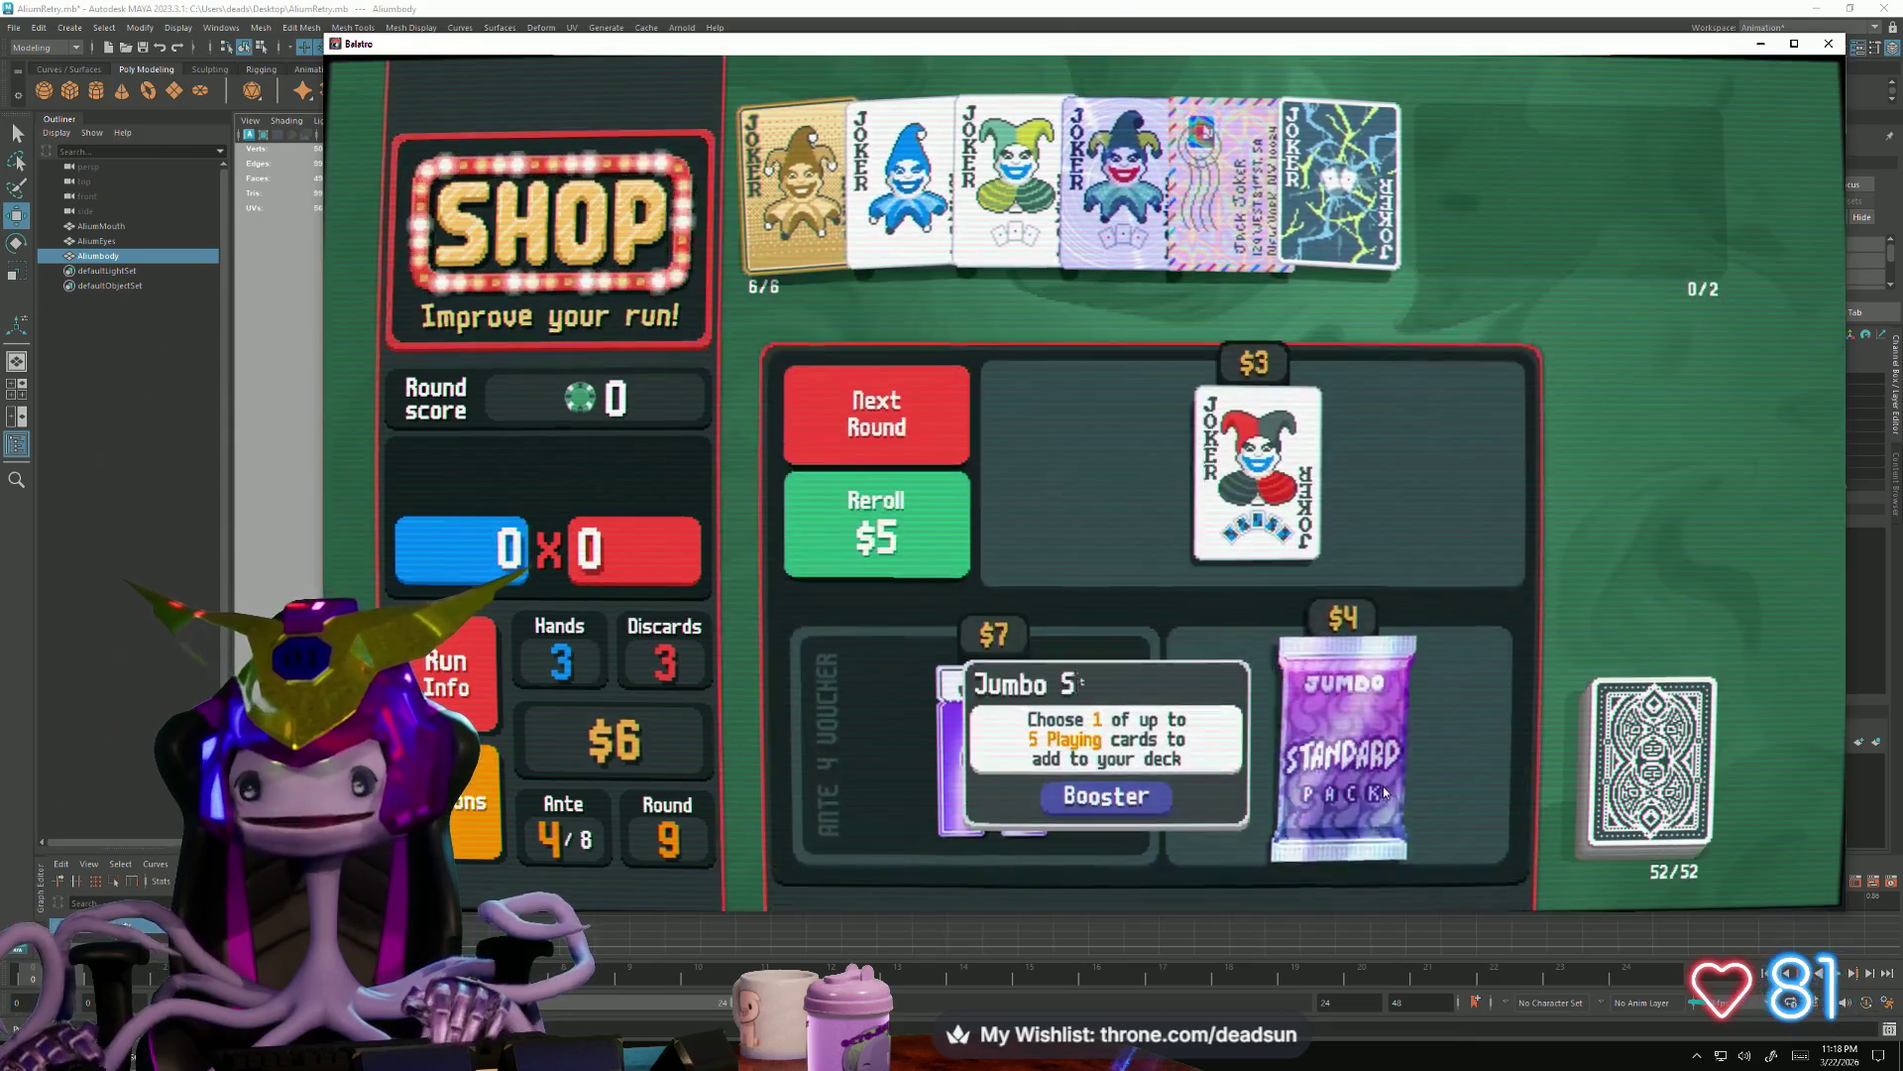
# Add the blue-seal Ace of Clubs from the Jumbo Standard Pack, then start the Big Blind
pyautogui.click(1383, 787)
pyautogui.click(1331, 871)
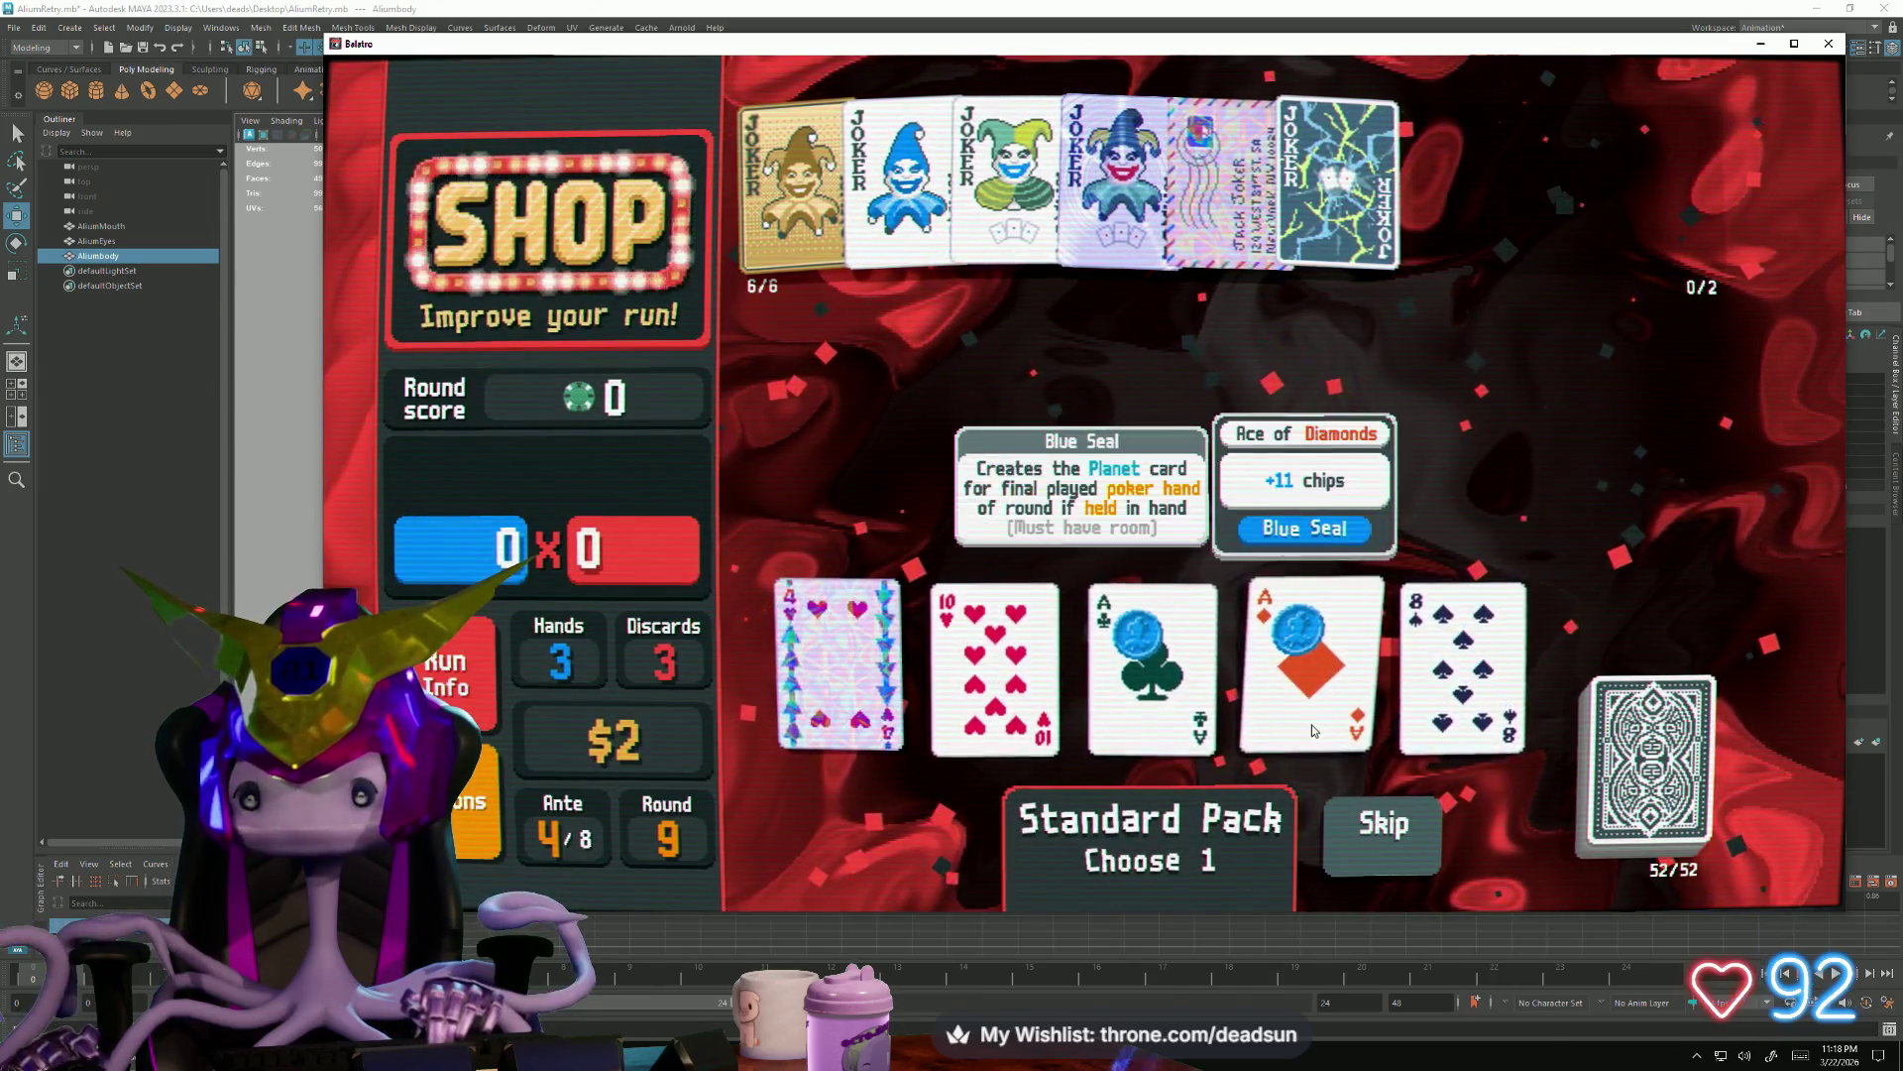
pyautogui.moveTo(1154, 670)
pyautogui.doubleClick(1153, 746)
pyautogui.click(894, 417)
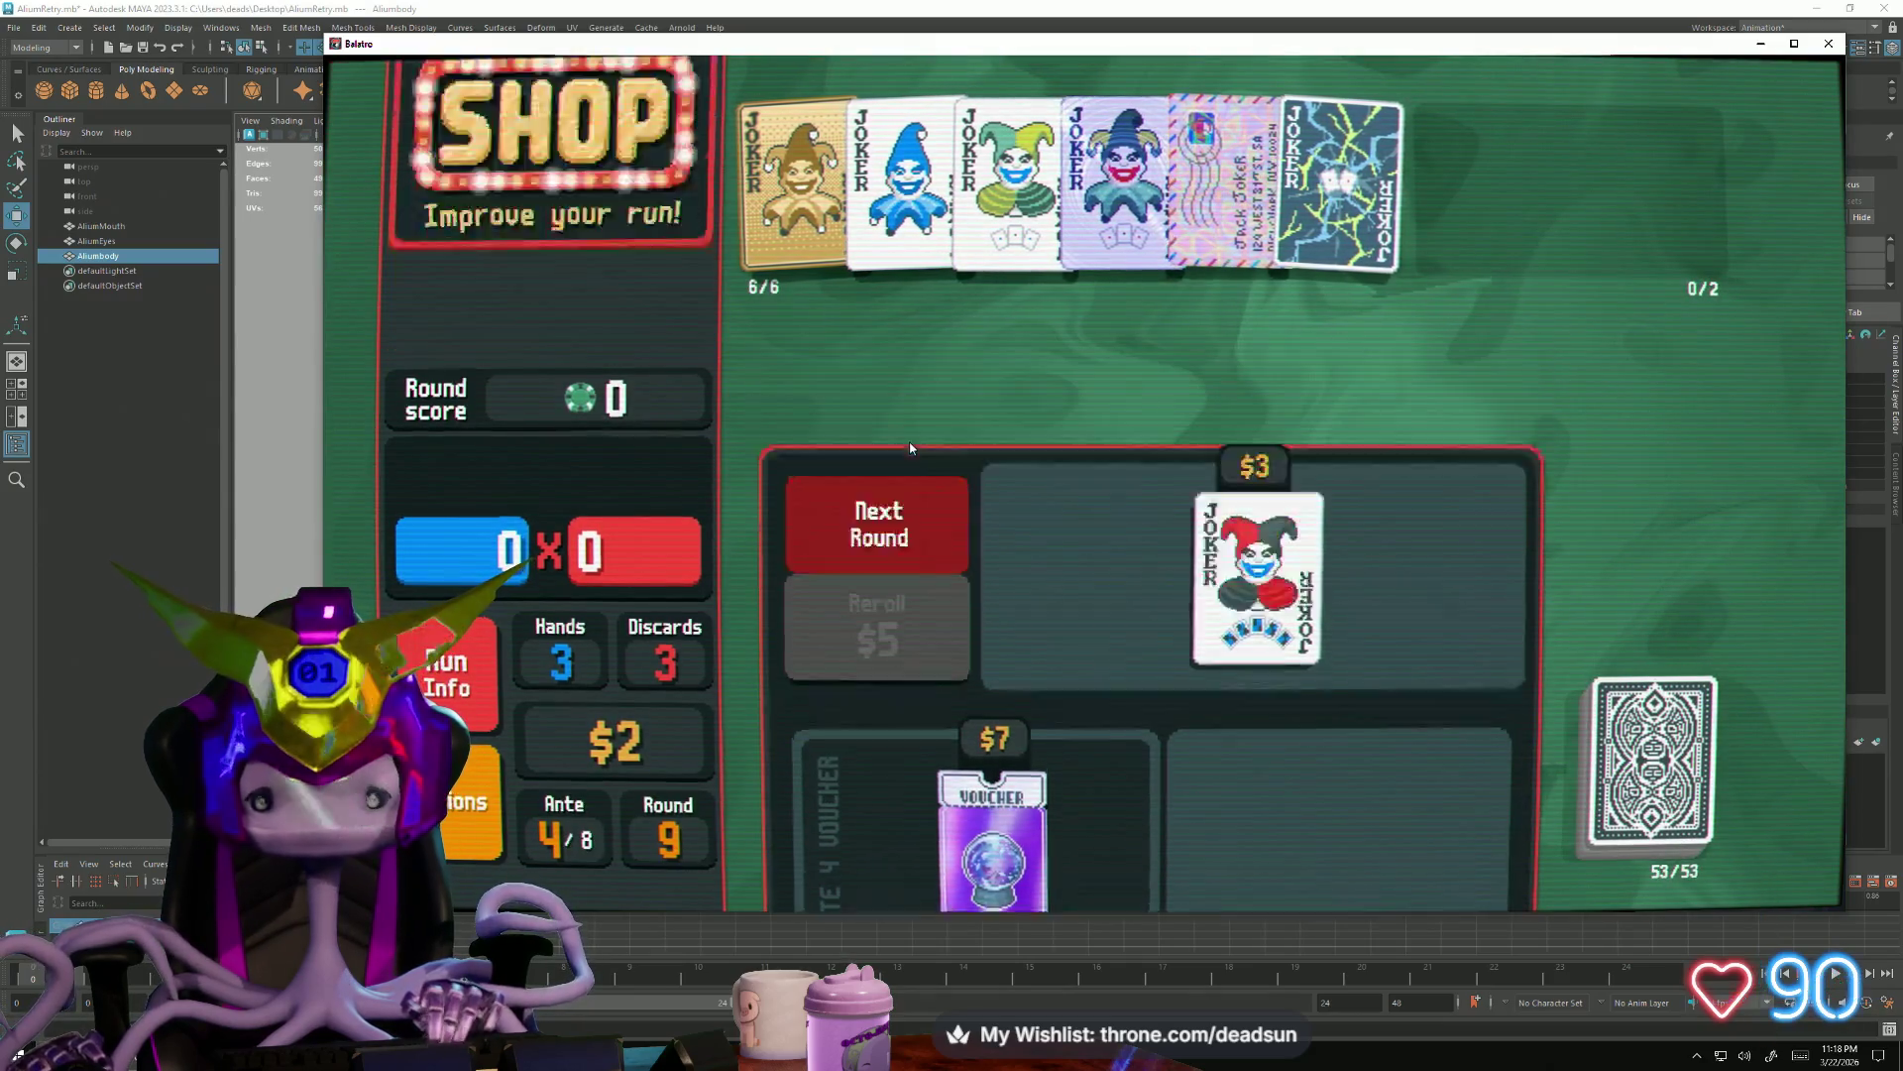
pyautogui.click(1128, 368)
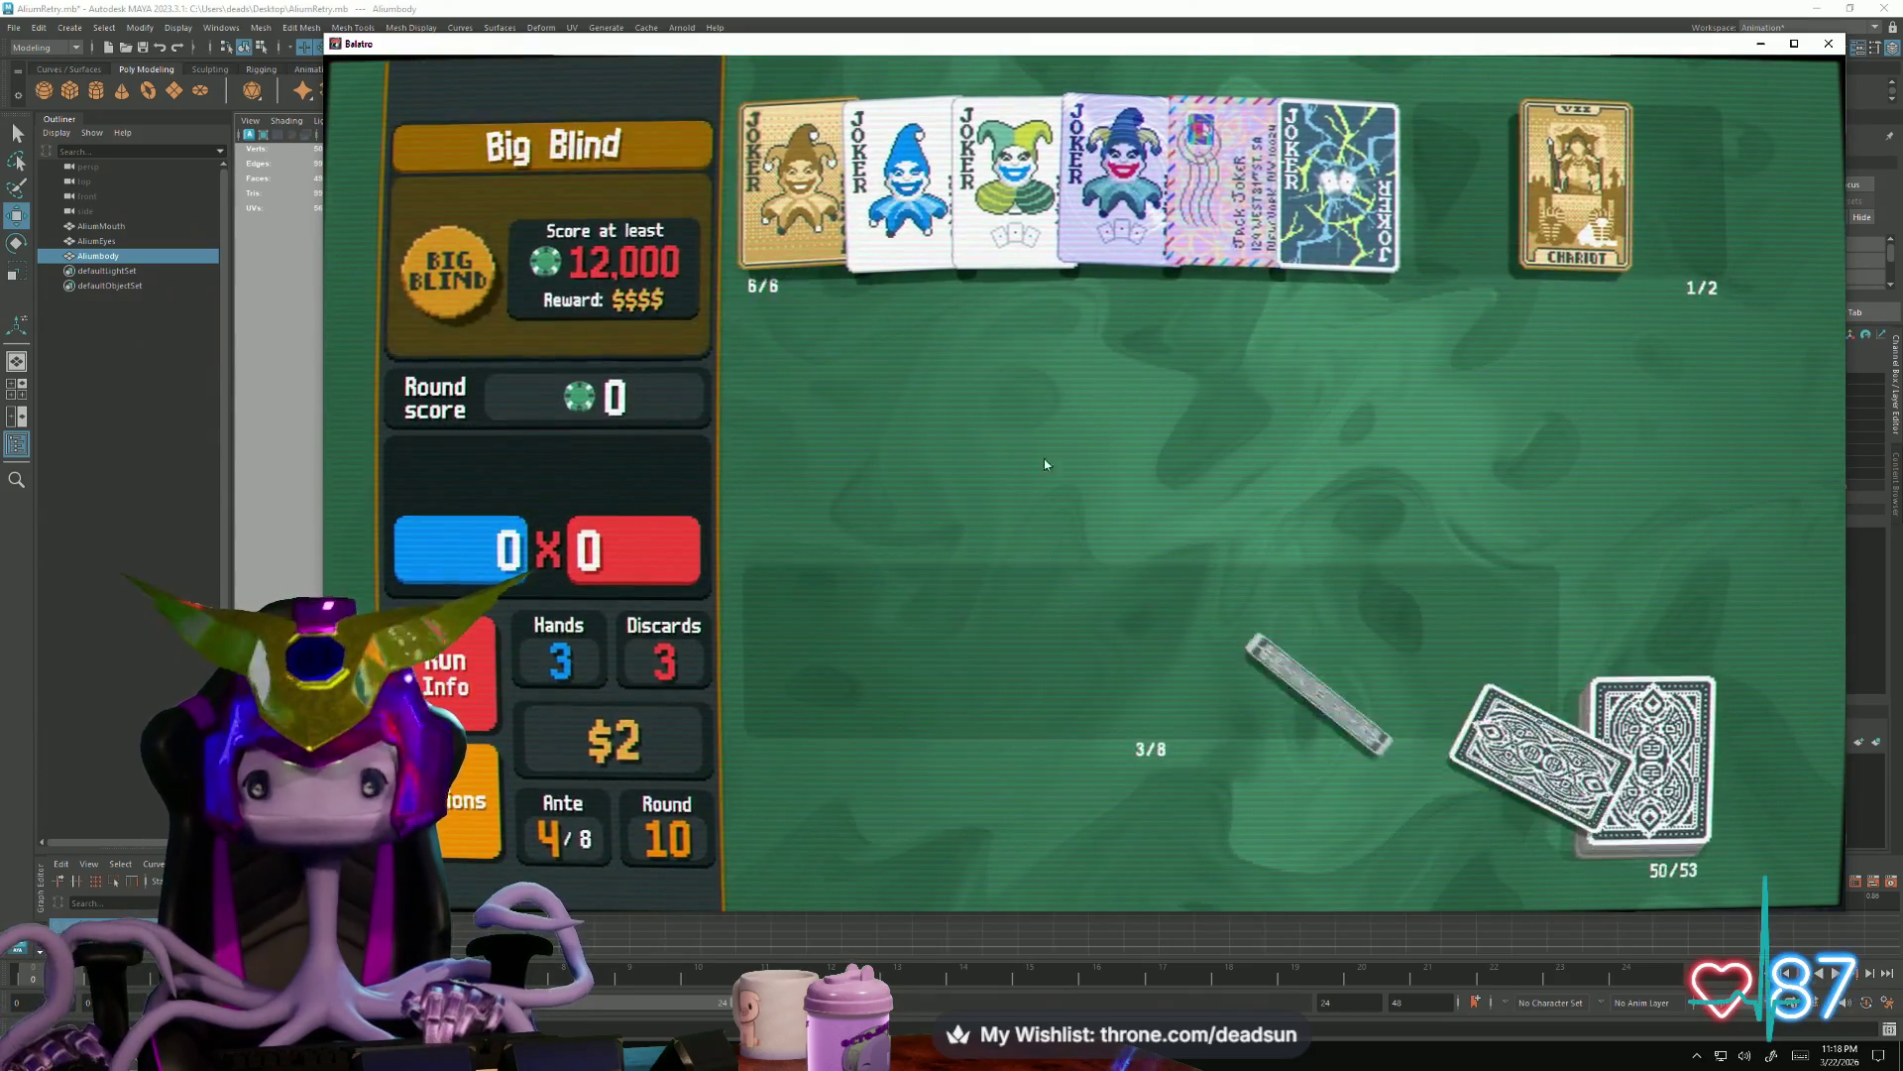
# Use The Chariot tarot on the King of Clubs
pyautogui.click(799, 654)
pyautogui.click(1577, 186)
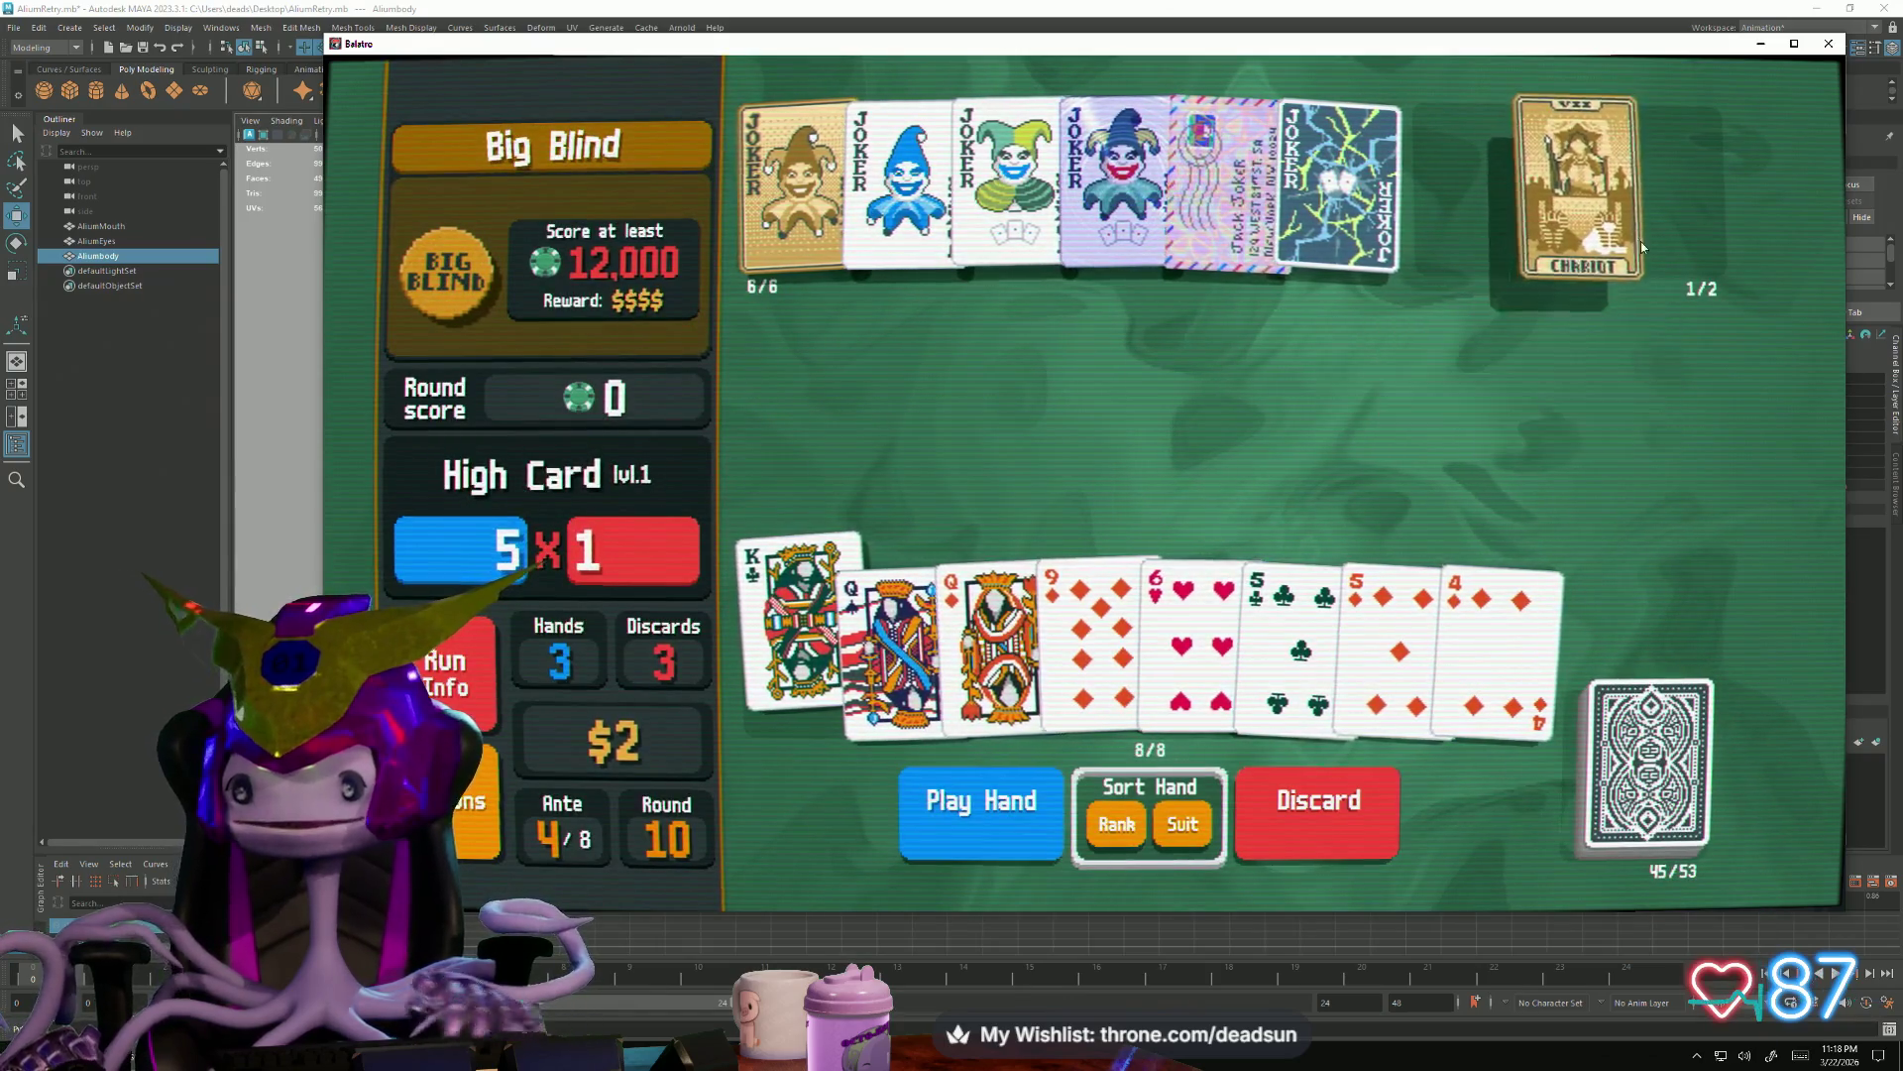
pyautogui.click(1665, 238)
# Discard five low cards: 5♦, 4♦, 5♣, 6♥ and 9♦
pyautogui.click(1494, 626)
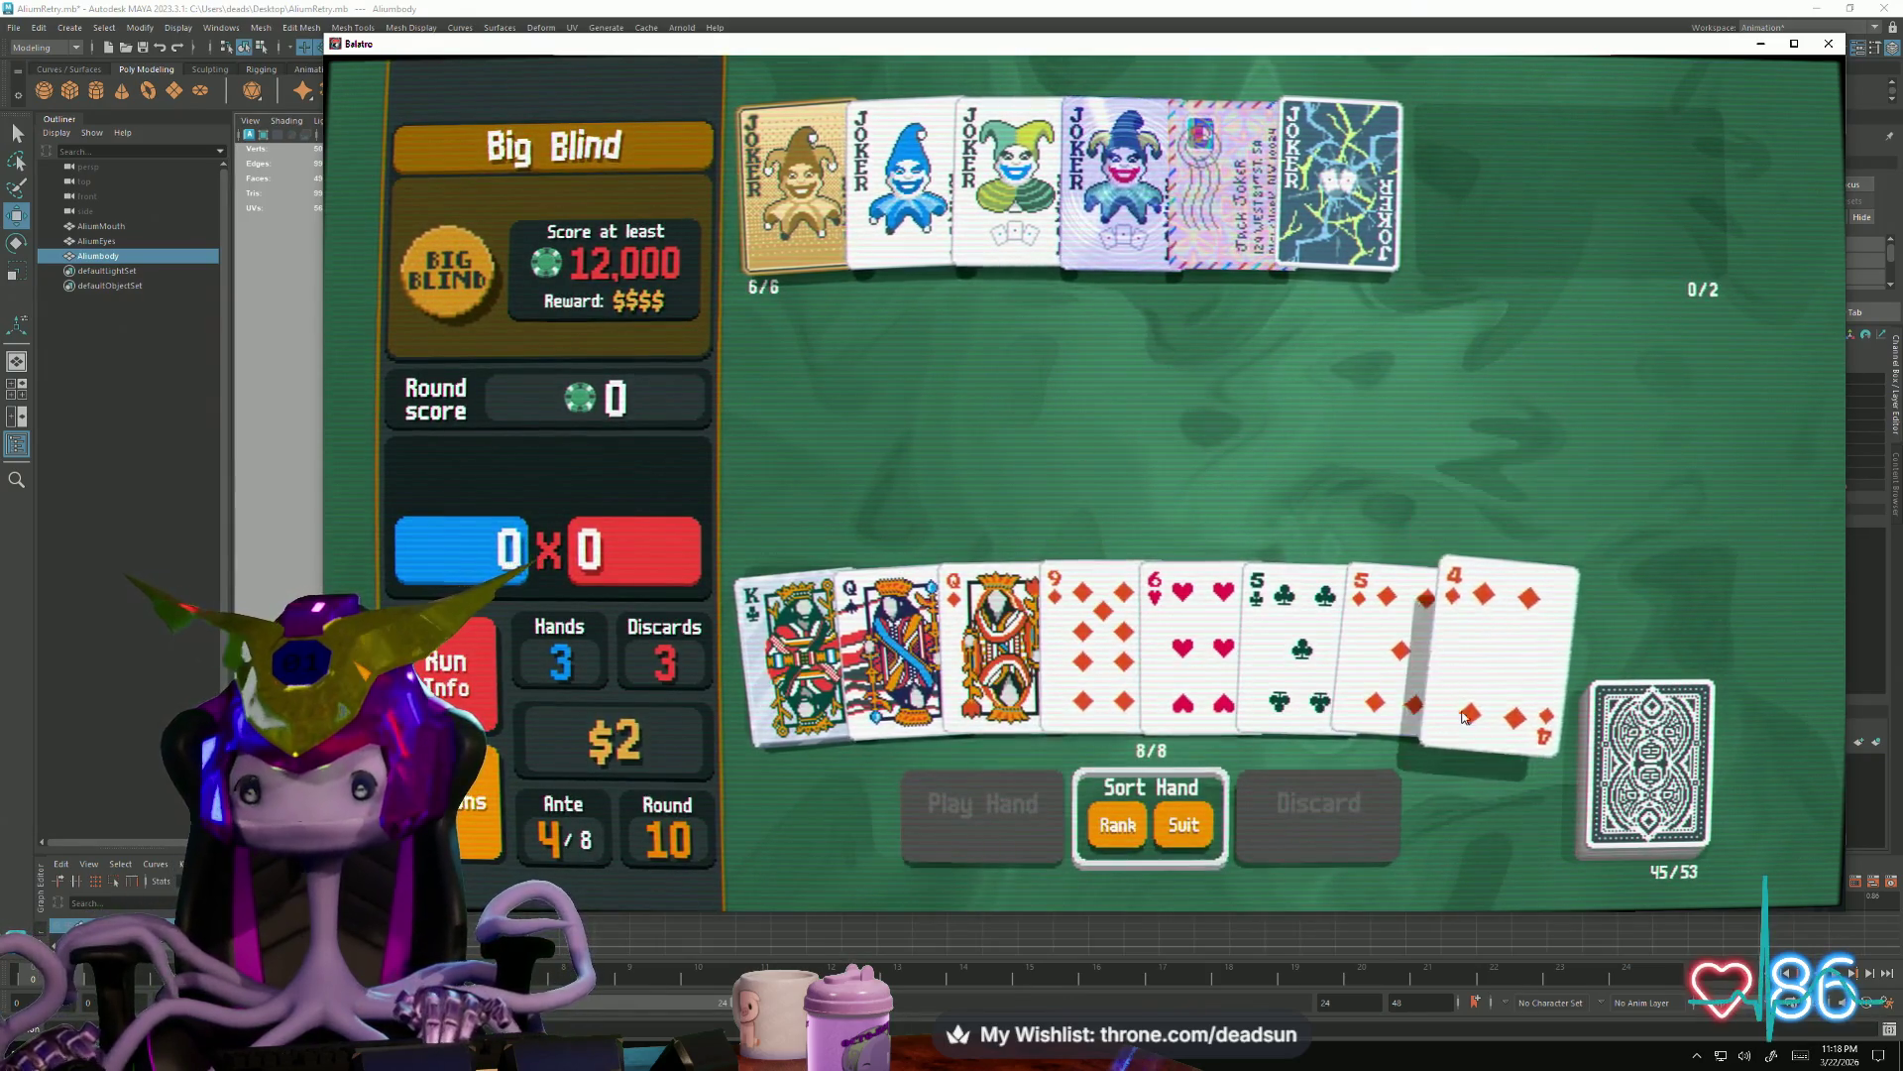
pyautogui.click(1398, 624)
pyautogui.click(1276, 698)
pyautogui.click(1199, 690)
pyautogui.click(1097, 646)
pyautogui.click(1320, 803)
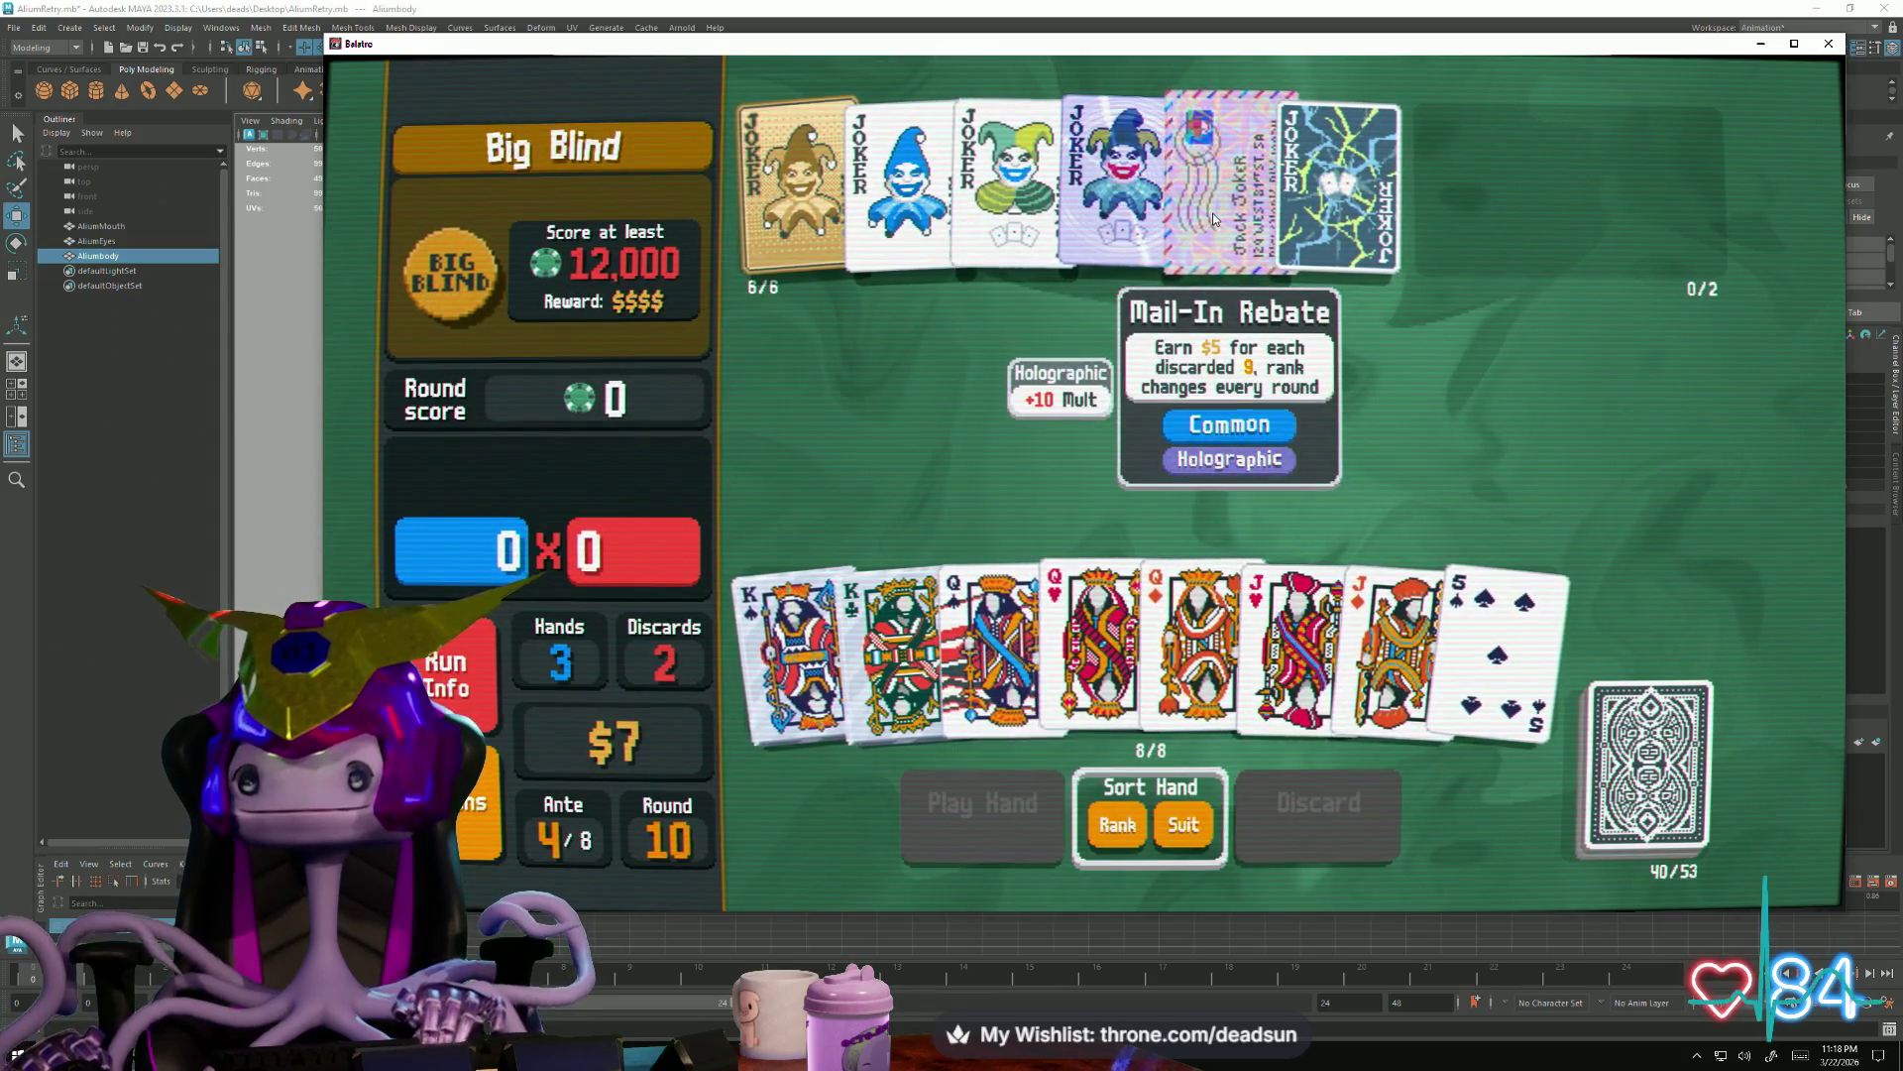
# Play a queens-over-jacks Full House to clear the 12,000-point Big Blind
pyautogui.click(988, 640)
pyautogui.click(1101, 639)
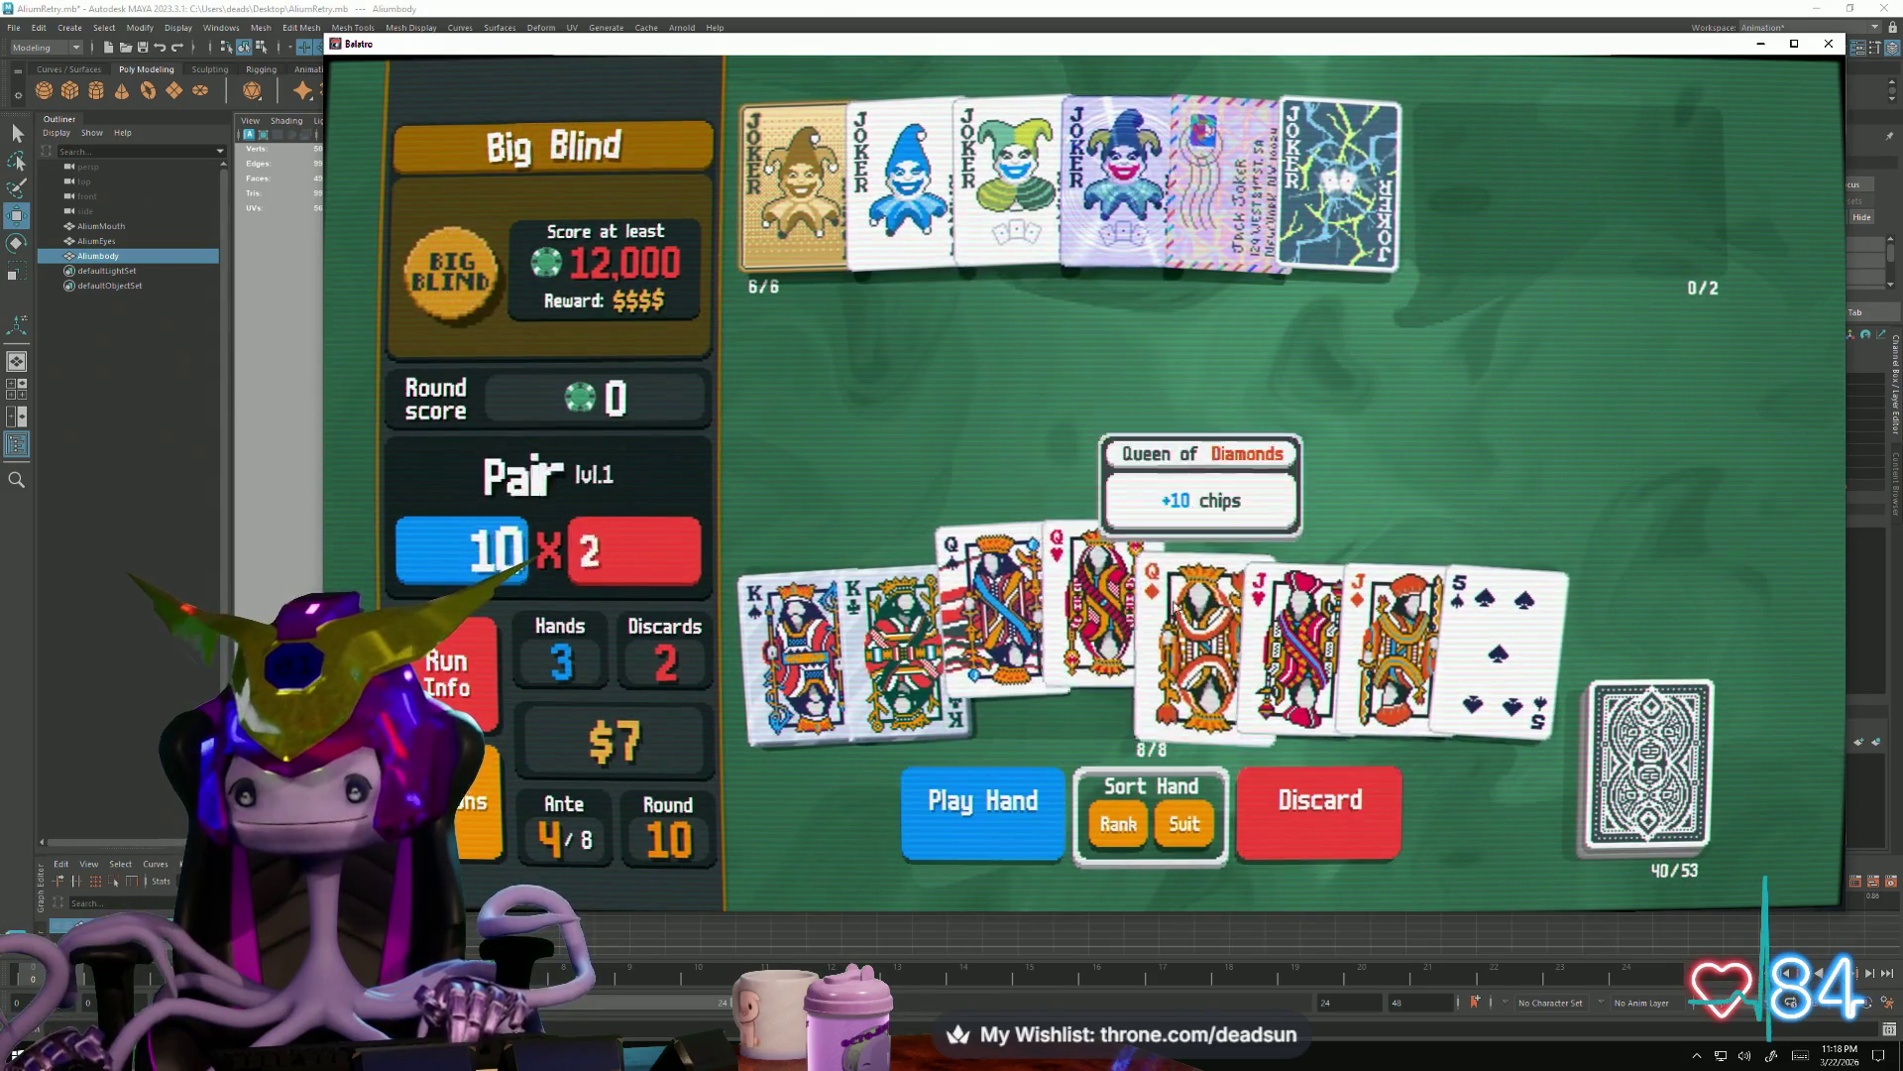
pyautogui.click(1197, 639)
pyautogui.click(1294, 639)
pyautogui.click(1397, 640)
pyautogui.click(983, 803)
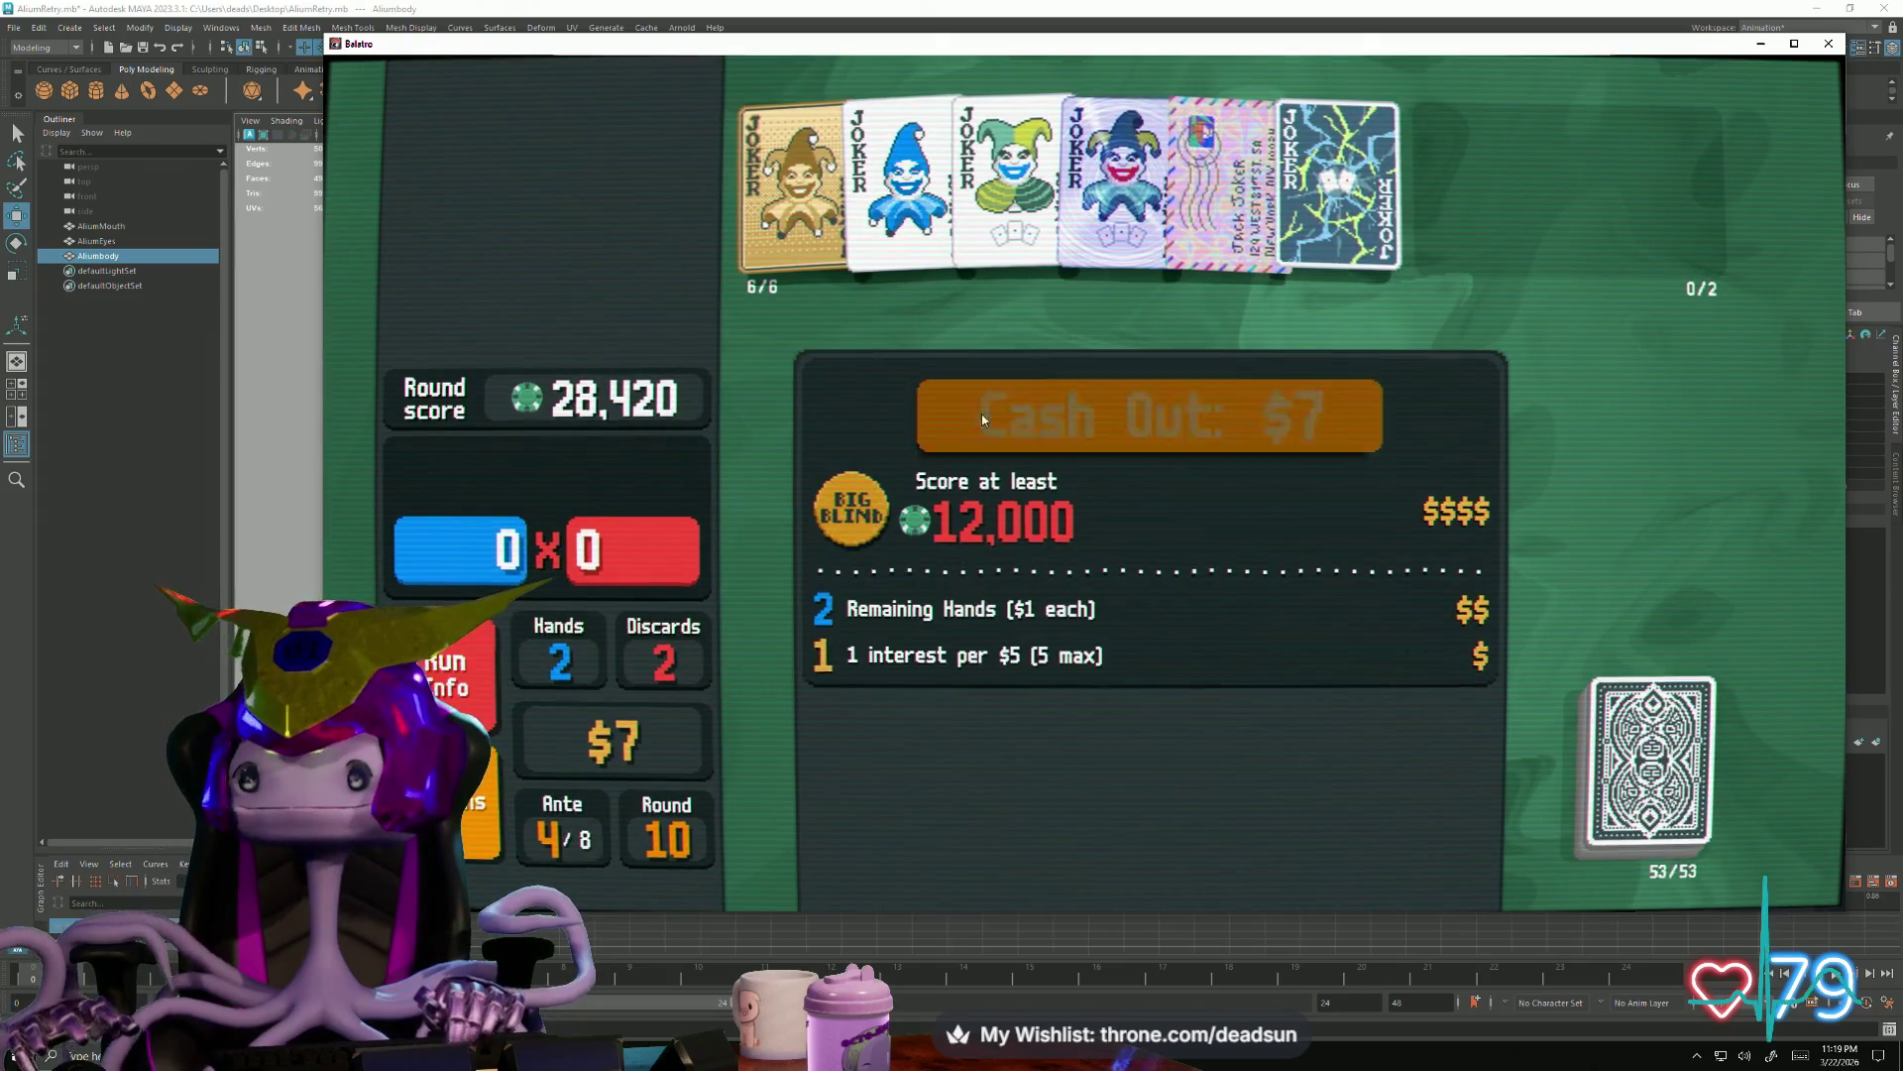
# Cash out, use Neptune, and turn the 10 of Clubs into a Gold Card with The Devil
pyautogui.click(984, 416)
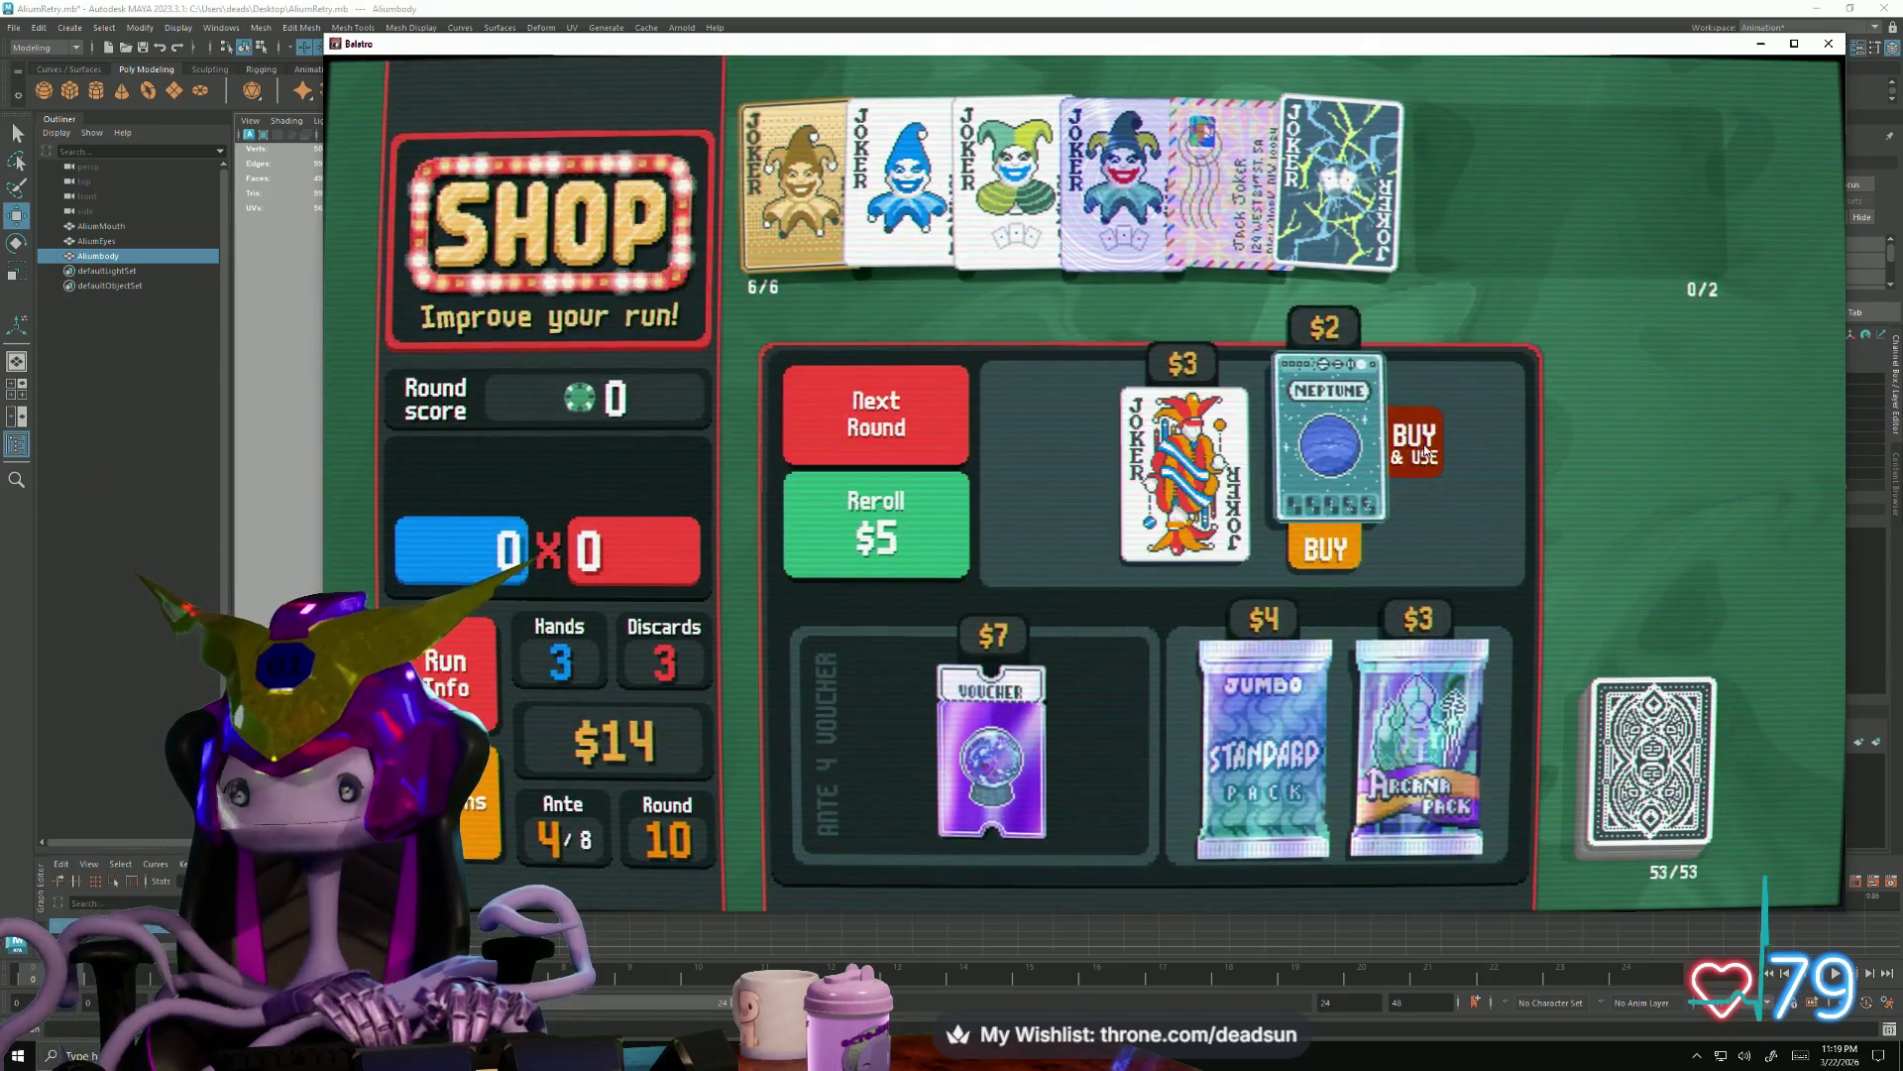
pyautogui.click(1421, 454)
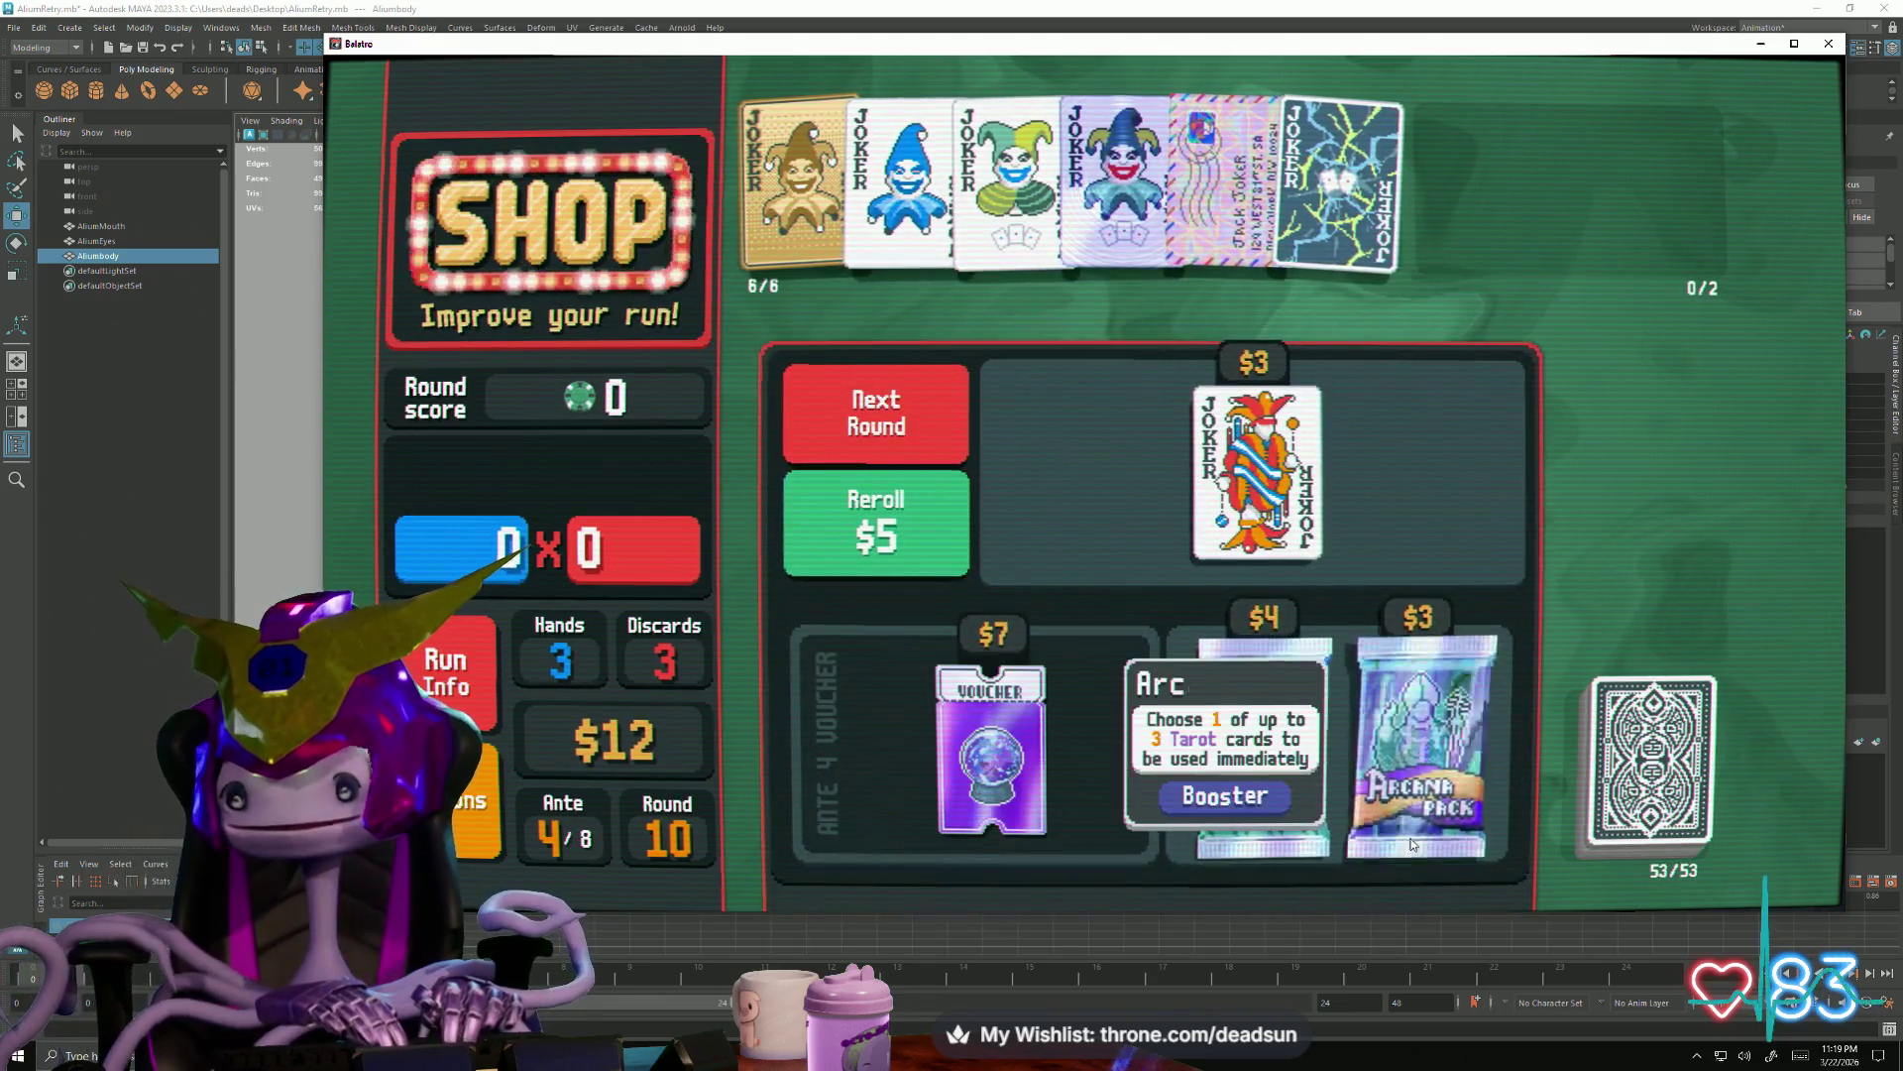
pyautogui.click(1411, 846)
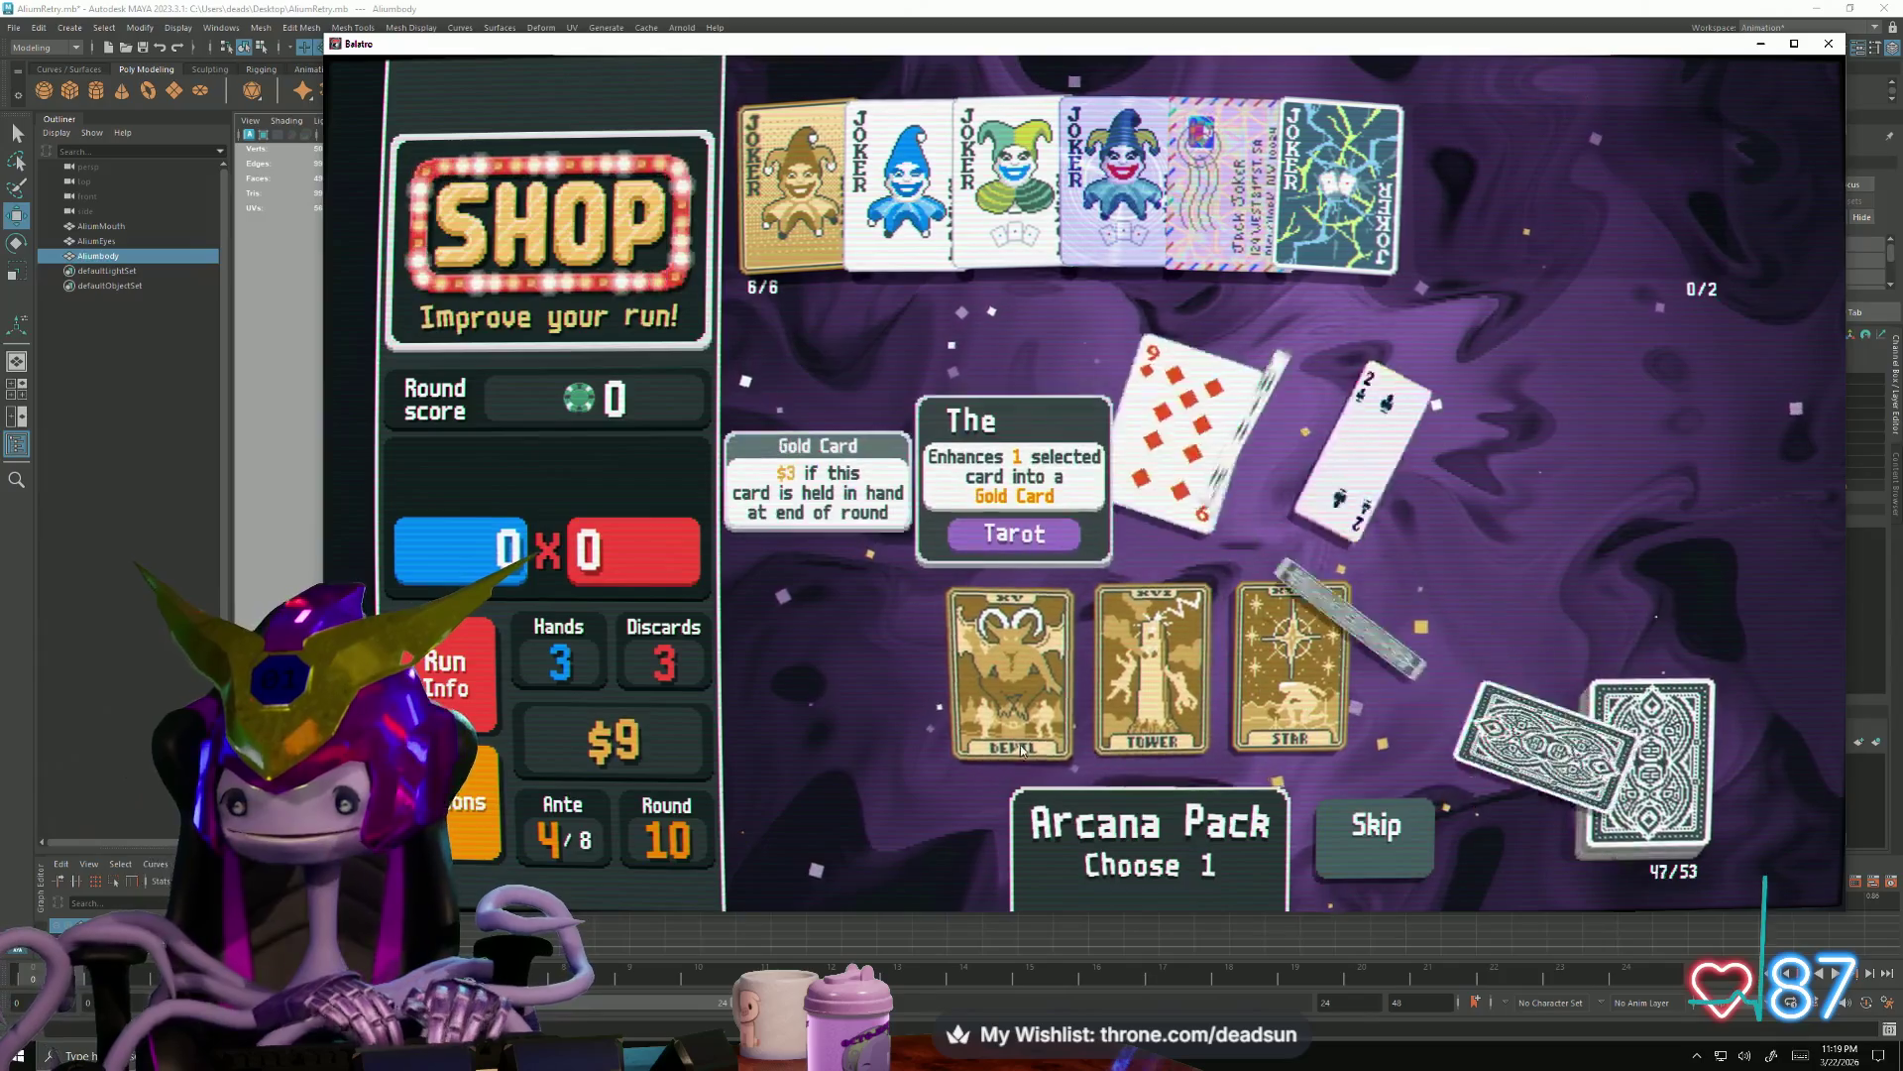
pyautogui.click(989, 432)
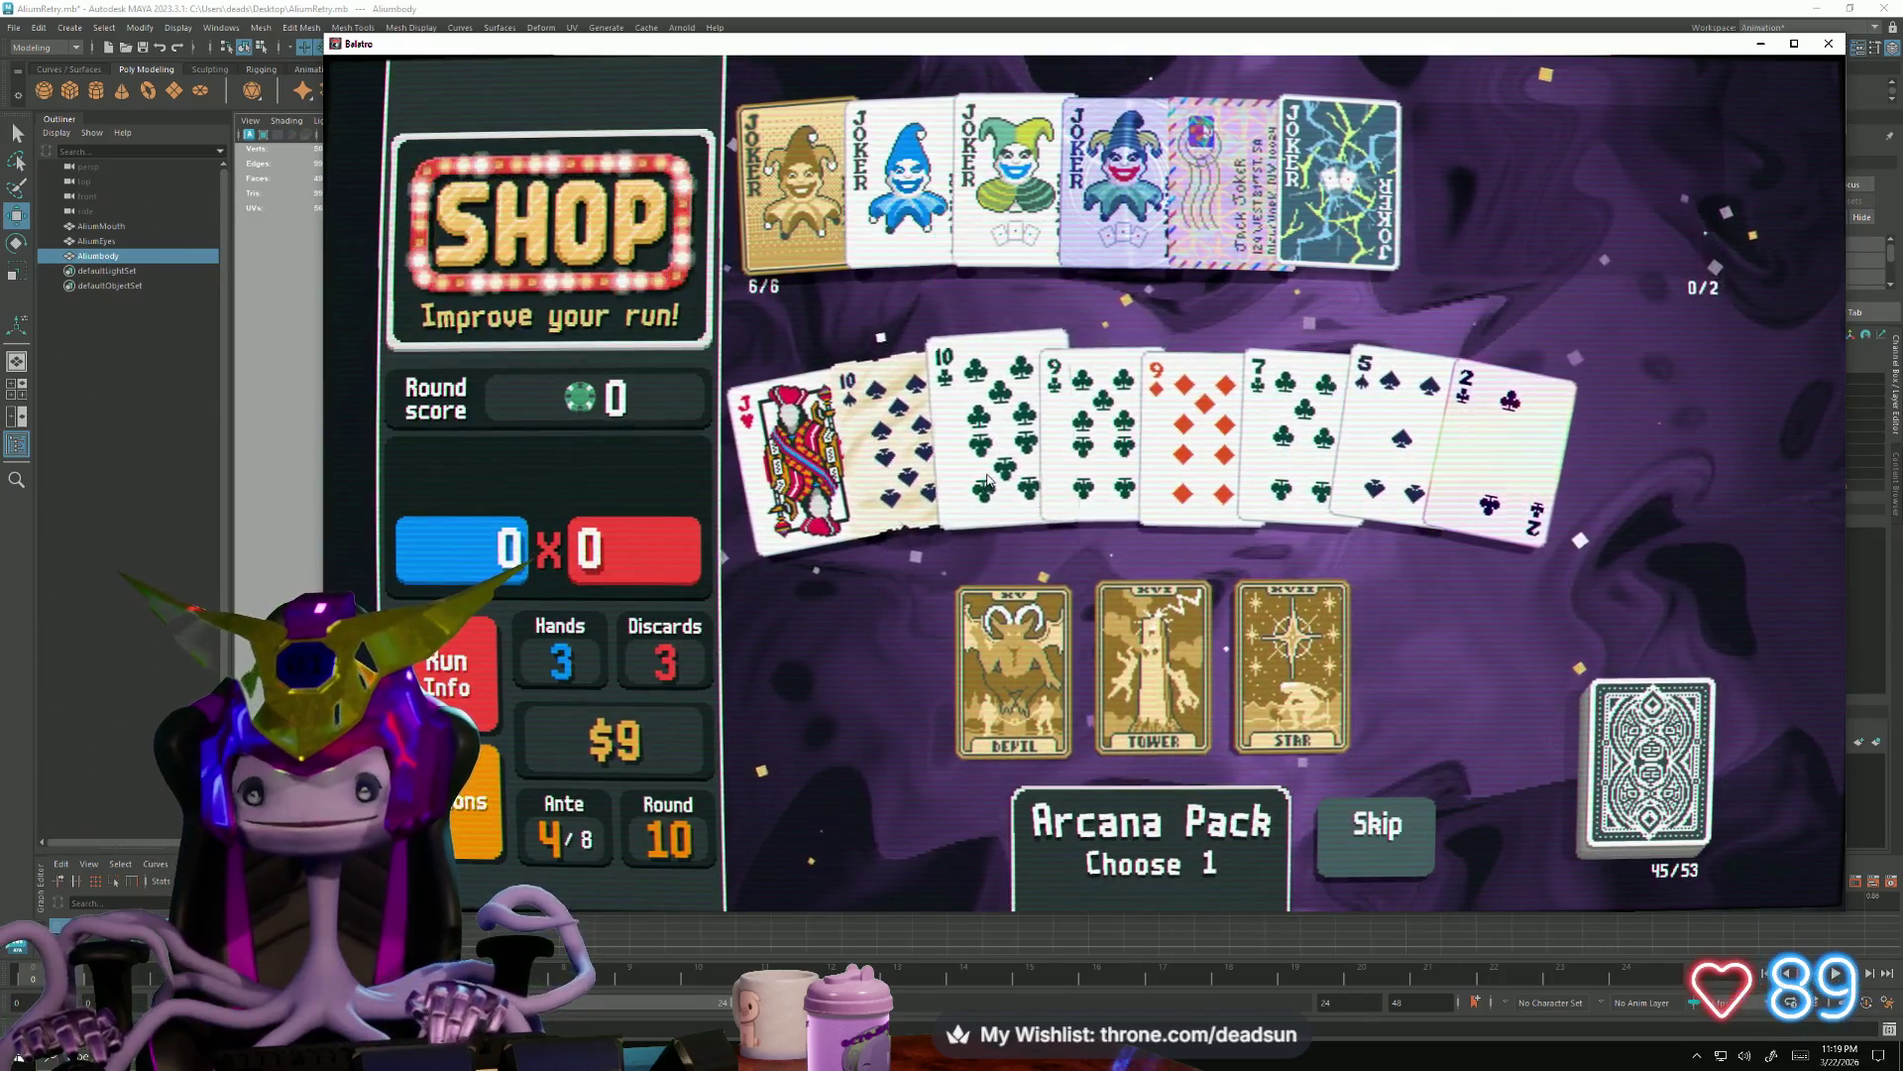
pyautogui.click(1012, 671)
pyautogui.click(1026, 792)
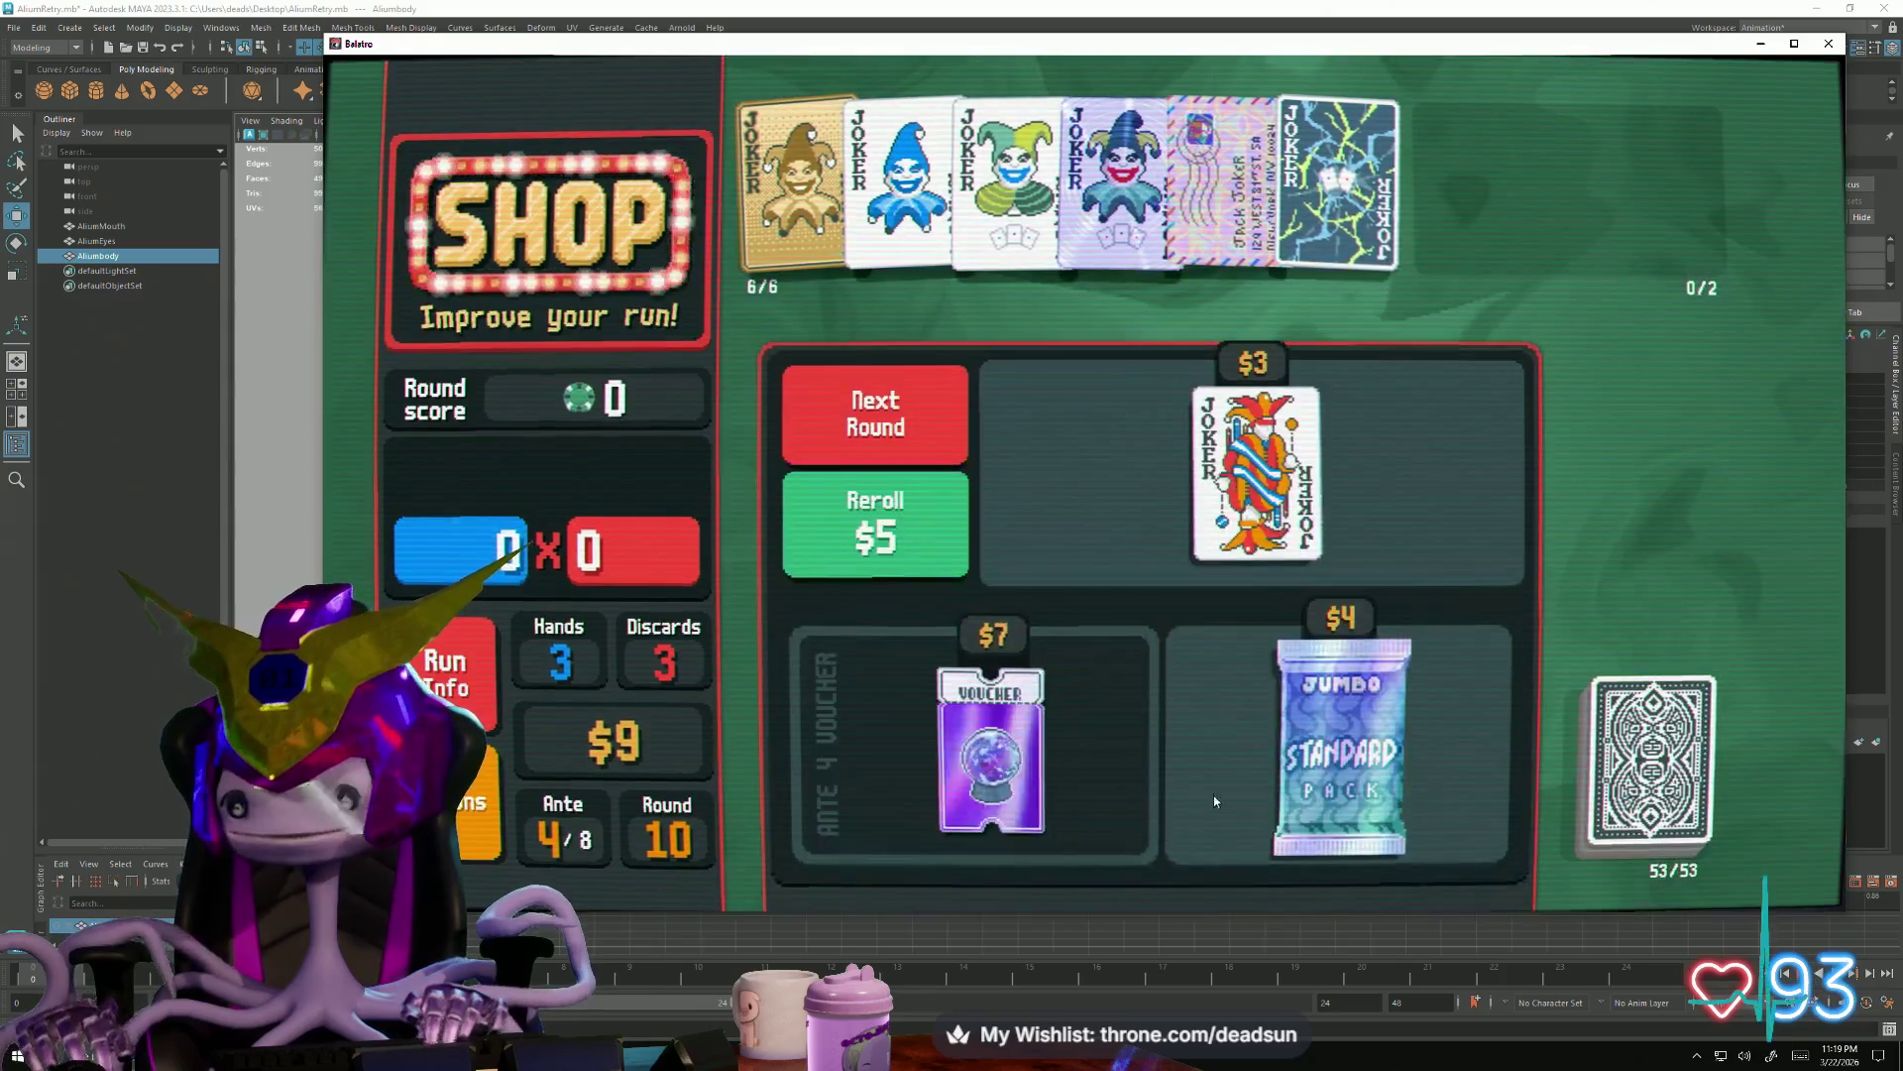
# Add the 5 of Hearts from the Jumbo Standard Pack, then start The Head boss blind
pyautogui.click(1340, 743)
pyautogui.click(1339, 870)
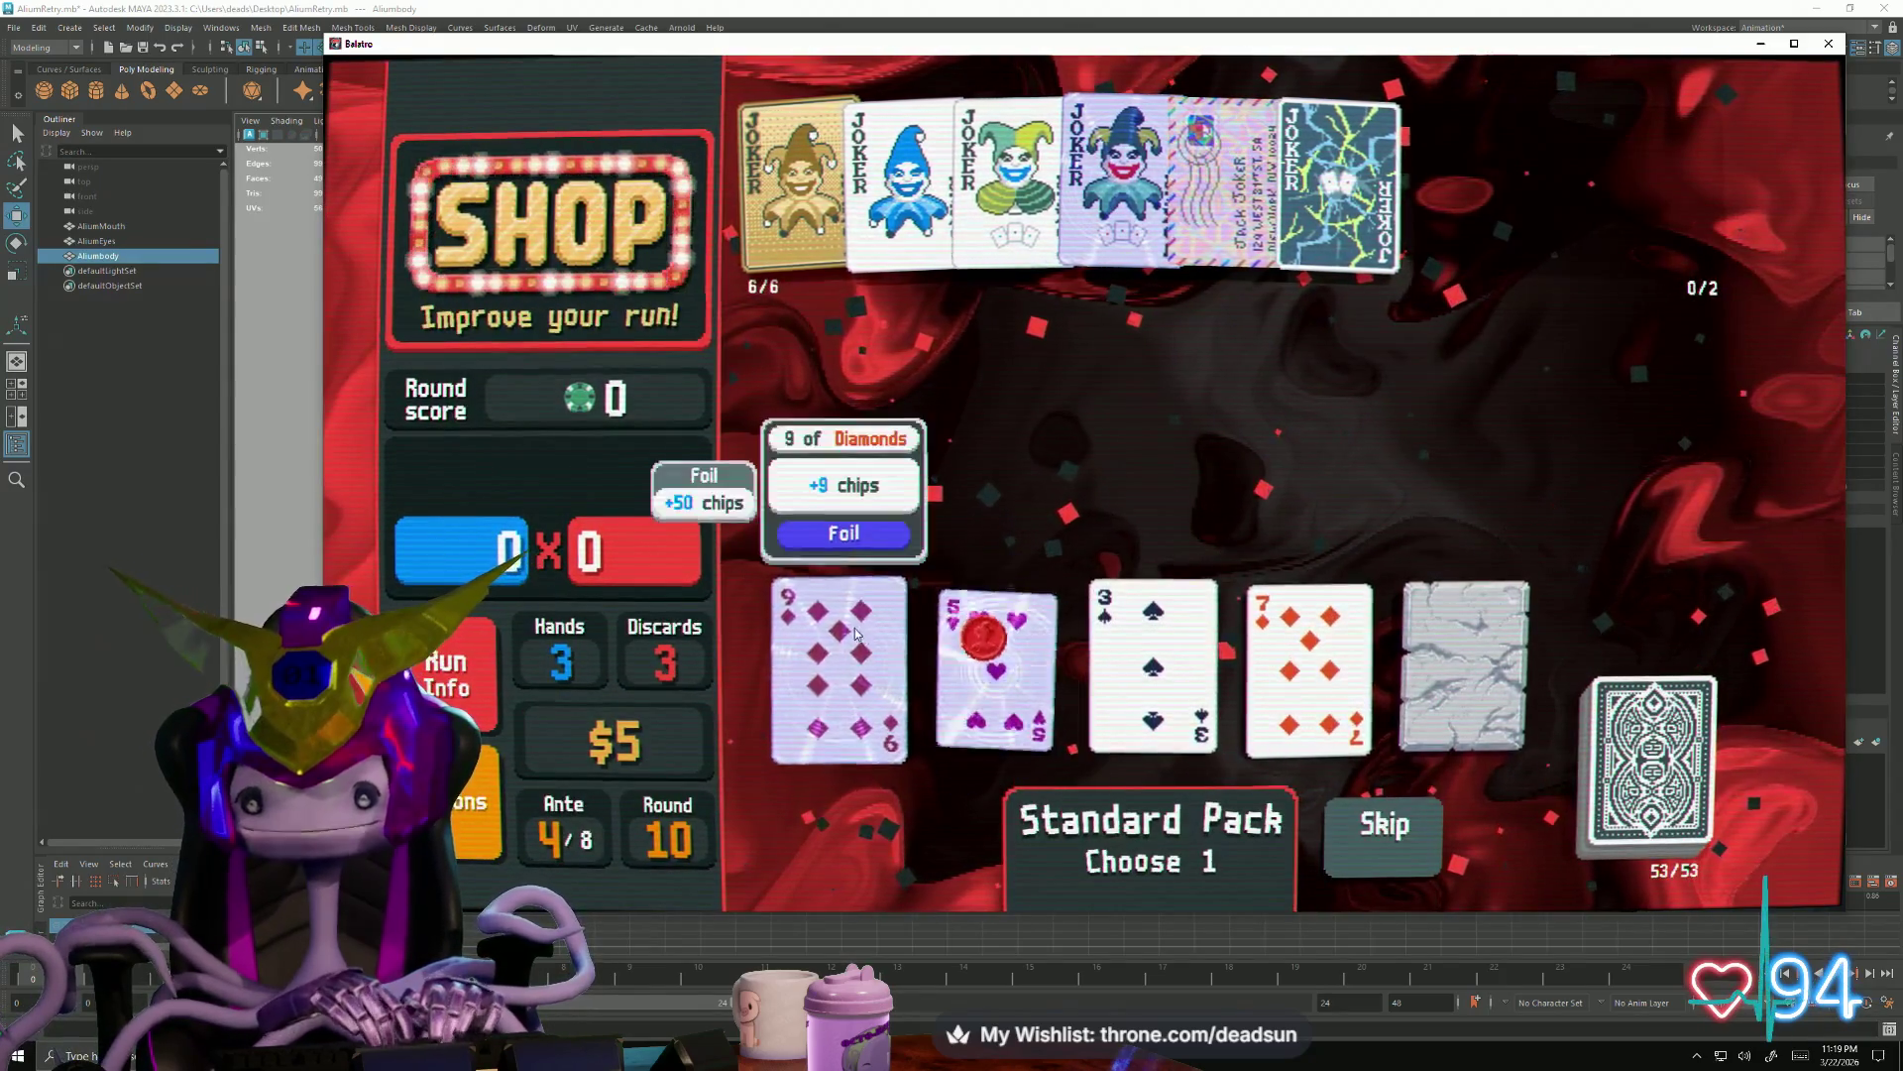
pyautogui.click(972, 729)
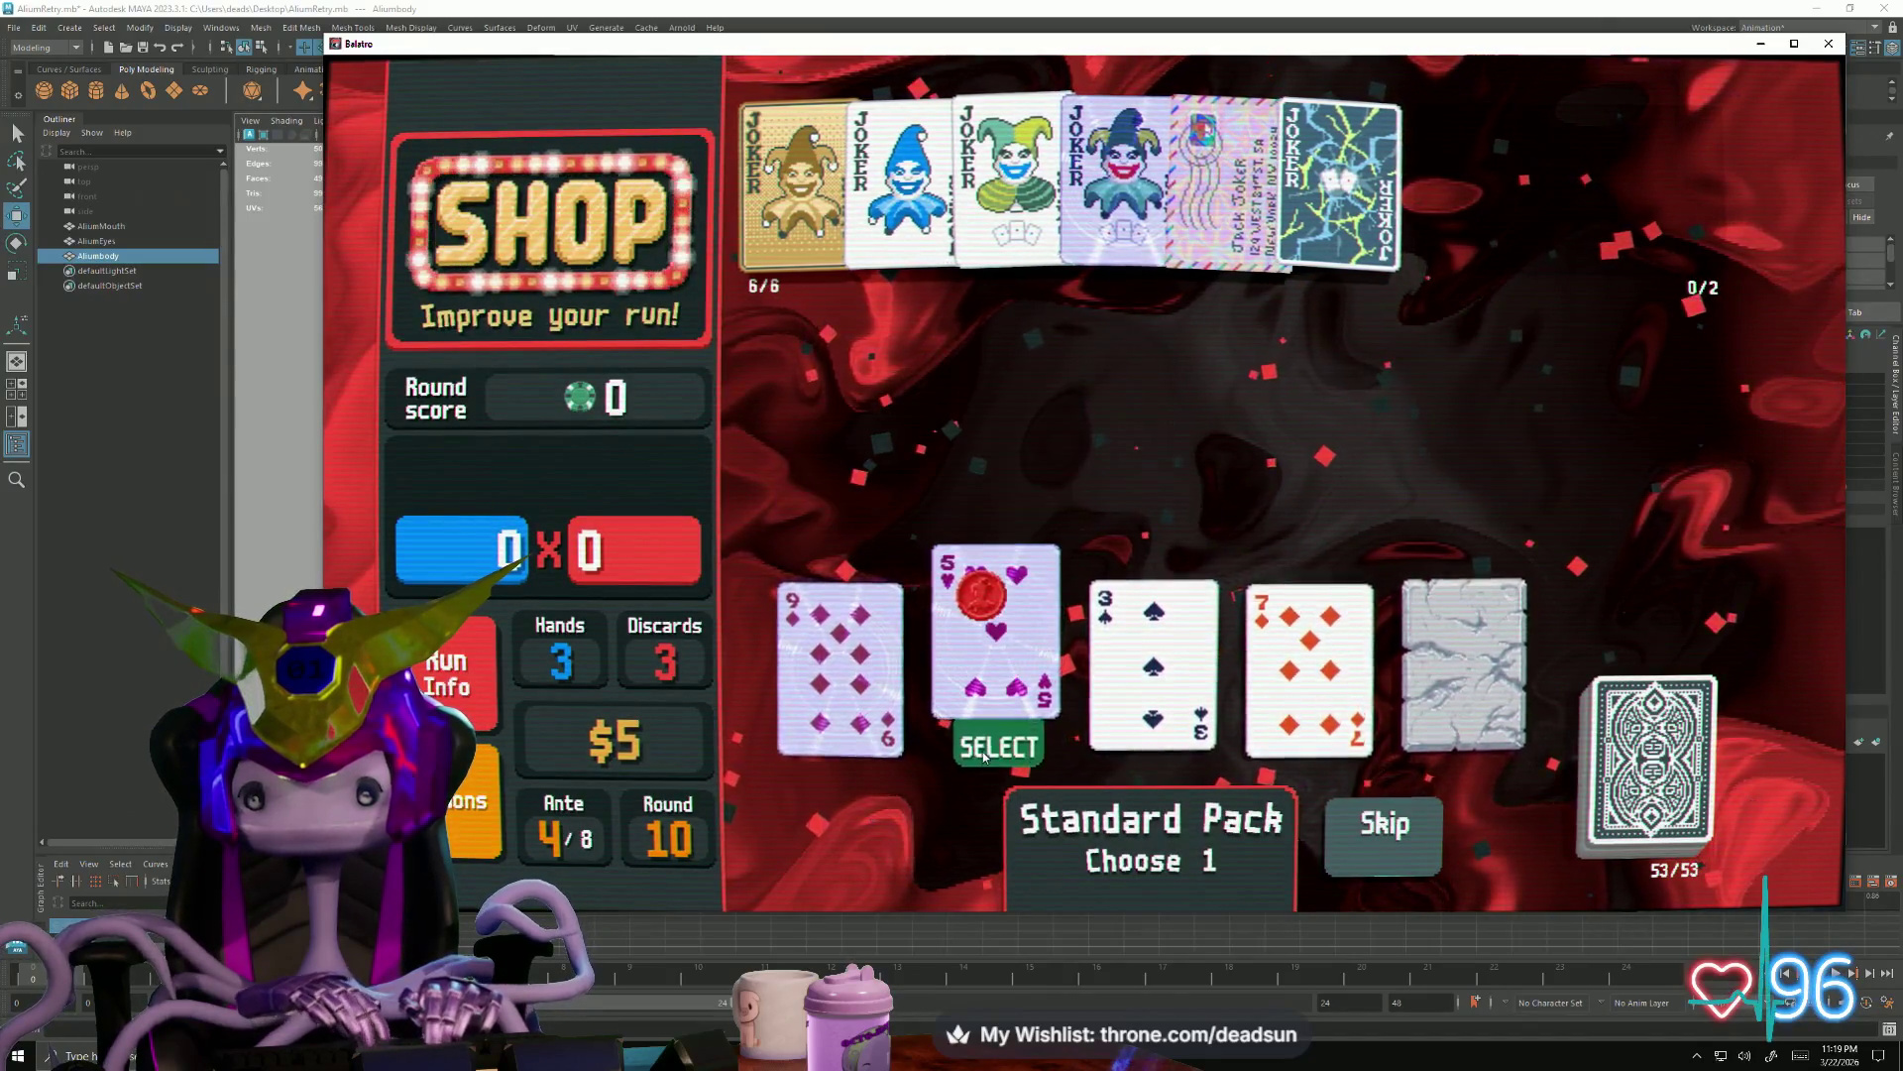
pyautogui.click(876, 414)
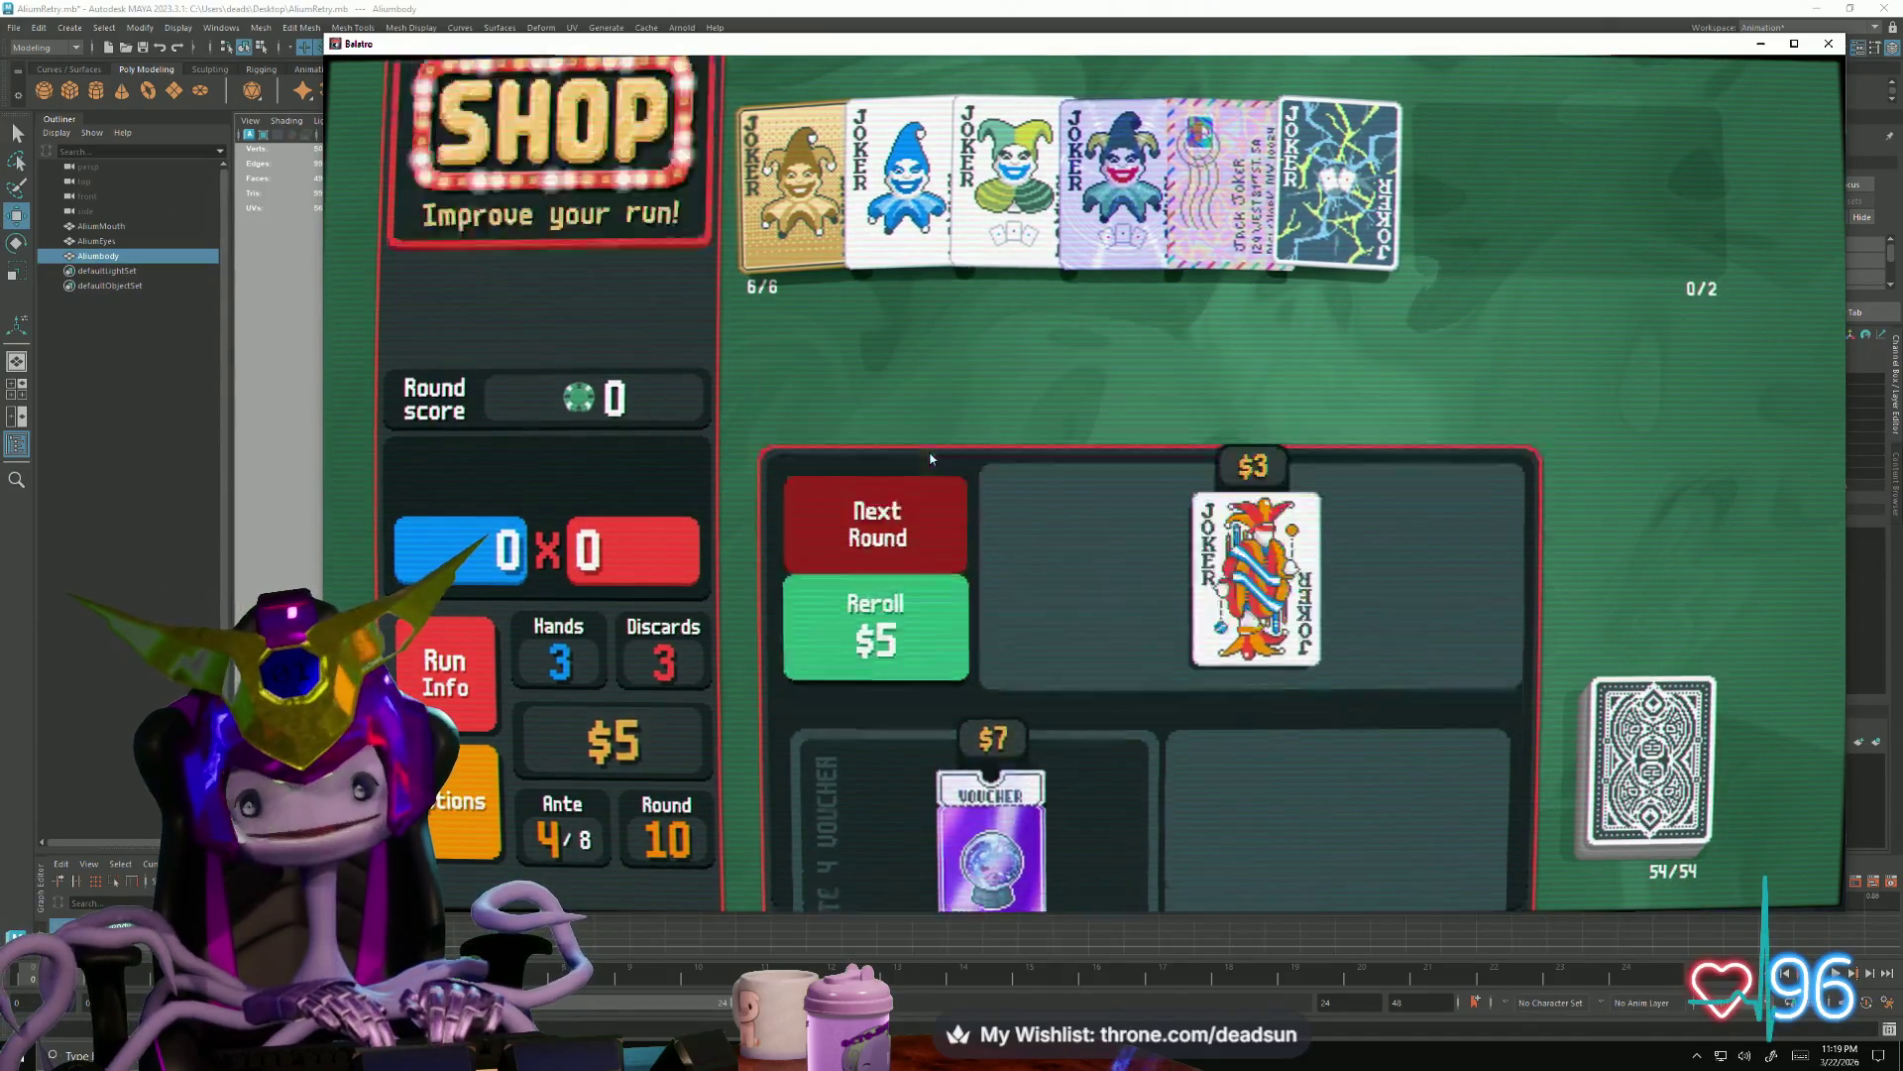
pyautogui.click(1382, 355)
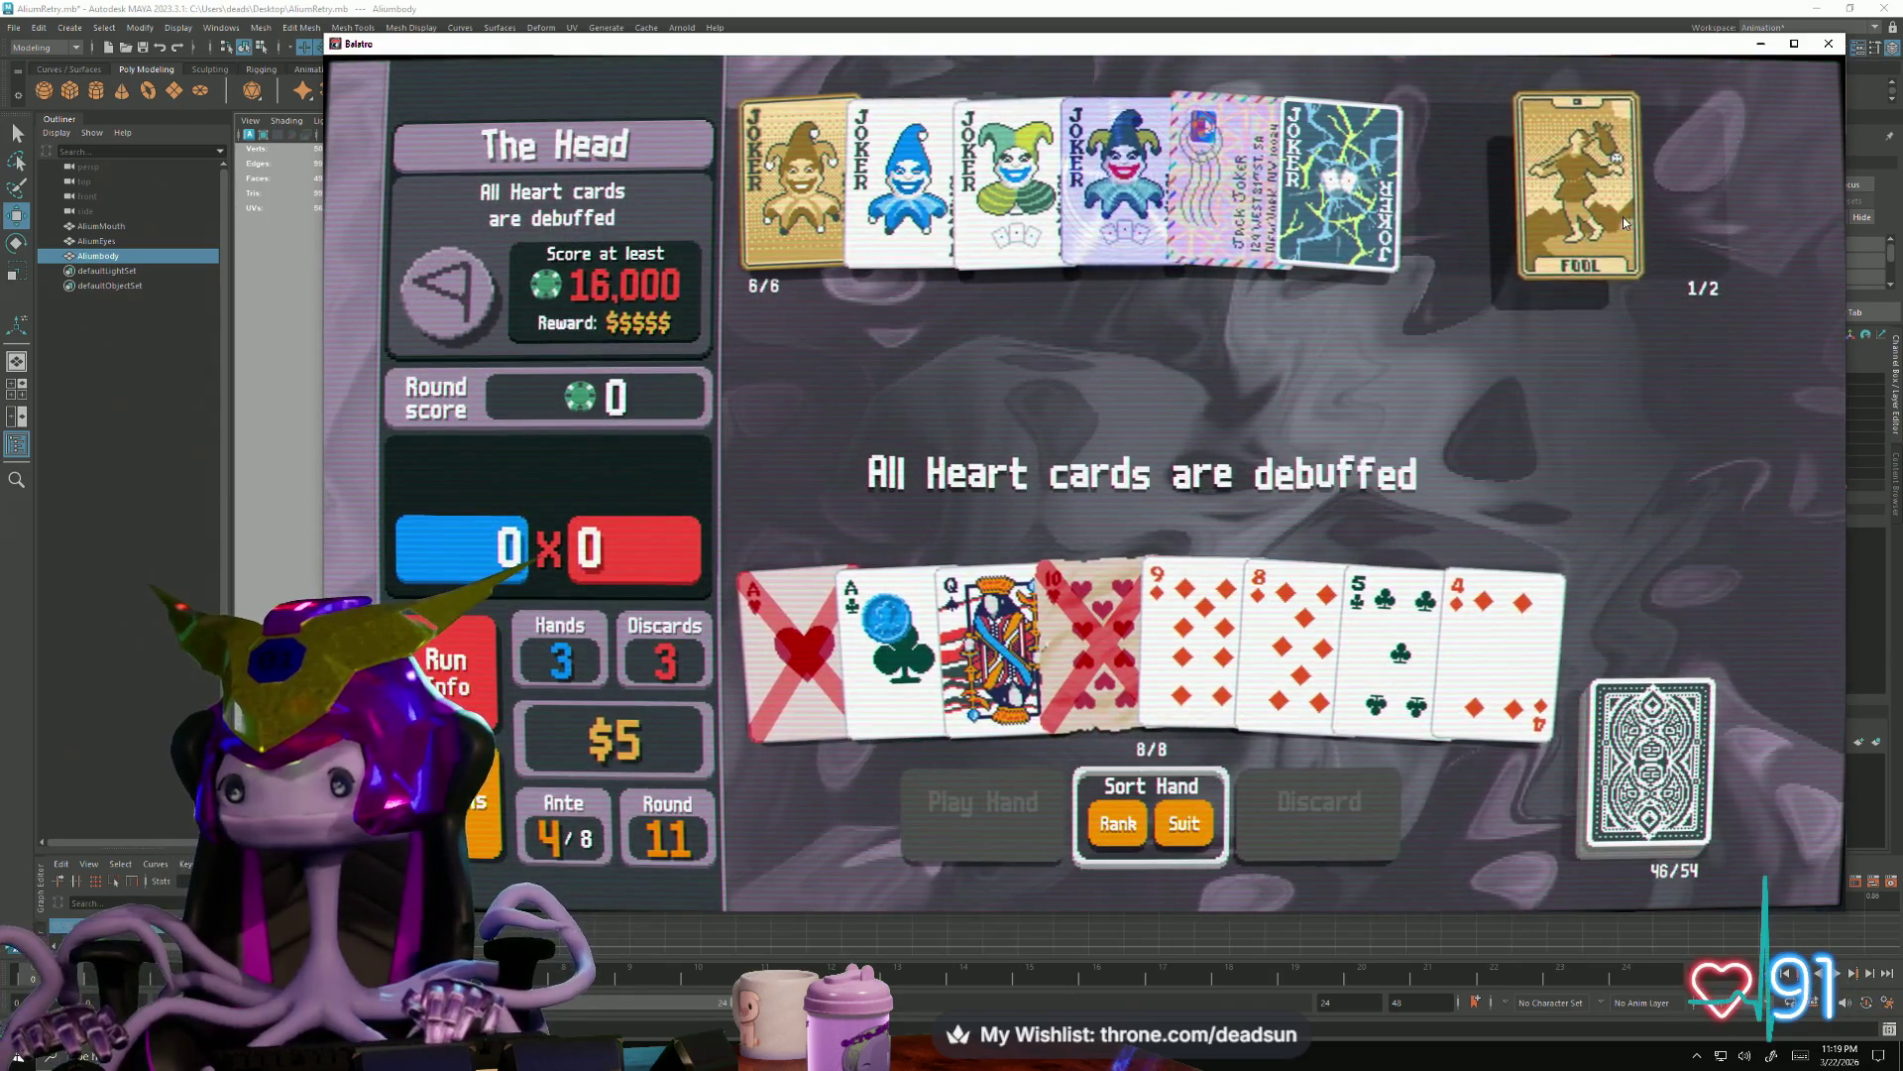
# Create The Devil with The Fool, gild the Ace of Clubs, and discard four cards
pyautogui.click(1623, 218)
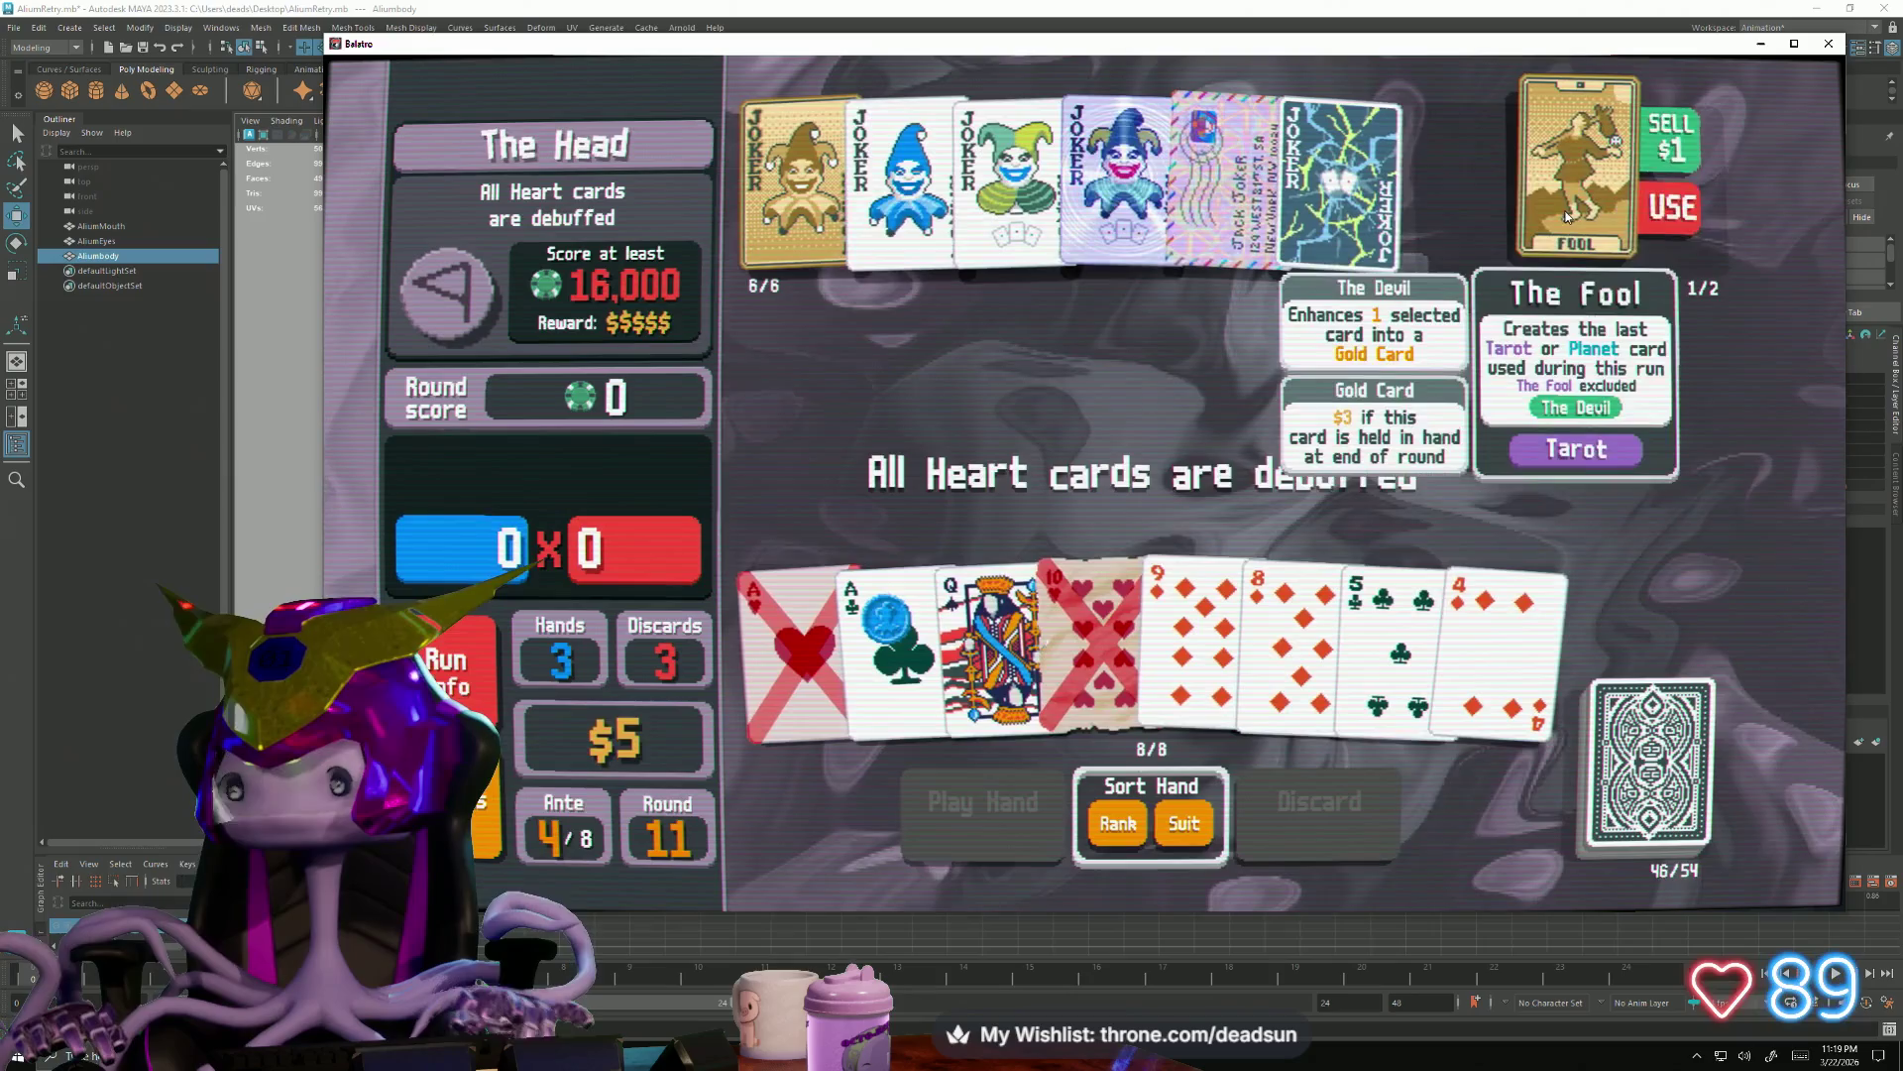
pyautogui.click(889, 654)
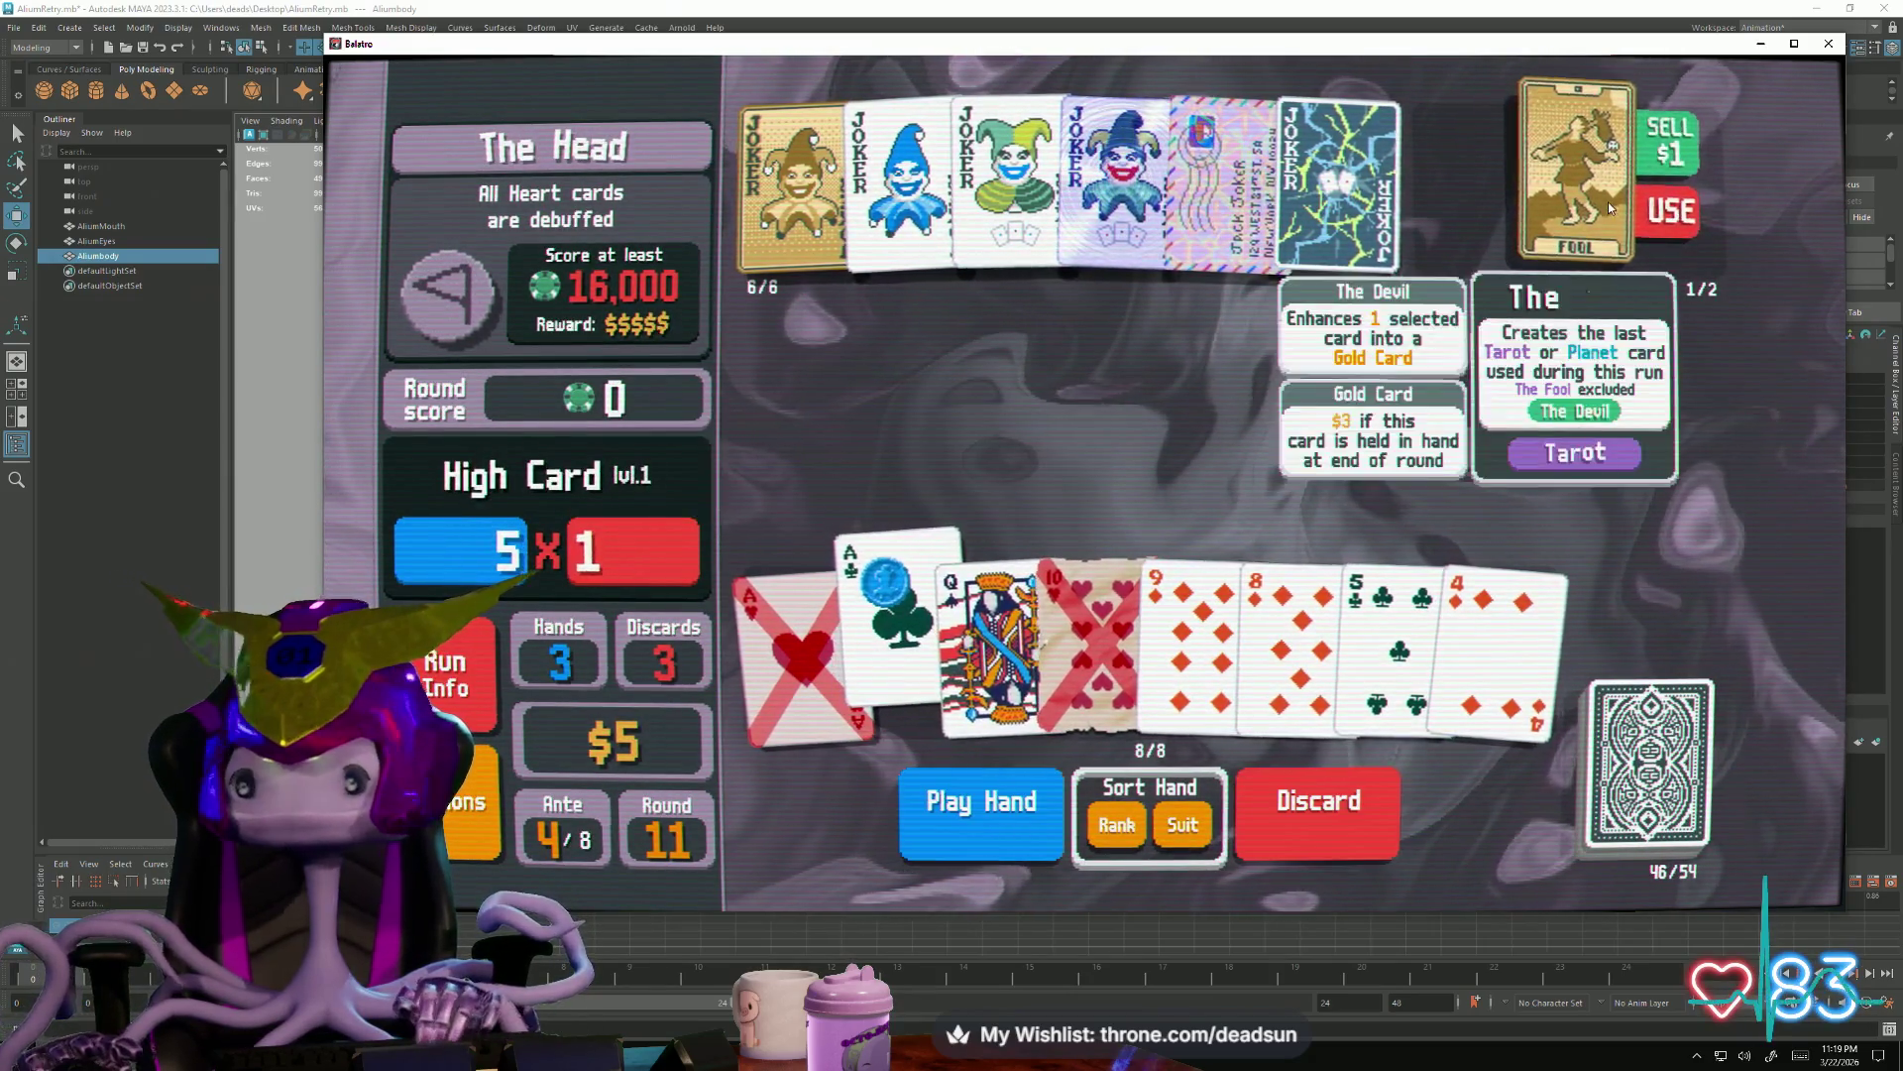
pyautogui.click(1669, 208)
pyautogui.click(1573, 194)
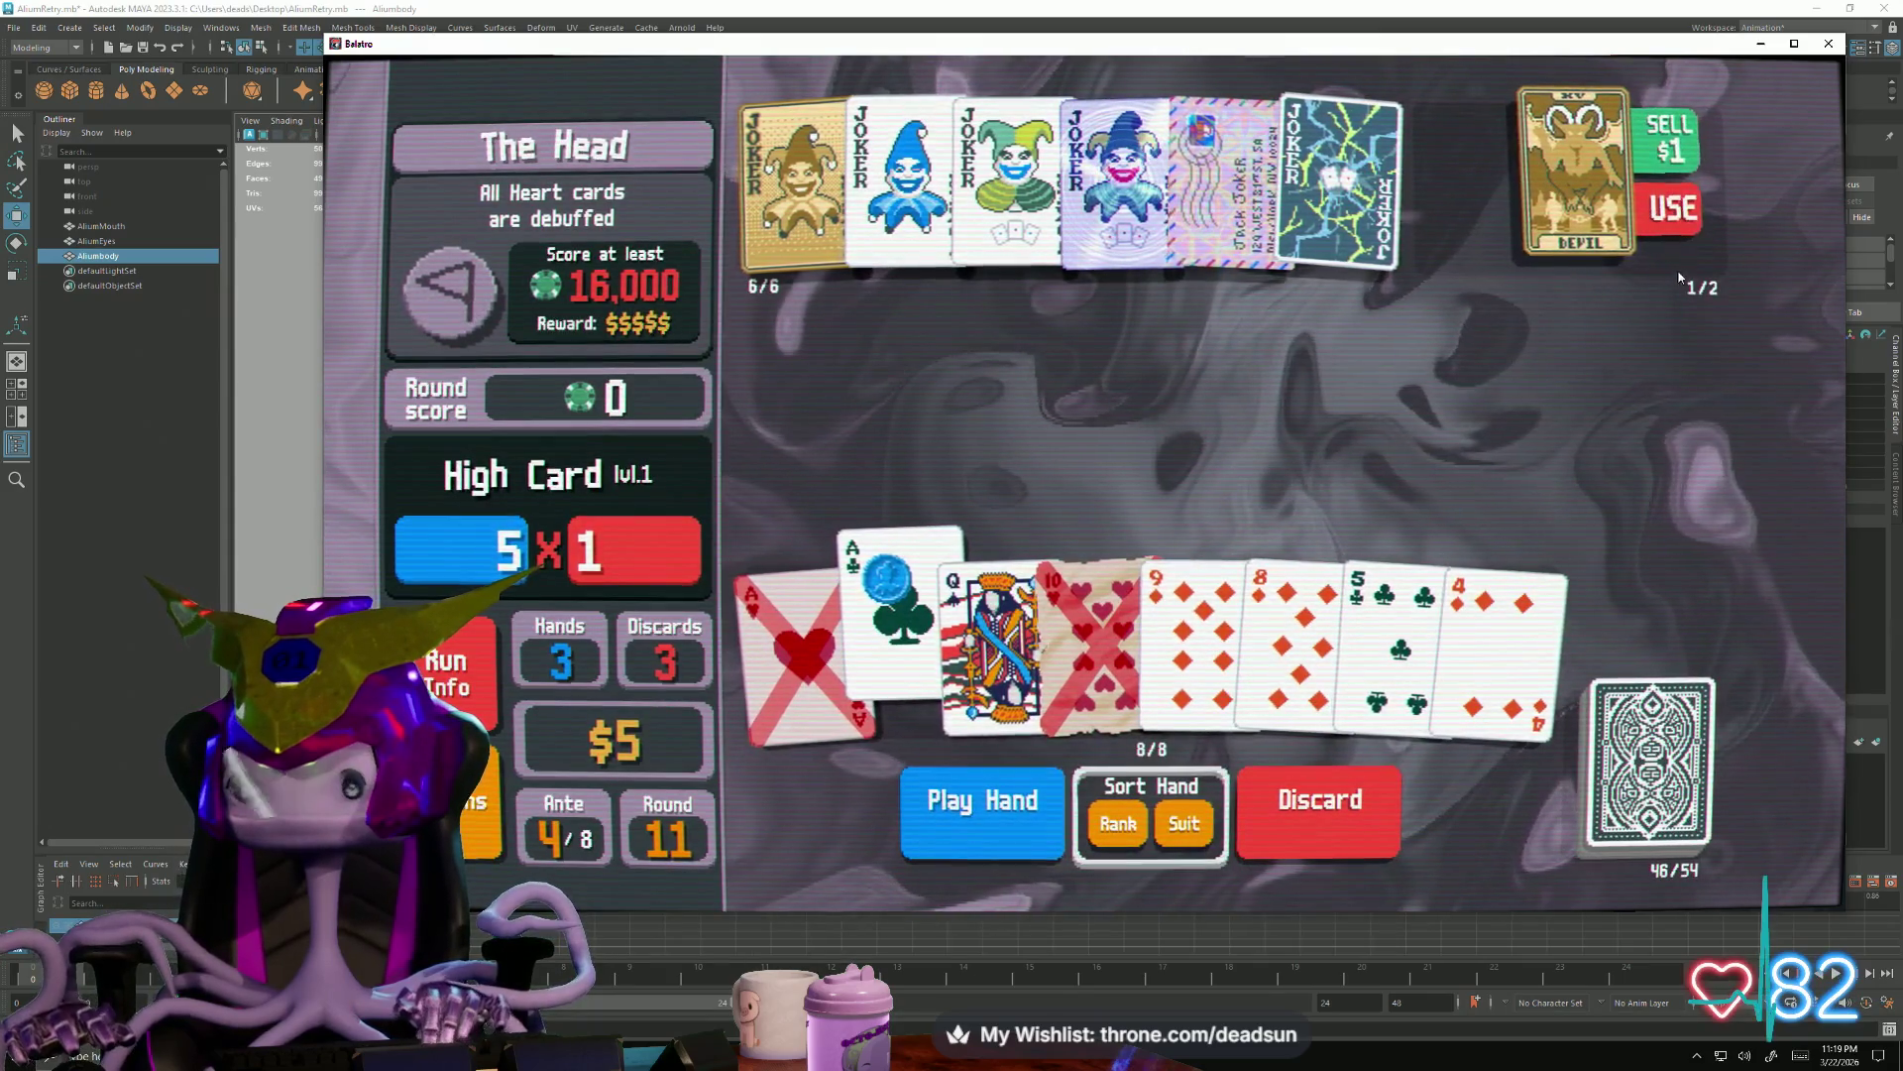
pyautogui.click(1790, 205)
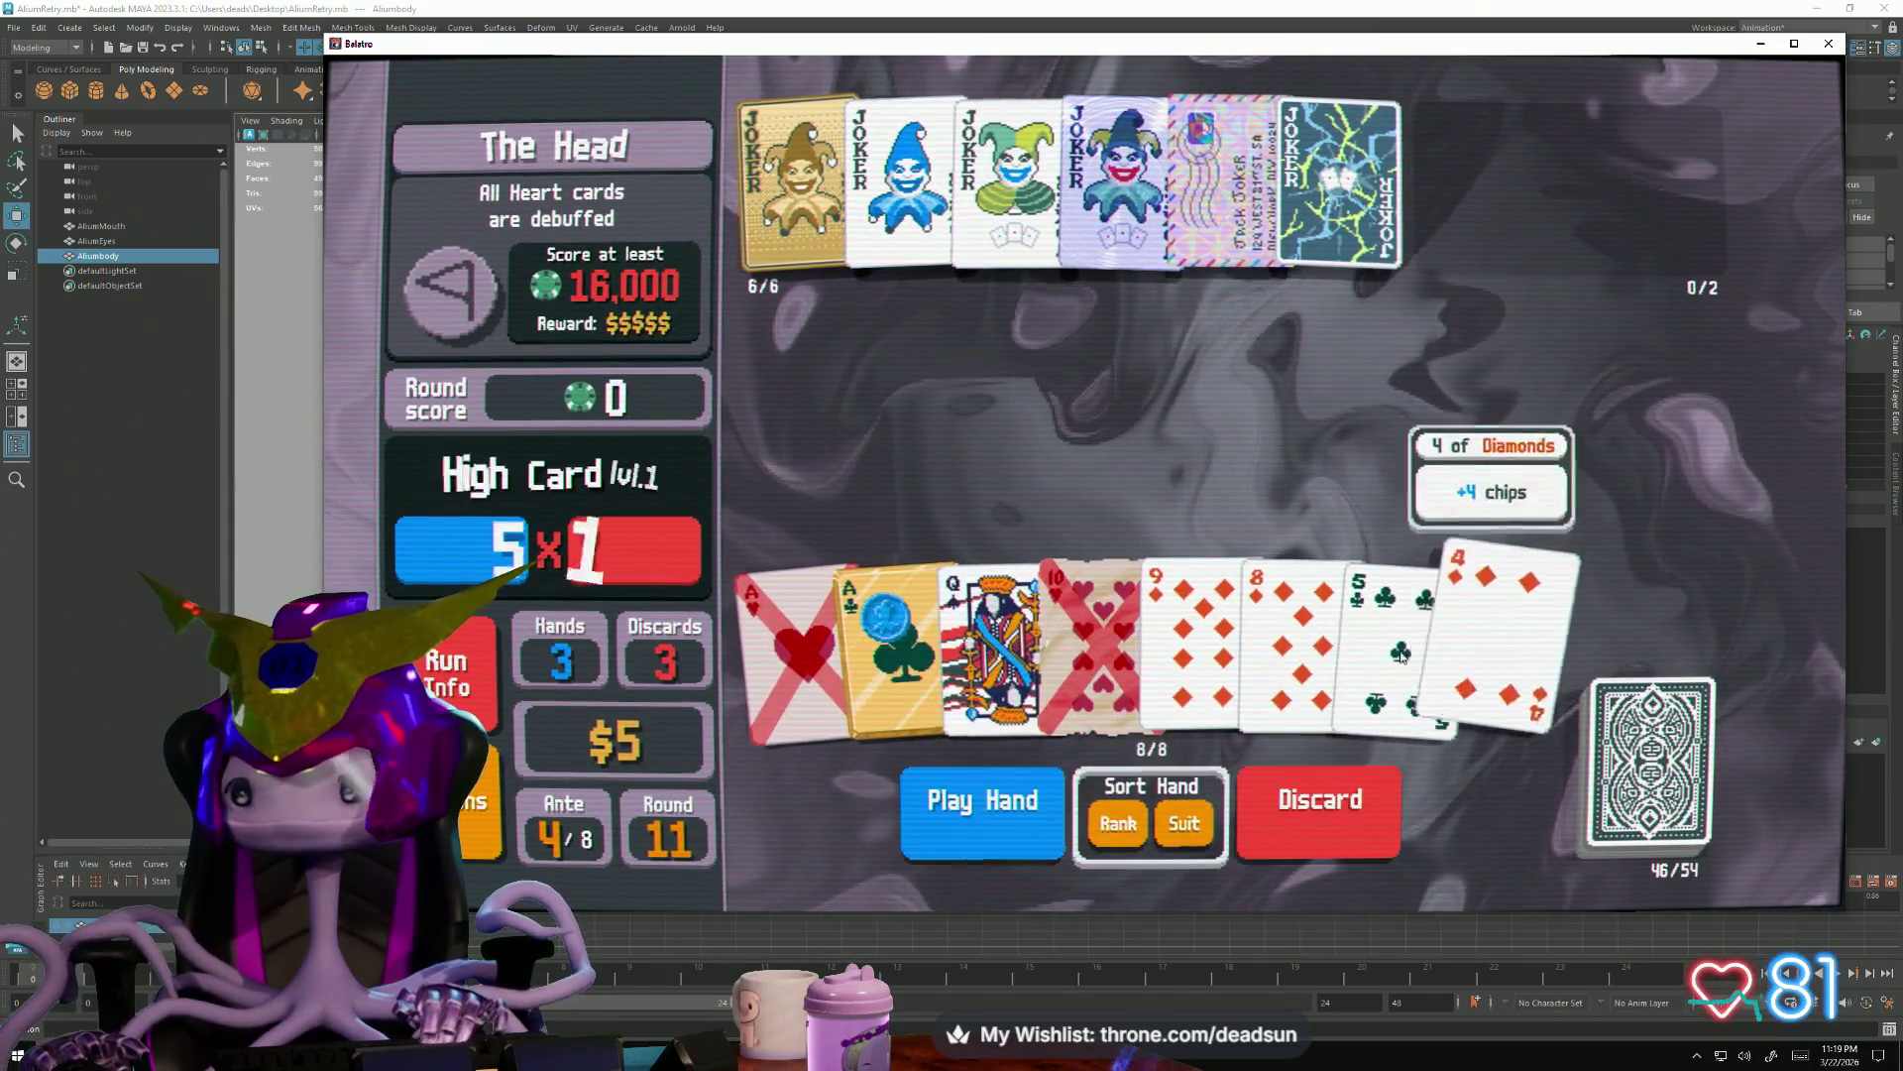
pyautogui.click(1297, 841)
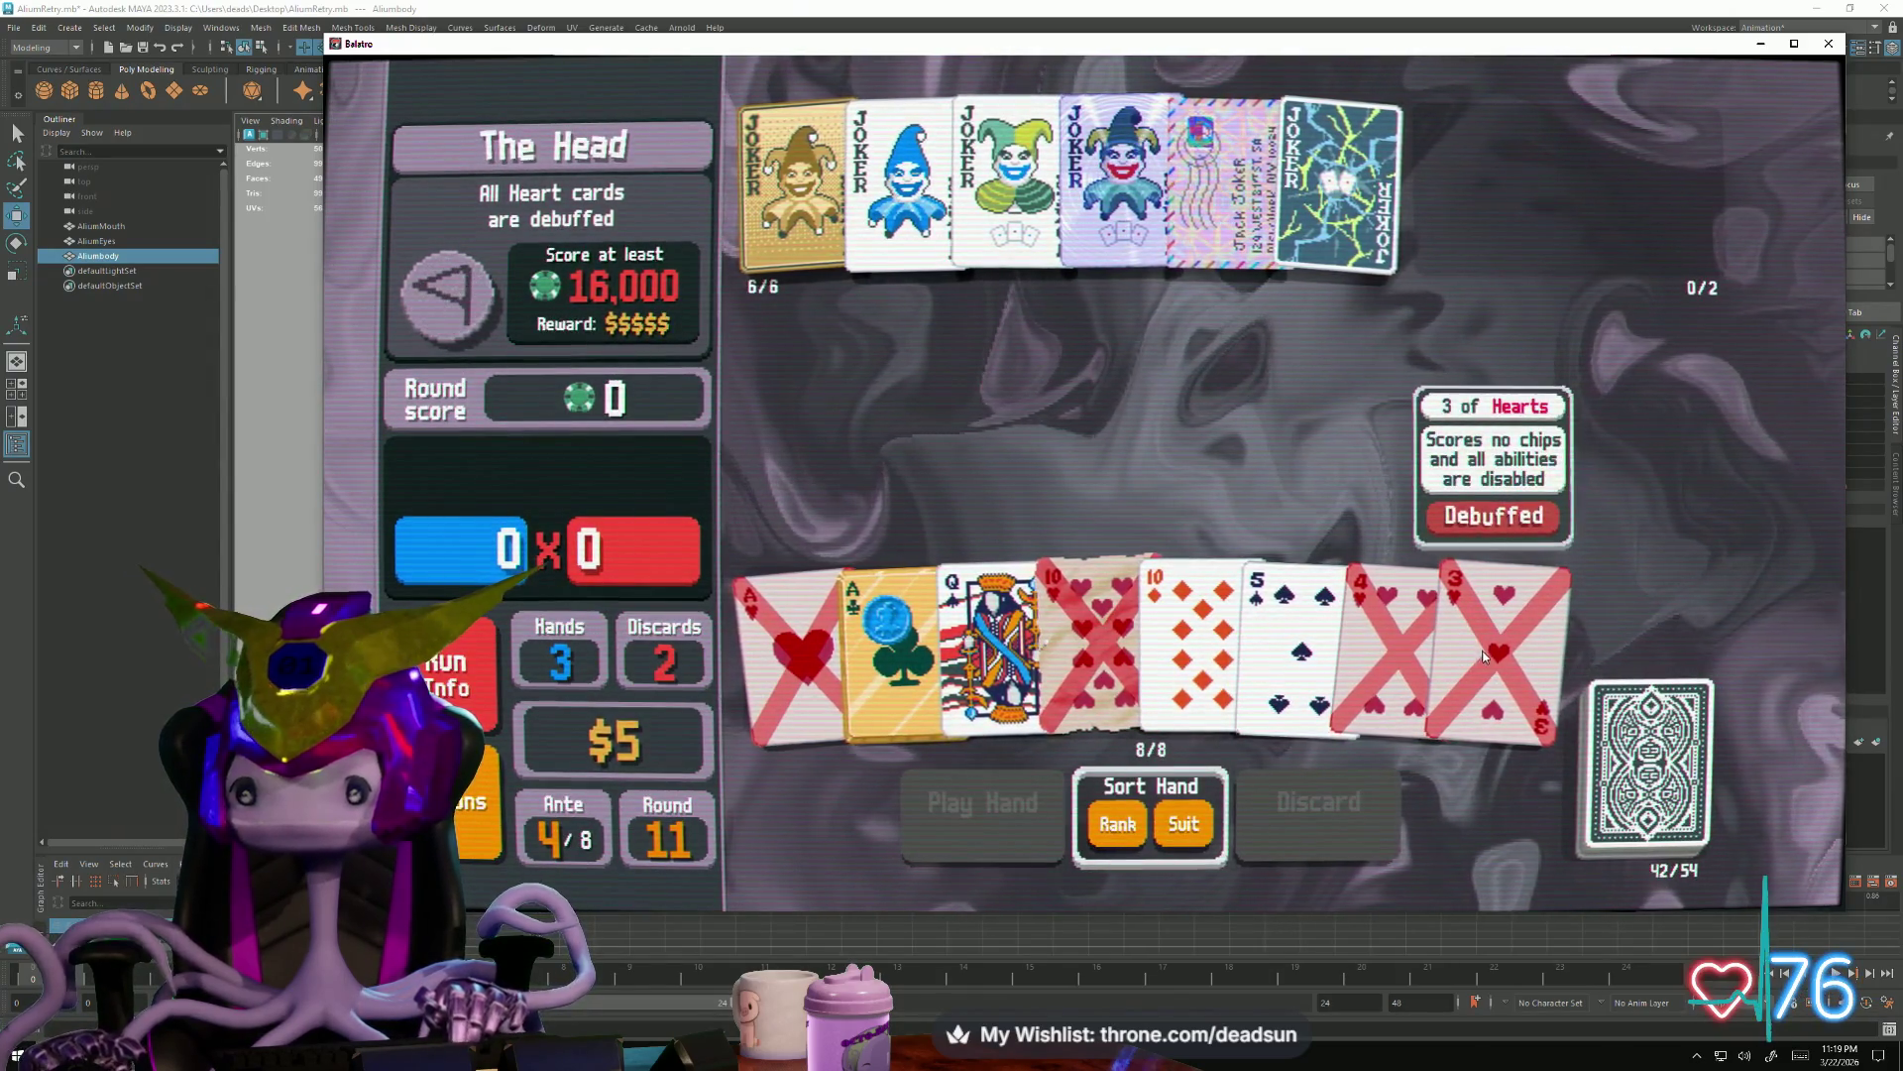
# Discard the two 10s, then the 7 of Spades
pyautogui.click(1172, 666)
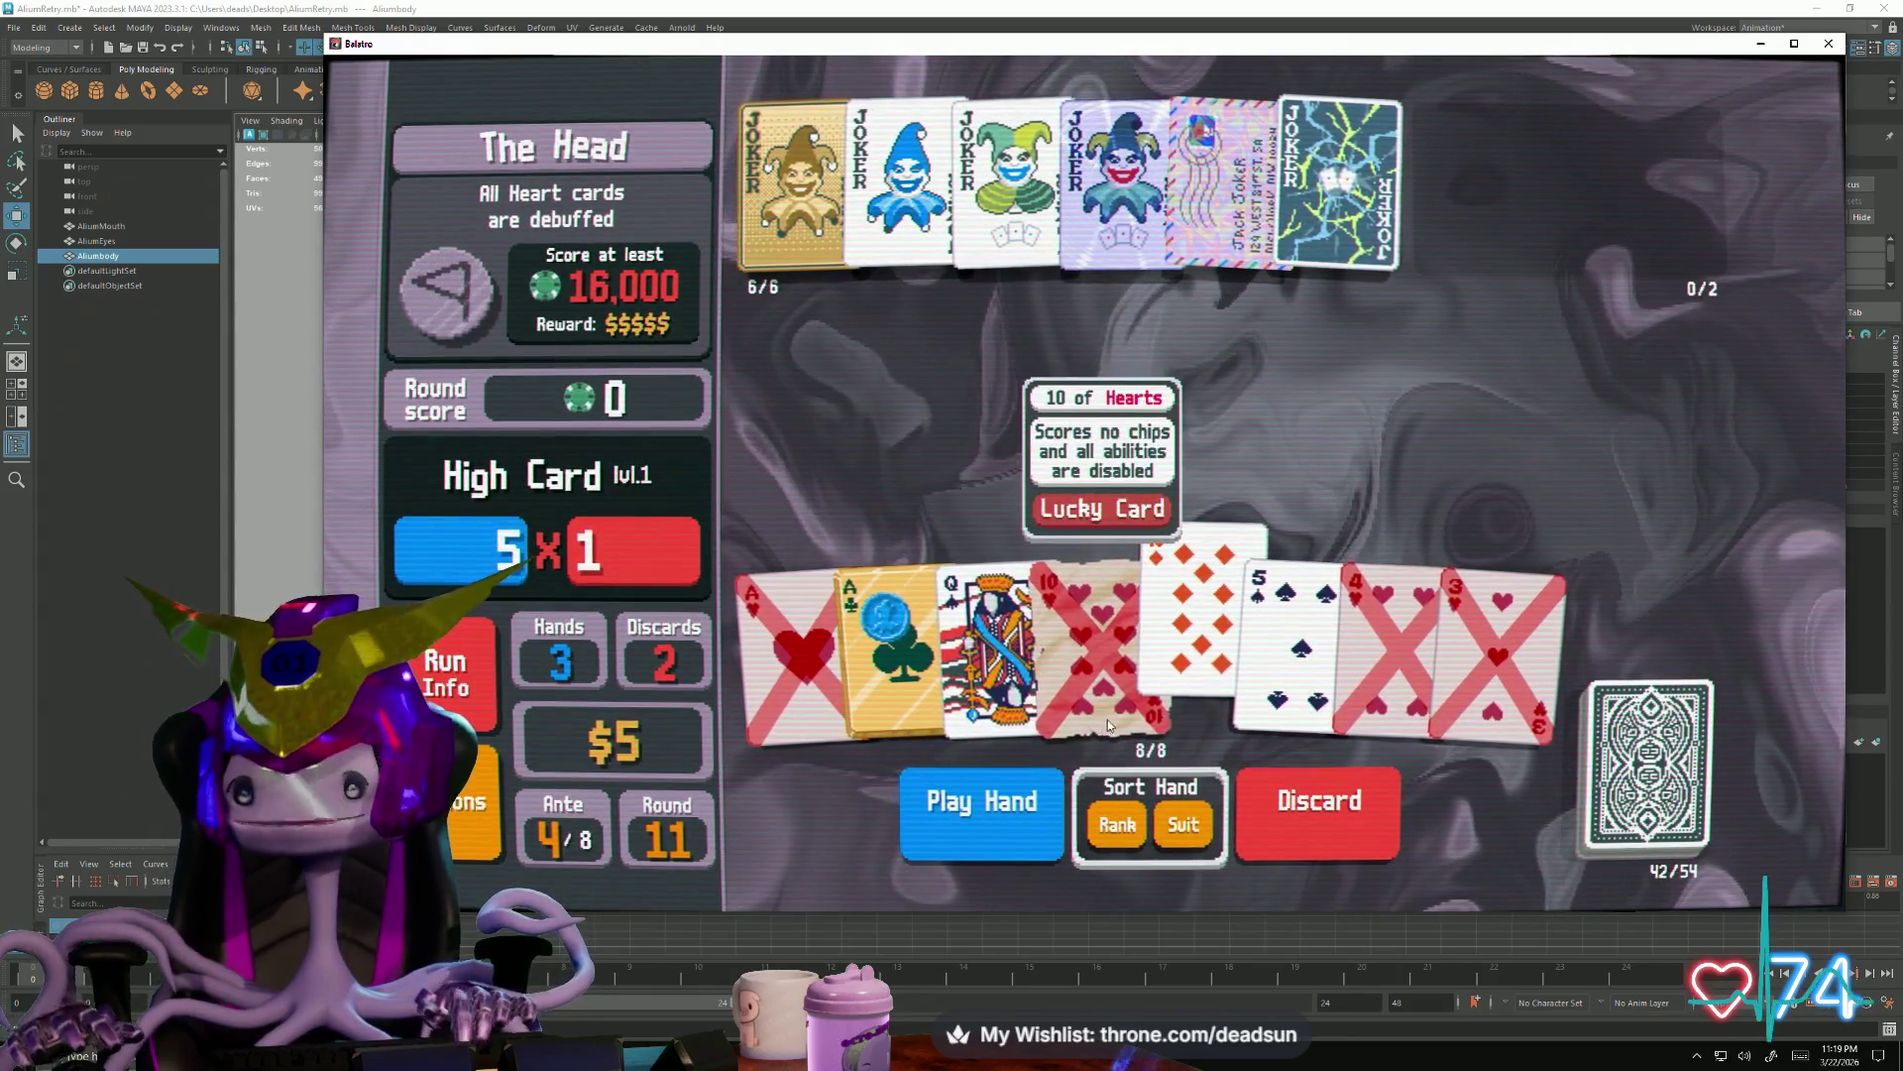
pyautogui.click(1190, 655)
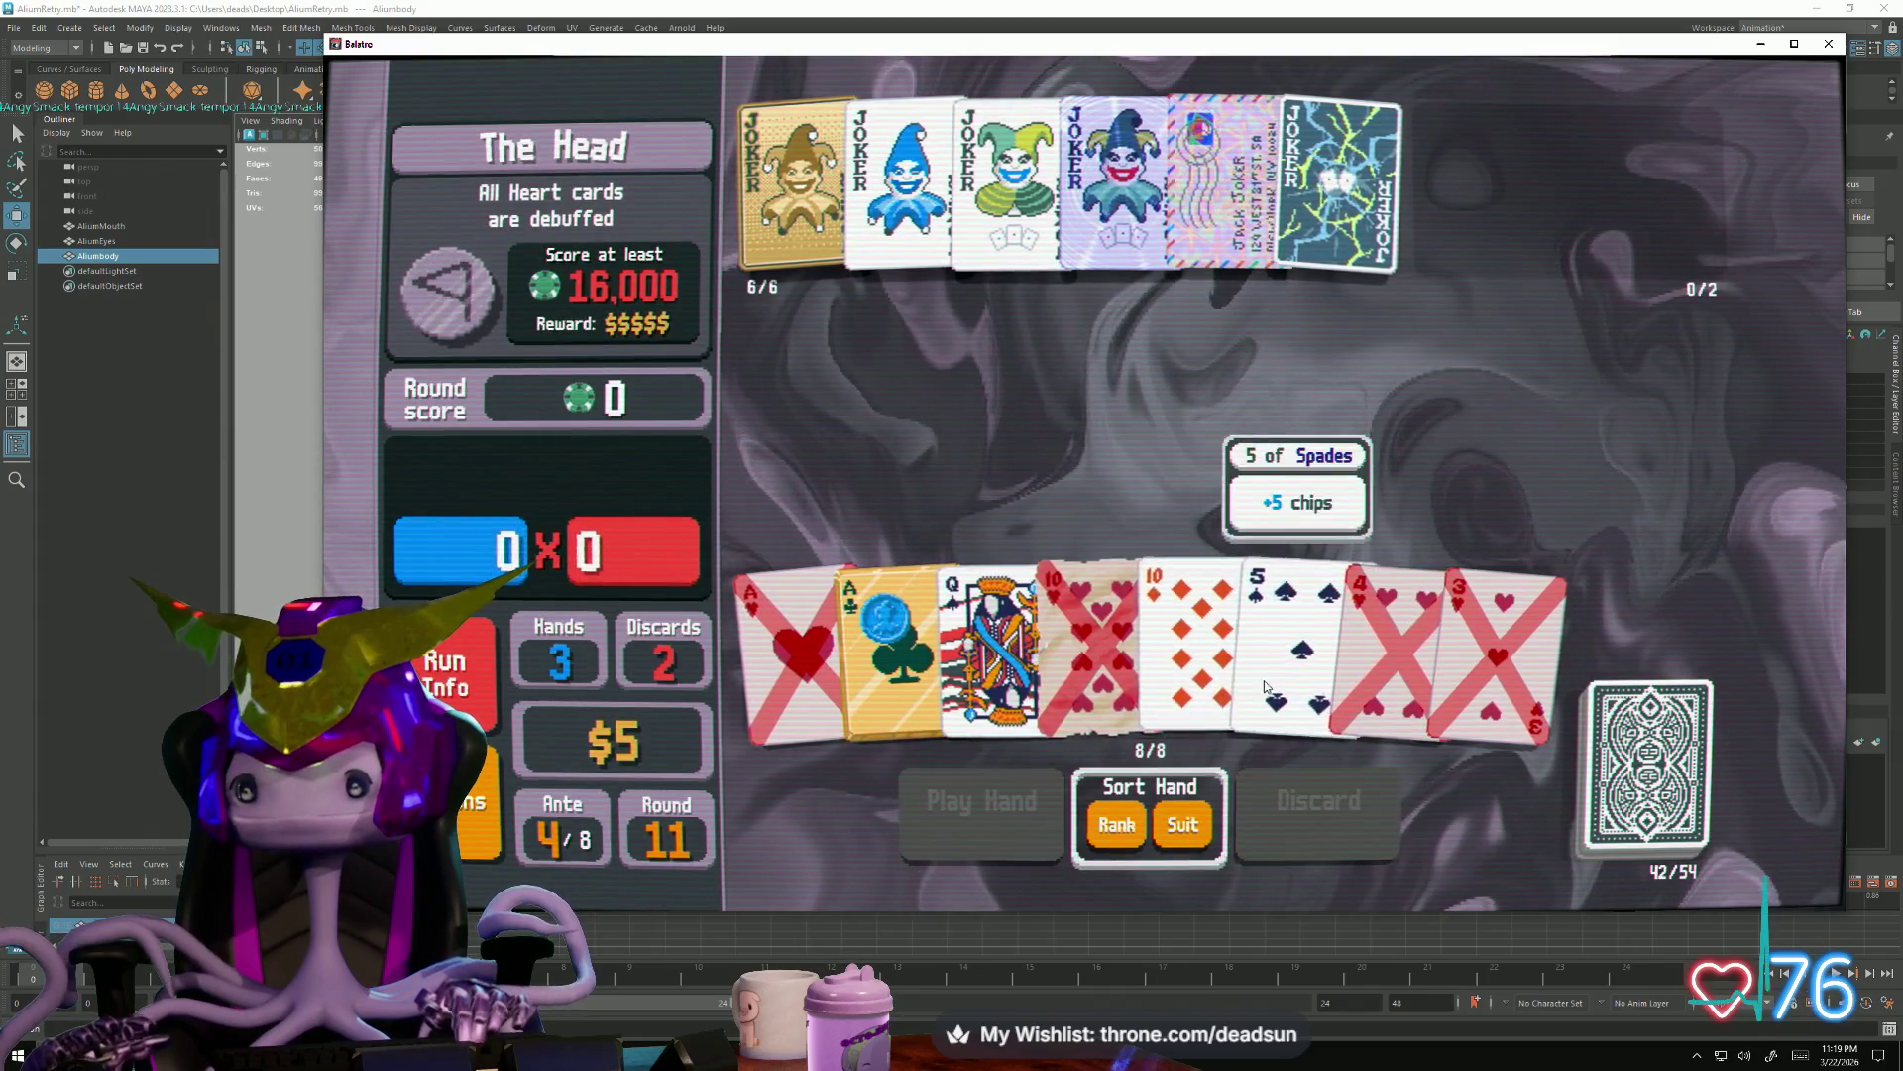
pyautogui.click(1209, 665)
pyautogui.click(1093, 655)
pyautogui.click(1263, 802)
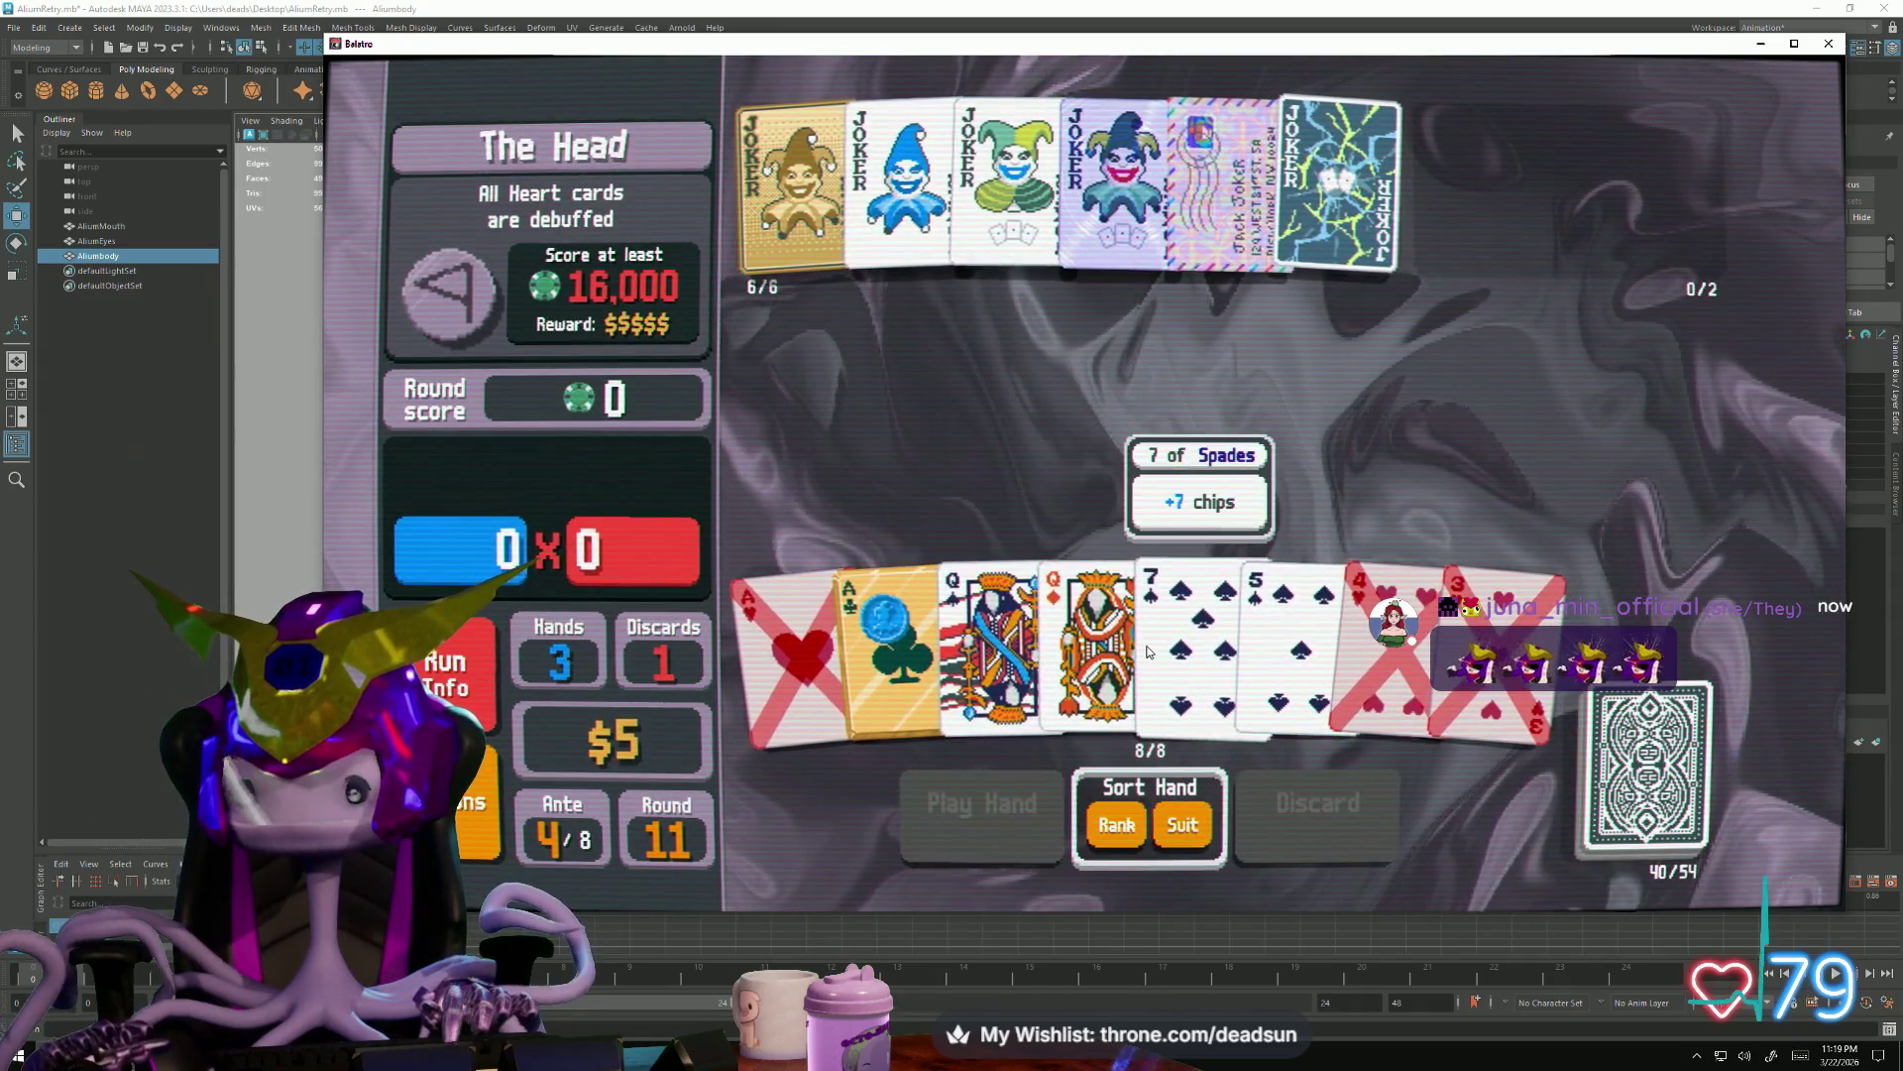
pyautogui.click(1143, 658)
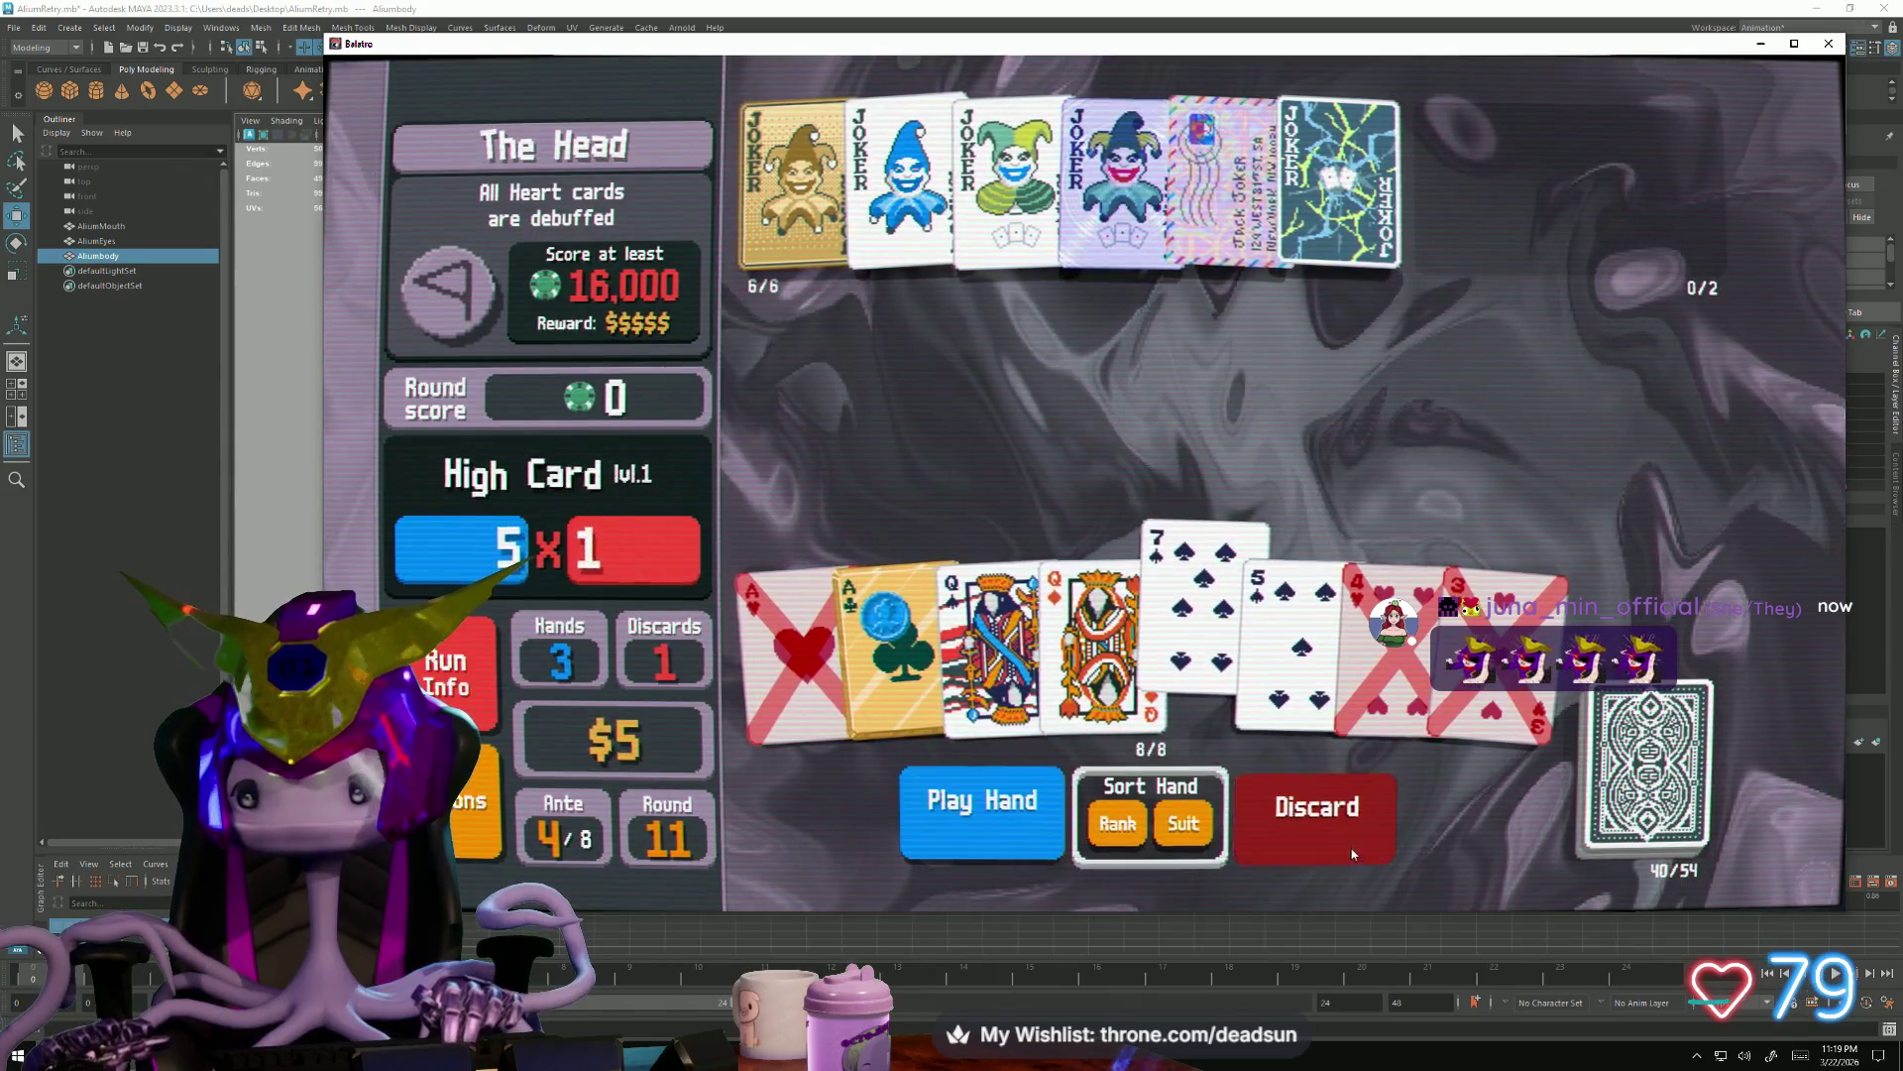
pyautogui.click(1351, 844)
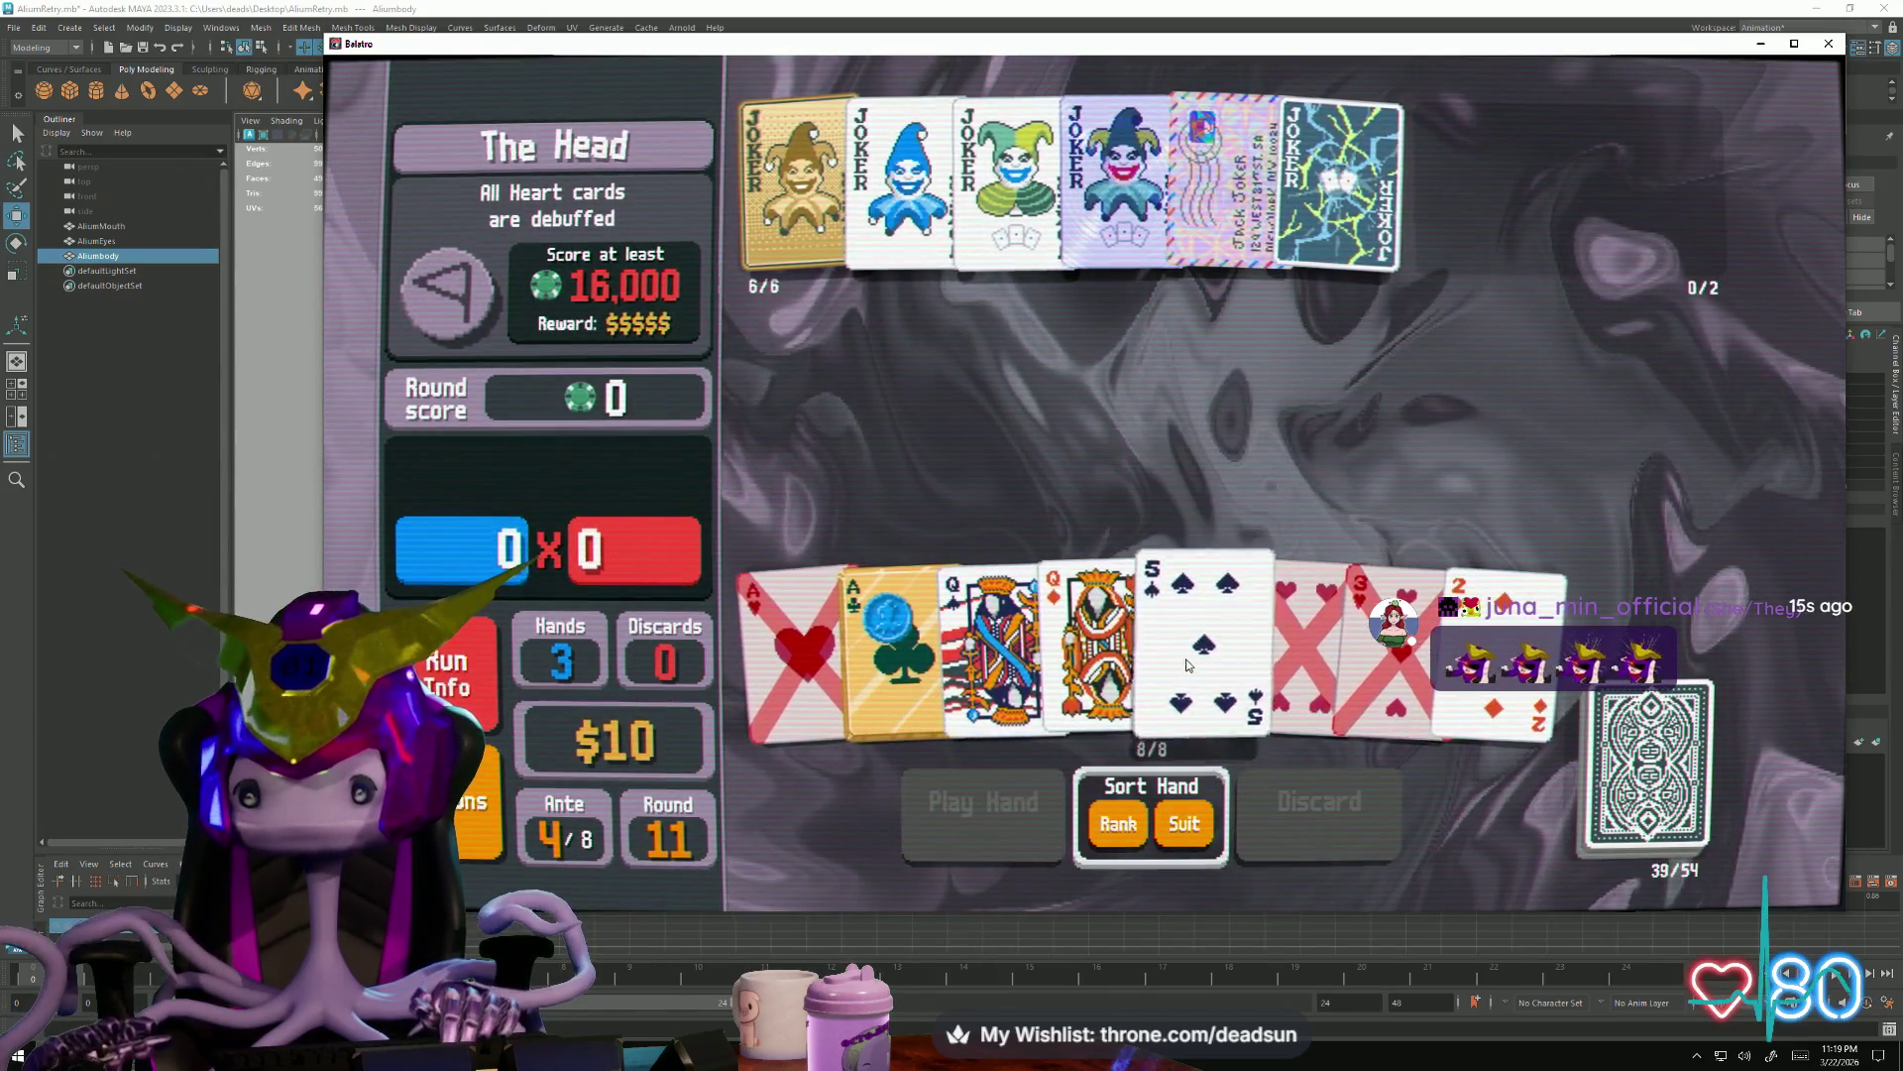
# Play a Straight completed with the 5 of Spades, 4 of Hearts and Ace of Hearts
pyautogui.click(1185, 658)
pyautogui.click(1301, 639)
pyautogui.click(796, 640)
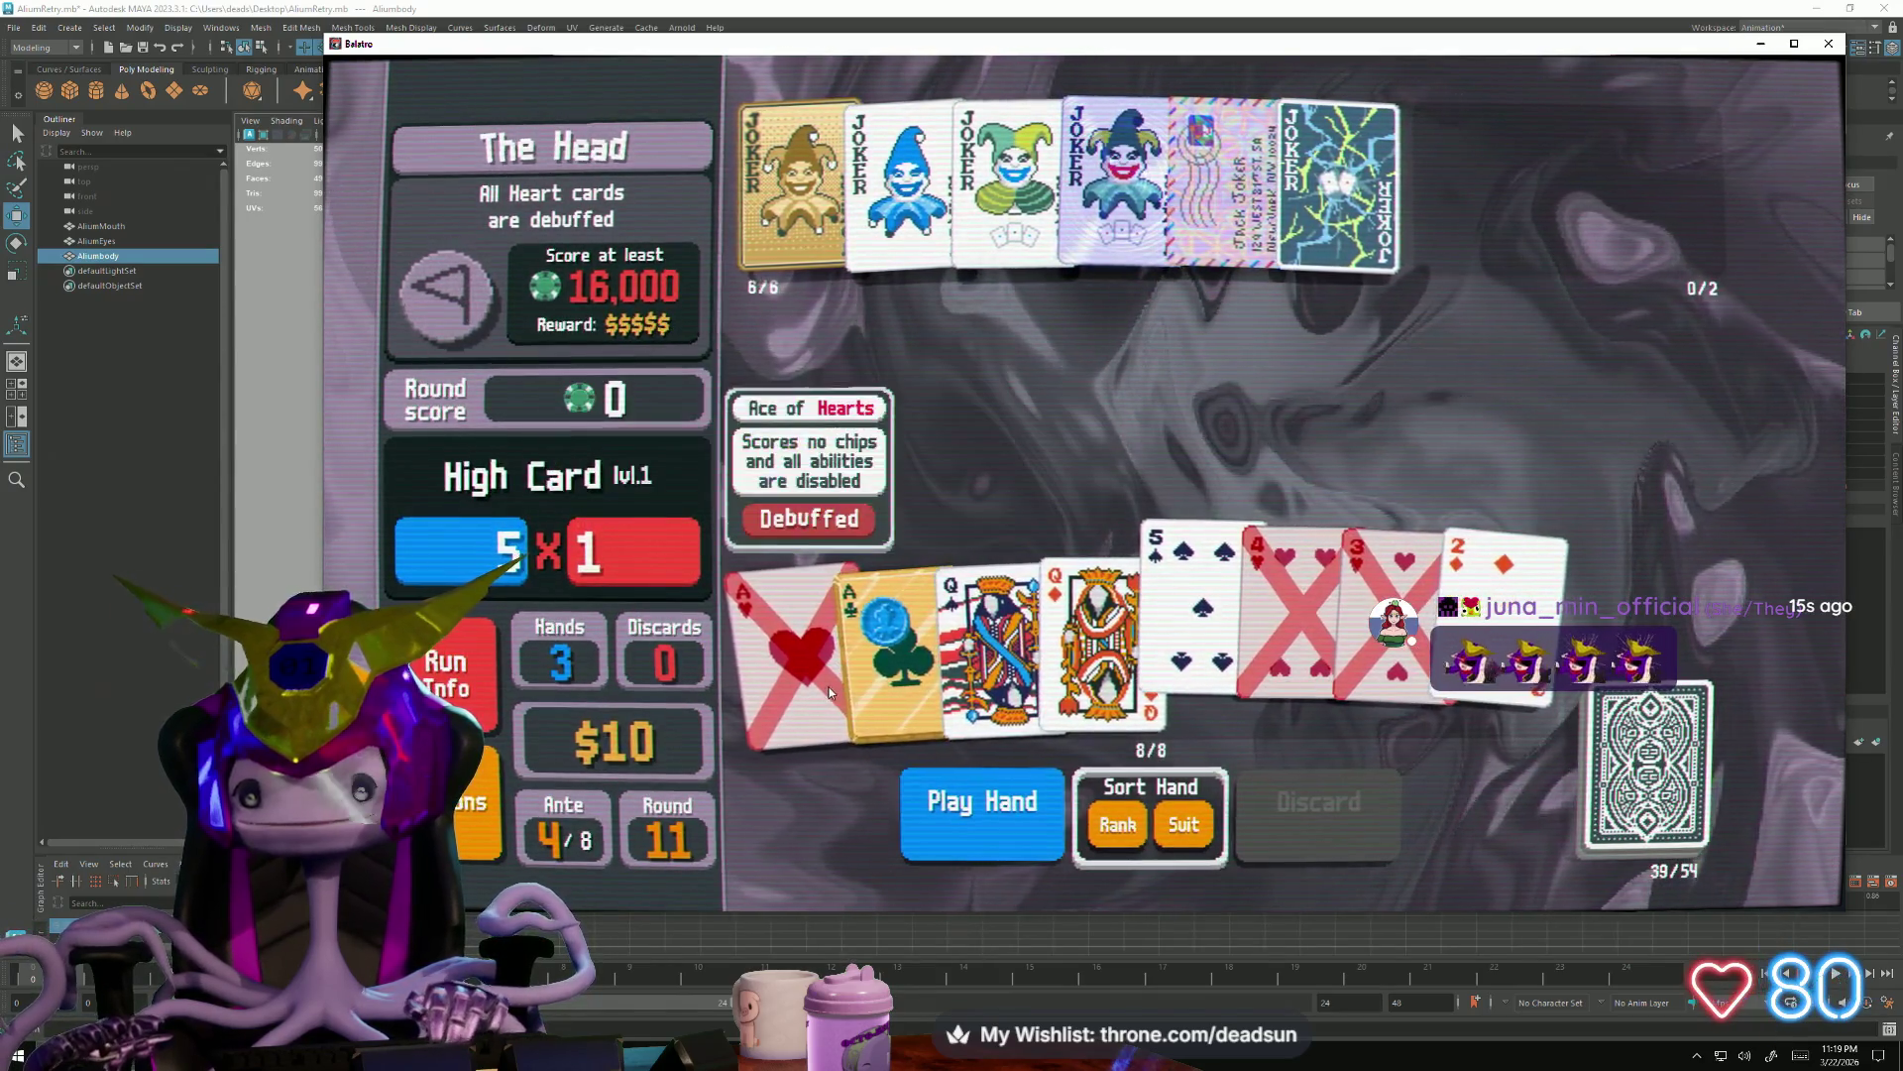
pyautogui.click(991, 808)
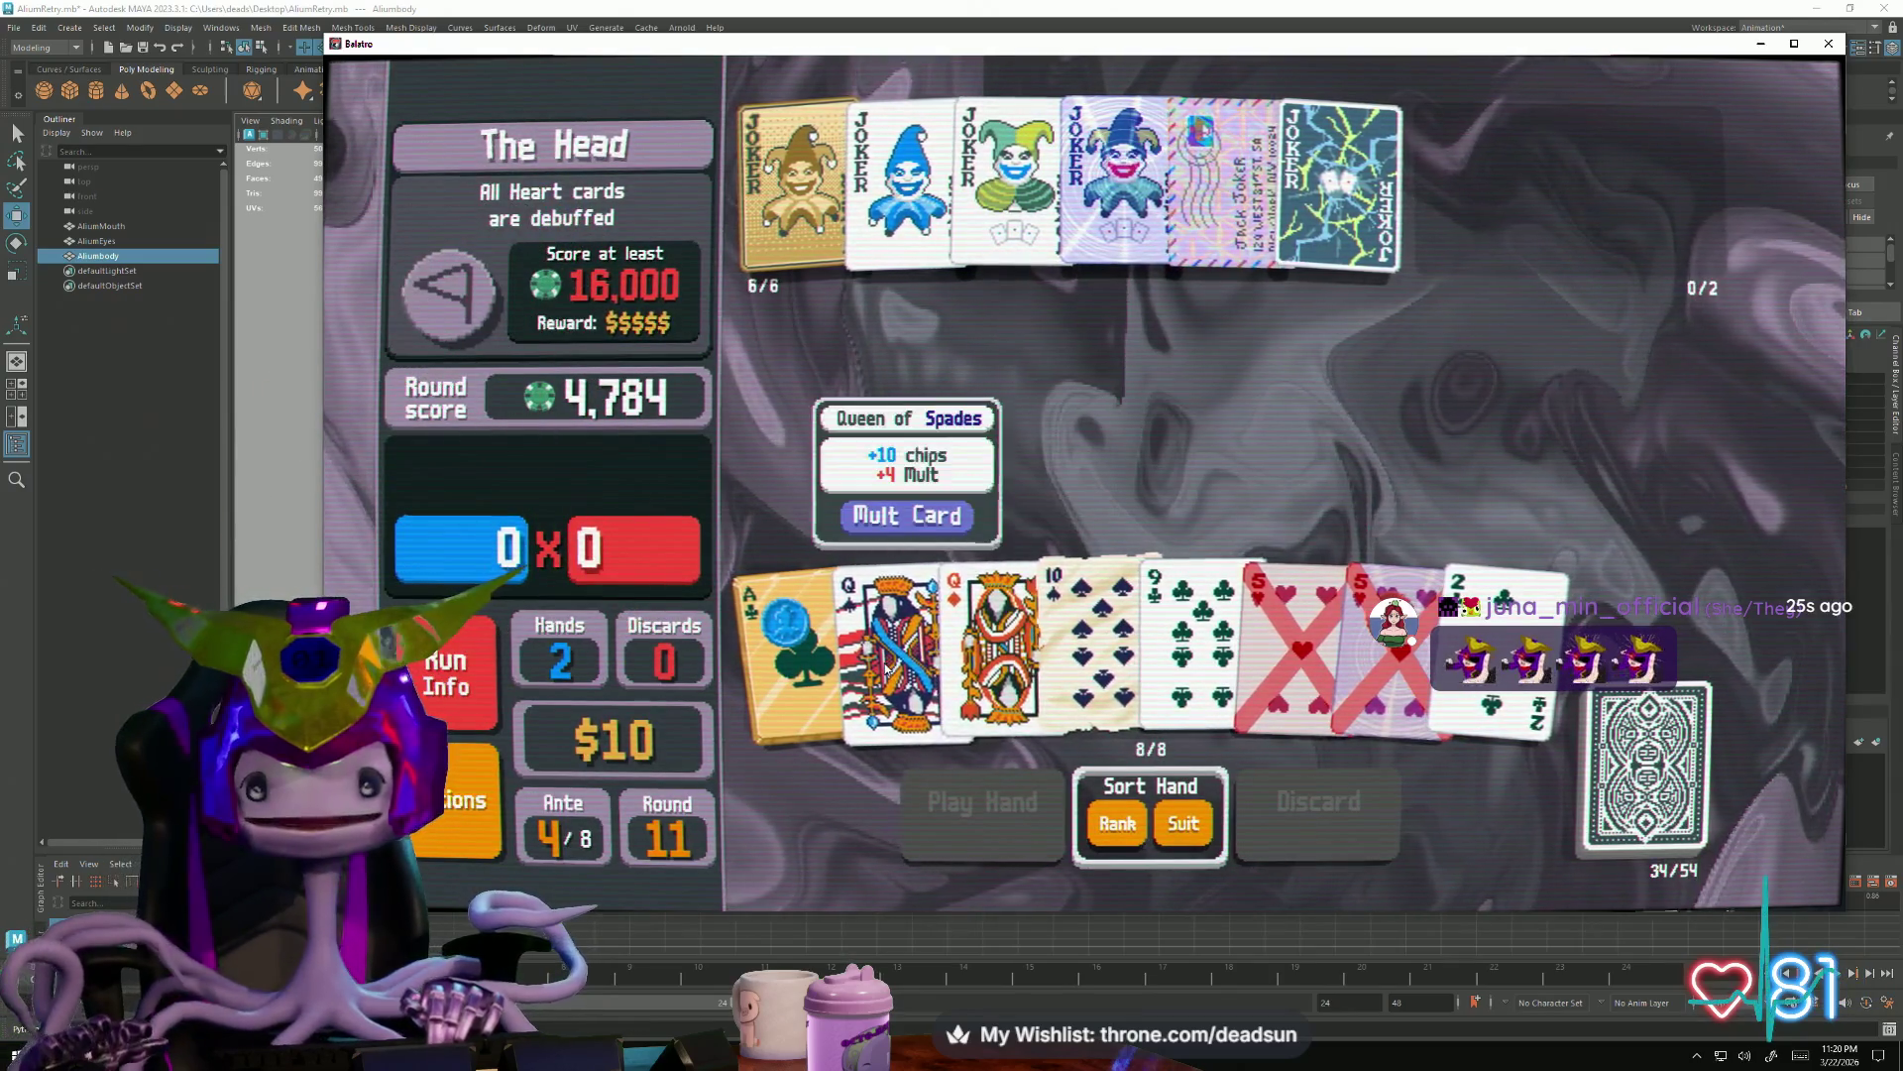
# Play the last Pair and Two Pair hands, ending at 12,372 of 16,000 in defeat
pyautogui.click(892, 639)
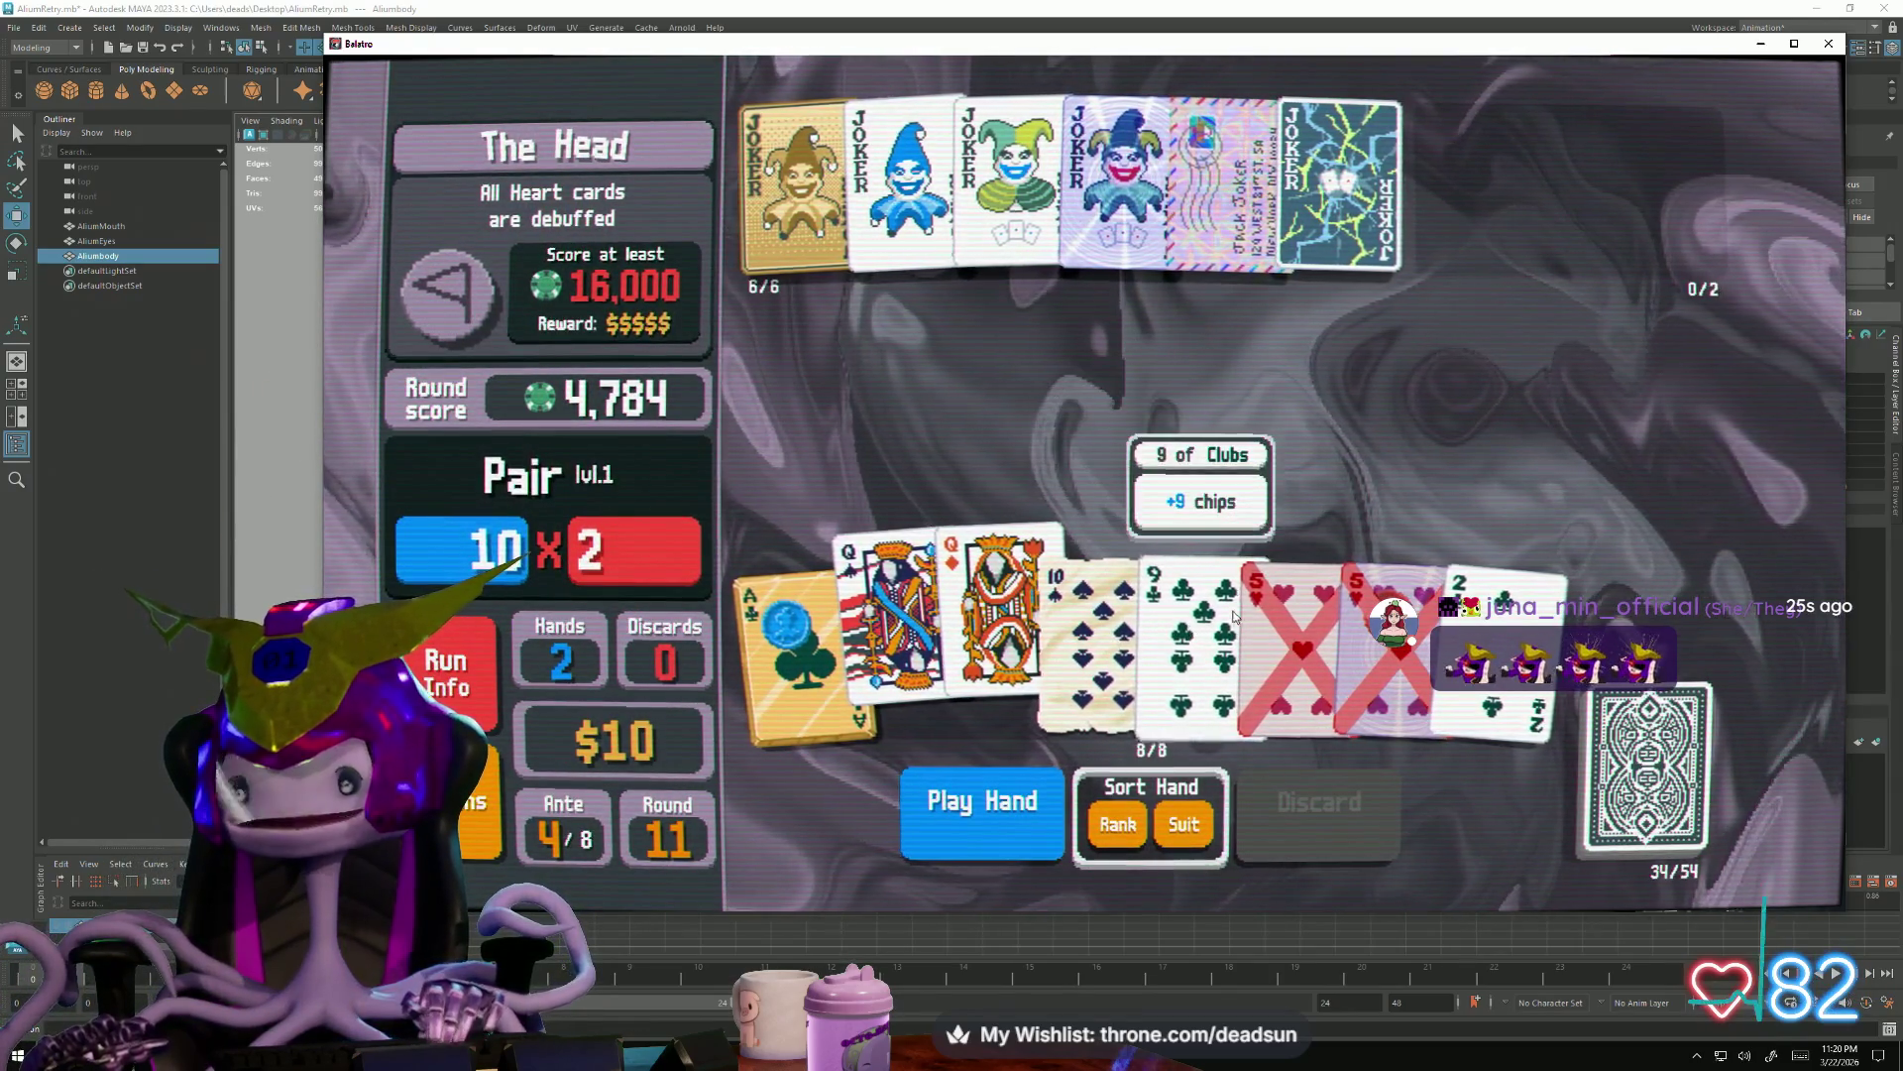
pyautogui.click(1297, 616)
pyautogui.click(1025, 841)
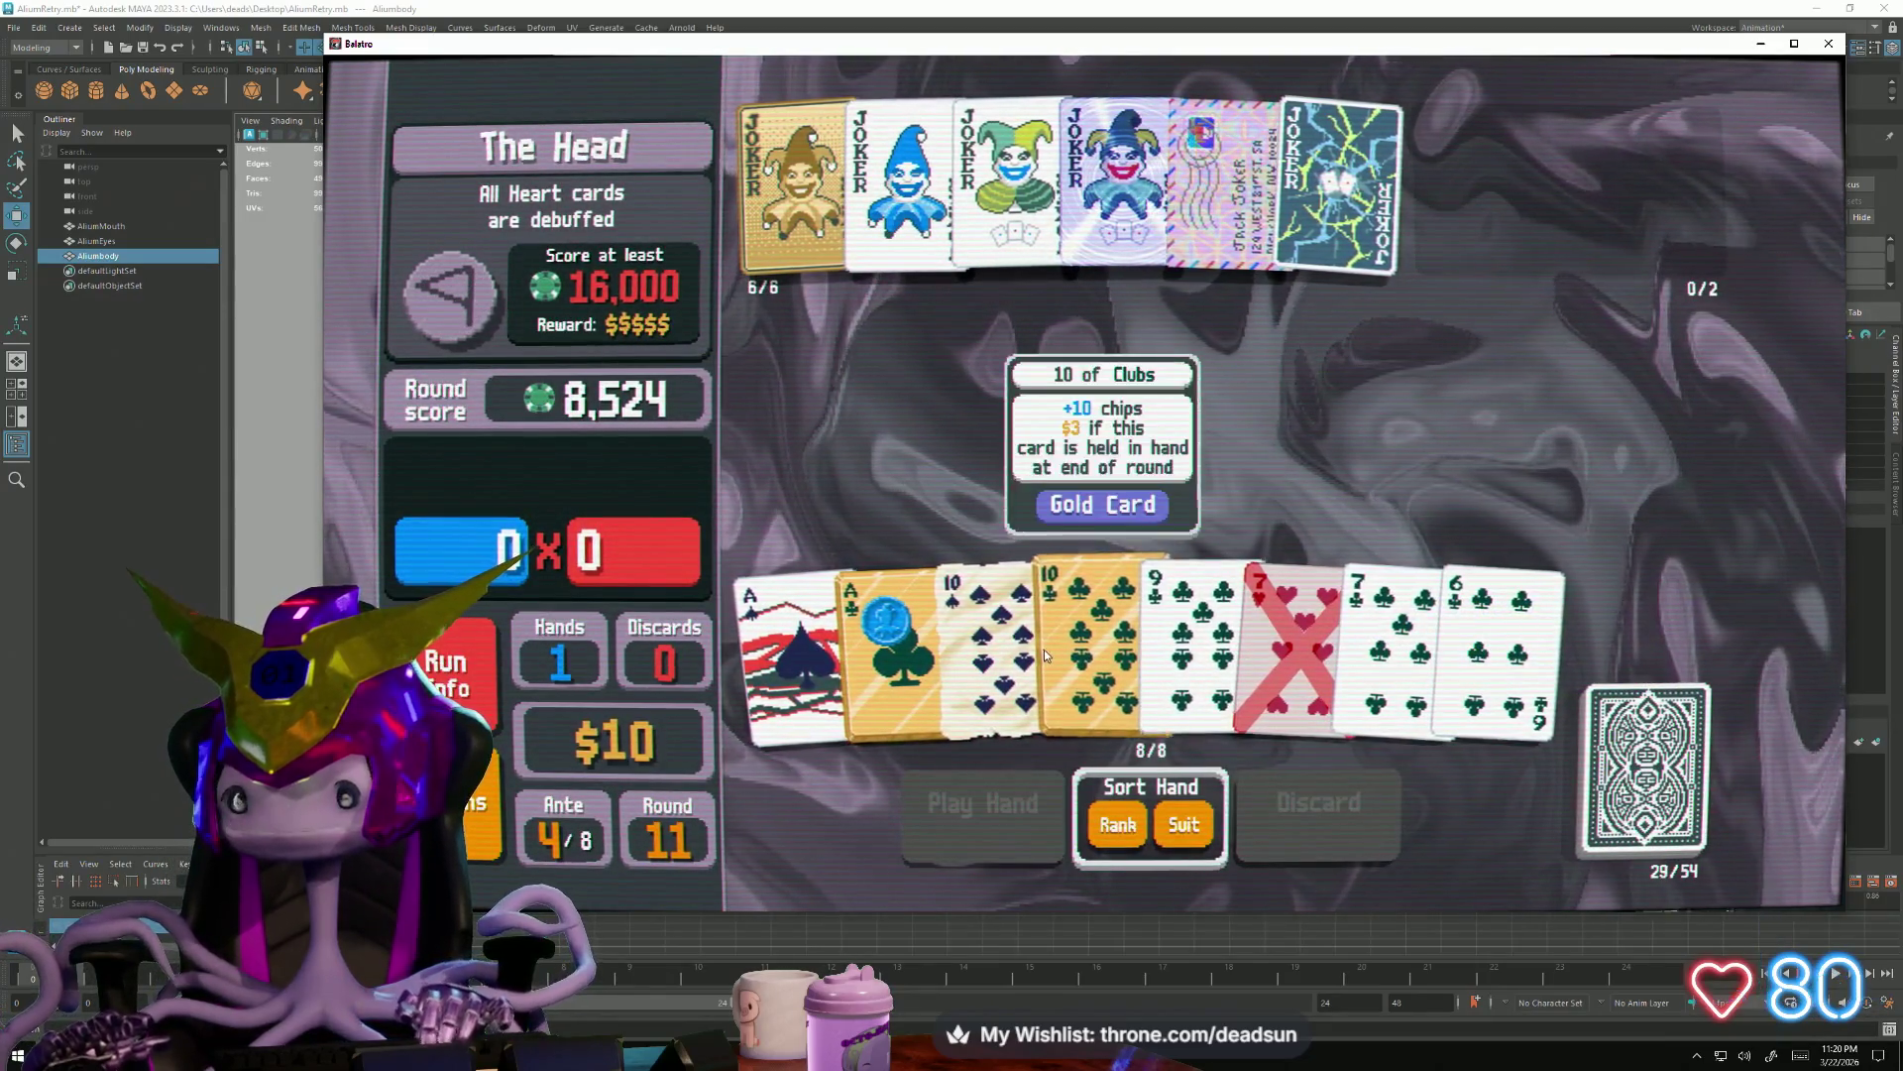
pyautogui.click(1020, 655)
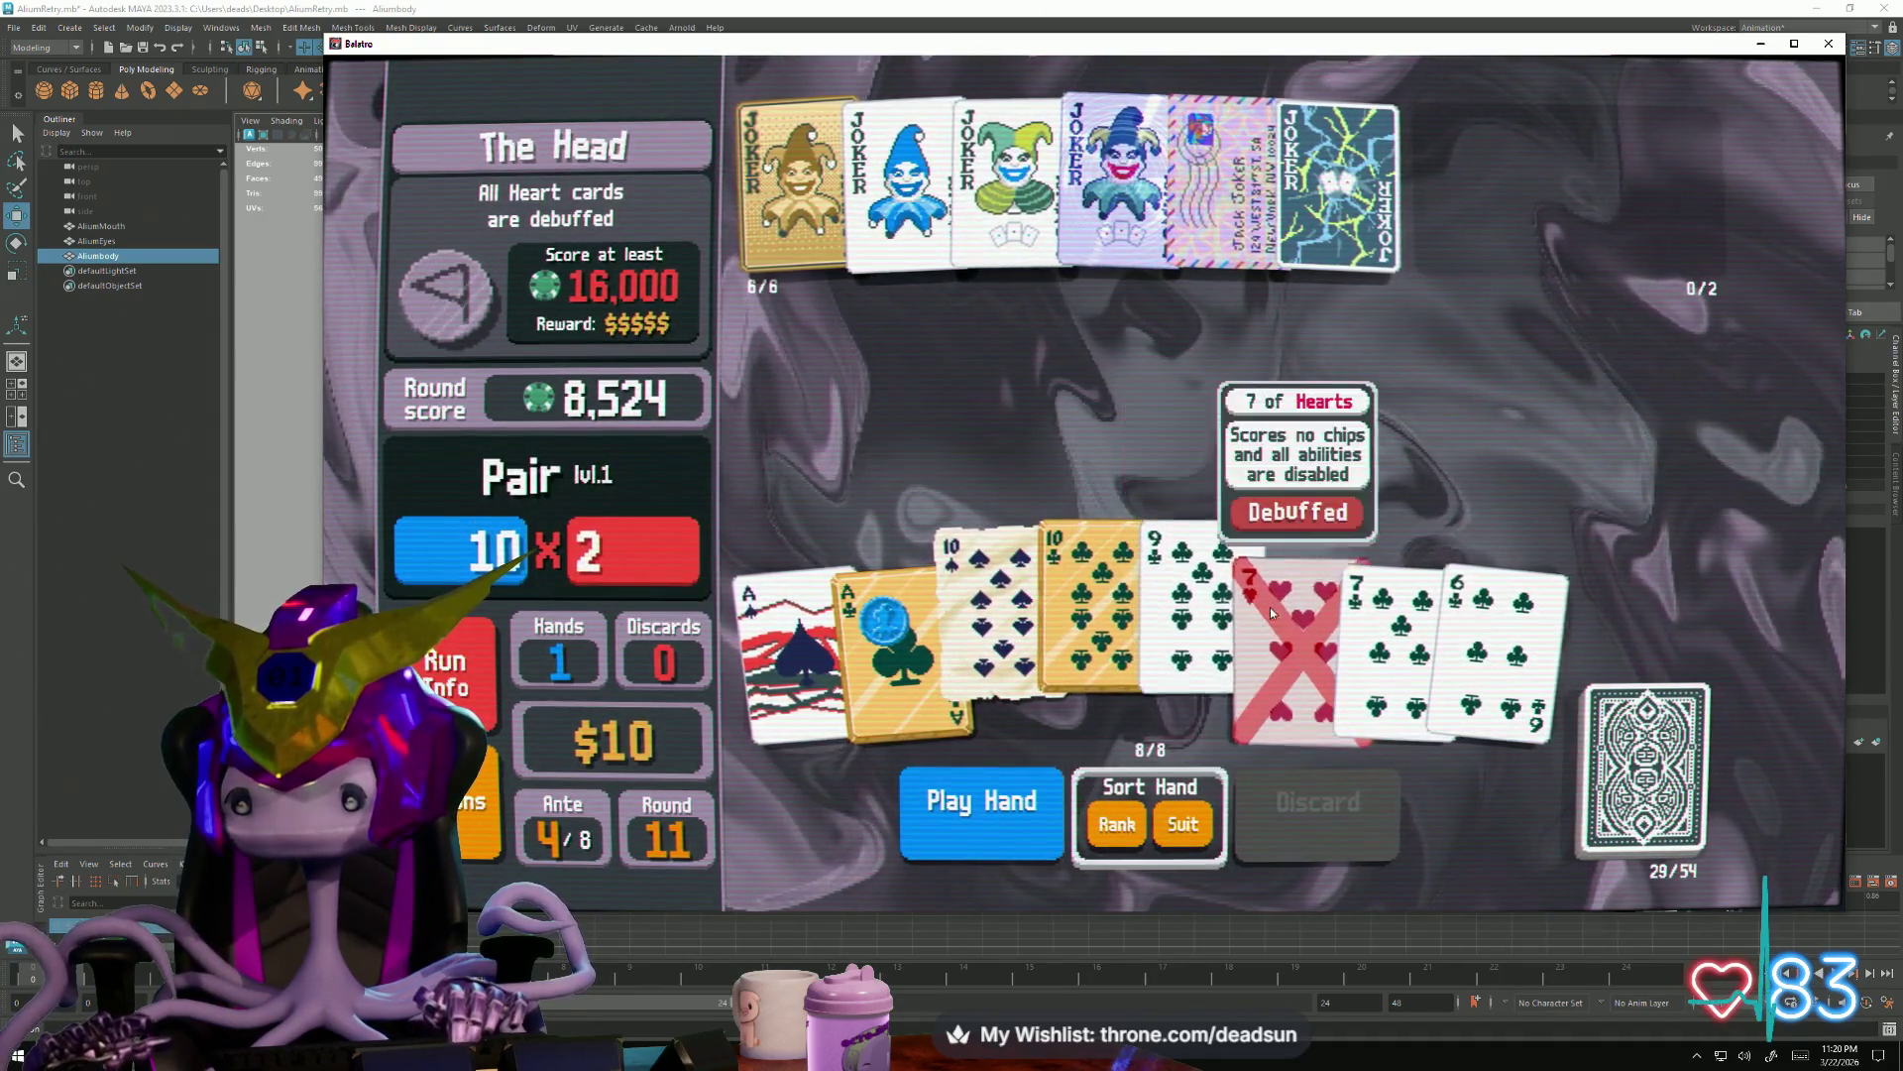
pyautogui.click(985, 811)
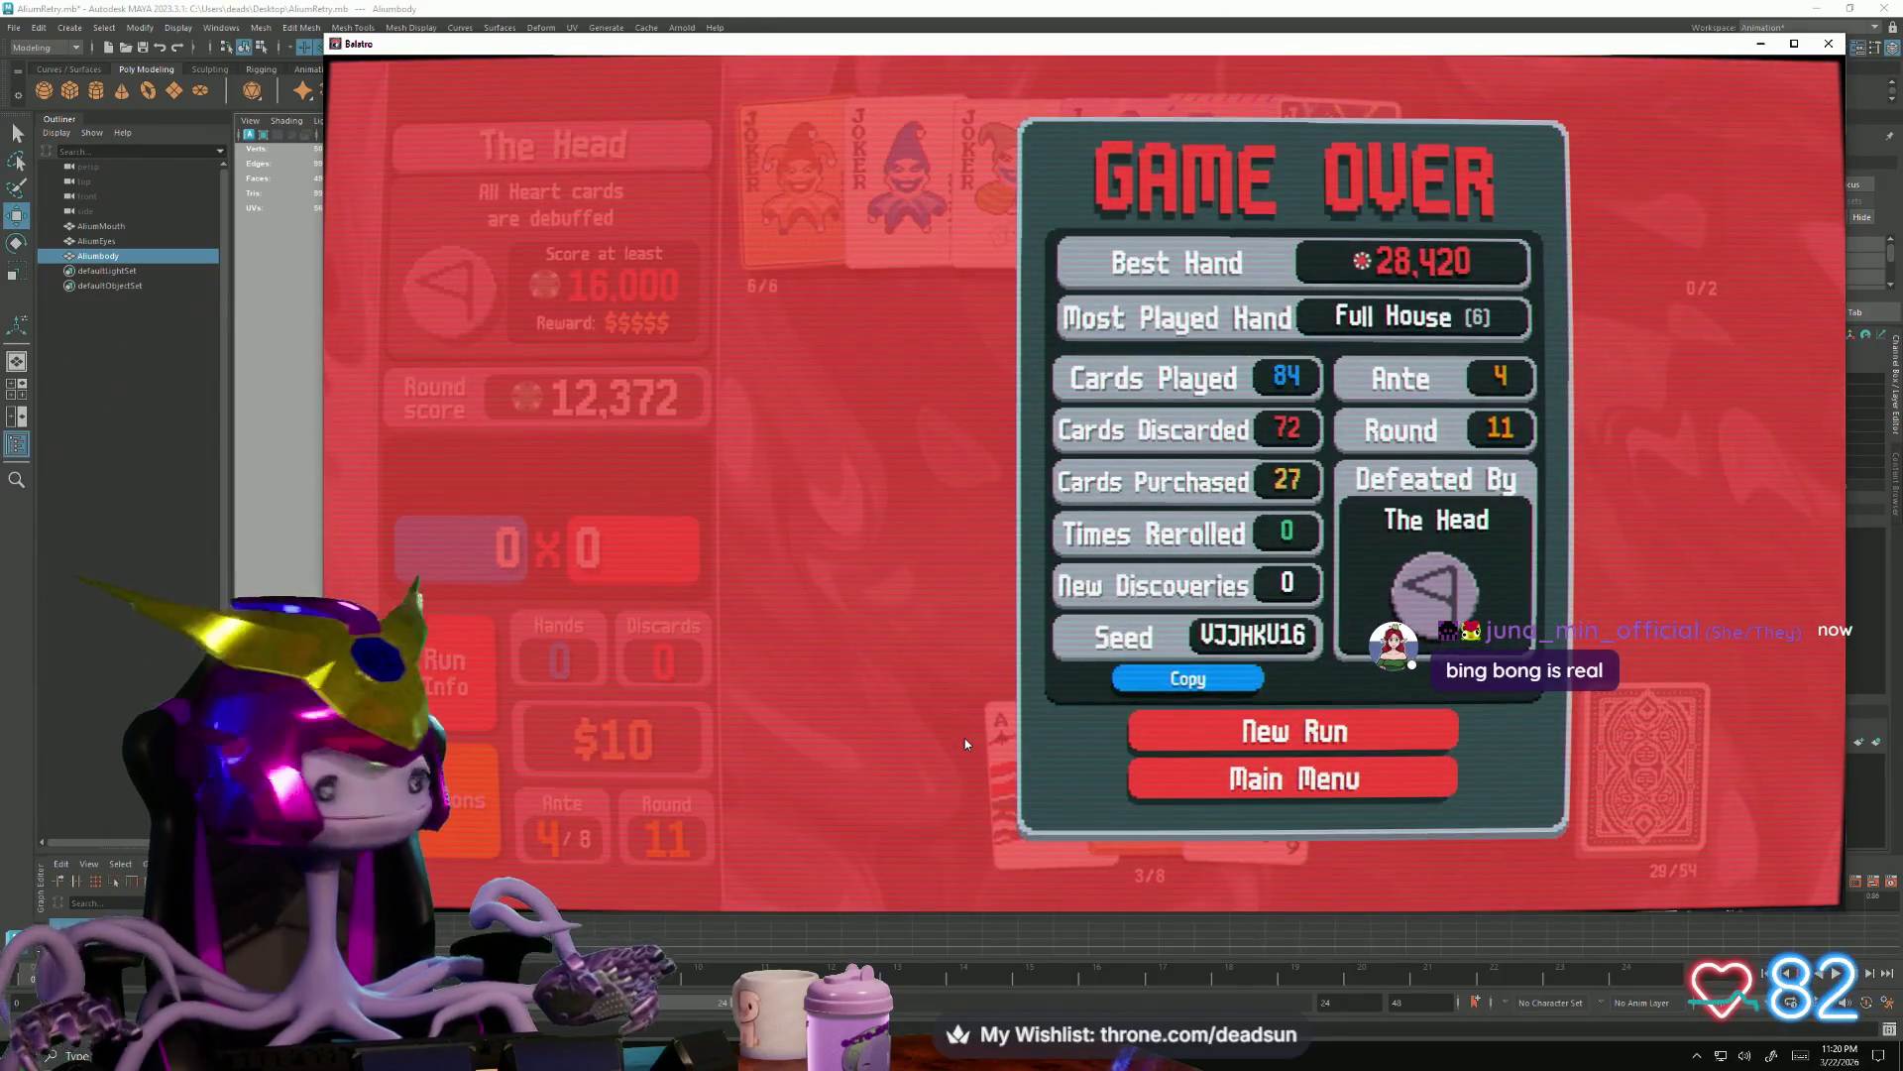
# Start a new Black Deck run, skip the Small and Big Blinds, and select The Psychic
pyautogui.click(1143, 732)
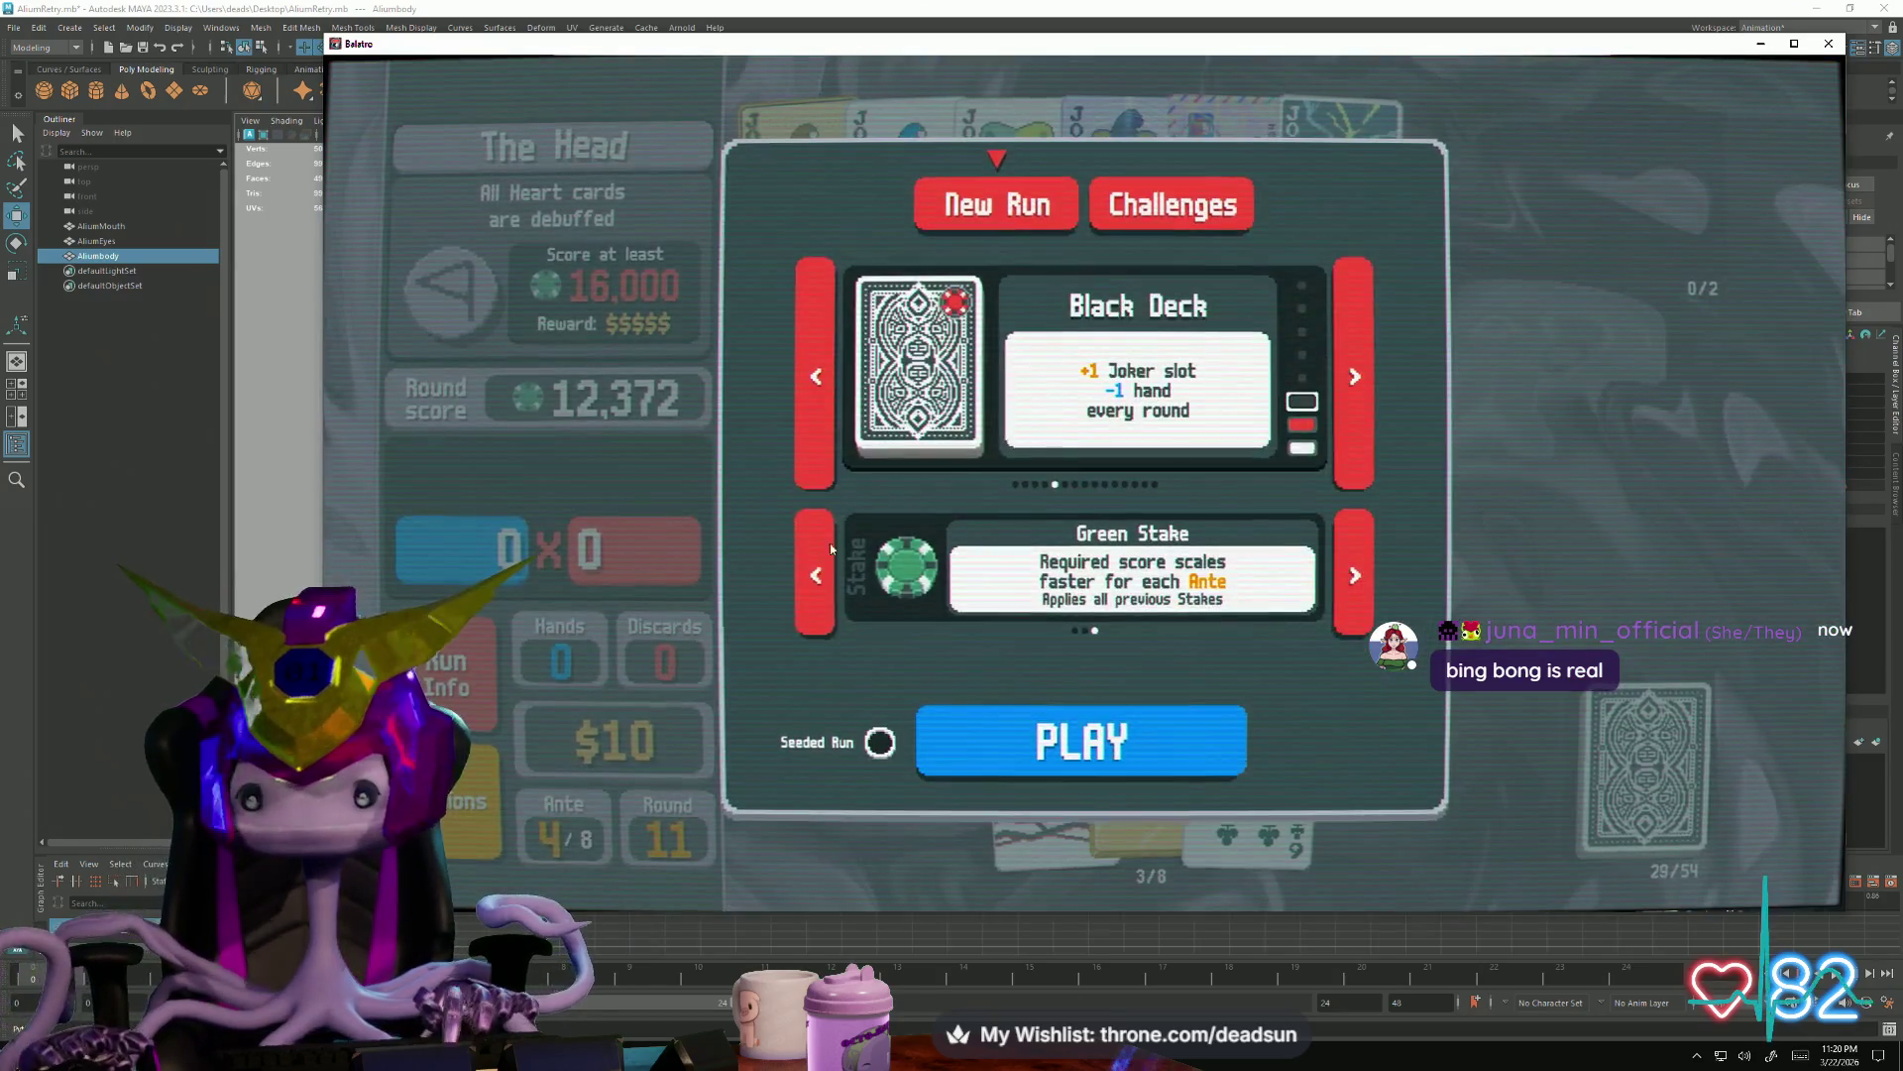
pyautogui.click(1017, 751)
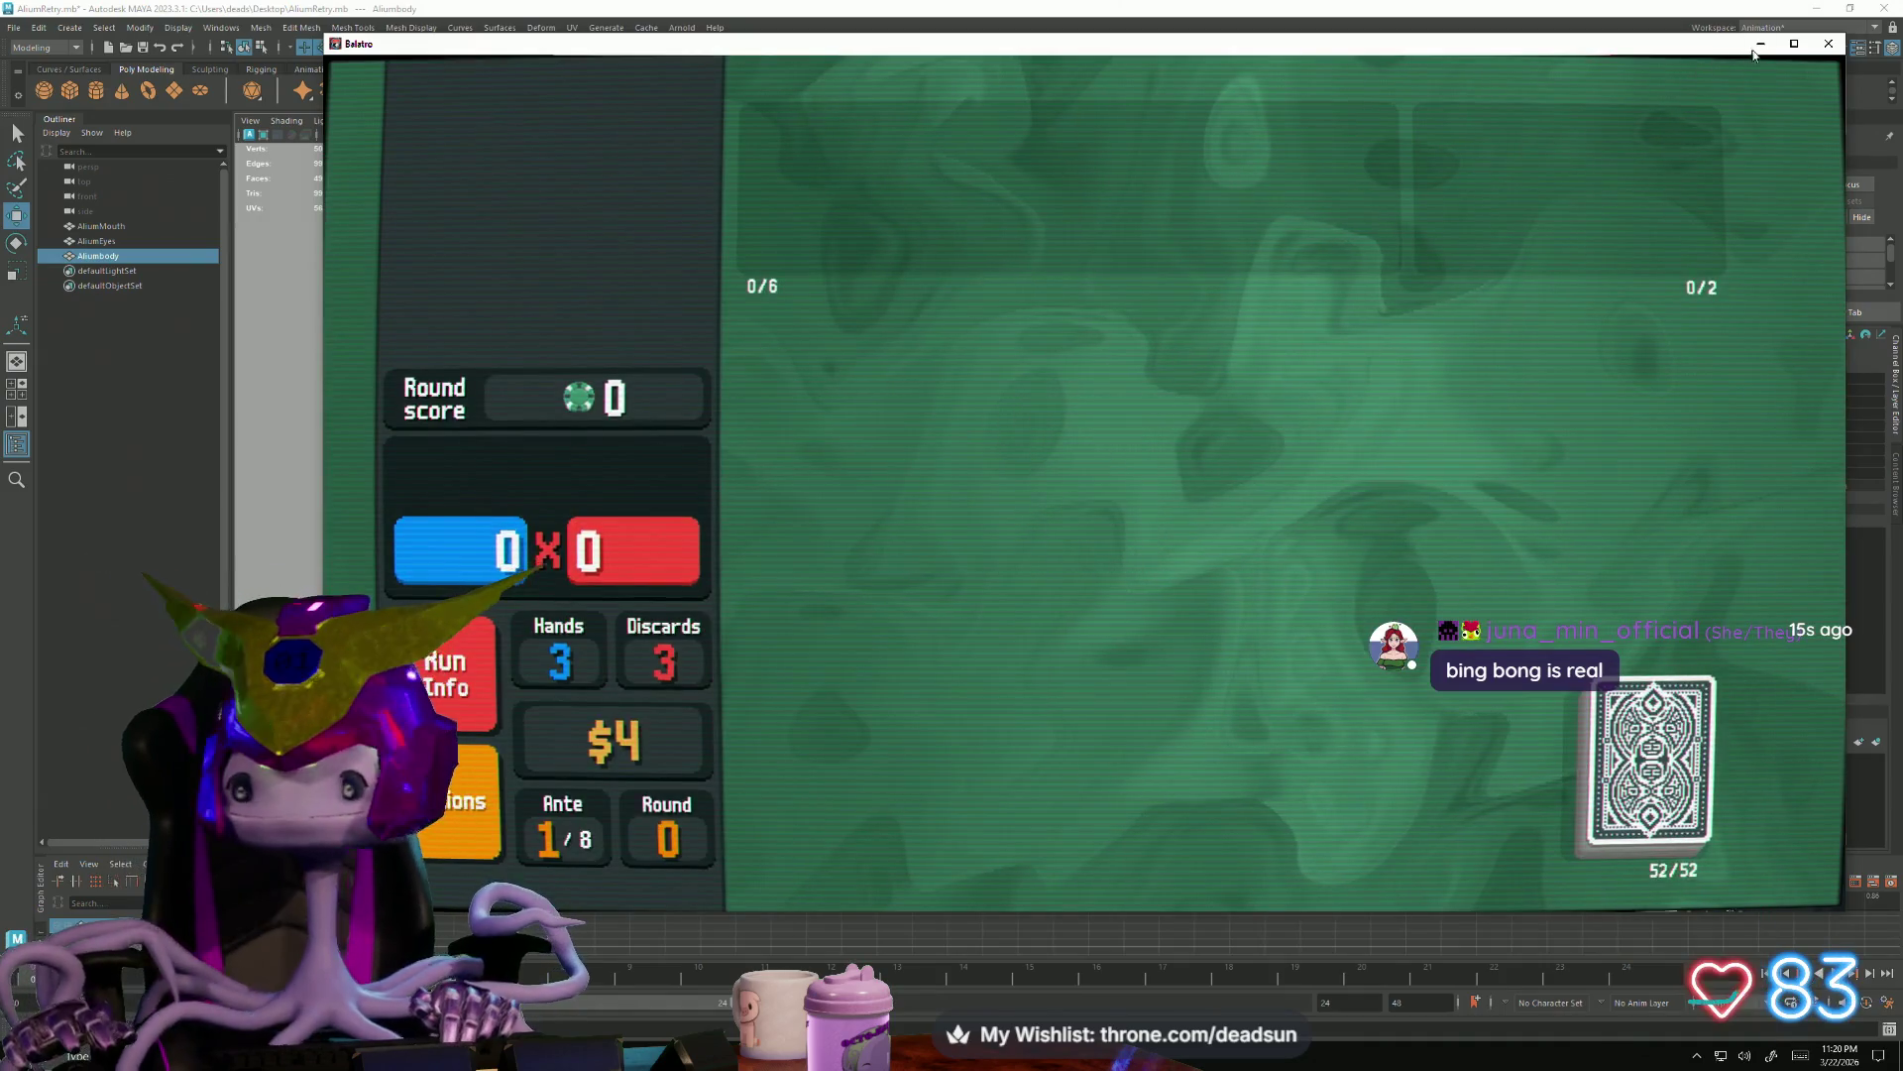
pyautogui.click(899, 714)
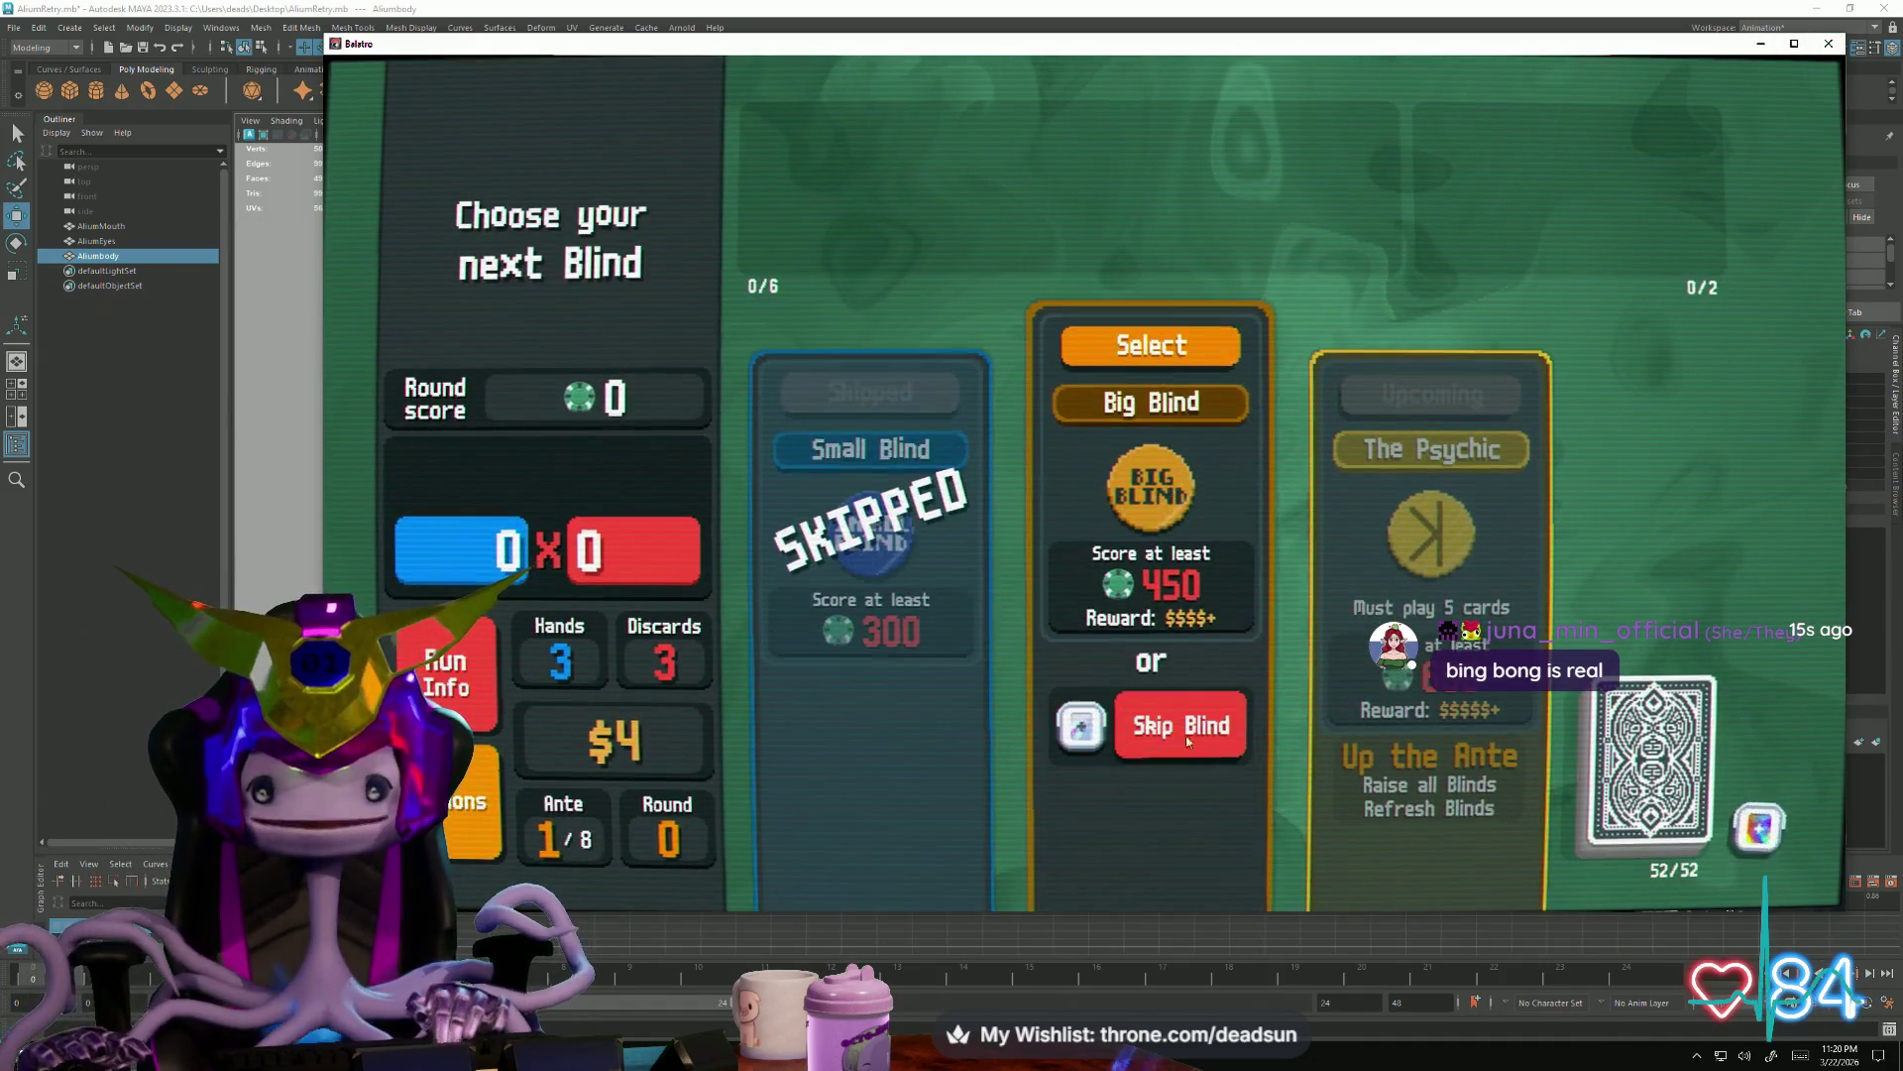
pyautogui.click(1176, 724)
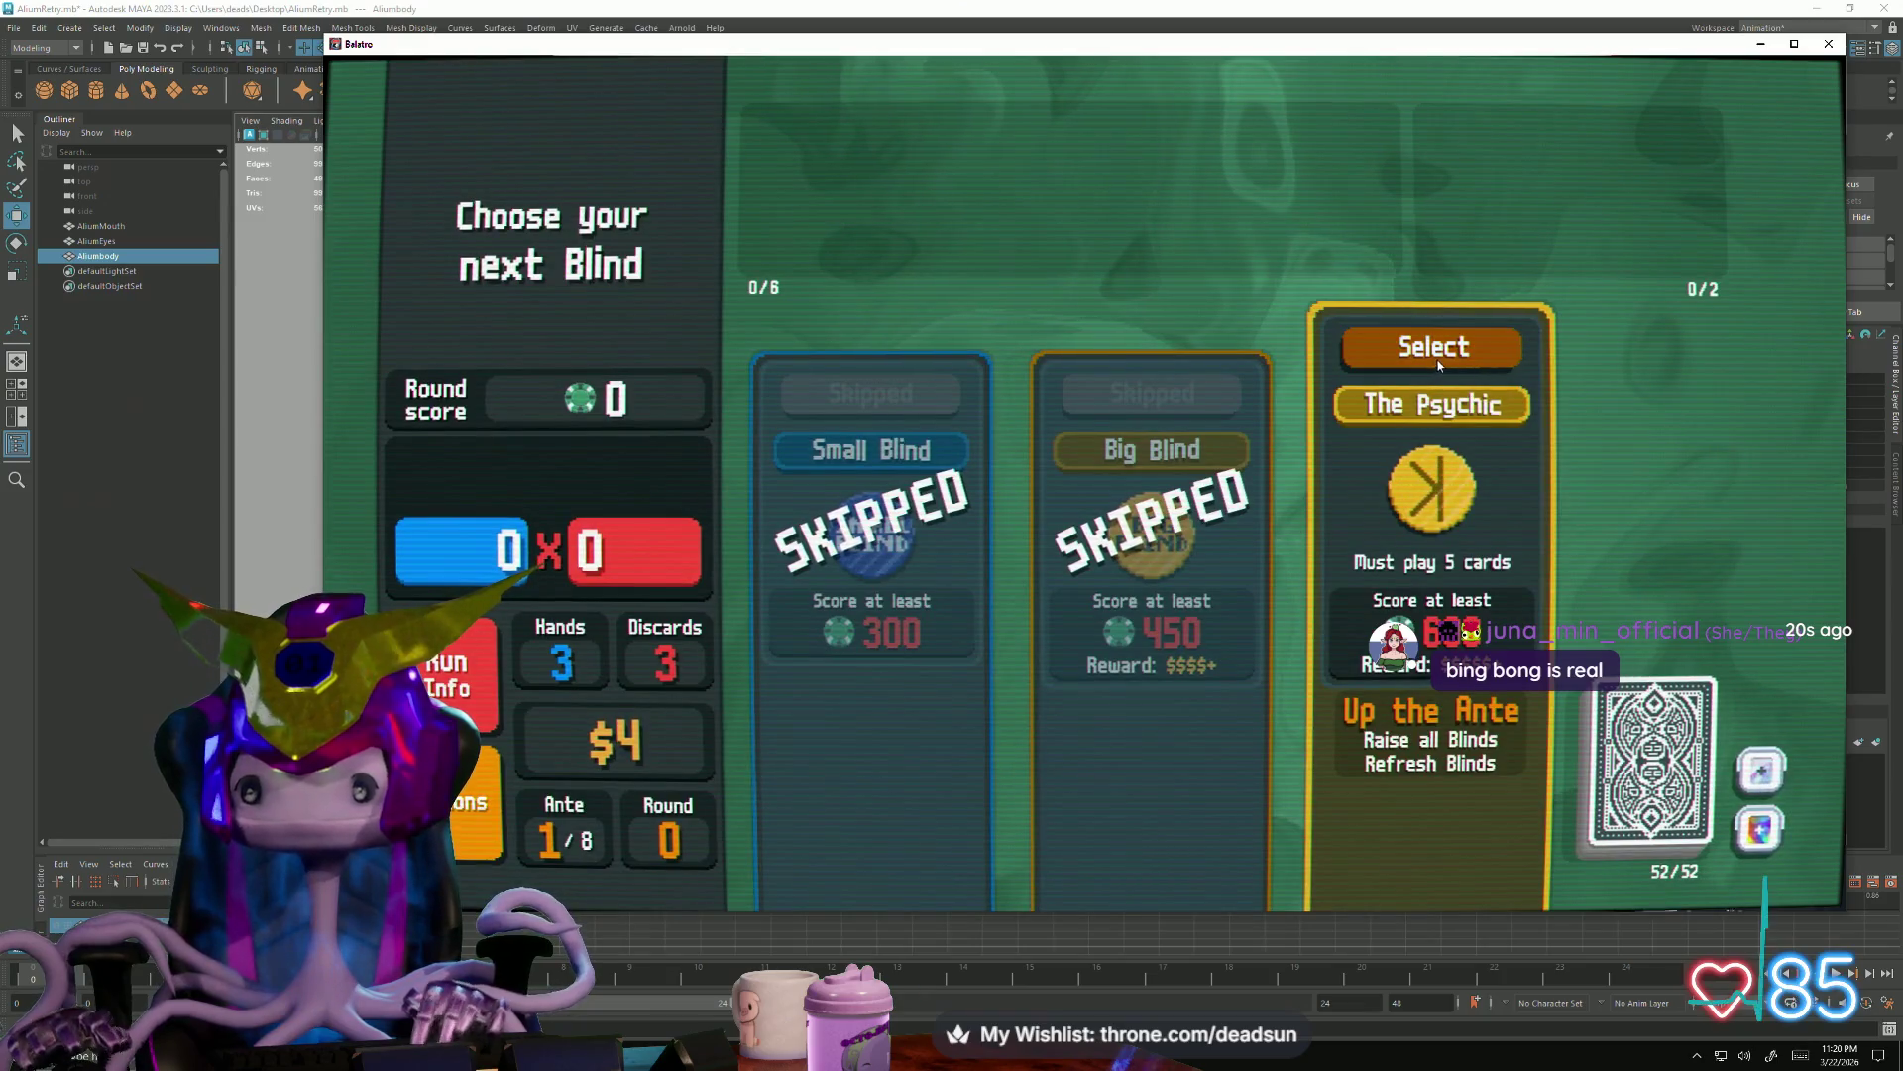
pyautogui.click(1437, 359)
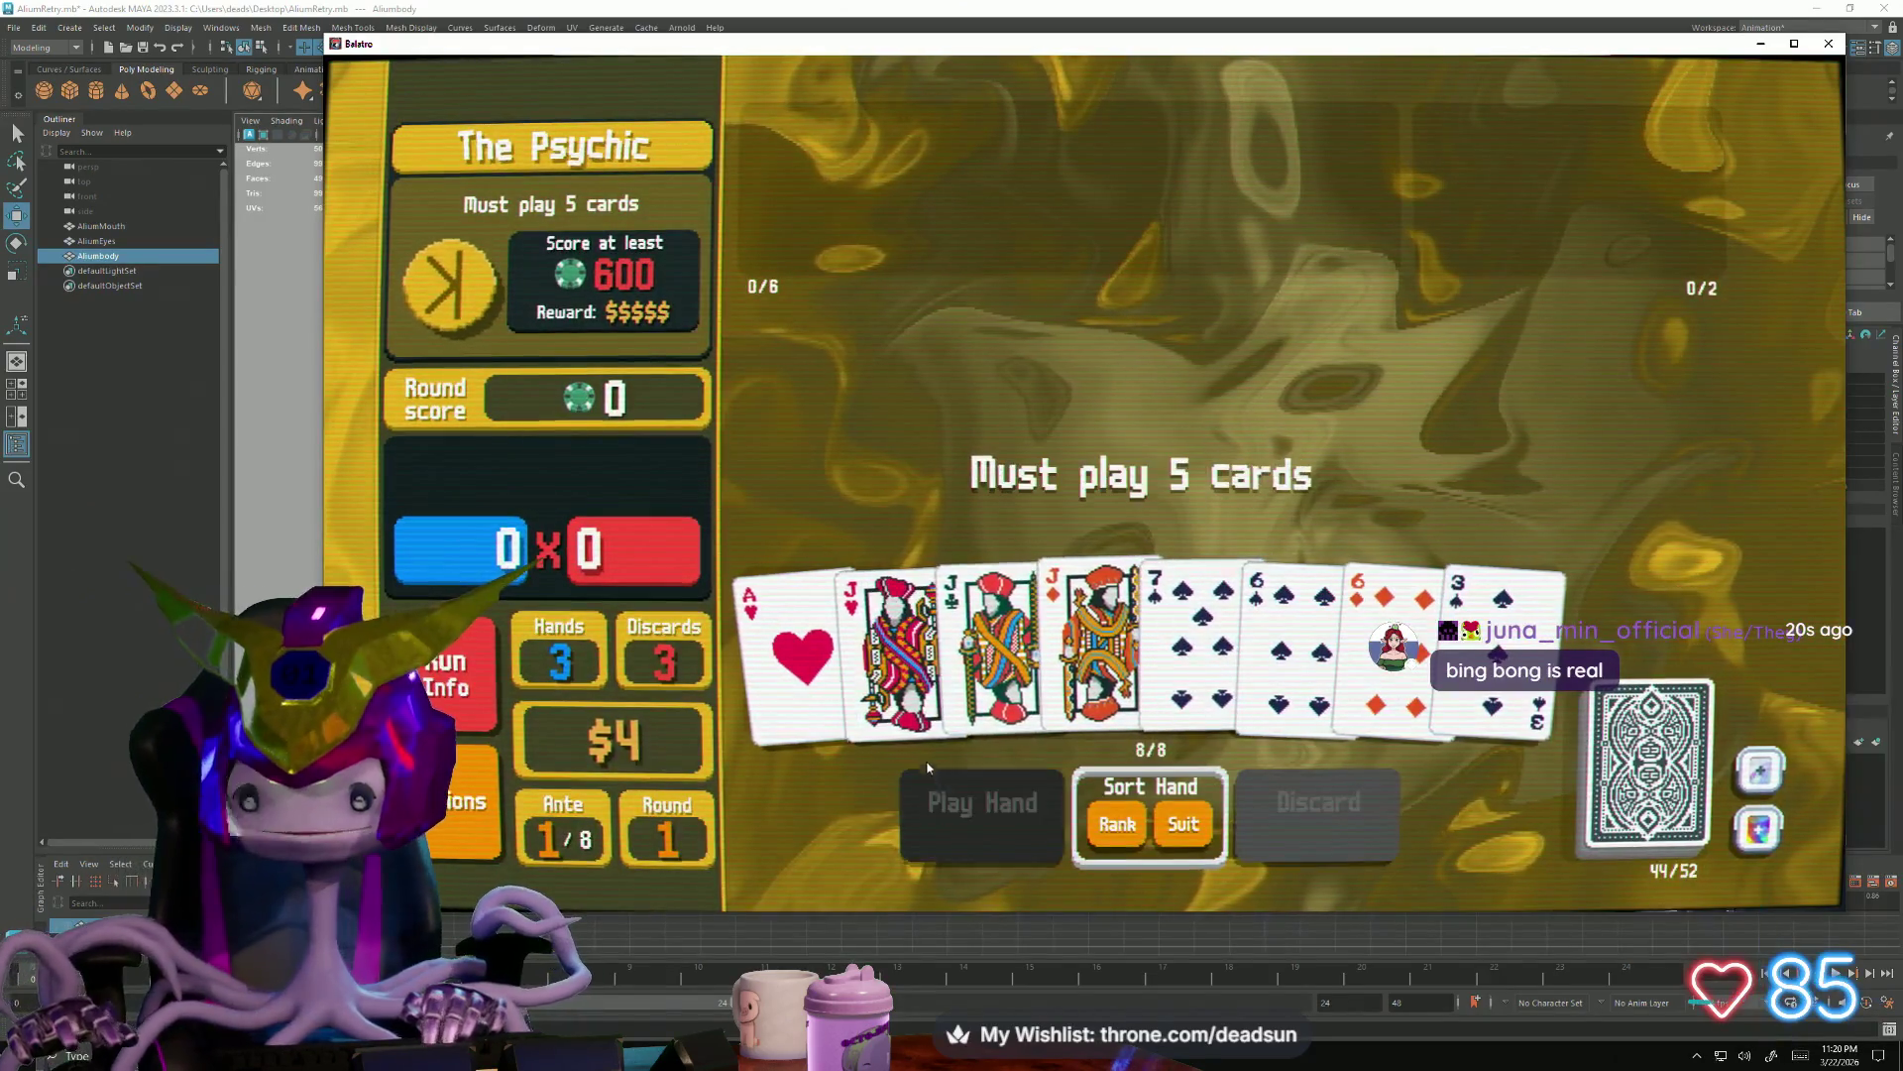
# Play a jacks-over-sixes Full House against The Psychic
pyautogui.click(893, 625)
pyautogui.click(998, 624)
pyautogui.click(1100, 625)
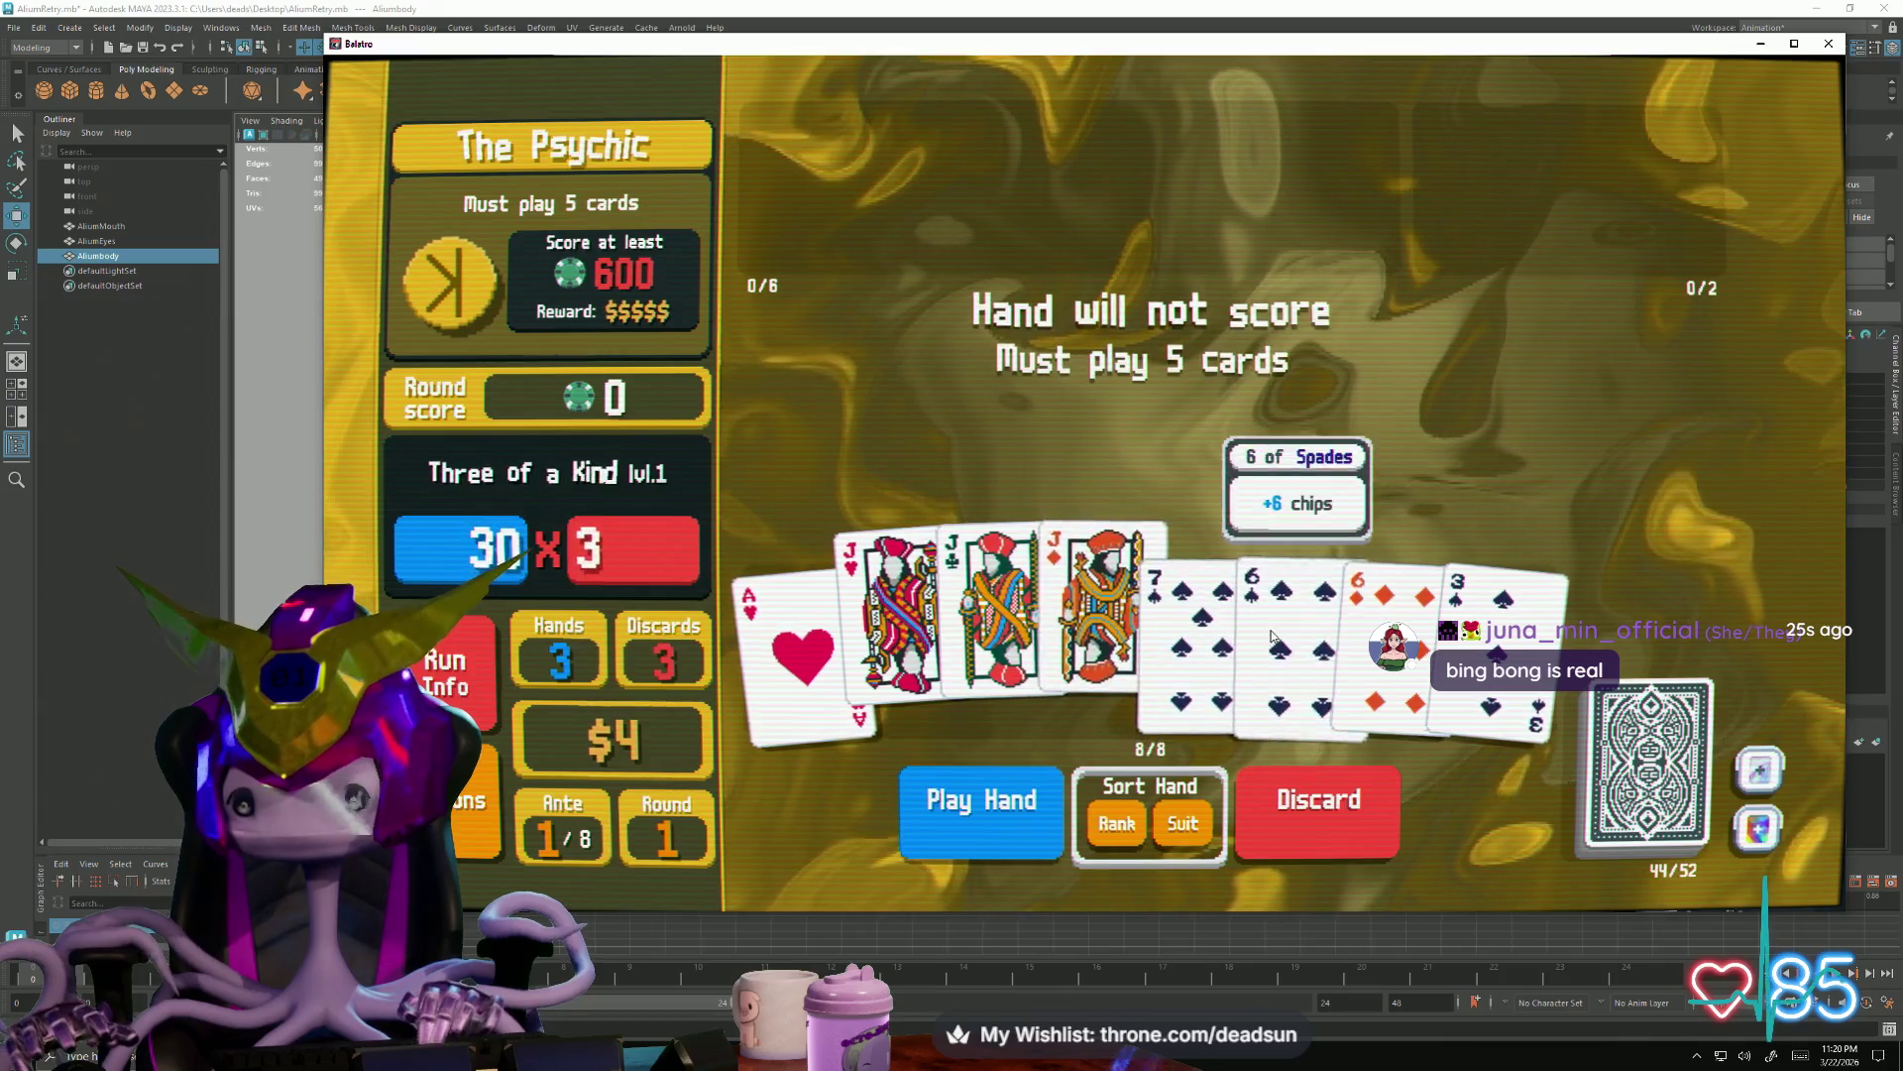
pyautogui.click(1272, 639)
pyautogui.click(1390, 633)
pyautogui.click(1026, 811)
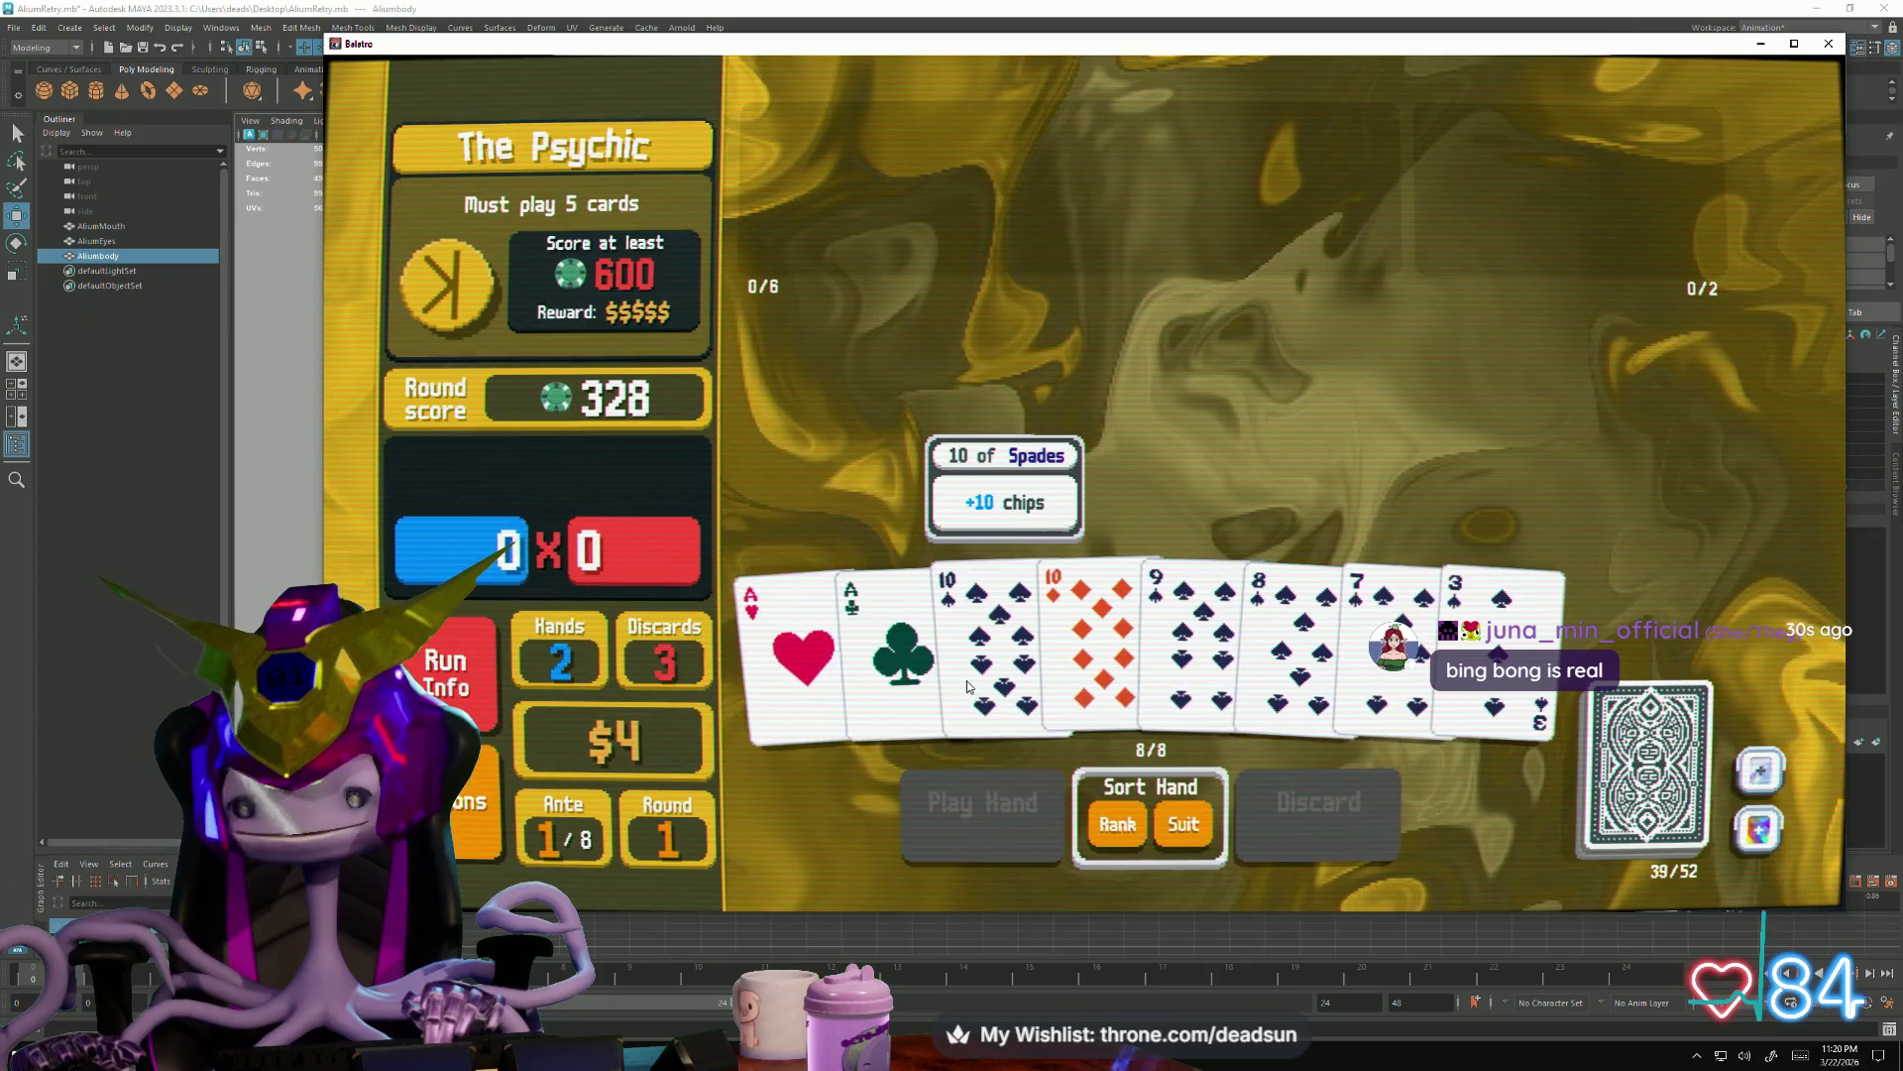
# Discard the 10 of Spades, 3 of Spades and both aces
pyautogui.click(998, 640)
pyautogui.click(1503, 625)
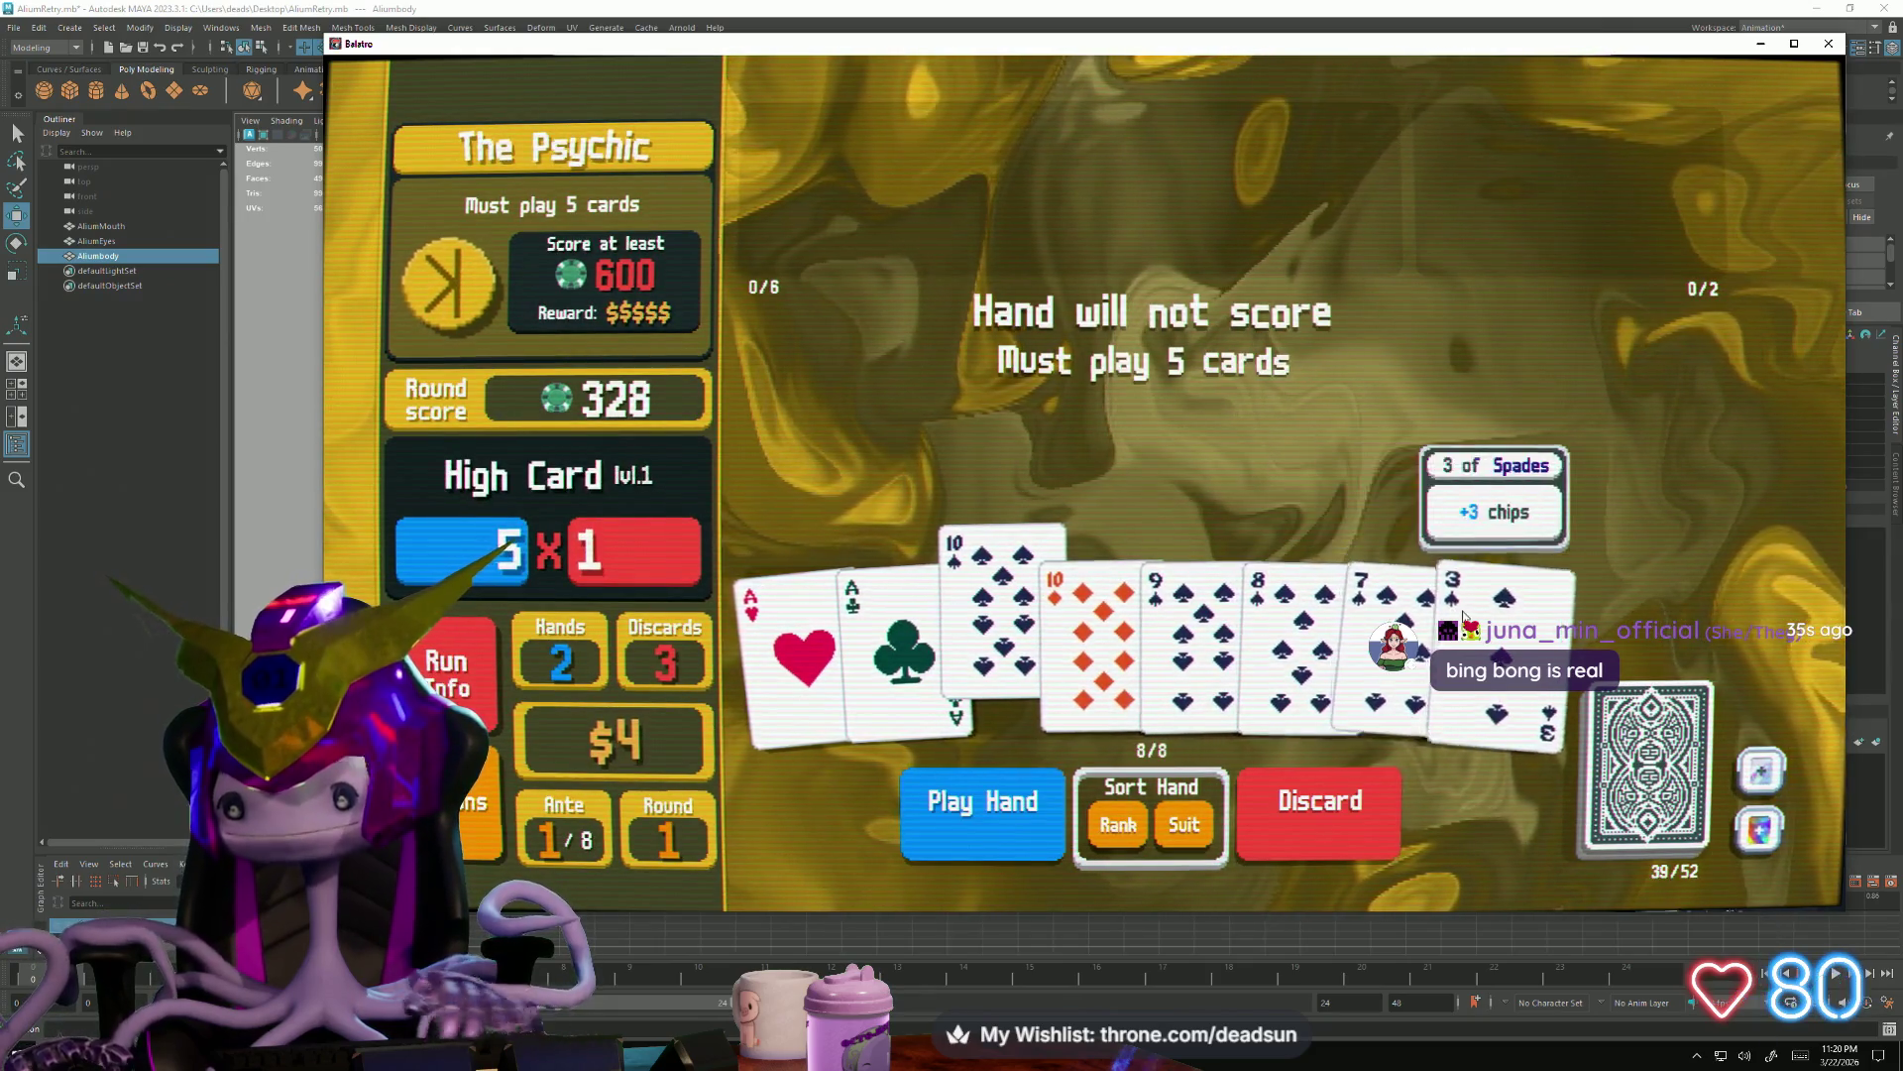
pyautogui.click(894, 669)
pyautogui.click(803, 654)
pyautogui.click(1319, 811)
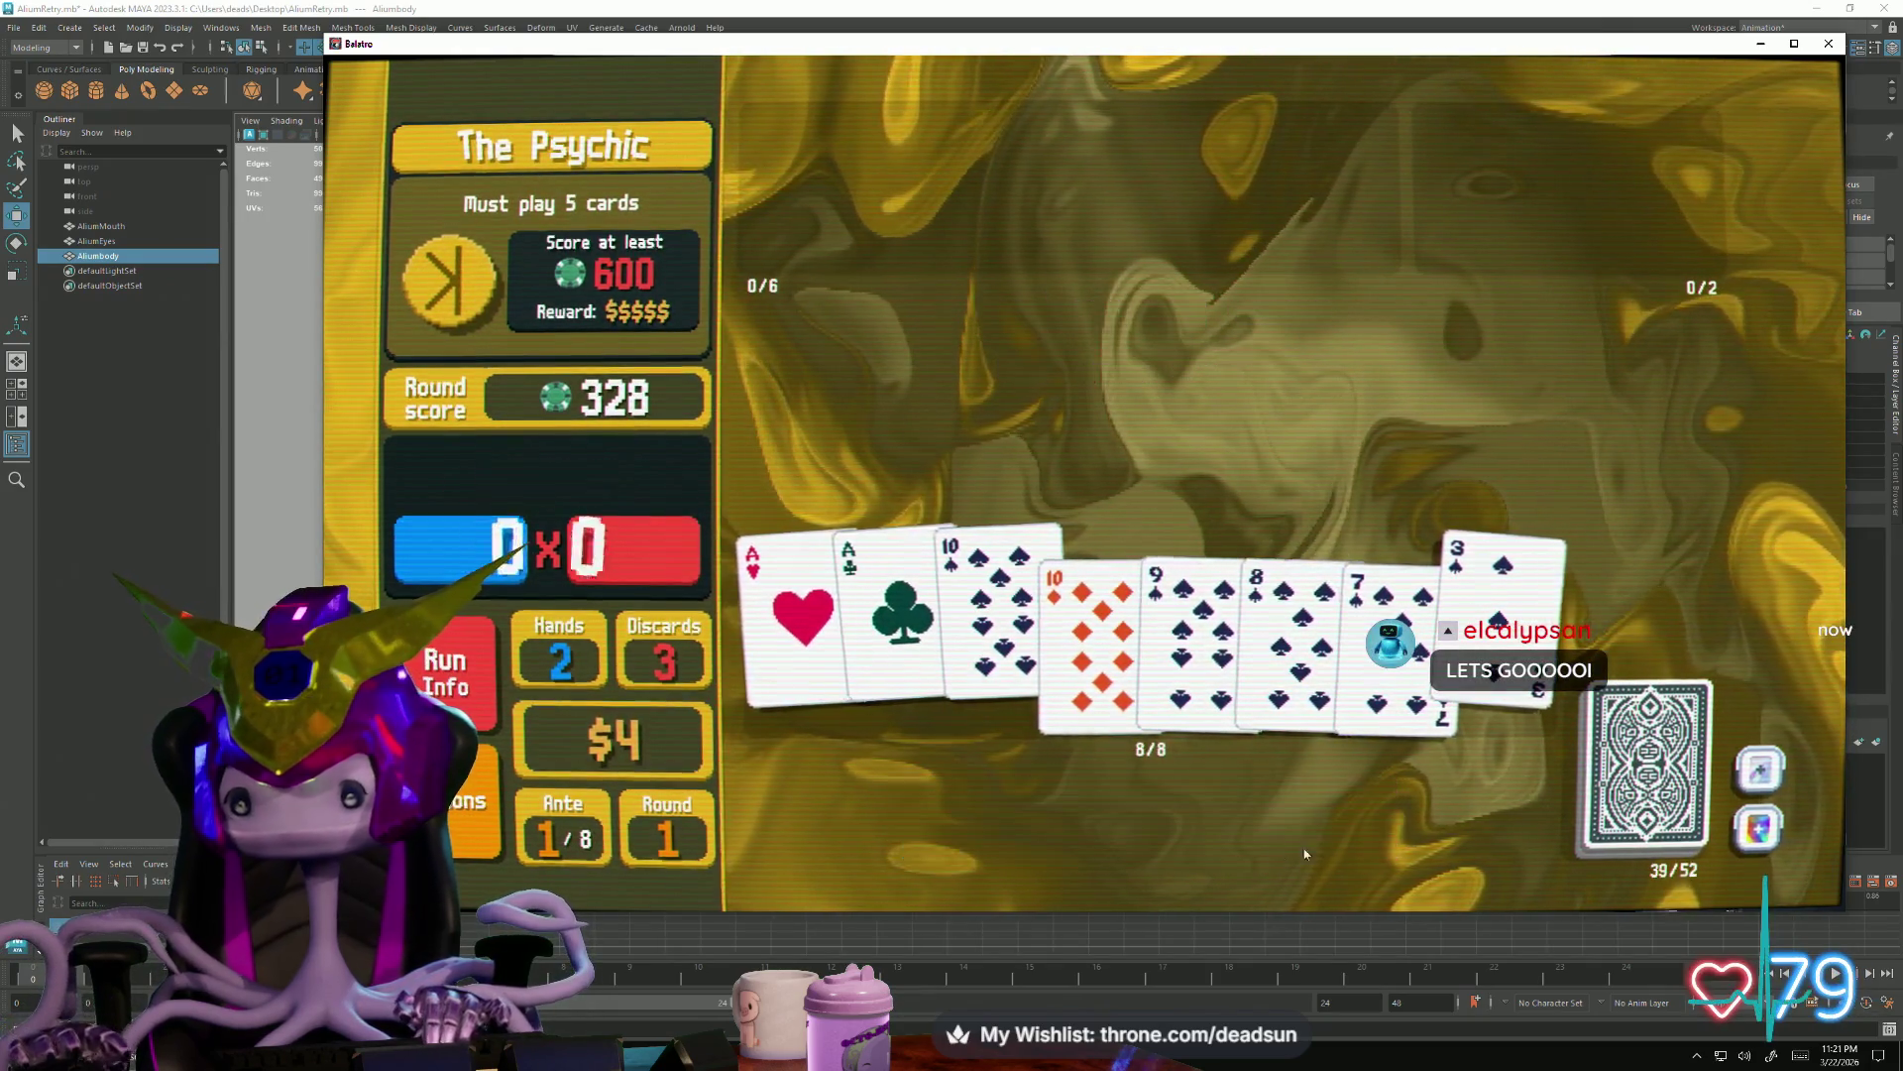
# Play a ten-high Straight to reach 608 and clear the 600-point blind
pyautogui.click(1130, 631)
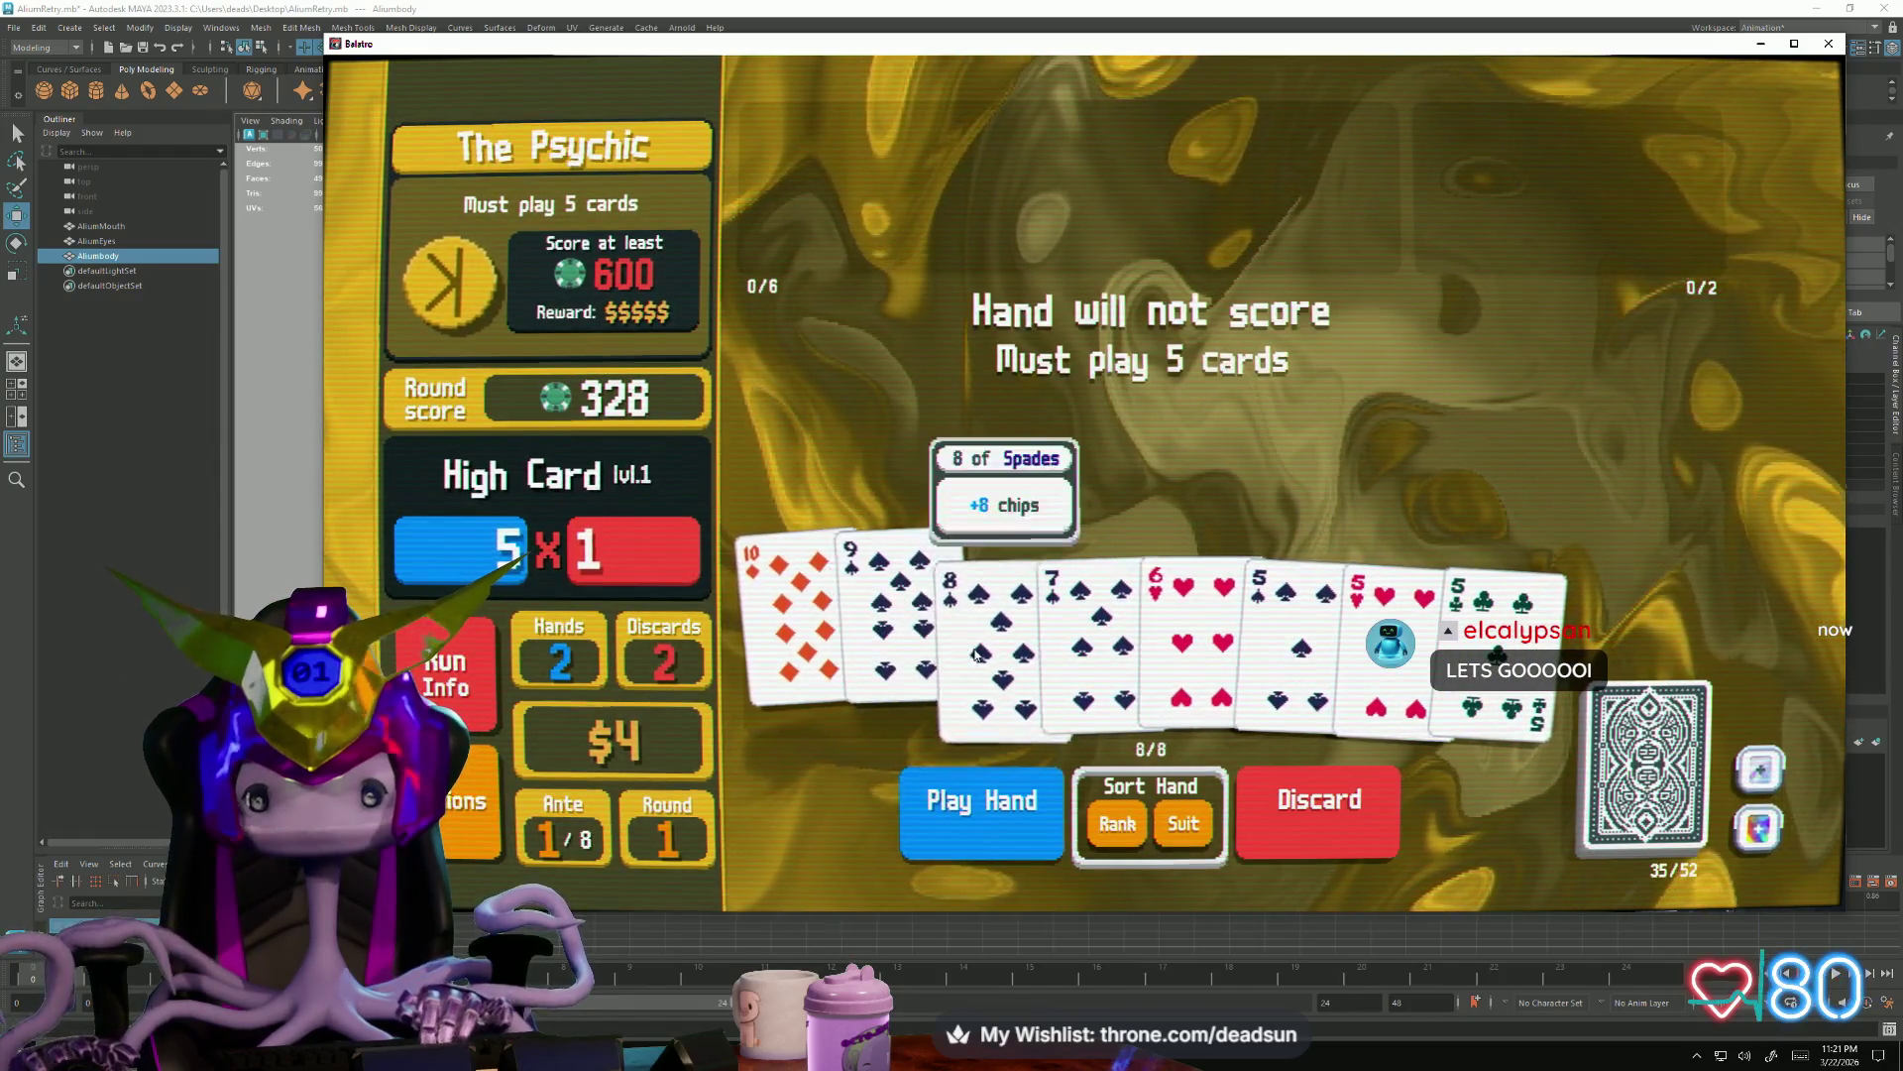
pyautogui.click(1189, 639)
pyautogui.click(915, 811)
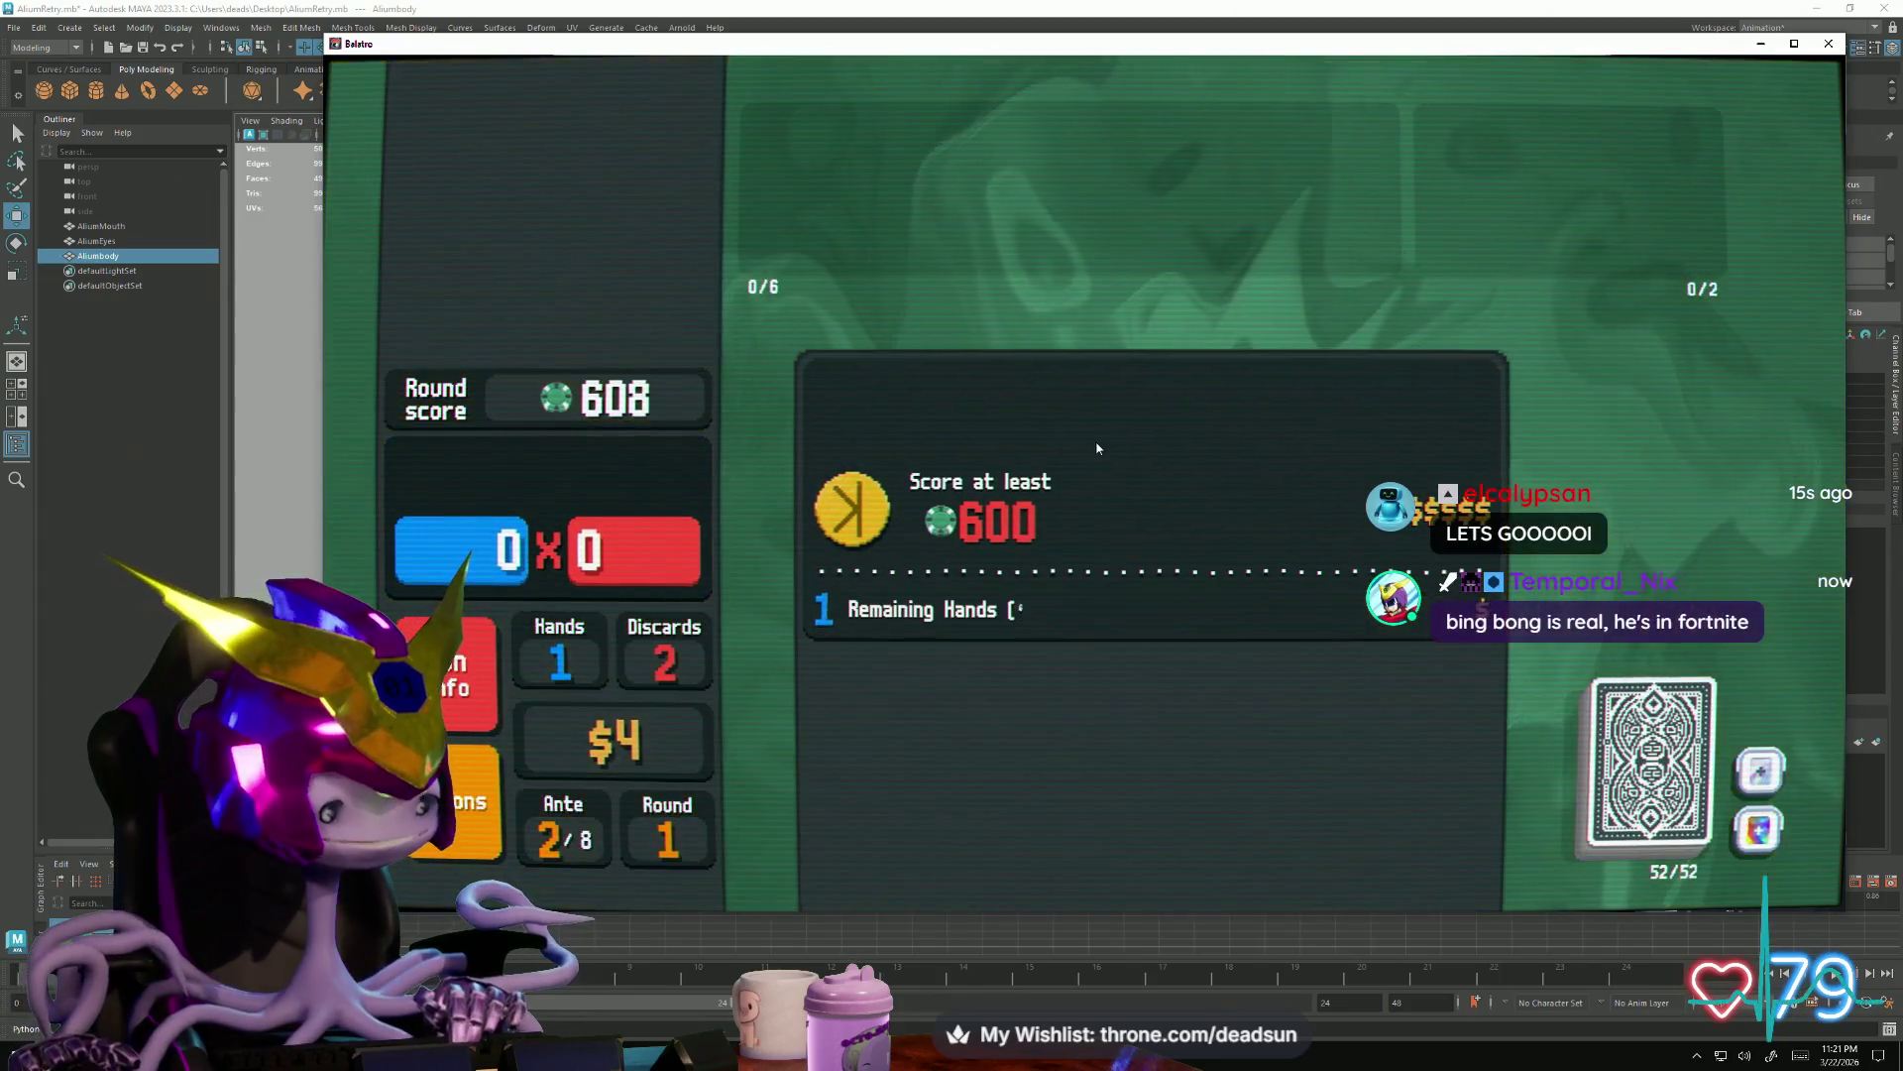
# Cash out and take both free $0 jokers
pyautogui.click(1098, 439)
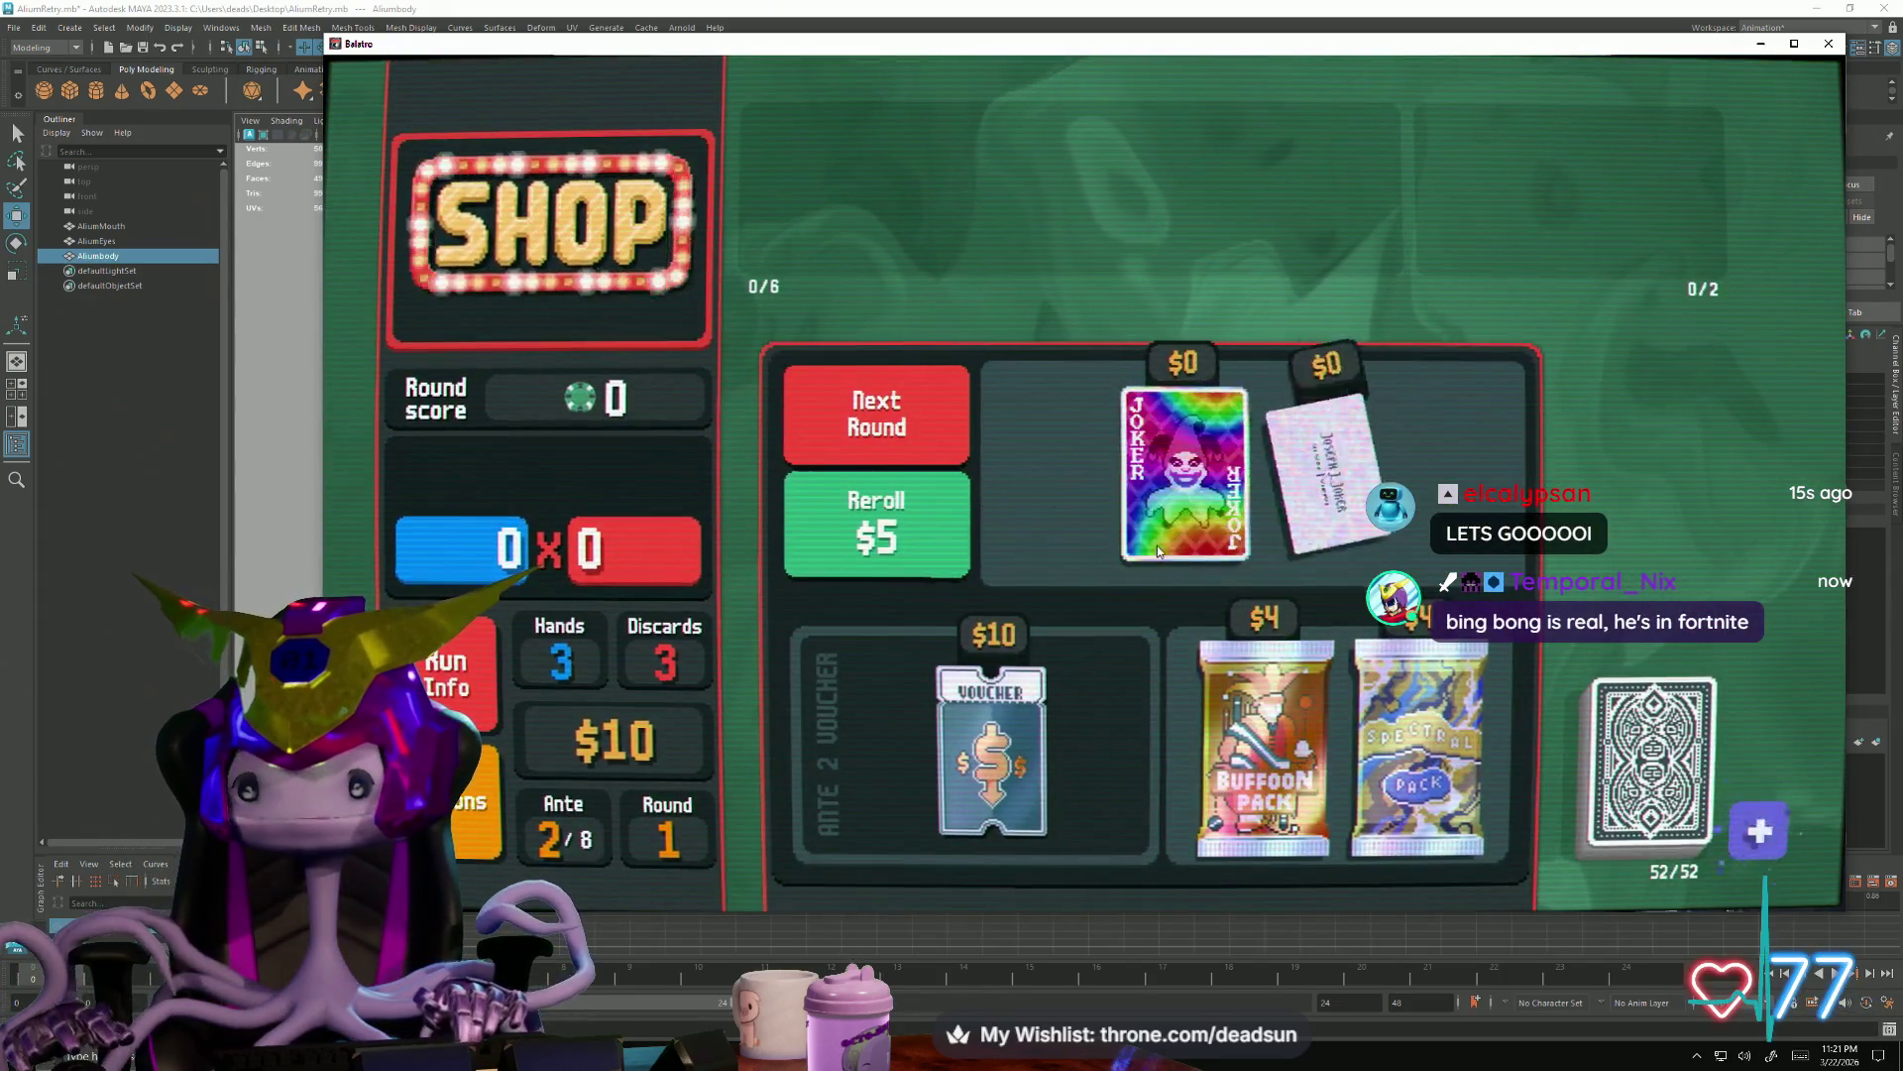
pyautogui.click(1156, 545)
pyautogui.click(1185, 595)
pyautogui.click(1232, 447)
pyautogui.click(1254, 545)
# Redeem the Clearance Sale voucher, swap the joker order, and start the Ante 2 Small Blind
pyautogui.click(1041, 700)
pyautogui.click(960, 852)
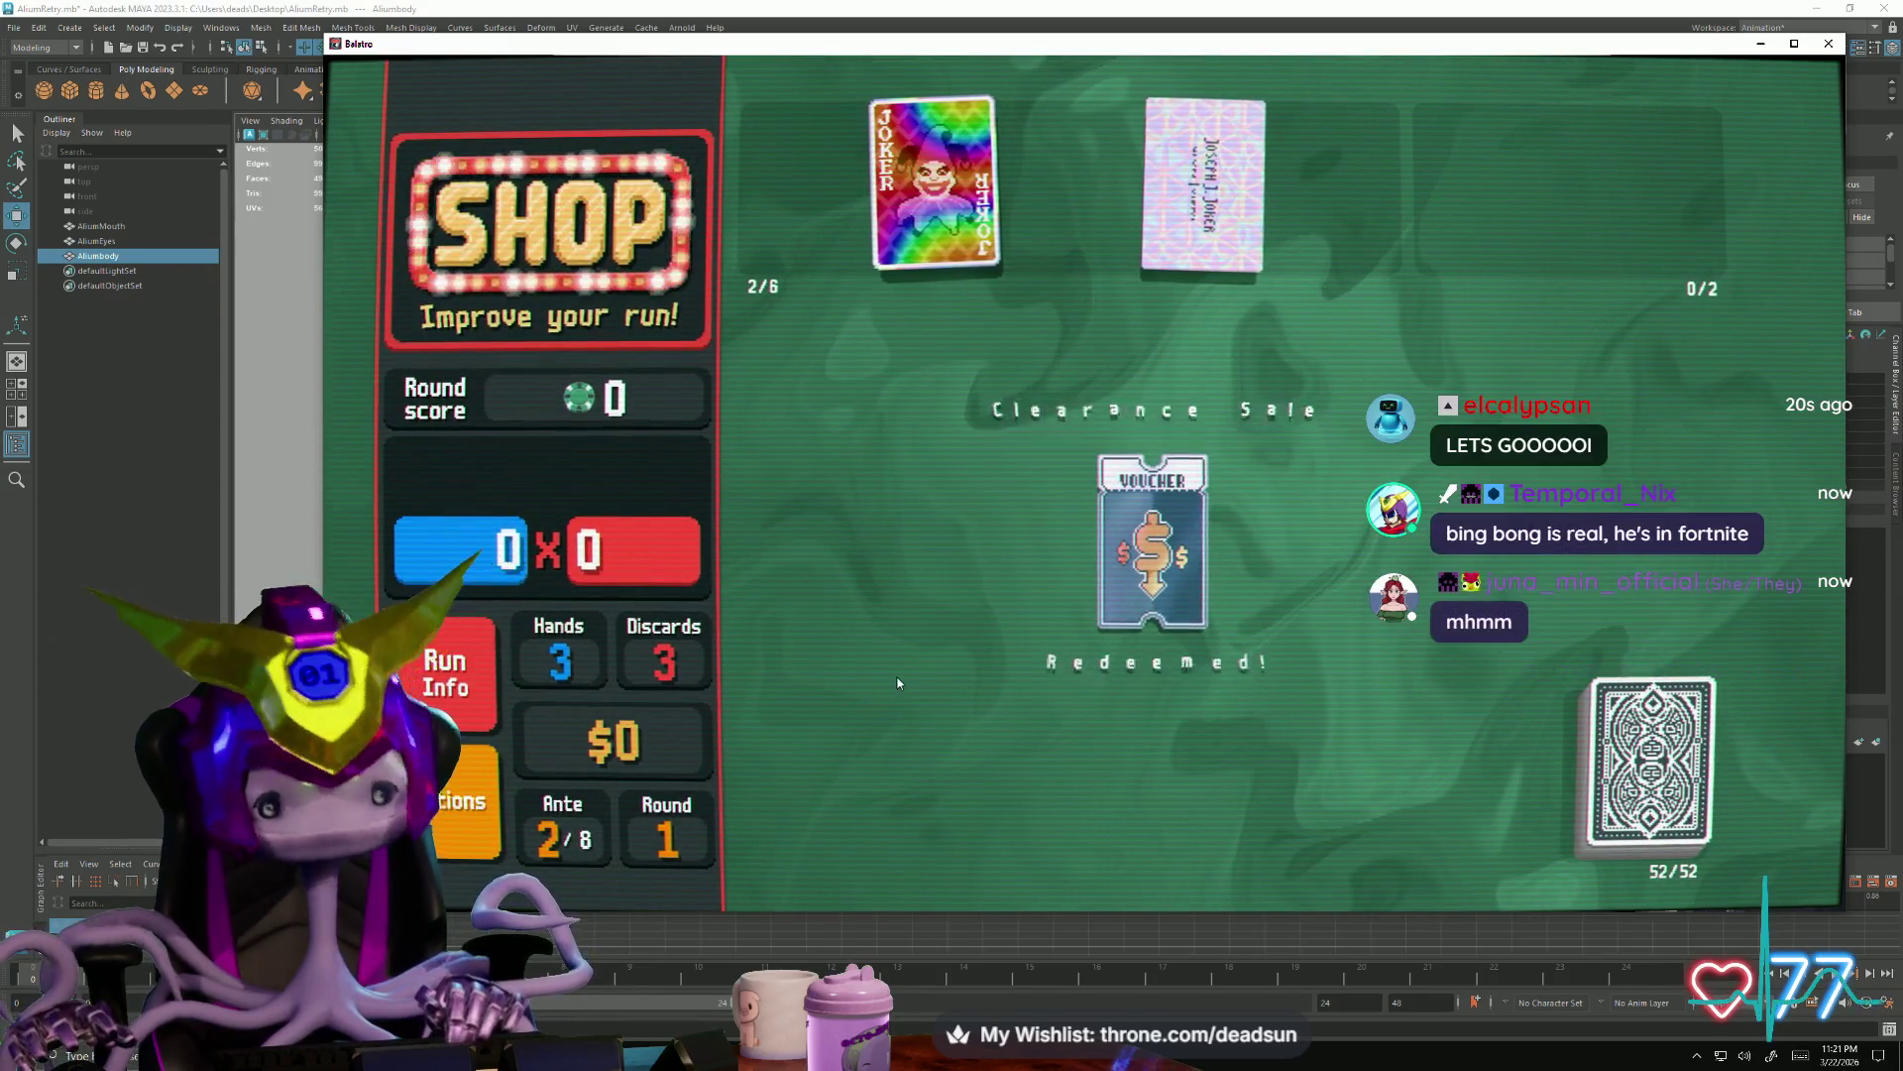
pyautogui.moveTo(918, 237); pyautogui.dragTo(1205, 191)
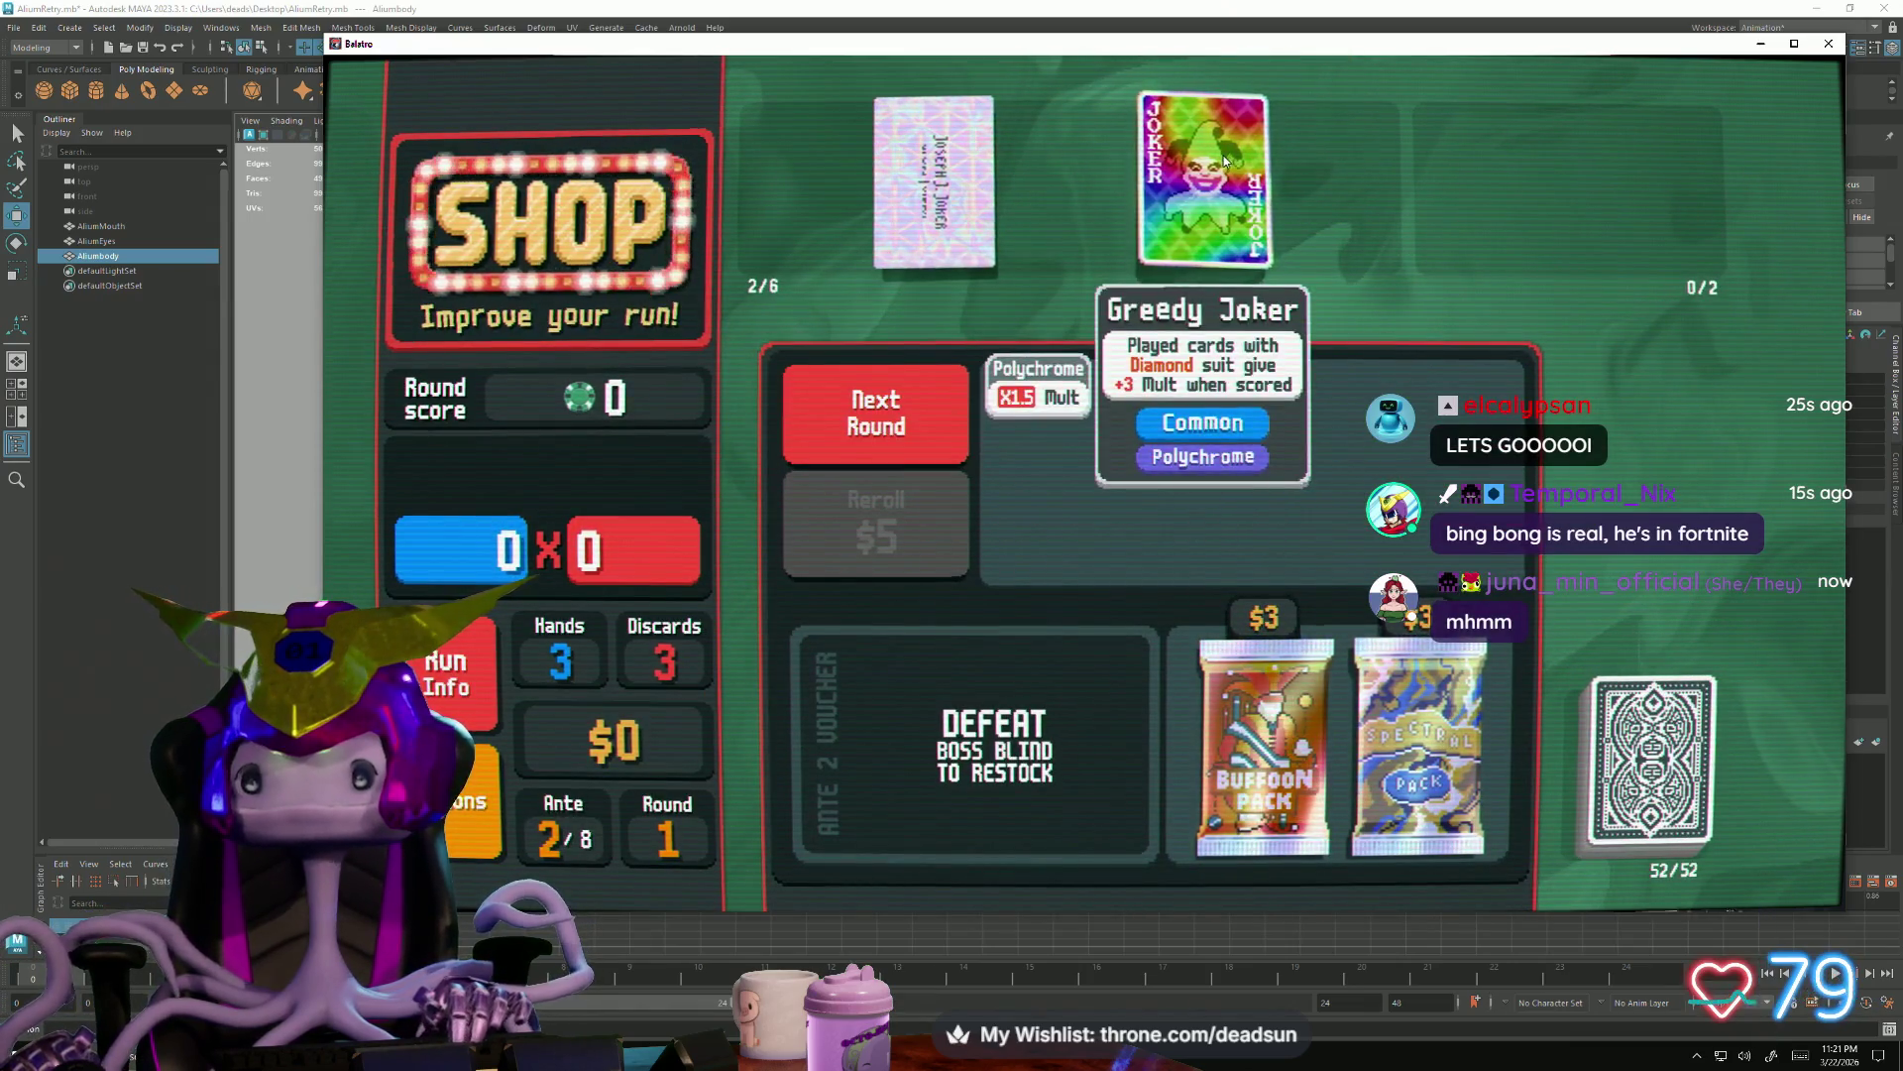
pyautogui.click(870, 381)
pyautogui.click(868, 371)
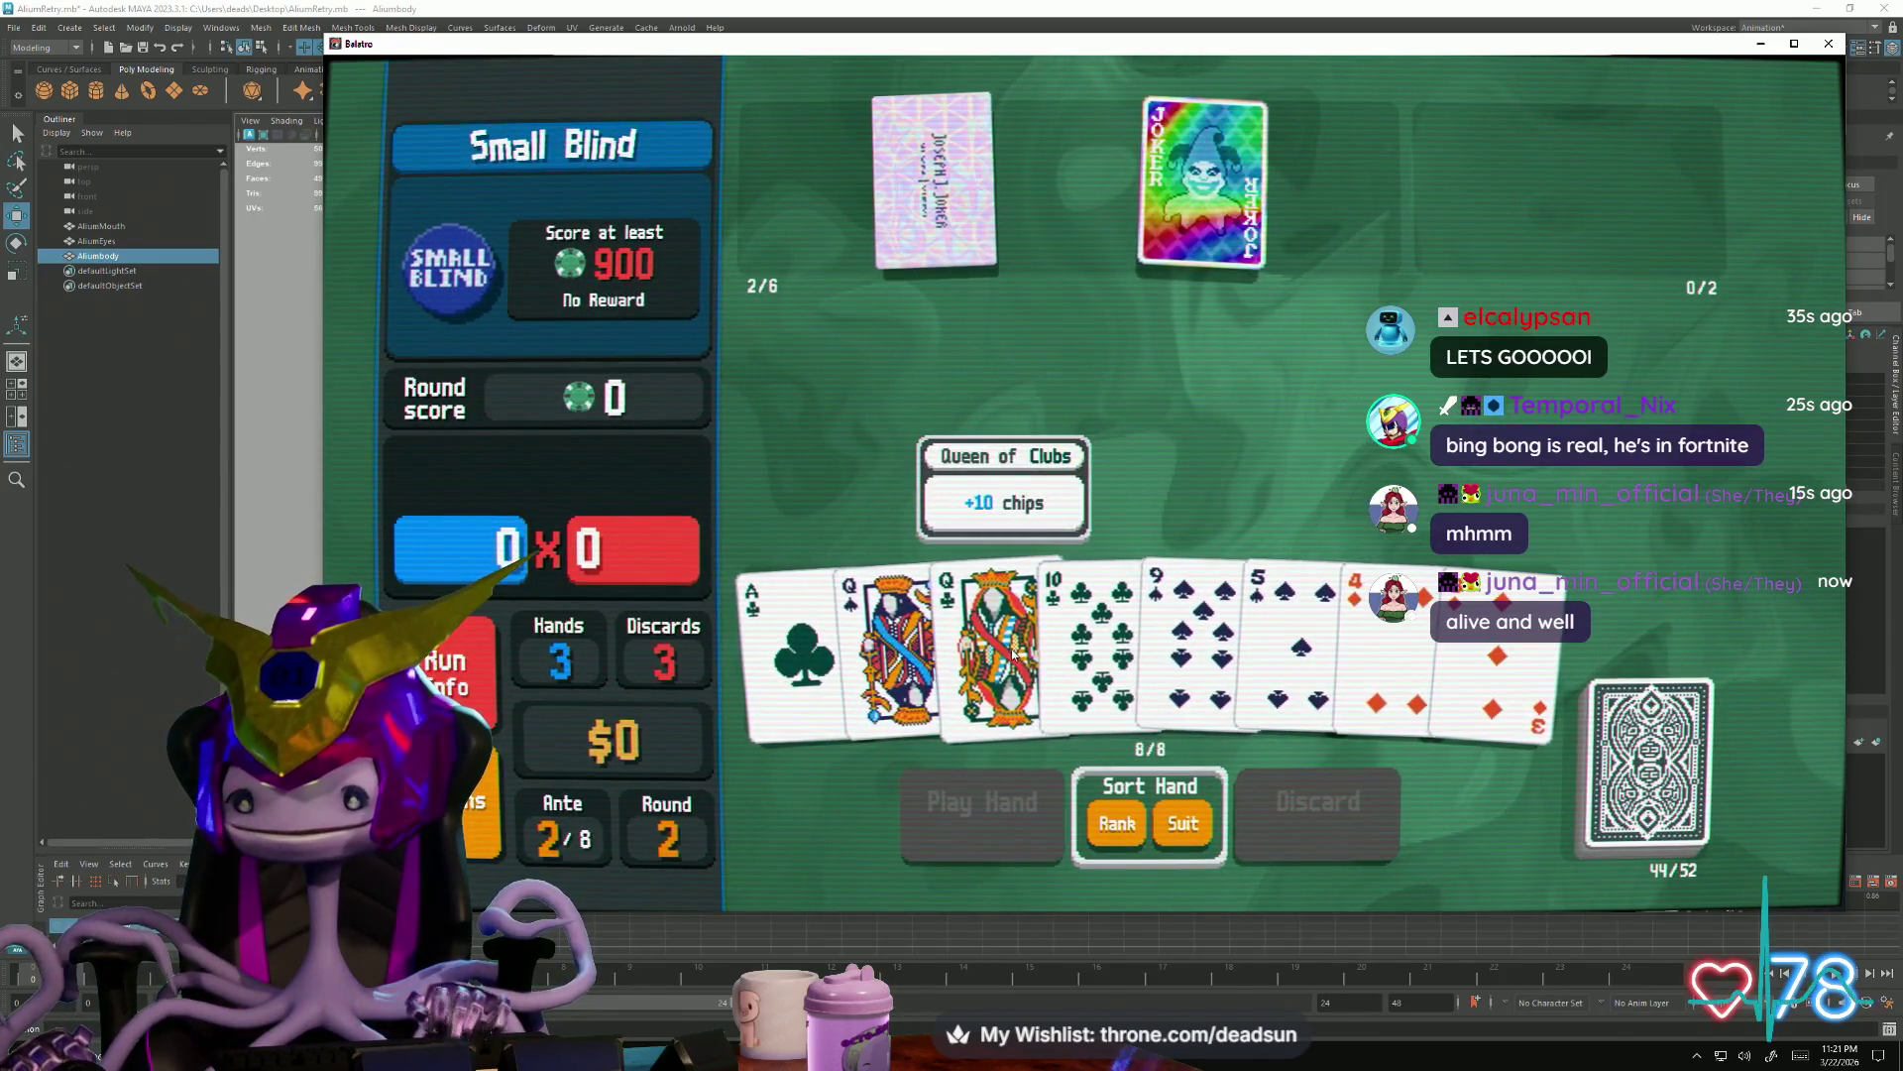
# Spend three discards shedding the 4♦, 9♠, Queen of Spades and 10 of Spades
pyautogui.click(1378, 635)
pyautogui.click(1317, 815)
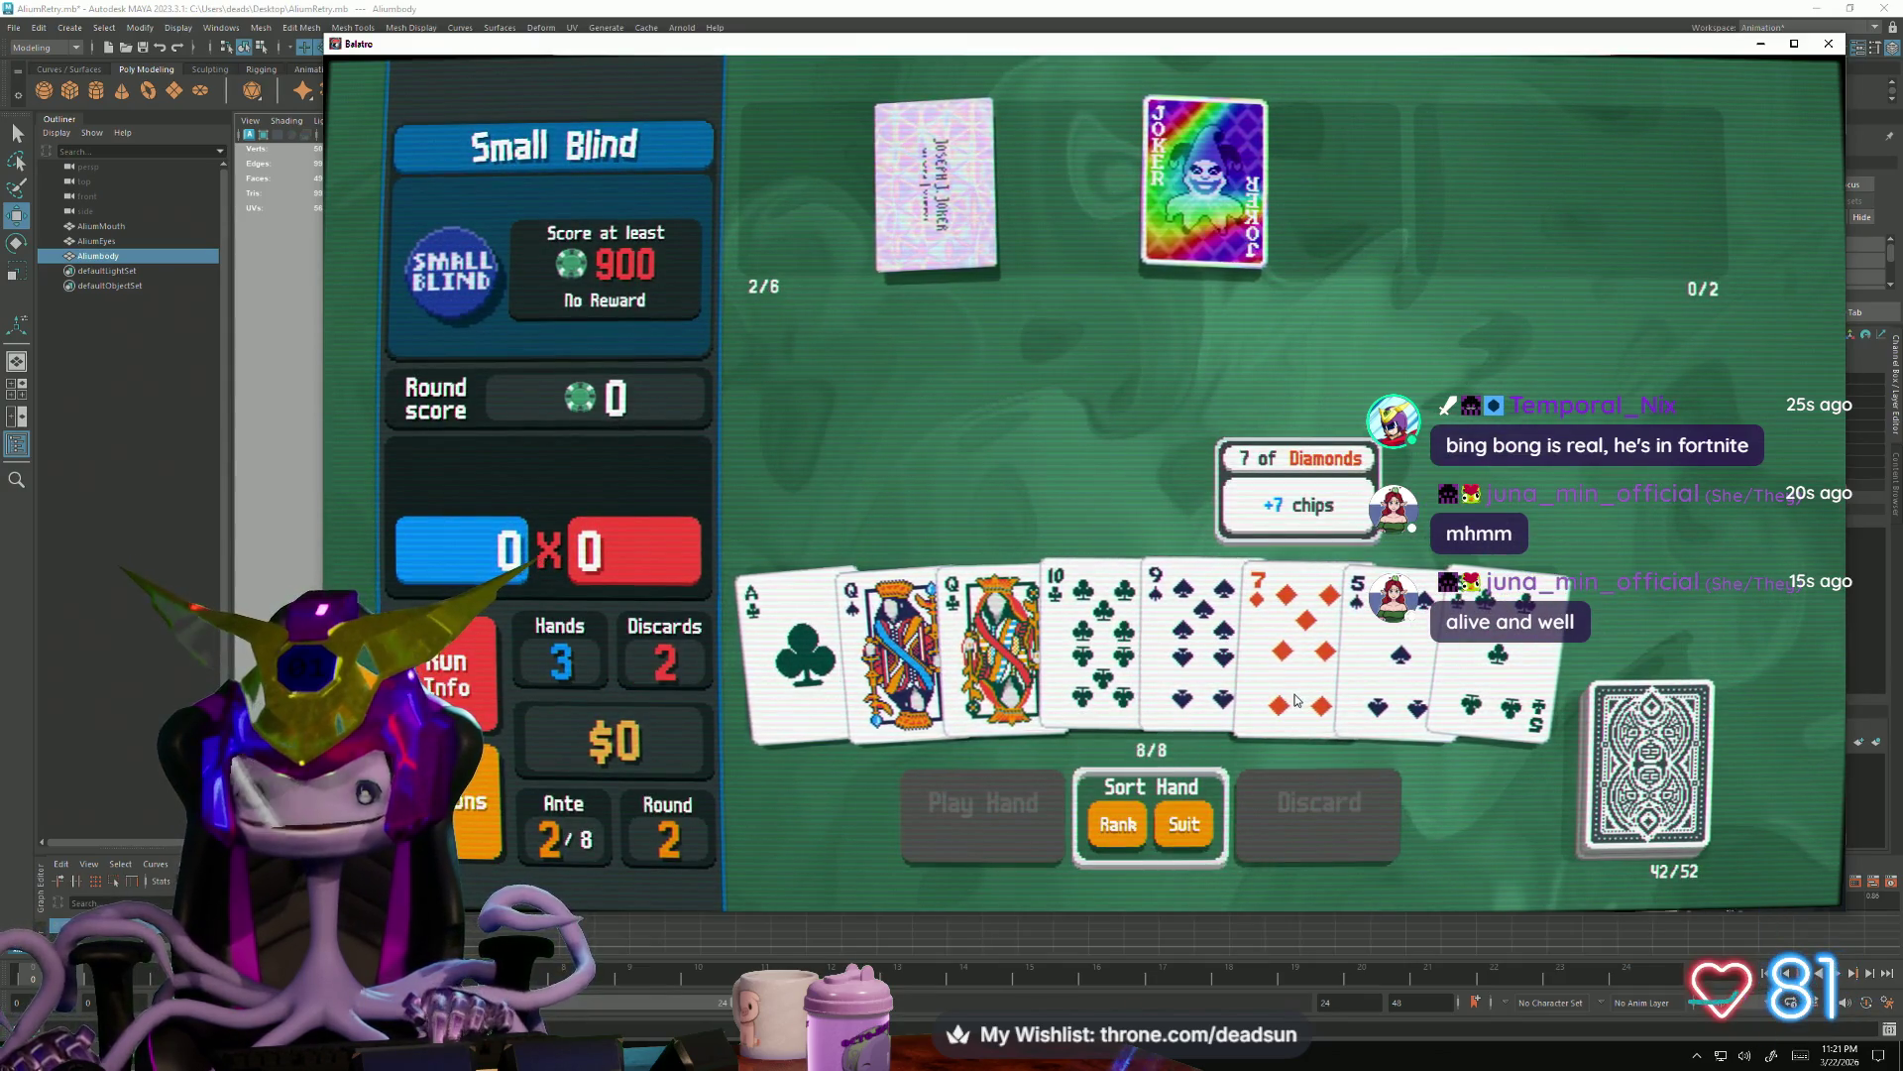
pyautogui.click(998, 681)
pyautogui.click(1101, 662)
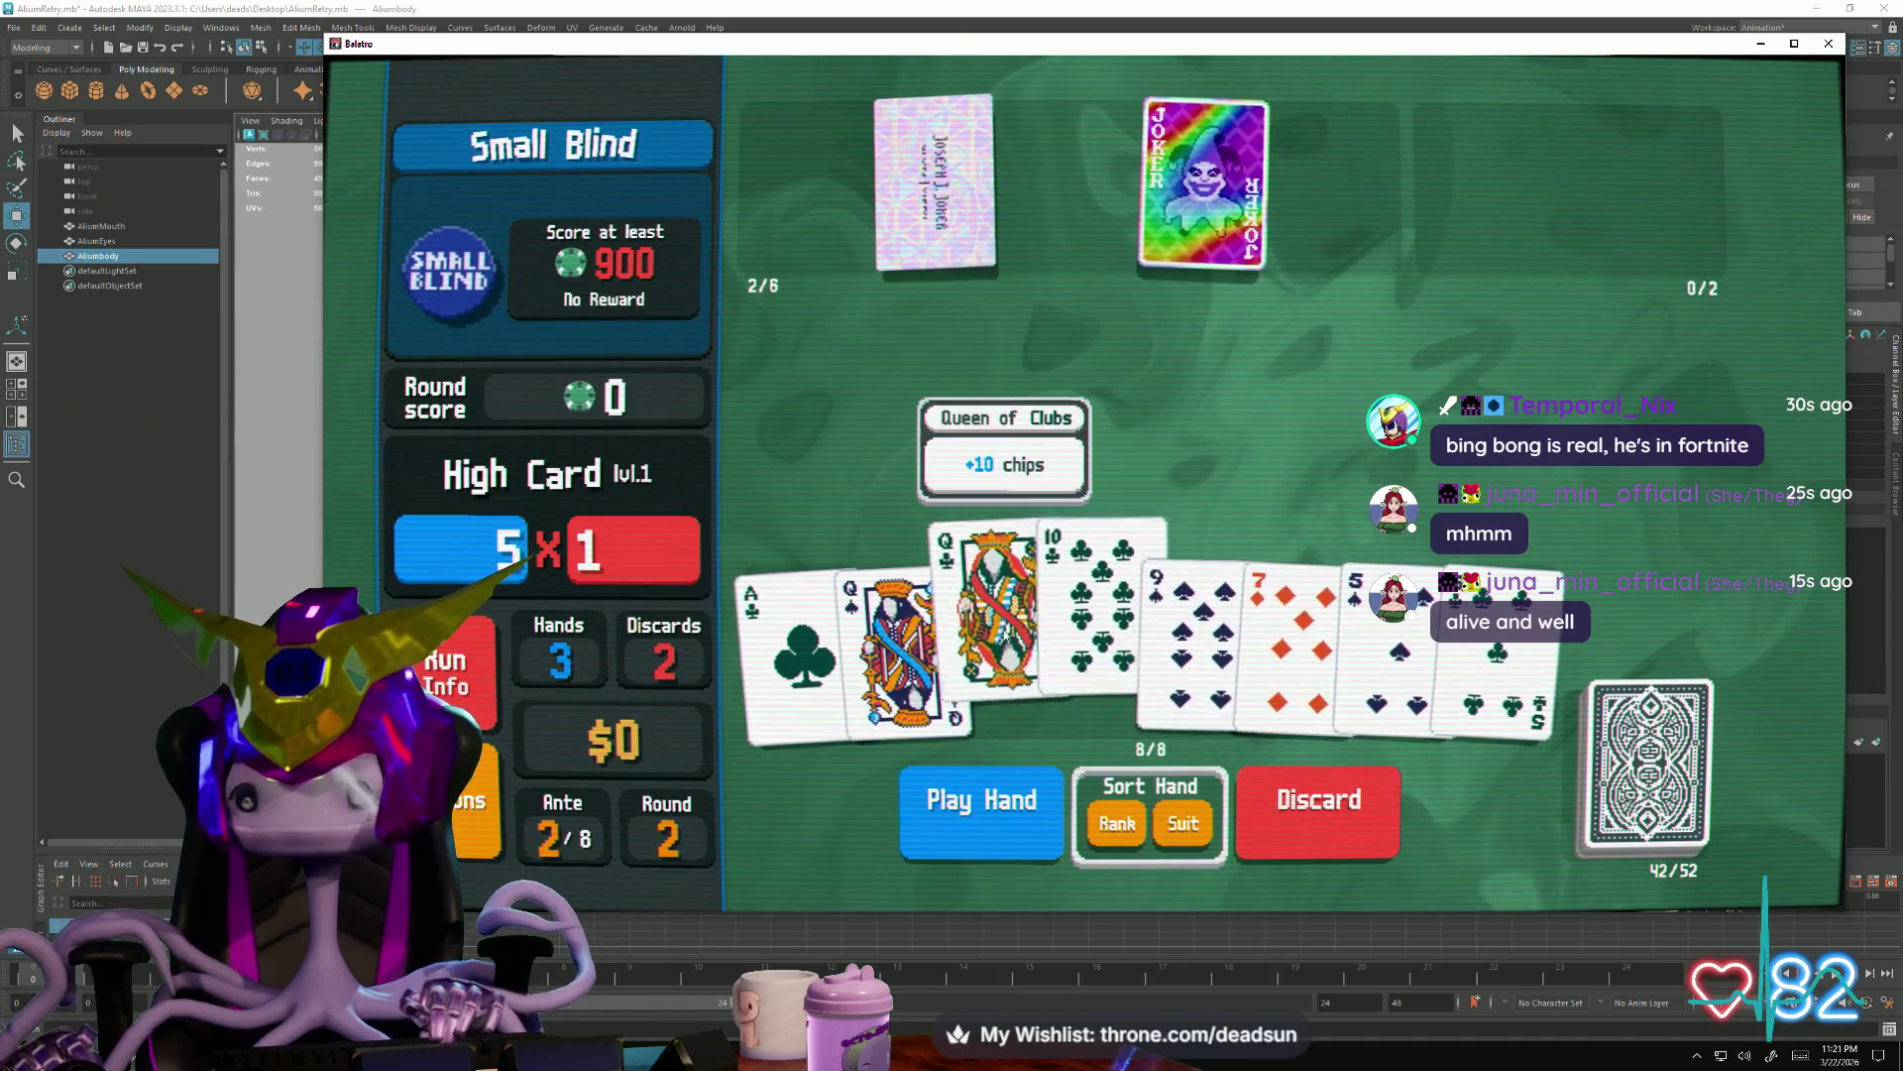
pyautogui.click(1069, 611)
pyautogui.click(1170, 642)
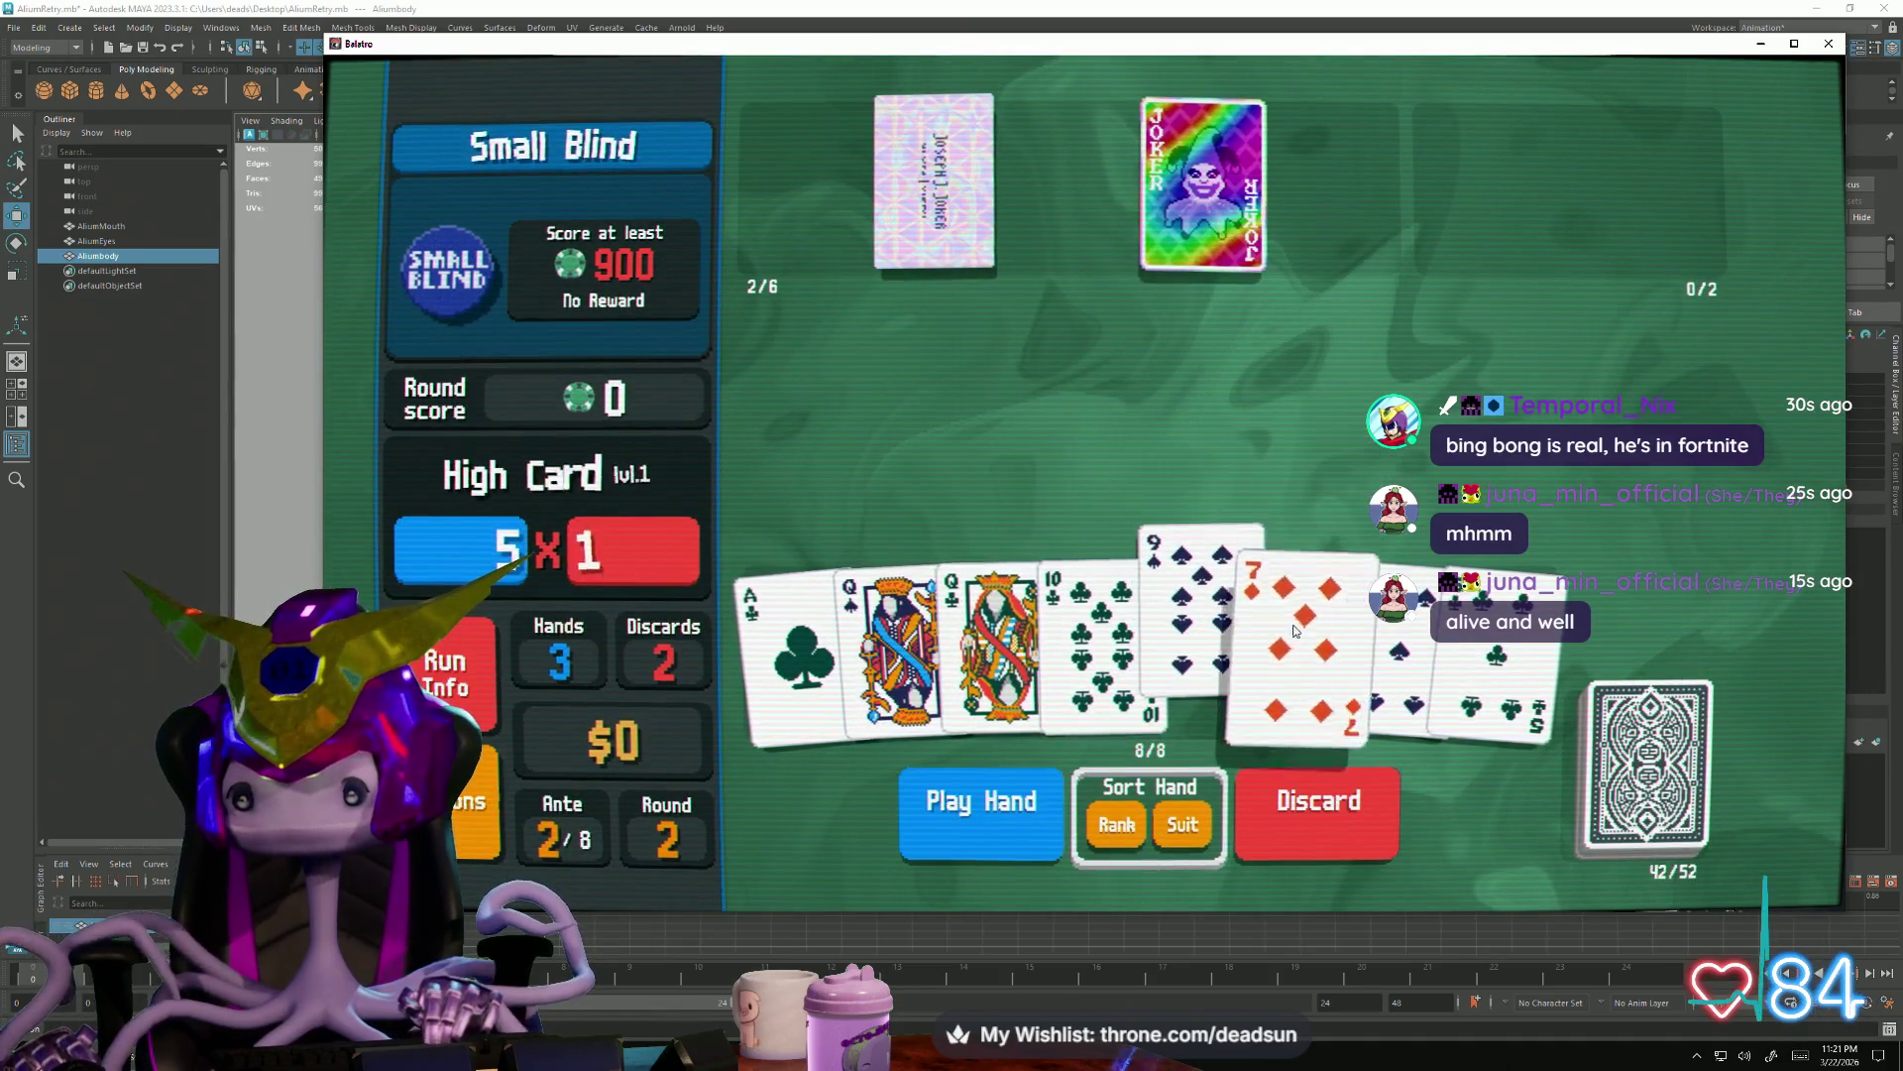
pyautogui.click(1300, 842)
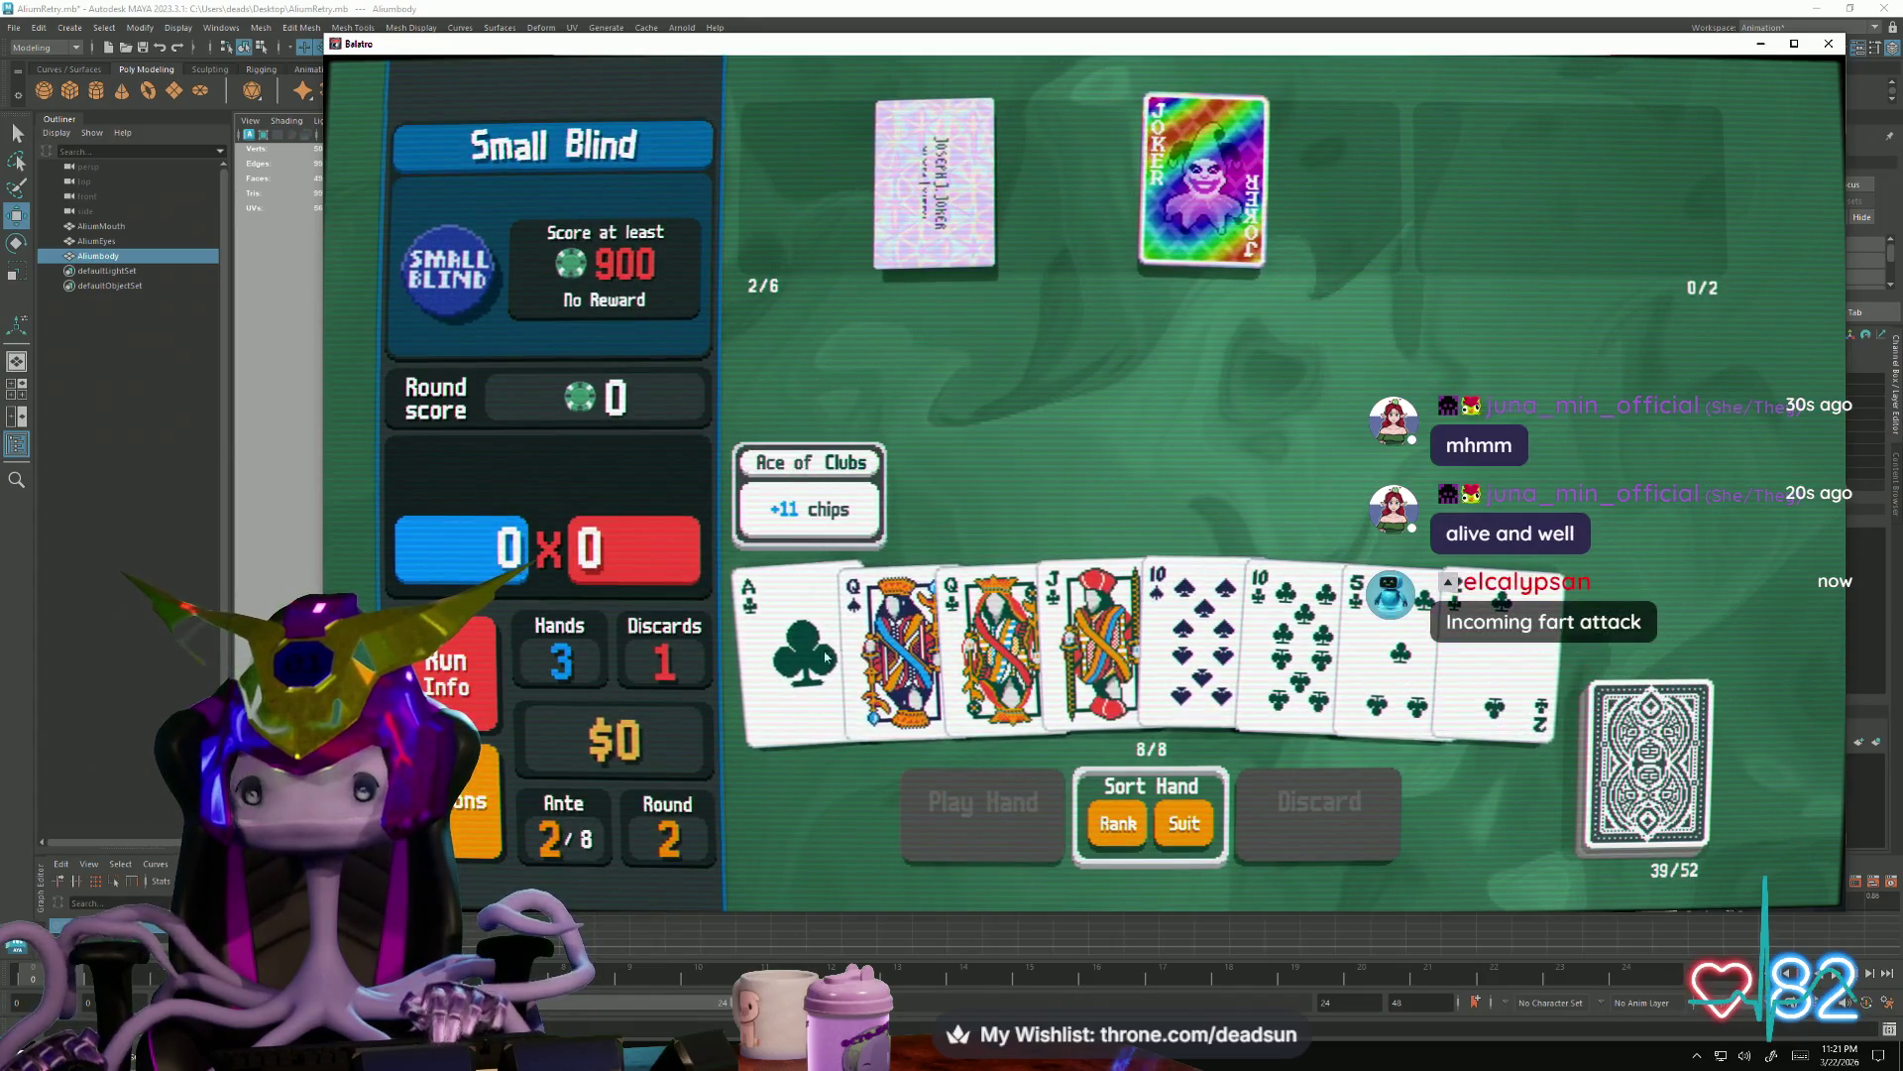
pyautogui.click(880, 652)
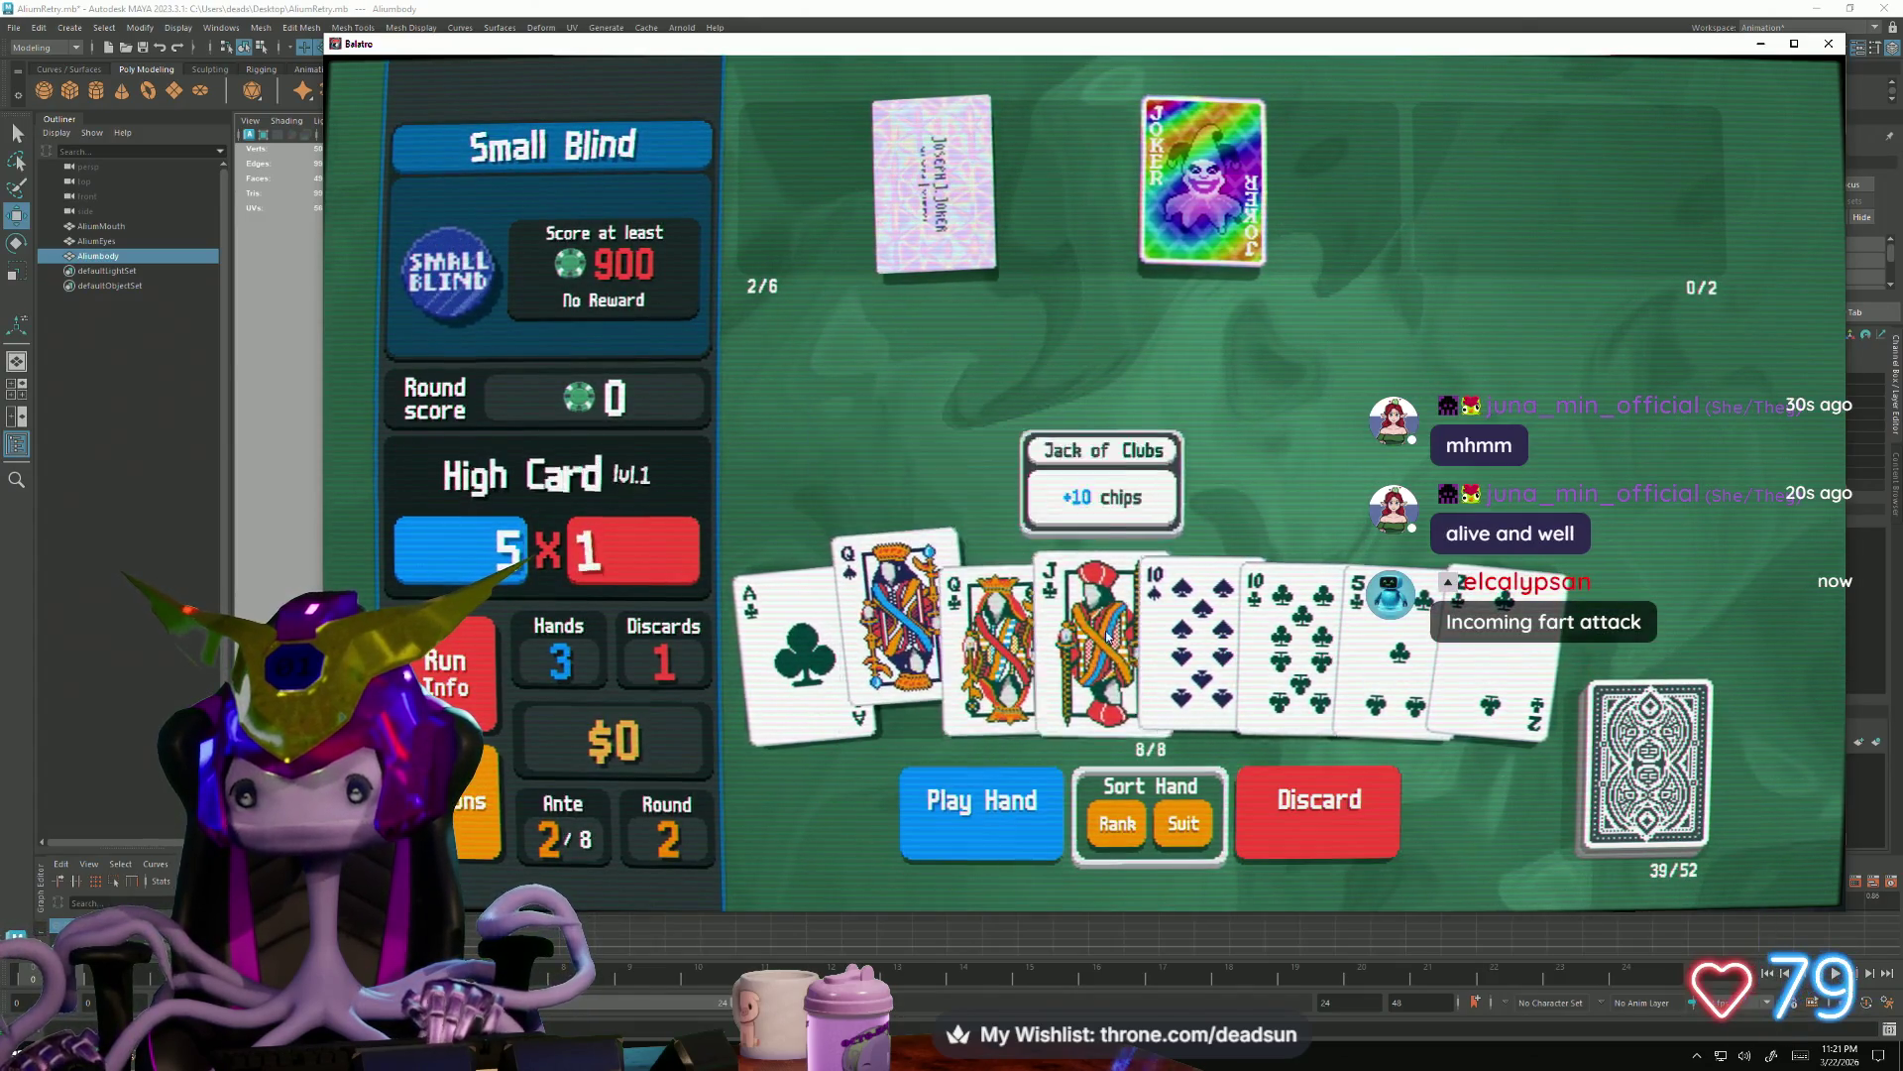
pyautogui.click(1200, 633)
pyautogui.click(1318, 804)
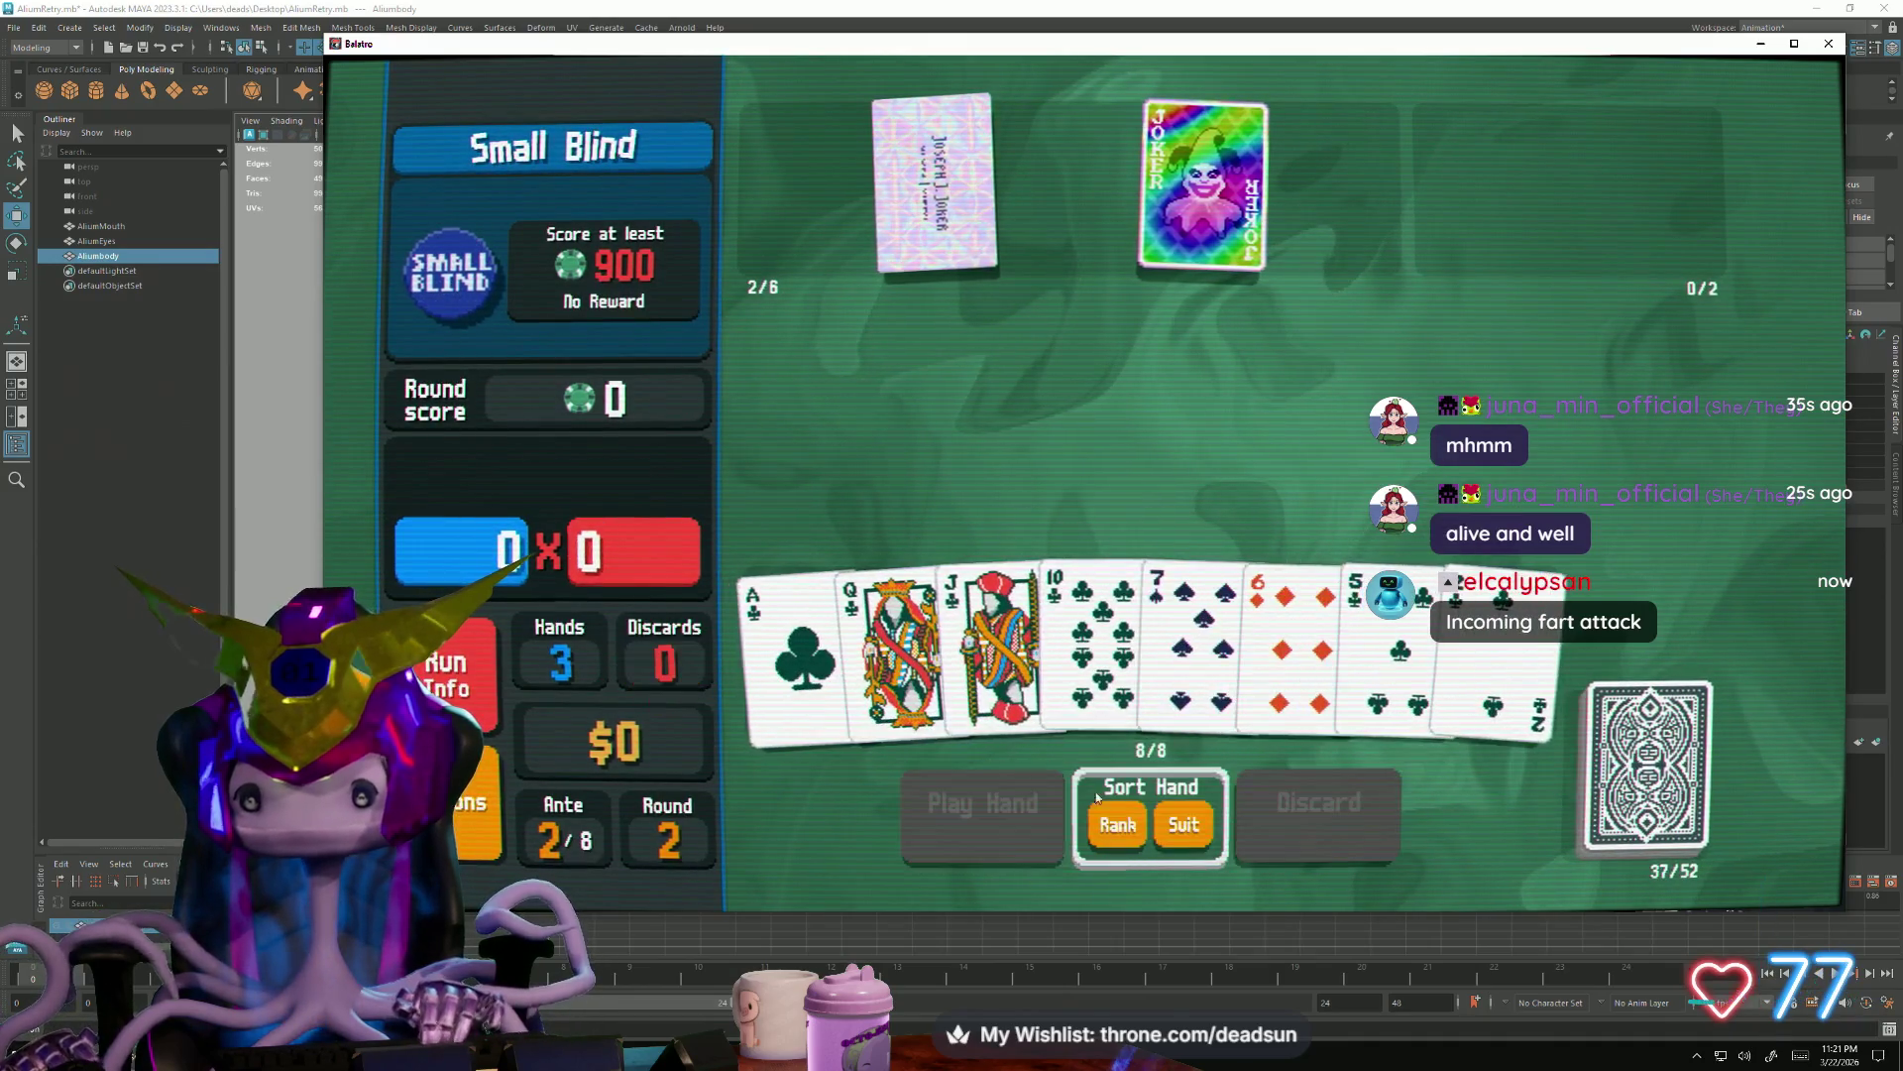
# Play a clubs Flush for 1,701 to clear the 900-point Small Blind and cash out
pyautogui.click(878, 651)
pyautogui.click(994, 640)
pyautogui.click(1100, 633)
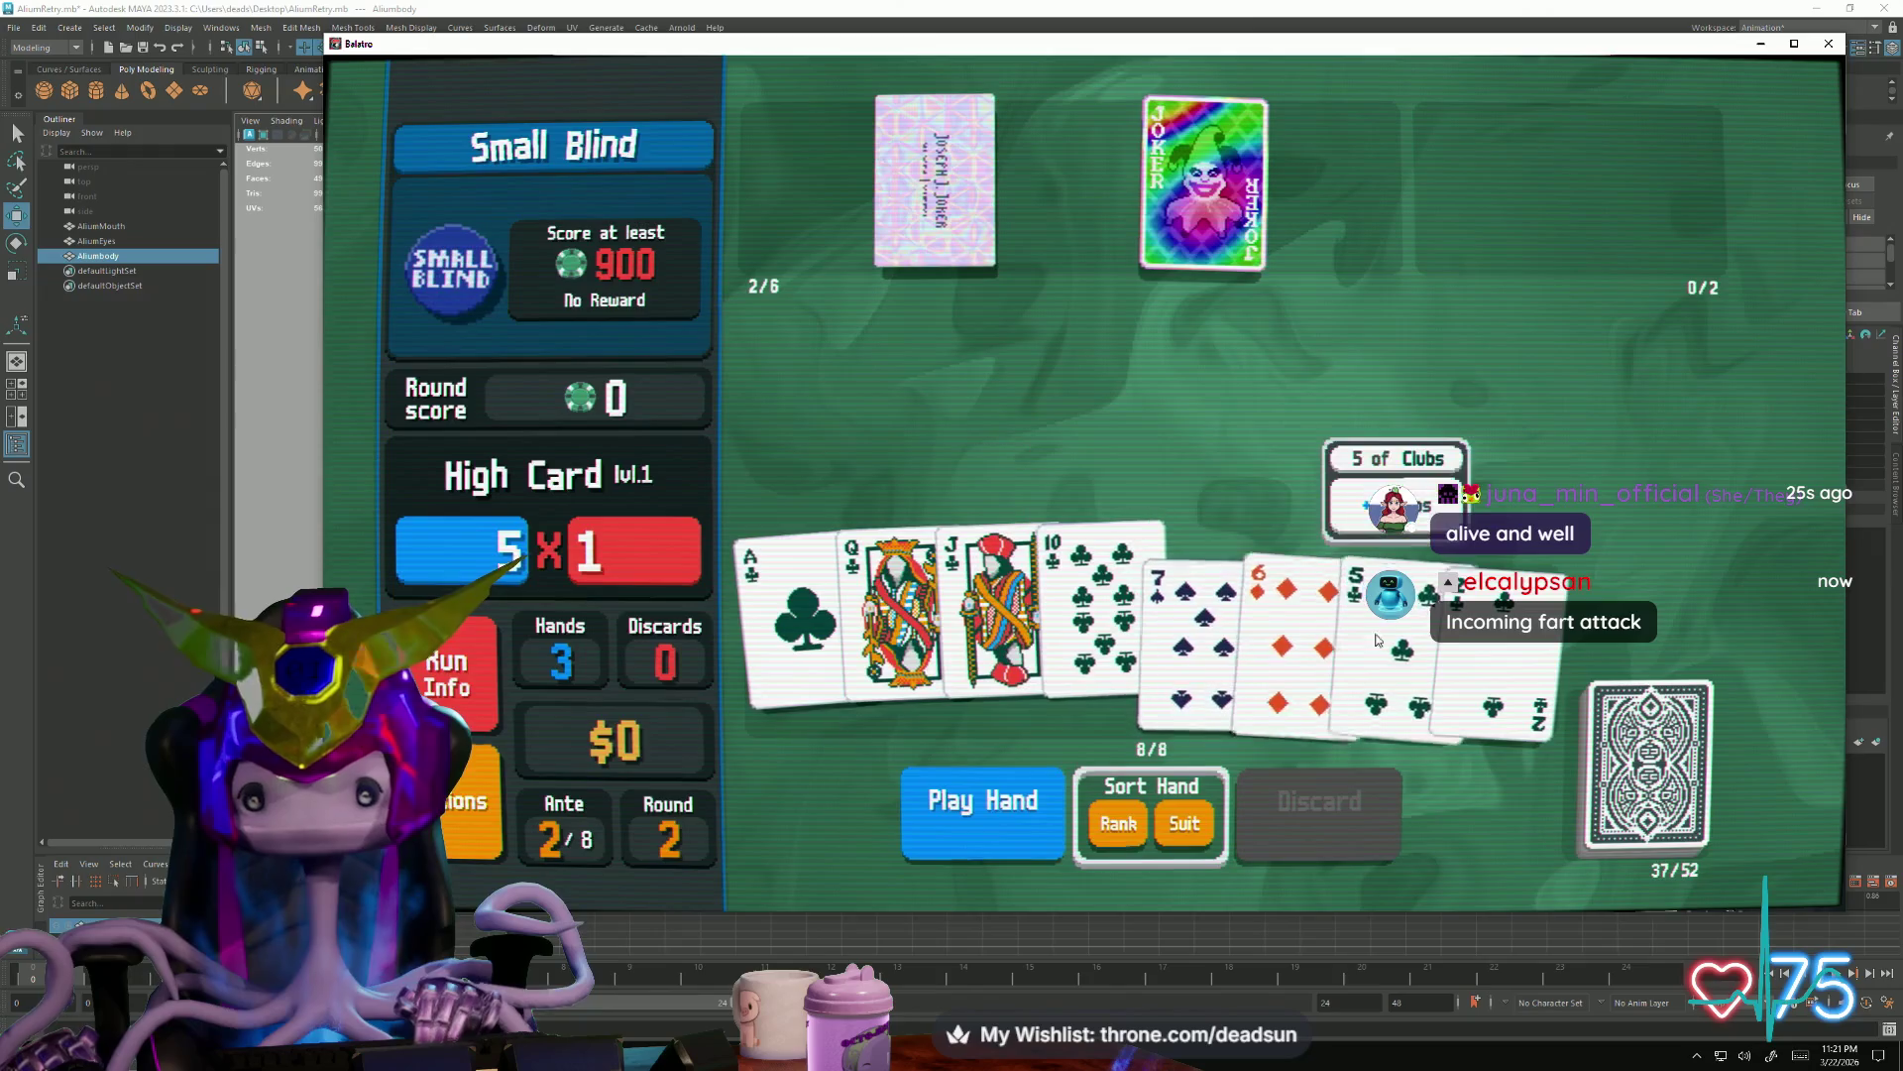
pyautogui.click(1009, 836)
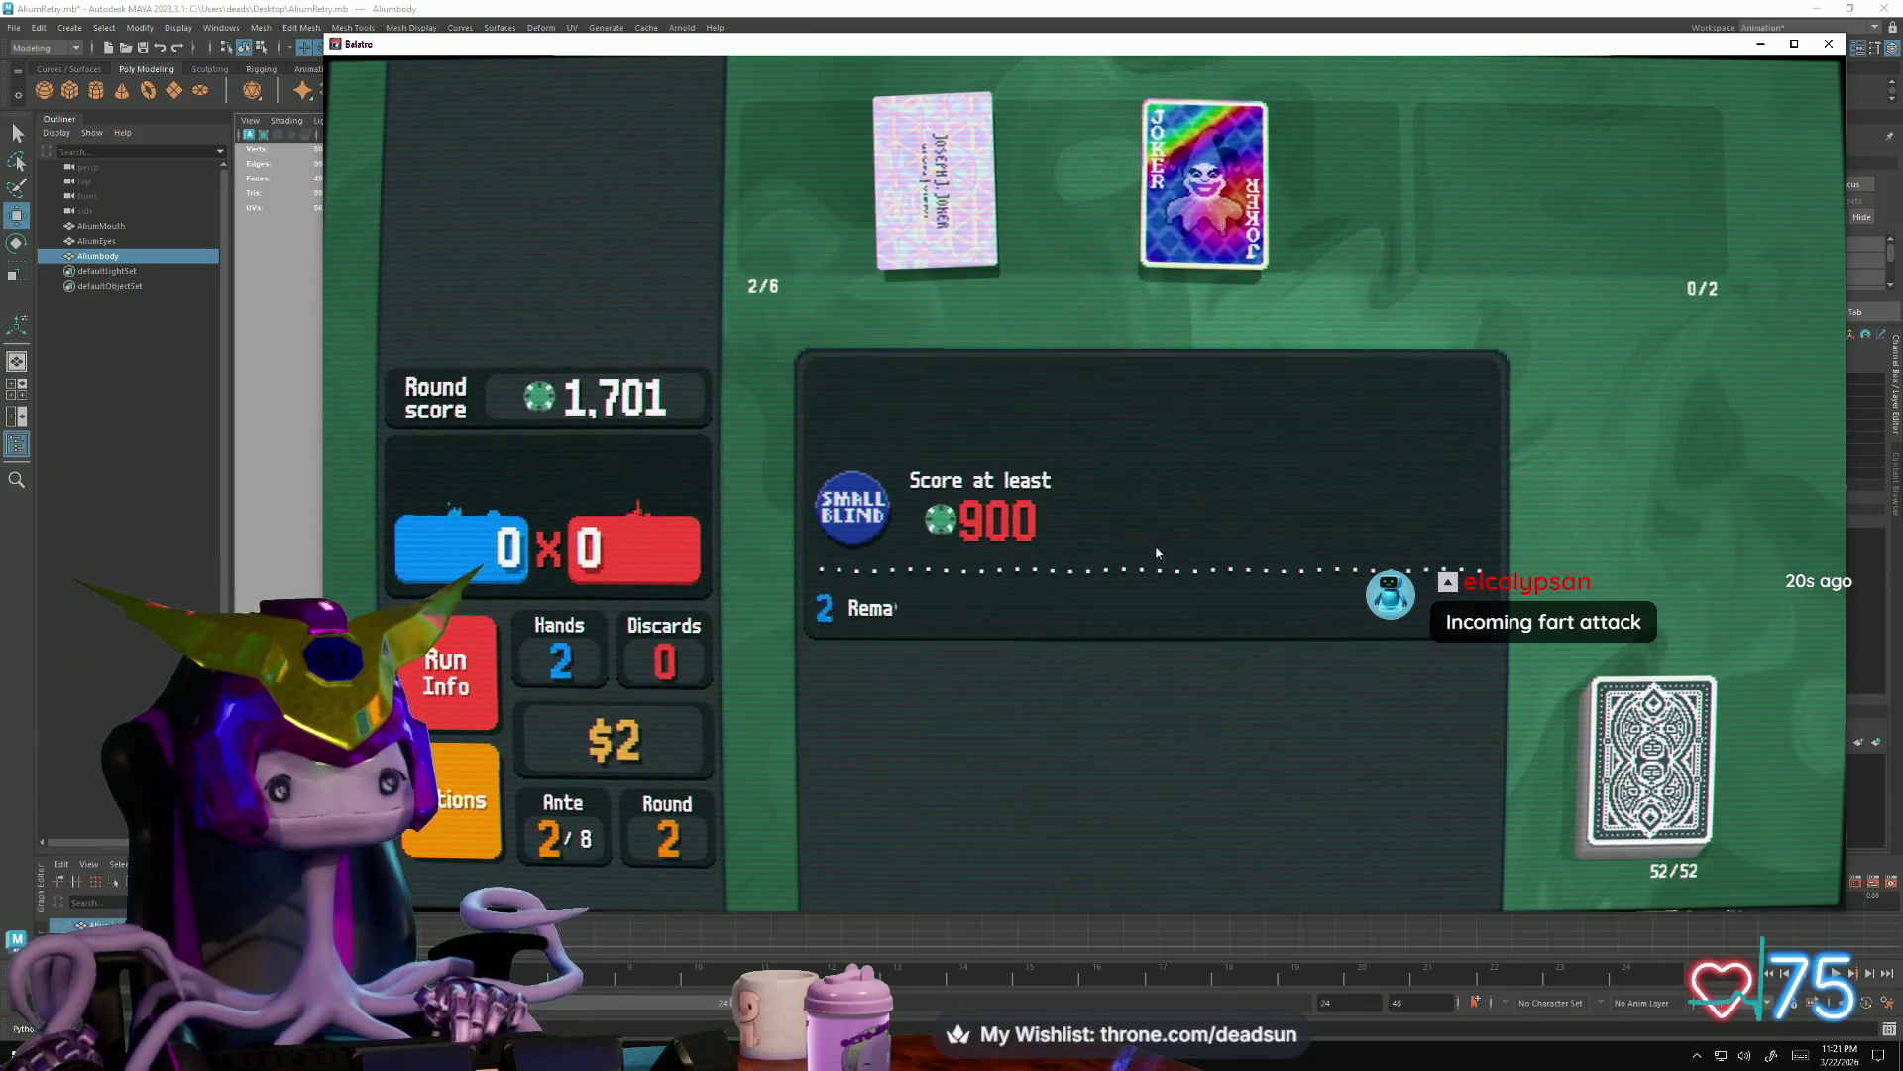
pyautogui.click(1170, 437)
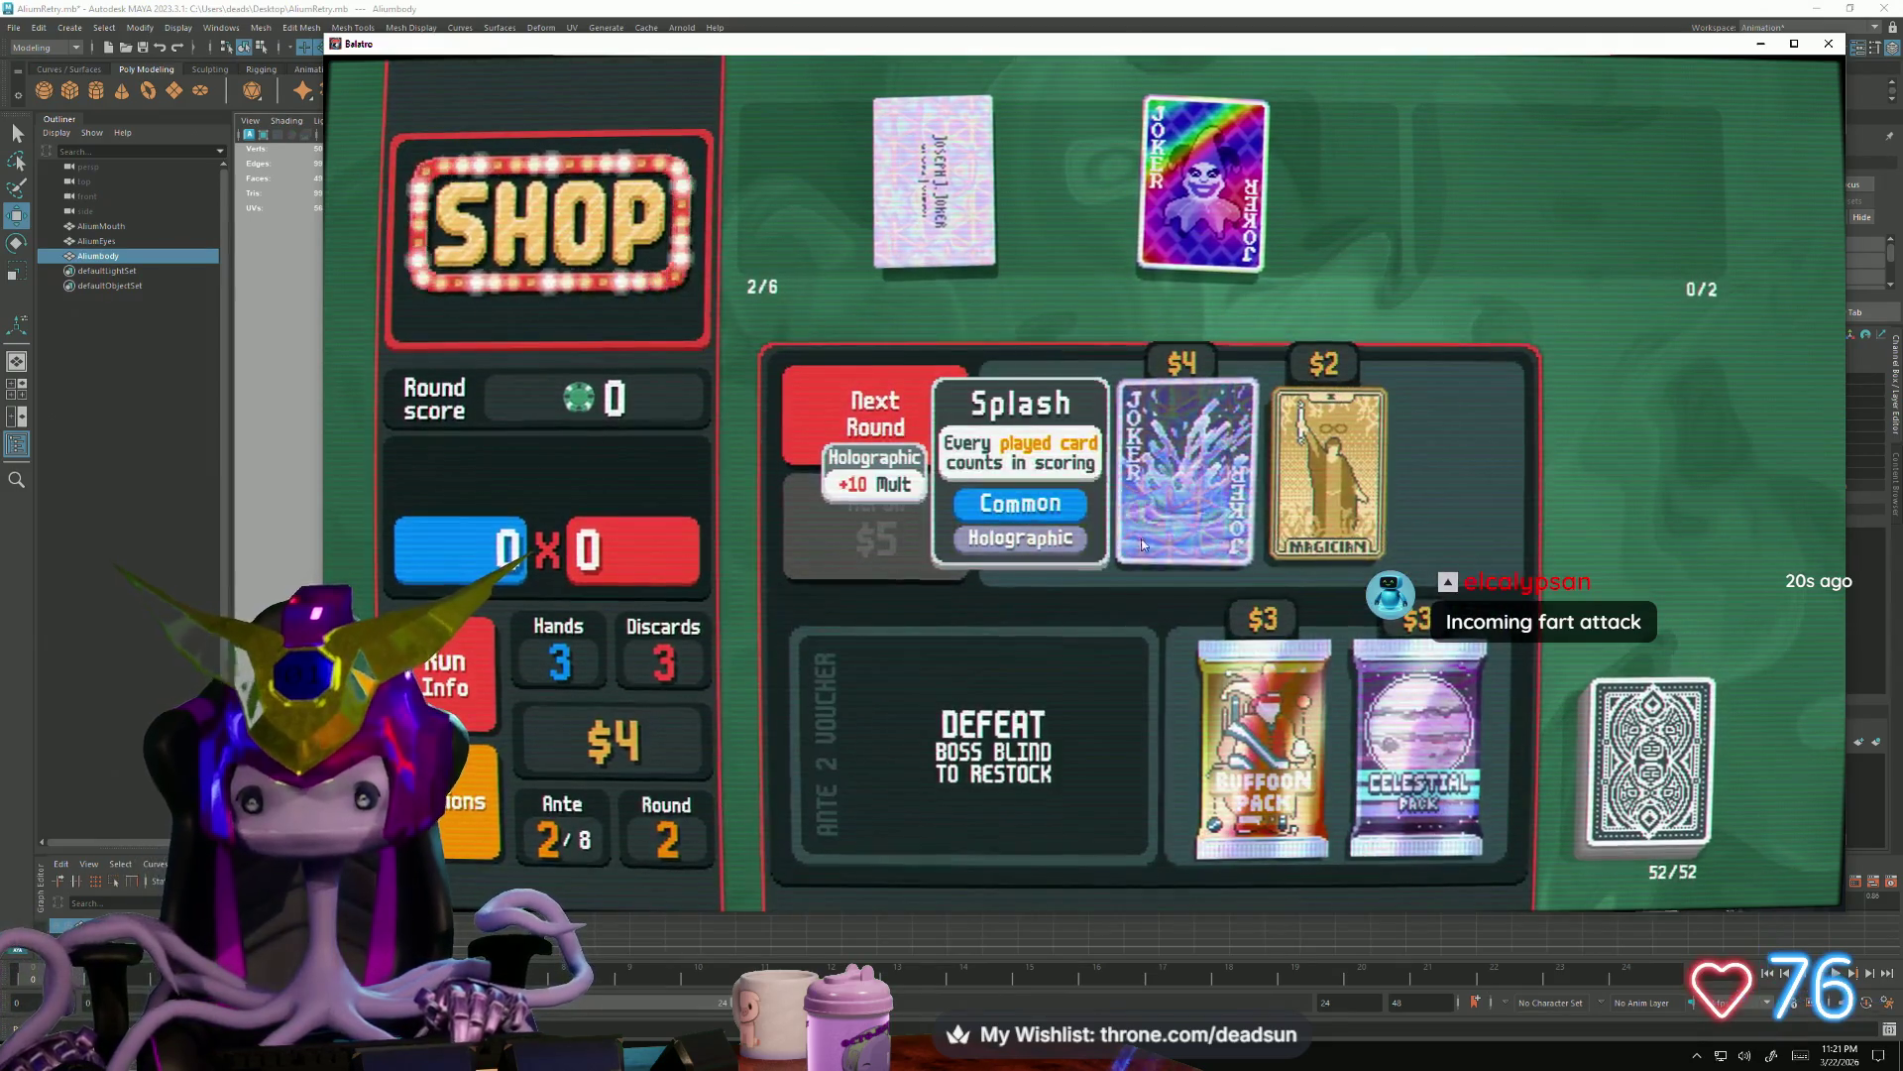
# Buy Splash into the first joker slot, start the 1,350-point Big Blind, and select two queens
pyautogui.moveTo(1186, 556)
pyautogui.mouseDown()
pyautogui.moveTo(1279, 194)
pyautogui.moveTo(801, 186)
pyautogui.mouseUp()
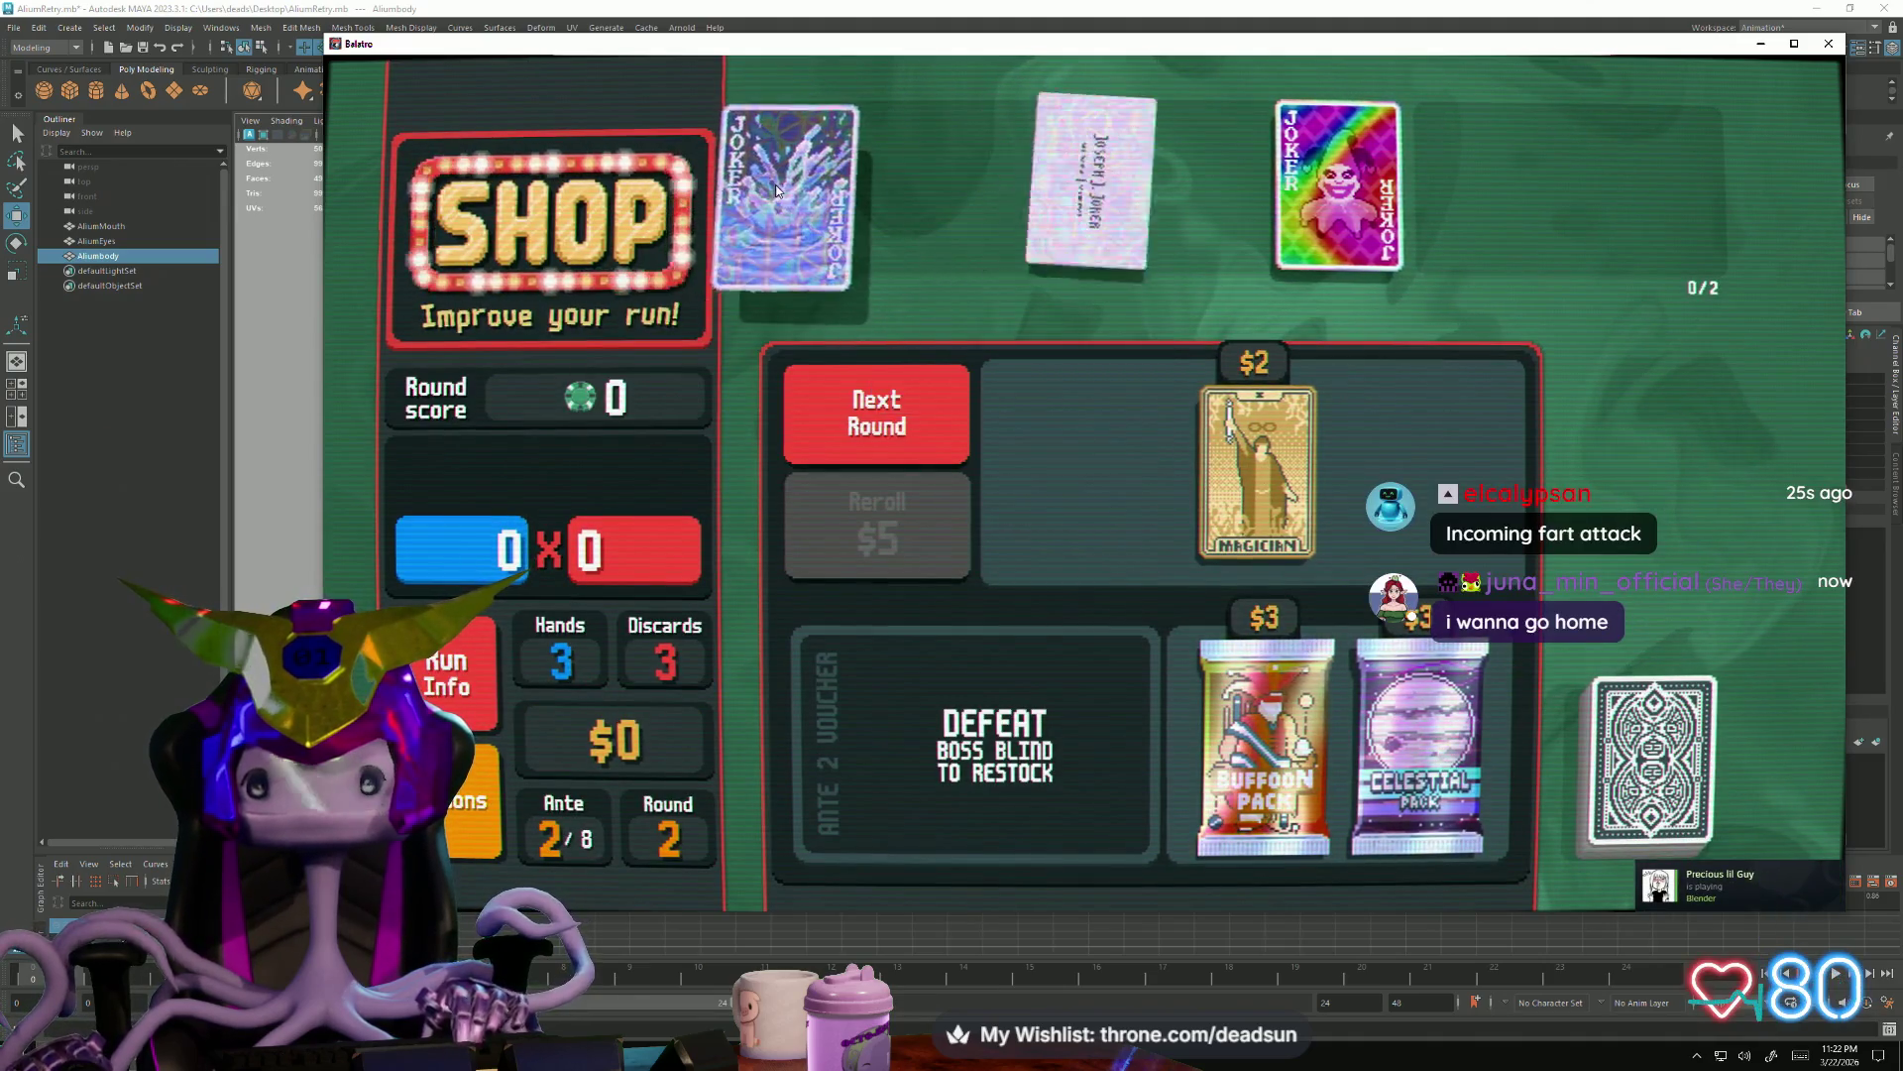
pyautogui.click(879, 396)
pyautogui.click(1138, 346)
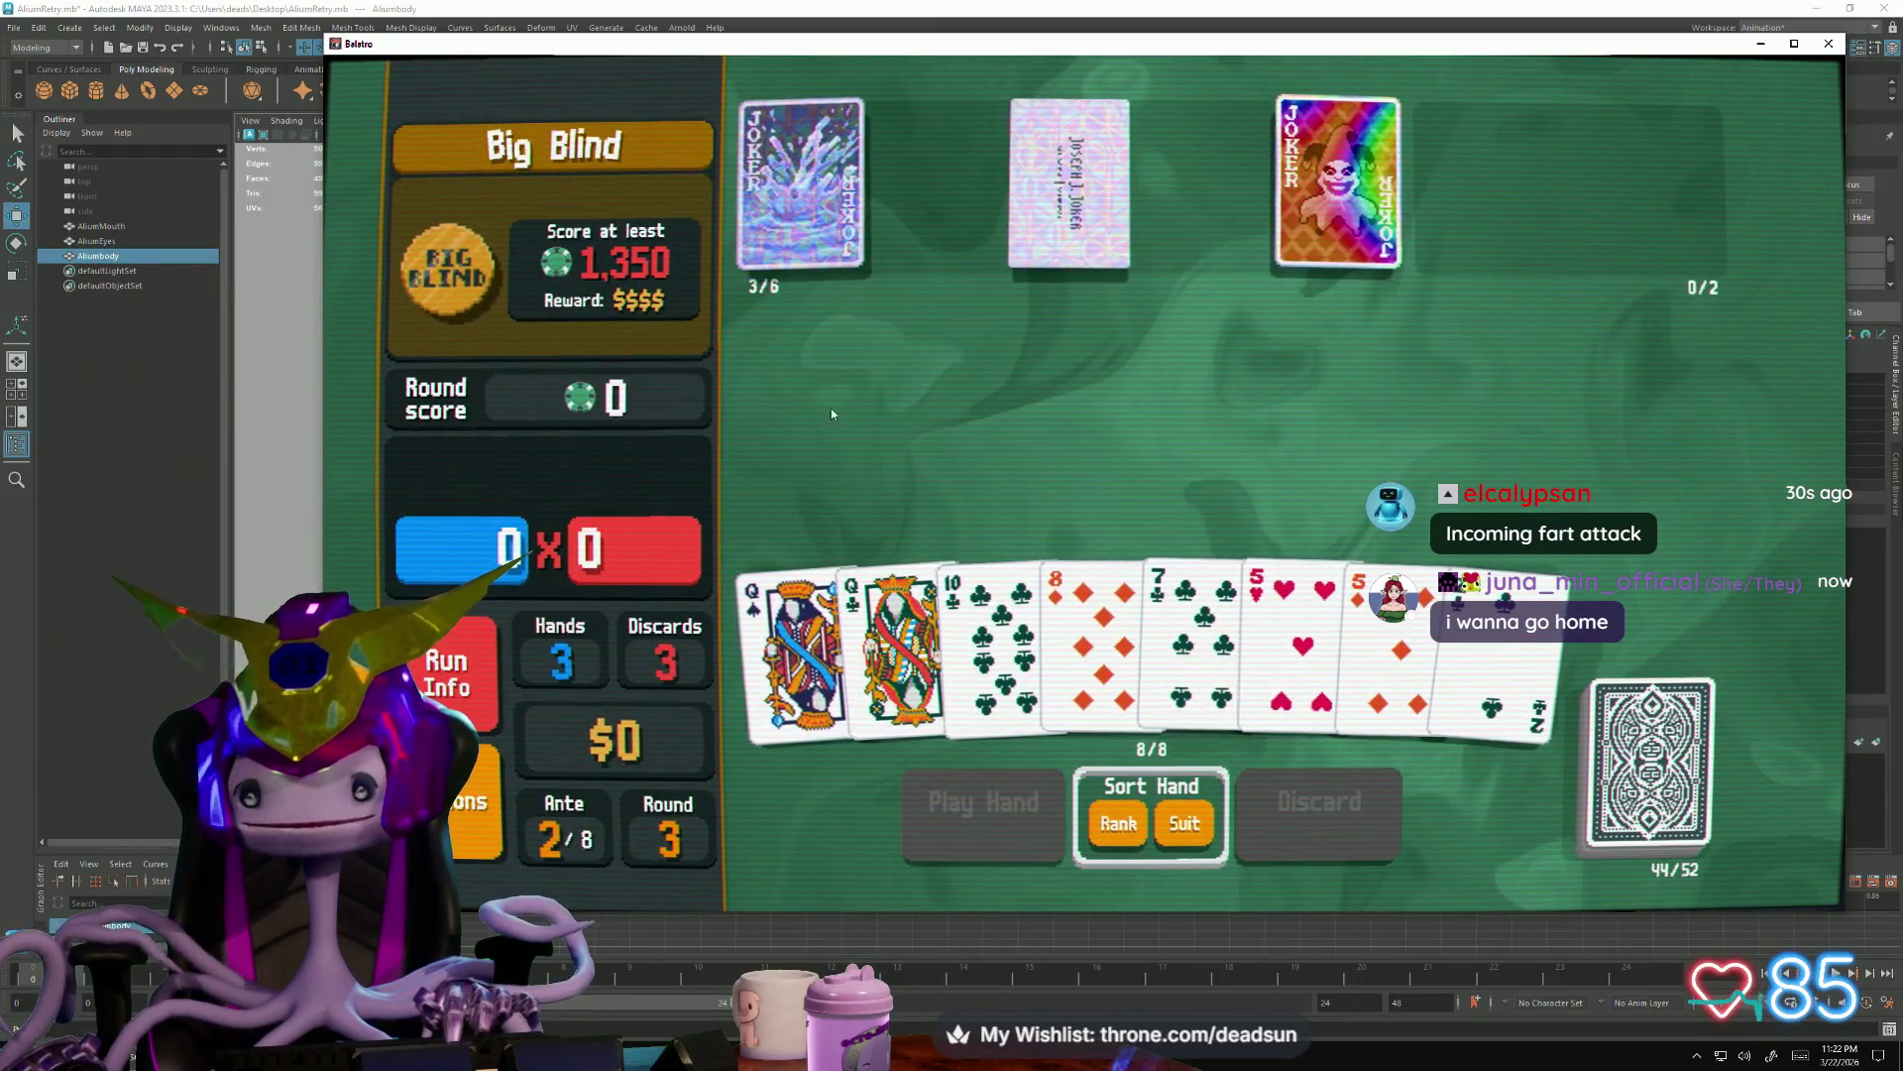
pyautogui.click(899, 640)
pyautogui.click(795, 640)
# Play both fives with the 8 of Diamonds as Two Pair for 2,436, then cash out
pyautogui.click(1294, 640)
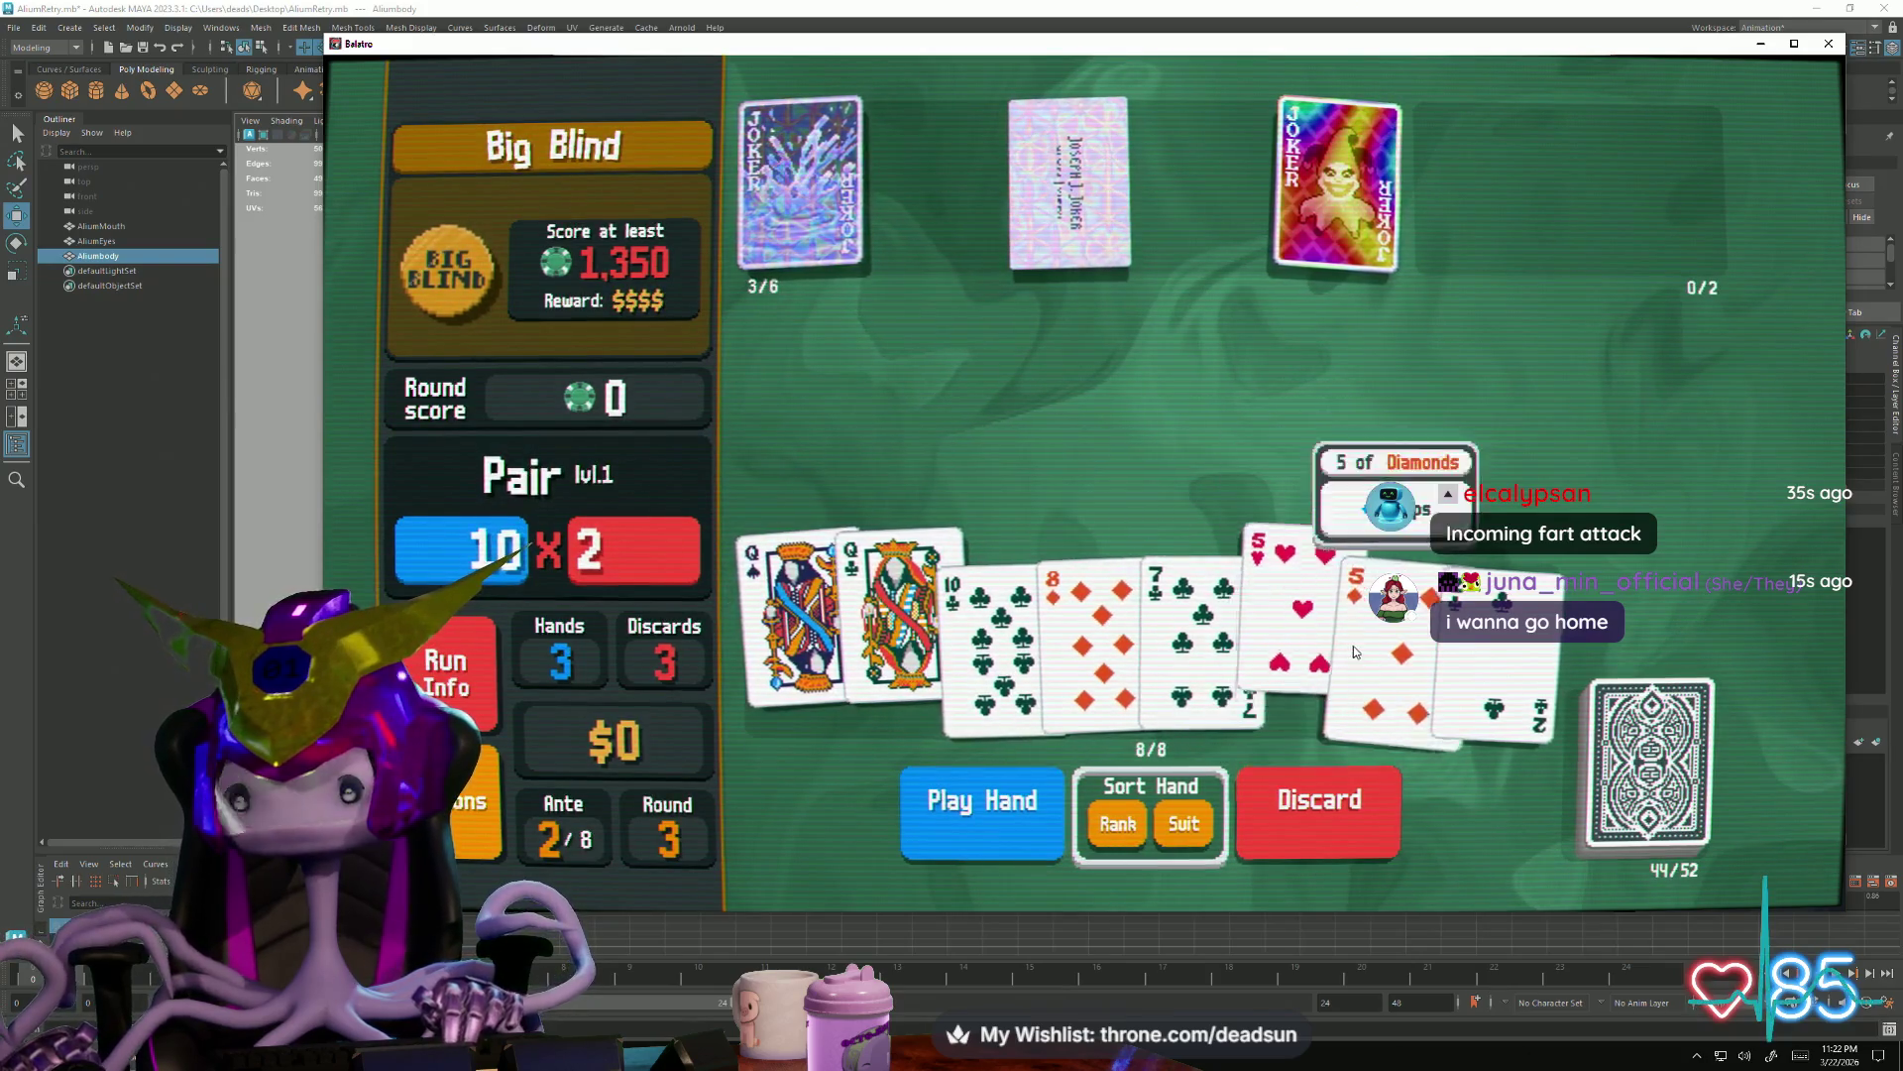
pyautogui.click(1399, 640)
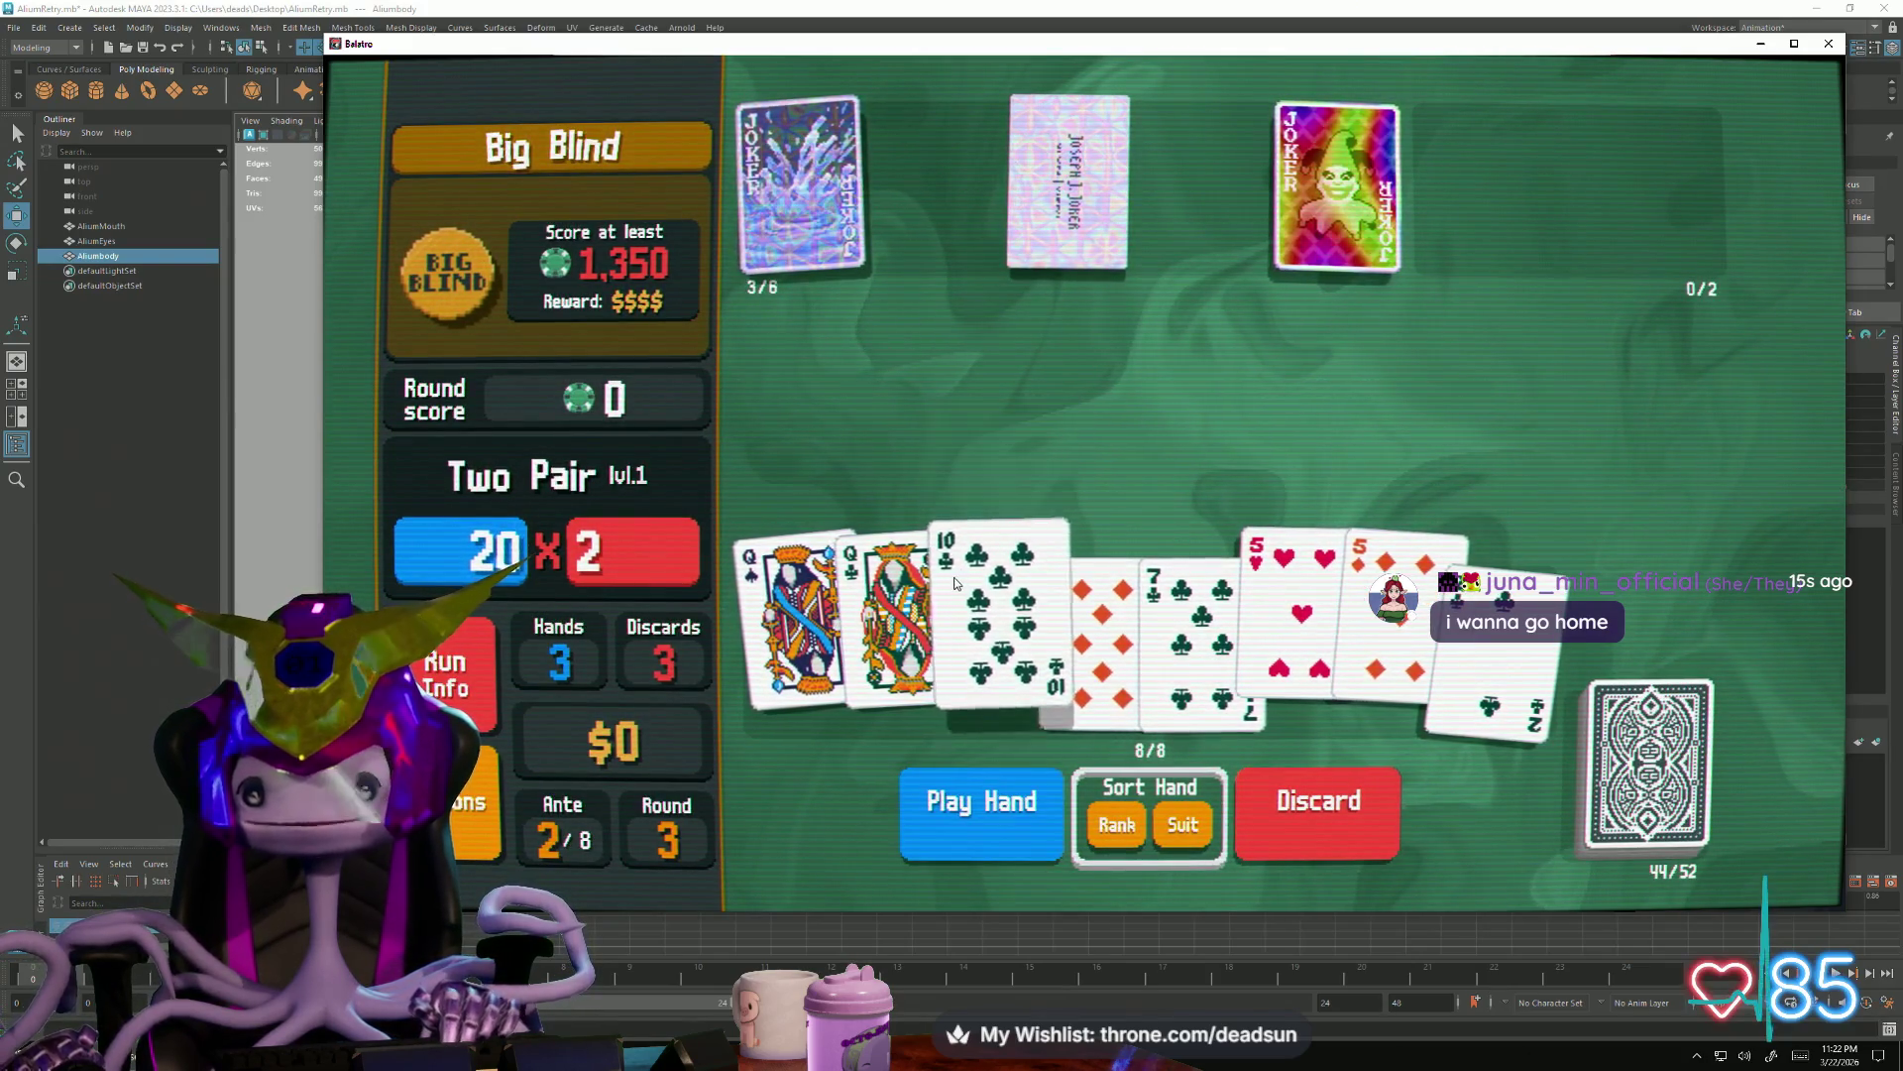
pyautogui.click(1087, 581)
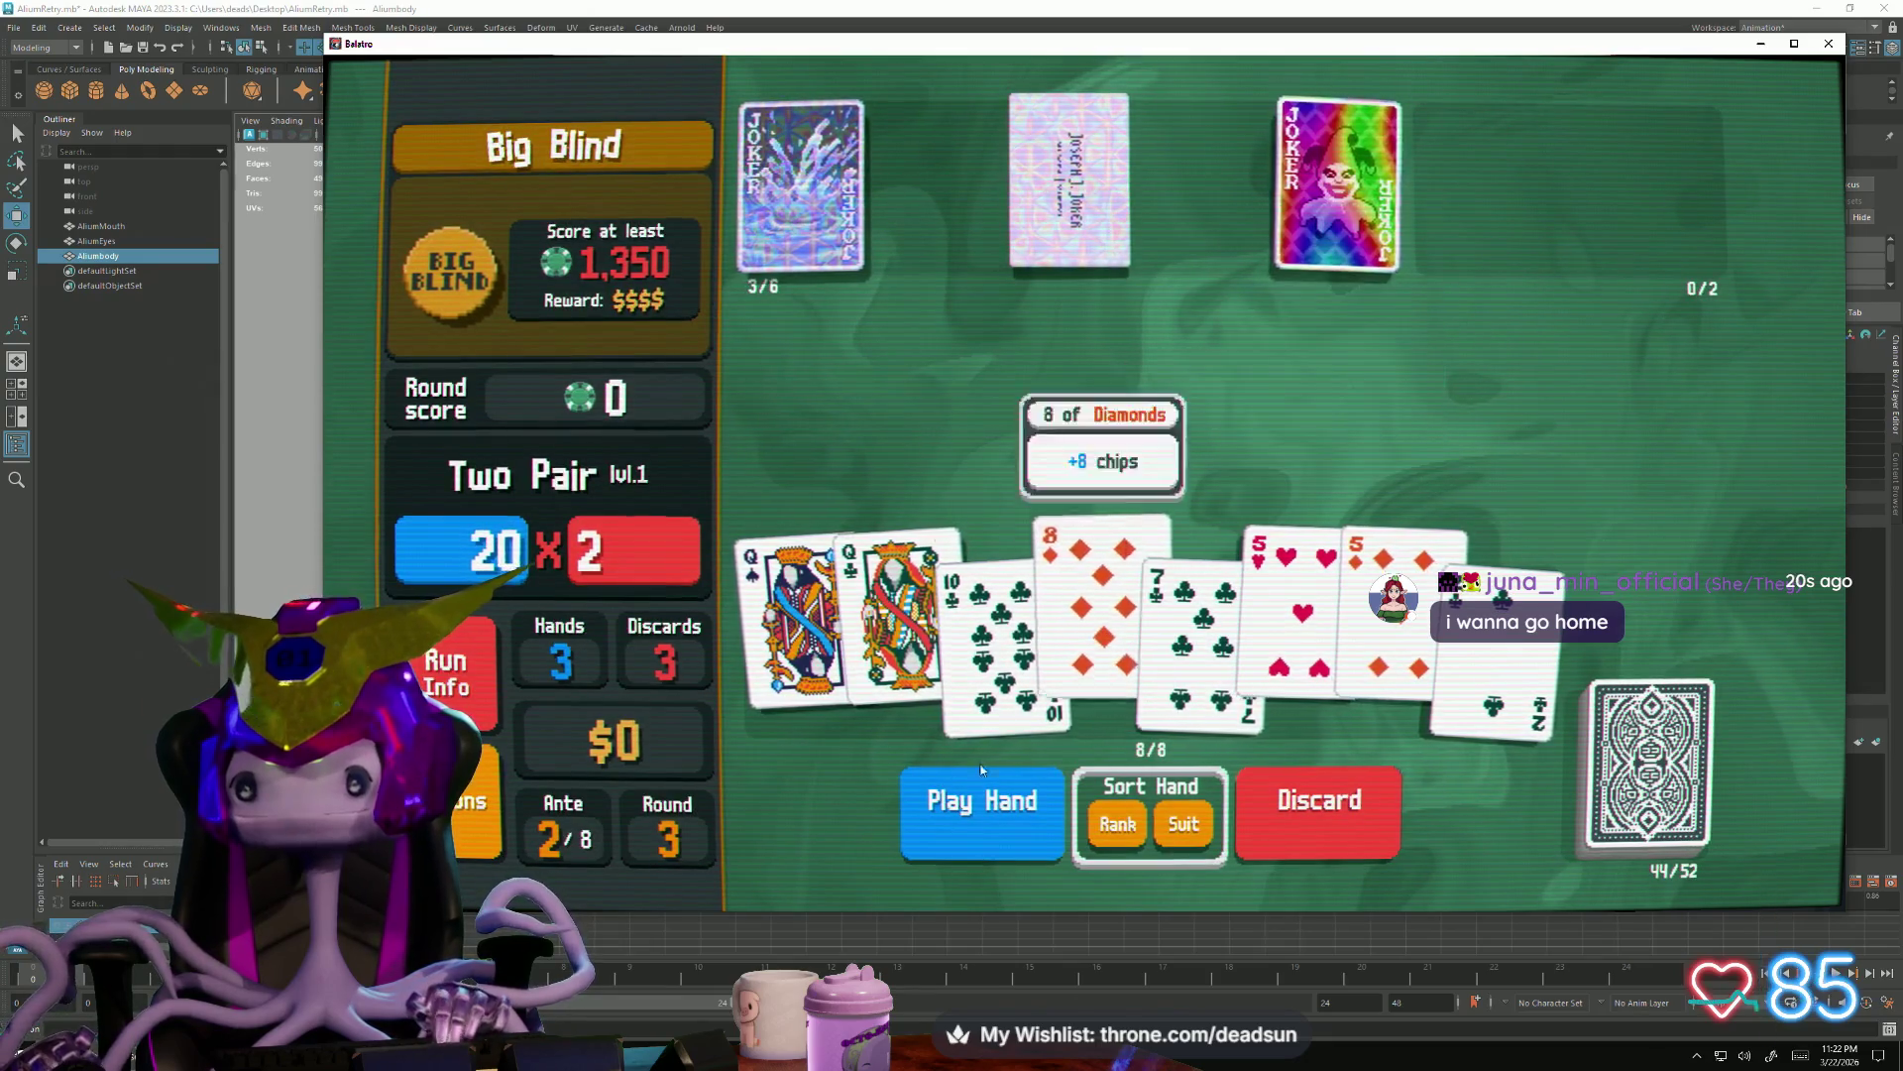
pyautogui.click(965, 826)
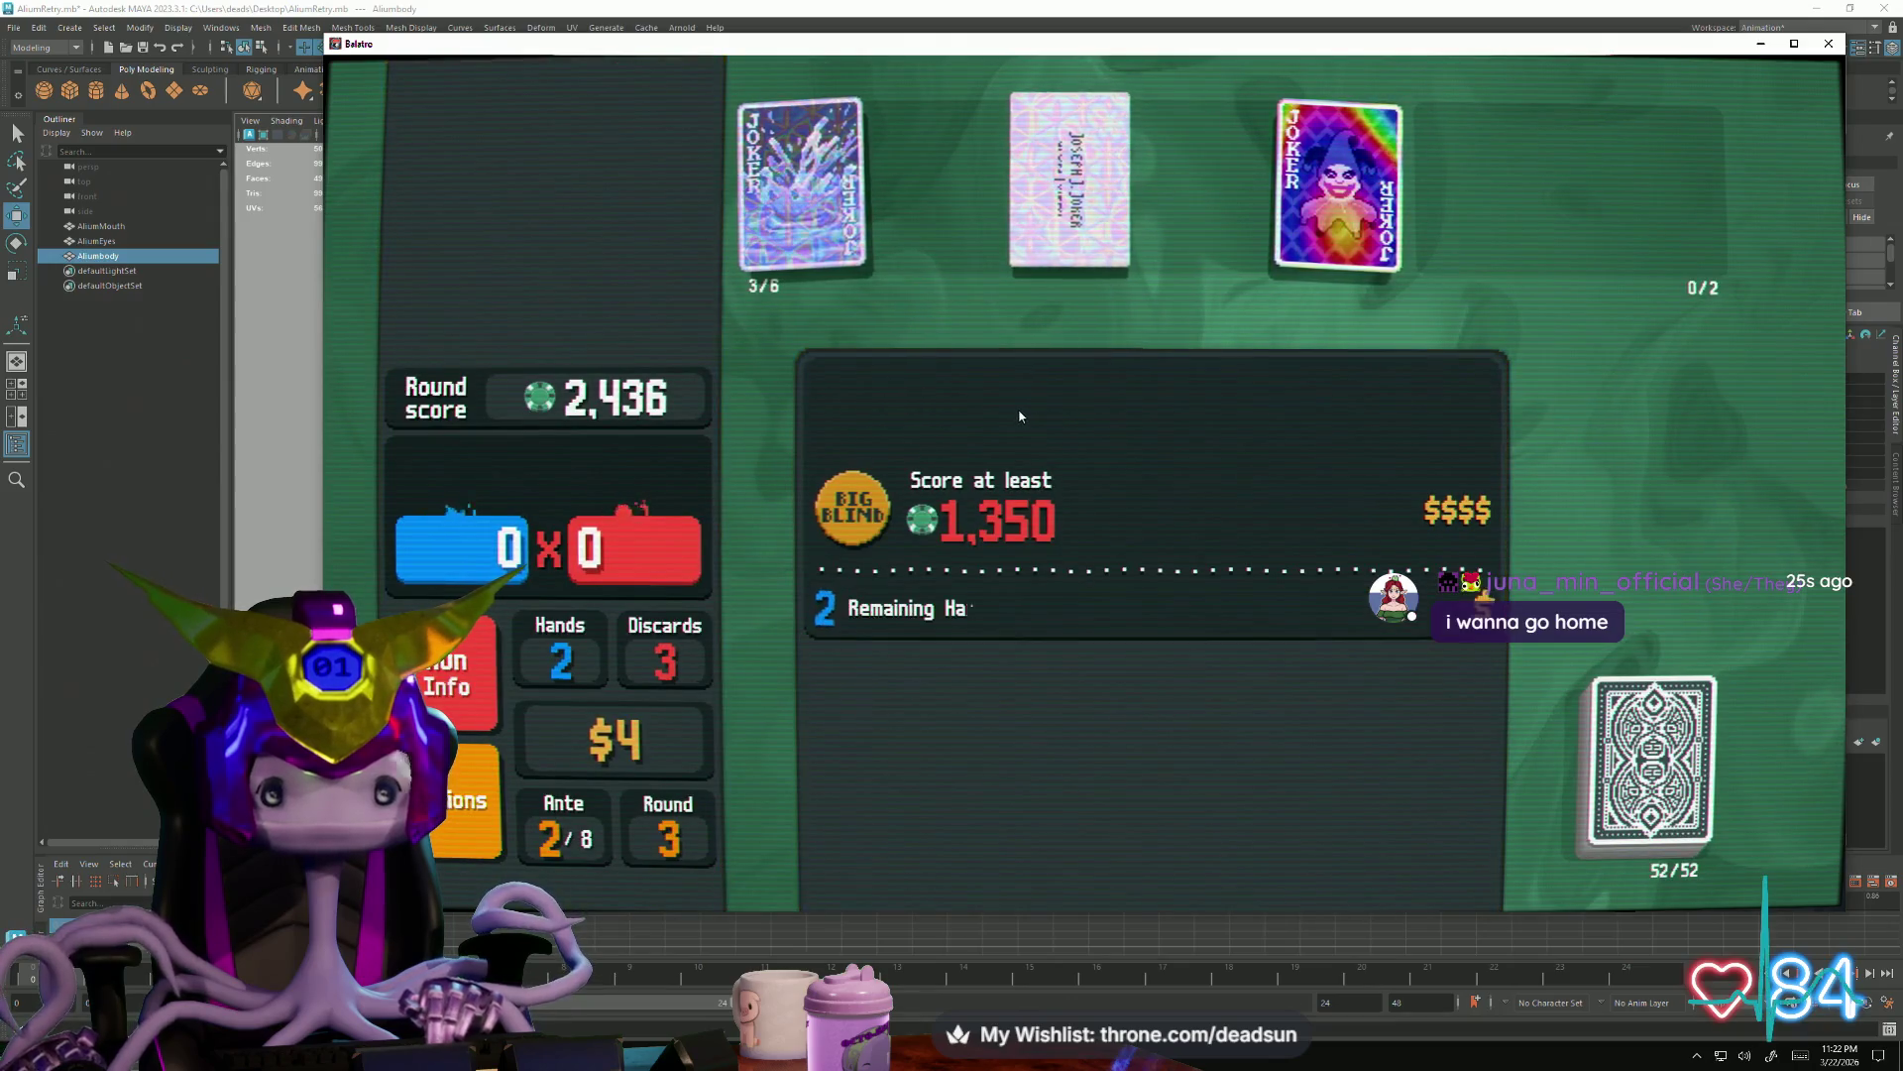
pyautogui.click(1020, 416)
# Buy the Arcana pack and use The Emperor to create the Sun and Strength tarots
pyautogui.click(1227, 820)
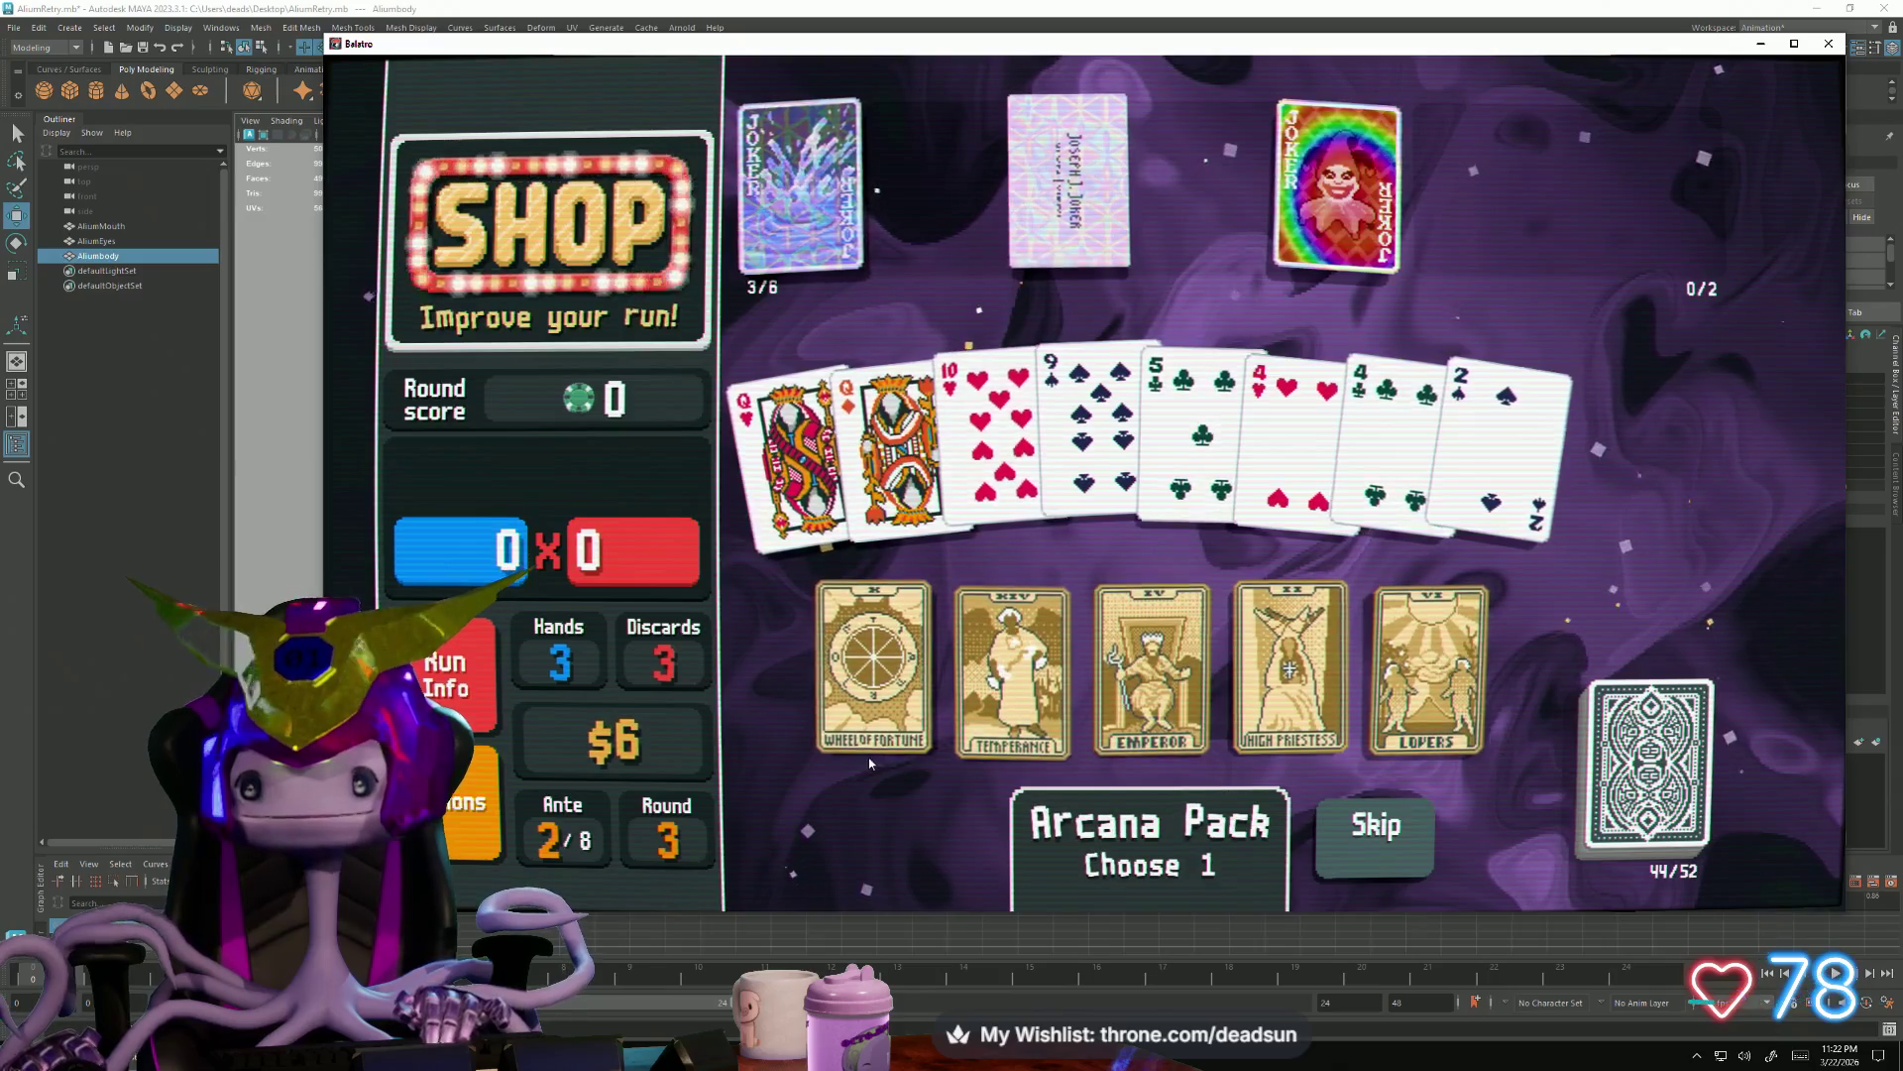
pyautogui.moveTo(871, 669)
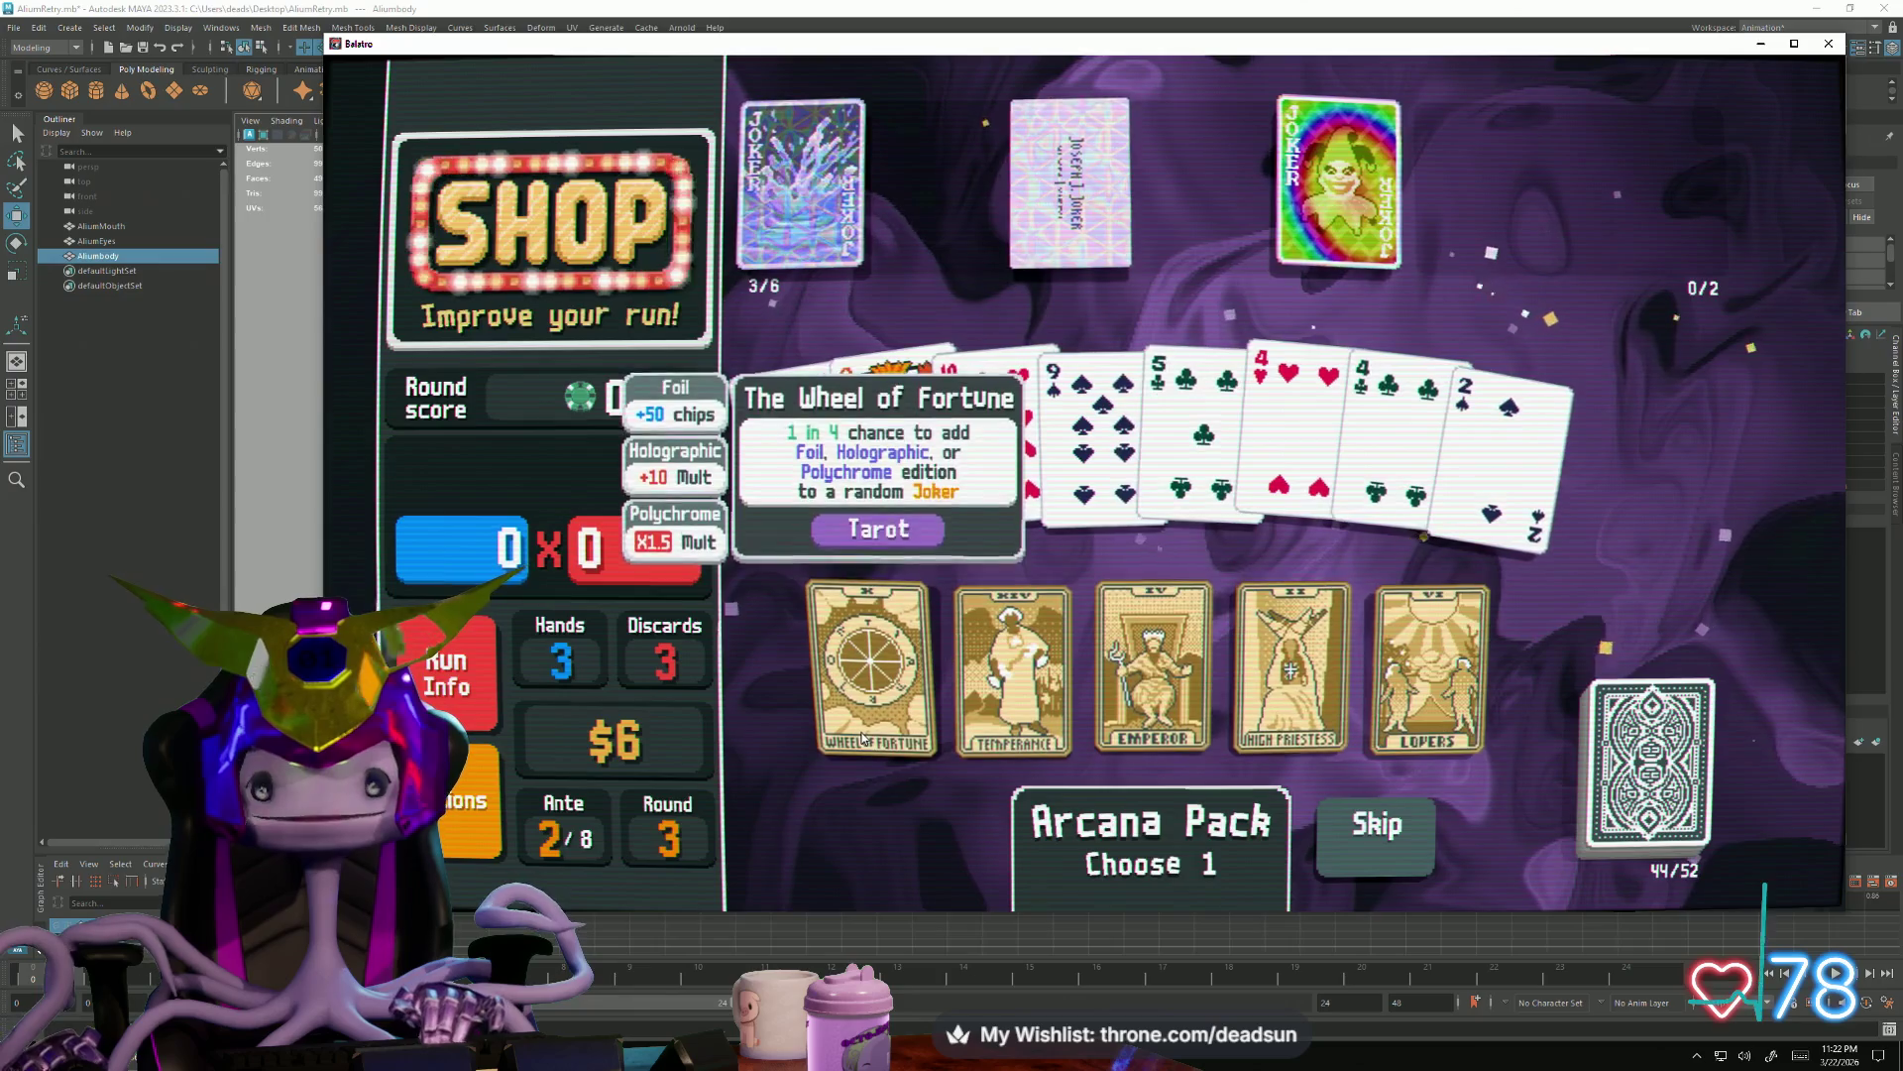
pyautogui.click(1153, 661)
pyautogui.click(1153, 780)
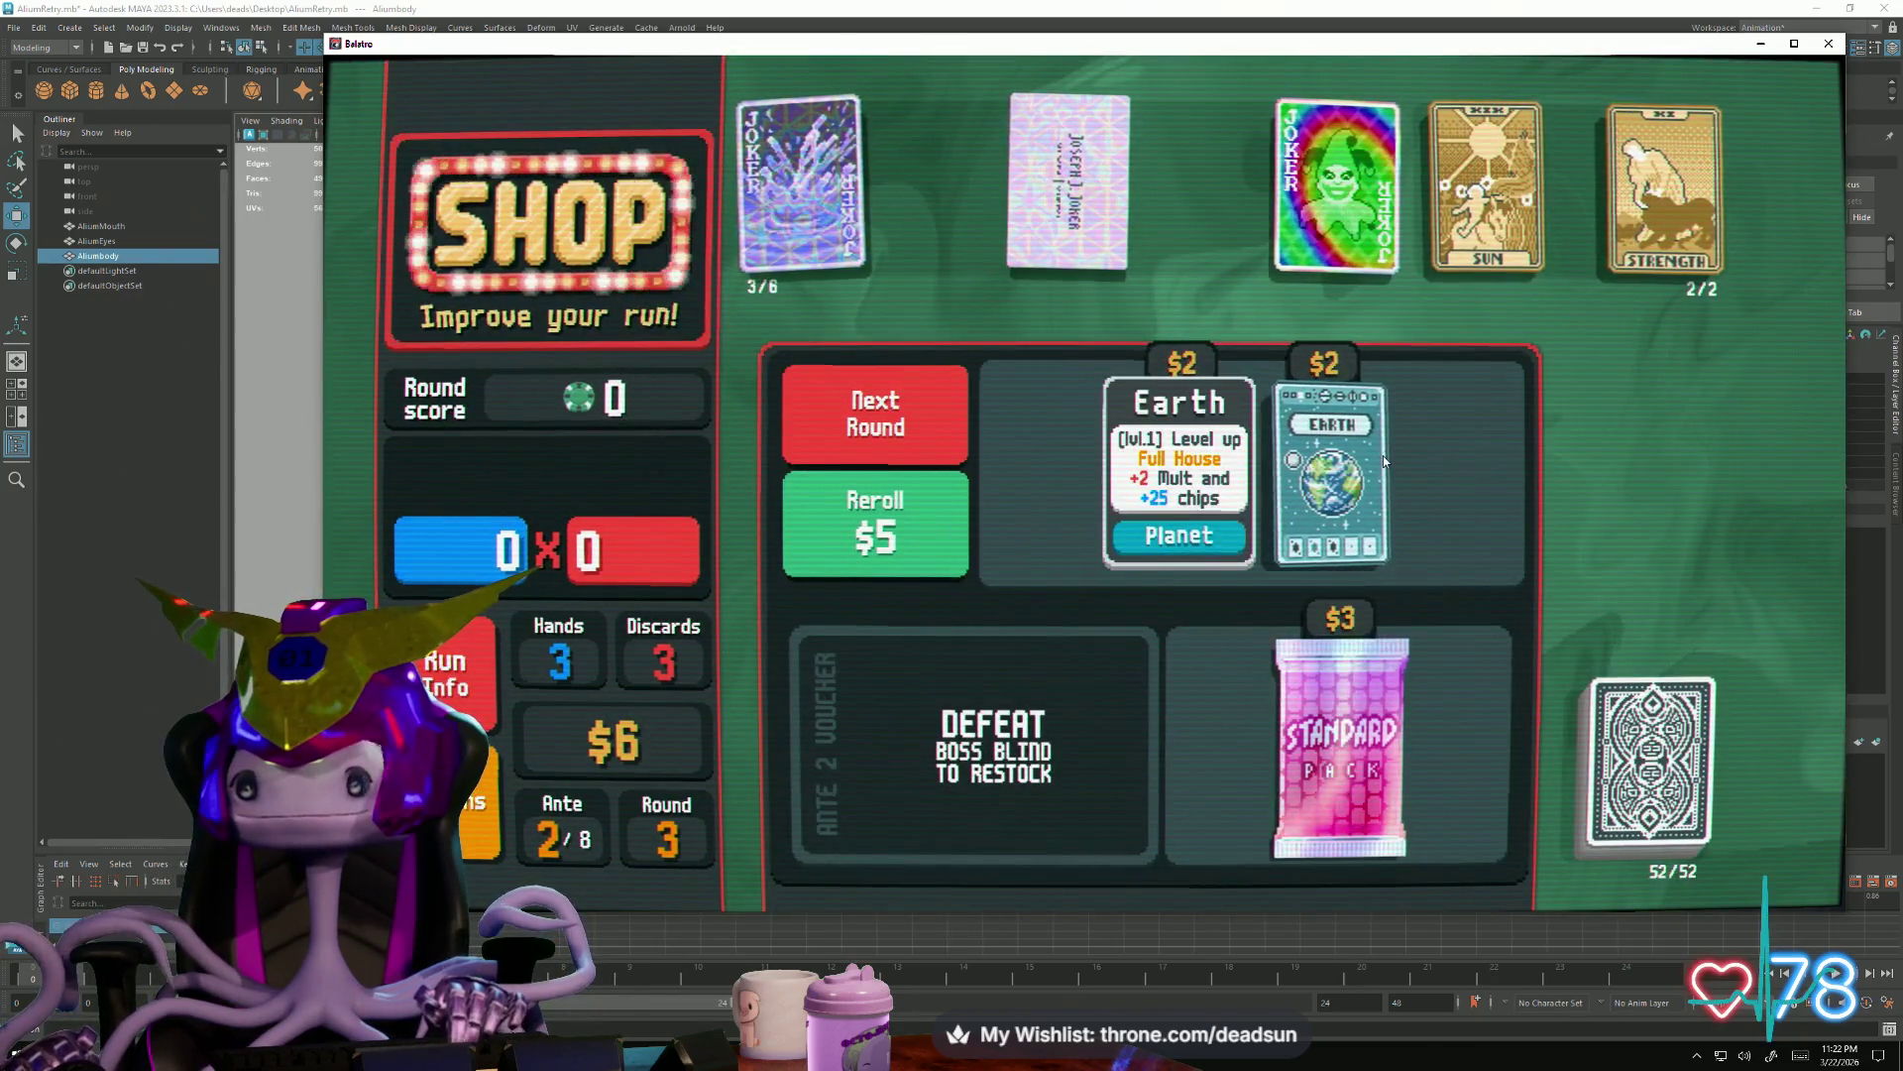
# Buy and use Earth to level up Full House, then start The Flint boss blind
pyautogui.click(1384, 455)
pyautogui.click(1419, 512)
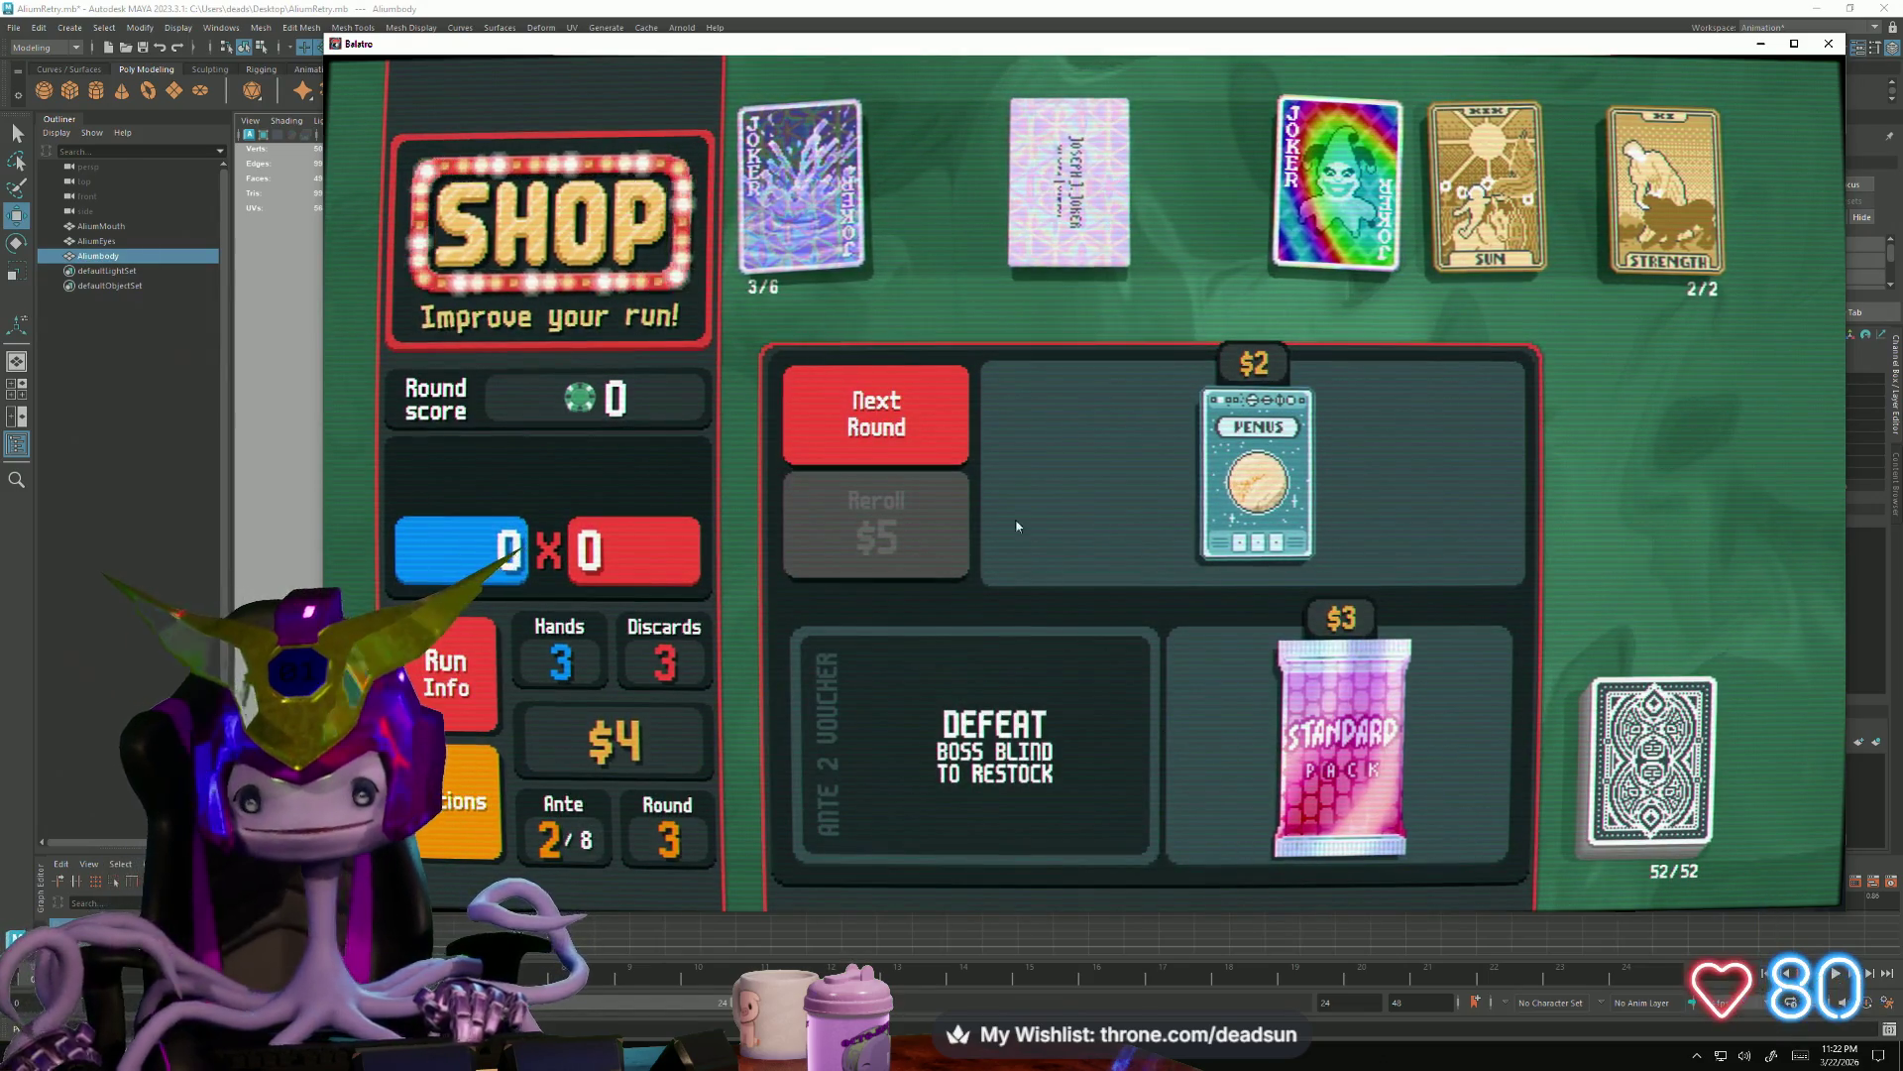
pyautogui.click(908, 397)
pyautogui.click(1428, 339)
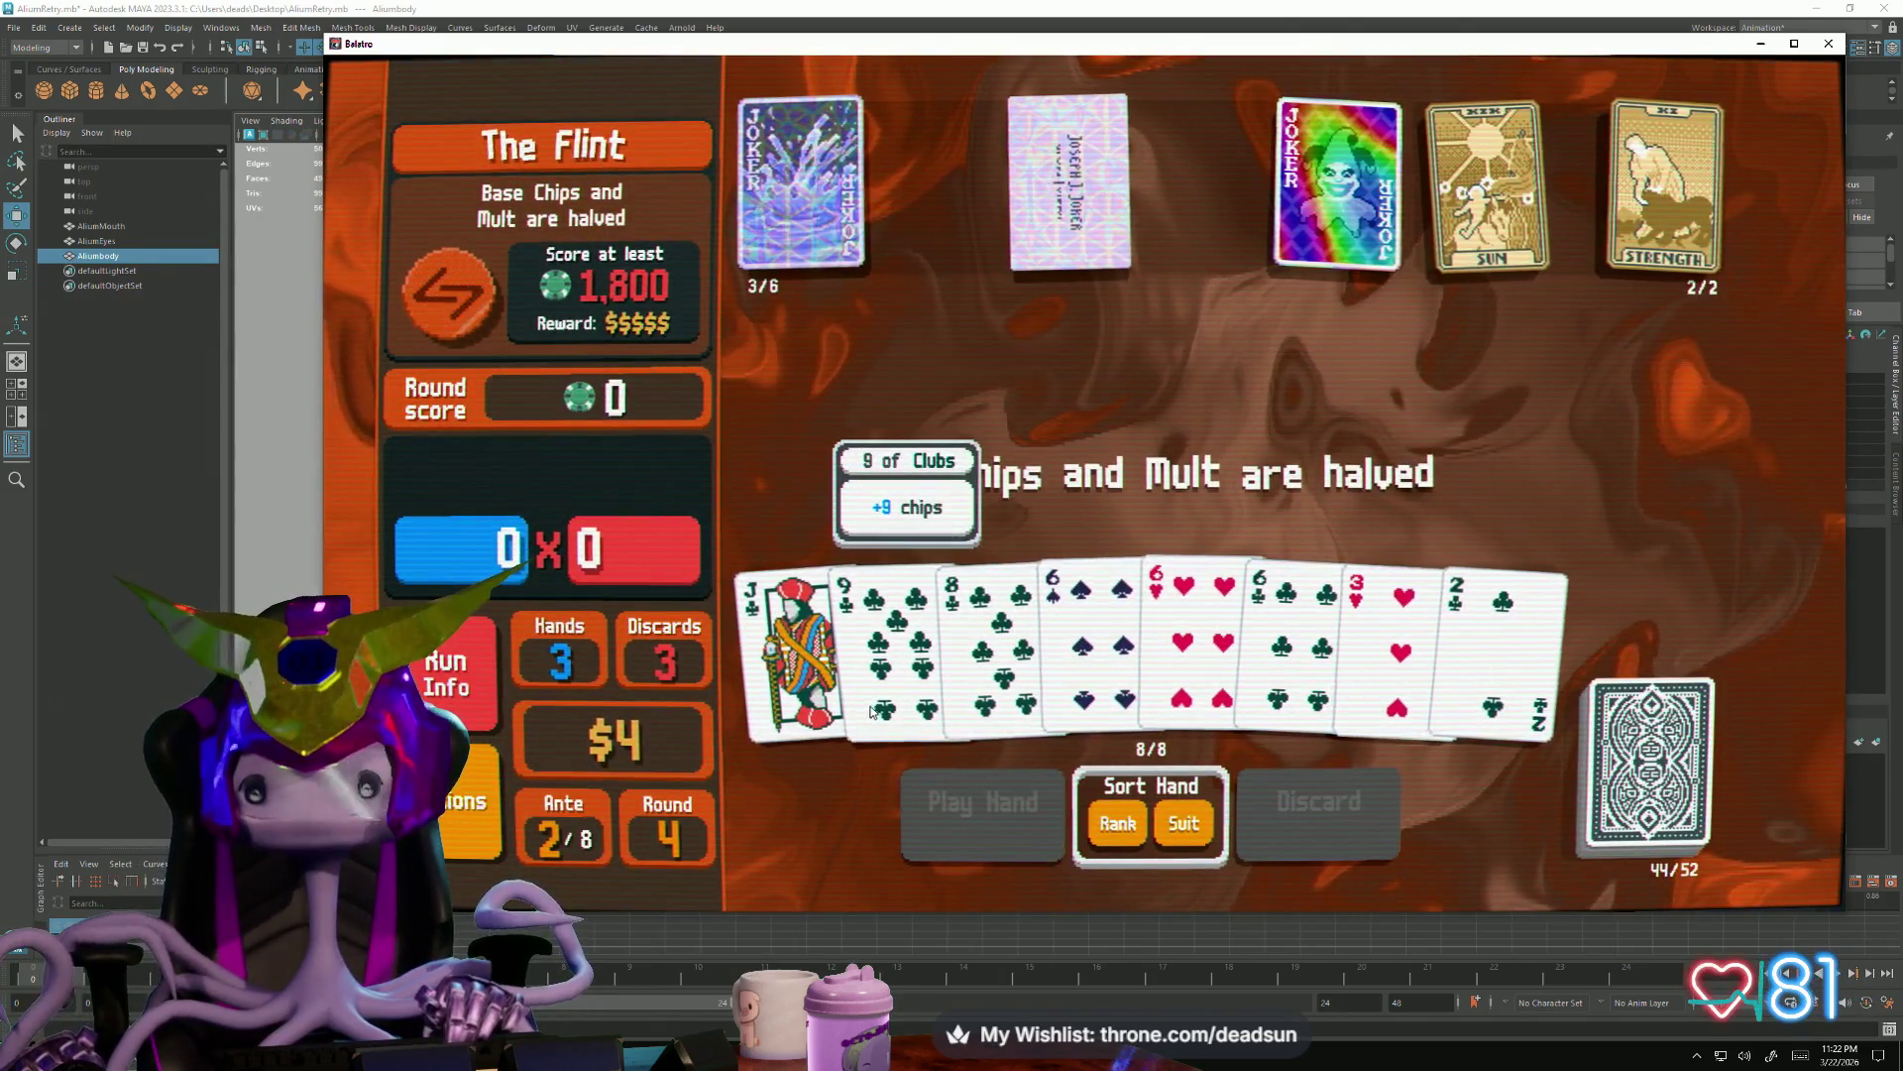
# Discard the 3, 2, 9 and 8, then the 5 of Clubs and 2 of Diamonds
pyautogui.click(1366, 644)
pyautogui.click(1494, 631)
pyautogui.click(958, 665)
pyautogui.click(892, 654)
pyautogui.click(1319, 798)
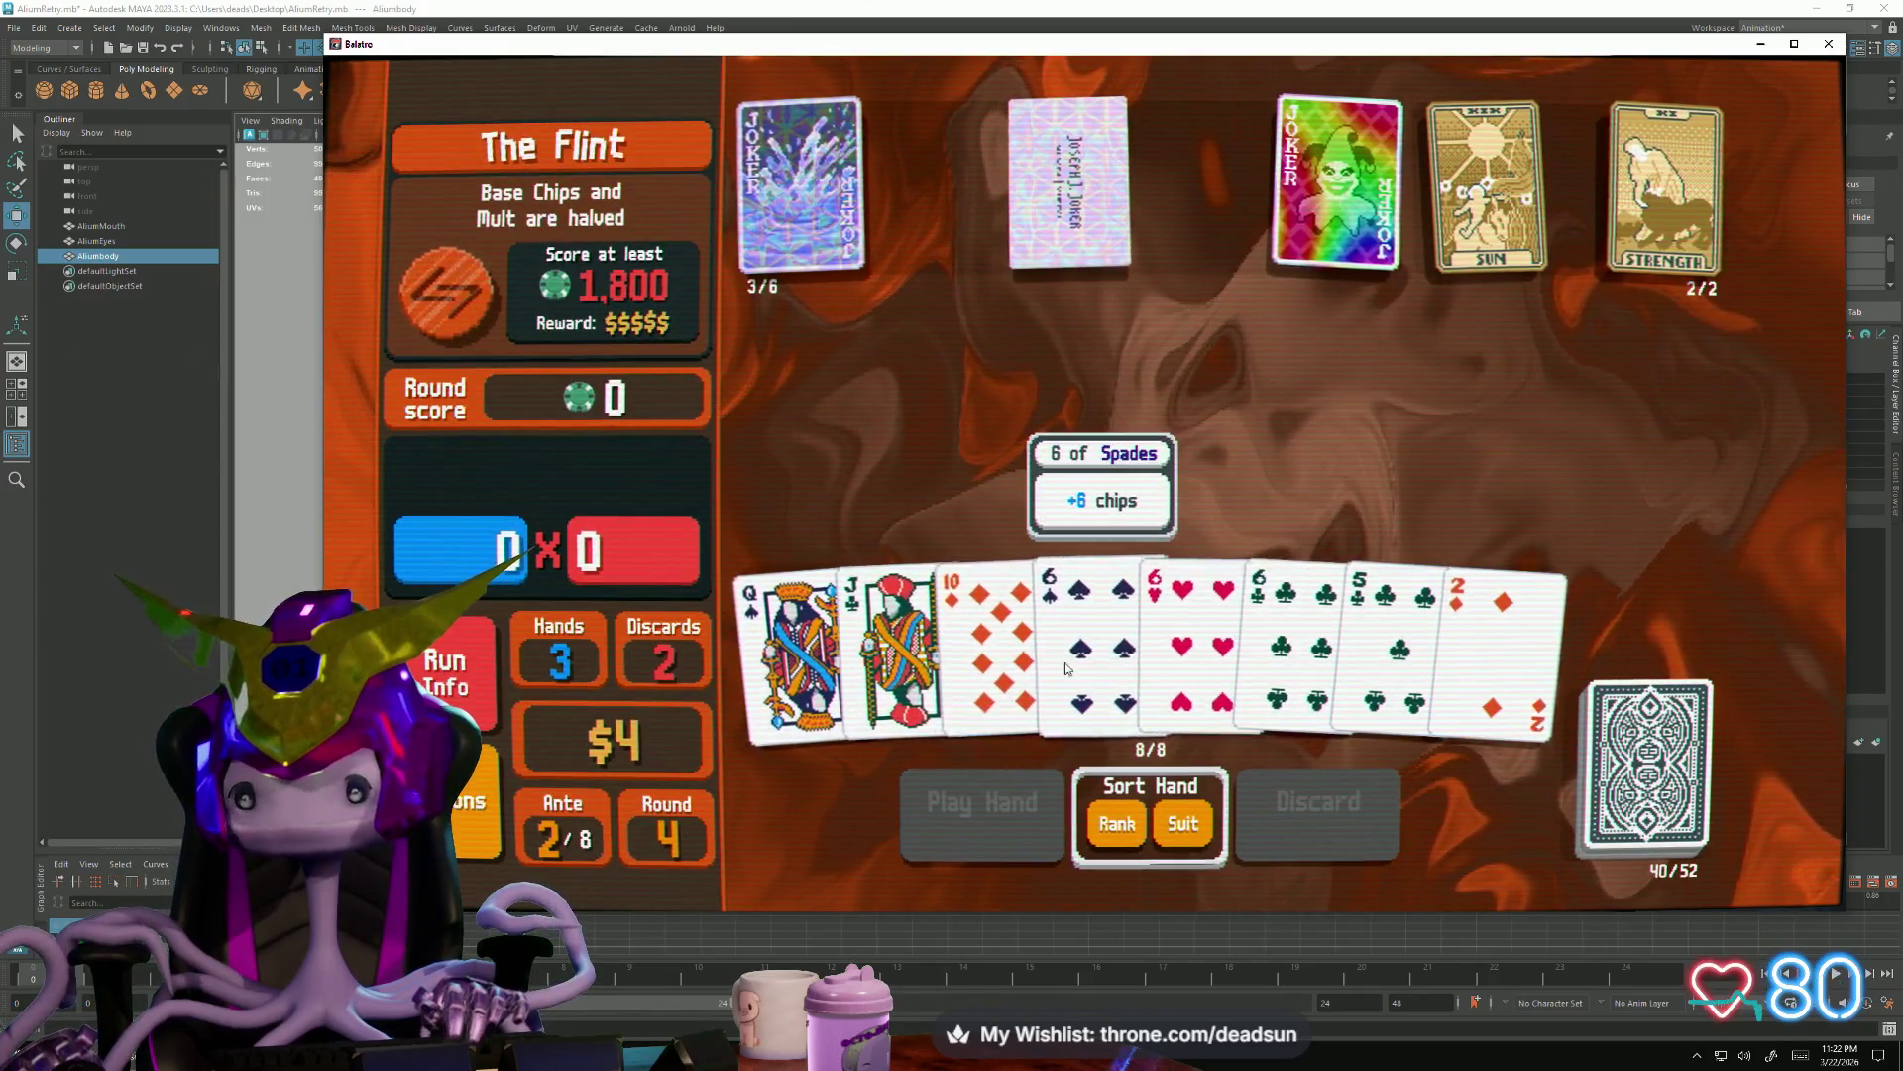
pyautogui.click(1390, 655)
pyautogui.click(1495, 654)
pyautogui.click(1319, 801)
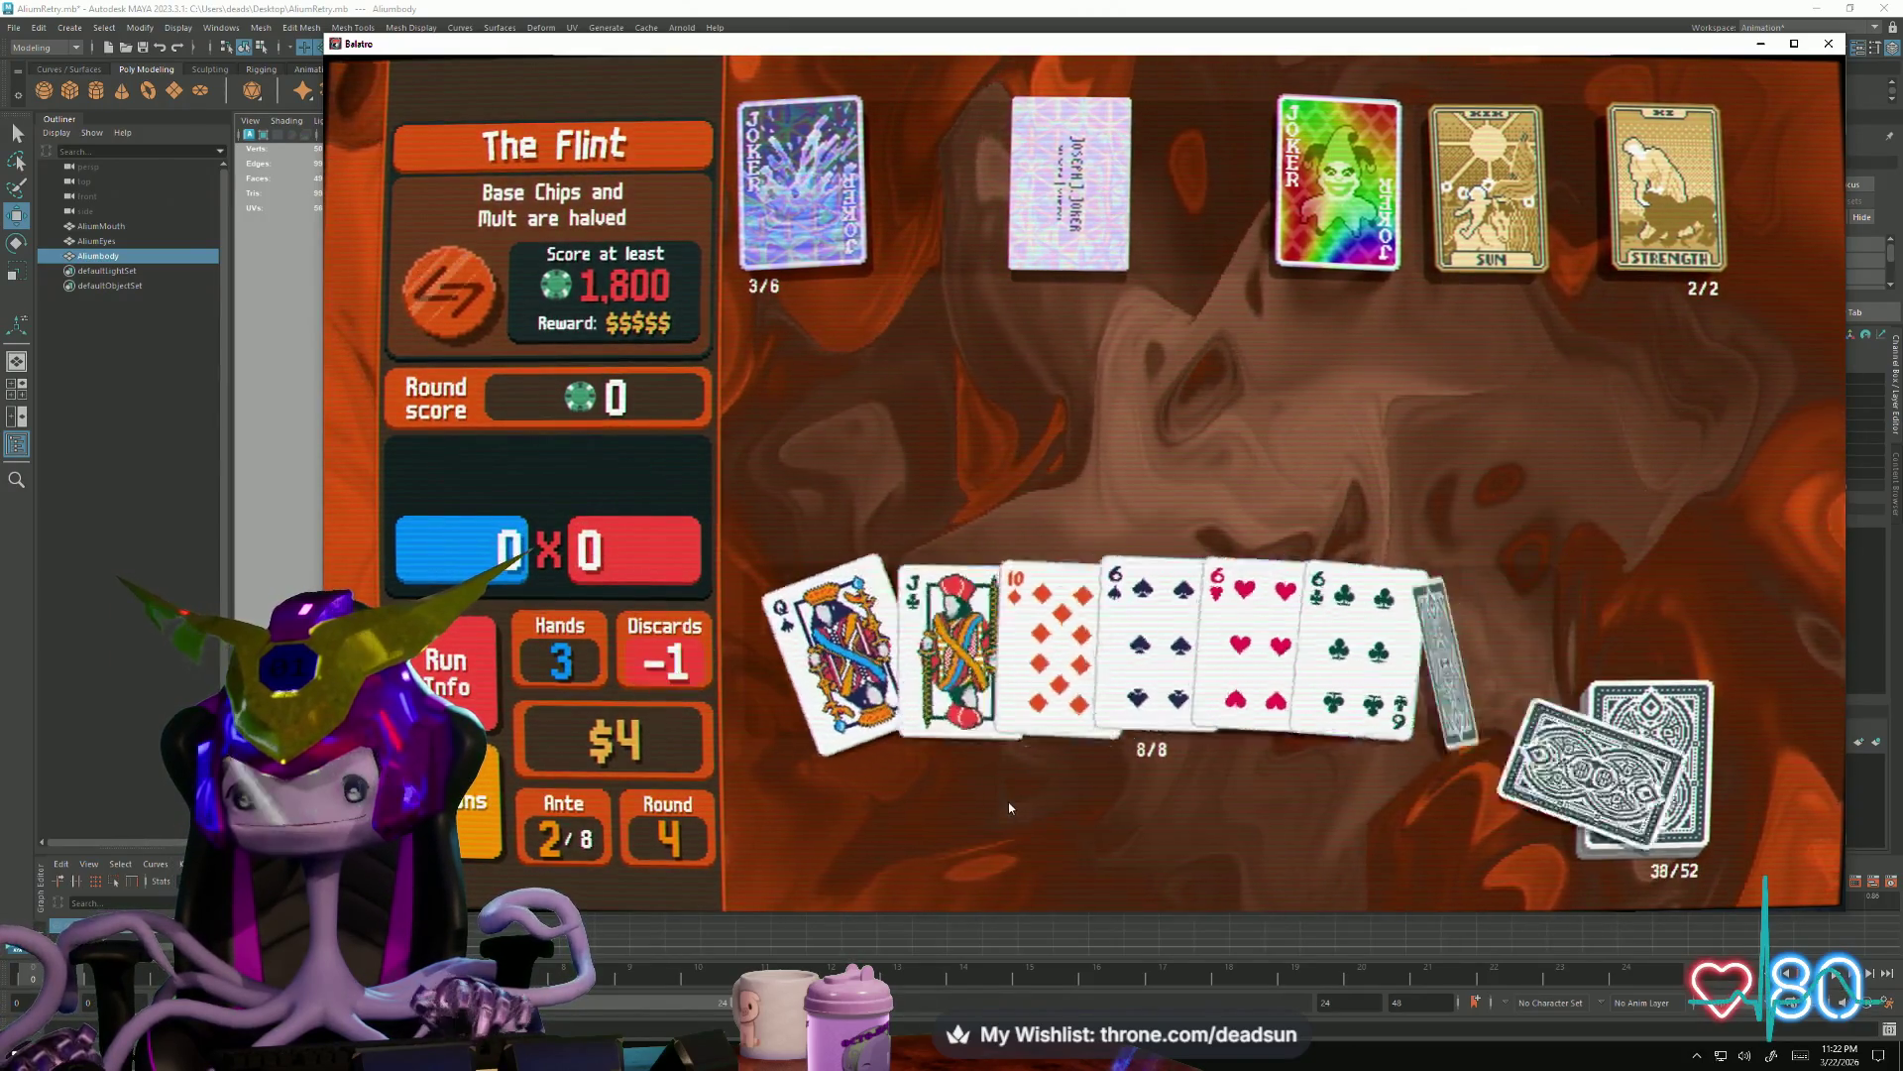
# Use The Sun on the Jack of Clubs, play the Flush House for 4,374 and cash out
pyautogui.click(897, 644)
pyautogui.click(993, 643)
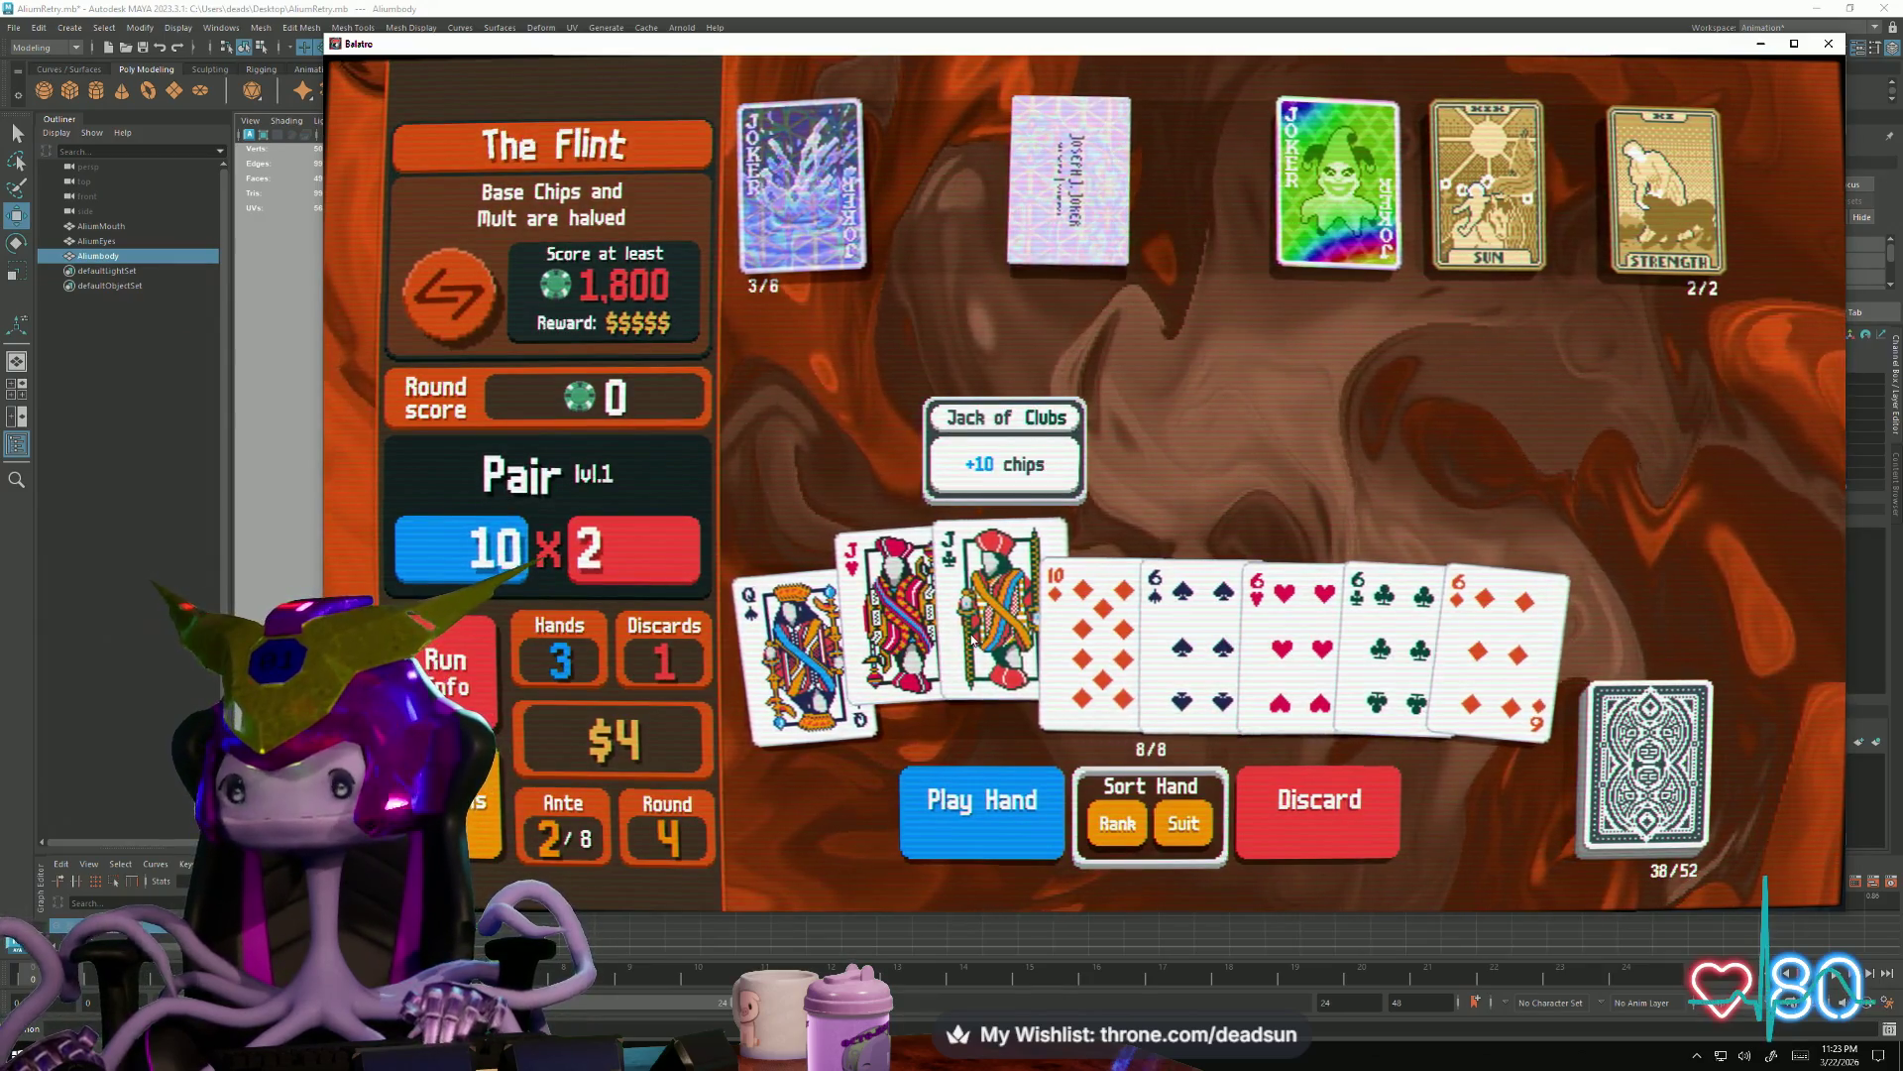
pyautogui.click(927, 648)
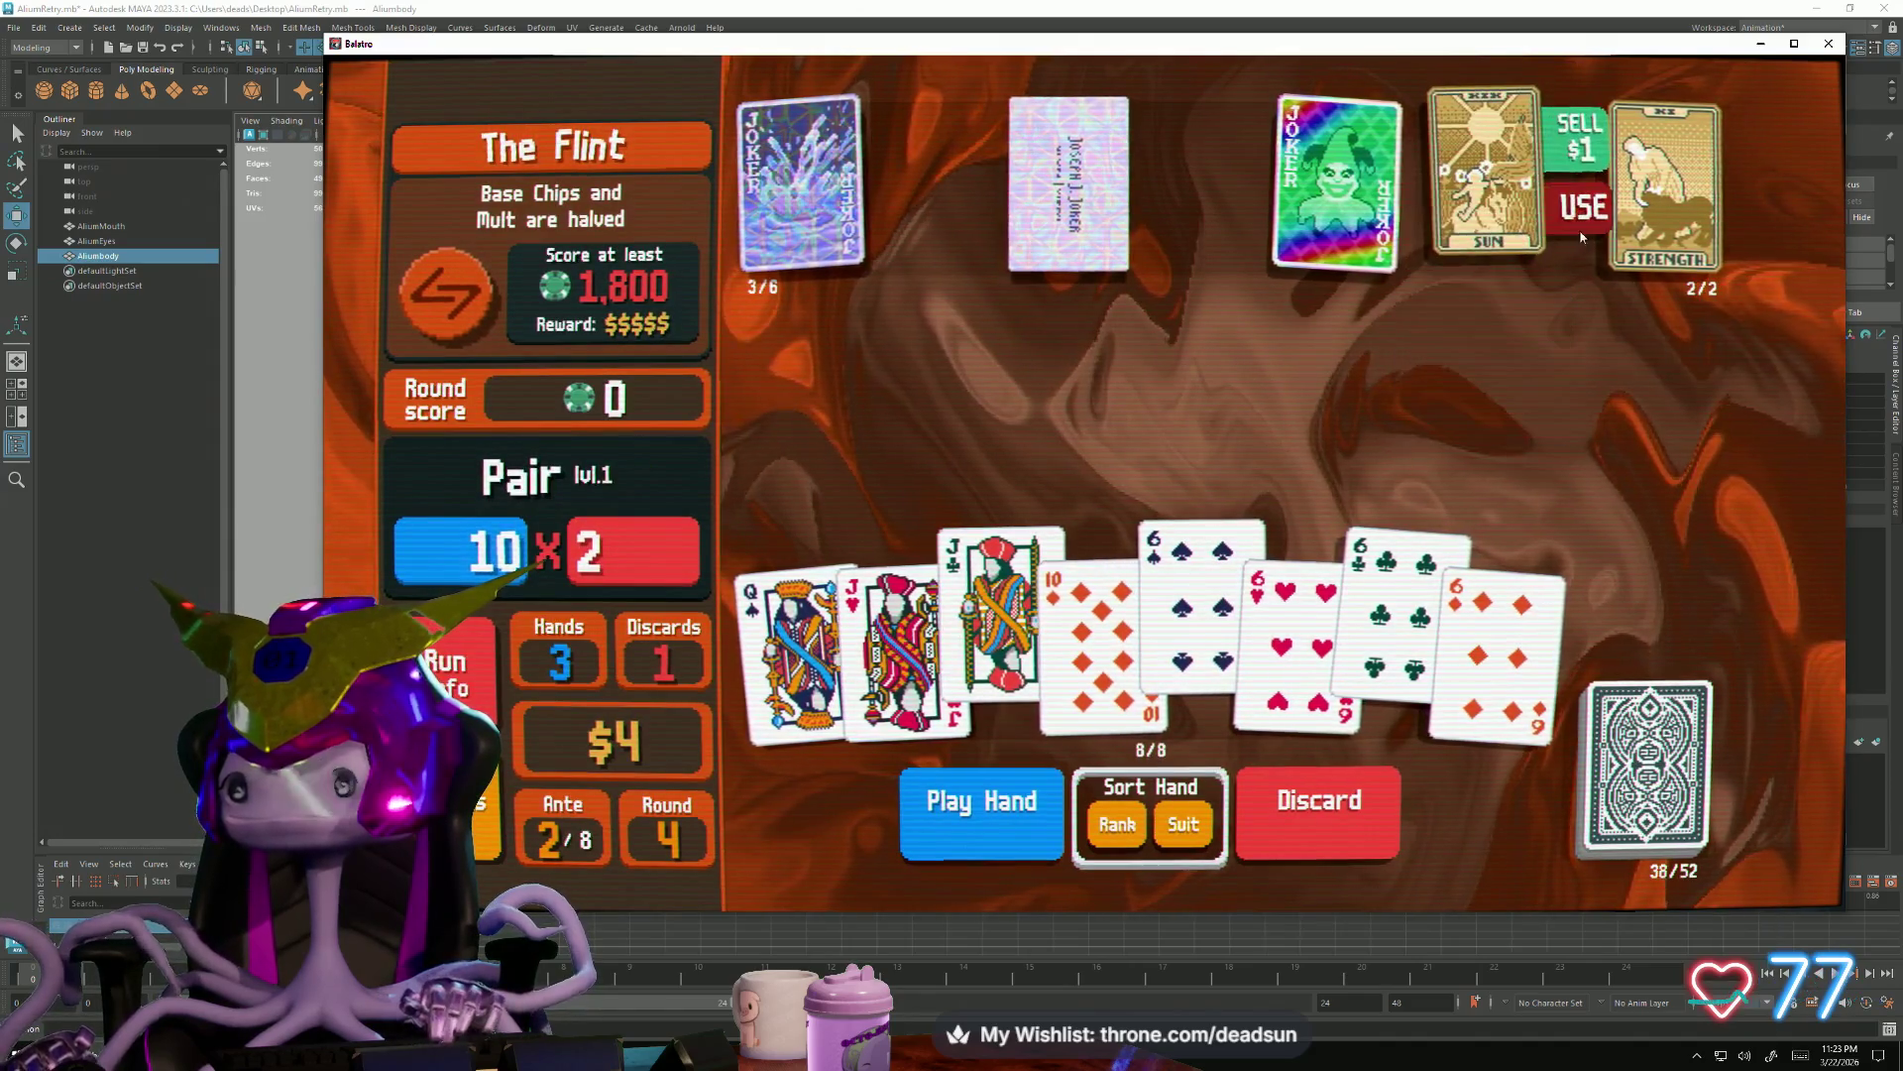
pyautogui.click(1586, 205)
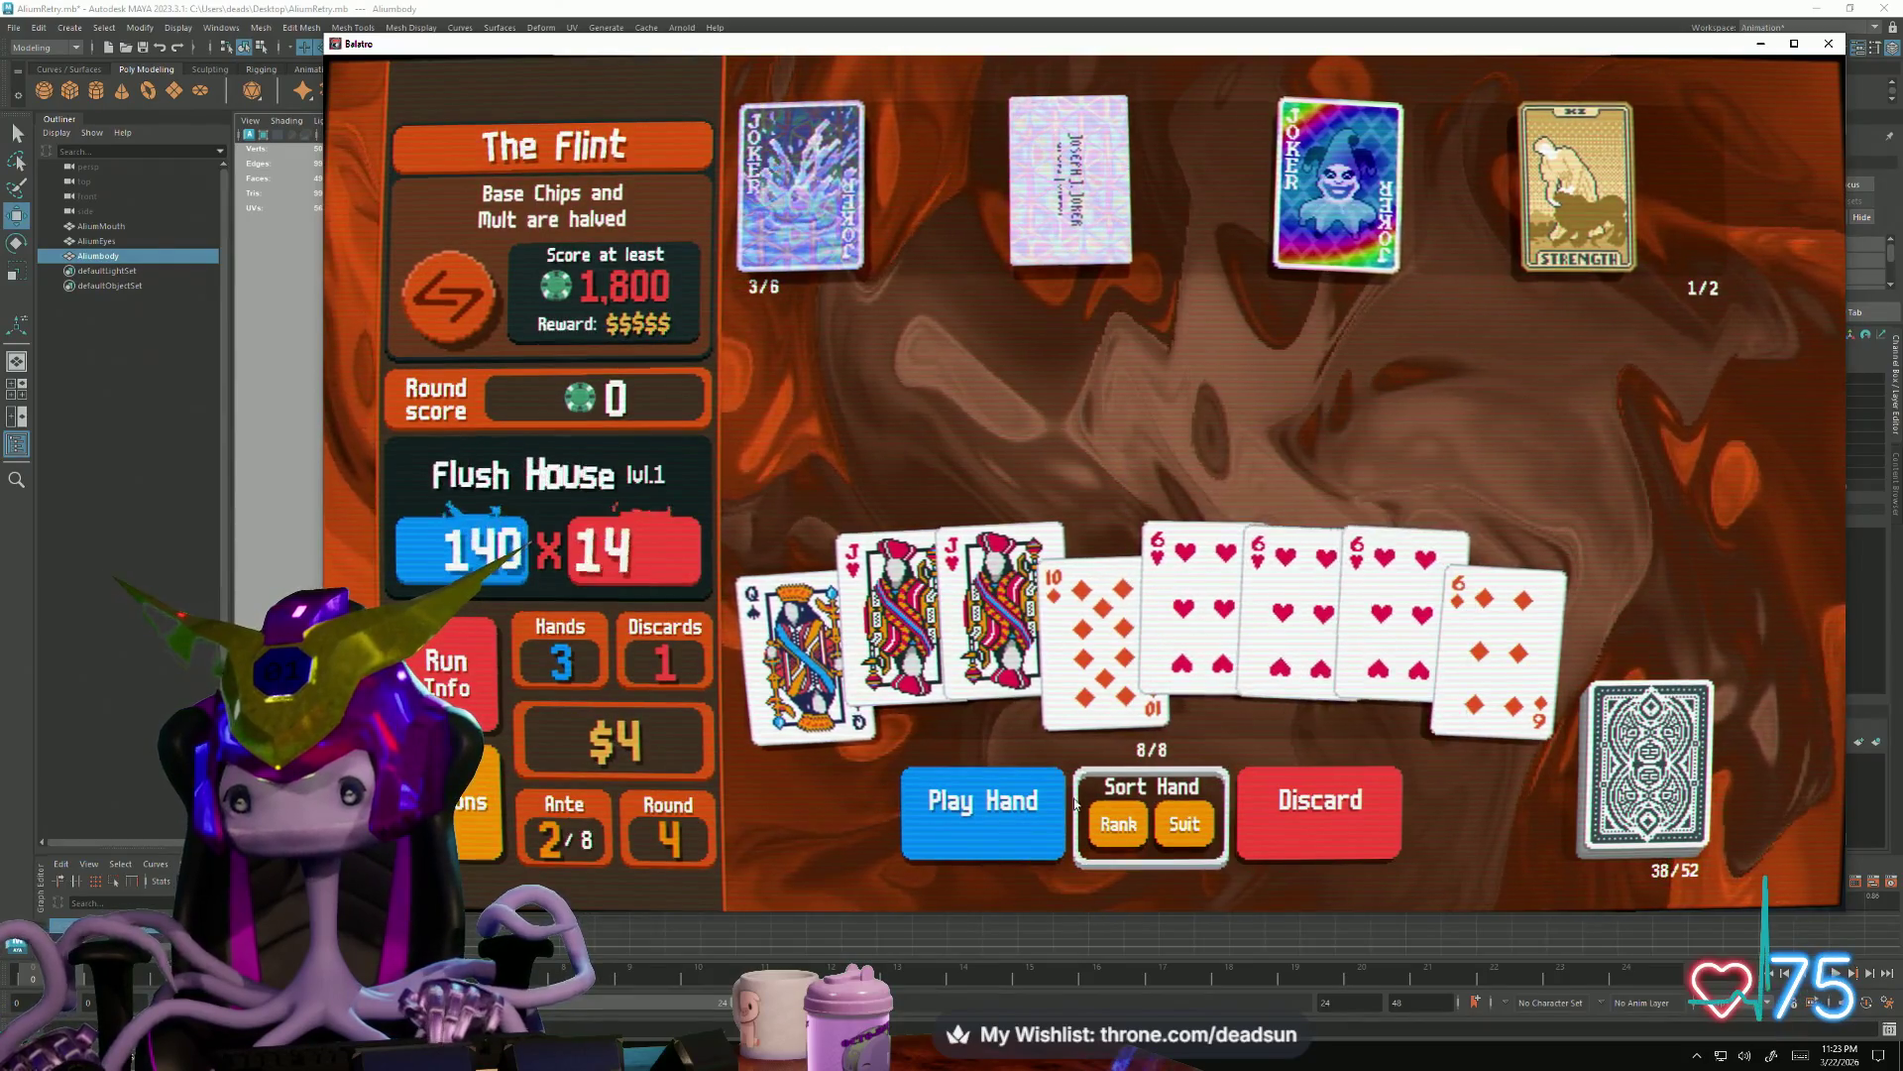
pyautogui.click(990, 798)
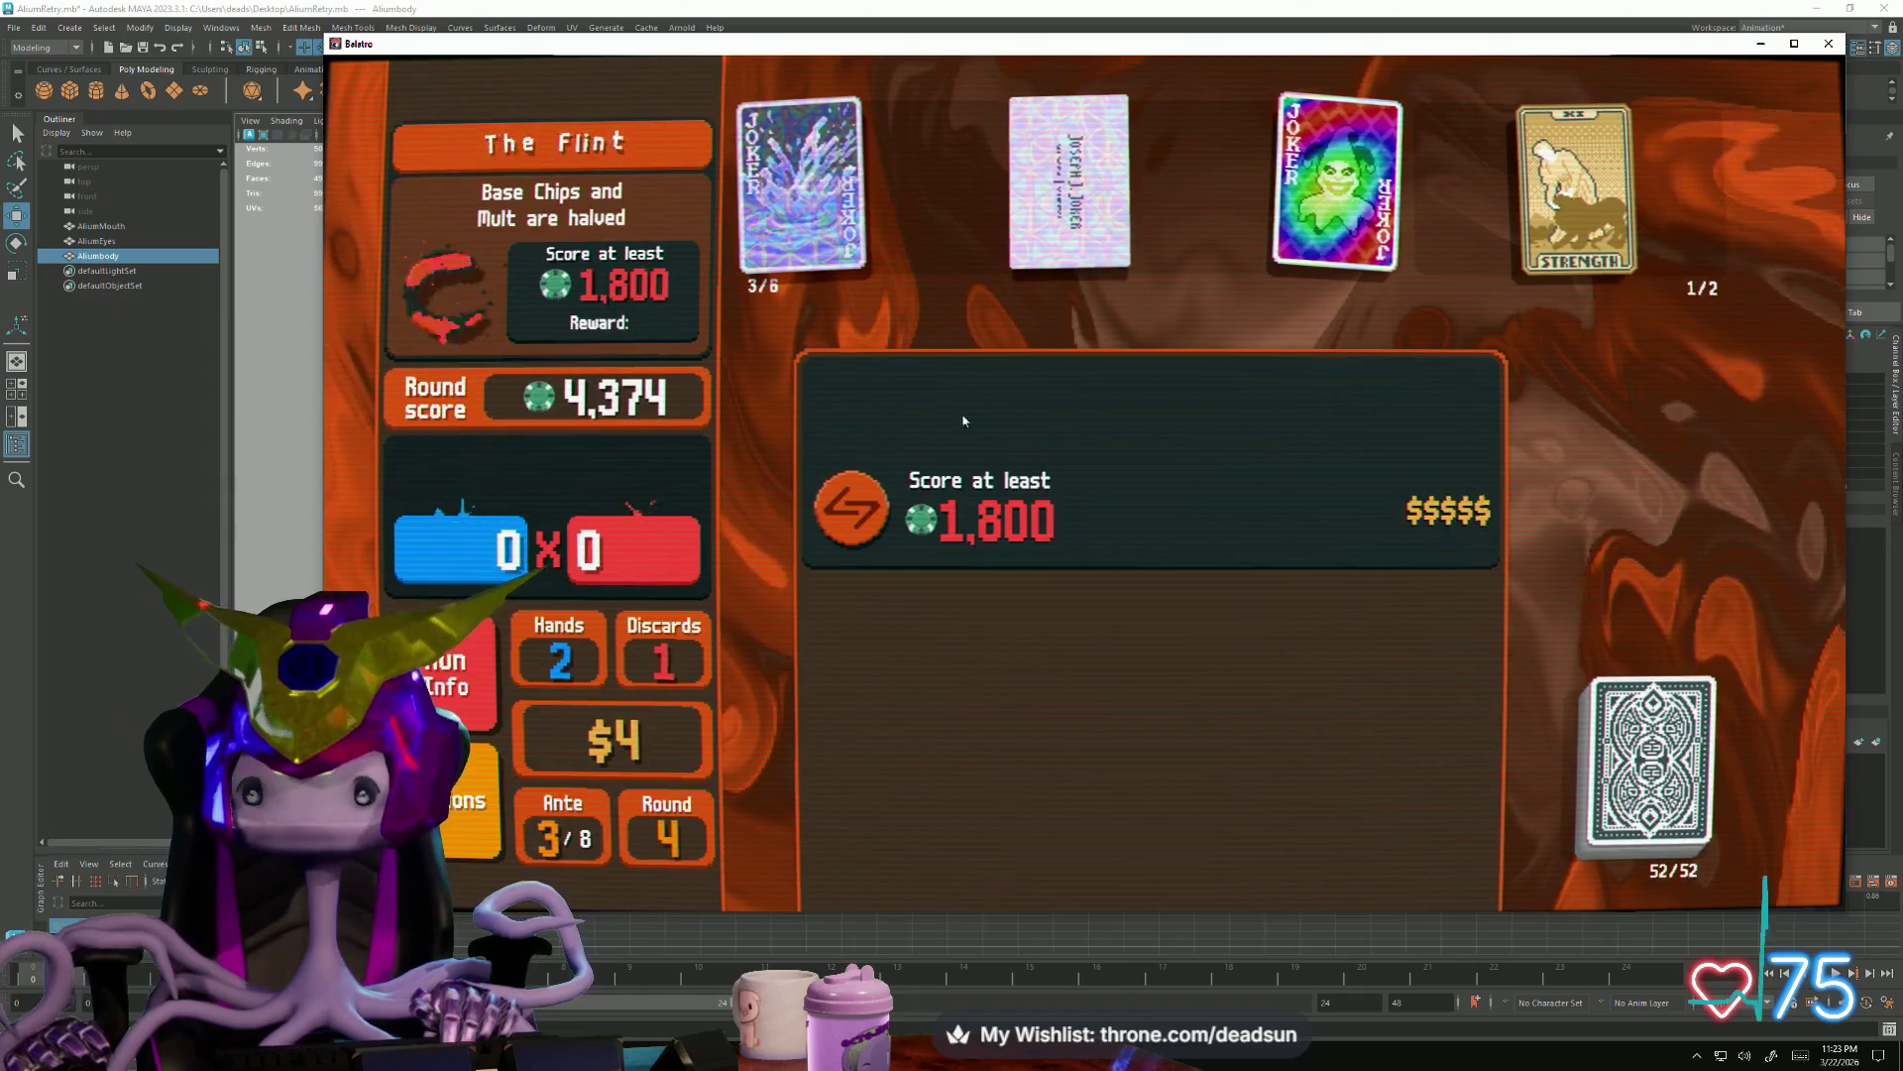
pyautogui.click(972, 447)
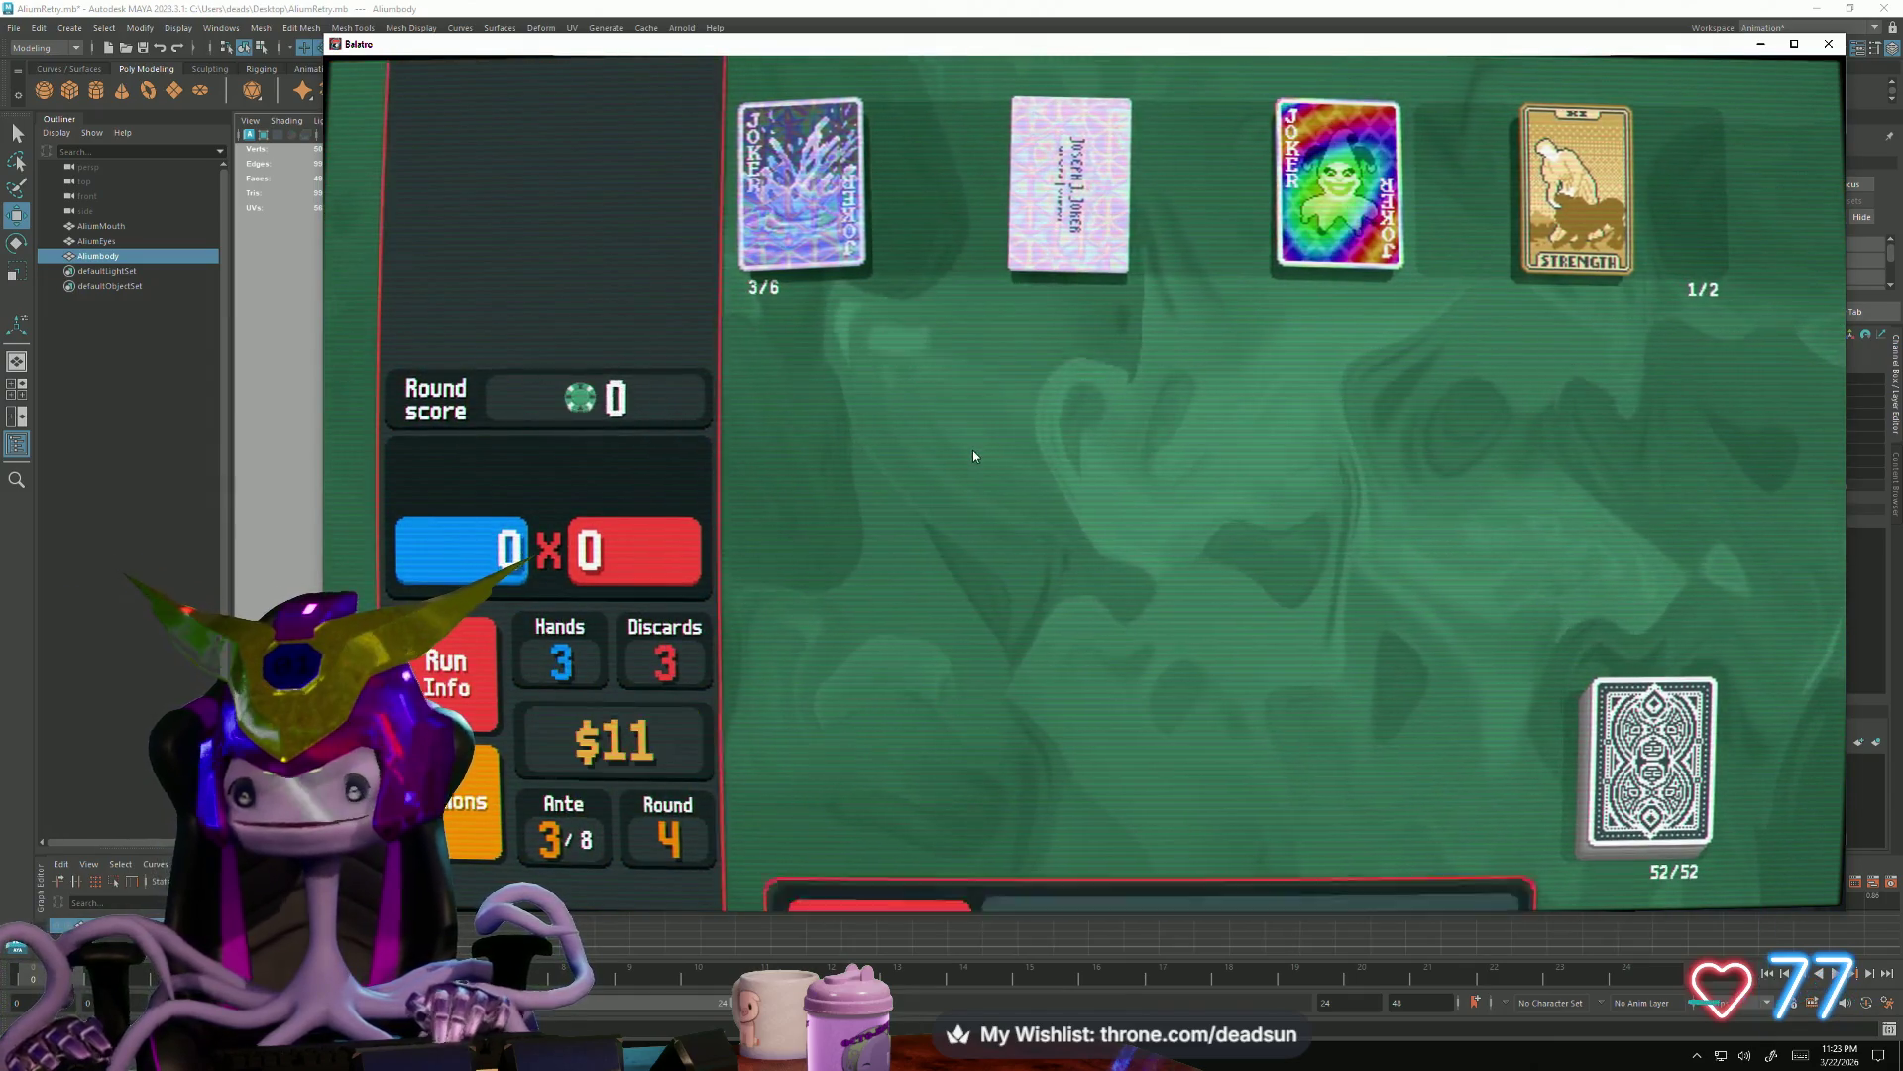
# Buy Gros Michel into the first joker slot and start the Ante 3 Small Blind
pyautogui.click(1322, 476)
pyautogui.click(1334, 563)
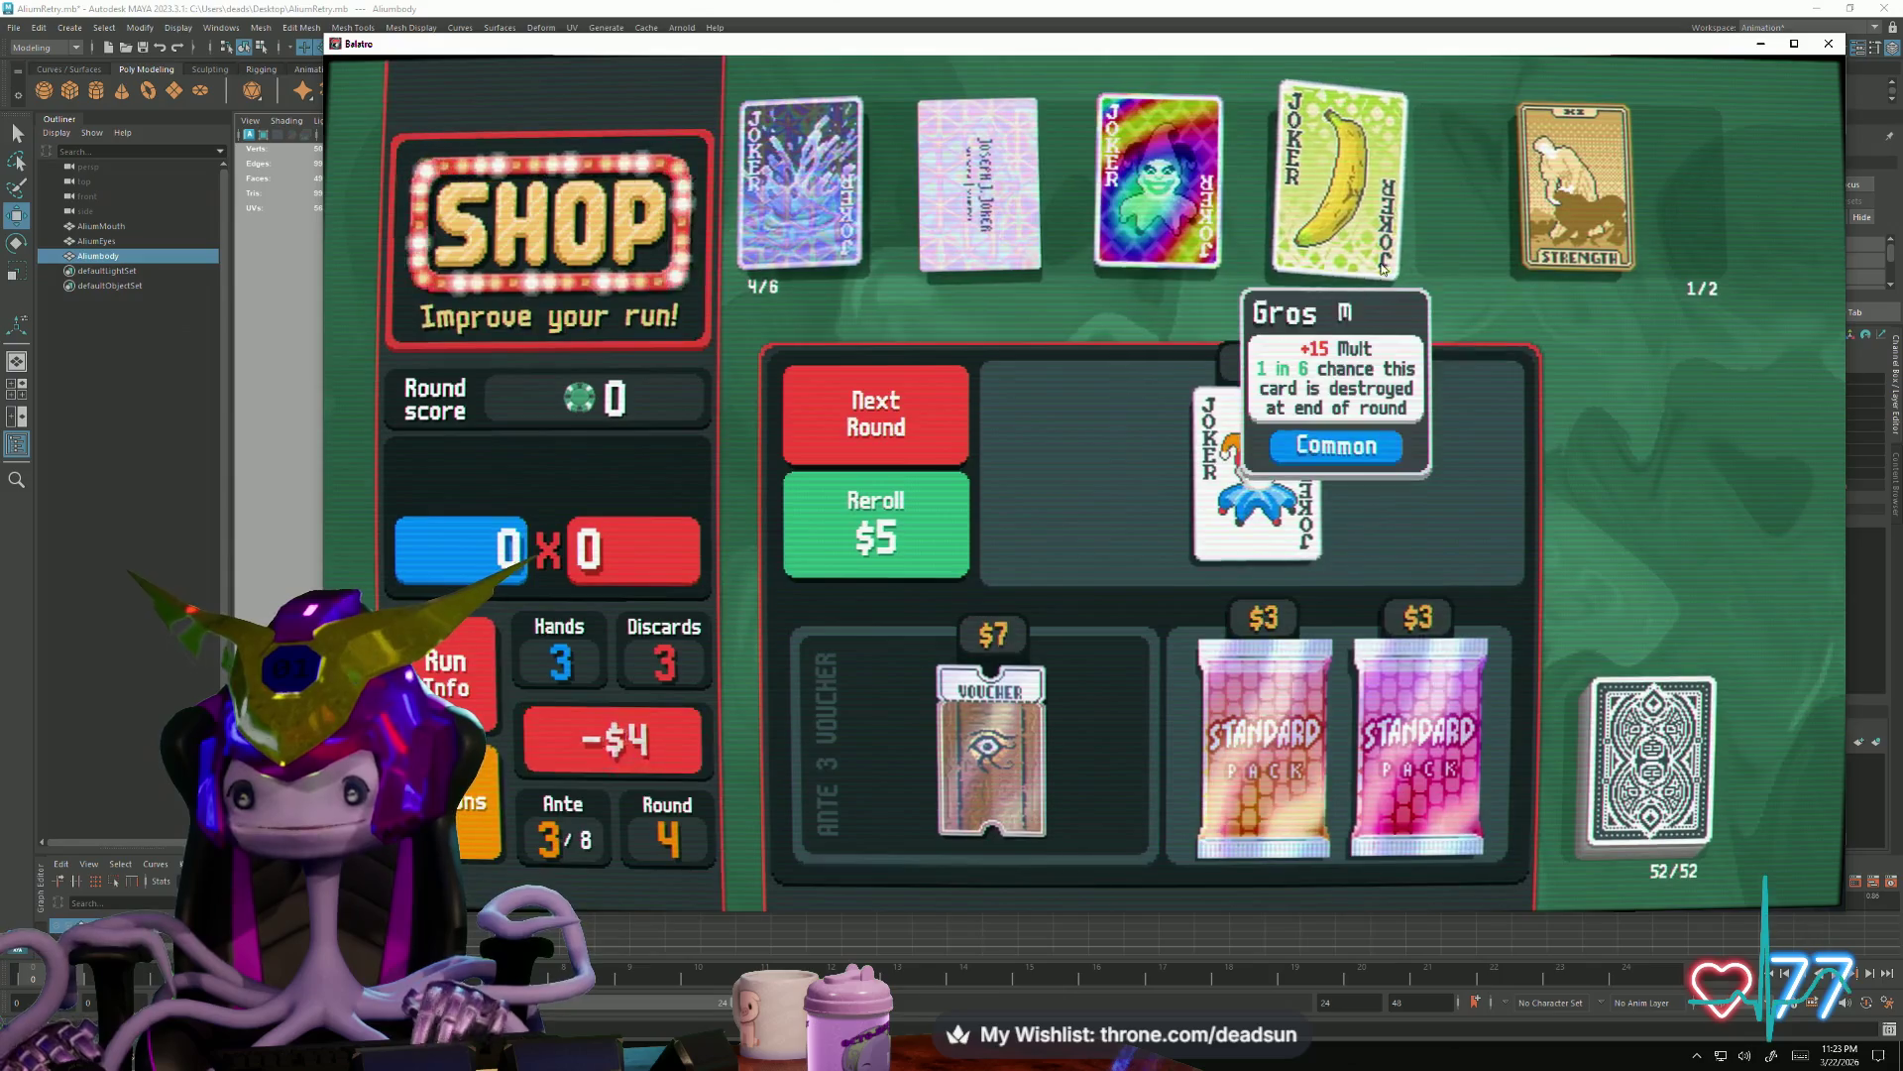
pyautogui.moveTo(1385, 268); pyautogui.dragTo(714, 178)
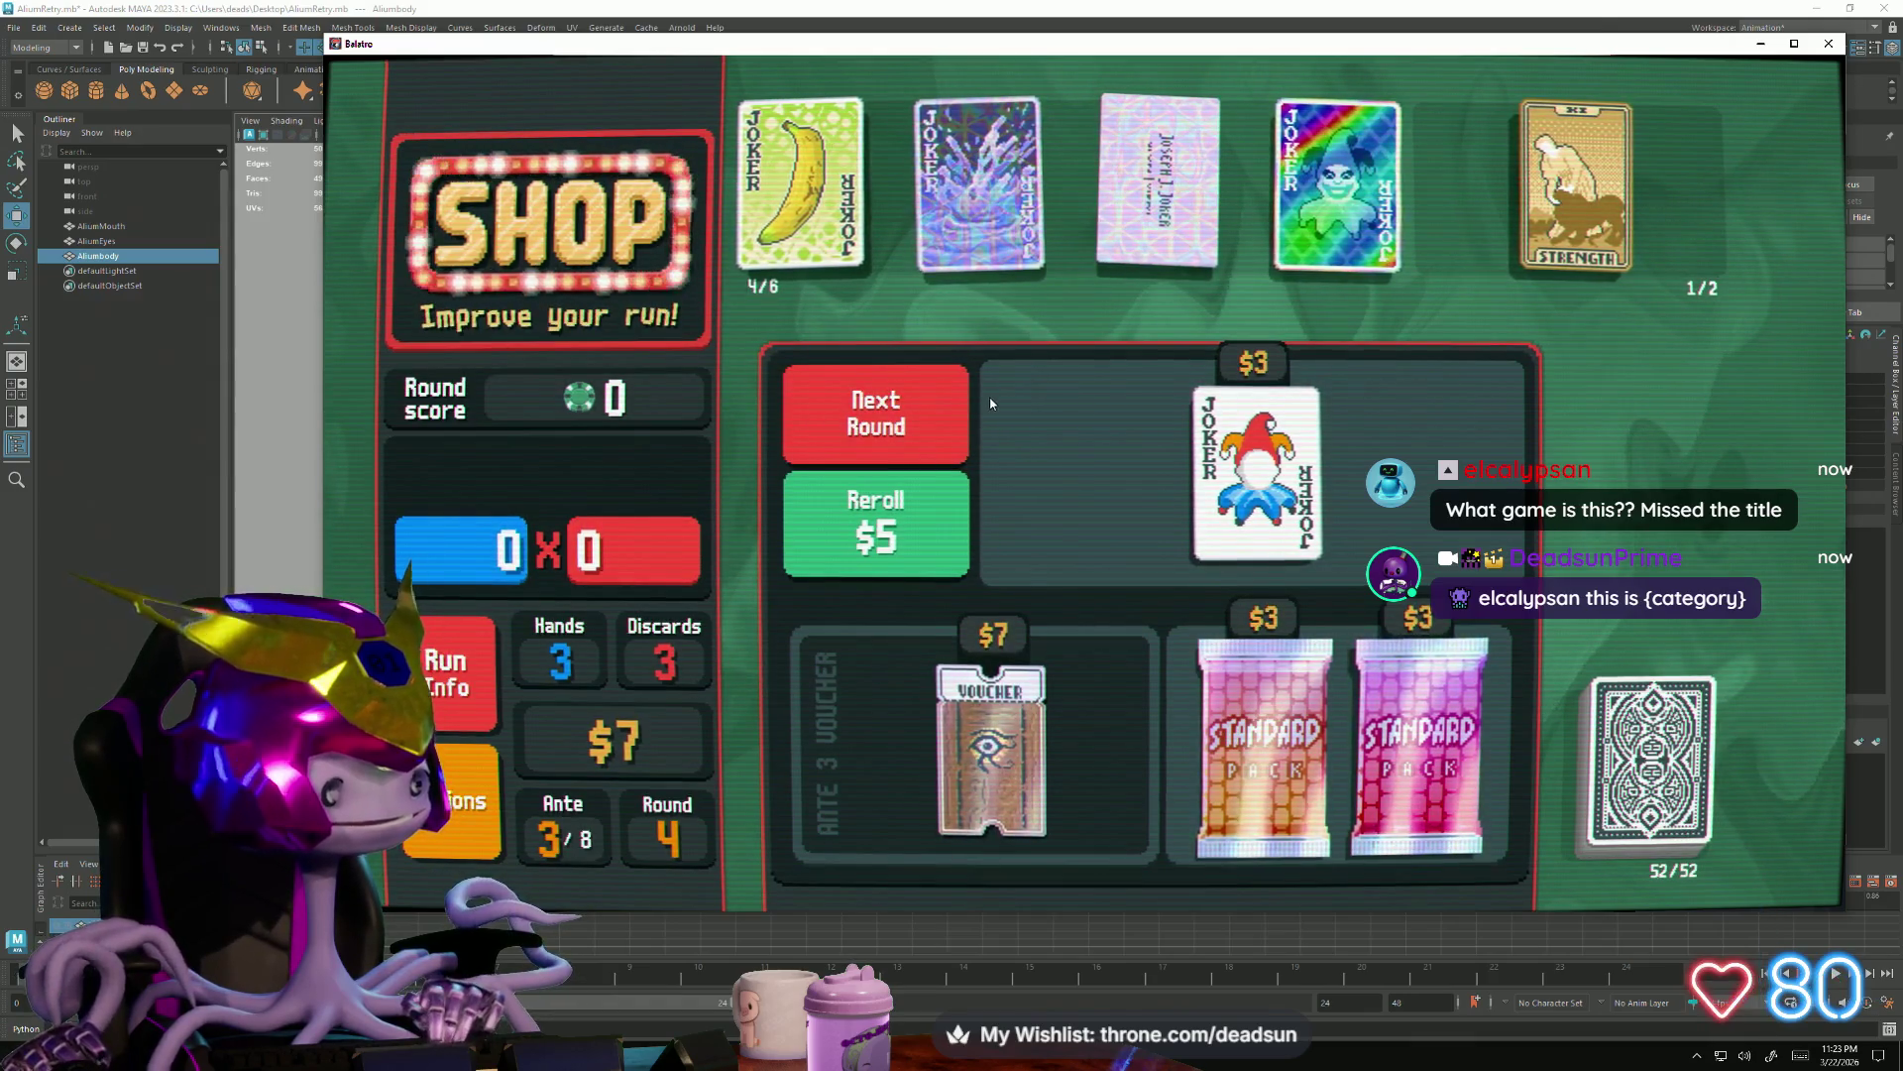
pyautogui.click(959, 404)
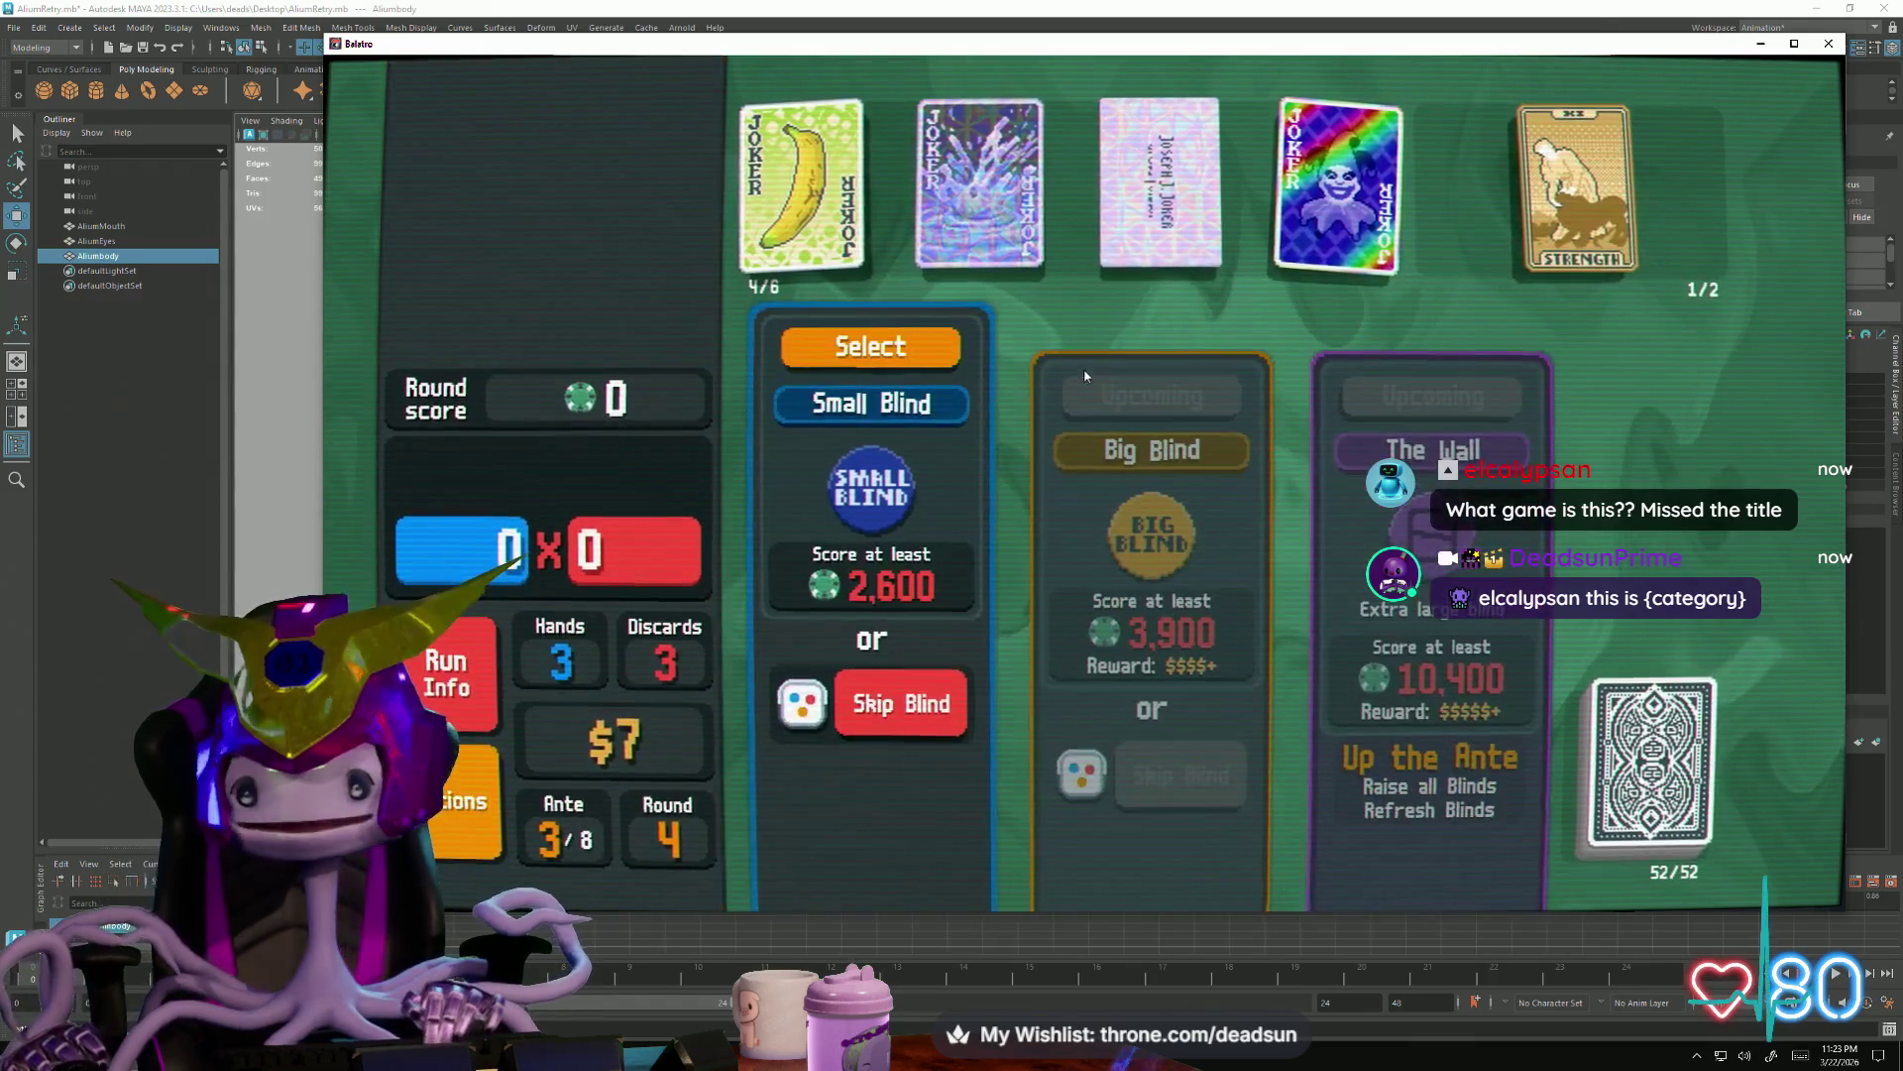
pyautogui.click(939, 357)
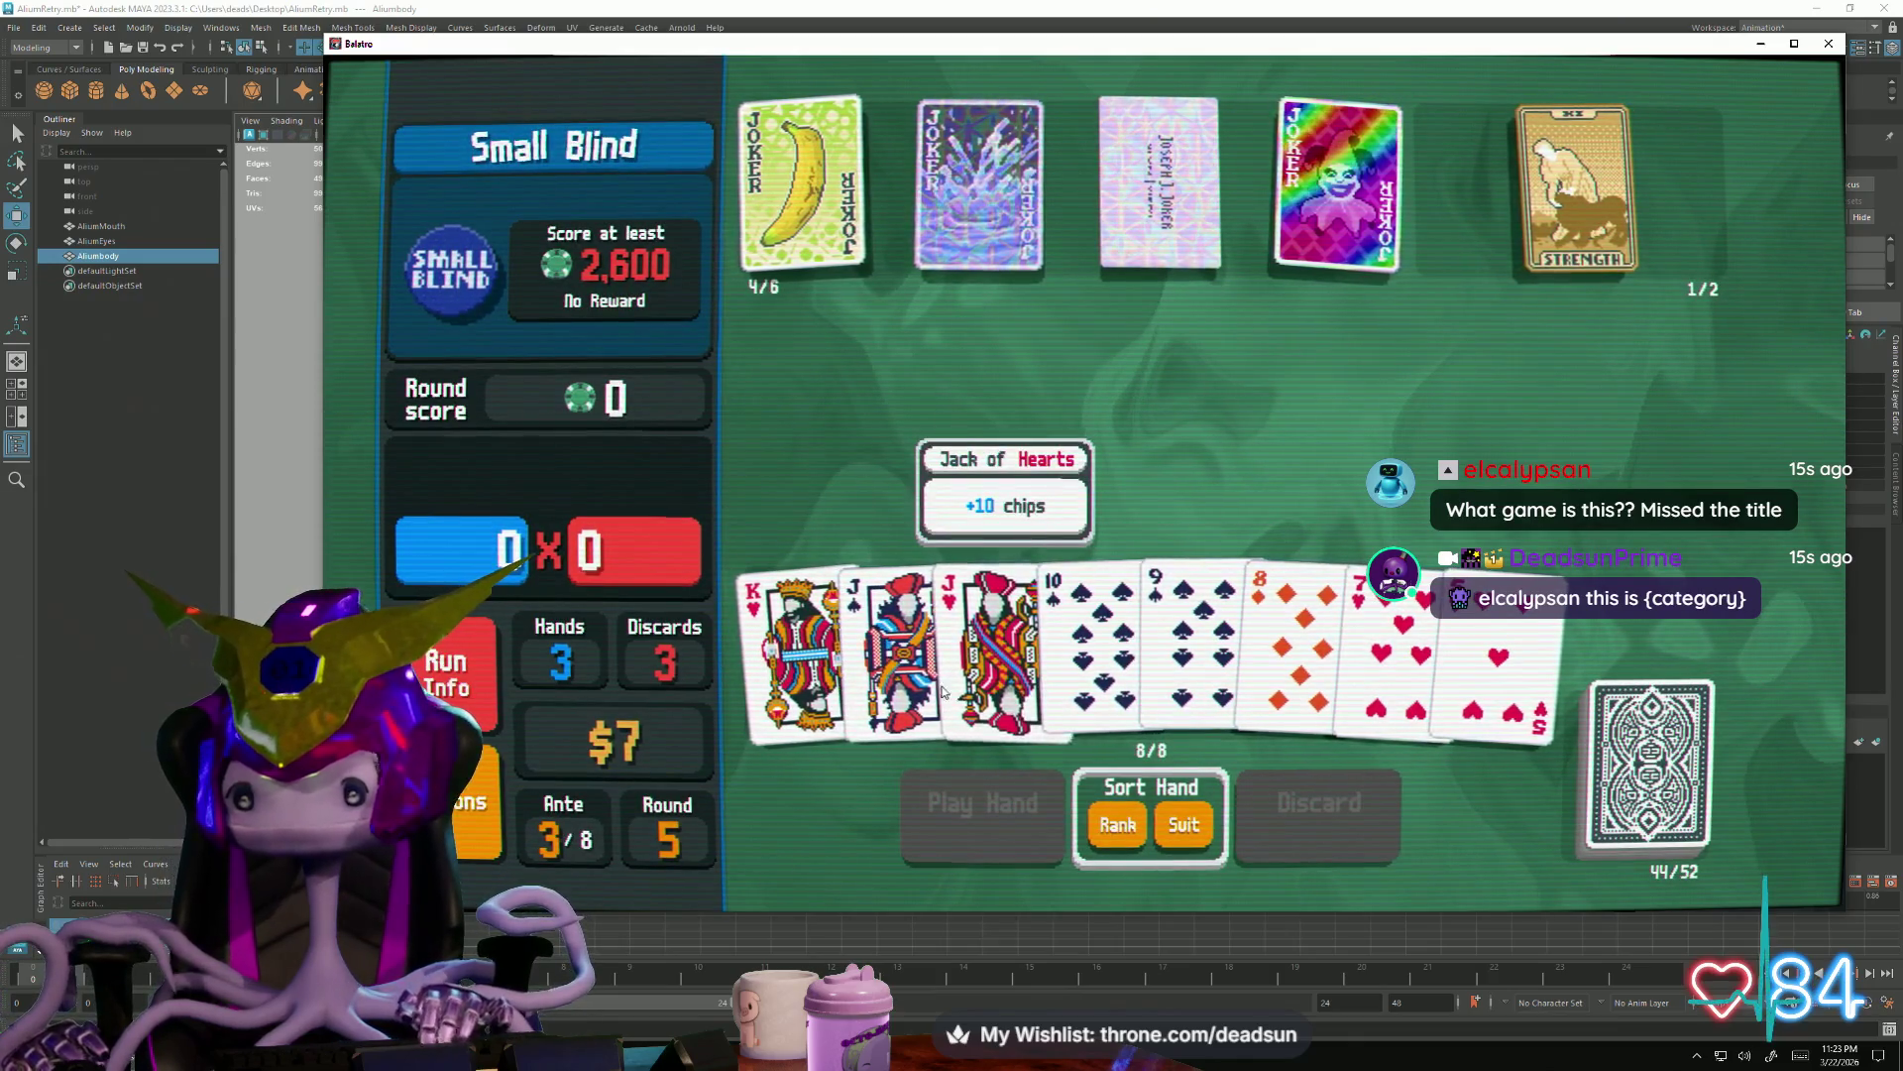
# Play the J-10-9-8-7 Straight for 4,662, cash out and buy the $3 blue jester joker
pyautogui.click(893, 661)
pyautogui.click(1102, 624)
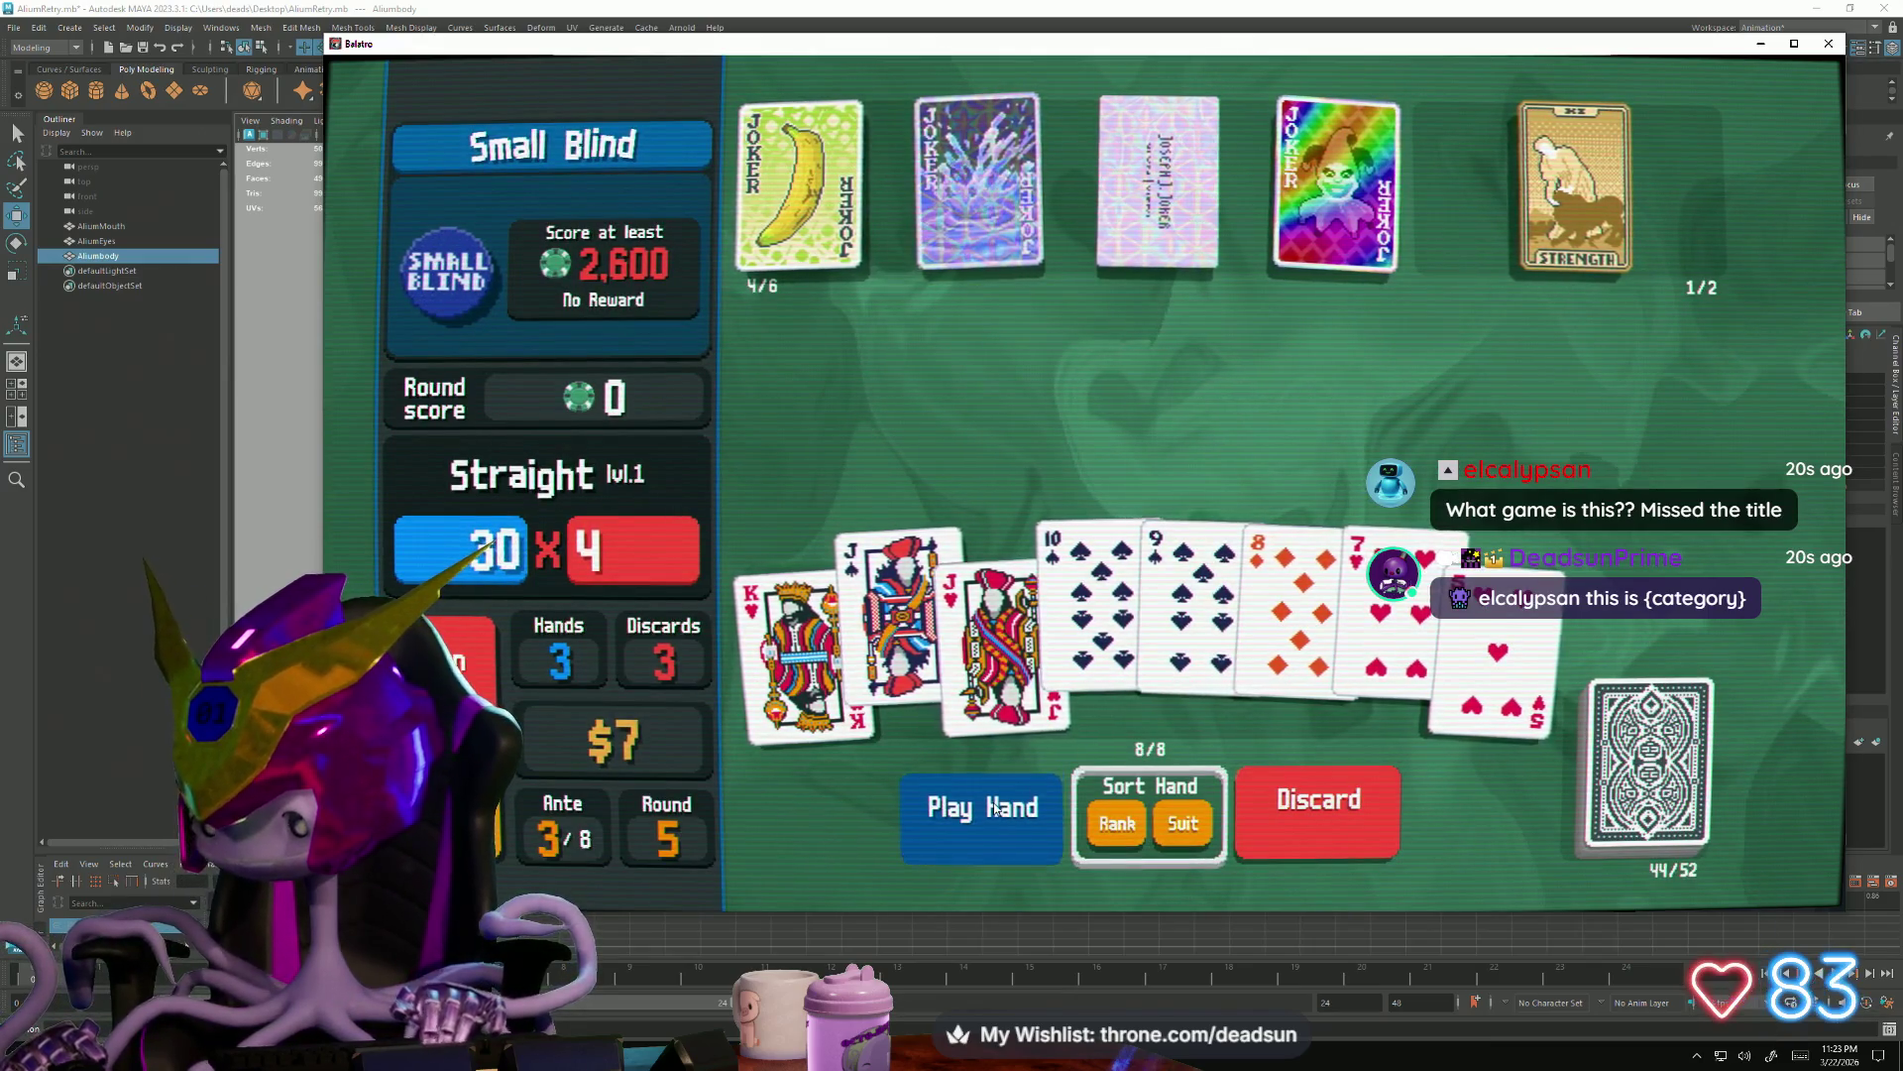
pyautogui.click(995, 809)
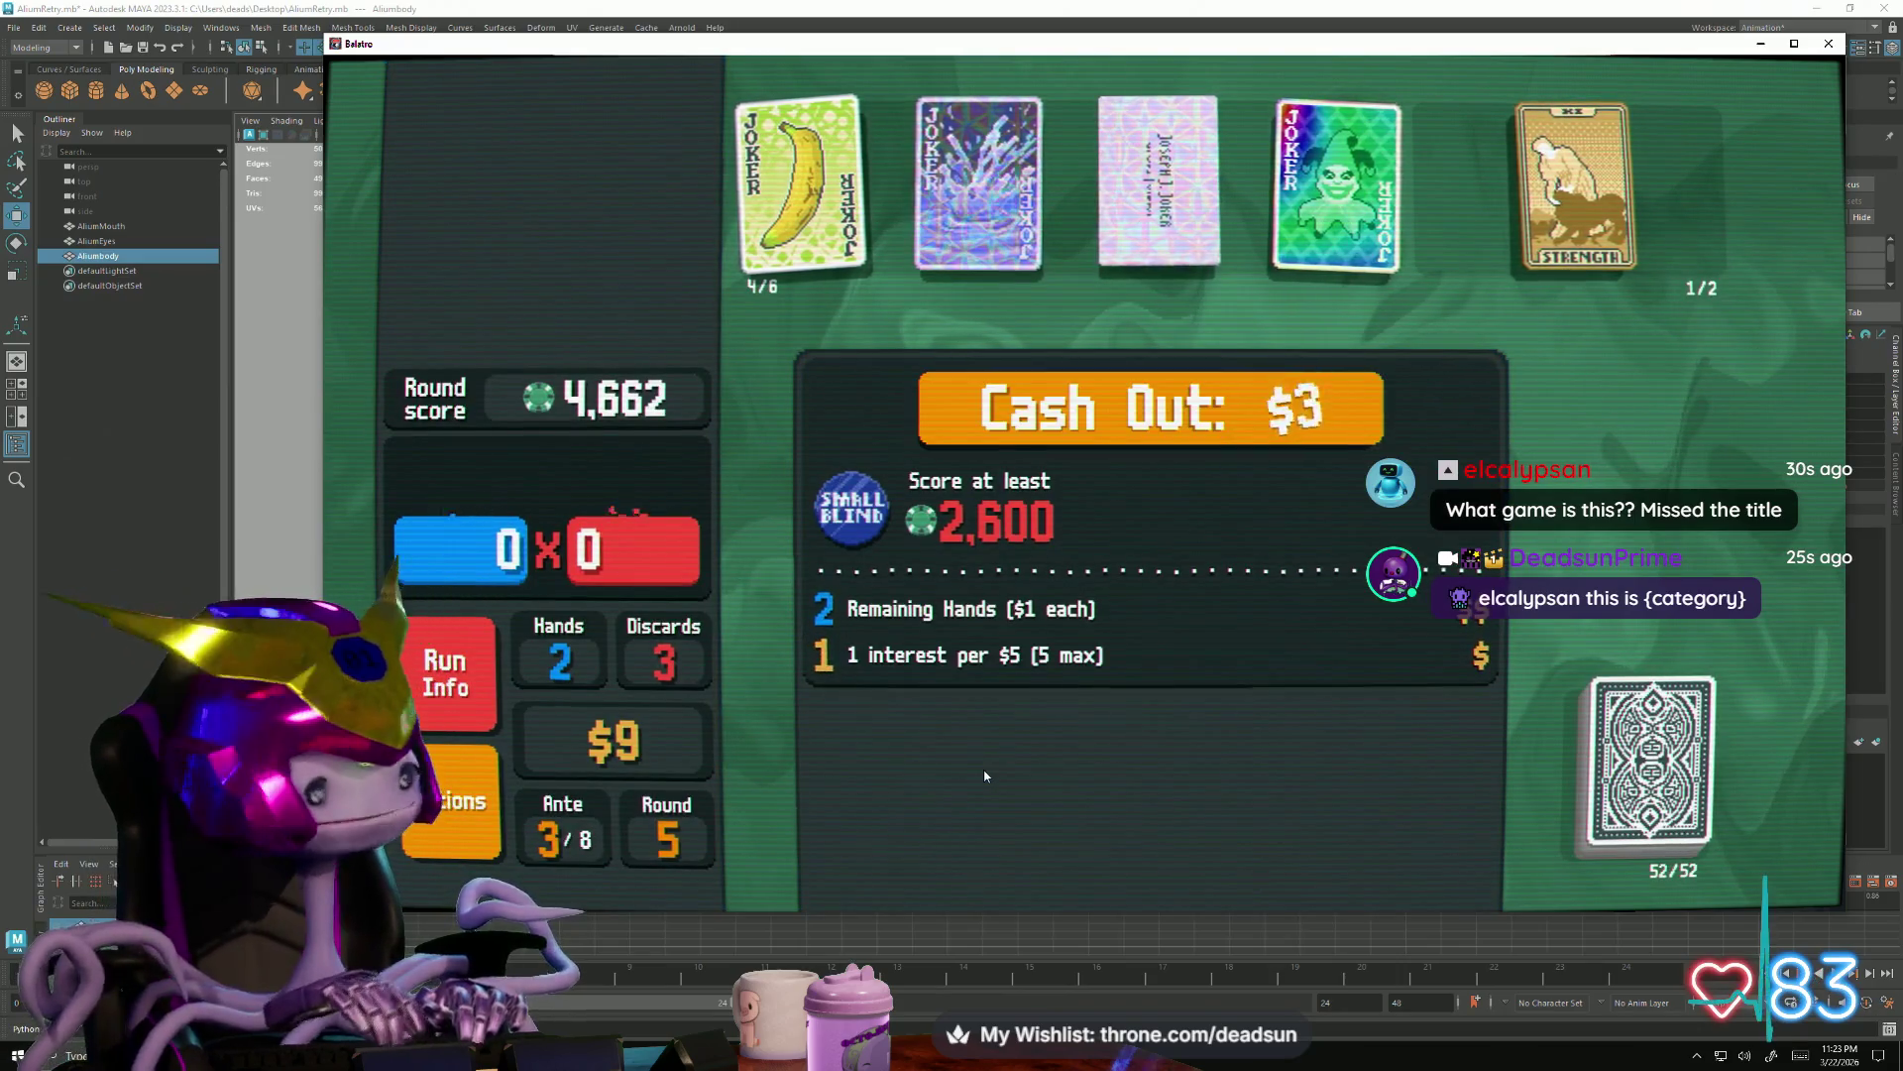
pyautogui.click(1119, 415)
pyautogui.click(1309, 535)
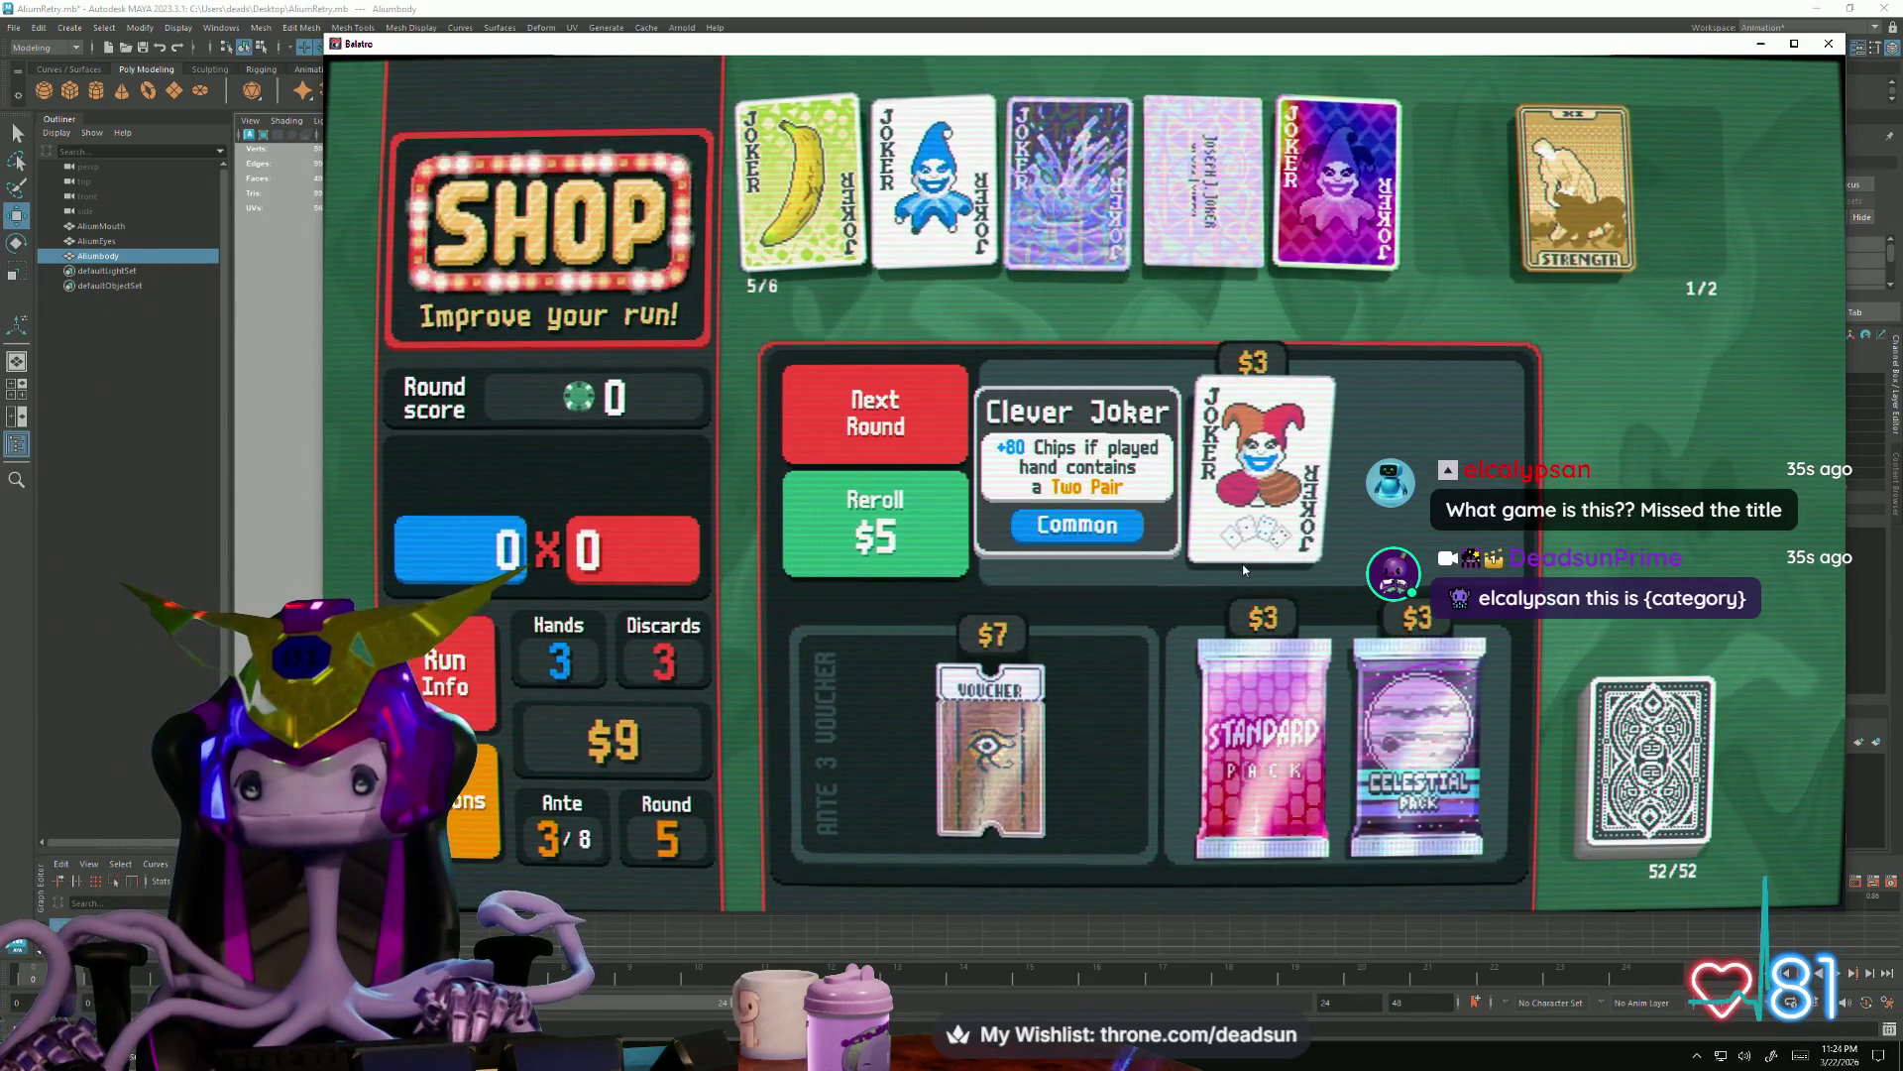
# Buy the Clever Joker to fill the sixth slot and start the Big Blind
pyautogui.click(1244, 569)
pyautogui.click(864, 421)
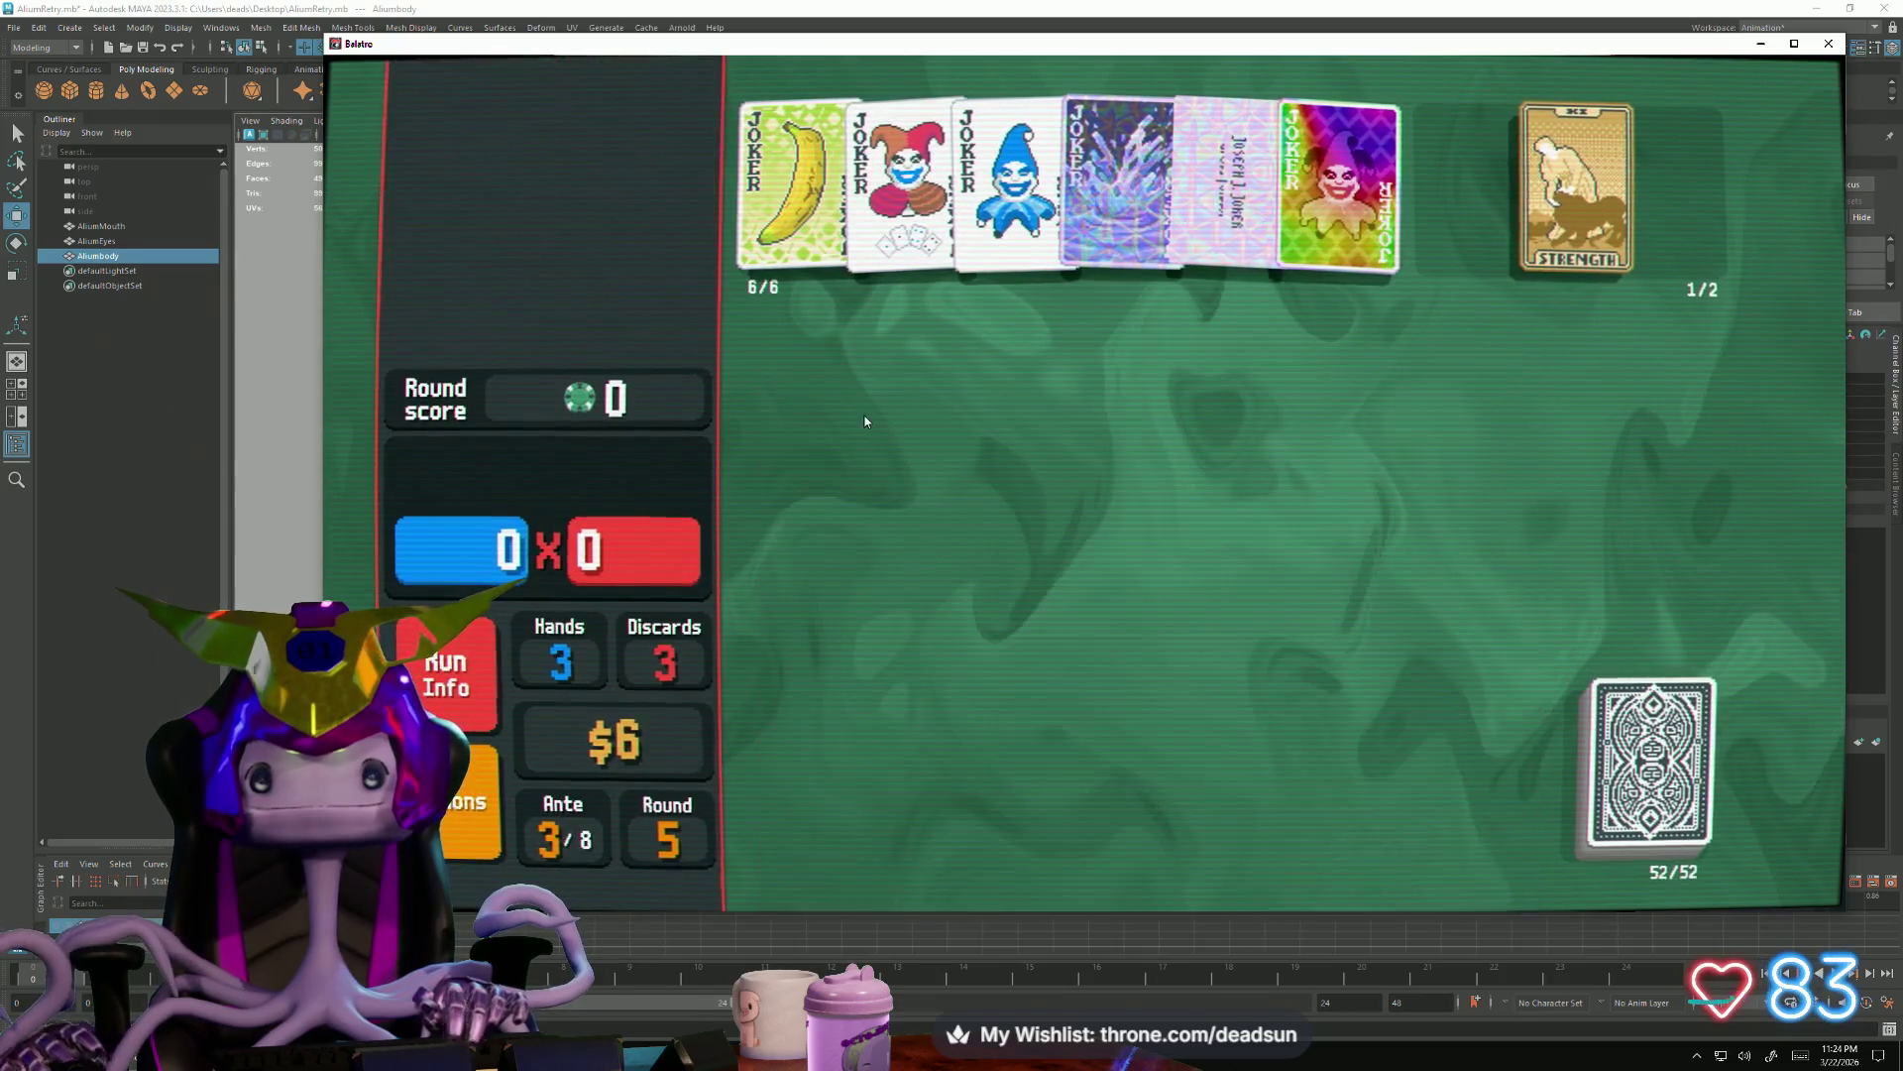
pyautogui.click(1124, 347)
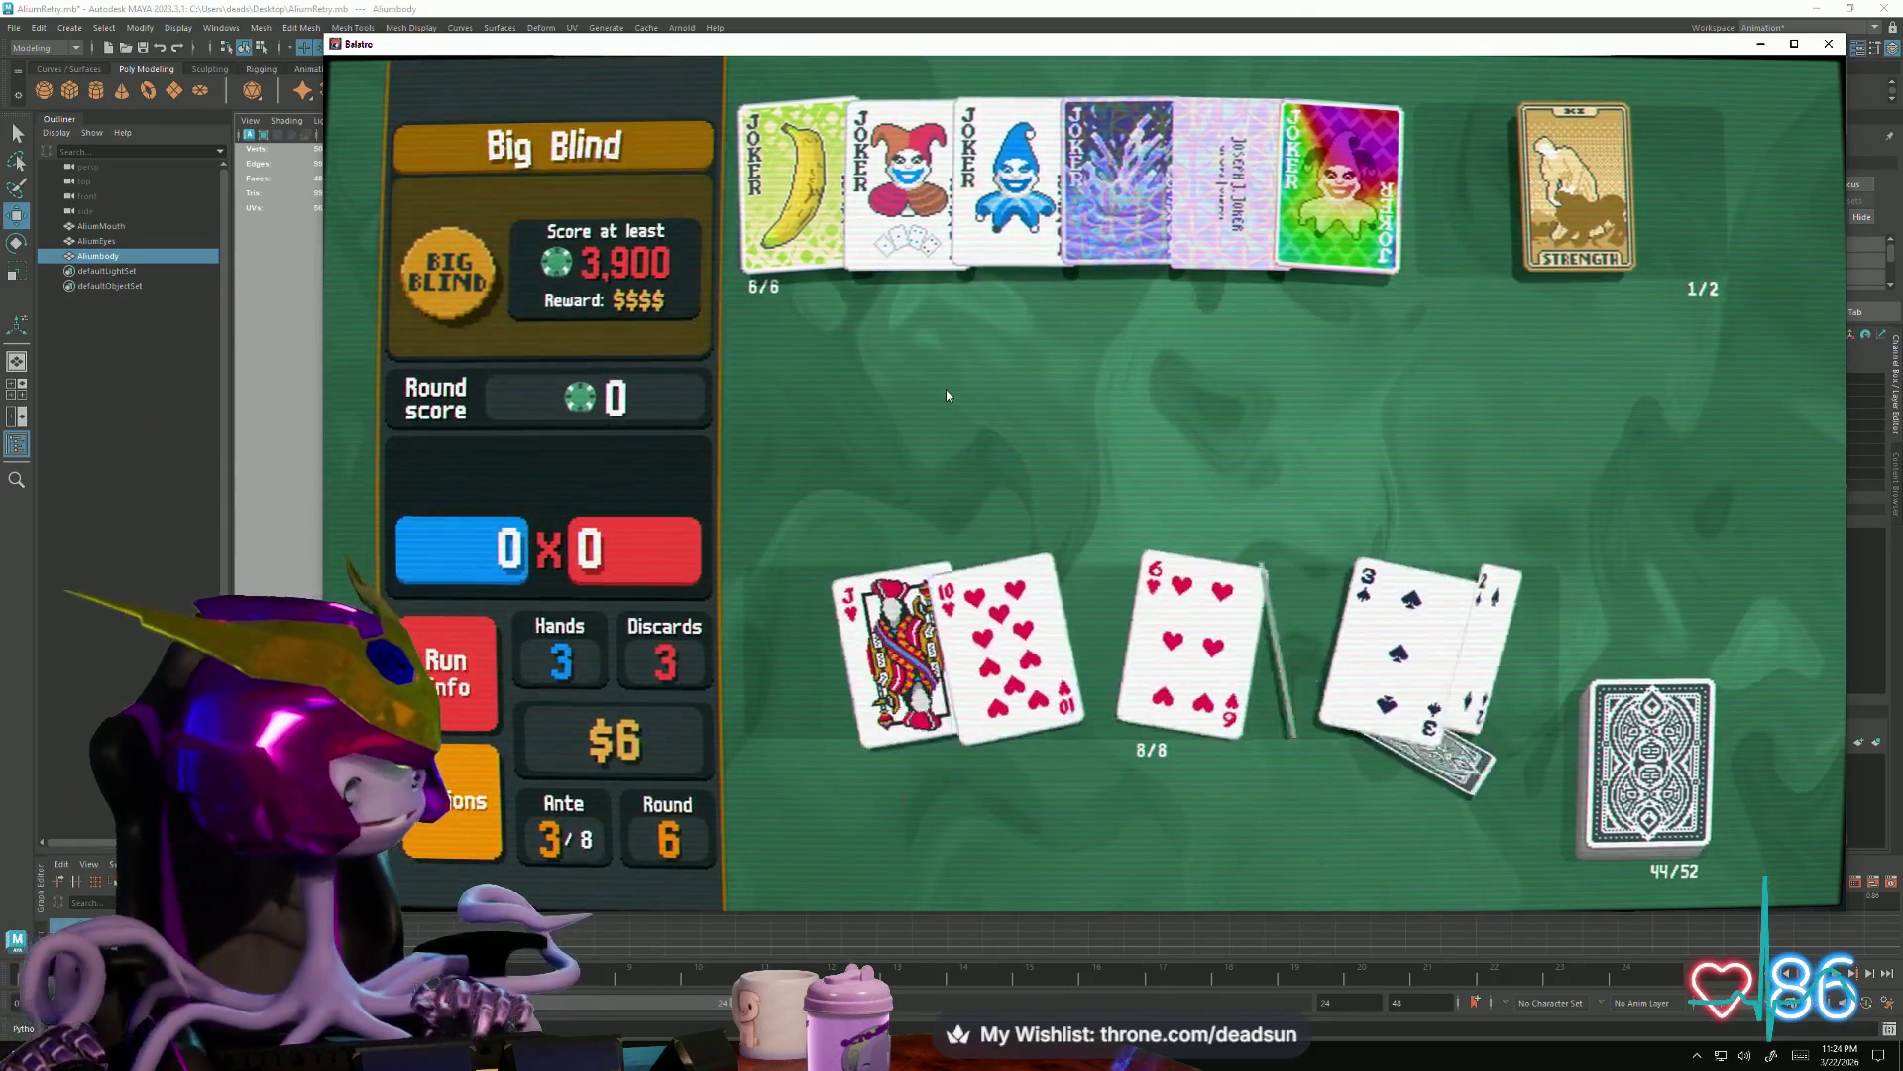
# Discard three times, throwing away the low spades, the 9 and 5, and the 9 of Hearts
pyautogui.click(1487, 624)
pyautogui.click(1338, 654)
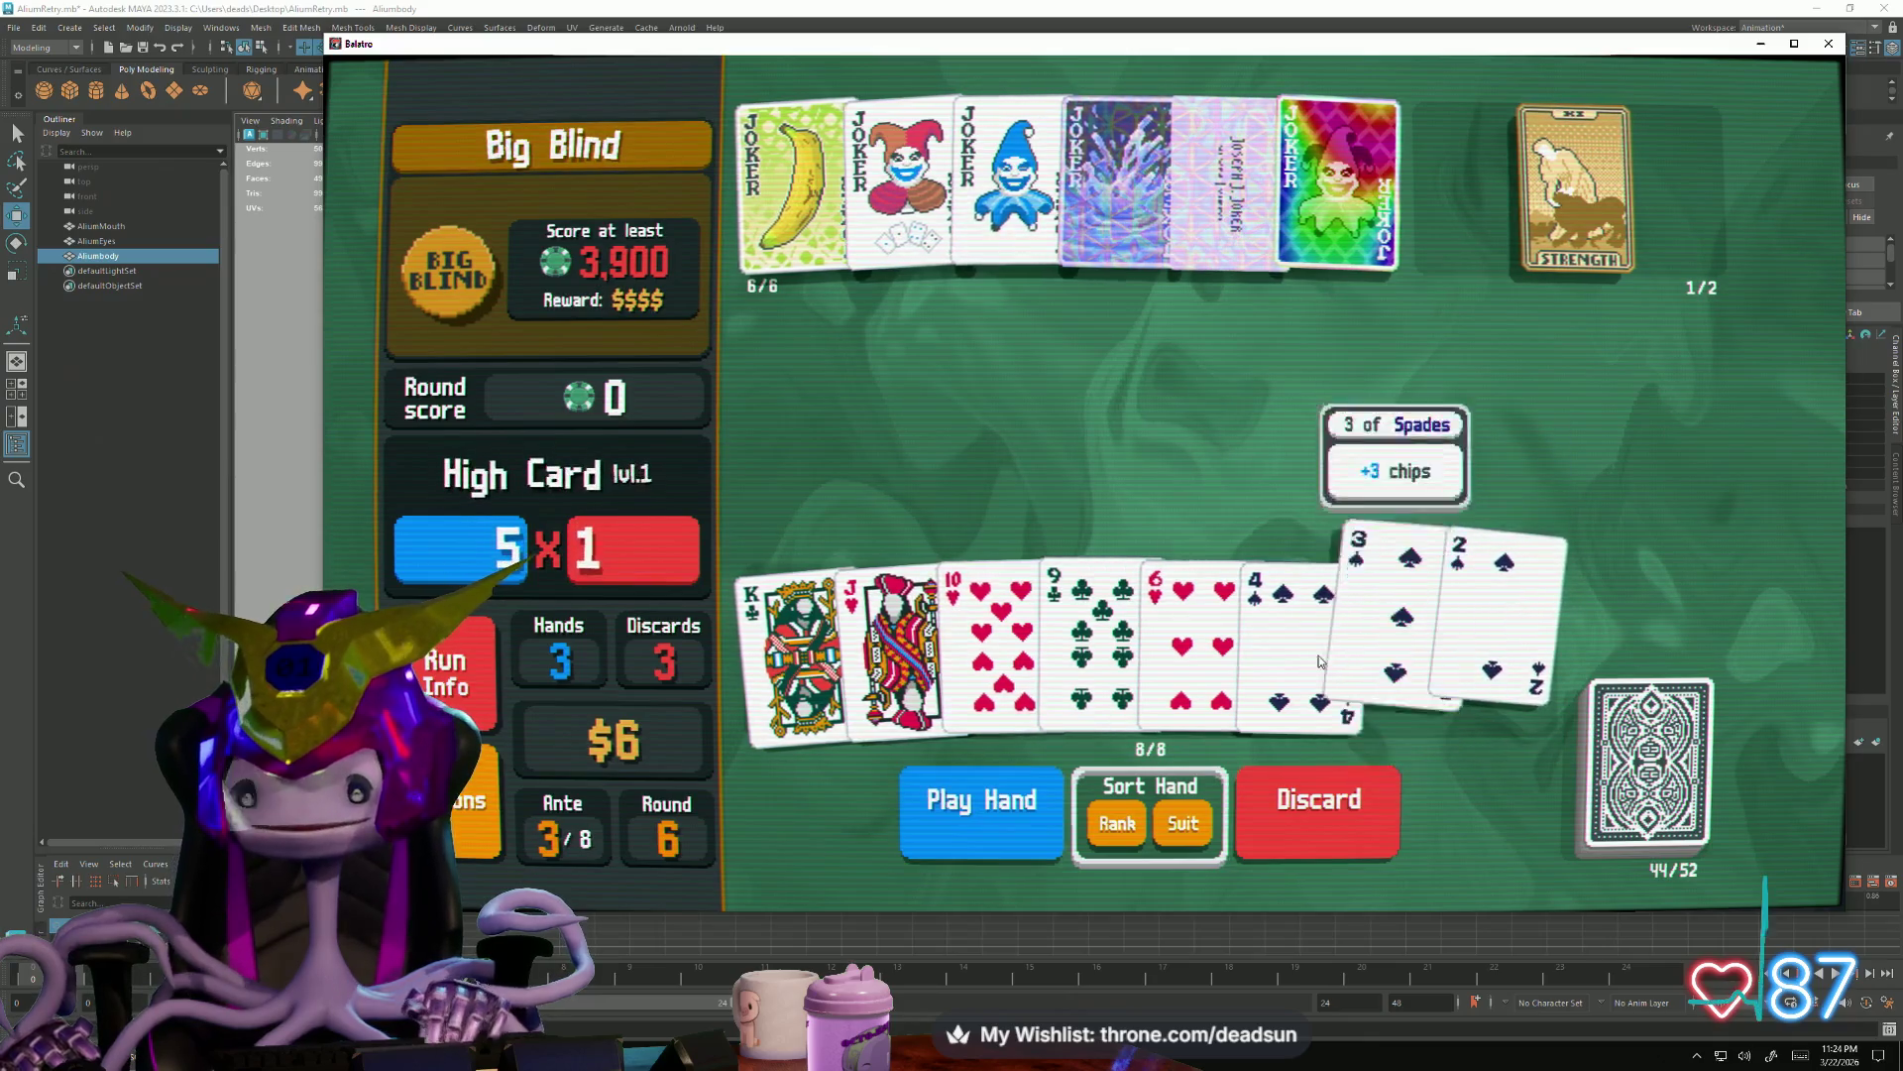
pyautogui.click(1243, 776)
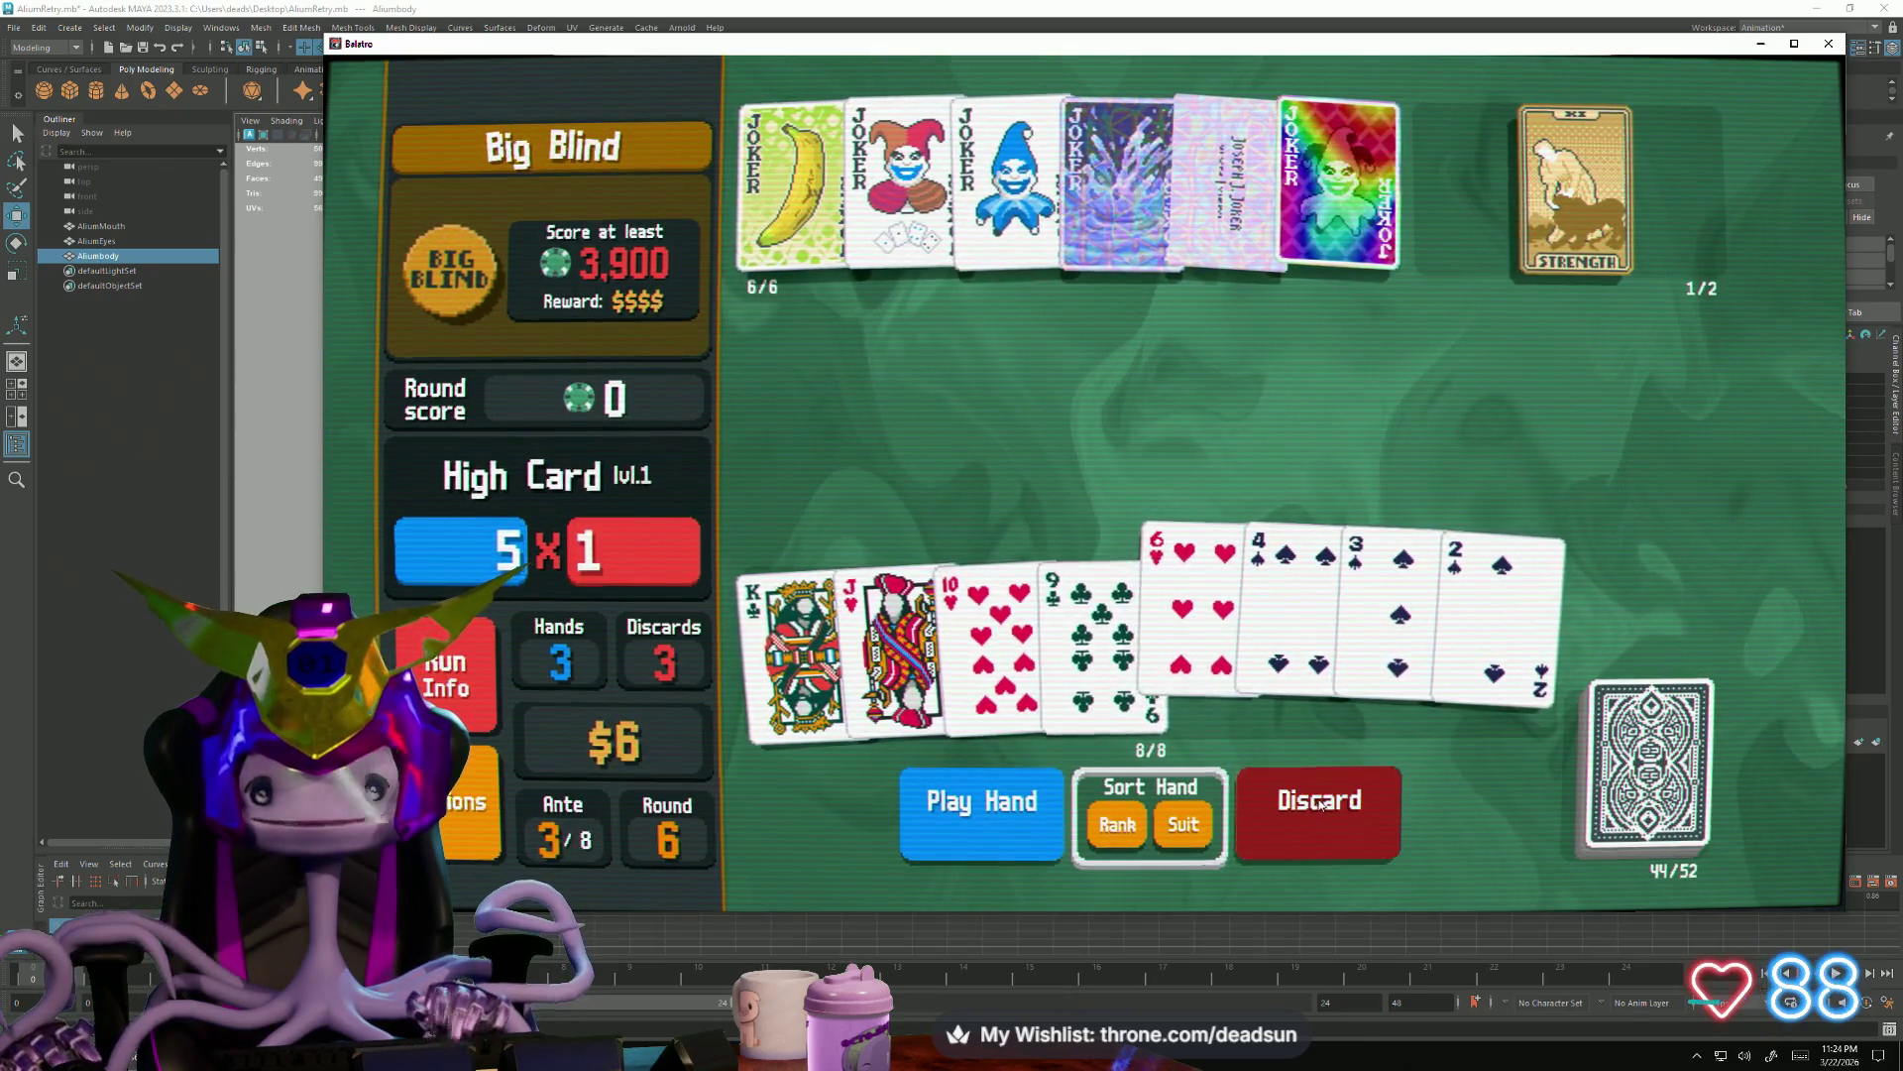
pyautogui.click(1190, 632)
pyautogui.click(1288, 631)
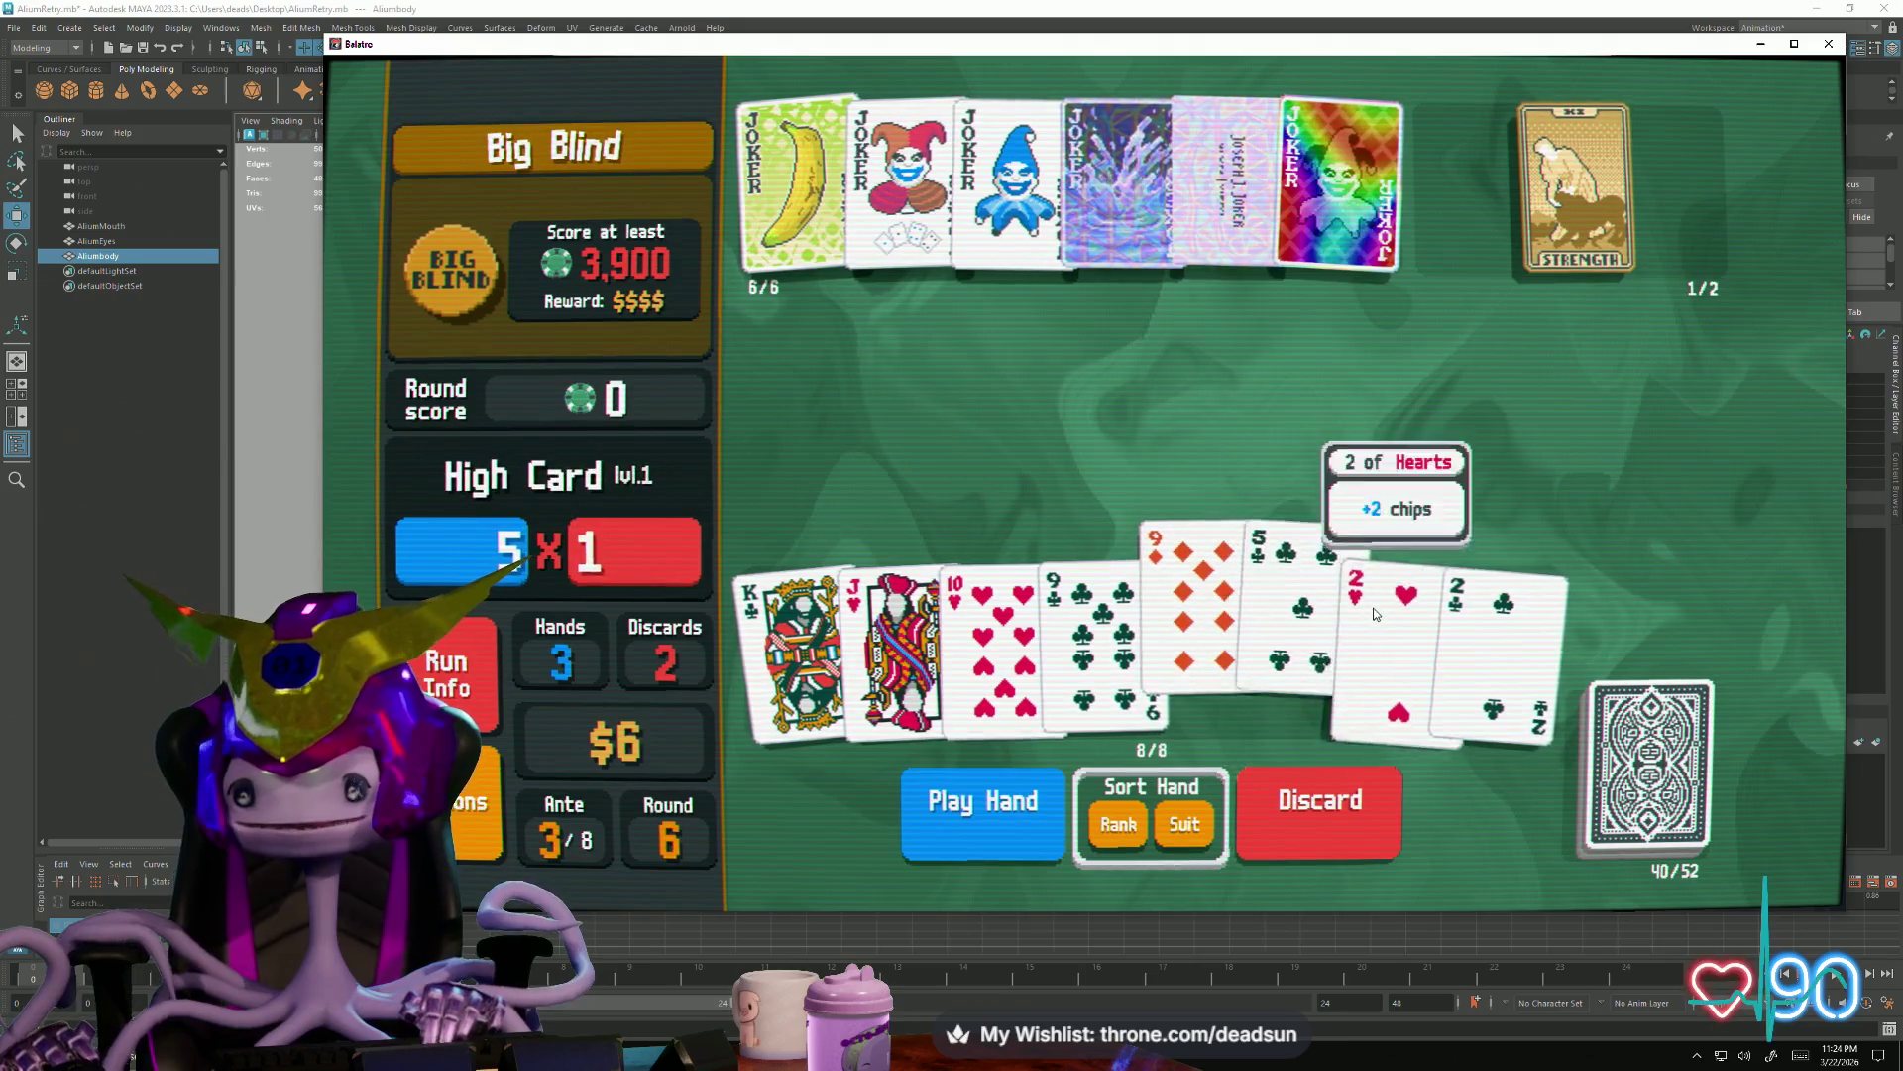
pyautogui.click(1307, 804)
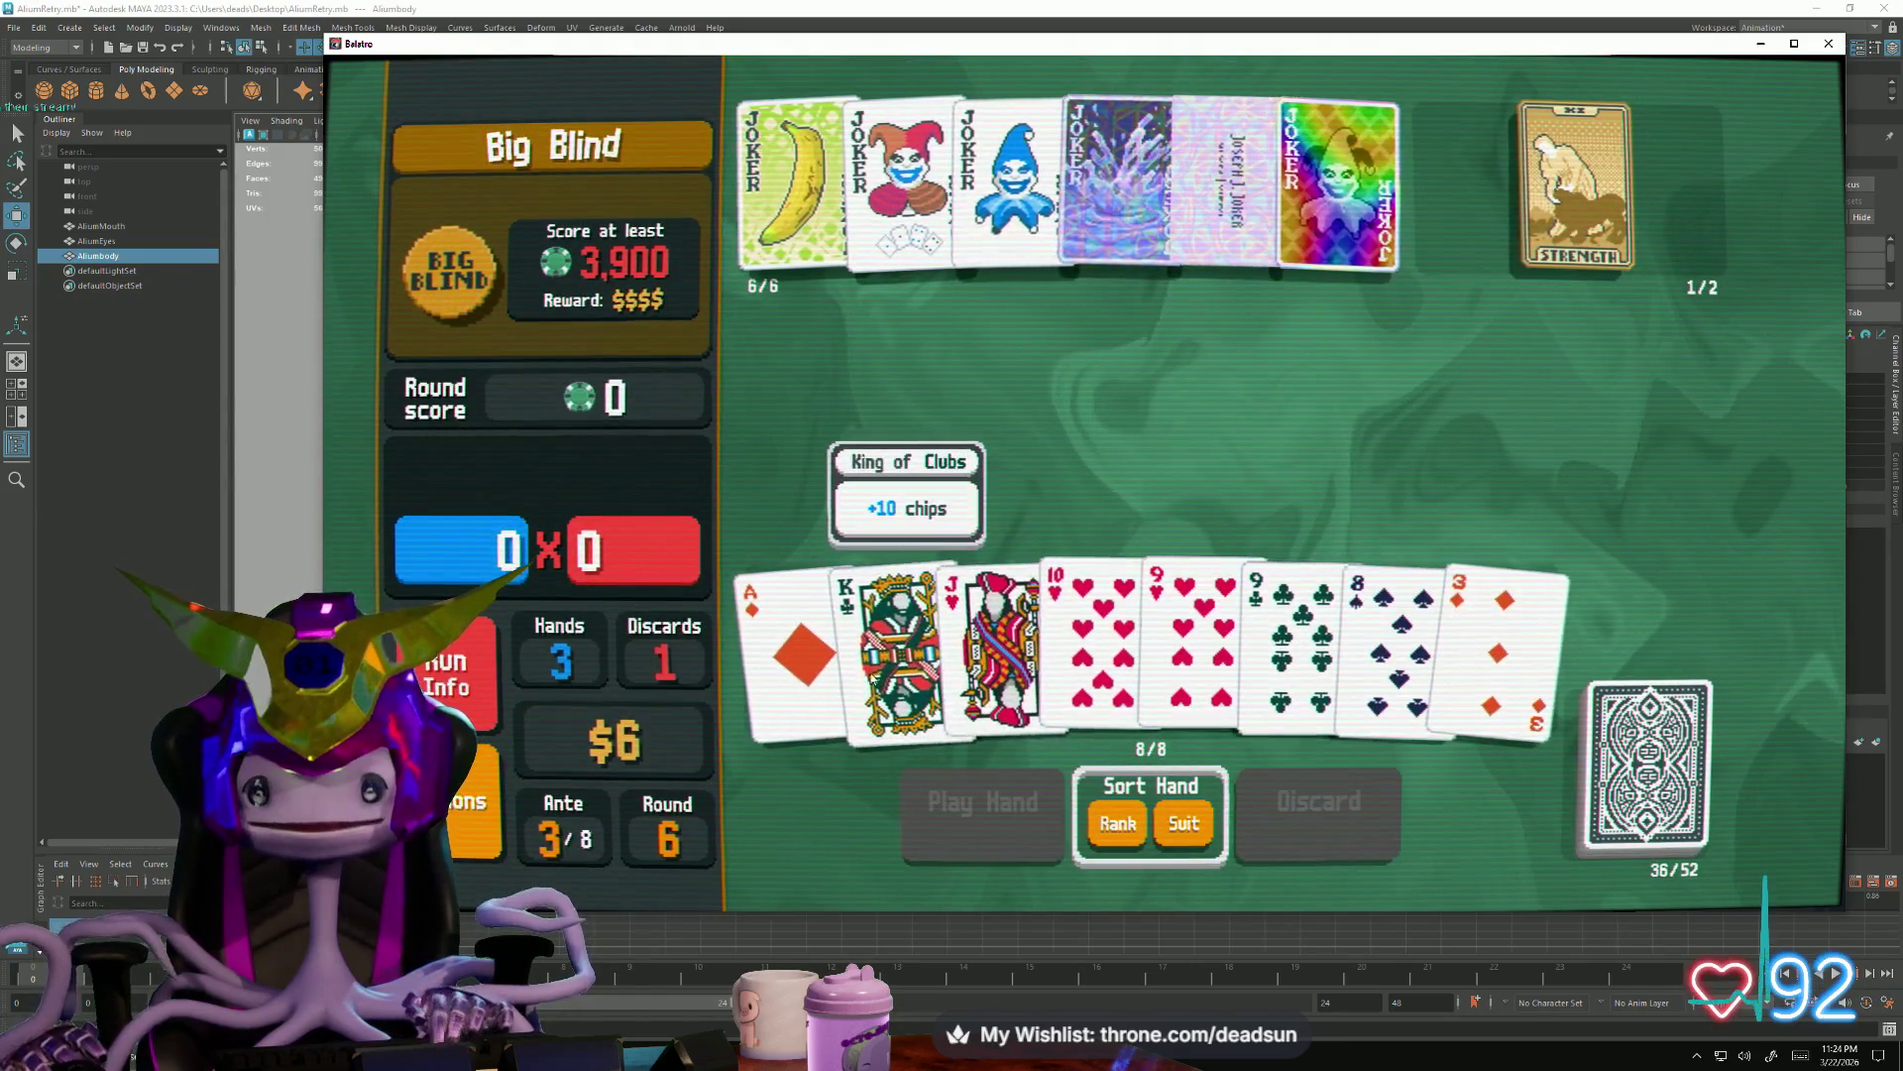
pyautogui.click(1190, 631)
pyautogui.click(1196, 625)
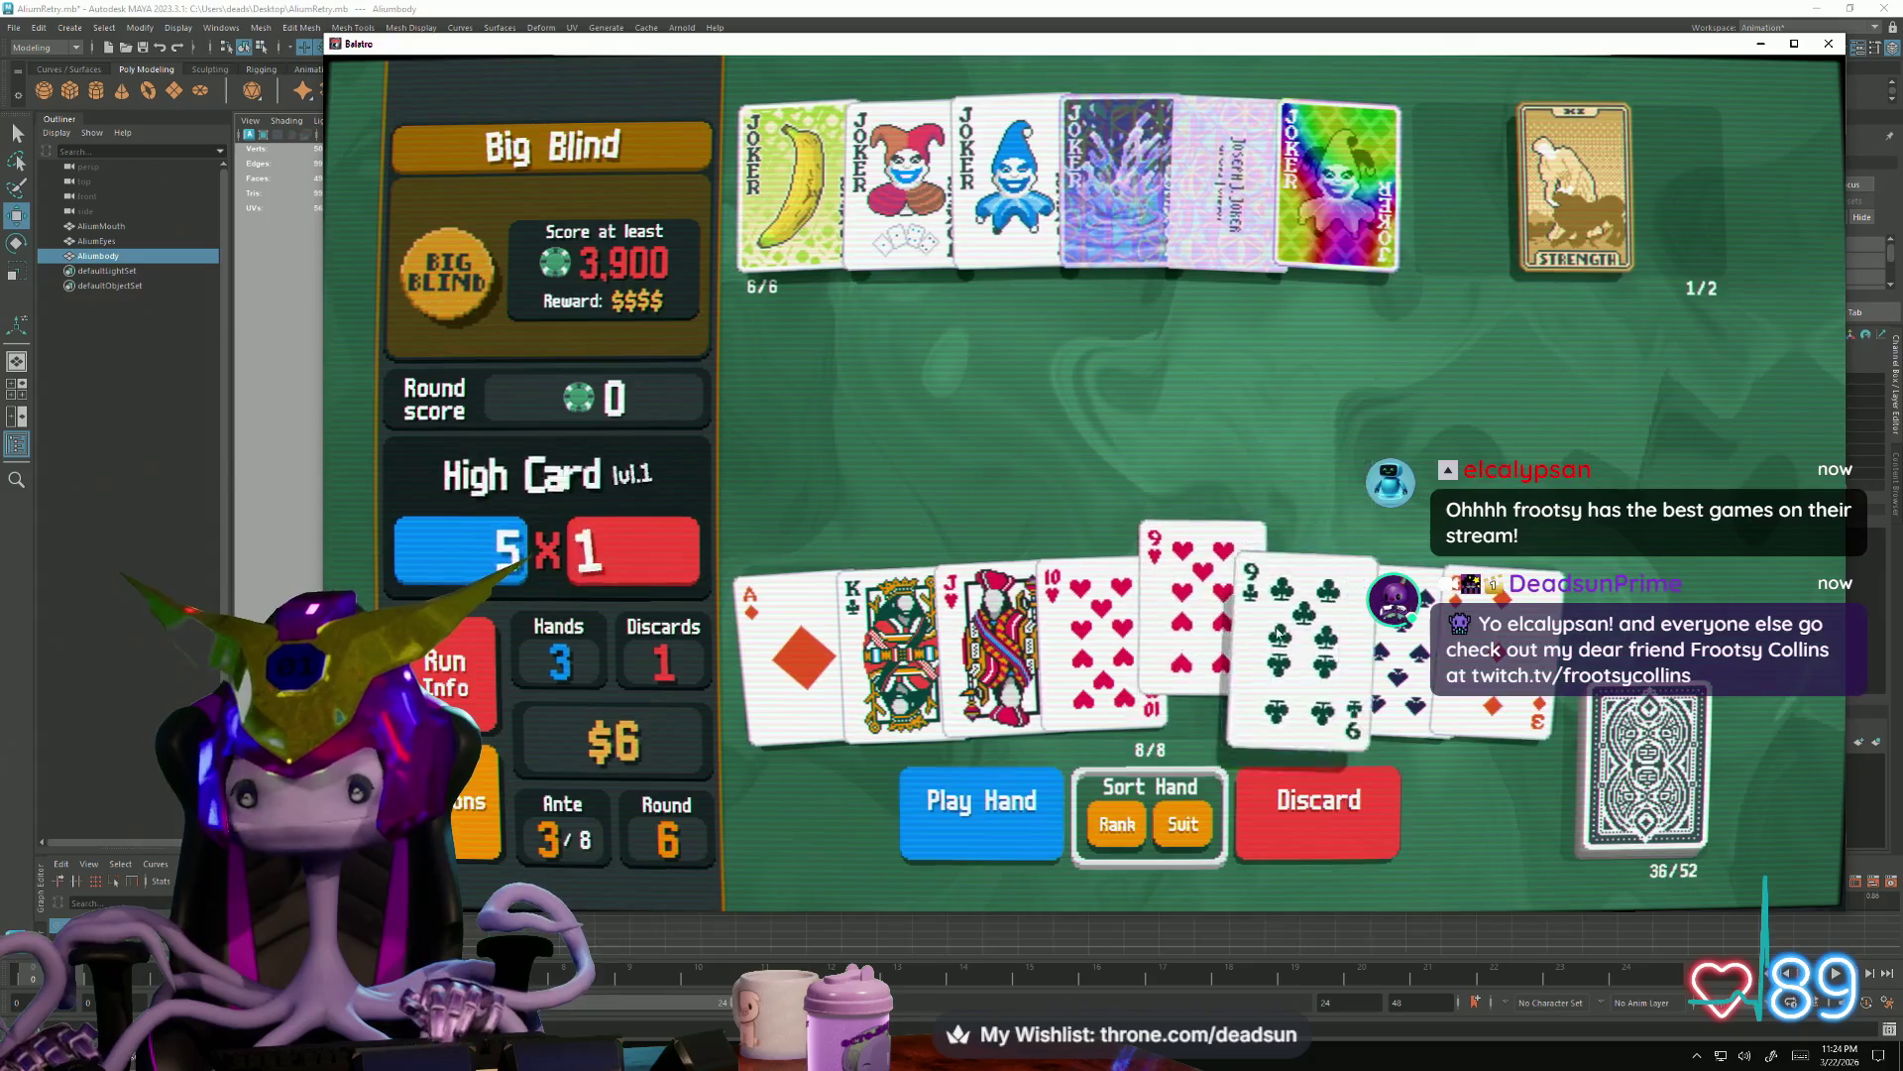
pyautogui.click(1348, 842)
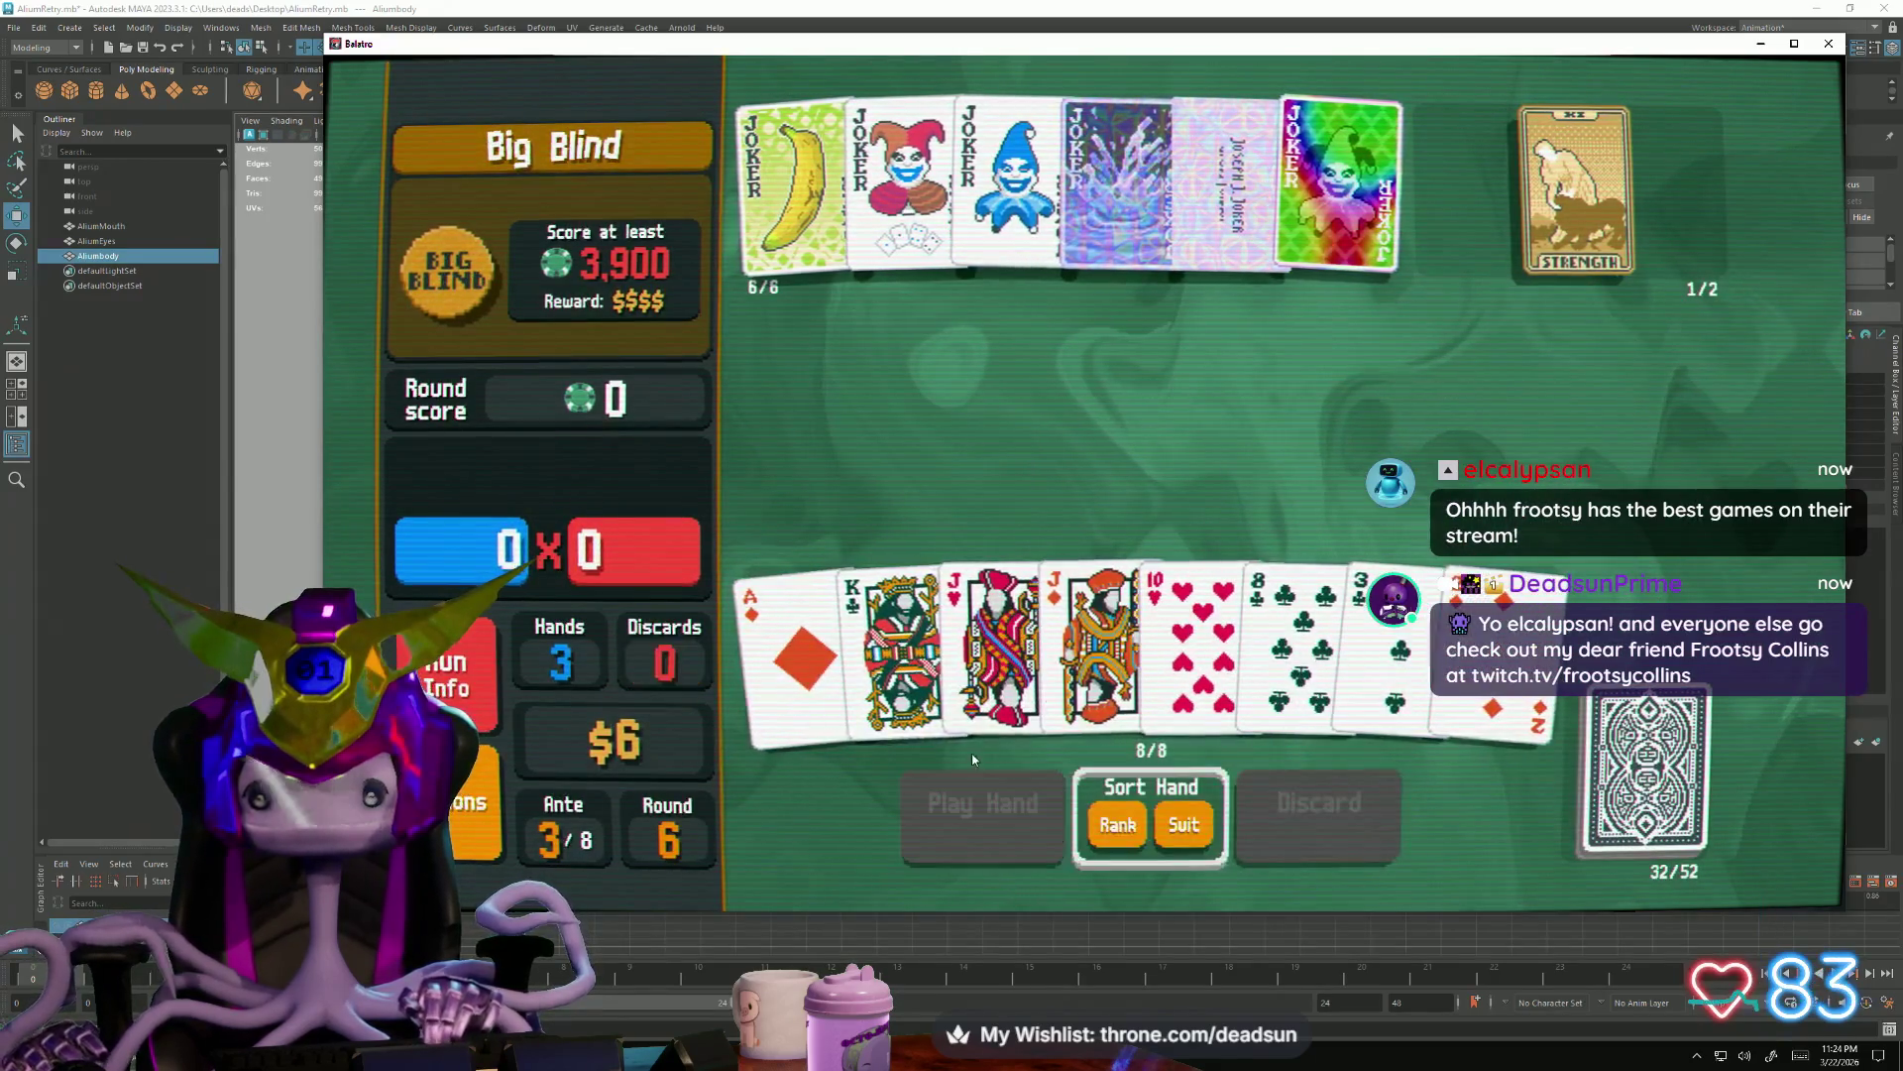
# Use Strength to raise the Jack of Hearts to a Queen
pyautogui.click(969, 732)
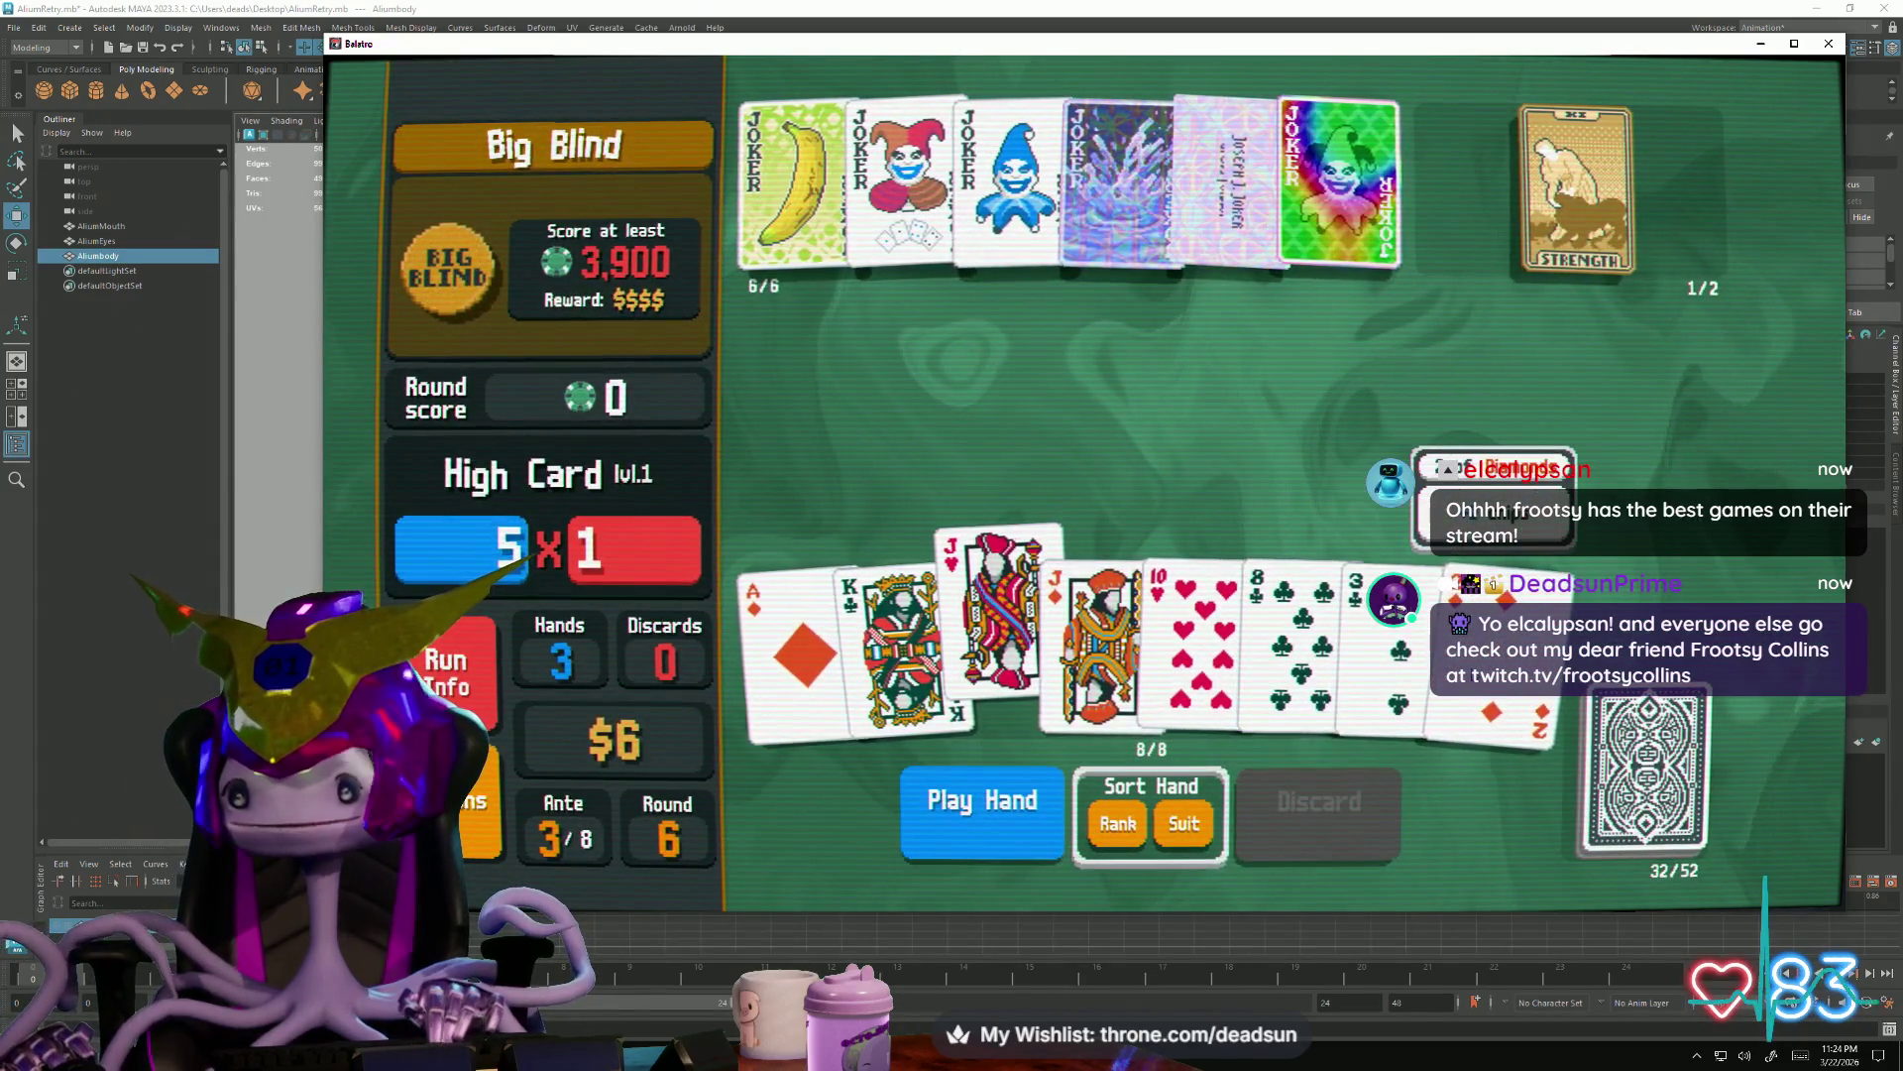
pyautogui.click(1609, 225)
pyautogui.click(1668, 239)
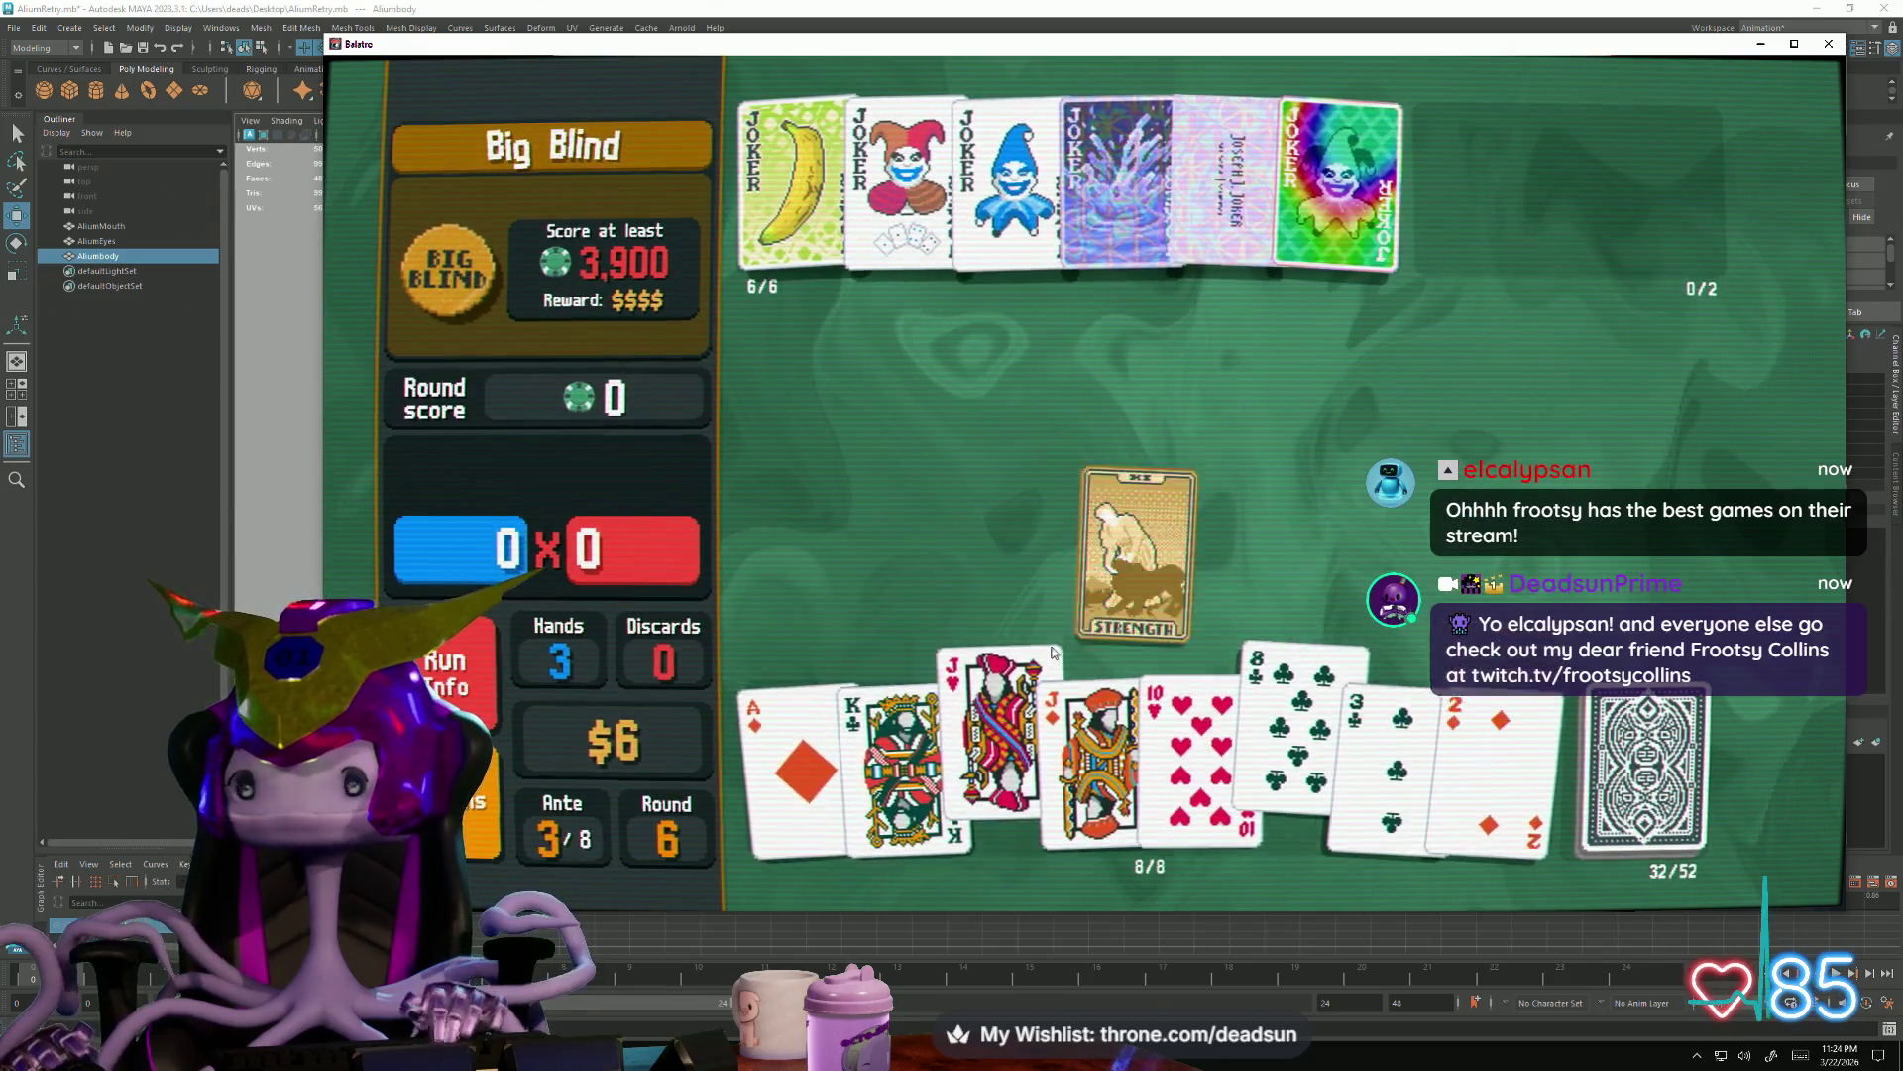
# Play the A-K-Q-J-10 Straight for 7,560, cash out and buy the Saturn planet card
pyautogui.click(793, 710)
pyautogui.click(900, 655)
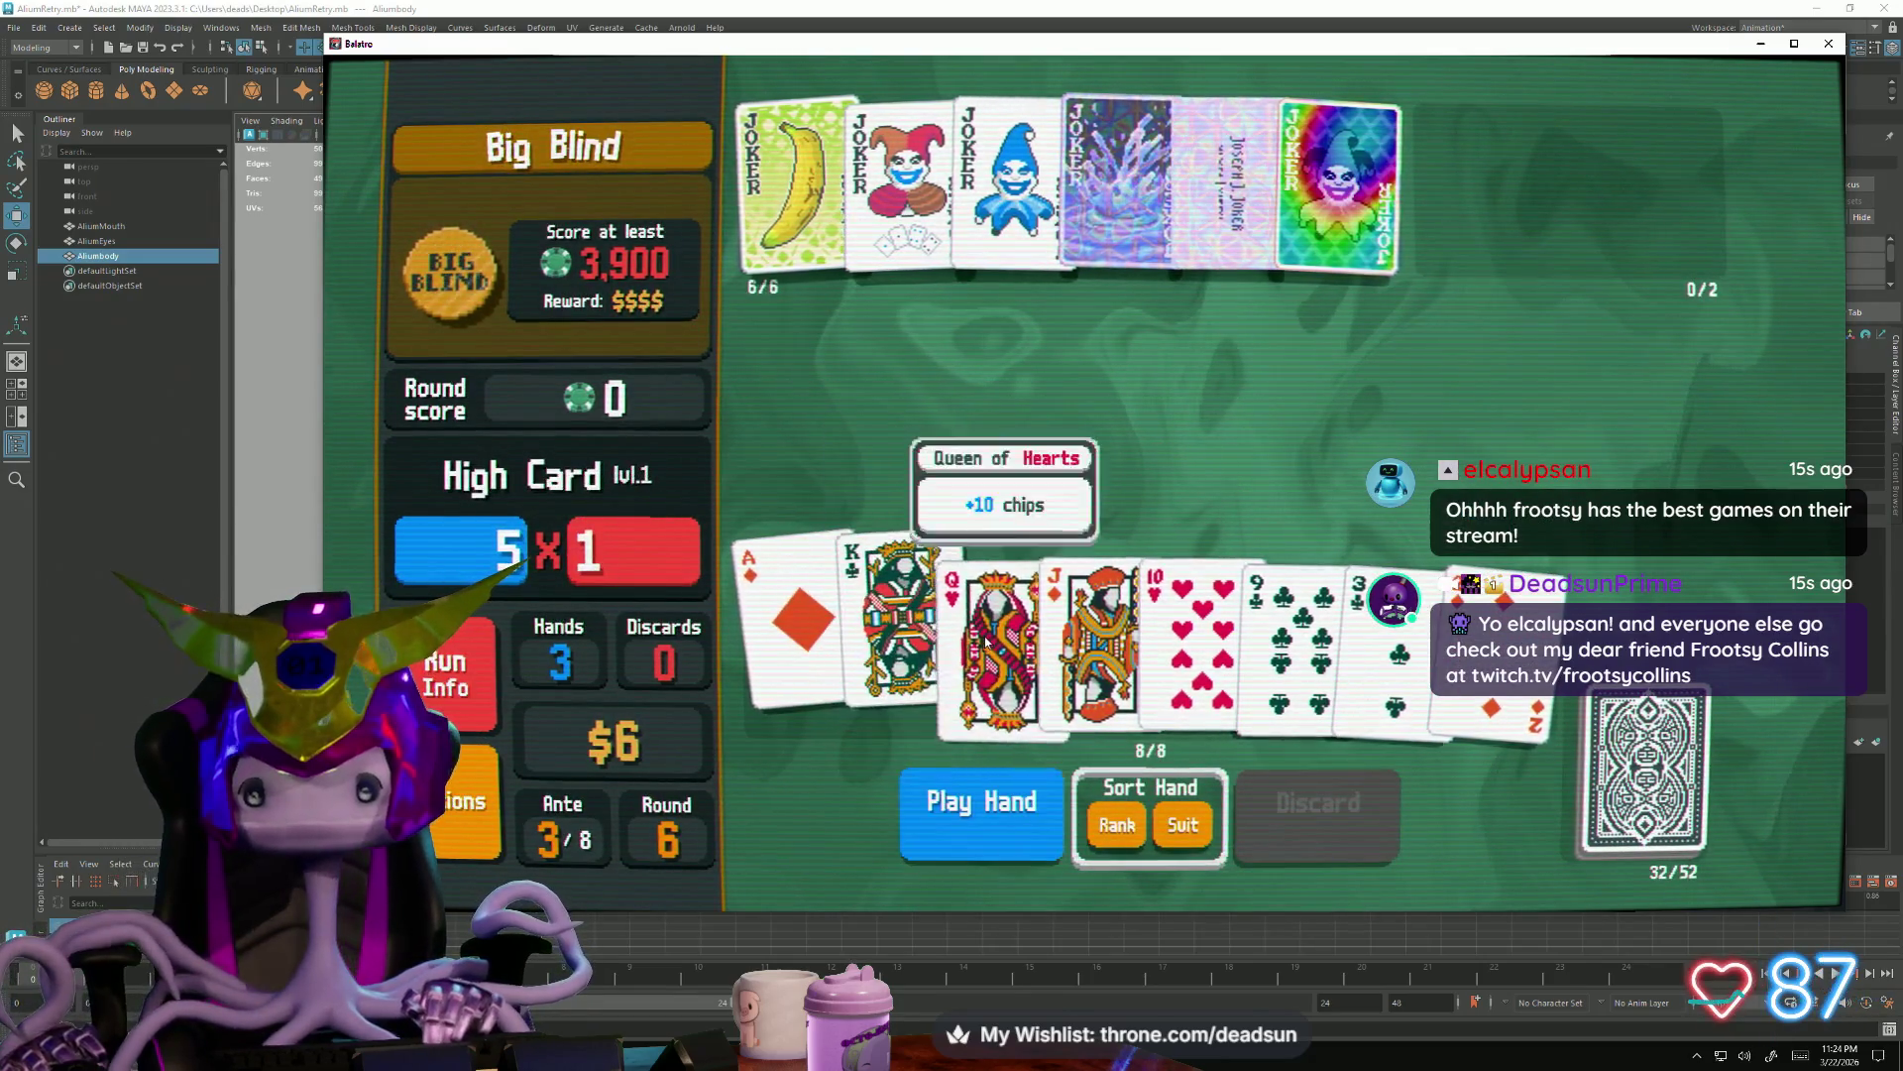
pyautogui.click(999, 655)
pyautogui.click(1097, 655)
pyautogui.click(1198, 656)
pyautogui.click(948, 828)
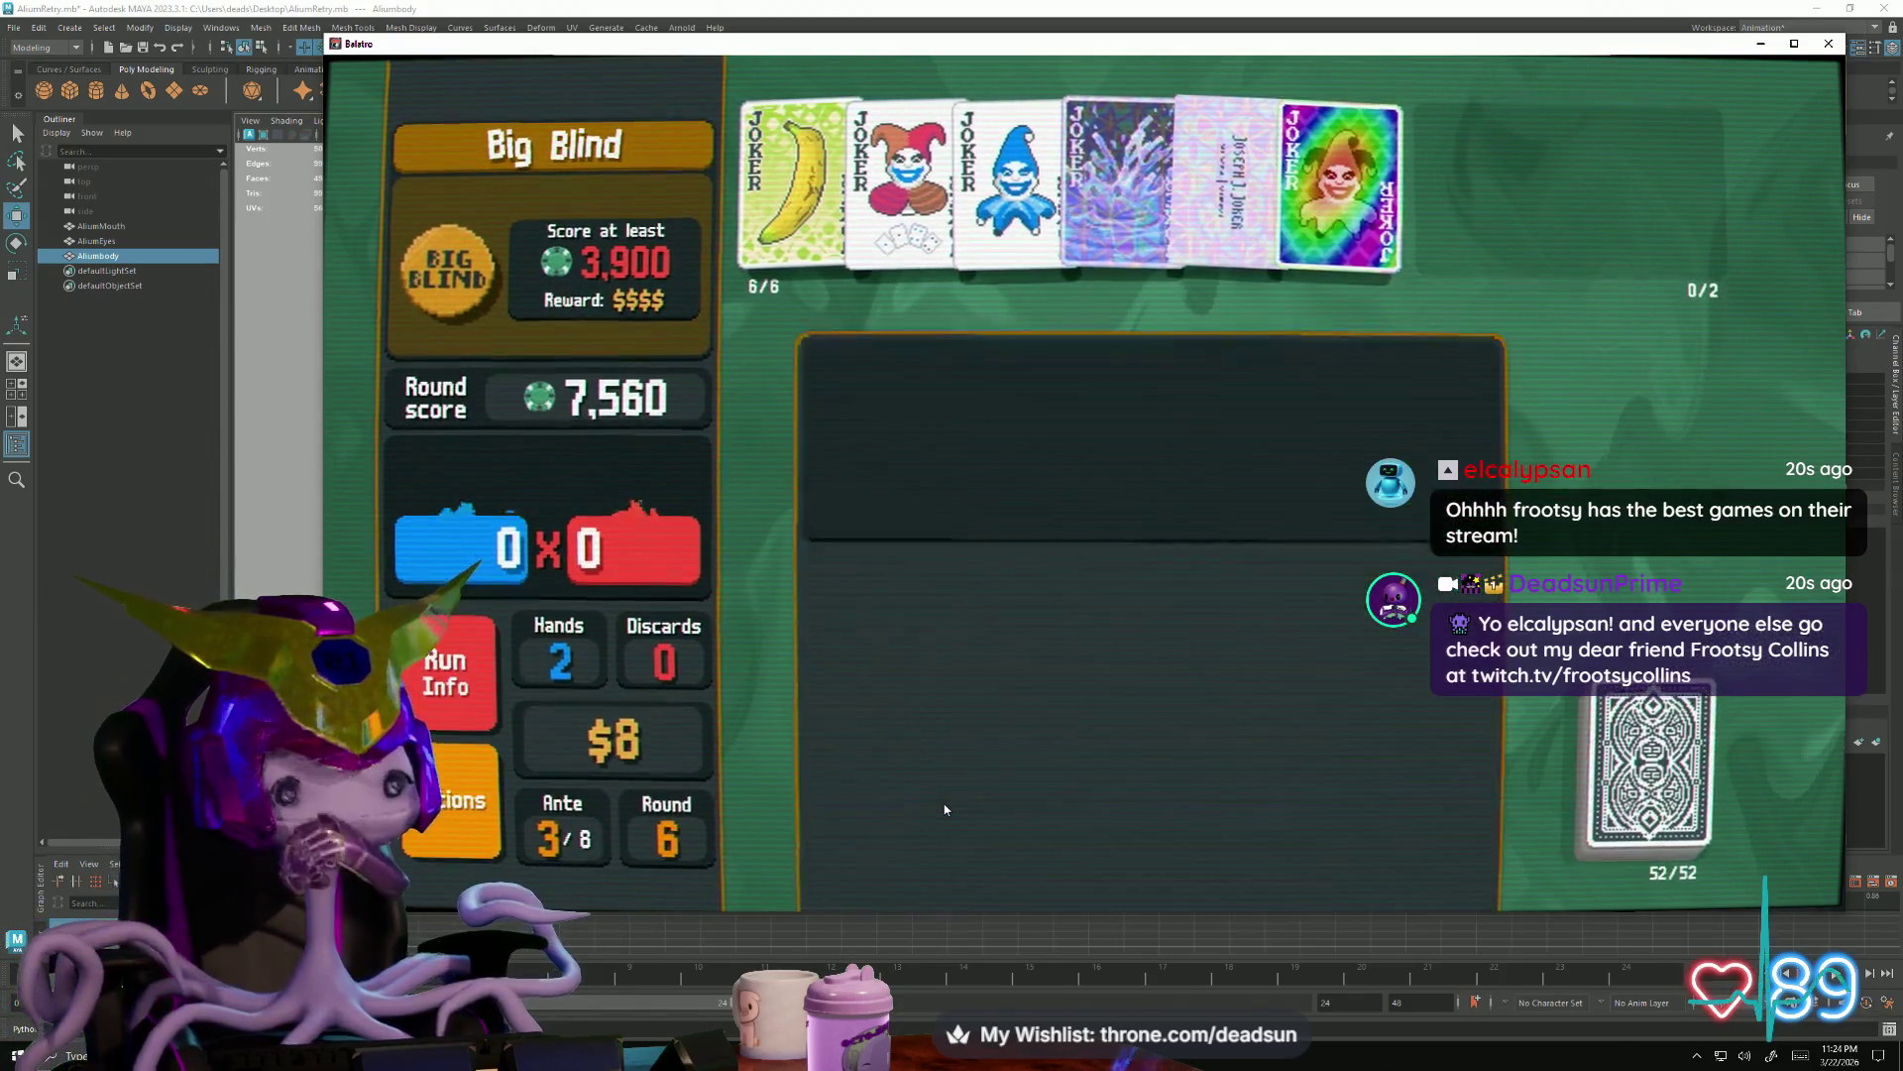
pyautogui.click(1113, 406)
pyautogui.click(1176, 552)
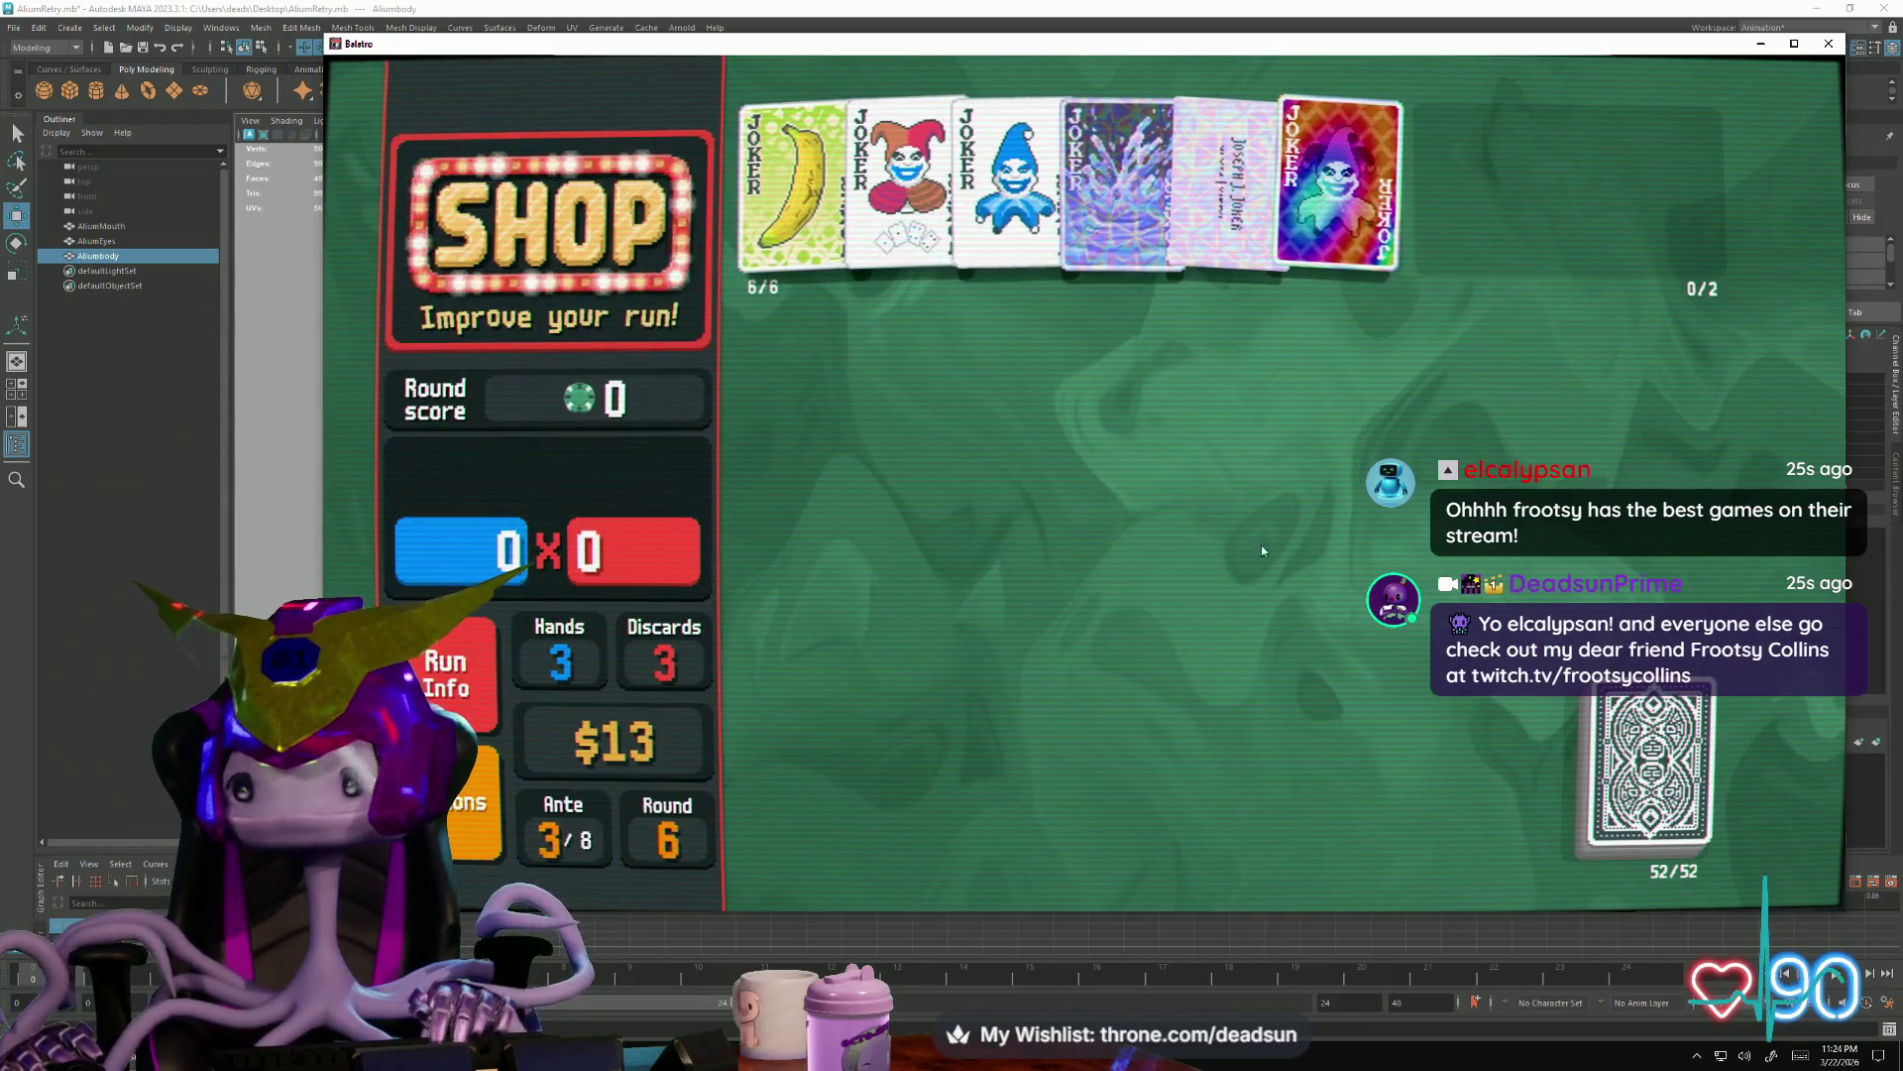
# Buy and use The Fool, then use Saturn to level up Straight
pyautogui.click(1257, 497)
pyautogui.click(1254, 547)
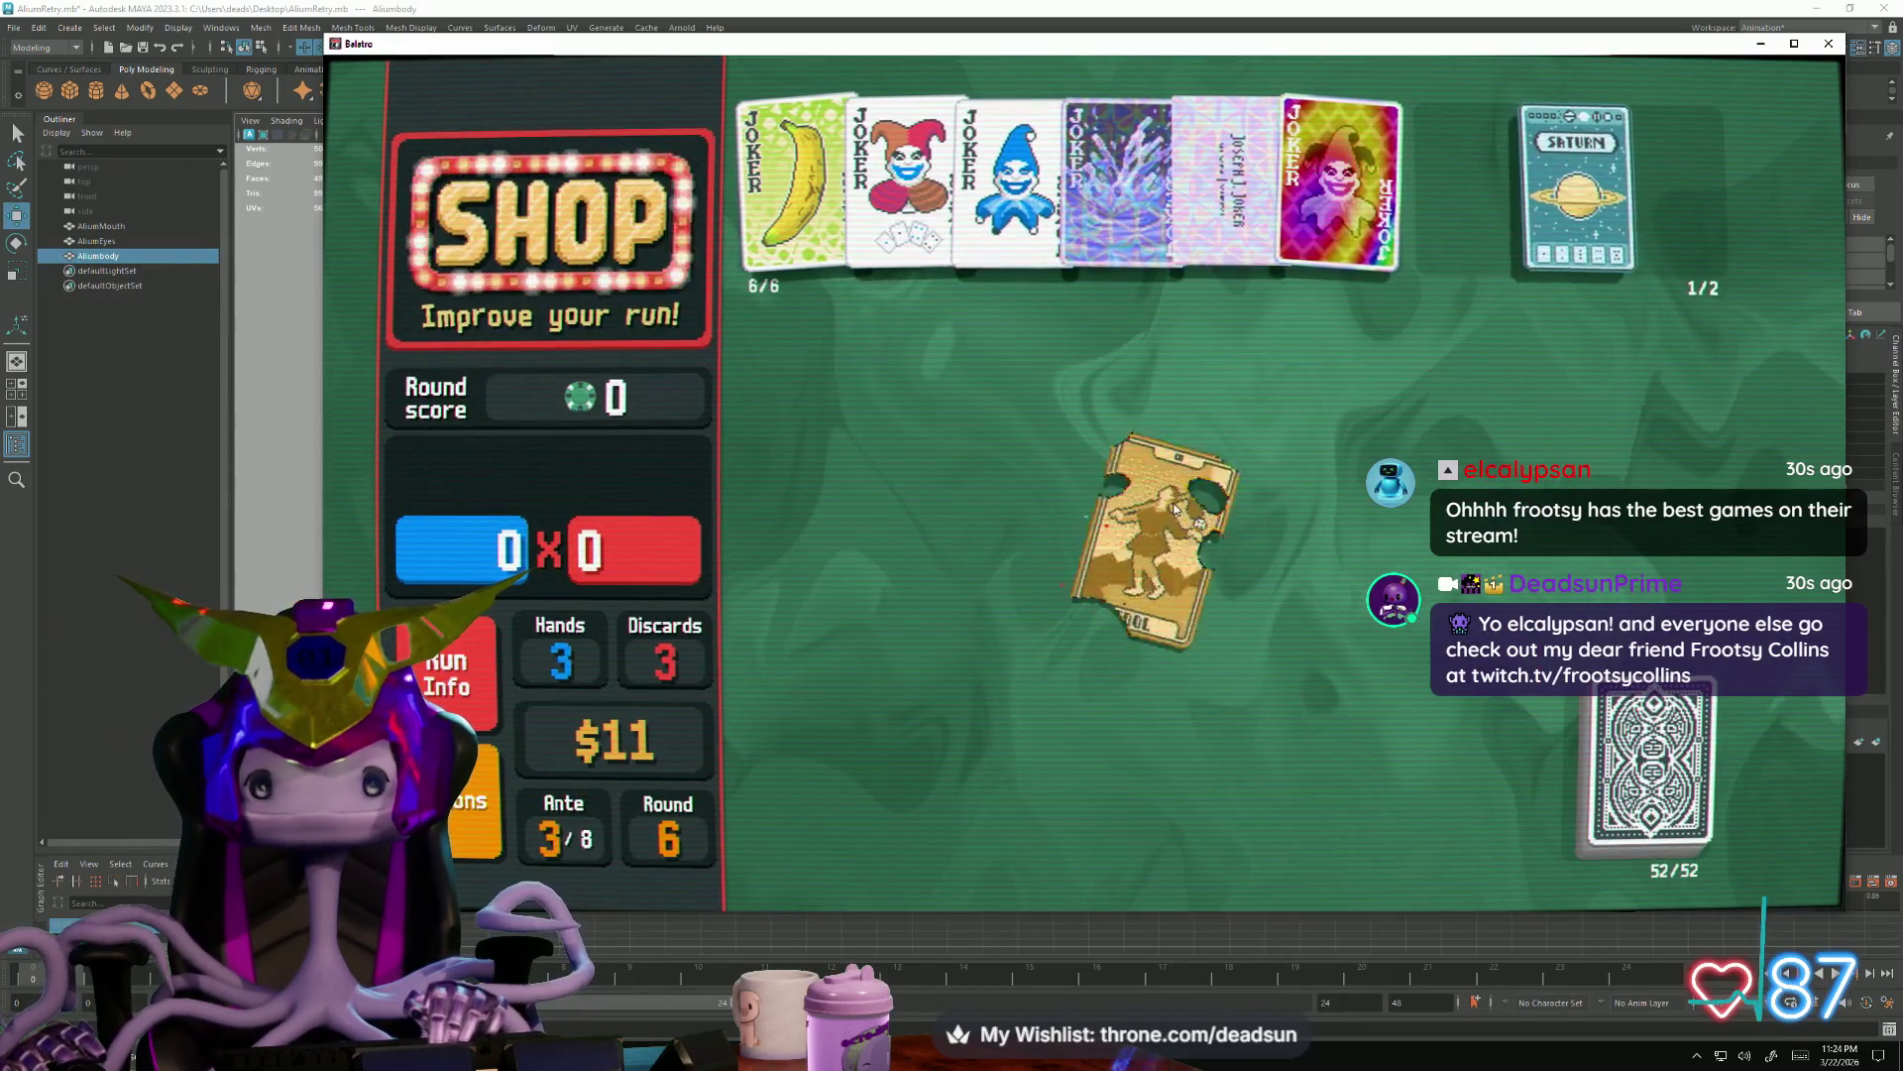
pyautogui.click(1627, 231)
pyautogui.click(1578, 306)
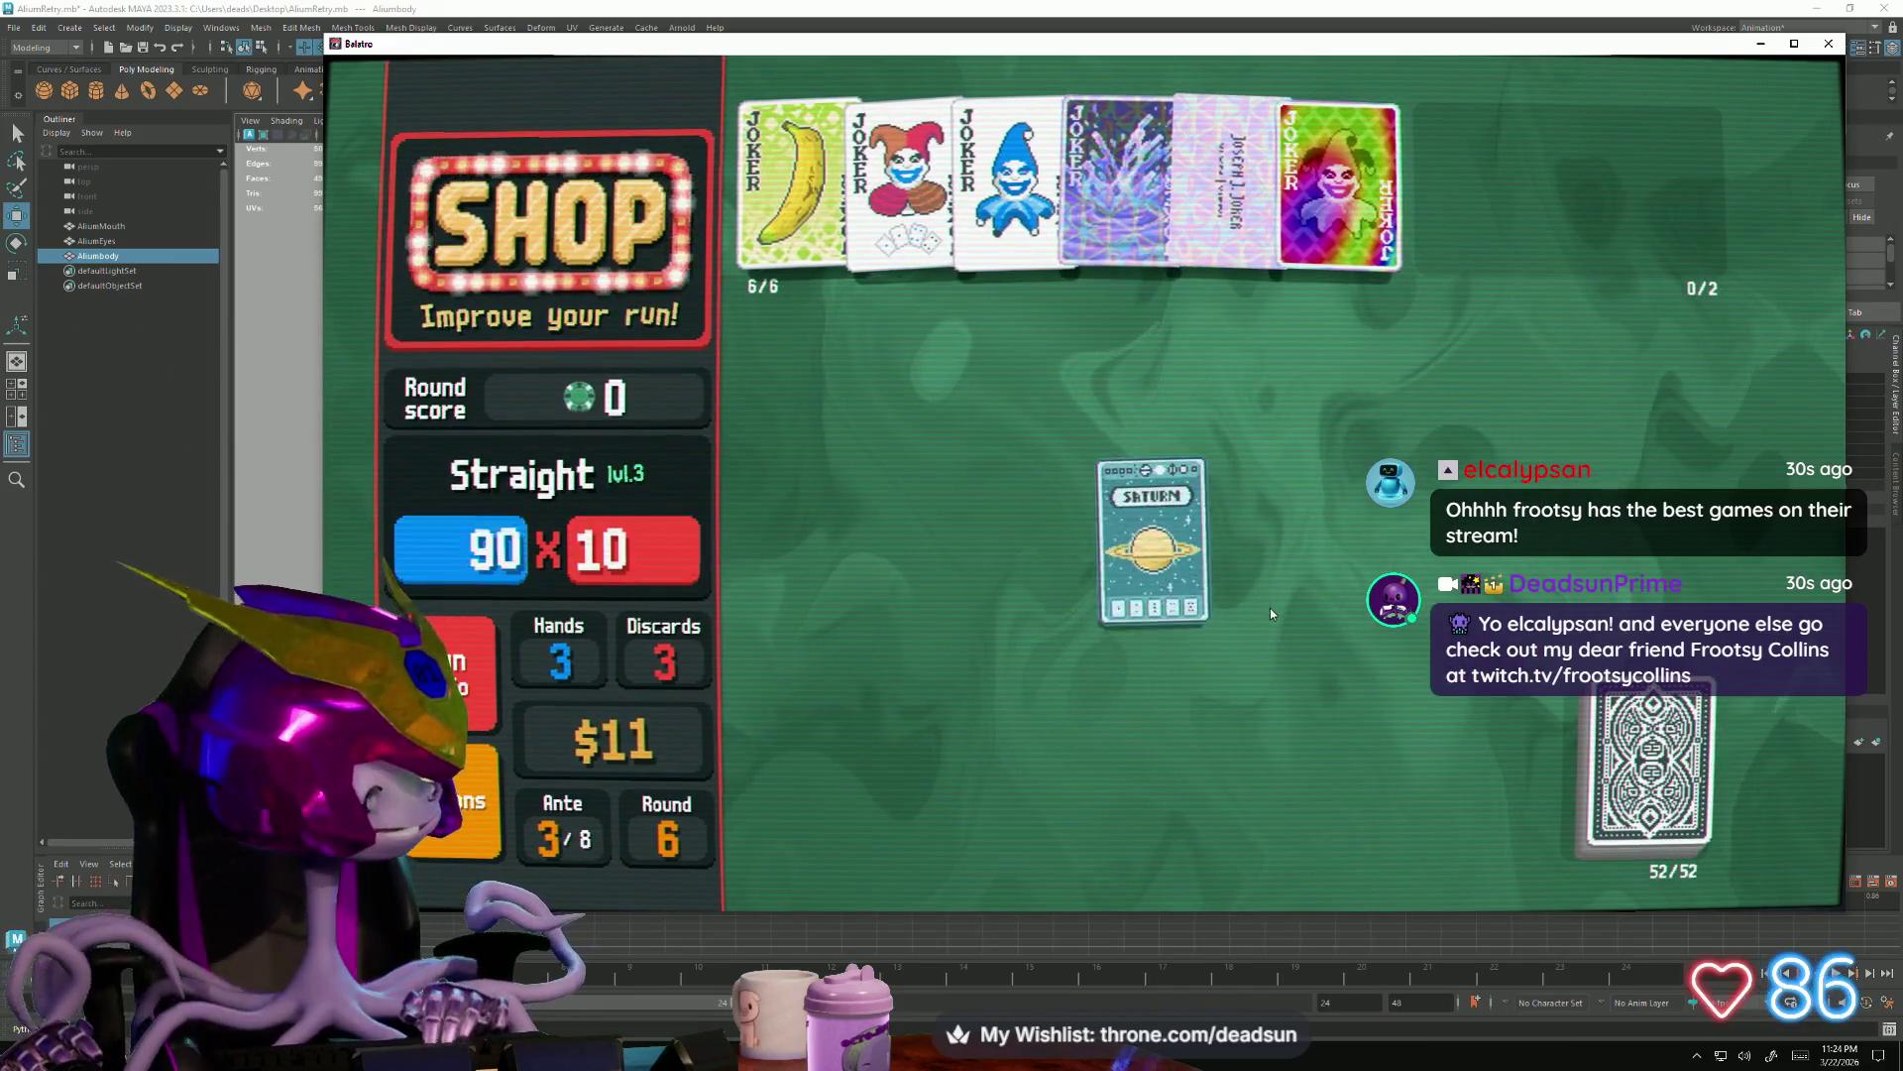
# Open the Spectral Pack and use Incantation, growing the deck to 55
pyautogui.click(1234, 804)
pyautogui.click(1234, 952)
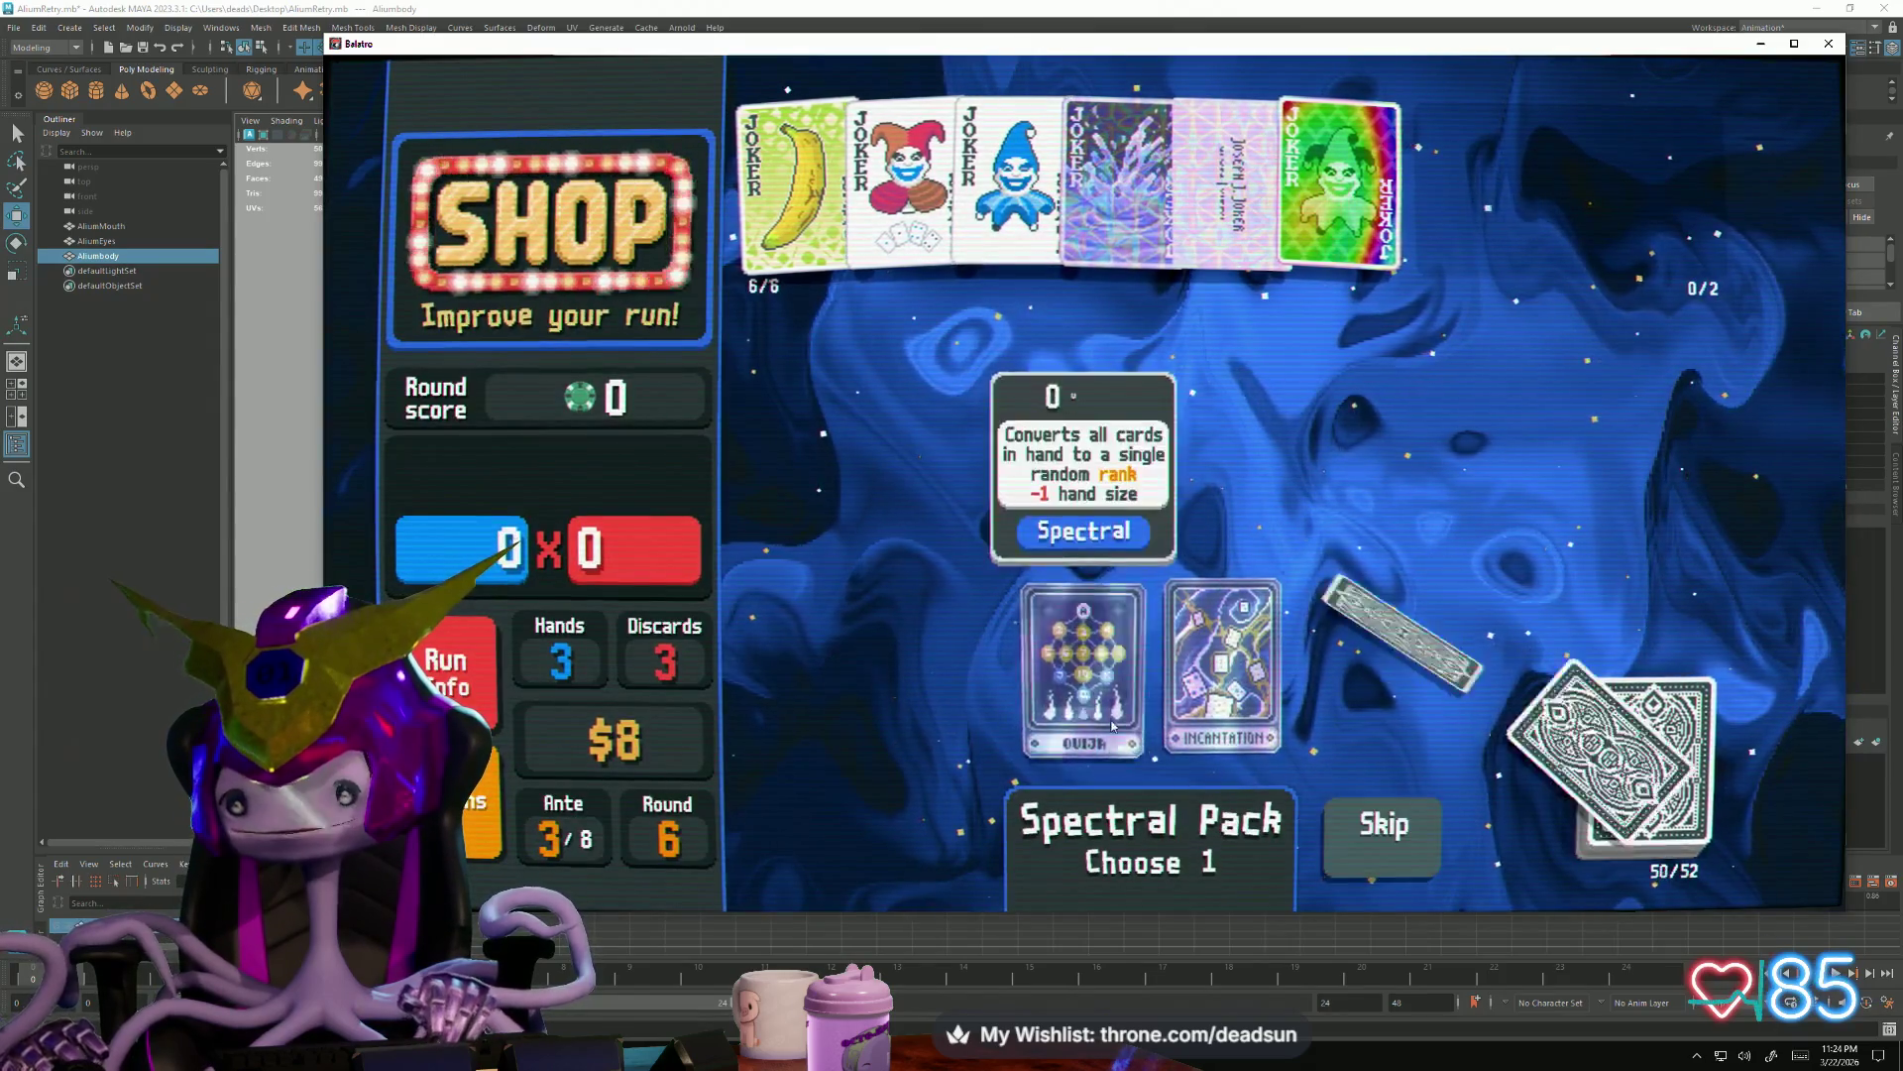
pyautogui.click(1180, 723)
pyautogui.click(1162, 777)
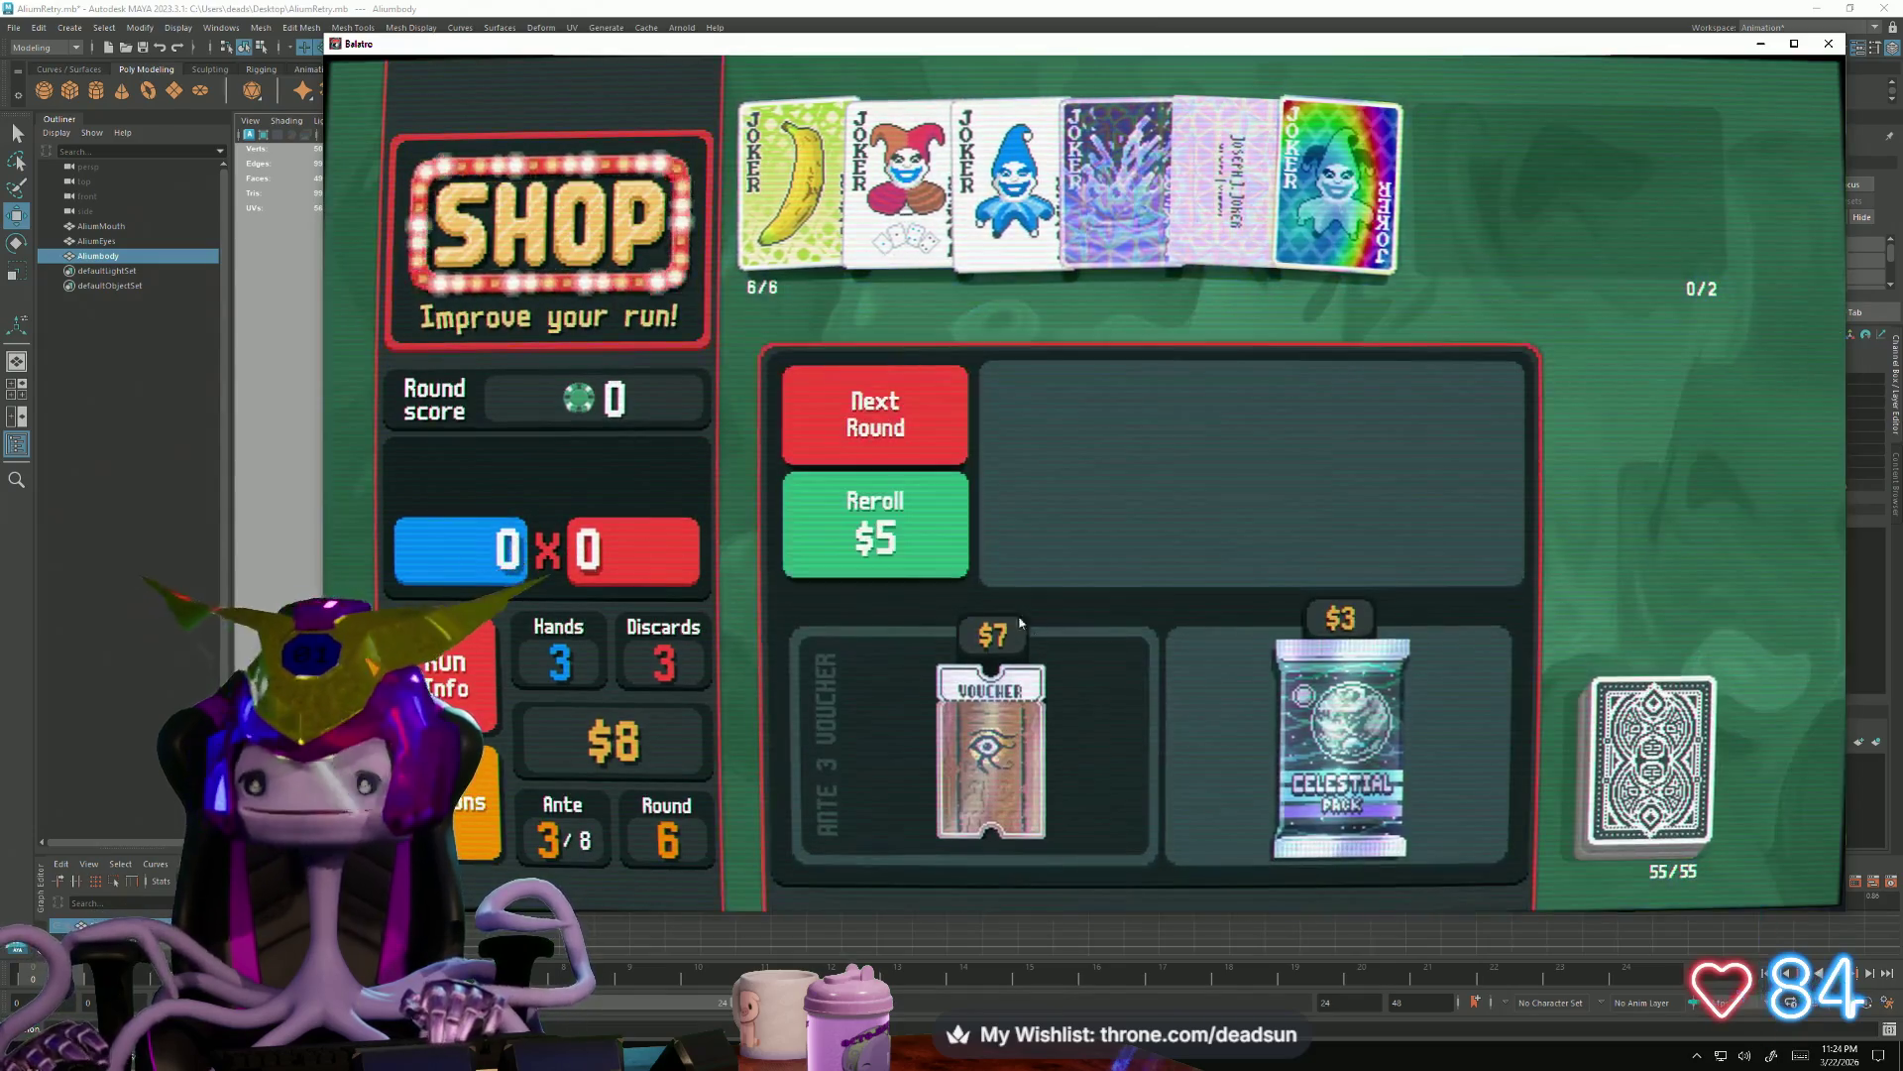
# Open the Celestial Pack, level up Flush with Jupiter, and start The Wall boss blind
pyautogui.click(1338, 743)
pyautogui.click(1338, 889)
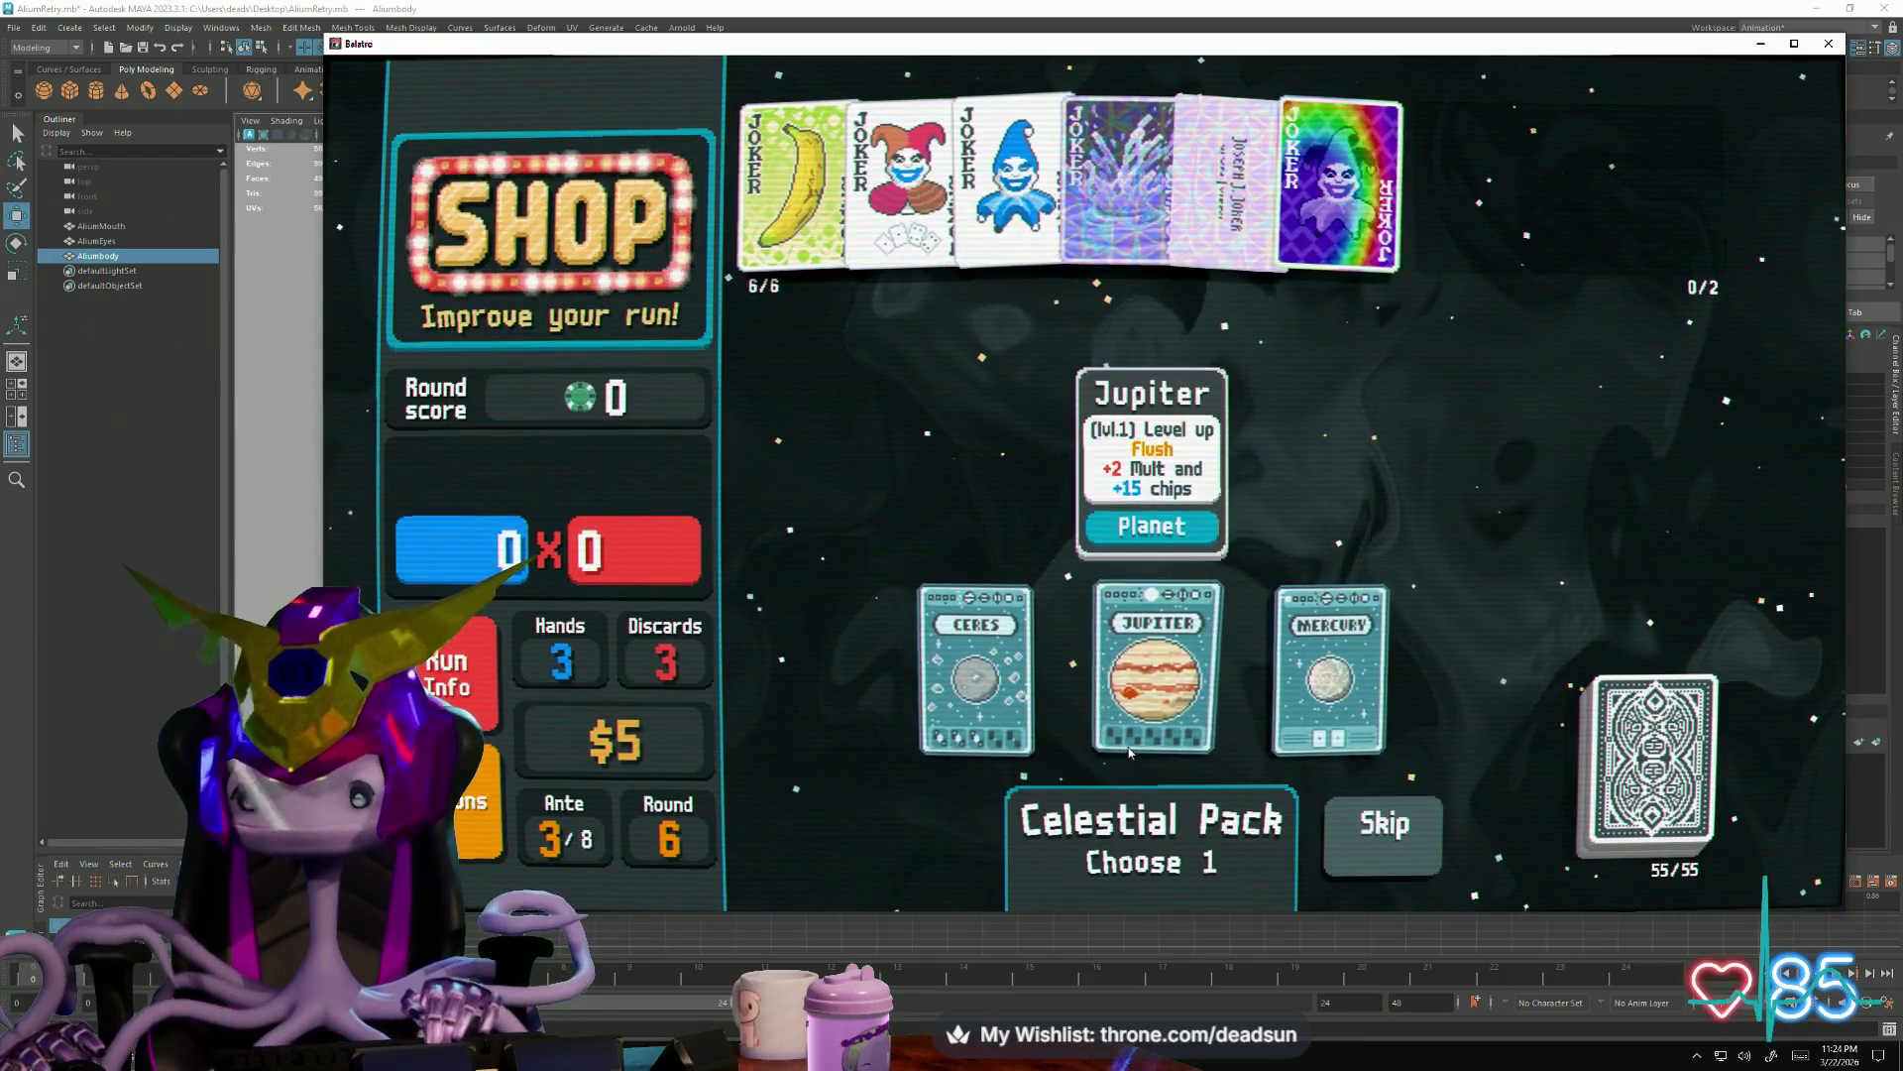
pyautogui.click(1129, 752)
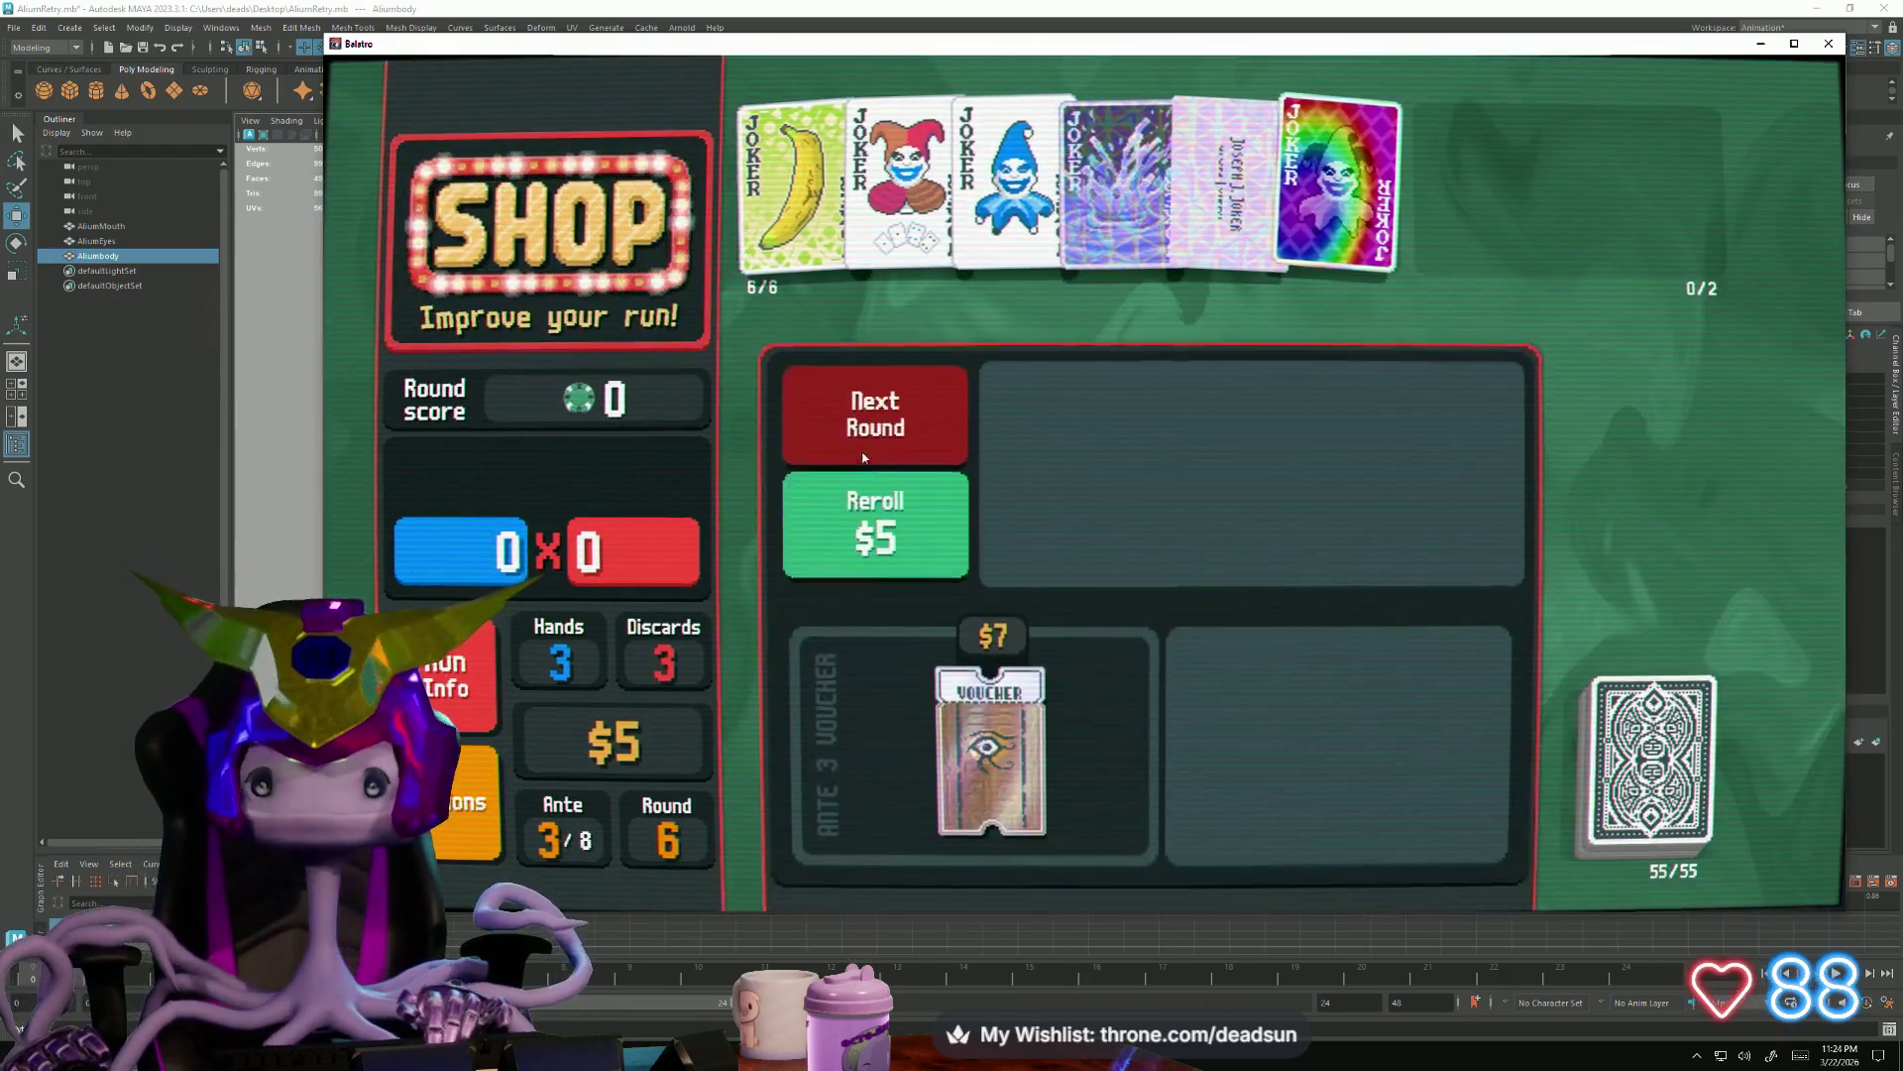
pyautogui.click(870, 424)
pyautogui.click(1338, 361)
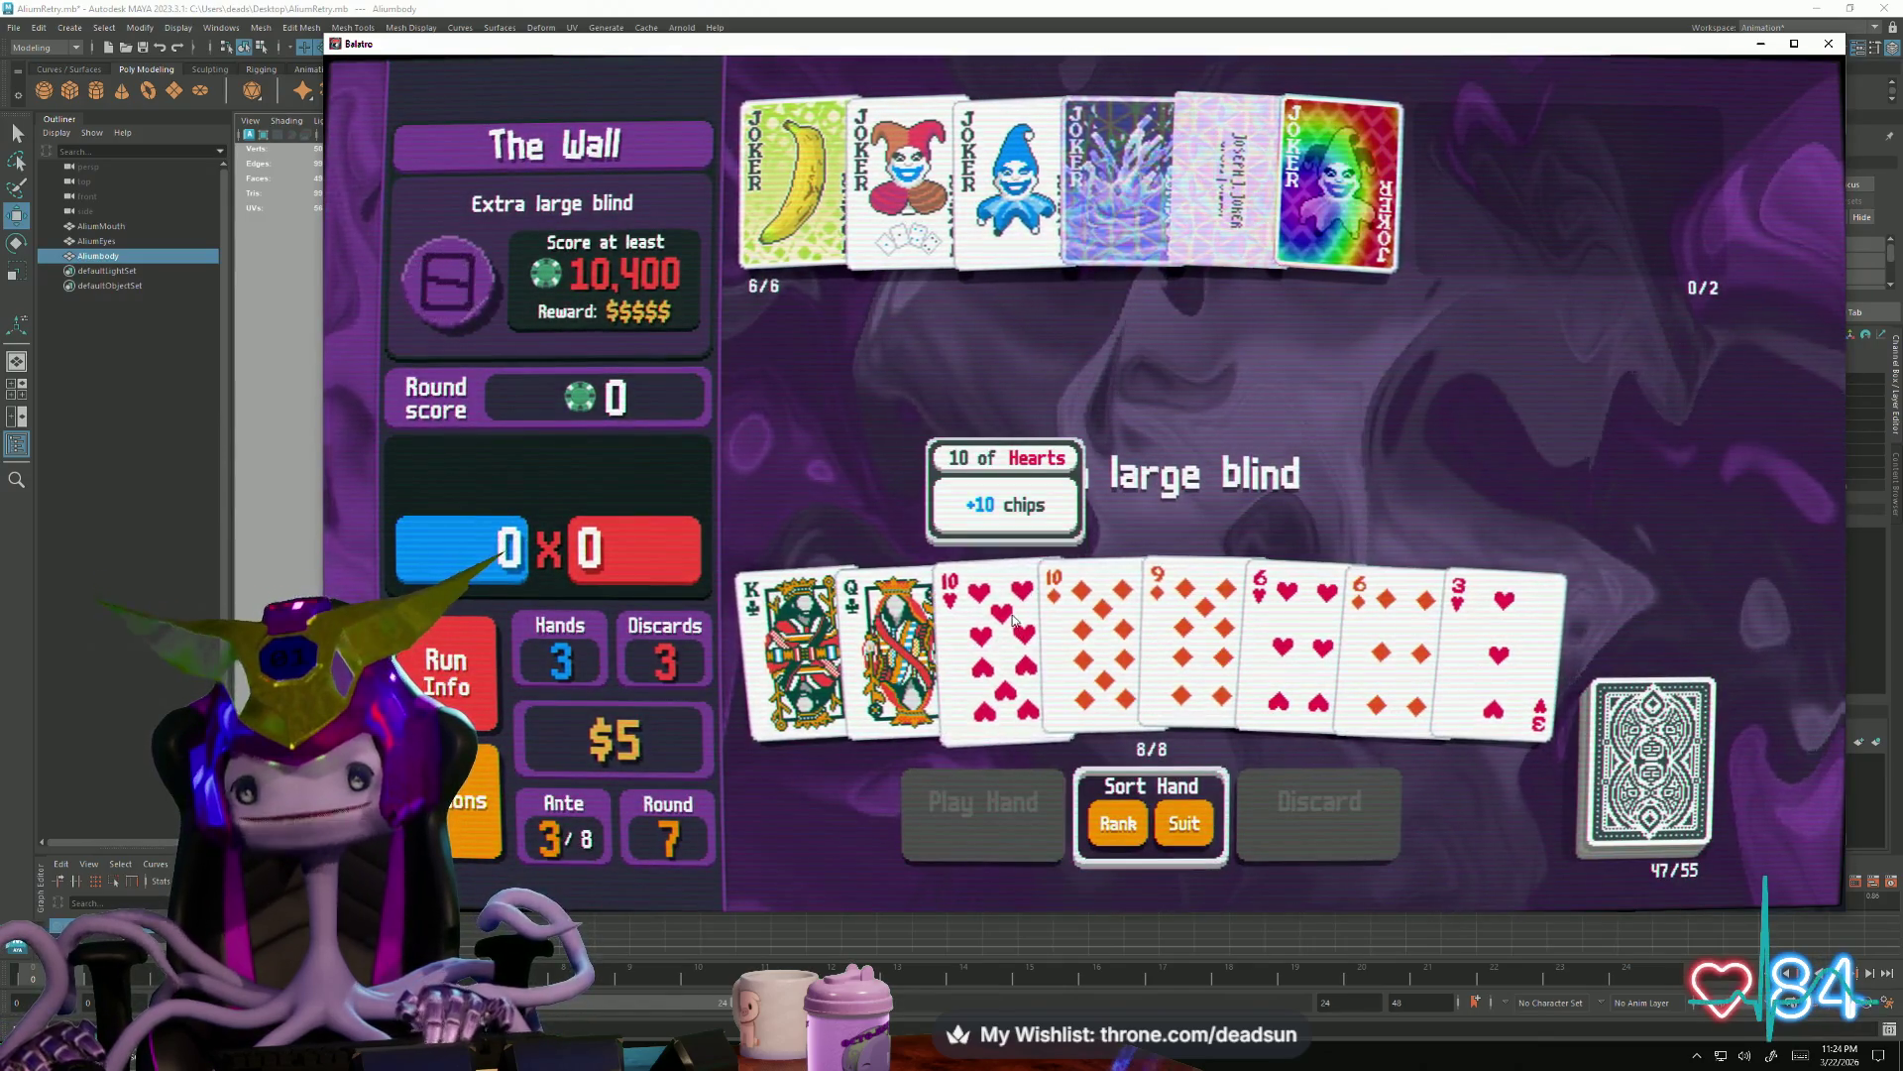
# Play two tens, the 9 and two sixes as Two Pair for 11,868, then cash out
pyautogui.click(982, 636)
pyautogui.click(1045, 627)
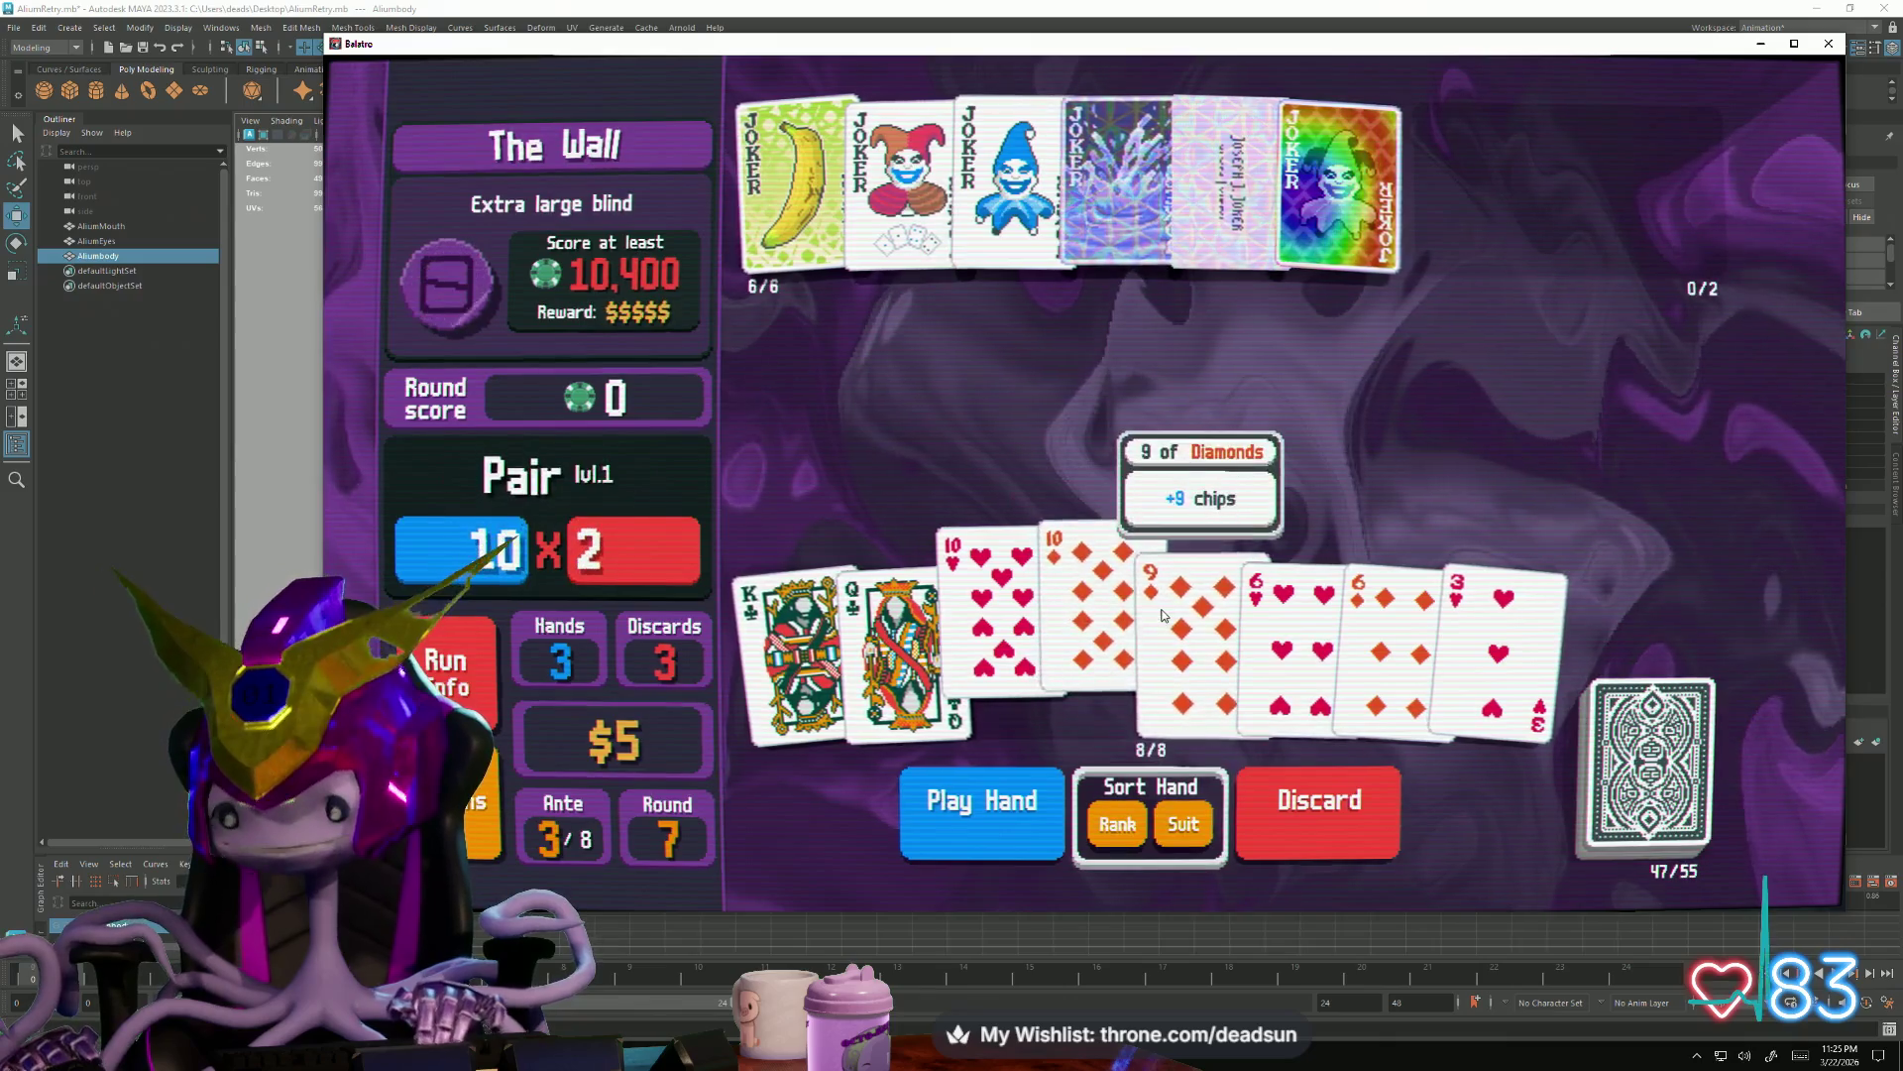
pyautogui.click(1189, 633)
pyautogui.click(1287, 633)
pyautogui.click(1391, 632)
pyautogui.click(982, 801)
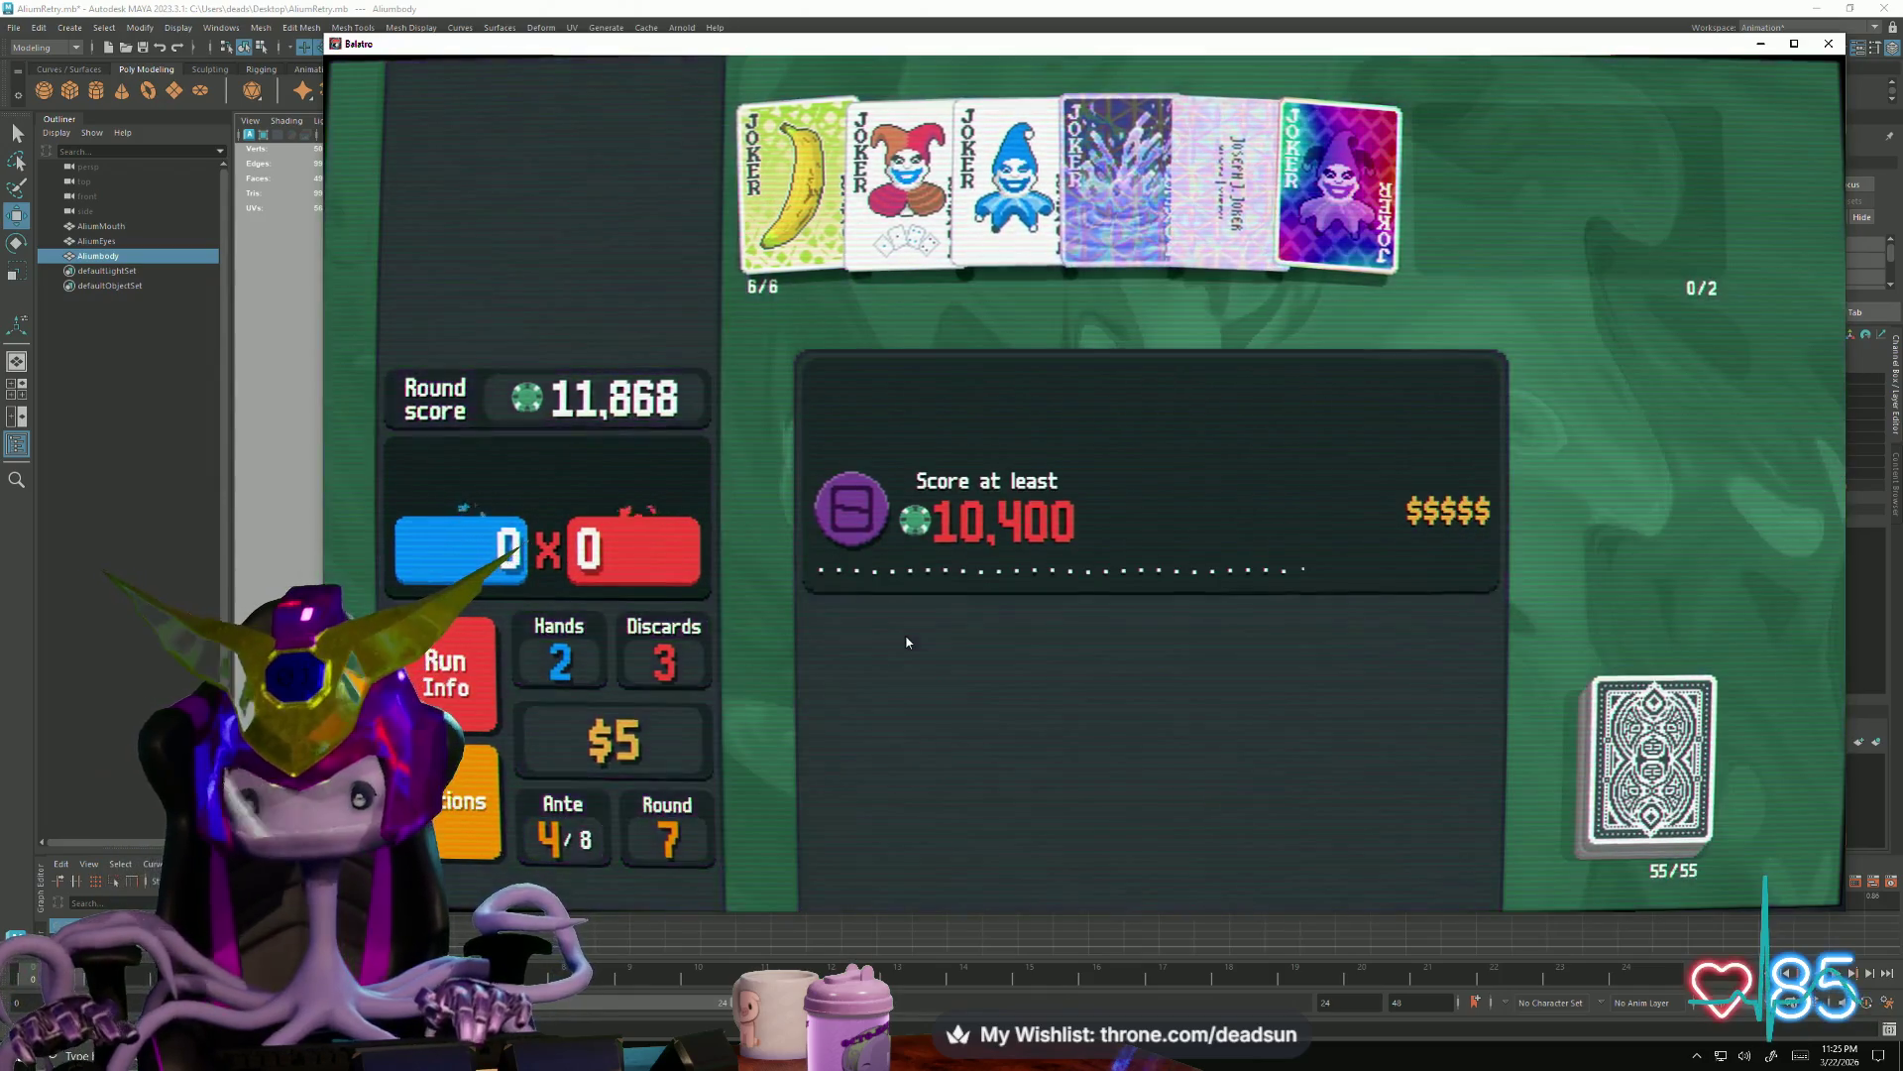
pyautogui.click(1147, 409)
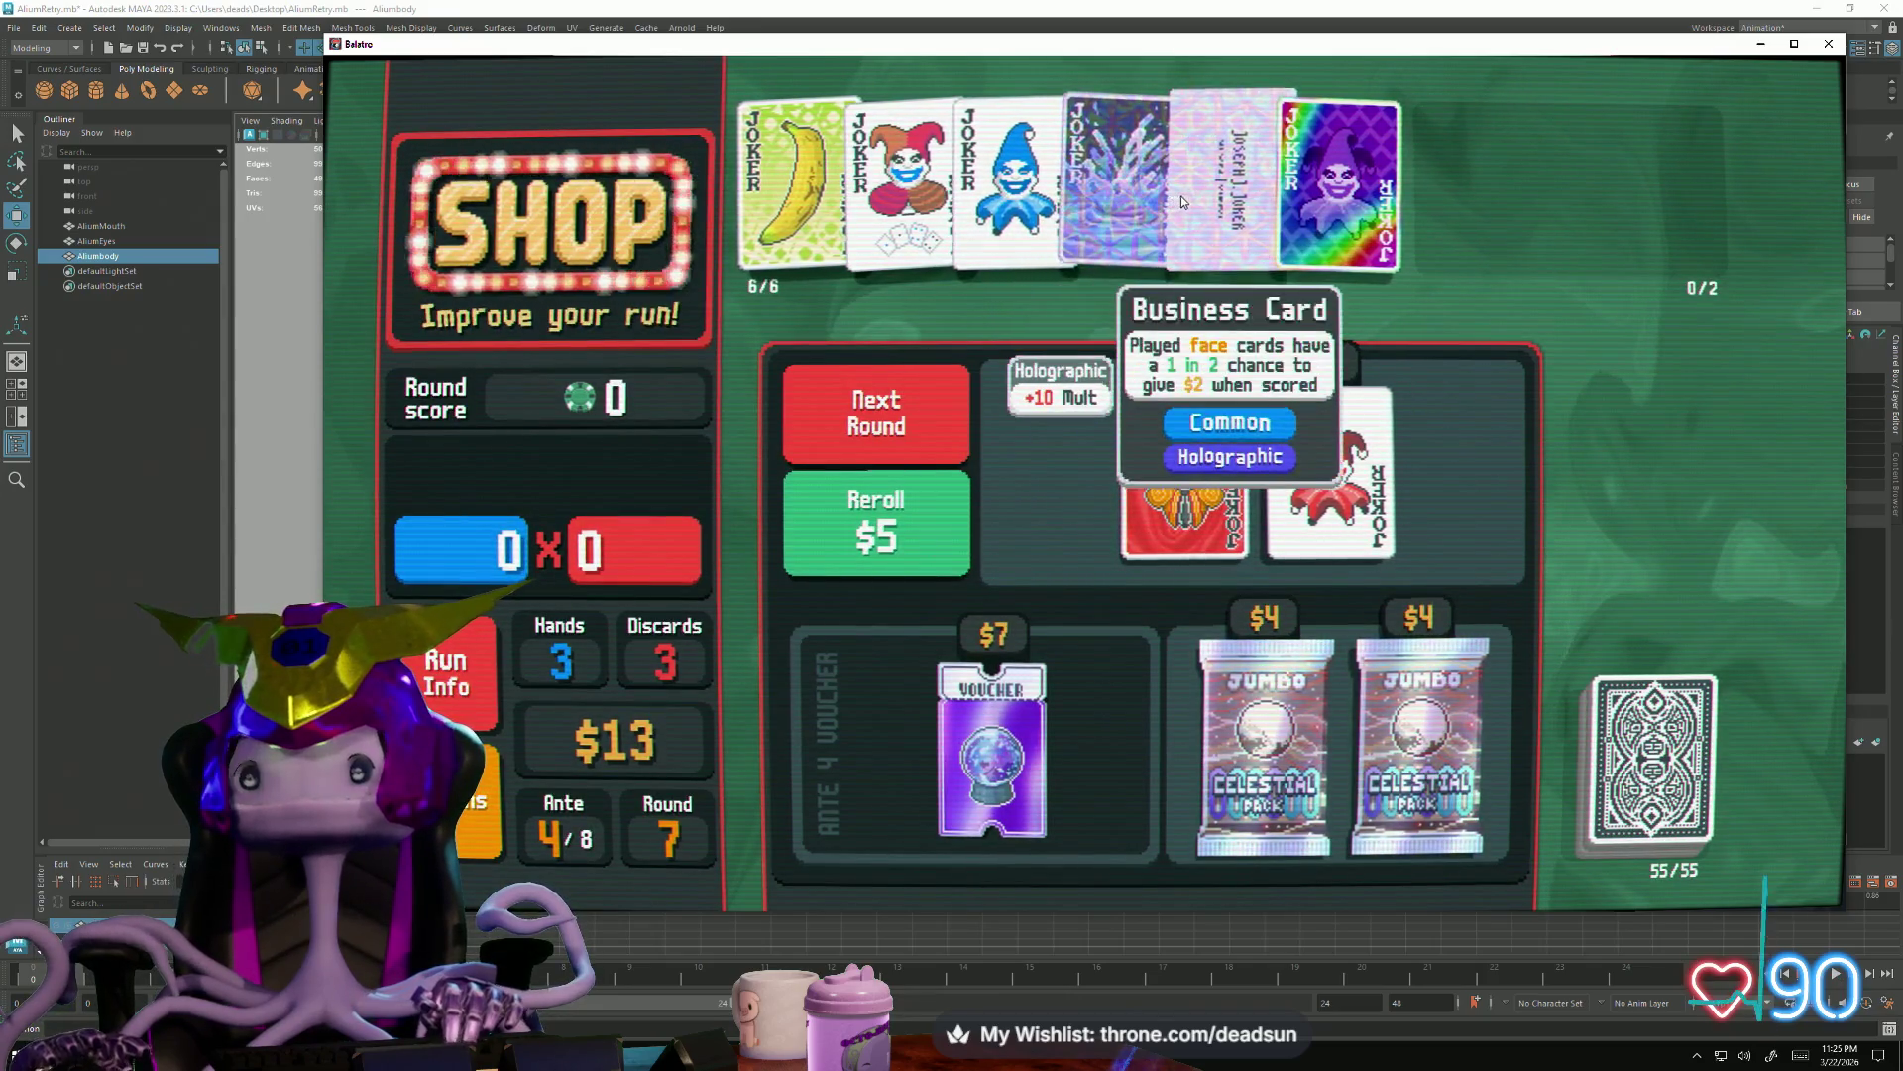
# Sell one owned joker, drag the $3 Joker into its place, and leave for the next round
pyautogui.click(1006, 193)
pyautogui.click(1012, 161)
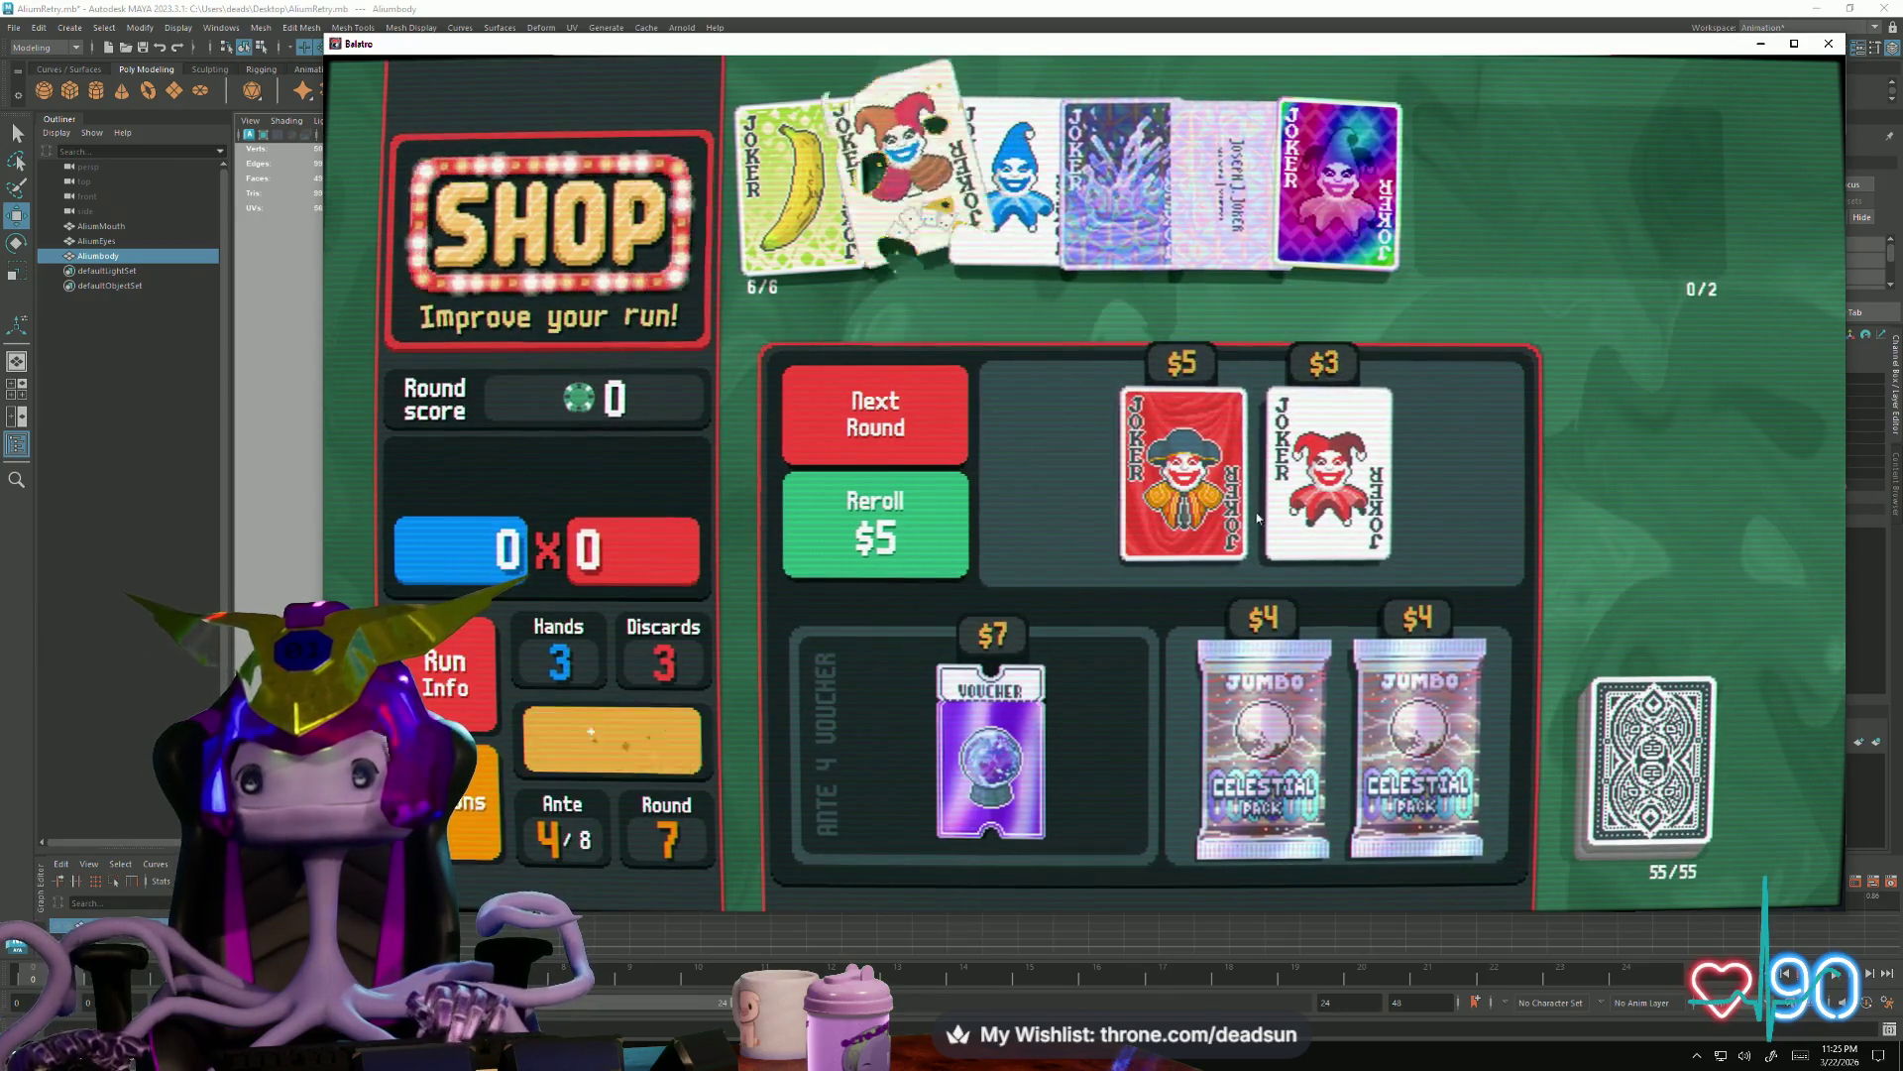
pyautogui.moveTo(1323, 536)
pyautogui.mouseDown()
pyautogui.moveTo(1347, 268)
pyautogui.moveTo(881, 175)
pyautogui.moveTo(900, 178)
pyautogui.mouseUp()
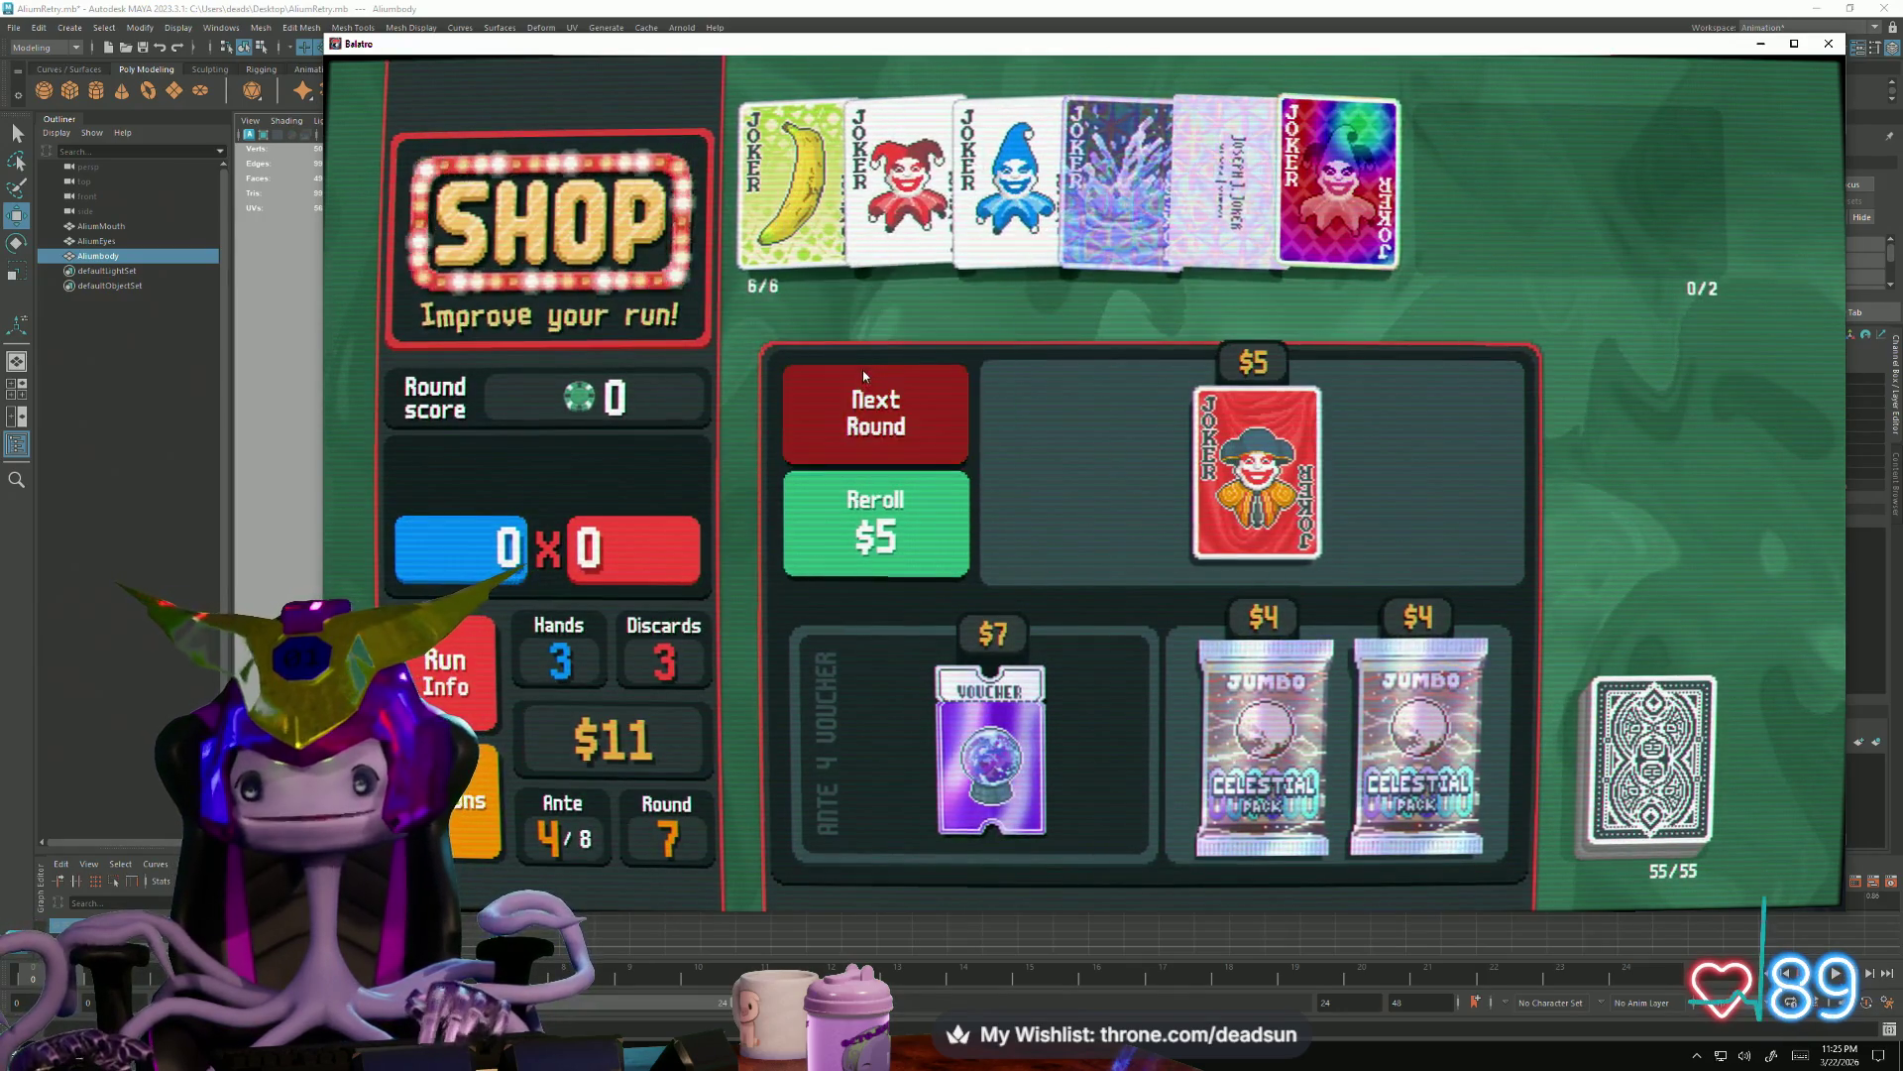
pyautogui.click(874, 413)
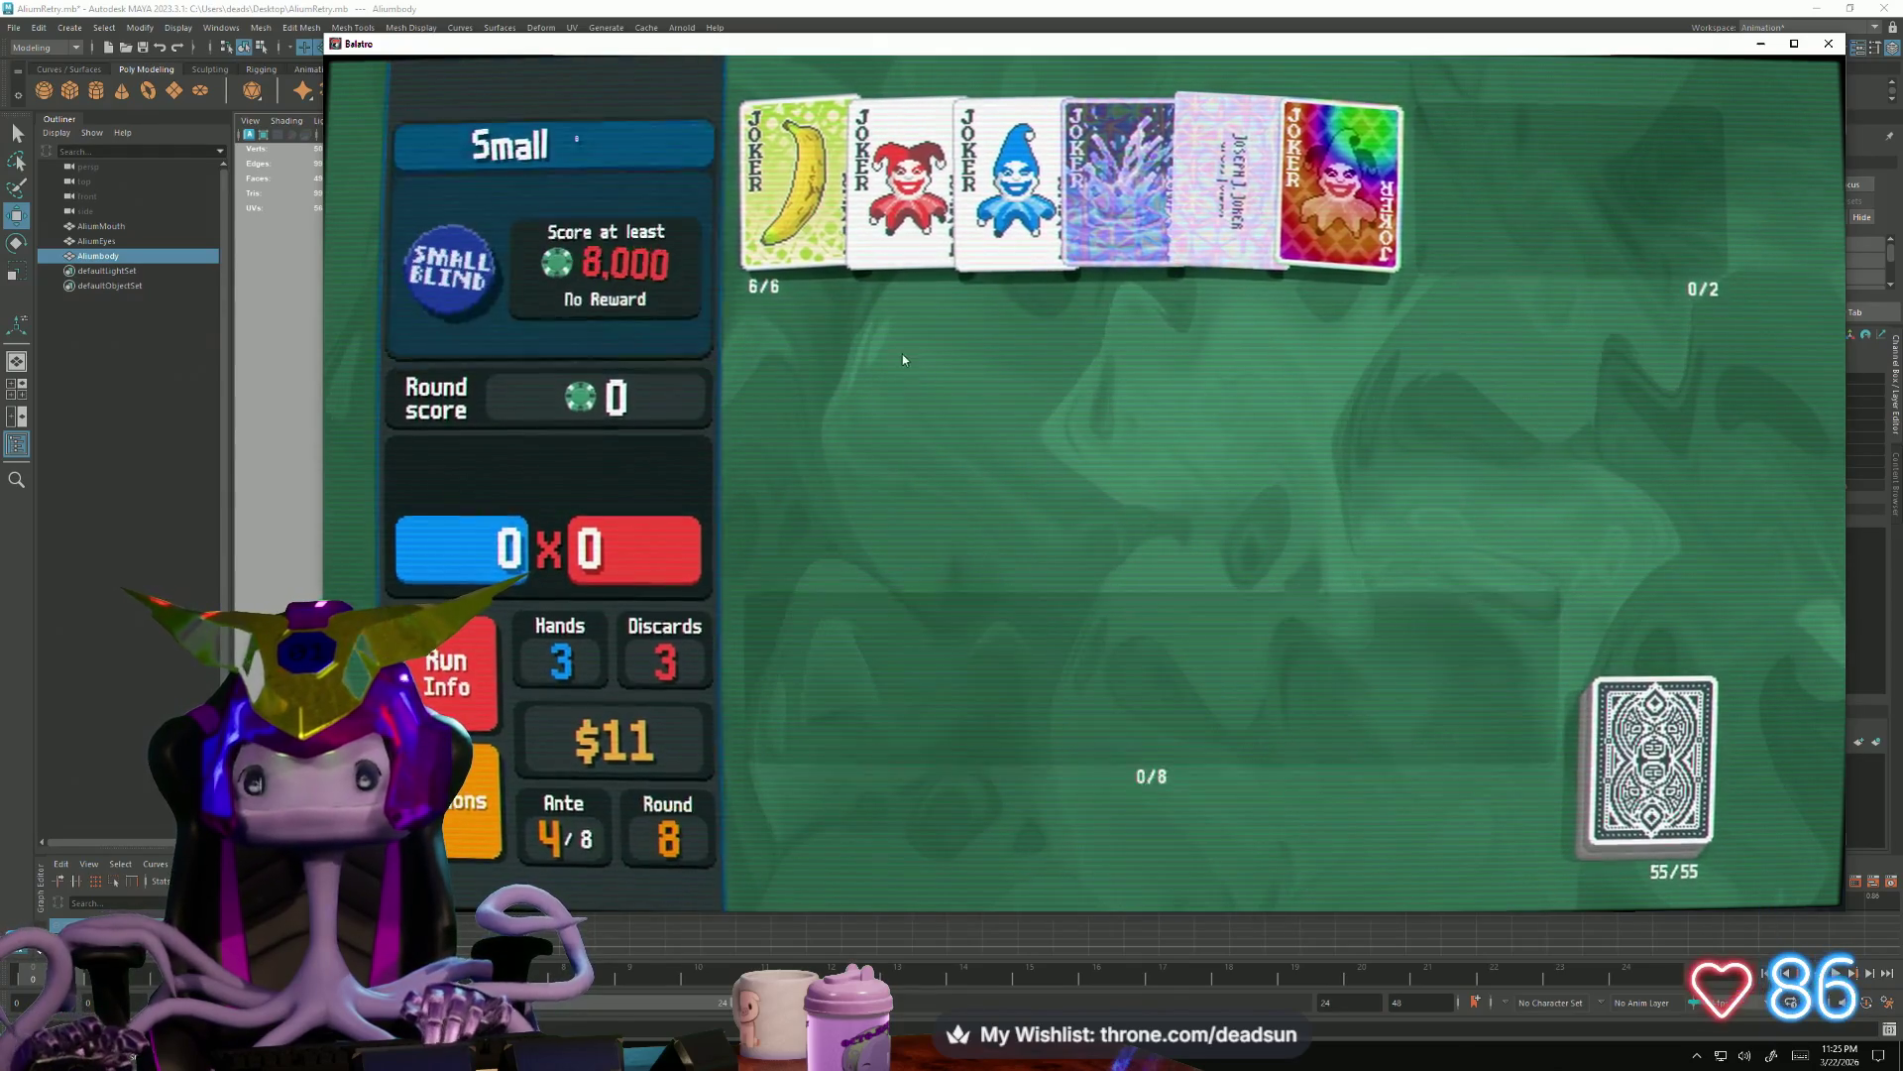
# Discard the 8, 7, 4 and 3, then the 10 and 7 of Diamonds
pyautogui.click(1190, 654)
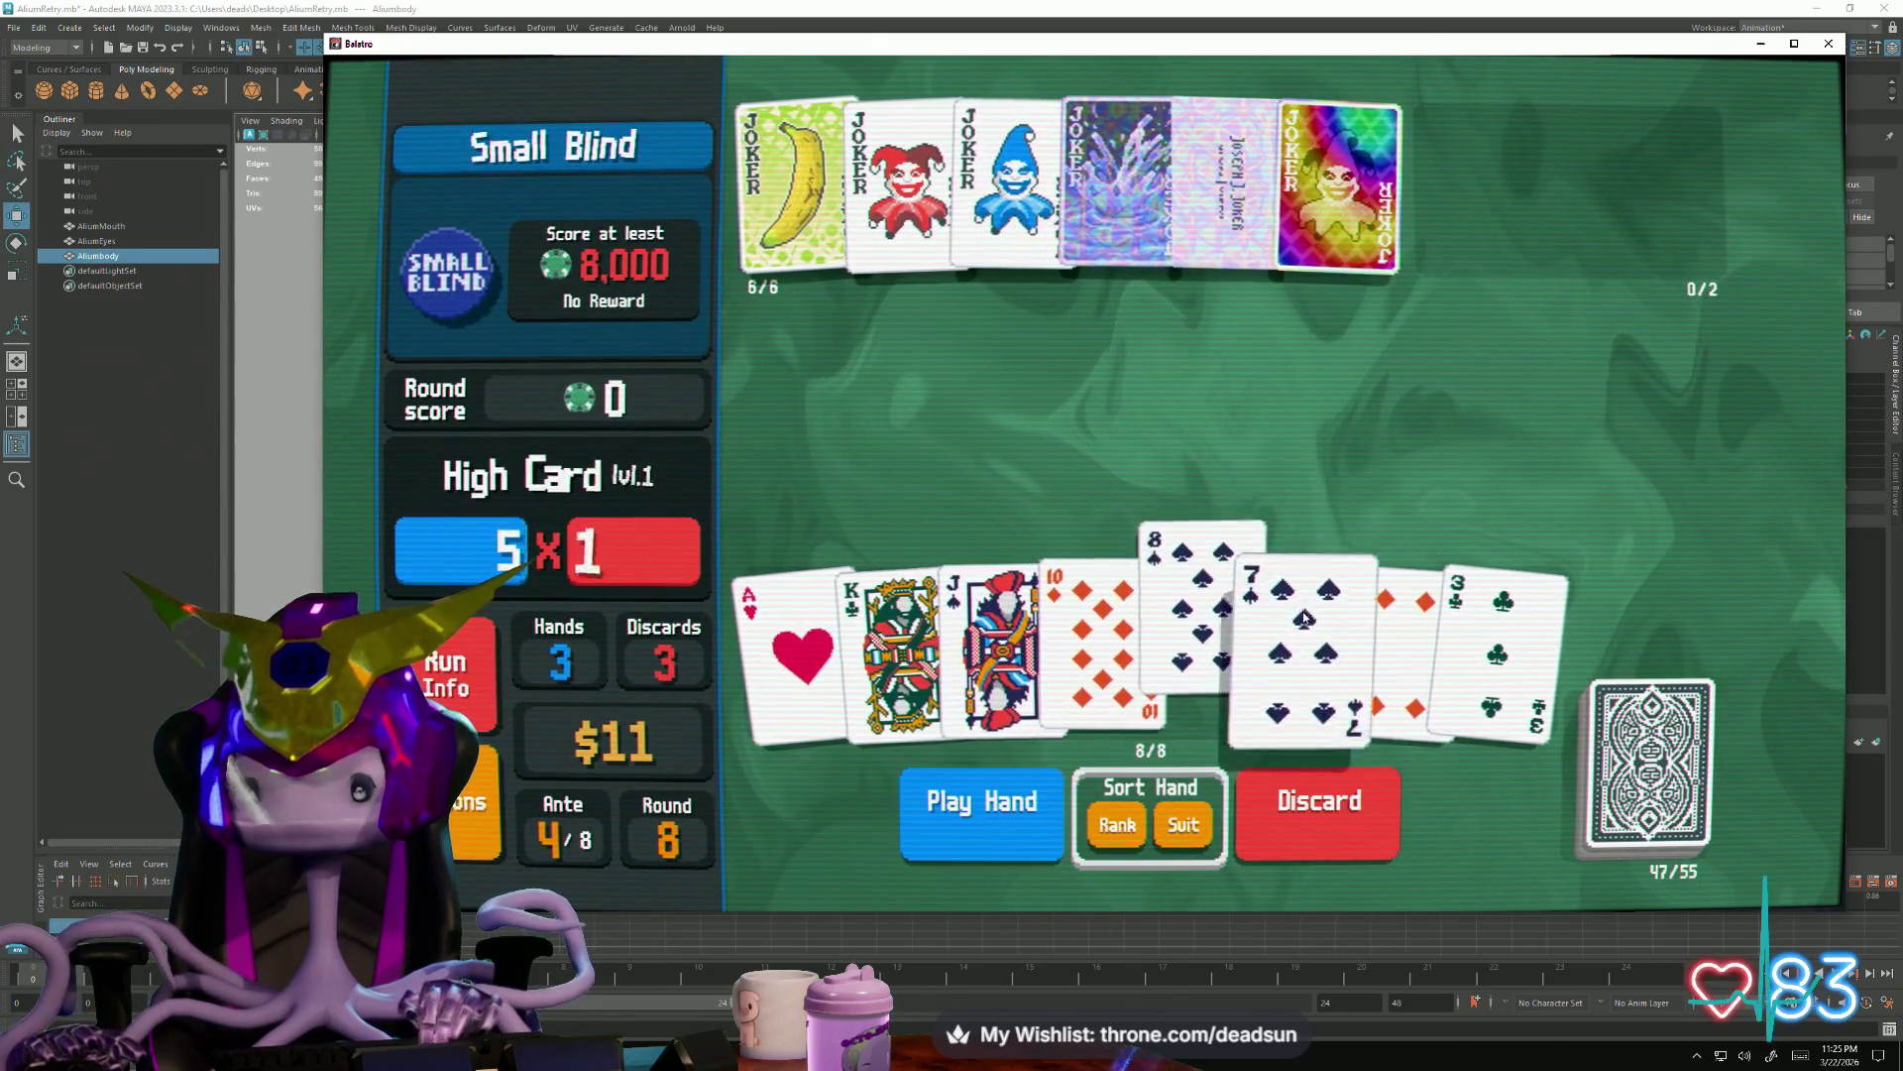
pyautogui.click(1293, 654)
pyautogui.click(1391, 656)
pyautogui.click(1495, 655)
pyautogui.click(1317, 804)
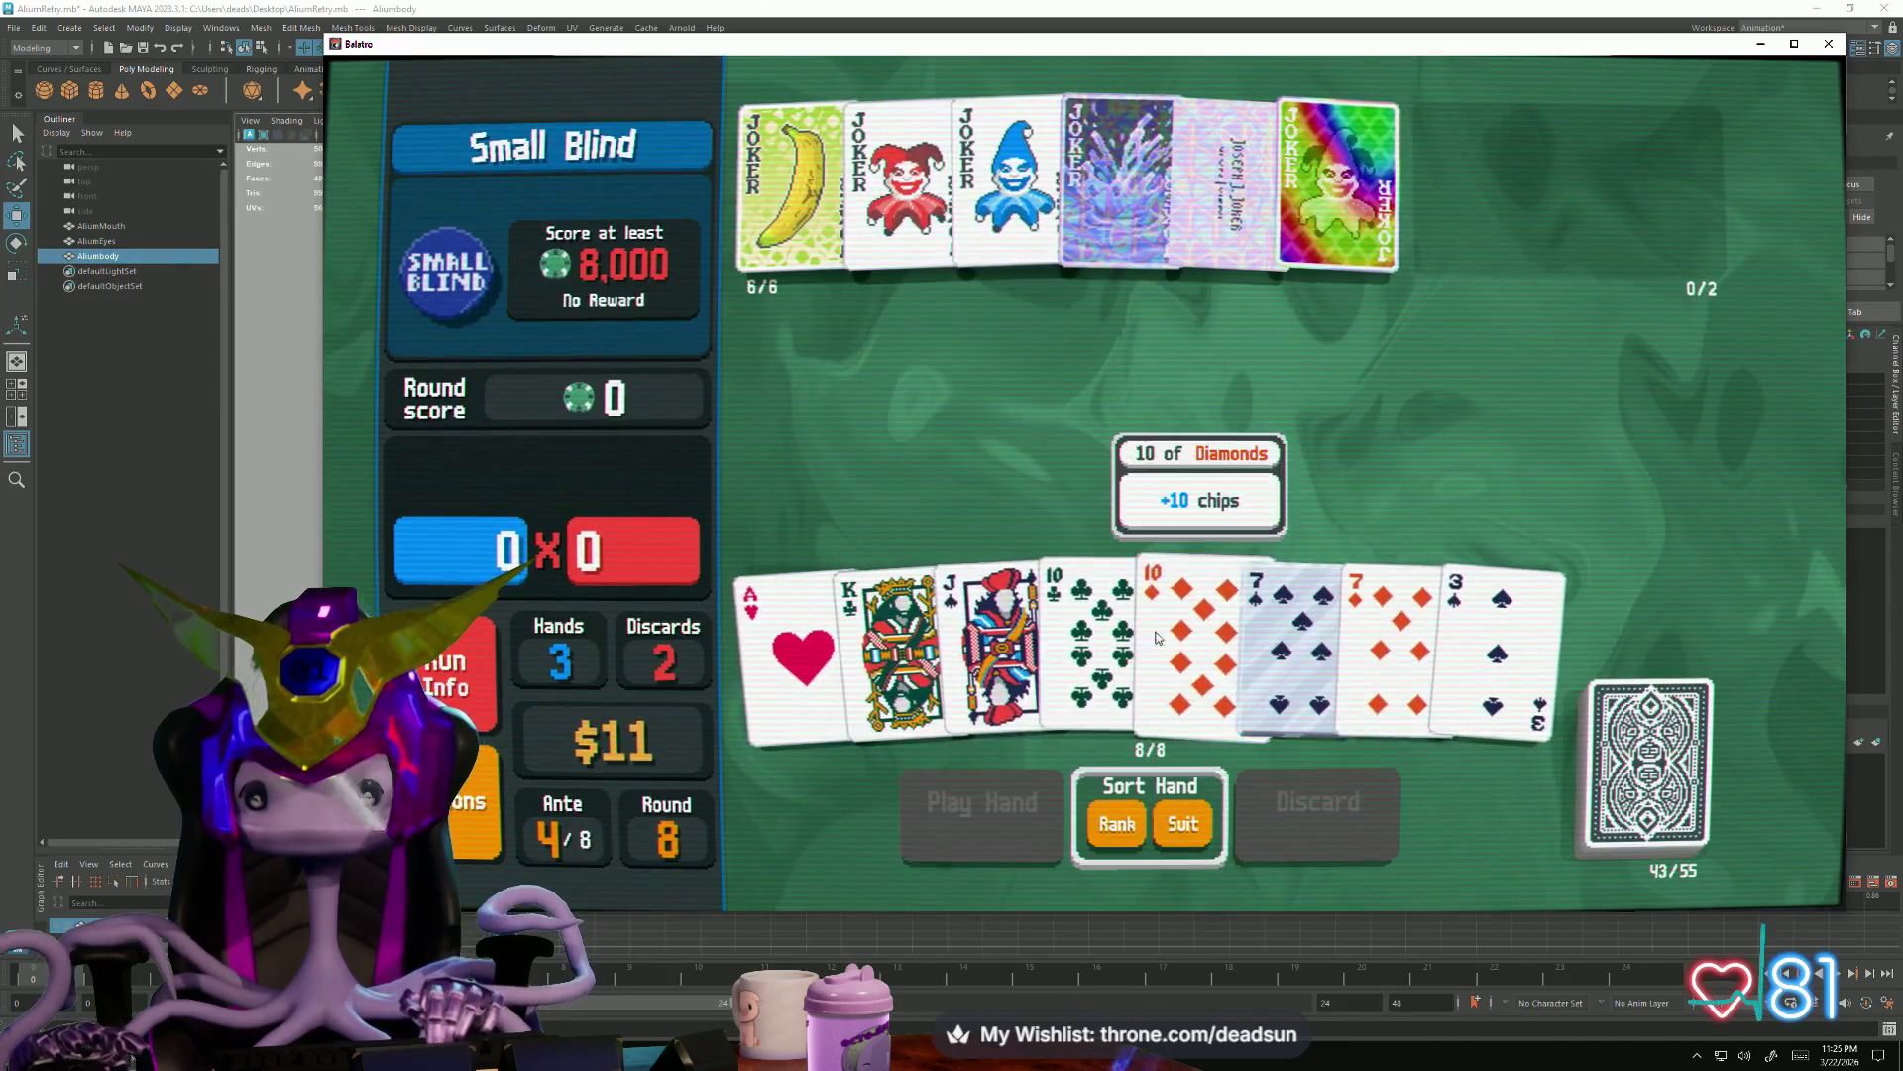
pyautogui.click(1198, 610)
pyautogui.click(1384, 603)
pyautogui.click(1312, 826)
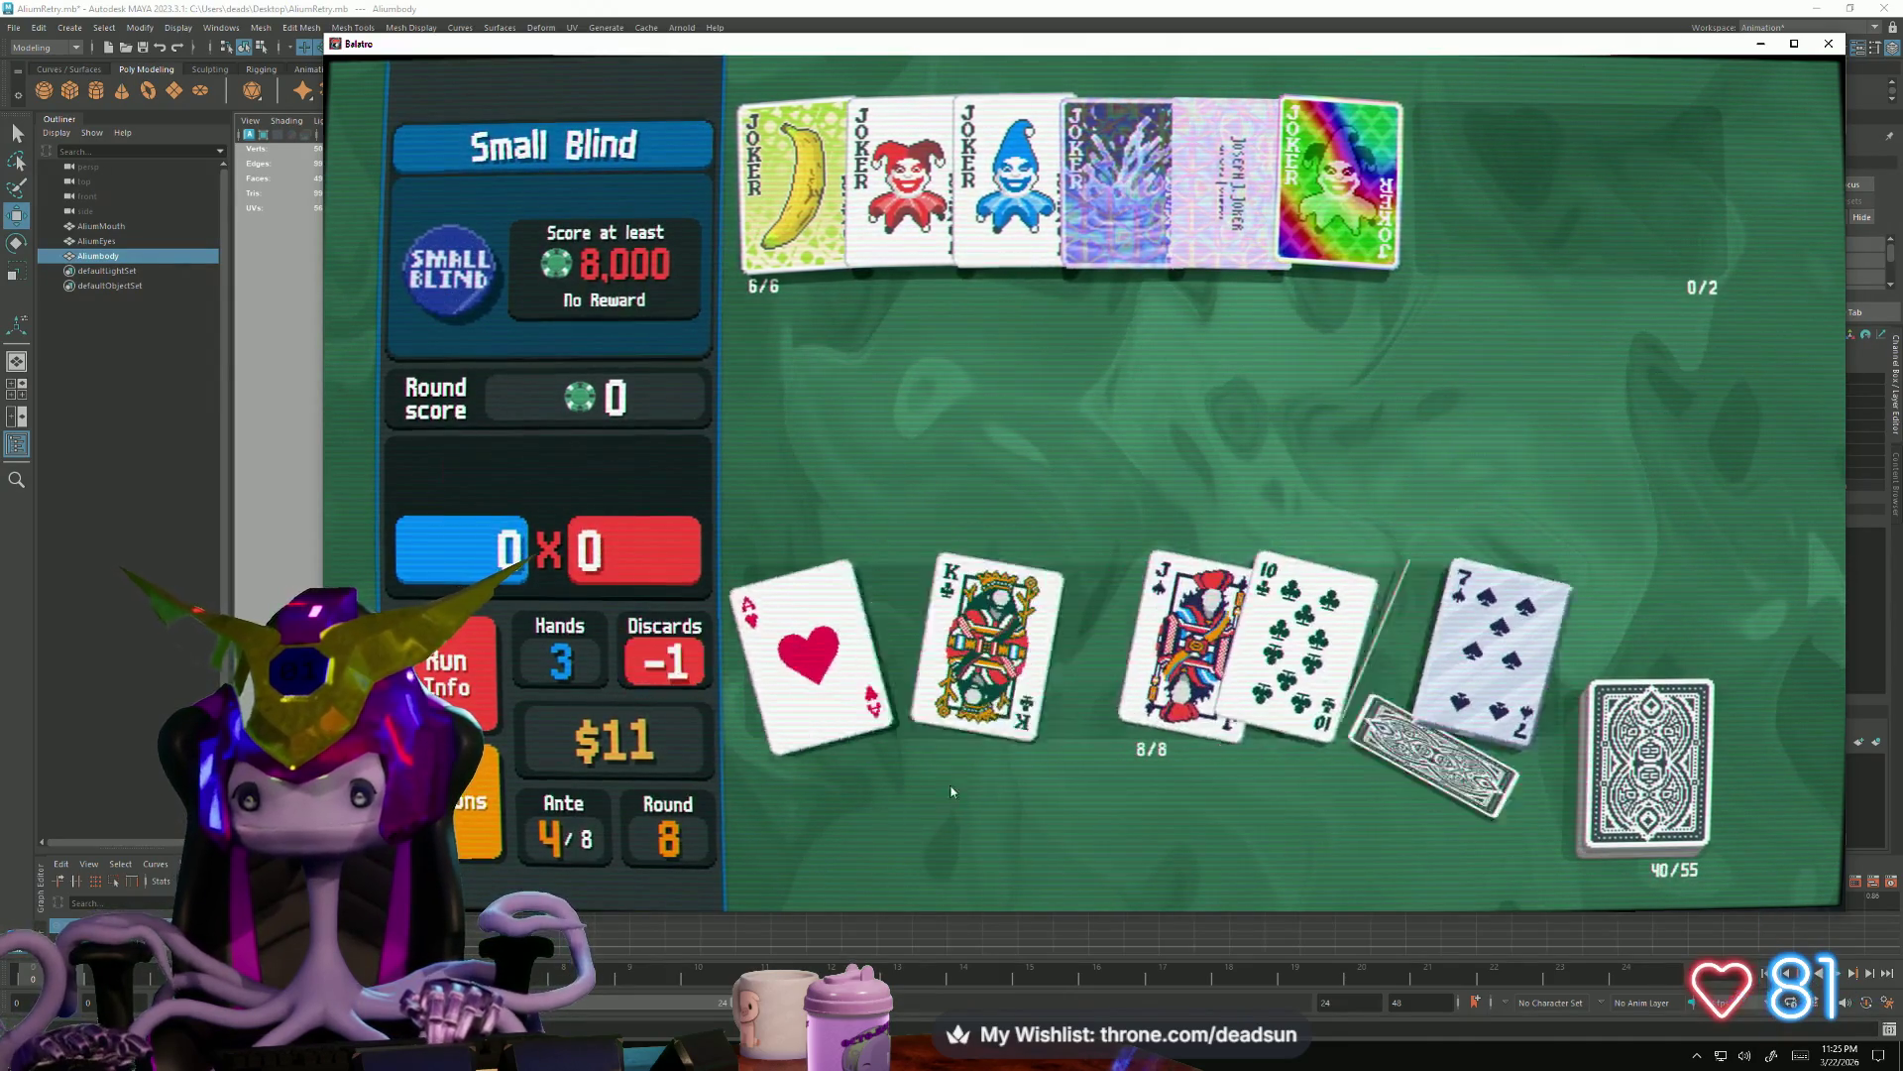
# Play the queen-high Straight for 14,448 and cash out to $17
pyautogui.click(1093, 624)
pyautogui.click(1208, 639)
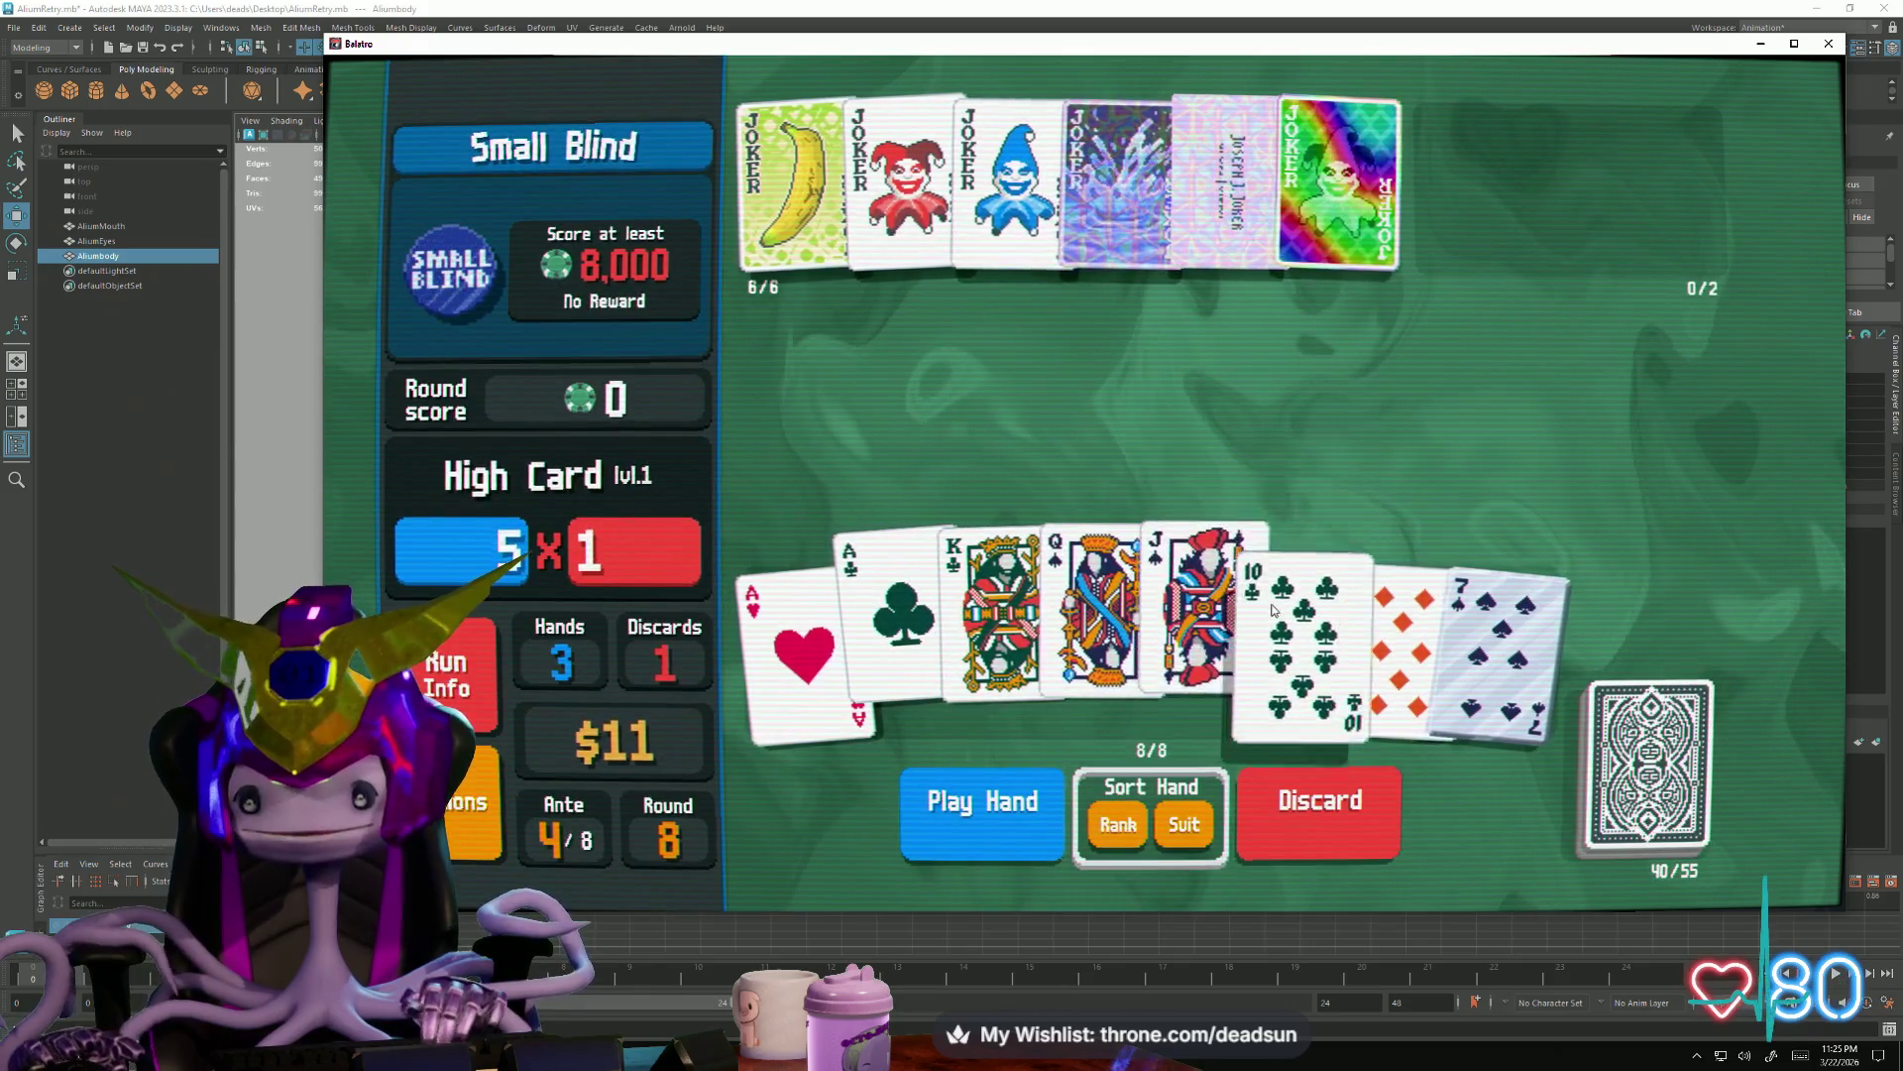
pyautogui.click(1291, 641)
pyautogui.click(983, 801)
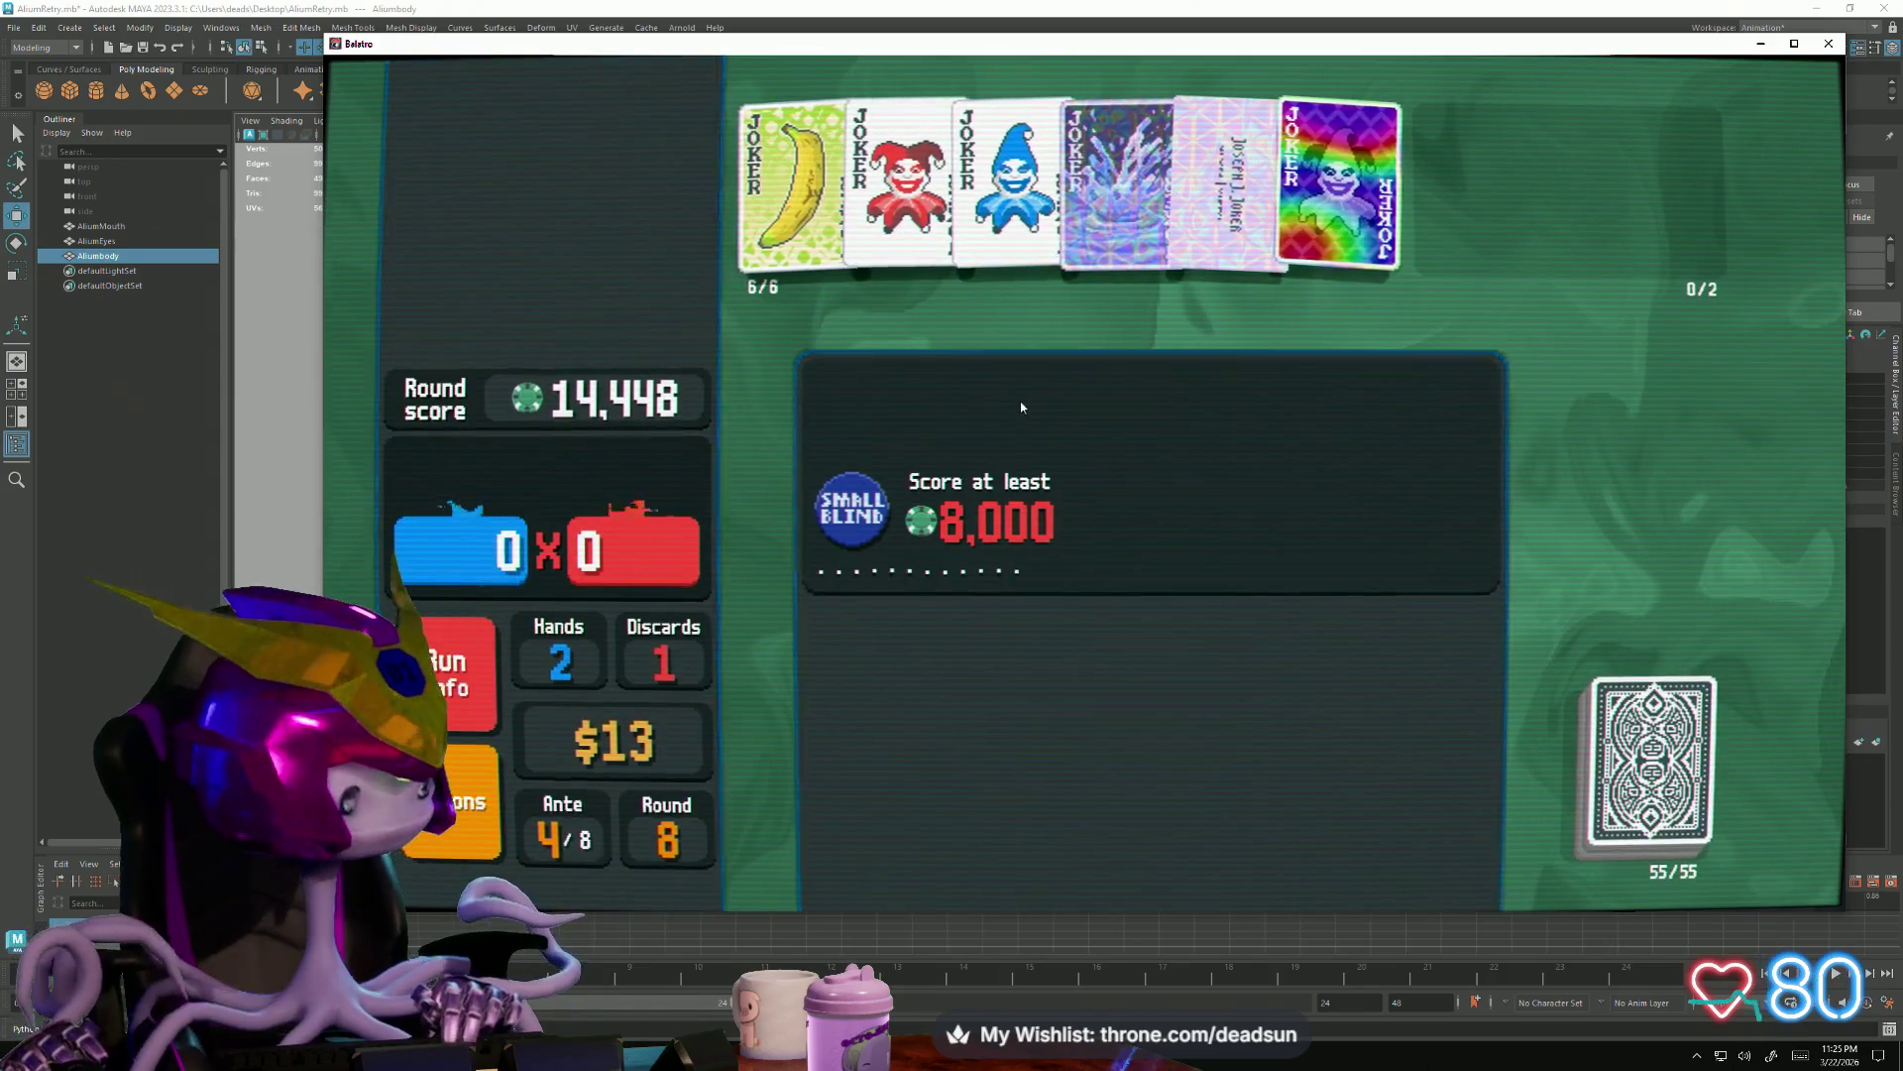
pyautogui.click(1013, 411)
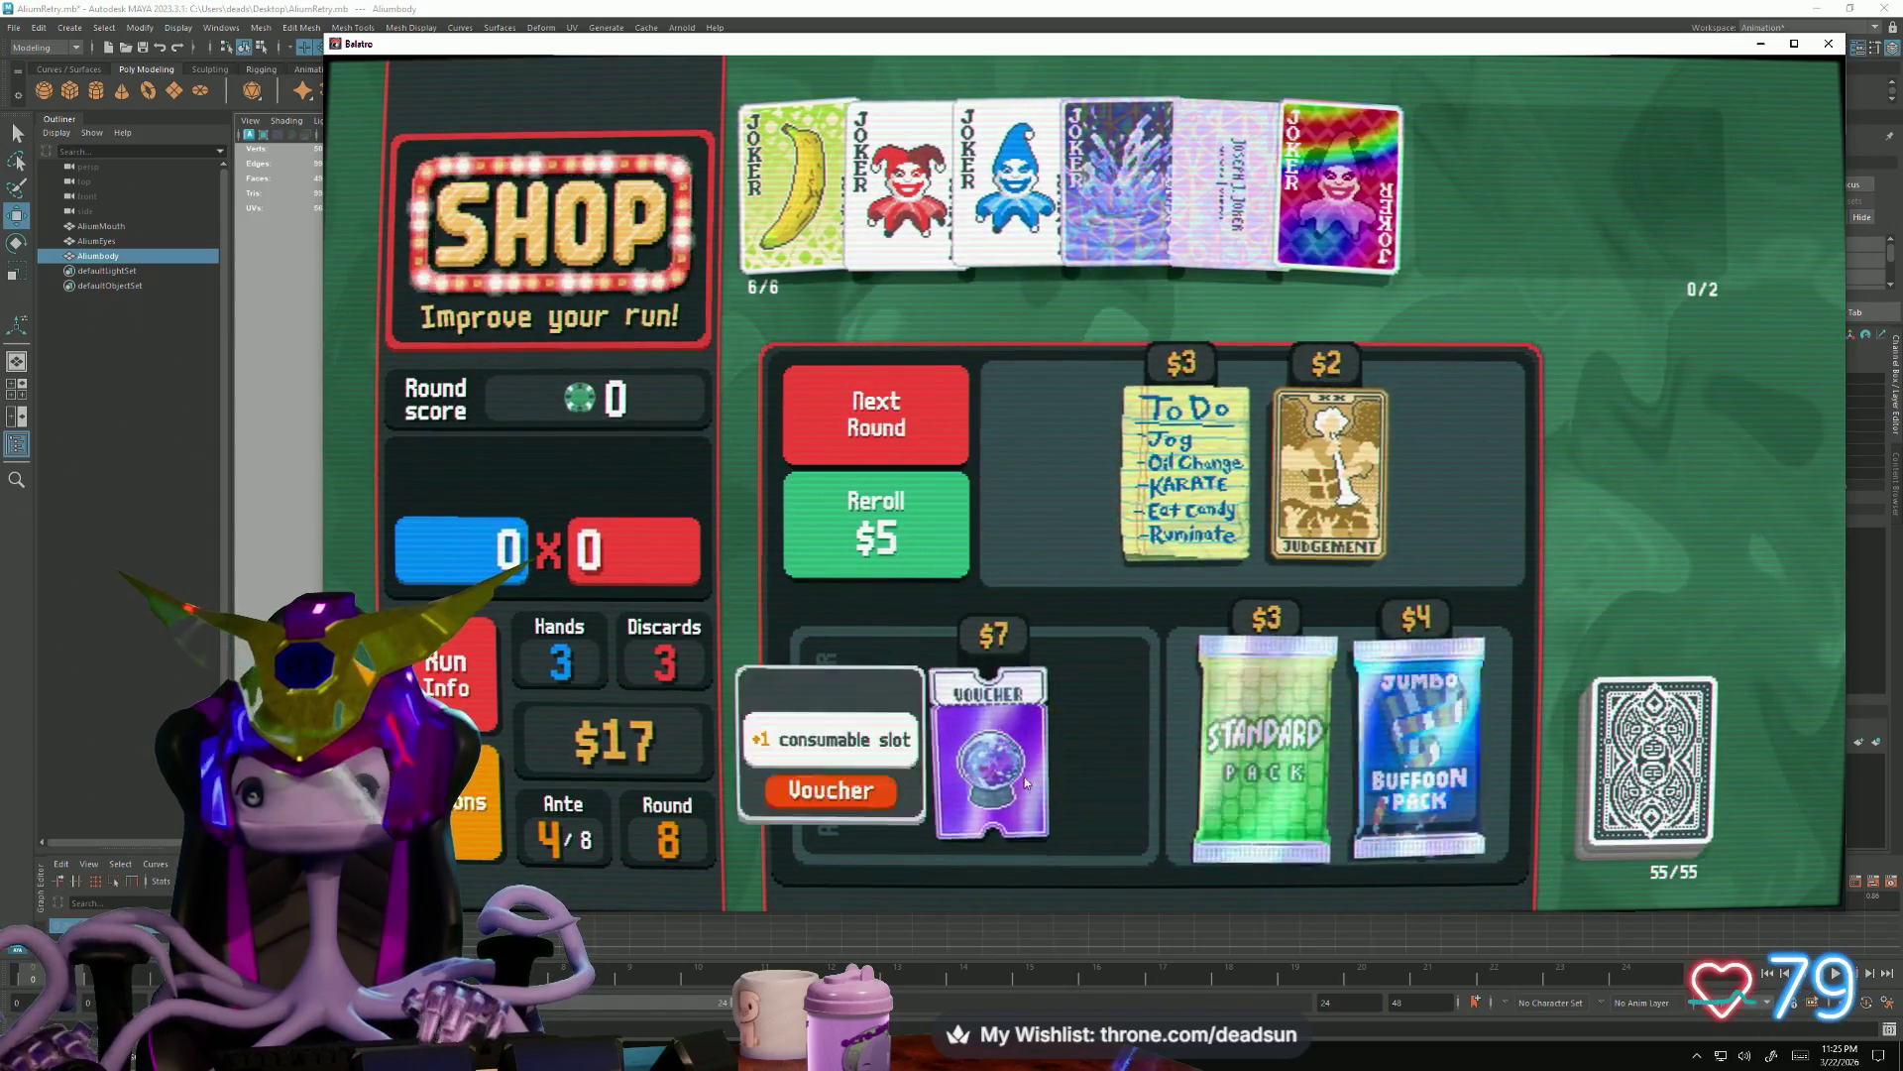
# Redeem the Crystal Ball voucher and buy open the Standard Pack
pyautogui.click(989, 760)
pyautogui.click(1019, 855)
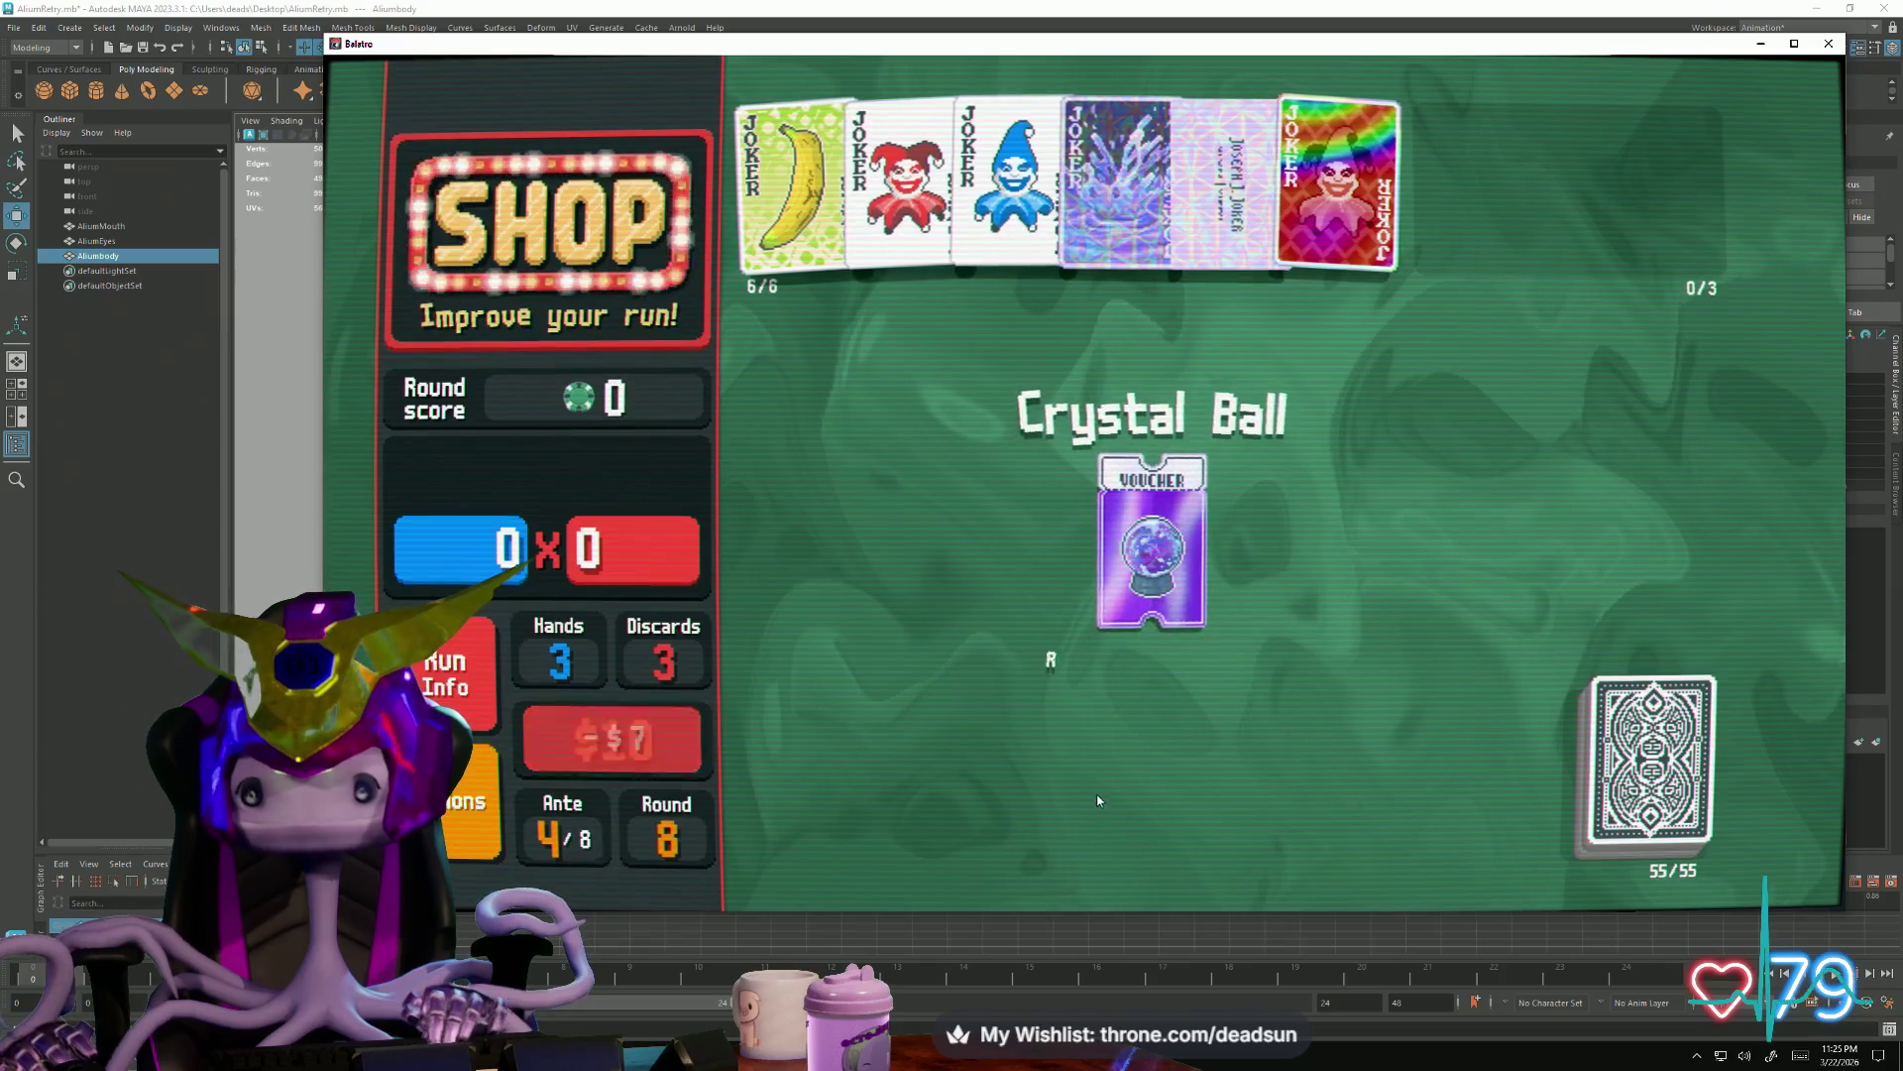
pyautogui.click(1264, 743)
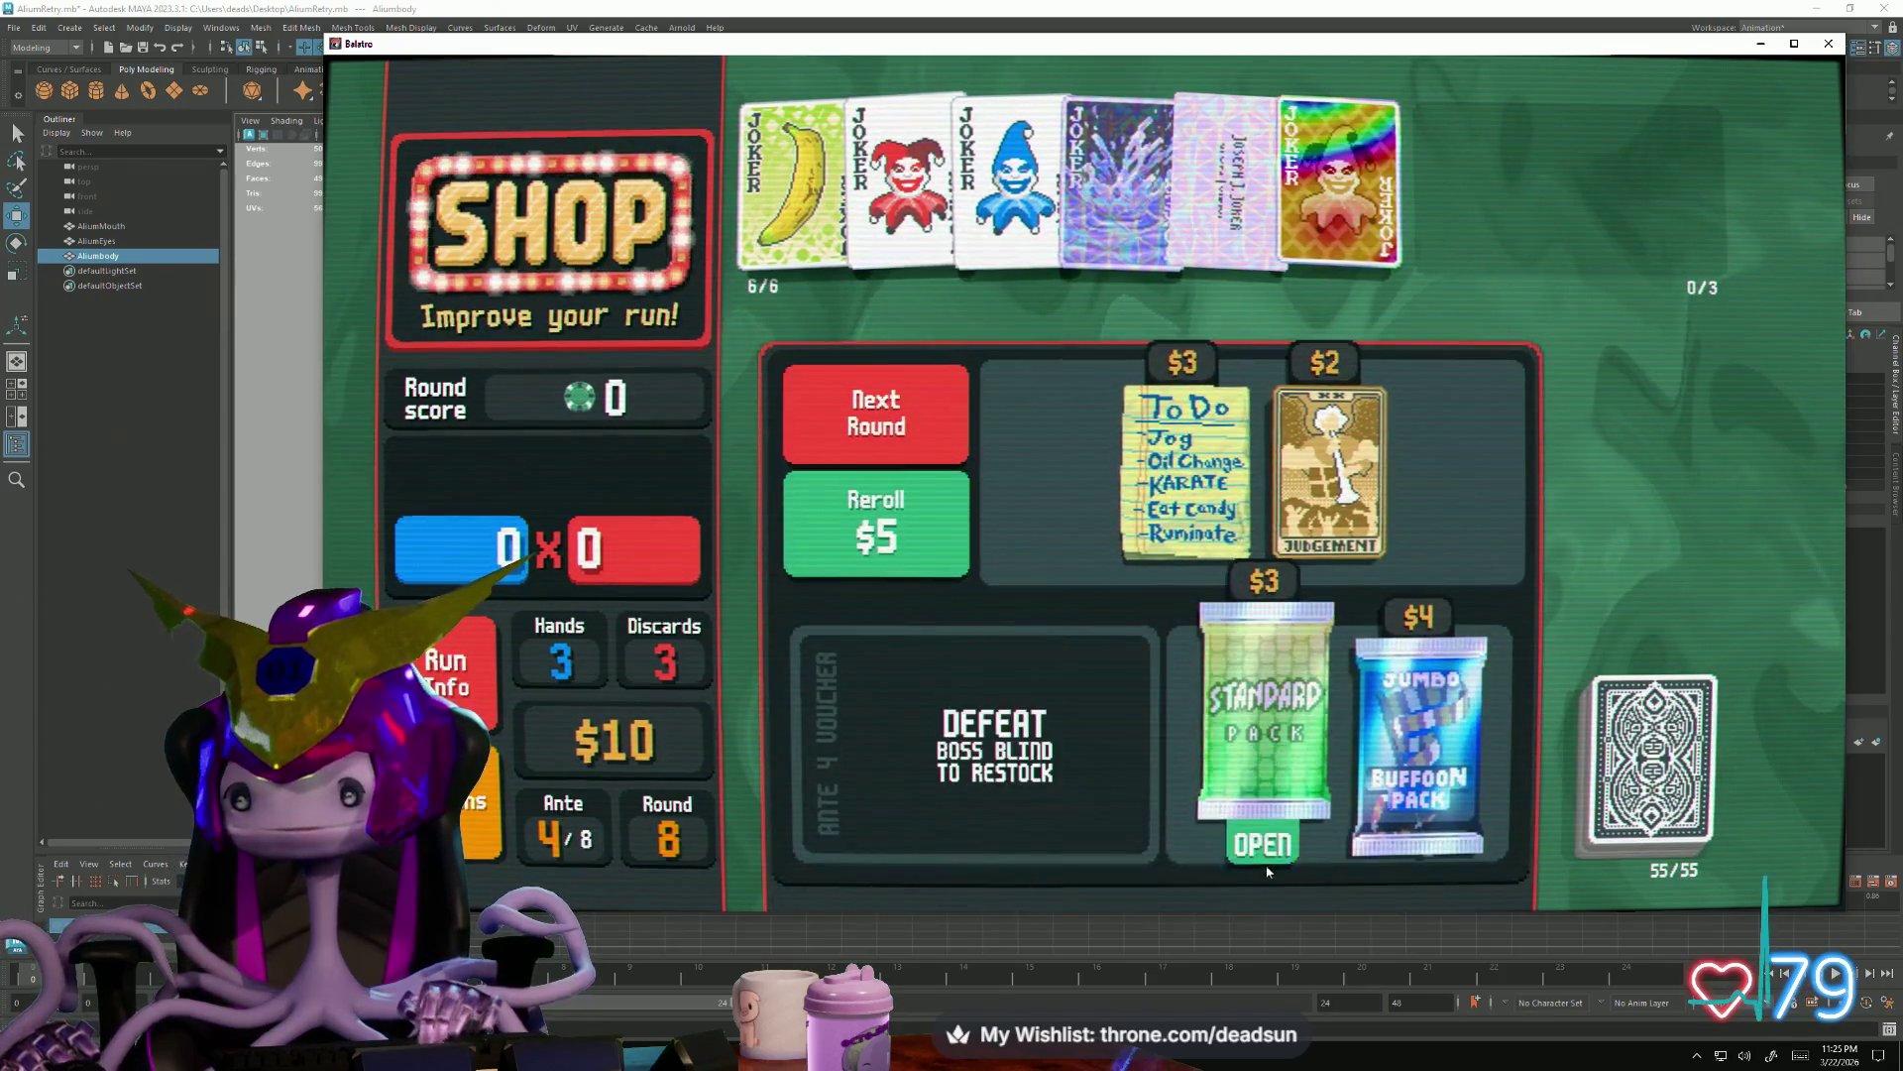
pyautogui.click(1261, 836)
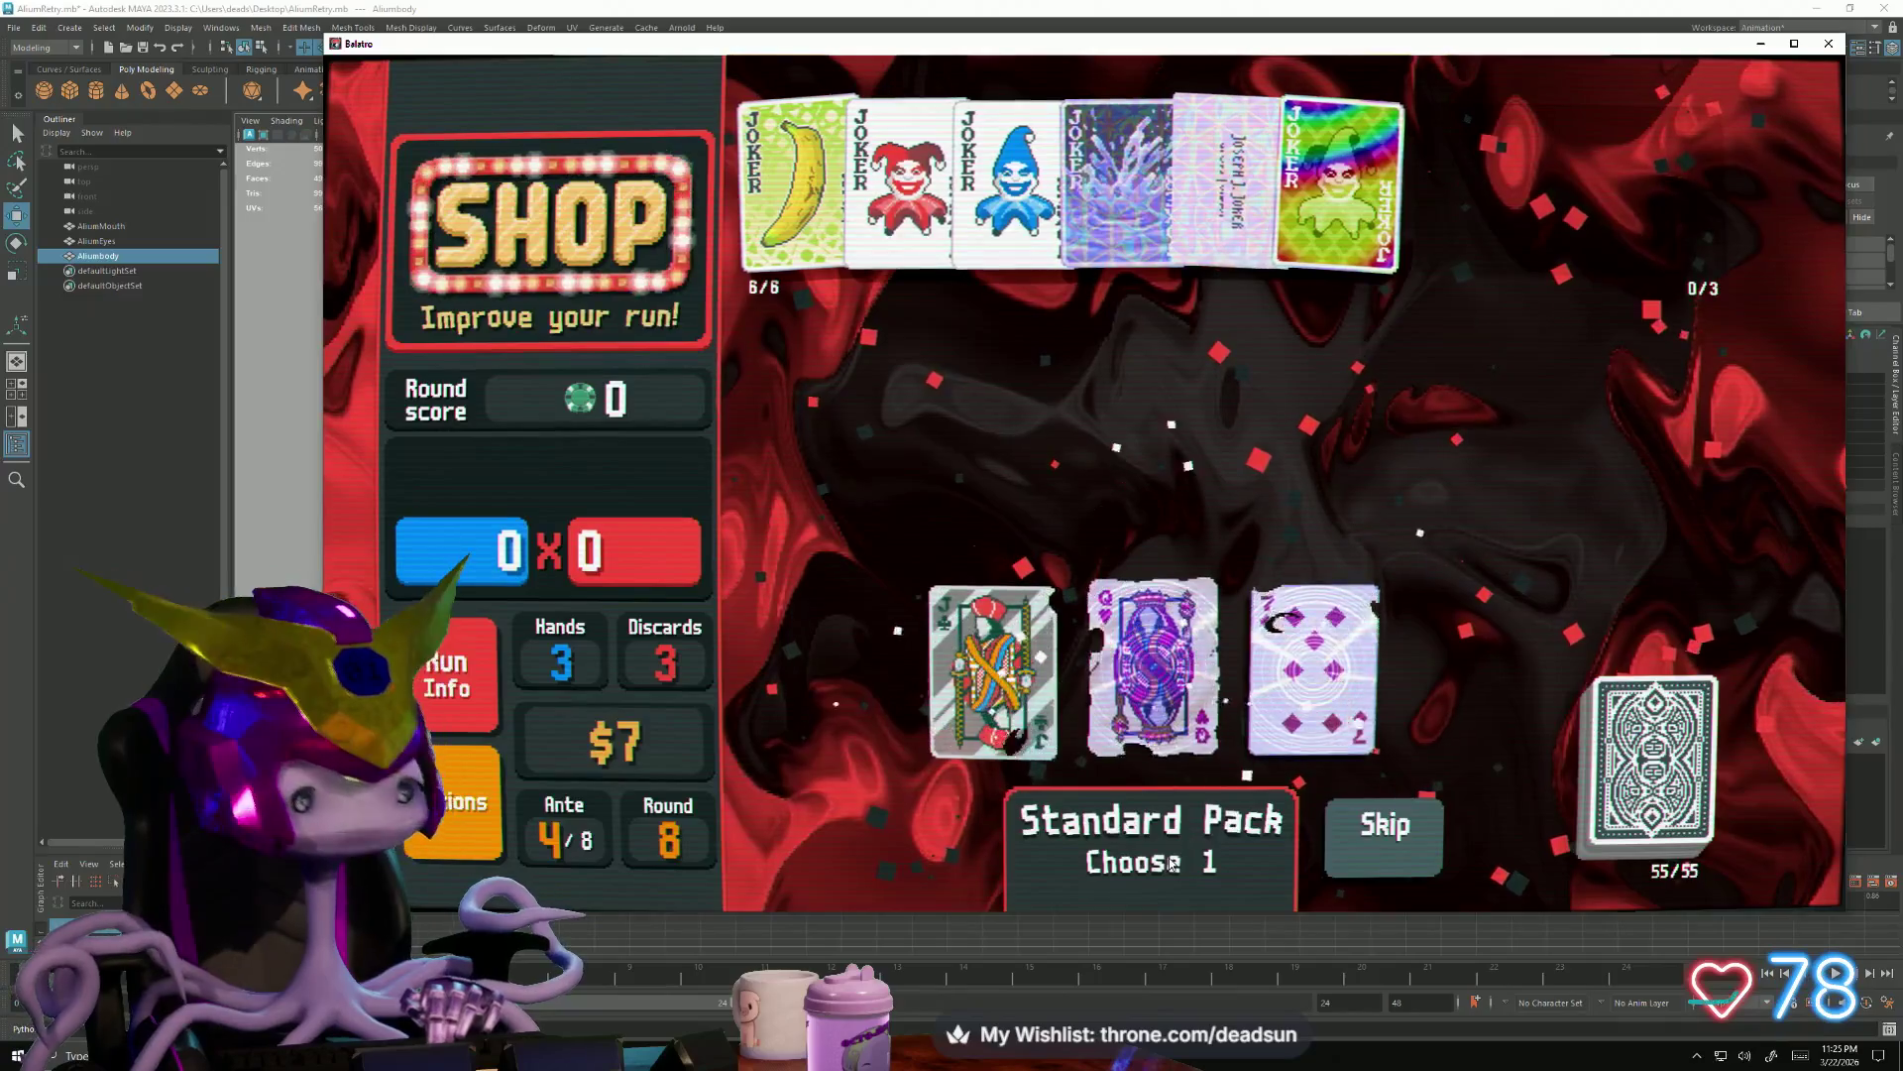
# Add the Lucky Foil Queen of Hearts to the deck, then skip the Jumbo Buffoon Pack's jokers
pyautogui.click(1153, 669)
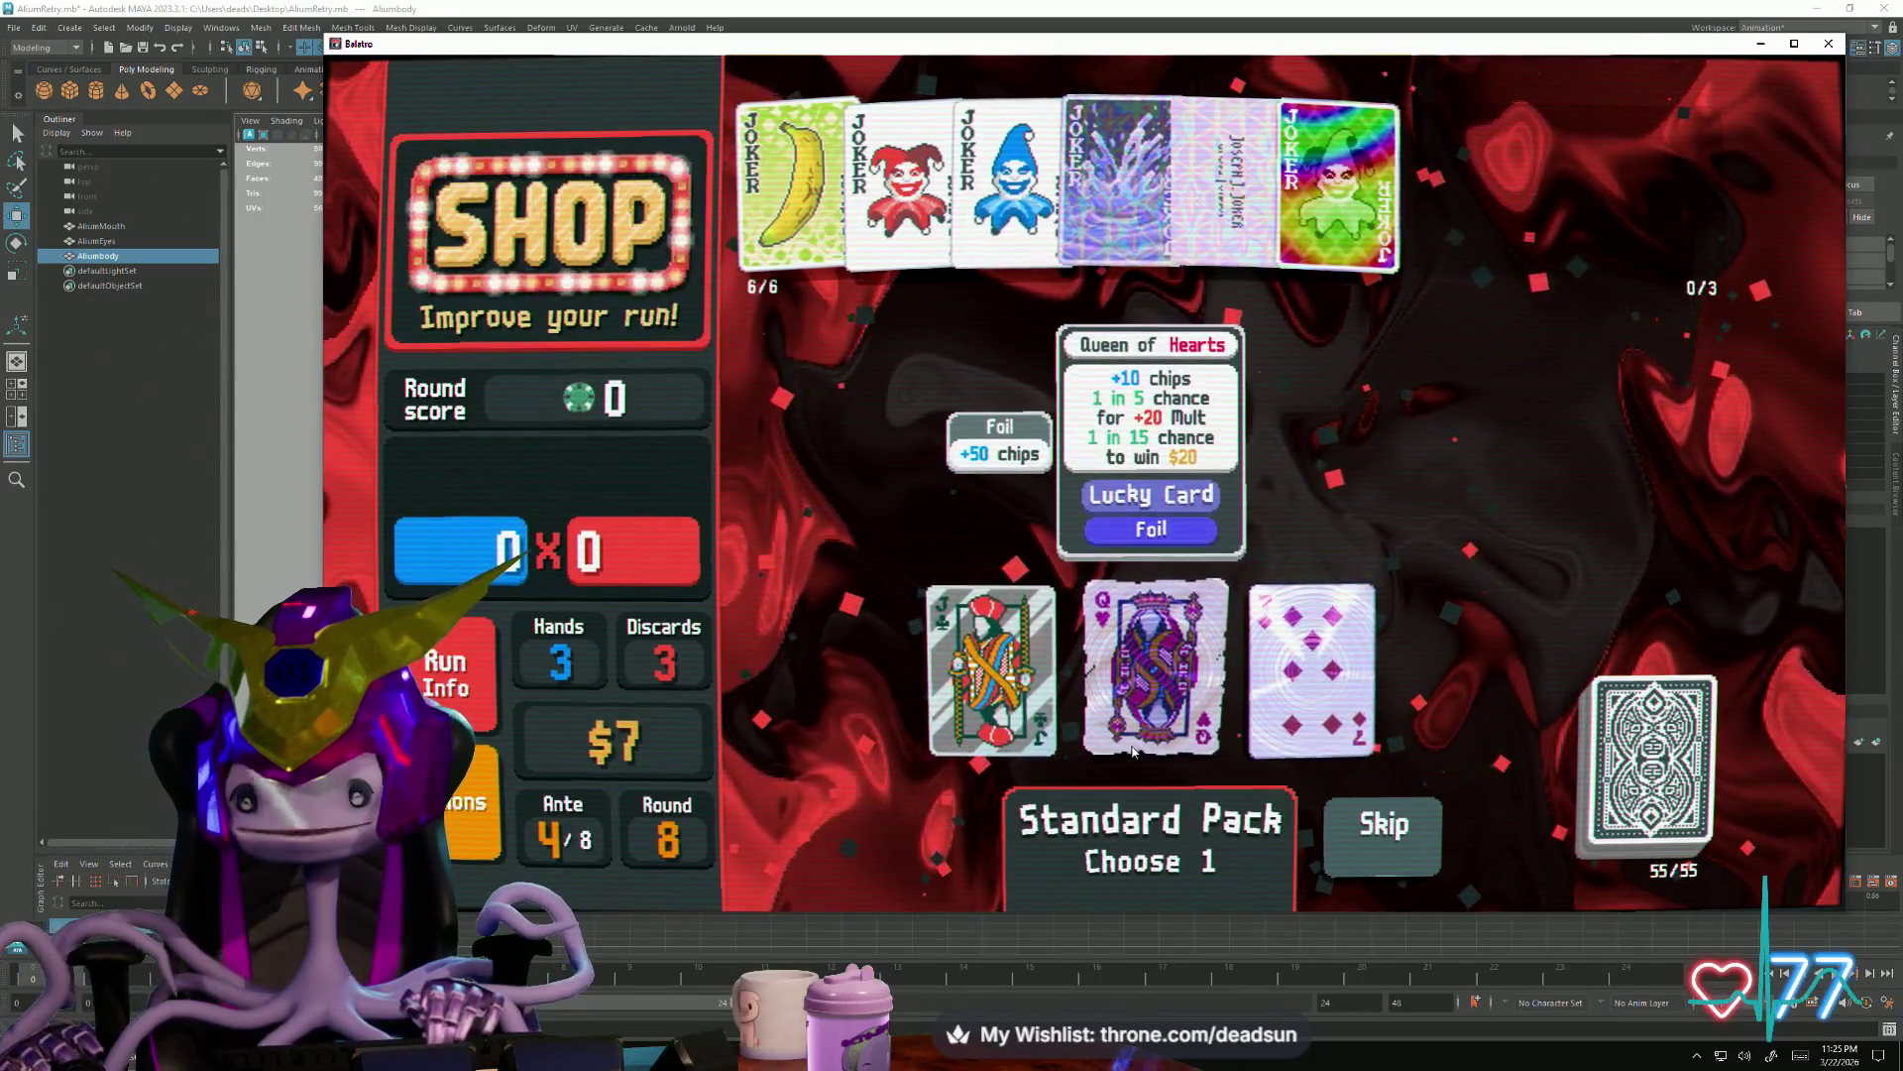
pyautogui.click(1152, 781)
pyautogui.click(1338, 878)
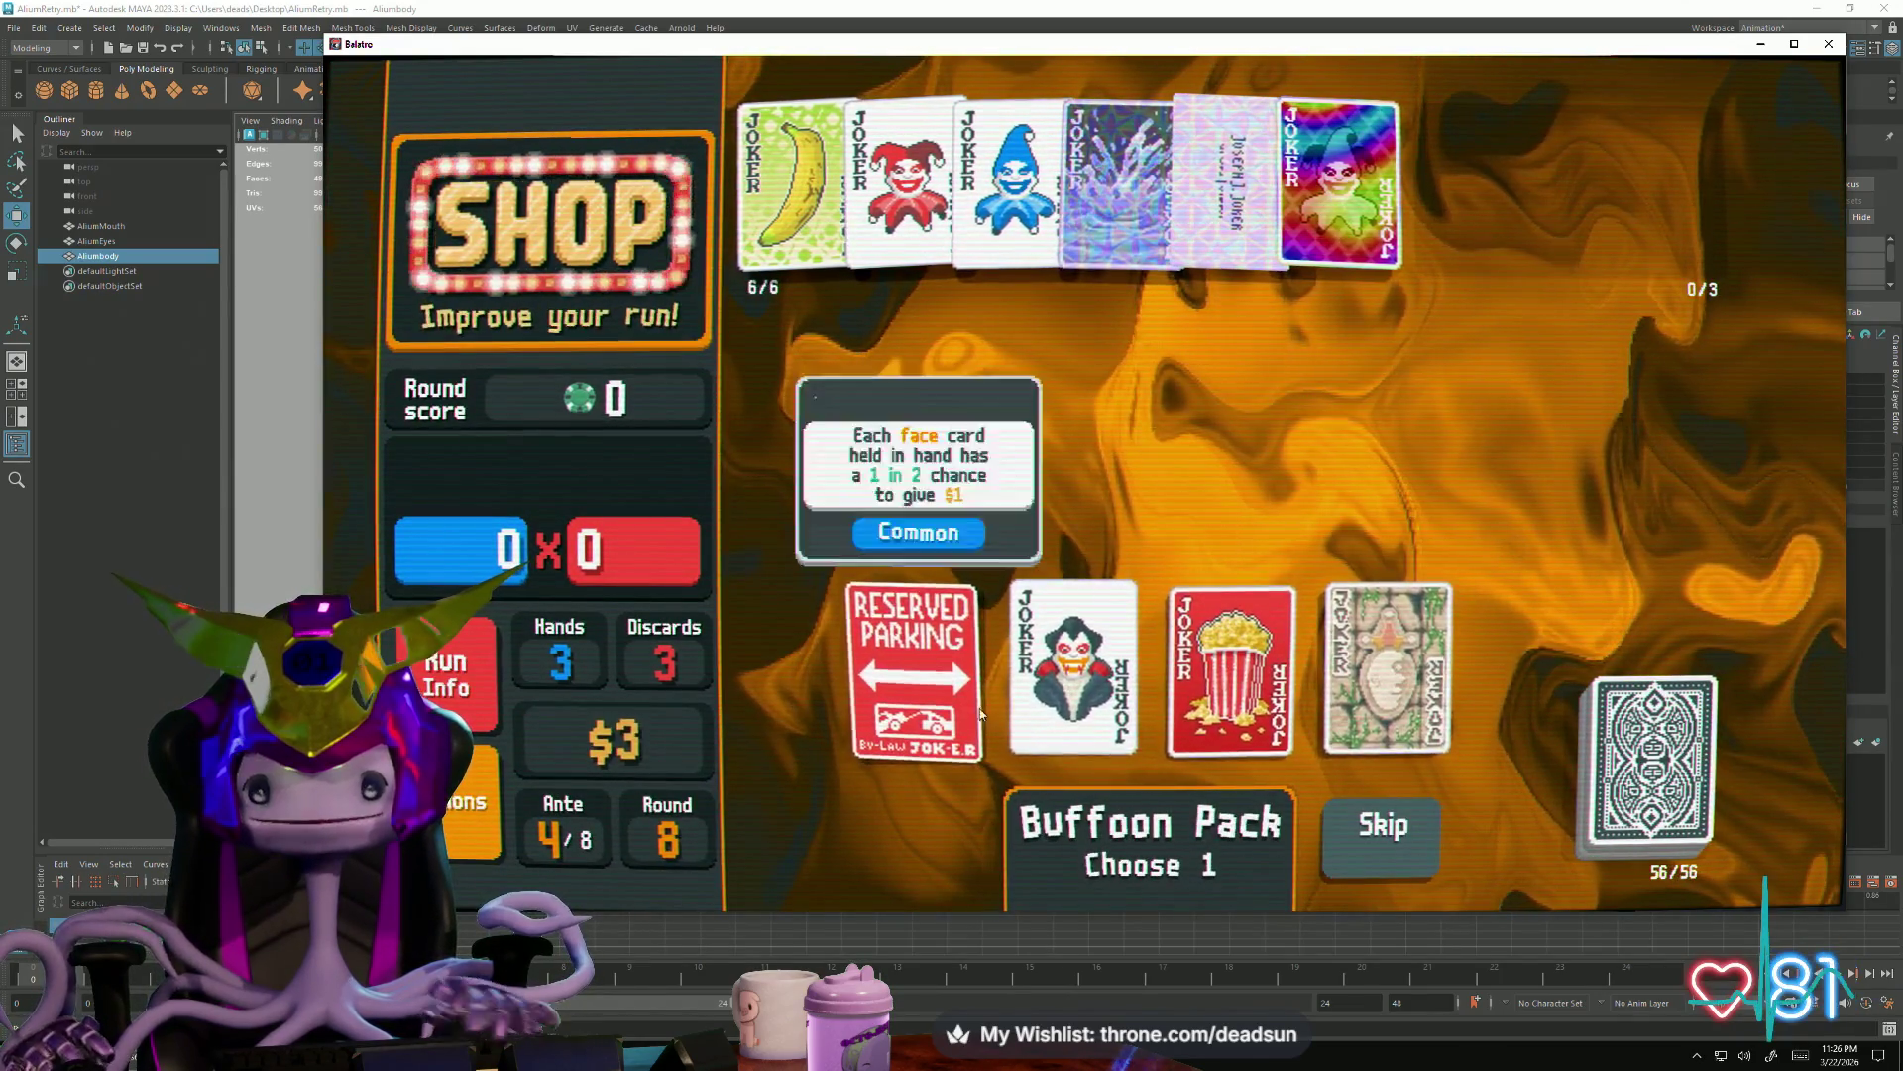
pyautogui.click(1384, 825)
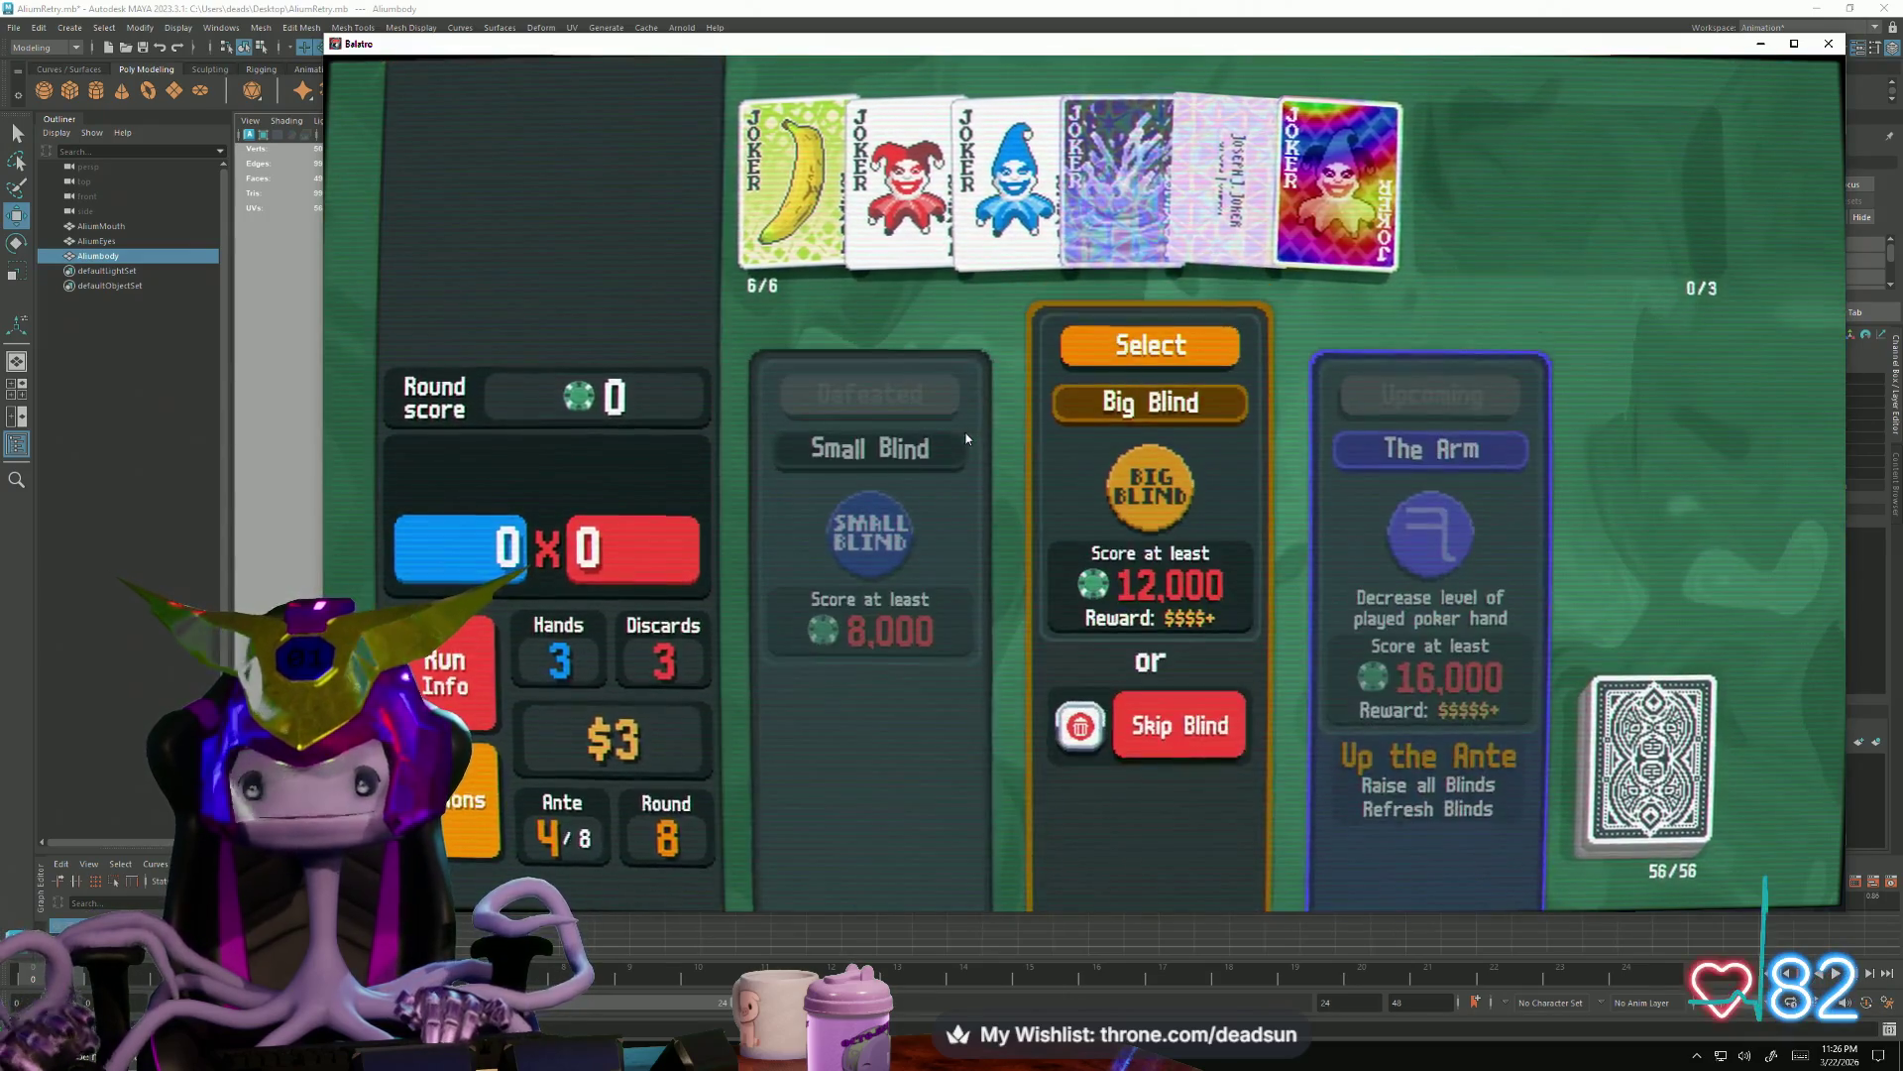
# Take on the Big Blind and play a kings-and-jacks Full House
pyautogui.click(1102, 350)
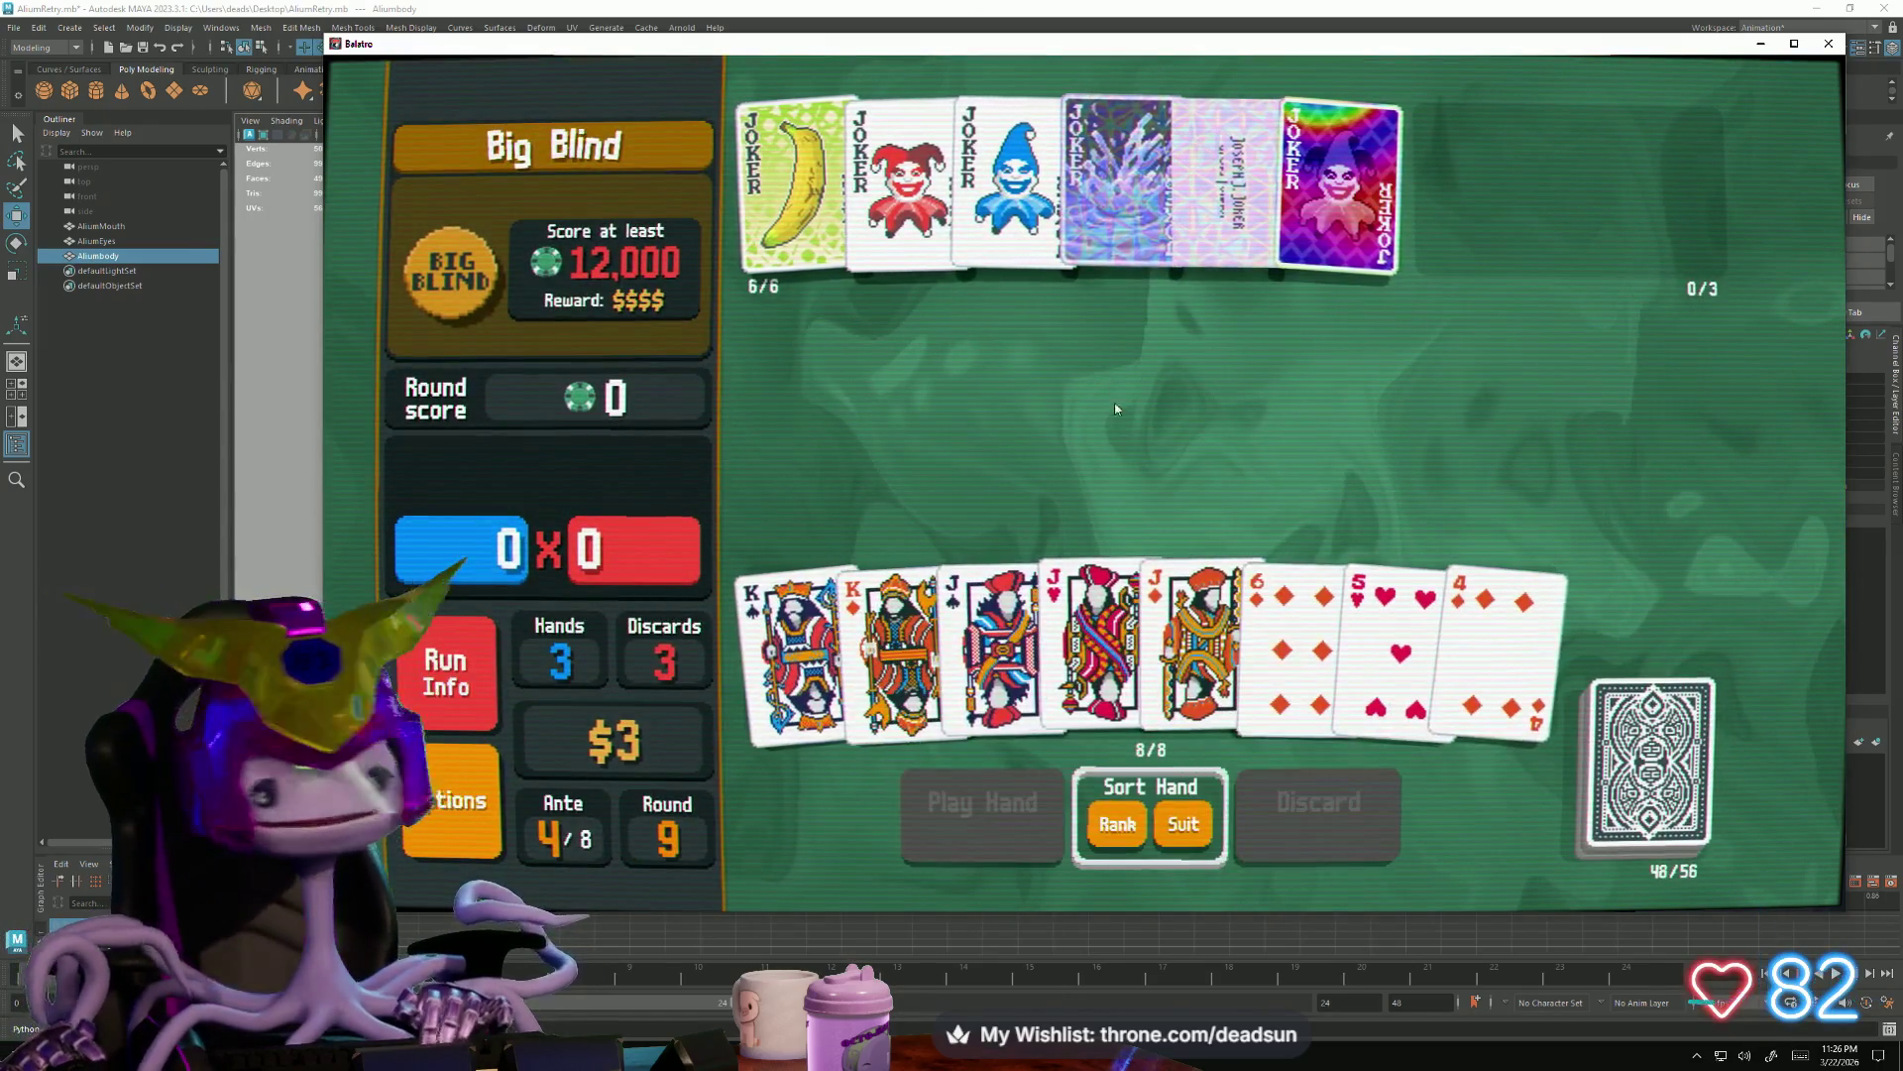
pyautogui.click(790, 640)
pyautogui.click(897, 640)
pyautogui.click(994, 639)
pyautogui.click(1095, 640)
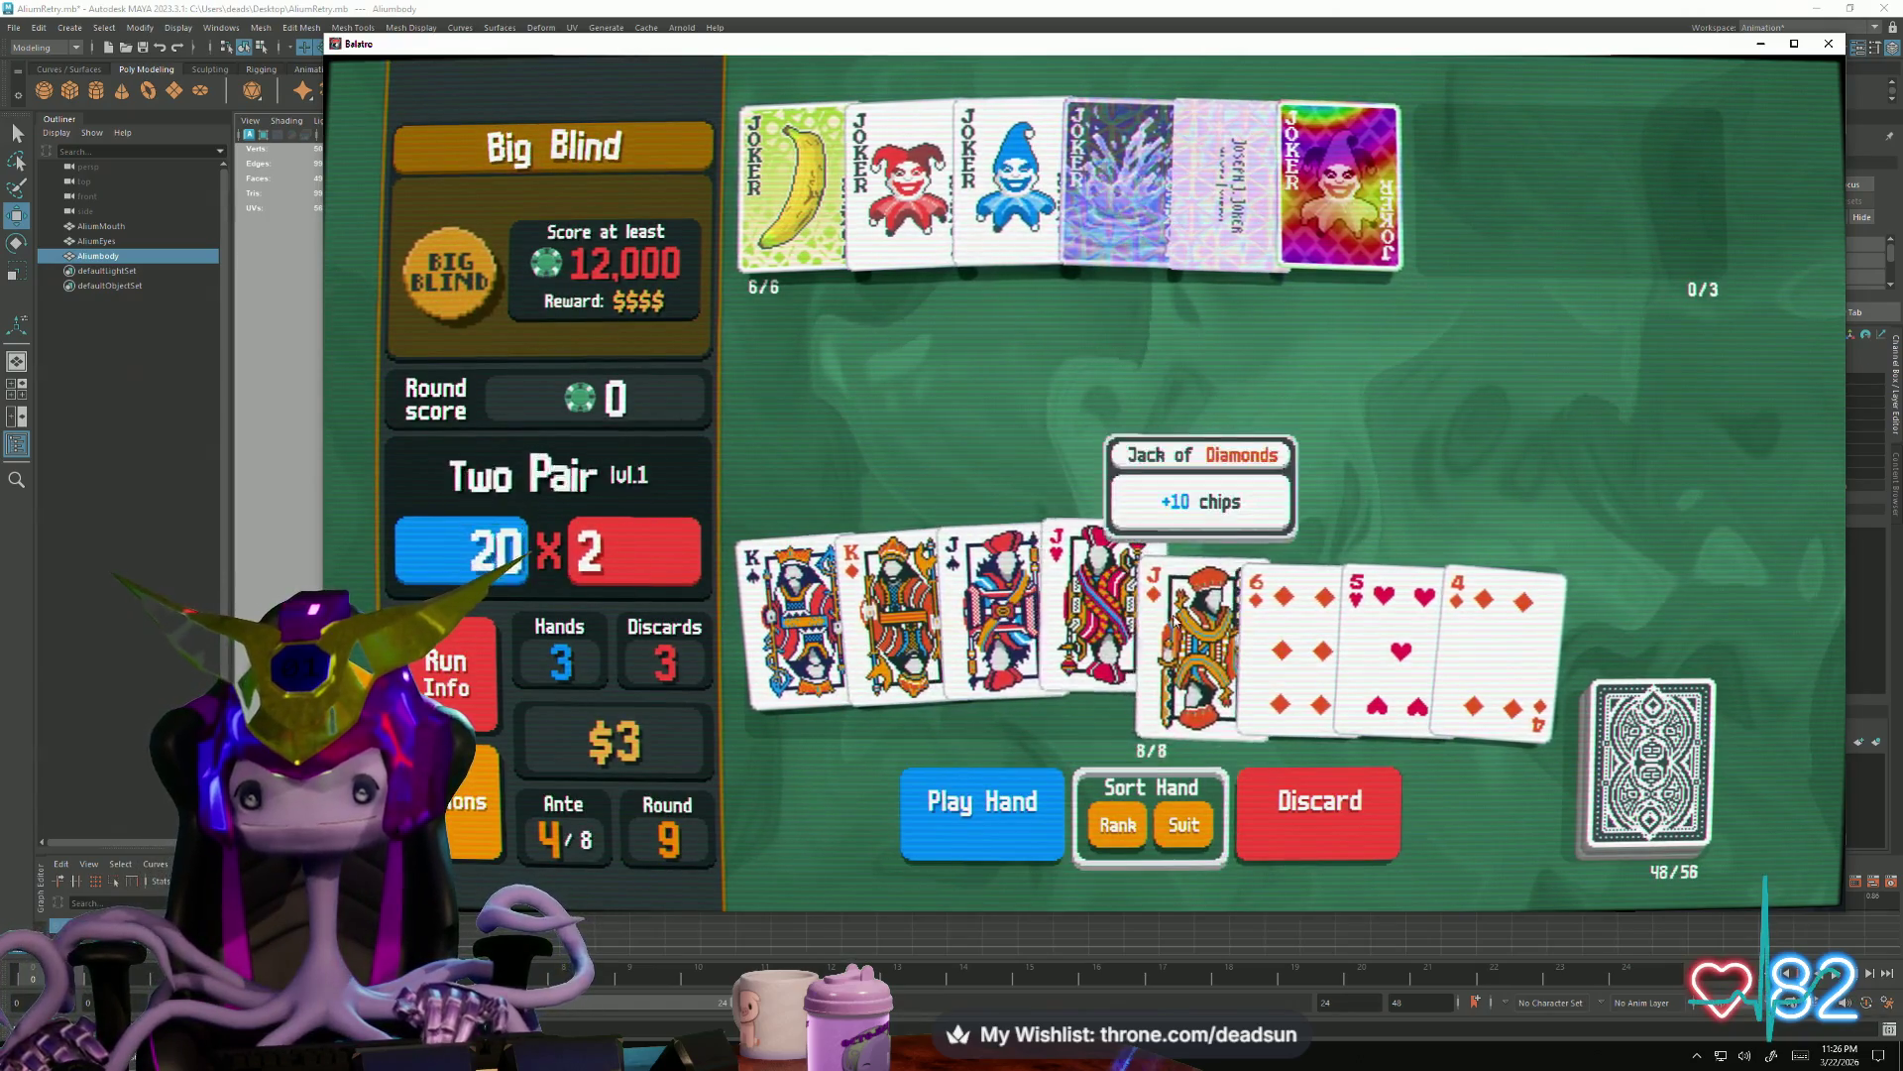
pyautogui.click(1198, 640)
pyautogui.click(991, 799)
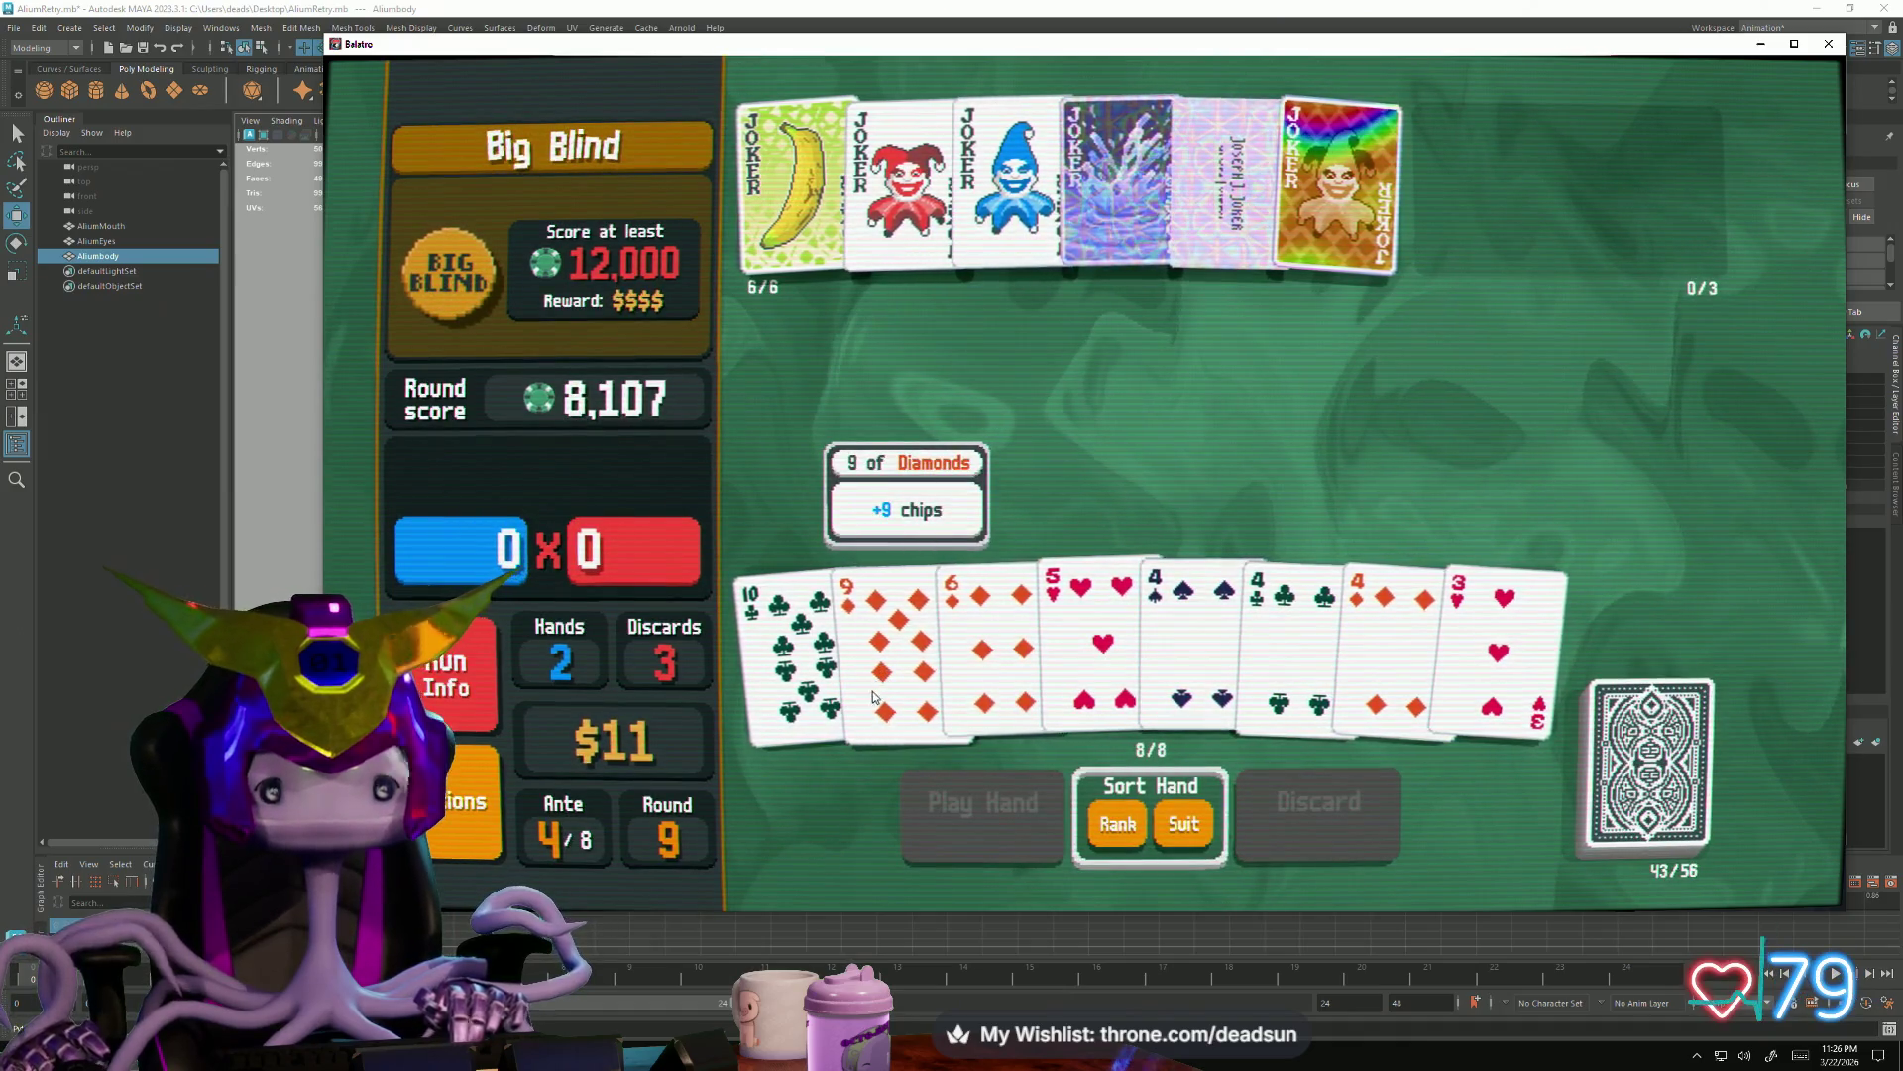
# Discard the 5 of Hearts and 6 of Diamonds, then the 5 of Diamonds
pyautogui.click(1084, 640)
pyautogui.click(962, 637)
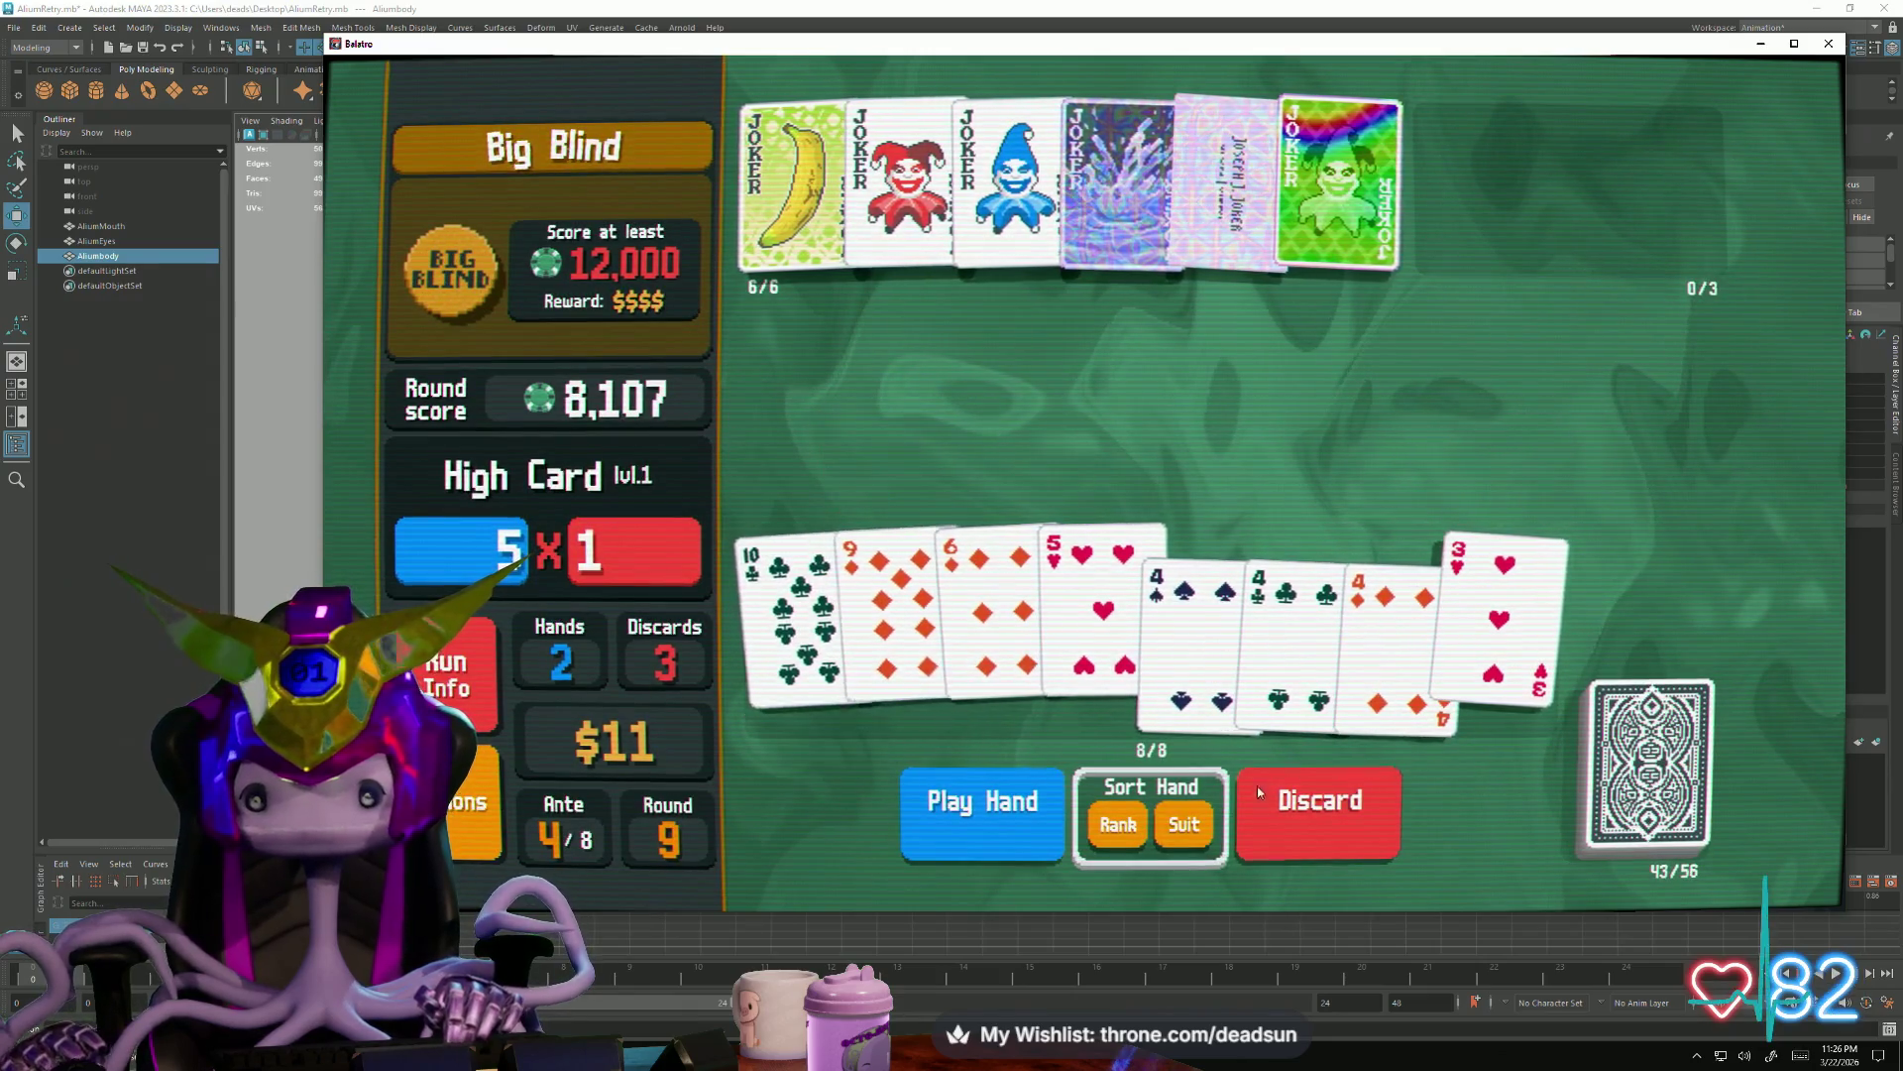
pyautogui.click(1257, 789)
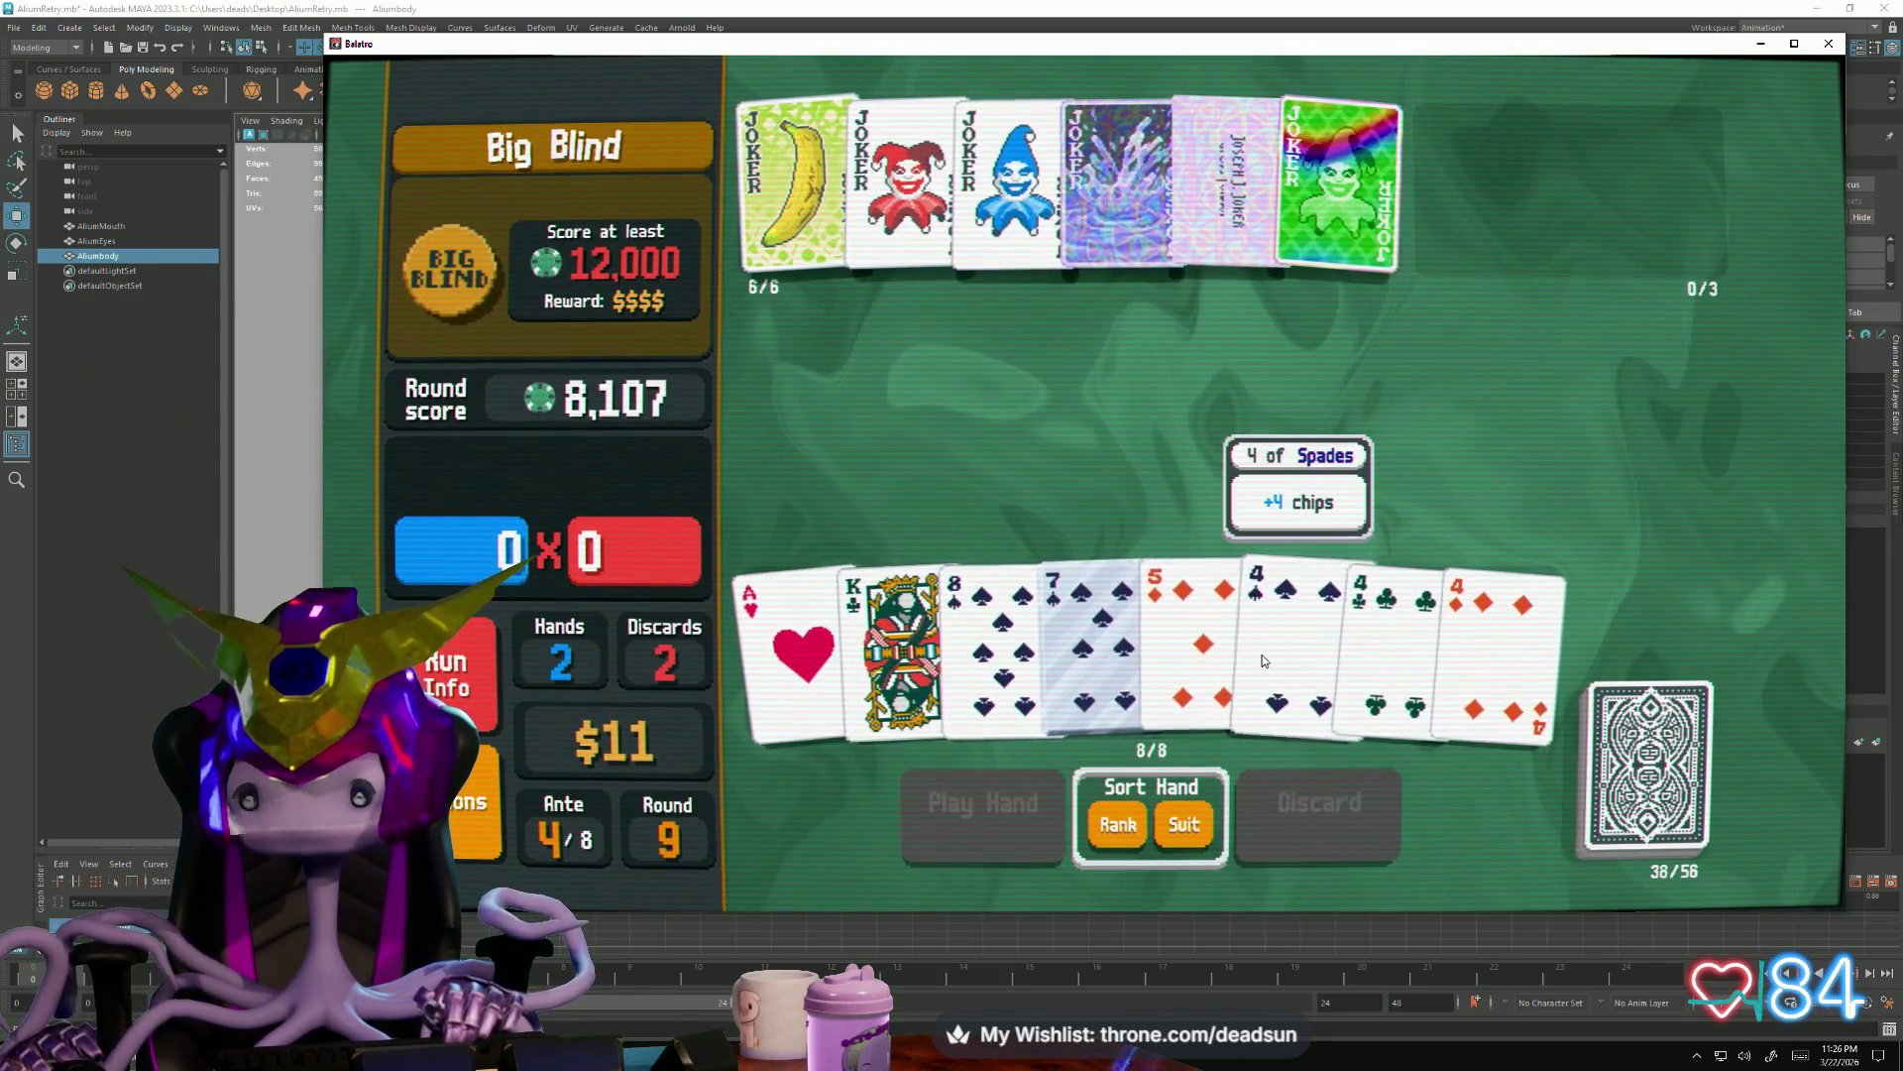
pyautogui.click(1196, 654)
pyautogui.click(1350, 807)
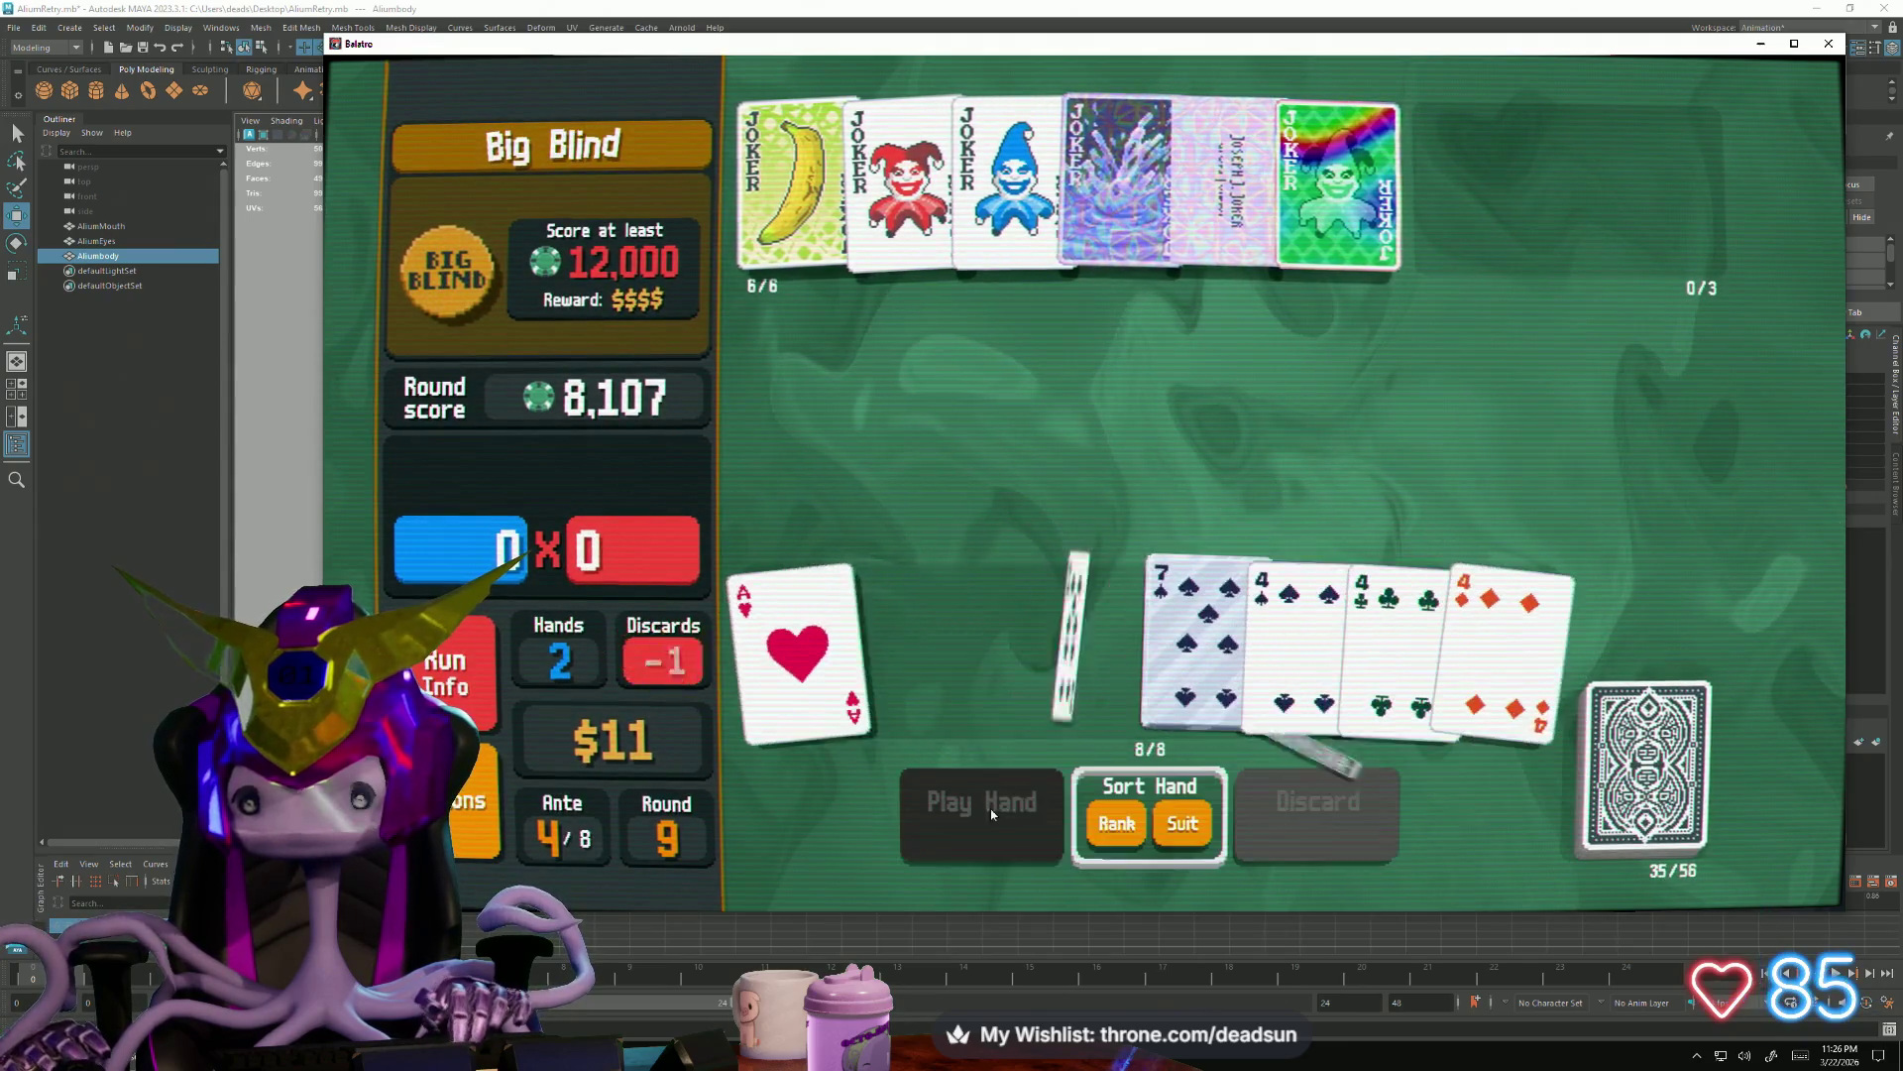
# Play the aces-and-fours Full House to reach 25,253 and cash out
pyautogui.click(803, 624)
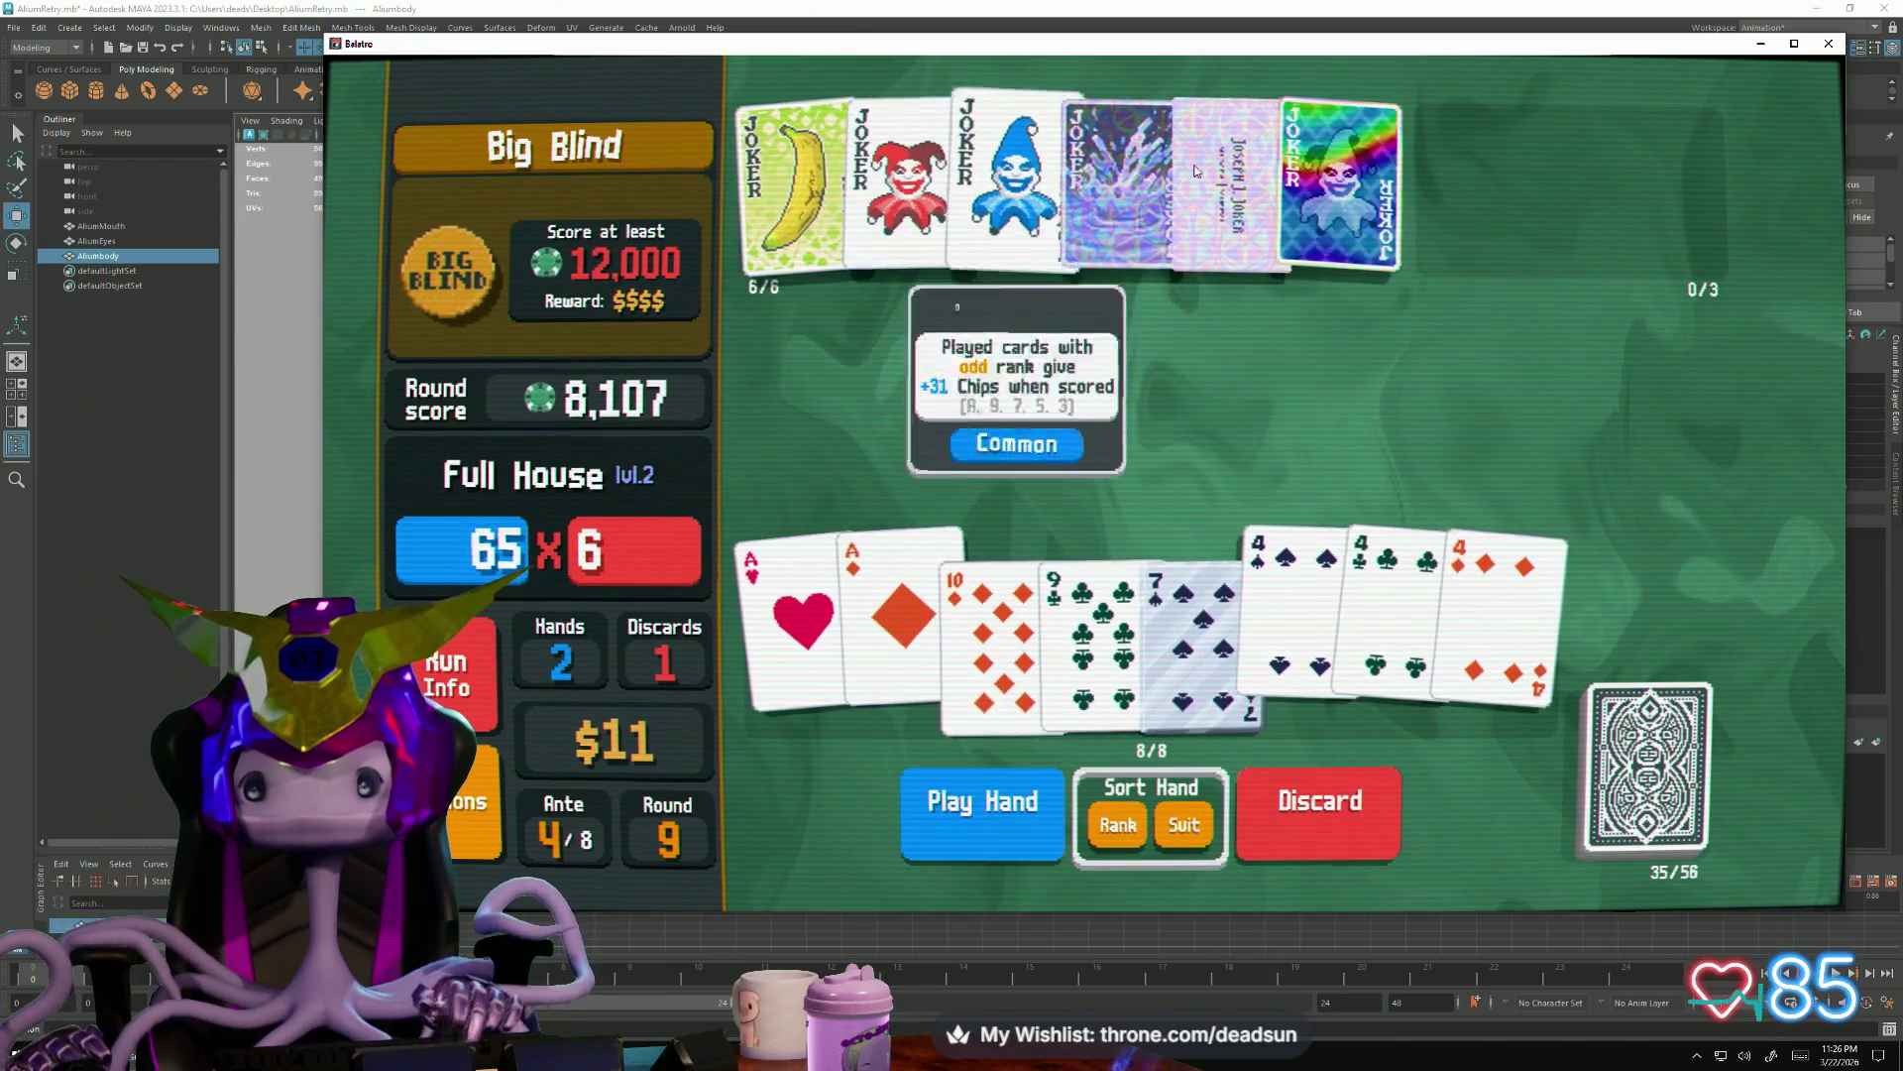
pyautogui.click(952, 816)
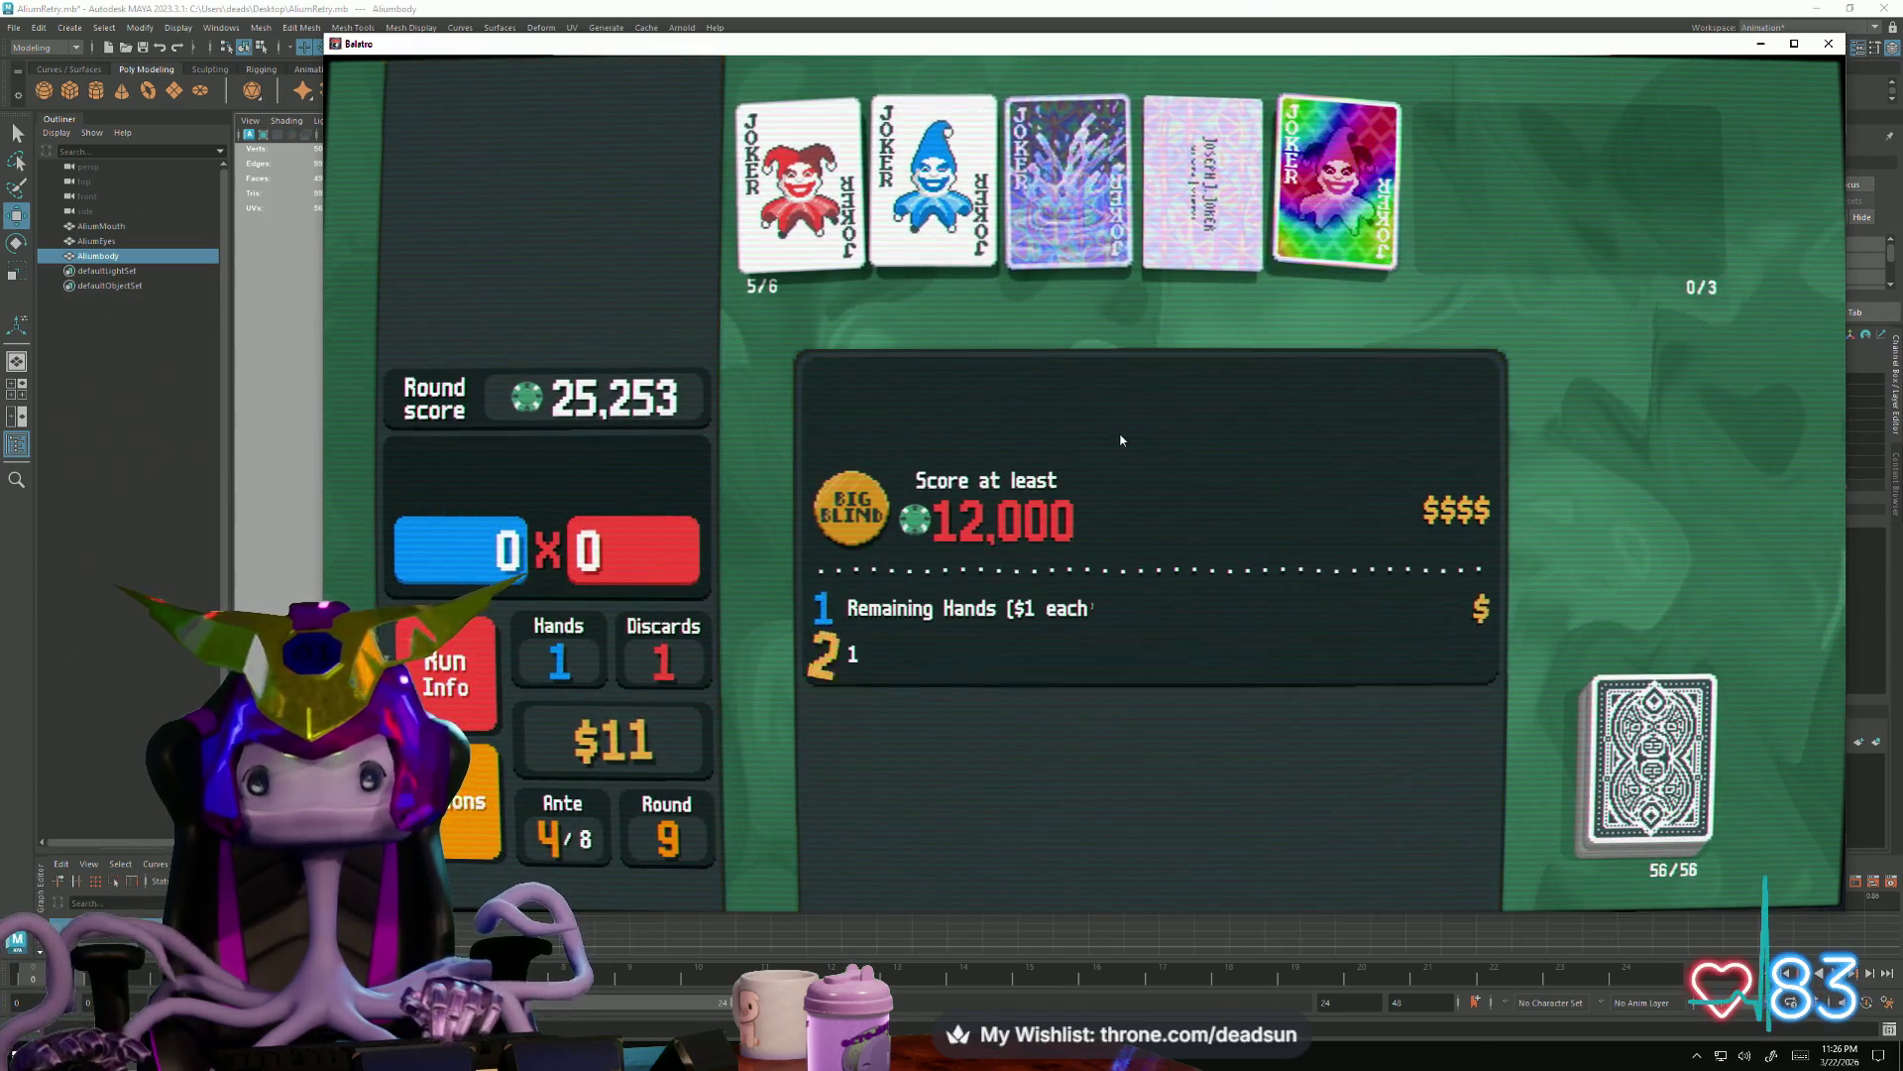
pyautogui.click(1123, 412)
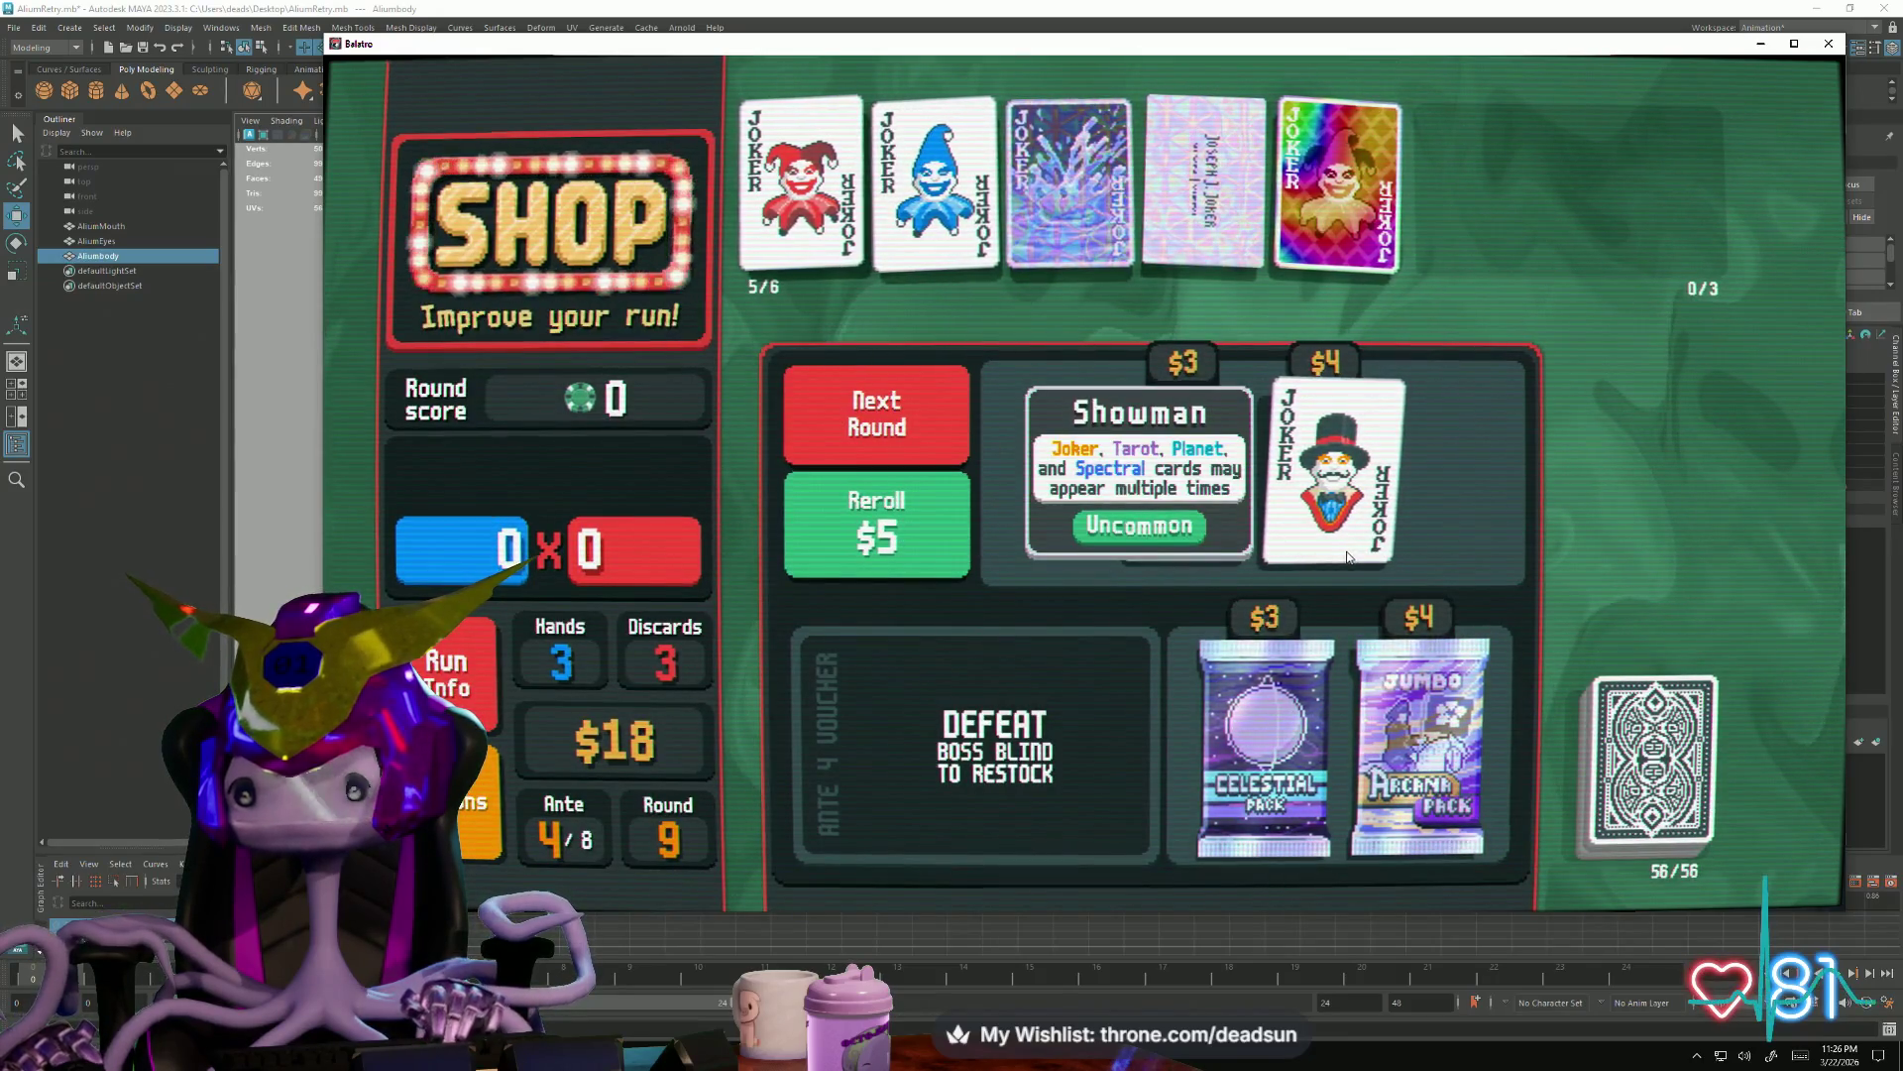
# Buy the Celestial Pack and use Jupiter to level up Flush
pyautogui.click(1265, 744)
pyautogui.click(1262, 850)
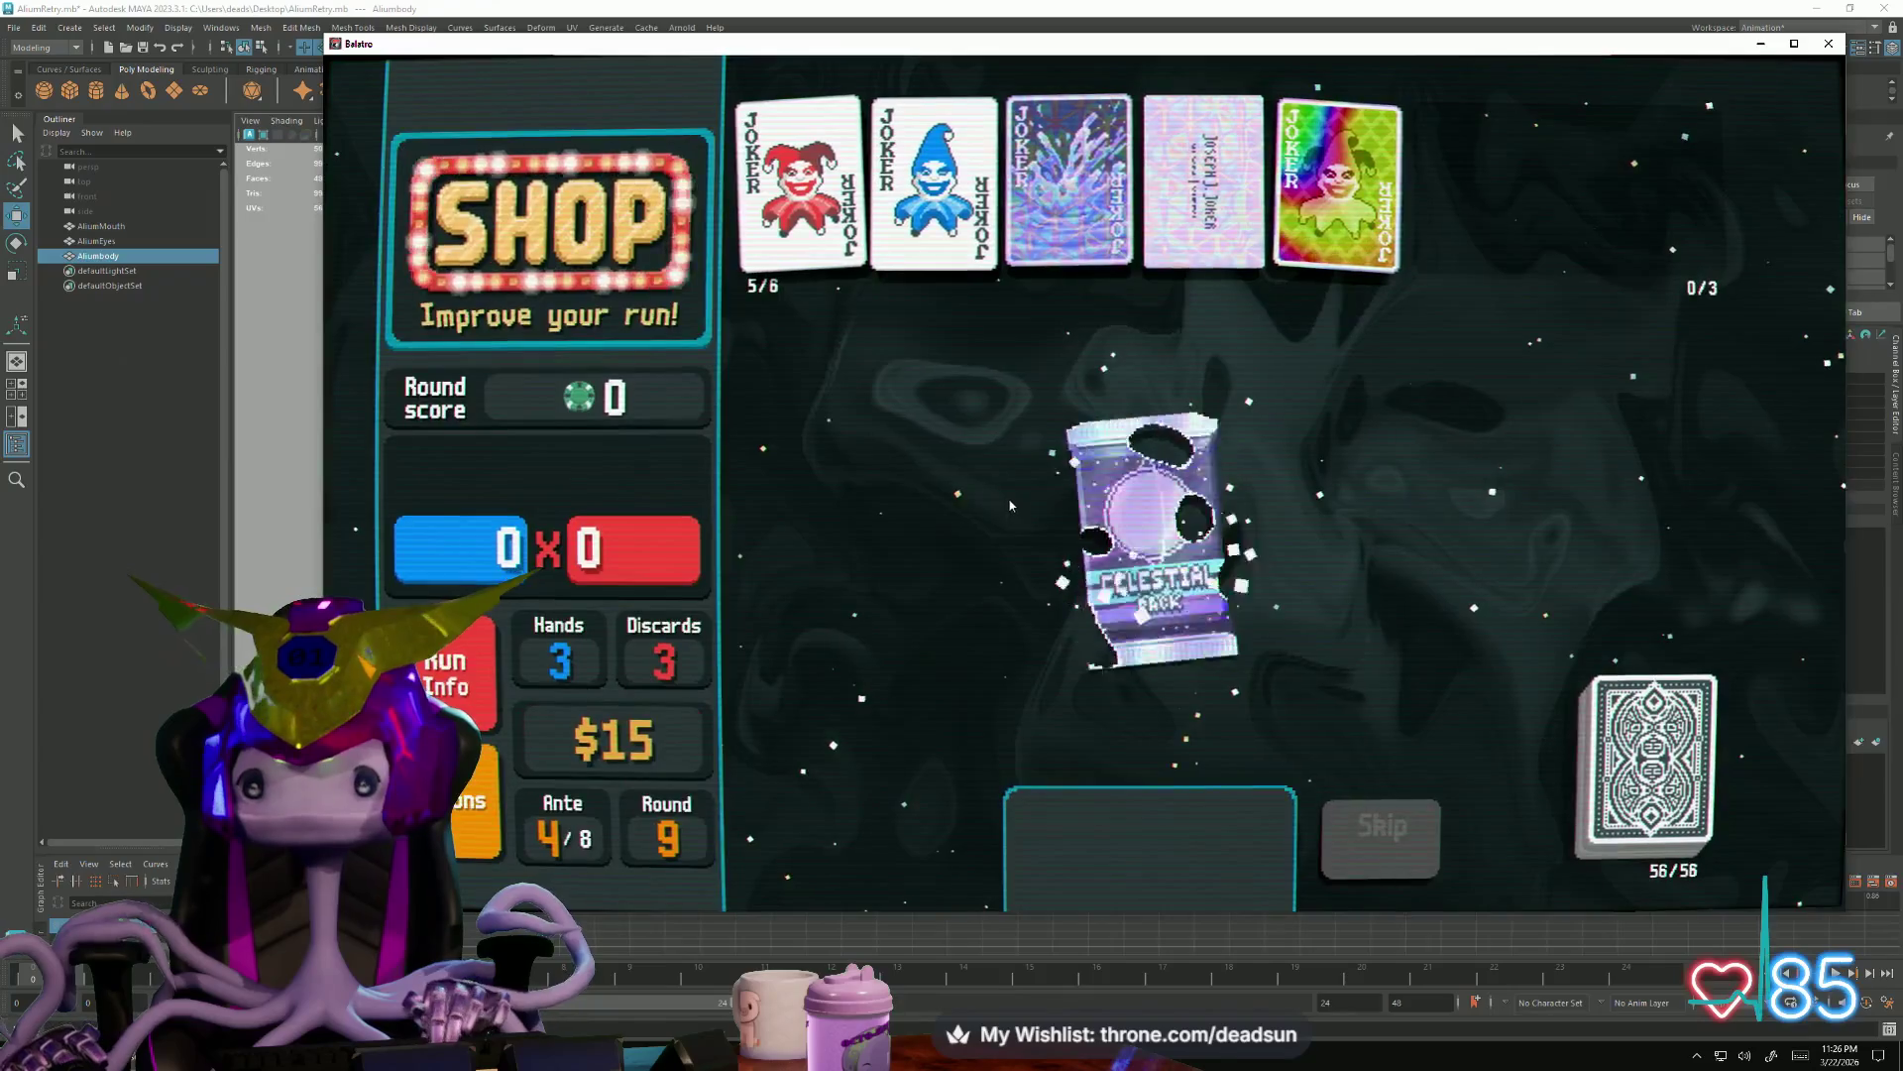
pyautogui.click(1118, 726)
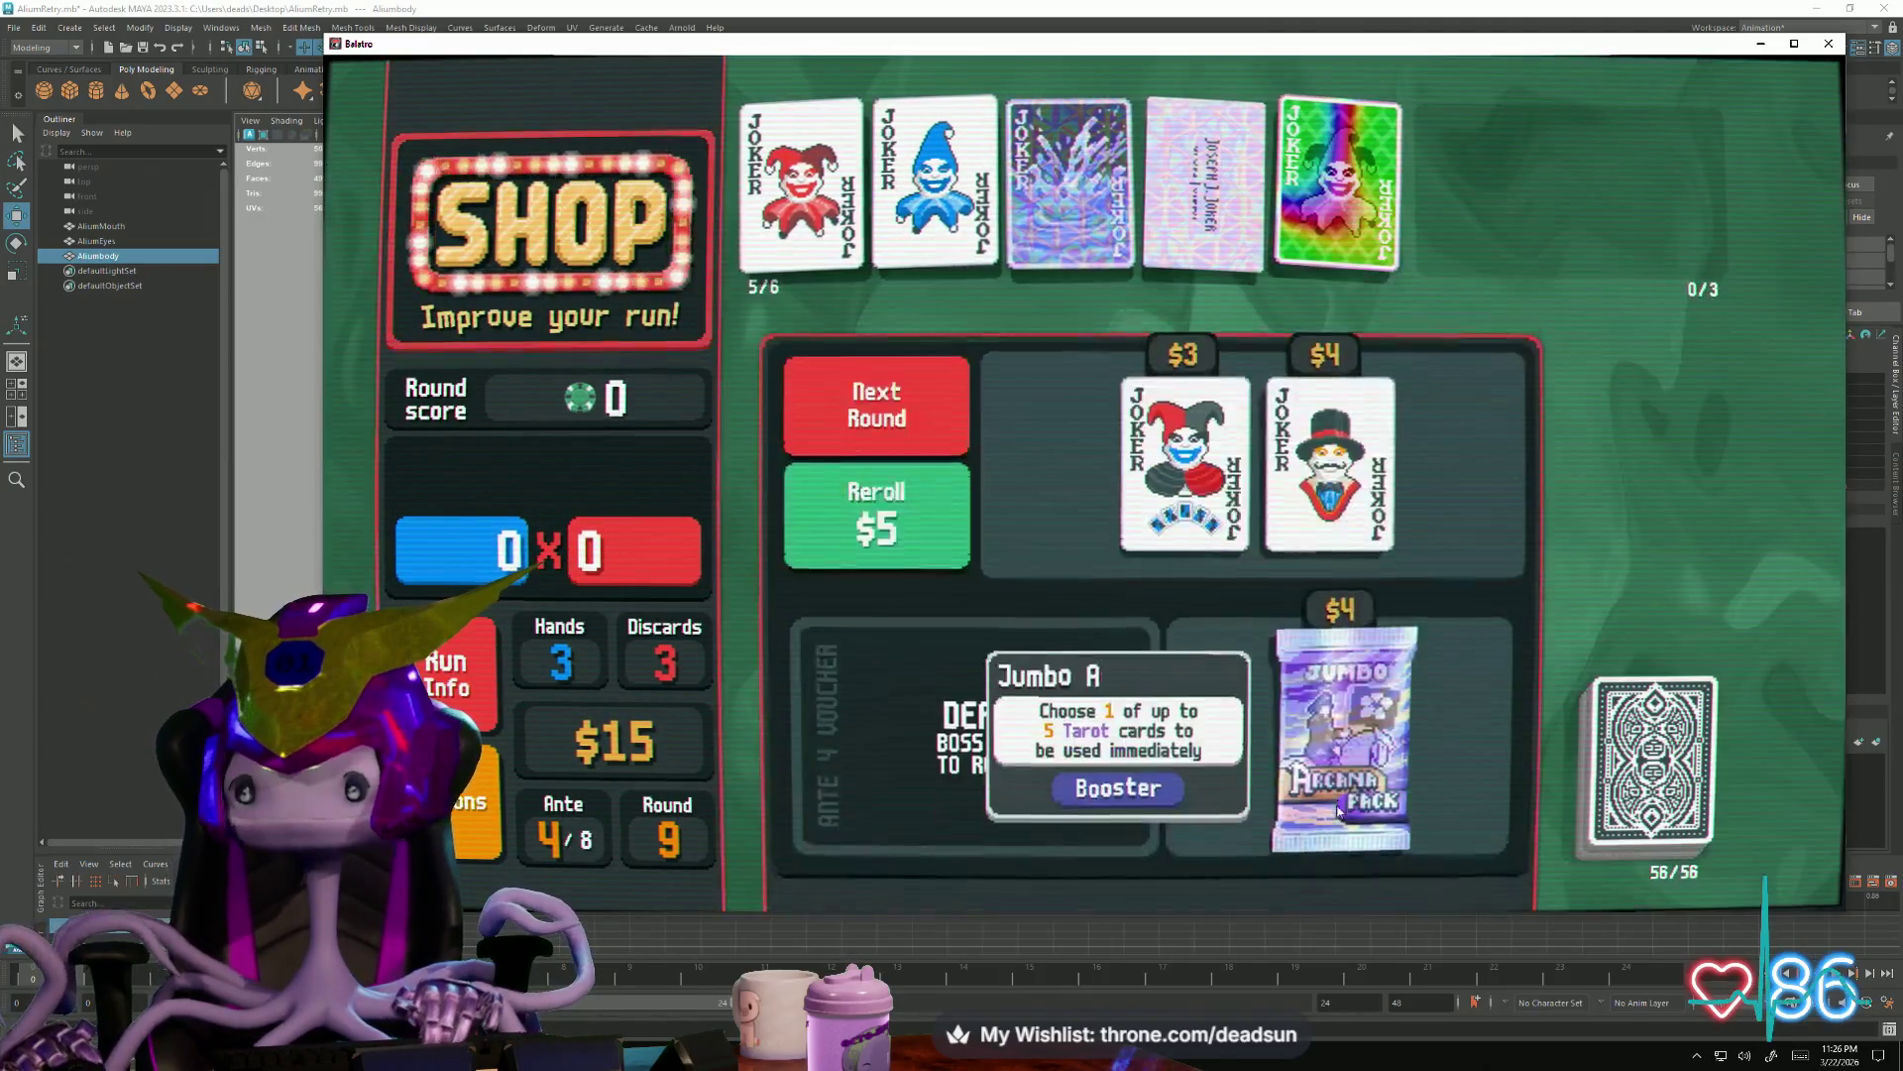
# Buy the Arcana Pack, use Judgement to gain Luchador, and leave the shop
pyautogui.click(1320, 741)
pyautogui.click(1320, 847)
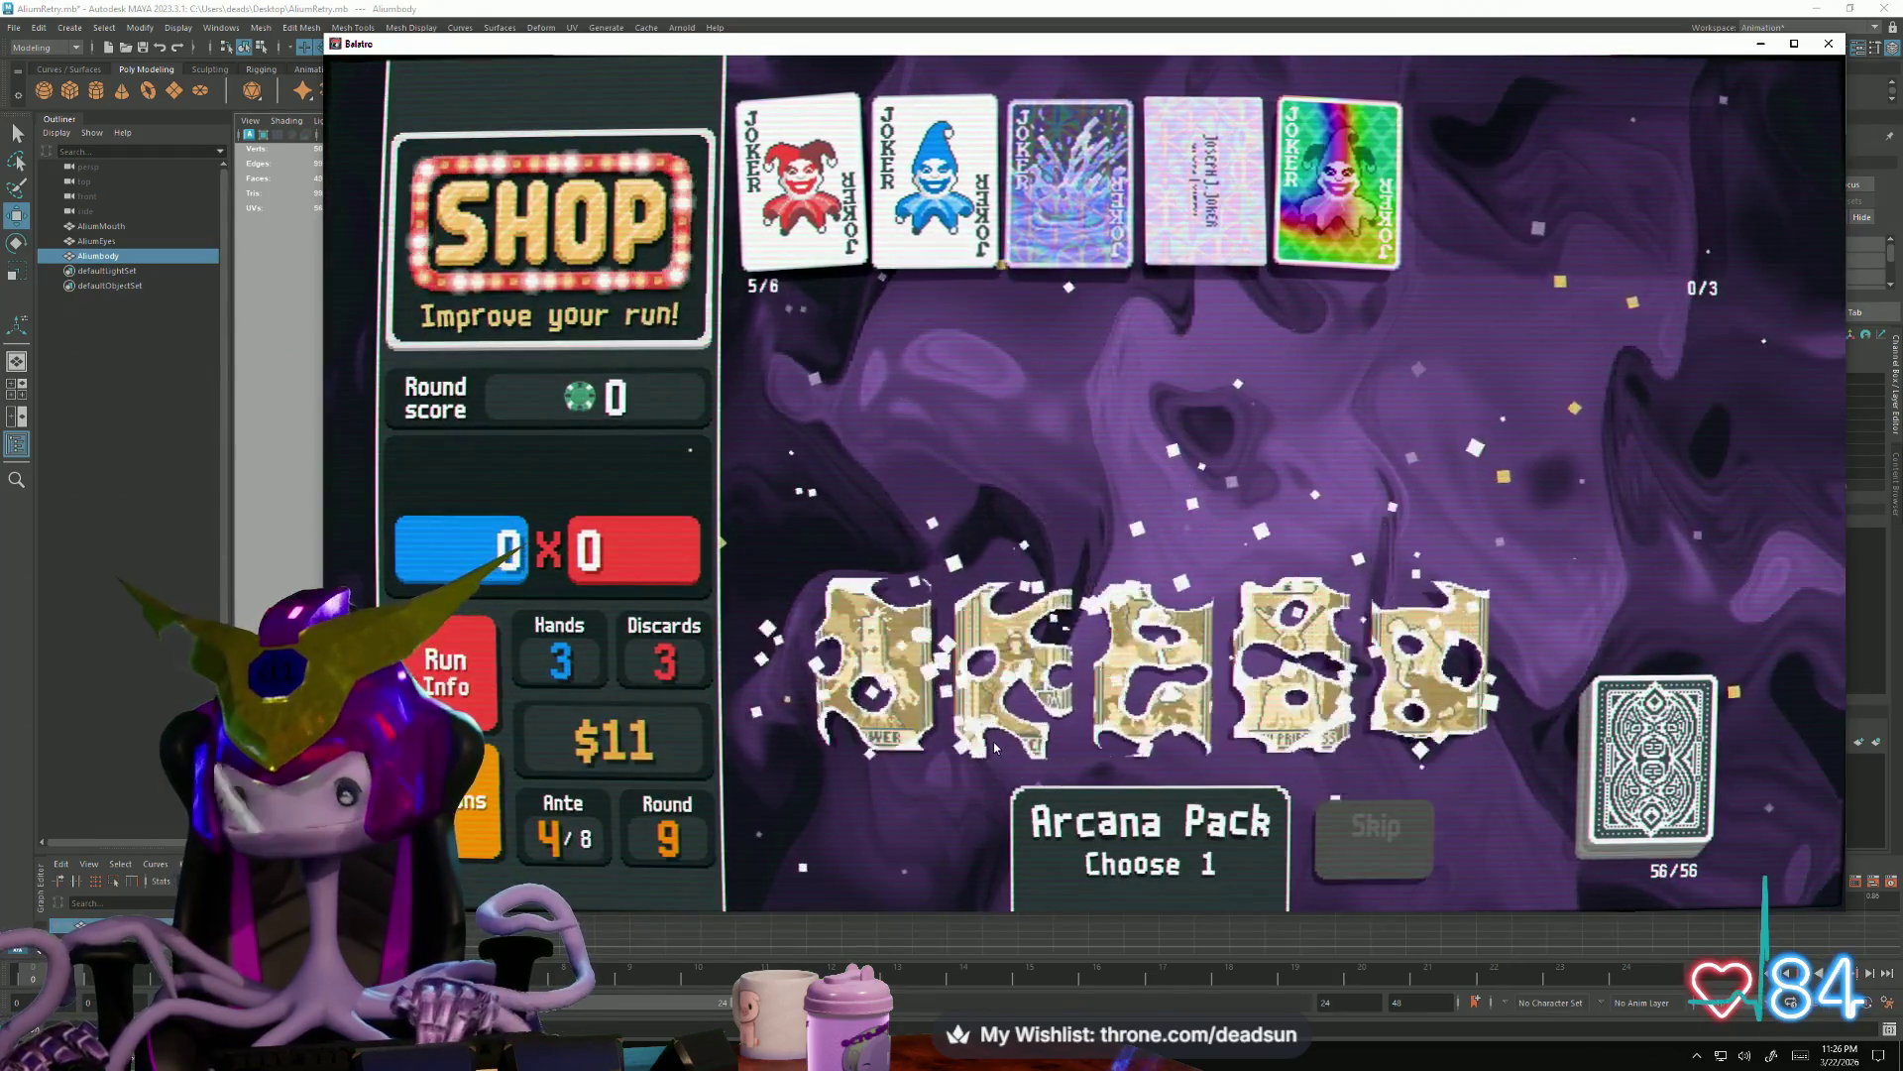
pyautogui.click(1138, 774)
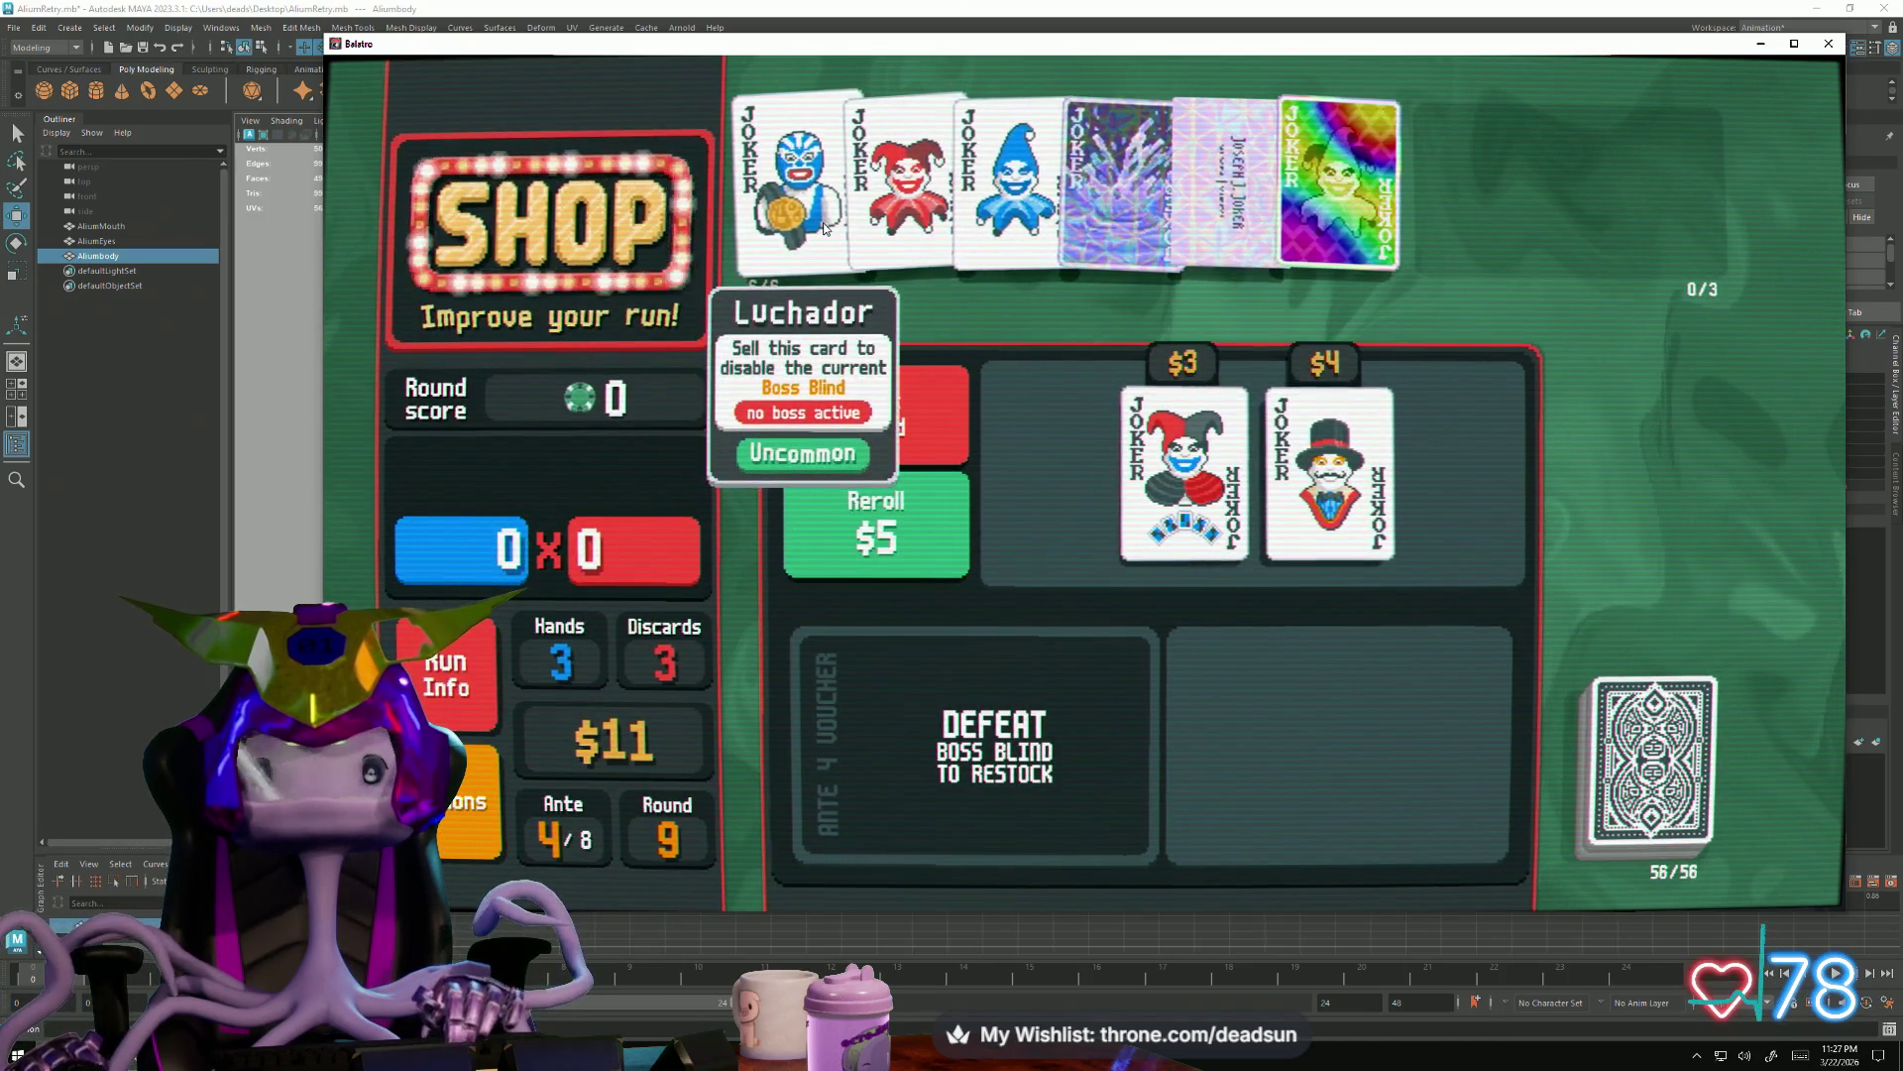
pyautogui.click(909, 431)
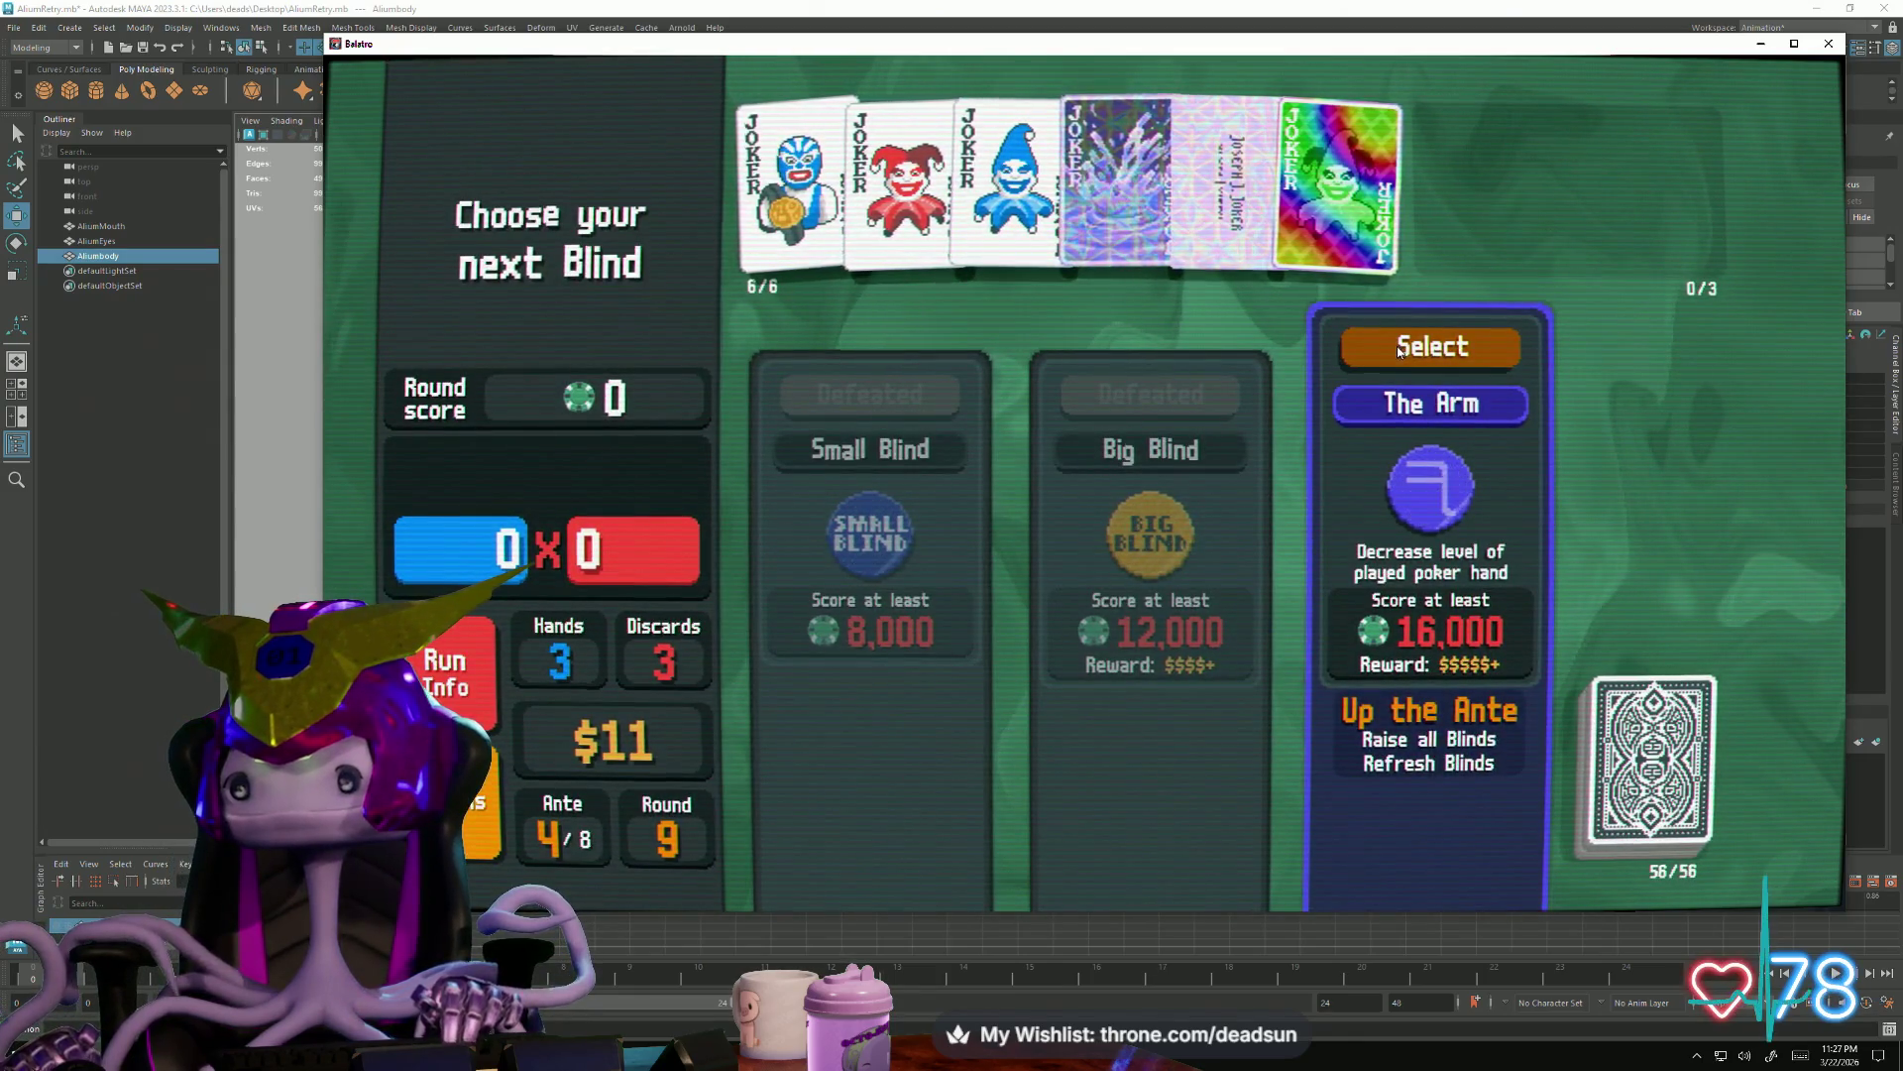
# Start The Arm, sell Luchador to disable it, and play a pair-of-eights hand
pyautogui.click(1399, 347)
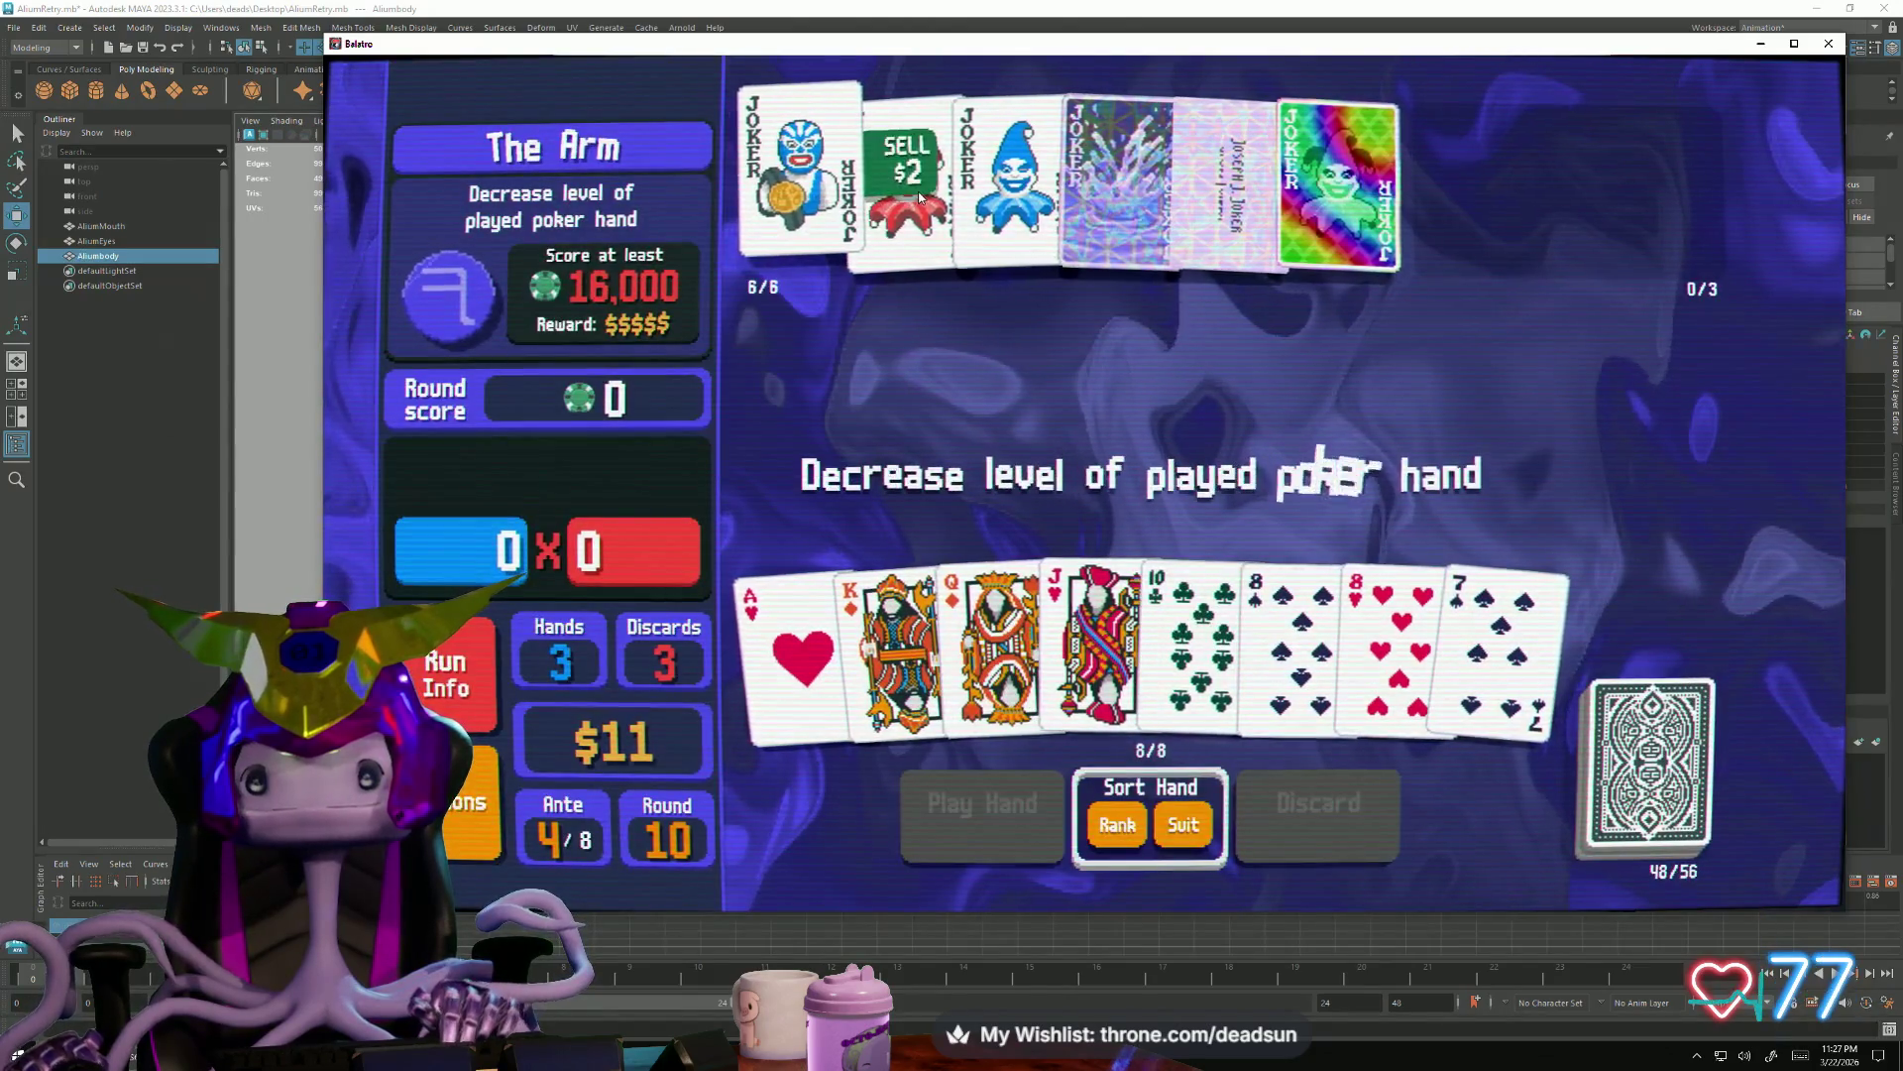
pyautogui.click(788, 624)
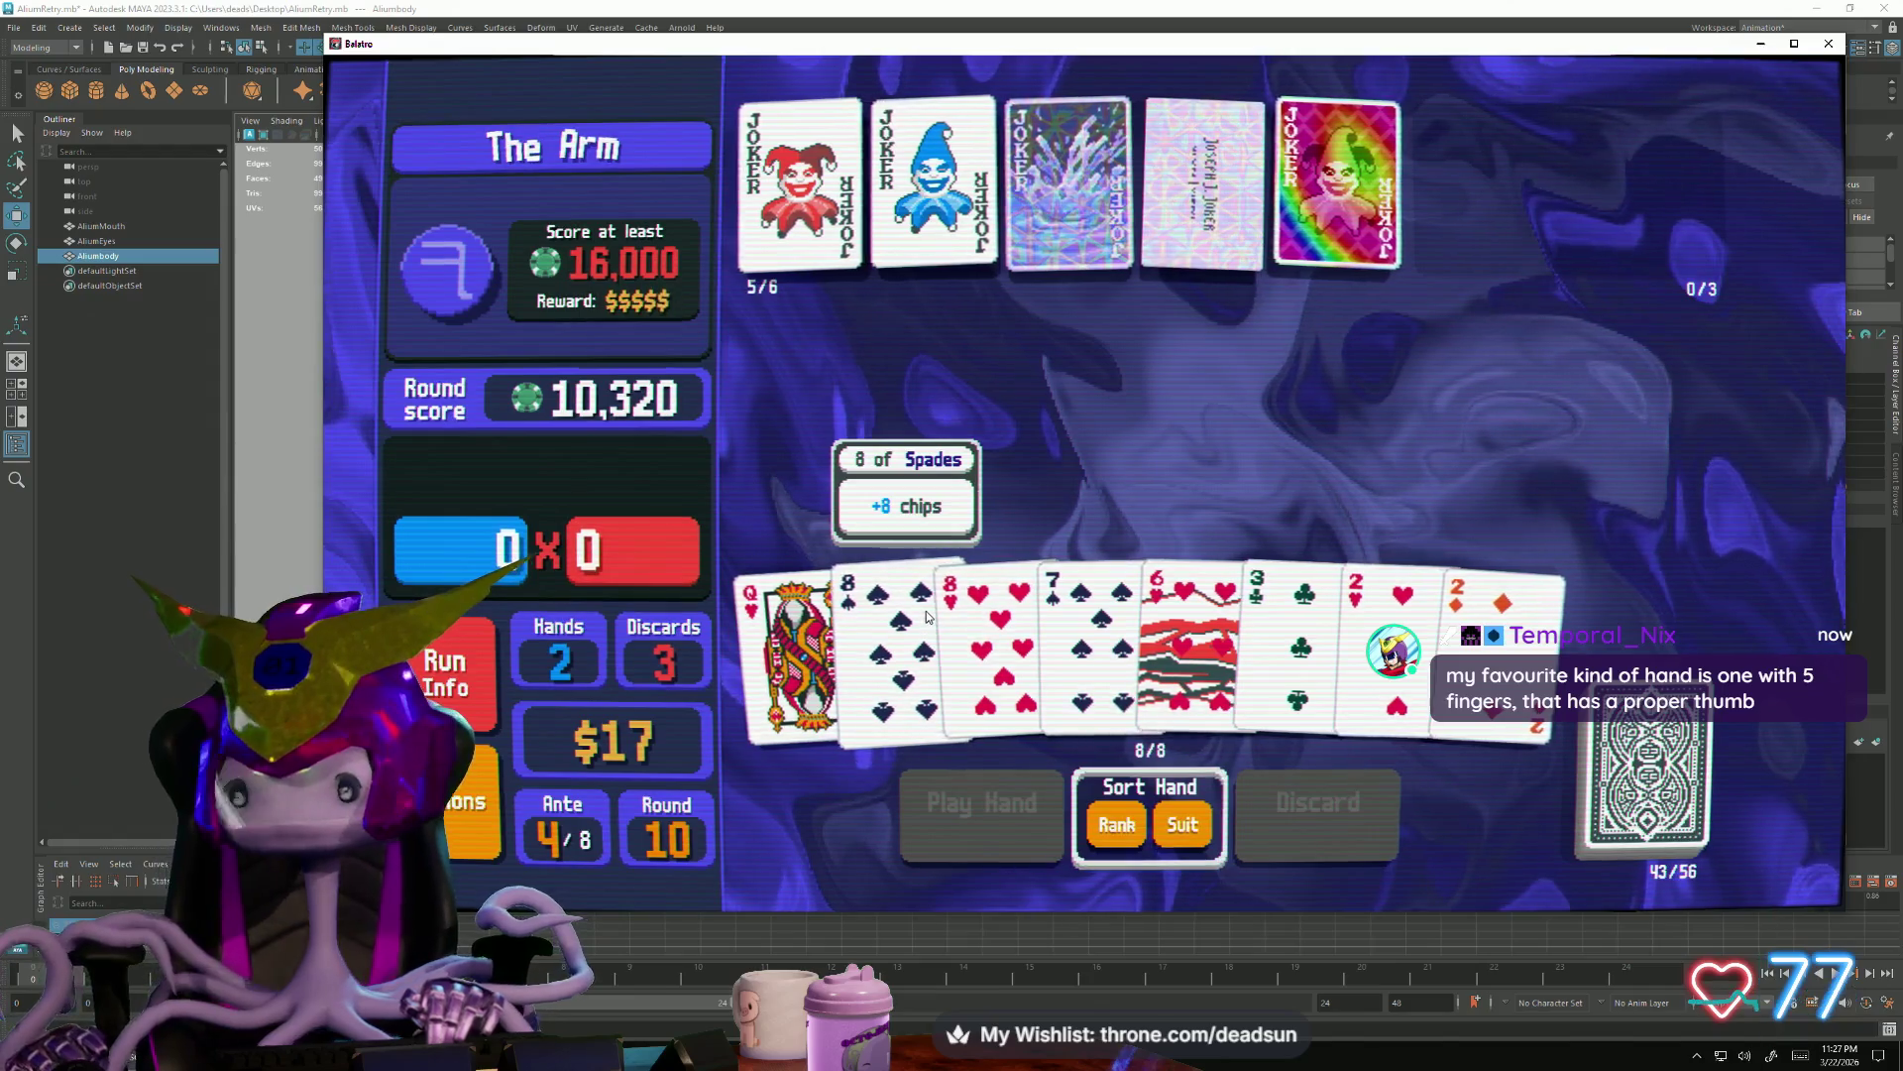
pyautogui.click(1109, 630)
pyautogui.click(1198, 618)
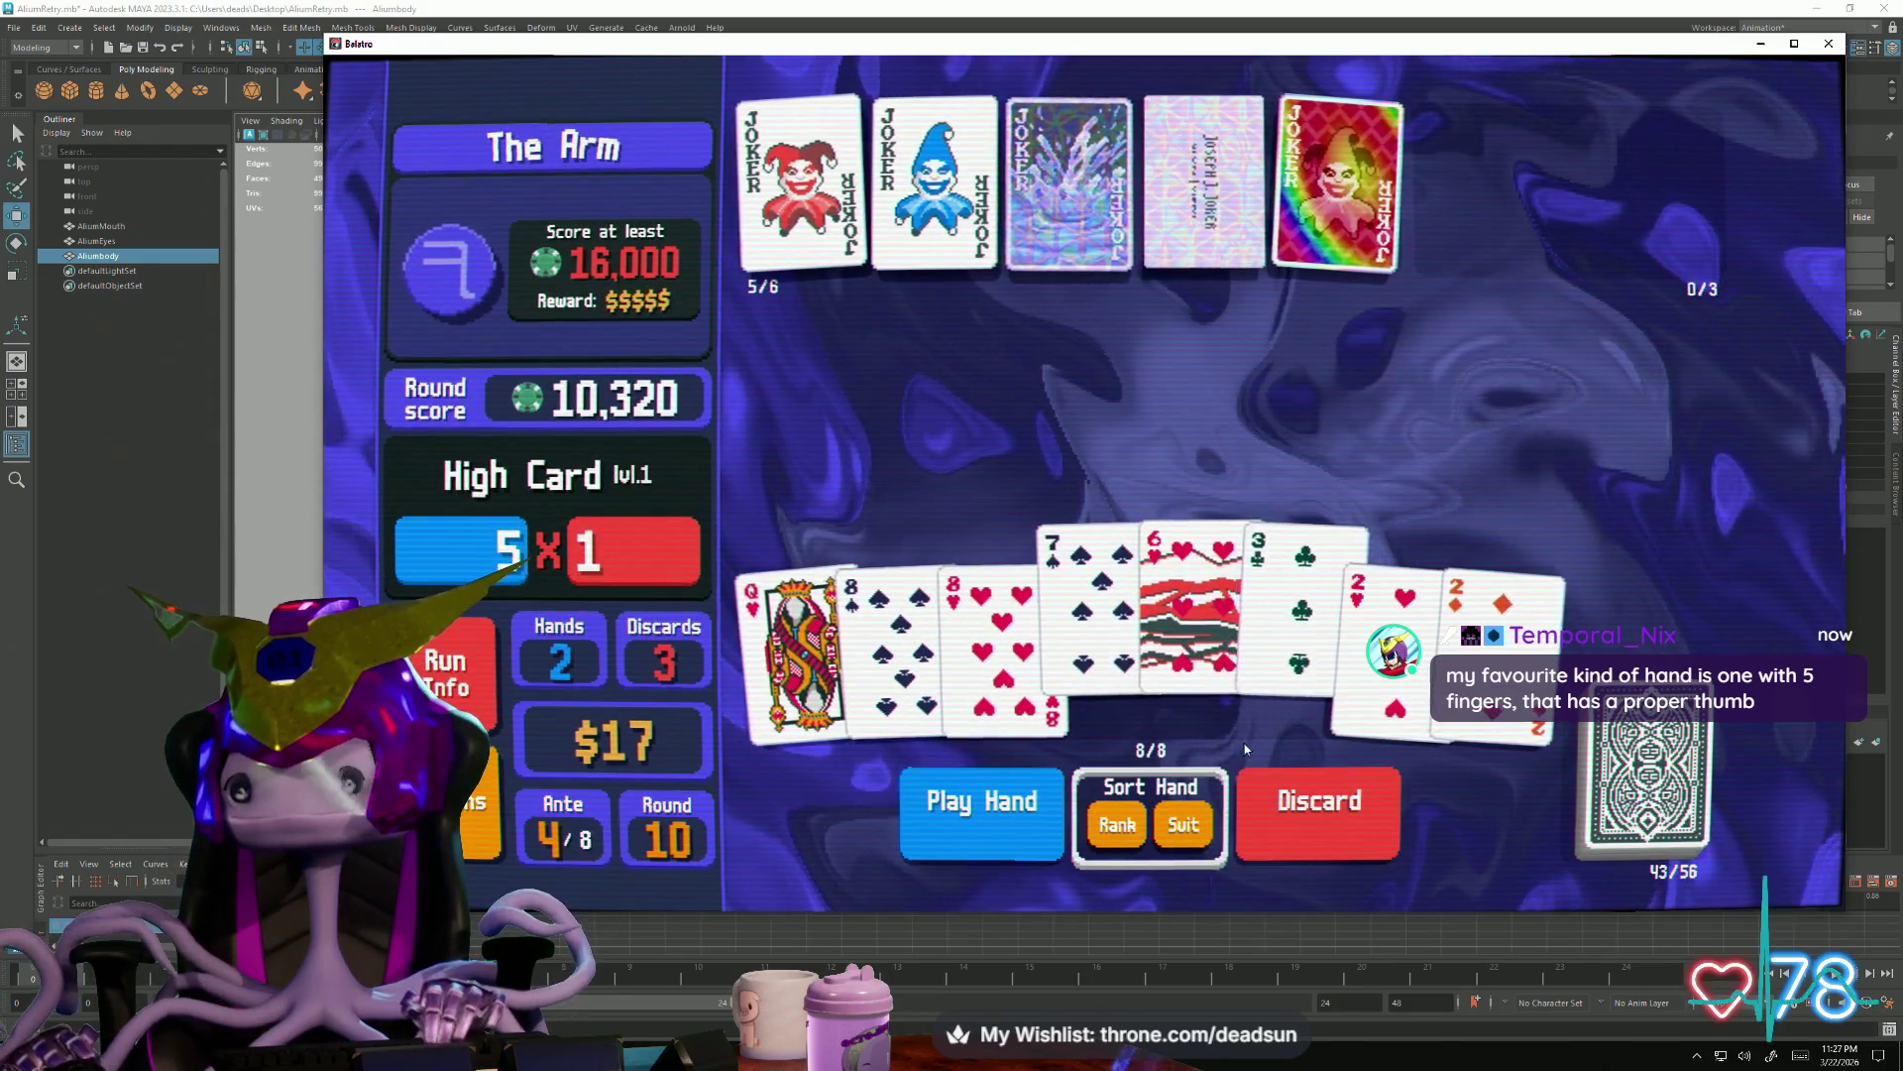
pyautogui.click(876, 680)
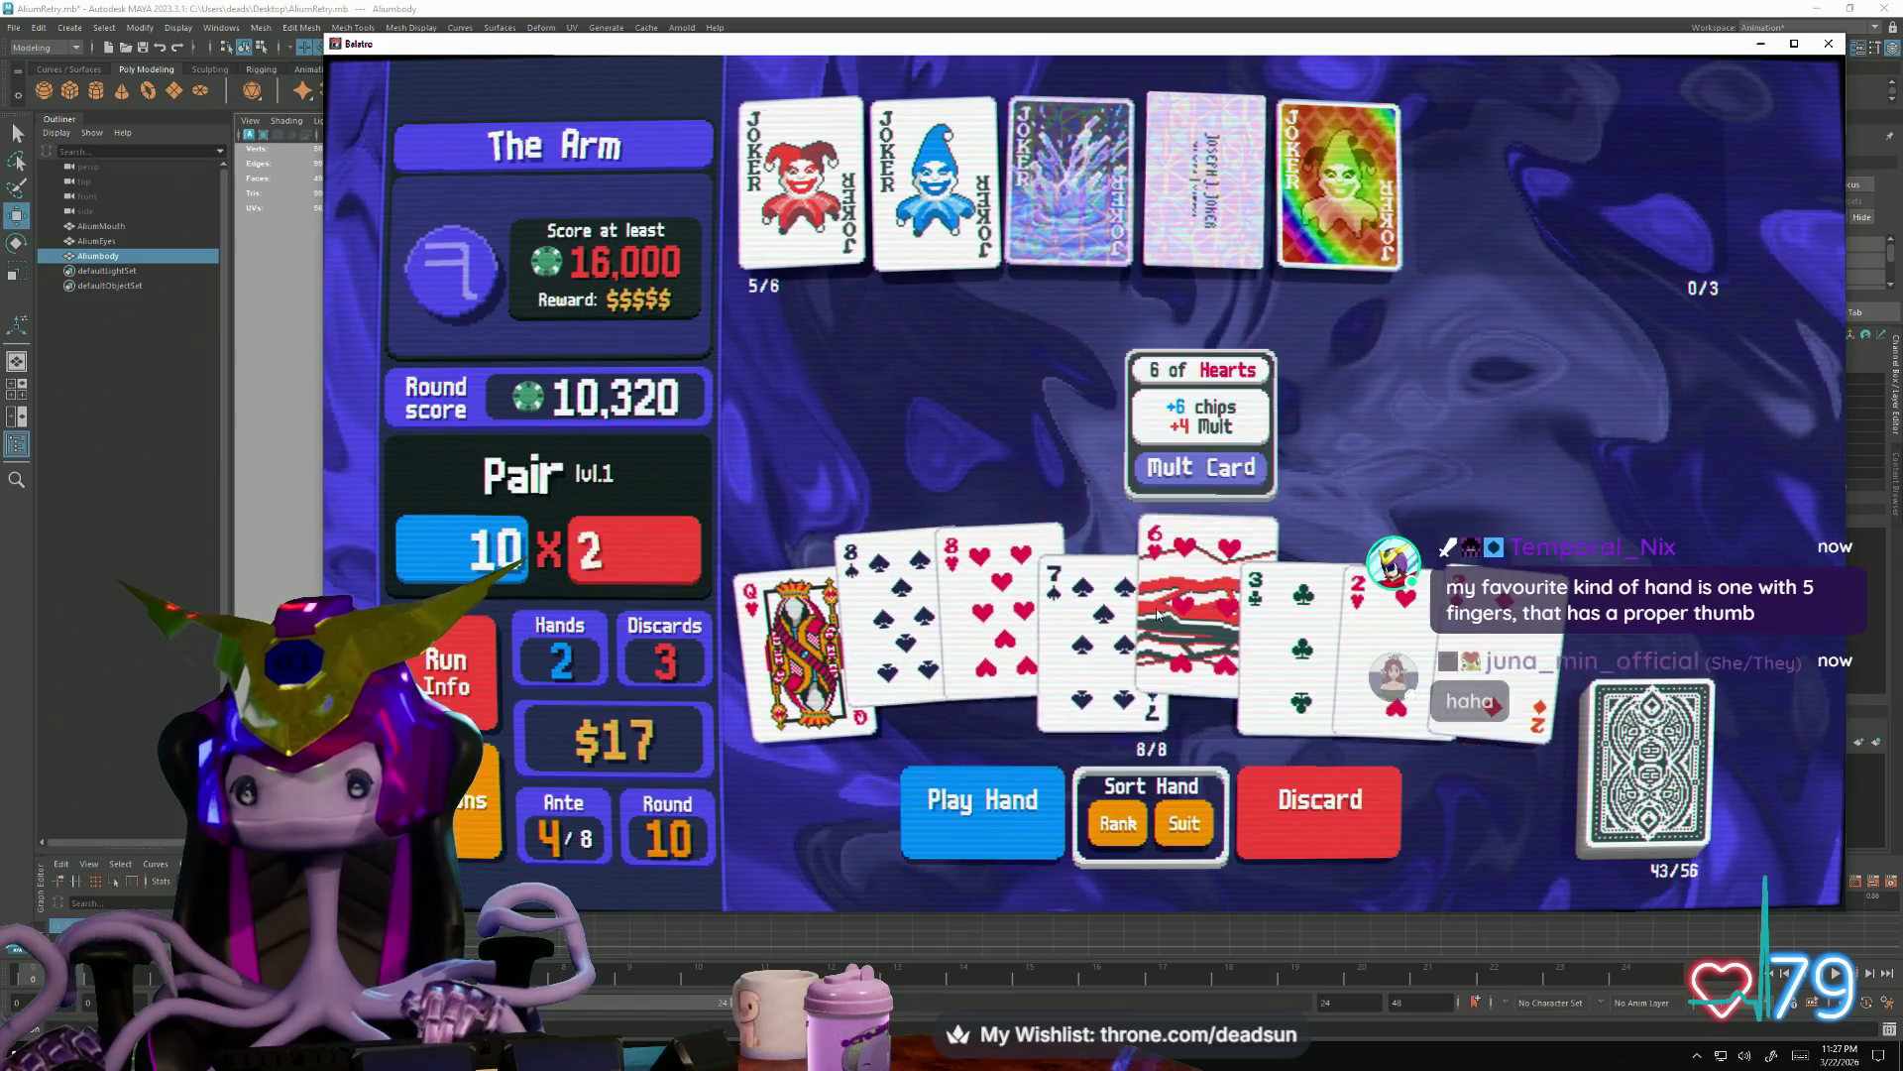
pyautogui.click(1054, 775)
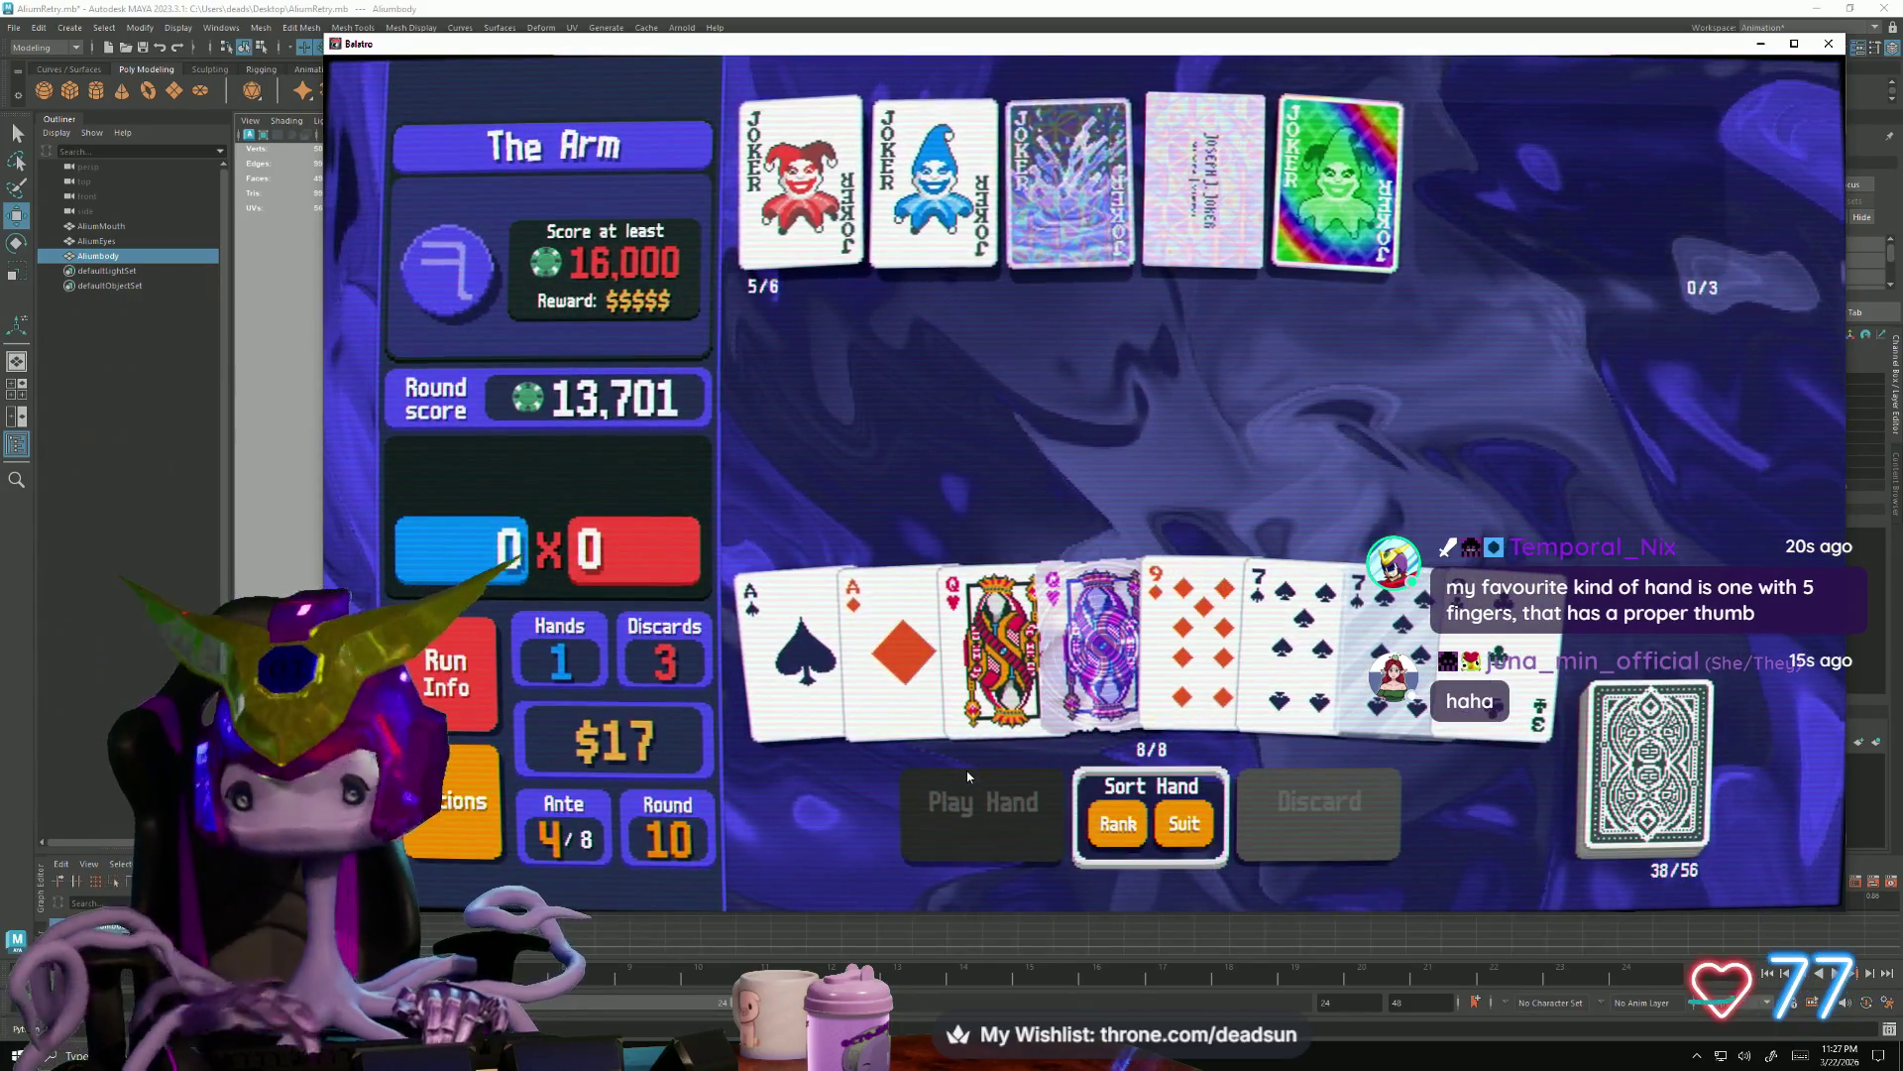
# Discard the 9 of Diamonds, then the 5 of Clubs
pyautogui.click(1190, 626)
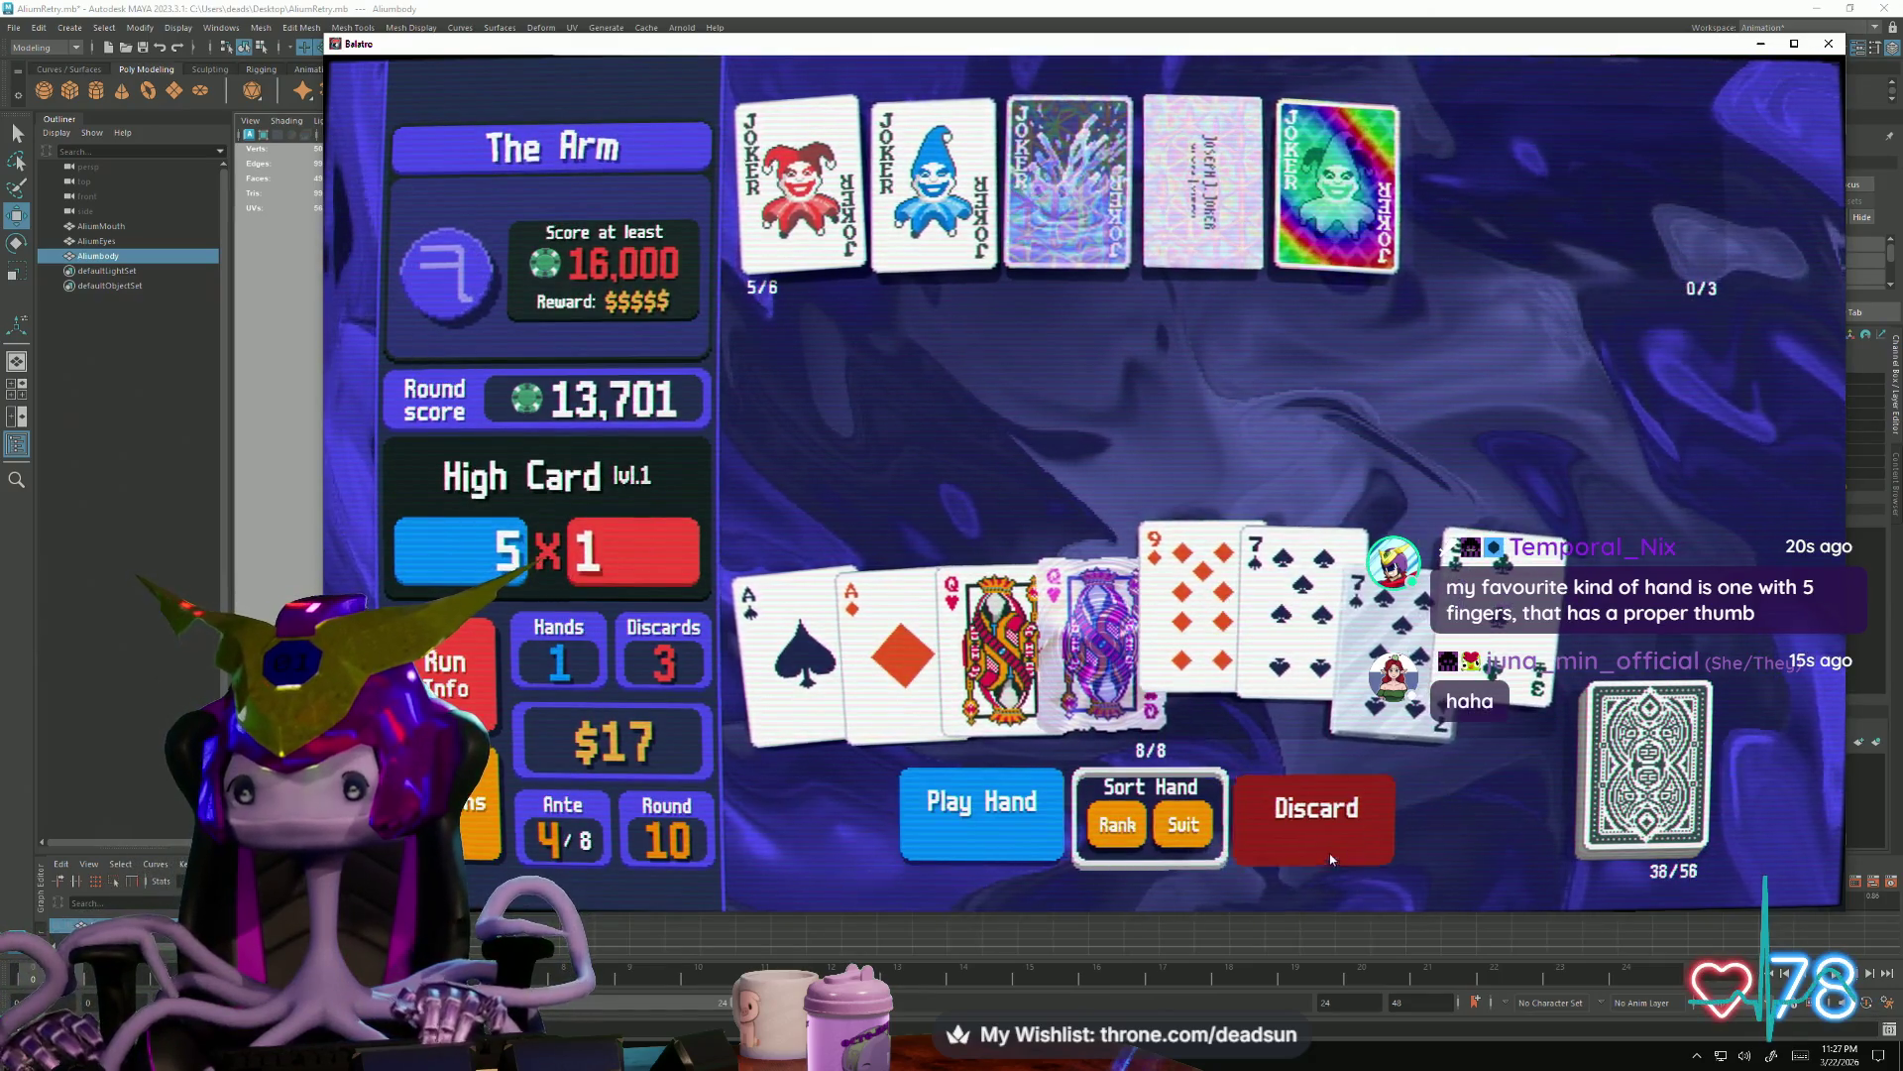
pyautogui.click(1328, 856)
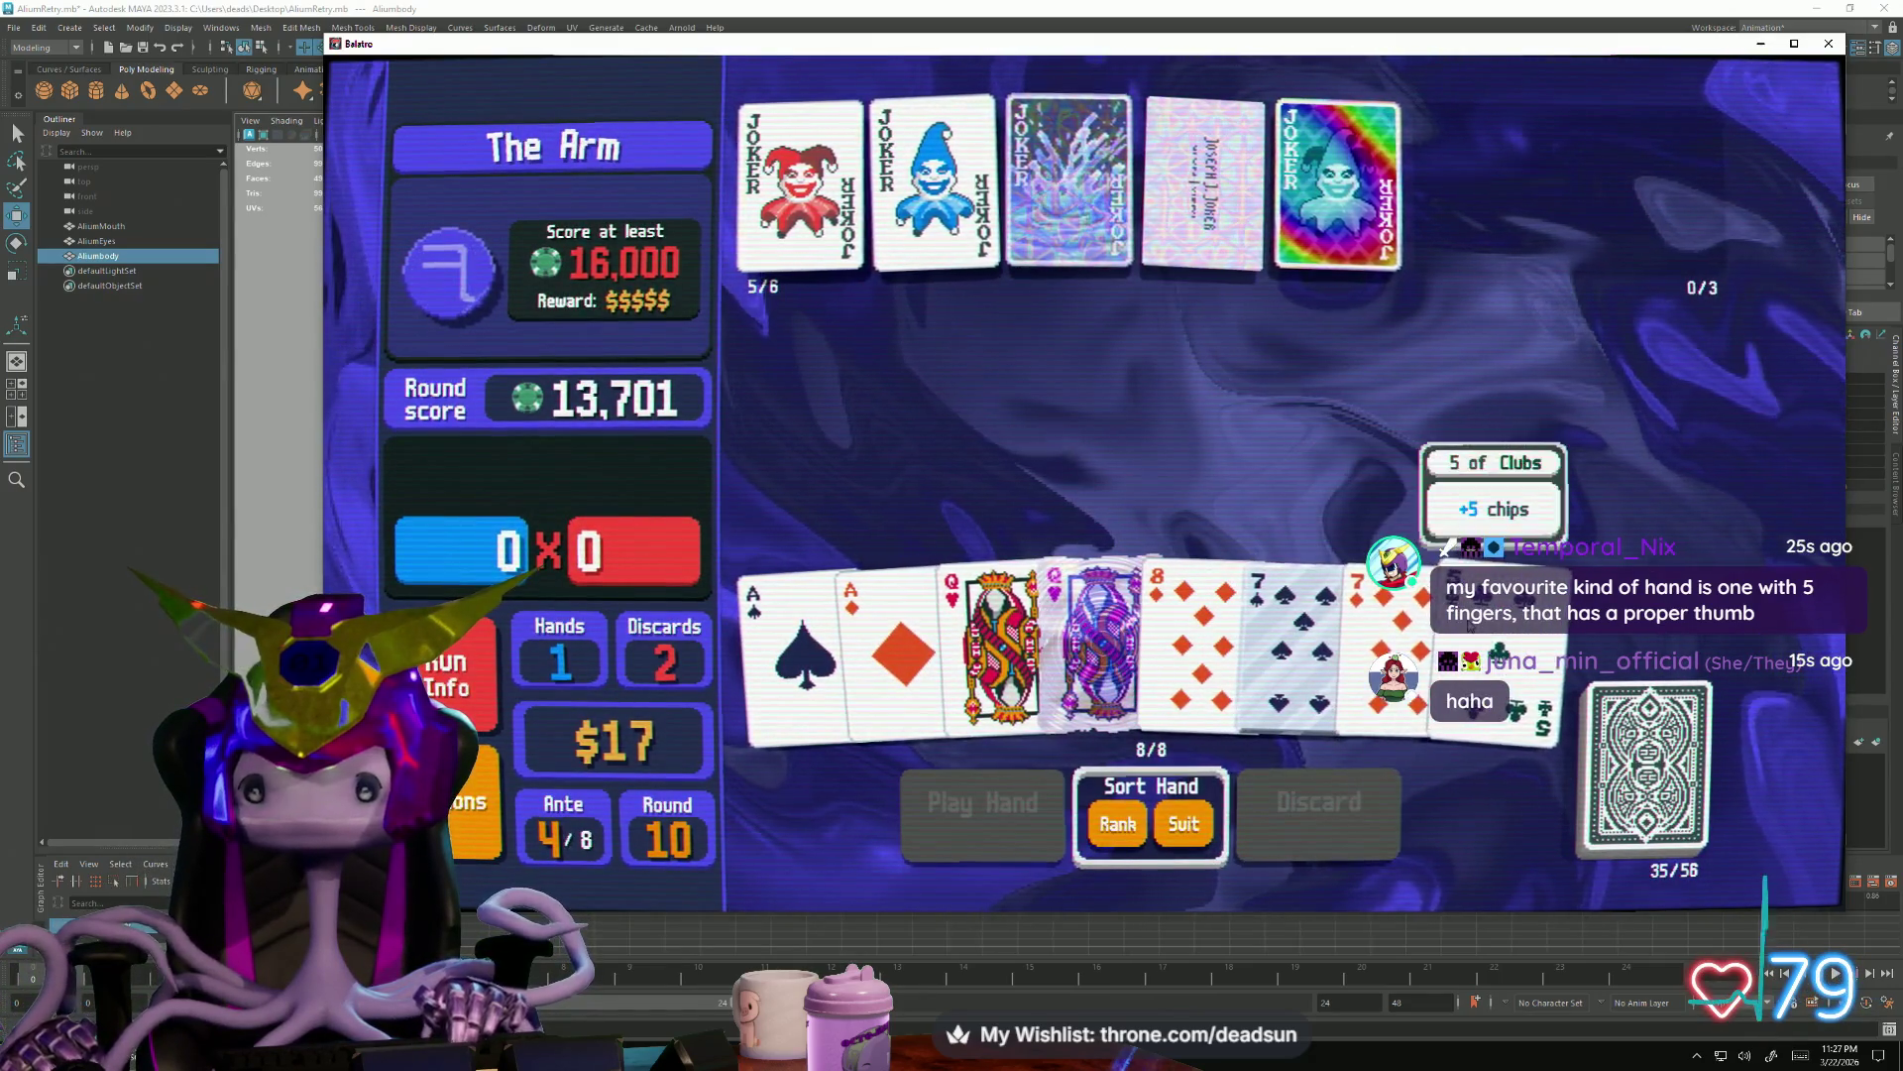
pyautogui.click(1467, 625)
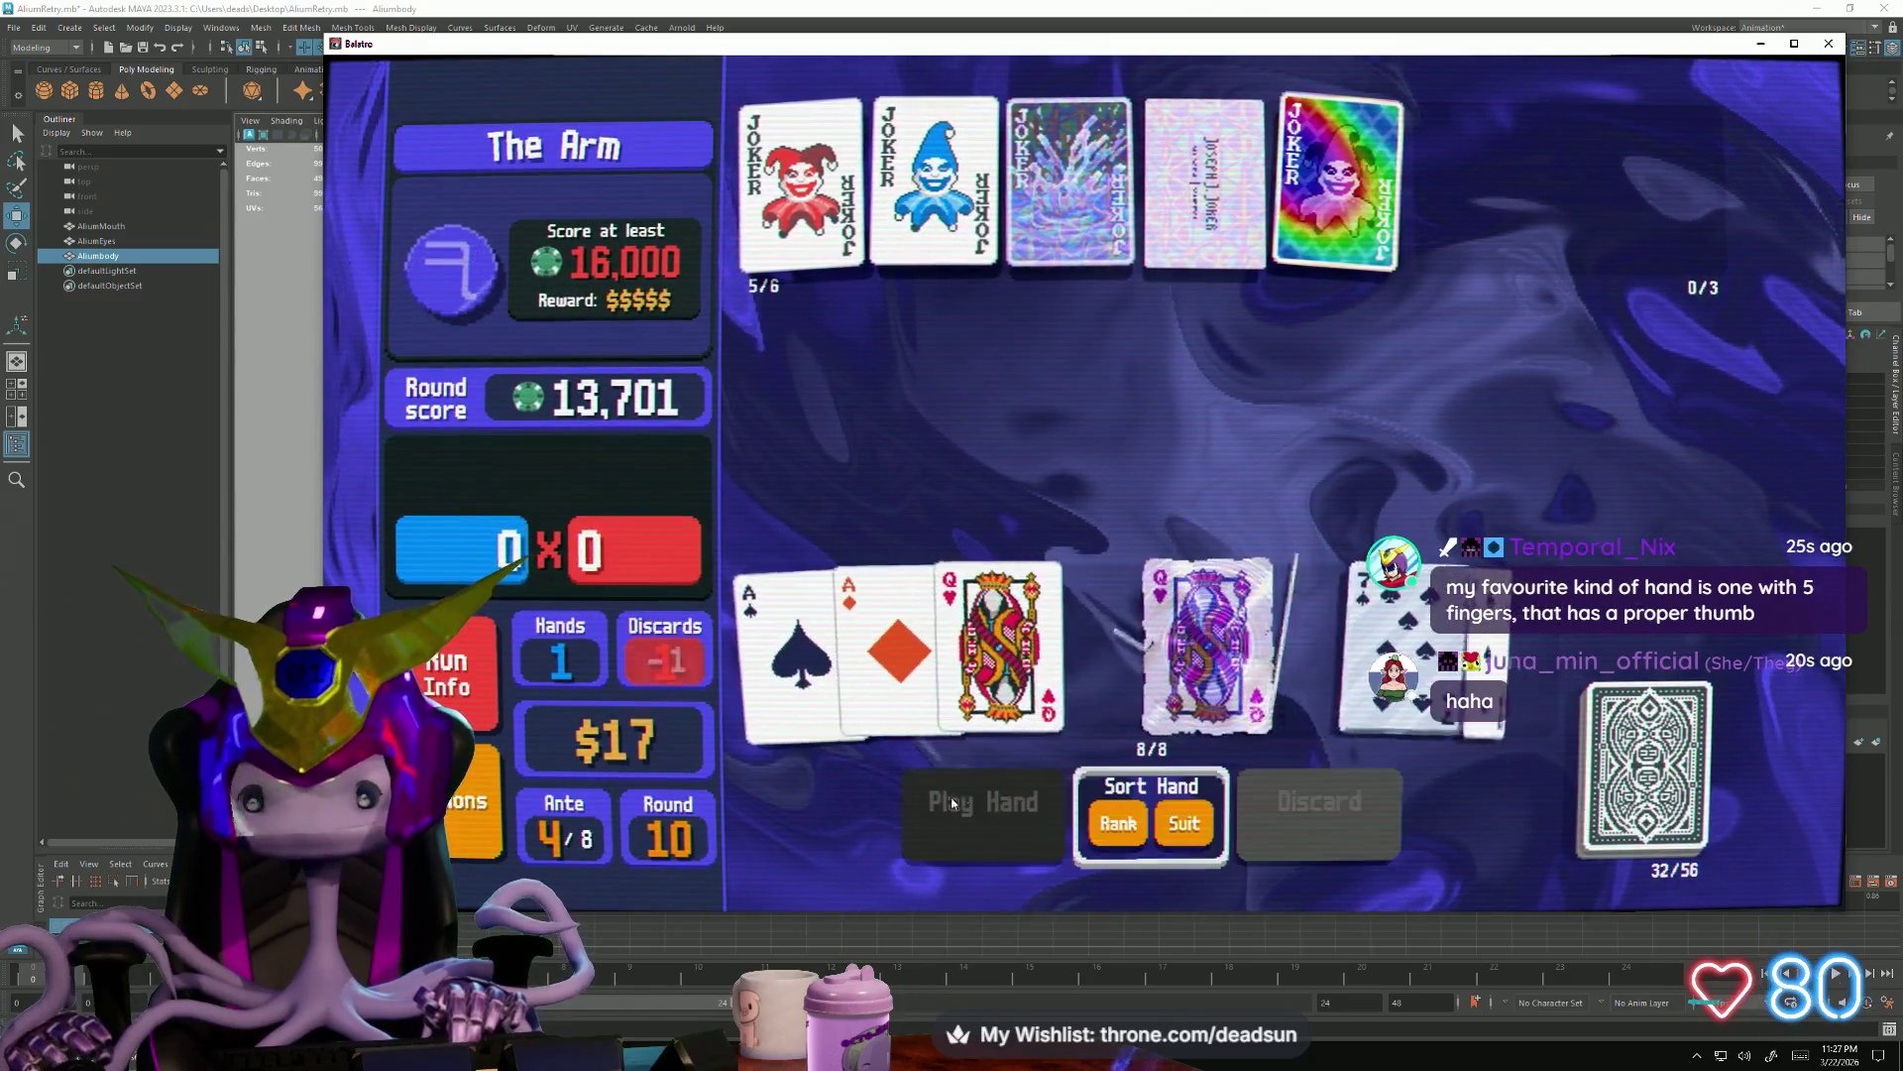
pyautogui.click(900, 626)
# Play a Queens-and-Aces Full House to beat The Arm at 25,208 and cash out
pyautogui.click(795, 625)
pyautogui.click(1056, 624)
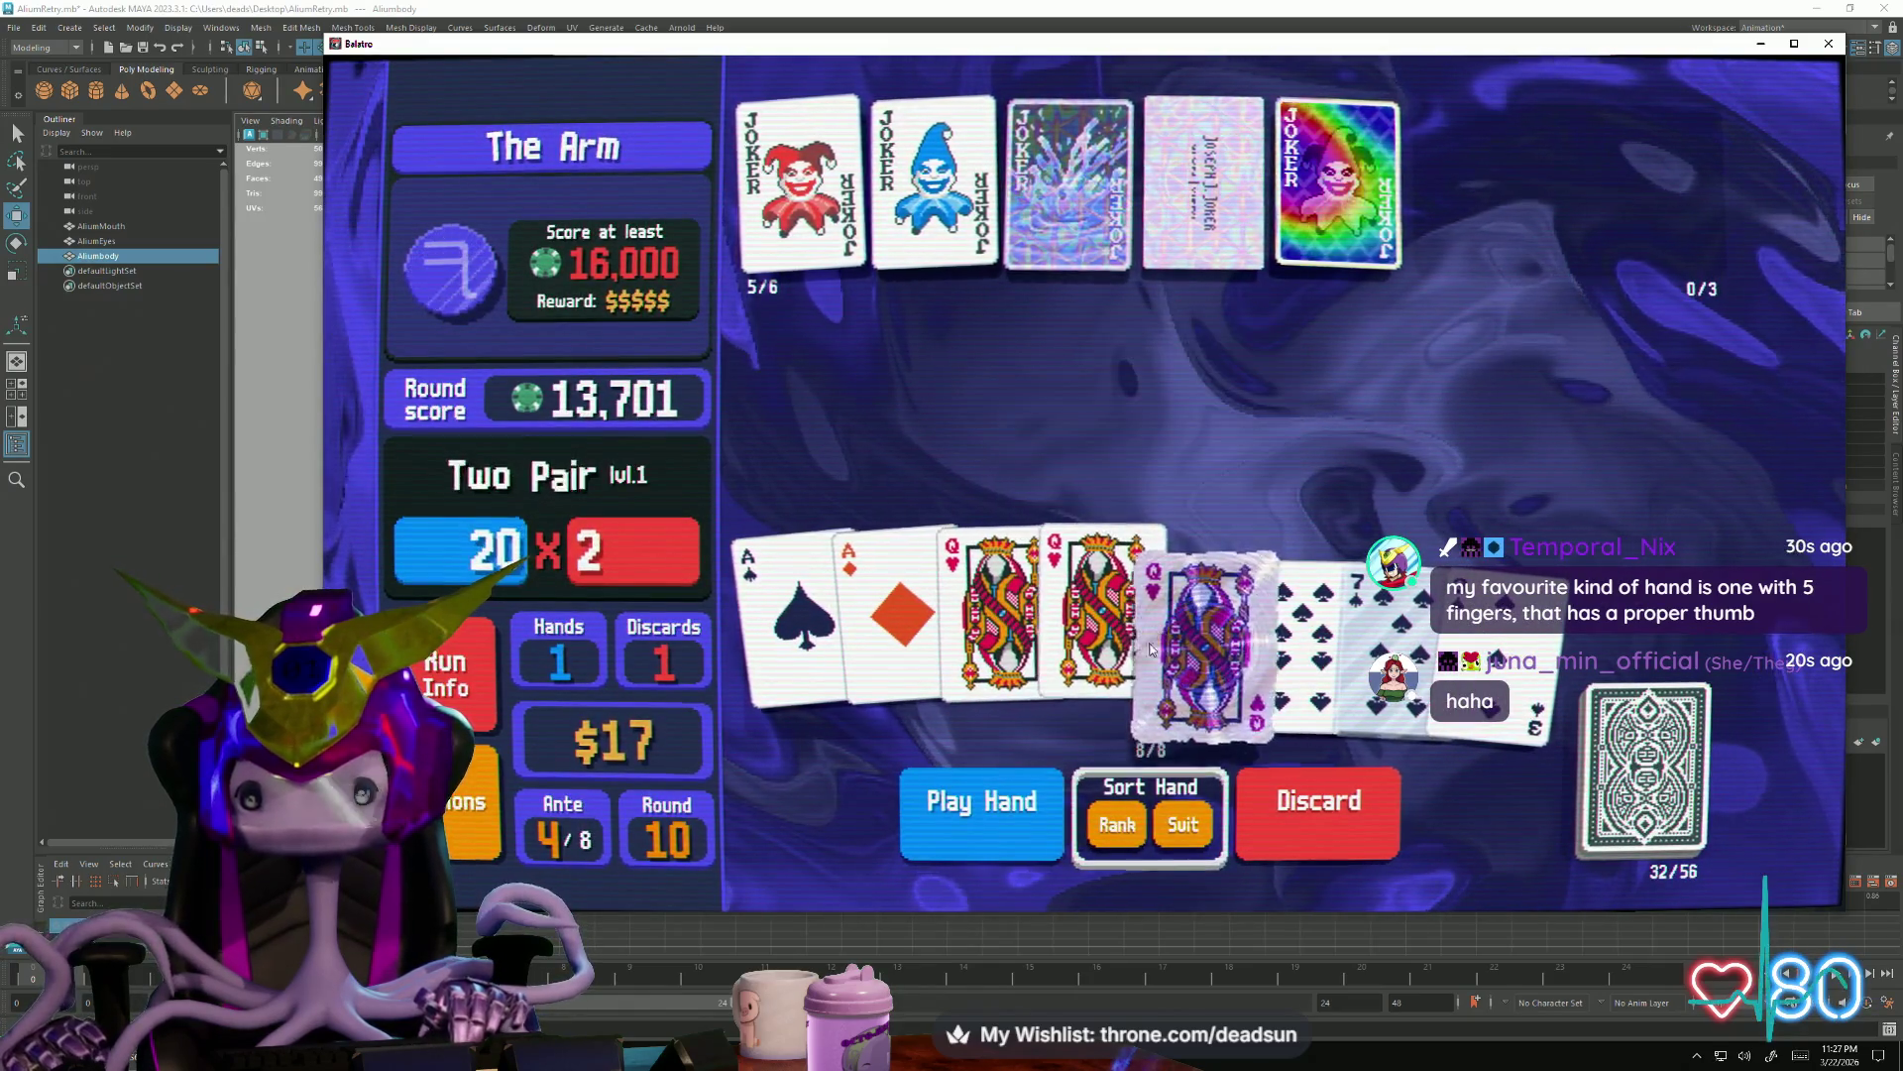
pyautogui.click(1191, 626)
pyautogui.click(981, 800)
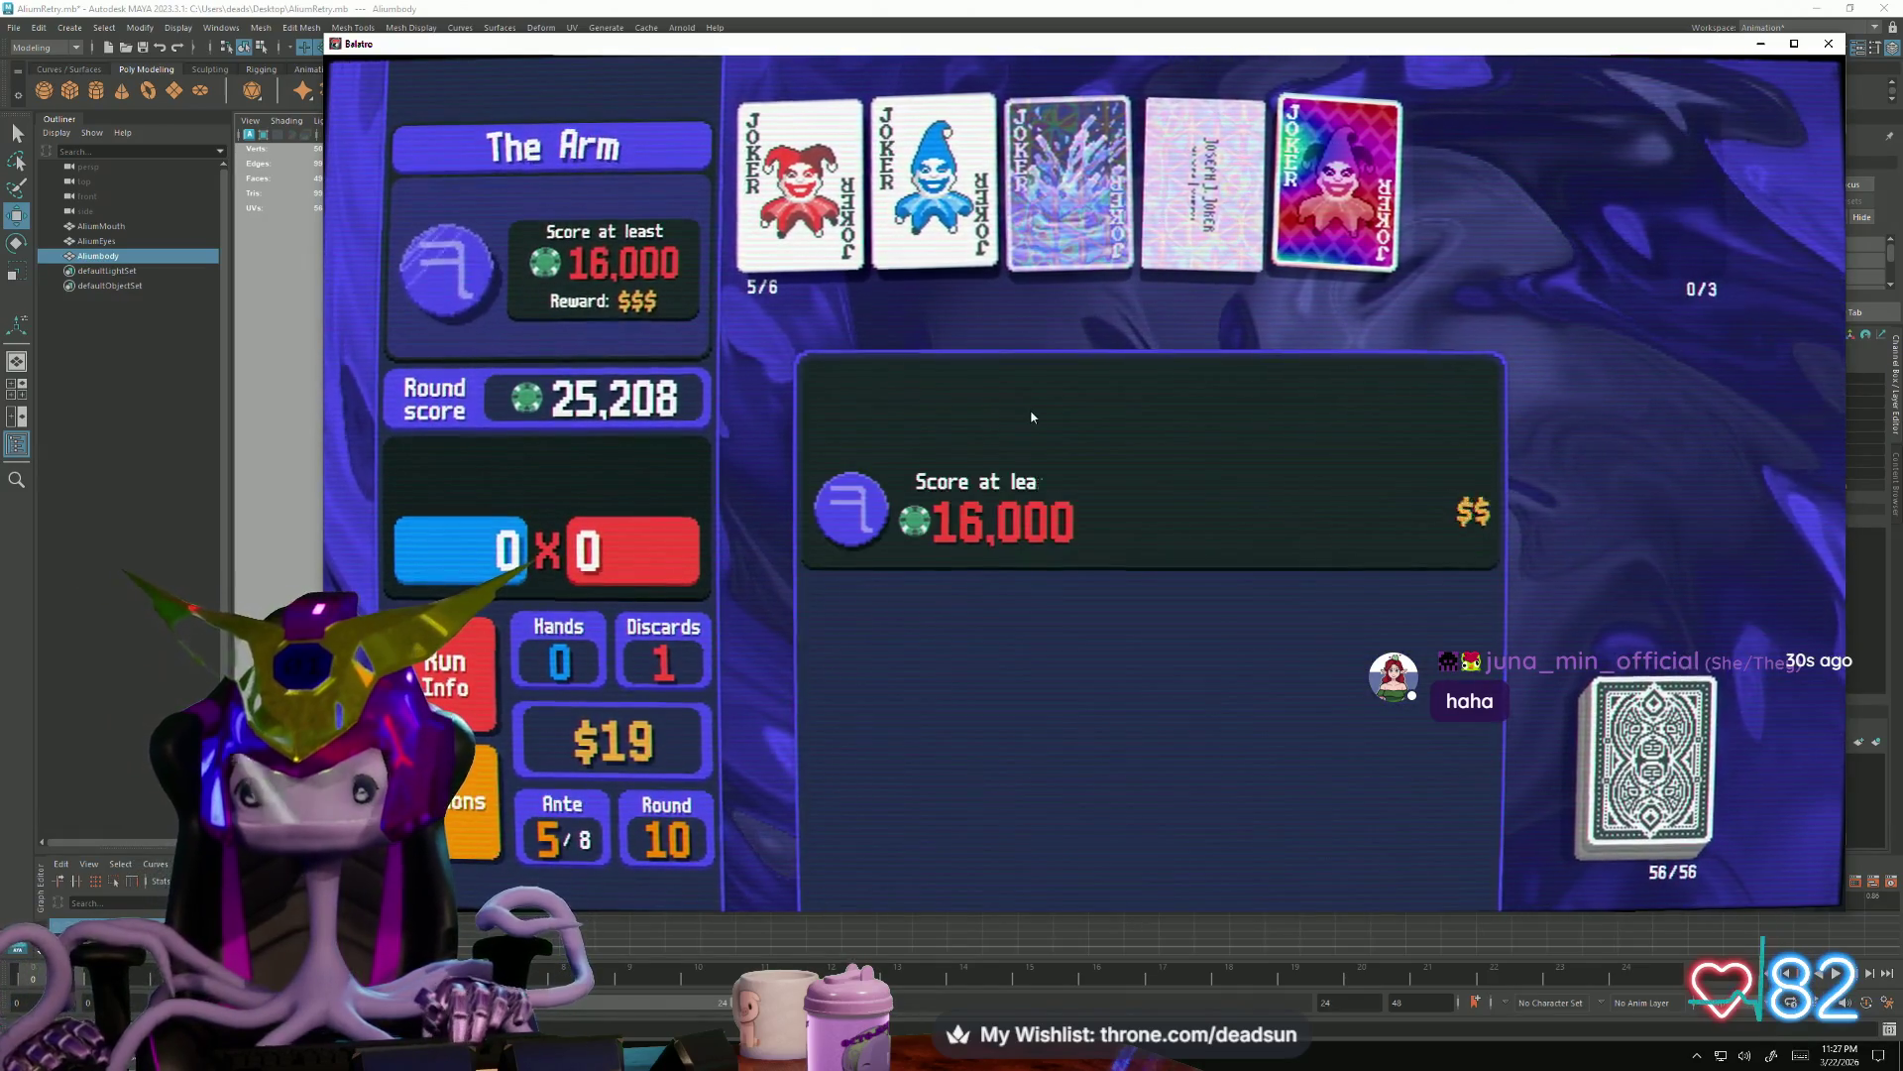
pyautogui.click(1074, 429)
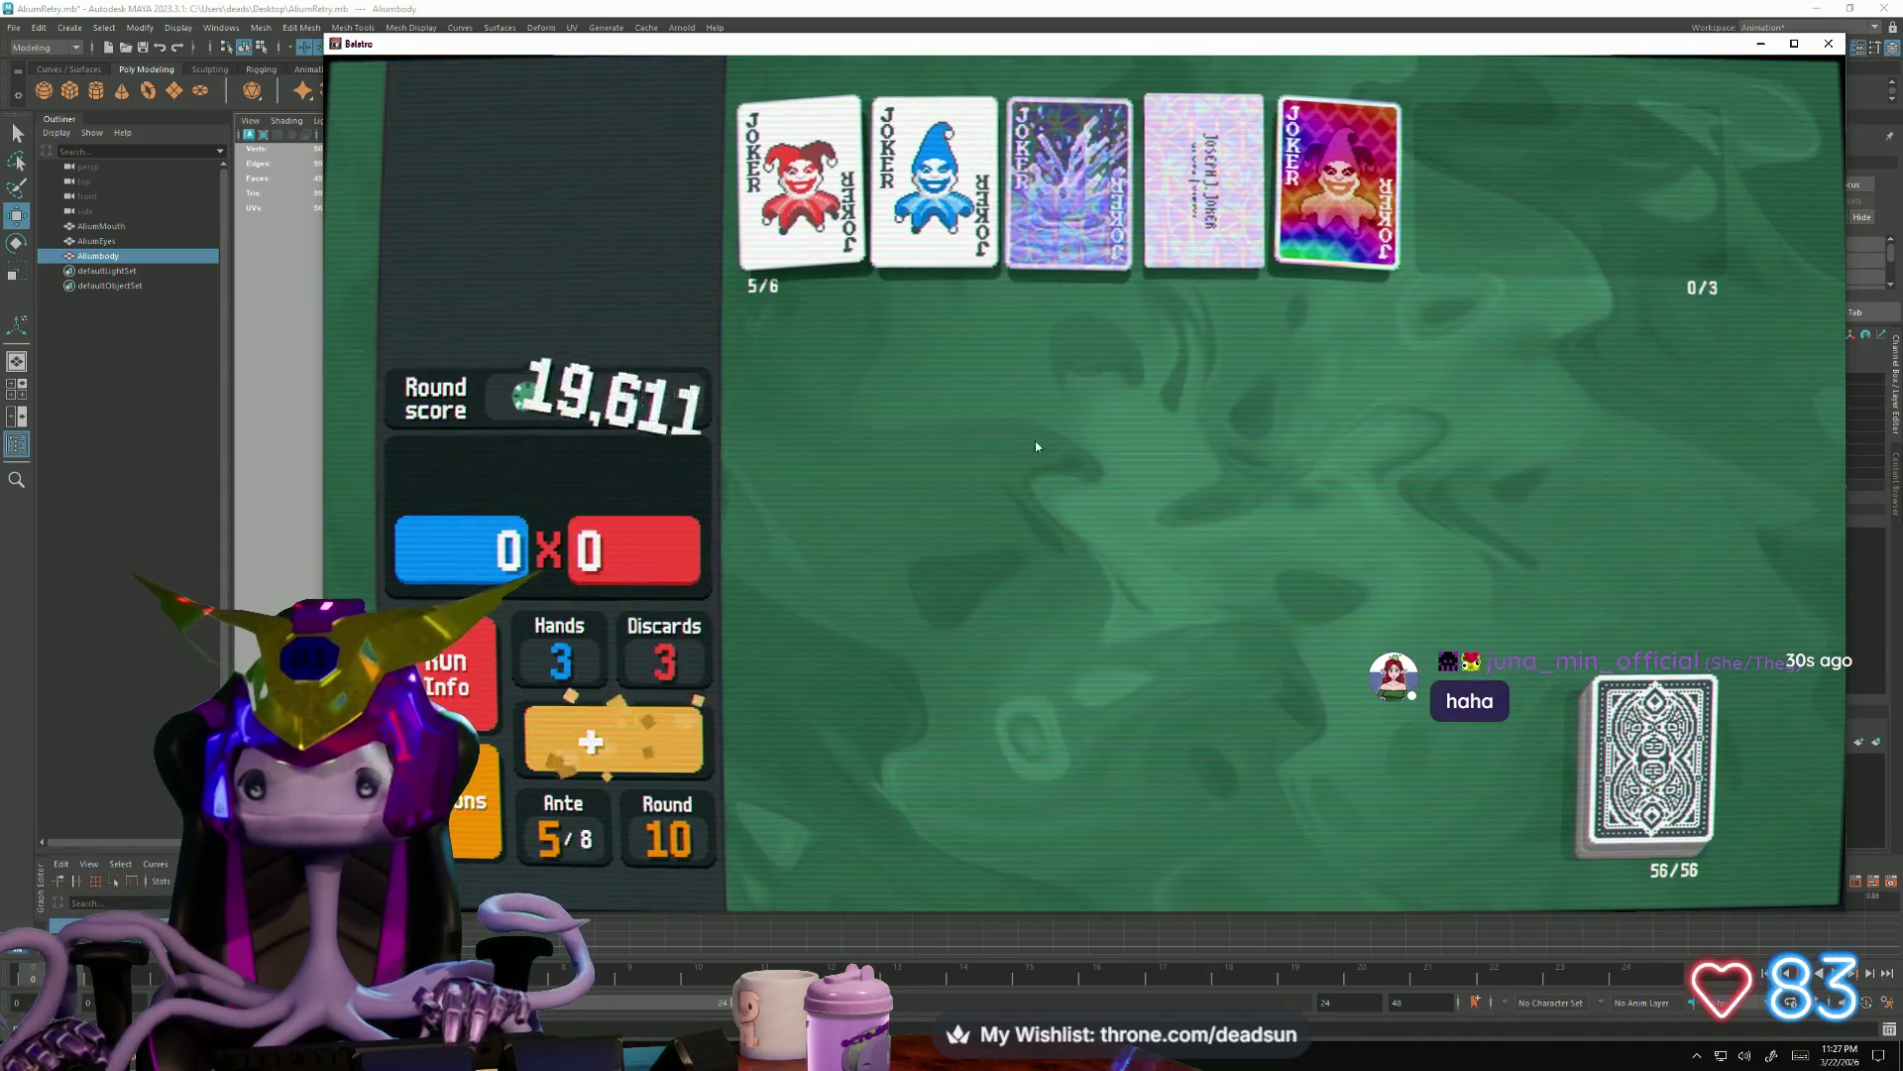
# Buy the Wasteful voucher and the $4 joker, moving it to the front of the joker row
pyautogui.click(994, 752)
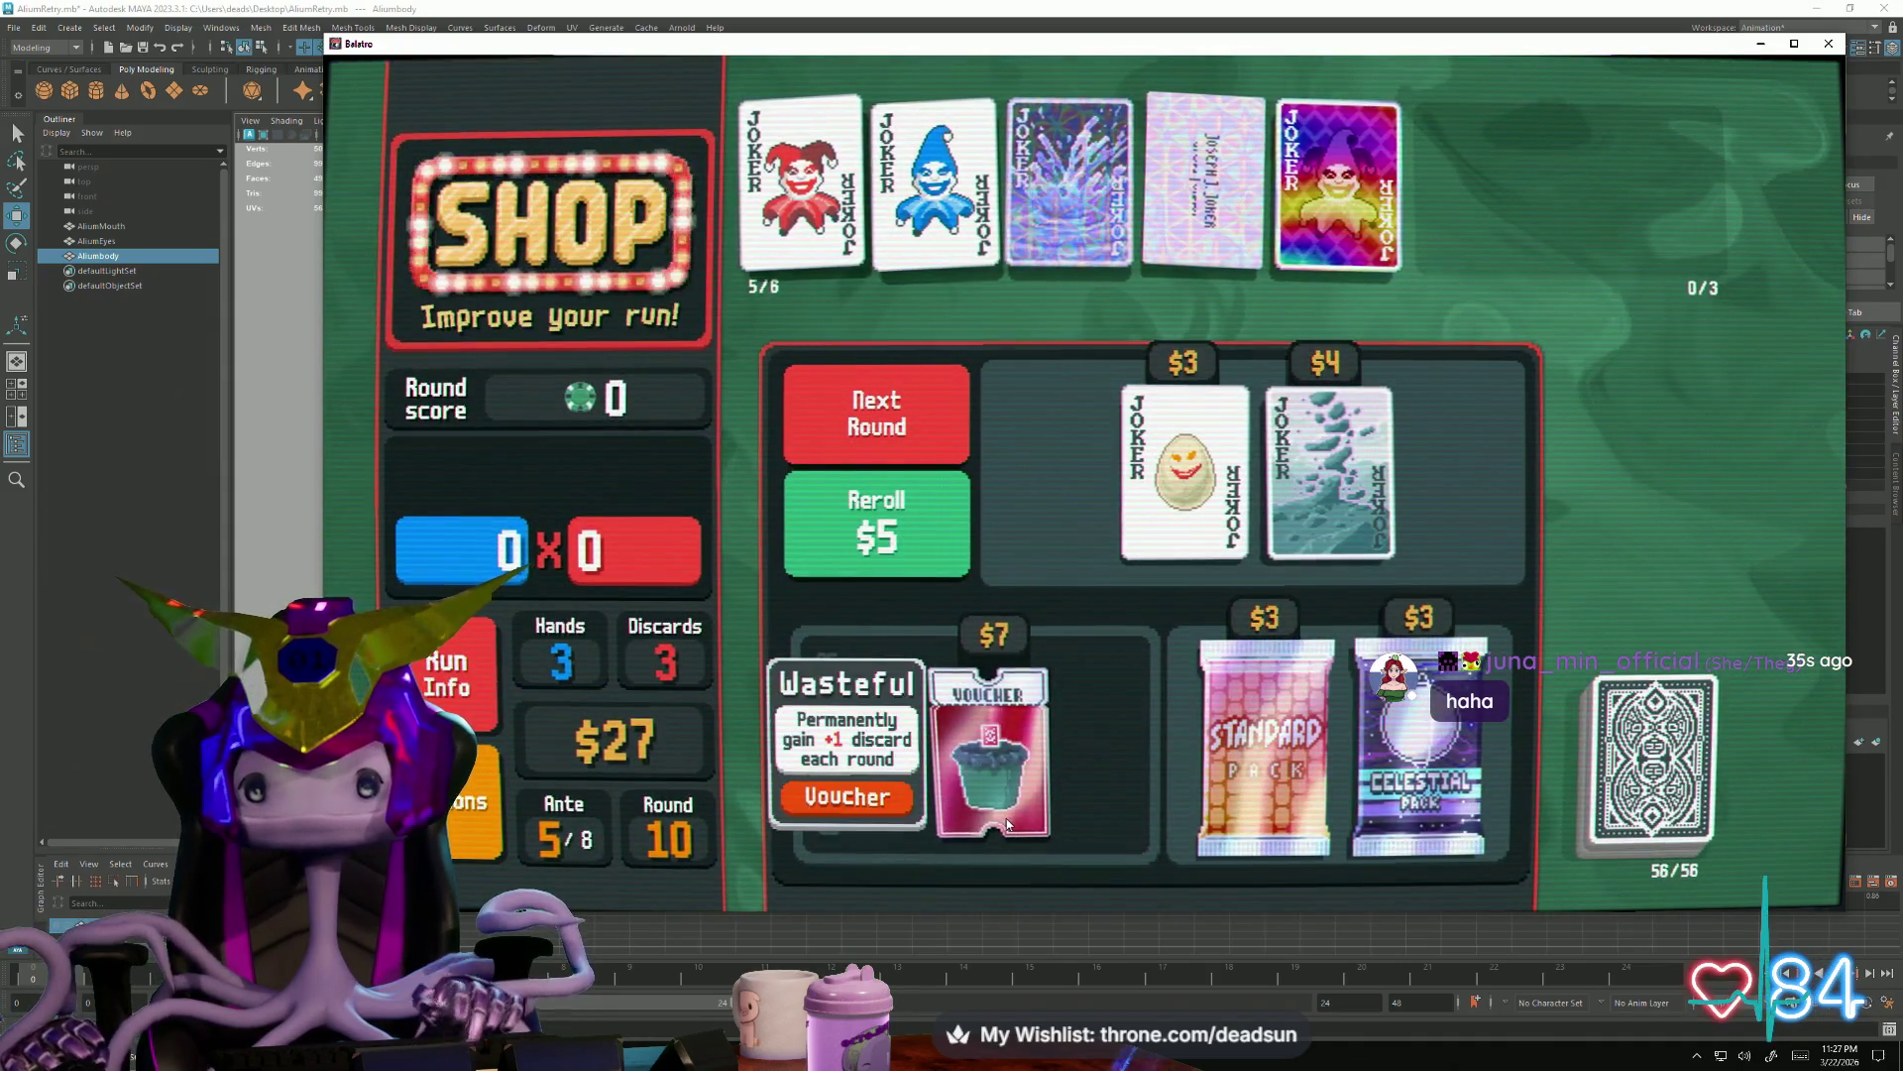
pyautogui.click(1005, 849)
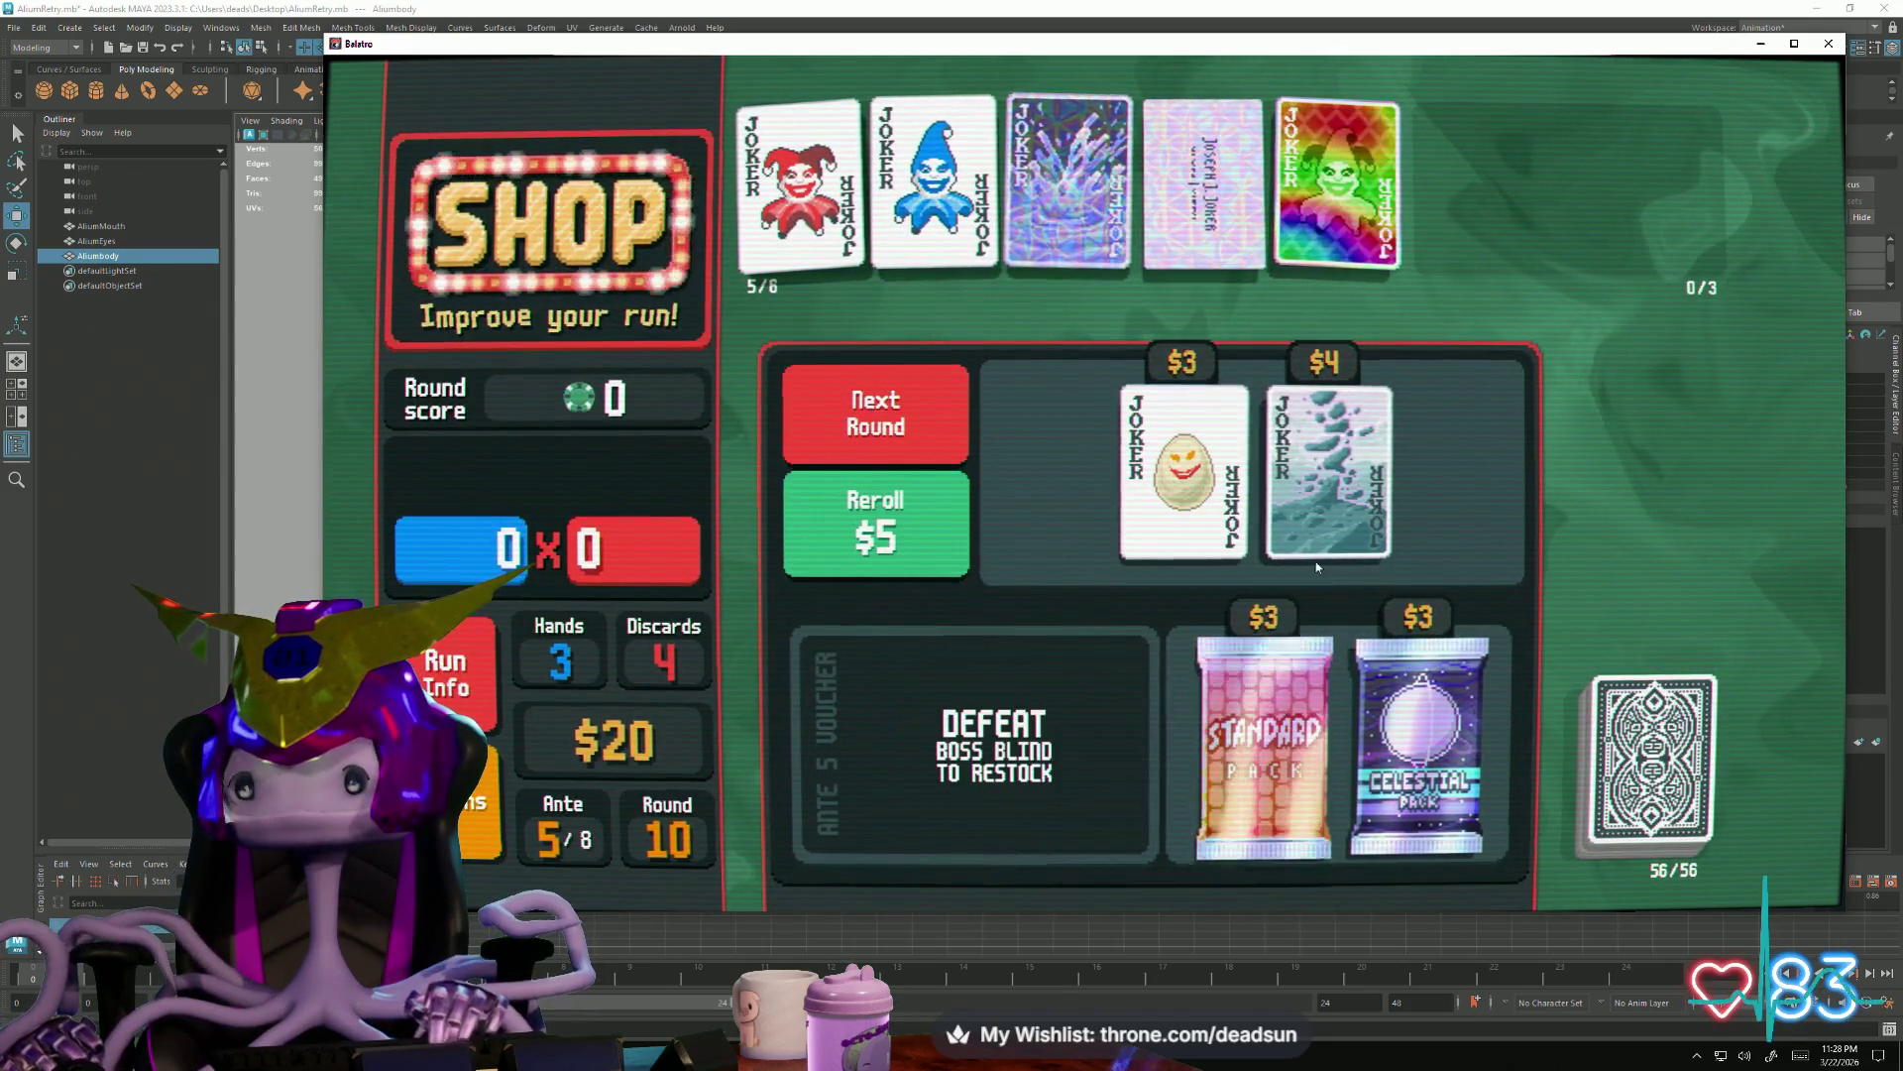
pyautogui.click(1328, 476)
pyautogui.click(1322, 545)
pyautogui.moveTo(1338, 178); pyautogui.dragTo(824, 198)
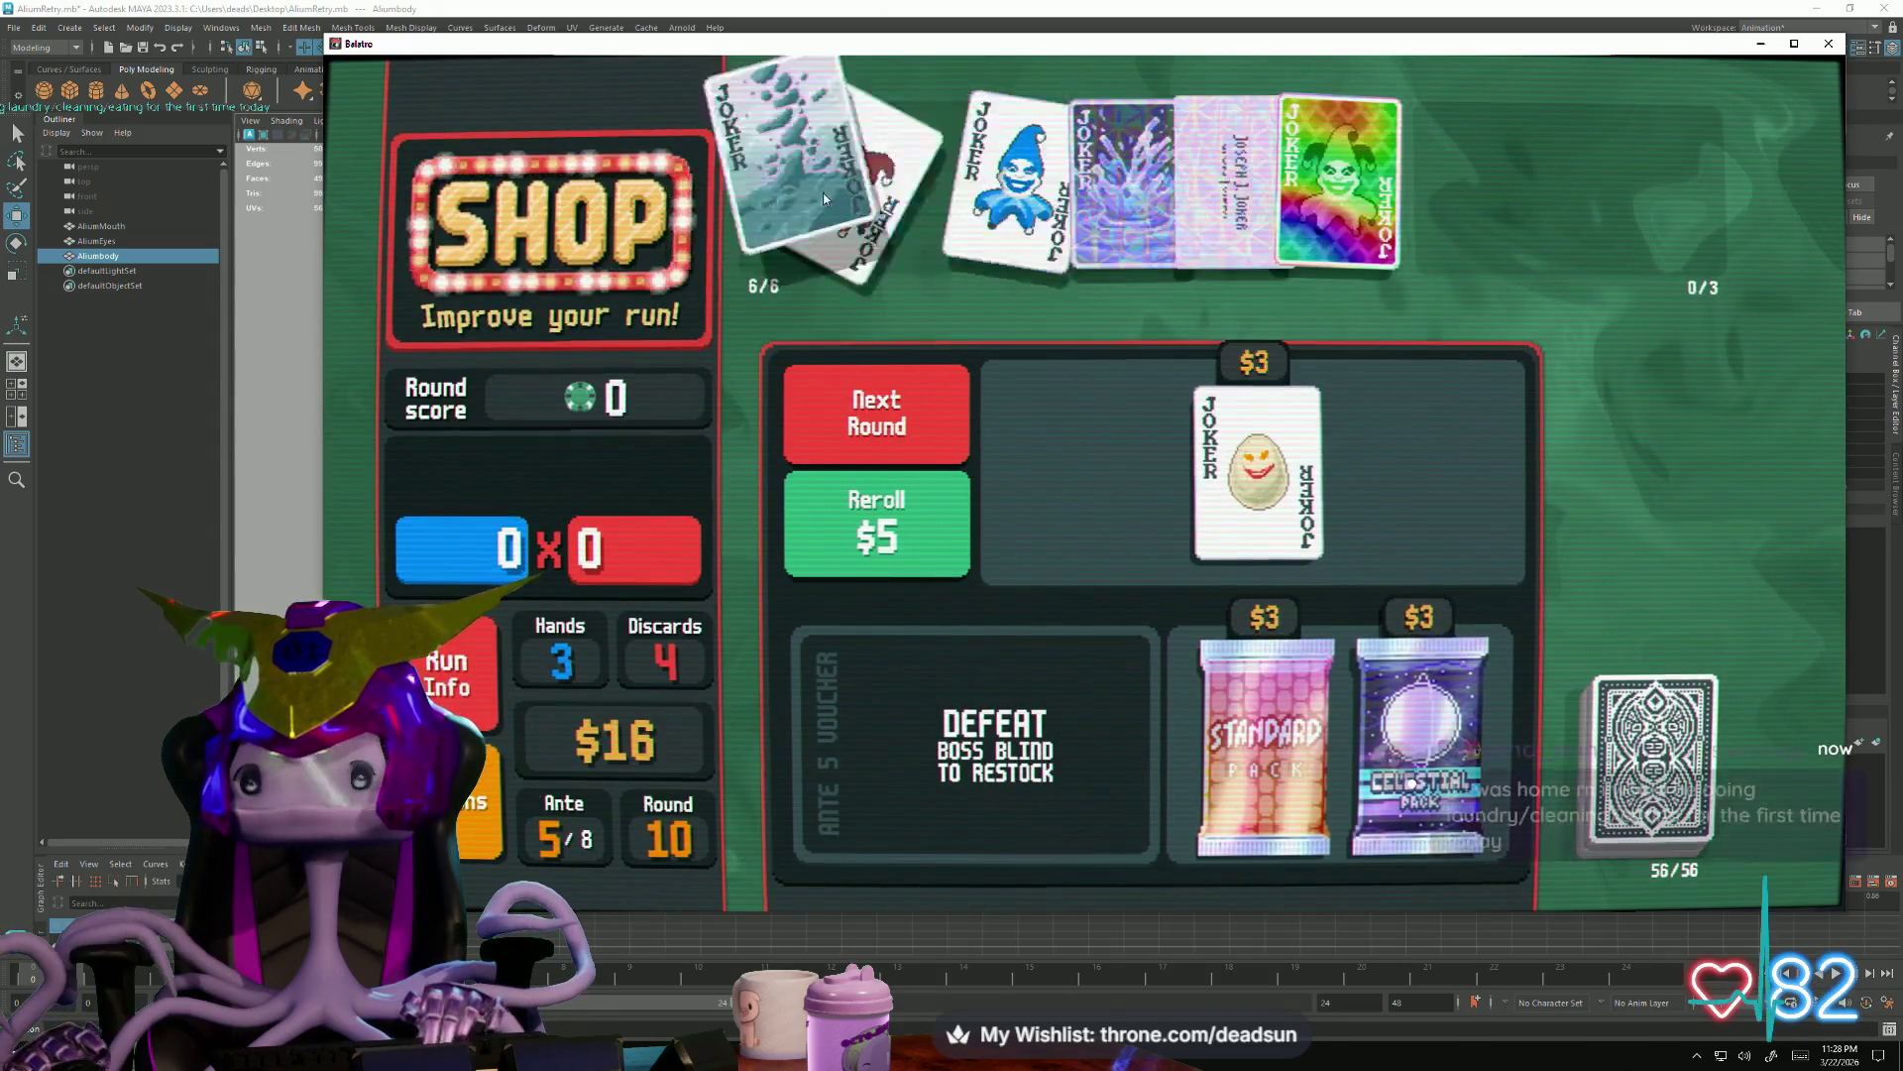
# Buy the Standard Pack and add the purple-seal glass 3 of Spades to the deck
pyautogui.click(1272, 852)
pyautogui.click(1272, 888)
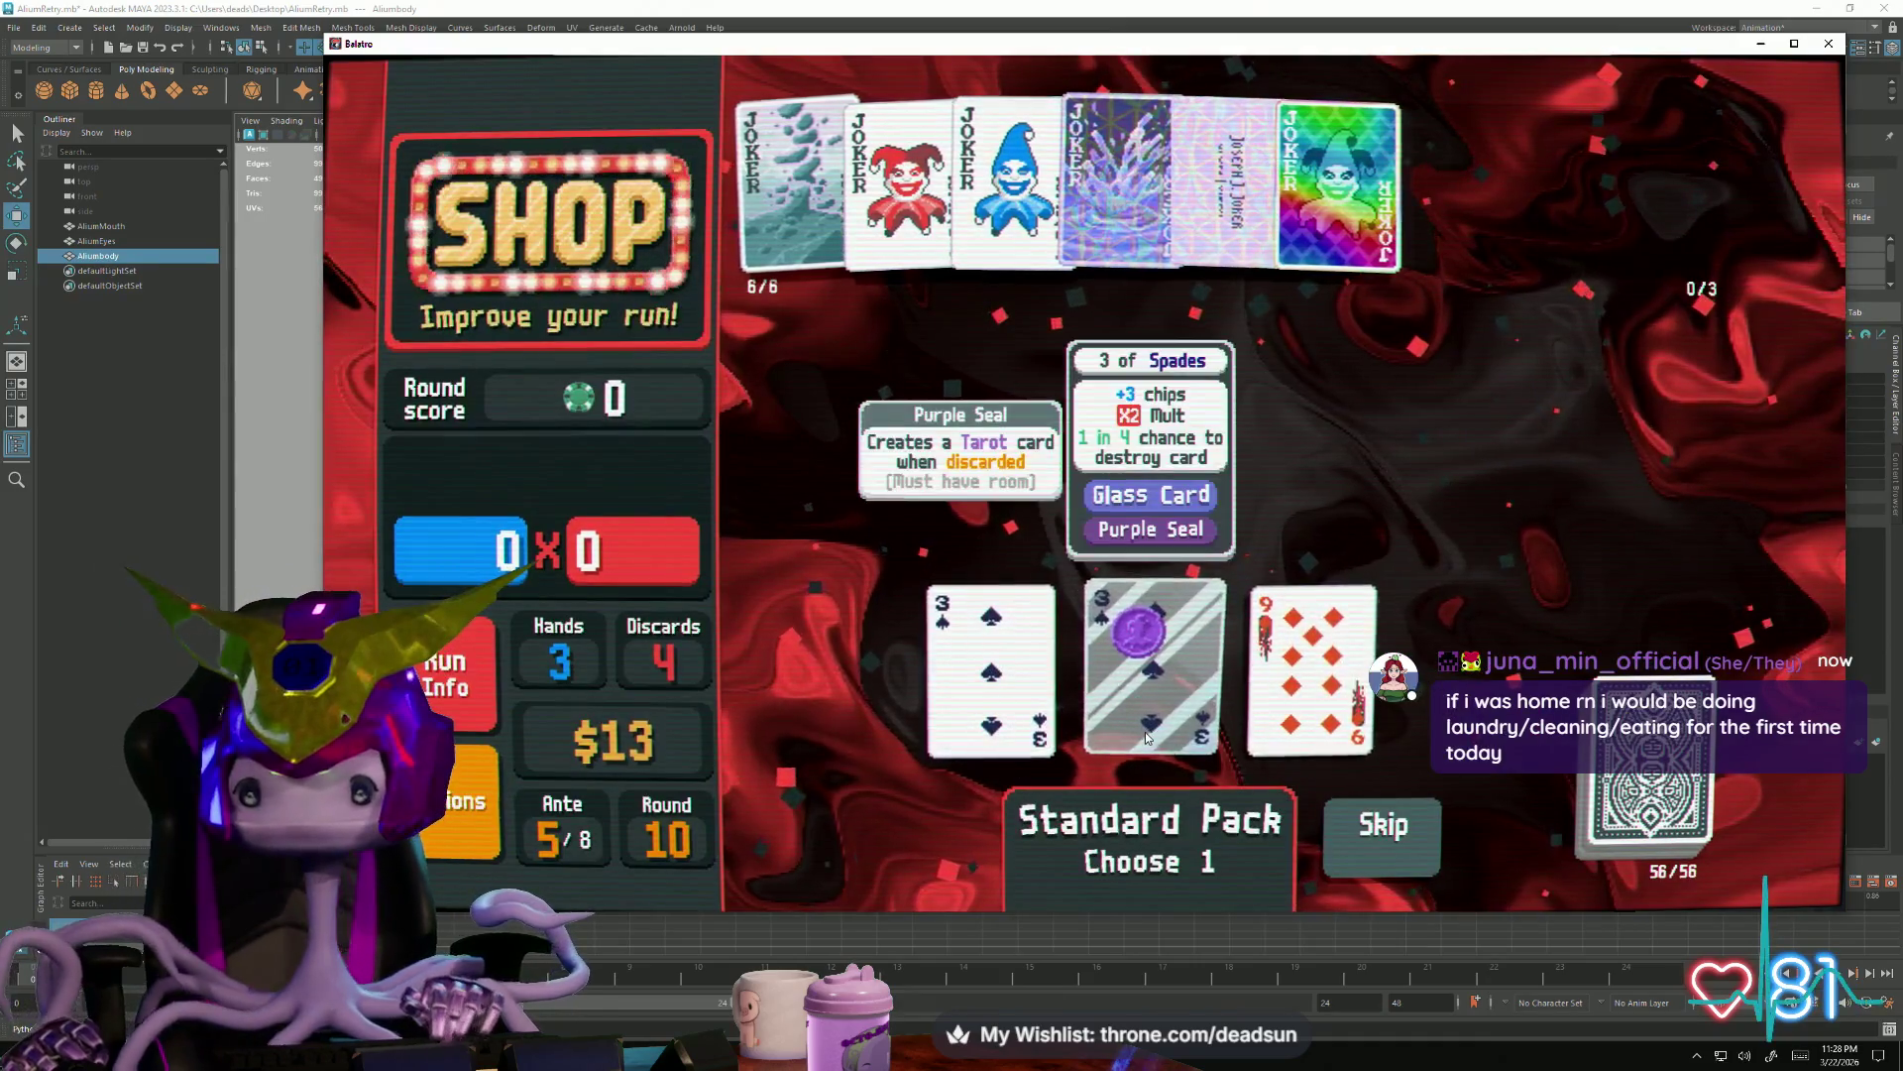
pyautogui.click(1146, 731)
pyautogui.click(1146, 768)
# Buy the Celestial Pack, use Neptune to level Straight Flush, and leave the shop
pyautogui.click(1340, 849)
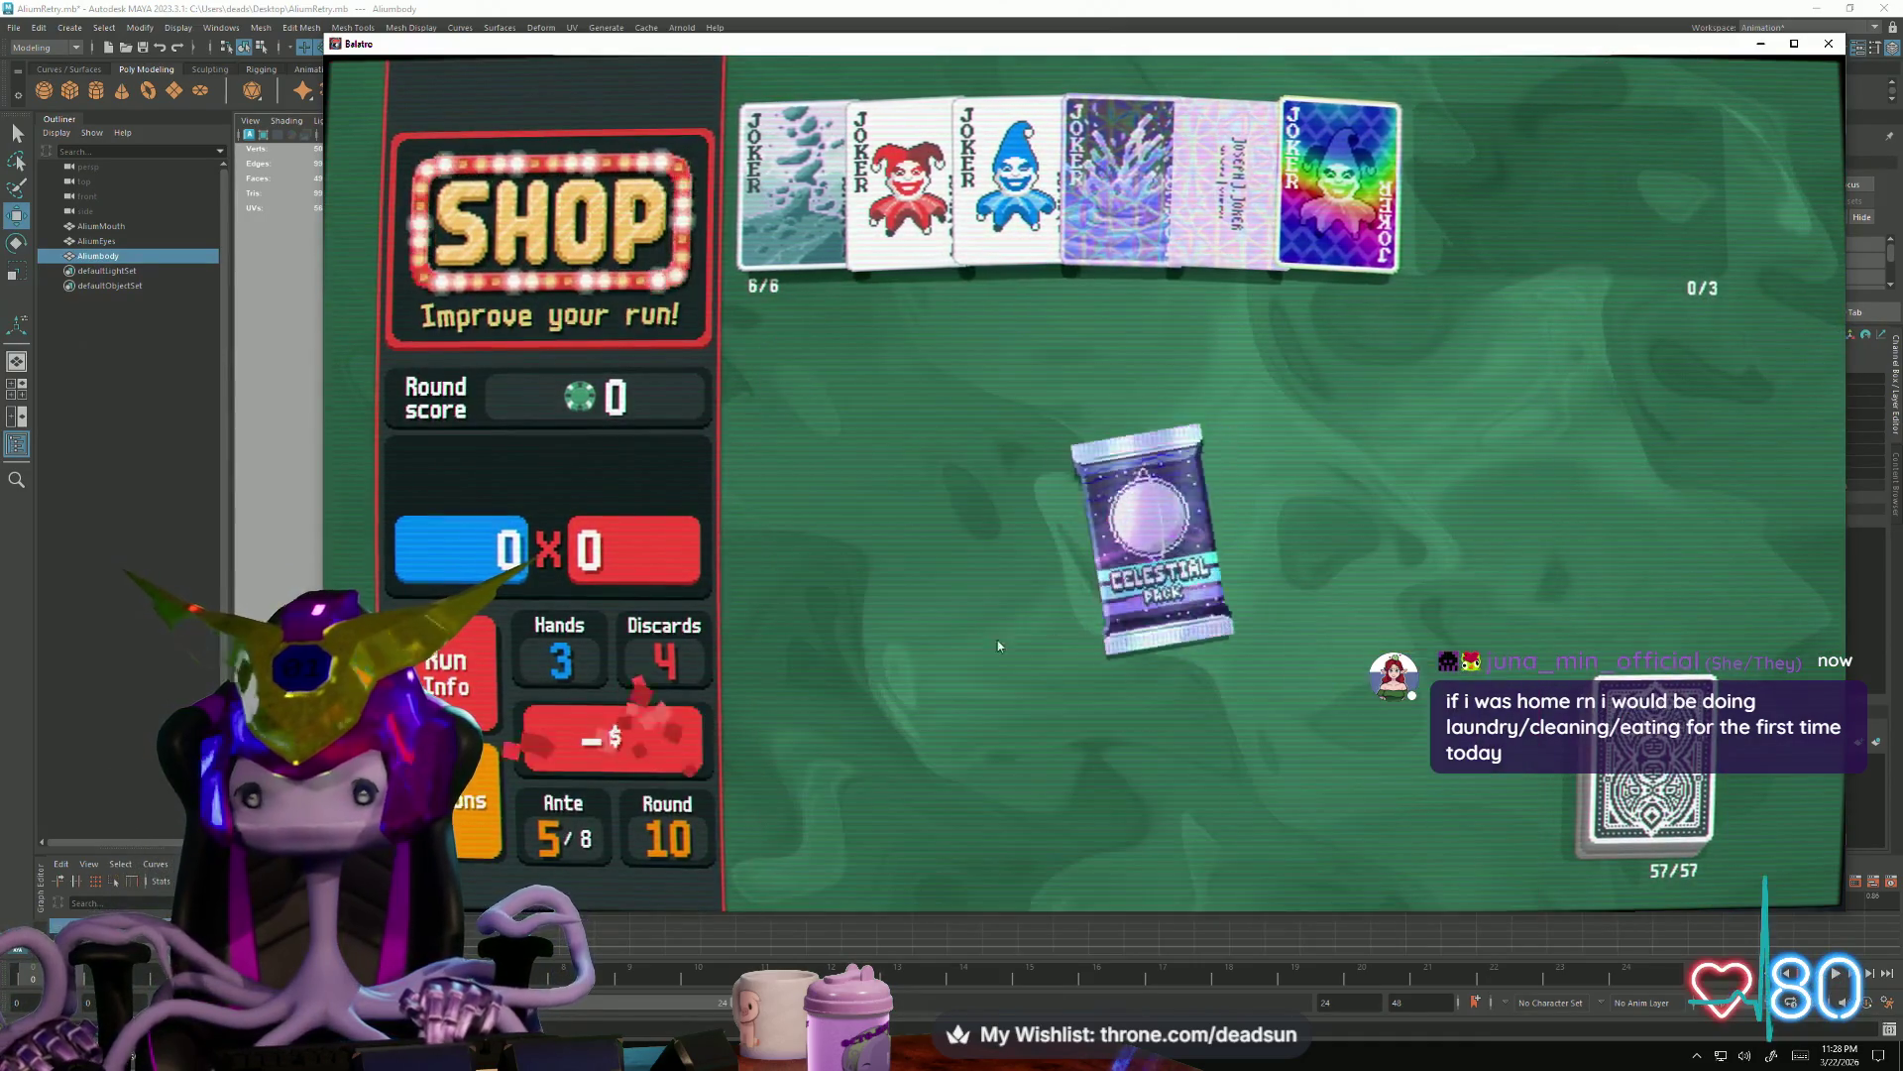
pyautogui.click(1153, 669)
pyautogui.click(1153, 773)
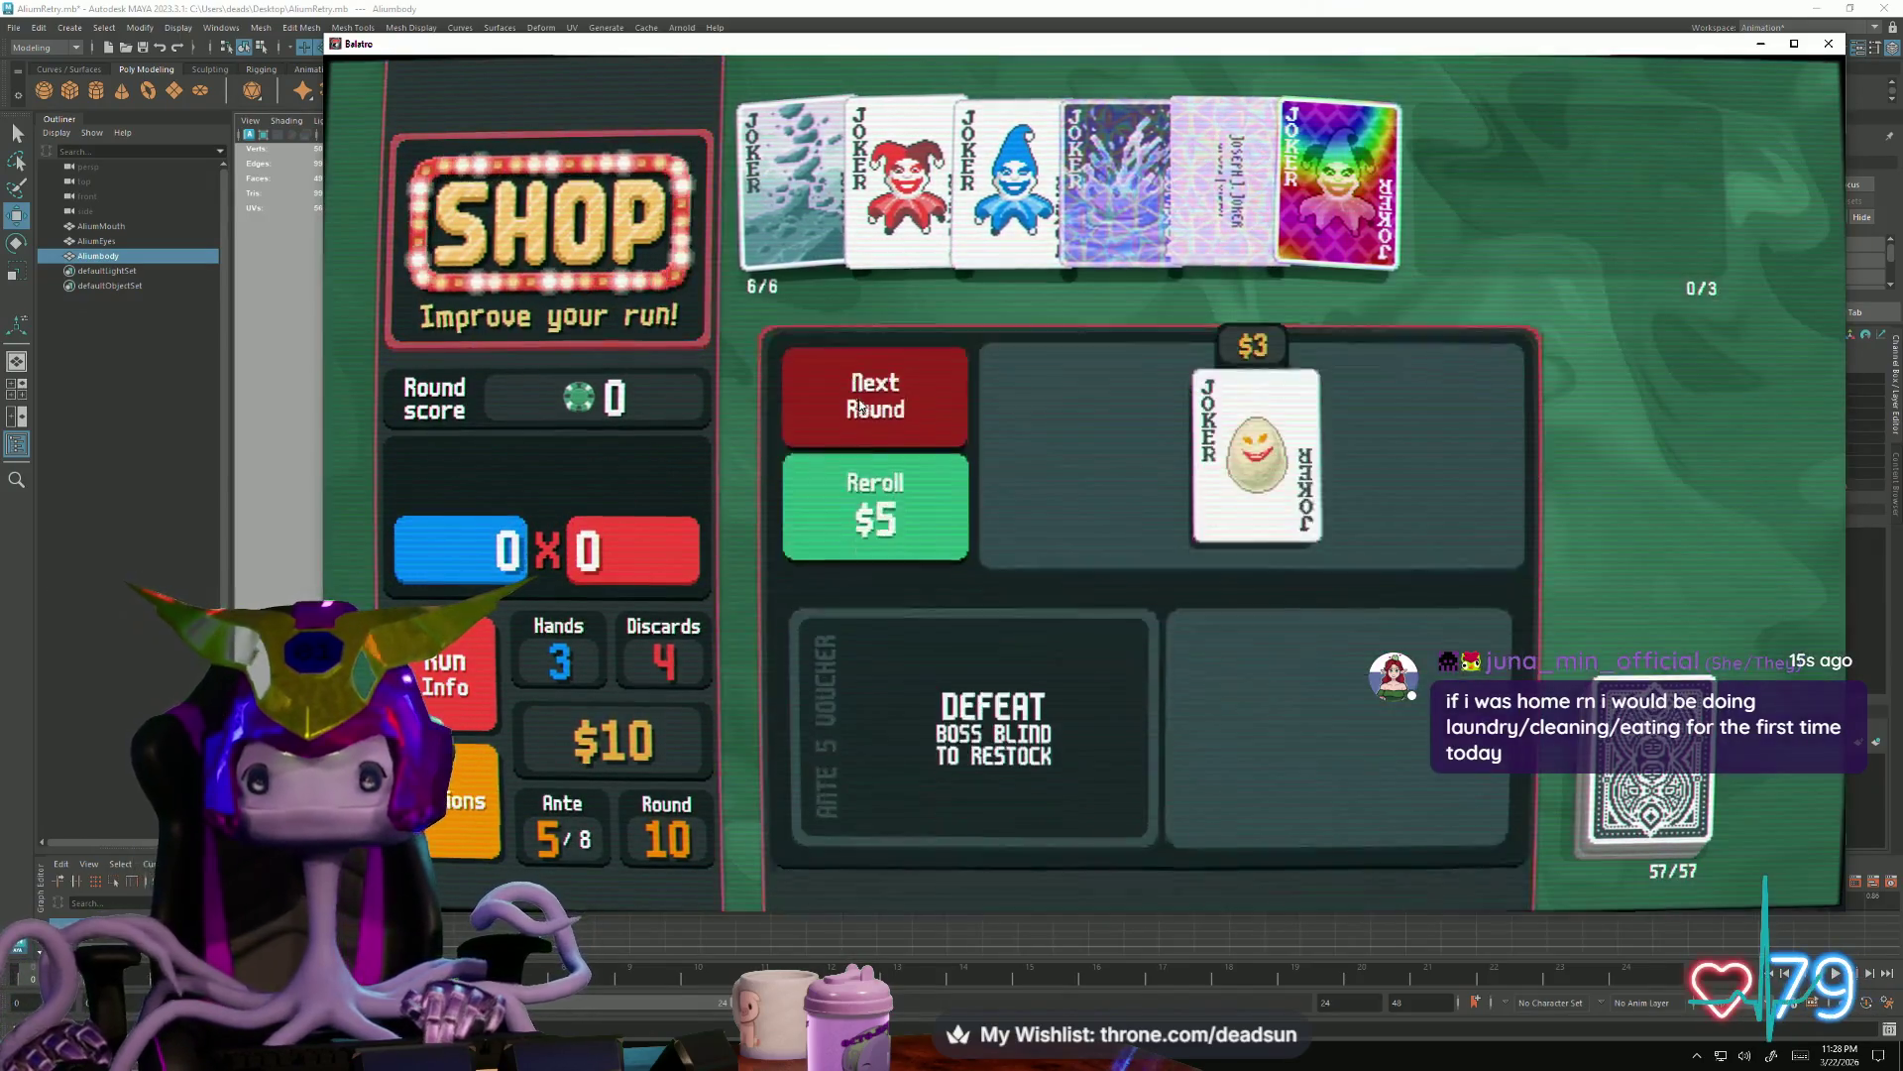
pyautogui.click(920, 384)
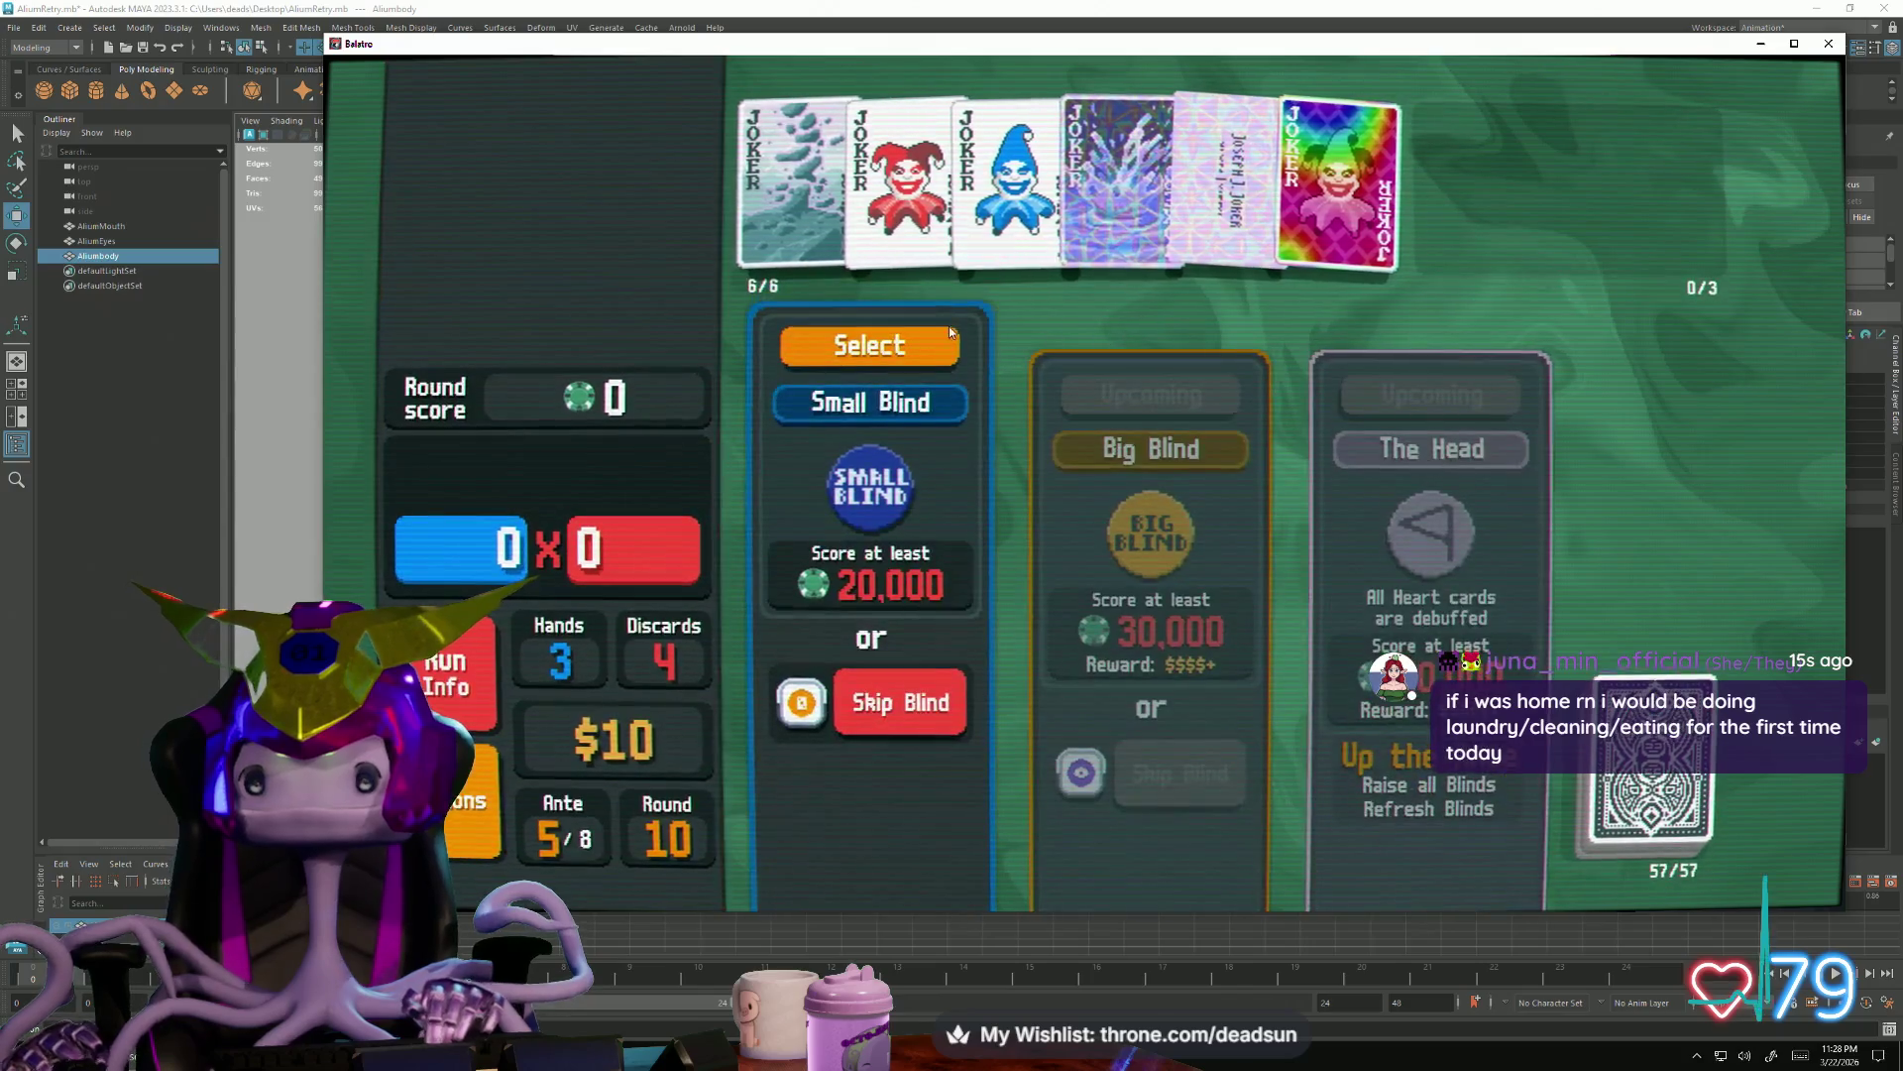
# Start the Small Blind, discard the 5 and 2 of Spades, and play a five-club flush
pyautogui.click(933, 343)
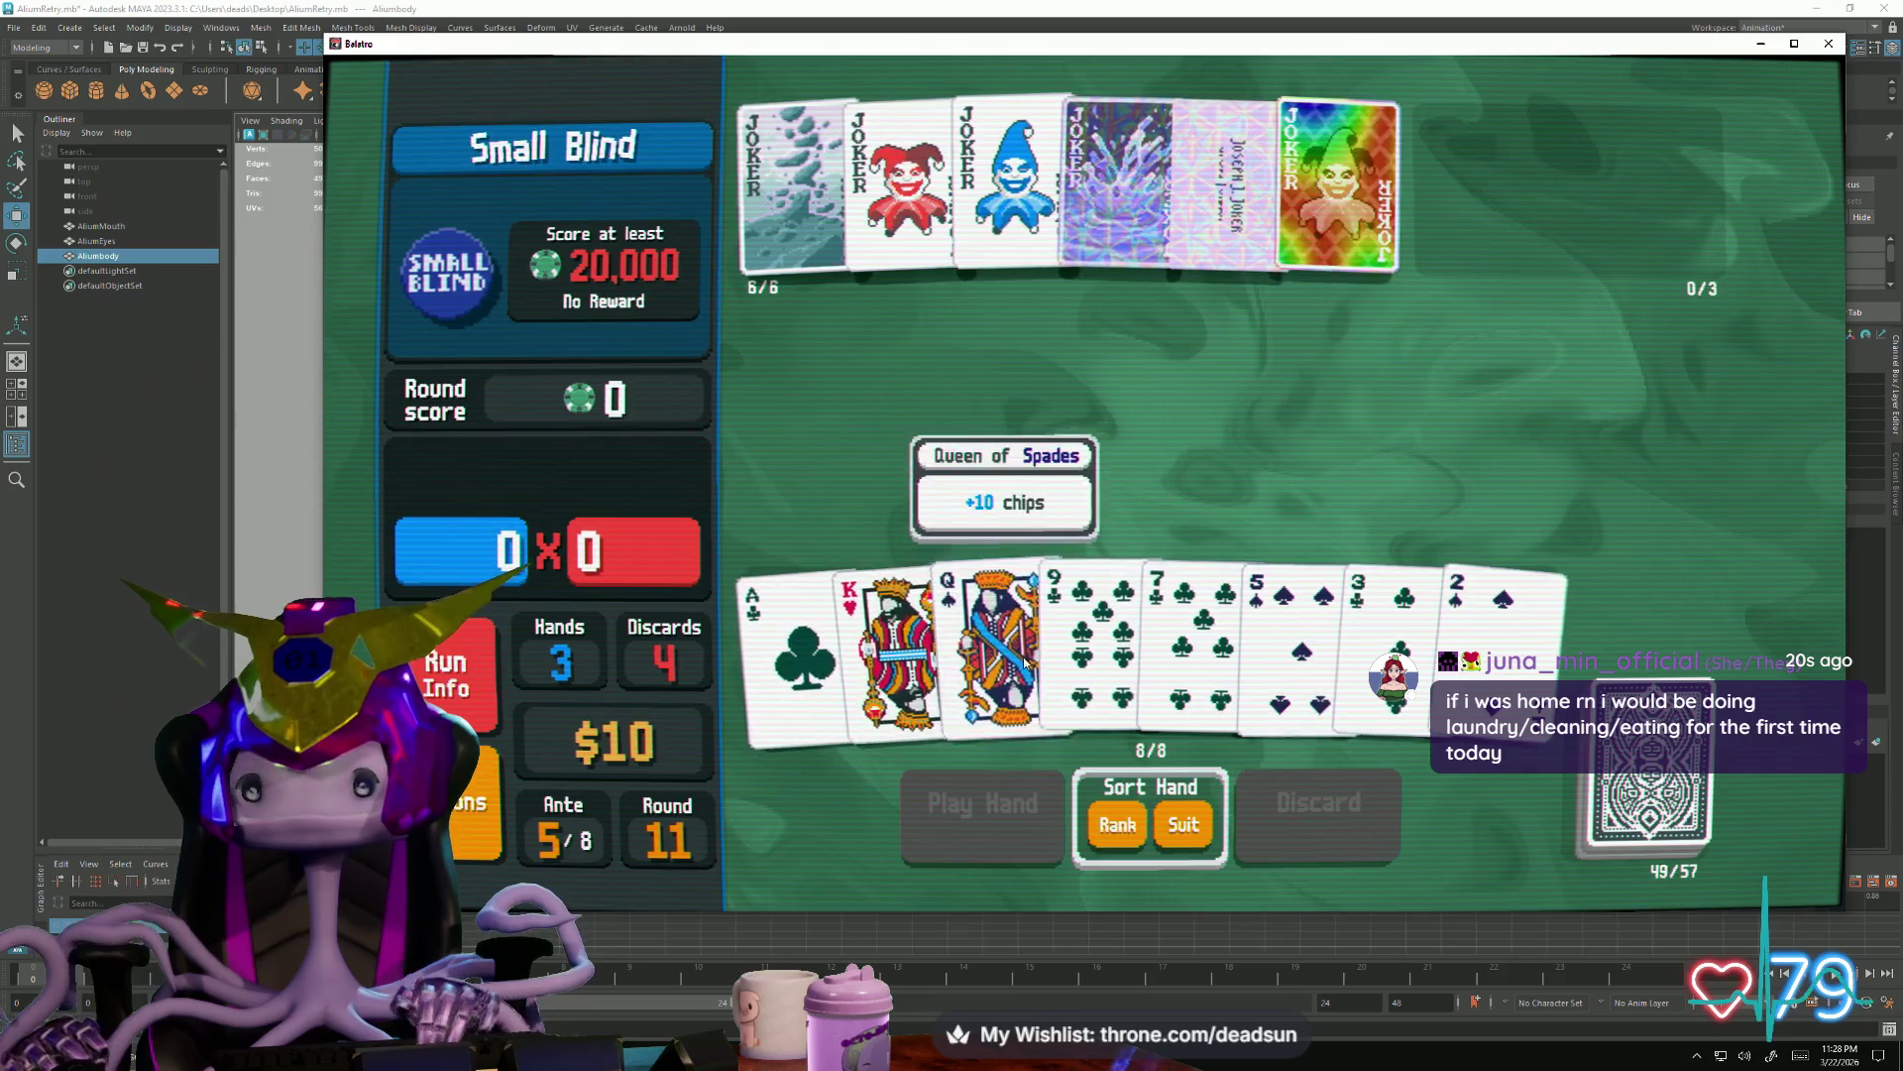
pyautogui.click(1267, 654)
pyautogui.click(1505, 625)
pyautogui.click(1307, 826)
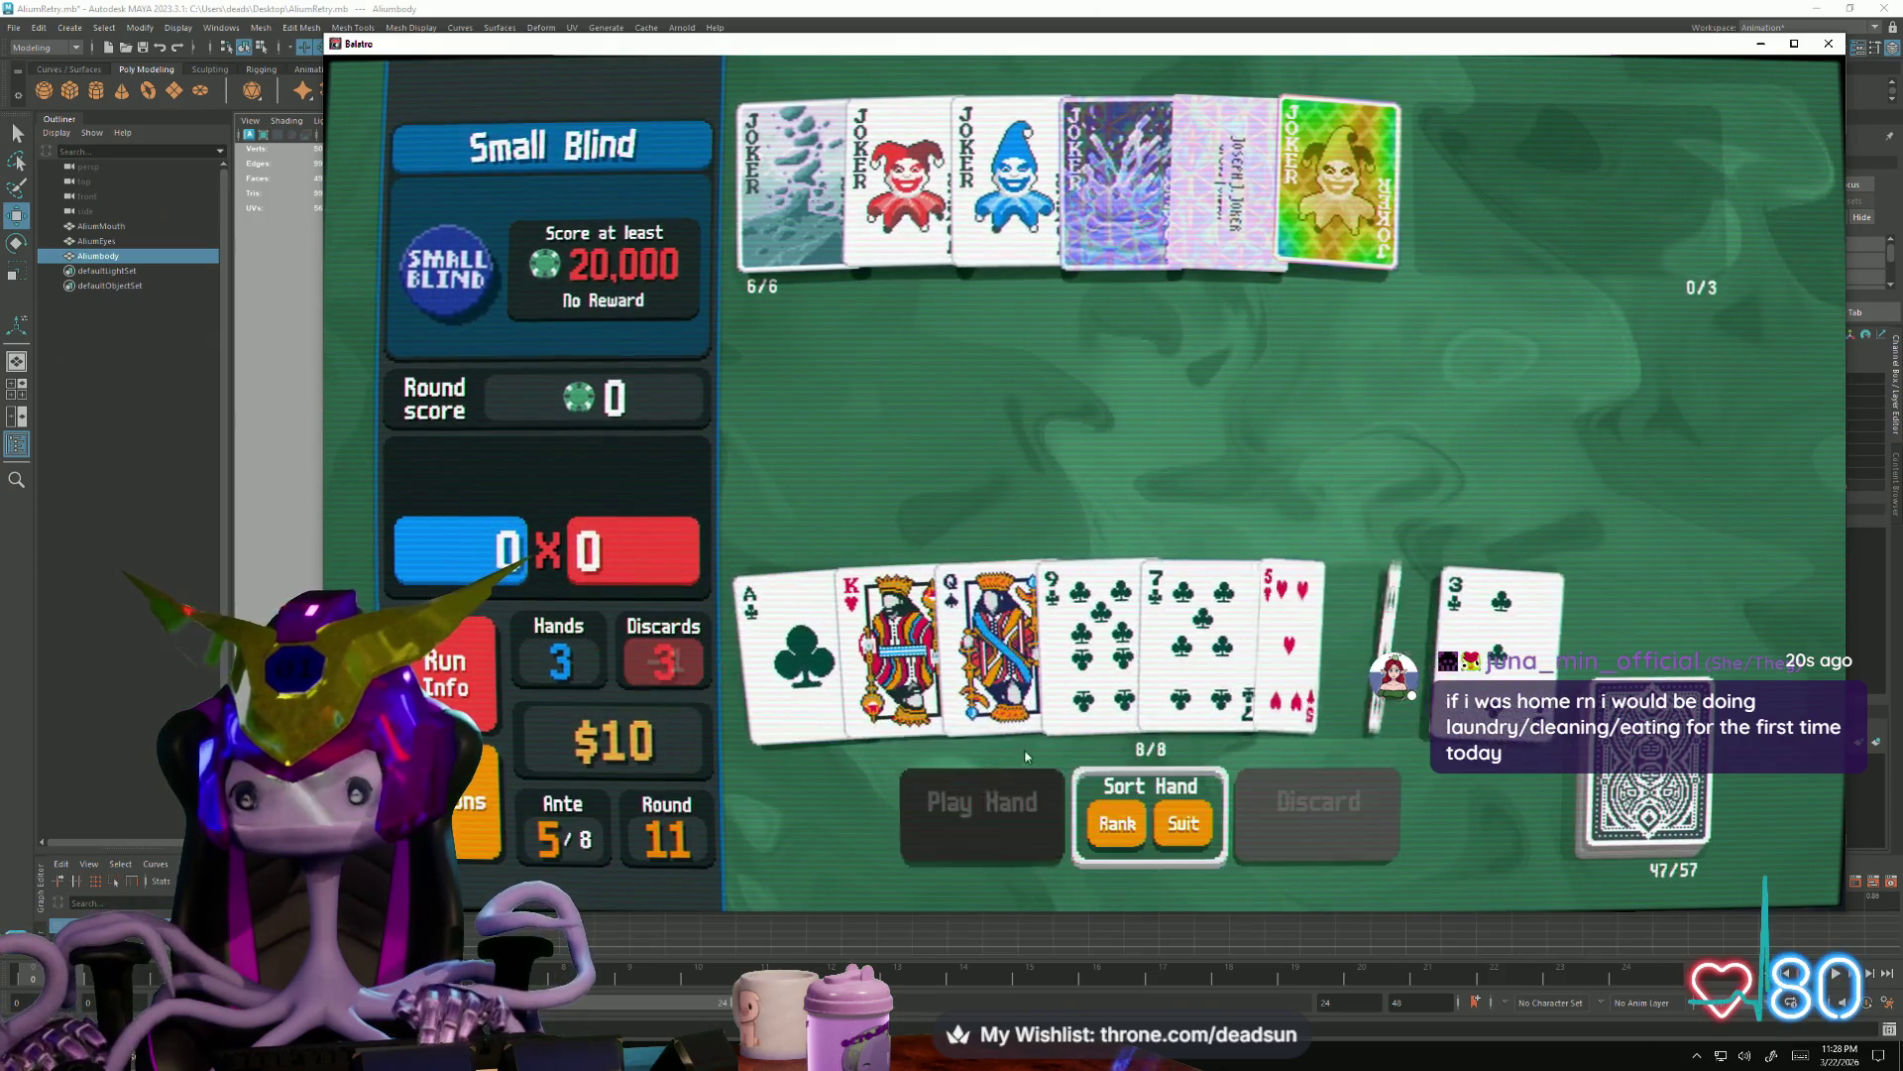
pyautogui.click(1502, 639)
pyautogui.click(1391, 639)
pyautogui.click(1191, 639)
pyautogui.click(1094, 639)
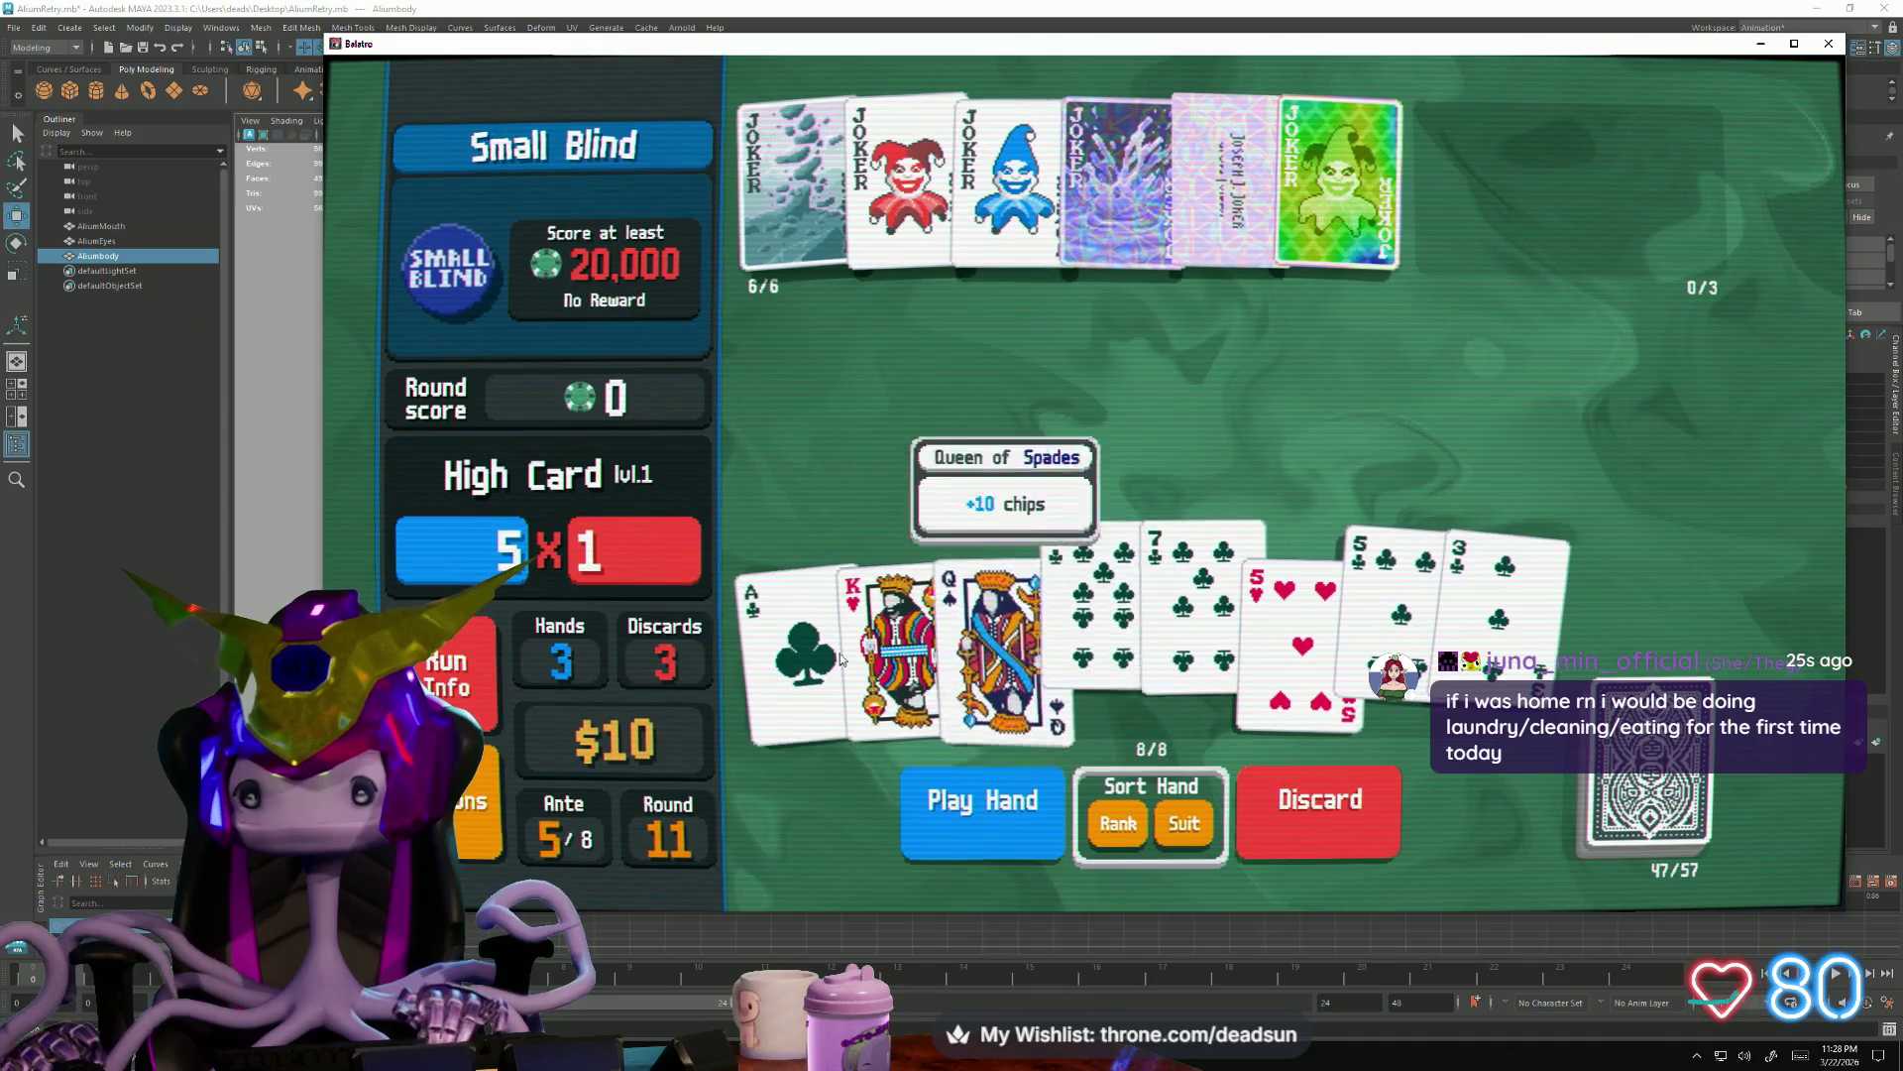
pyautogui.click(810, 654)
pyautogui.click(960, 803)
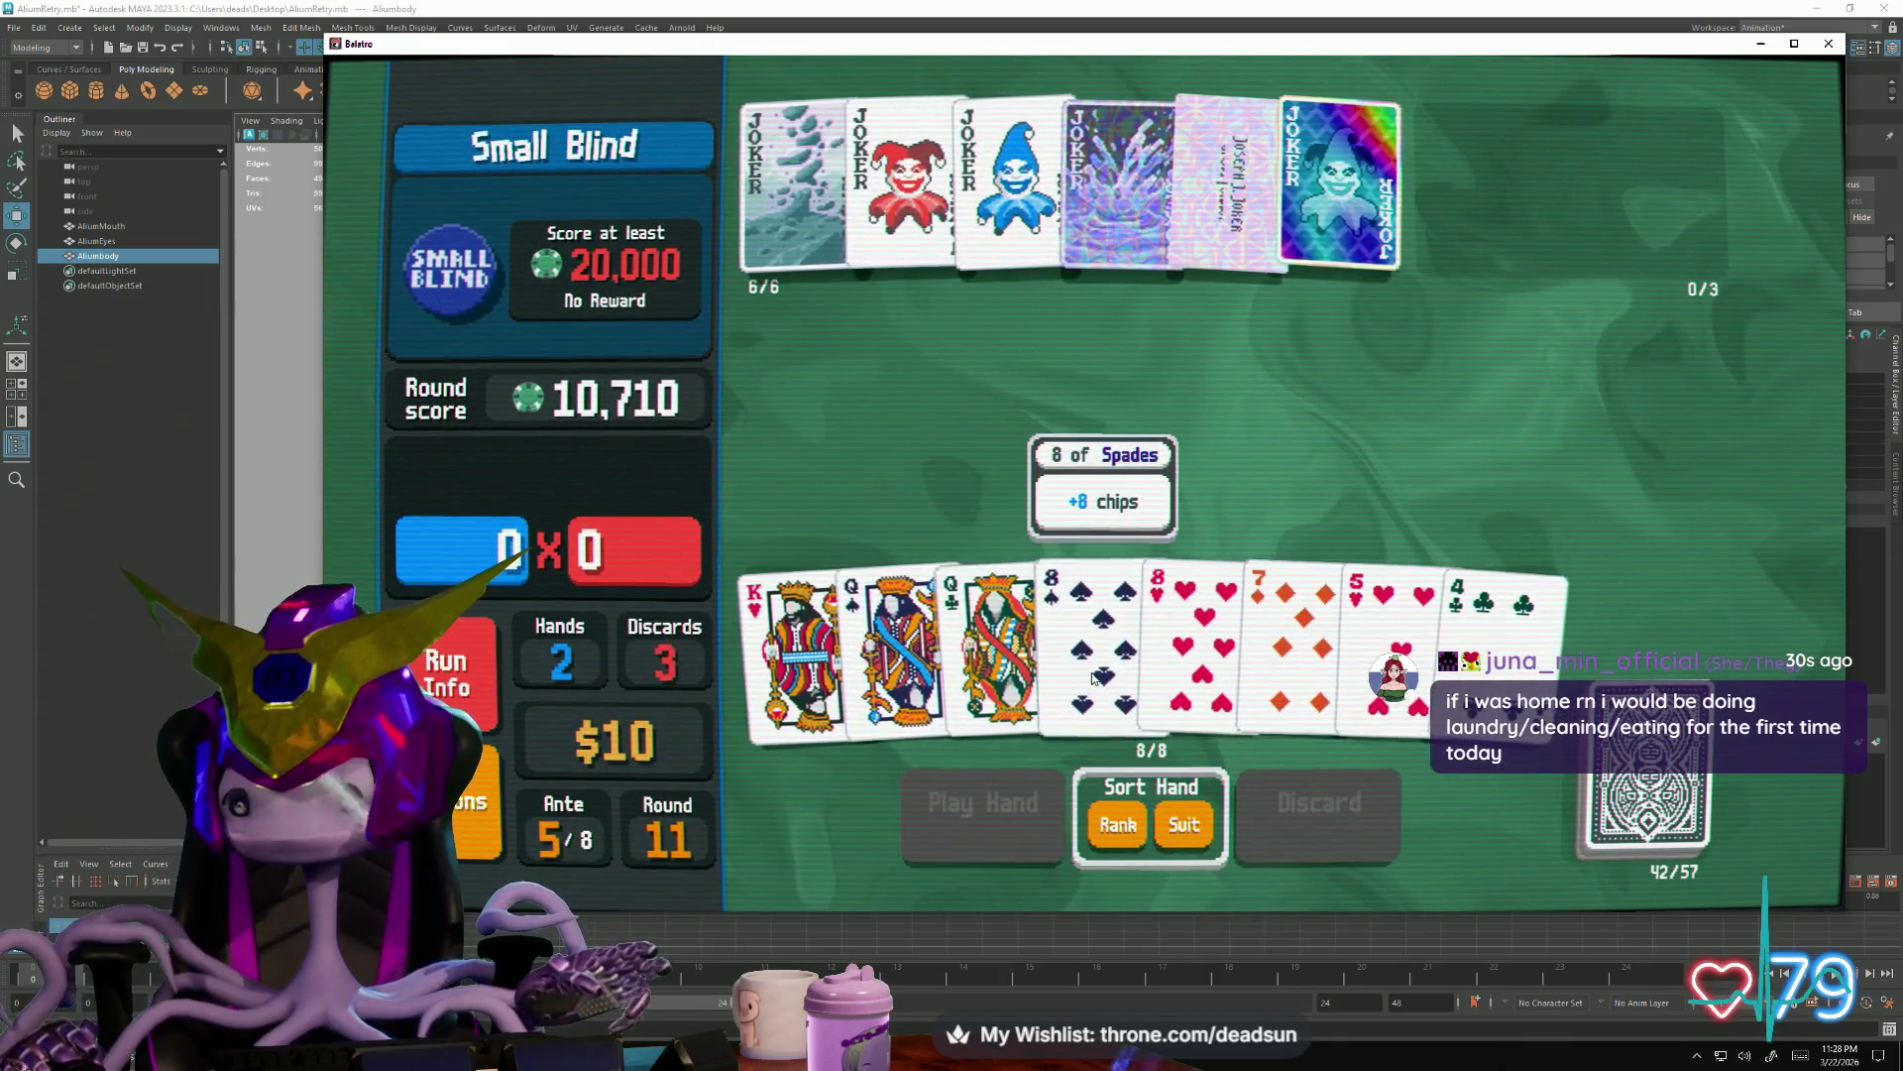
# Discard three cards and play an Ace-high heart flush
pyautogui.click(1239, 636)
pyautogui.click(1391, 639)
pyautogui.click(1502, 639)
pyautogui.click(1301, 810)
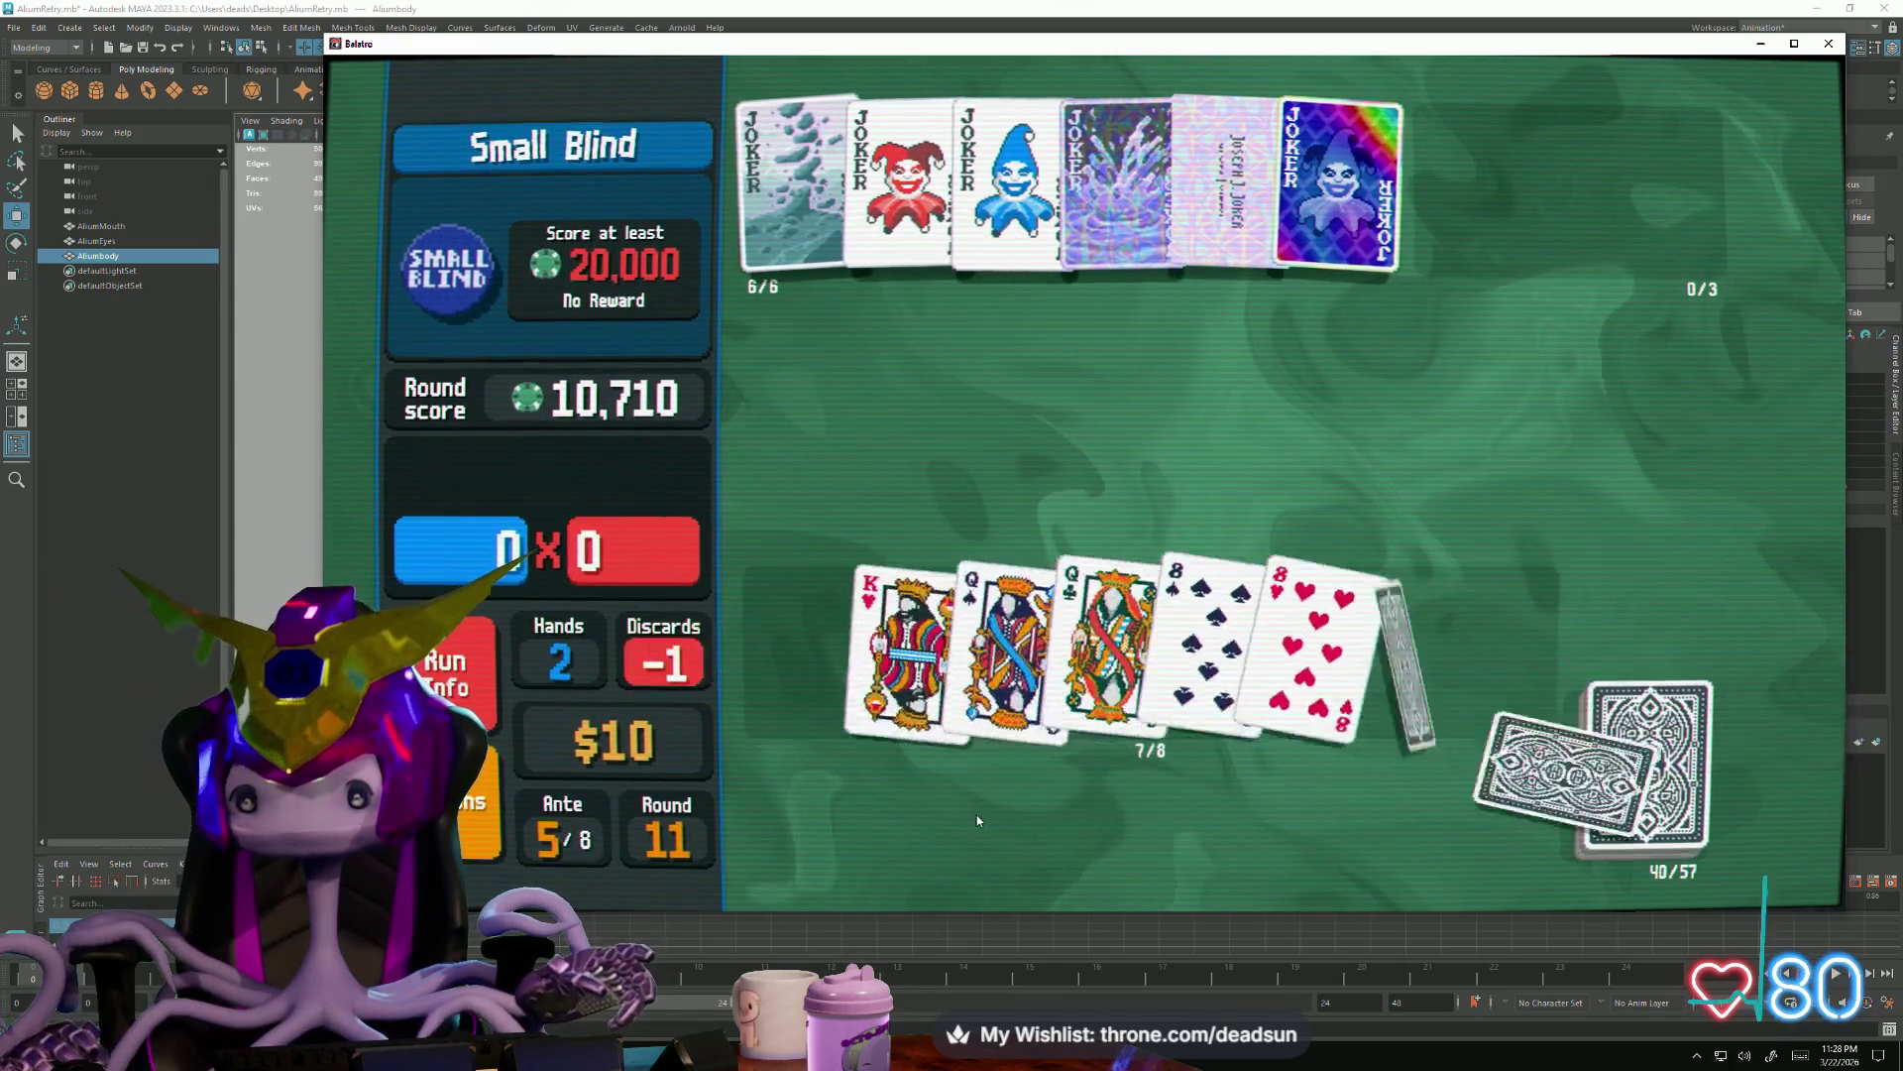
pyautogui.click(796, 639)
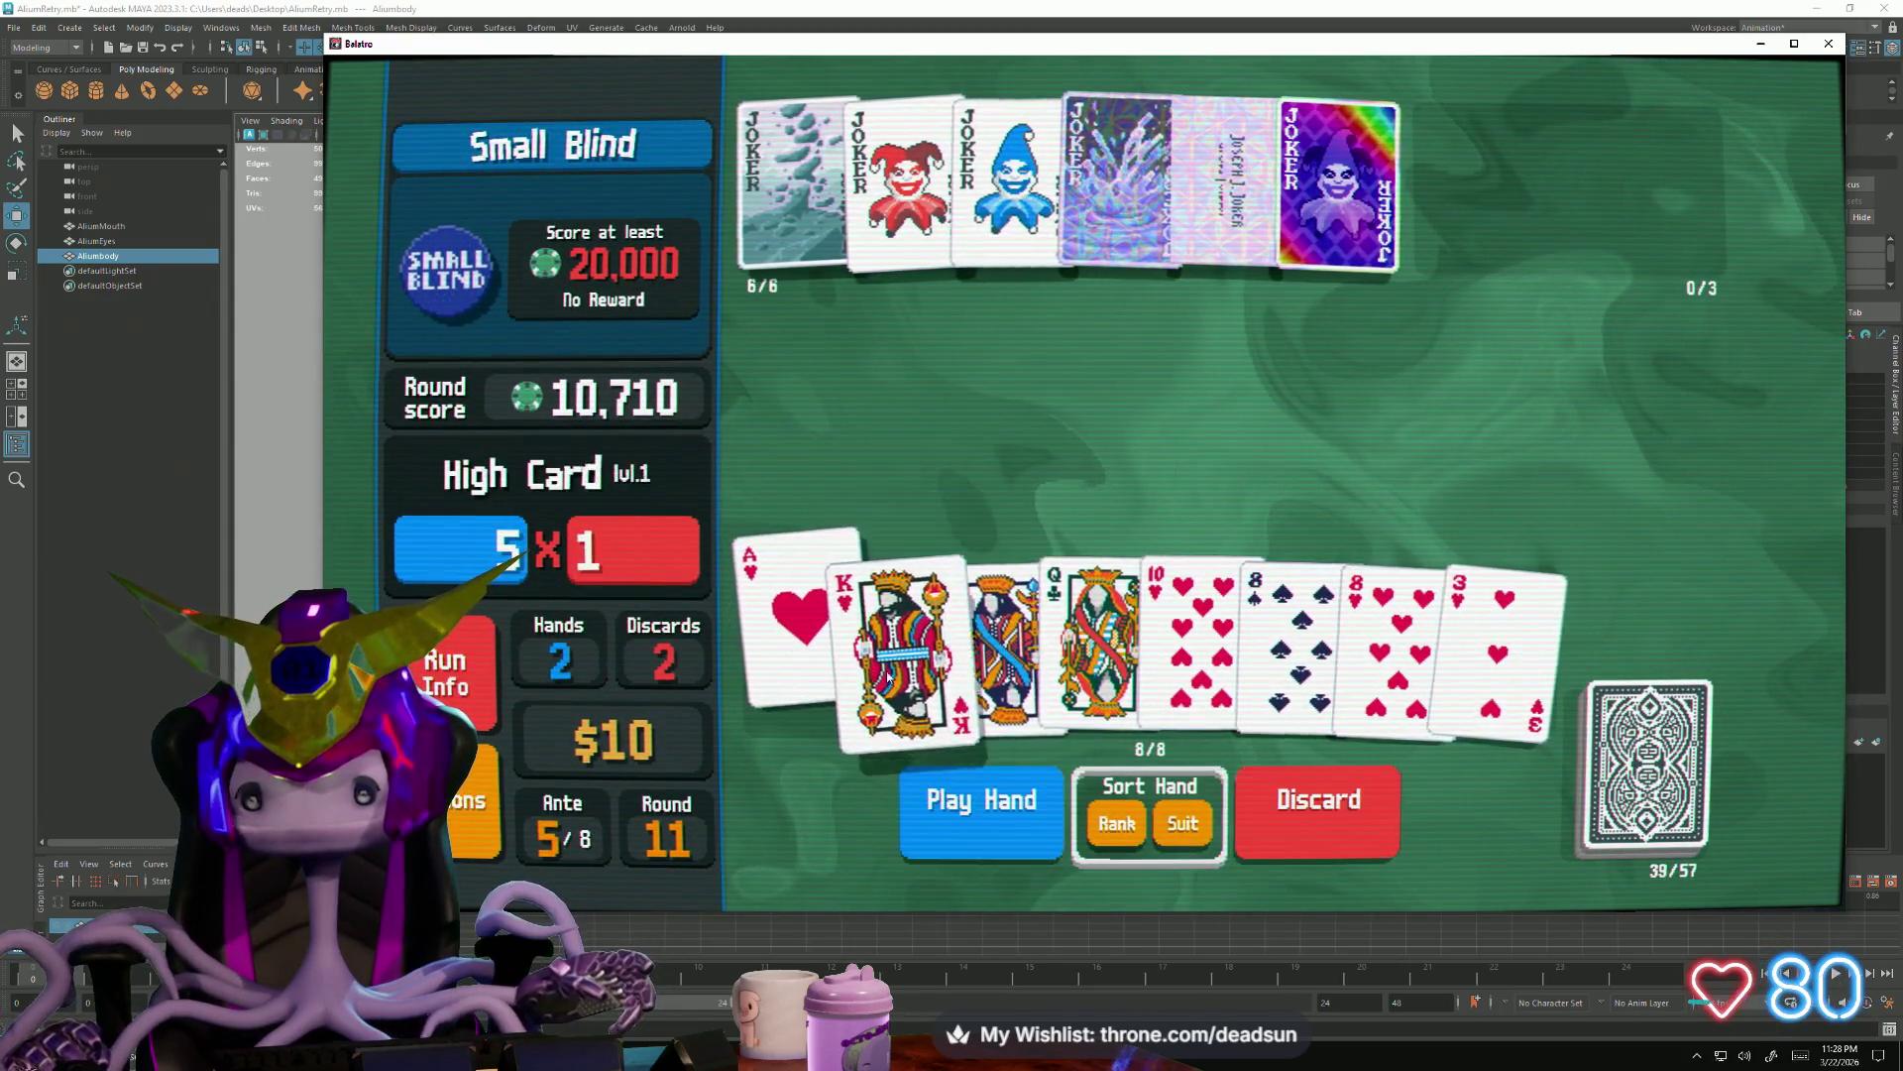
pyautogui.click(1190, 640)
pyautogui.click(1391, 641)
pyautogui.click(1503, 640)
pyautogui.click(981, 798)
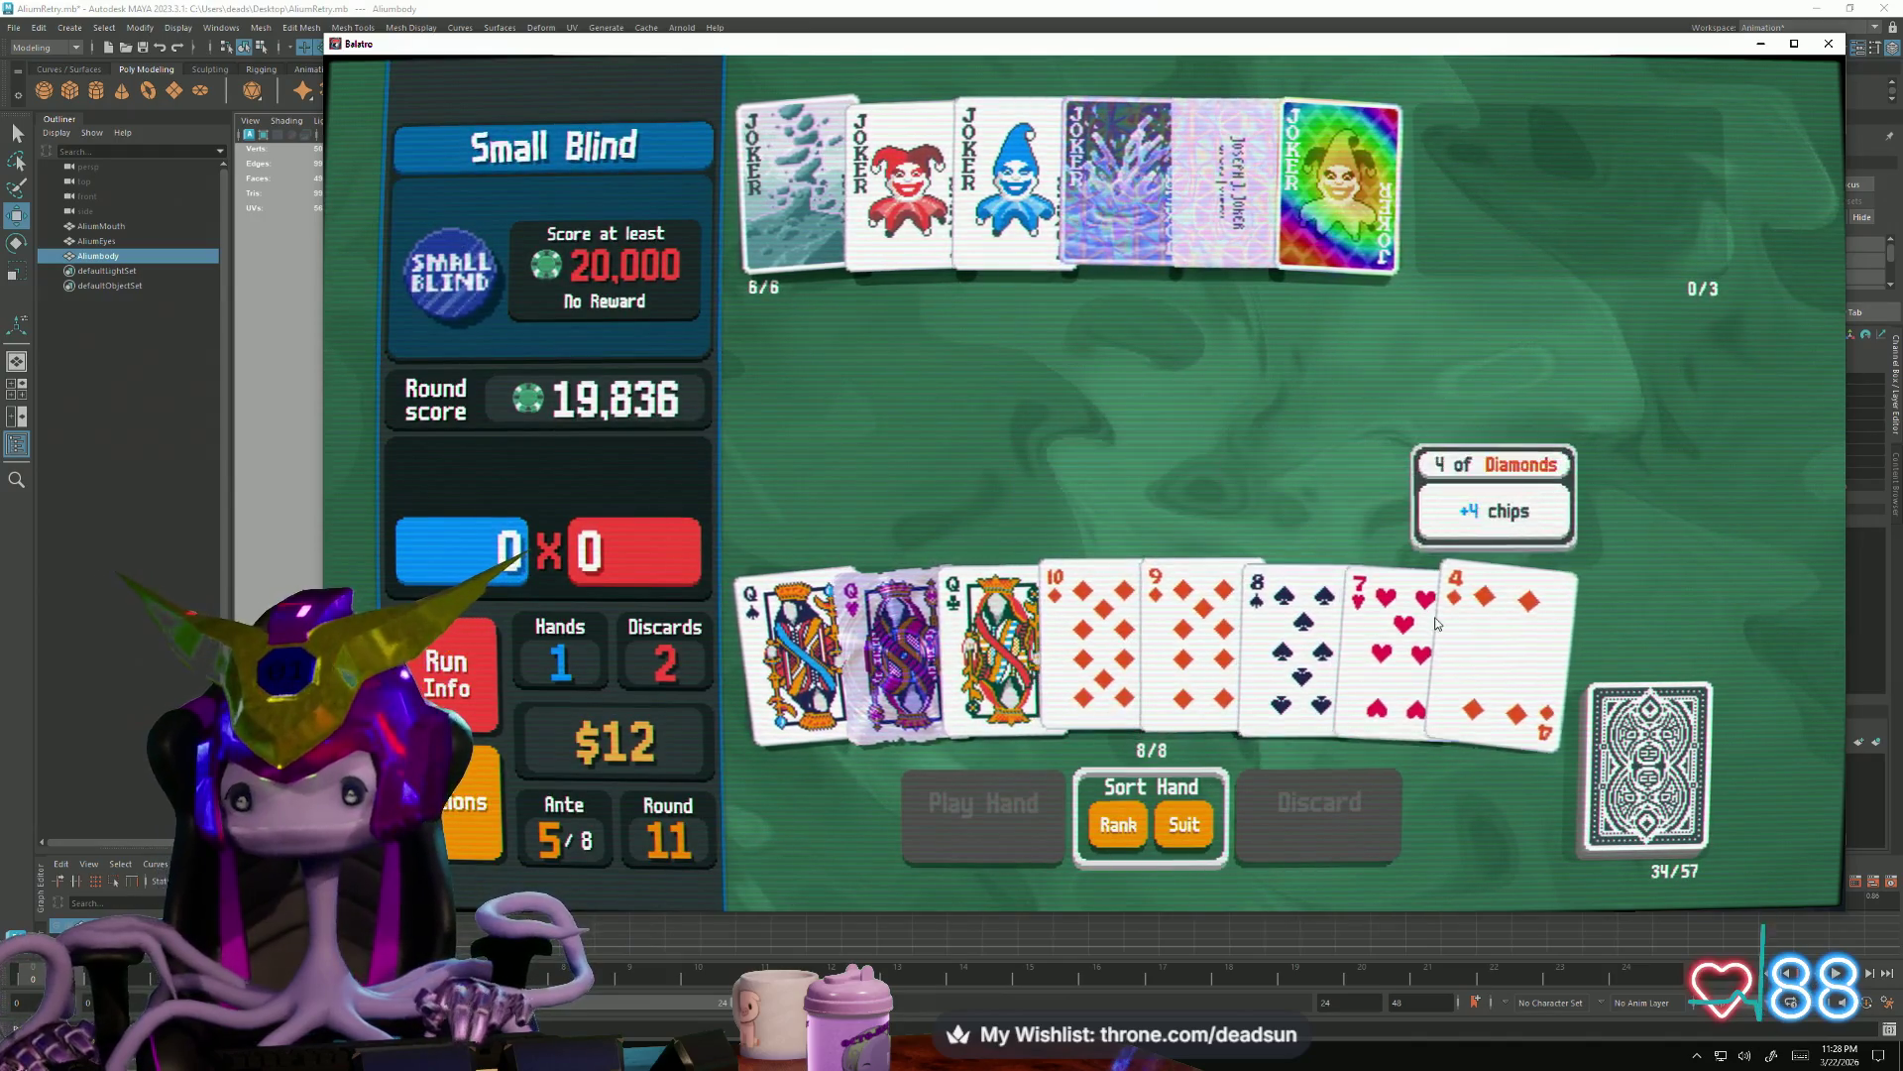
# Discard the 4♦, 7♥, 8♠ and 9♦, then the 4 of Spades and 2 of Clubs
pyautogui.click(1493, 626)
pyautogui.click(1390, 624)
pyautogui.click(1261, 637)
pyautogui.click(1182, 625)
pyautogui.click(1320, 801)
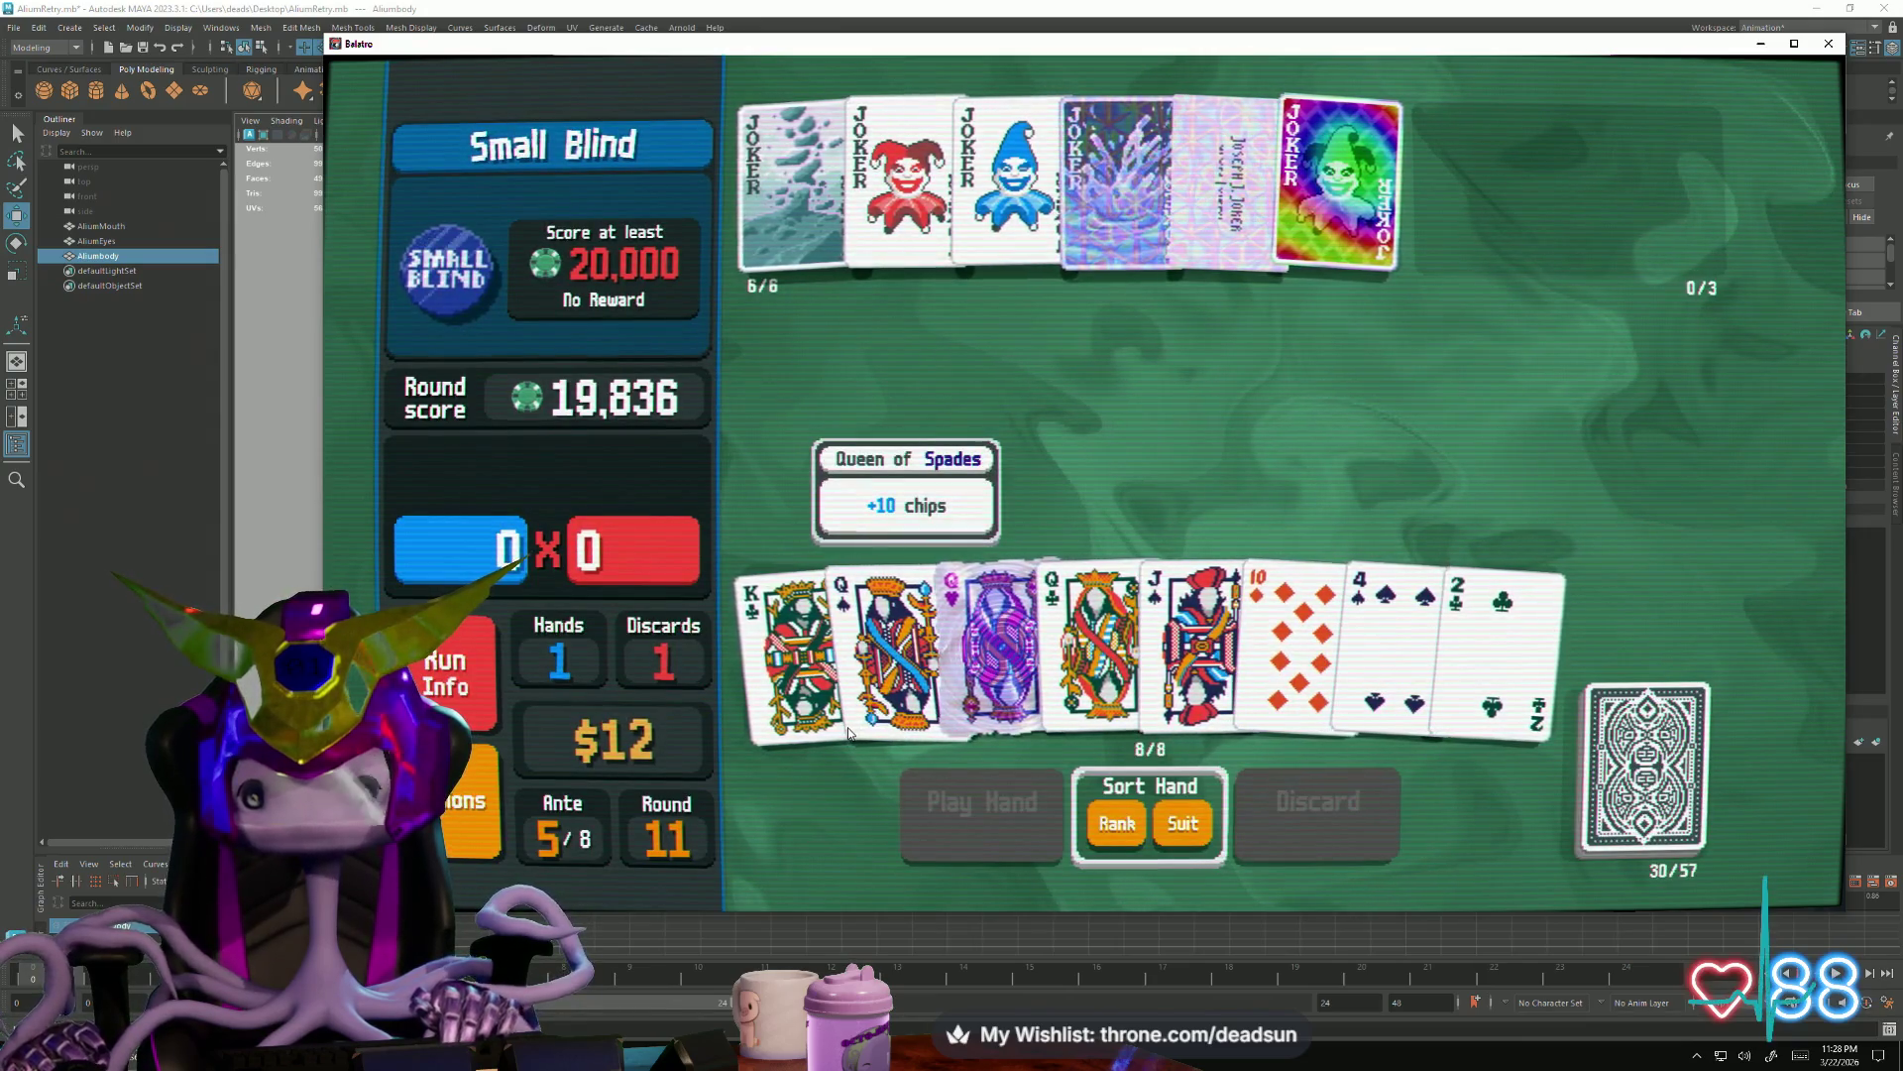
pyautogui.click(1391, 640)
pyautogui.click(1495, 640)
pyautogui.click(1318, 800)
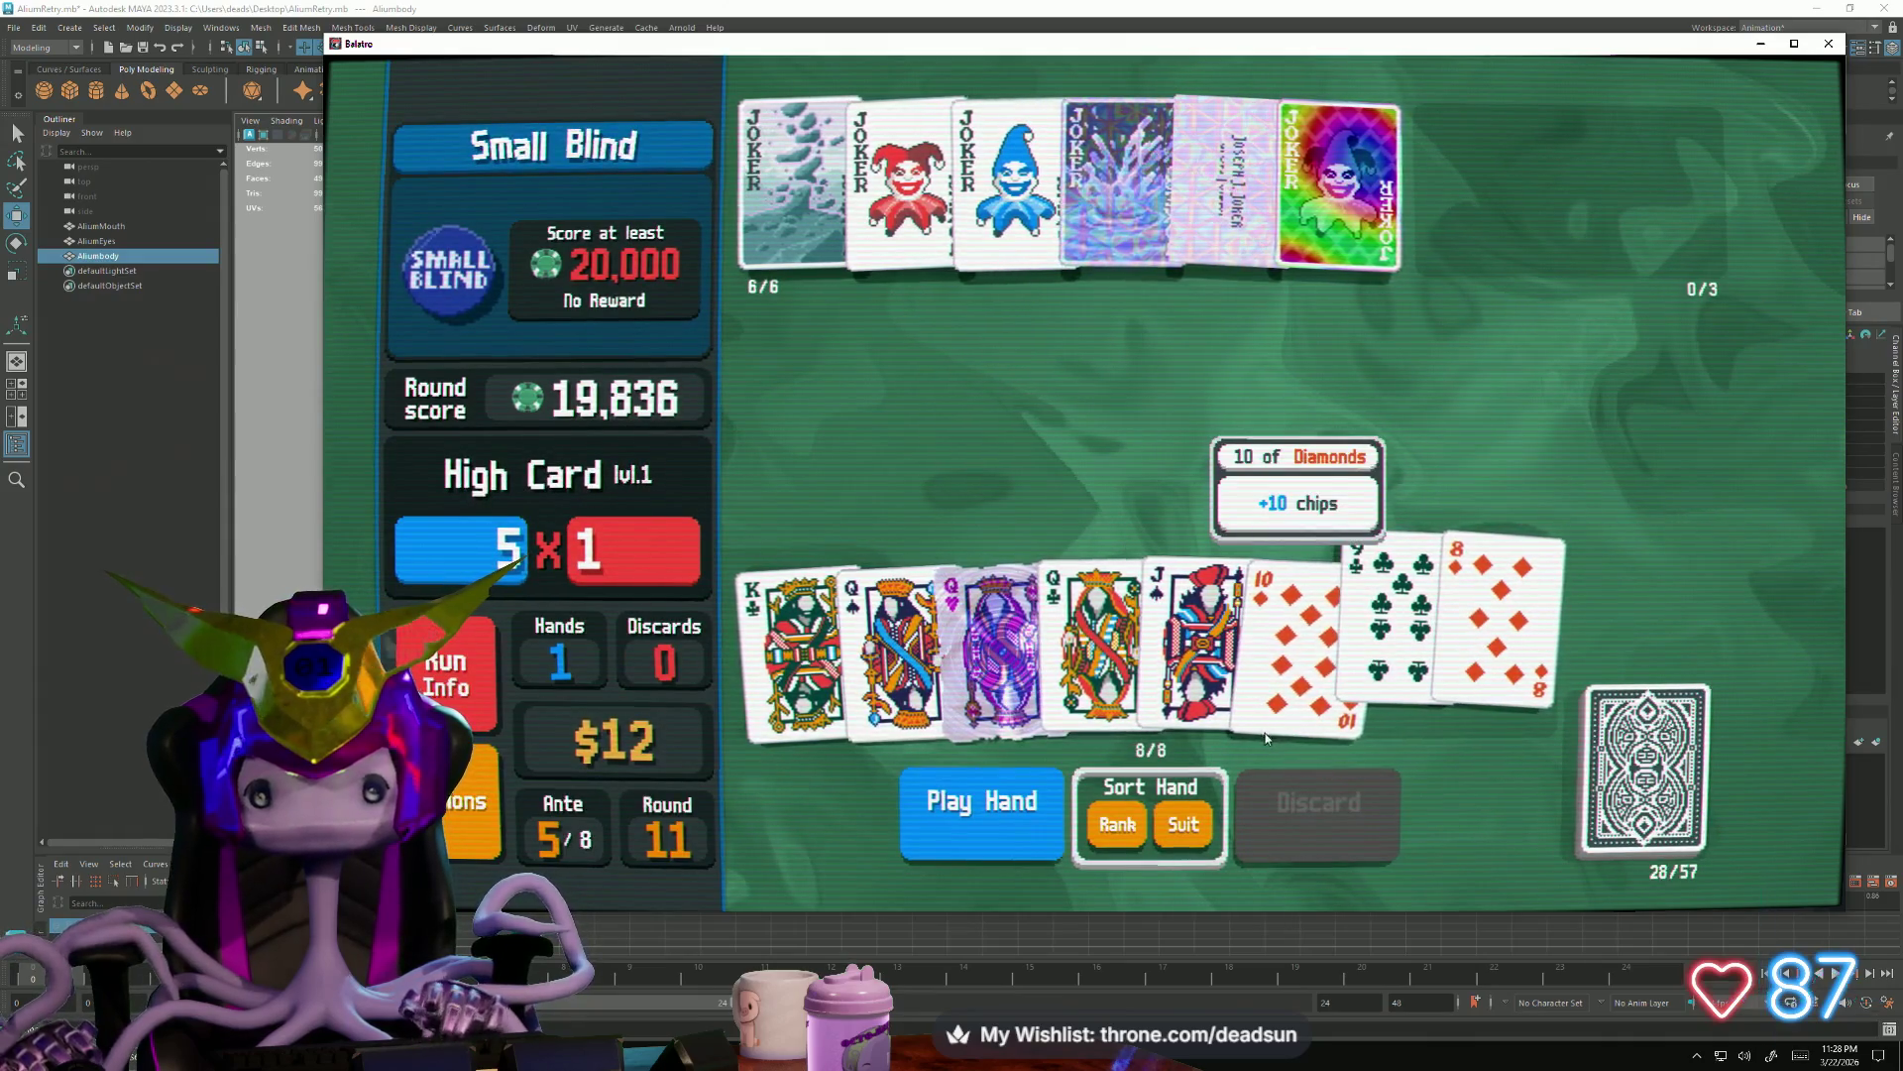
# Drop the three-queen selection and play a King-high straight (K♣, Q♥, J♠, 10♦, 9♣)
pyautogui.click(893, 639)
pyautogui.click(994, 639)
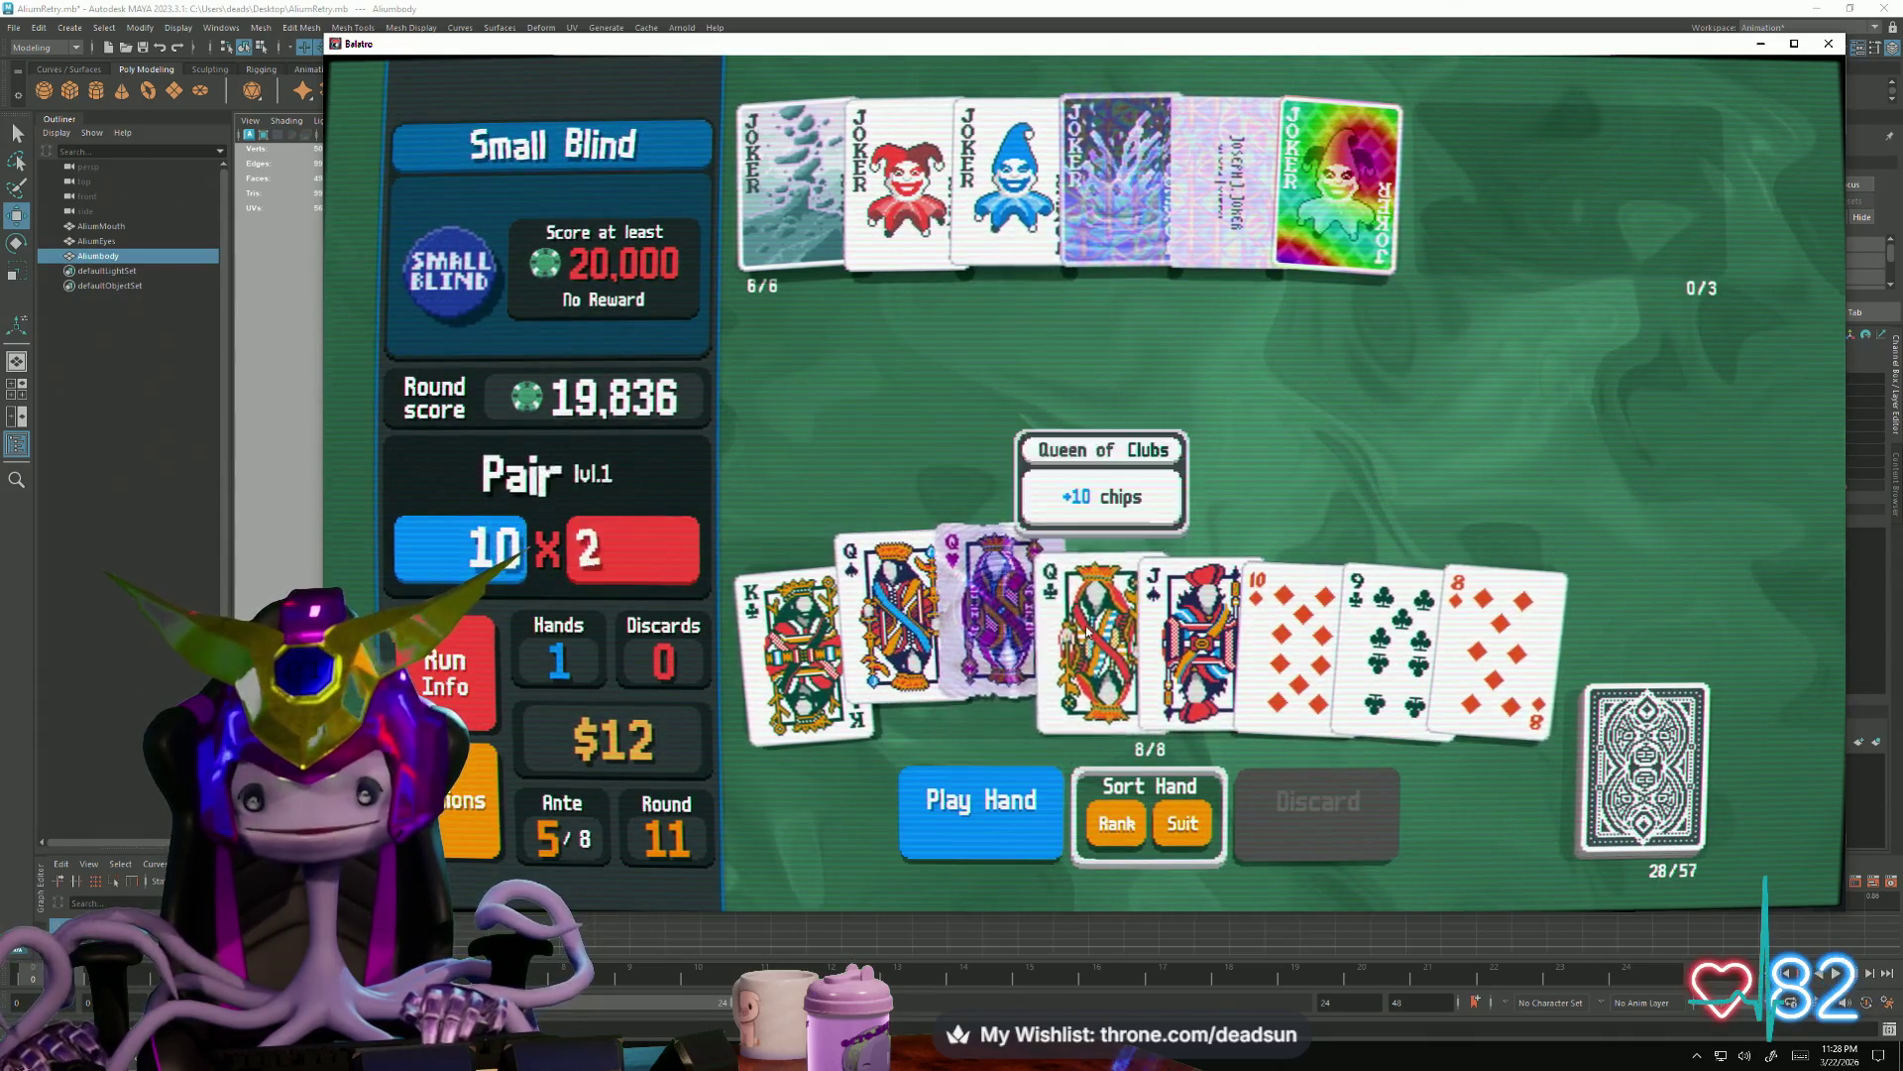
pyautogui.click(1098, 624)
pyautogui.click(892, 633)
pyautogui.click(993, 631)
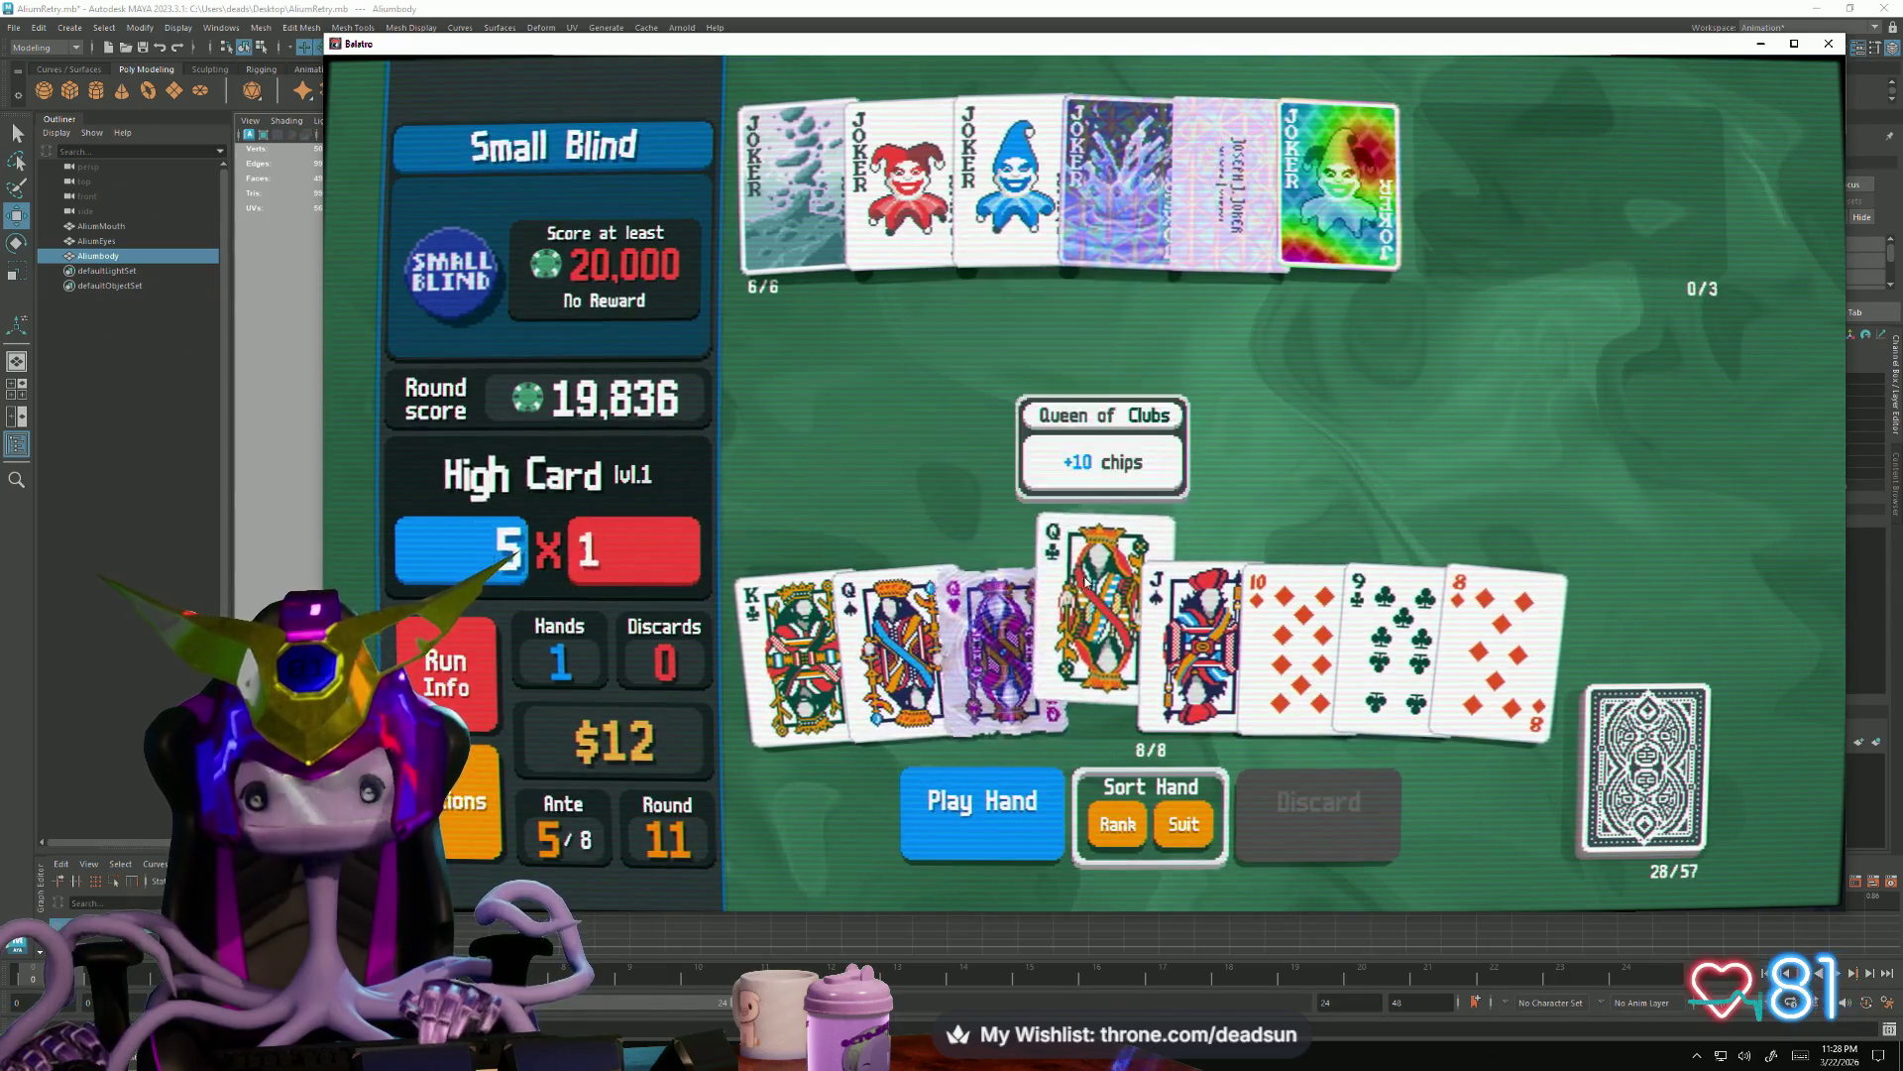
pyautogui.click(1098, 616)
pyautogui.click(803, 625)
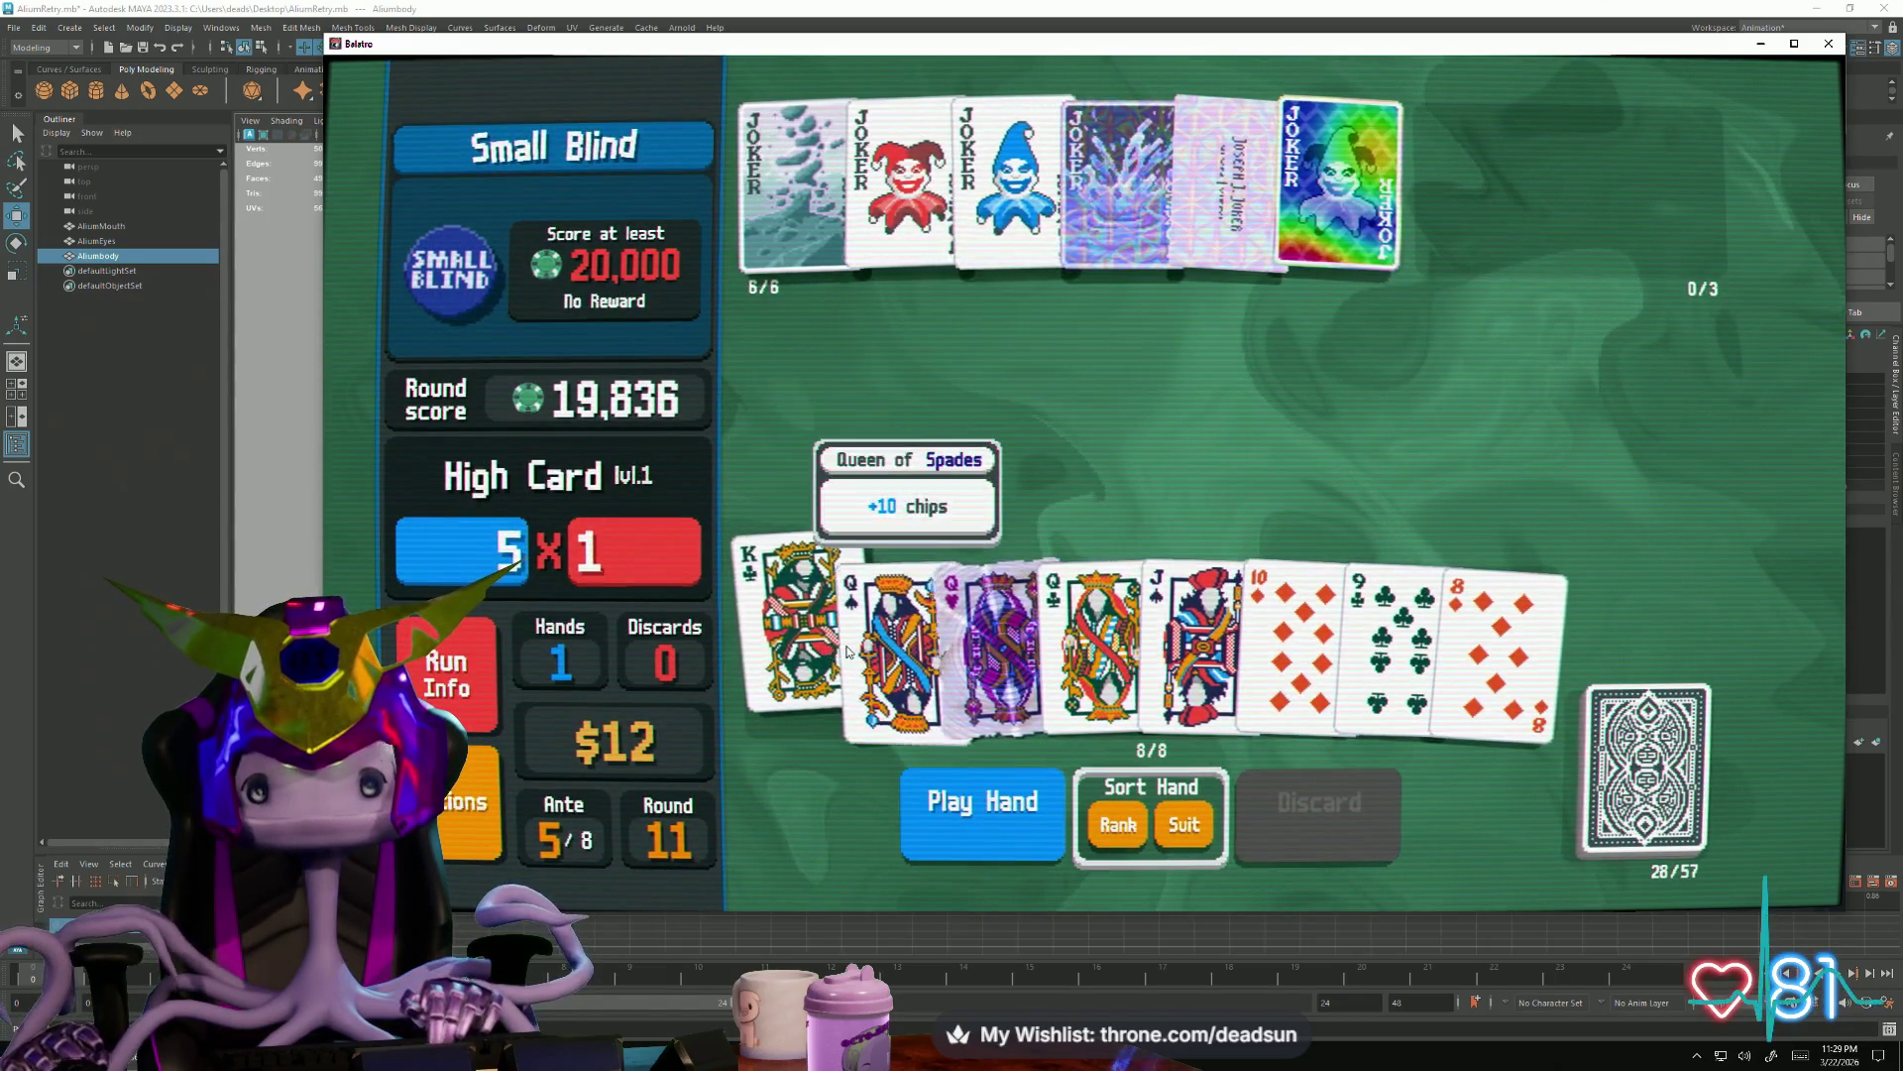
pyautogui.click(993, 640)
pyautogui.click(1194, 640)
pyautogui.click(1294, 641)
pyautogui.click(1393, 640)
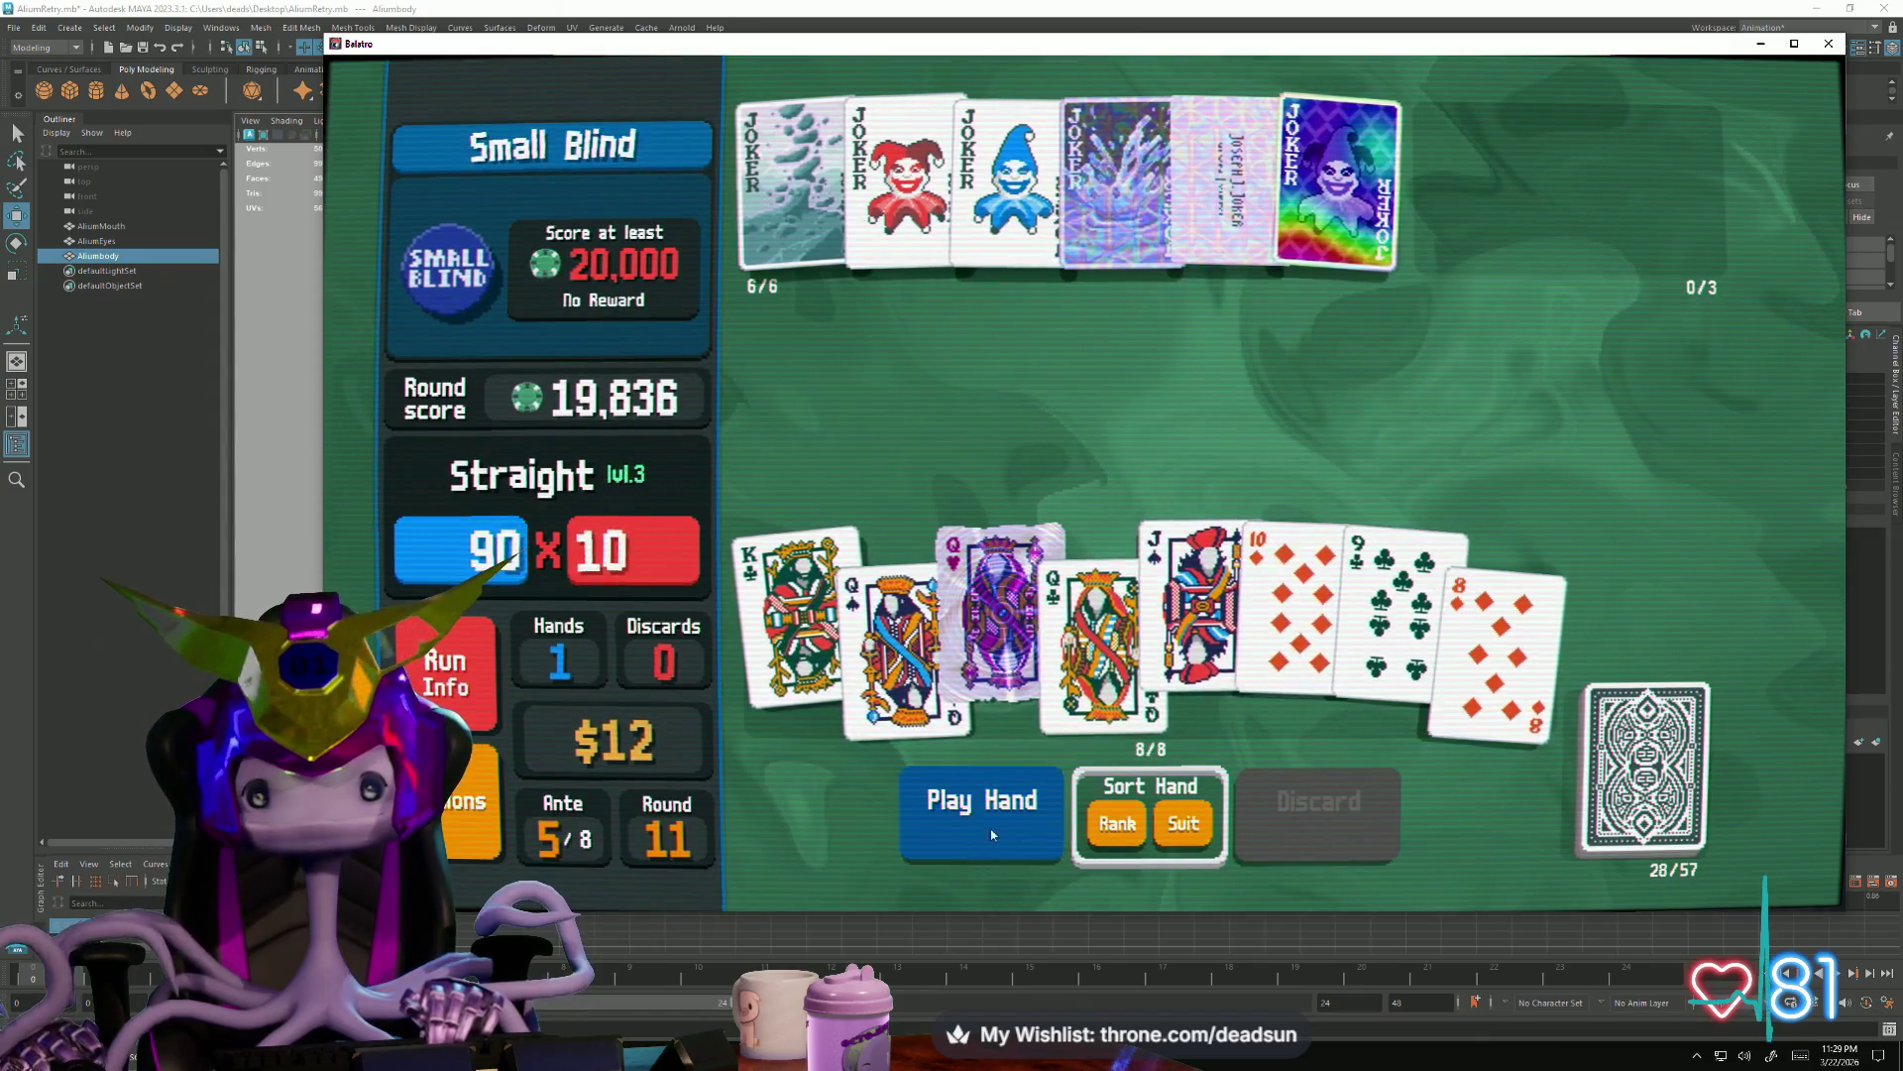
pyautogui.click(981, 841)
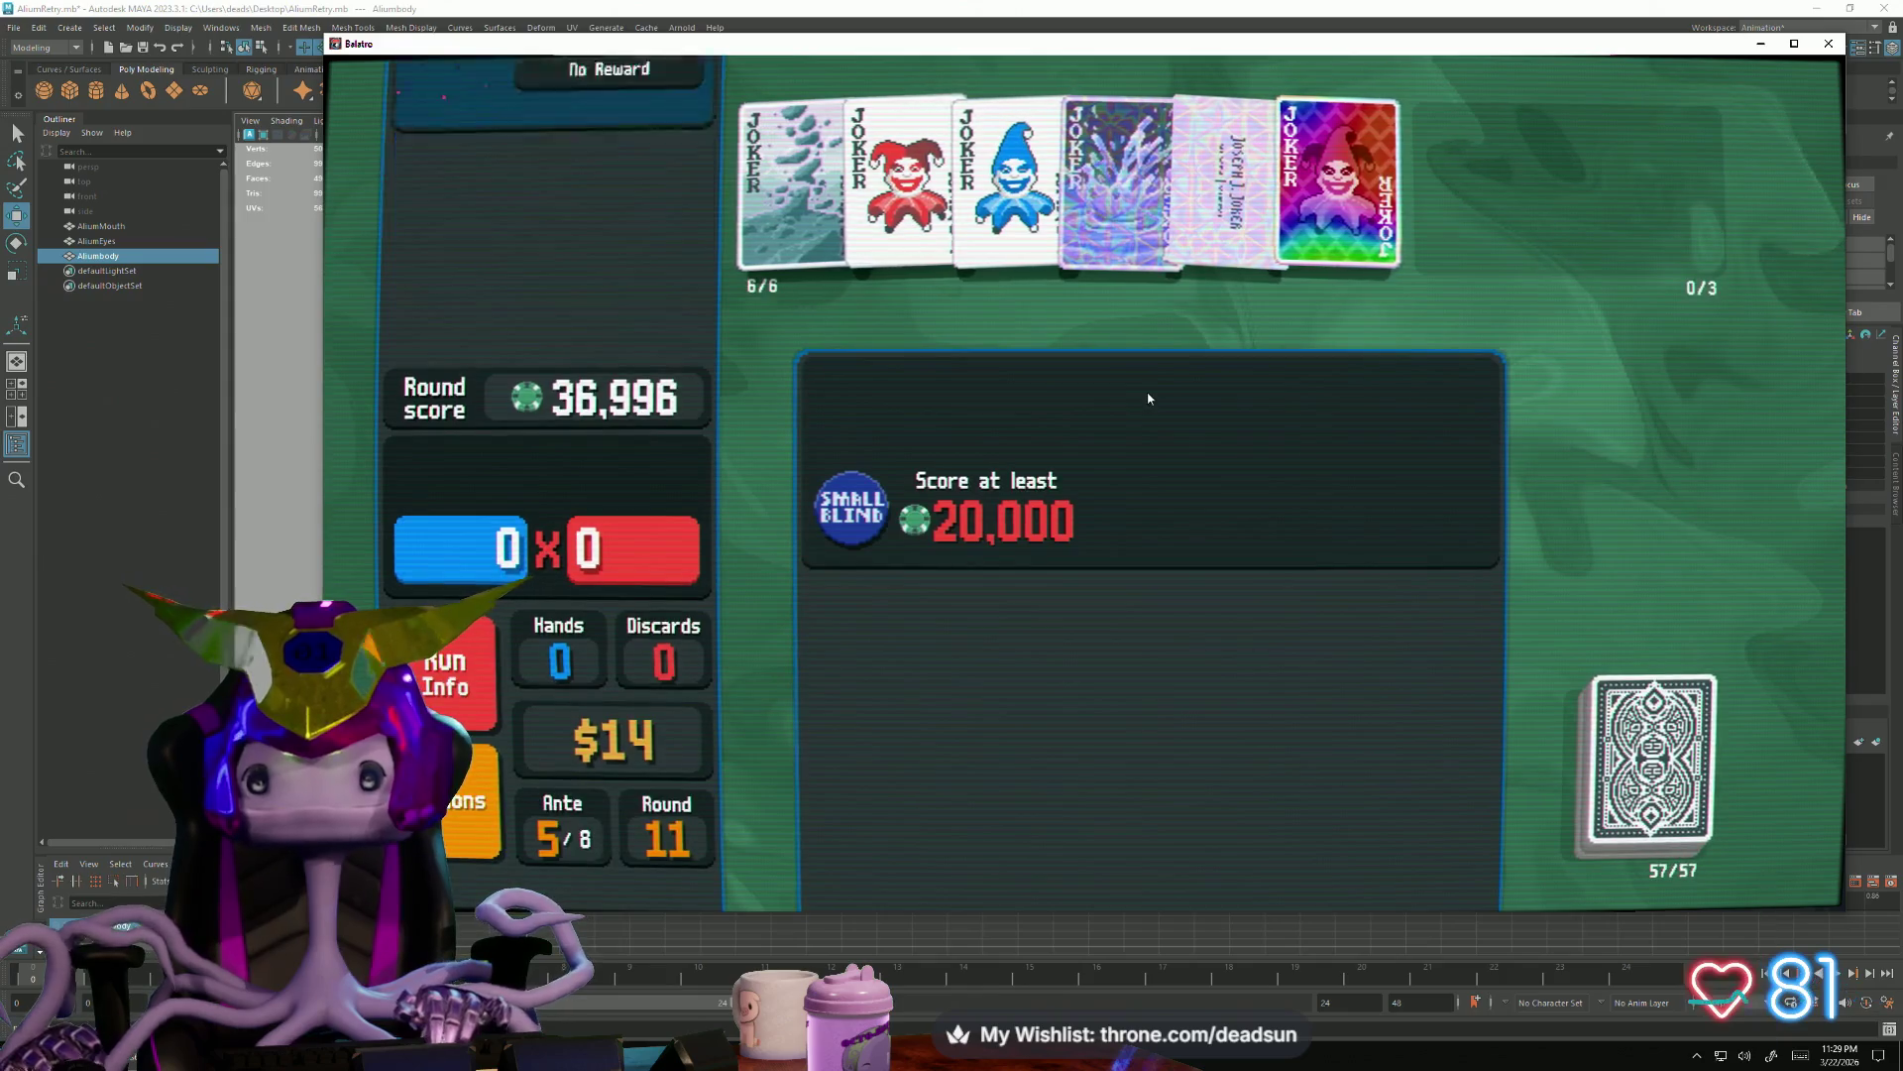
# Cash out, buy the Arcana Pack and use High Priestess for planet cards
pyautogui.click(1119, 412)
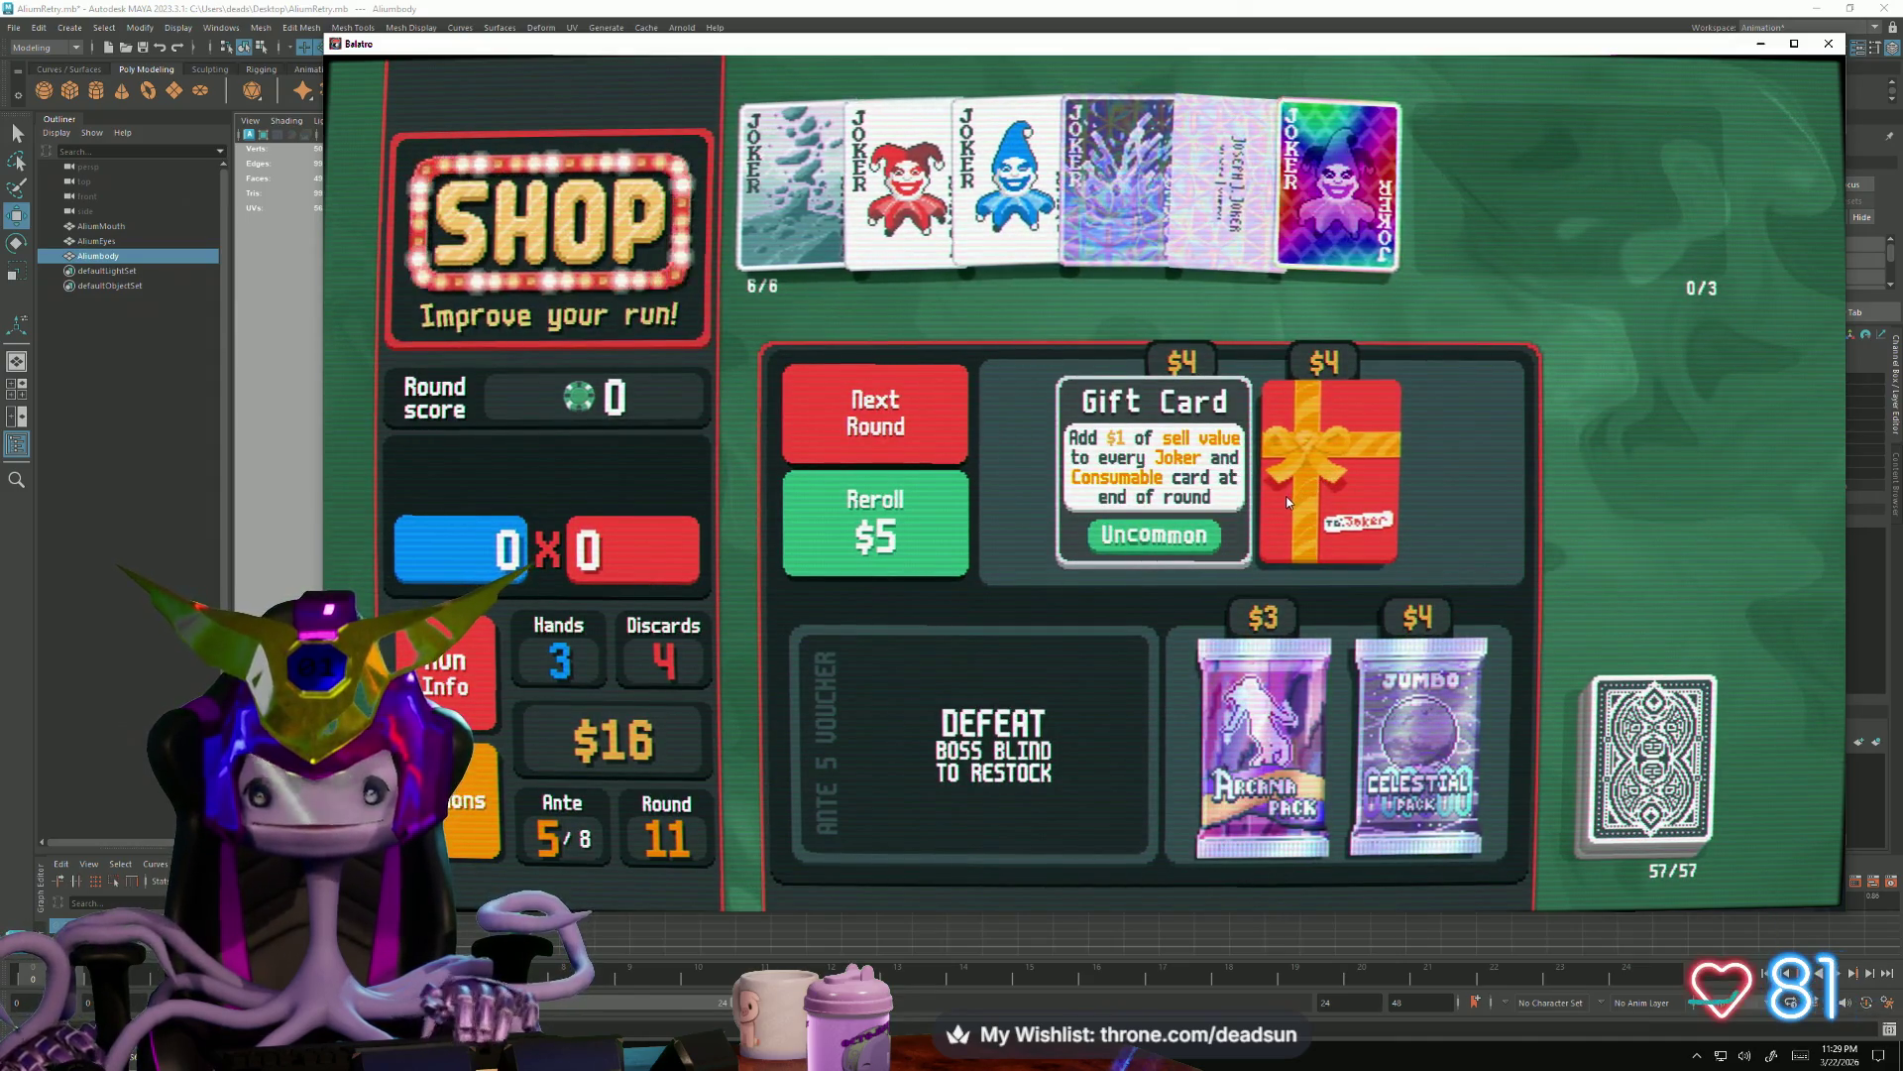
pyautogui.moveTo(793, 185)
pyautogui.click(1265, 743)
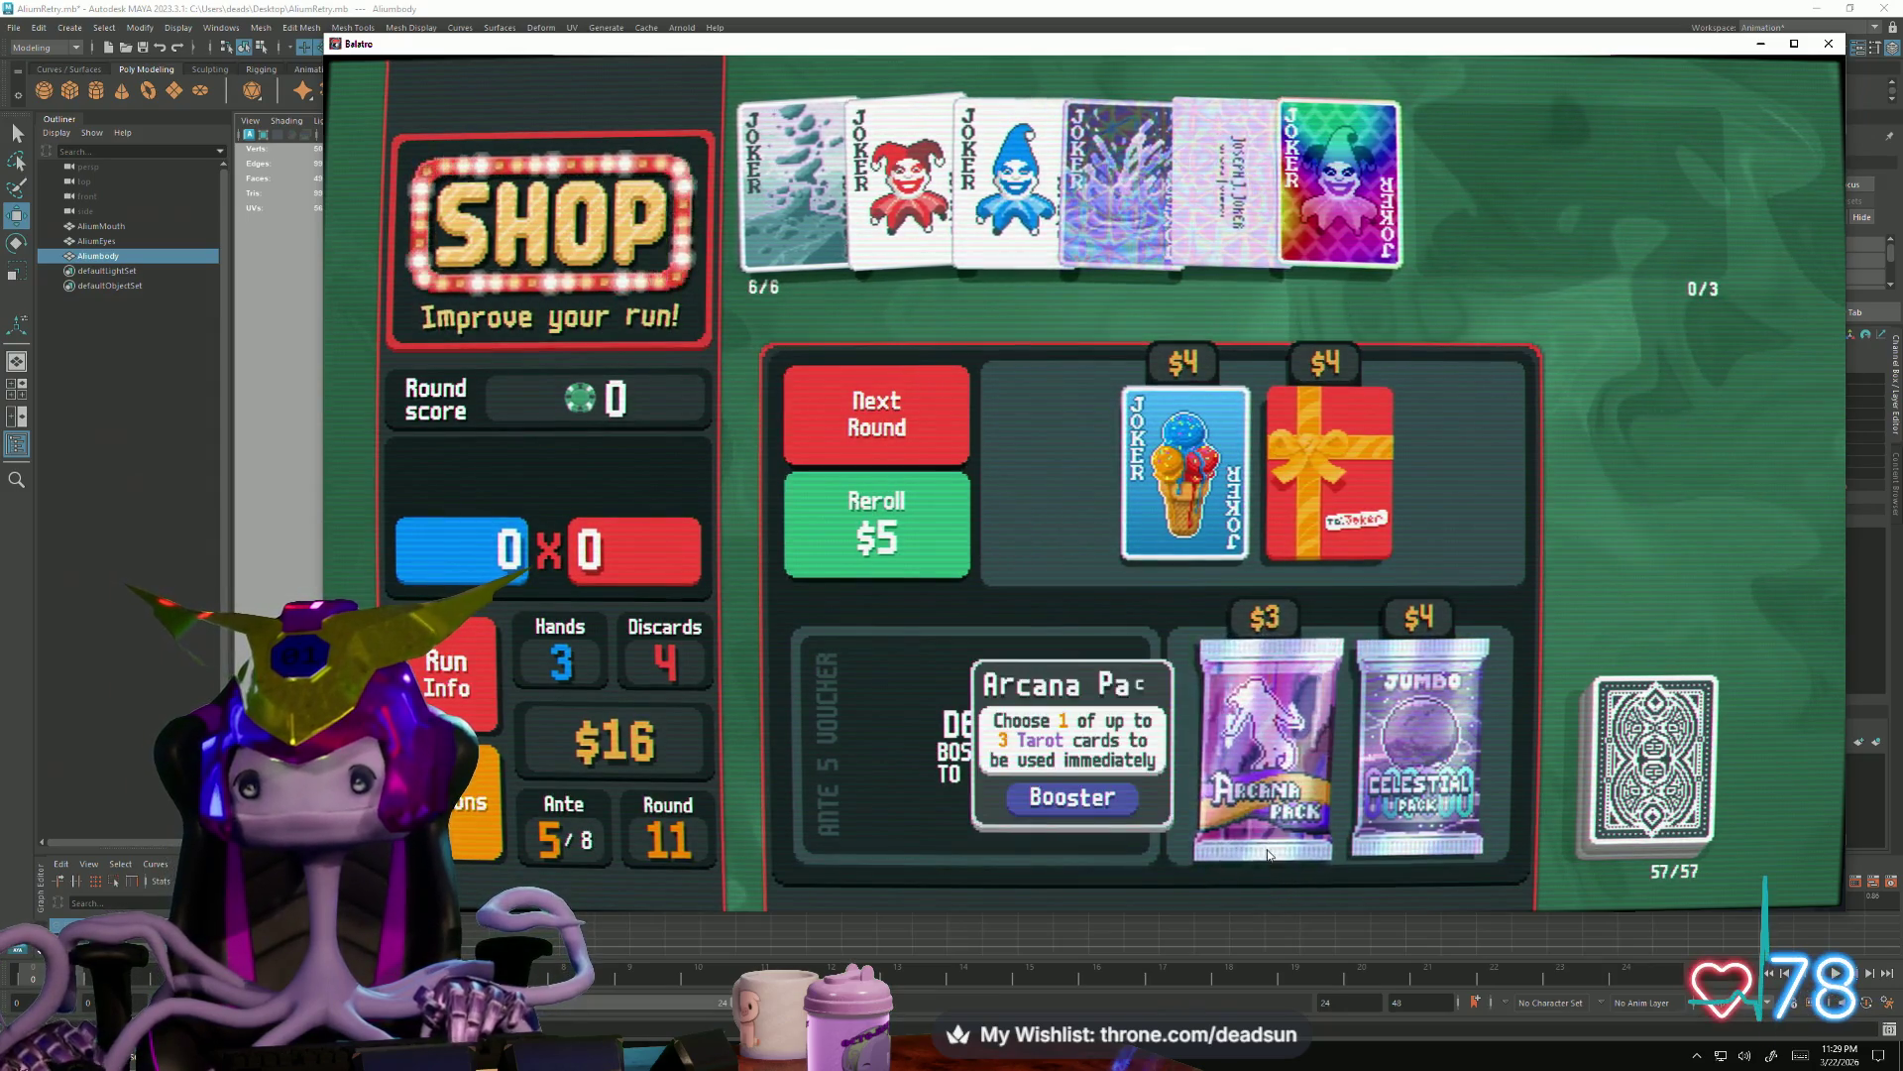
pyautogui.click(1267, 862)
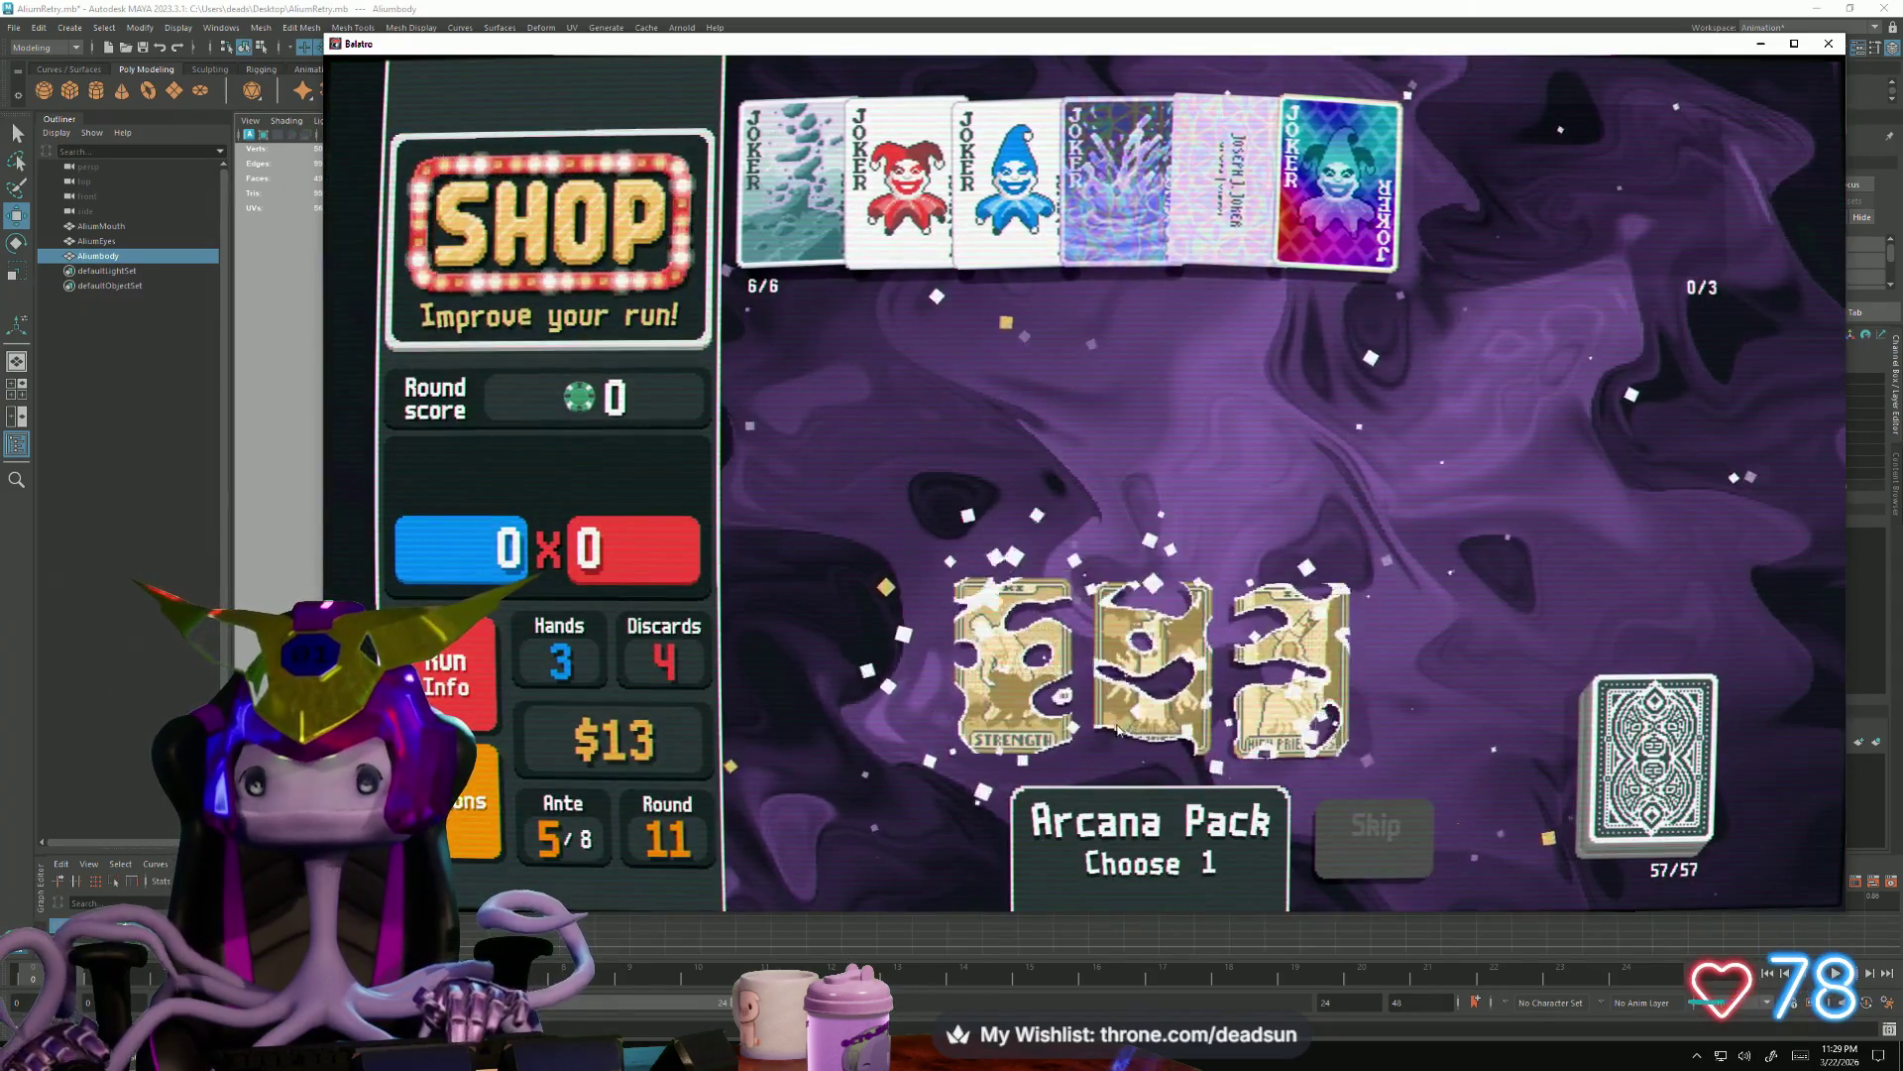
pyautogui.click(1258, 705)
pyautogui.click(1291, 781)
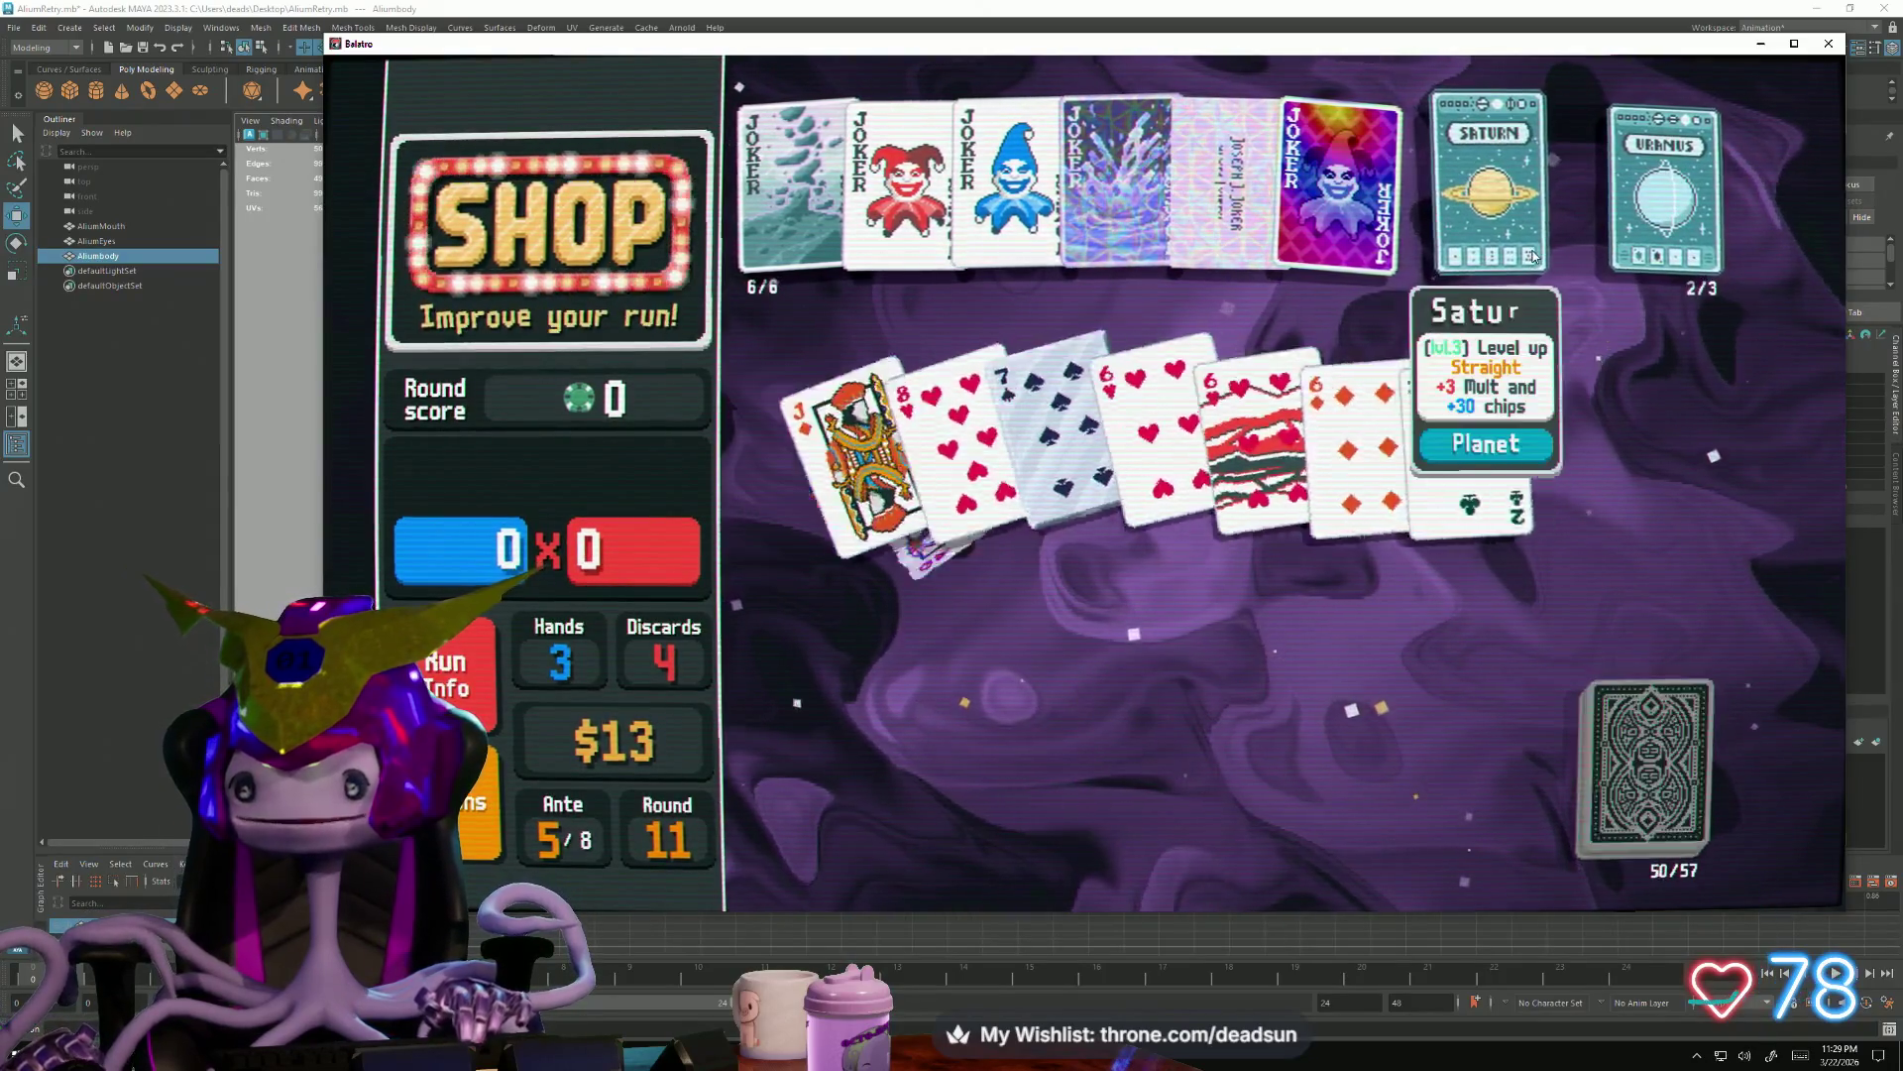
# Use Saturn and Uranus to level up Straight and Two Pair
pyautogui.click(1532, 256)
pyautogui.click(1585, 220)
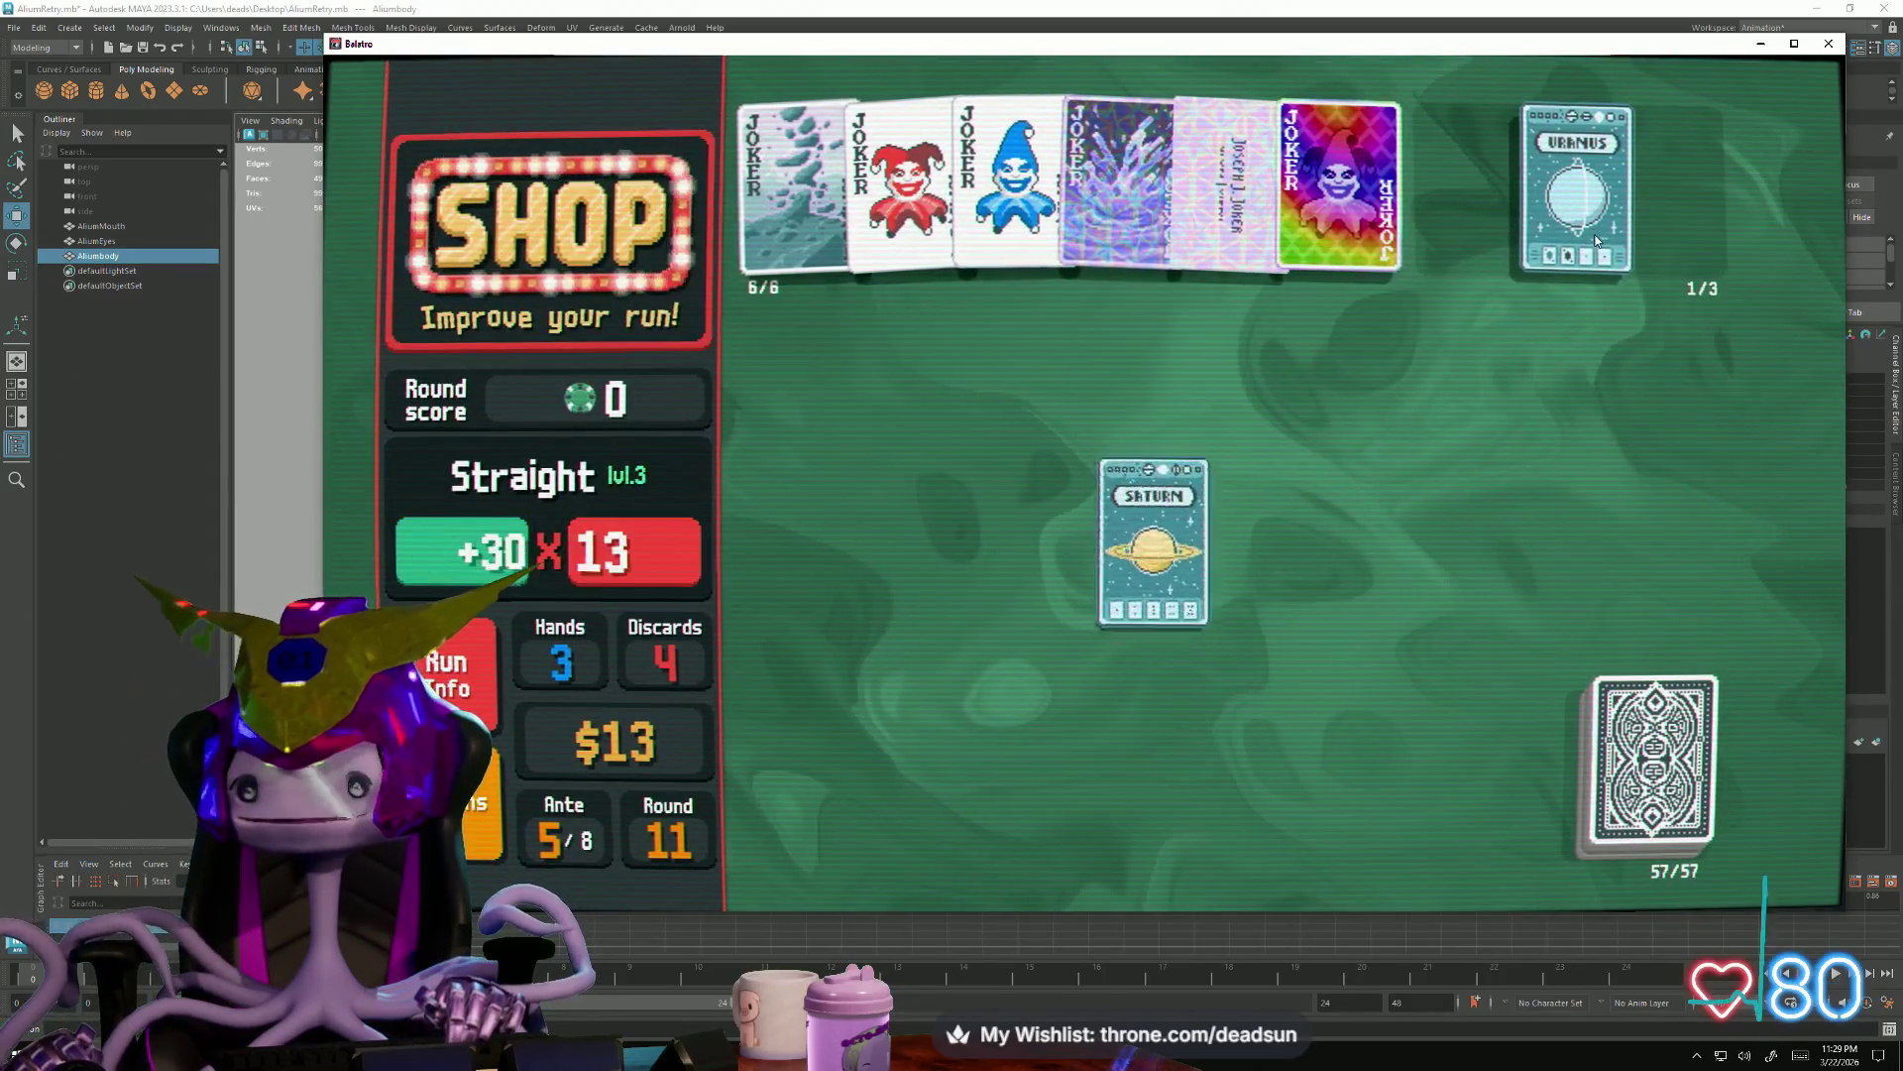
pyautogui.click(1592, 233)
pyautogui.click(1658, 222)
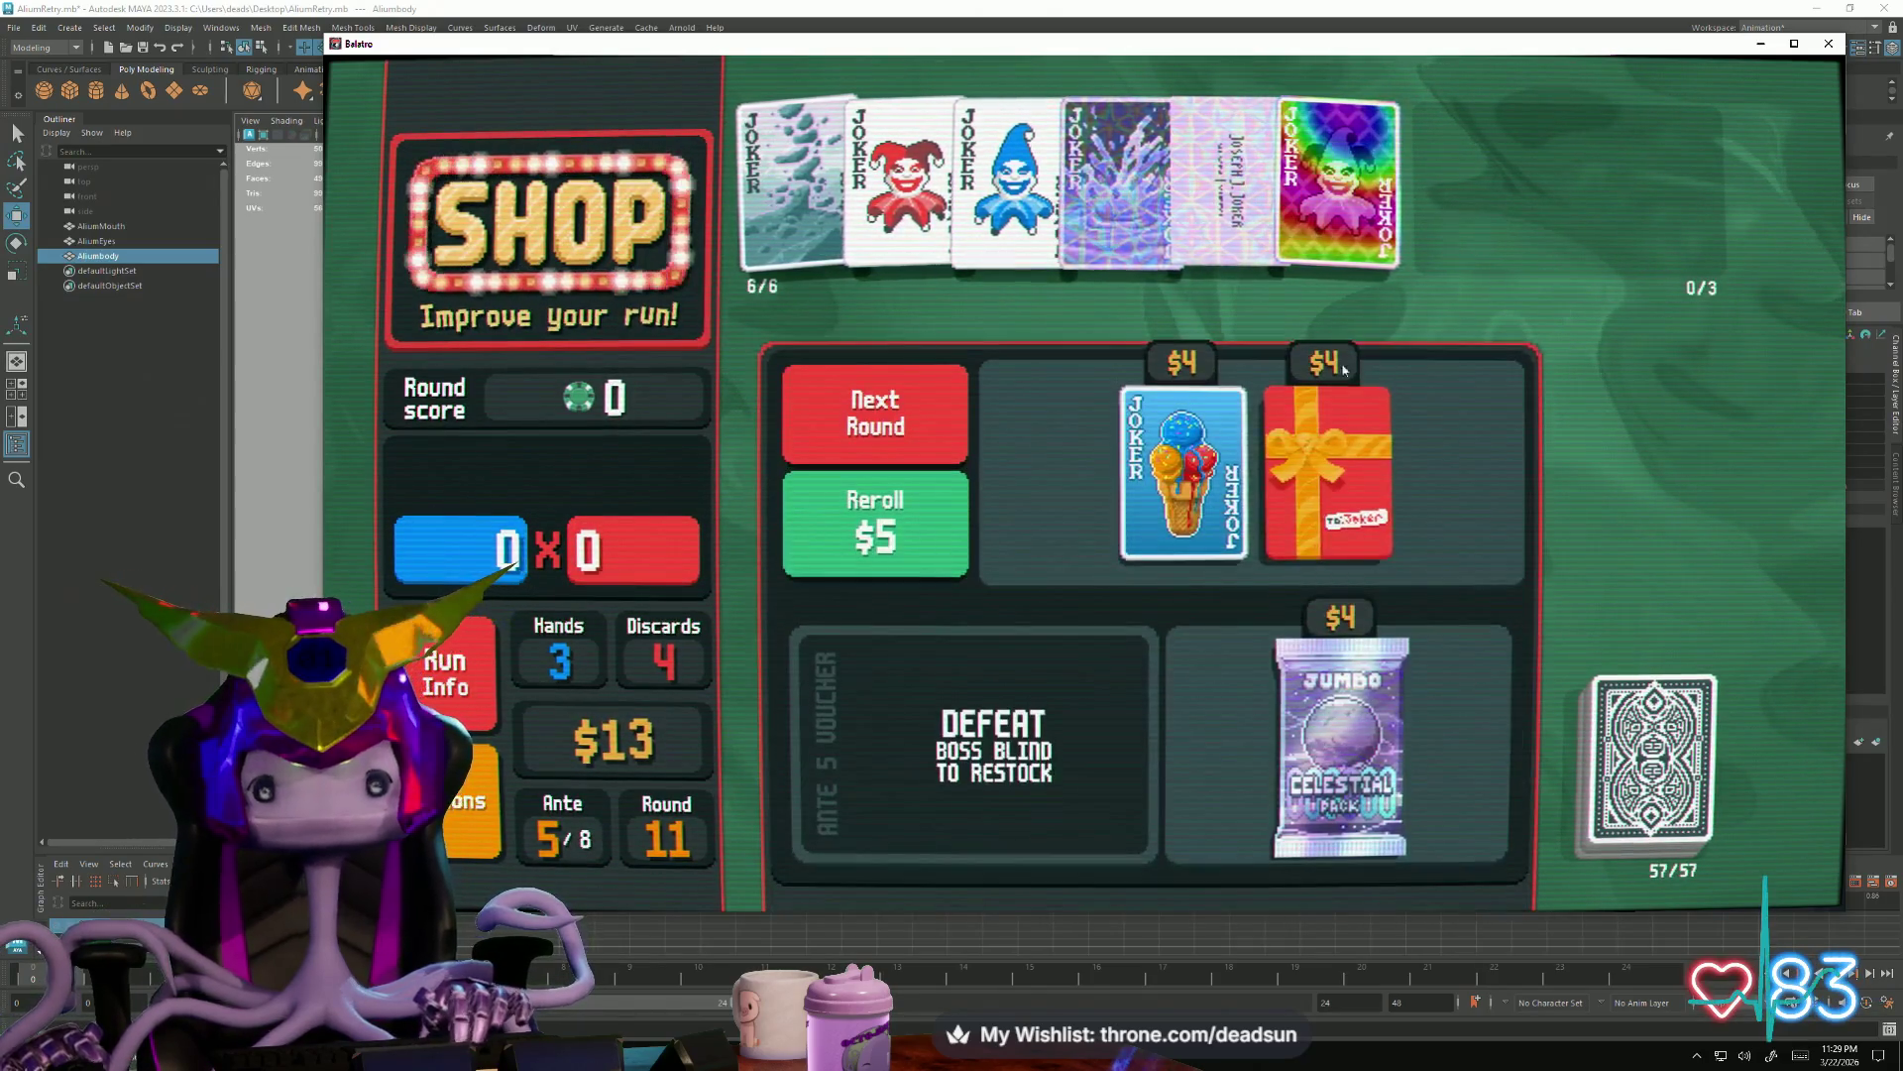
# Buy the Jumbo Celestial Pack, use Jupiter to level Flush, then start the Big Blind
pyautogui.click(1342, 714)
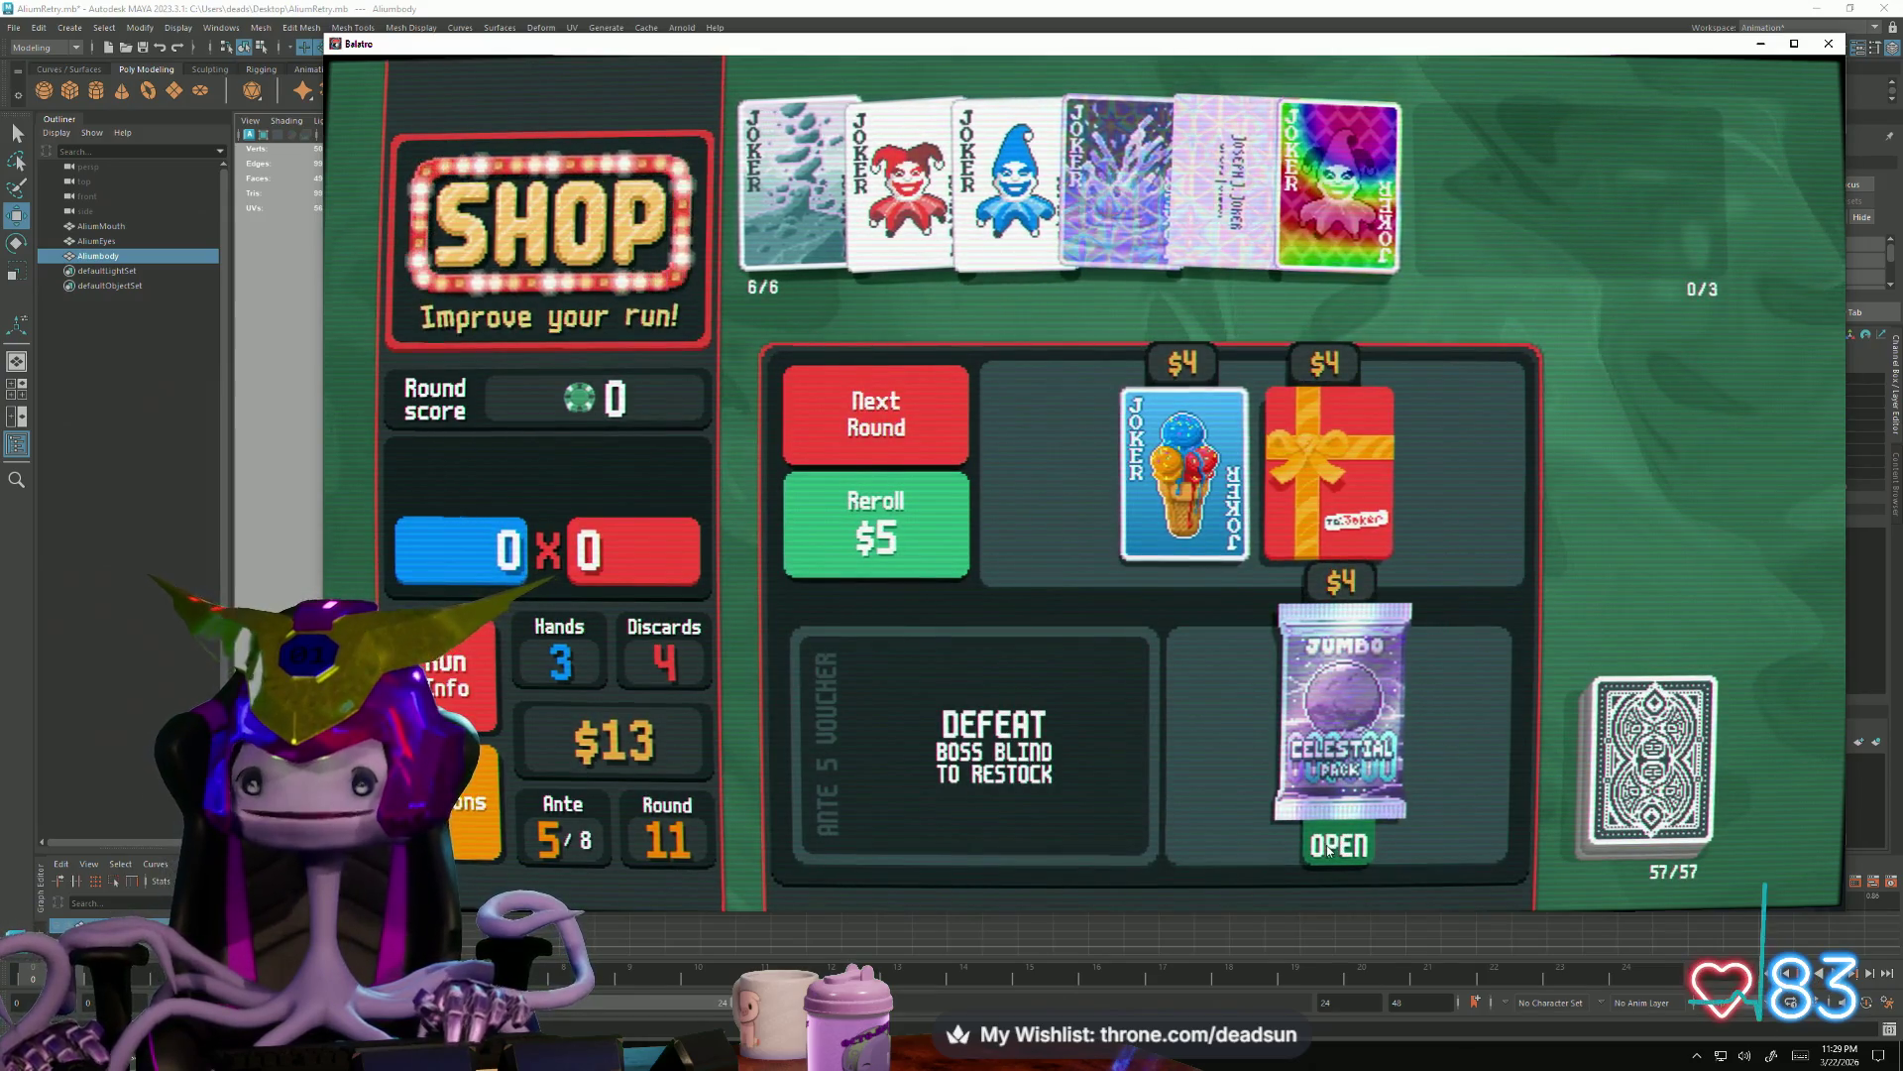
pyautogui.click(1328, 843)
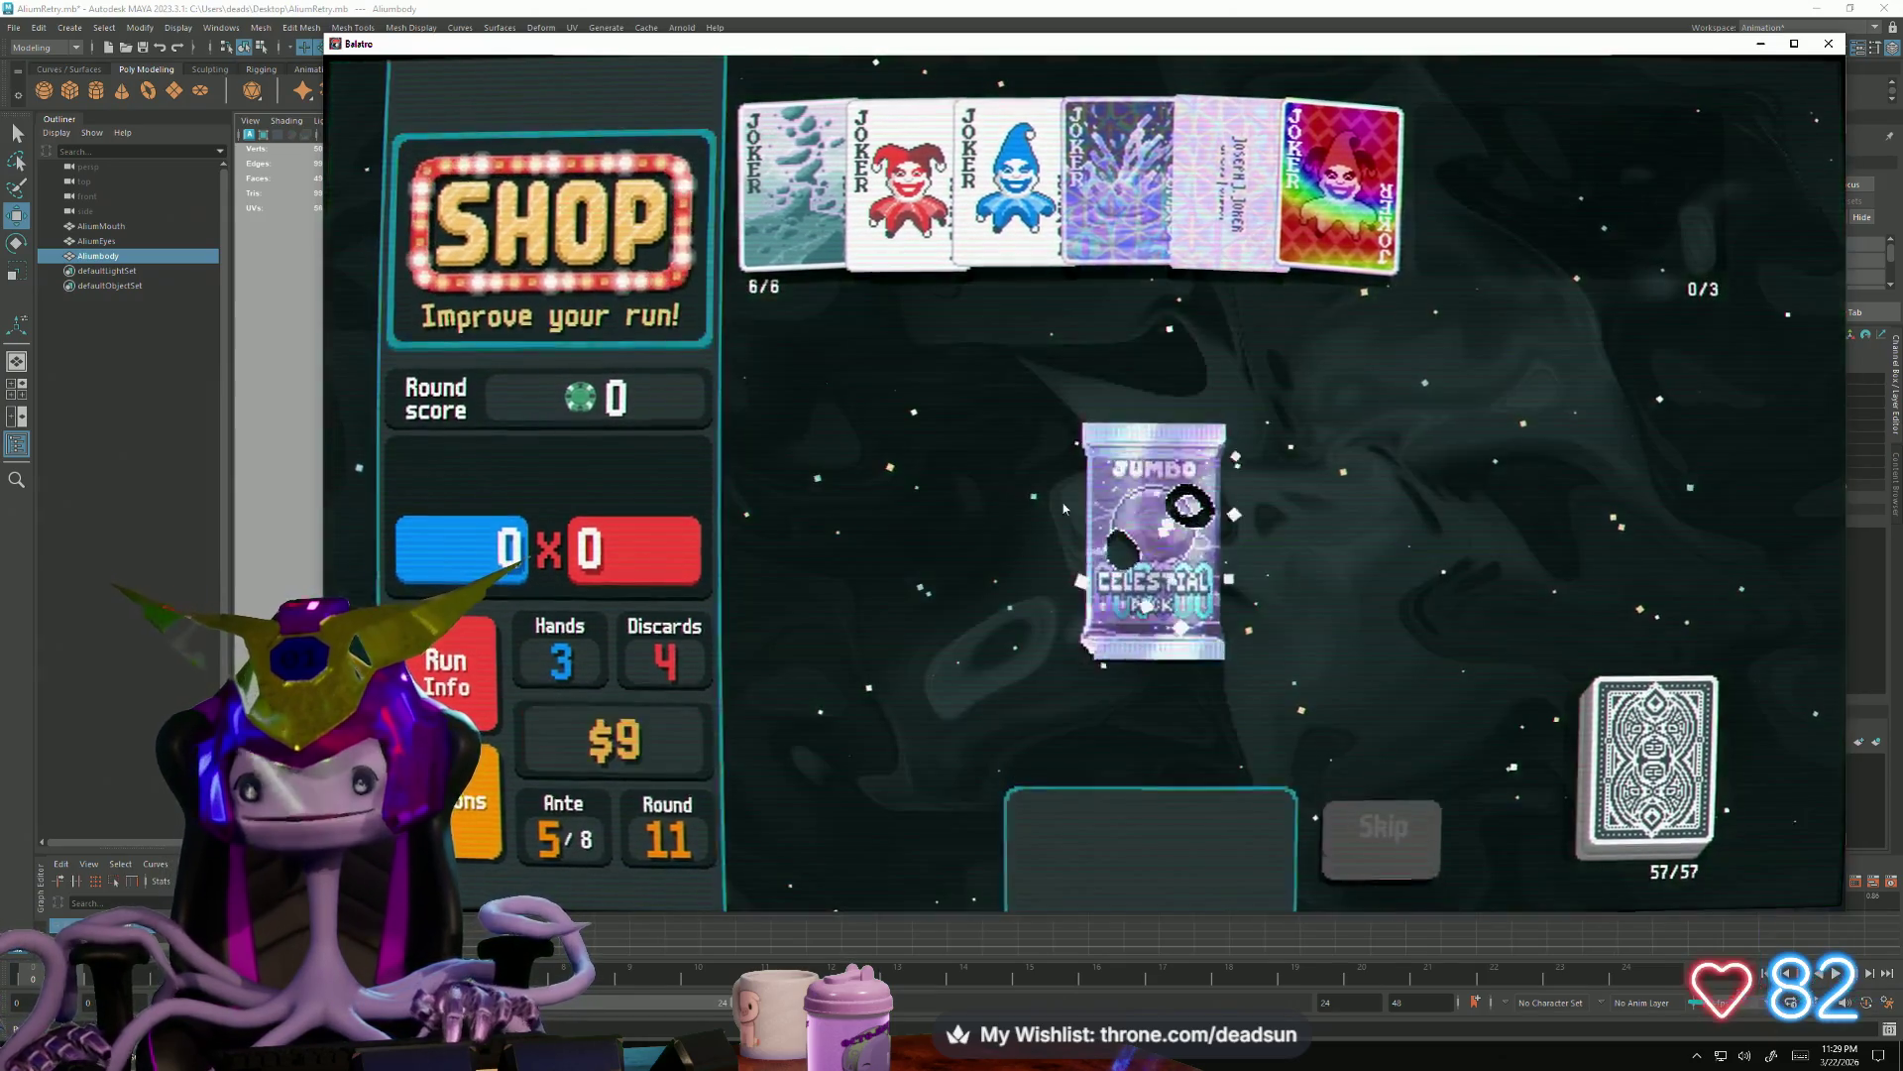
pyautogui.click(1480, 640)
pyautogui.click(1474, 729)
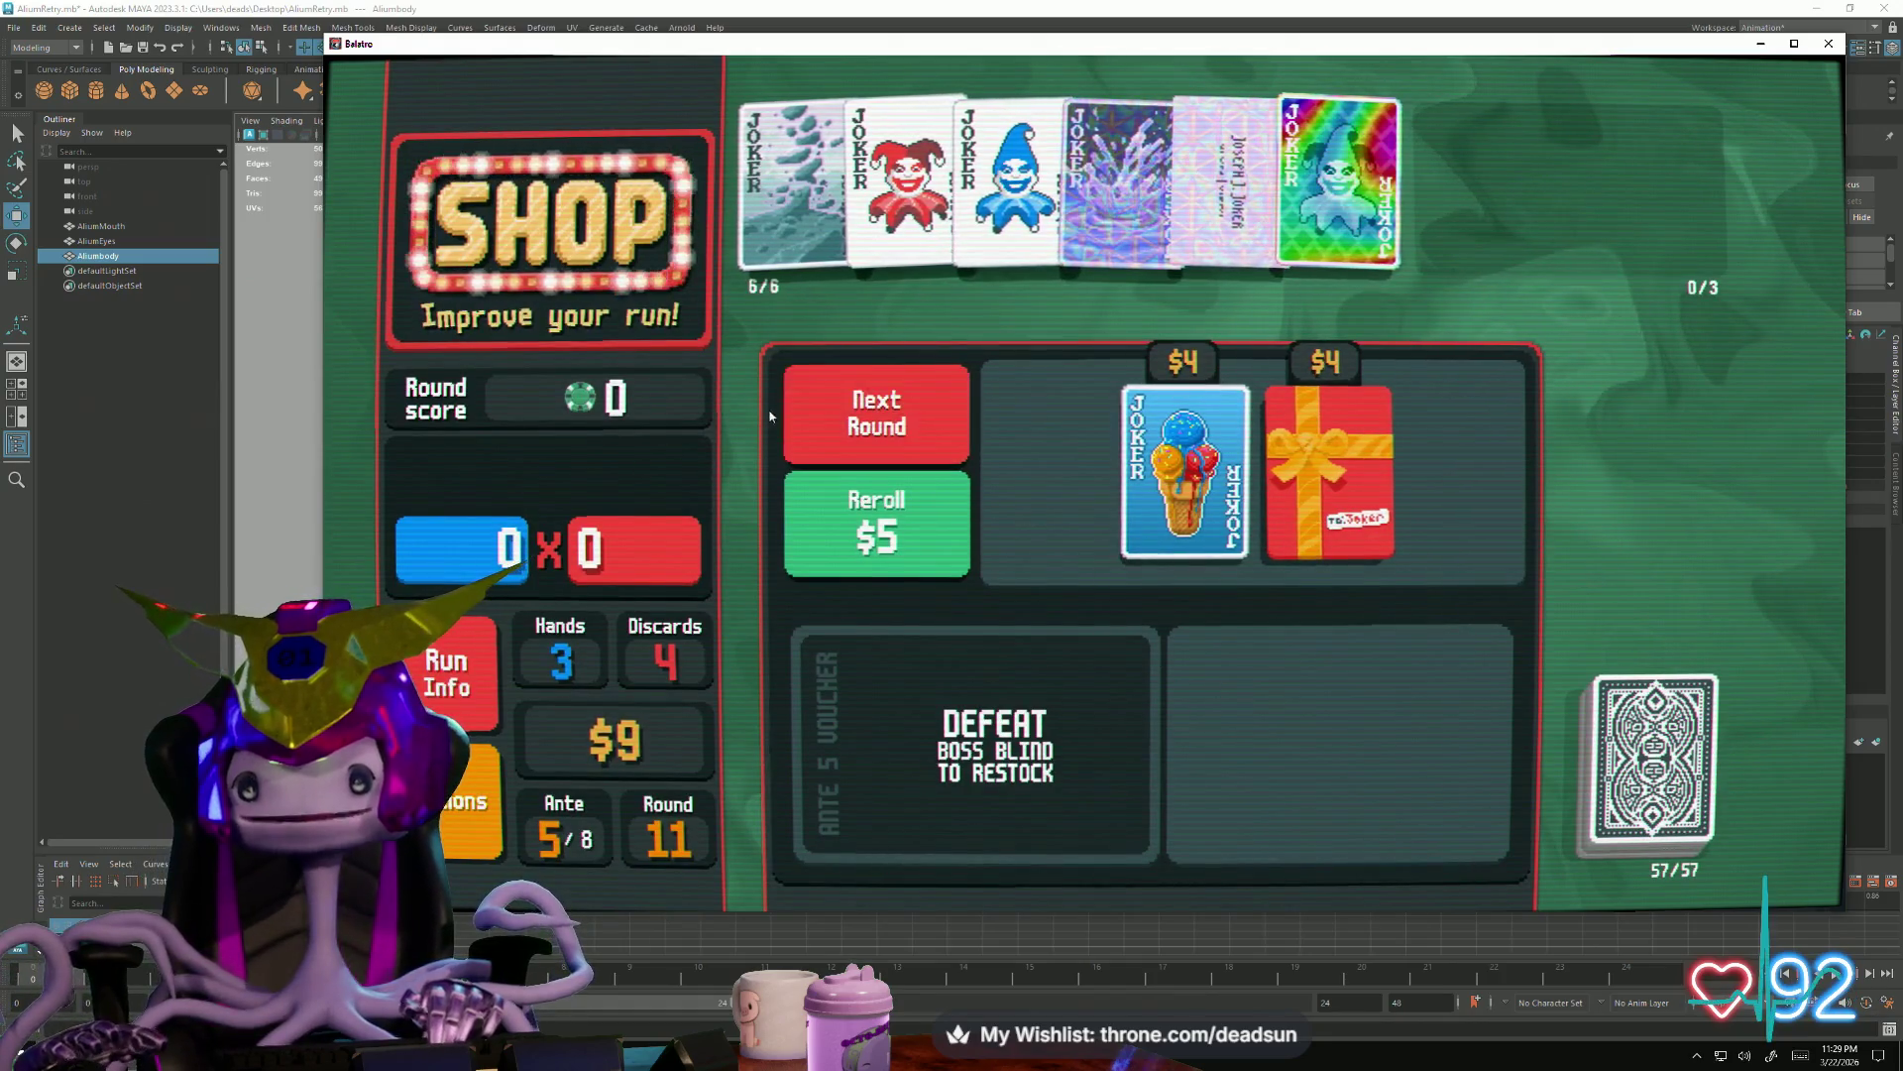
pyautogui.click(892, 416)
pyautogui.click(1196, 339)
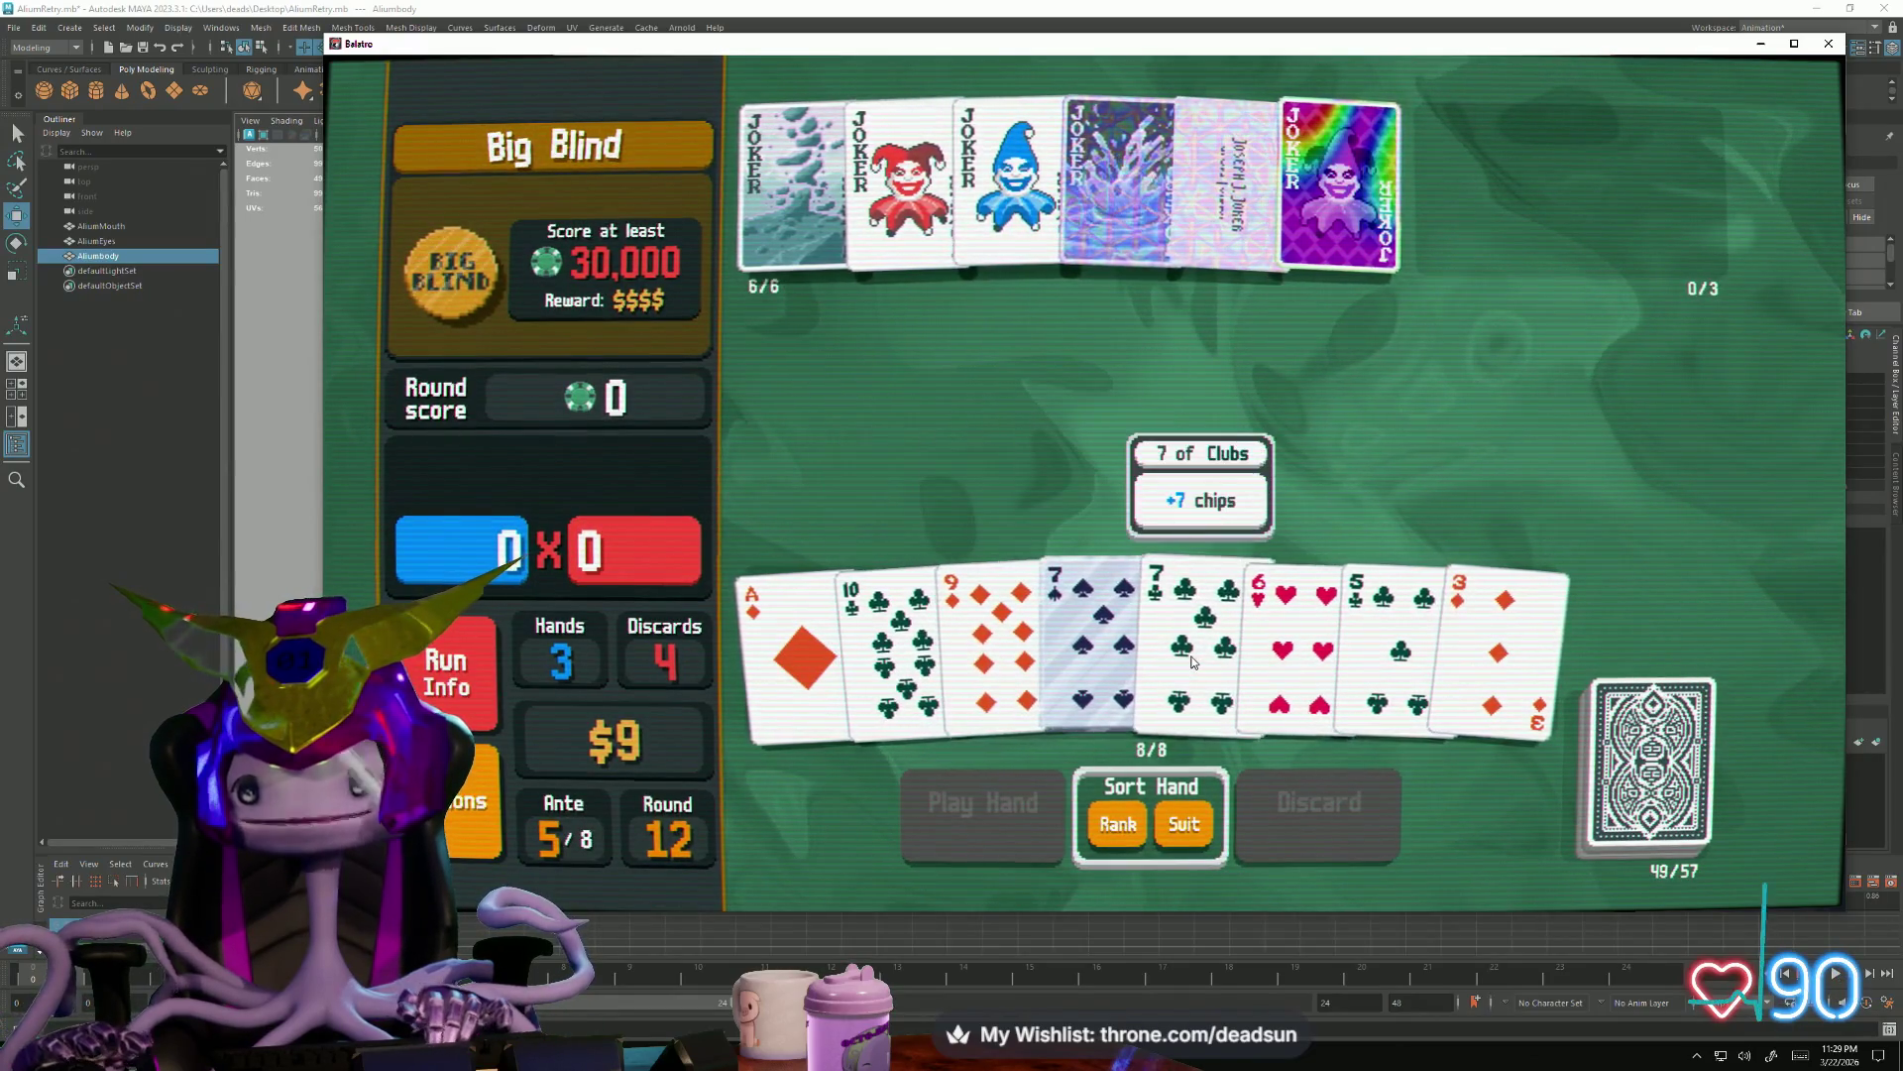
# Discard the 10, 9 and 3 of Diamonds, then the Jack
pyautogui.click(1495, 654)
pyautogui.click(893, 639)
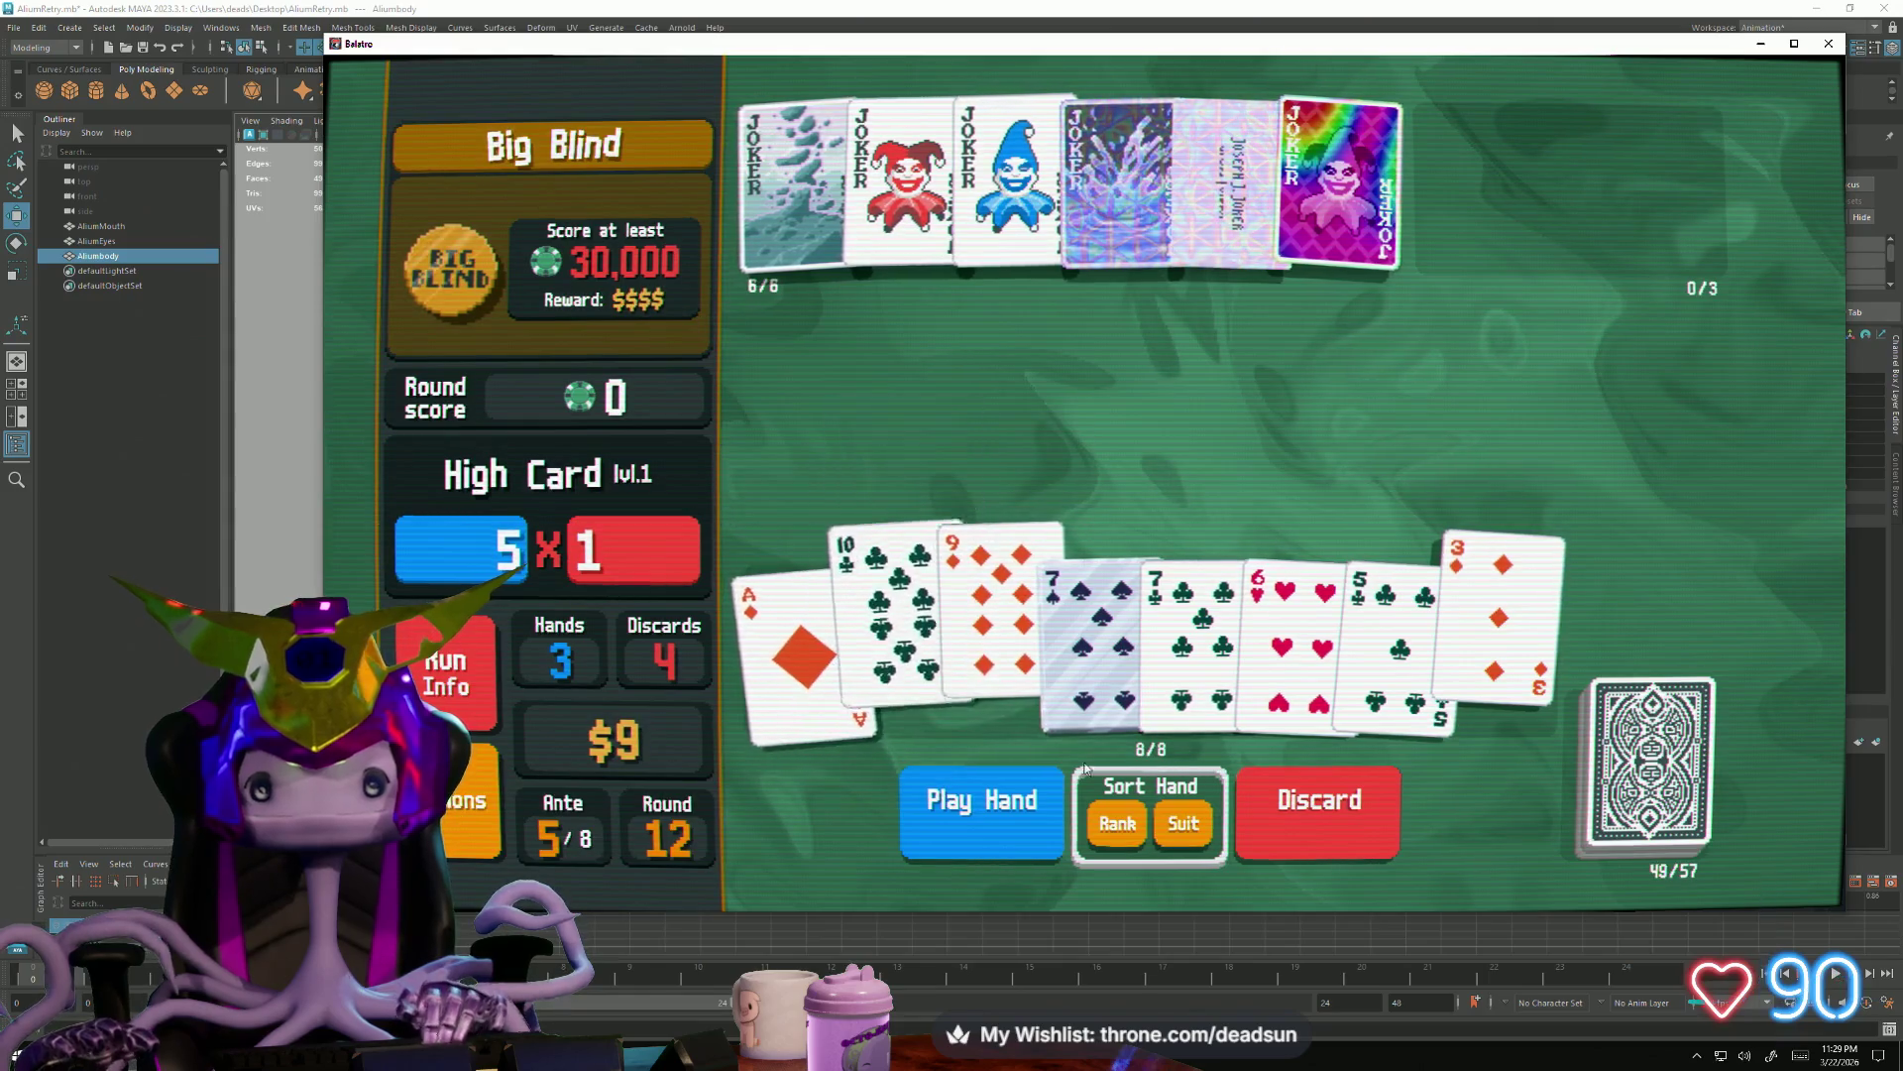
pyautogui.click(1309, 801)
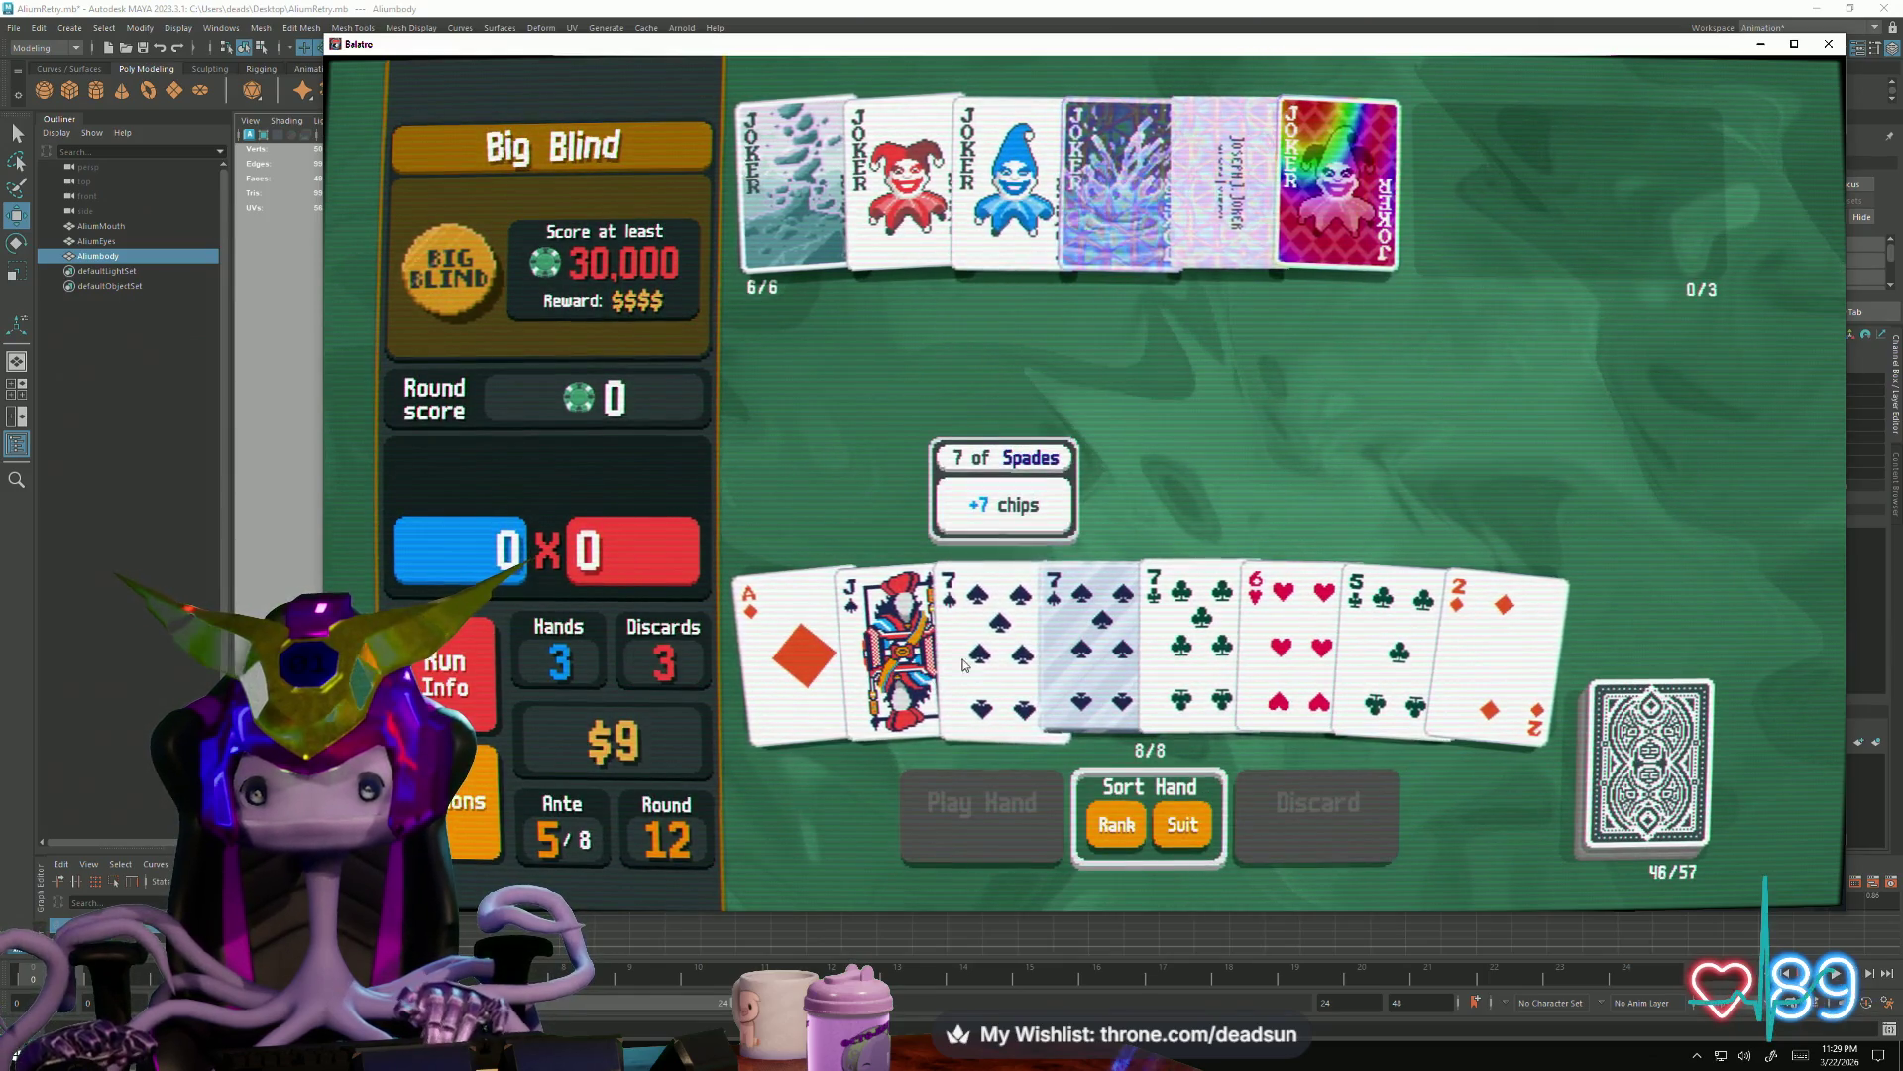
pyautogui.click(892, 656)
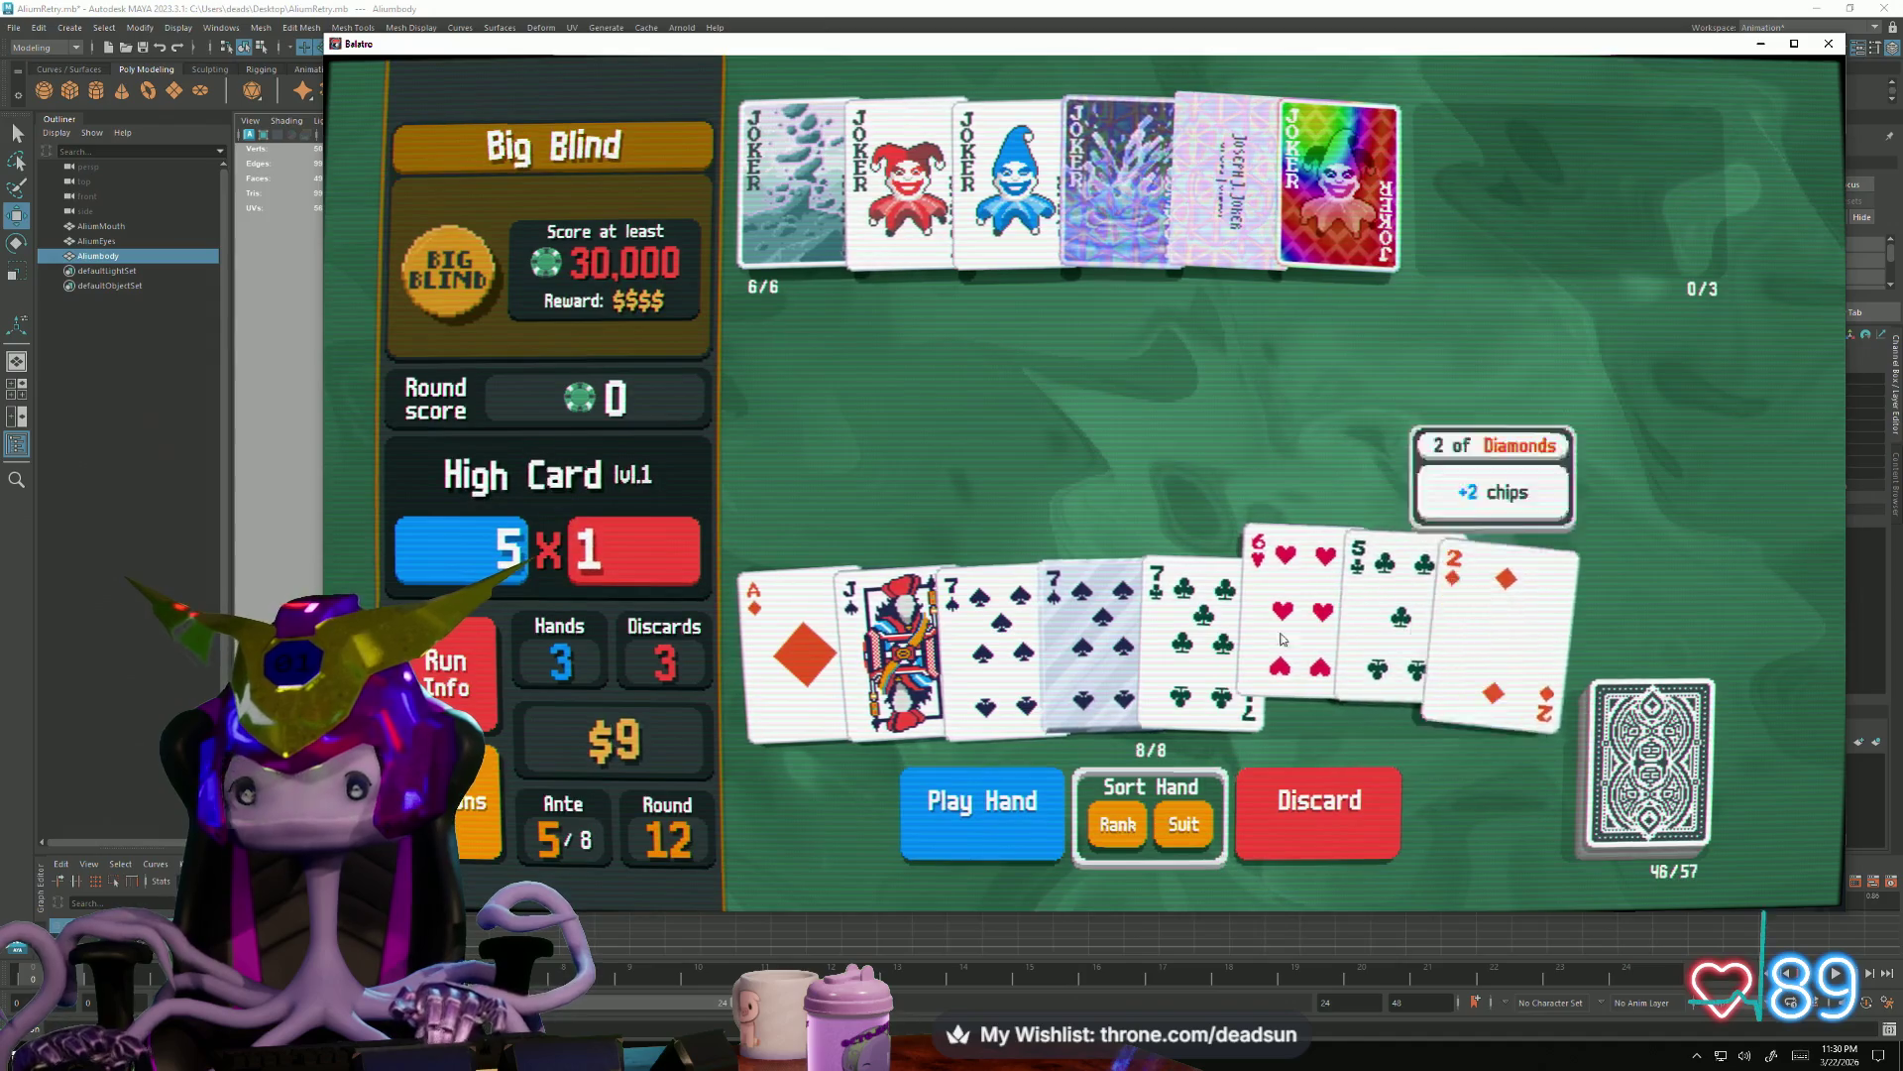
pyautogui.click(1257, 803)
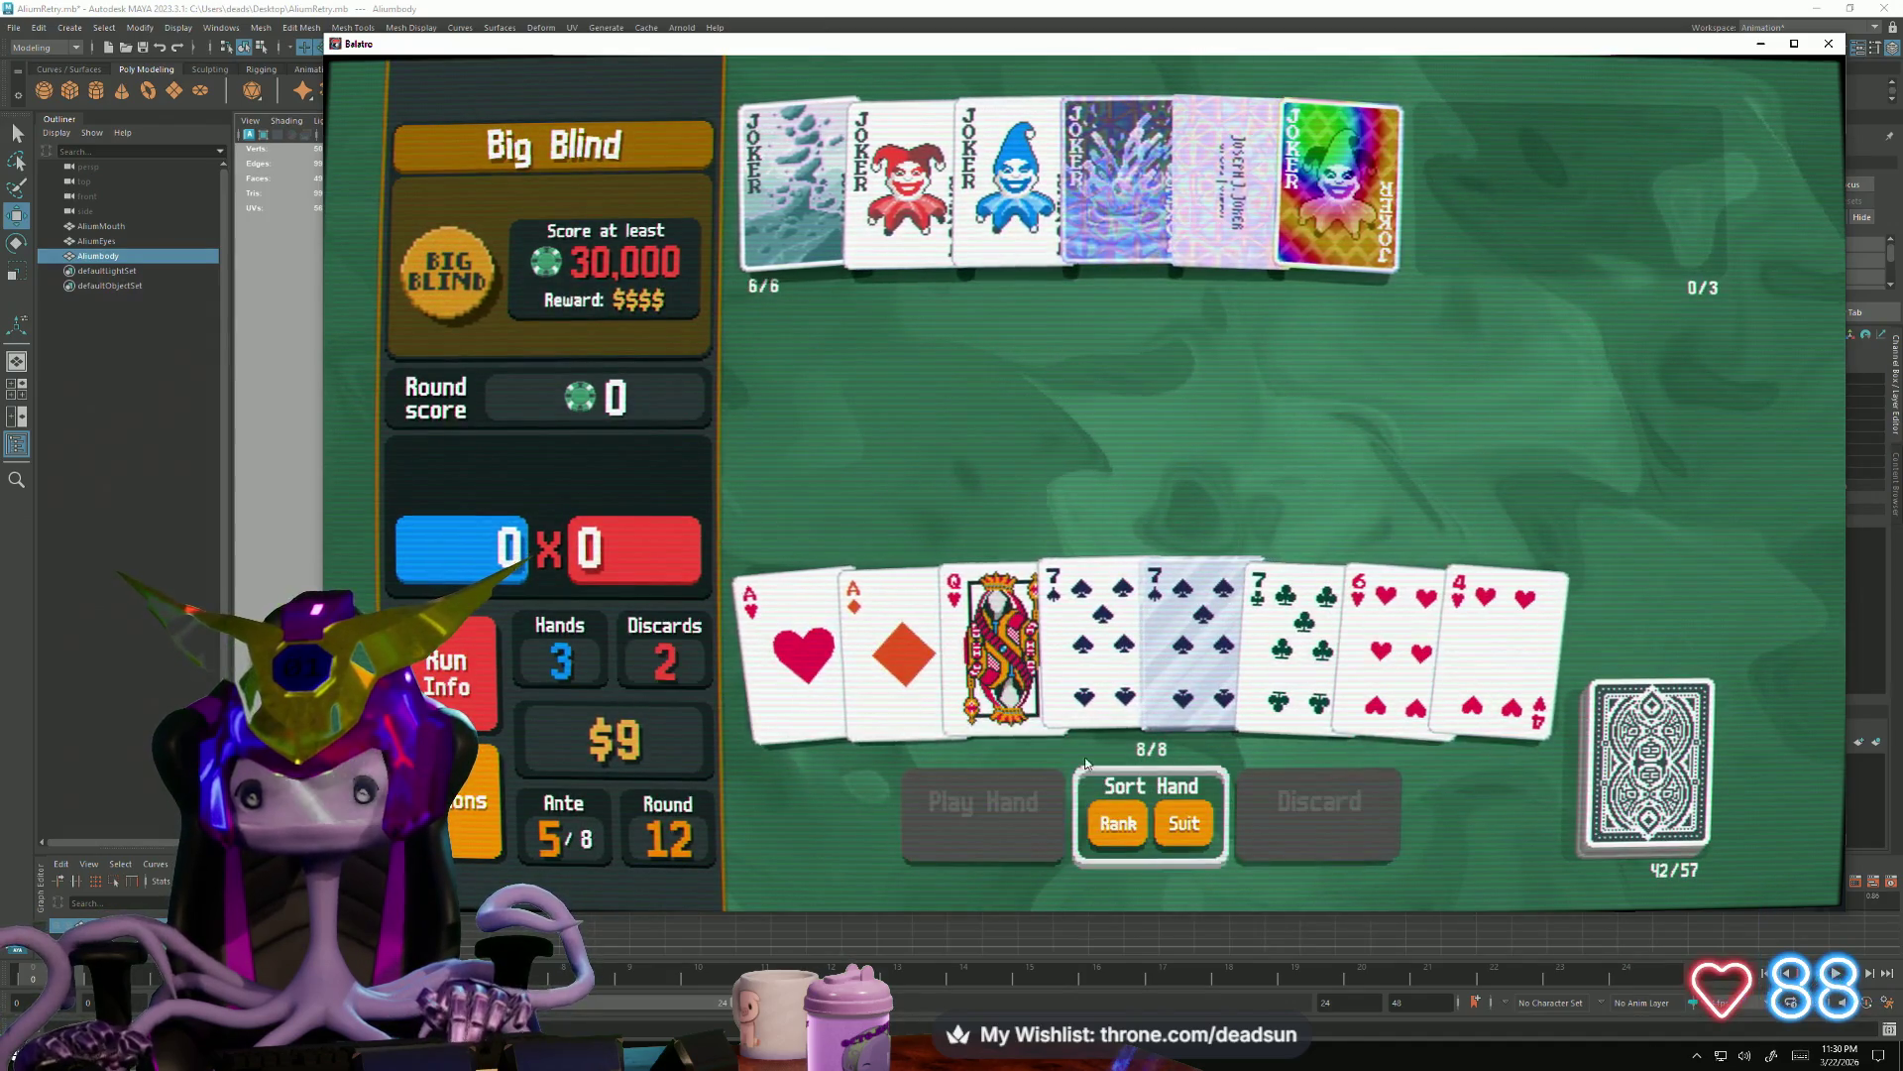
# Play two Aces with three sevens to score 11,440
pyautogui.click(803, 616)
pyautogui.click(900, 618)
pyautogui.click(1100, 624)
pyautogui.click(1189, 625)
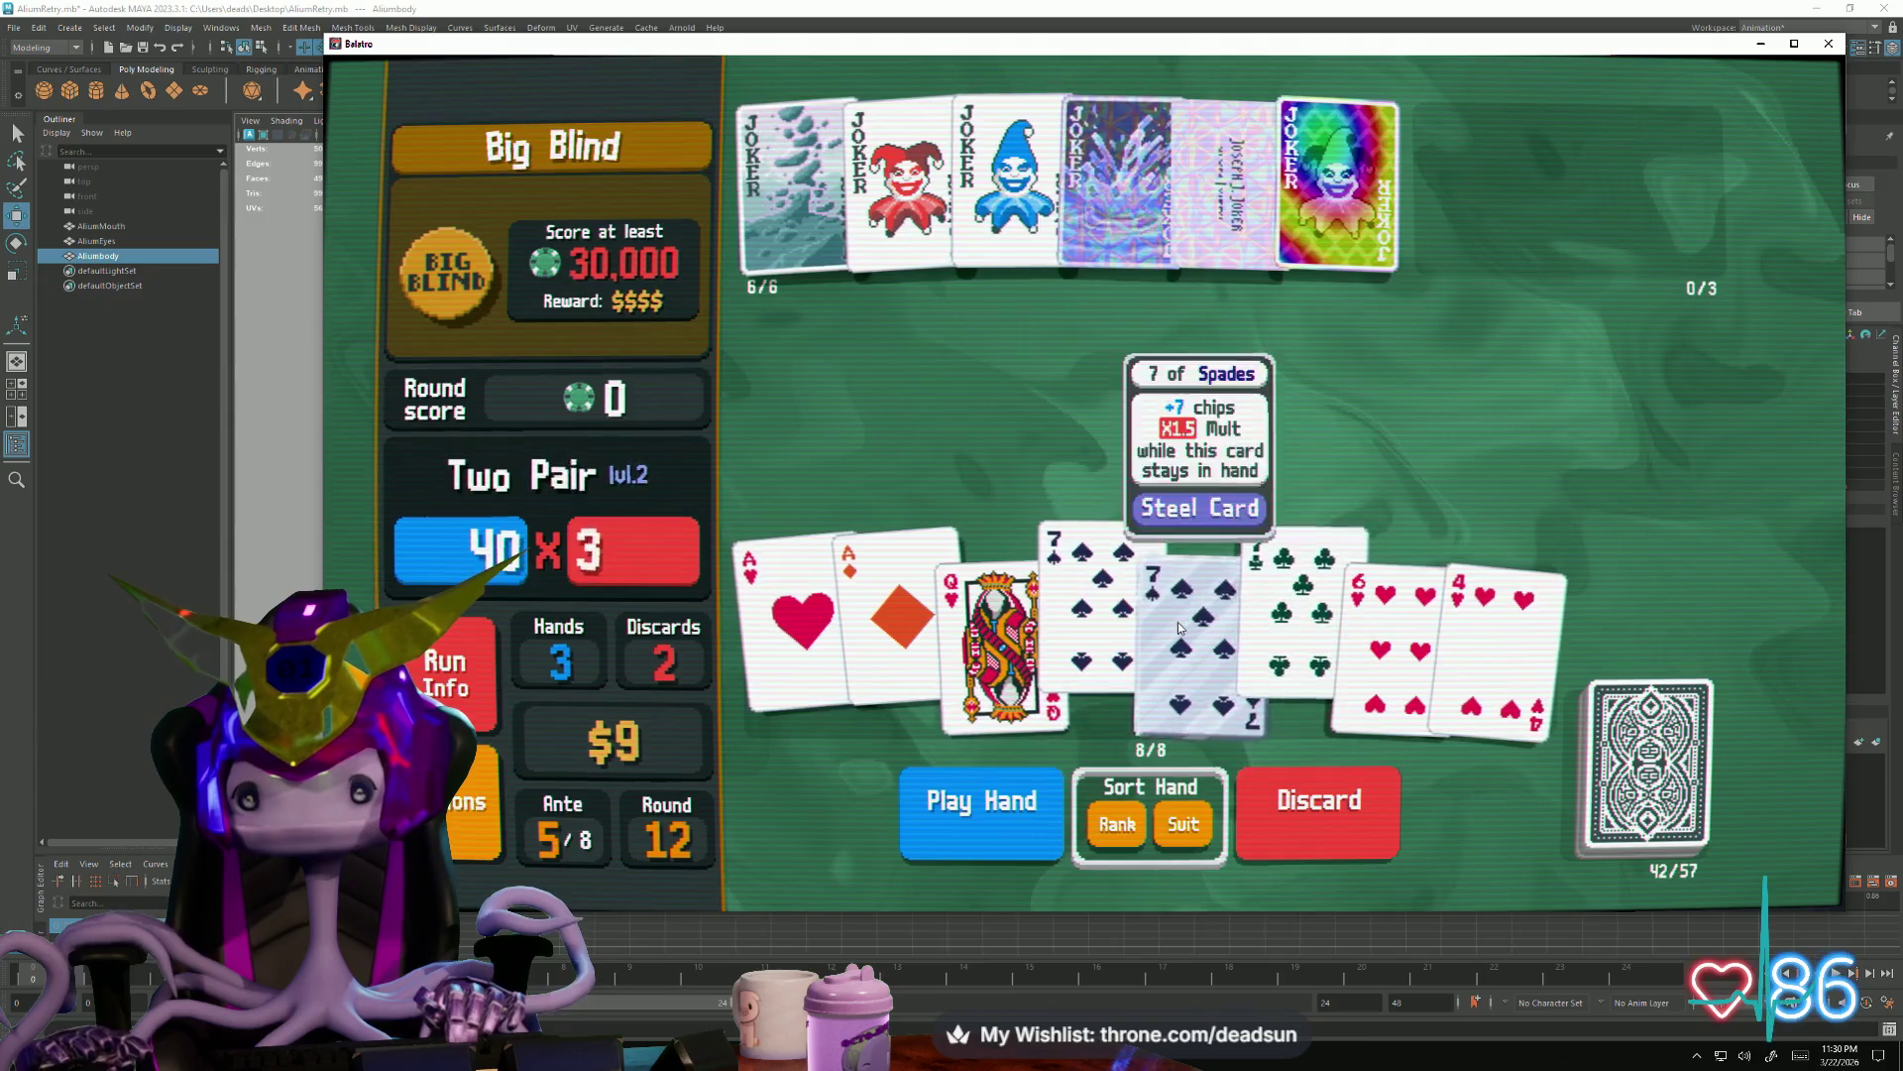
pyautogui.click(1289, 633)
pyautogui.click(940, 789)
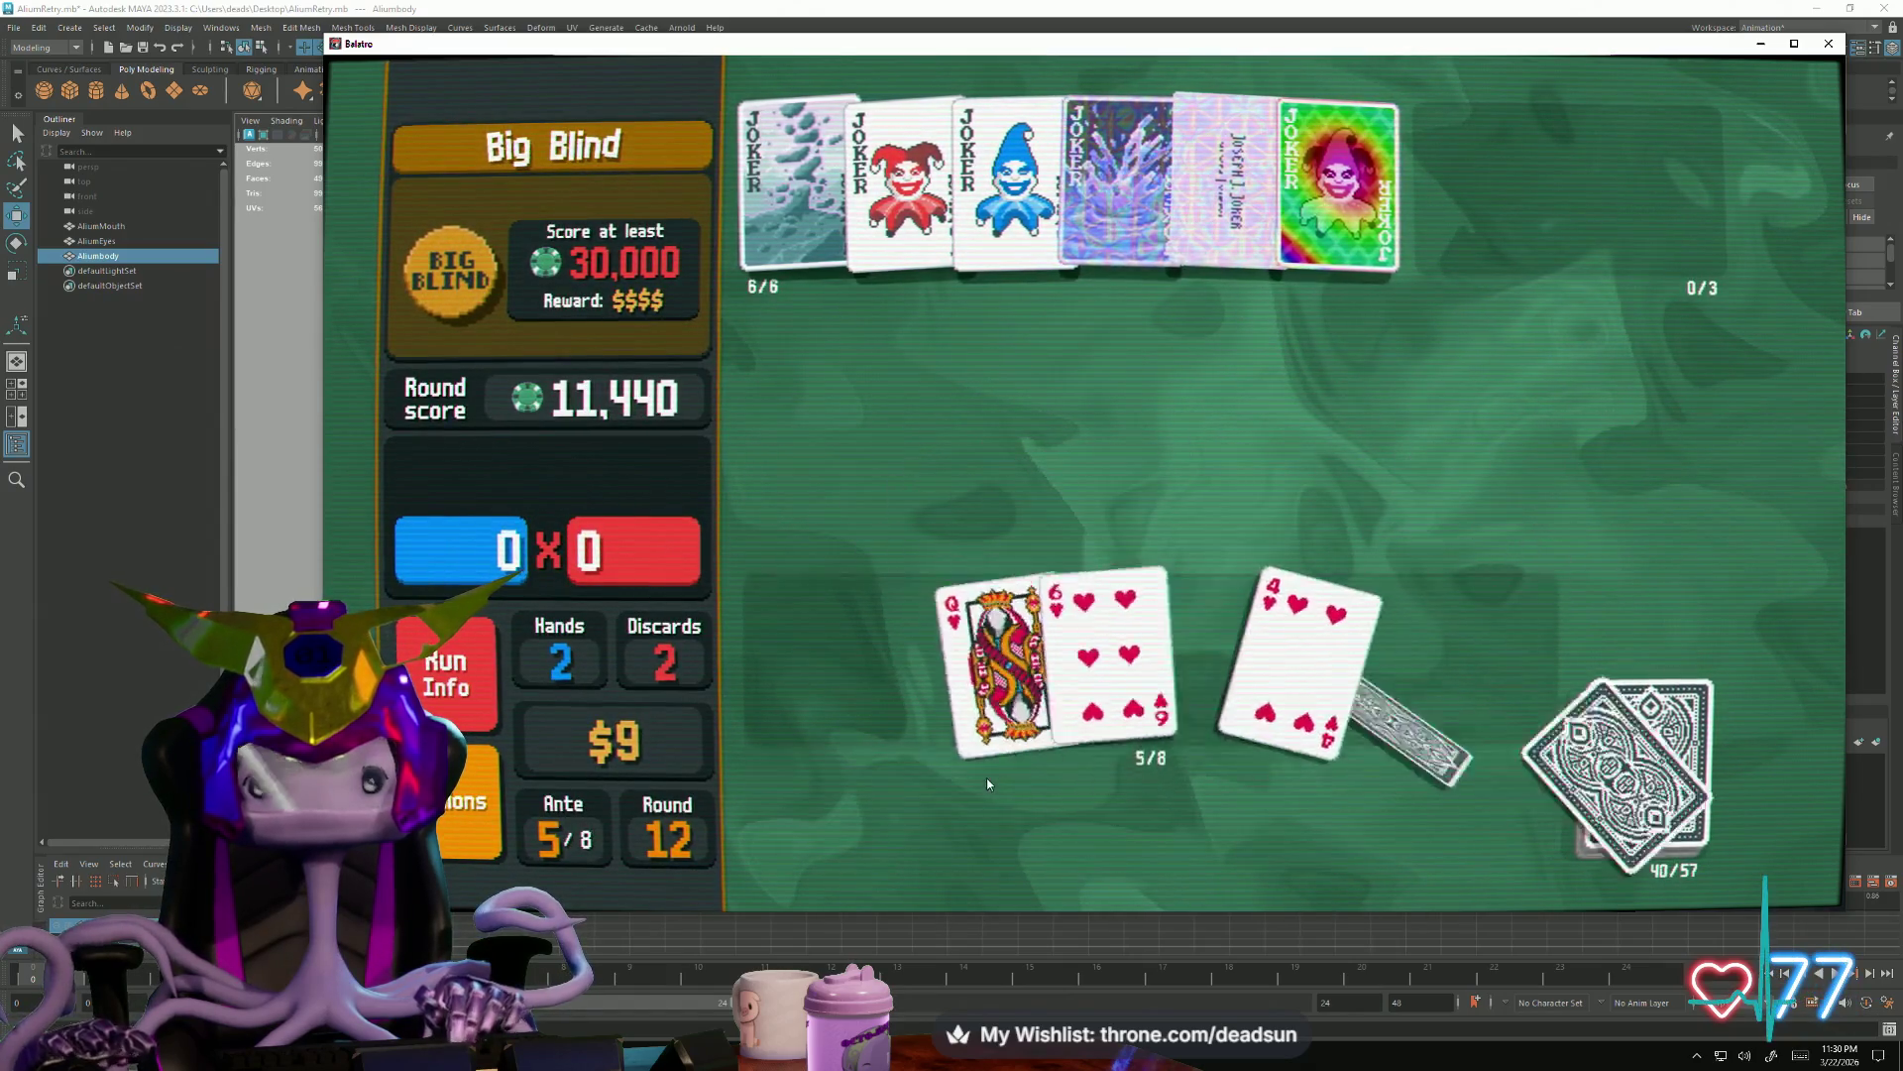
# Discard the 9 of Clubs and 4 of Hearts, then the 3 of Spades
pyautogui.click(1190, 641)
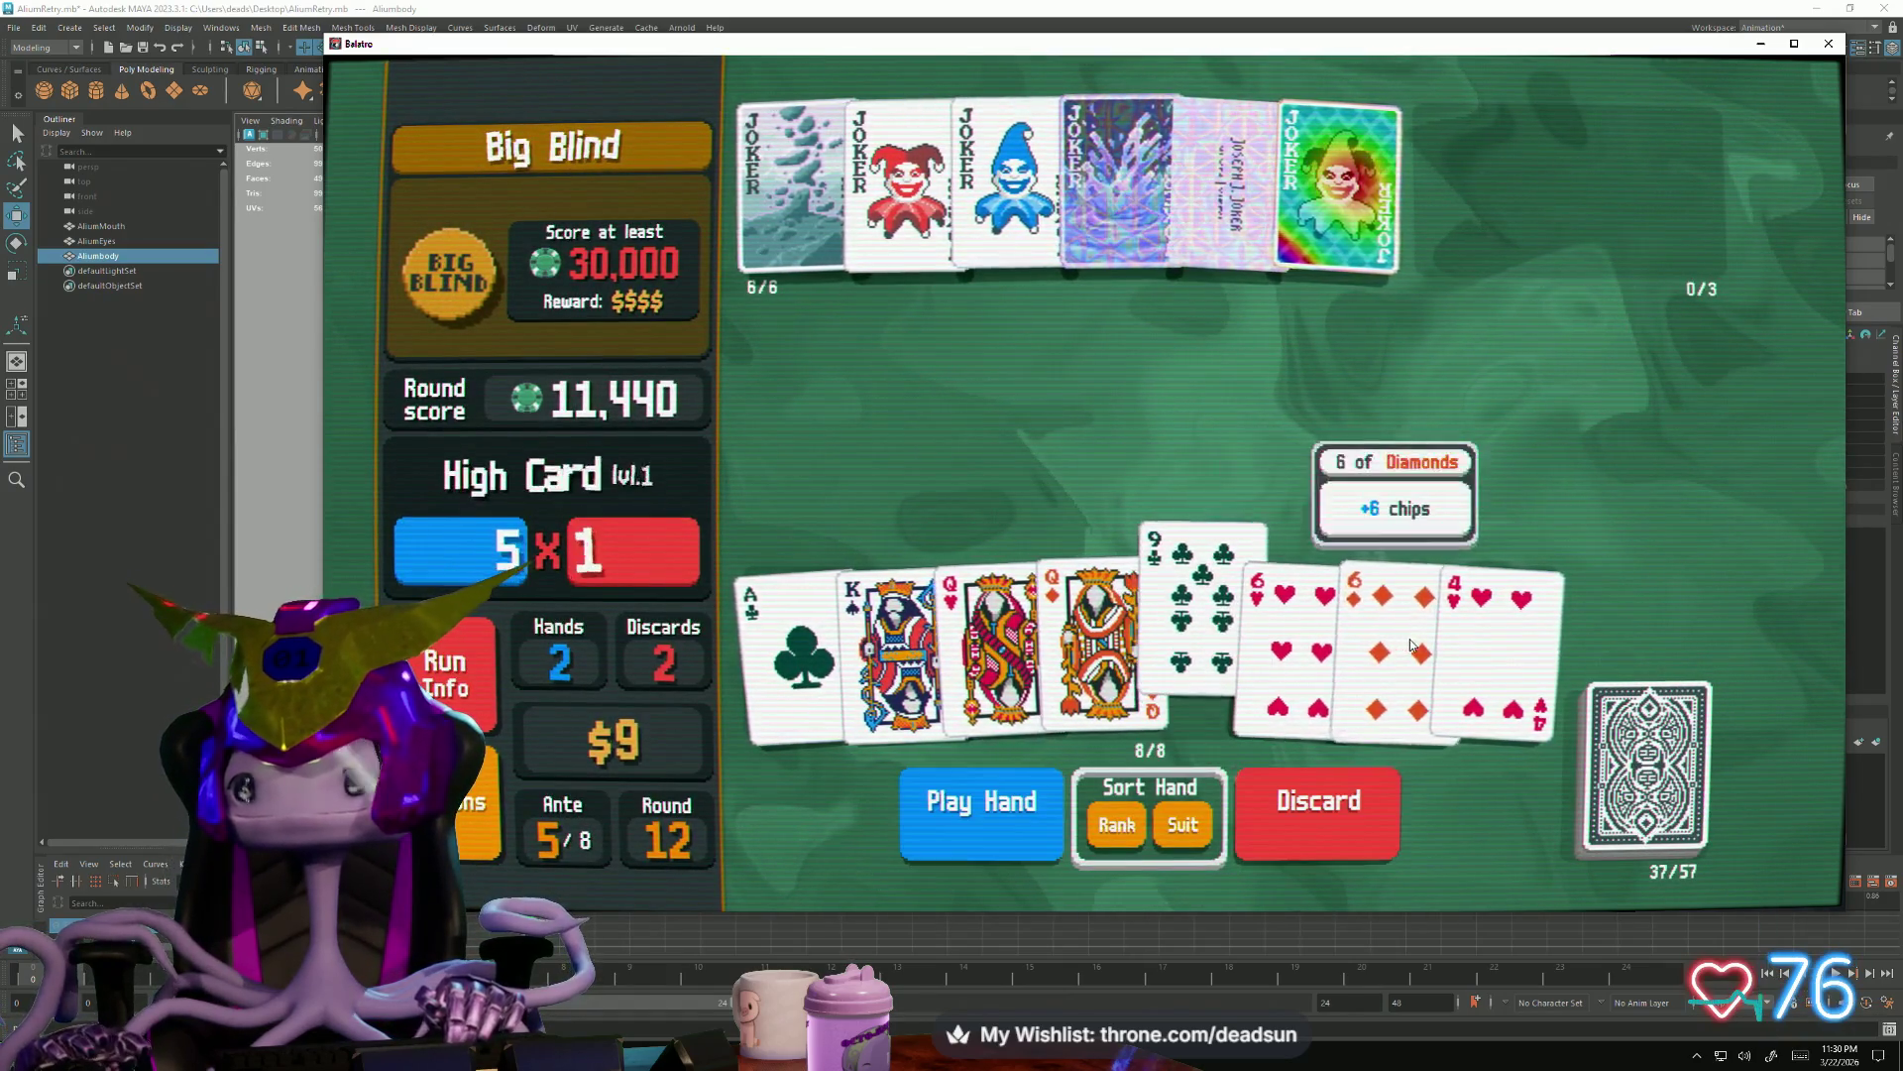
pyautogui.click(1487, 639)
pyautogui.click(1324, 811)
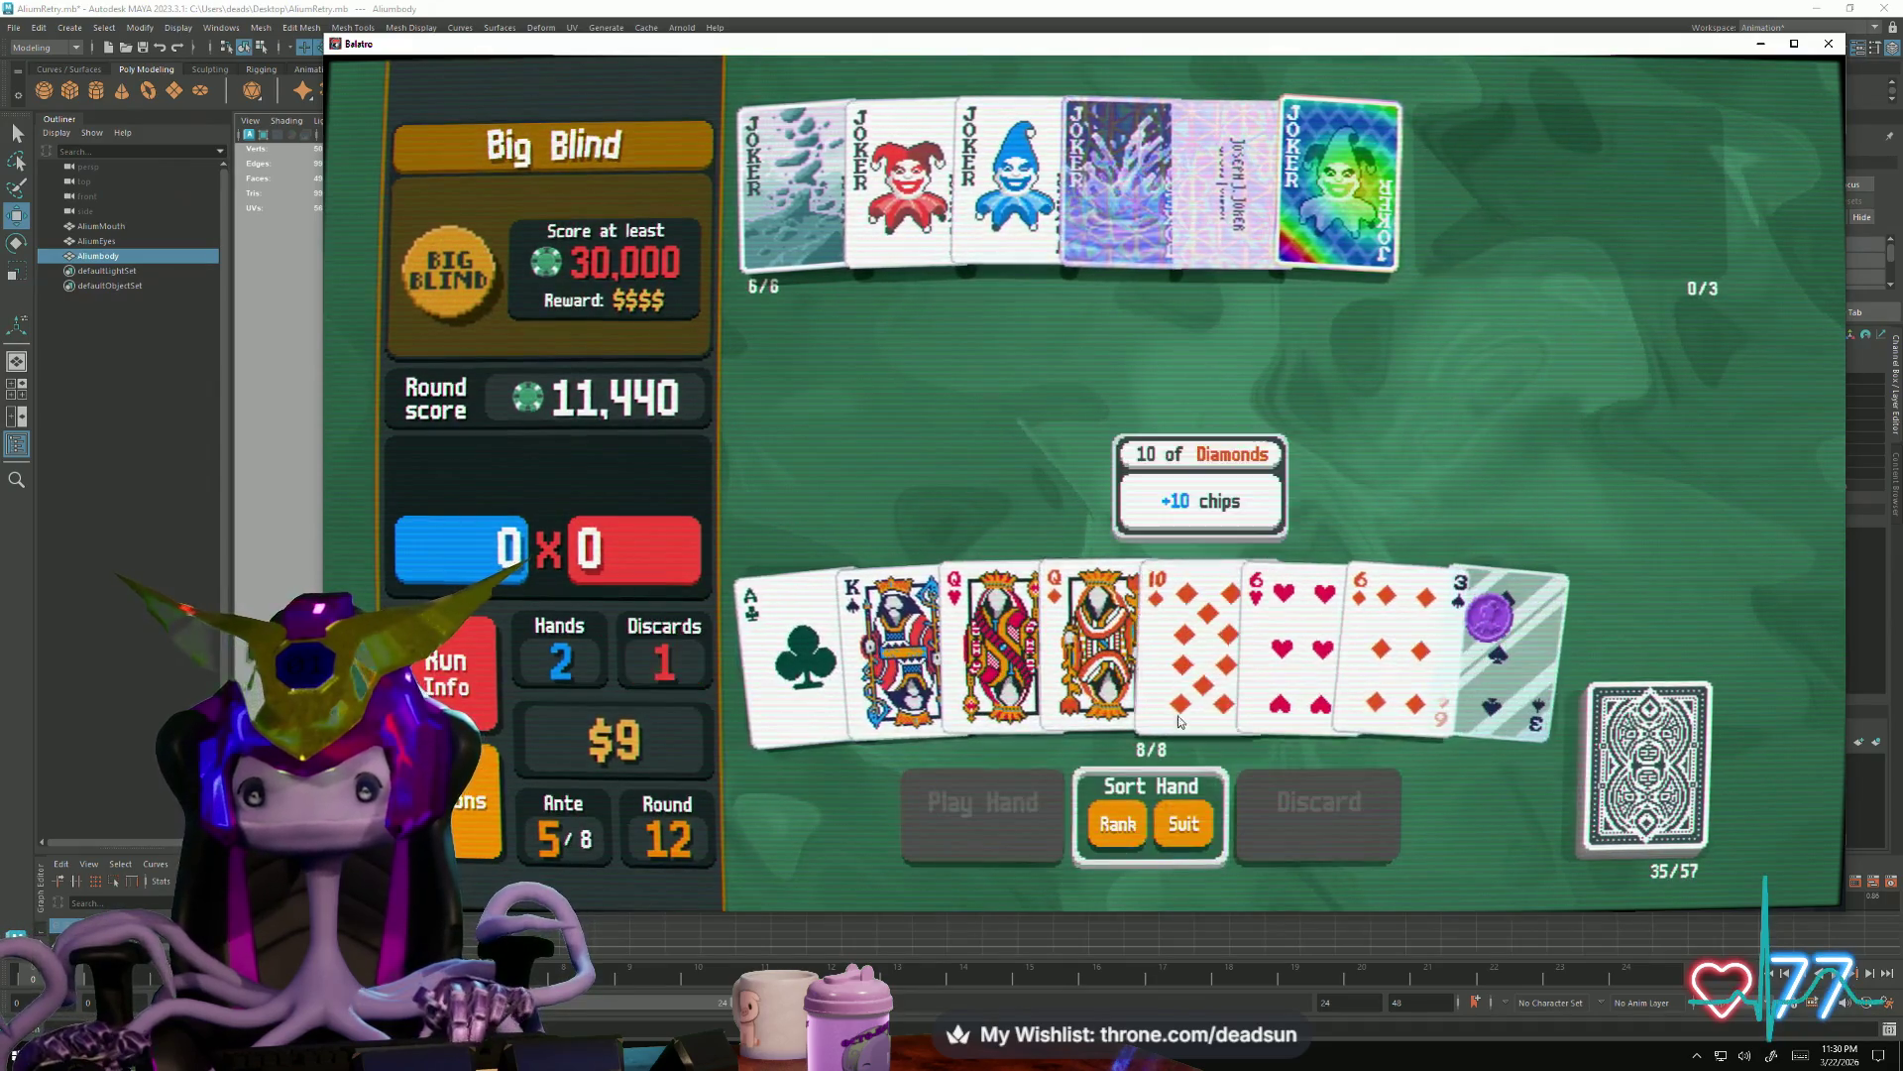
pyautogui.click(1490, 673)
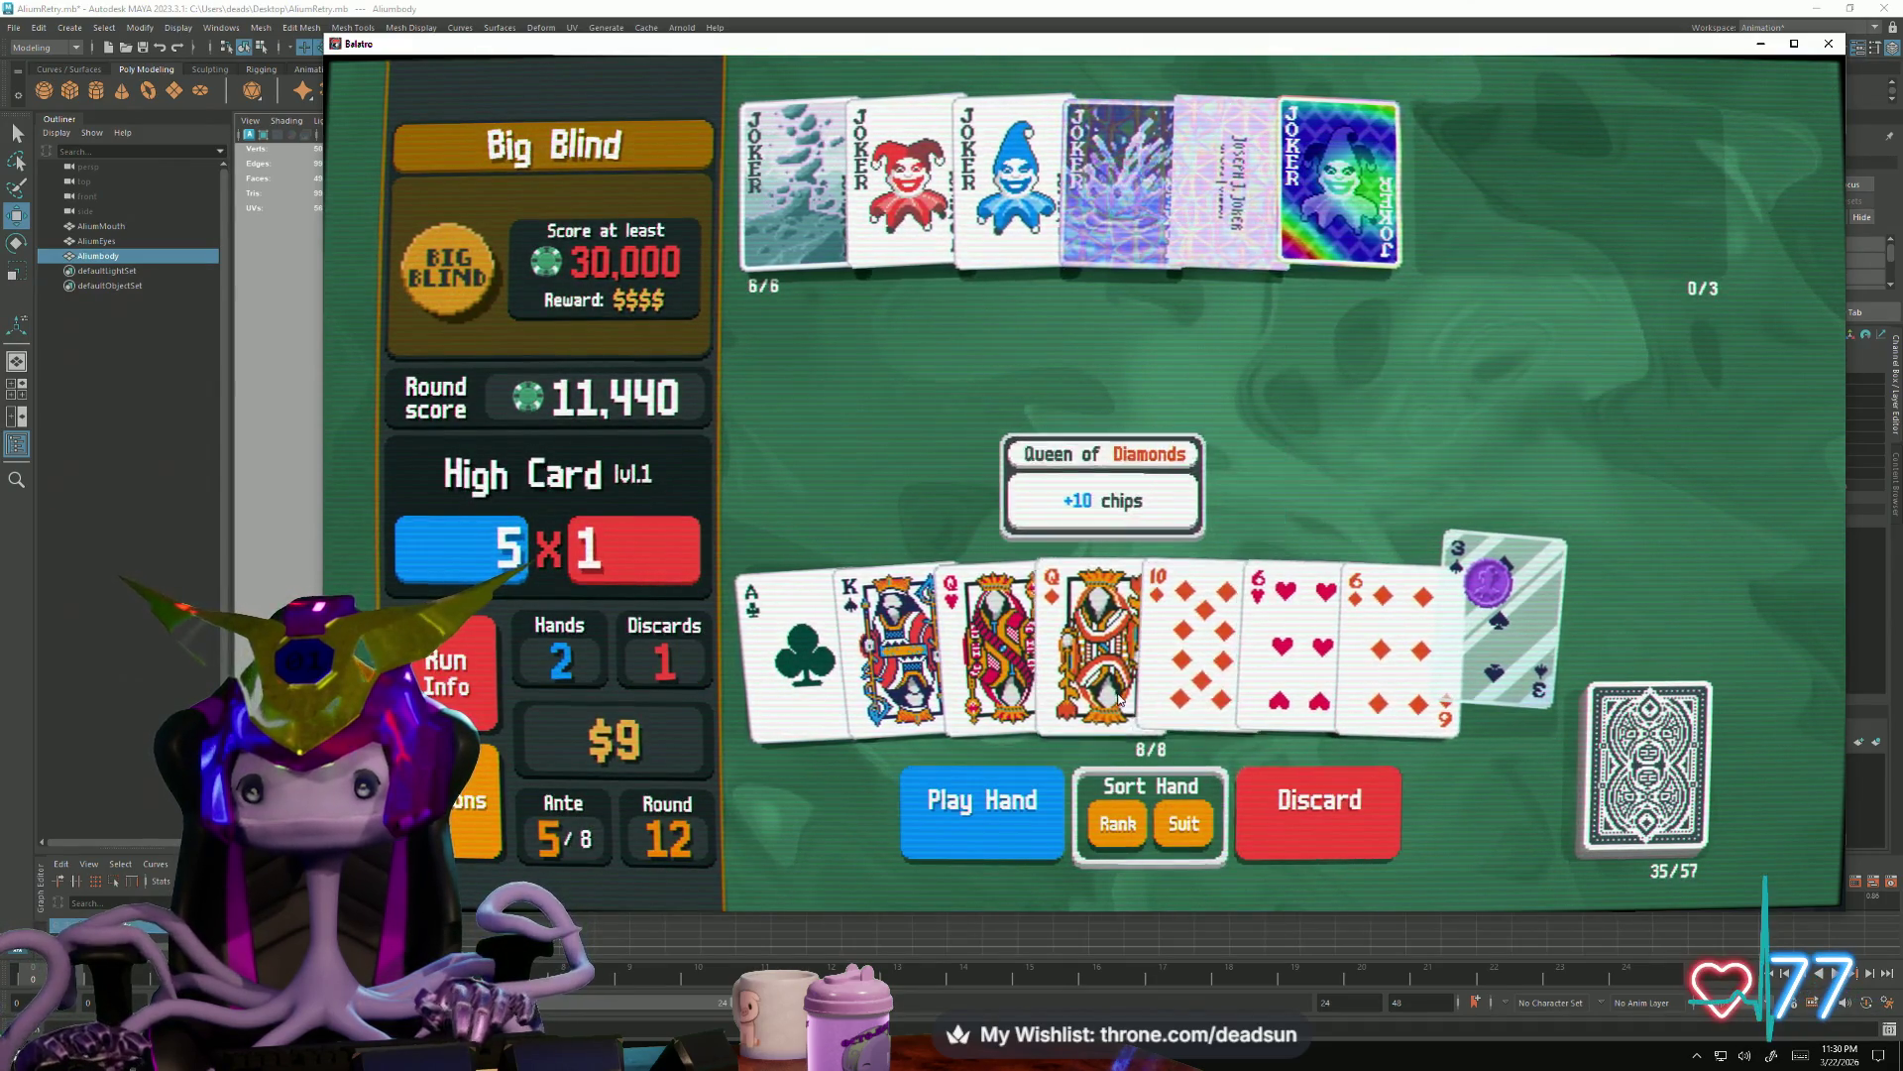
pyautogui.click(1294, 821)
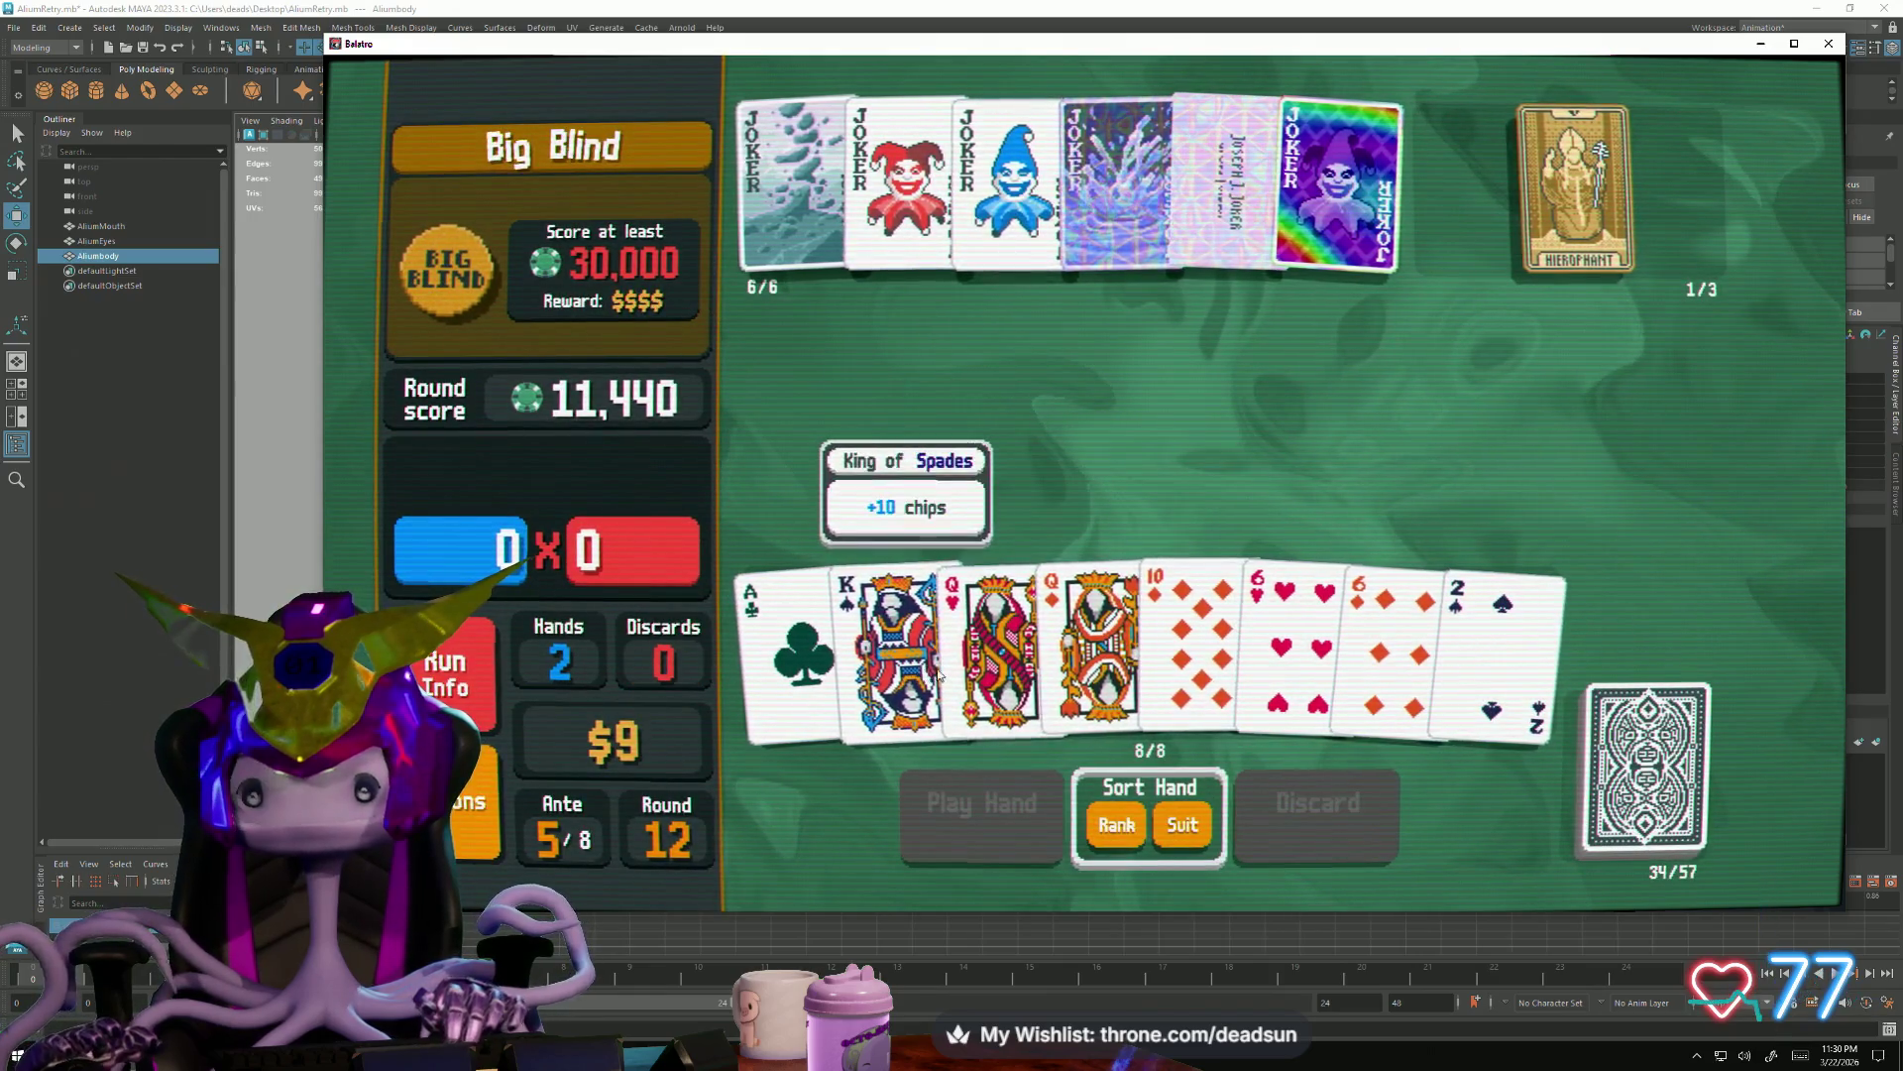
# Enhance the Queens of Hearts and Diamonds with the Hierophant tarot
pyautogui.click(996, 640)
pyautogui.click(1102, 640)
pyautogui.click(1585, 265)
pyautogui.click(1585, 306)
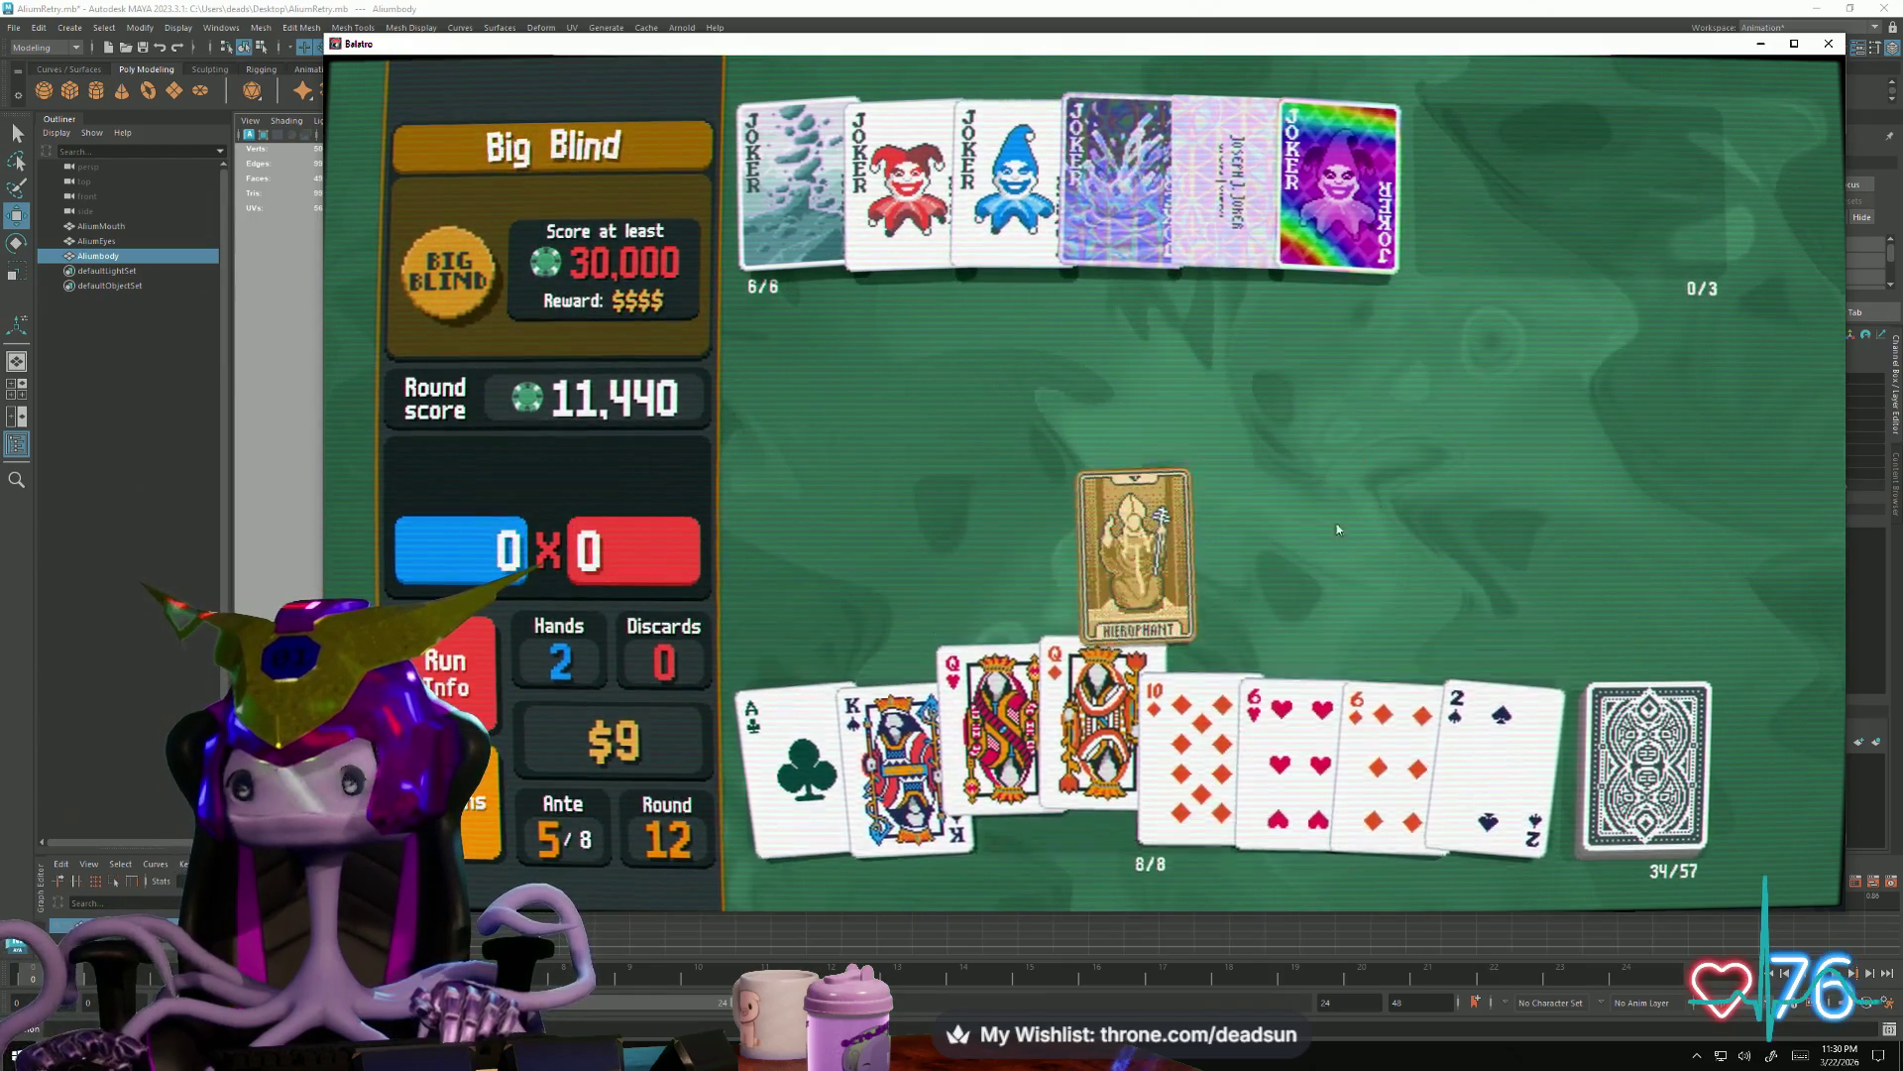
# Play a Two Pair of queens and sixes
pyautogui.click(996, 641)
pyautogui.click(1108, 639)
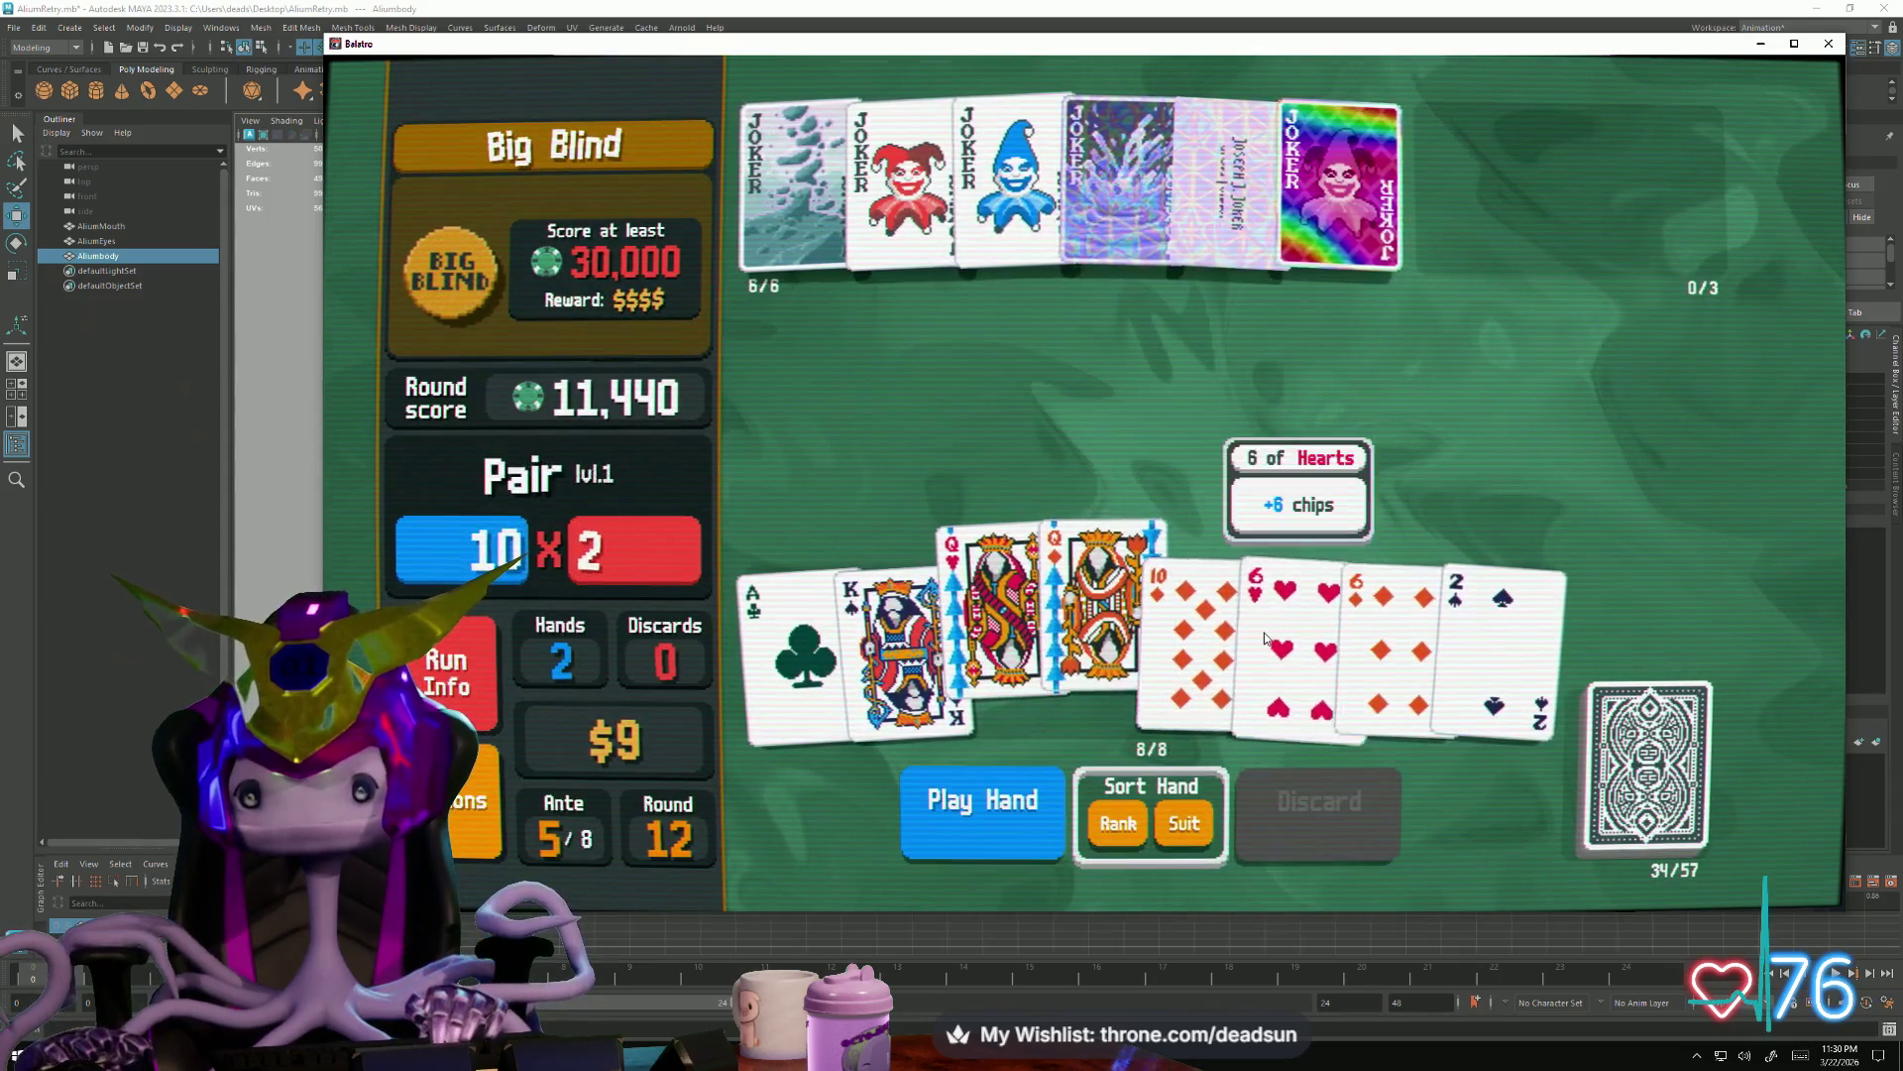
pyautogui.click(1294, 639)
pyautogui.click(1390, 640)
pyautogui.click(981, 803)
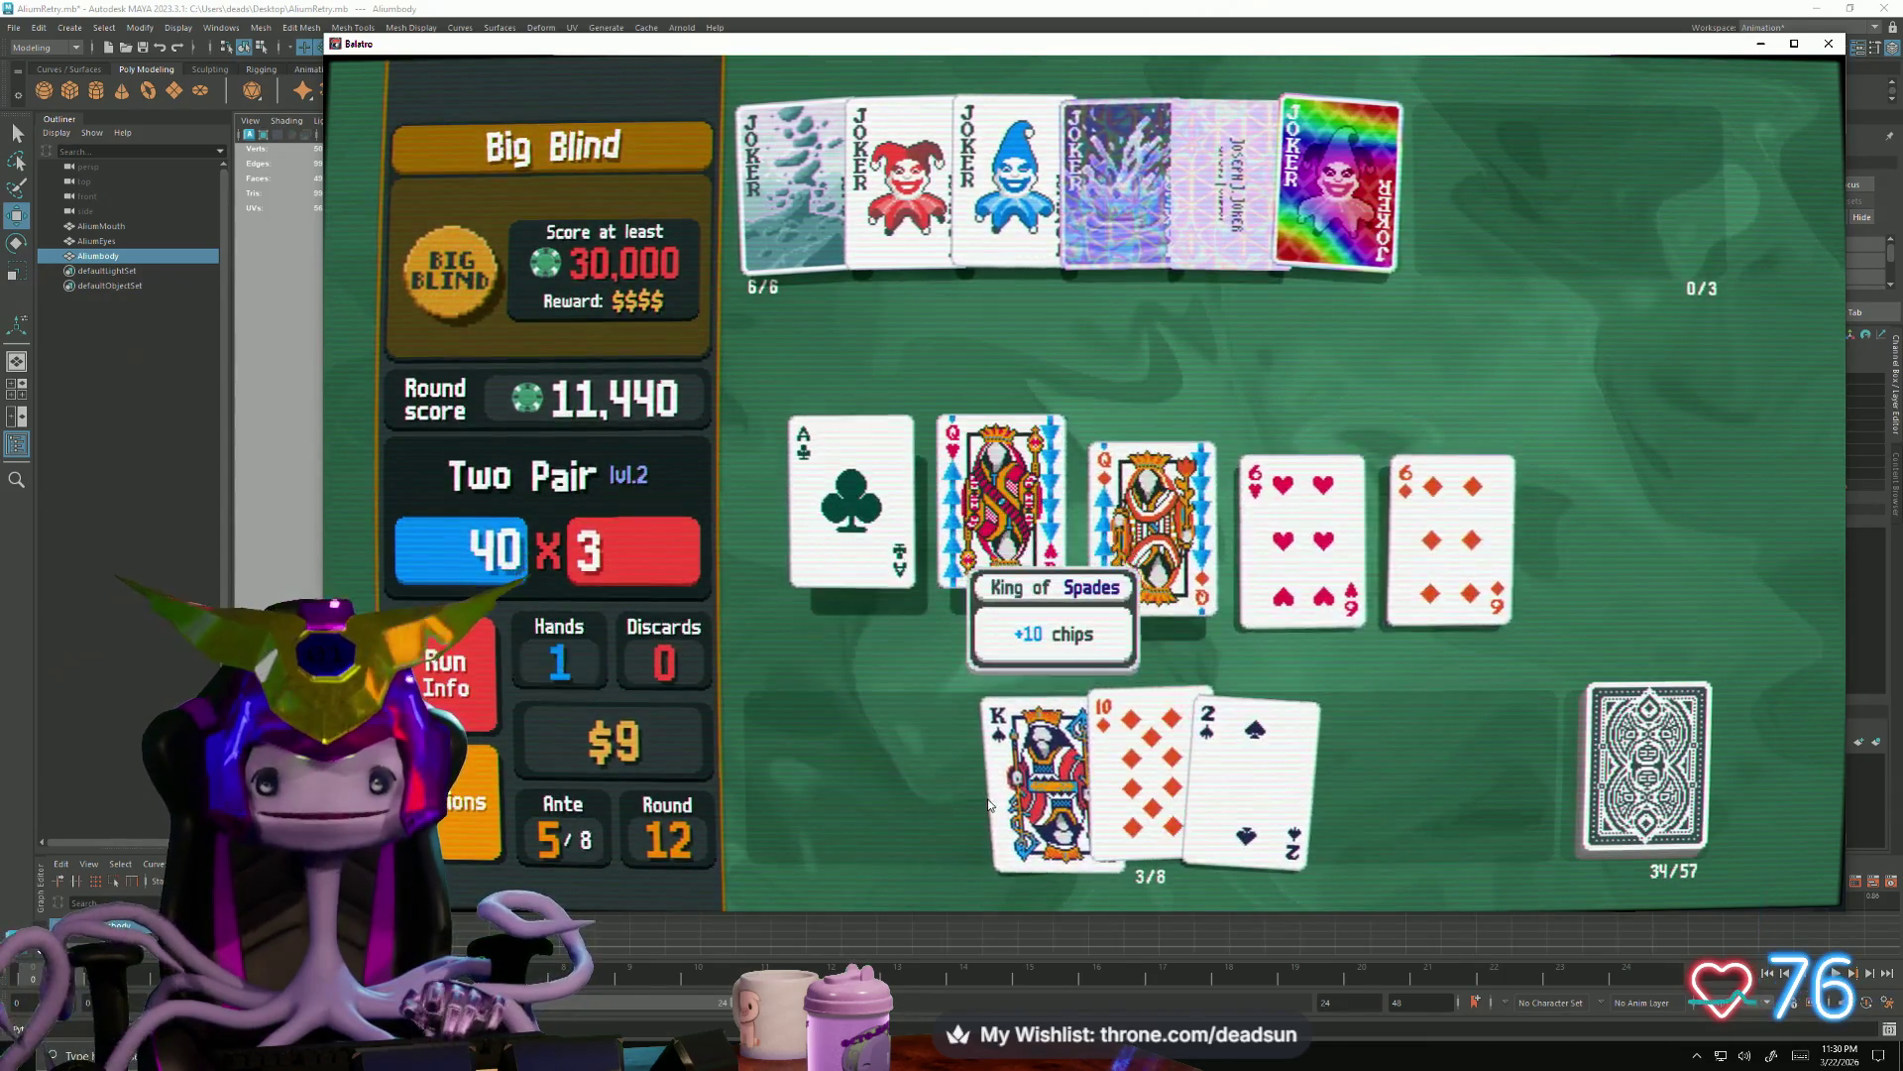
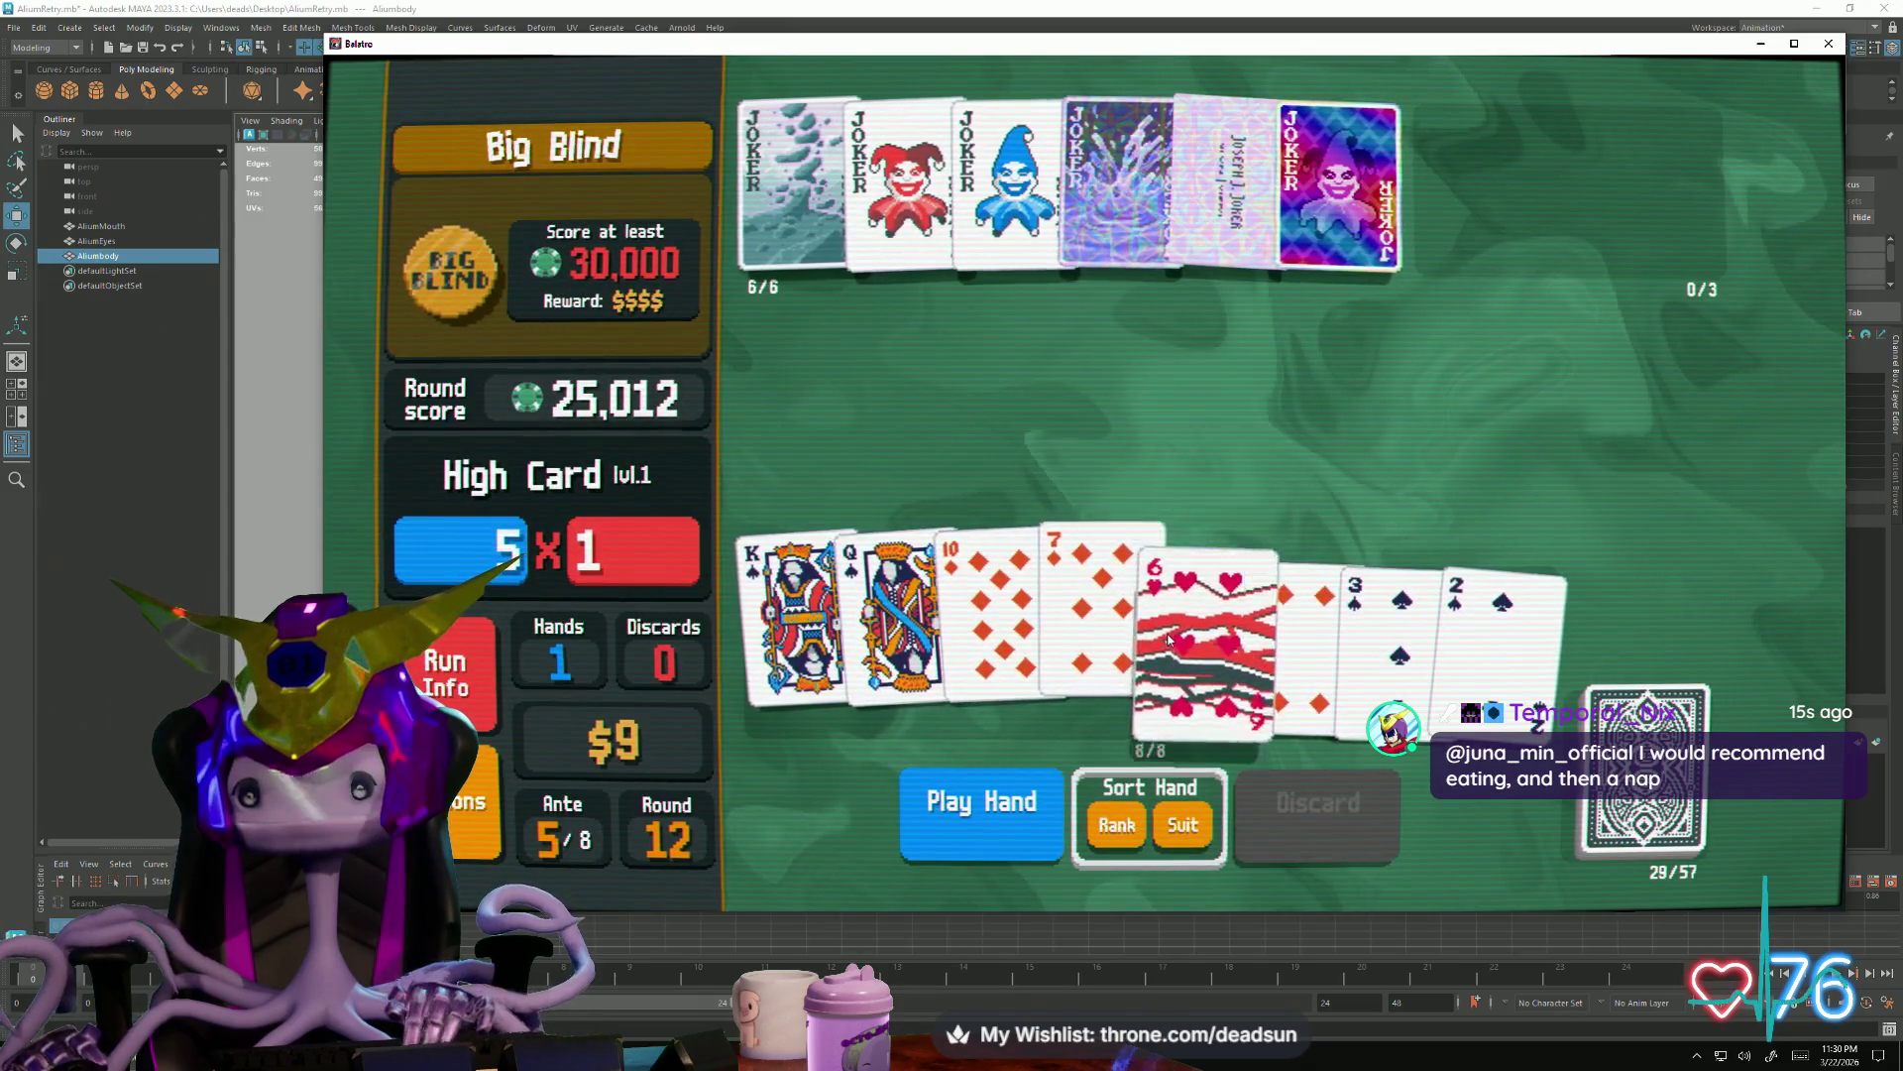
# Play the five raised cards to beat the Big Blind at 31,411 and cash out to the shop
pyautogui.click(952, 843)
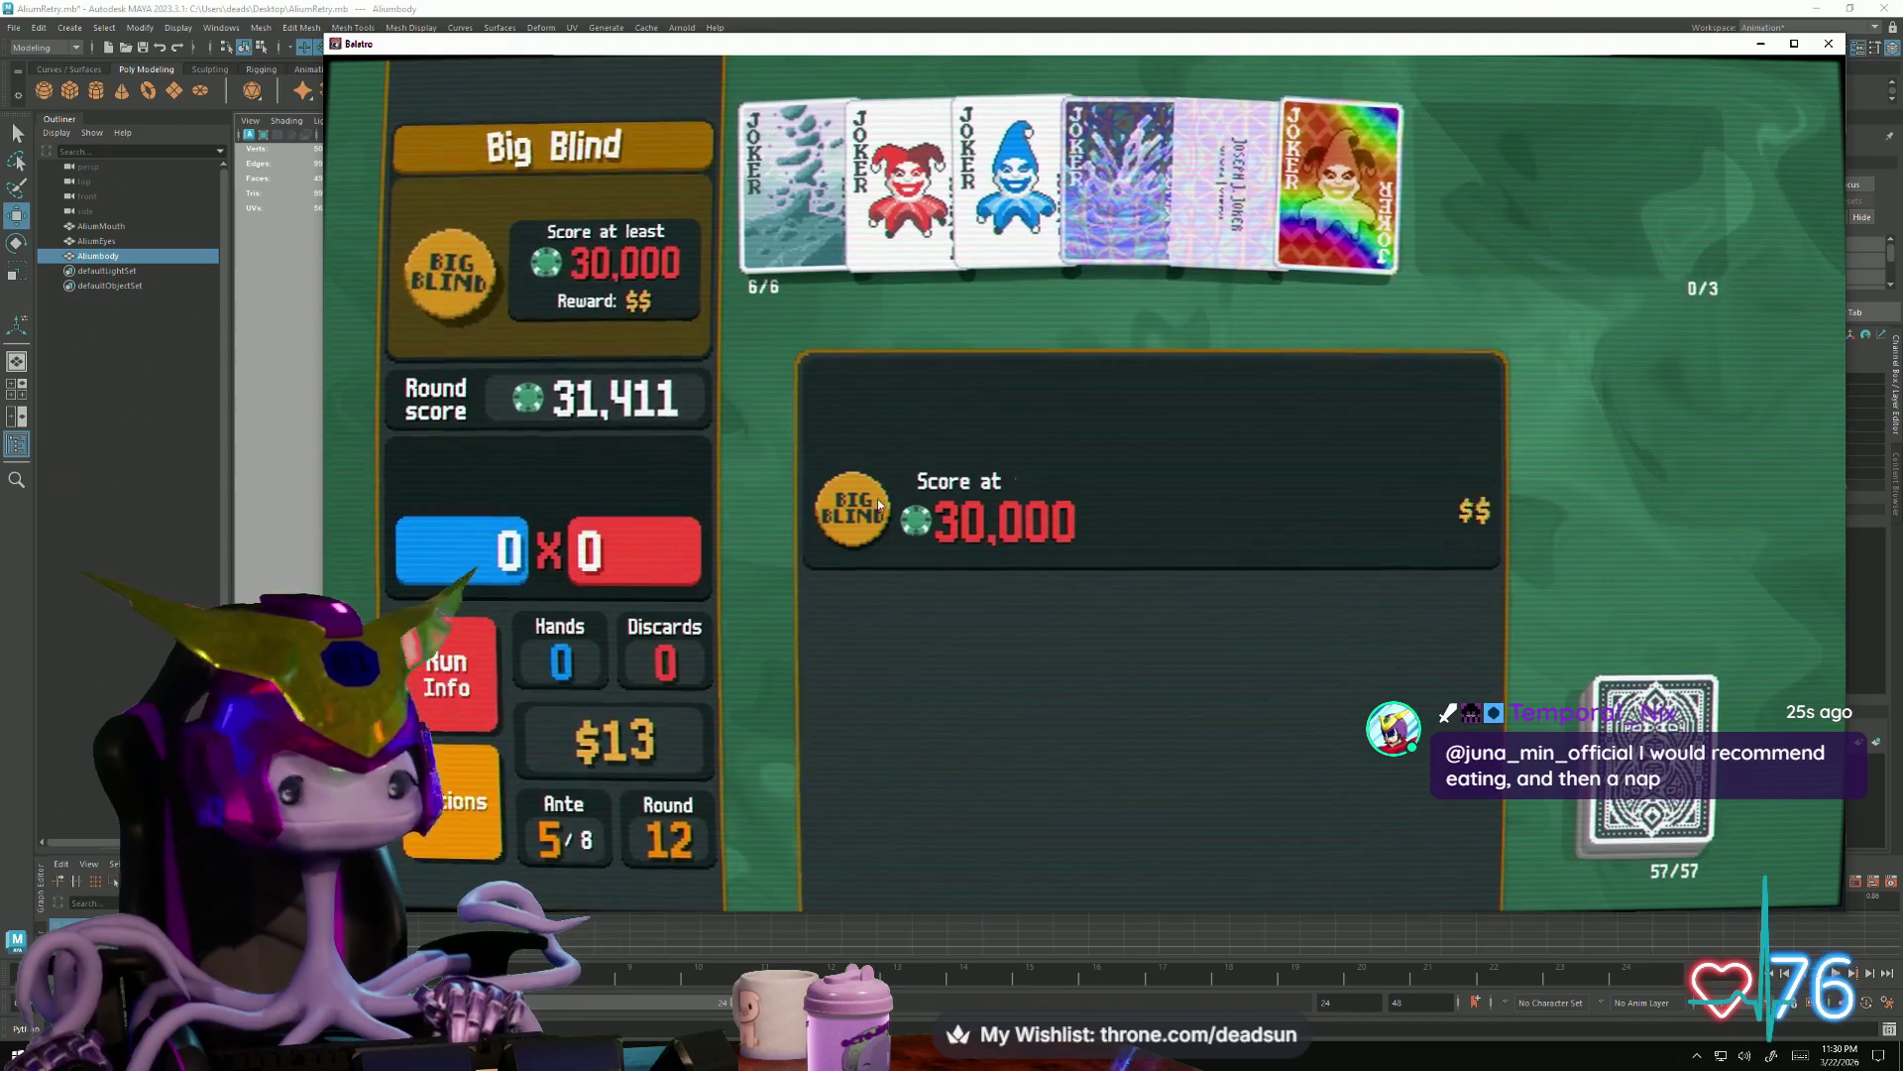
pyautogui.click(1012, 443)
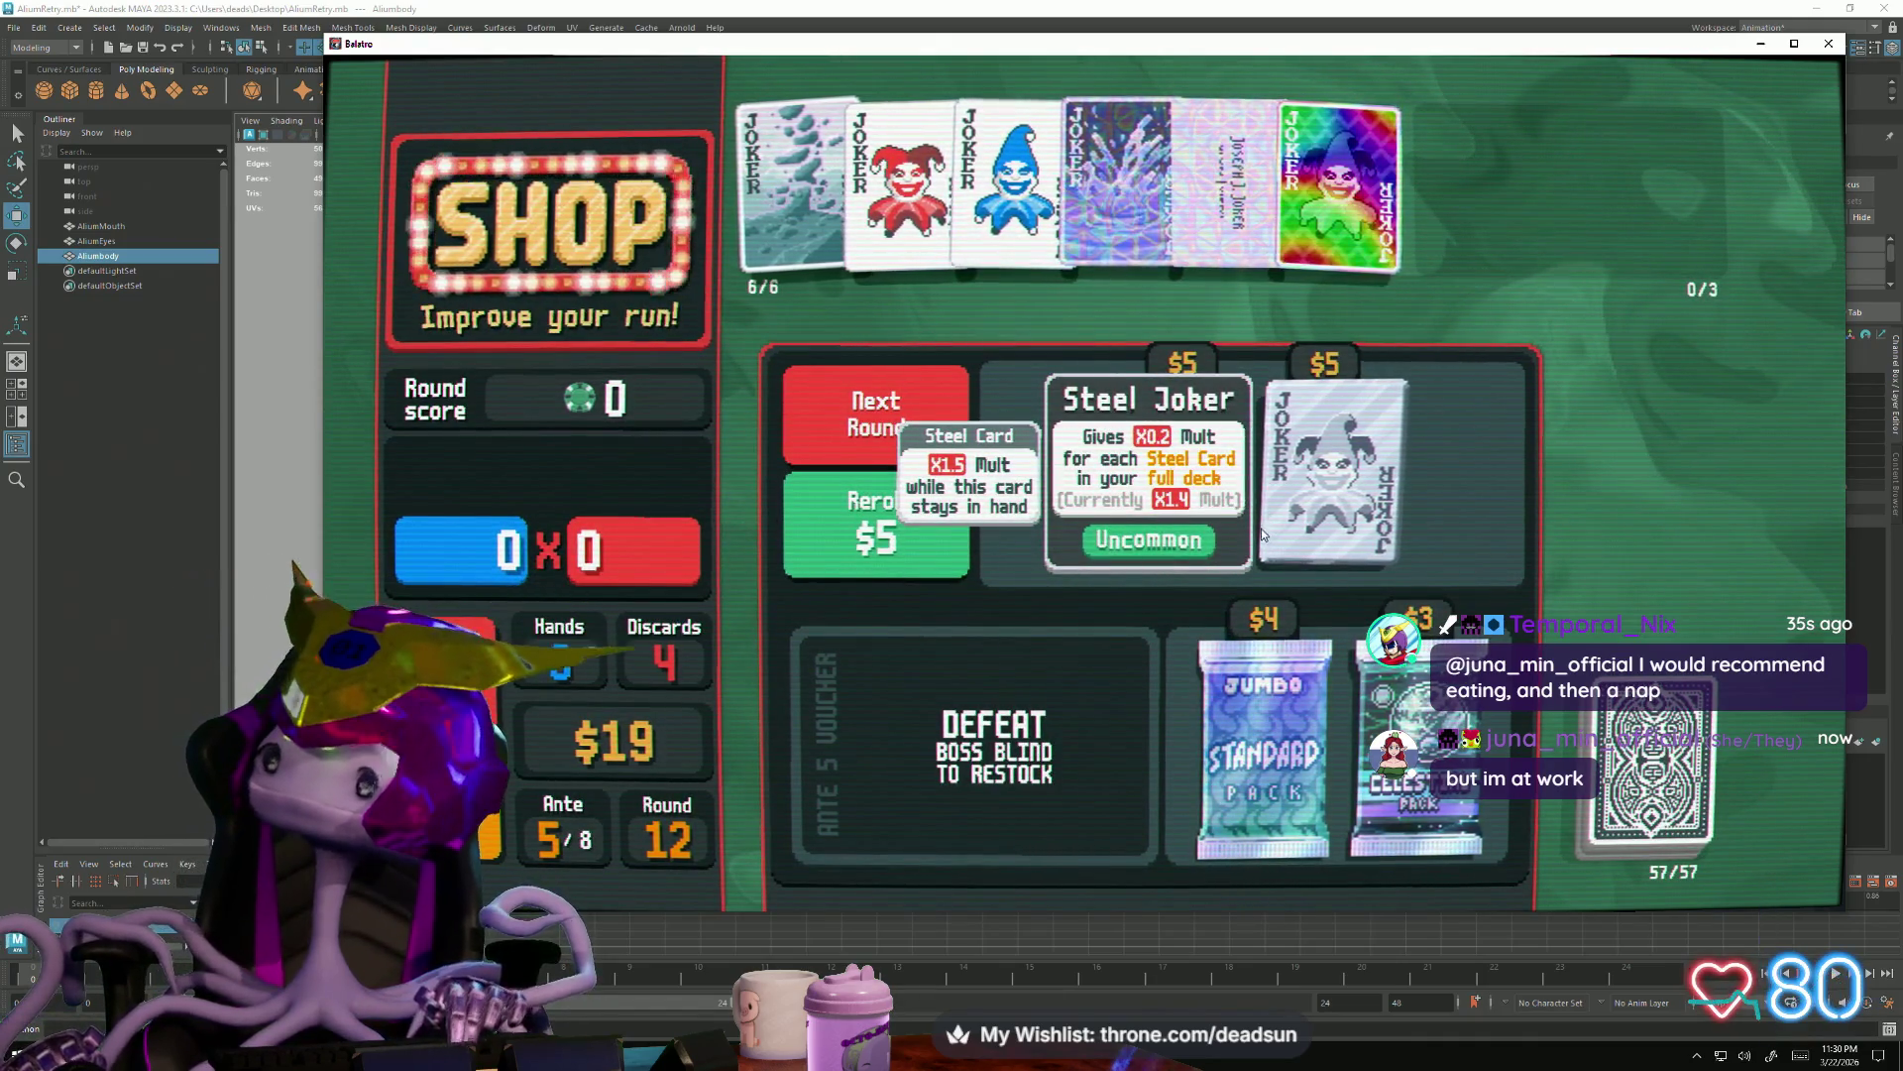
# Sell the leftmost joker for $2 and buy Steel Joker into the joker row
pyautogui.click(911, 174)
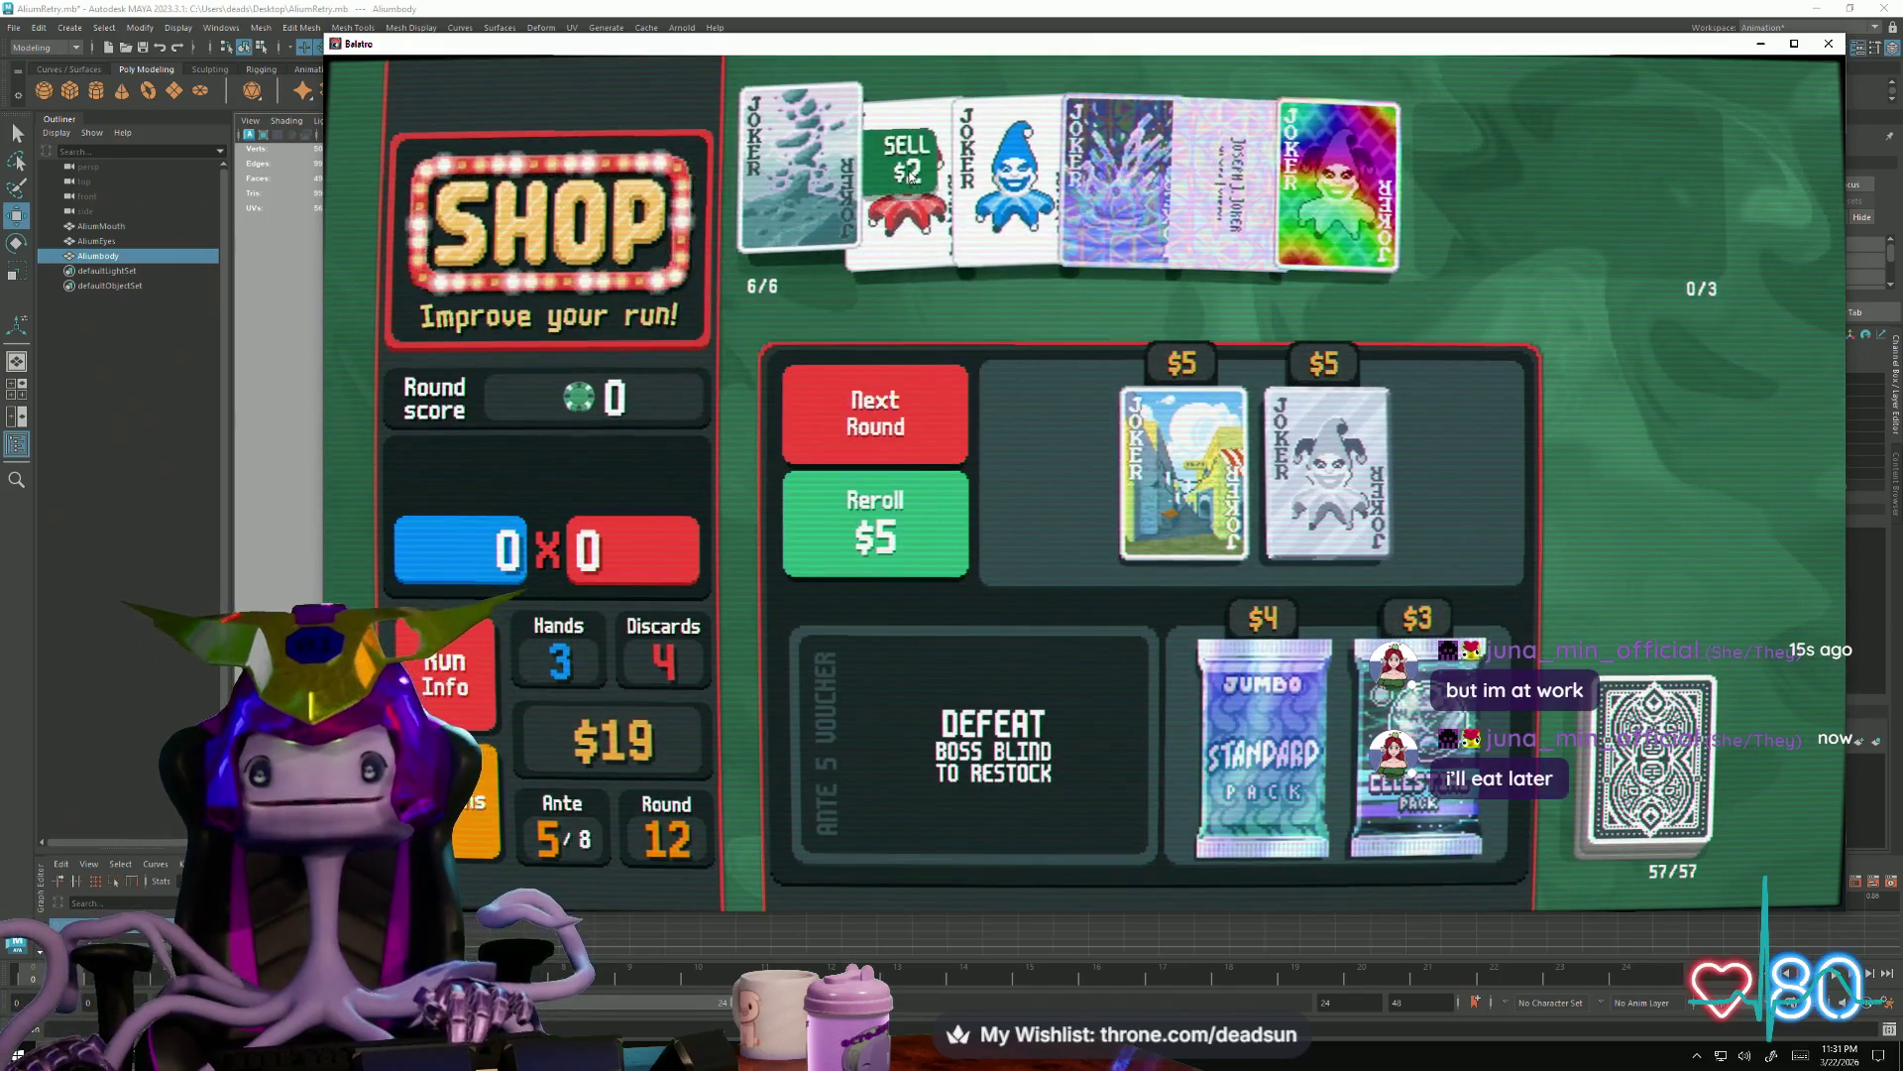
pyautogui.click(1303, 494)
pyautogui.moveTo(1306, 490); pyautogui.dragTo(1330, 184)
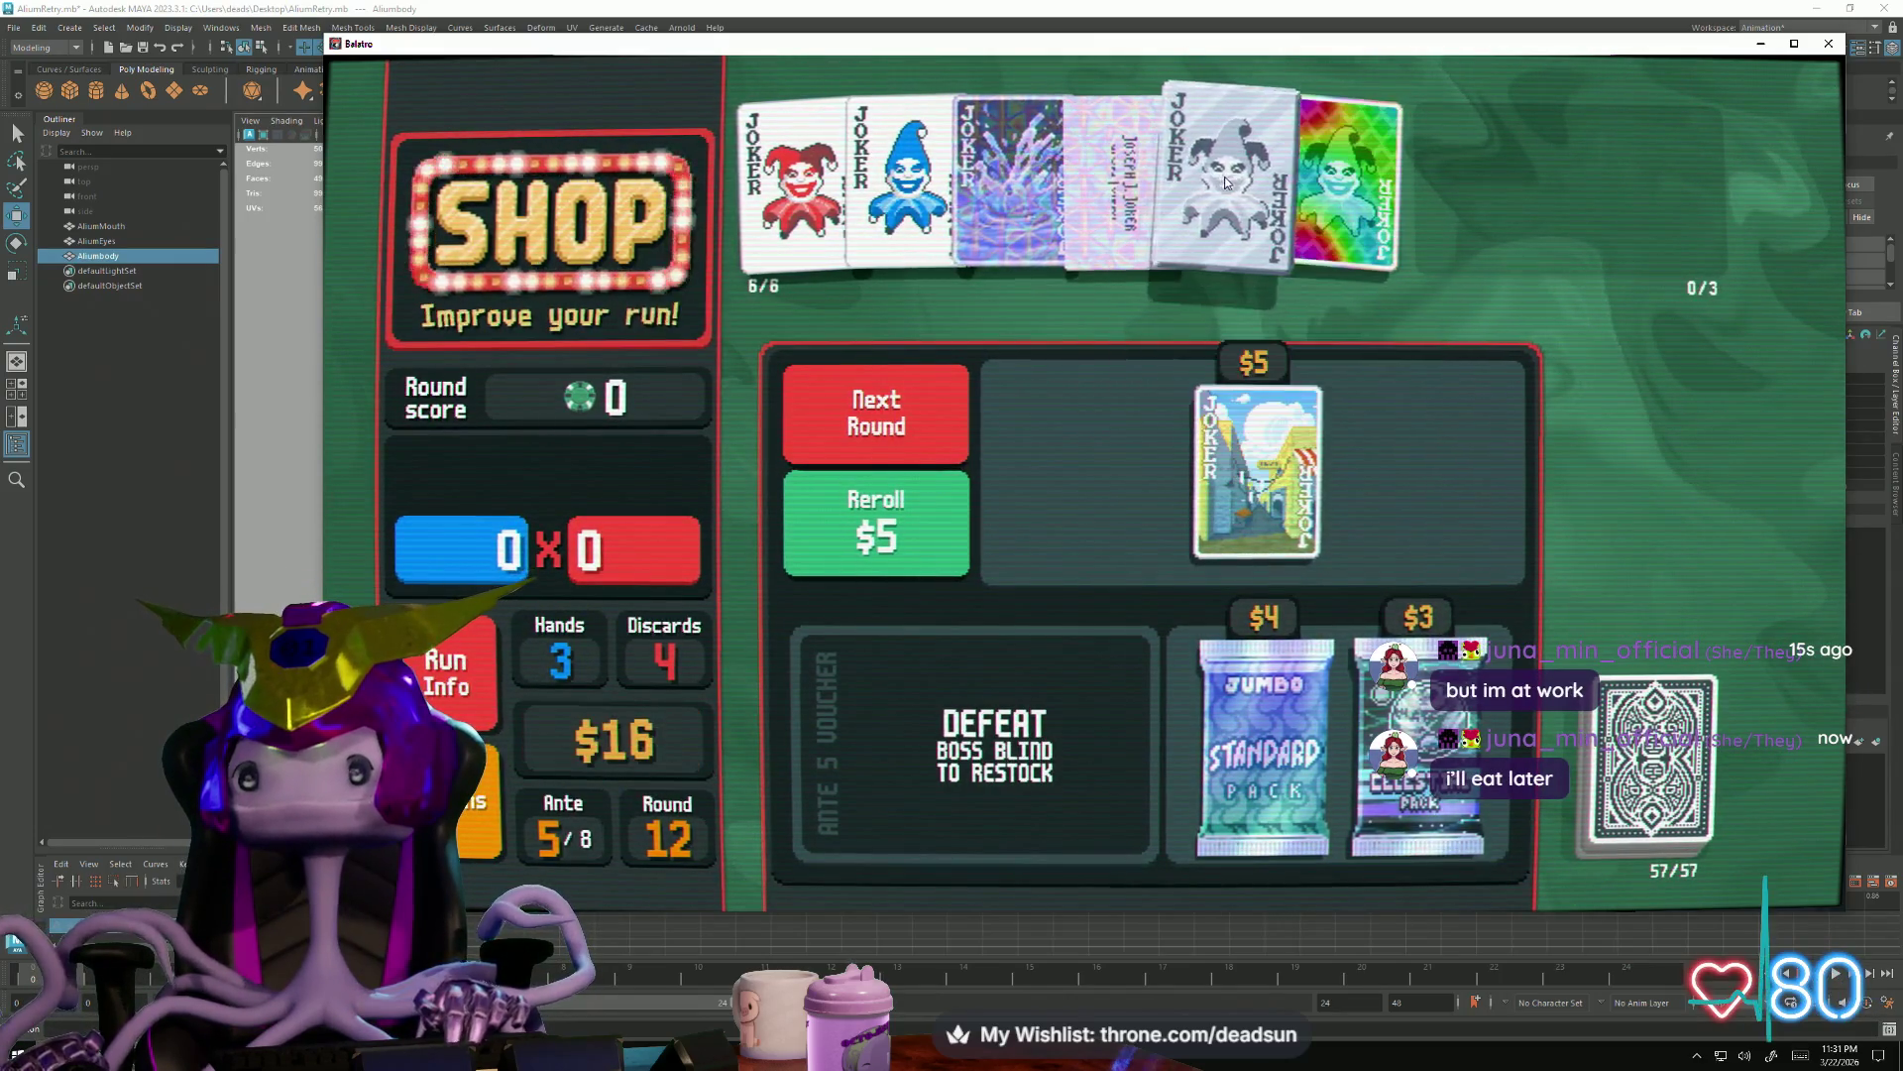
# Buy the Jumbo Standard Pack and take the 9 of Spades into the deck
pyautogui.click(1248, 788)
pyautogui.click(1264, 842)
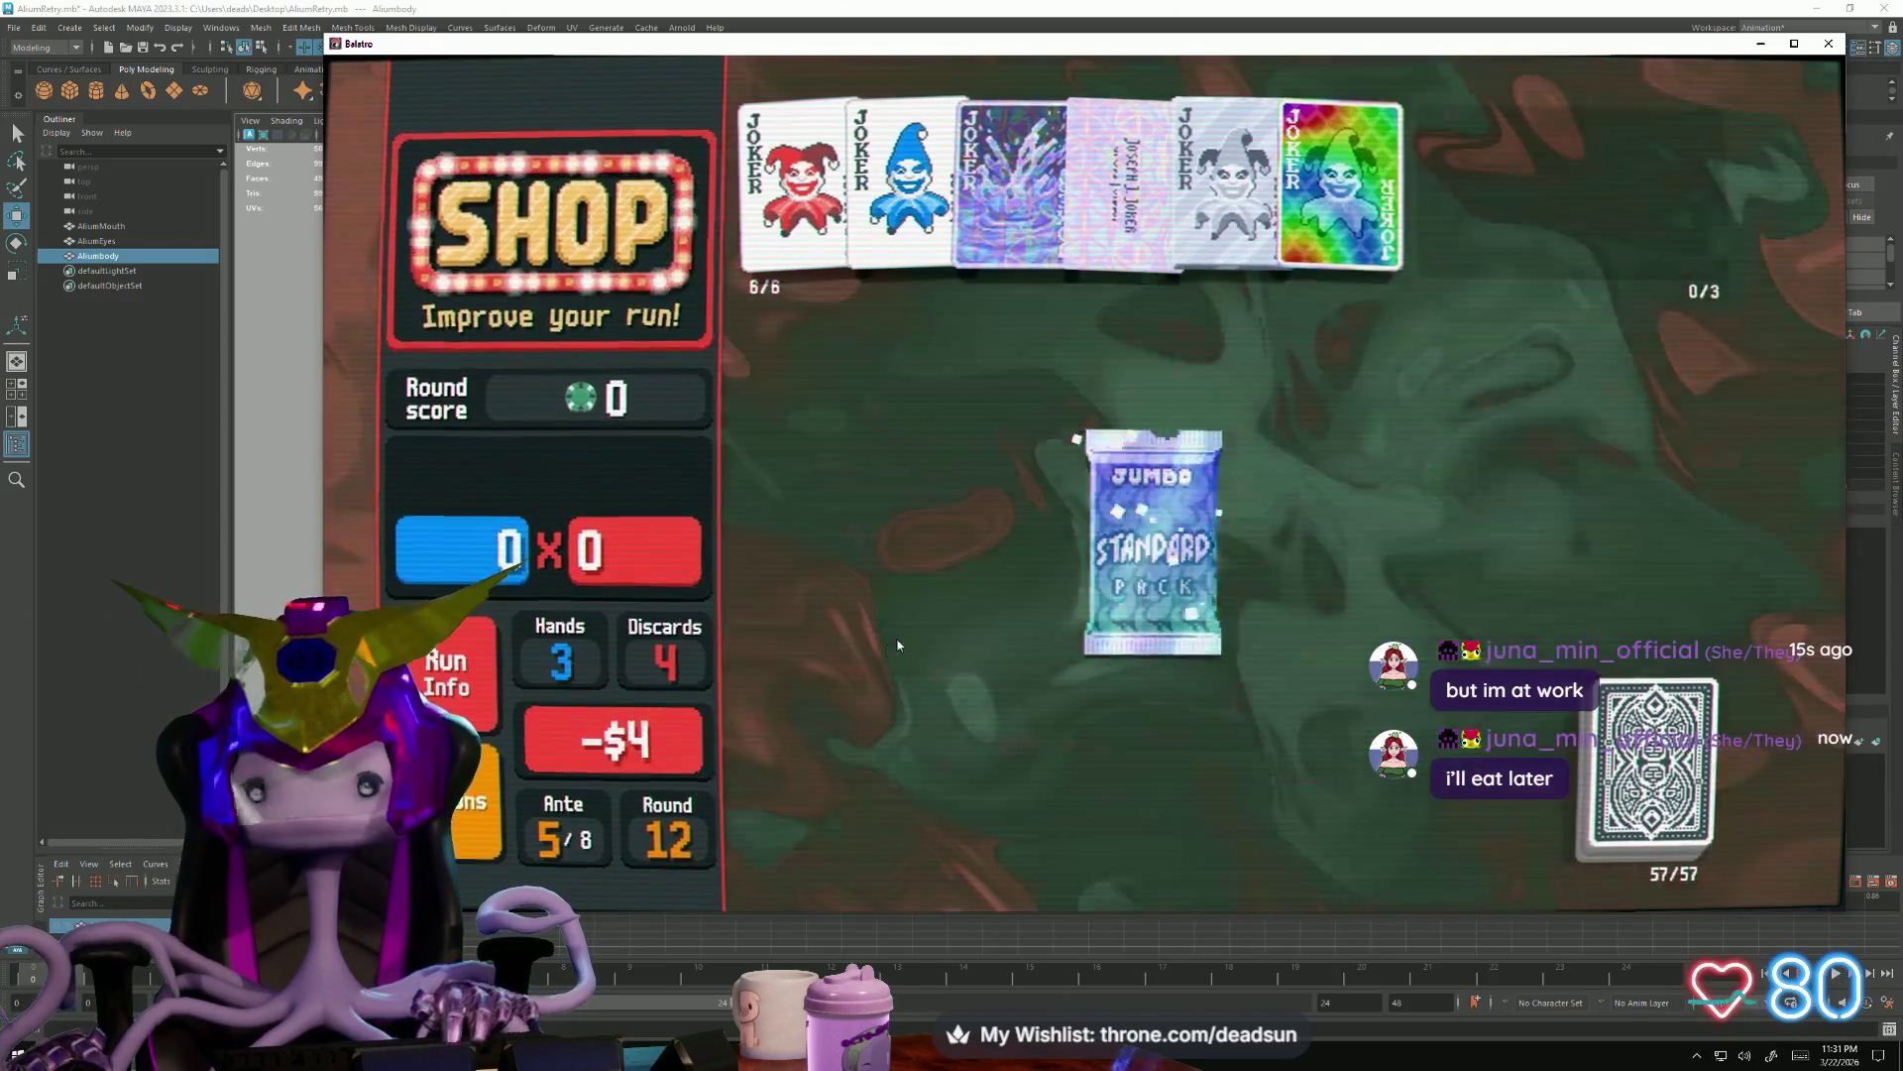
pyautogui.click(1131, 718)
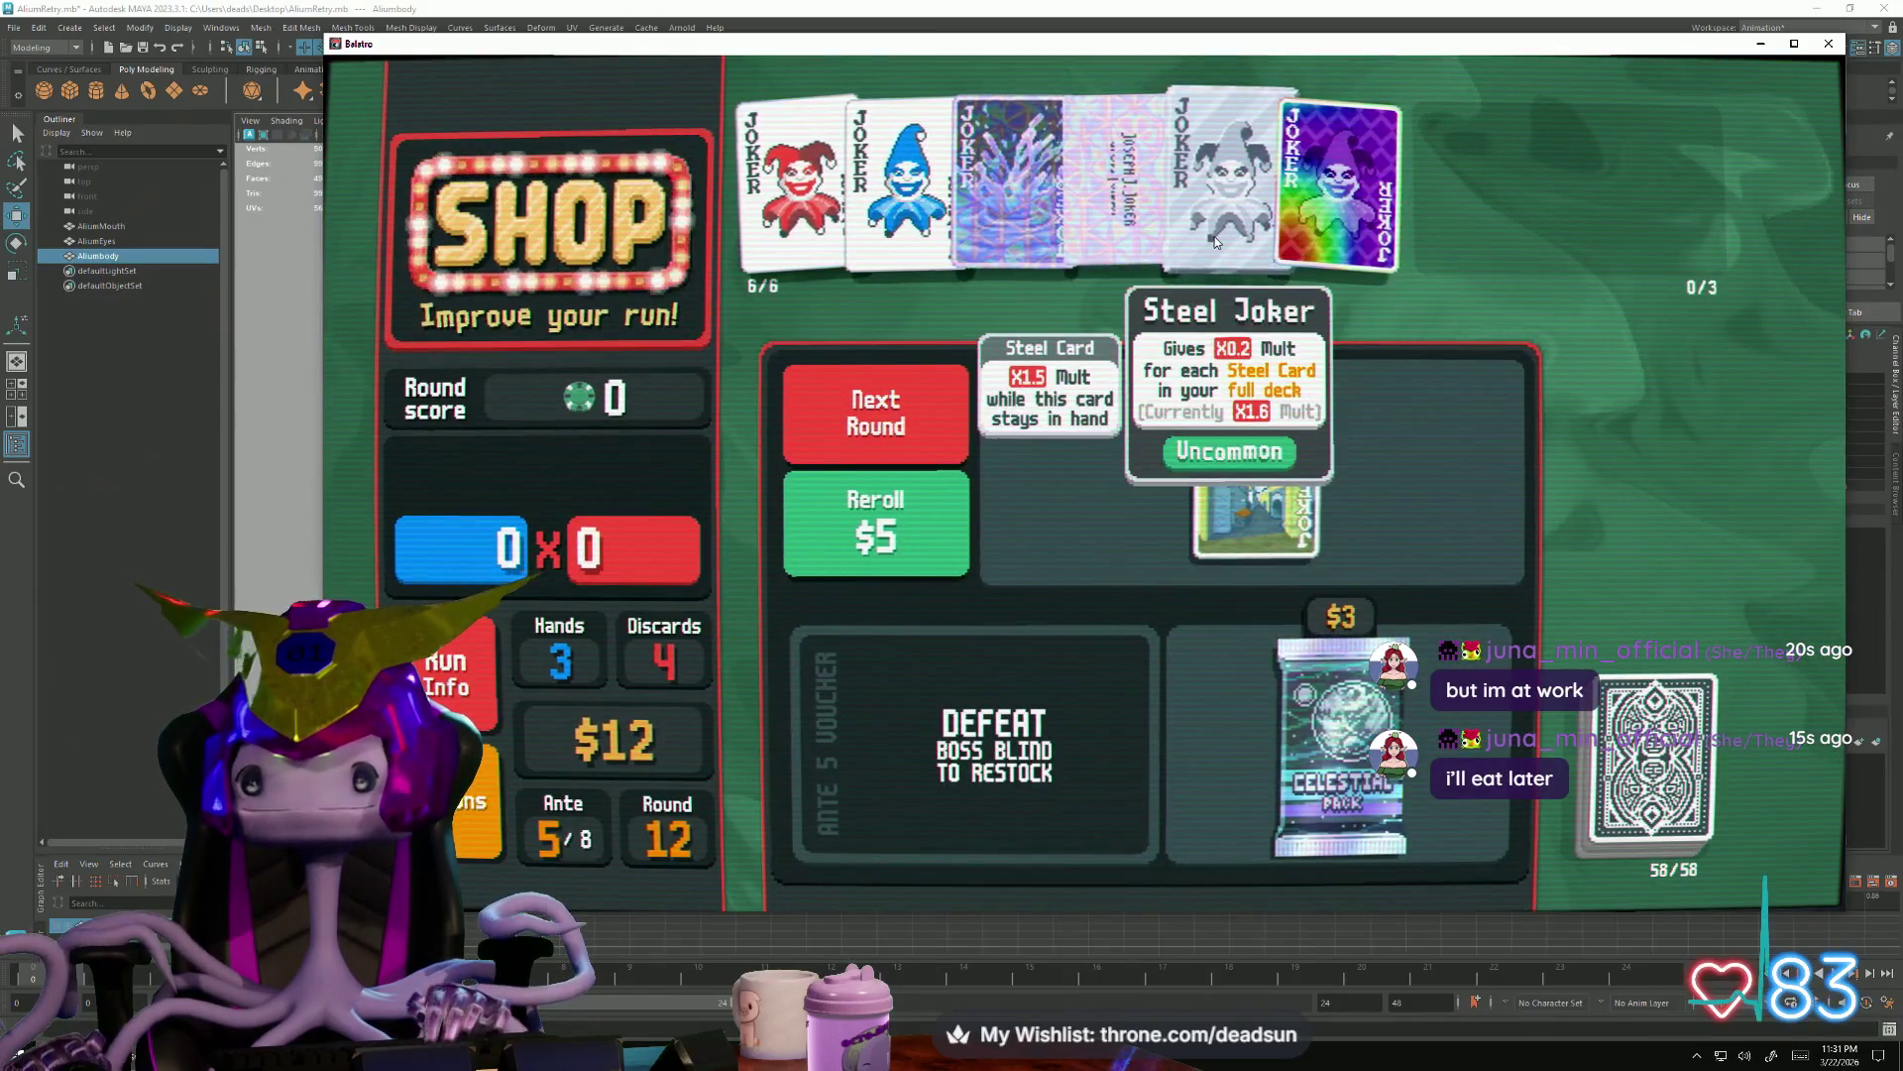
# Buy the Celestial Pack, use Mercury to level up Pair, and start The Head blind
pyautogui.click(1339, 745)
pyautogui.click(1339, 854)
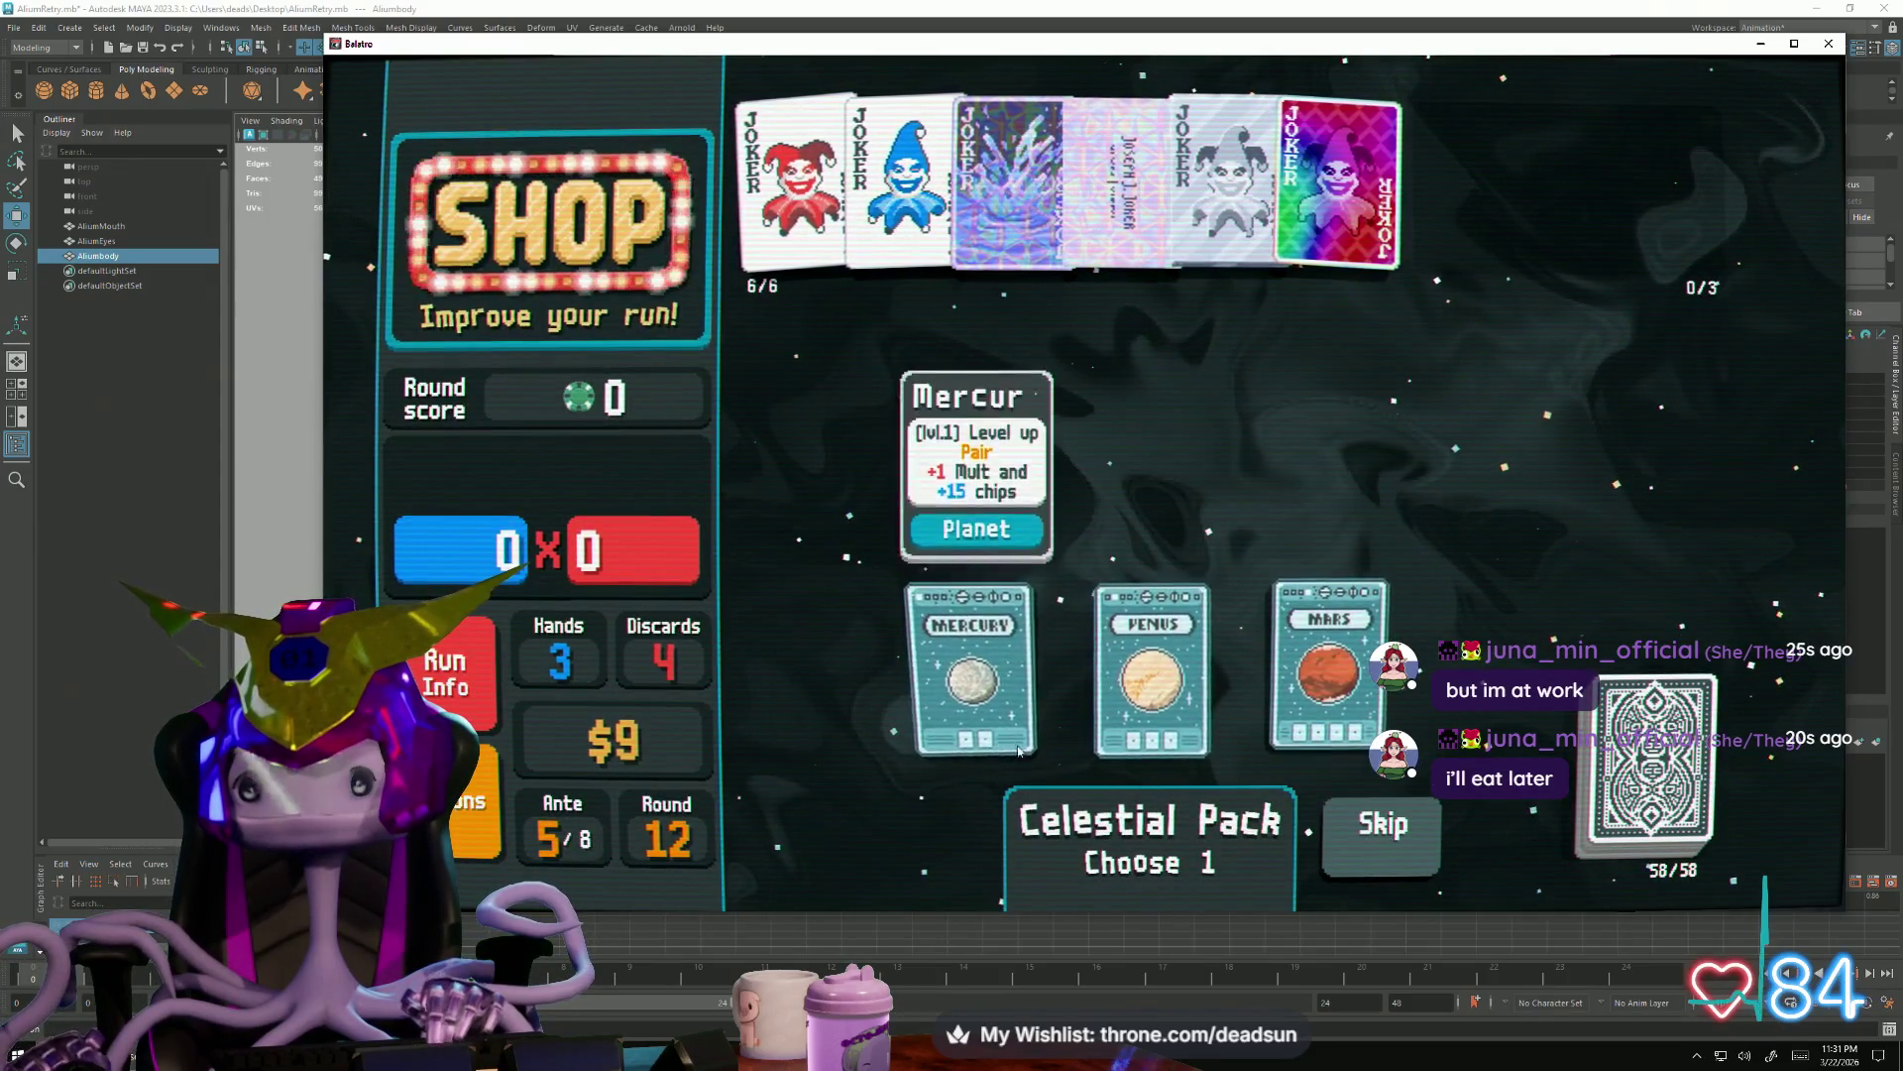
pyautogui.click(975, 654)
pyautogui.click(977, 730)
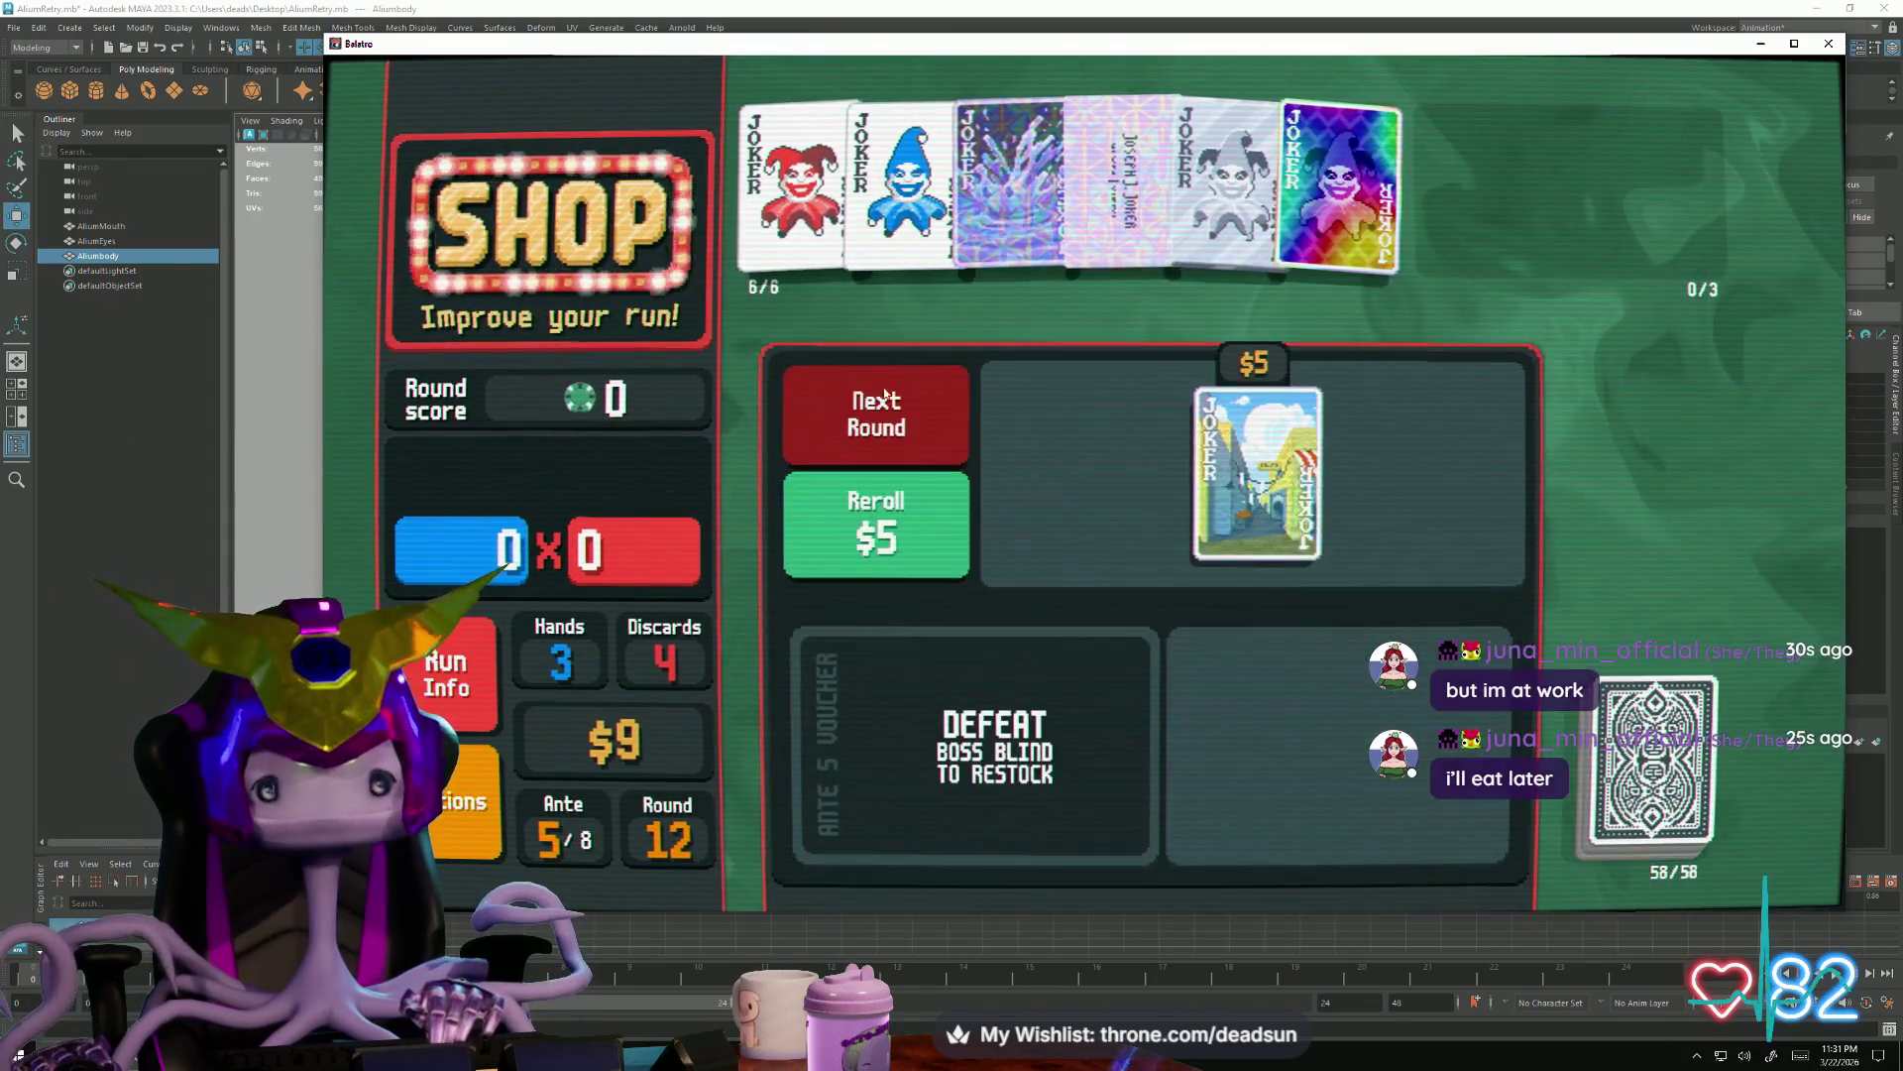
pyautogui.click(879, 405)
pyautogui.click(1467, 354)
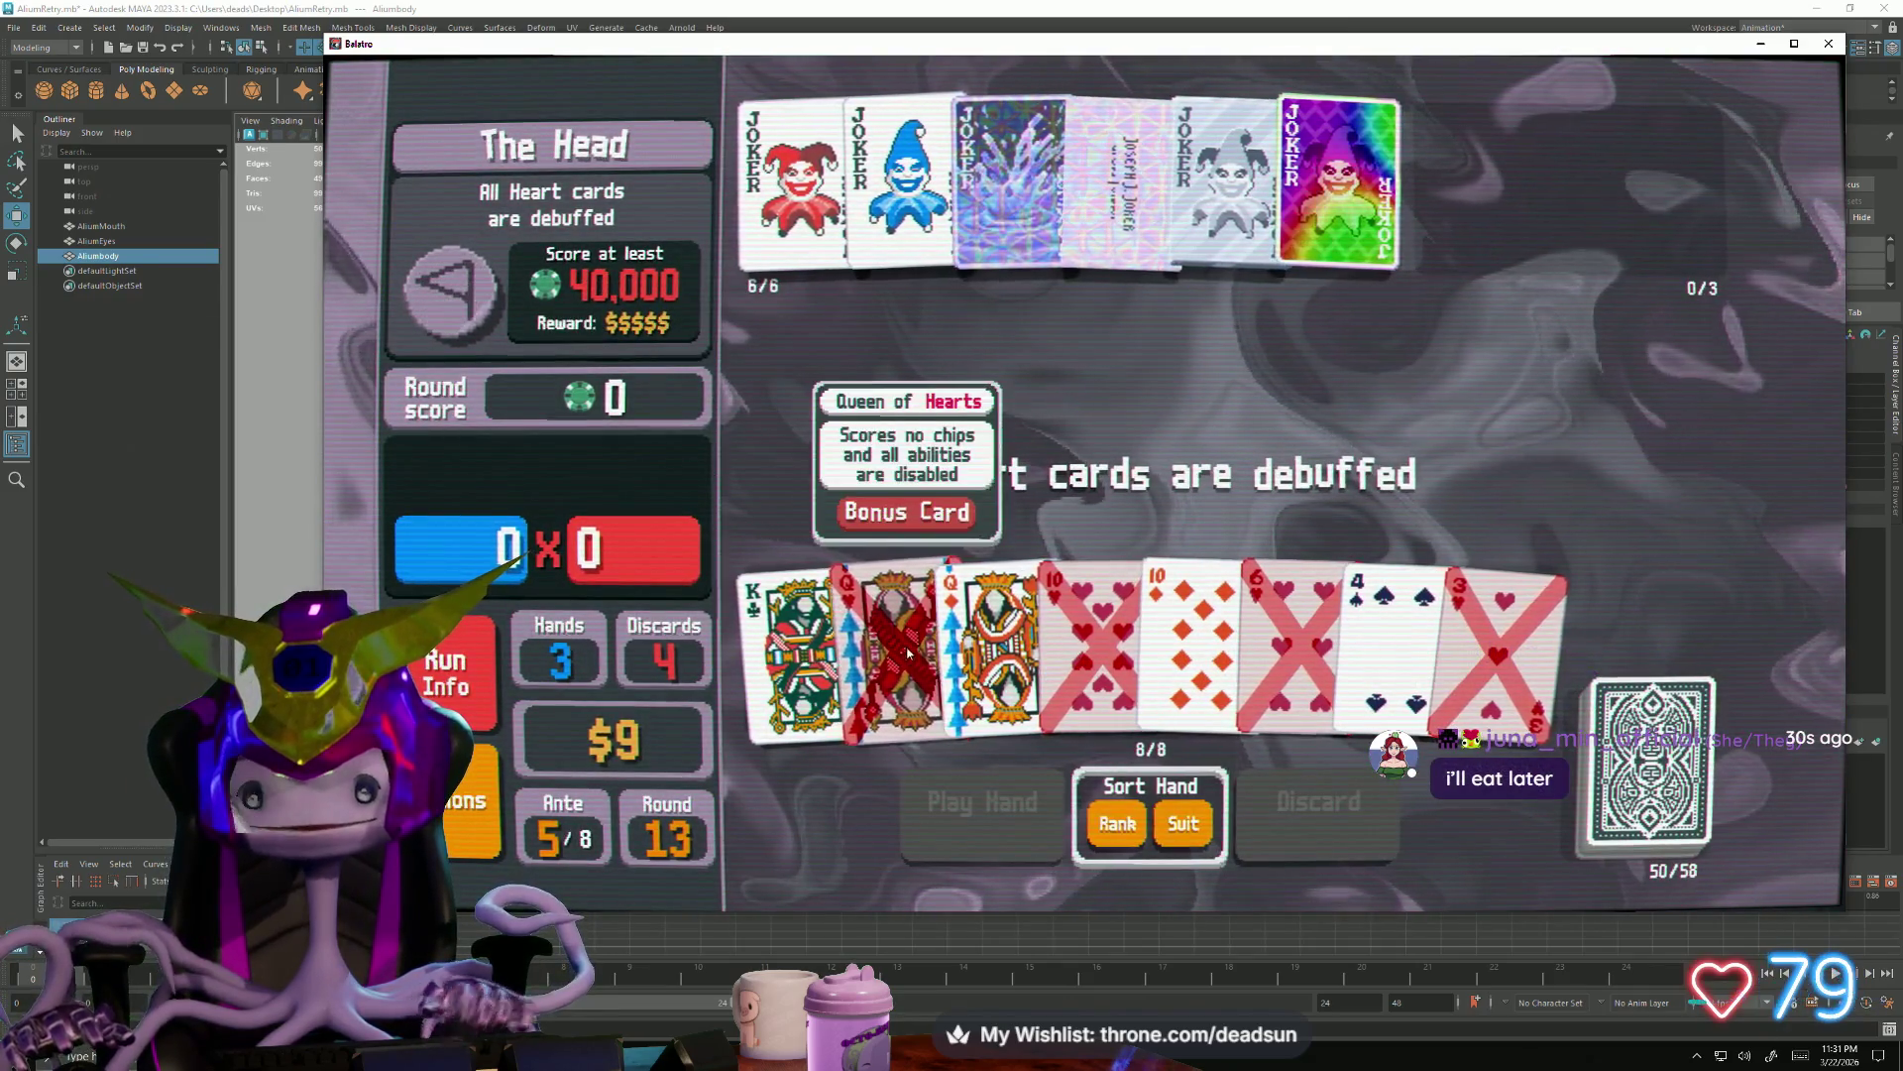
# Discard the debuffed Hearts in two batches: Q, 10, 6, 3 with 4 of Spades, then Q and both 6s
pyautogui.click(893, 641)
pyautogui.click(1093, 640)
pyautogui.click(1280, 610)
pyautogui.click(1405, 625)
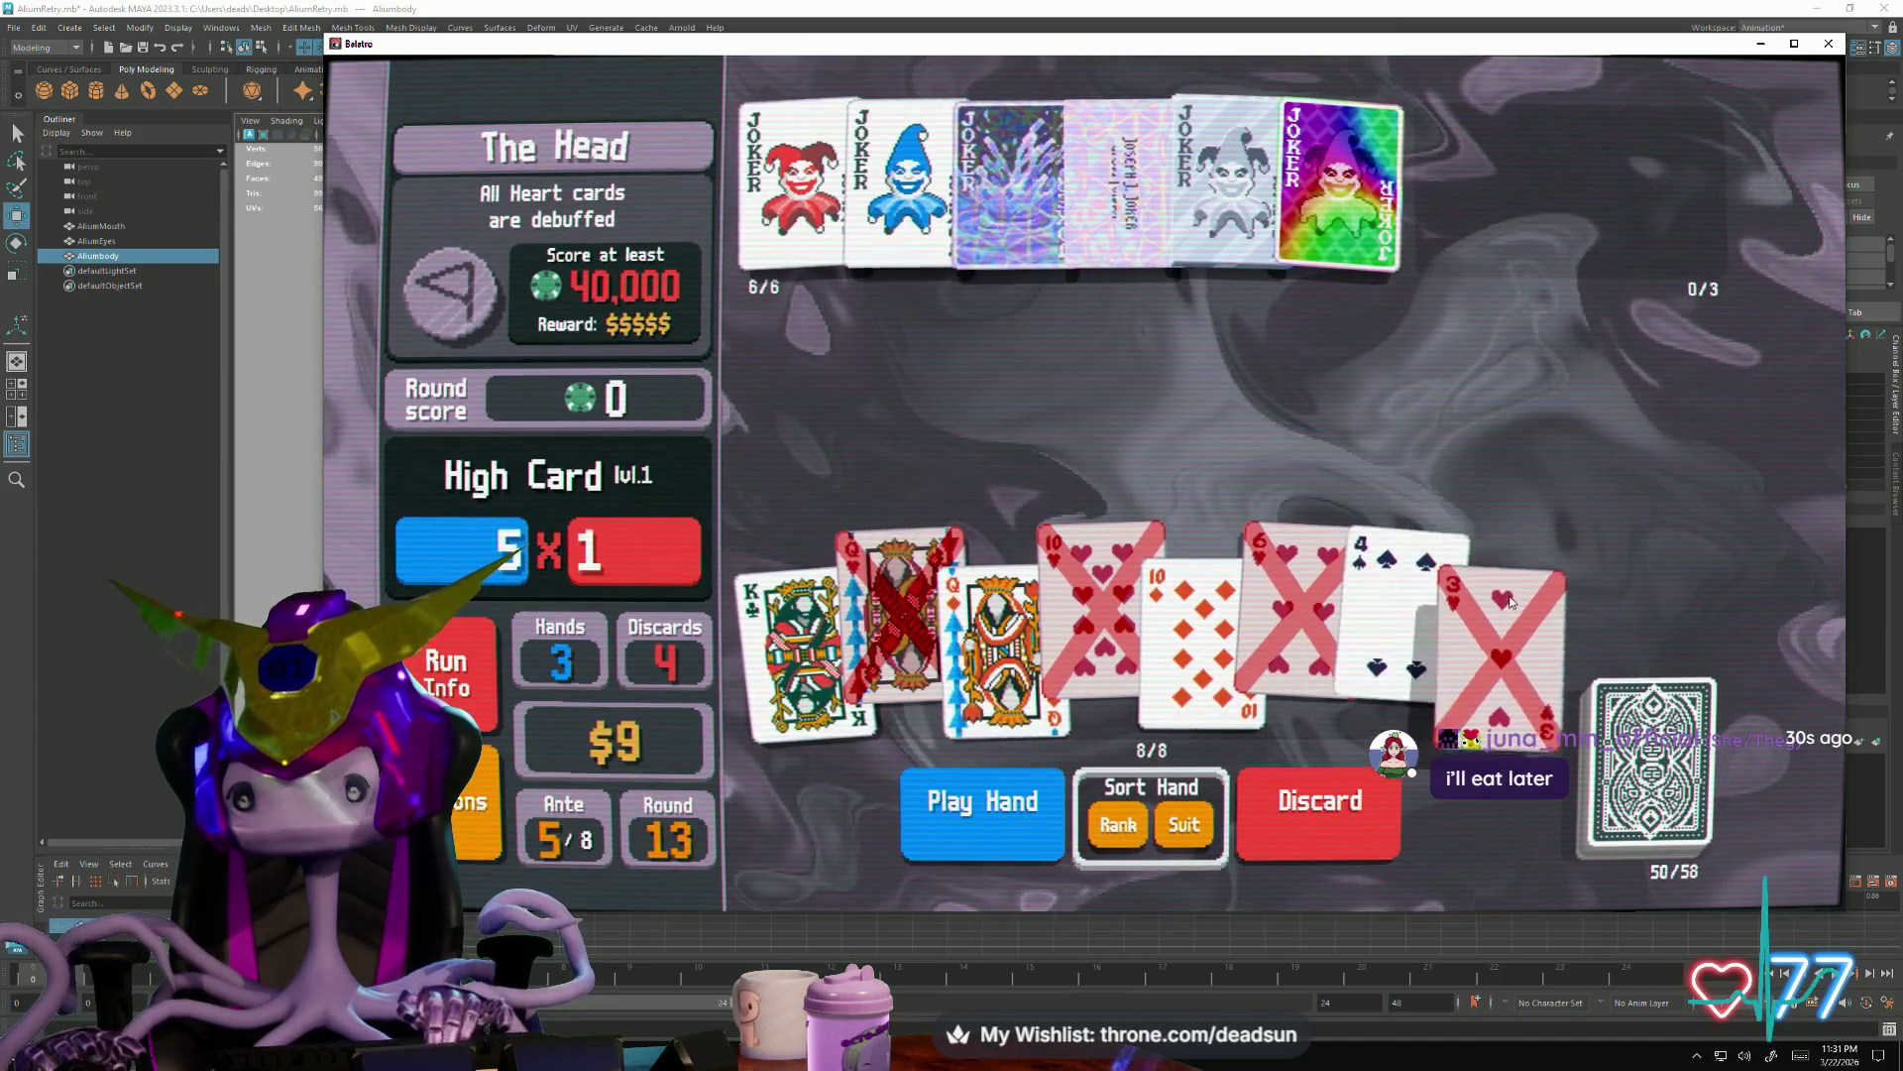
pyautogui.click(1503, 625)
pyautogui.click(1335, 826)
pyautogui.moveTo(898, 617)
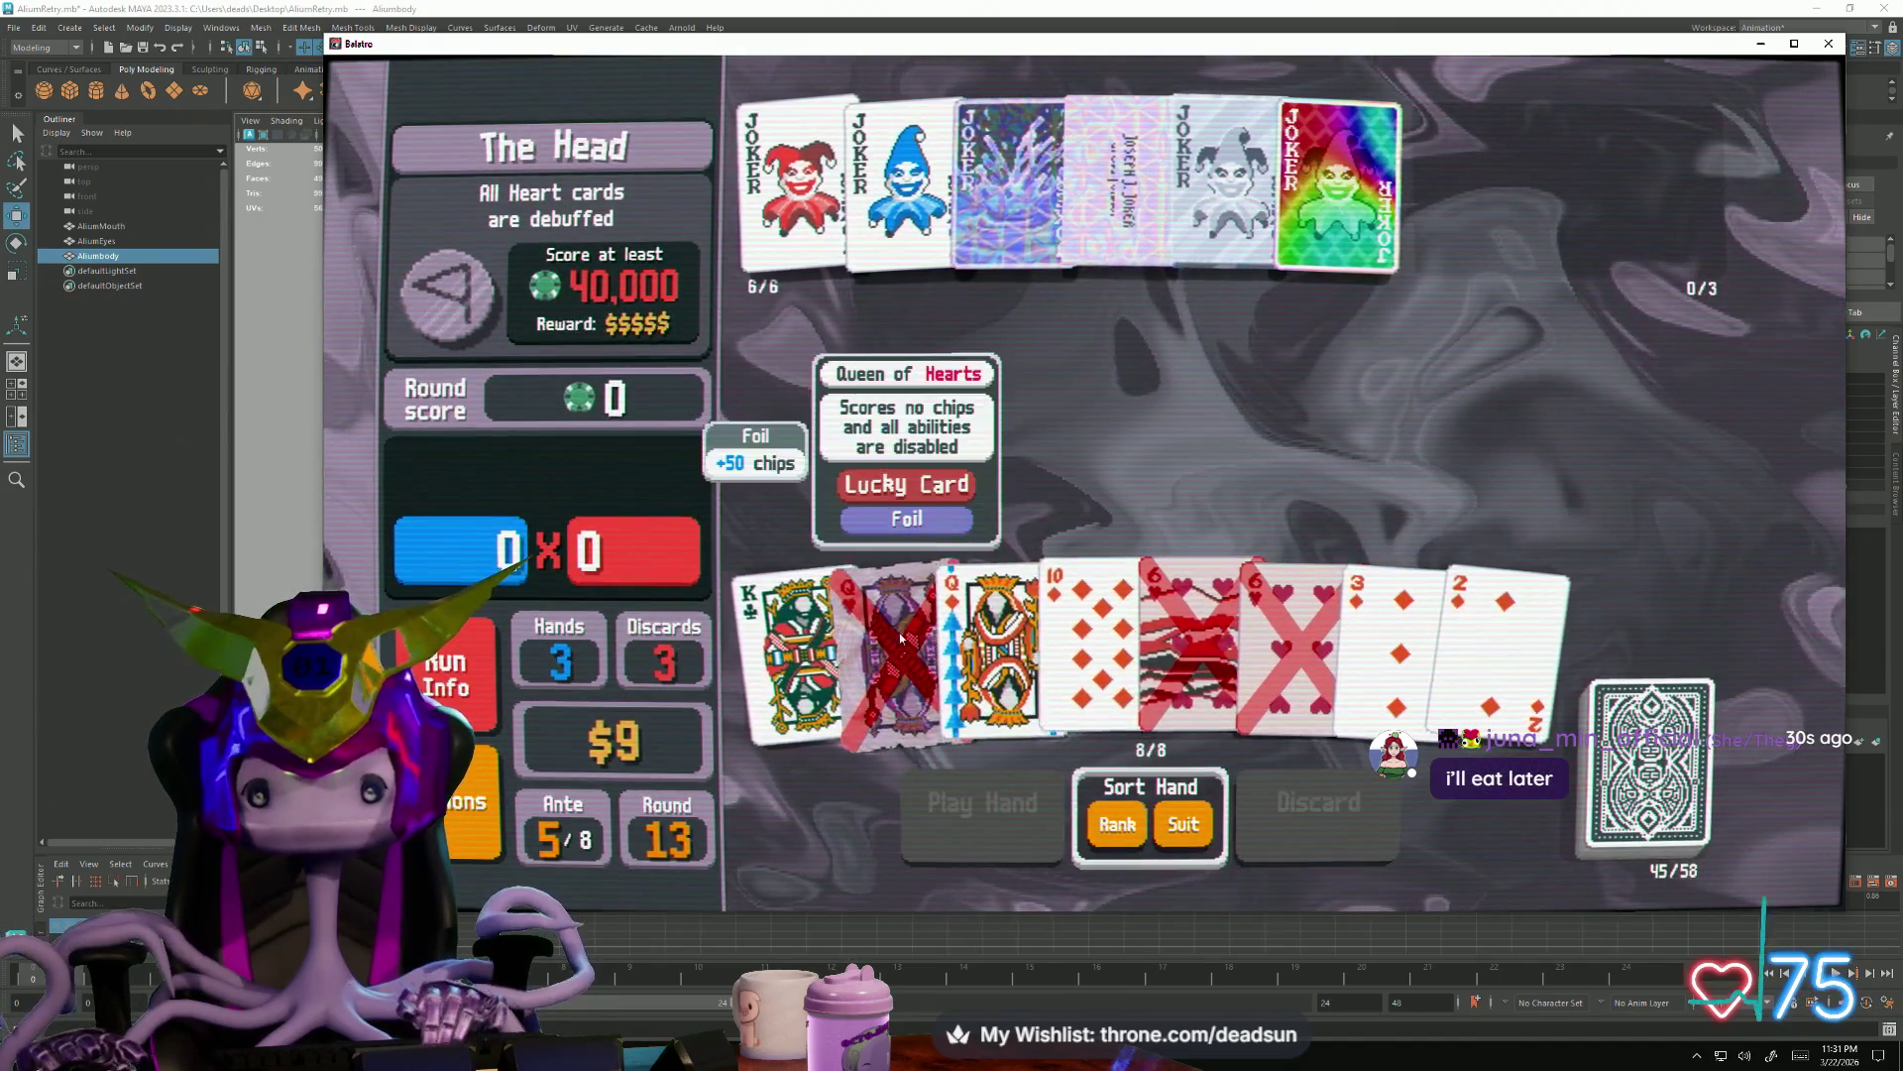
pyautogui.click(892, 654)
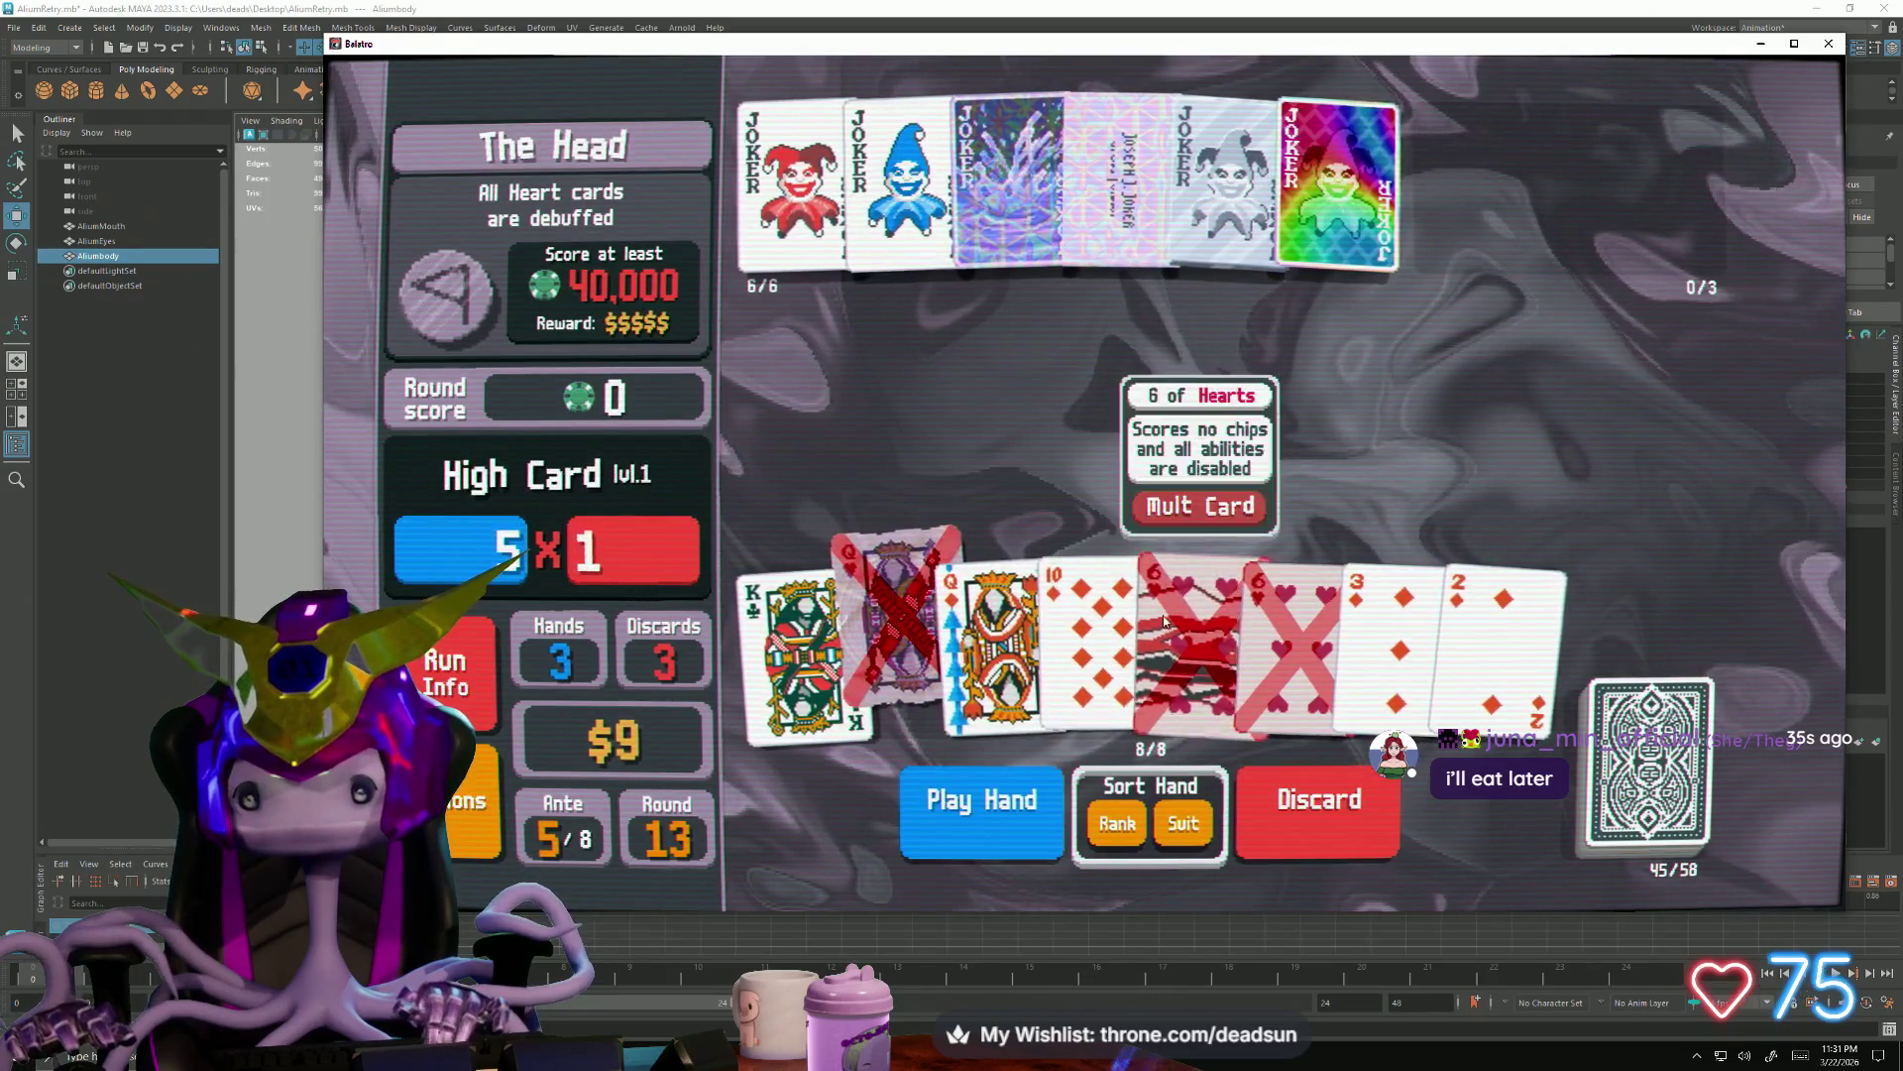
pyautogui.click(1189, 639)
pyautogui.click(1287, 639)
pyautogui.click(1294, 803)
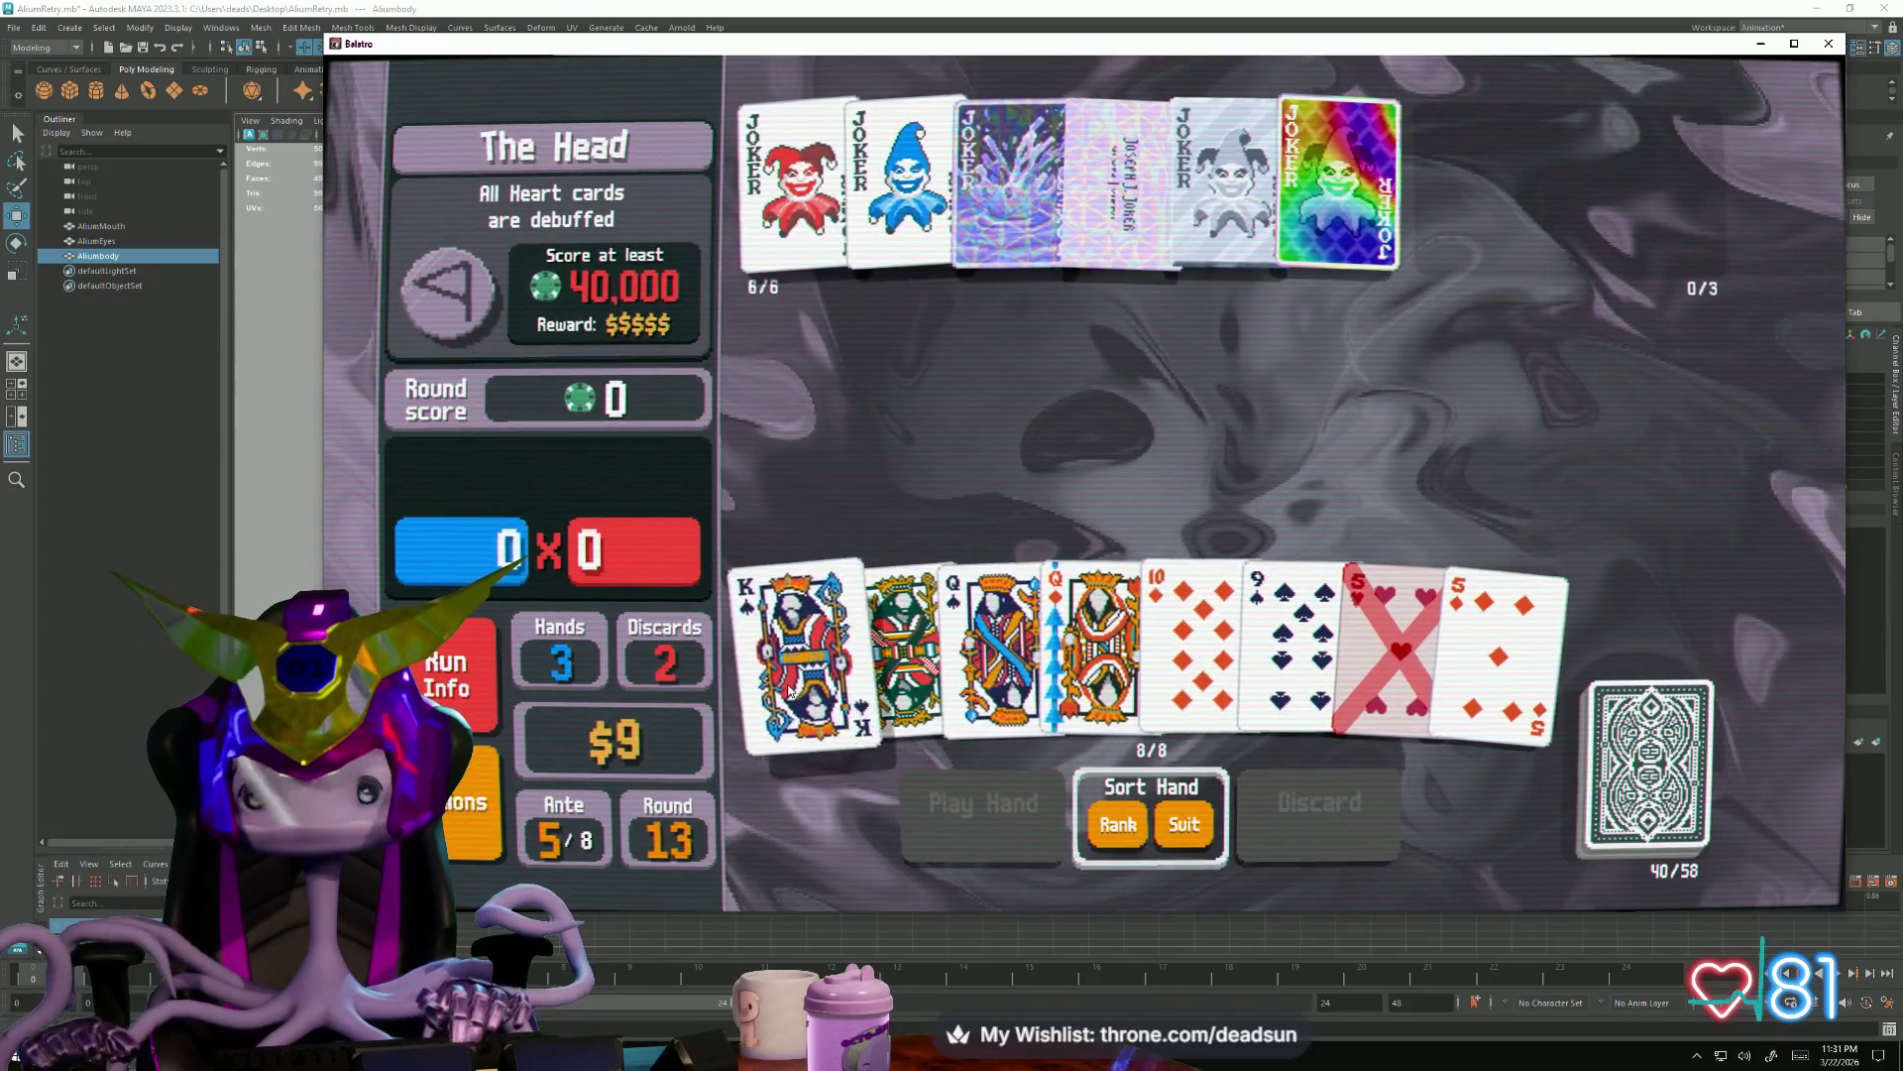
# Discard the King, Queen and 9 of Spades with the 5 of Hearts and 5 of Diamonds
pyautogui.click(789, 639)
pyautogui.click(1286, 639)
pyautogui.click(1390, 639)
pyautogui.click(1488, 641)
pyautogui.click(996, 640)
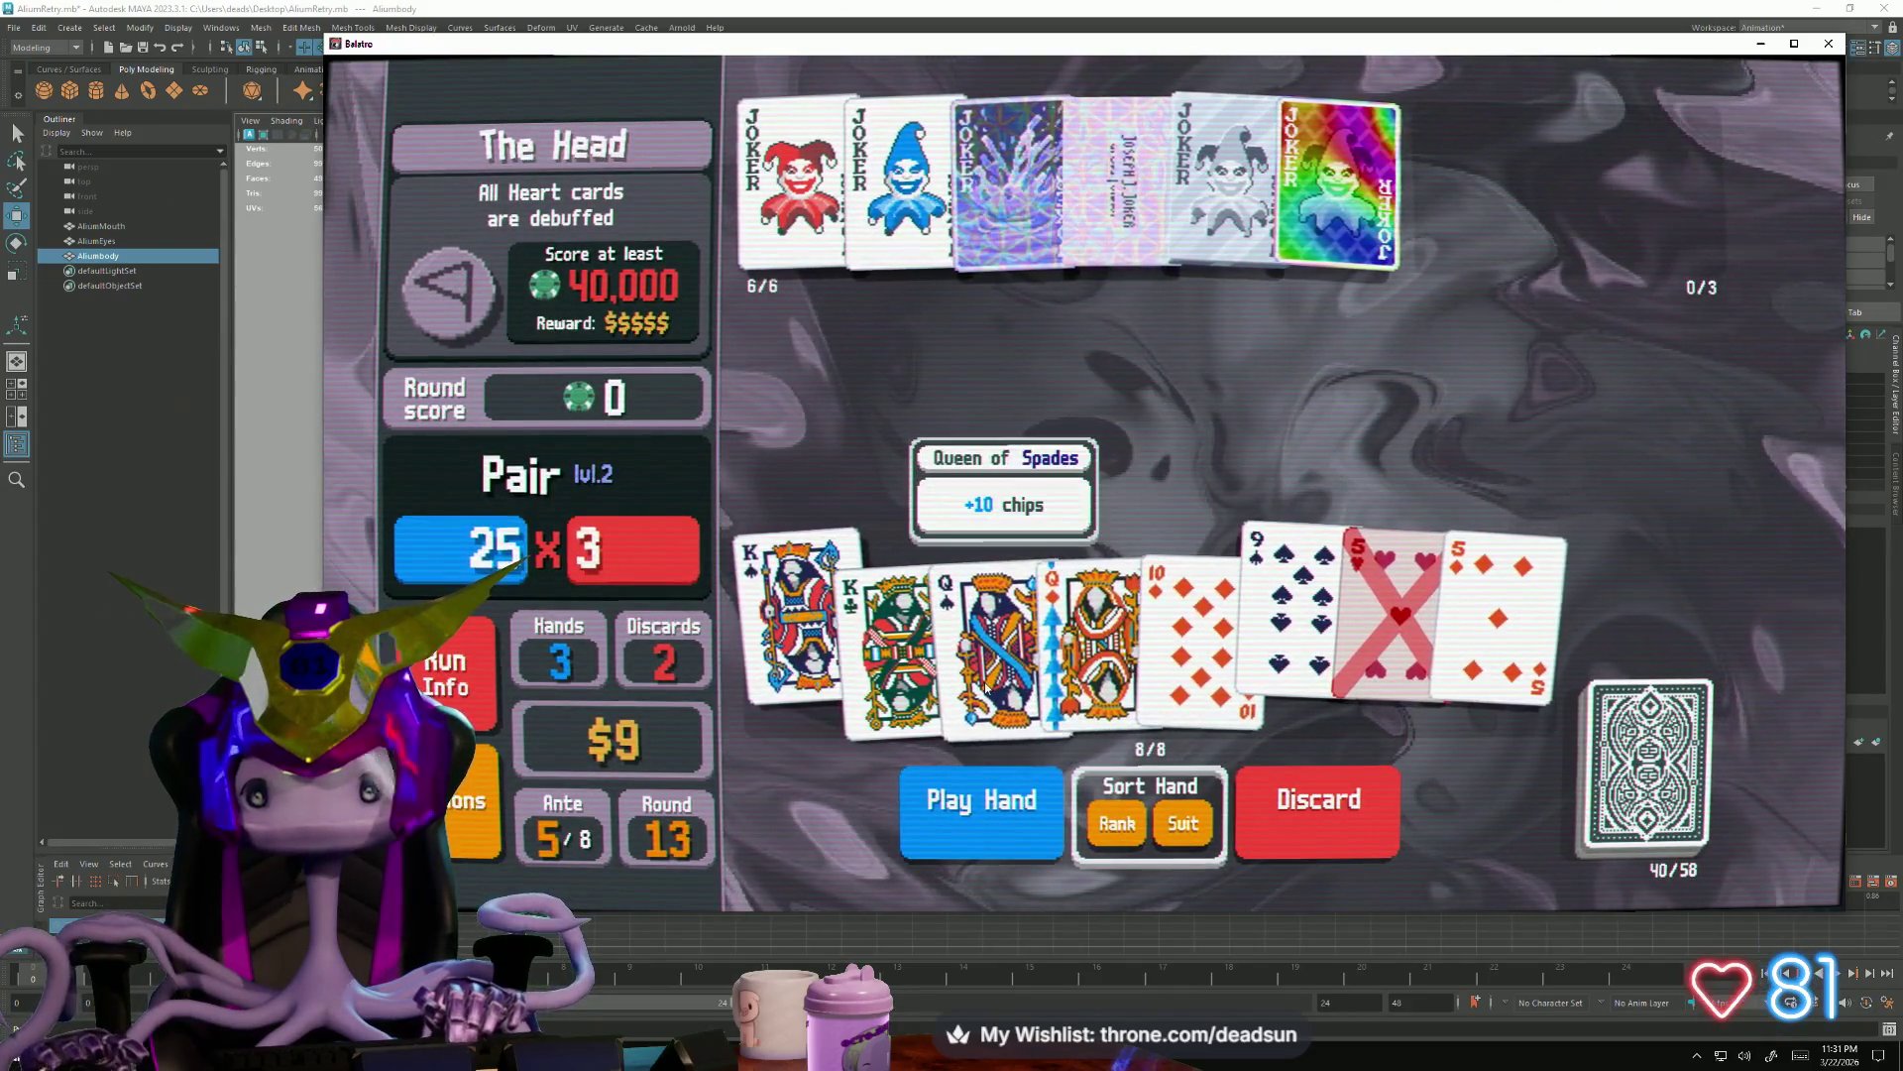
pyautogui.click(1318, 801)
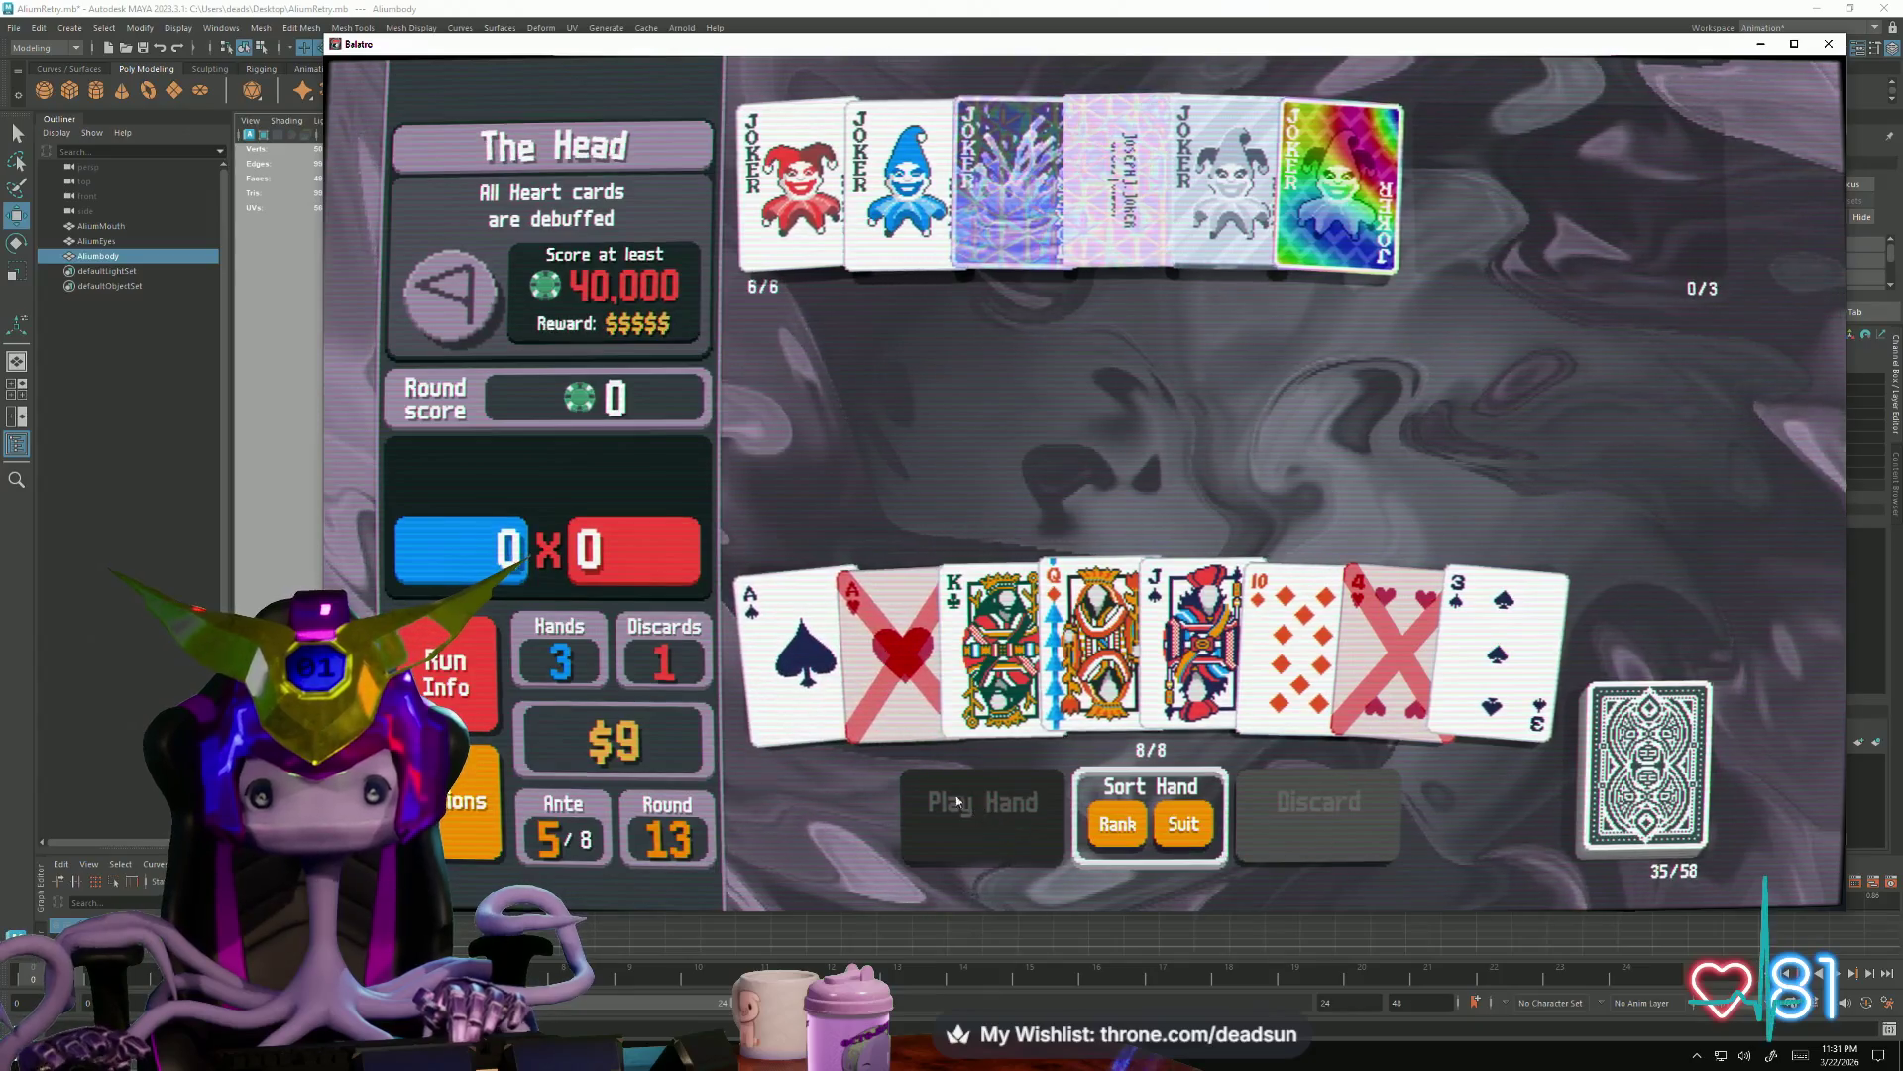
# Play the Ace-high straight of Ace, King, Queen, Jack and 10
pyautogui.click(798, 610)
pyautogui.click(1107, 640)
pyautogui.click(1211, 640)
pyautogui.click(1301, 640)
pyautogui.click(978, 809)
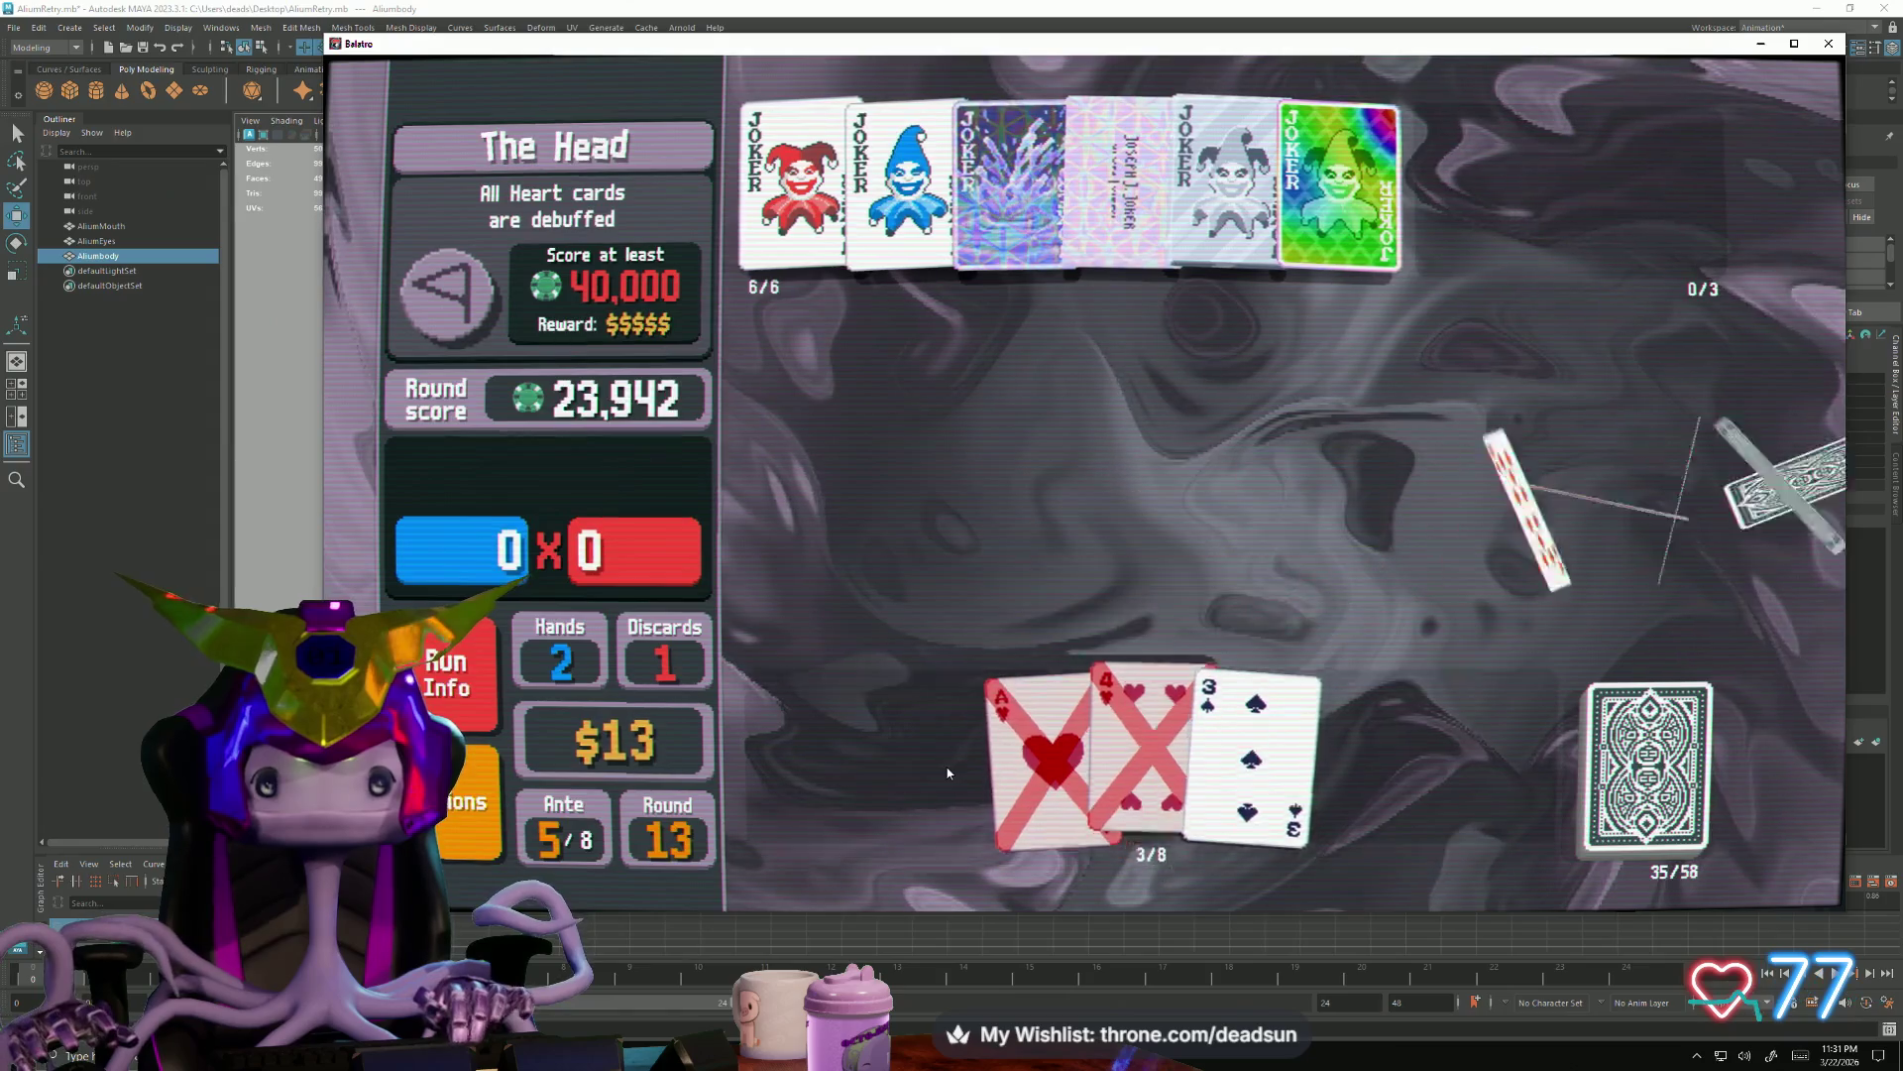
# Discard the 6 and Ace of Hearts, then play the final five cards to finish at 41,615
pyautogui.click(1289, 602)
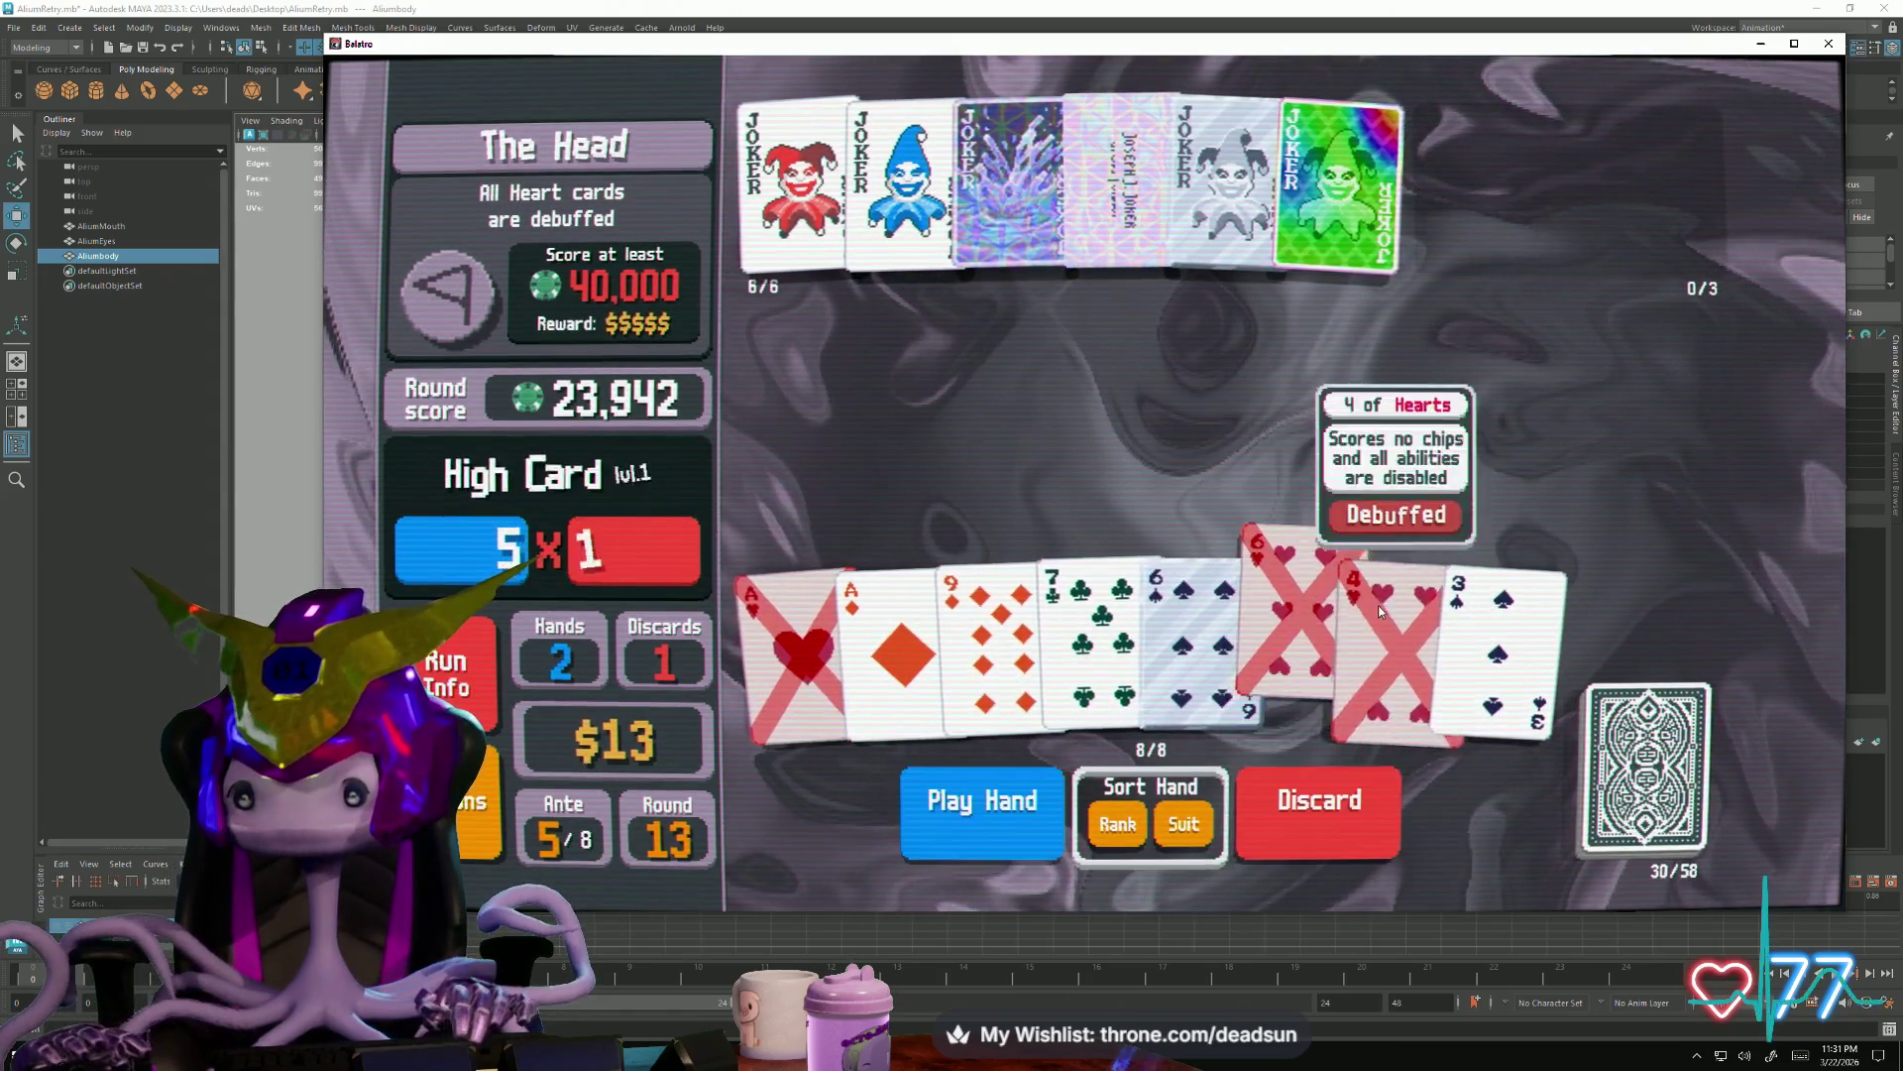
pyautogui.click(798, 712)
pyautogui.click(1318, 803)
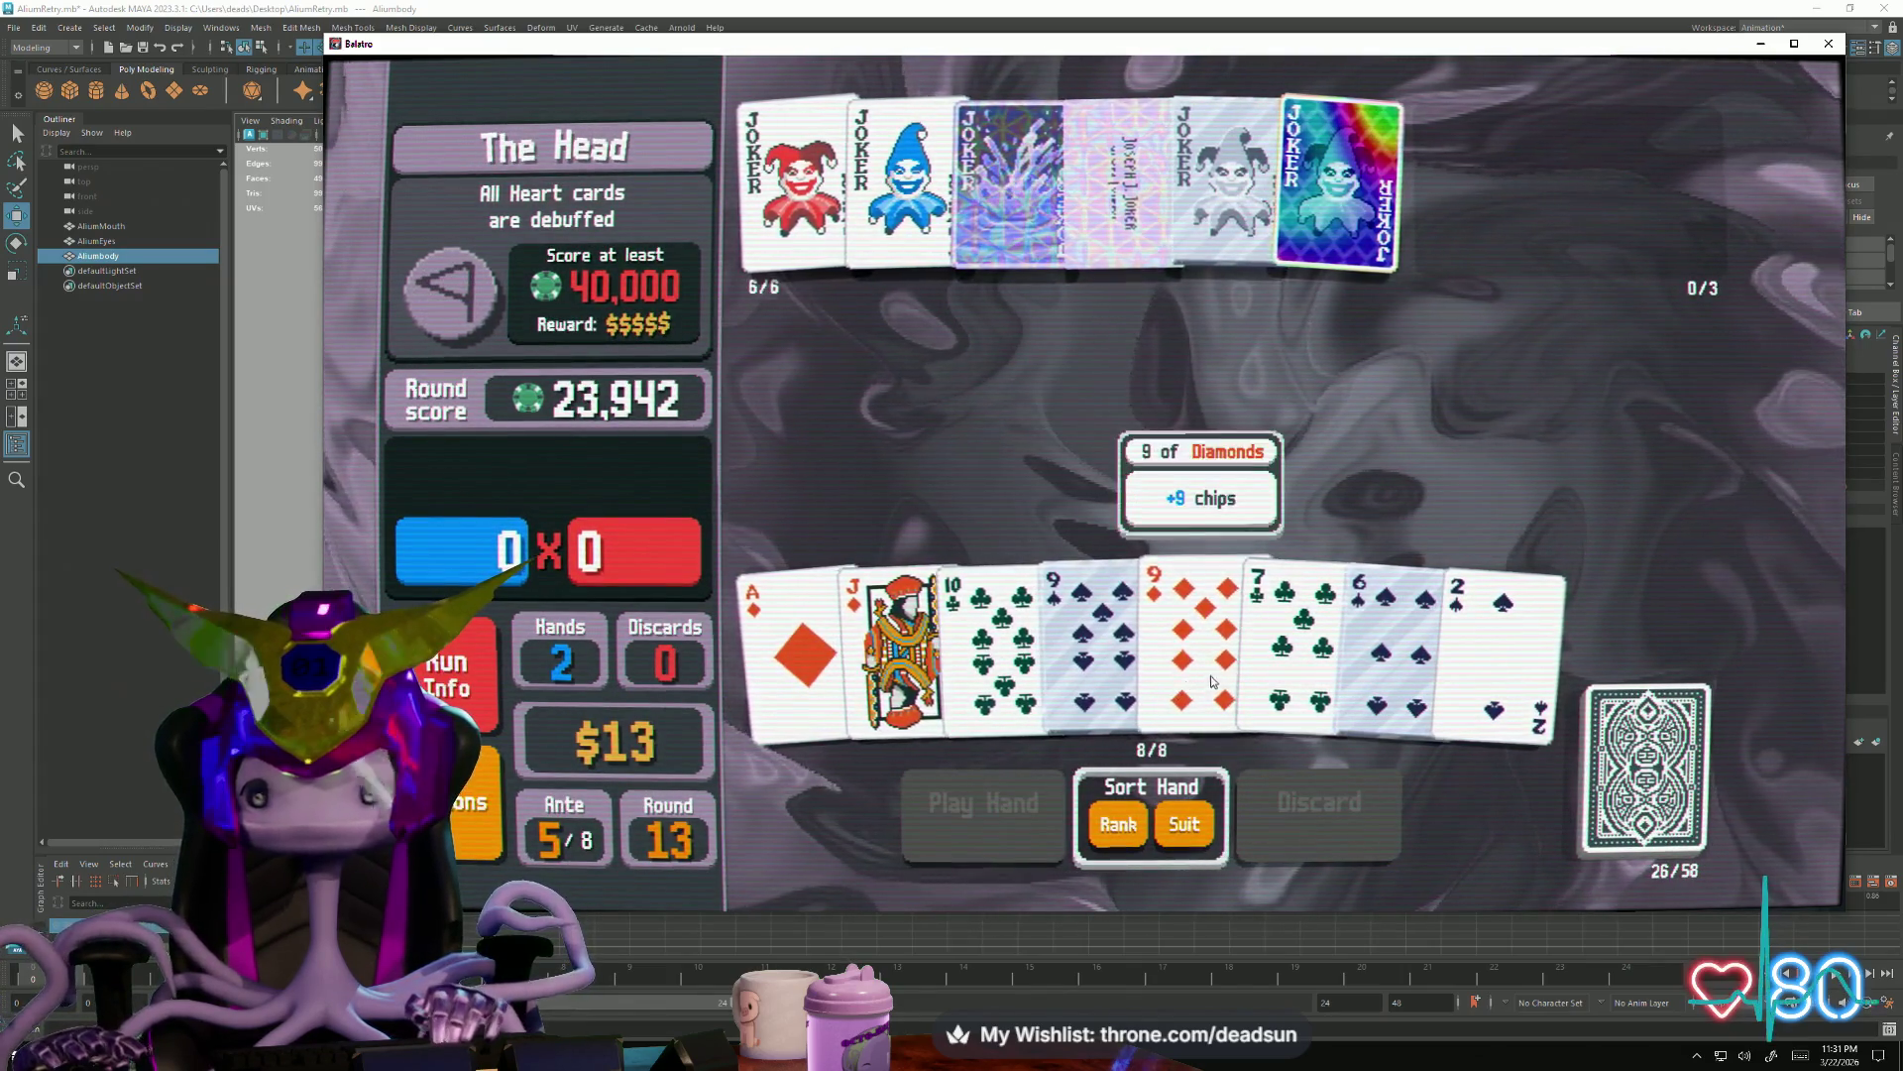
pyautogui.click(1475, 646)
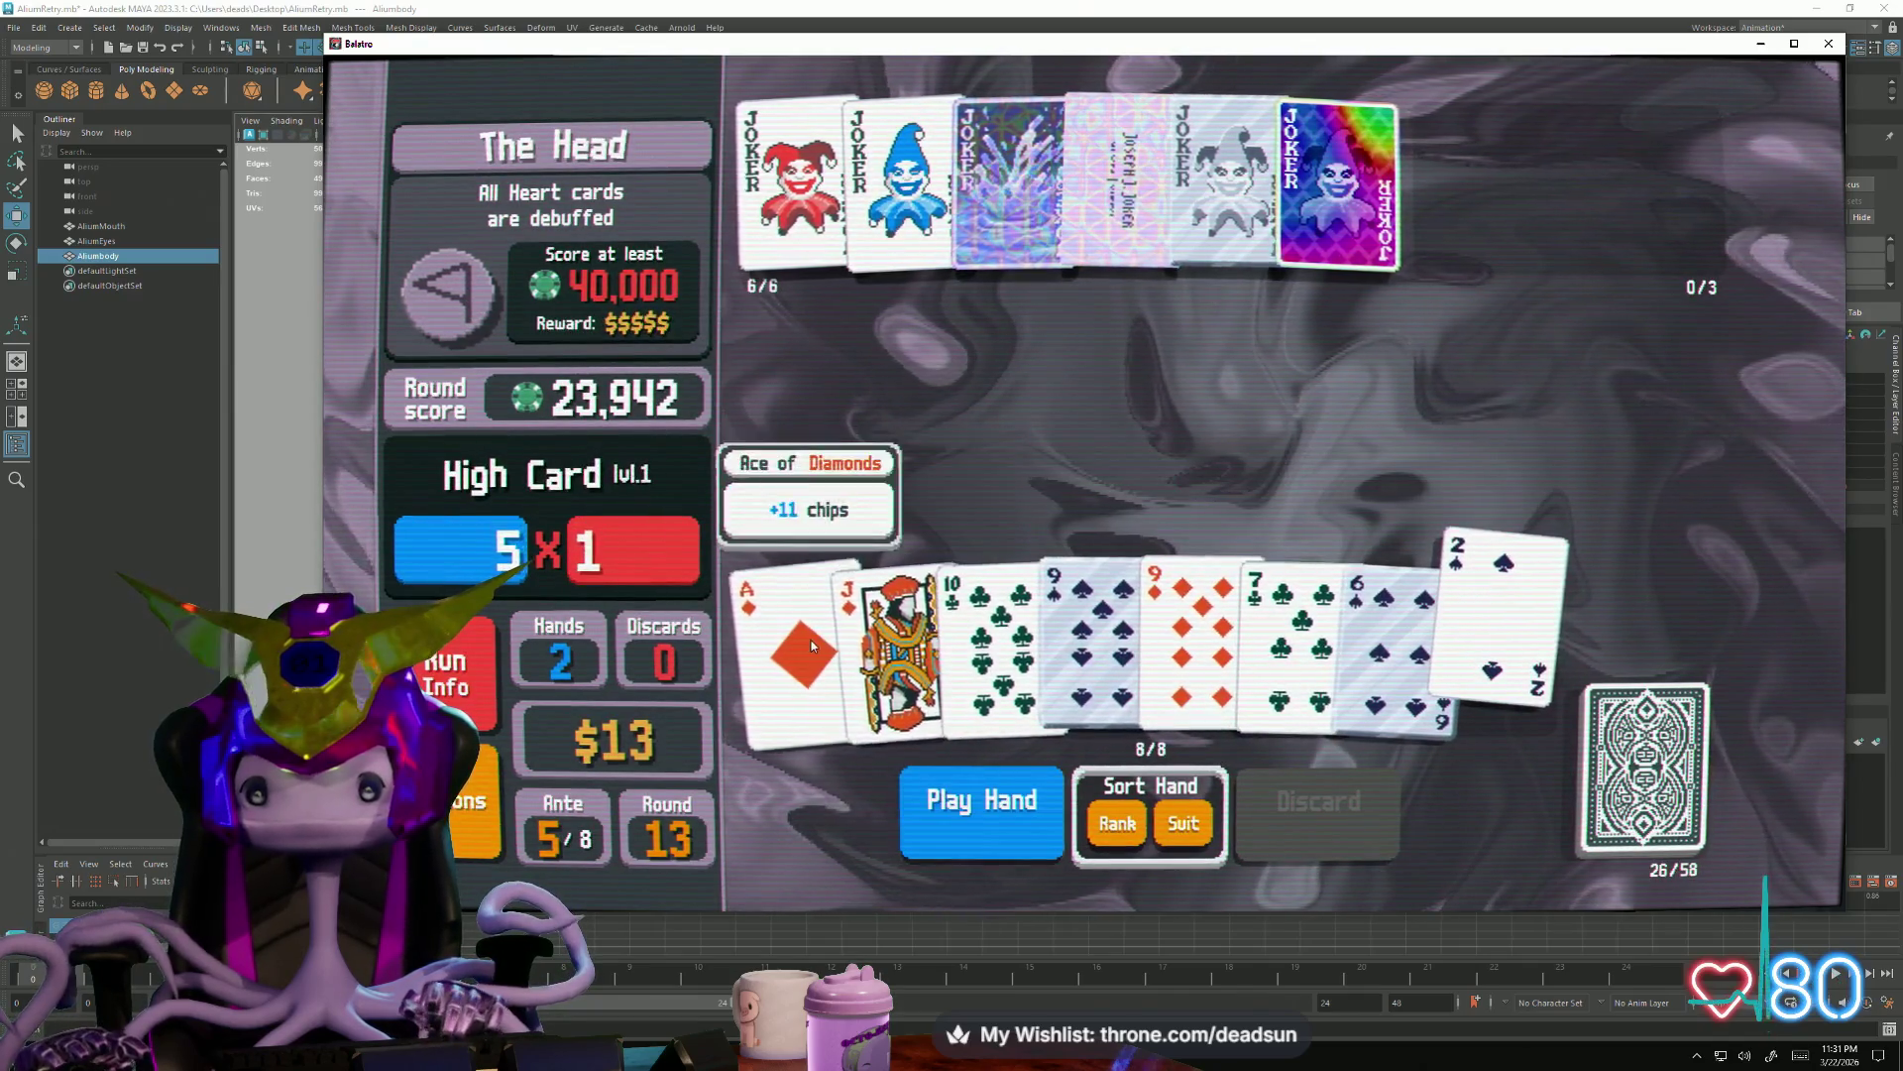
pyautogui.click(805, 648)
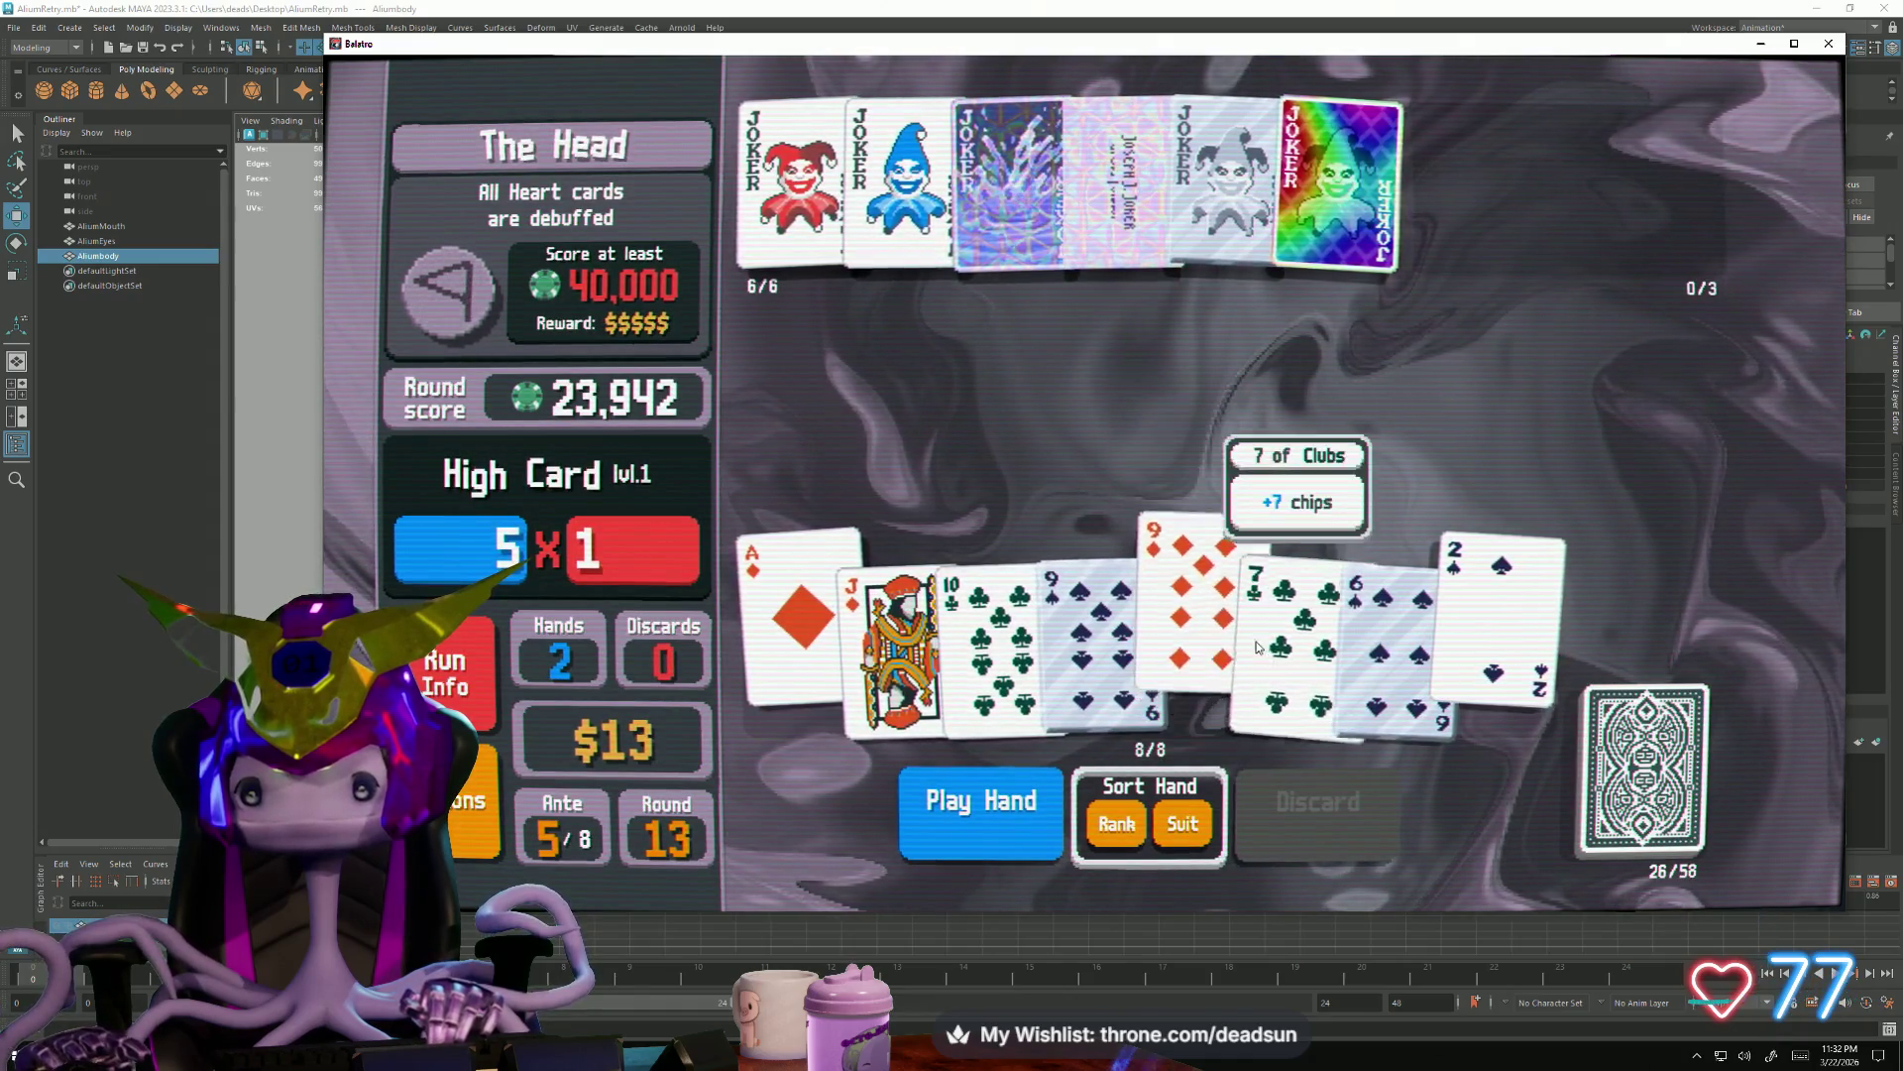
pyautogui.click(1197, 625)
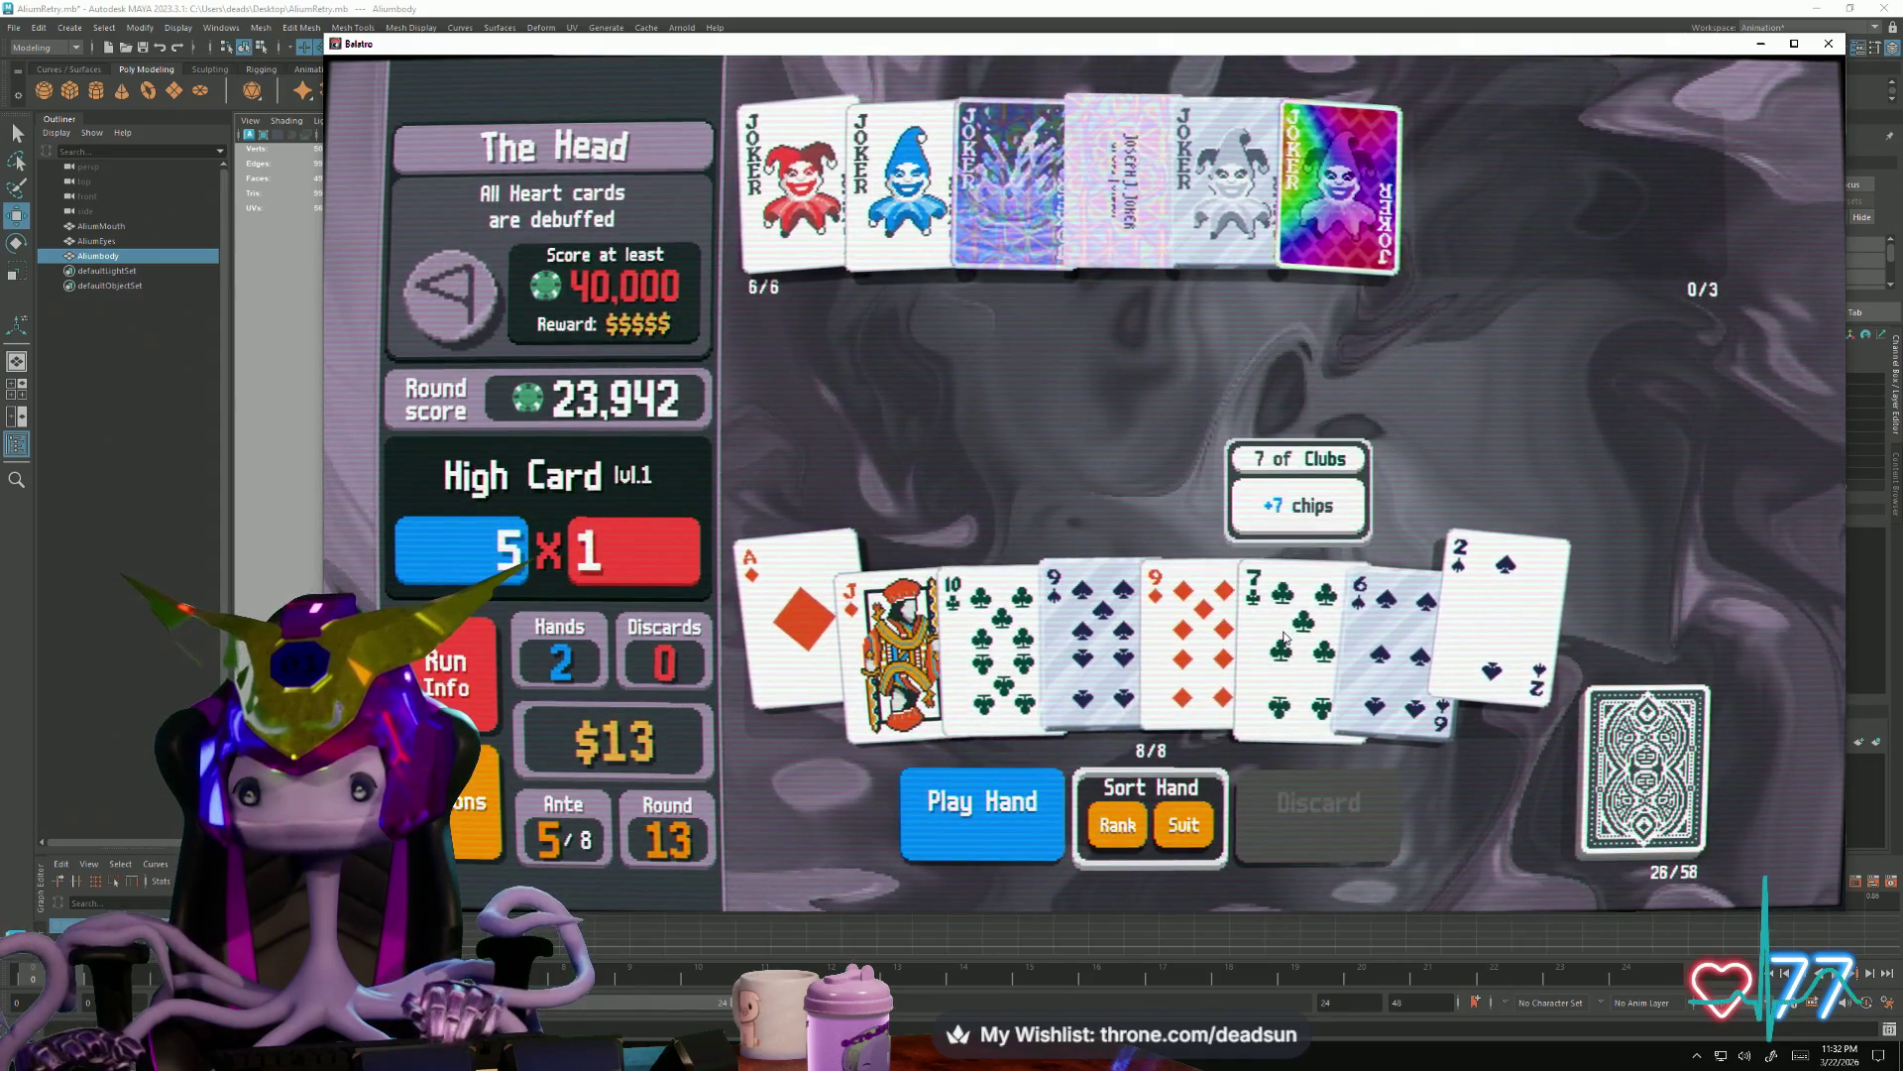
pyautogui.click(1220, 633)
pyautogui.click(997, 640)
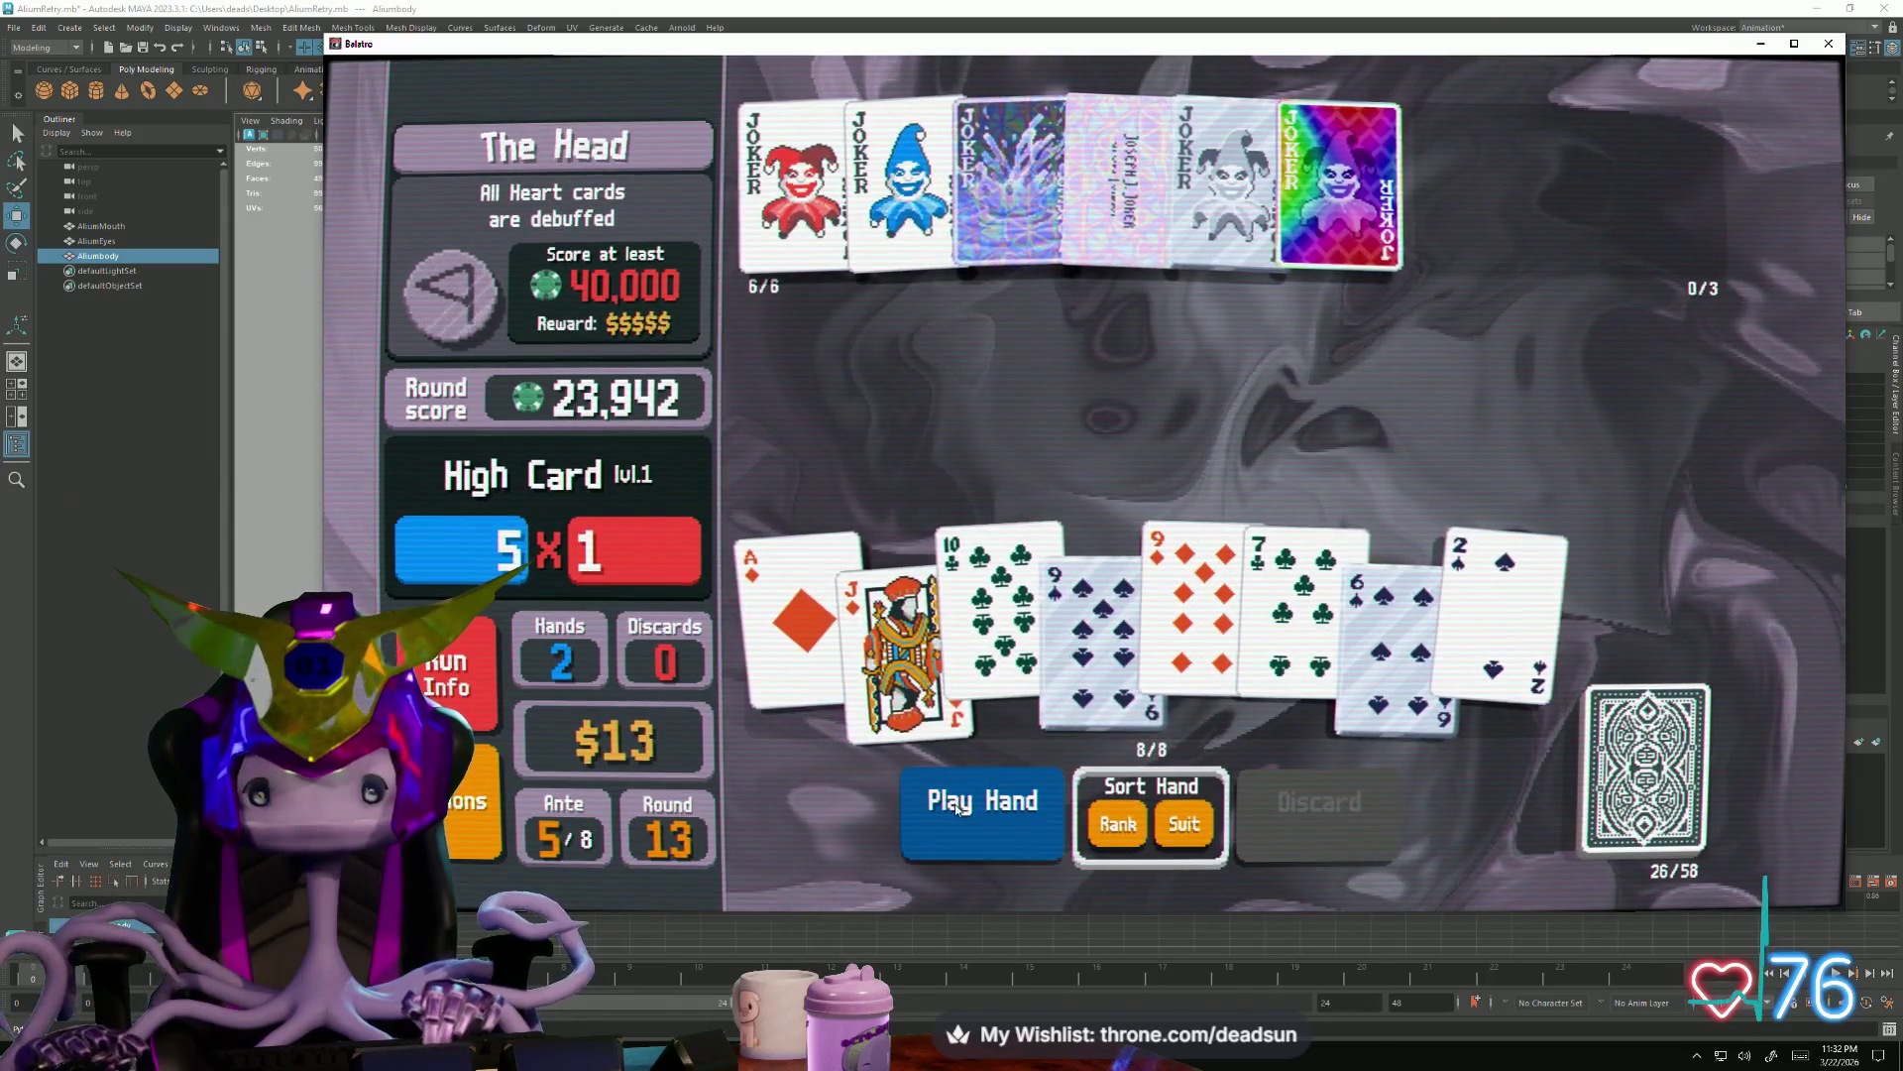
pyautogui.click(911, 789)
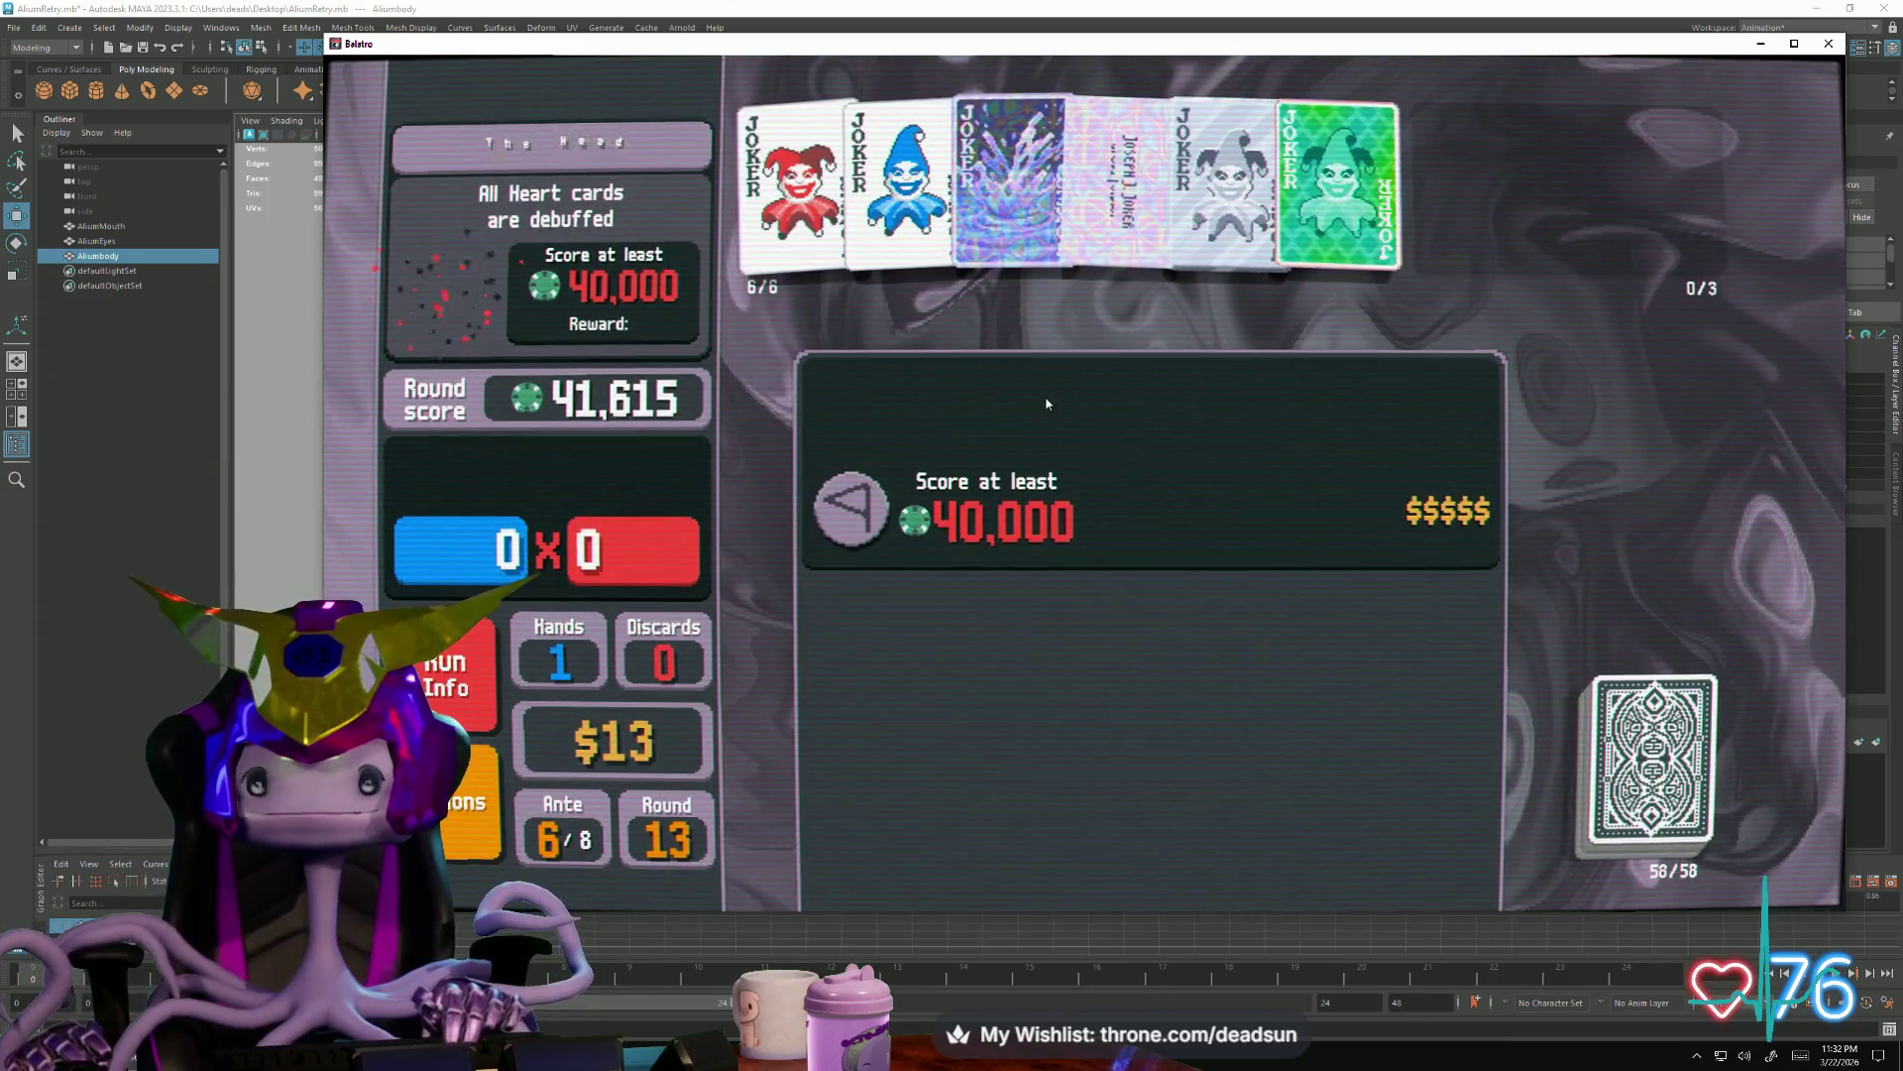
# Collect the winnings and buy Uranus from the shop to level up Two Pair
pyautogui.click(1115, 414)
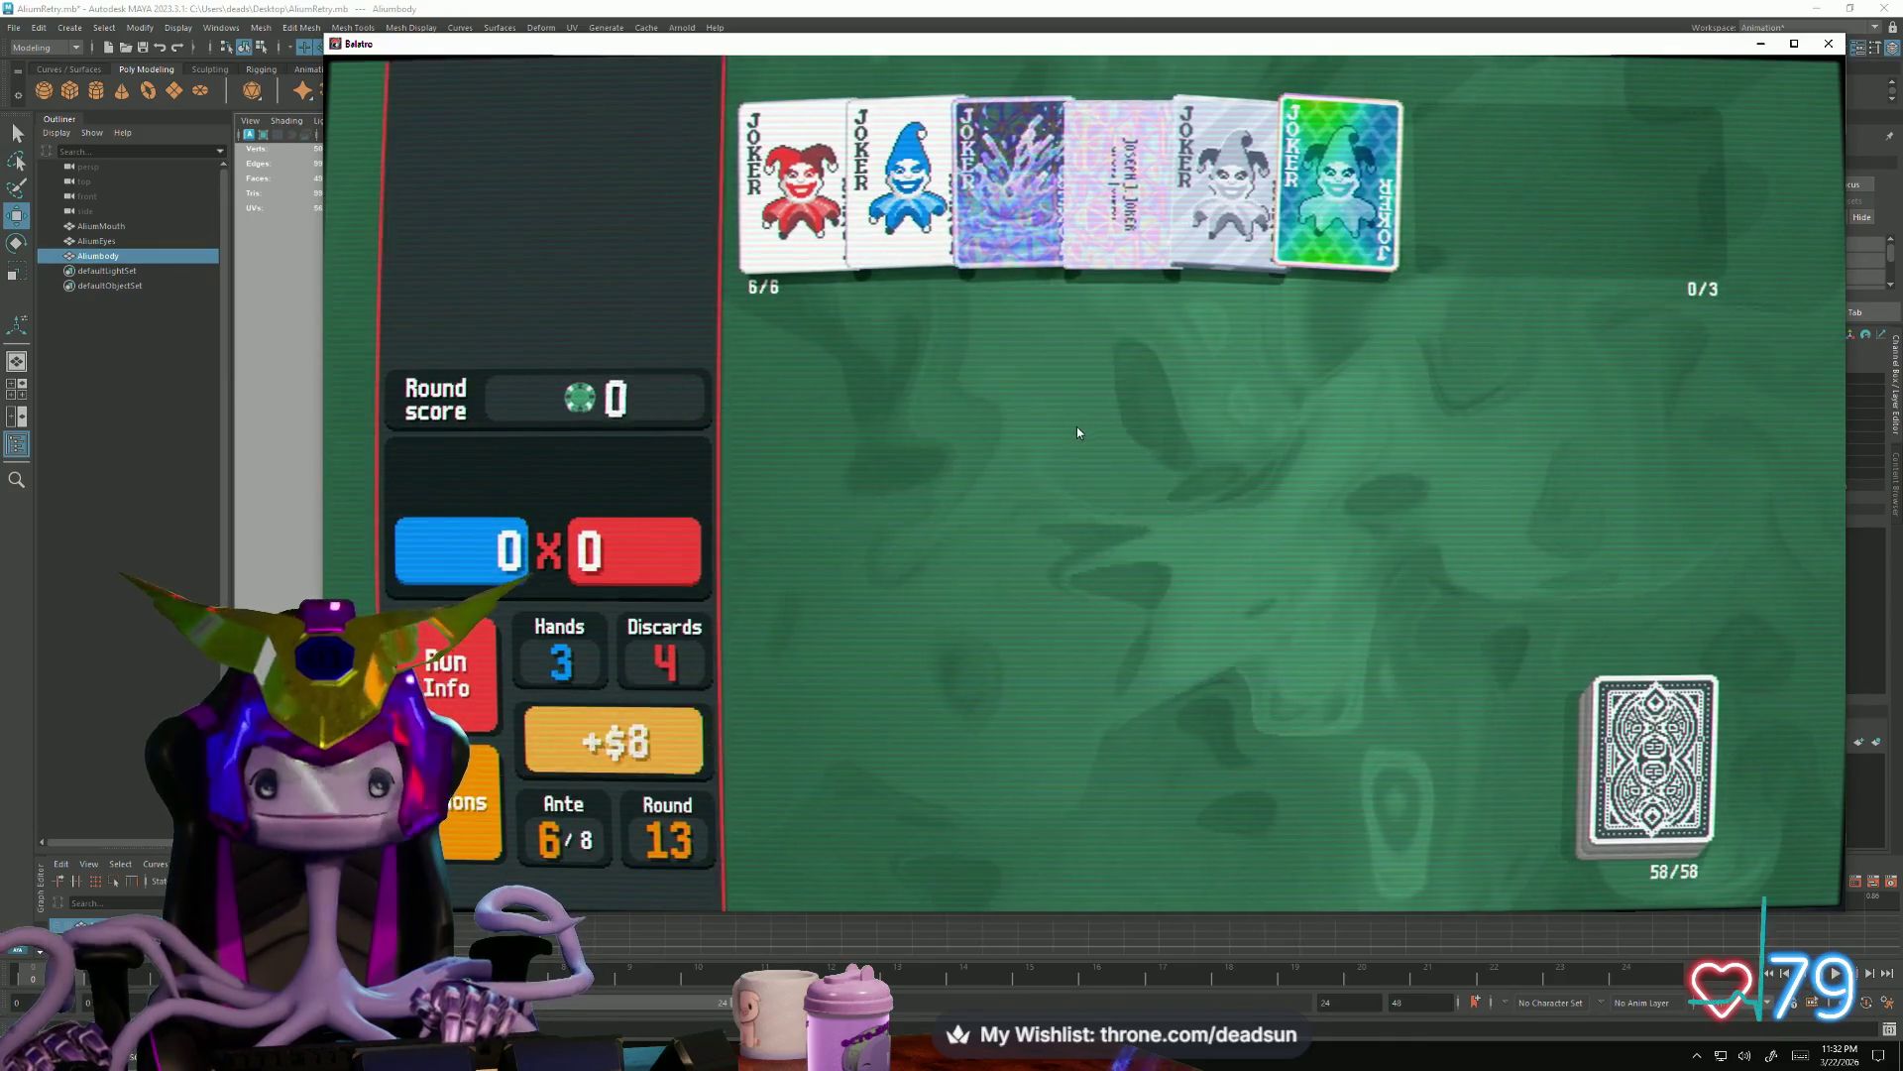
pyautogui.click(1196, 509)
pyautogui.click(1276, 442)
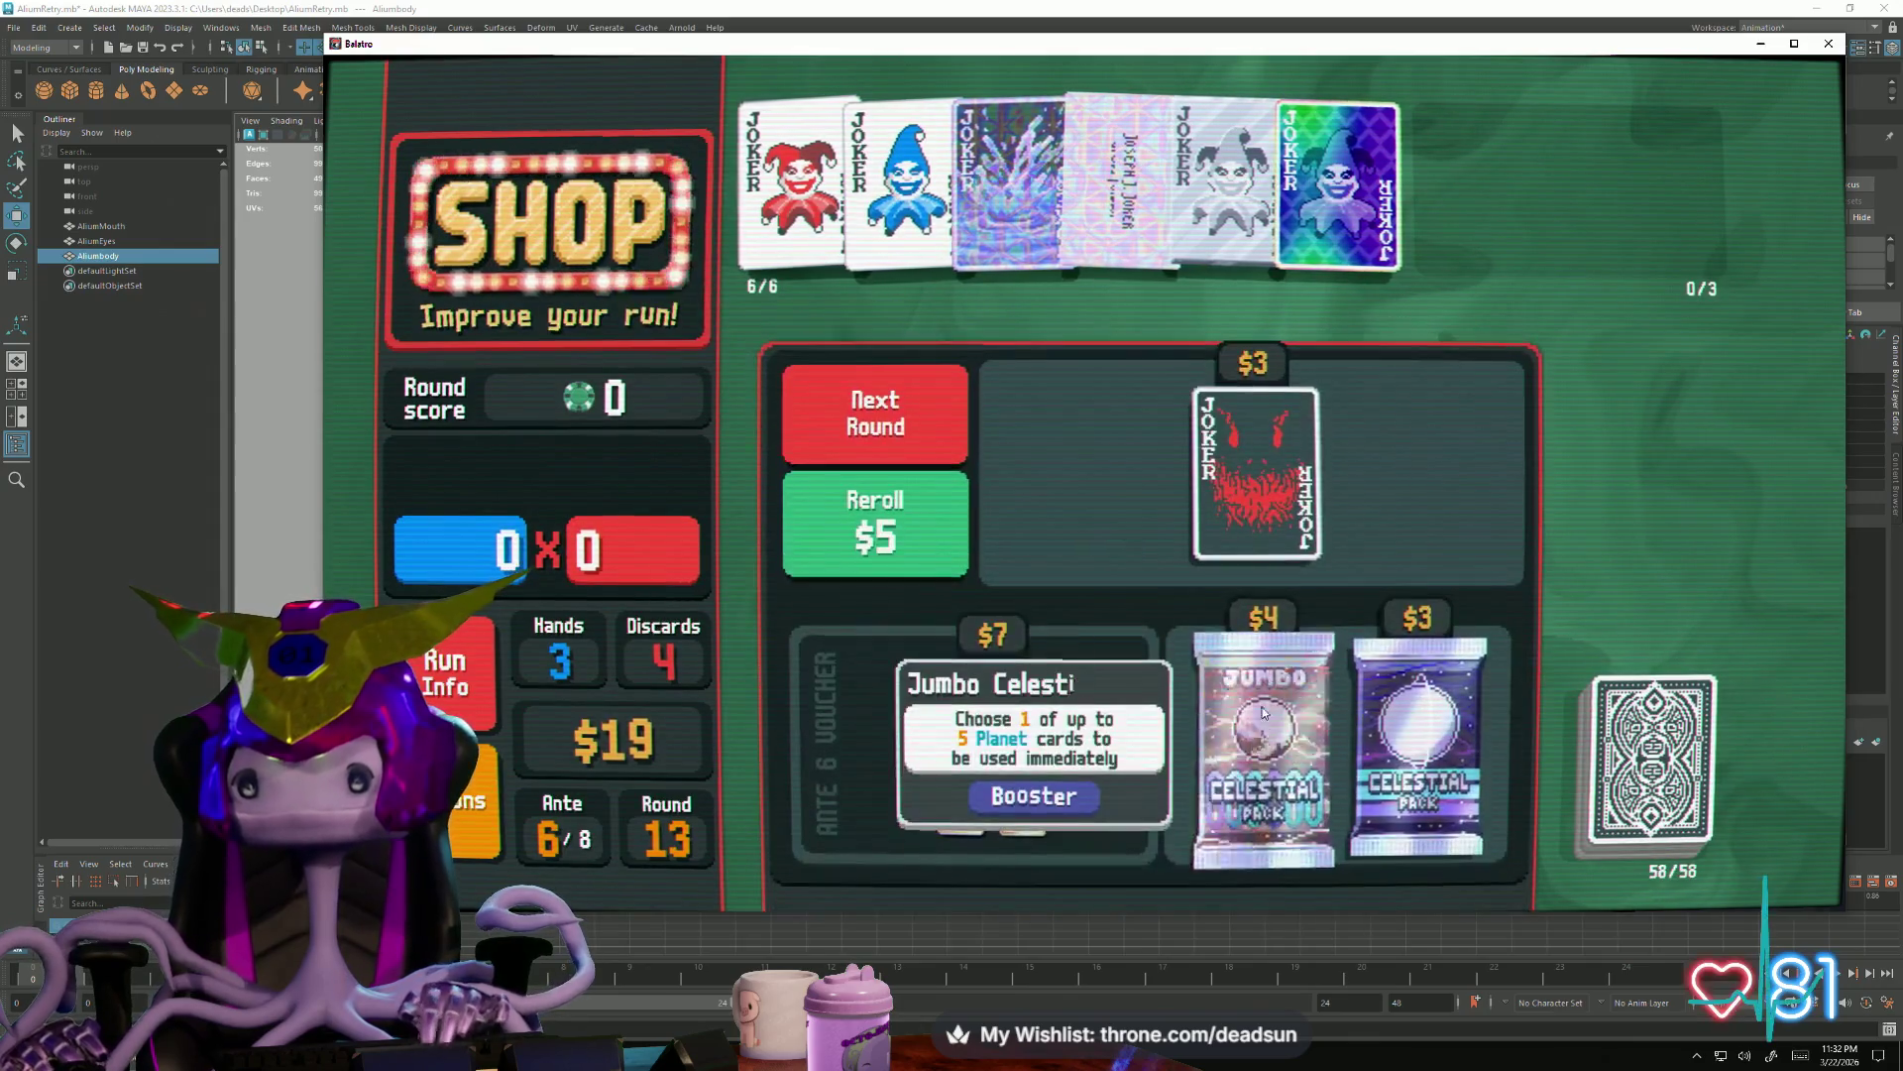
# Buy the Jumbo Celestial Pack and use Saturn to level up Straight
pyautogui.click(1267, 846)
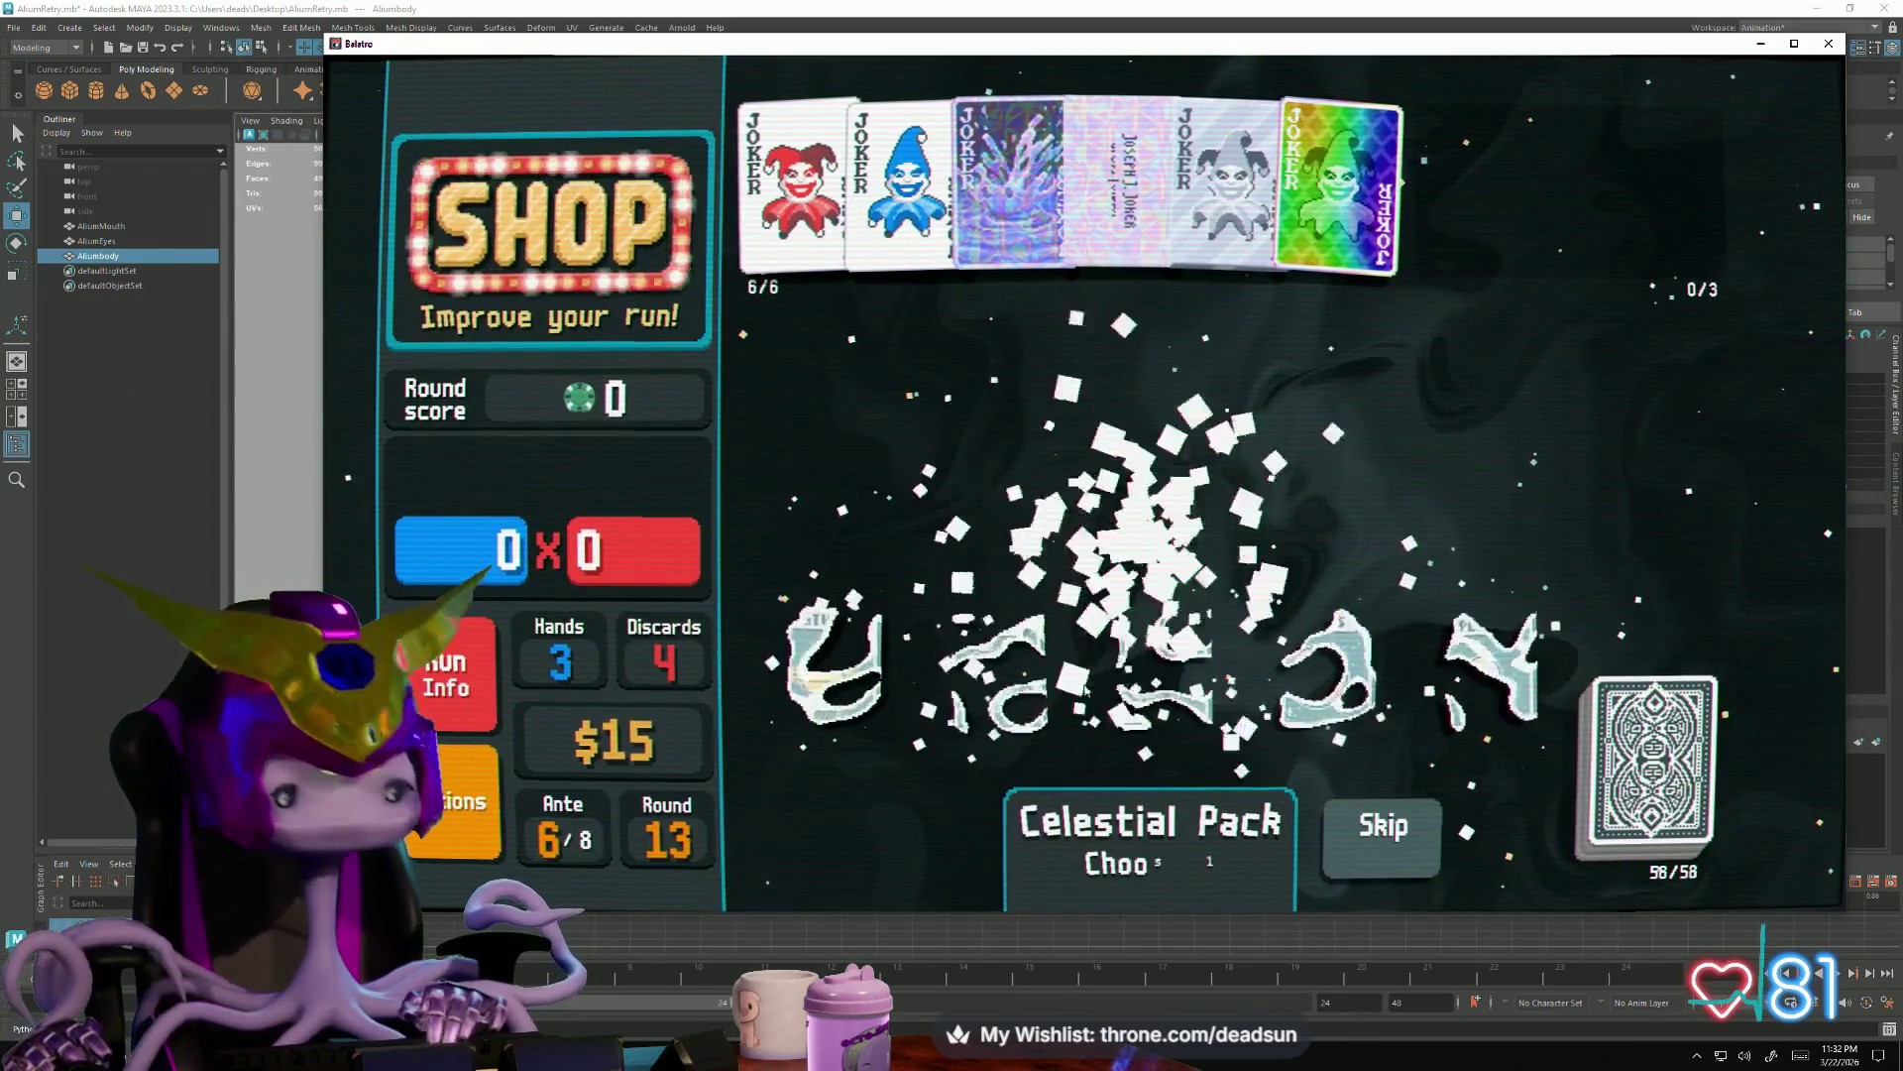
pyautogui.click(822, 670)
pyautogui.click(823, 780)
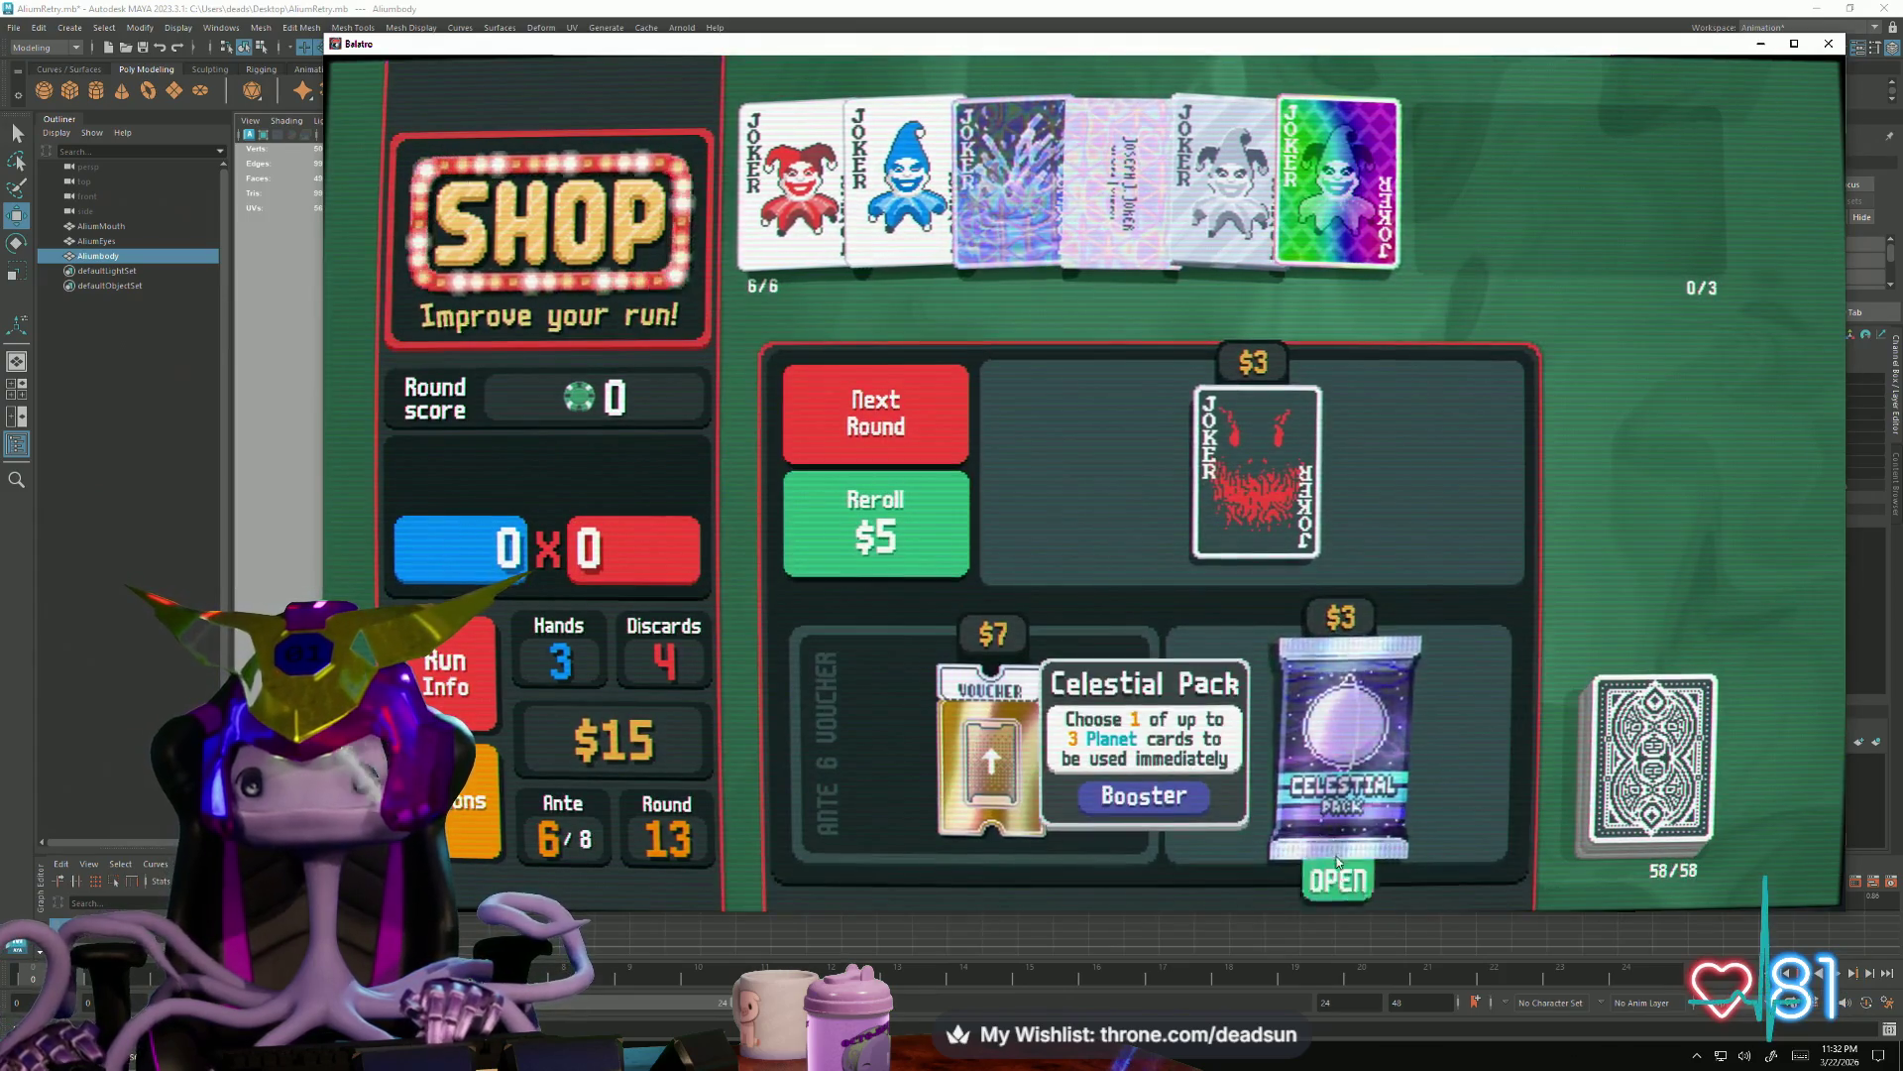
# Buy the $3 Celestial Pack, use Uranus on Two Pair again, and leave for blind selection
pyautogui.click(1338, 877)
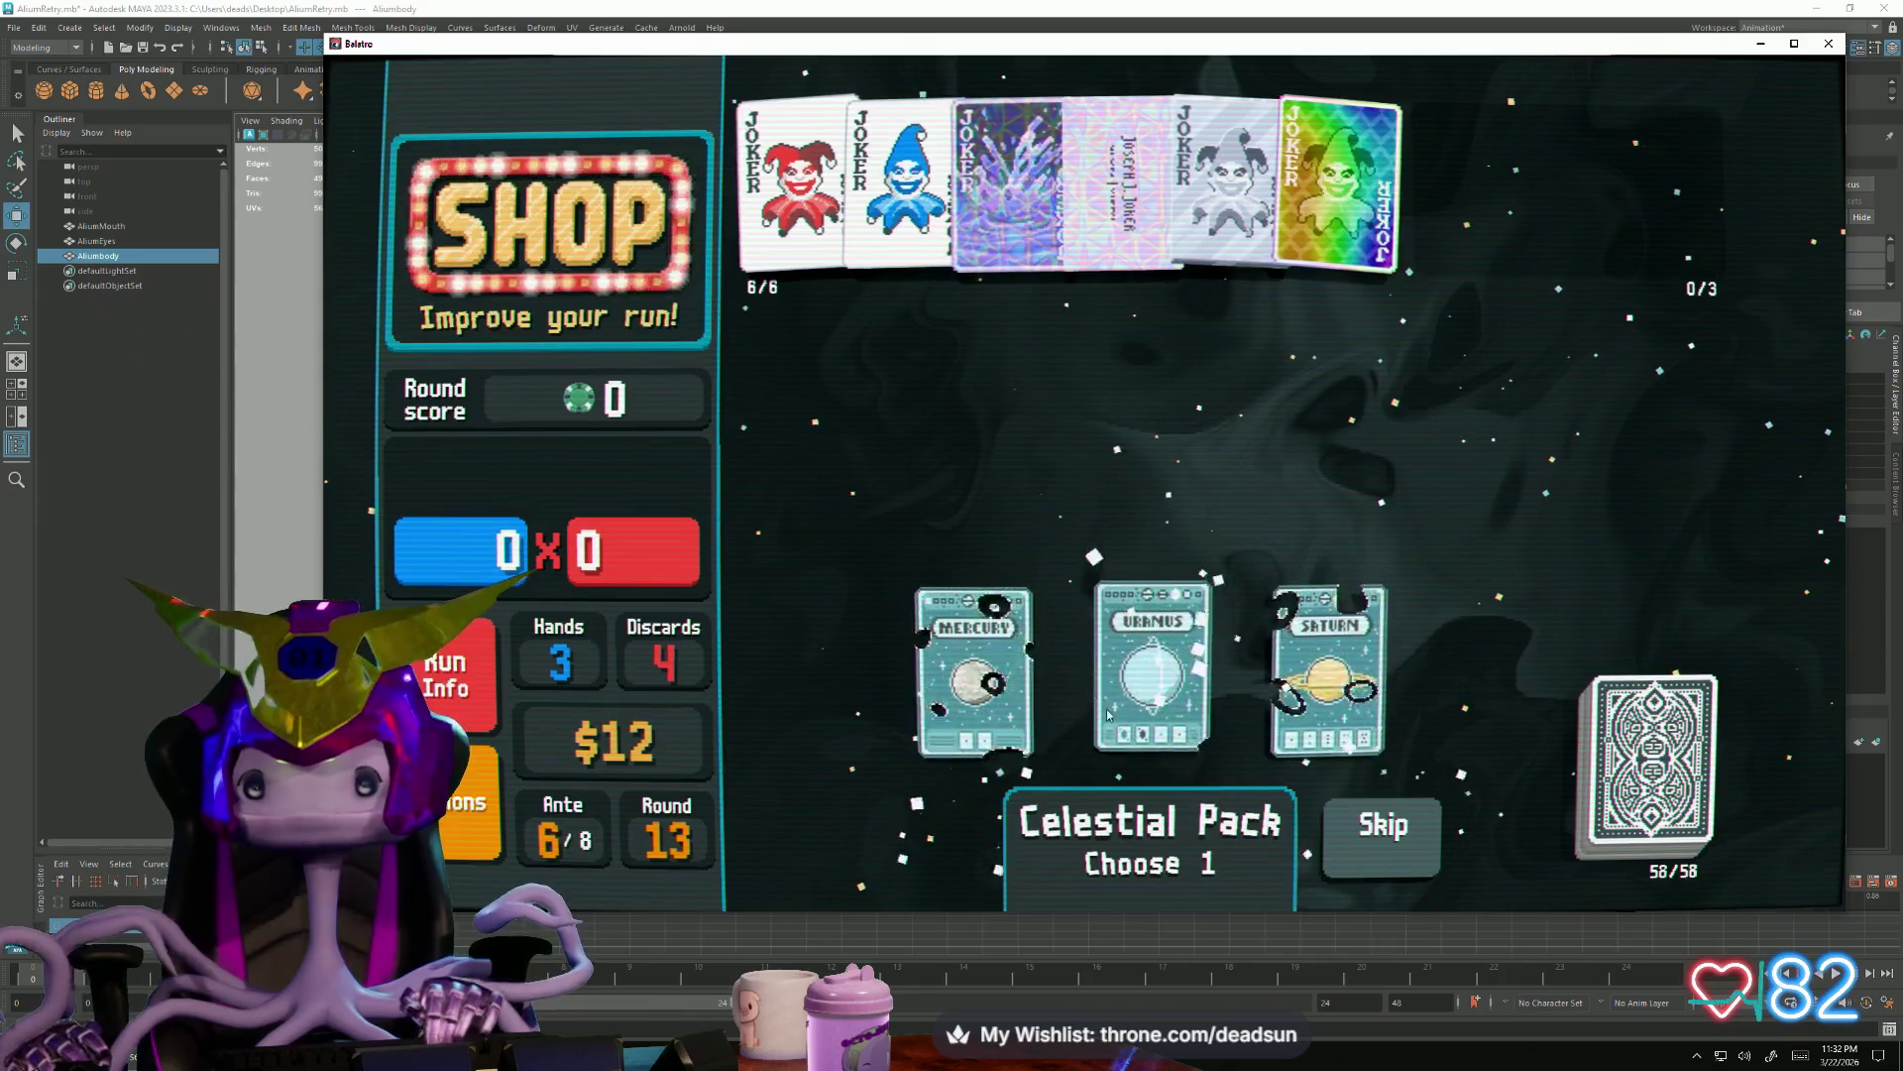
pyautogui.click(1153, 632)
pyautogui.click(1160, 744)
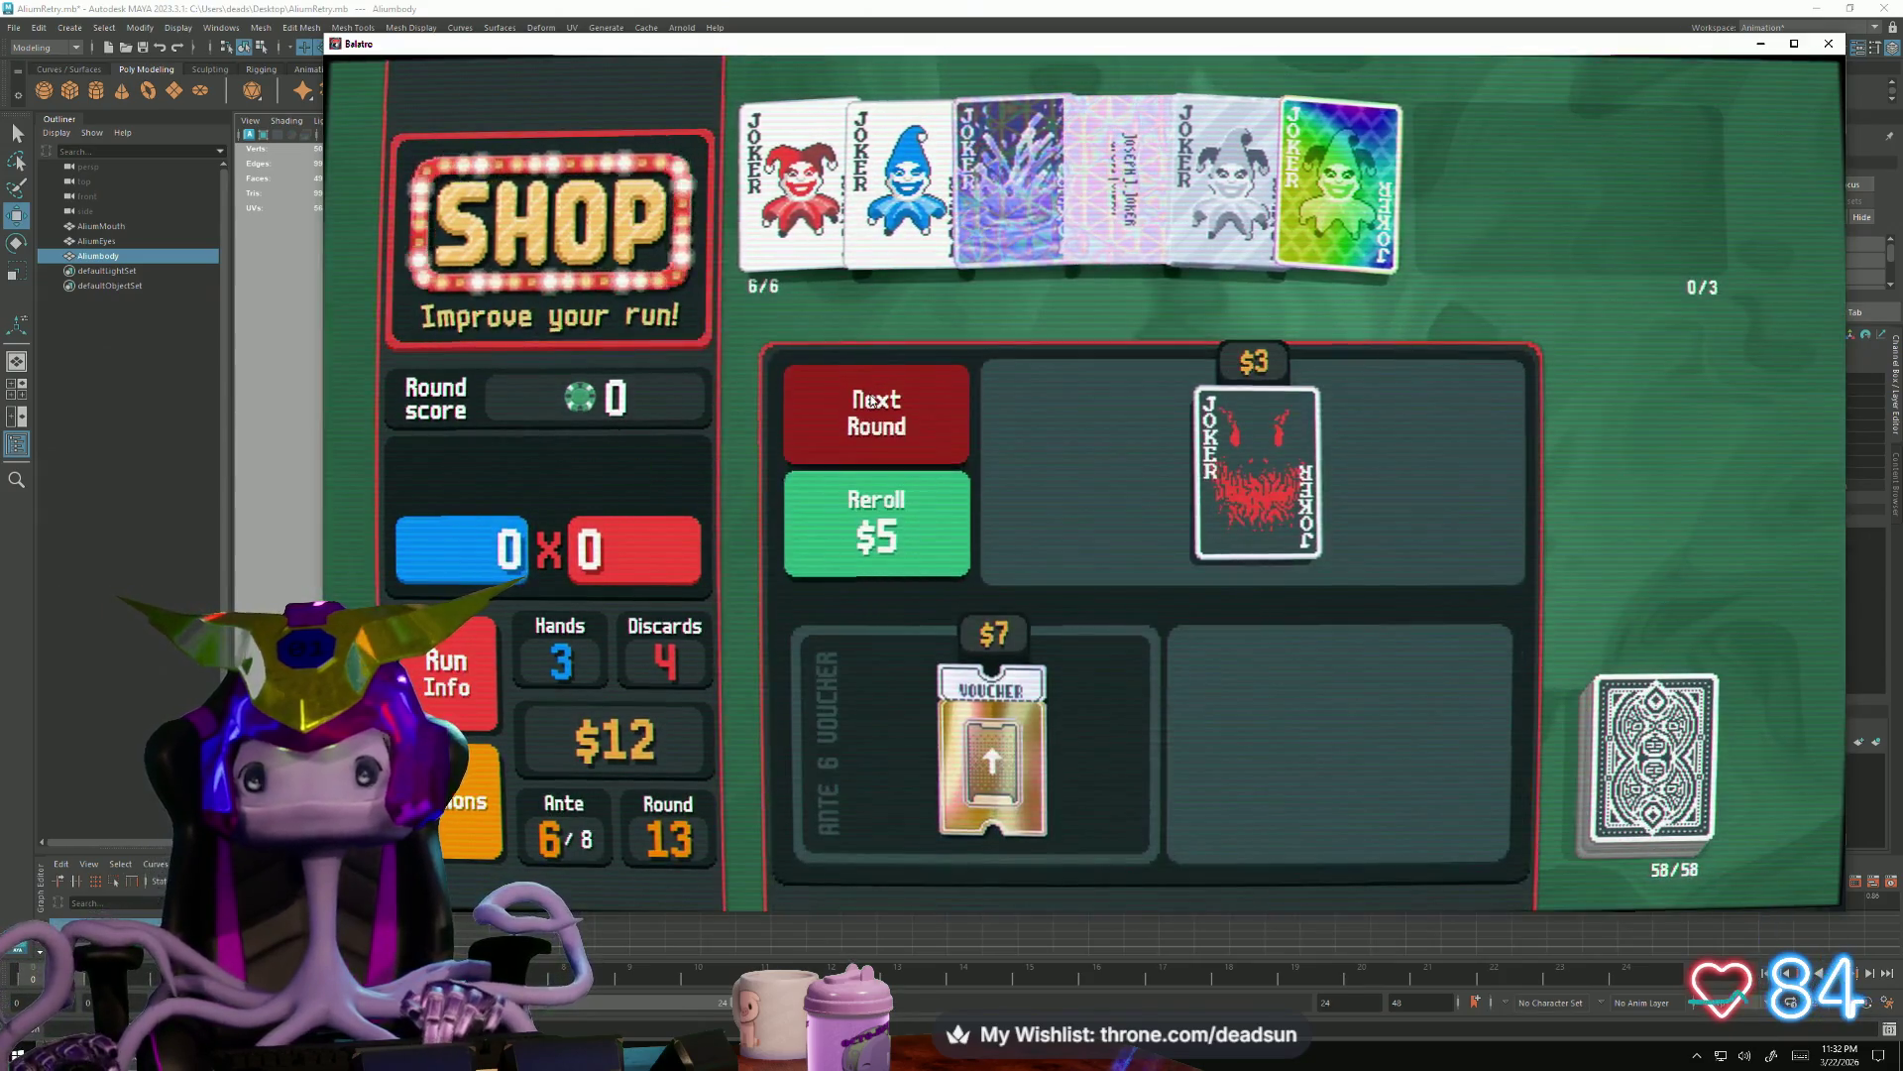
pyautogui.click(889, 405)
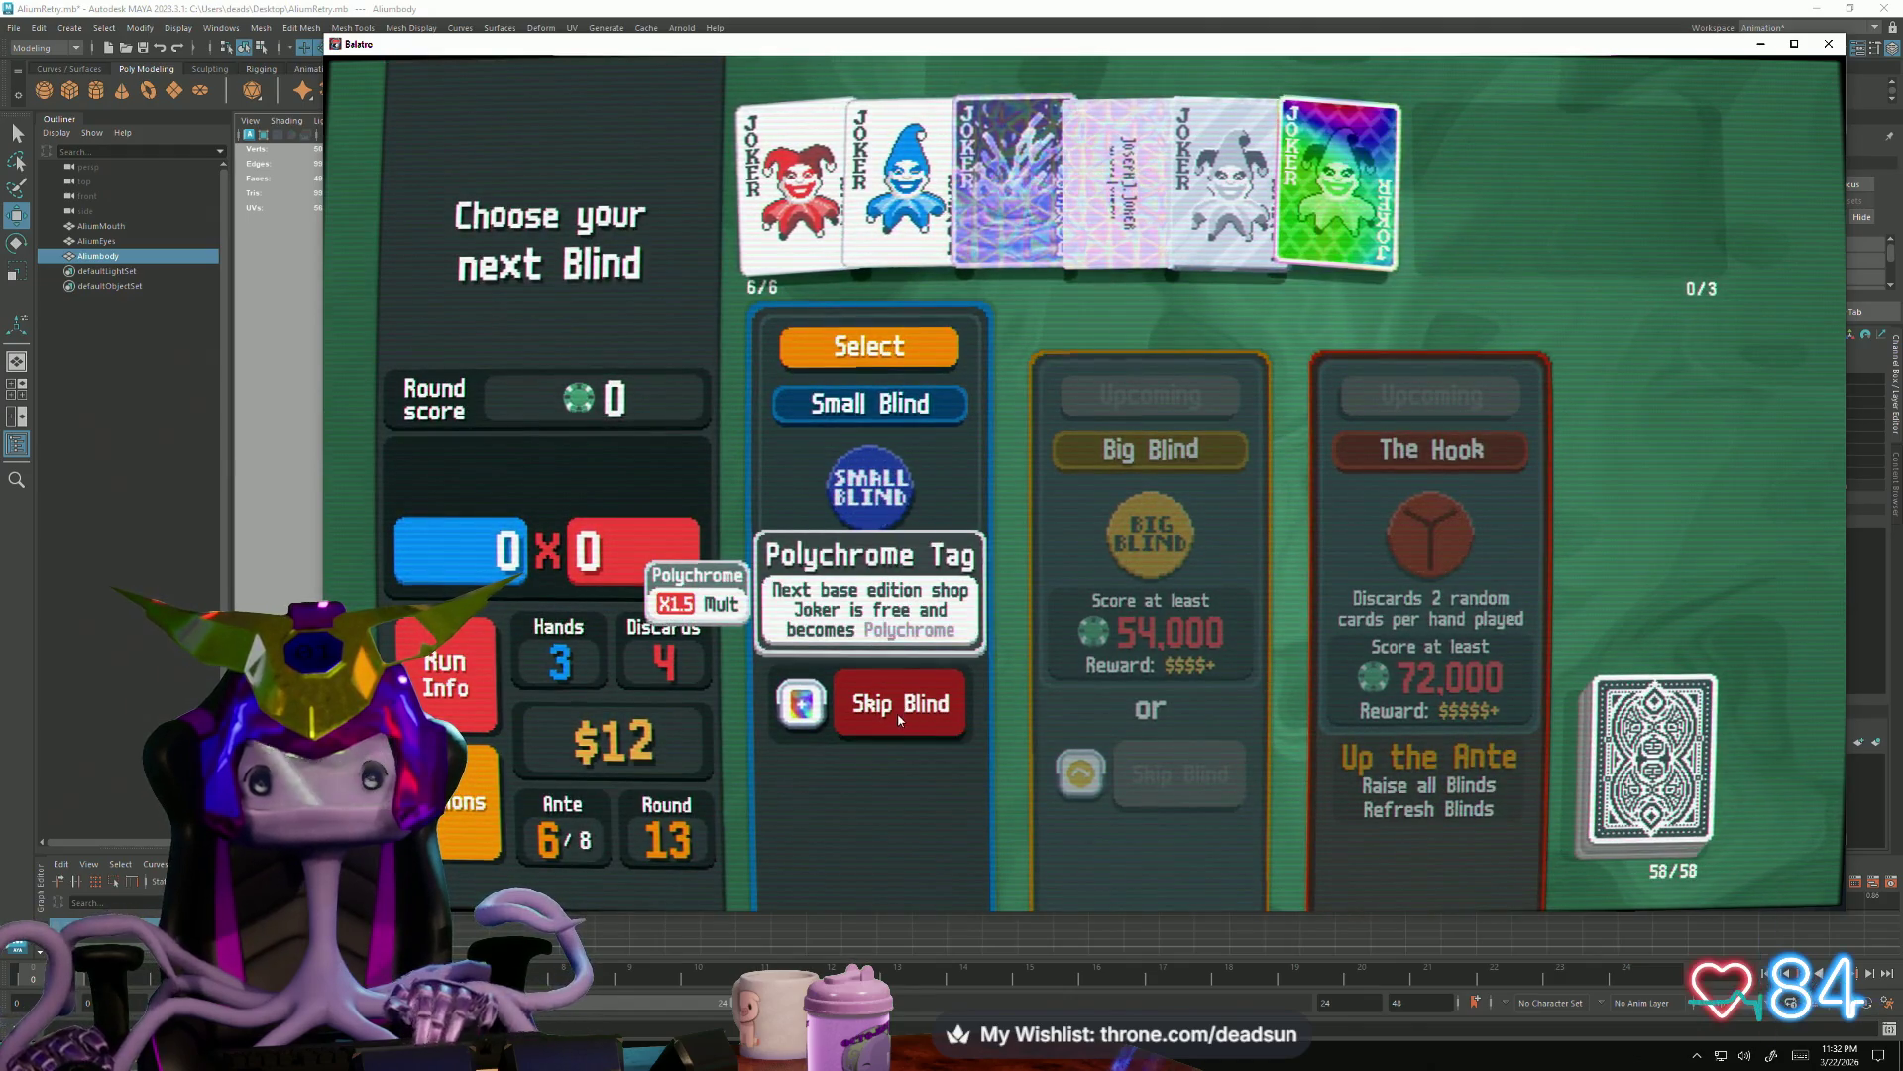
# Skip the Small Blind for the Polychrome Tag, start the Big Blind, and discard the 6 and 4 of Hearts
pyautogui.click(900, 713)
pyautogui.click(1137, 348)
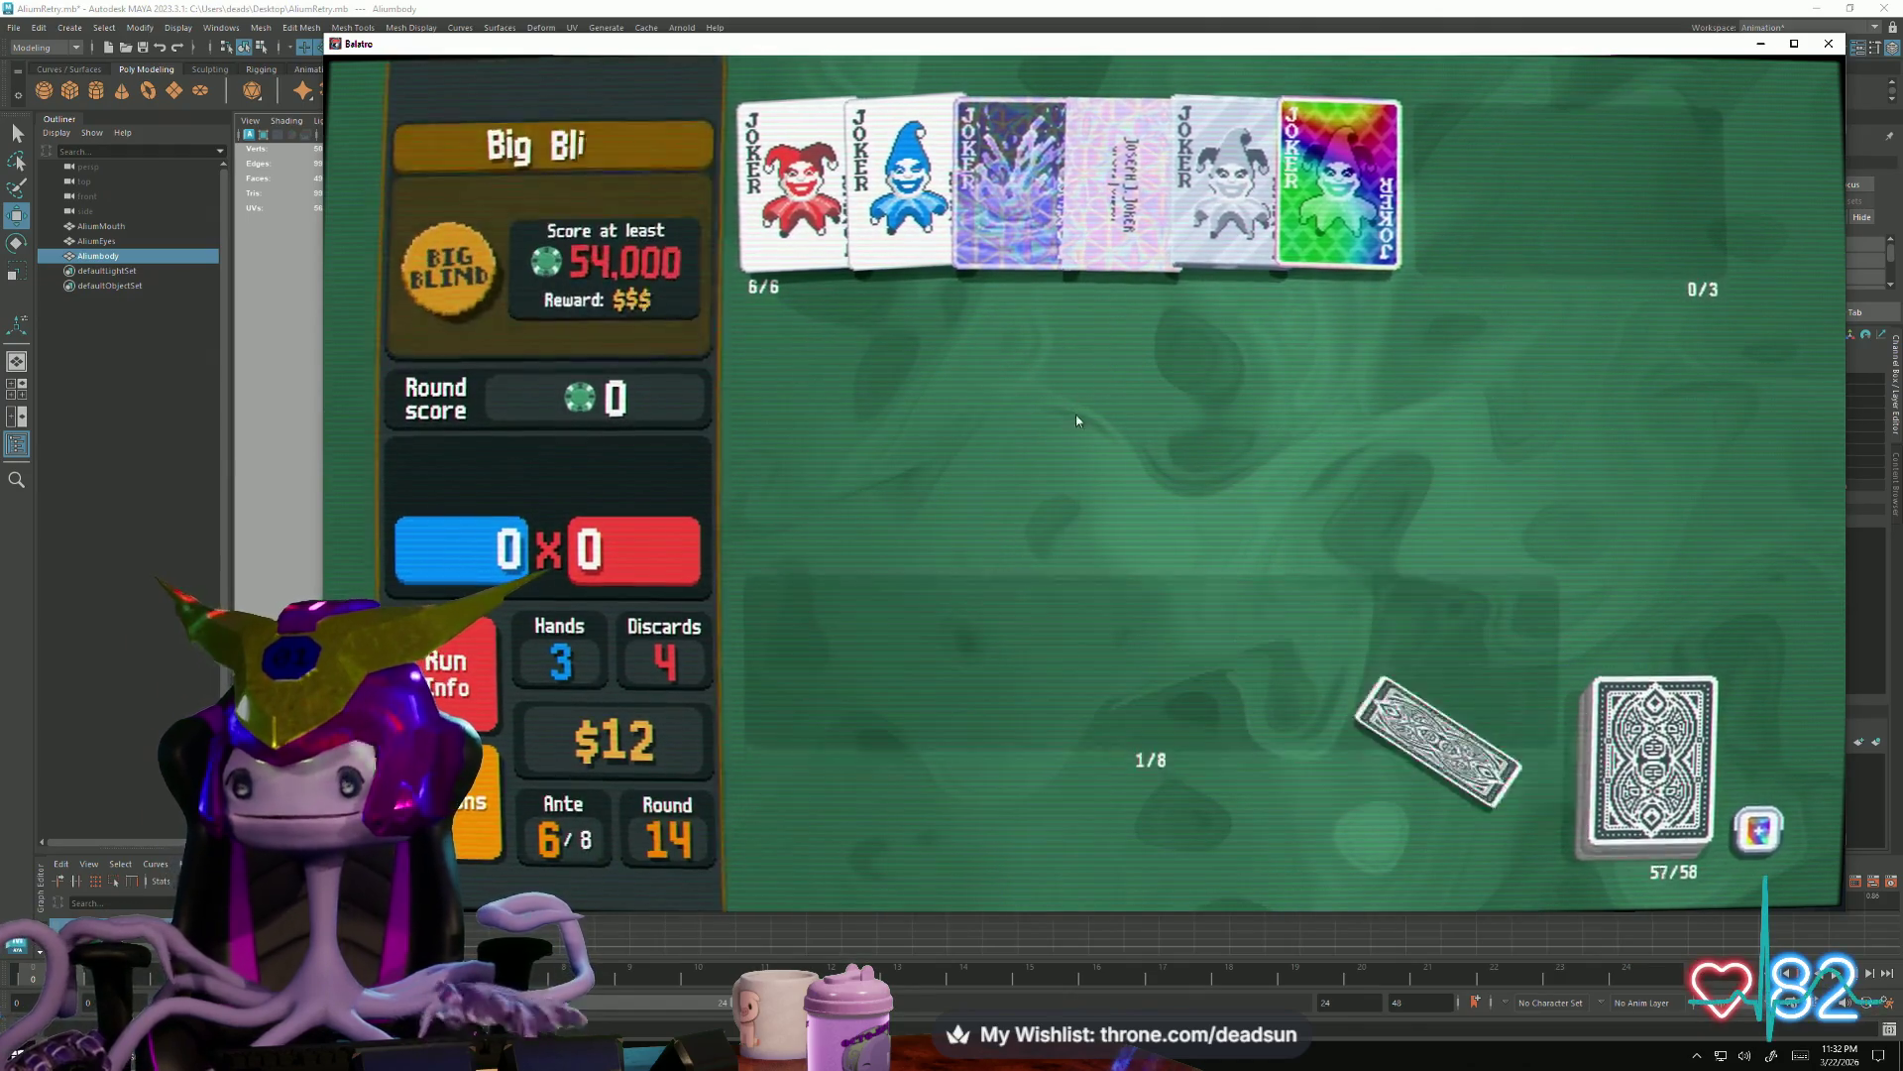
pyautogui.click(1191, 641)
pyautogui.click(1295, 639)
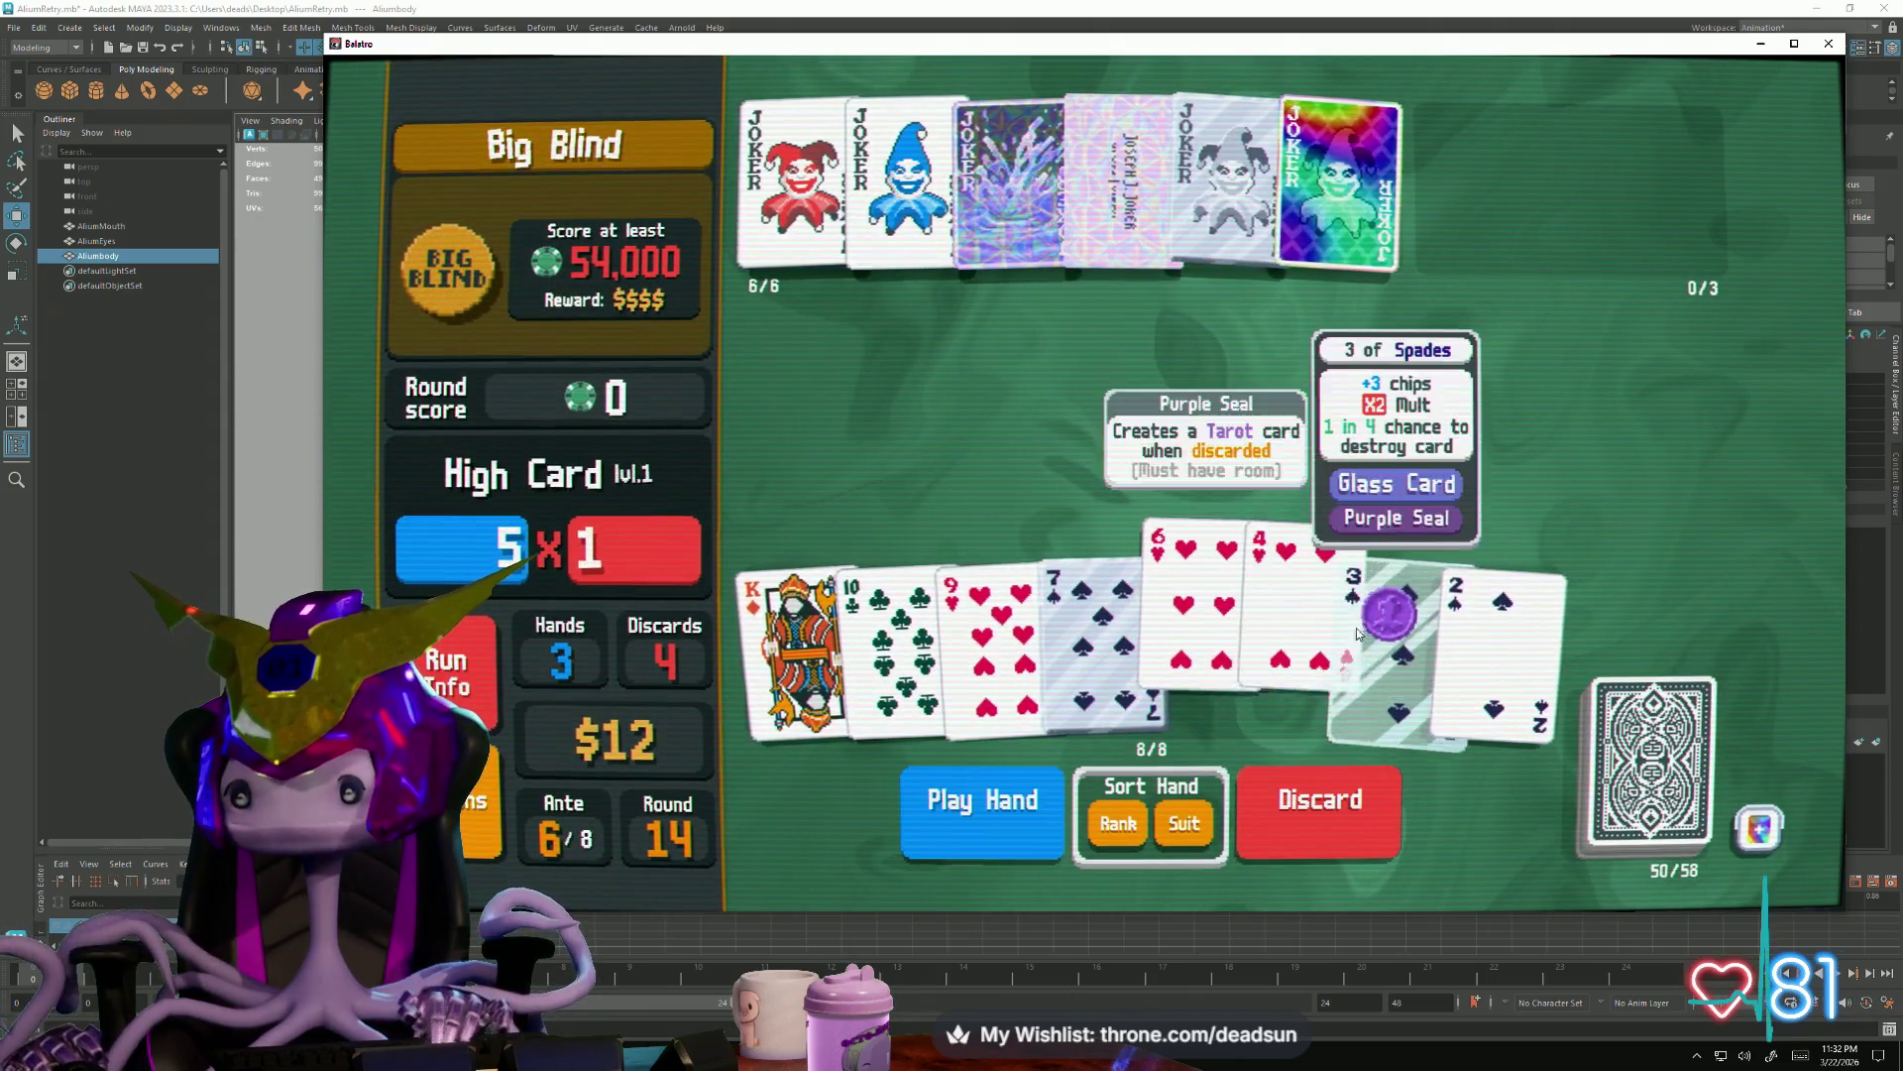
pyautogui.click(1295, 811)
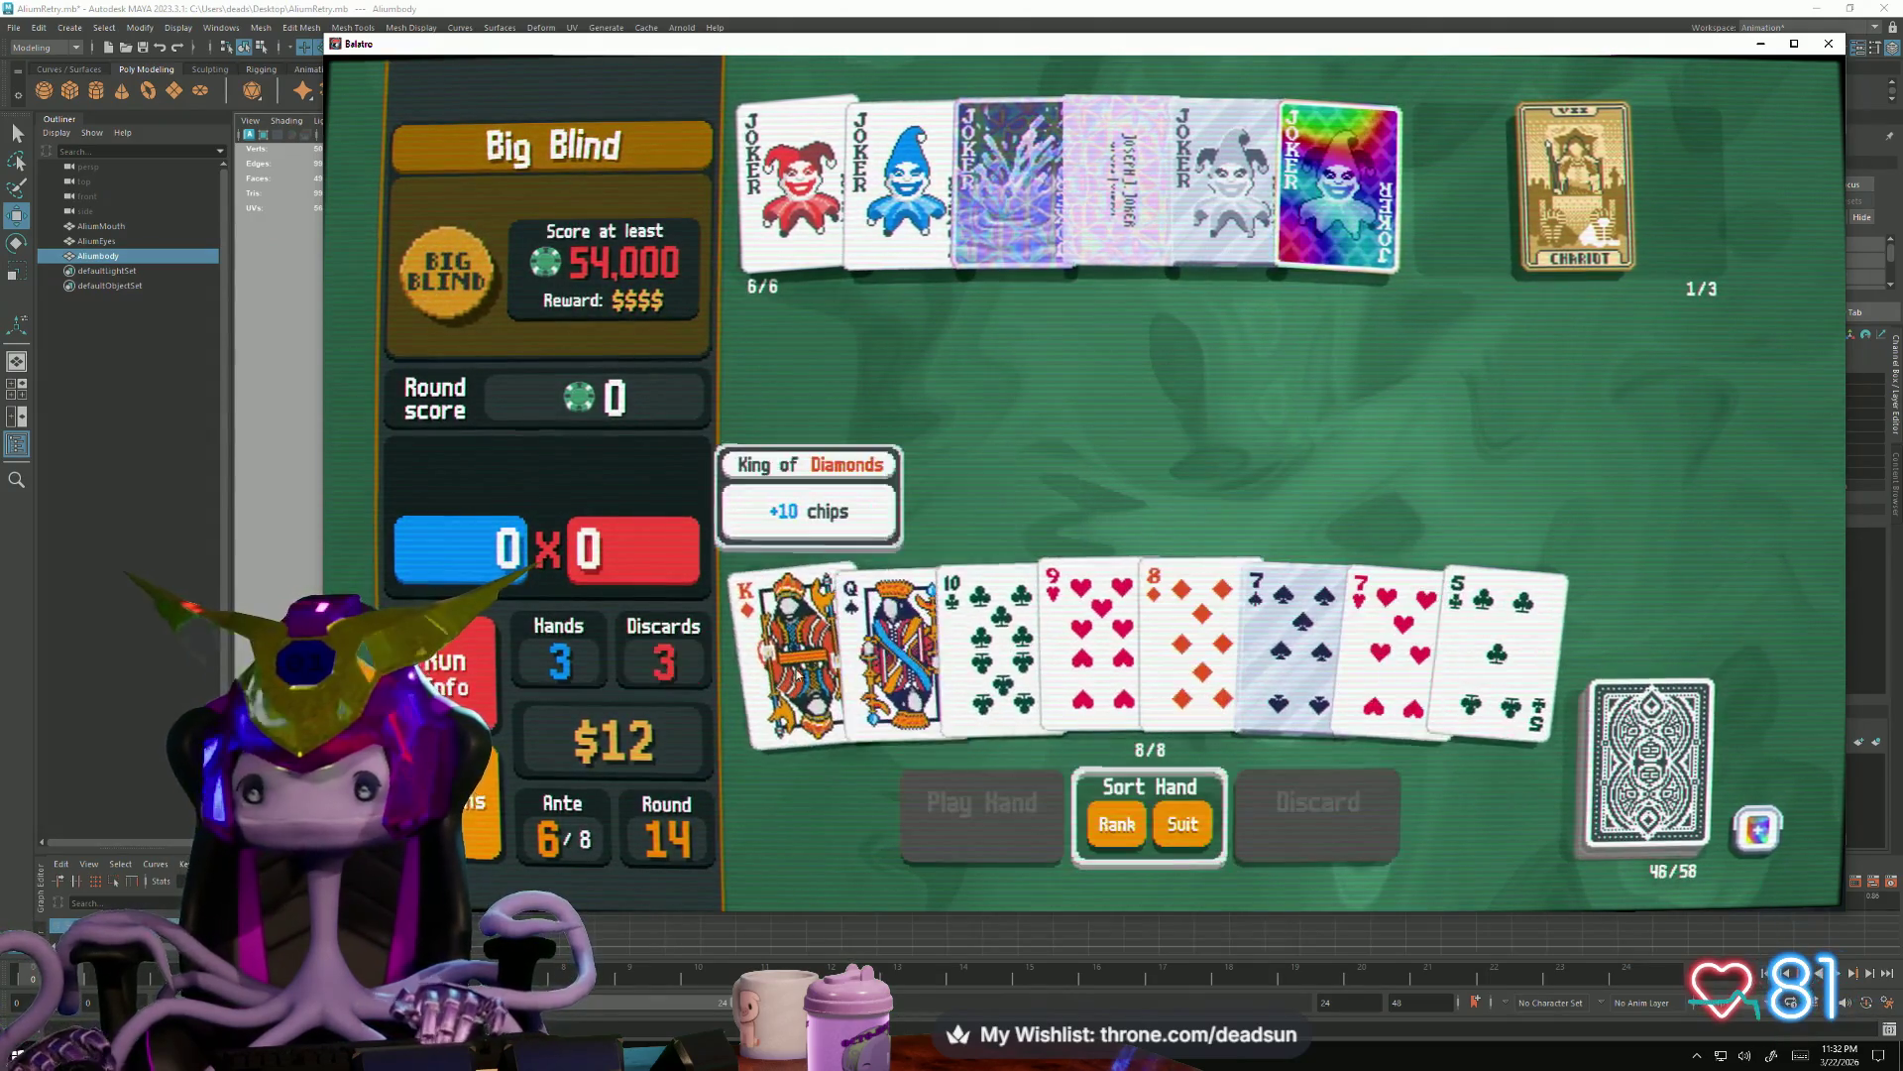
# Use The Chariot on the King of Diamonds, then discard the 7 of Hearts and 5 of Clubs
pyautogui.click(796, 617)
pyautogui.click(1651, 208)
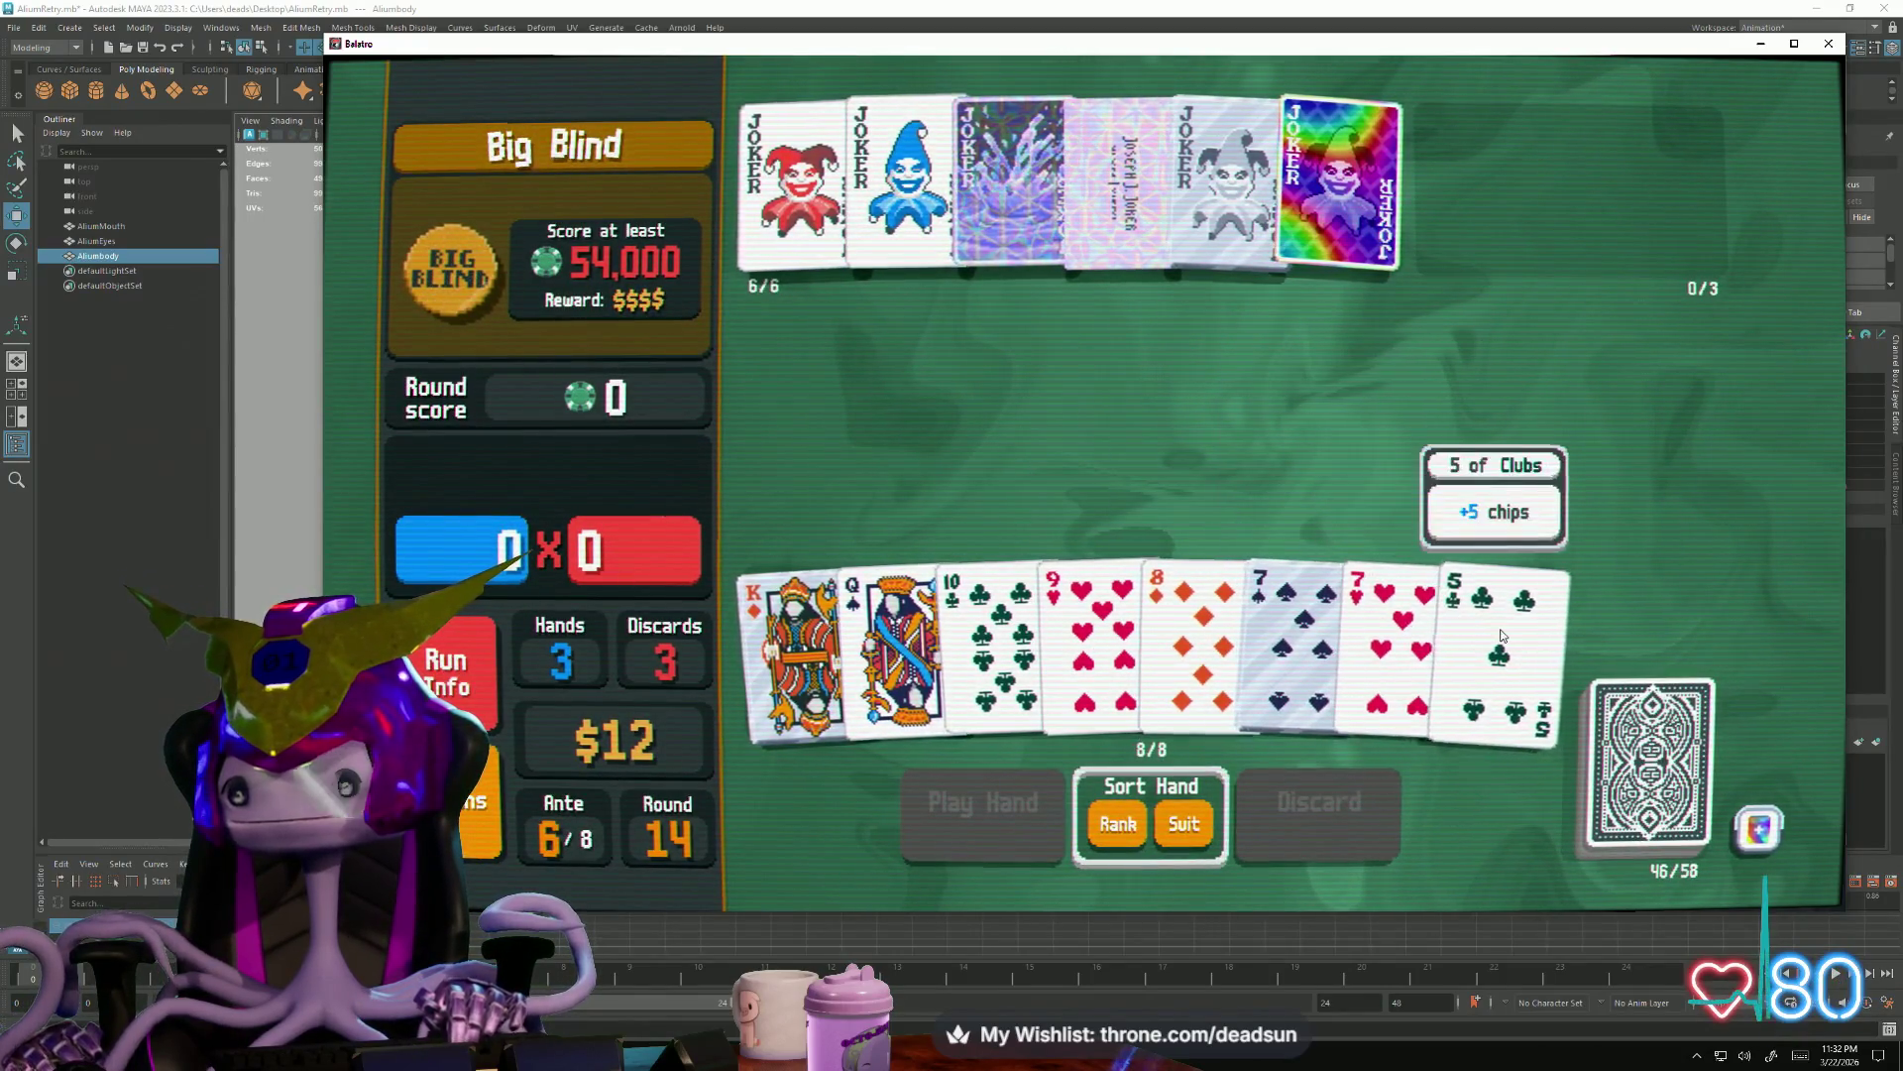
pyautogui.click(1345, 647)
pyautogui.click(1319, 803)
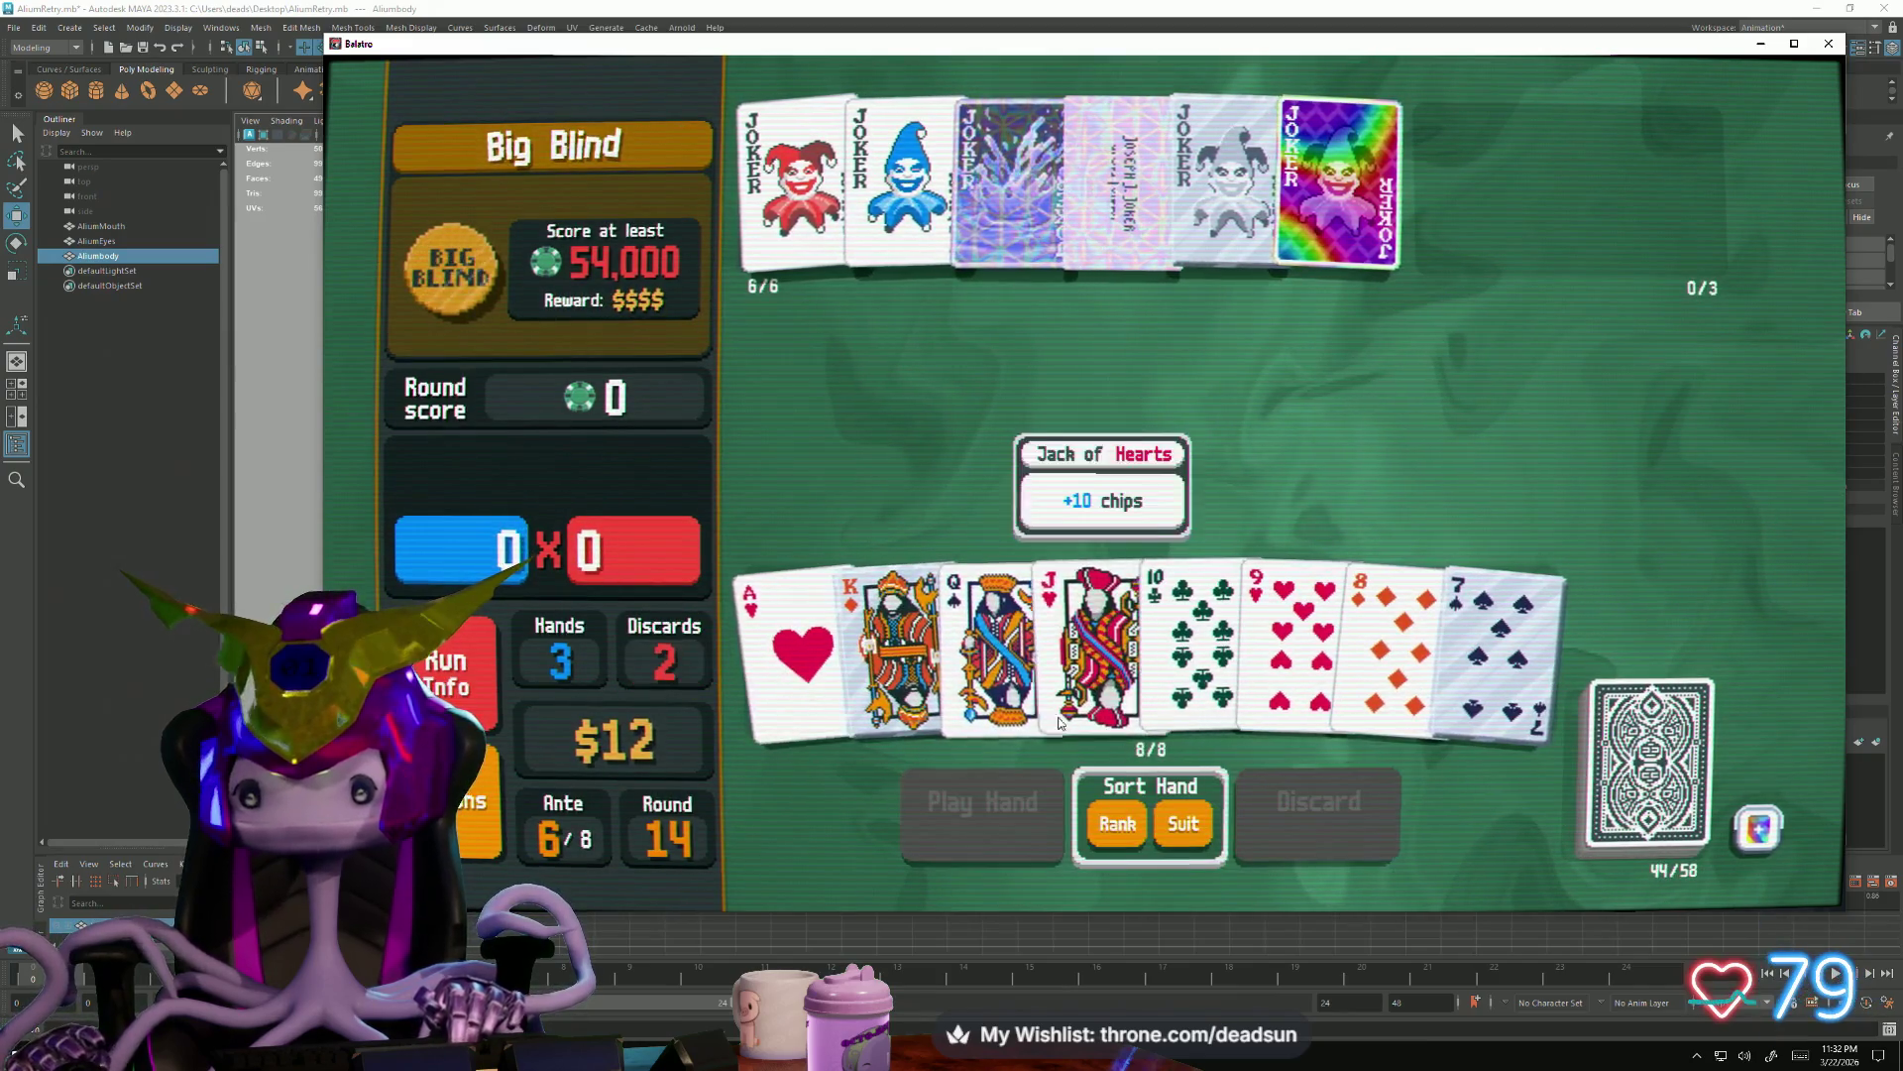
# Play the Ace-high straight of Ace, King, Queen, Jack and 10 of Clubs
pyautogui.click(811, 669)
pyautogui.click(899, 655)
pyautogui.click(996, 655)
pyautogui.click(1099, 655)
pyautogui.click(1190, 654)
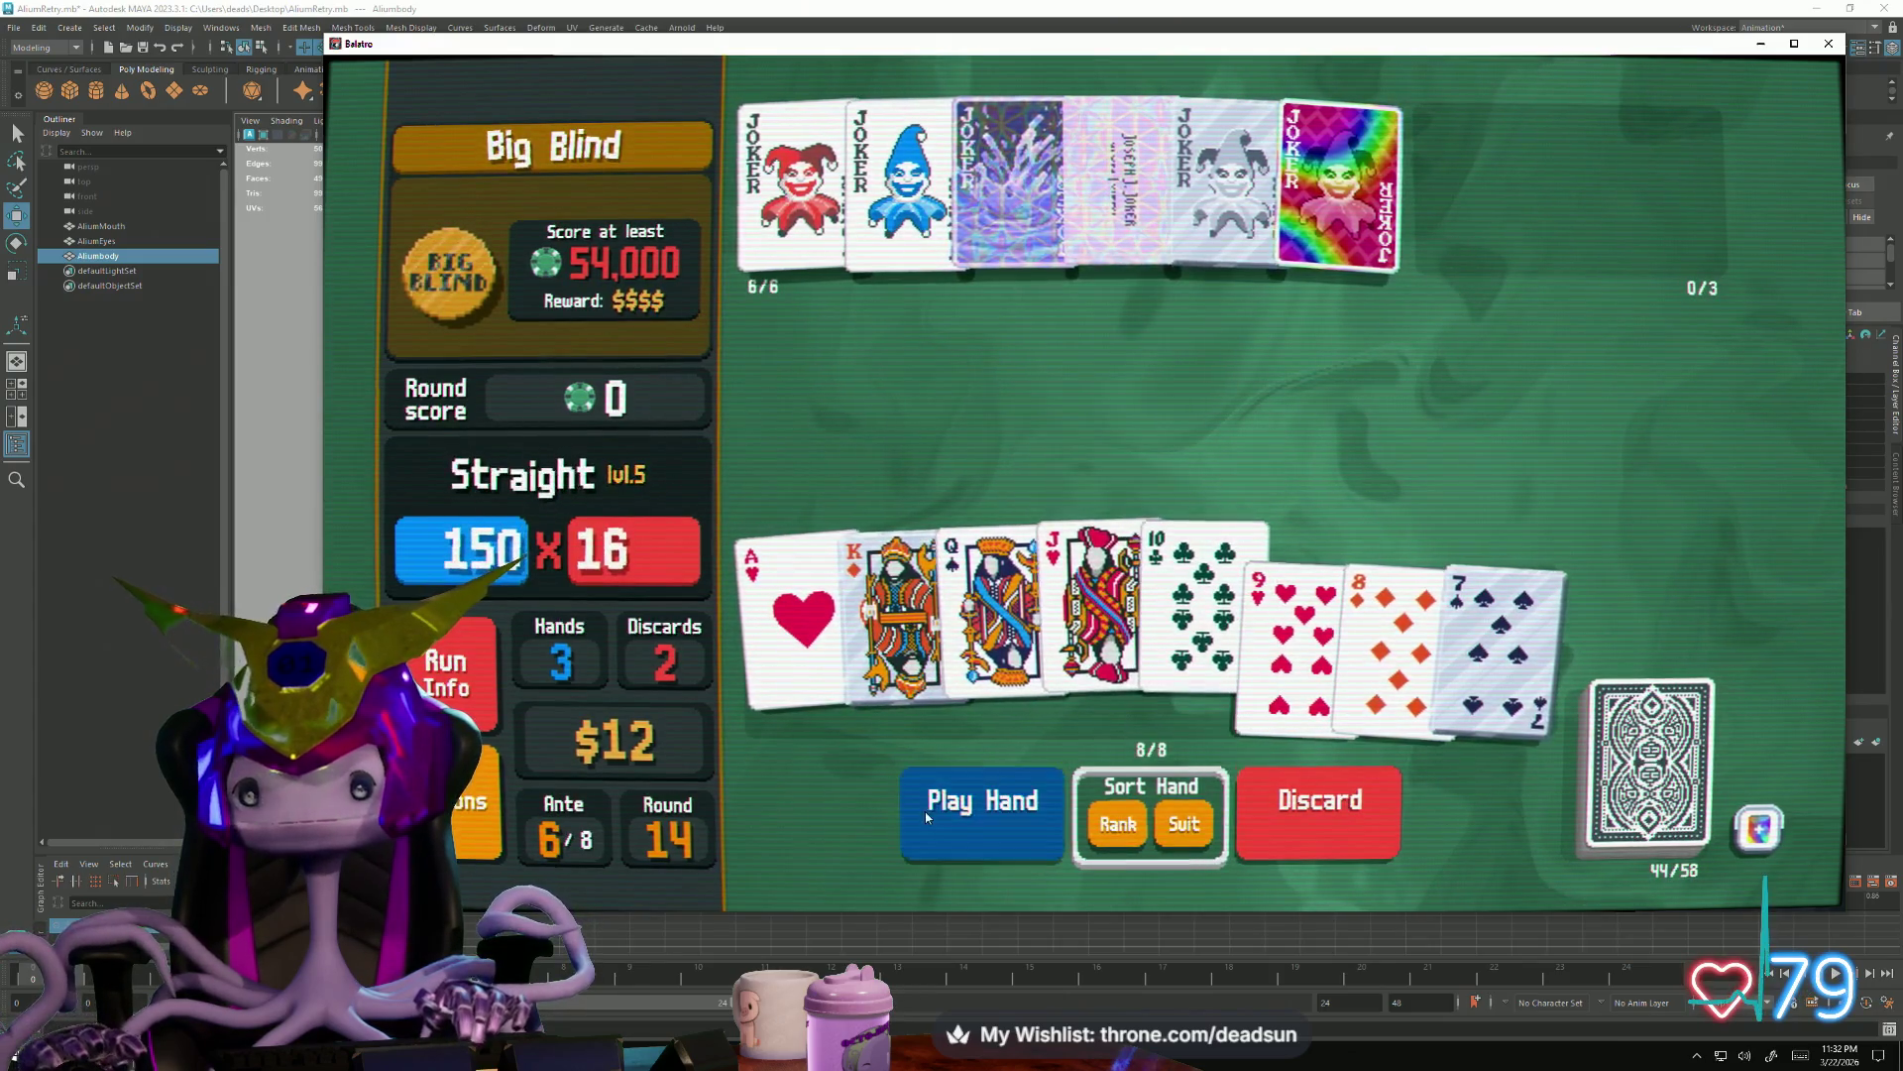
pyautogui.click(930, 806)
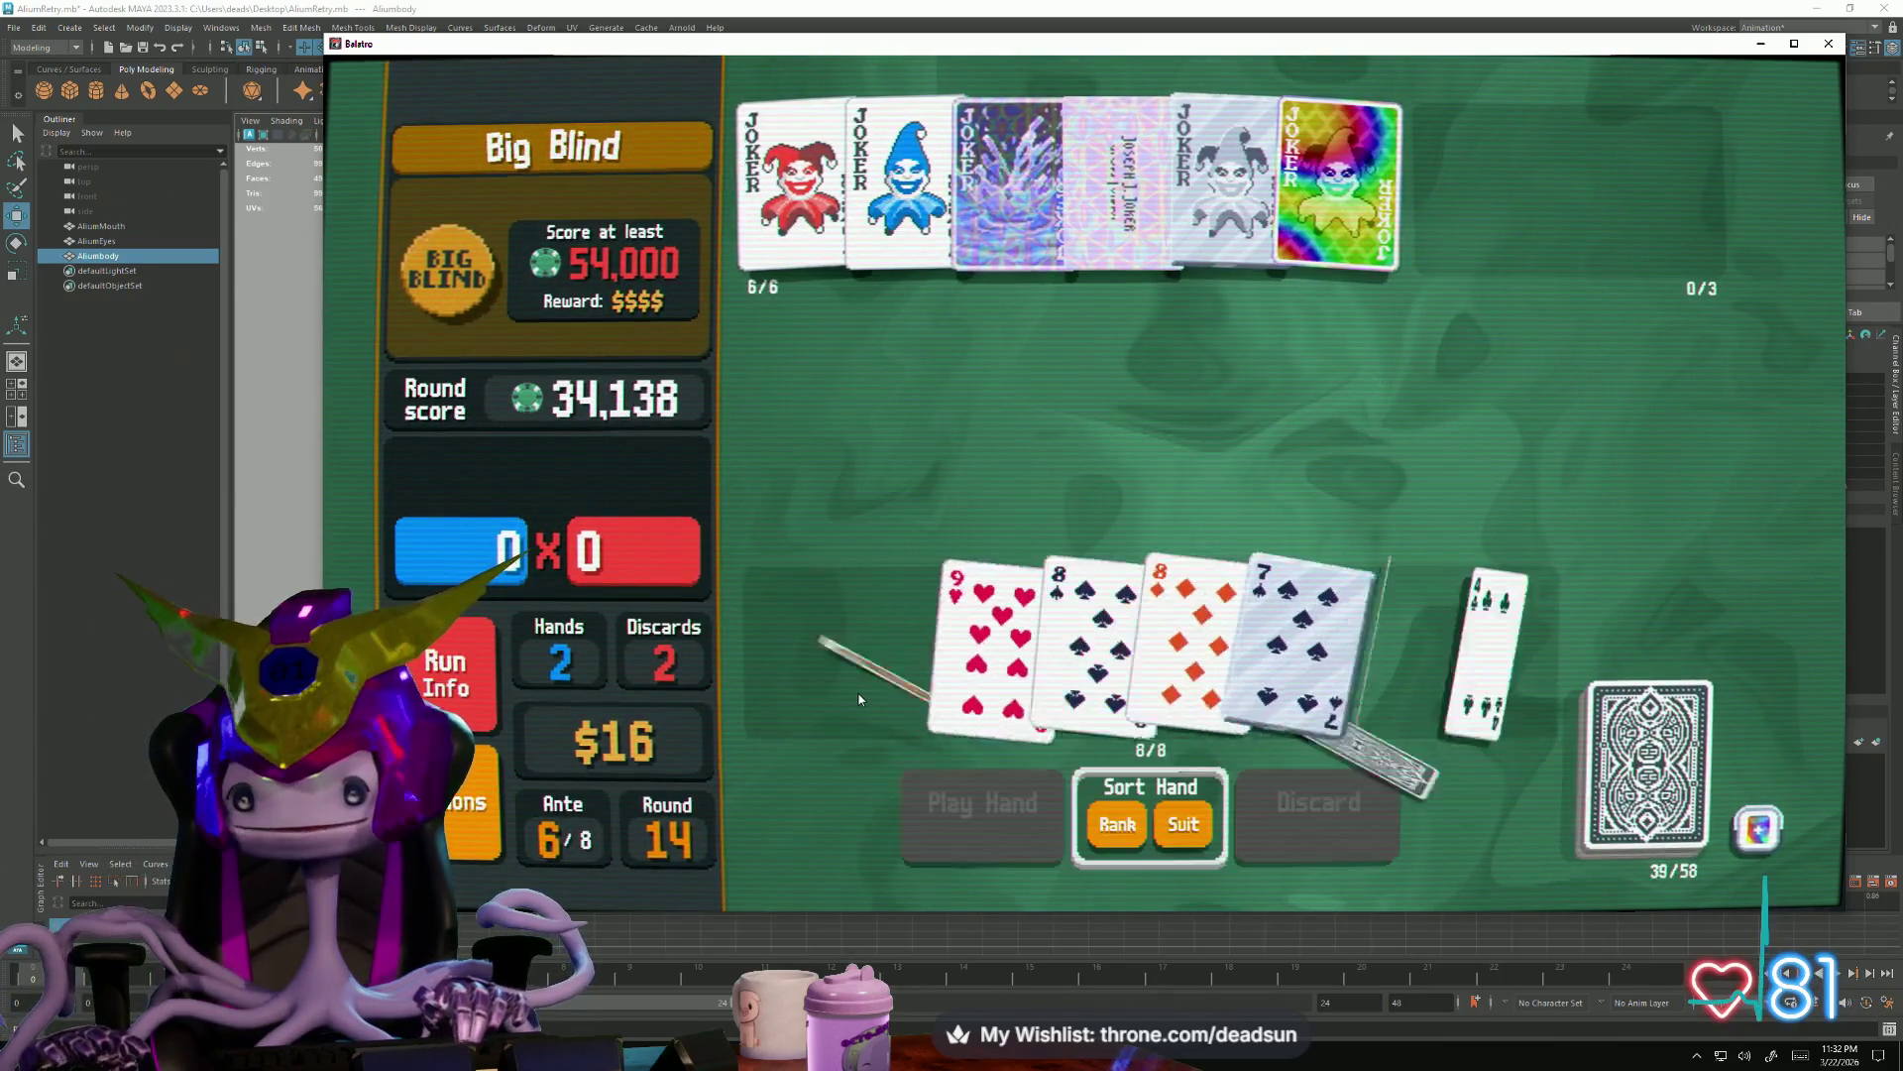
# Play two pair with the 9s and Queen to reach 56,234 and cash out $8
pyautogui.click(899, 642)
pyautogui.click(997, 633)
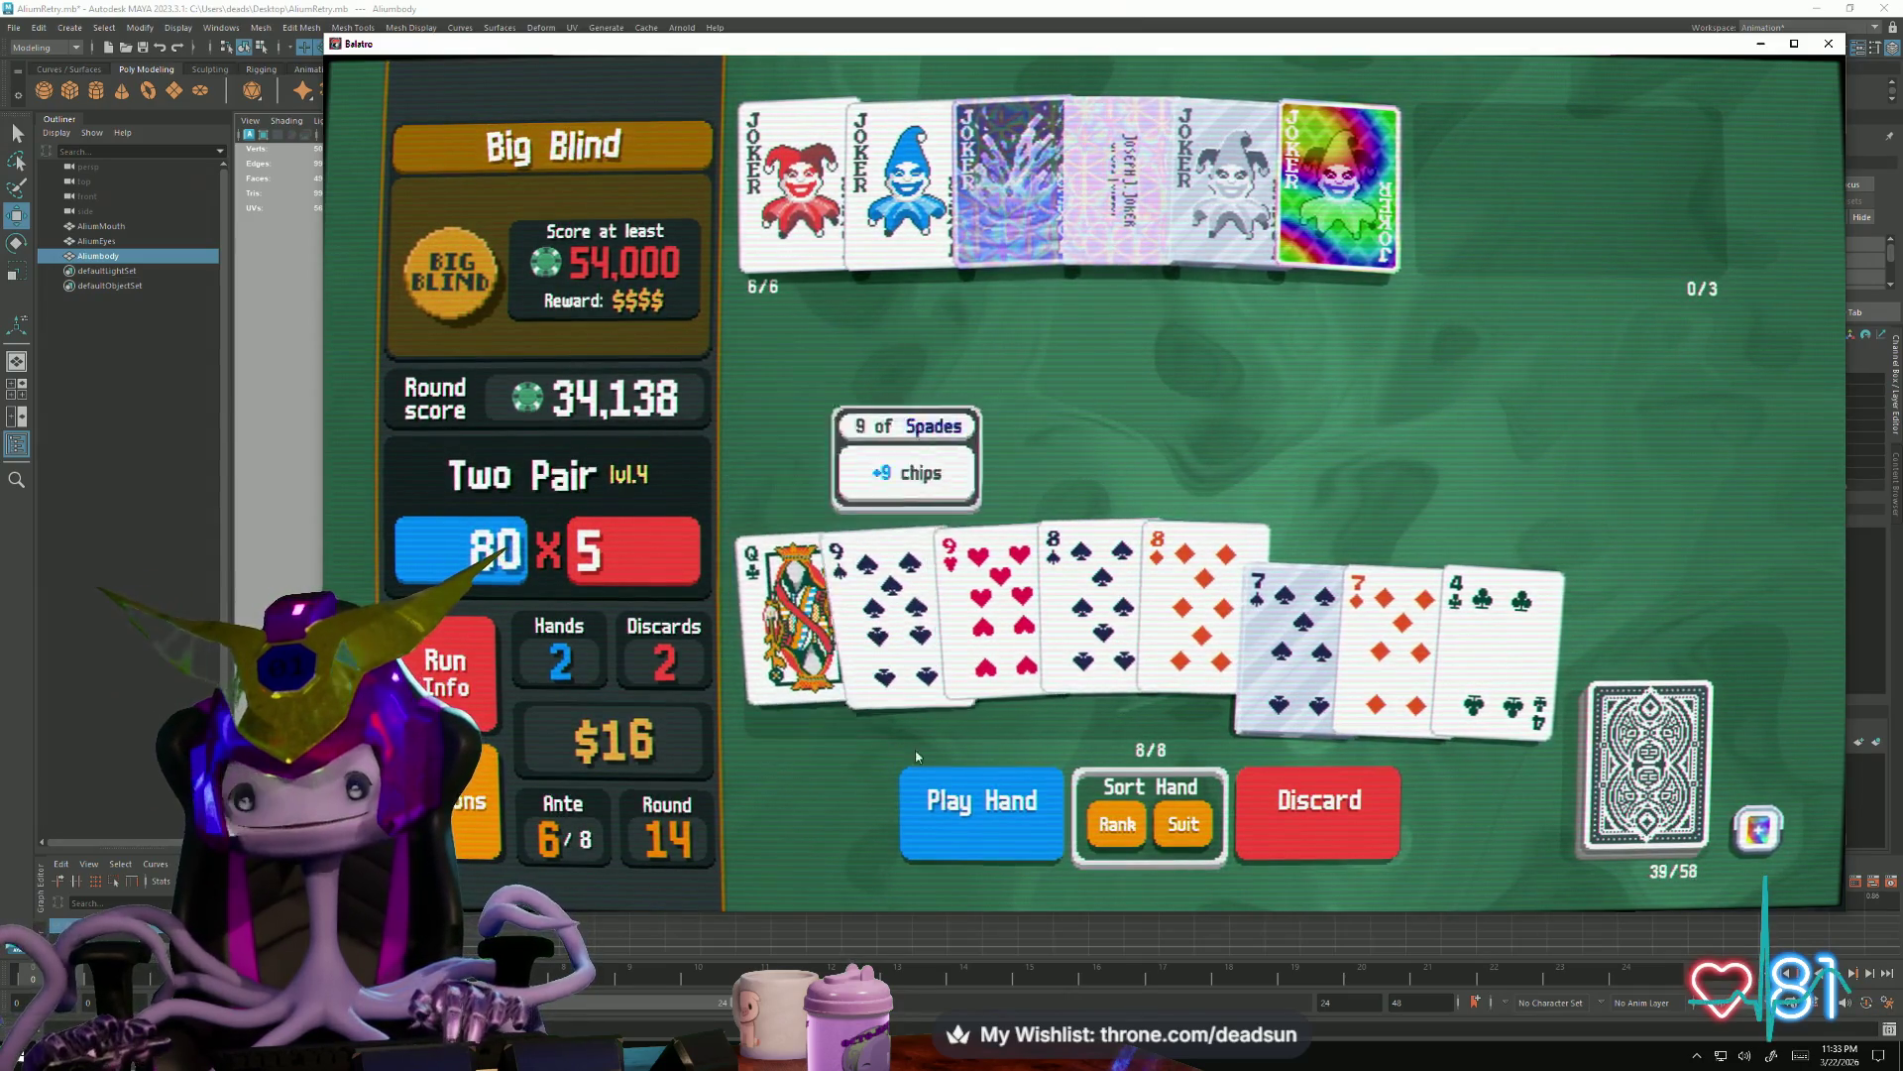
pyautogui.click(796, 656)
pyautogui.click(981, 811)
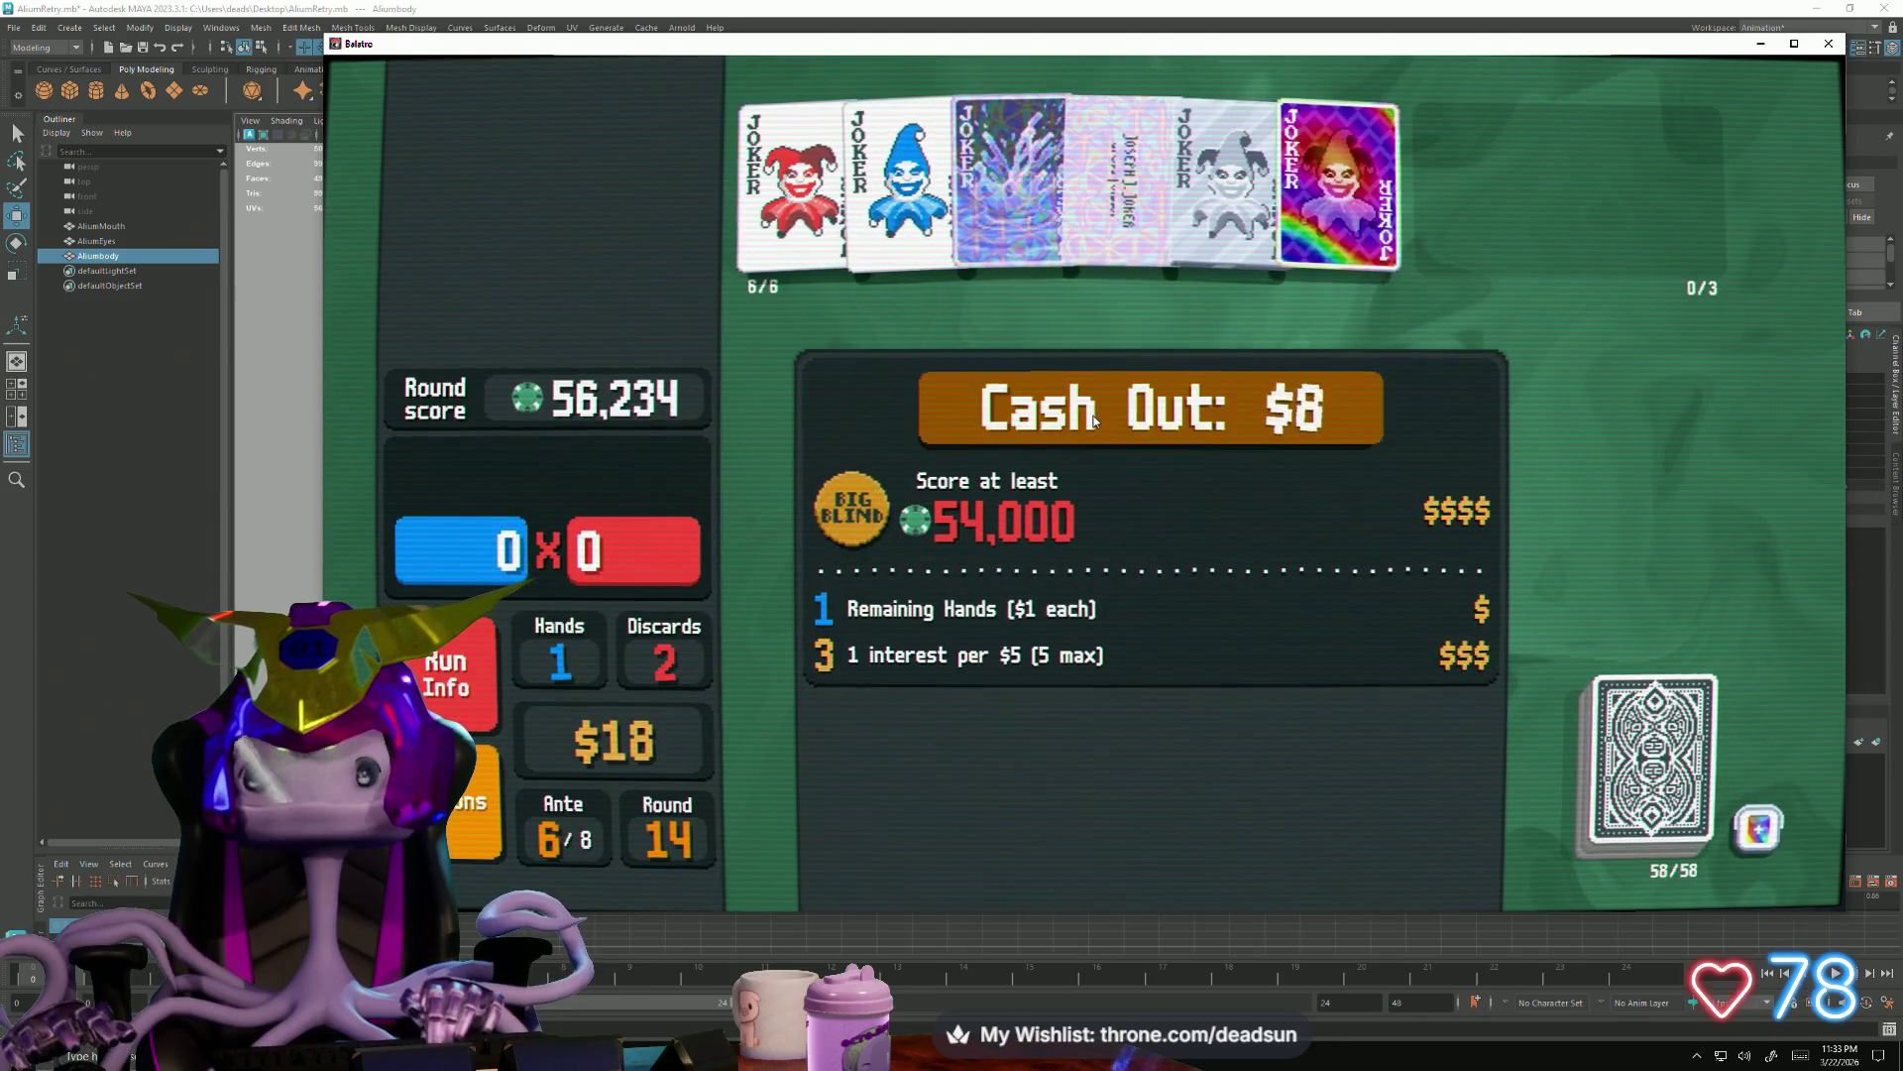
pyautogui.click(1095, 420)
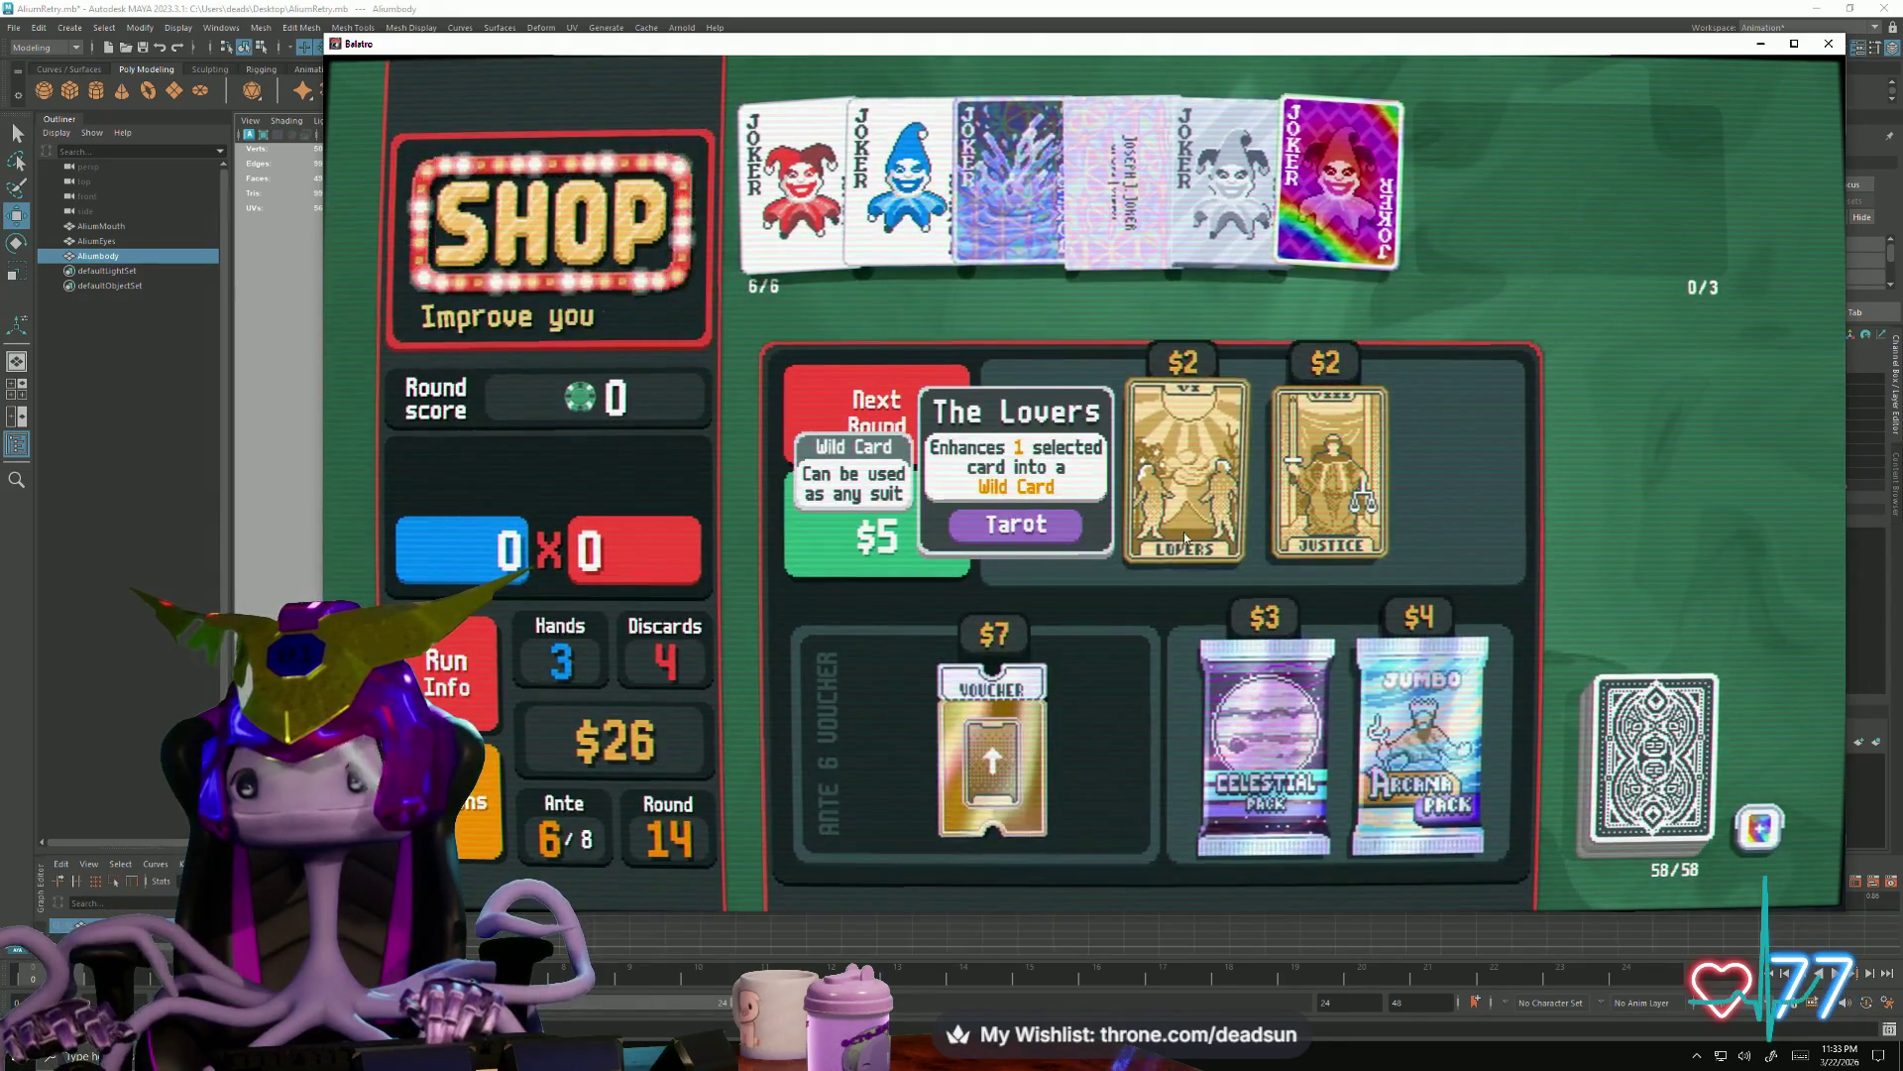
# Buy Justice and The Lovers, then open the Celestial Pack and use Neptune on Straight Flush
pyautogui.click(1327, 469)
pyautogui.click(1328, 580)
pyautogui.click(1254, 447)
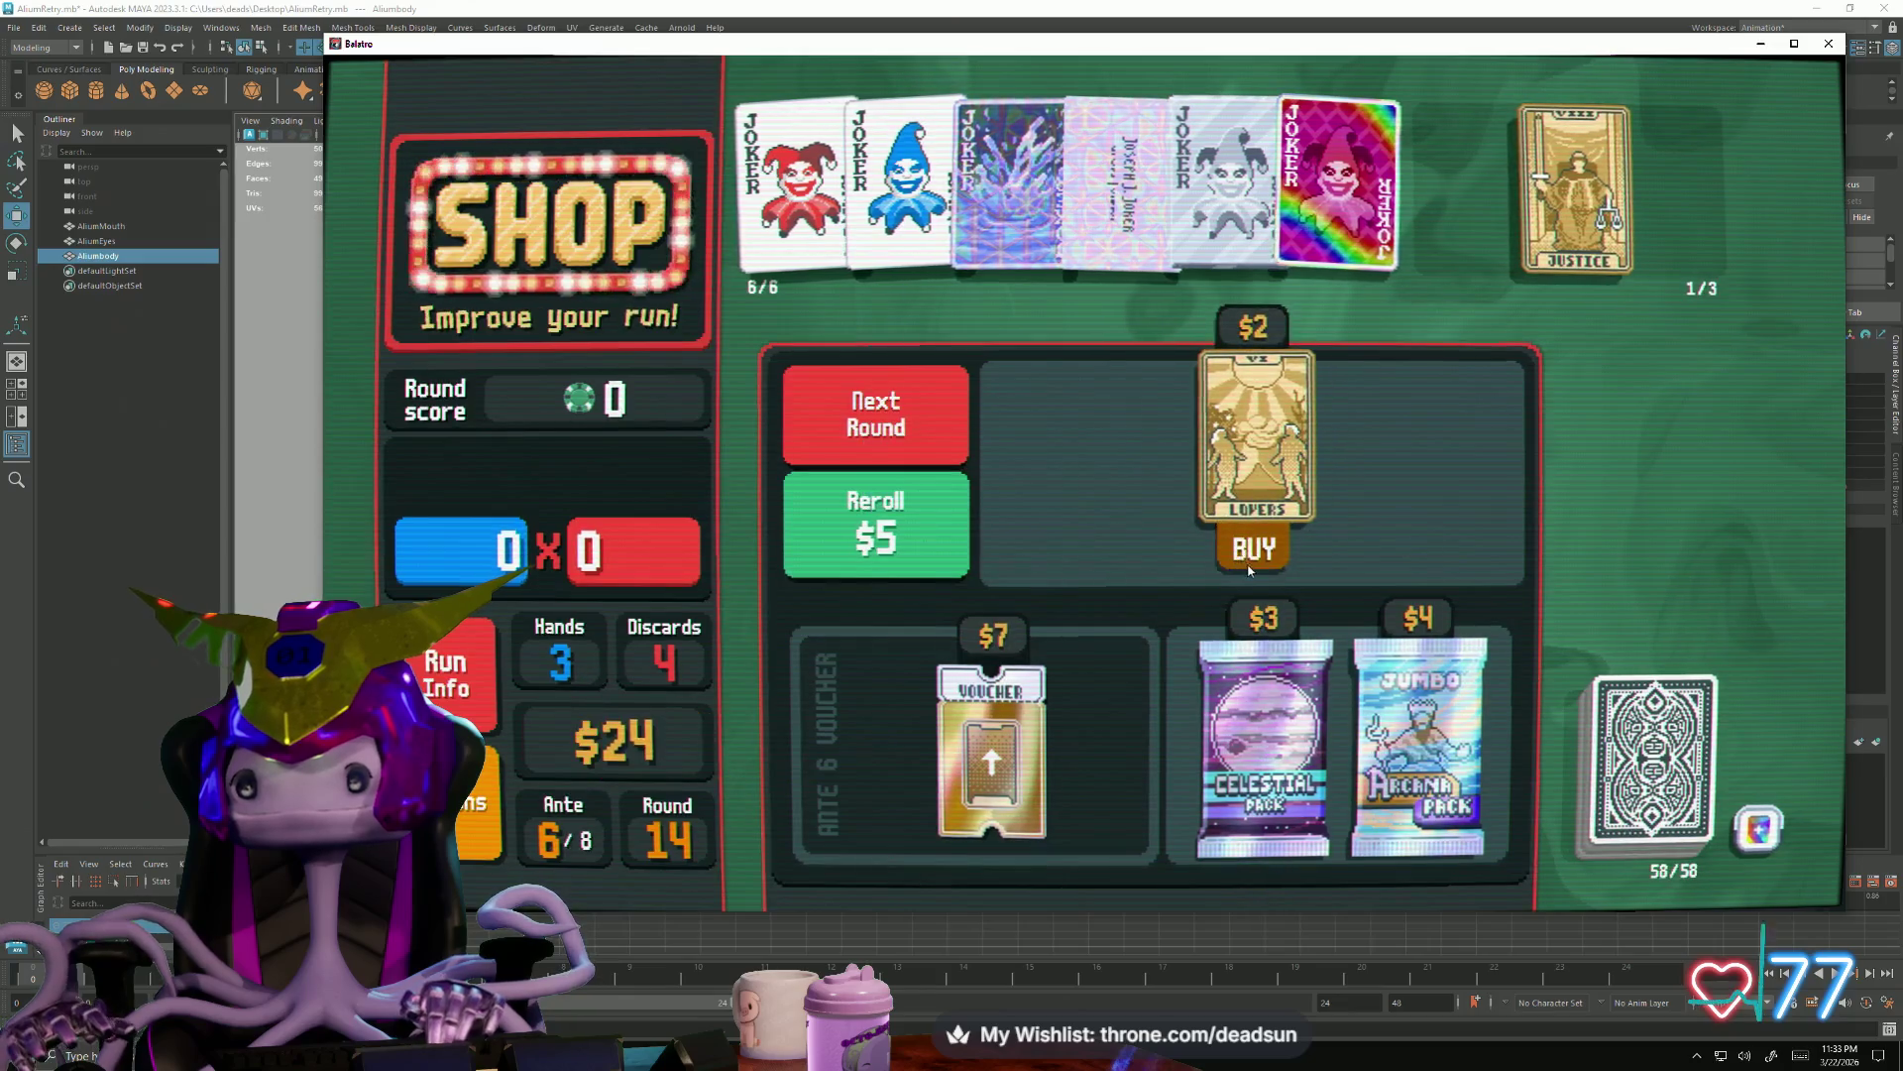
pyautogui.click(1253, 545)
pyautogui.click(1263, 838)
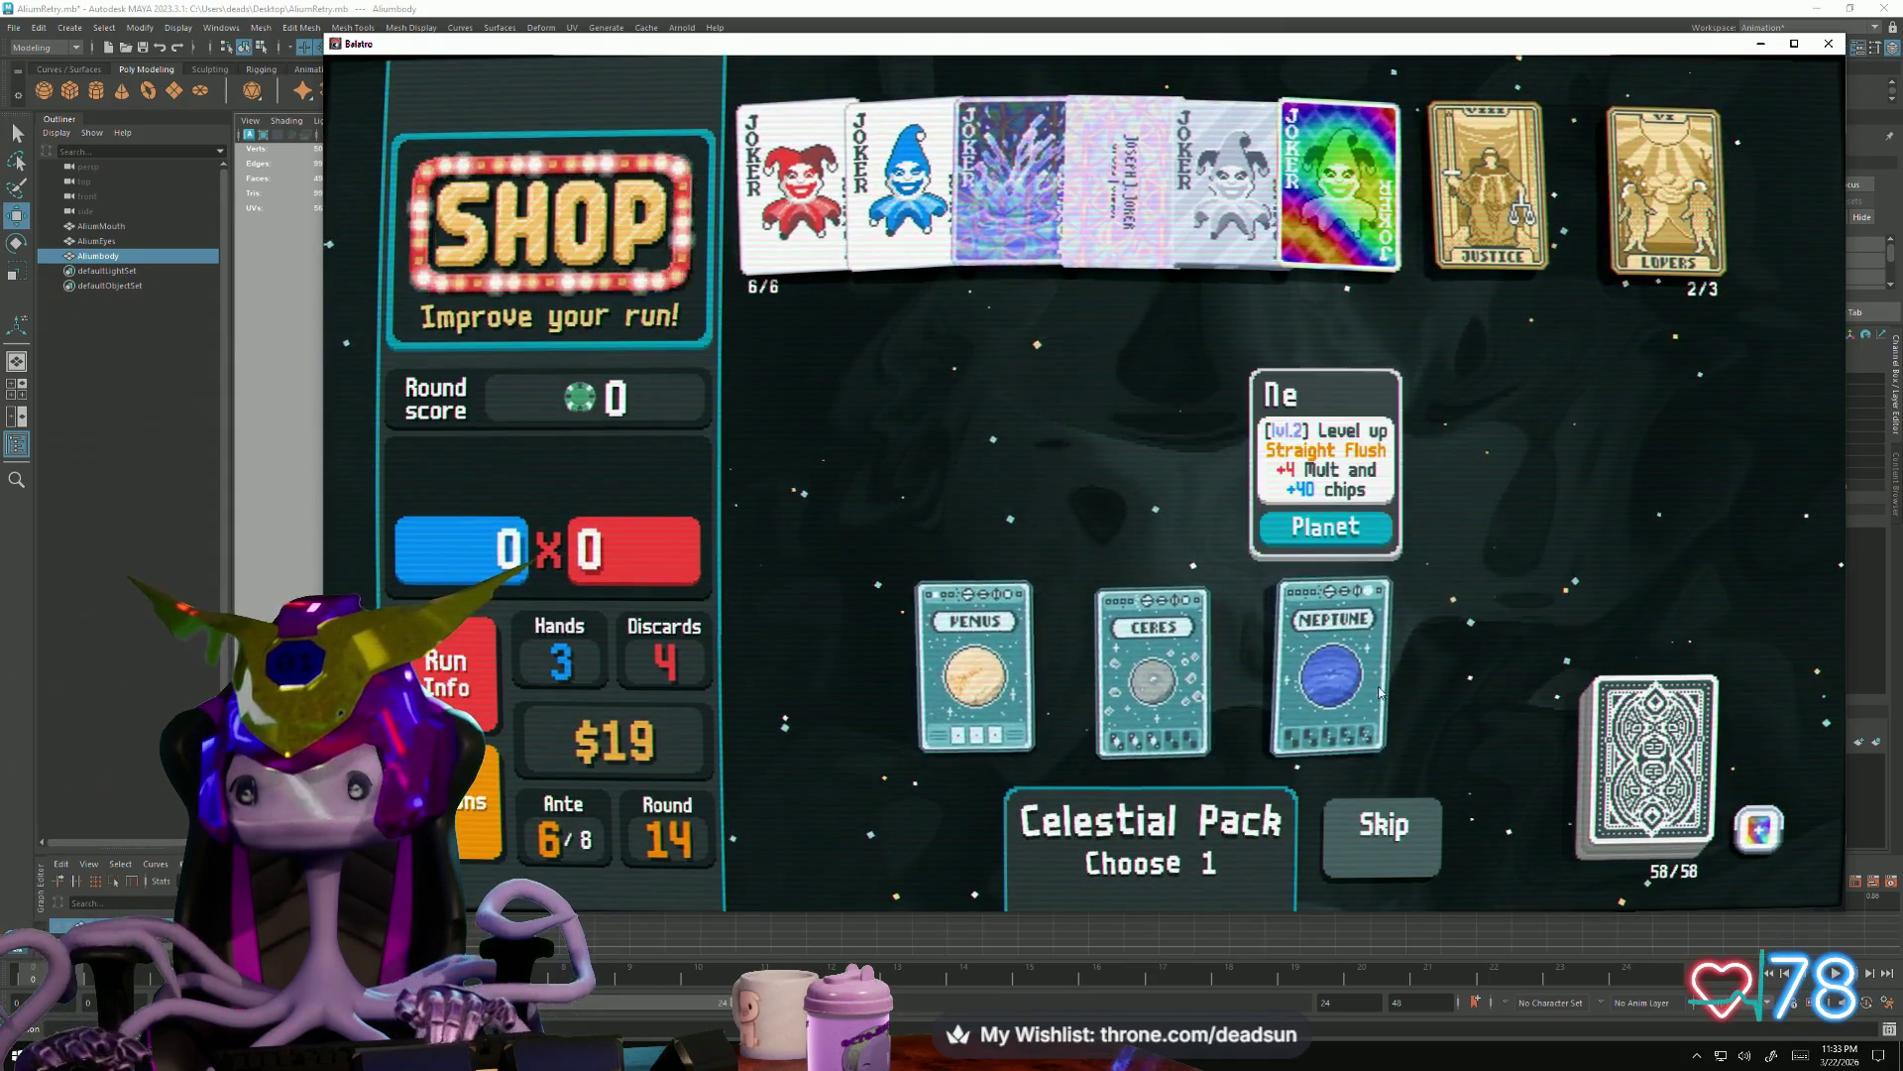
pyautogui.click(1319, 748)
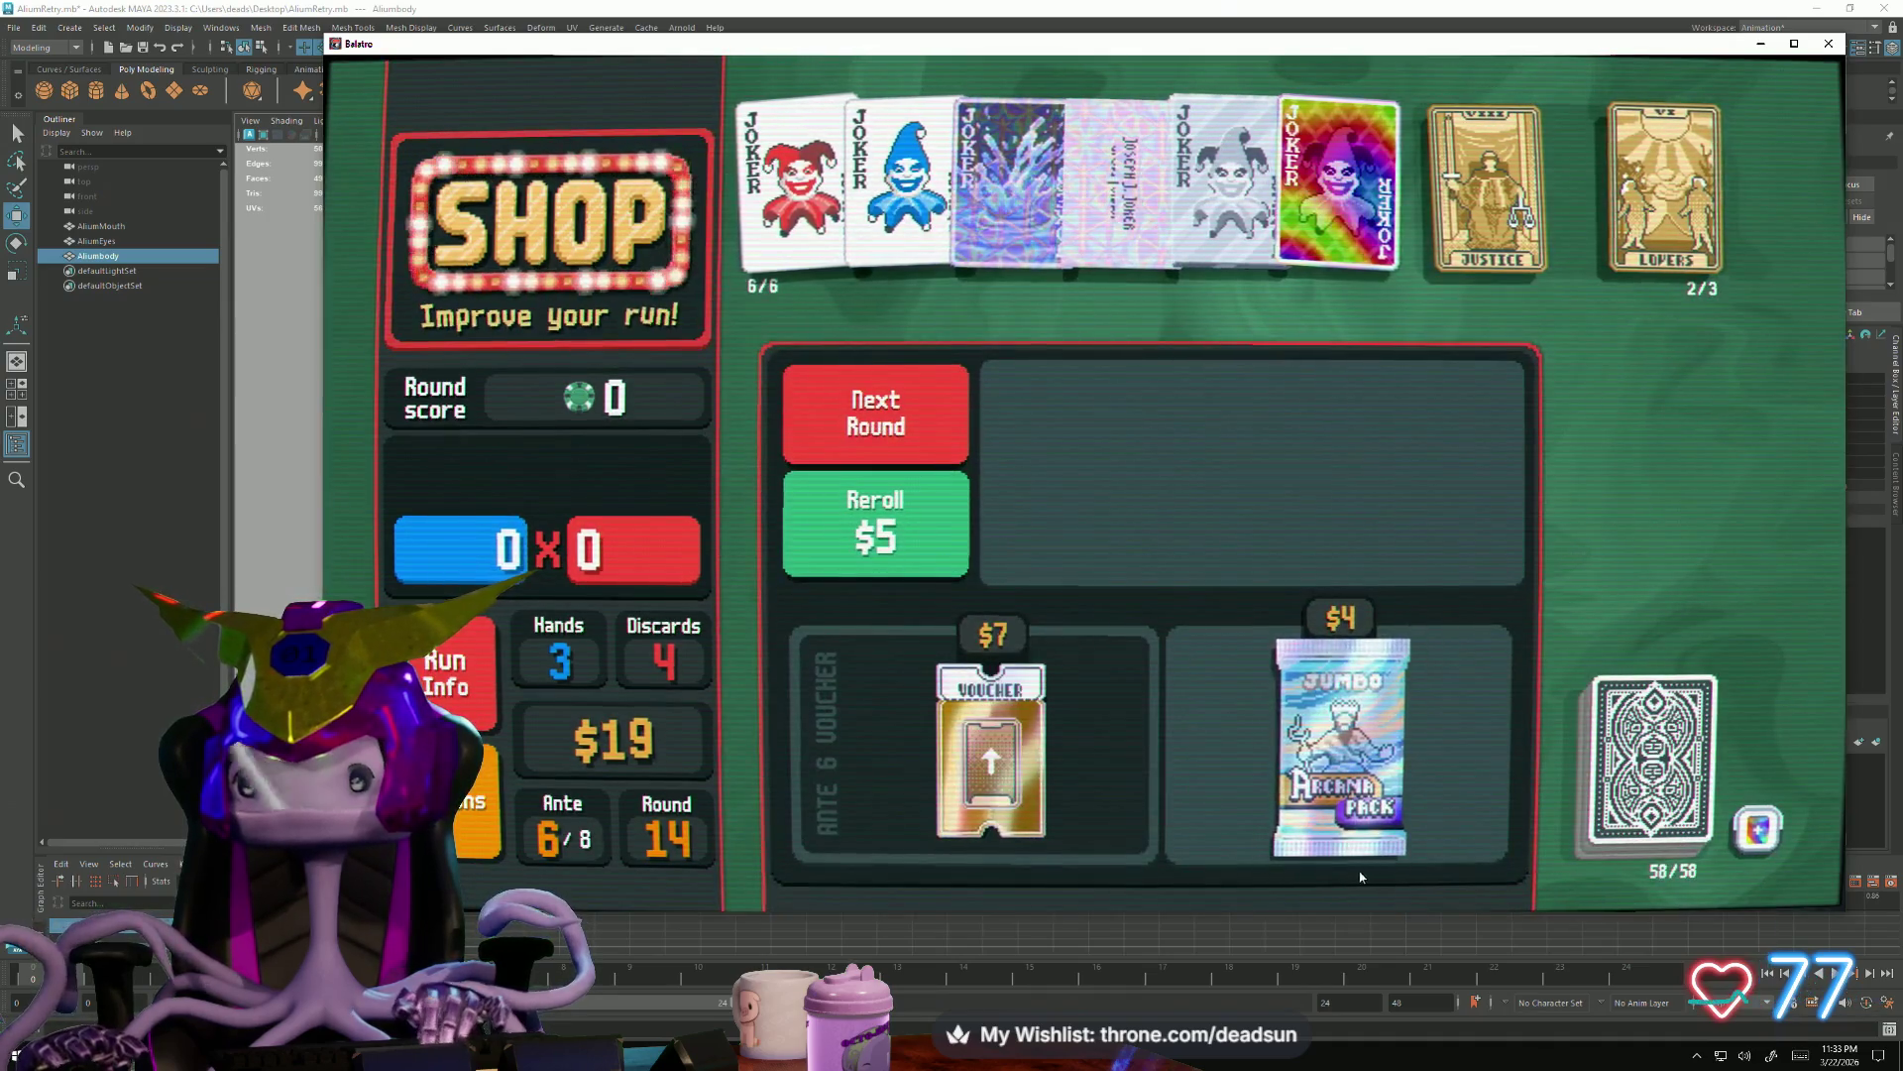
# Buy the Jumbo Arcana Pack and use Justice to make the 2 of Clubs glass
pyautogui.click(1353, 840)
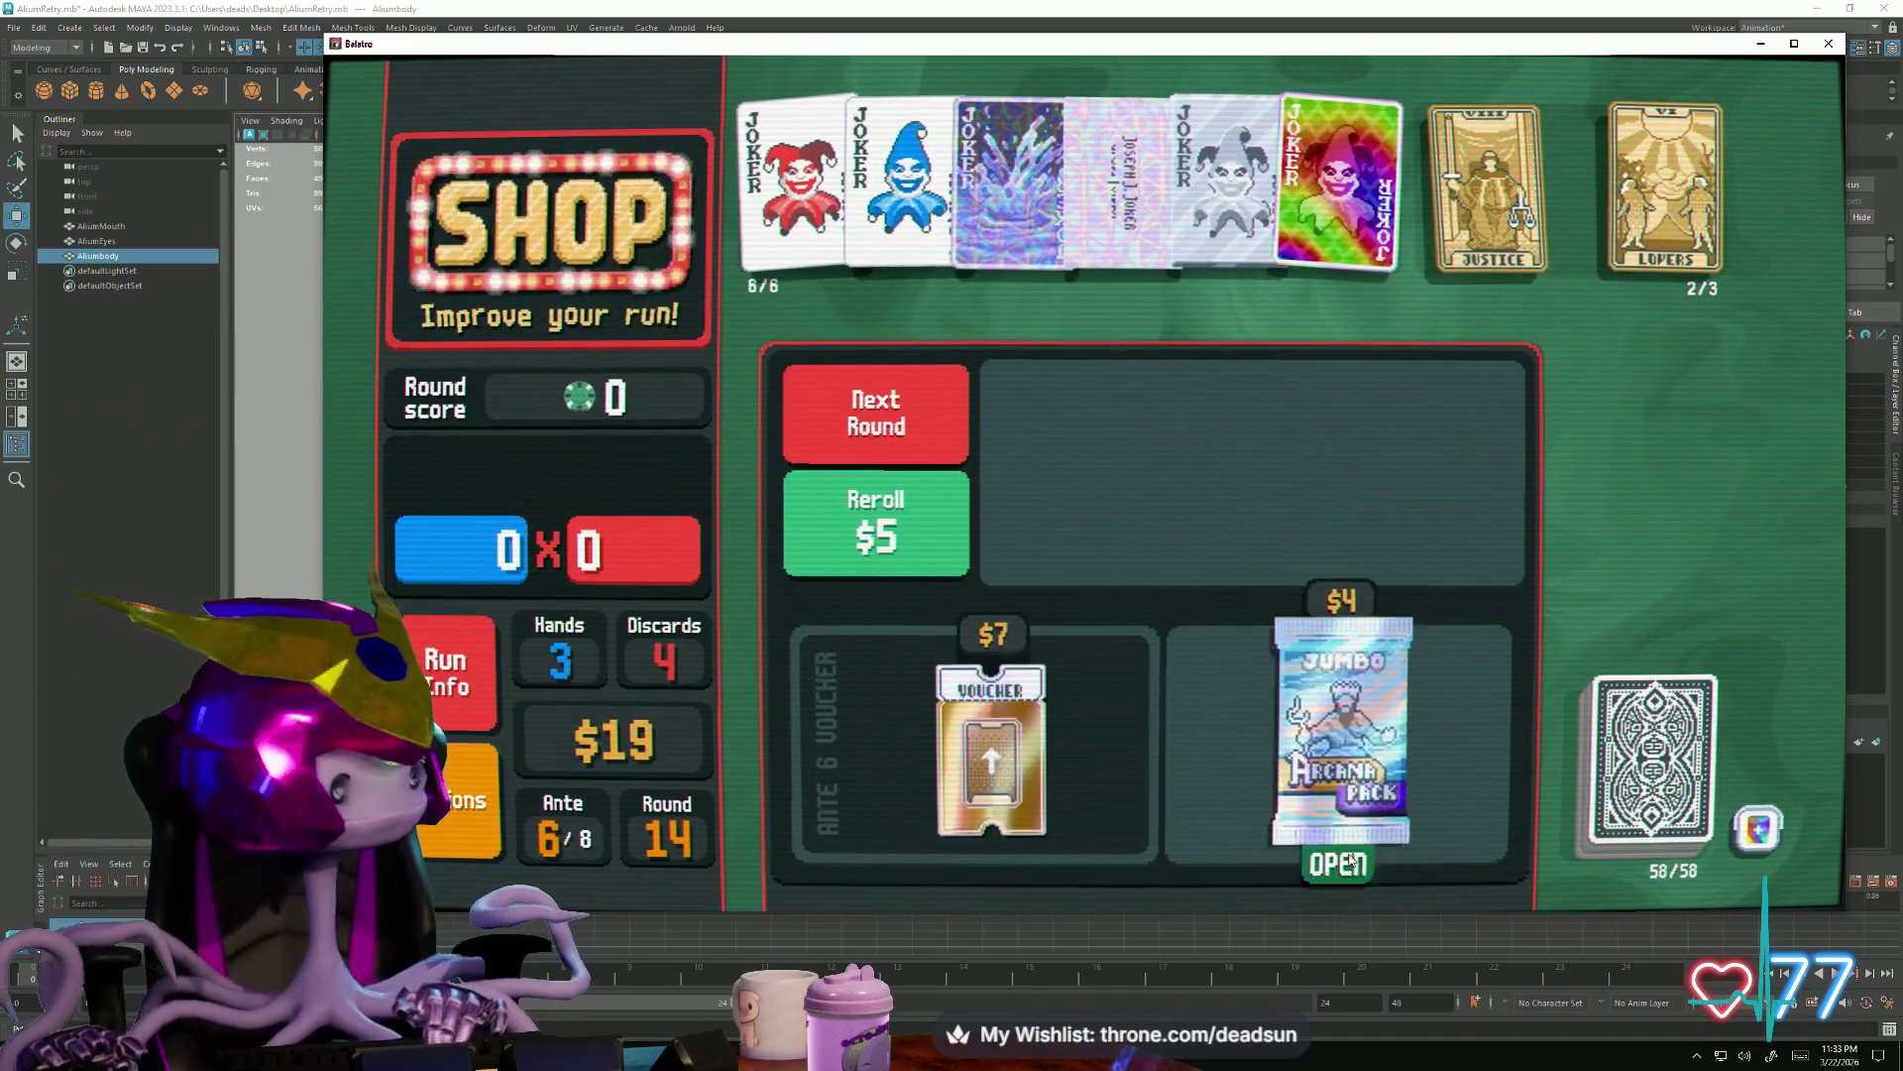
pyautogui.click(1346, 882)
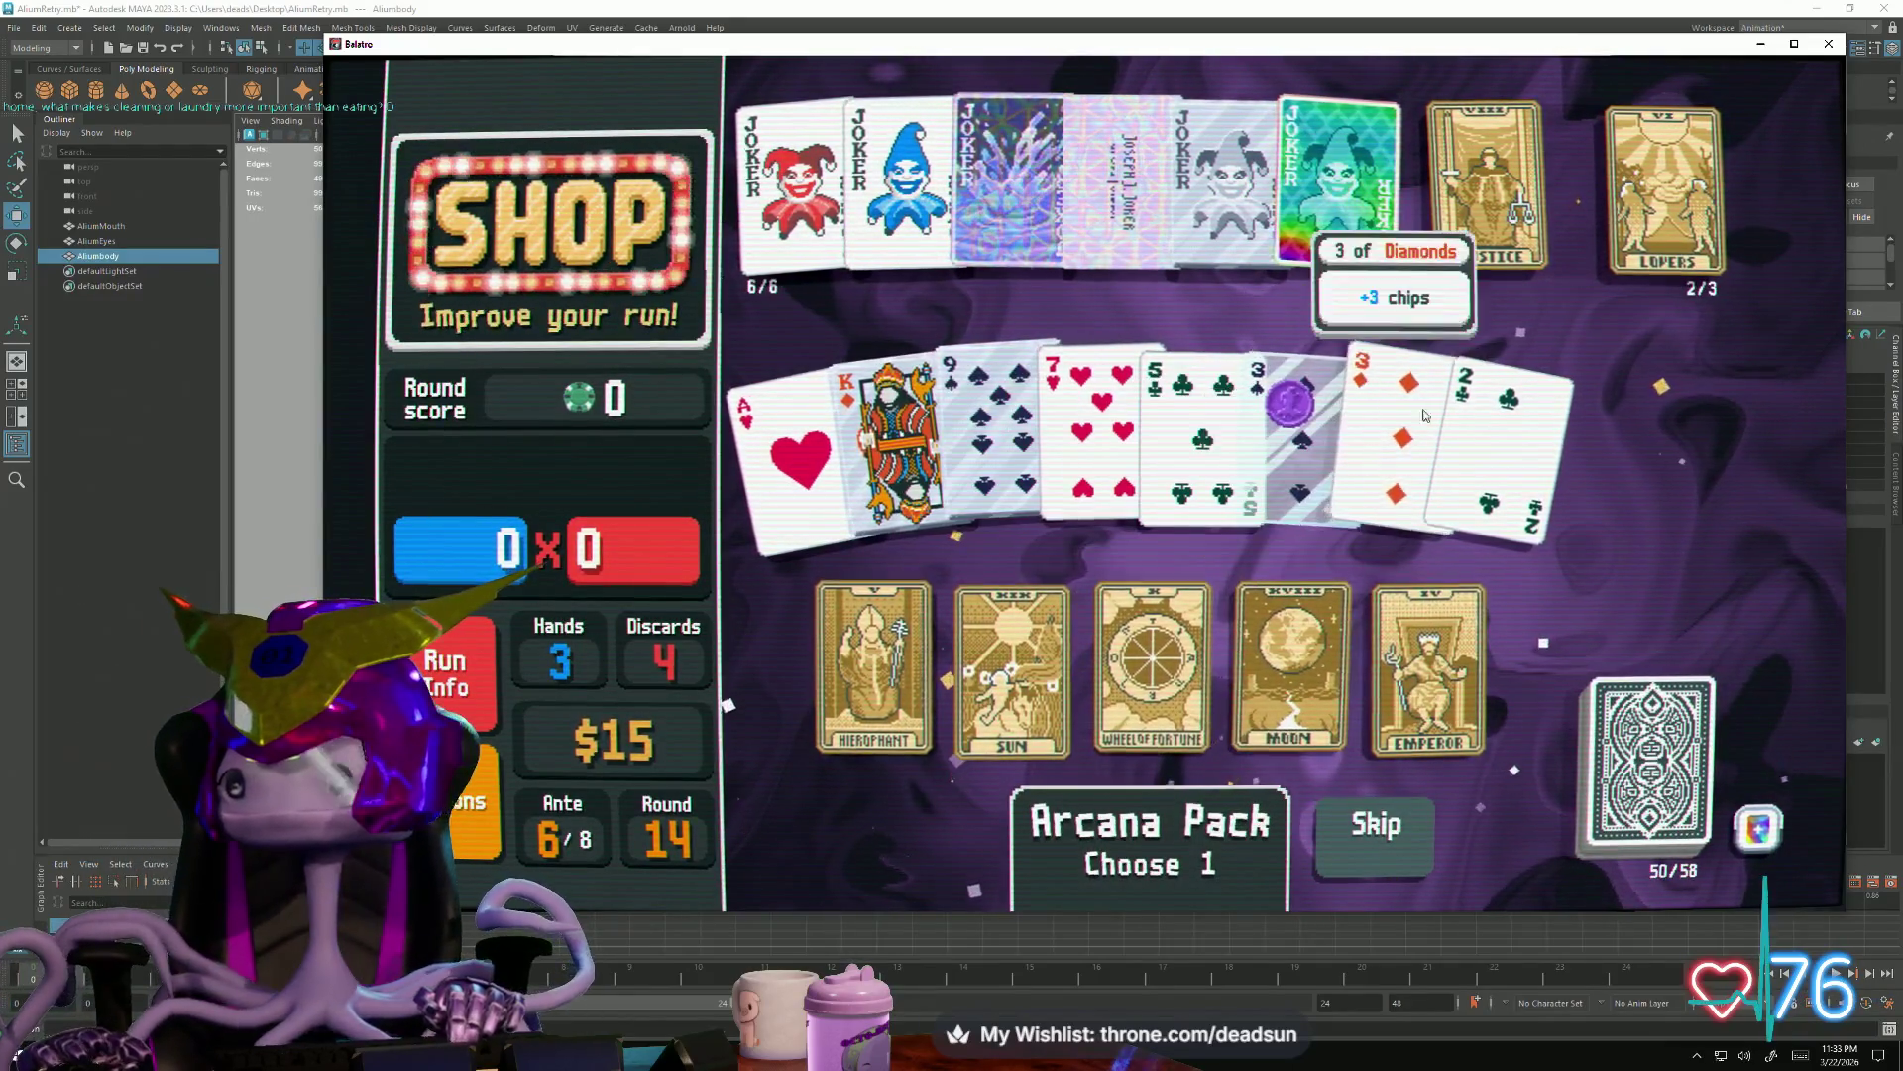
pyautogui.click(1487, 186)
pyautogui.click(1582, 209)
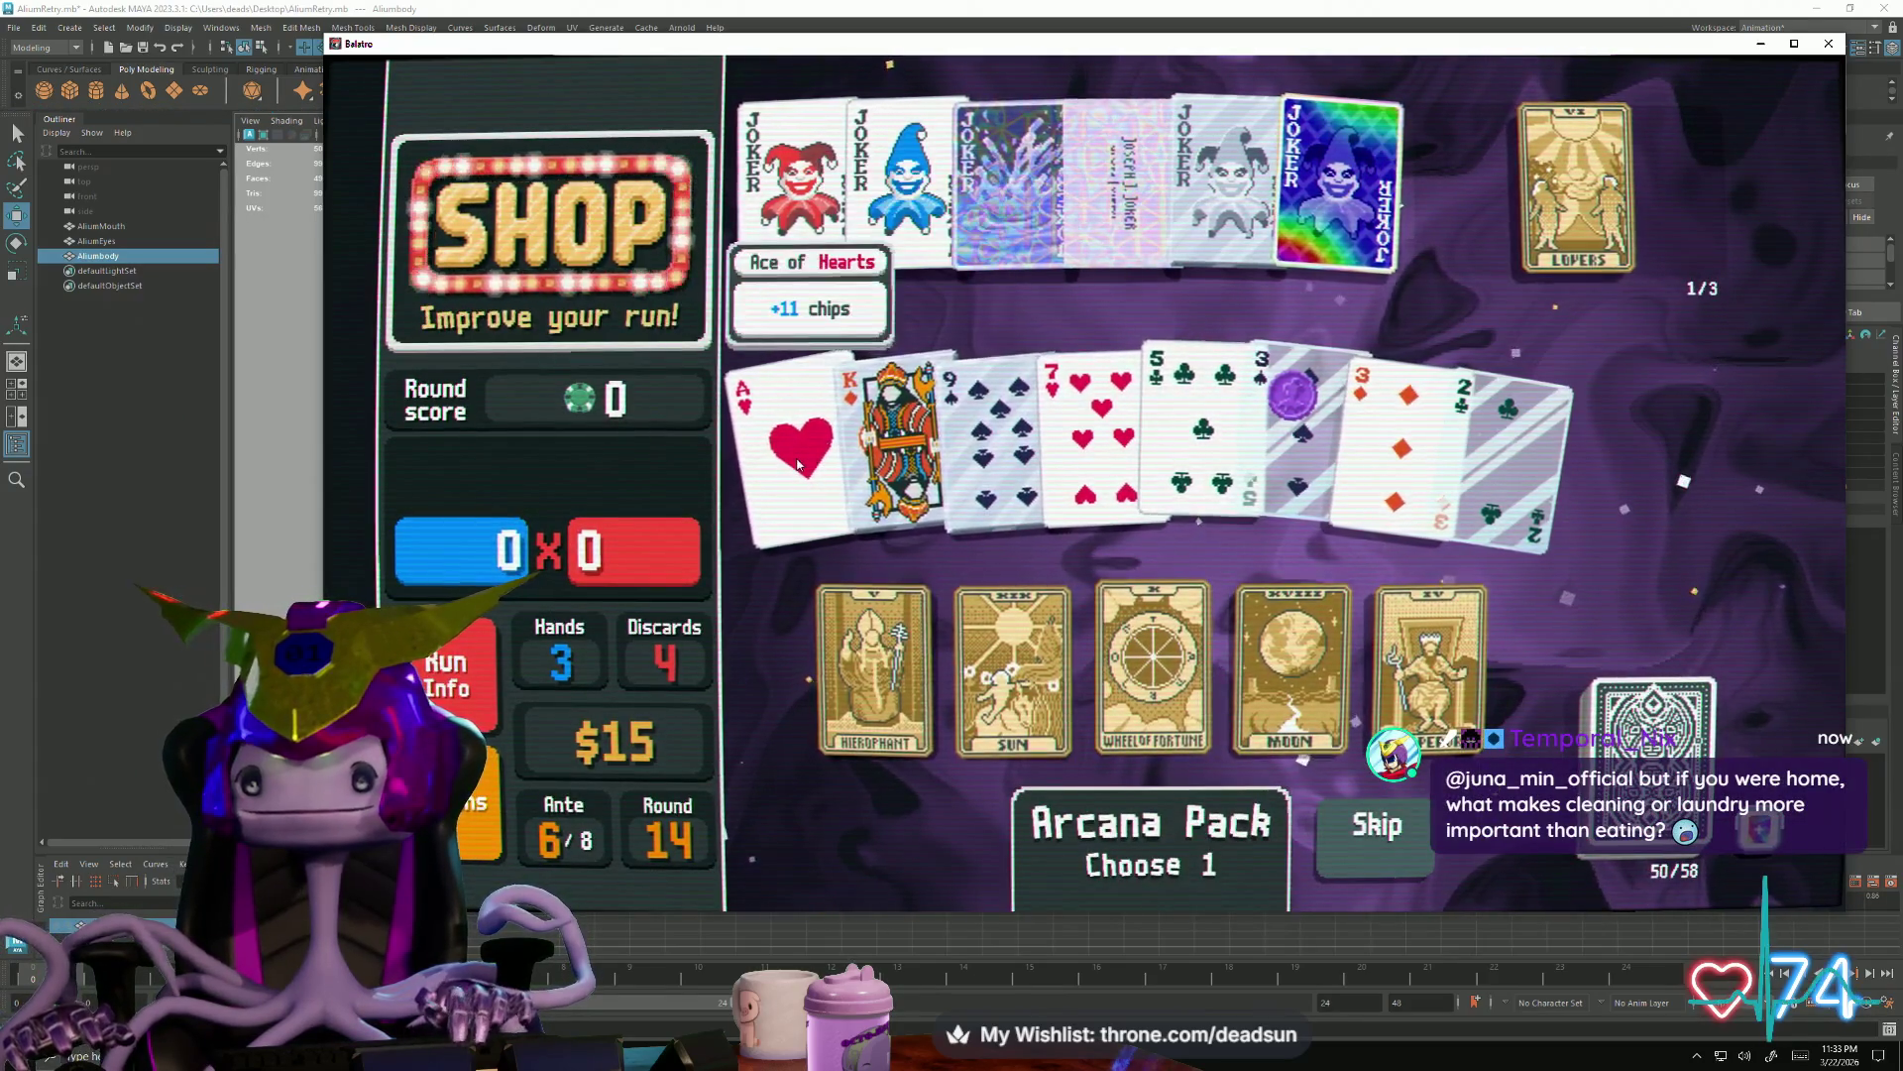
# Use The Lovers on the Ace of Hearts, take Wheel of Fortune, and leave for the next round
pyautogui.click(796, 438)
pyautogui.click(1611, 220)
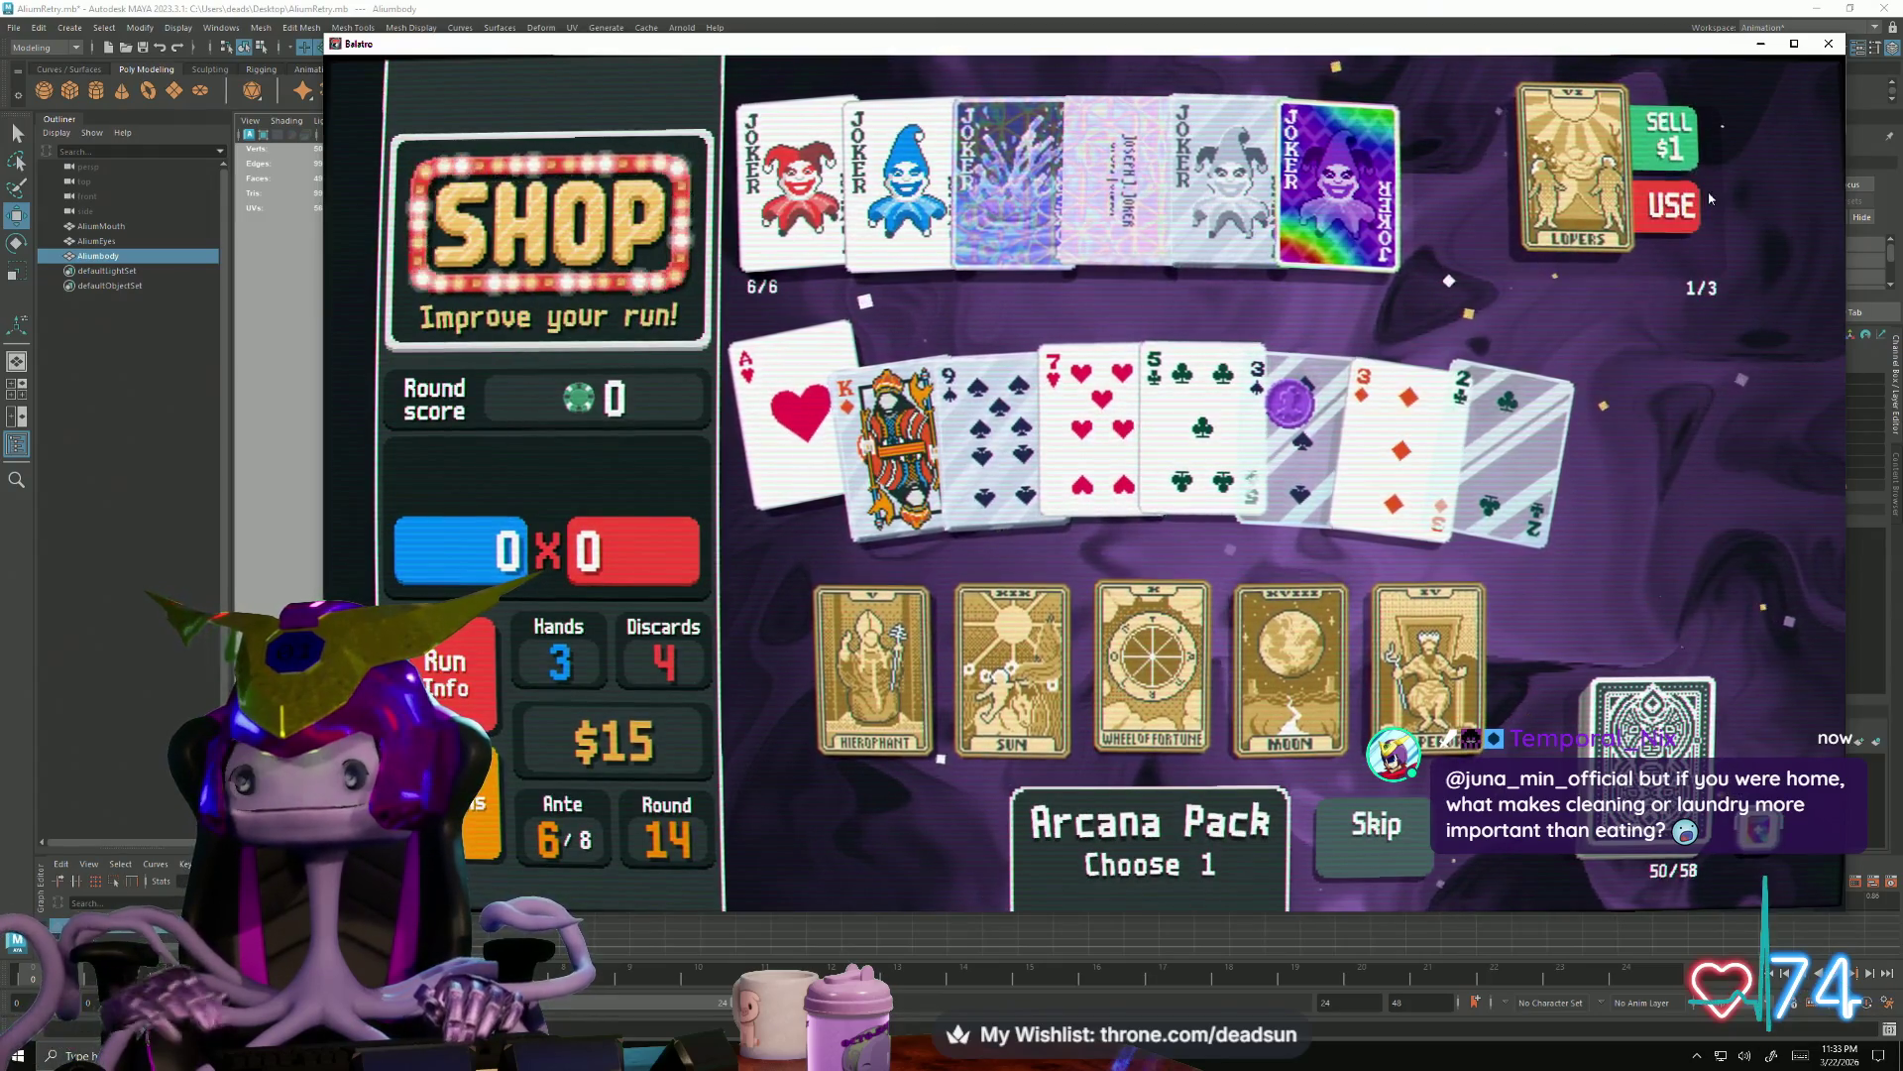
pyautogui.click(1665, 200)
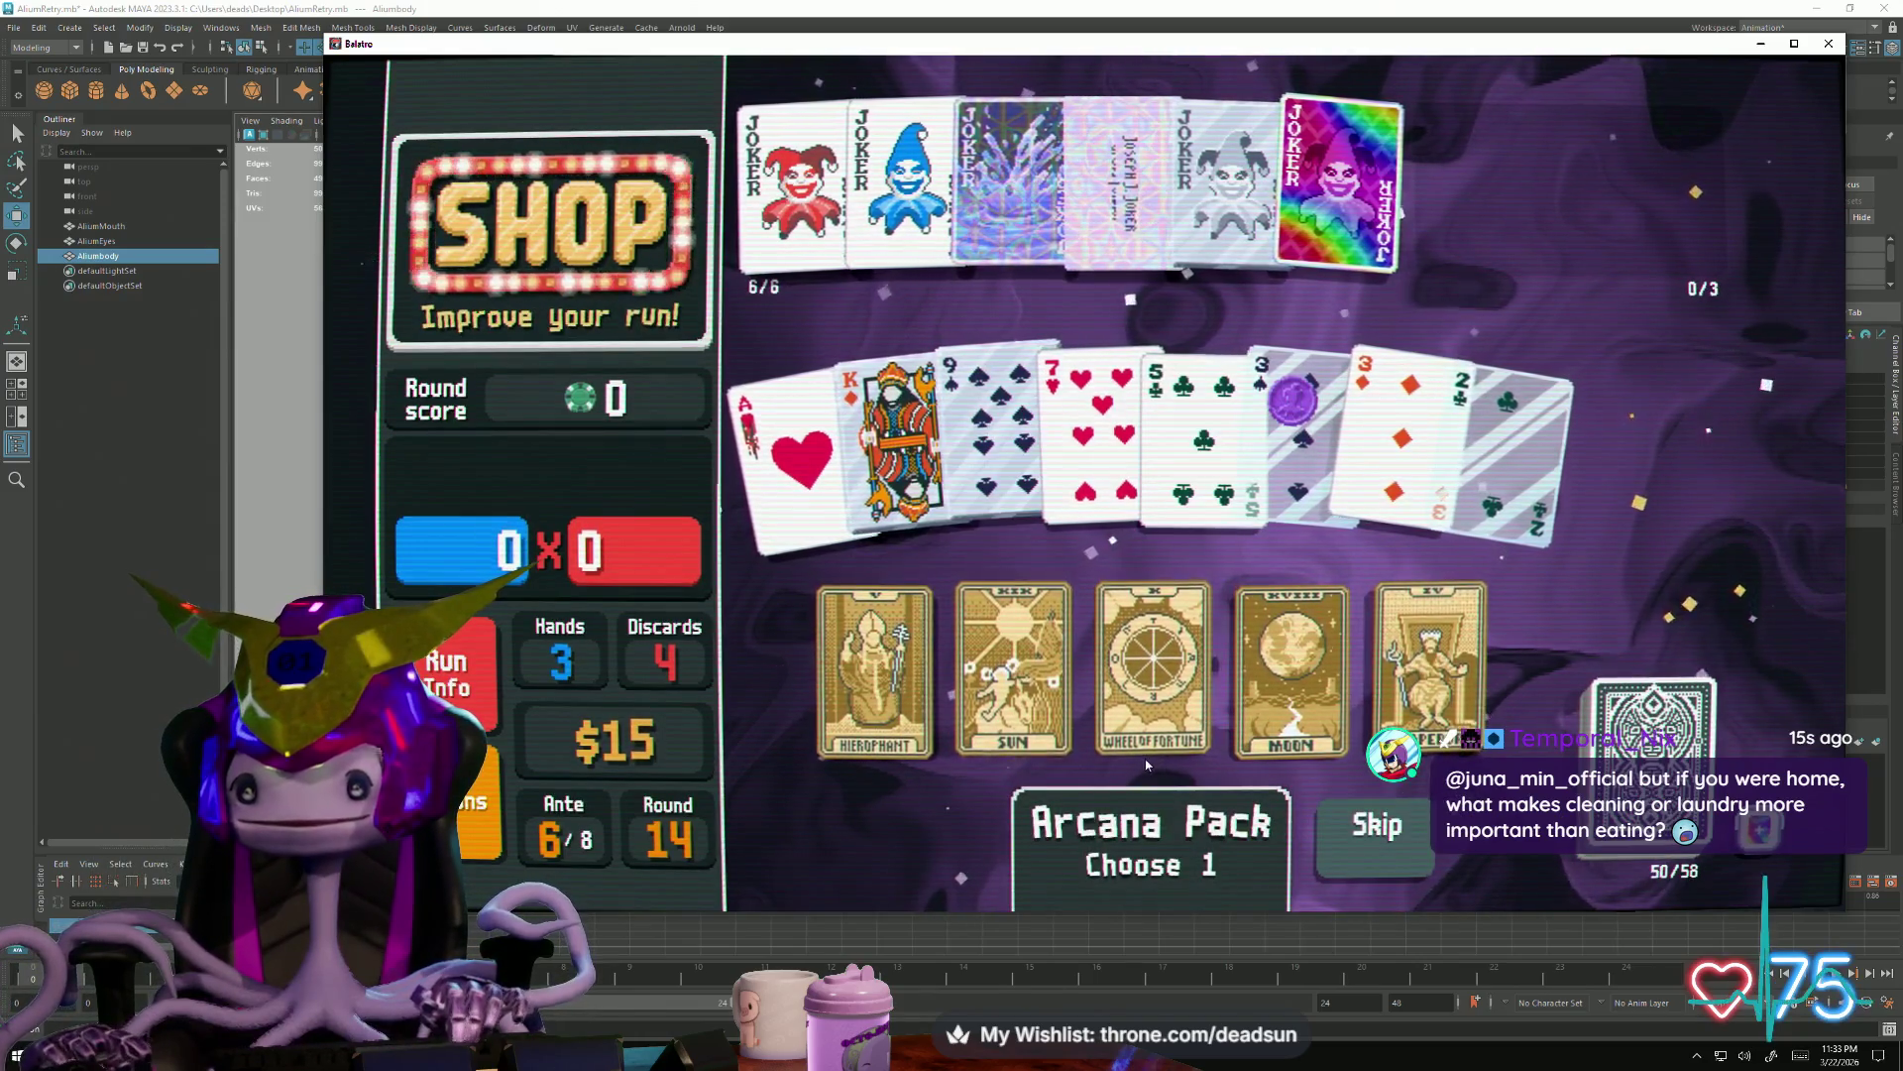
pyautogui.click(1143, 757)
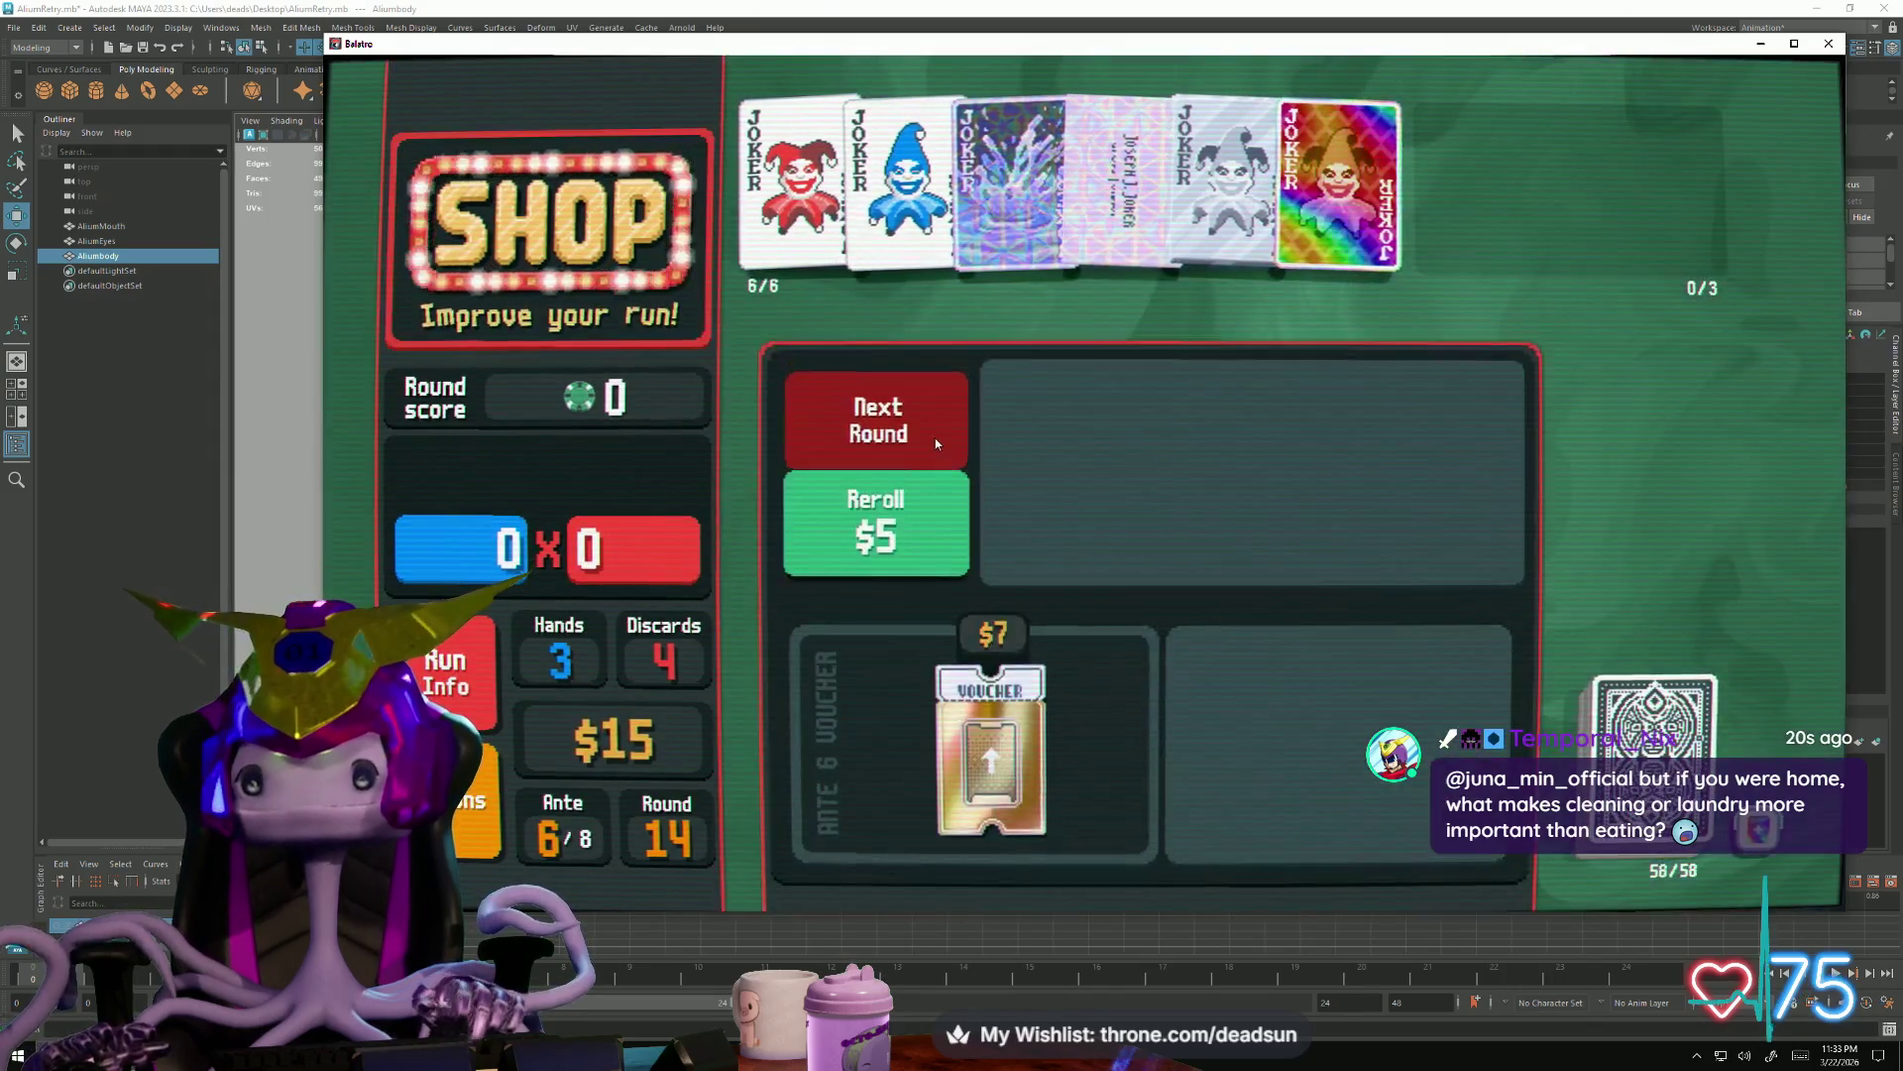
pyautogui.click(936, 442)
# Start The Hook boss blind and discard the 8 of Spades, then the 8 of Hearts
pyautogui.click(1450, 350)
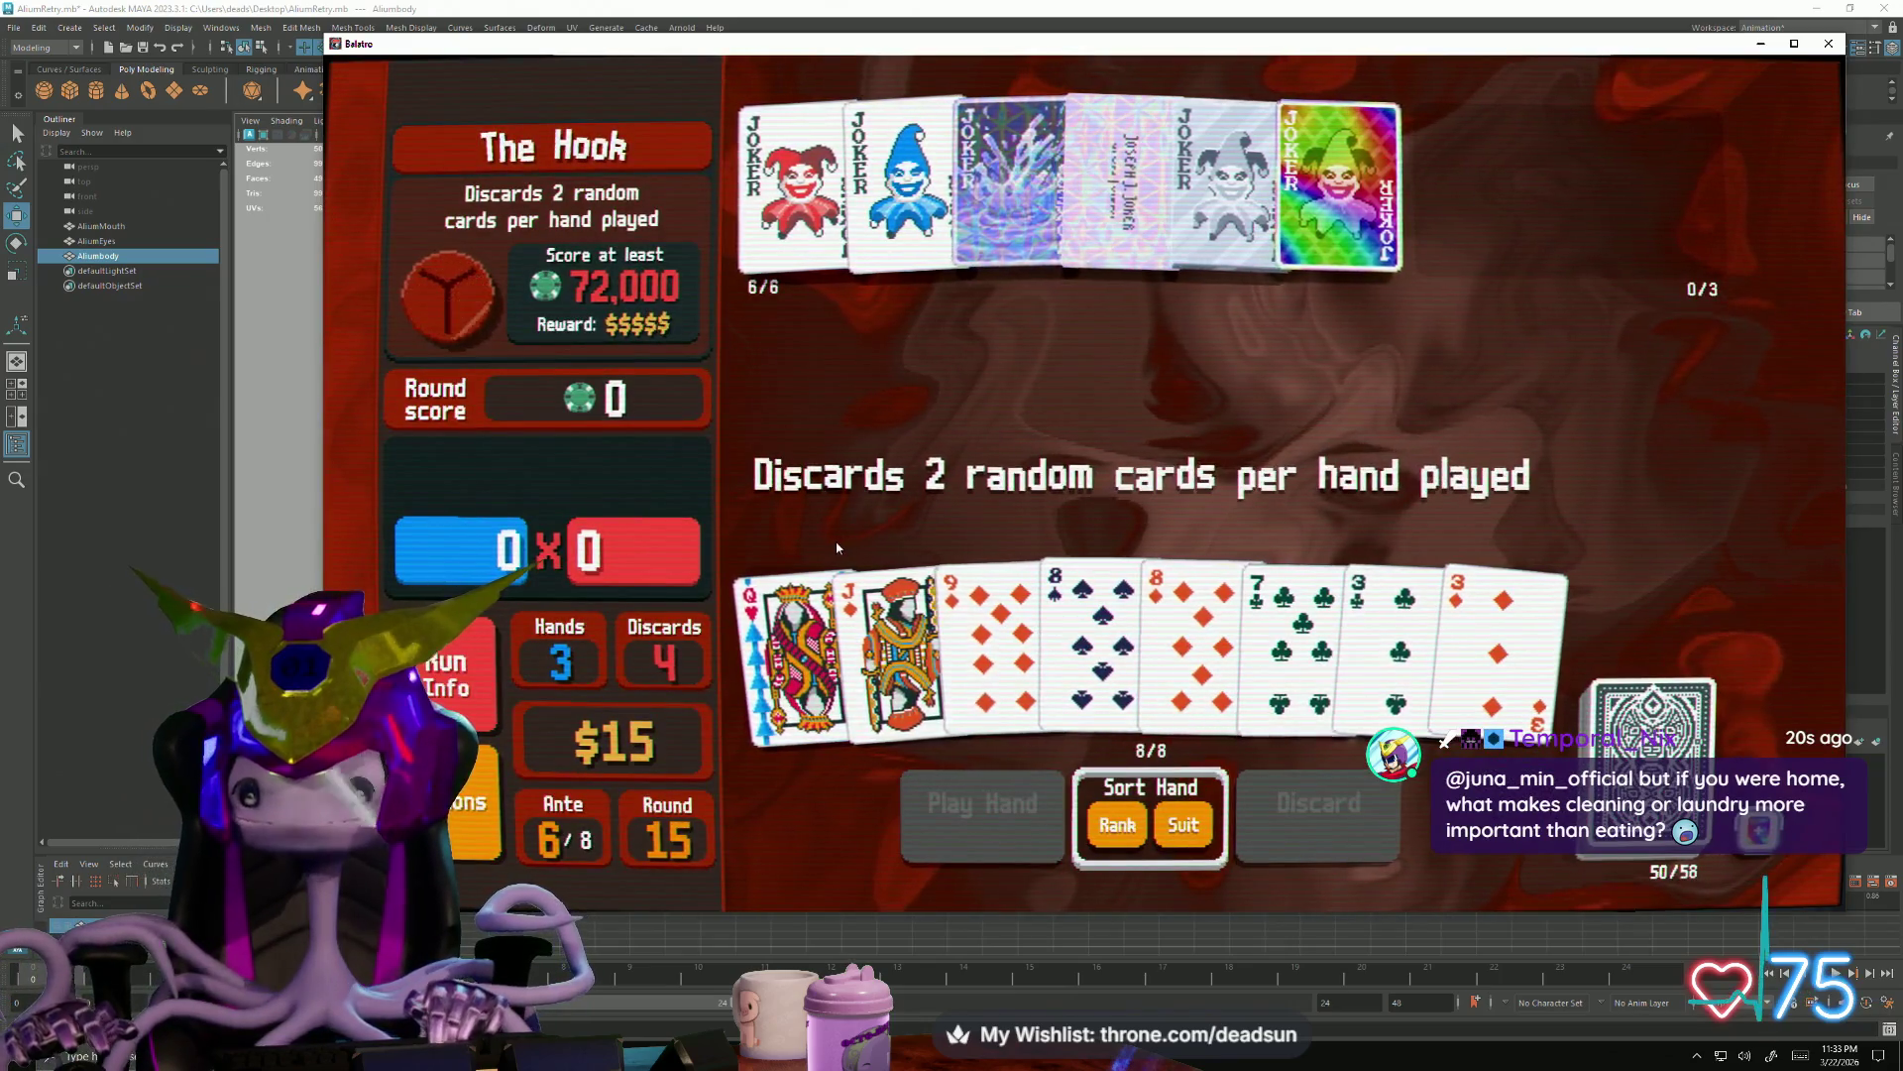
pyautogui.moveTo(1287, 639)
pyautogui.click(1157, 641)
pyautogui.click(1316, 798)
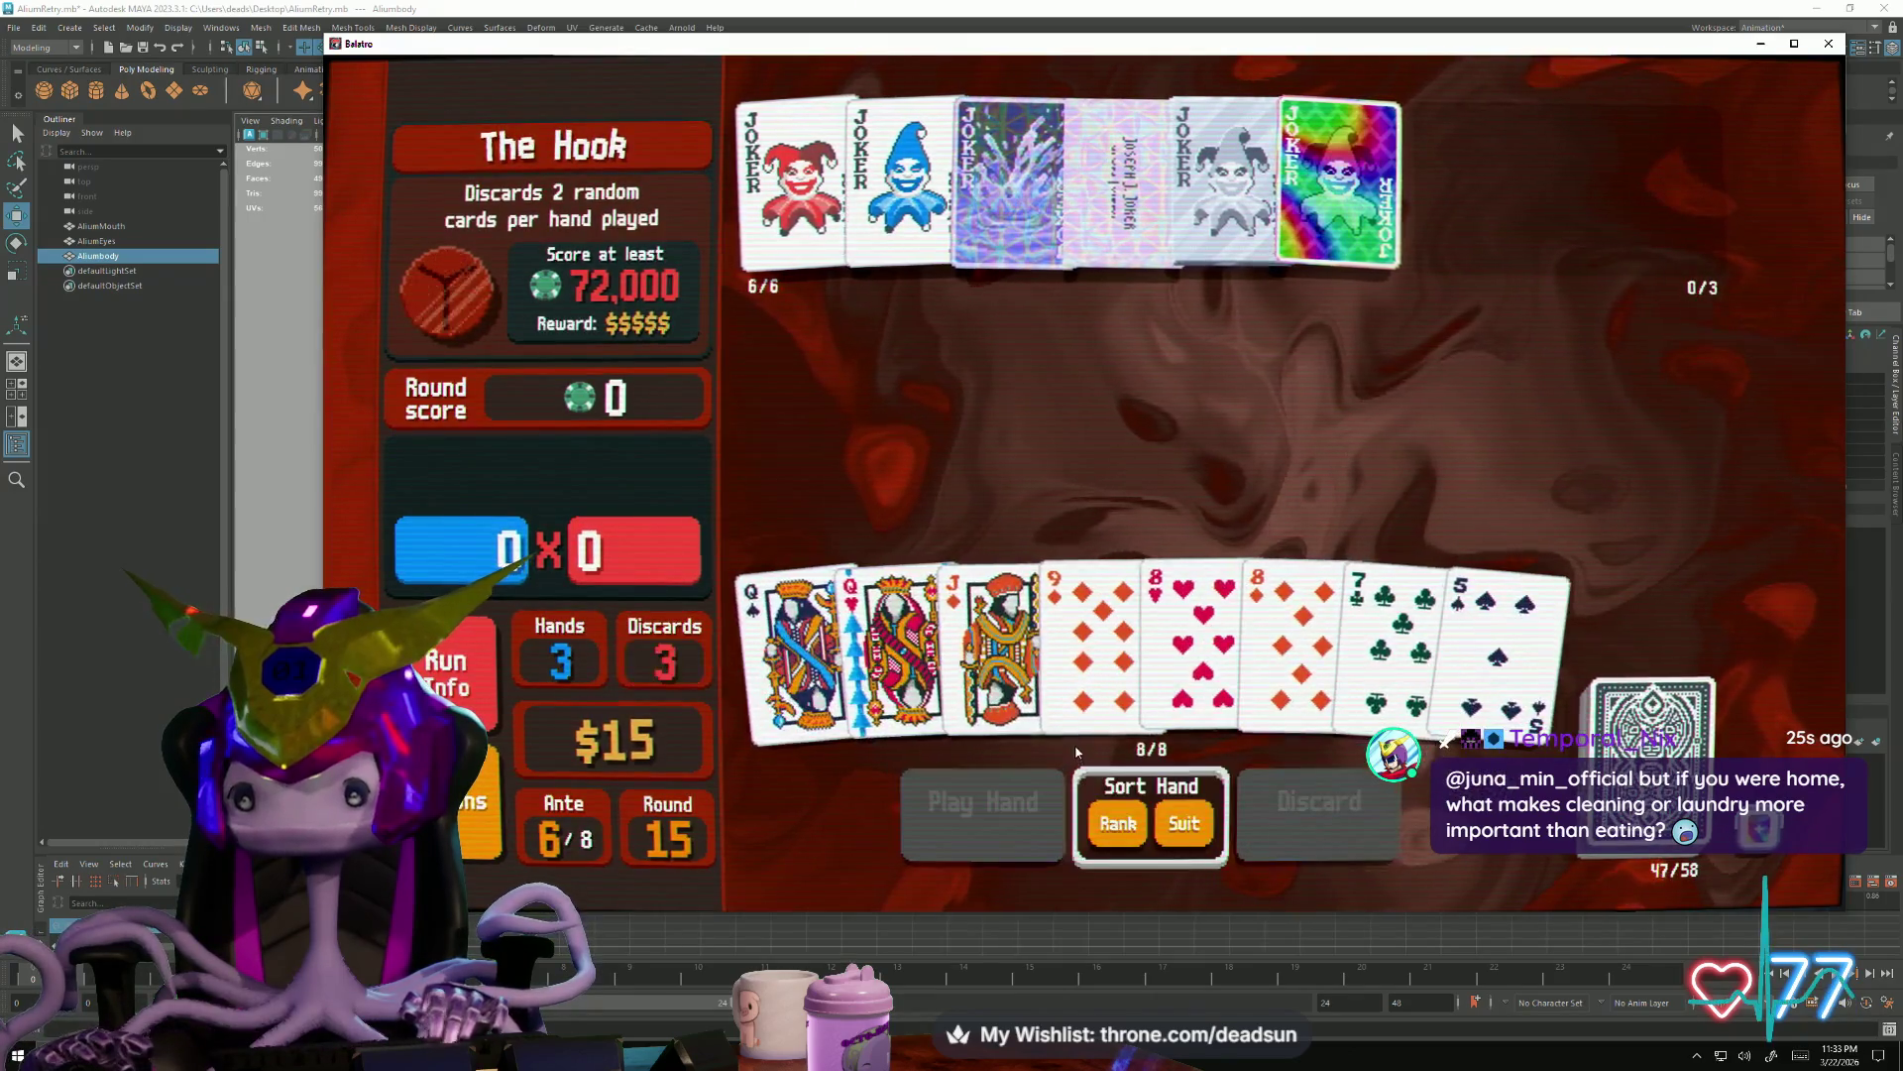
pyautogui.click(1213, 656)
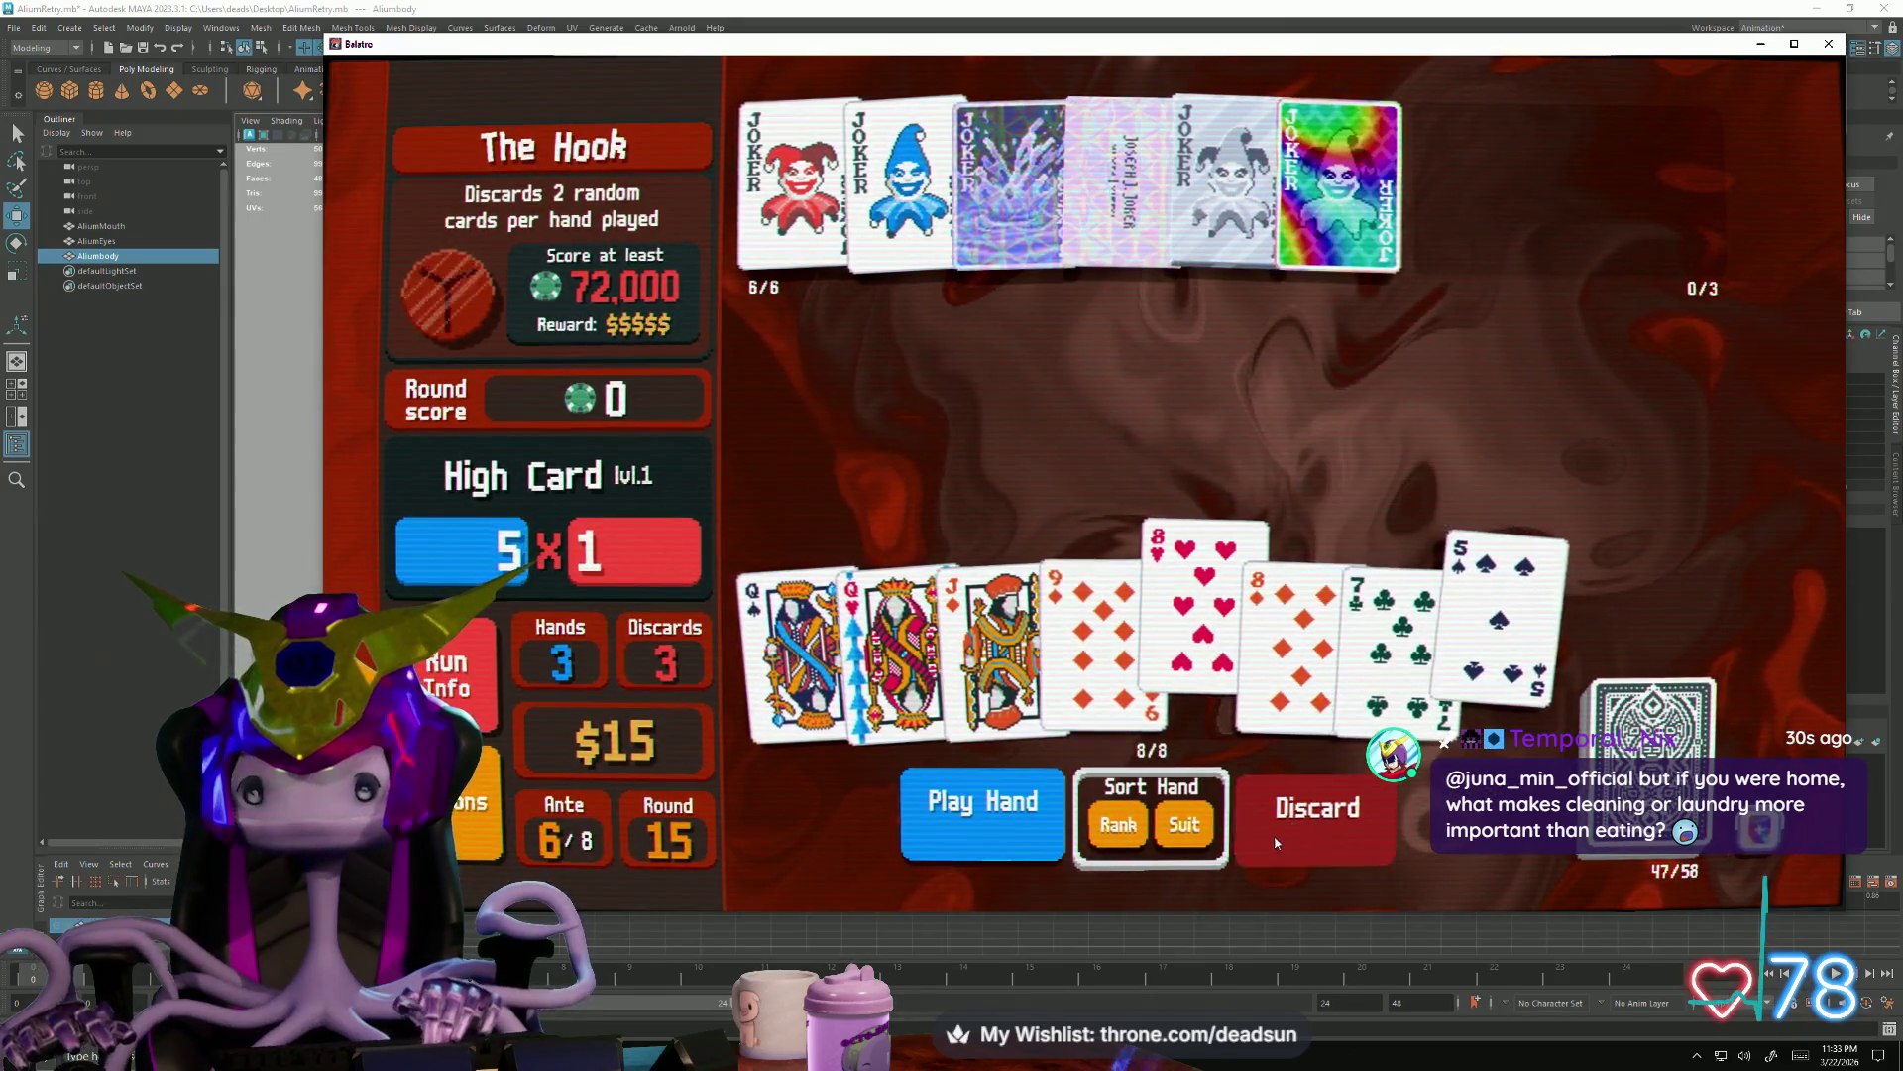
pyautogui.click(1275, 842)
# Discard the 9 and 8 of Diamonds with the Queens of Spades and Clubs
pyautogui.click(796, 669)
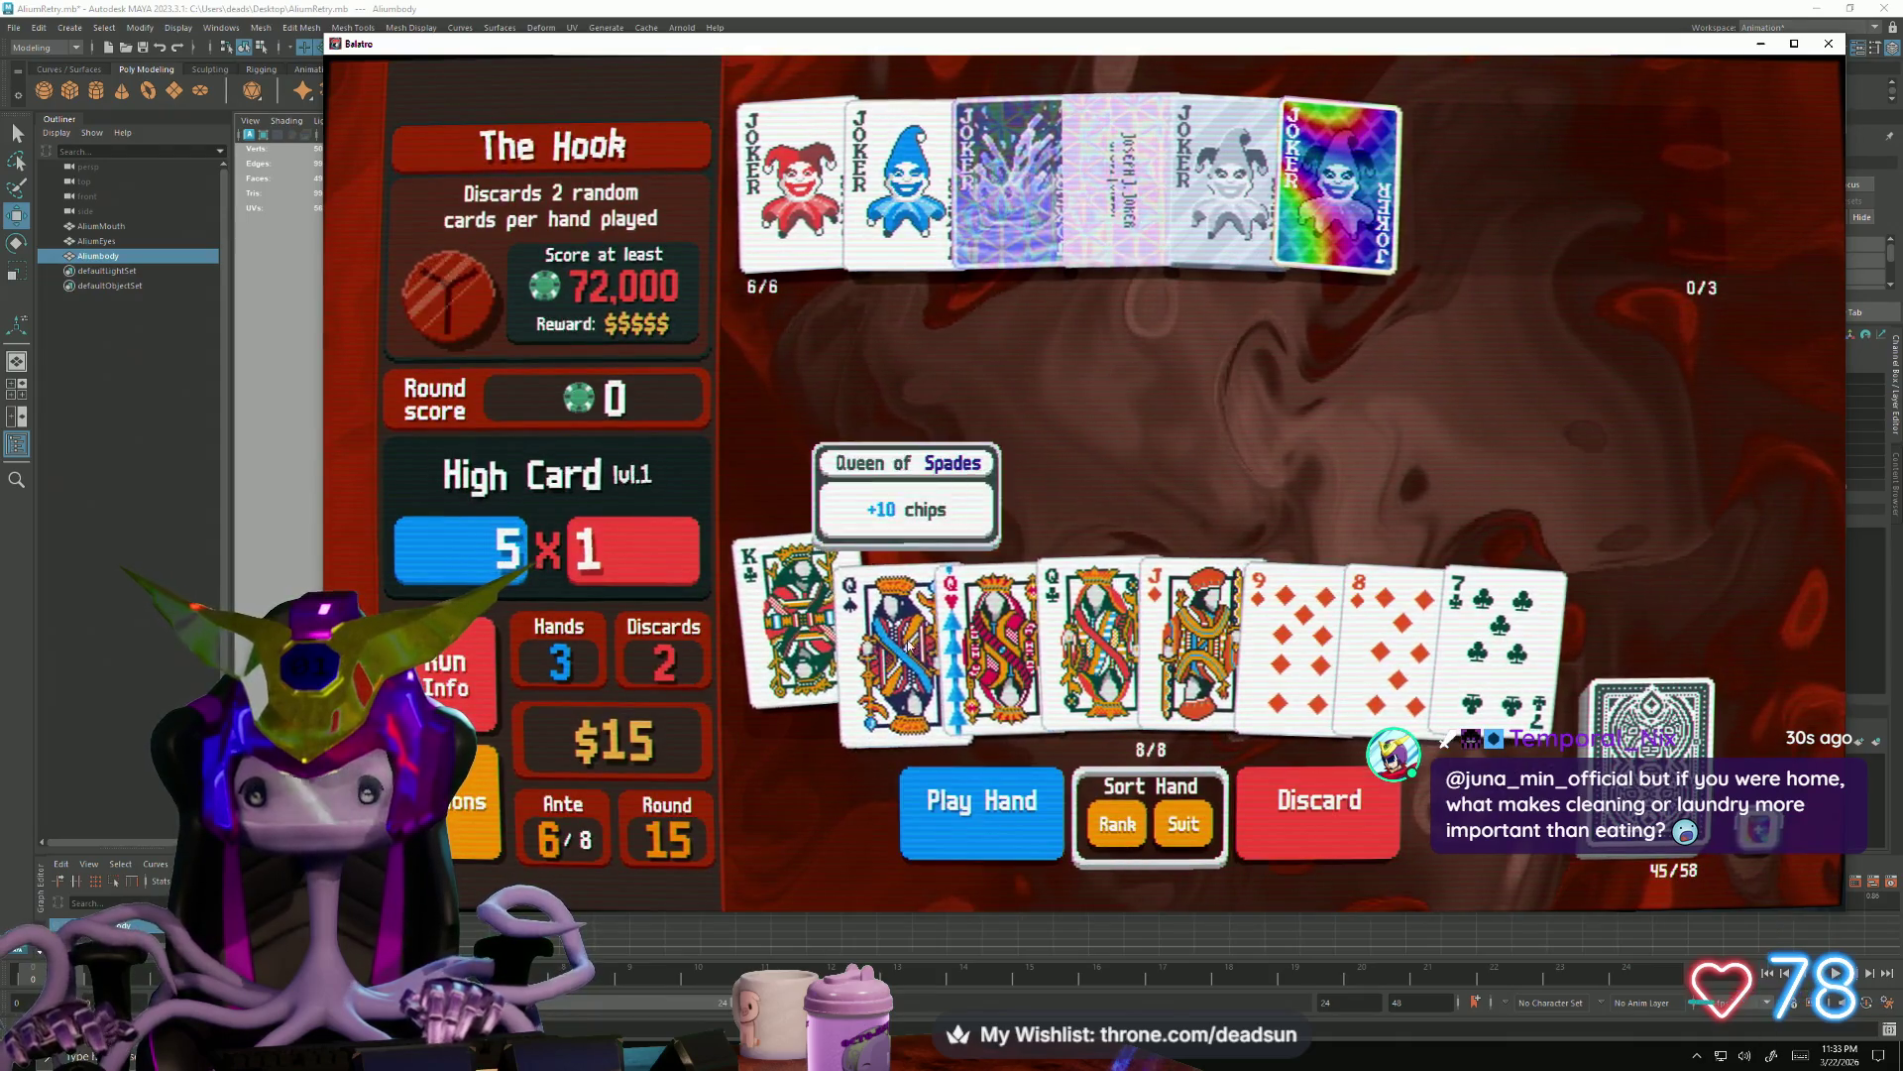
pyautogui.click(988, 616)
pyautogui.click(796, 655)
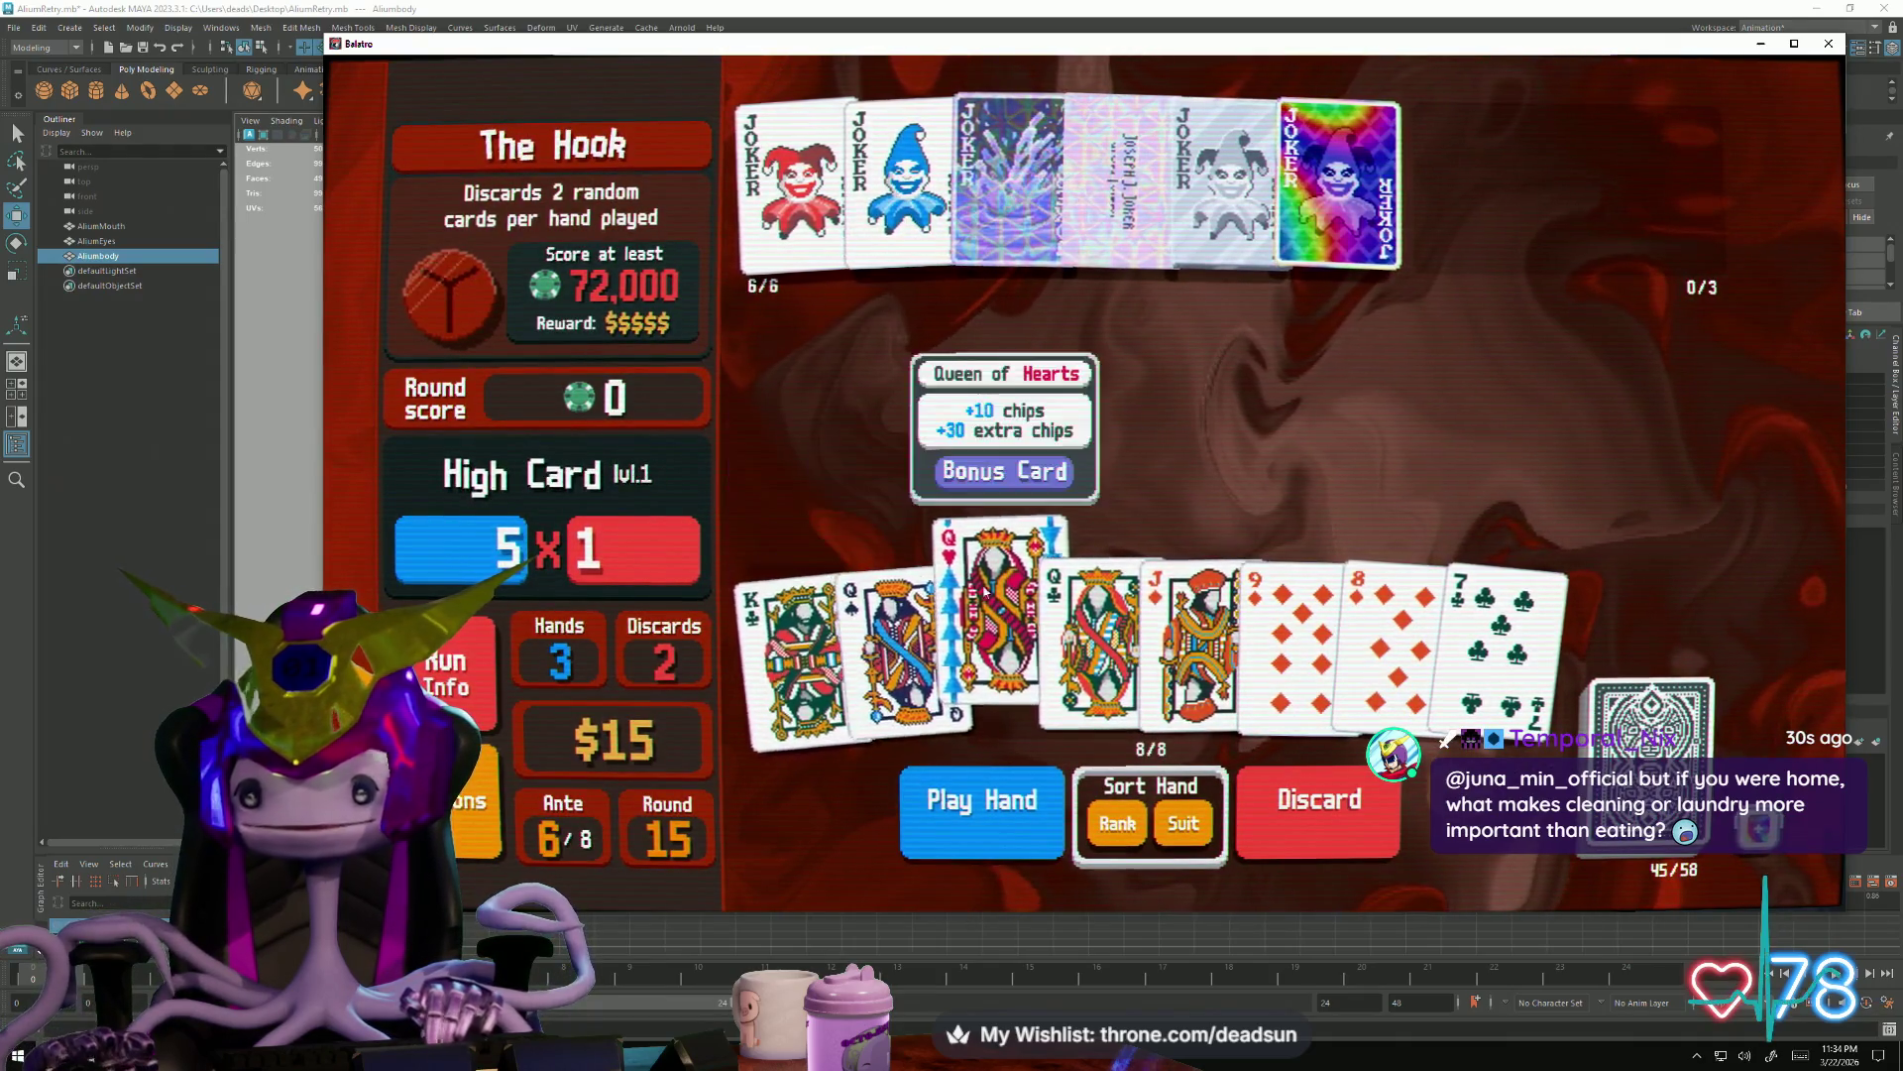
pyautogui.click(996, 624)
pyautogui.click(1304, 635)
pyautogui.click(1406, 624)
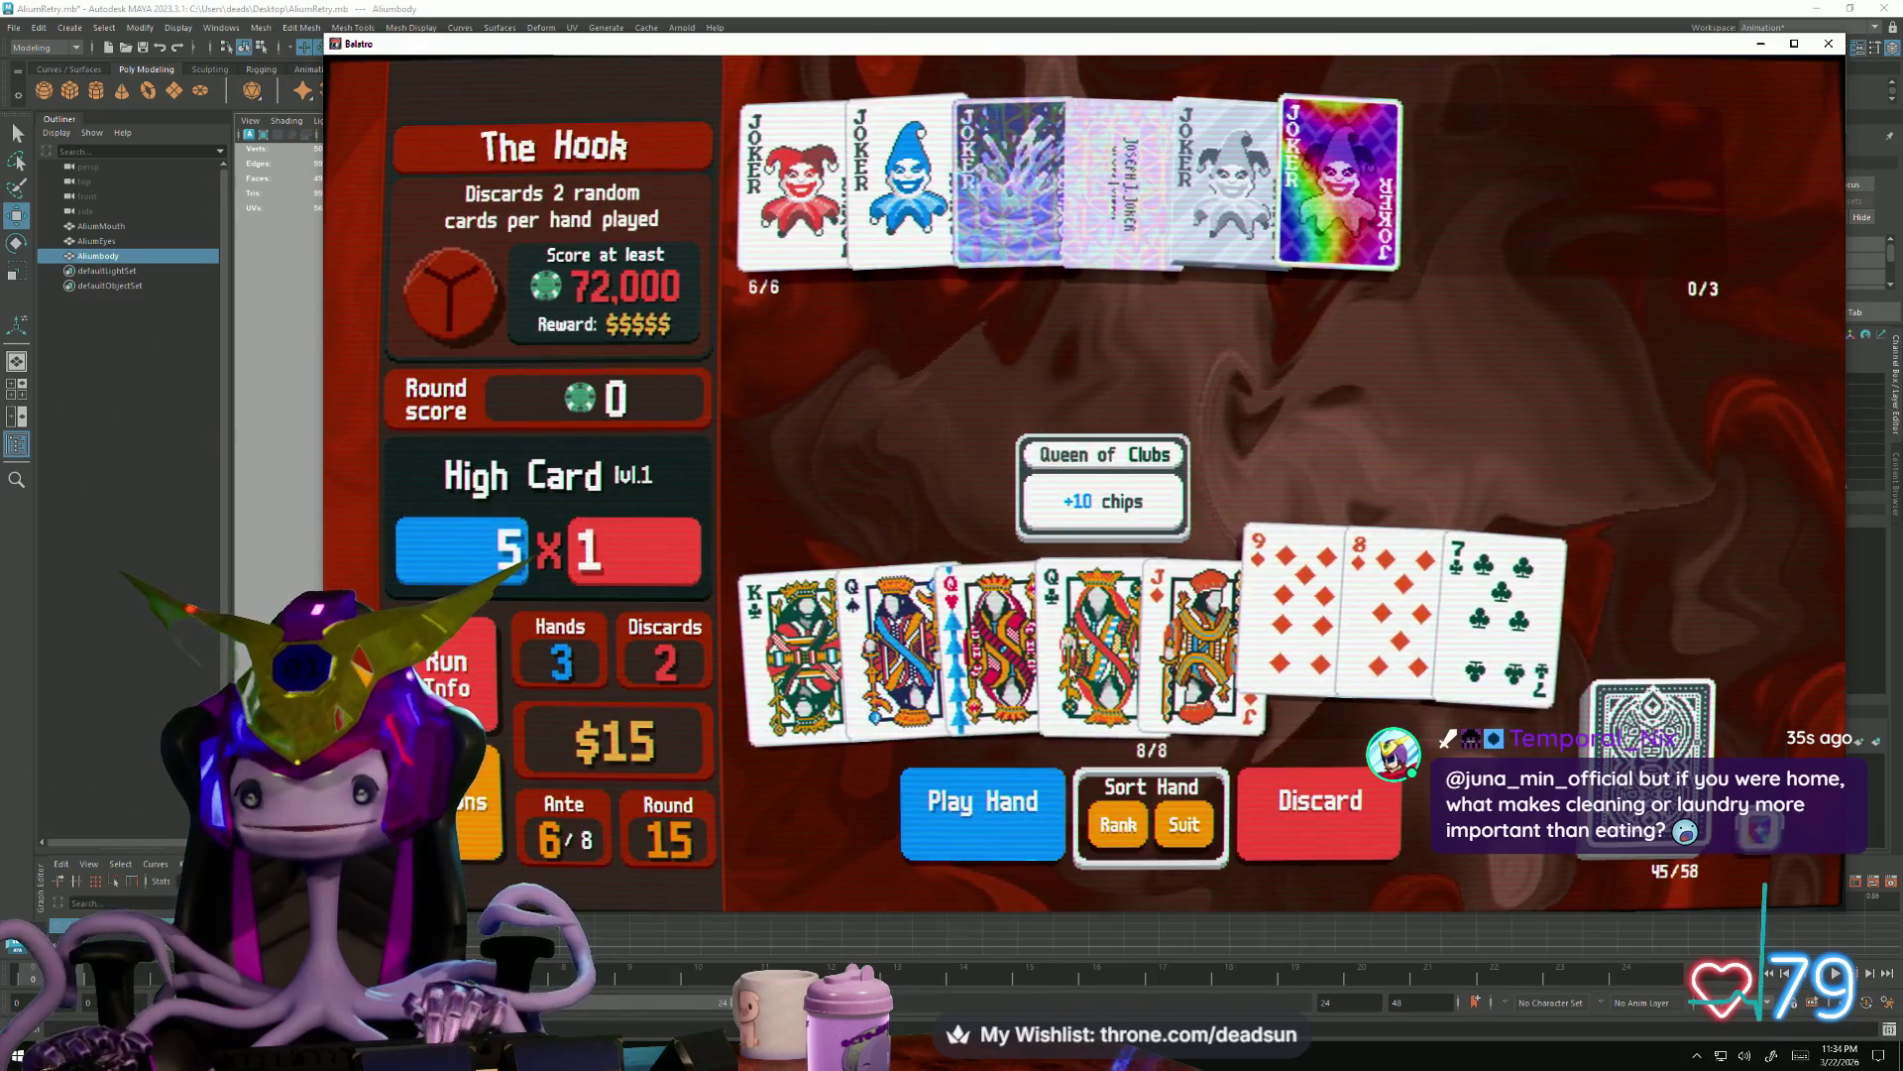
pyautogui.click(892, 640)
pyautogui.click(1100, 640)
pyautogui.click(1319, 804)
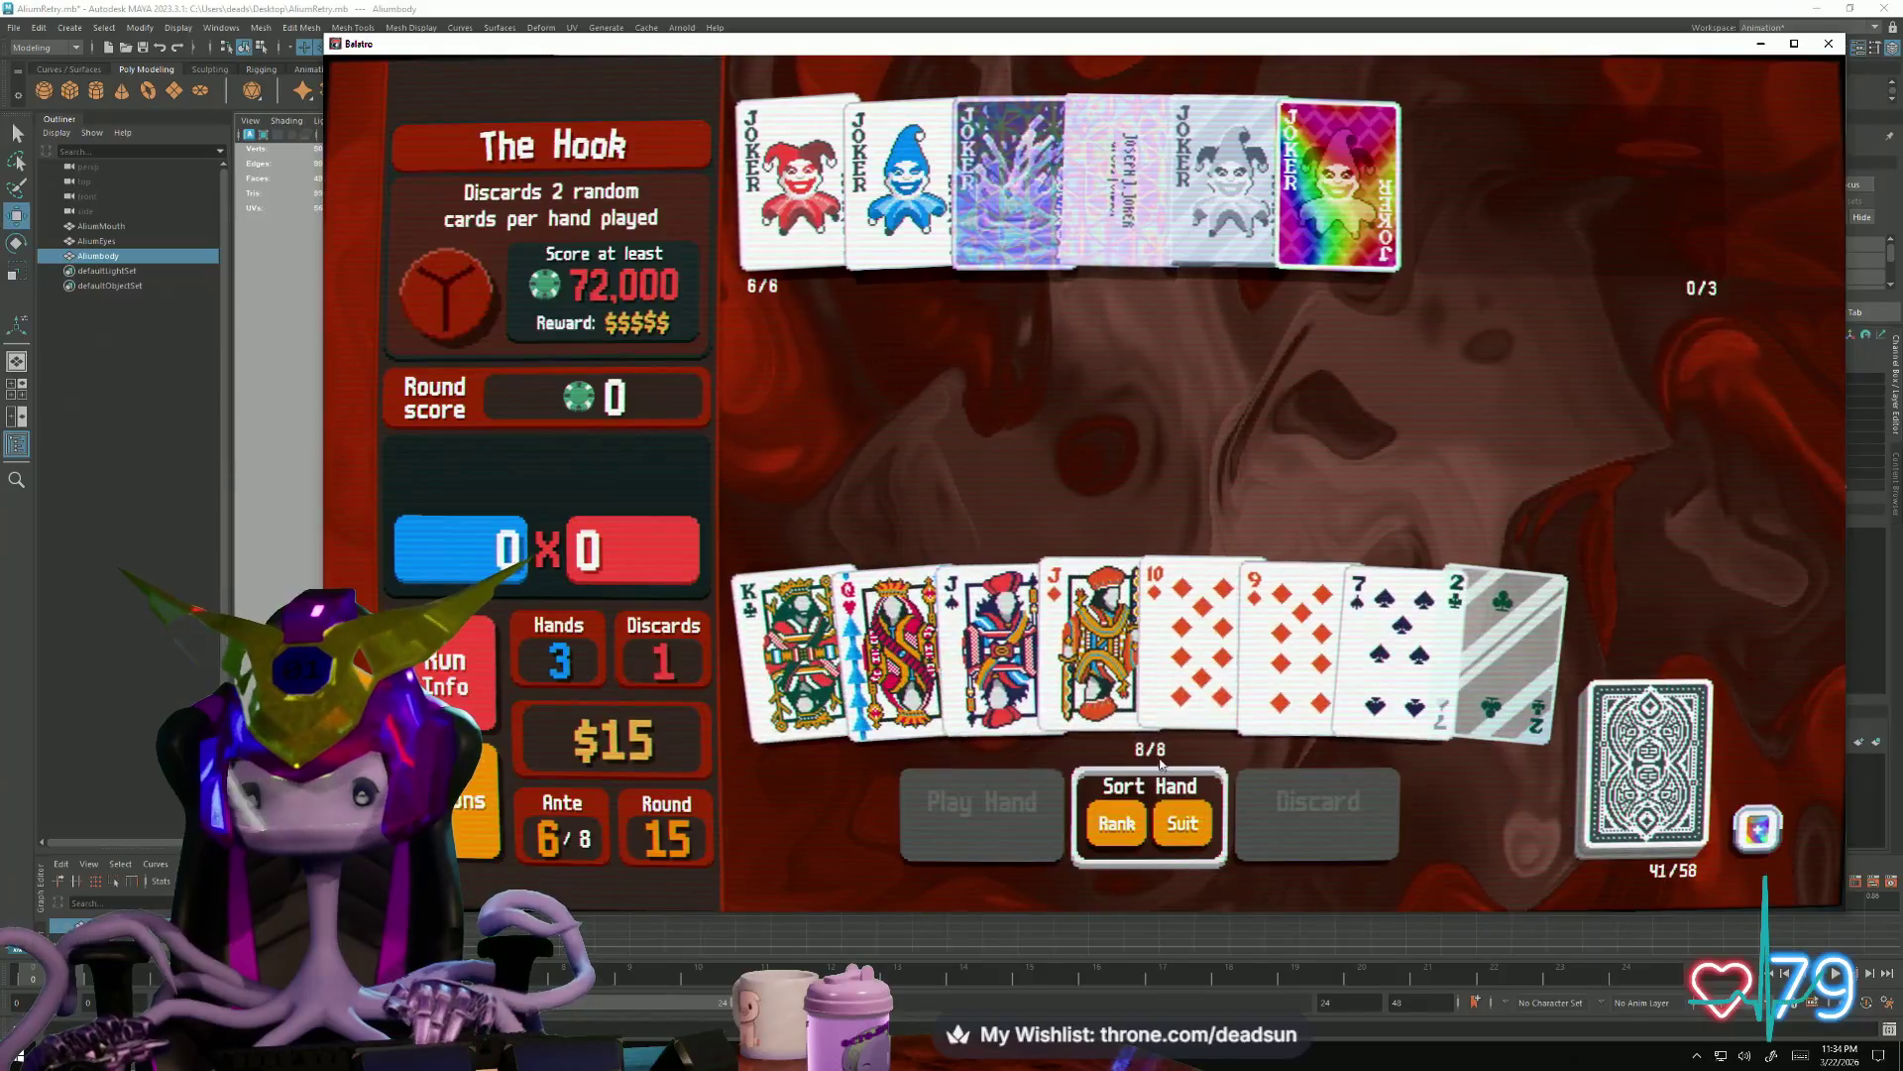
# Play the straight of King, Queen, 10 and 9 against The Hook
pyautogui.click(796, 633)
pyautogui.click(899, 625)
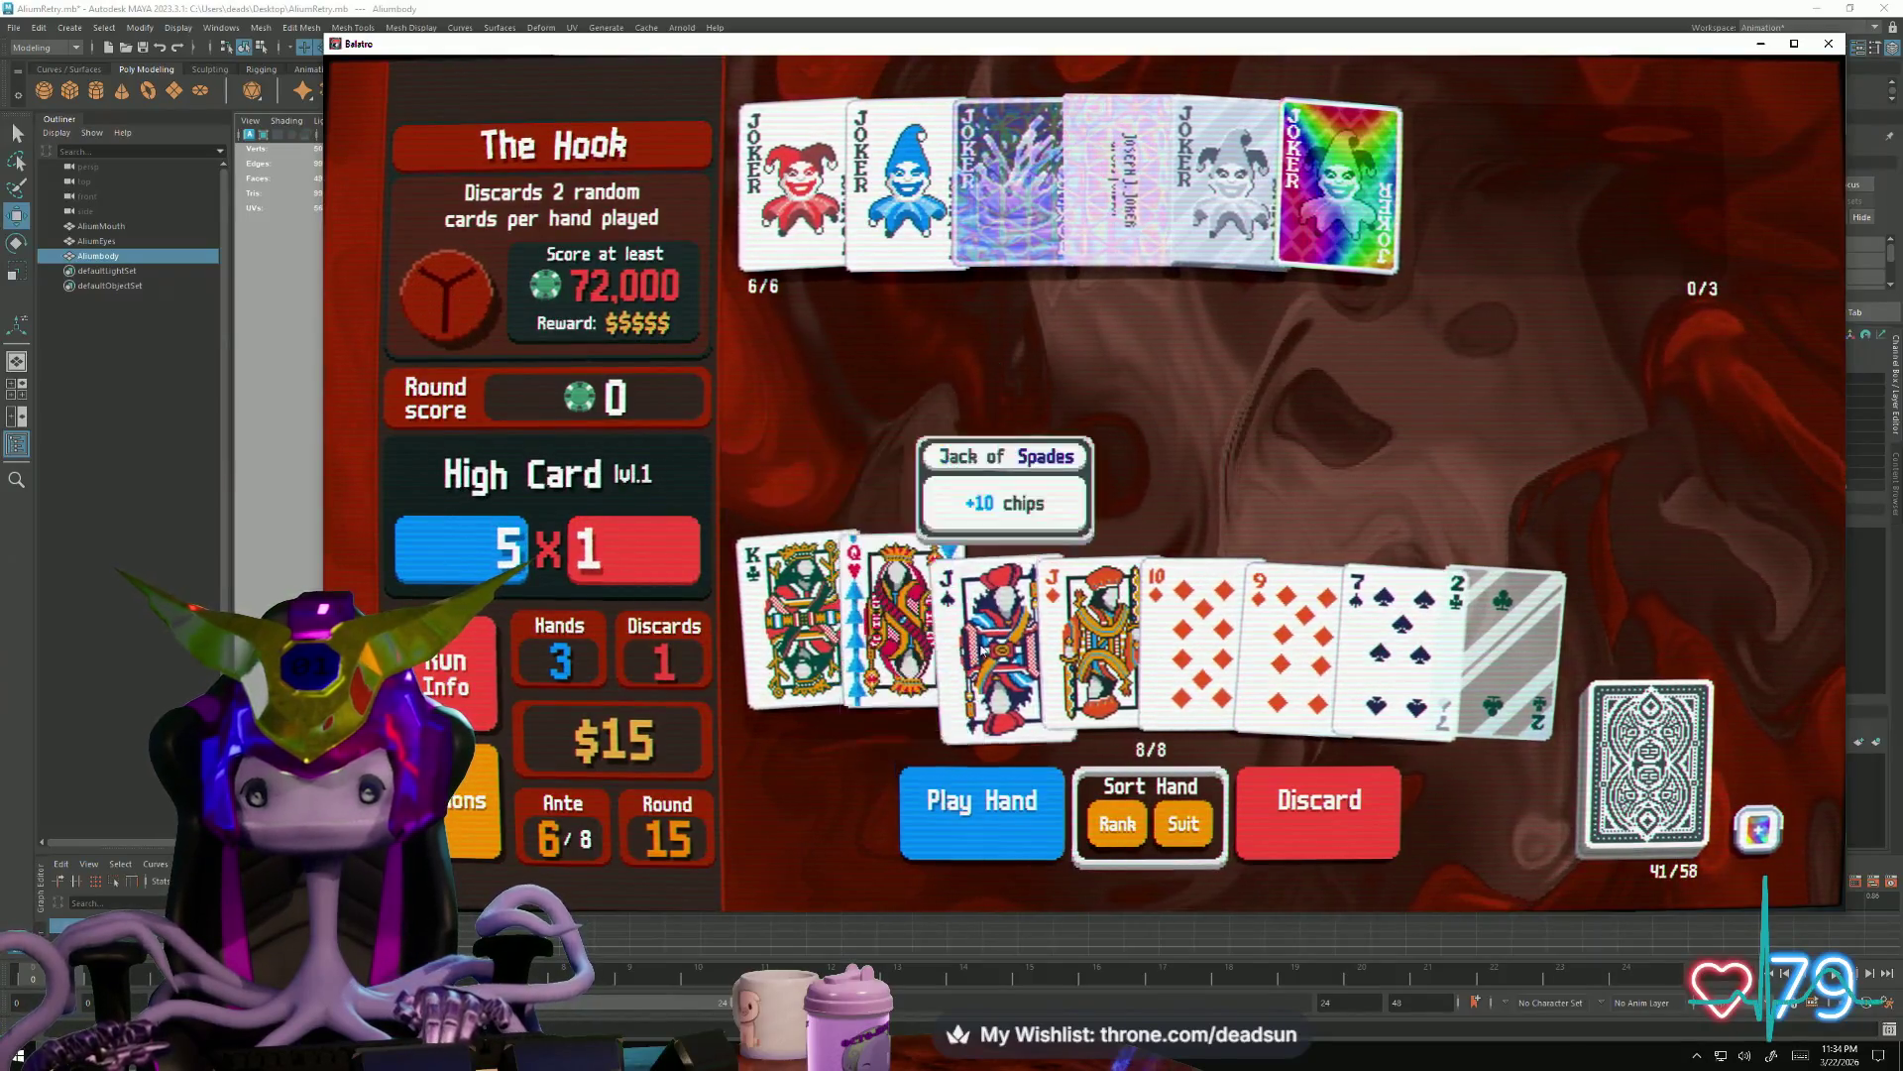
pyautogui.click(1202, 607)
pyautogui.click(1292, 632)
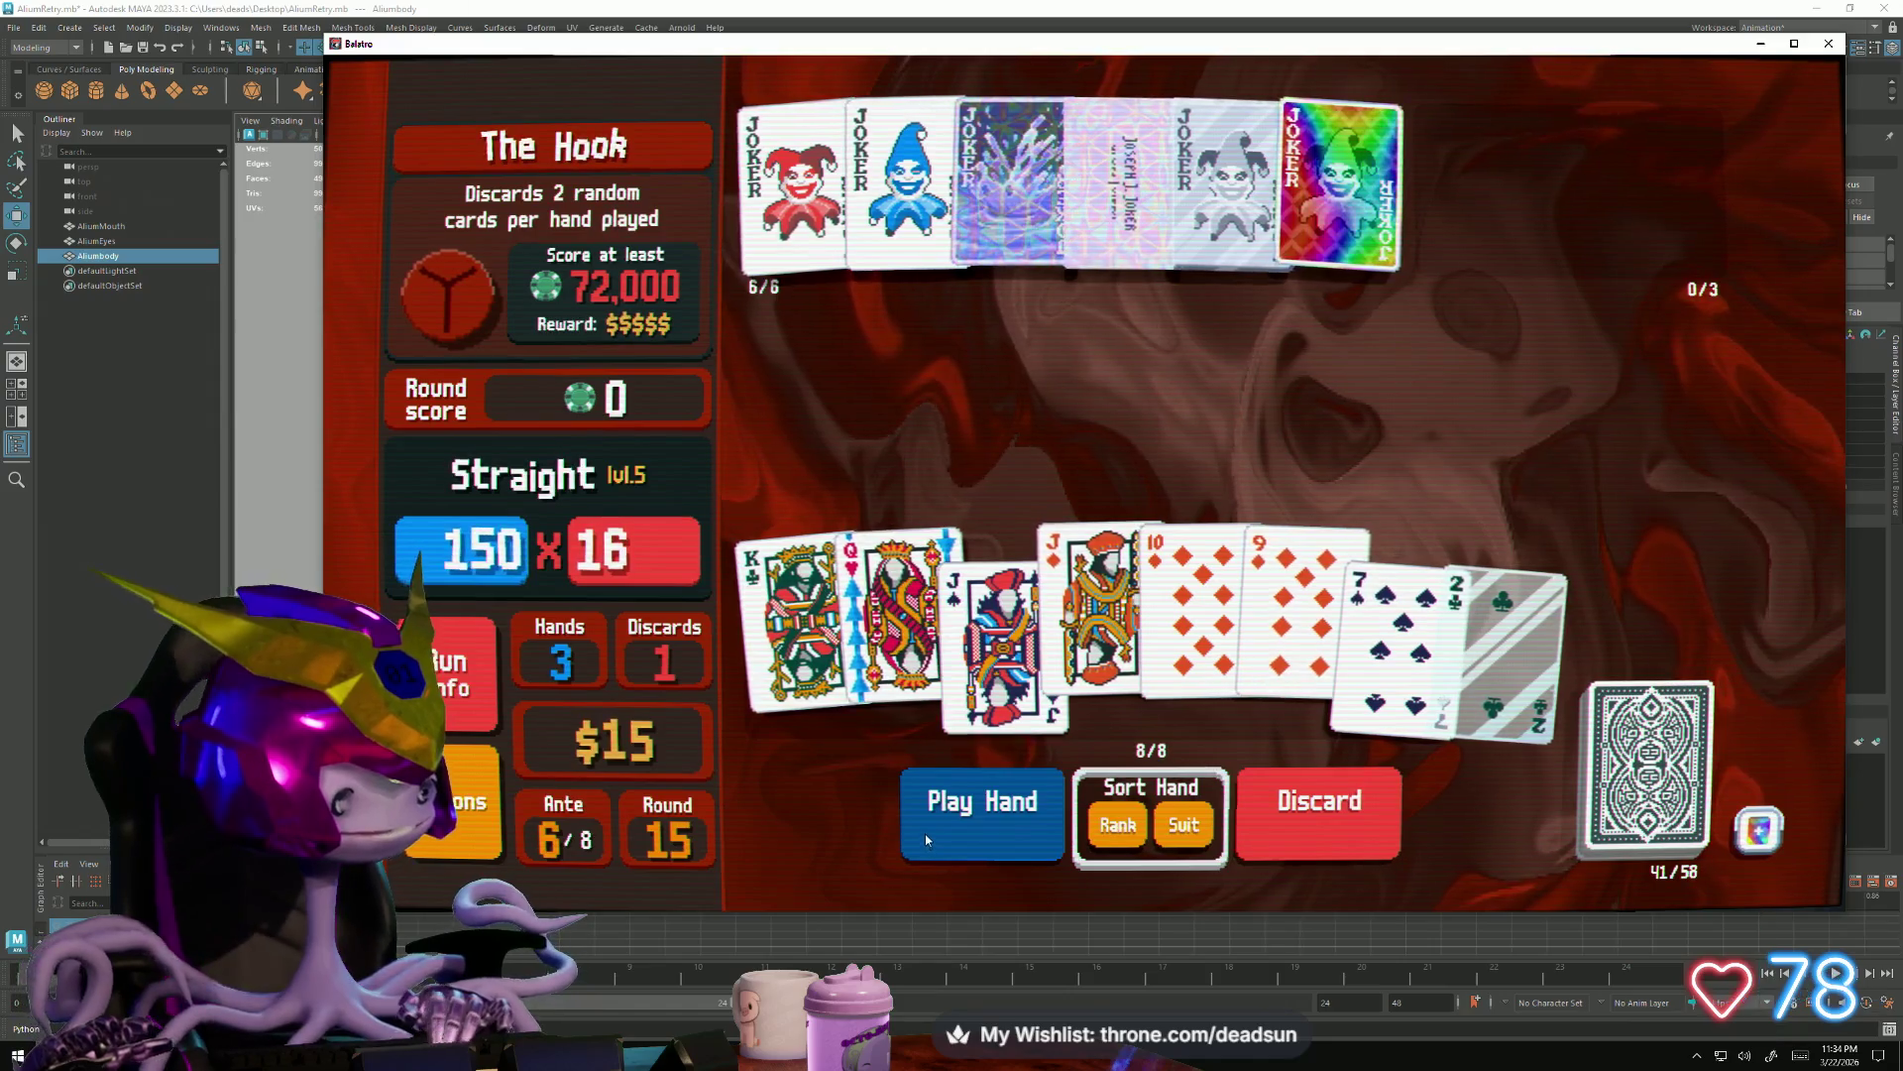
pyautogui.click(923, 827)
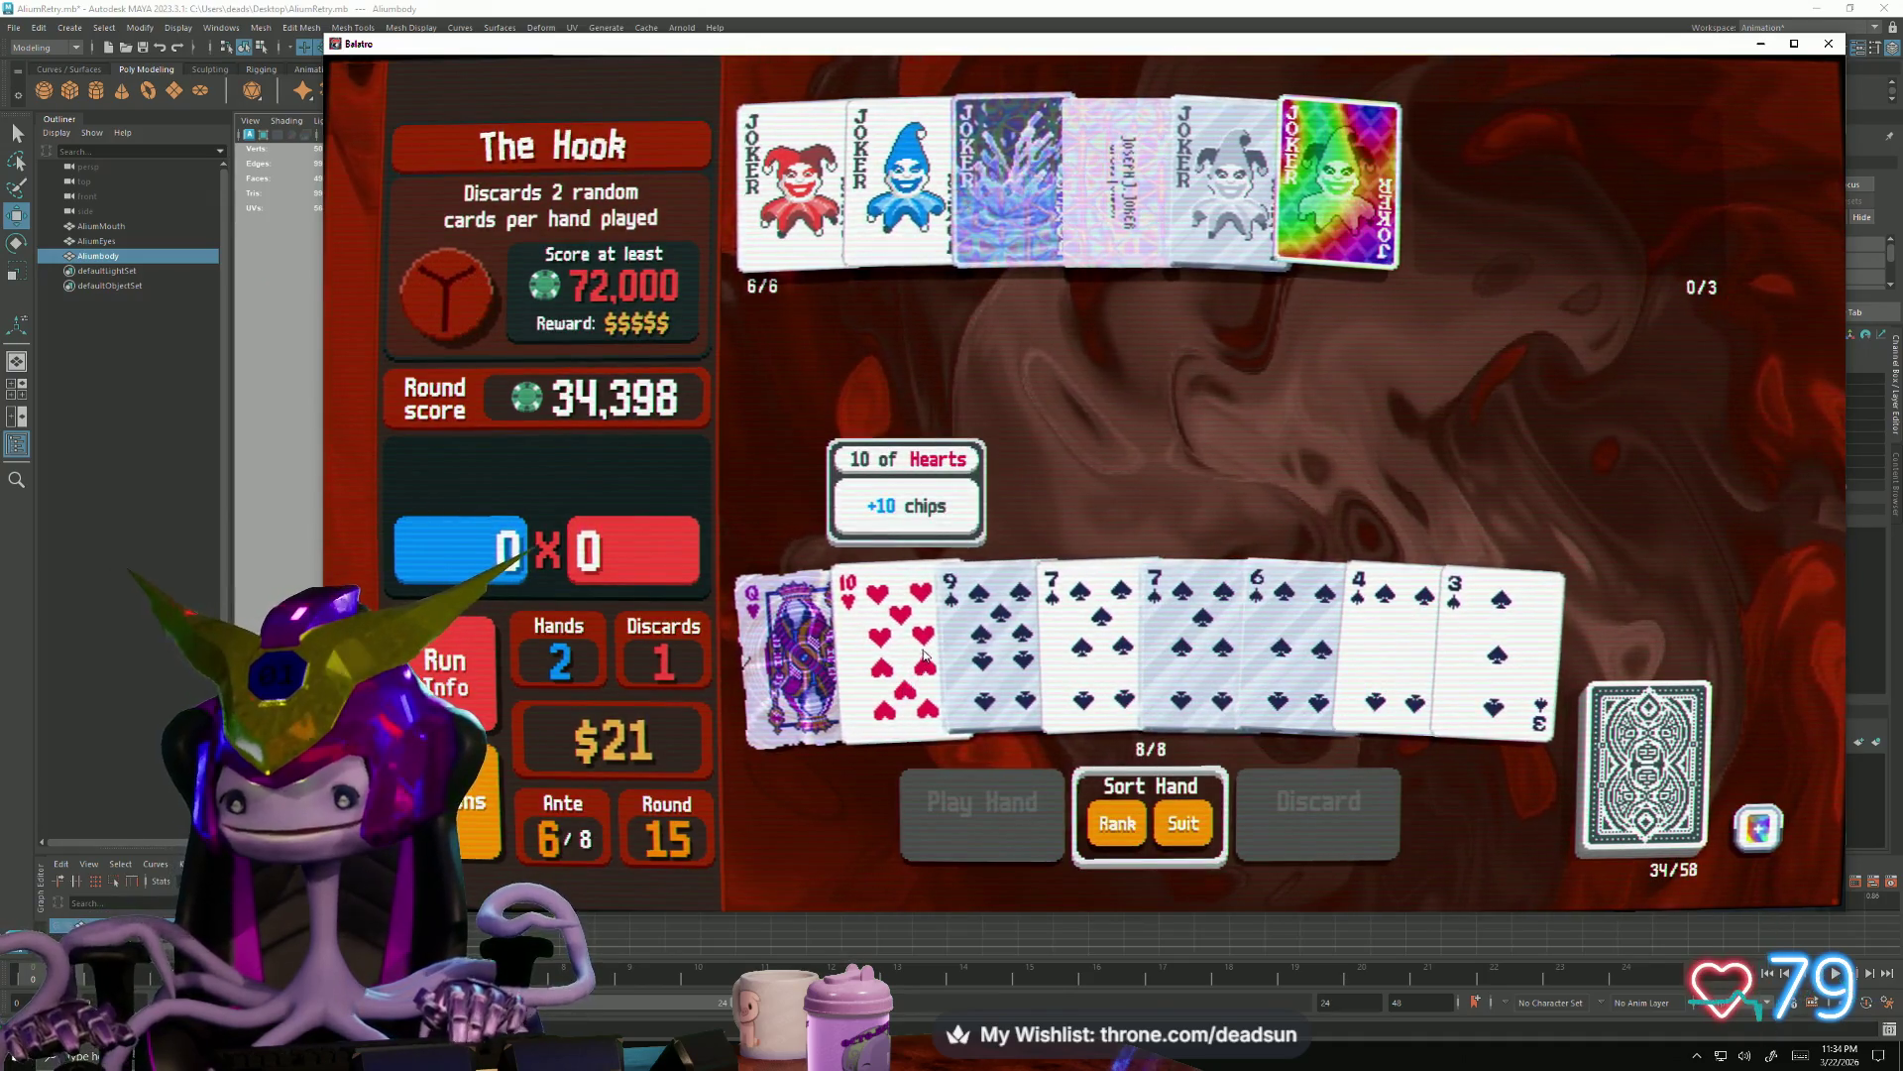
# Play the five-card spade flush of 7, 7, 6, 4 and 3
pyautogui.click(792, 654)
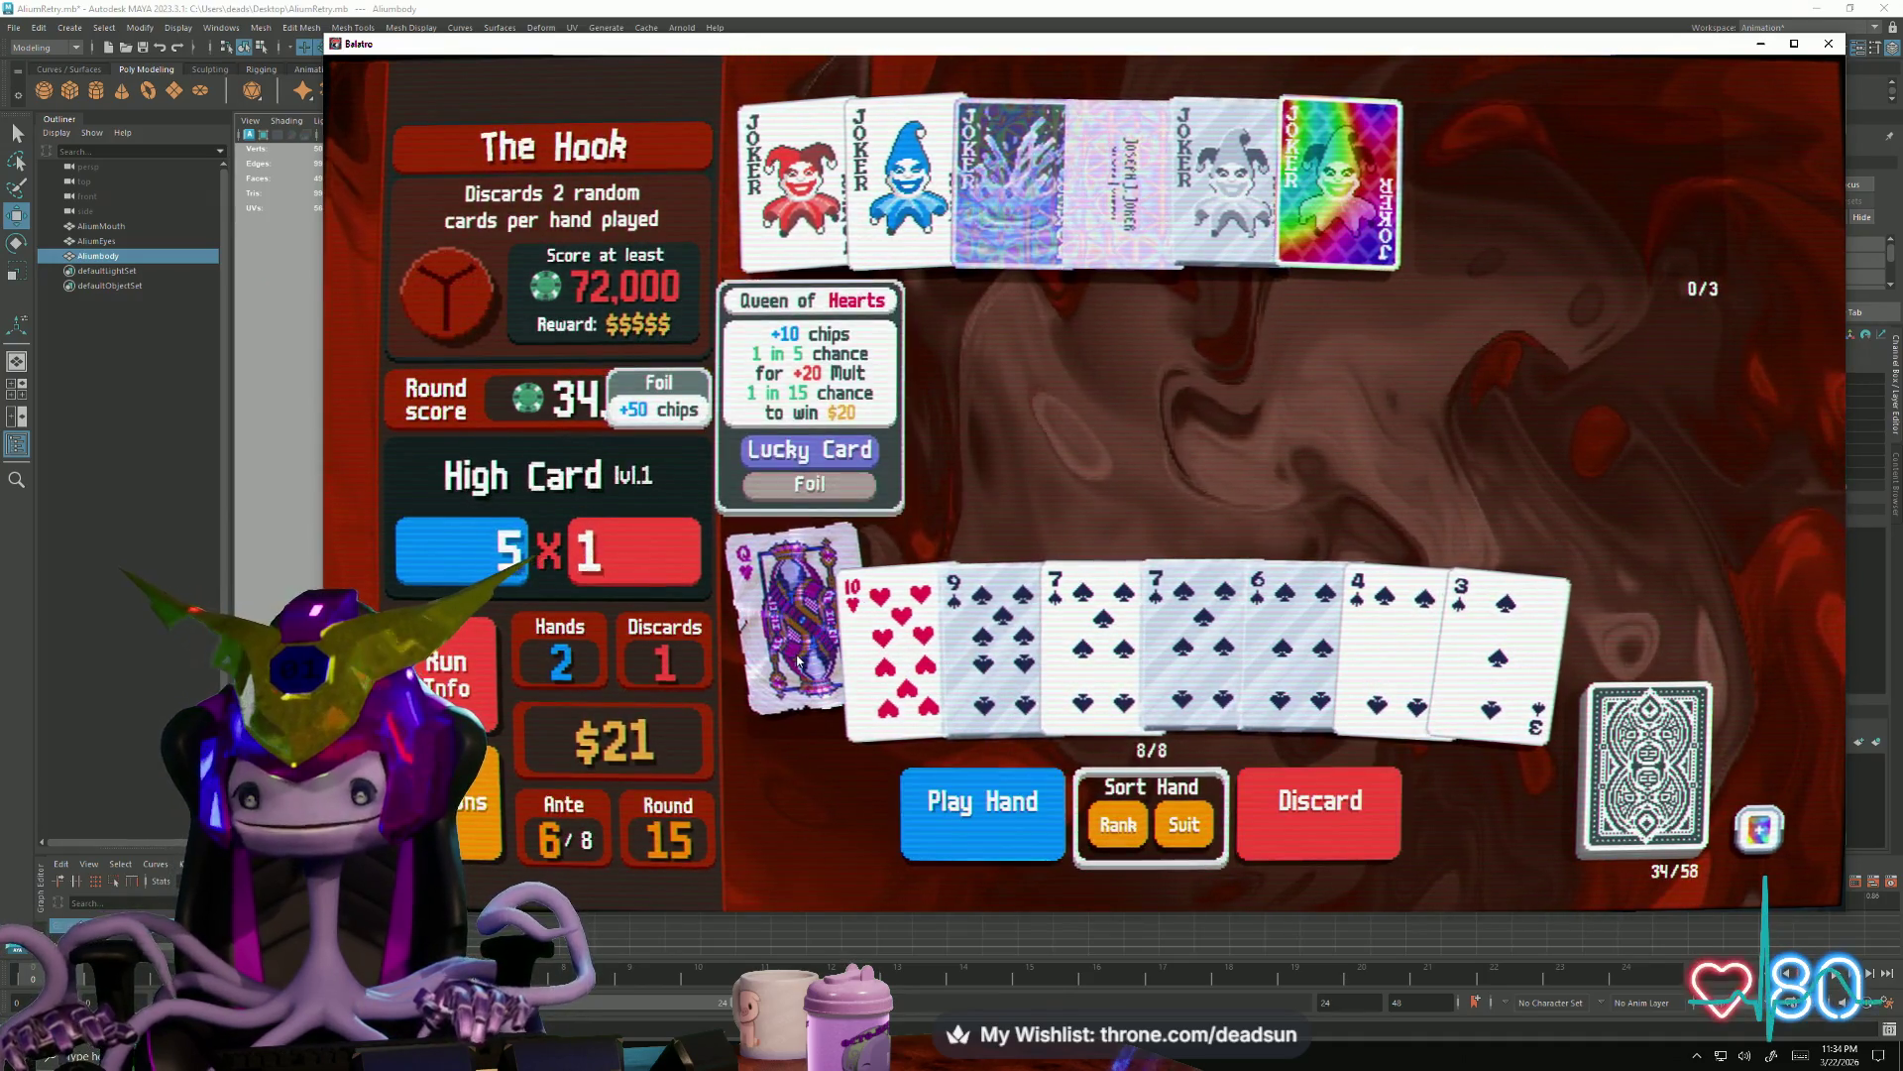
pyautogui.click(1494, 618)
pyautogui.click(1390, 618)
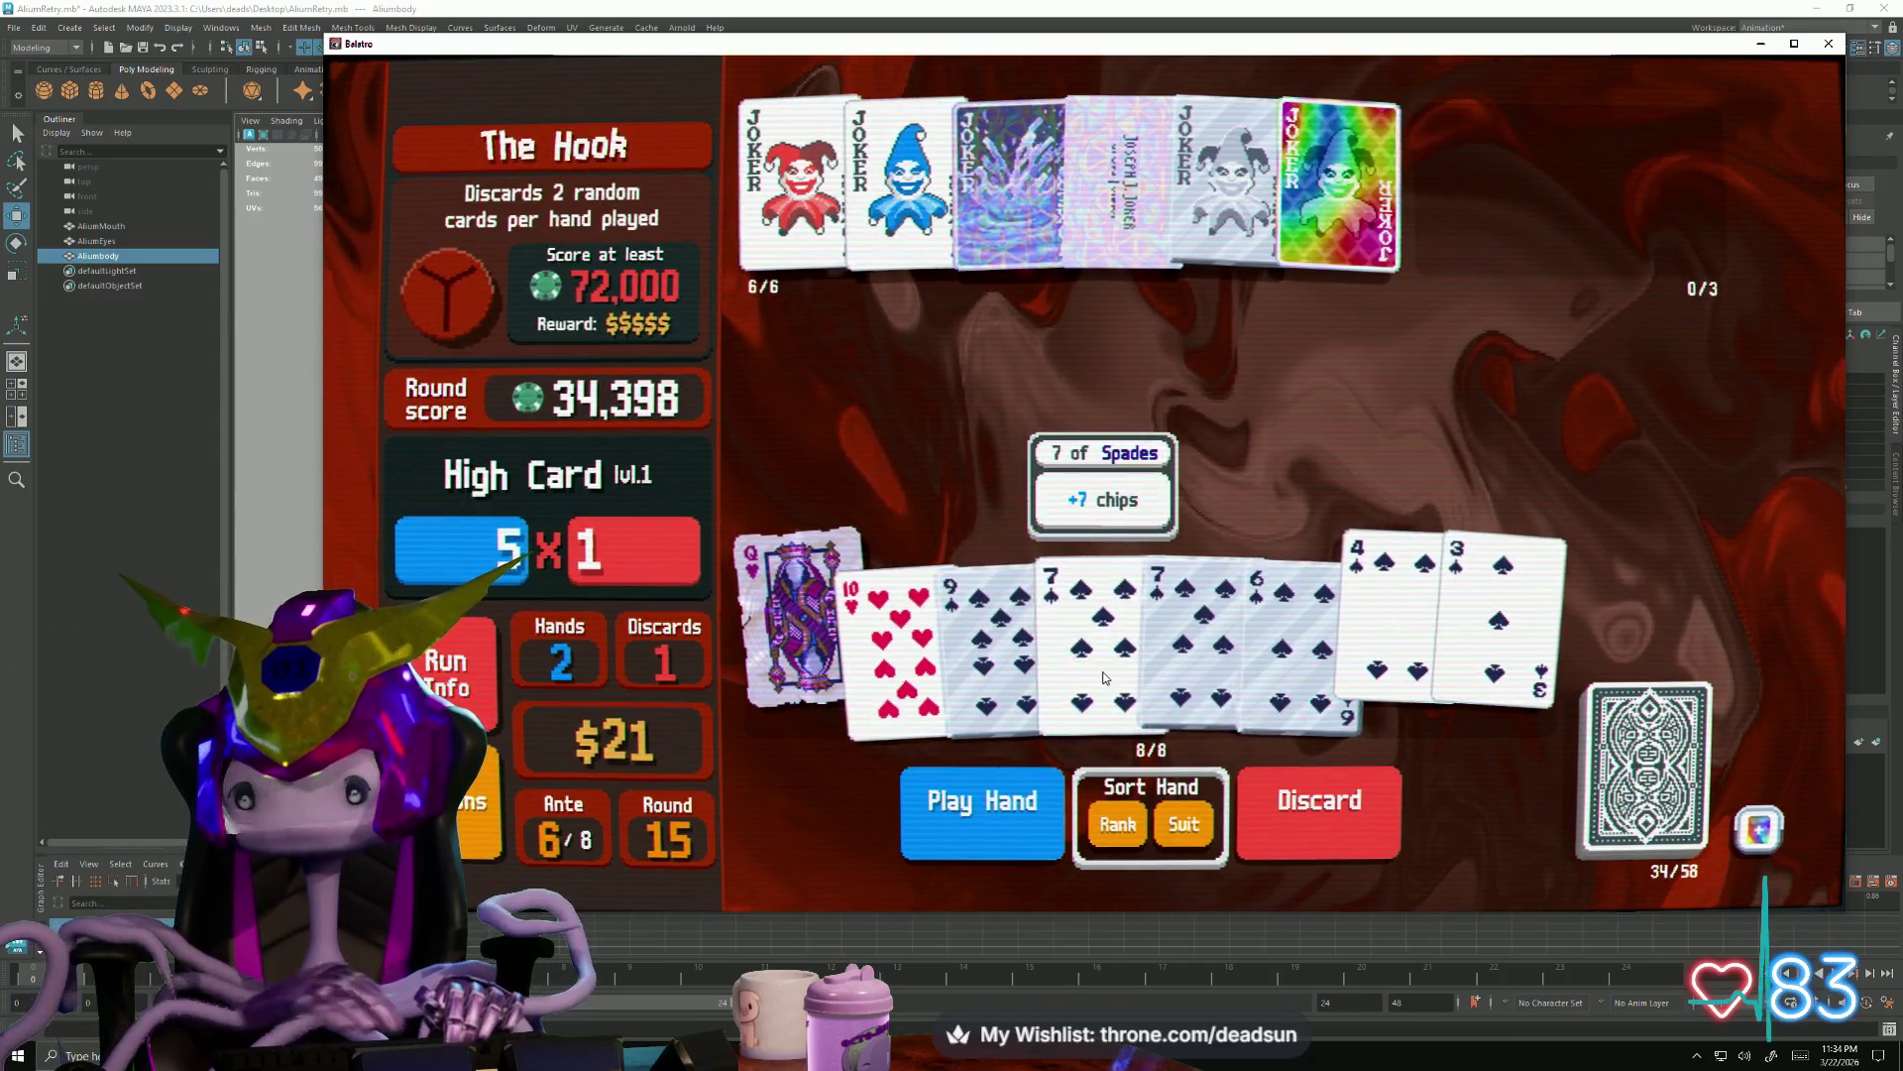
pyautogui.click(816, 627)
pyautogui.click(1283, 625)
pyautogui.click(1190, 624)
pyautogui.click(1092, 626)
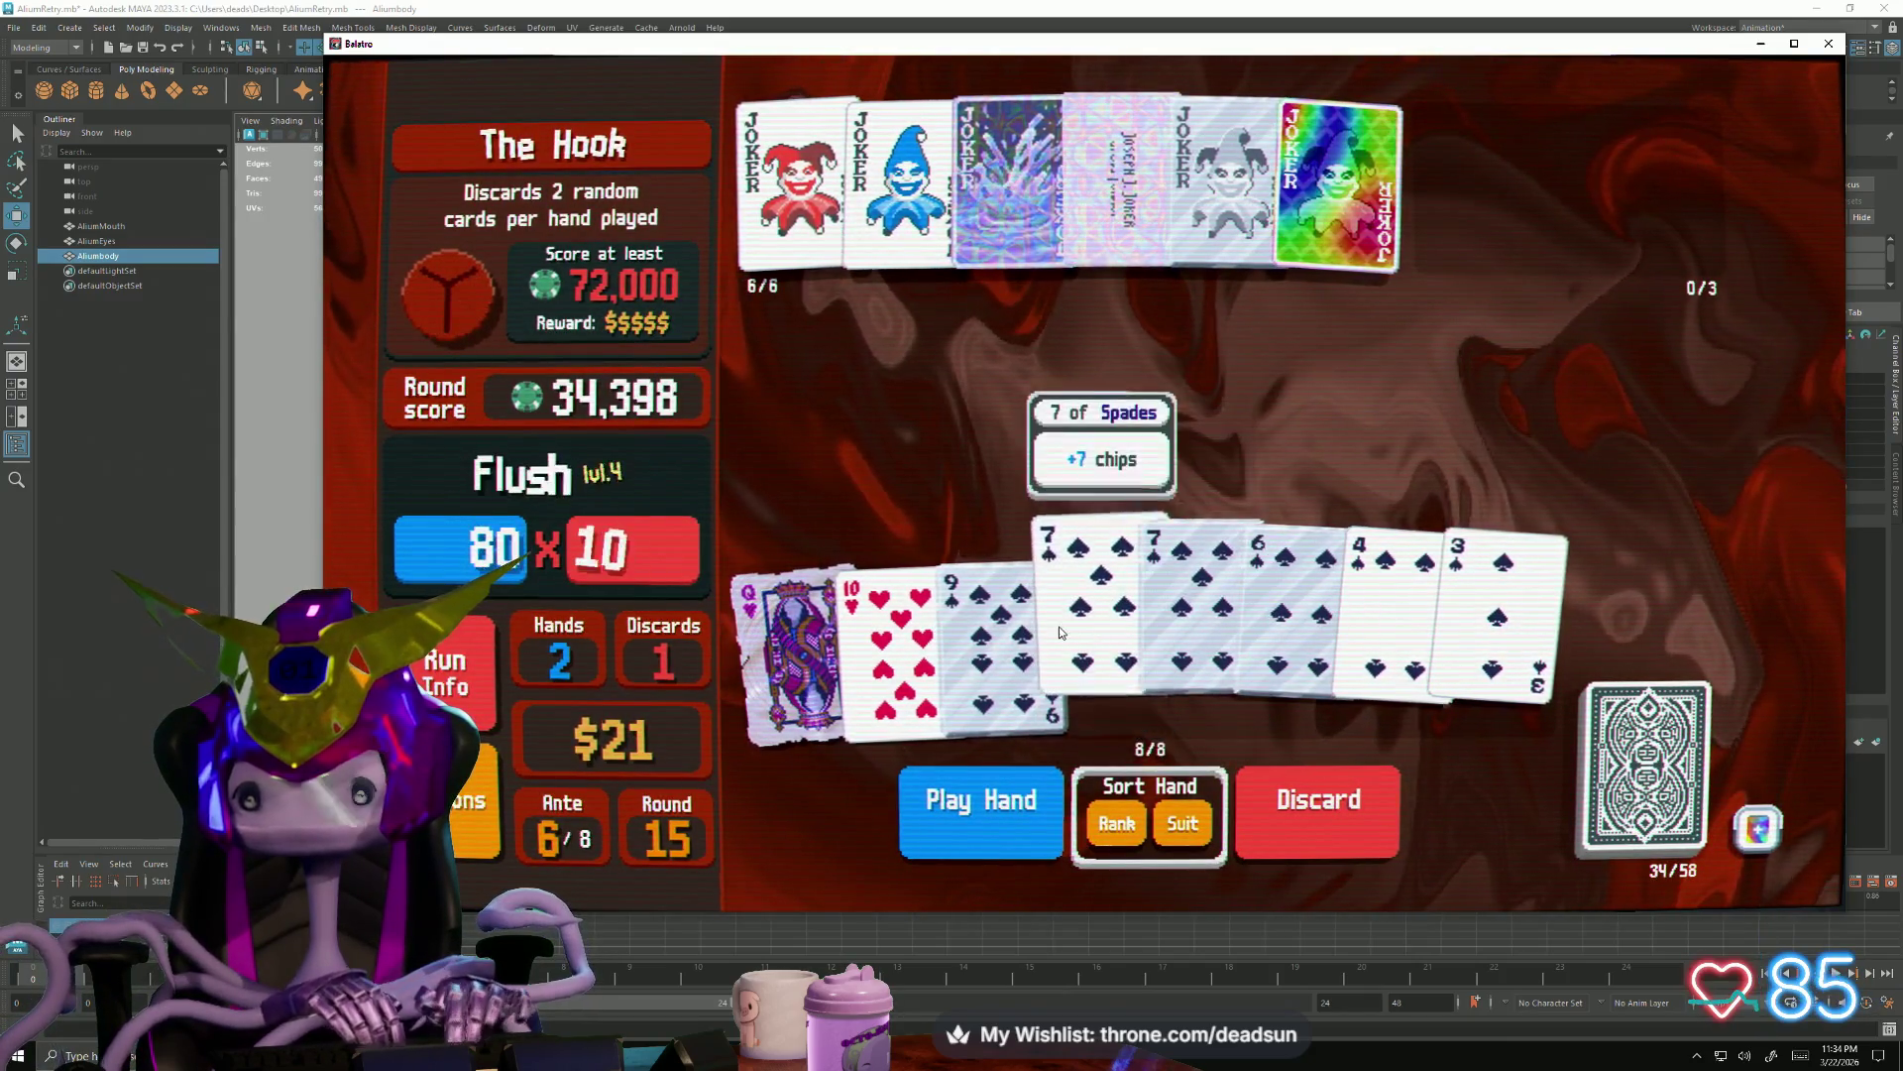
pyautogui.click(975, 811)
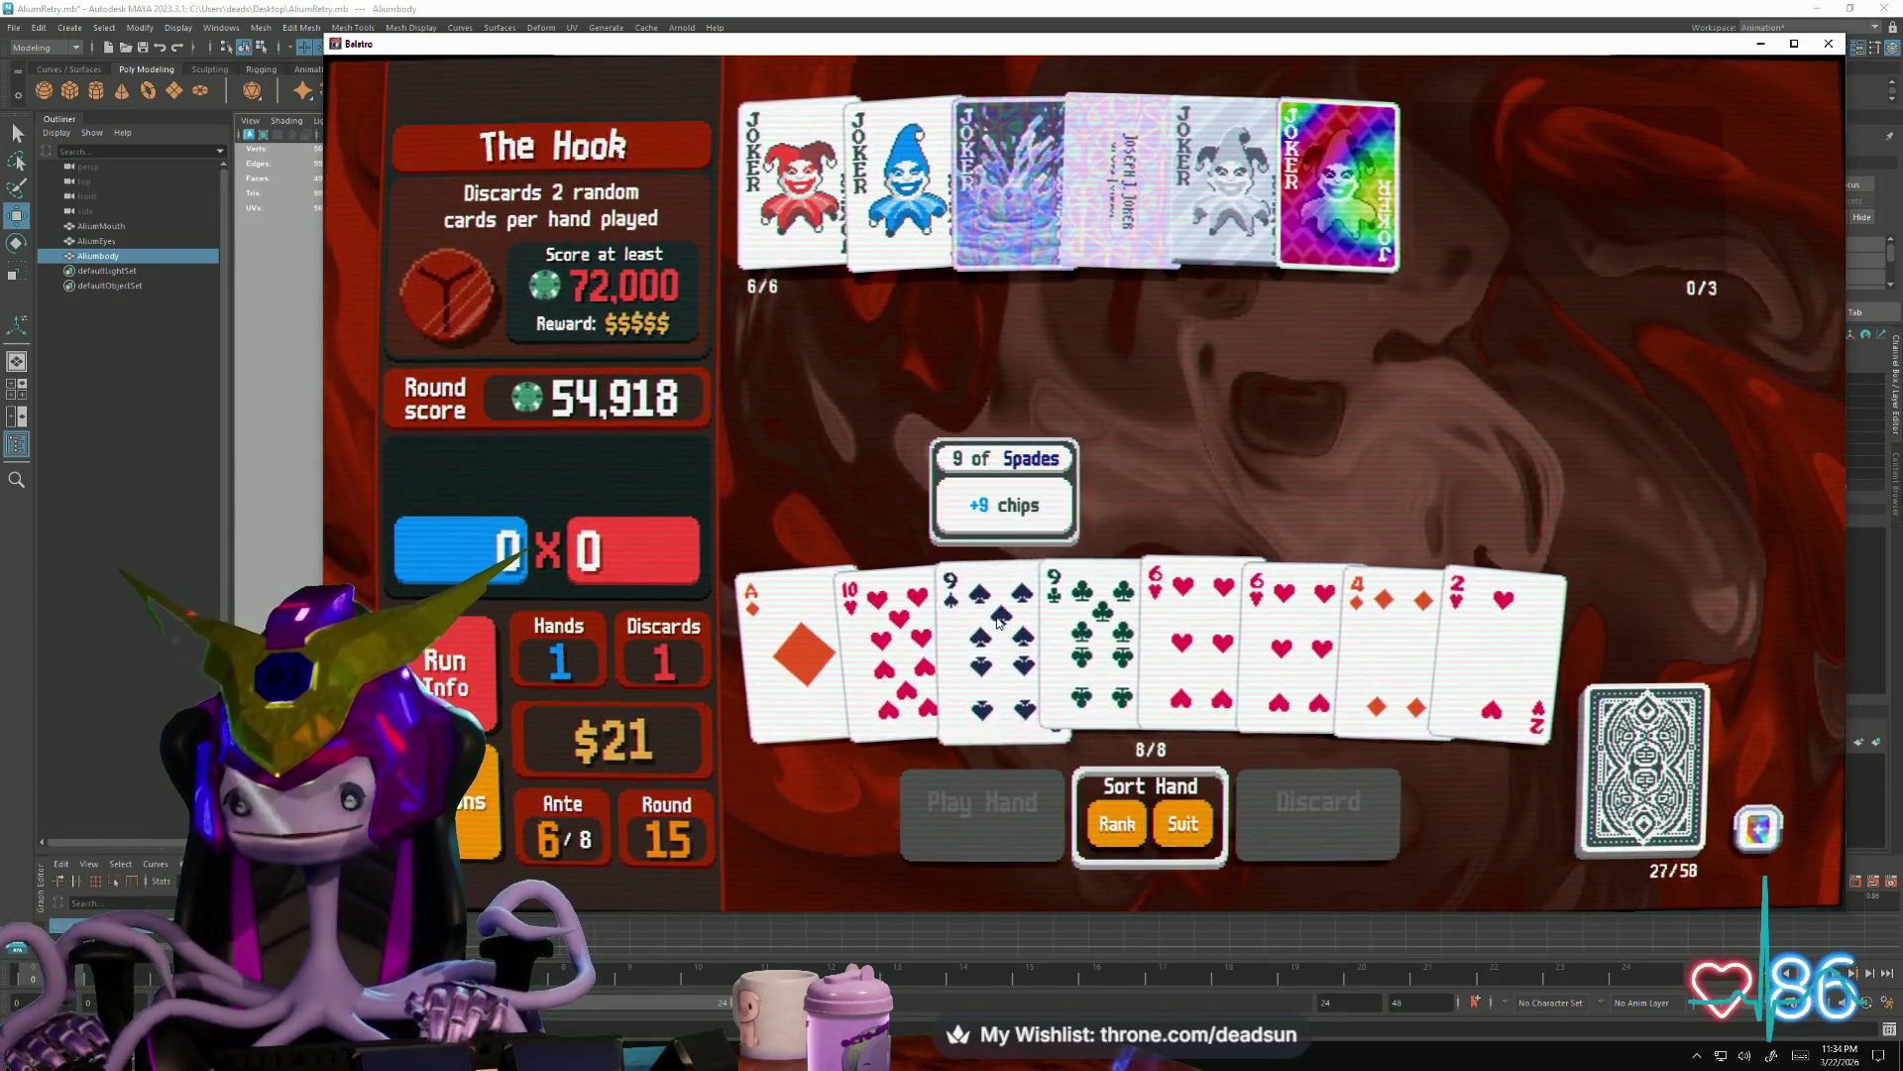
# Discard the 9 of Spades, 9 of Clubs, 4 of Diamonds and Ace of Diamonds
pyautogui.click(1019, 620)
pyautogui.click(1093, 625)
pyautogui.click(1398, 625)
pyautogui.click(795, 625)
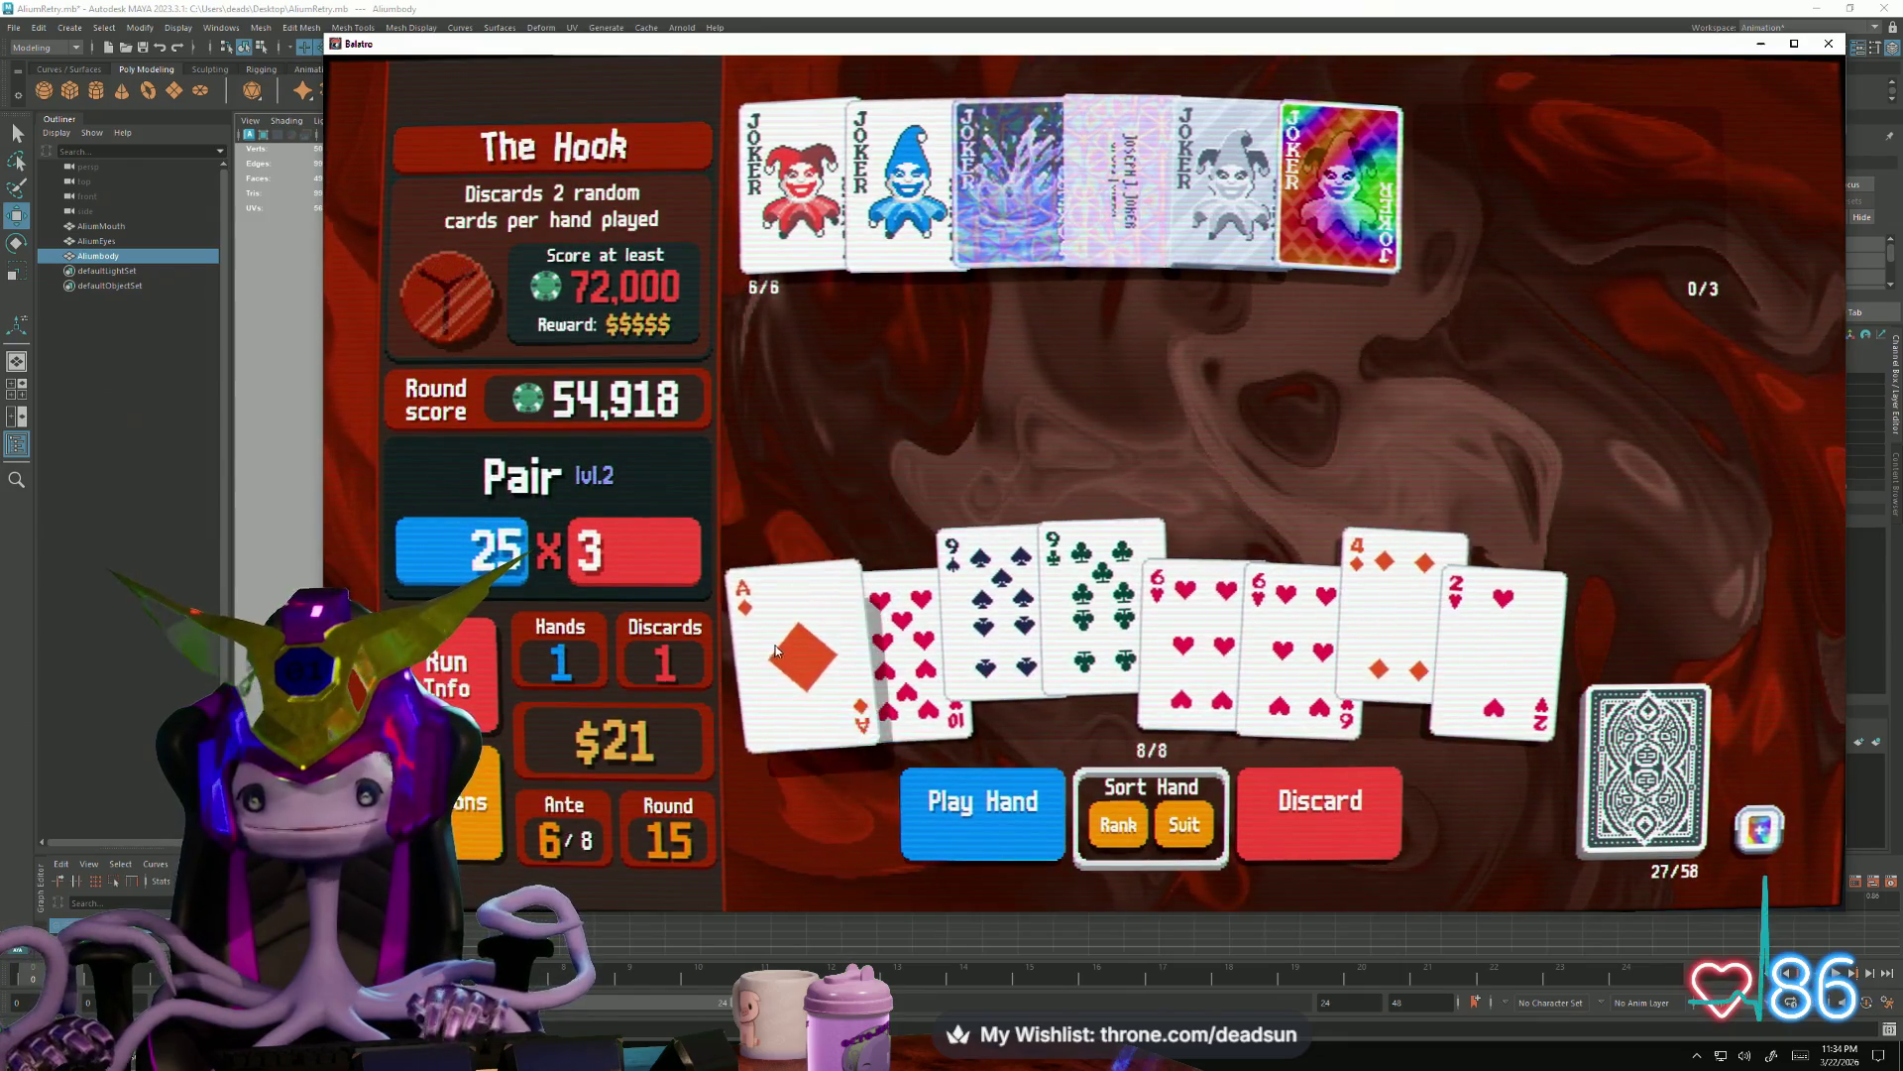
pyautogui.click(1295, 813)
# Play the heart flush with both 6s and the 2 of Hearts as the last hand, ending at 70,956
pyautogui.click(1212, 624)
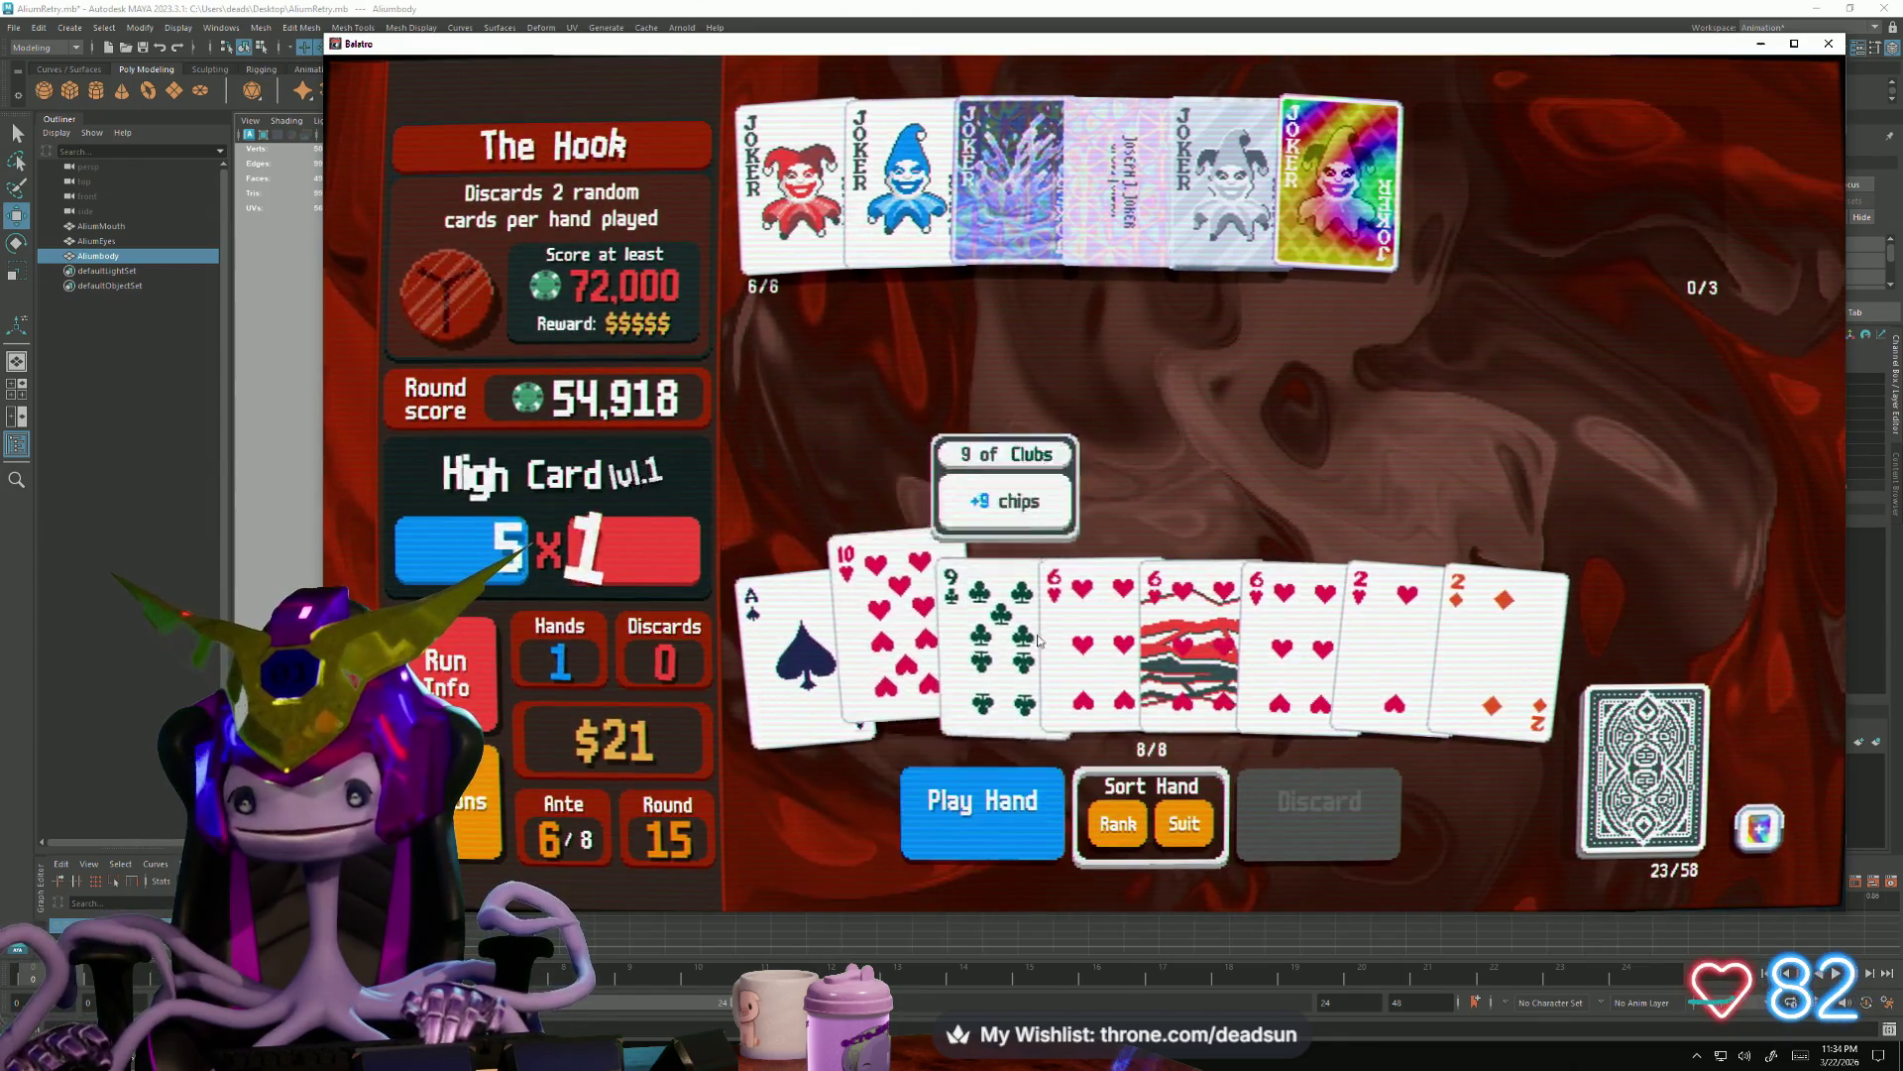
pyautogui.click(1220, 624)
pyautogui.click(1308, 639)
pyautogui.click(1398, 631)
pyautogui.click(981, 811)
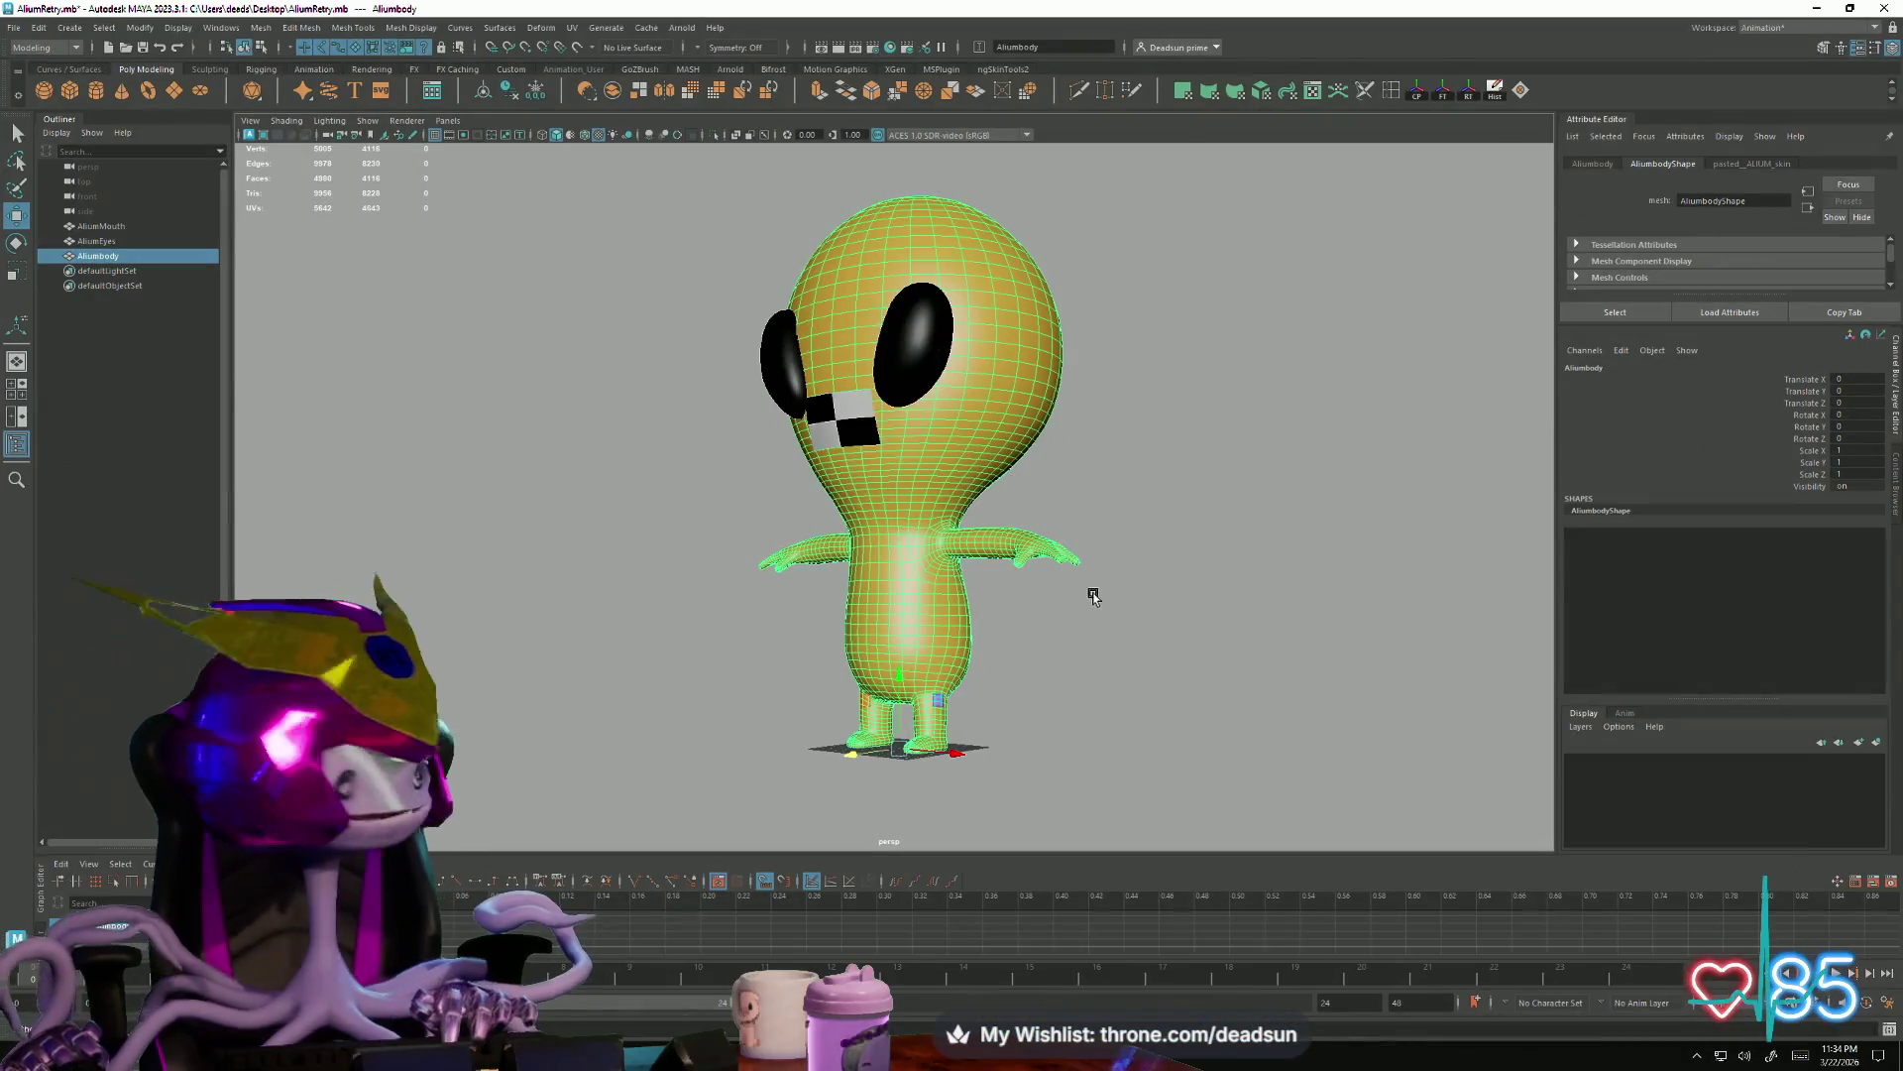
# Inspect the alien's head from front and side views, alternately selecting the body and mouth plane
pyautogui.keyDown('alt'); pyautogui.moveTo(919, 614); pyautogui.dragTo(994, 629); pyautogui.keyUp('alt')
pyautogui.scroll(5, 1029, 609)
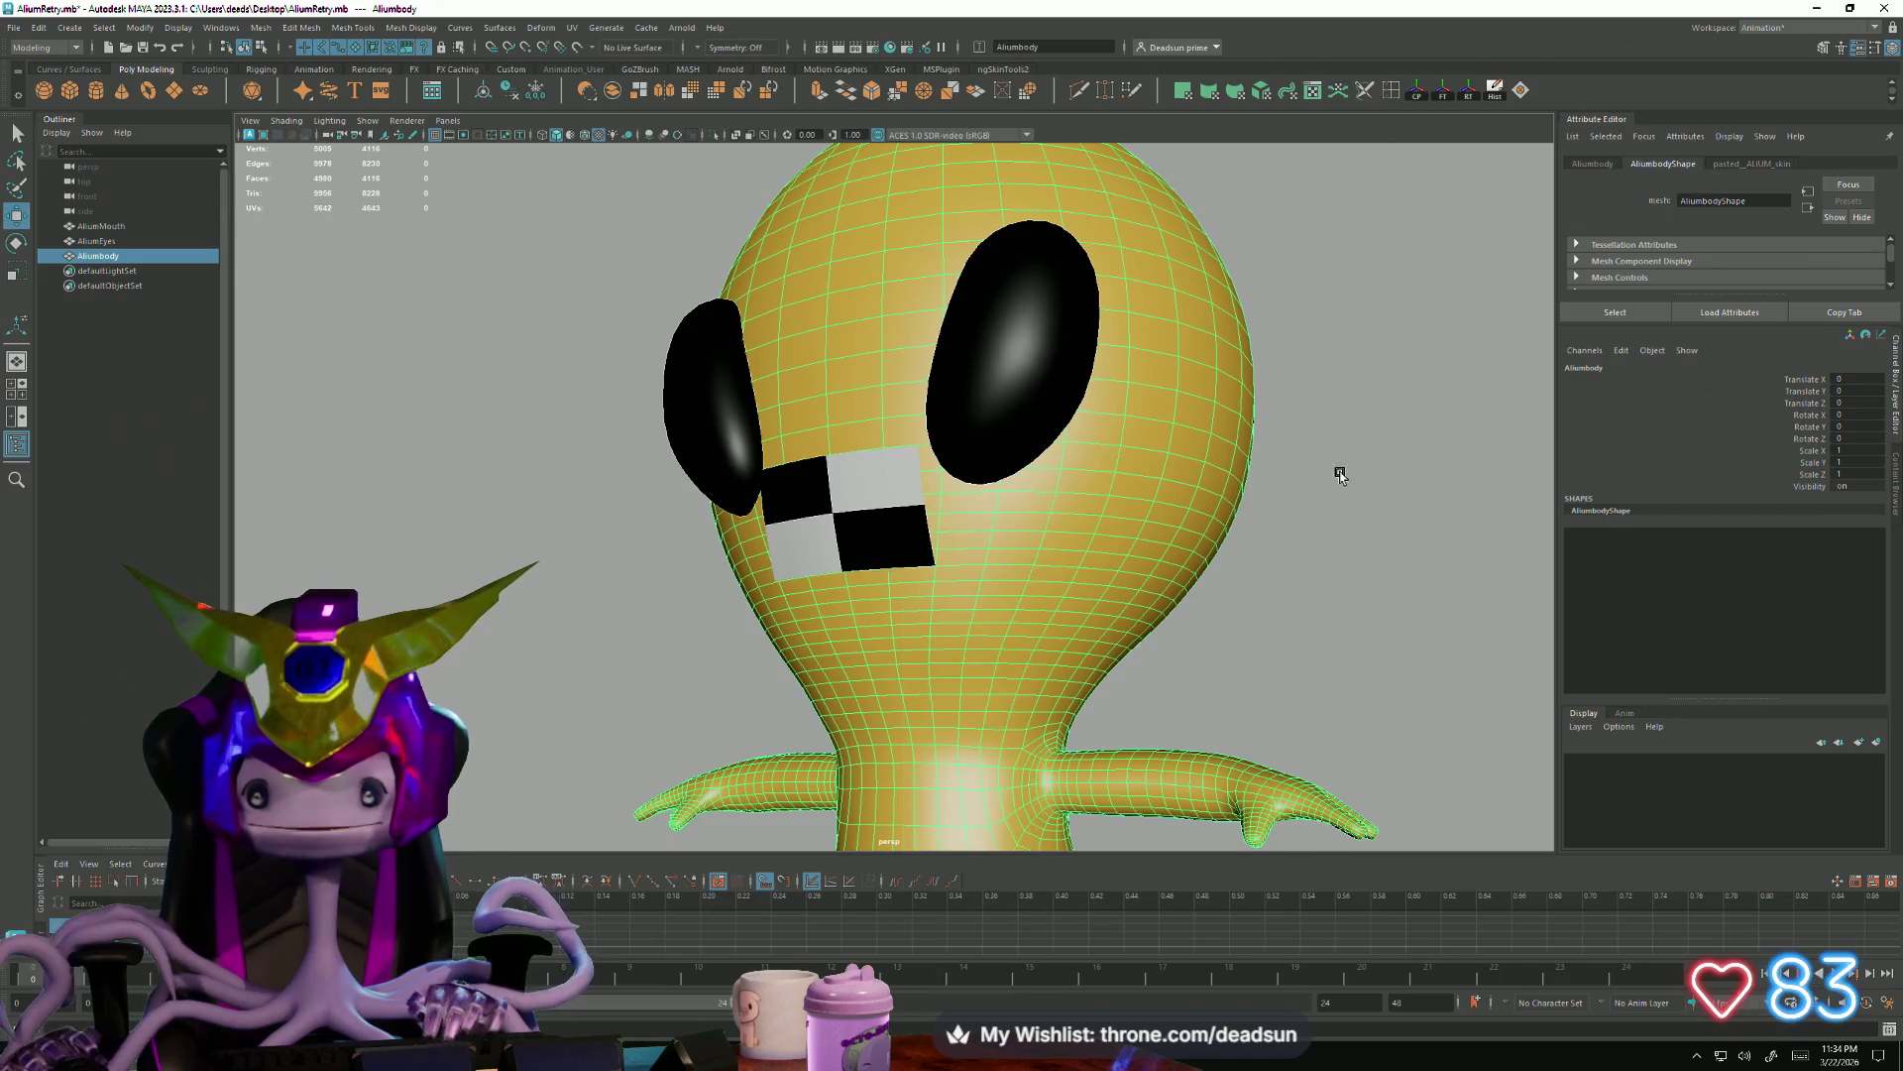
pyautogui.click(1339, 472)
pyautogui.click(836, 553)
pyautogui.moveTo(836, 553)
pyautogui.keyDown('alt'); pyautogui.mouseDown()
pyautogui.moveTo(843, 682)
pyautogui.moveTo(815, 713)
pyautogui.moveTo(973, 698)
pyautogui.moveTo(992, 624)
pyautogui.moveTo(968, 623)
pyautogui.moveTo(1144, 627)
pyautogui.moveTo(1071, 629)
pyautogui.moveTo(1126, 544)
pyautogui.moveTo(1172, 654)
pyautogui.mouseUp(); pyautogui.keyUp('alt')
pyautogui.click(966, 623)
pyautogui.click(1288, 596)
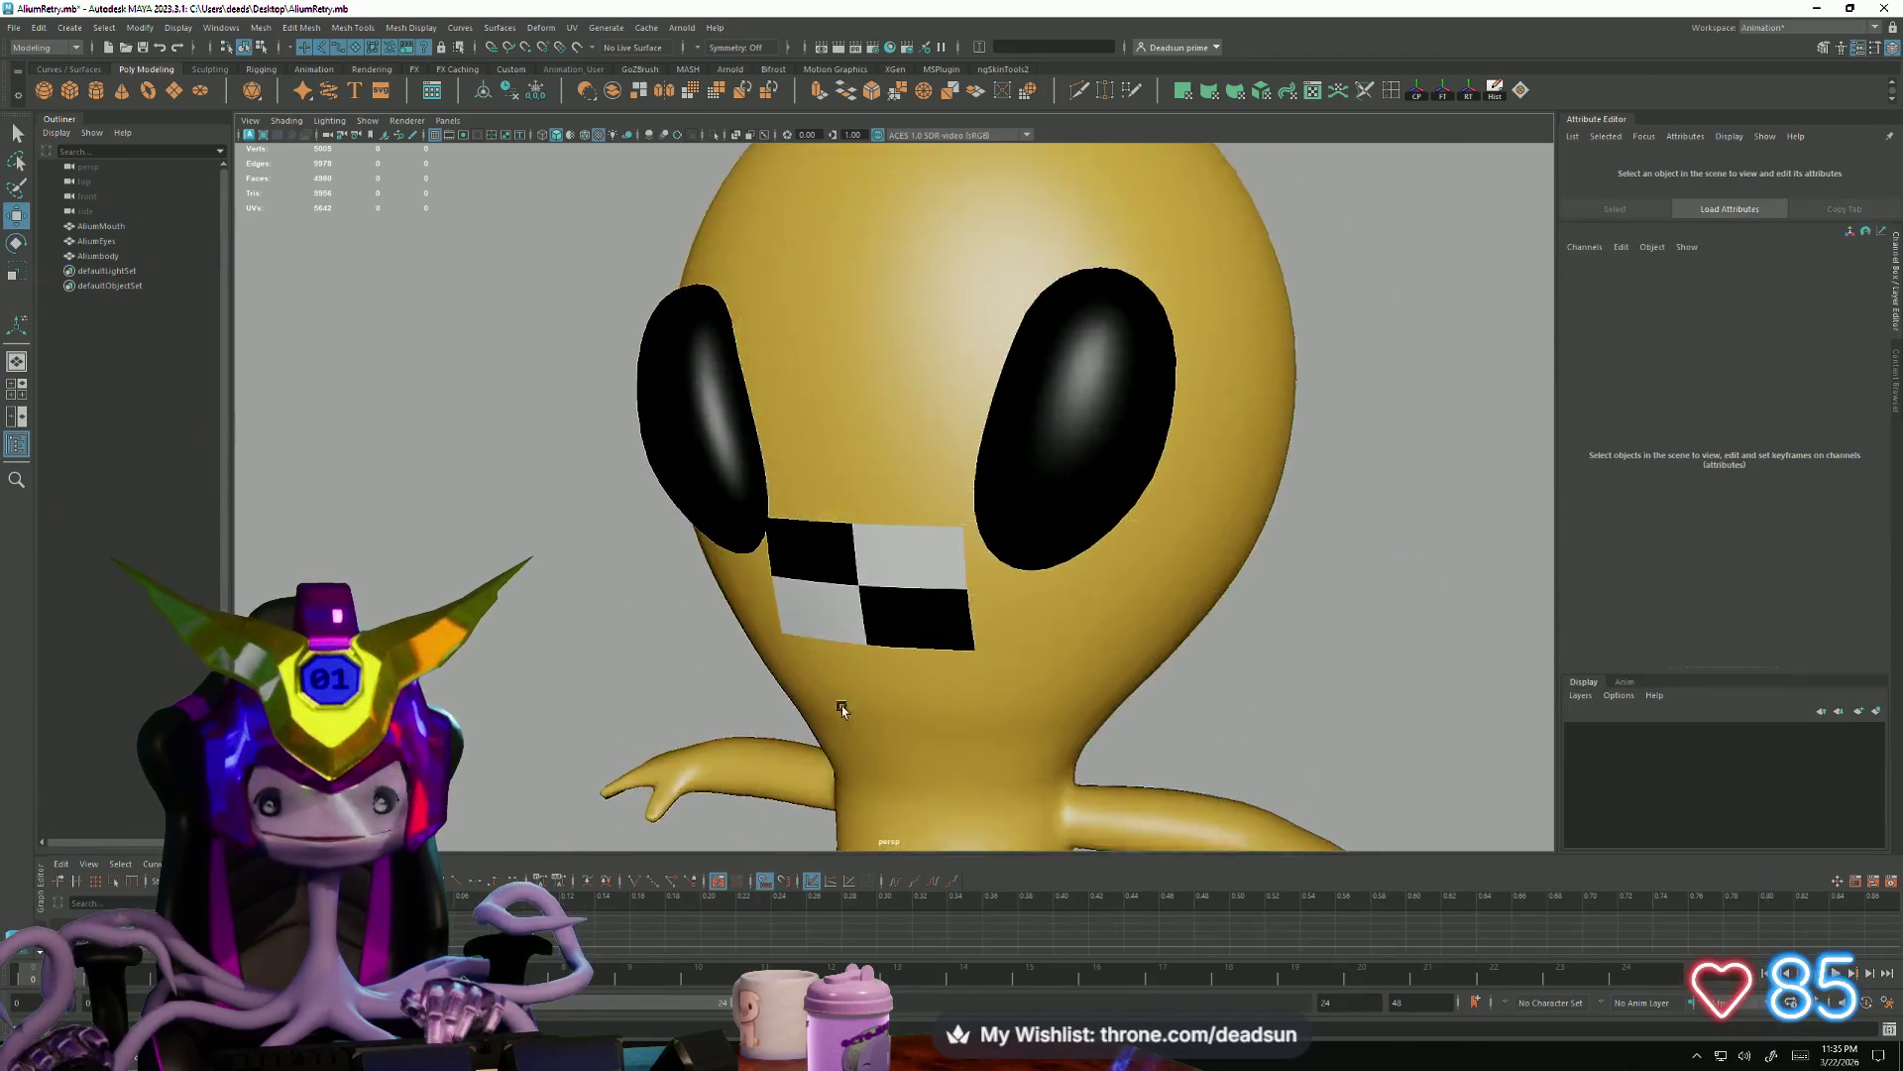
pyautogui.scroll(3, 807, 701)
pyautogui.scroll(3, 901, 701)
pyautogui.moveTo(790, 701)
pyautogui.keyDown('alt'); pyautogui.mouseDown()
pyautogui.moveTo(939, 694)
pyautogui.moveTo(1002, 634)
pyautogui.moveTo(987, 520)
pyautogui.mouseUp(); pyautogui.keyUp('alt')
pyautogui.click(984, 457)
pyautogui.scroll(-3, 1100, 684)
pyautogui.keyDown('alt'); pyautogui.moveTo(981, 650); pyautogui.dragTo(814, 696); pyautogui.keyUp('alt')
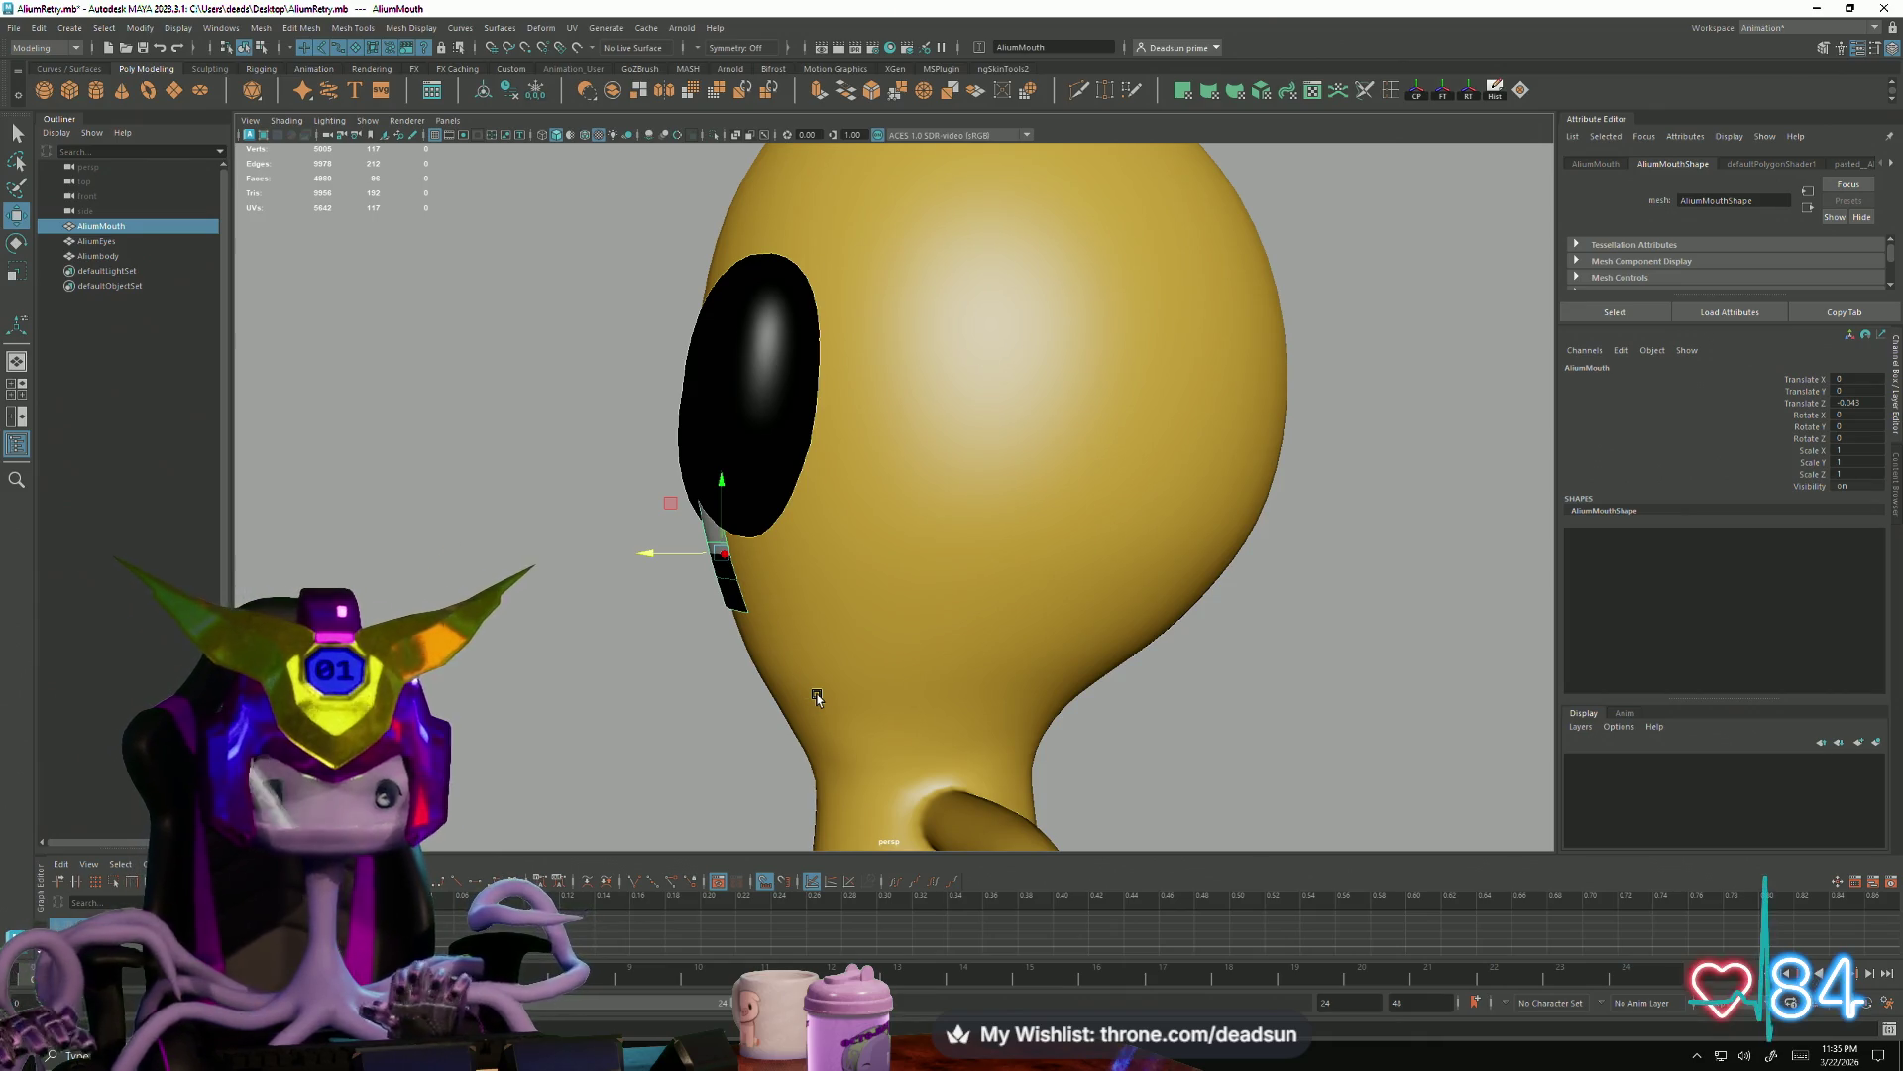
pyautogui.keyDown('alt'); pyautogui.moveTo(576, 624); pyautogui.dragTo(693, 667); pyautogui.keyUp('alt')
pyautogui.scroll(2, 952, 723)
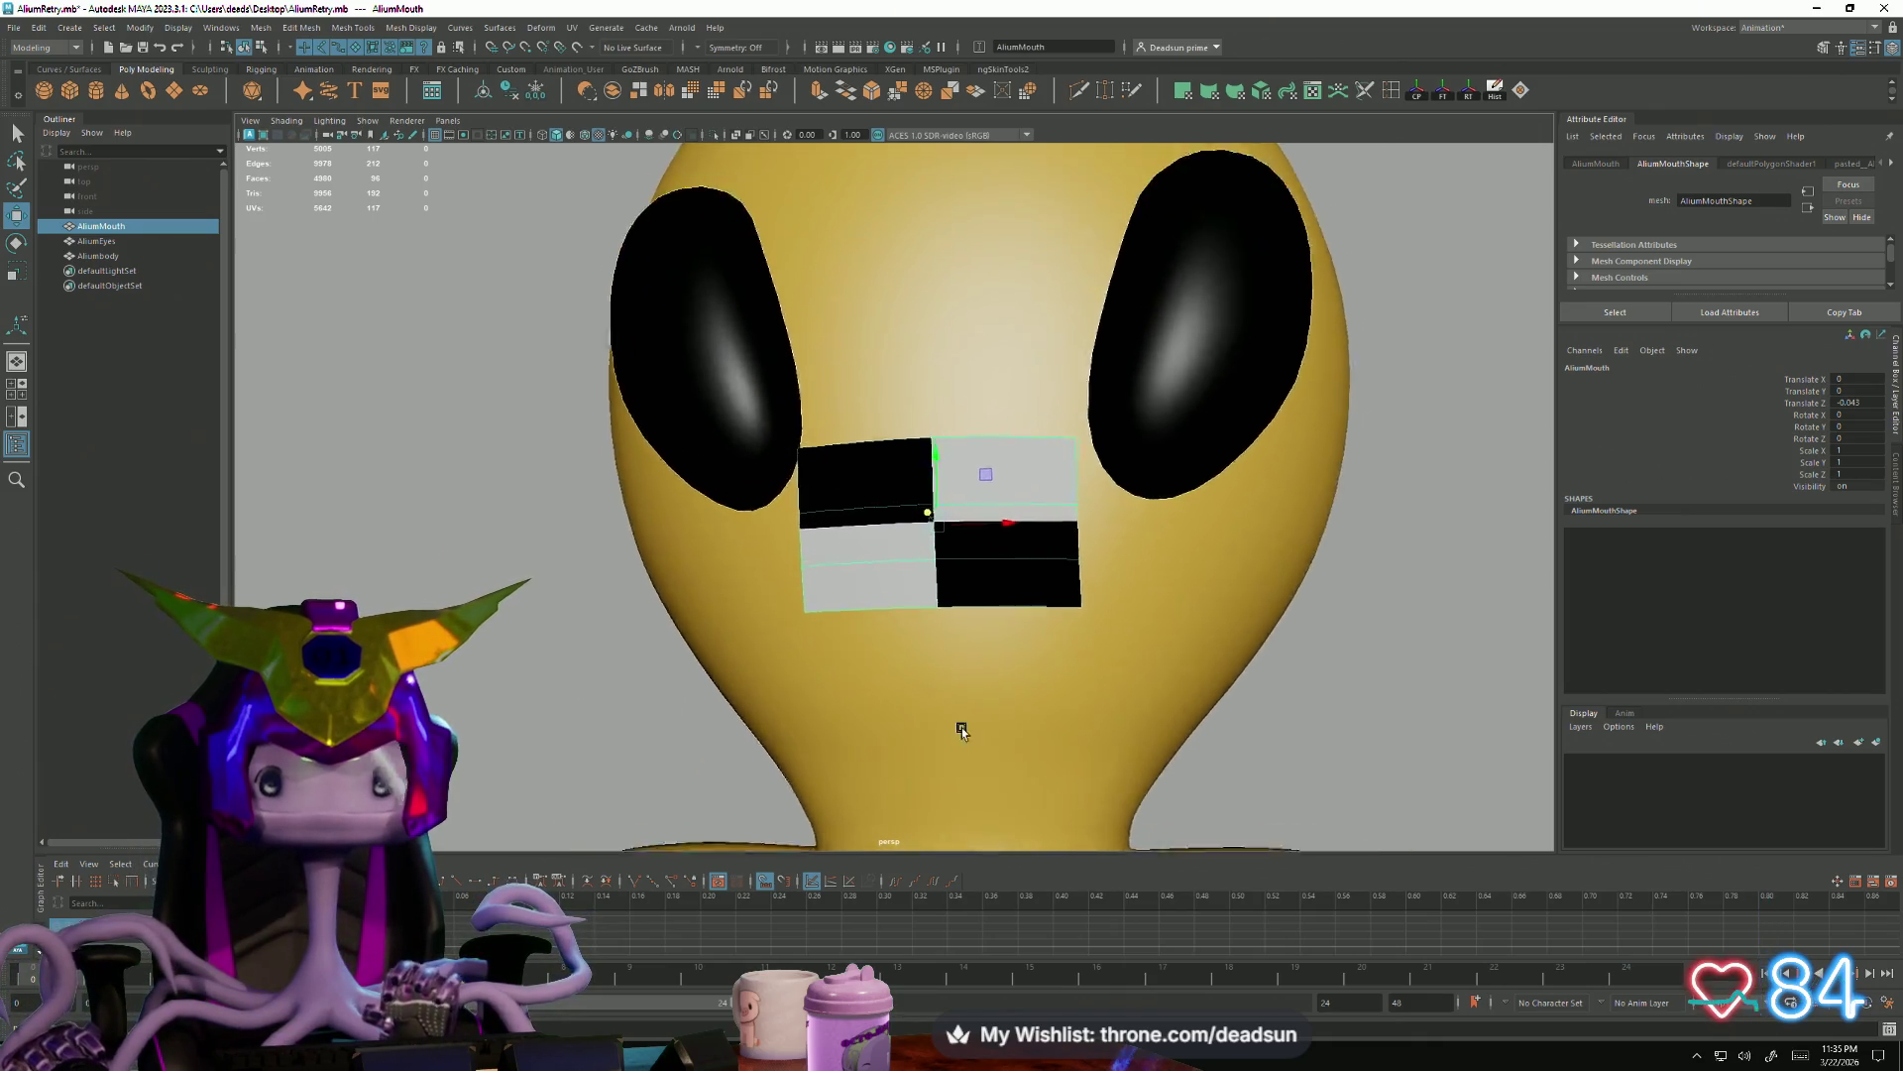
pyautogui.scroll(3, 991, 728)
pyautogui.scroll(-2, 991, 727)
pyautogui.keyDown('alt'); pyautogui.moveTo(893, 629); pyautogui.dragTo(863, 659); pyautogui.keyUp('alt')
pyautogui.scroll(-4, 864, 659)
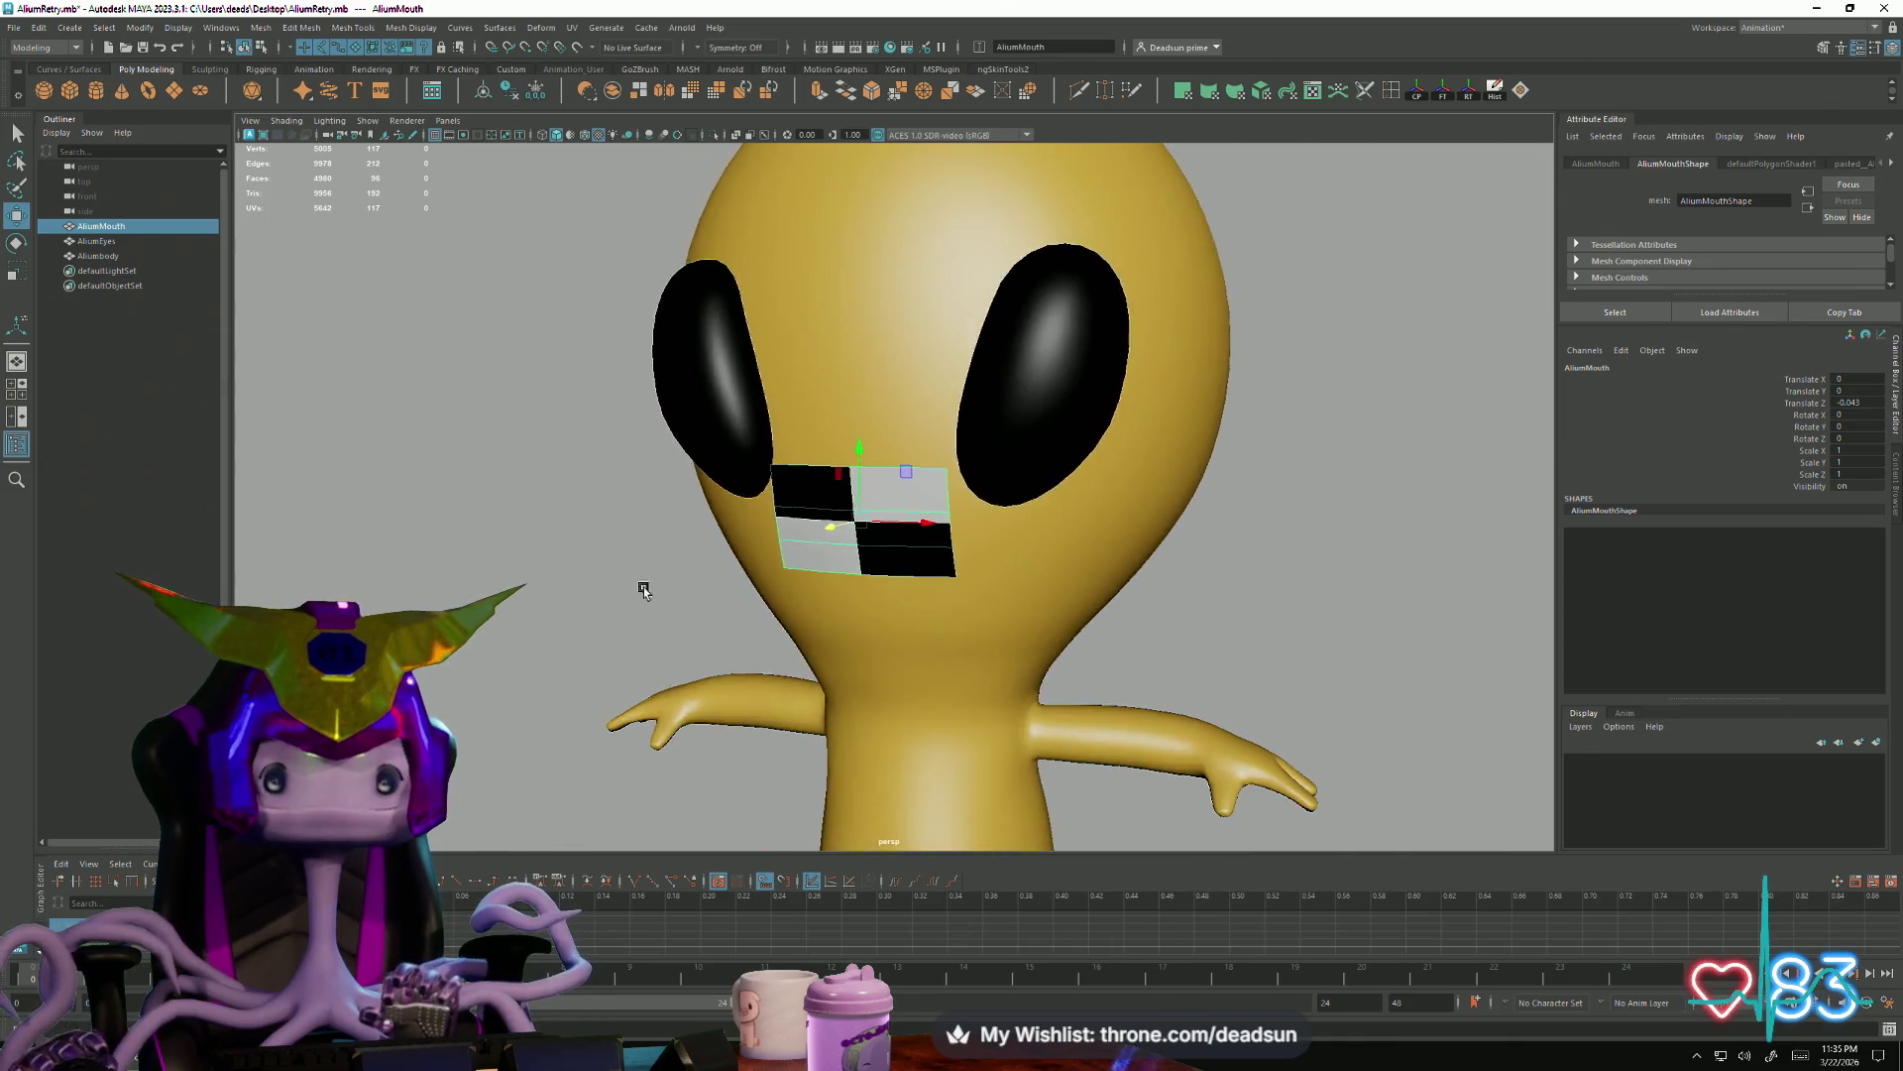
pyautogui.keyDown('alt'); pyautogui.moveTo(619, 585); pyautogui.dragTo(655, 580); pyautogui.keyUp('alt')
pyautogui.click(655, 580)
pyautogui.scroll(2, 905, 545)
pyautogui.scroll(2, 829, 499)
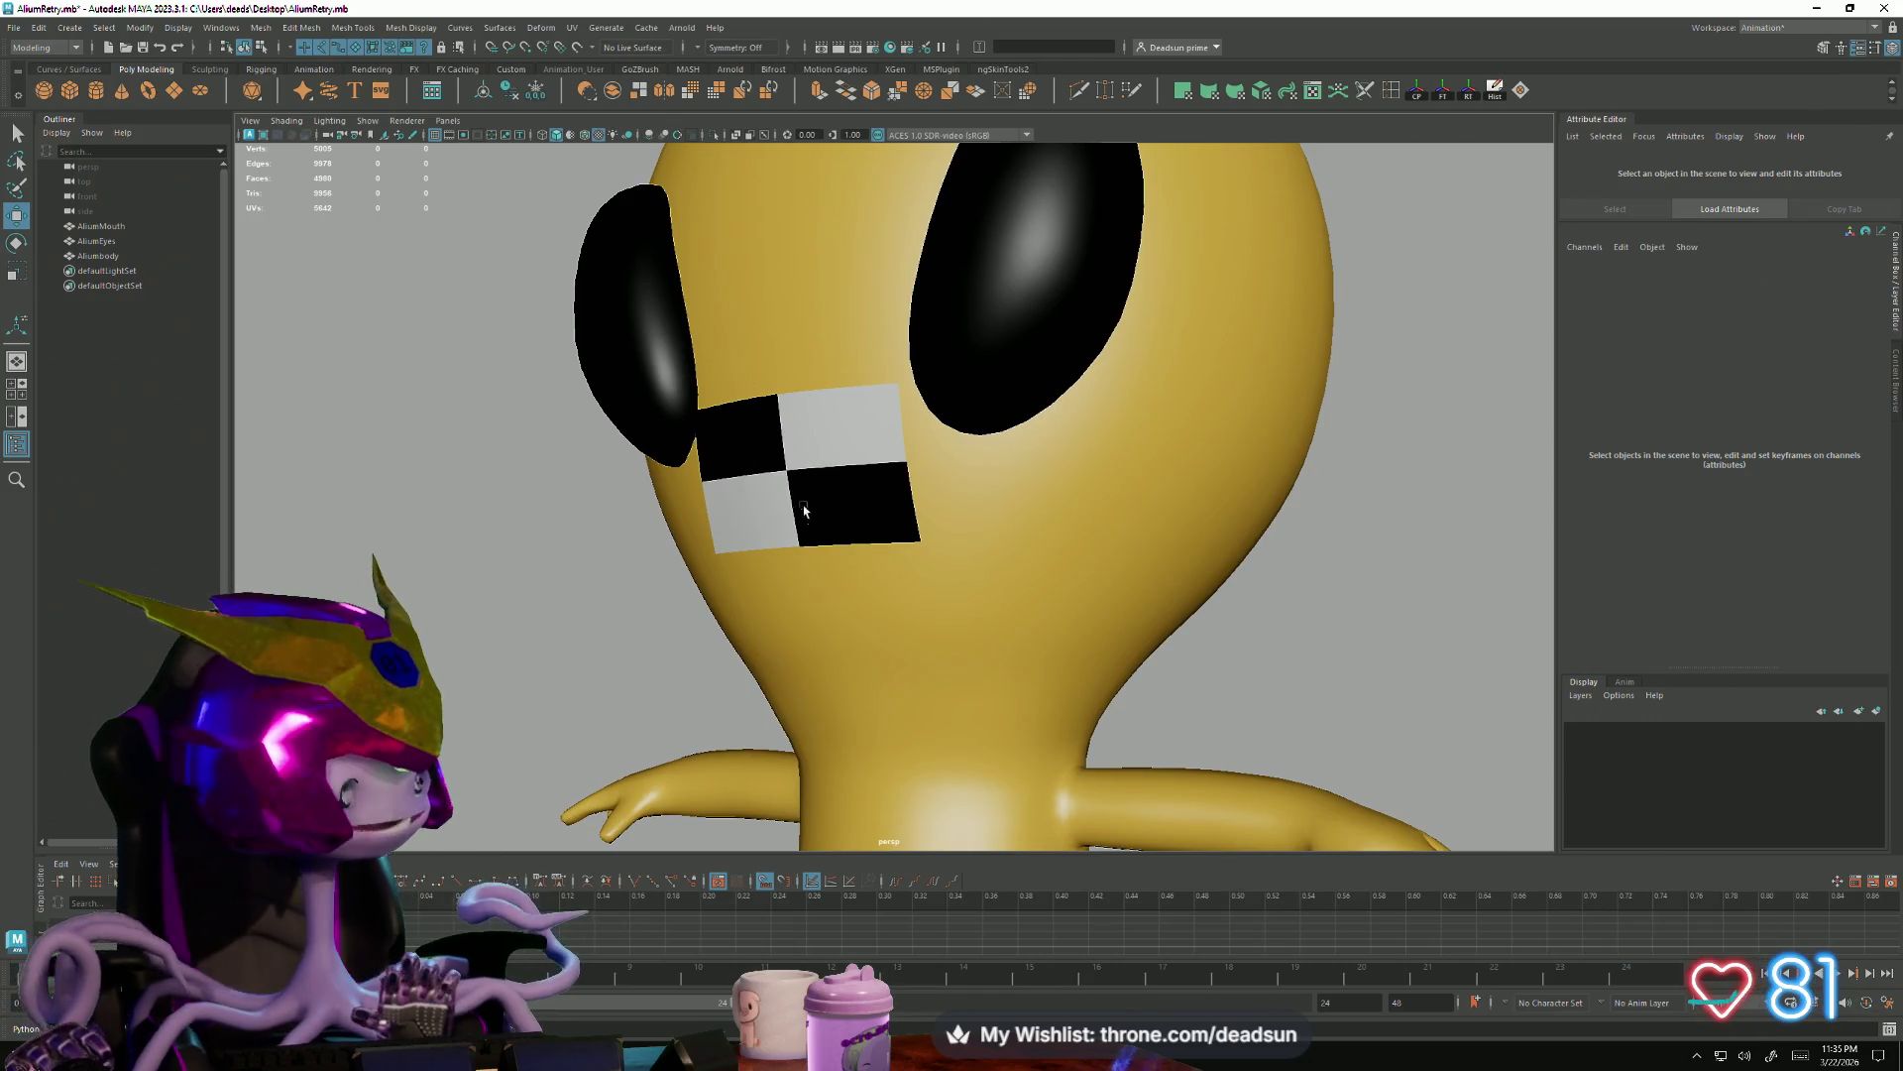
pyautogui.scroll(-3, 727, 495)
pyautogui.keyDown('alt'); pyautogui.moveTo(752, 477); pyautogui.dragTo(724, 503); pyautogui.keyUp('alt')
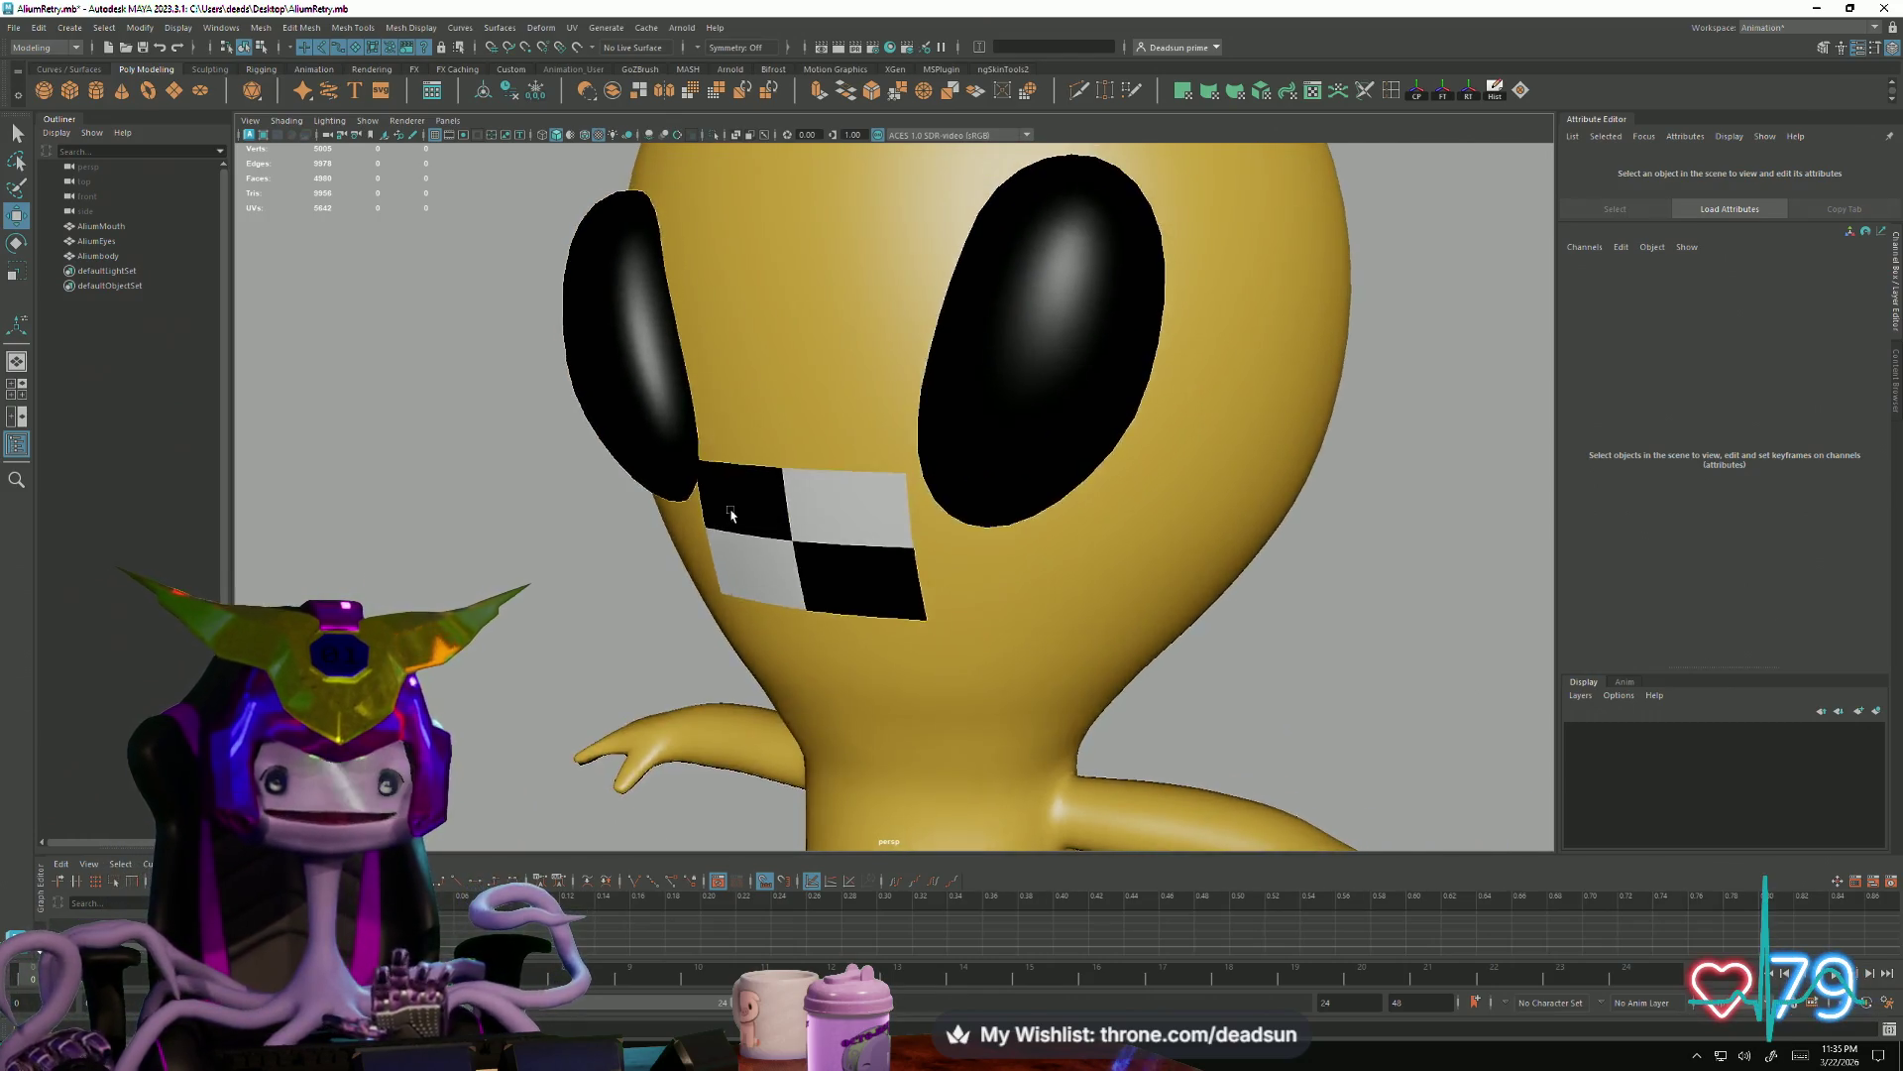
pyautogui.scroll(3, 724, 508)
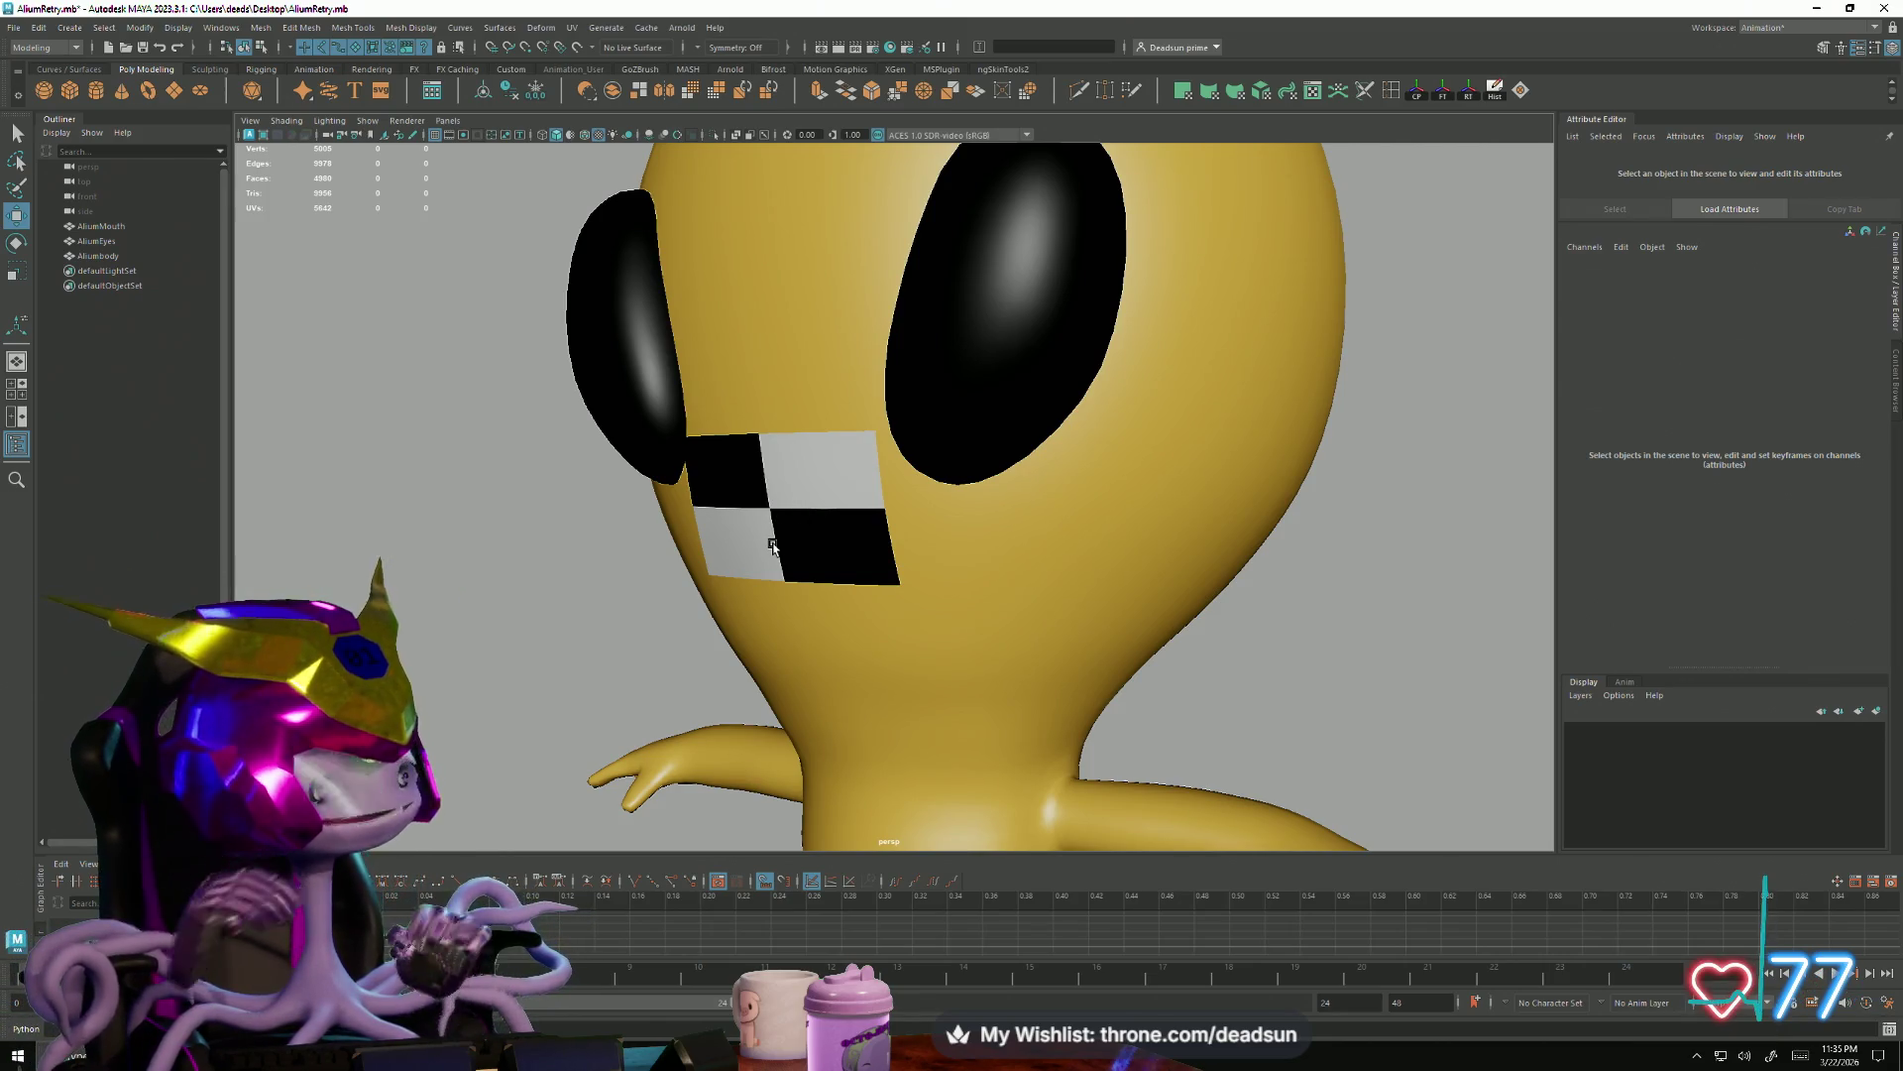
pyautogui.moveTo(789, 581)
pyautogui.keyDown('alt'); pyautogui.mouseDown()
pyautogui.moveTo(745, 586)
pyautogui.moveTo(873, 607)
pyautogui.moveTo(886, 585)
pyautogui.mouseUp(); pyautogui.keyUp('alt')
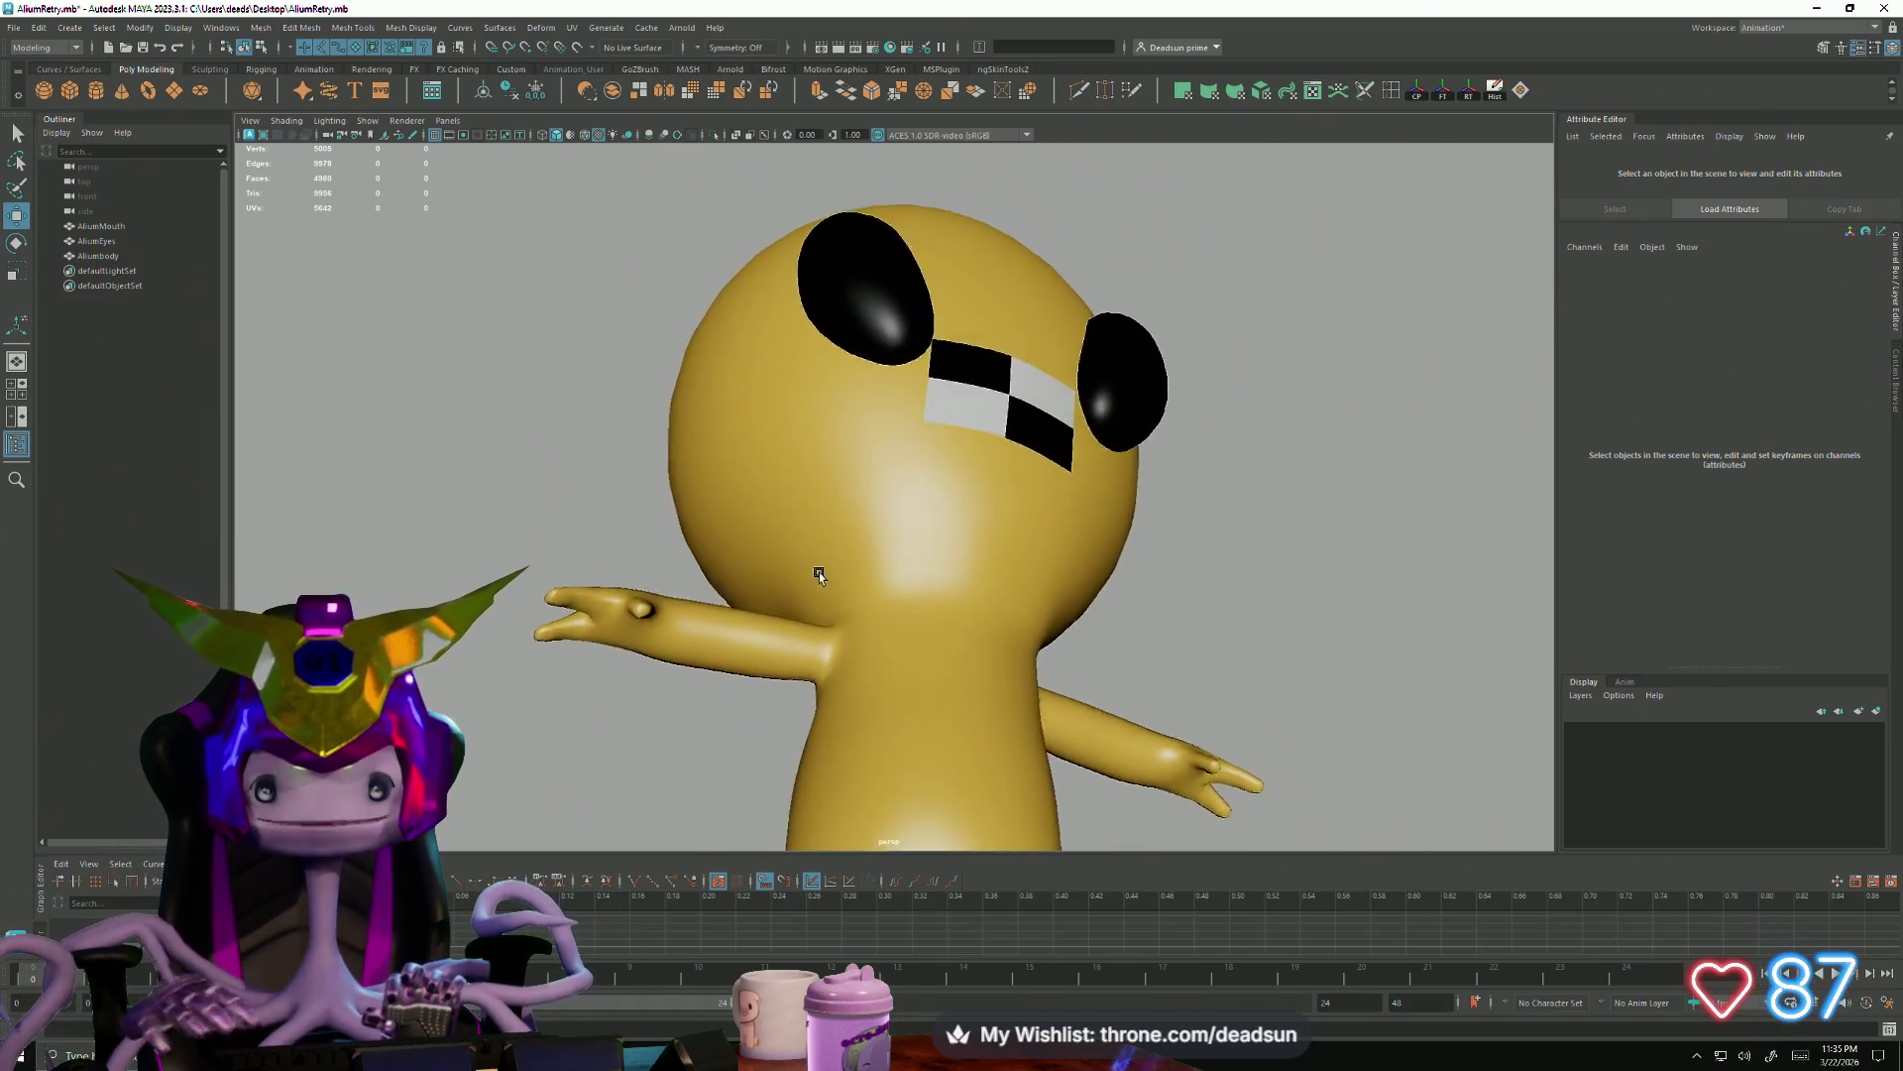
pyautogui.moveTo(886, 585)
pyautogui.keyDown('alt'); pyautogui.mouseDown()
pyautogui.moveTo(734, 605)
pyautogui.moveTo(938, 582)
pyautogui.moveTo(819, 608)
pyautogui.moveTo(821, 579)
pyautogui.mouseUp(); pyautogui.keyUp('alt')
# Move the checkered mouth plane left along X off the face so it floats beside the head
pyautogui.click(939, 582)
pyautogui.keyDown('alt'); pyautogui.moveTo(821, 579); pyautogui.dragTo(903, 617, button='right'); pyautogui.keyUp('alt')
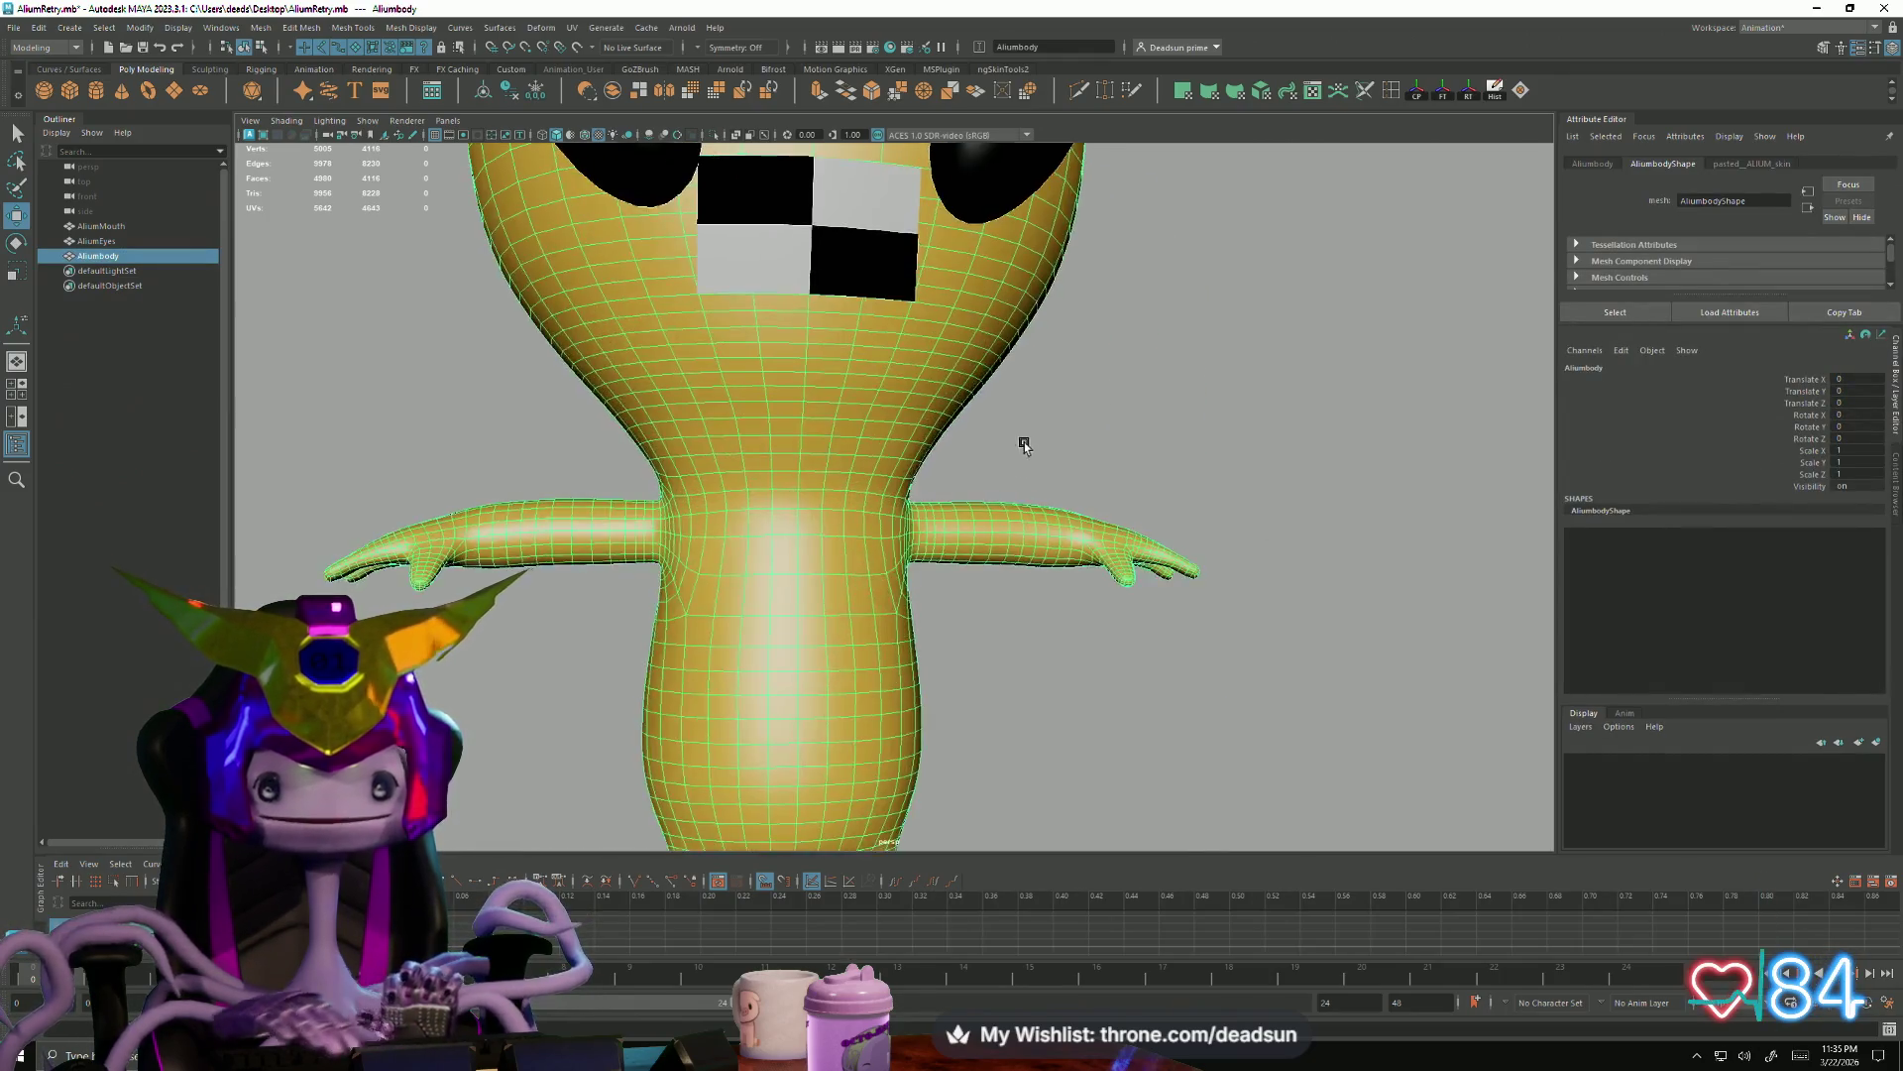
pyautogui.click(799, 490)
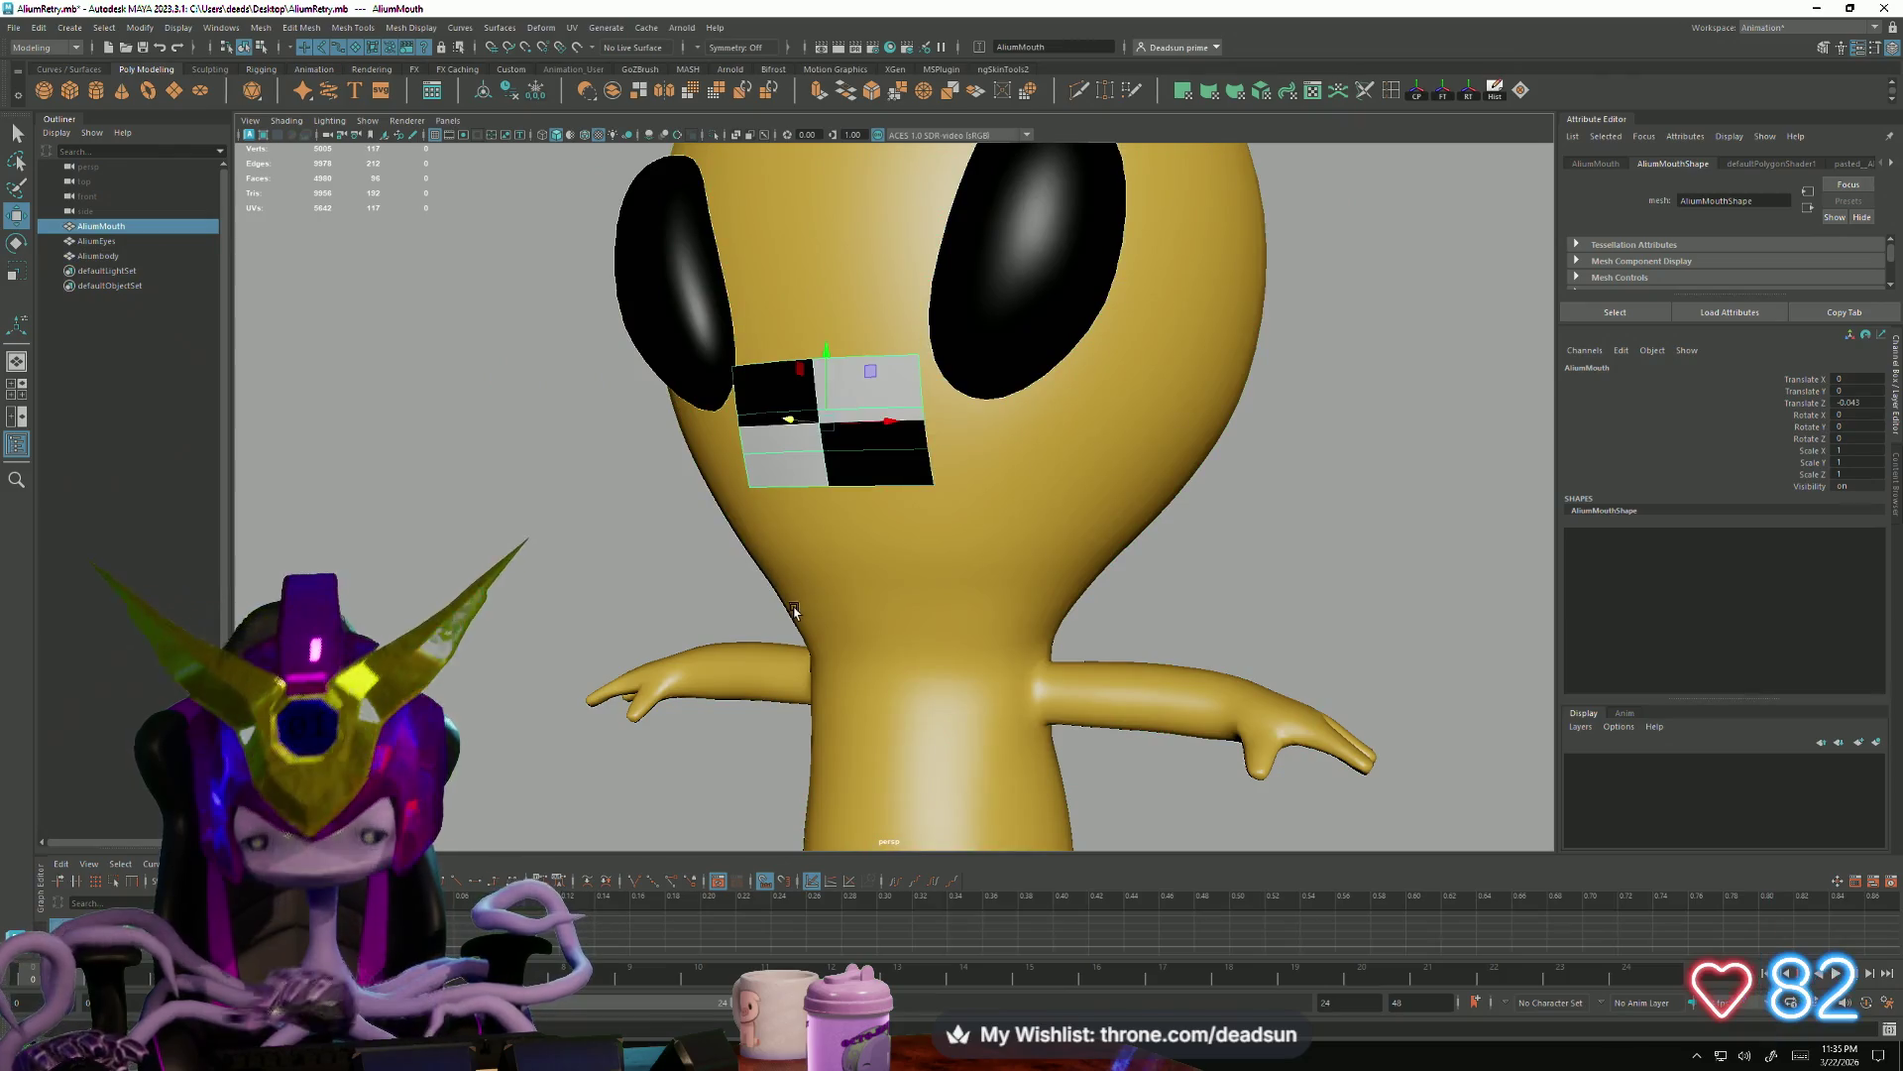
pyautogui.moveTo(795, 518)
pyautogui.keyDown('alt'); pyautogui.mouseDown()
pyautogui.moveTo(863, 565)
pyautogui.moveTo(901, 531)
pyautogui.mouseUp(); pyautogui.keyUp('alt')
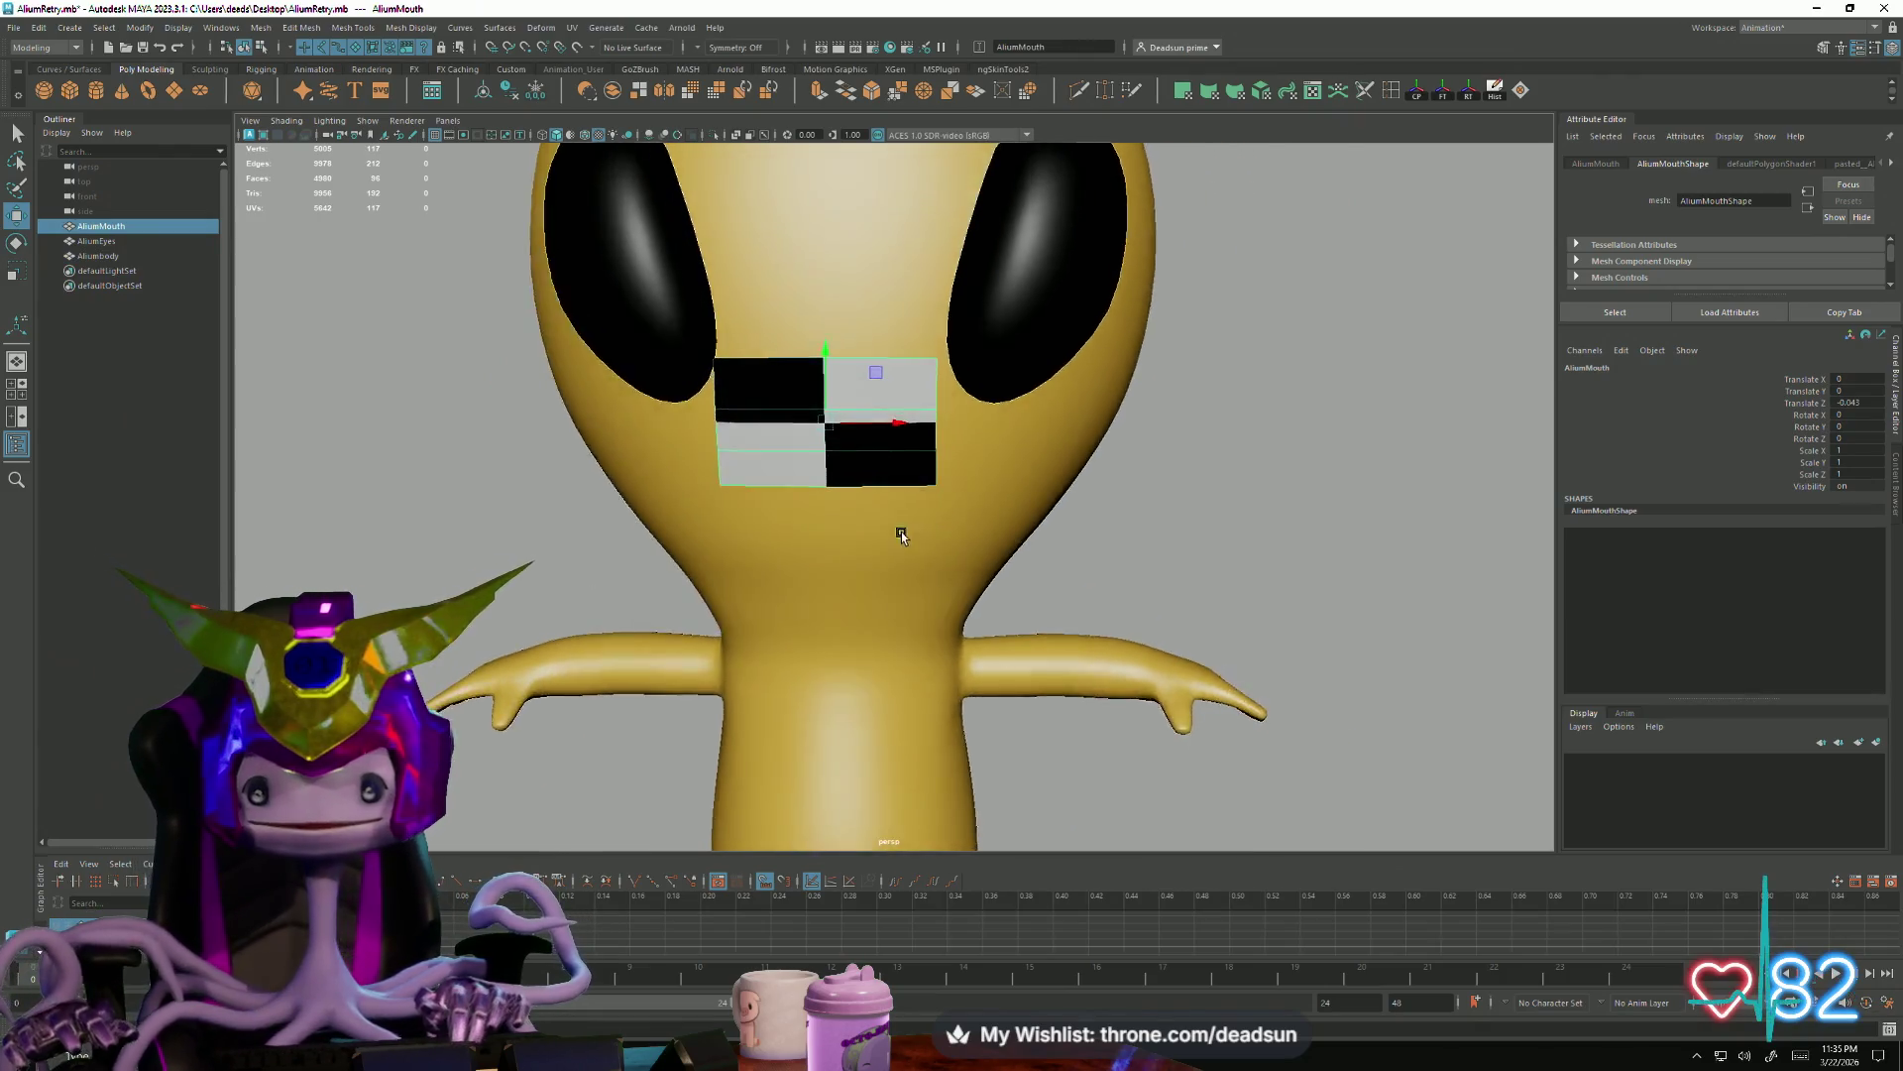
pyautogui.moveTo(796, 429); pyautogui.dragTo(510, 428)
pyautogui.click(843, 429)
pyautogui.moveTo(842, 431)
pyautogui.keyDown('alt'); pyautogui.mouseDown()
pyautogui.moveTo(771, 475)
pyautogui.moveTo(773, 430)
pyautogui.moveTo(854, 467)
pyautogui.moveTo(869, 563)
pyautogui.moveTo(808, 511)
pyautogui.moveTo(783, 527)
pyautogui.moveTo(763, 489)
pyautogui.moveTo(714, 587)
pyautogui.moveTo(717, 526)
pyautogui.moveTo(787, 566)
pyautogui.moveTo(897, 568)
pyautogui.moveTo(716, 563)
pyautogui.mouseUp(); pyautogui.keyUp('alt')
pyautogui.scroll(-3, 871, 560)
pyautogui.scroll(2, 716, 525)
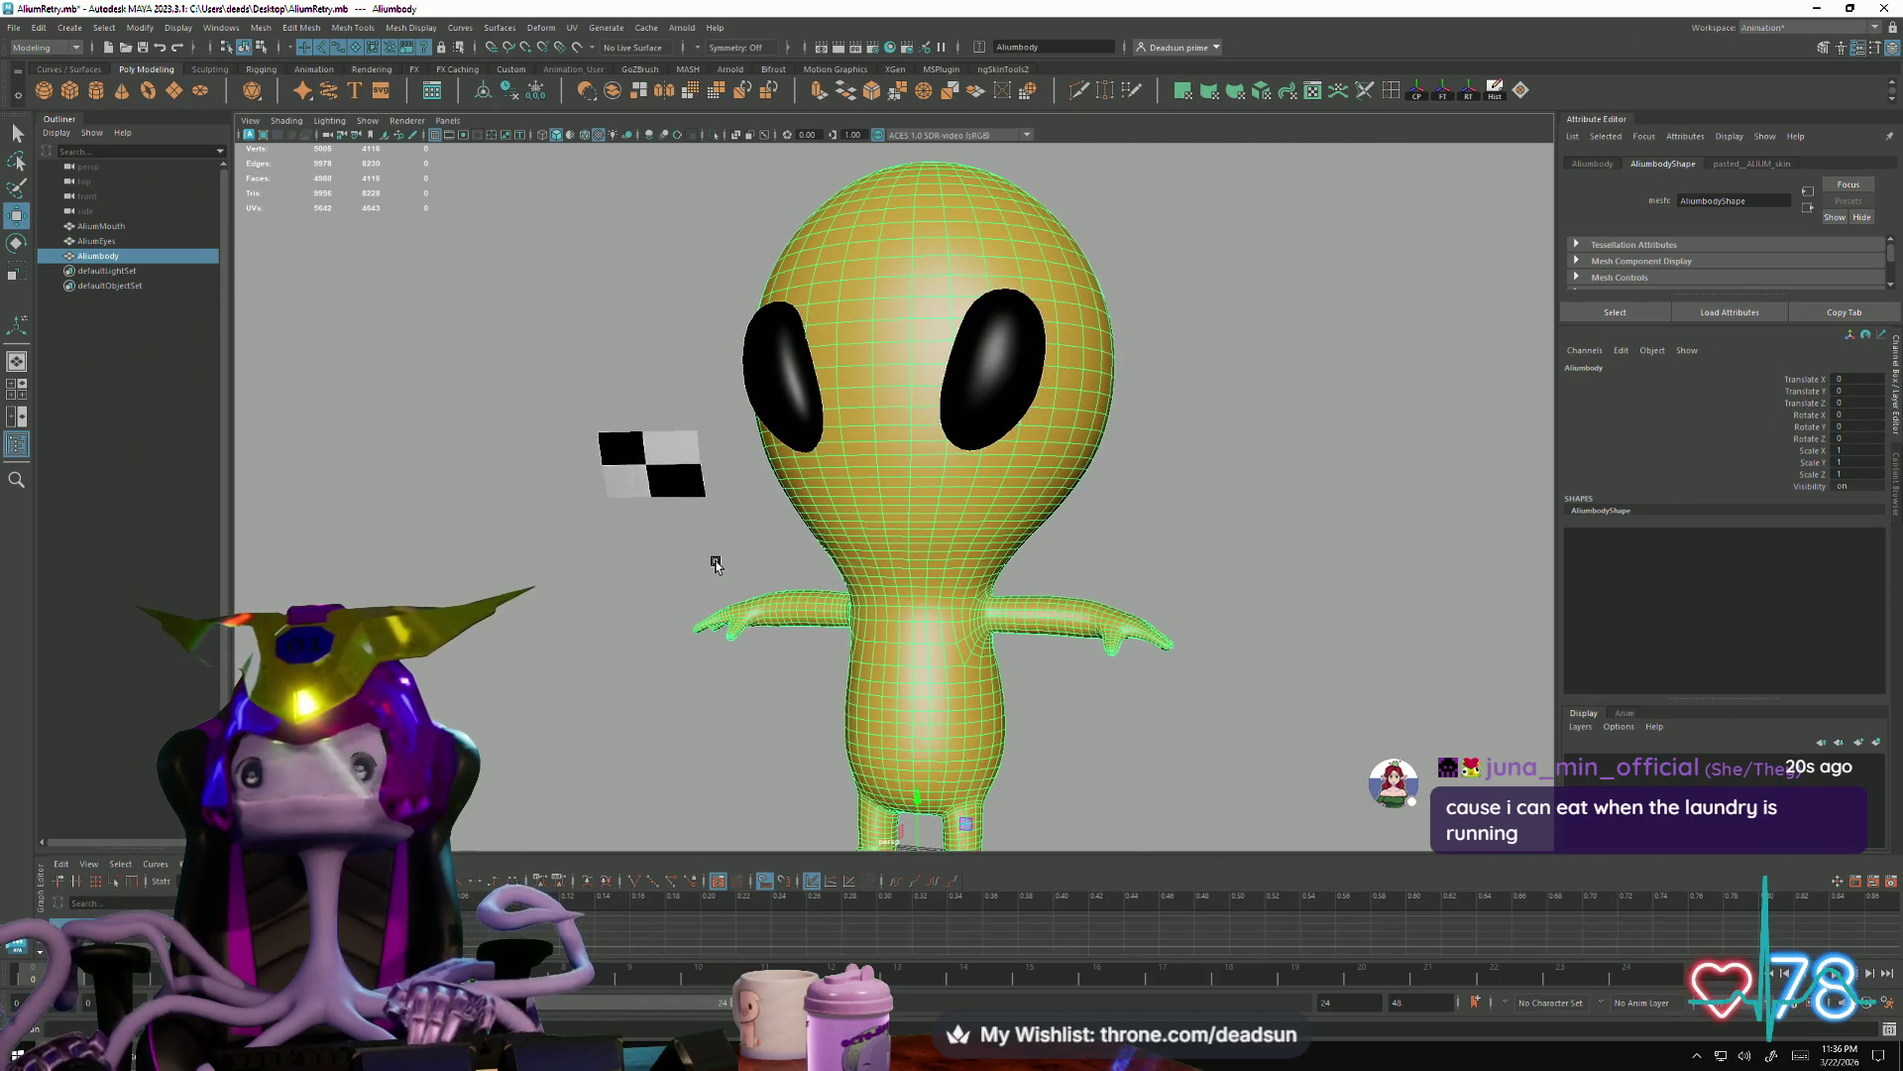
pyautogui.moveTo(715, 563)
pyautogui.keyDown('alt'); pyautogui.mouseDown()
pyautogui.moveTo(705, 540)
pyautogui.moveTo(708, 567)
pyautogui.mouseUp(); pyautogui.keyUp('alt')
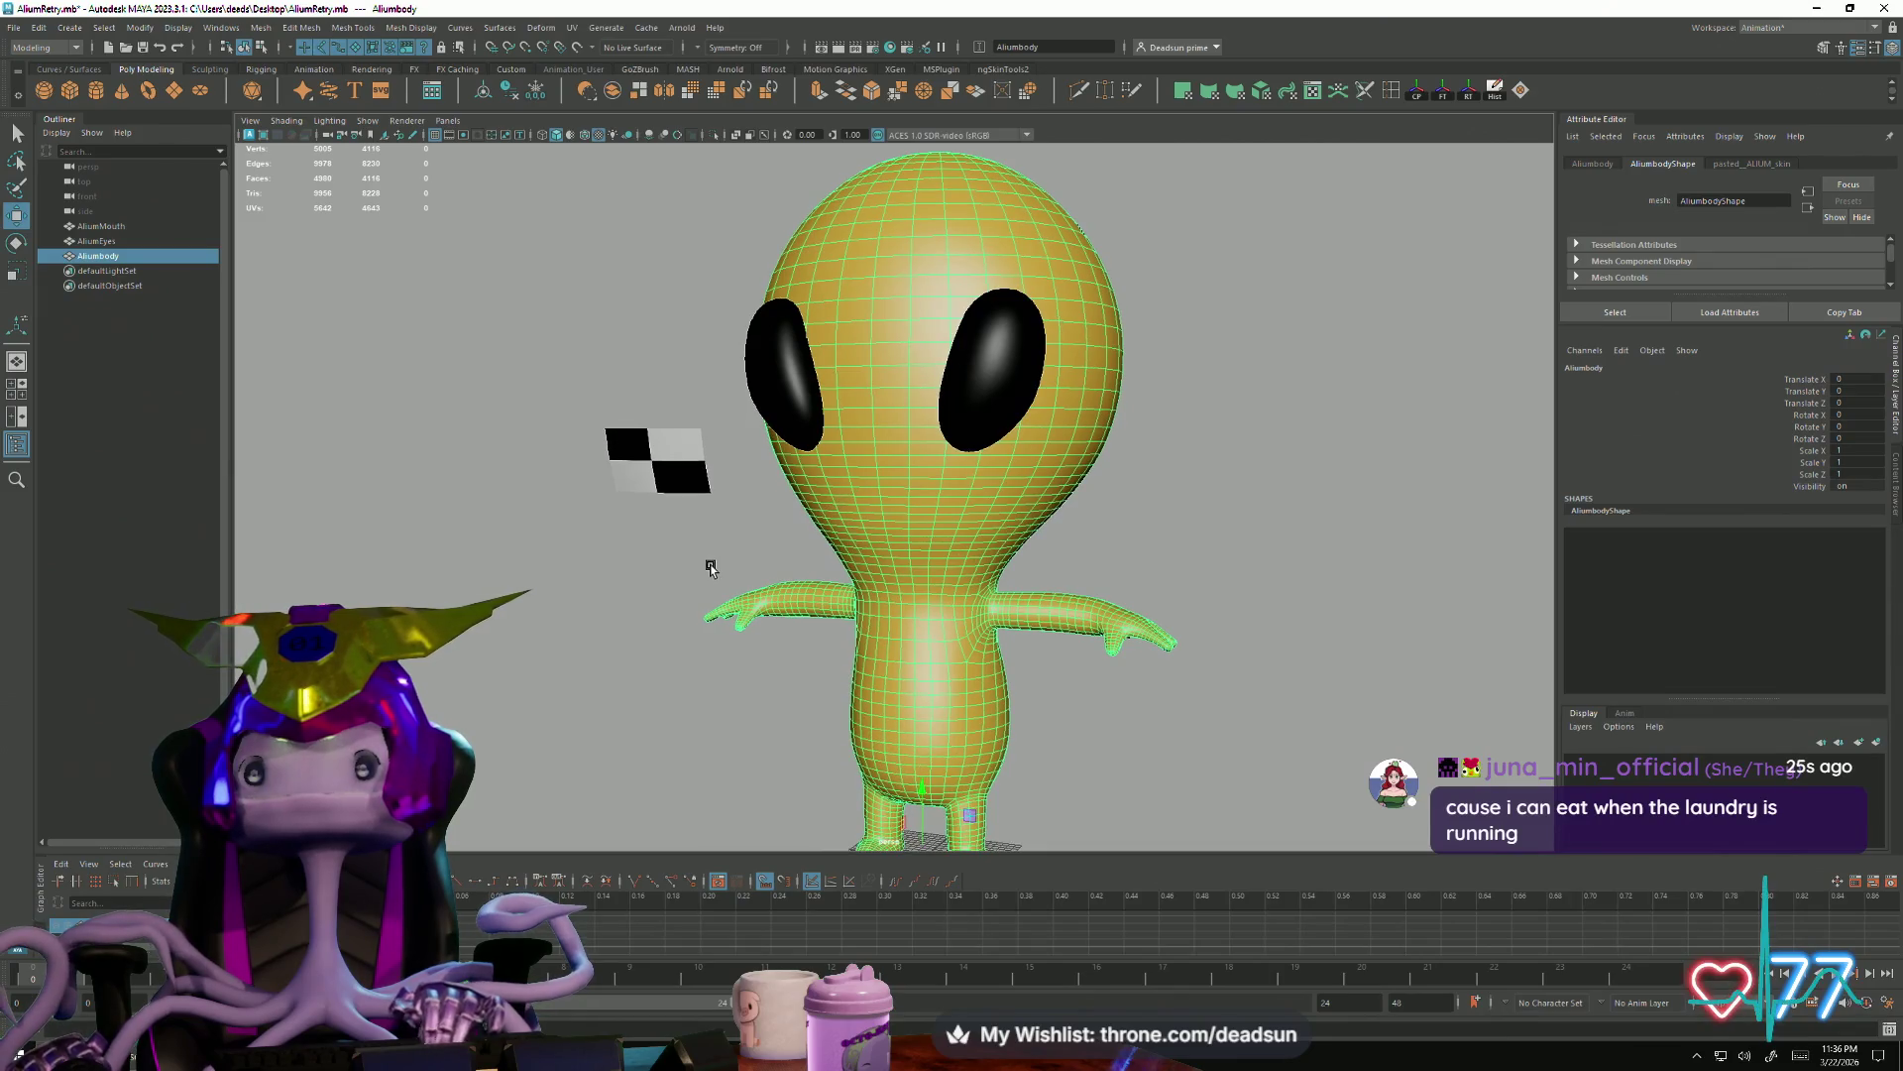
# Undo the move so the checkered mouth plane sits back on the face below the eyes
pyautogui.moveTo(708, 569)
pyautogui.keyDown('alt'); pyautogui.mouseDown()
pyautogui.moveTo(706, 552)
pyautogui.moveTo(713, 578)
pyautogui.mouseUp(); pyautogui.keyUp('alt')
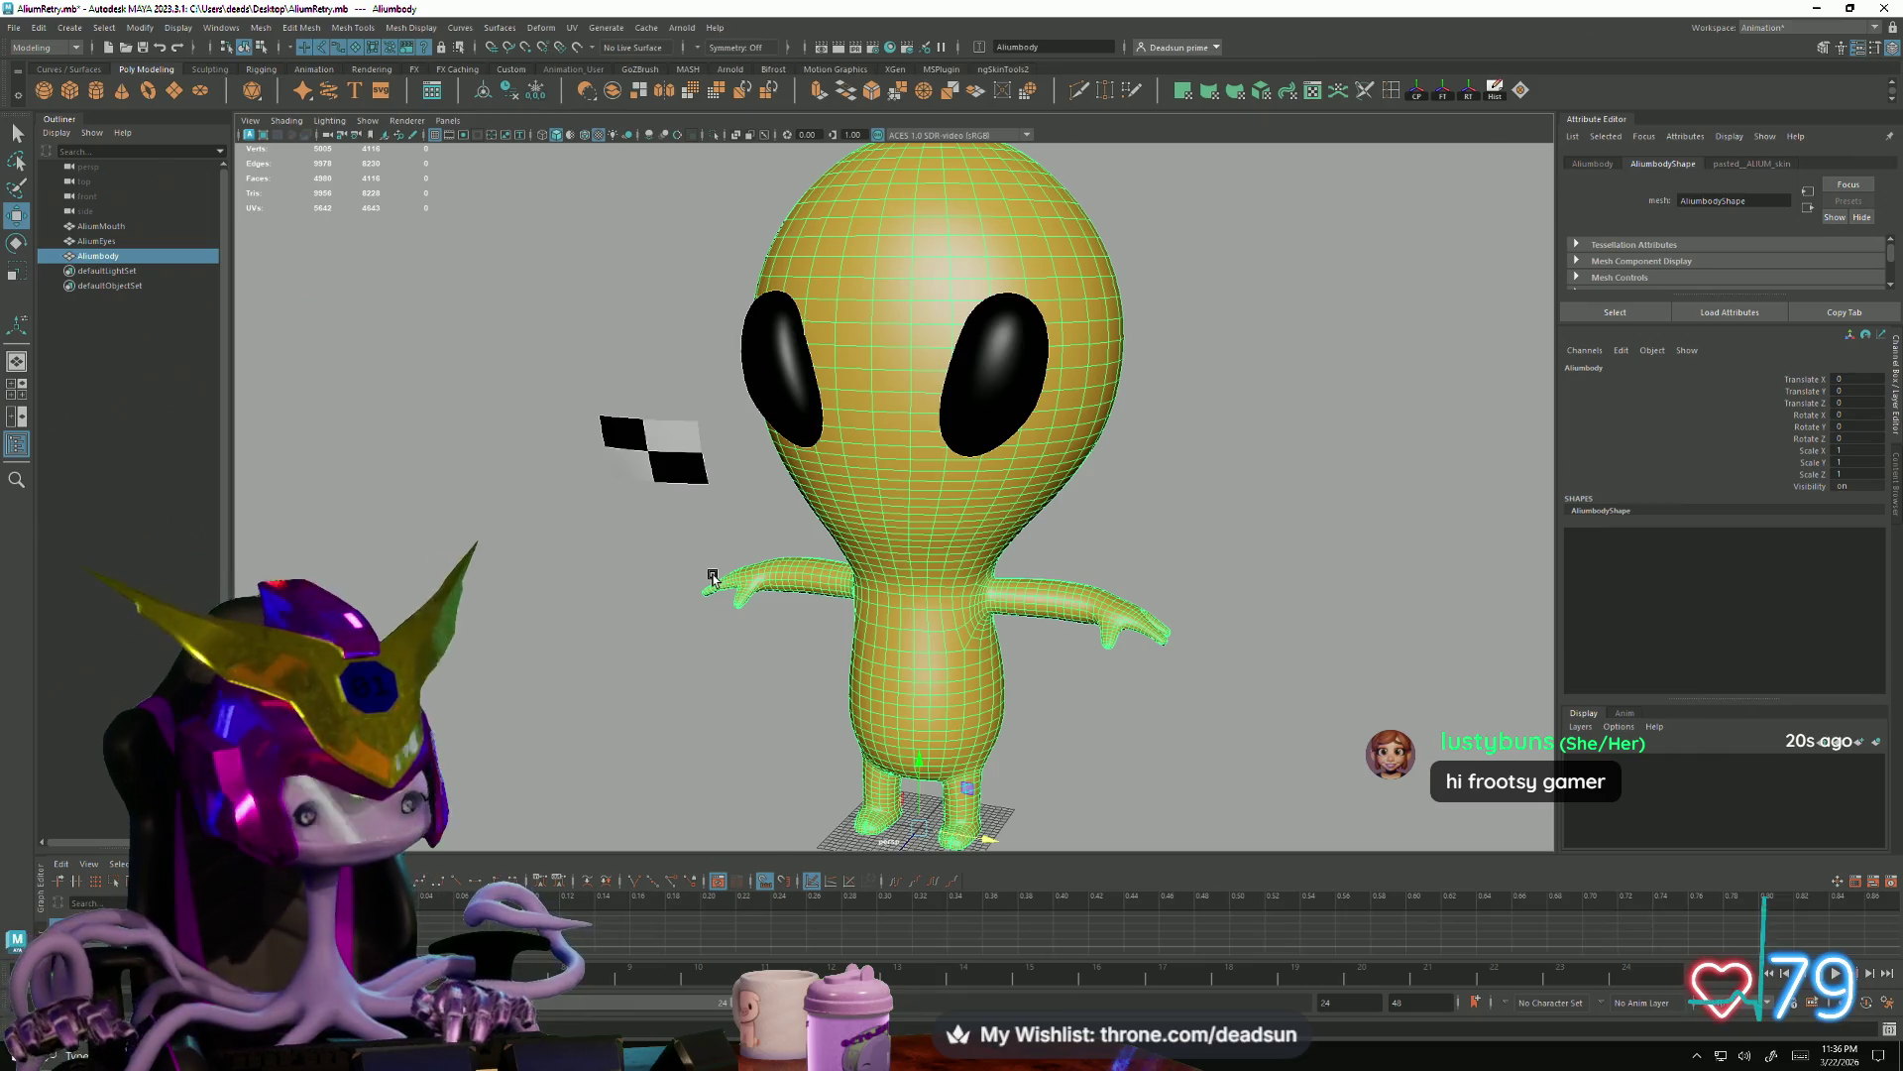
pyautogui.moveTo(775, 245)
pyautogui.keyDown('alt'); pyautogui.mouseDown()
pyautogui.moveTo(695, 435)
pyautogui.moveTo(568, 587)
pyautogui.mouseUp(); pyautogui.keyUp('alt')
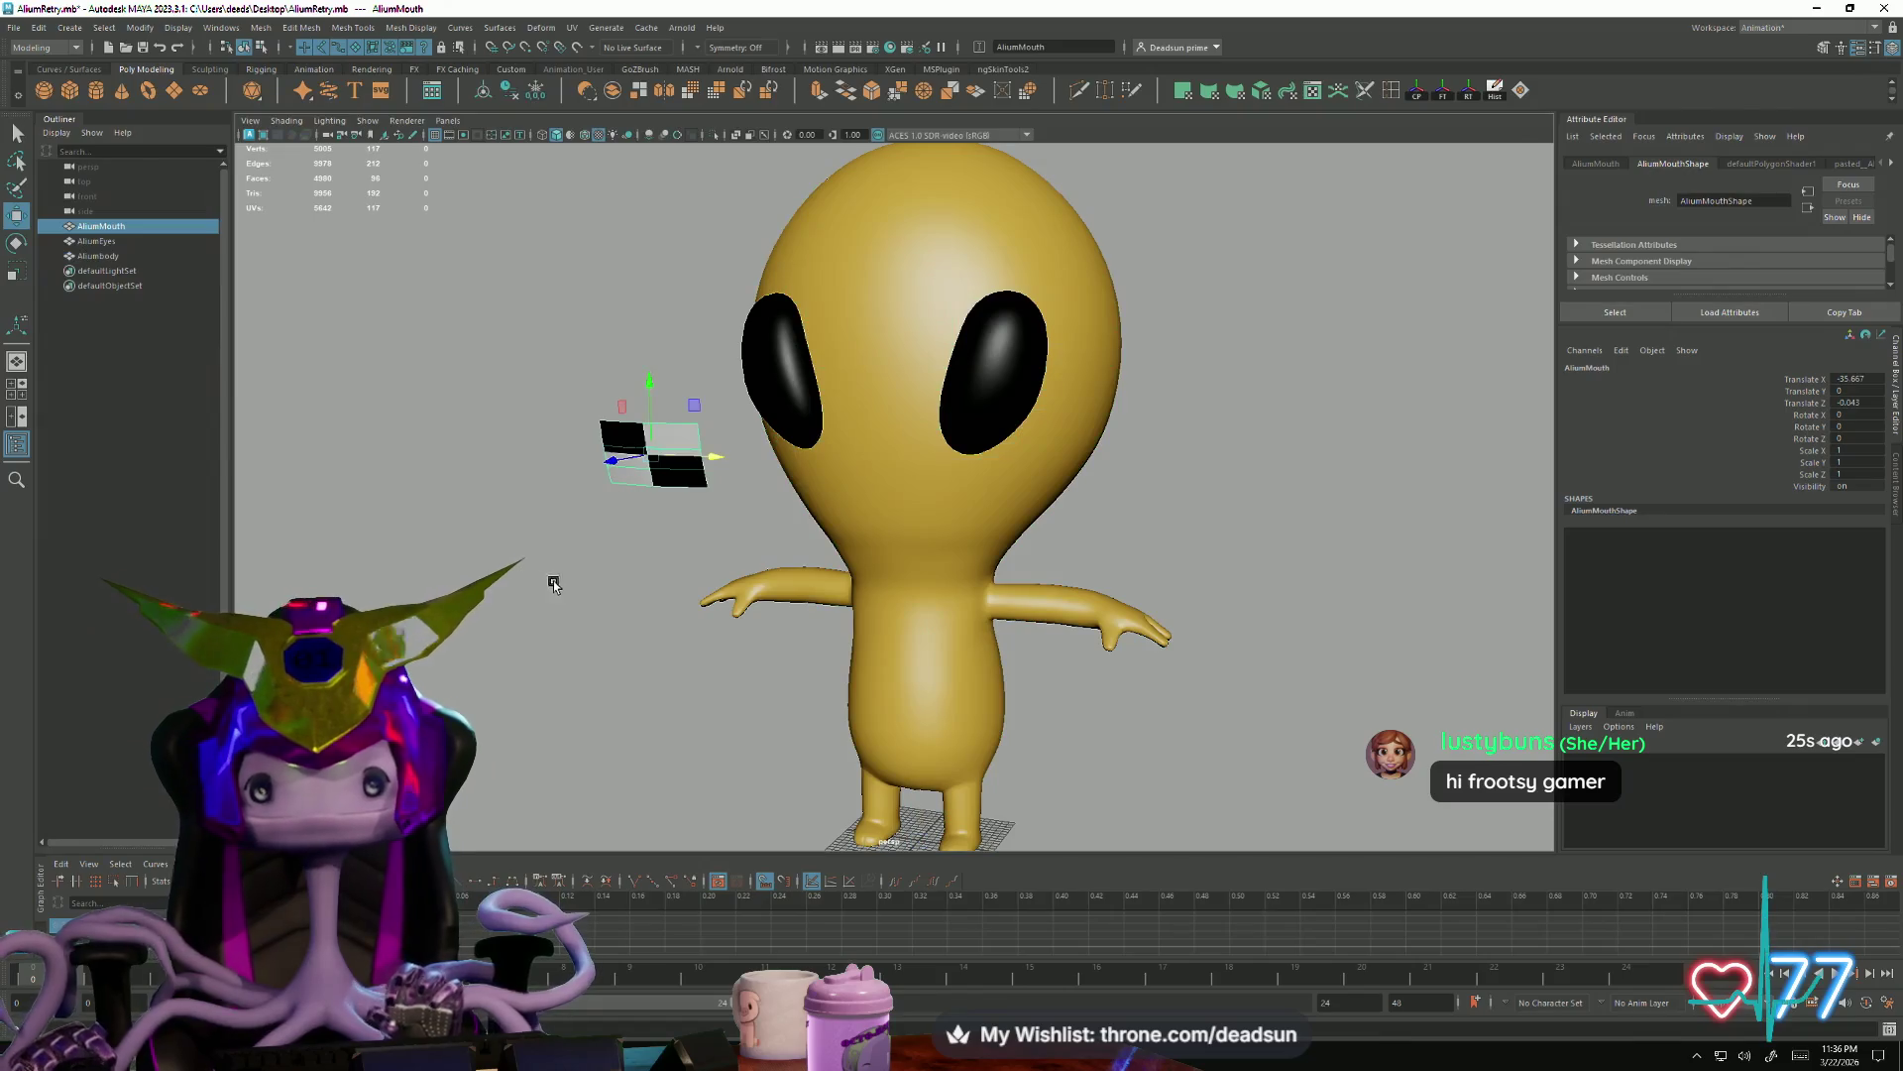
pyautogui.hotkey('ctrl', 'z')
pyautogui.moveTo(593, 577)
pyautogui.keyDown('alt'); pyautogui.mouseDown()
pyautogui.moveTo(949, 515)
pyautogui.moveTo(686, 524)
pyautogui.mouseUp(); pyautogui.keyUp('alt')
pyautogui.hotkey('ctrl', 'z')
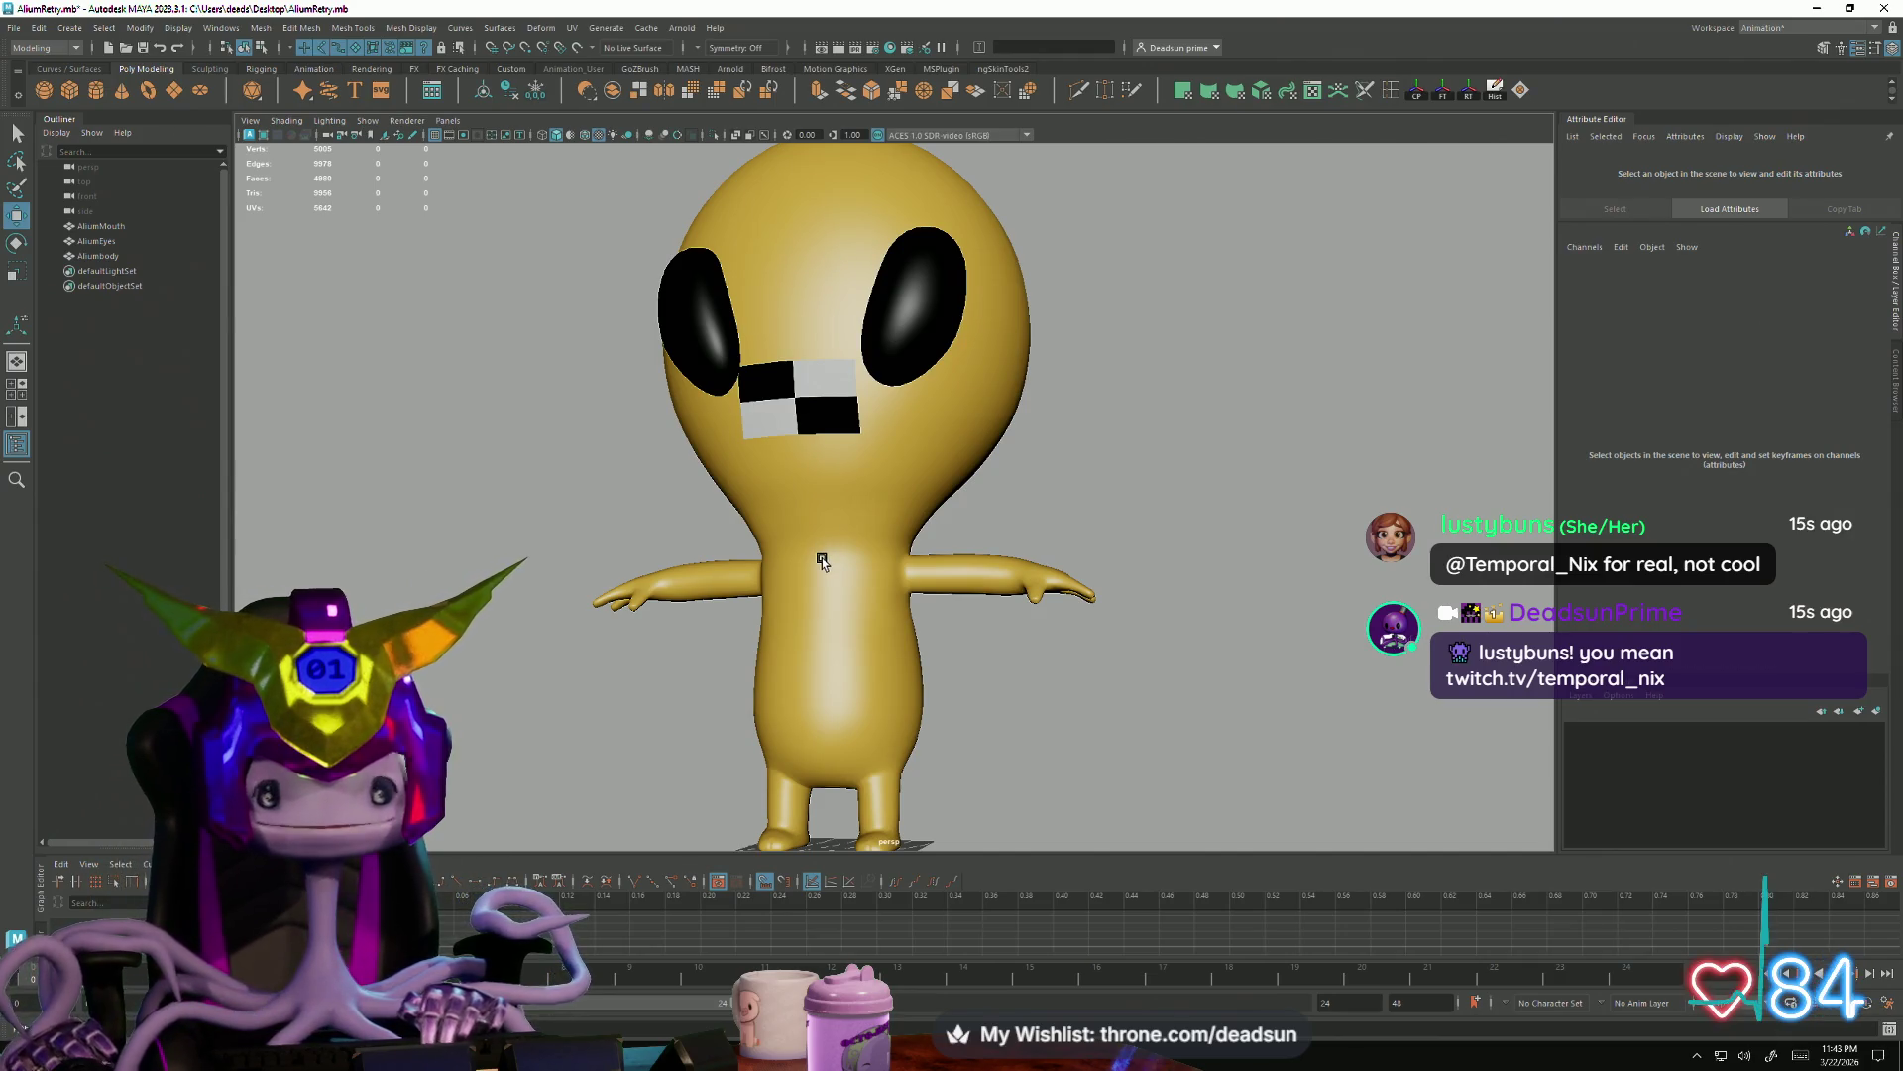
# Switch the body to face selection and grow a selection of faces across the alien's rear
pyautogui.click(852, 582)
pyautogui.keyDown('alt'); pyautogui.moveTo(1041, 552); pyautogui.dragTo(1017, 548); pyautogui.keyUp('alt')
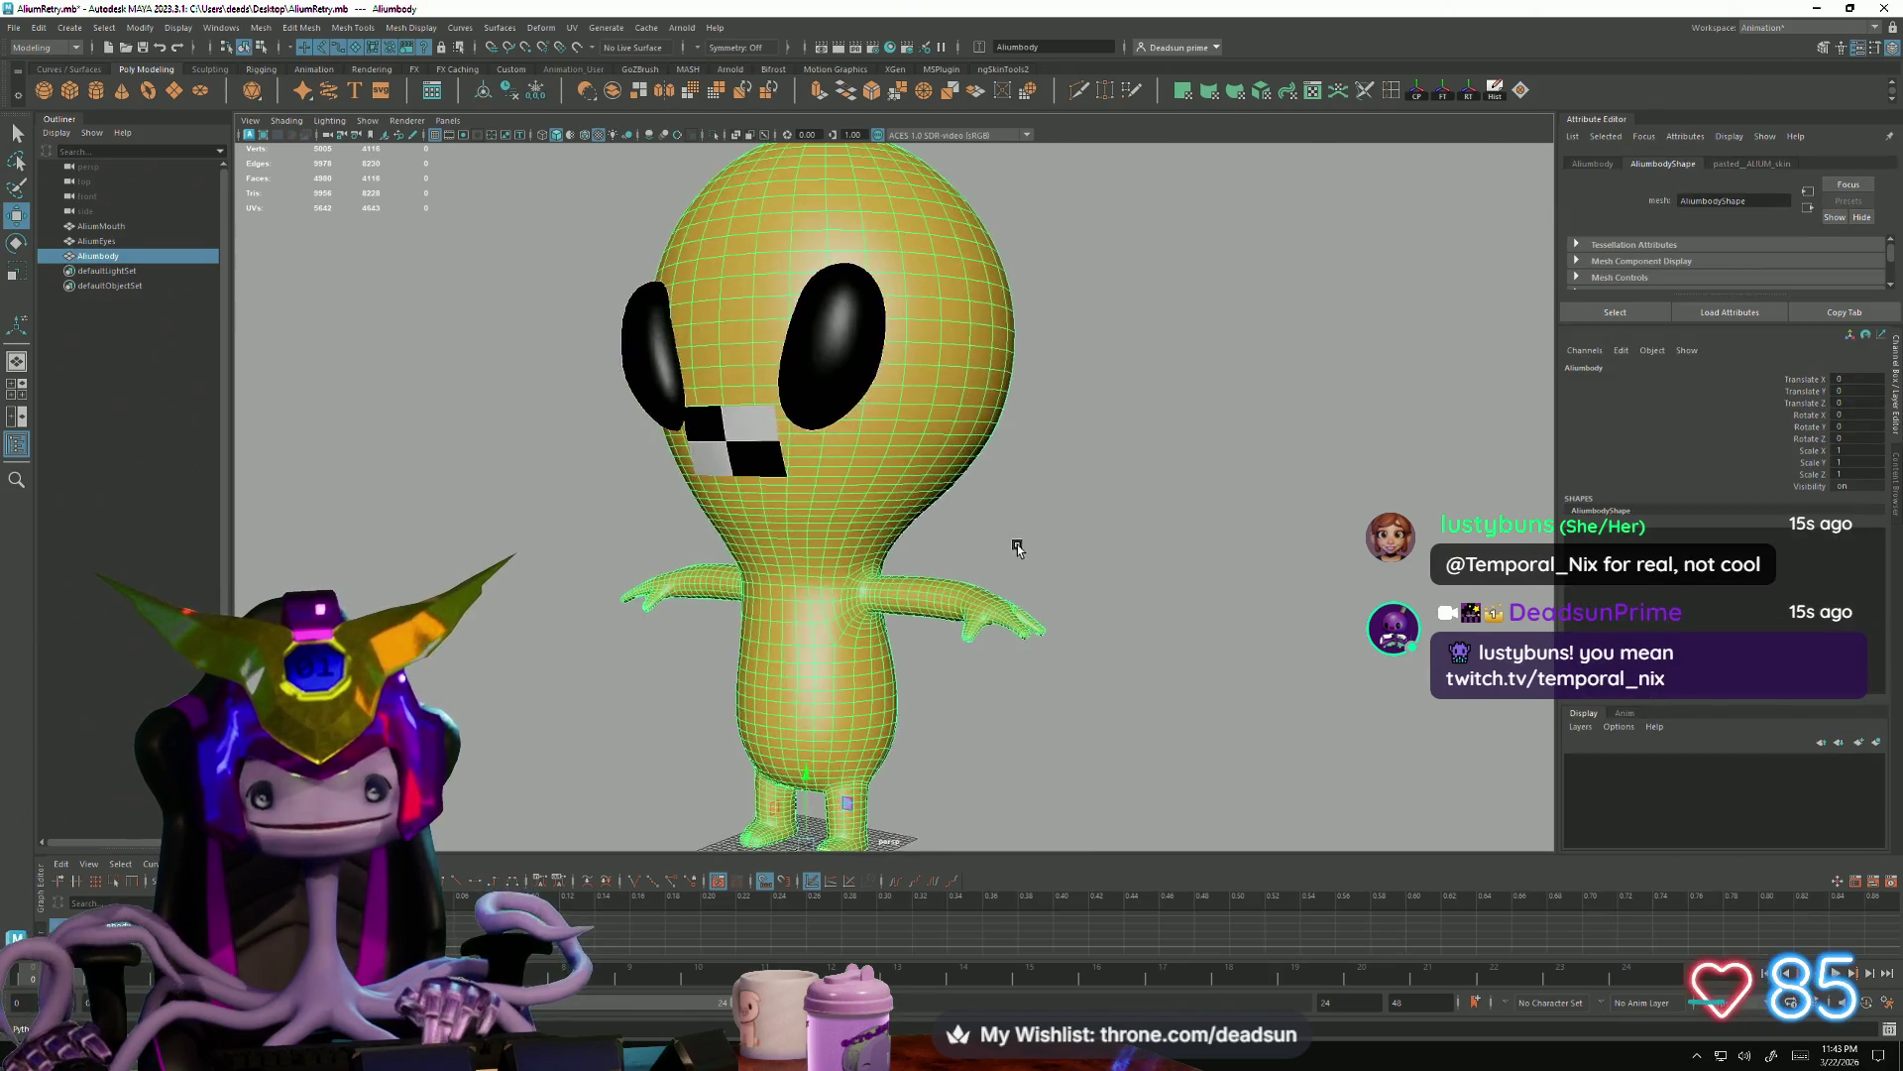
pyautogui.scroll(3, 1042, 544)
pyautogui.moveTo(1121, 501)
pyautogui.keyDown('alt'); pyautogui.mouseDown()
pyautogui.moveTo(852, 576)
pyautogui.moveTo(692, 580)
pyautogui.moveTo(899, 657)
pyautogui.moveTo(833, 640)
pyautogui.moveTo(862, 629)
pyautogui.mouseUp(); pyautogui.keyUp('alt')
pyautogui.scroll(2, 899, 657)
pyautogui.scroll(-2, 833, 641)
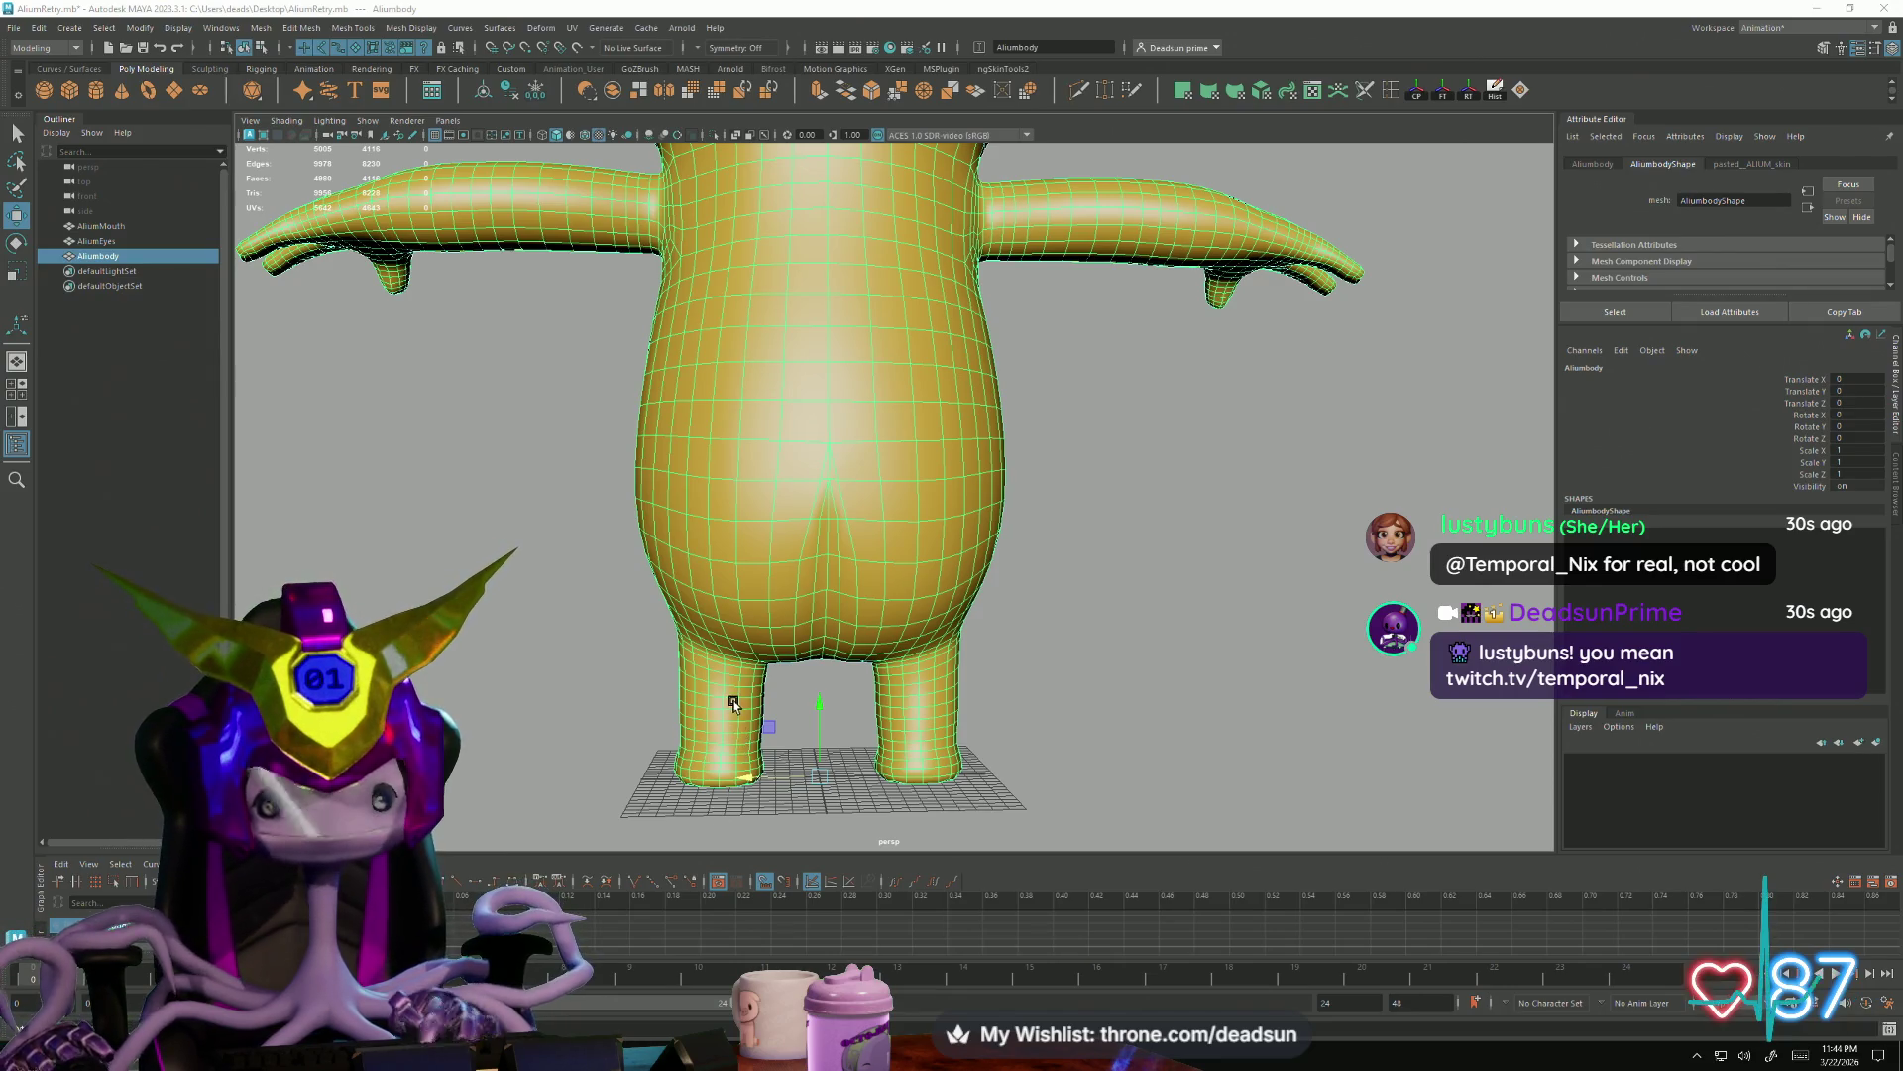
pyautogui.scroll(2, 726, 700)
pyautogui.rightClick(731, 636)
pyautogui.moveTo(731, 660); pyautogui.dragTo(731, 673, button='right')
pyautogui.click(954, 653)
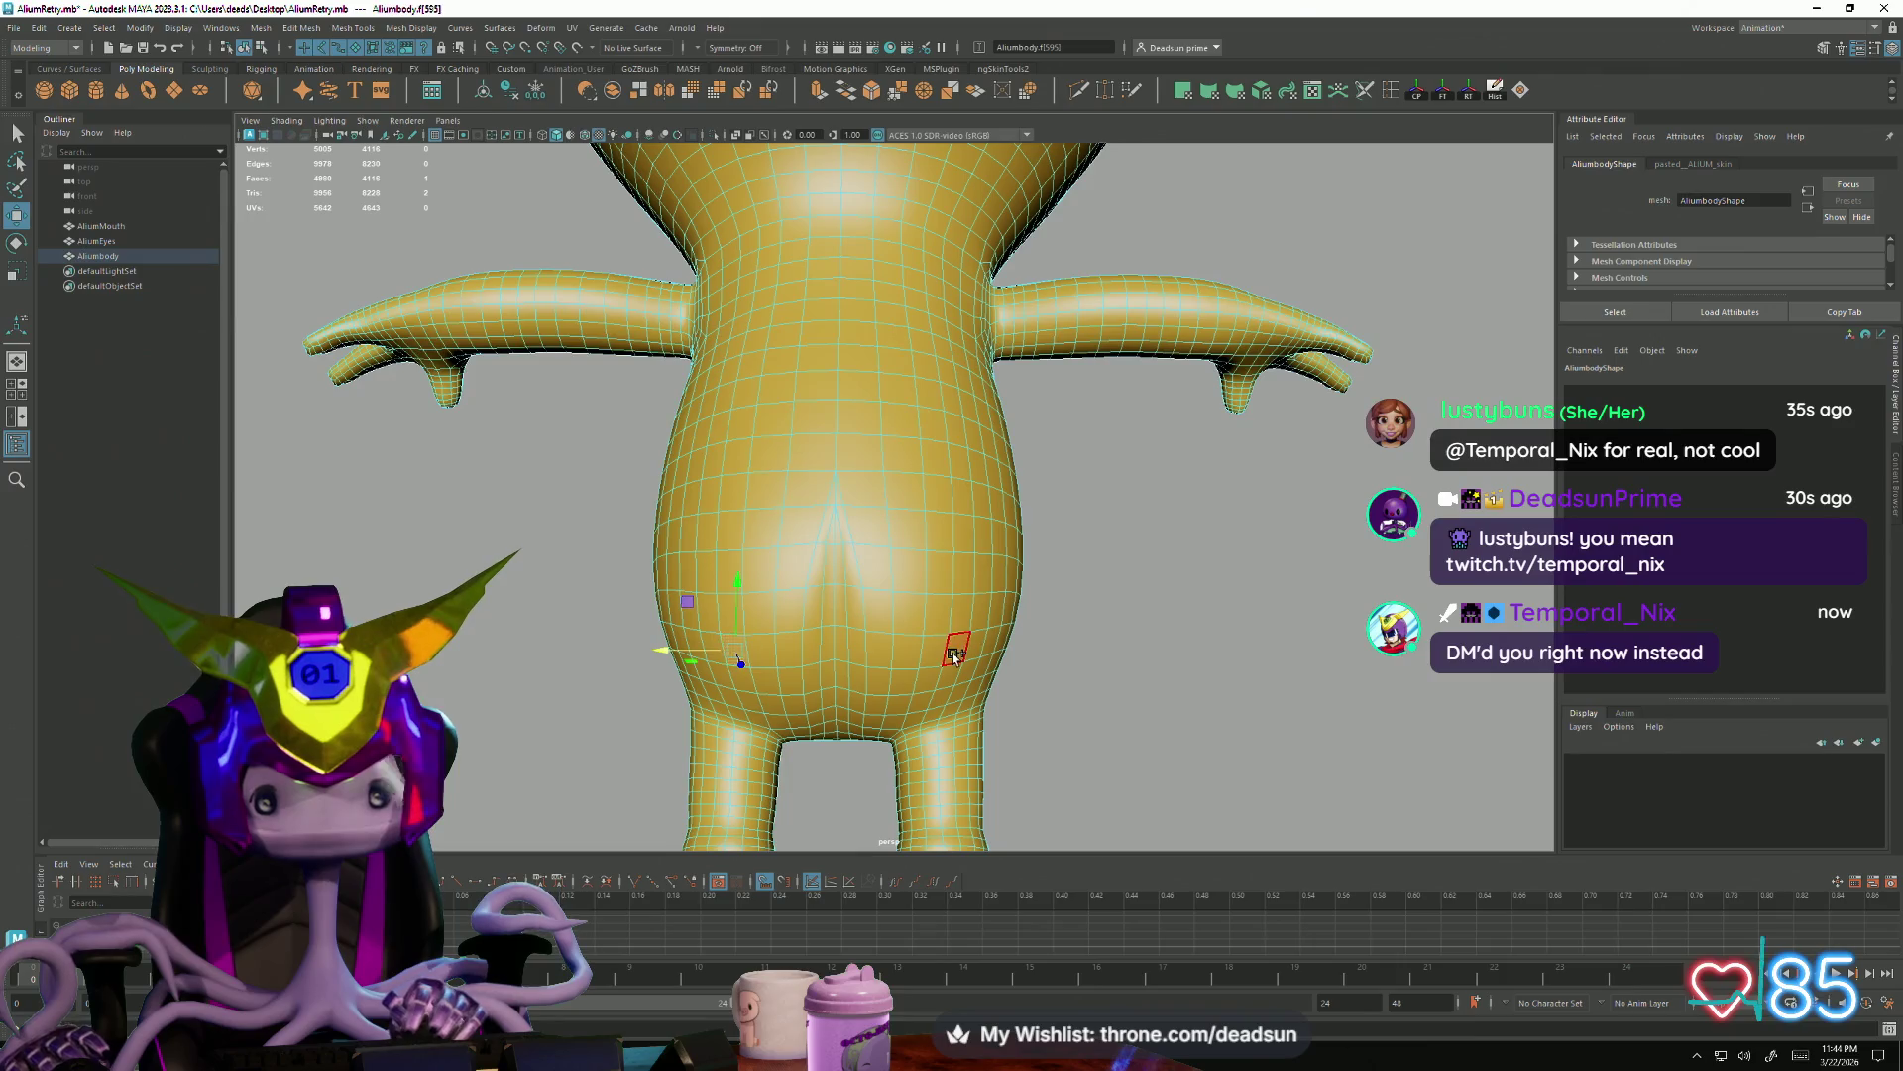
pyautogui.keyDown('alt'); pyautogui.moveTo(940, 657); pyautogui.dragTo(771, 786); pyautogui.keyUp('alt')
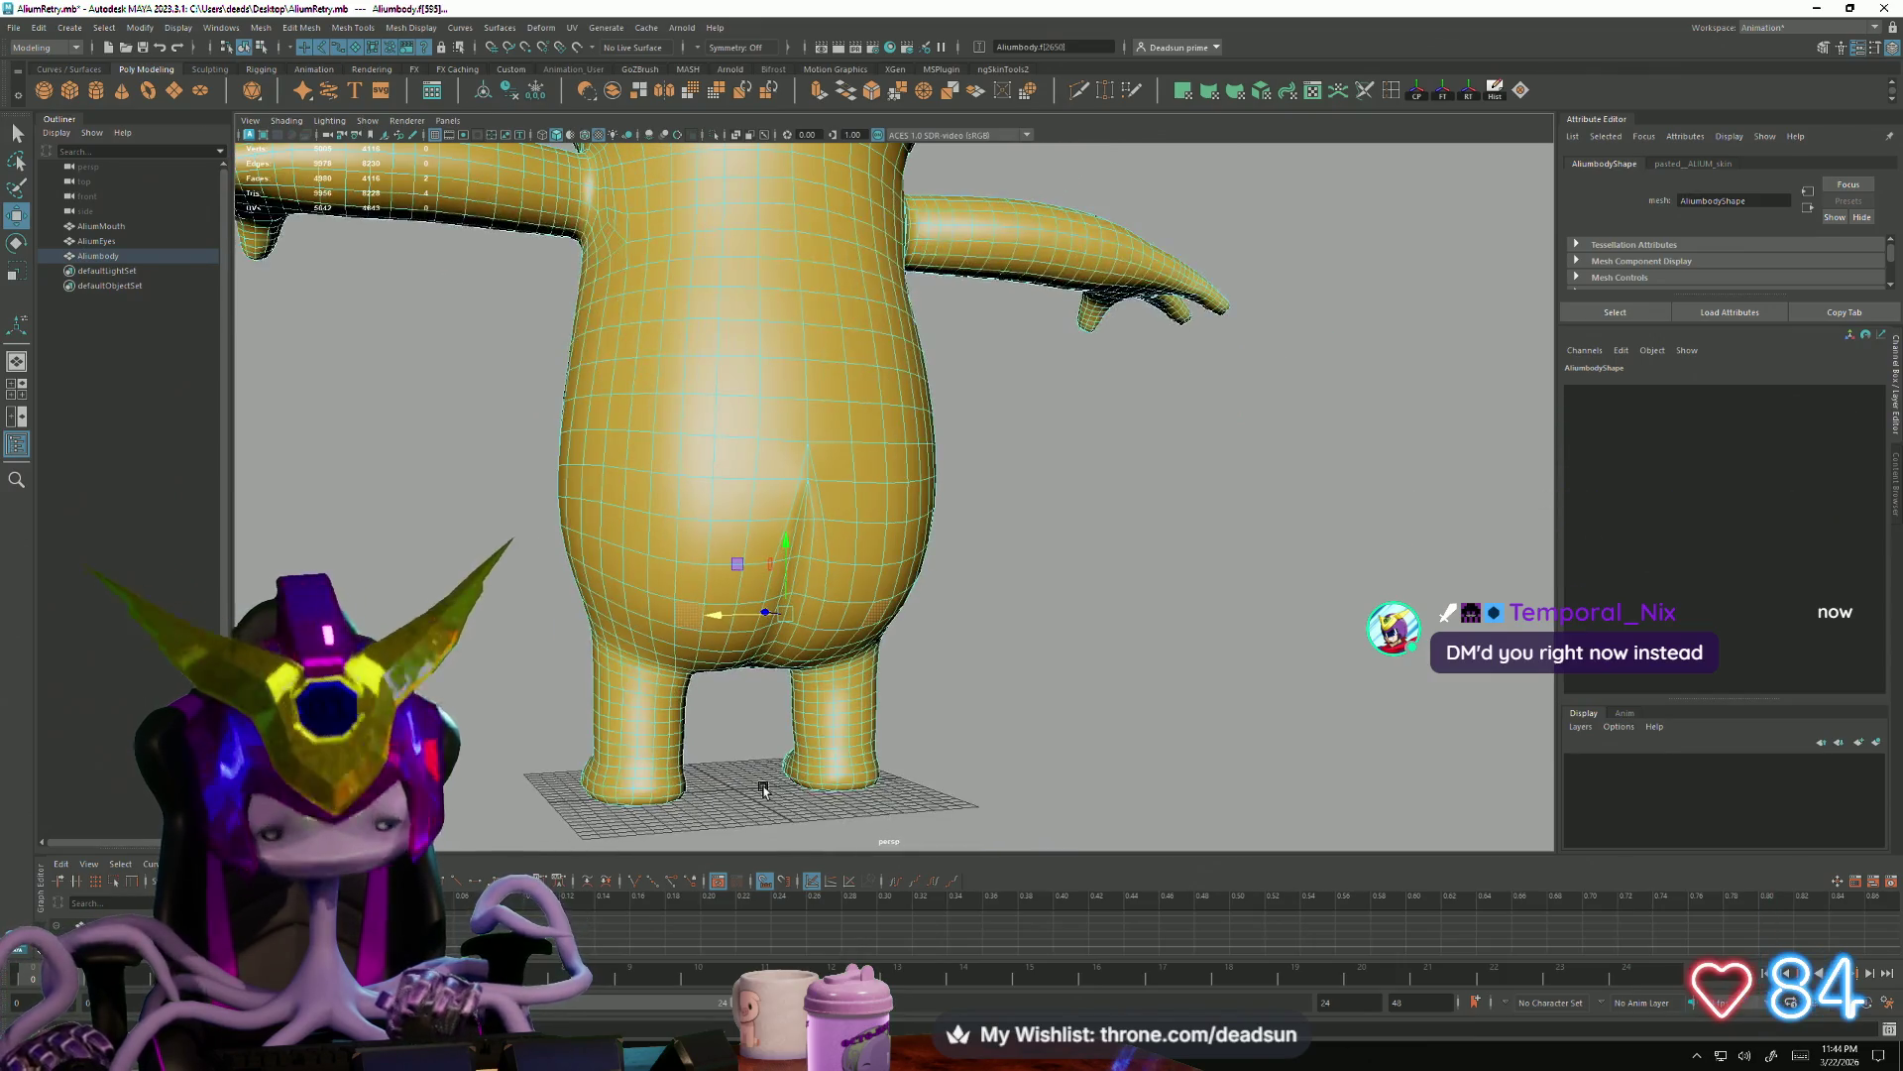
pyautogui.hotkey('shift', '.')
pyautogui.hotkey('shift', '.')
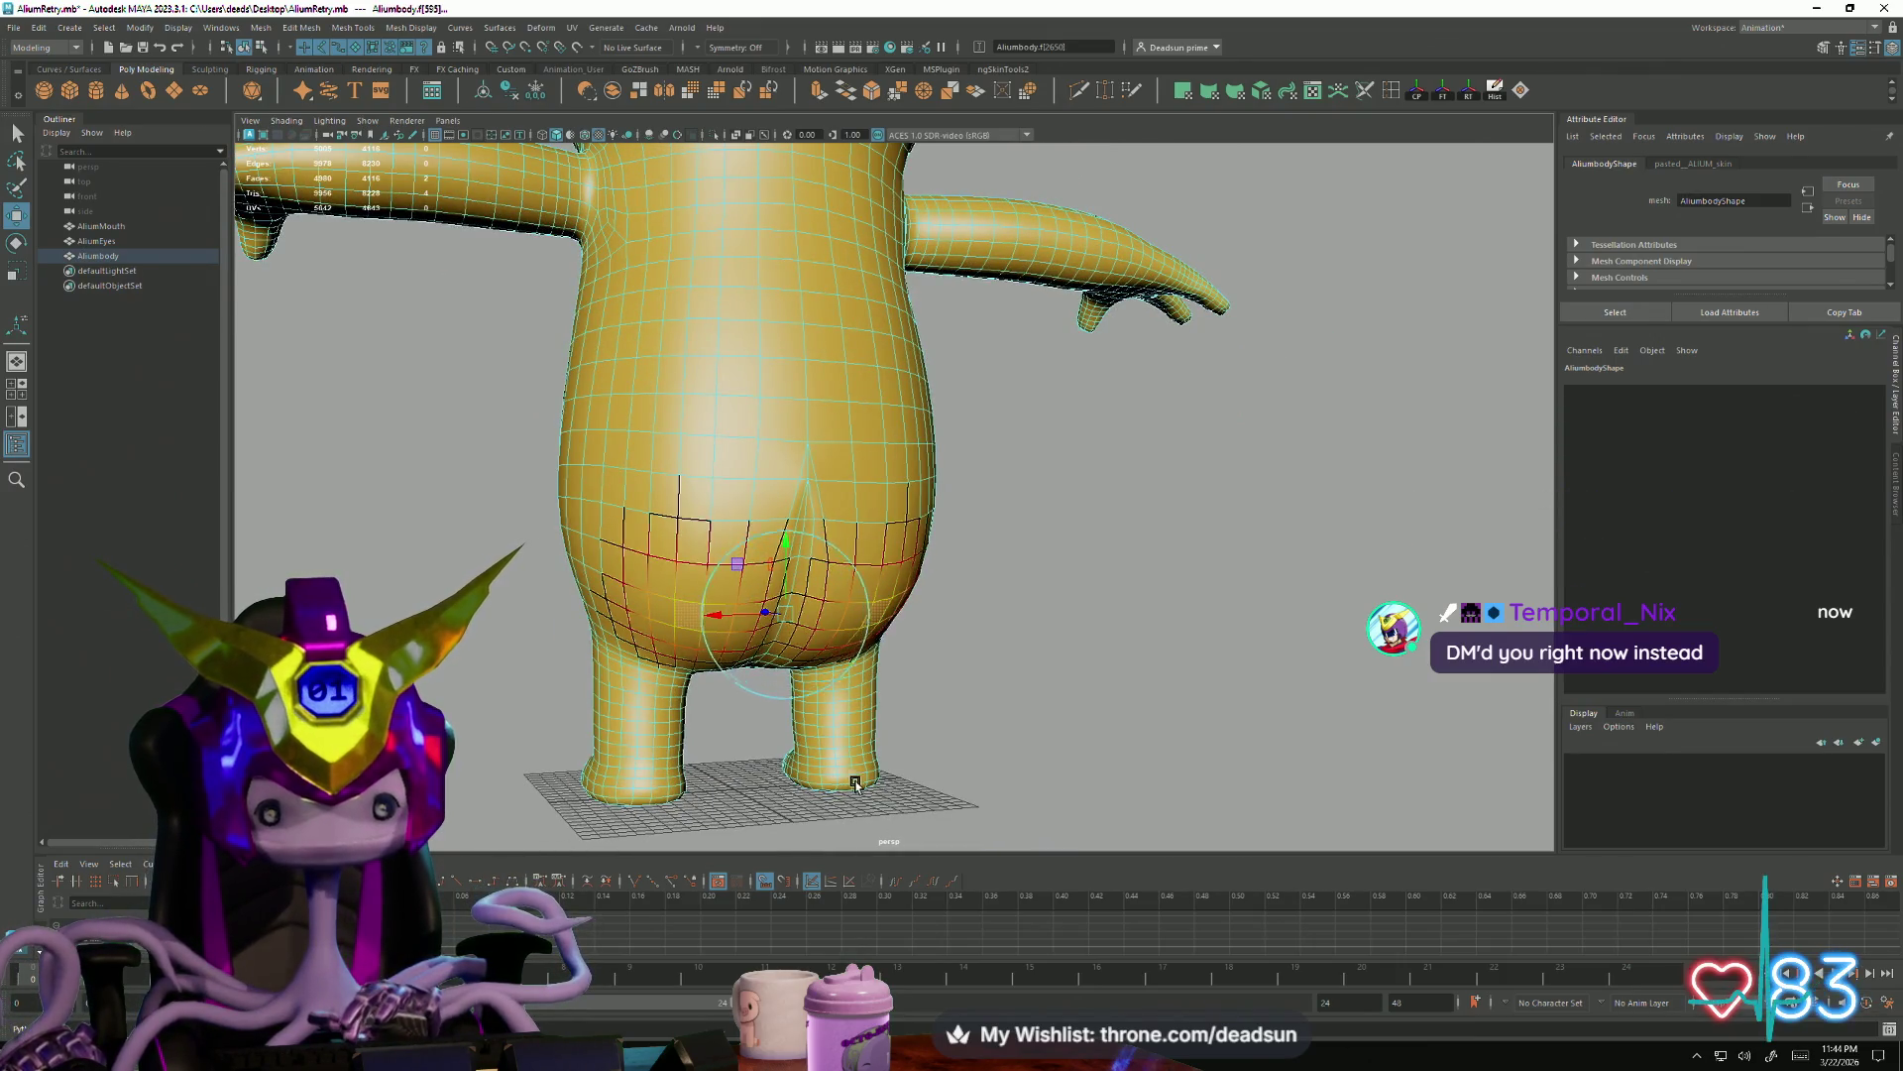
pyautogui.hotkey('shift', '.')
# Lift the rear faces up and out, widen the soft falloff, then push the bulge back inward
pyautogui.keyDown('alt'); pyautogui.moveTo(879, 790); pyautogui.dragTo(905, 722); pyautogui.keyUp('alt')
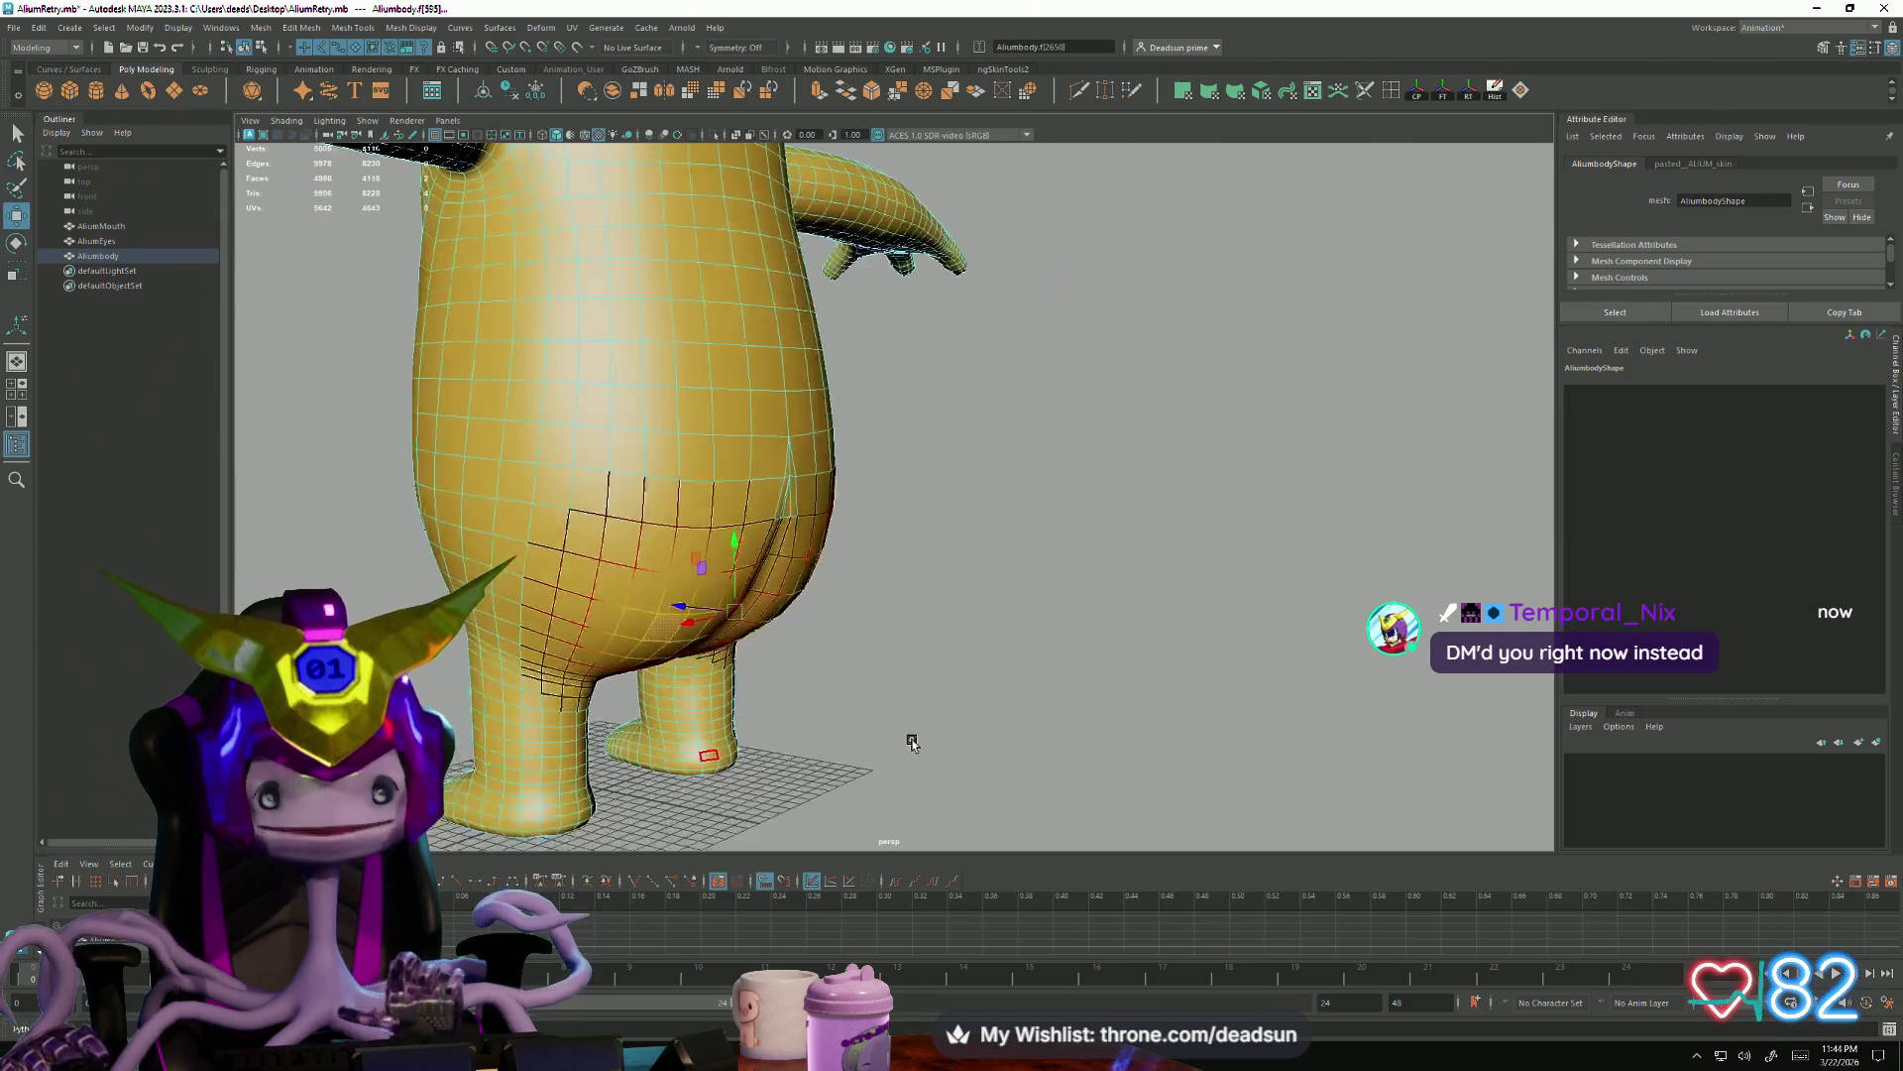
pyautogui.moveTo(717, 618)
pyautogui.mouseDown()
pyautogui.moveTo(734, 603)
pyautogui.moveTo(694, 605)
pyautogui.mouseUp()
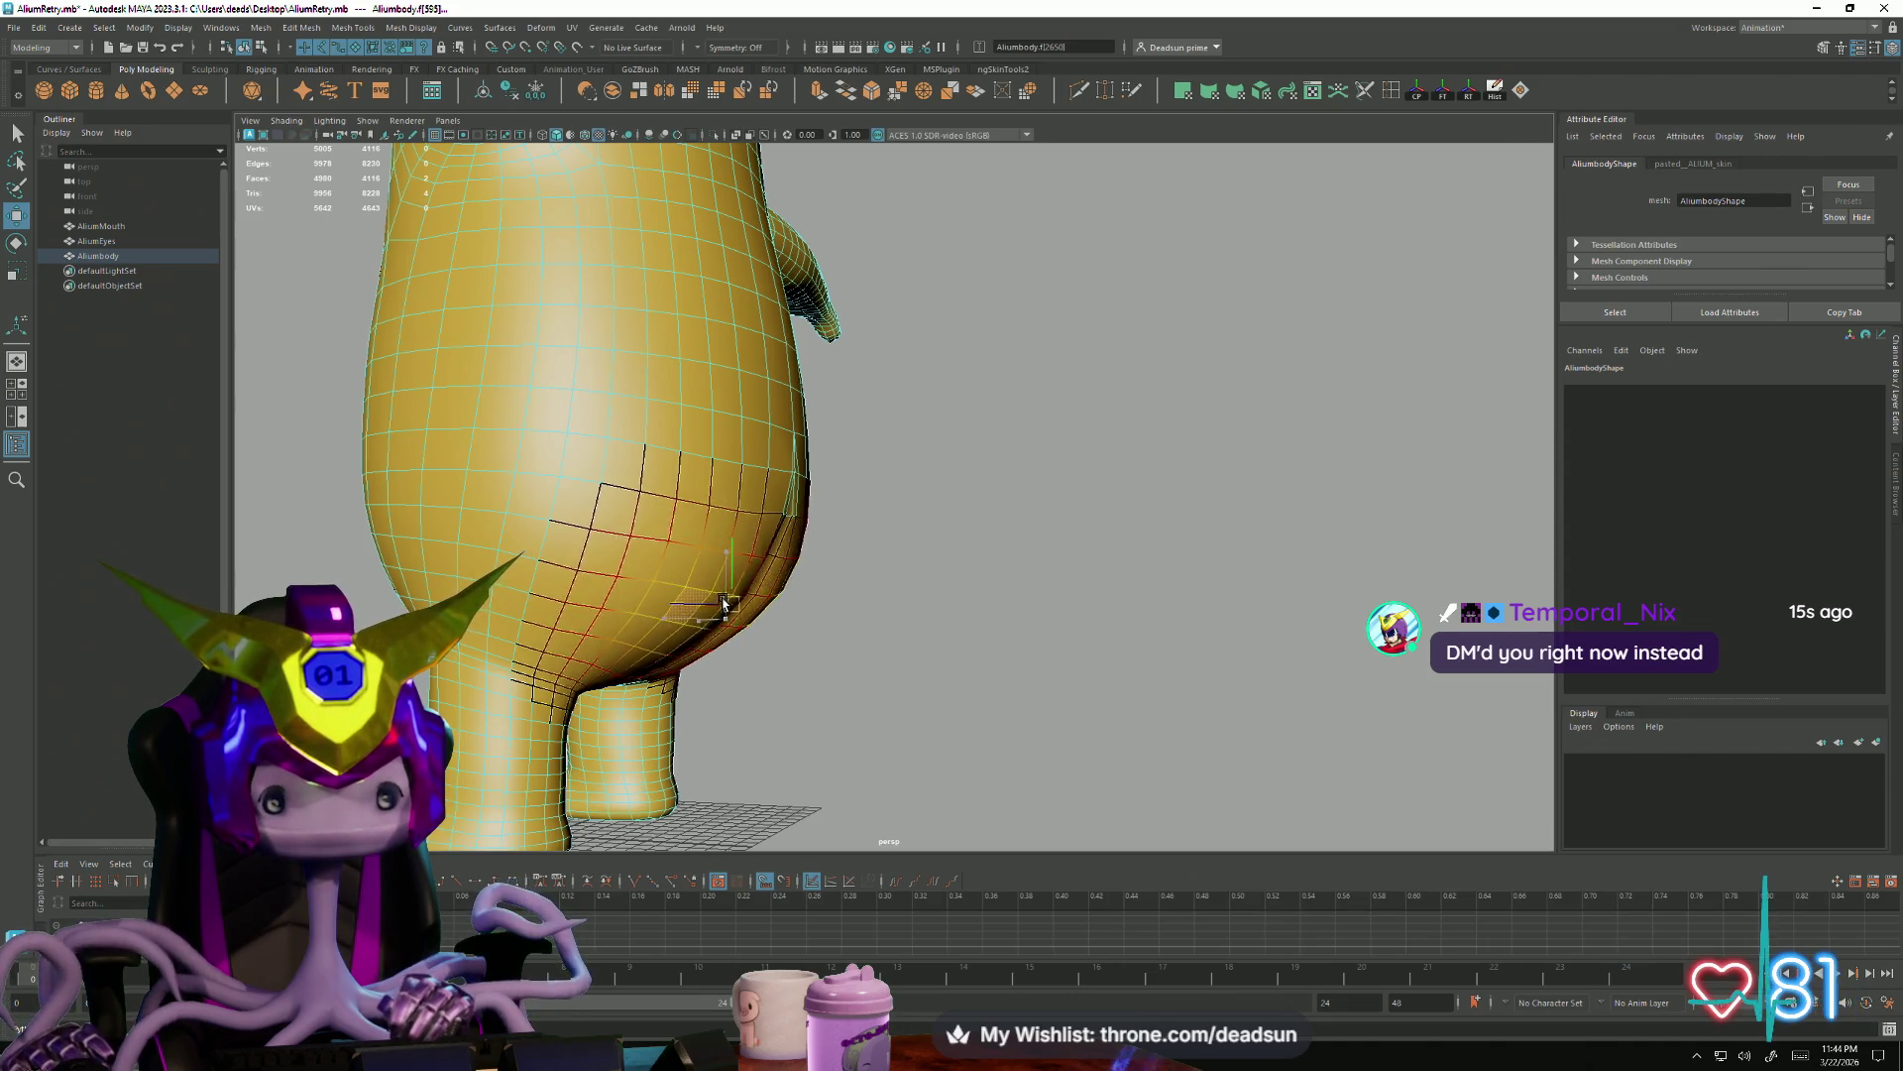
pyautogui.moveTo(757, 640); pyautogui.dragTo(967, 650, button='middle')
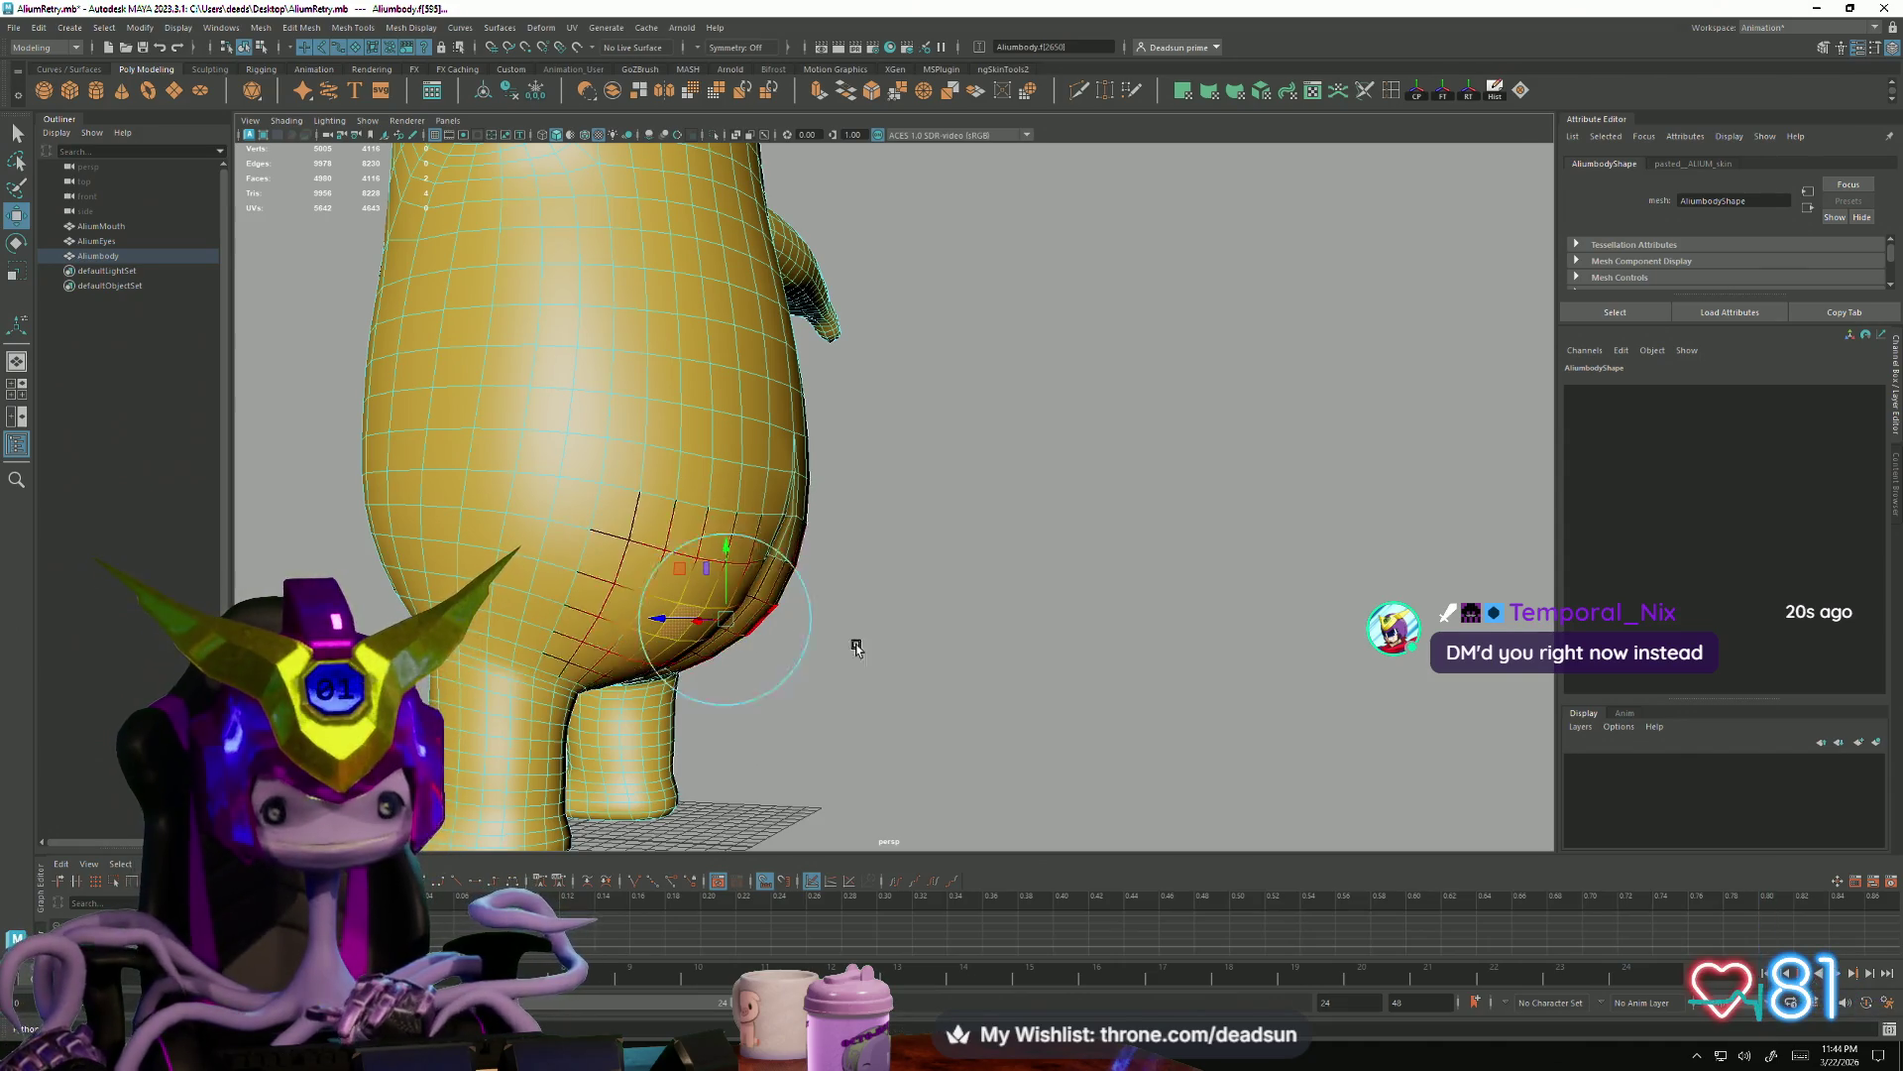
pyautogui.moveTo(746, 632); pyautogui.dragTo(667, 613)
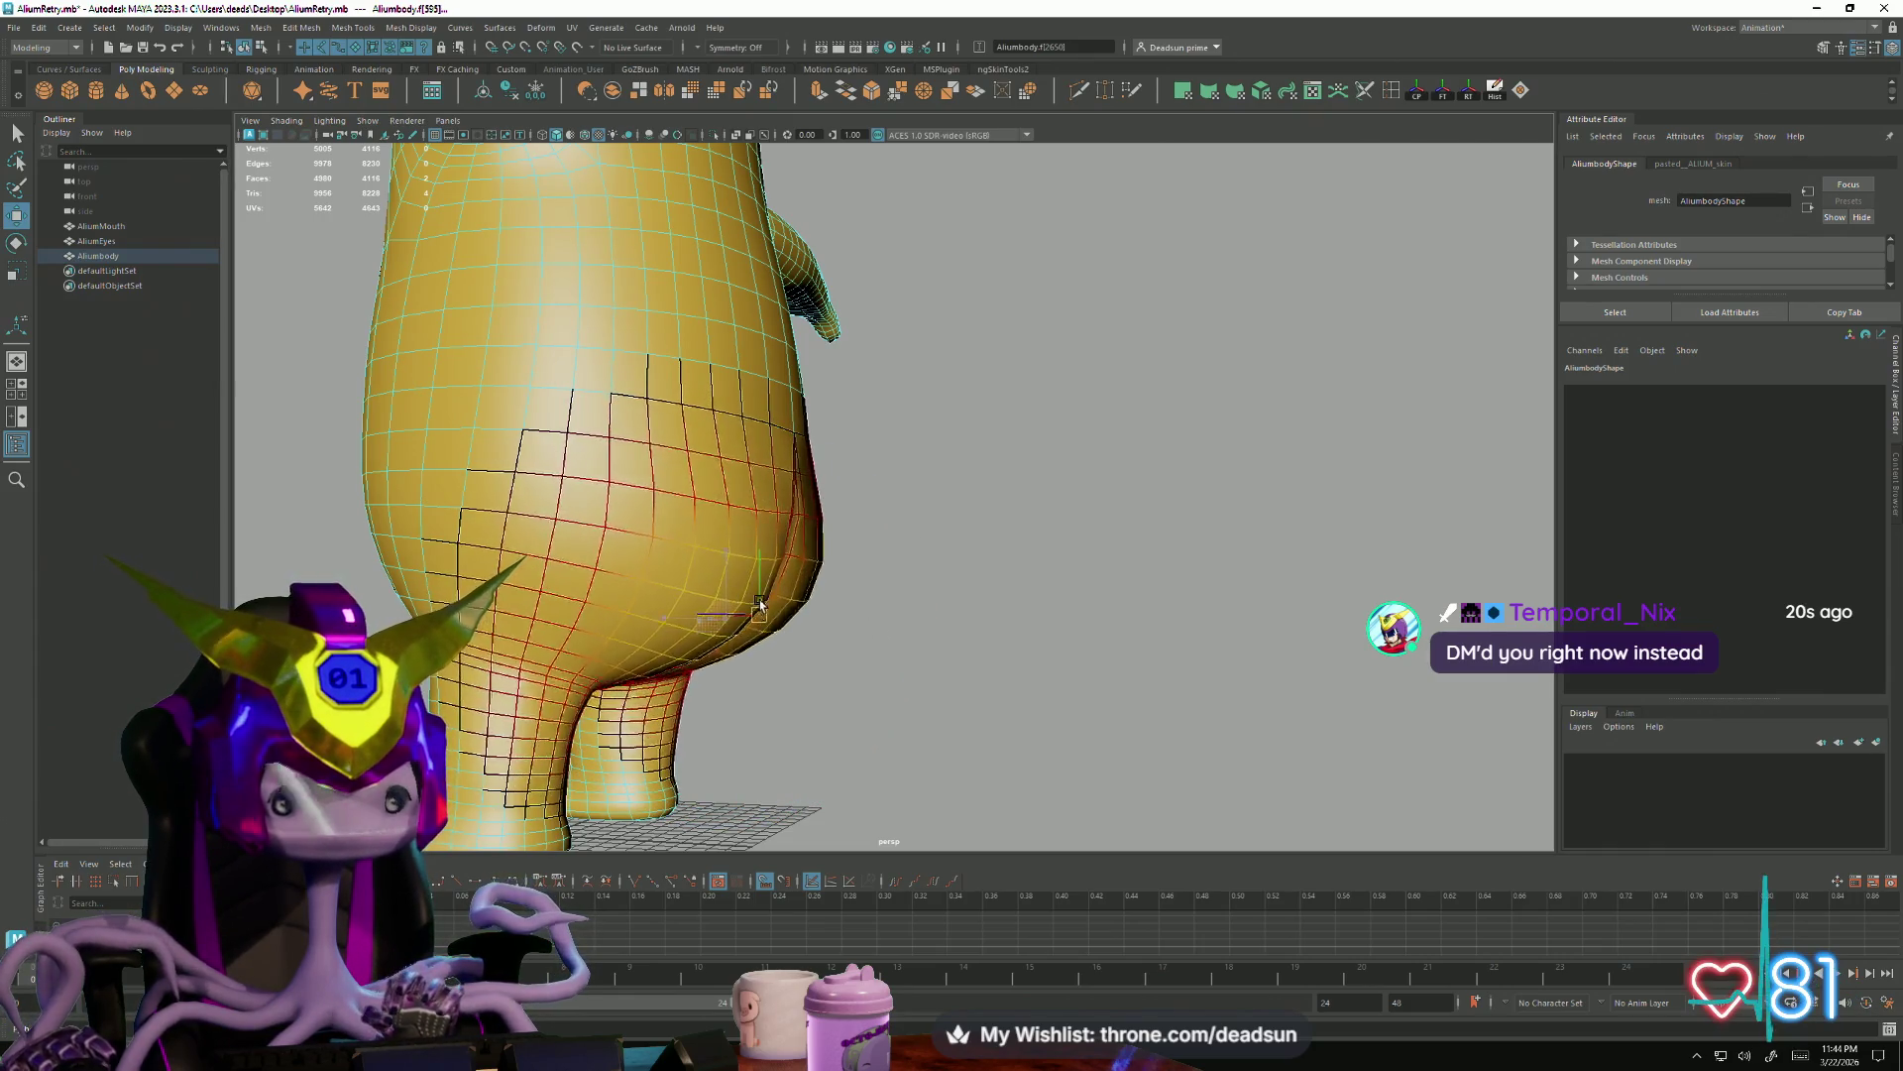
pyautogui.keyDown('alt'); pyautogui.moveTo(666, 613); pyautogui.dragTo(800, 628); pyautogui.keyUp('alt')
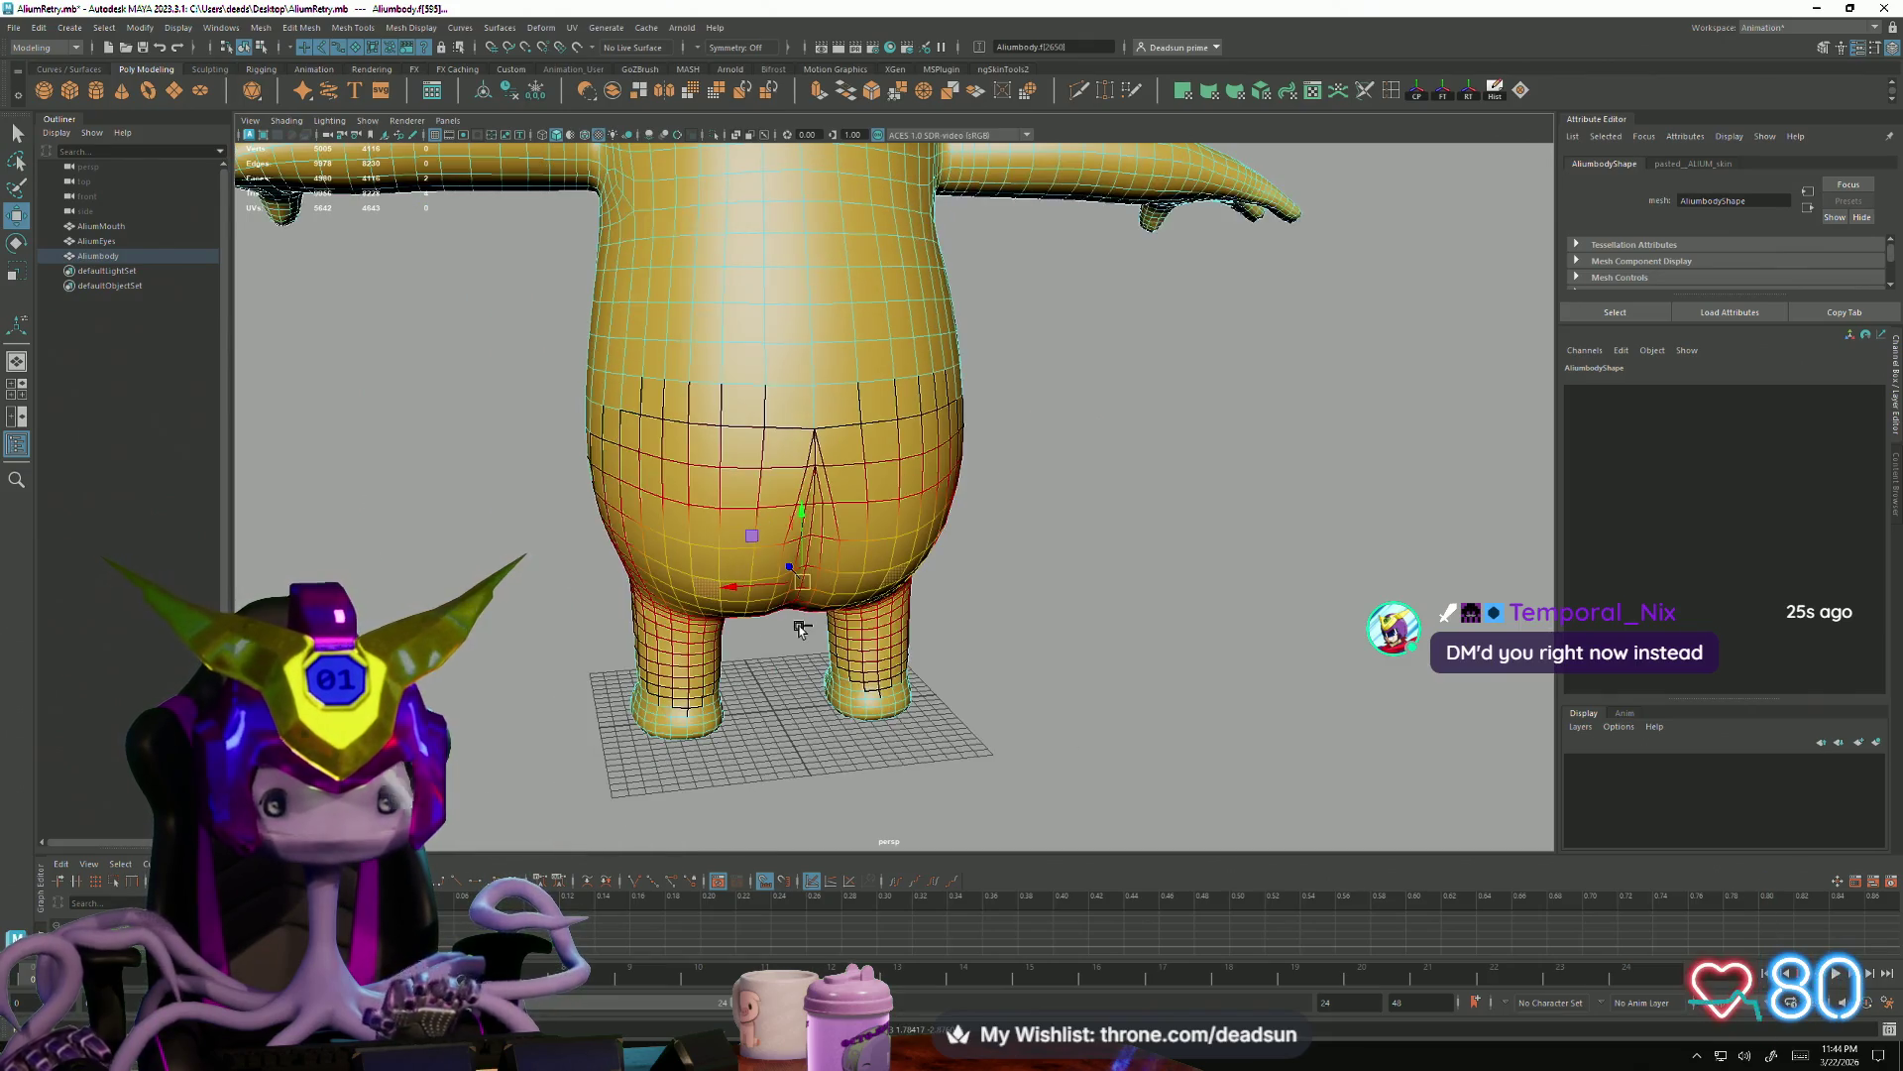
pyautogui.scroll(3, 951, 715)
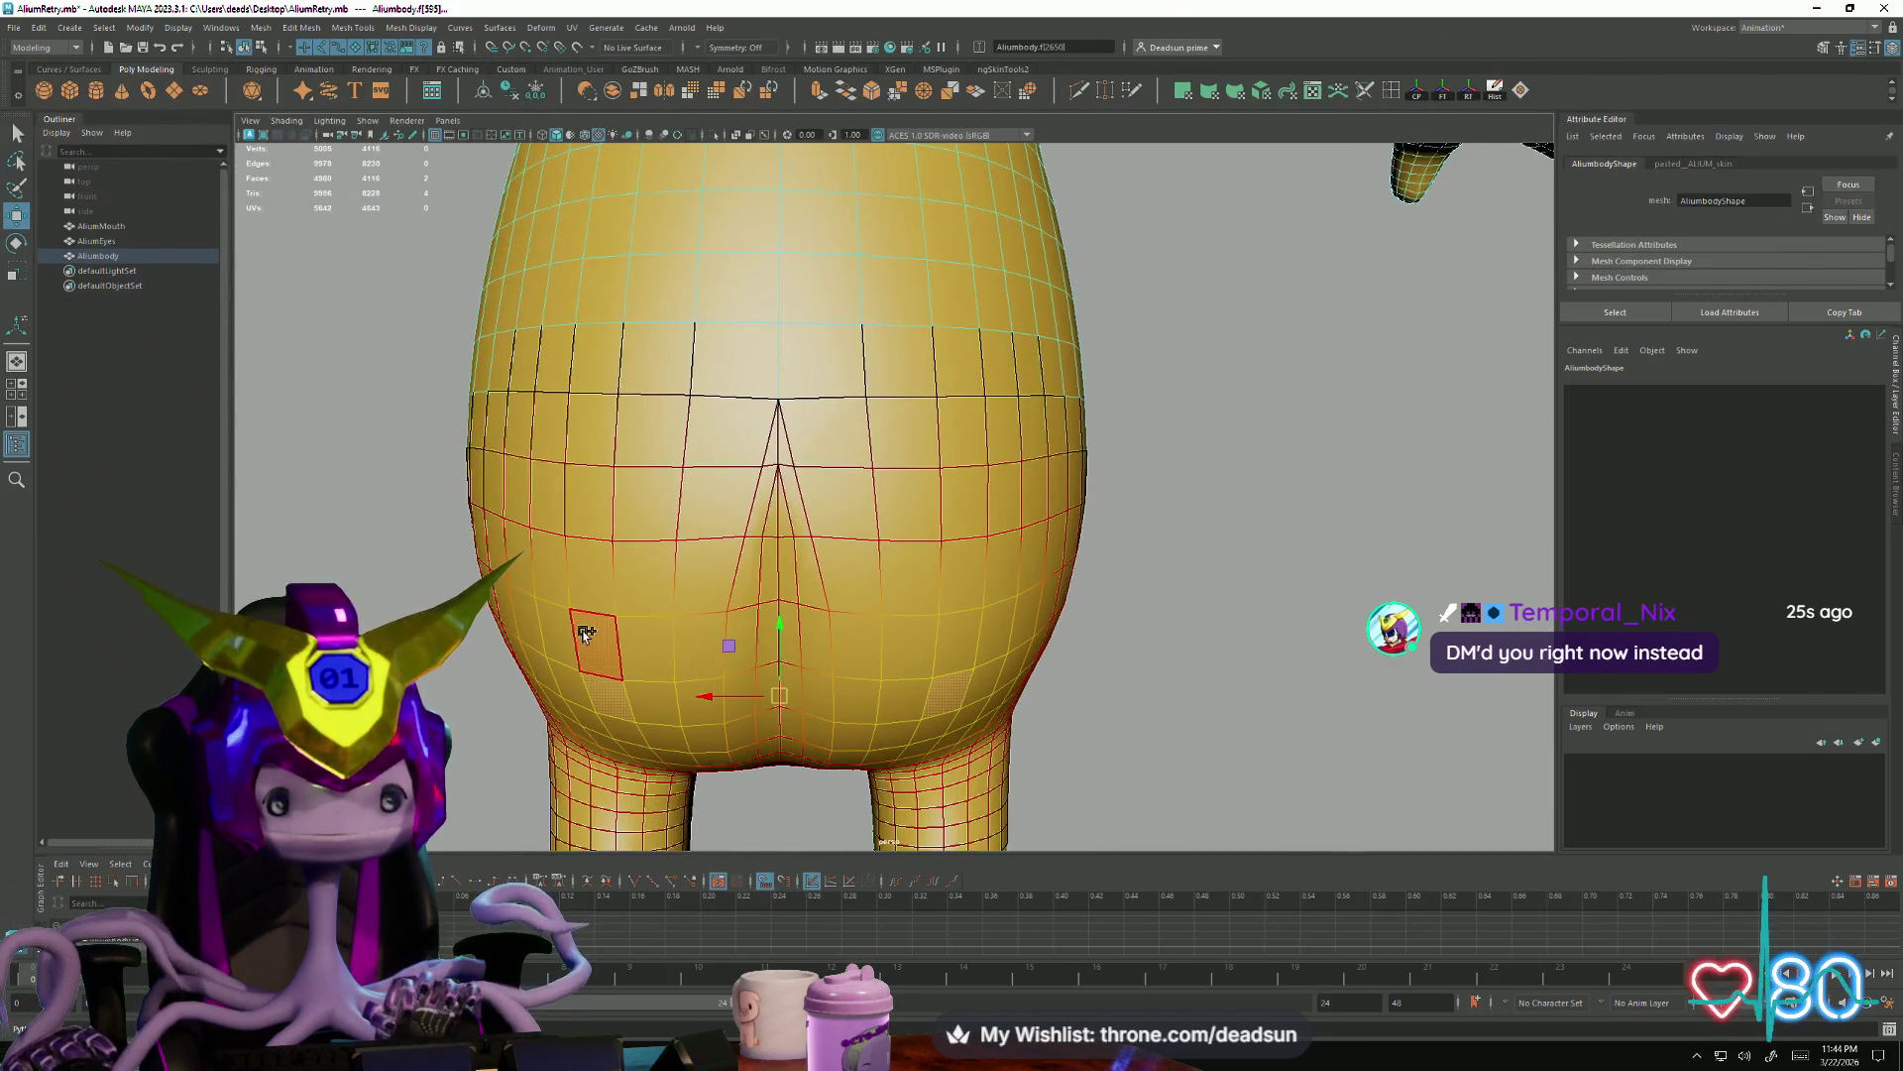
# Pull the lower rear down, shift the buttocks backward, raise the left buttock and flatten the hip bulge
pyautogui.keyDown('alt'); pyautogui.moveTo(1085, 779); pyautogui.dragTo(783, 585); pyautogui.keyUp('alt')
pyautogui.click(784, 585)
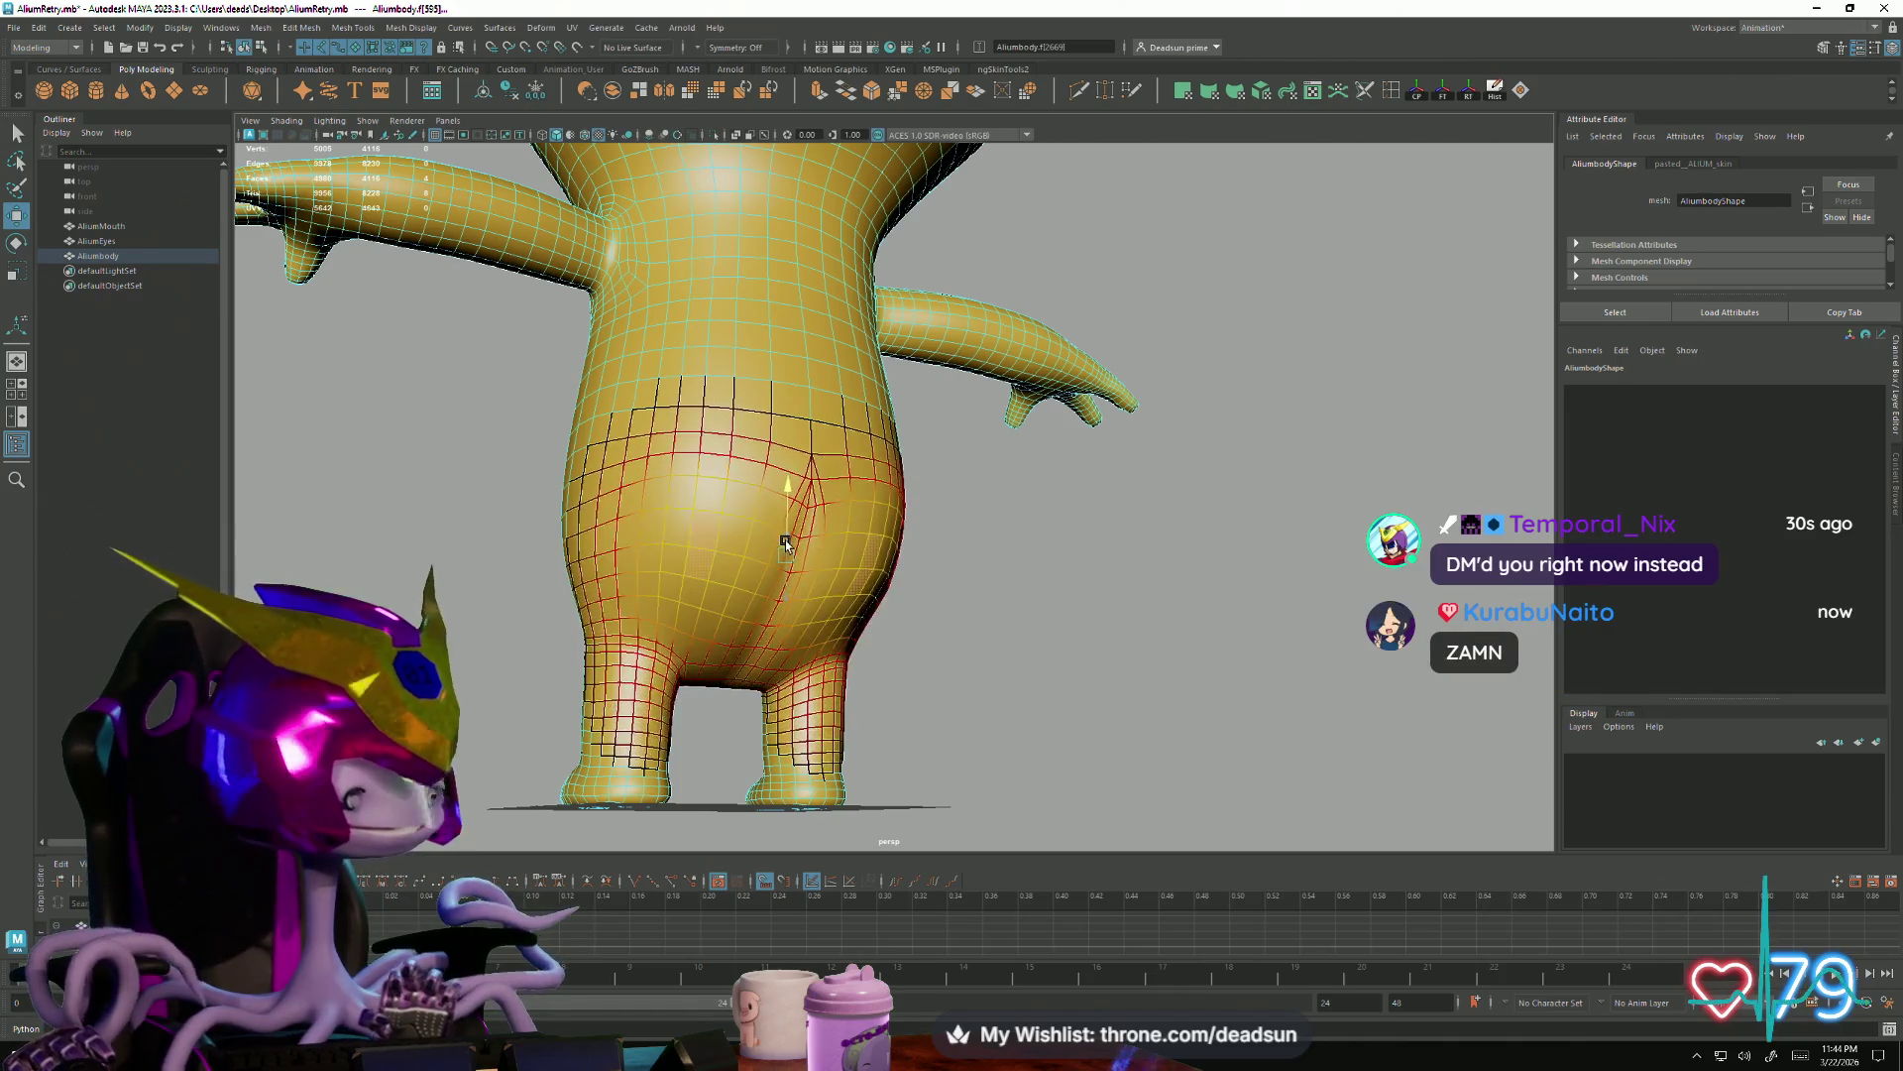
pyautogui.moveTo(785, 543); pyautogui.dragTo(783, 650)
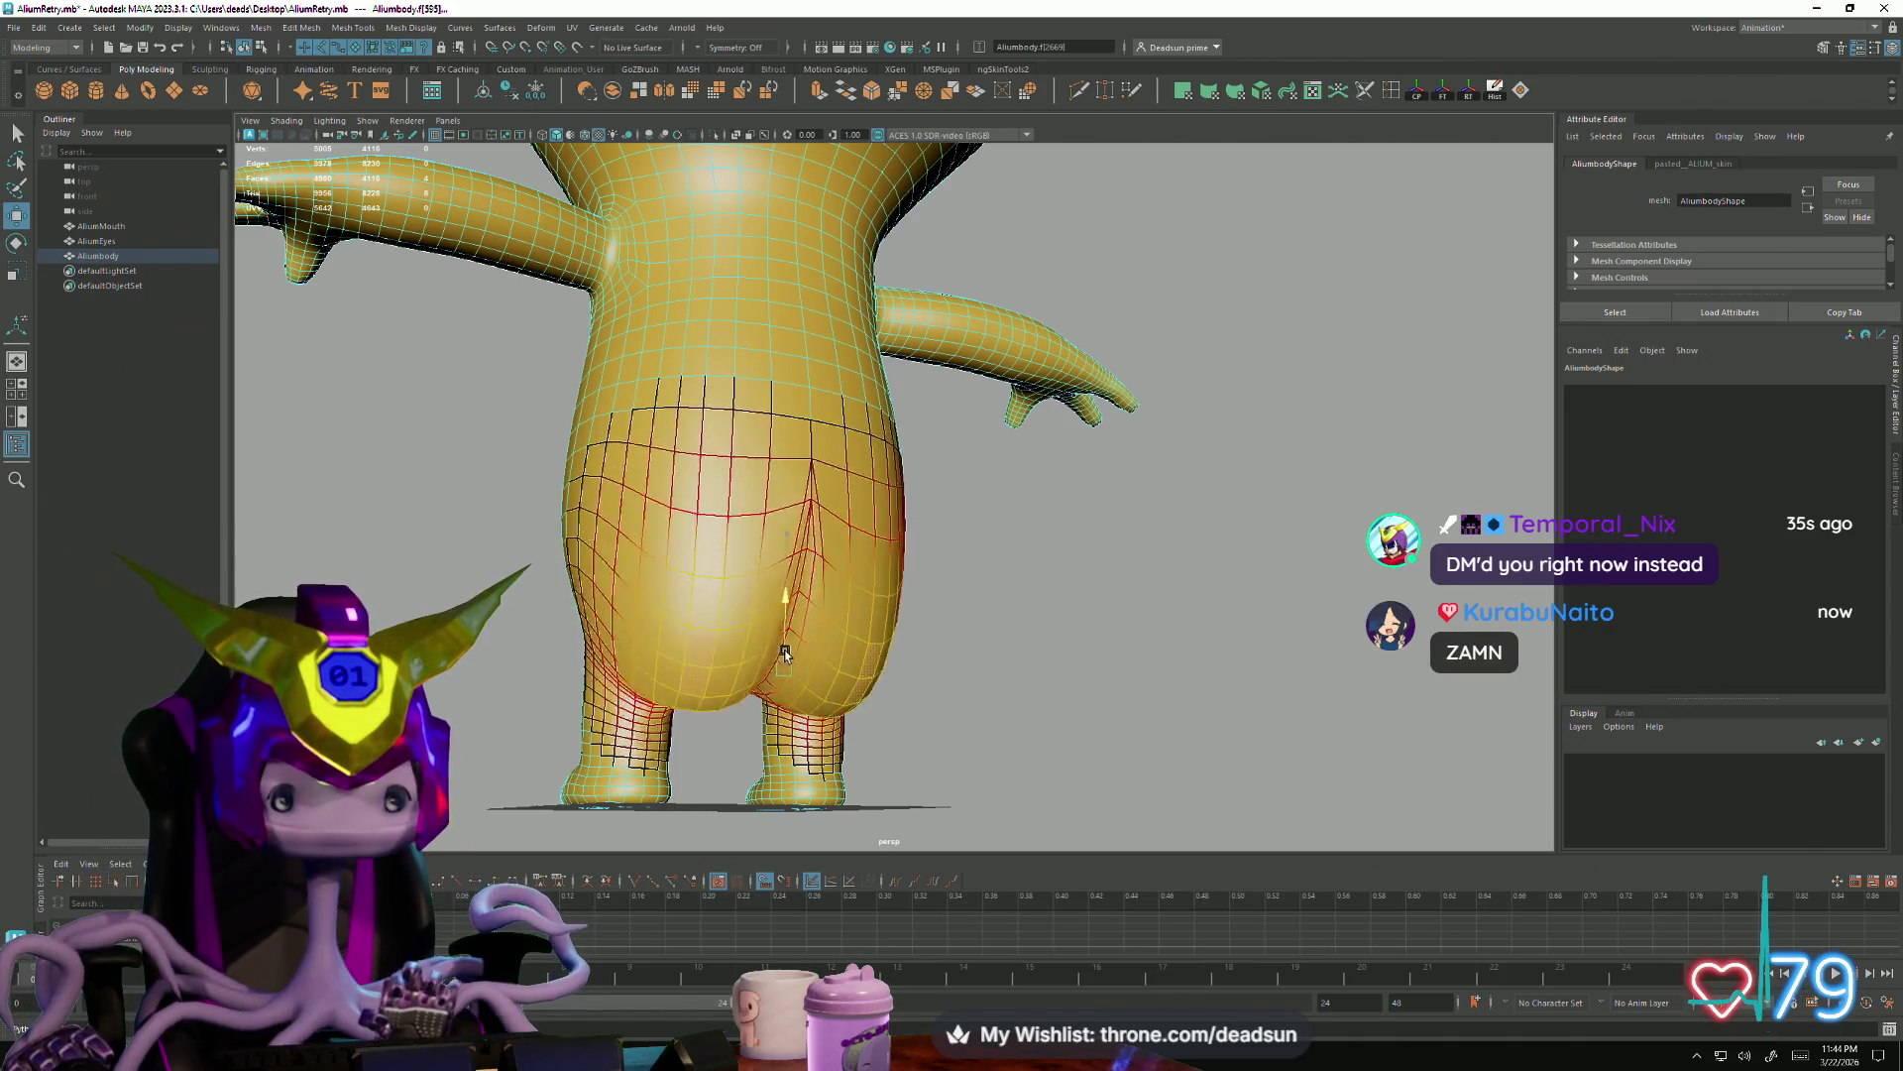
pyautogui.keyDown('alt'); pyautogui.moveTo(997, 694); pyautogui.dragTo(802, 655); pyautogui.keyUp('alt')
pyautogui.scroll(2, 850, 668)
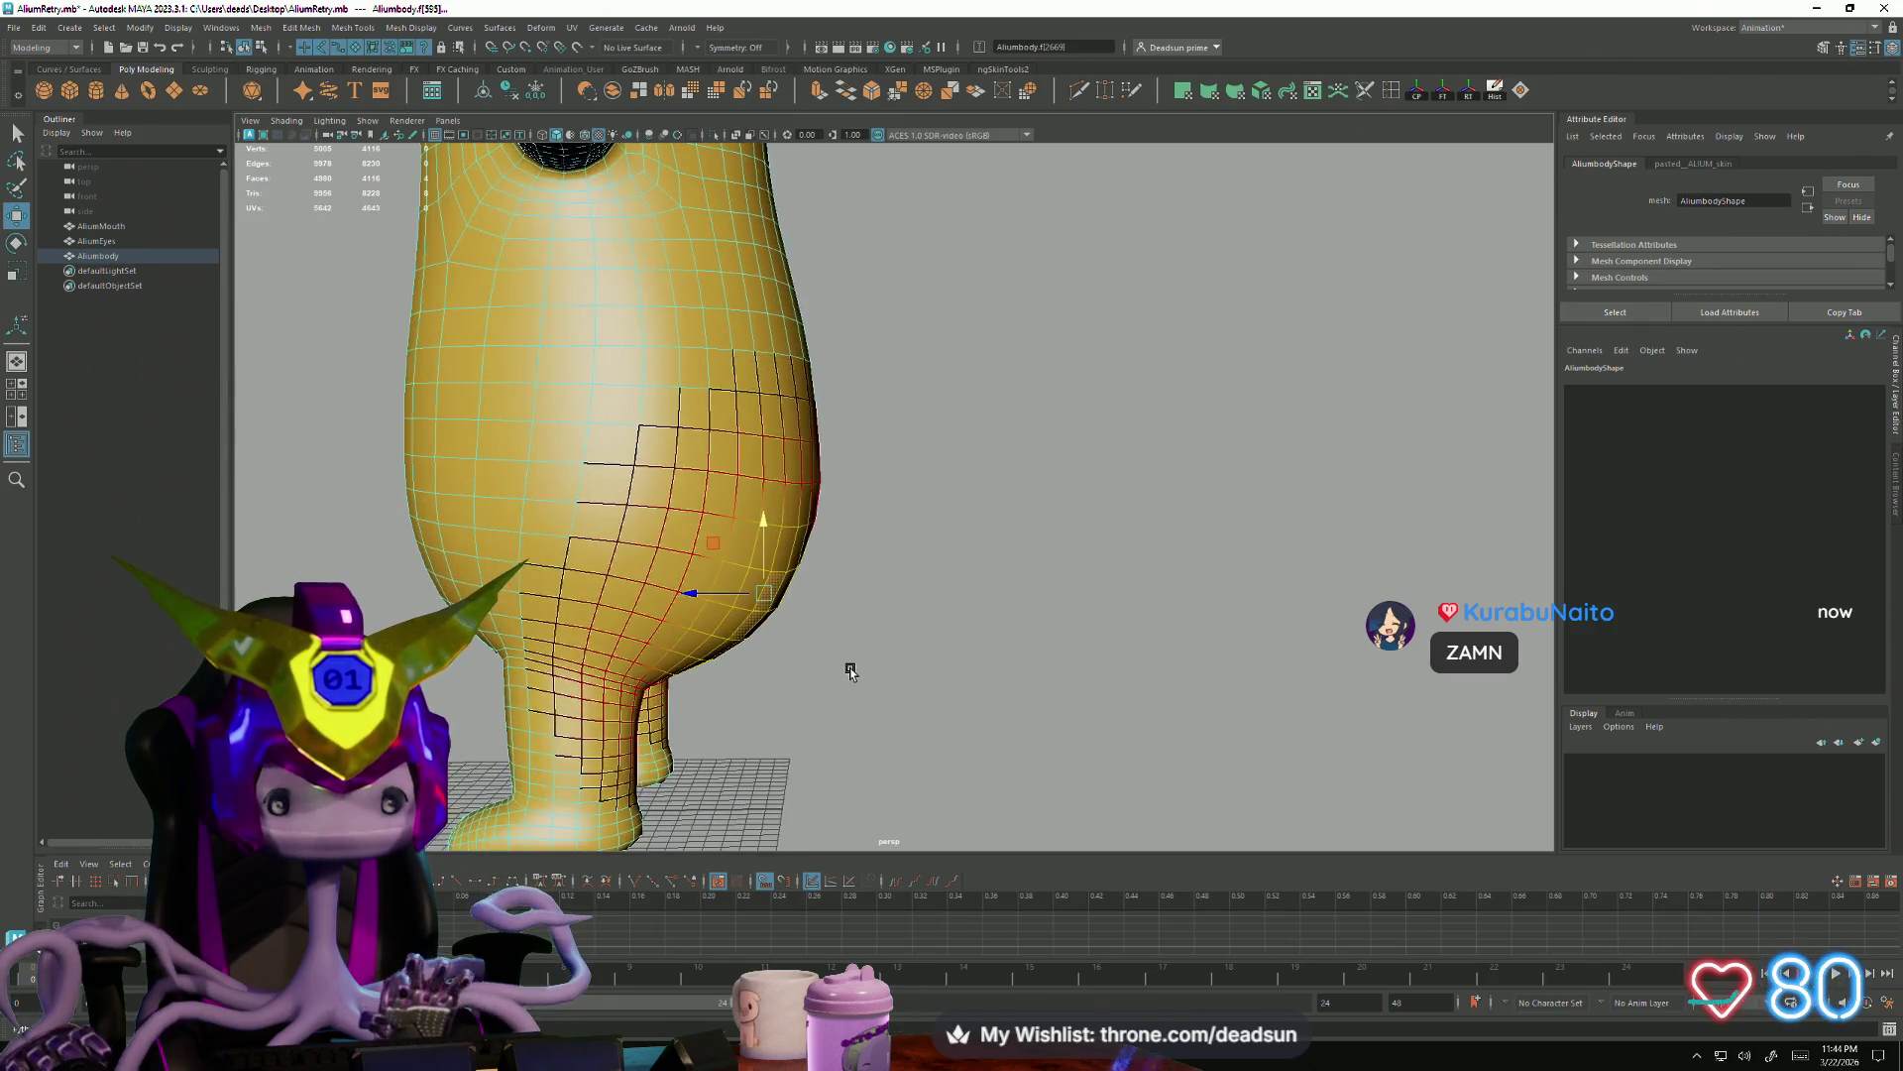
pyautogui.moveTo(730, 595); pyautogui.dragTo(714, 615)
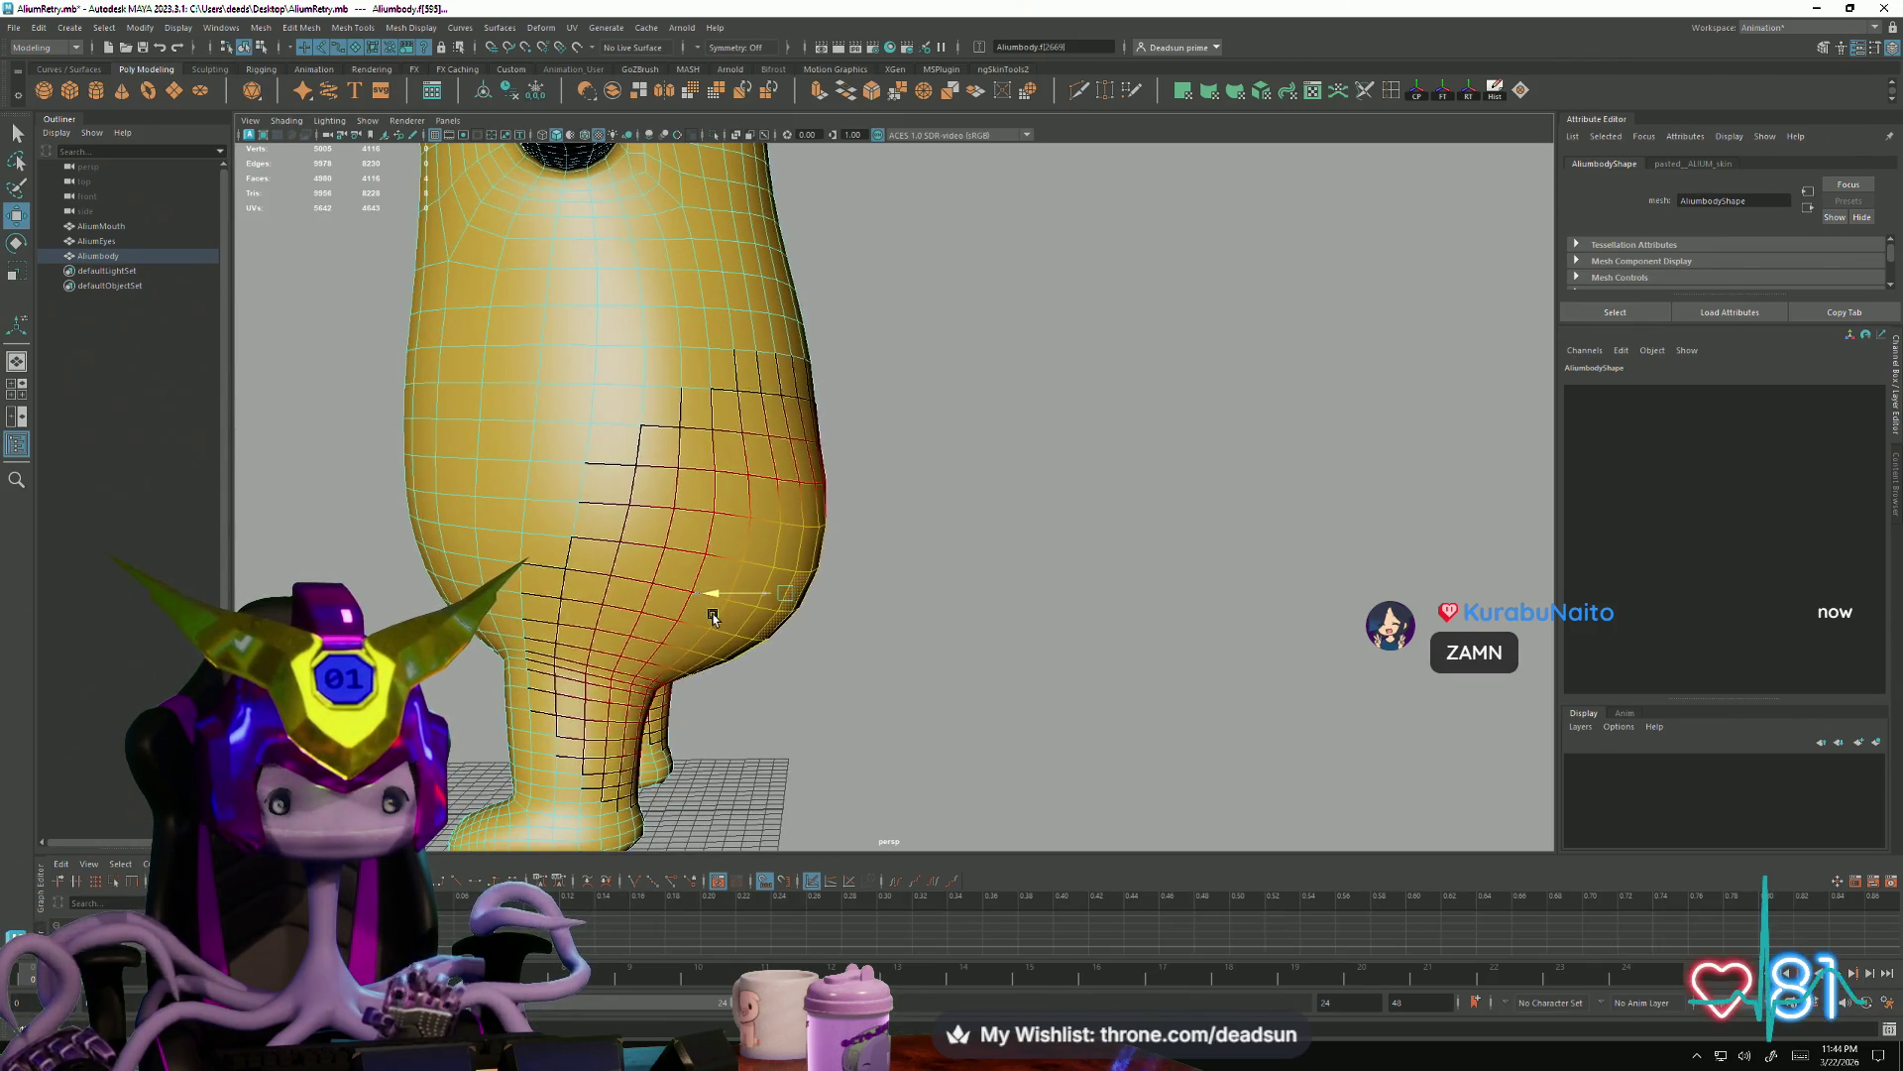
pyautogui.keyDown('alt'); pyautogui.moveTo(937, 640); pyautogui.dragTo(814, 511); pyautogui.keyUp('alt')
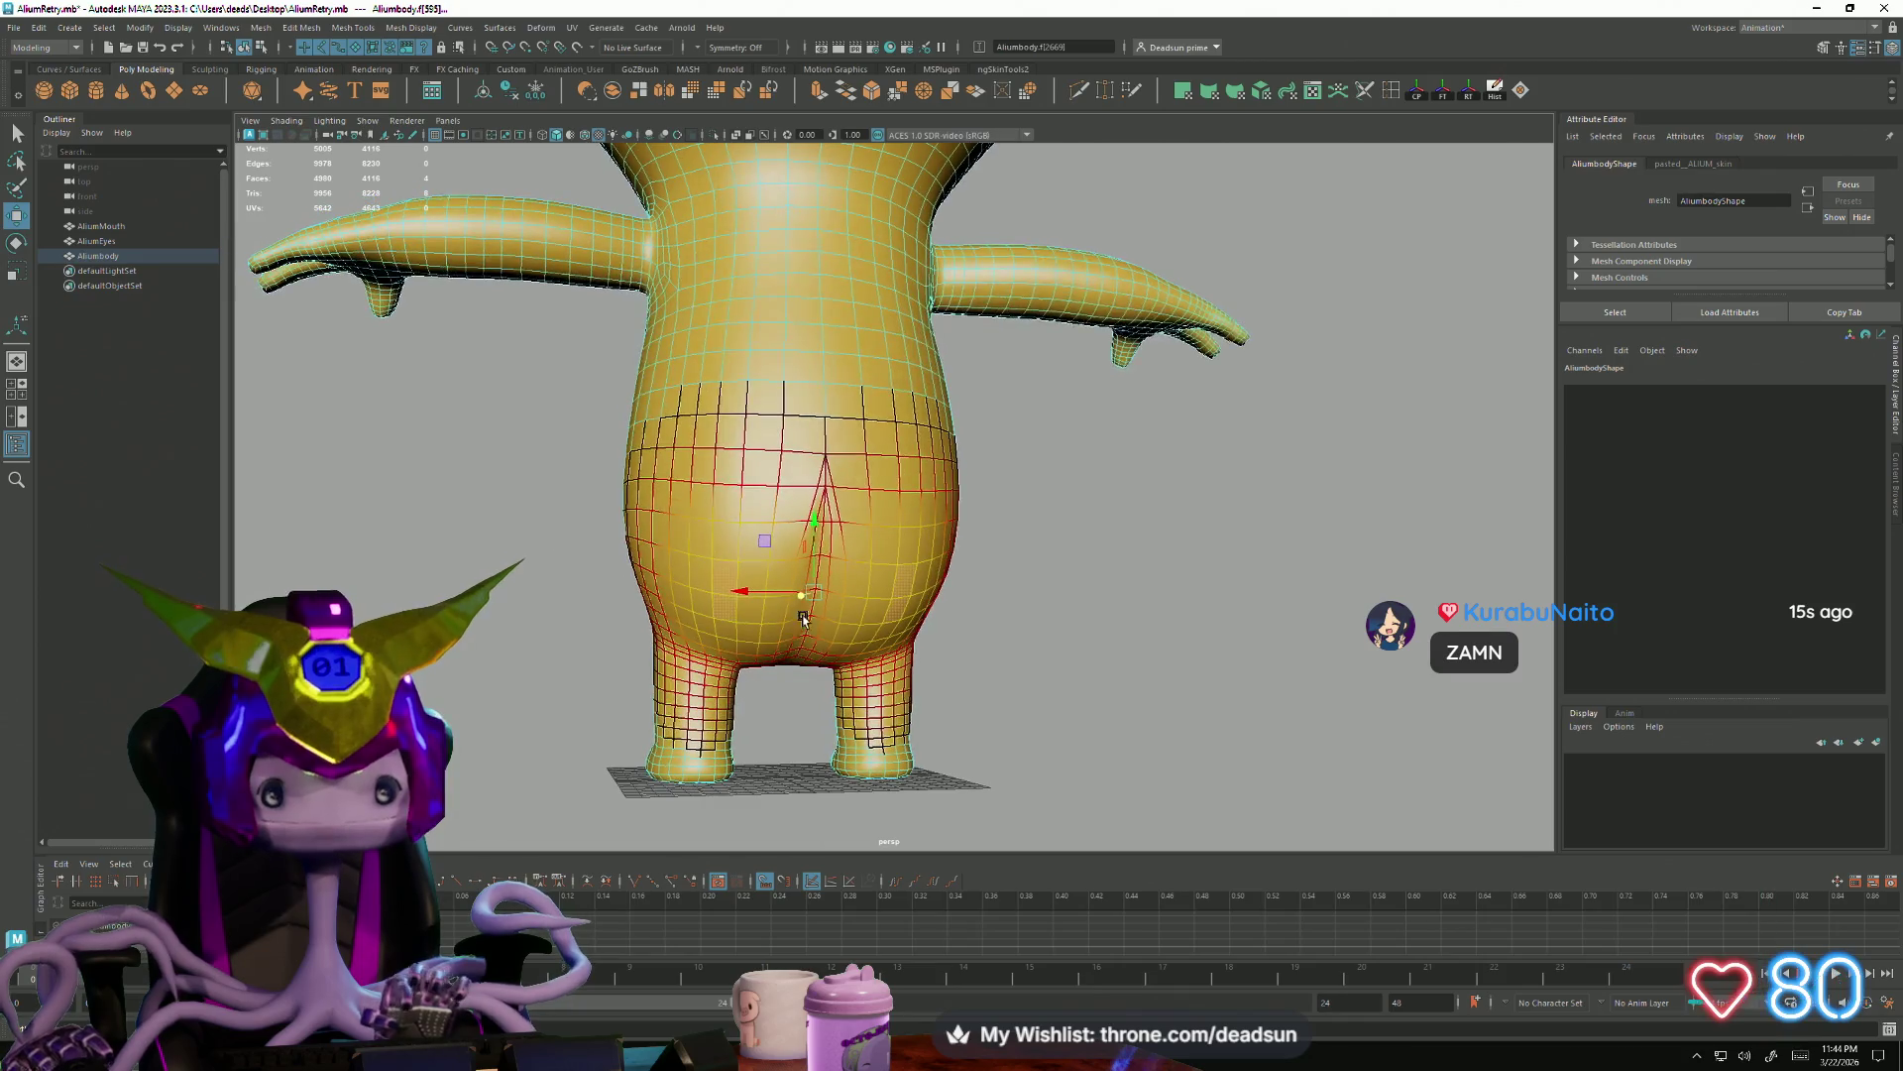
pyautogui.click(813, 522)
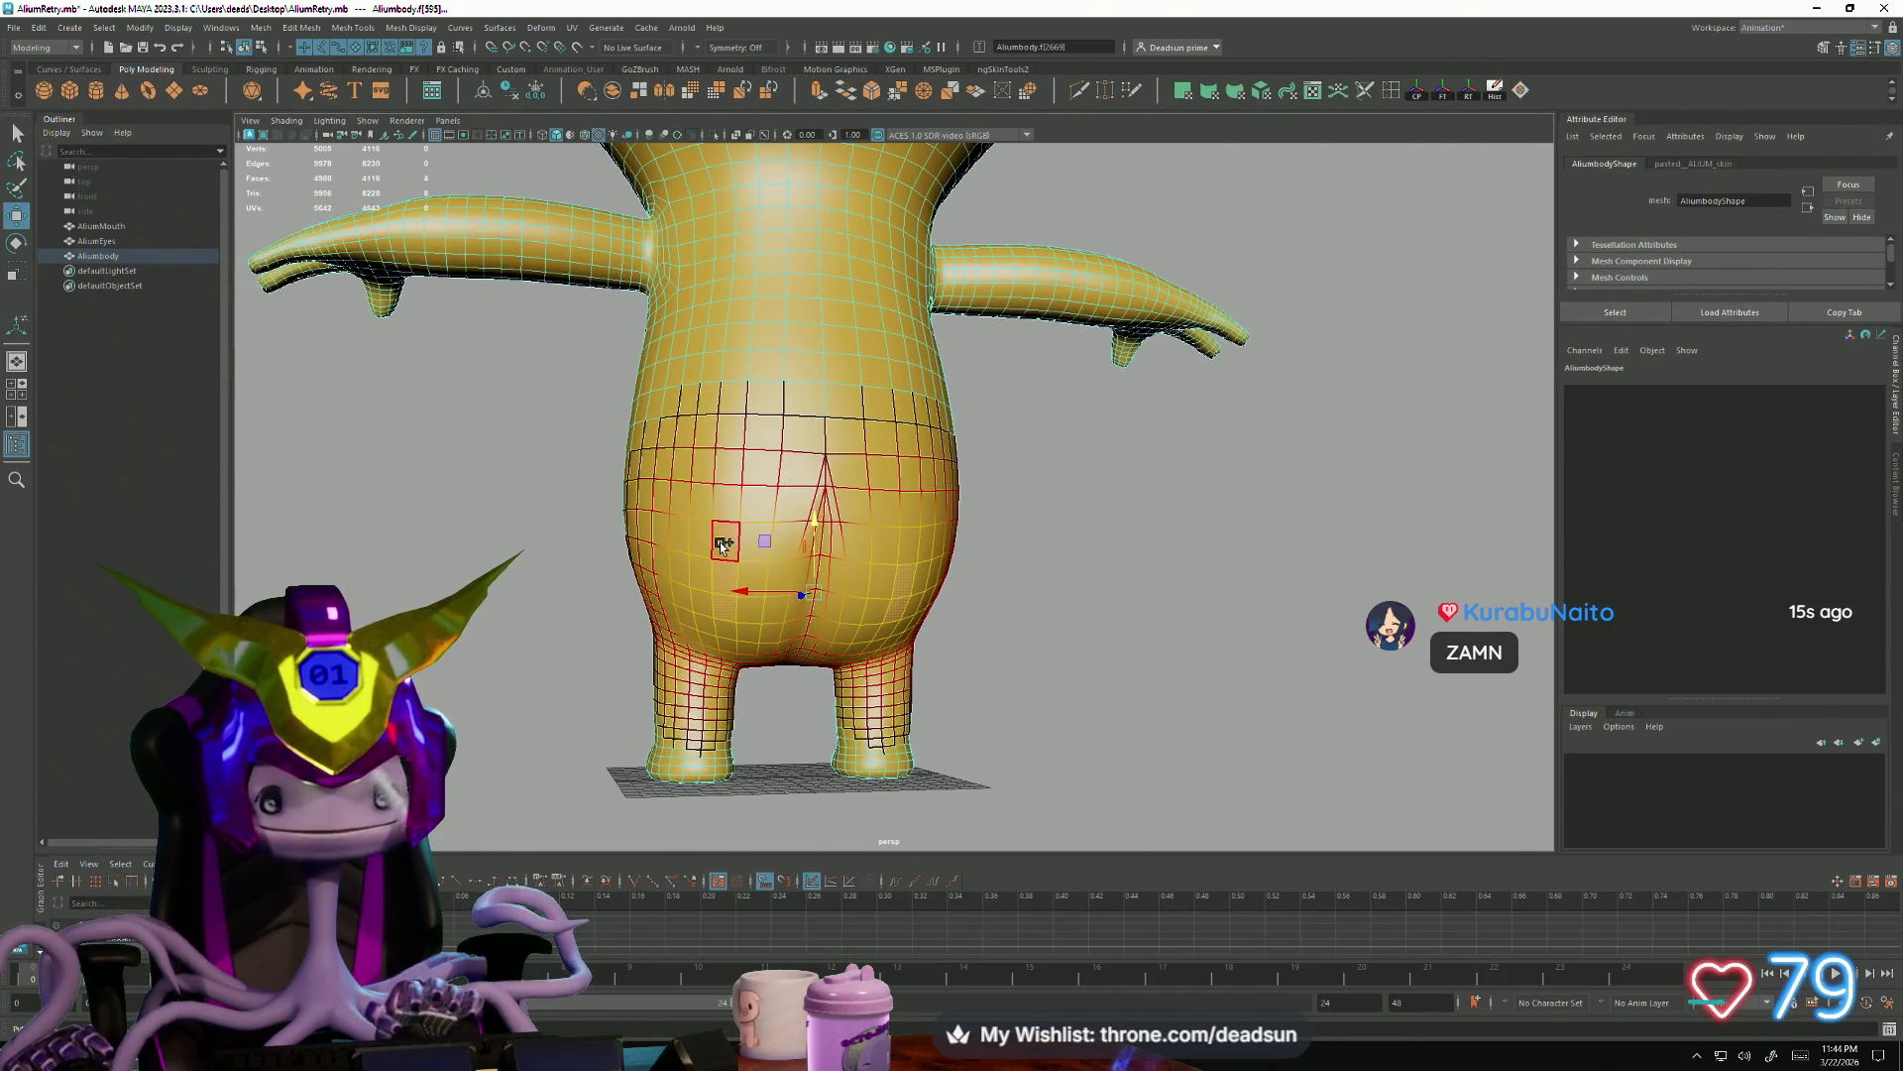
pyautogui.moveTo(893, 562)
pyautogui.keyDown('alt'); pyautogui.mouseDown()
pyautogui.moveTo(754, 655)
pyautogui.moveTo(936, 584)
pyautogui.mouseUp(); pyautogui.keyUp('alt')
pyautogui.moveTo(1017, 511); pyautogui.dragTo(1017, 500)
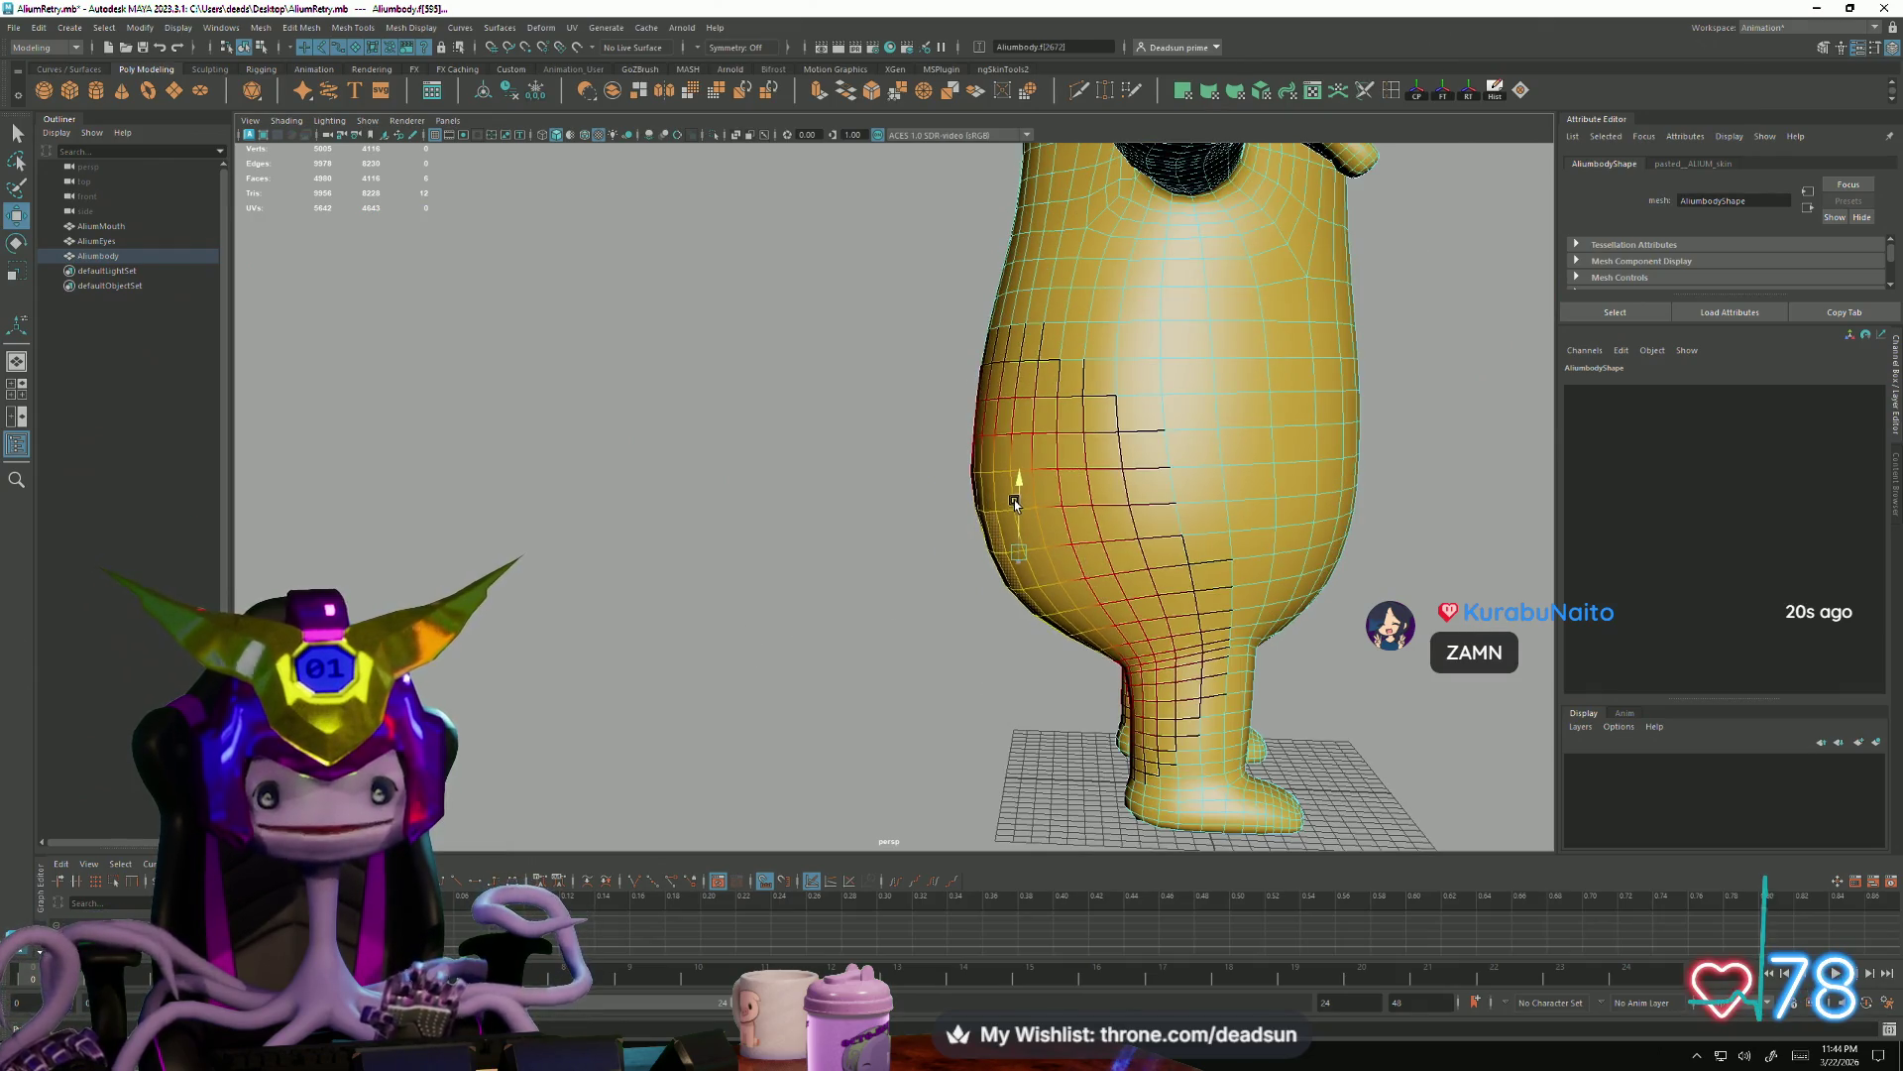
pyautogui.moveTo(935, 709)
pyautogui.keyDown('alt'); pyautogui.mouseDown()
pyautogui.moveTo(1121, 723)
pyautogui.moveTo(836, 665)
pyautogui.moveTo(855, 656)
pyautogui.moveTo(900, 712)
pyautogui.moveTo(871, 658)
pyautogui.mouseUp(); pyautogui.keyUp('alt')
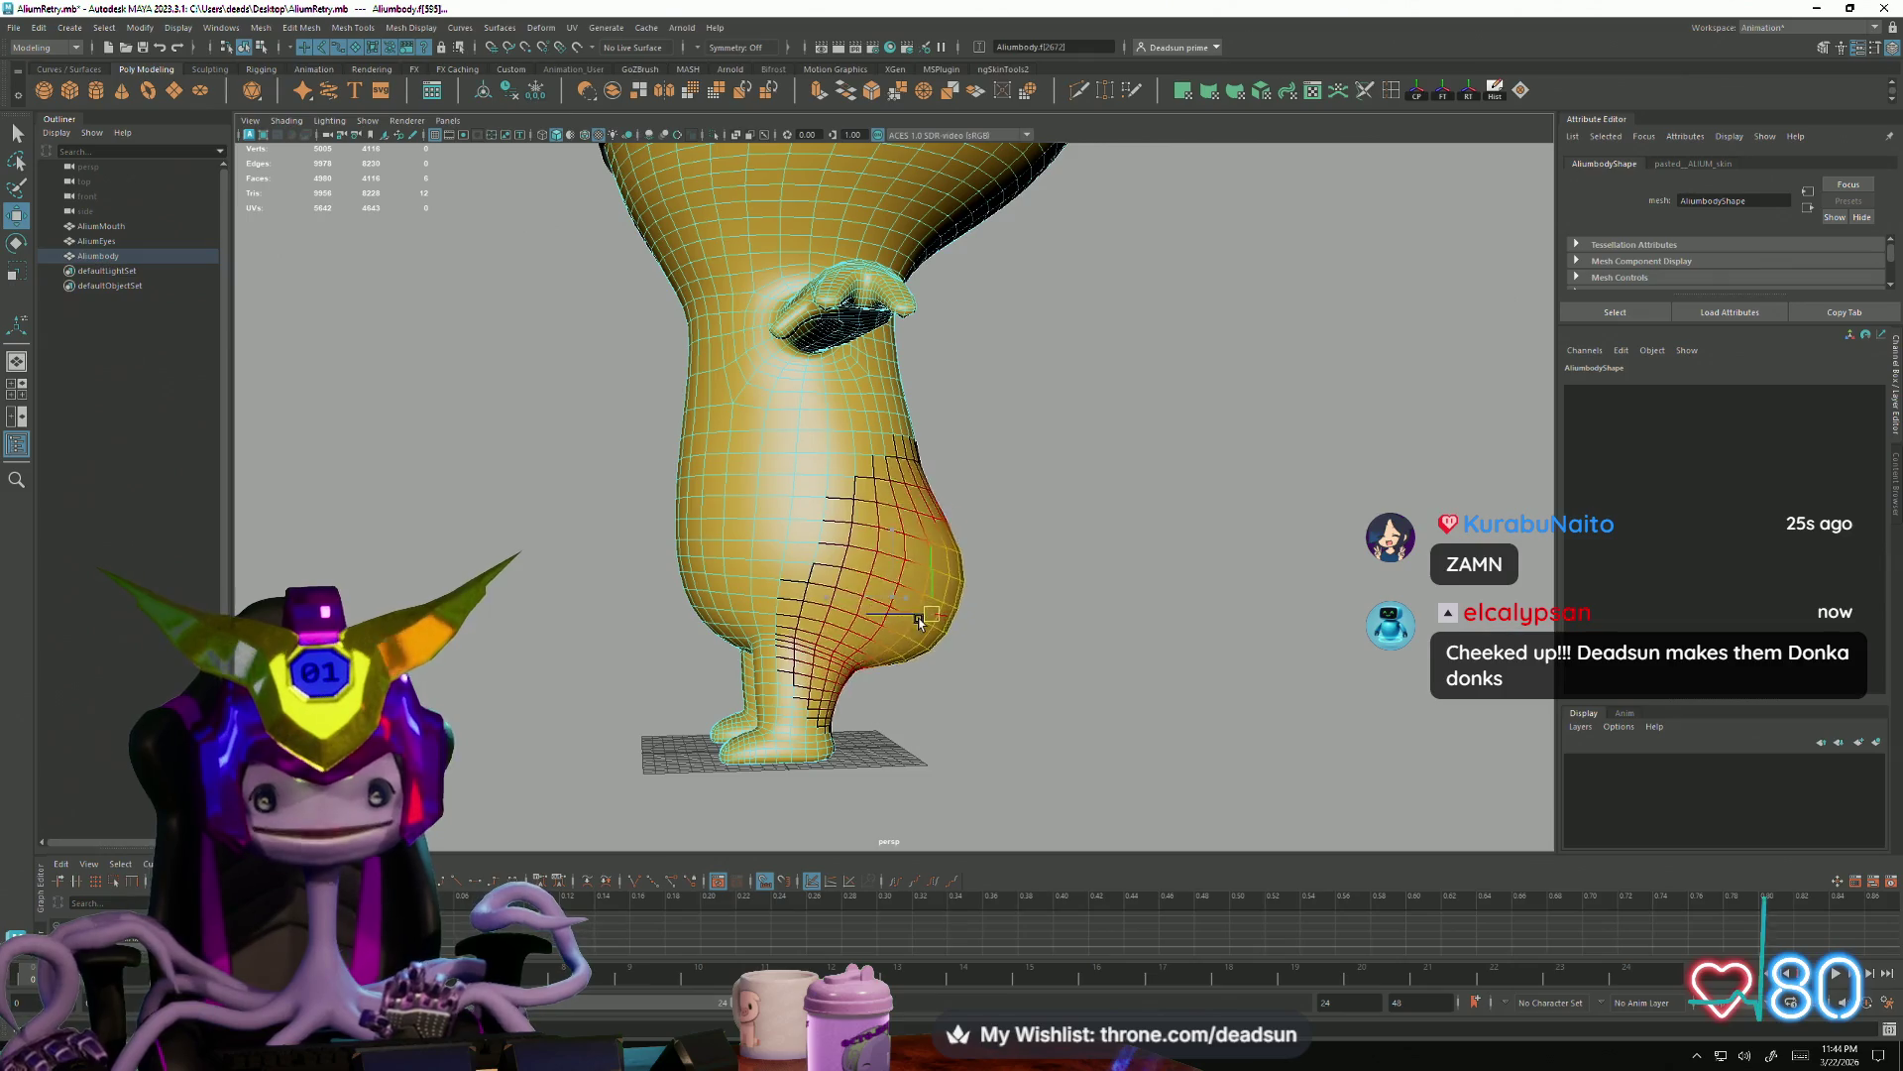
pyautogui.moveTo(883, 587)
pyautogui.mouseDown()
pyautogui.moveTo(947, 680)
pyautogui.moveTo(848, 654)
pyautogui.mouseUp()
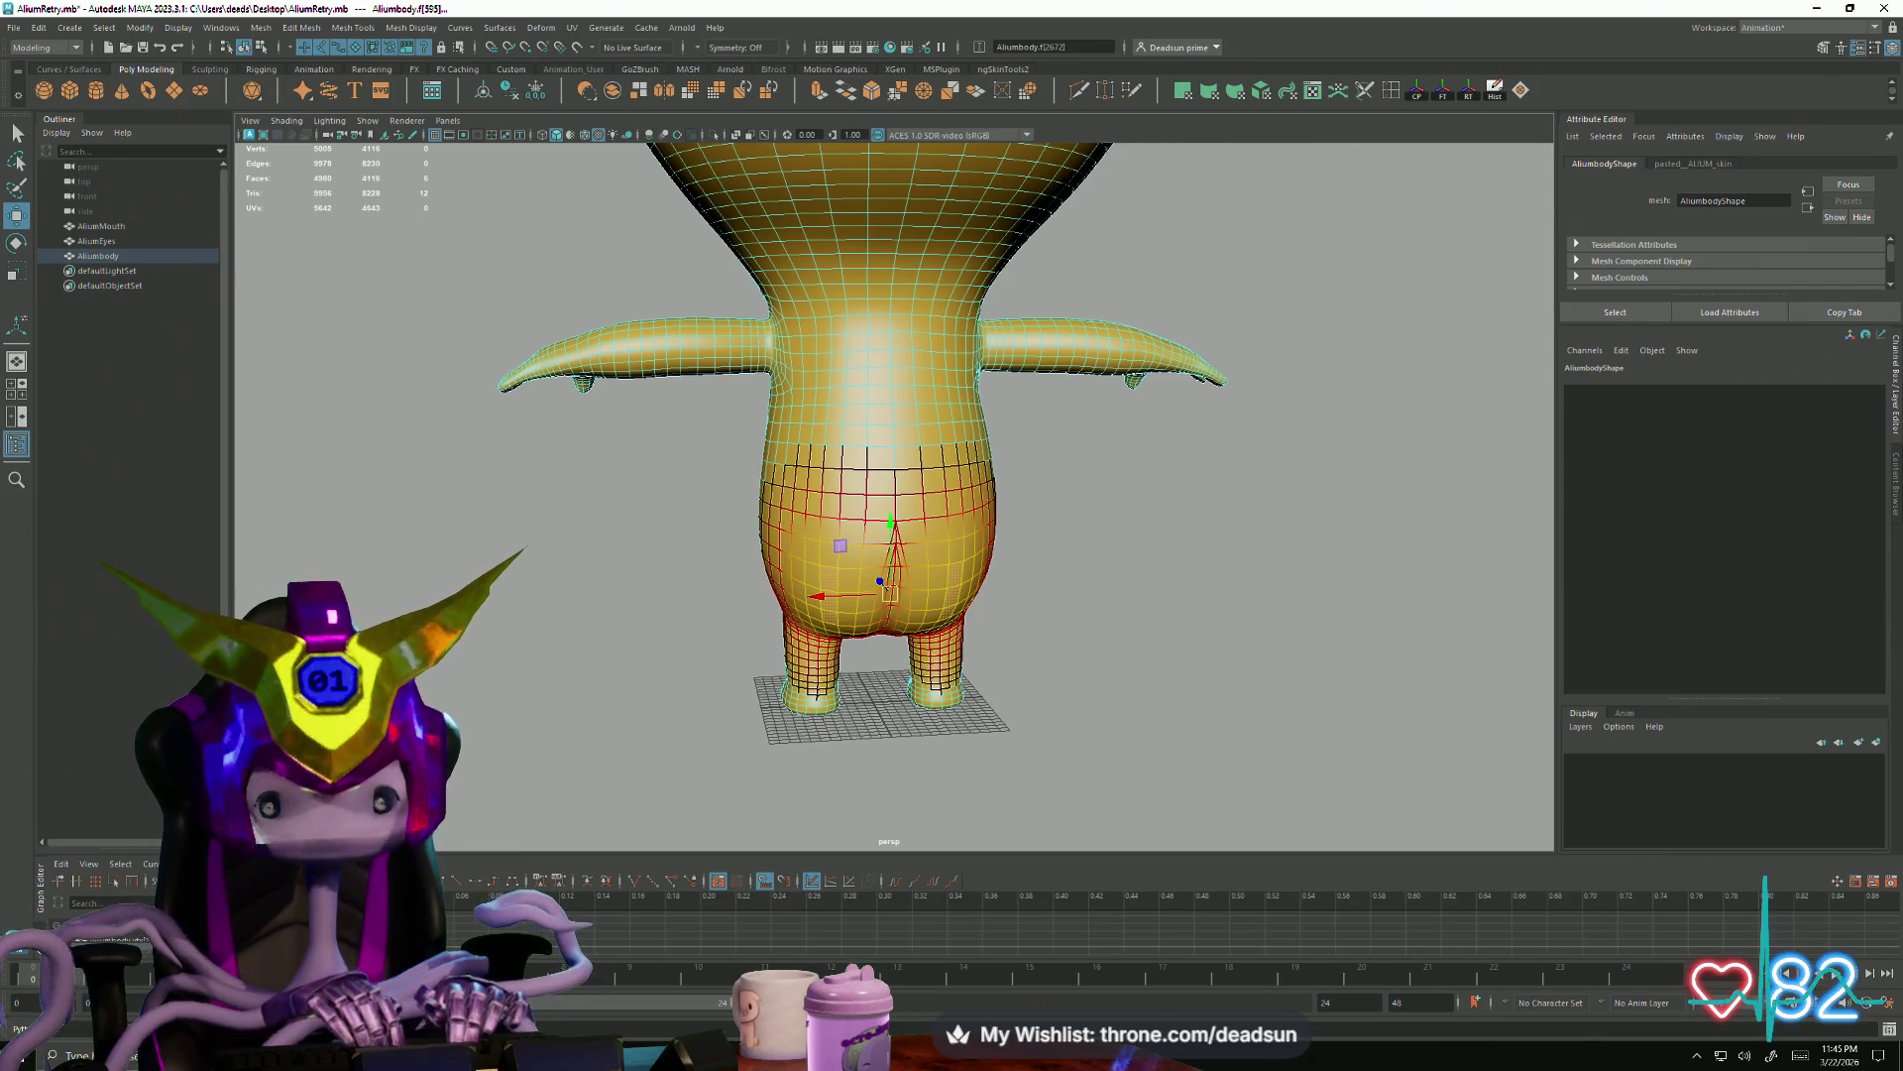
# Reshape the rear bulge vertices in and out, then undo the overstretched lower body and check the result
pyautogui.keyDown('alt'); pyautogui.moveTo(863, 480); pyautogui.dragTo(966, 595); pyautogui.keyUp('alt')
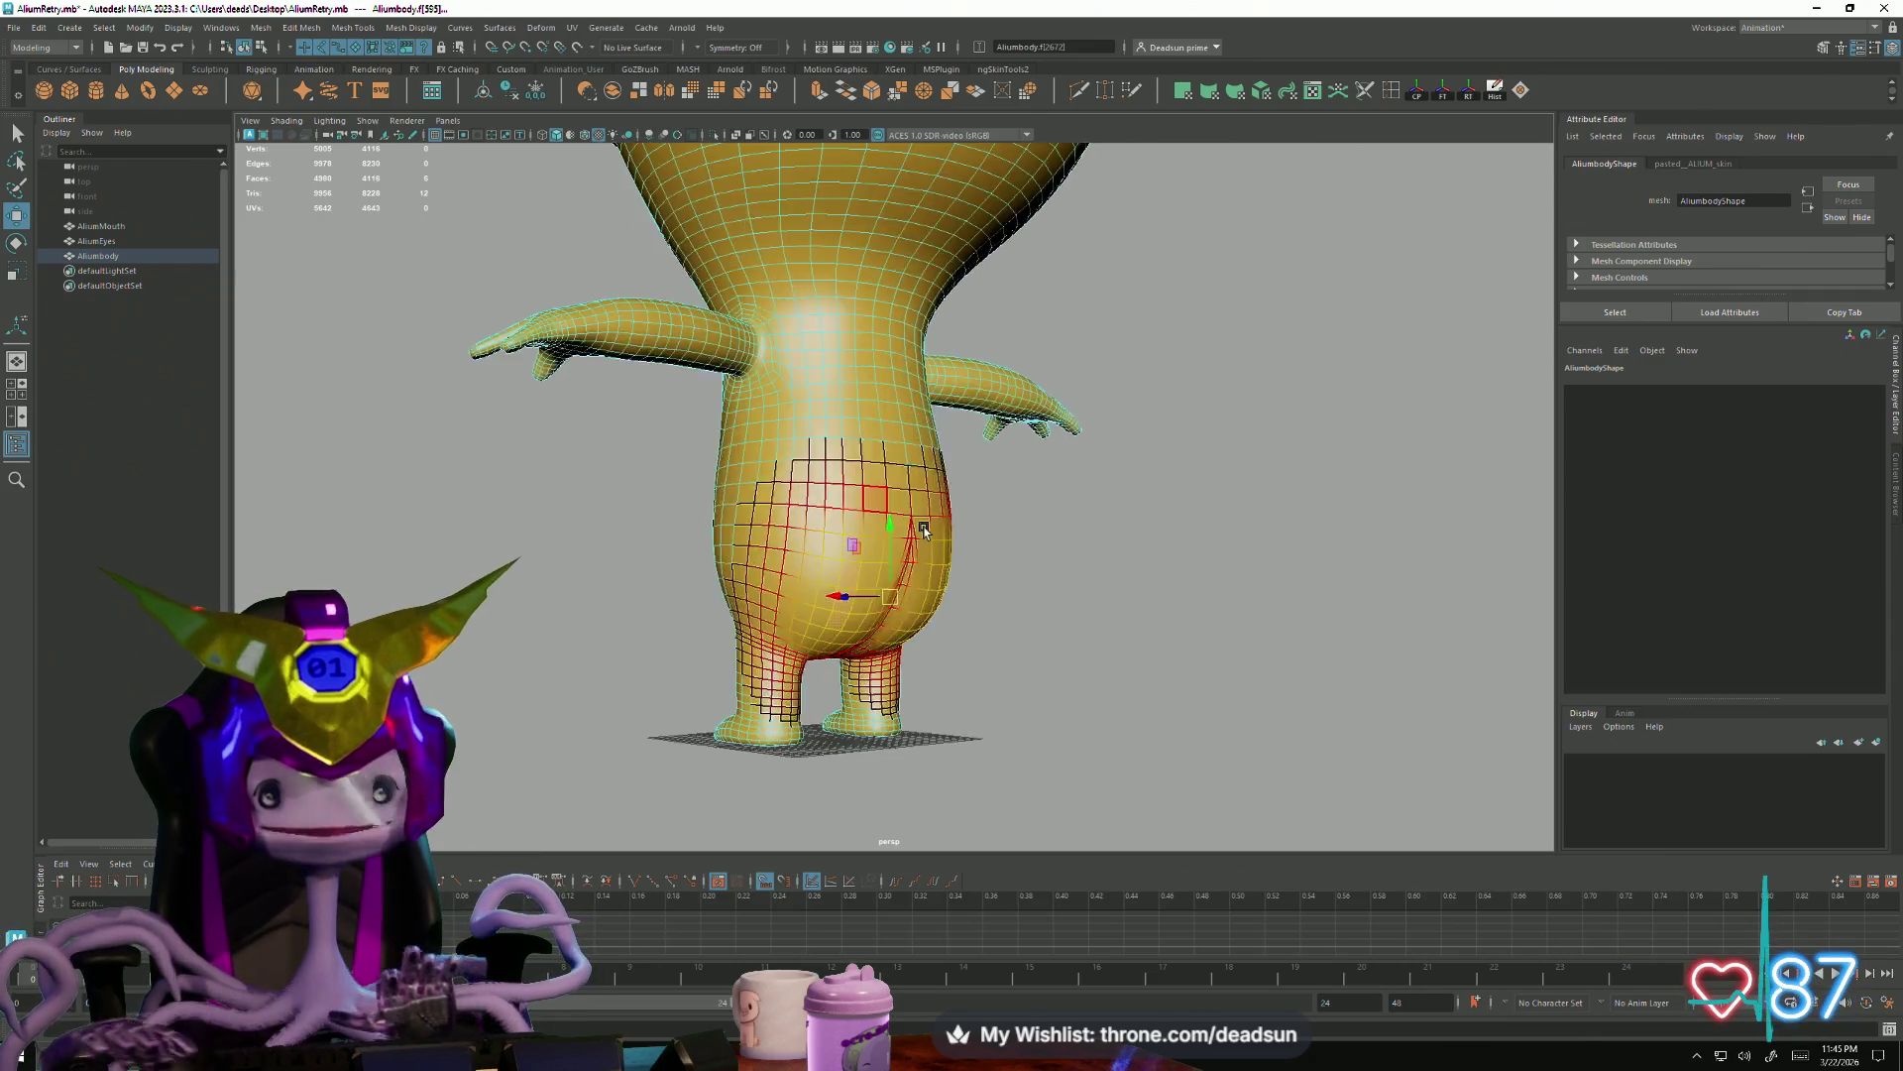
pyautogui.scroll(3, 1053, 693)
pyautogui.moveTo(885, 643)
pyautogui.mouseDown()
pyautogui.moveTo(779, 643)
pyautogui.moveTo(1356, 556)
pyautogui.mouseUp()
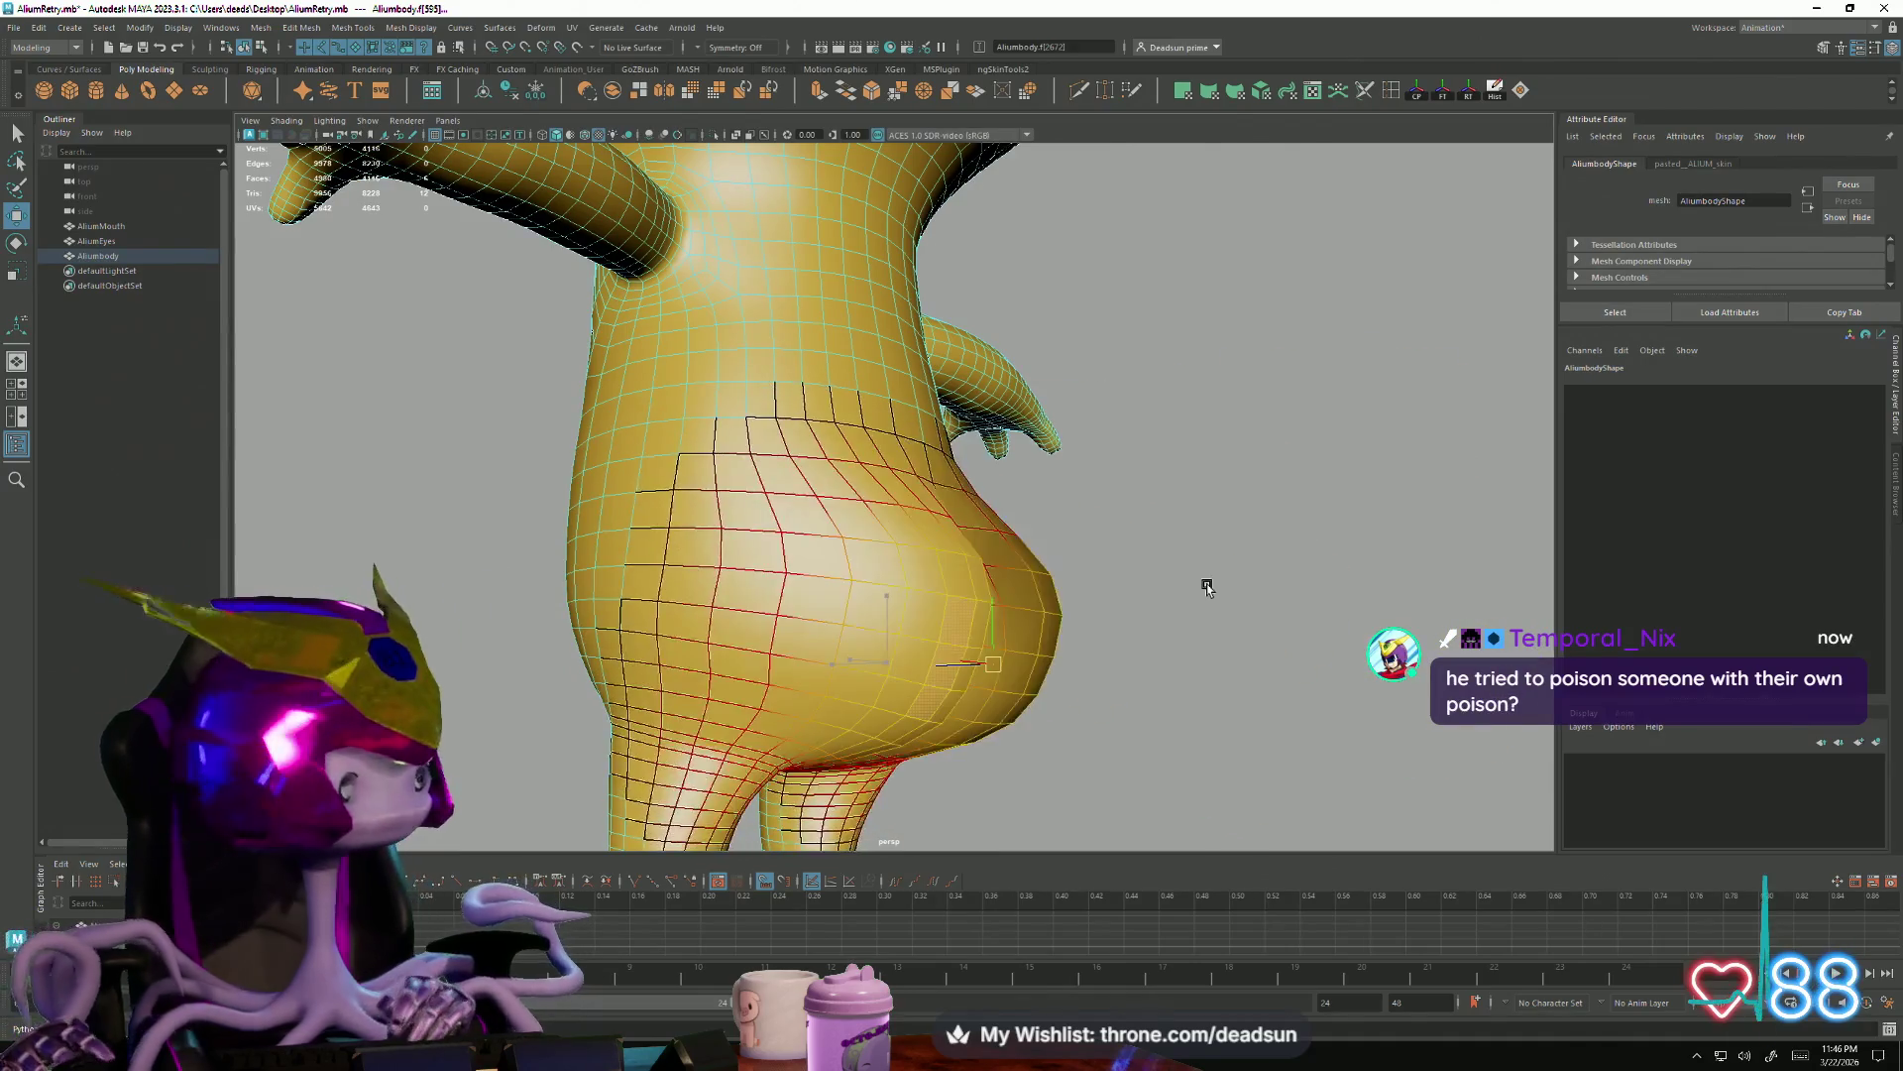
pyautogui.moveTo(1358, 557); pyautogui.dragTo(1249, 591)
pyautogui.scroll(-3, 929, 390)
pyautogui.moveTo(928, 391)
pyautogui.keyDown('alt'); pyautogui.mouseDown()
pyautogui.moveTo(900, 550)
pyautogui.moveTo(1135, 566)
pyautogui.mouseUp(); pyautogui.keyUp('alt')
pyautogui.hotkey('ctrl', 'z')
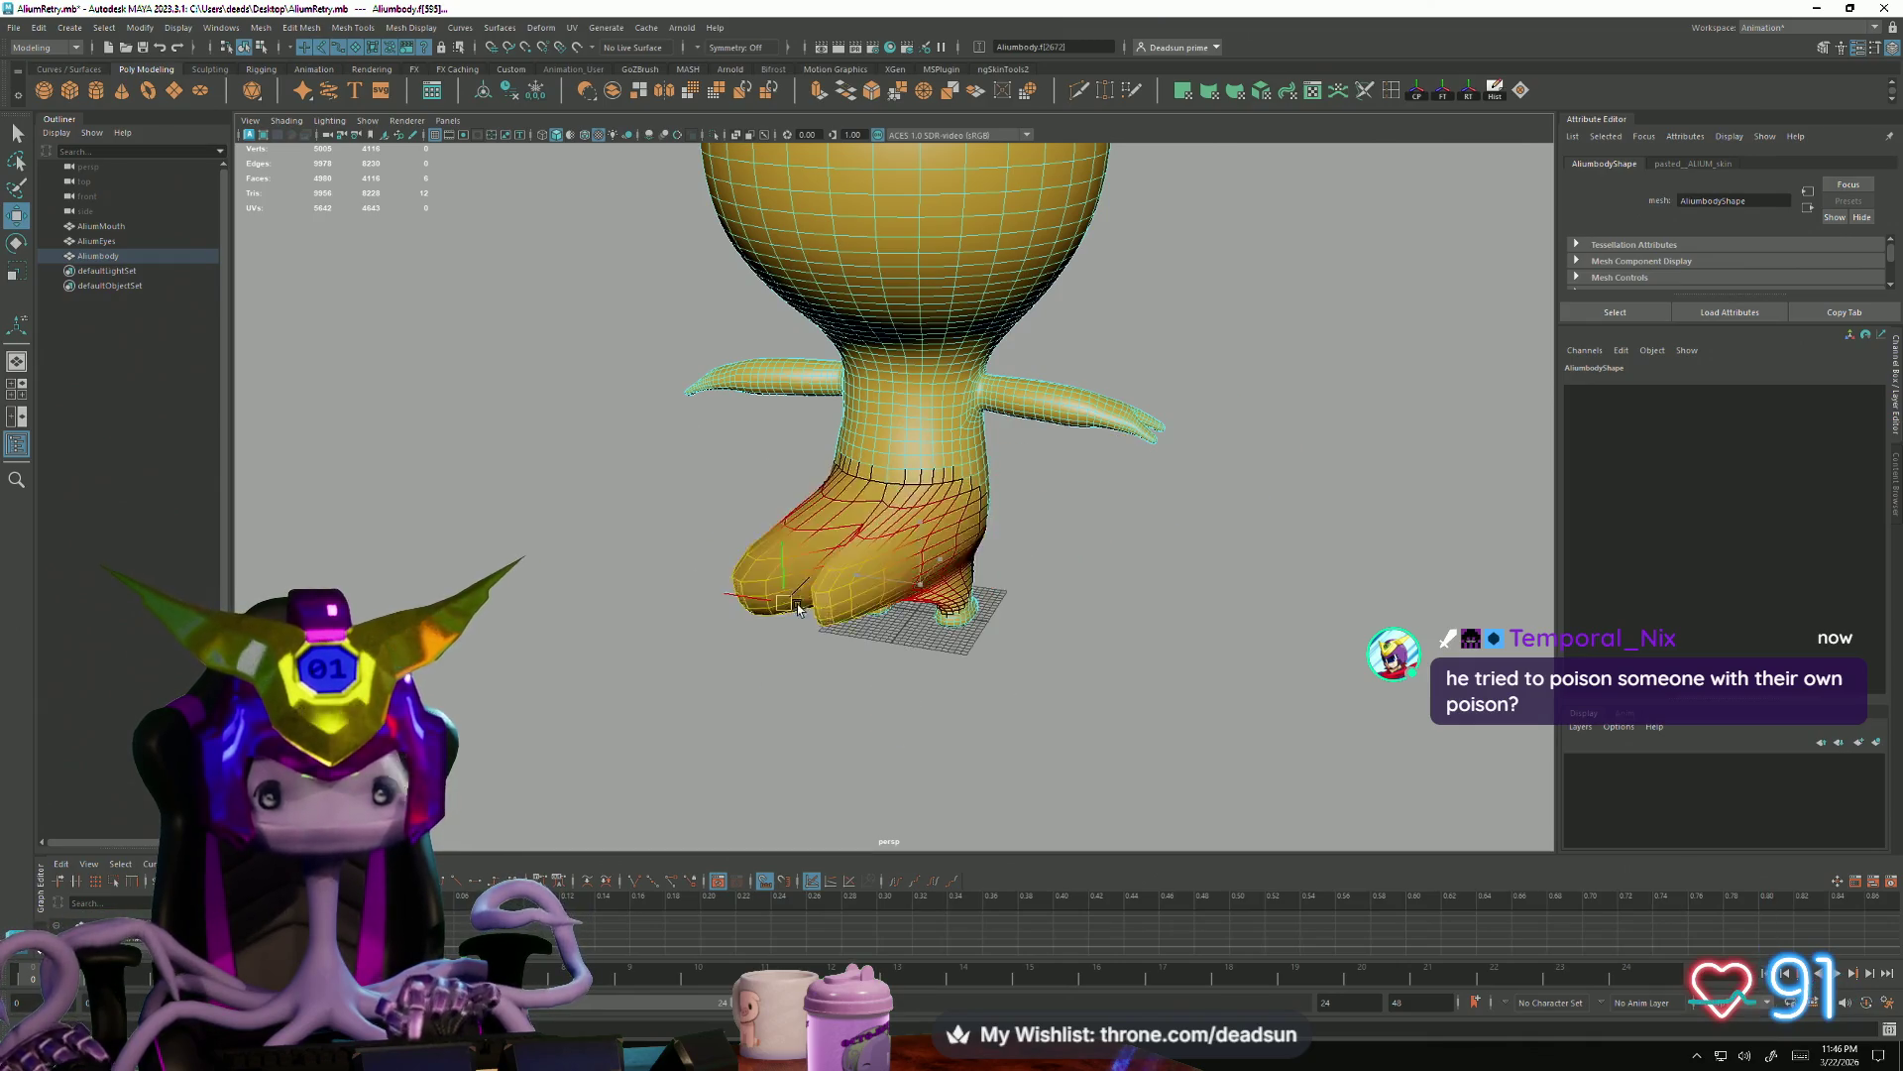
pyautogui.moveTo(1009, 729)
pyautogui.keyDown('alt'); pyautogui.mouseDown()
pyautogui.moveTo(897, 684)
pyautogui.moveTo(881, 481)
pyautogui.mouseUp(); pyautogui.keyUp('alt')
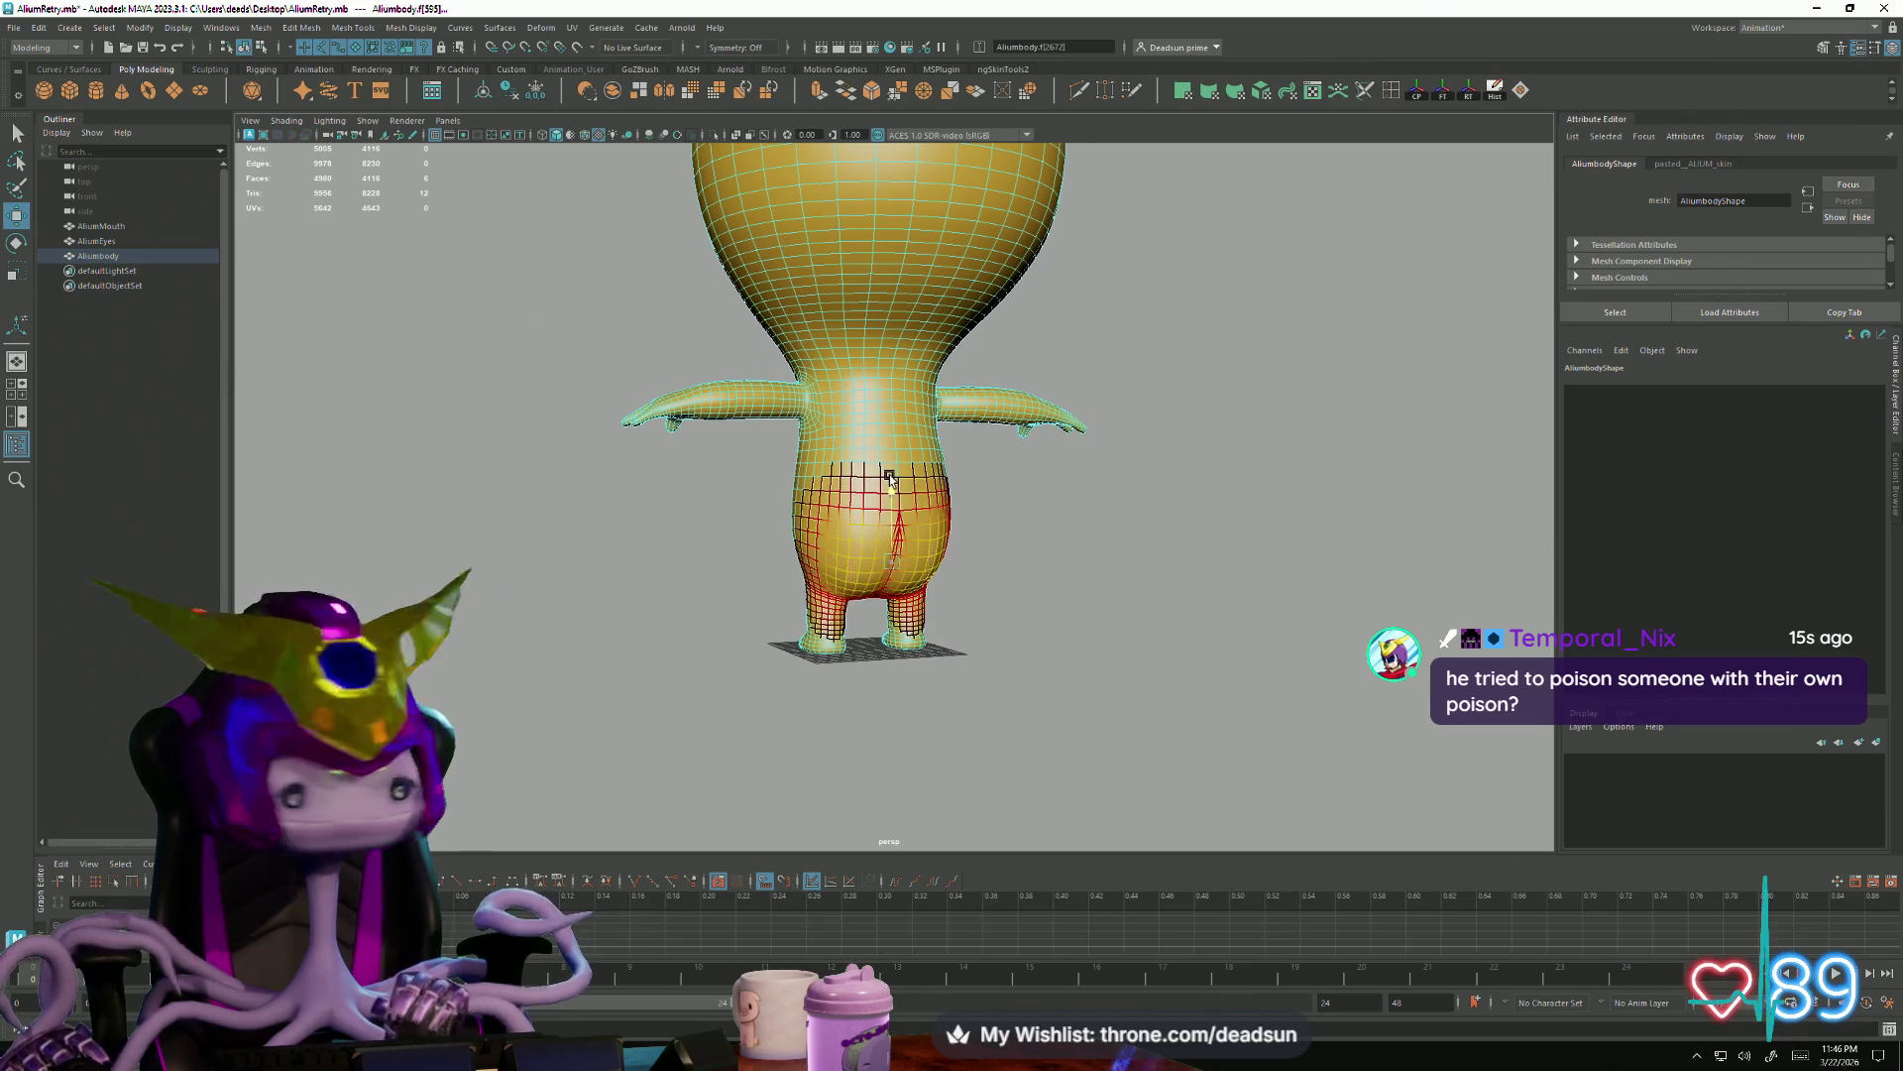
pyautogui.moveTo(1007, 697)
pyautogui.keyDown('alt'); pyautogui.mouseDown()
pyautogui.moveTo(977, 718)
pyautogui.moveTo(1080, 714)
pyautogui.moveTo(928, 693)
pyautogui.moveTo(954, 682)
pyautogui.mouseUp(); pyautogui.keyUp('alt')
pyautogui.scroll(5, 953, 682)
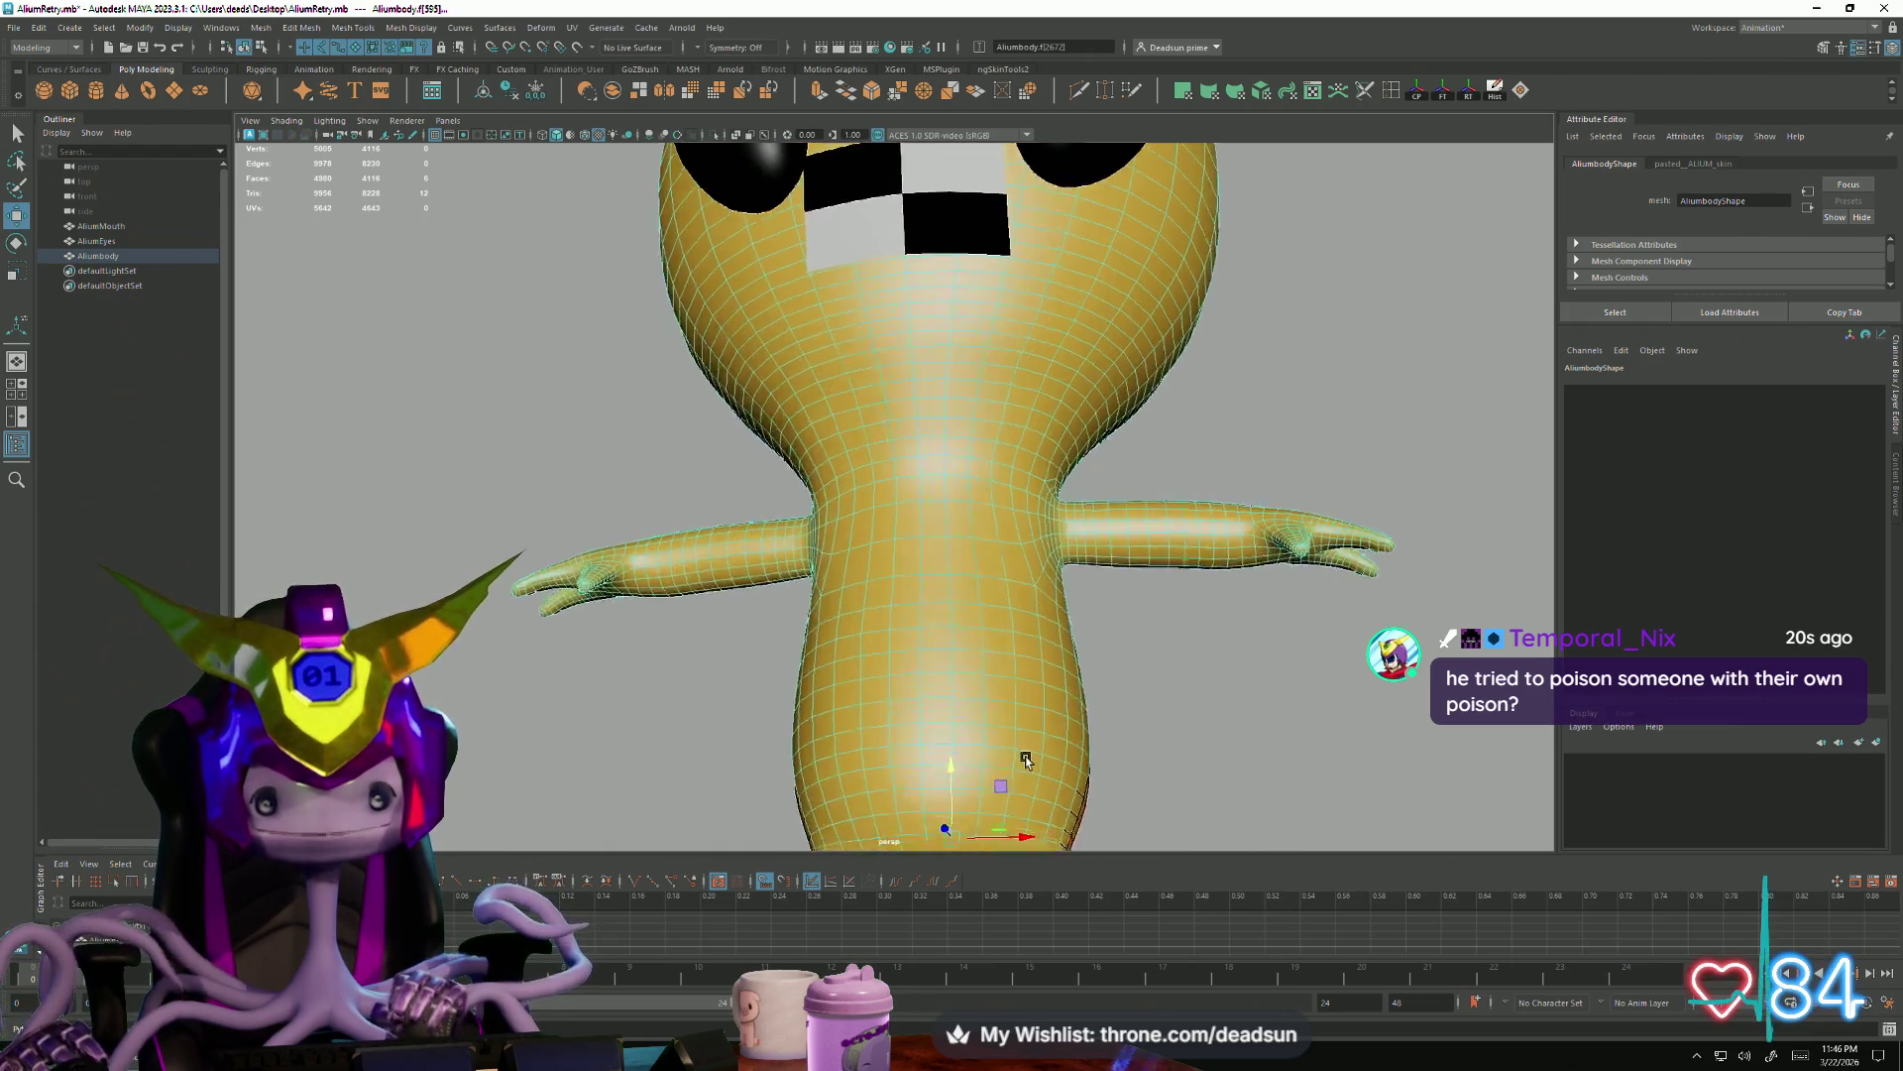
# Push the soft-selected lower belly outward along Z to round the torso silhouette
pyautogui.click(922, 680)
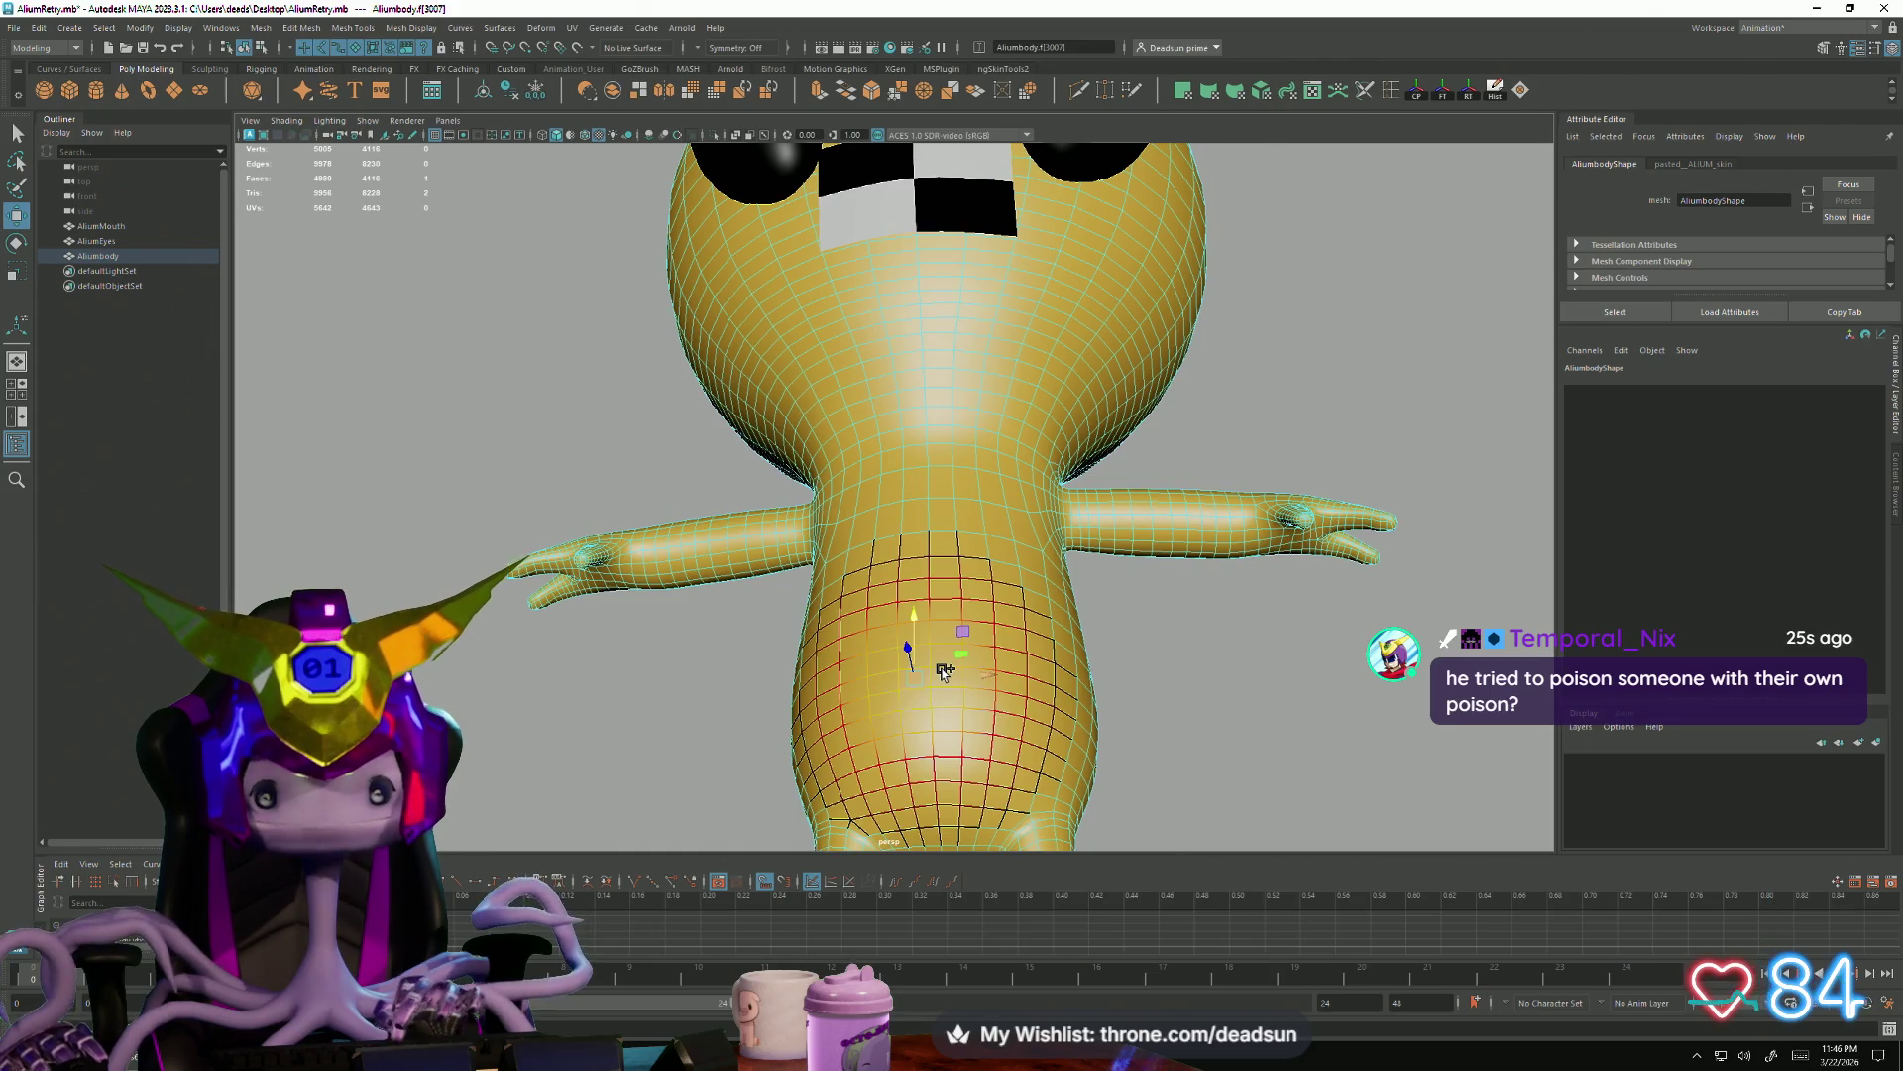
pyautogui.scroll(2, 942, 671)
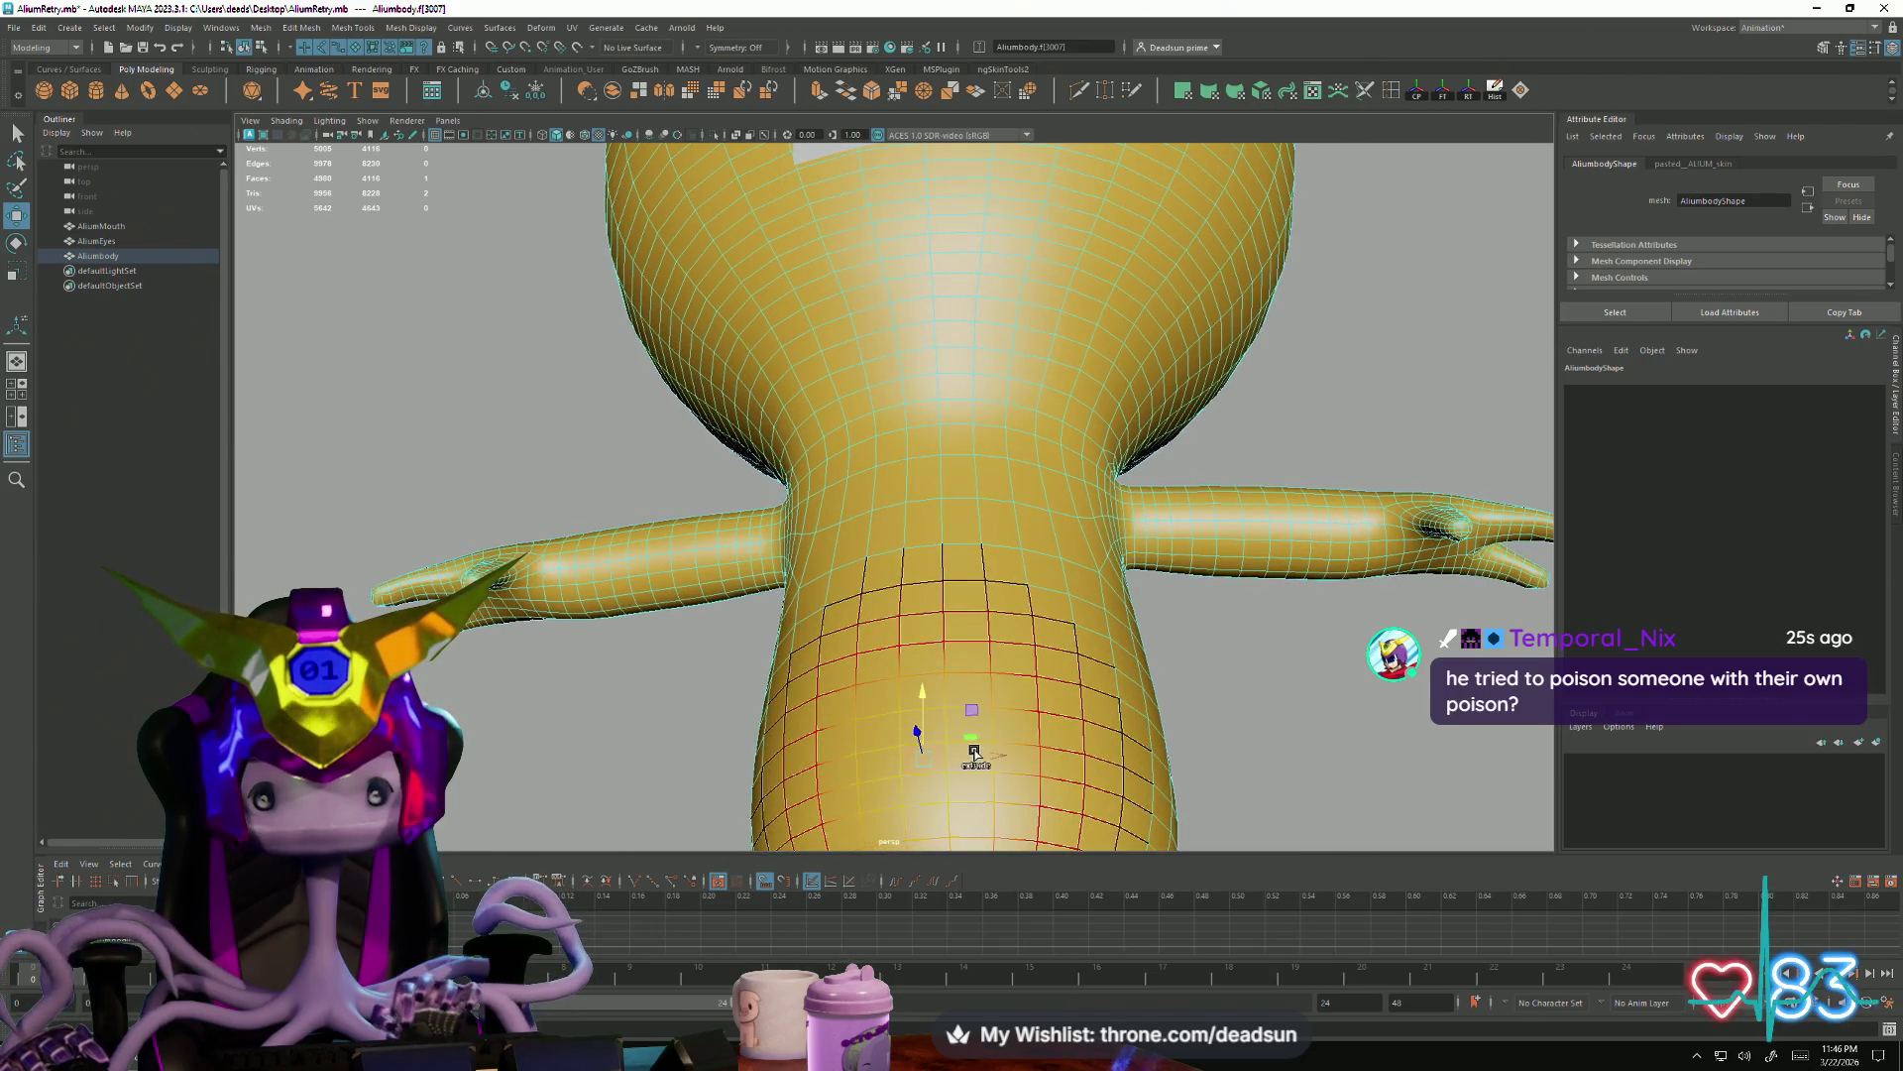
pyautogui.moveTo(981, 748)
pyautogui.keyDown('alt'); pyautogui.mouseDown()
pyautogui.moveTo(883, 769)
pyautogui.moveTo(1046, 790)
pyautogui.moveTo(1092, 567)
pyautogui.moveTo(1062, 586)
pyautogui.moveTo(1126, 586)
pyautogui.moveTo(1054, 586)
pyautogui.moveTo(1081, 600)
pyautogui.moveTo(997, 658)
pyautogui.mouseUp(); pyautogui.keyUp('alt')
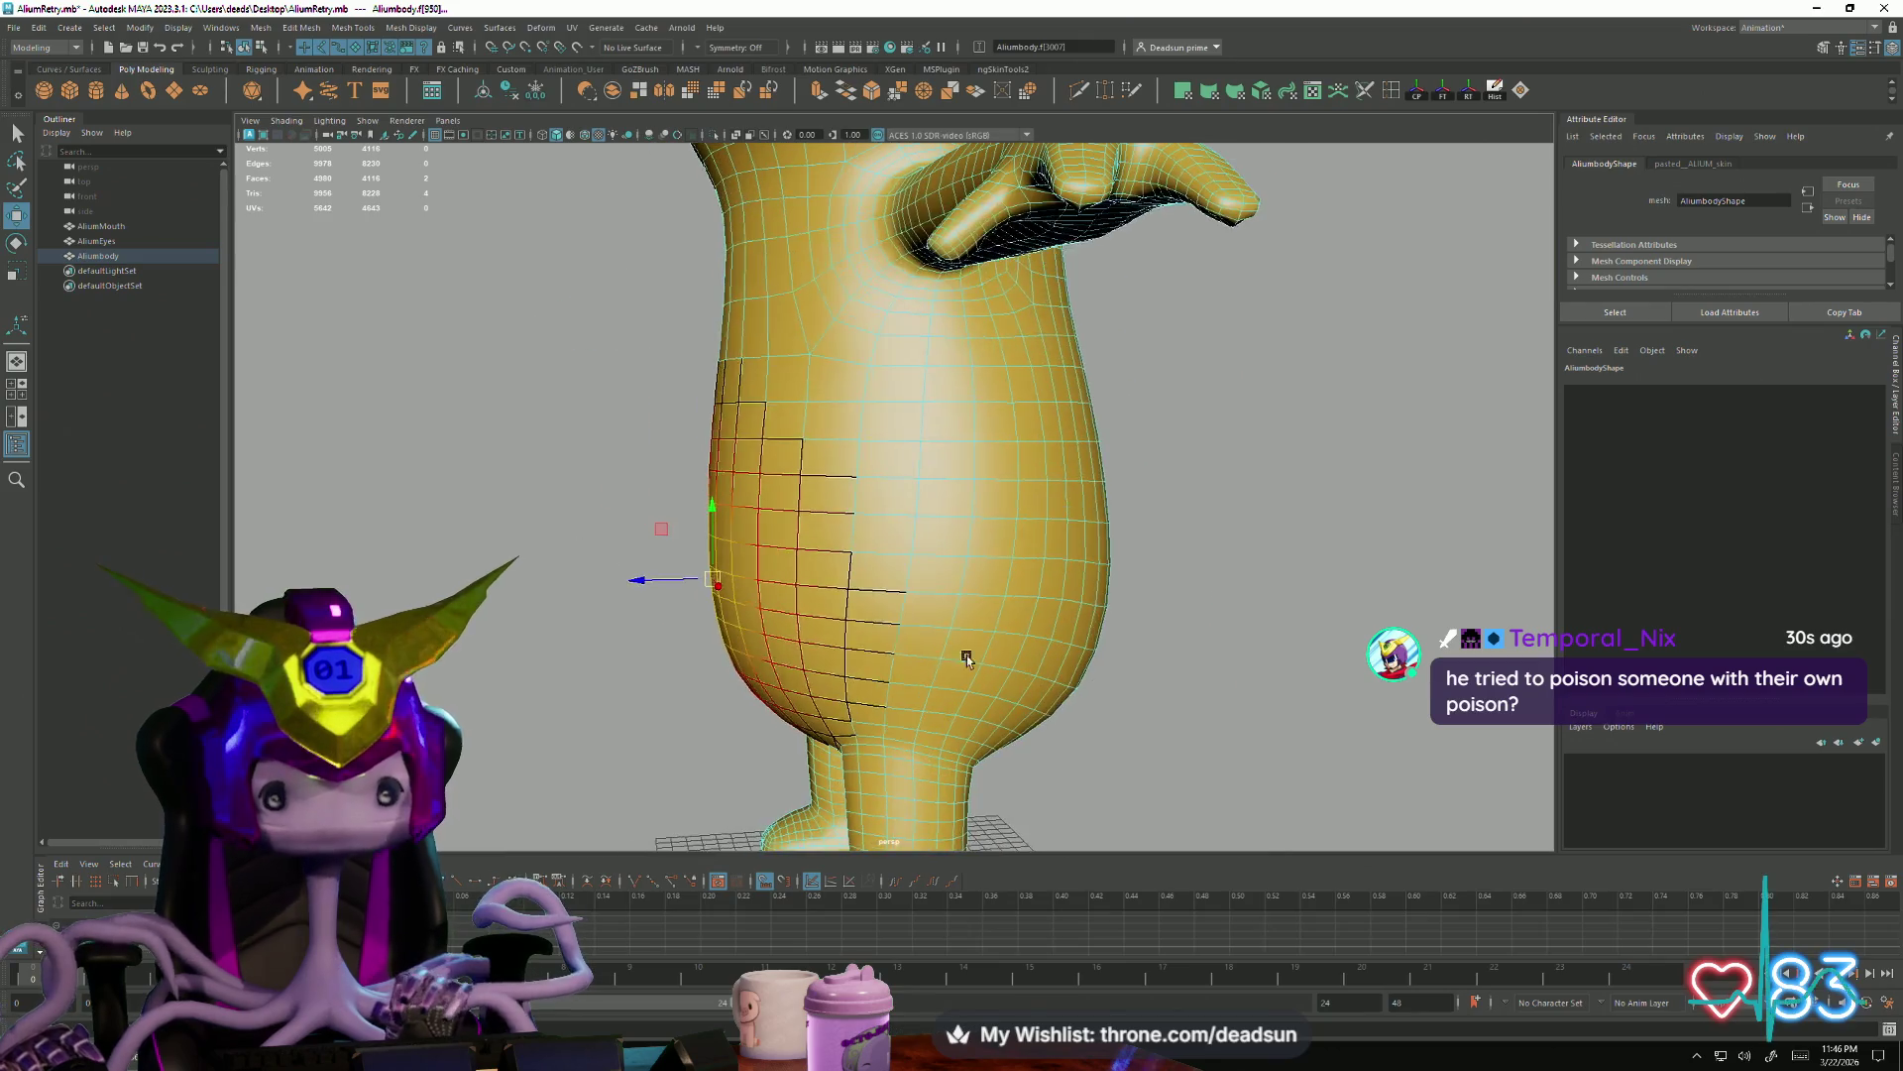
pyautogui.moveTo(713, 599); pyautogui.dragTo(715, 587)
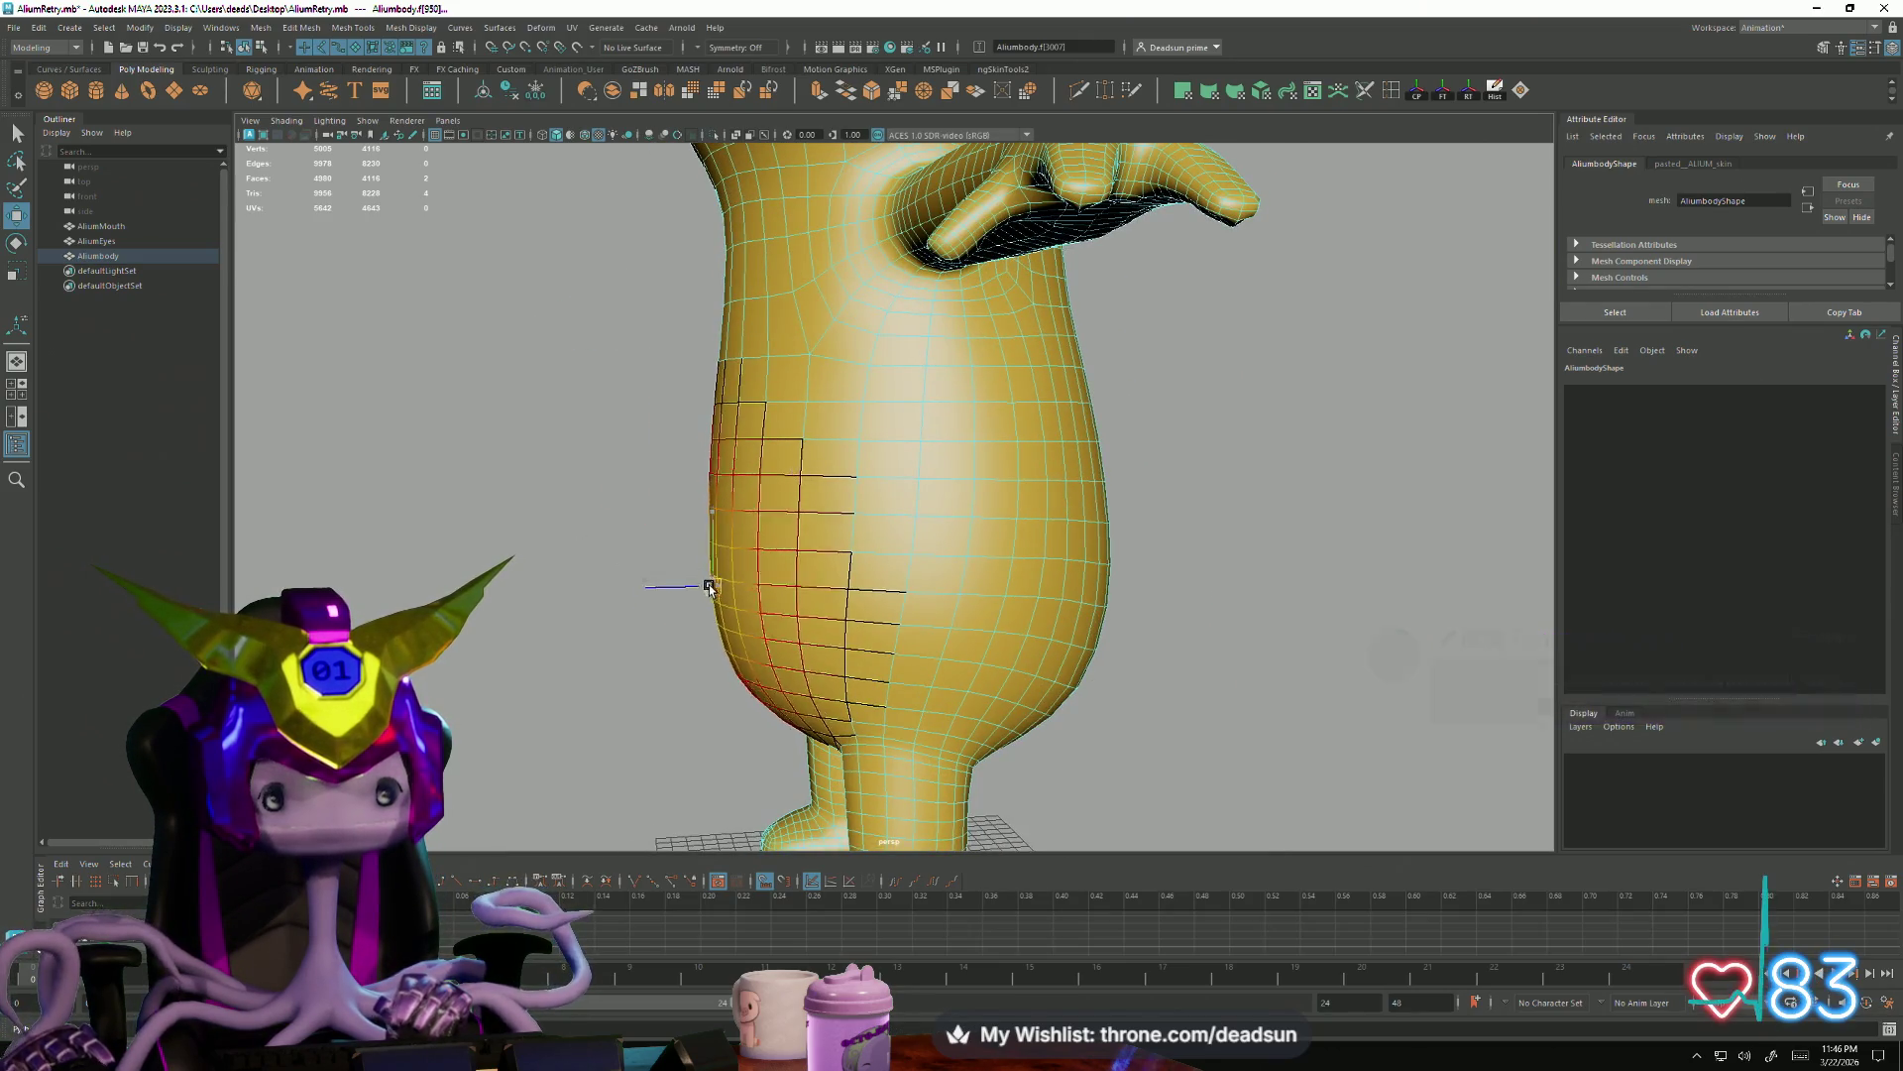
pyautogui.moveTo(715, 588); pyautogui.dragTo(714, 584)
pyautogui.keyDown('alt'); pyautogui.moveTo(977, 719); pyautogui.dragTo(806, 621); pyautogui.keyUp('alt')
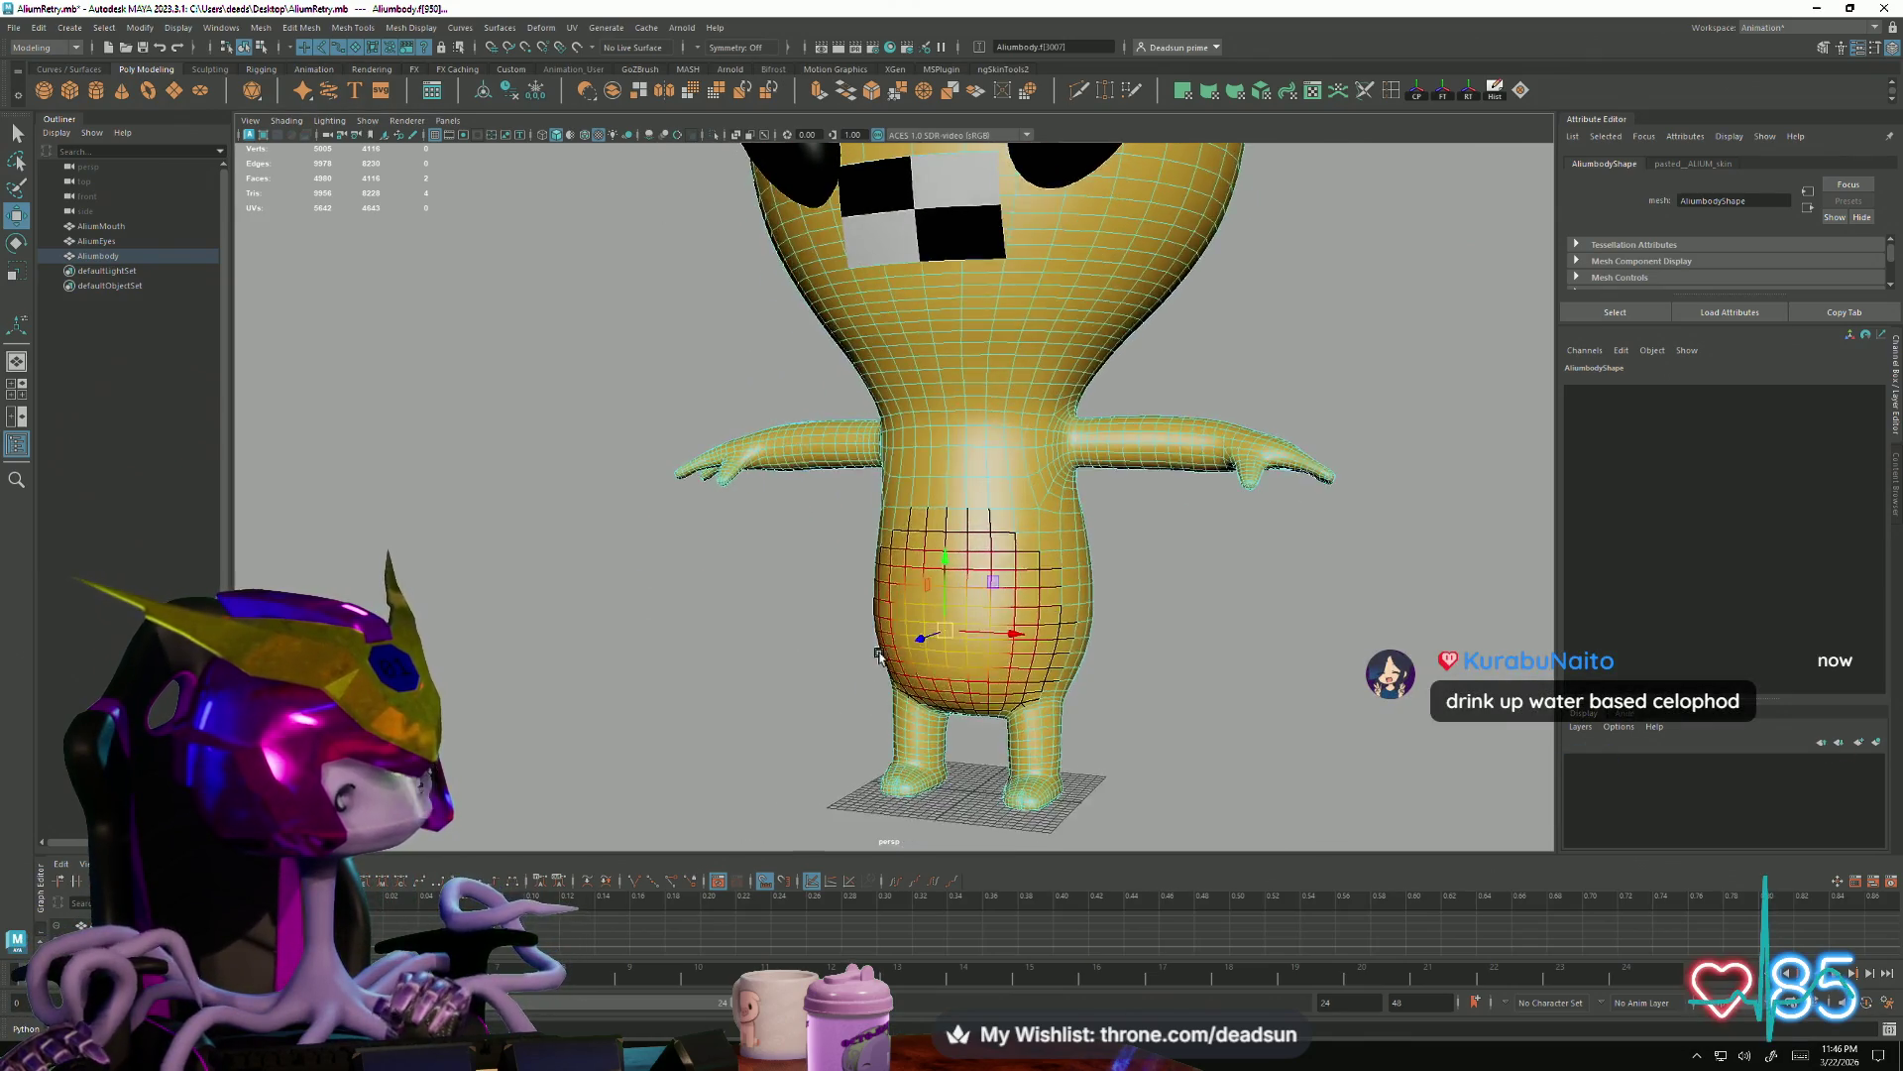
pyautogui.keyDown('alt'); pyautogui.moveTo(806, 621); pyautogui.dragTo(825, 721, button='right'); pyautogui.keyUp('alt')
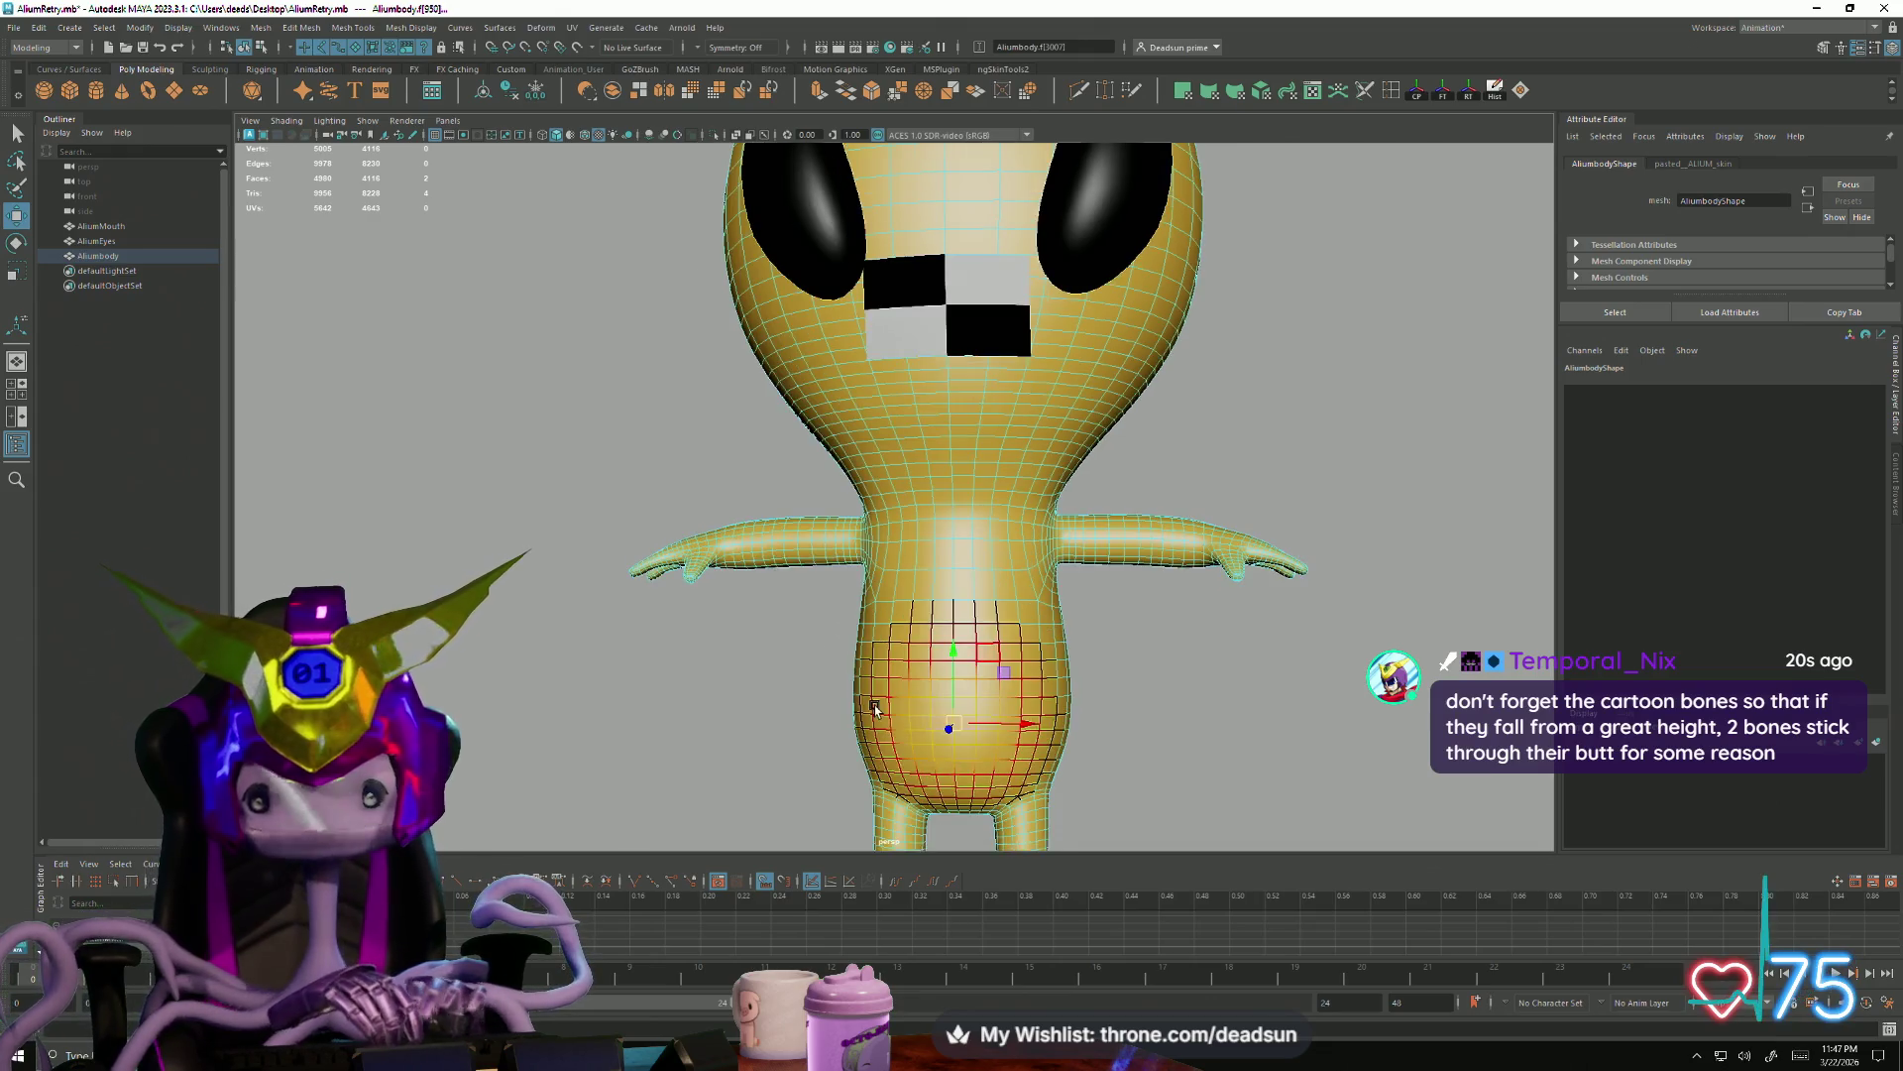
# Deselect the body and check the reshaped torso from the side and a low front view
pyautogui.moveTo(957, 594); pyautogui.dragTo(959, 551, button='right')
pyautogui.click(1275, 425)
pyautogui.moveTo(1046, 695)
pyautogui.keyDown('alt'); pyautogui.mouseDown()
pyautogui.moveTo(1078, 671)
pyautogui.moveTo(1057, 696)
pyautogui.moveTo(990, 689)
pyautogui.mouseUp(); pyautogui.keyUp('alt')
pyautogui.scroll(-3, 1077, 737)
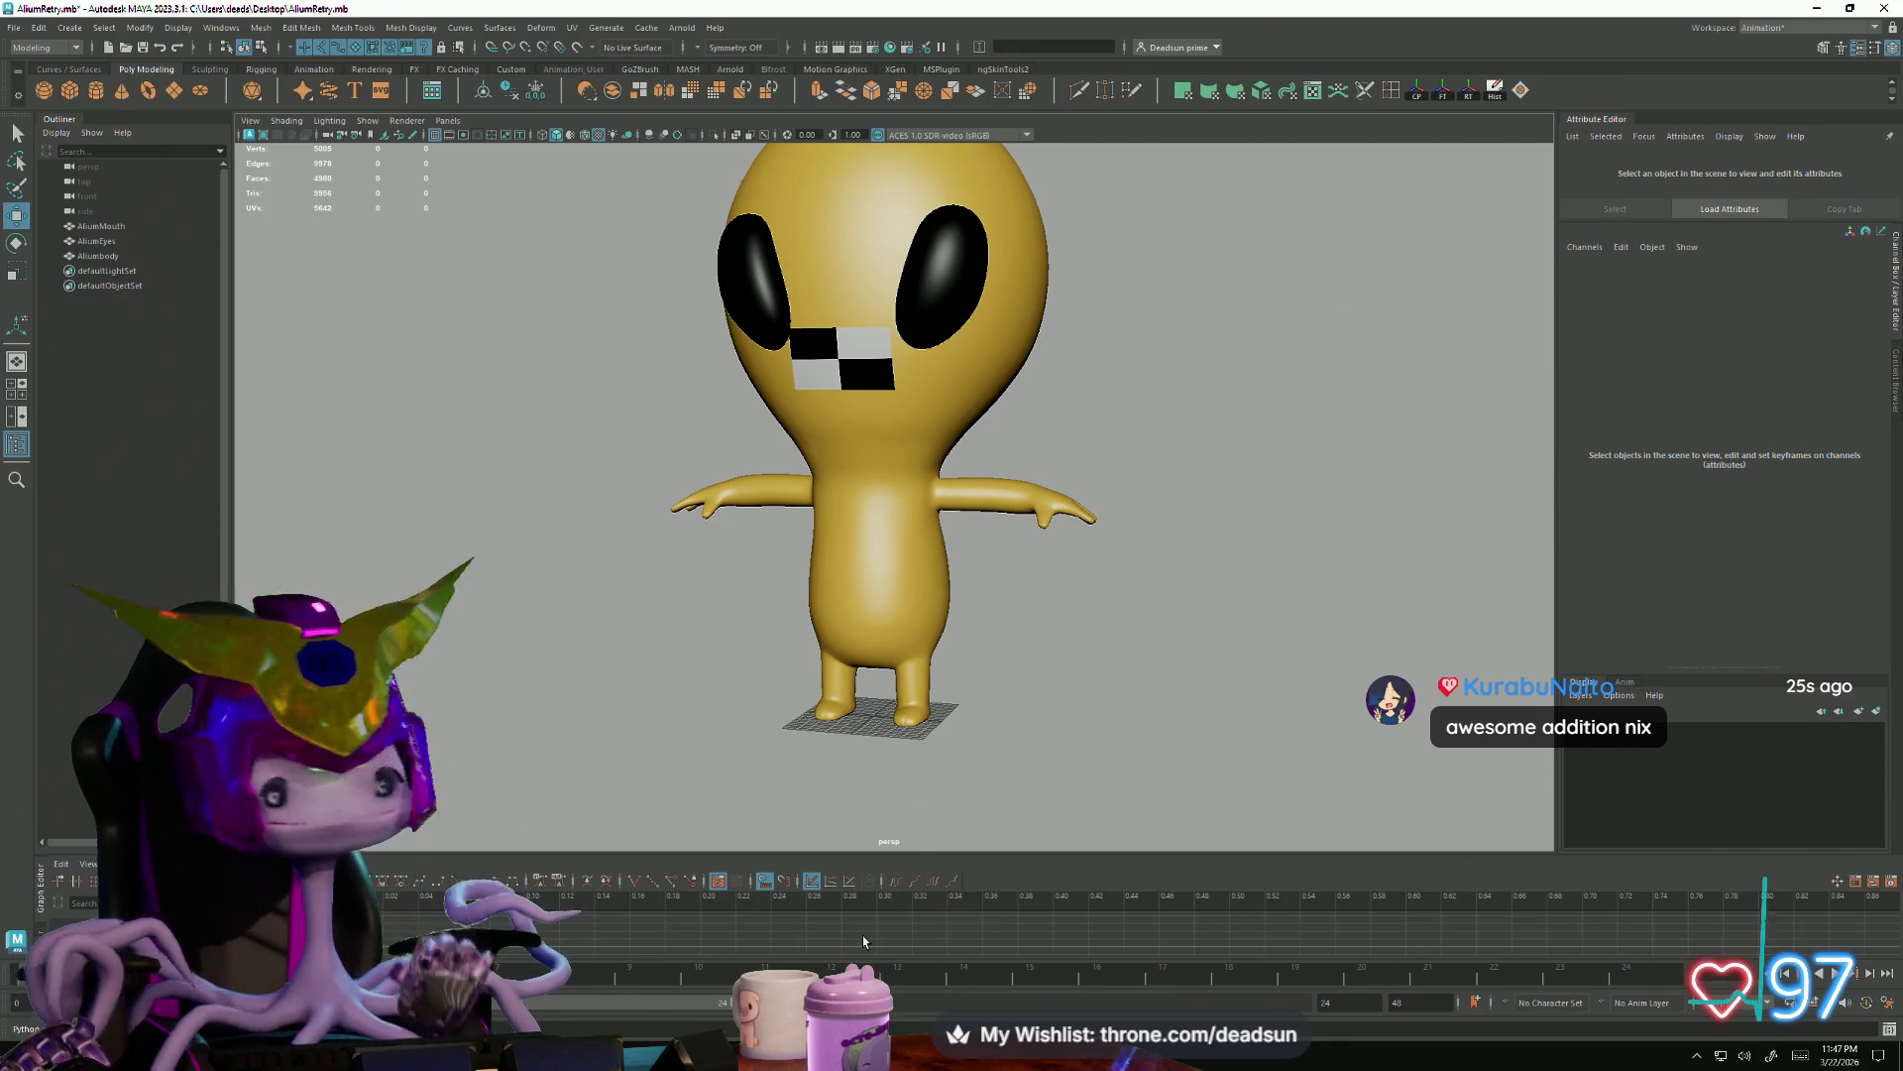
pyautogui.keyDown('alt'); pyautogui.moveTo(723, 714); pyautogui.dragTo(813, 754); pyautogui.keyUp('alt')
pyautogui.scroll(3, 812, 754)
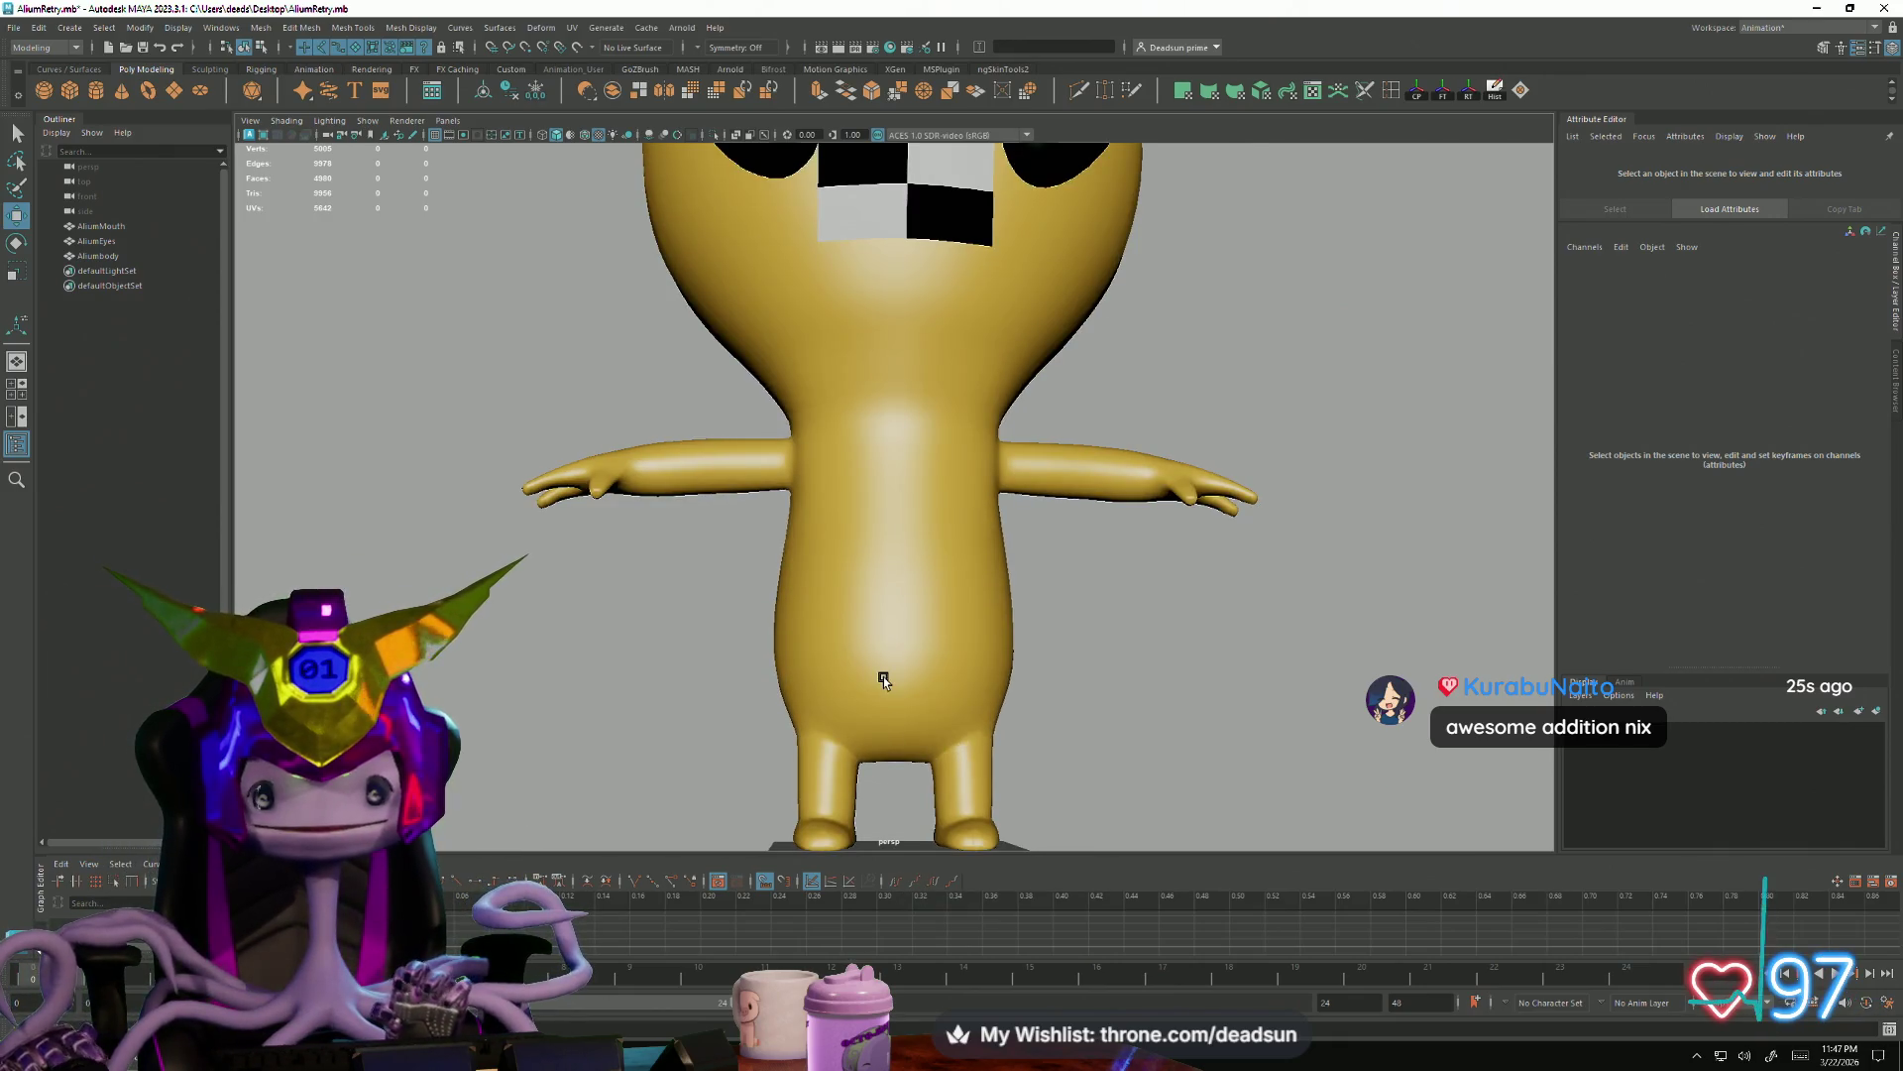
pyautogui.click(883, 677)
pyautogui.moveTo(960, 618)
pyautogui.keyDown('alt'); pyautogui.mouseDown()
pyautogui.moveTo(942, 803)
pyautogui.moveTo(977, 787)
pyautogui.moveTo(857, 646)
pyautogui.moveTo(699, 618)
pyautogui.mouseUp(); pyautogui.keyUp('alt')
pyautogui.scroll(-2, 675, 606)
pyautogui.scroll(-3, 693, 641)
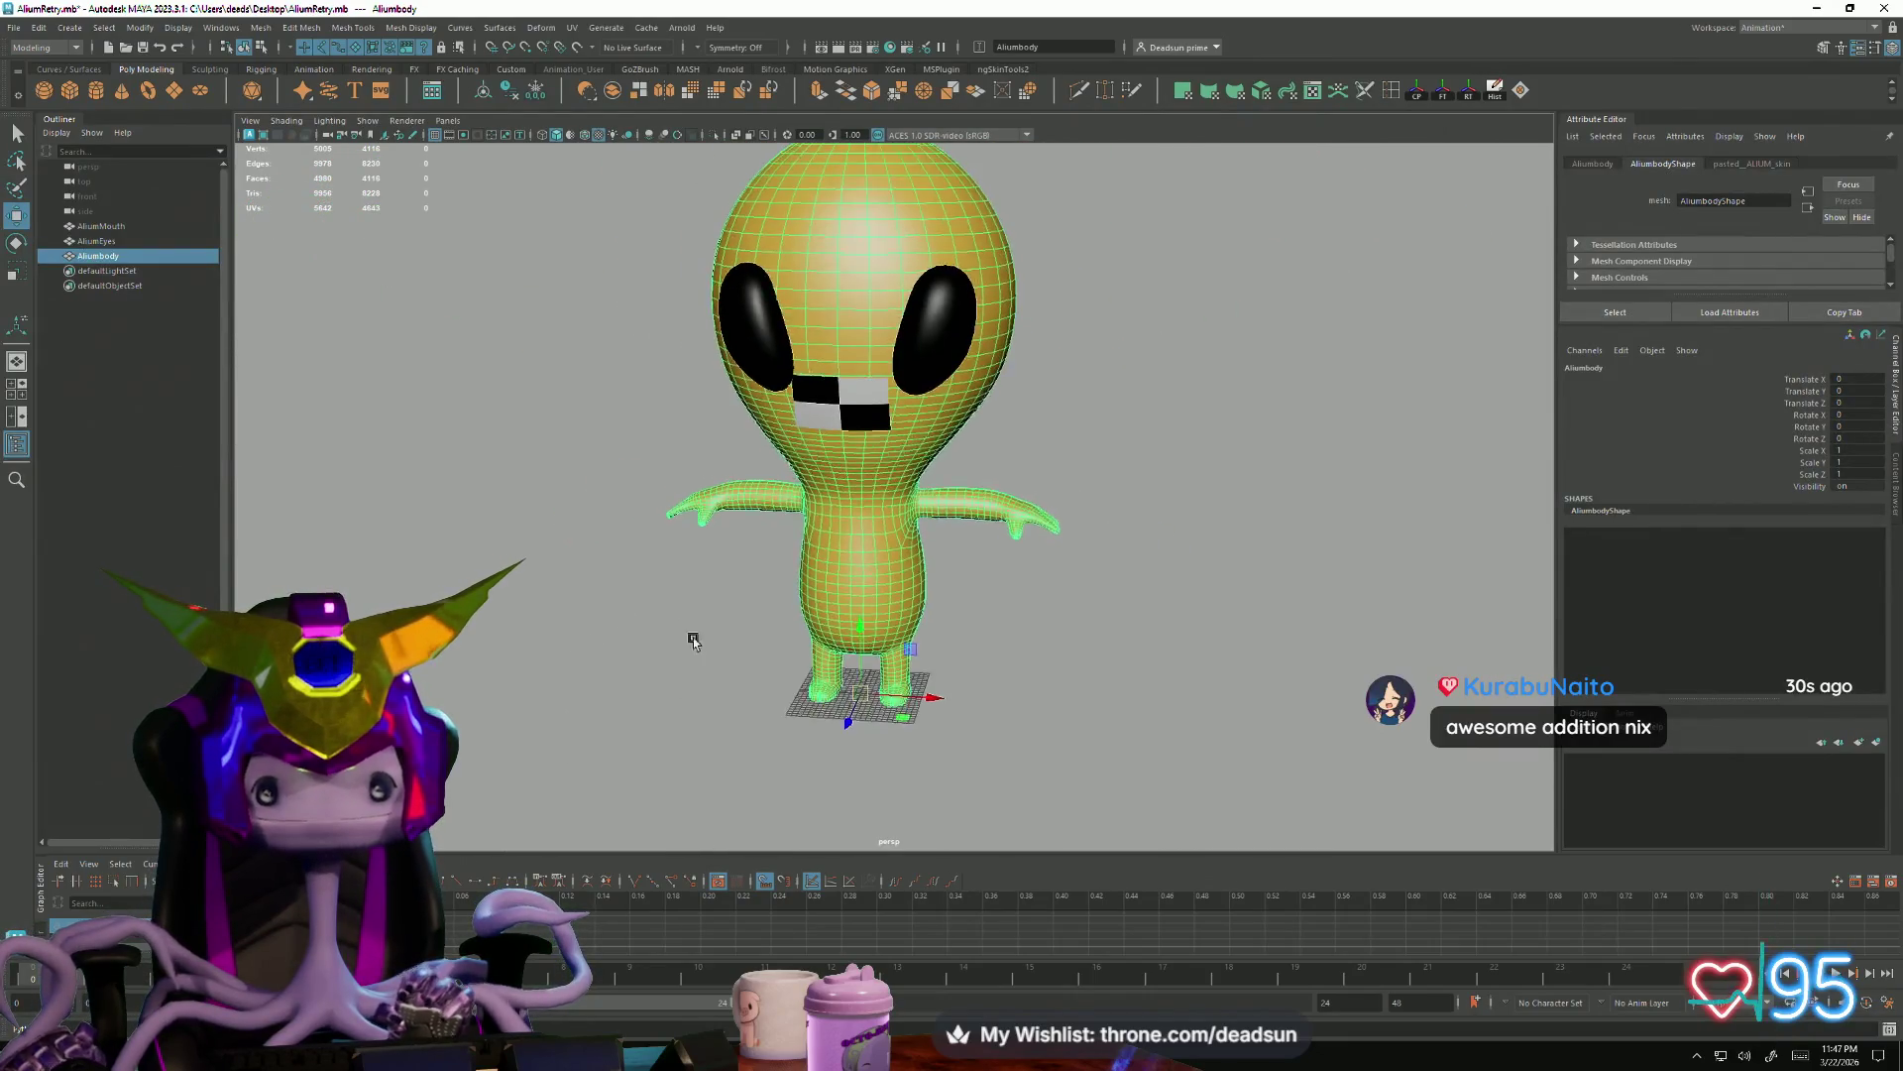
pyautogui.scroll(-1, 668, 694)
pyautogui.click(727, 709)
pyautogui.click(848, 591)
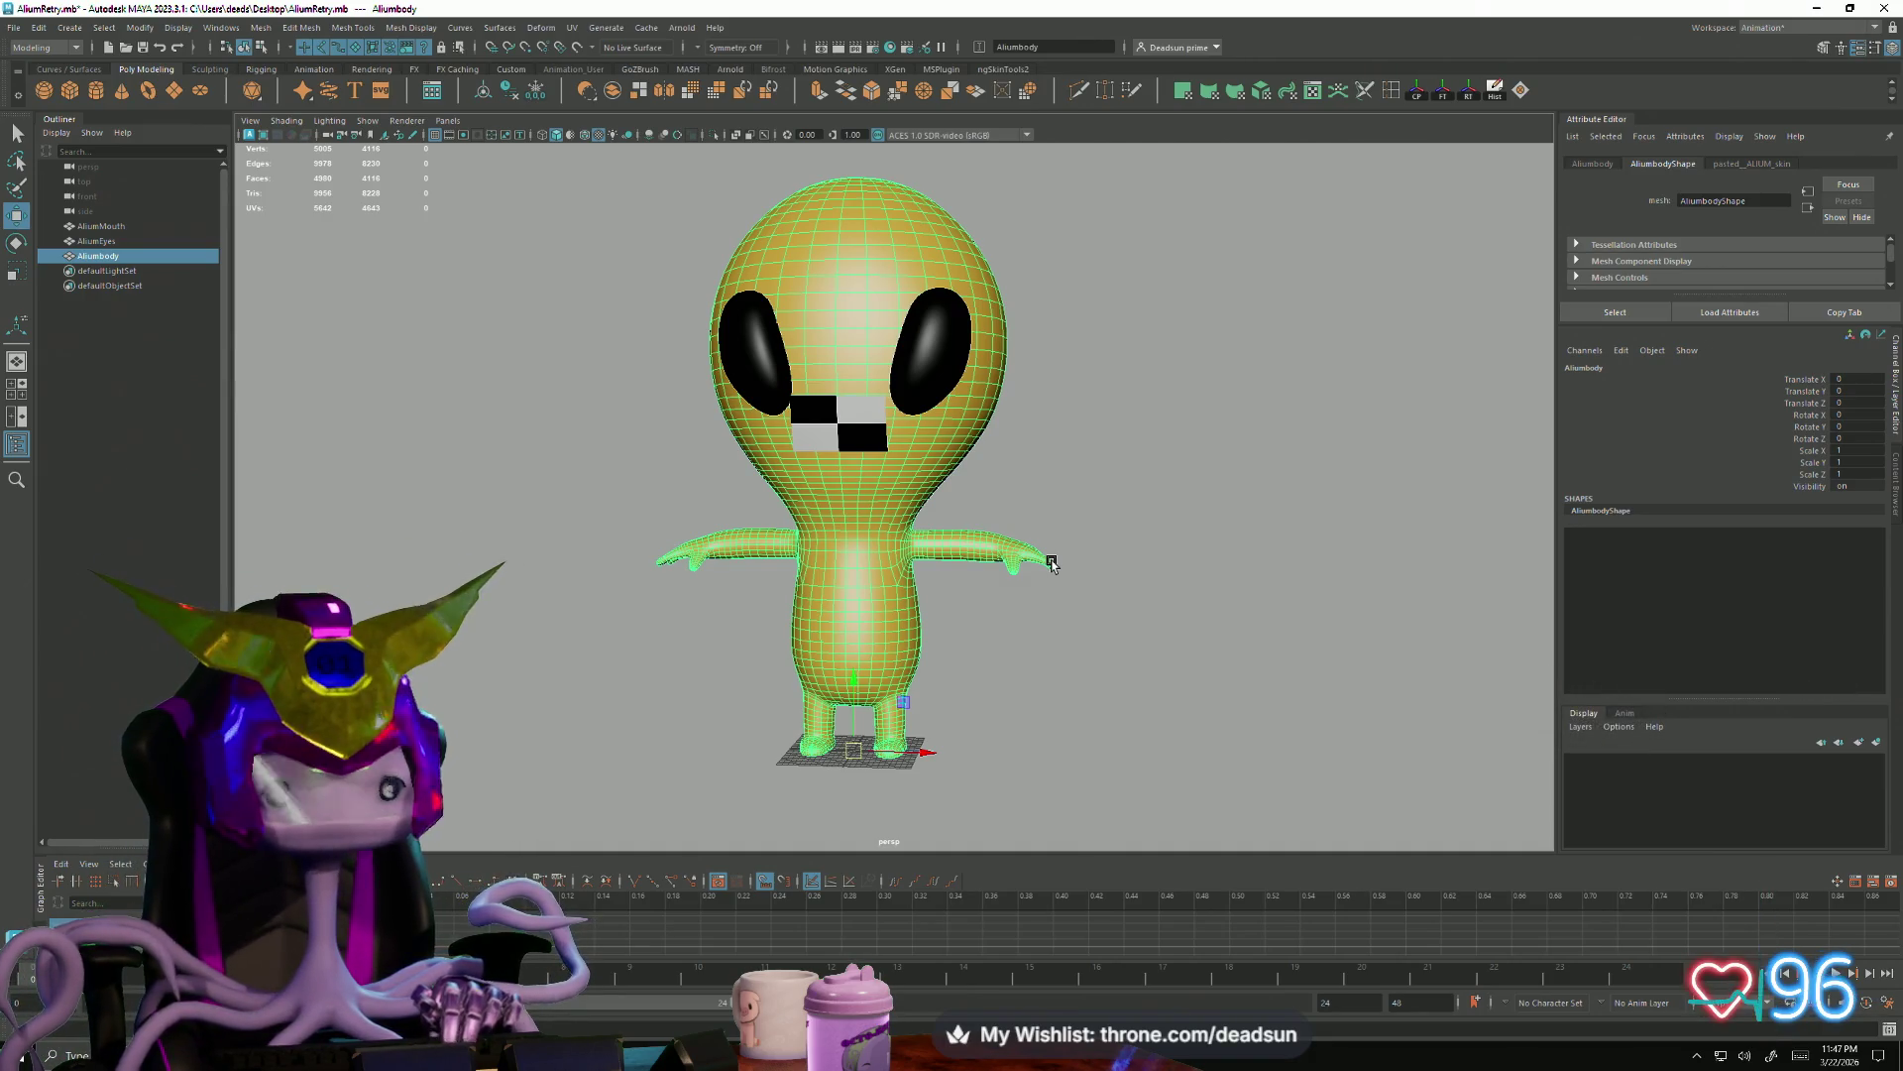
pyautogui.click(655, 651)
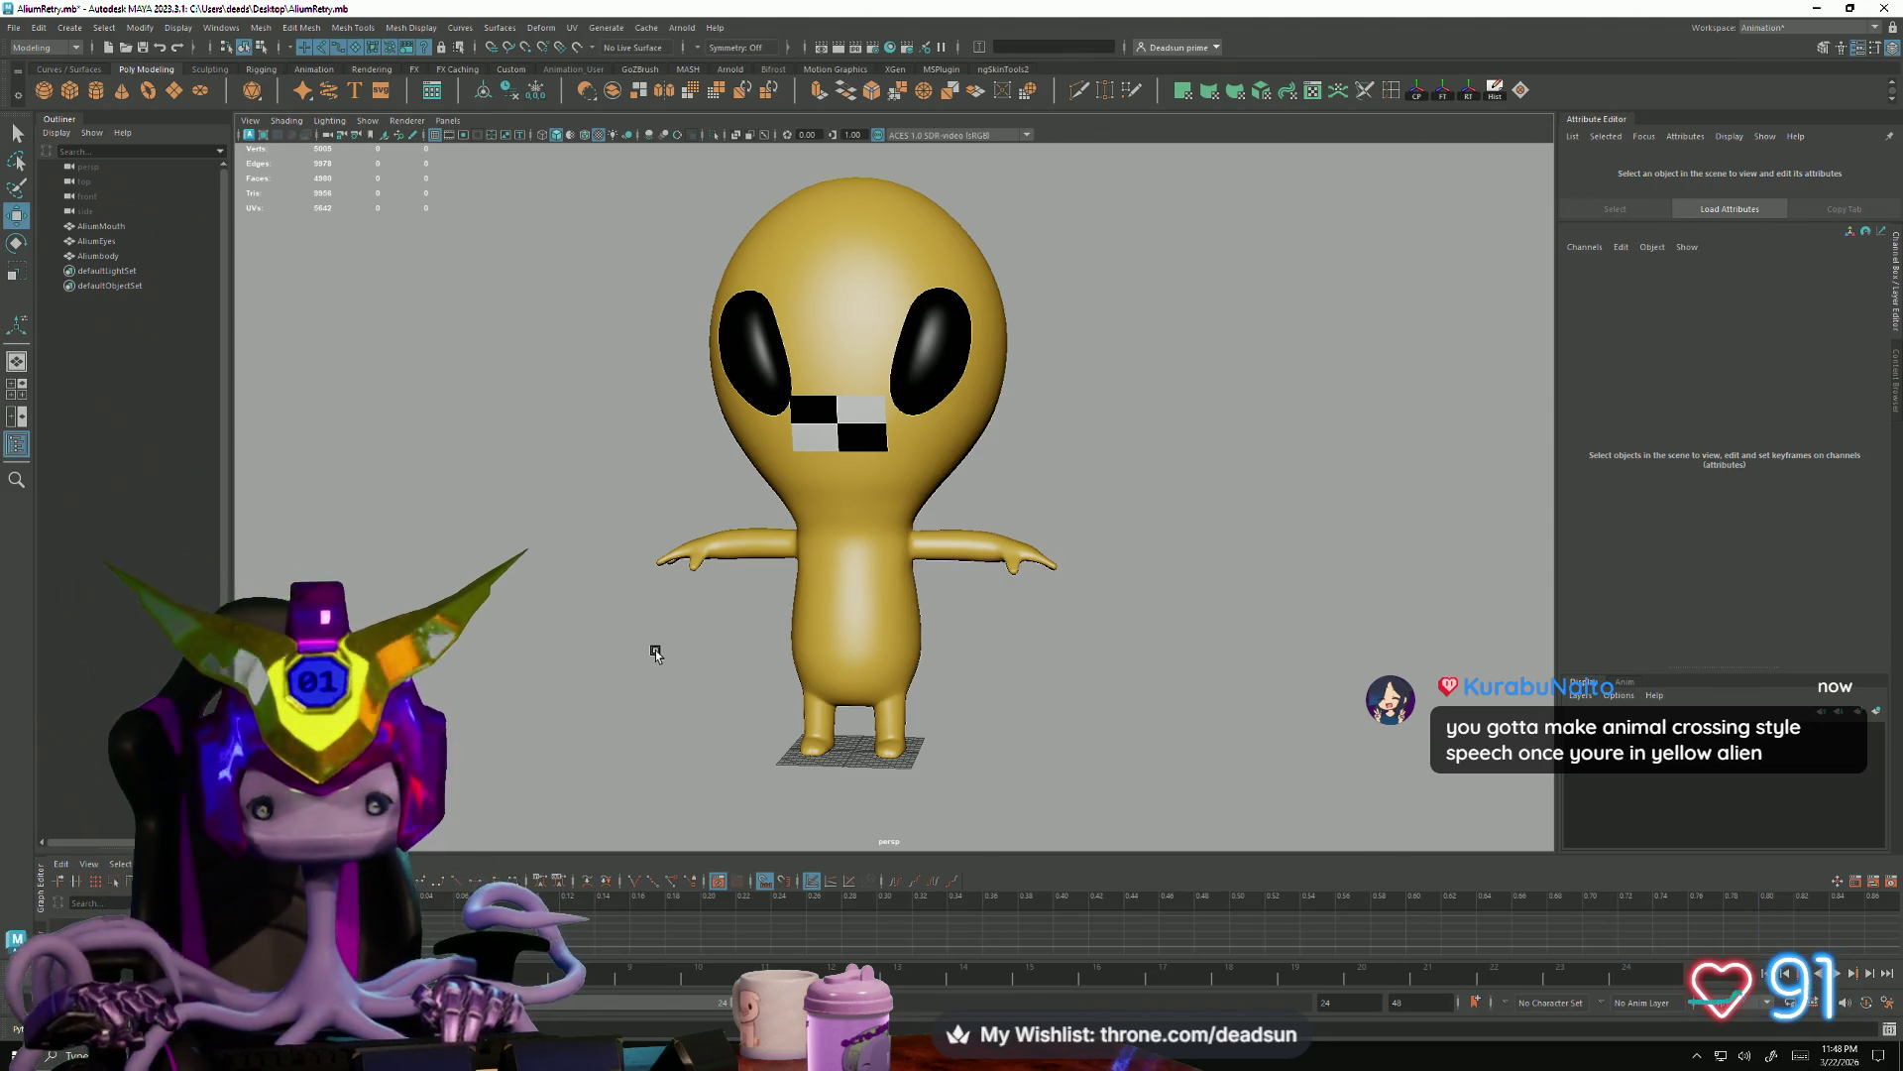
pyautogui.click(838, 385)
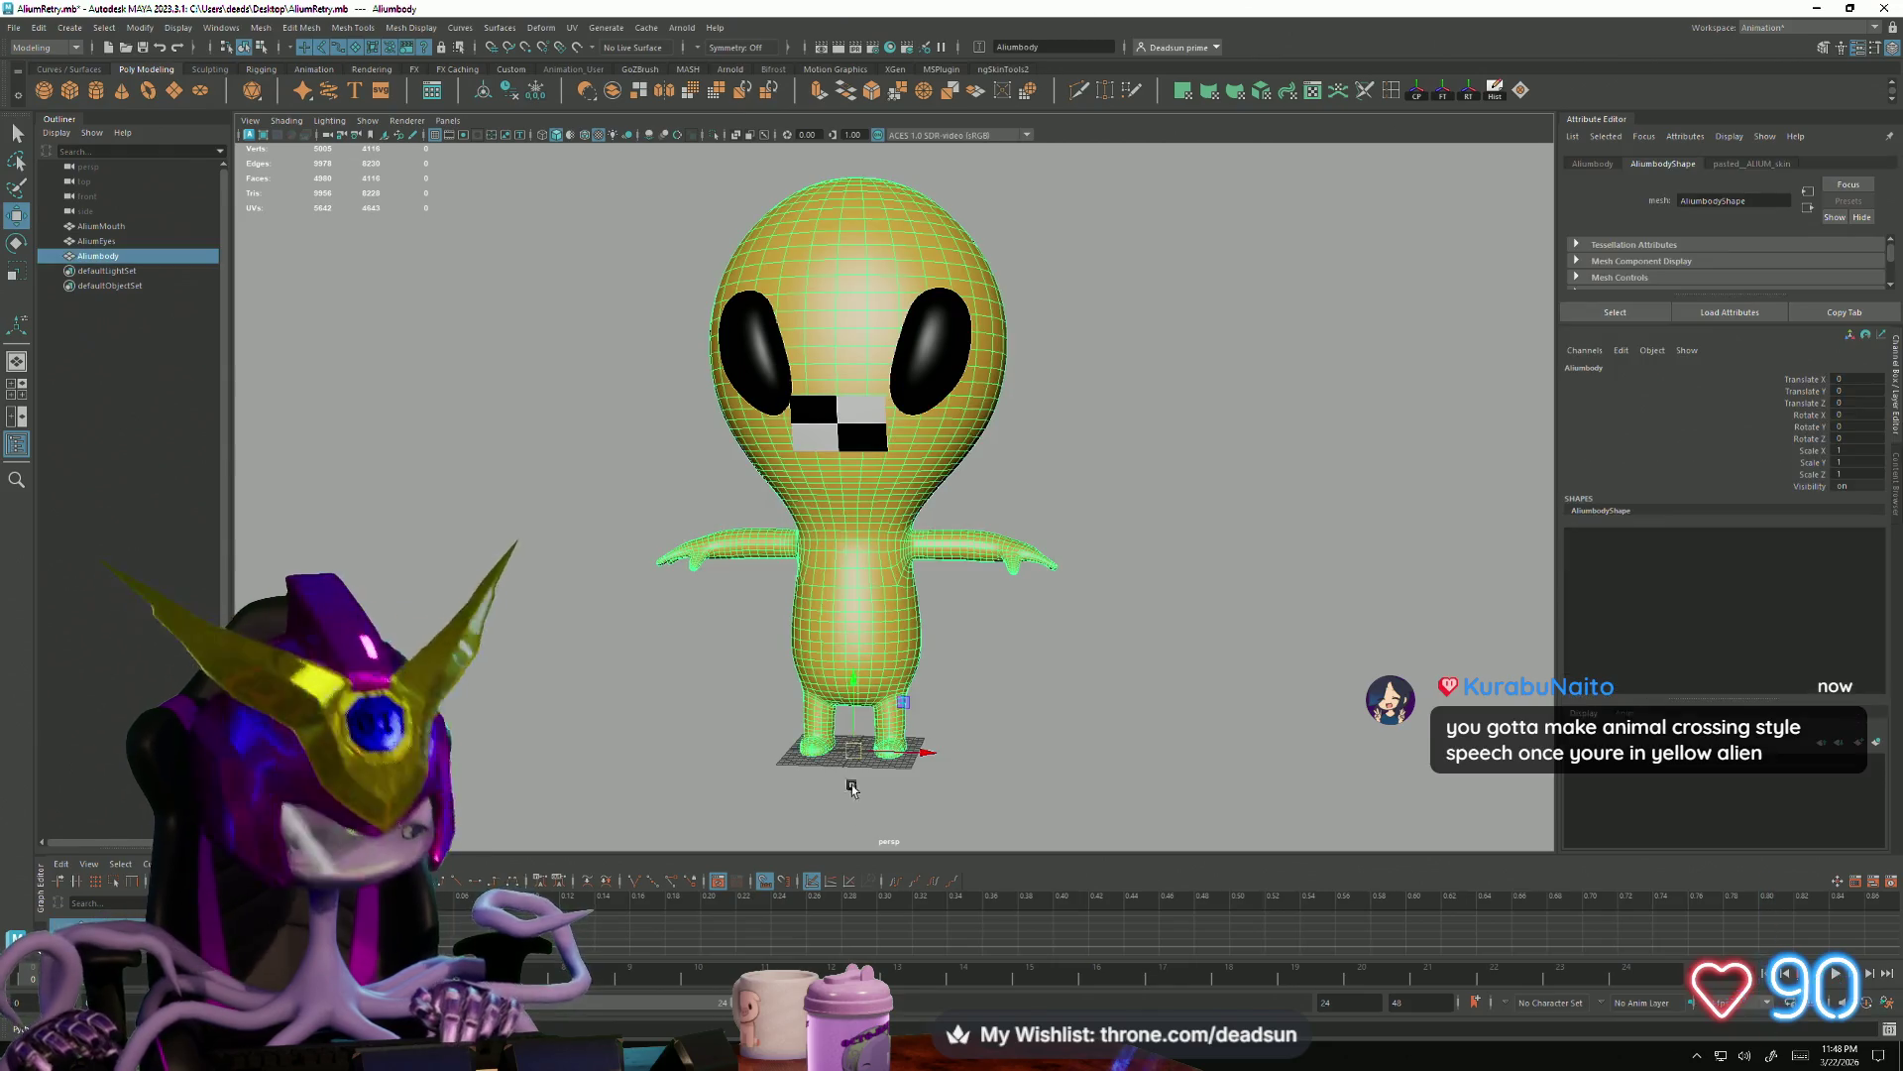
pyautogui.press('f')
pyautogui.click(1051, 775)
pyautogui.keyDown('alt'); pyautogui.moveTo(1052, 775); pyautogui.dragTo(992, 722); pyautogui.keyUp('alt')
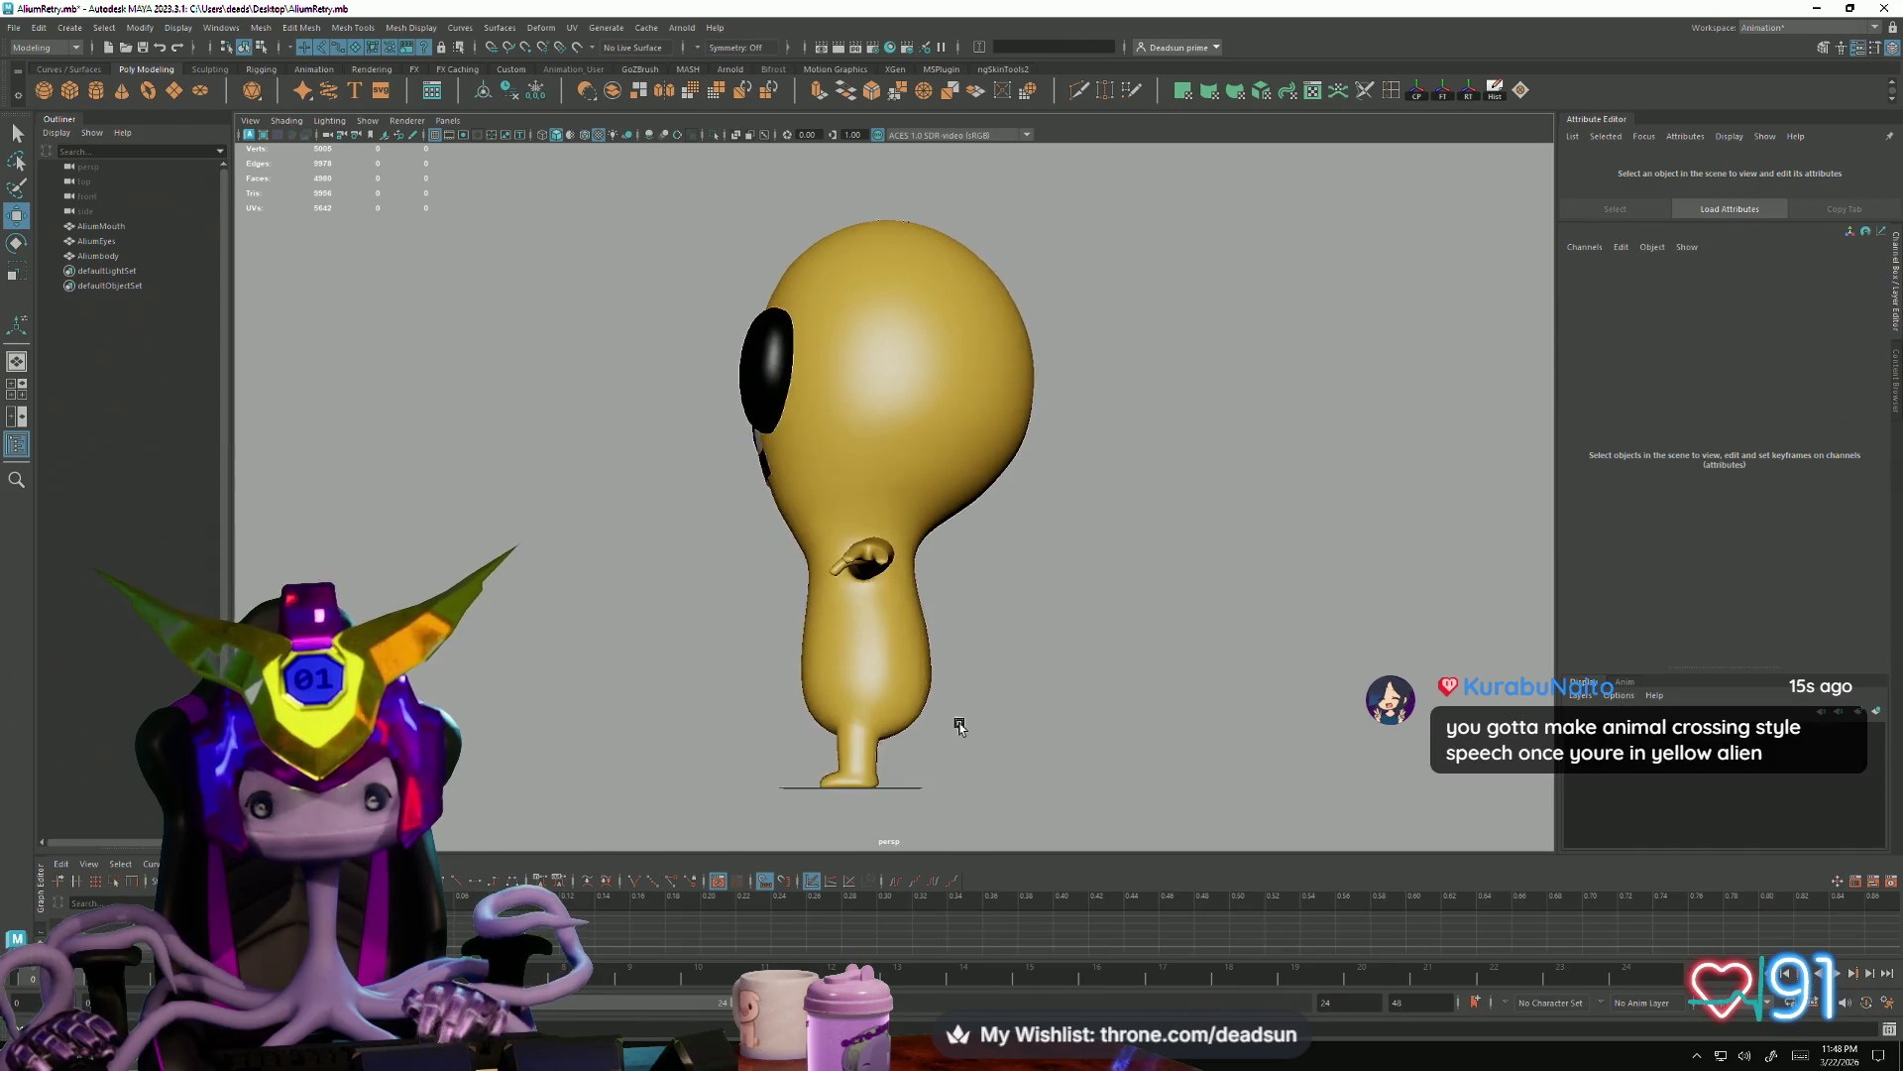
pyautogui.moveTo(992, 721)
pyautogui.keyDown('alt'); pyautogui.mouseDown()
pyautogui.moveTo(977, 742)
pyautogui.moveTo(1059, 744)
pyautogui.mouseUp(); pyautogui.keyUp('alt')
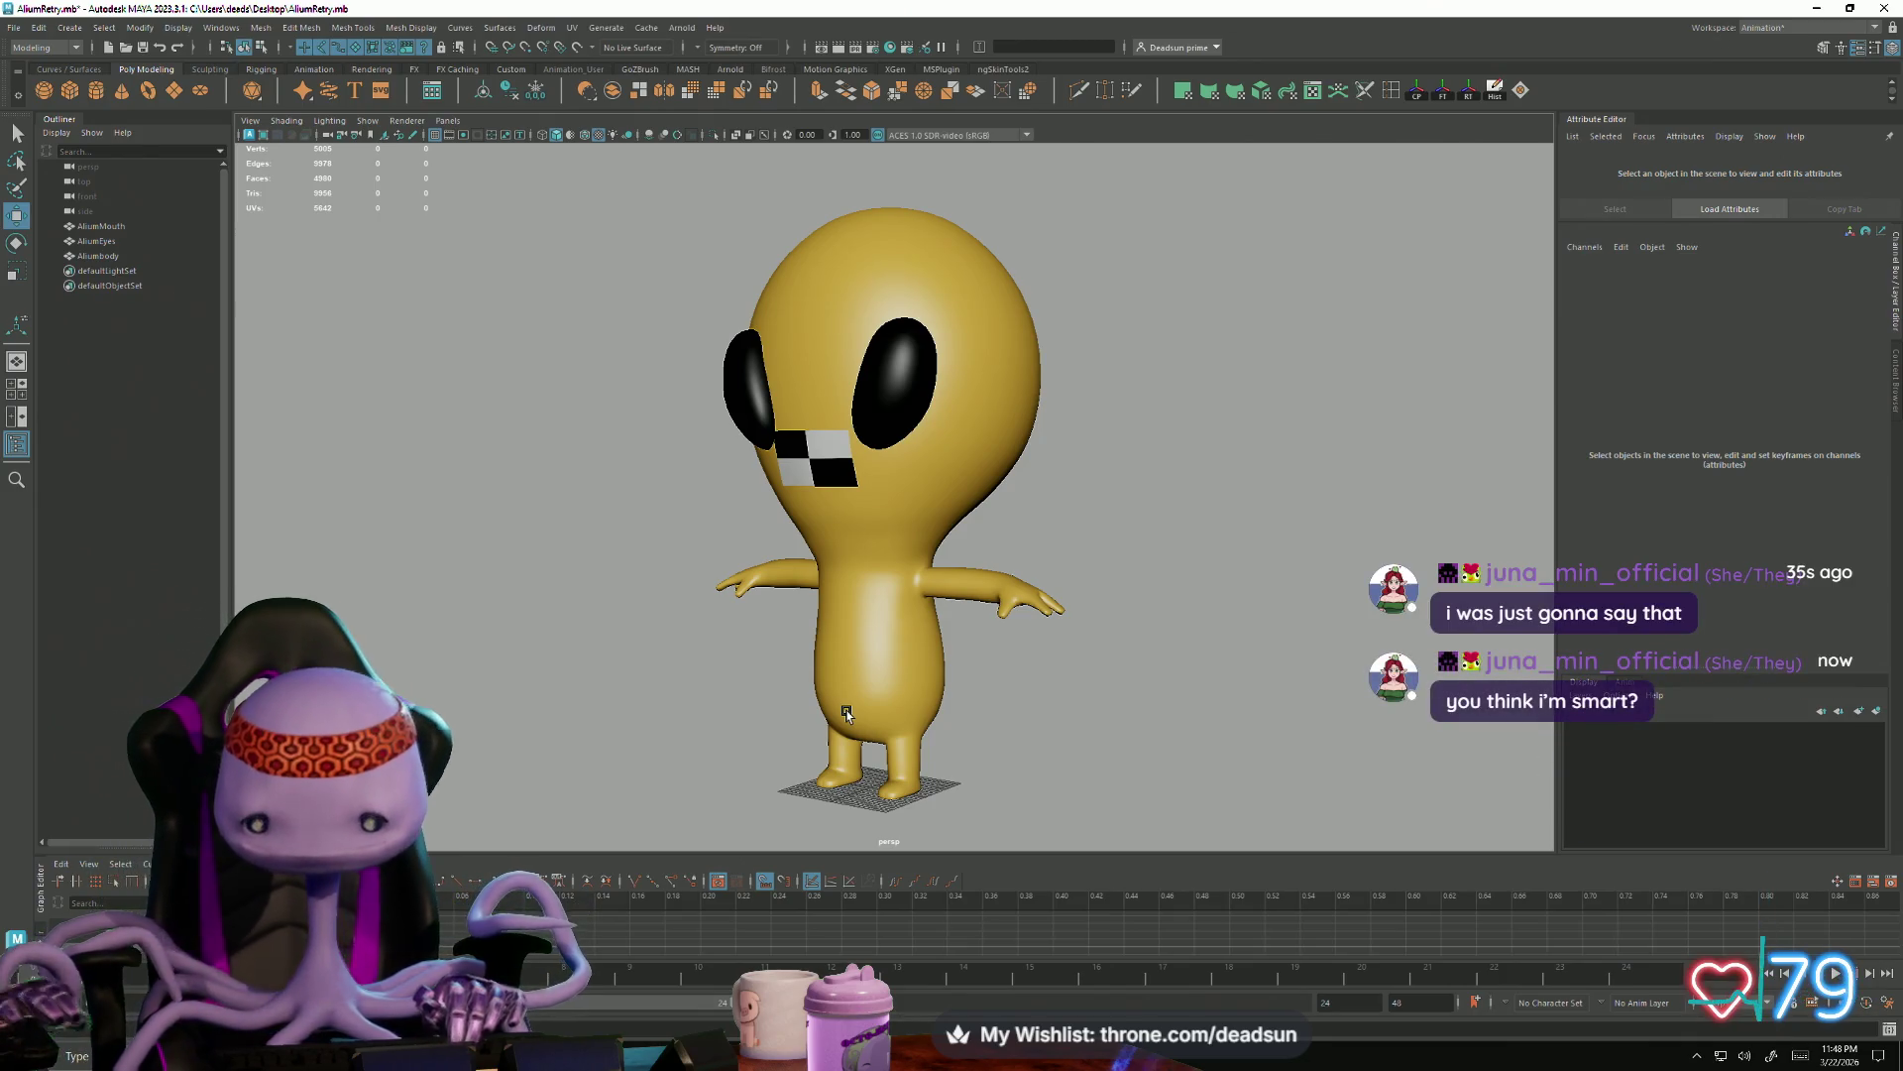
pyautogui.keyDown('alt'); pyautogui.moveTo(995, 614); pyautogui.dragTo(754, 541); pyautogui.keyUp('alt')
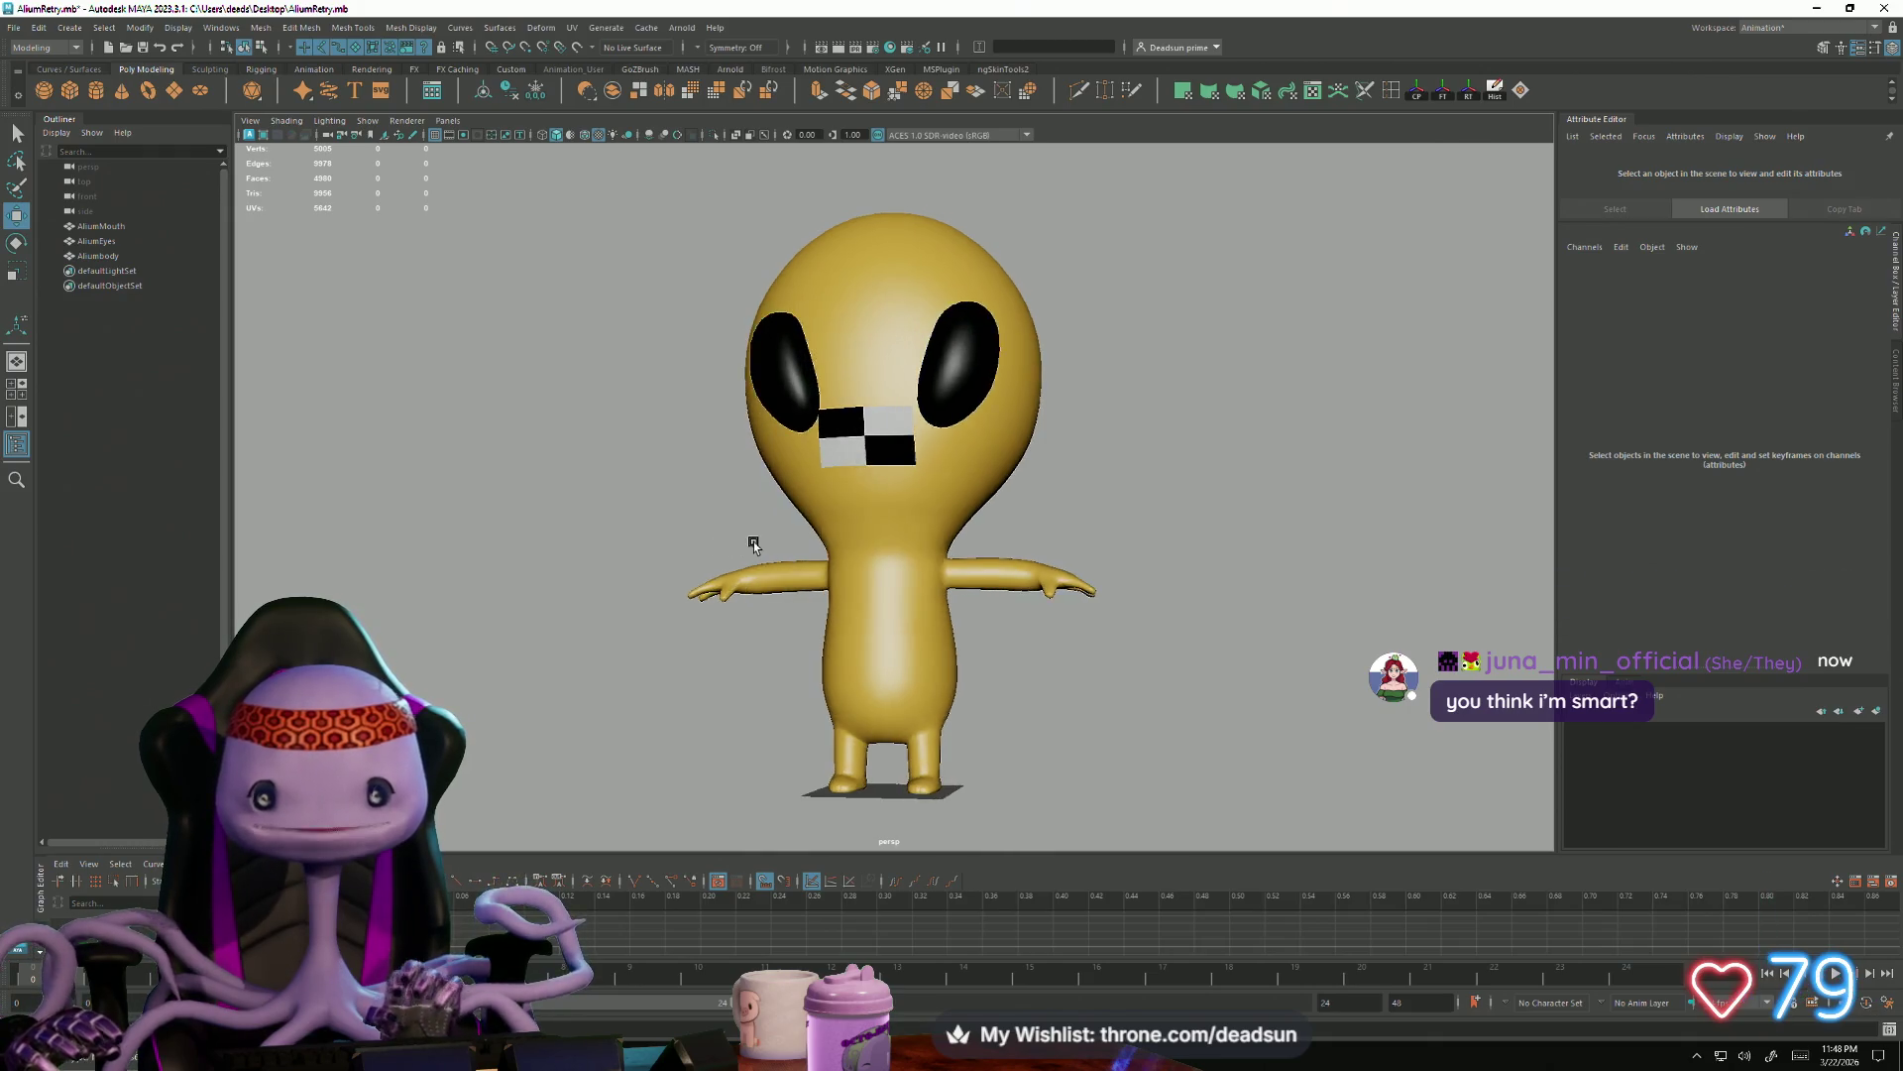
pyautogui.keyDown('alt'); pyautogui.moveTo(754, 541); pyautogui.dragTo(981, 716, button='right'); pyautogui.keyUp('alt')
pyautogui.click(981, 715)
pyautogui.moveTo(943, 730)
pyautogui.keyDown('alt'); pyautogui.mouseDown()
pyautogui.moveTo(1193, 635)
pyautogui.moveTo(778, 660)
pyautogui.mouseUp(); pyautogui.keyUp('alt')
pyautogui.keyDown('alt'); pyautogui.moveTo(778, 658); pyautogui.dragTo(704, 629, button='right'); pyautogui.keyUp('alt')
pyautogui.moveTo(705, 629)
pyautogui.keyDown('alt'); pyautogui.mouseDown()
pyautogui.moveTo(689, 537)
pyautogui.moveTo(729, 599)
pyautogui.moveTo(650, 539)
pyautogui.moveTo(650, 574)
pyautogui.moveTo(716, 598)
pyautogui.moveTo(670, 566)
pyautogui.moveTo(730, 575)
pyautogui.moveTo(826, 535)
pyautogui.moveTo(730, 590)
pyautogui.moveTo(731, 561)
pyautogui.moveTo(731, 606)
pyautogui.mouseUp(); pyautogui.keyUp('alt')
pyautogui.keyDown('alt'); pyautogui.moveTo(731, 608); pyautogui.dragTo(769, 688, button='right'); pyautogui.keyUp('alt')
pyautogui.keyDown('alt'); pyautogui.moveTo(768, 687); pyautogui.dragTo(758, 658); pyautogui.keyUp('alt')
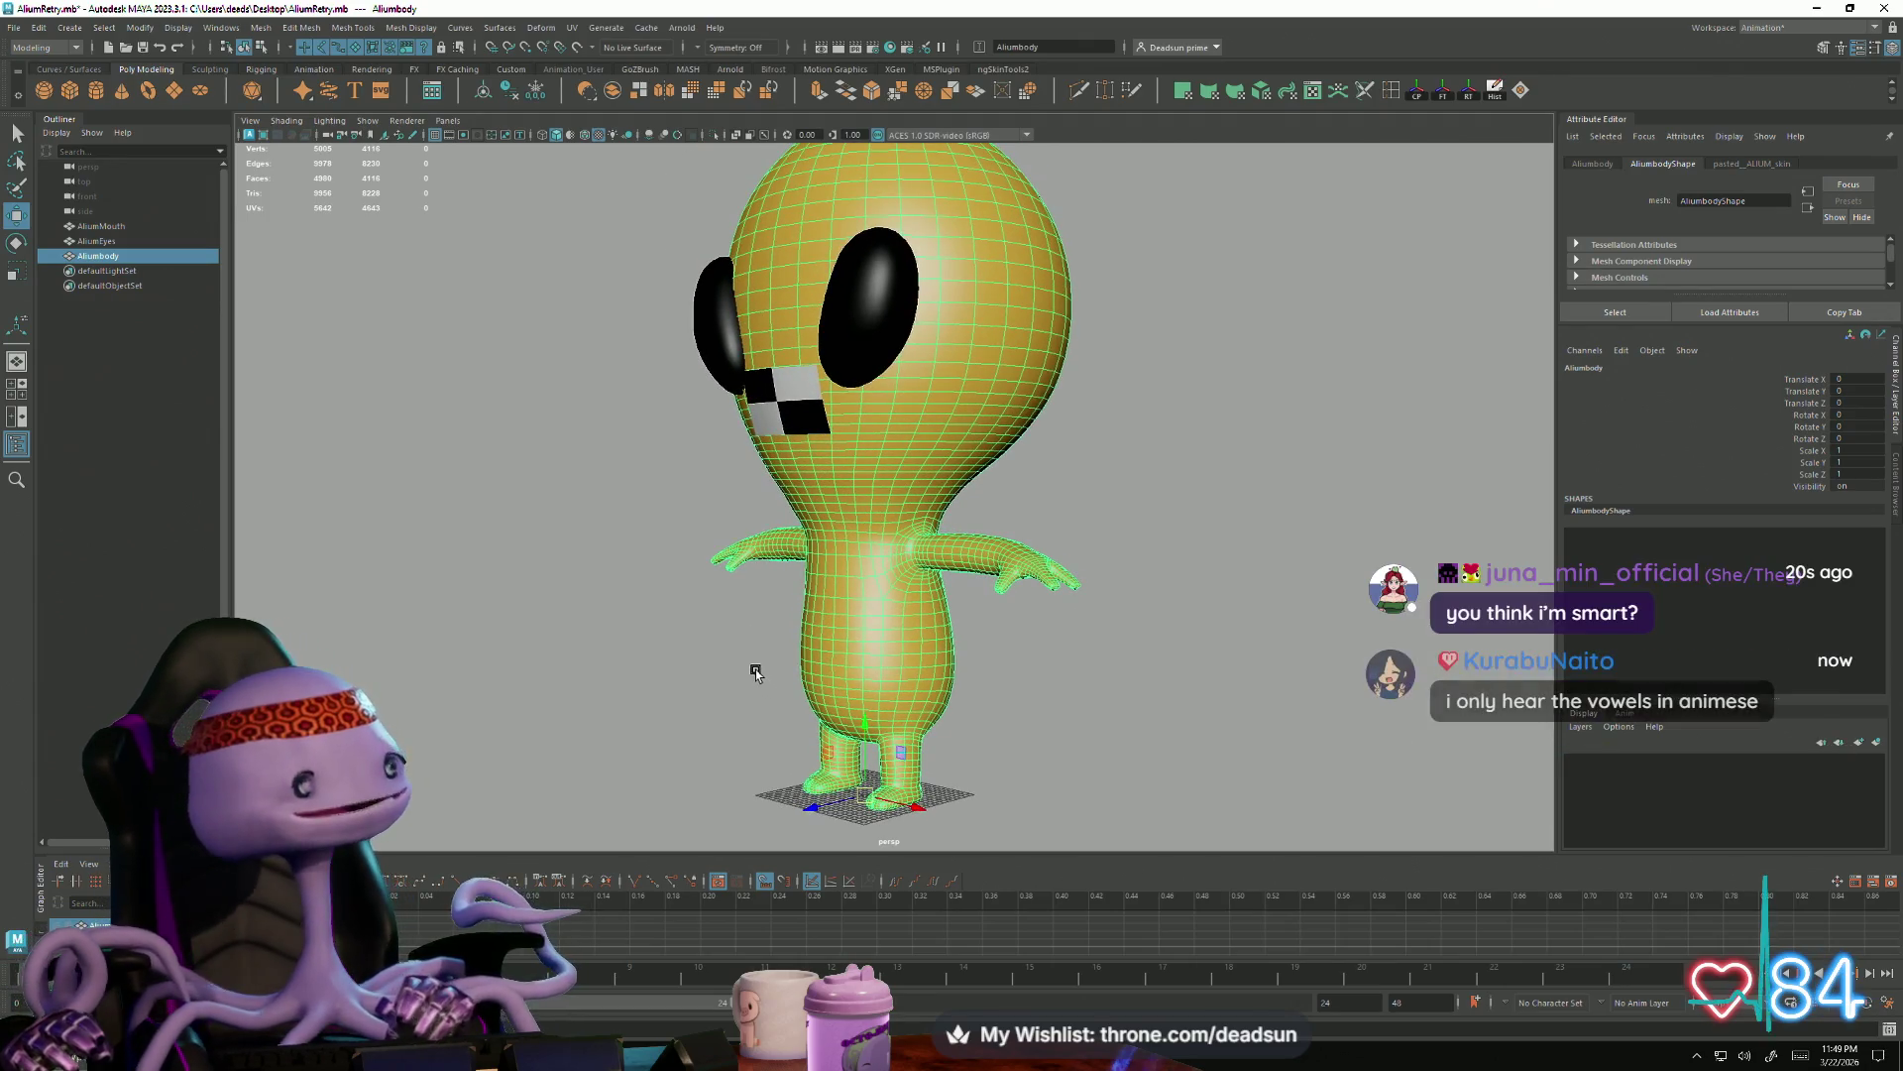
pyautogui.moveTo(714, 646)
pyautogui.keyDown('alt'); pyautogui.mouseDown()
pyautogui.moveTo(715, 669)
pyautogui.moveTo(756, 680)
pyautogui.moveTo(765, 625)
pyautogui.moveTo(753, 671)
pyautogui.moveTo(787, 734)
pyautogui.moveTo(743, 658)
pyautogui.moveTo(750, 708)
pyautogui.mouseUp(); pyautogui.keyUp('alt')
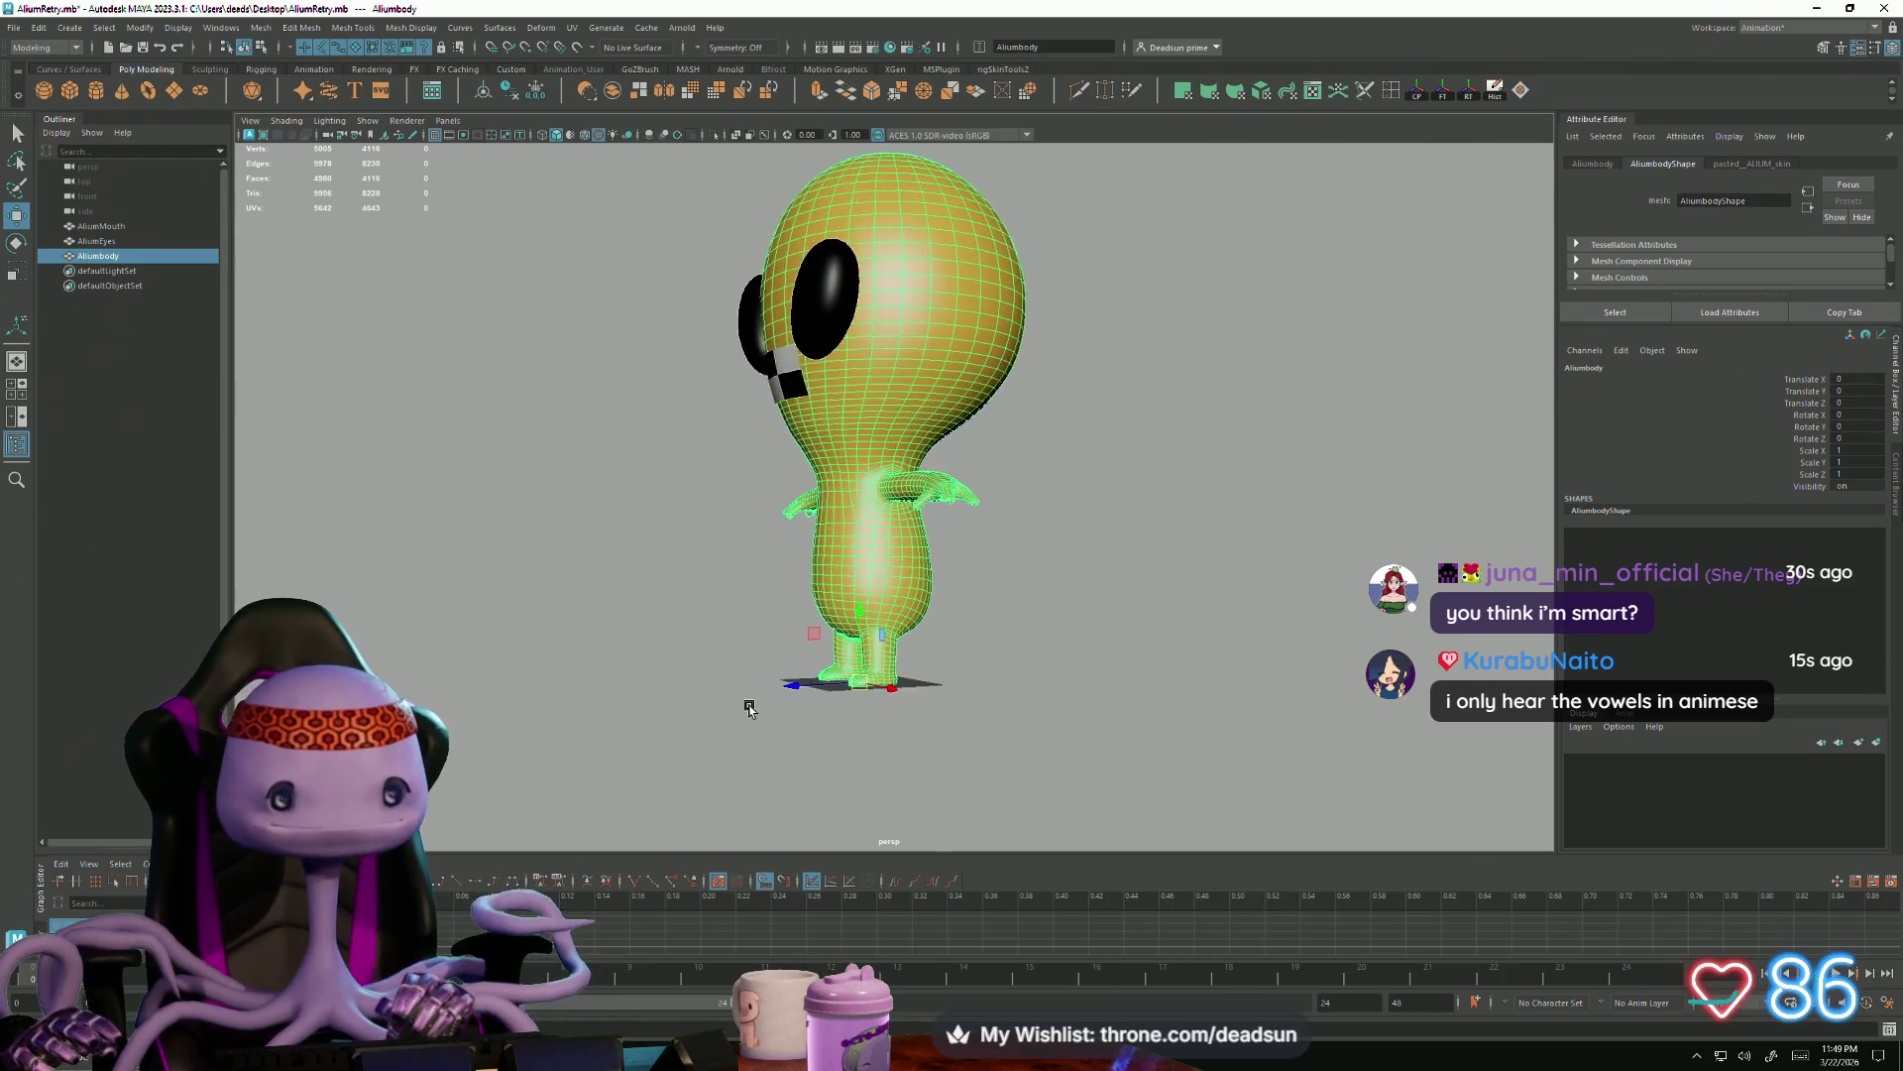
pyautogui.moveTo(710, 647)
pyautogui.keyDown('alt'); pyautogui.mouseDown()
pyautogui.moveTo(769, 650)
pyautogui.moveTo(901, 522)
pyautogui.mouseUp(); pyautogui.keyUp('alt')
pyautogui.click(768, 650)
pyautogui.click(900, 523)
pyautogui.click(124, 227)
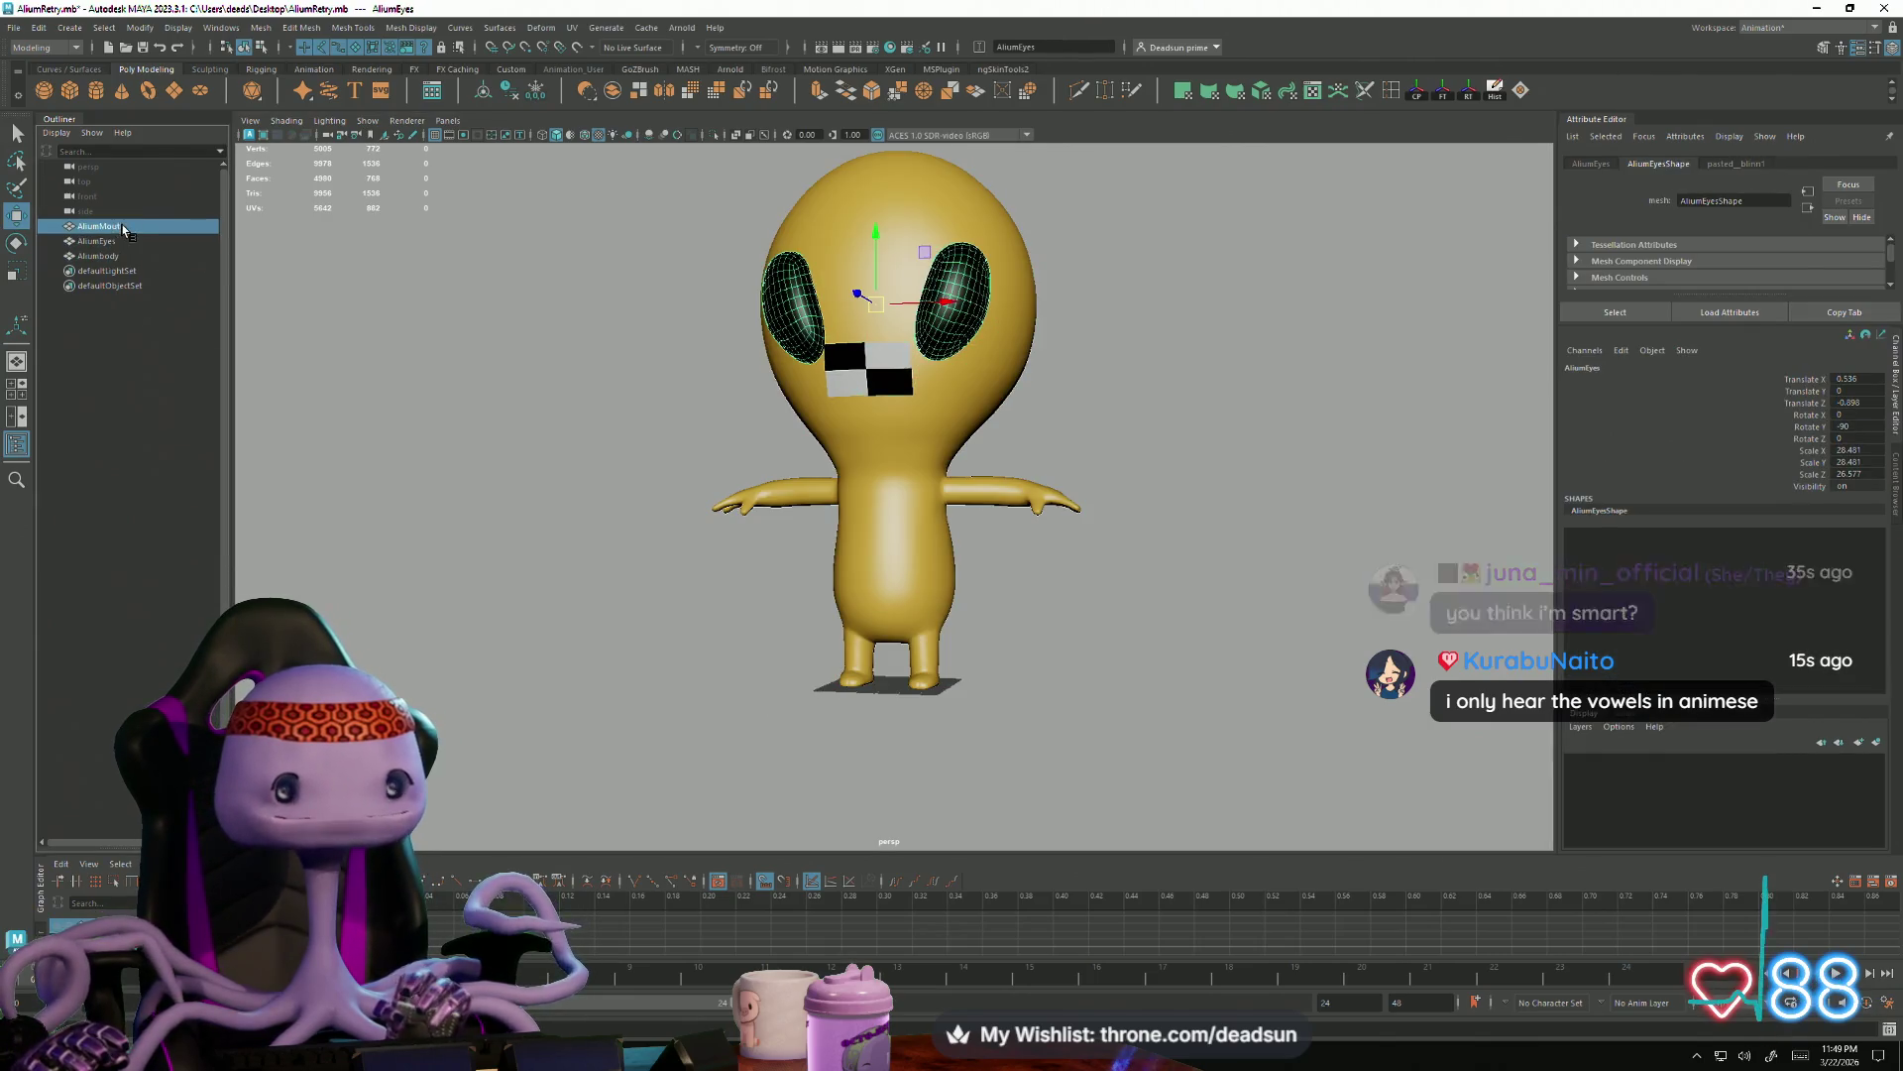
pyautogui.click(700, 694)
pyautogui.keyDown('alt'); pyautogui.moveTo(701, 694); pyautogui.dragTo(650, 710); pyautogui.keyUp('alt')
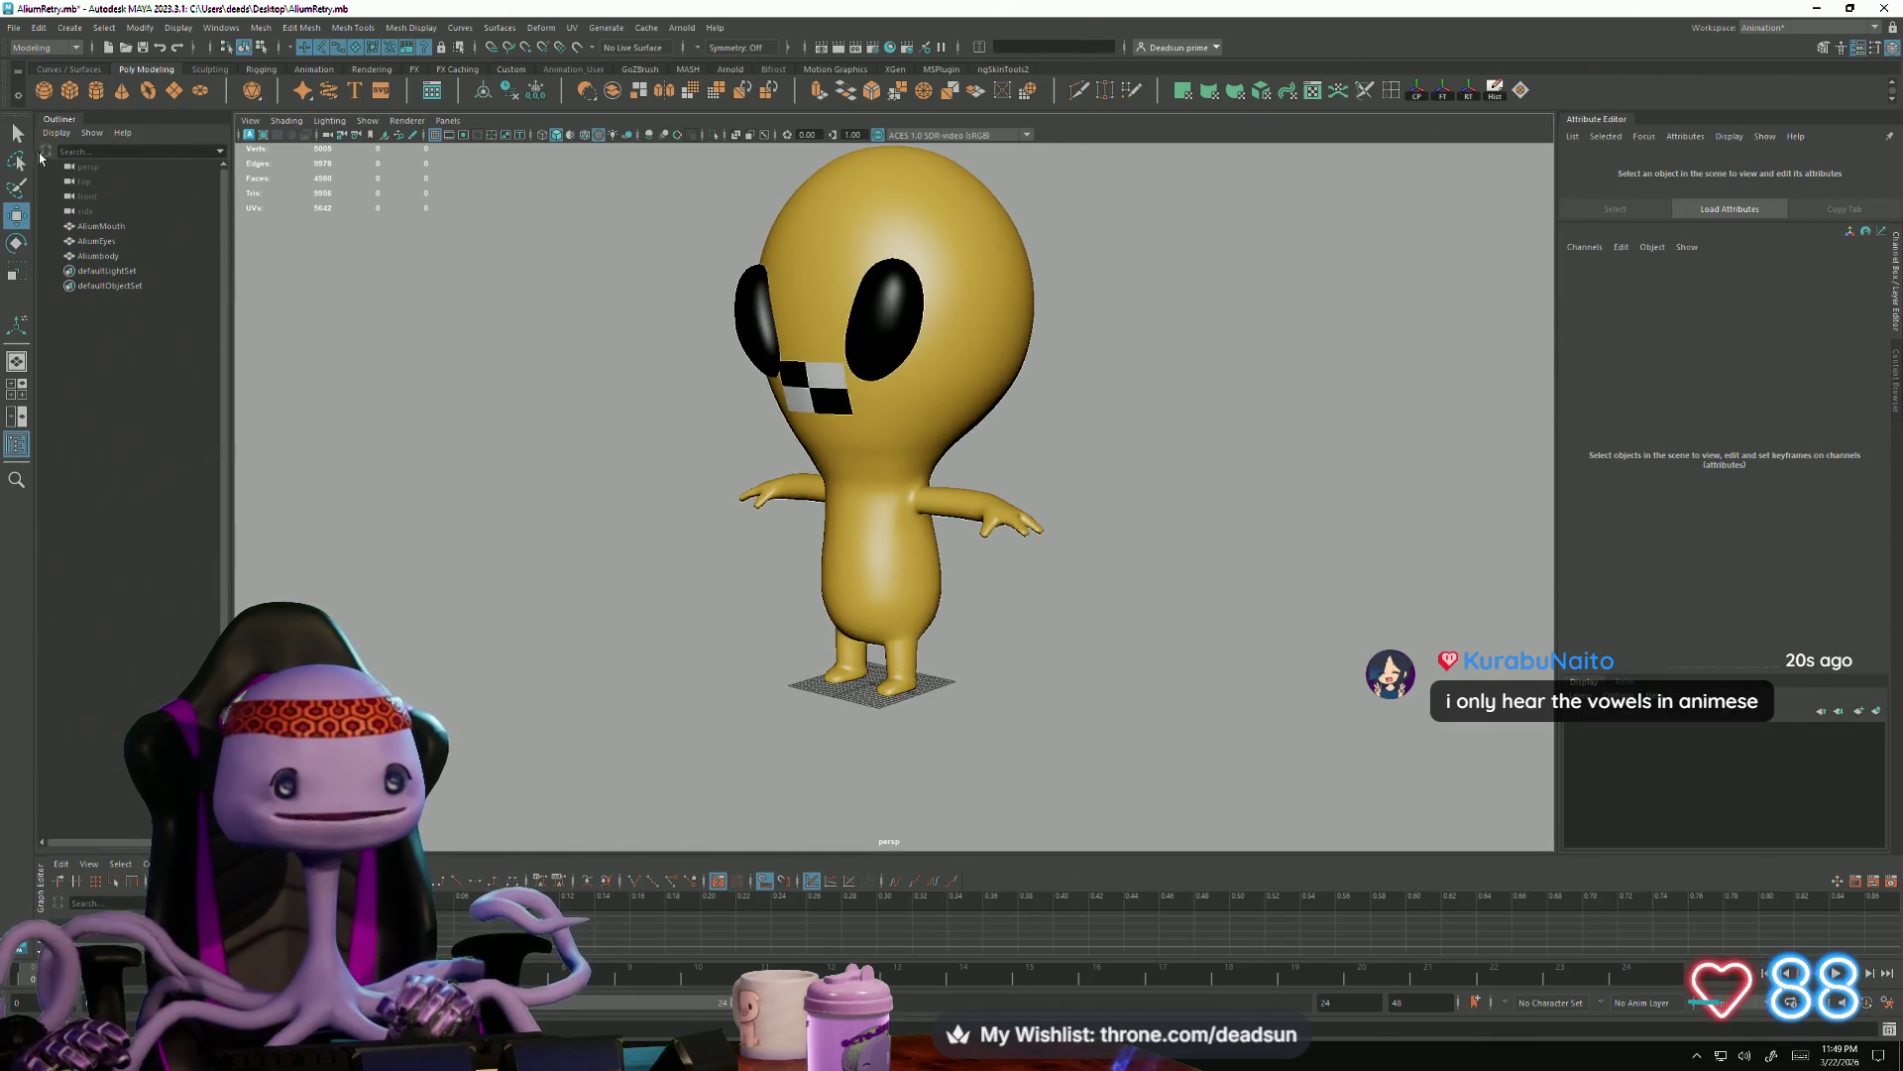
pyautogui.click(12, 28)
pyautogui.click(478, 491)
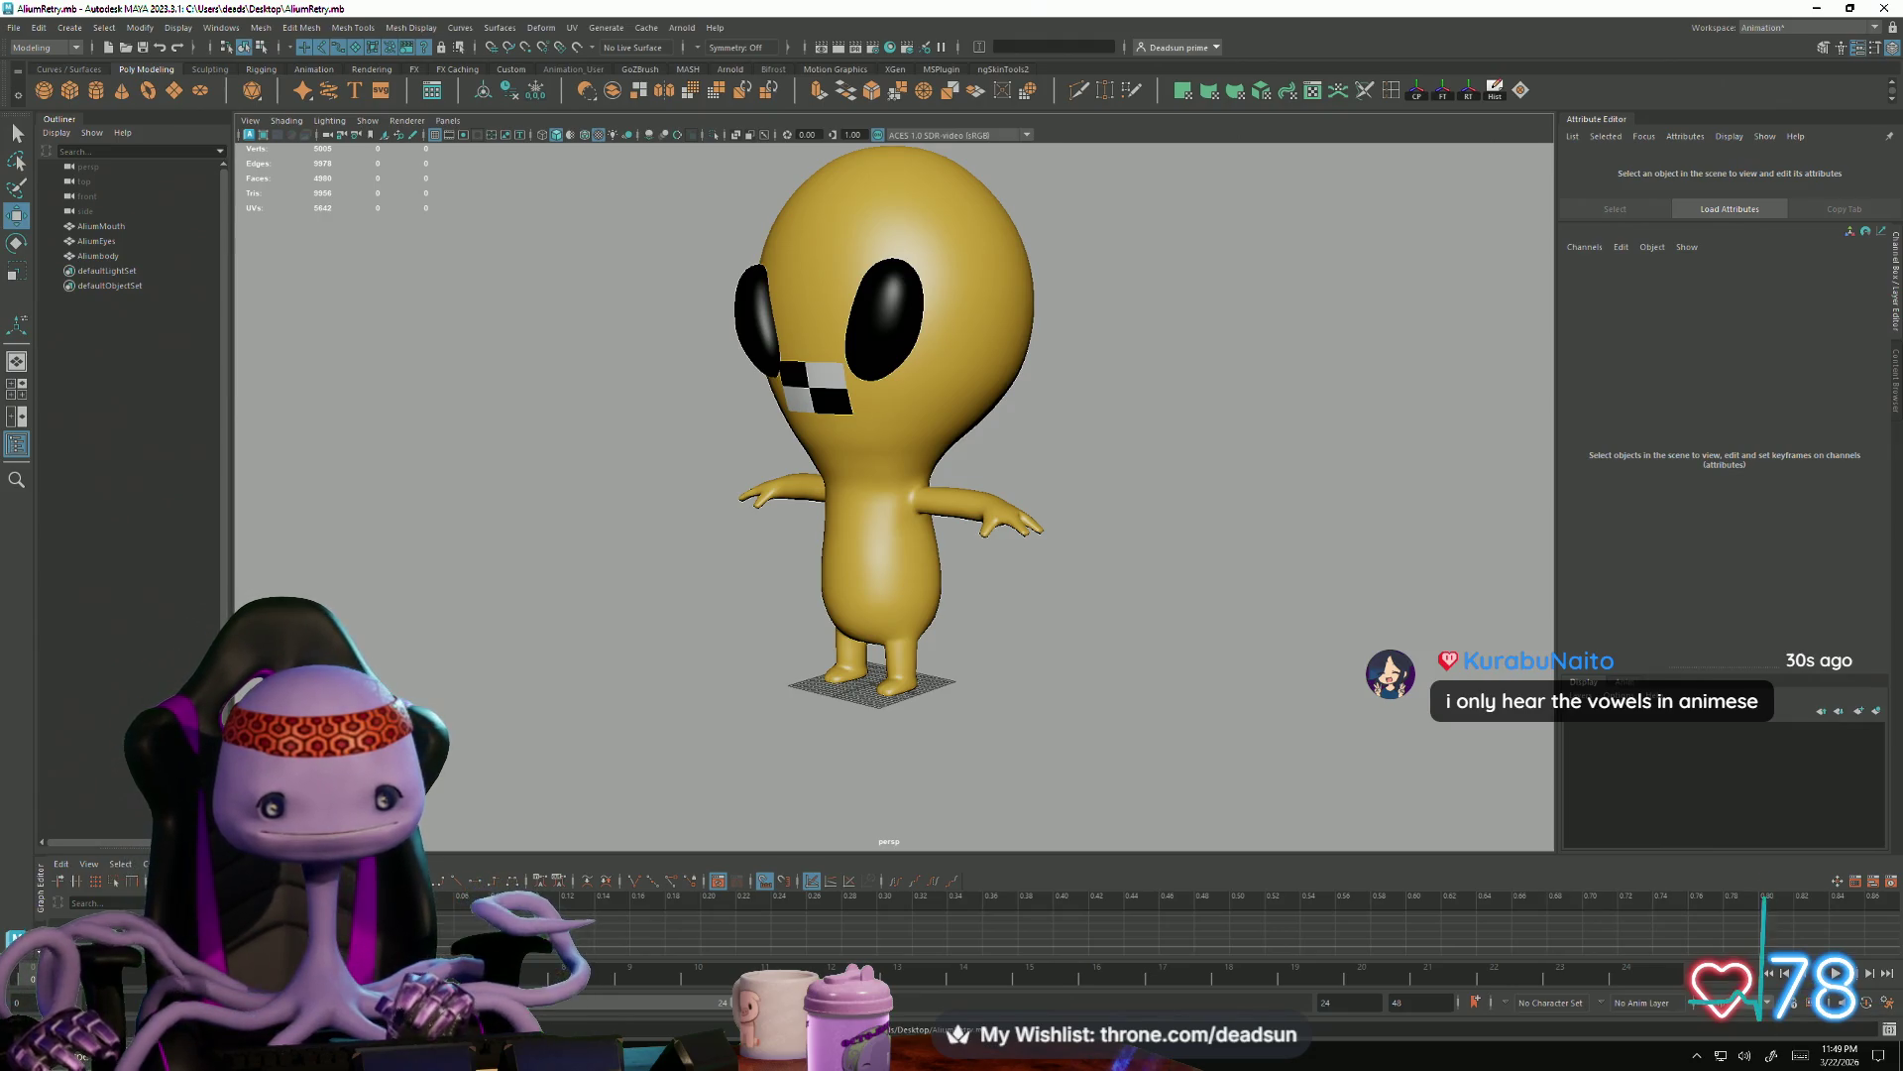
pyautogui.press('super')
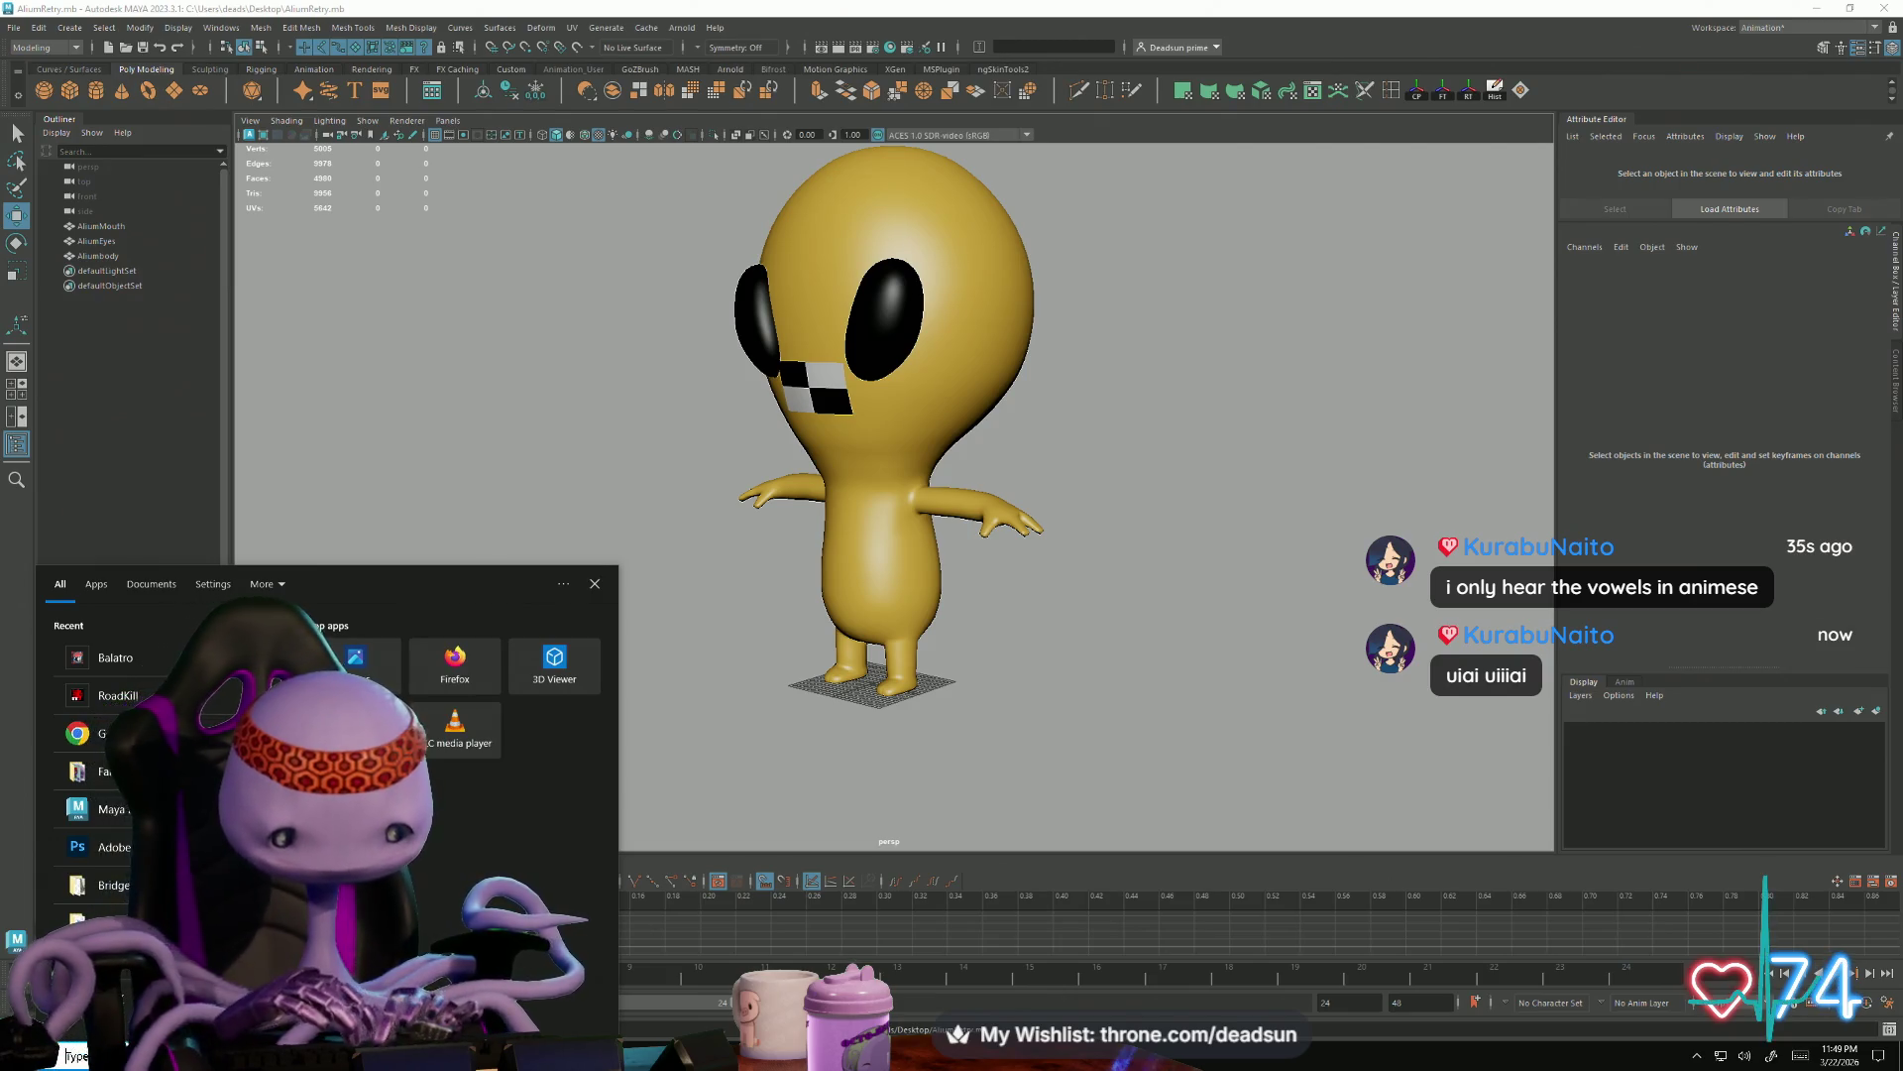
pyautogui.write('alium')
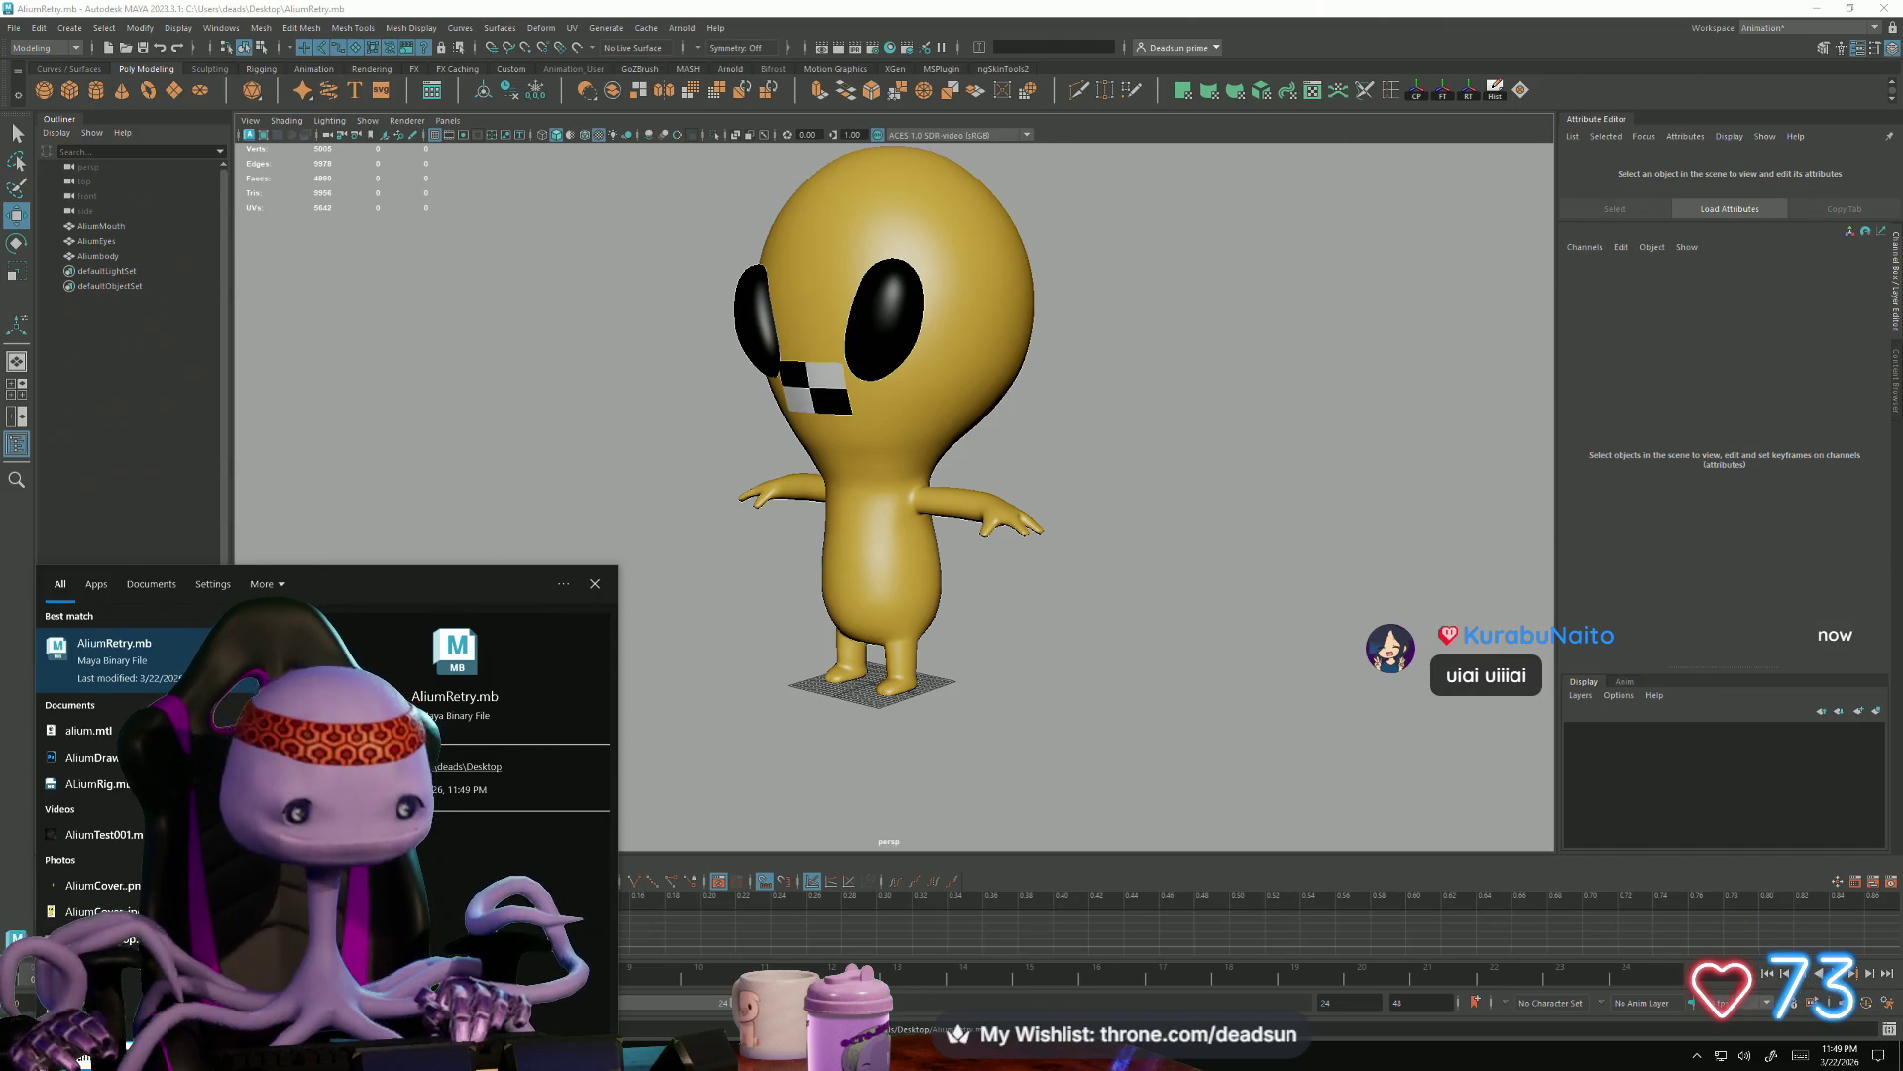
# Open ALiumRig.mb from the Windows Search results into Maya
pyautogui.press('Return')
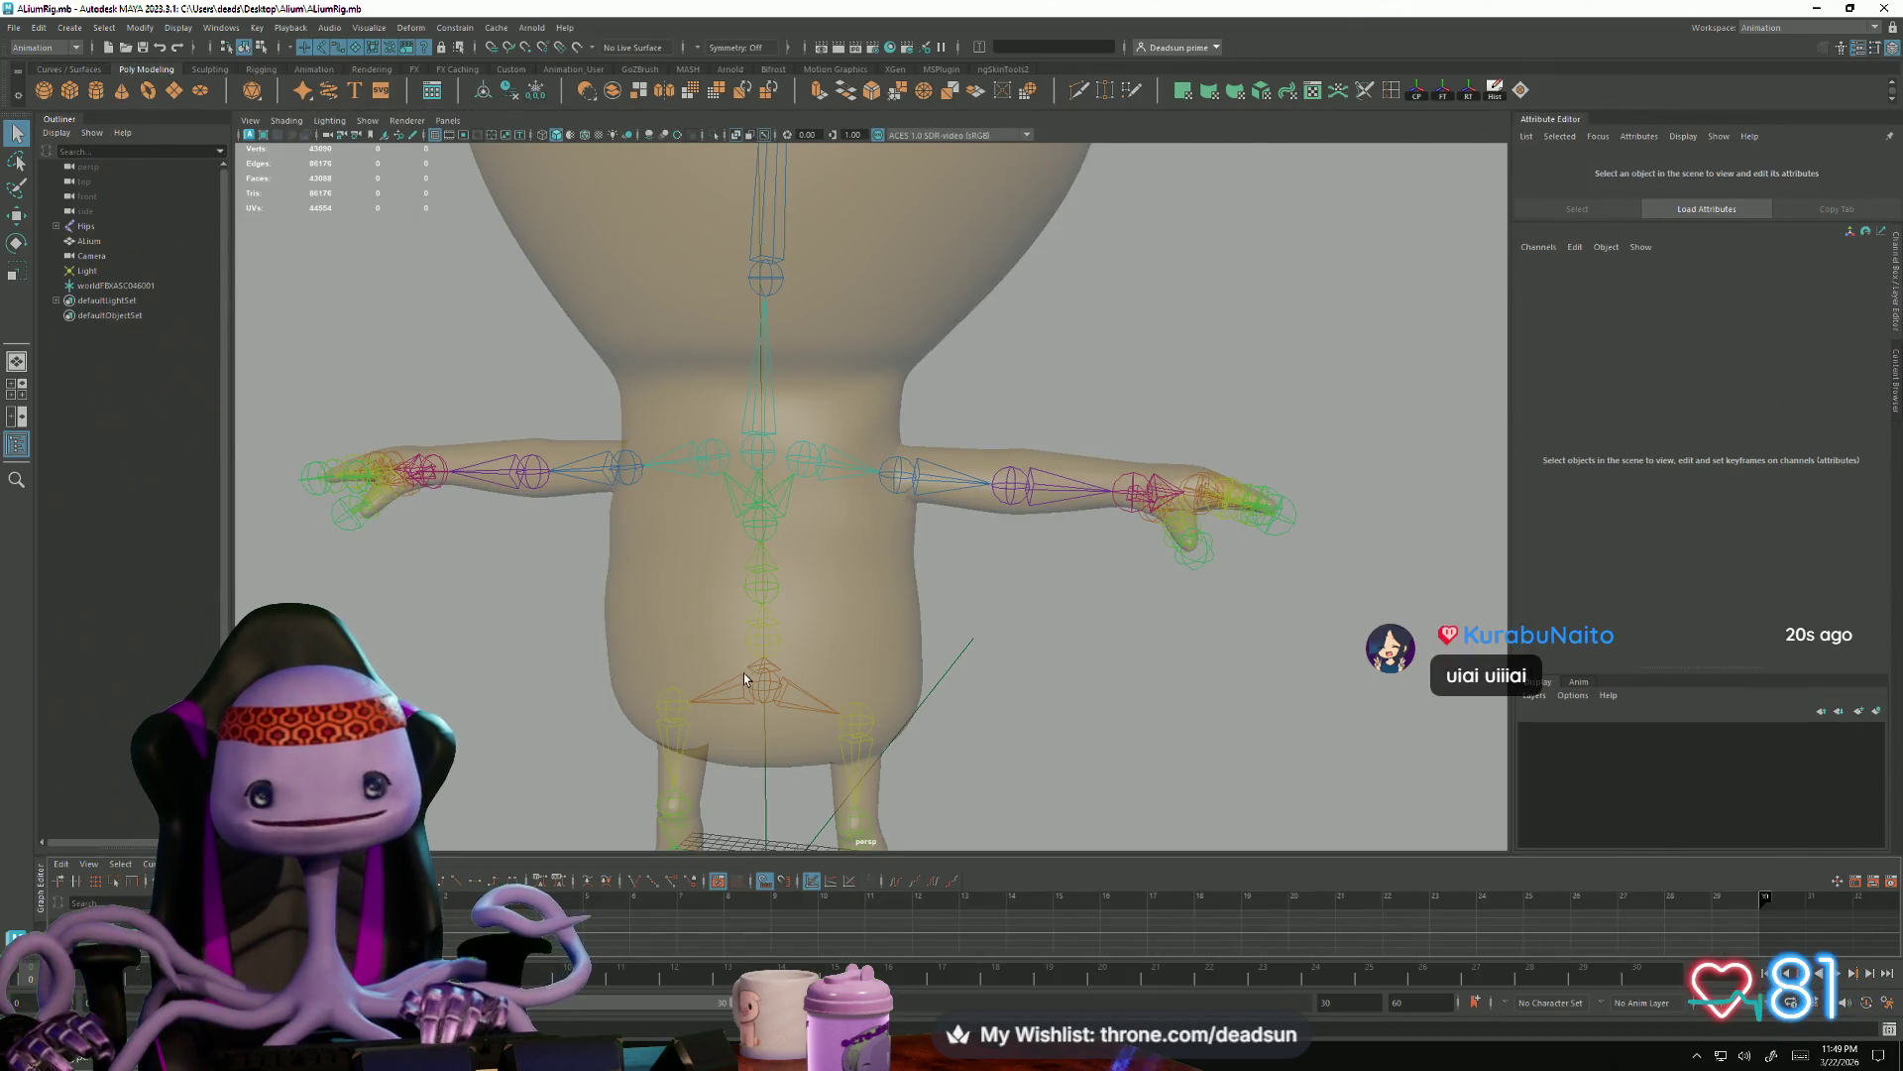
# Select the Hips joint hierarchy in the viewport and delete it, leaving only the translucent character
pyautogui.click(836, 693)
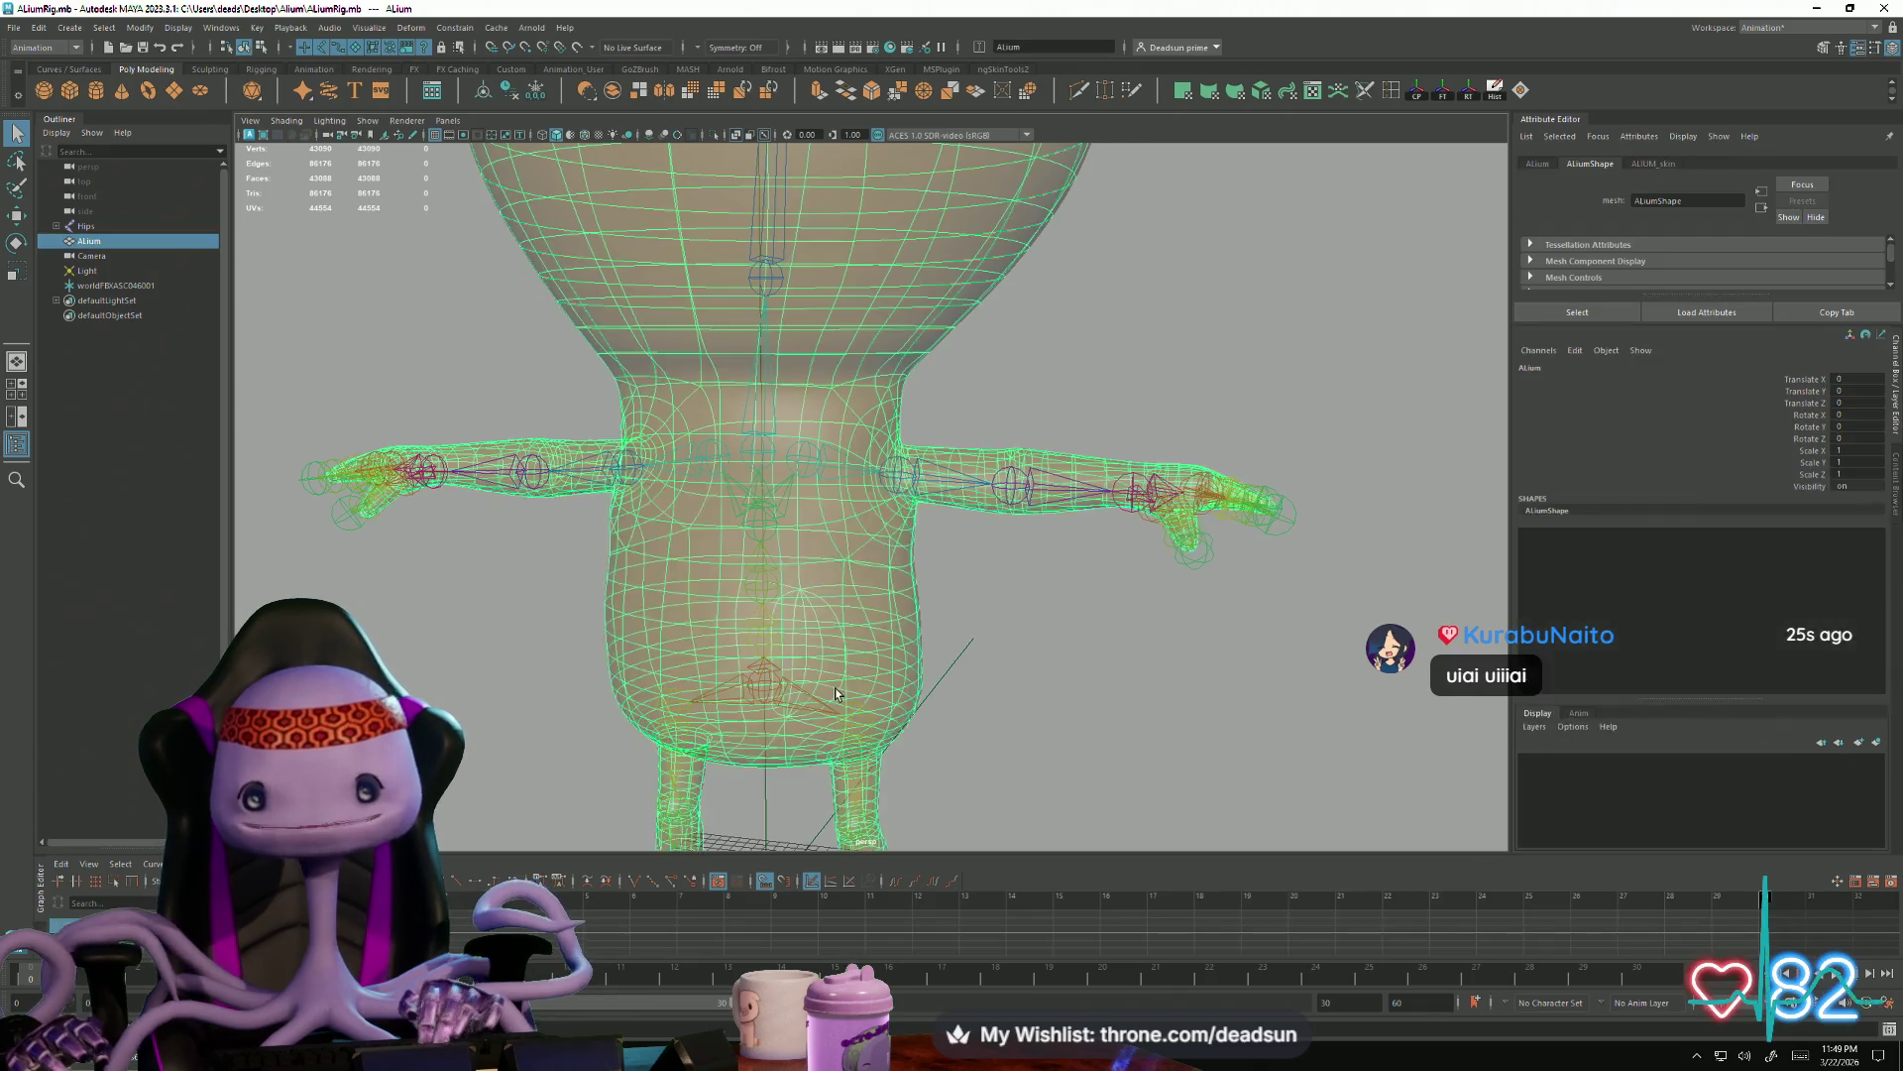
pyautogui.keyDown('alt'); pyautogui.moveTo(836, 694); pyautogui.dragTo(1012, 662); pyautogui.keyUp('alt')
pyautogui.click(1012, 661)
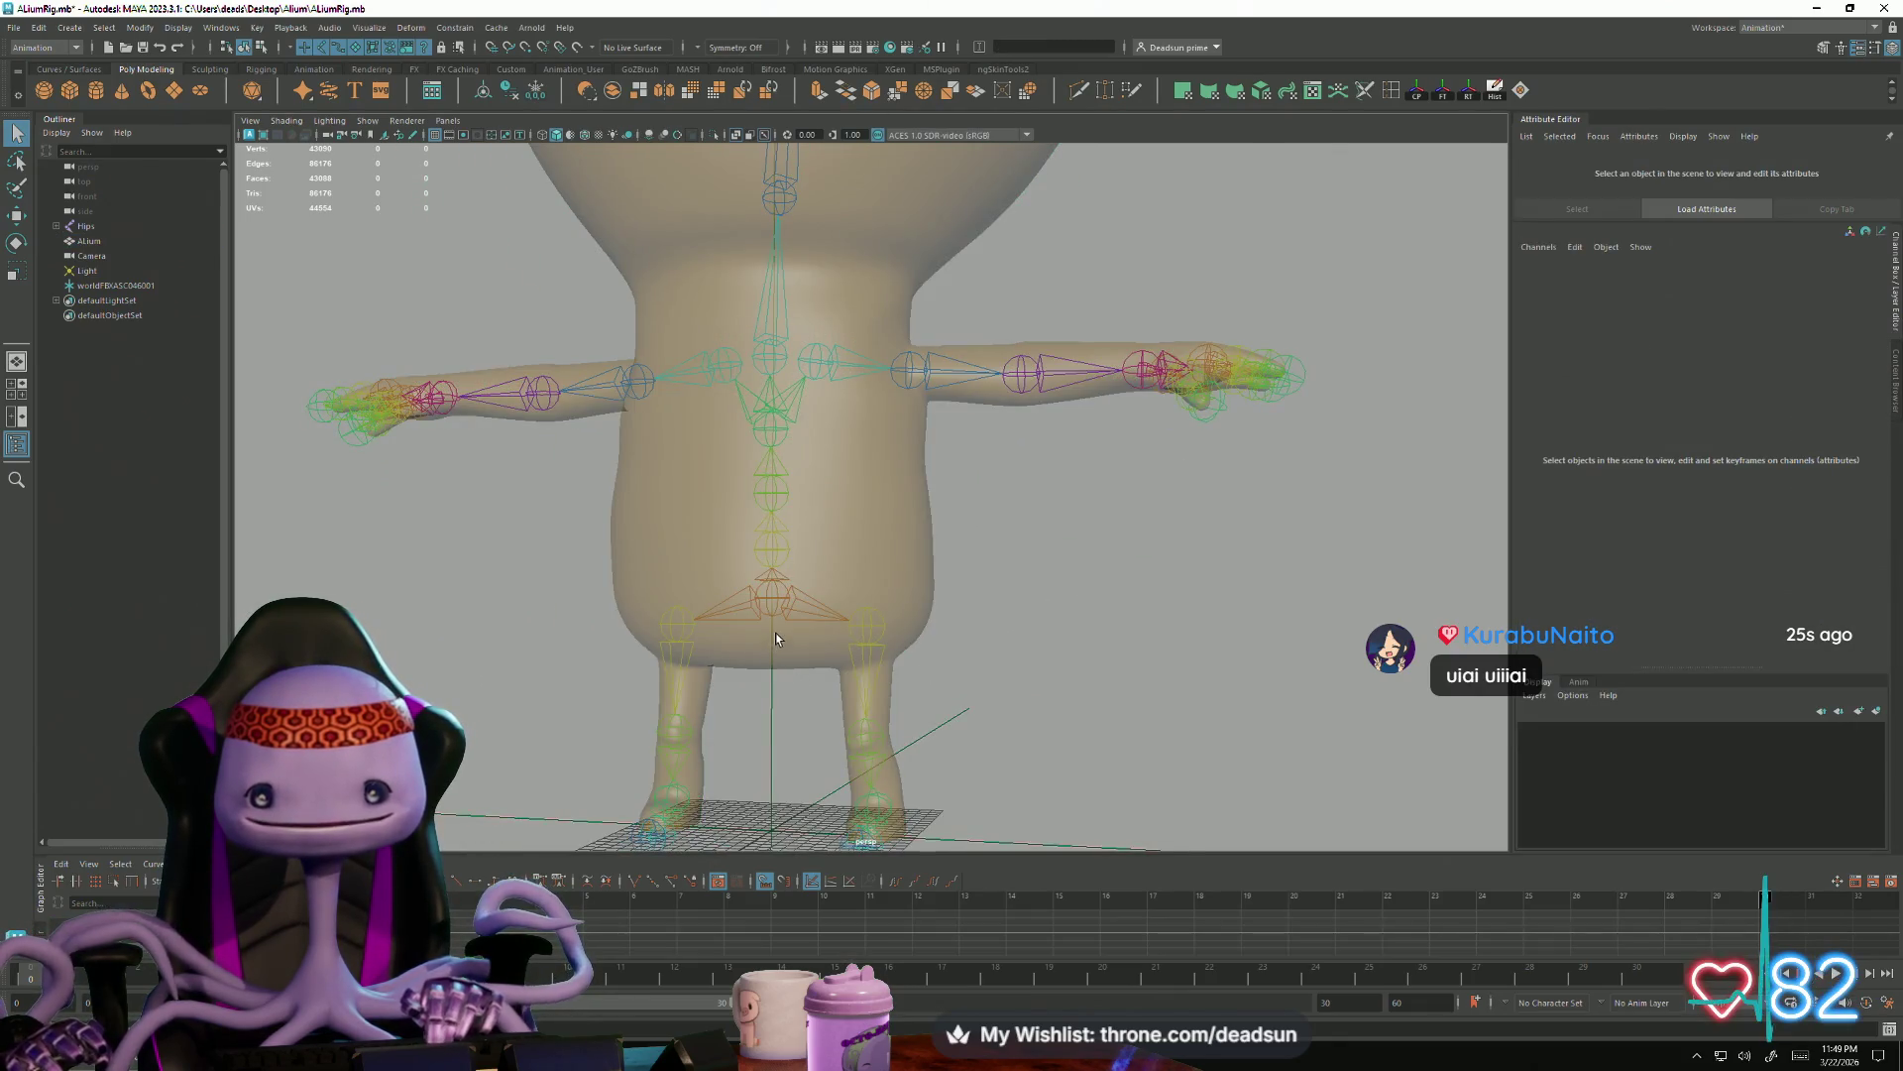
pyautogui.click(774, 638)
pyautogui.keyDown('alt'); pyautogui.moveTo(798, 671); pyautogui.dragTo(685, 634, button='right'); pyautogui.keyUp('alt')
pyautogui.moveTo(686, 635)
pyautogui.keyDown('alt'); pyautogui.mouseDown()
pyautogui.moveTo(665, 644)
pyautogui.moveTo(959, 590)
pyautogui.mouseUp(); pyautogui.keyUp('alt')
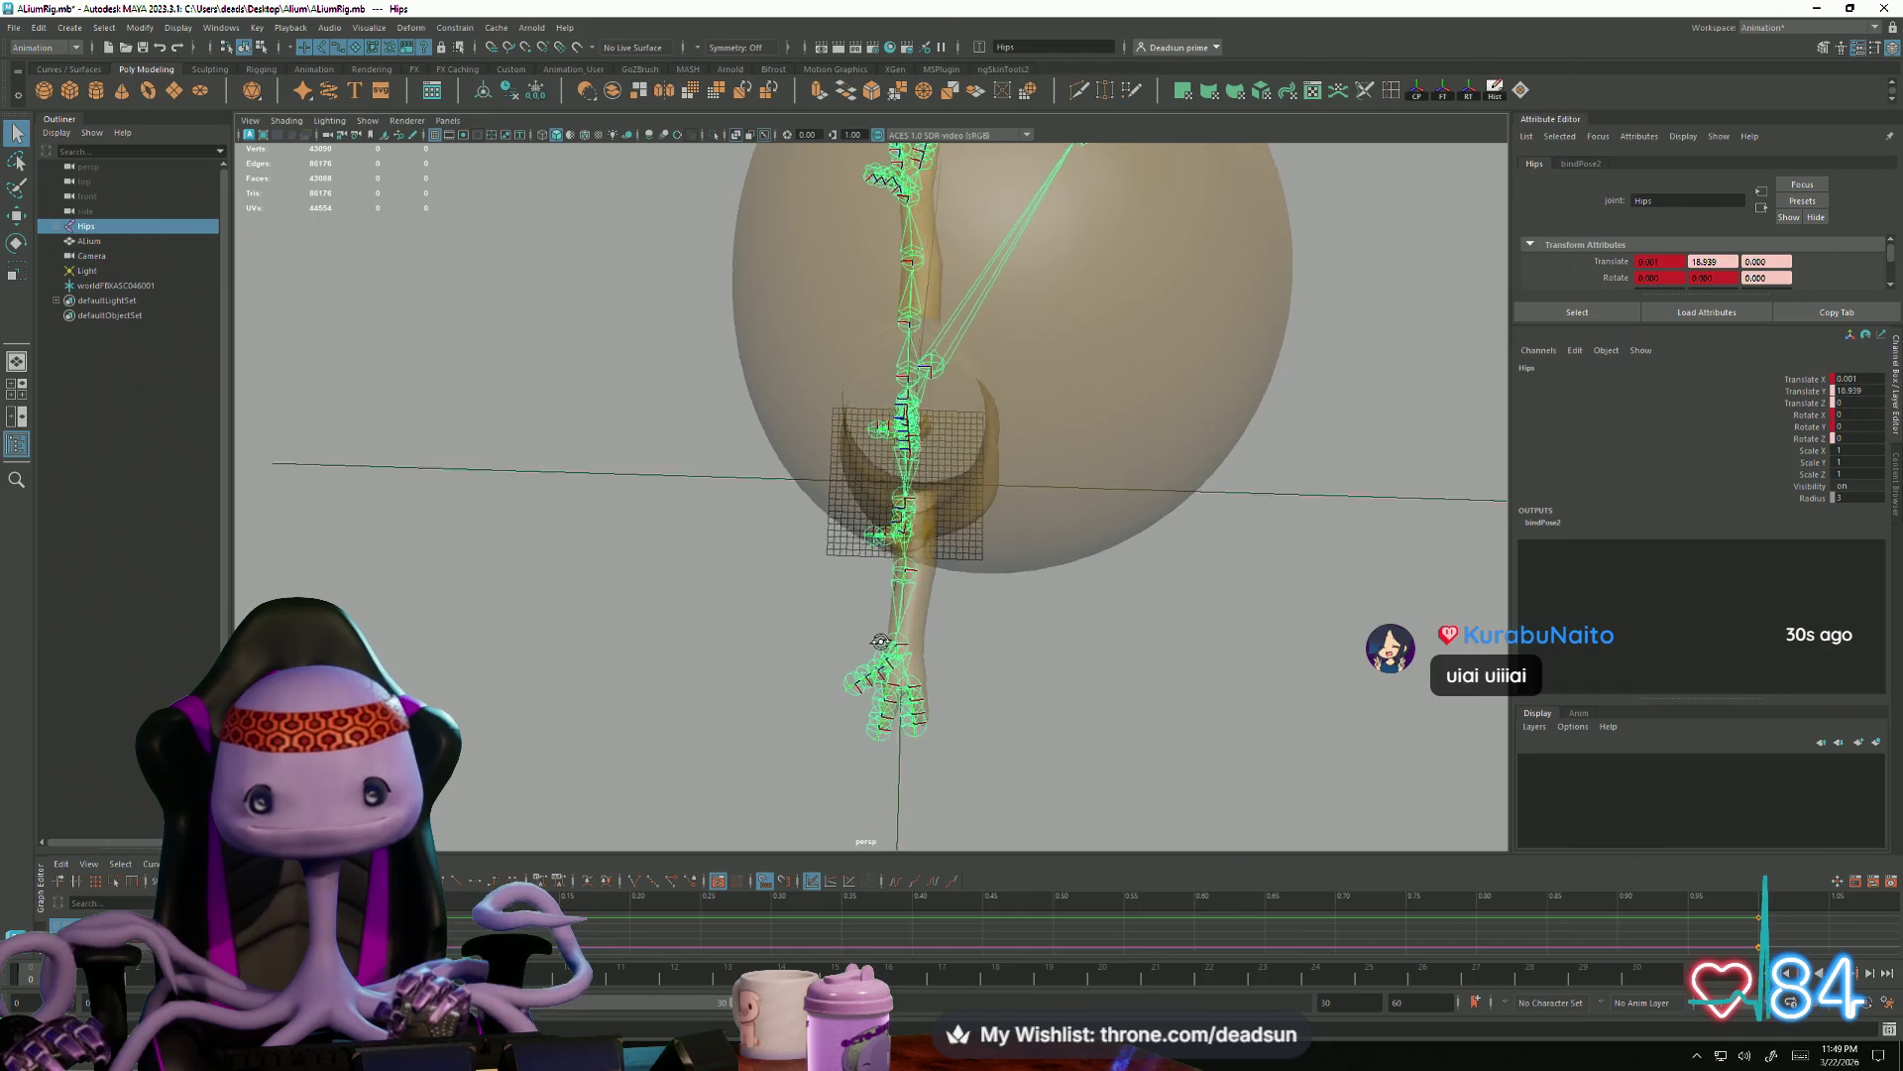
pyautogui.moveTo(959, 590)
pyautogui.keyDown('alt'); pyautogui.mouseDown()
pyautogui.moveTo(1046, 579)
pyautogui.moveTo(902, 685)
pyautogui.moveTo(952, 648)
pyautogui.moveTo(890, 631)
pyautogui.mouseUp(); pyautogui.keyUp('alt')
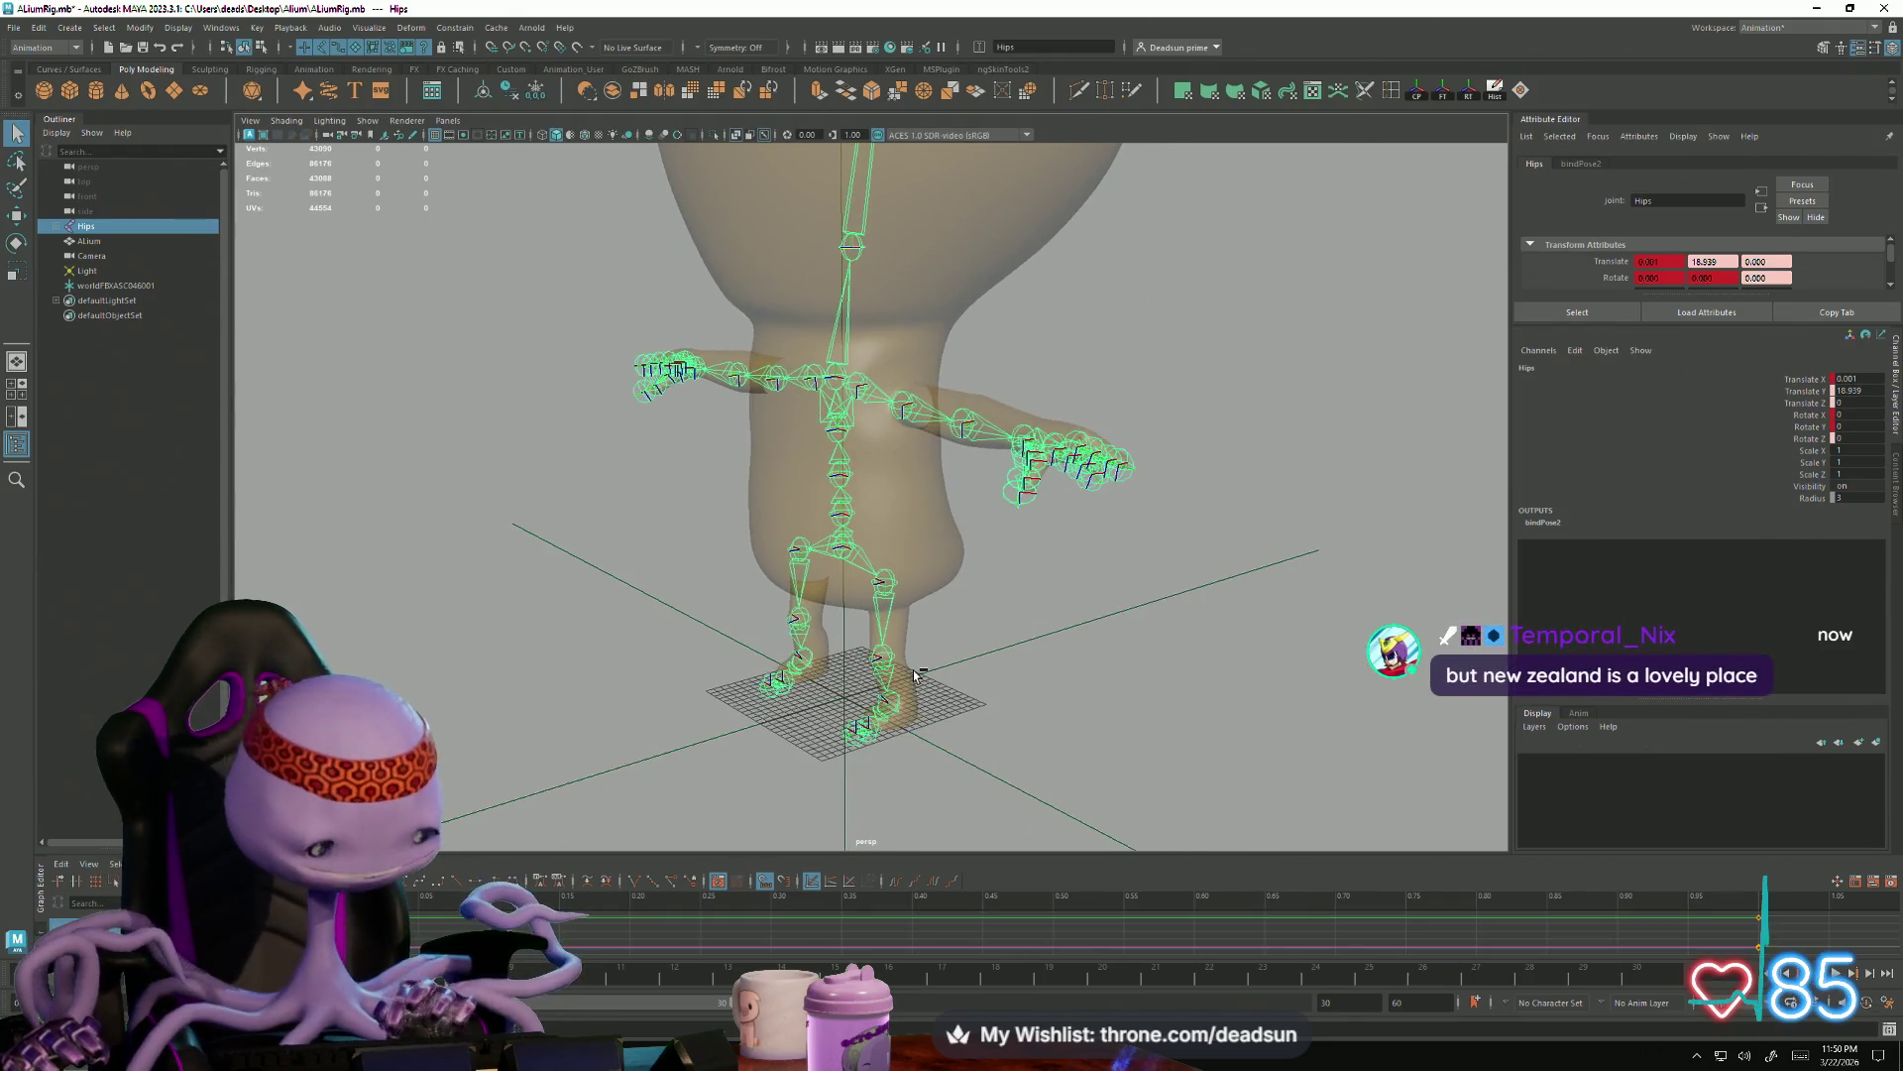
pyautogui.press('Delete')
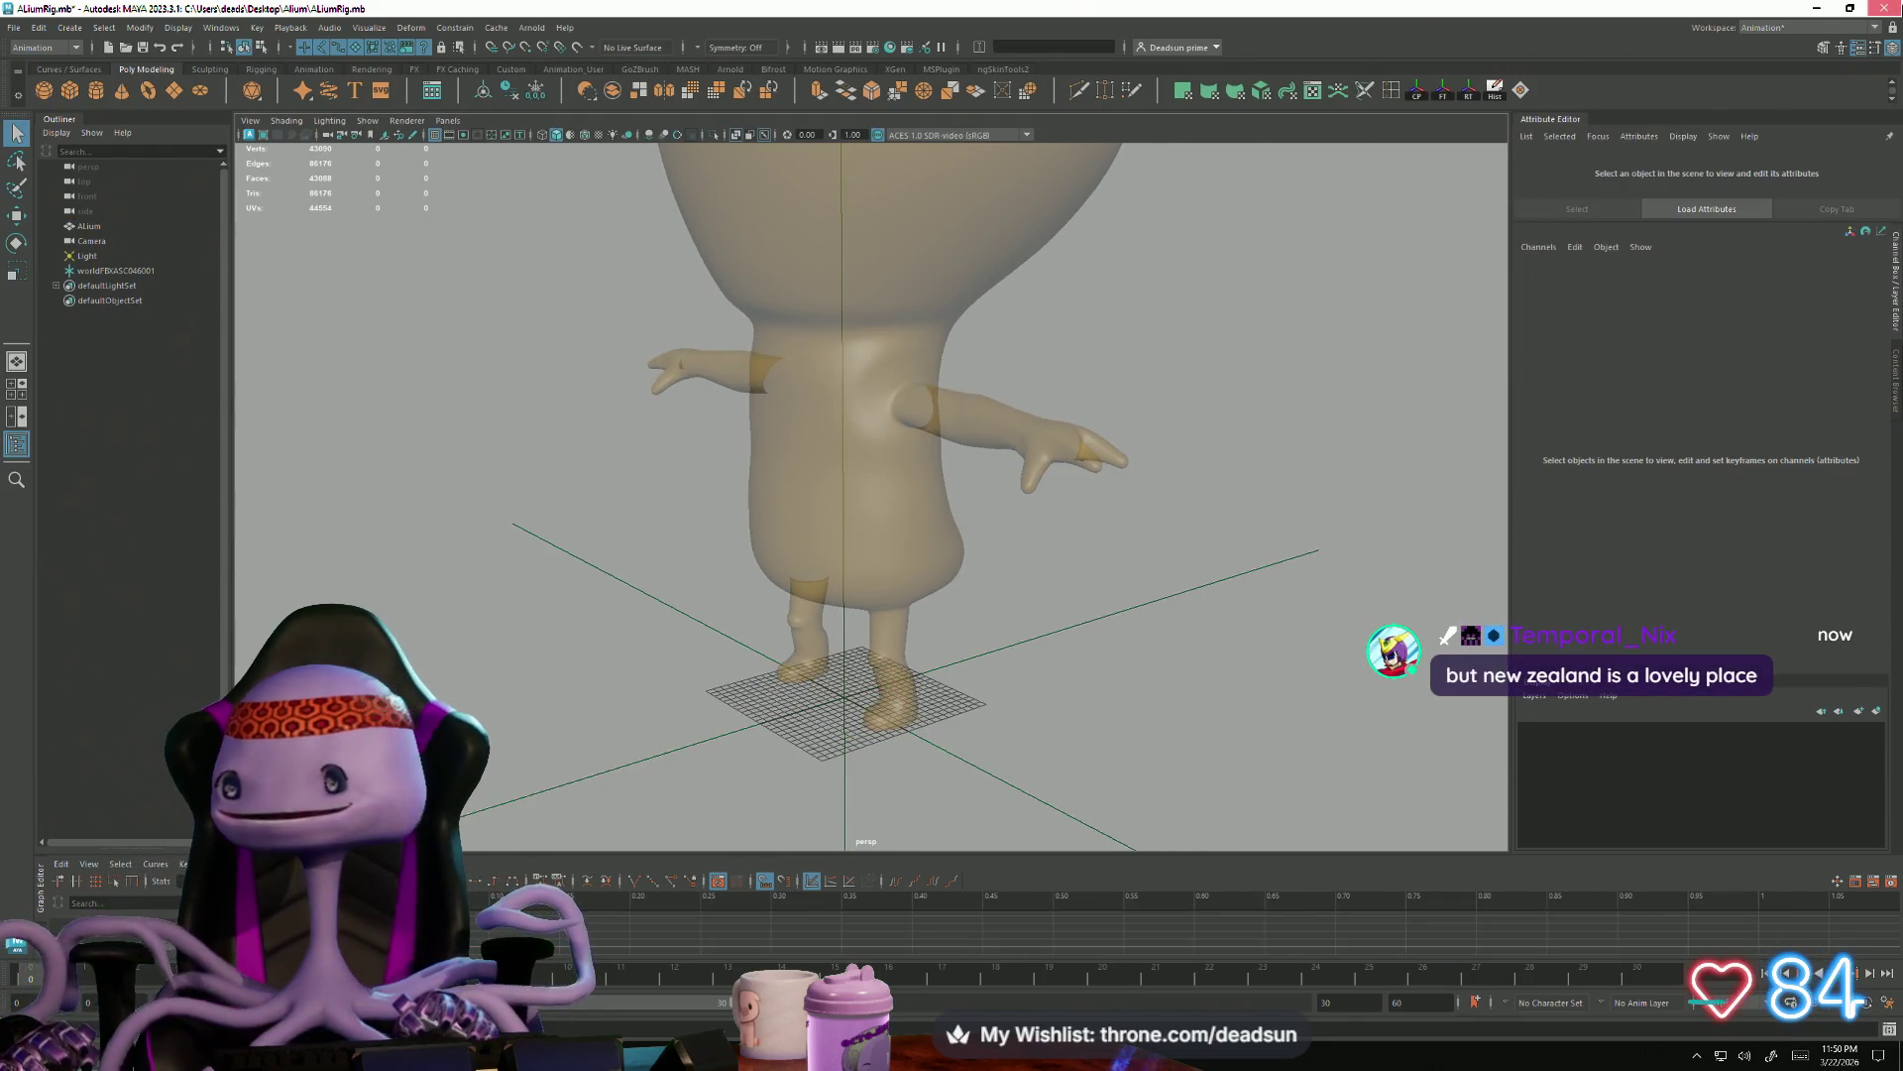
# Load AlliumRetry past the save prompt and drag the pasted skeleton group left out beside the alien
pyautogui.click(947, 533)
pyautogui.moveTo(774, 712)
pyautogui.keyDown('alt'); pyautogui.mouseDown()
pyautogui.moveTo(667, 722)
pyautogui.moveTo(734, 750)
pyautogui.moveTo(791, 702)
pyautogui.moveTo(800, 664)
pyautogui.mouseUp(); pyautogui.keyUp('alt')
pyautogui.scroll(5, 791, 702)
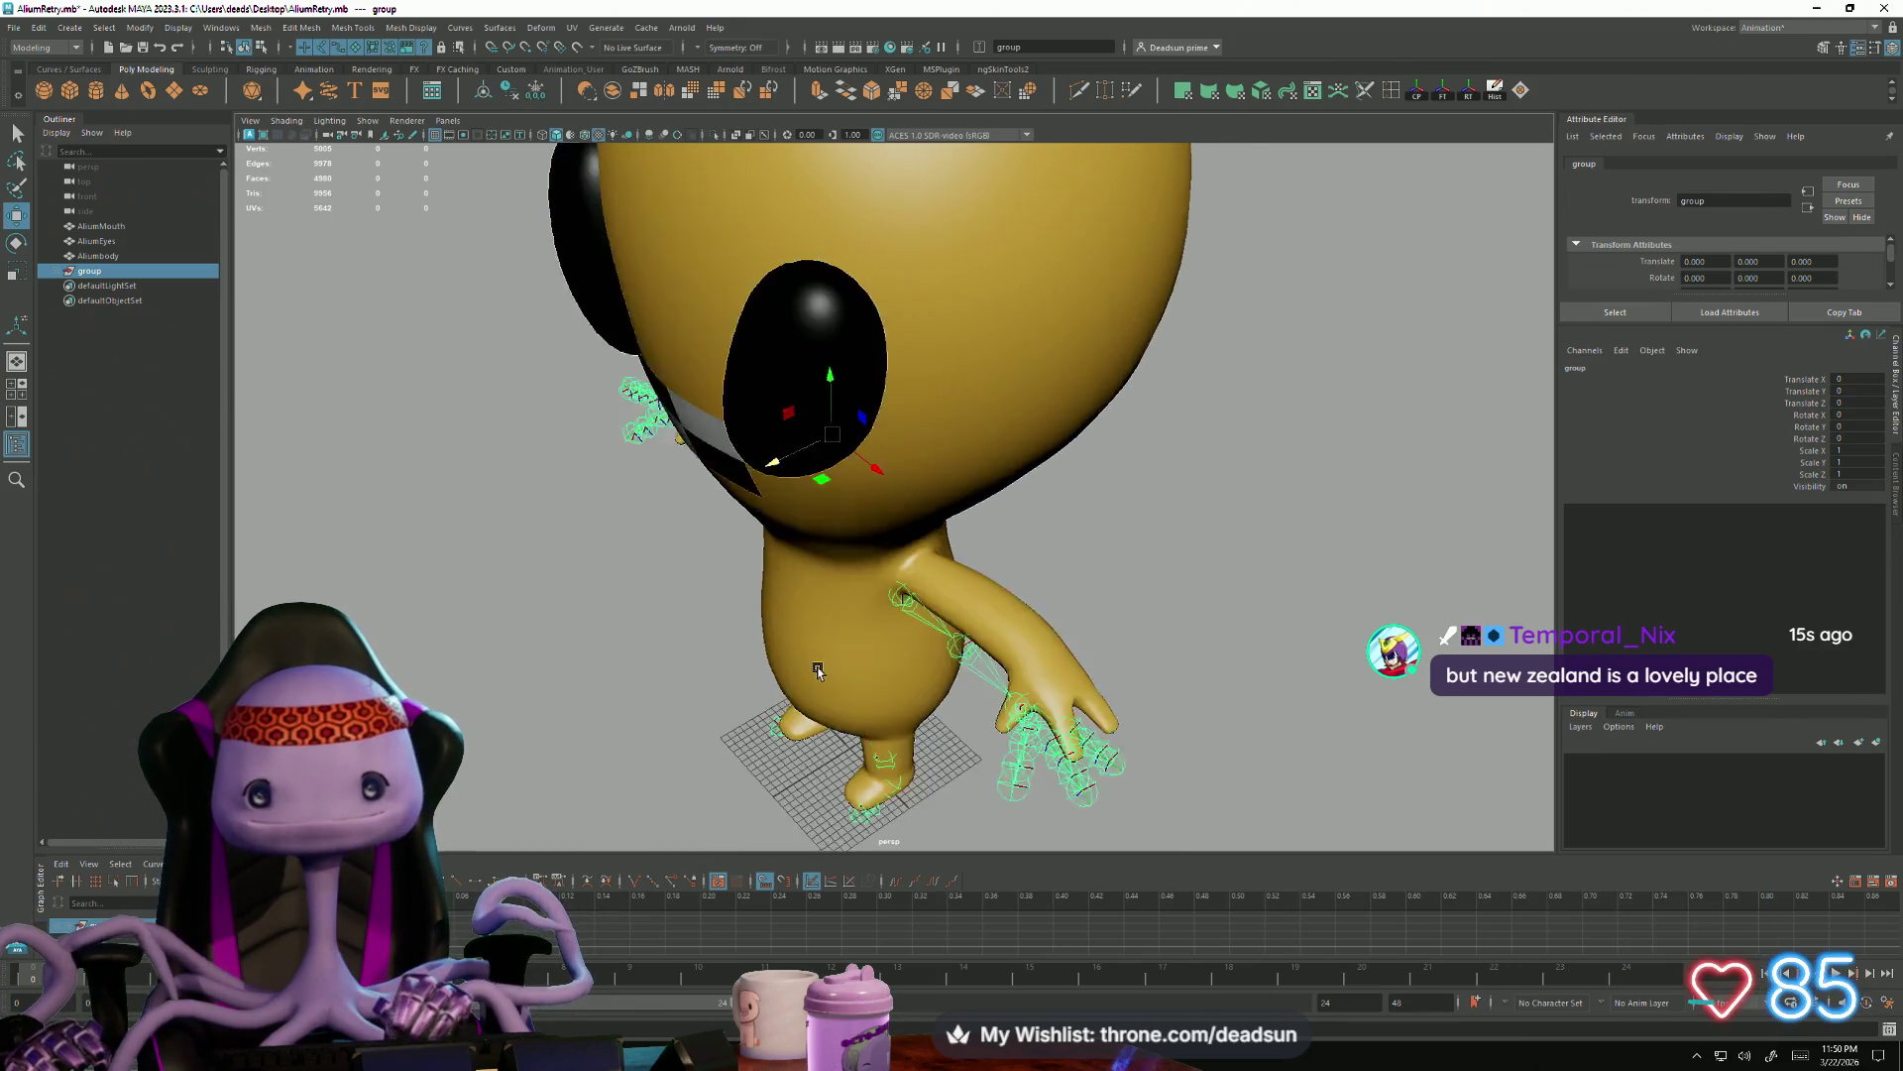
pyautogui.moveTo(759, 441)
pyautogui.mouseDown()
pyautogui.moveTo(362, 509)
pyautogui.moveTo(480, 521)
pyautogui.moveTo(673, 491)
pyautogui.moveTo(765, 545)
pyautogui.moveTo(673, 593)
pyautogui.mouseUp()
pyautogui.scroll(-2, 688, 553)
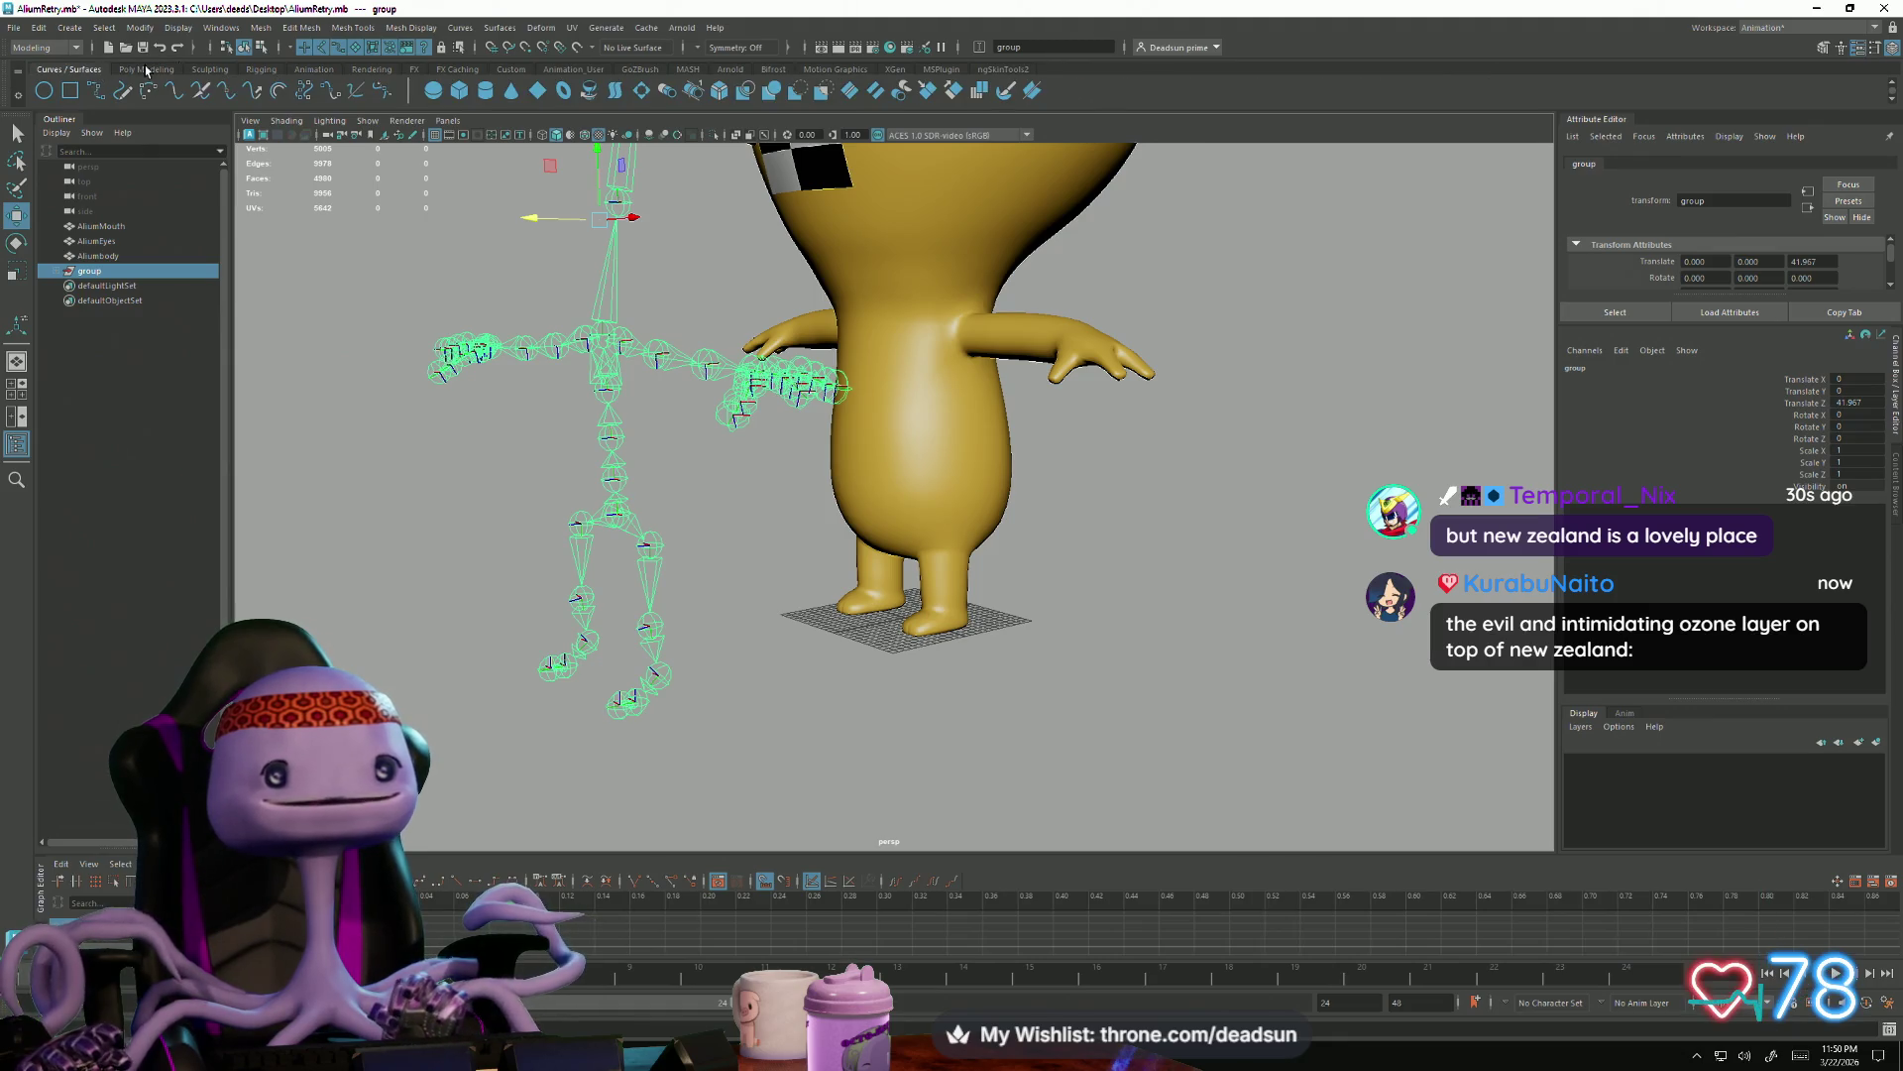
pyautogui.click(230, 72)
pyautogui.click(61, 47)
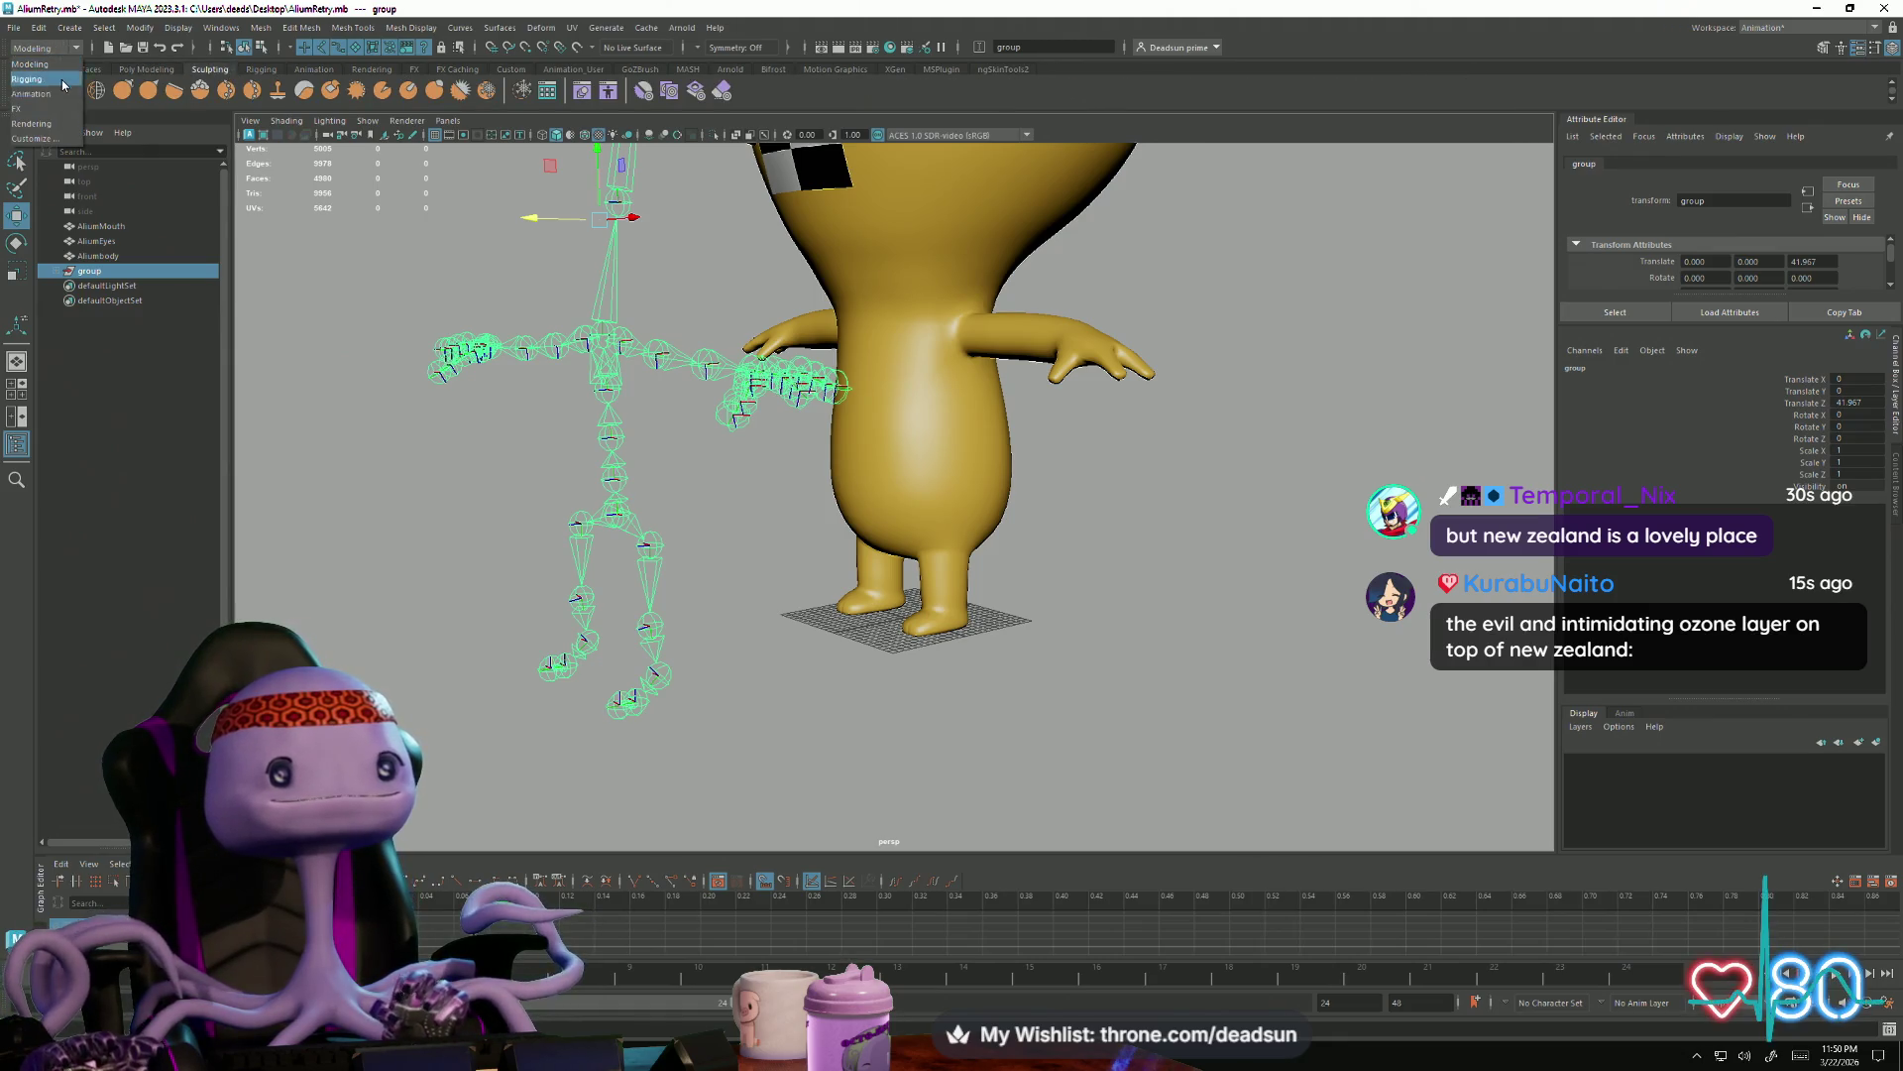
# In the Rigging menu set, create joint1 between the alien's feet and snap it to the origin
pyautogui.click(62, 83)
pyautogui.click(261, 68)
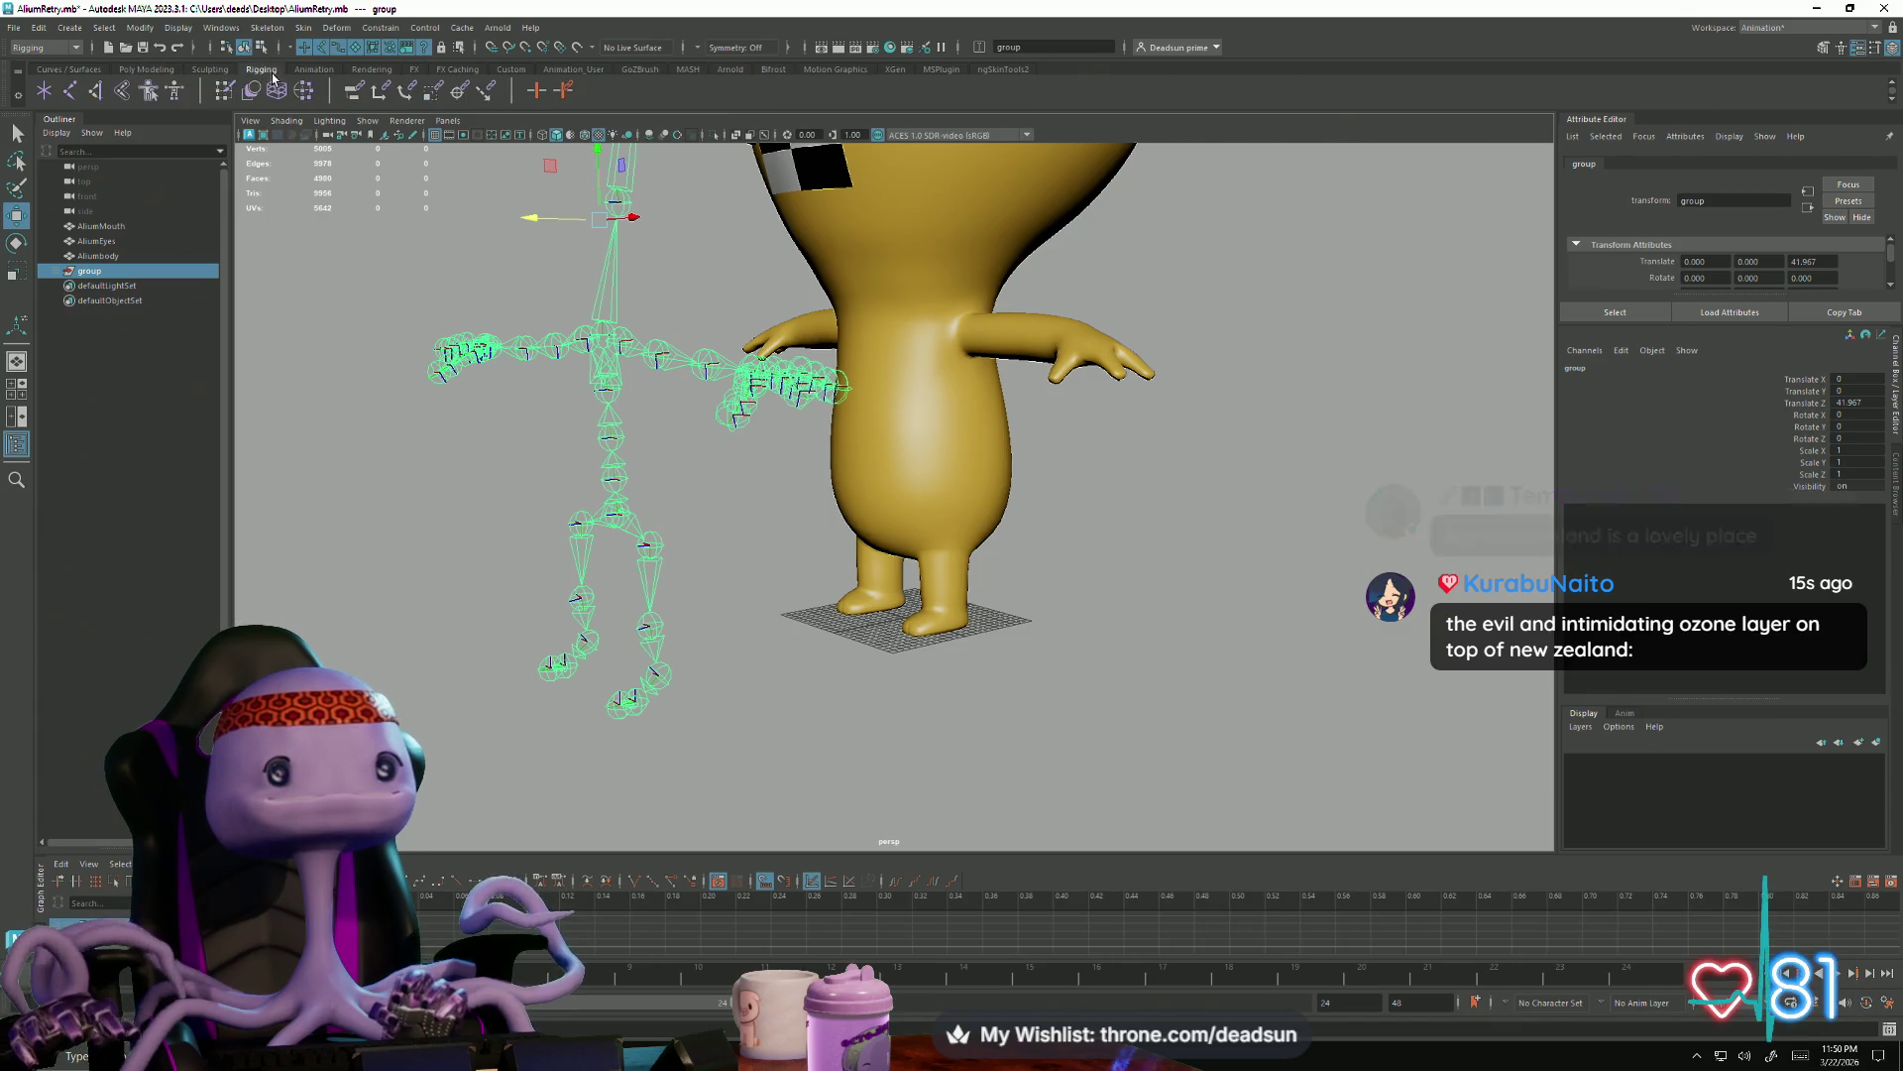
pyautogui.click(68, 98)
pyautogui.moveTo(616, 460)
pyautogui.keyDown('alt'); pyautogui.mouseDown()
pyautogui.moveTo(923, 722)
pyautogui.moveTo(892, 645)
pyautogui.mouseUp(); pyautogui.keyUp('alt')
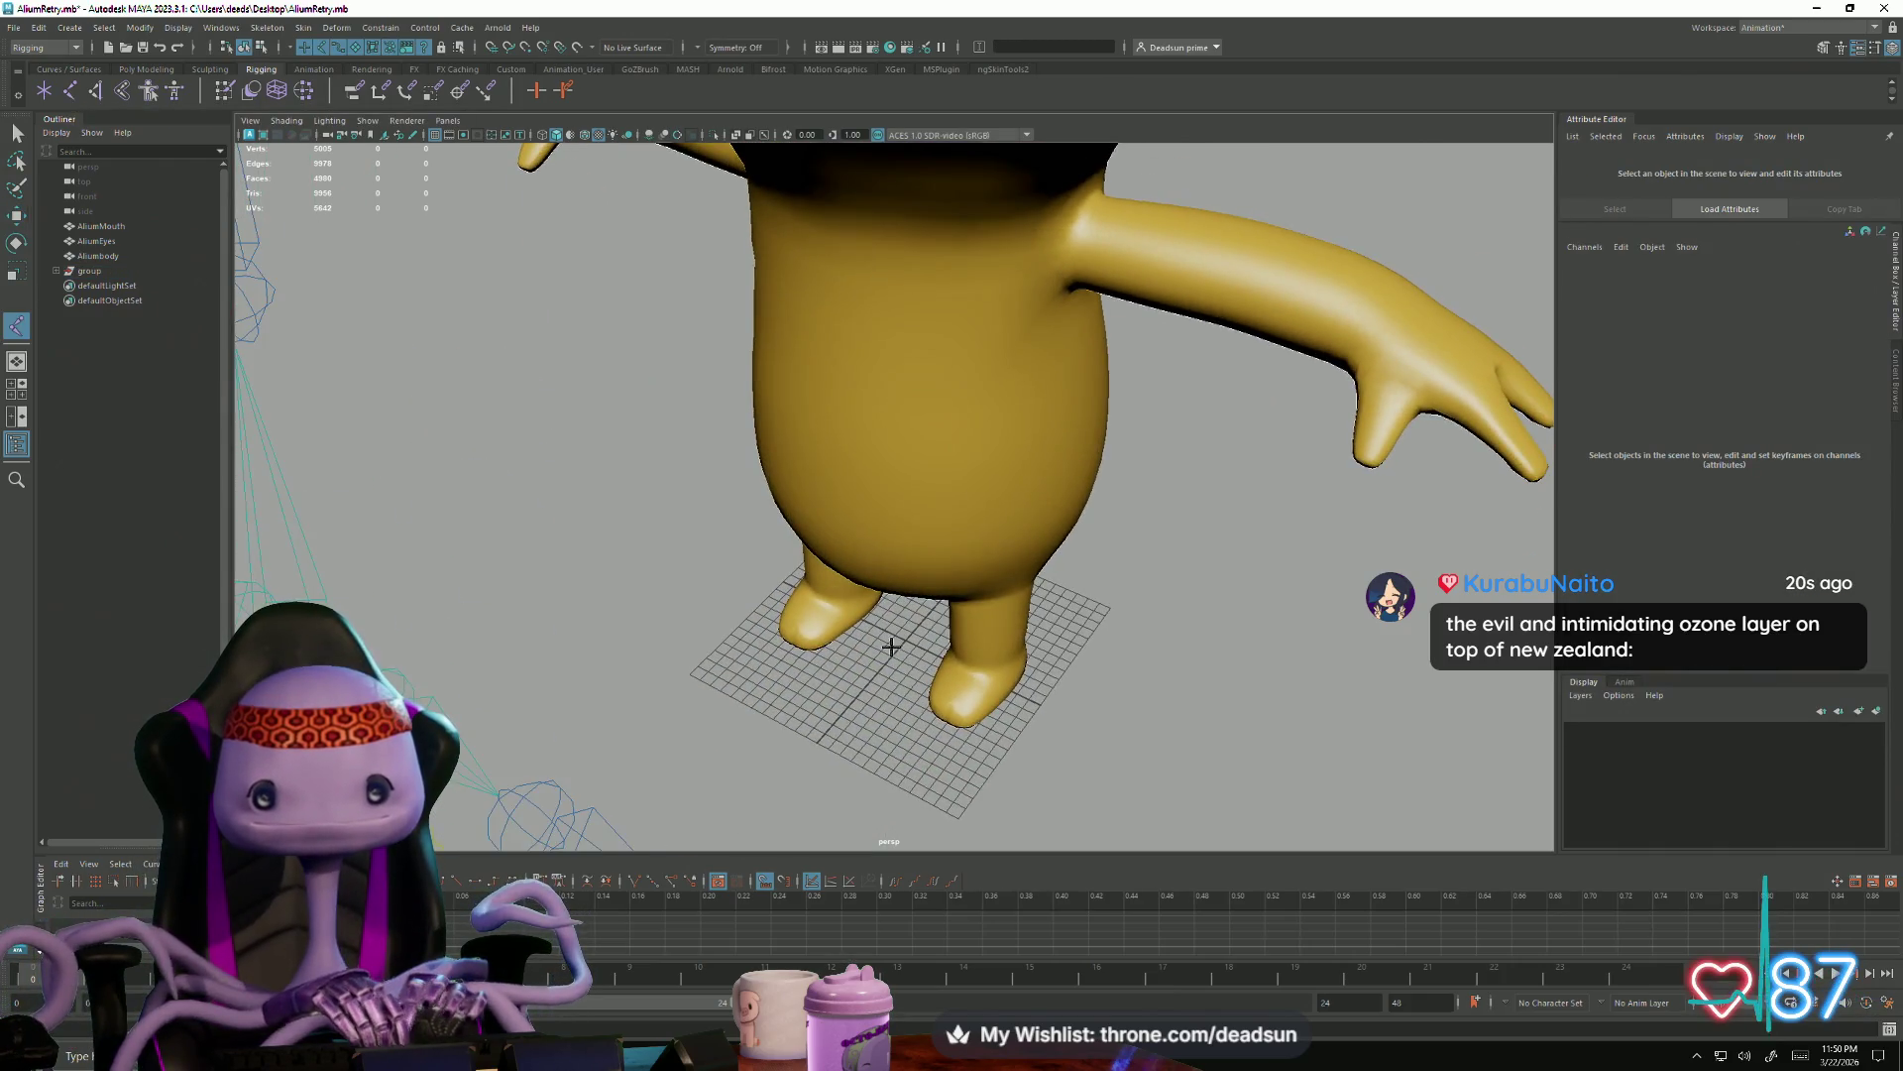
pyautogui.click(900, 645)
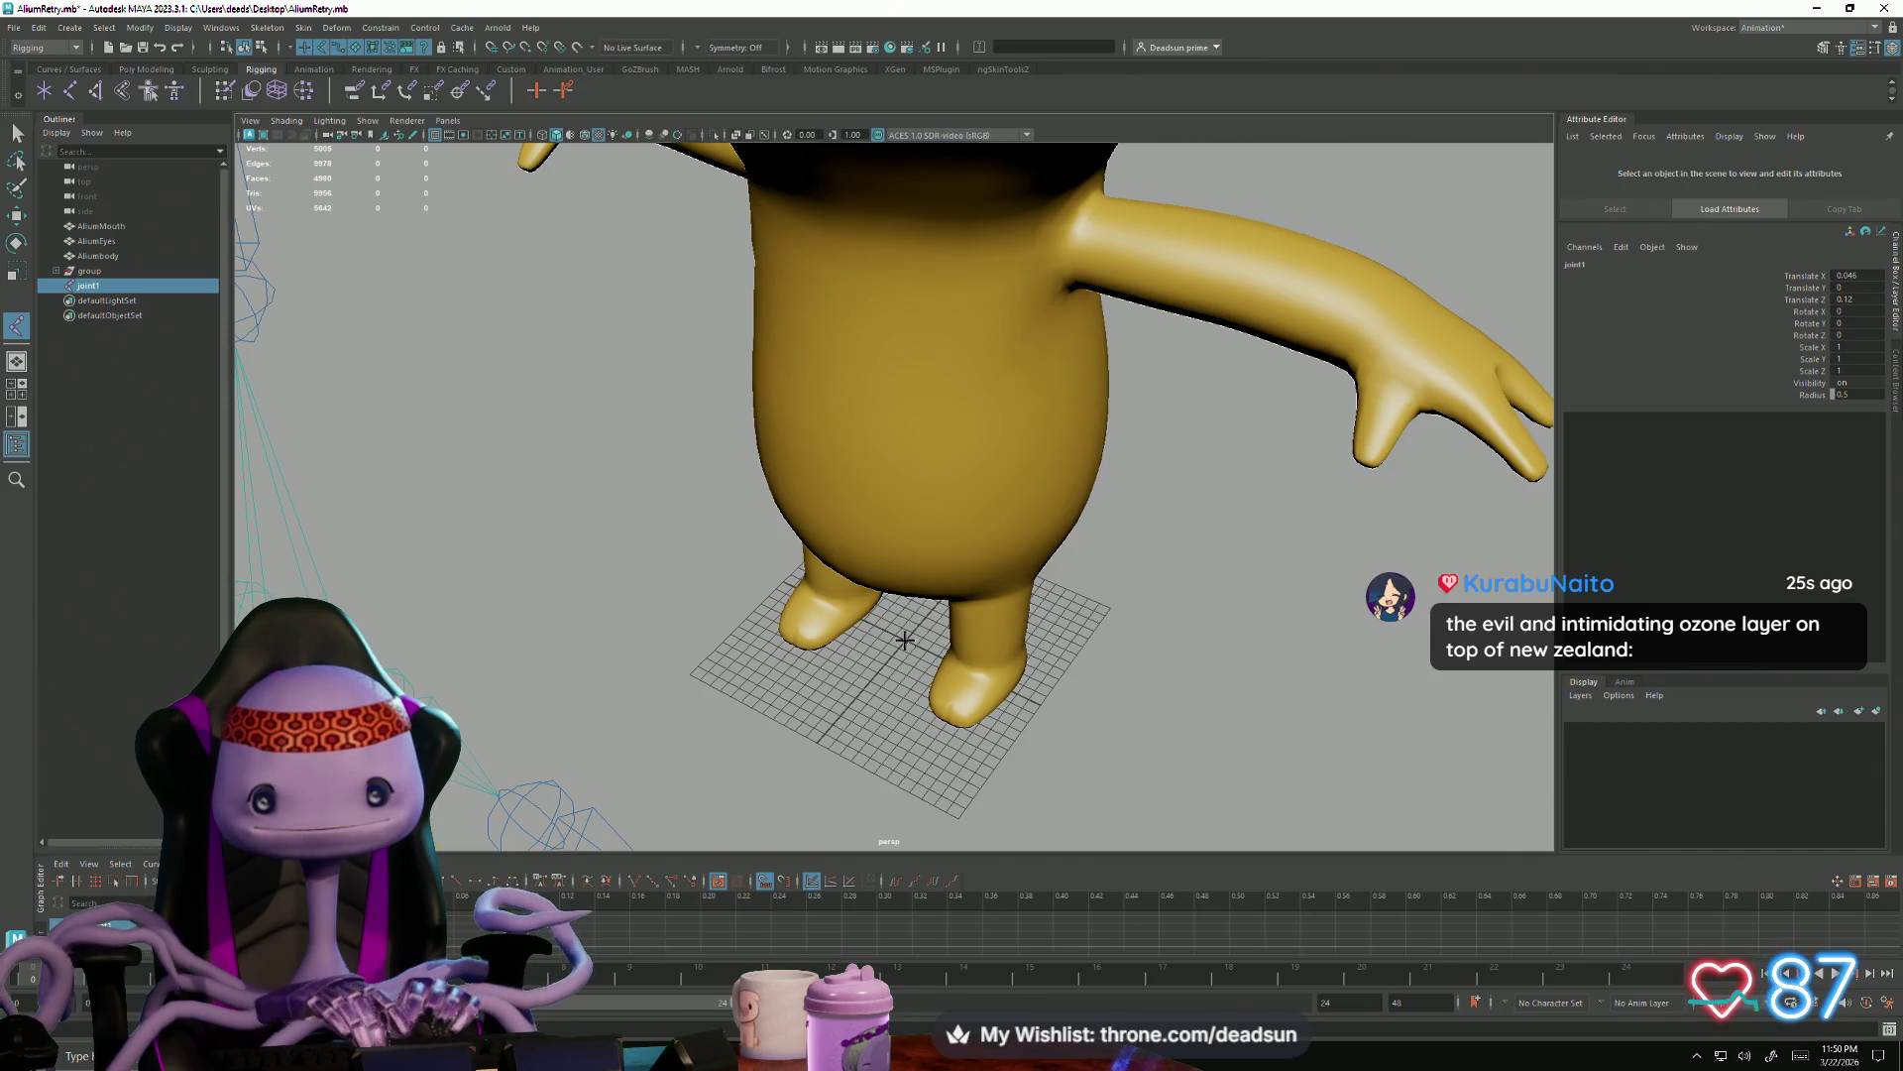
pyautogui.press('Return')
pyautogui.press('w')
pyautogui.moveTo(902, 654); pyautogui.dragTo(905, 637)
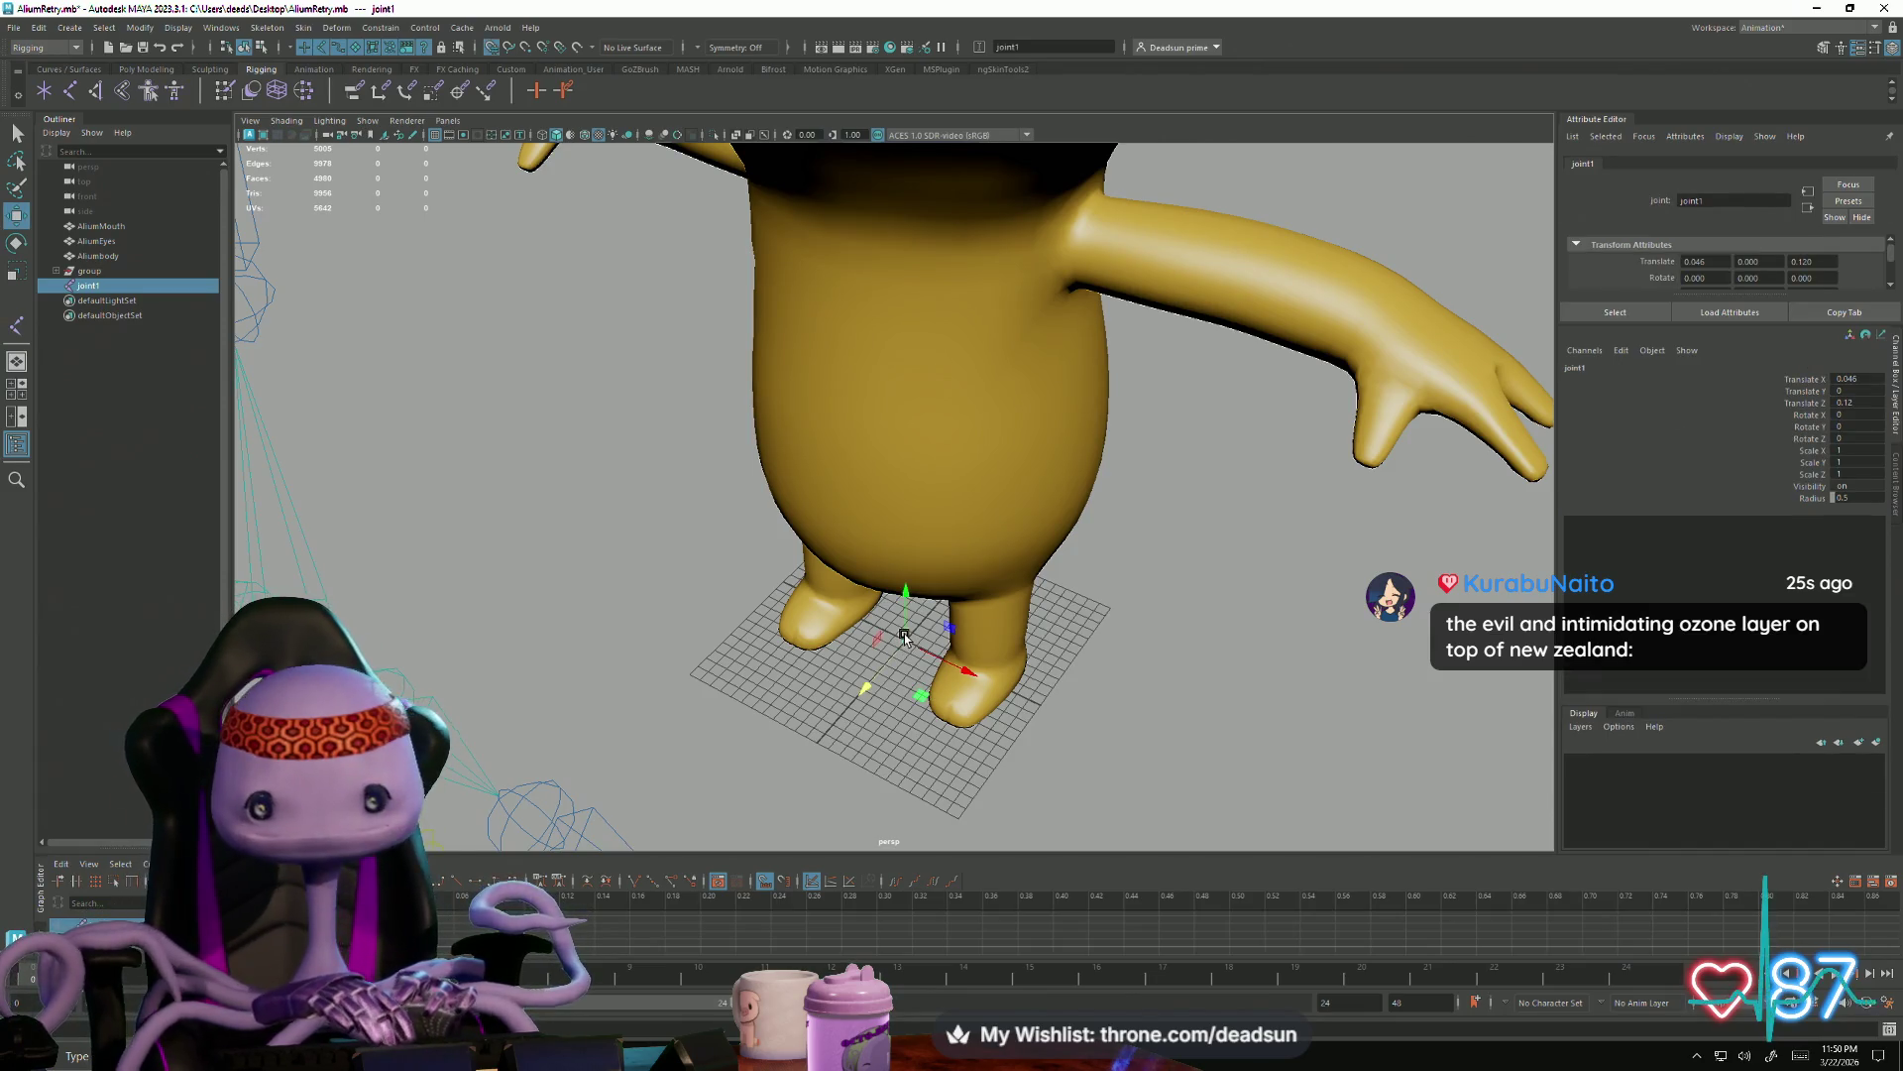
pyautogui.scroll(-5, 918, 696)
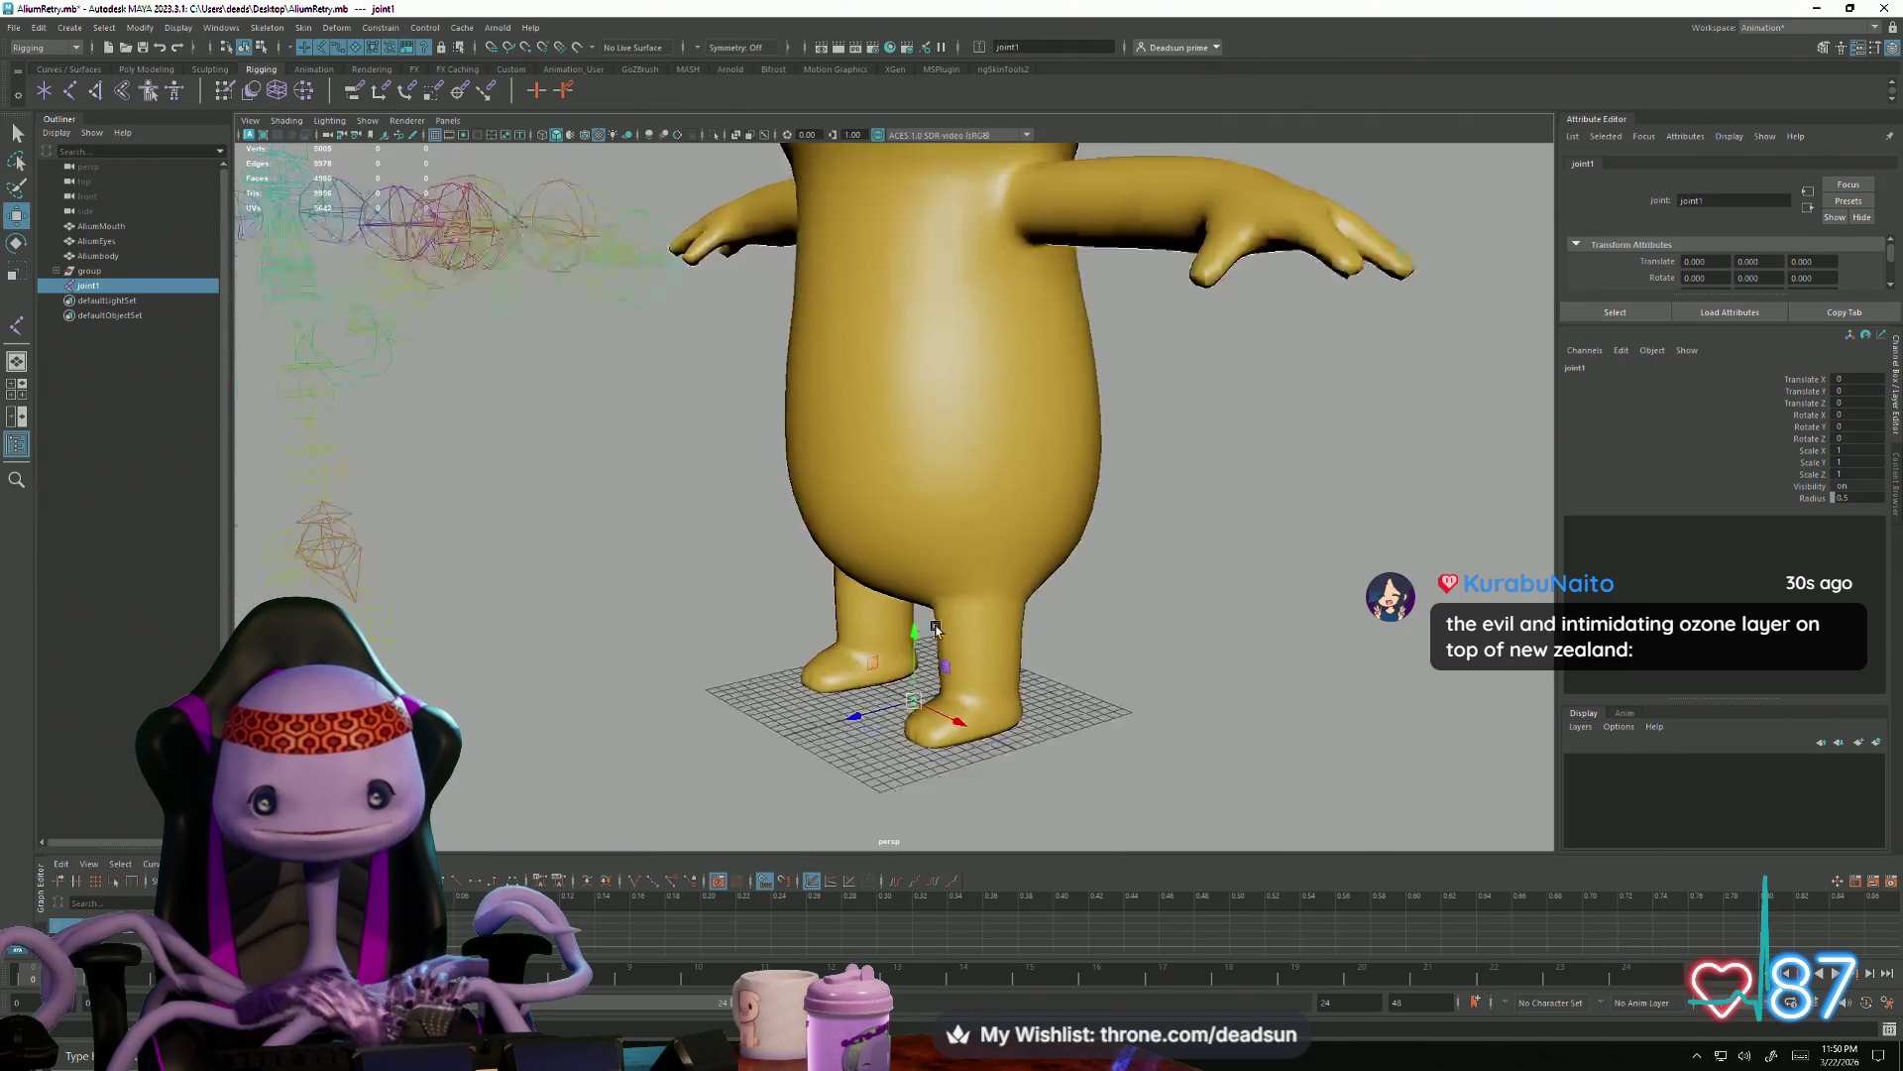
# Expand the copied skeleton group to reveal pasted_Hips, check the AlliumBody mesh, then select joint1
pyautogui.moveTo(993, 632)
pyautogui.keyDown('alt'); pyautogui.mouseDown()
pyautogui.moveTo(757, 630)
pyautogui.moveTo(784, 613)
pyautogui.mouseUp(); pyautogui.keyUp('alt')
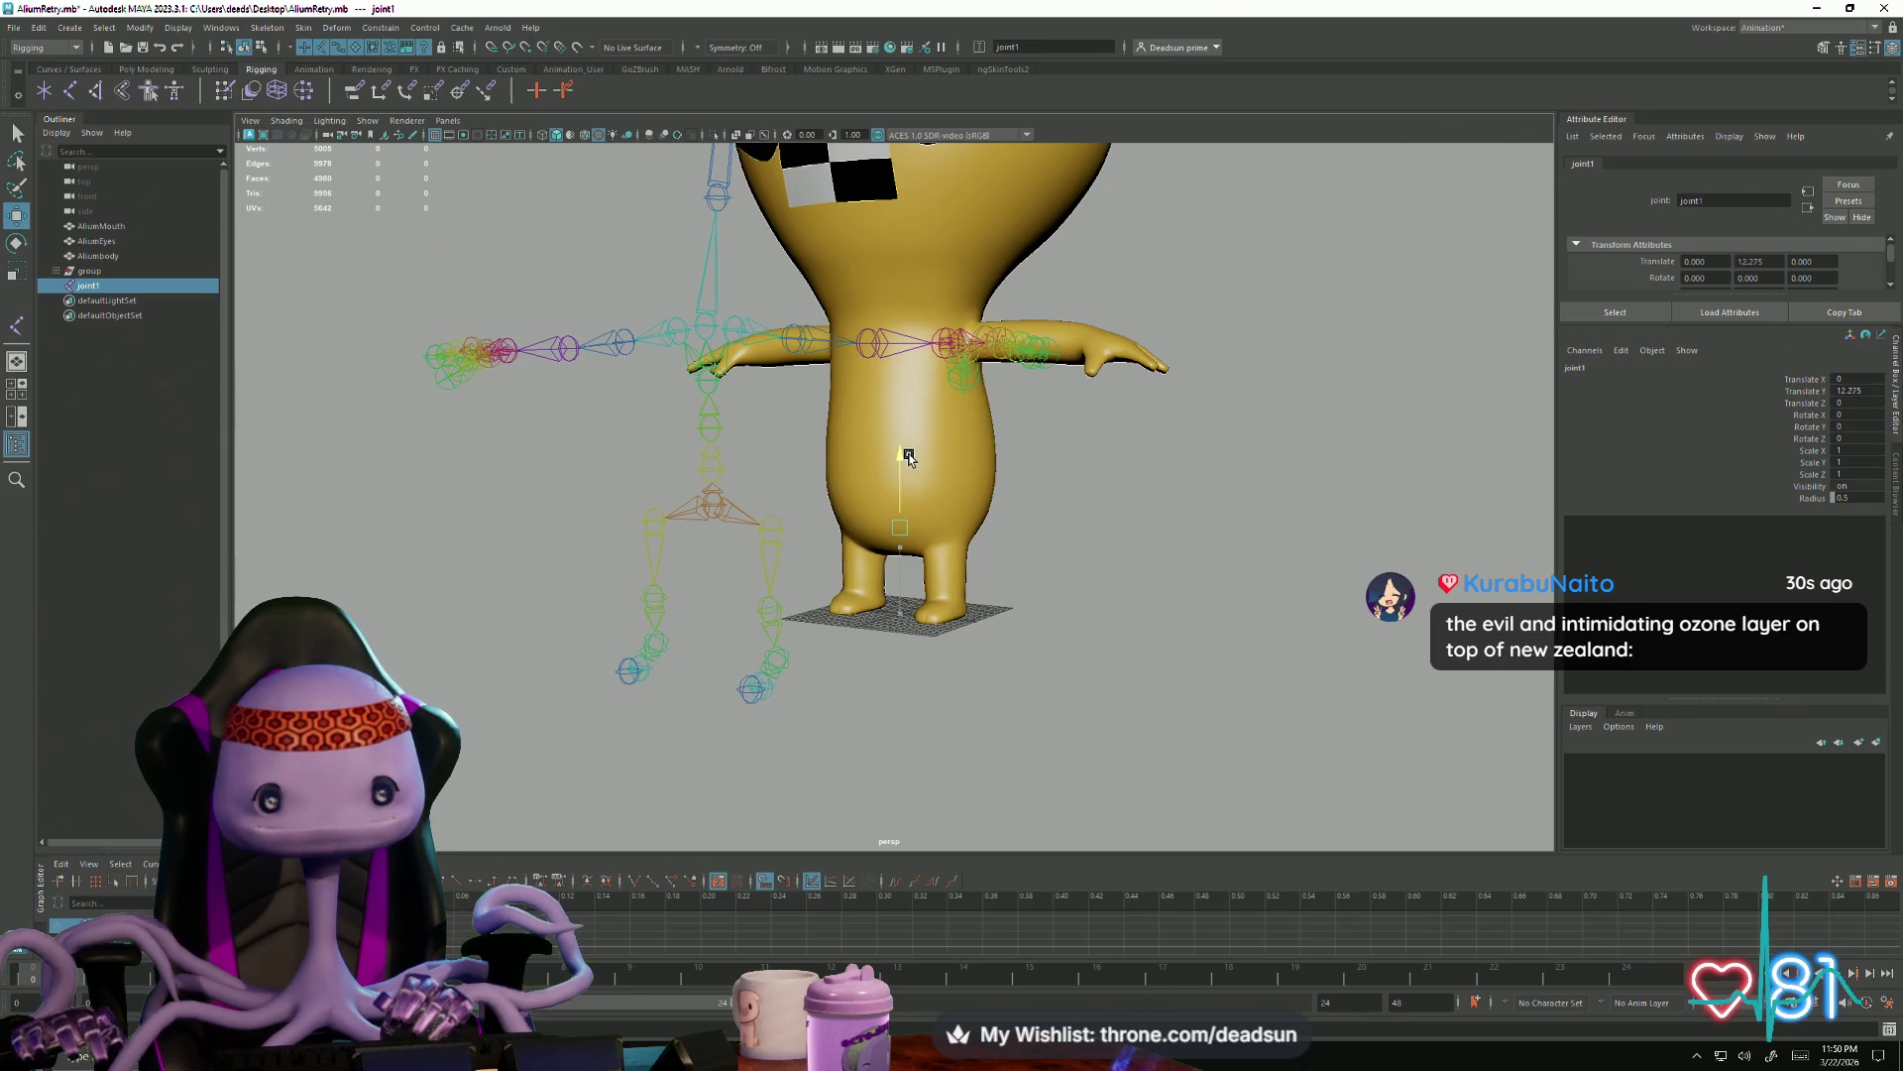
pyautogui.click(713, 510)
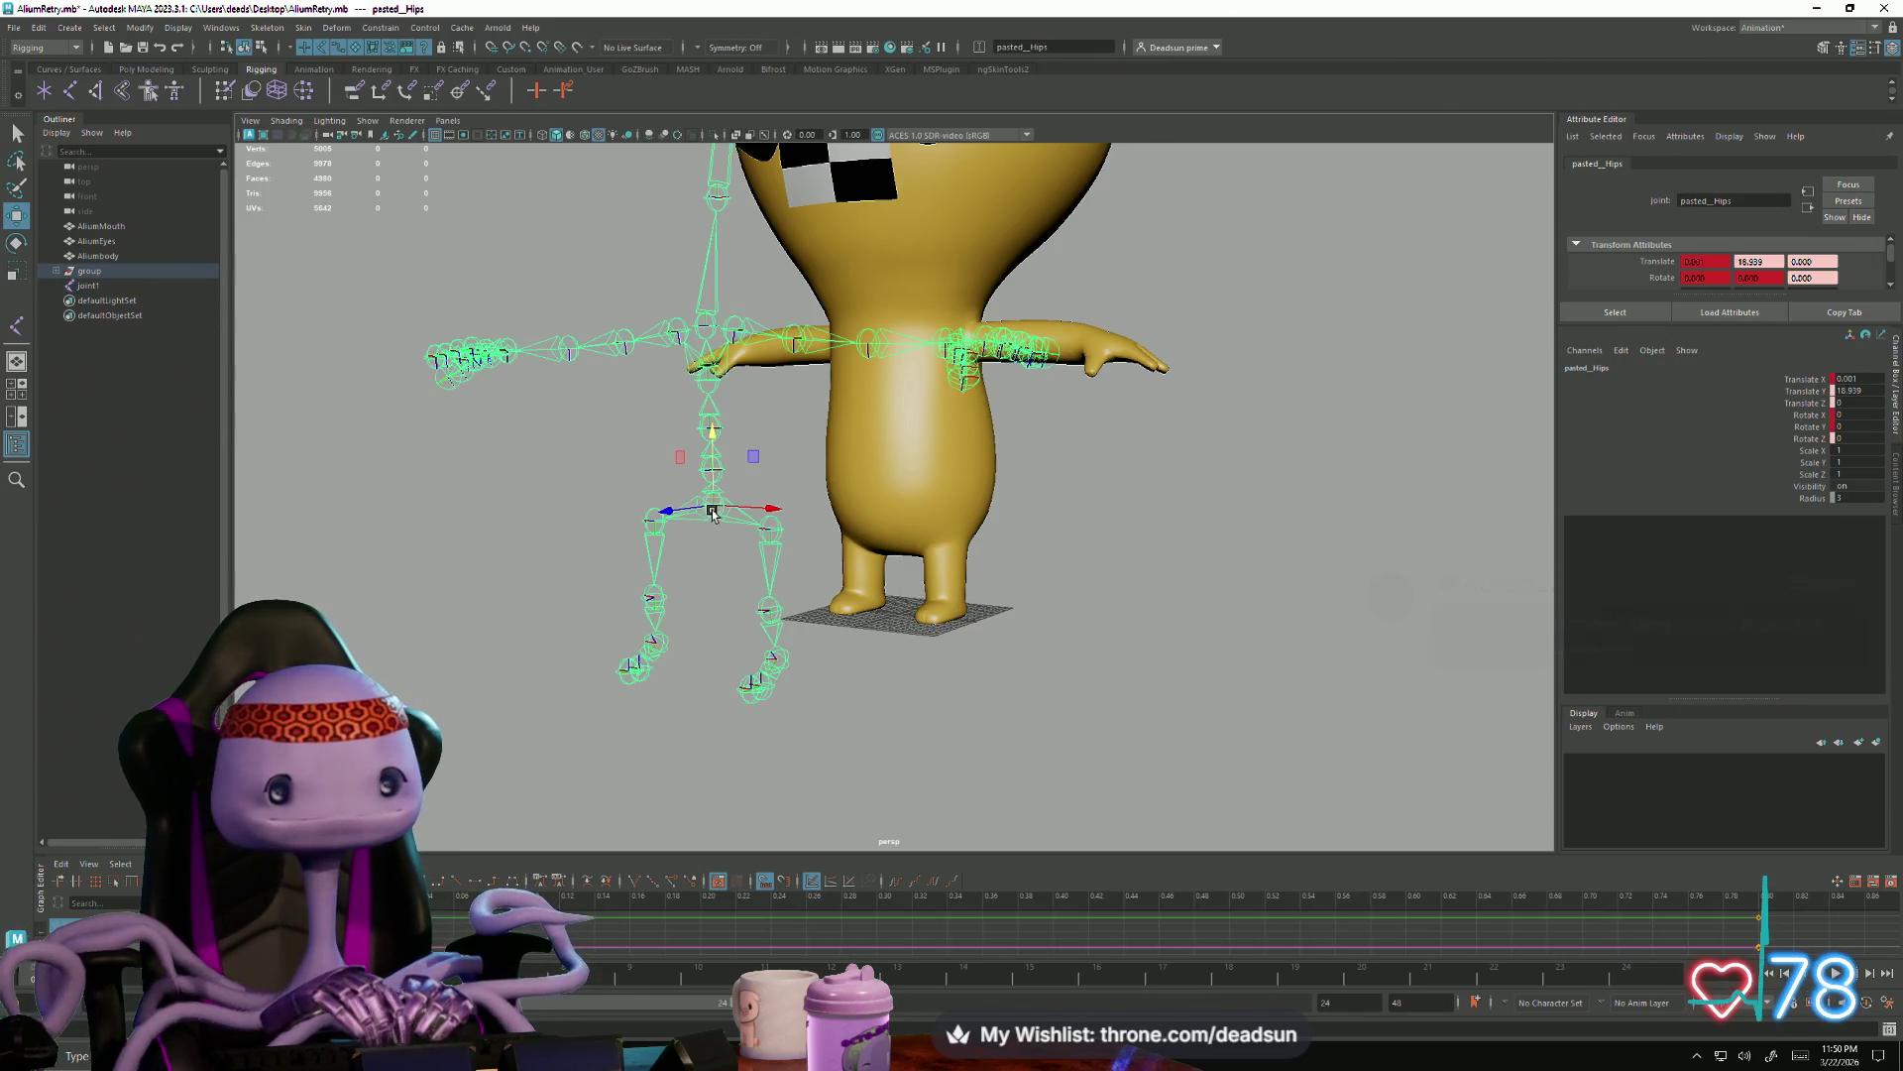
pyautogui.click(60, 272)
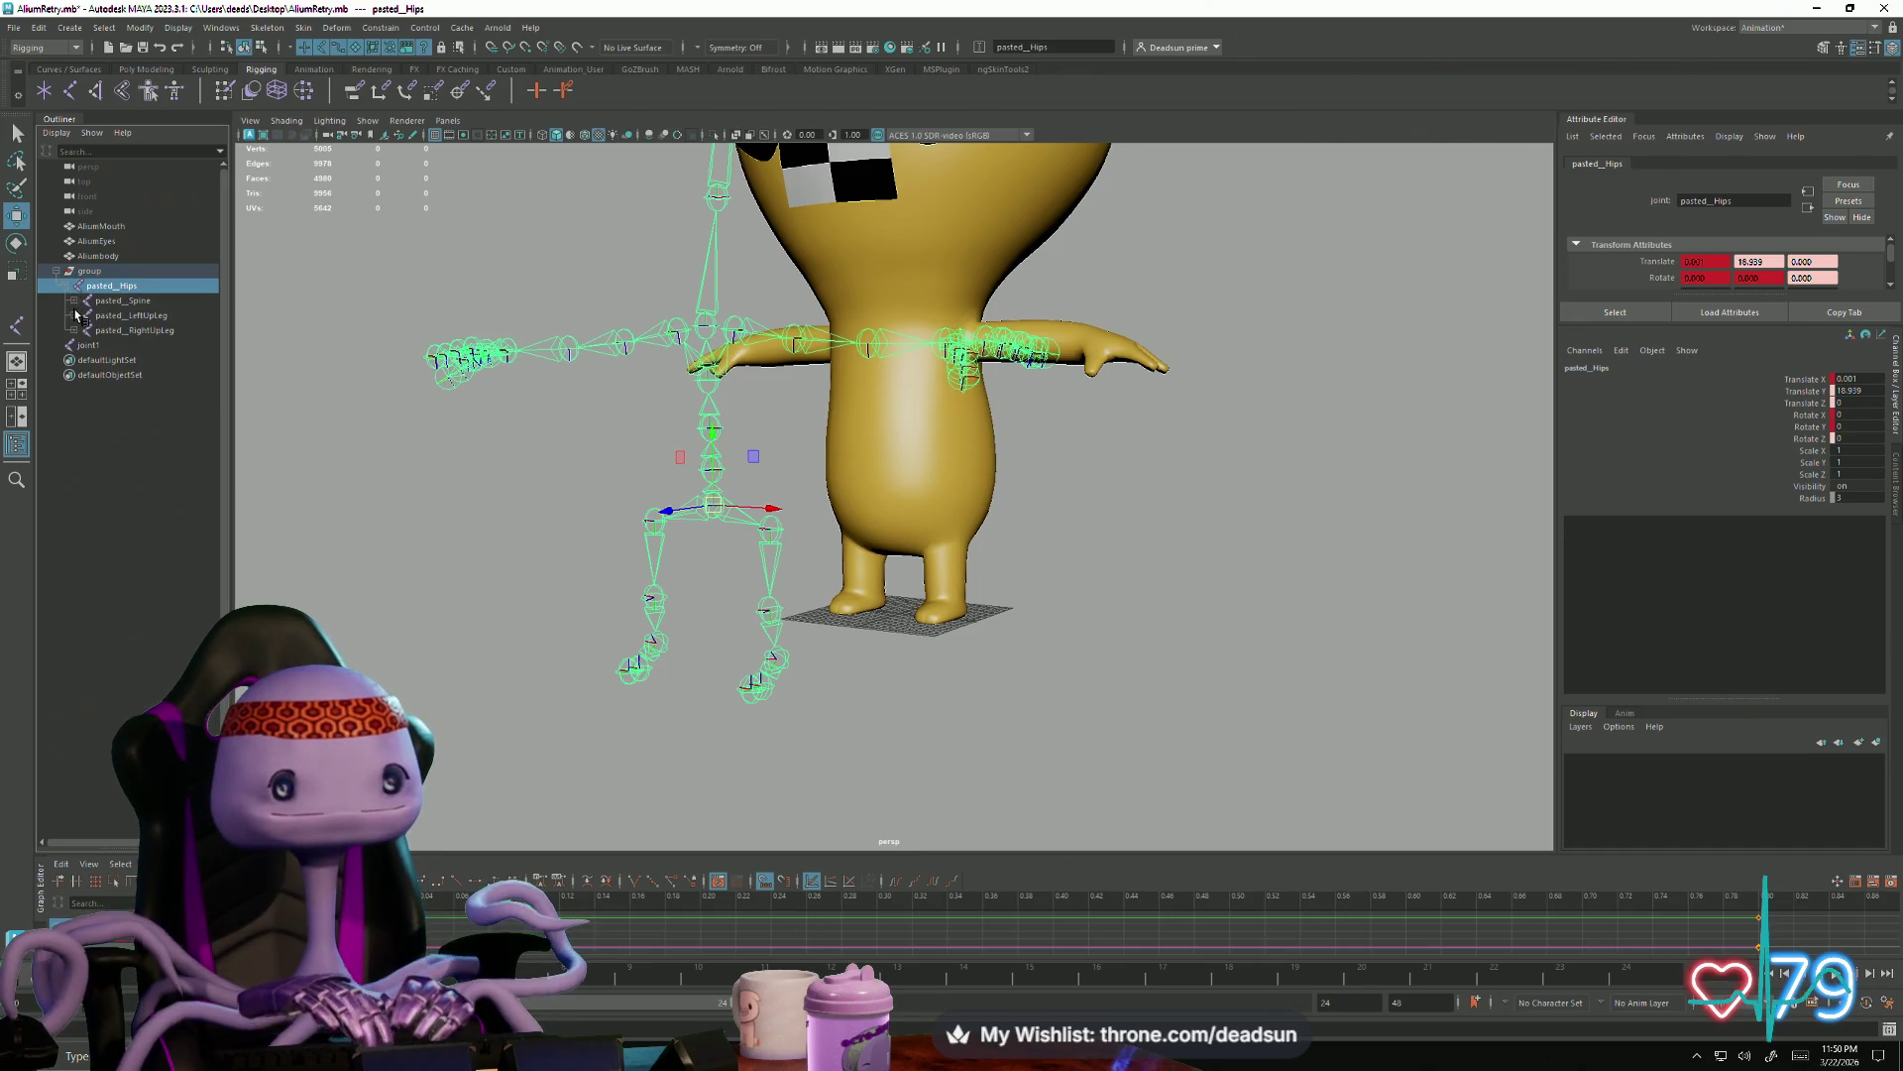
pyautogui.click(897, 565)
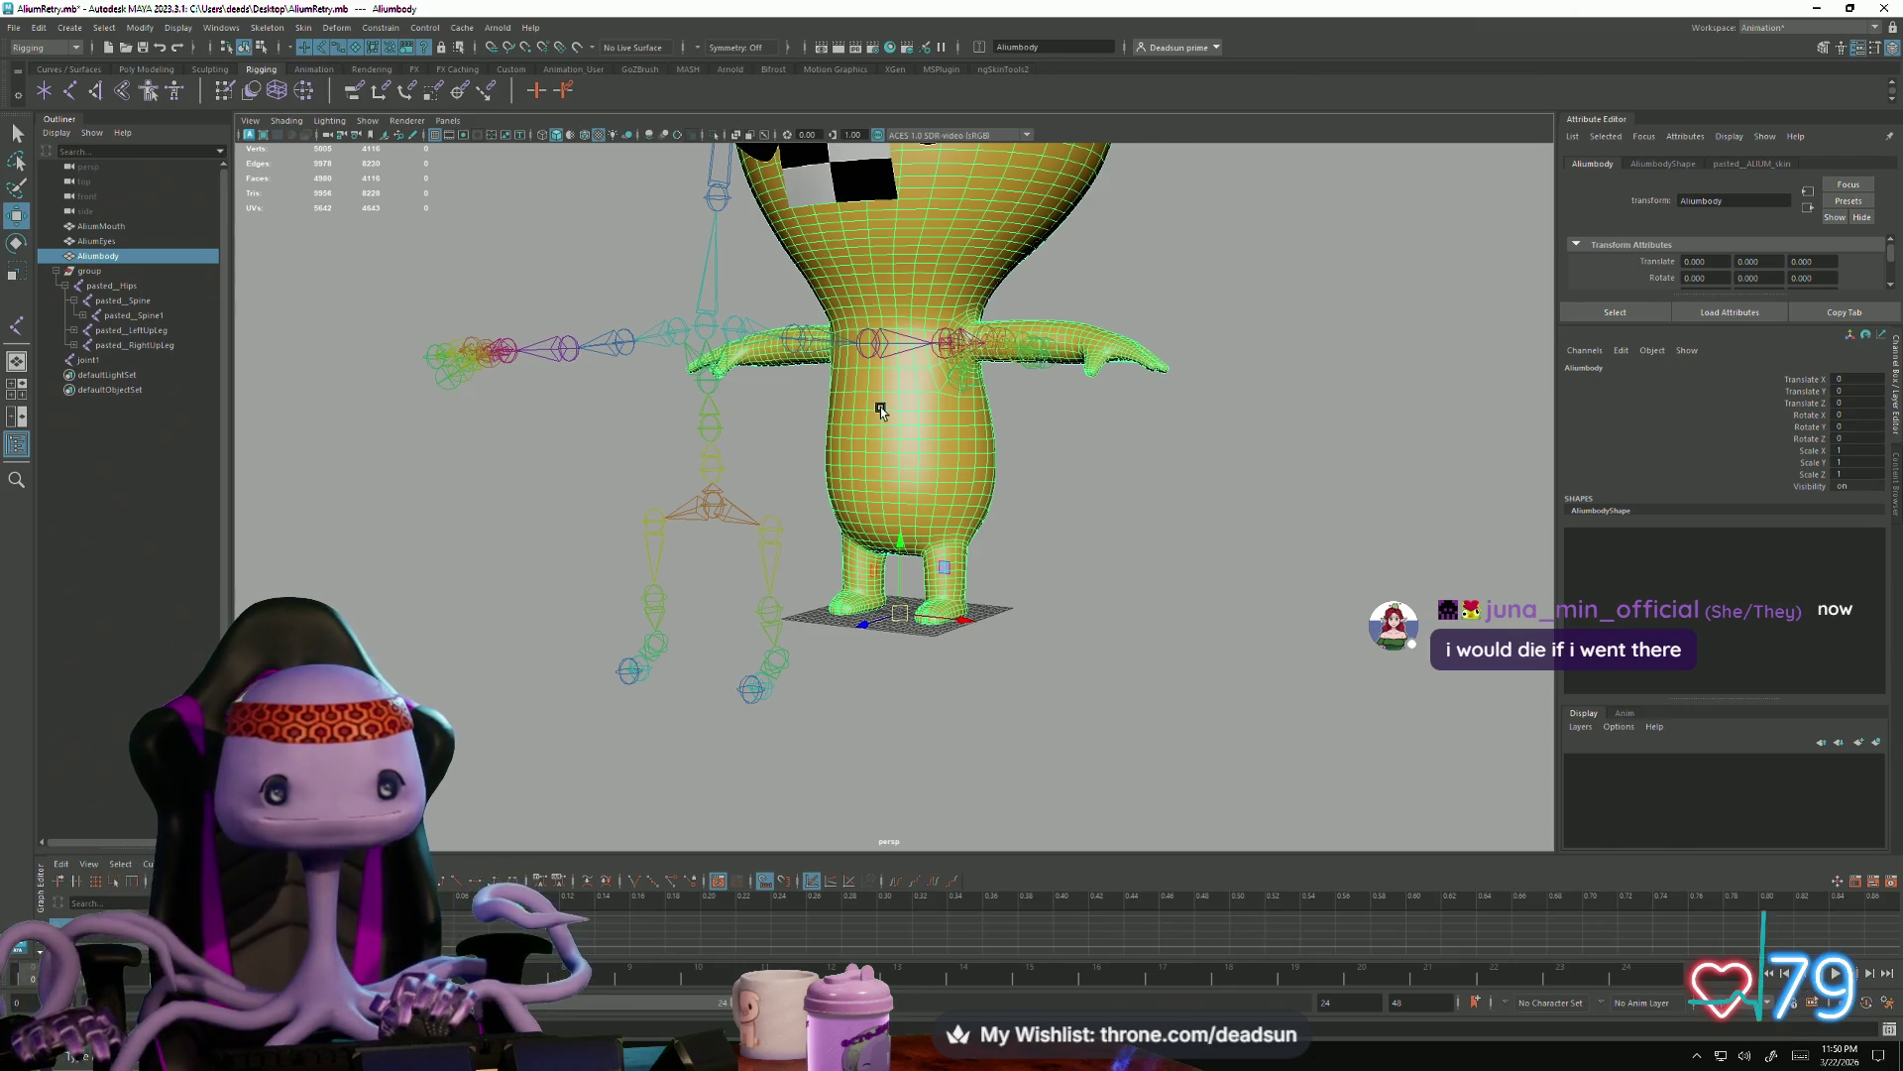
pyautogui.click(917, 478)
pyautogui.write('Root')
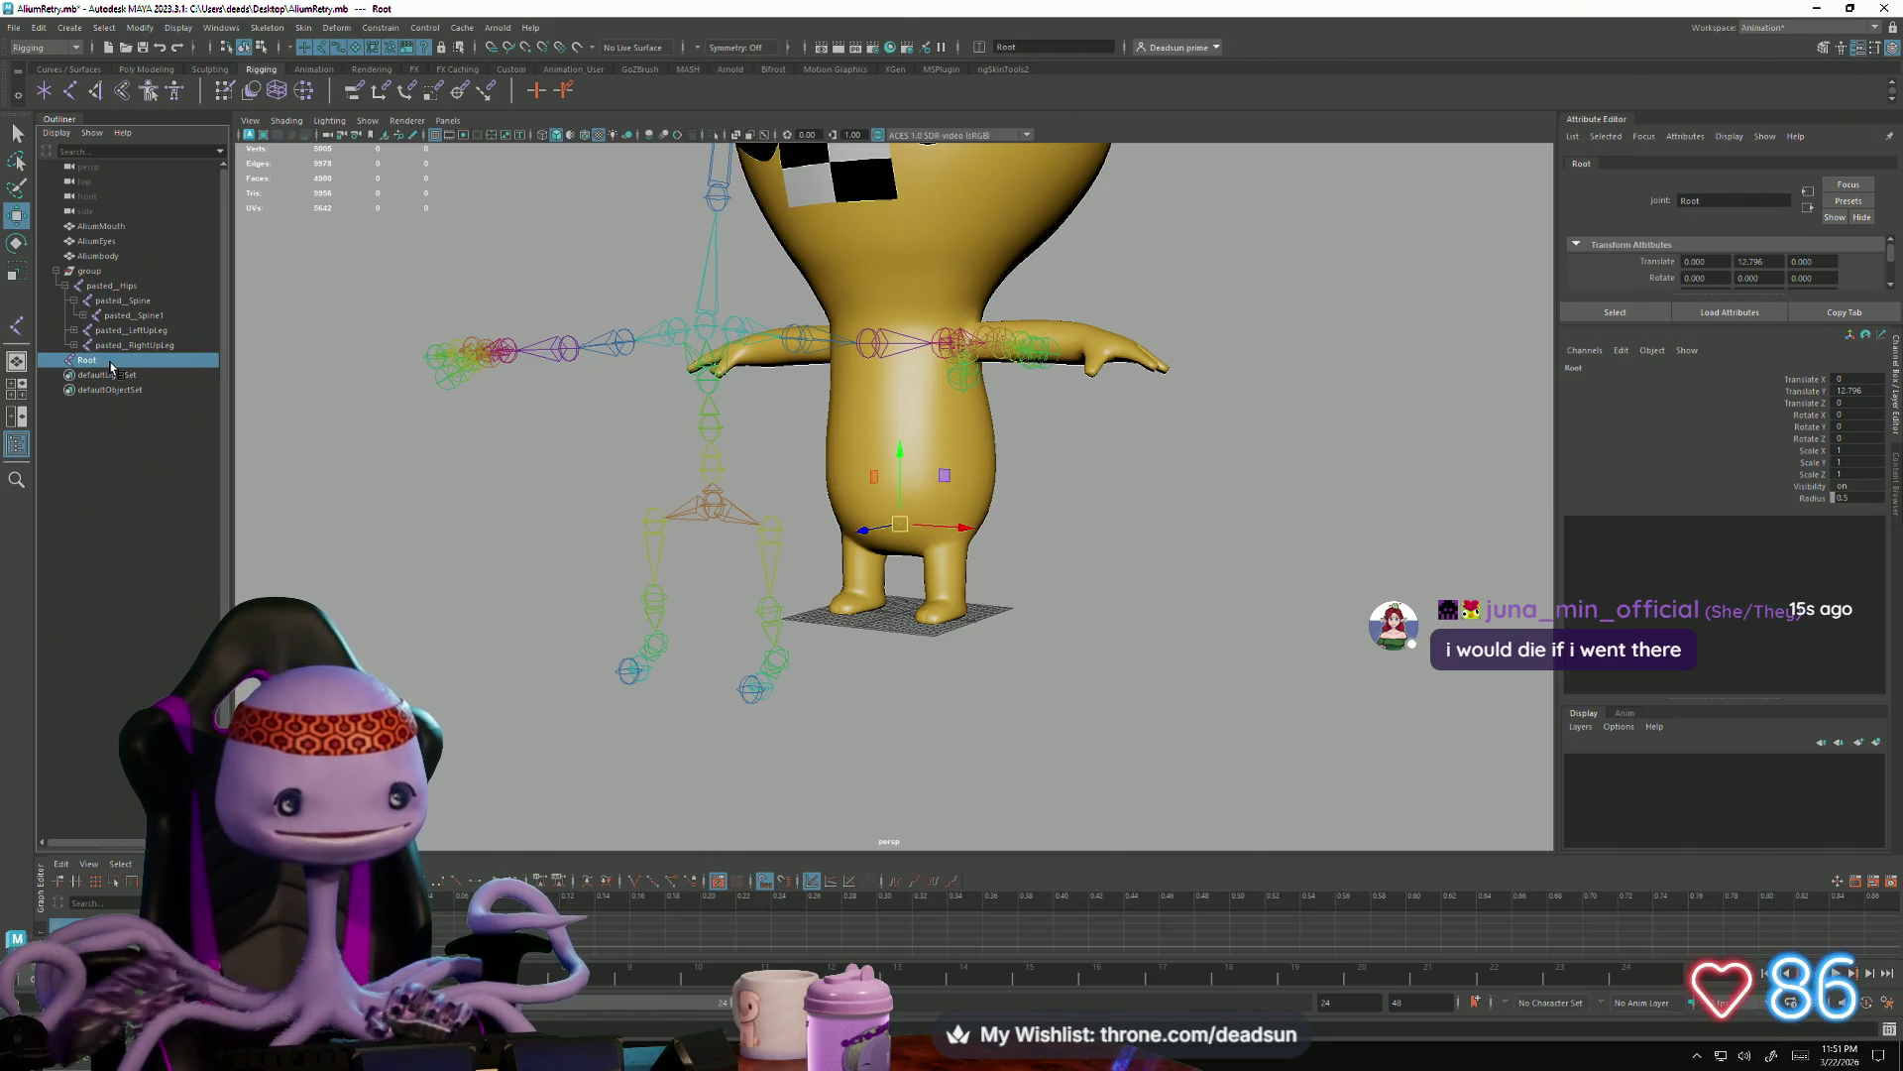
# Orbit to a straight front view of the alien and bring up the viewport Shading menu
pyautogui.moveTo(456, 508)
pyautogui.keyDown('alt'); pyautogui.mouseDown()
pyautogui.moveTo(811, 546)
pyautogui.moveTo(796, 552)
pyautogui.mouseUp(); pyautogui.keyUp('alt')
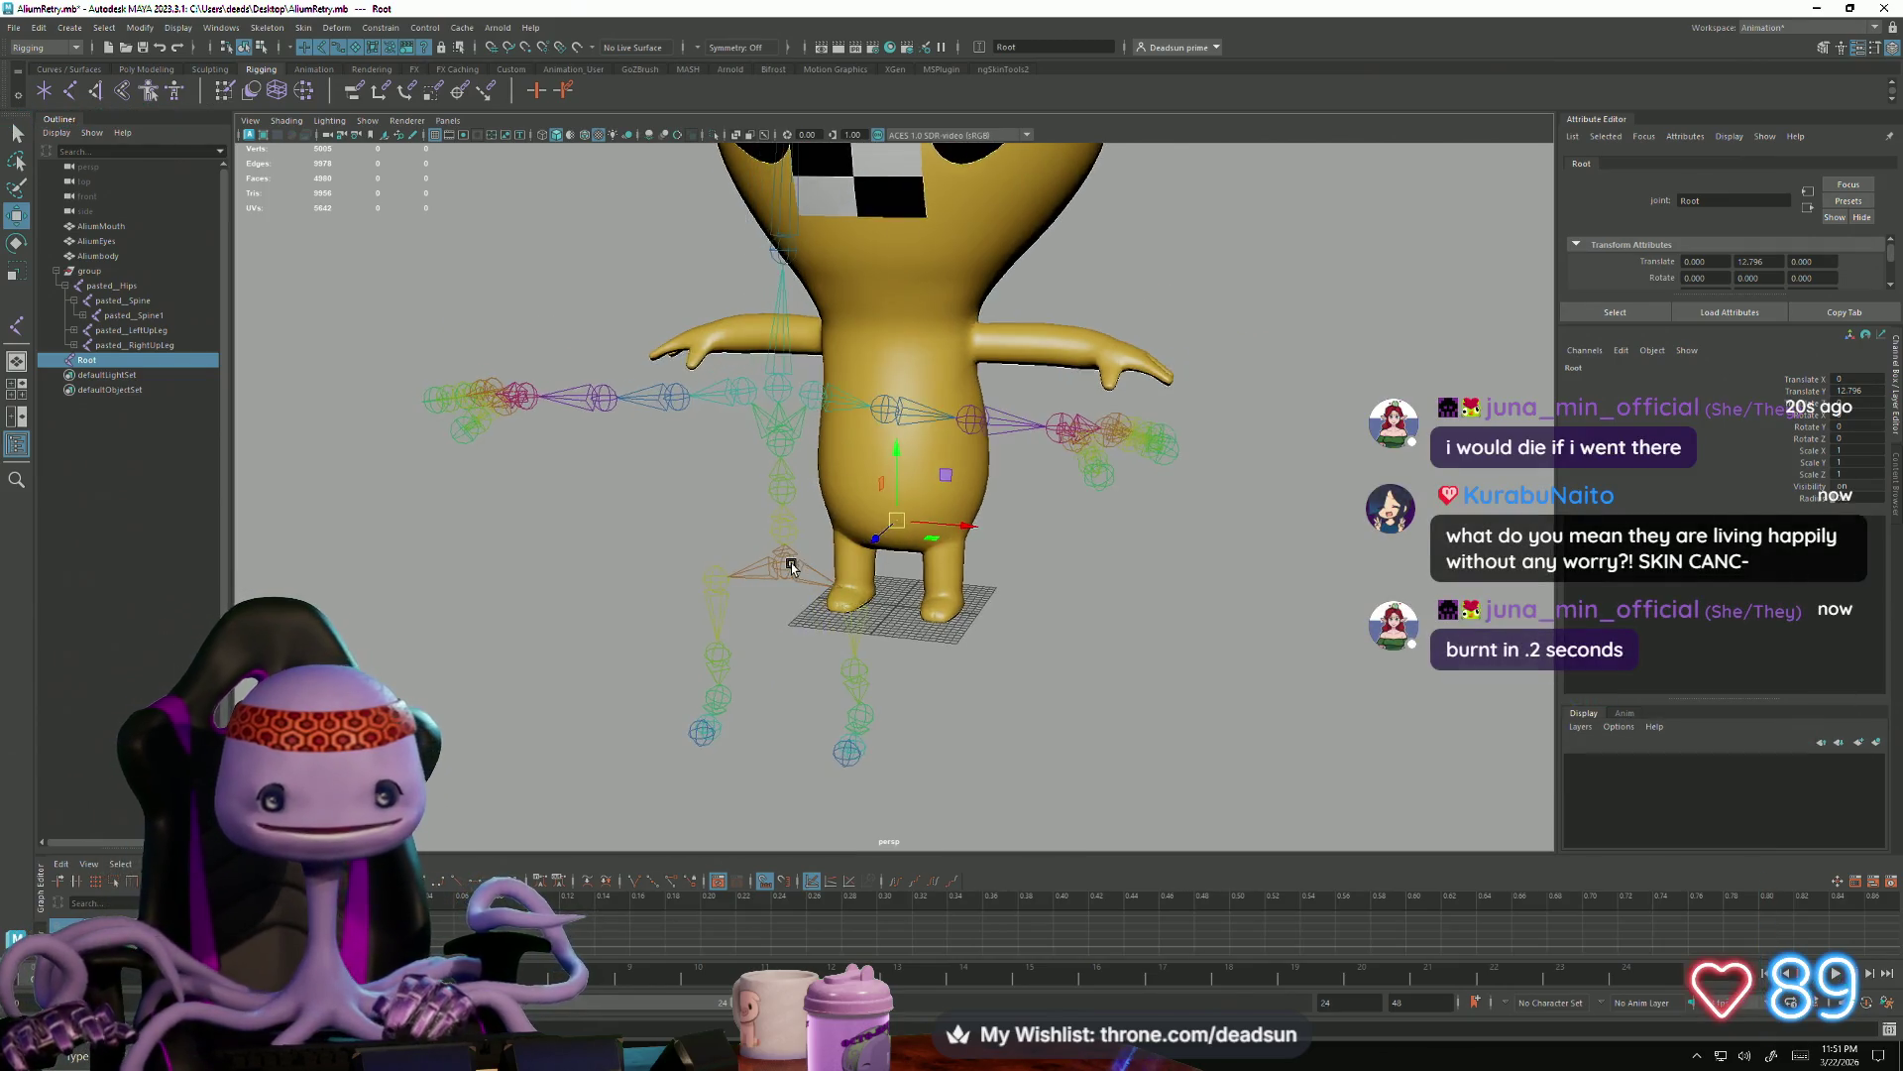
pyautogui.moveTo(796, 551)
pyautogui.keyDown('alt'); pyautogui.mouseDown()
pyautogui.moveTo(519, 525)
pyautogui.moveTo(581, 574)
pyautogui.moveTo(539, 559)
pyautogui.mouseUp(); pyautogui.keyUp('alt')
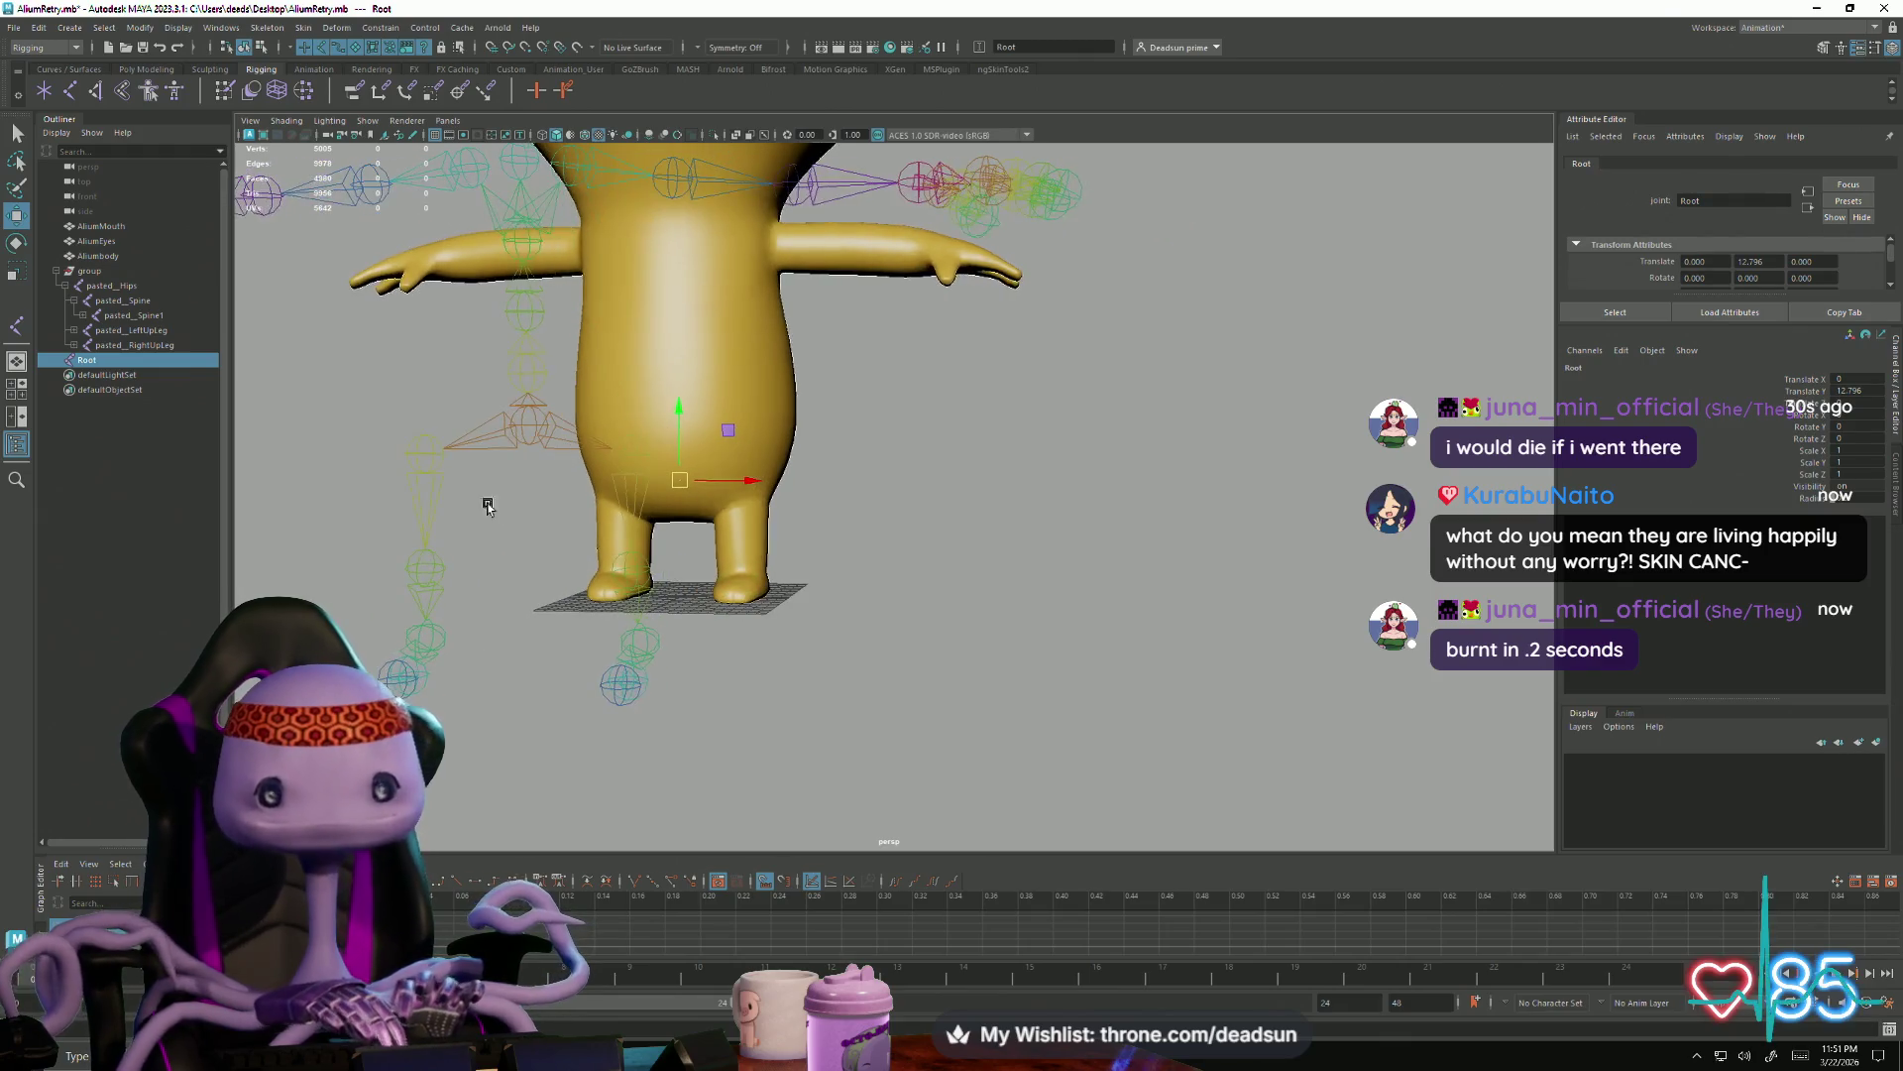
pyautogui.click(284, 121)
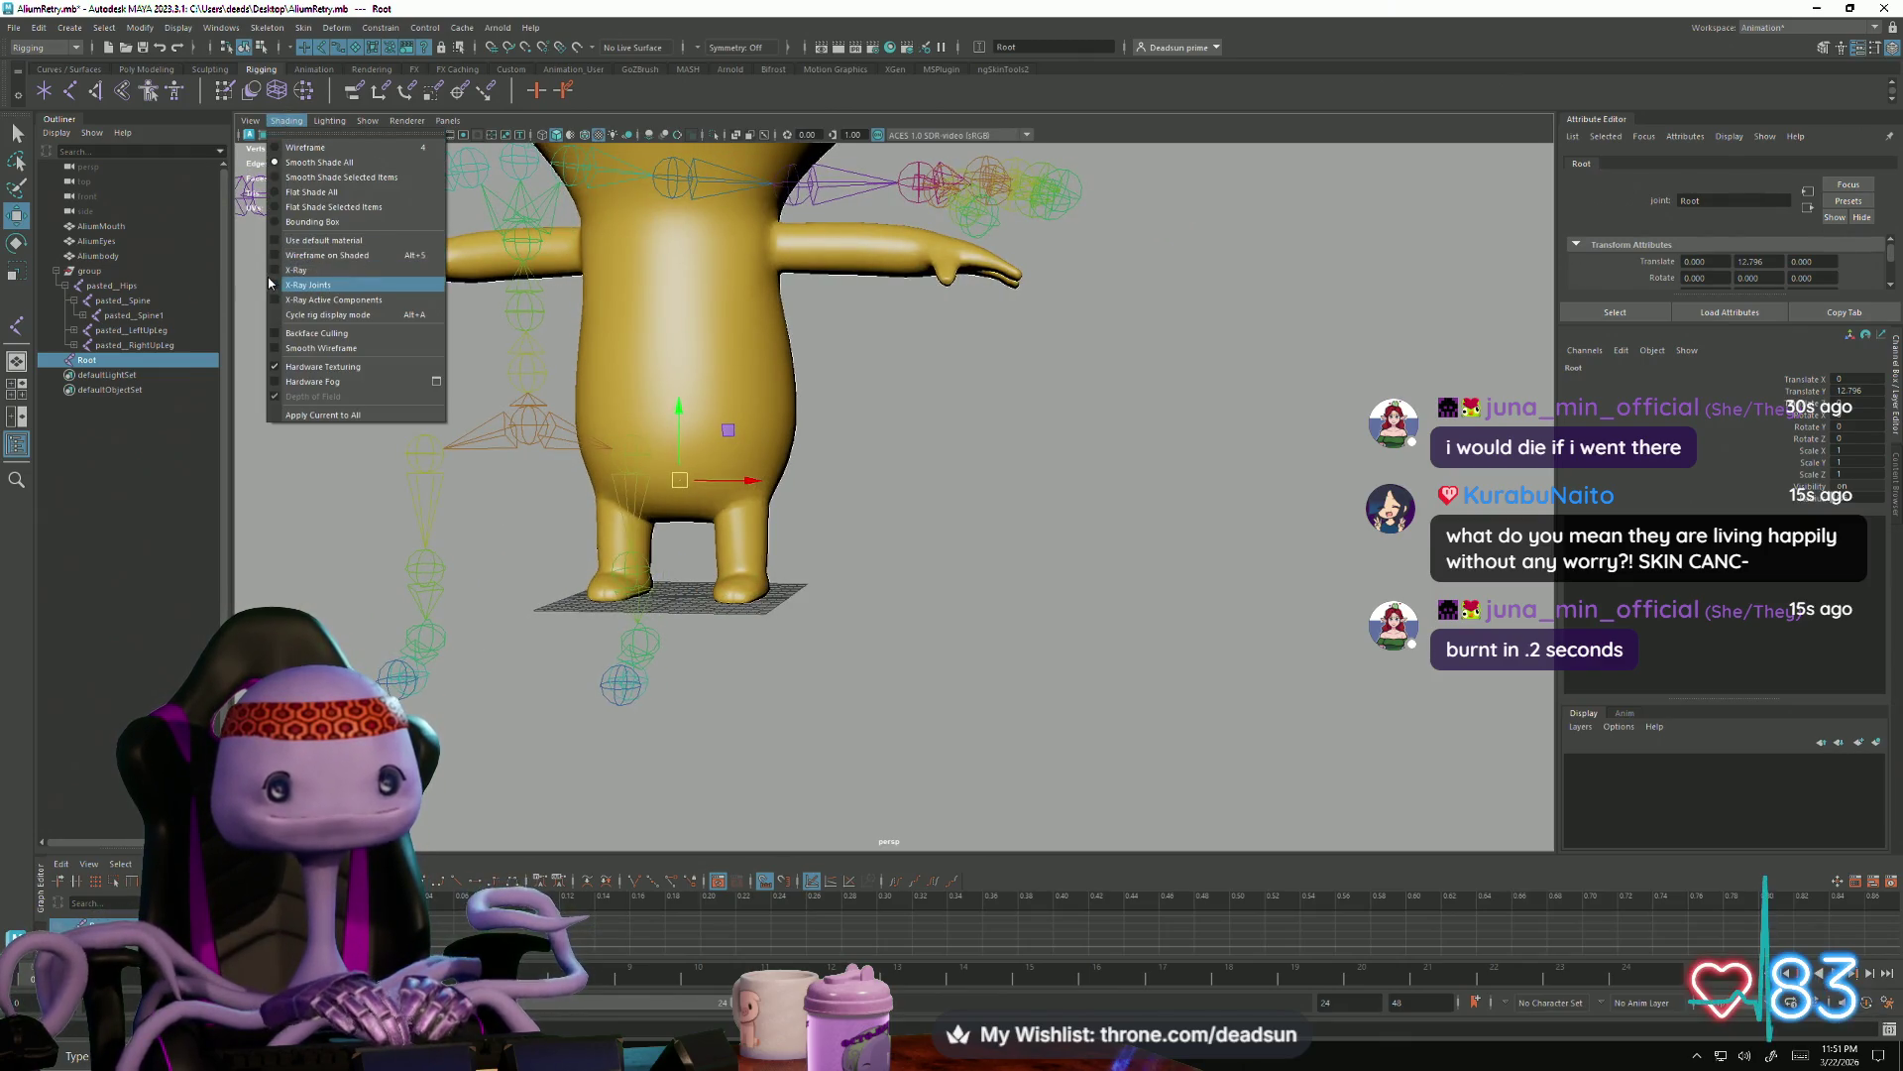
# Turn on X-Ray shading and duplicate the Root joint as Root1
pyautogui.click(306, 270)
pyautogui.keyDown('alt'); pyautogui.moveTo(536, 461); pyautogui.dragTo(575, 493); pyautogui.keyUp('alt')
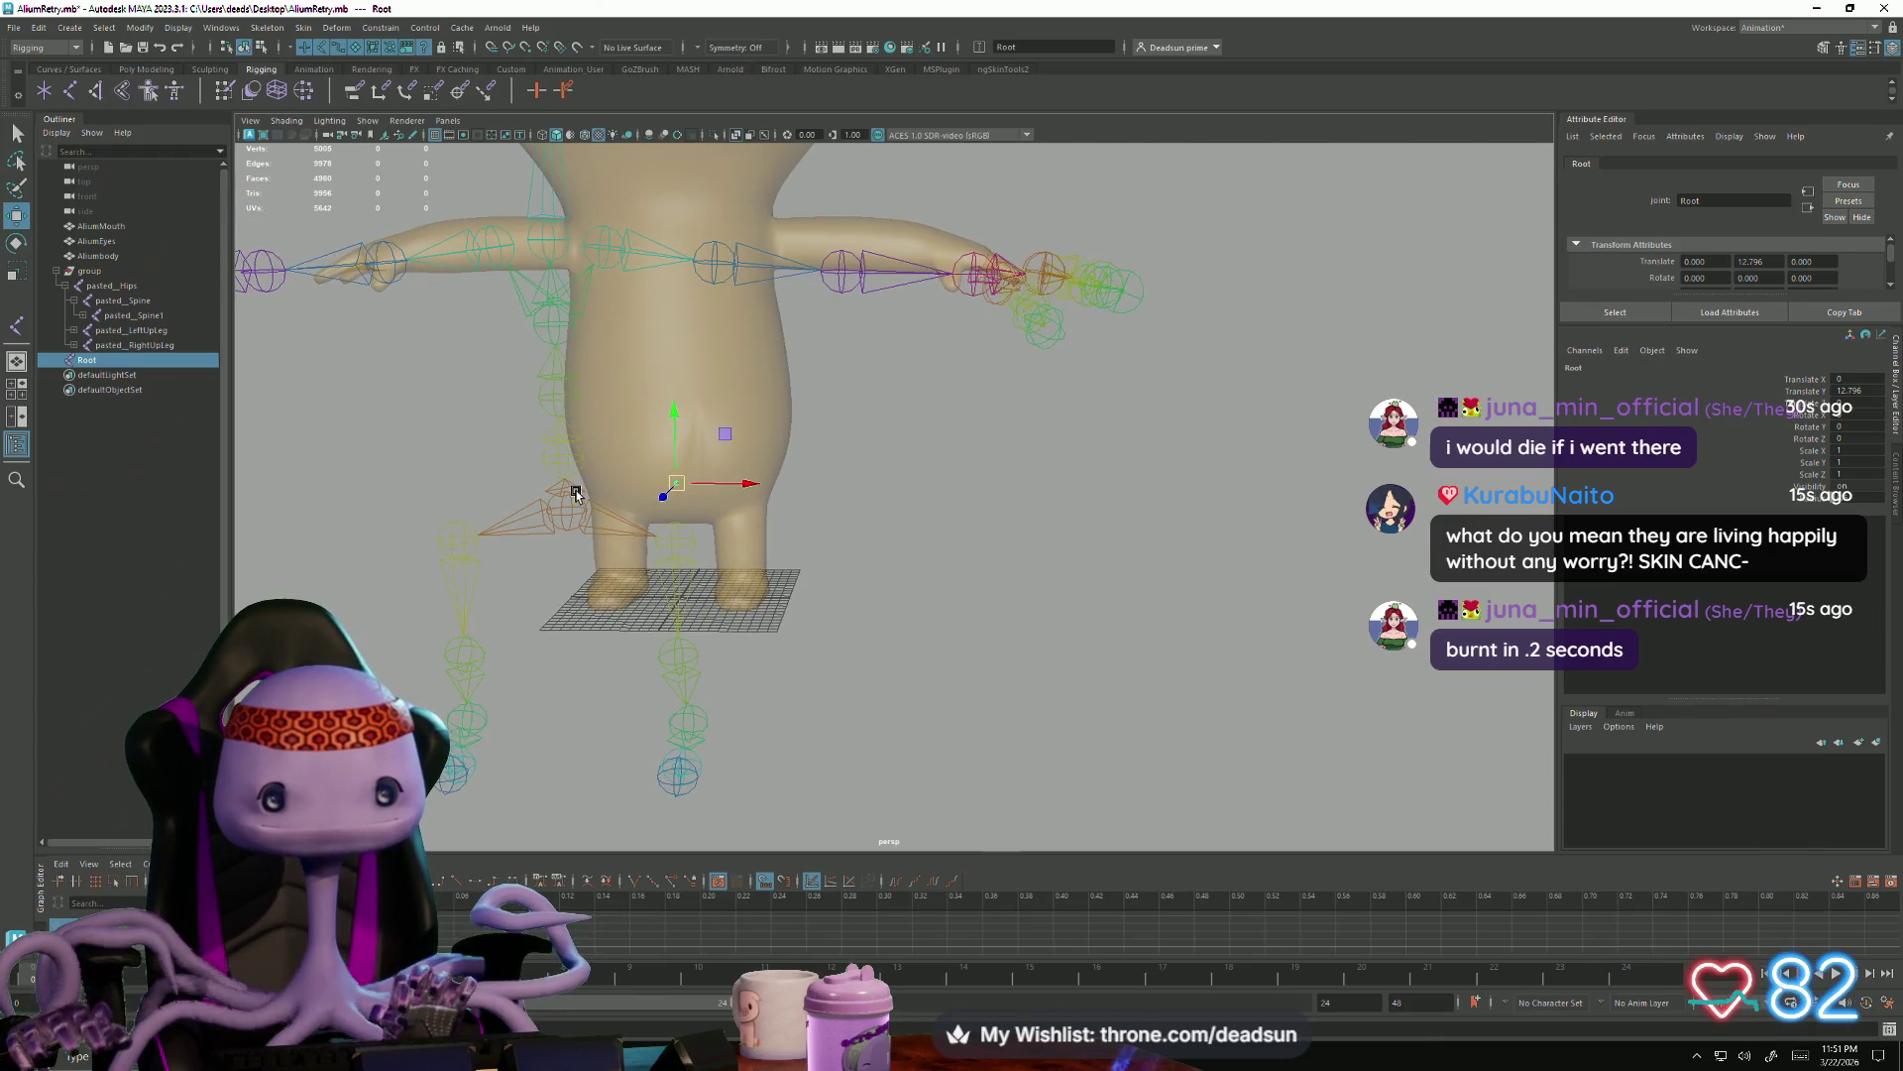
pyautogui.hotkey('ctrl', 'd')
# Move Root1 sideways and down so it sits inside the top of one leg
pyautogui.moveTo(751, 484)
pyautogui.mouseDown()
pyautogui.moveTo(814, 486)
pyautogui.moveTo(759, 427)
pyautogui.moveTo(819, 513)
pyautogui.mouseUp()
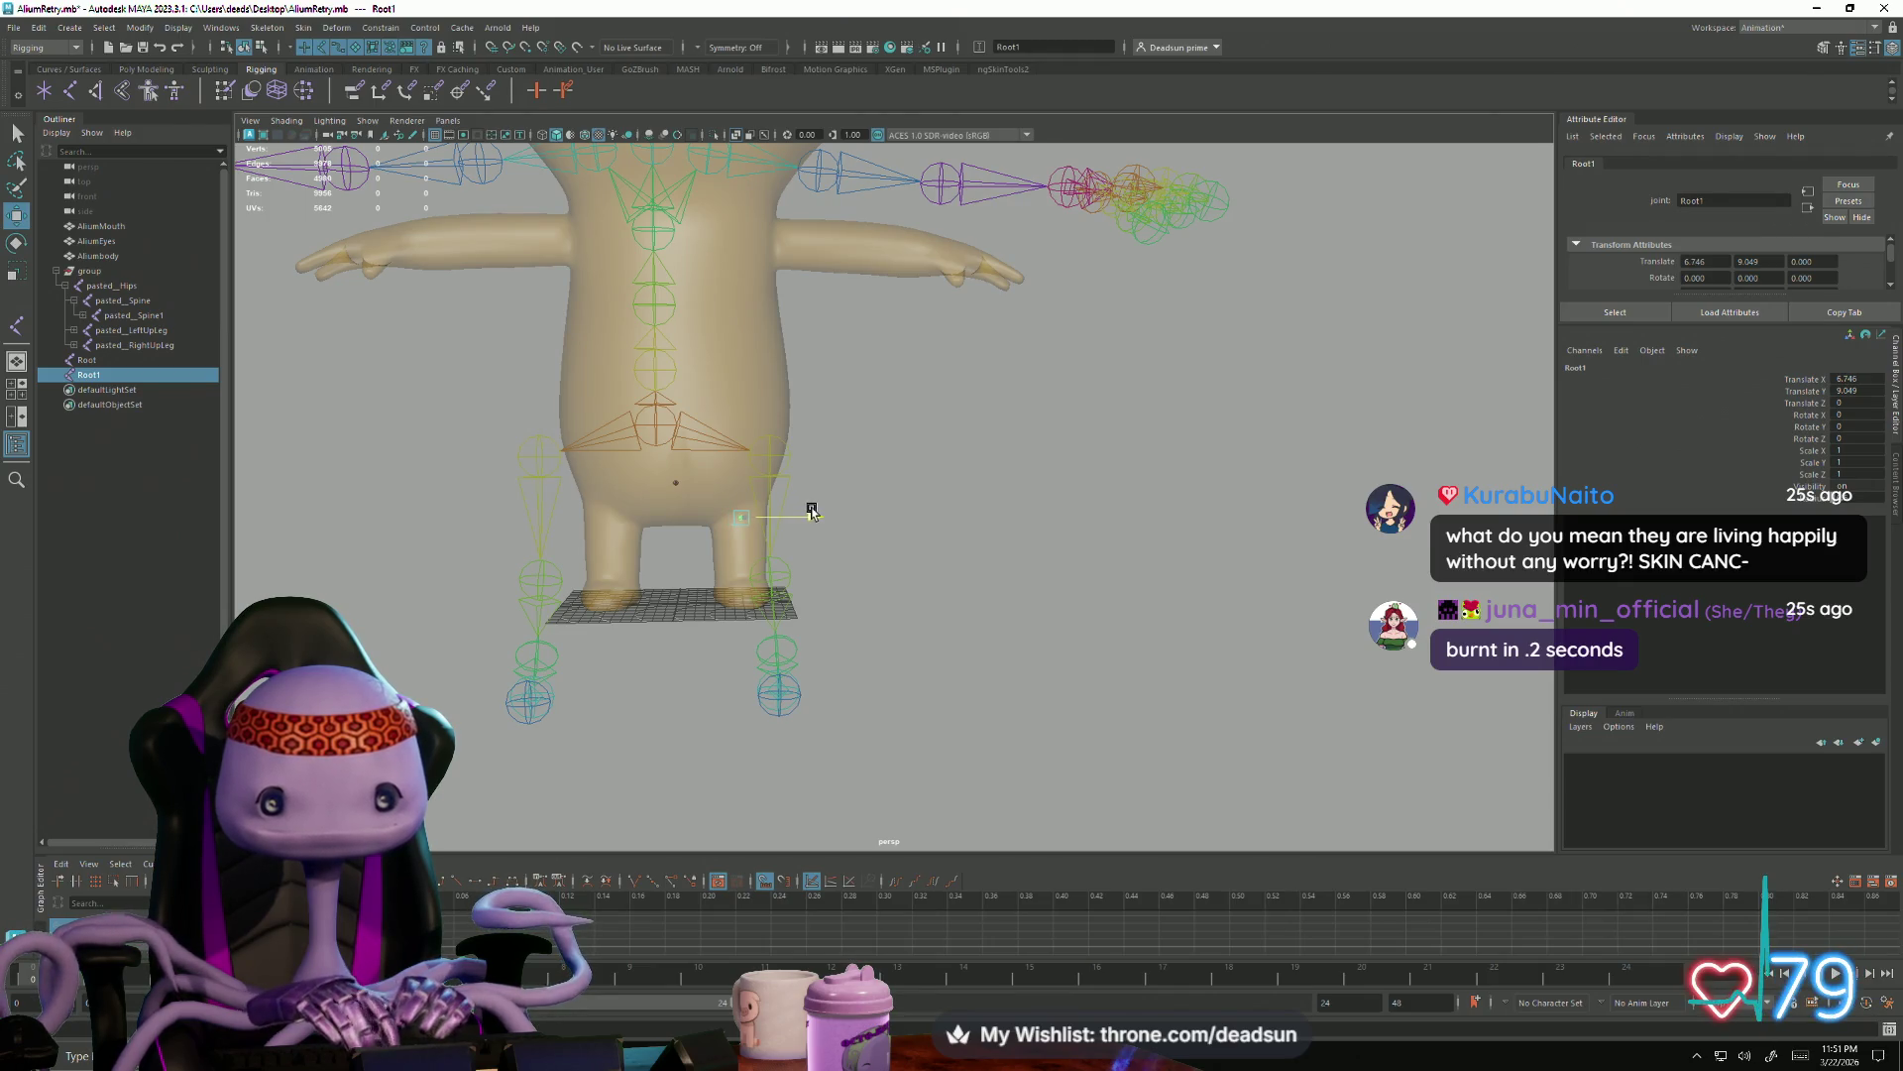
pyautogui.moveTo(811, 512)
pyautogui.mouseDown()
pyautogui.moveTo(808, 532)
pyautogui.moveTo(745, 530)
pyautogui.moveTo(764, 540)
pyautogui.moveTo(807, 521)
pyautogui.moveTo(741, 525)
pyautogui.mouseUp()
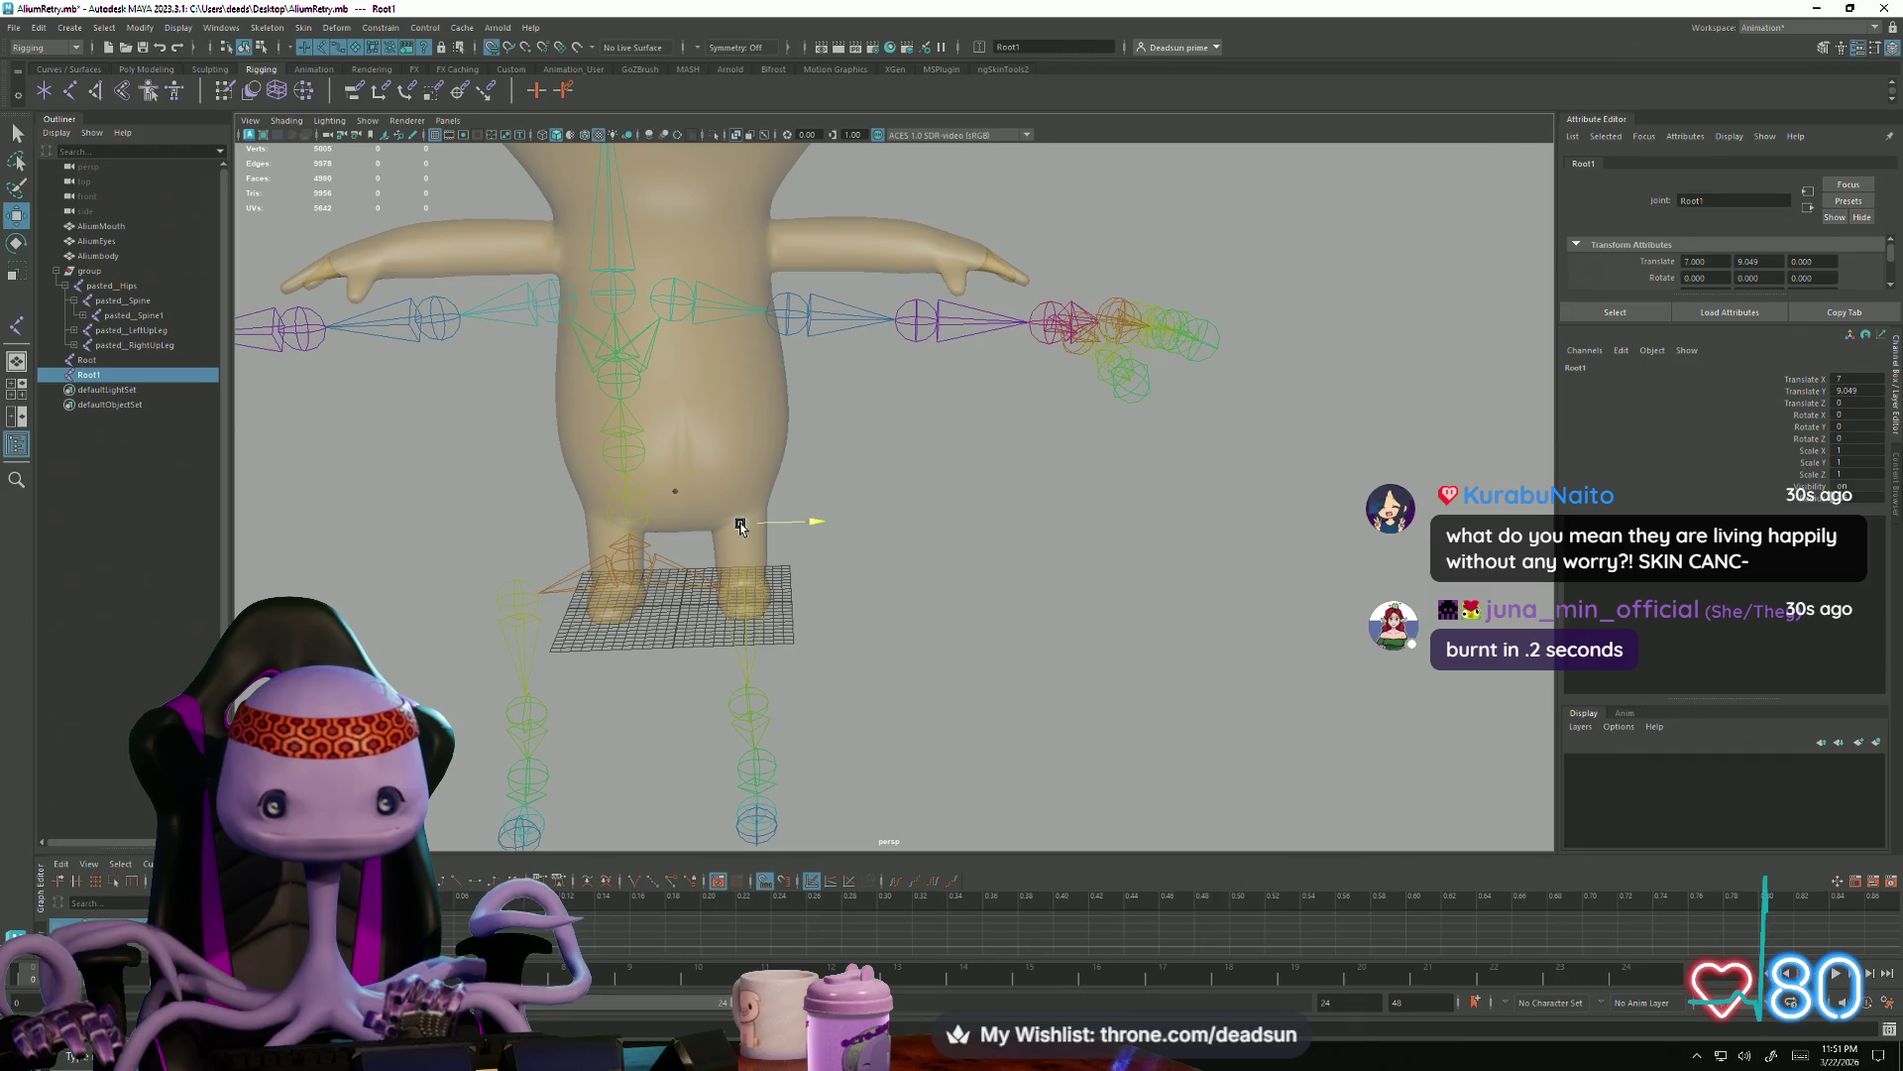
pyautogui.moveTo(803, 533)
pyautogui.keyDown('alt'); pyautogui.mouseDown()
pyautogui.moveTo(1232, 697)
pyautogui.moveTo(790, 617)
pyautogui.mouseUp(); pyautogui.keyUp('alt')
pyautogui.scroll(3, 1233, 696)
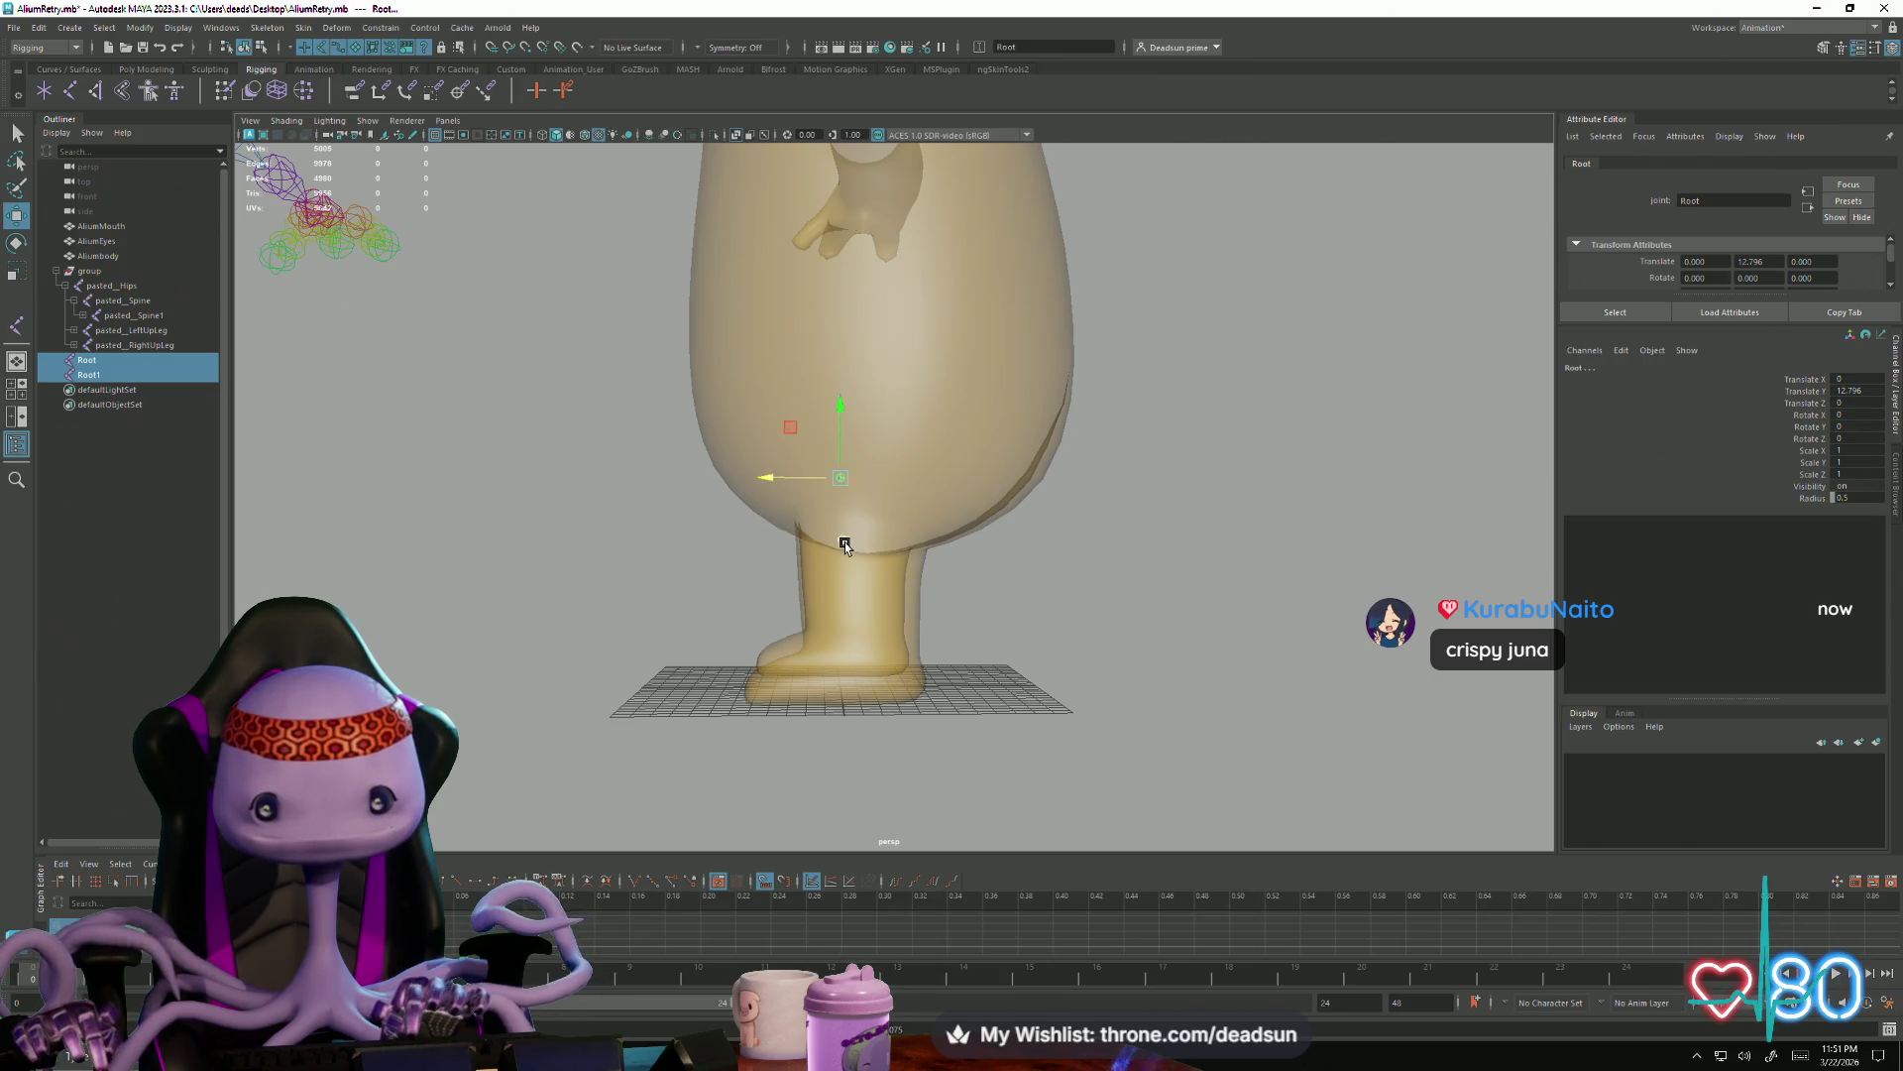
pyautogui.moveTo(773, 536)
pyautogui.mouseDown()
pyautogui.moveTo(748, 596)
pyautogui.moveTo(914, 595)
pyautogui.moveTo(723, 599)
pyautogui.moveTo(786, 566)
pyautogui.mouseUp()
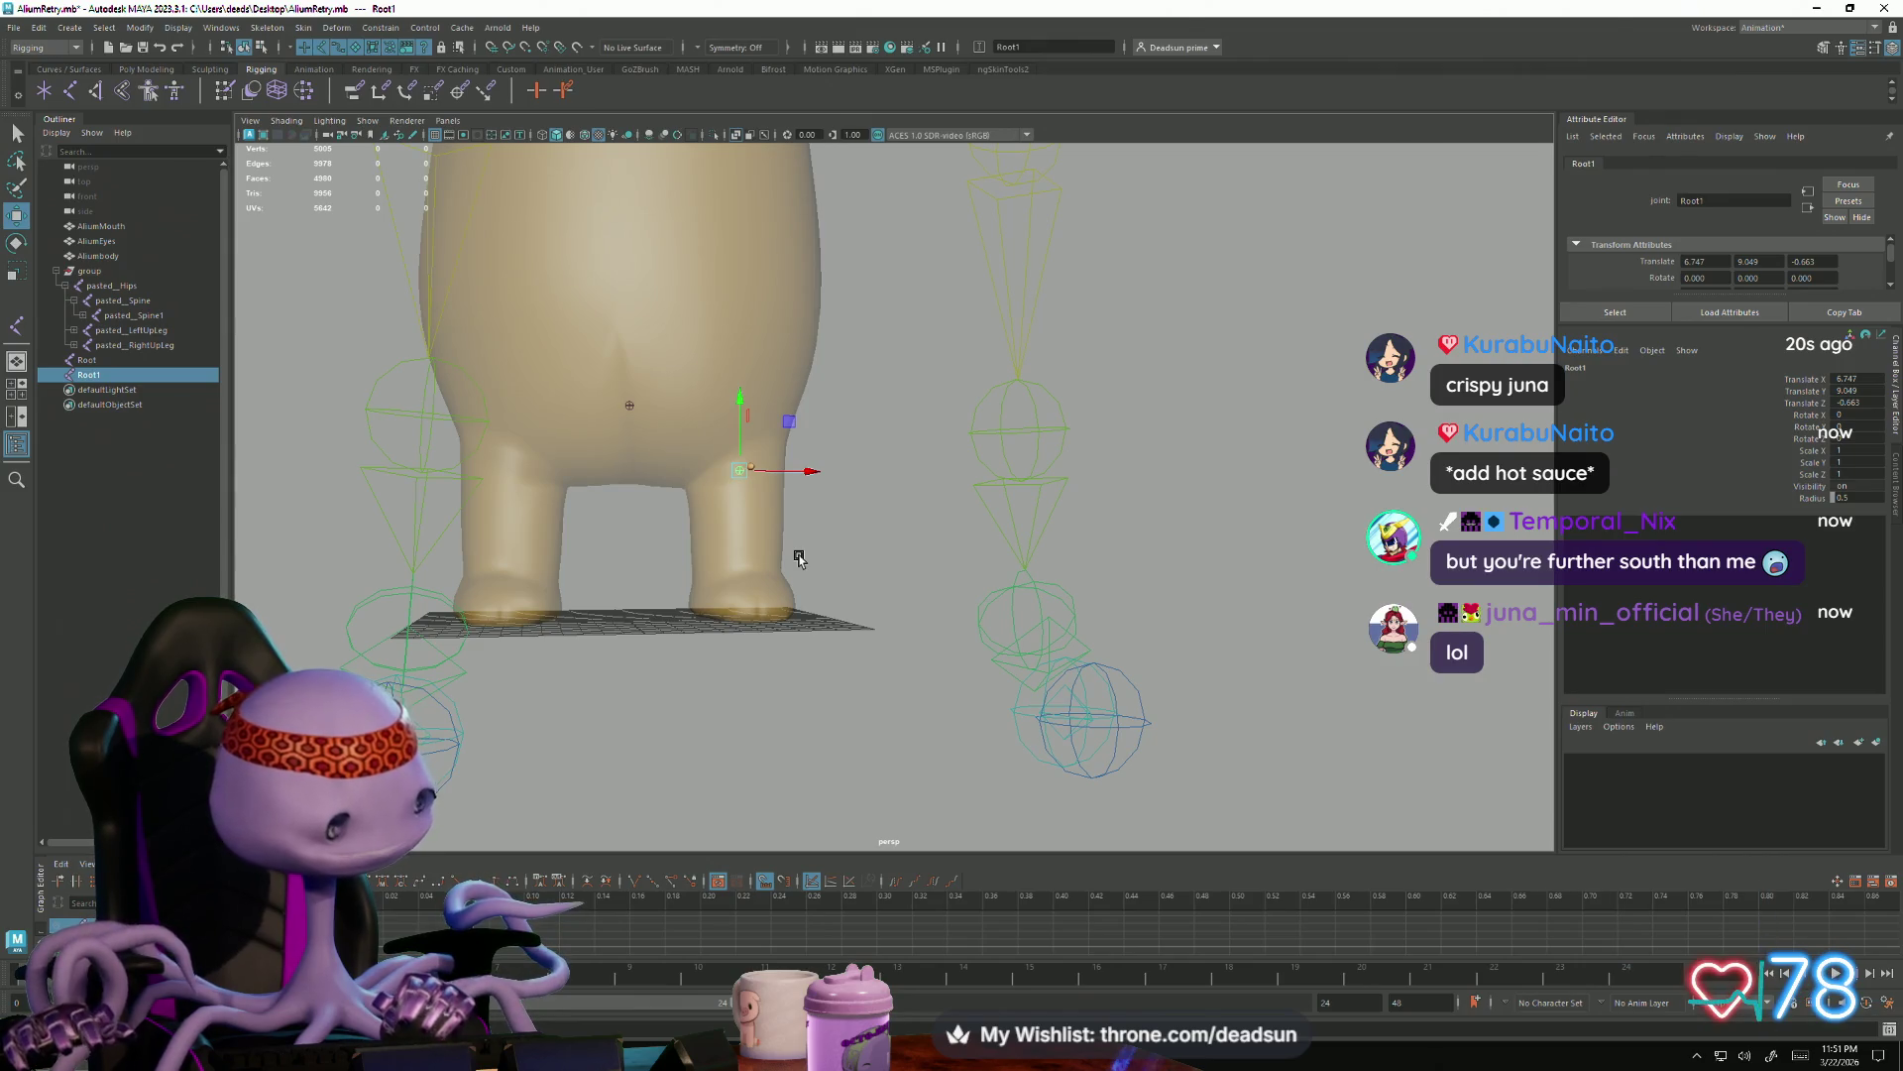
pyautogui.press('f')
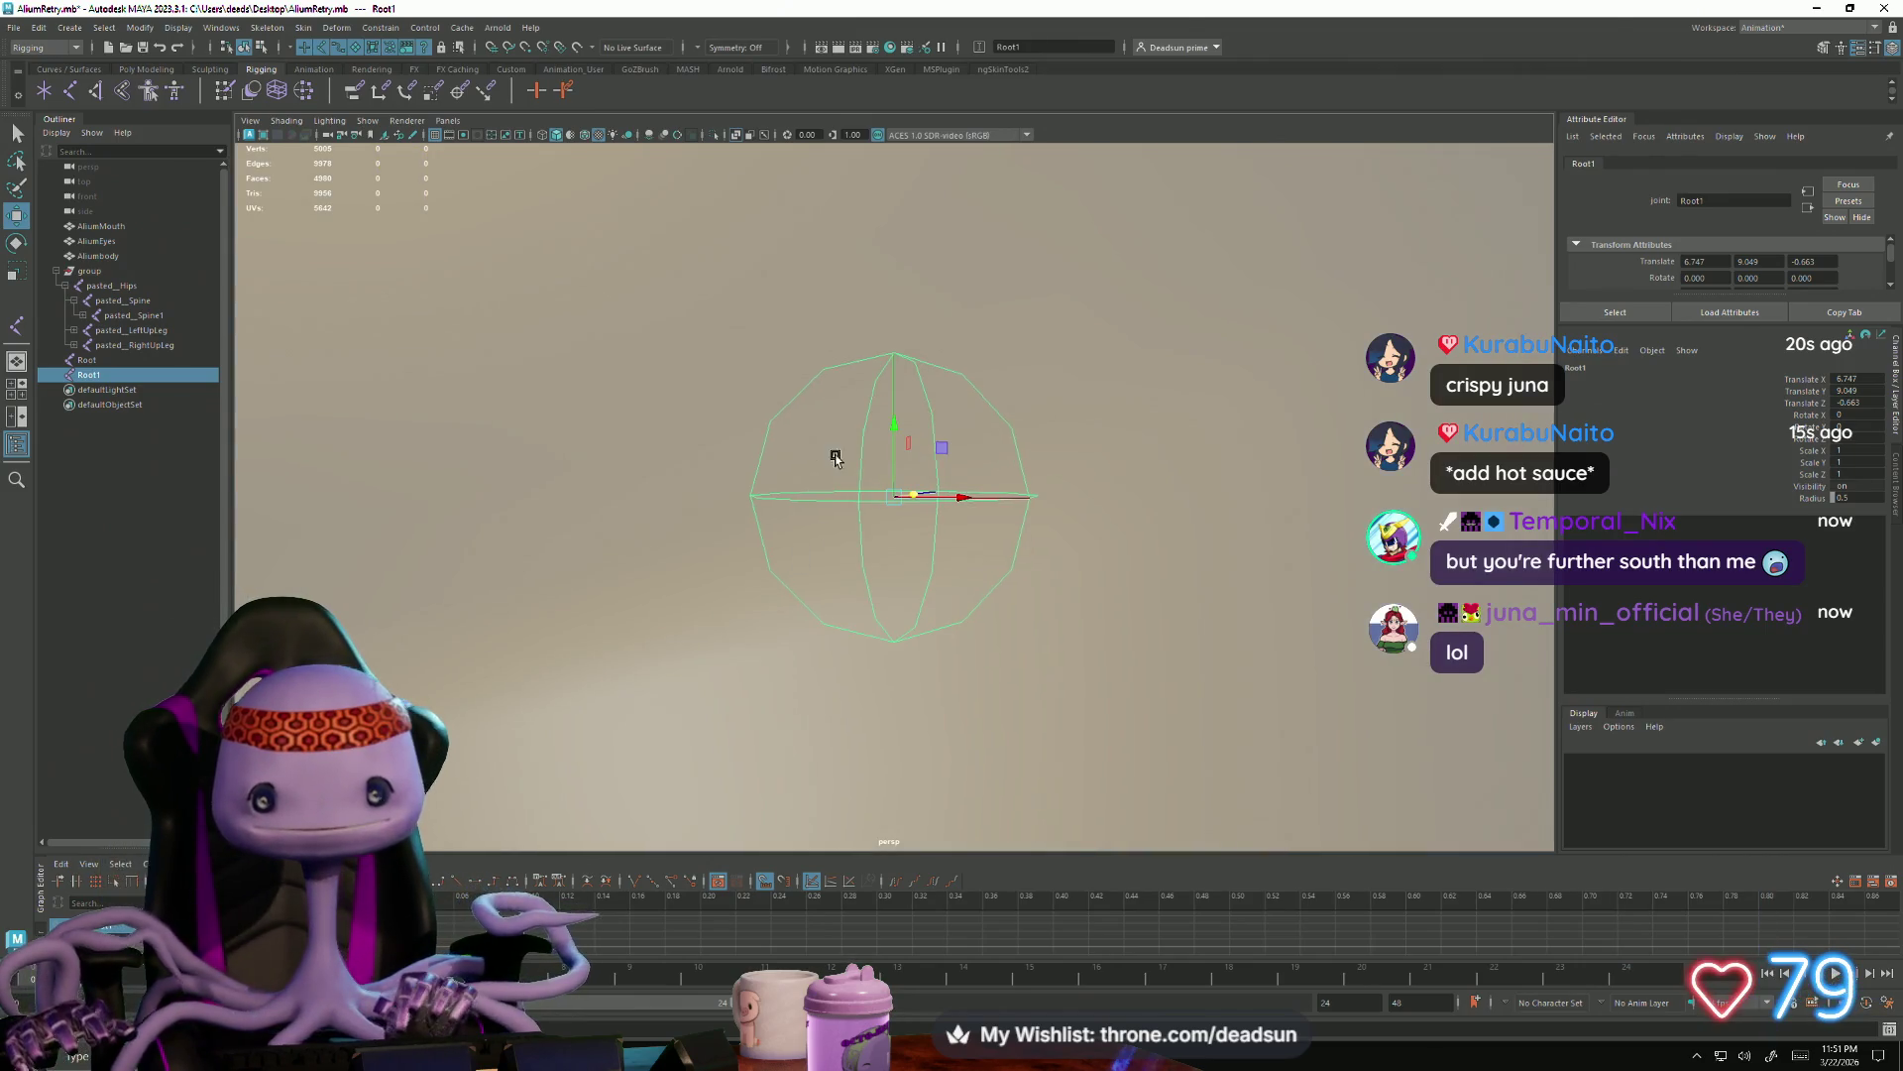
pyautogui.scroll(-3, 826, 453)
pyautogui.scroll(-3, 893, 536)
pyautogui.scroll(-3, 531, 607)
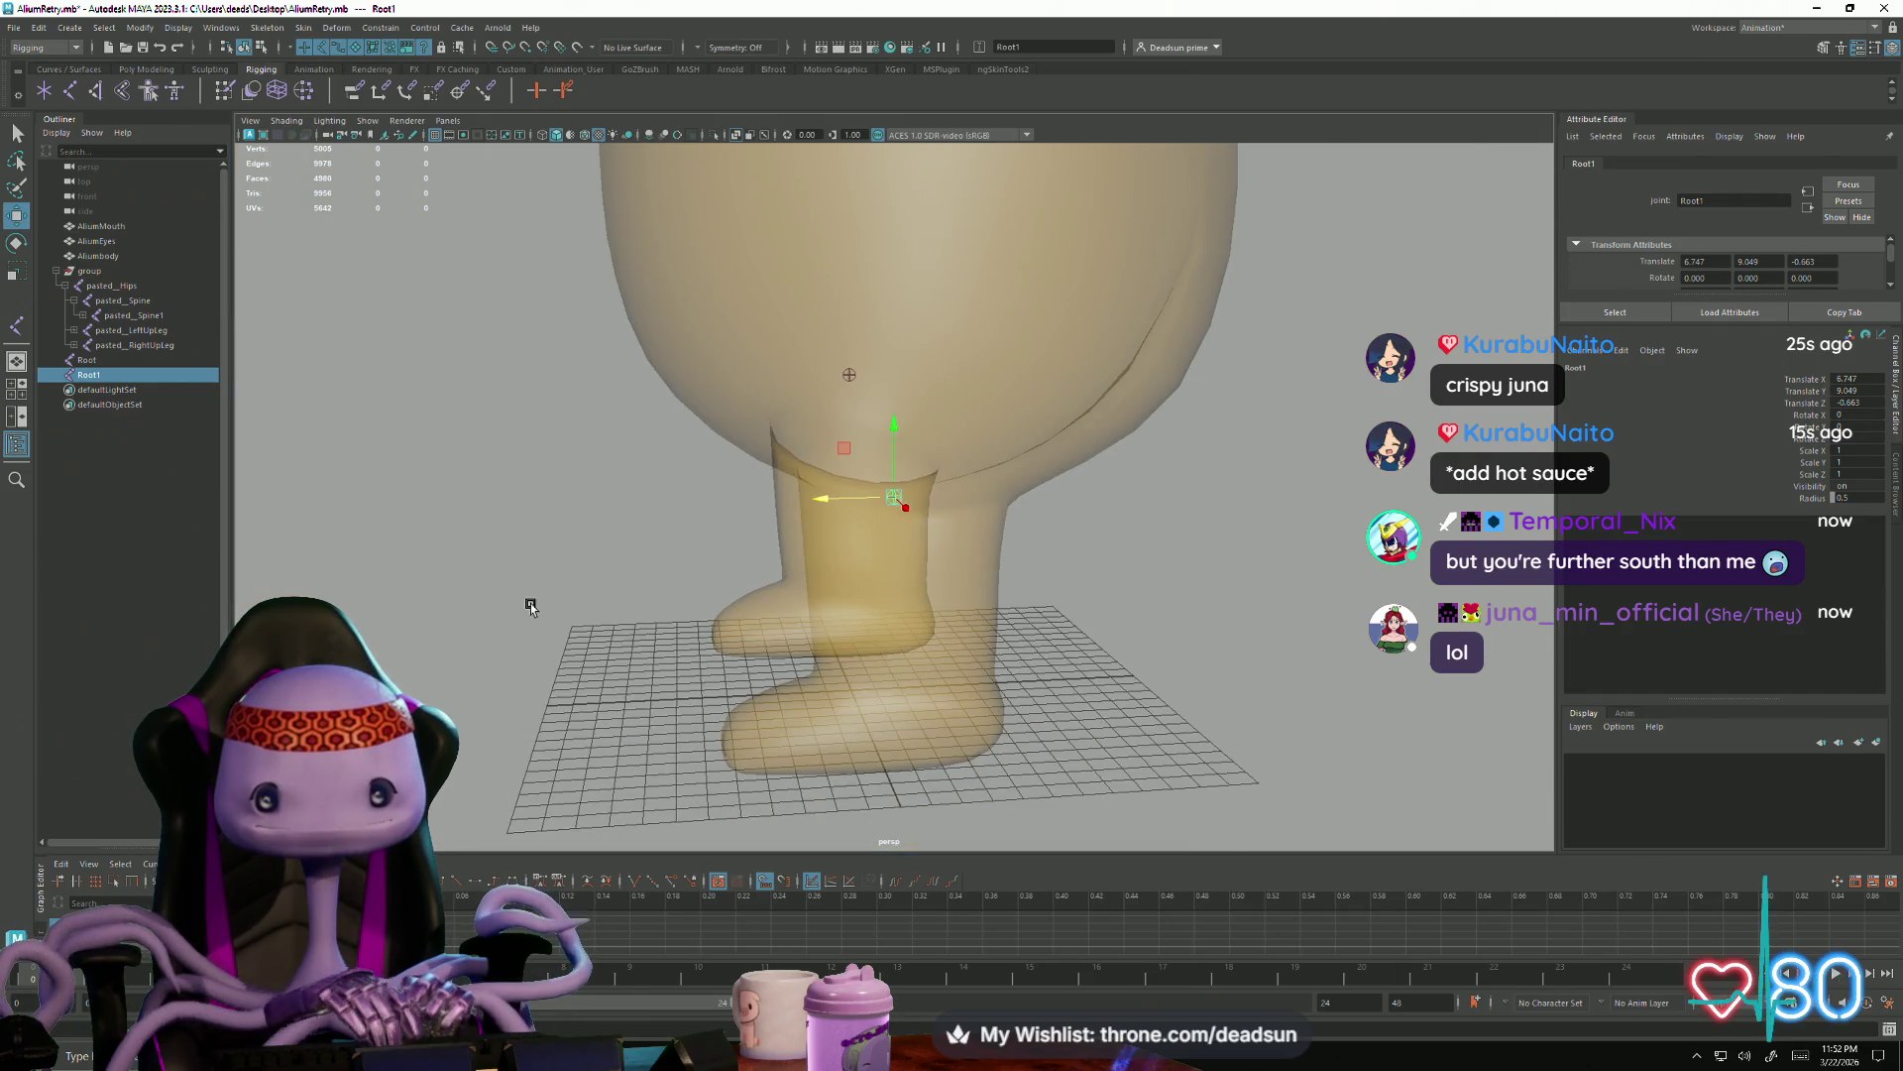
# Duplicate Root1 twice to add joints Root2 and Root3 down the leg
pyautogui.keyDown('alt'); pyautogui.moveTo(531, 607); pyautogui.dragTo(858, 620); pyautogui.keyUp('alt')
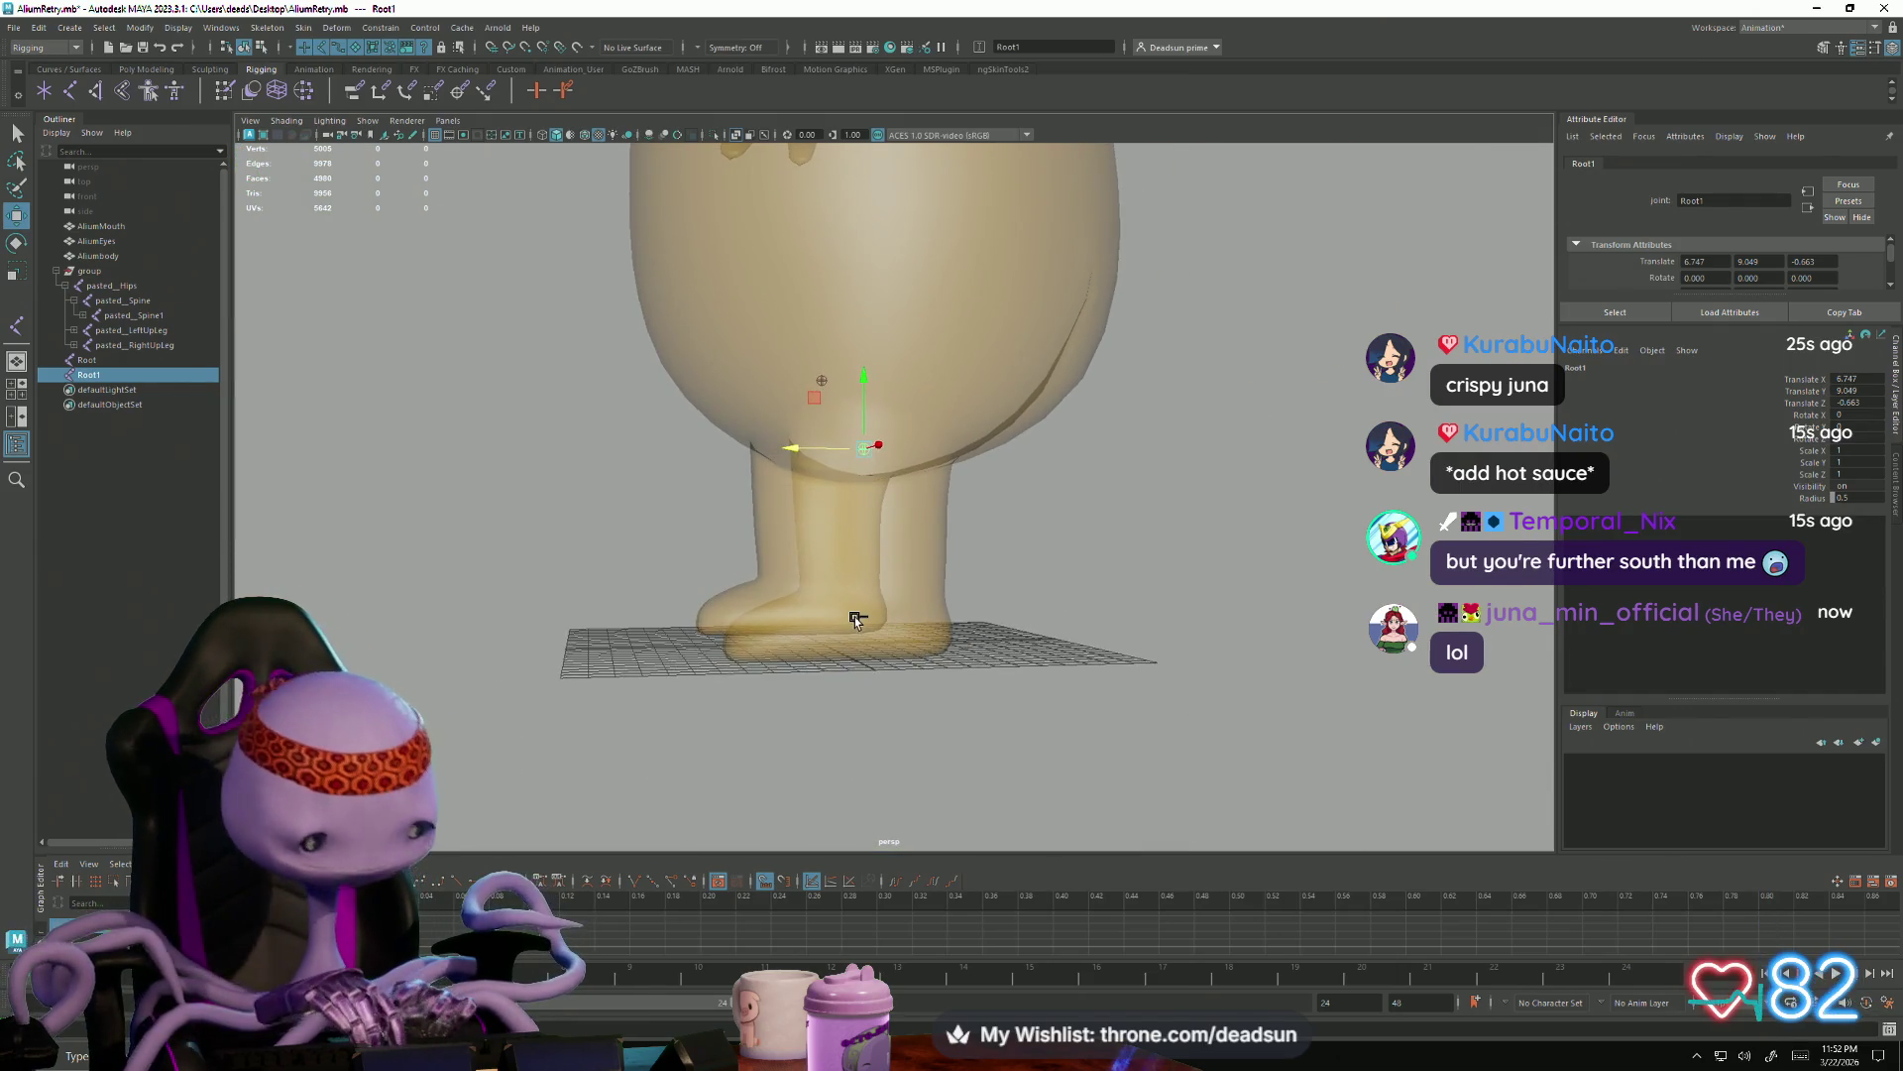
pyautogui.hotkey('ctrl', 'd')
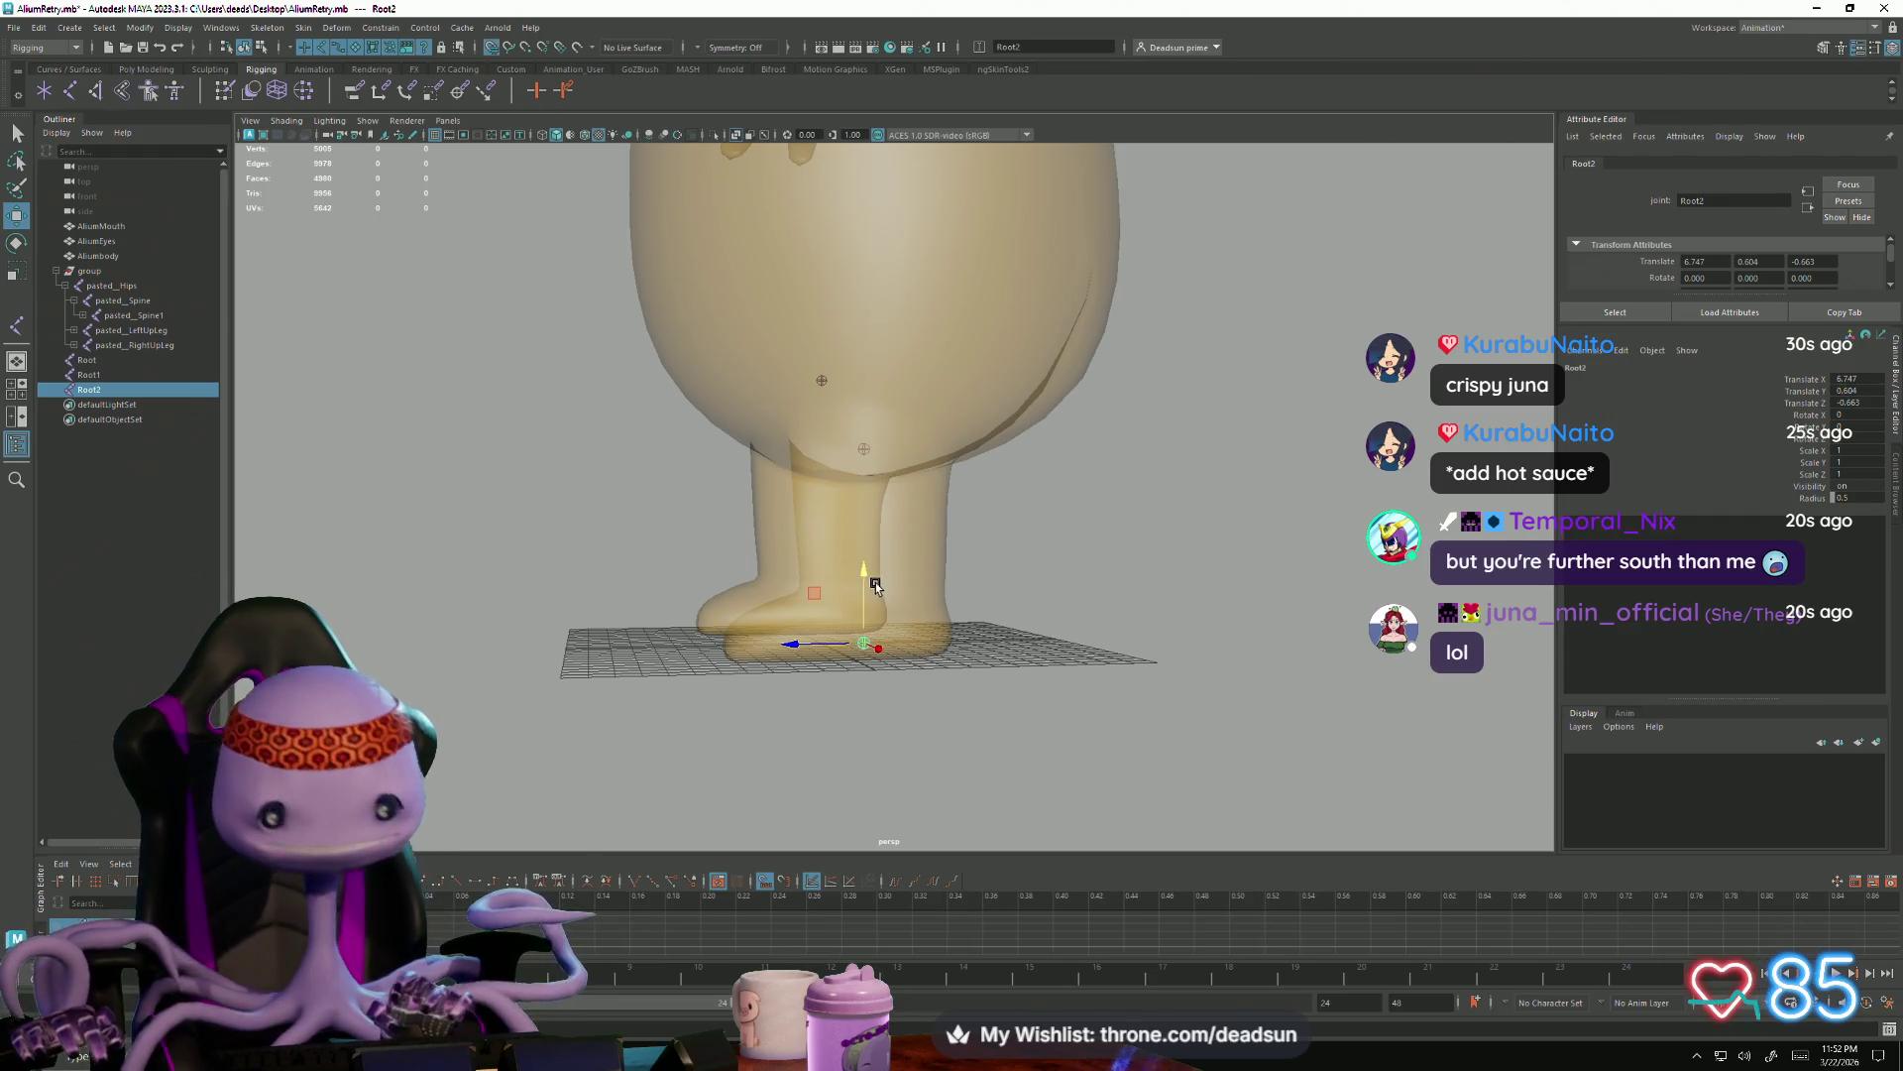
pyautogui.moveTo(855, 655)
pyautogui.keyDown('alt'); pyautogui.mouseDown()
pyautogui.moveTo(779, 700)
pyautogui.moveTo(872, 646)
pyautogui.moveTo(878, 701)
pyautogui.moveTo(843, 723)
pyautogui.moveTo(735, 710)
pyautogui.moveTo(751, 703)
pyautogui.moveTo(755, 730)
pyautogui.mouseUp(); pyautogui.keyUp('alt')
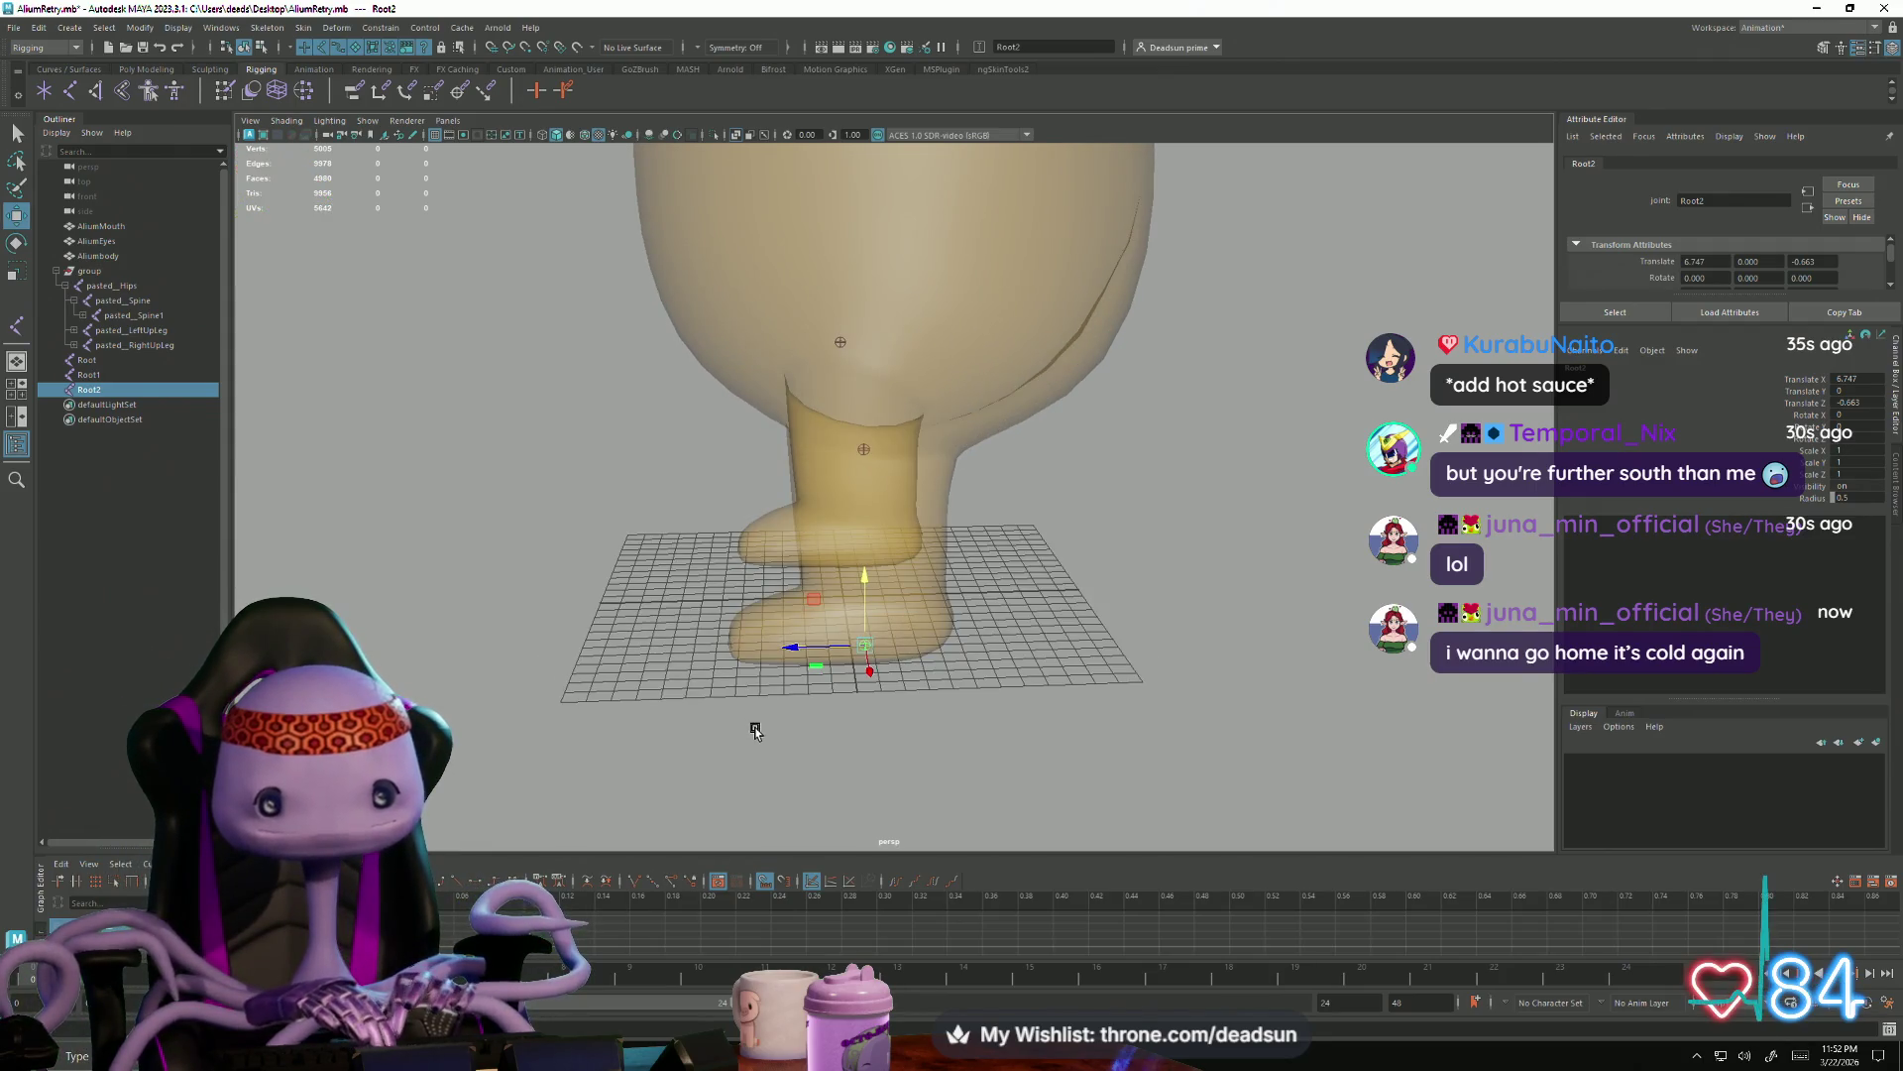
pyautogui.hotkey('ctrl', 'd')
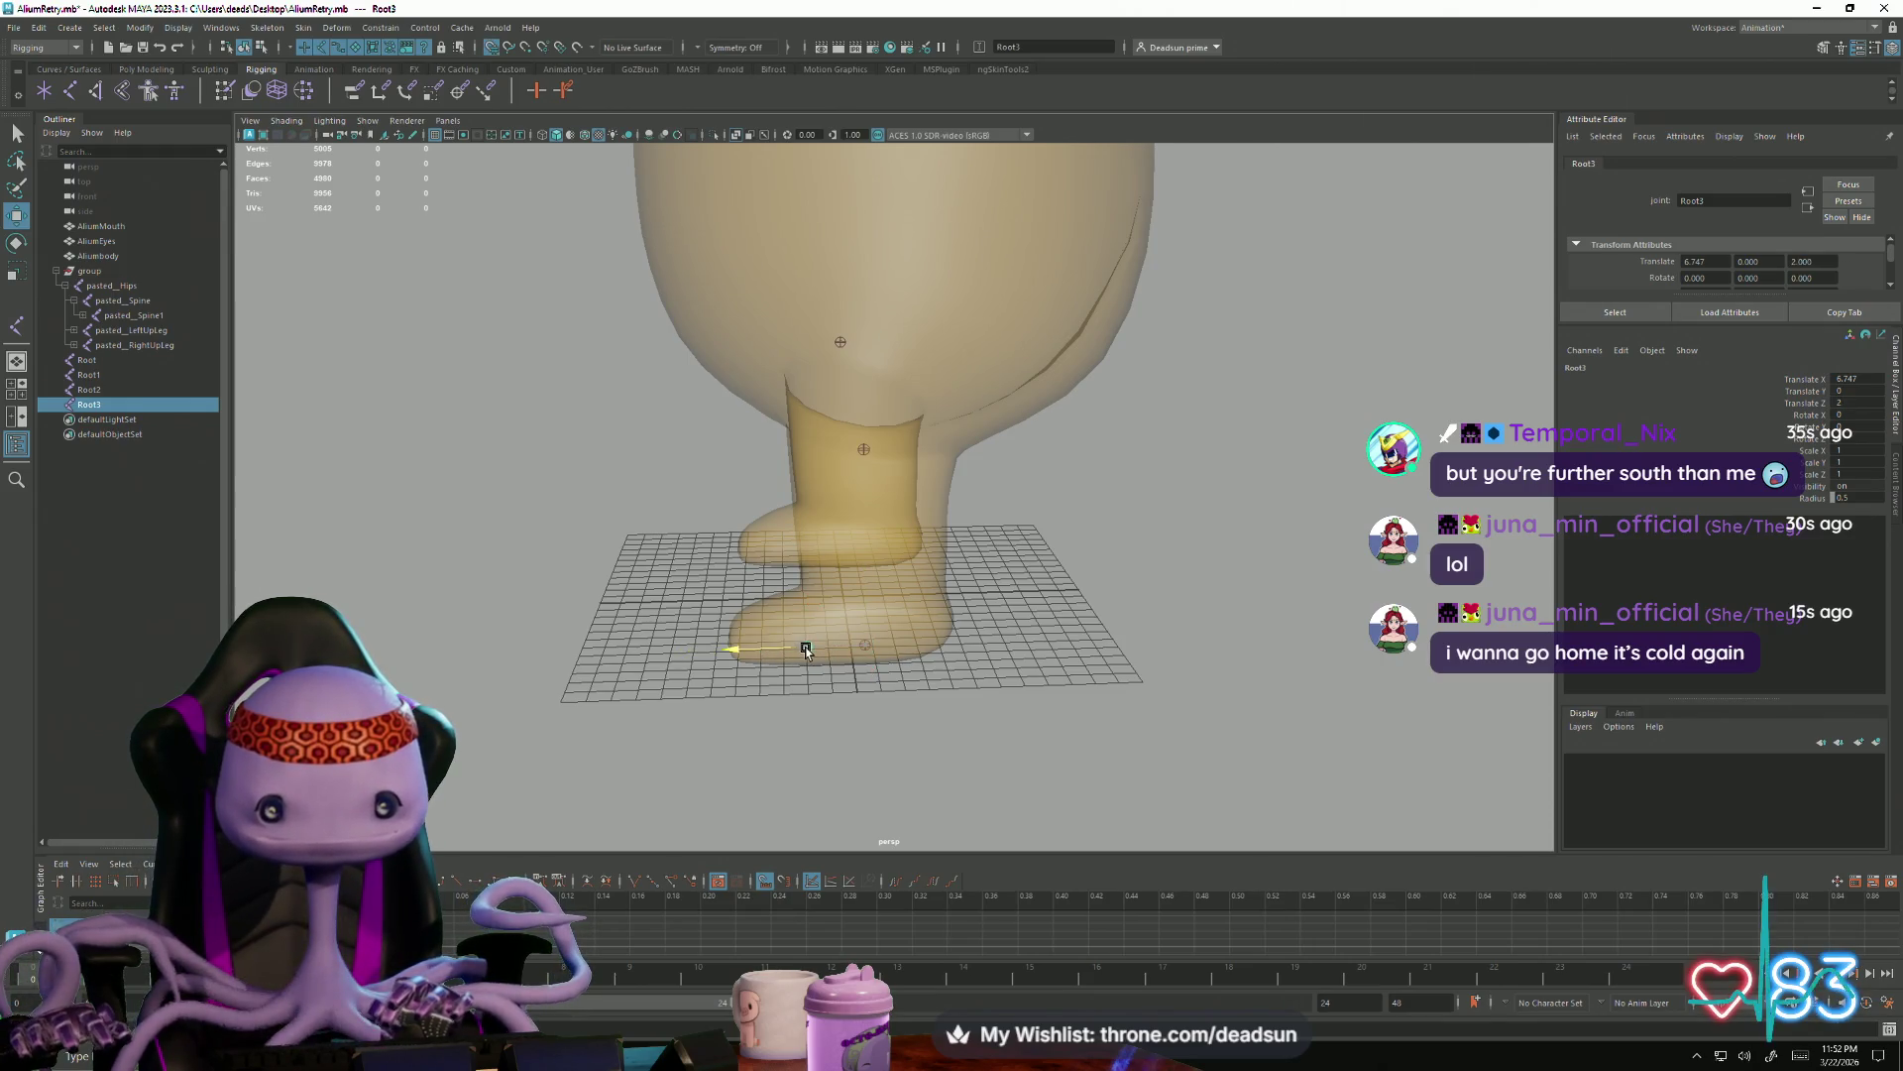
# Duplicate again as Root4 near the foot and slide it along Z to about 5
pyautogui.click(805, 650)
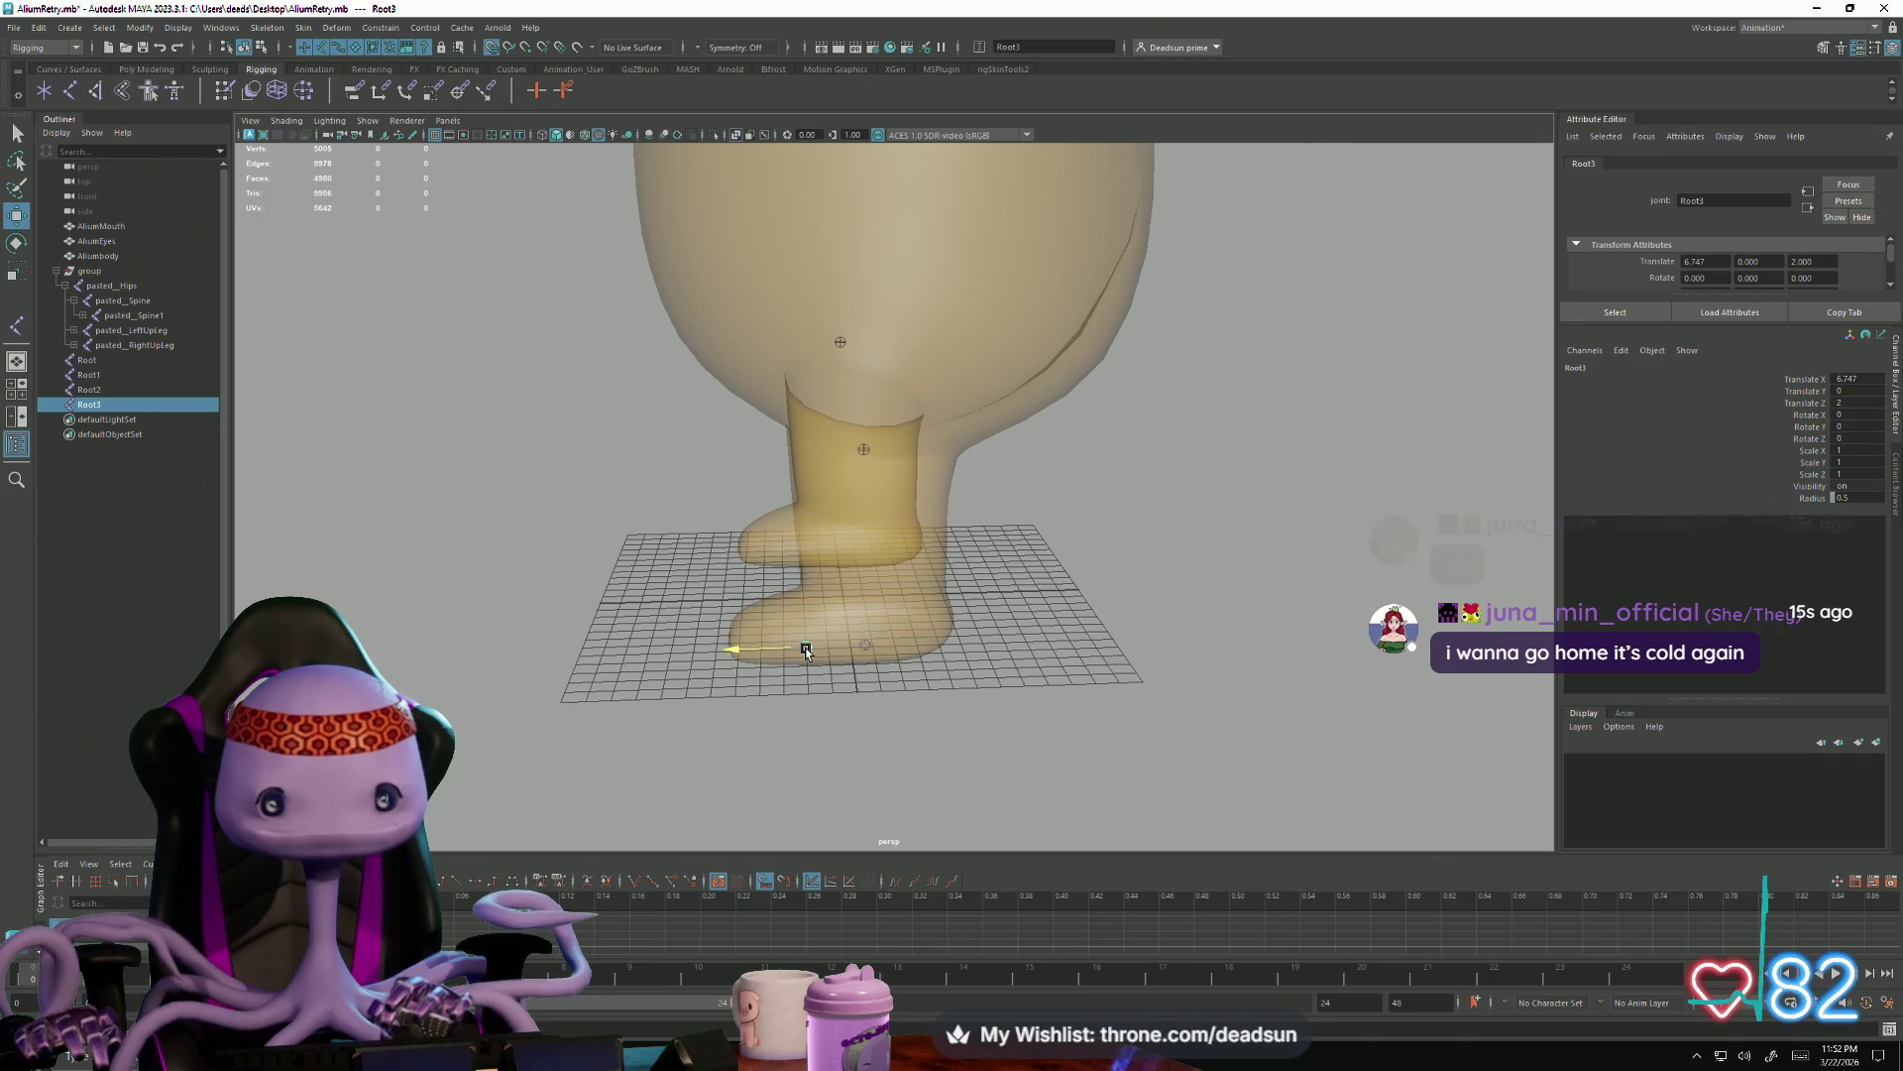
pyautogui.press('Return')
pyautogui.moveTo(737, 651)
pyautogui.mouseDown()
pyautogui.moveTo(794, 743)
pyautogui.moveTo(902, 744)
pyautogui.moveTo(865, 769)
pyautogui.mouseUp()
pyautogui.moveTo(865, 769)
pyautogui.keyDown('alt'); pyautogui.mouseDown(button='right')
pyautogui.moveTo(658, 646)
pyautogui.moveTo(731, 607)
pyautogui.mouseUp(button='right'); pyautogui.keyUp('alt')
pyautogui.moveTo(731, 609)
pyautogui.keyDown('alt'); pyautogui.mouseDown()
pyautogui.moveTo(693, 642)
pyautogui.moveTo(692, 611)
pyautogui.mouseUp(); pyautogui.keyUp('alt')
pyautogui.keyDown('alt'); pyautogui.moveTo(845, 526); pyautogui.dragTo(899, 639); pyautogui.keyUp('alt')
pyautogui.keyDown('alt'); pyautogui.moveTo(900, 640); pyautogui.dragTo(900, 646, button='right'); pyautogui.keyUp('alt')
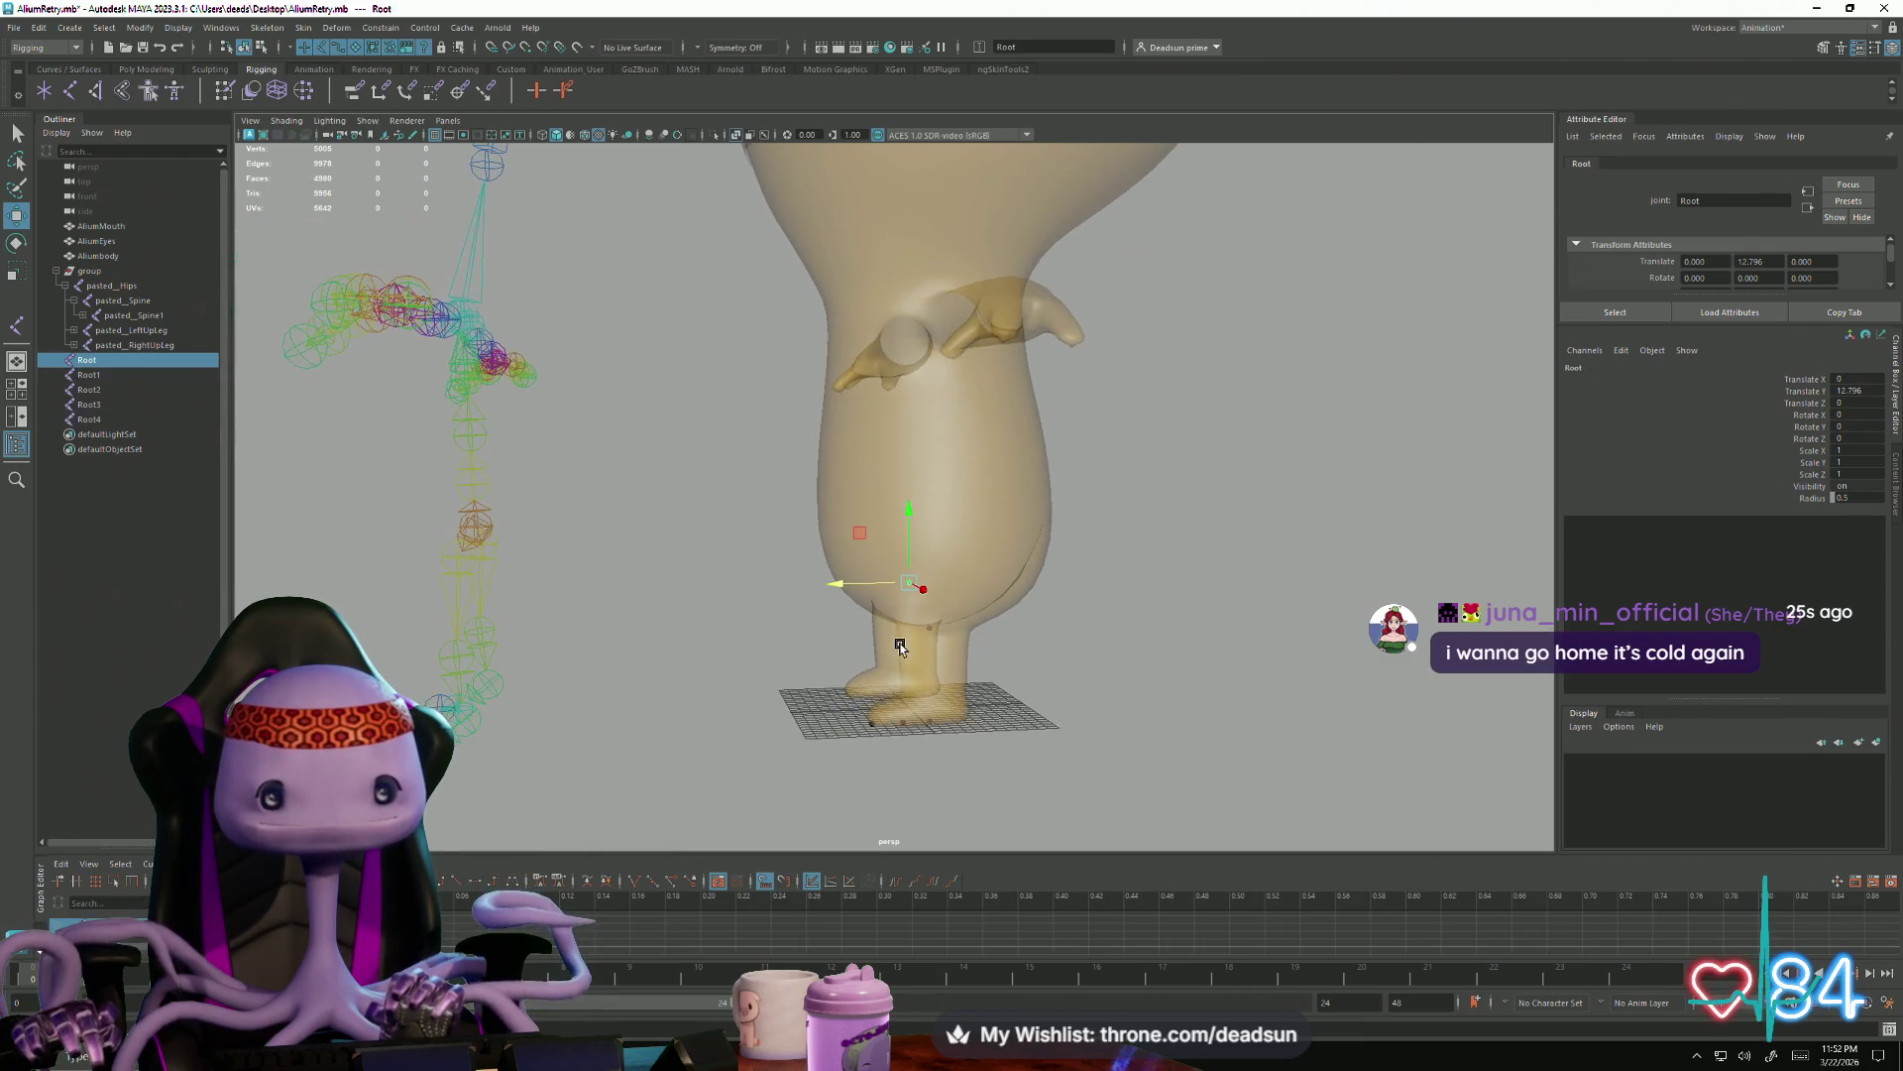
pyautogui.keyDown('alt'); pyautogui.moveTo(900, 646); pyautogui.dragTo(878, 648); pyautogui.keyUp('alt')
pyautogui.keyDown('alt'); pyautogui.moveTo(878, 647); pyautogui.dragTo(943, 680, button='right'); pyautogui.keyUp('alt')
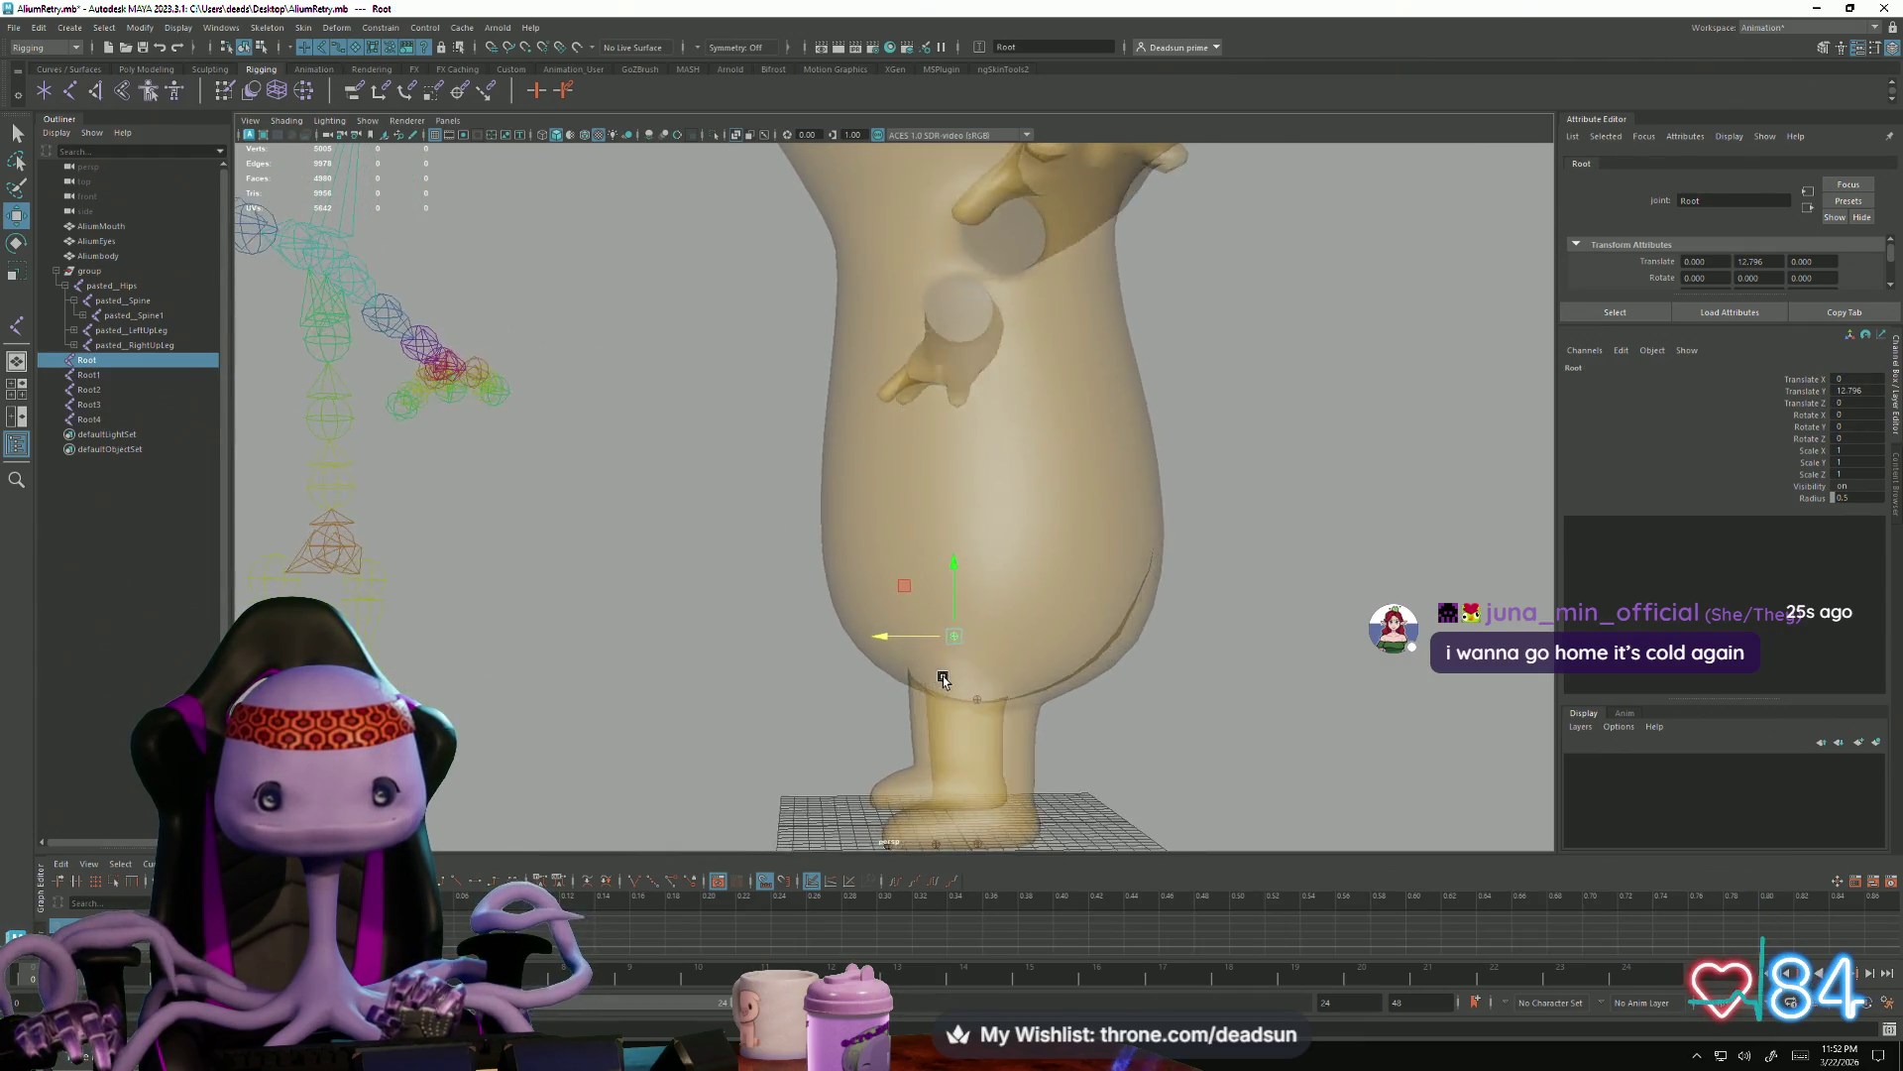
# Place a new two-joint chain (Root5) up through the alien's belly and finish it
pyautogui.keyDown('alt'); pyautogui.moveTo(943, 680); pyautogui.dragTo(914, 655); pyautogui.keyUp('alt')
pyautogui.click(937, 629)
pyautogui.click(936, 496)
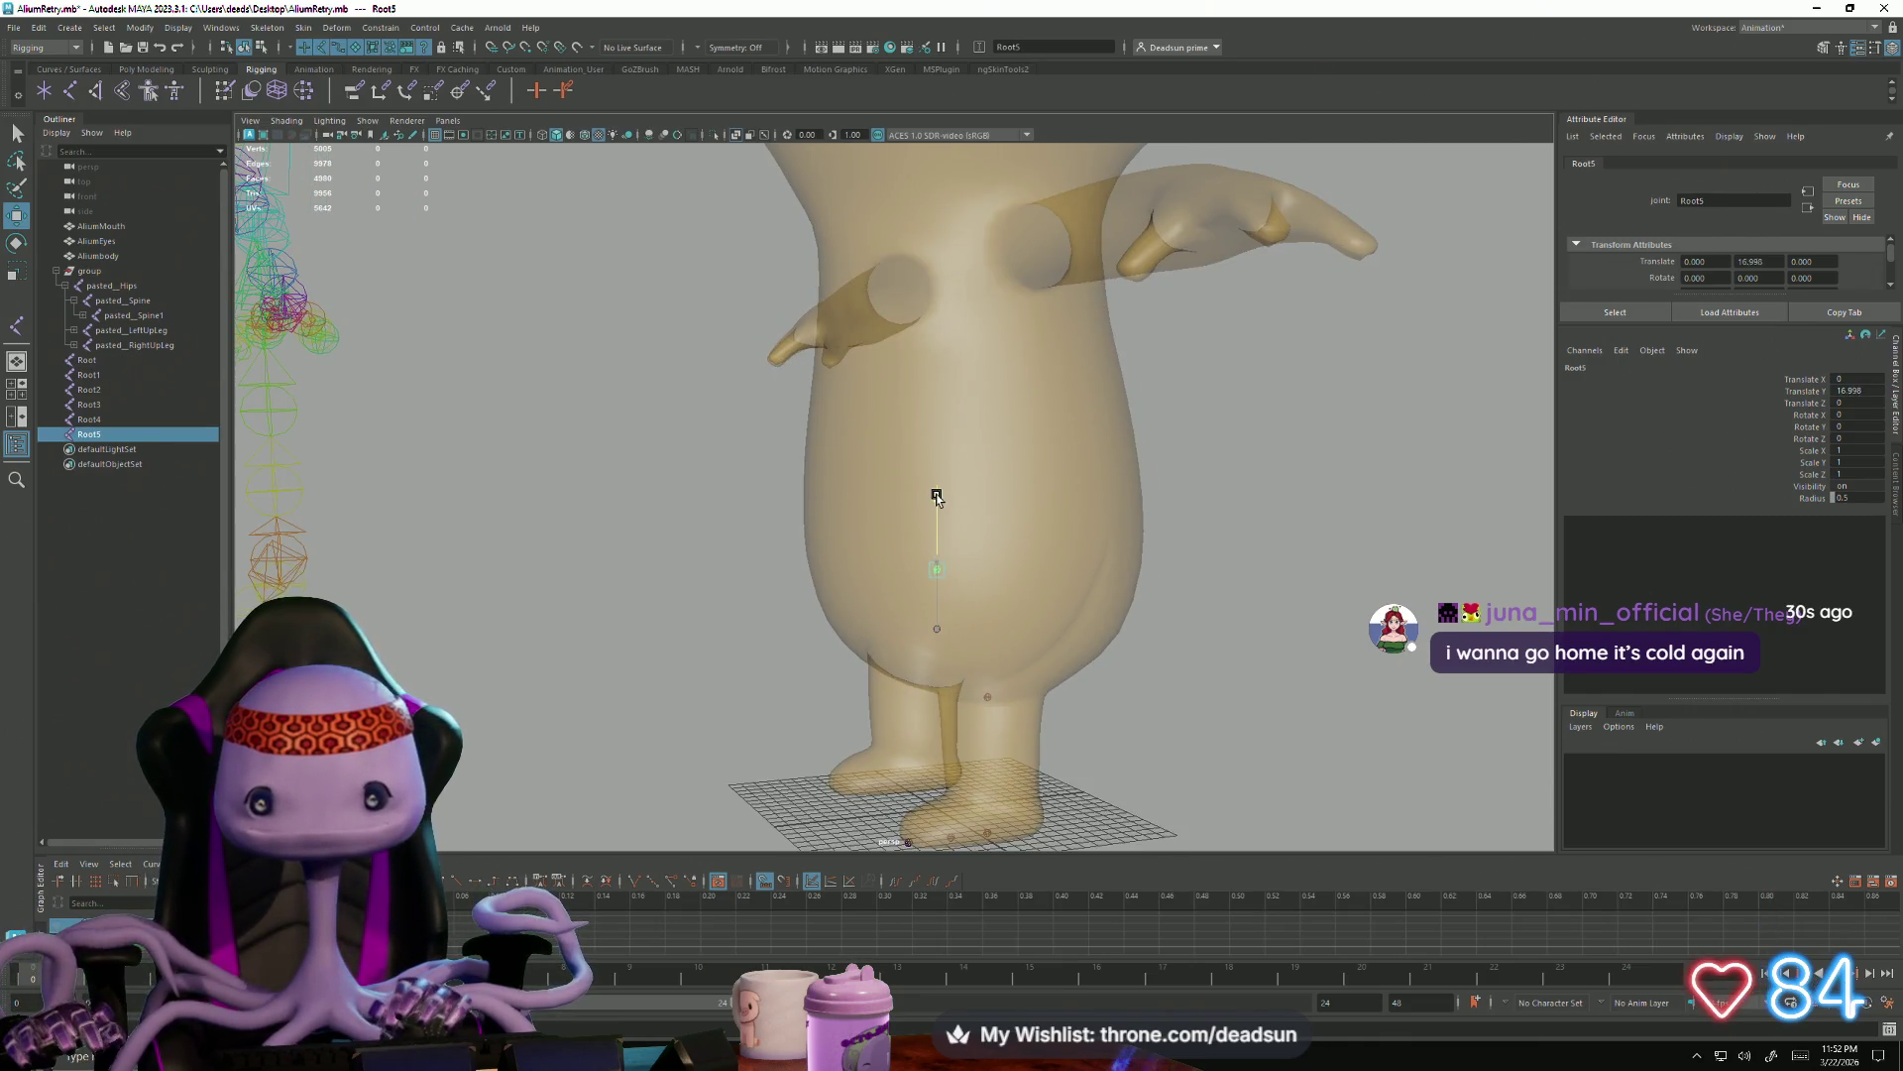
pyautogui.press('Return')
# Place joint Root6 in the torso and move it lower in the body
pyautogui.moveTo(937, 488)
pyautogui.keyDown('alt'); pyautogui.mouseDown()
pyautogui.moveTo(1065, 676)
pyautogui.moveTo(1006, 630)
pyautogui.mouseUp(); pyautogui.keyUp('alt')
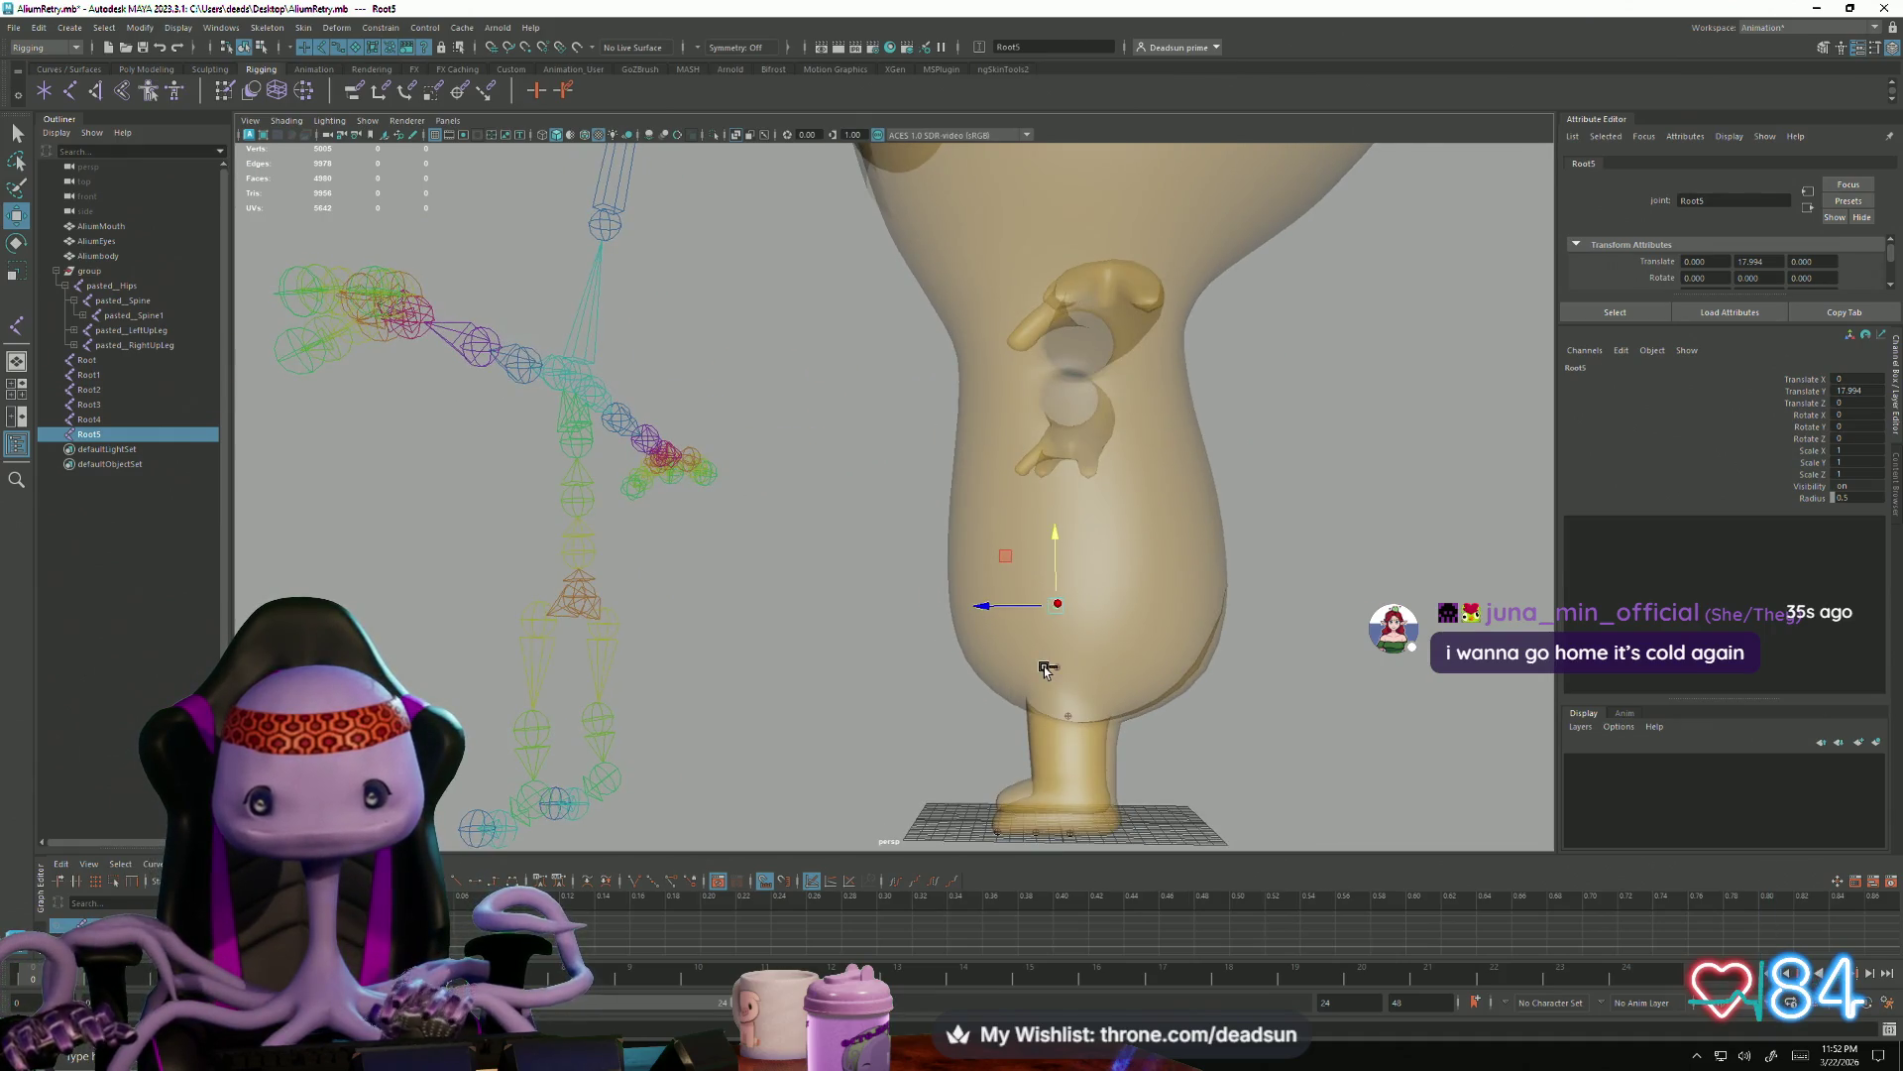
pyautogui.click(1185, 604)
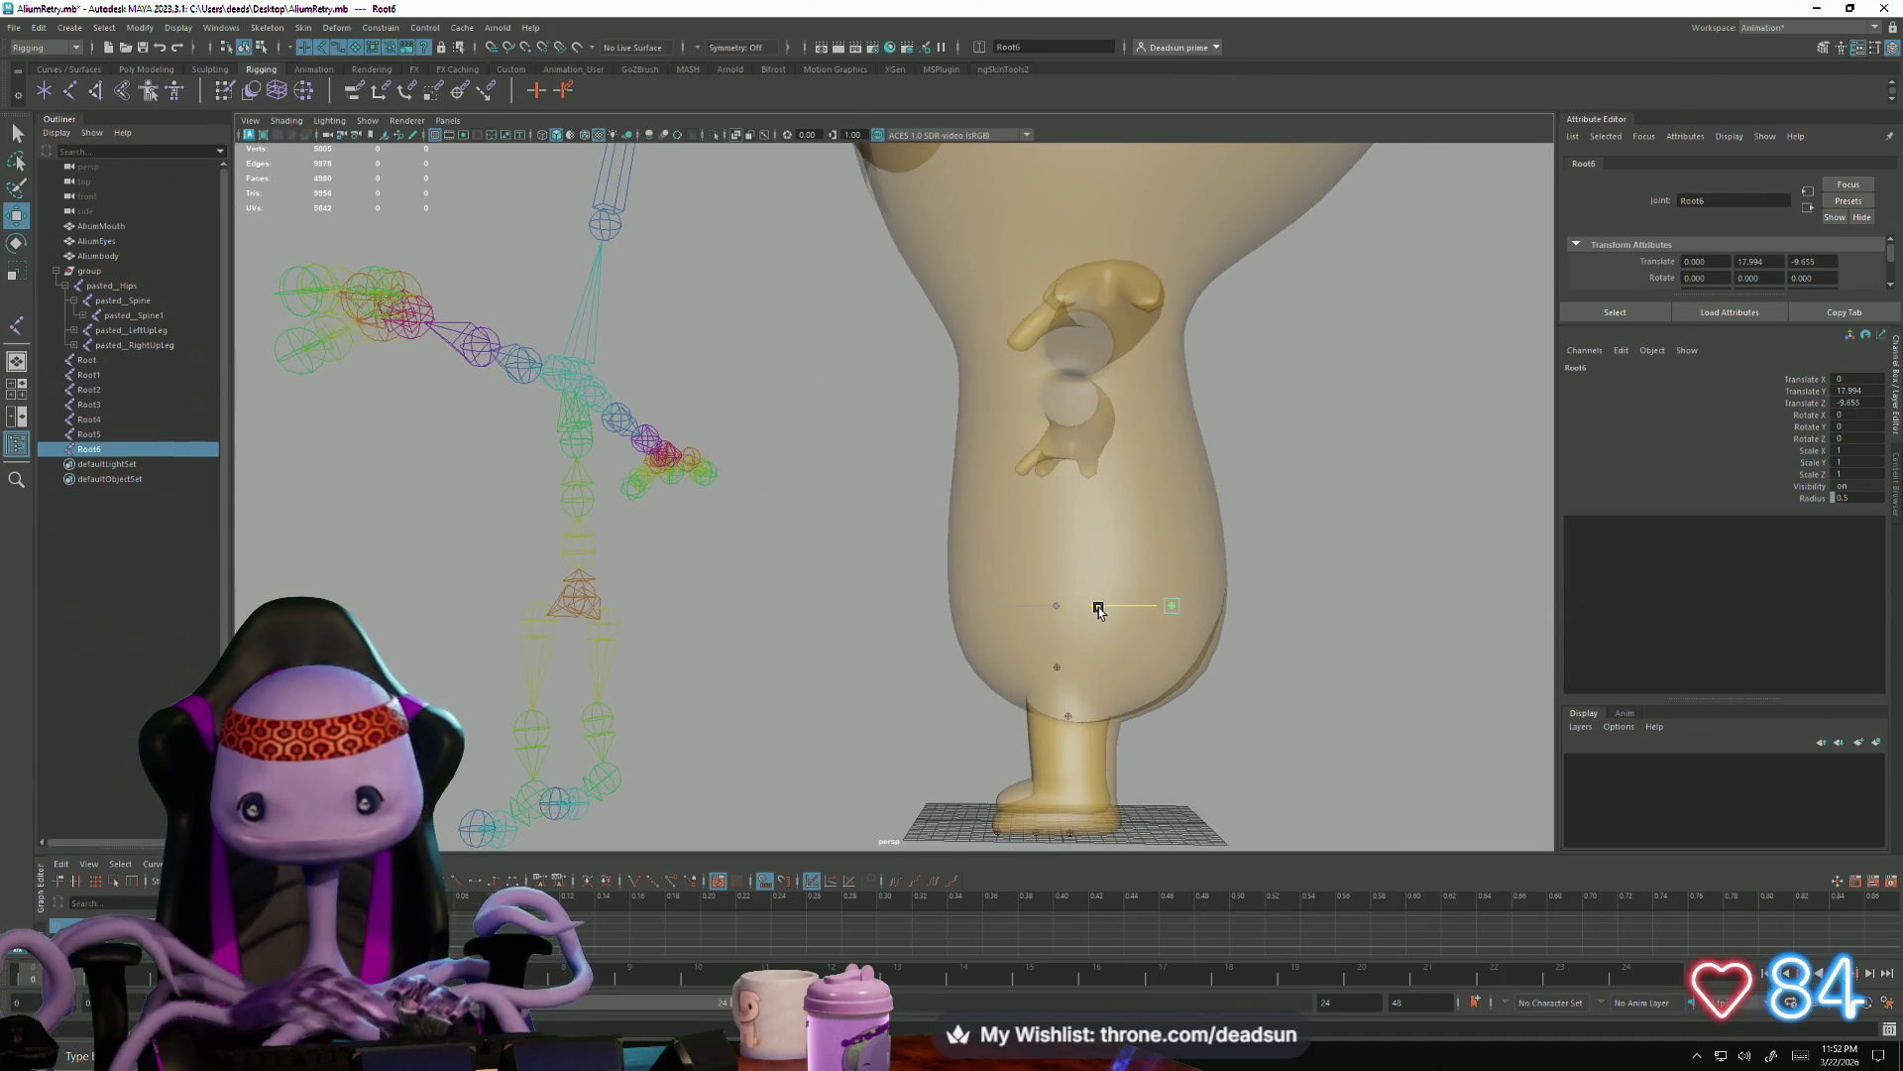
pyautogui.keyDown('alt'); pyautogui.moveTo(1107, 618); pyautogui.dragTo(1097, 608); pyautogui.keyUp('alt')
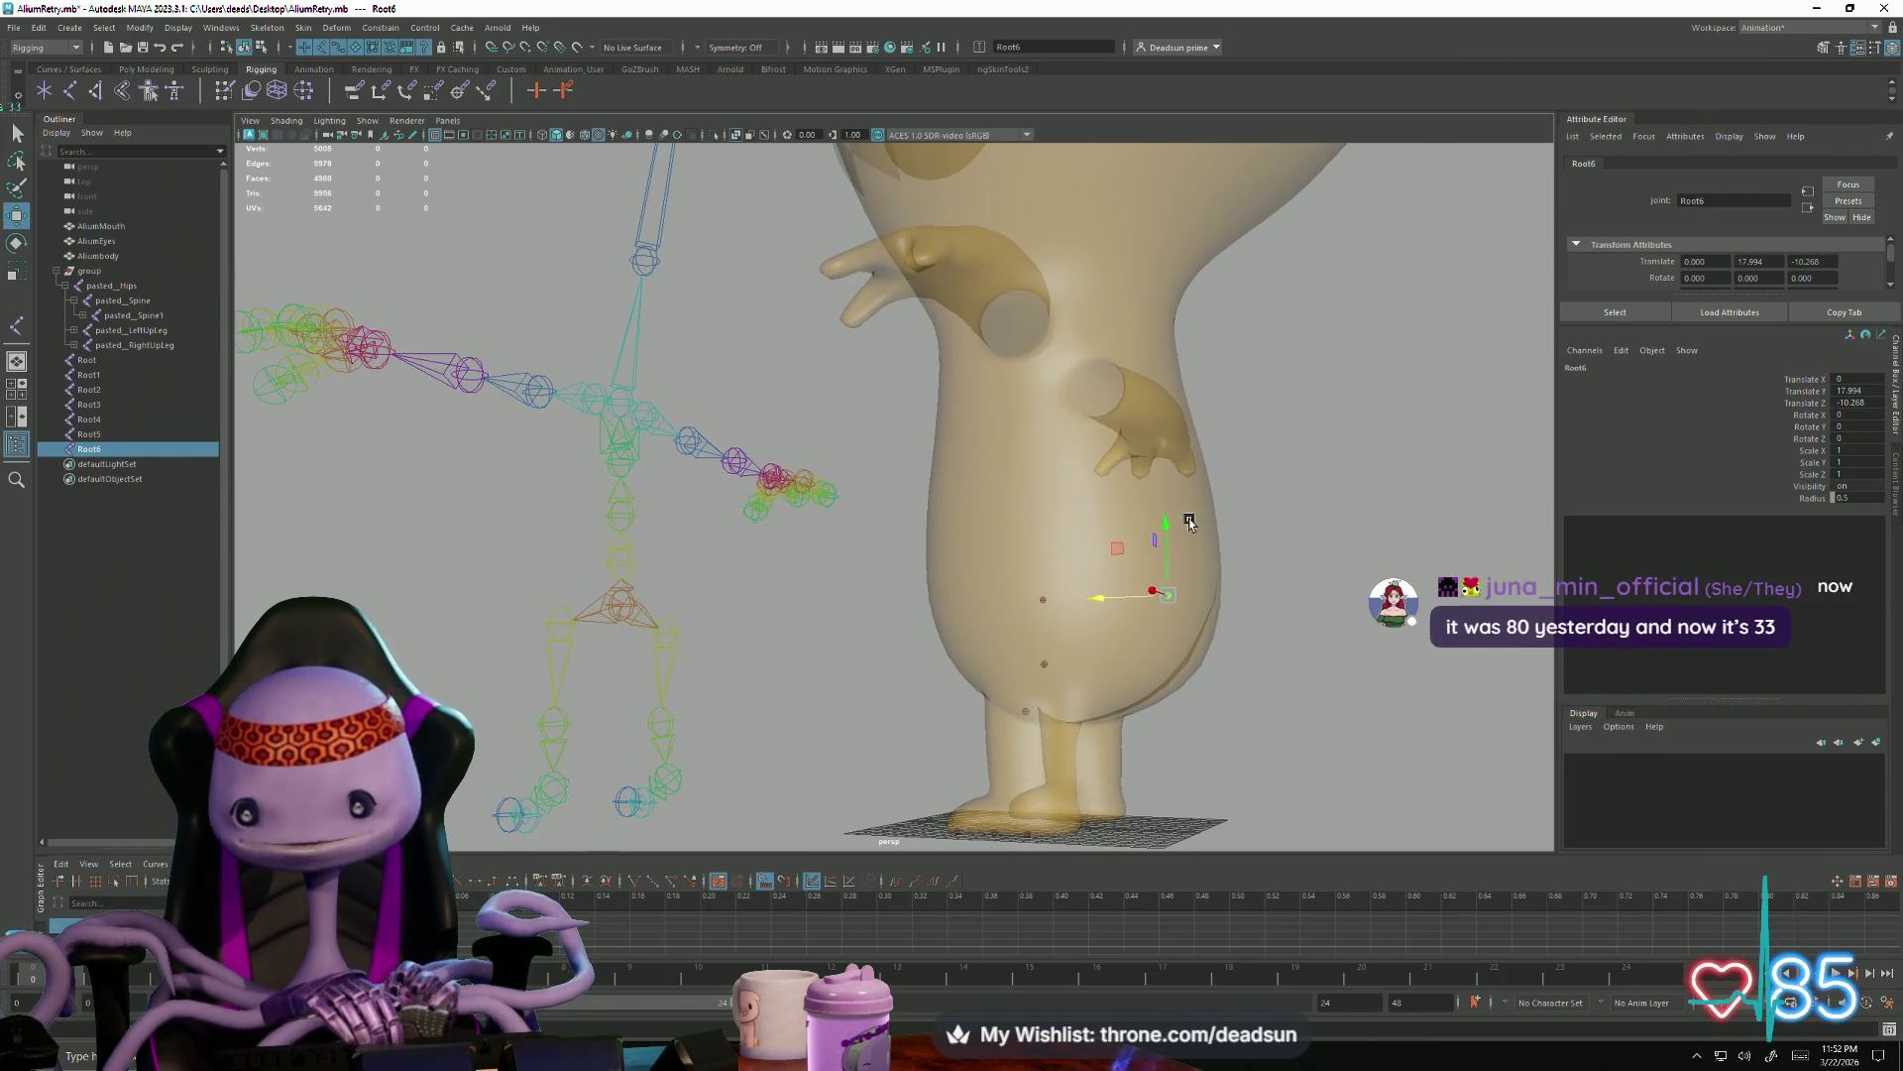
pyautogui.moveTo(1173, 516)
pyautogui.mouseDown()
pyautogui.moveTo(1171, 582)
pyautogui.moveTo(1108, 666)
pyautogui.moveTo(1160, 632)
pyautogui.moveTo(1130, 698)
pyautogui.mouseUp()
# Place joint Root7 at the hip under Root5 and nudge it into position
pyautogui.click(1116, 641)
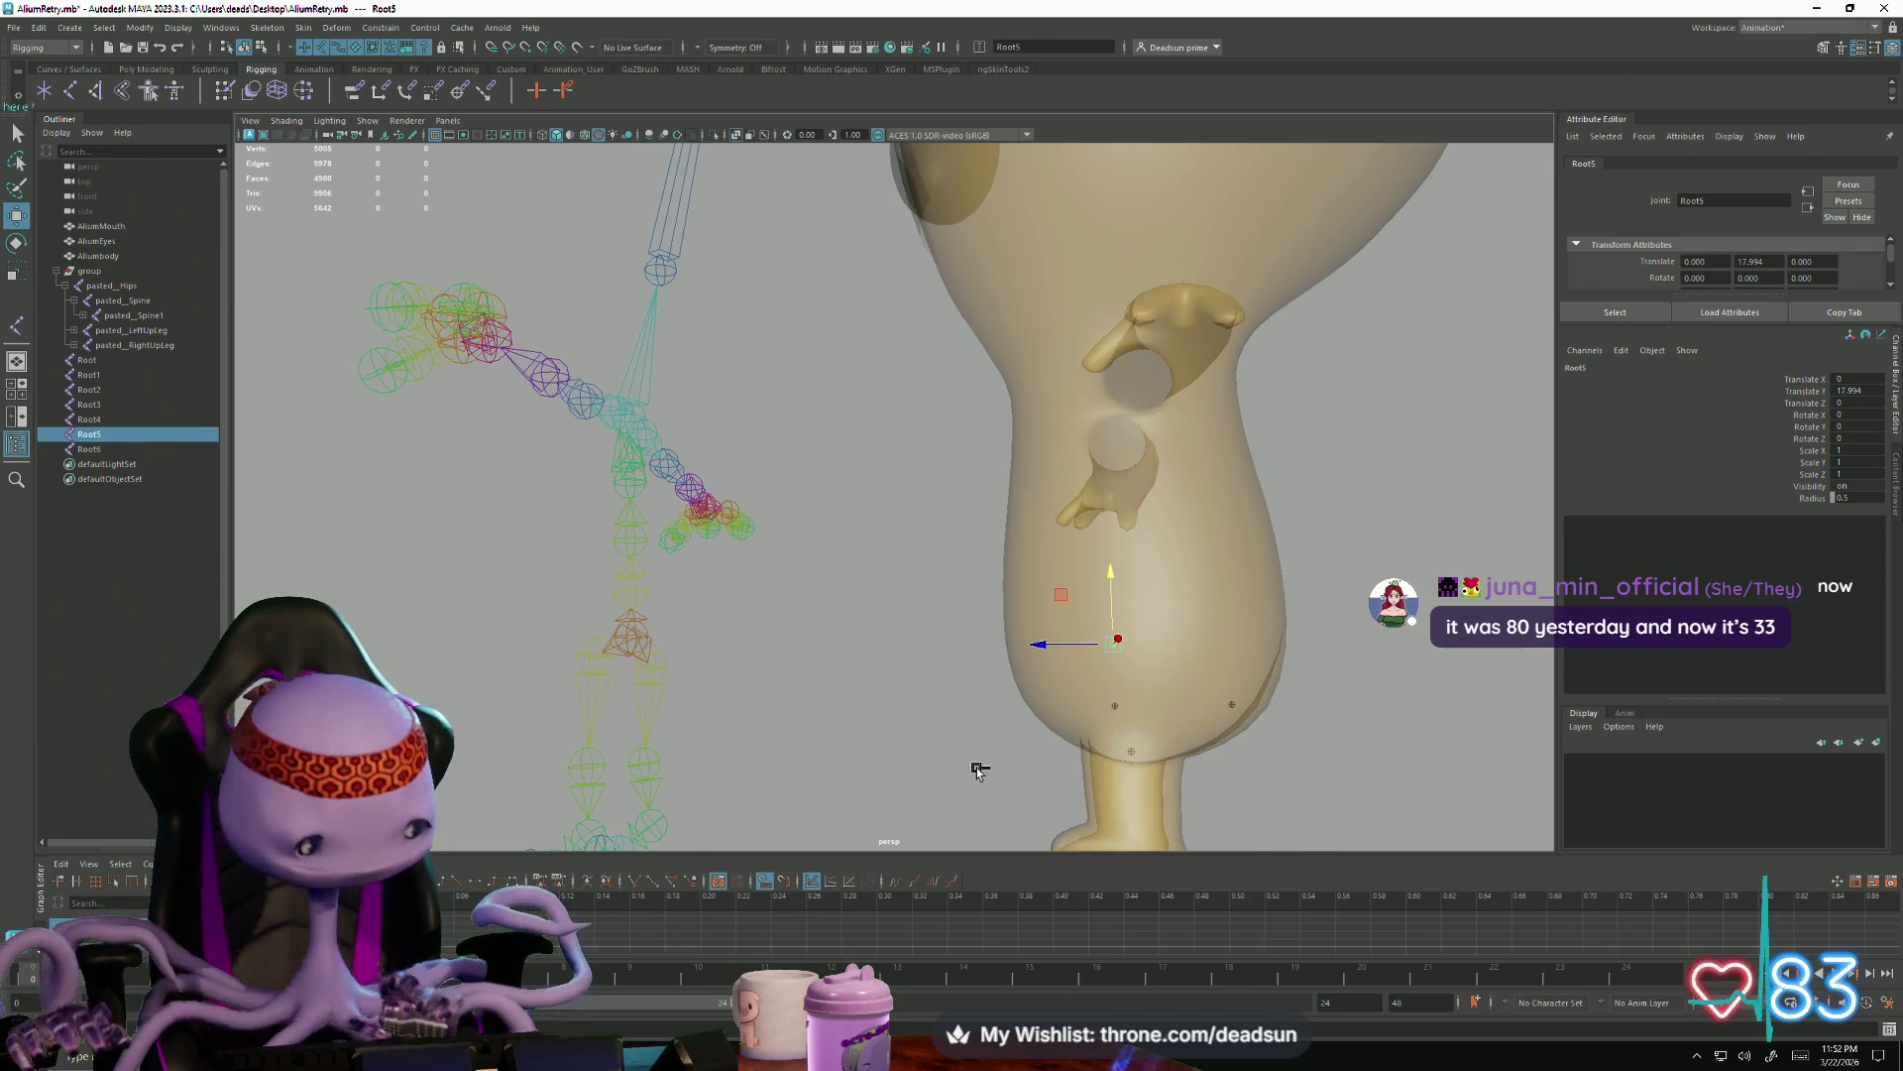
pyautogui.click(1039, 646)
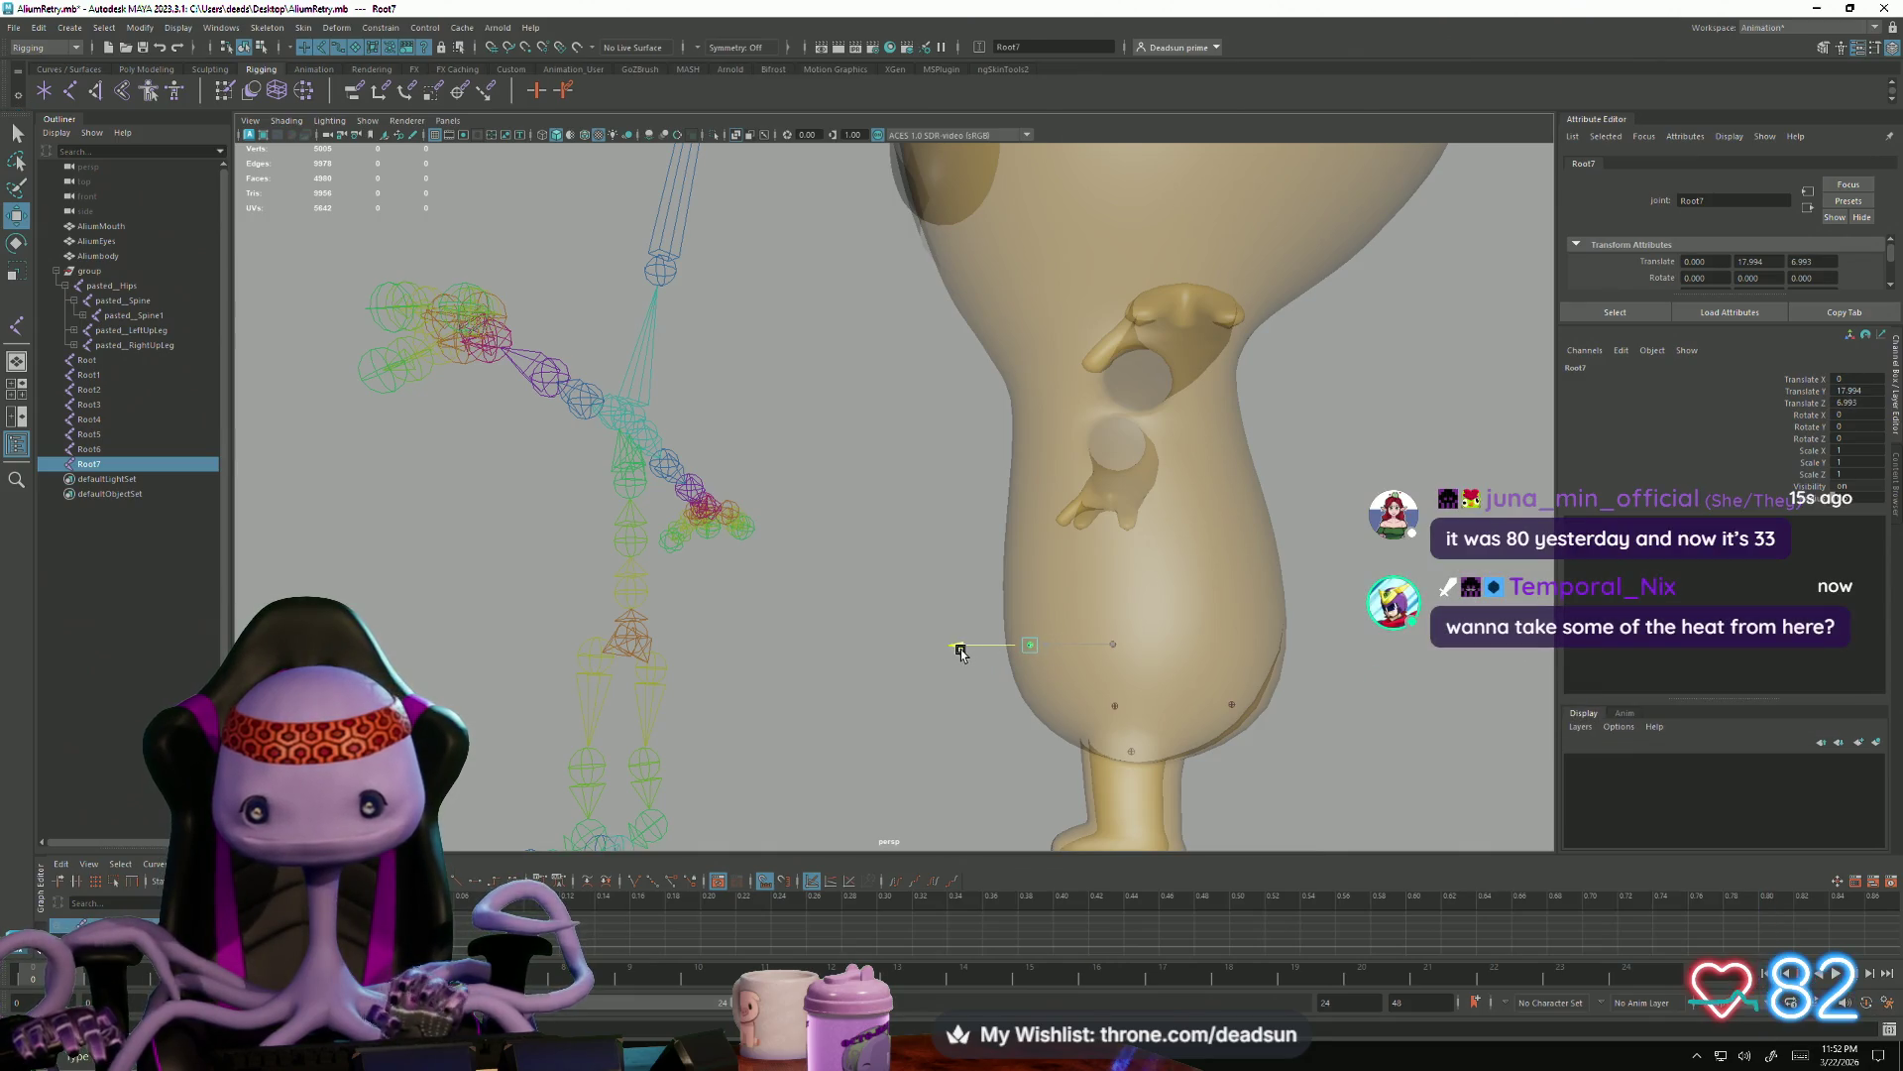
pyautogui.keyDown('alt'); pyautogui.moveTo(960, 649); pyautogui.dragTo(954, 647); pyautogui.keyUp('alt')
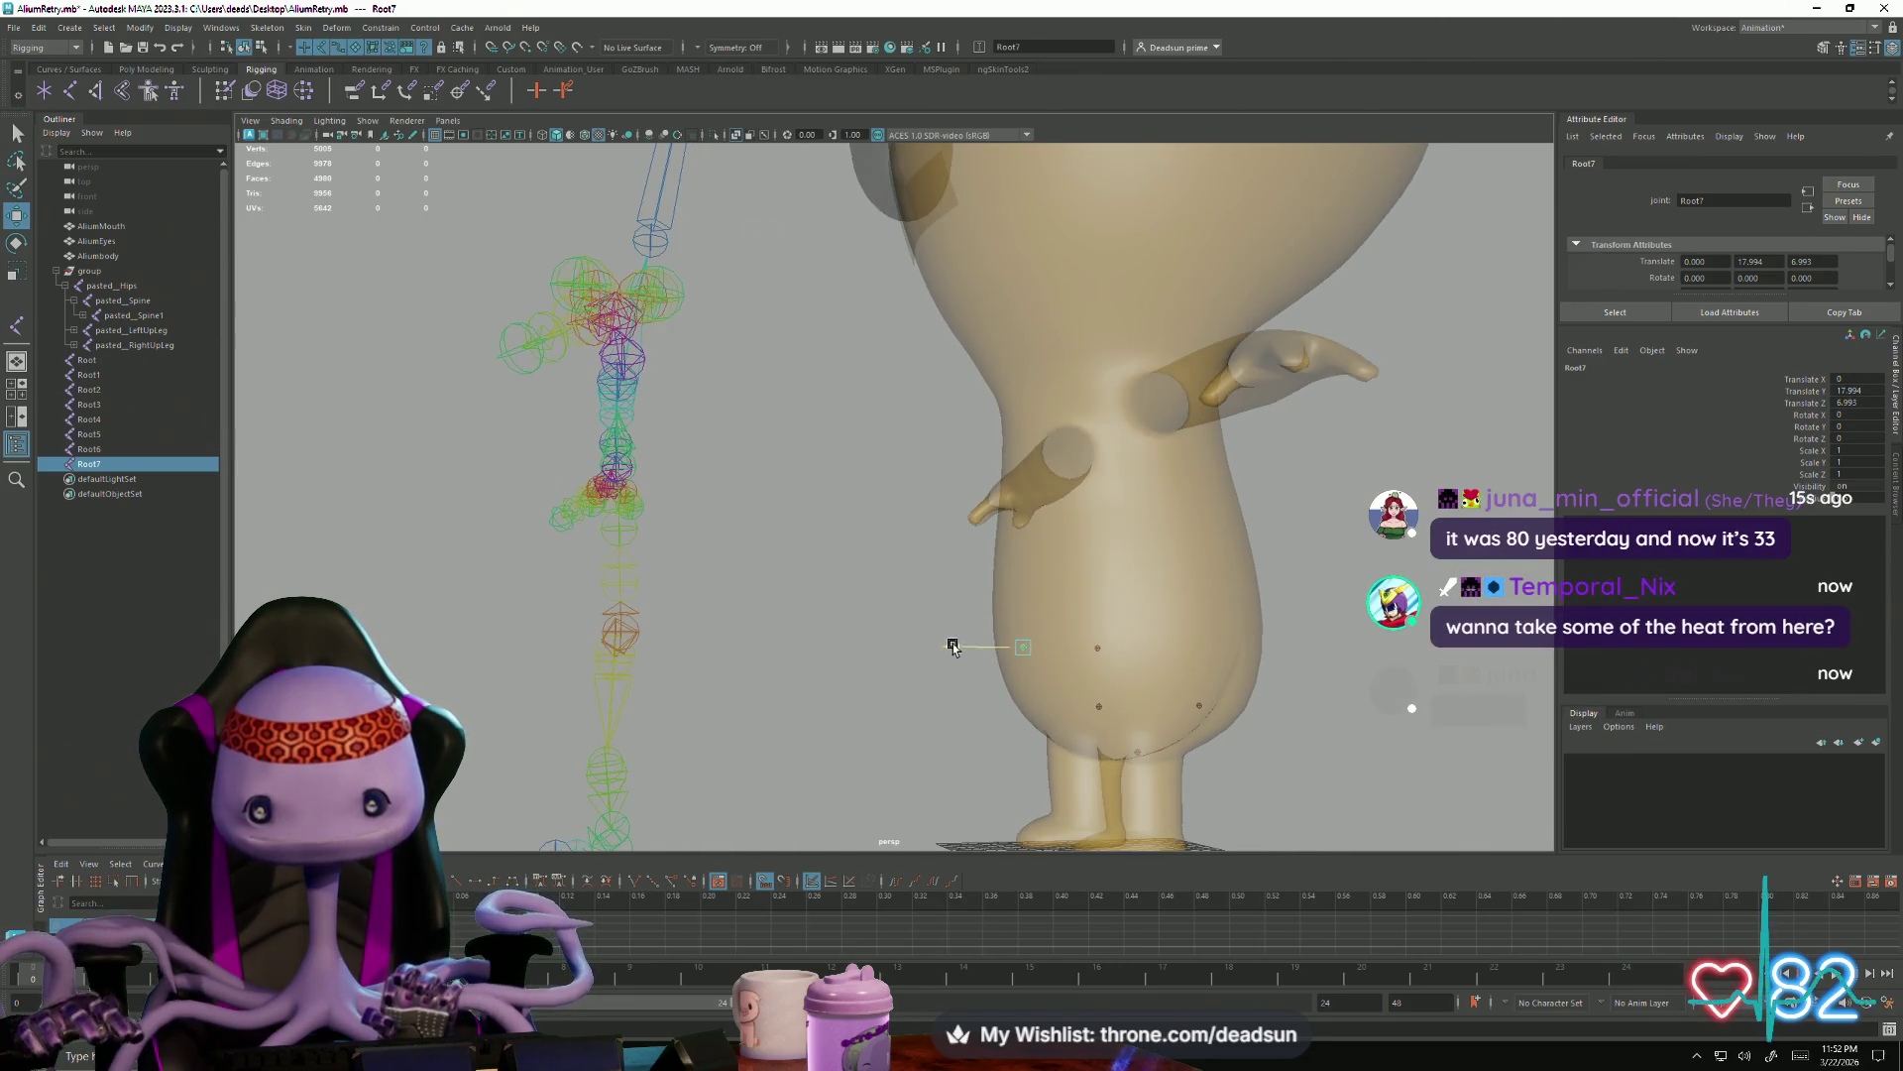
pyautogui.moveTo(953, 647); pyautogui.dragTo(1017, 652, button='middle')
pyautogui.moveTo(1013, 593)
pyautogui.keyDown('alt'); pyautogui.mouseDown()
pyautogui.moveTo(980, 692)
pyautogui.moveTo(1018, 686)
pyautogui.moveTo(1001, 686)
pyautogui.mouseUp(); pyautogui.keyUp('alt')
pyautogui.click(1003, 681)
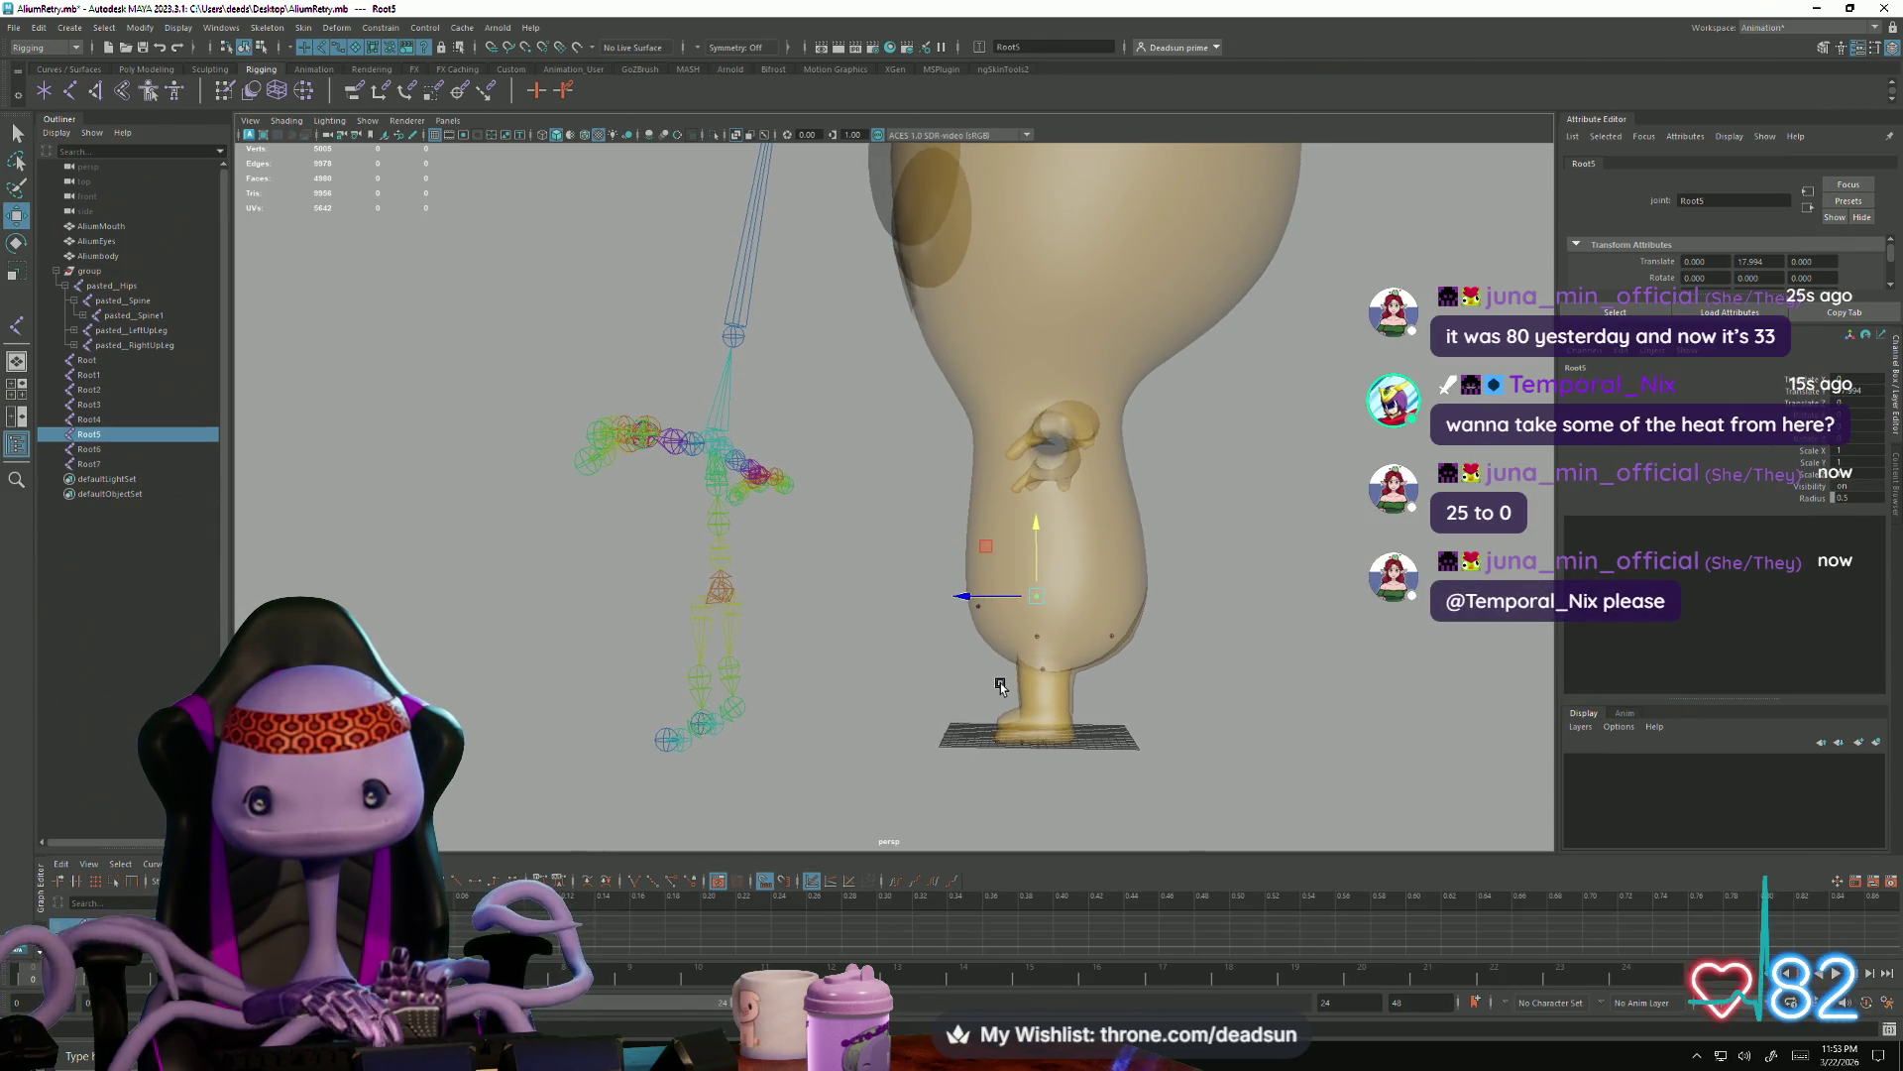
pyautogui.moveTo(977, 645)
pyautogui.keyDown('alt'); pyautogui.mouseDown()
pyautogui.moveTo(953, 589)
pyautogui.moveTo(1018, 524)
pyautogui.mouseUp(); pyautogui.keyUp('alt')
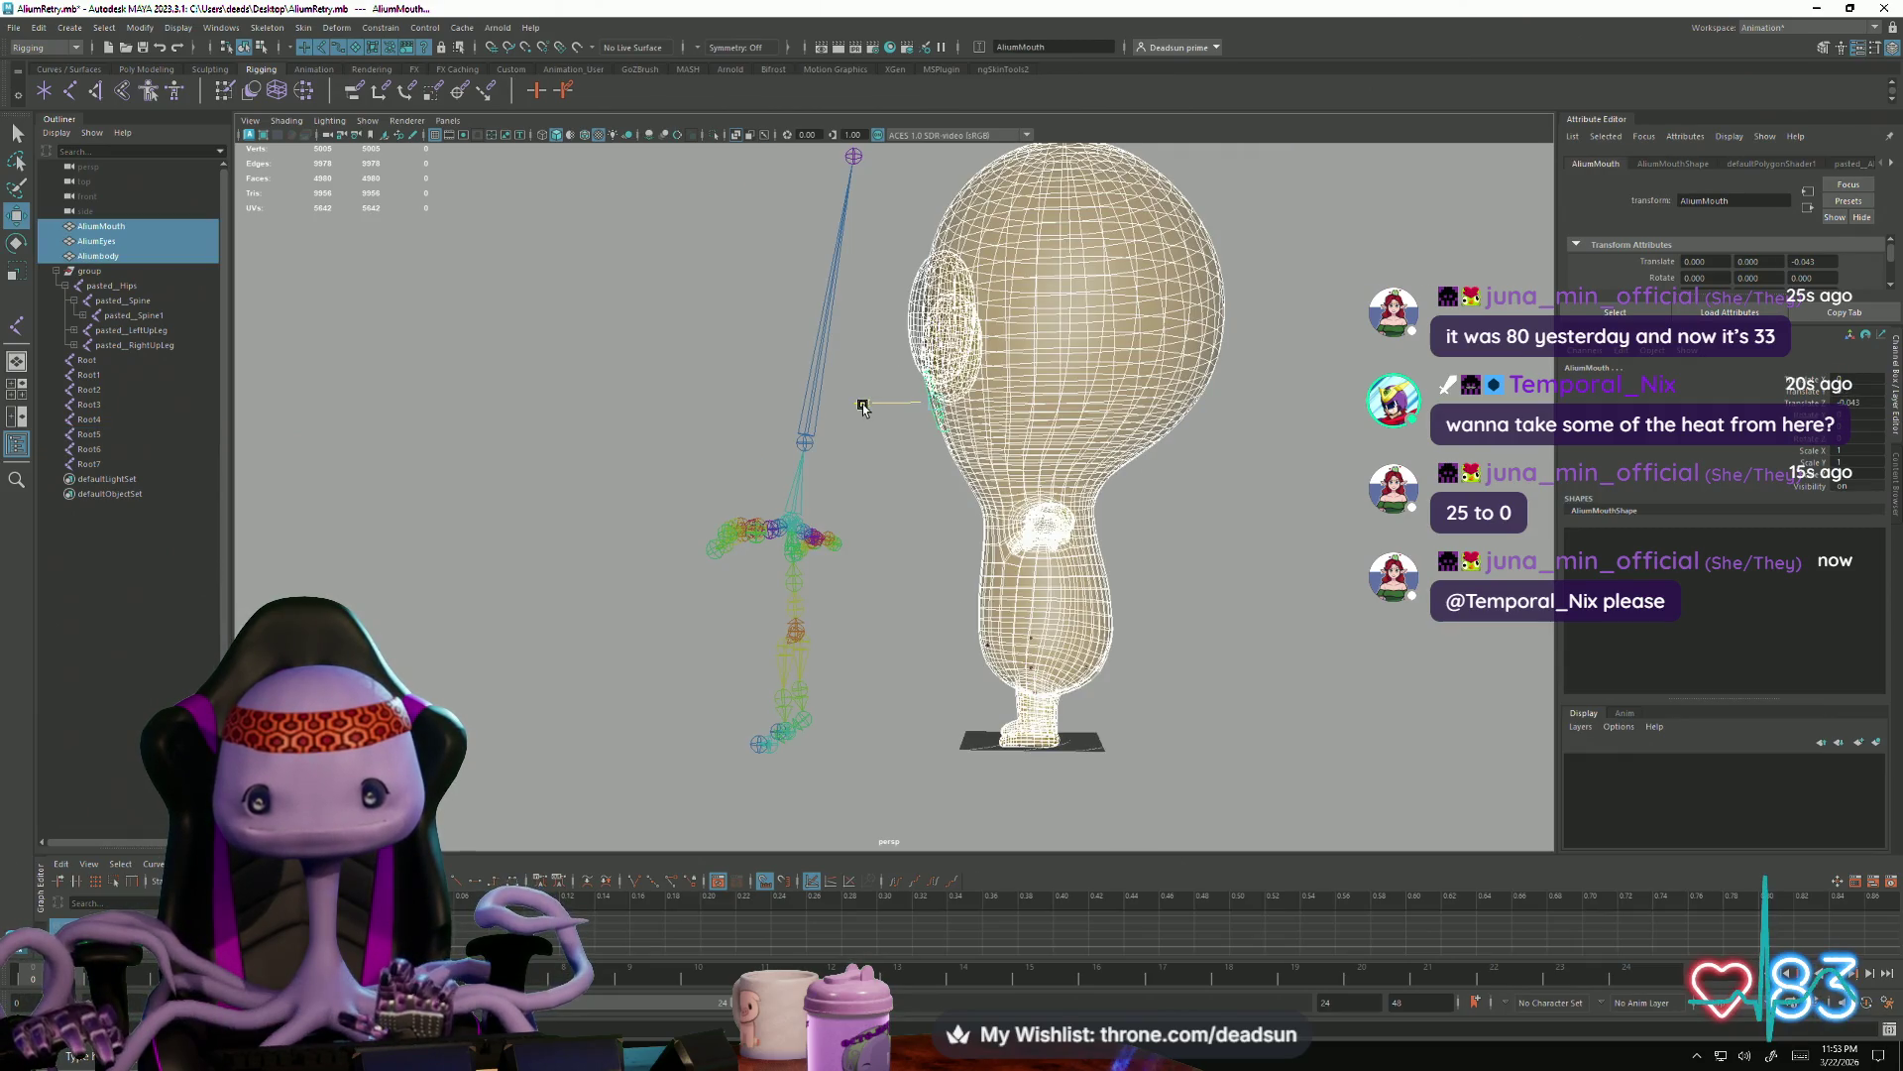
# Undo the accidental Z shift of the body meshes and clear the selection
pyautogui.moveTo(864, 409); pyautogui.dragTo(856, 407)
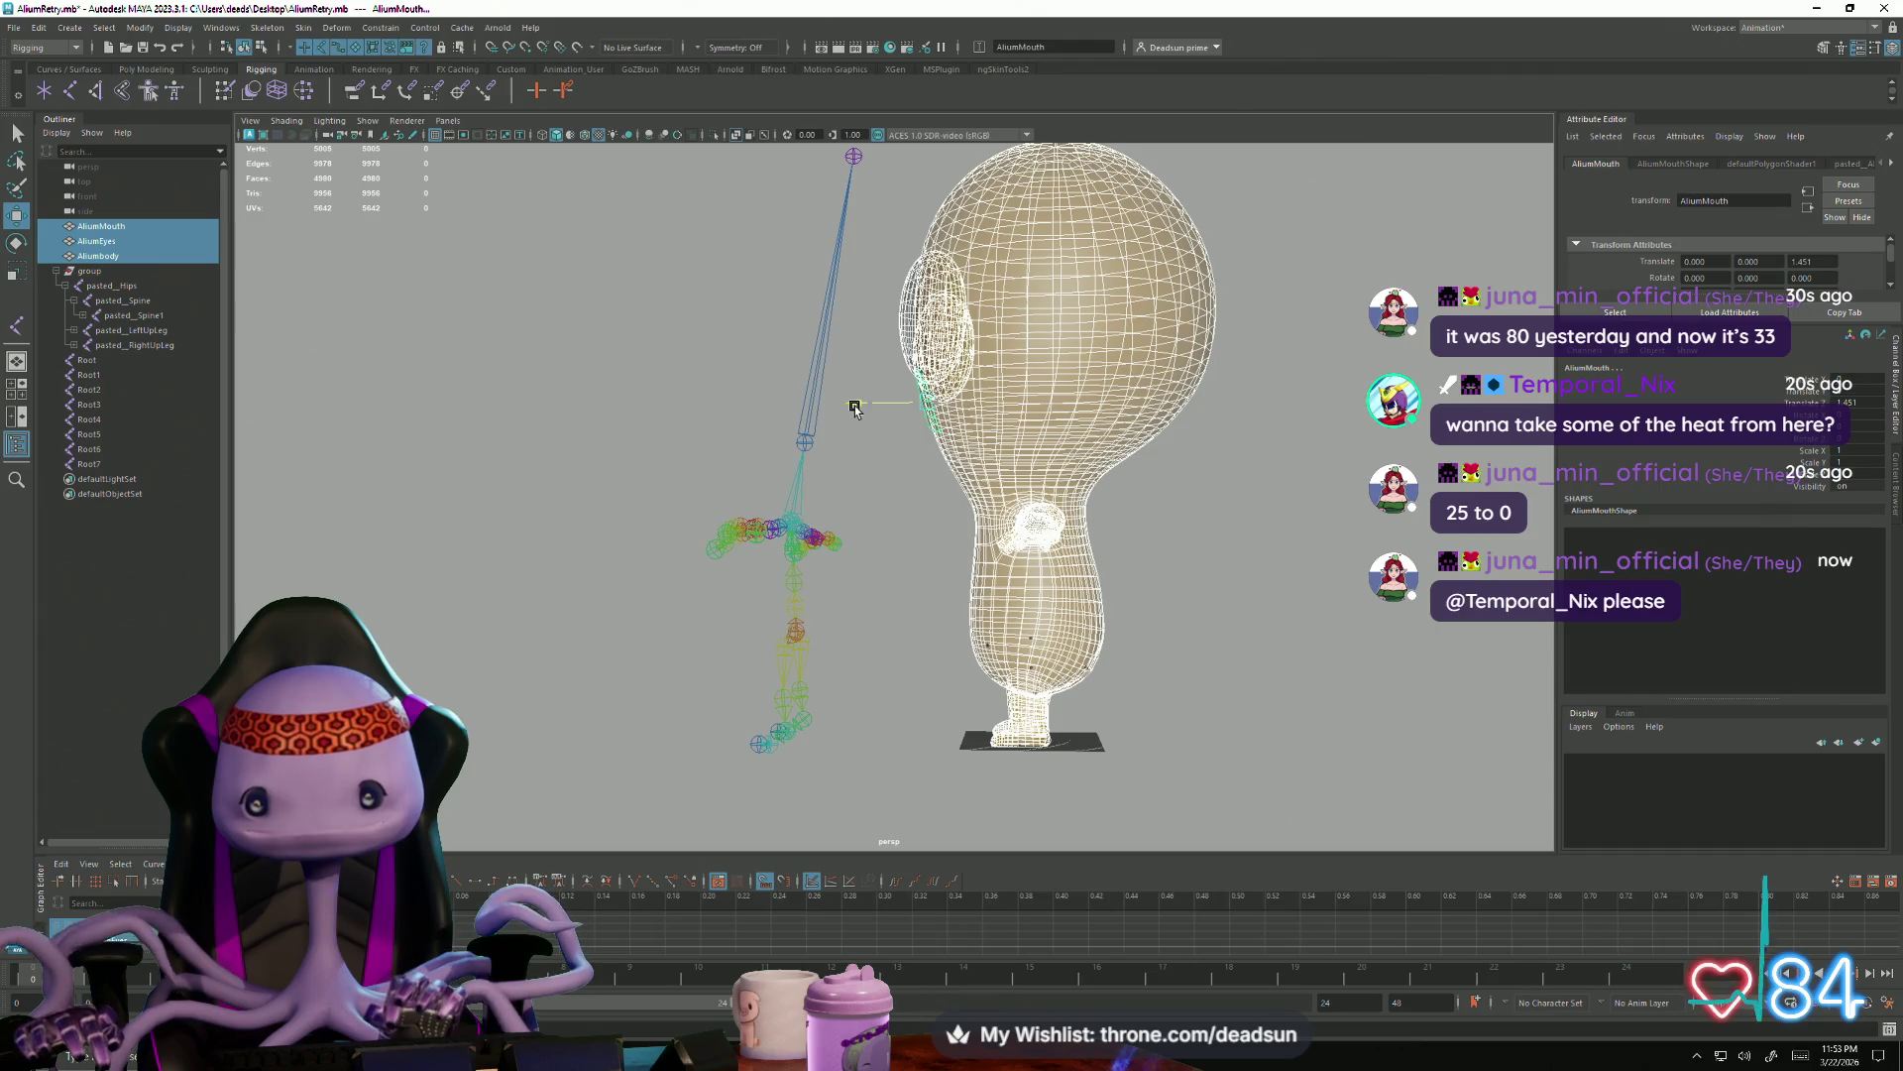
pyautogui.click(929, 739)
pyautogui.moveTo(929, 739)
pyautogui.keyDown('alt'); pyautogui.mouseDown()
pyautogui.moveTo(892, 608)
pyautogui.moveTo(897, 705)
pyautogui.moveTo(1033, 630)
pyautogui.moveTo(1041, 601)
pyautogui.mouseUp(); pyautogui.keyUp('alt')
pyautogui.hotkey('ctrl', 'z')
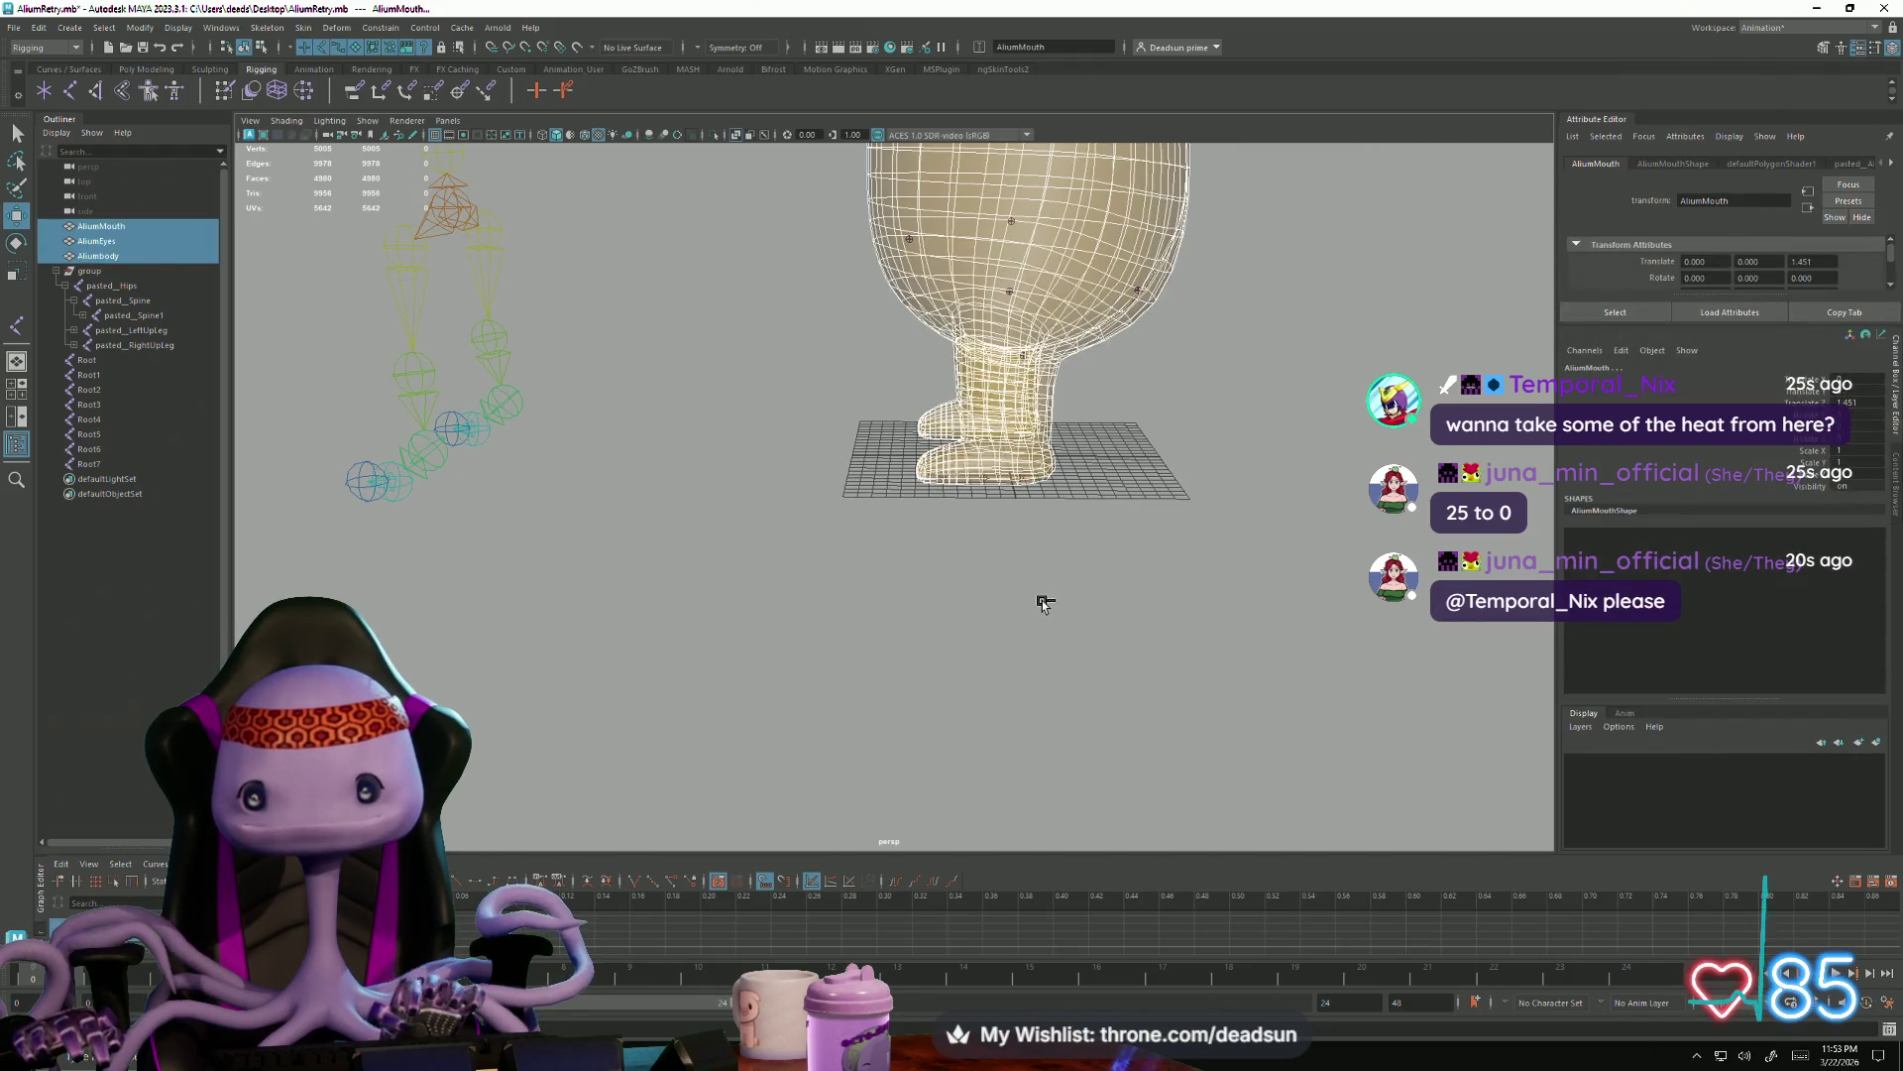
pyautogui.hotkey('ctrl', 'z')
pyautogui.click(1093, 654)
pyautogui.moveTo(1096, 646)
pyautogui.keyDown('alt'); pyautogui.mouseDown()
pyautogui.moveTo(973, 620)
pyautogui.moveTo(1044, 620)
pyautogui.moveTo(1036, 531)
pyautogui.moveTo(977, 580)
pyautogui.mouseUp(); pyautogui.keyUp('alt')
pyautogui.scroll(3, 871, 609)
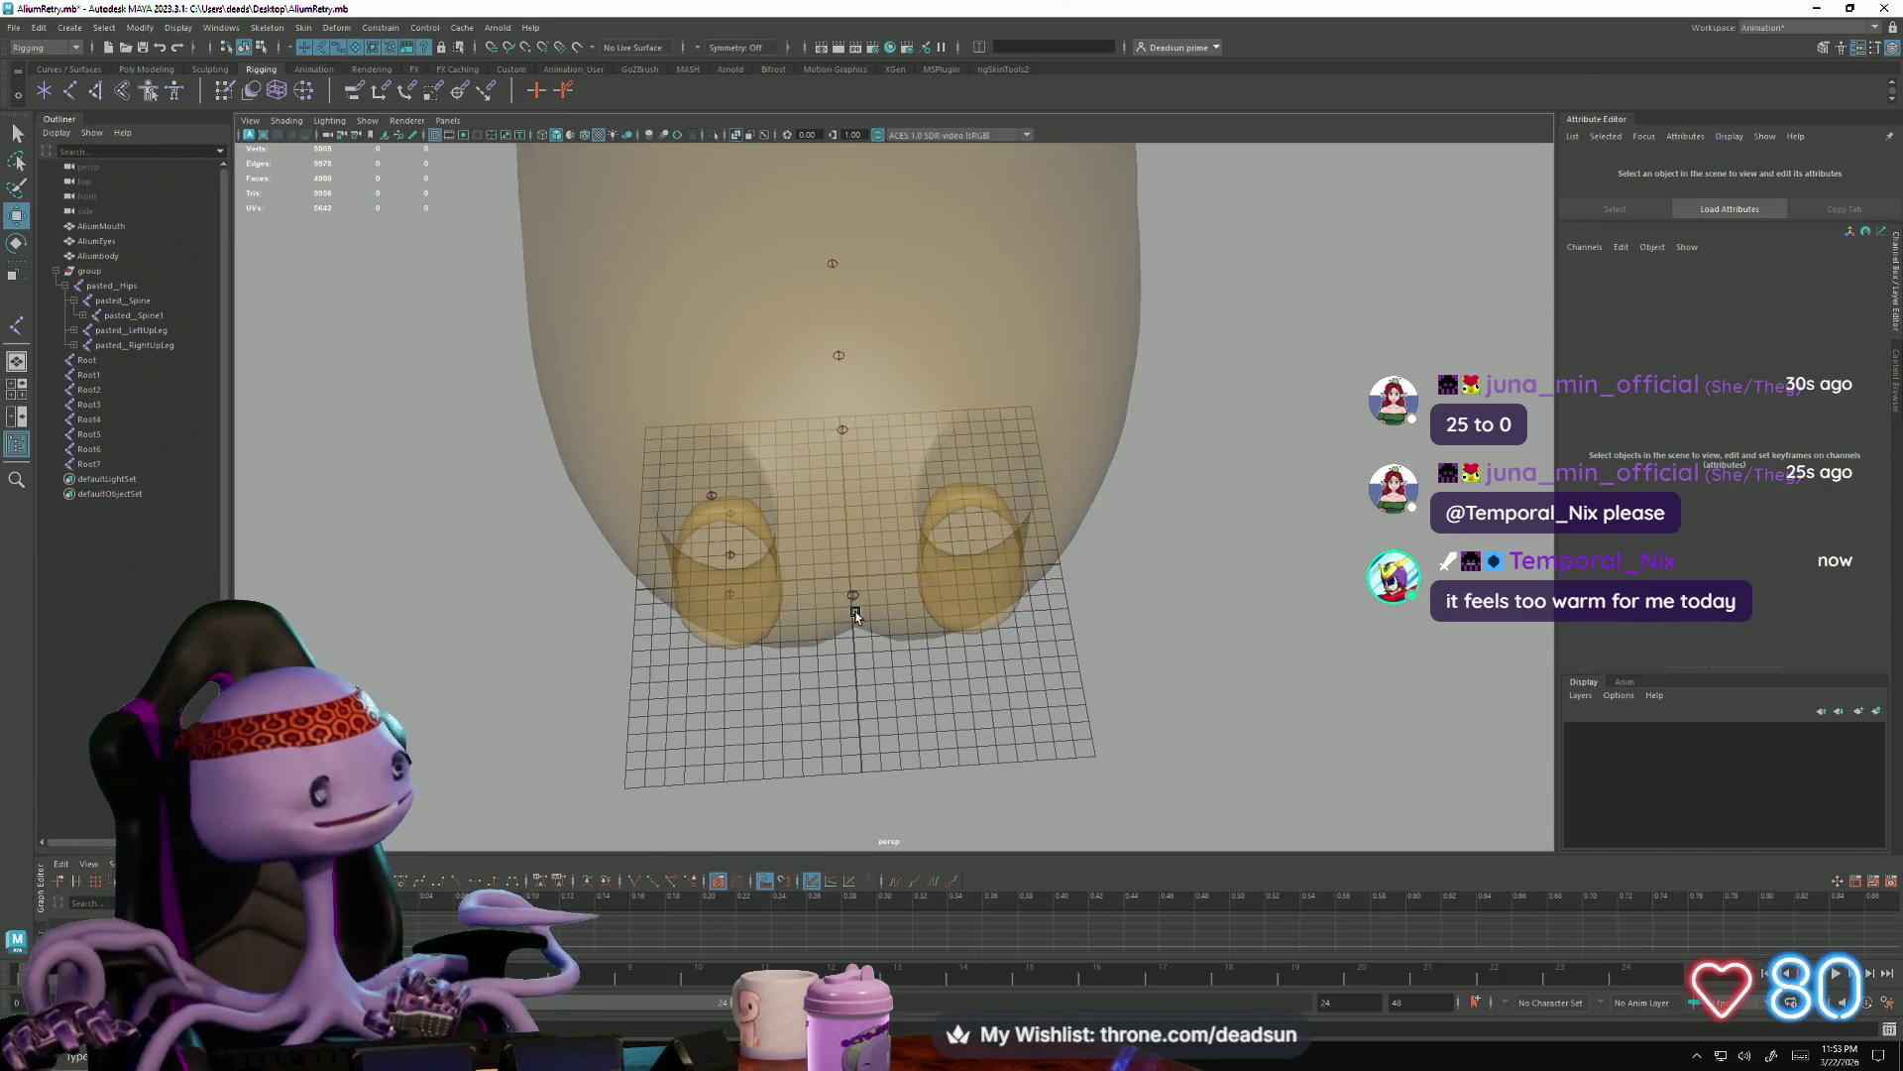
# Duplicate Root5 upward into Root8 and Root9 in the chest
pyautogui.moveTo(986, 659)
pyautogui.keyDown('alt'); pyautogui.mouseDown()
pyautogui.moveTo(816, 561)
pyautogui.moveTo(932, 481)
pyautogui.moveTo(851, 676)
pyautogui.mouseUp(); pyautogui.keyUp('alt')
pyautogui.click(902, 559)
pyautogui.moveTo(906, 557)
pyautogui.keyDown('alt'); pyautogui.mouseDown()
pyautogui.moveTo(850, 664)
pyautogui.moveTo(835, 596)
pyautogui.moveTo(863, 559)
pyautogui.mouseUp(); pyautogui.keyUp('alt')
pyautogui.moveTo(923, 495)
pyautogui.keyDown('alt'); pyautogui.mouseDown()
pyautogui.moveTo(869, 691)
pyautogui.moveTo(777, 669)
pyautogui.moveTo(892, 566)
pyautogui.mouseUp(); pyautogui.keyUp('alt')
pyautogui.hotkey('ctrl', 'd')
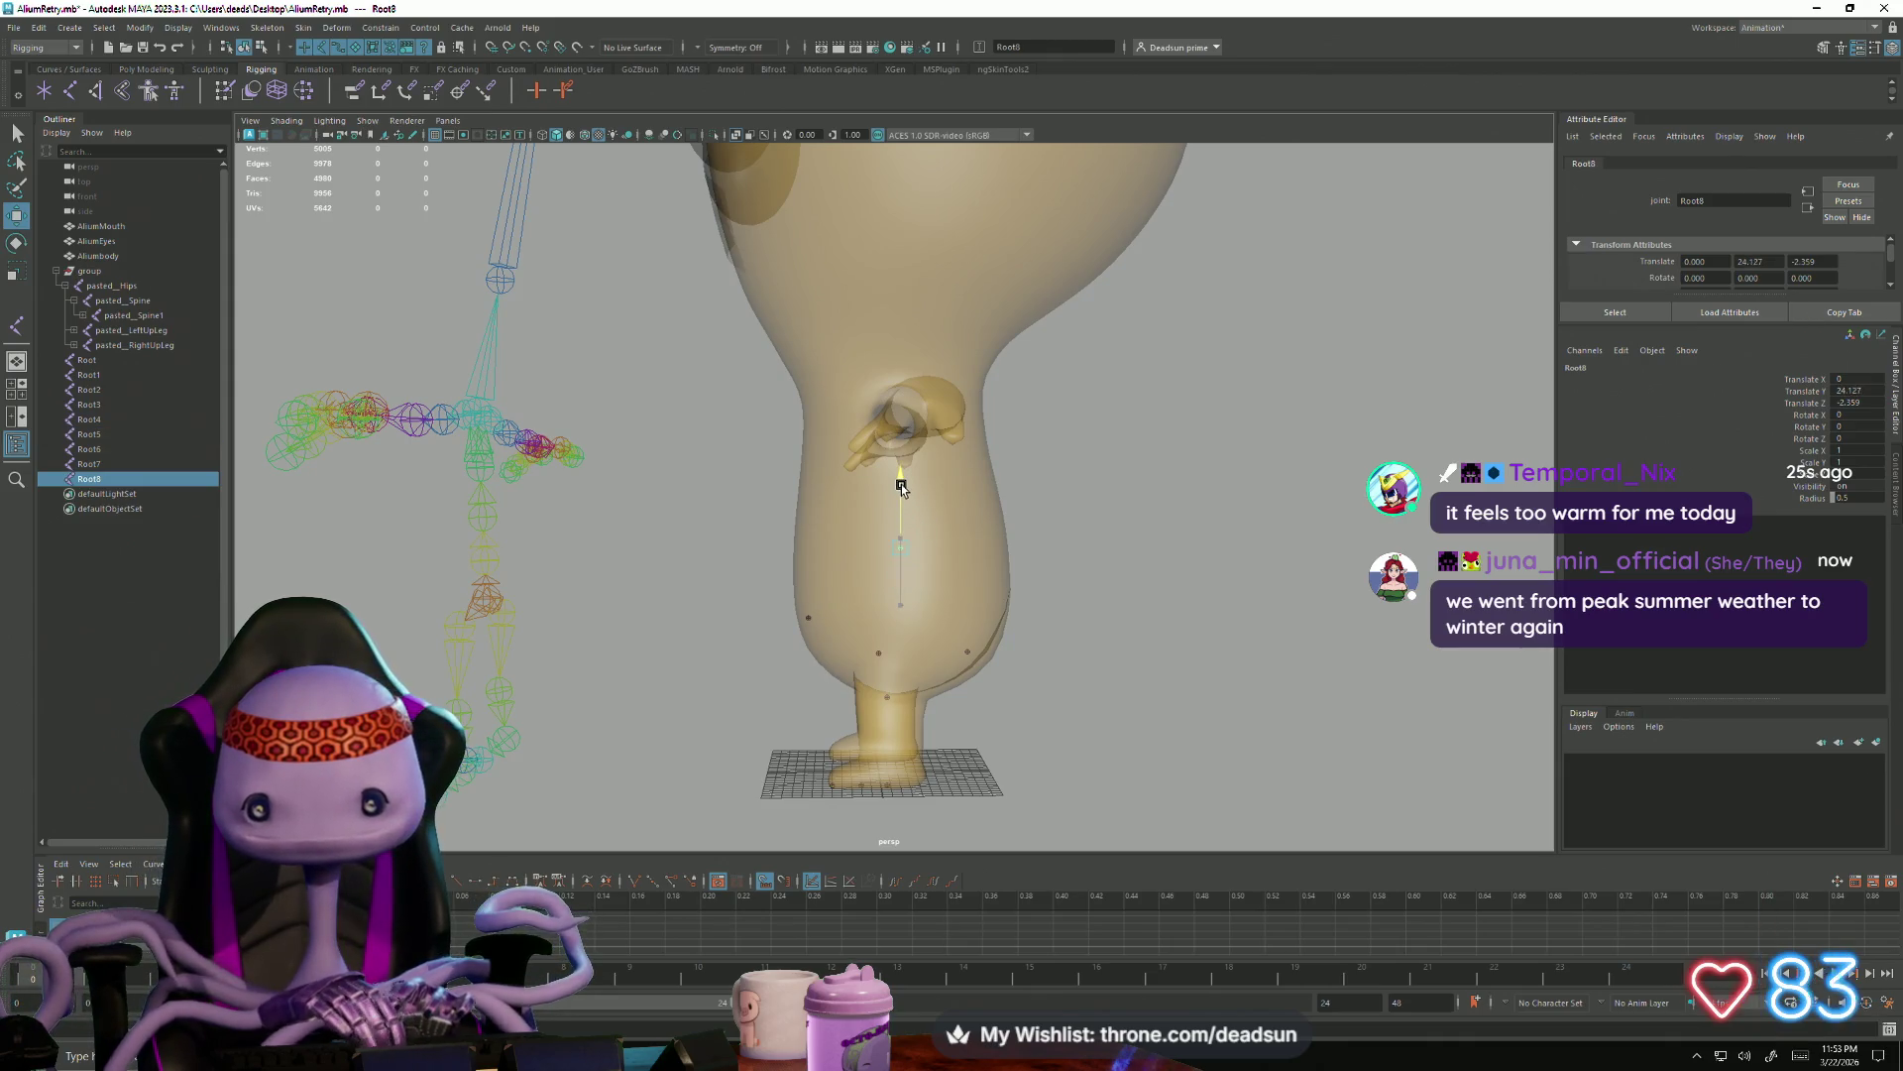
pyautogui.moveTo(900, 485)
pyautogui.keyDown('alt'); pyautogui.mouseDown()
pyautogui.moveTo(826, 630)
pyautogui.moveTo(845, 443)
pyautogui.moveTo(844, 496)
pyautogui.moveTo(852, 457)
pyautogui.moveTo(833, 461)
pyautogui.moveTo(982, 458)
pyautogui.moveTo(885, 461)
pyautogui.moveTo(796, 512)
pyautogui.mouseUp(); pyautogui.keyUp('alt')
pyautogui.hotkey('ctrl', 'd')
pyautogui.hotkey('ctrl', 'd')
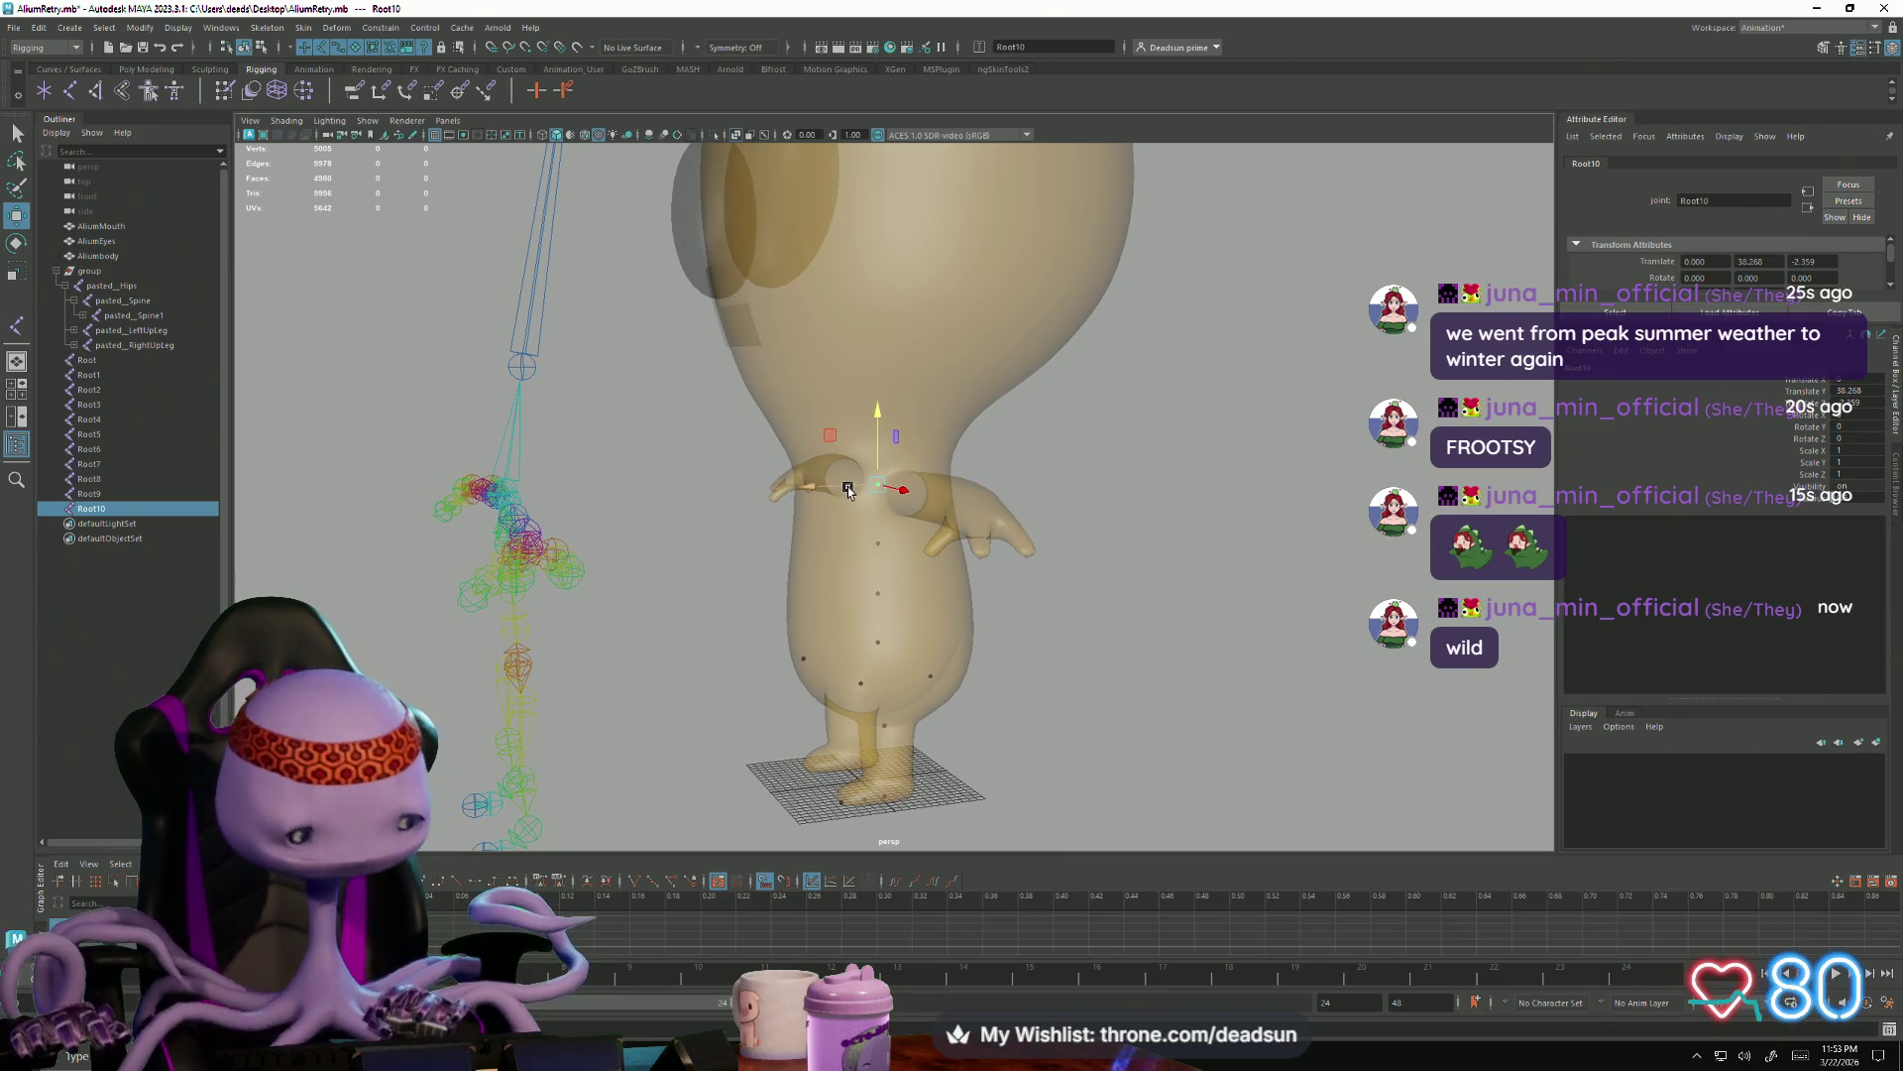
# Duplicate further into Root11 and Root12, raising them up the torso toward the head
pyautogui.hotkey('ctrl', 'd')
pyautogui.moveTo(870, 412)
pyautogui.mouseDown()
pyautogui.moveTo(880, 317)
pyautogui.moveTo(839, 509)
pyautogui.moveTo(851, 294)
pyautogui.mouseUp()
pyautogui.hotkey('ctrl', 'd')
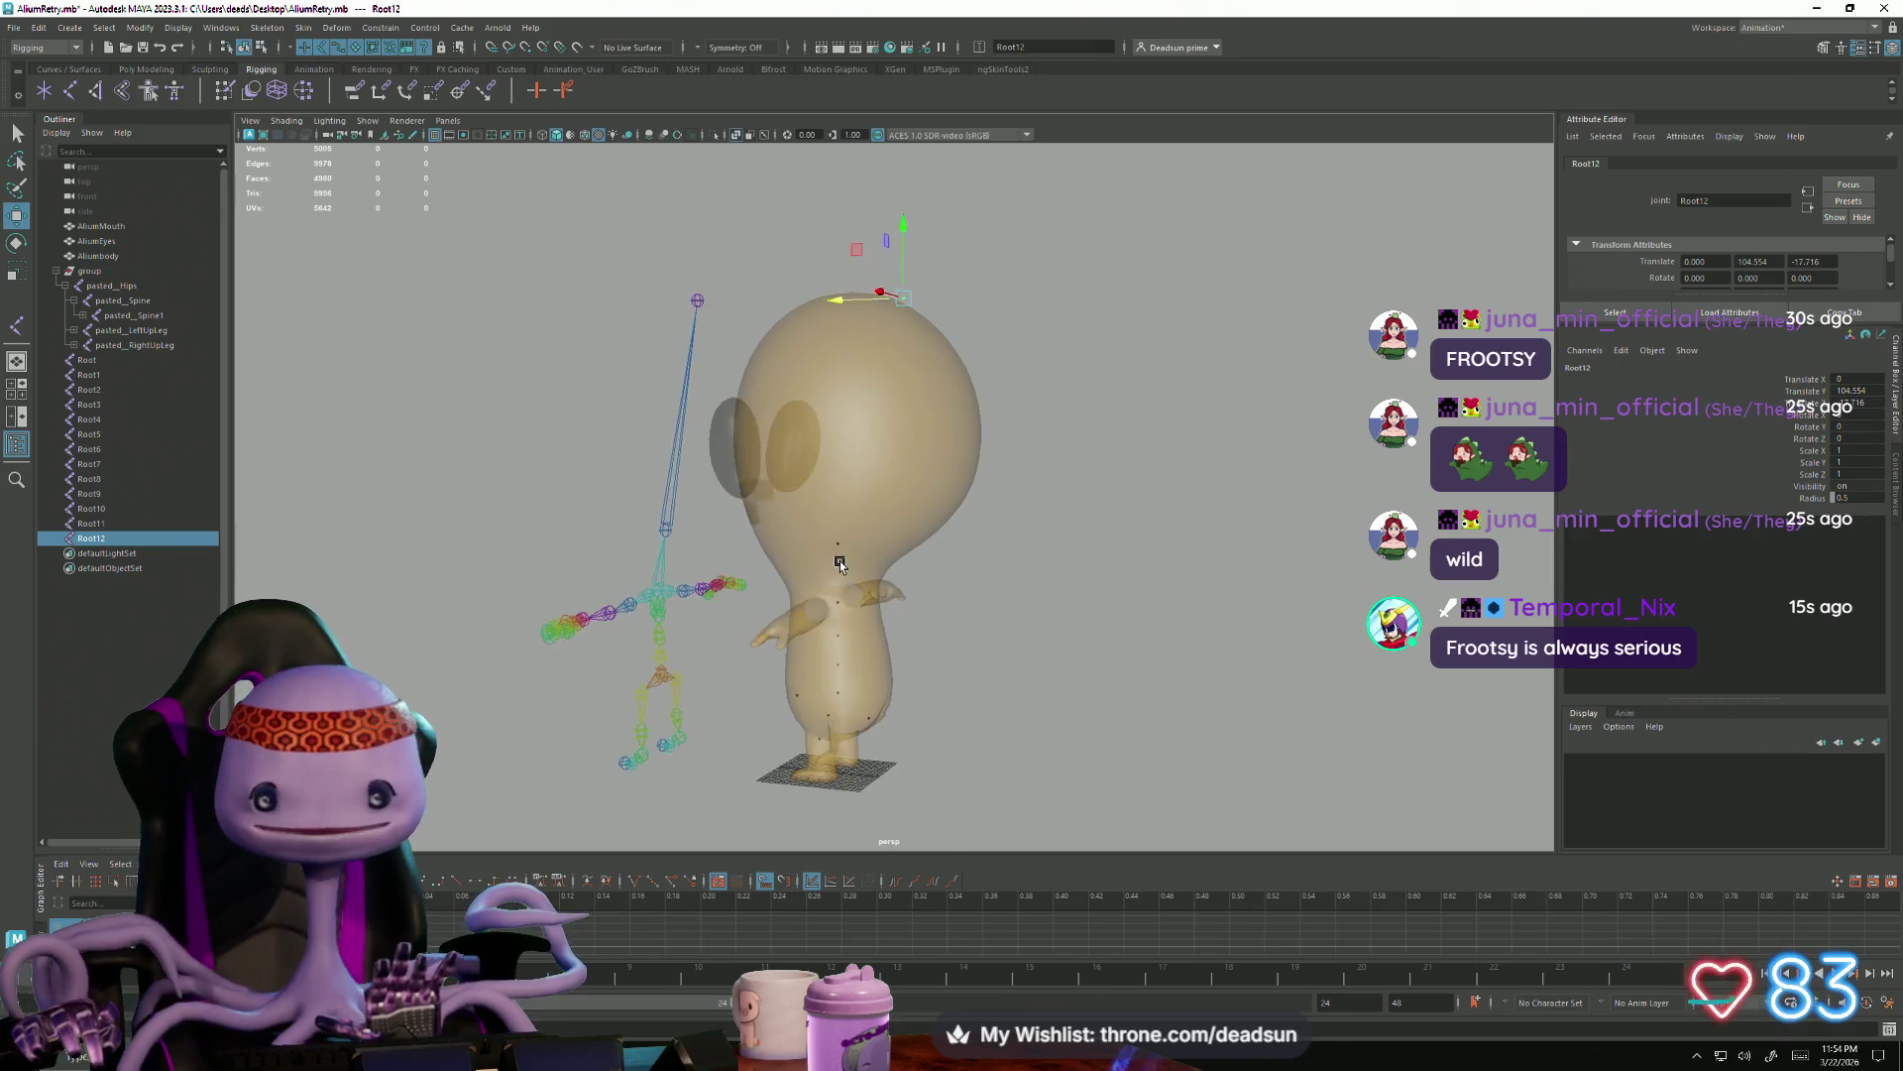
# Raise Root12 and move it along Z so it sits inside the alien's head
pyautogui.keyDown('alt'); pyautogui.moveTo(780, 490); pyautogui.dragTo(841, 560); pyautogui.keyUp('alt')
pyautogui.moveTo(919, 216); pyautogui.dragTo(912, 239)
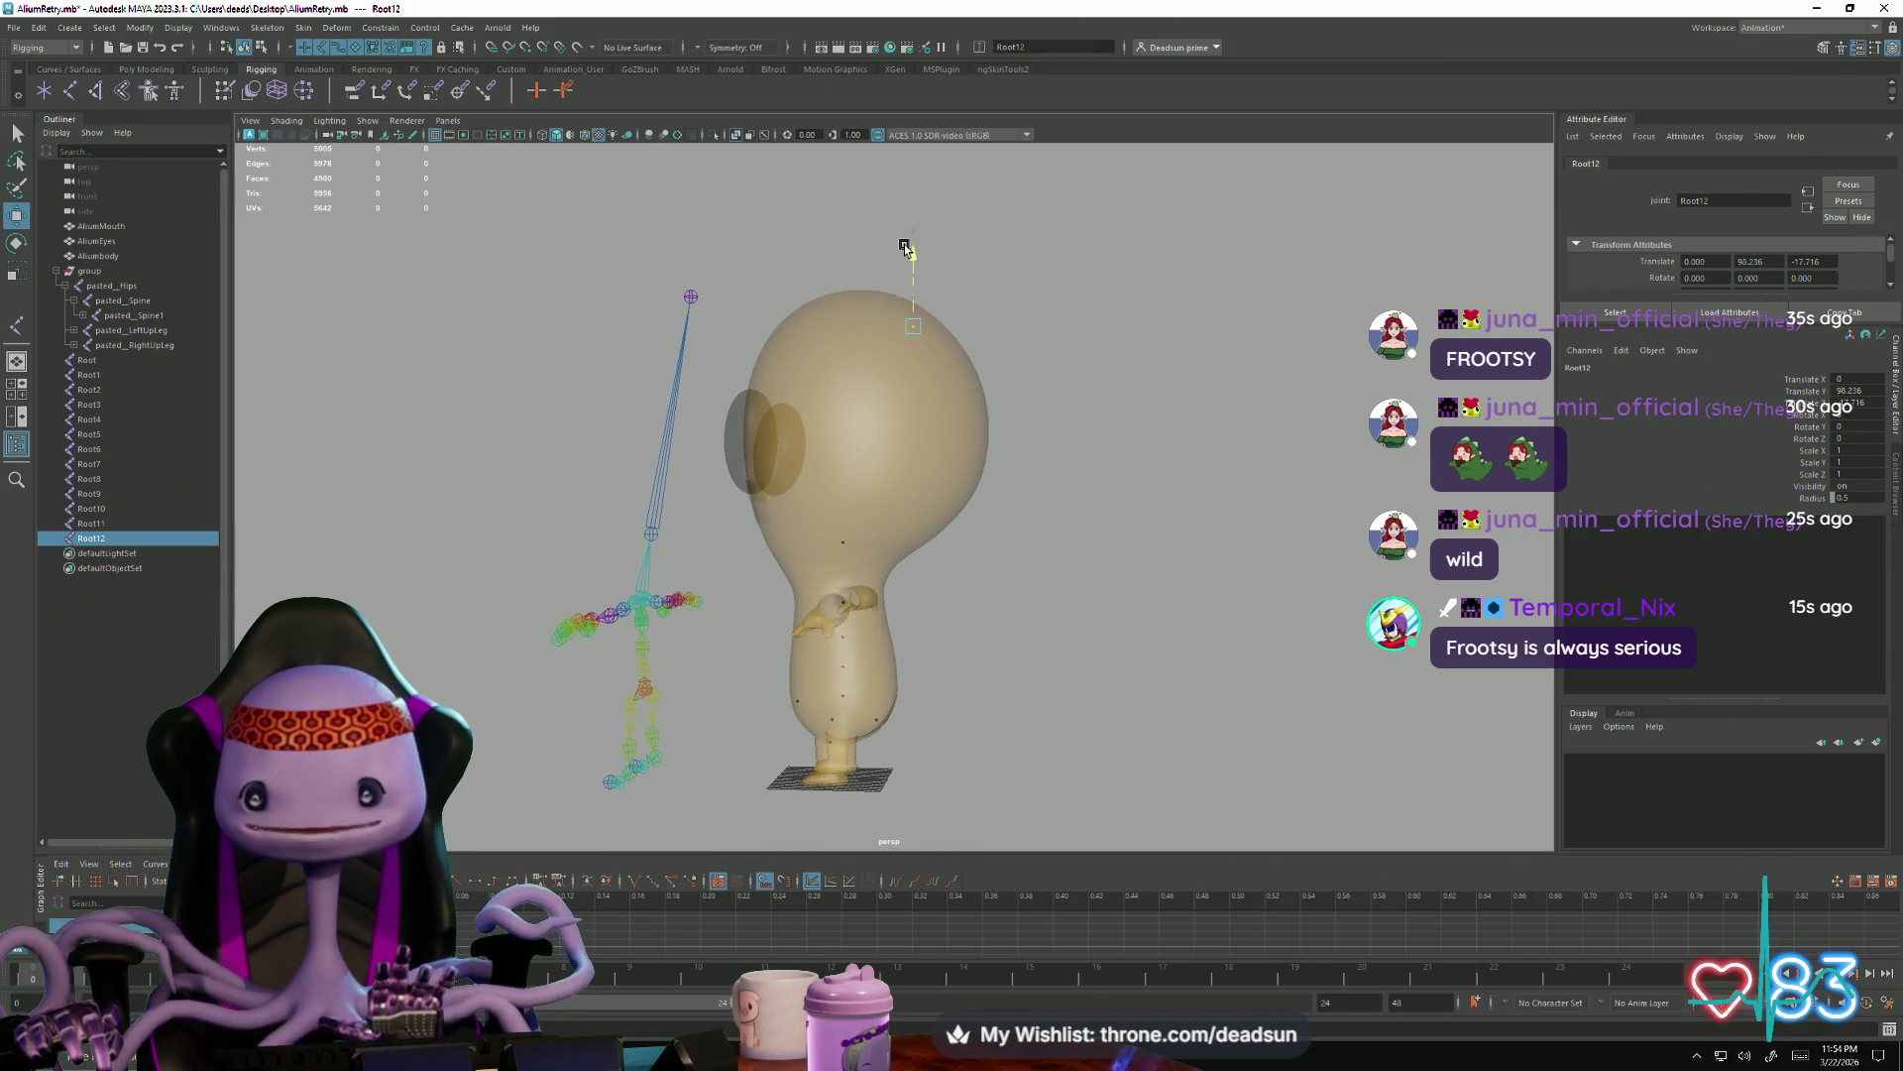
pyautogui.moveTo(832, 307); pyautogui.dragTo(828, 318)
pyautogui.moveTo(778, 437)
pyautogui.keyDown('alt'); pyautogui.mouseDown()
pyautogui.moveTo(816, 440)
pyautogui.moveTo(958, 542)
pyautogui.mouseUp(); pyautogui.keyUp('alt')
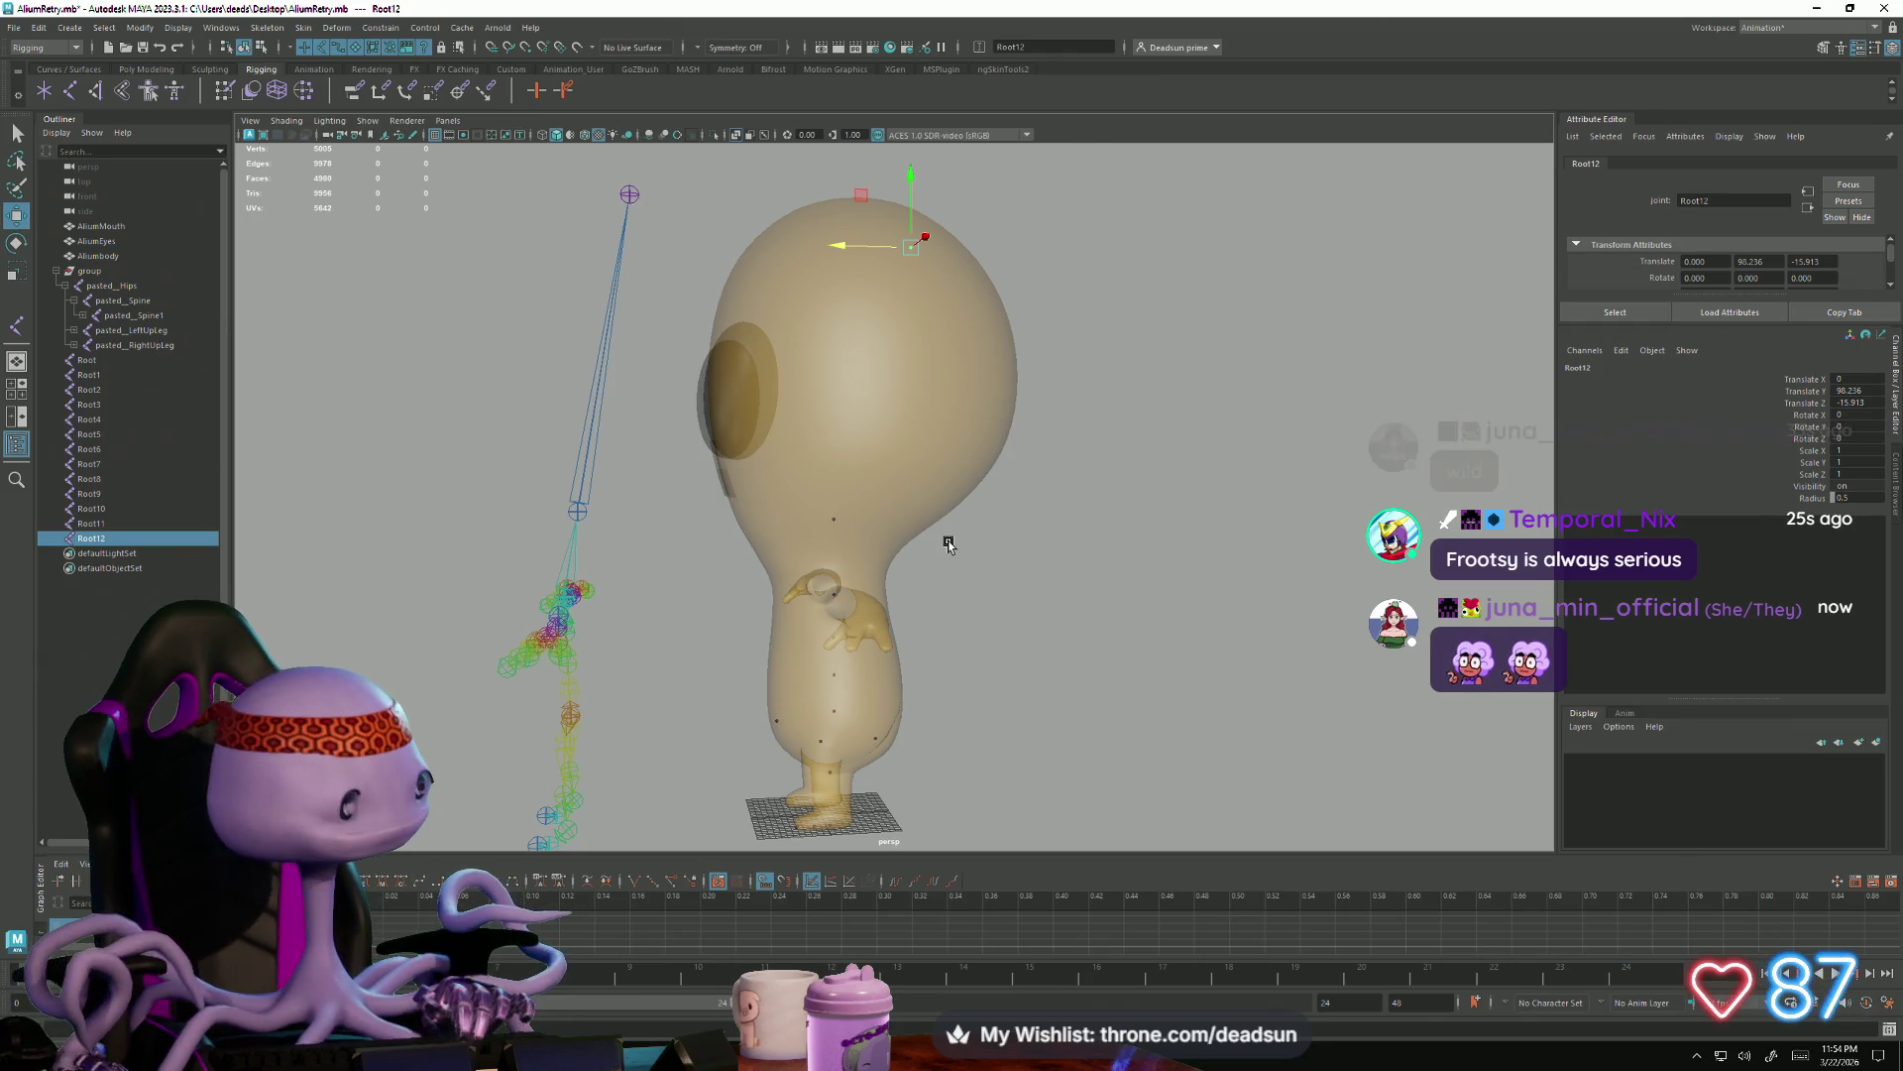
# Switch away from Maya to the desktop with Alt+Tab
pyautogui.hotkey('alt', 'Tab')
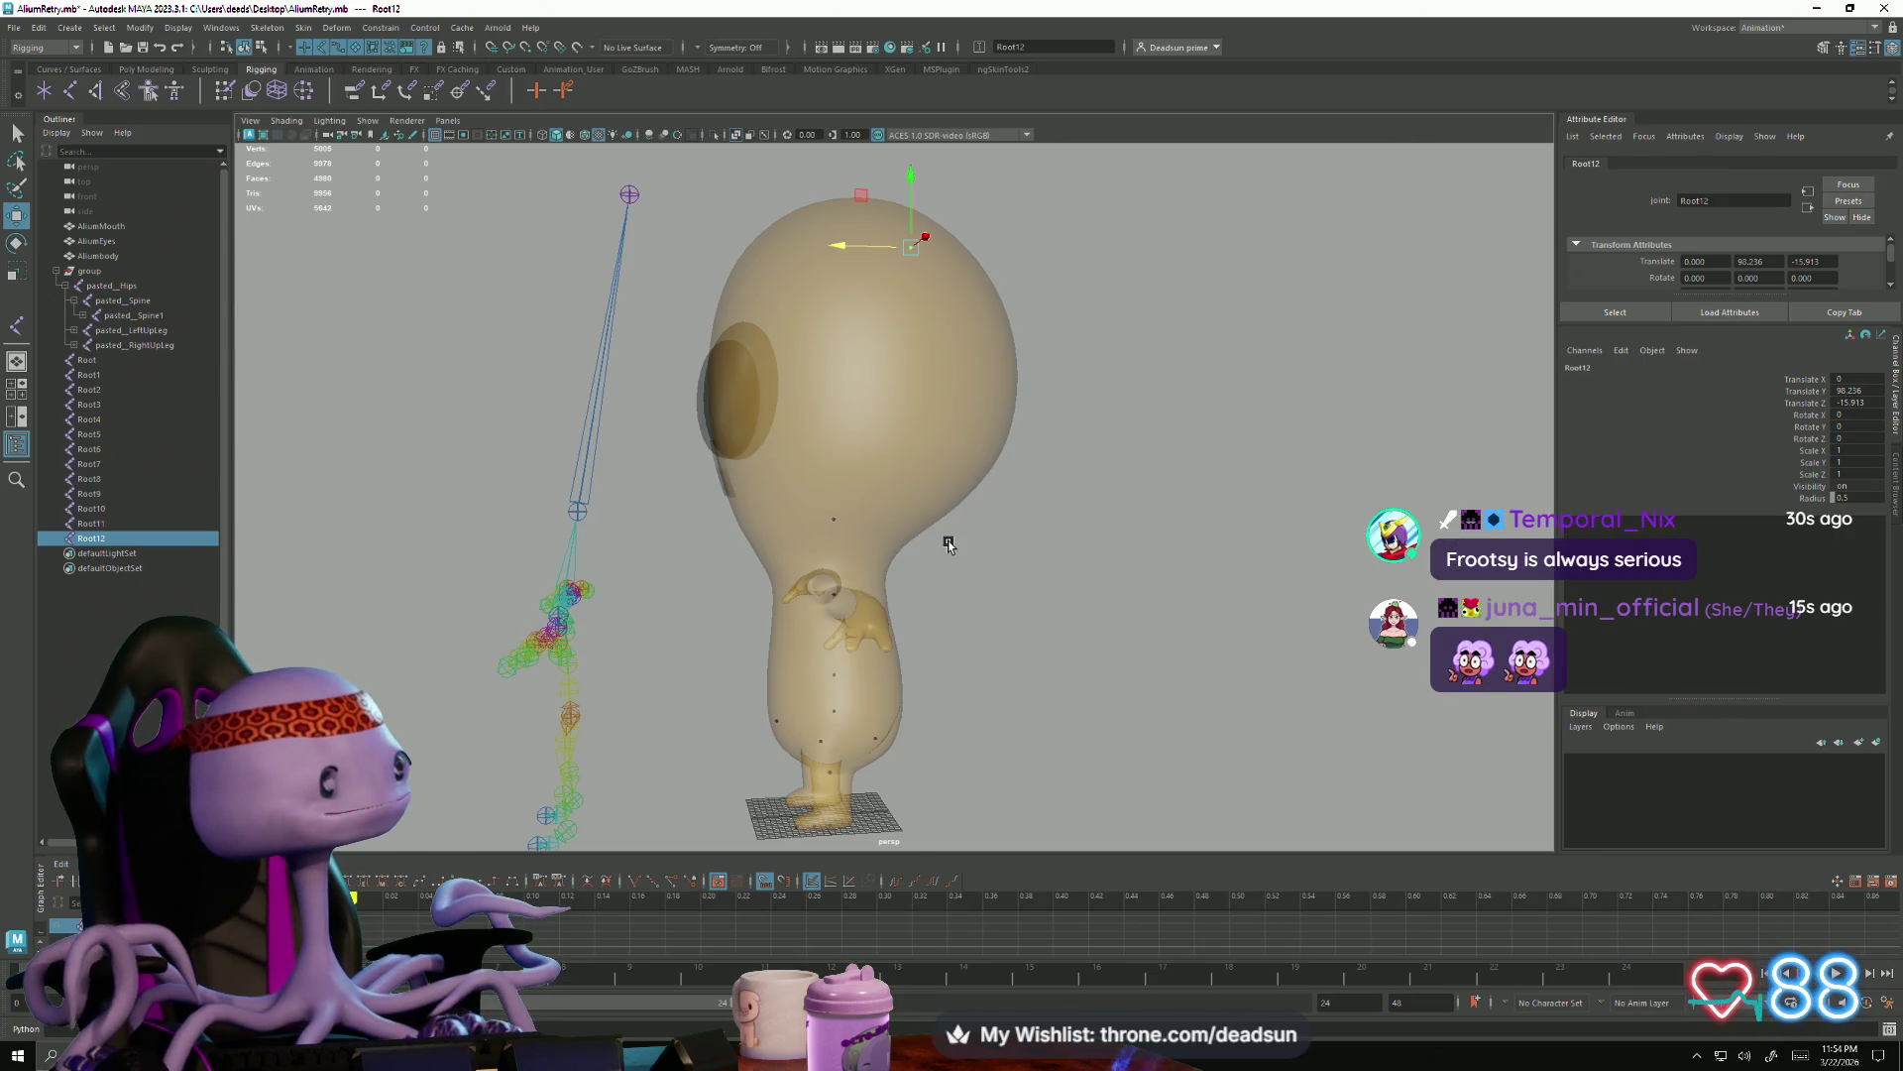
pyautogui.hotkey('alt', 'Tab')
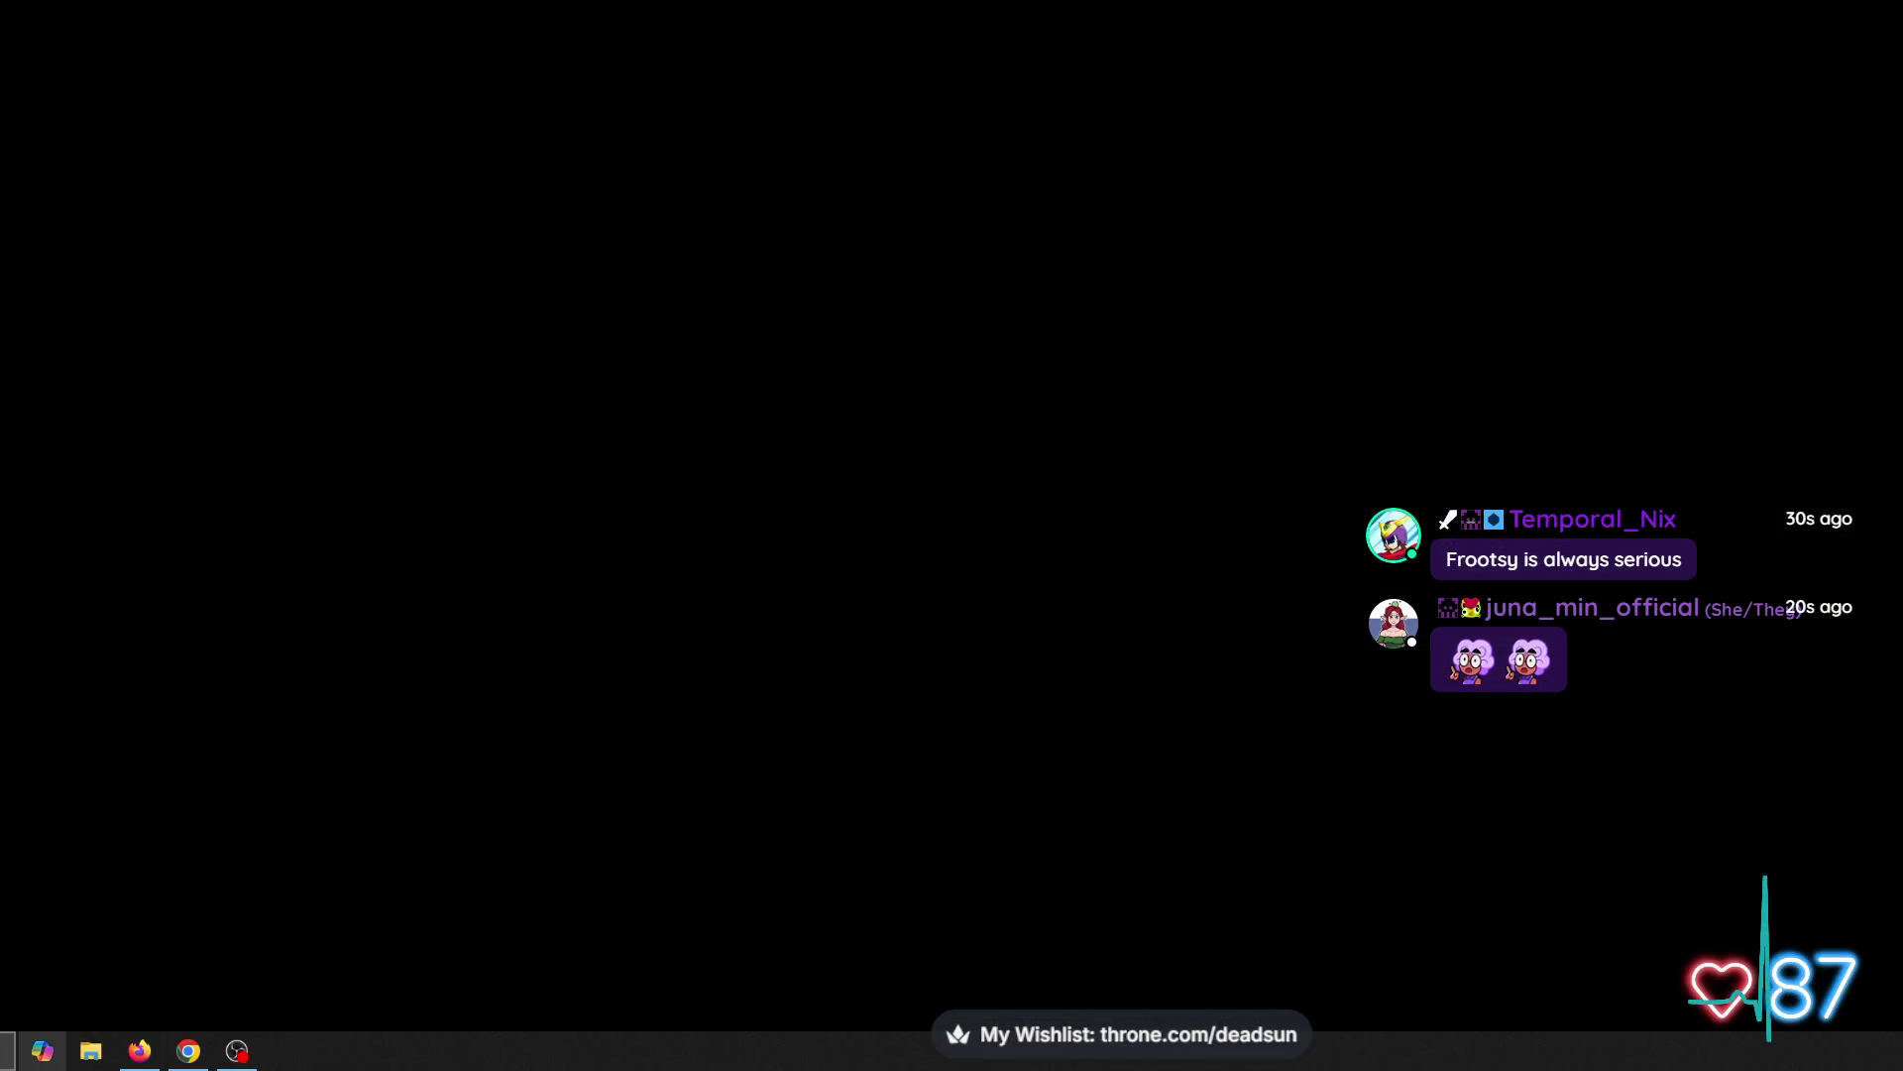
pyautogui.click(7, 1050)
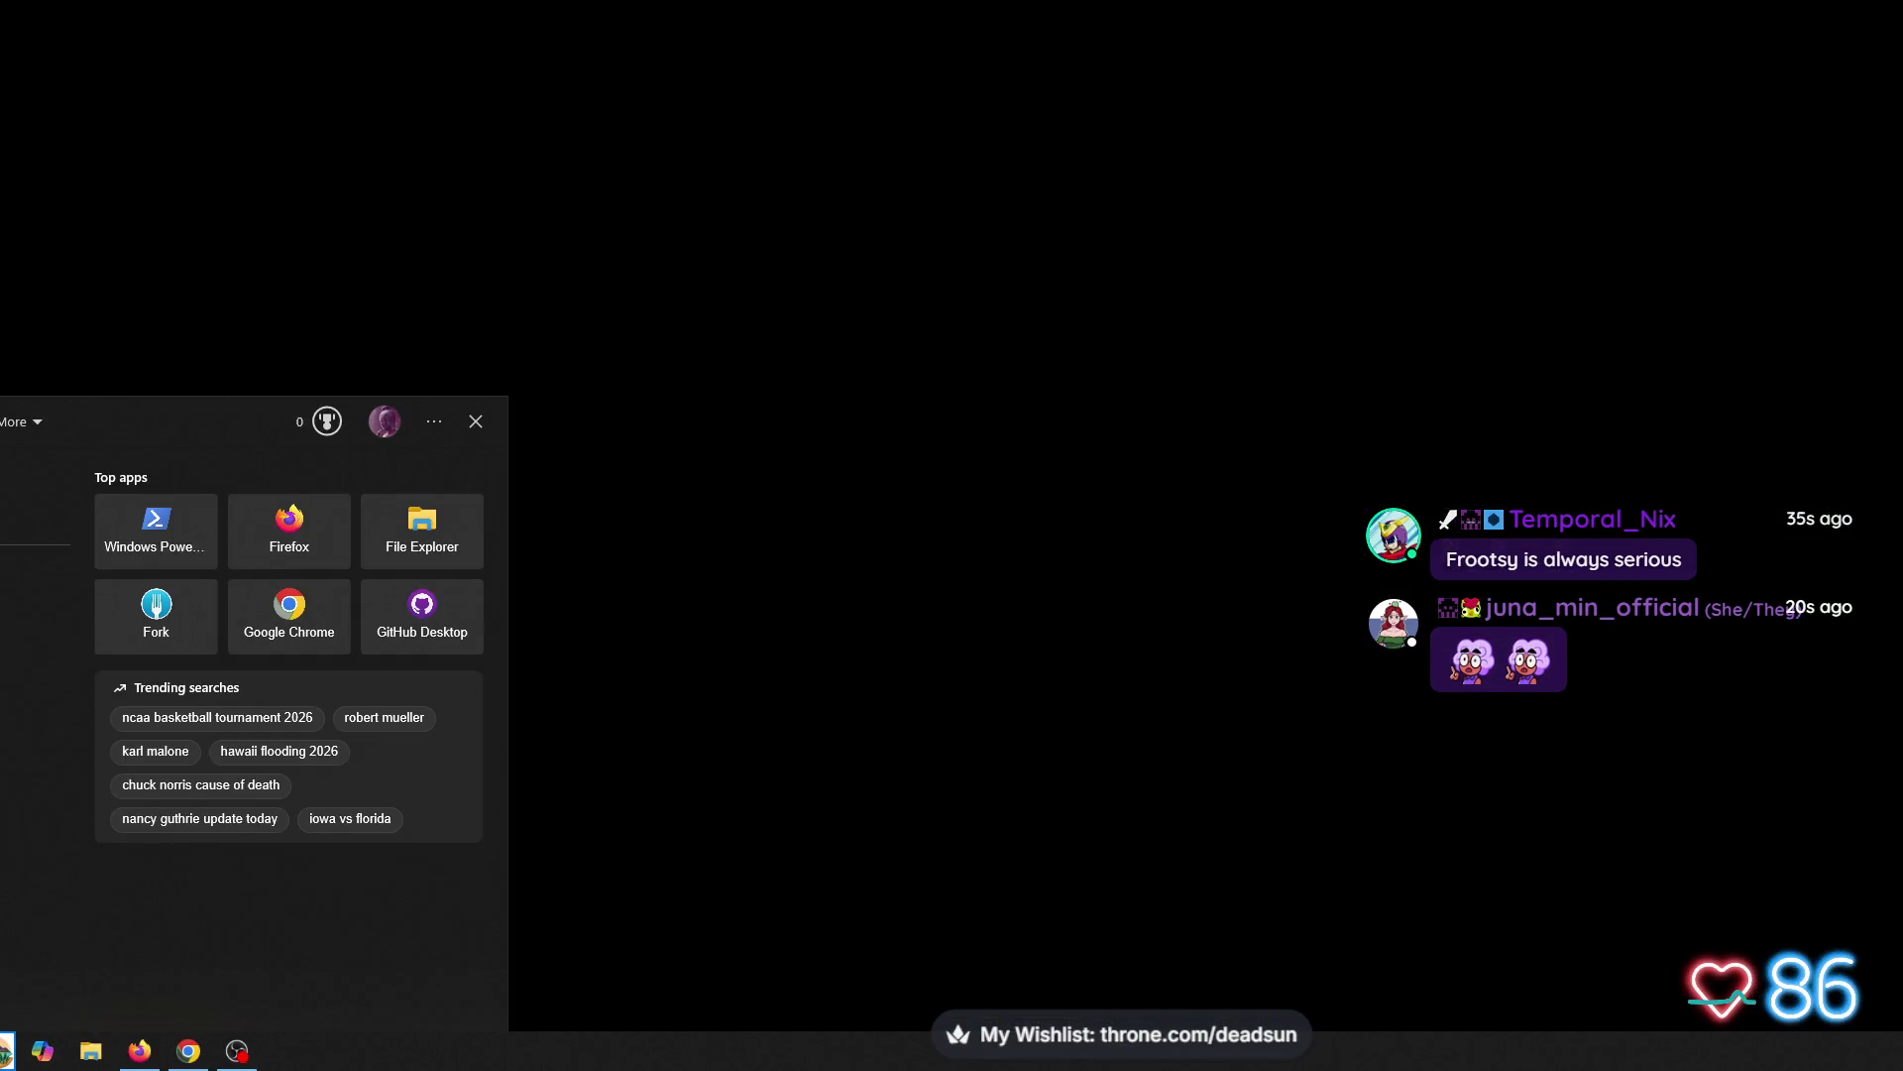
pyautogui.click(8, 1052)
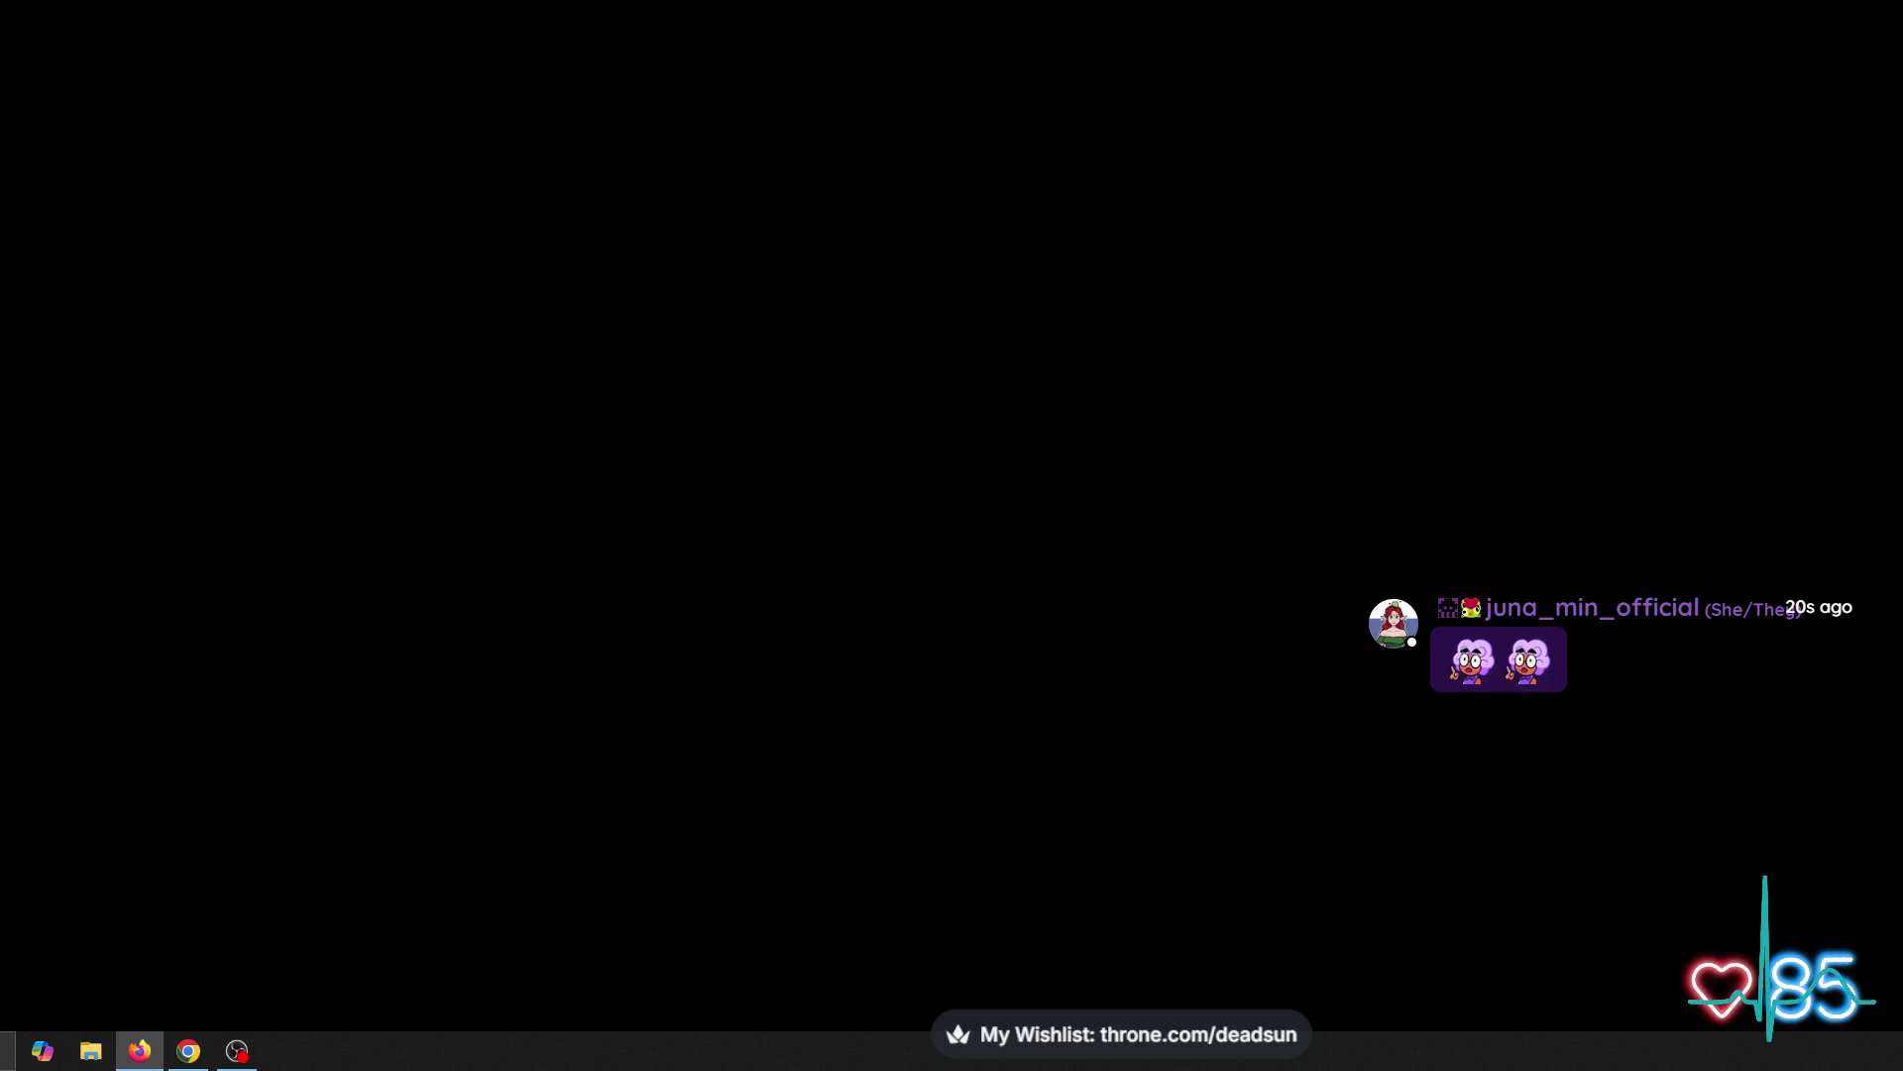